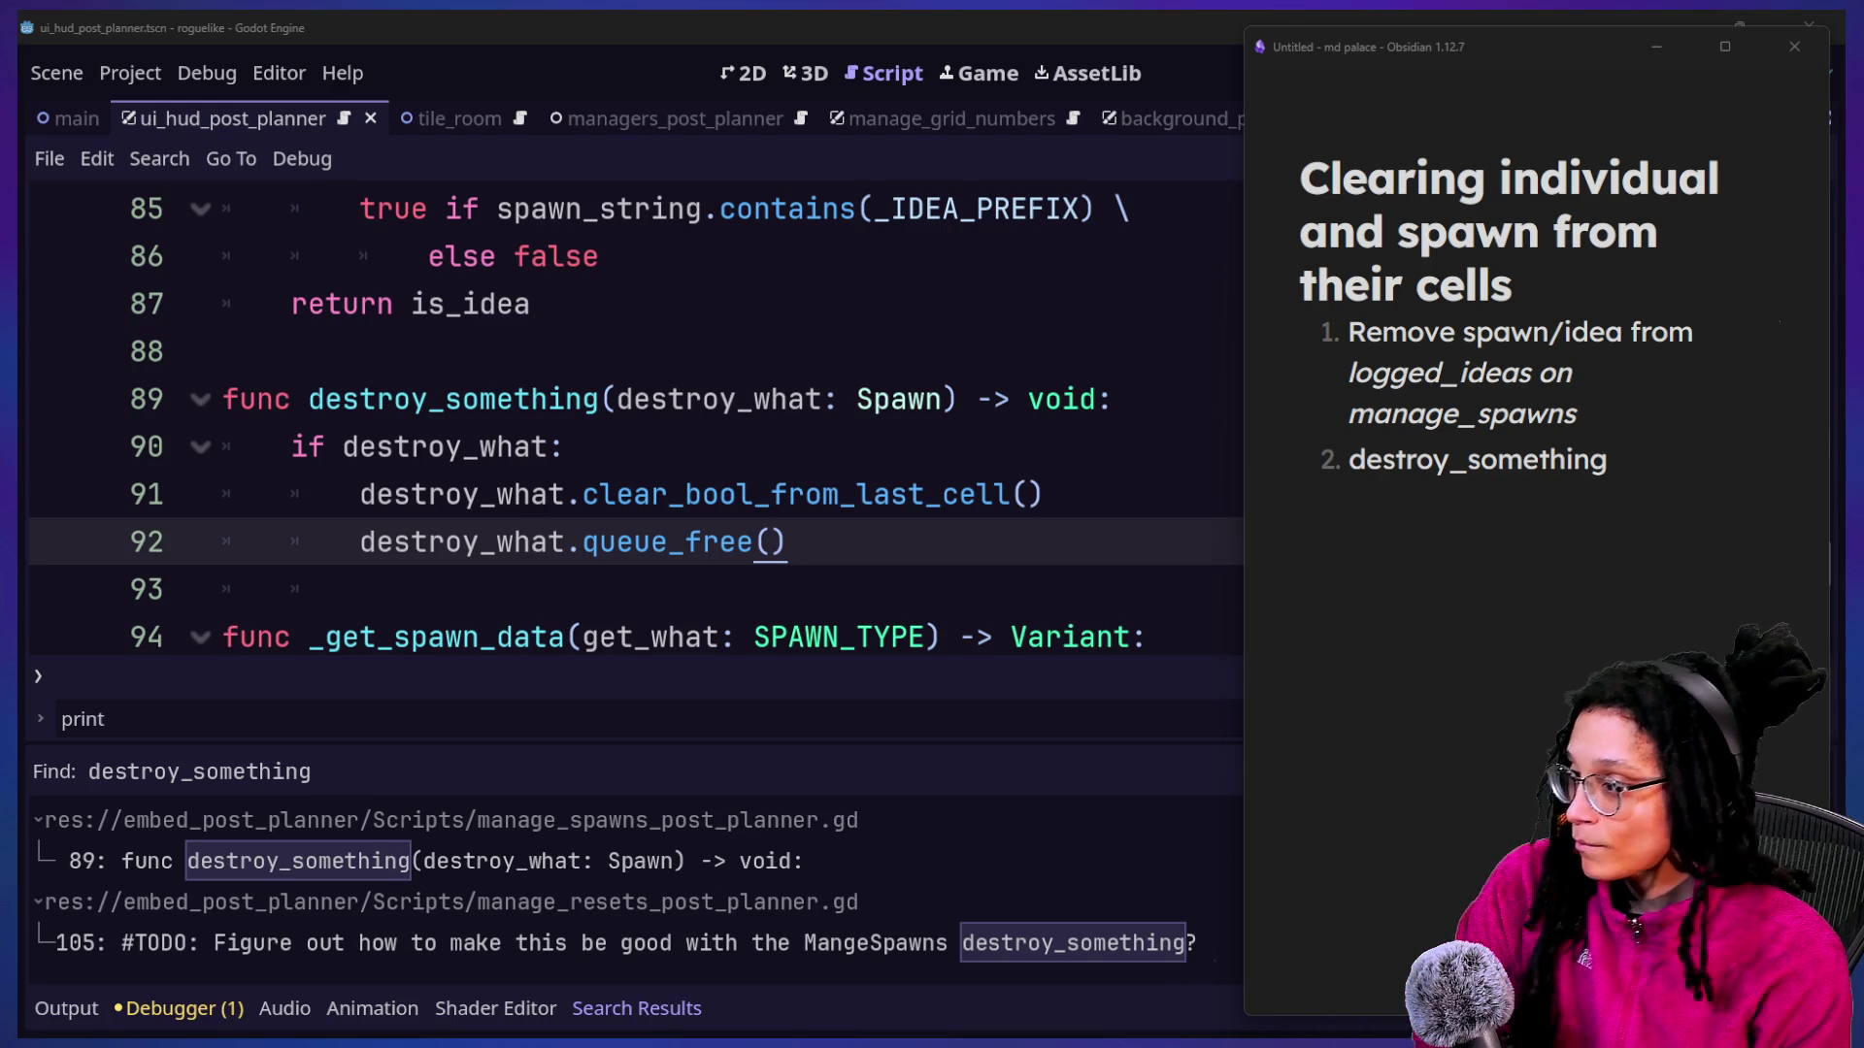
Review the Obsidian note on clearing spawns from cells, undoing and redoing its last edit, then return to Godot.
left_click(1462, 438)
left_click(1674, 457)
key("ctrl+z")
key("ctrl+z")
key("ctrl+shift+z")
key("ctrl+shift+z")
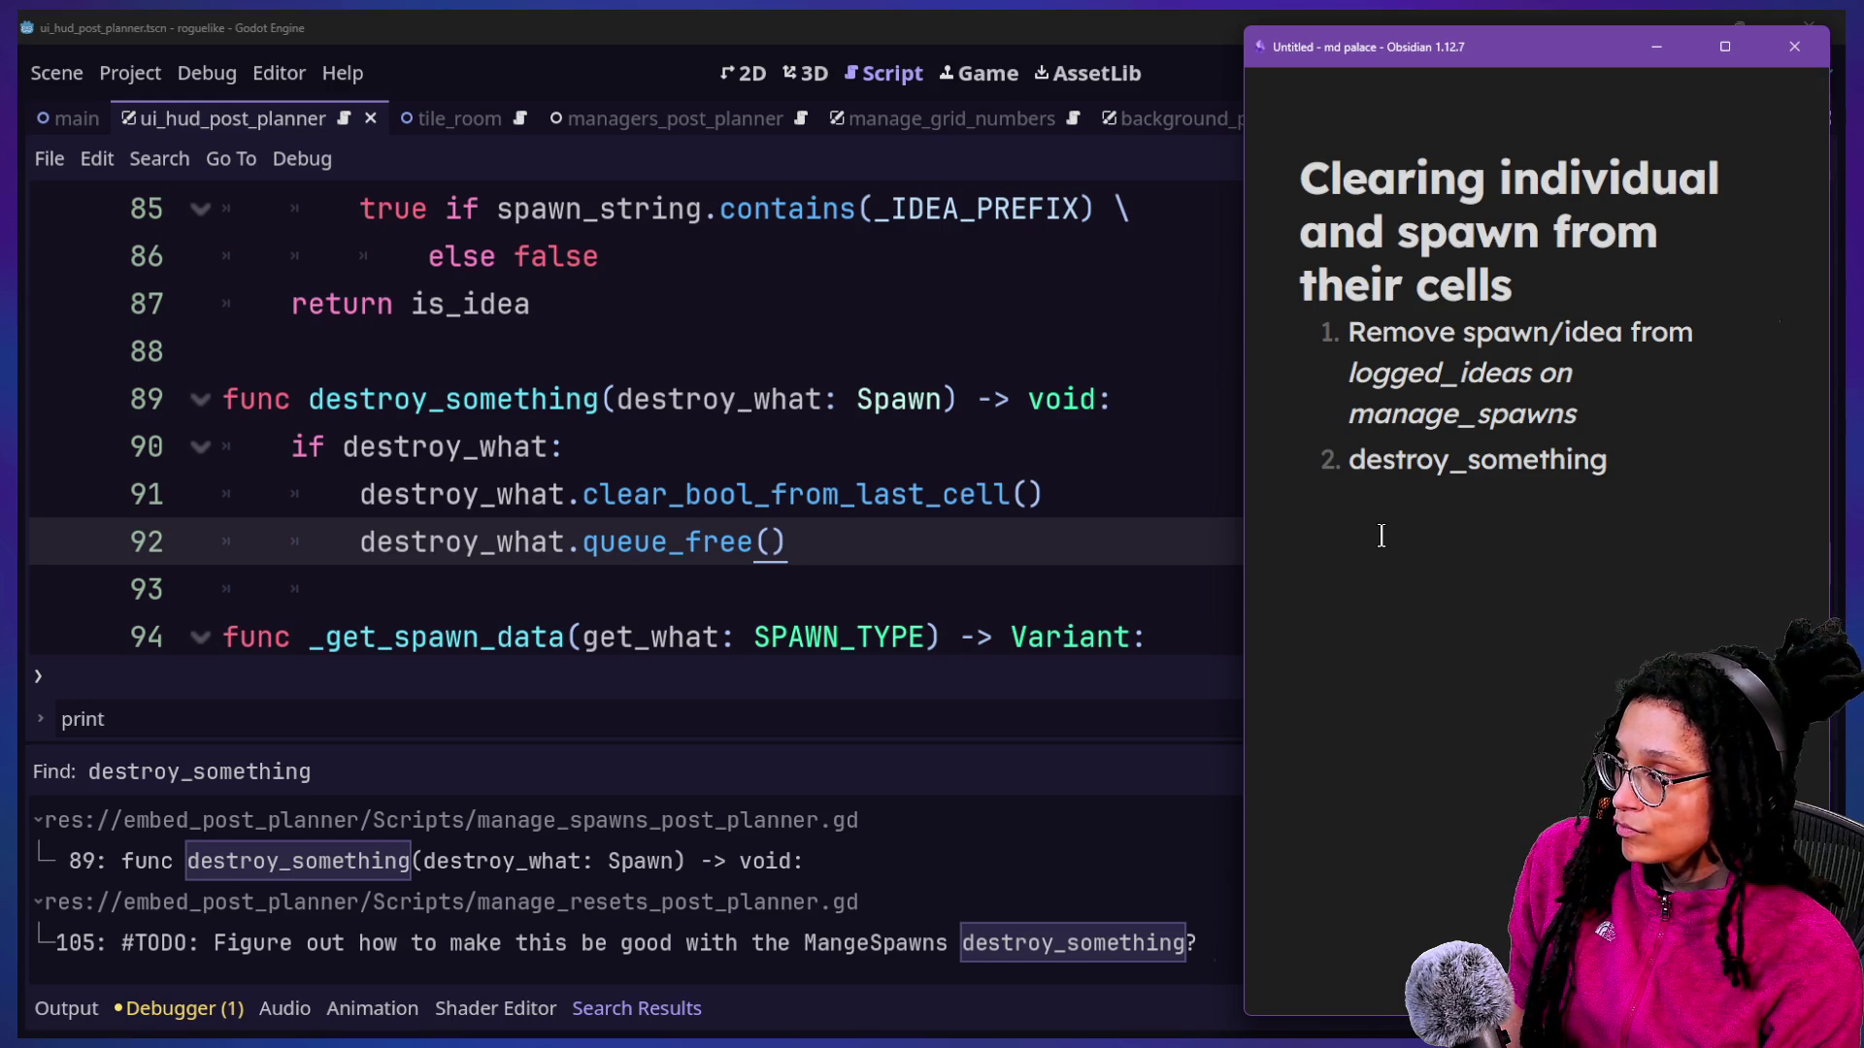
left_click(1354, 372)
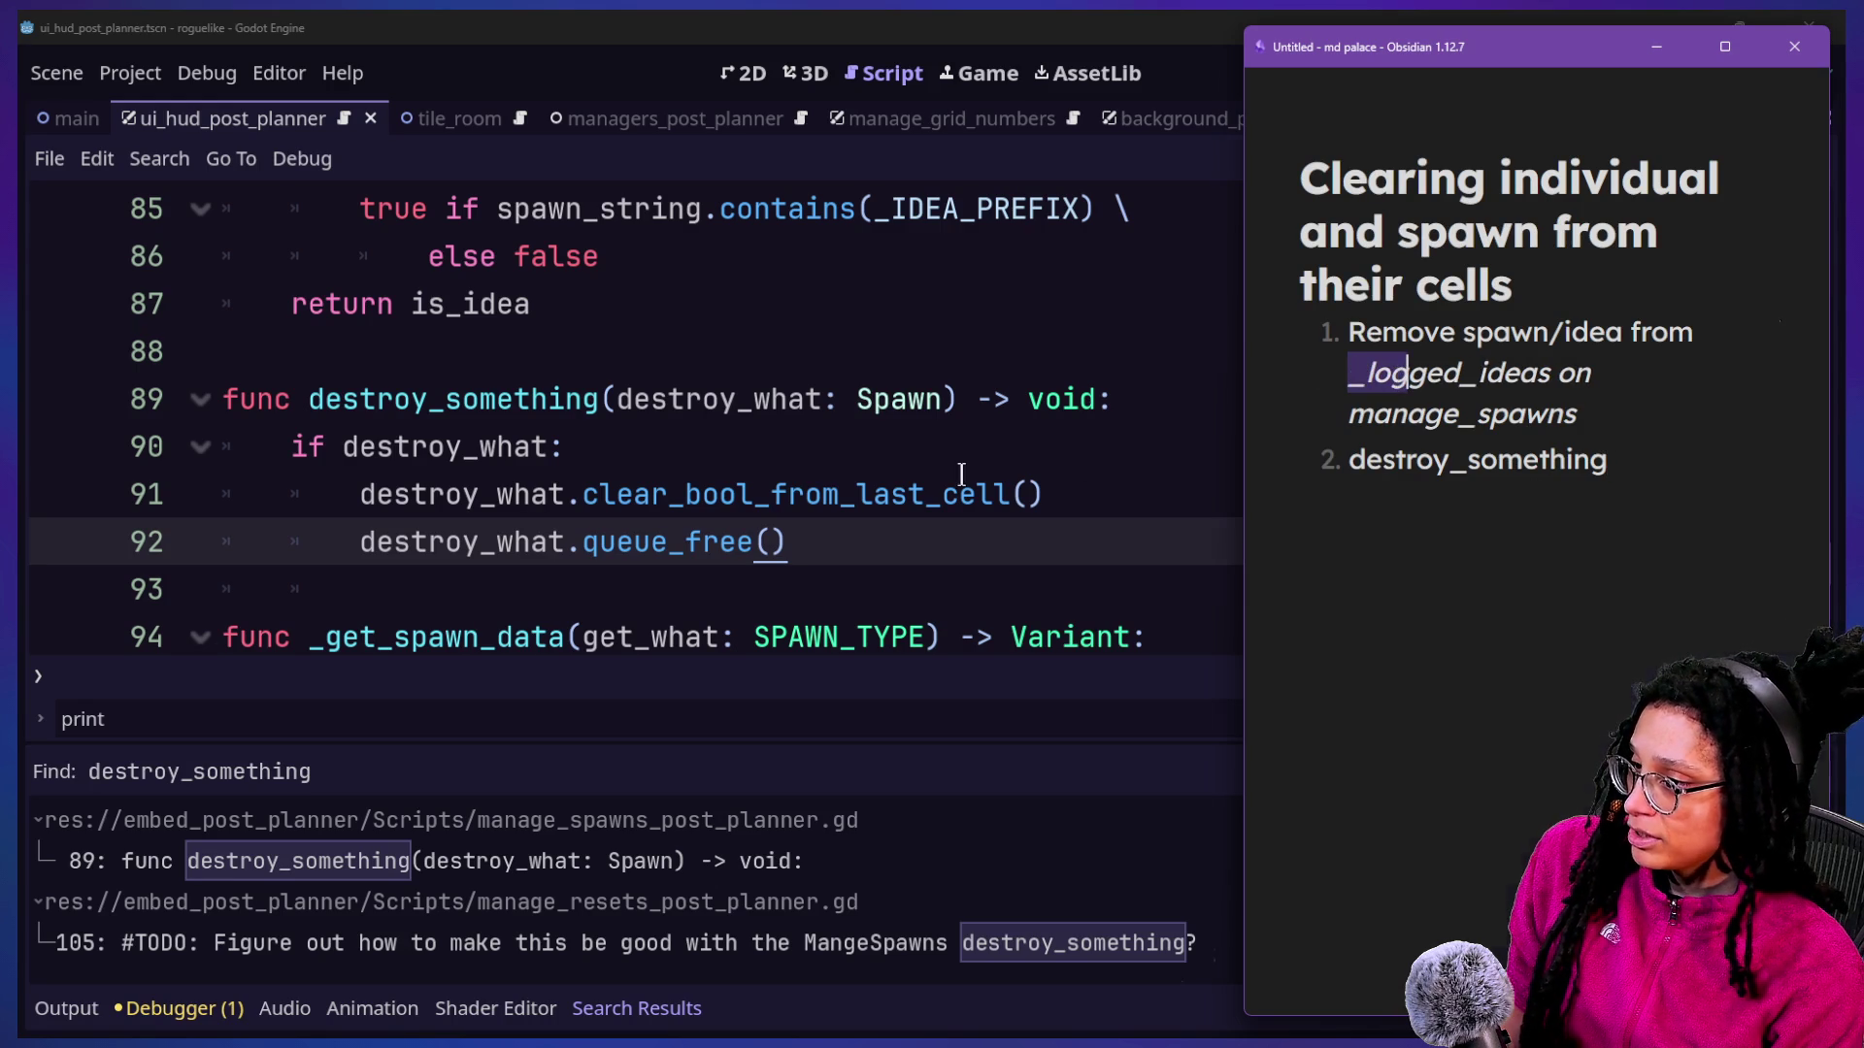
left_click(959, 486)
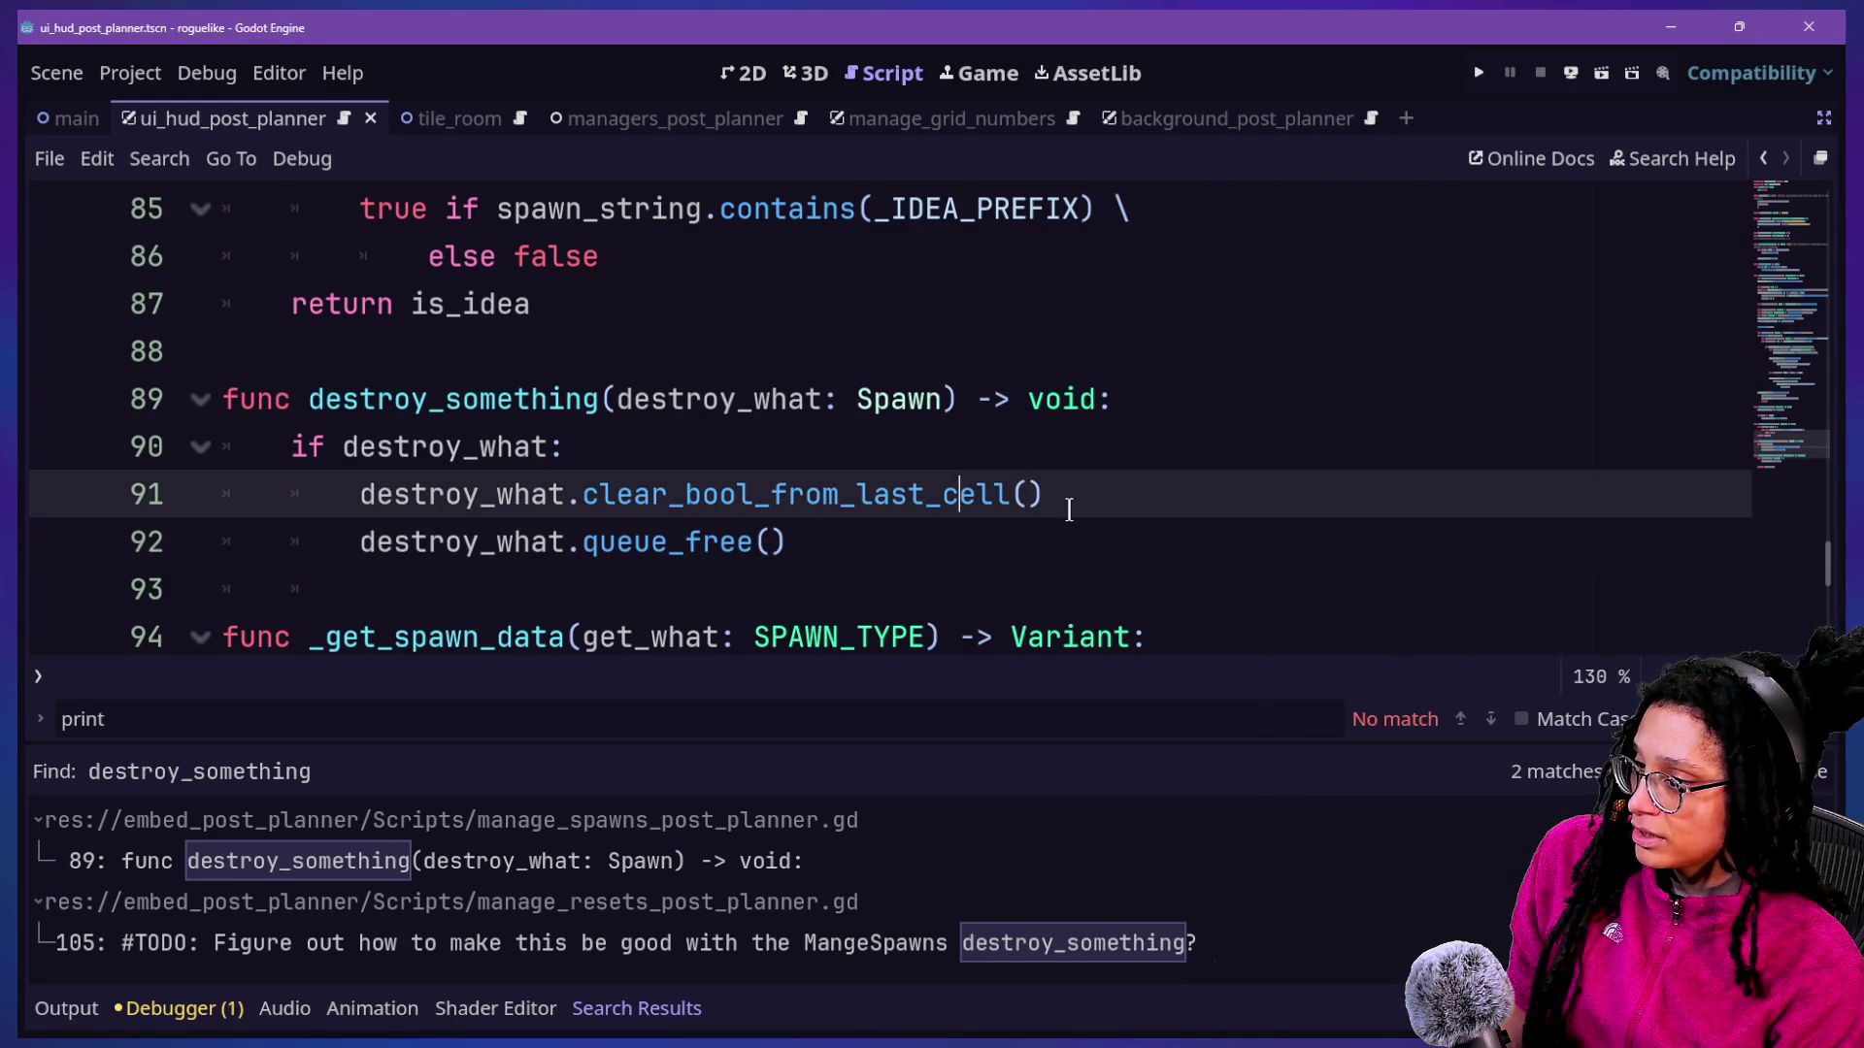
Search the project files for '_logged_', then cancel the search.
double_click(894, 497)
key("ctrl+shift+f")
key("BackSpace")
type("_logged_")
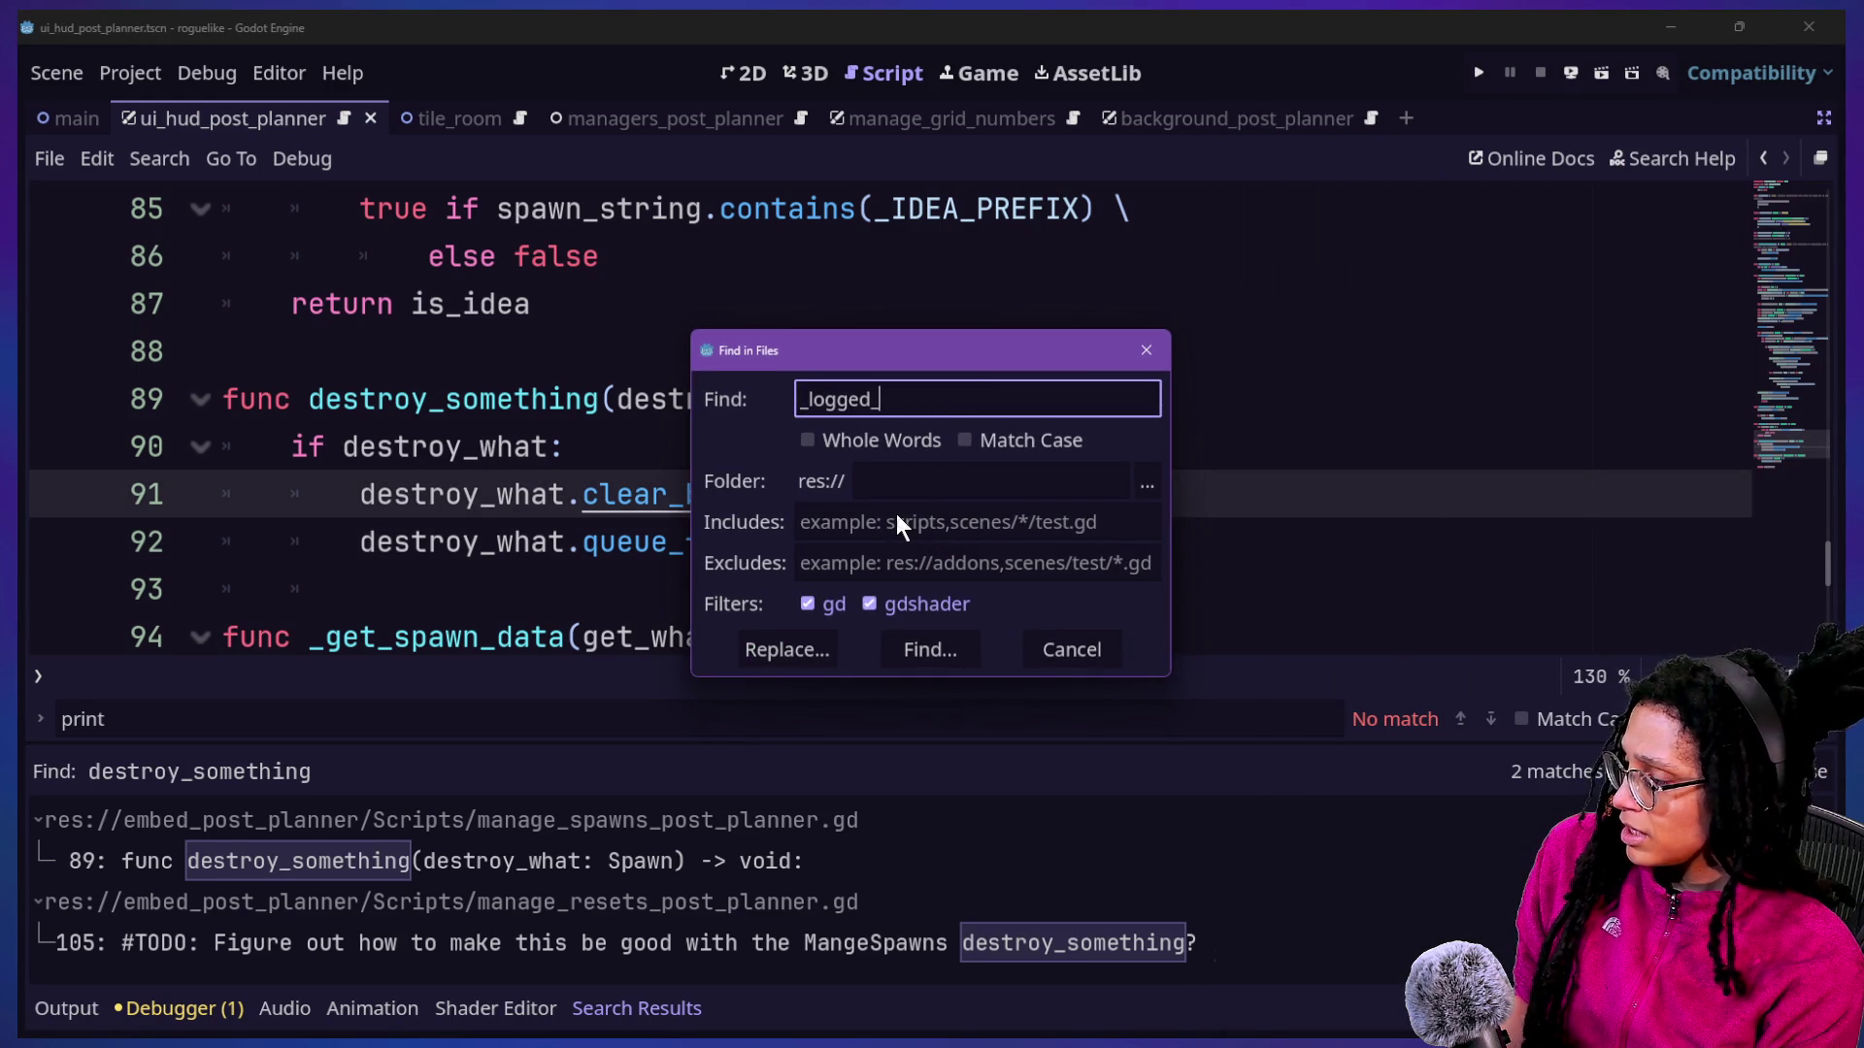
key("Return")
left_click(786, 541)
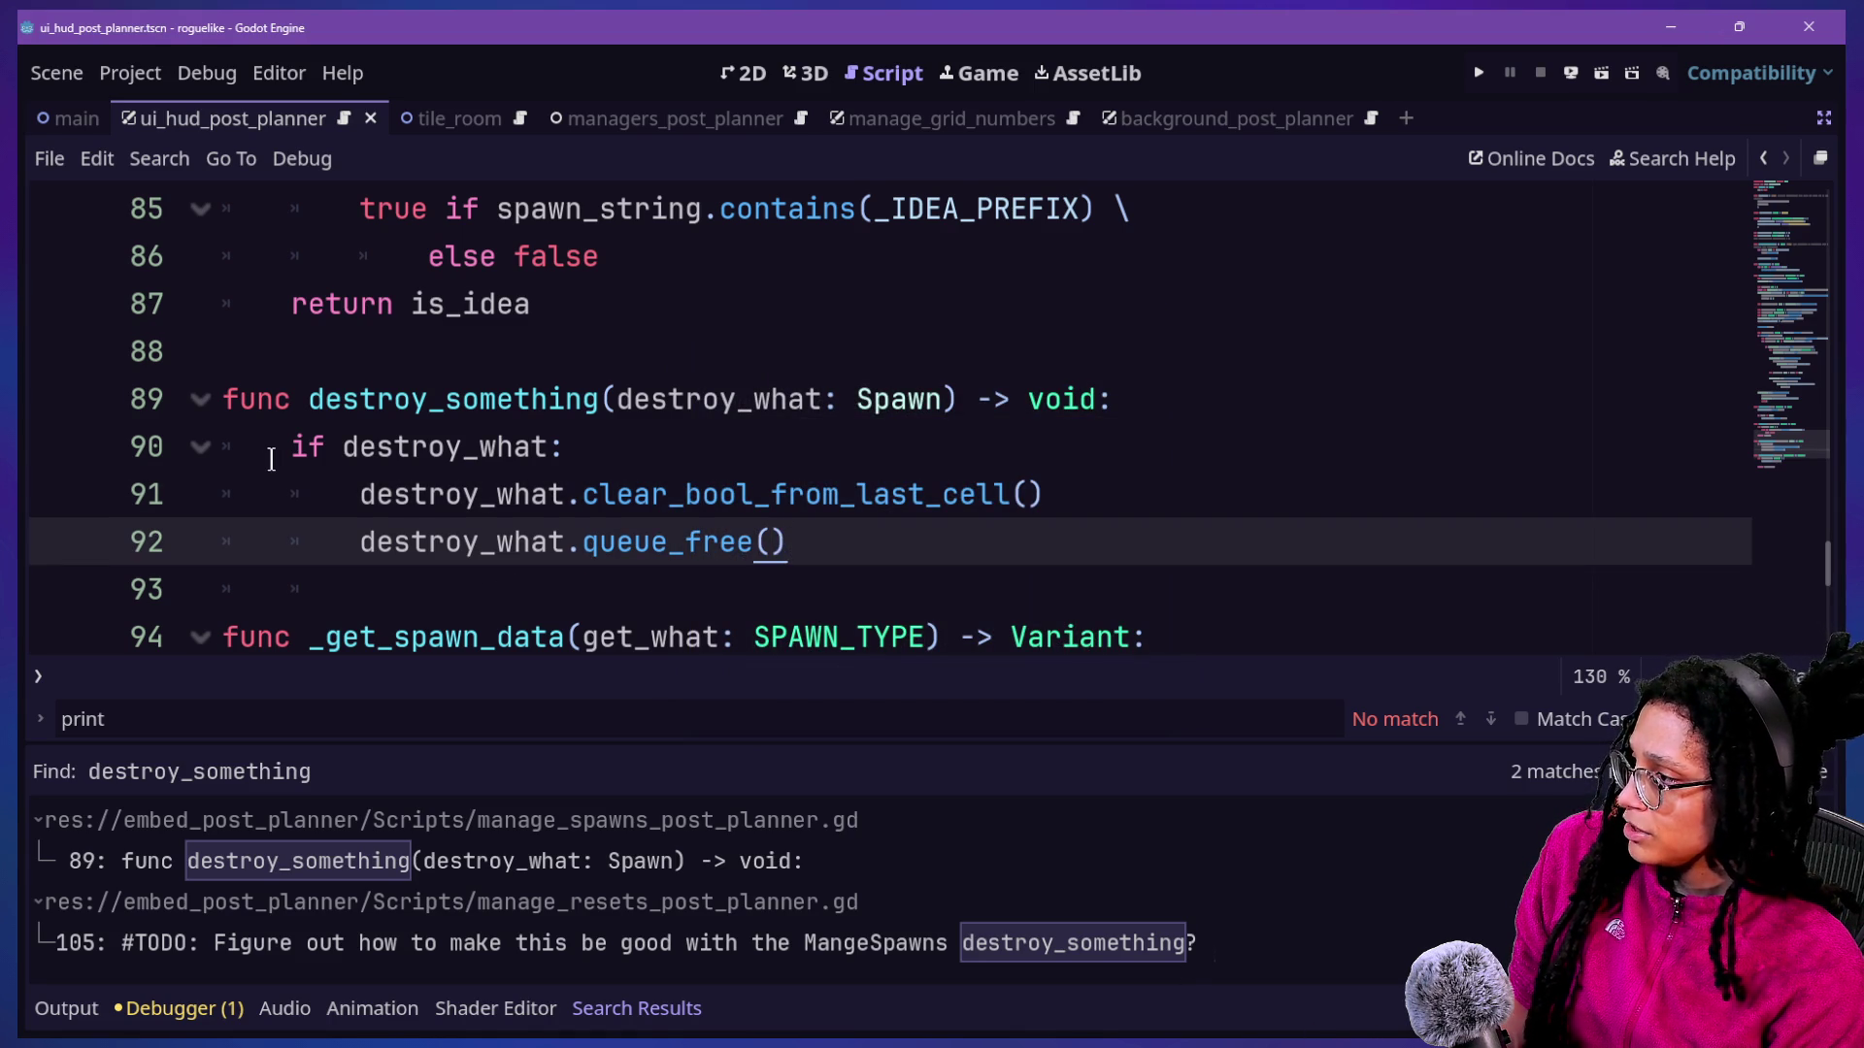
Review the destroy_something signature and its clear_bool_from_last_cell() call on lines 89–91.
left_click_drag(340, 424, 637, 495)
left_click(637, 495)
left_click_drag(616, 398, 709, 400)
left_click(1012, 494)
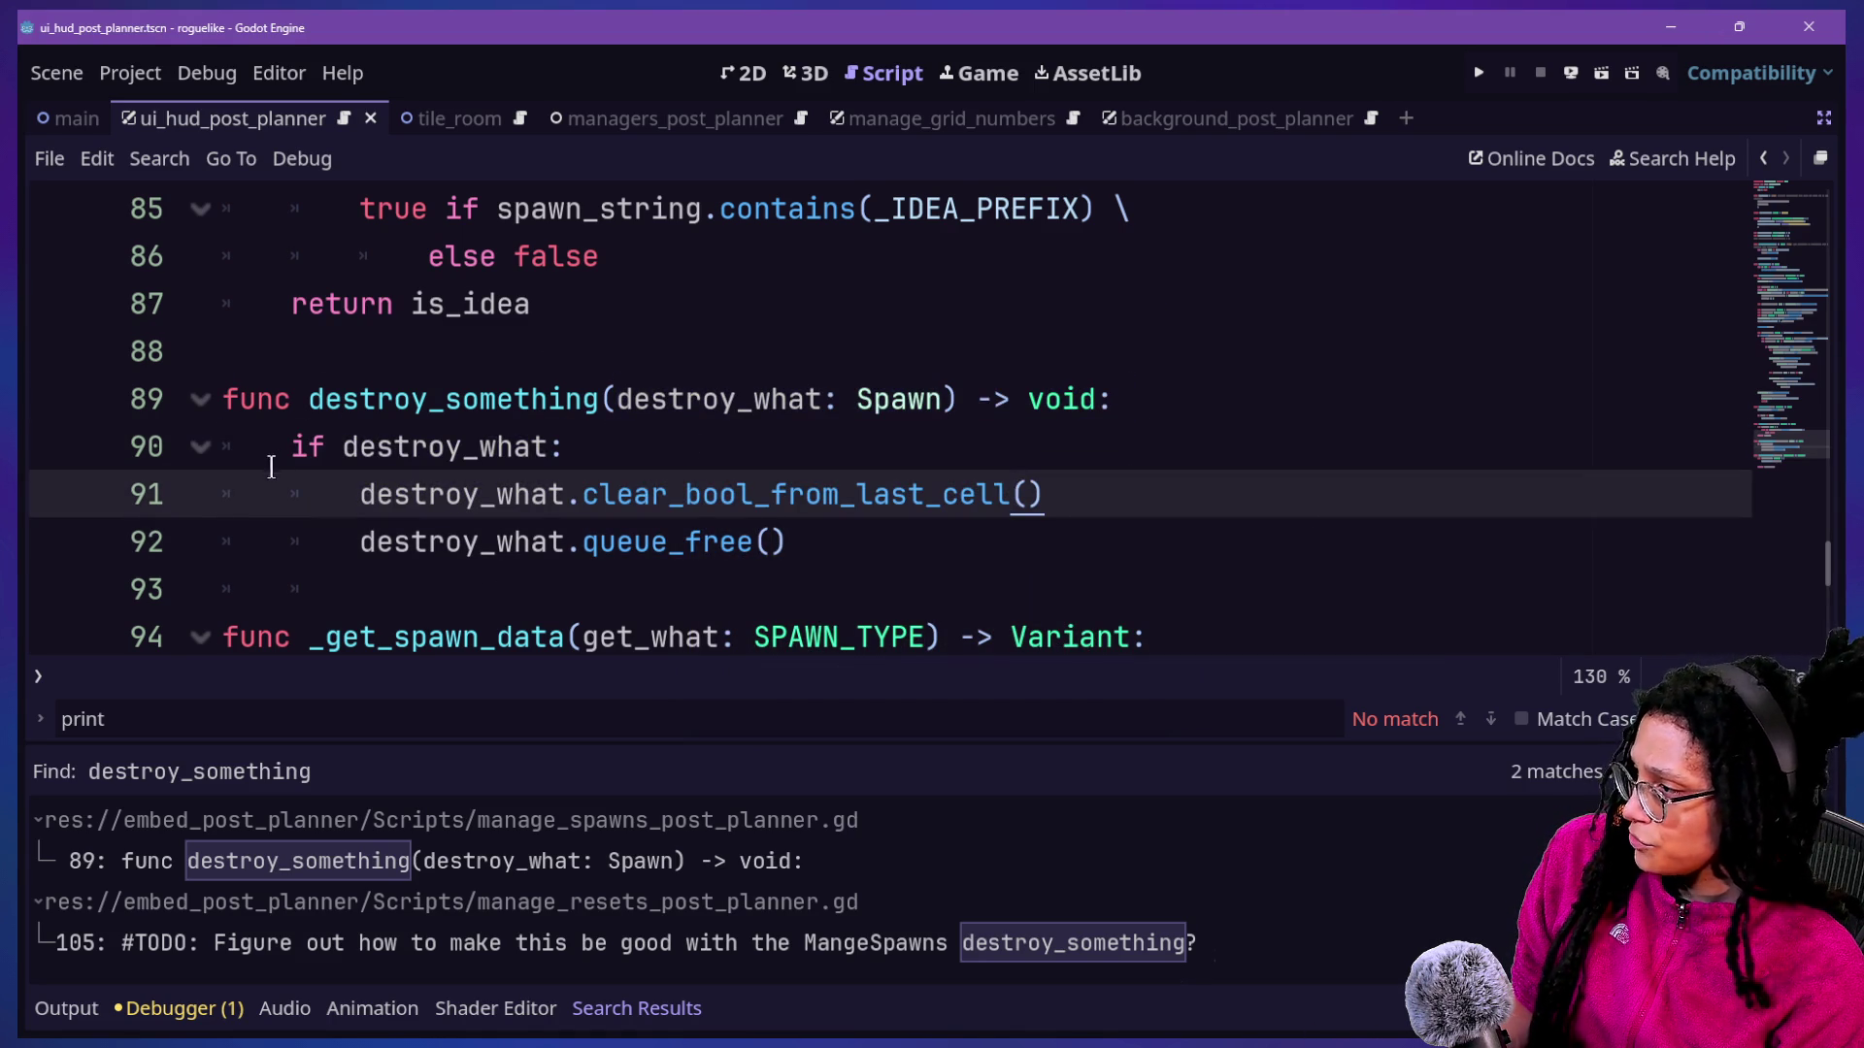
left_click_drag(327, 449, 556, 466)
left_click(326, 447)
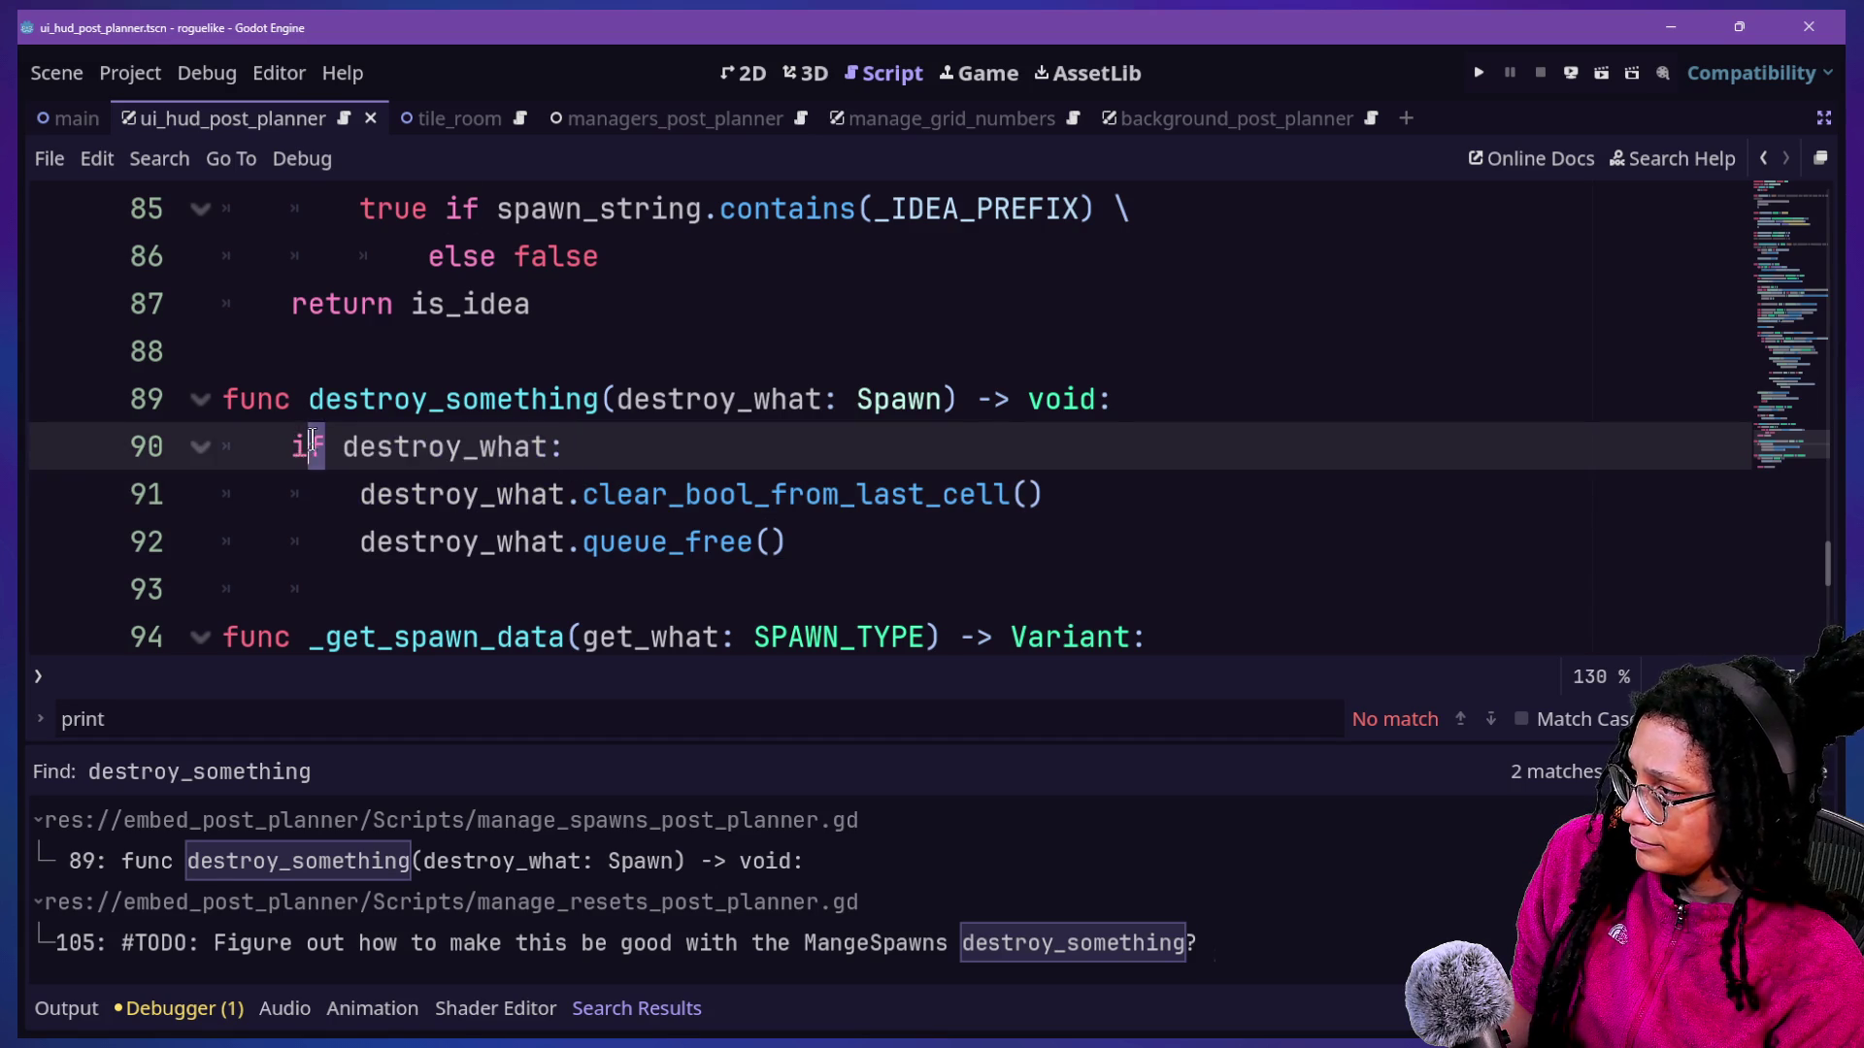
mouse_move(326, 447)
left_mouse_down()
mouse_move(559, 449)
mouse_move(636, 383)
mouse_move(521, 388)
mouse_move(633, 466)
left_mouse_up()
left_click(252, 464)
left_click_drag(291, 495, 1044, 497)
left_click_drag(512, 494, 1048, 495)
left_click(1046, 495)
Add an empty line after the queue_free() call on line 92.
left_click_drag(299, 541, 874, 524)
left_click(874, 524)
left_click(1119, 490)
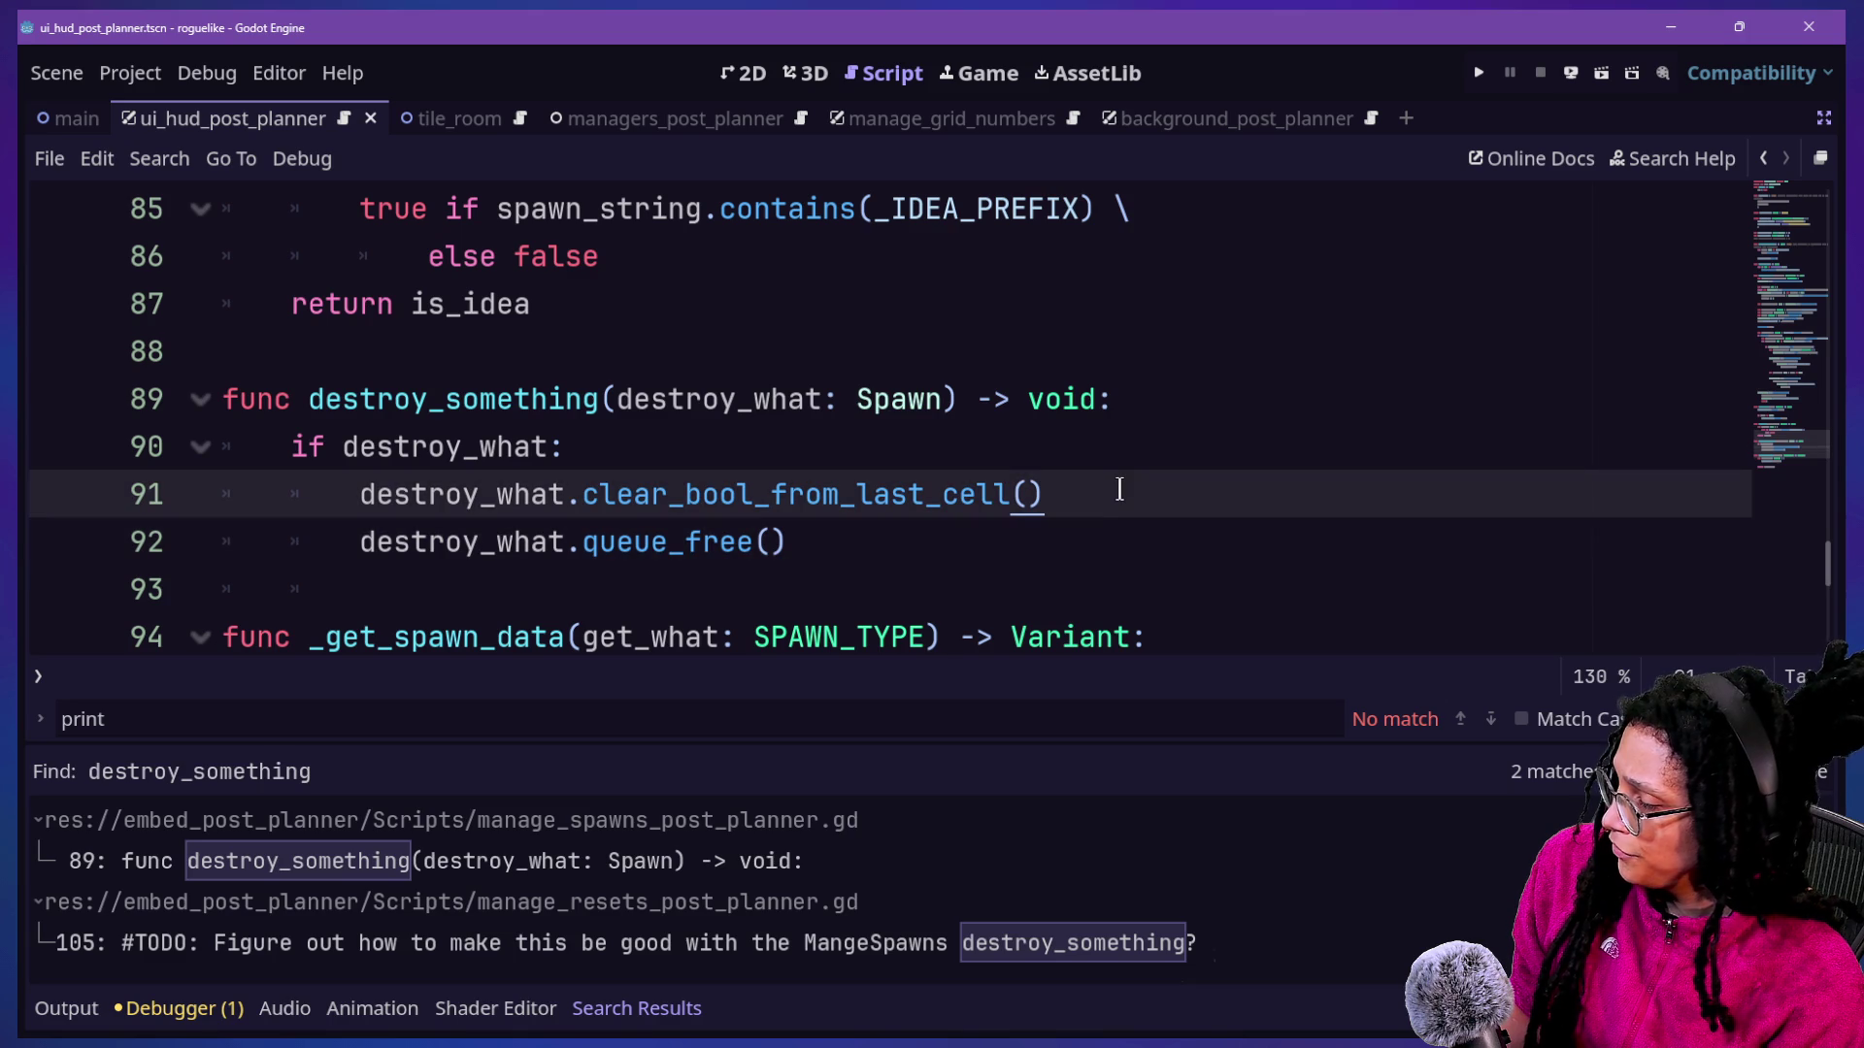
left_click(1078, 522)
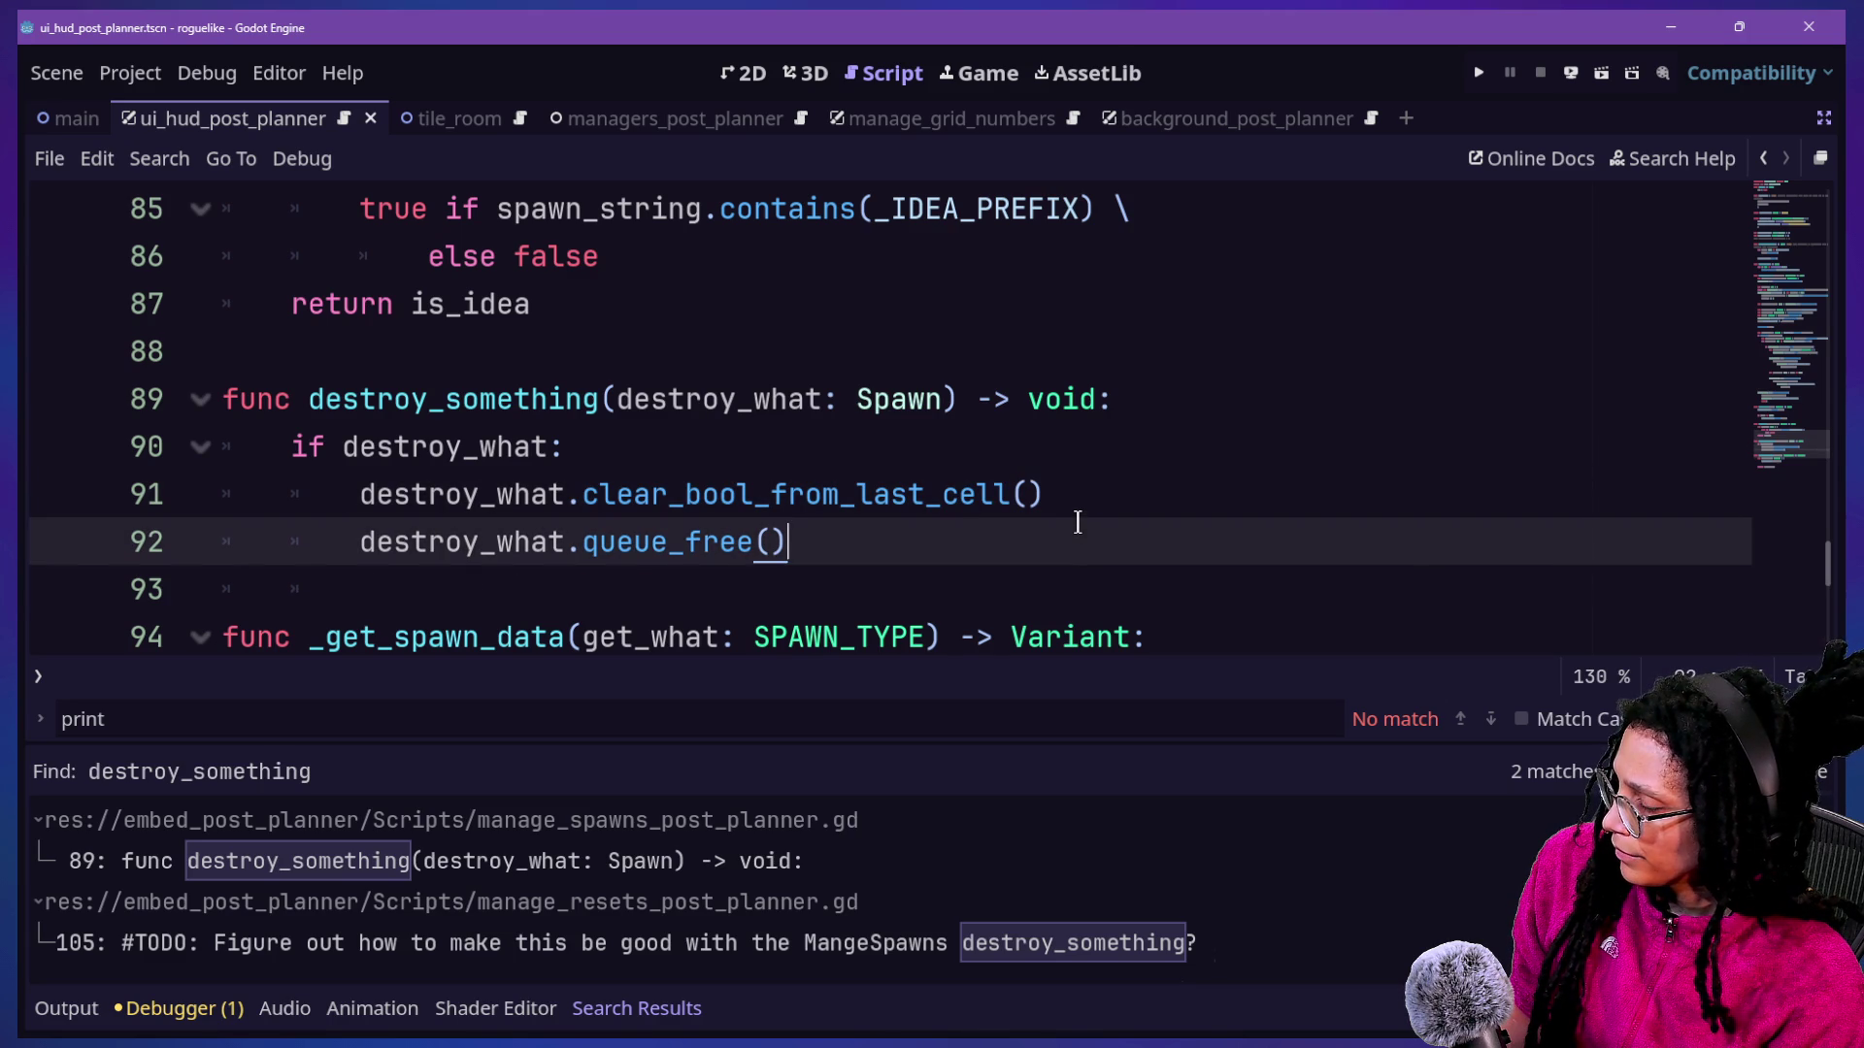
key("Return")
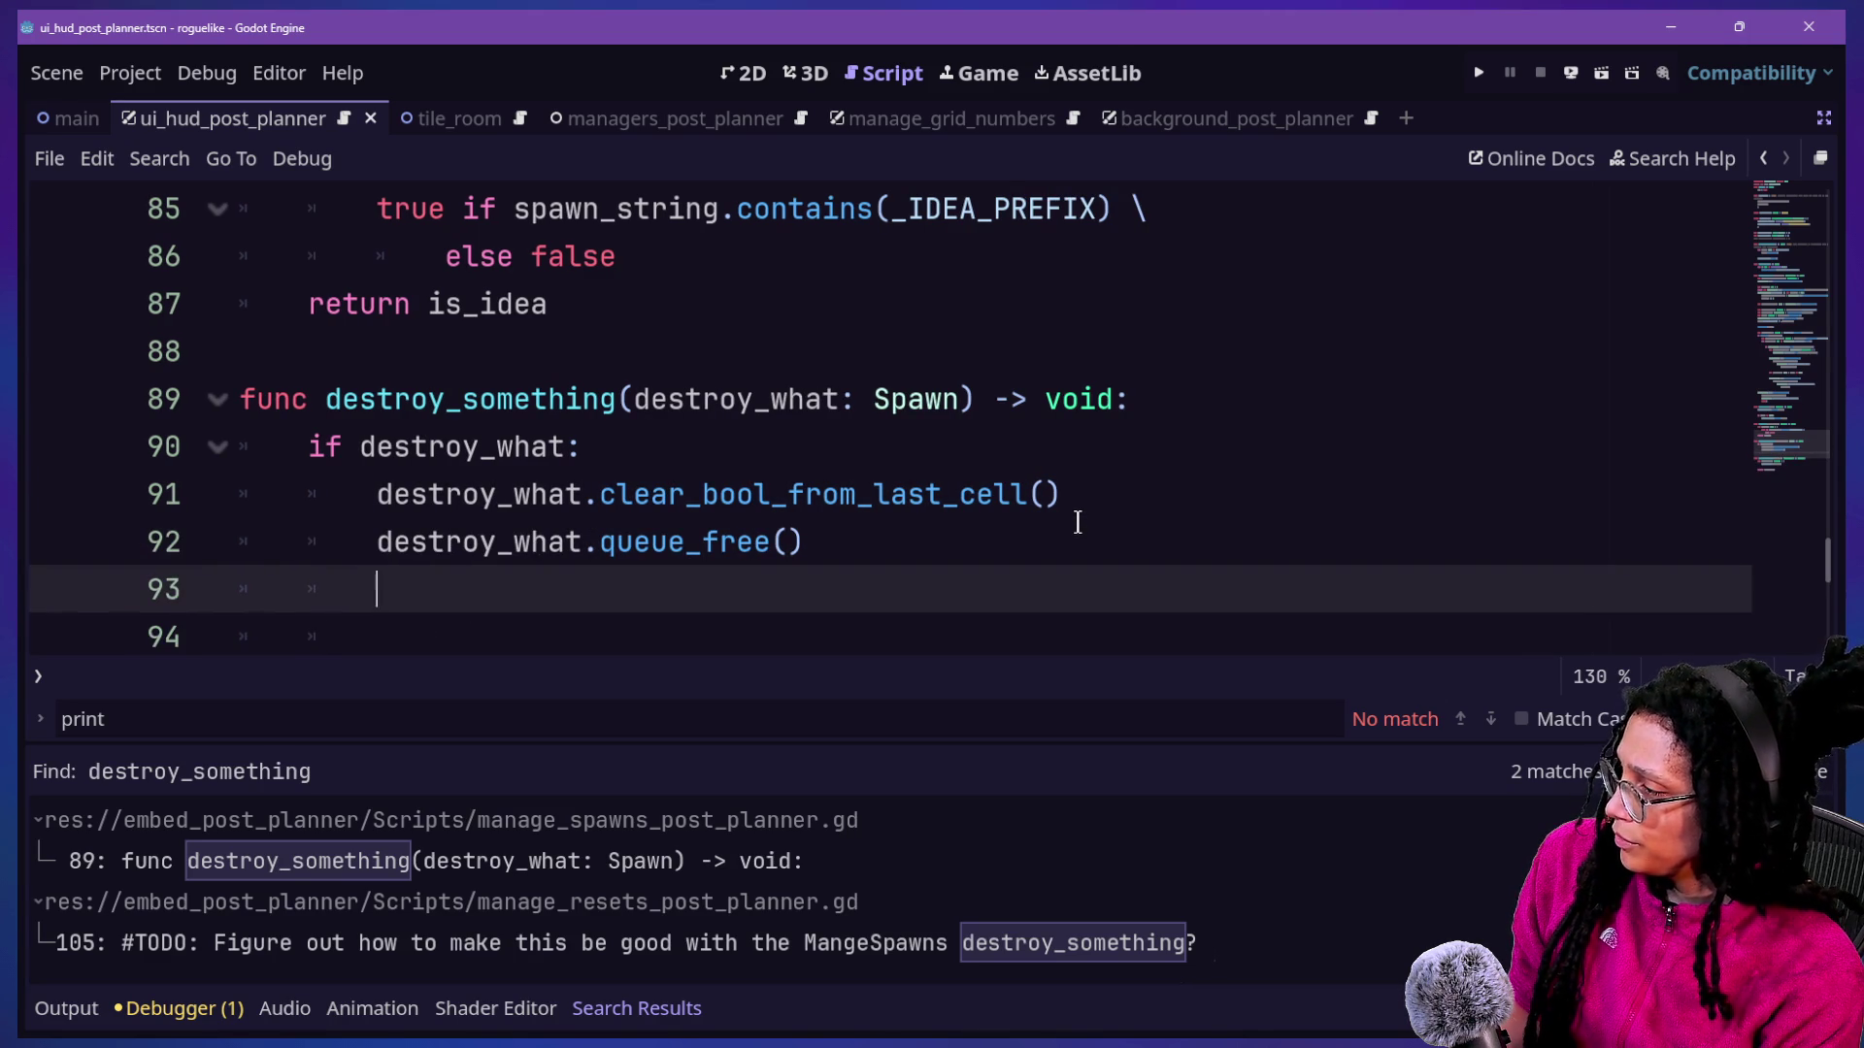
Start a new line 92 after clear_bool_from_last_cell() and insert _logged_spawns from autocomplete.
key("BackSpace")
left_click(1077, 497)
key("Return")
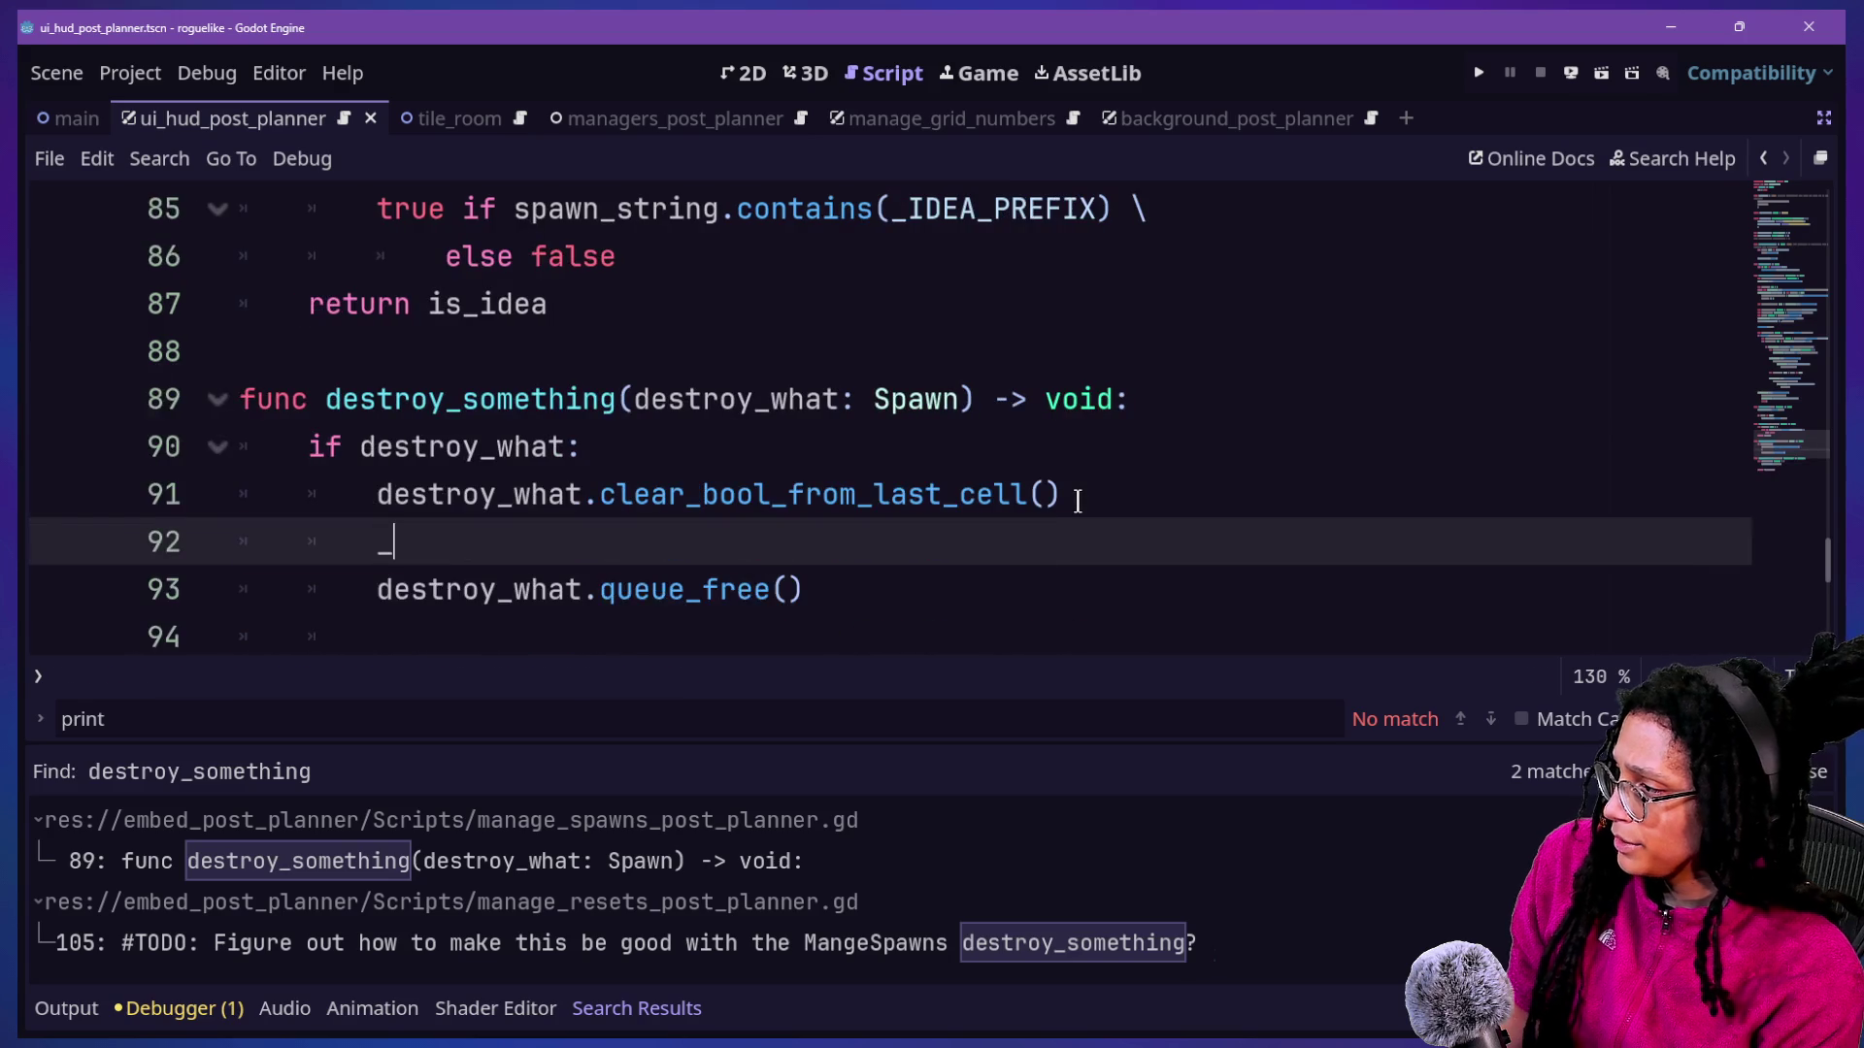
type("_log")
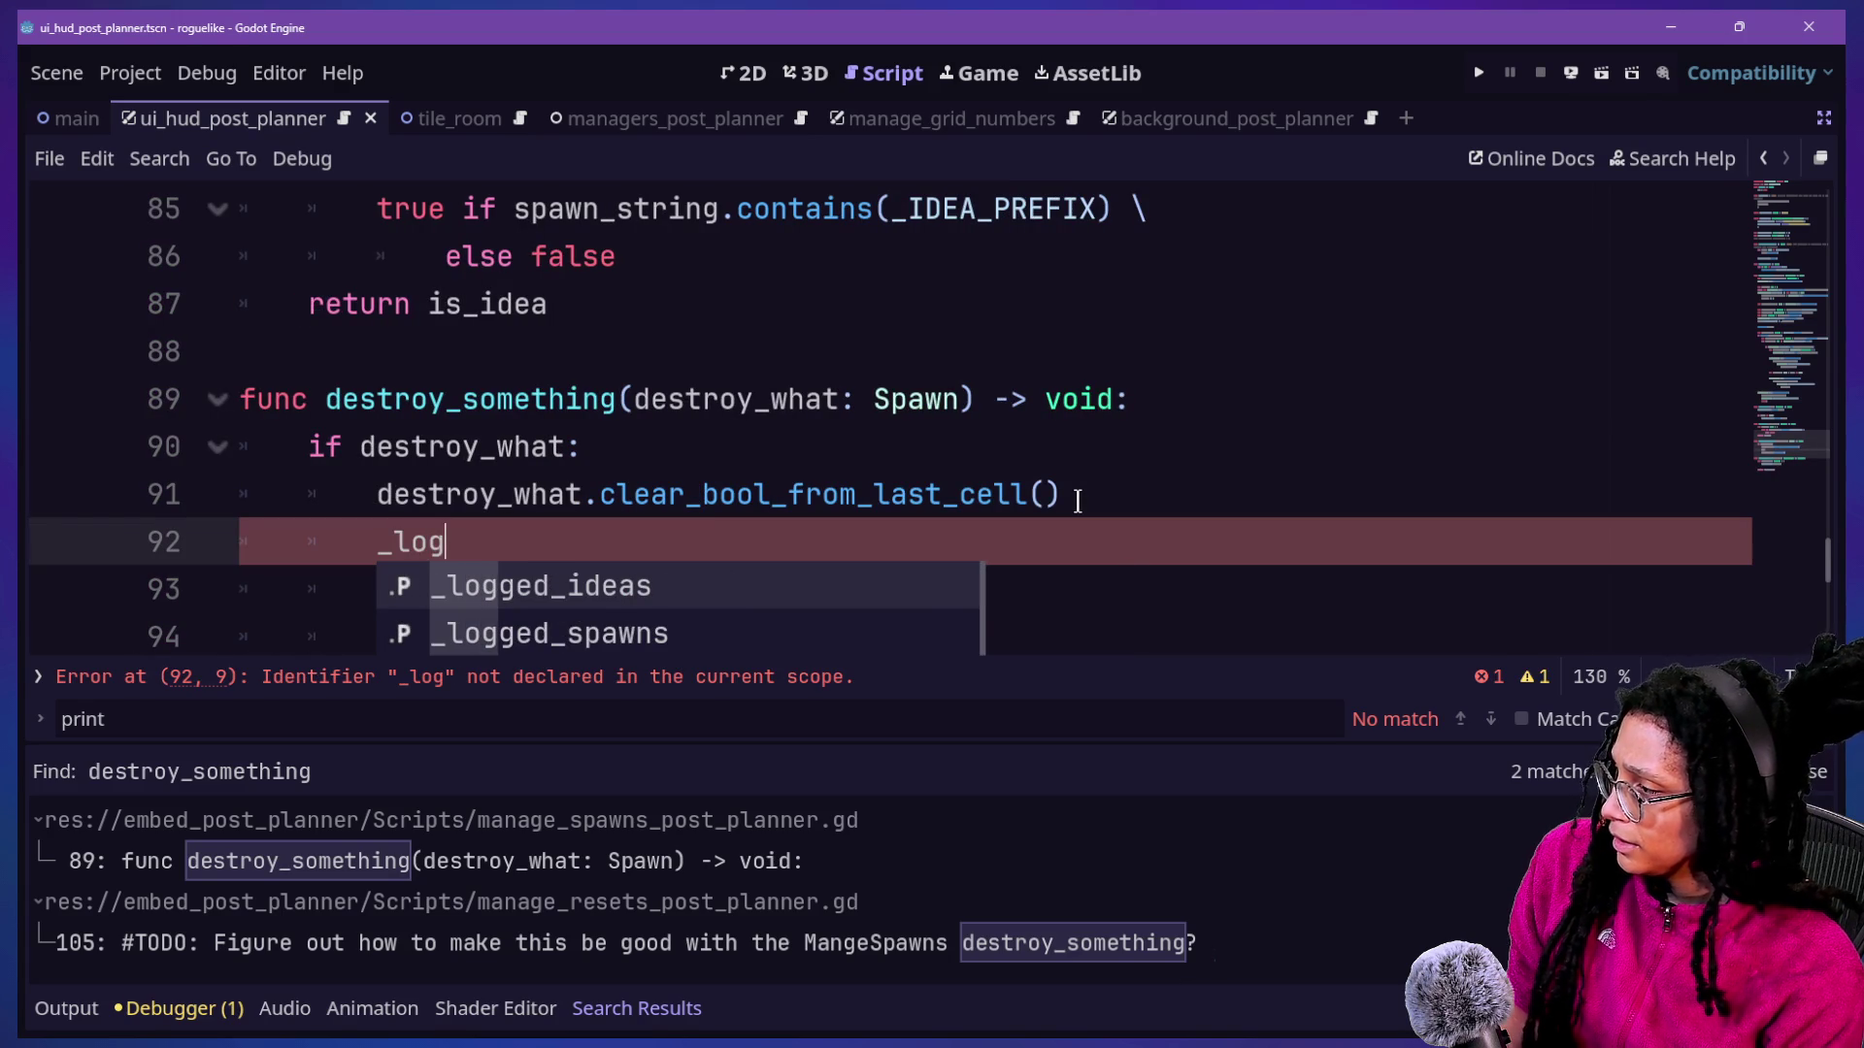
key("BackSpace")
key("BackSpace")
key("BackSpace")
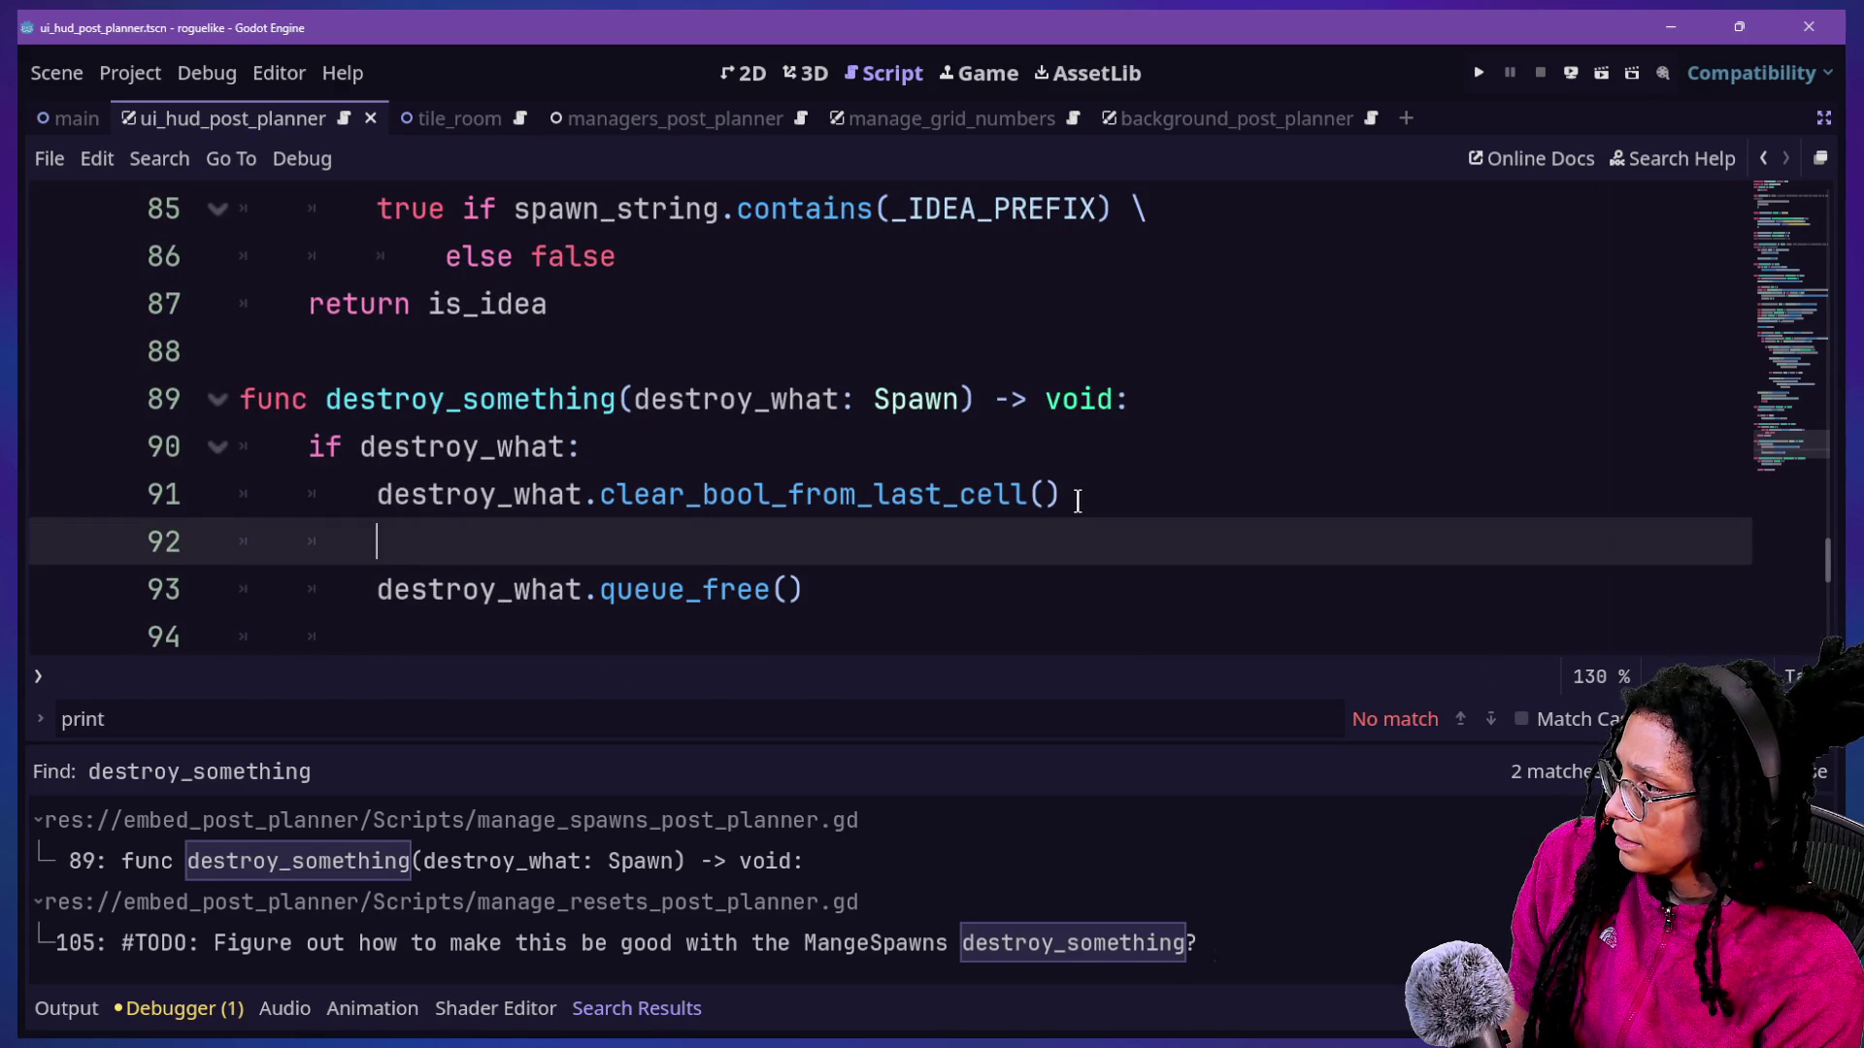
type("_logge")
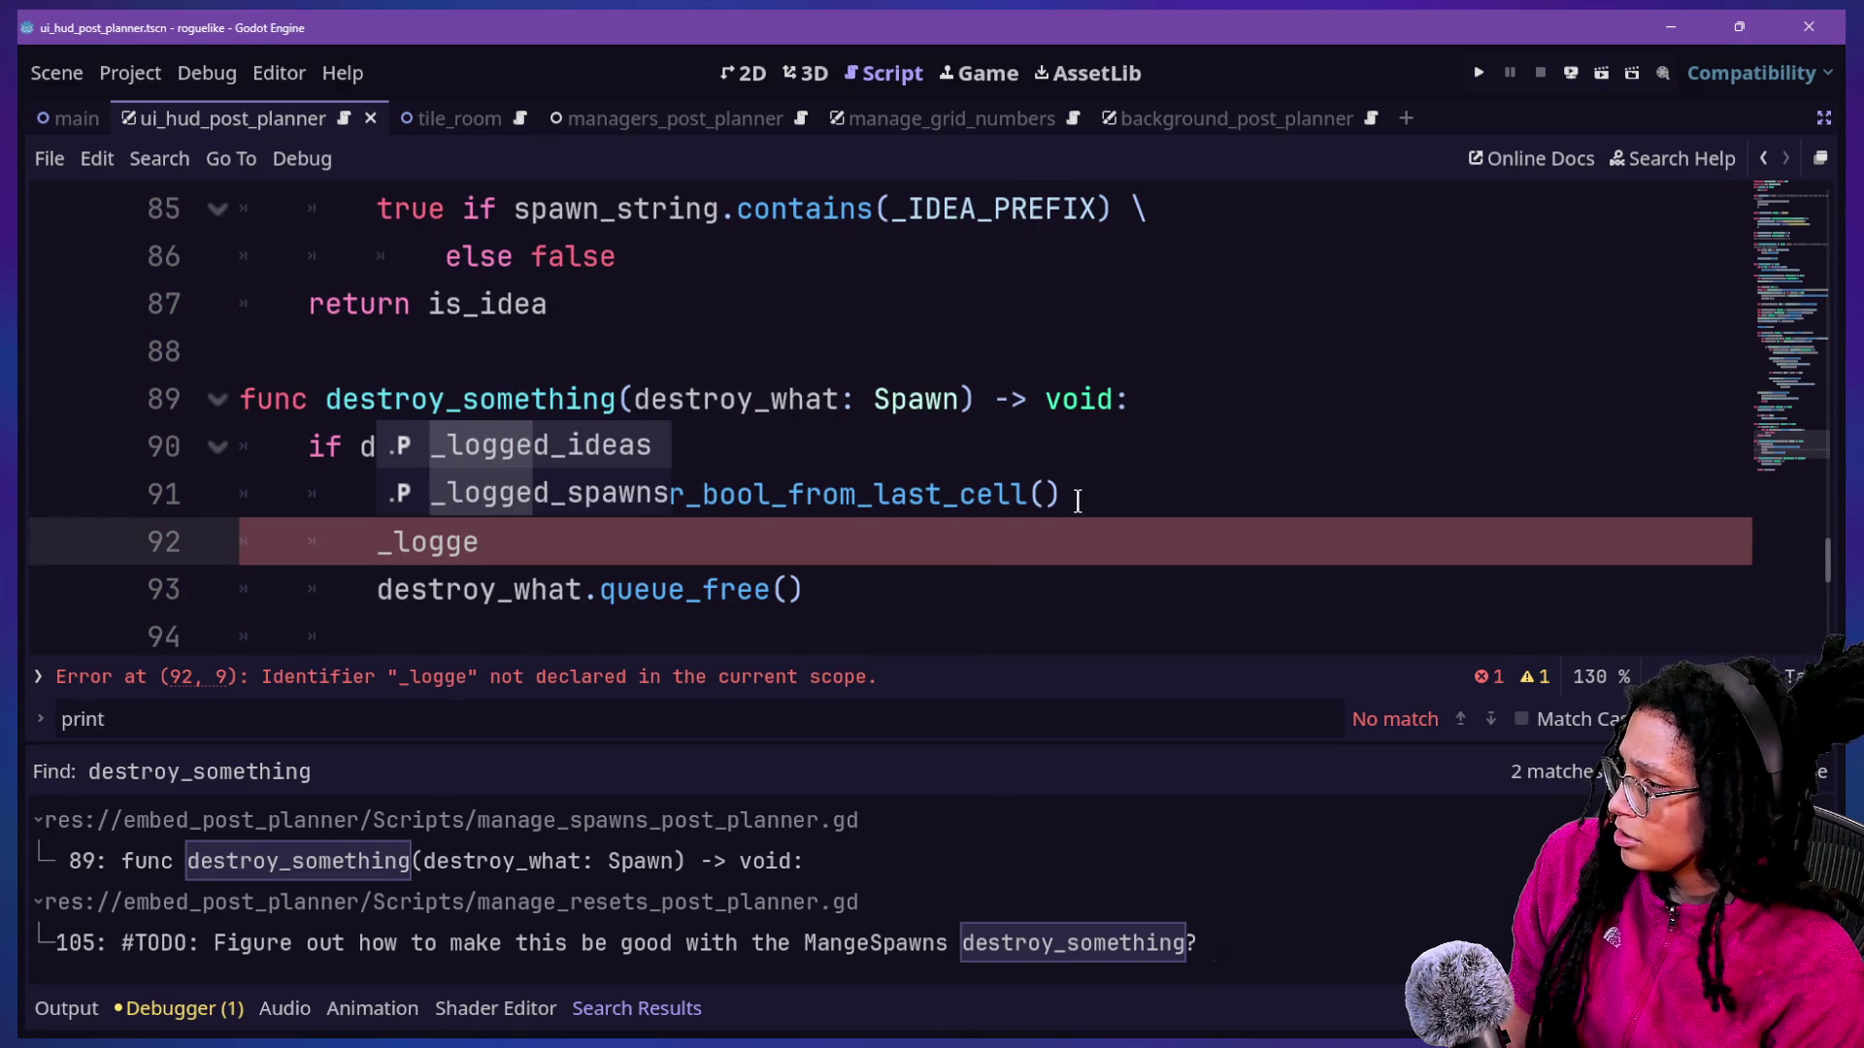
key("Down")
key("Return")
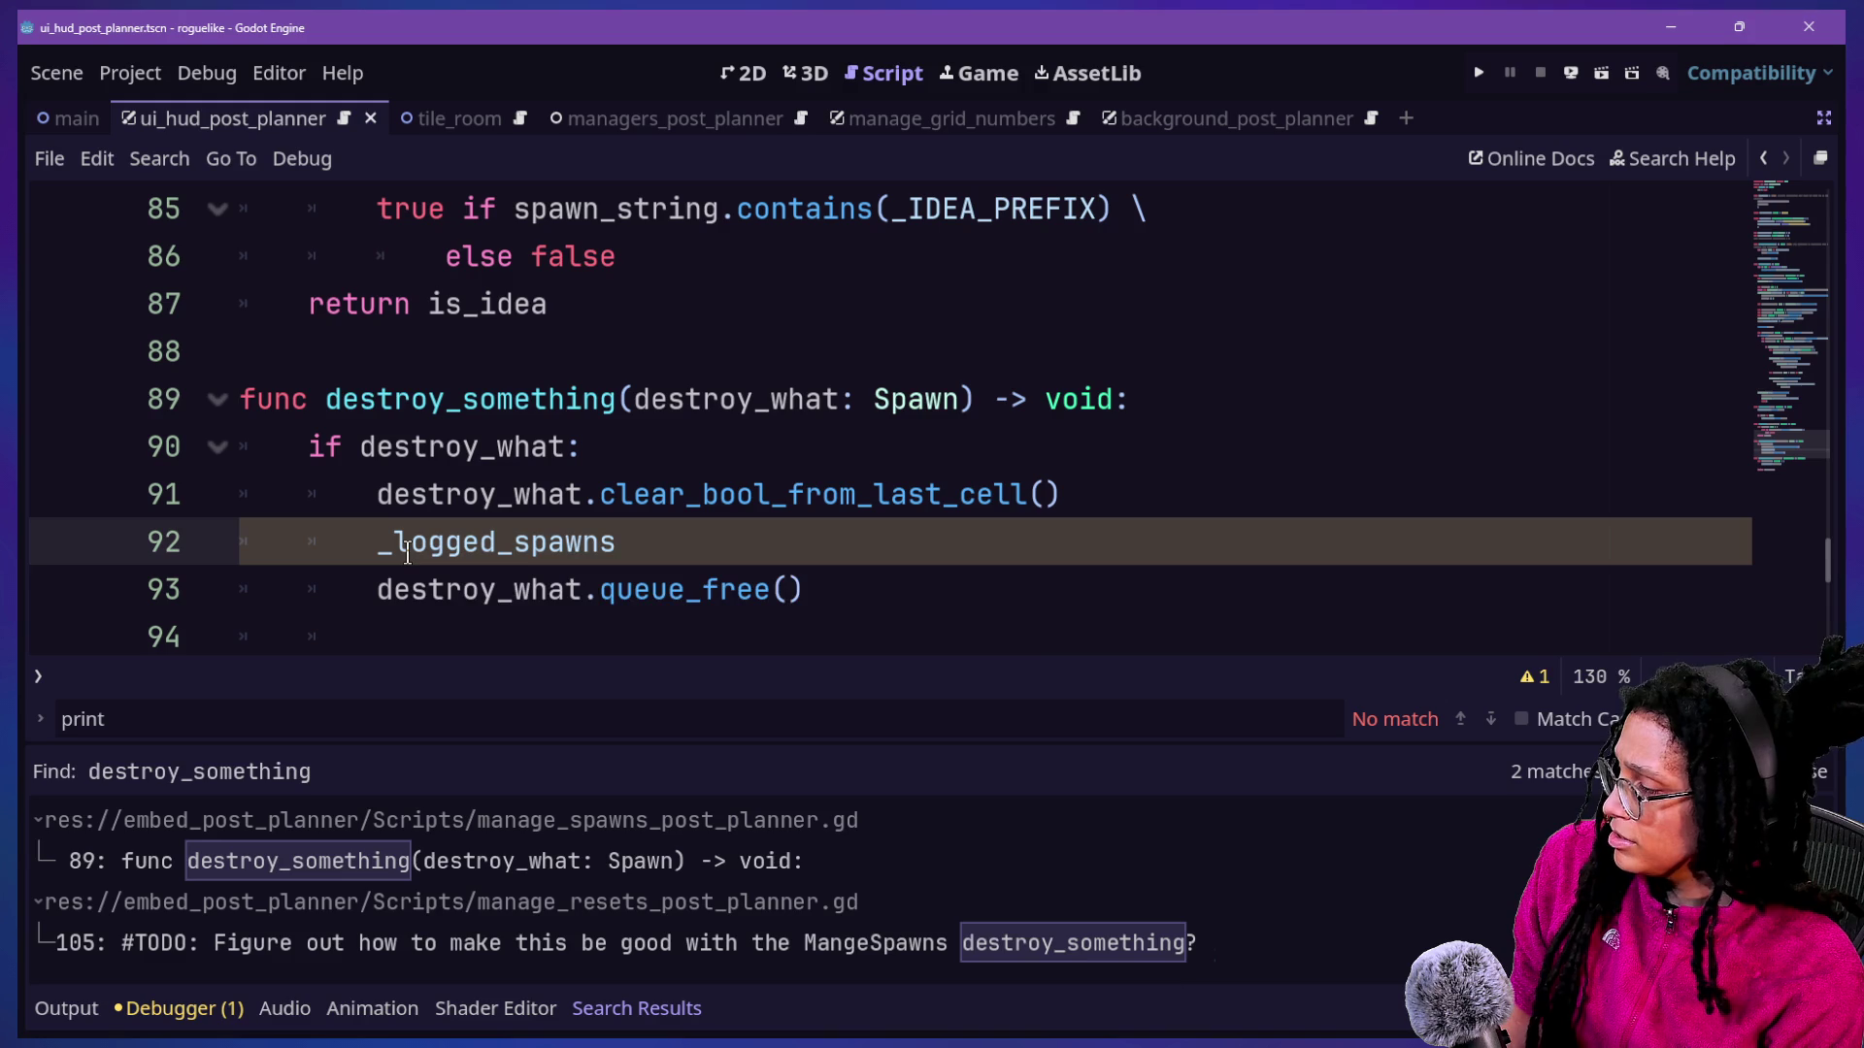
mouse_move(408, 552)
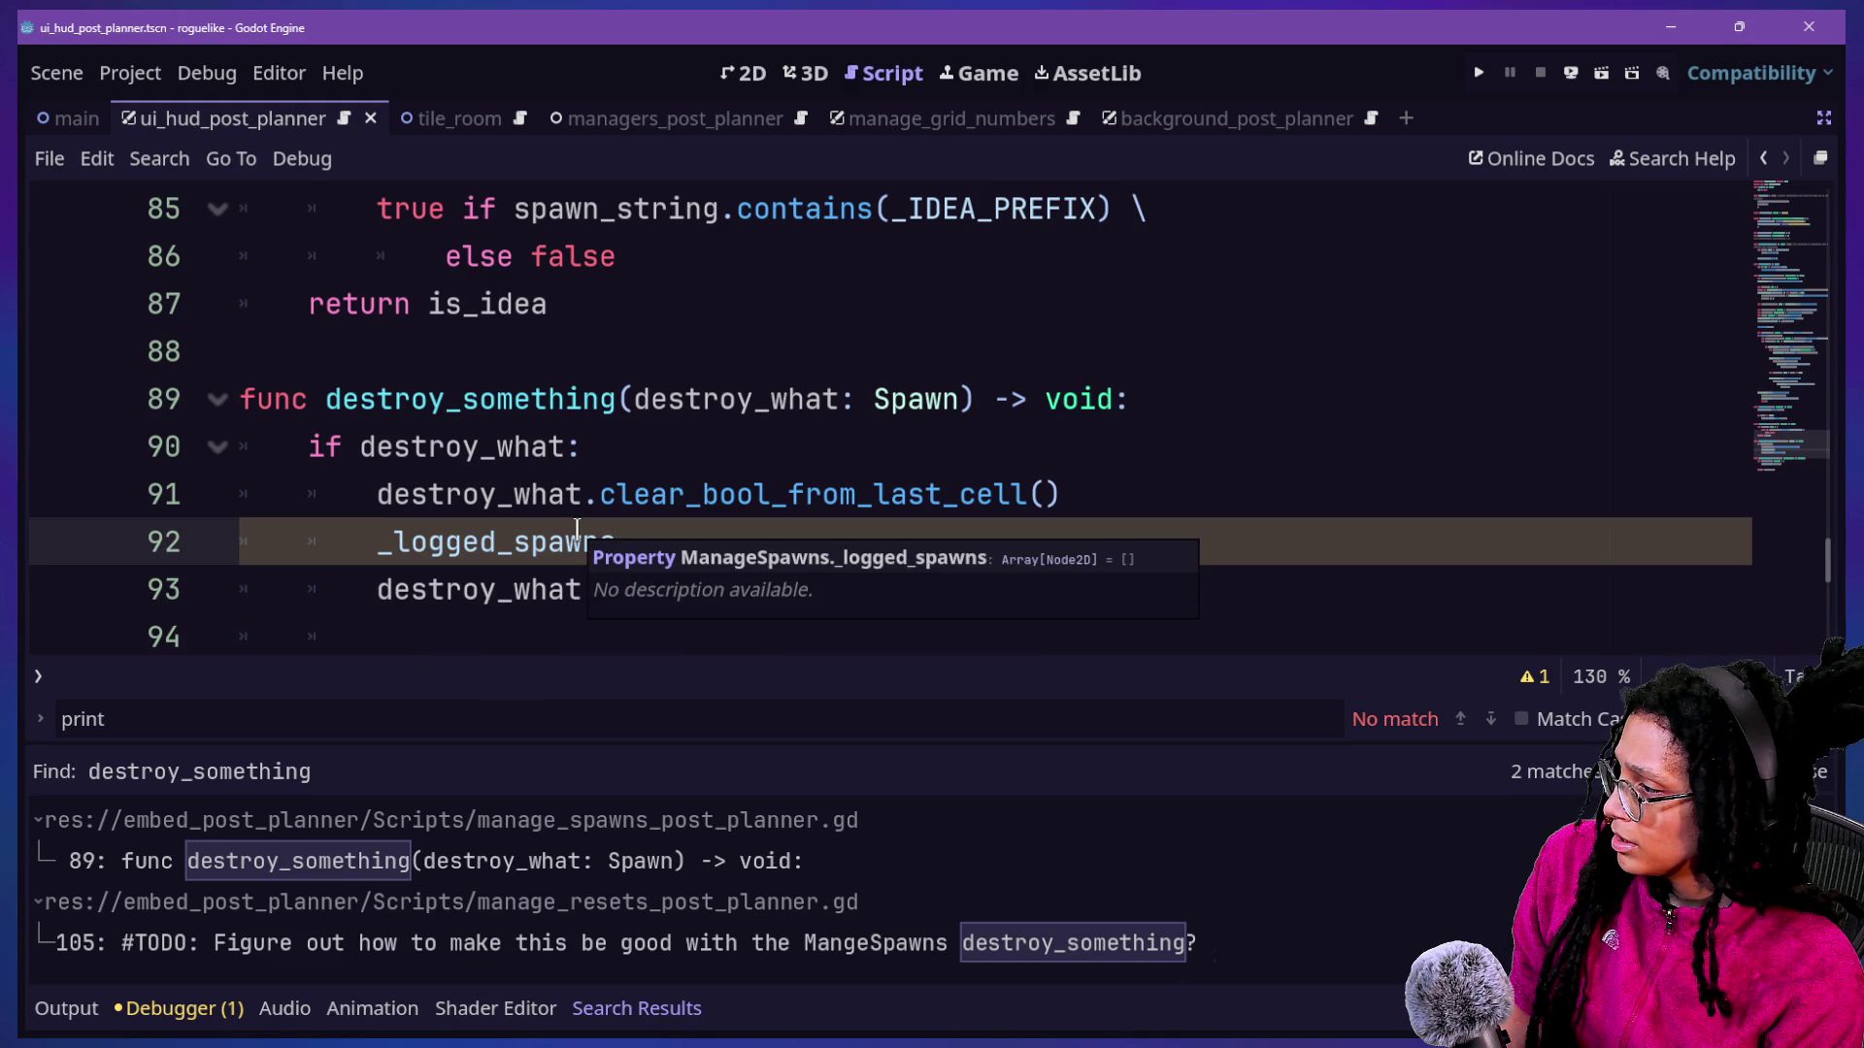
Hide the search results panel and return to the end of line 92.
key("ctrl+j")
scroll(576, 529, "up", 20)
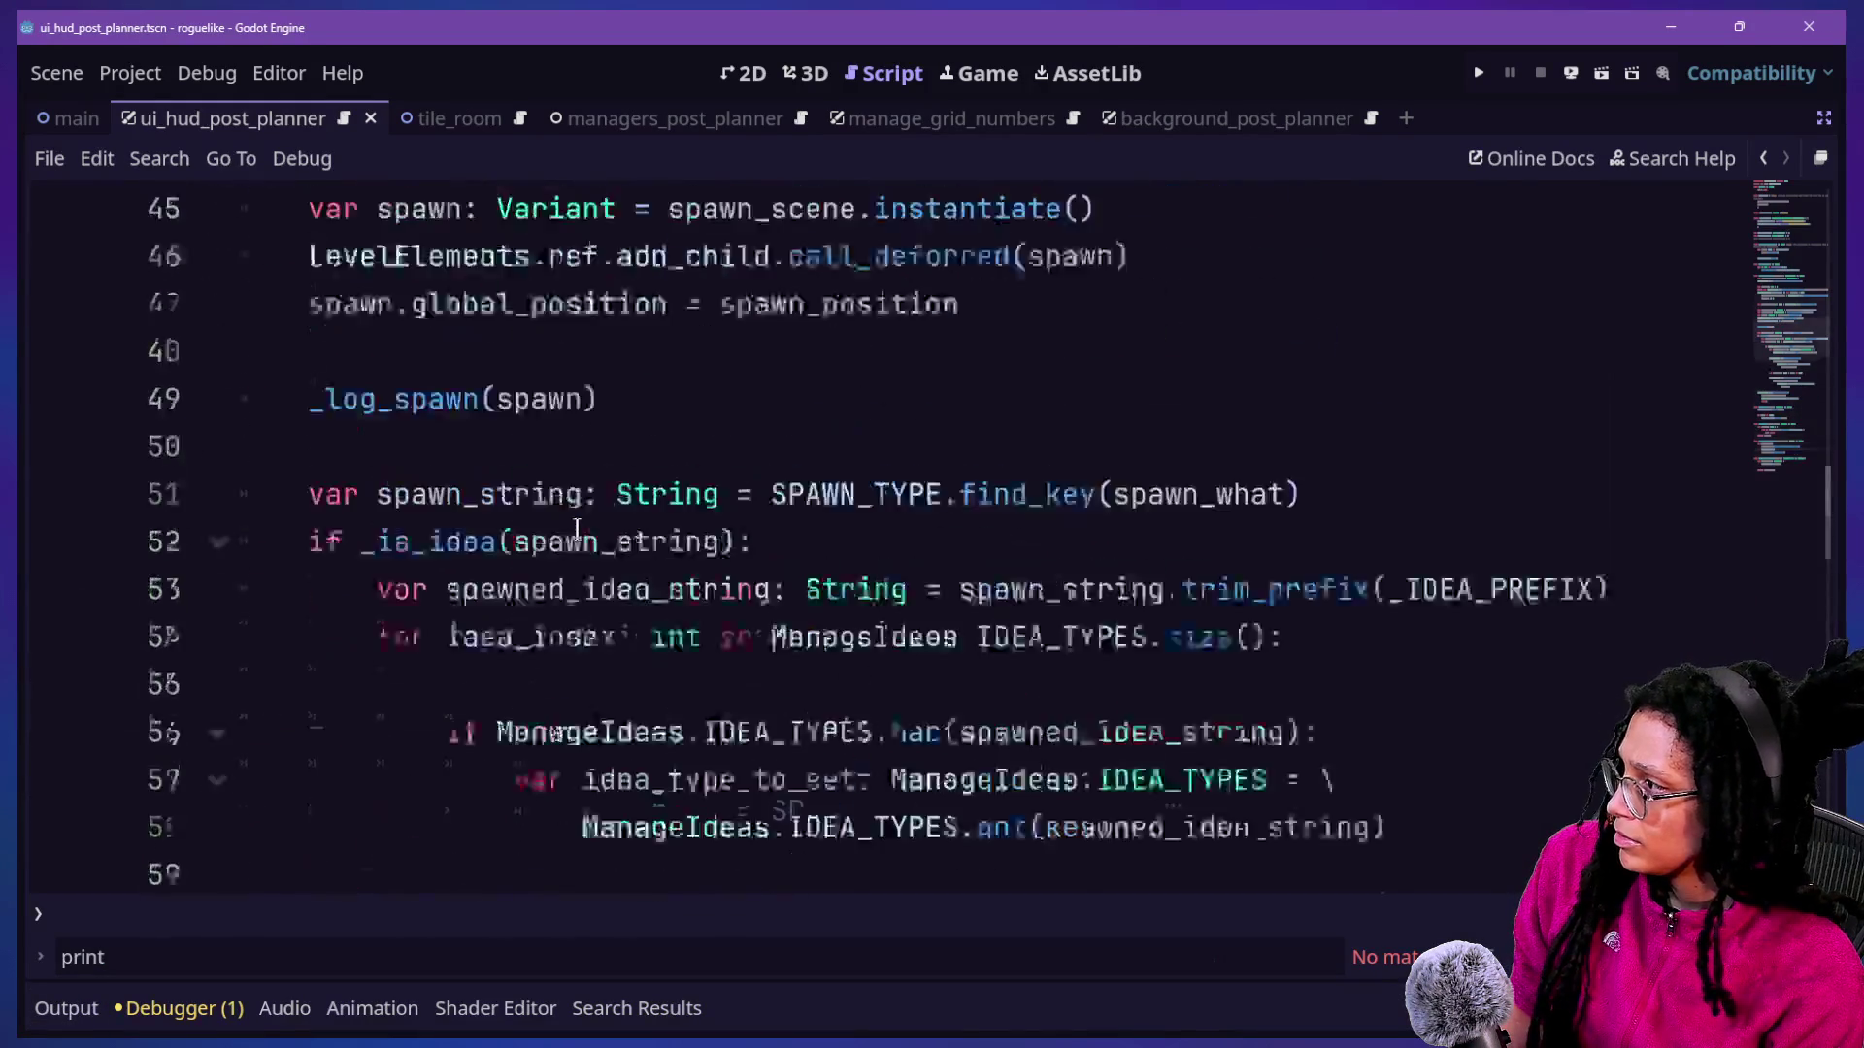
scroll(577, 529, "up", 2)
scroll(576, 529, "down", 20)
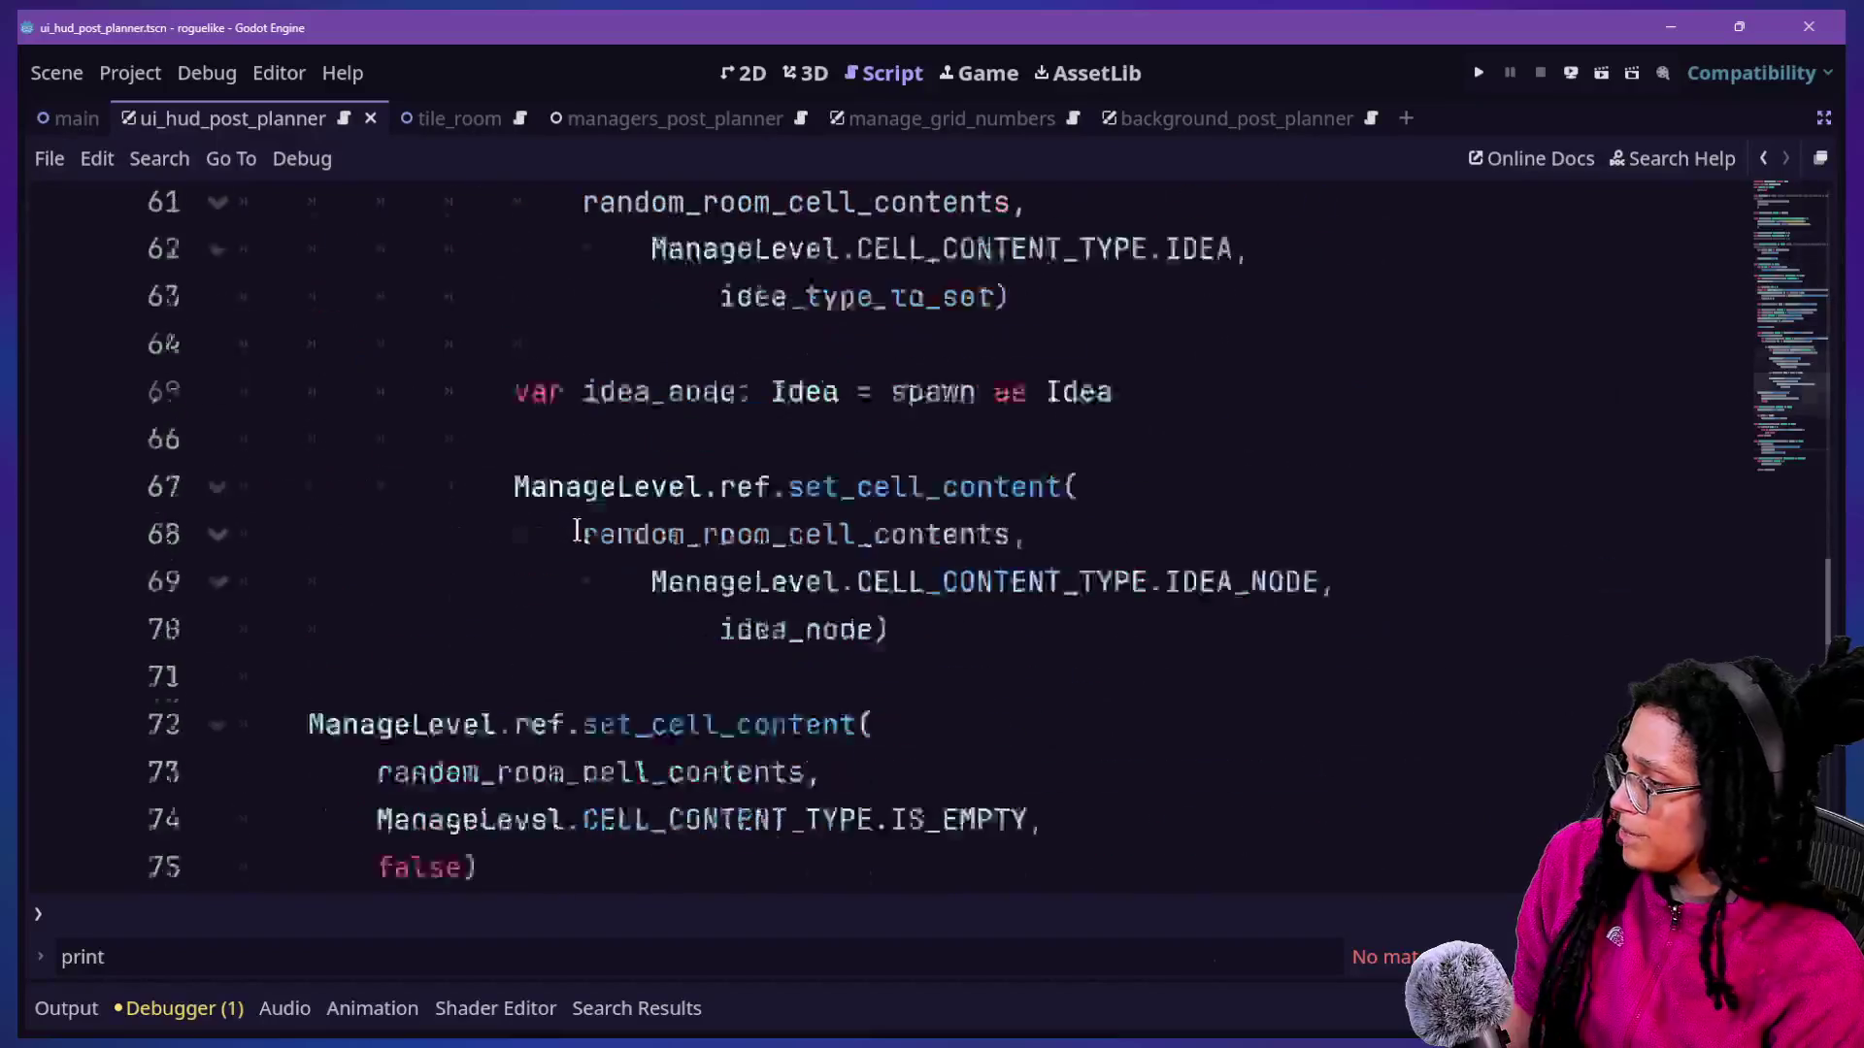
scroll(575, 532, "up", 2)
left_click(574, 532)
left_click(644, 582)
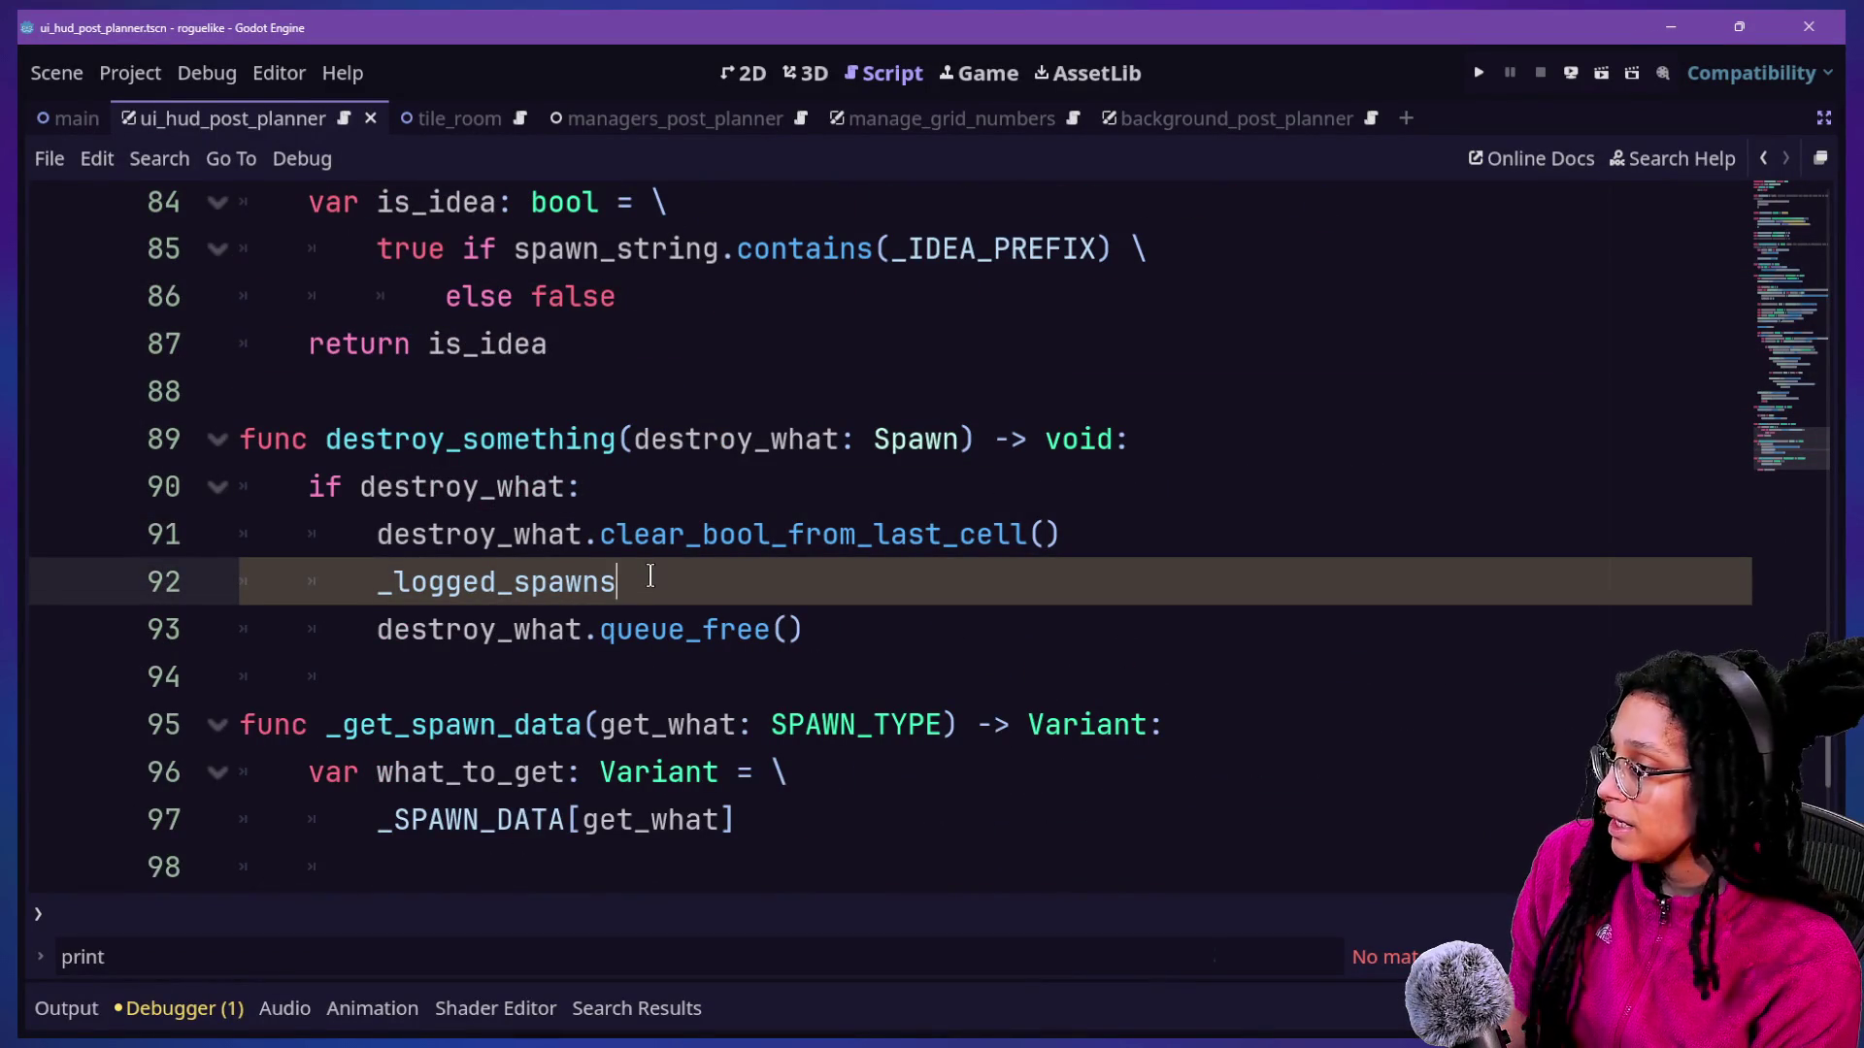
Complete the line as _logged_spawns.erase(destroy_what), fixing the closing parenthesis.
type(".")
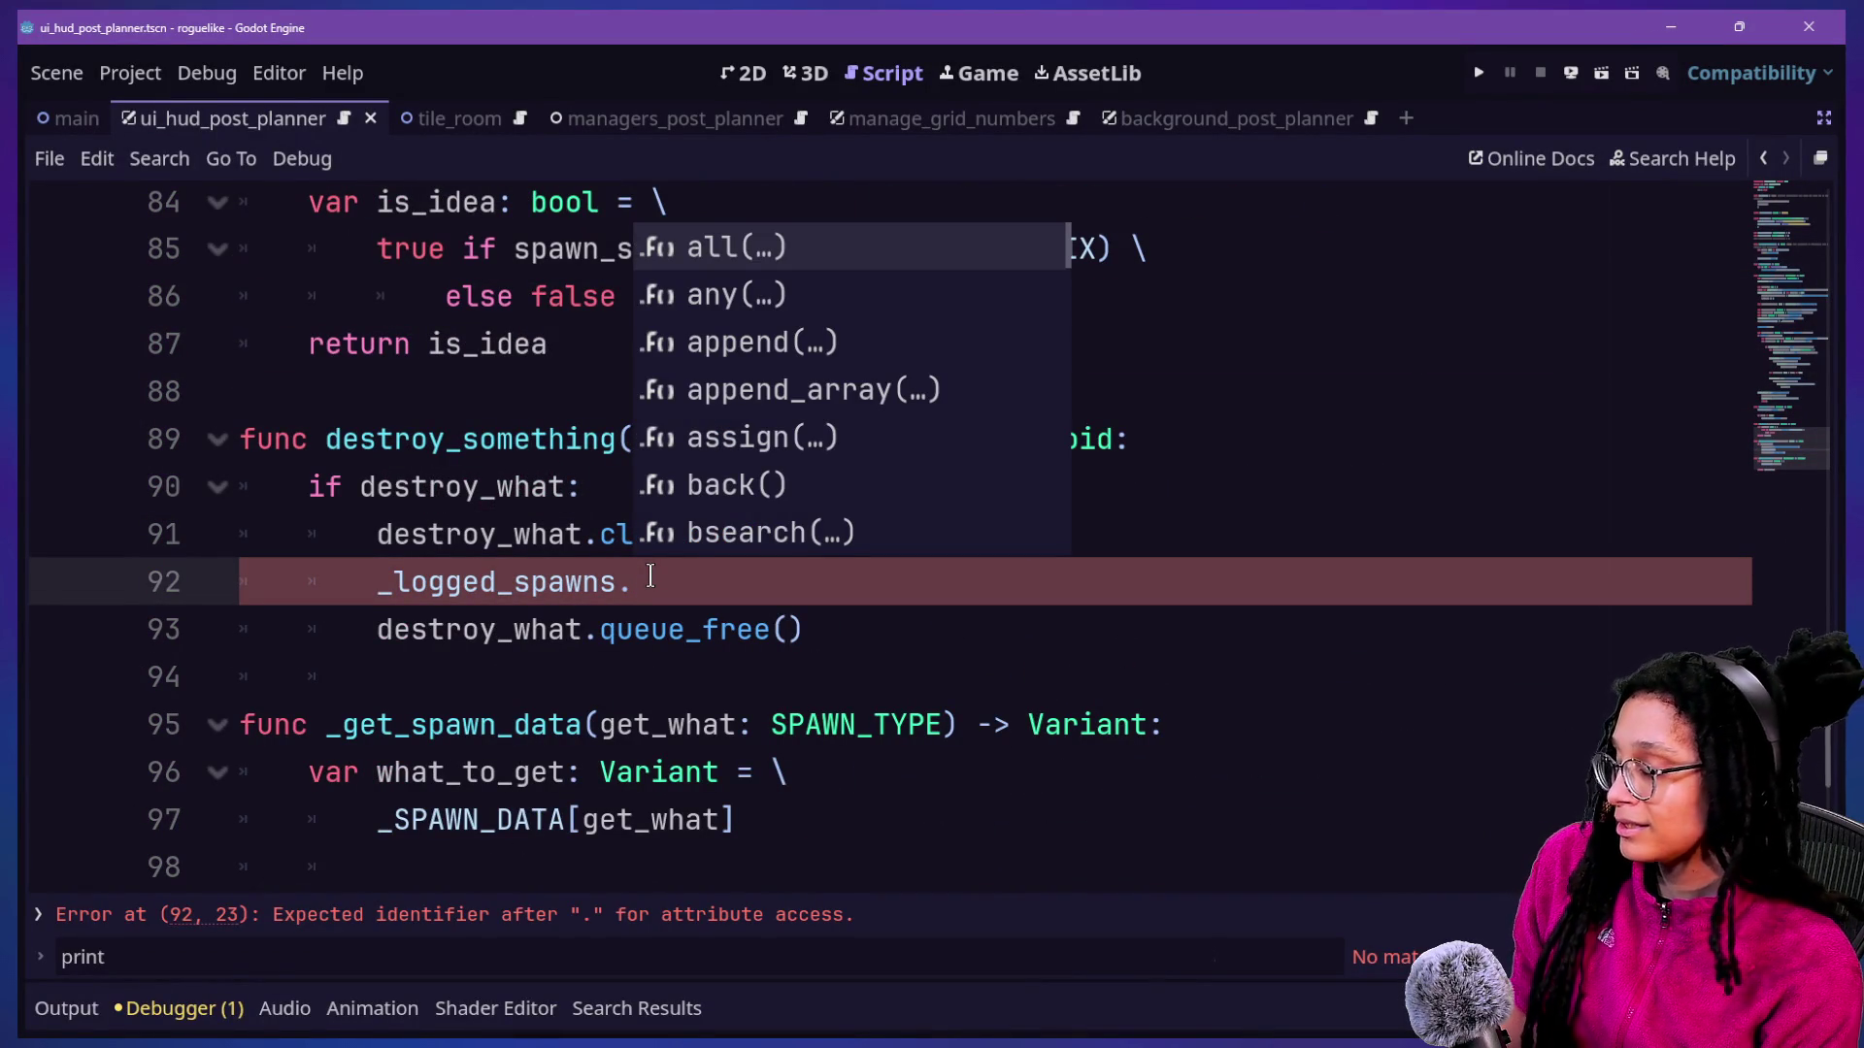
type("er")
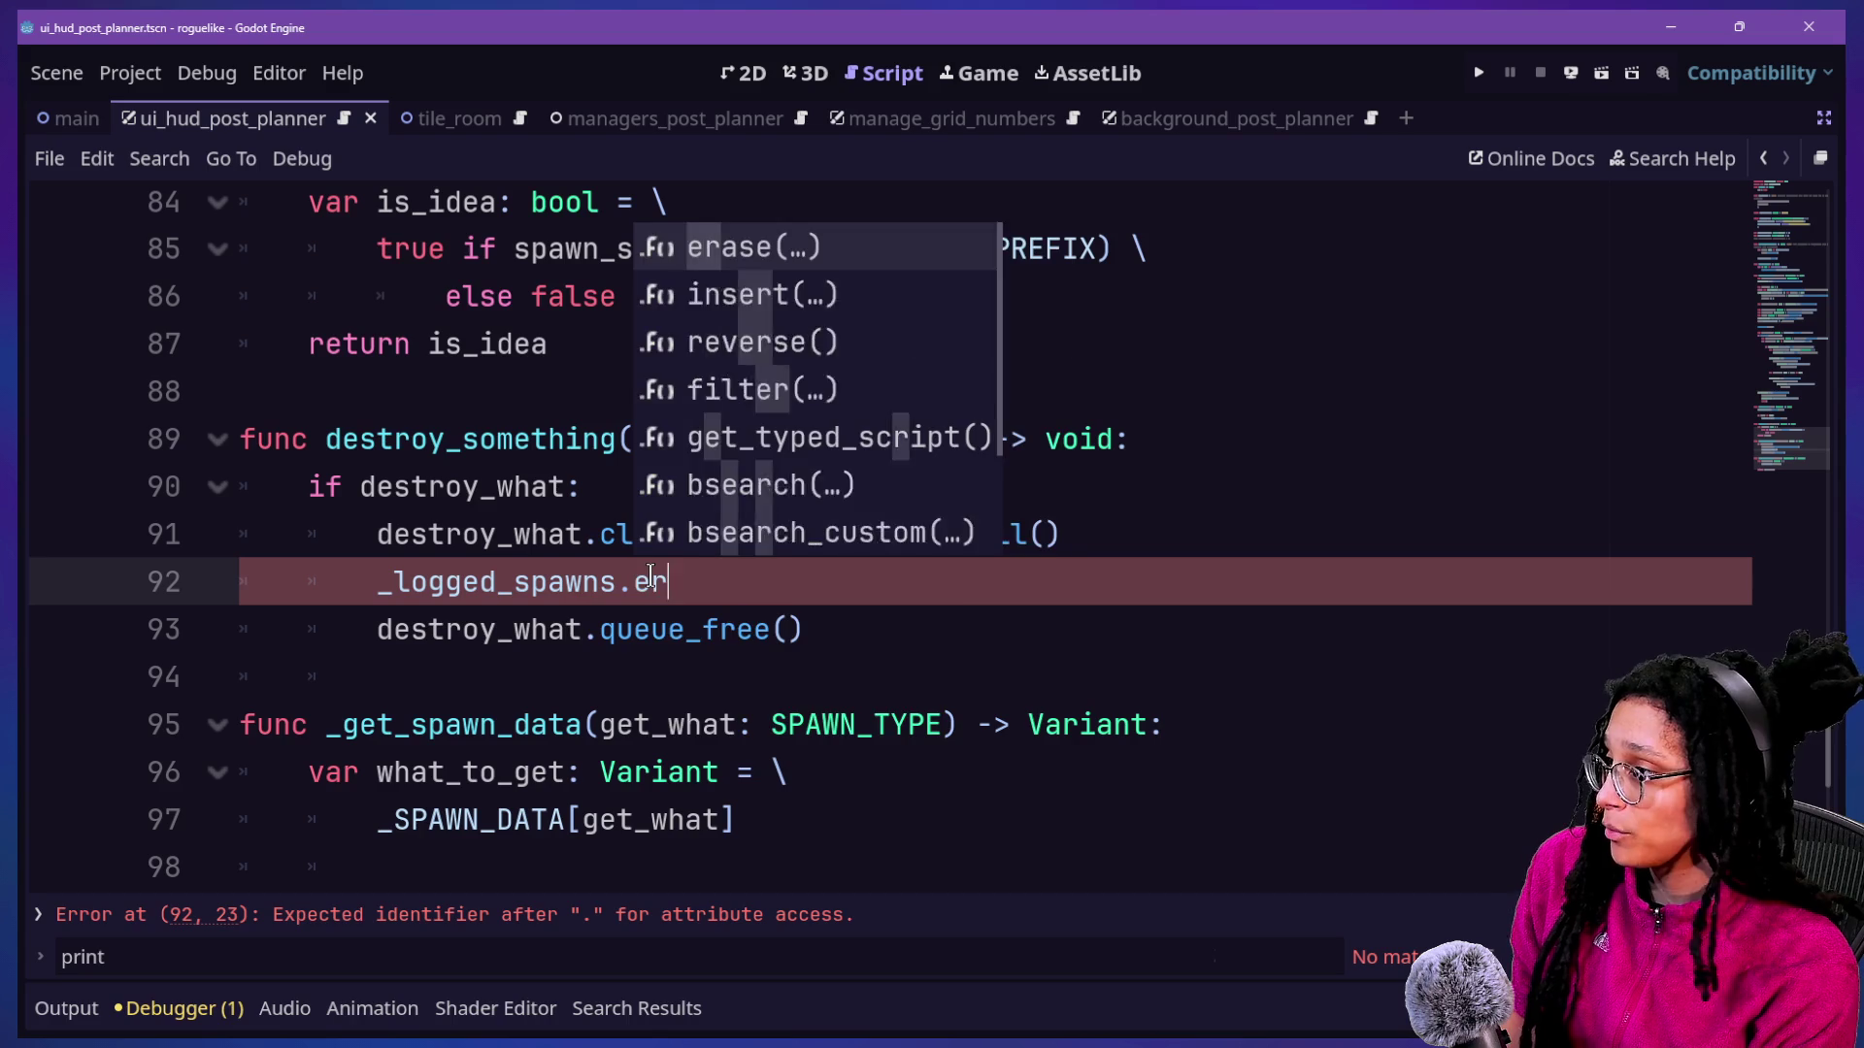
key("Return")
type("destroy")
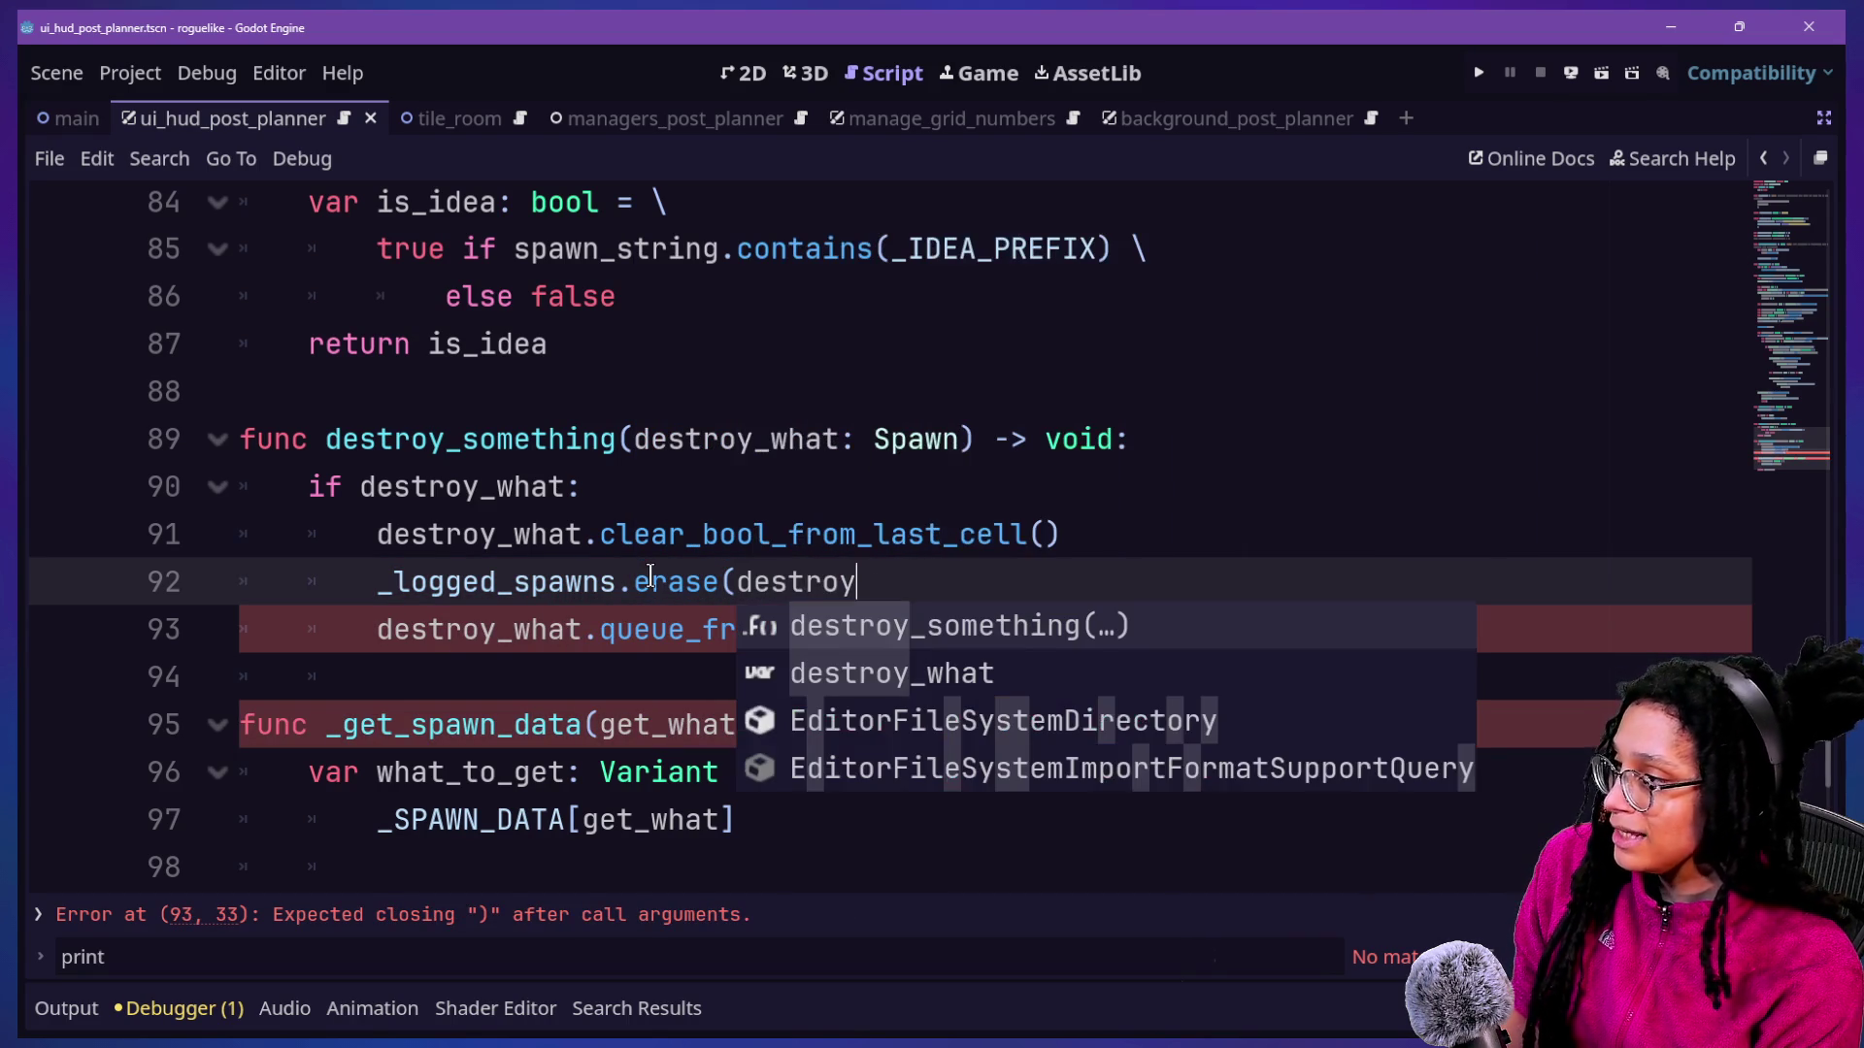
key("Down")
key("Return")
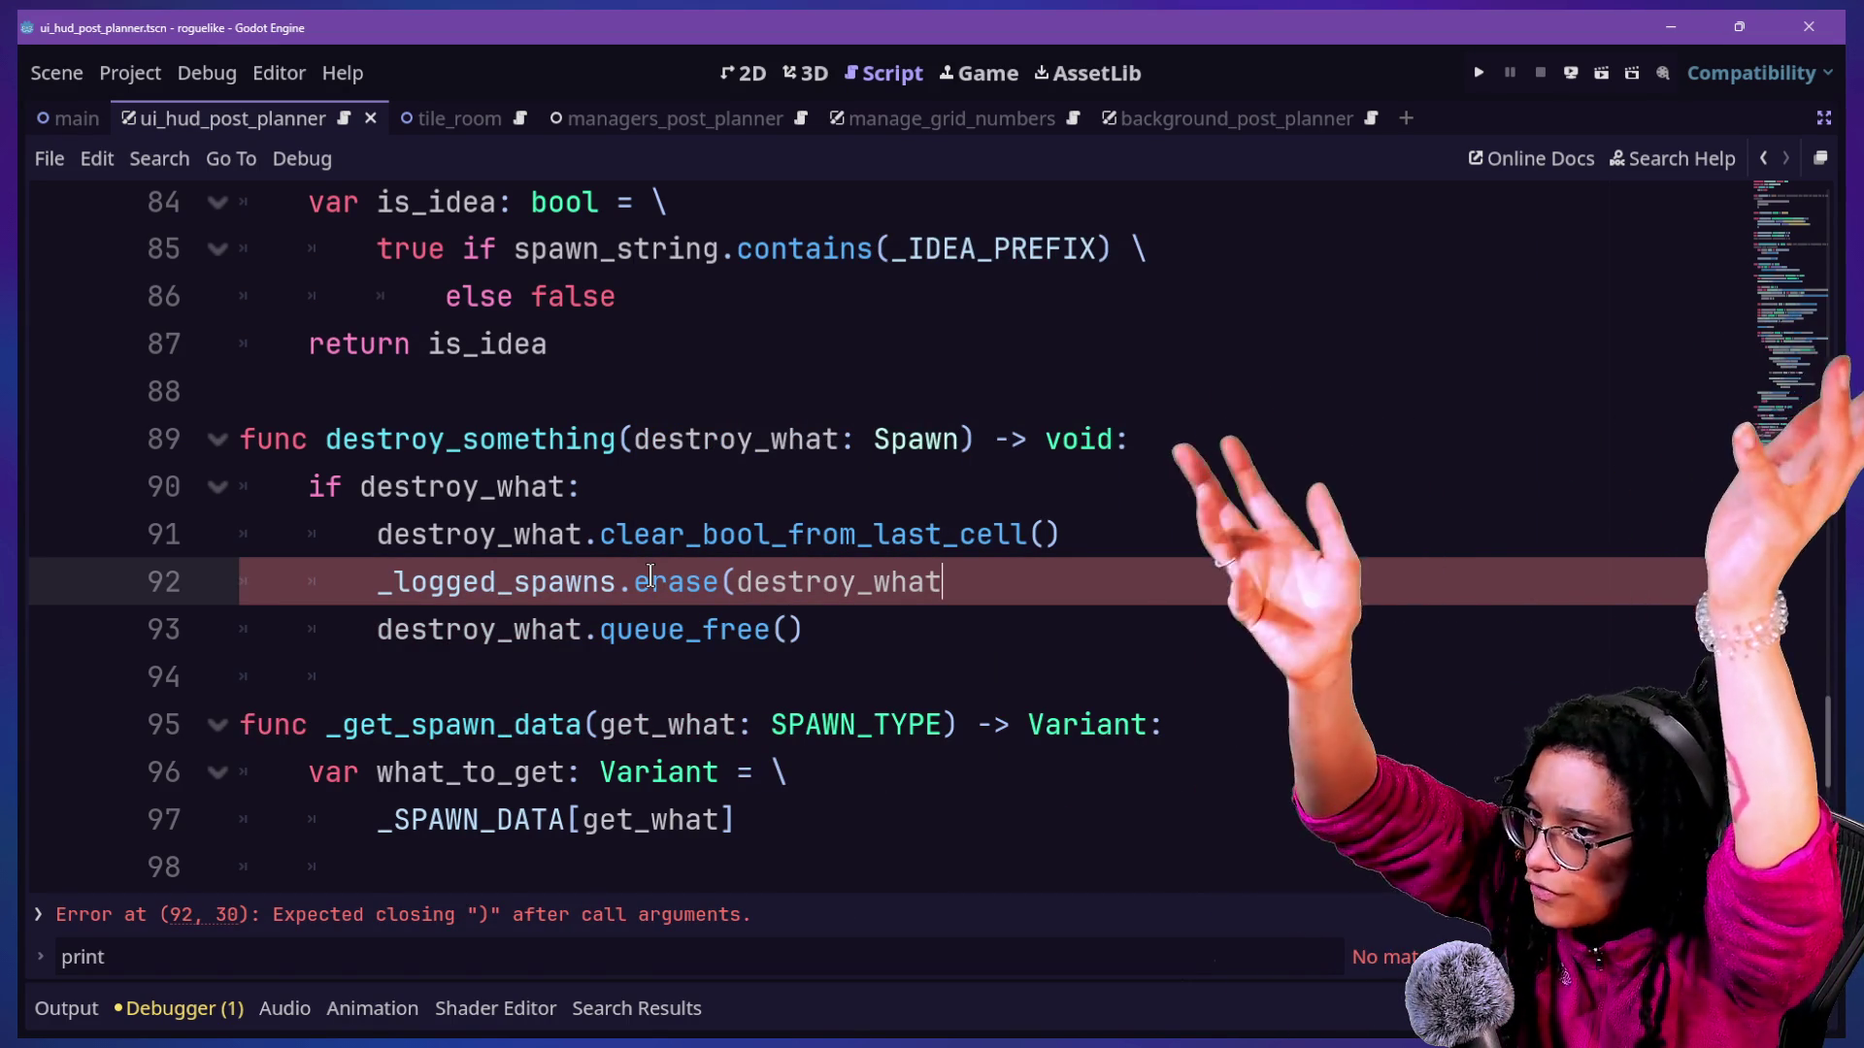
type("(")
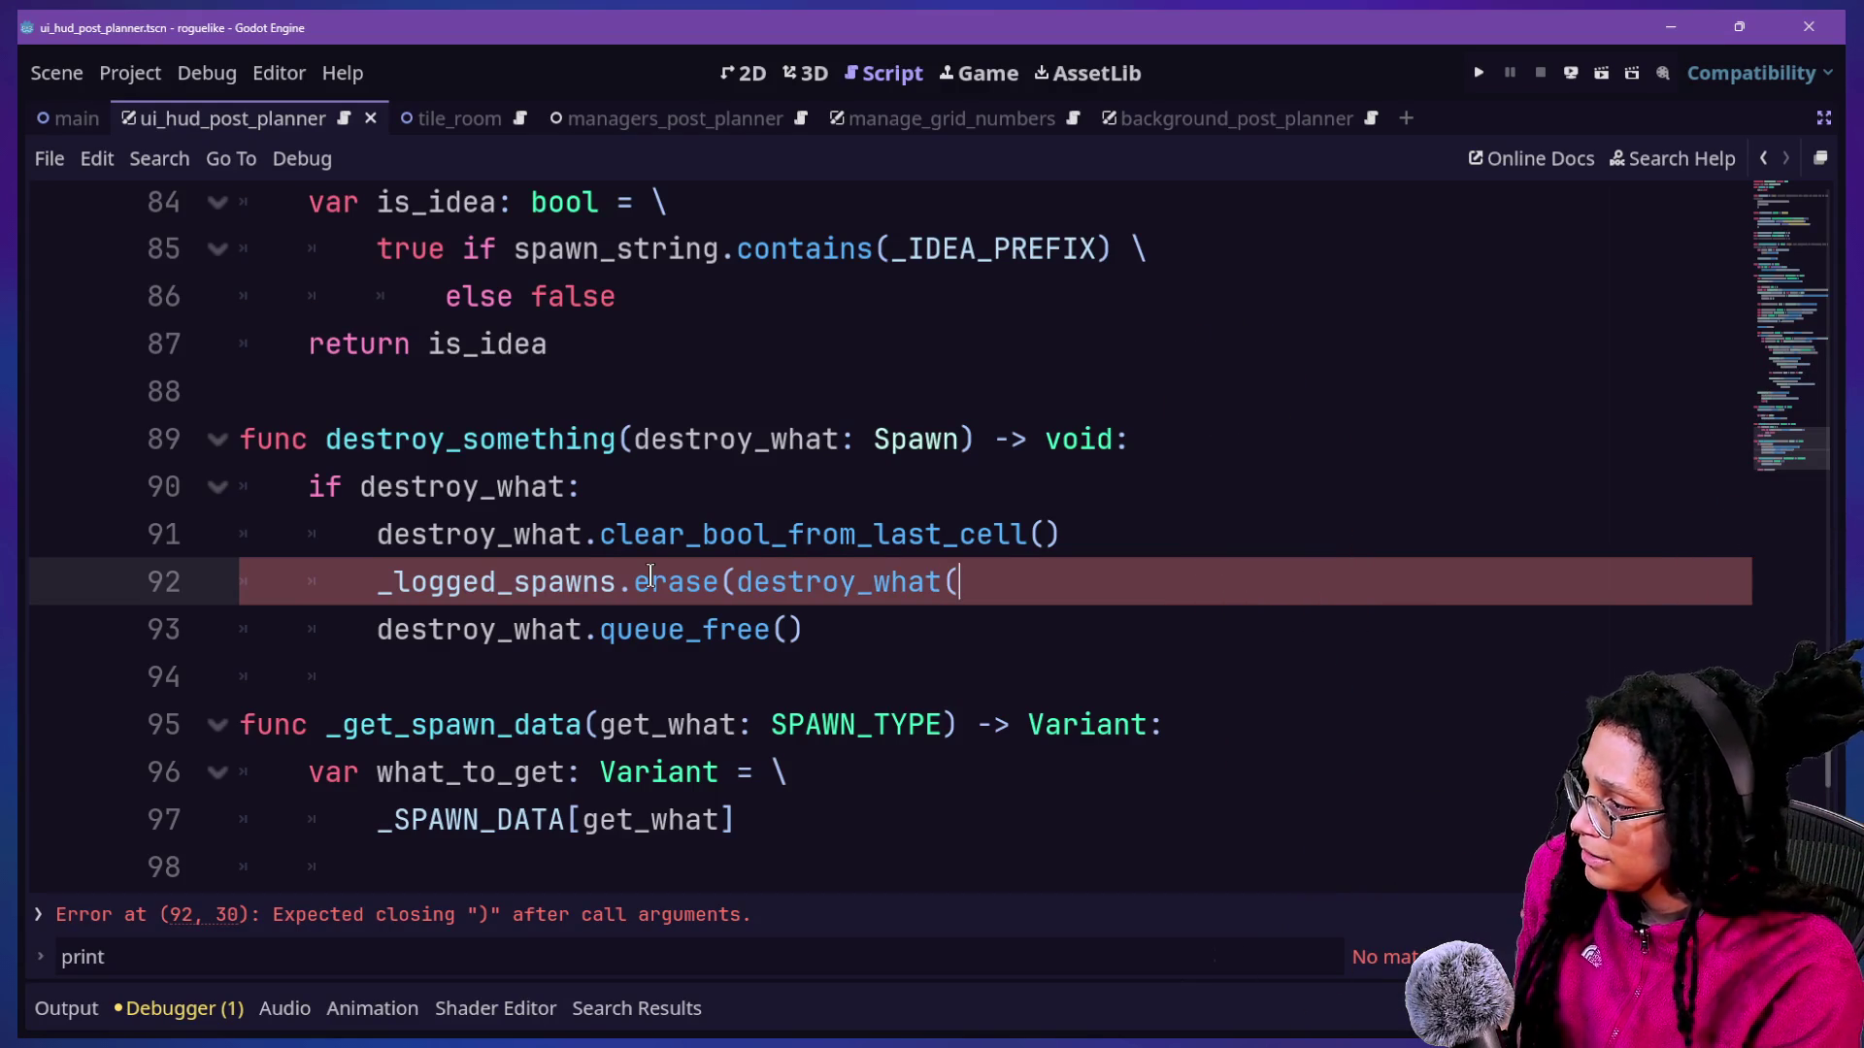
key("BackSpace")
type(")")
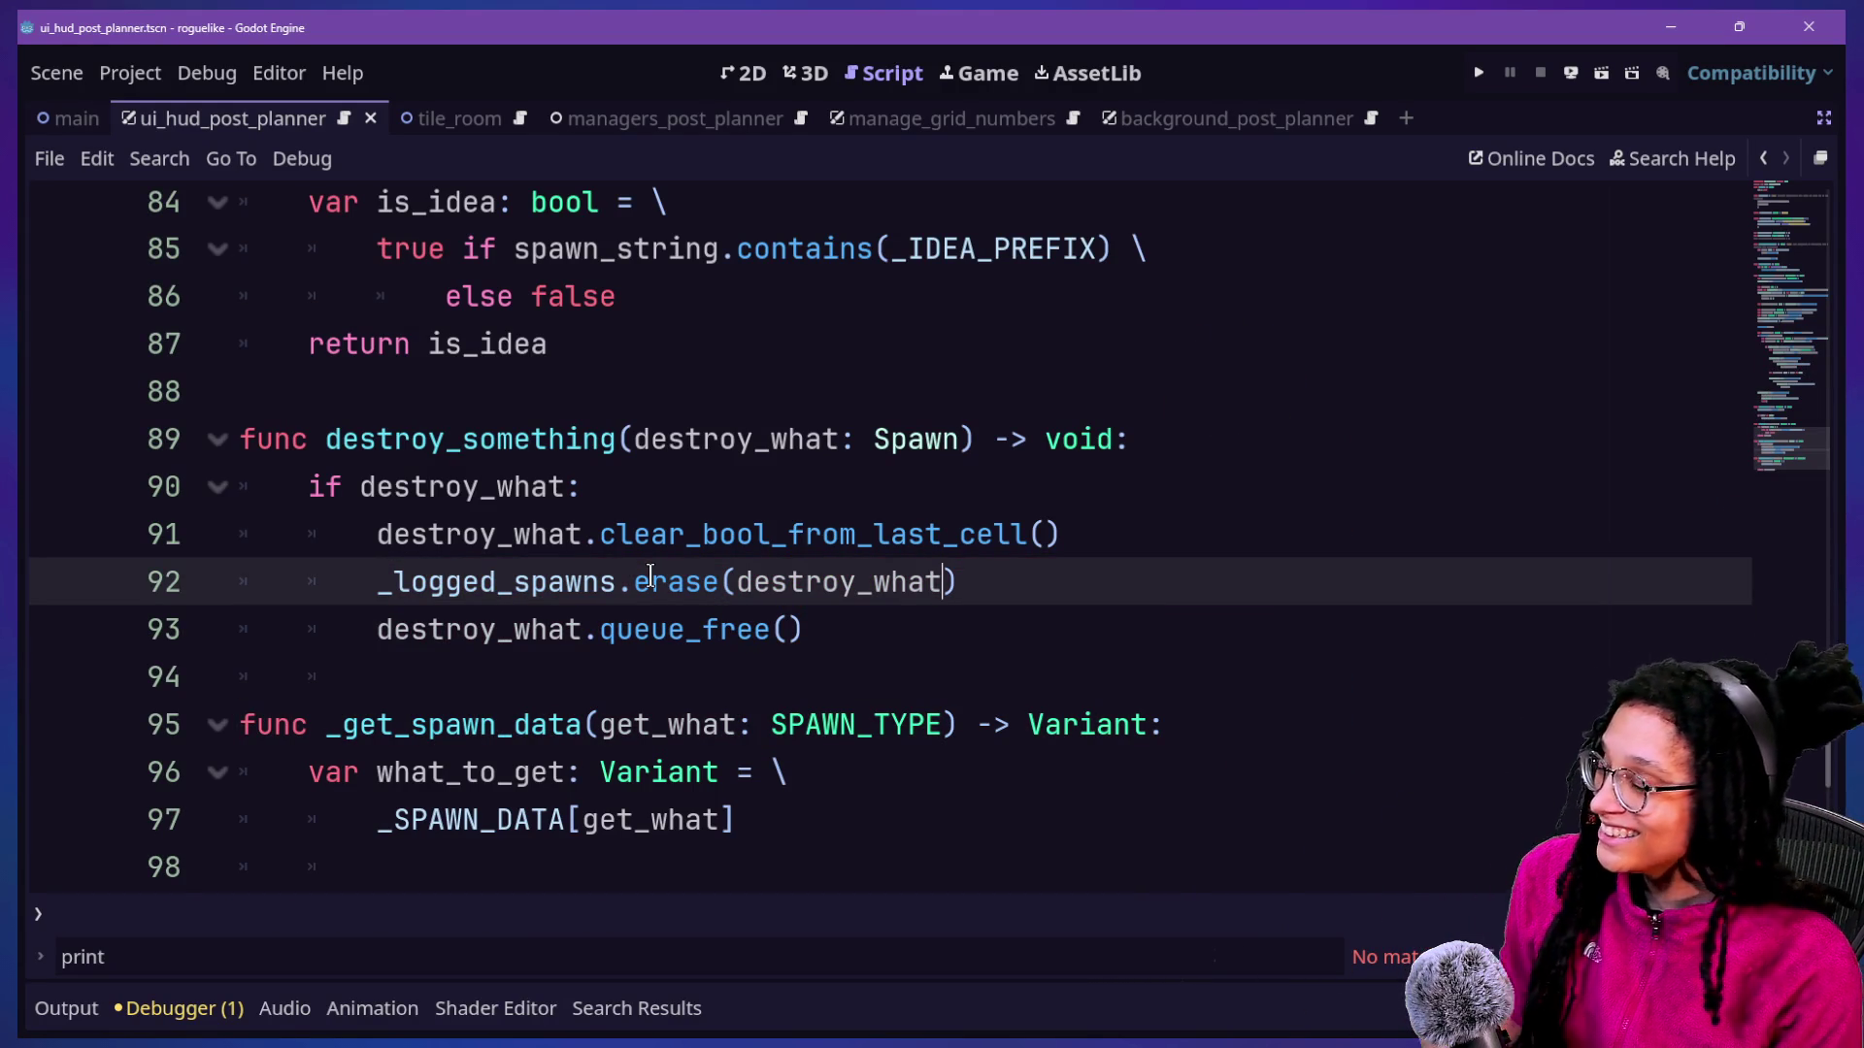
Add a blank line after the erase call, before destroy_what.queue_free().
key("Down")
key("Down")
key("Up")
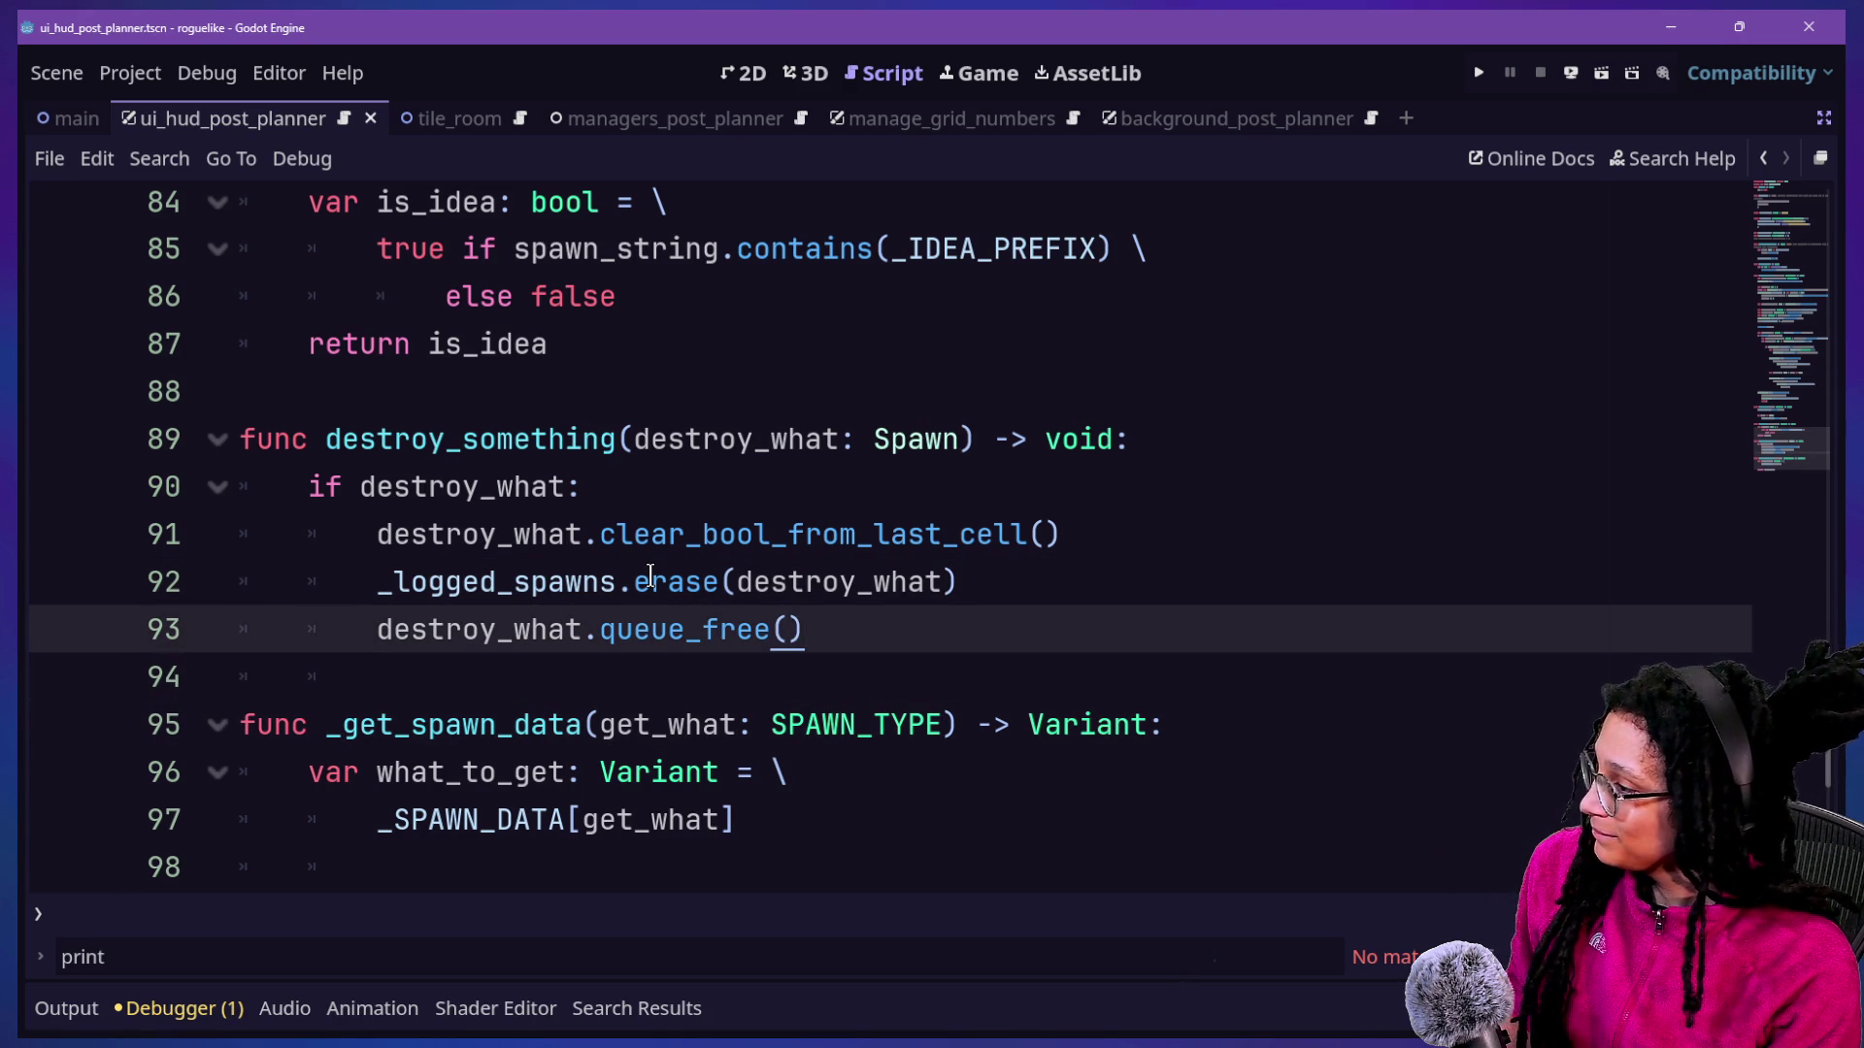
left_click(599, 580)
left_click(1240, 574)
key("Return")
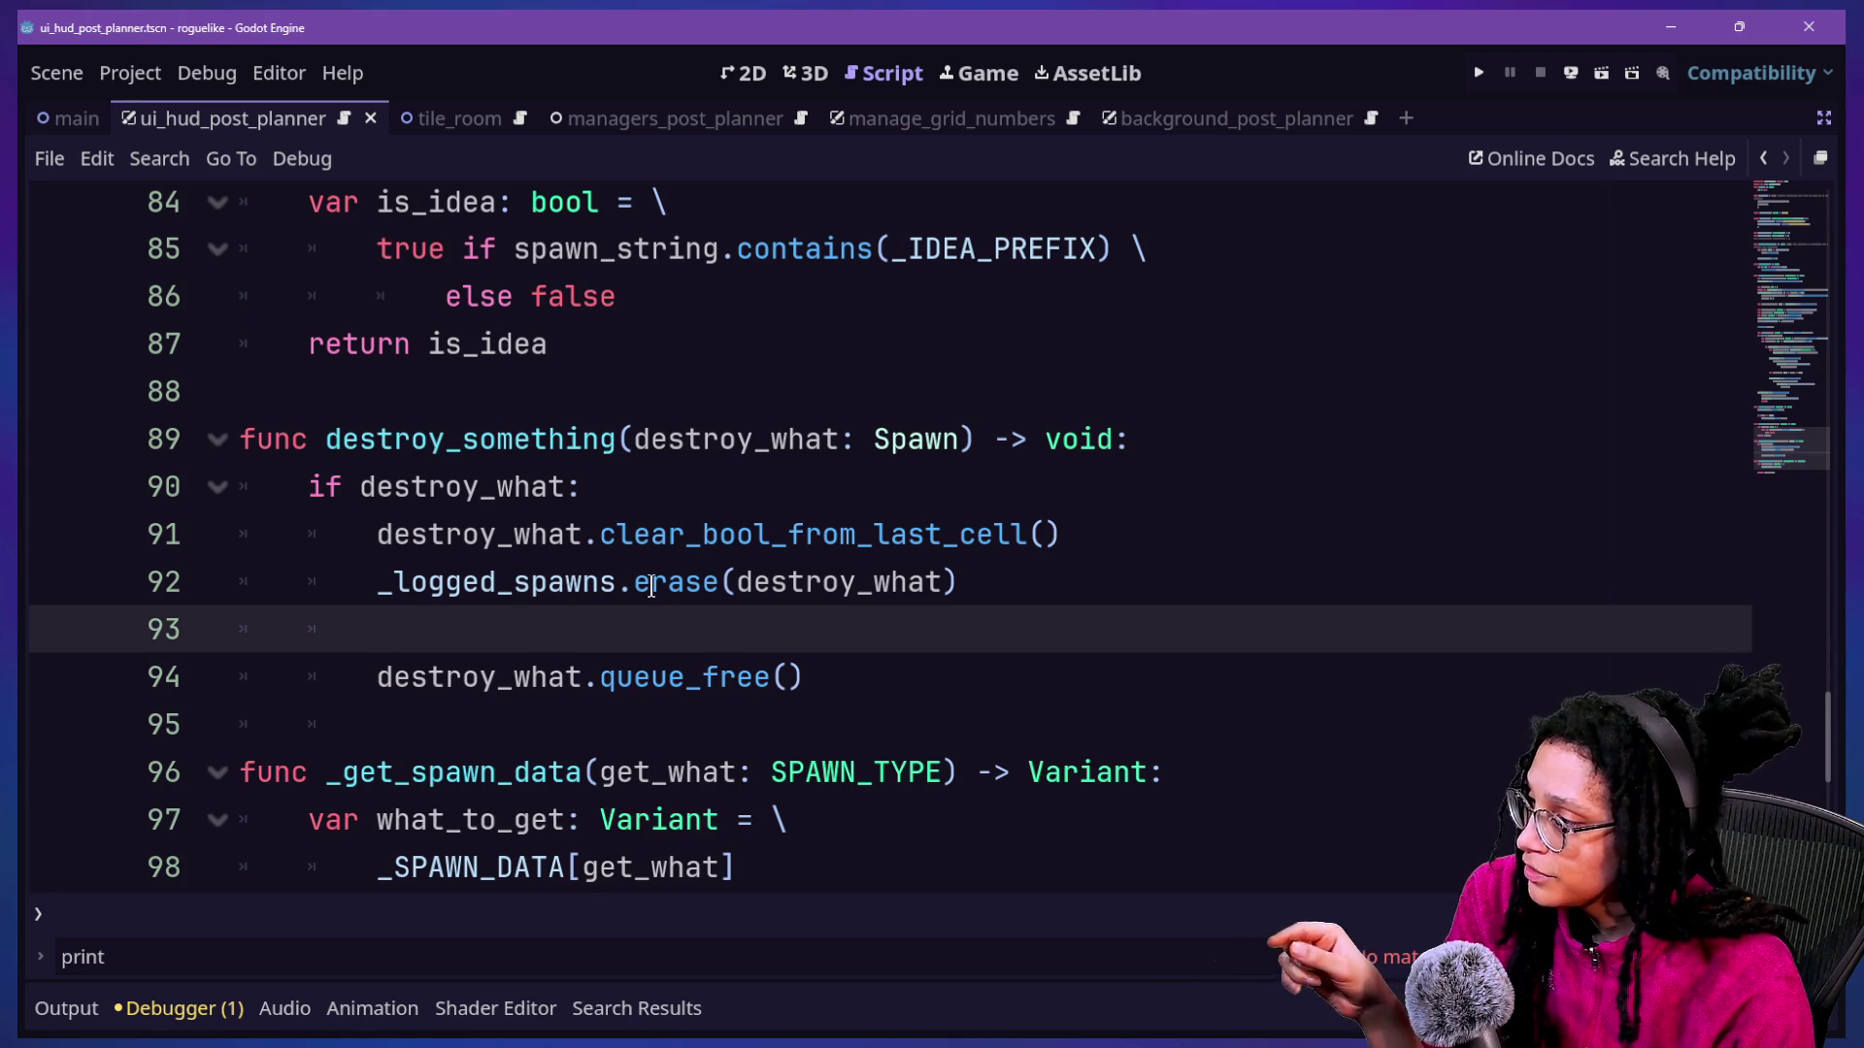
Review the clear_bool_from_last_cell() and _logged_spawns.erase(destroy_what) lines inside destroy_something.
left_click_drag(607, 534, 1260, 566)
left_click(1261, 573)
left_click_drag(601, 534, 1130, 528)
left_click(1131, 529)
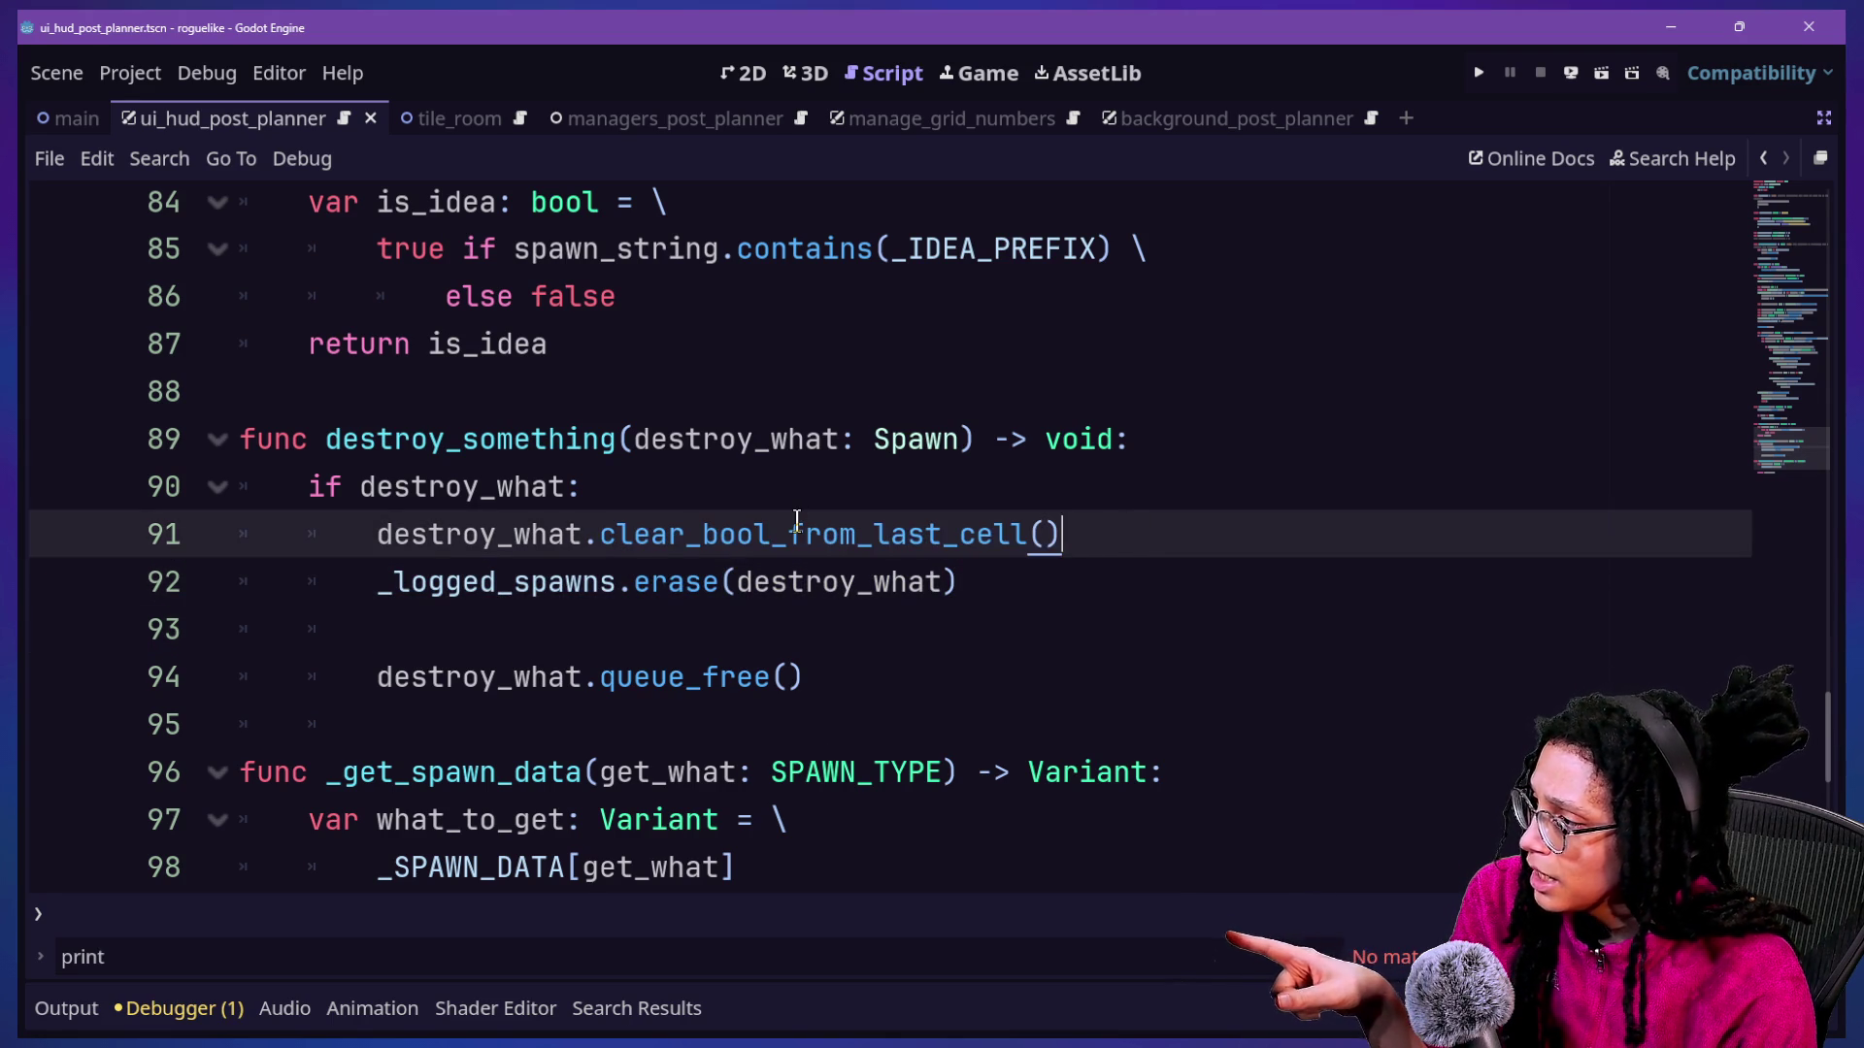
mouse_move(796, 521)
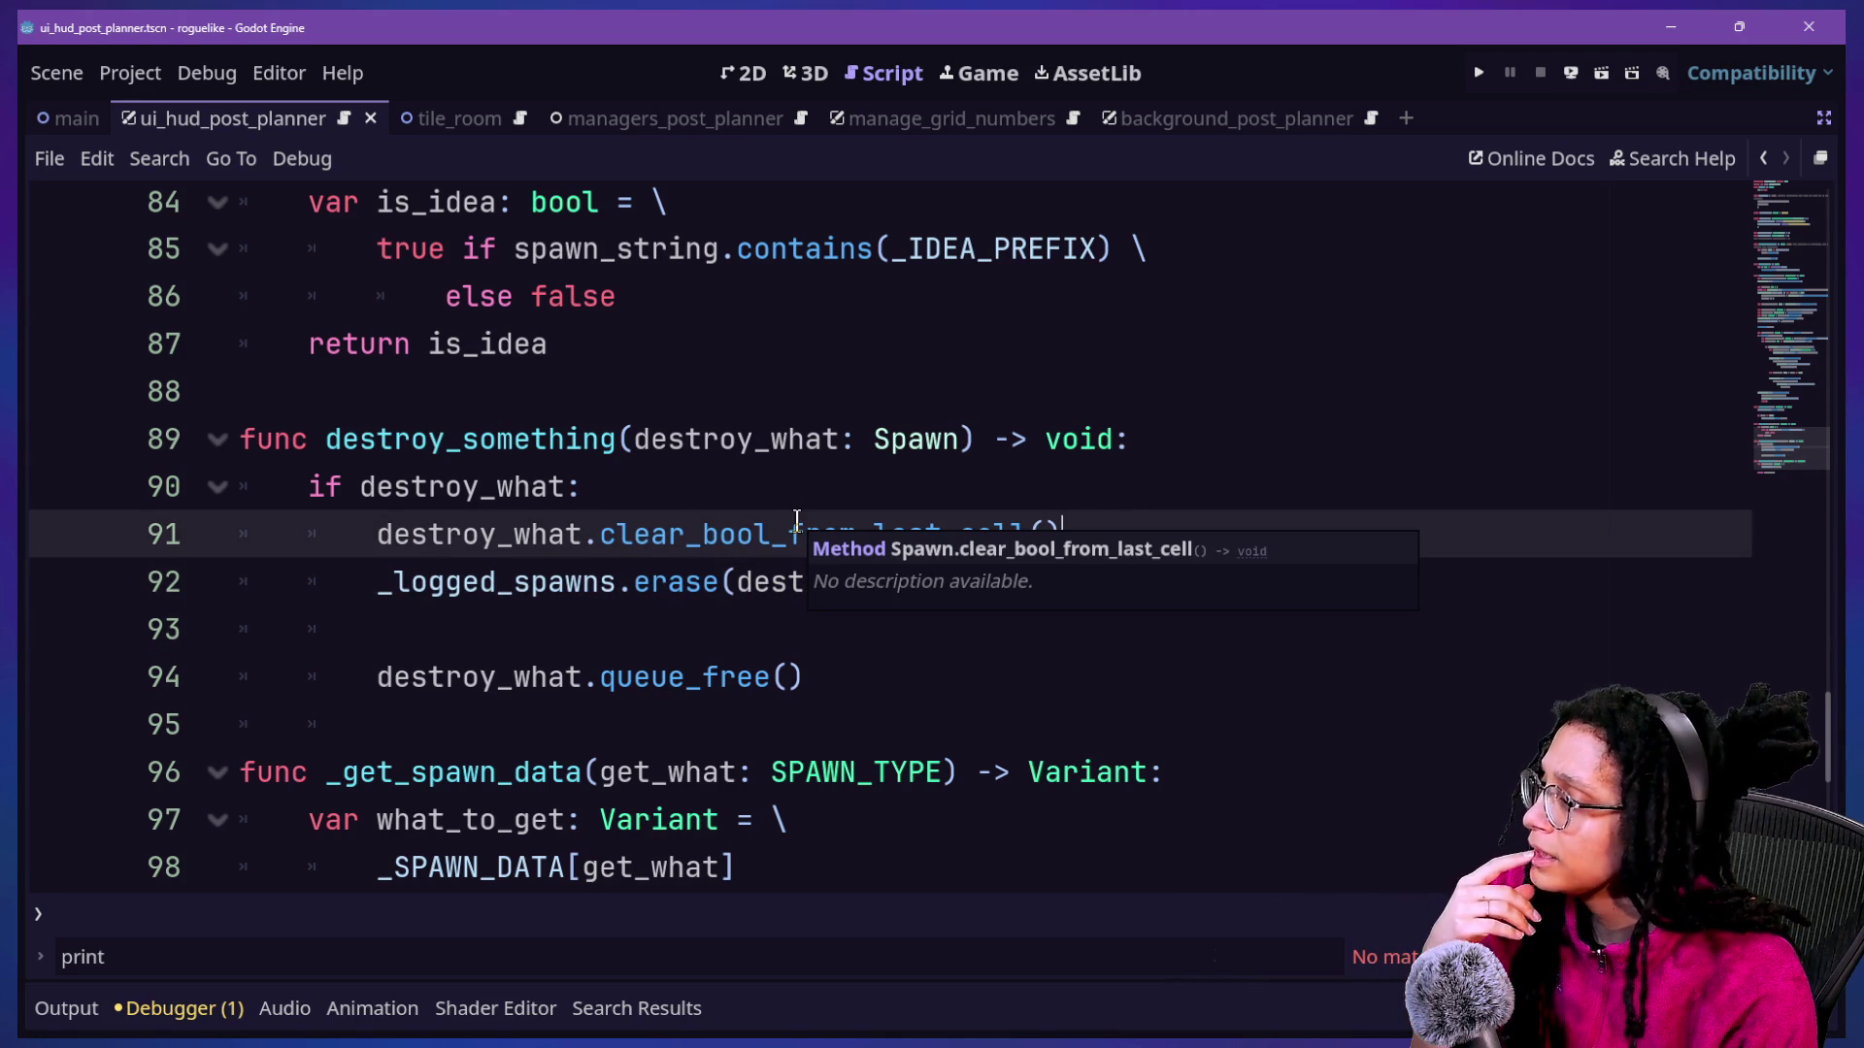
left_click(635, 567)
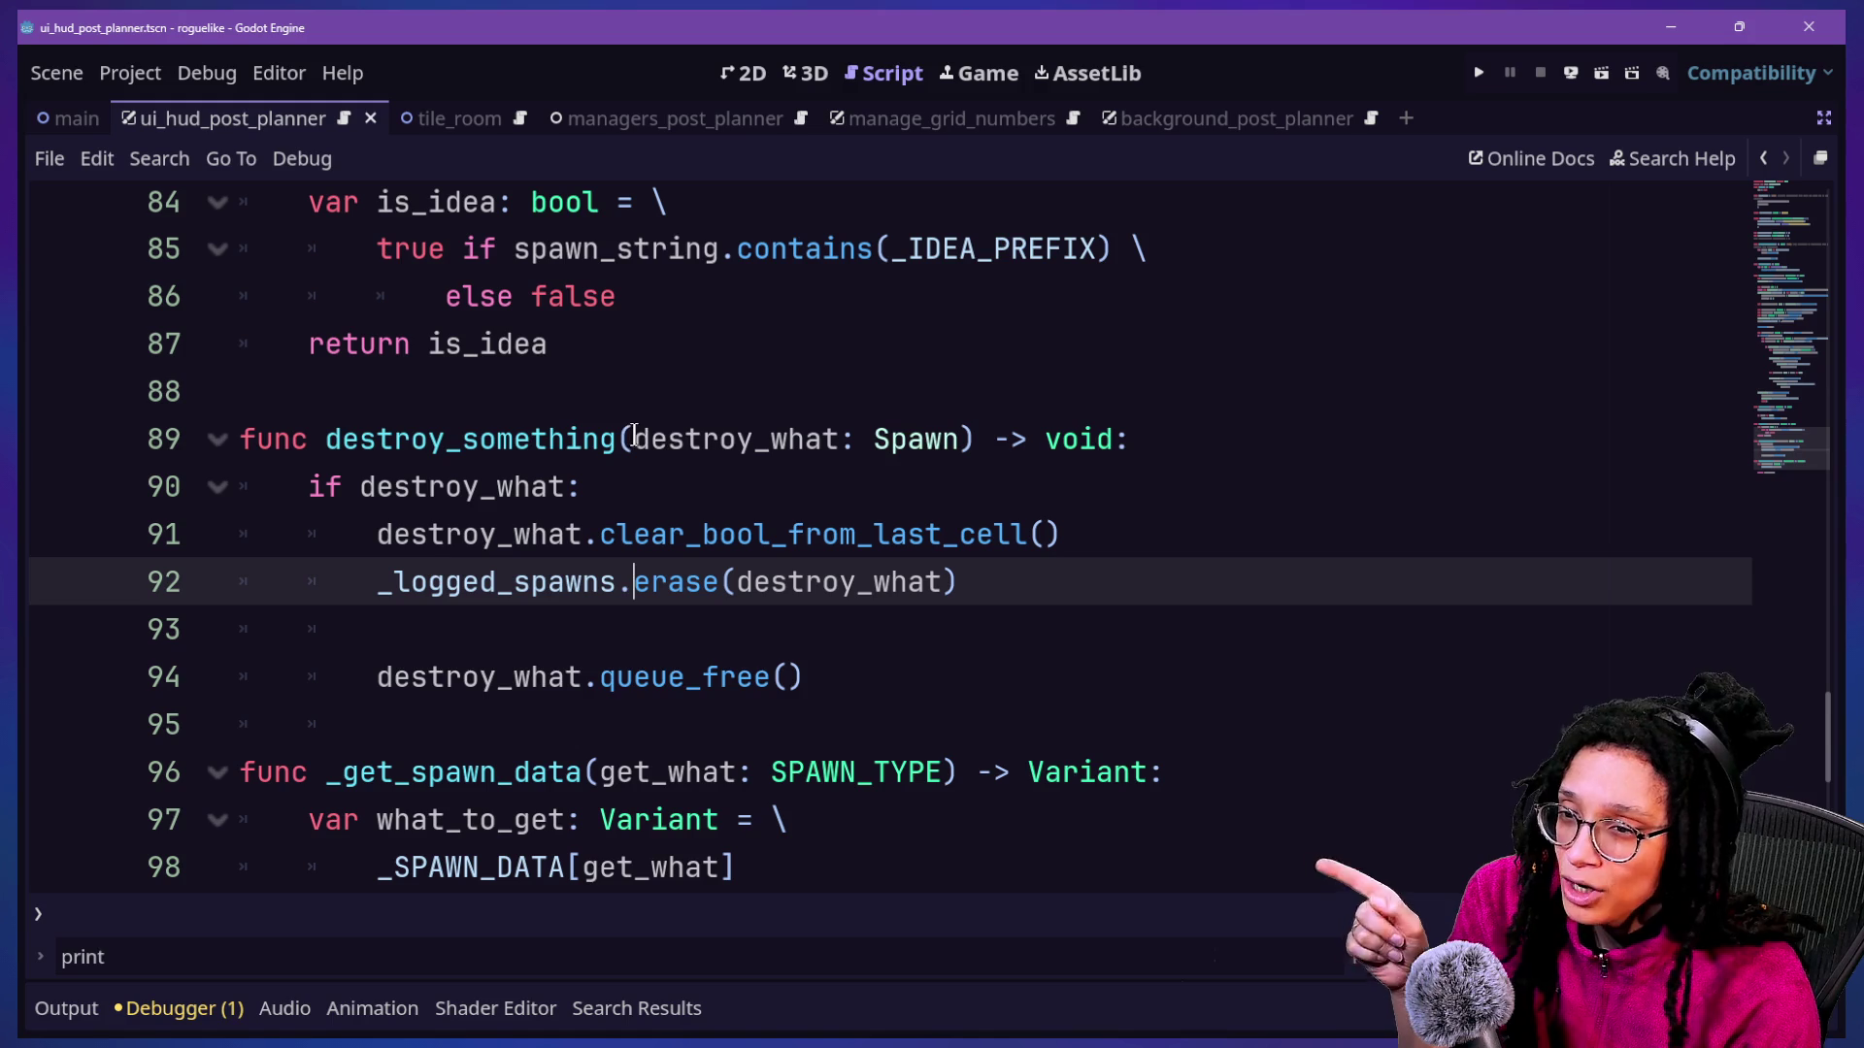
left_click(503, 439)
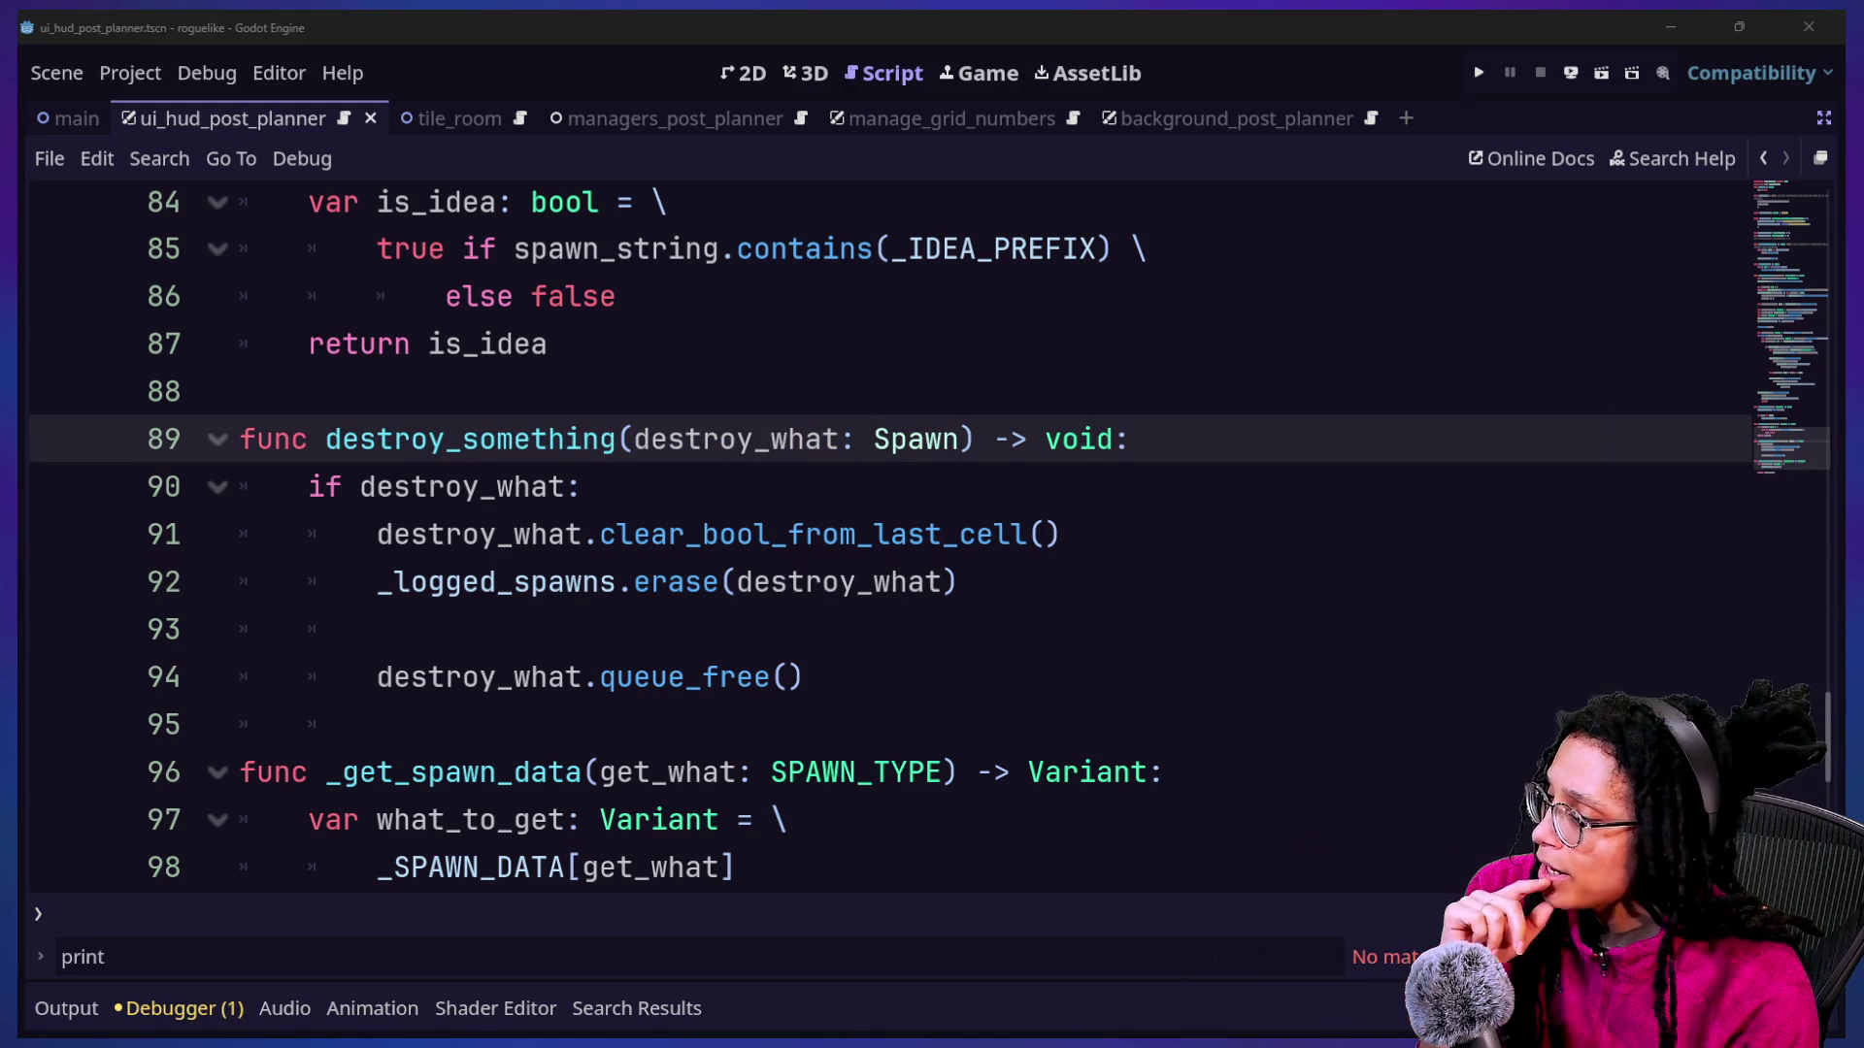
left_click(1005, 533)
left_click_drag(244, 391, 977, 418)
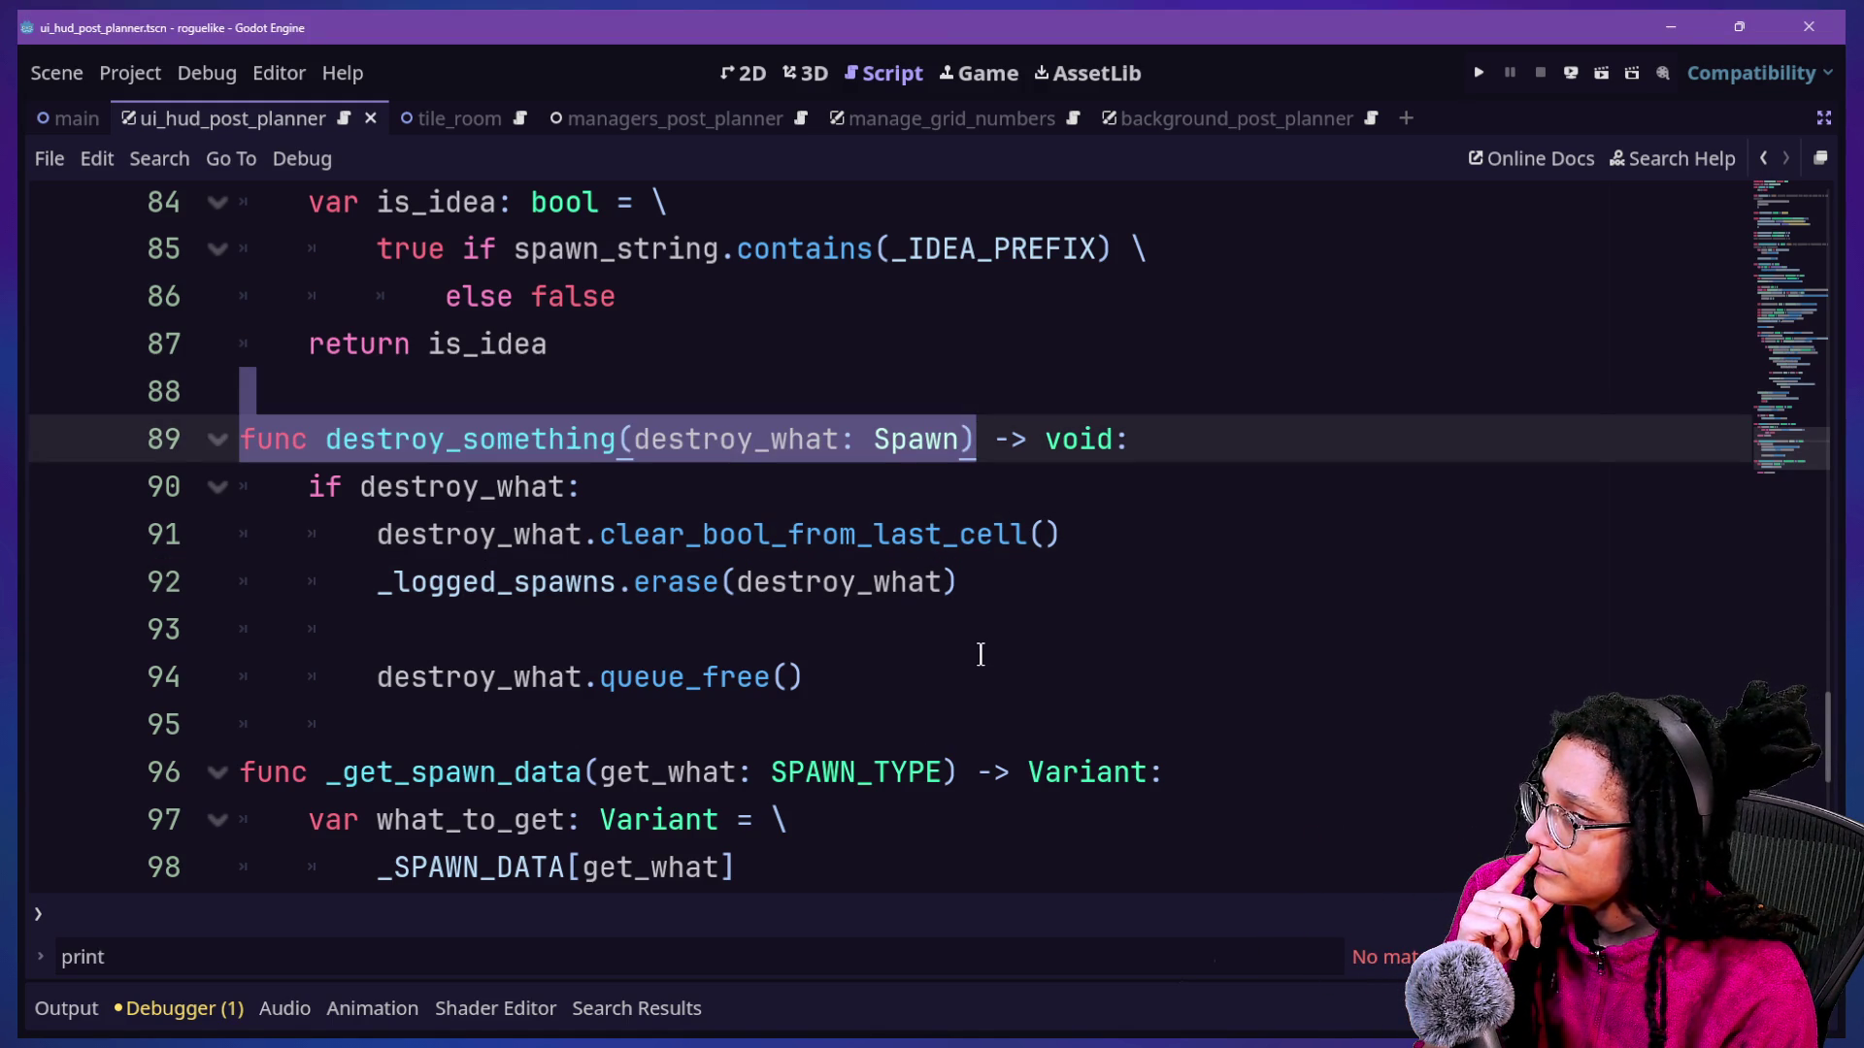
left_click(989, 587)
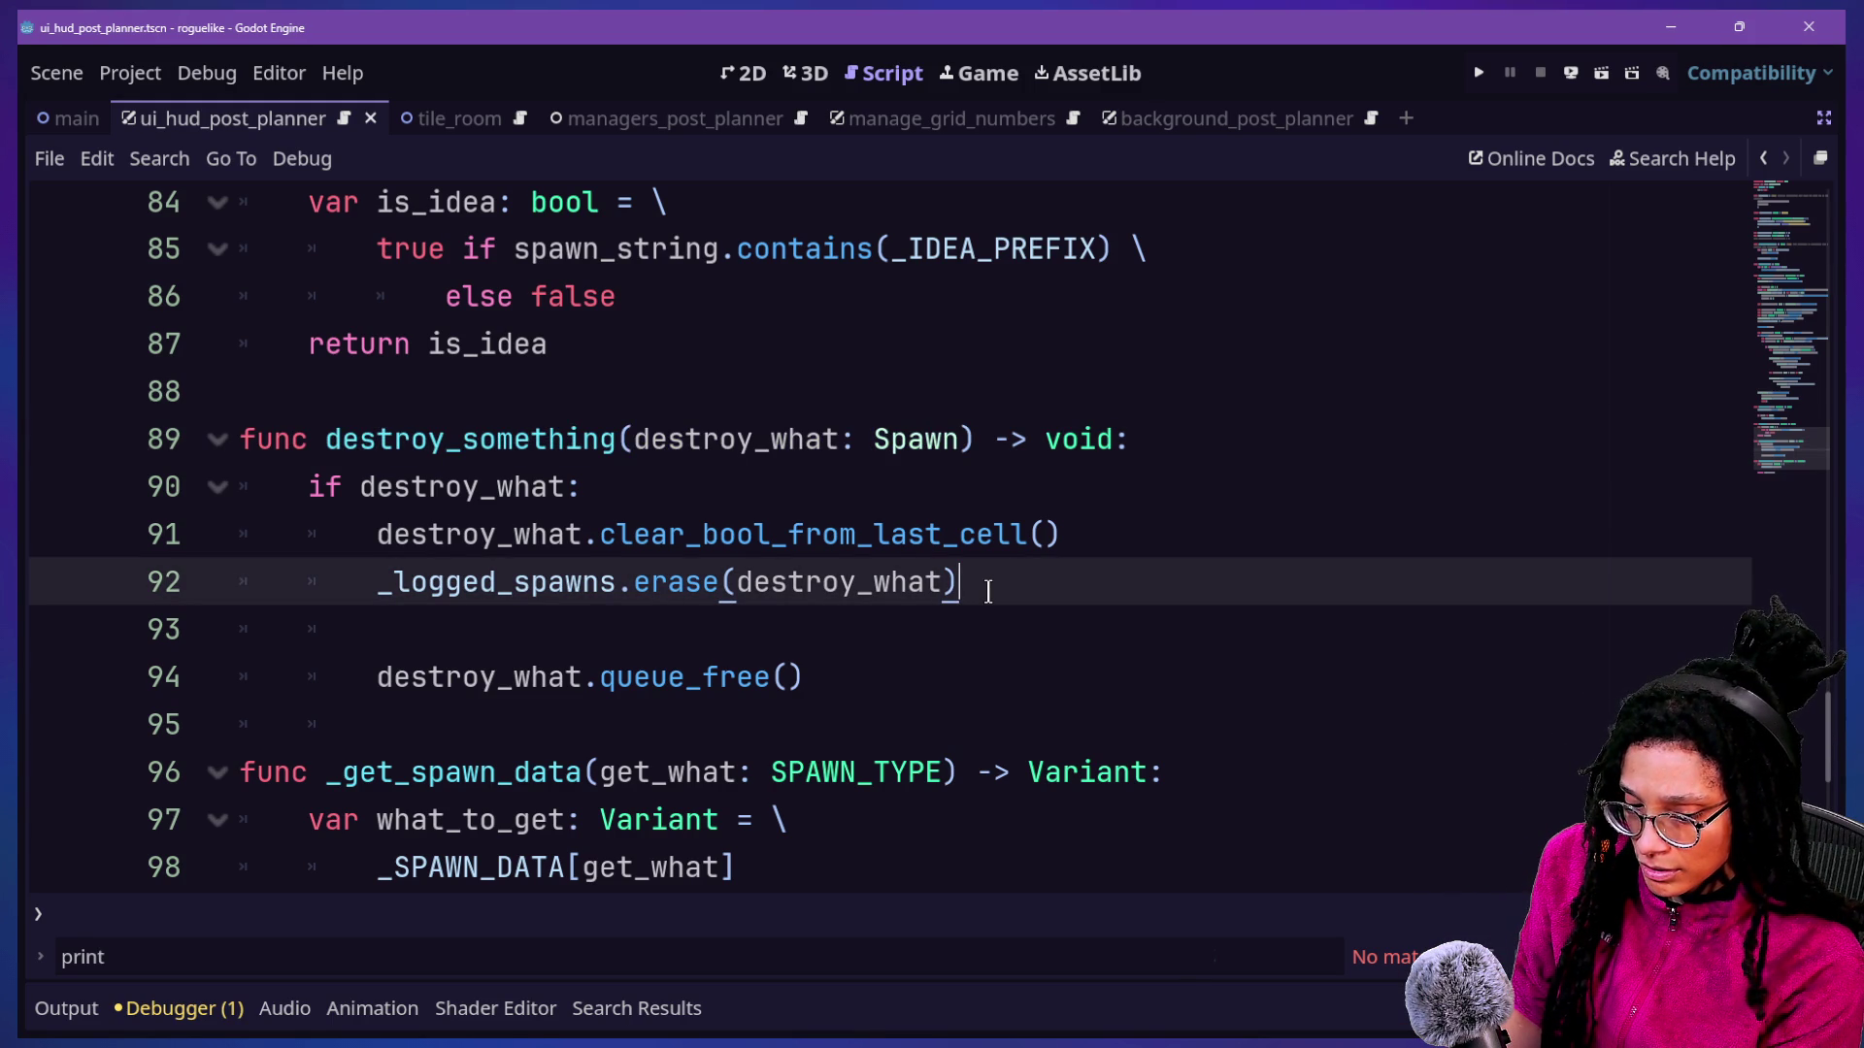
Search the project for queue_free (16 matches in 10 files) and open idea.gd's line 14 result.
key("ctrl+shift+f")
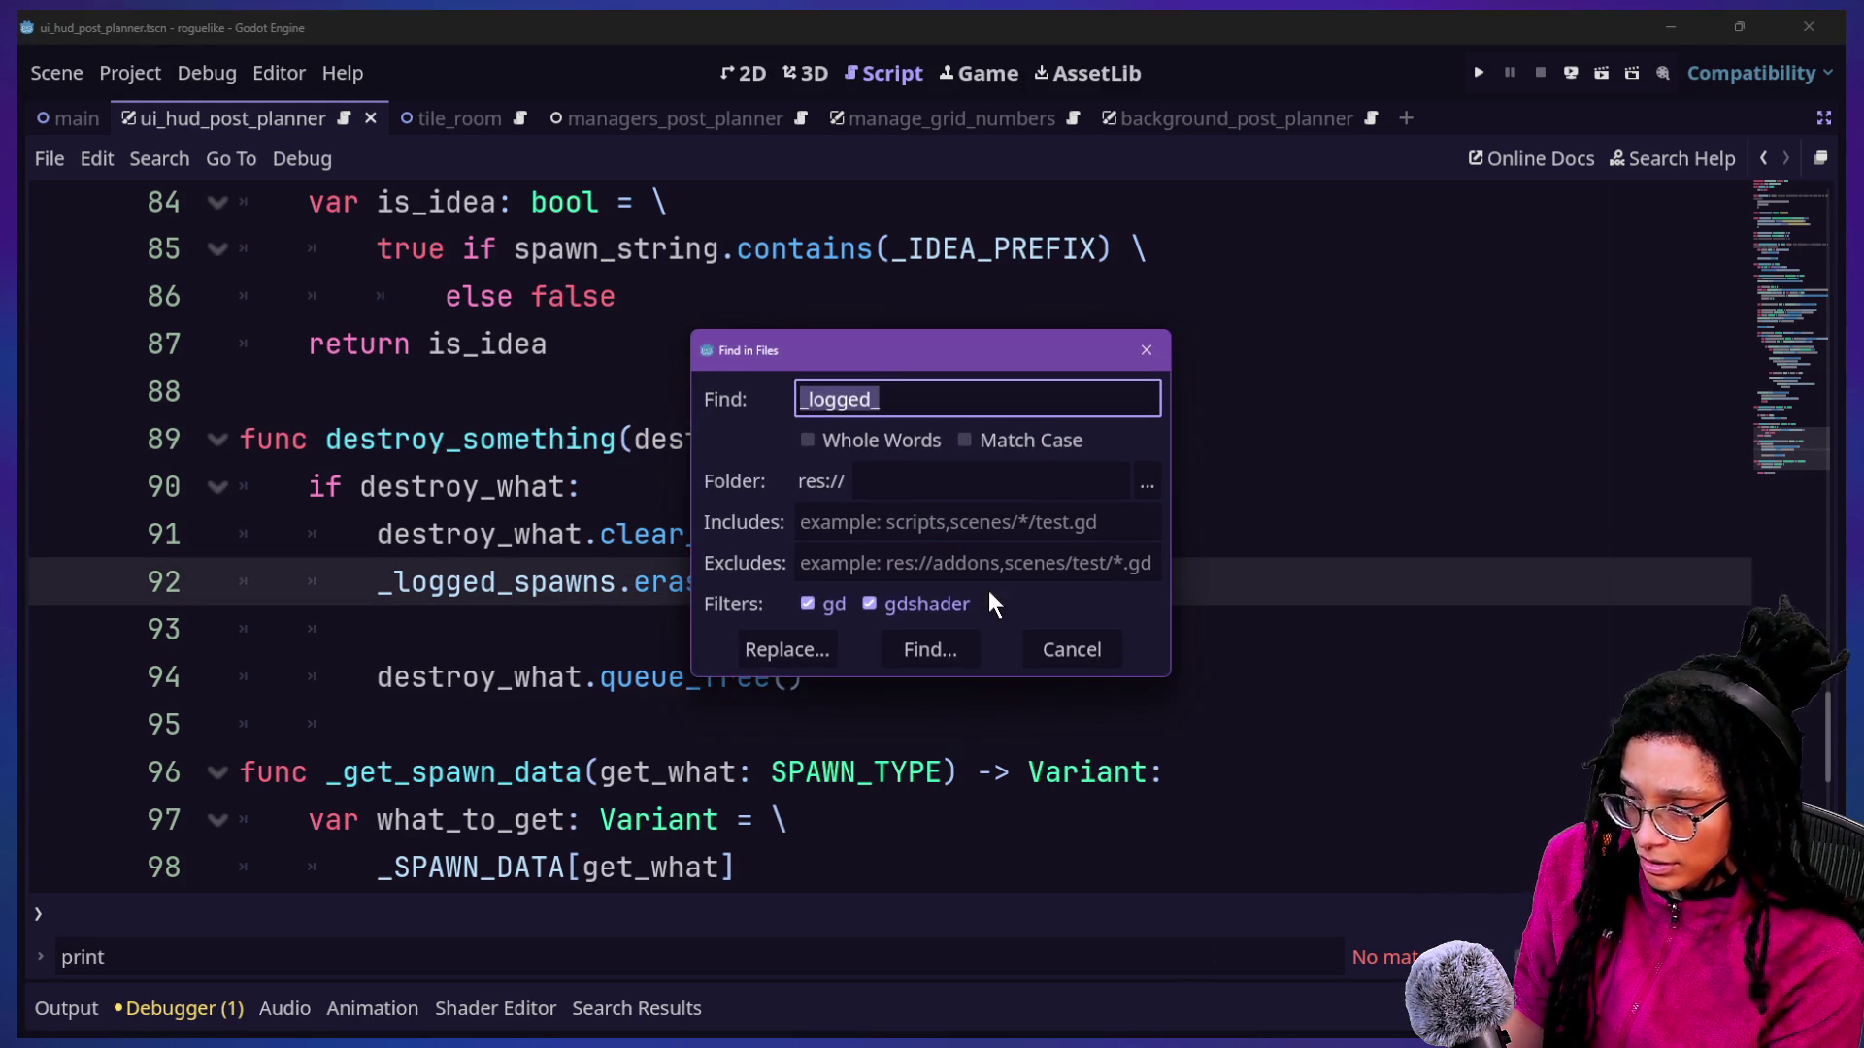
type("queue_free")
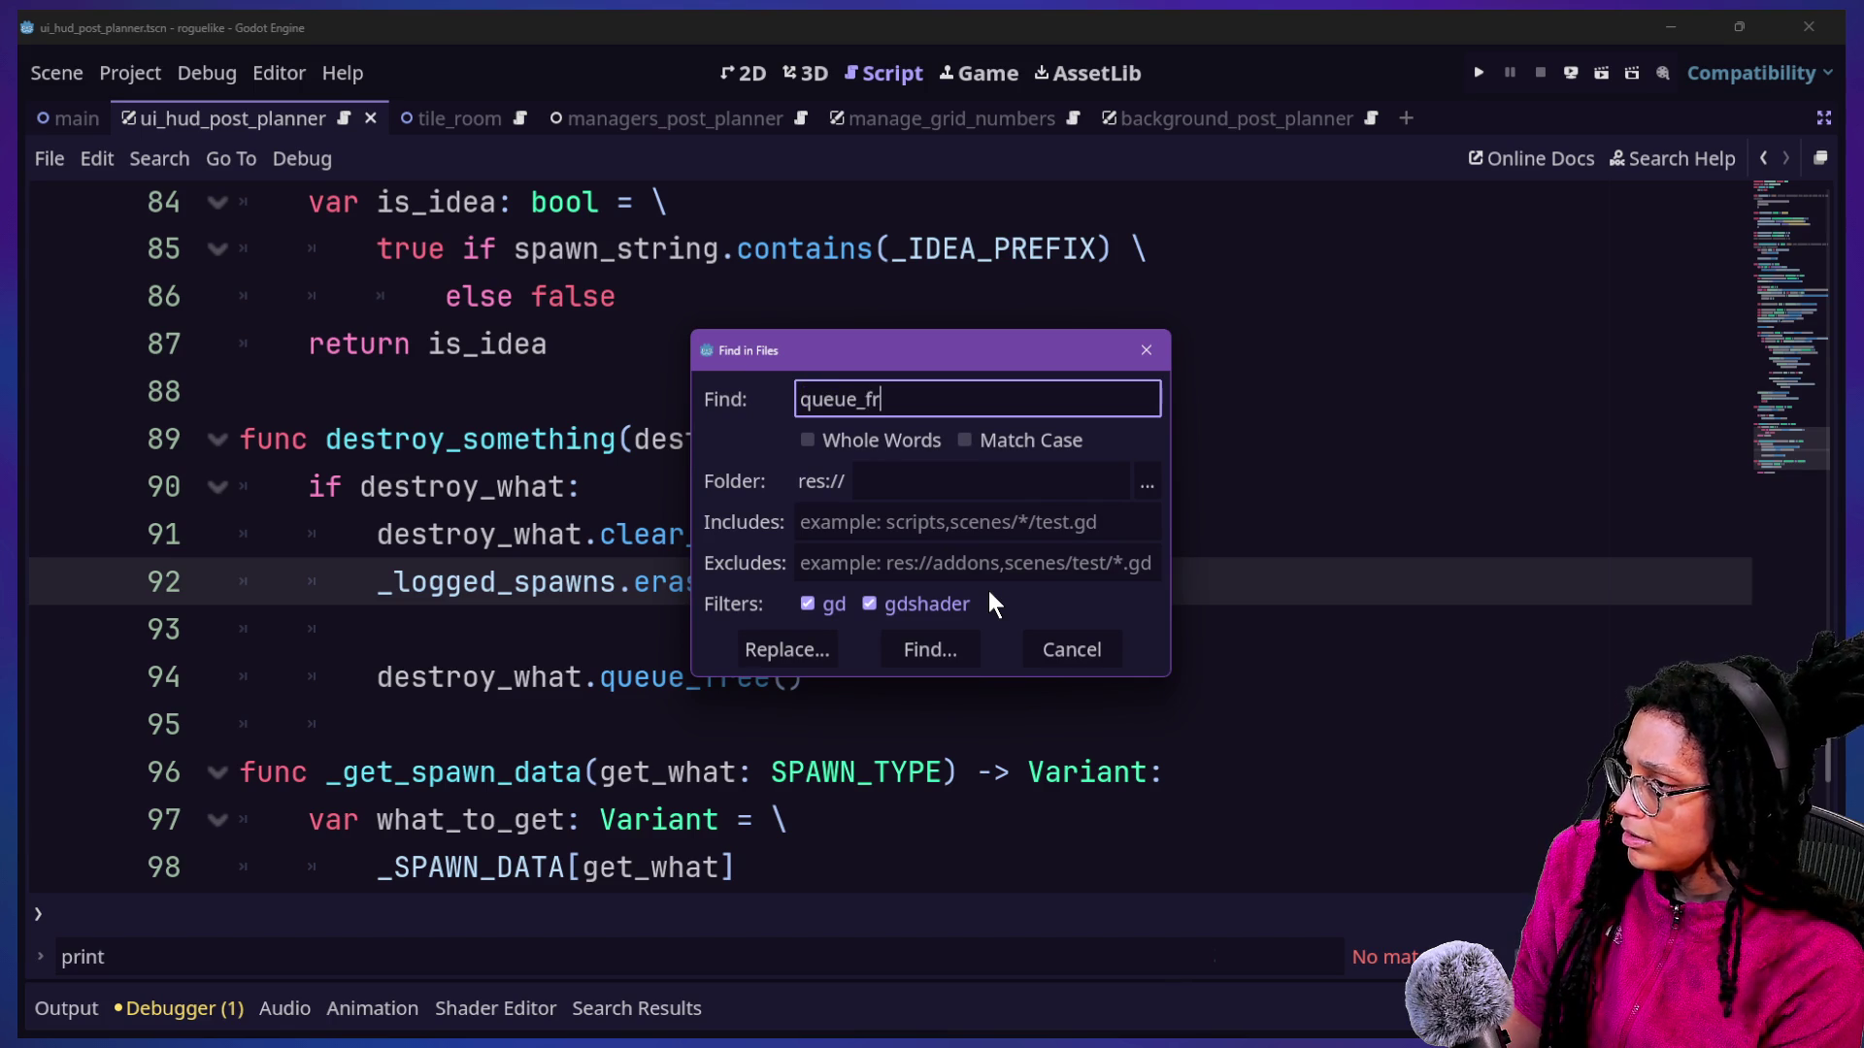
key("Return")
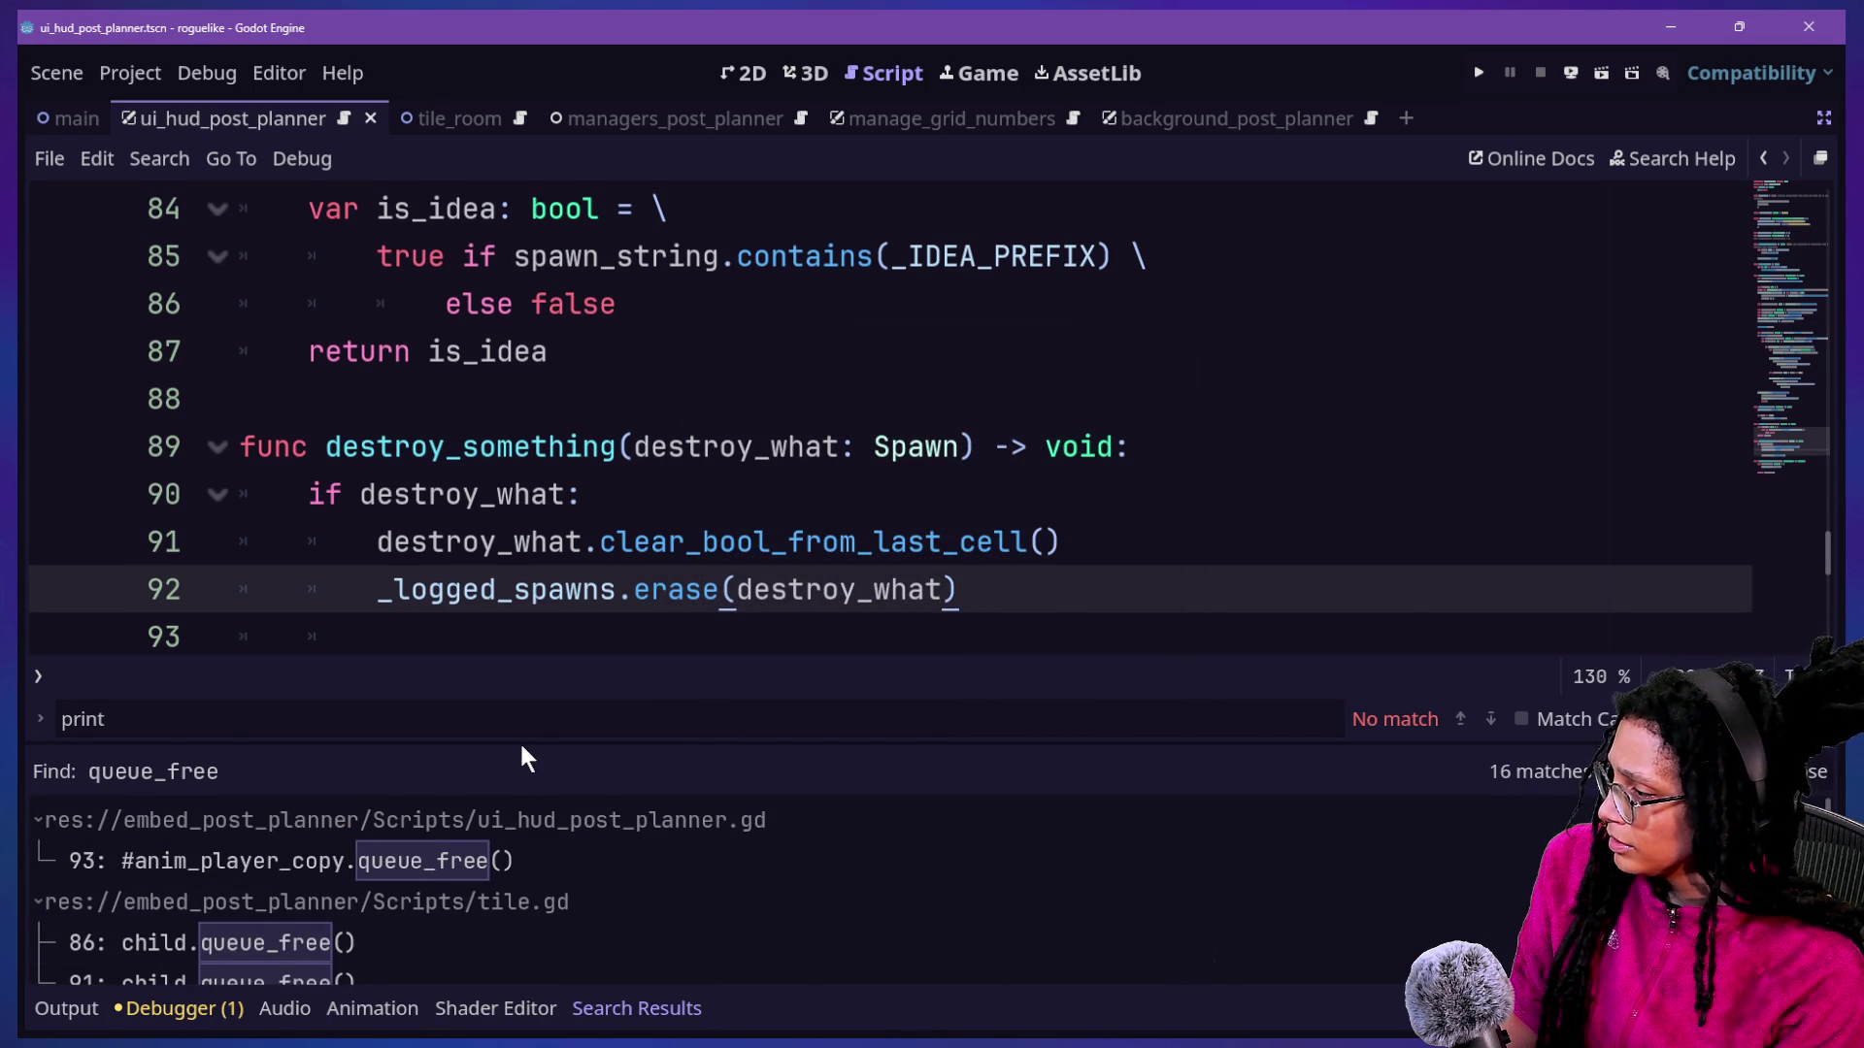
left_click_drag(520, 743, 495, 520)
scroll(495, 530, "down", 5)
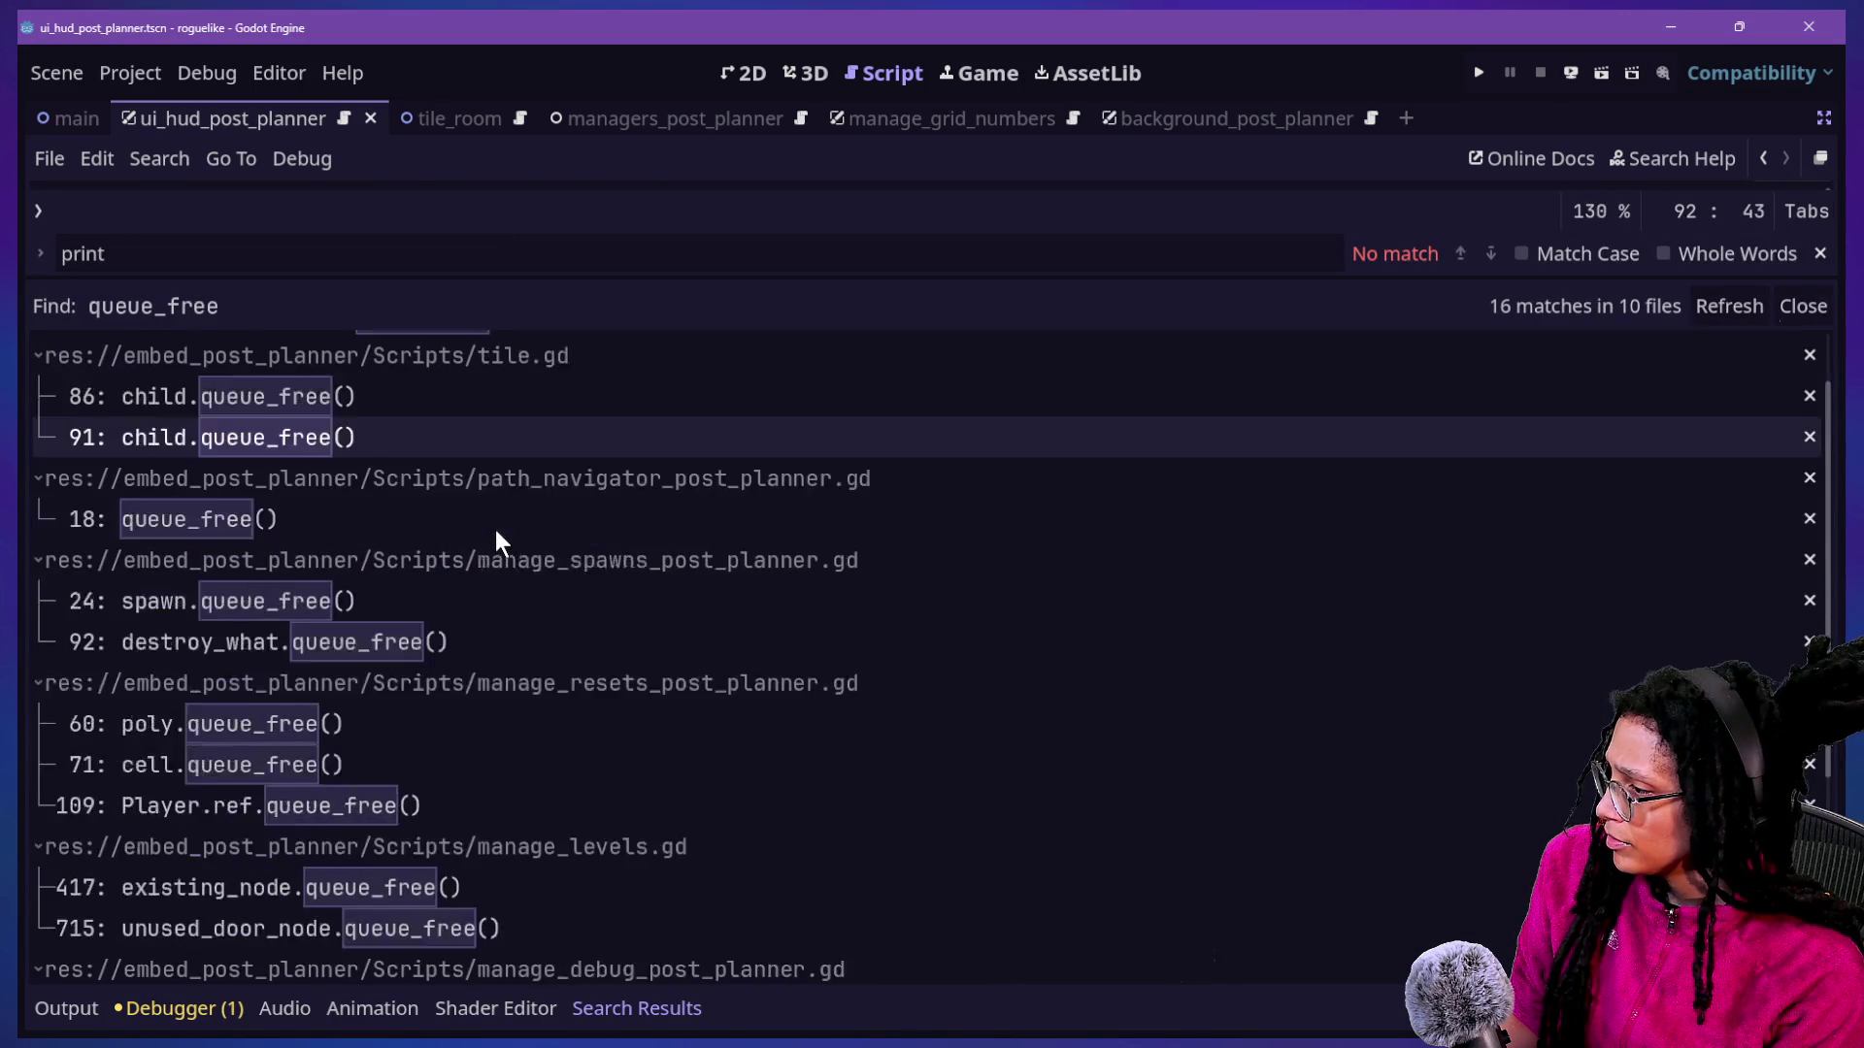
scroll(499, 591, "down", 1)
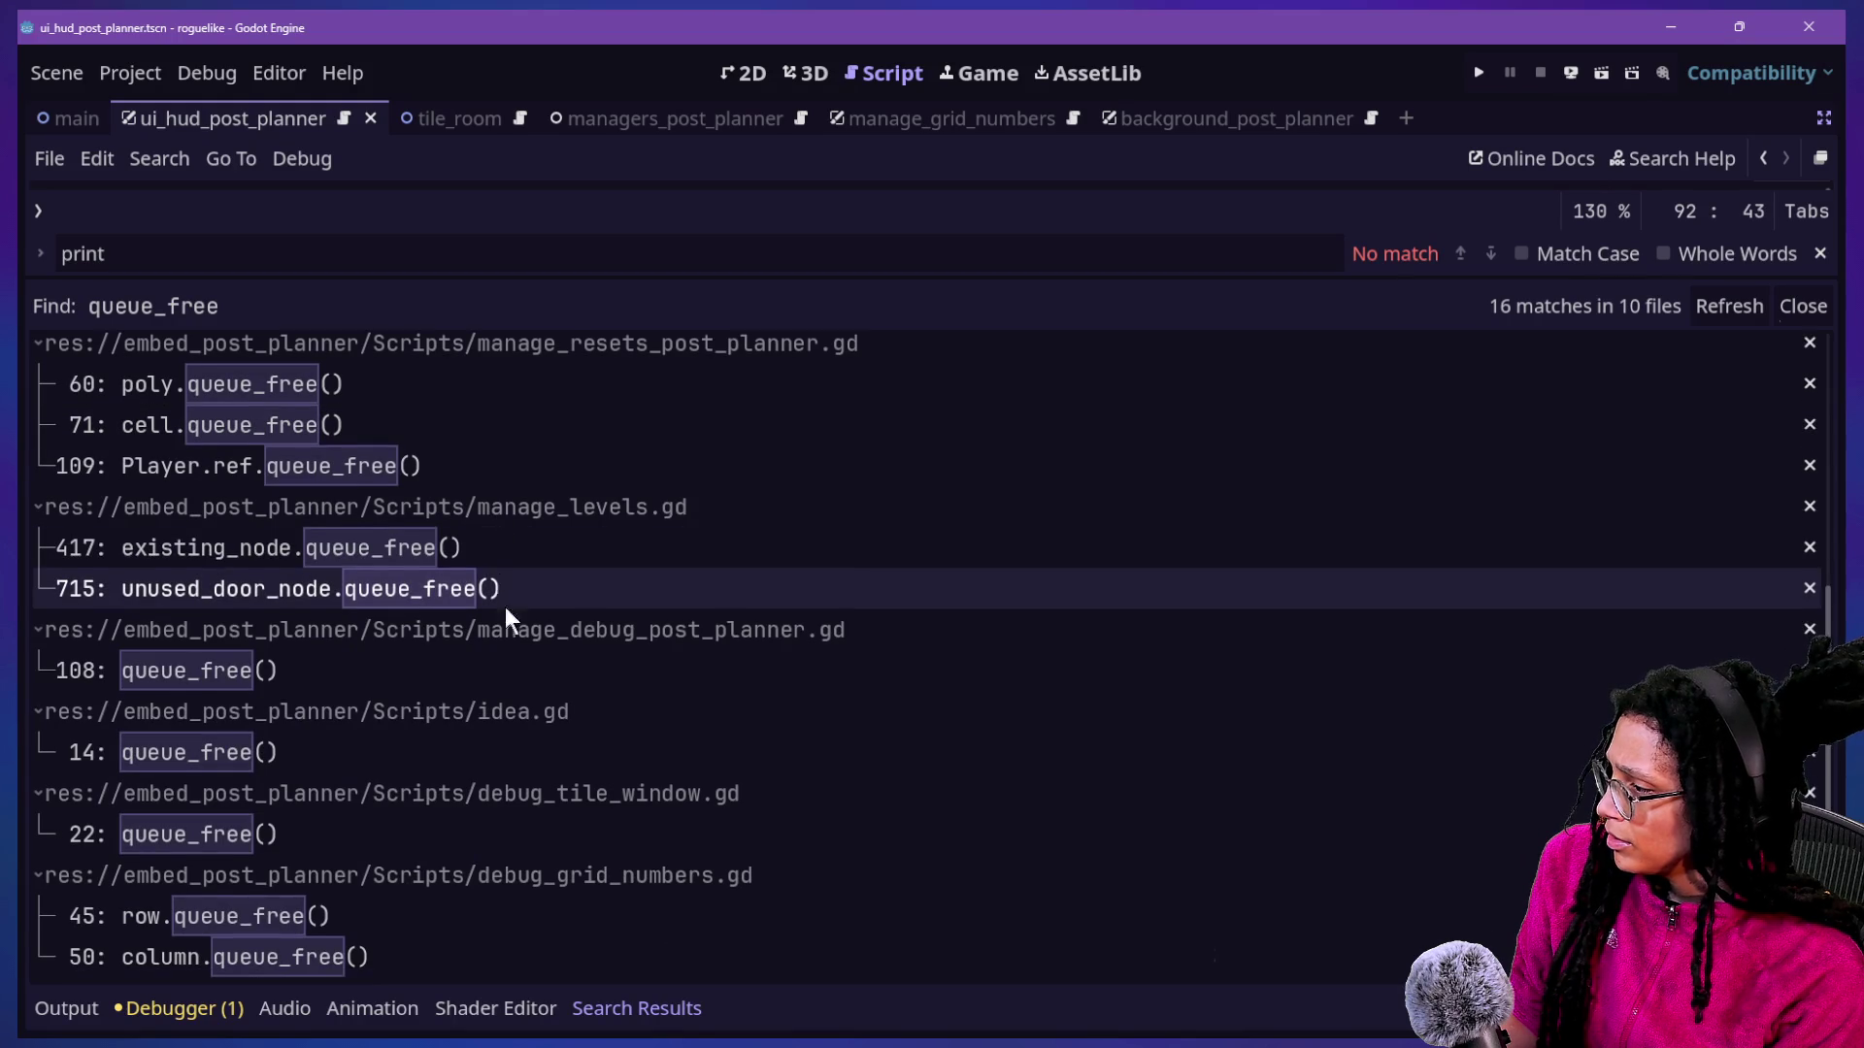
left_click(412, 756)
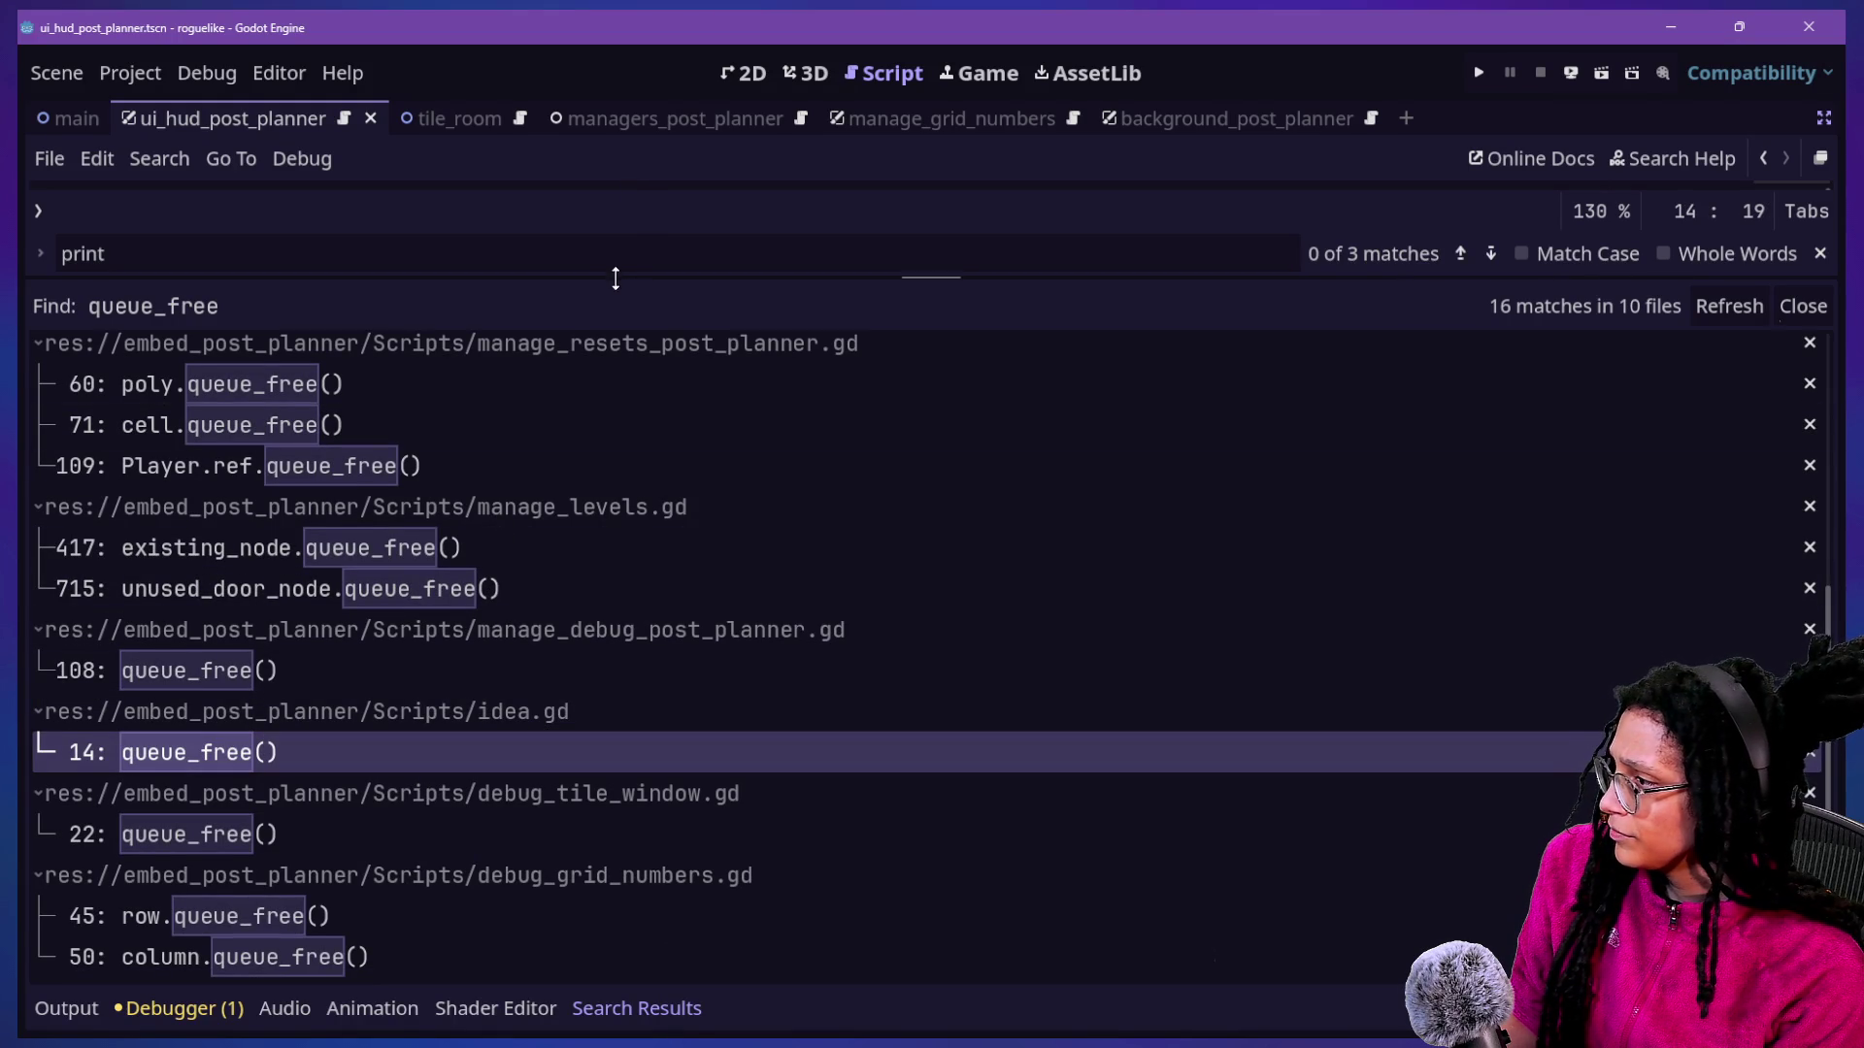
left_click_drag(615, 278, 715, 961)
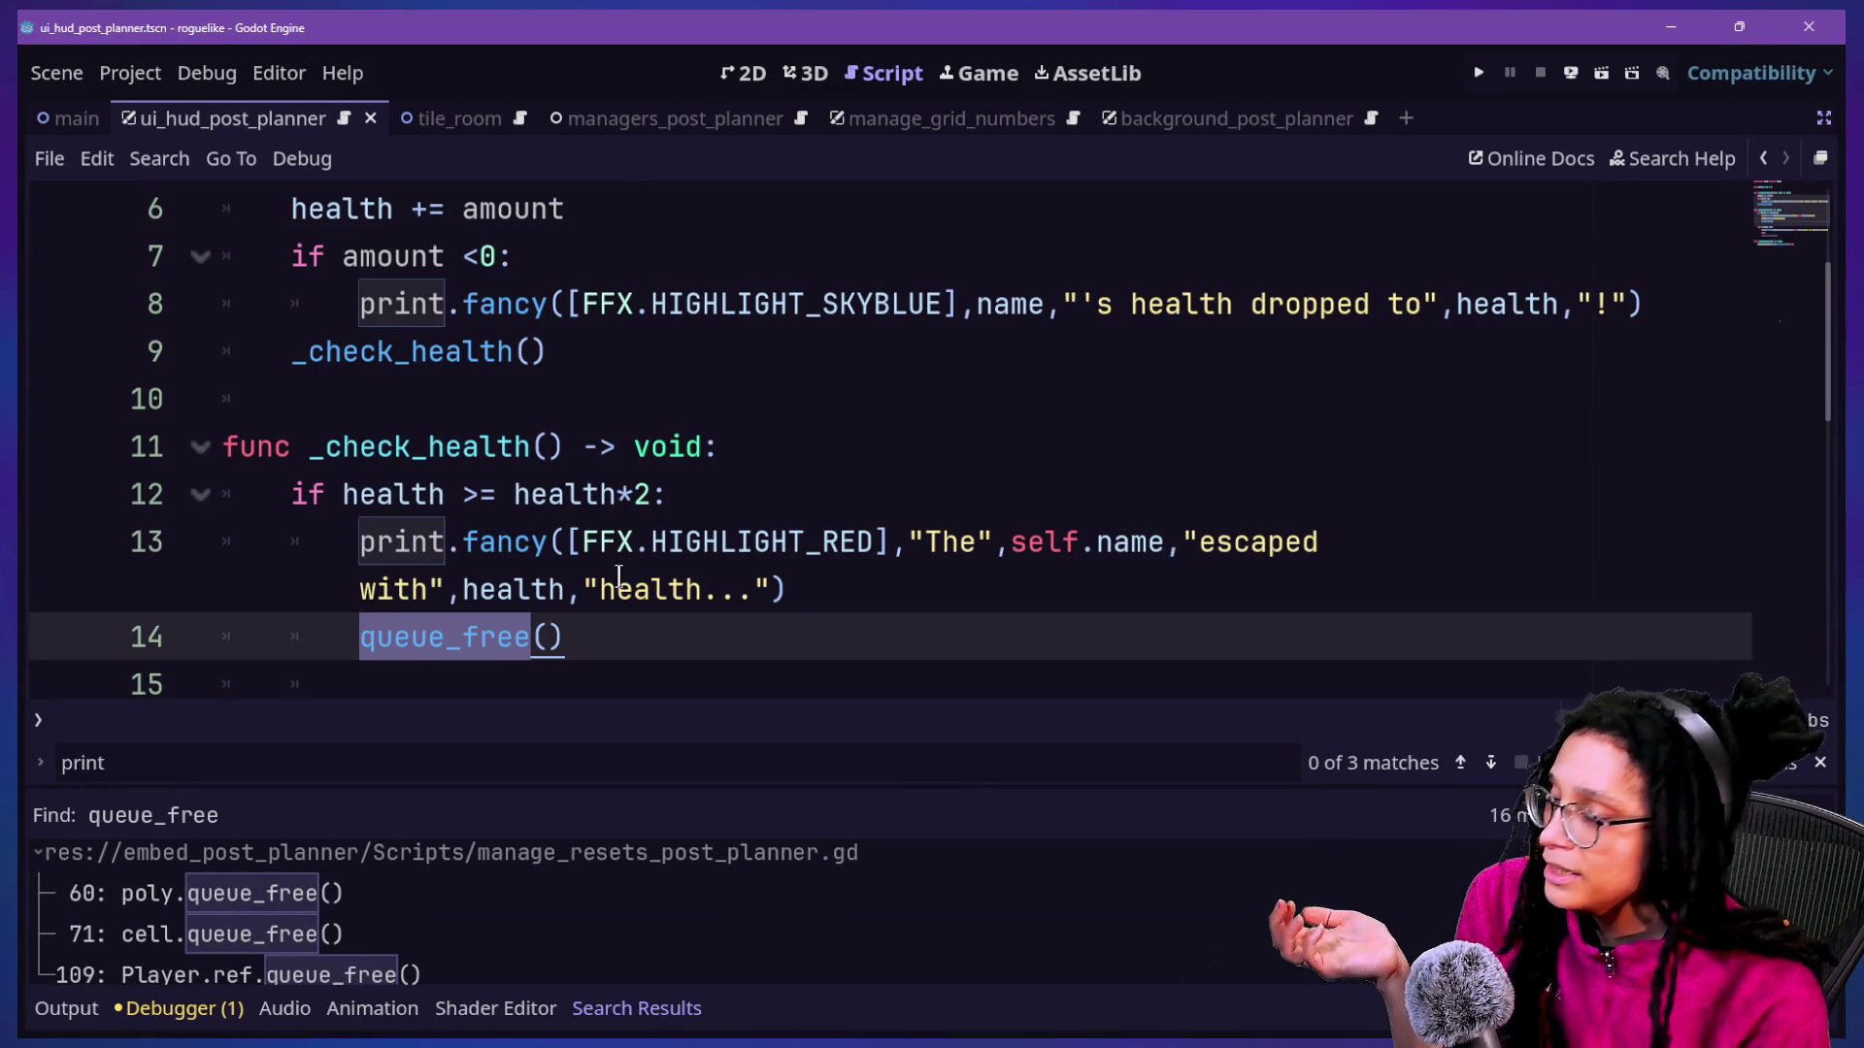
Review idea.gd's _check_health queue_free code and start a quick-open search for 'manage_s'.
left_click(654, 635)
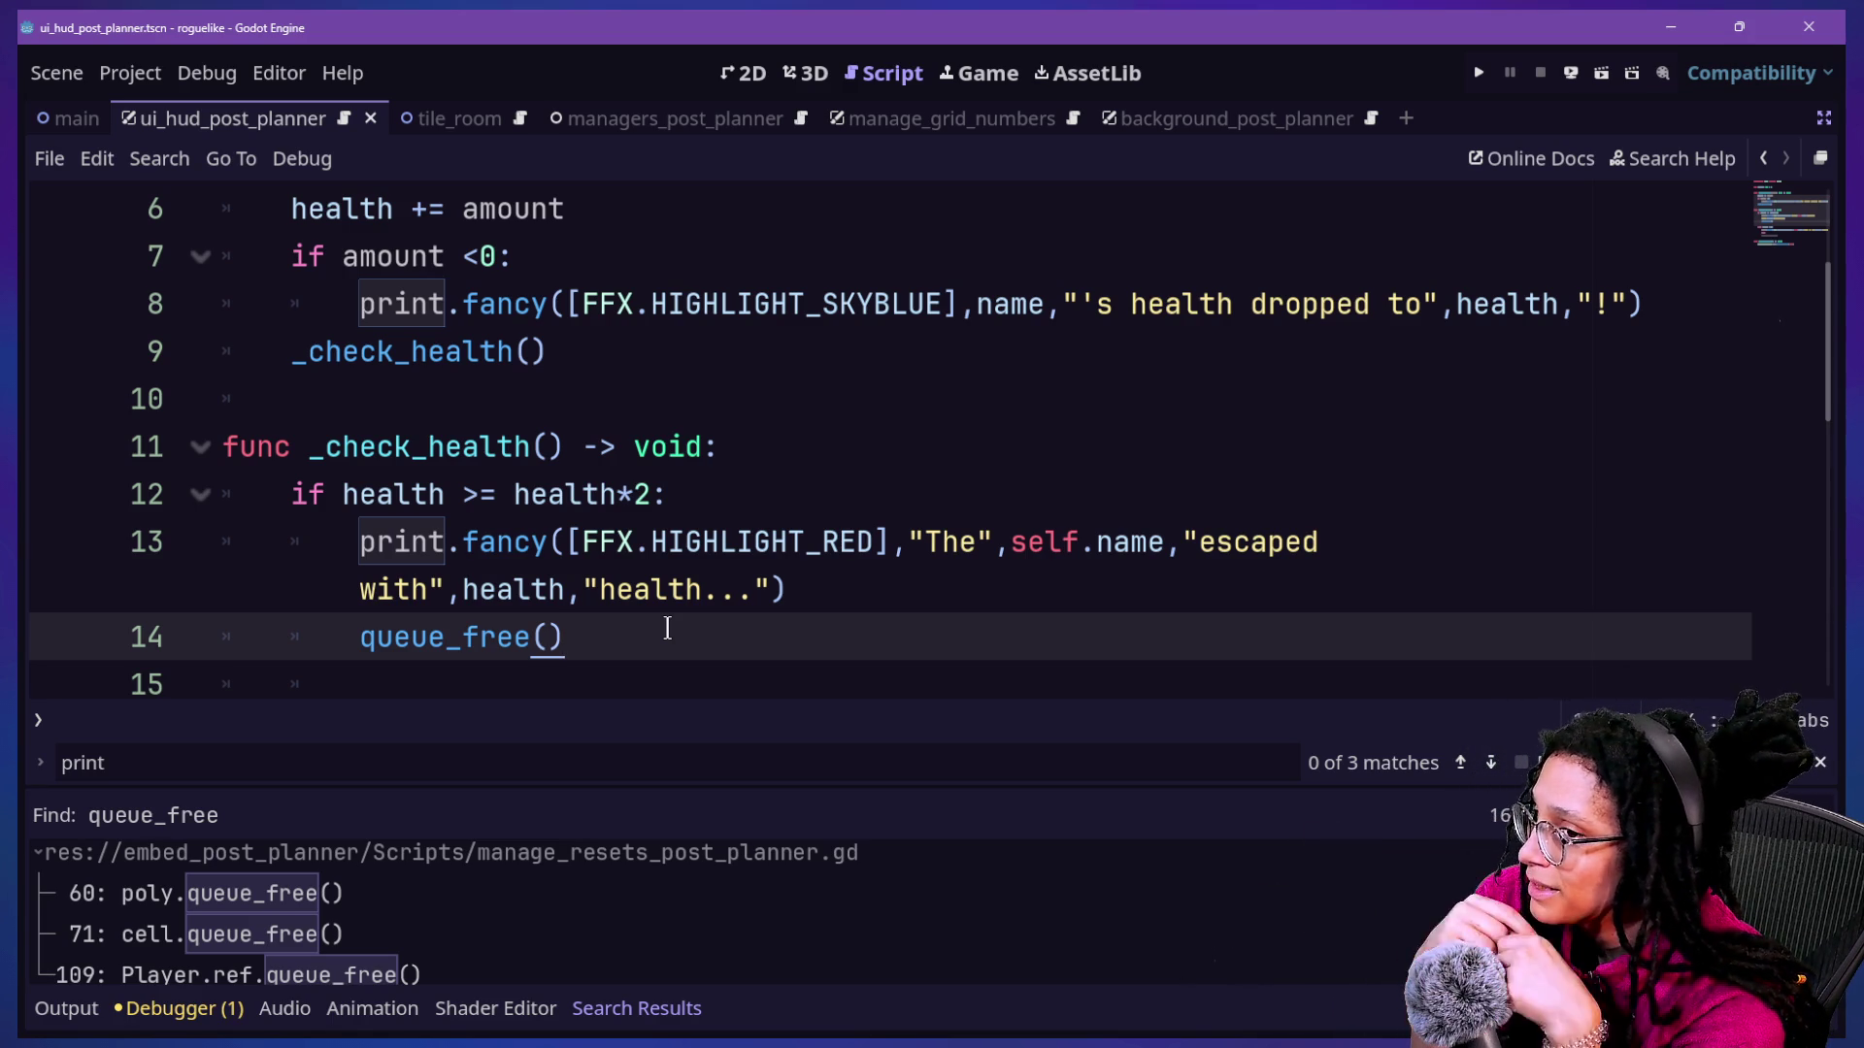
key("shift+alt+o")
type("m")
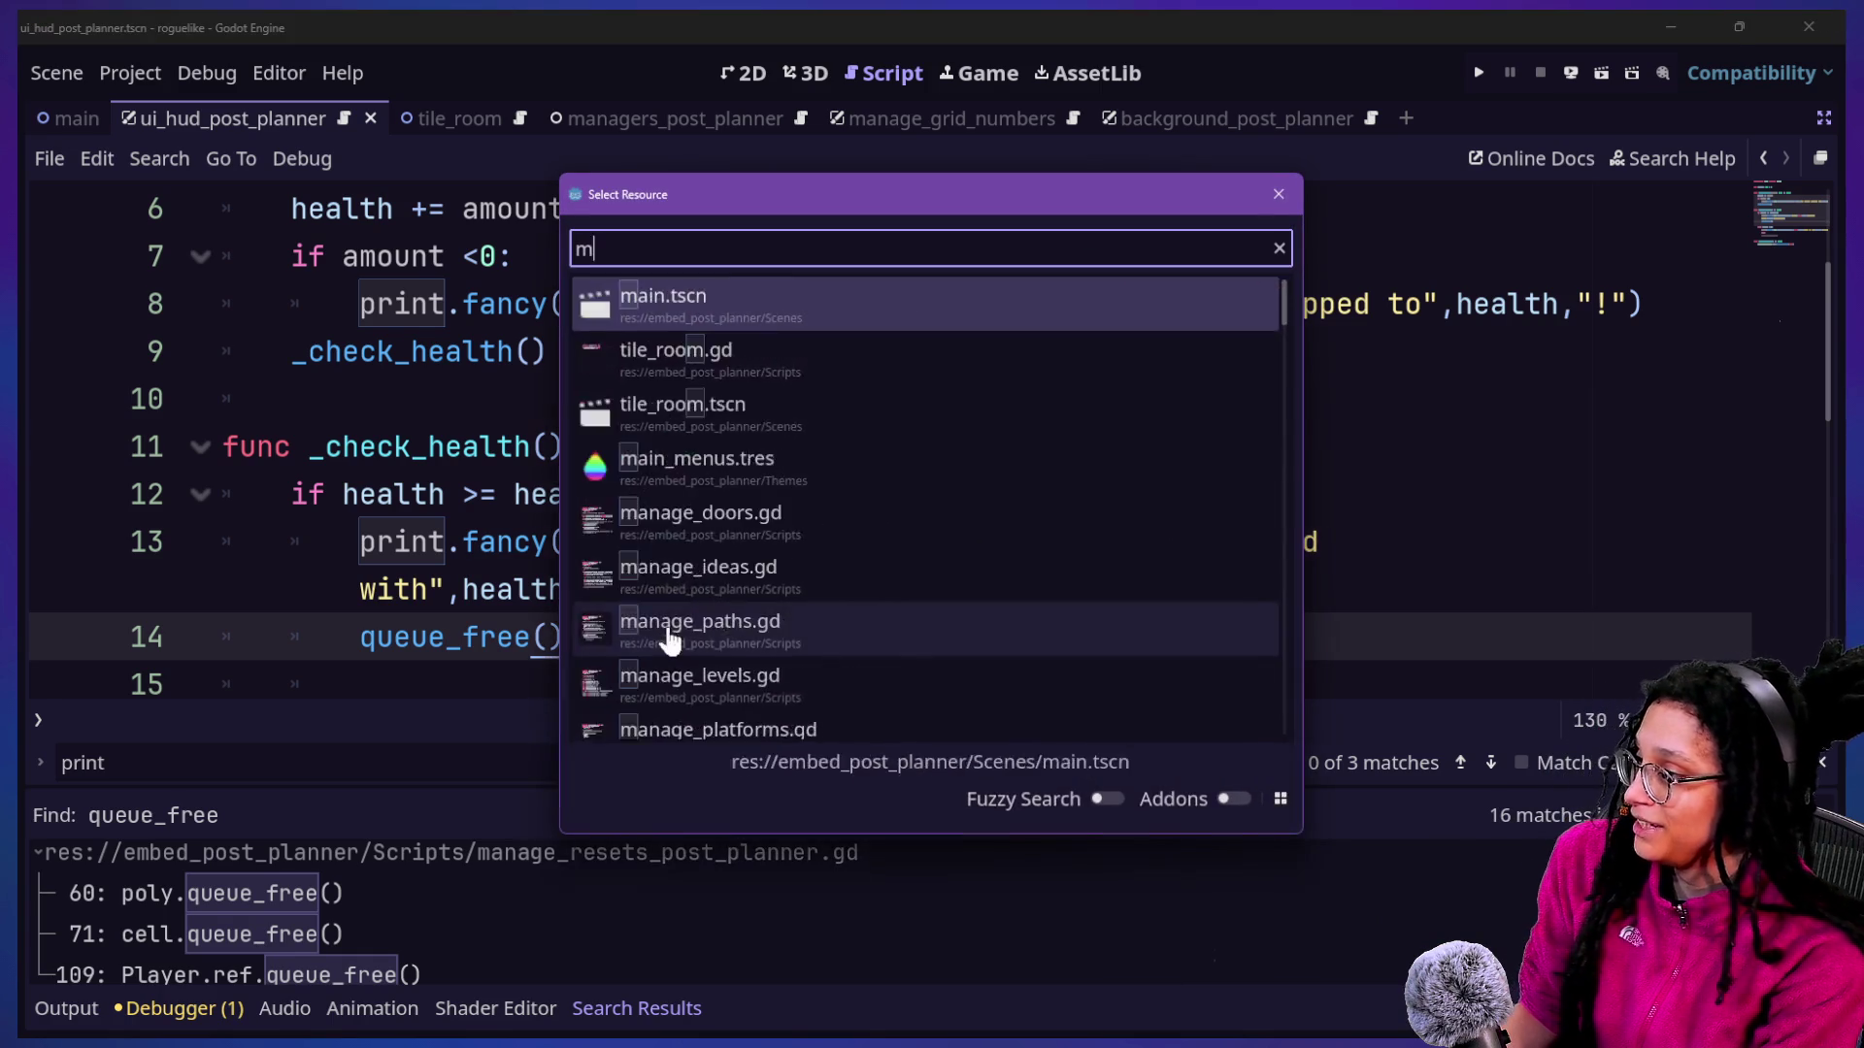
type("anage_s")
In manage_spawns_post_planner.gd, cut the destroy_something function and restore the 'return is_idea' line.
key("BackSpace")
type("spawn")
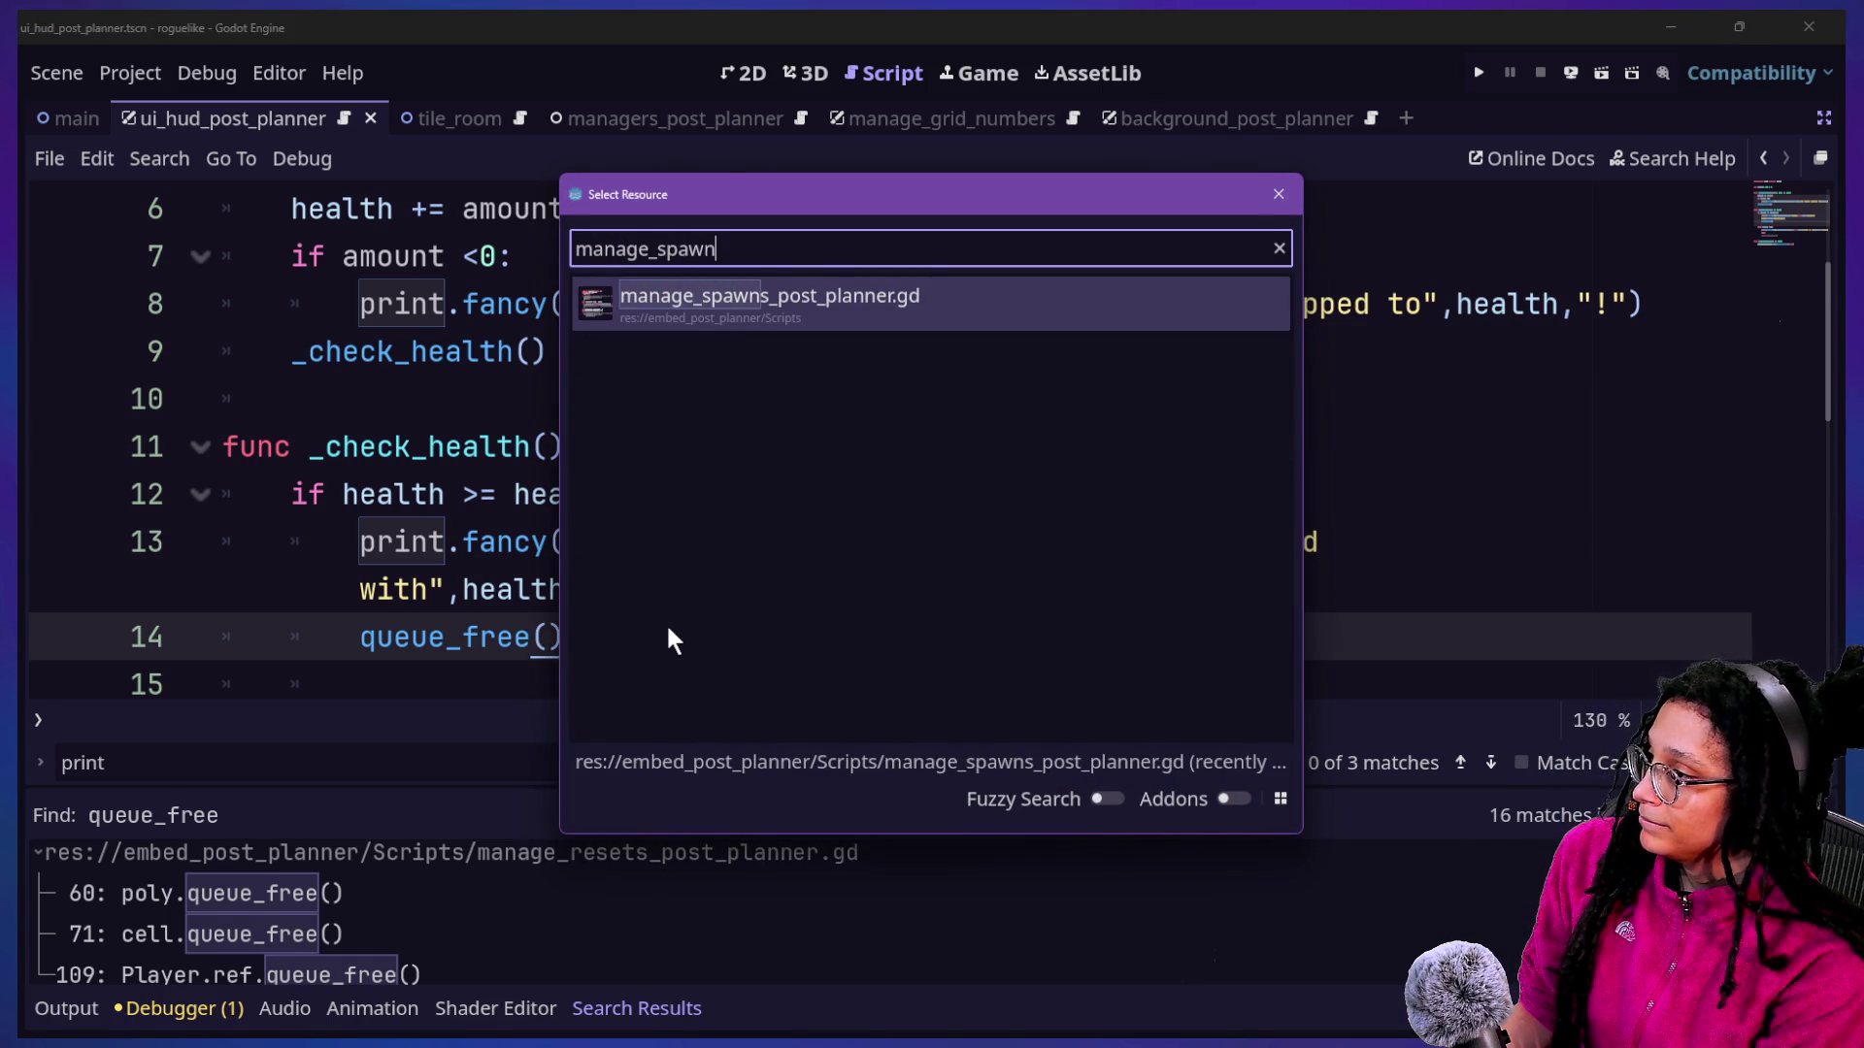
key("Return")
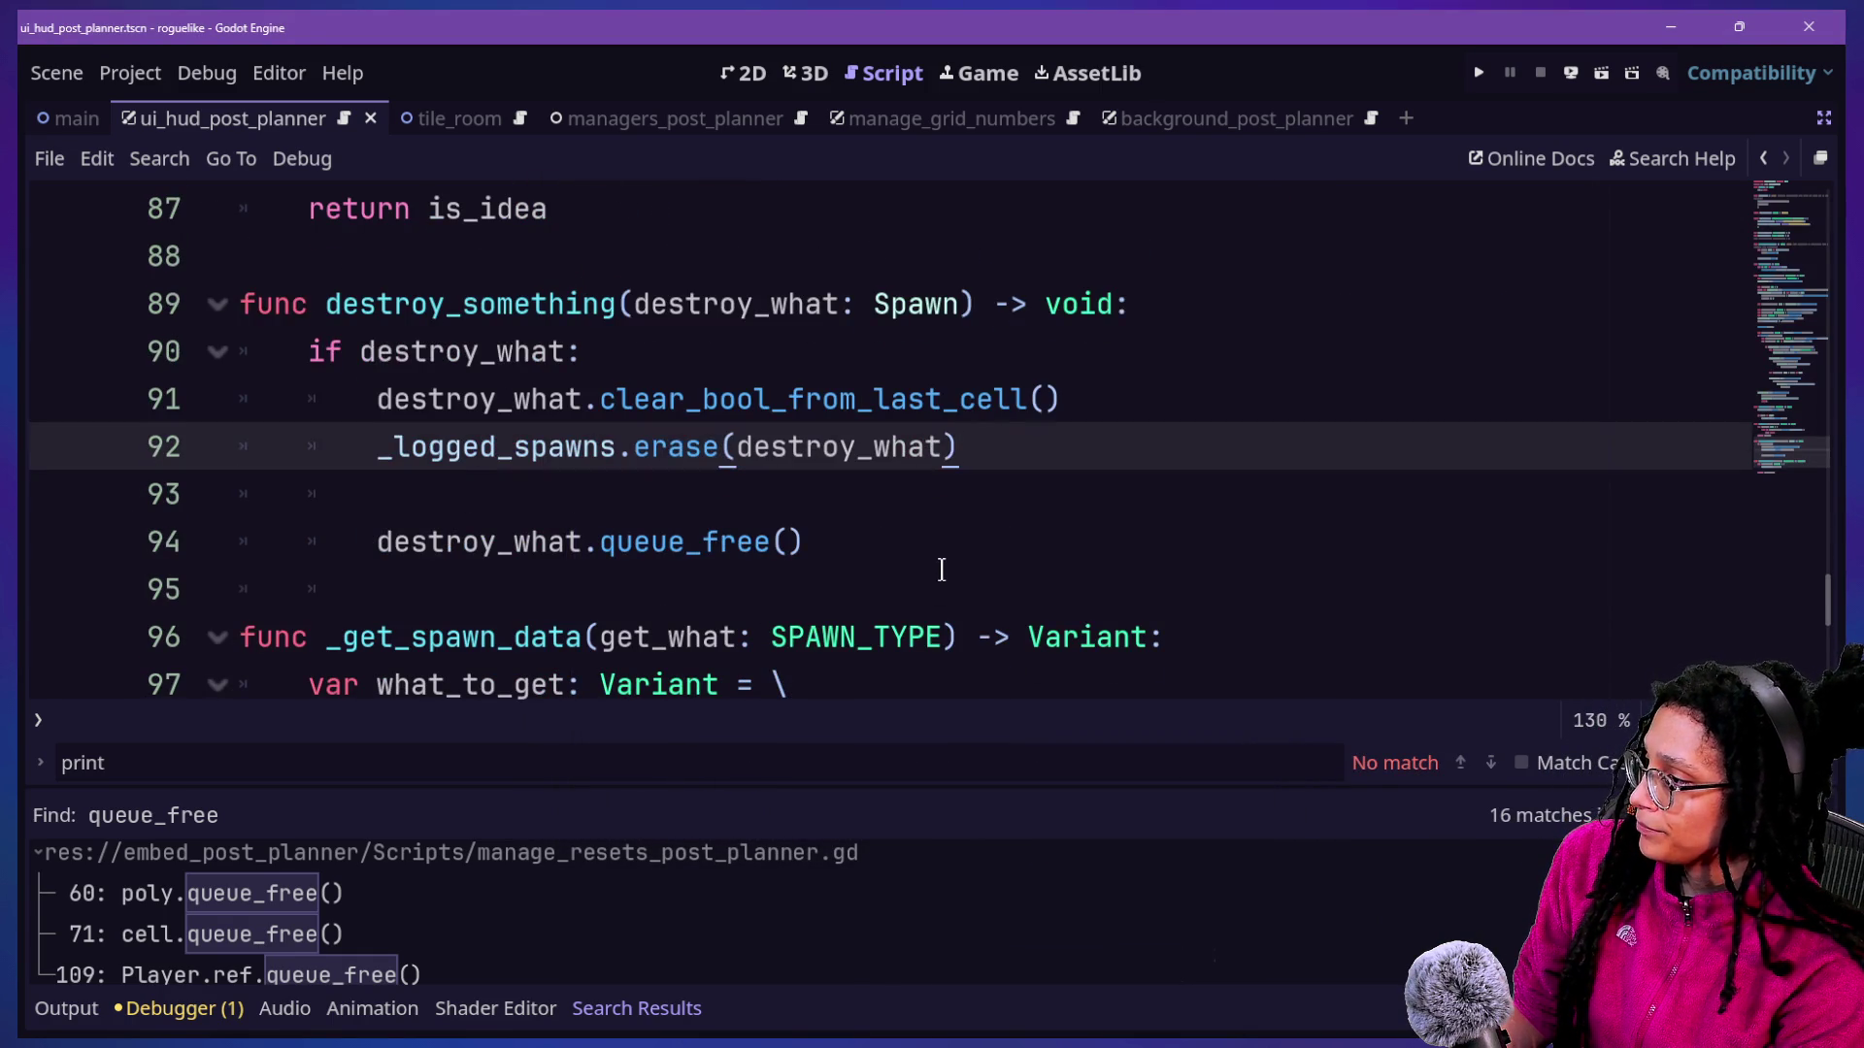
left_click_drag(940, 563, 1073, 238)
key("BackSpace")
key("BackSpace")
key("BackSpace")
type("a")
key("Down")
key("Up")
scroll(823, 528, "up", 1)
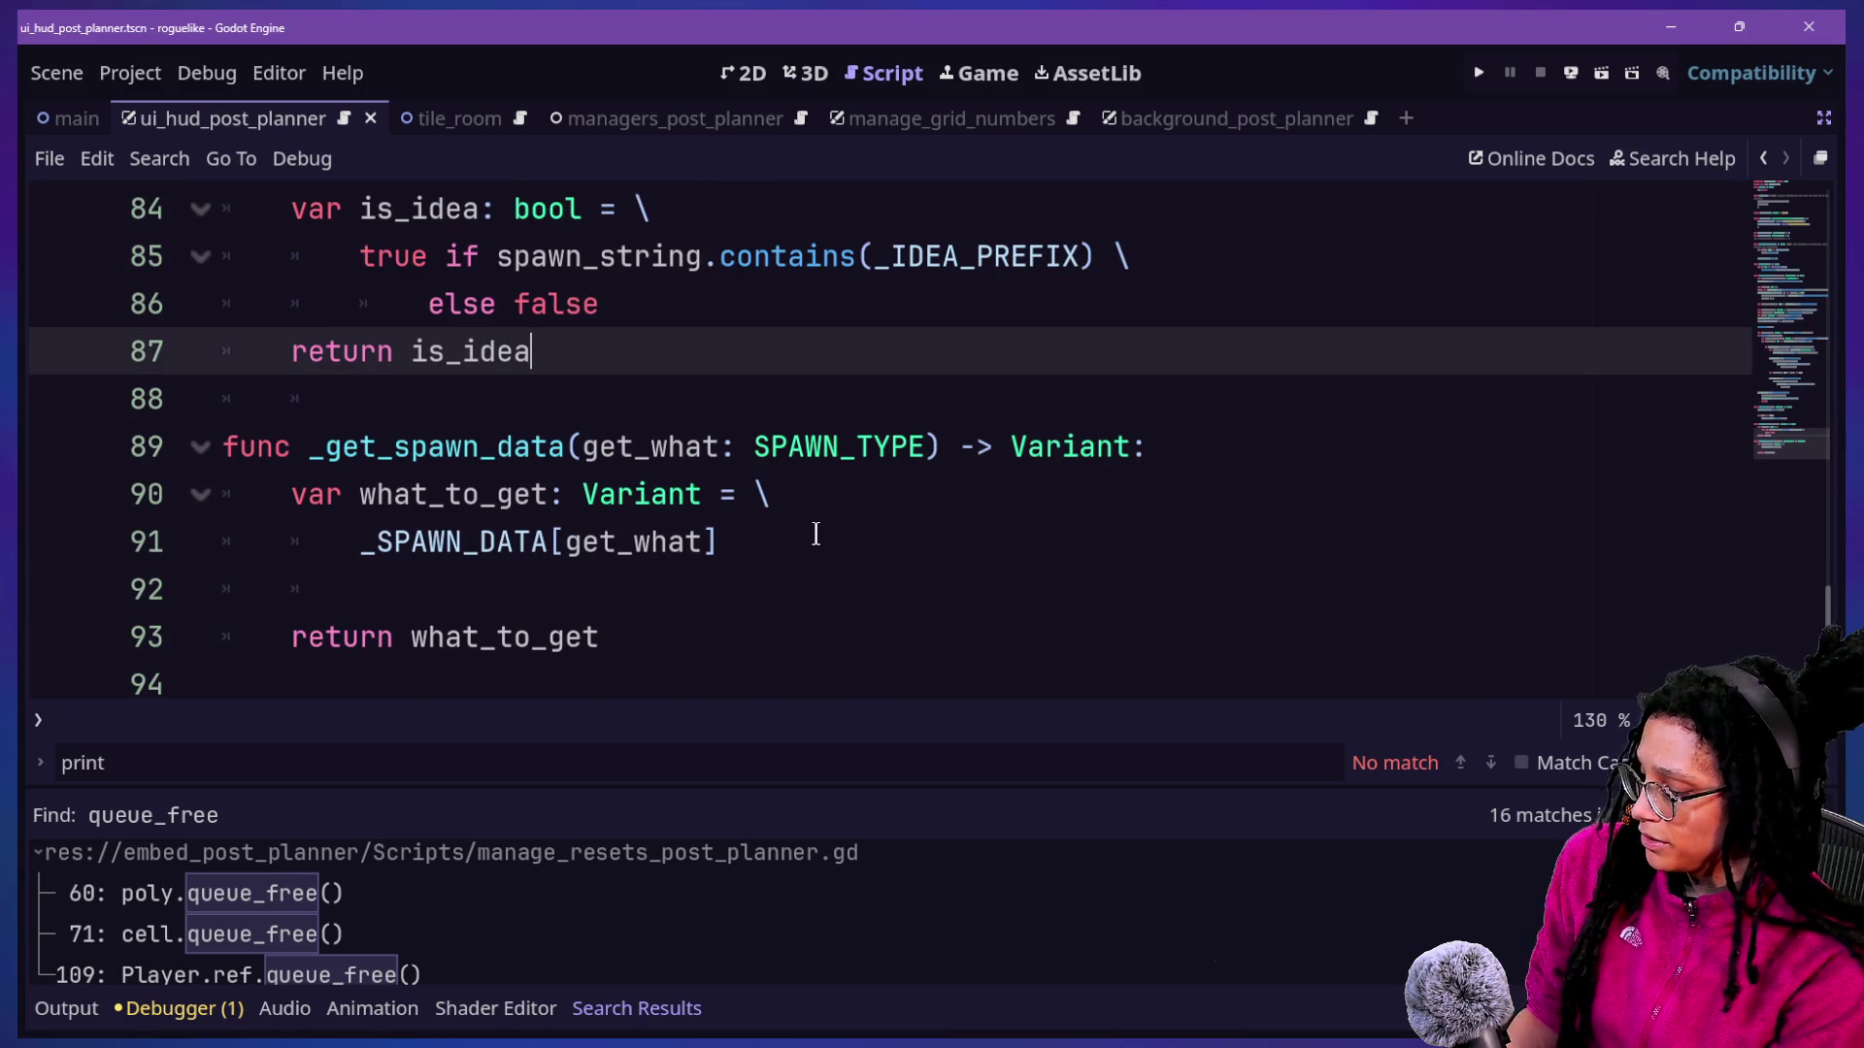
Quick-open spawn_post_planner.gd.
key("ctrl+alt+o")
type("spawn")
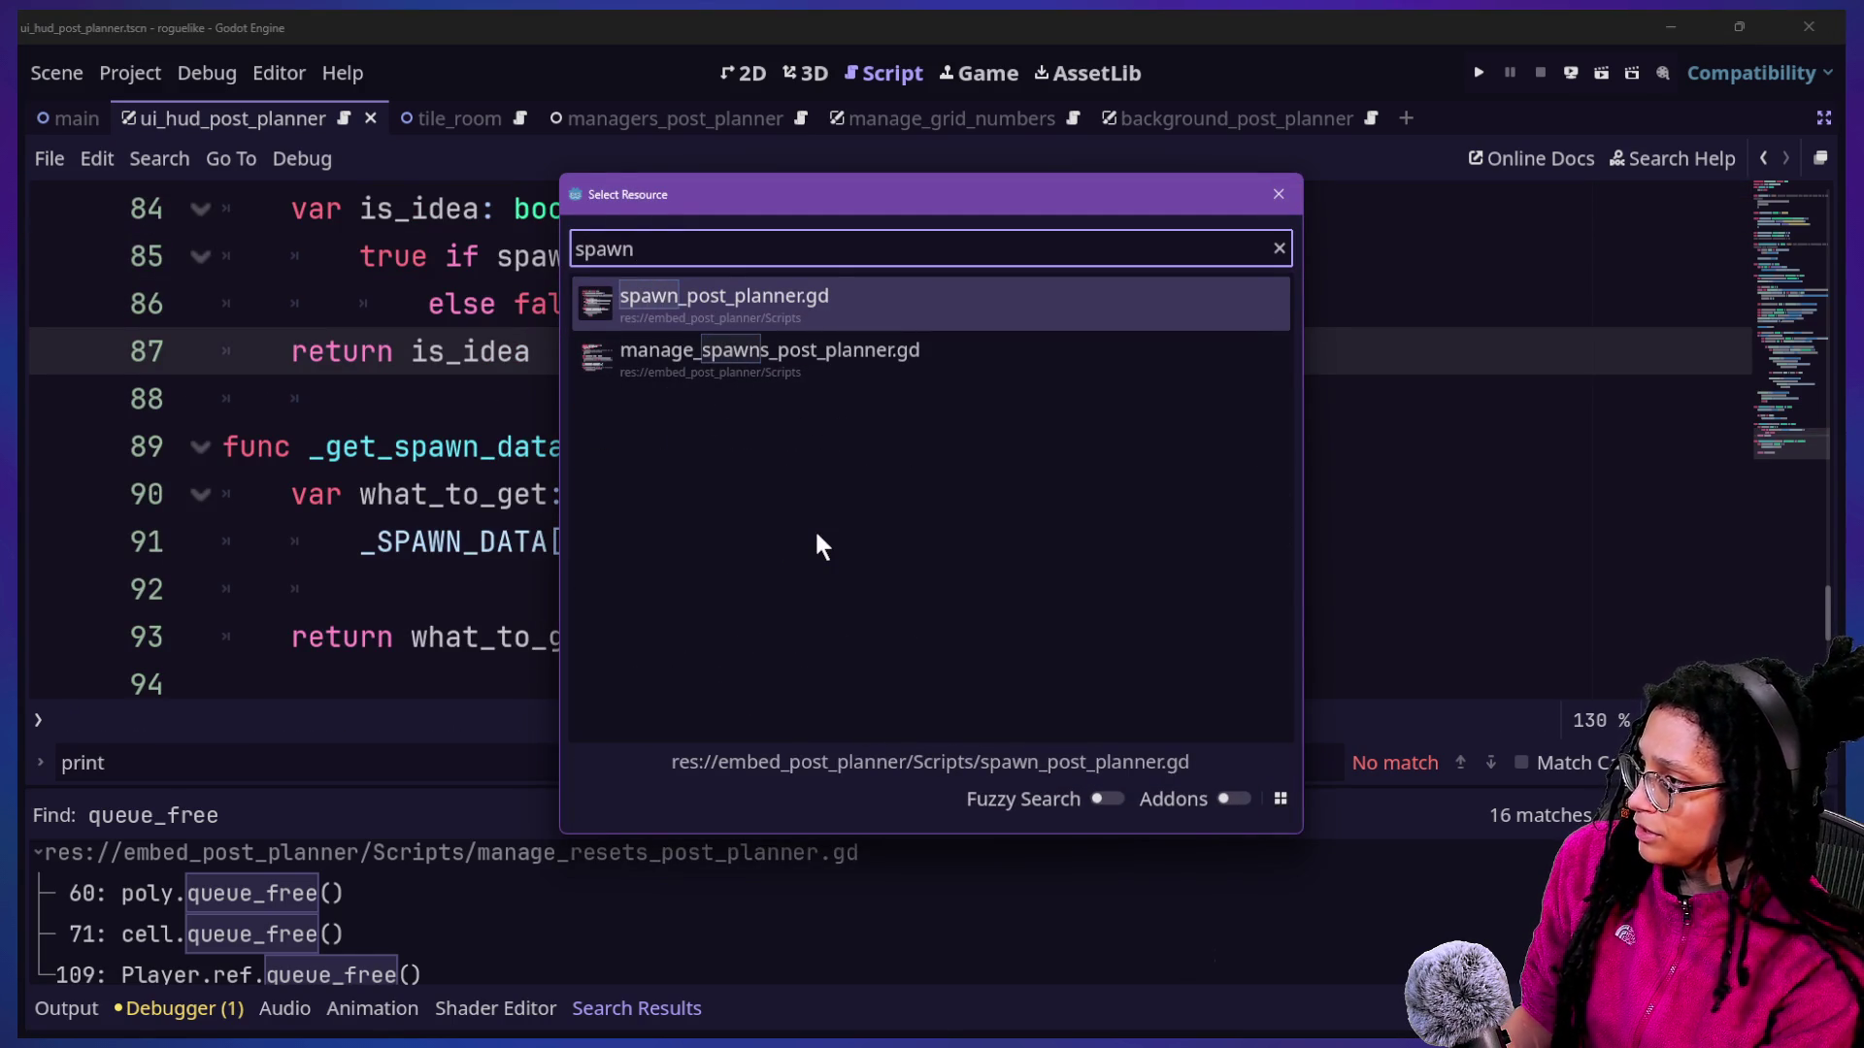
key("Return")
scroll(622, 374, "down", 4)
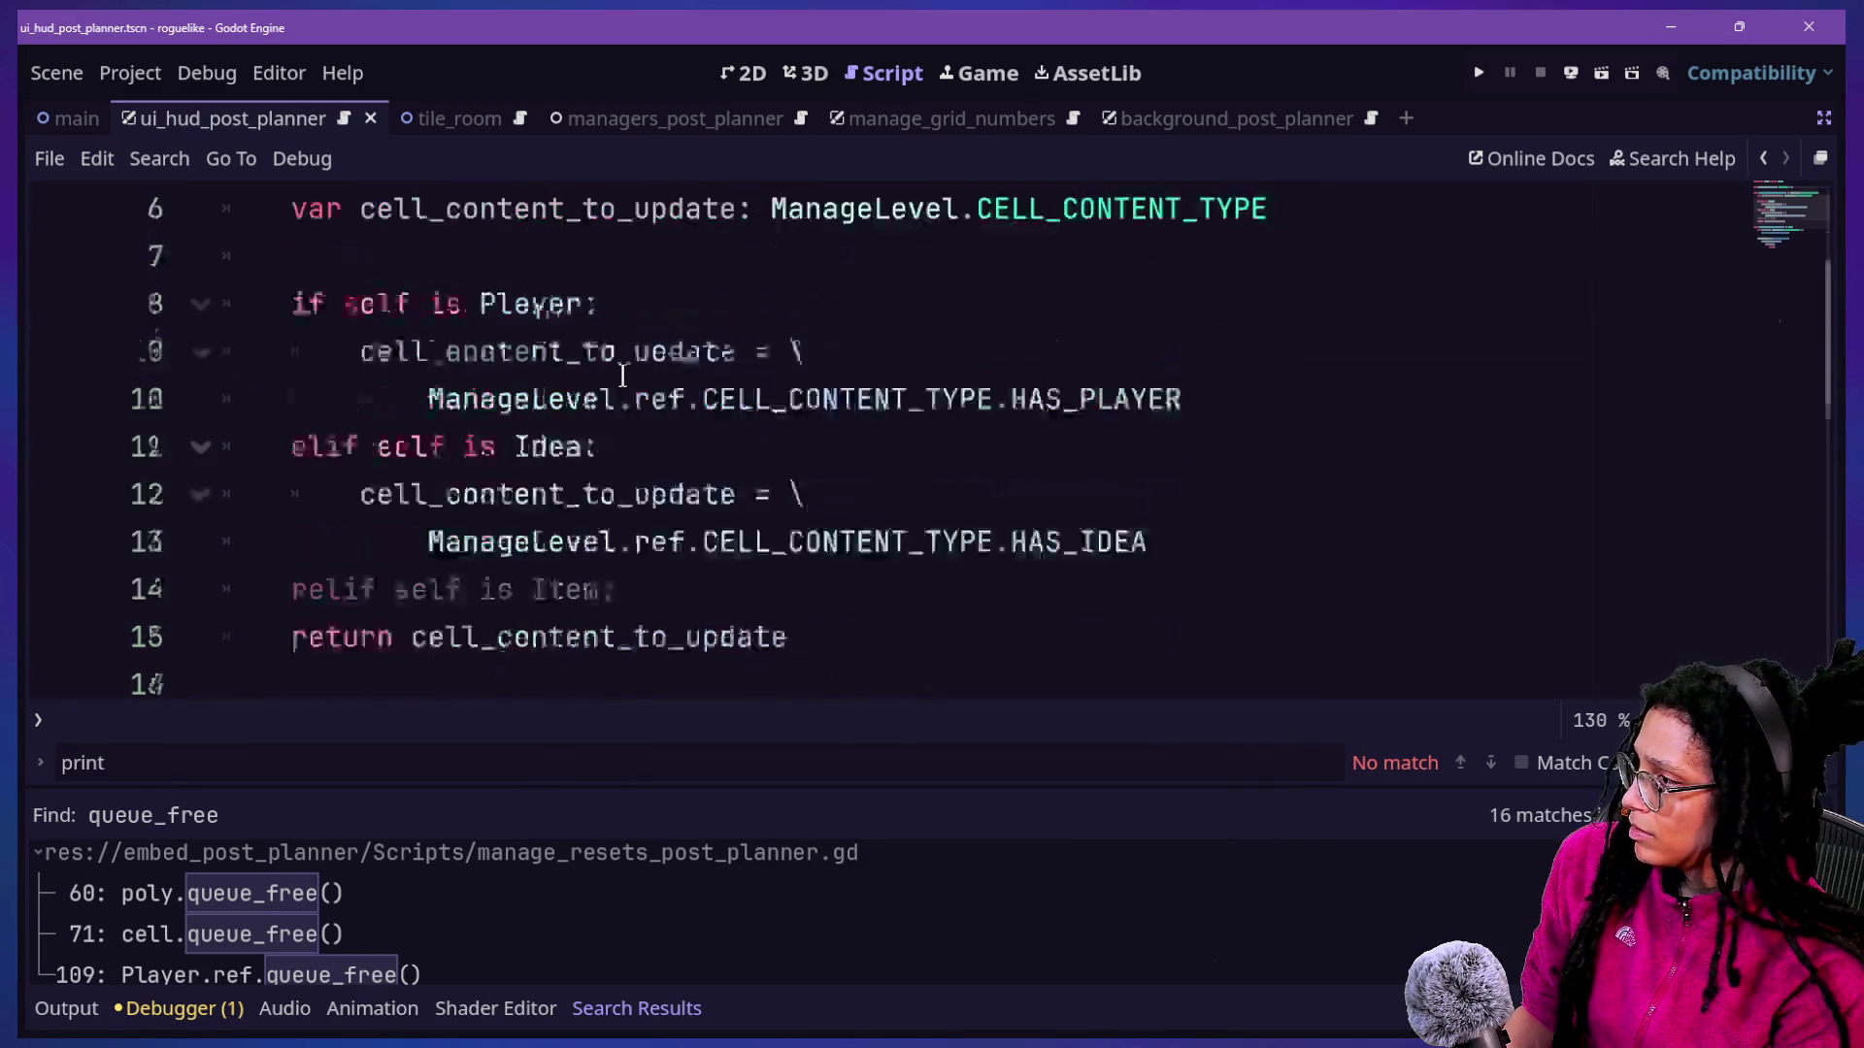
Hide the bottom panel and scroll through spawn_post_planner.gd's code.
scroll(622, 374, "down", 1)
scroll(622, 374, "up", 5)
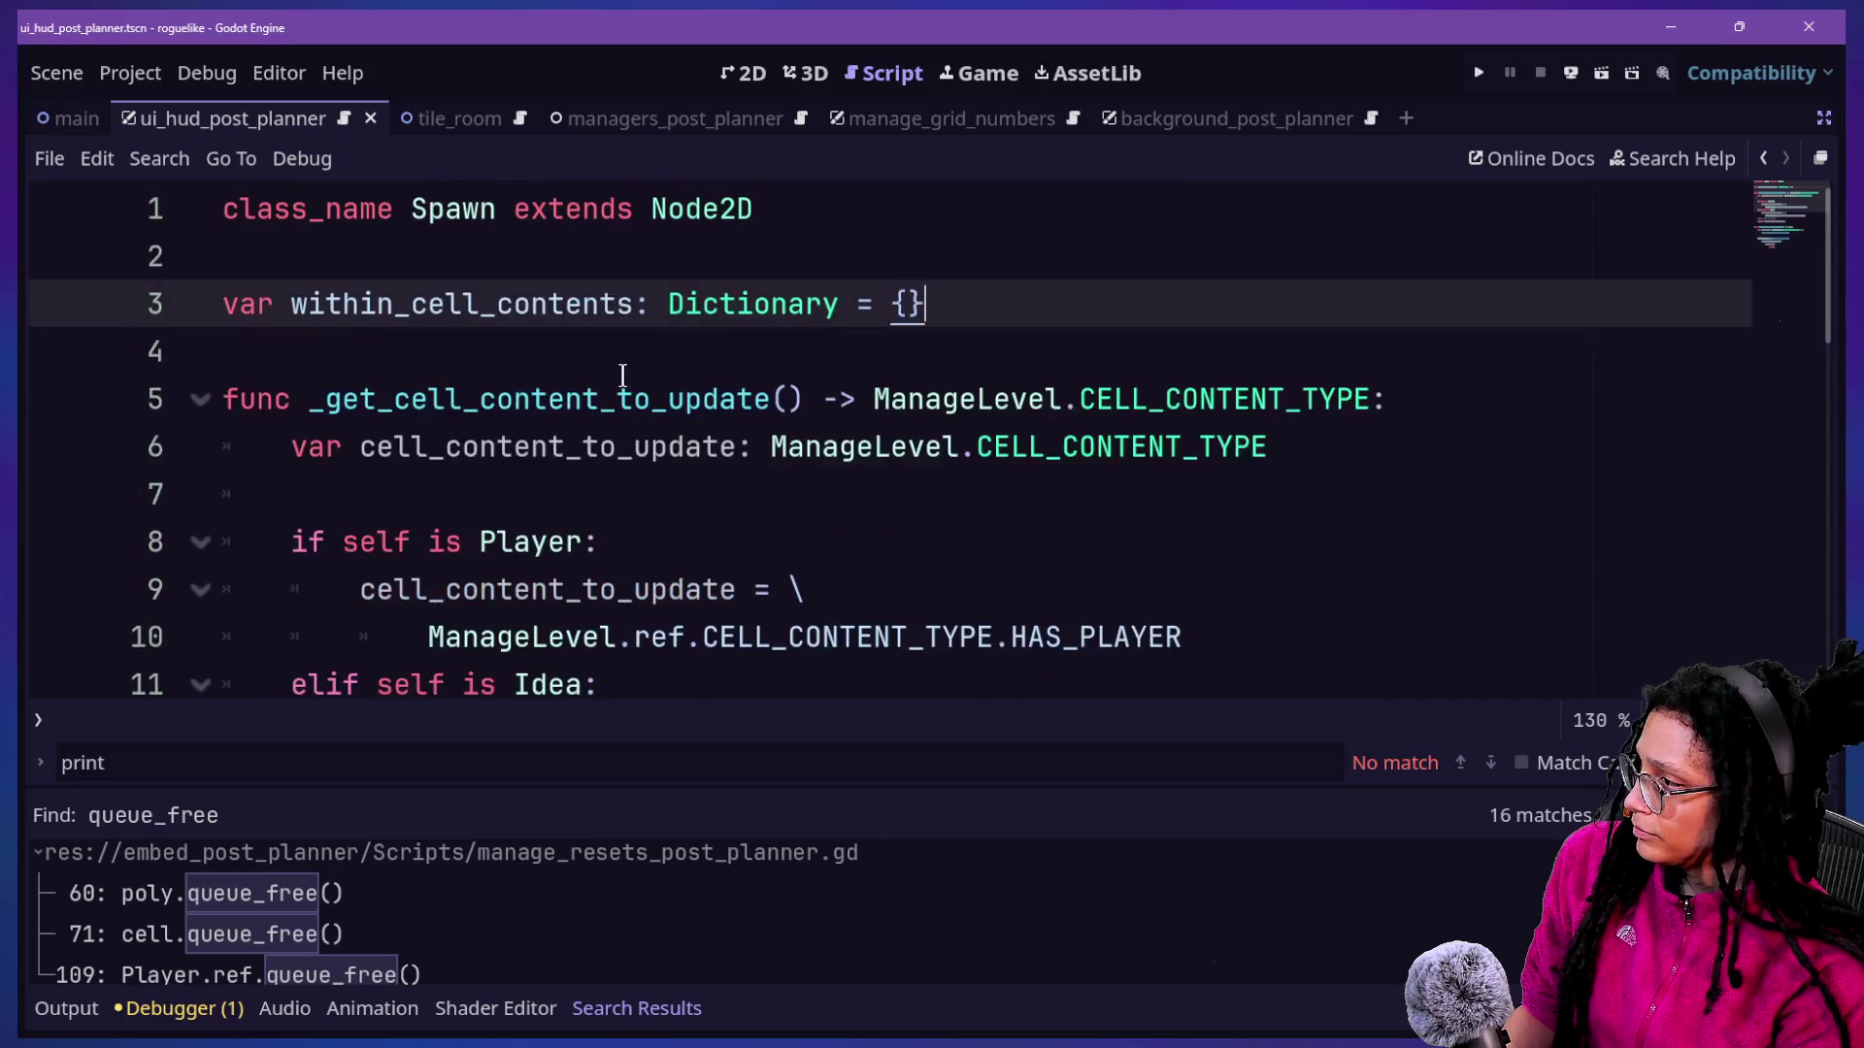
scroll(623, 375, "down", 1)
key("alt+o")
key("alt+o")
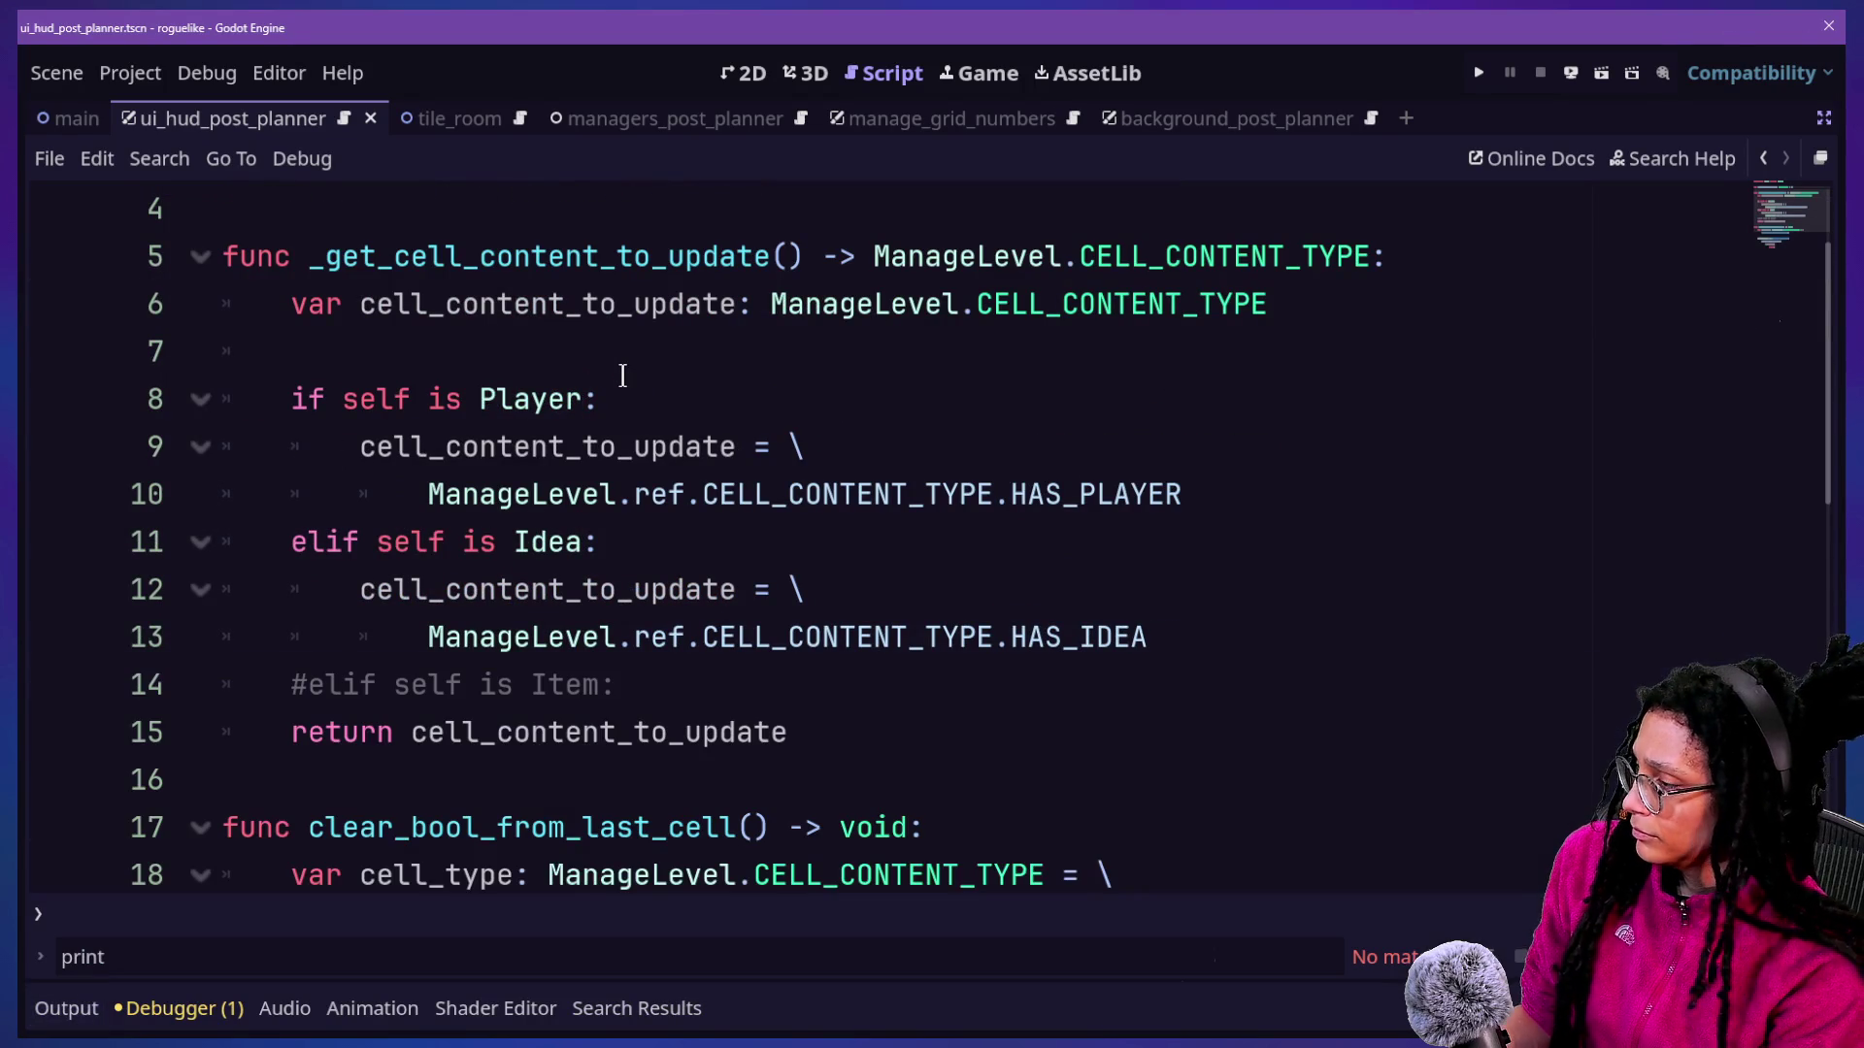
scroll(640, 643, "down", 3)
left_click_drag(341, 680, 708, 820)
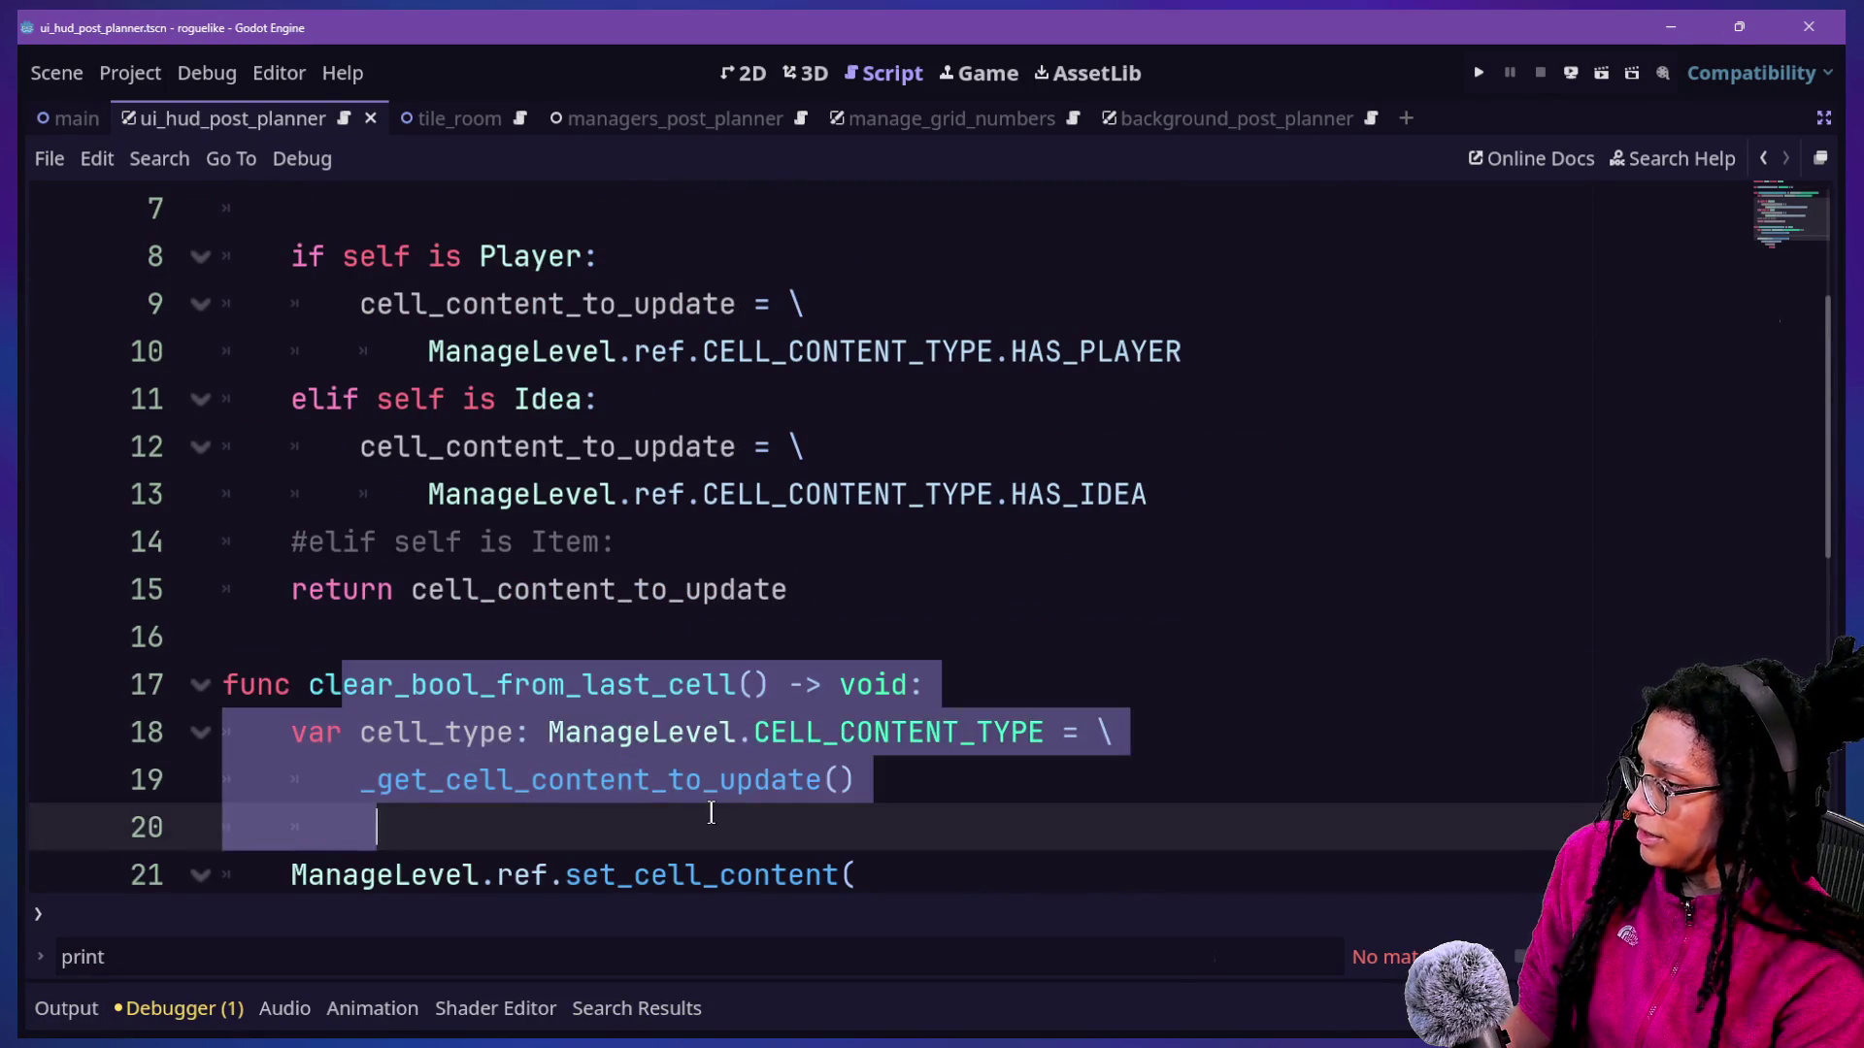
scroll(711, 811, "up", 3)
scroll(712, 812, "down", 3)
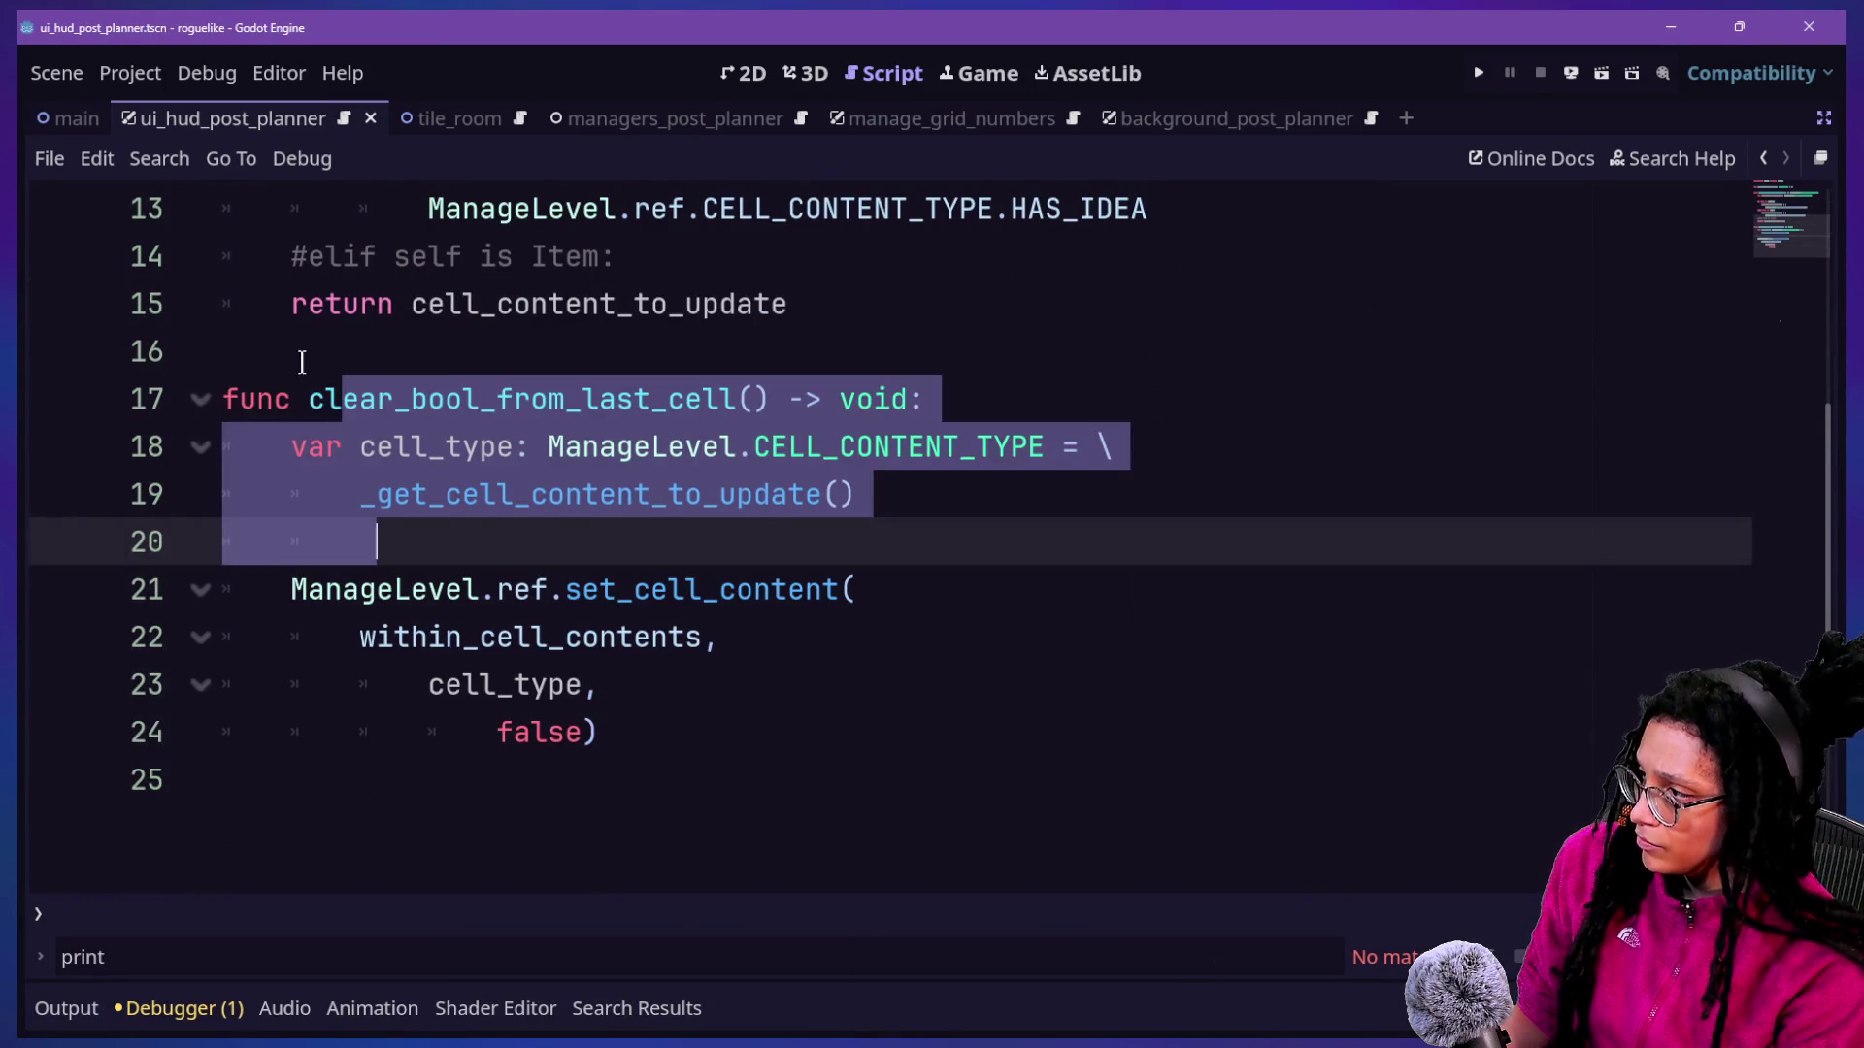
Search the project for clear_bool_from_last_cell() and enlarge the results to show all three matches.
left_click(304, 399)
mouse_move(304, 399)
left_mouse_down()
mouse_move(820, 399)
mouse_move(768, 399)
left_mouse_up()
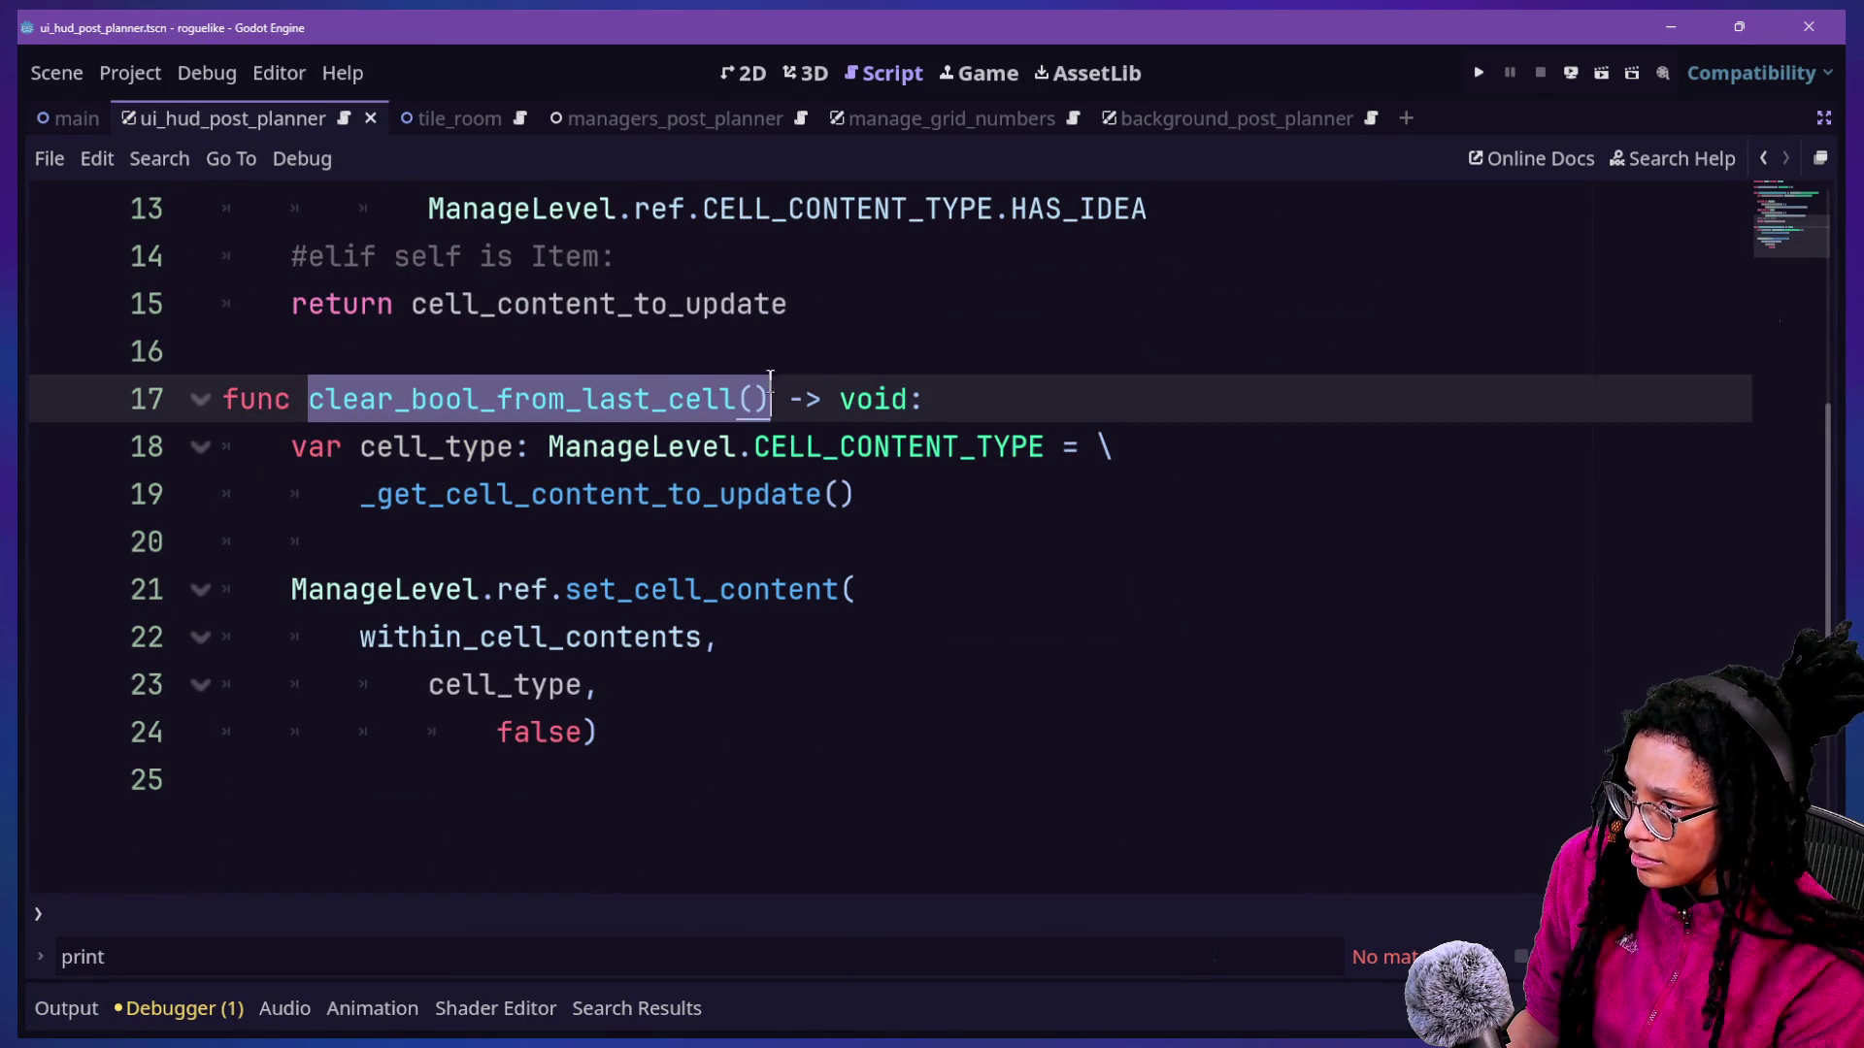
key("ctrl+shift+f")
key("Return")
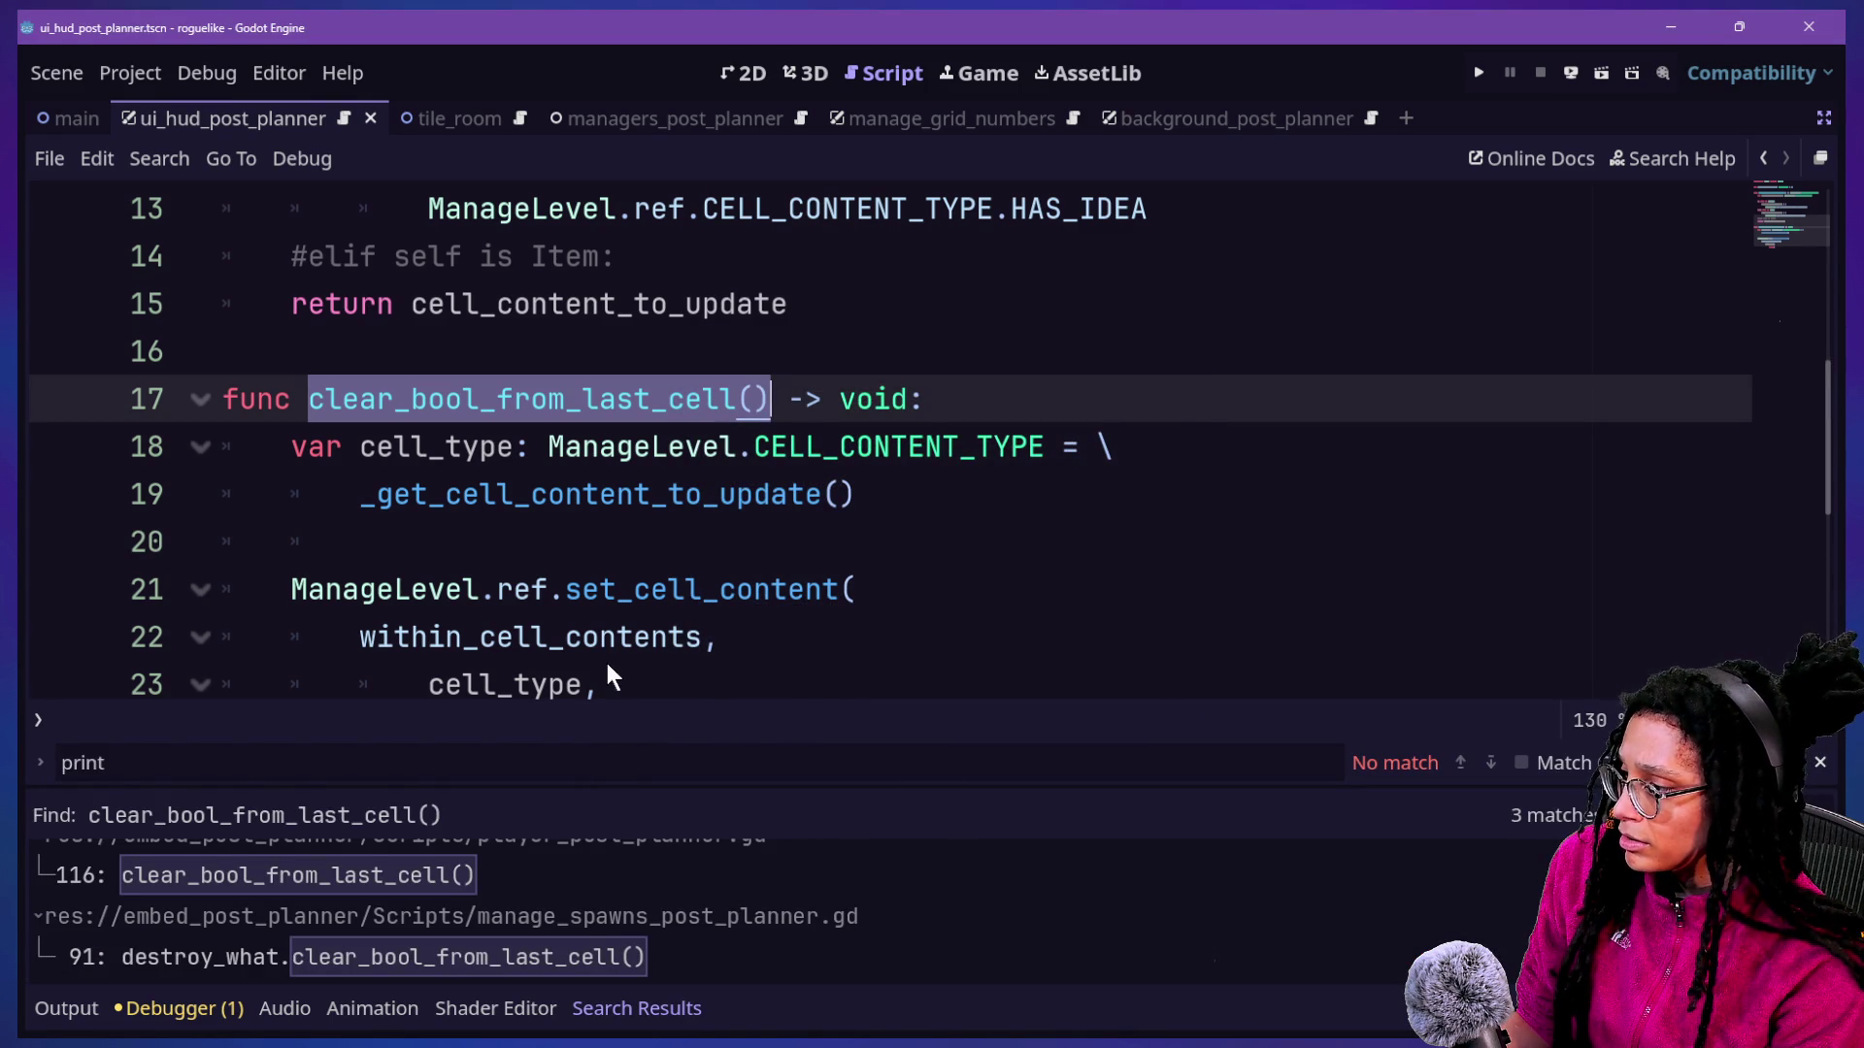
left_click_drag(623, 775, 616, 558)
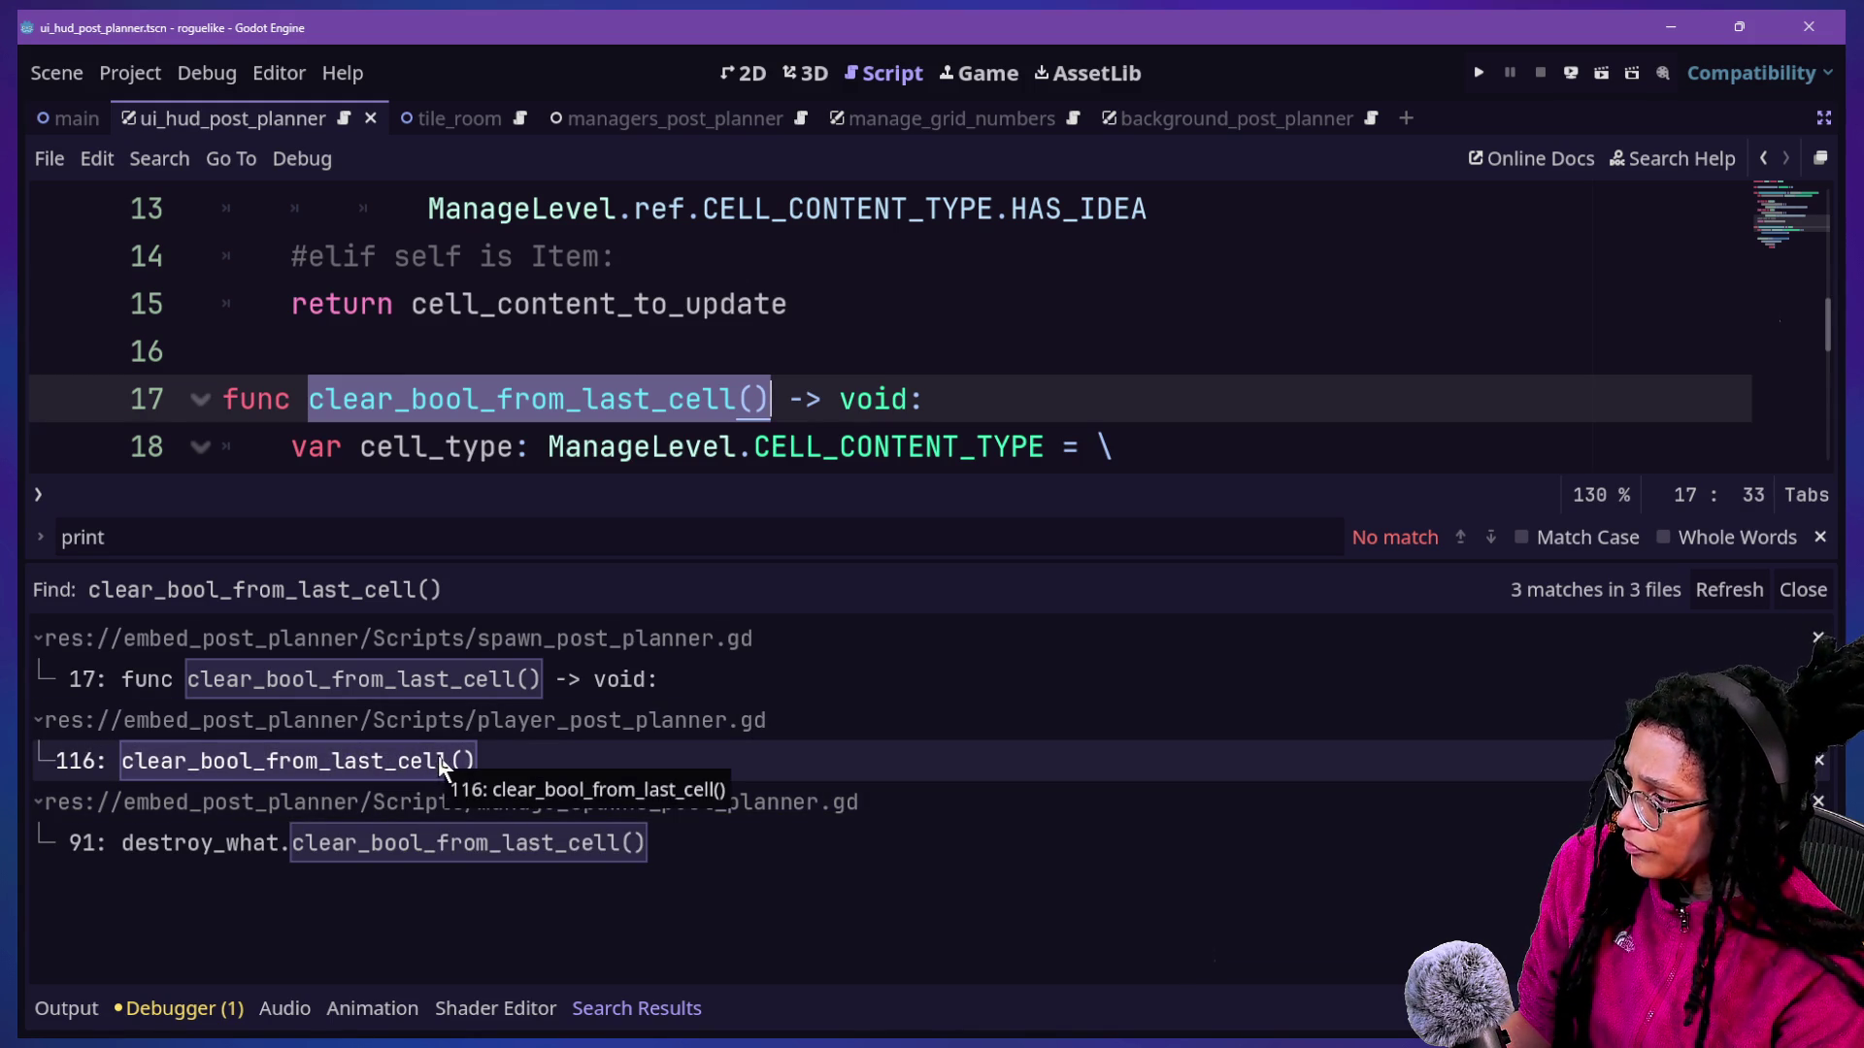
left_click(720, 382)
key("alt+o")
key("alt+o")
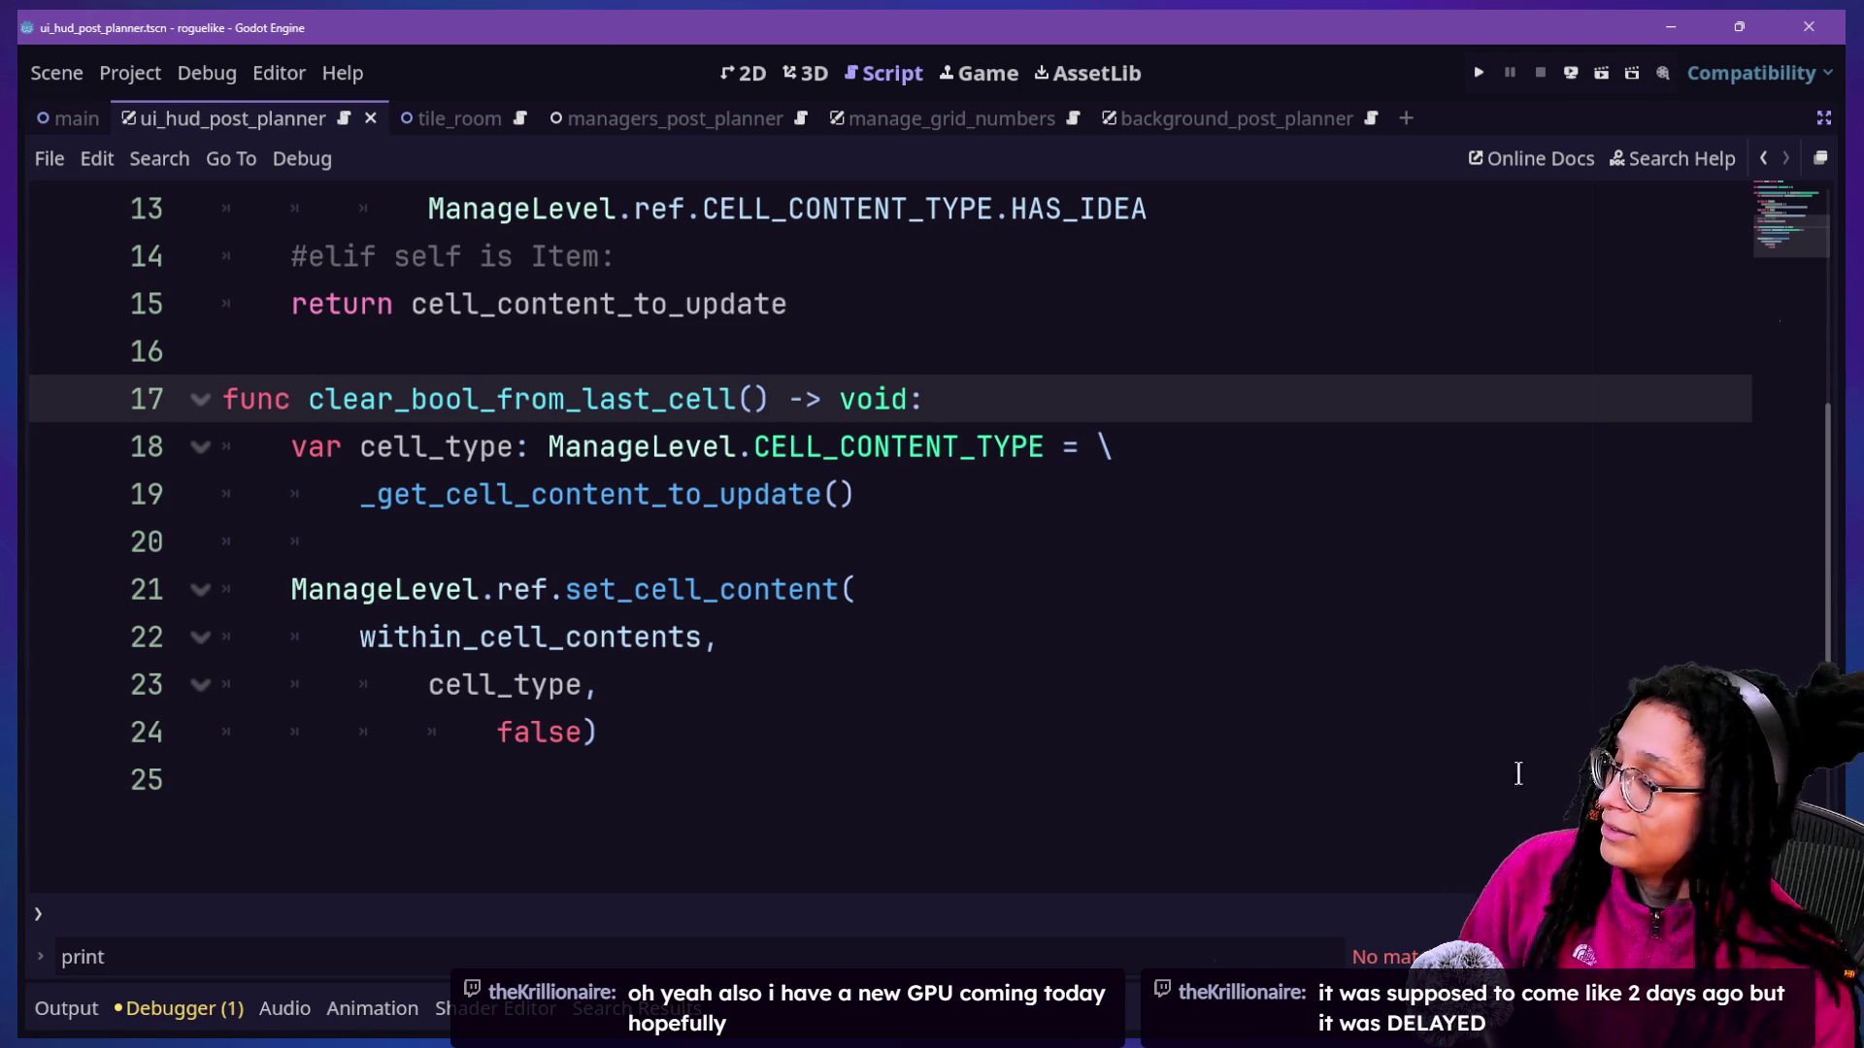
Remove the blank line 20 in clear_bool_from_last_cell().
left_click(927, 563)
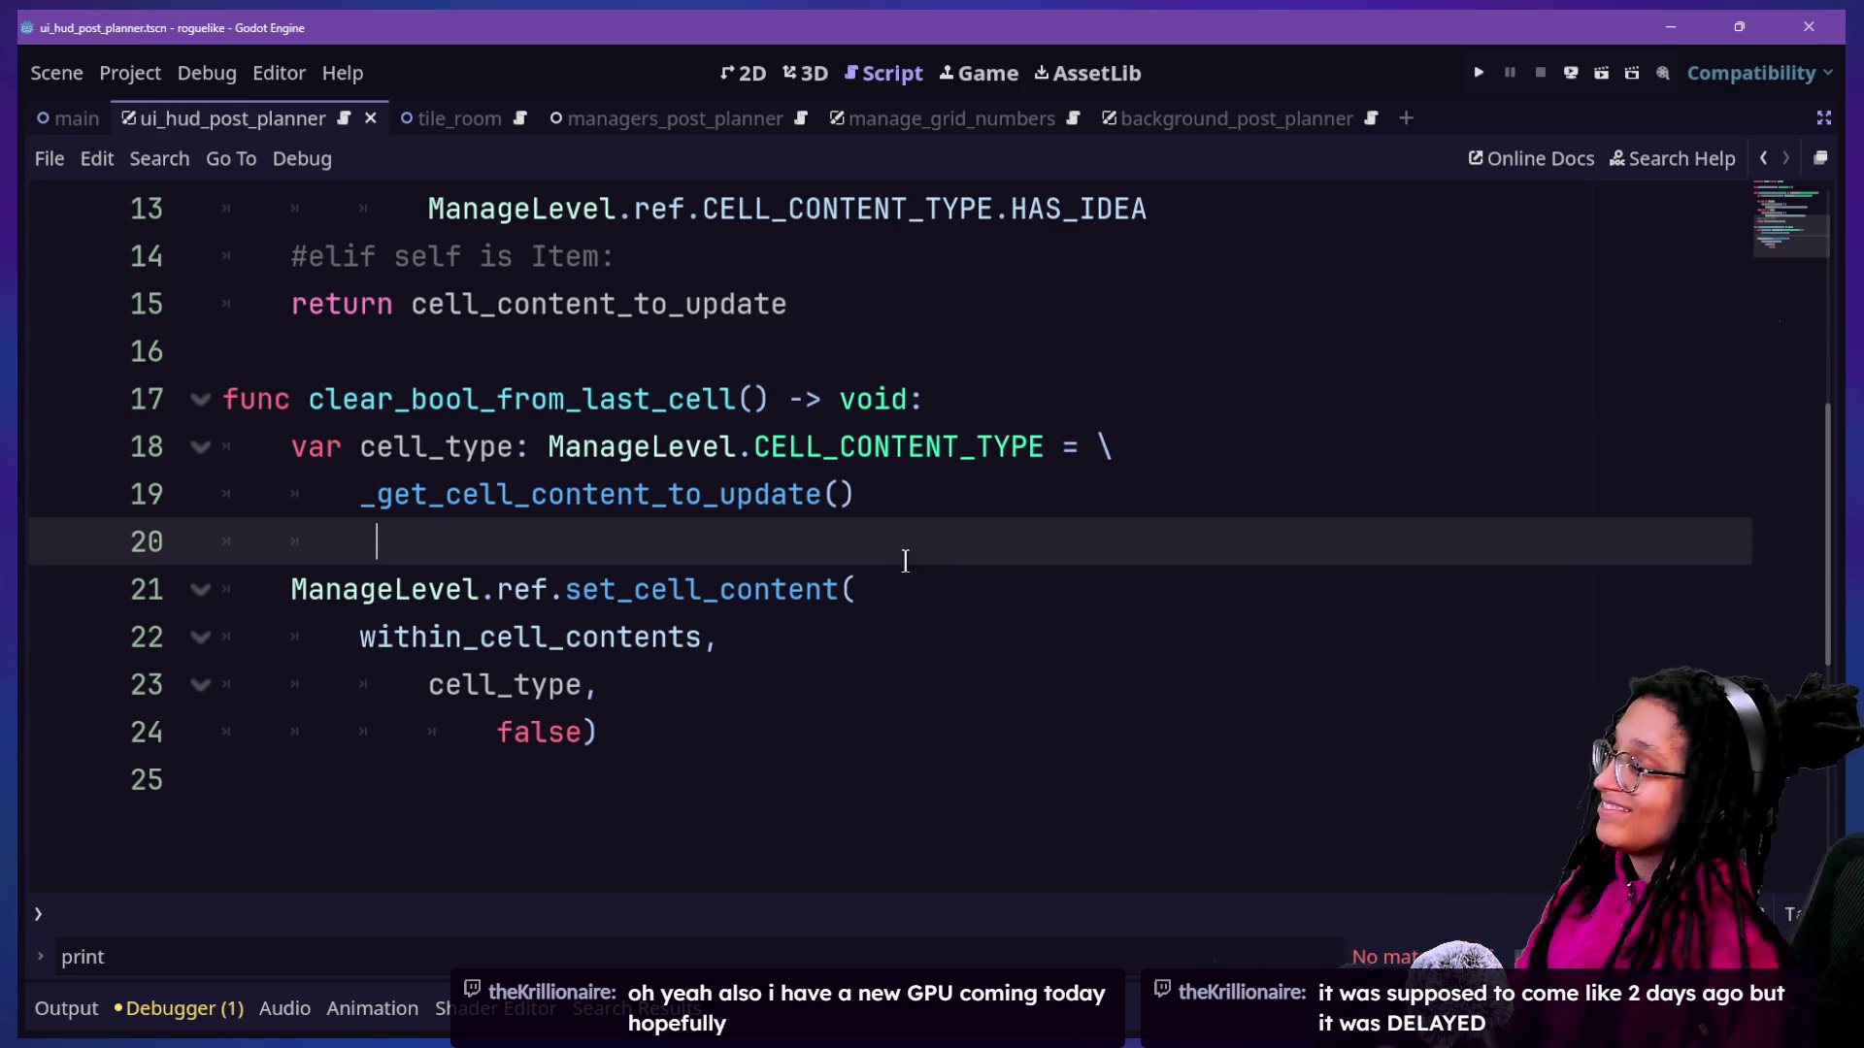
key("BackSpace")
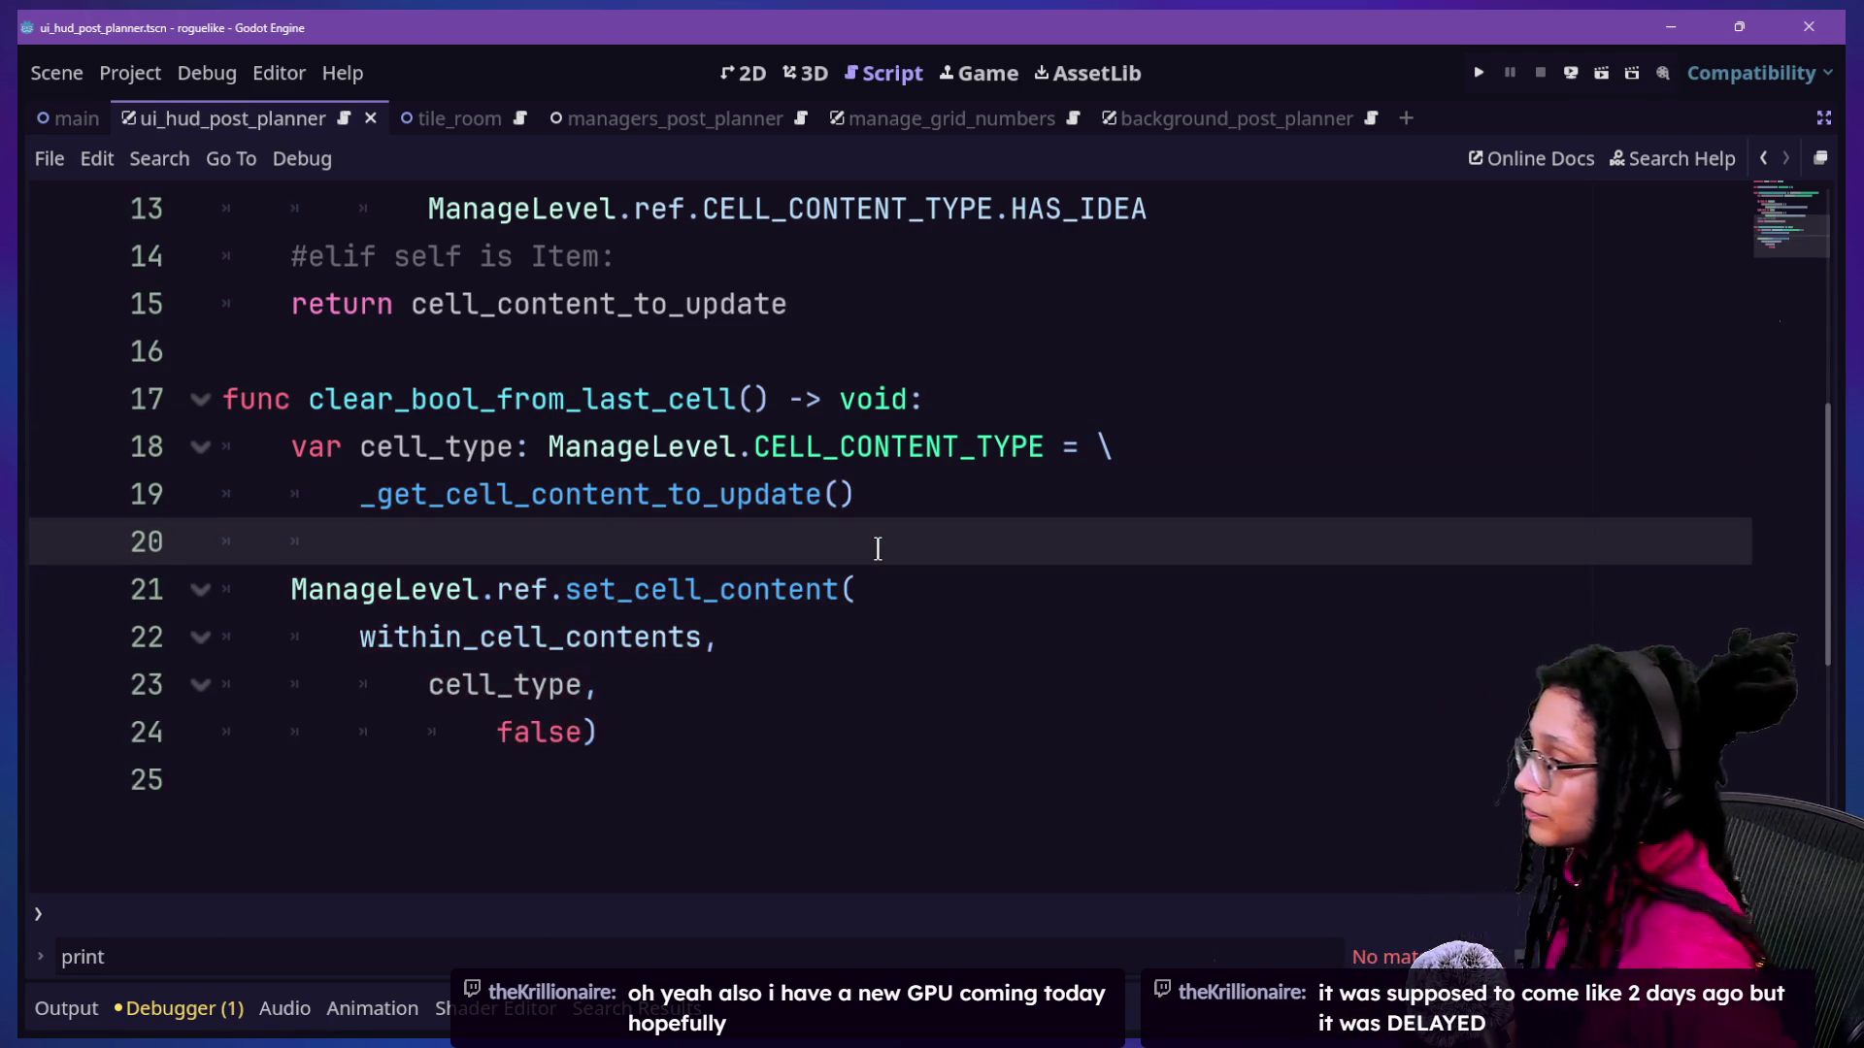
Paste the destroy_something function into spawn_post_planner.gd above clear_bool_from_last_cell.
left_click(665, 351)
key("BackSpace")
key("Return")
type("func destroy_something(destroy_what: Spawn) -> void: \tif destroy_what: \t\tdestroy_what.clear_bool_from_last_cell() \t\t_logged_spawns.erase(destroy_what) \t\t \t\tdestroy_what.queue_free()")
left_click(670, 353)
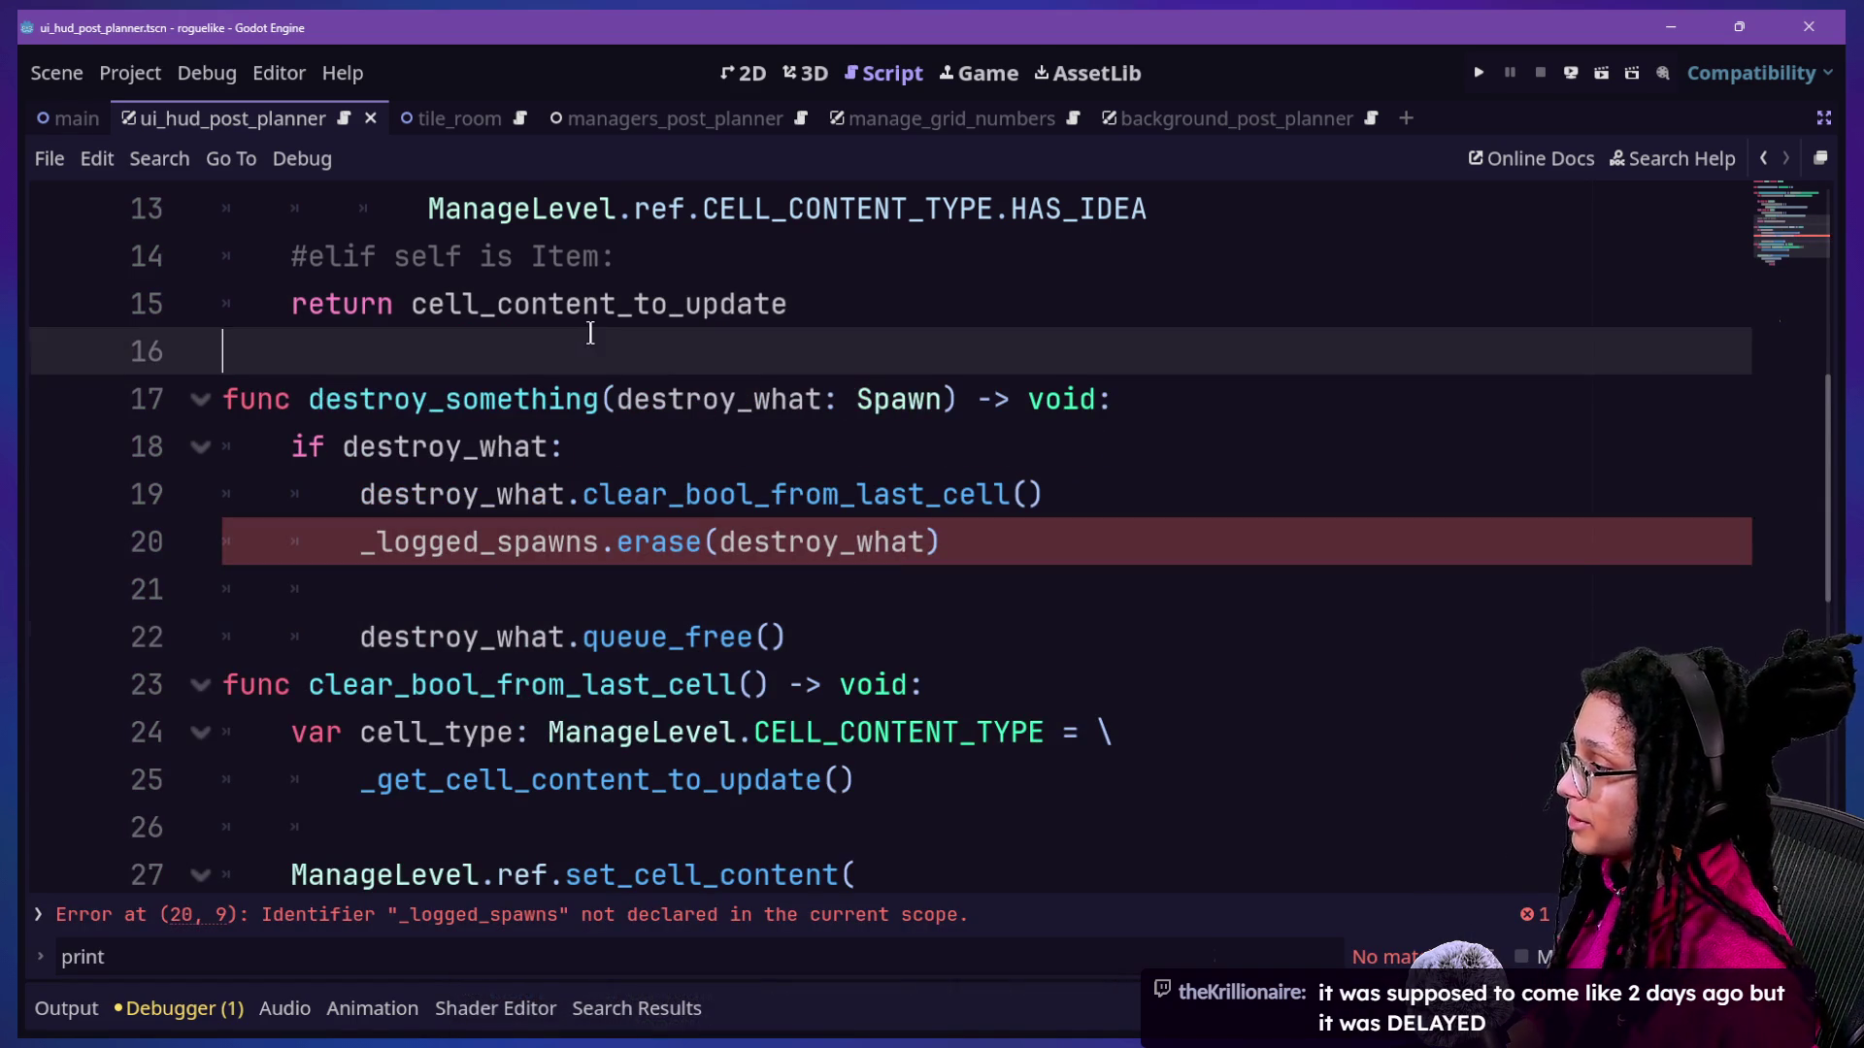
Rename the pasted function from destroy_something to _clear_and_destroy.
left_click(311, 399)
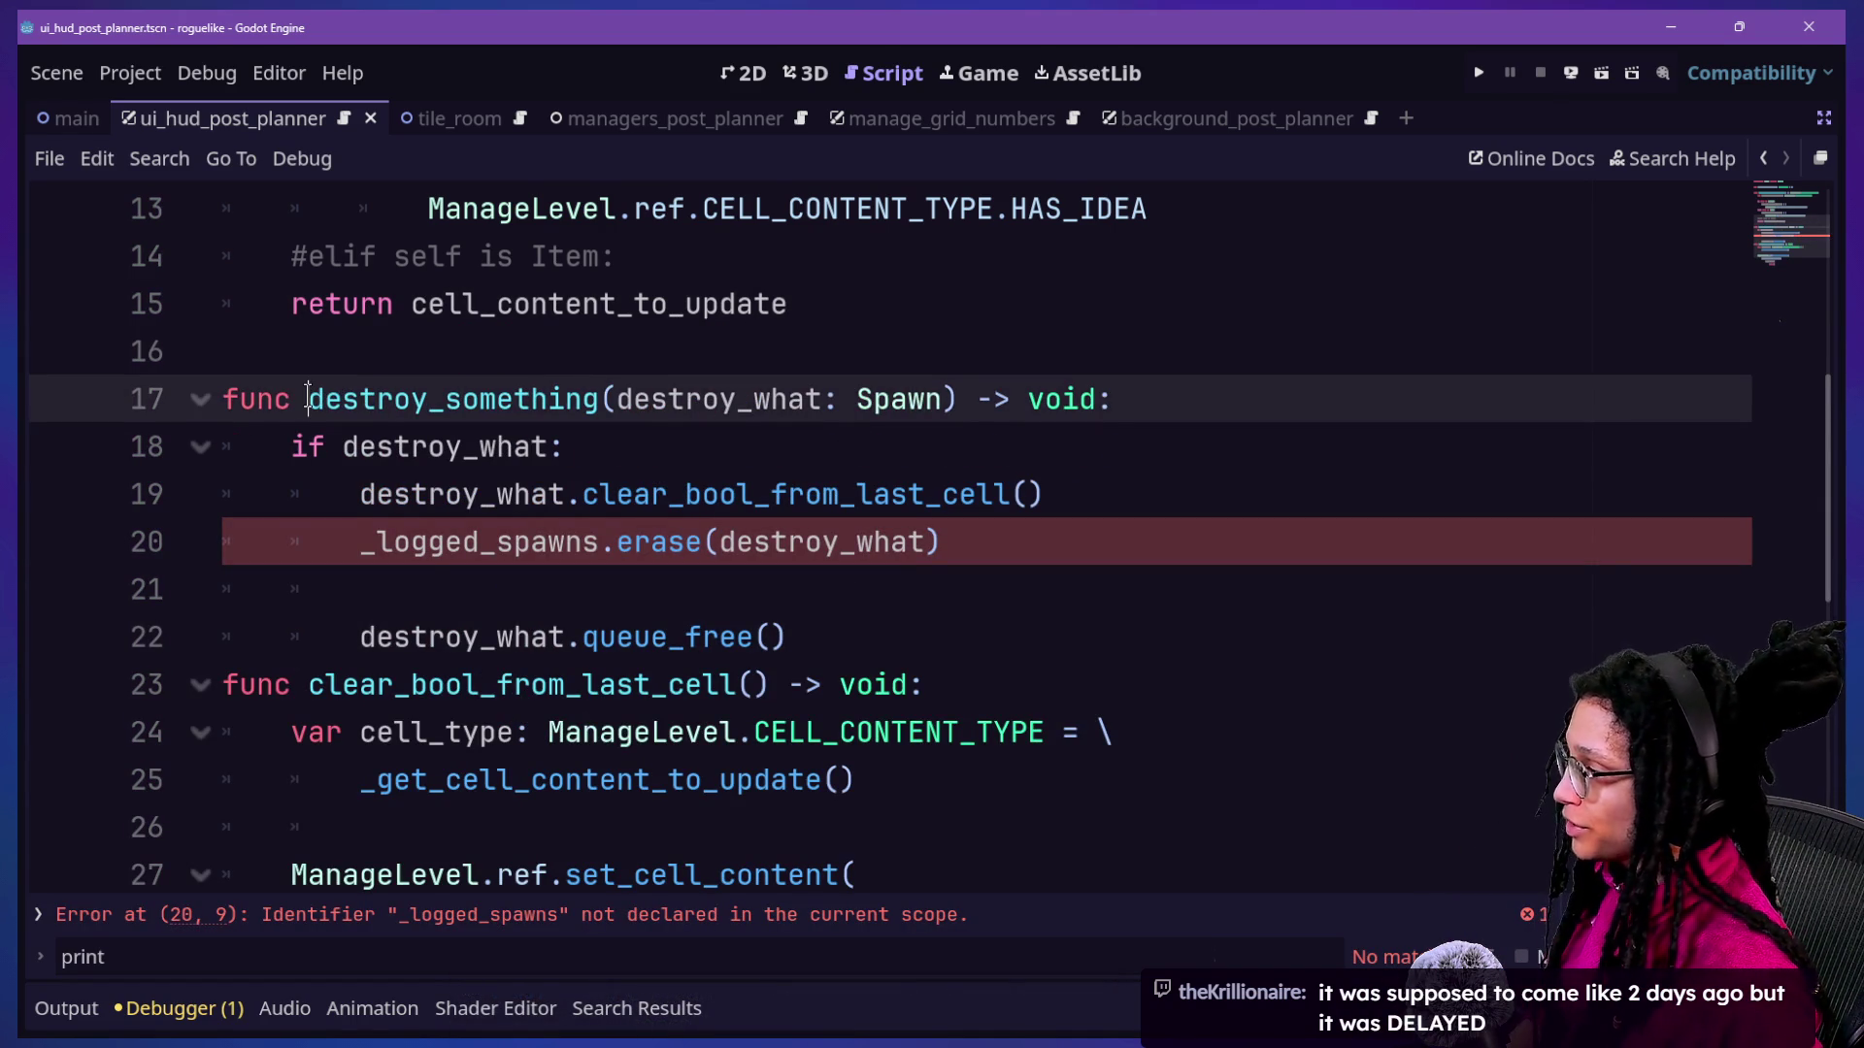
type("_")
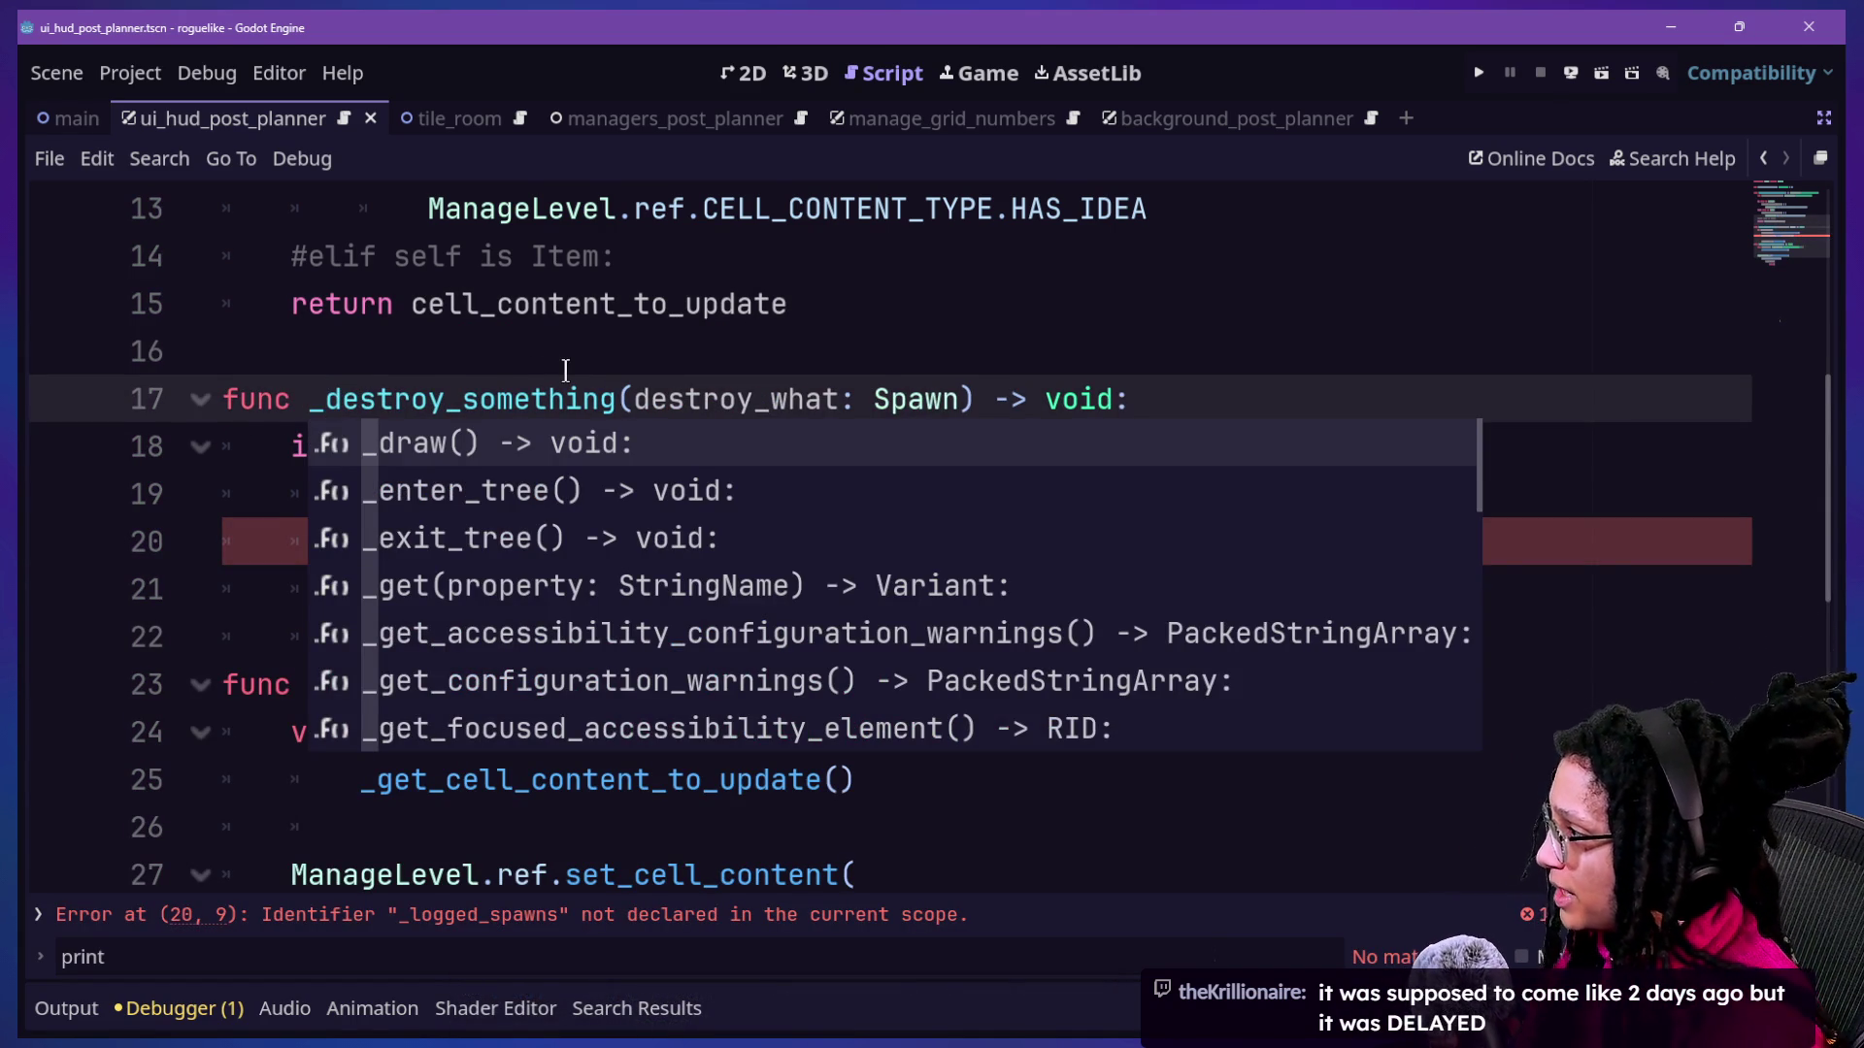
left_click(565, 369)
left_click_drag(462, 408, 609, 410)
key("BackSpace")
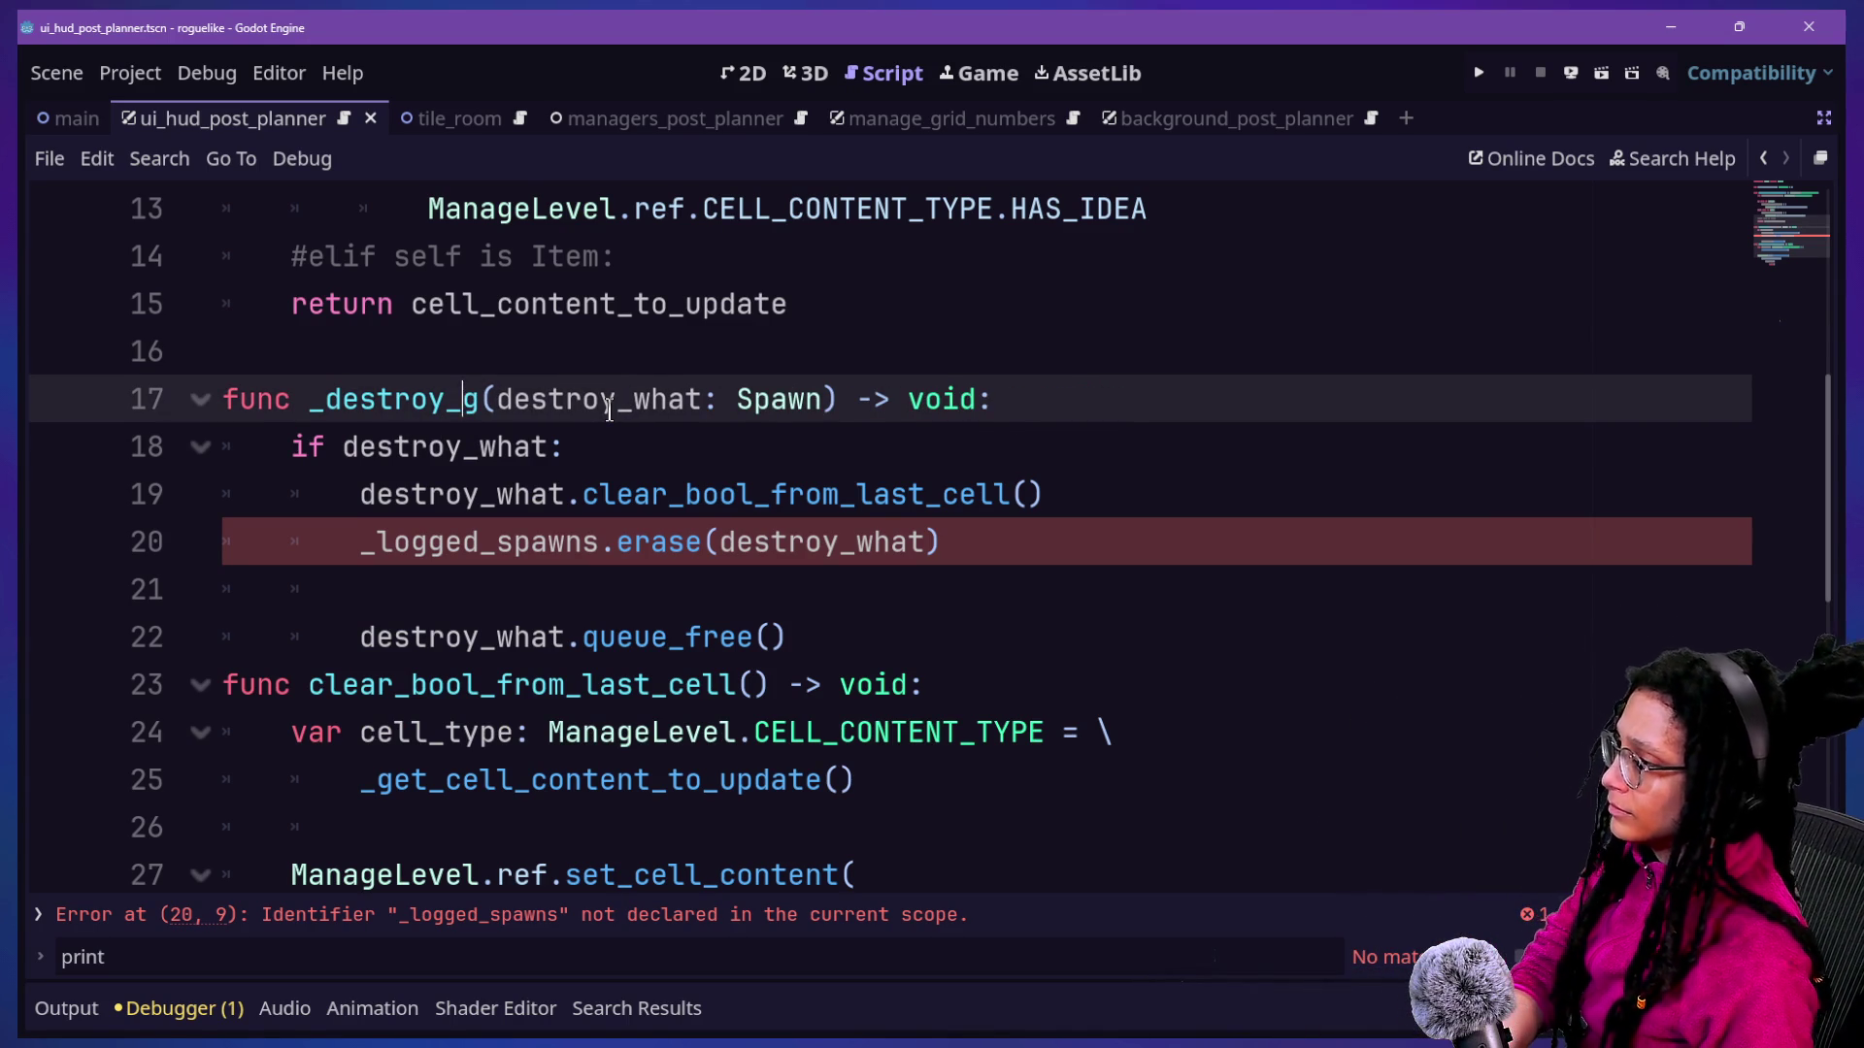
key("BackSpace")
key("Delete")
type("_c")
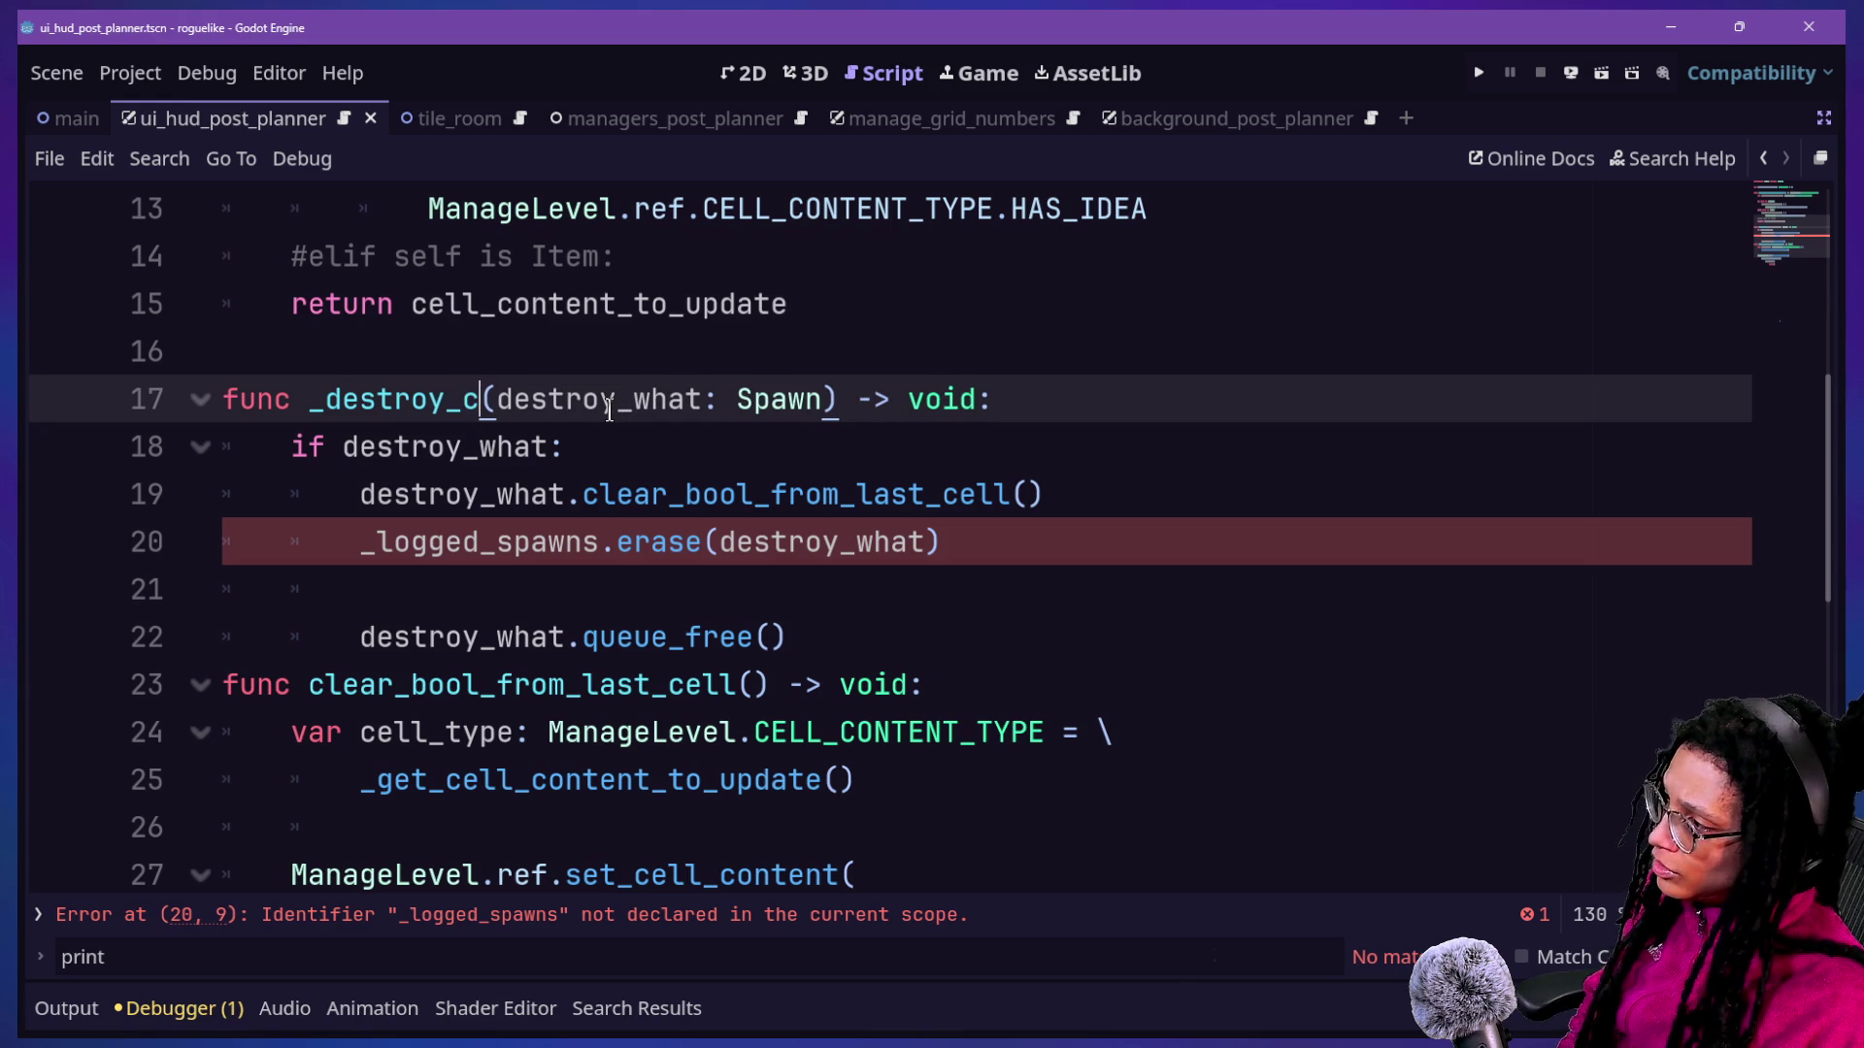
type("l")
key("BackSpace")
key("BackSpace")
key("BackSpace")
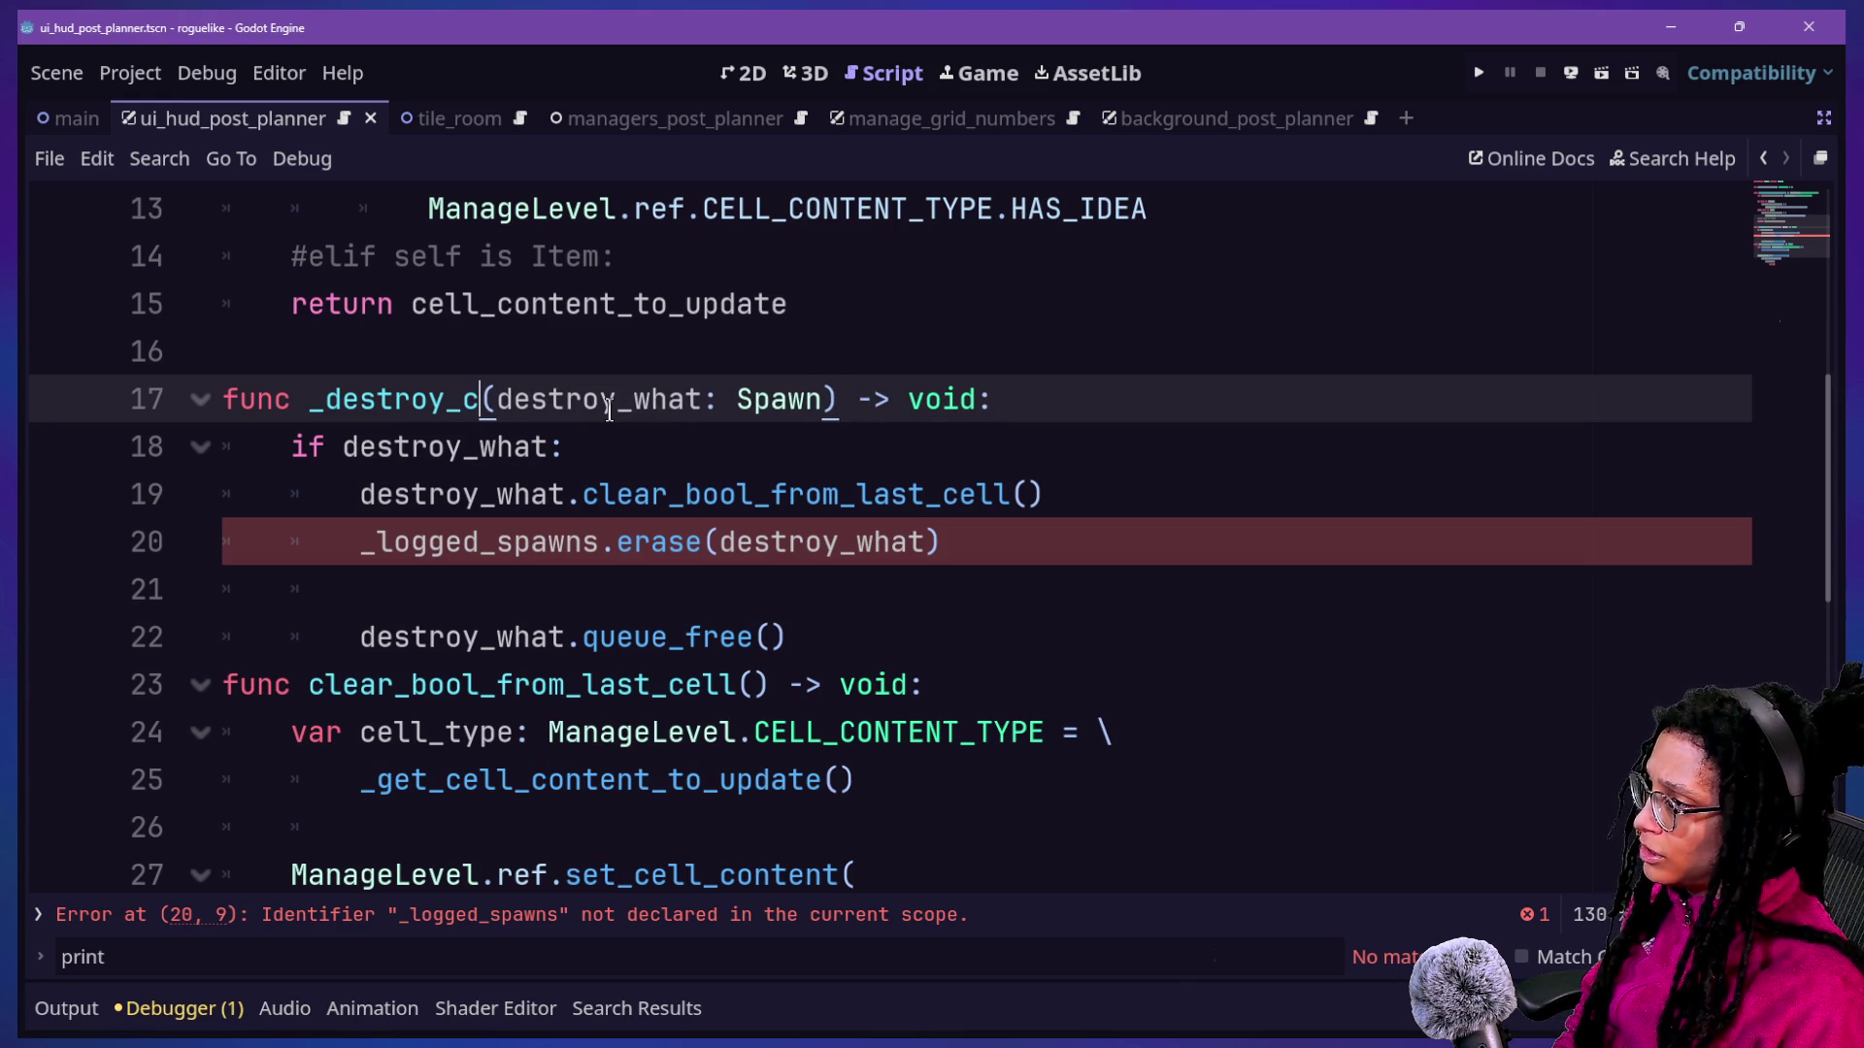
type("clear_and_destroy")
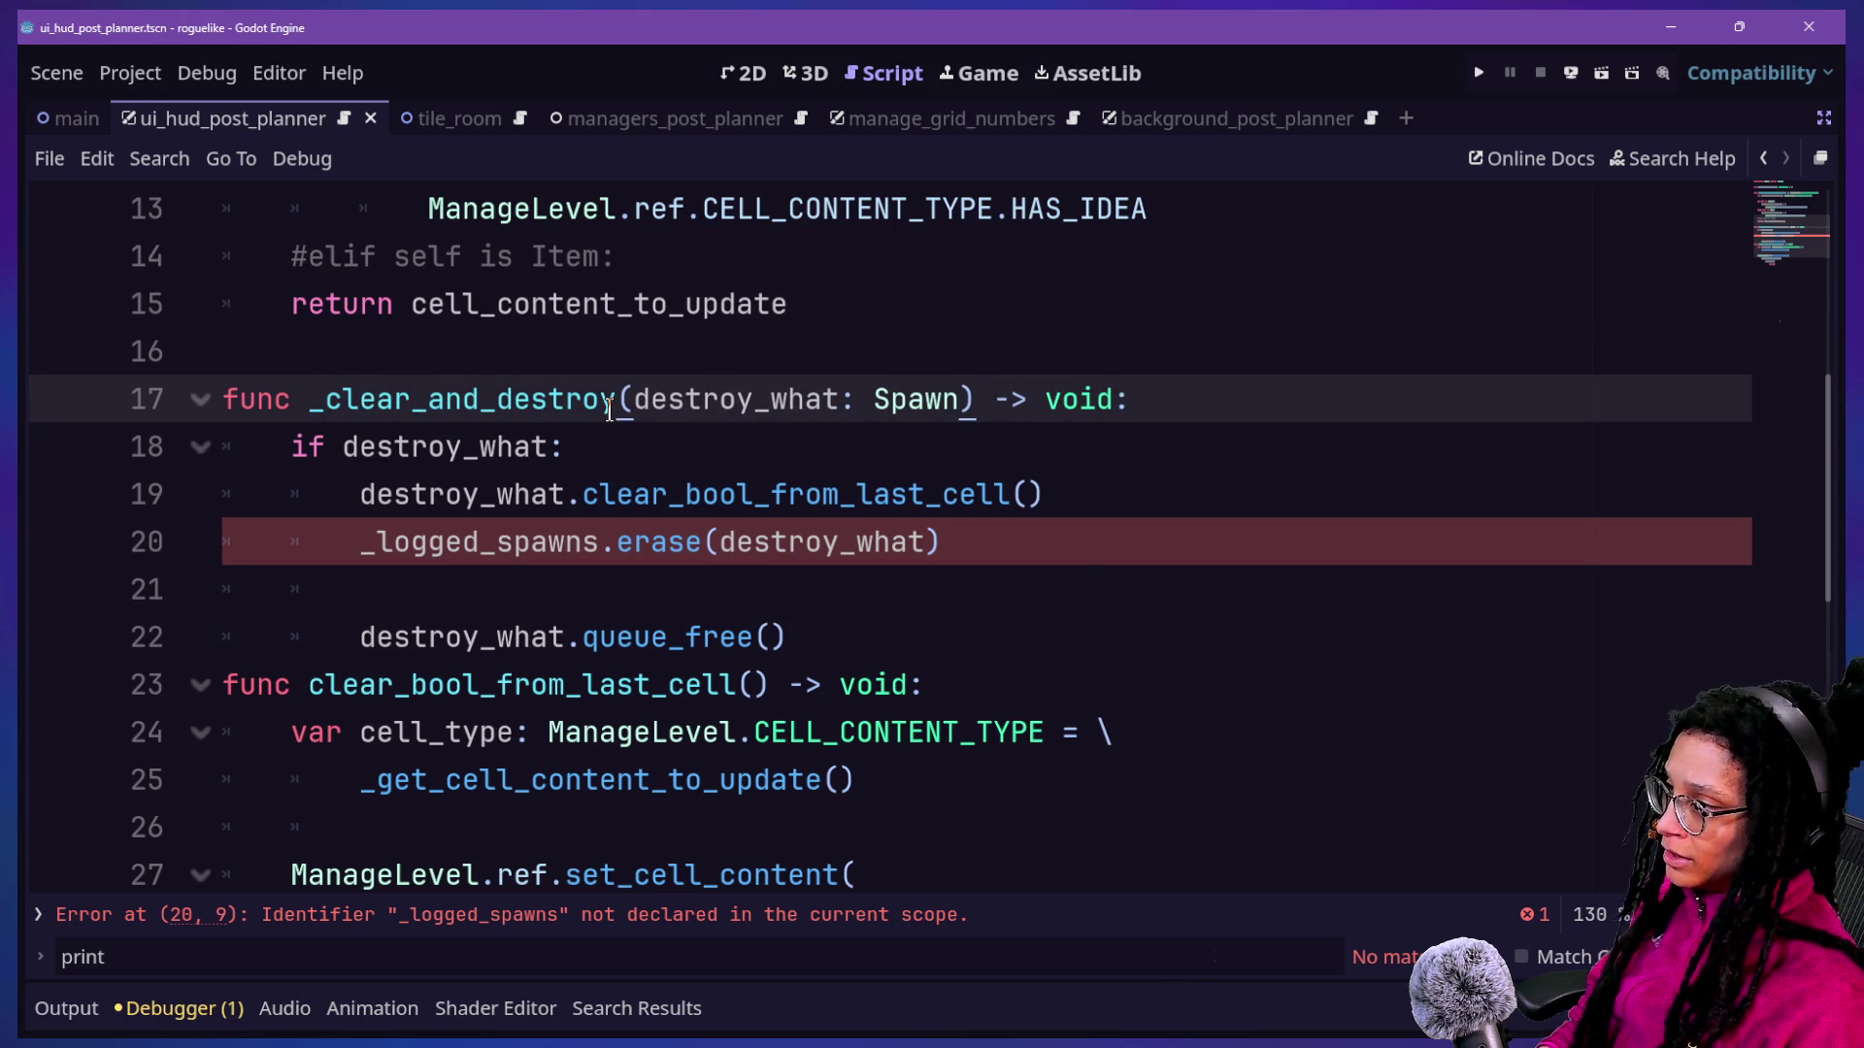
Remove the destroy_what: Spawn parameter and the if destroy_what: line.
key("Right")
key("shift+Right")
key("shift+Right")
key("shift+Right")
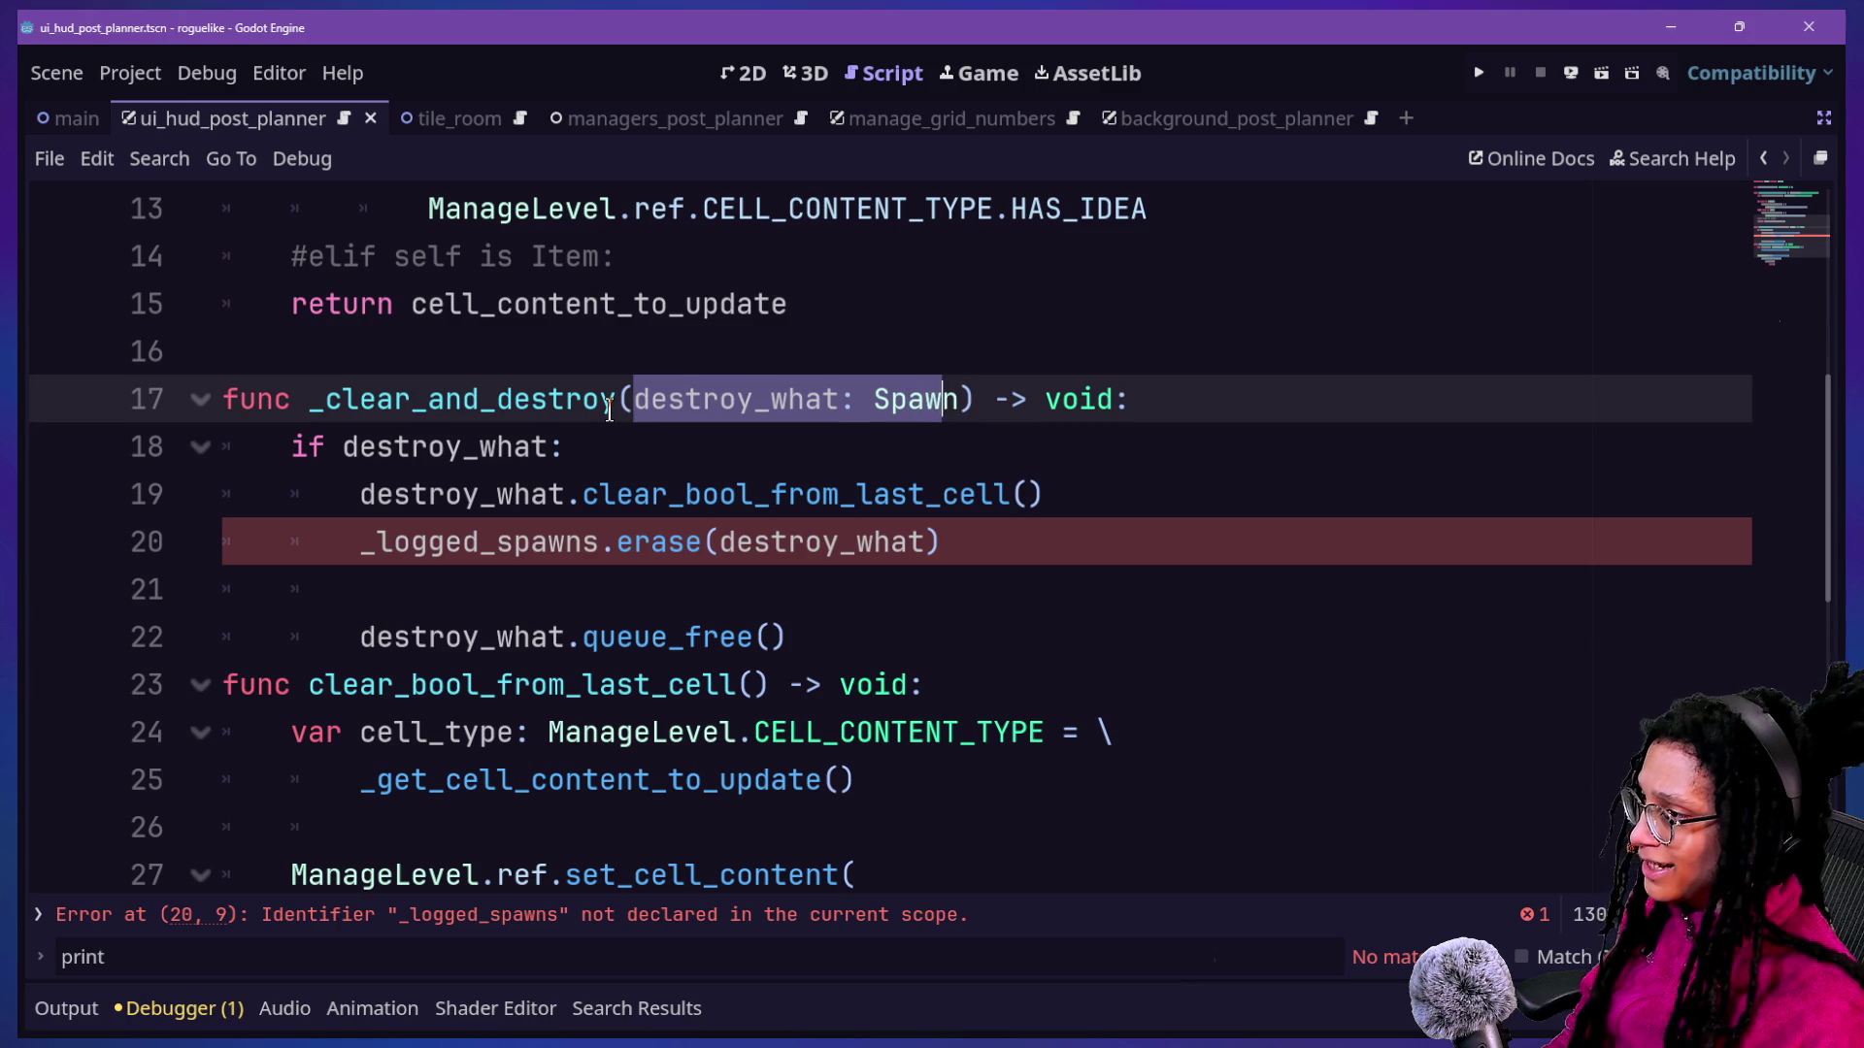
key("shift+Right")
key("BackSpace")
left_click_drag(318, 496, 903, 395)
key("BackSpace")
key("Return")
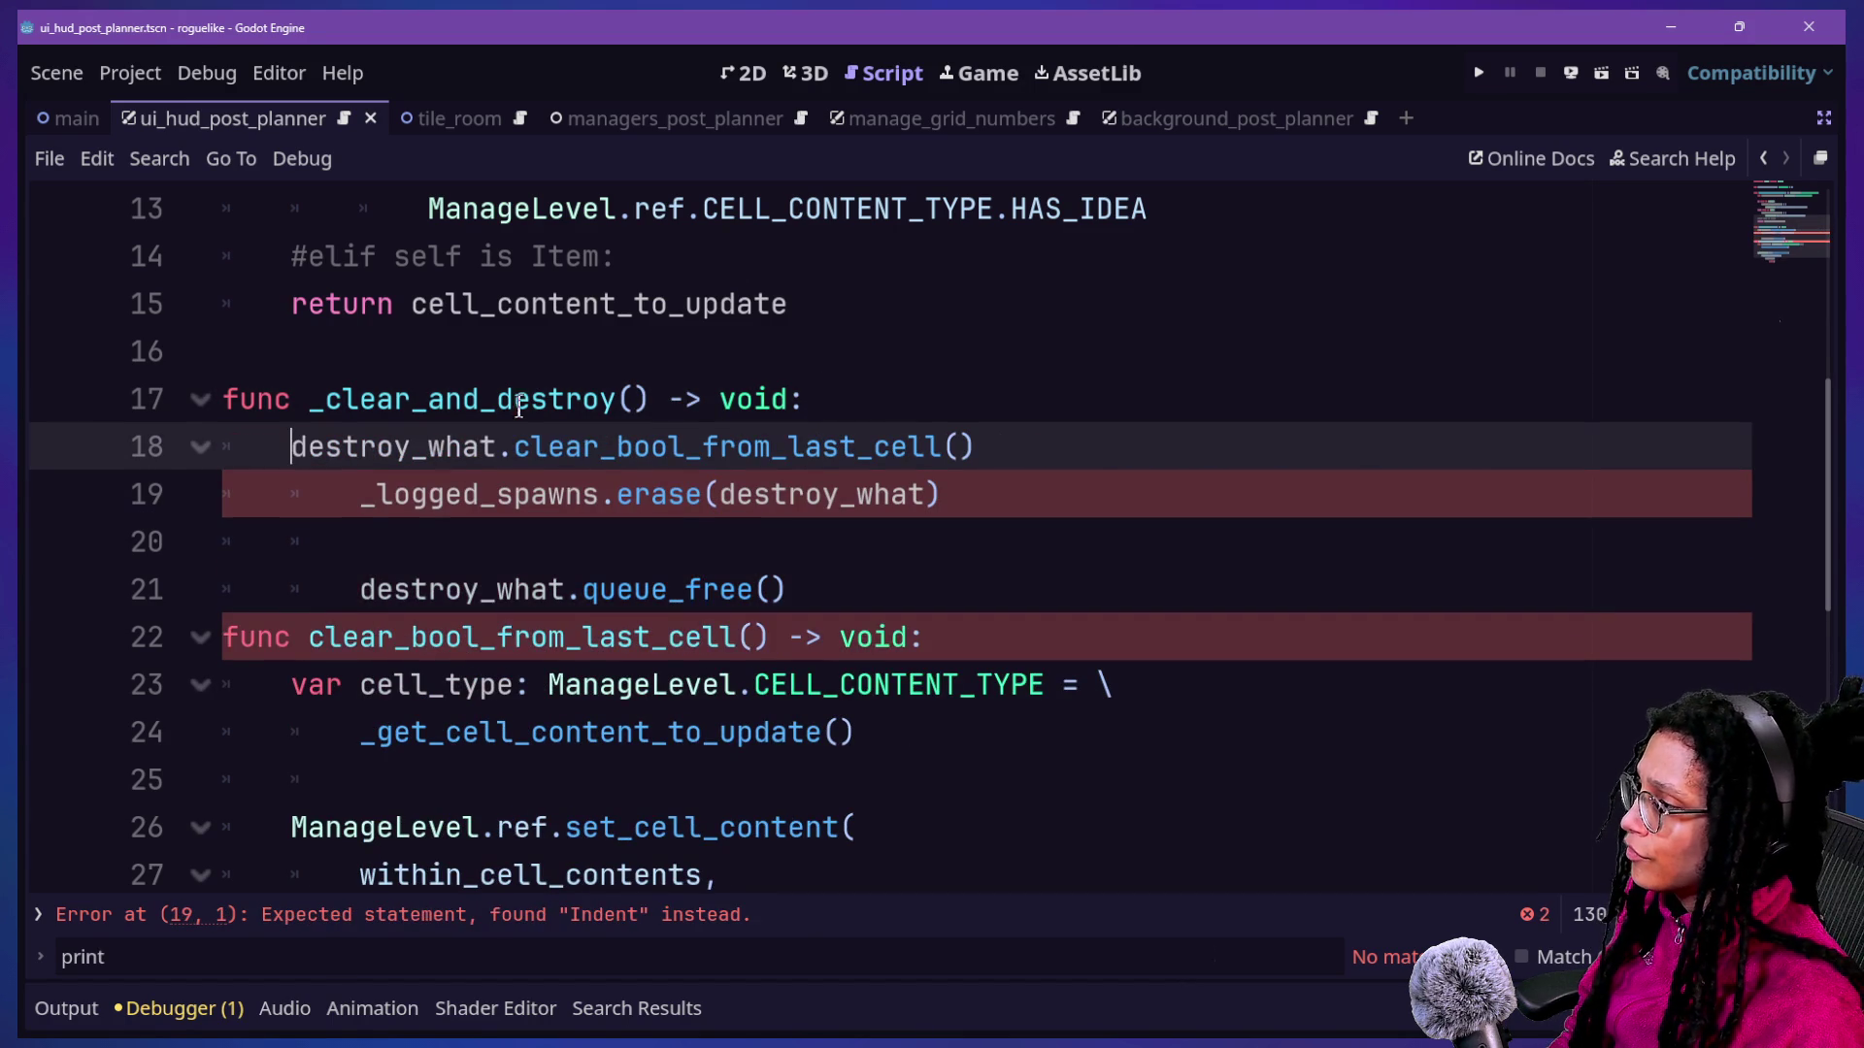
Call _clear_bool_from_last_cell() directly, rename its definition, and search the project for clear_bool_from_last_cell().
double_click(500, 451)
left_click_drag(500, 452, 289, 441)
key("BackSpace")
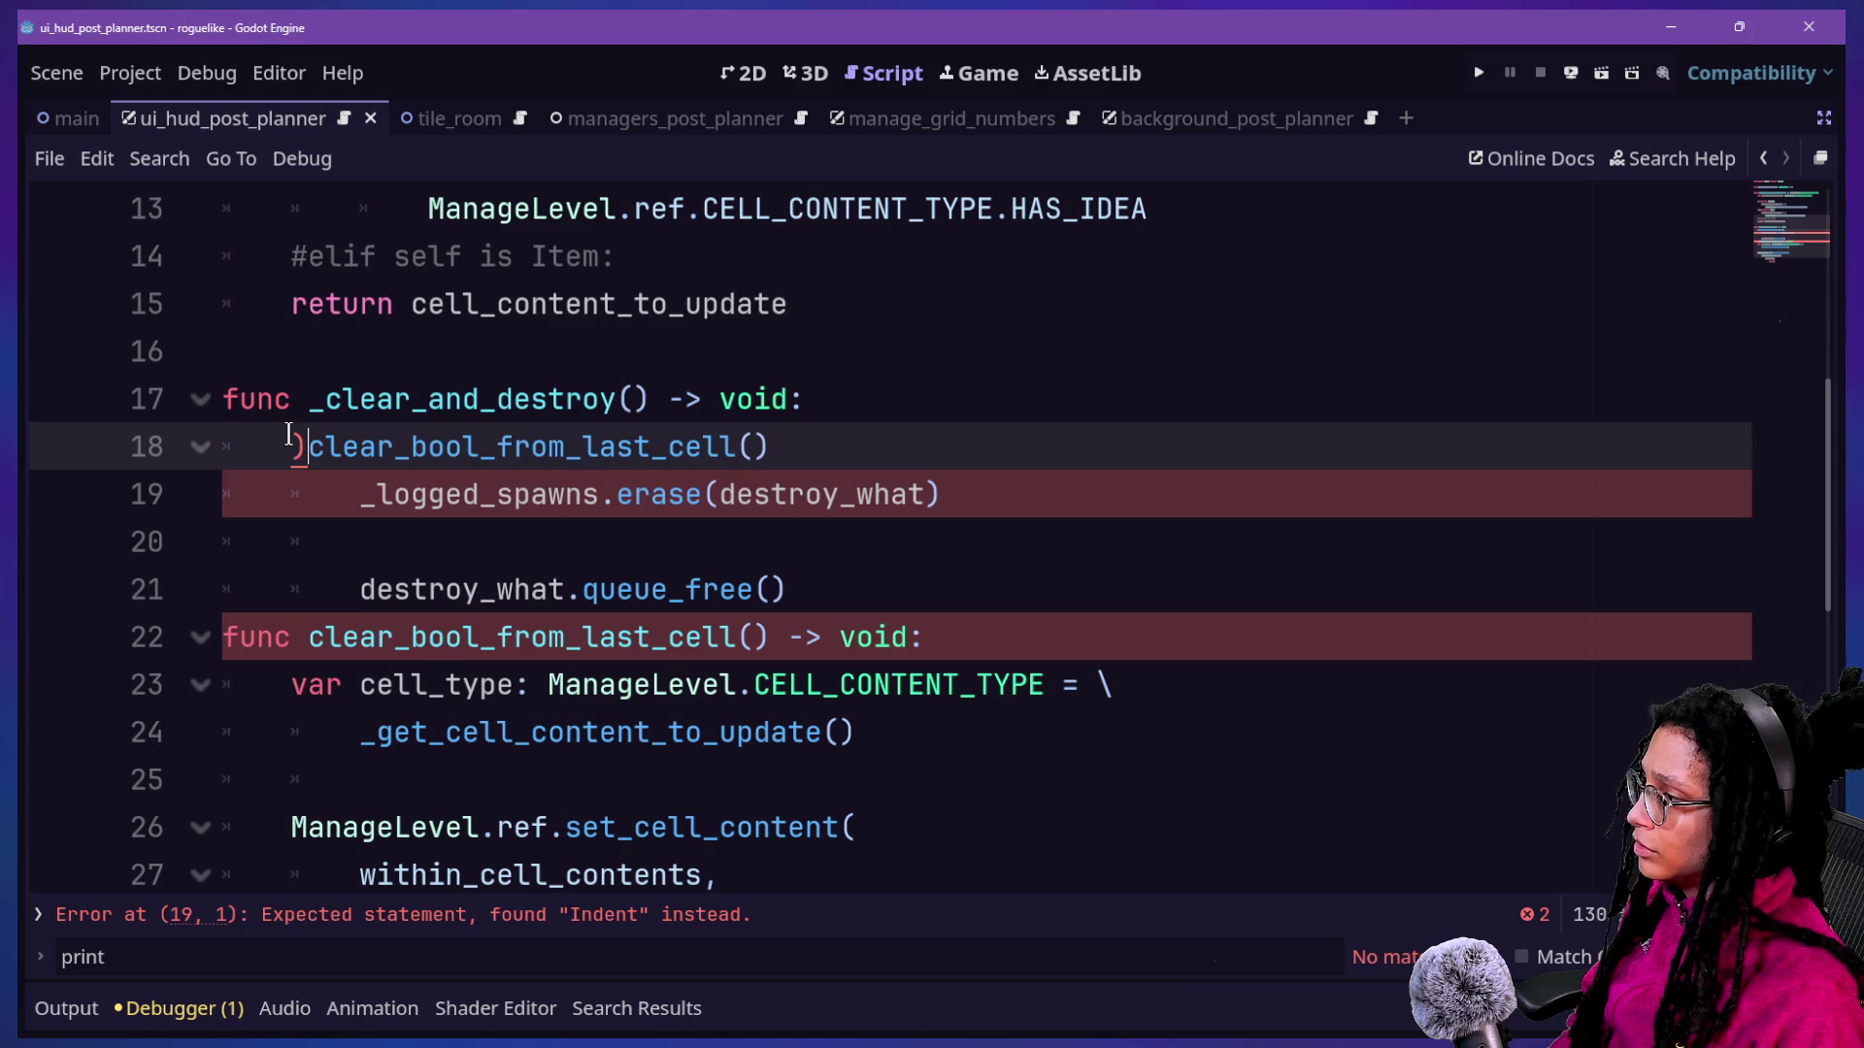
type("_")
left_click_drag(291, 447, 223, 497)
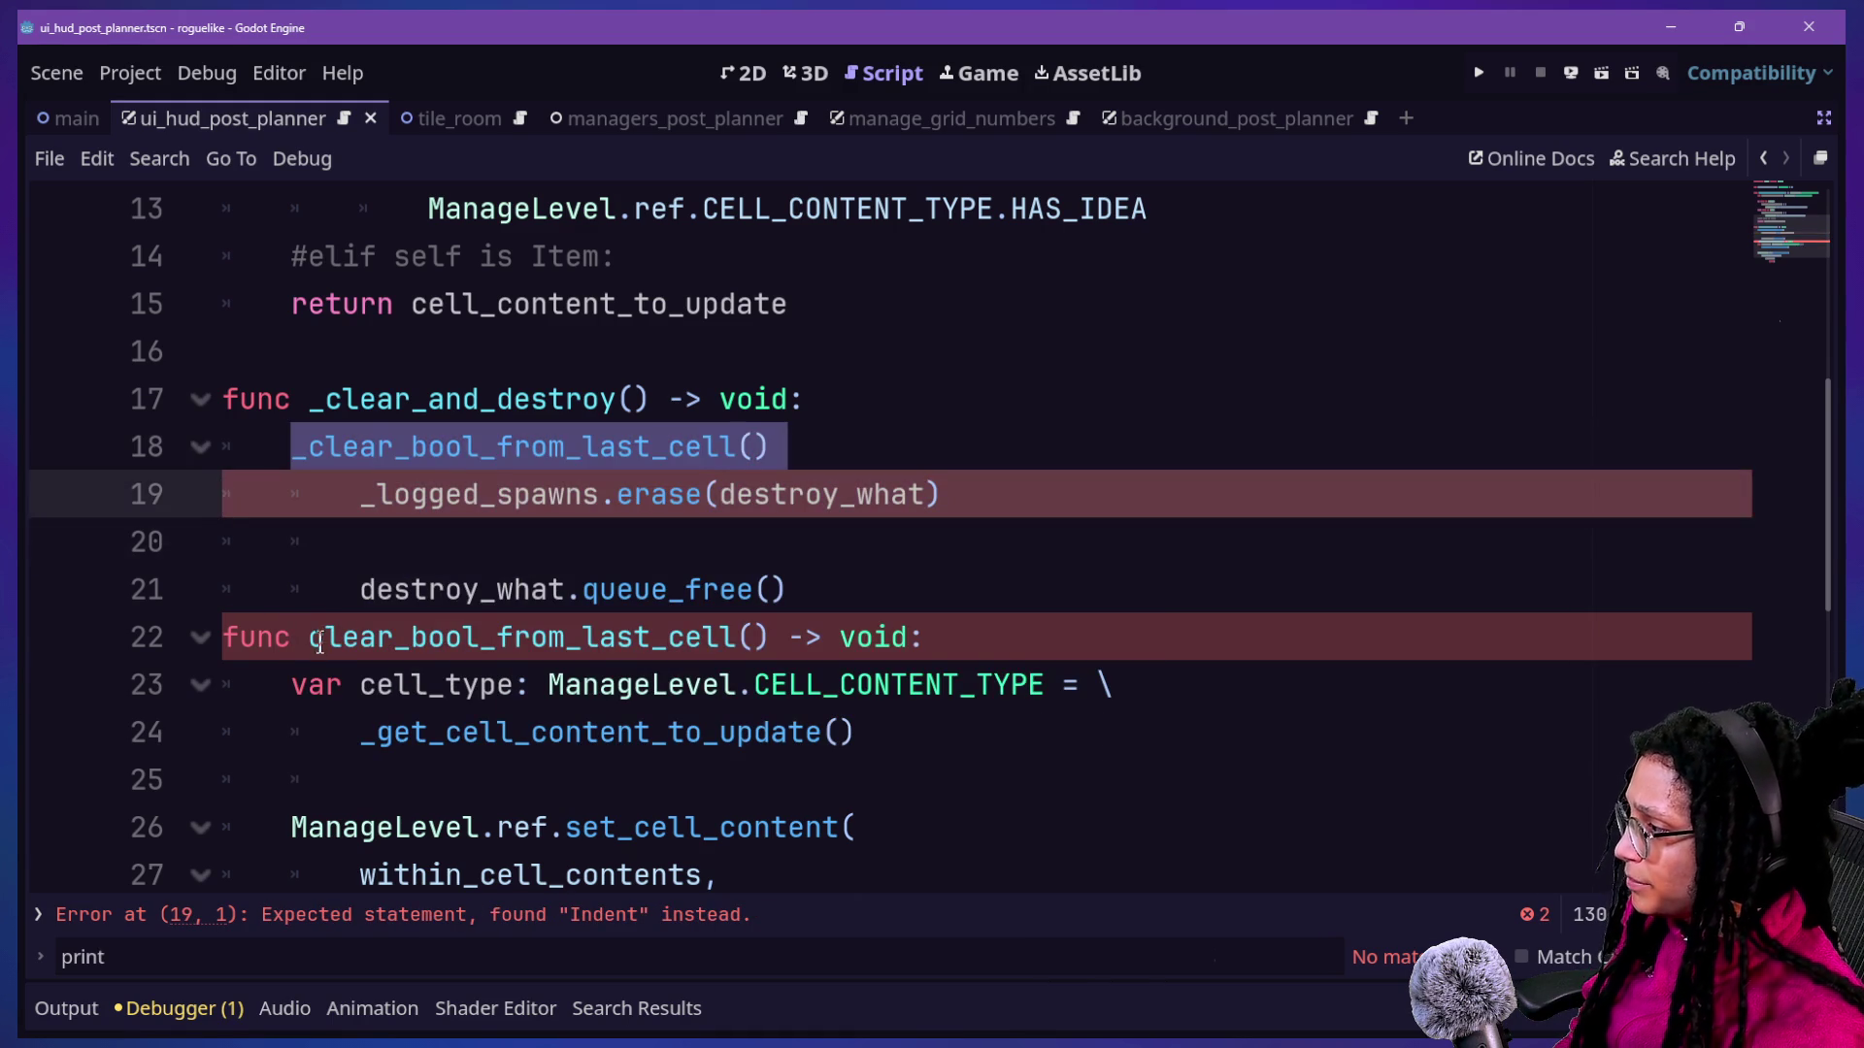
left_click(320, 644)
type("_")
left_click(408, 351)
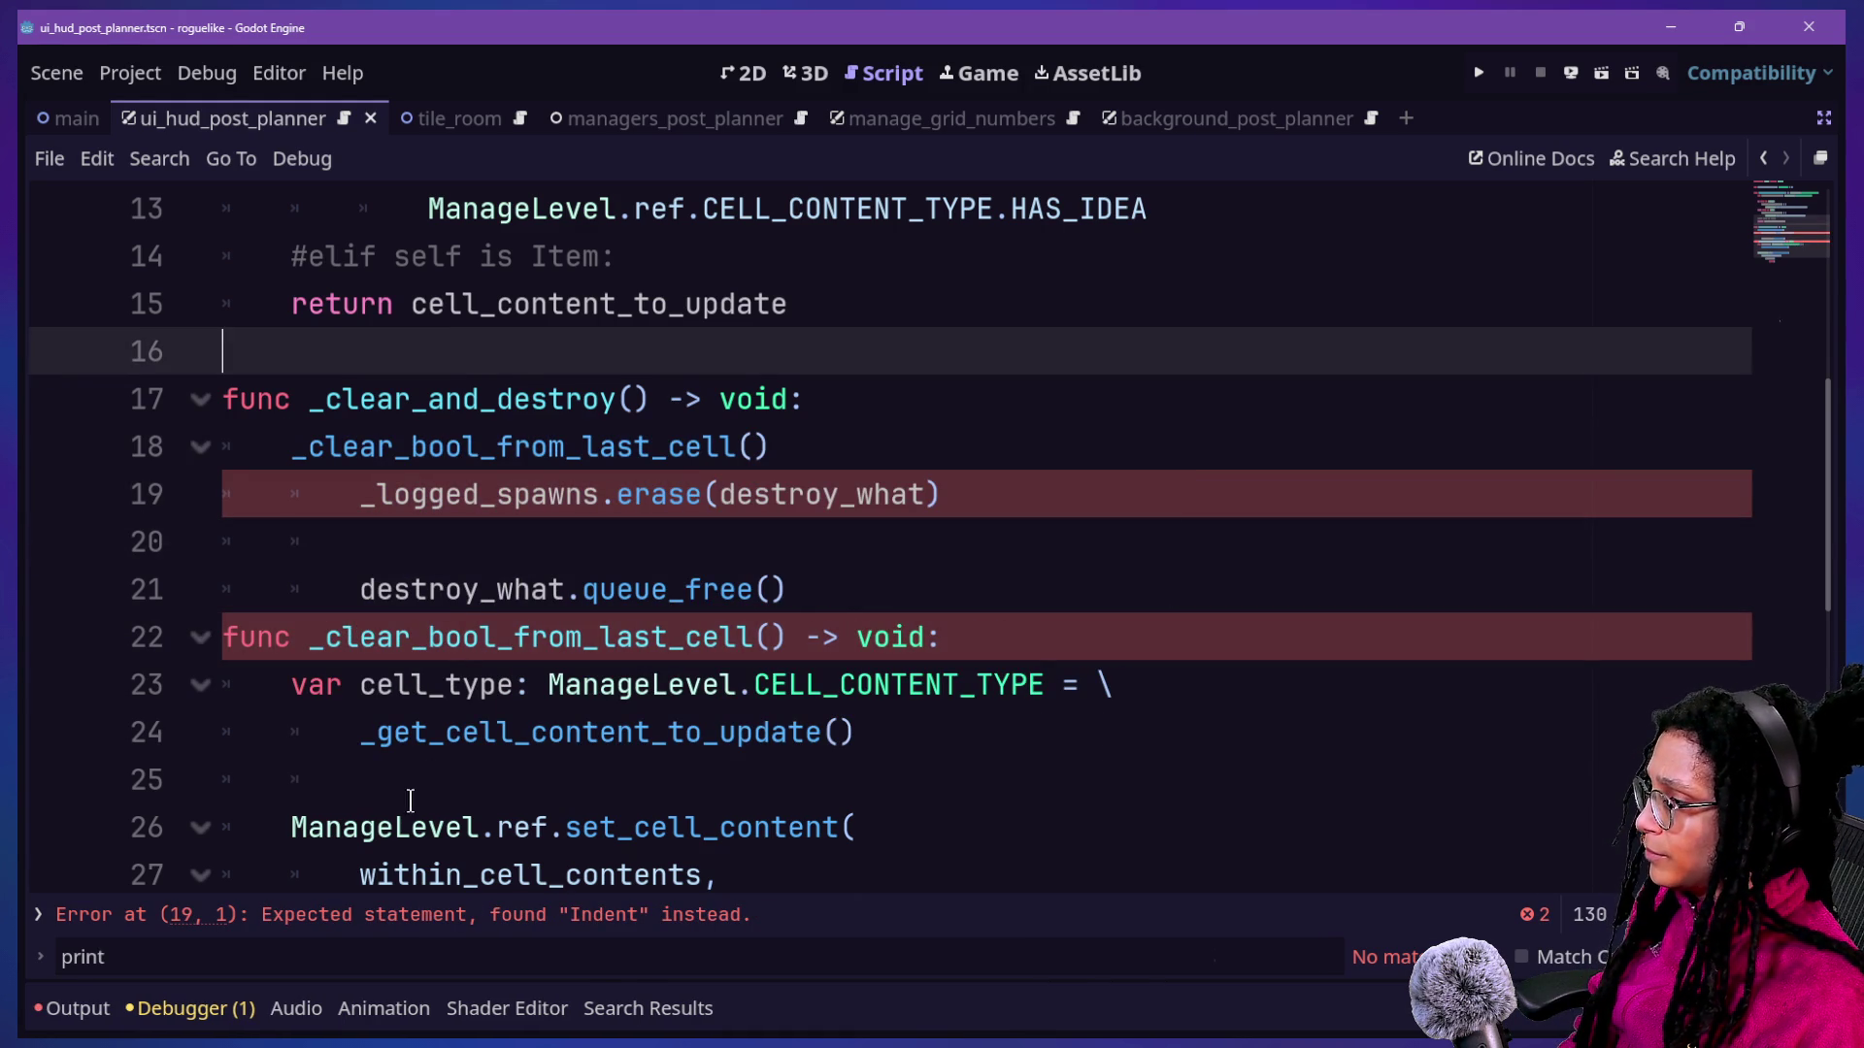
left_click_drag(326, 637, 792, 653)
key("ctrl+shift+f")
key("Return")
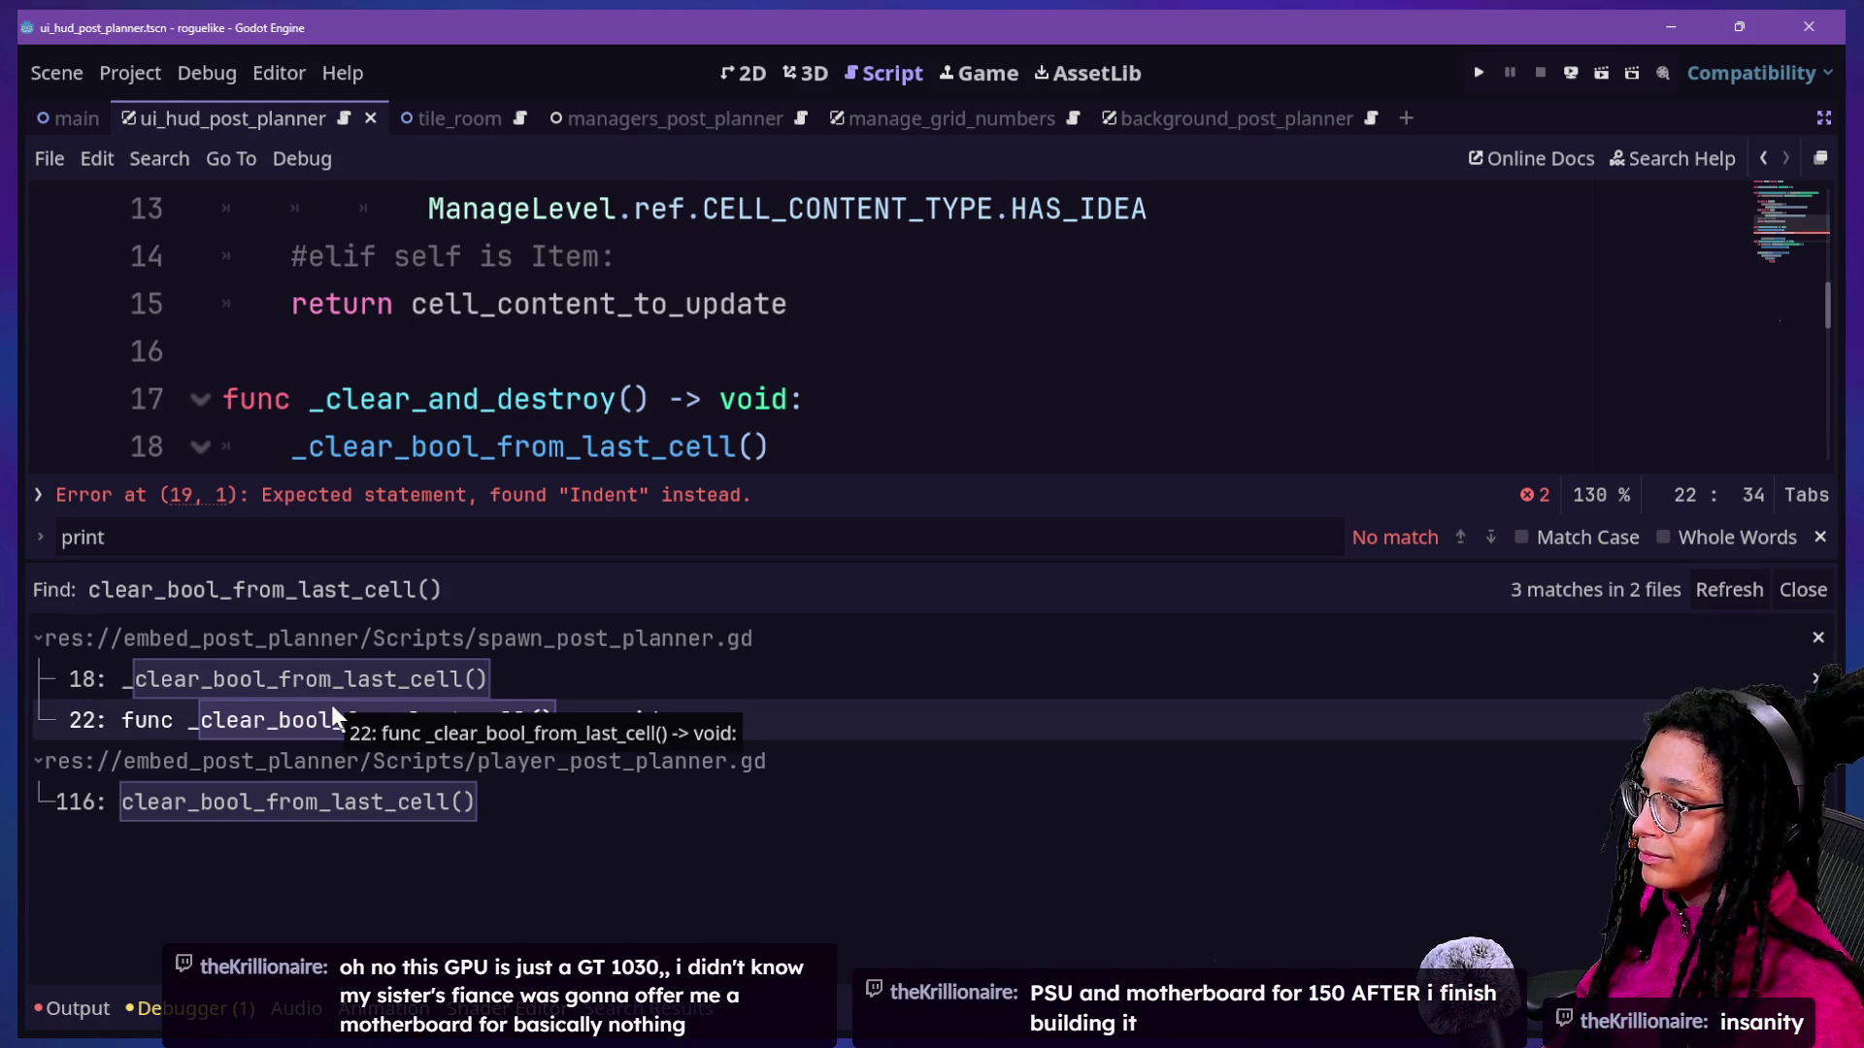
Step through the clear_bool_from_last_cell() results, ending on player_post_planner.gd line 116.
left_click(470, 684)
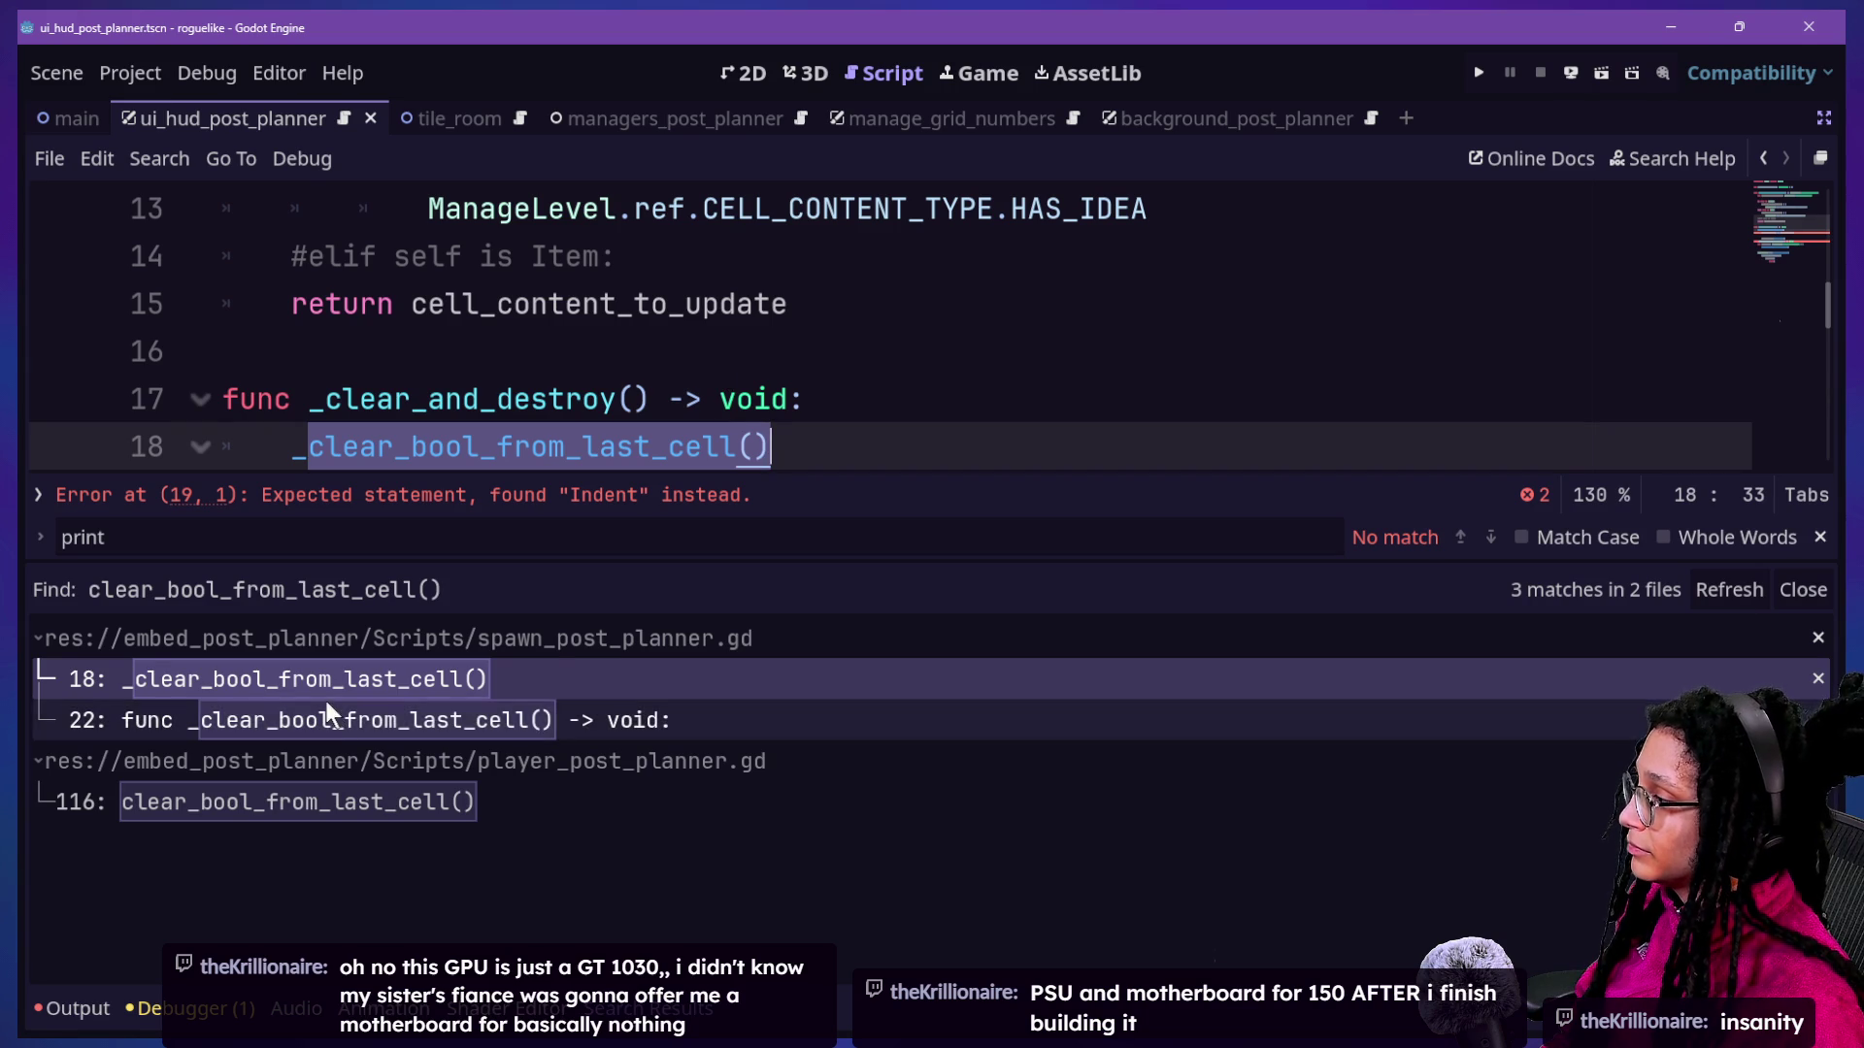
left_click(320, 802)
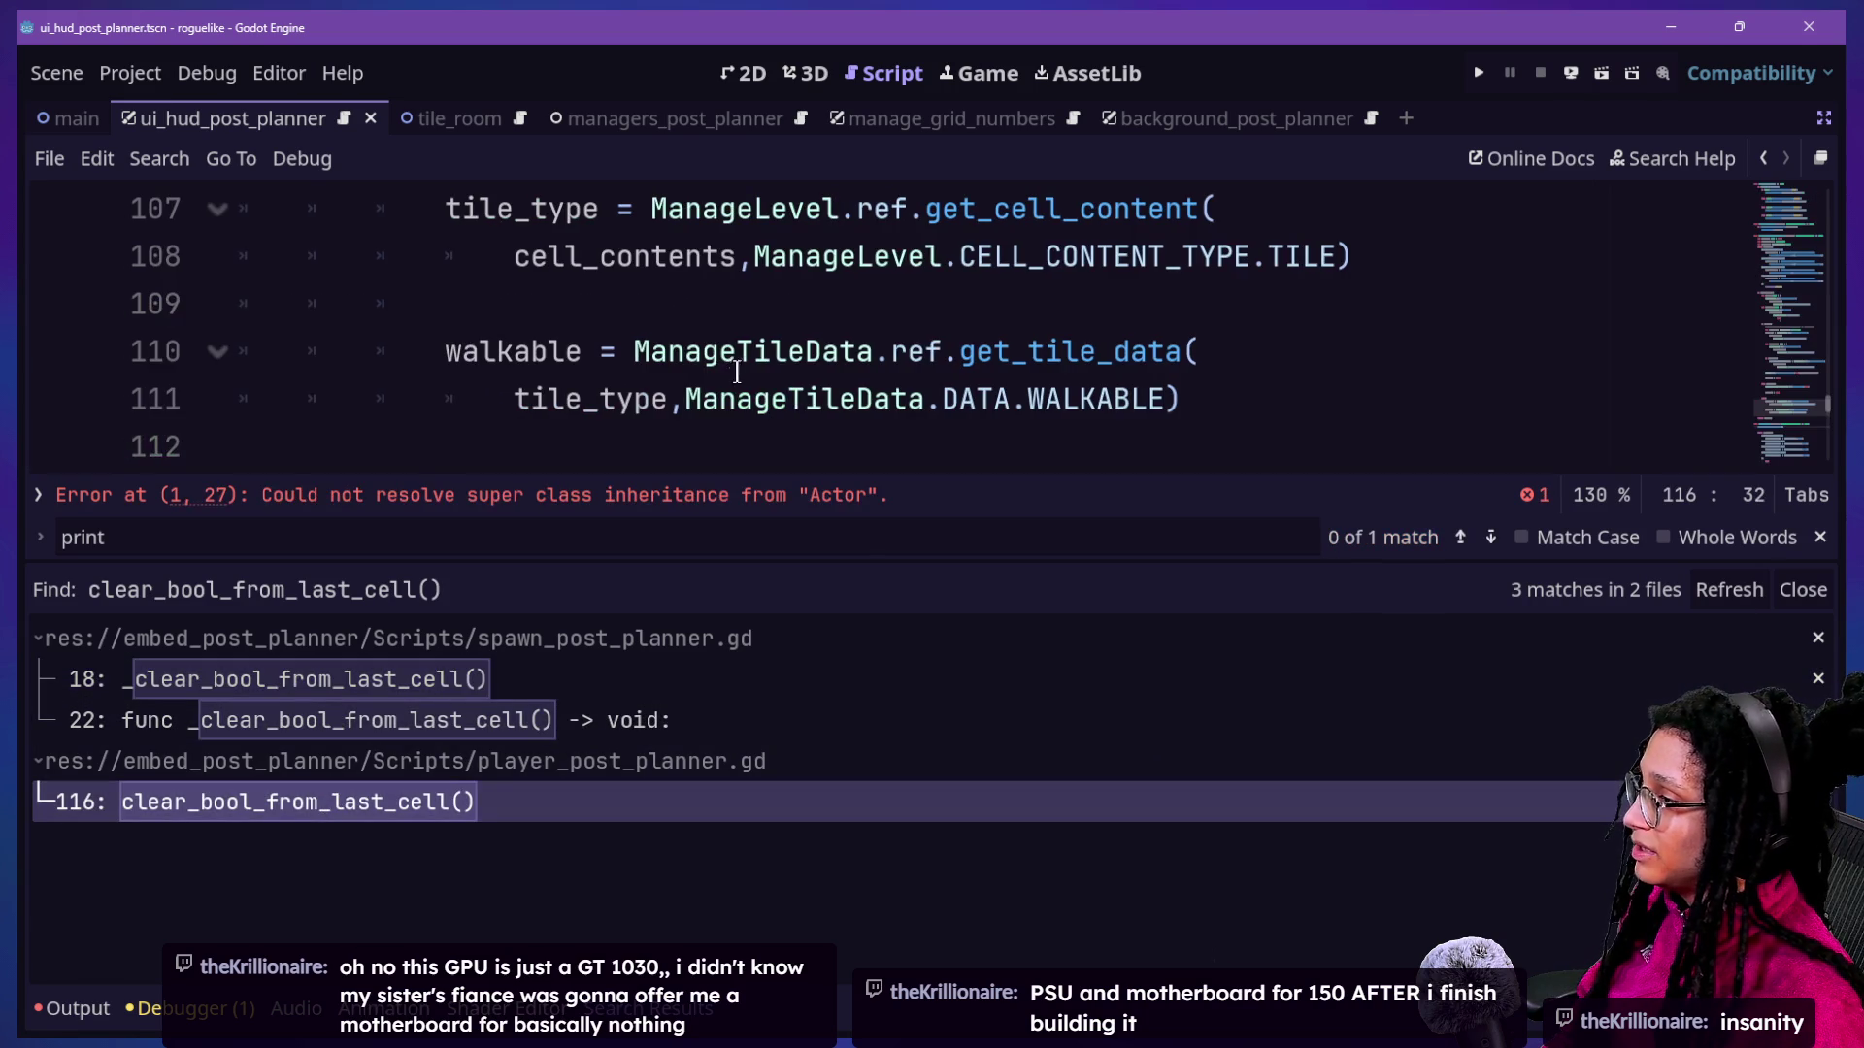
left_click(726, 497)
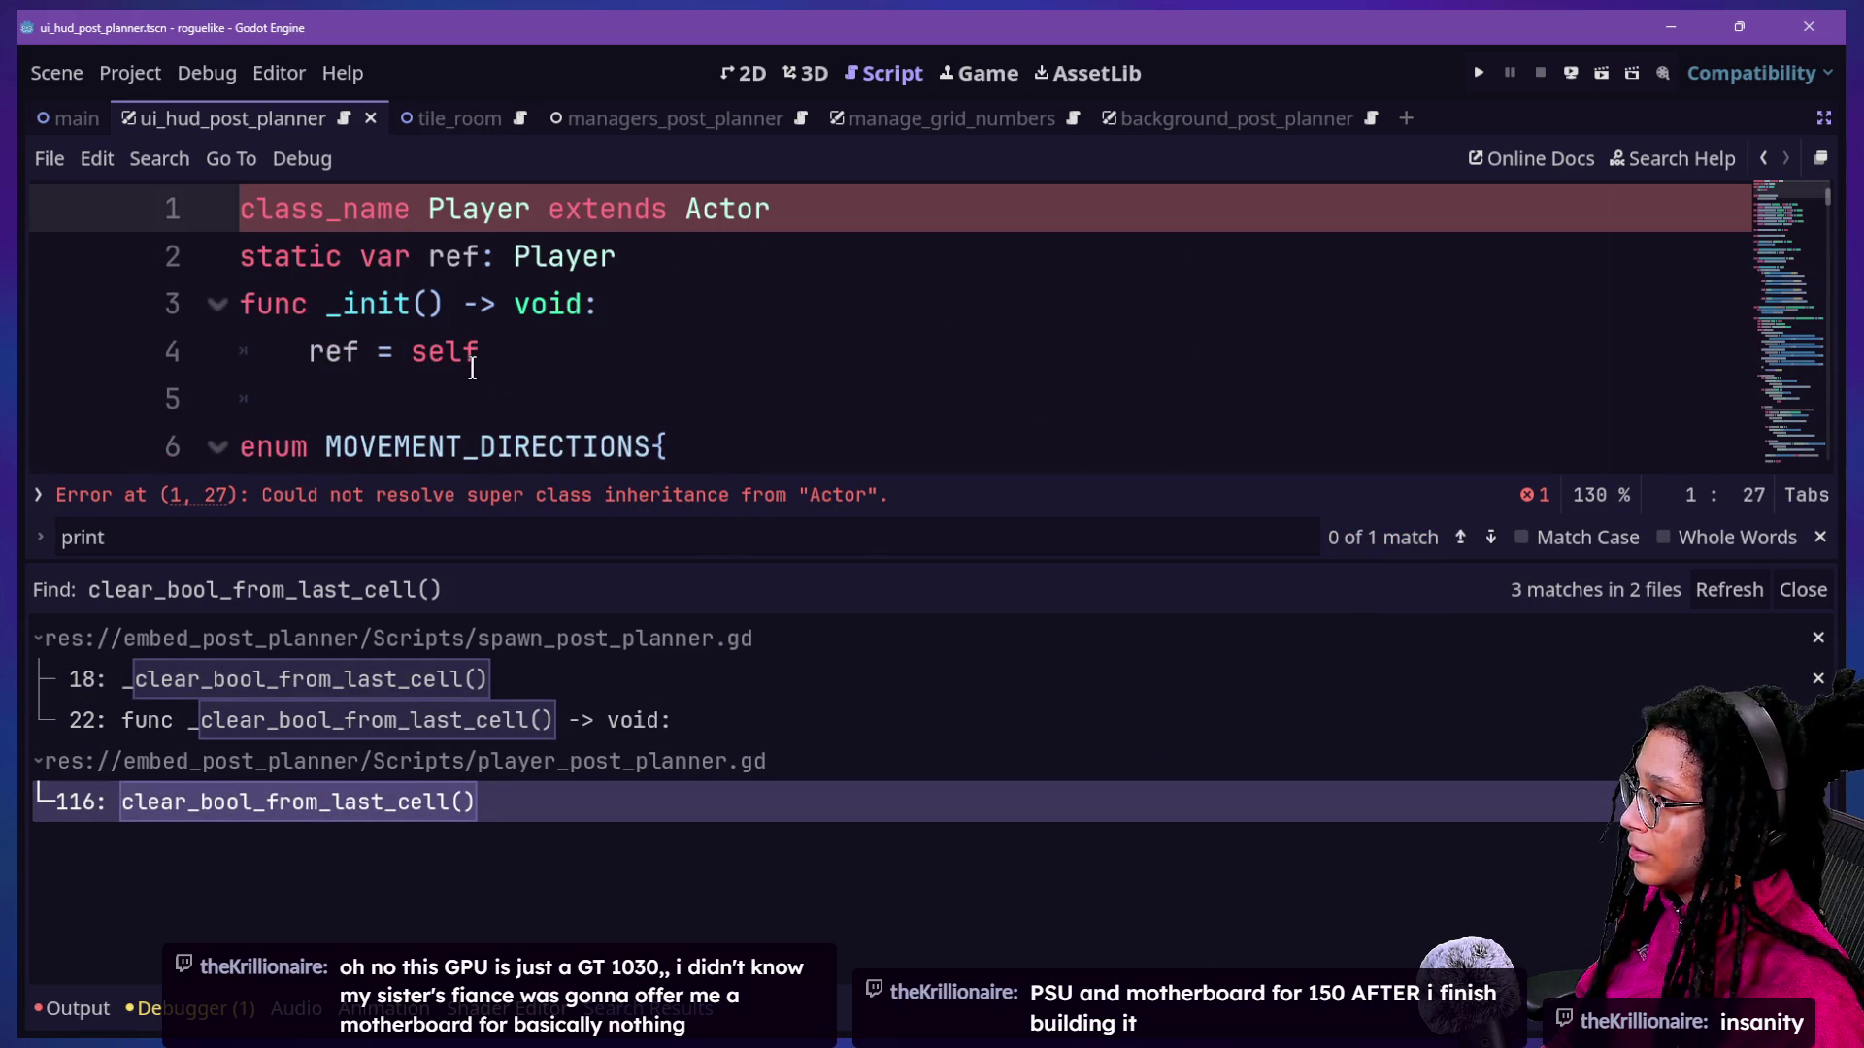
left_click(771, 209, "ctrl")
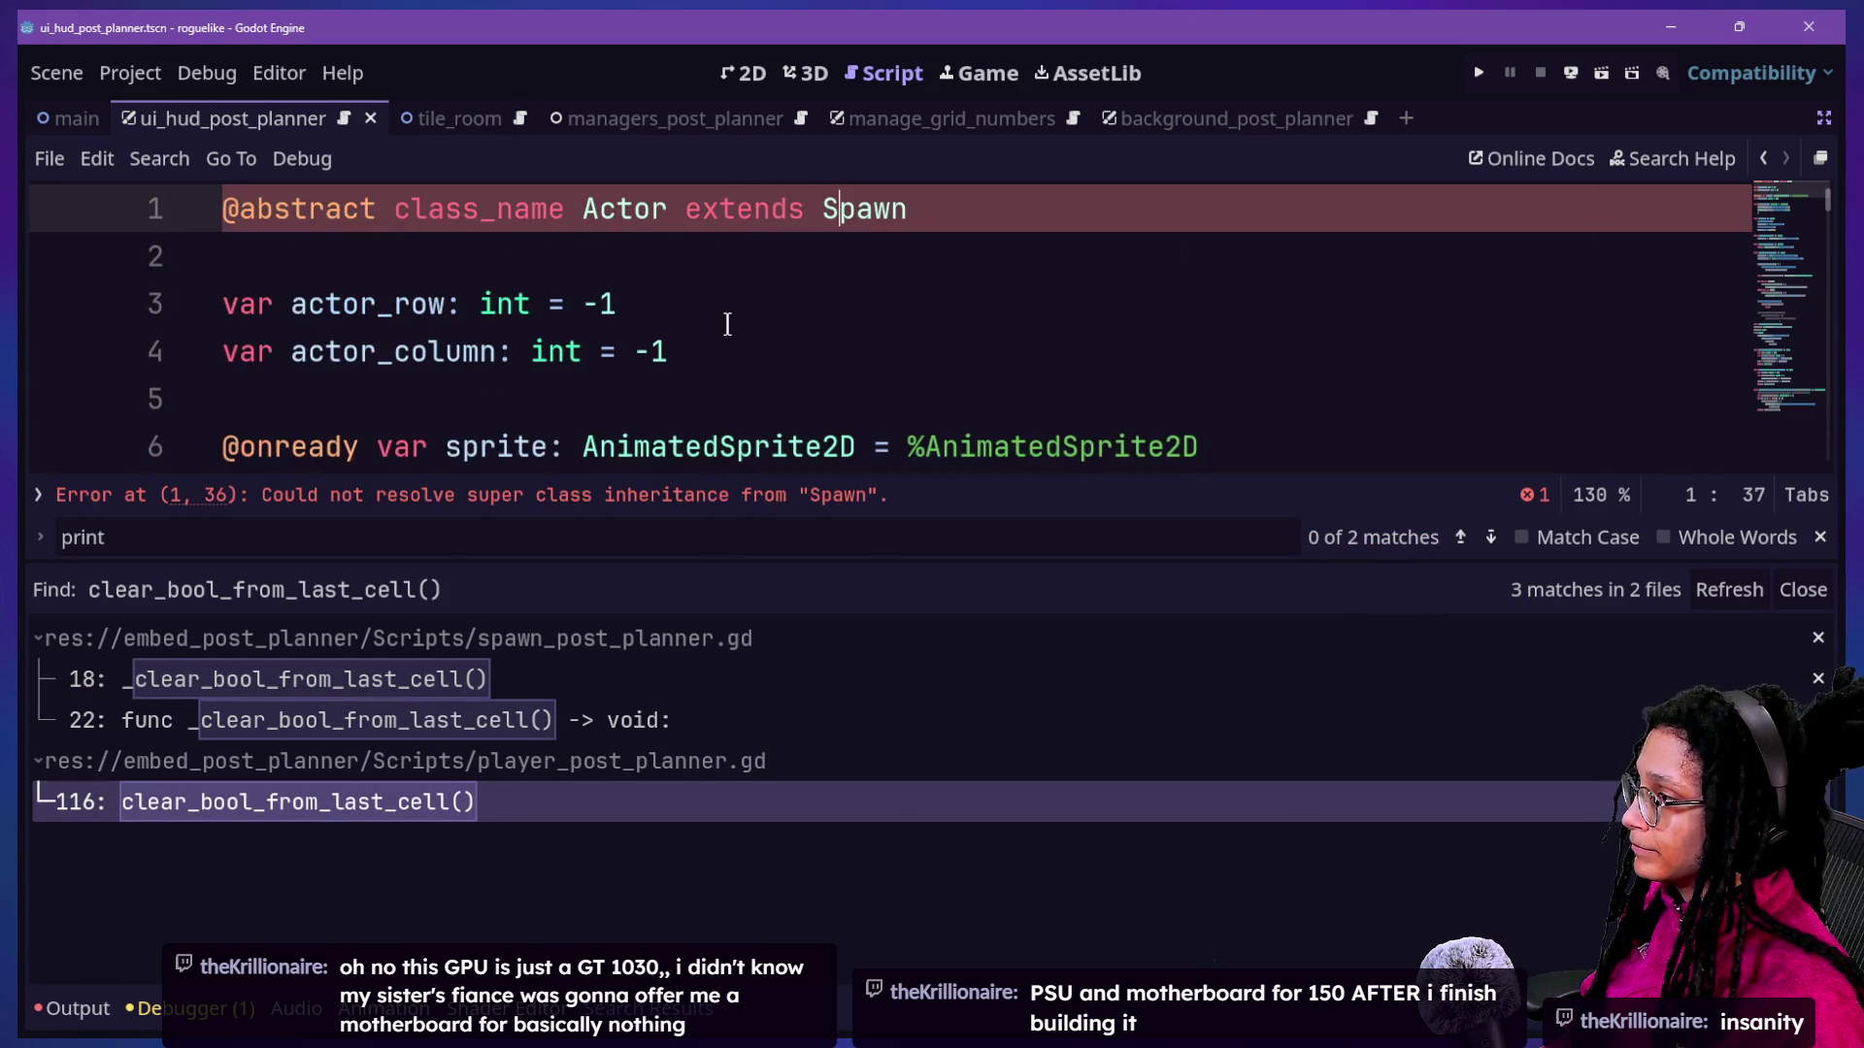
scroll(699, 352, "down", 3)
left_click(737, 497)
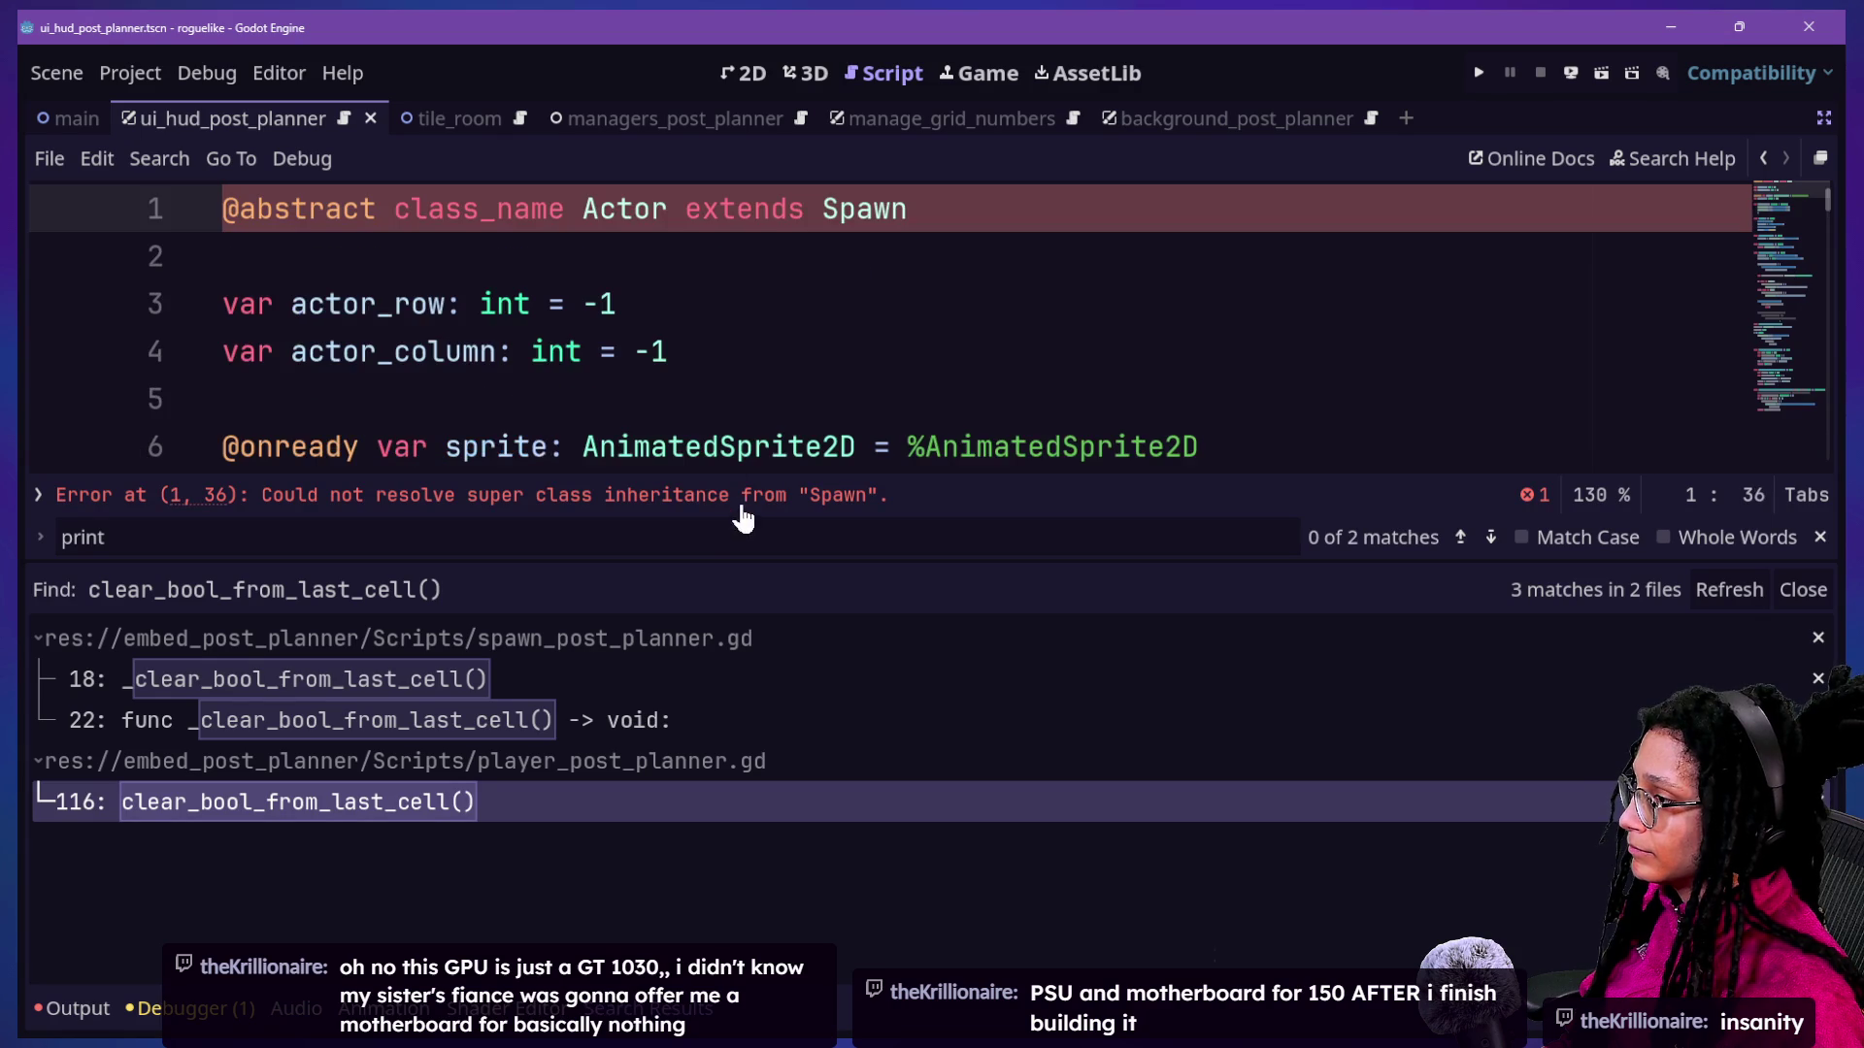
left_click(365, 728)
left_click(367, 691)
left_click(380, 801)
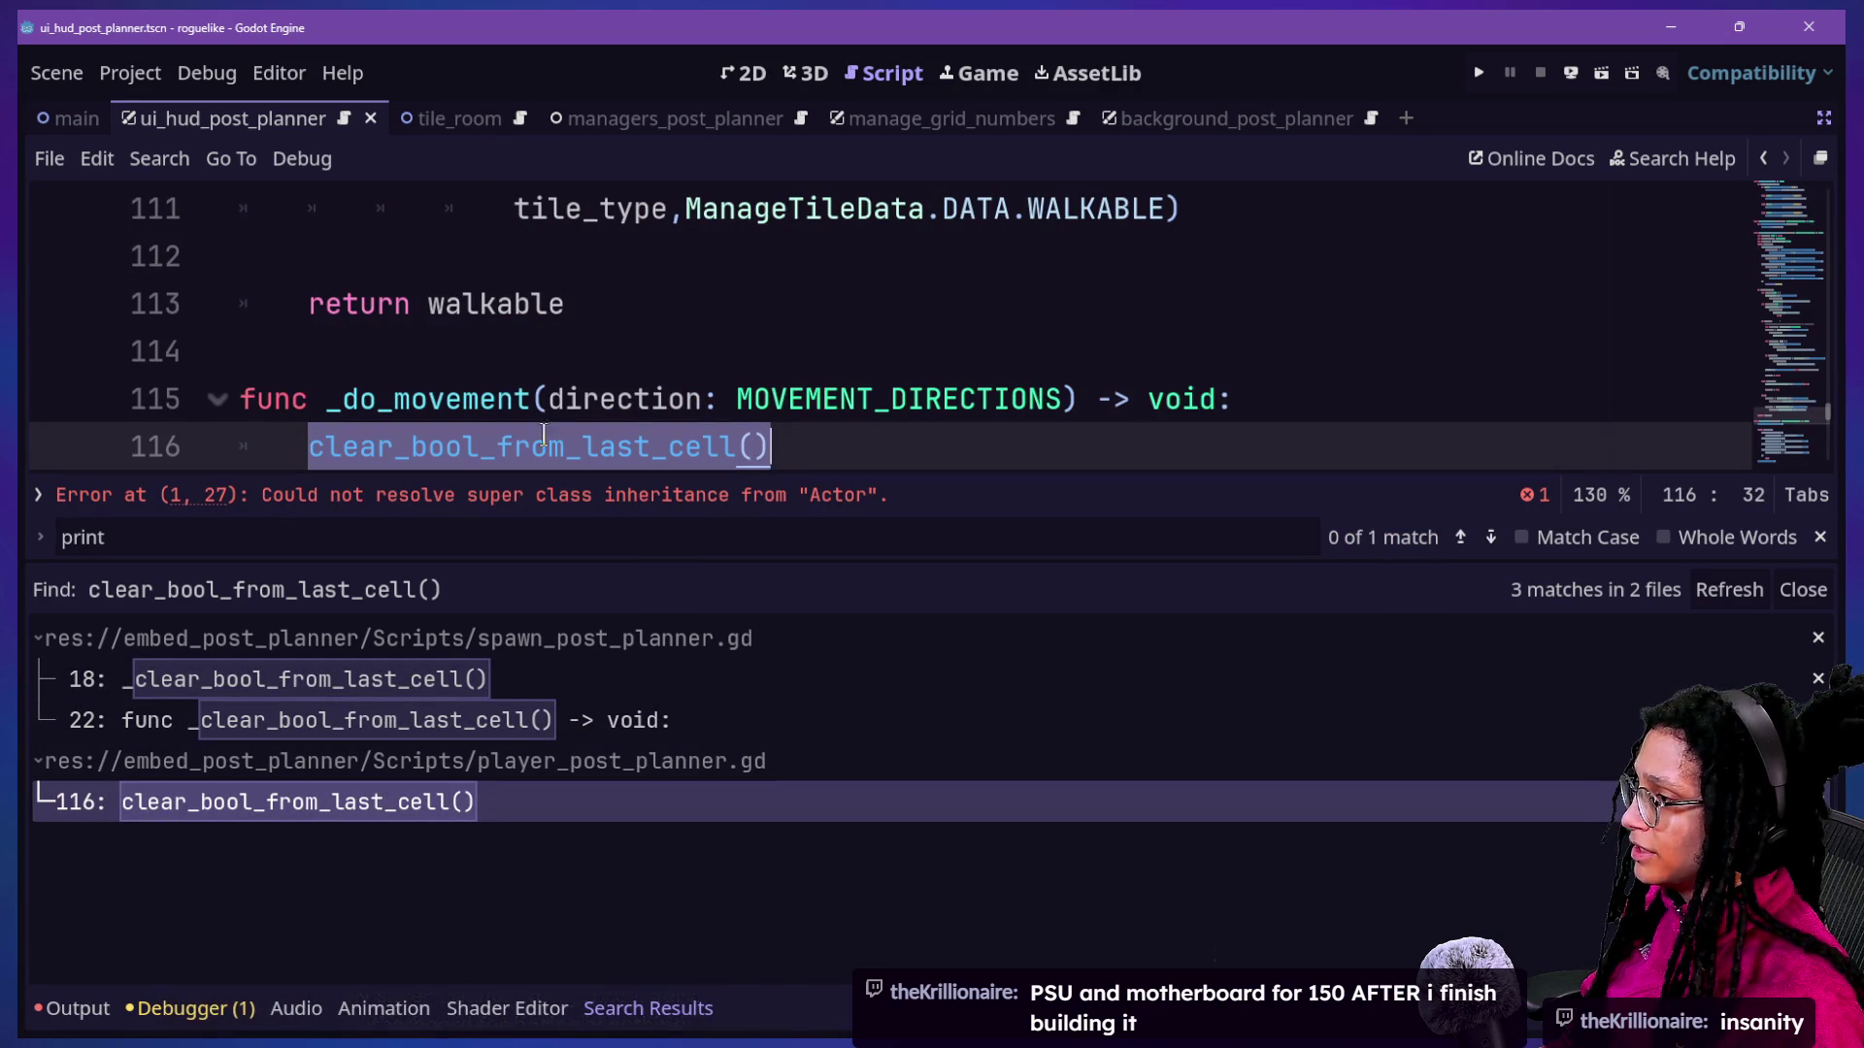
Hide the search results and inspect the clear_bool_from_last_cell() call on line 116 of _do_movement.
key("ctrl+j")
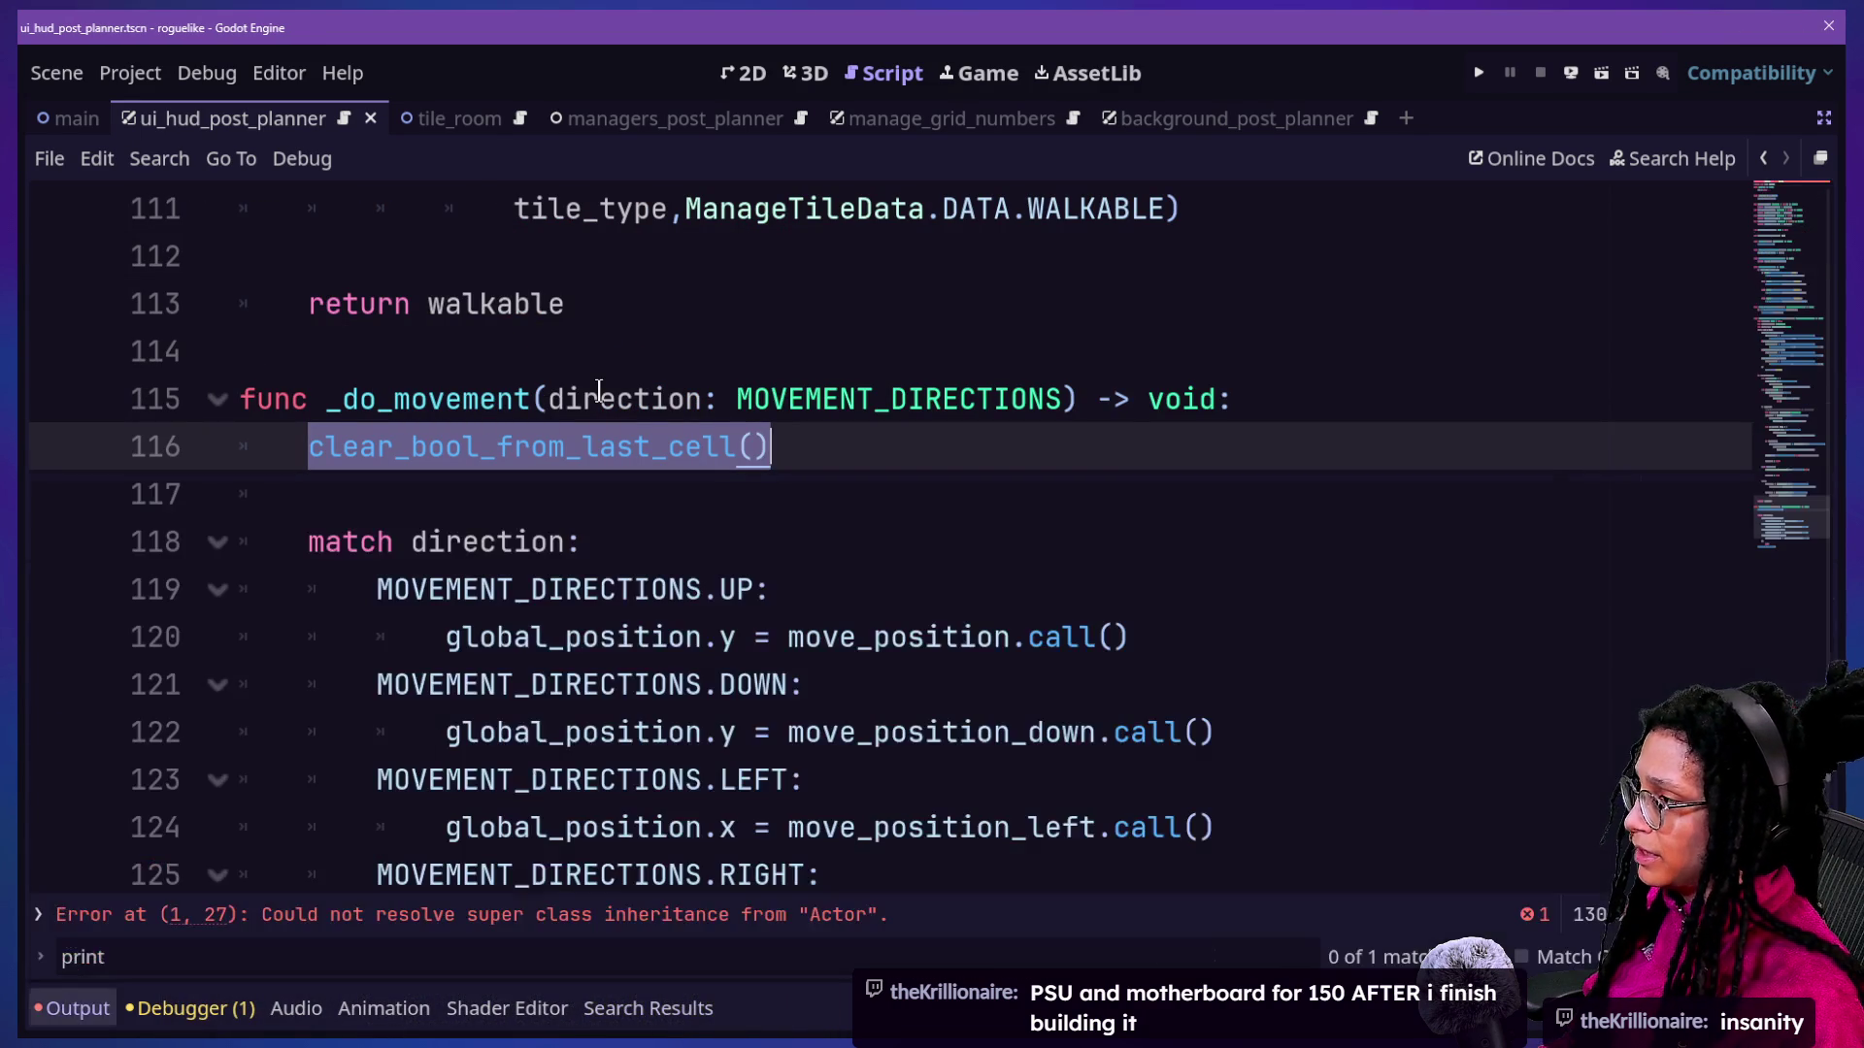
left_click_drag(301, 442, 650, 468)
left_click_drag(886, 457, 239, 348)
left_click_drag(354, 349, 828, 479)
left_click(828, 479)
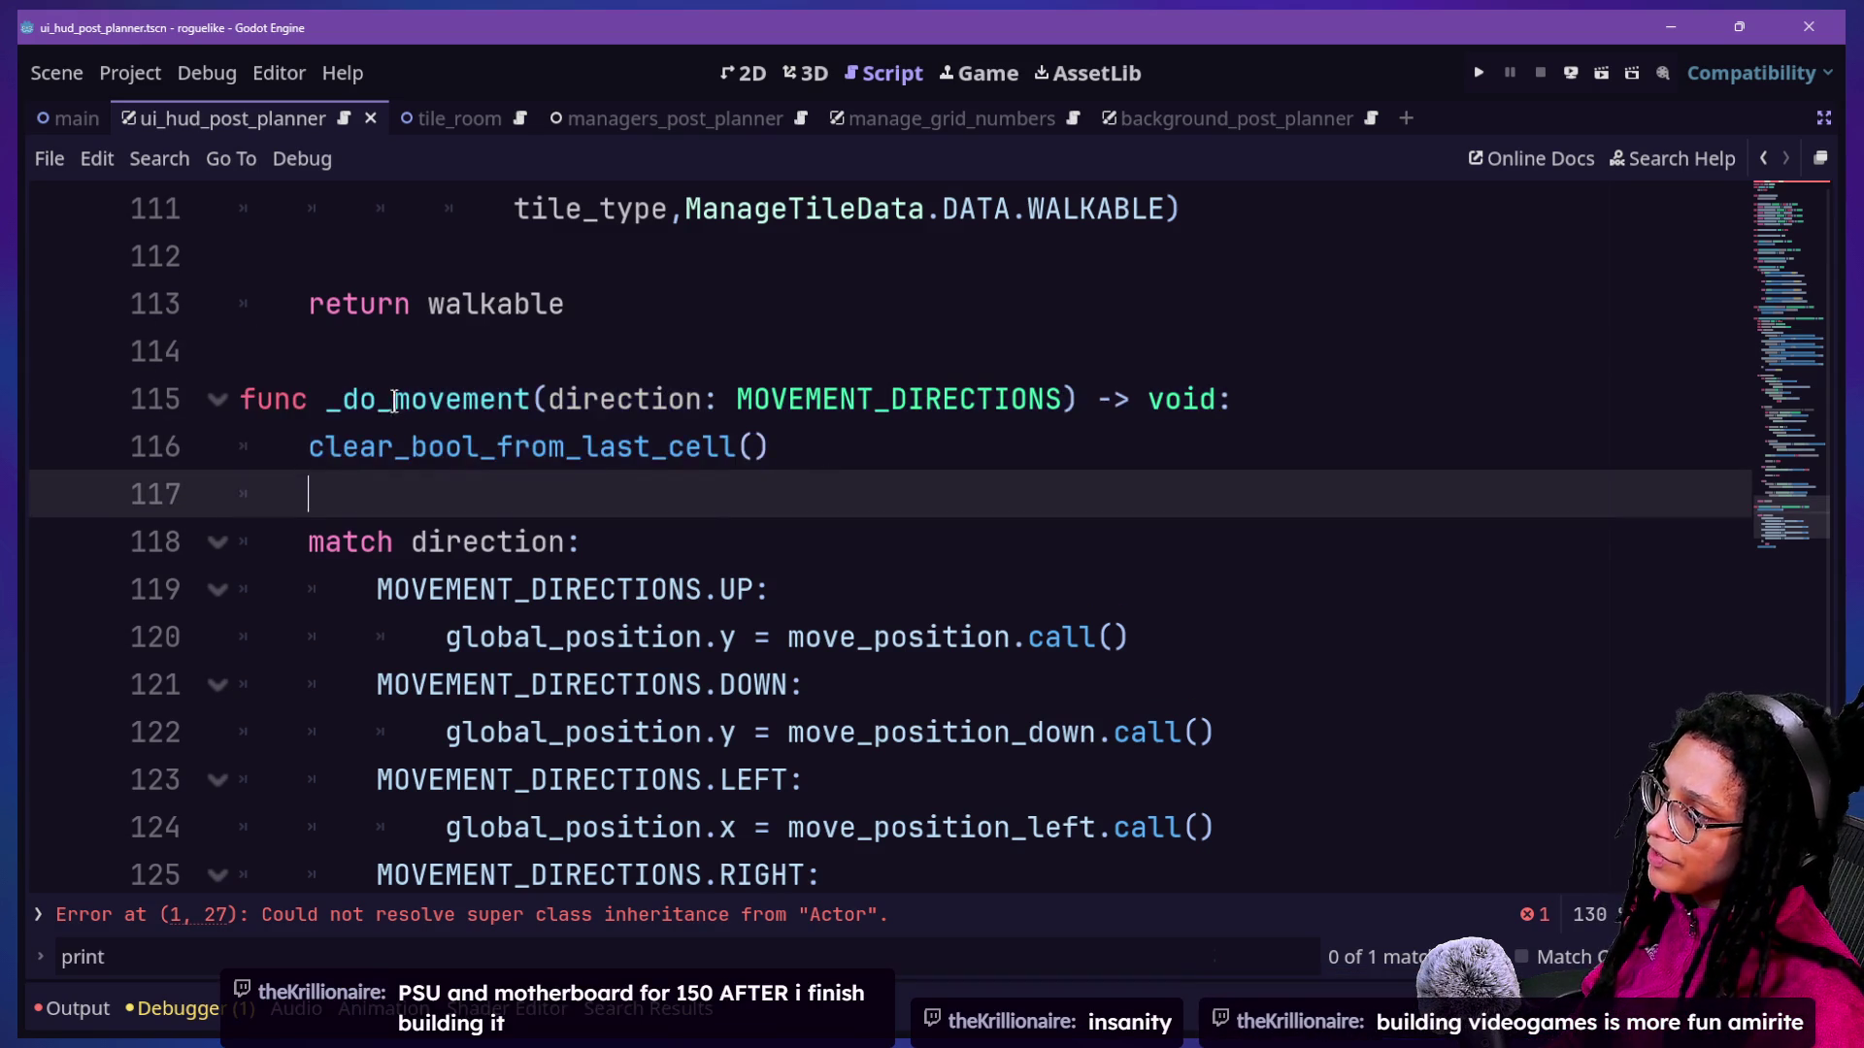
left_click(245, 398)
left_click_drag(303, 446, 766, 449)
left_click(799, 471)
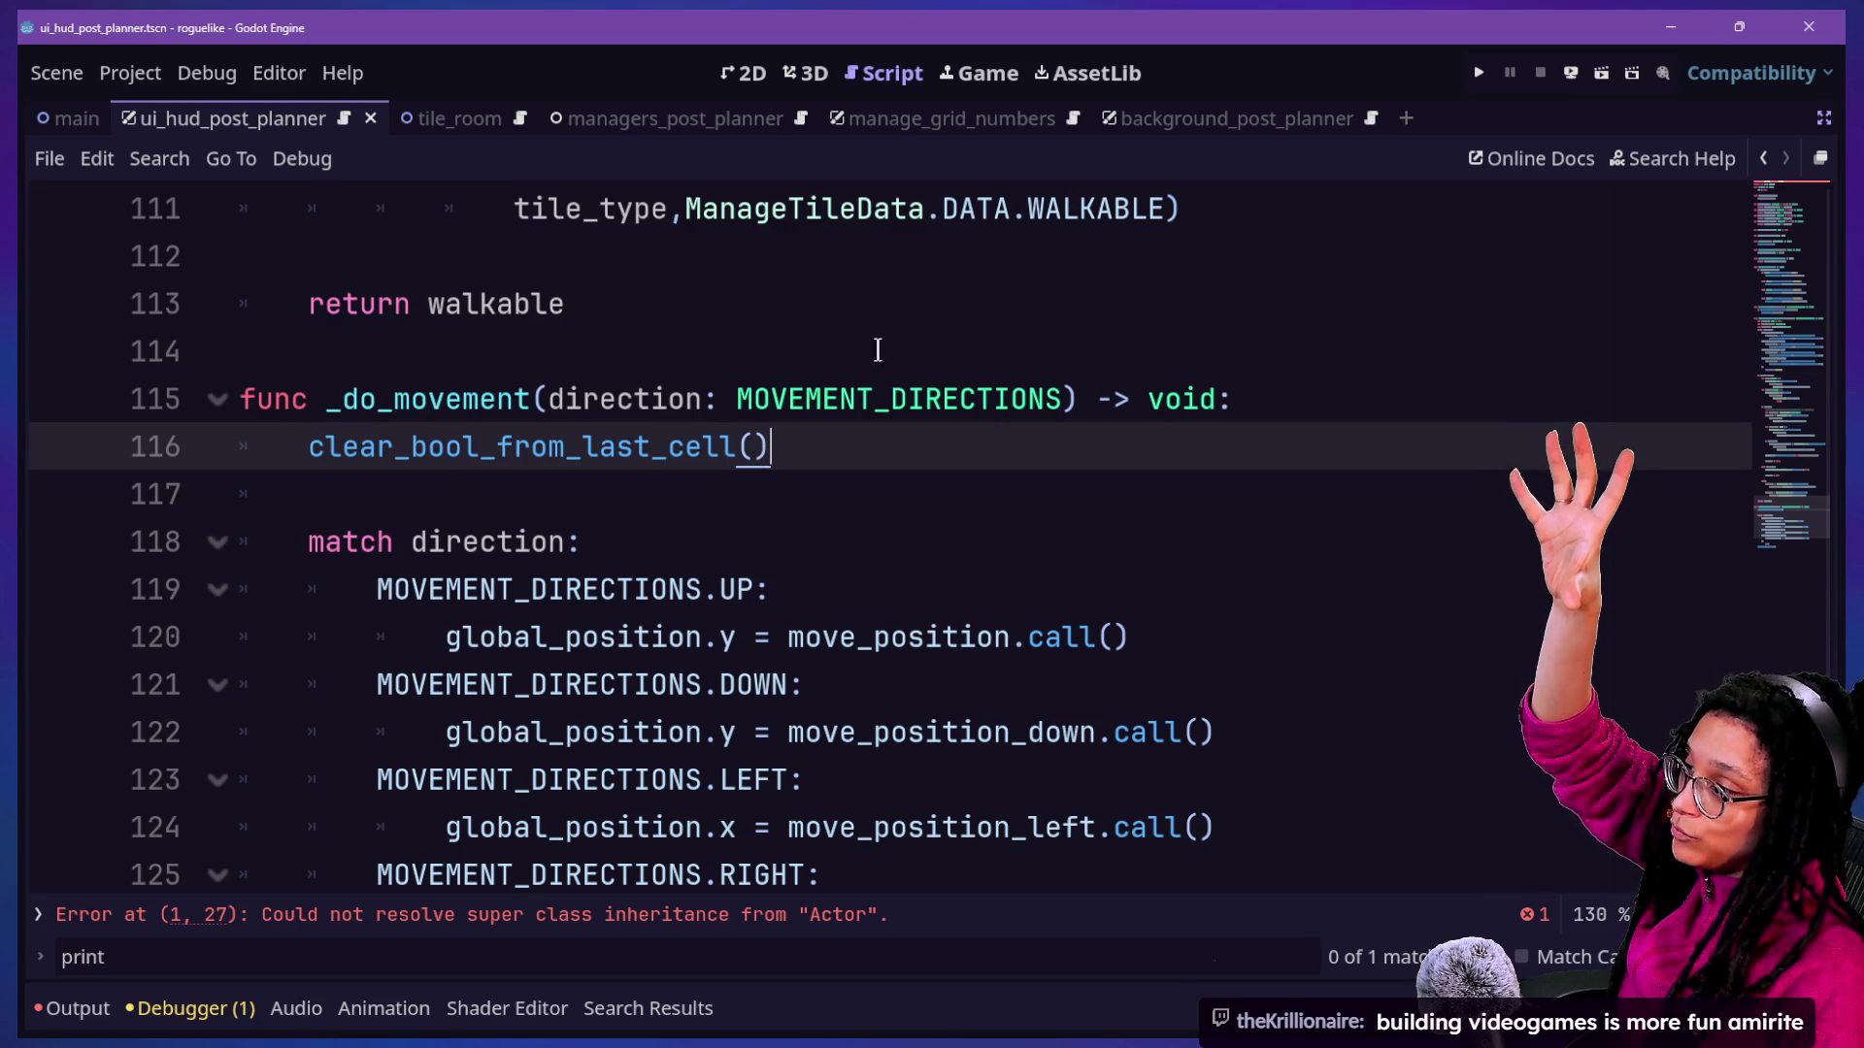
mouse_move(549, 399)
left_mouse_down()
mouse_move(861, 402)
mouse_move(1105, 441)
left_mouse_up()
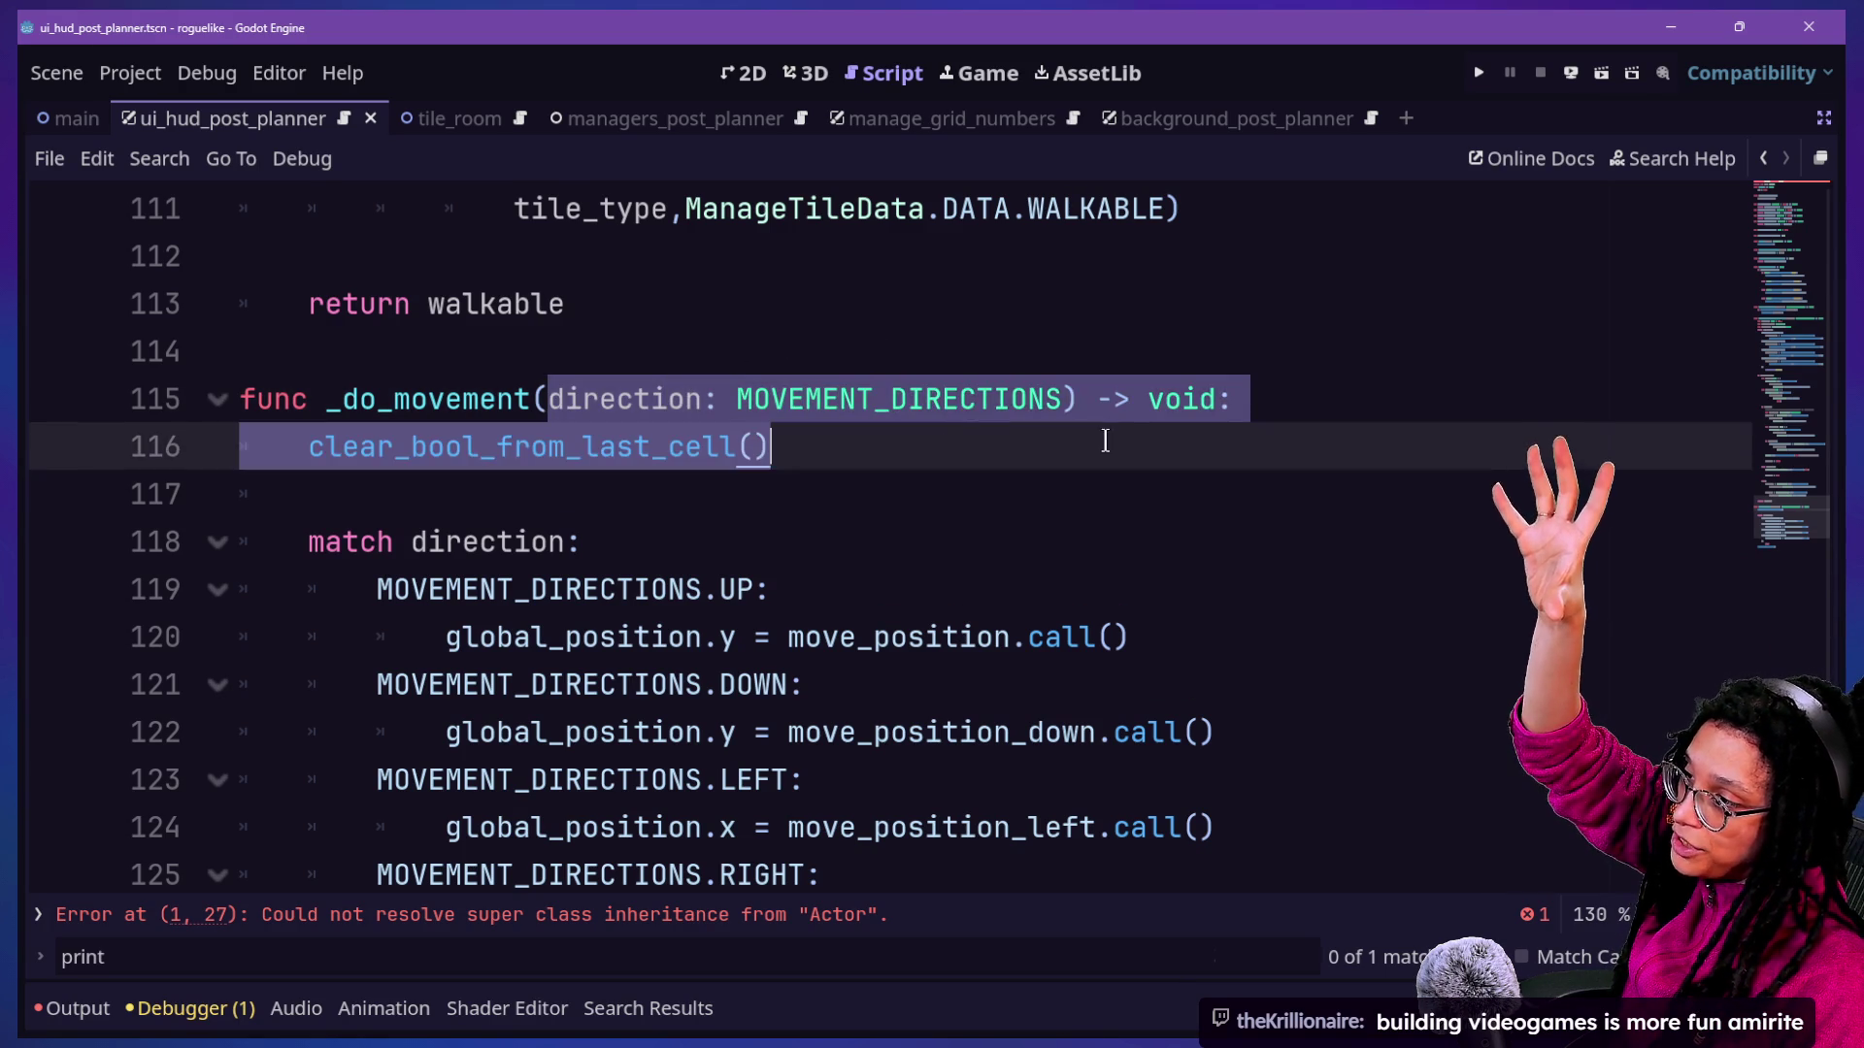
left_click(1105, 441)
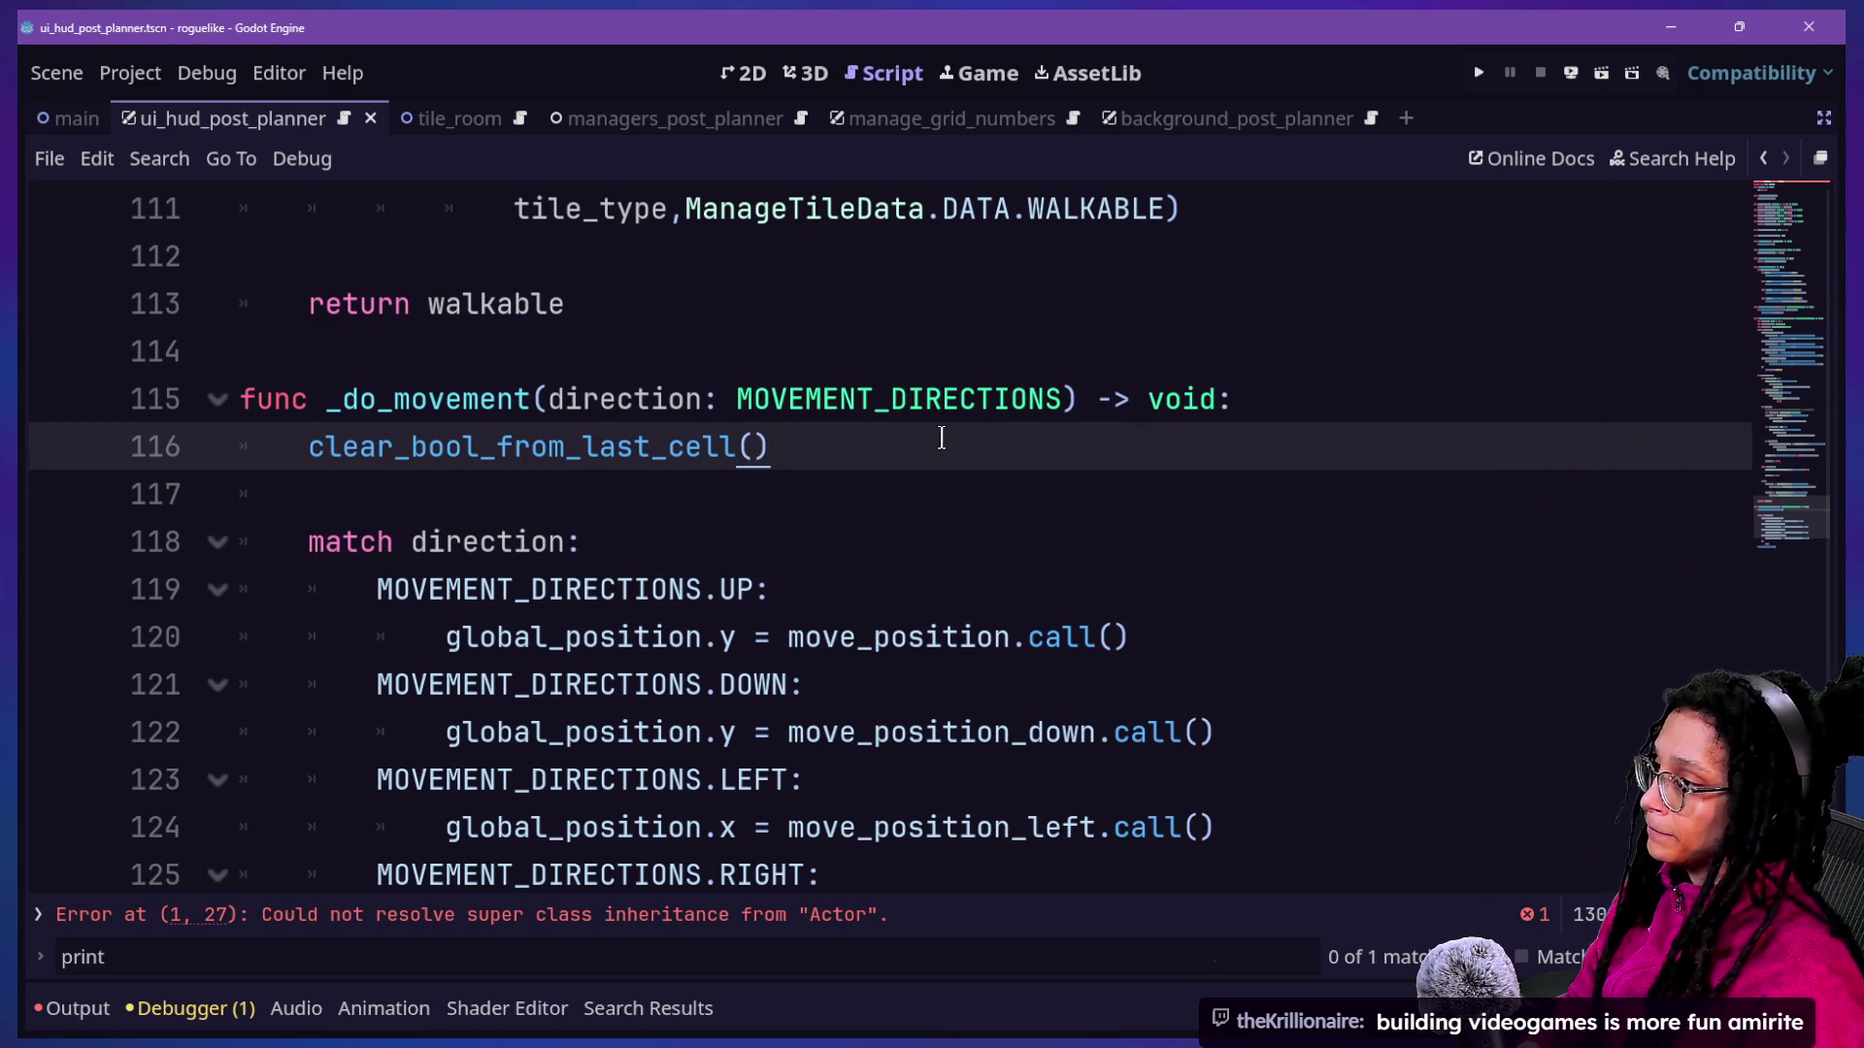
left_click_drag(940, 438, 285, 466)
left_click(286, 462)
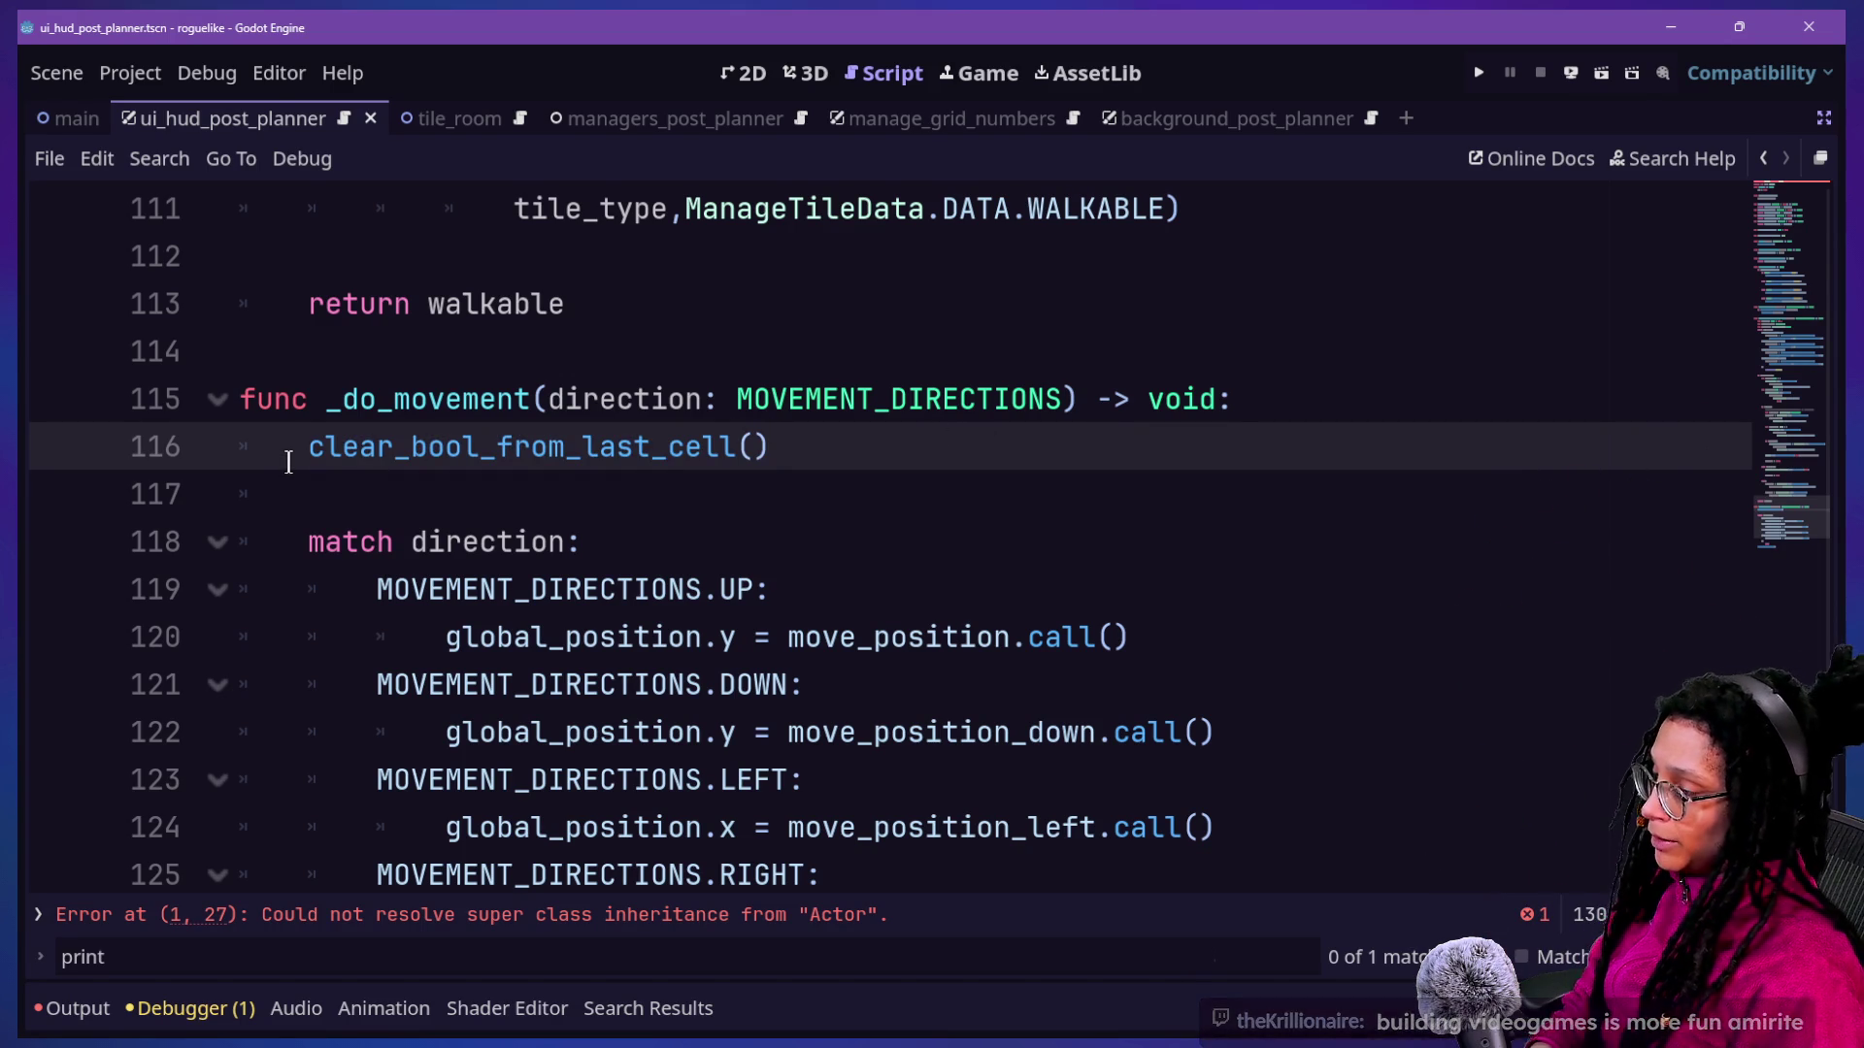
Replace the line 116 call with _clear_and_destroy() and save the player script.
type("_clear_and")
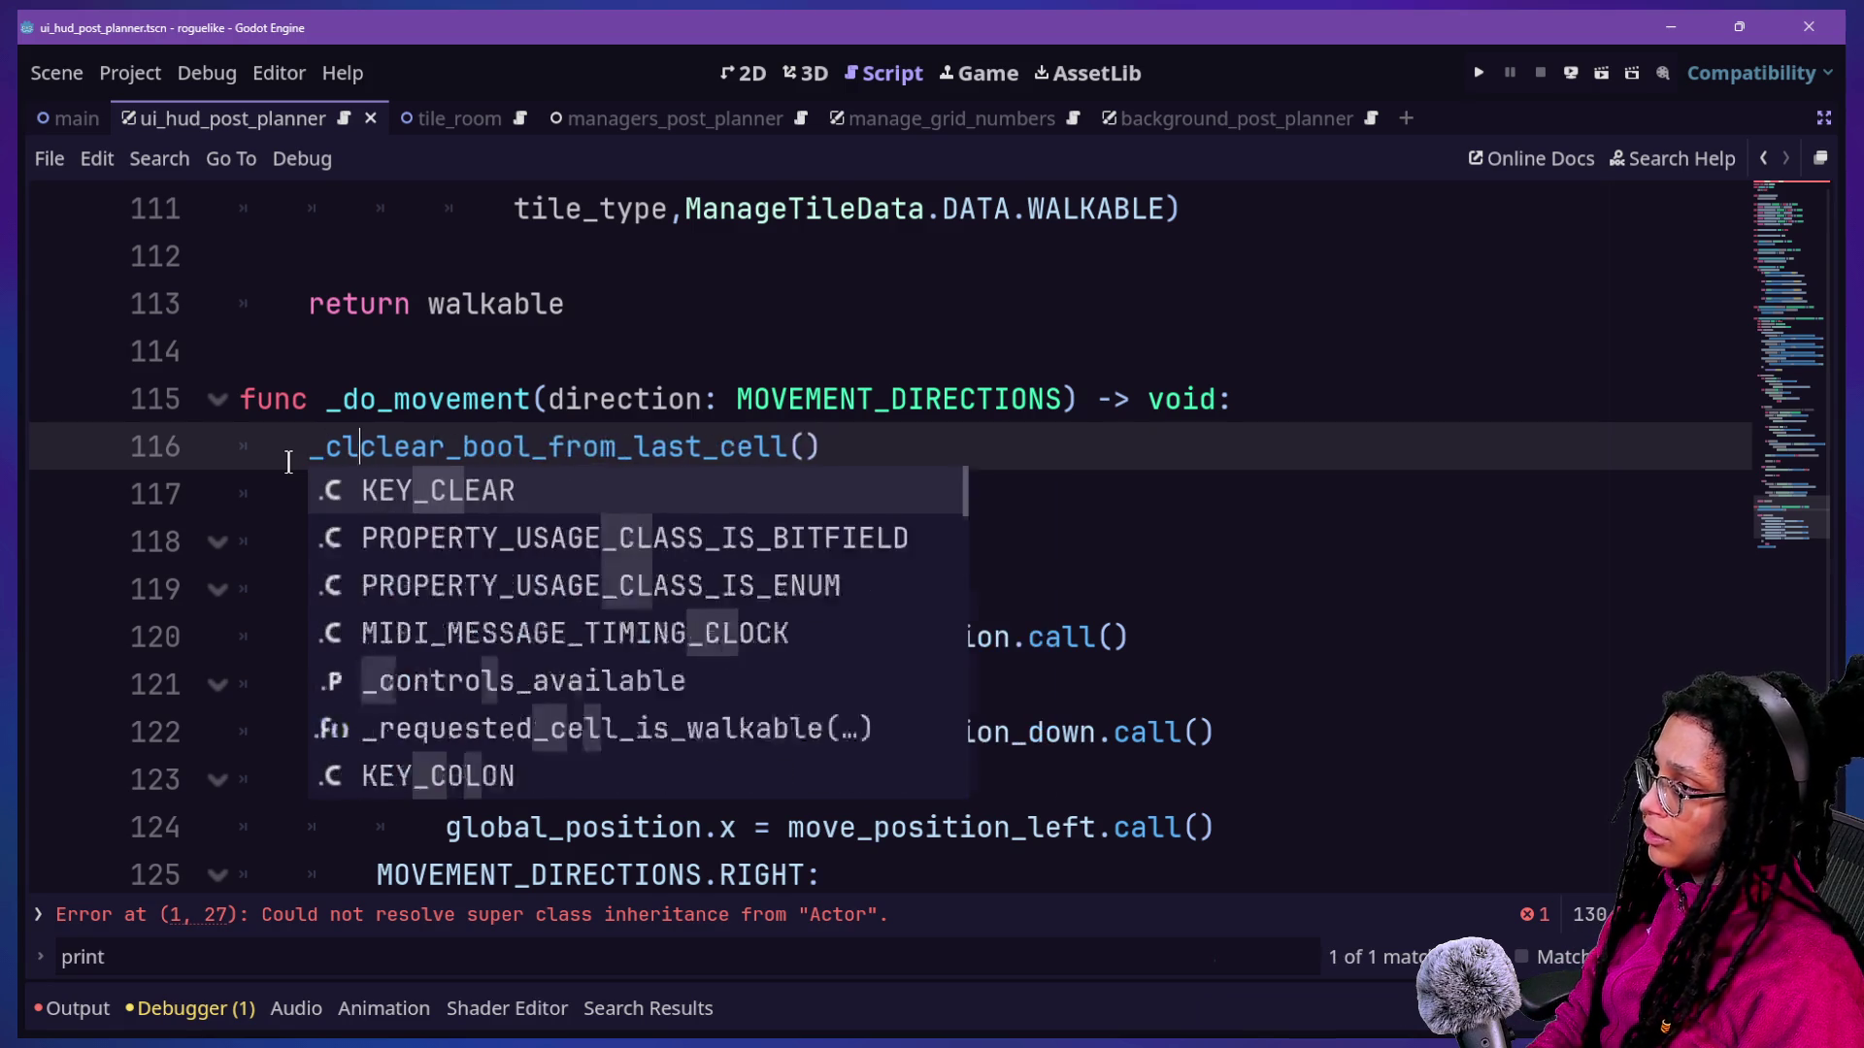
type("_destro")
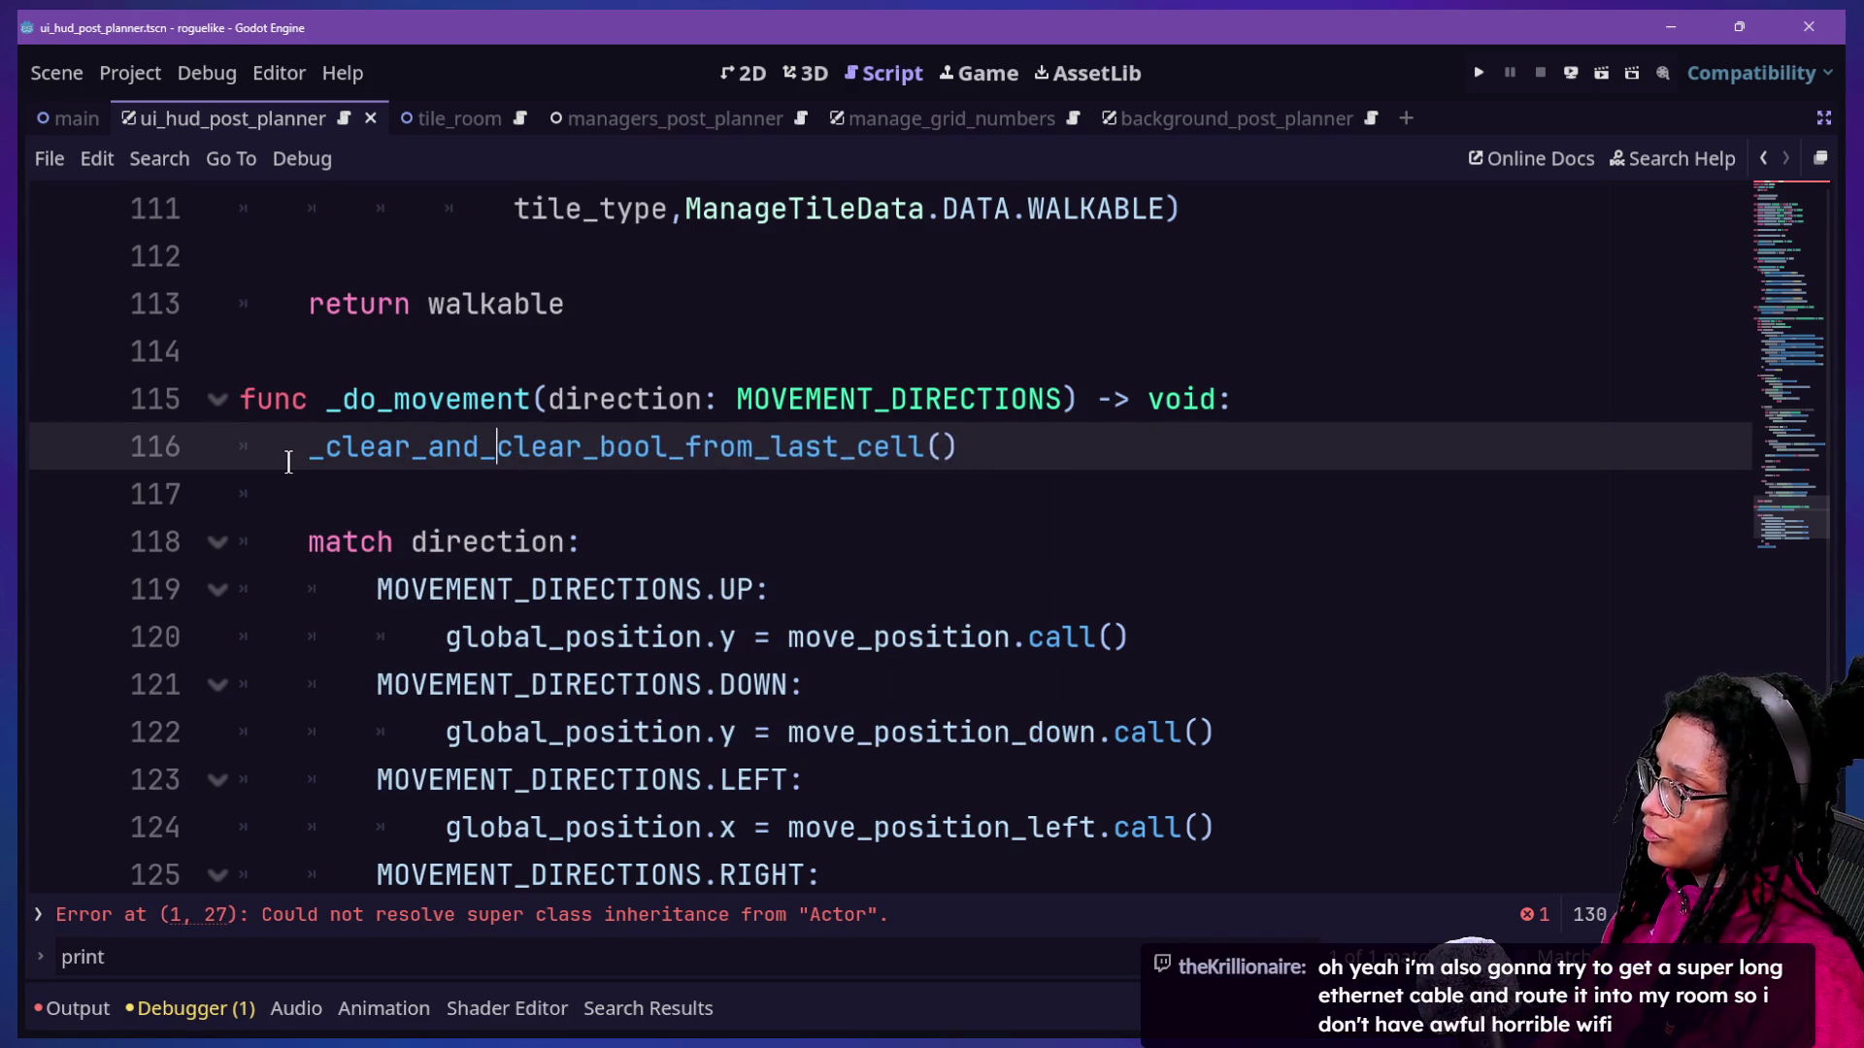
type("y()")
key("shift+Down")
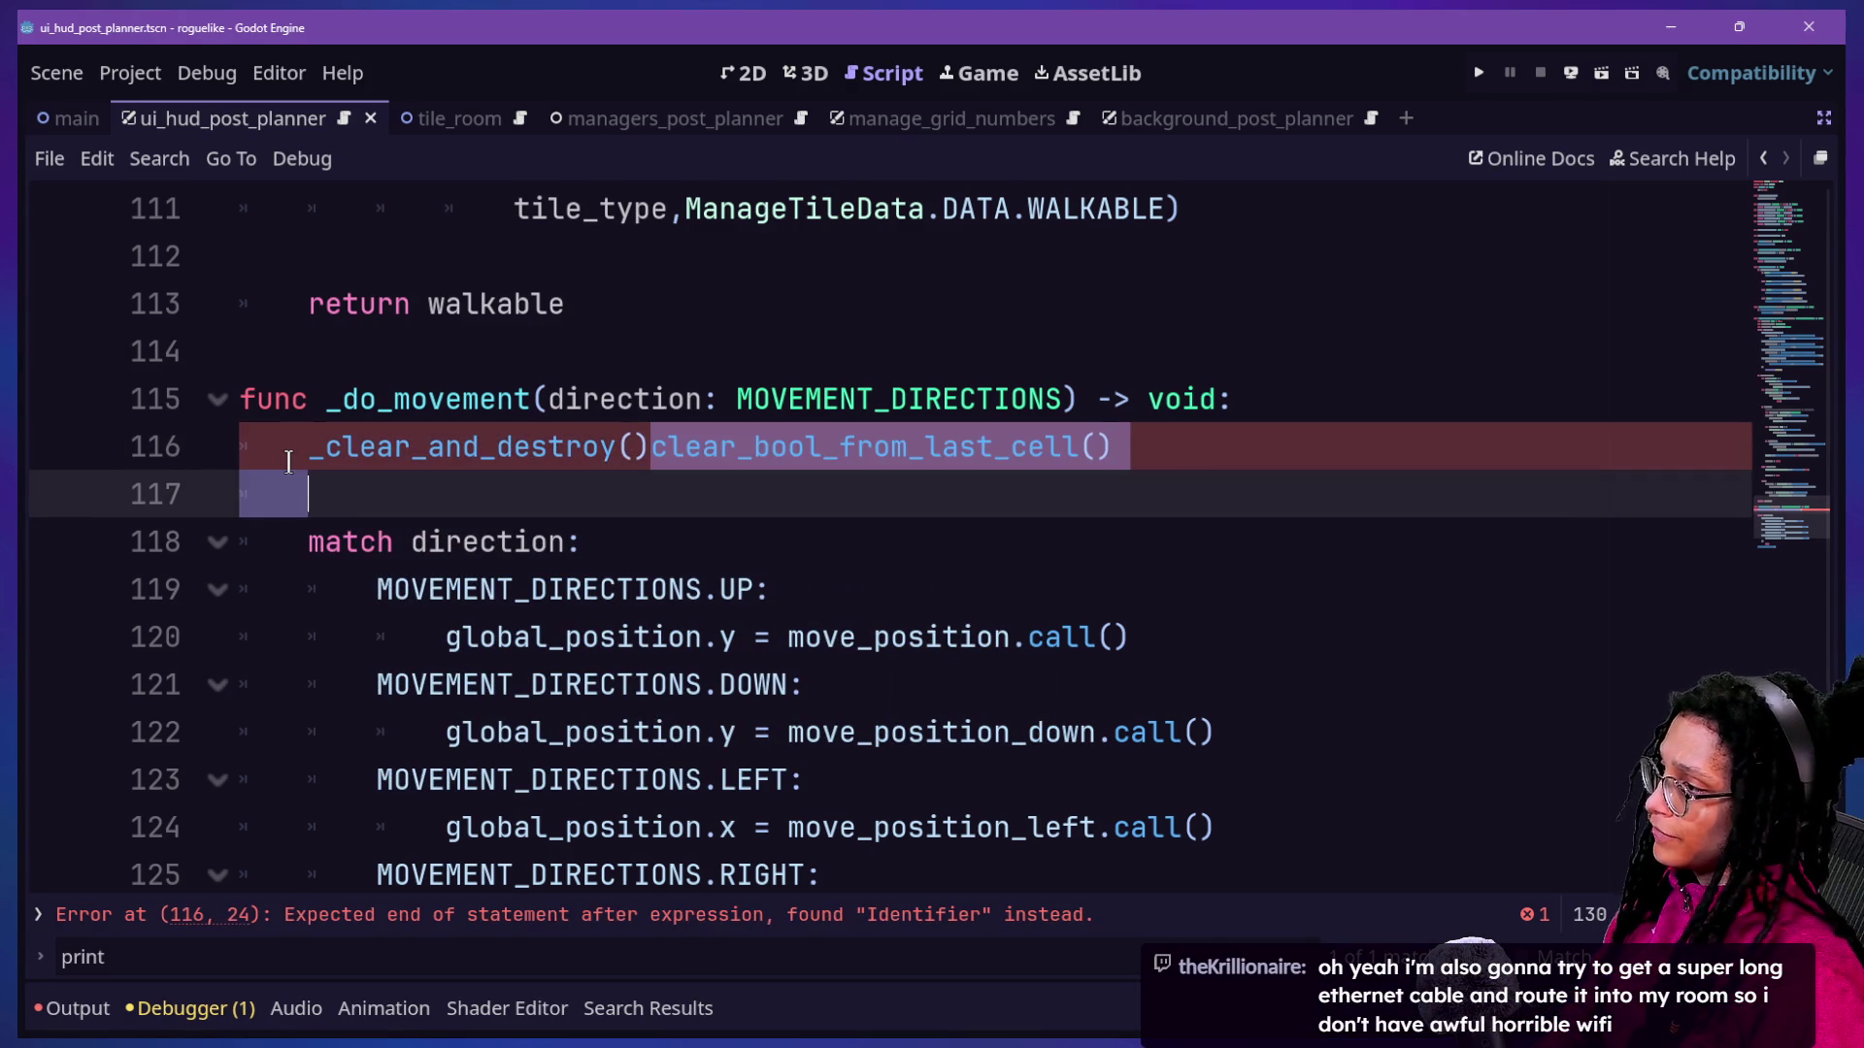
key("BackSpace")
key("Return")
key("ctrl+s")
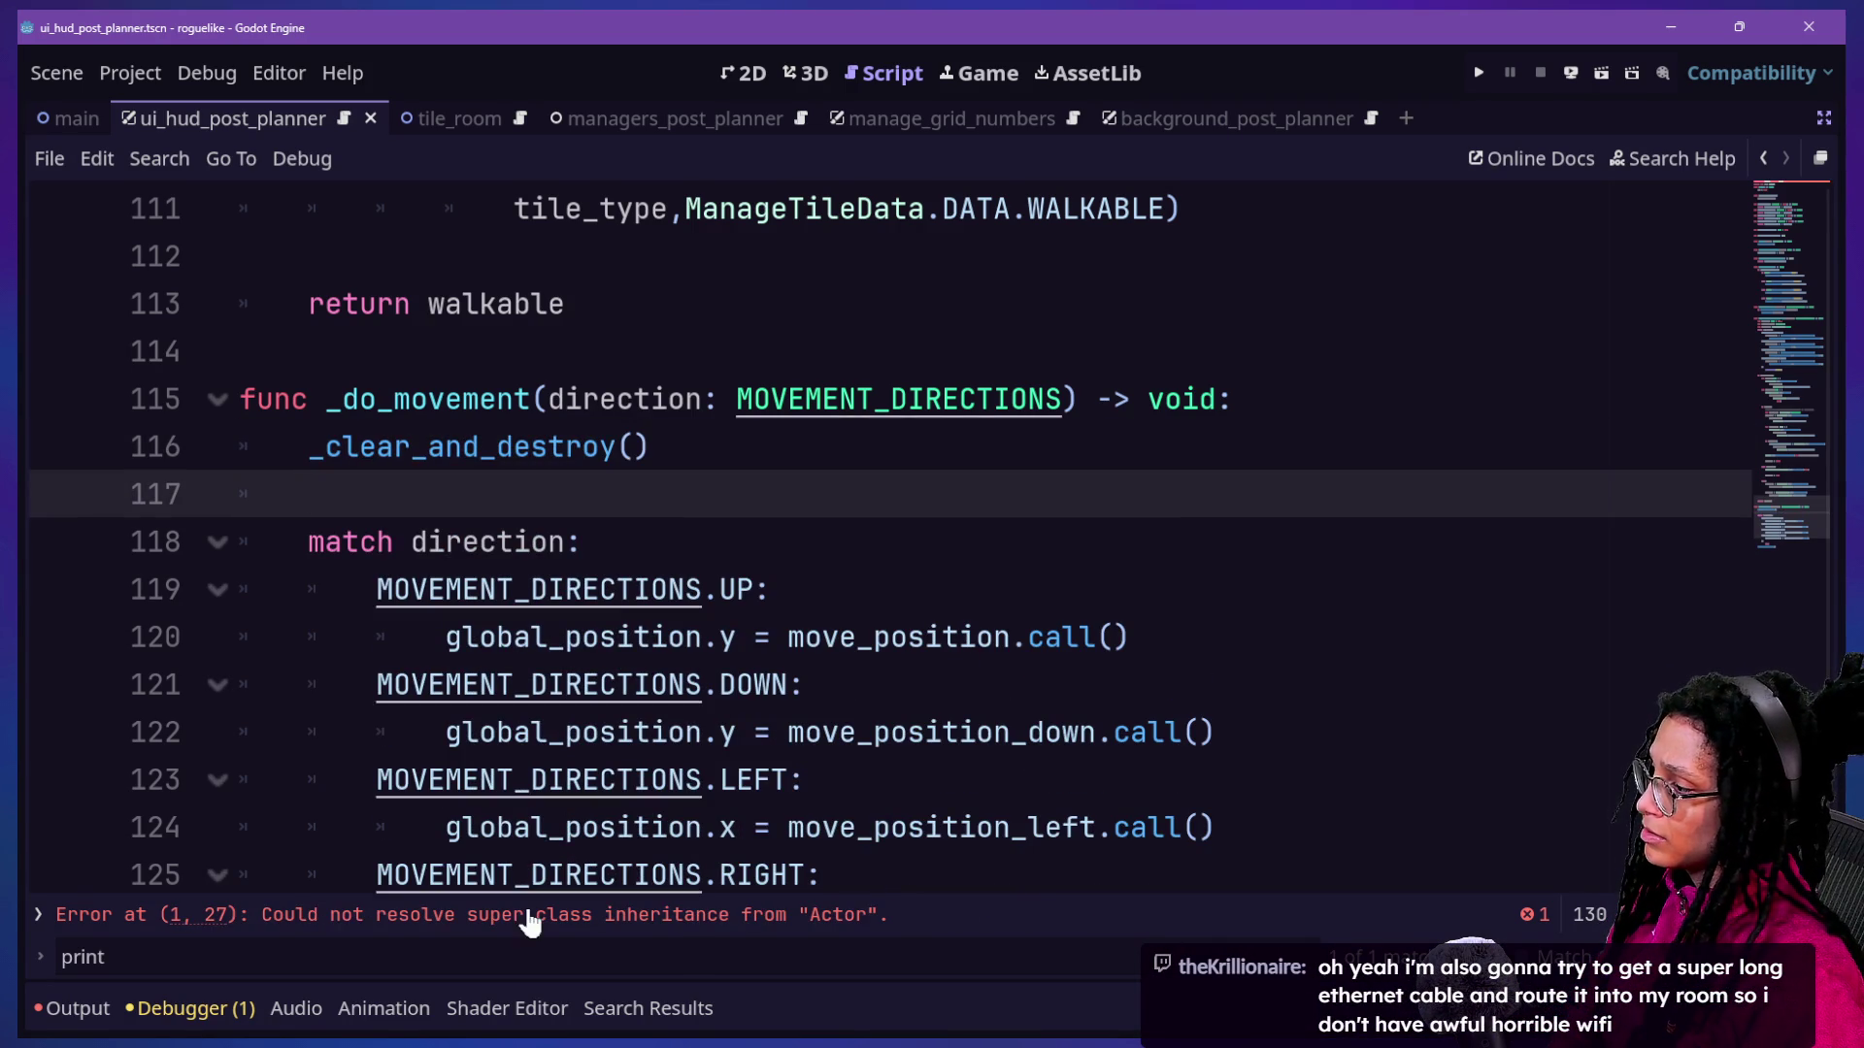
Follow the error into the parent Actor script, then return to the spawn script.
left_click(416, 448)
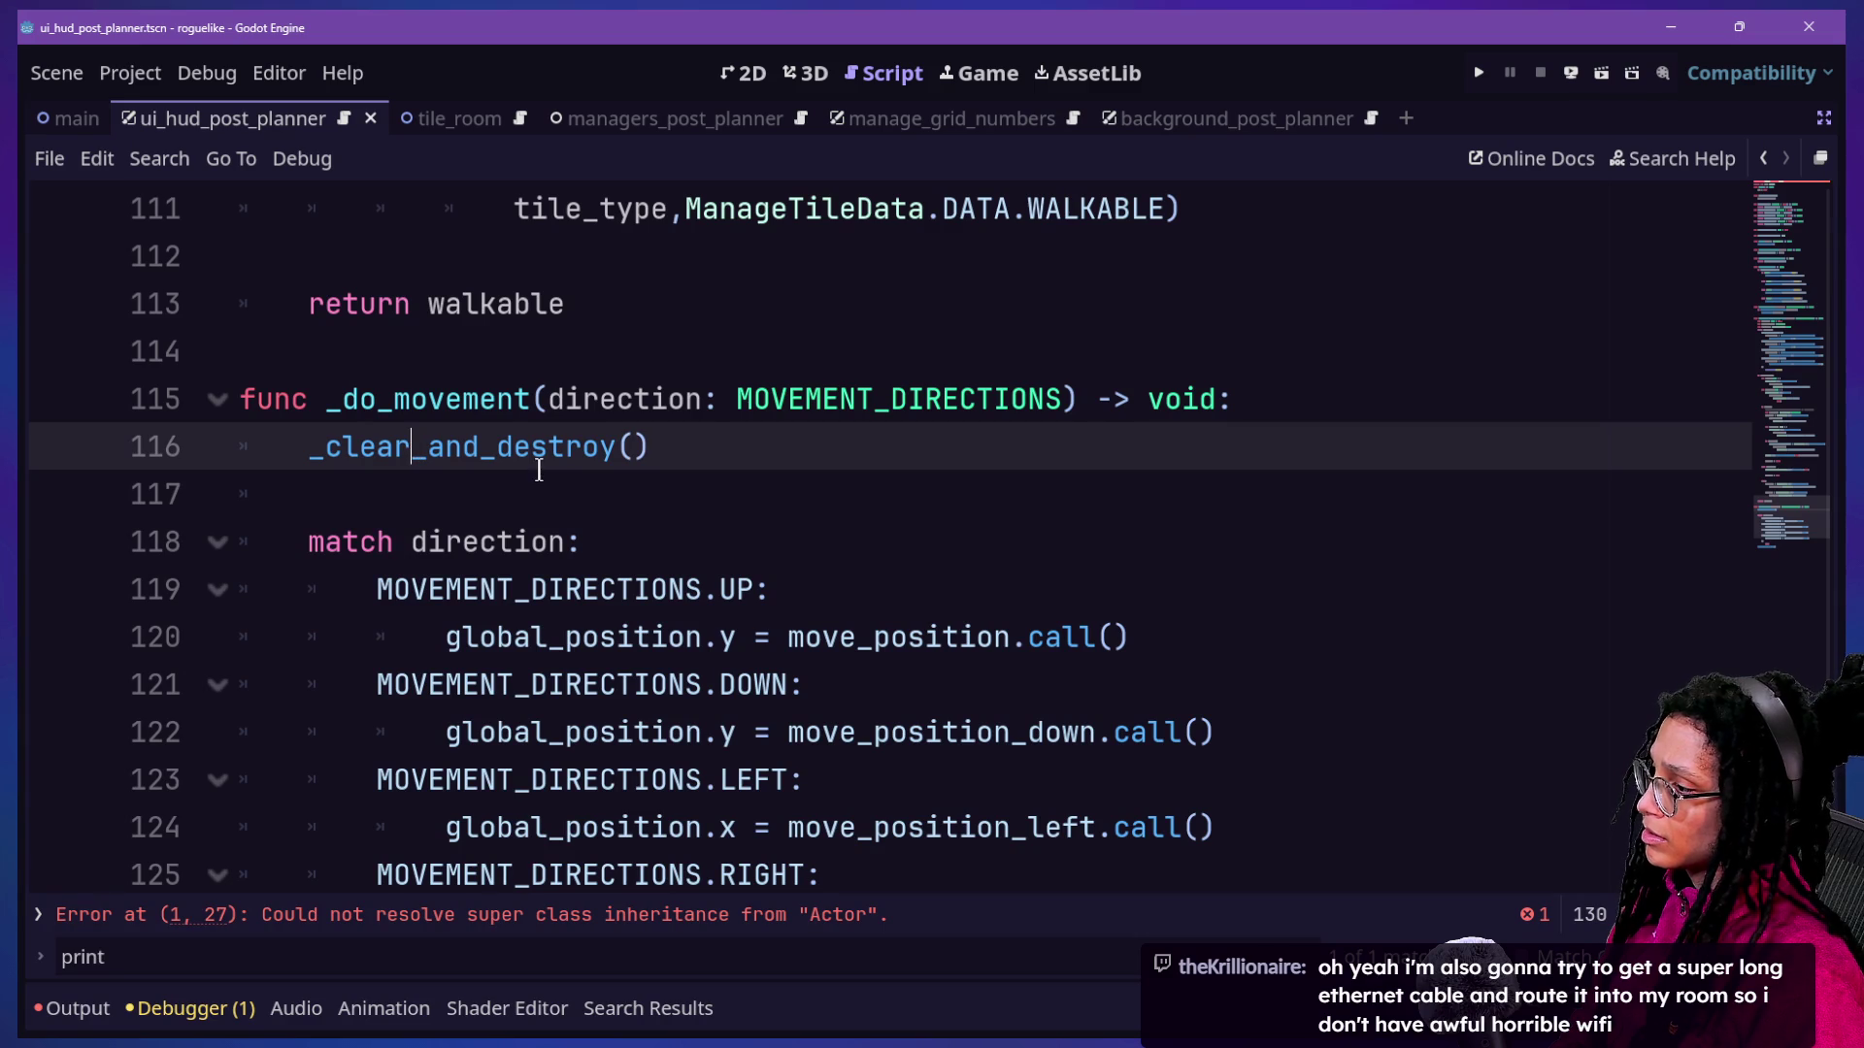
left_click(432, 914)
left_click(718, 225, "ctrl")
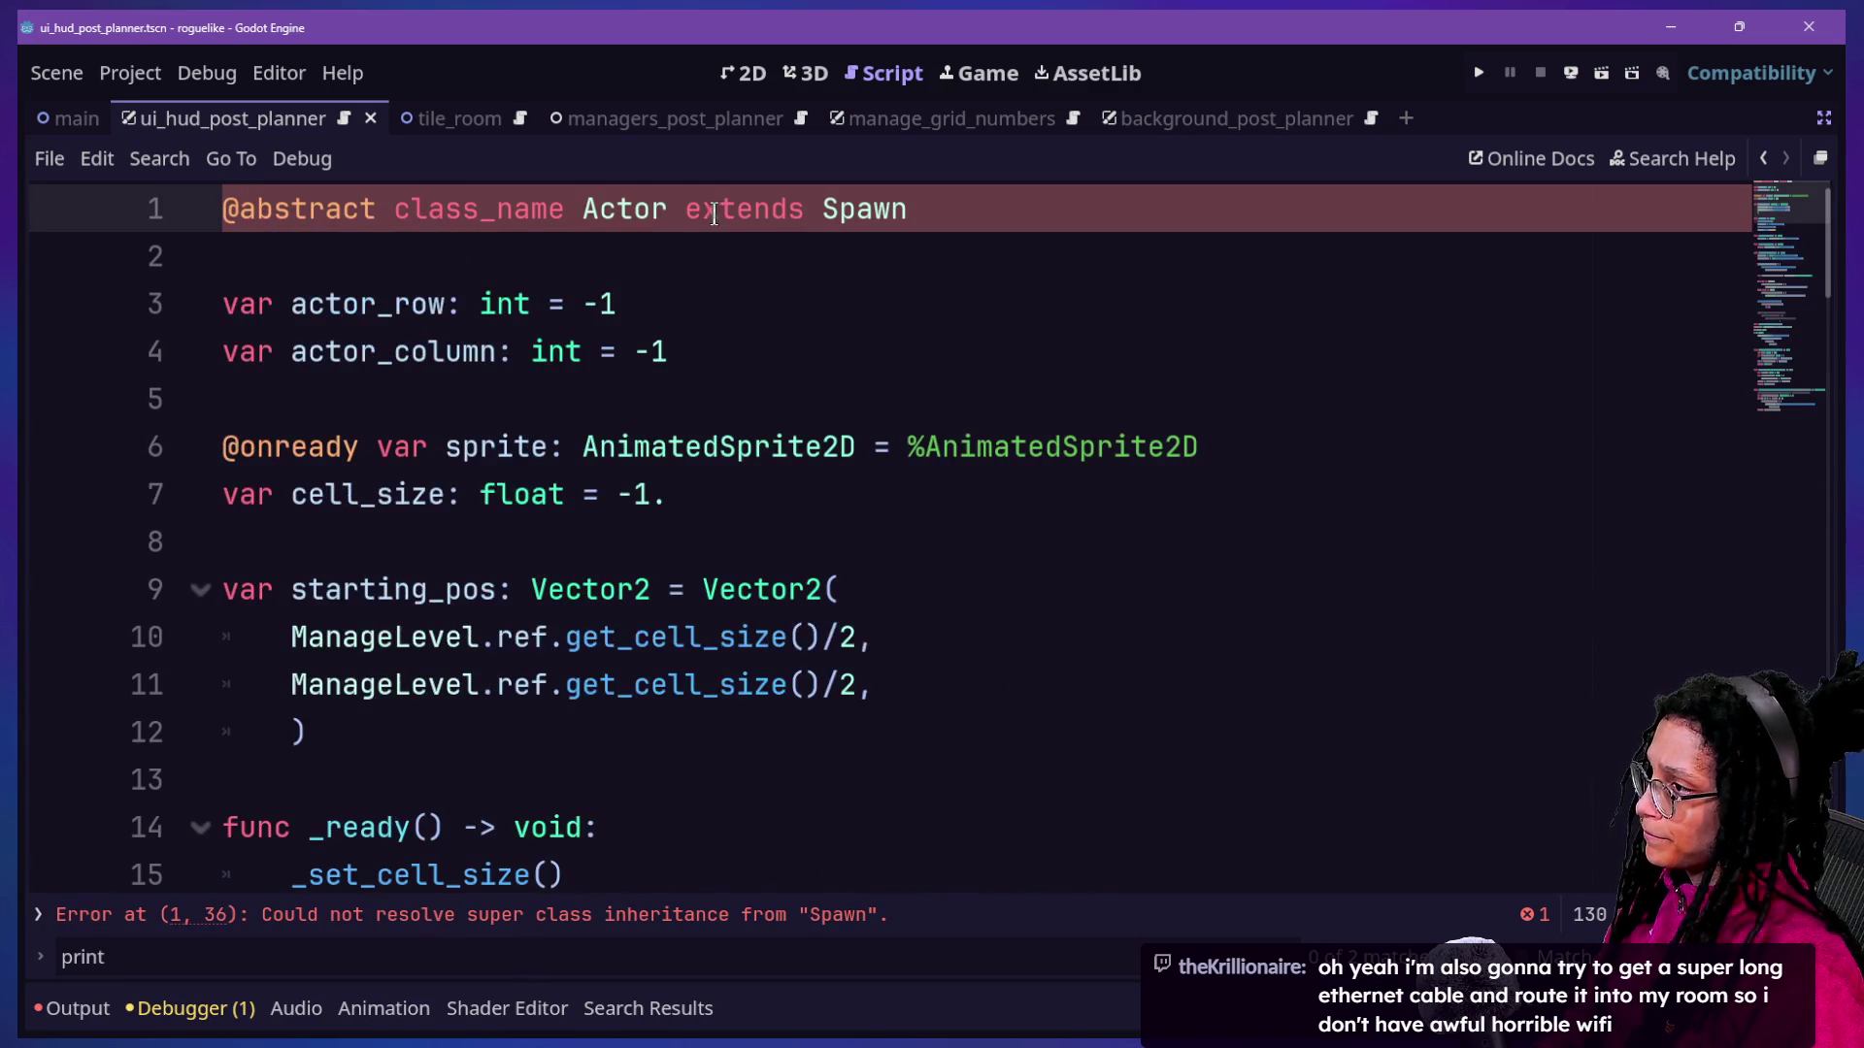
left_click(914, 254)
key("alt+Left")
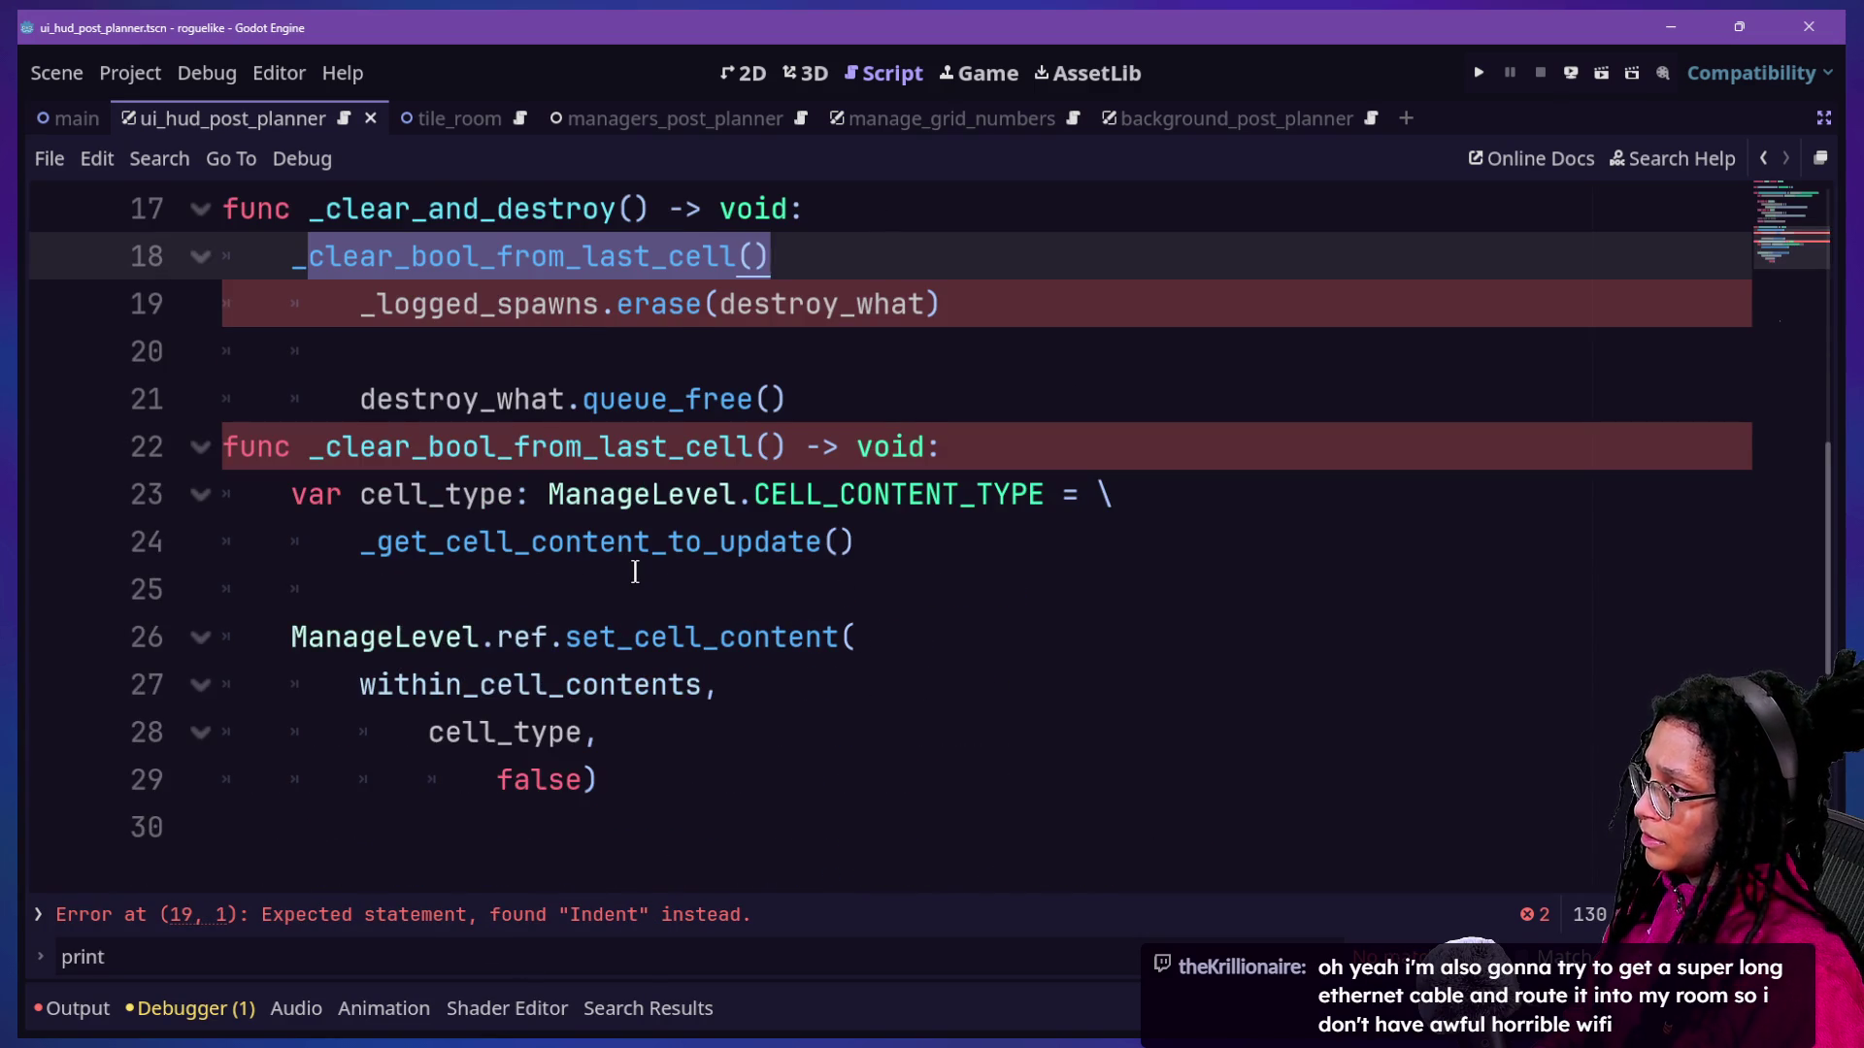
Dedent the _logged_spawns and queue_free lines in _clear_and_destroy one level.
scroll(635, 571, "up", 1)
left_click(728, 398)
scroll(727, 398, "up", 1)
left_click(445, 589)
key("shift+Tab")
left_click(785, 494)
left_click(580, 684)
key("shift+Tab")
key("Up")
key("Up")
key("Up")
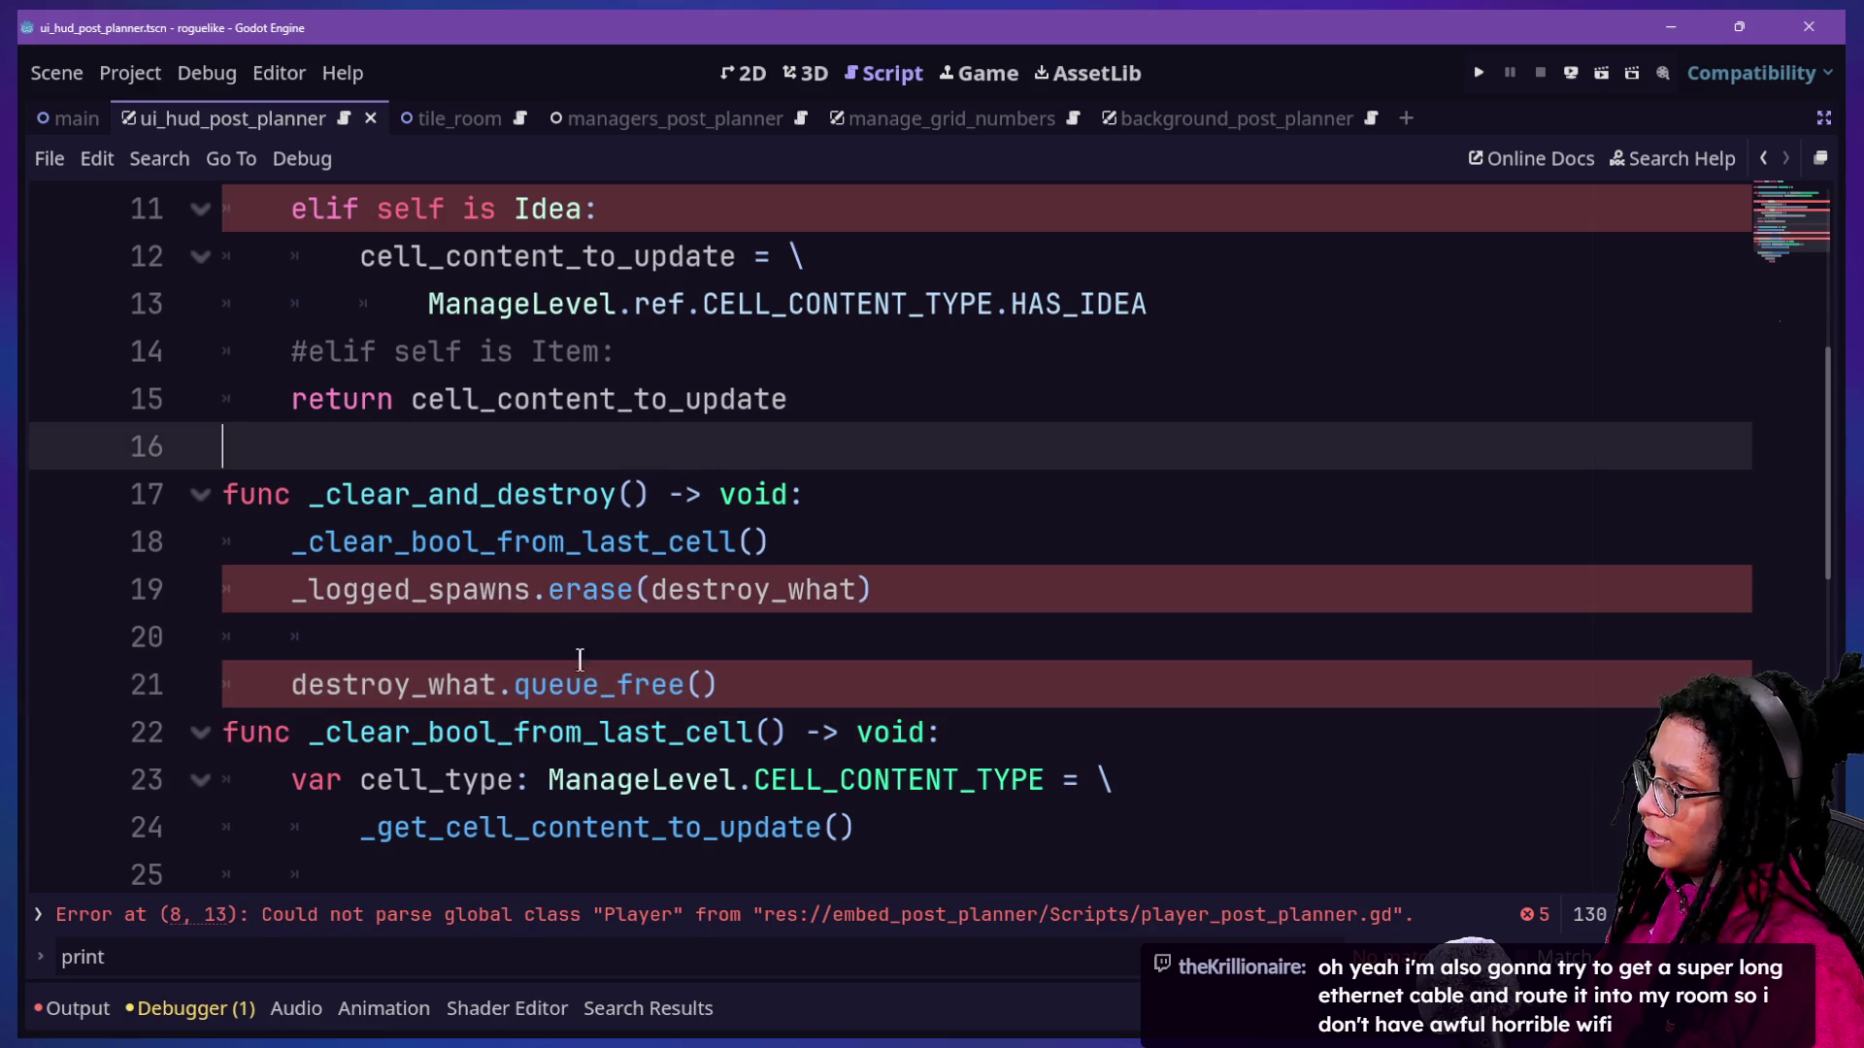
left_click(678, 604)
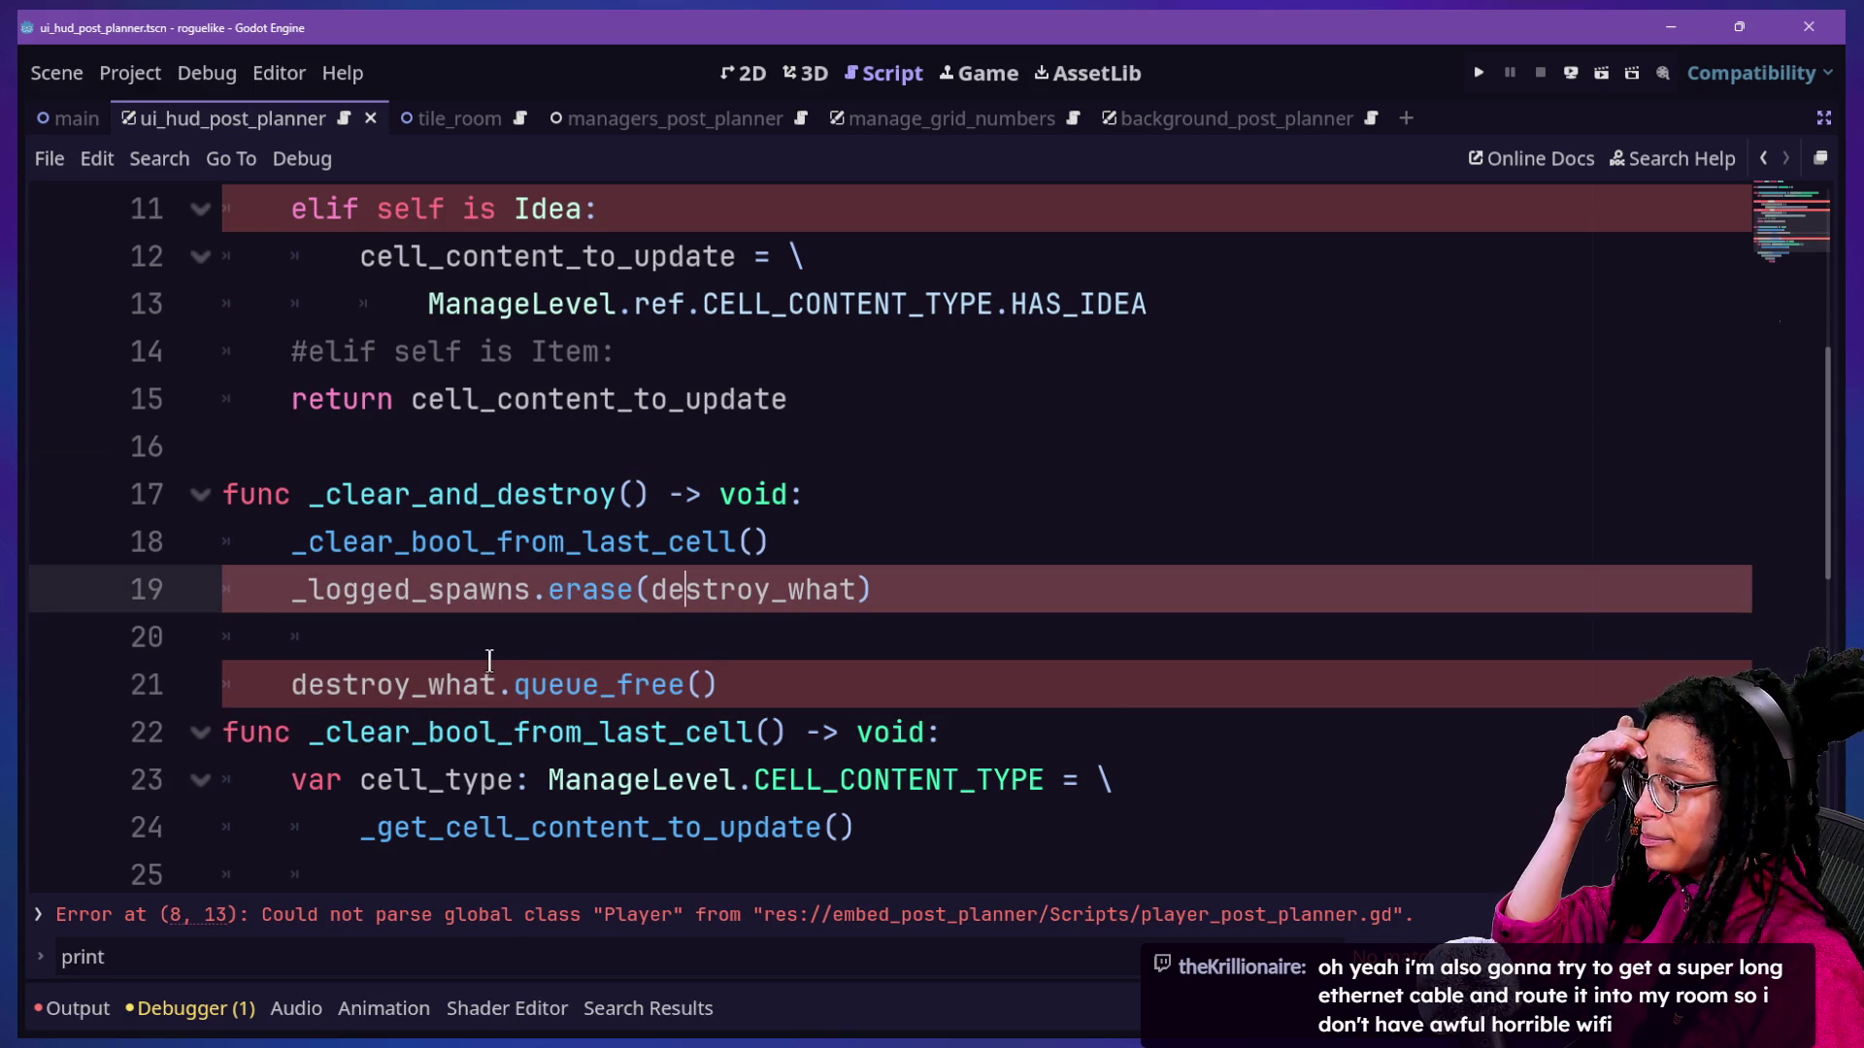
Save, view the Player and Actor class definitions, then go back to the previous script.
scroll(499, 657, "up", 2)
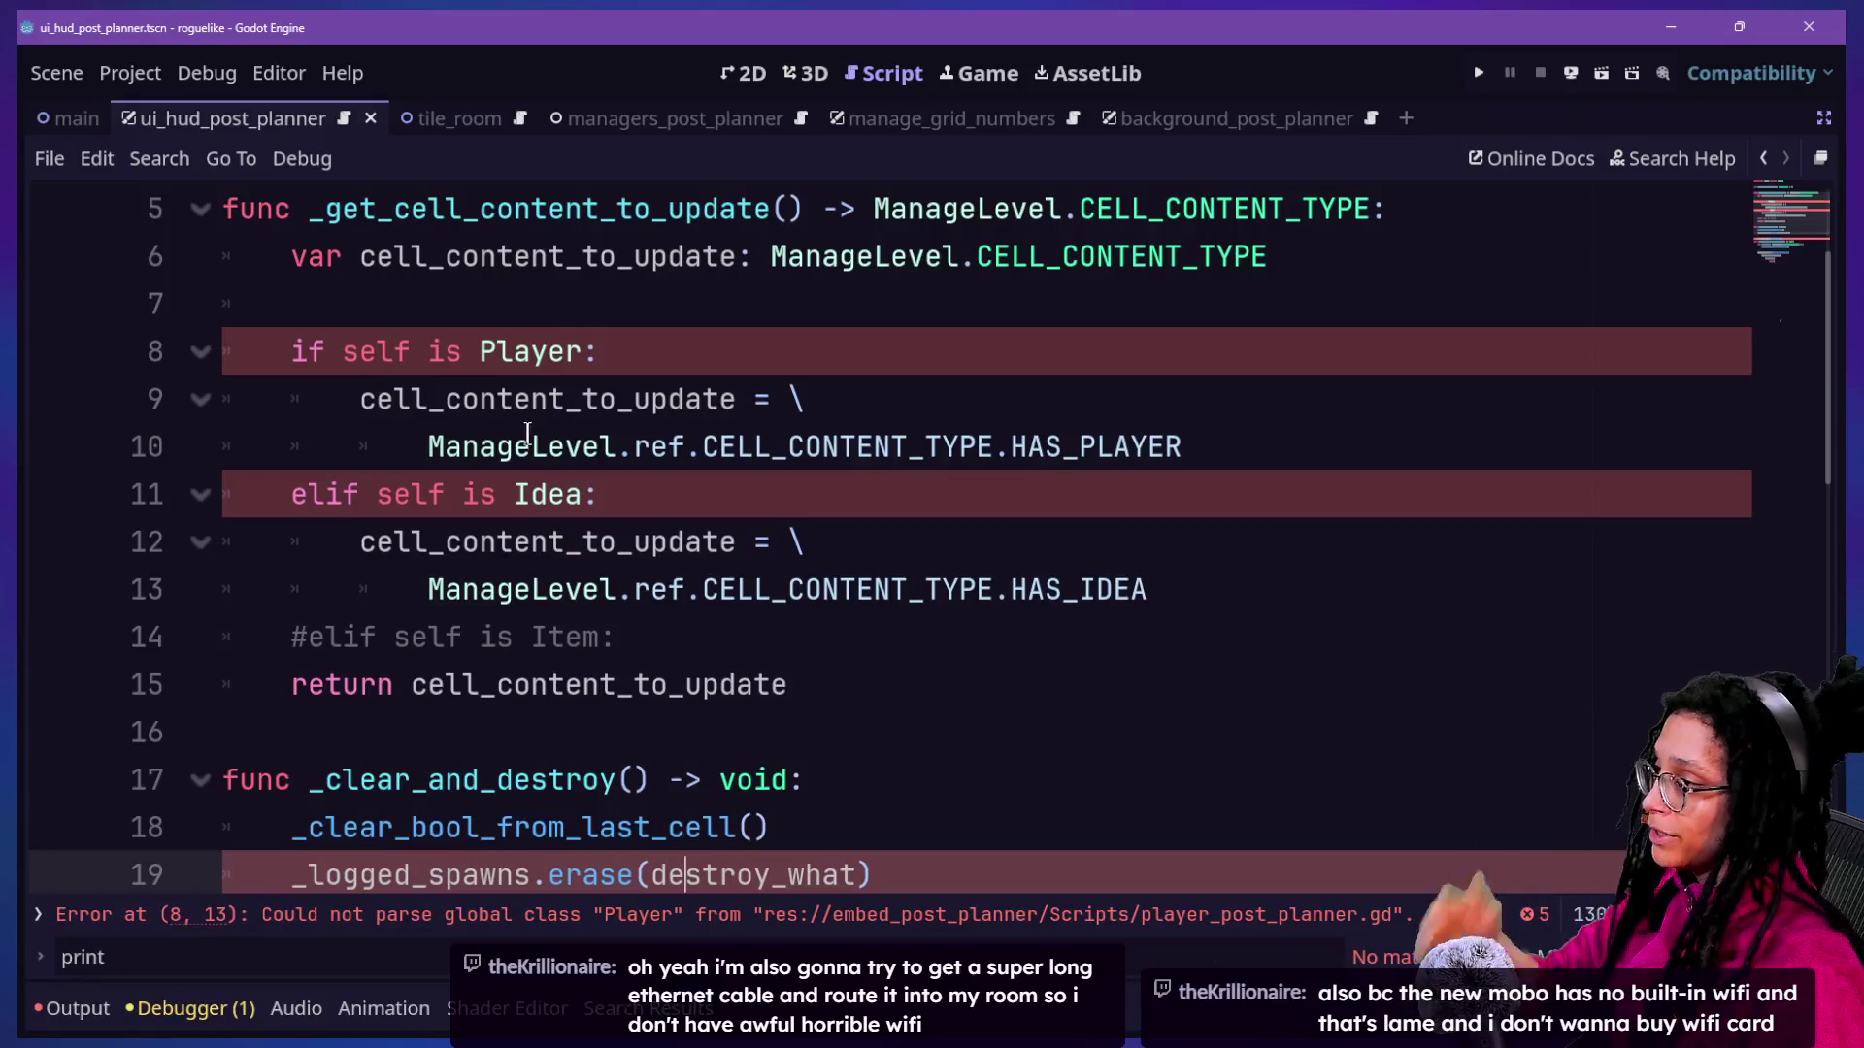
key("ctrl+s")
left_click(541, 357, "ctrl")
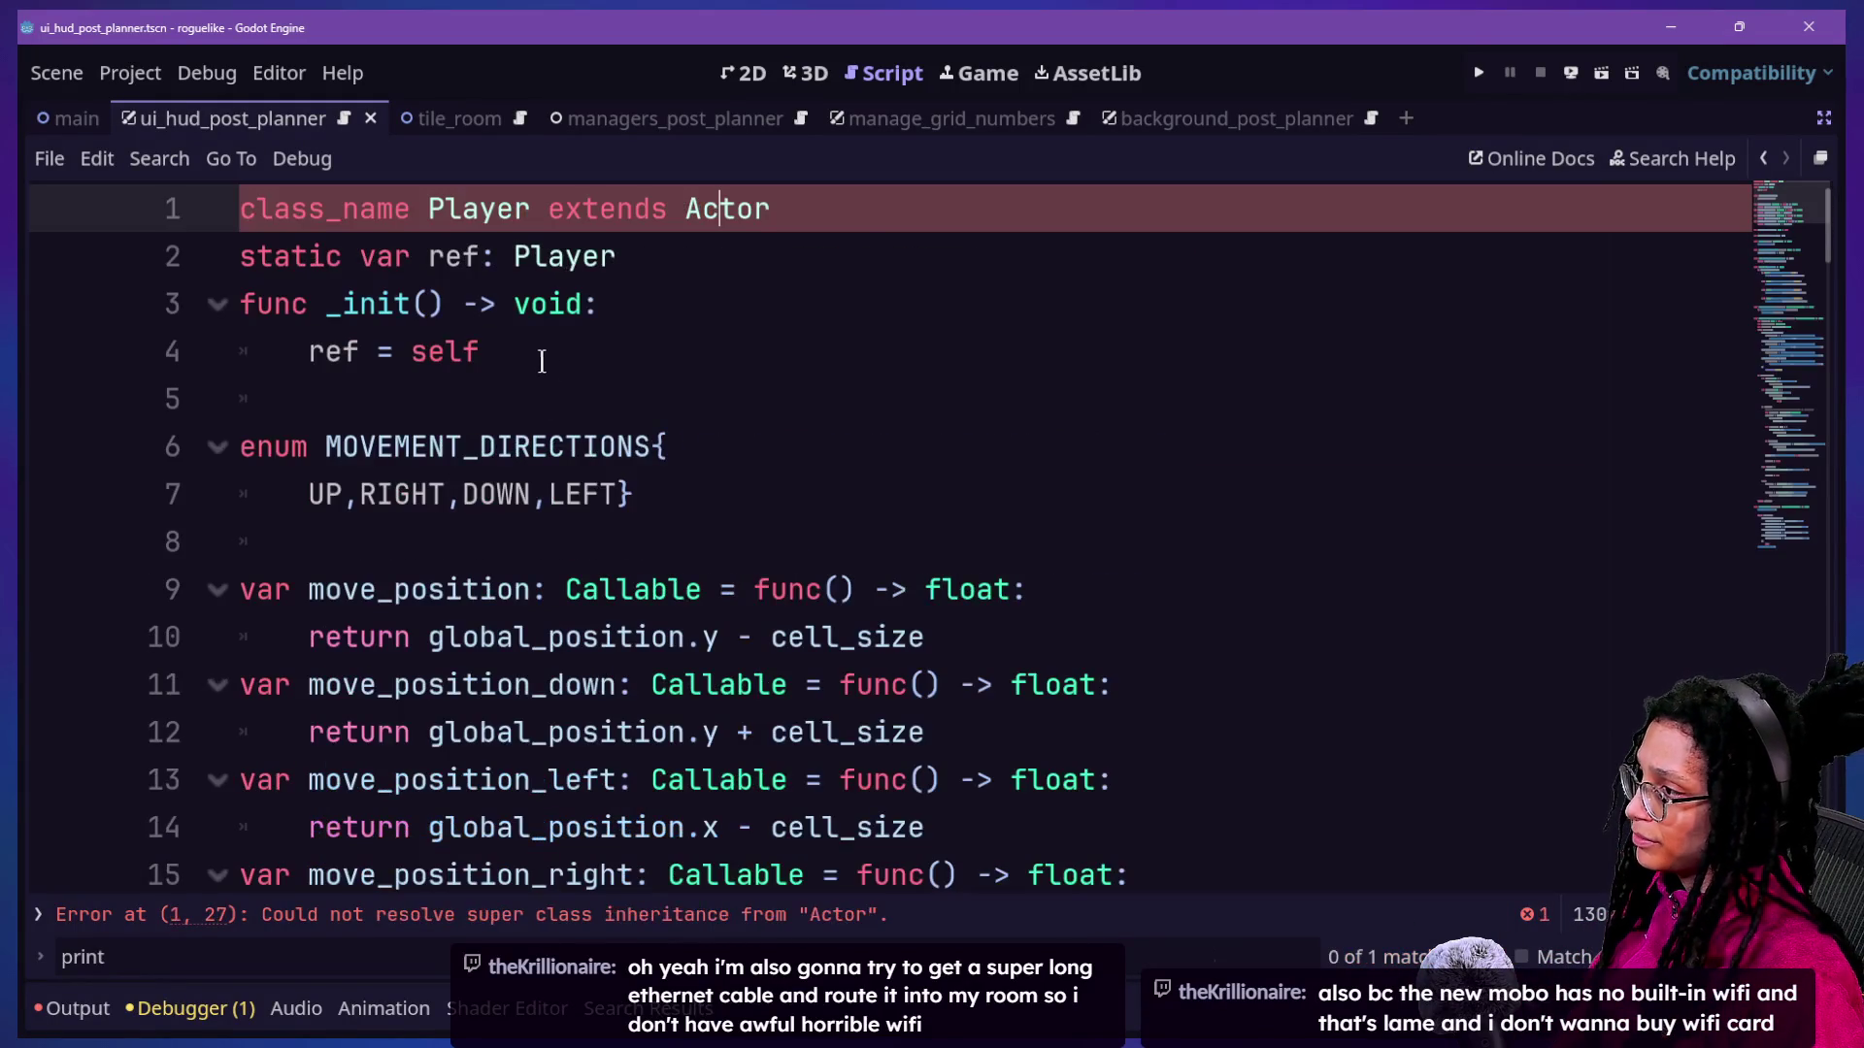
left_click(726, 208, "ctrl")
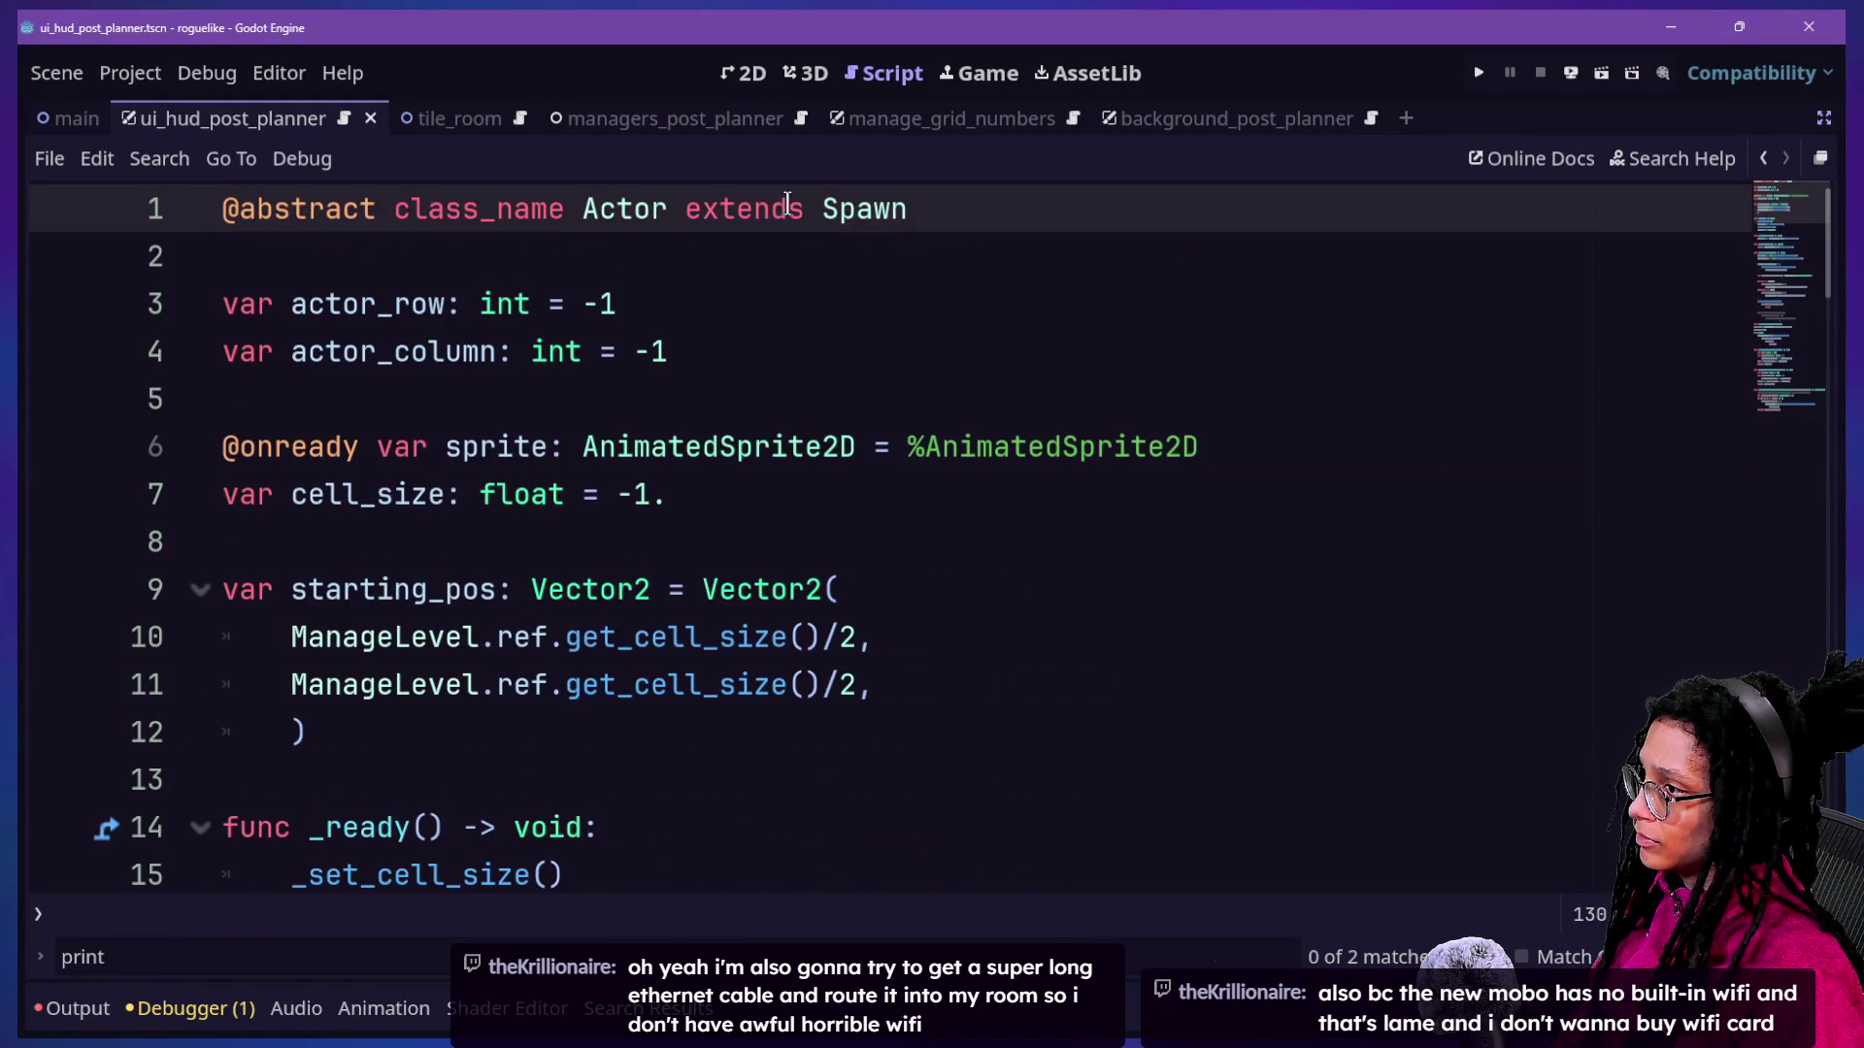
key("alt+Left")
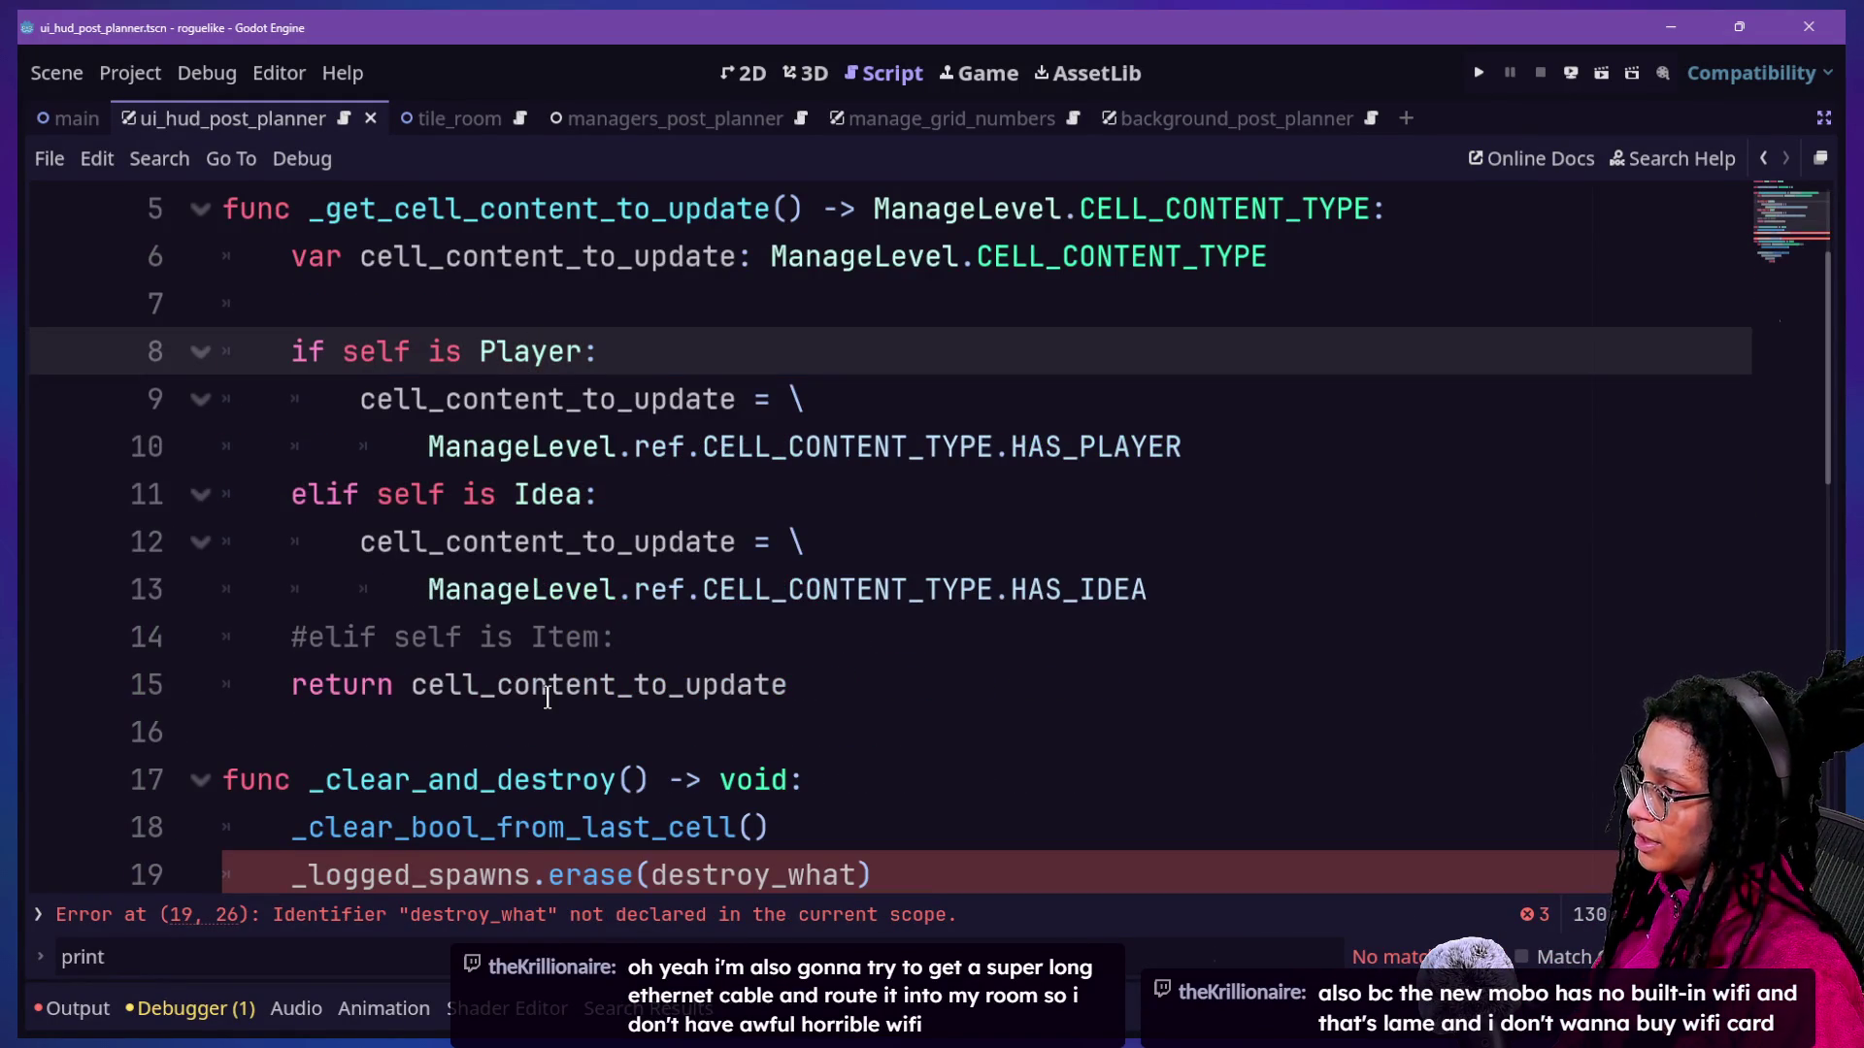
Change the erase argument on line 19 from destroy_what to self.
scroll(547, 697, "down", 2)
left_click(444, 637)
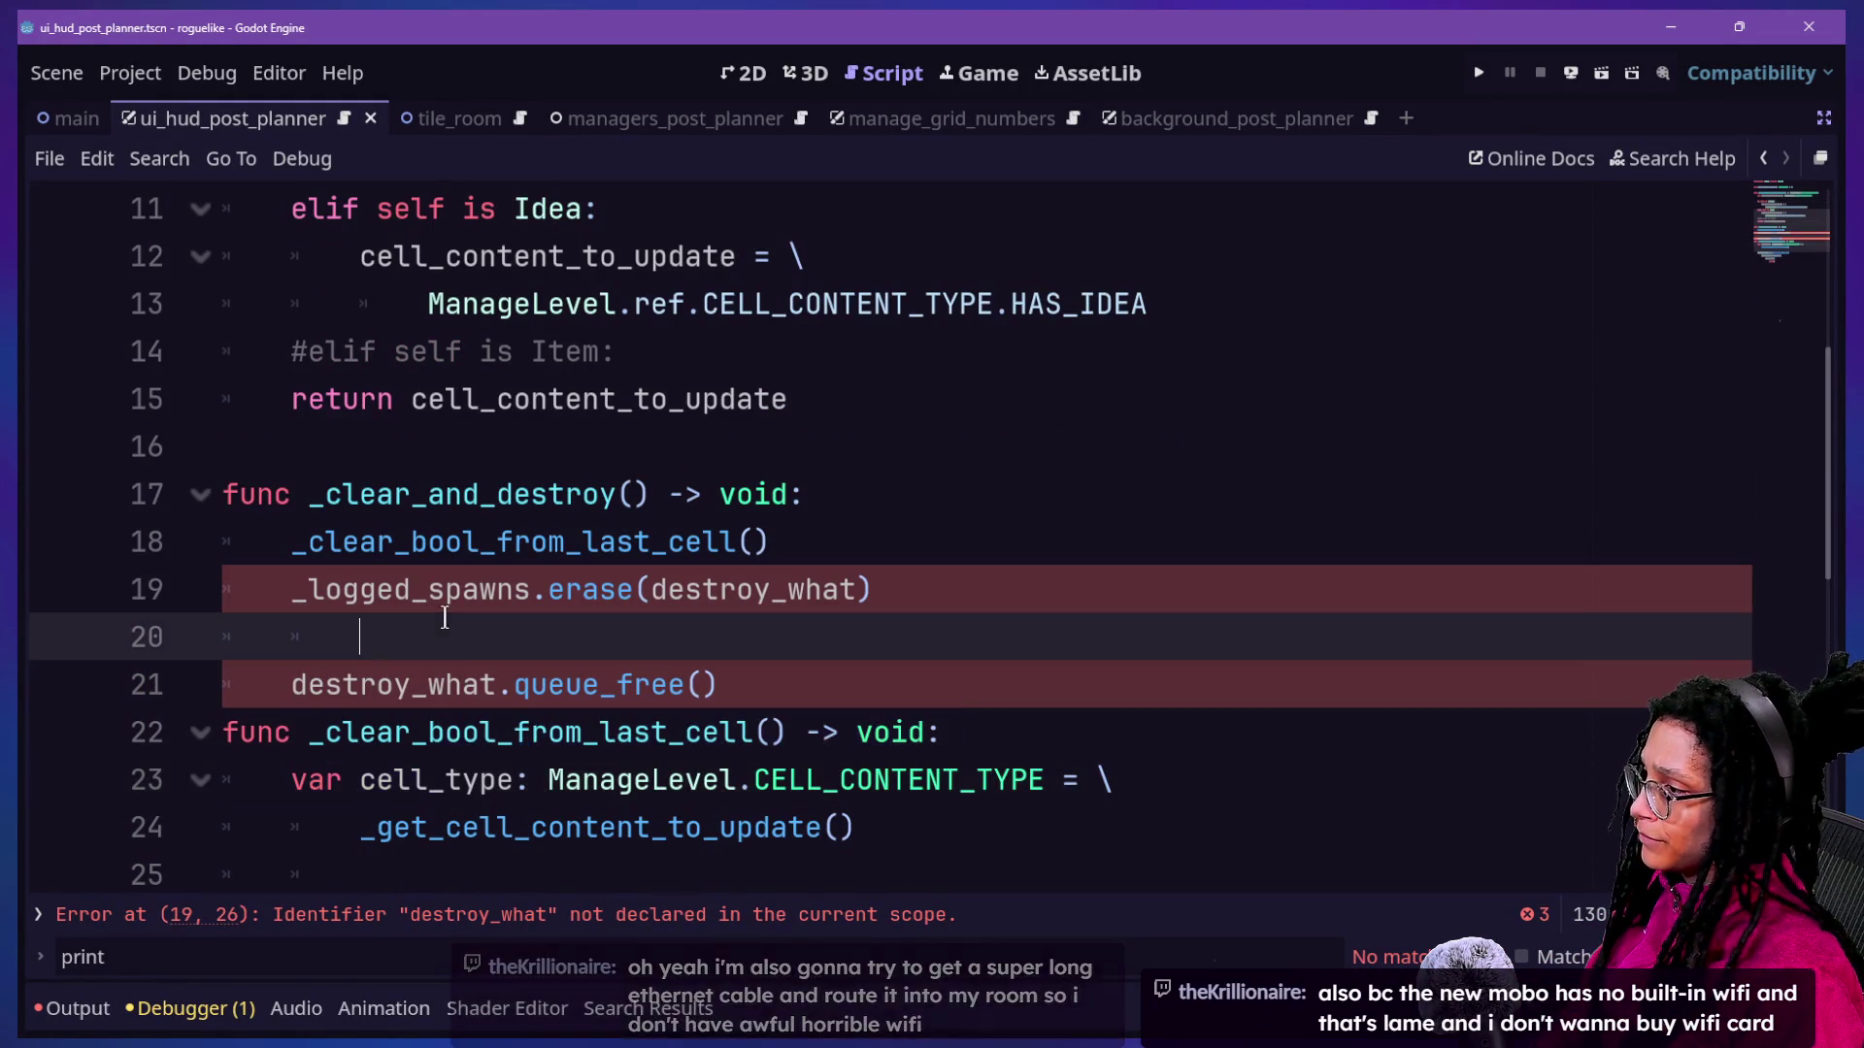
left_click_drag(639, 587, 856, 611)
type("(self")
key("BackSpace")
key("BackSpace")
key("BackSpace")
type("elf")
left_click(565, 540)
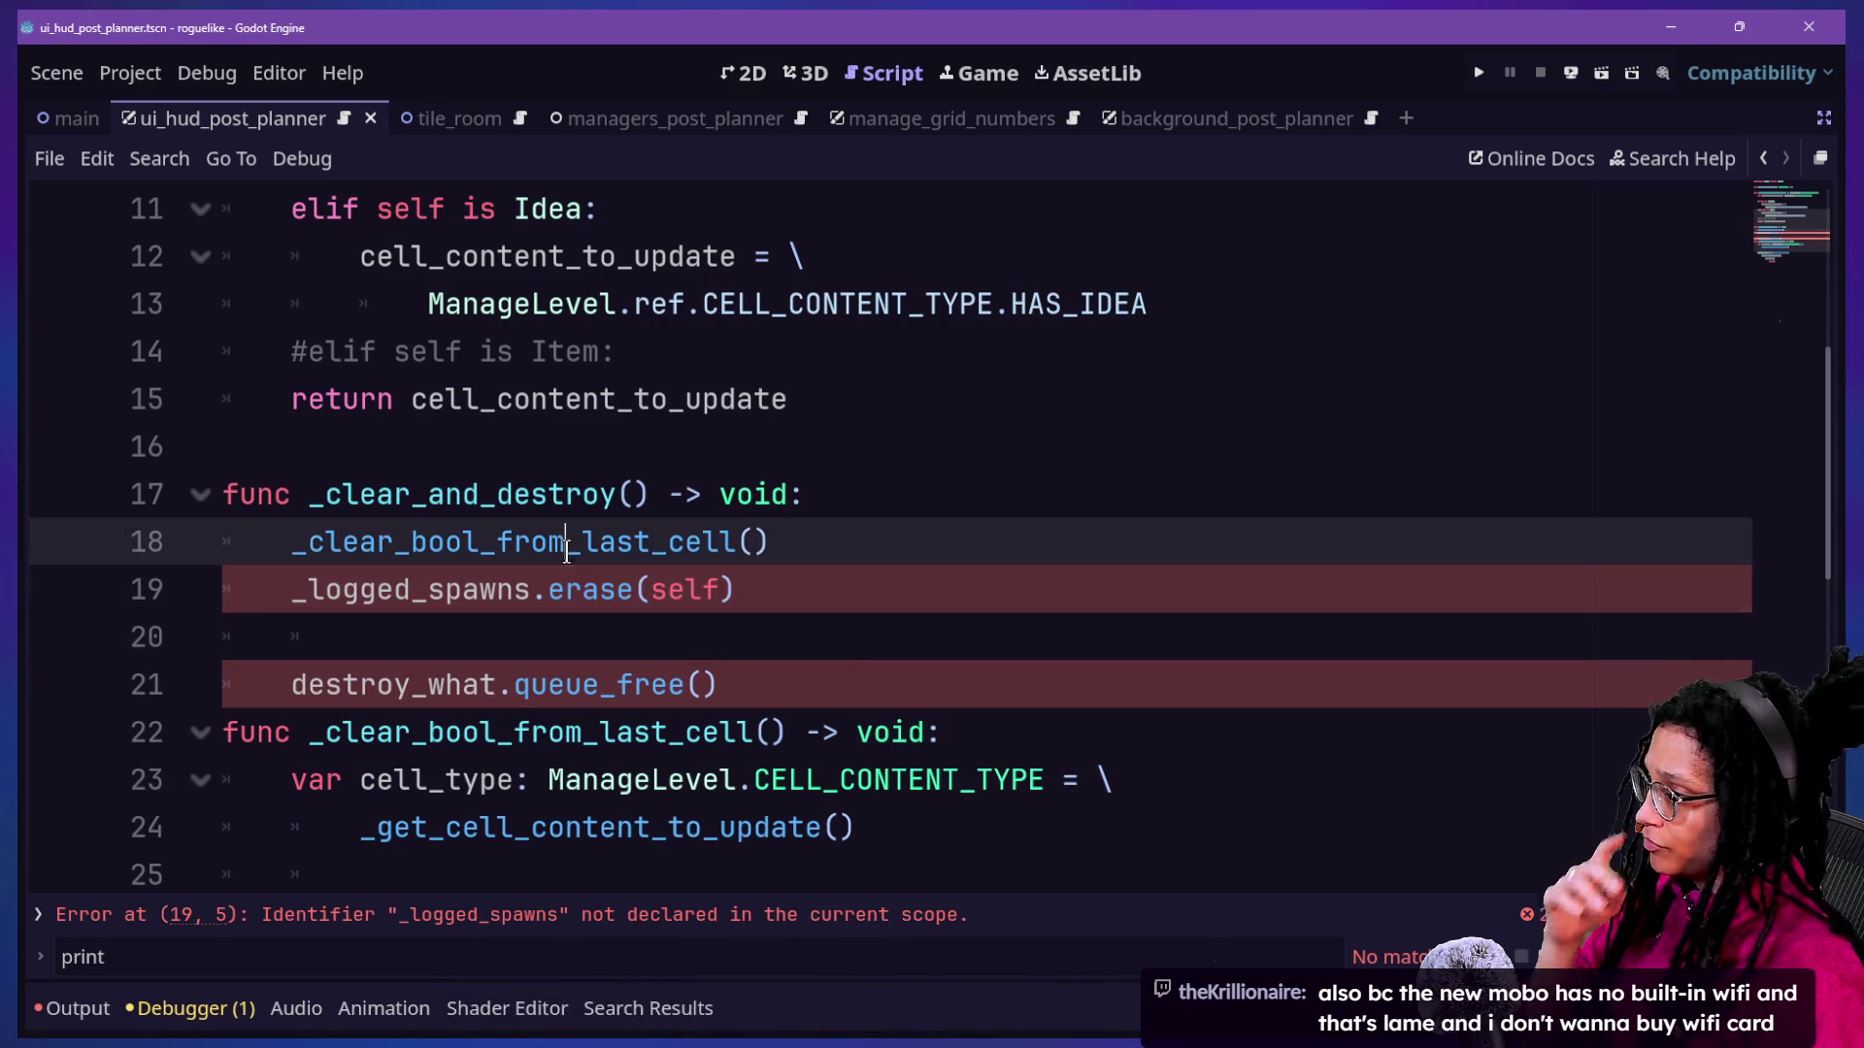
Prefix line 19 with ManageSpawns.ref. and open the ManageSpawns script.
left_click(287, 588)
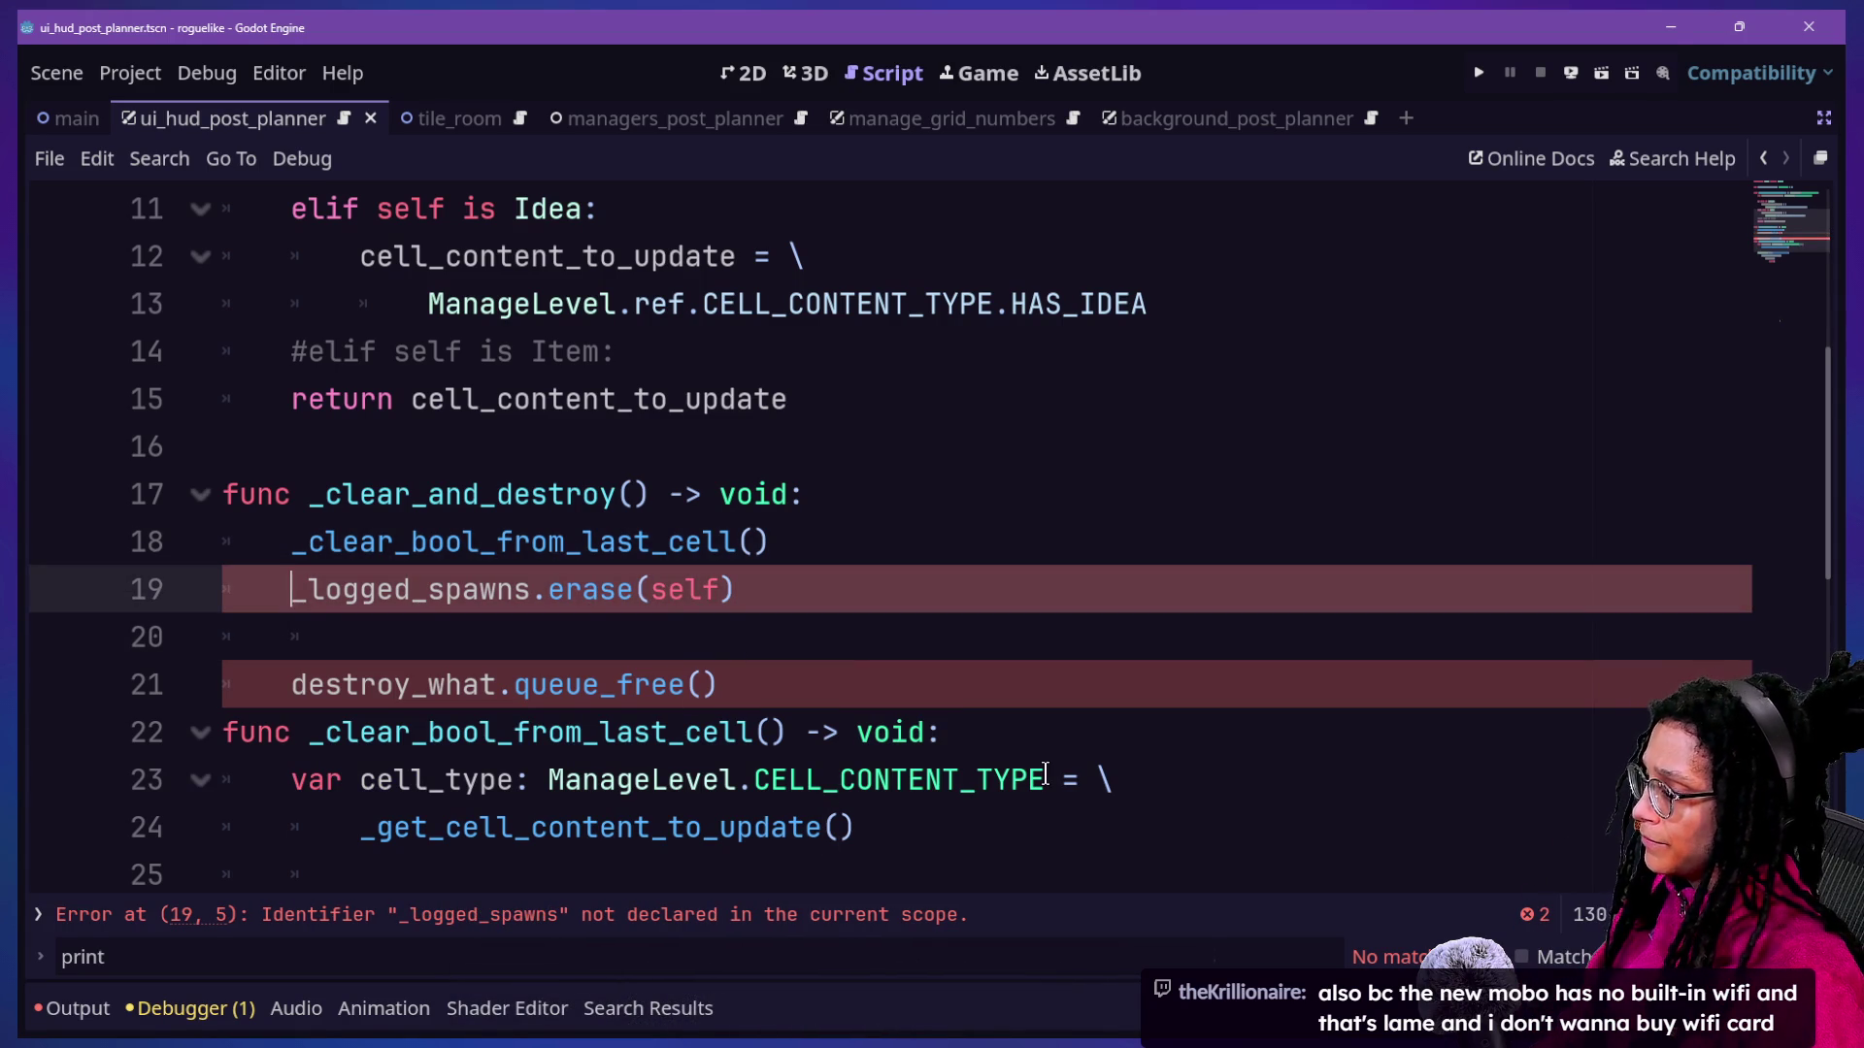
type("Manage")
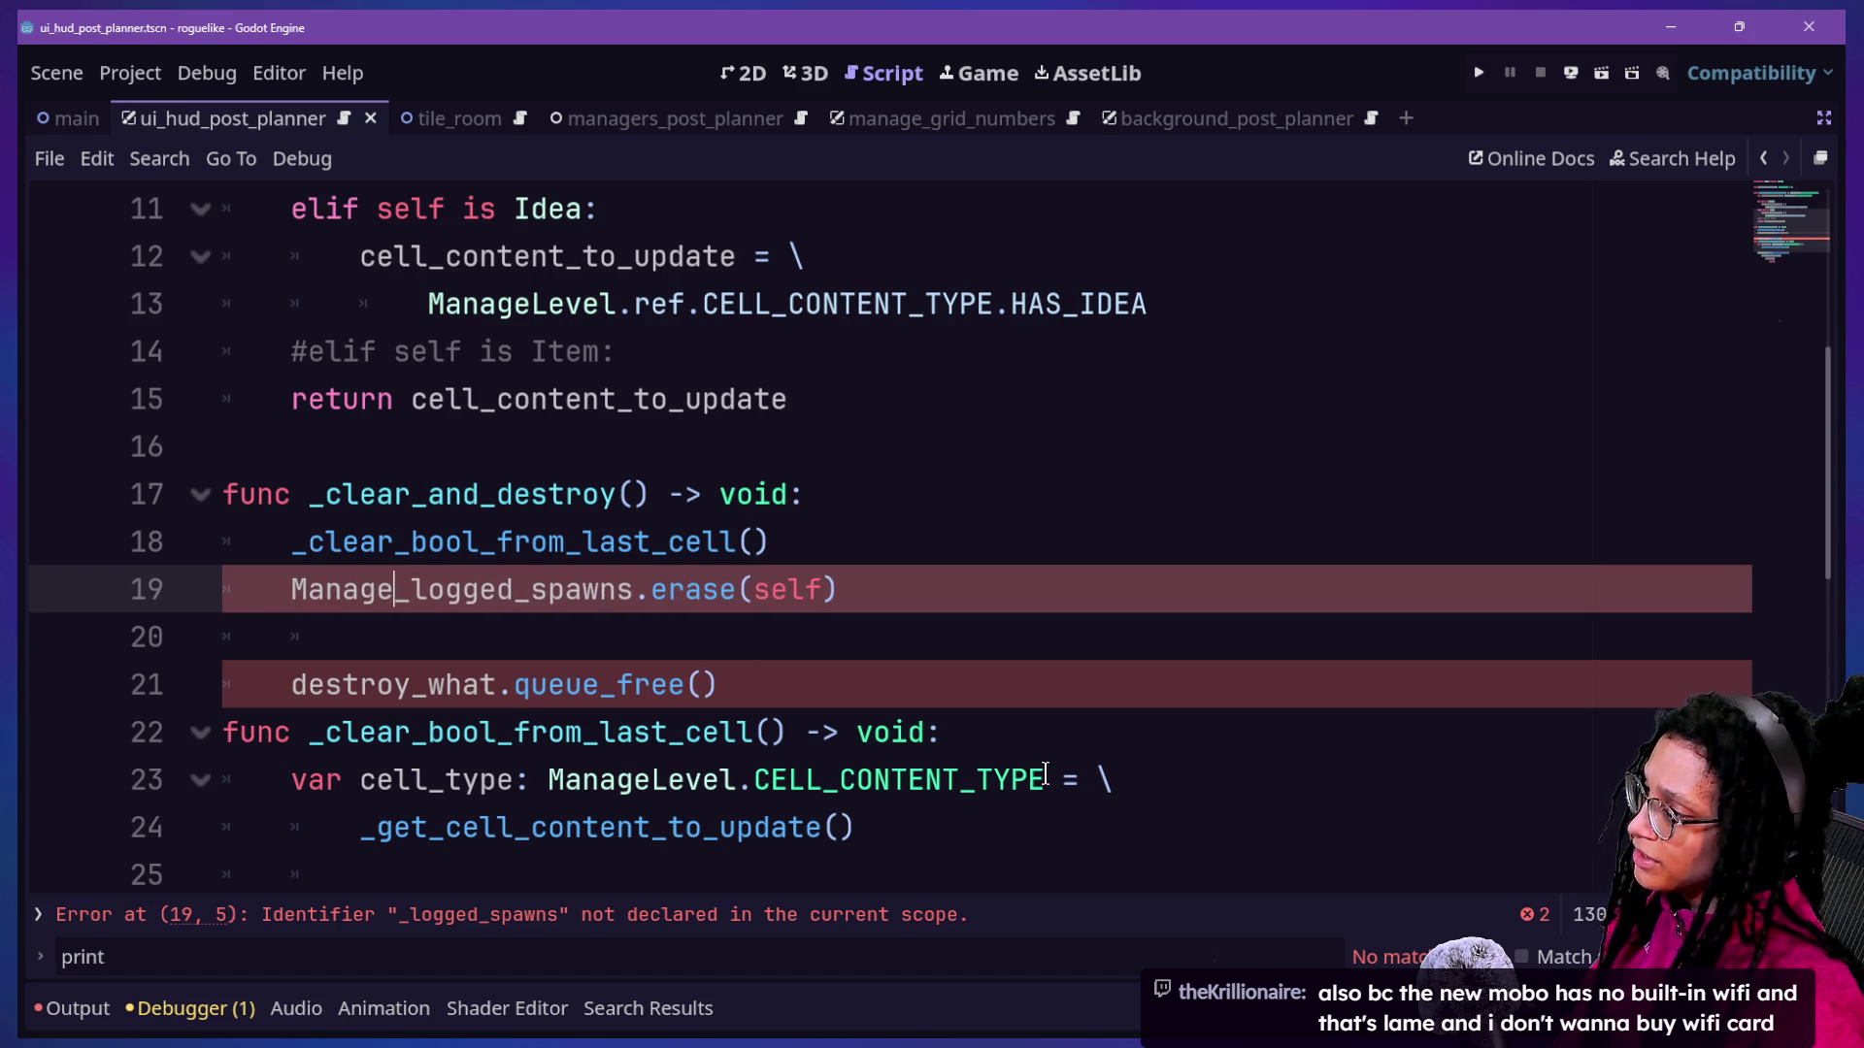
type("Sp")
key("Return")
type(".")
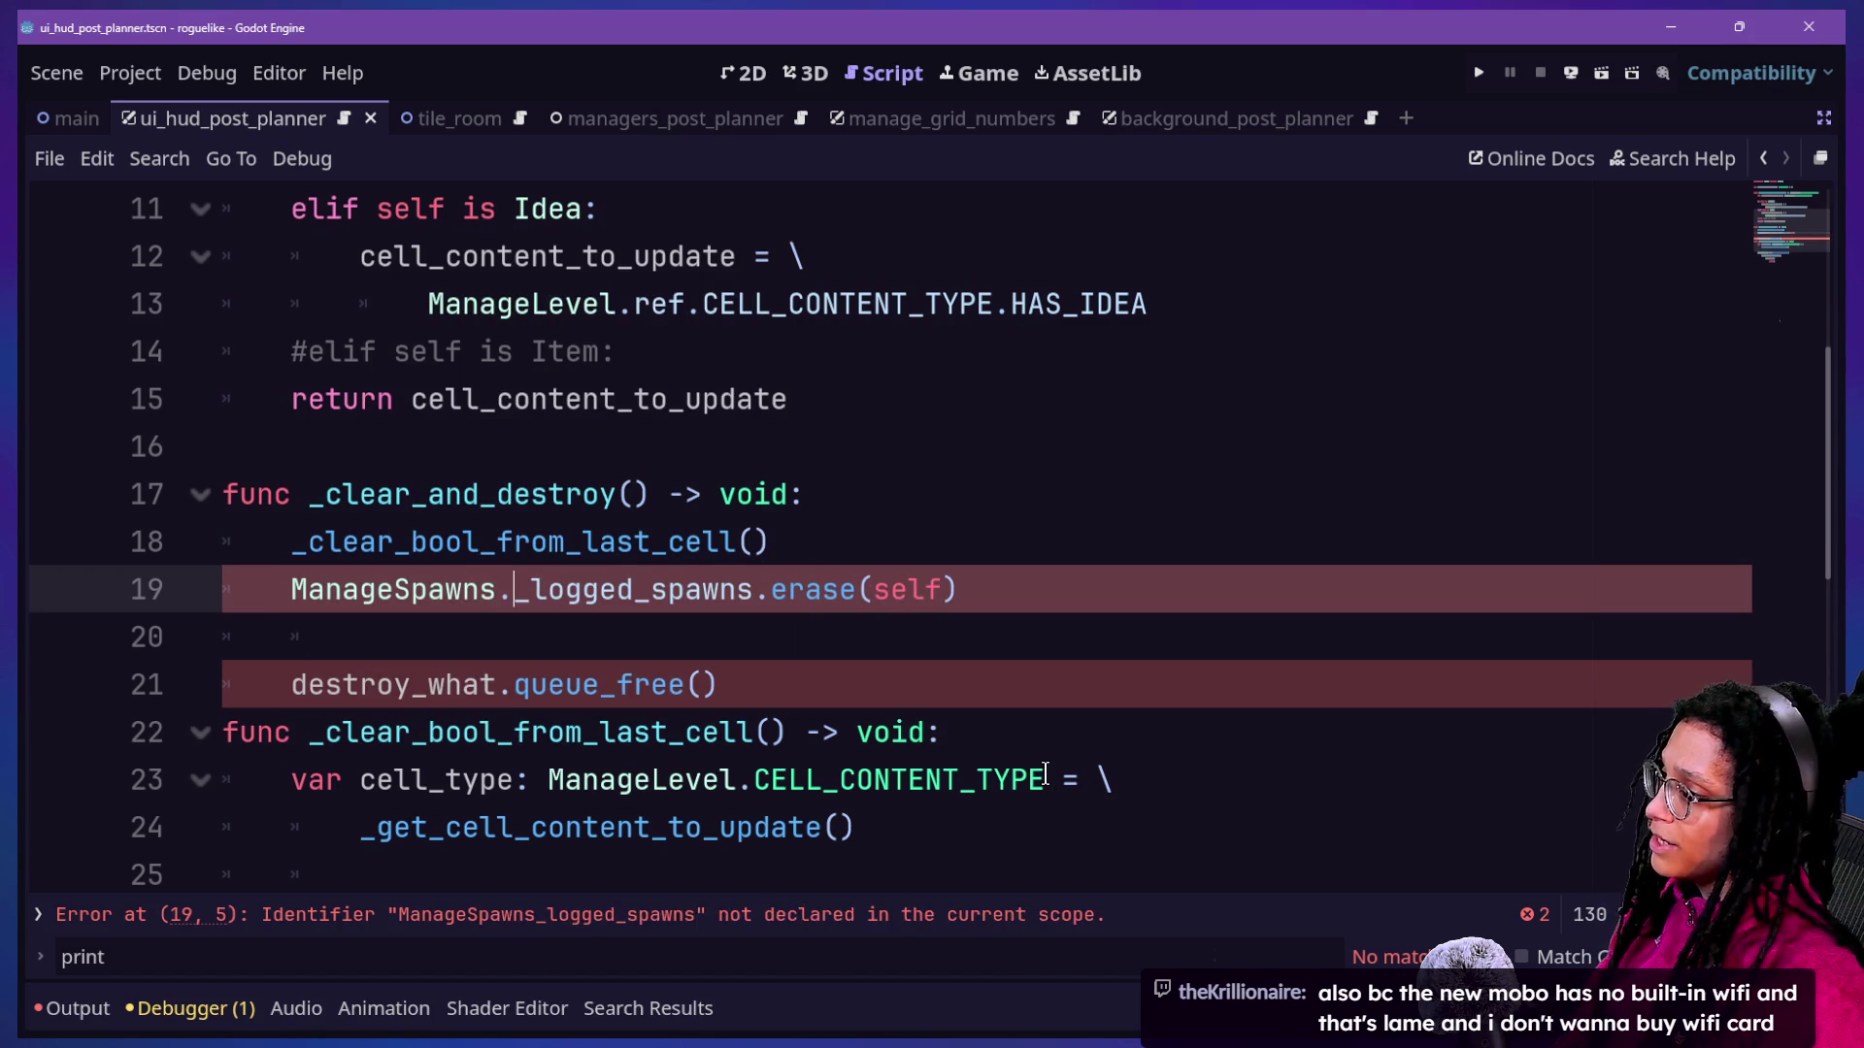
type("ref")
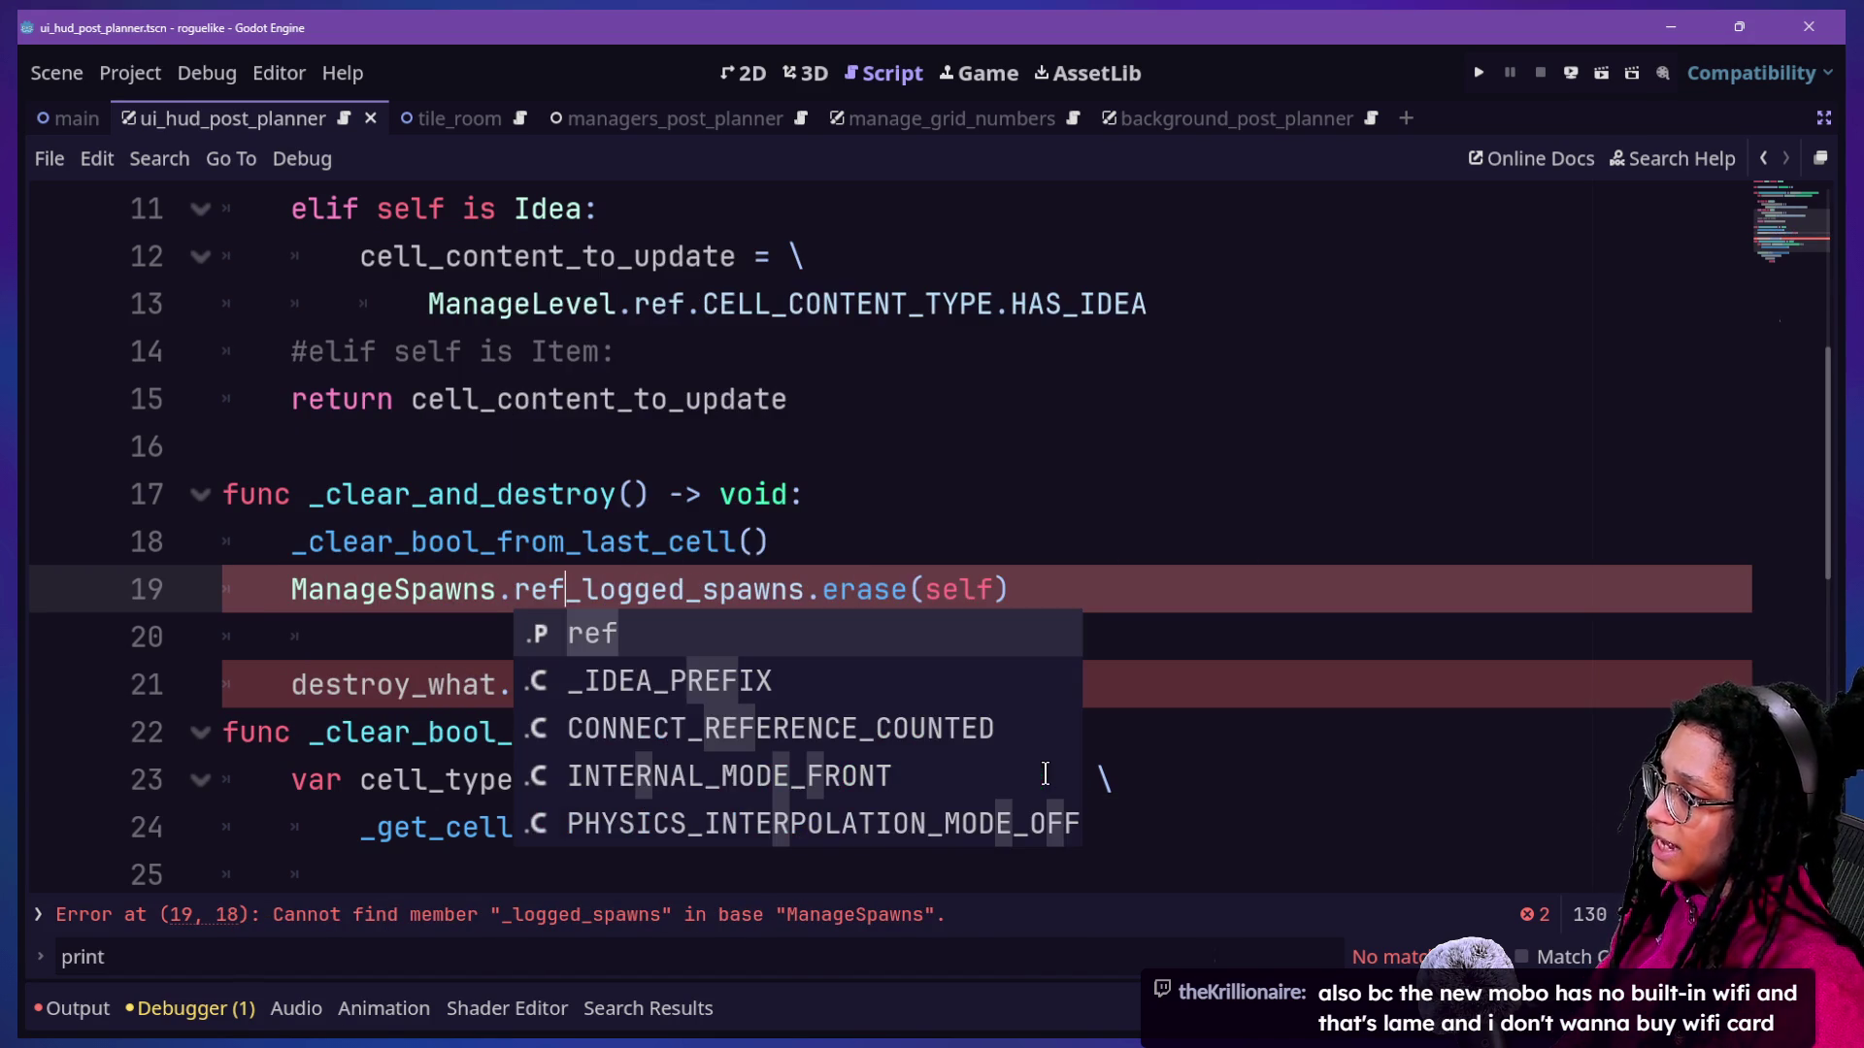
key("Escape")
key("Up")
left_click(550, 593)
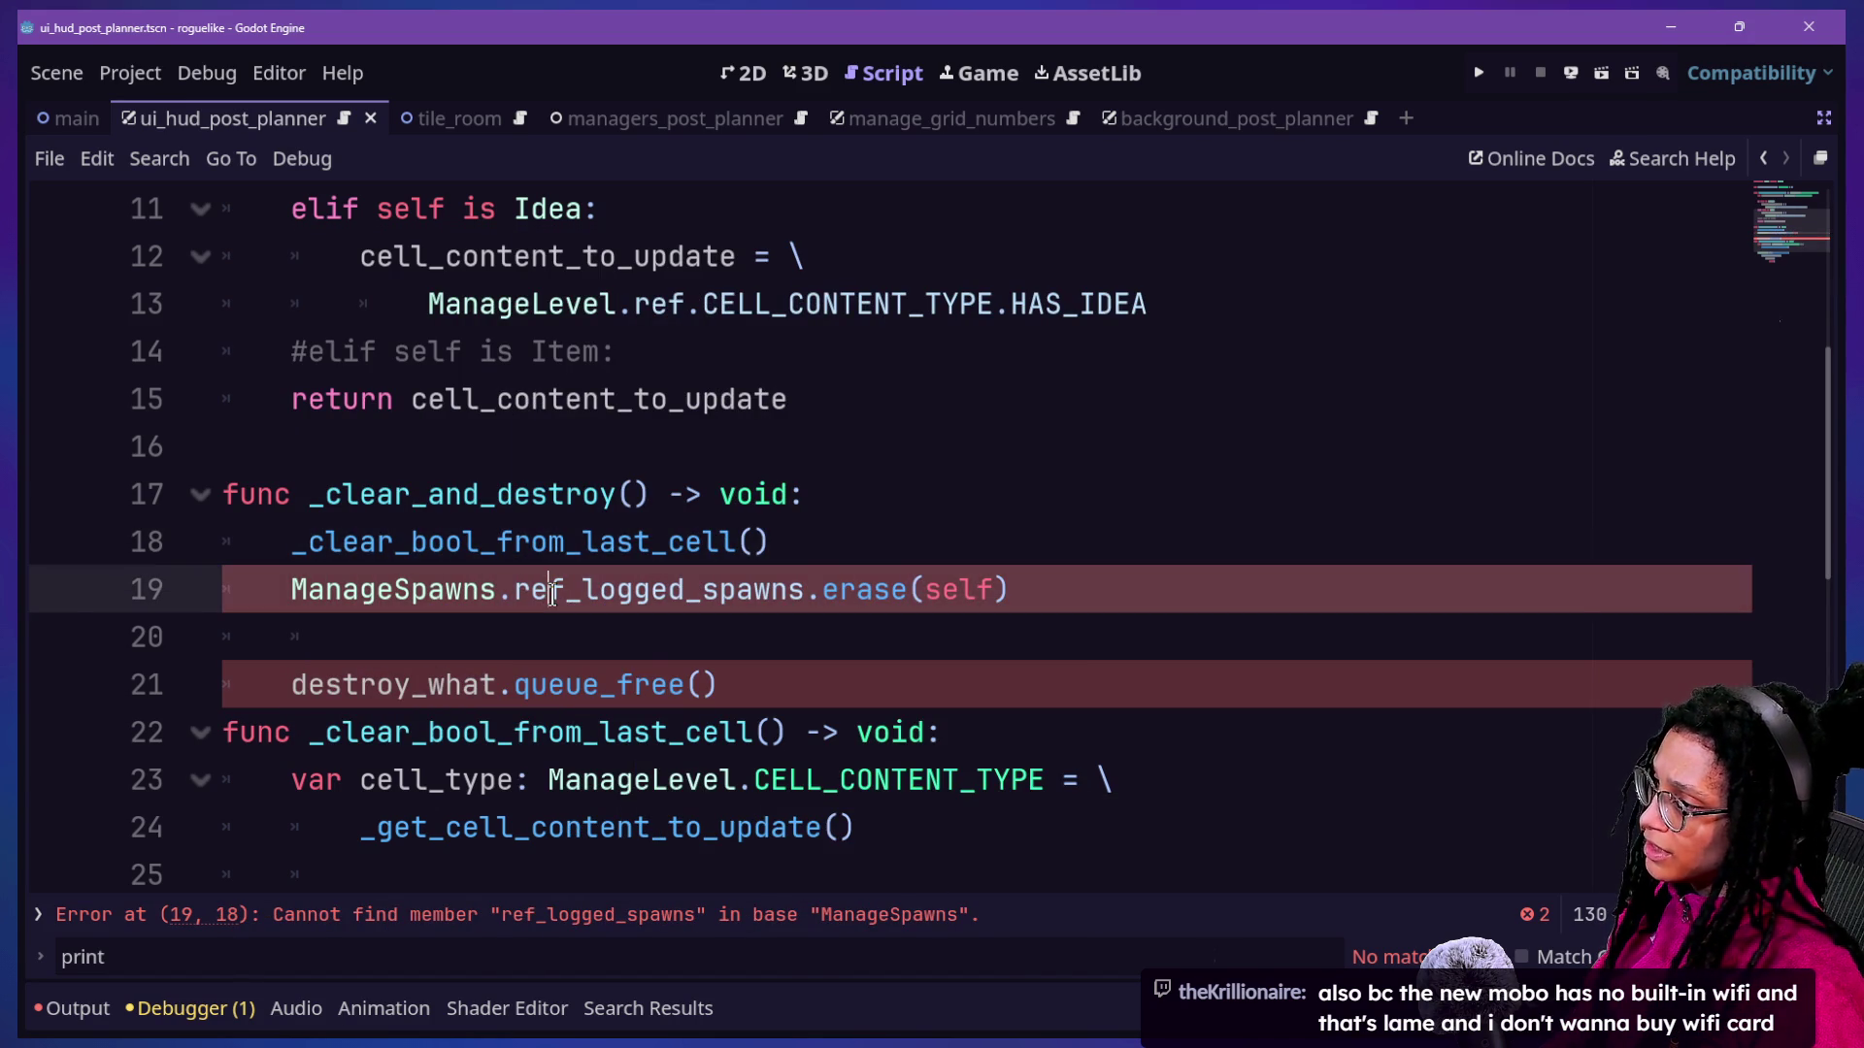
type(".")
key("Escape")
left_click(428, 592, "ctrl")
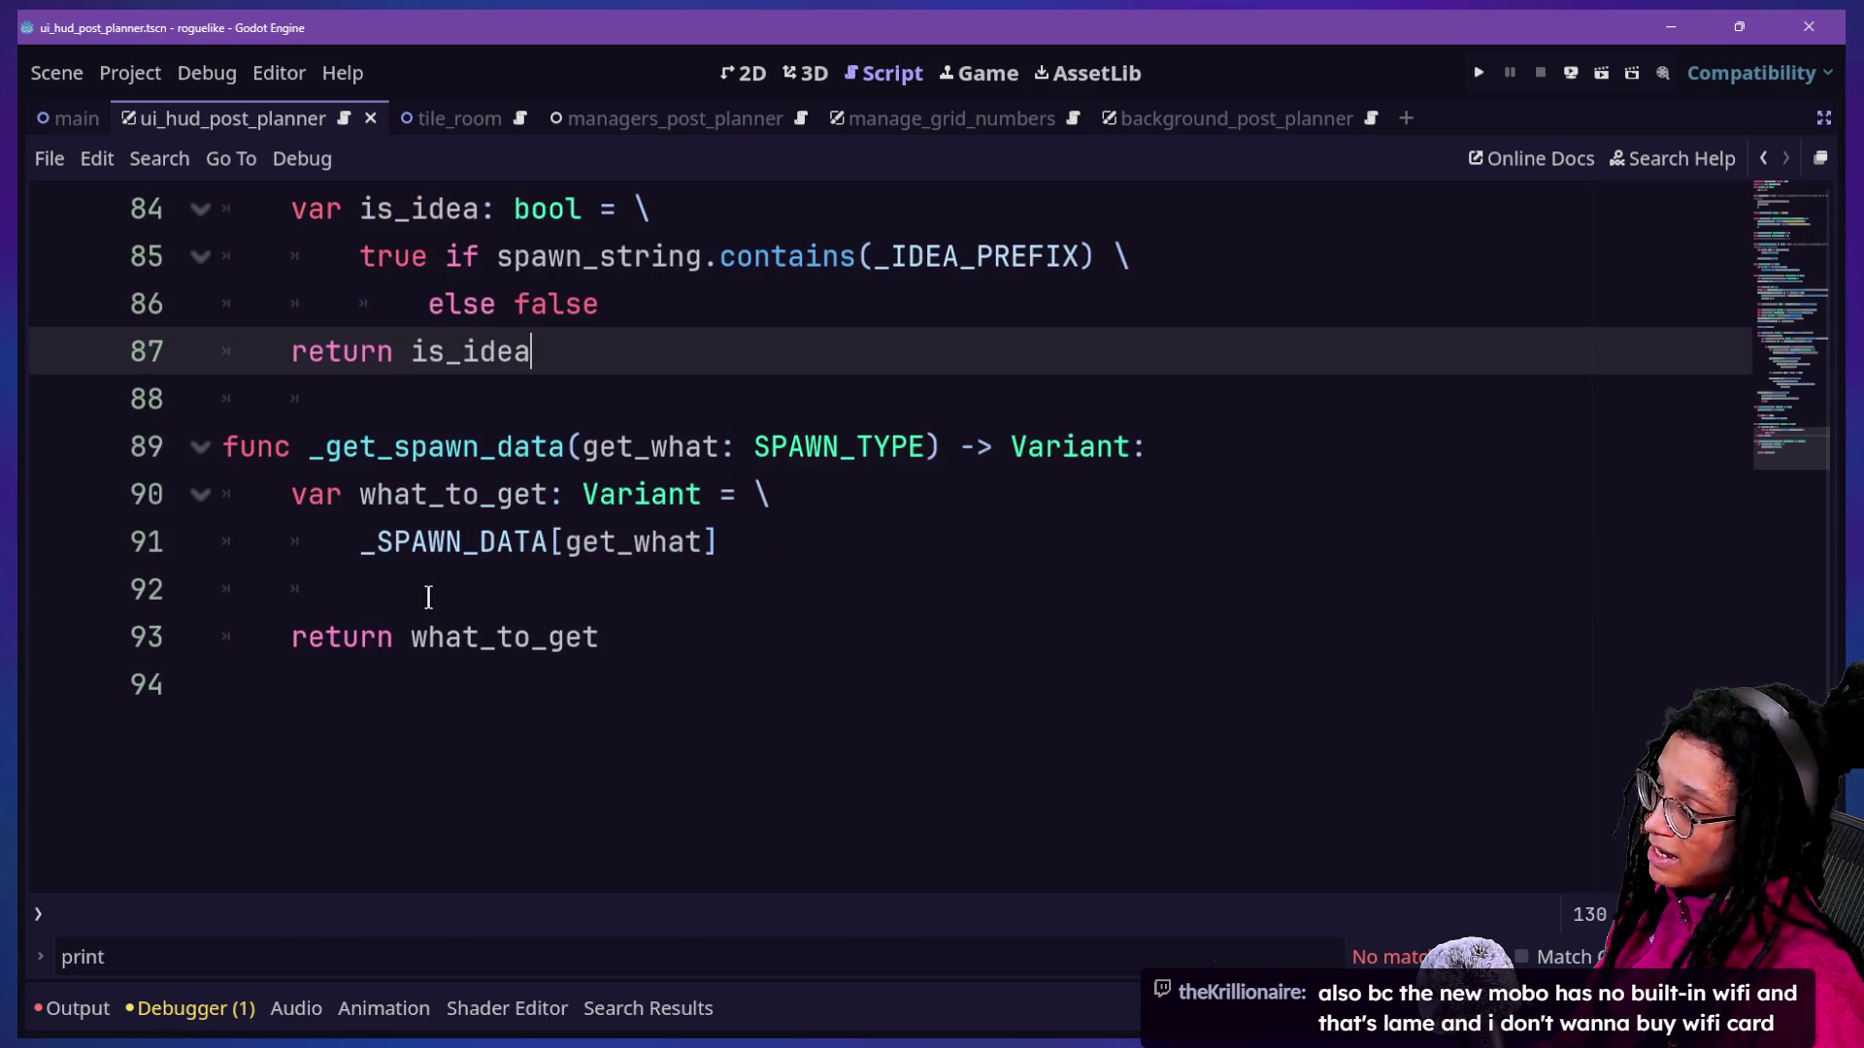
Scroll through the ManageSpawns script to locate clear_idea_spawns.
scroll(737, 406, "up", 9)
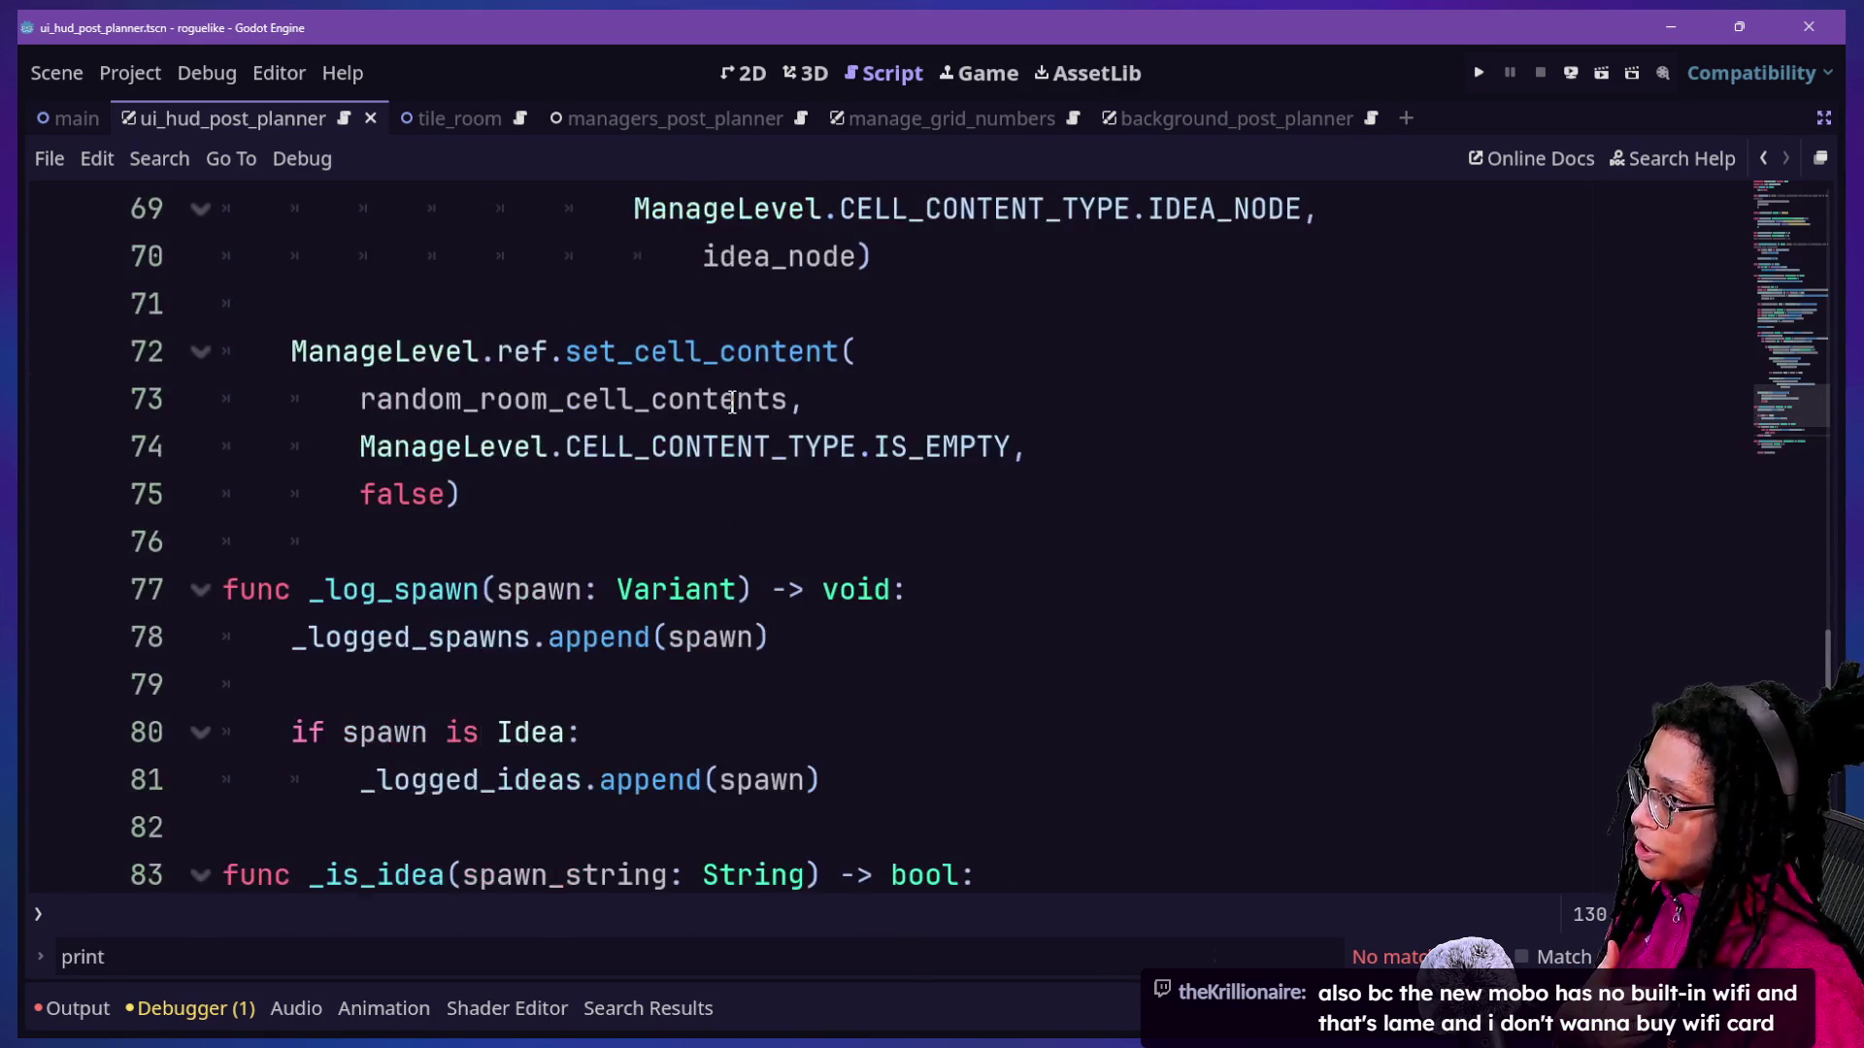
scroll(732, 405, "up", 19)
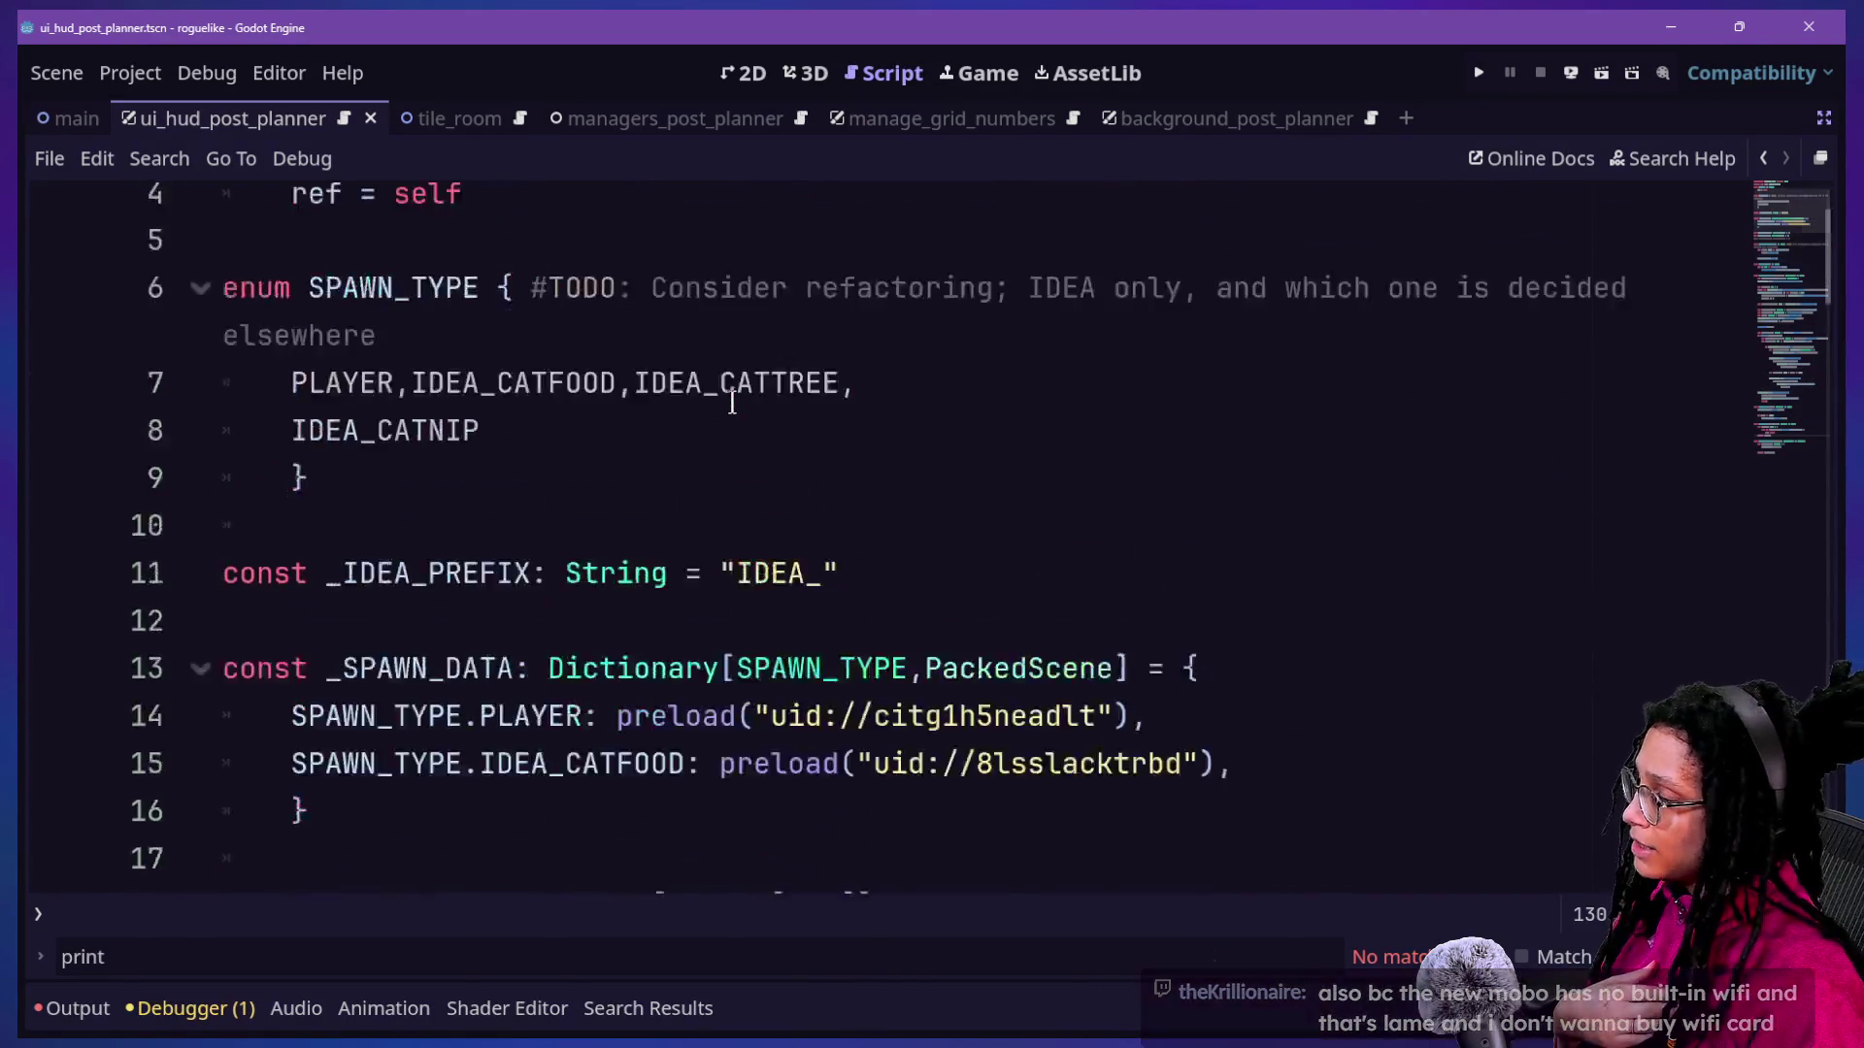
scroll(732, 402, "down", 7)
scroll(731, 402, "up", 1)
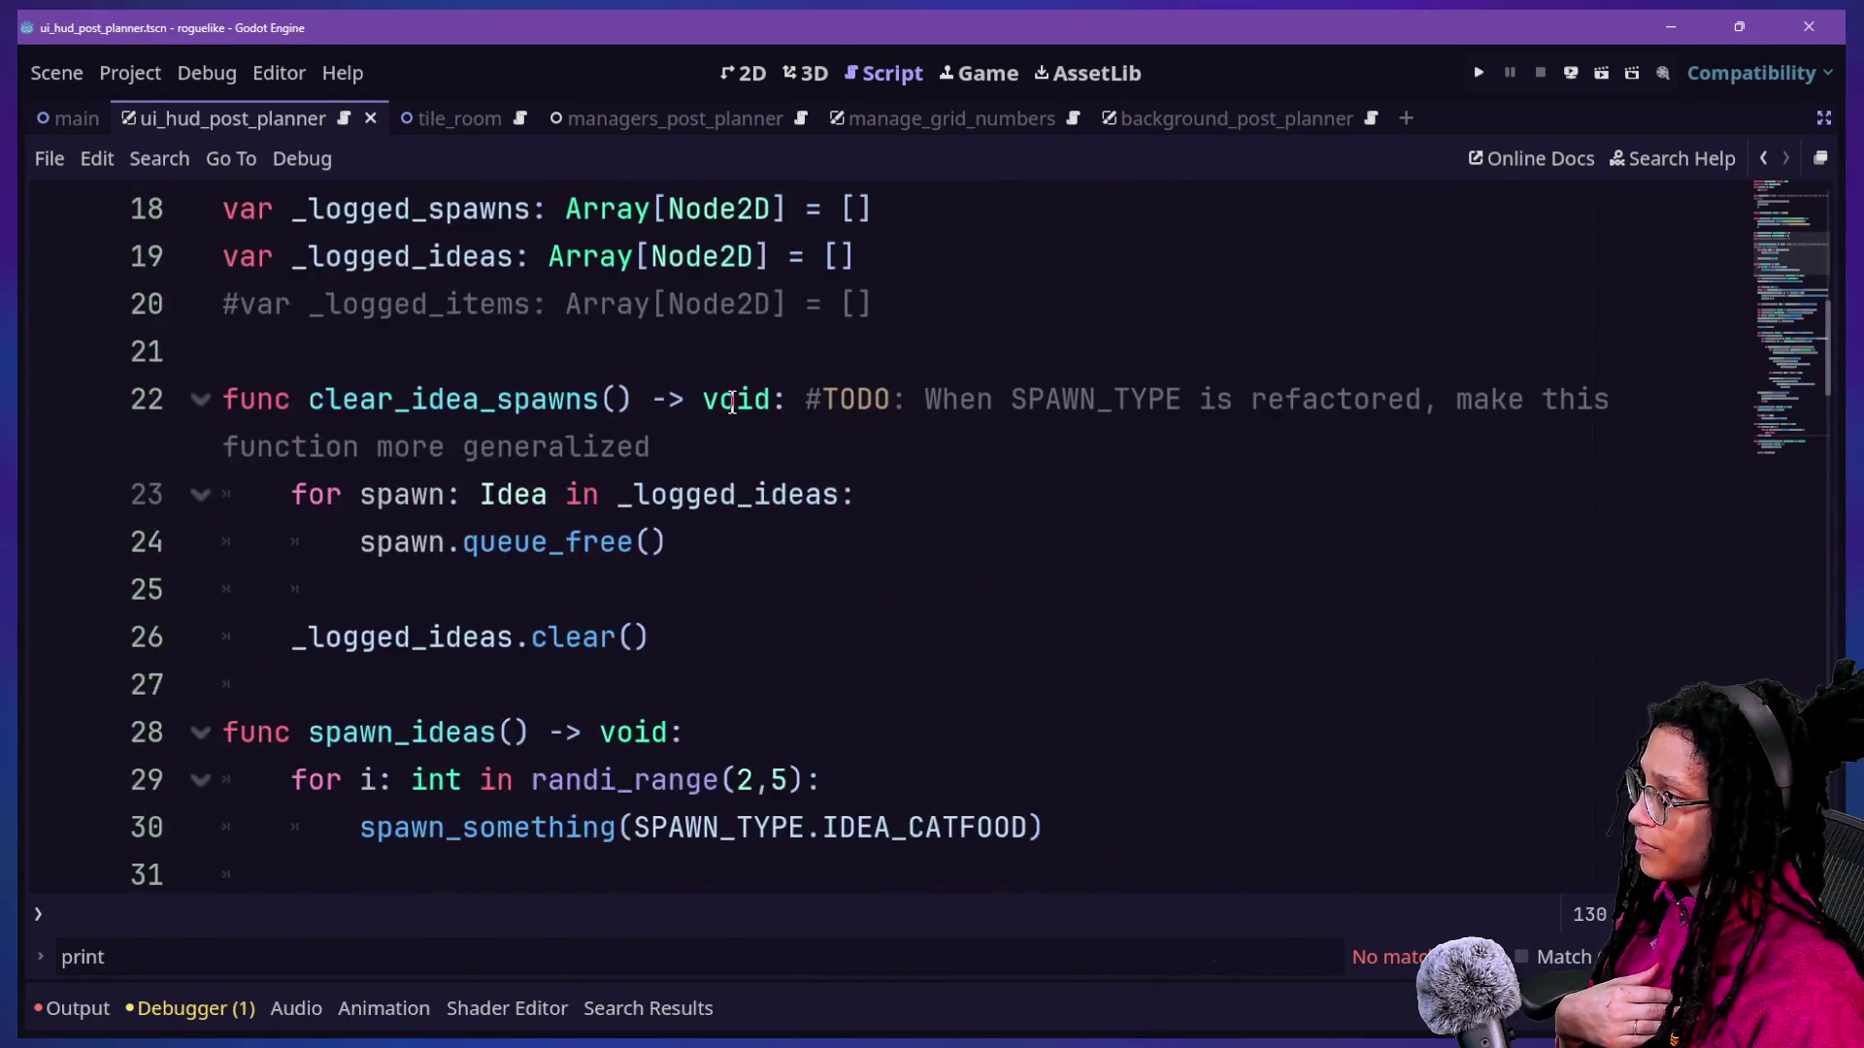
left_click(506, 495)
left_click(632, 637)
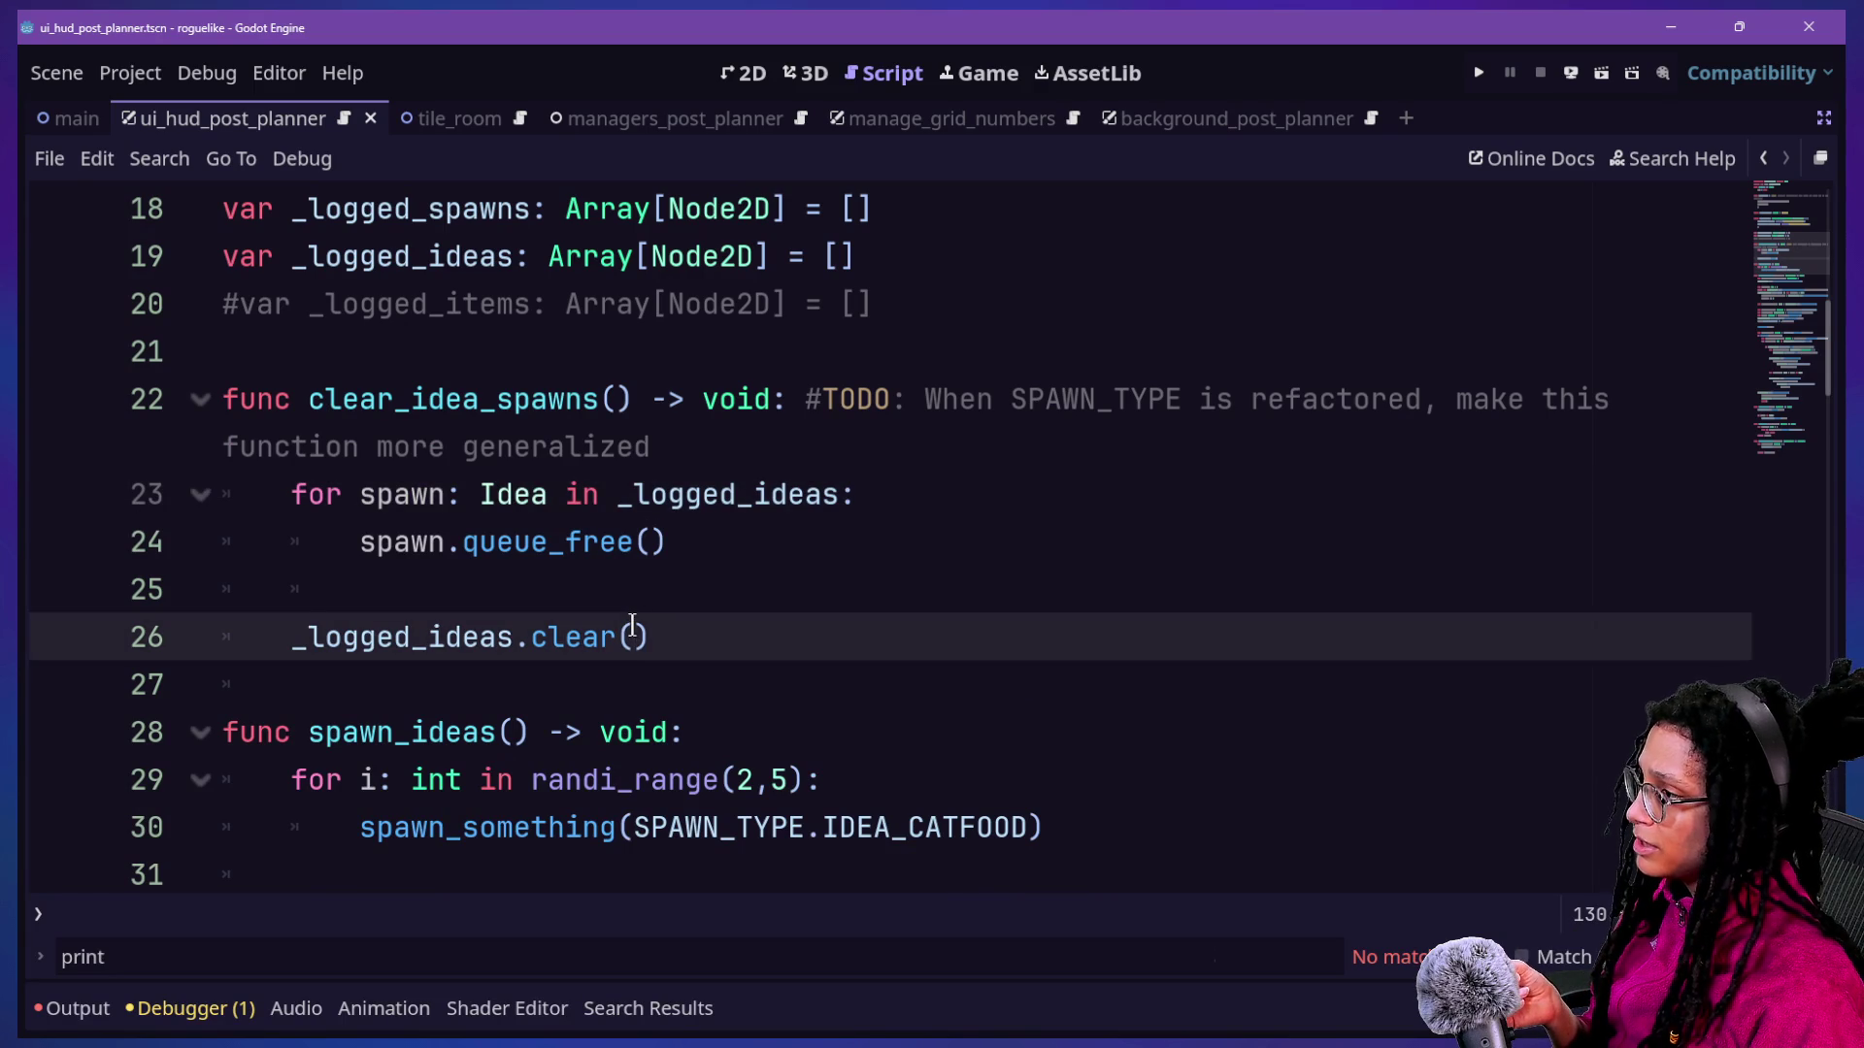
scroll(632, 624, "down", 7)
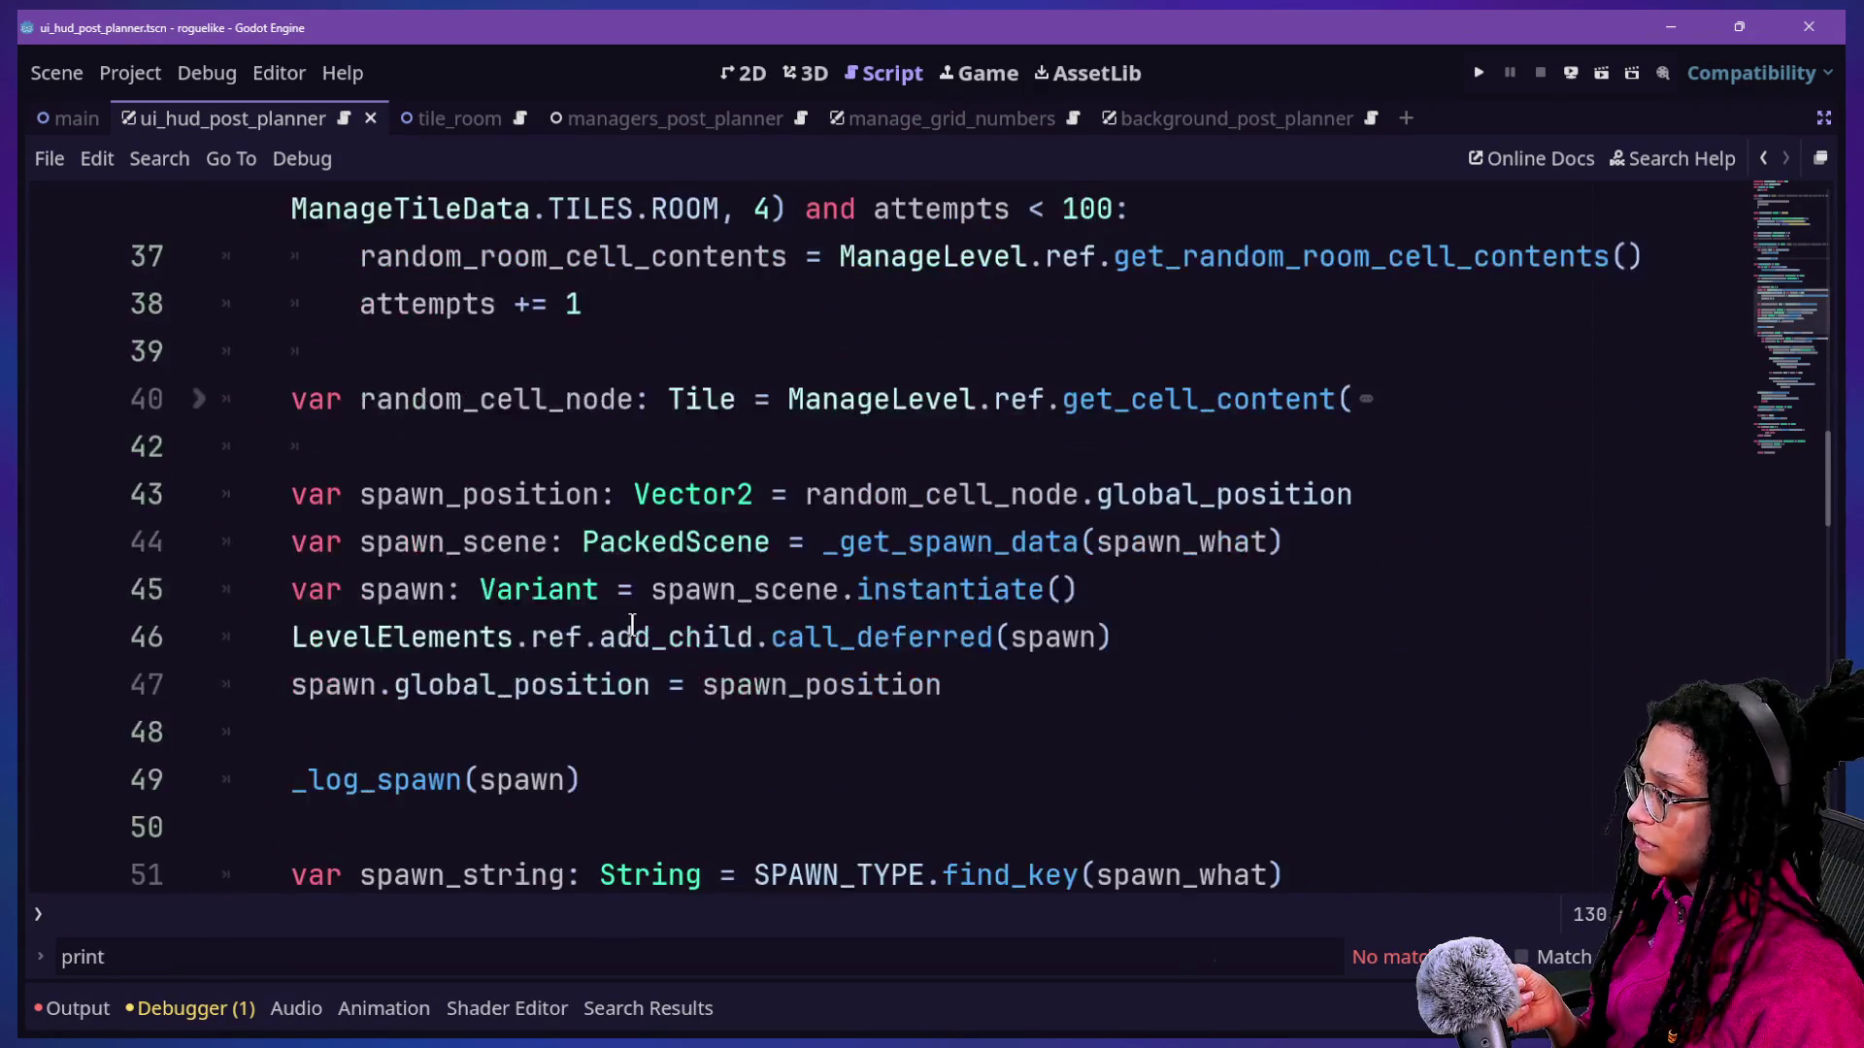
scroll(632, 624, "down", 2)
scroll(632, 624, "down", 10)
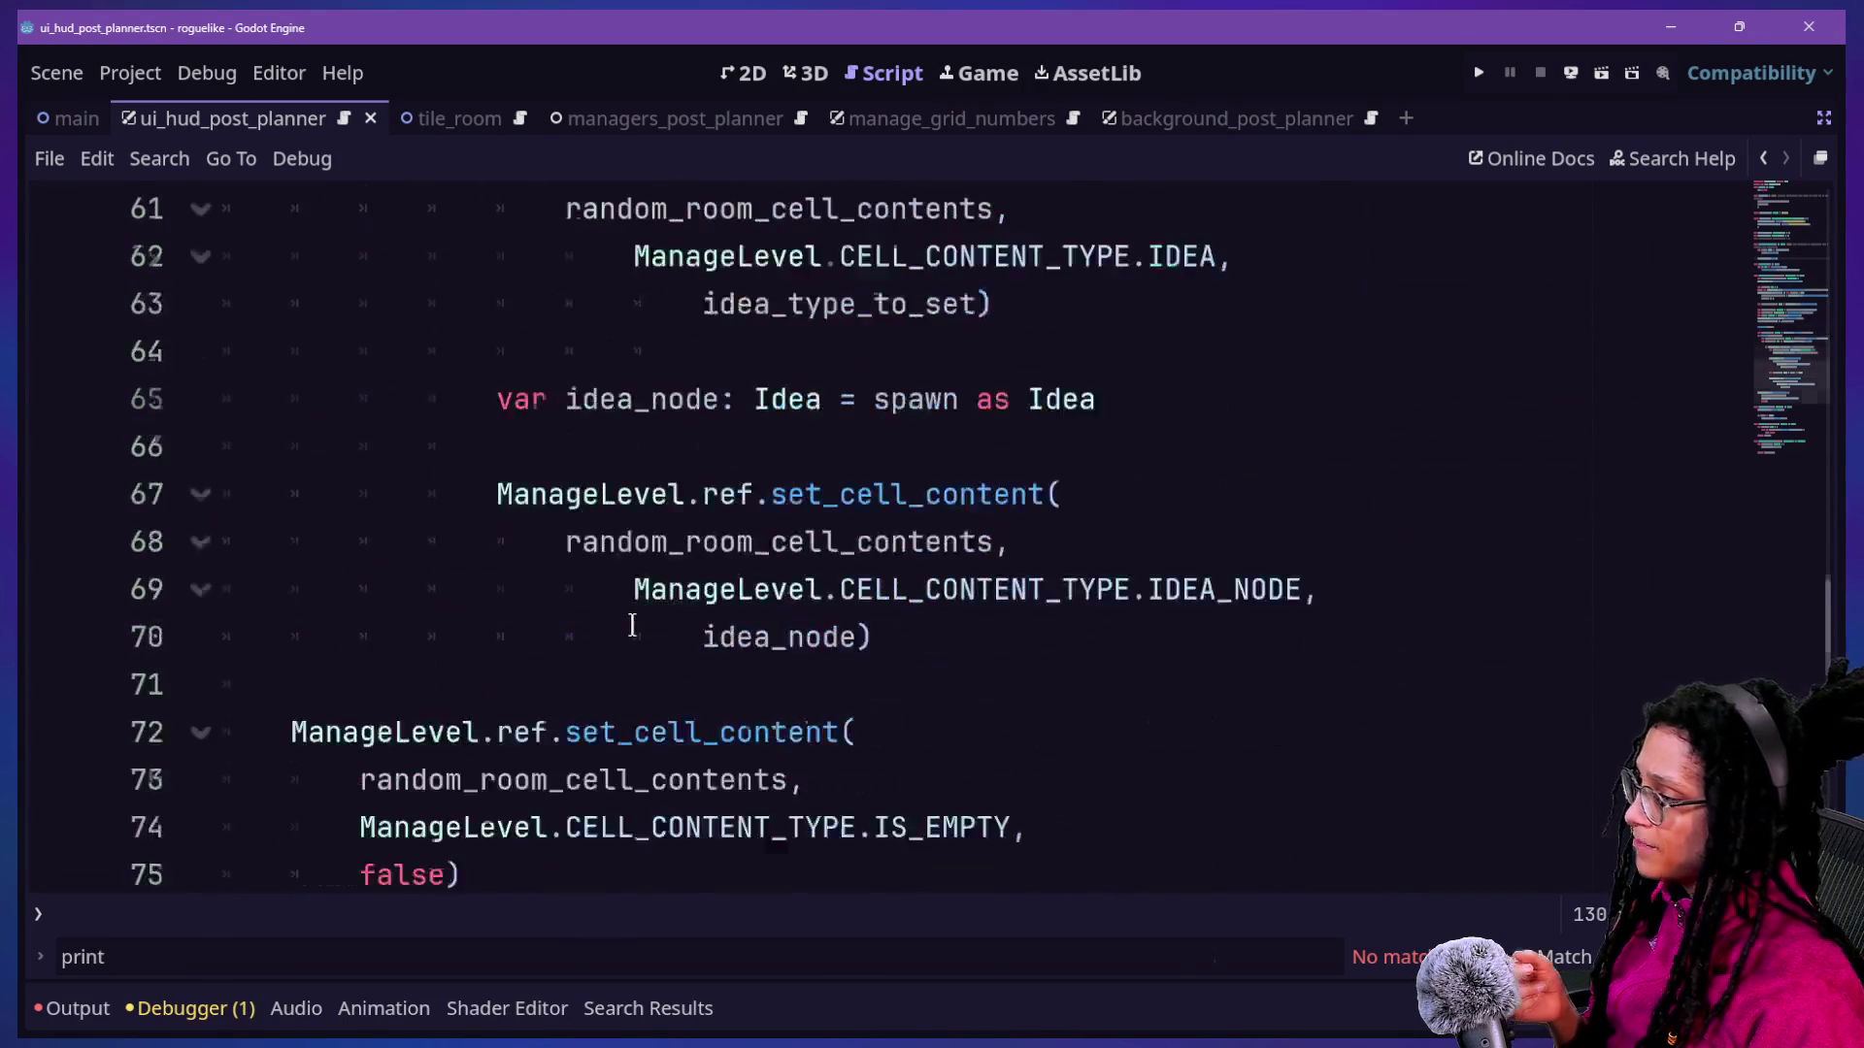
scroll(632, 624, "up", 18)
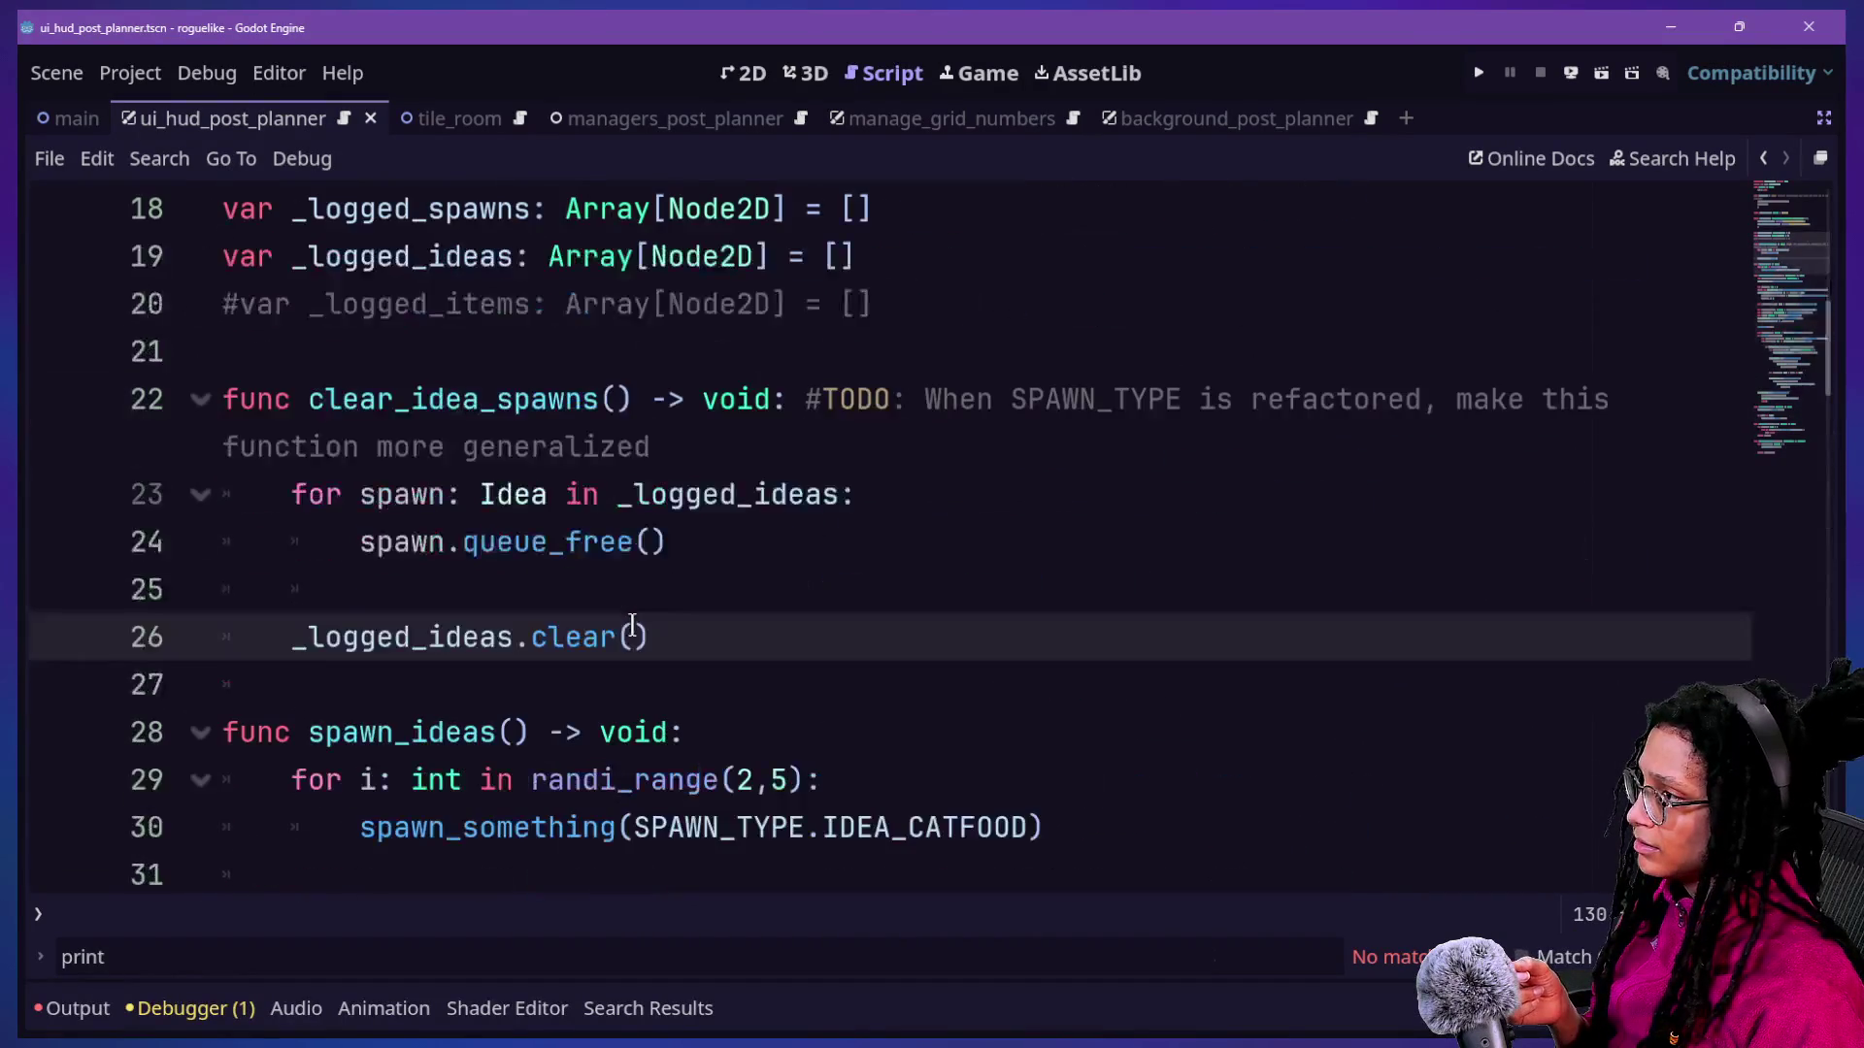
scroll(632, 624, "up", 2)
Insert 'func clear_a_spawn() -> void:' on a new line above clear_idea_spawns.
left_click(895, 619)
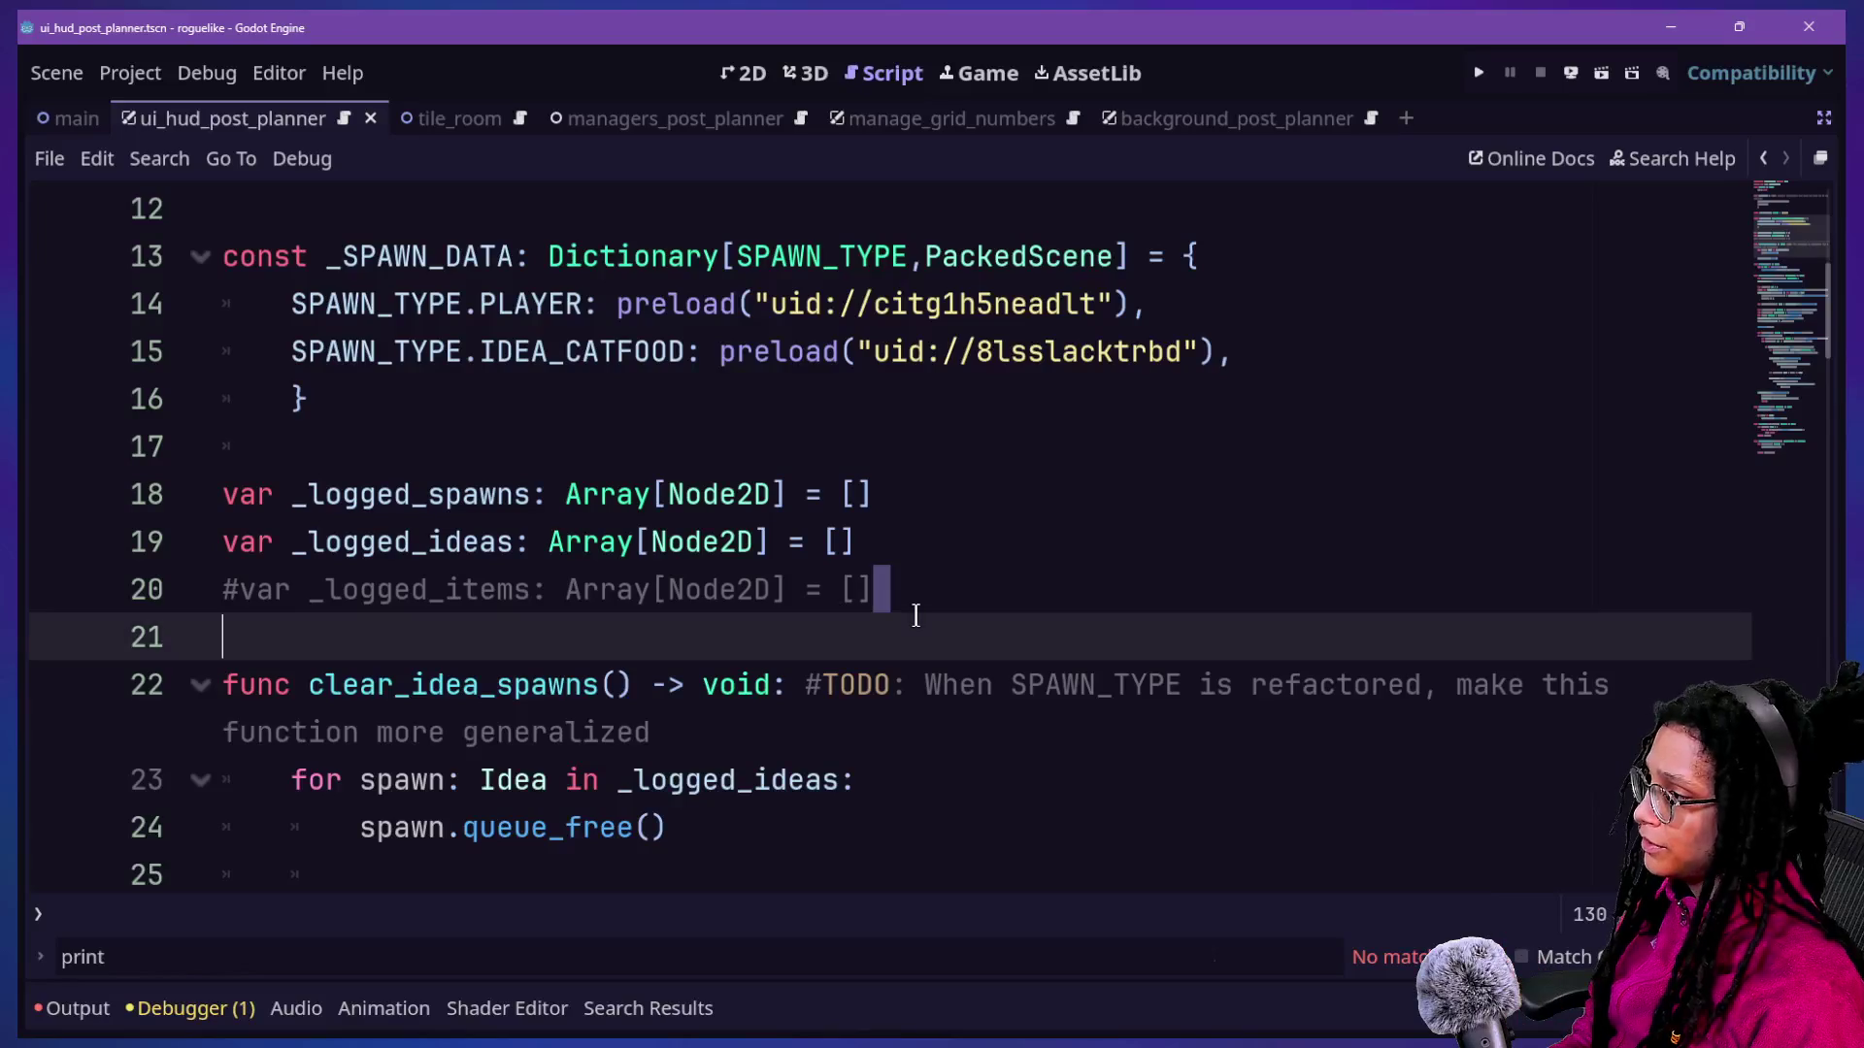
key("Up")
key("Down")
key("Return")
key("Return")
key("Up")
type("func clear_idea")
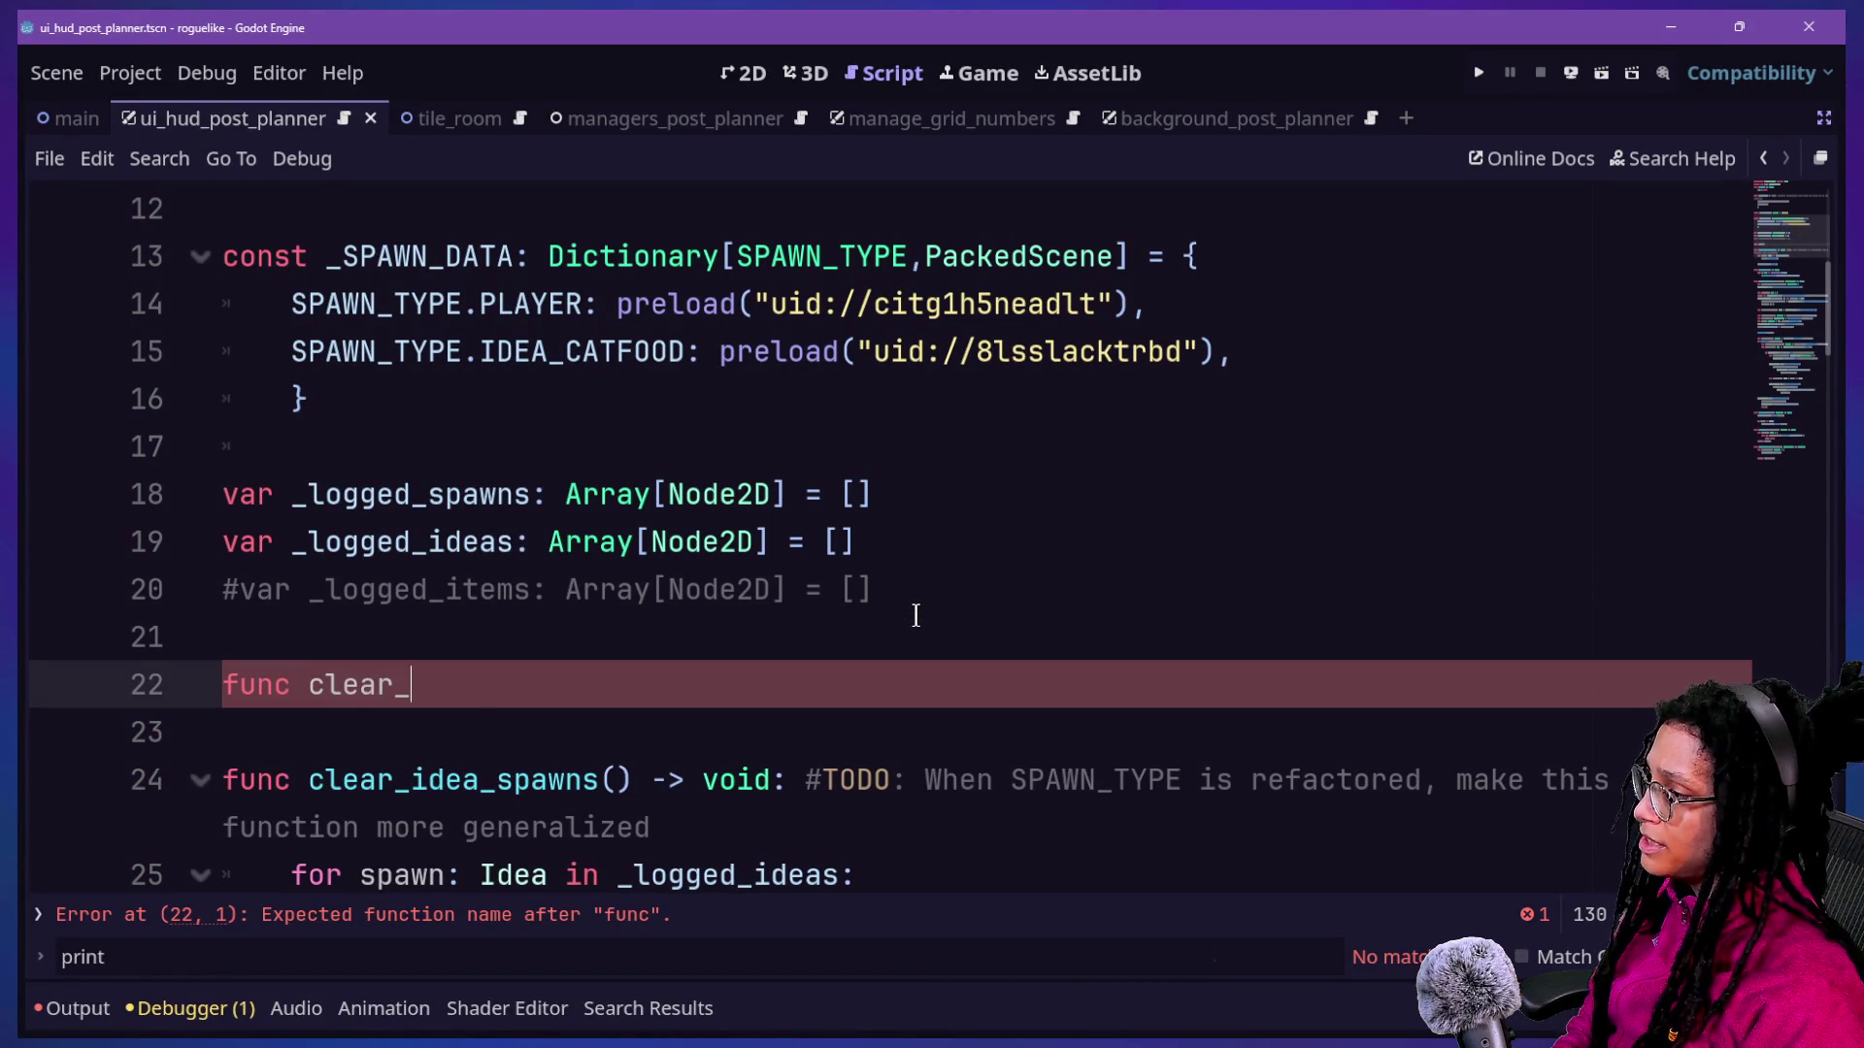
key("BackSpace")
key("BackSpace")
key("BackSpace")
type("pa")
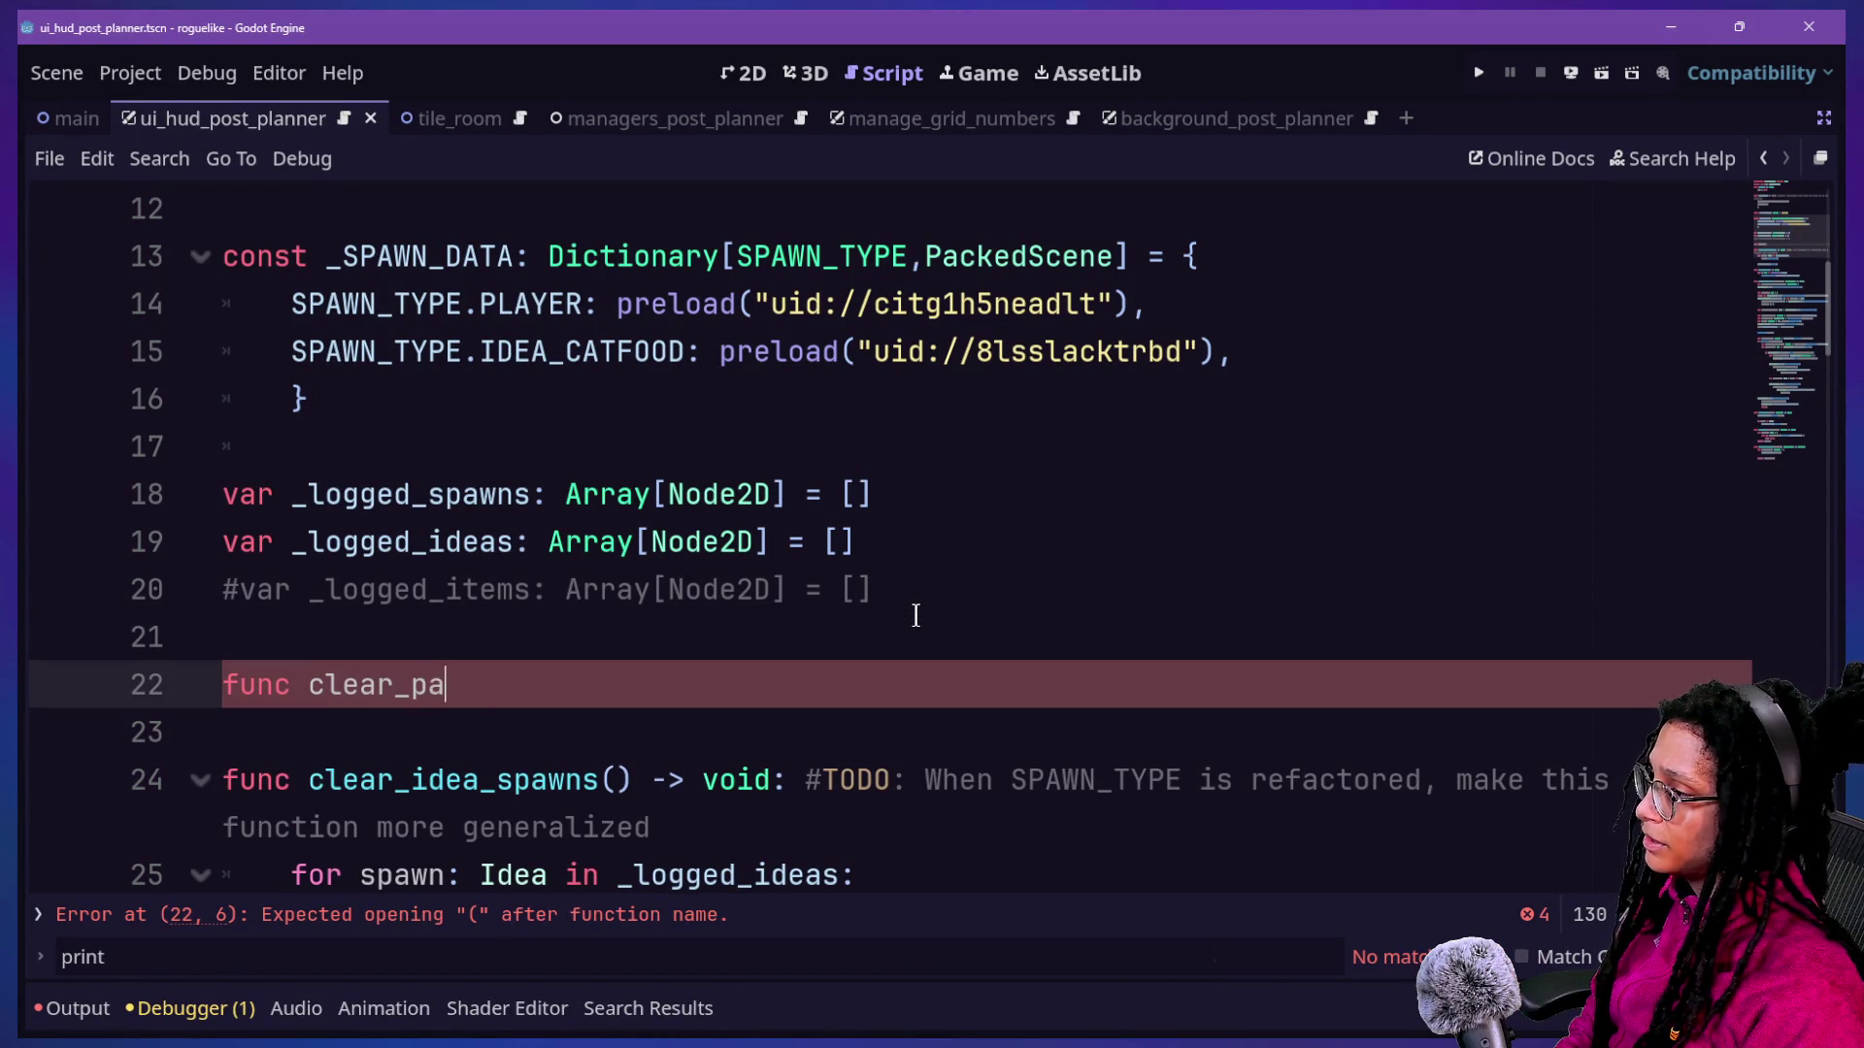
key("BackSpace")
key("BackSpace")
type("a_spawn(")
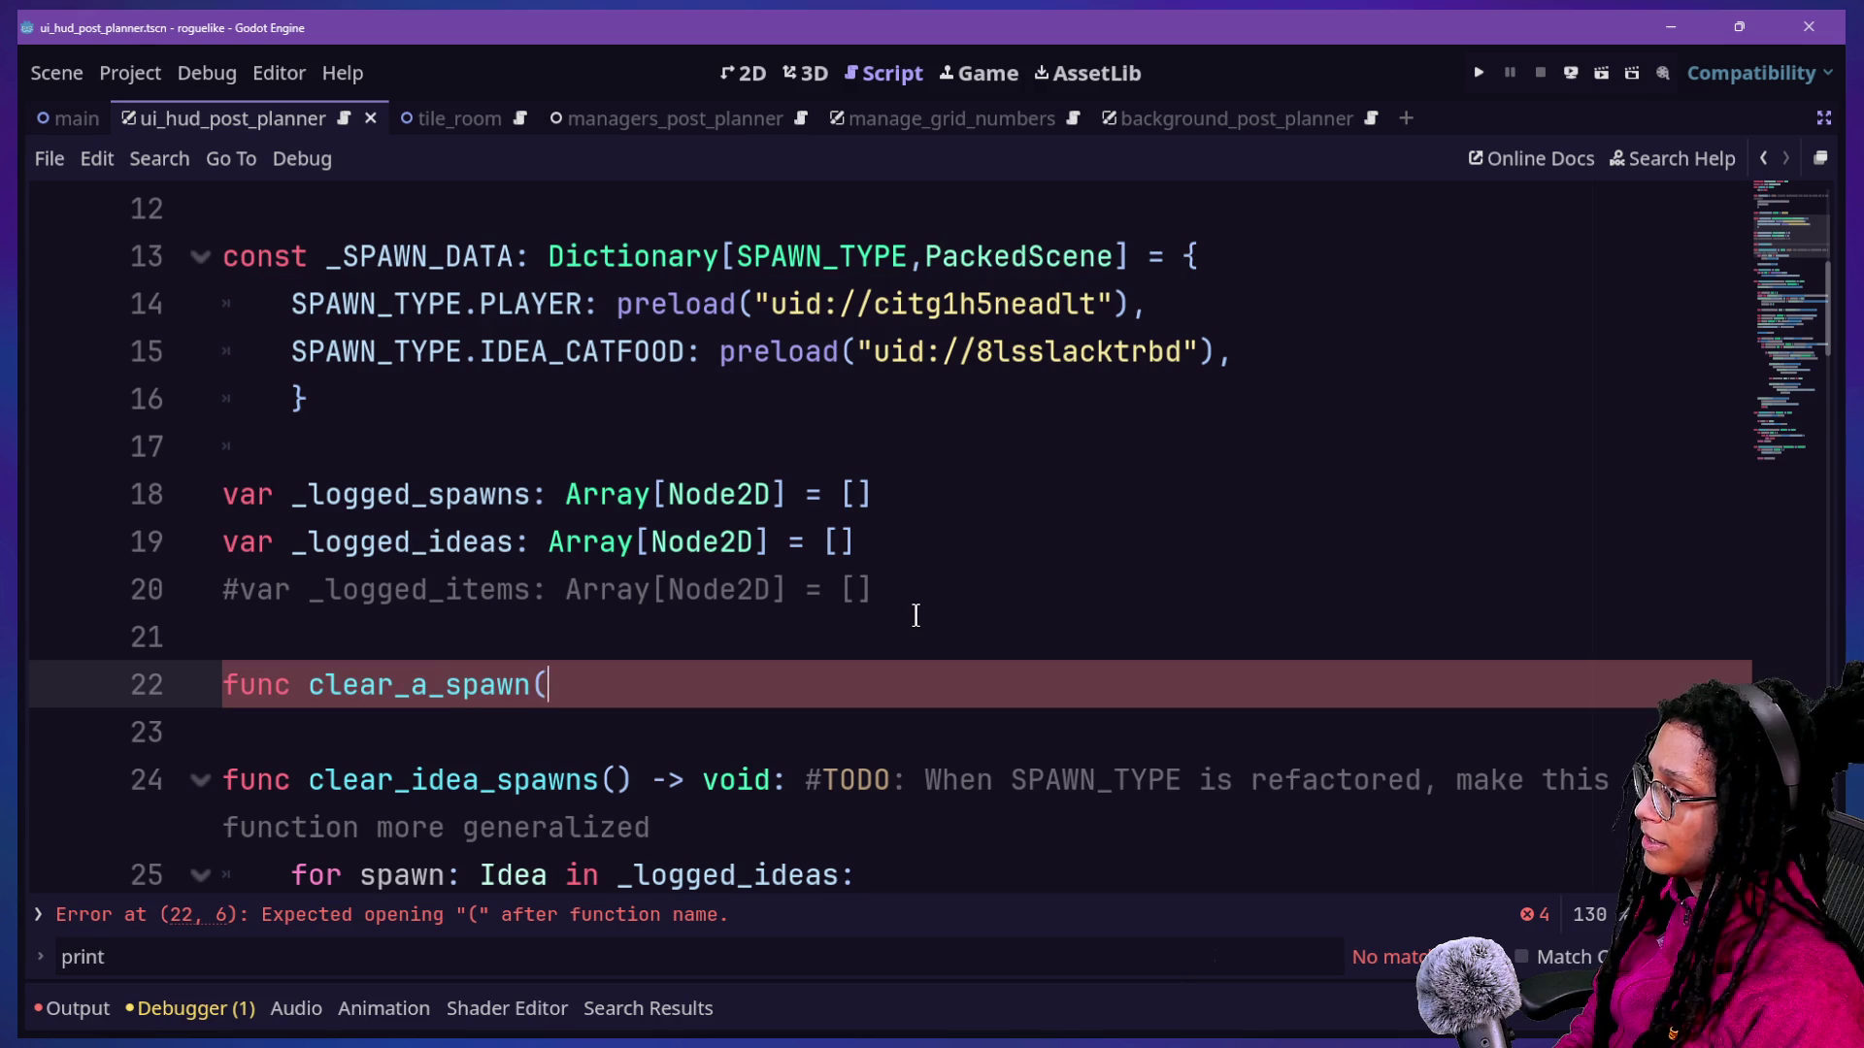
type(") -> void:")
key("Return")
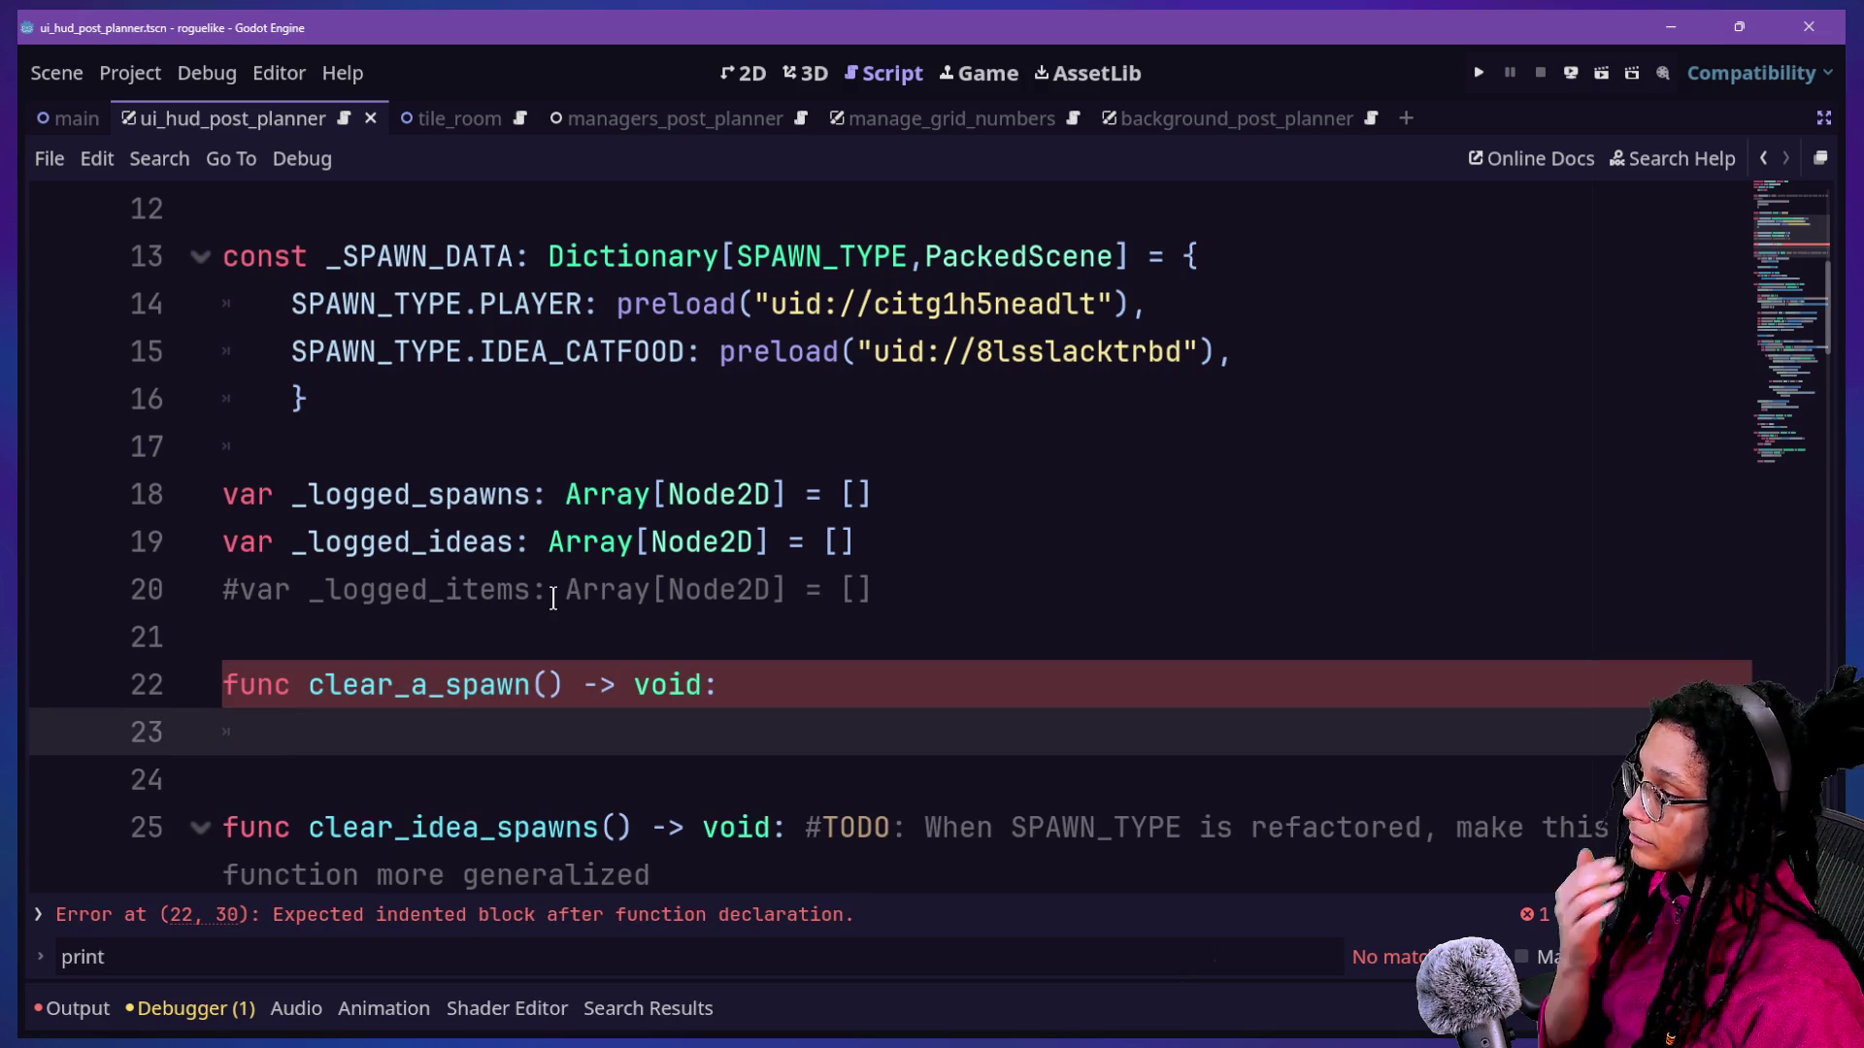
Bring the stream chat window to the front.
scroll(553, 597, "down", 2)
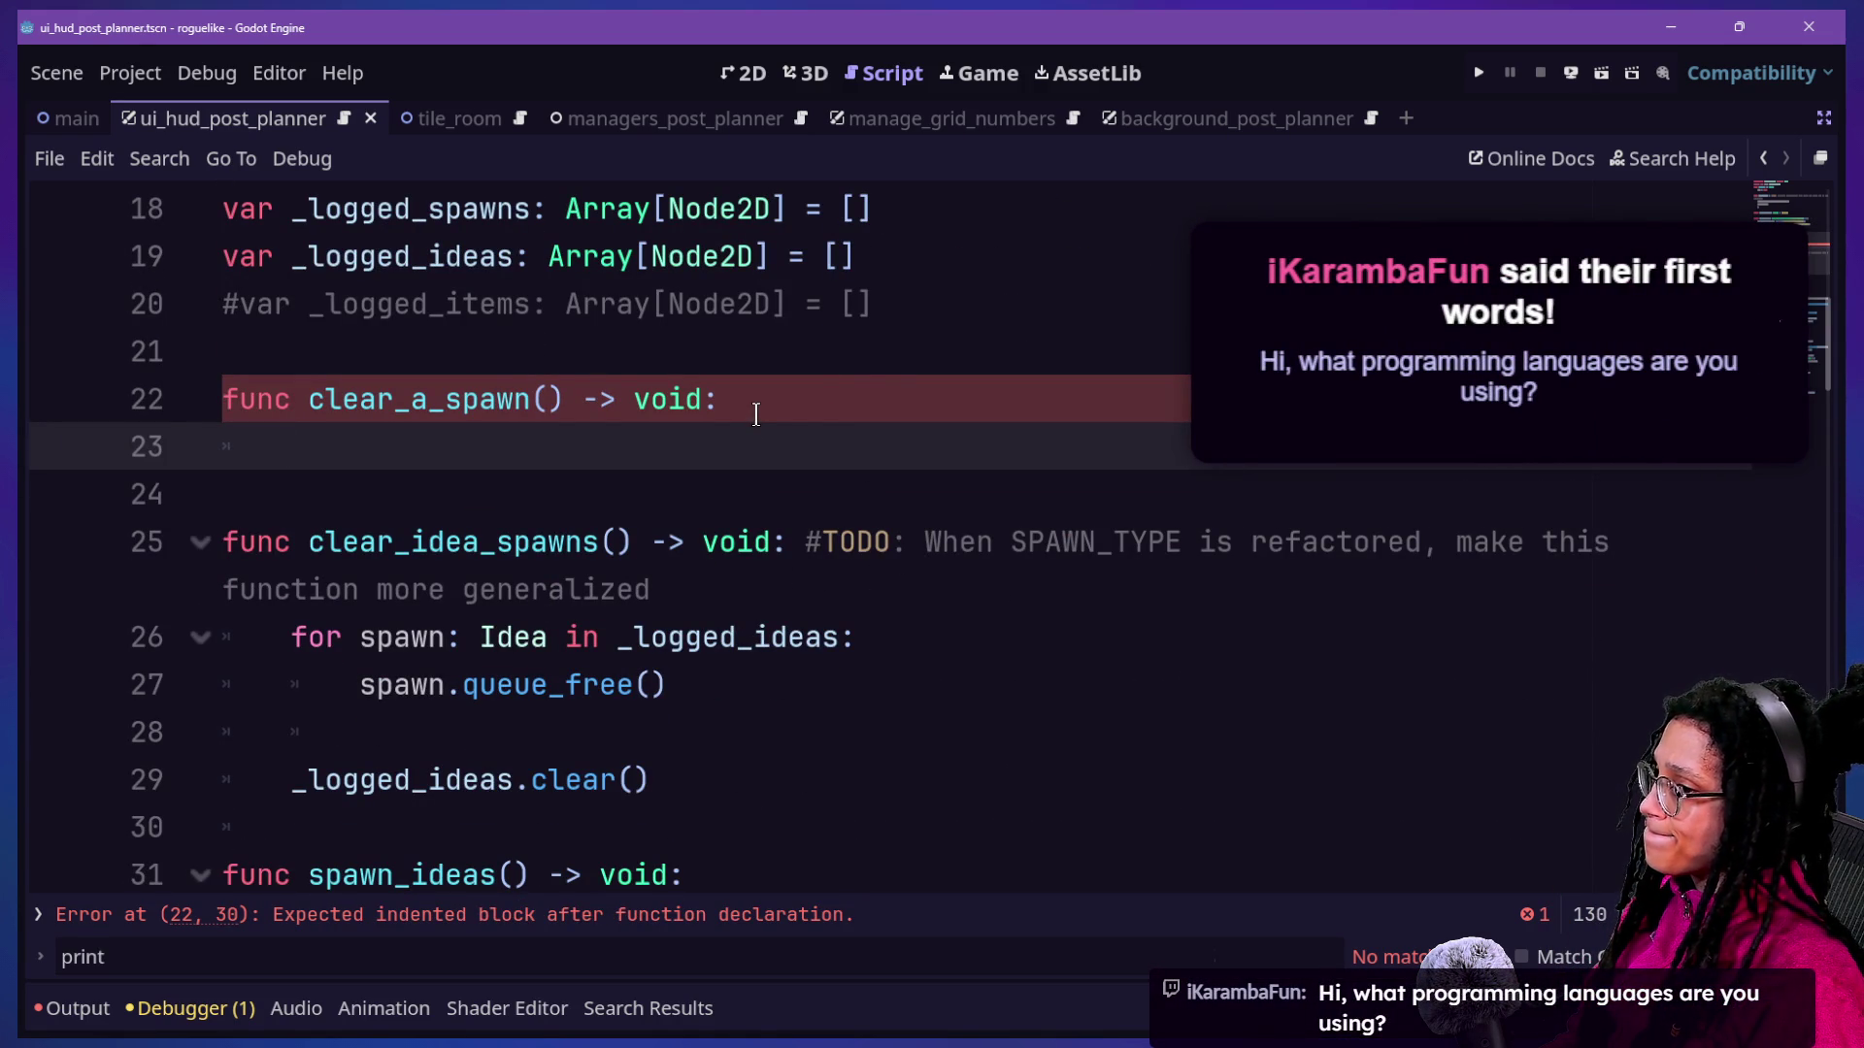
left_click(884, 378)
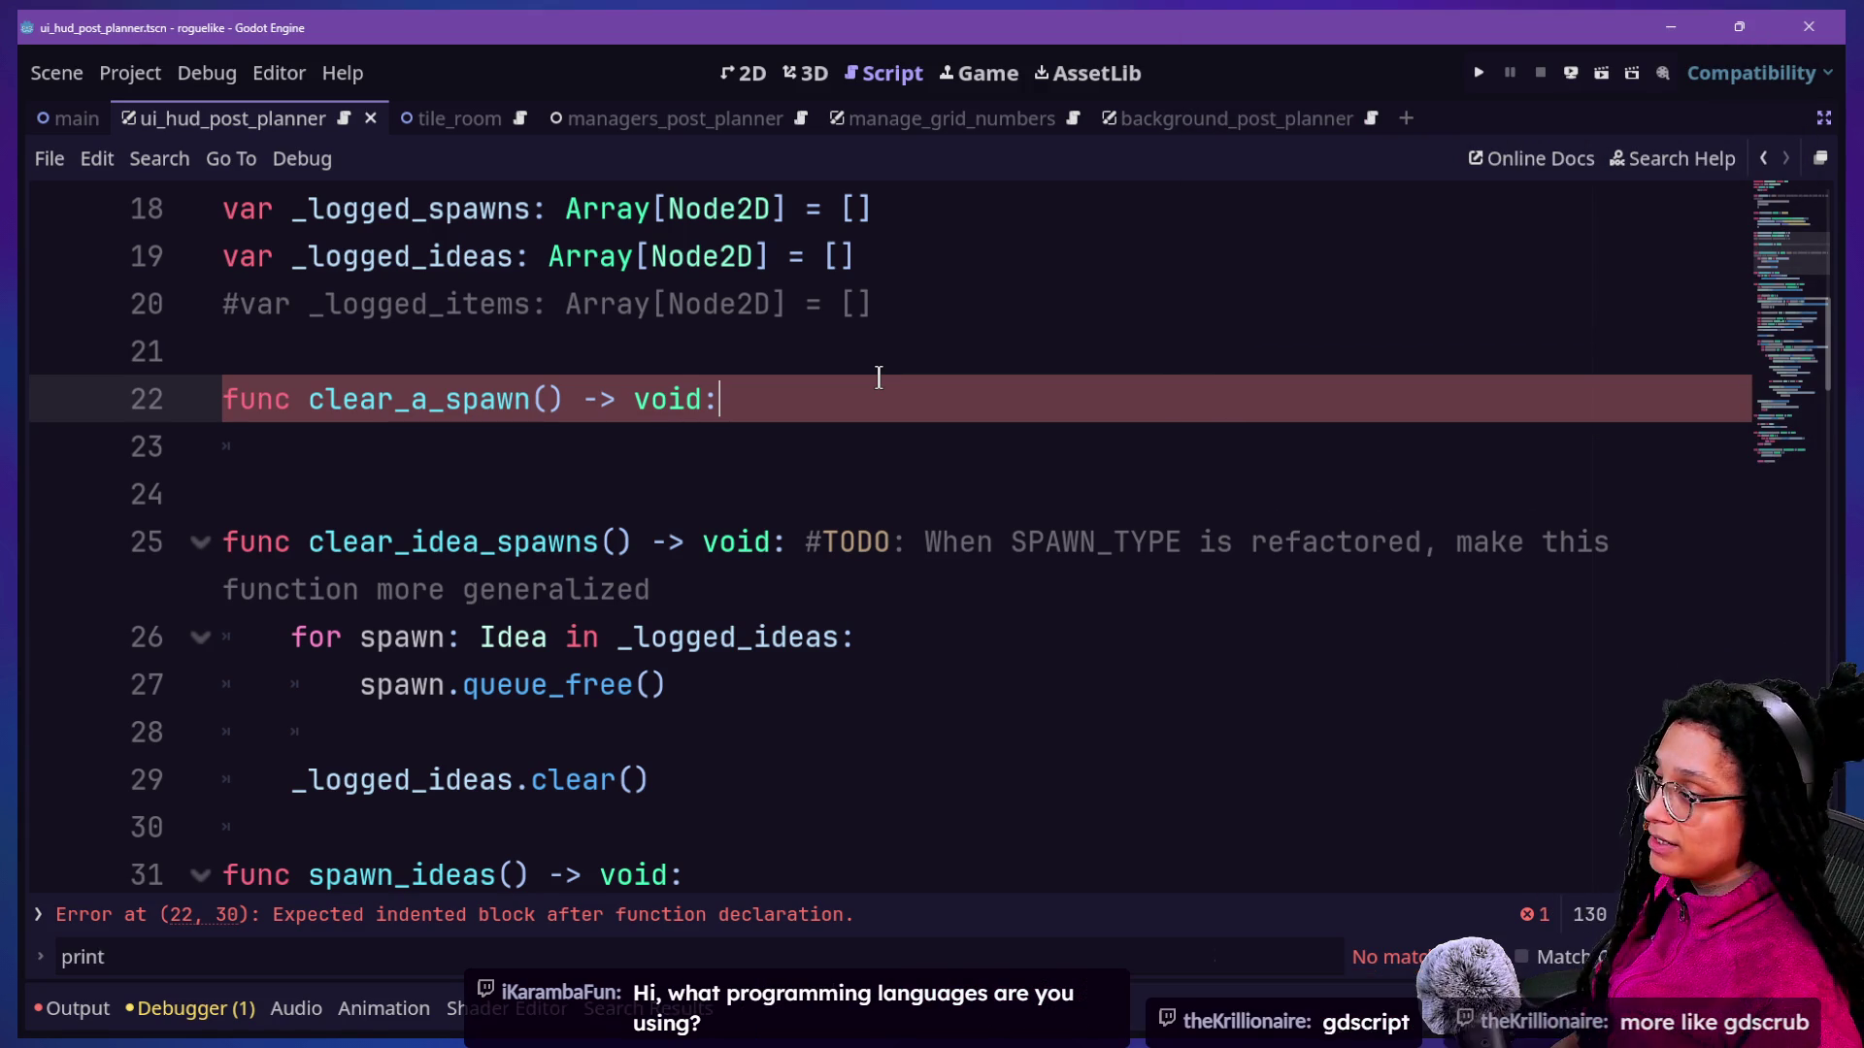
key("super+Tab")
left_click(631, 388)
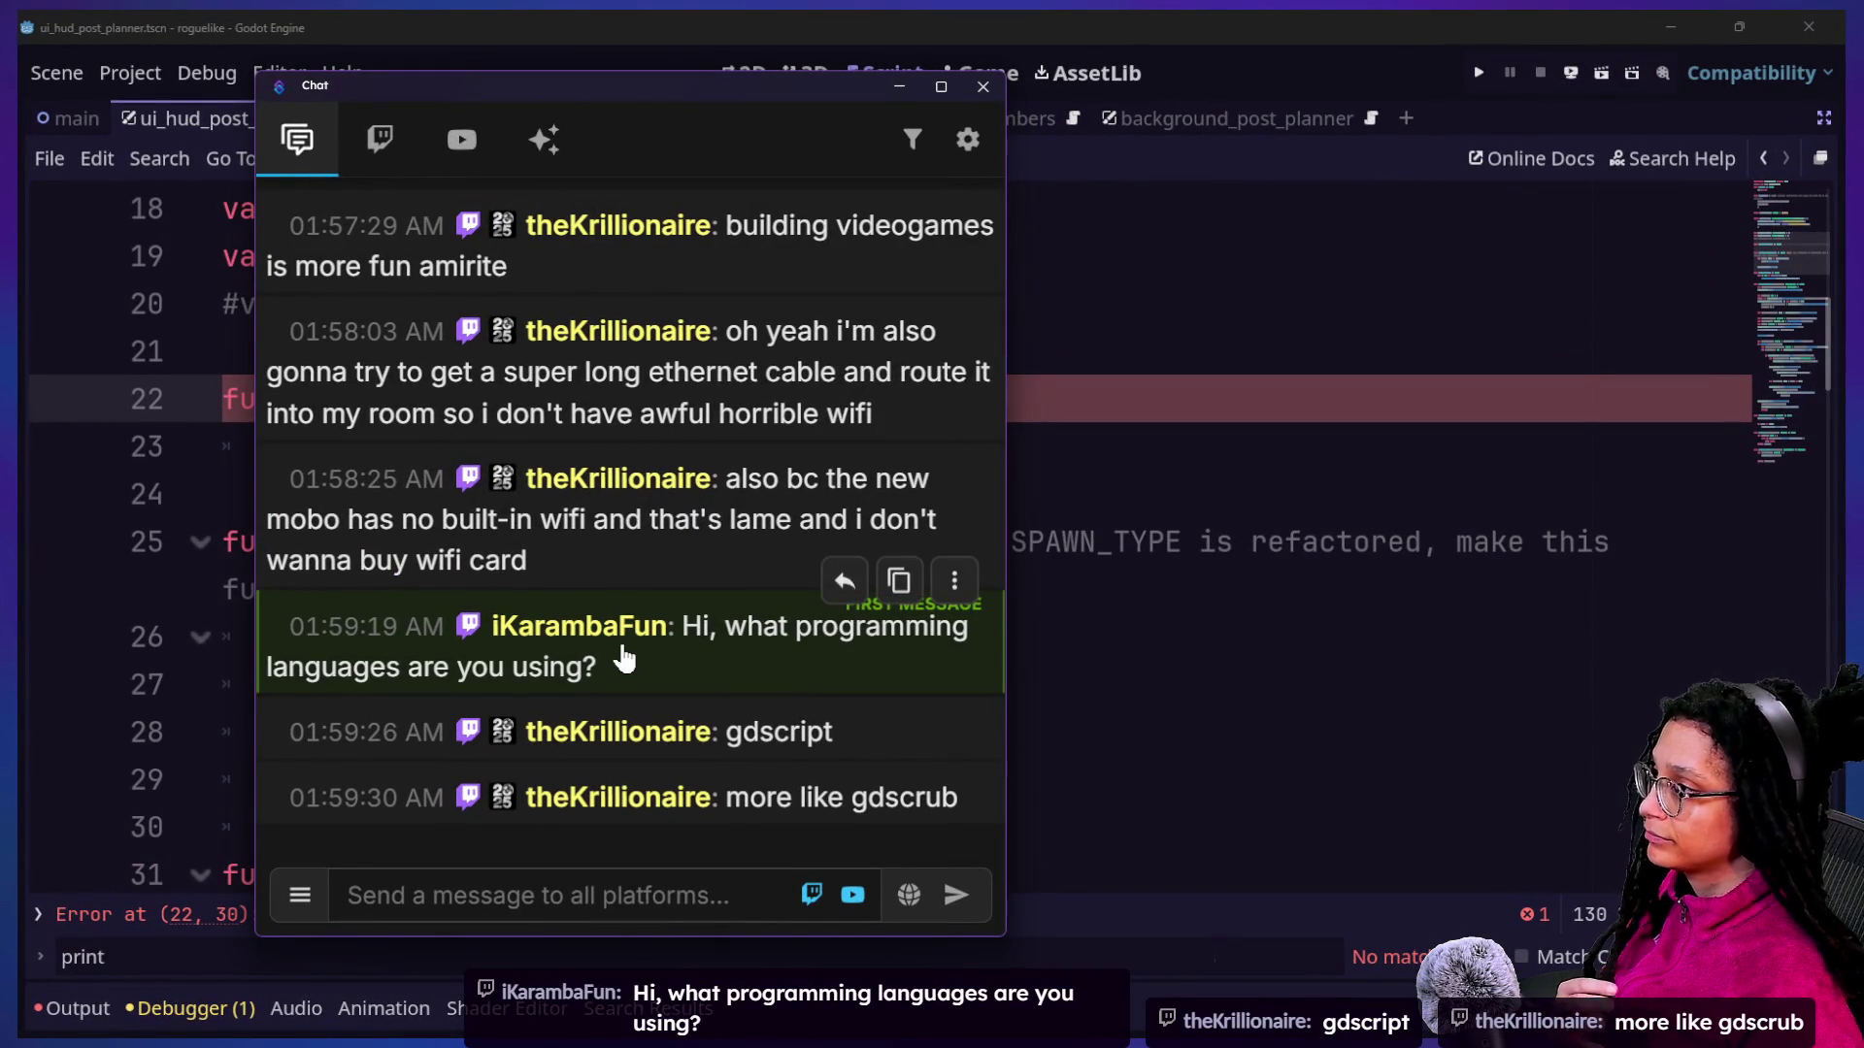
scroll(582, 519, "up", 3)
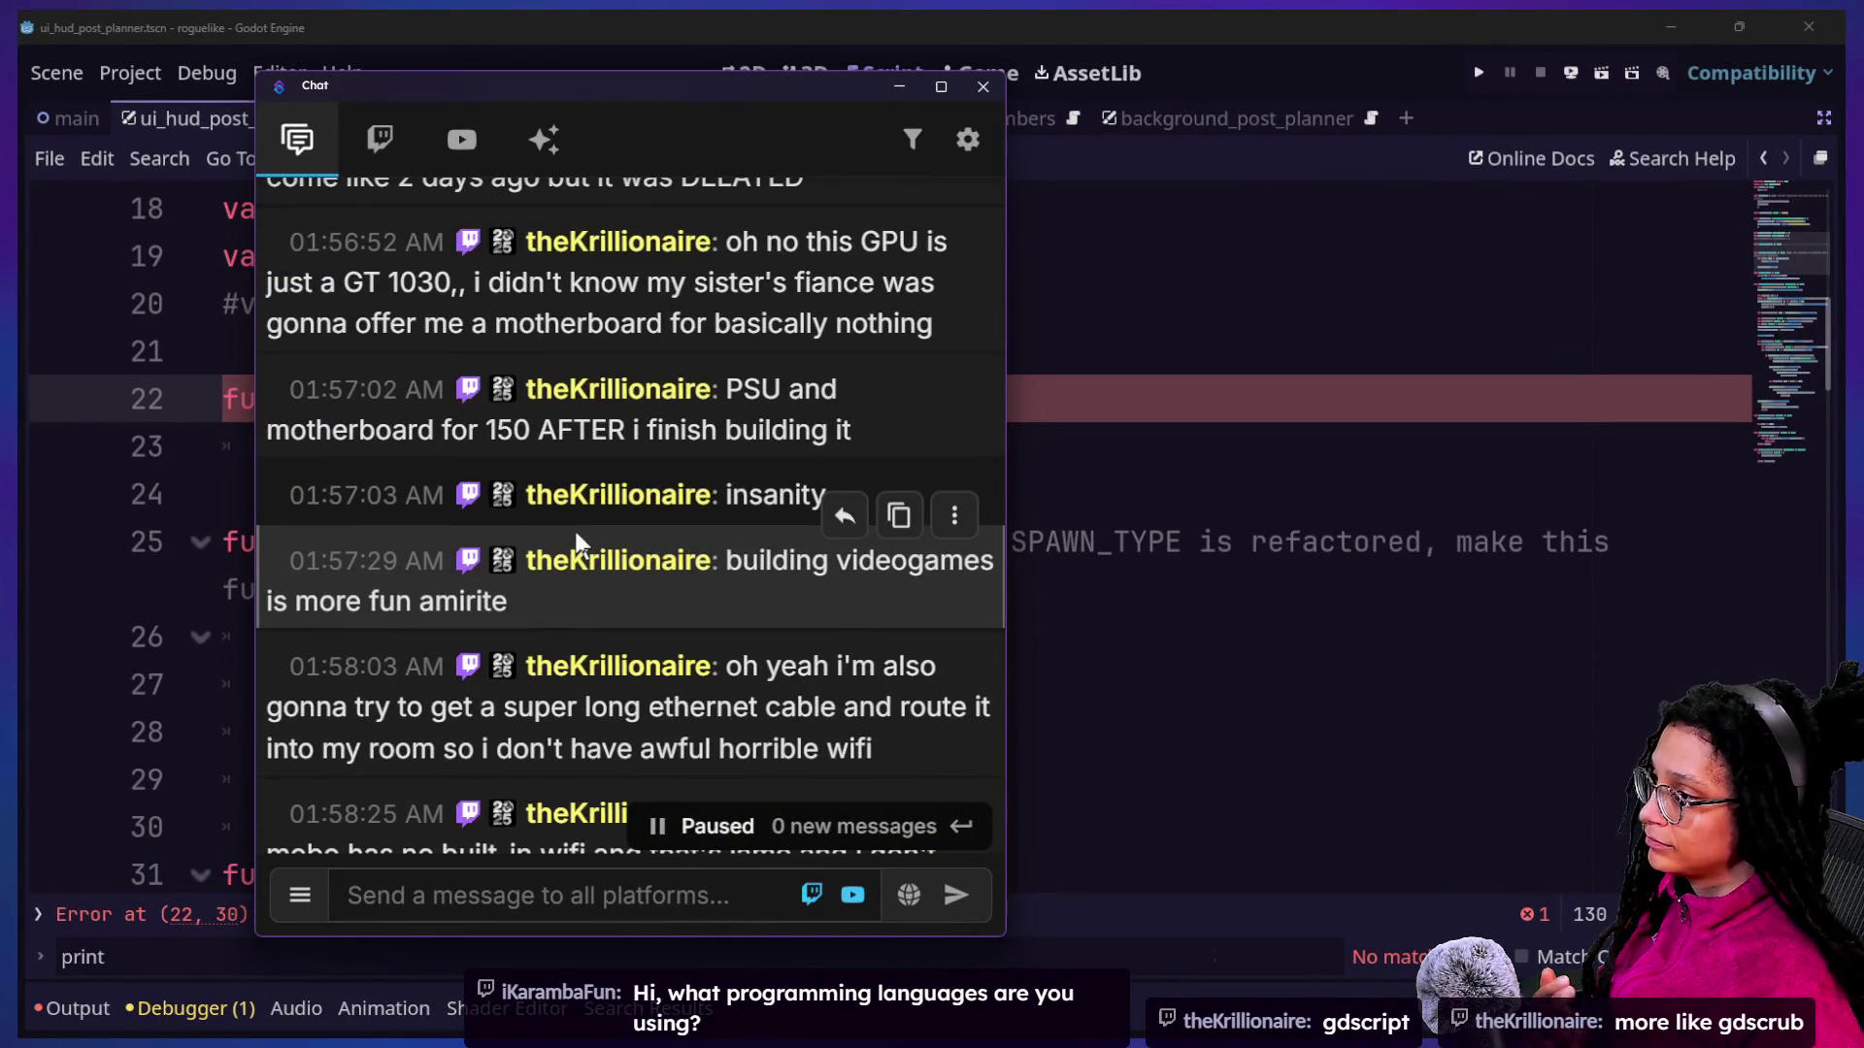
scroll(577, 543, "down", 1)
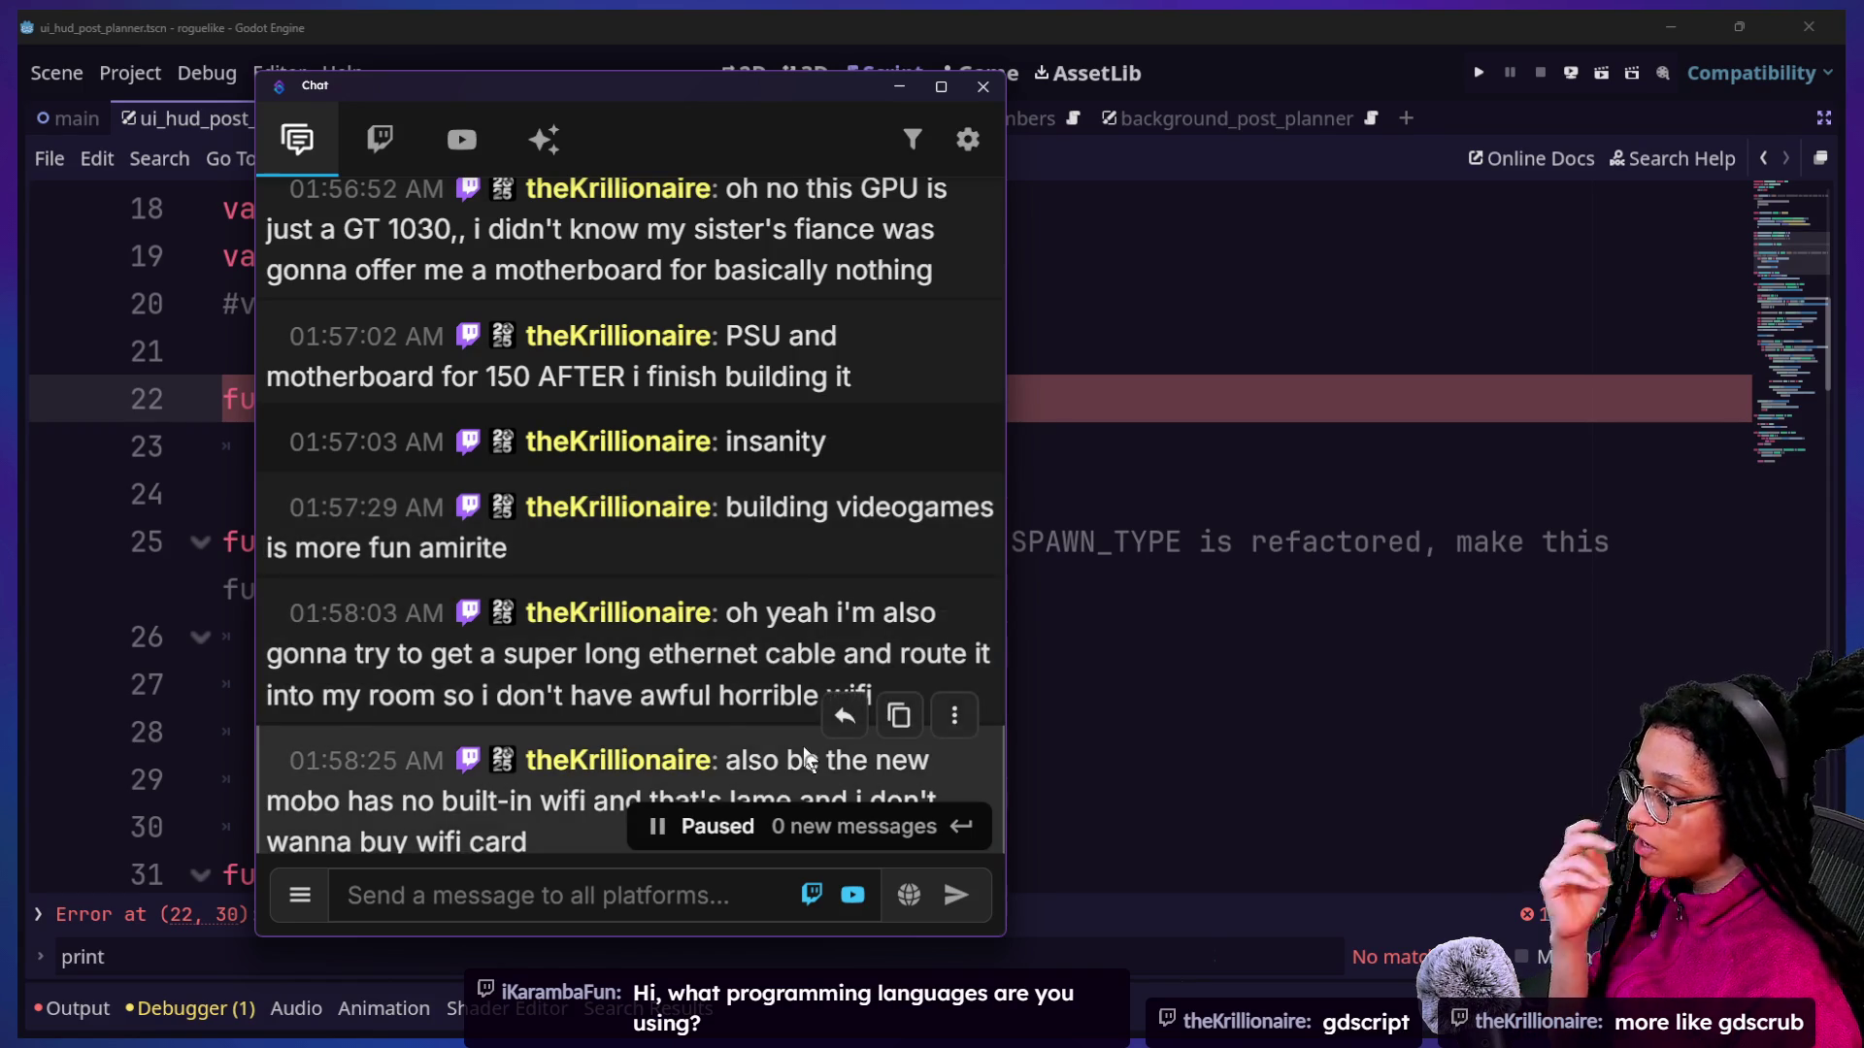
scroll(802, 761, "down", 2)
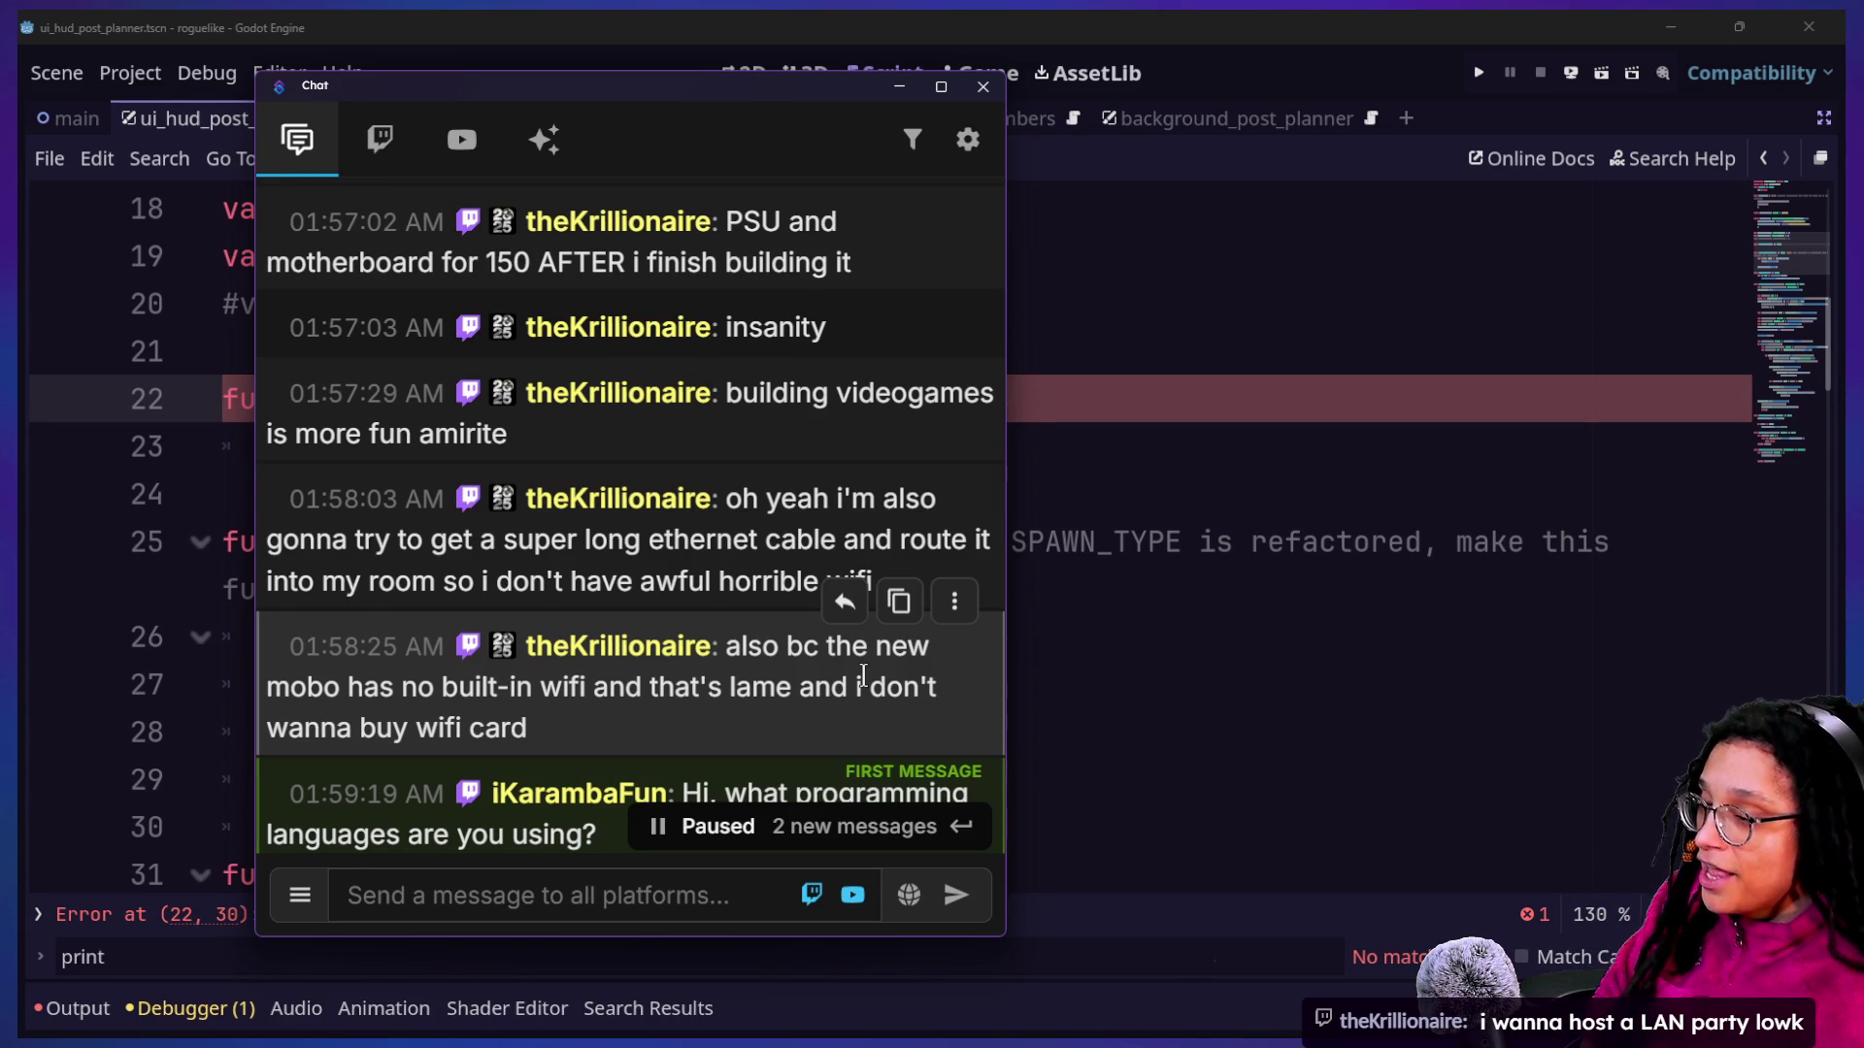
scroll(731, 493, "down", 5)
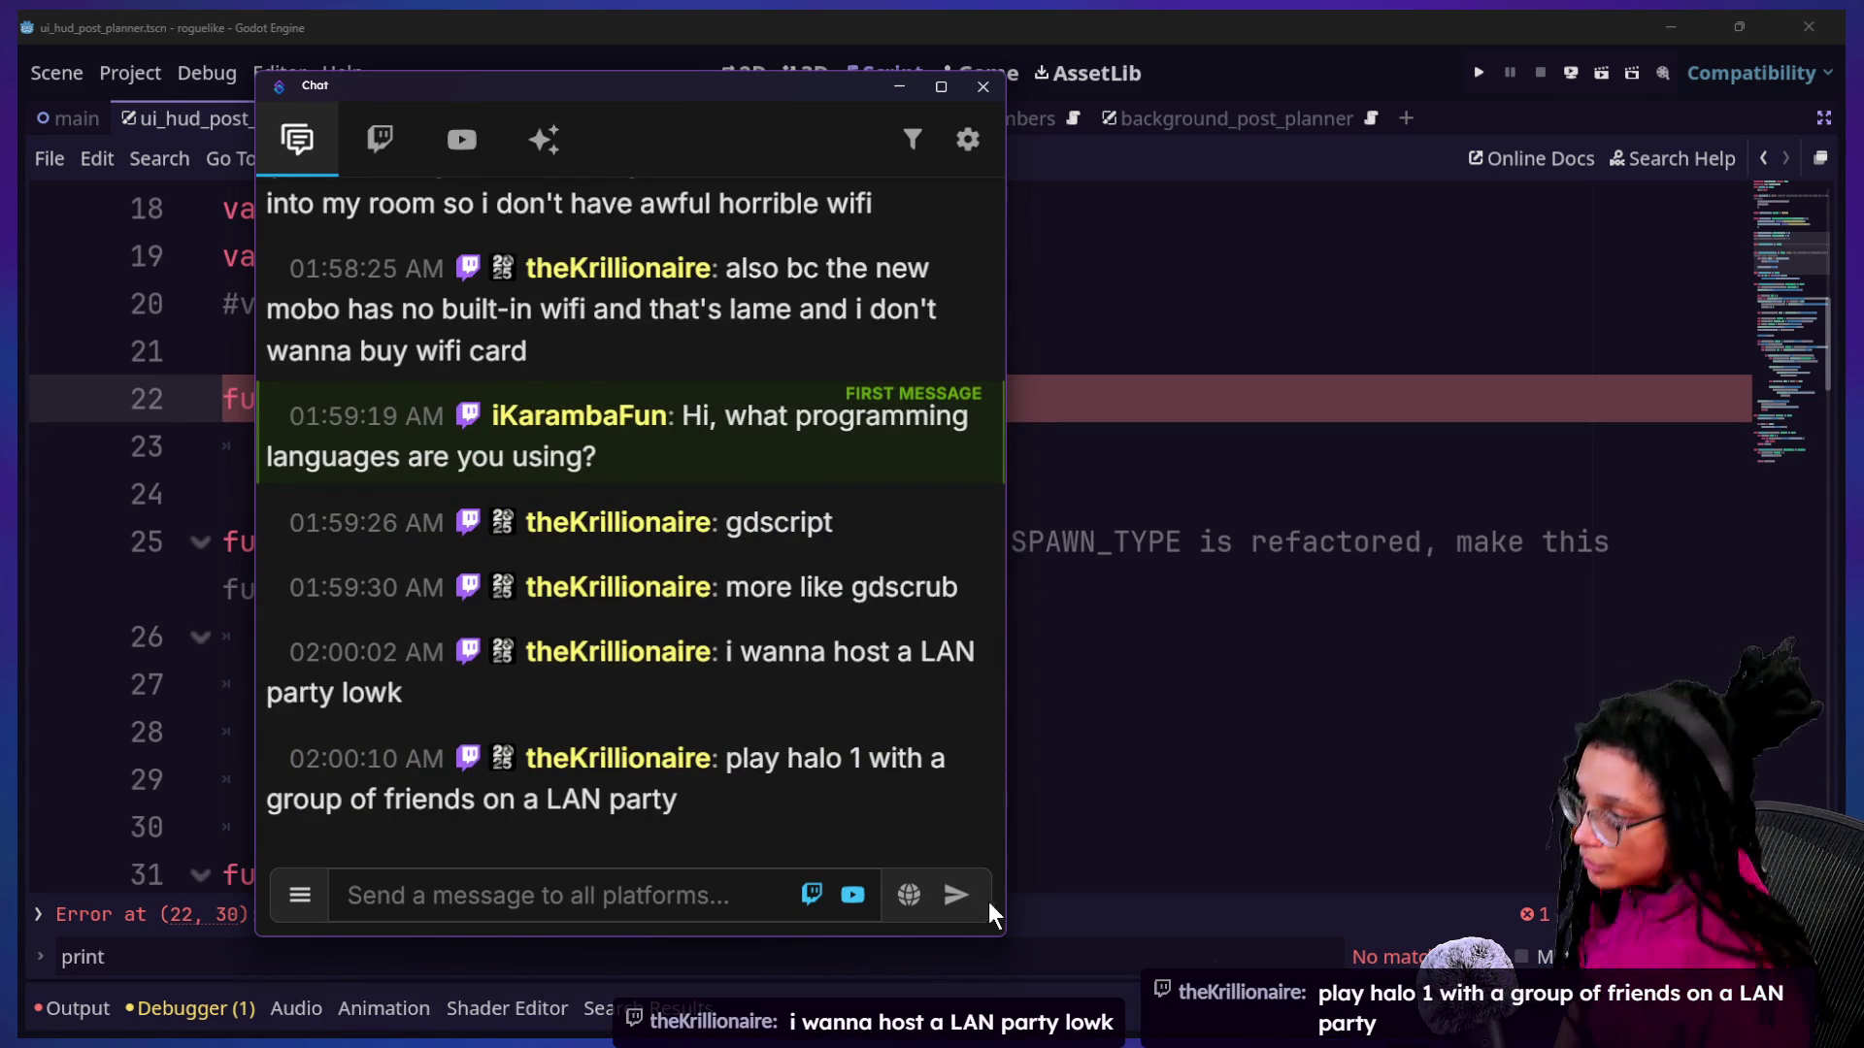
left_click(905, 666)
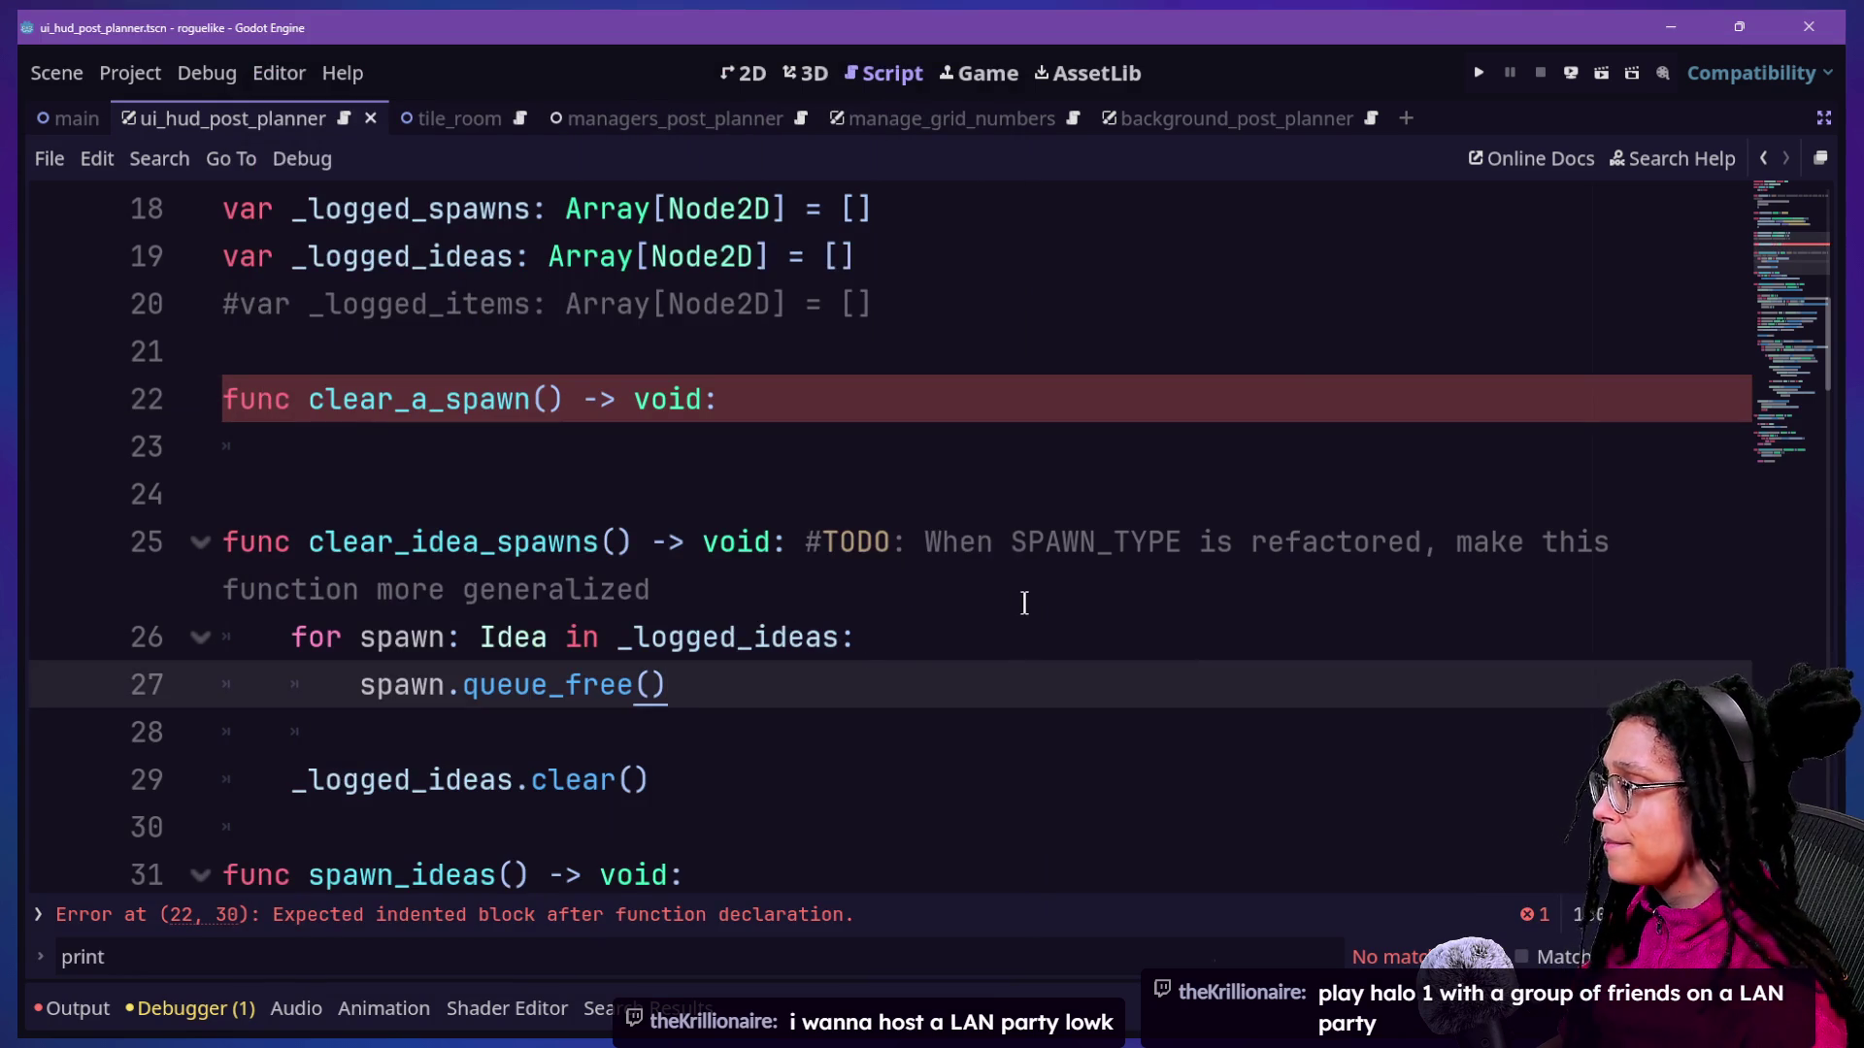
key("super+Tab")
left_click(660, 291)
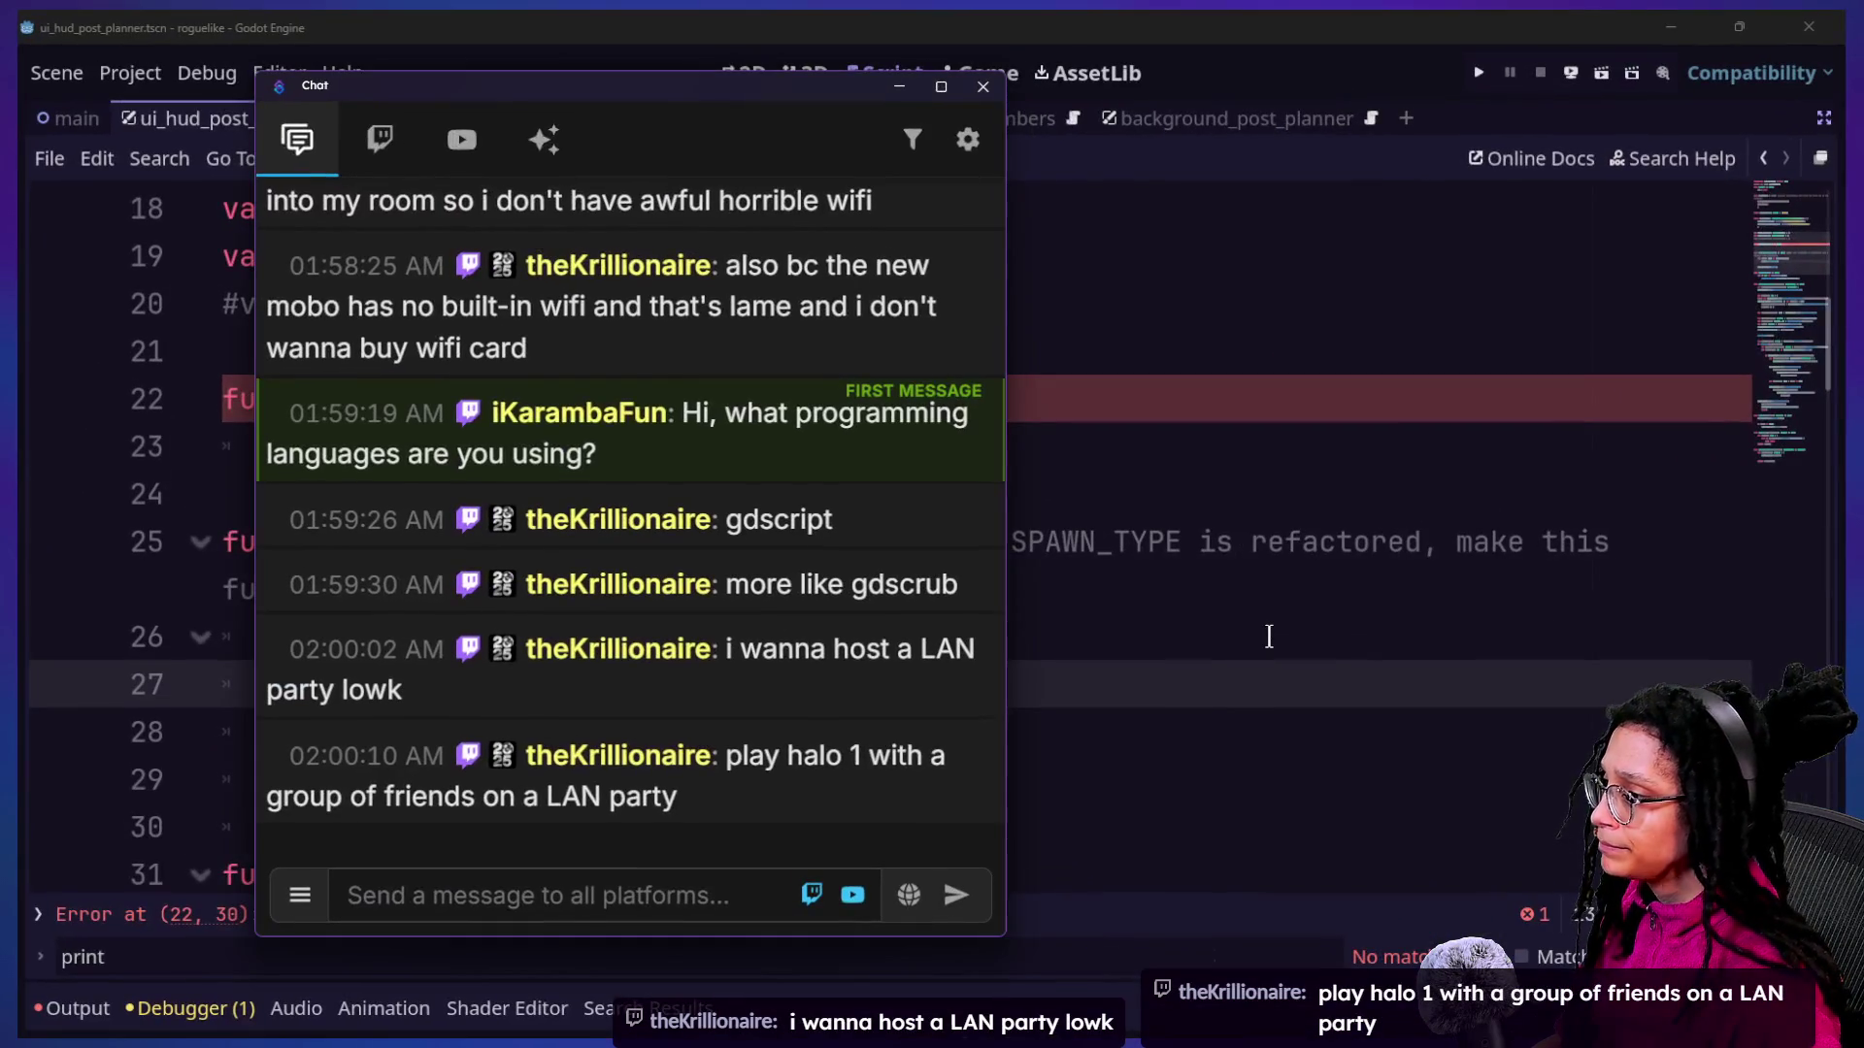
left_click(1268, 635)
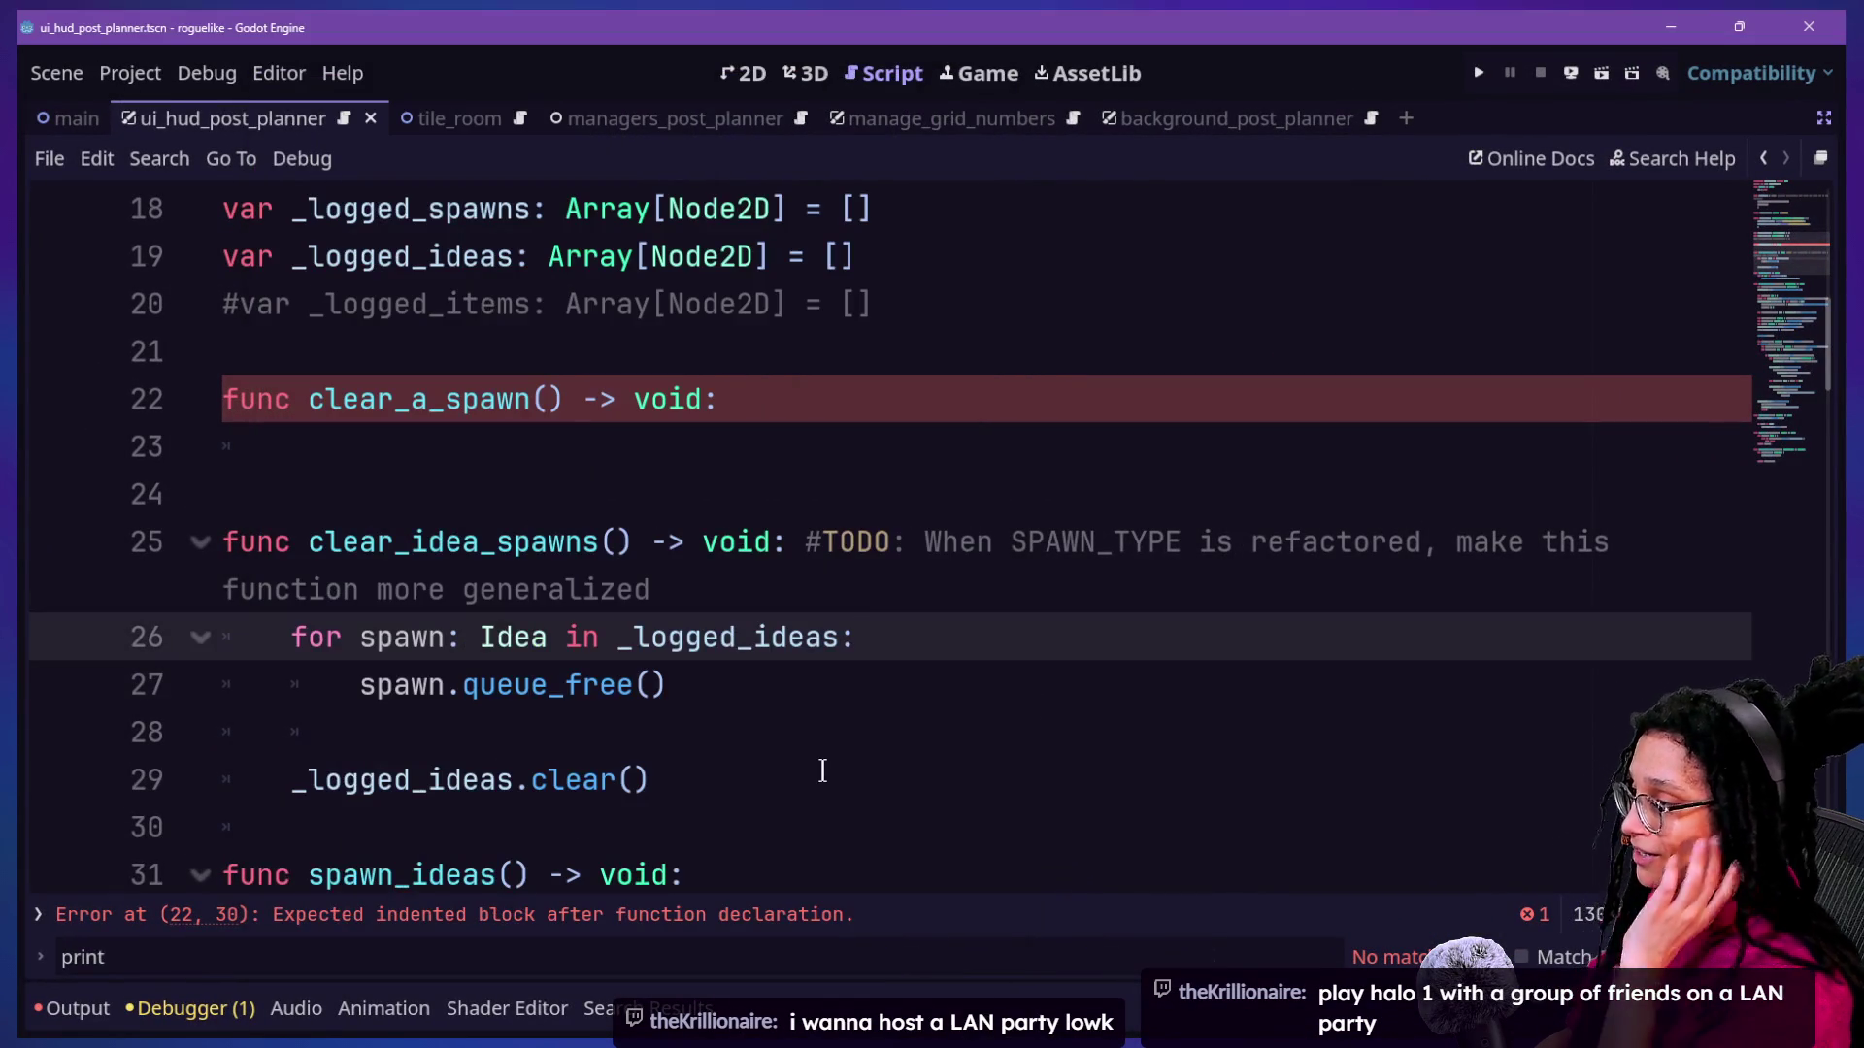
left_click(640, 441)
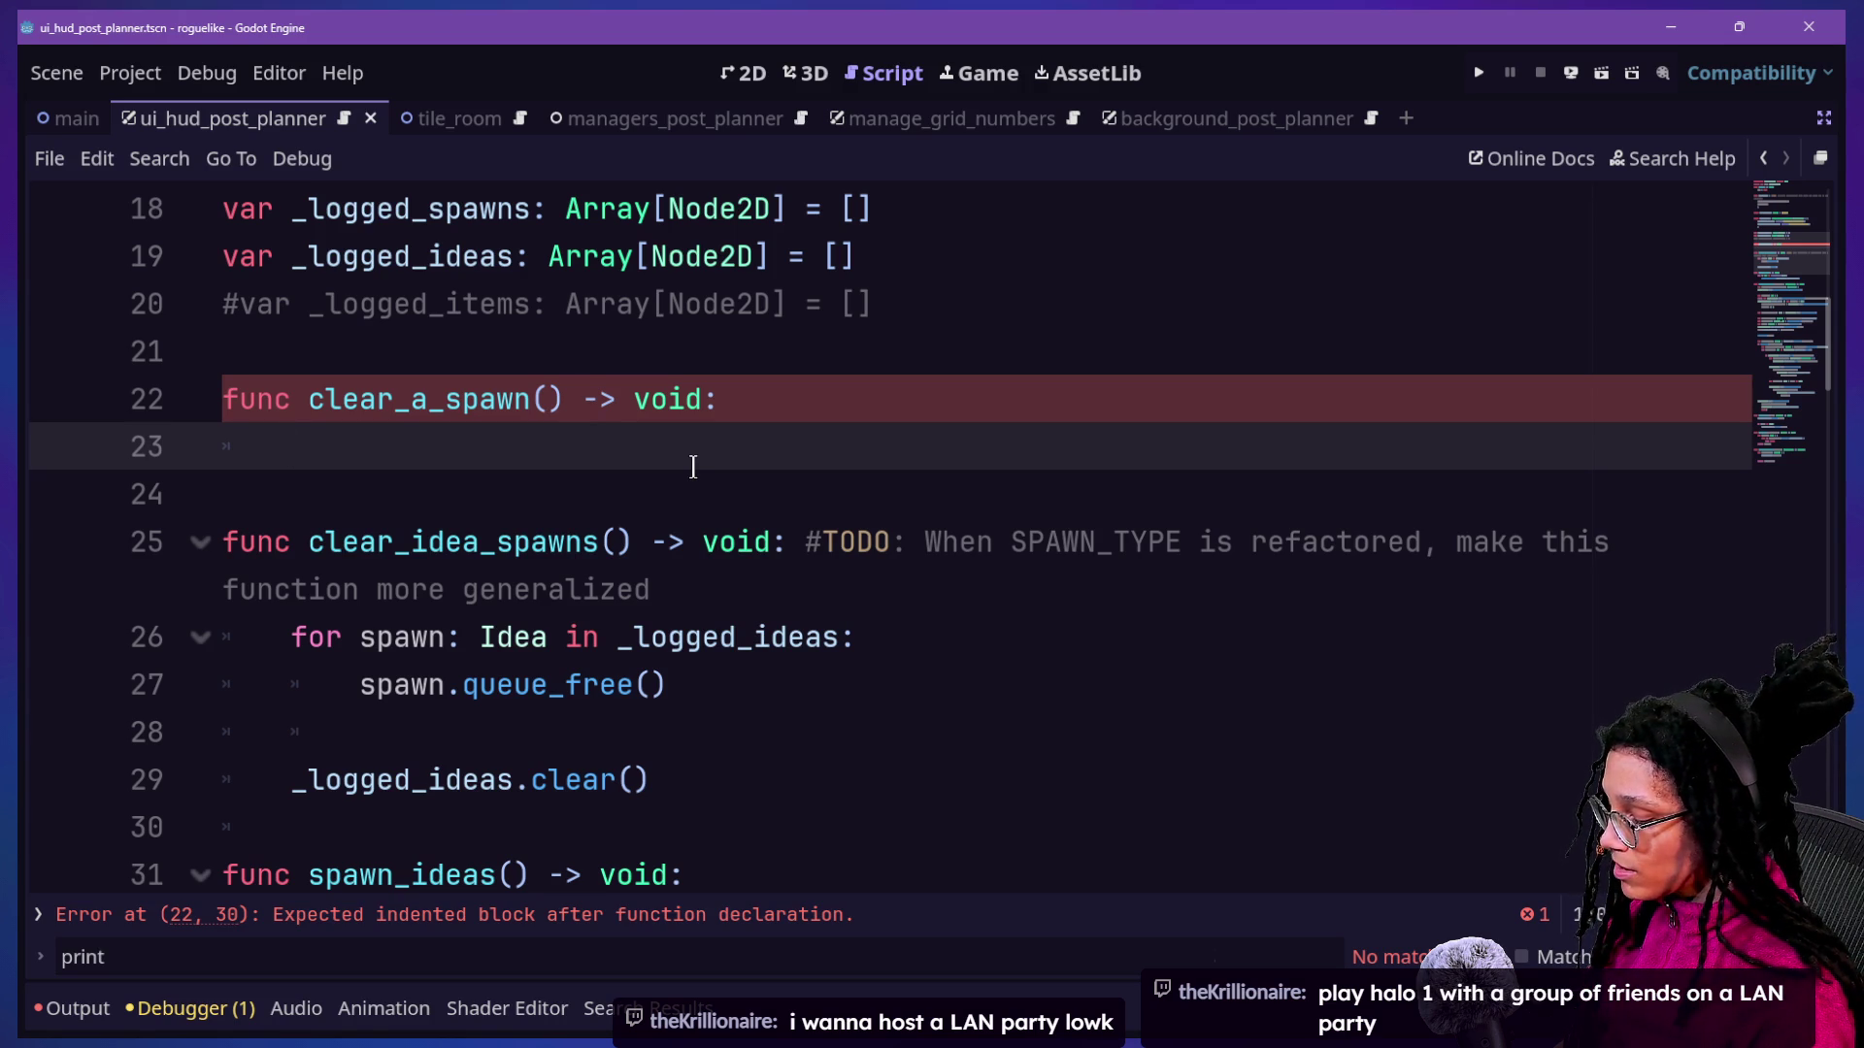
Search scripts for 'spawn' in the quick-open dialog, then cancel without opening one.
key("ctrl+alt+o")
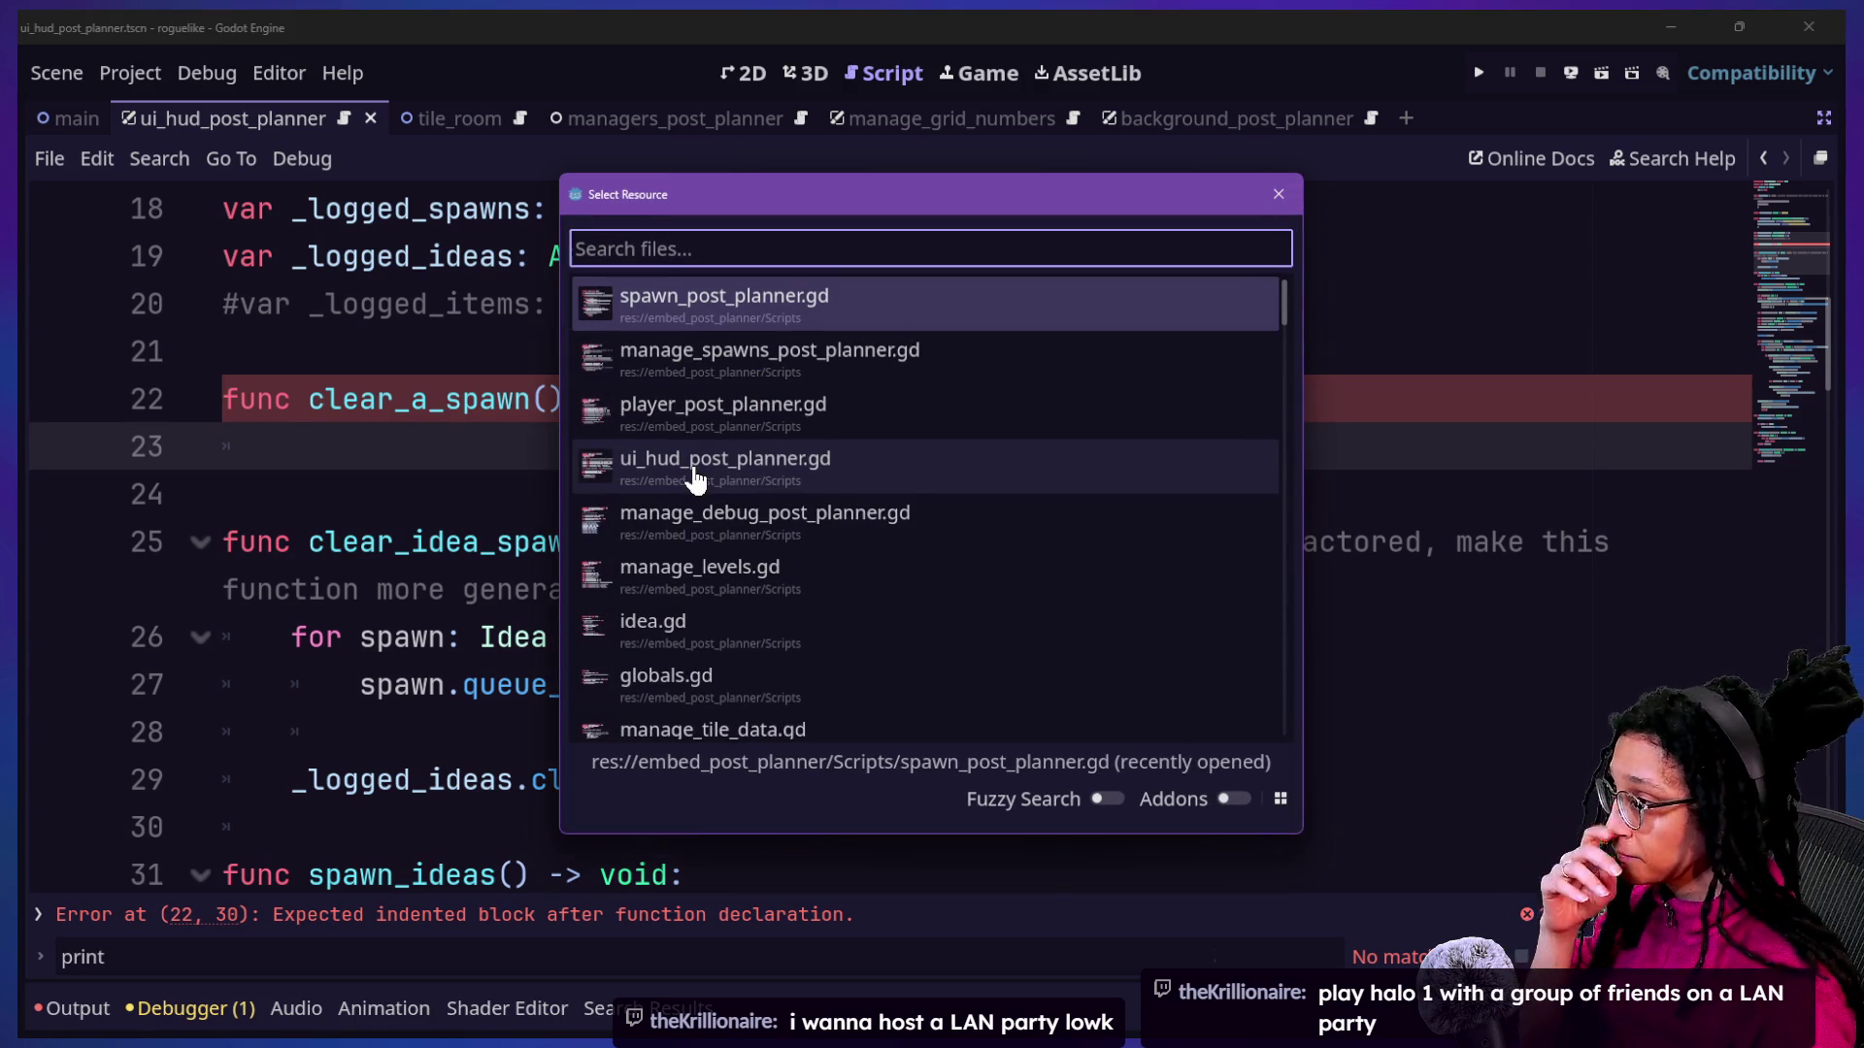
type("spawn")
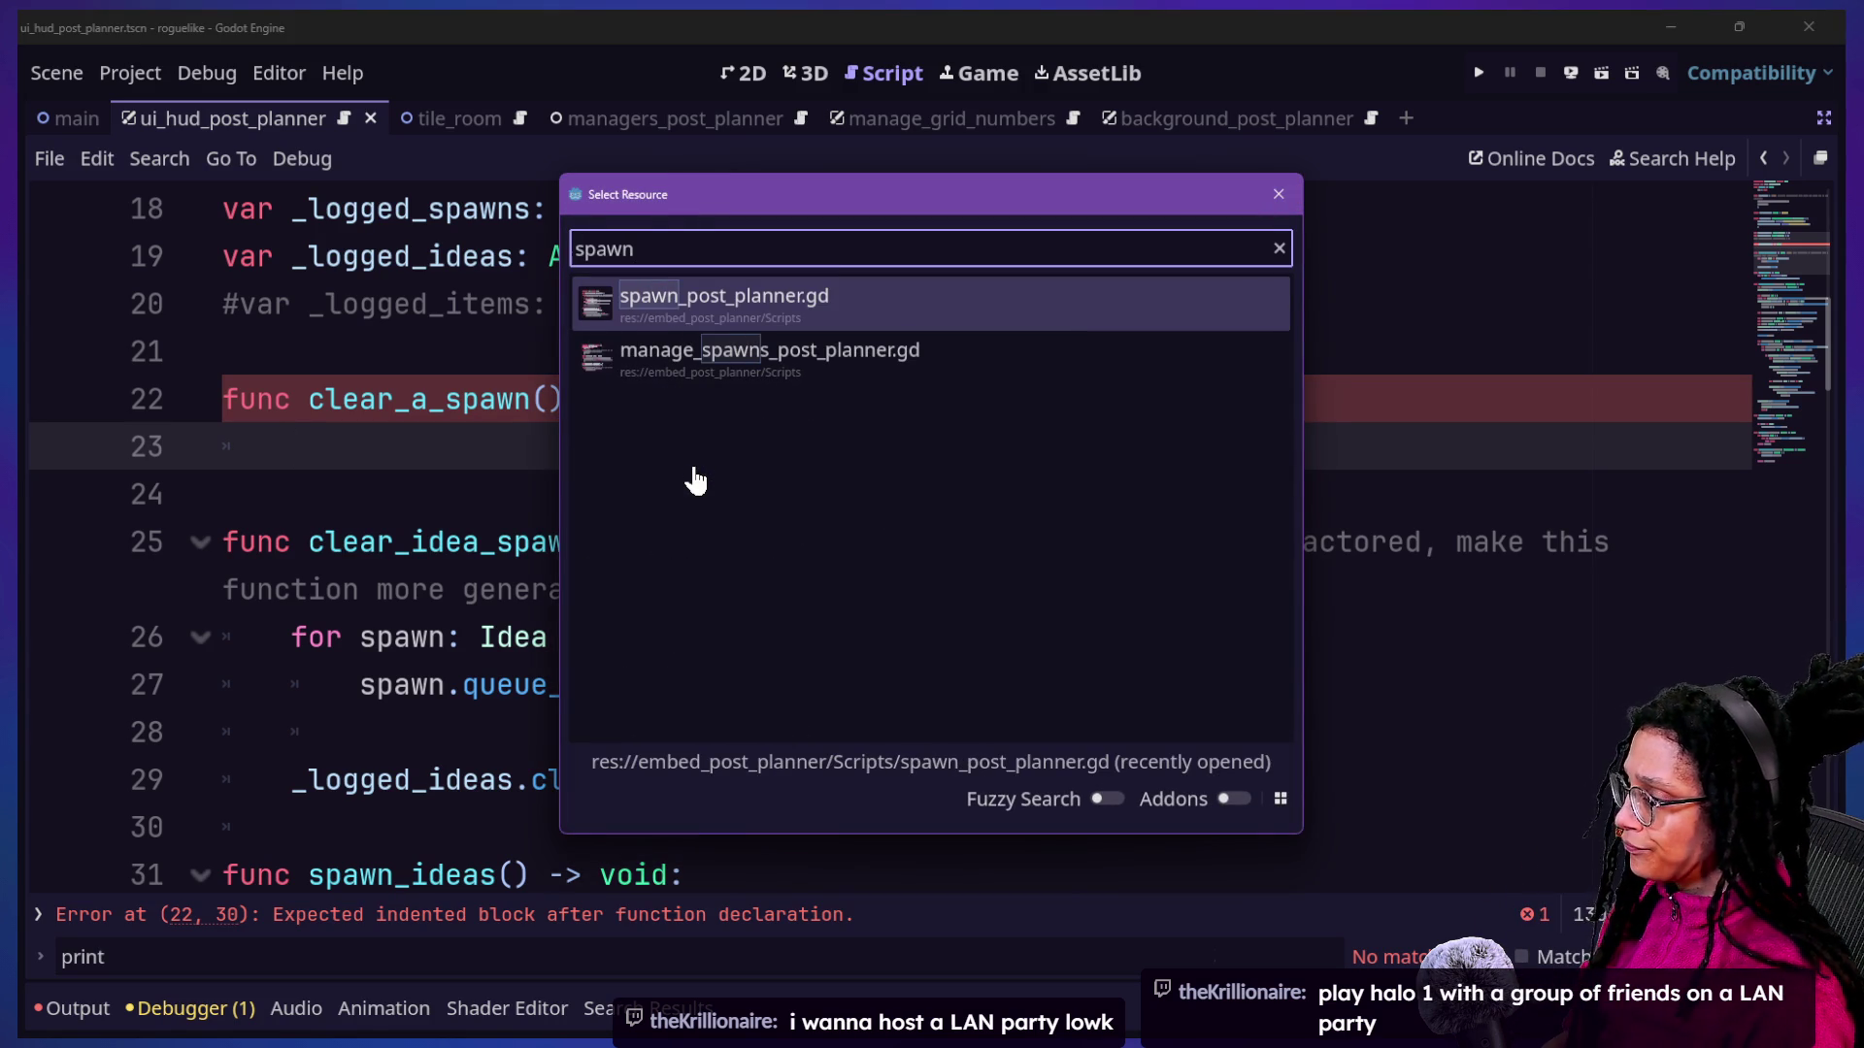
key("Escape")
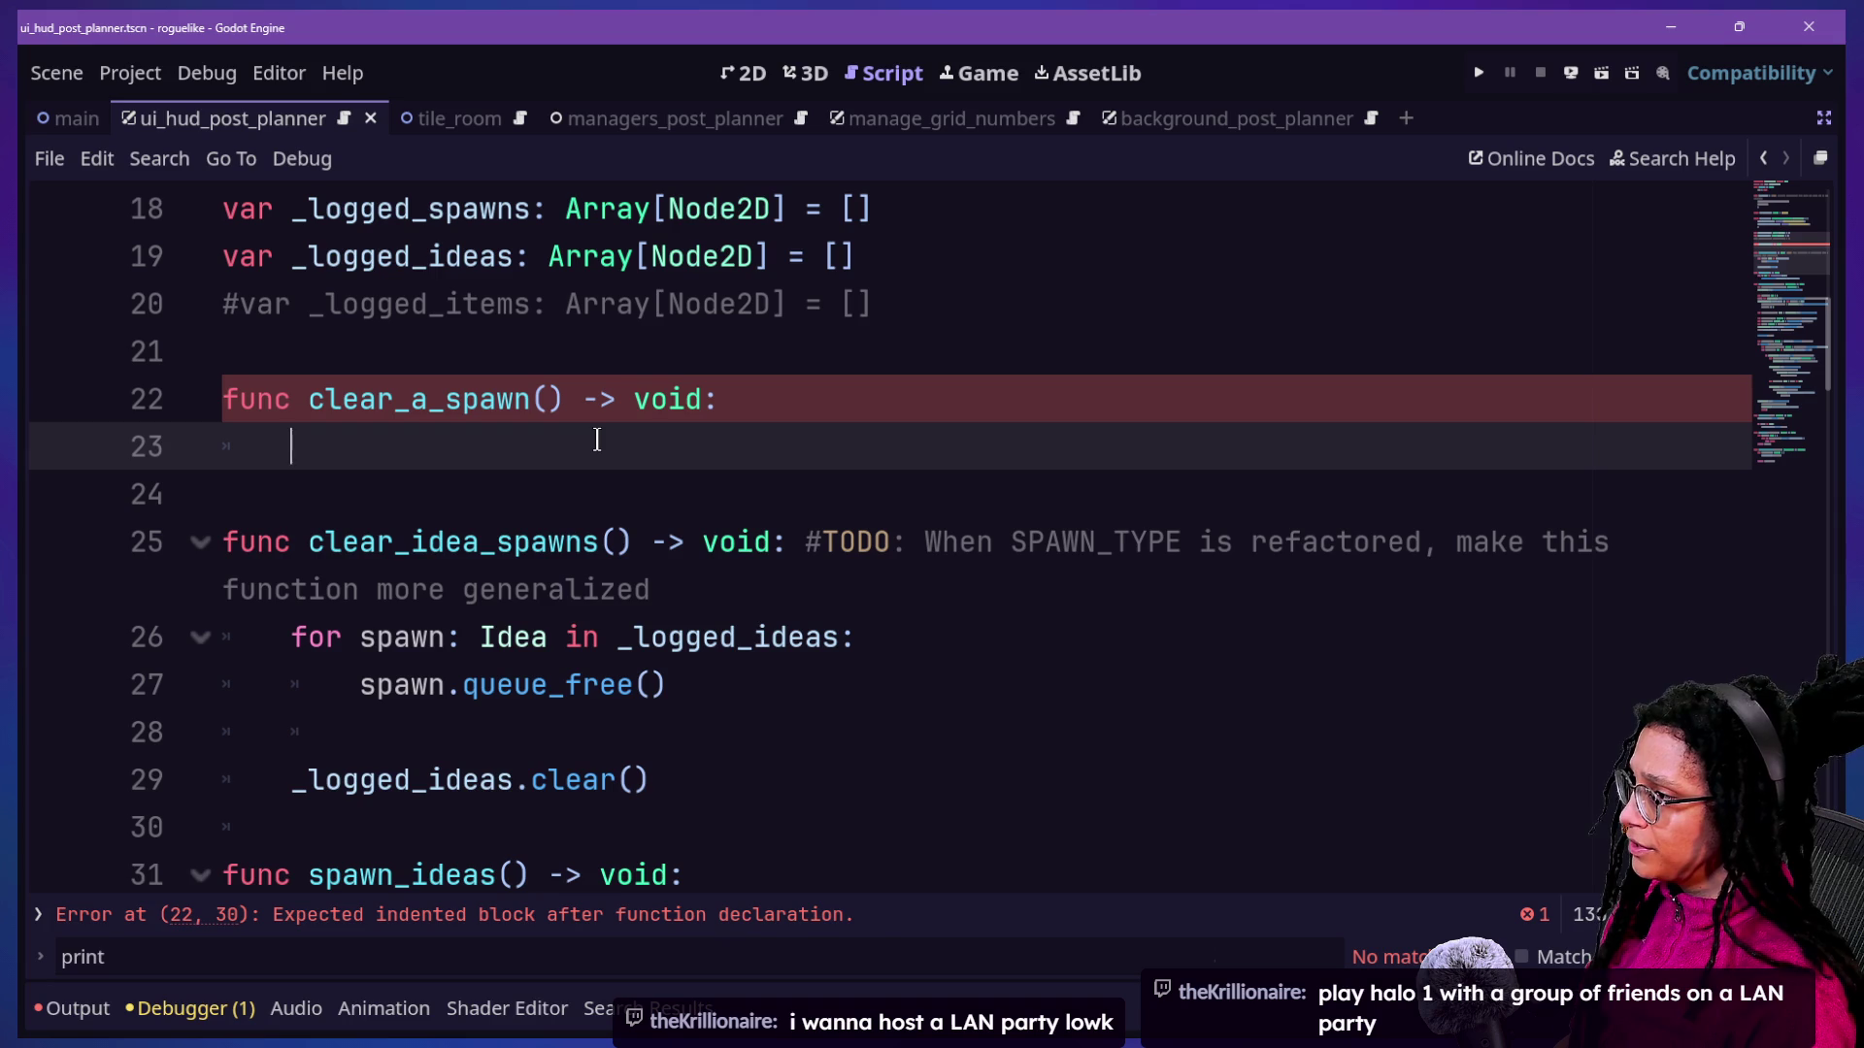
Select the clear_idea_spawns name and open Find in Files for it.
left_click(308, 399)
left_click(463, 399)
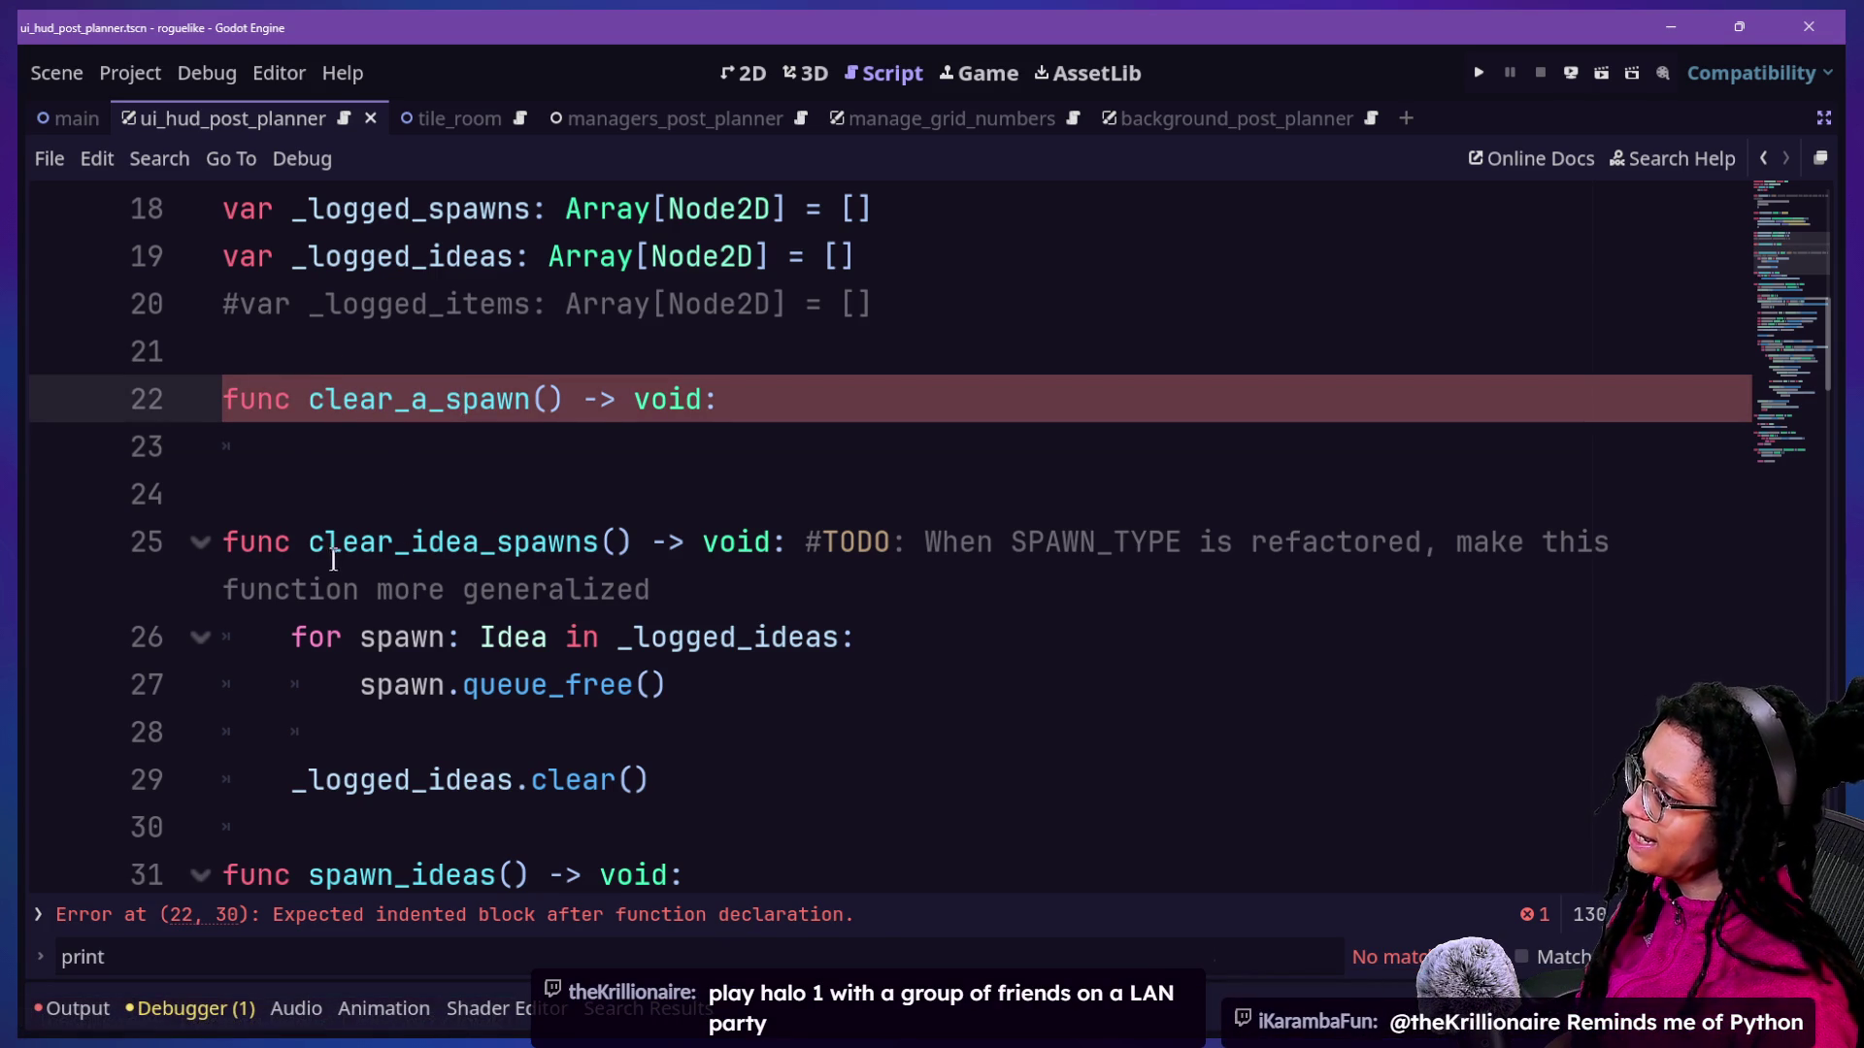
mouse_move(308, 542)
left_mouse_down()
mouse_move(570, 561)
mouse_move(599, 555)
mouse_move(313, 538)
mouse_move(596, 537)
left_mouse_up()
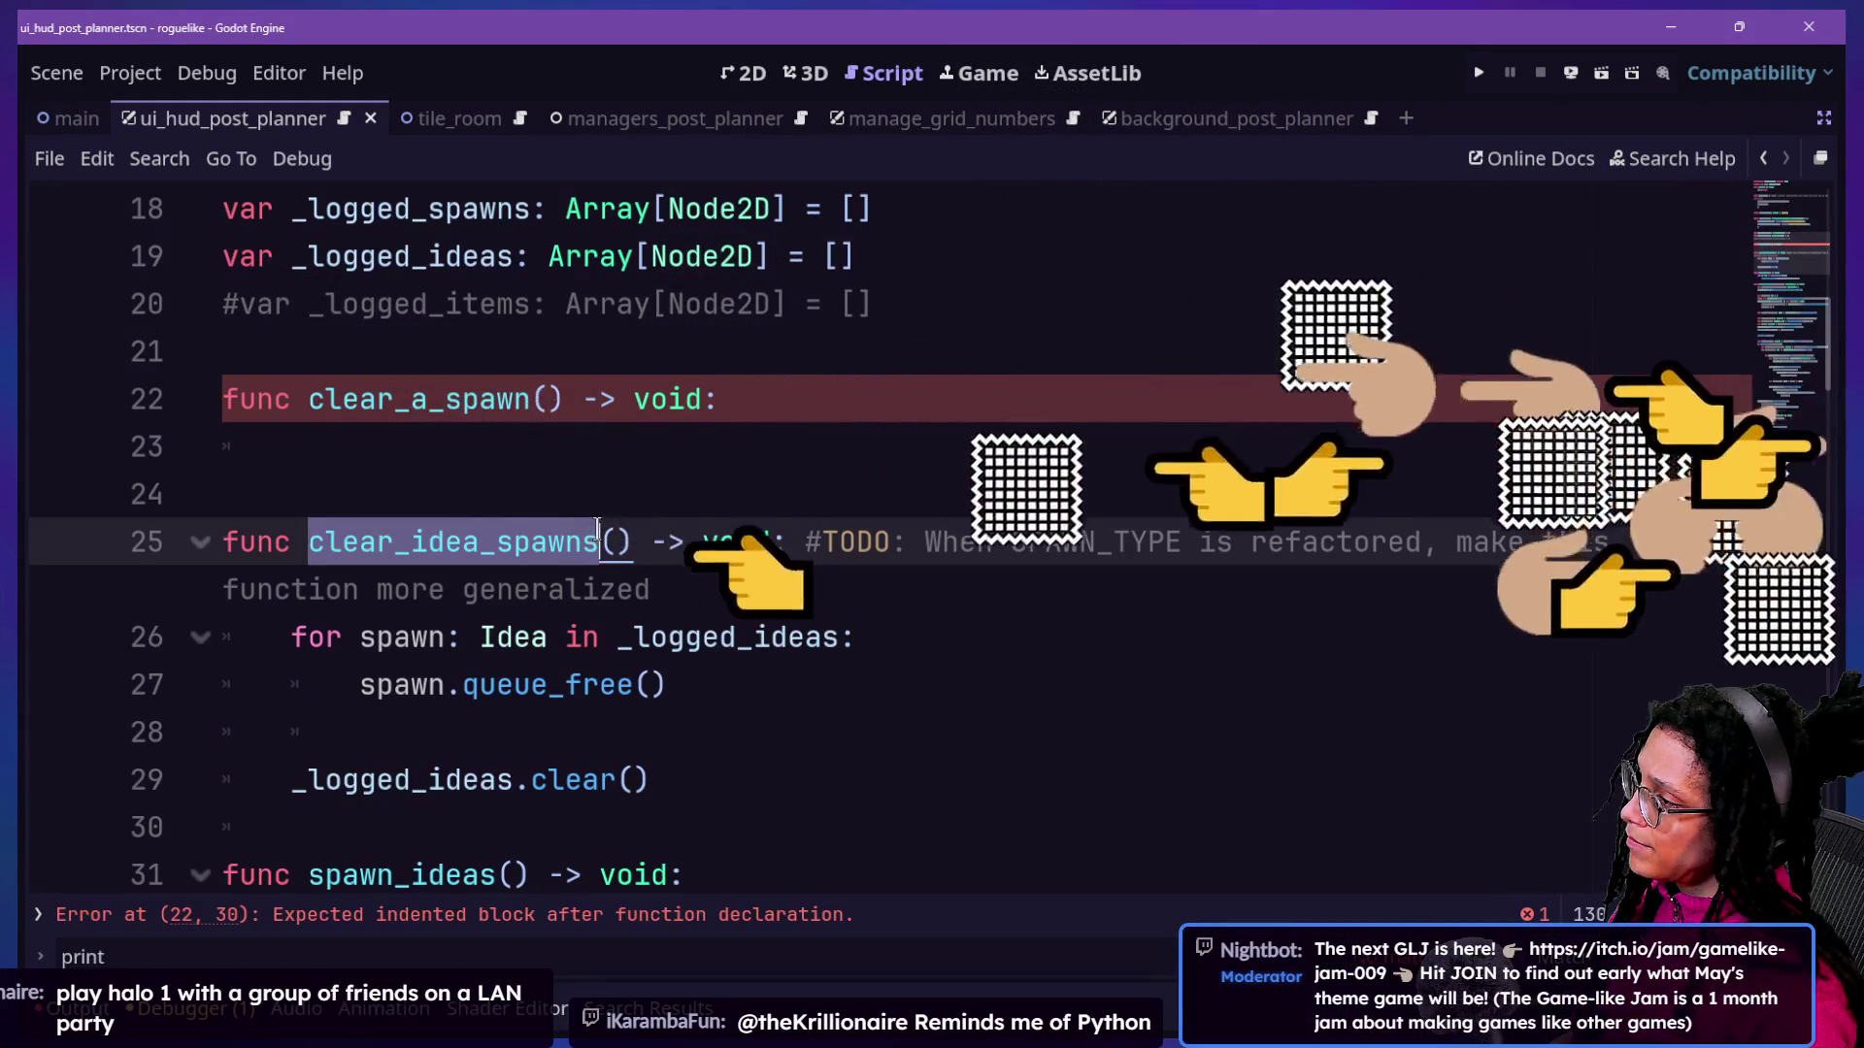
left_click(595, 536)
left_click(297, 531)
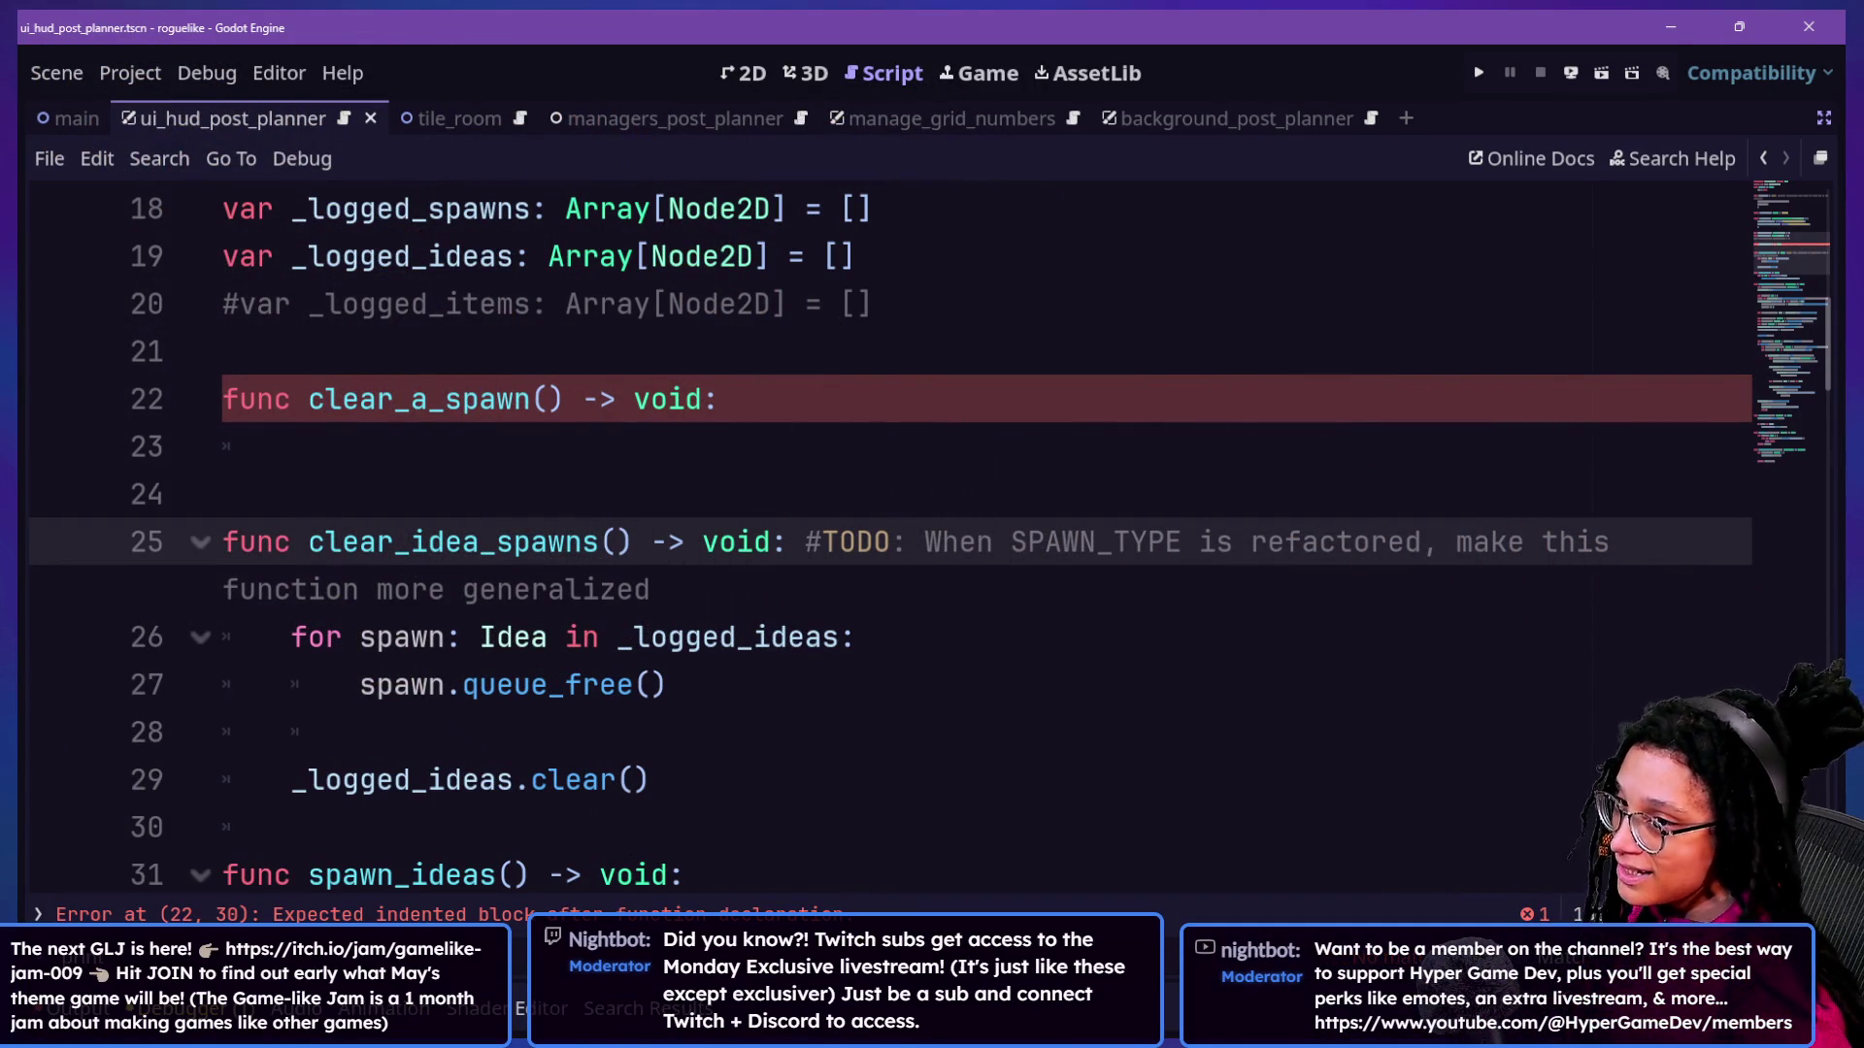
left_click_drag(309, 541, 595, 516)
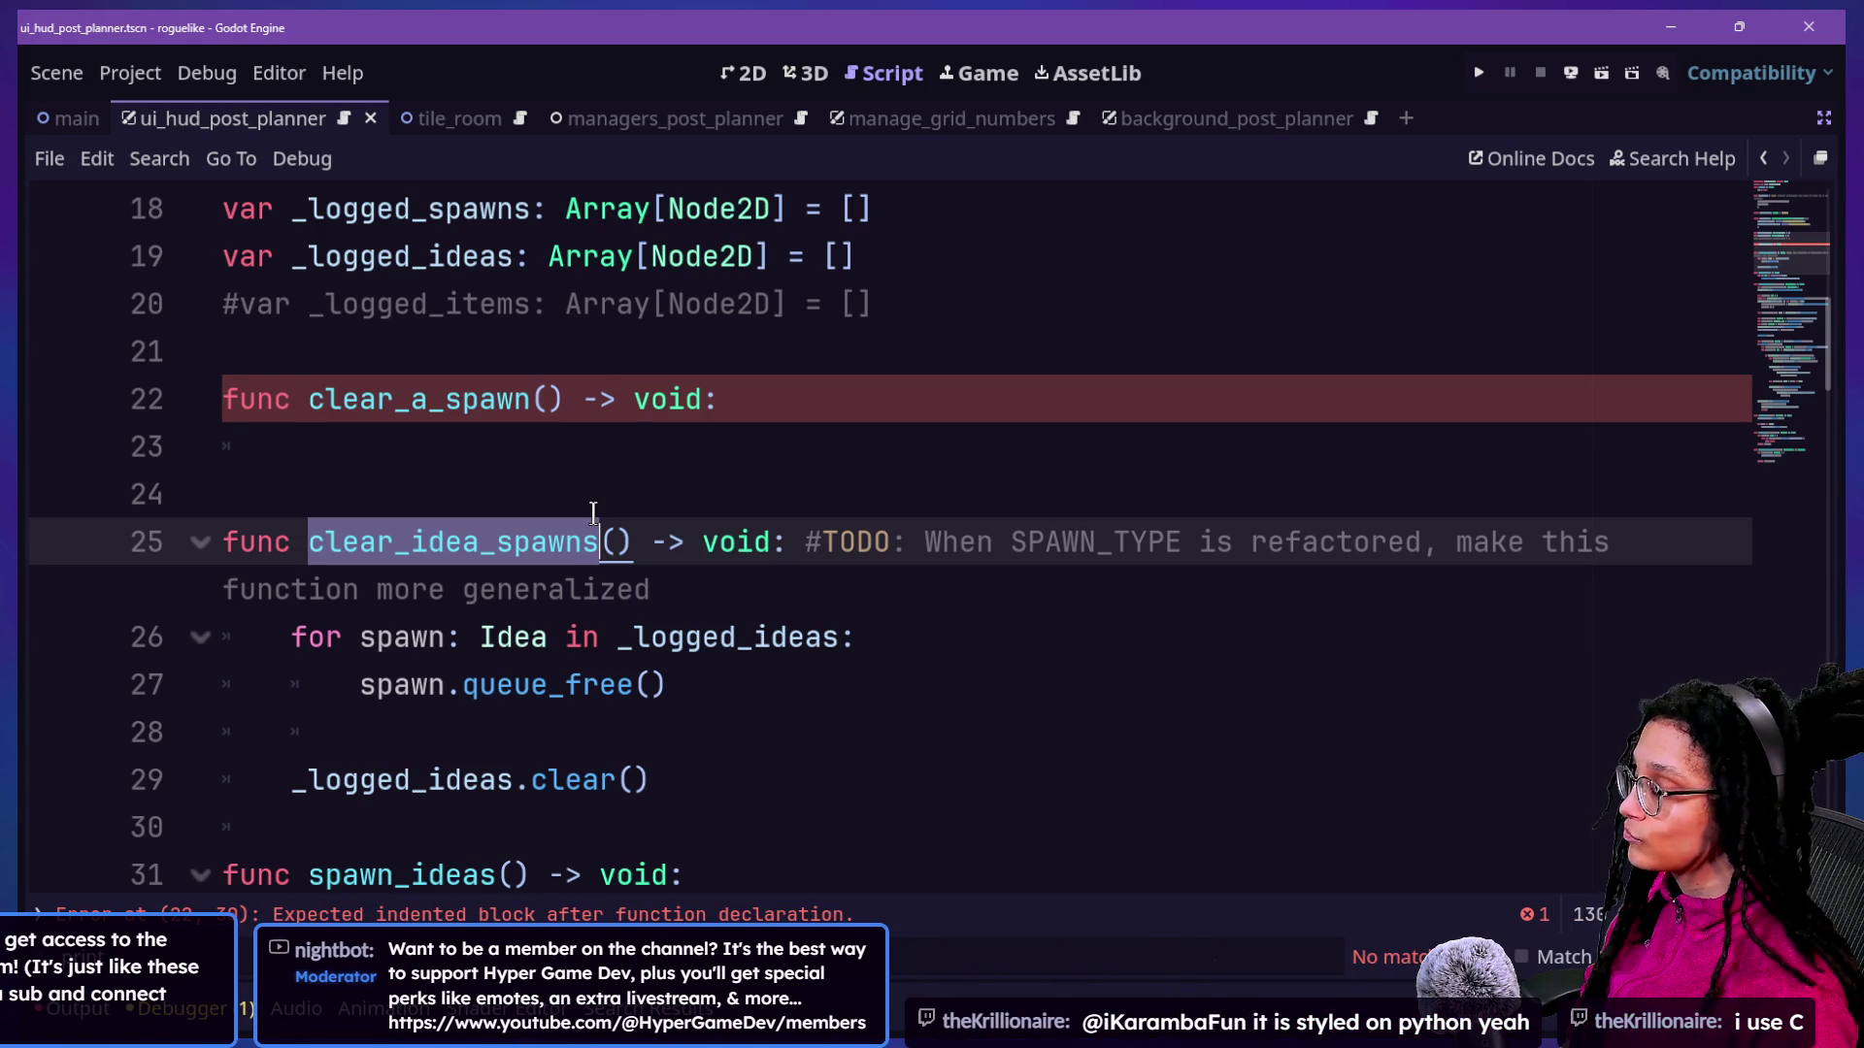
key("ctrl+shift+f")
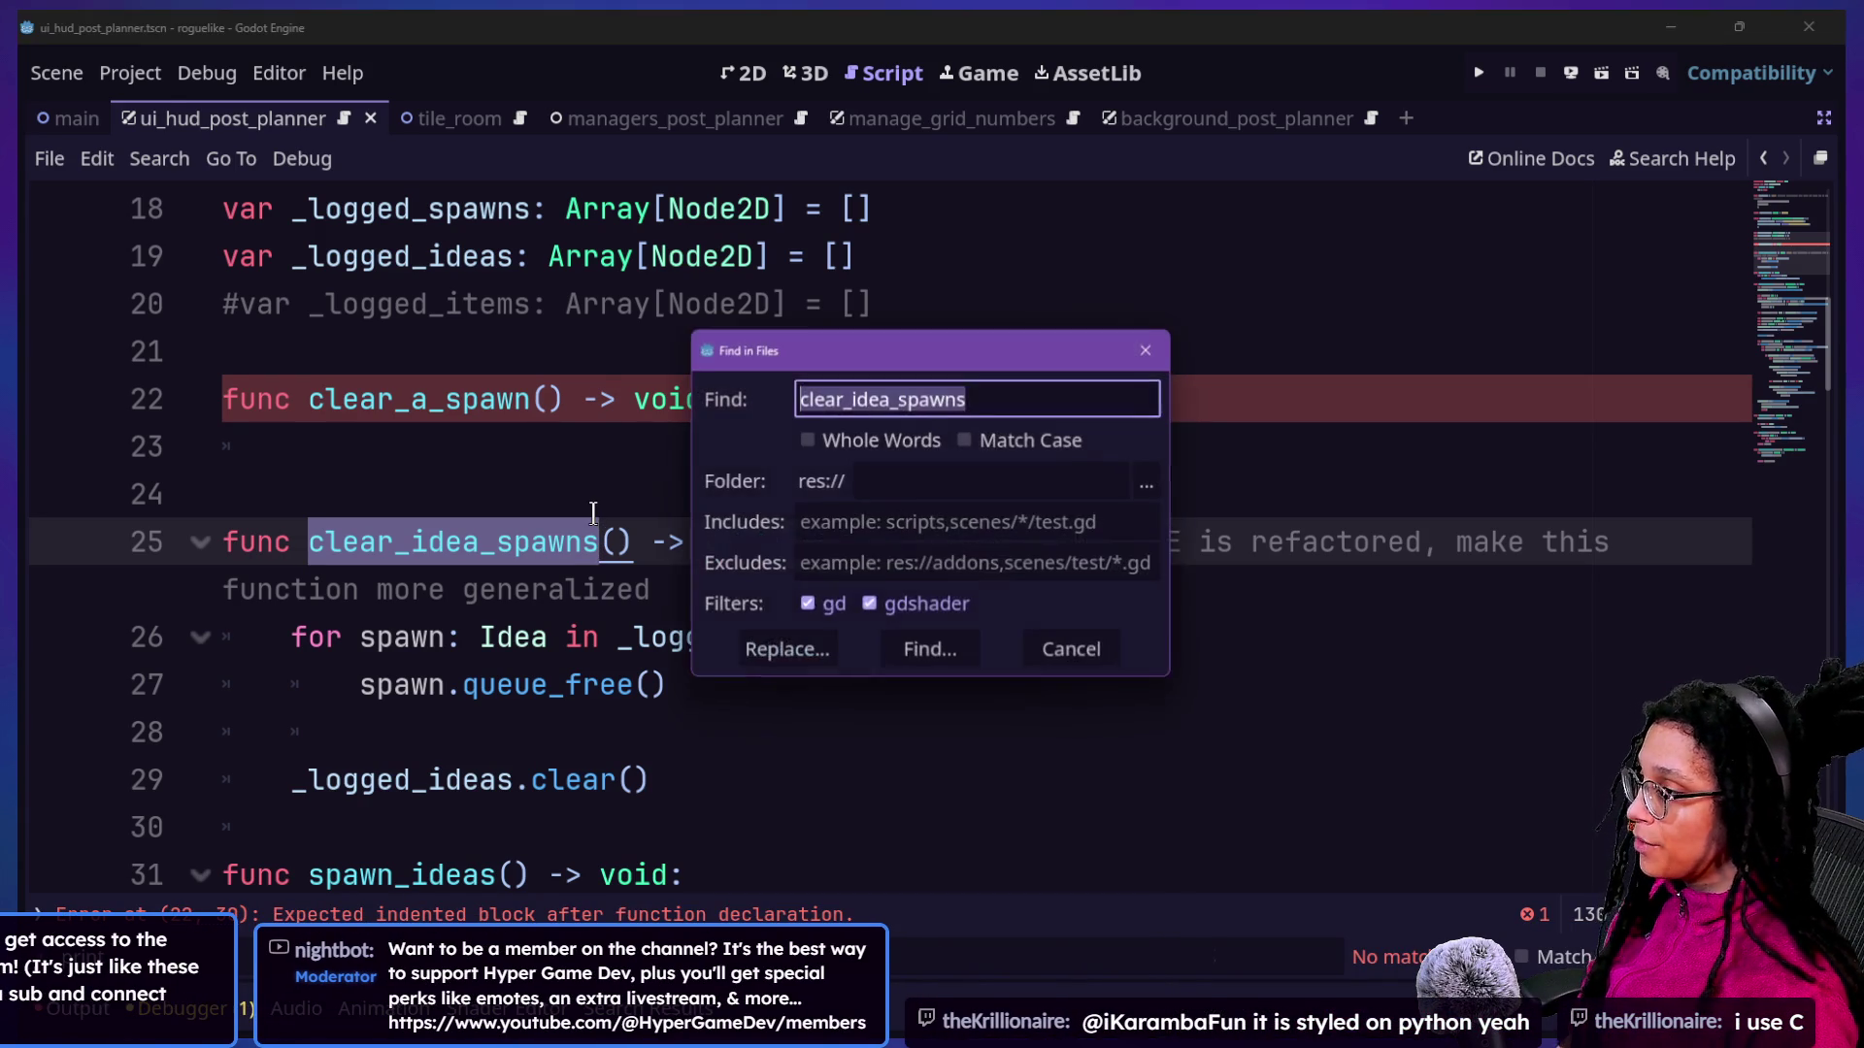
Search the project for clear_idea_spawns (2 matches) and go to the line-93 call in the resets script.
key("Return")
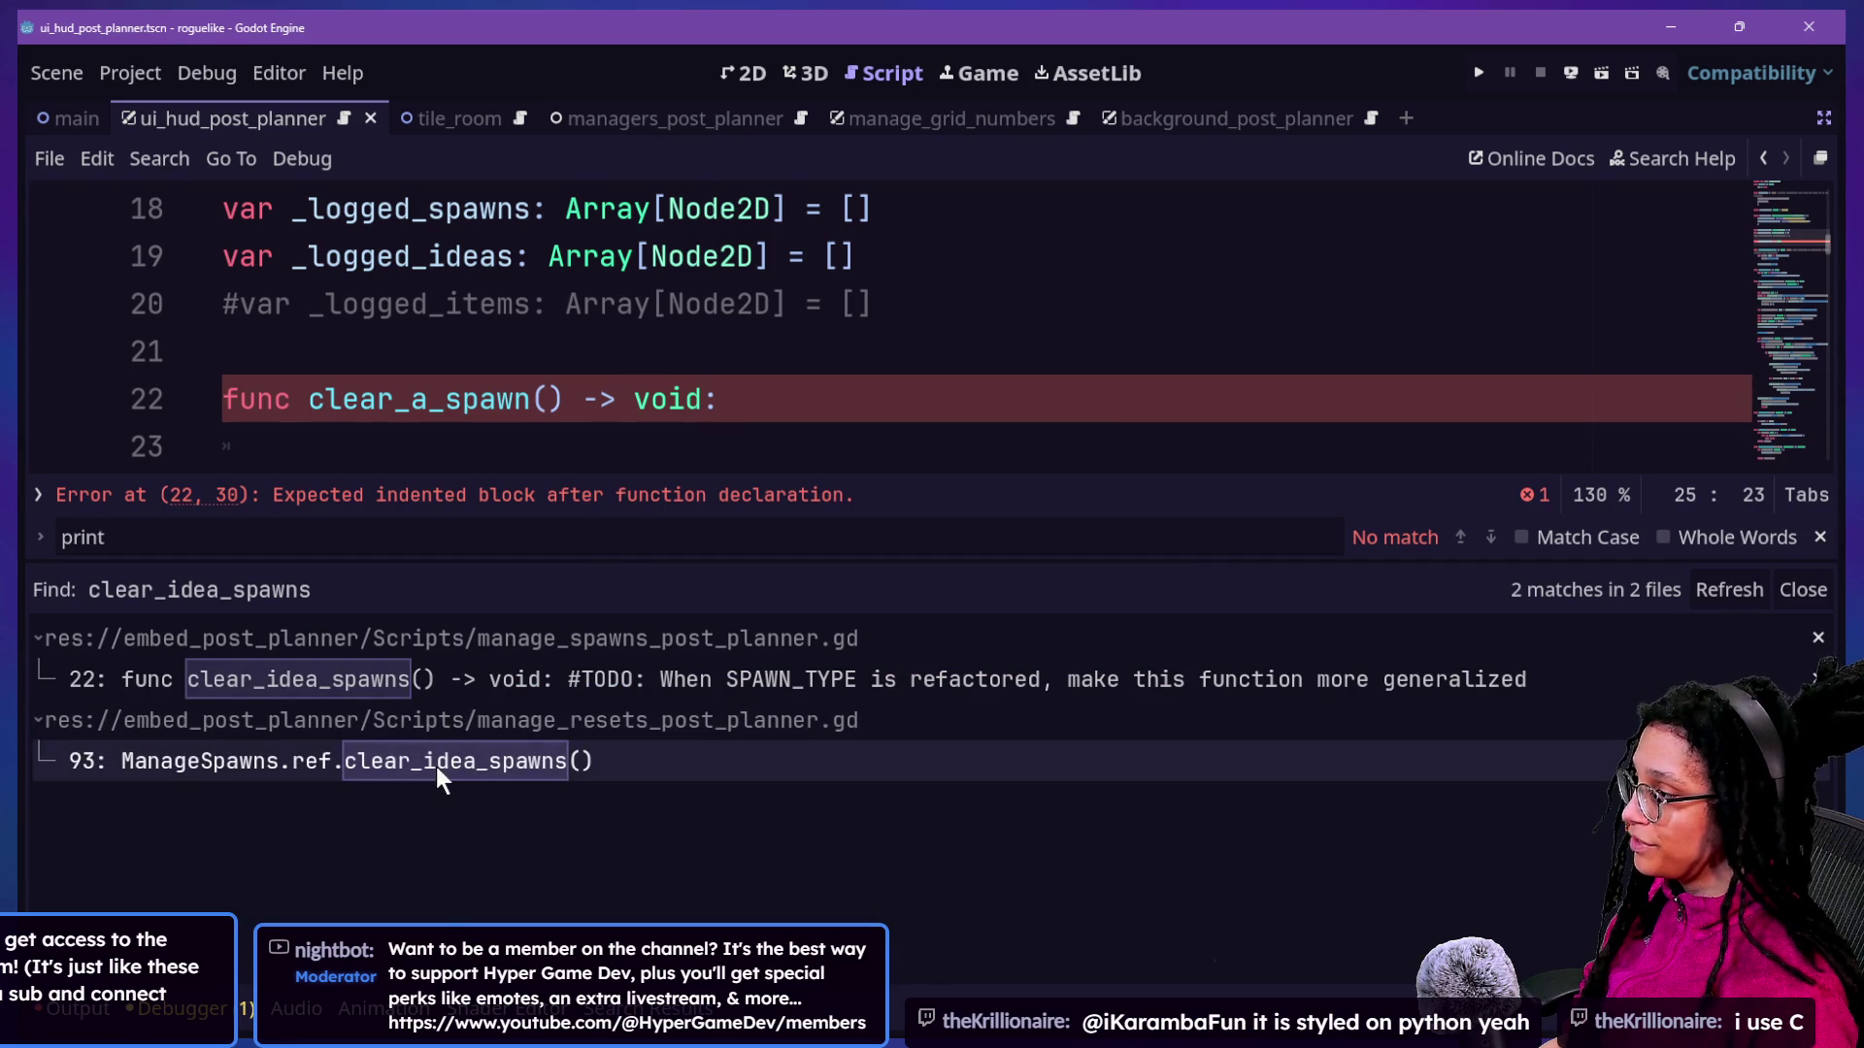
left_click(435, 765)
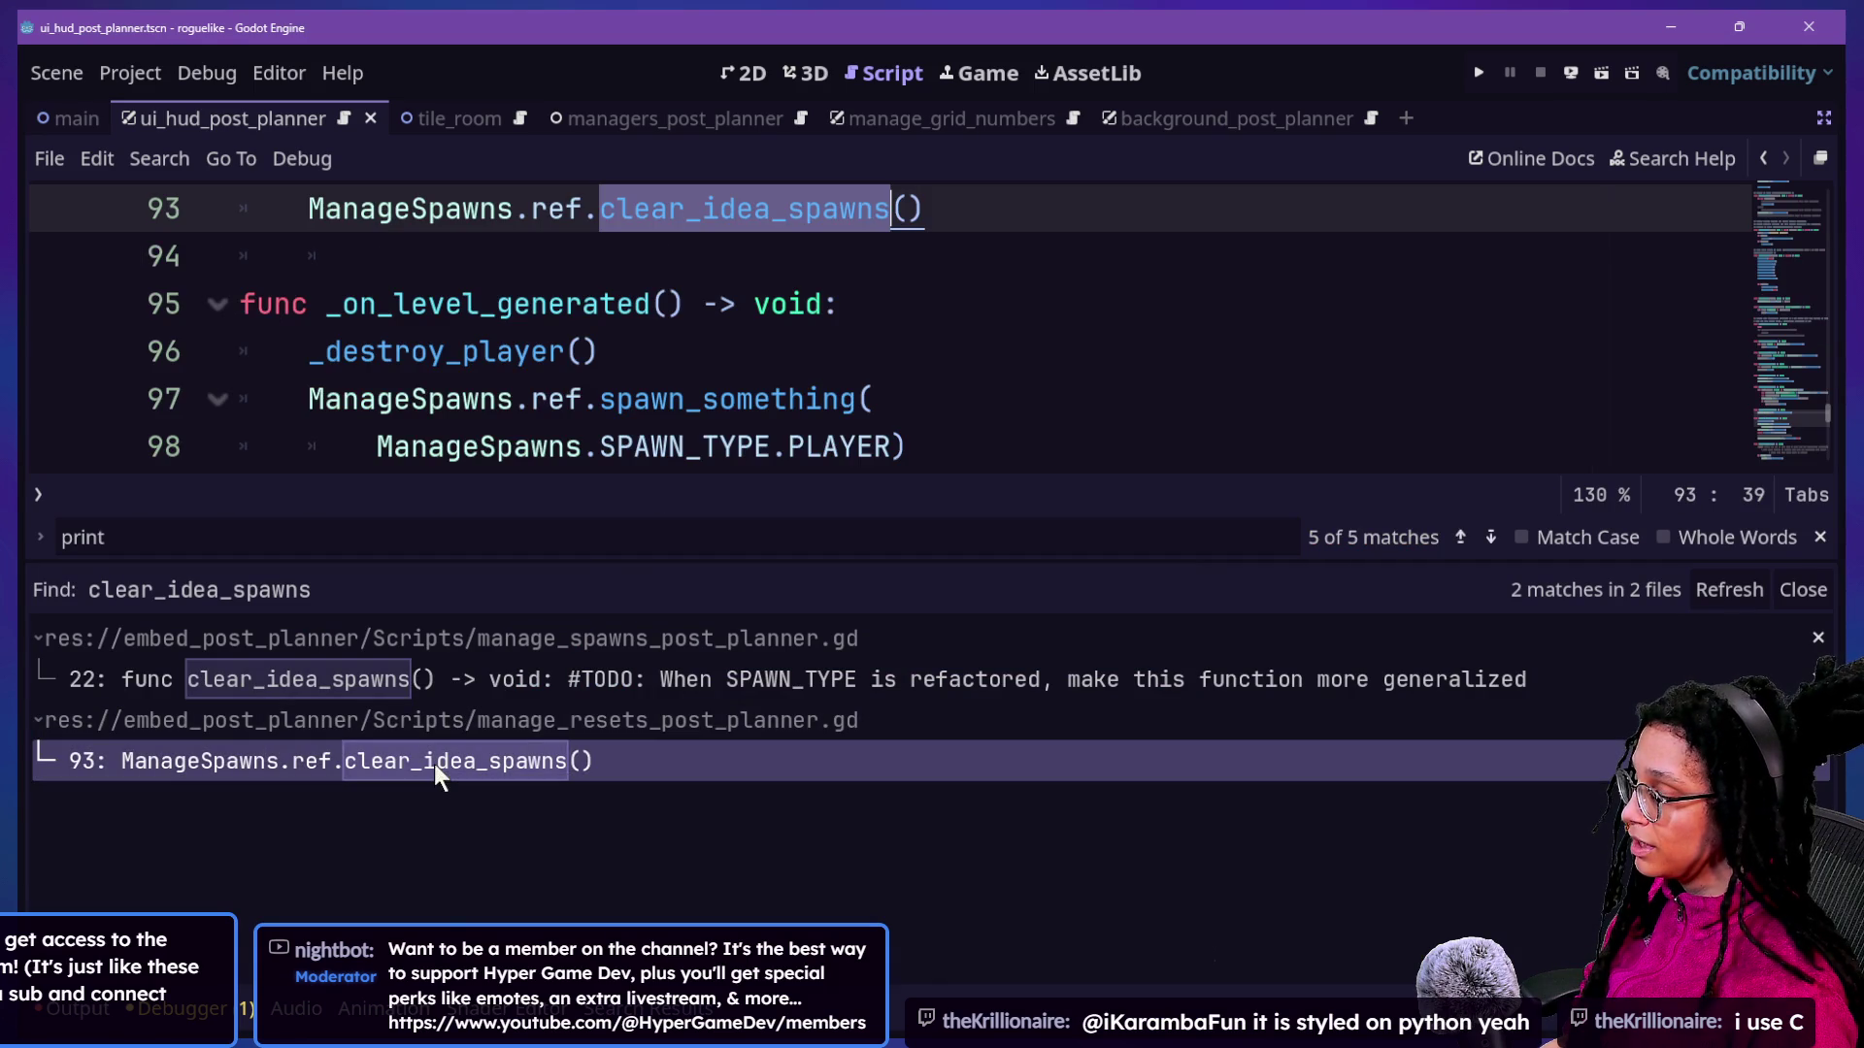
left_click(610, 213)
Rename that call to ManageSpawns.ref.unlog_idea_spawns().
key("shift+Right")
key("shift+Right")
key("shift+Right")
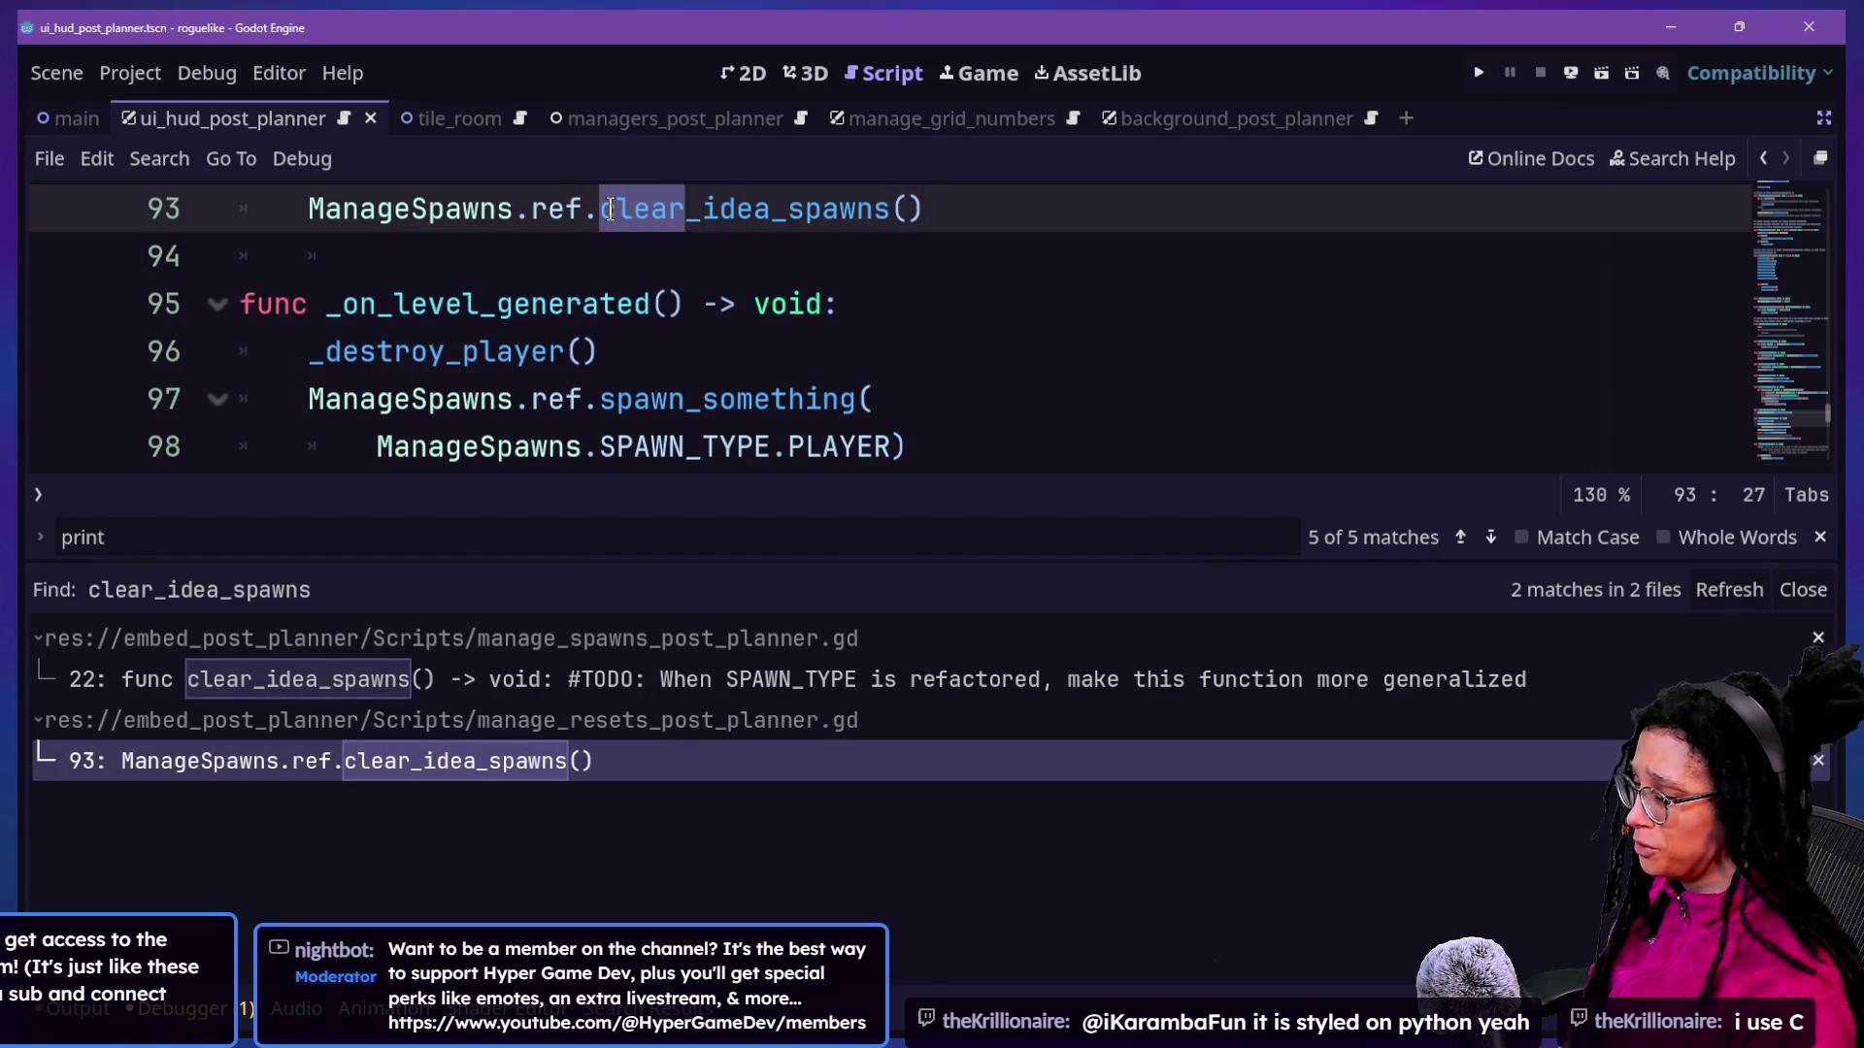
key("shift+Right")
key("shift+Right")
key("shift+Right")
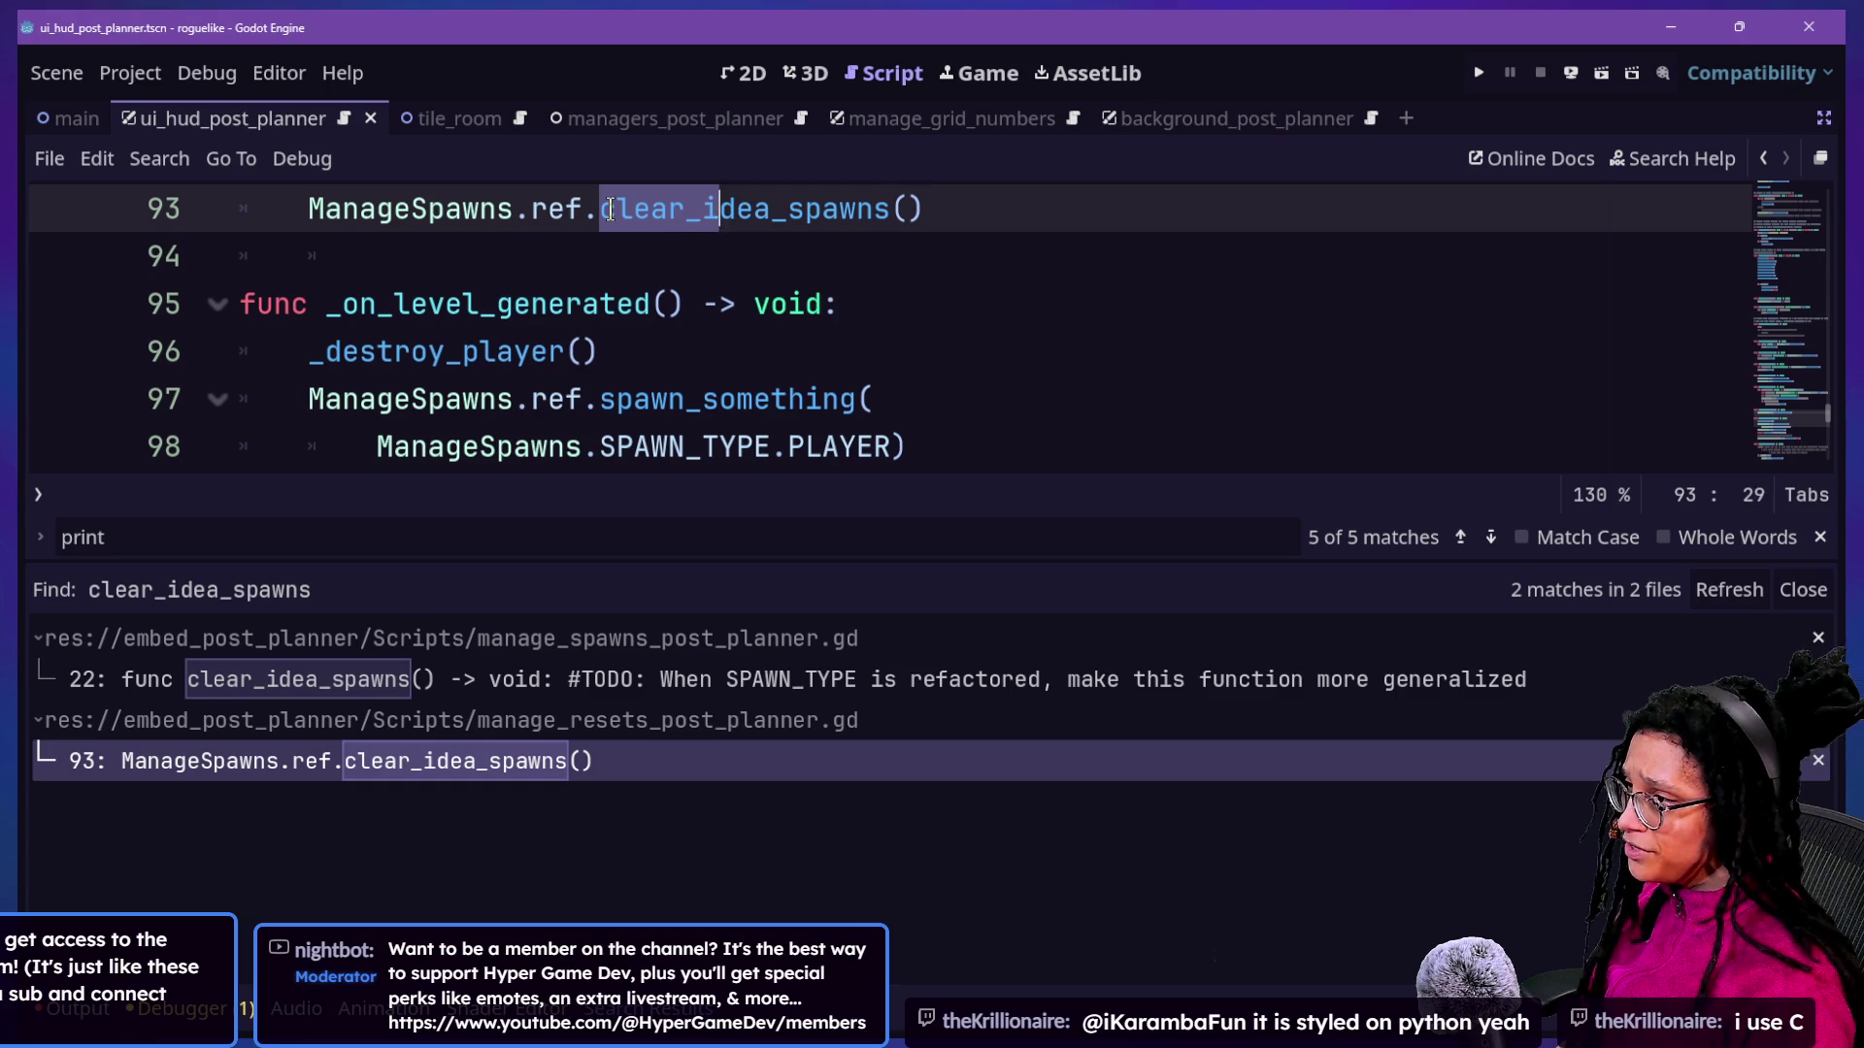
key("shift+Right")
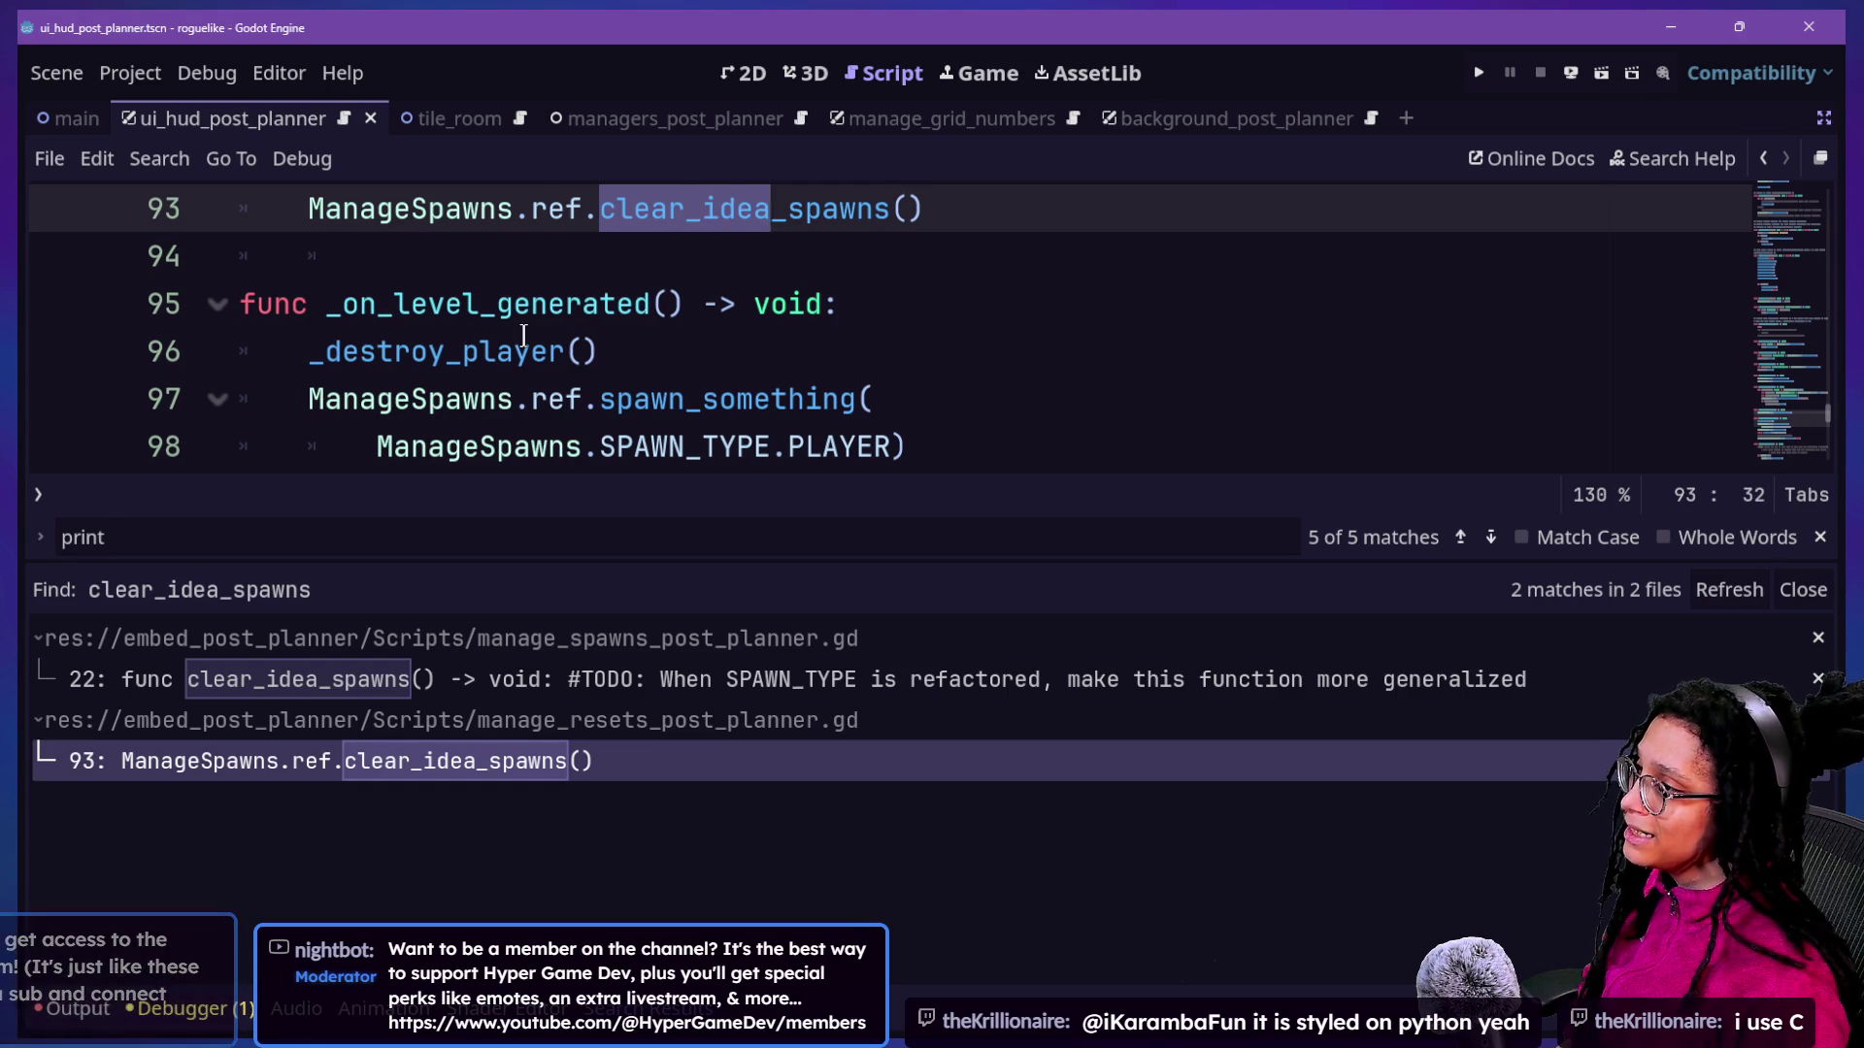
scroll(365, 320, "up", 1)
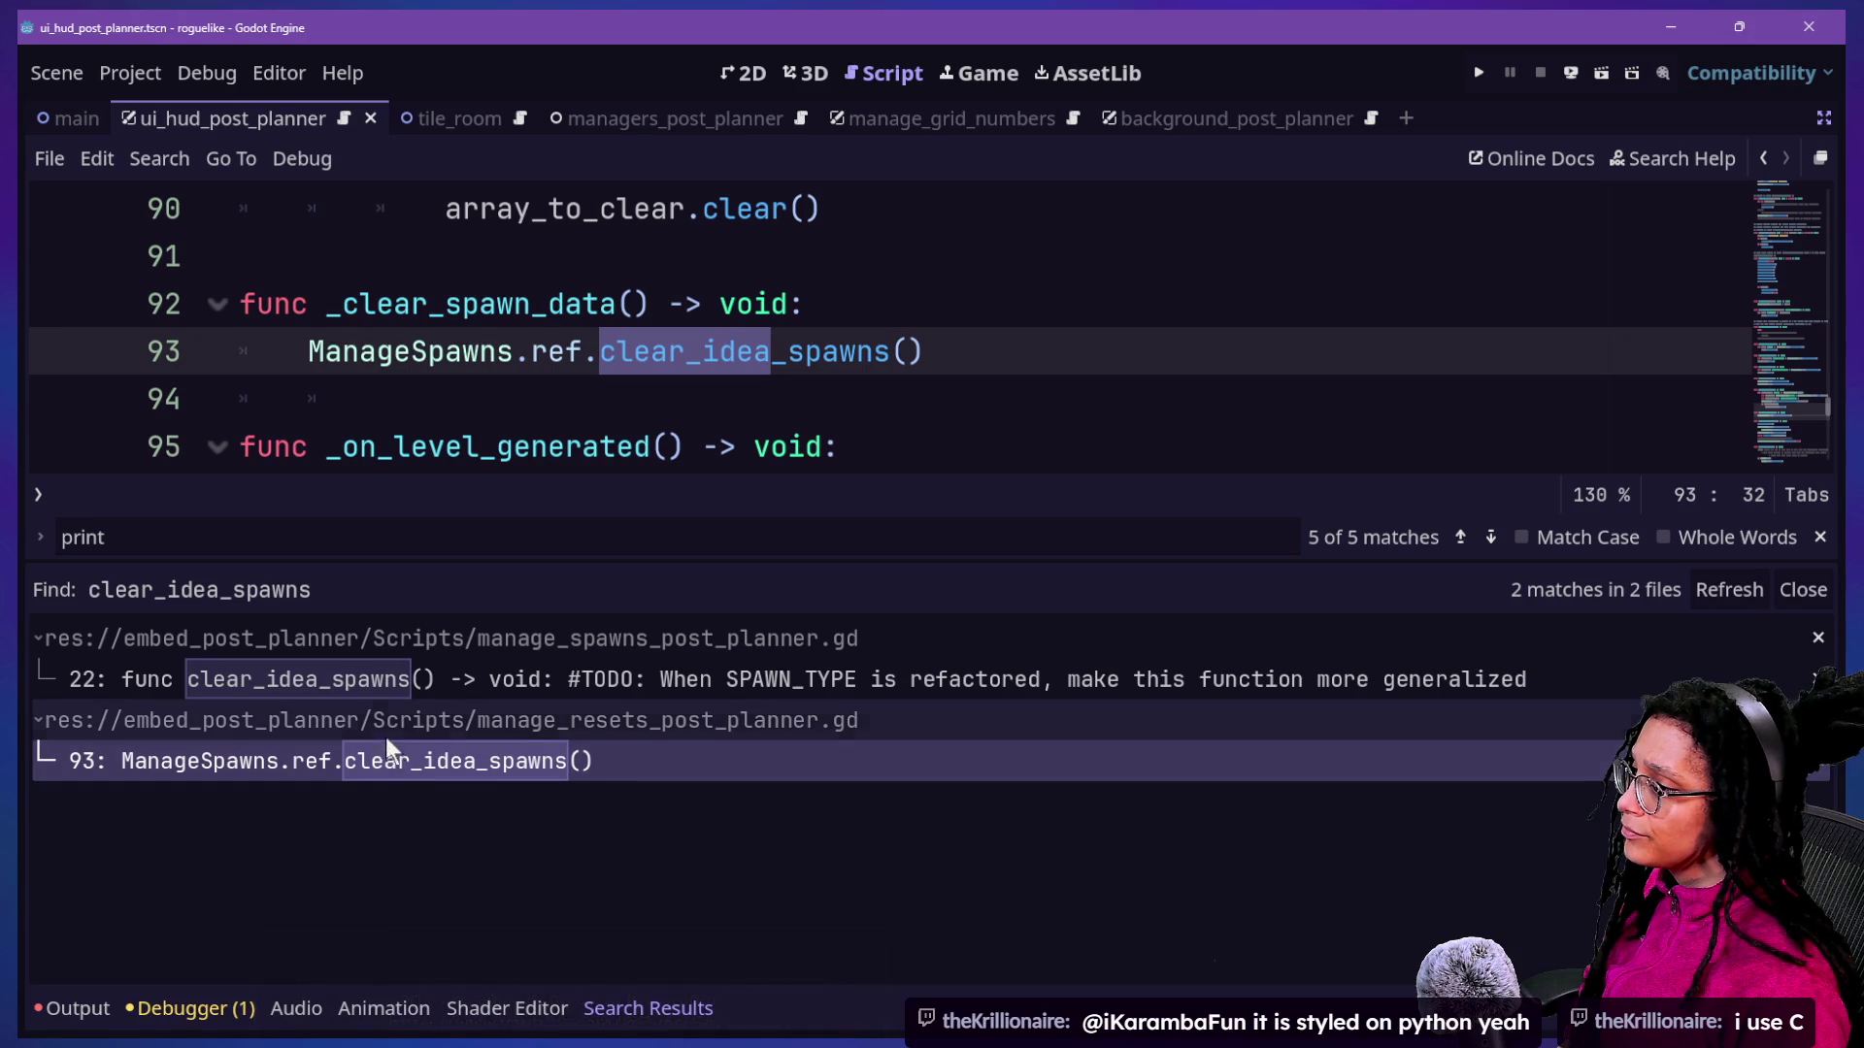
key("shift+Left")
key("shift+Left")
key("shift+Left")
key("shift+Left")
type("unlog")
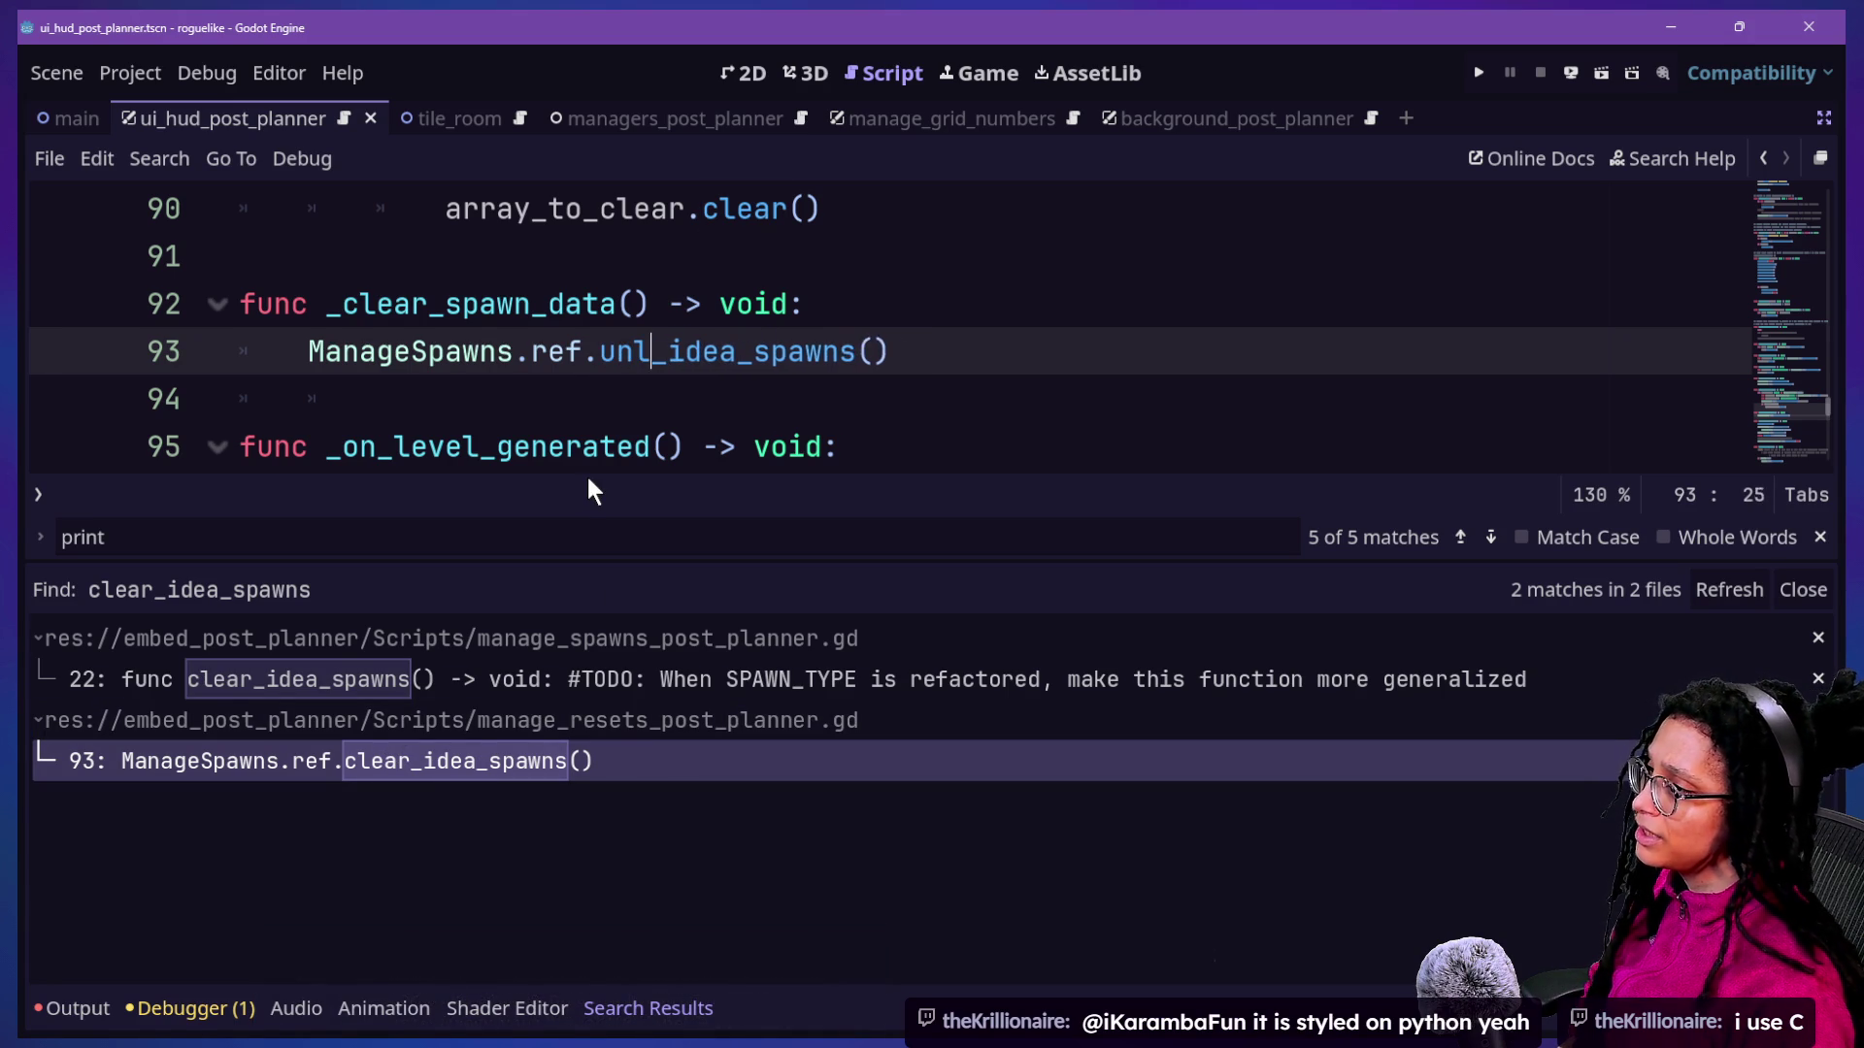
left_click(549, 388)
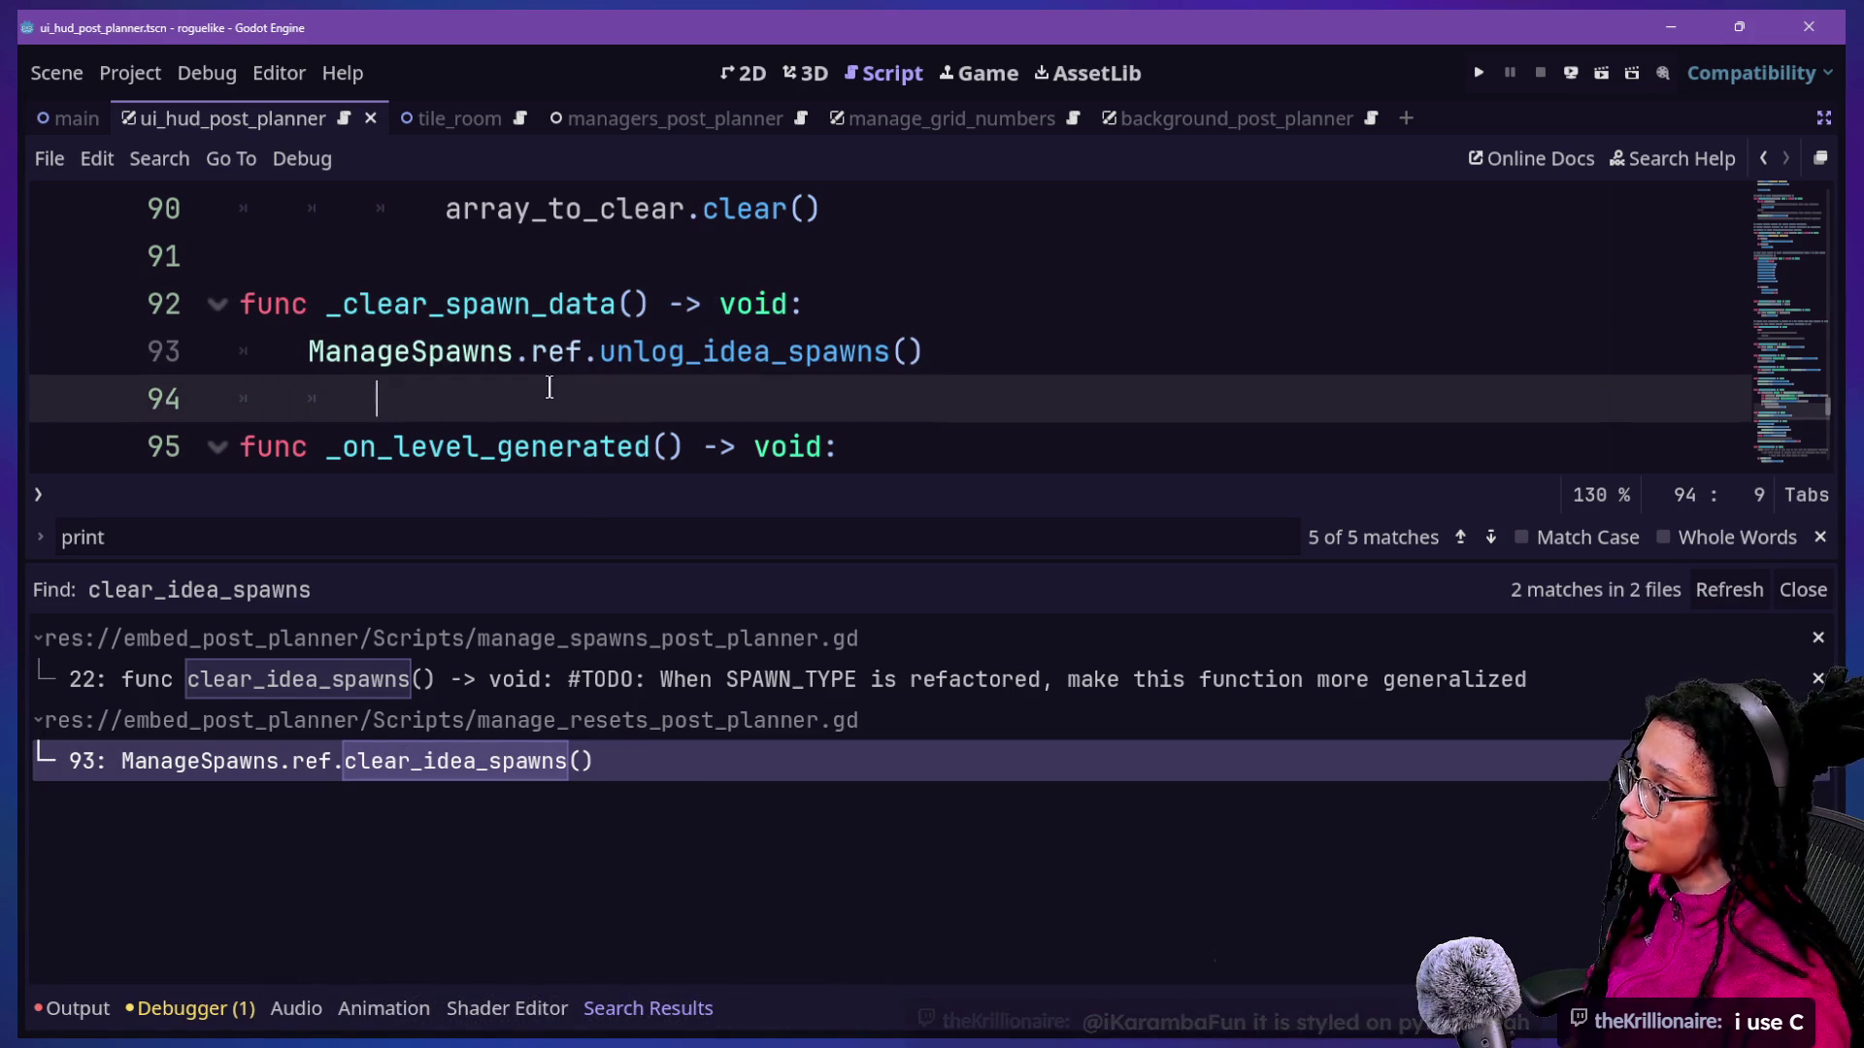
left_click(458, 677)
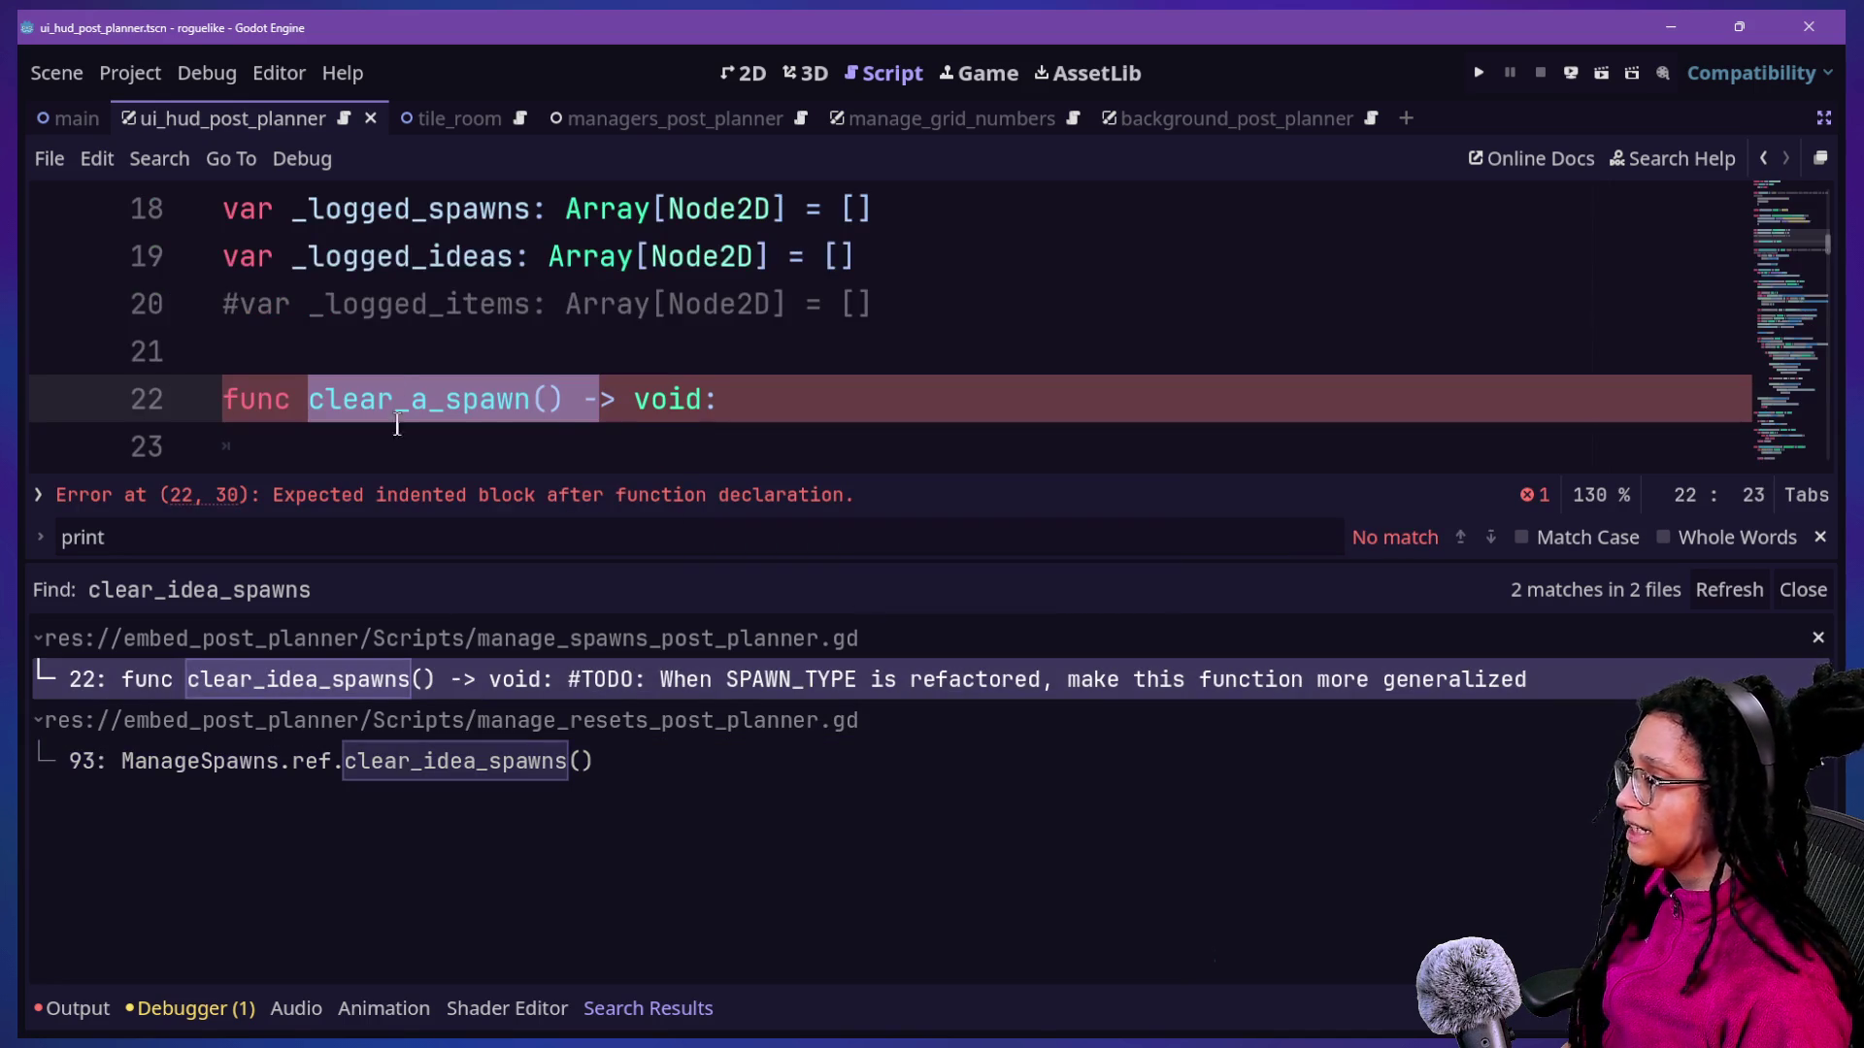
Rename the clear_idea_spawns function definition to unlog_idea_spawns.
left_click(386, 402)
key("BackSpace")
scroll(388, 402, "down", 3)
scroll(403, 359, "up", 2)
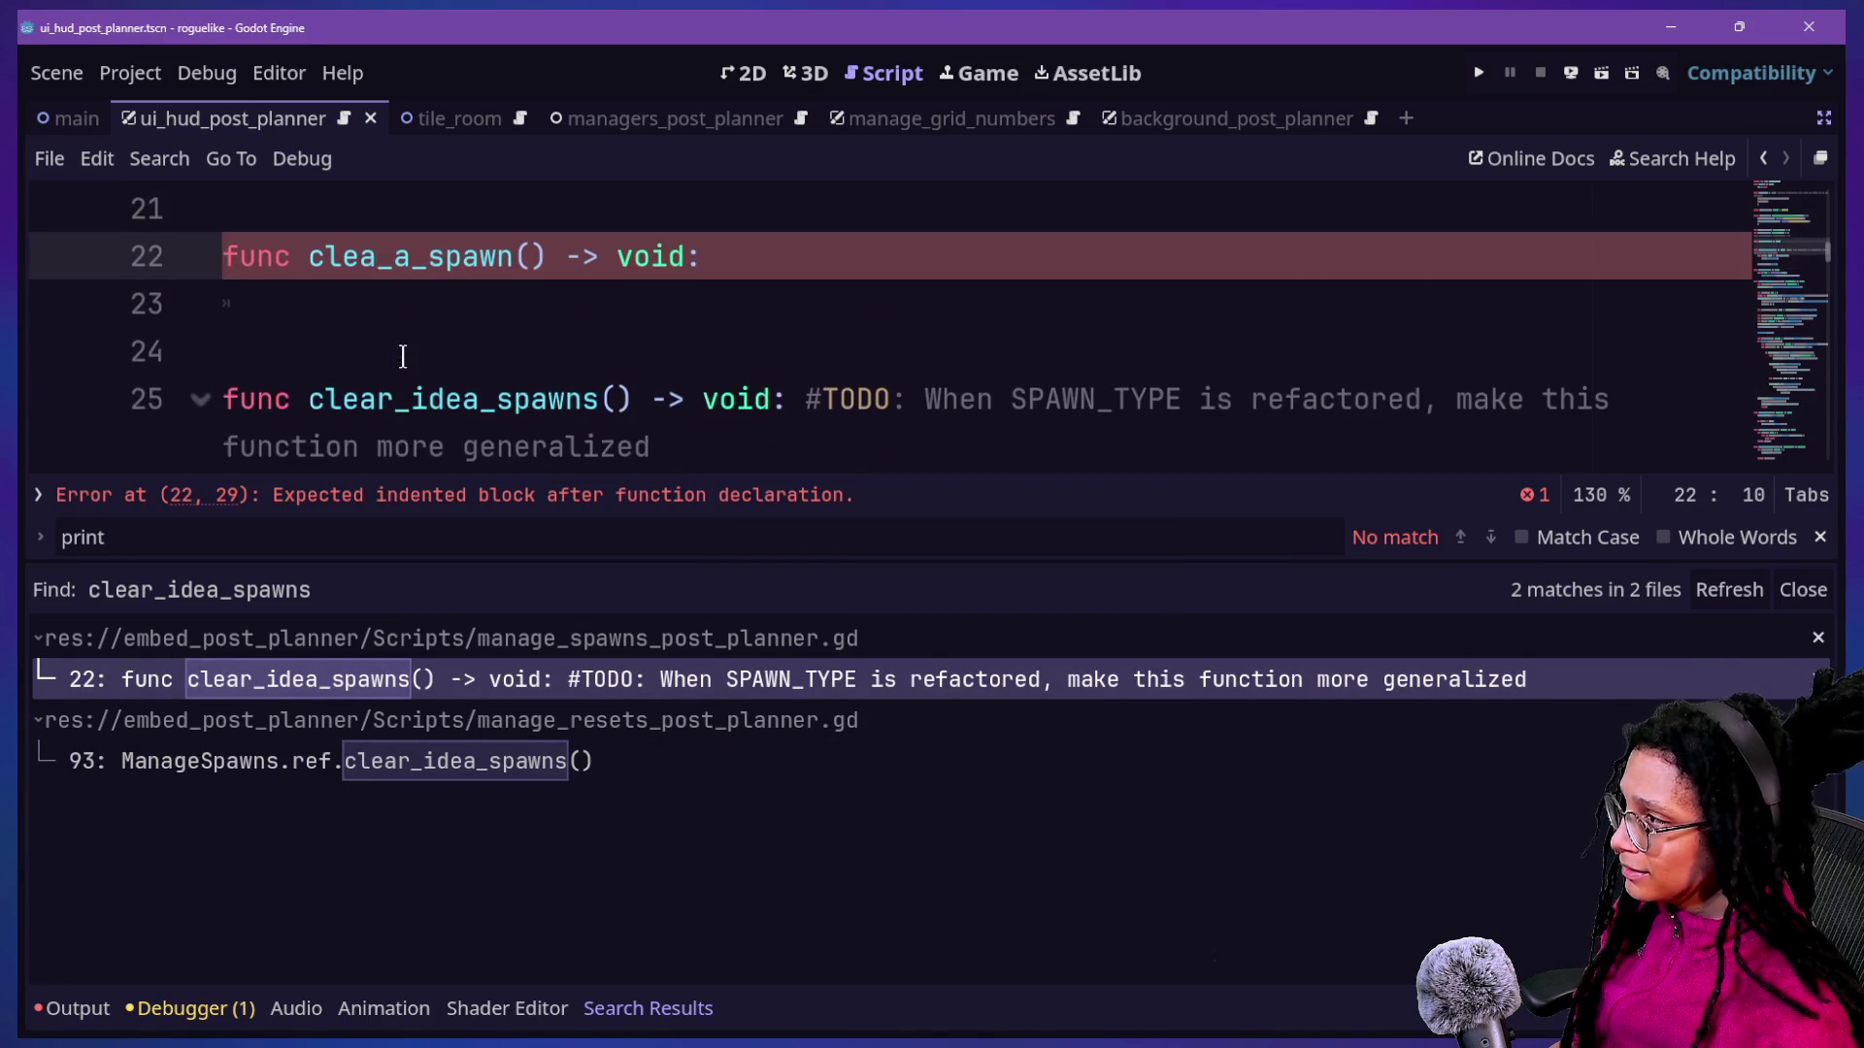
left_click(408, 401)
key("Left")
key("BackSpace")
key("BackSpace")
key("BackSpace")
type("unlog")
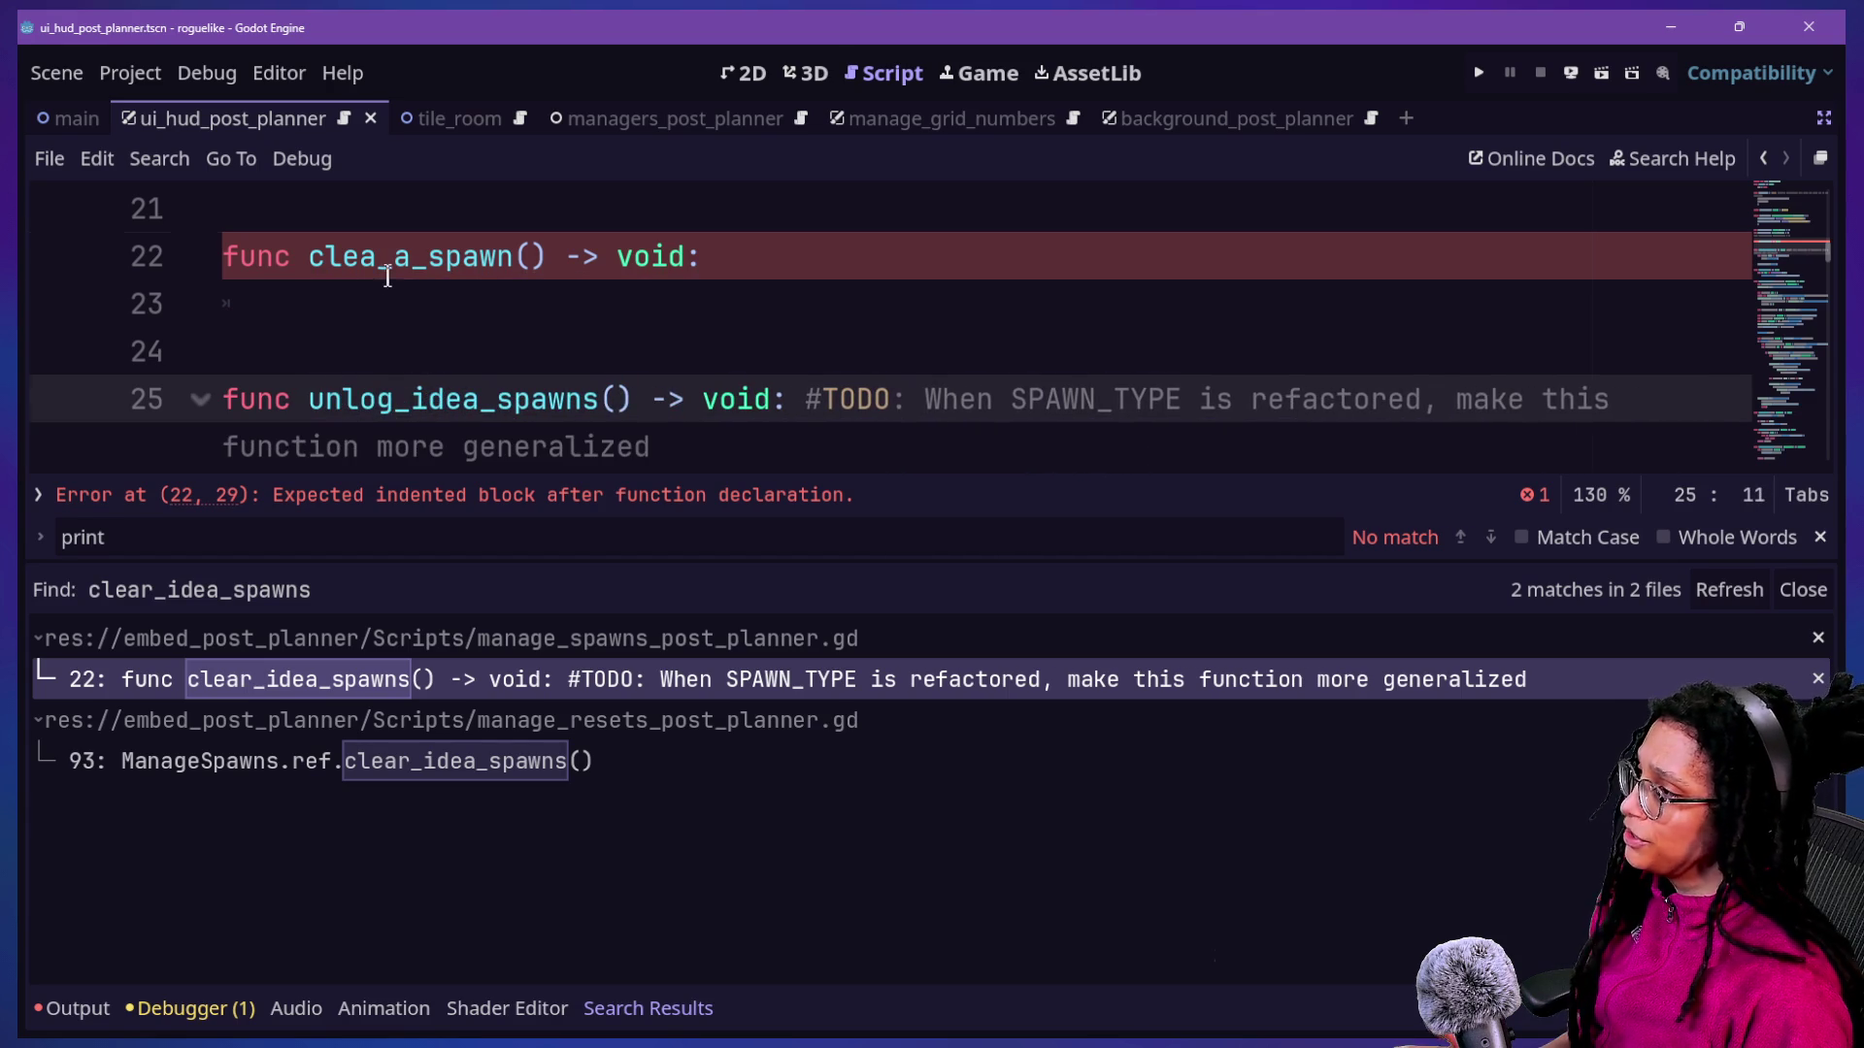
Rename the clear_a_spawn function on line 22 to unlog_a_spawn.
left_click(385, 260)
key("alt+o")
key("alt+o")
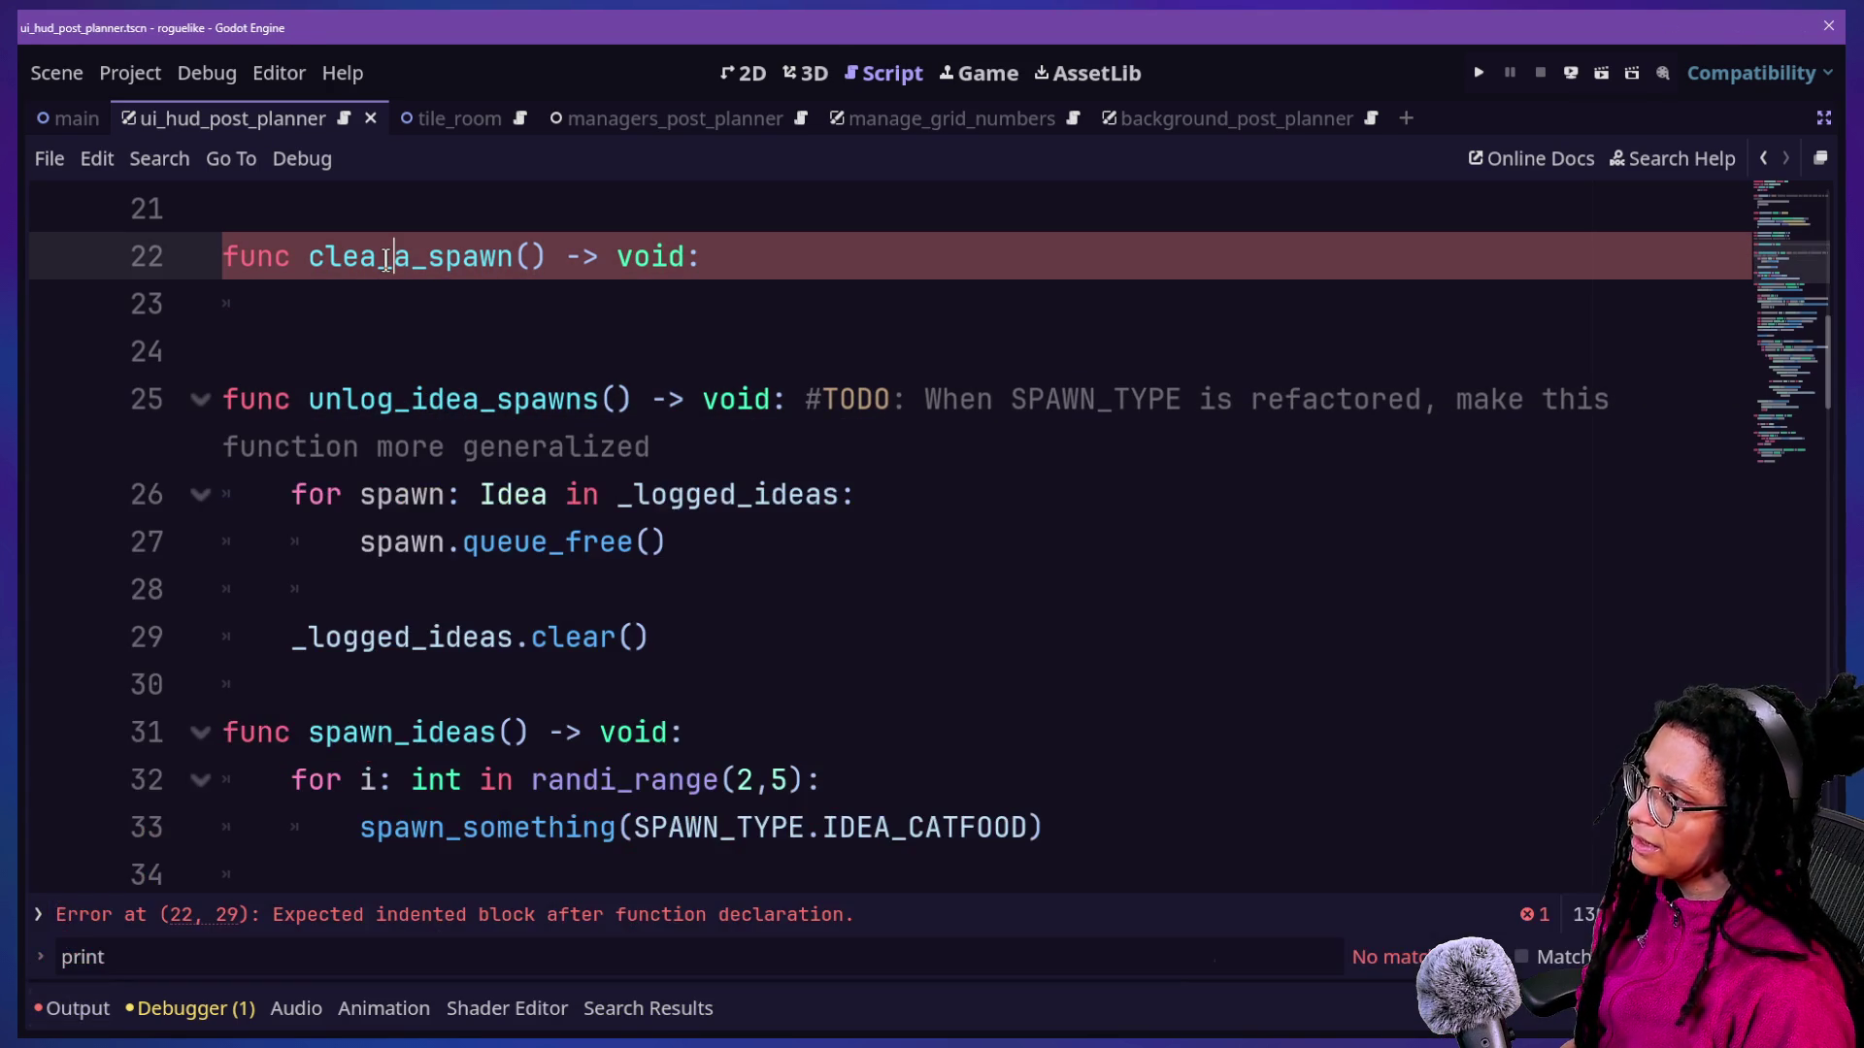
key("BackSpace")
key("BackSpace")
key("BackSpace")
key("BackSpace")
type("unlog")
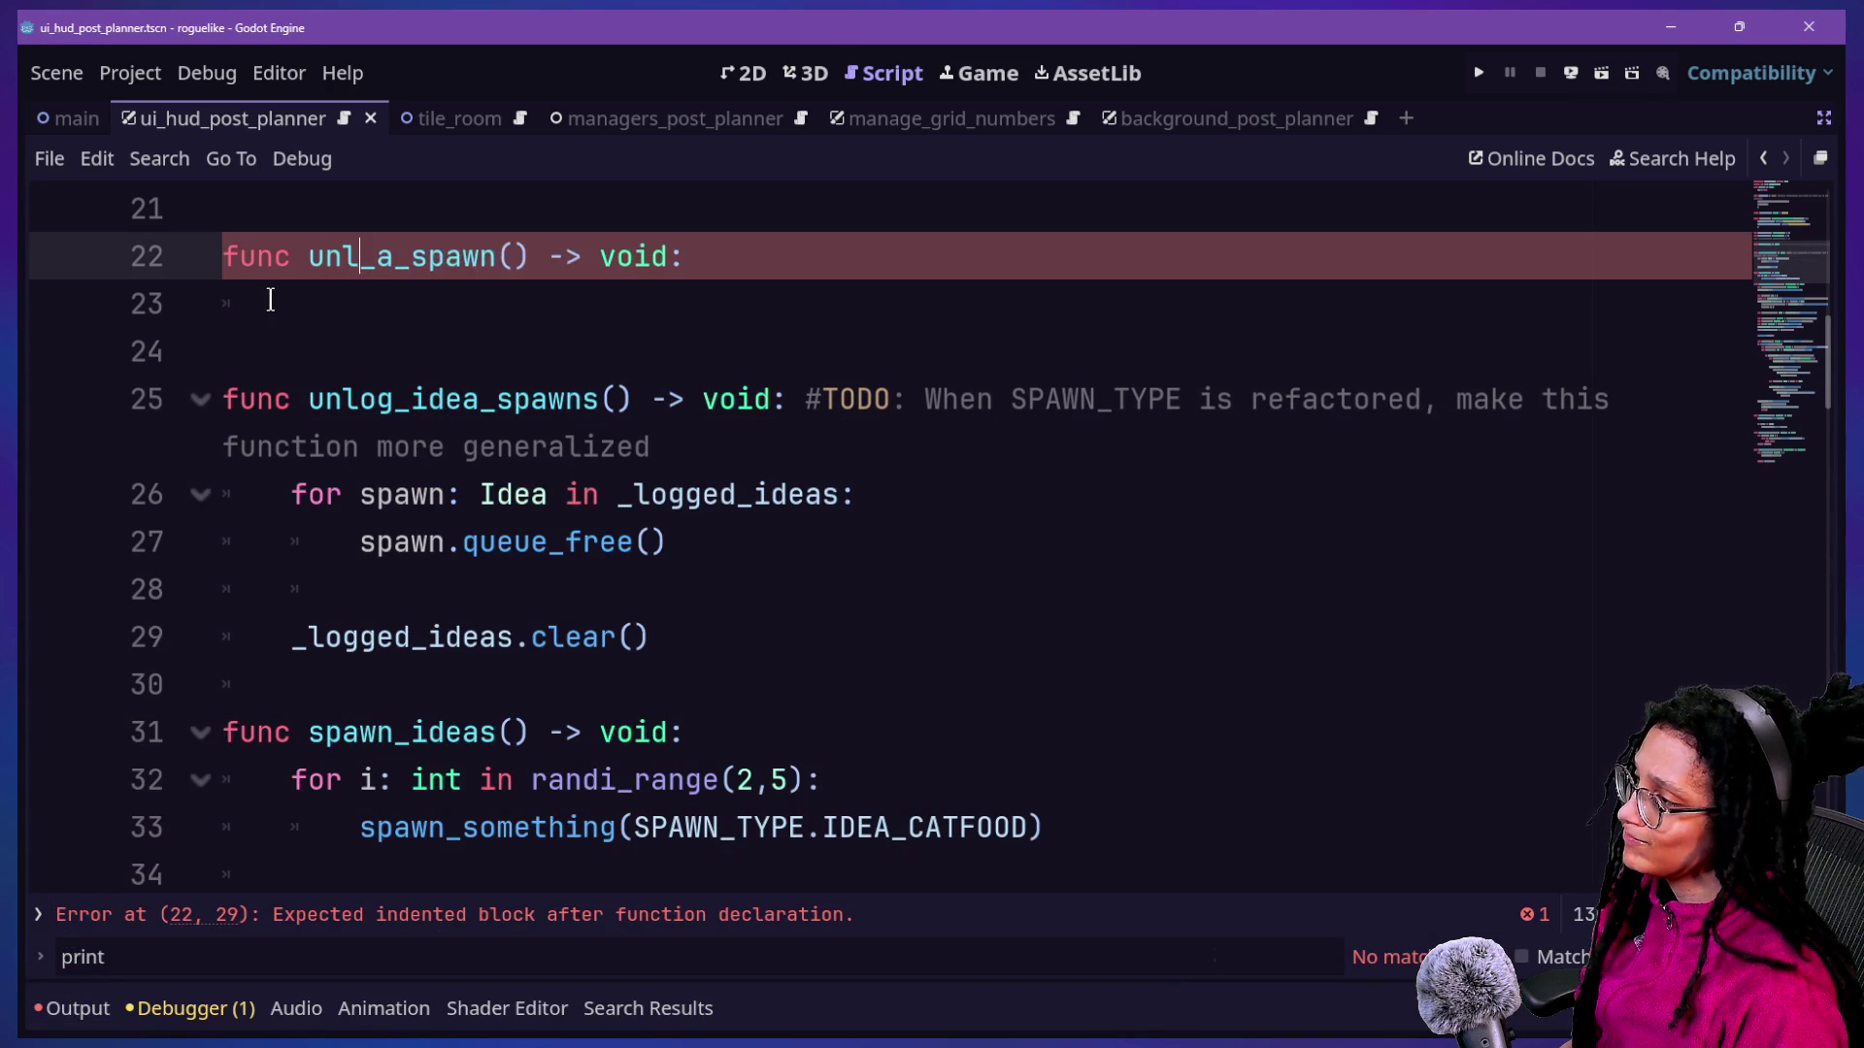
left_click(301, 315)
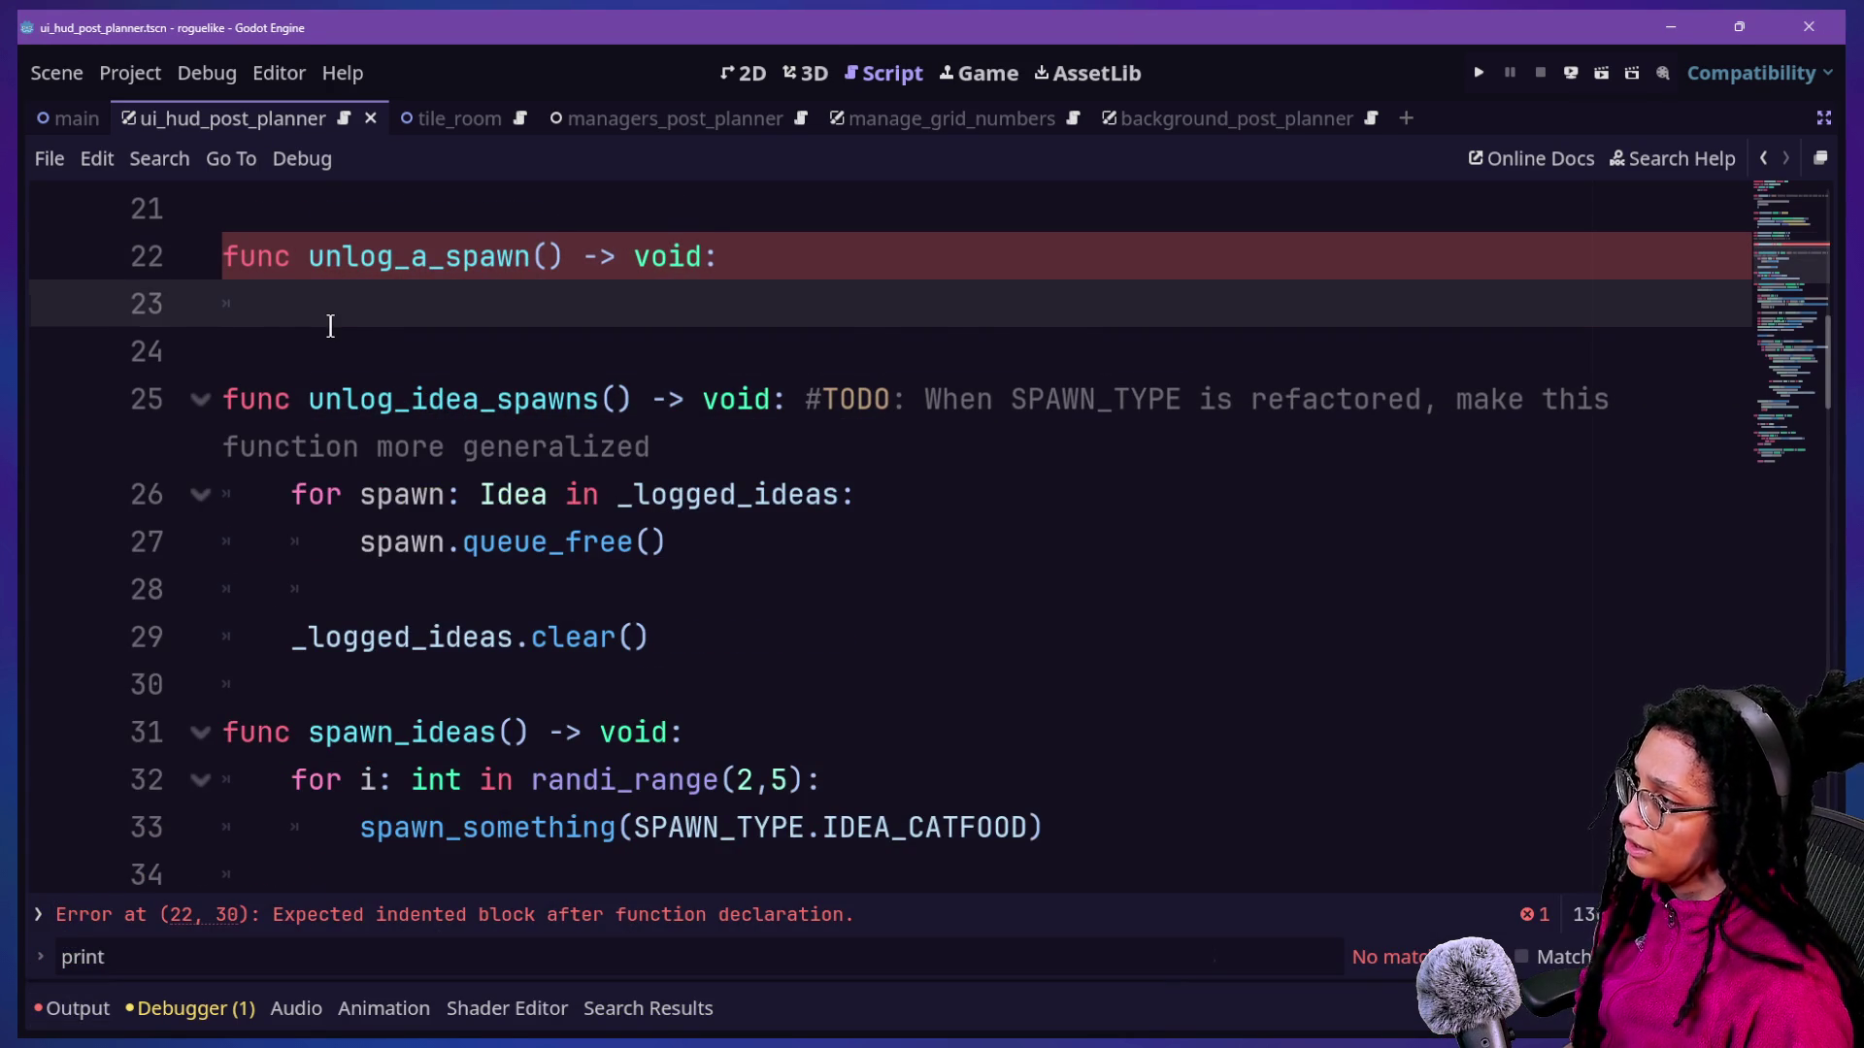
scroll(330, 326, "up", 1)
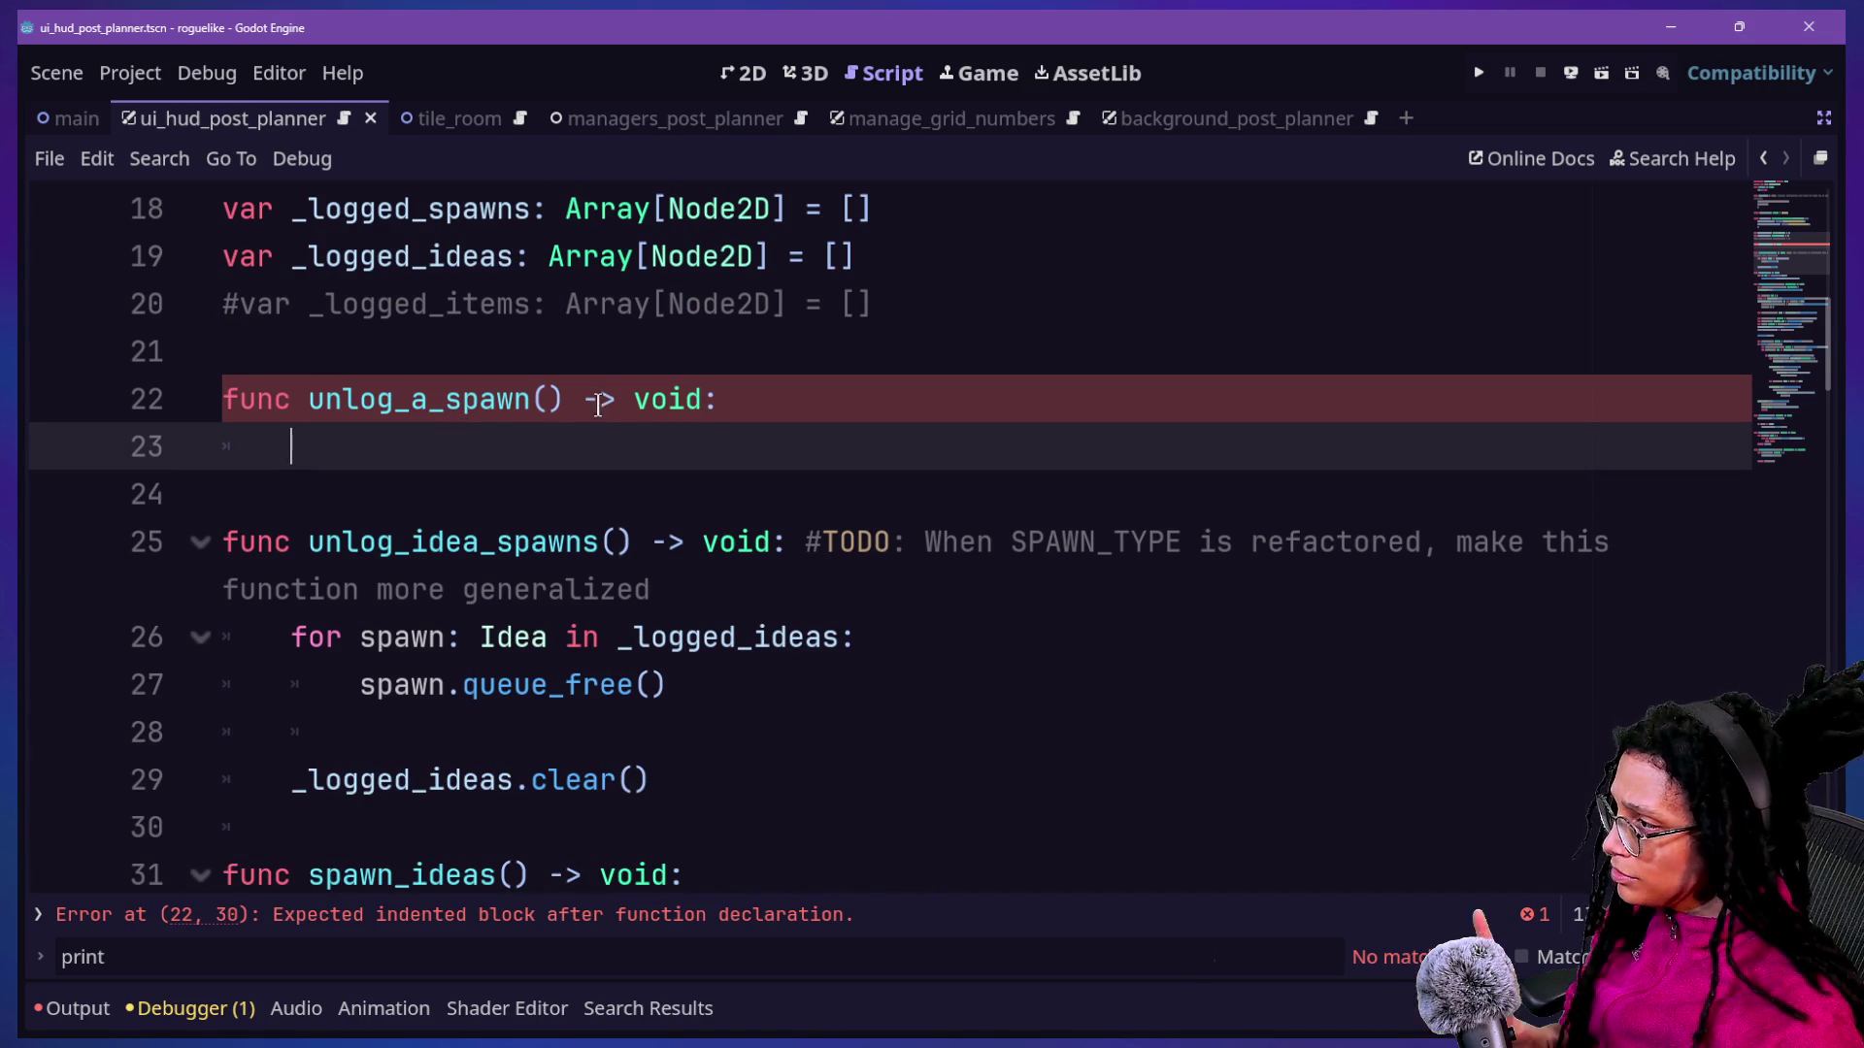
Give unlog_a_spawn a spawn:Spawn parameter.
left_click(551, 399)
type("spawn")
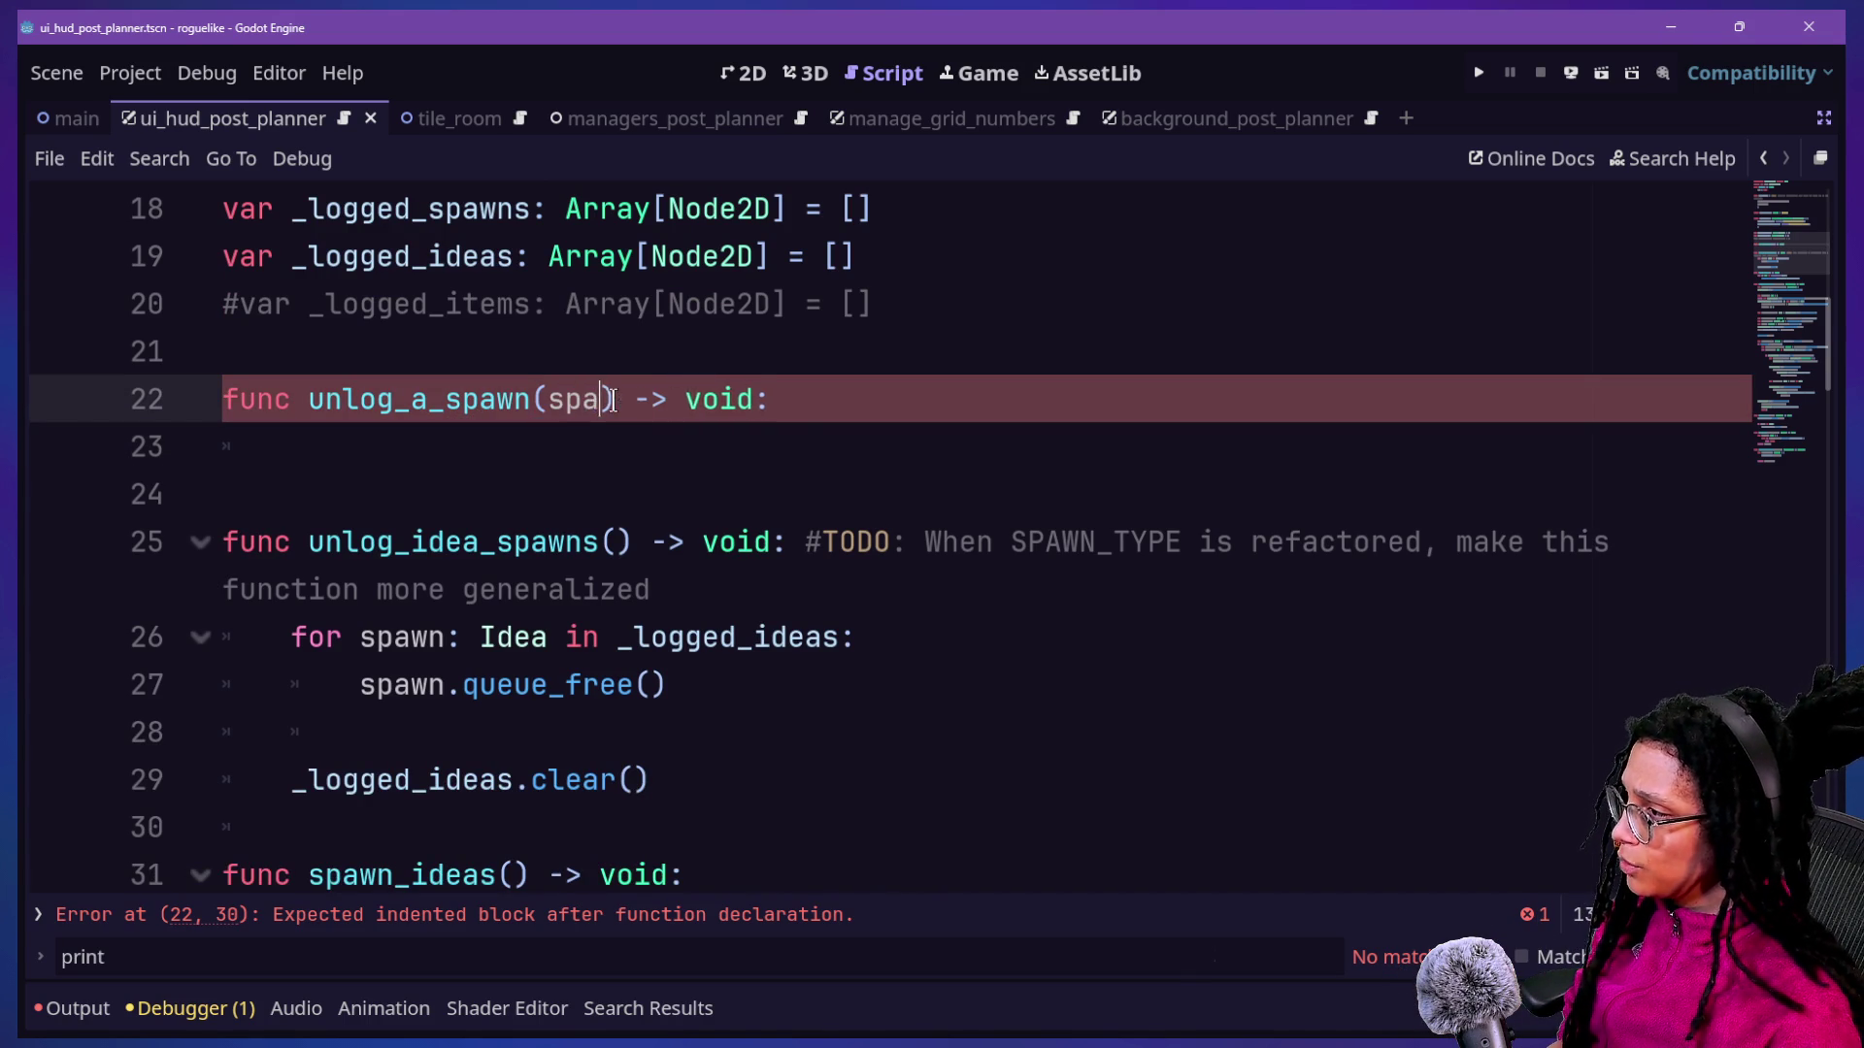
key("BackSpace")
key("BackSpace")
type("wn:")
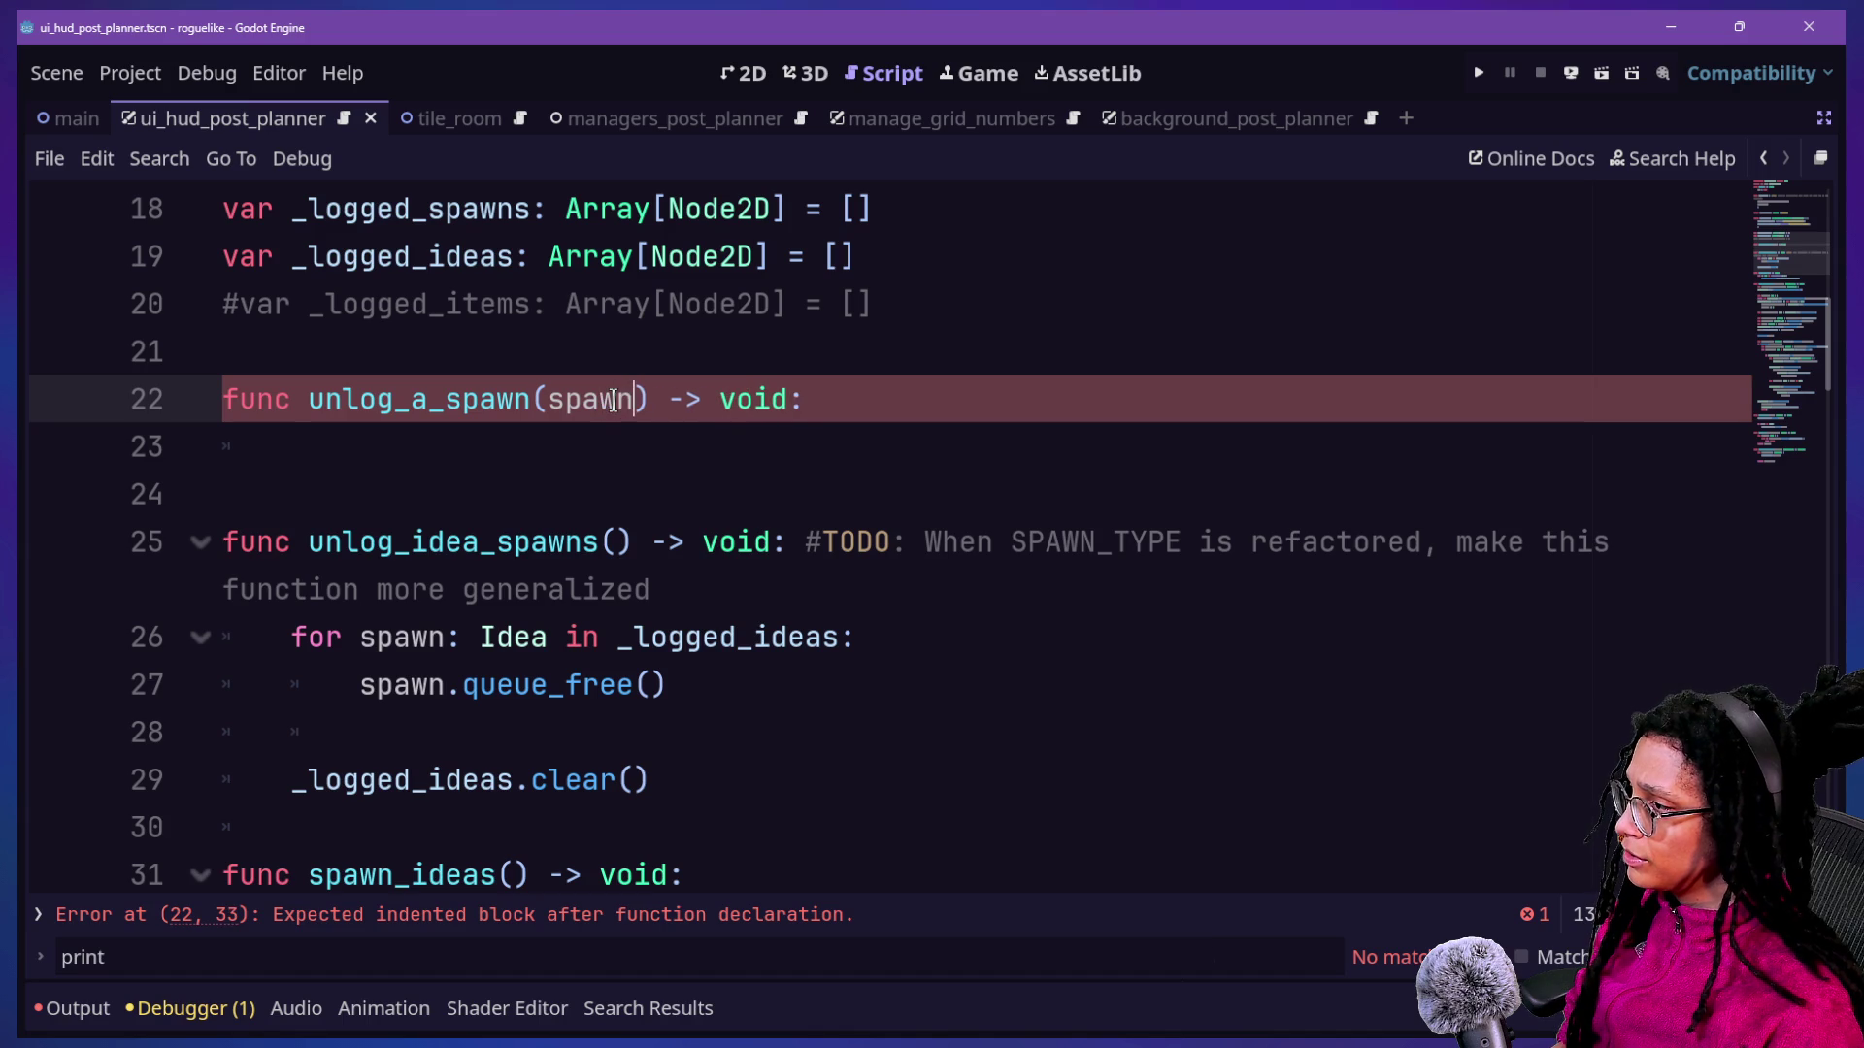
type("Spawn")
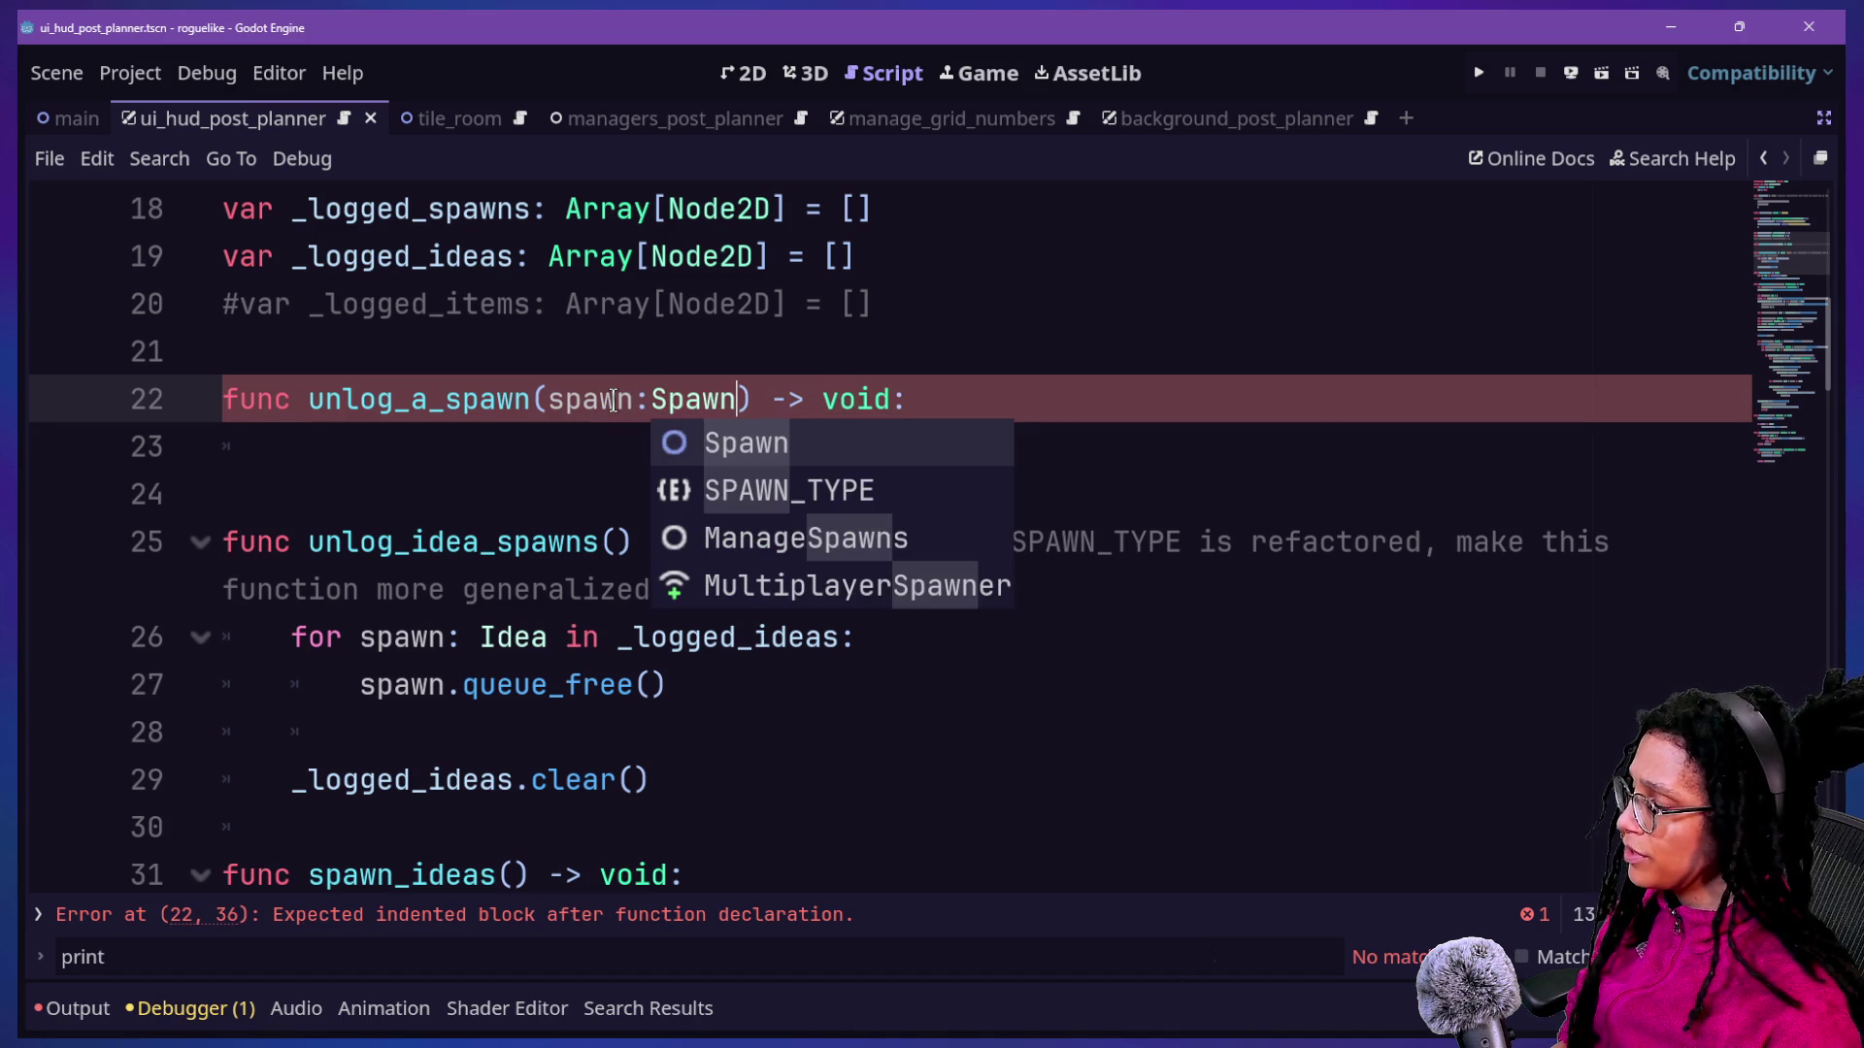
left_click(562, 441)
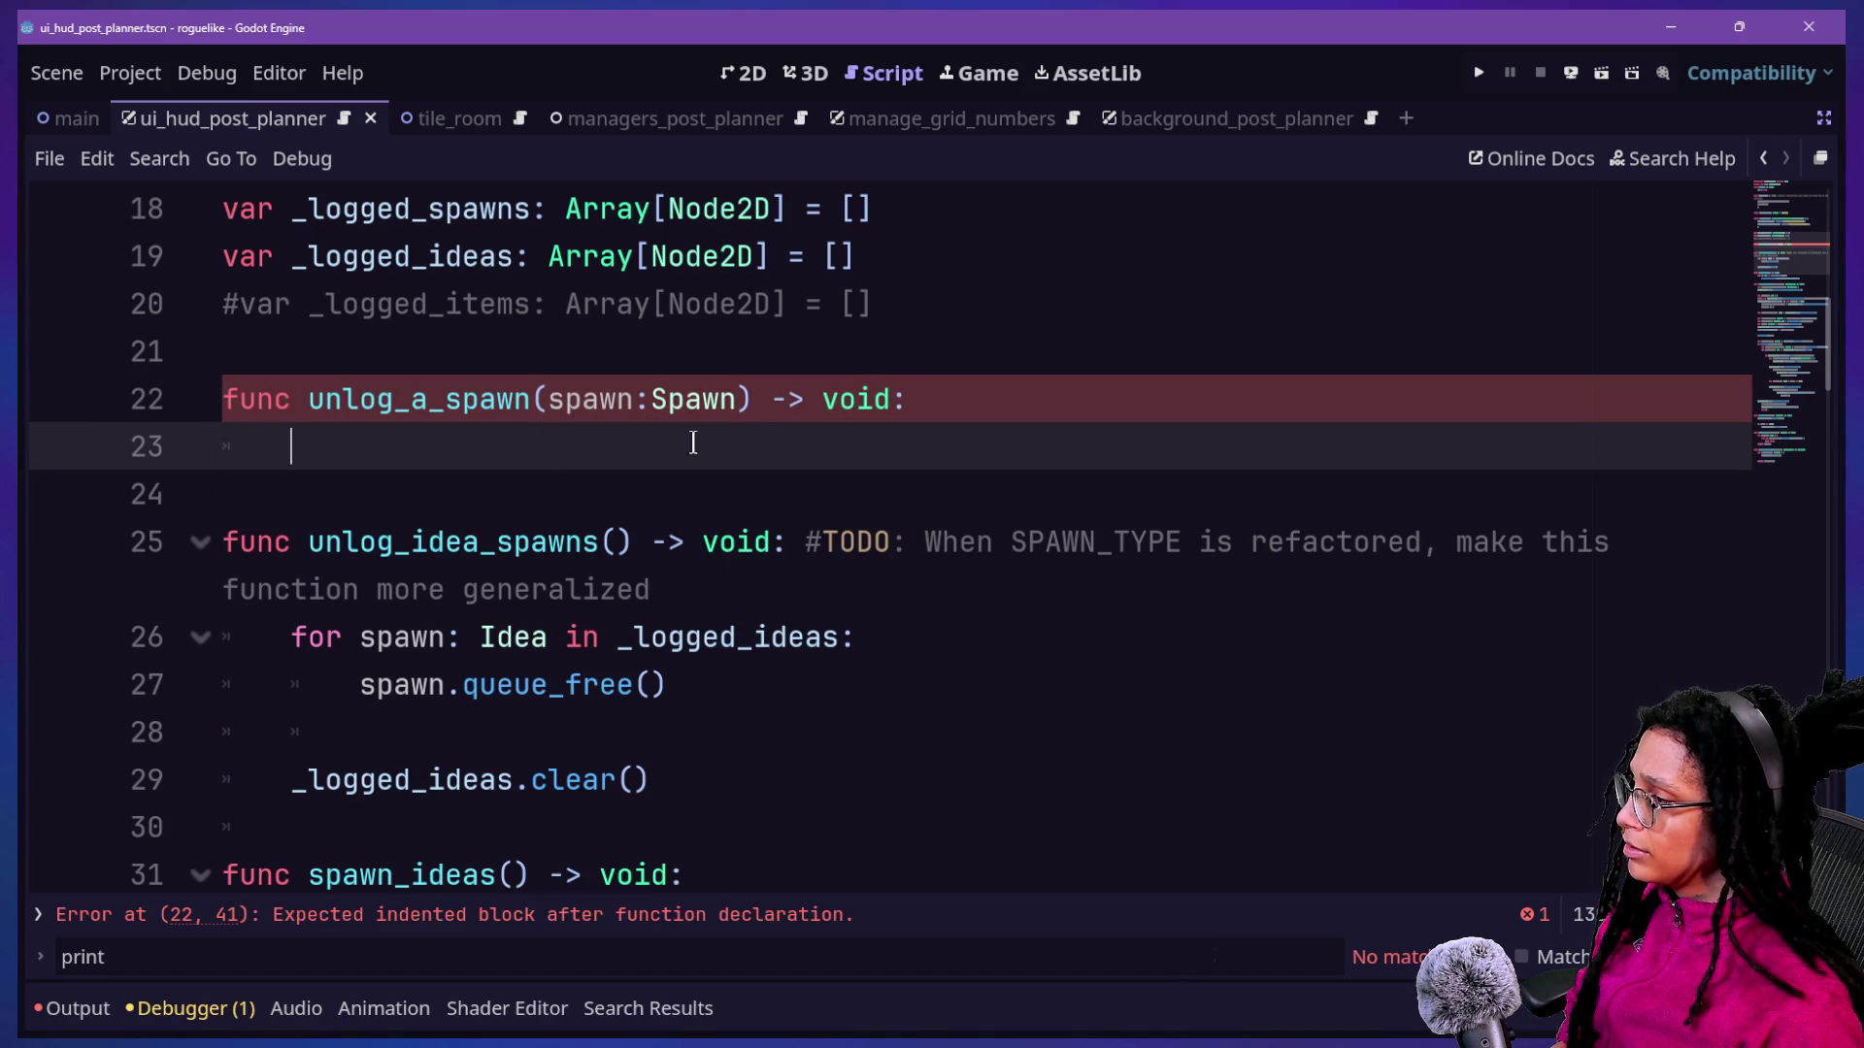
Inside unlog_a_spawn, add 'if spawn is Idea:' followed by _logged_ideas.erase(spawn).
mouse_move(618, 636)
left_mouse_down()
mouse_move(731, 636)
mouse_move(728, 915)
mouse_move(633, 494)
left_mouse_up()
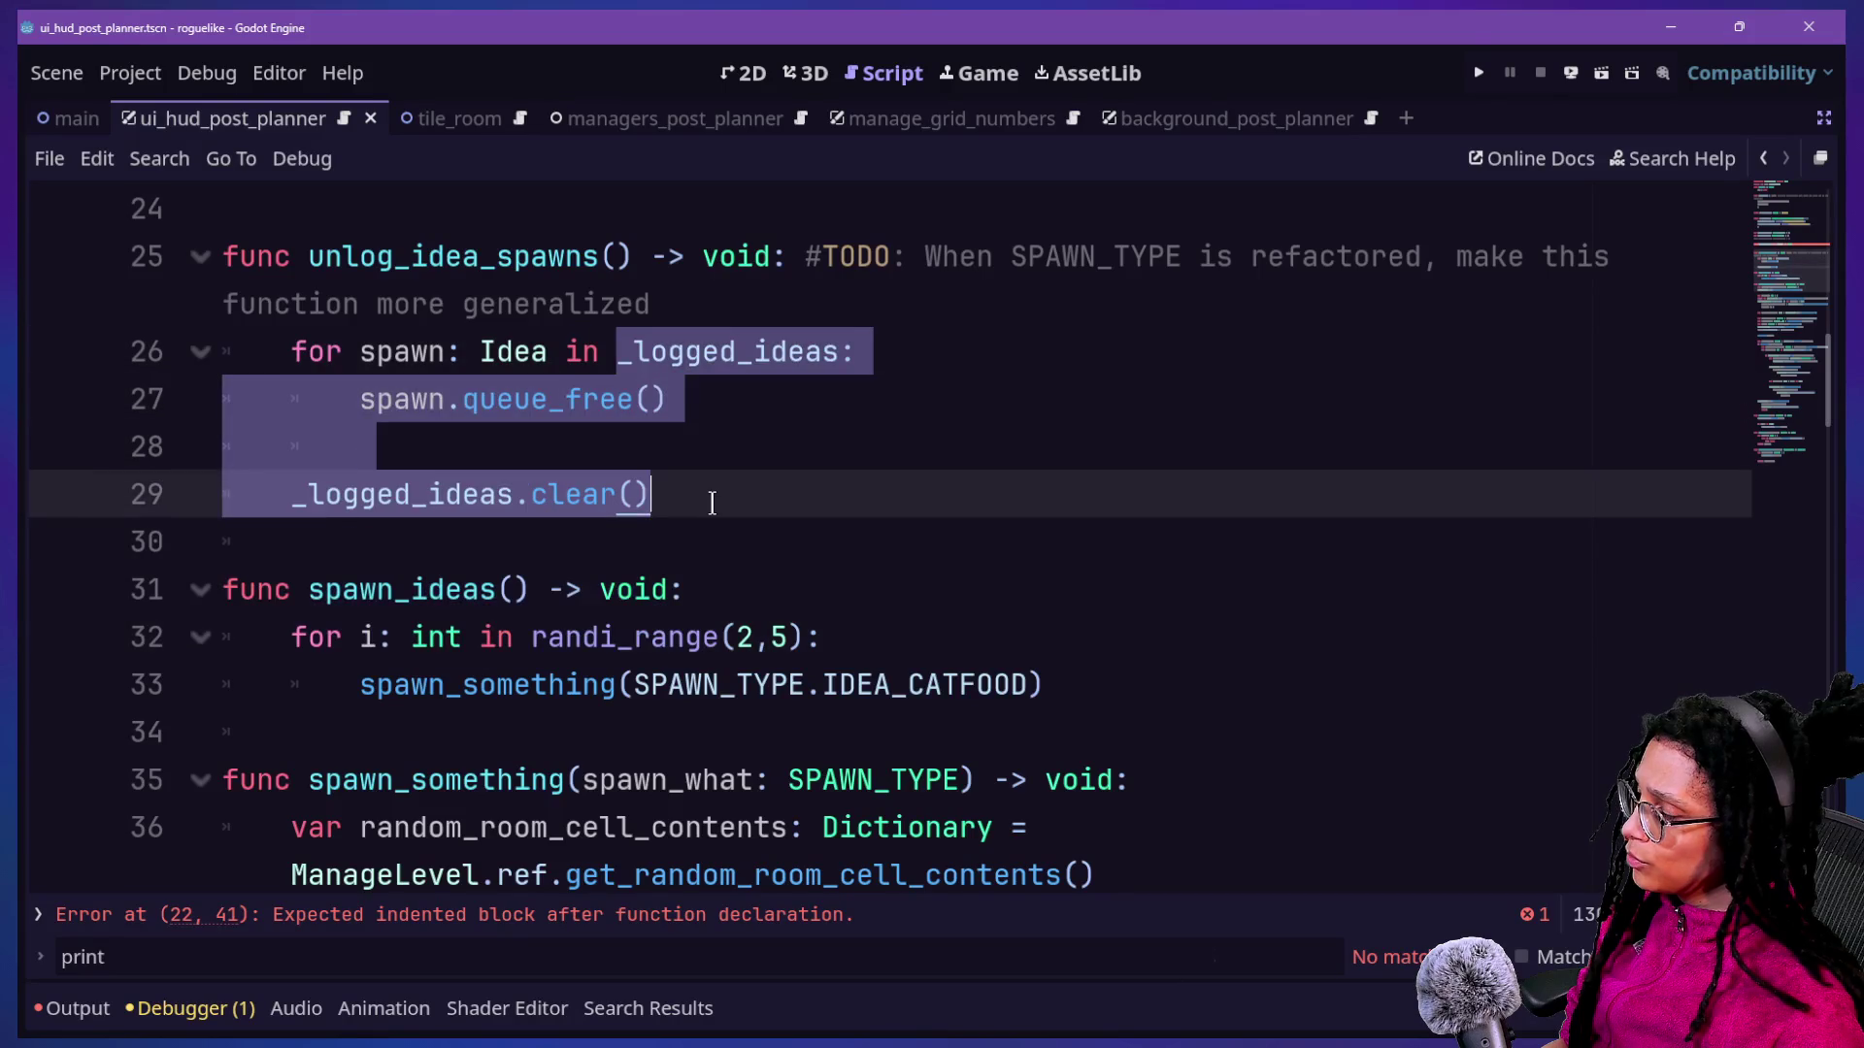
scroll(715, 499, "up", 2)
left_click(708, 473)
left_click(713, 459)
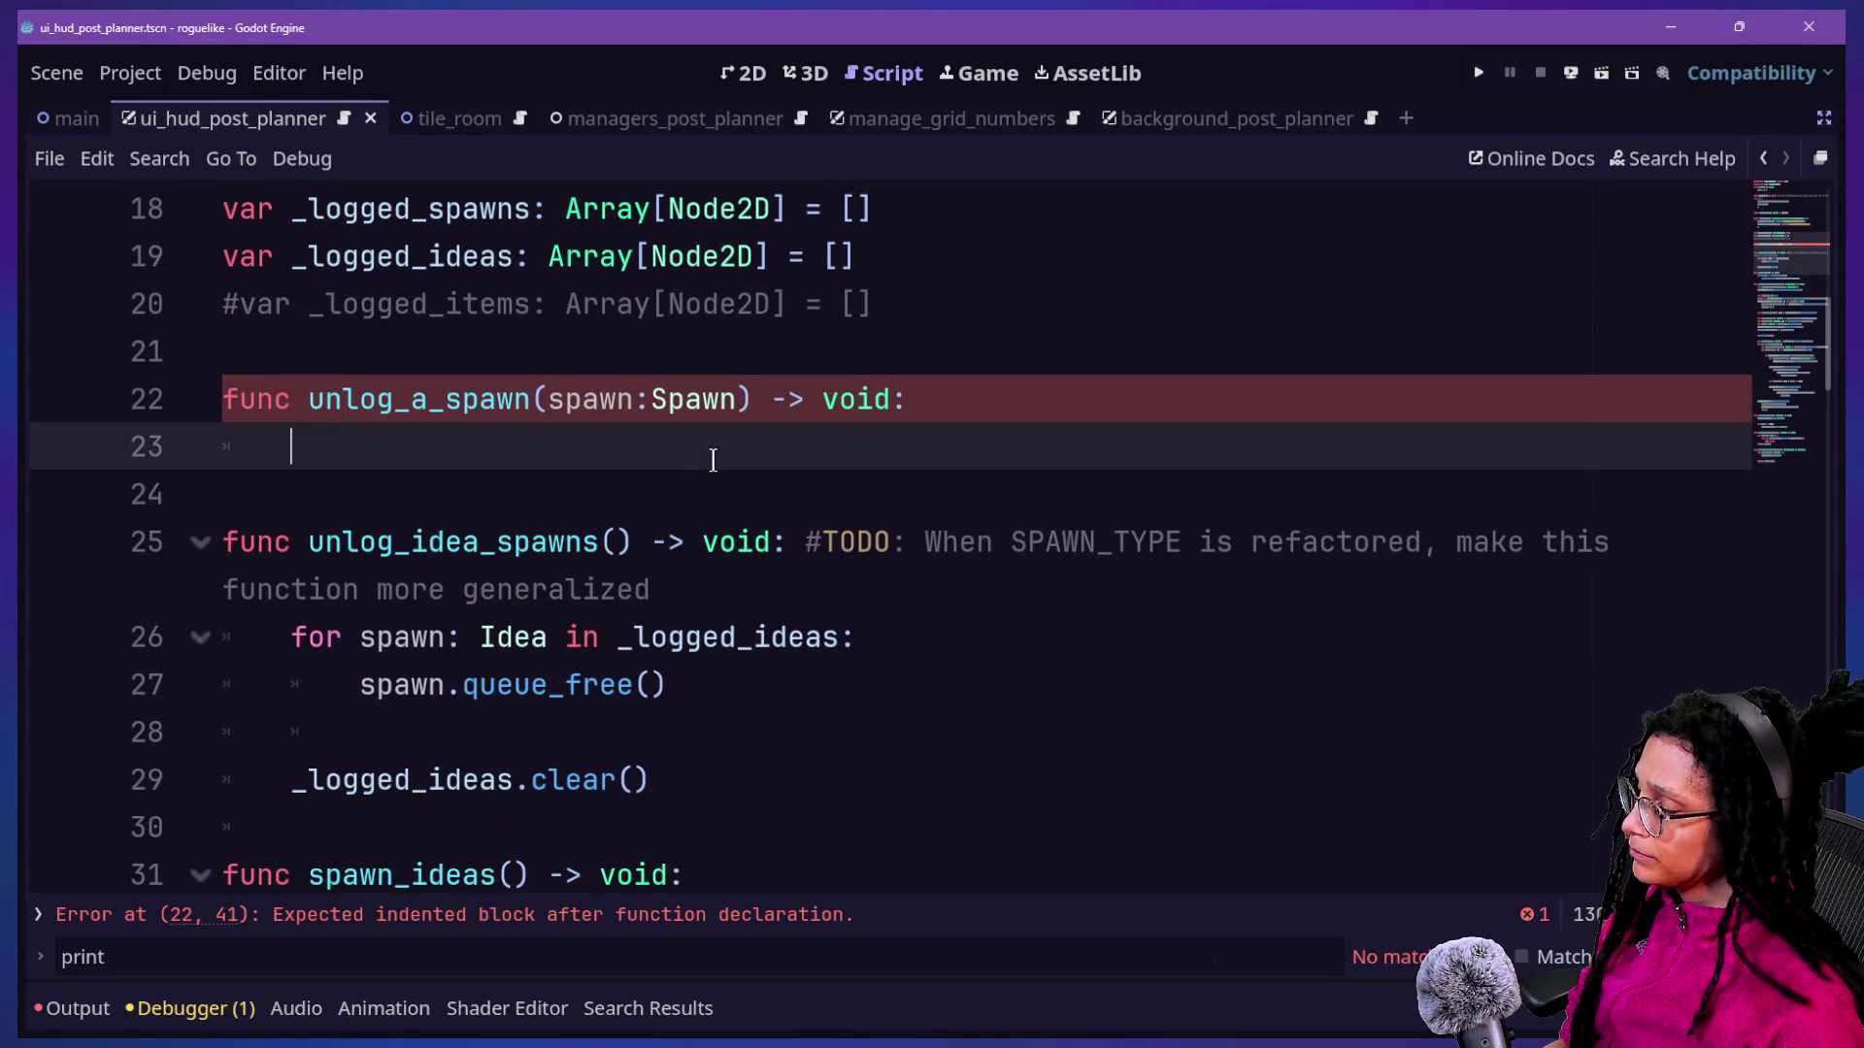
type("if spawn is ")
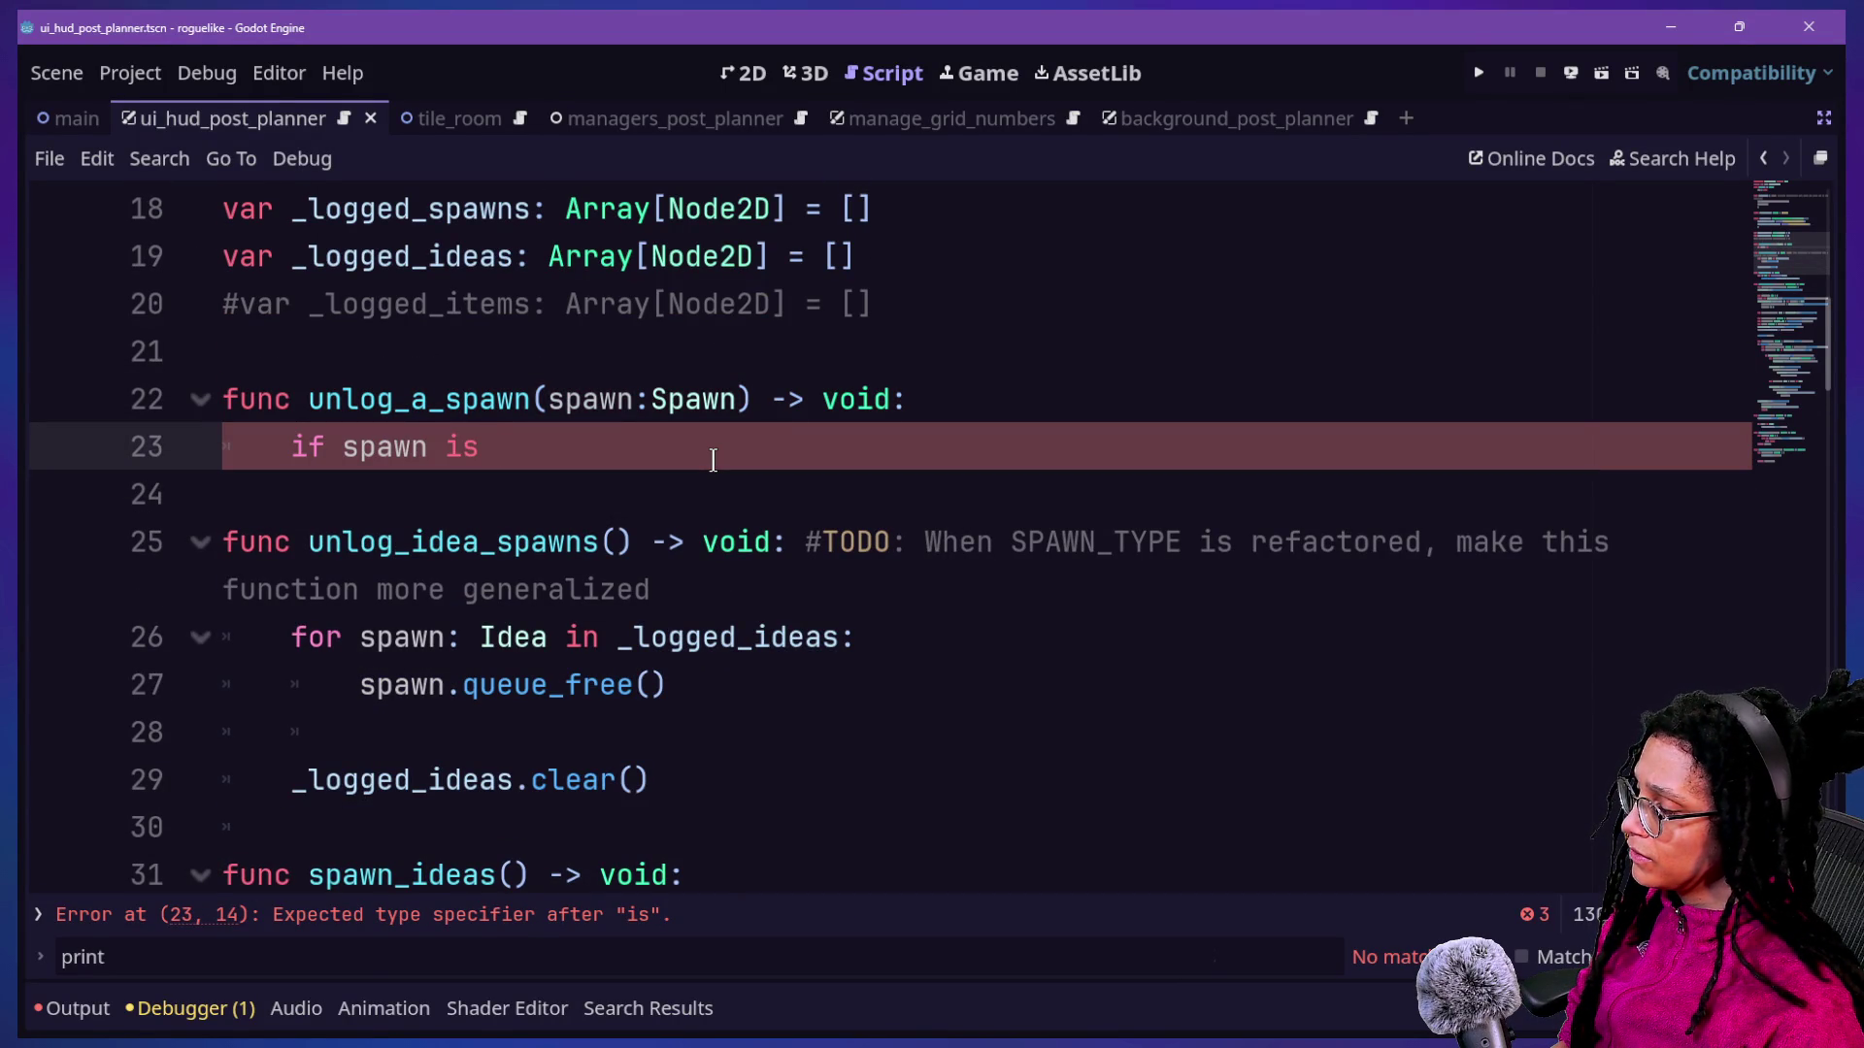
type("Idea:")
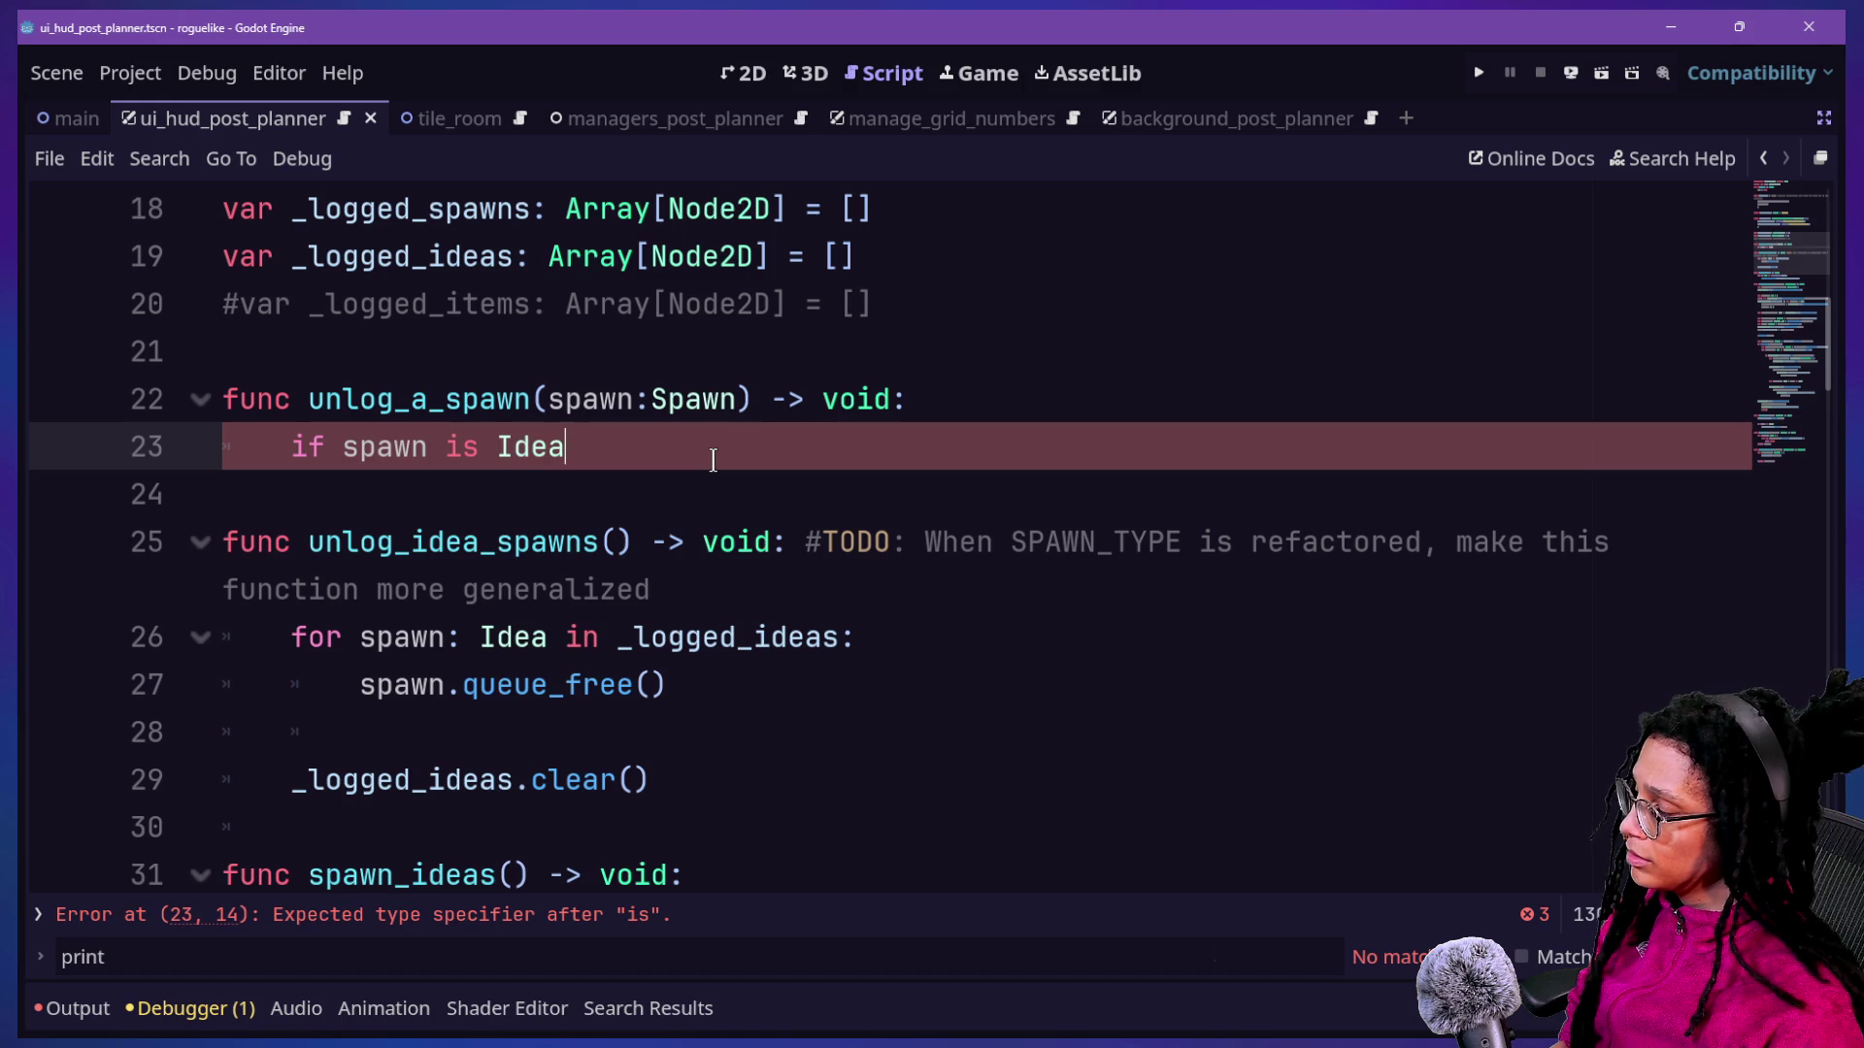
key("Return")
type("_lo")
key("Return")
type(".erase")
key("Return")
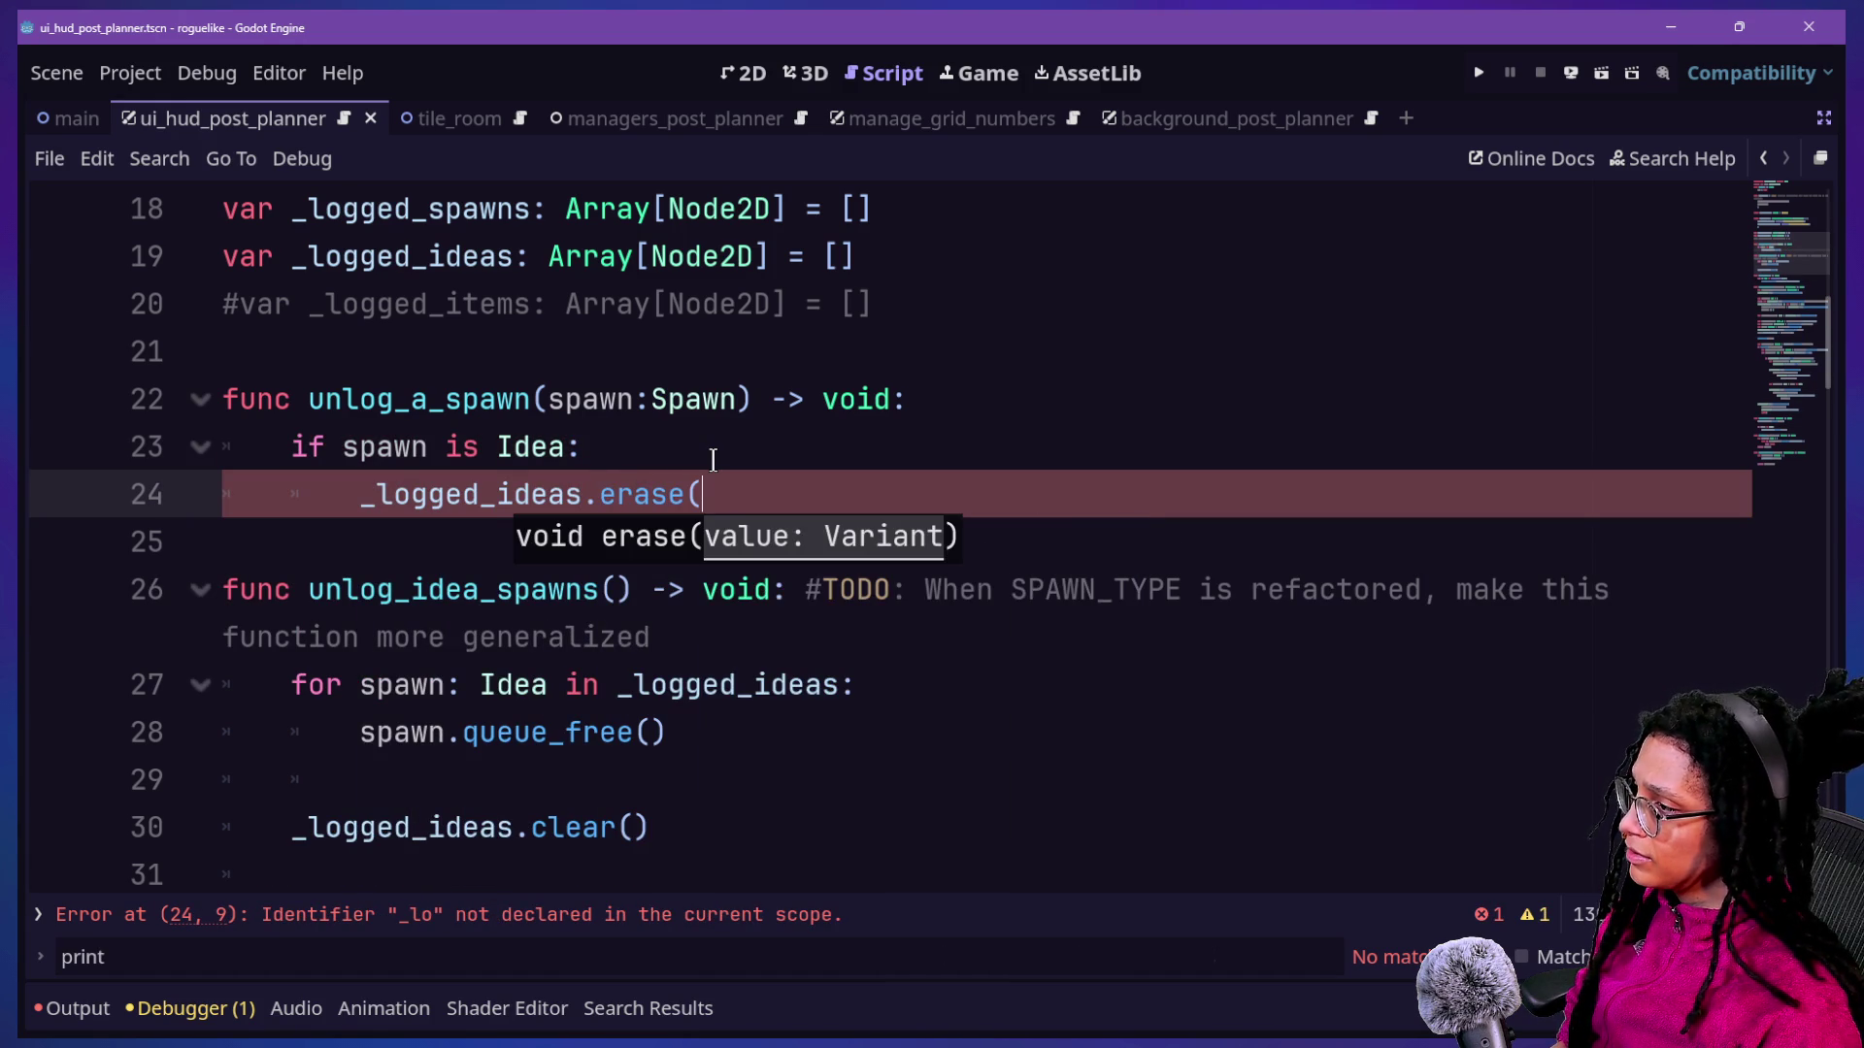
type("spawn")
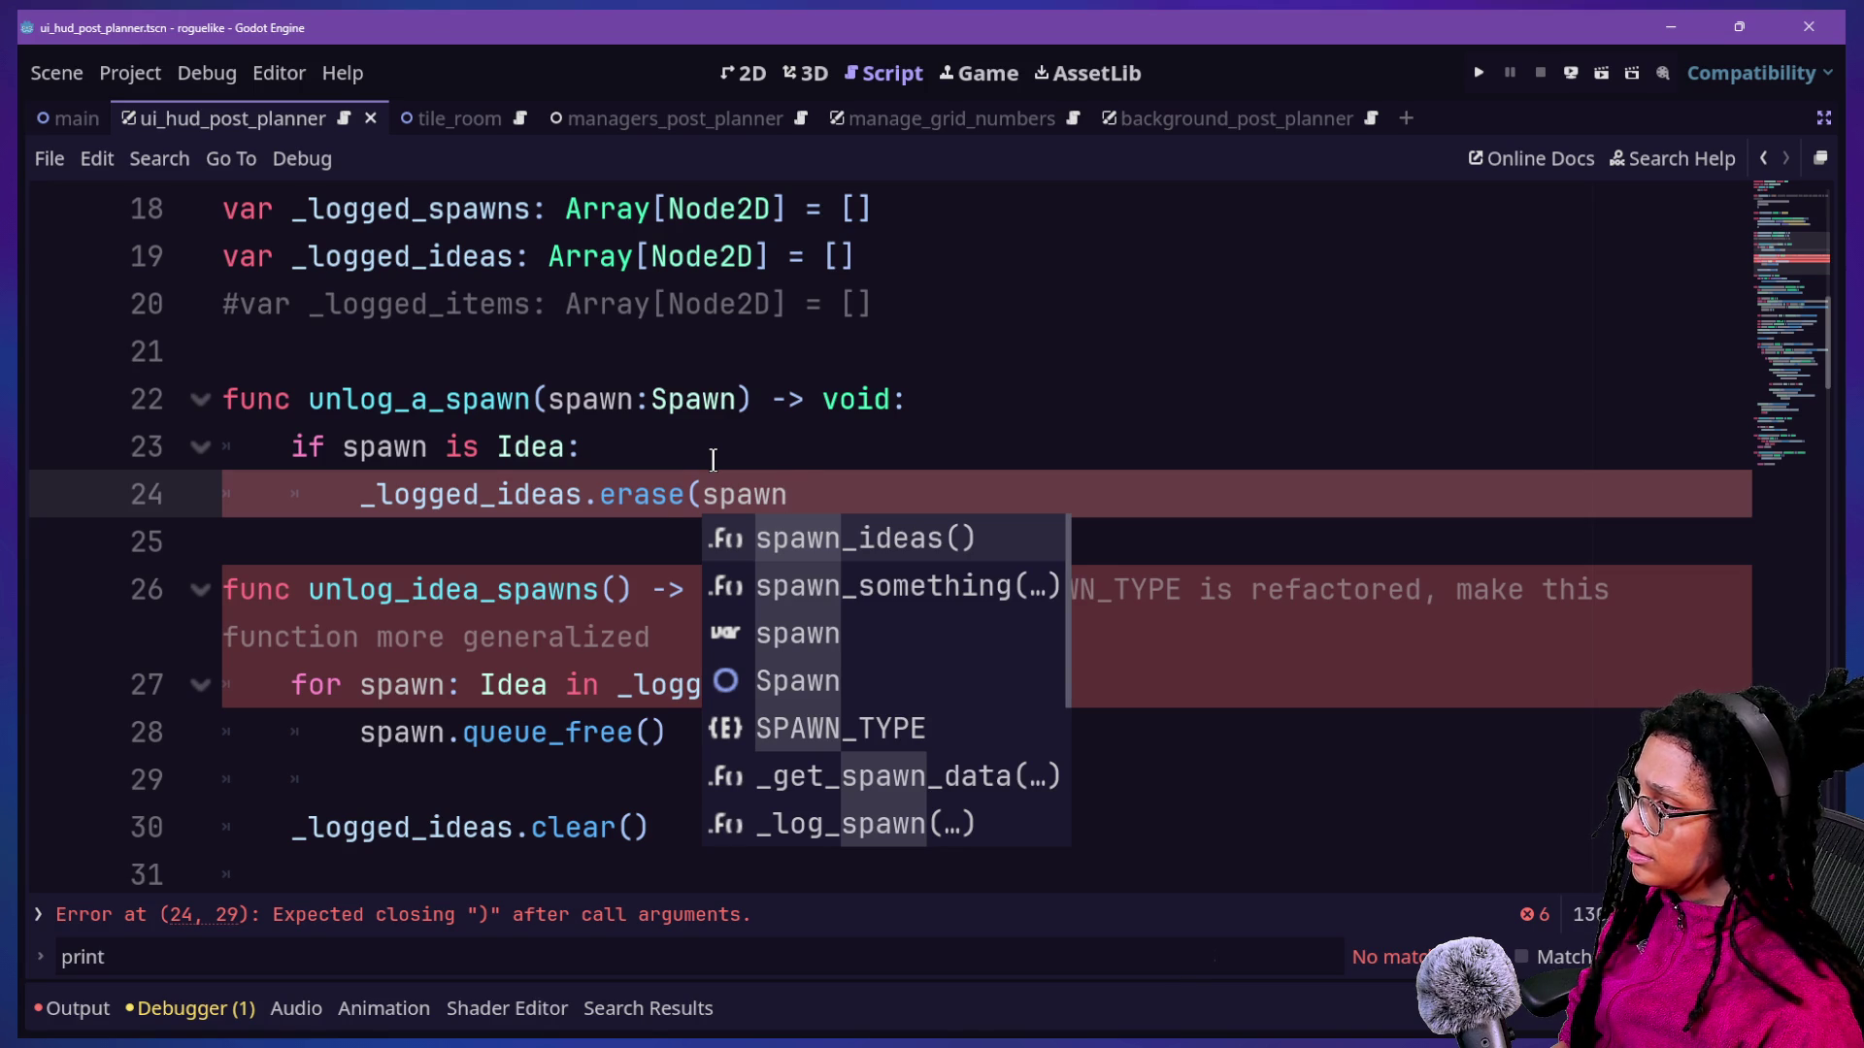
type(")")
key("Return")
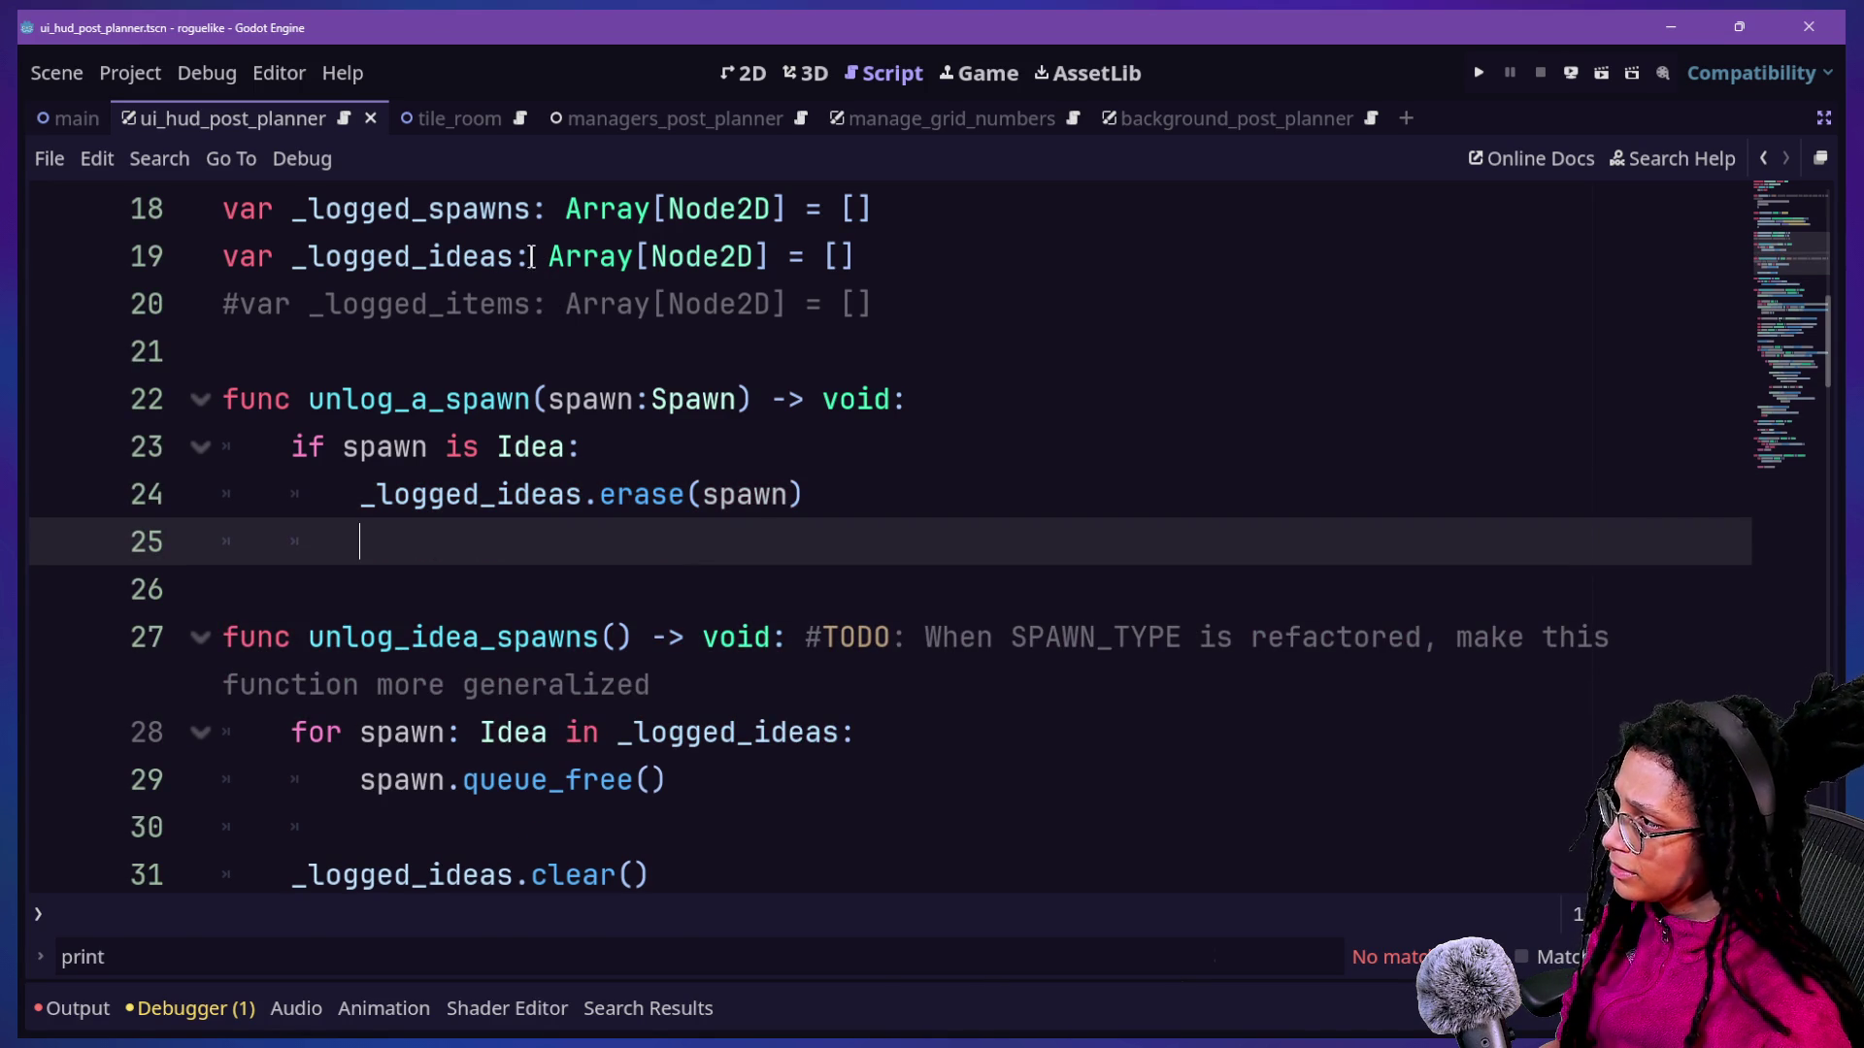
Check the _logged_ideas declaration and start an elif branch on line 25.
left_click_drag(650, 254, 756, 257)
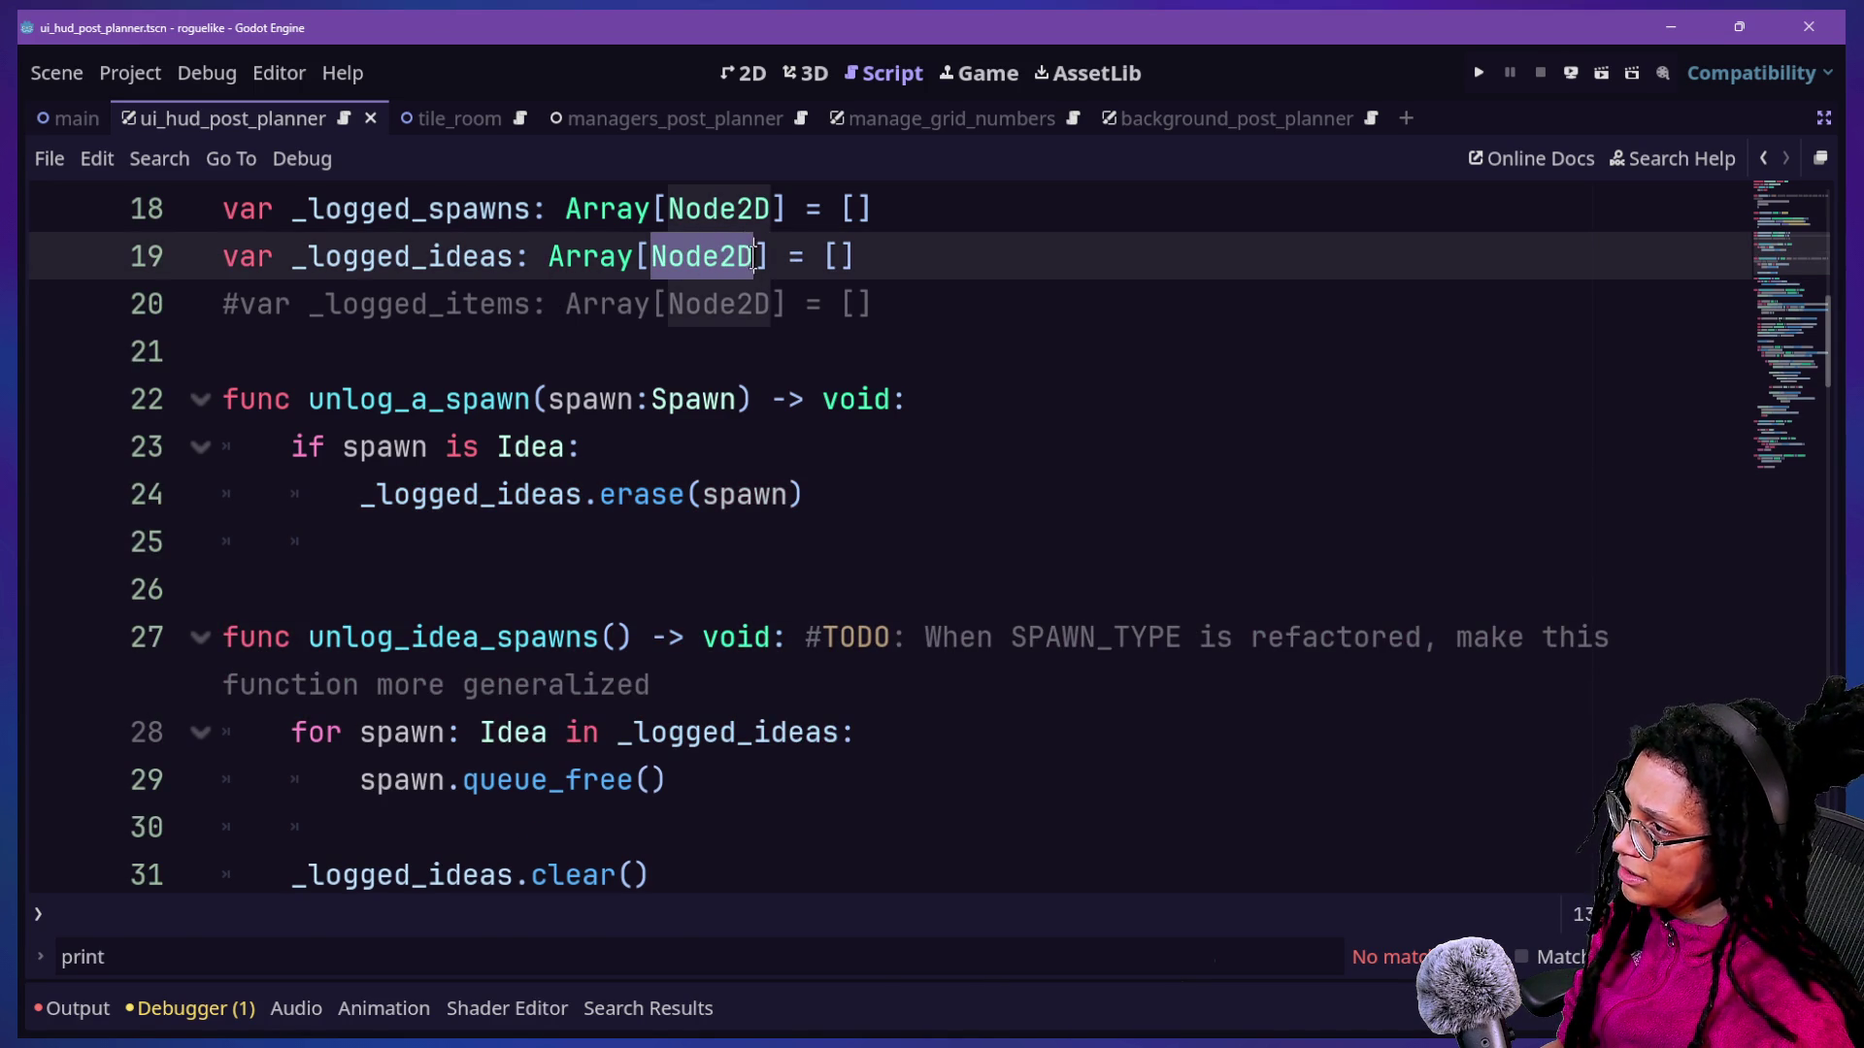
mouse_move(358, 255)
left_mouse_down()
mouse_move(854, 304)
mouse_move(744, 251)
mouse_move(534, 254)
left_mouse_up()
left_click(536, 255)
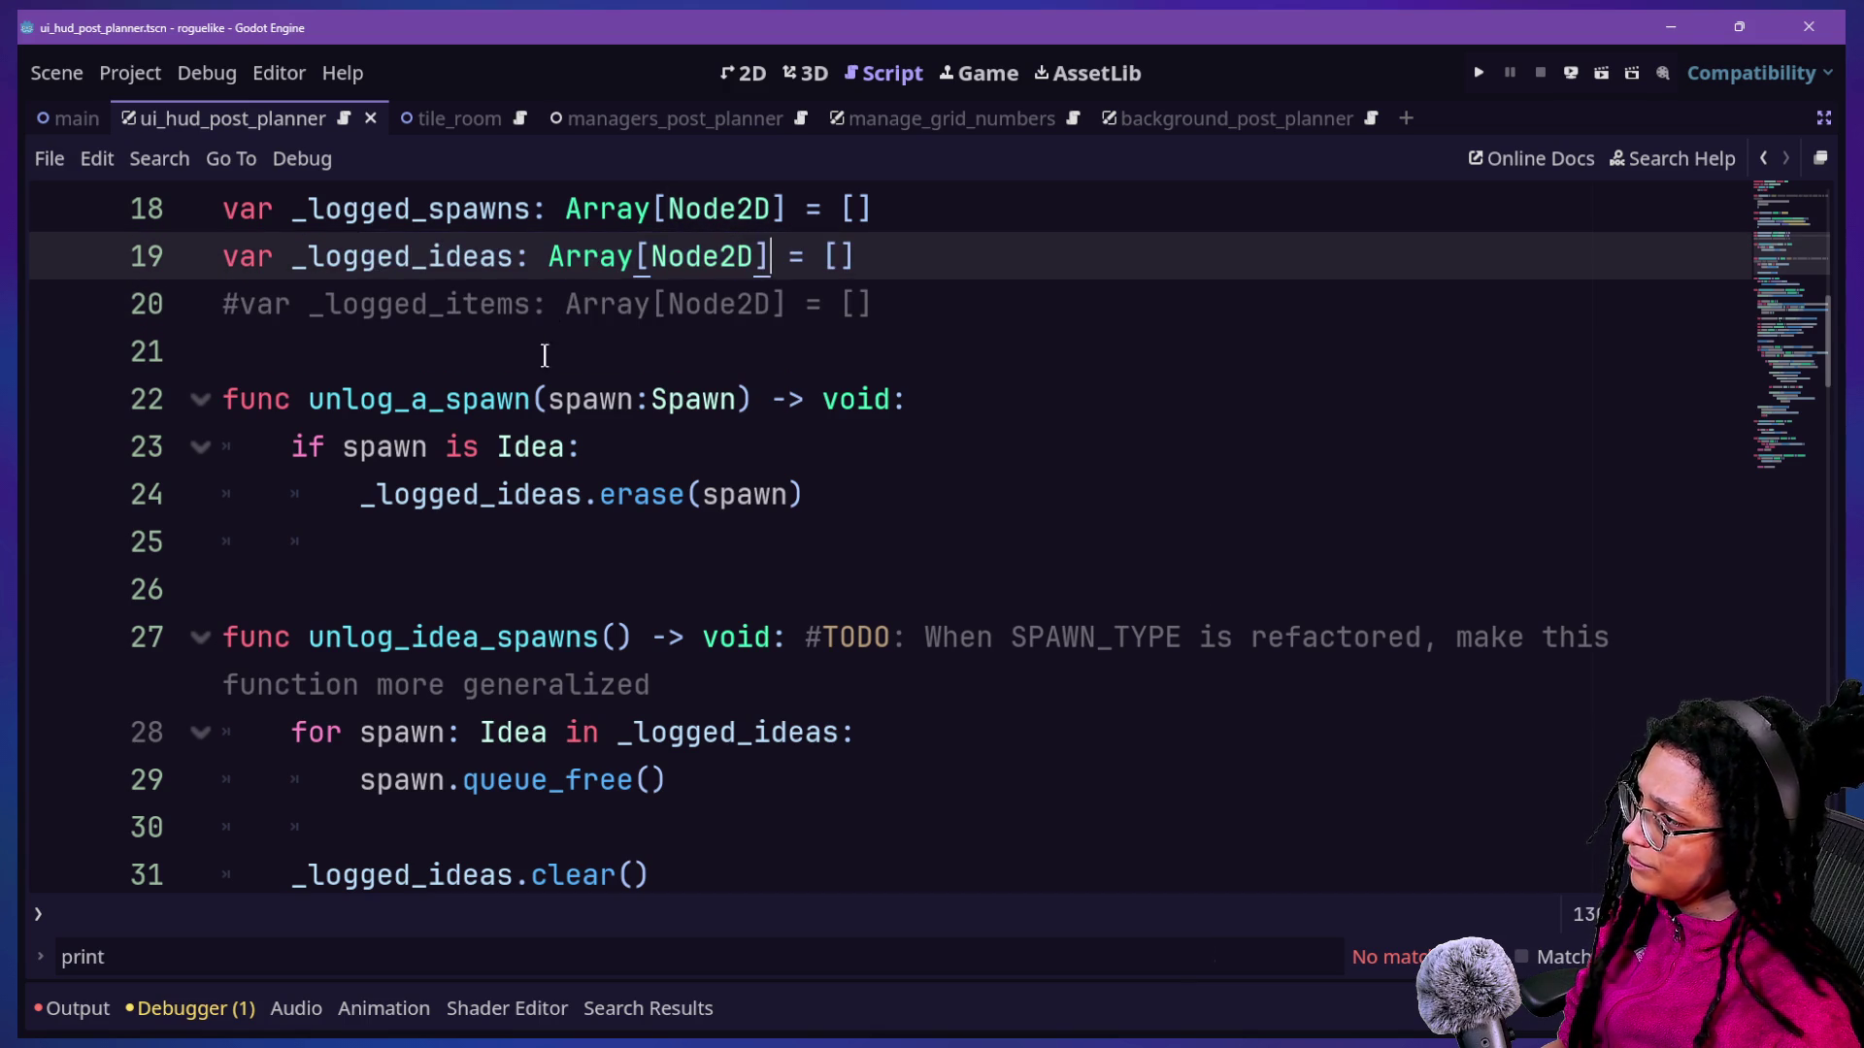
left_click(629, 494)
left_click(629, 521)
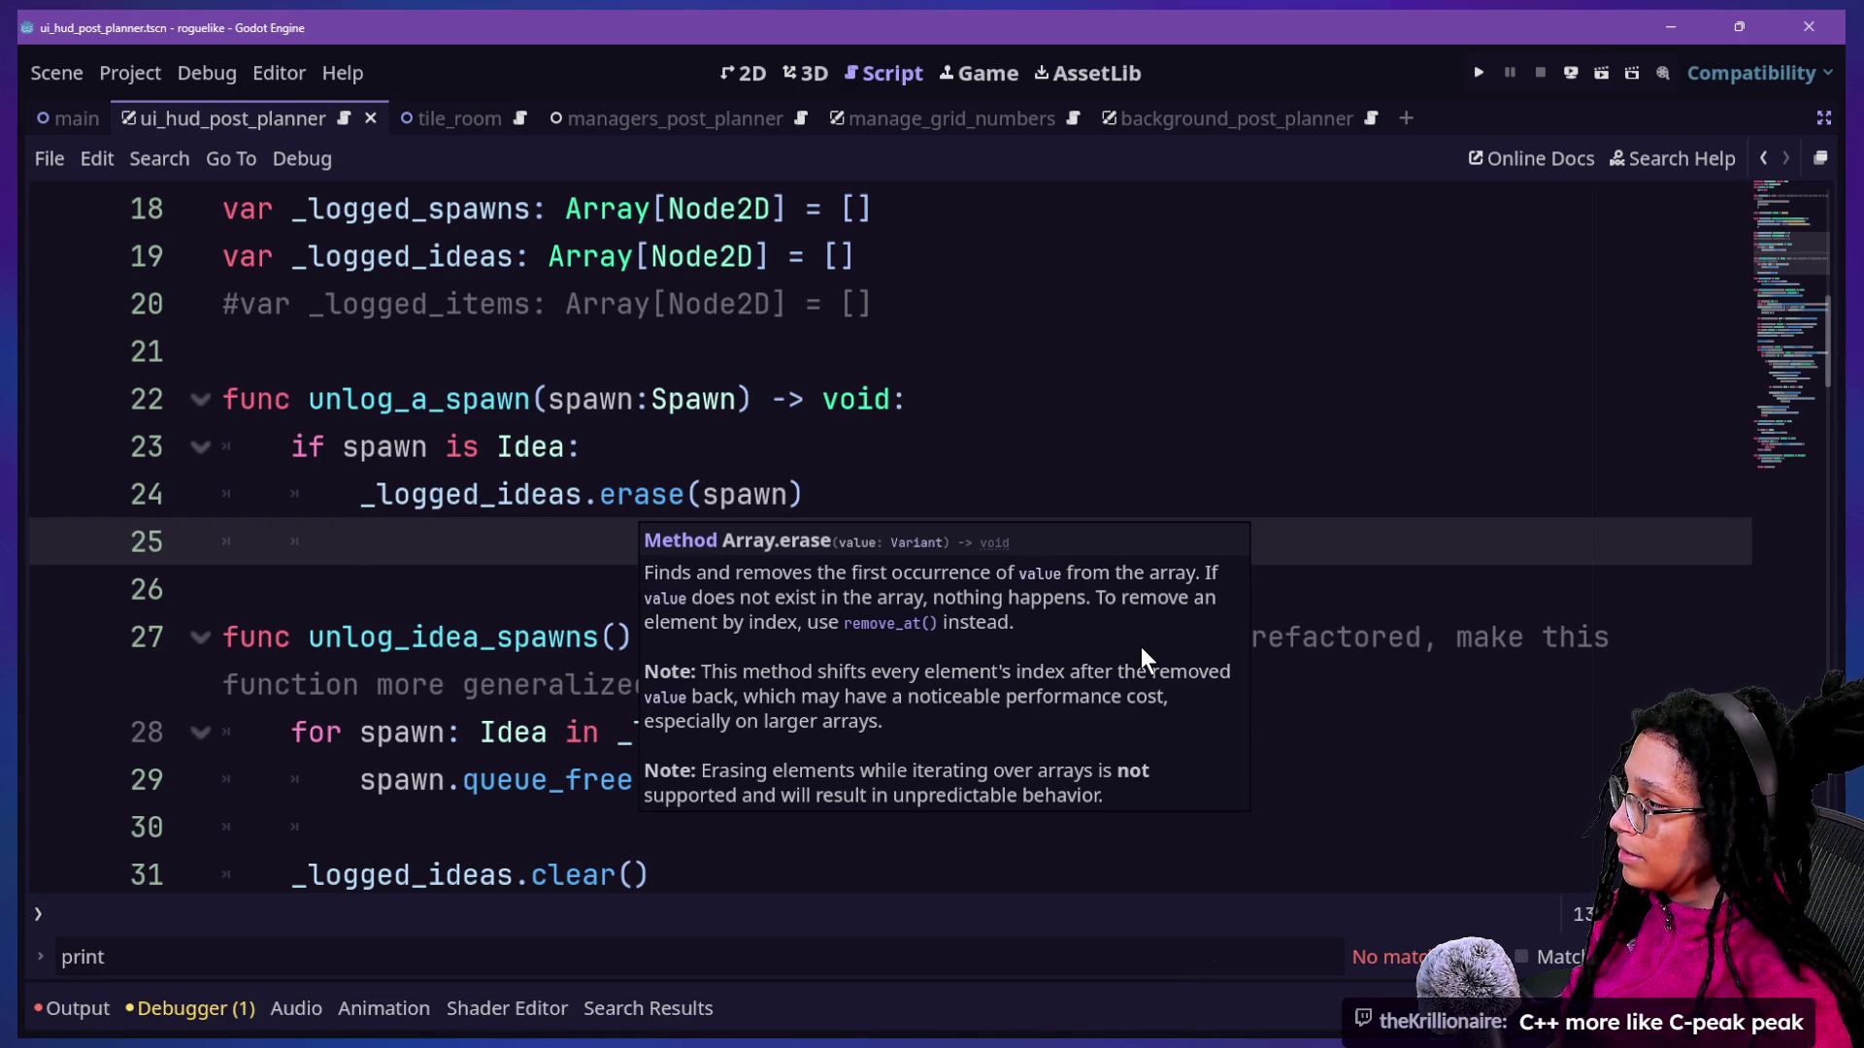
type("els")
key("BackSpace")
type("lif")
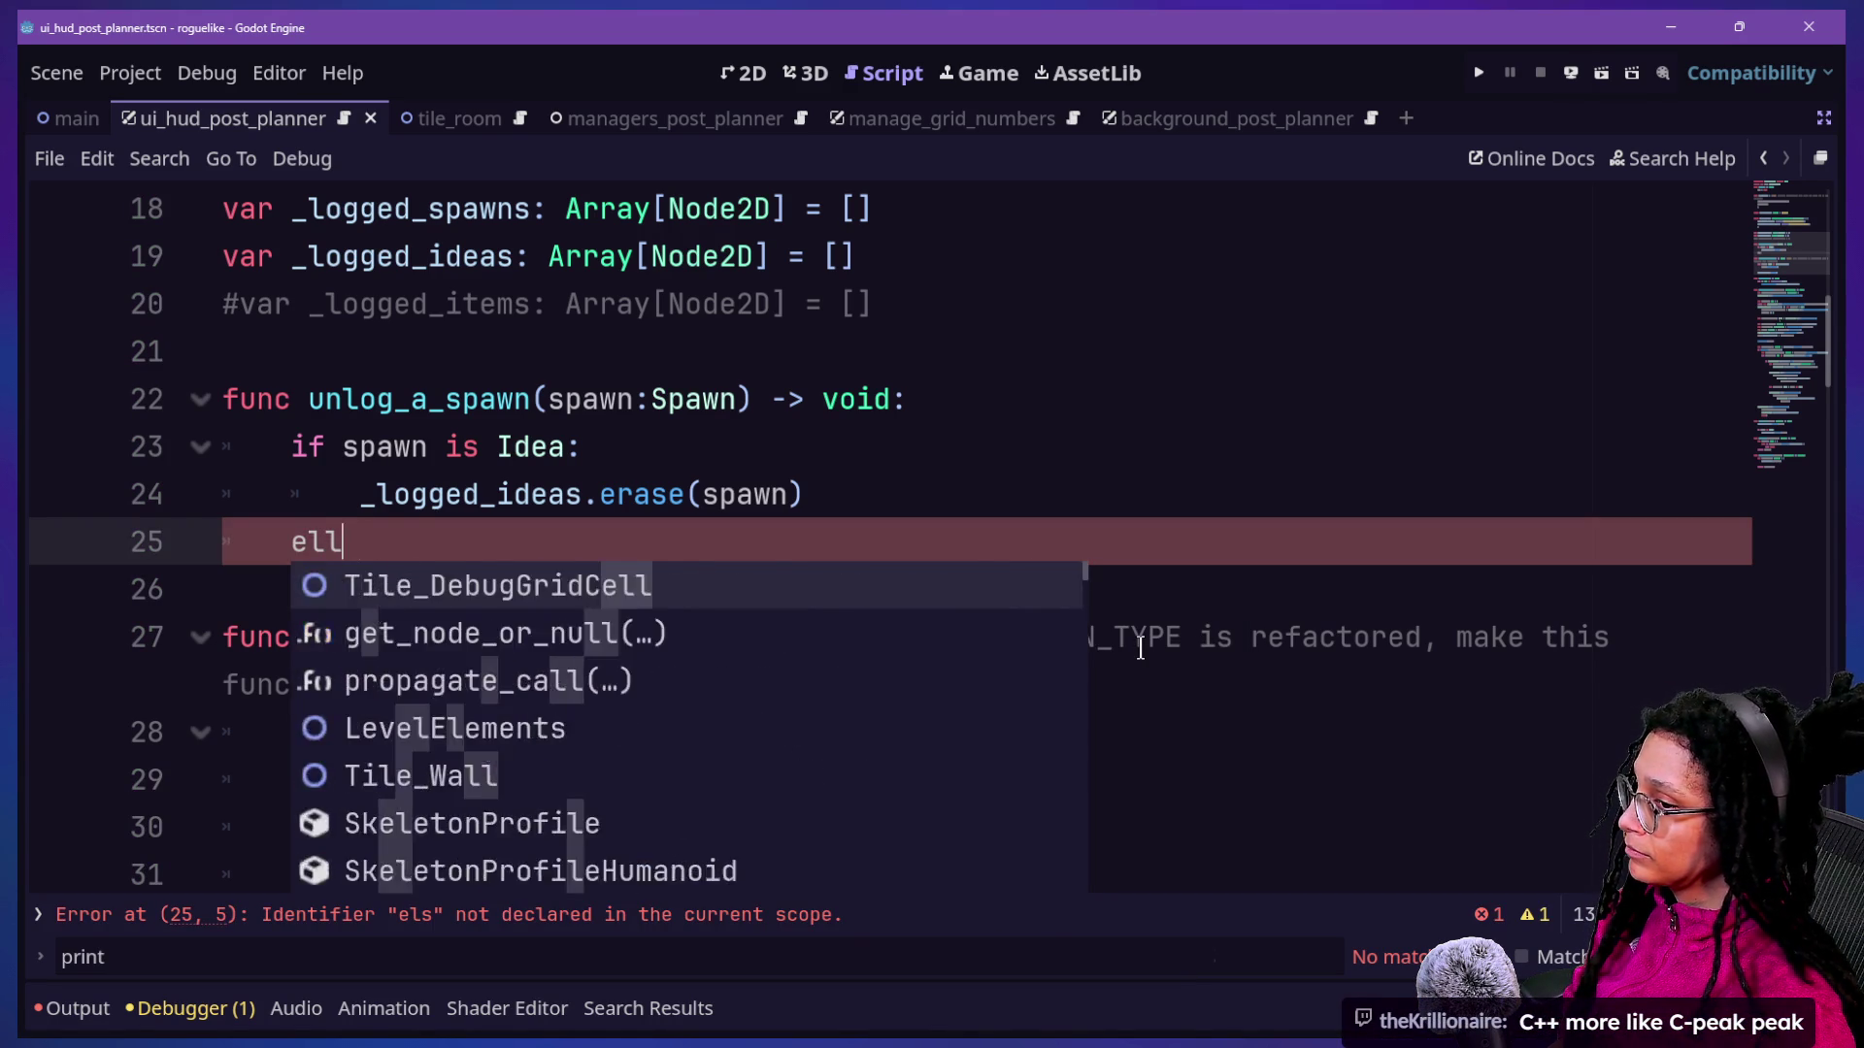
key("BackSpace")
key("BackSpace")
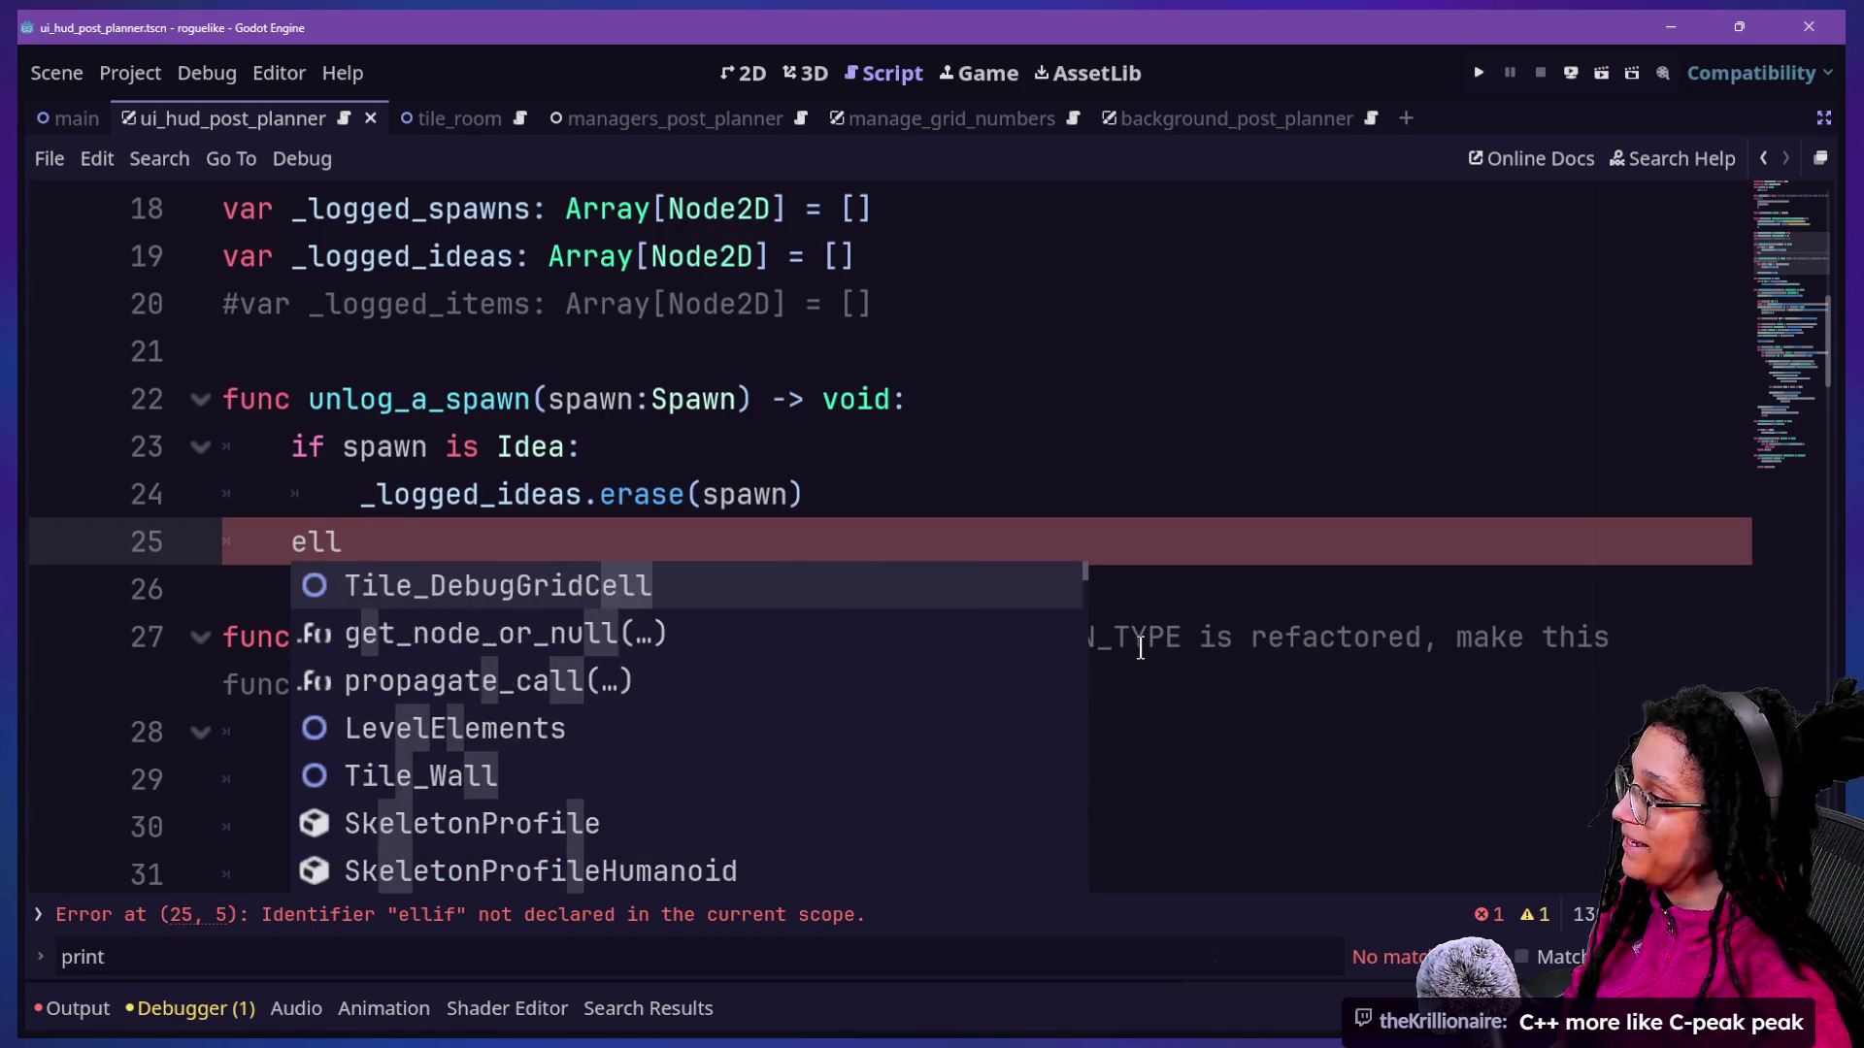
type("if")
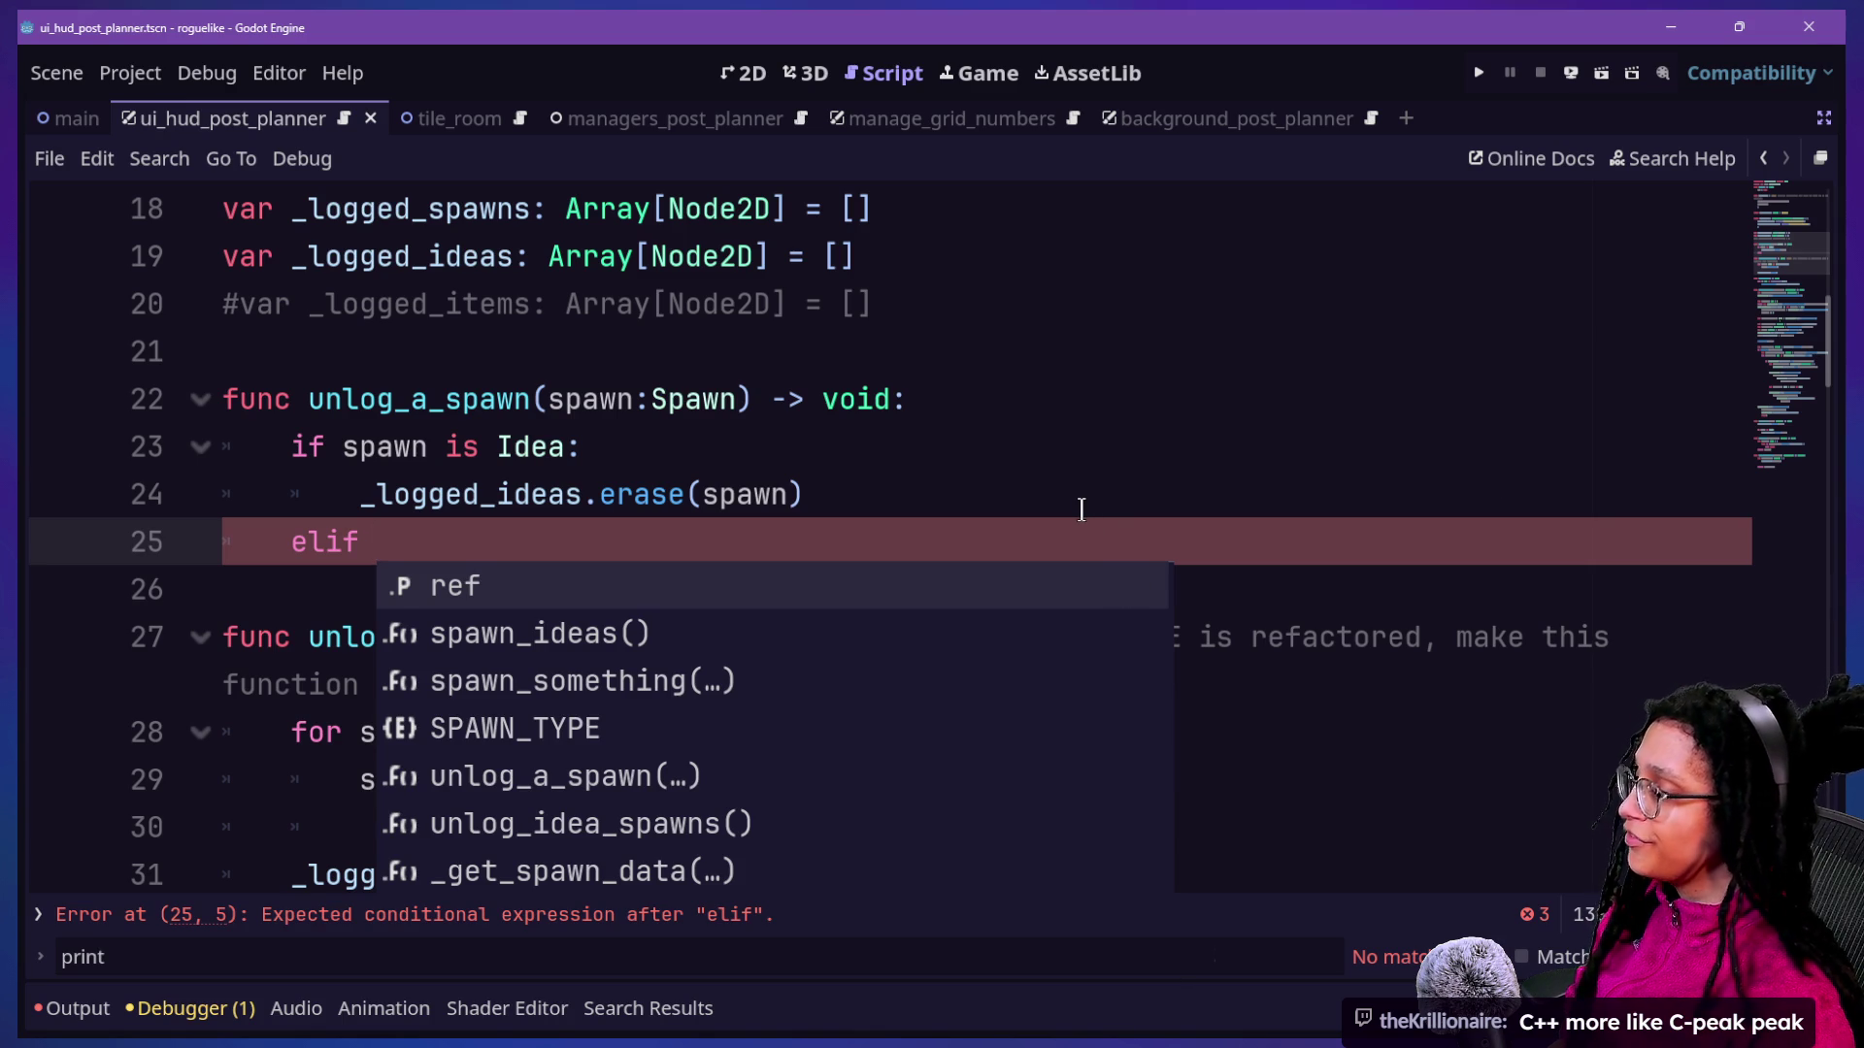
type("Pla")
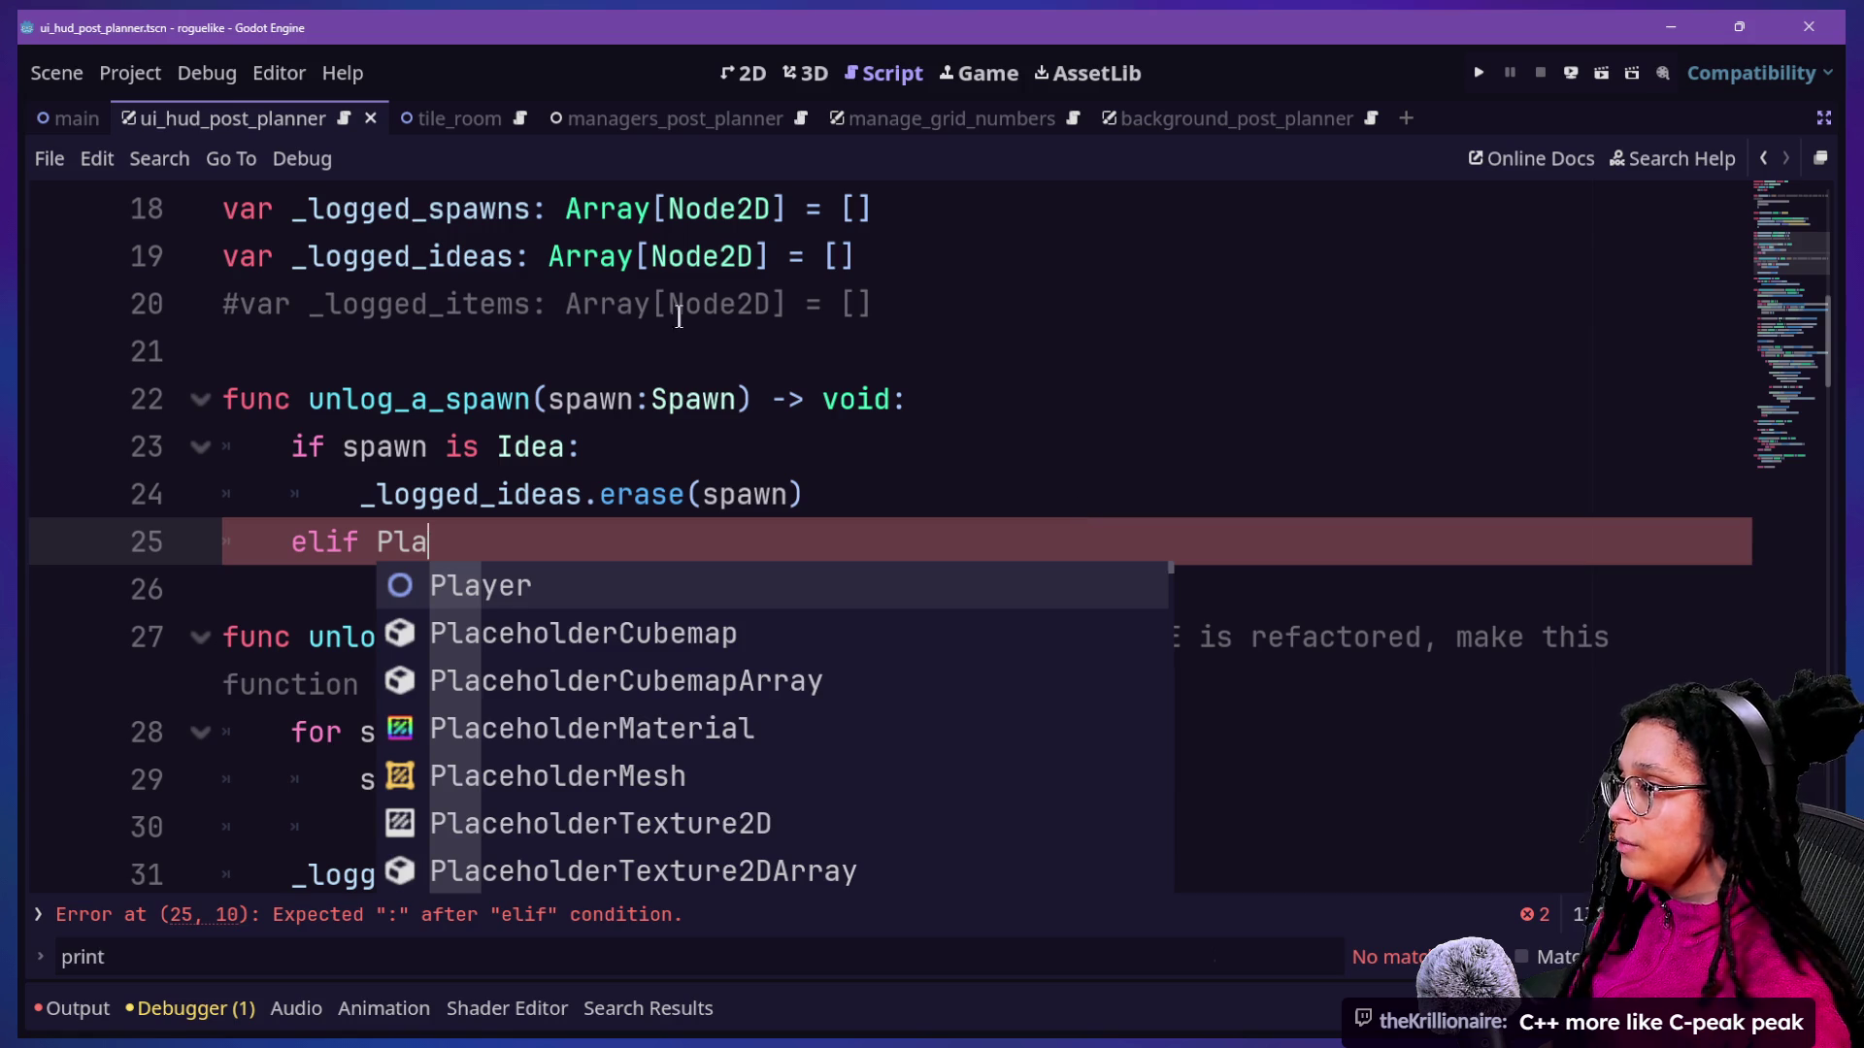
Review the _logged_spawns and _logged_ideas declarations and remove the unfinished elif line.
left_click(546, 229)
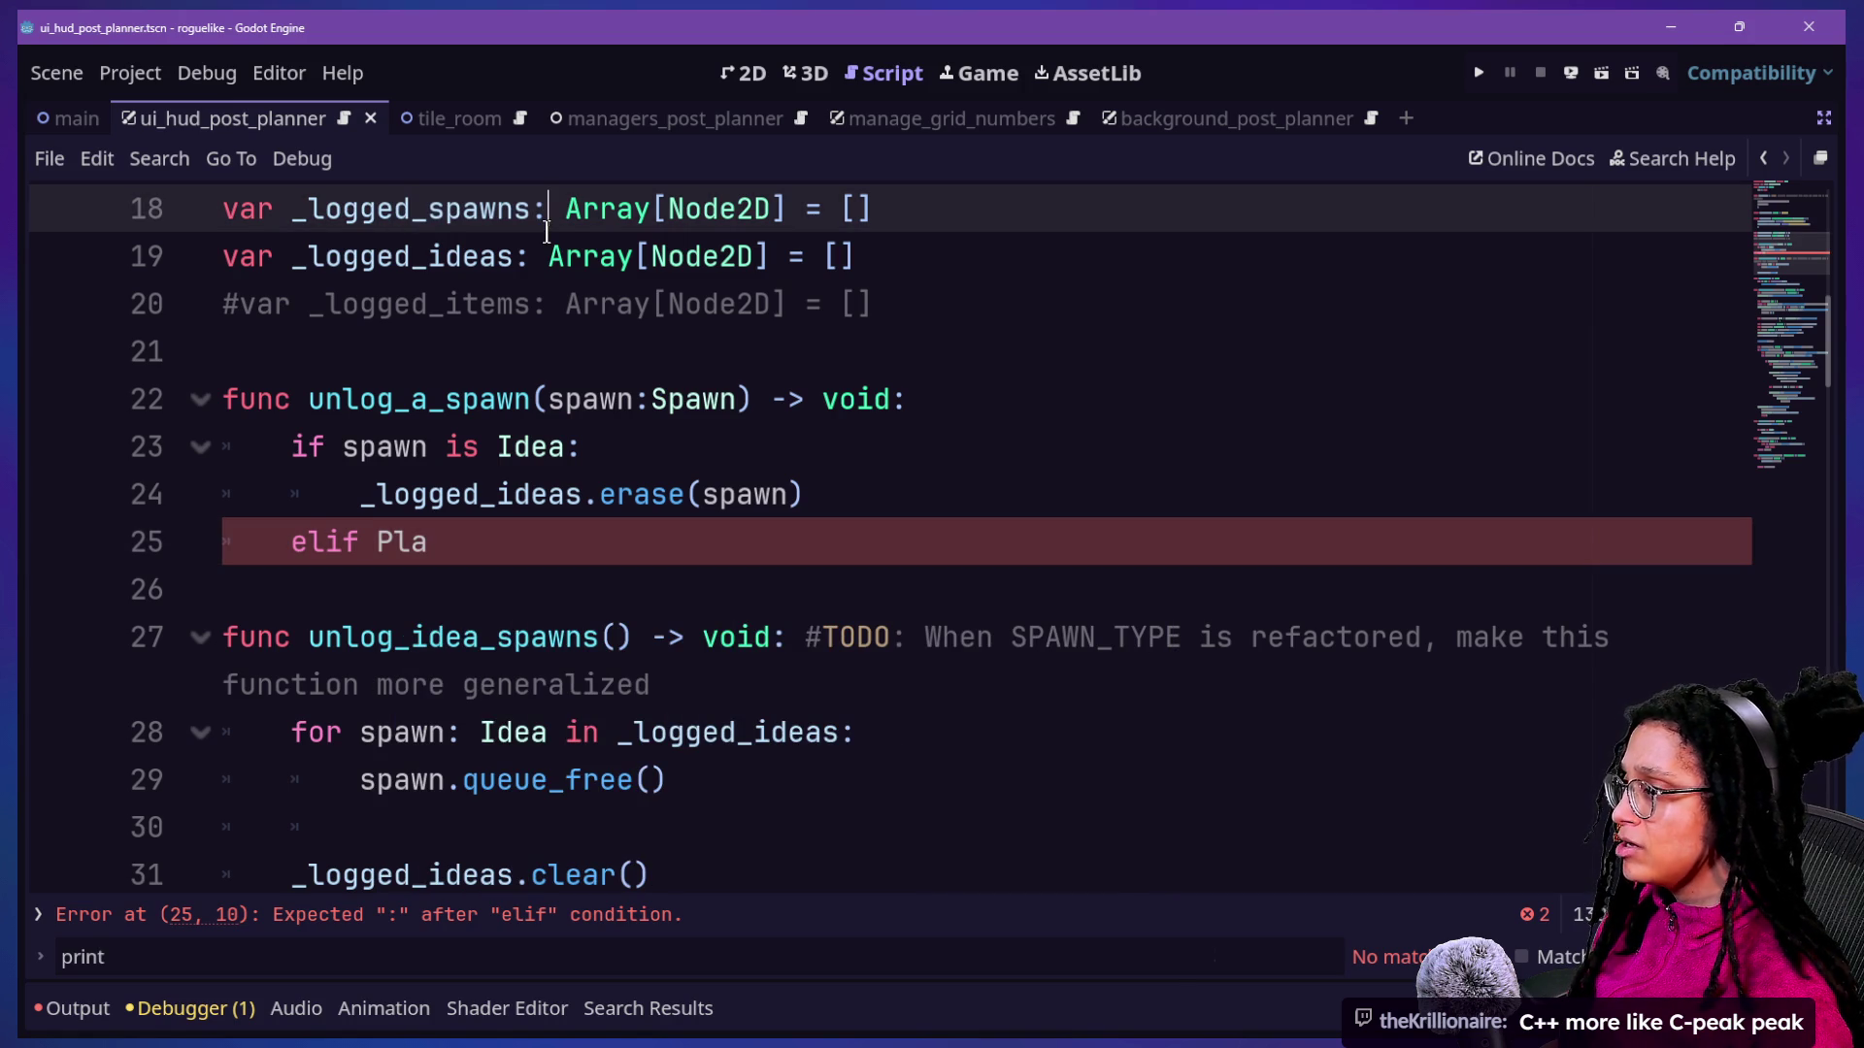
left_click_drag(396, 255, 874, 304)
scroll(702, 589, "up", 2)
left_click(554, 381)
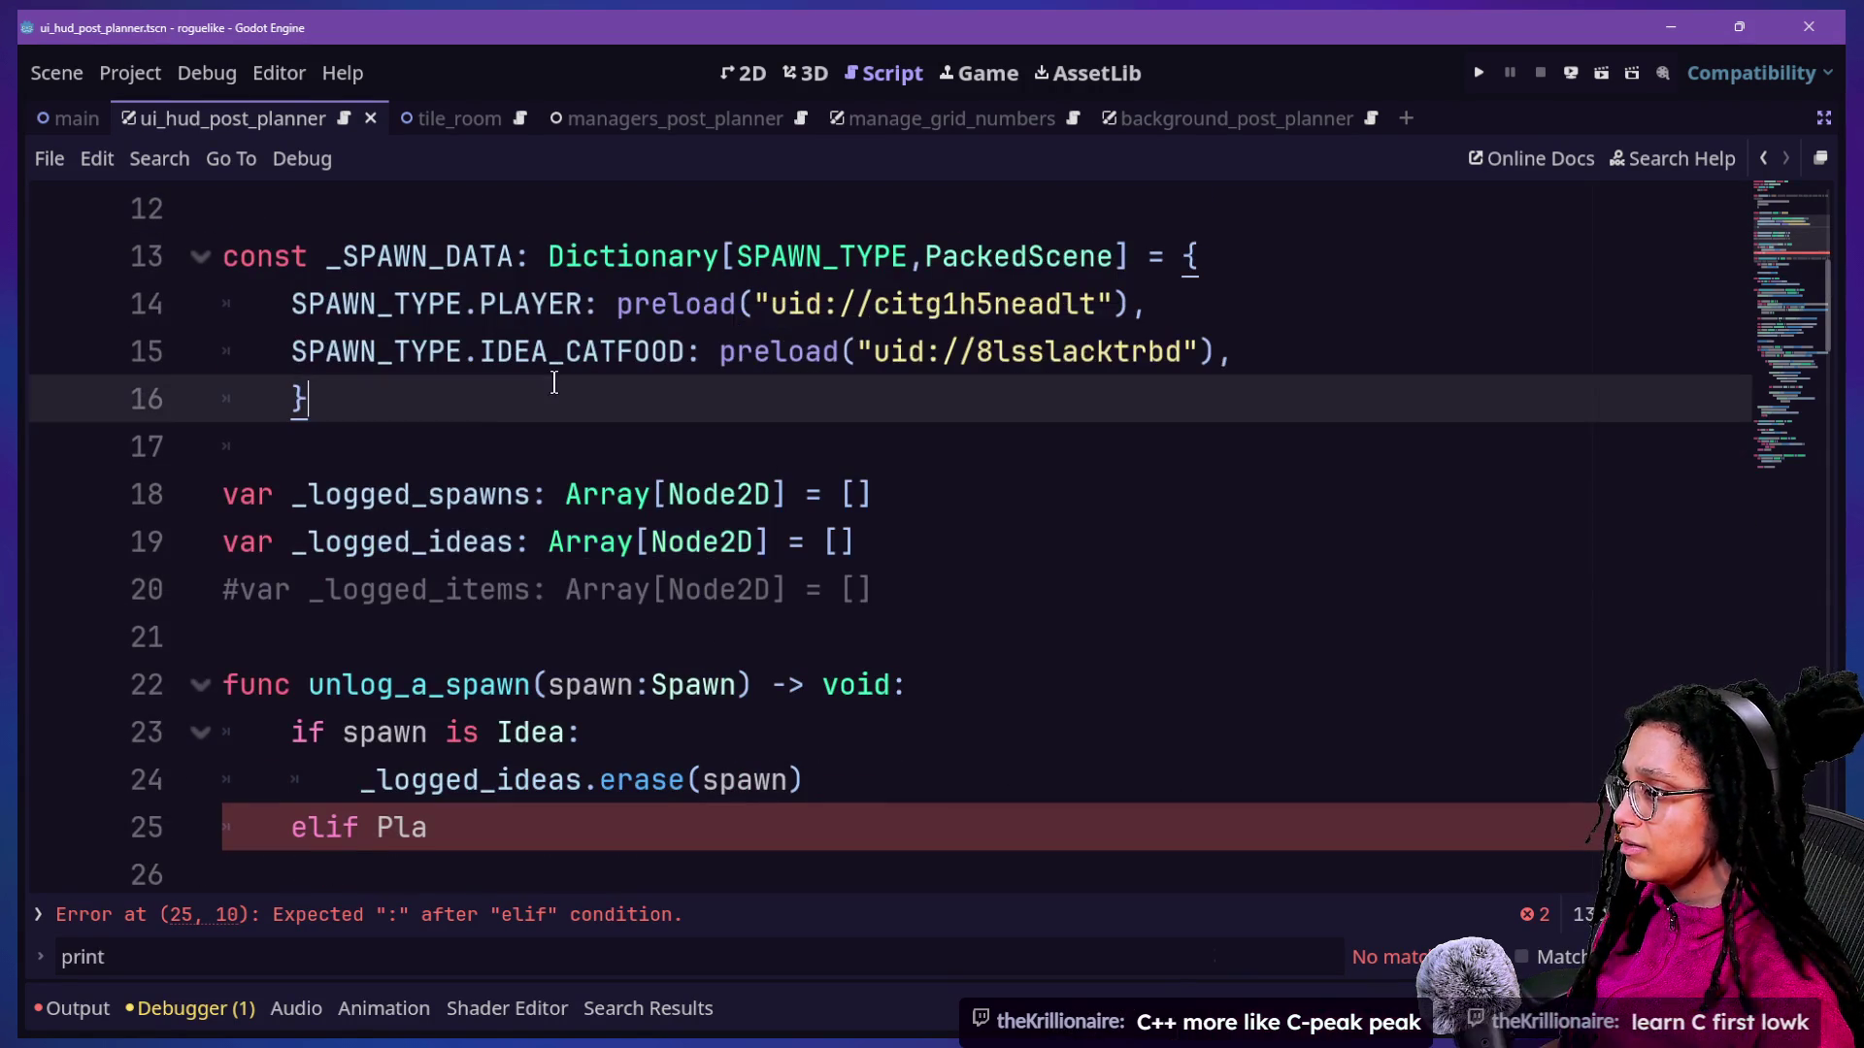
mouse_move(366, 450)
left_mouse_down()
mouse_move(563, 541)
mouse_move(381, 496)
left_mouse_up()
left_click(380, 497)
scroll(380, 495, "down", 1)
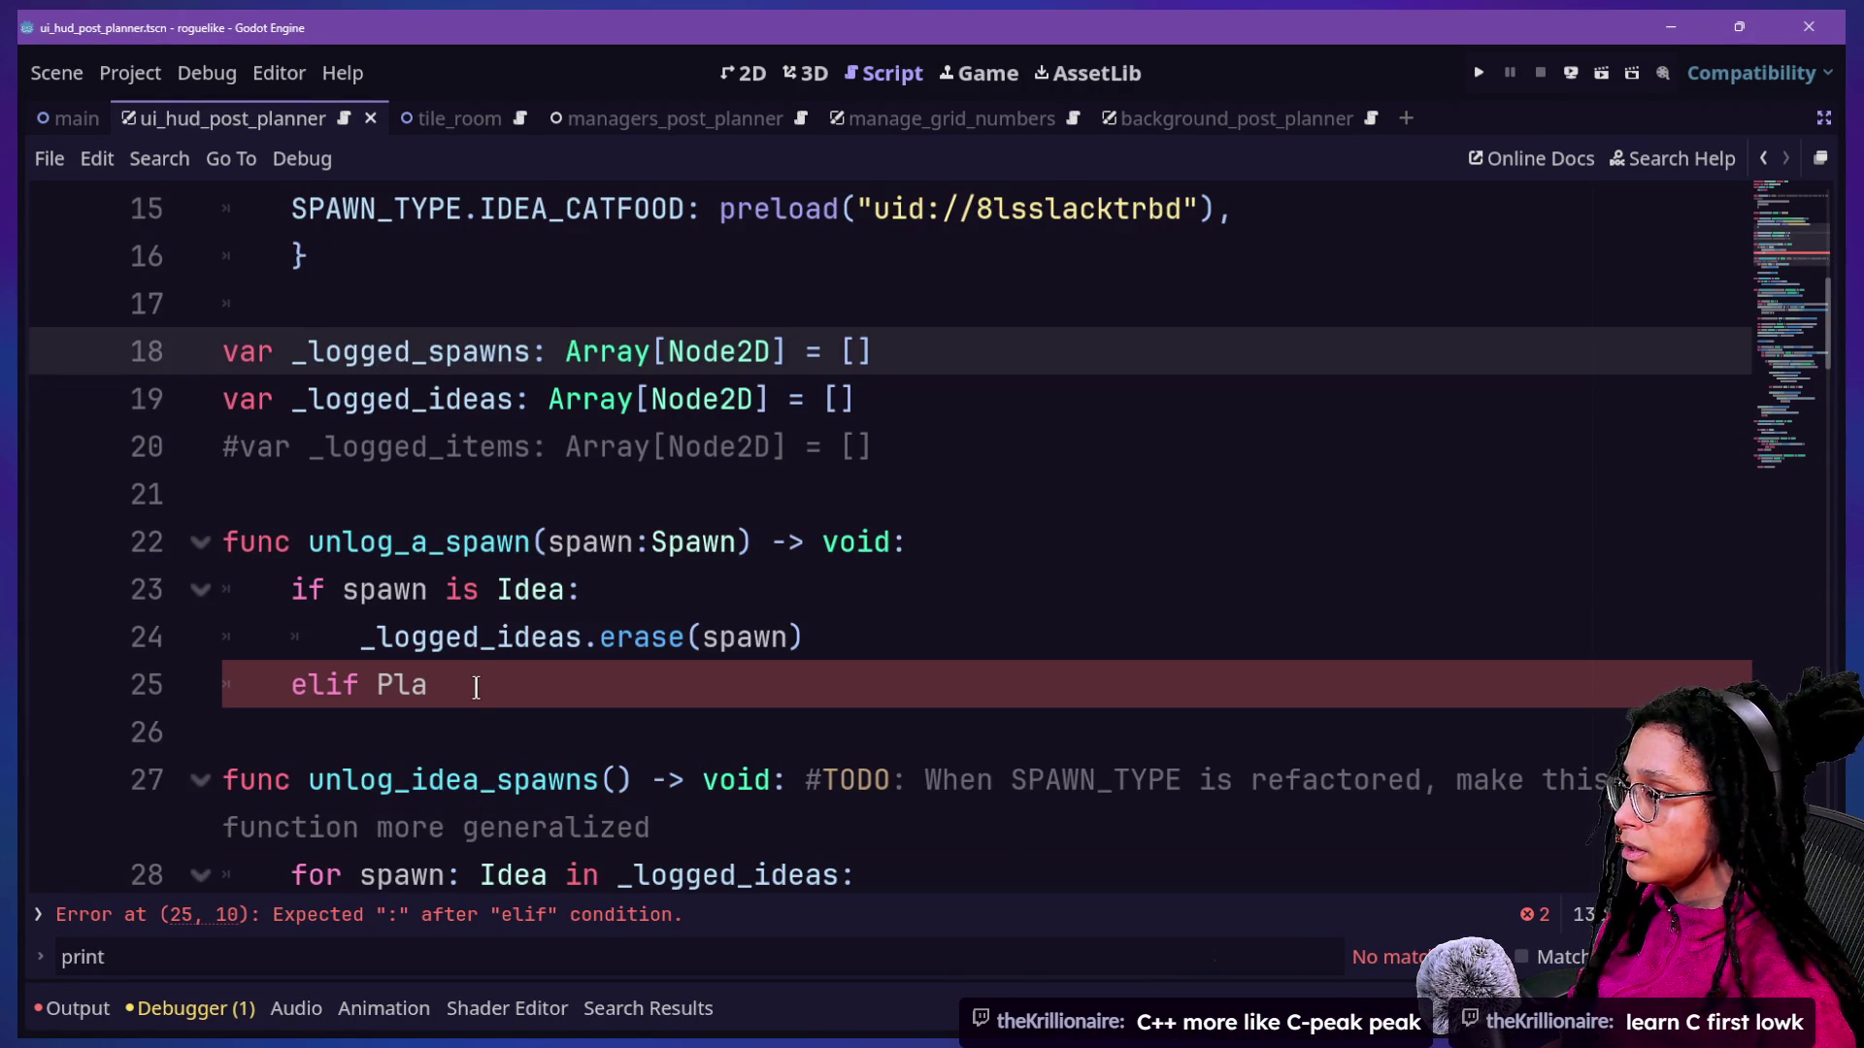
left_click_drag(474, 687, 968, 615)
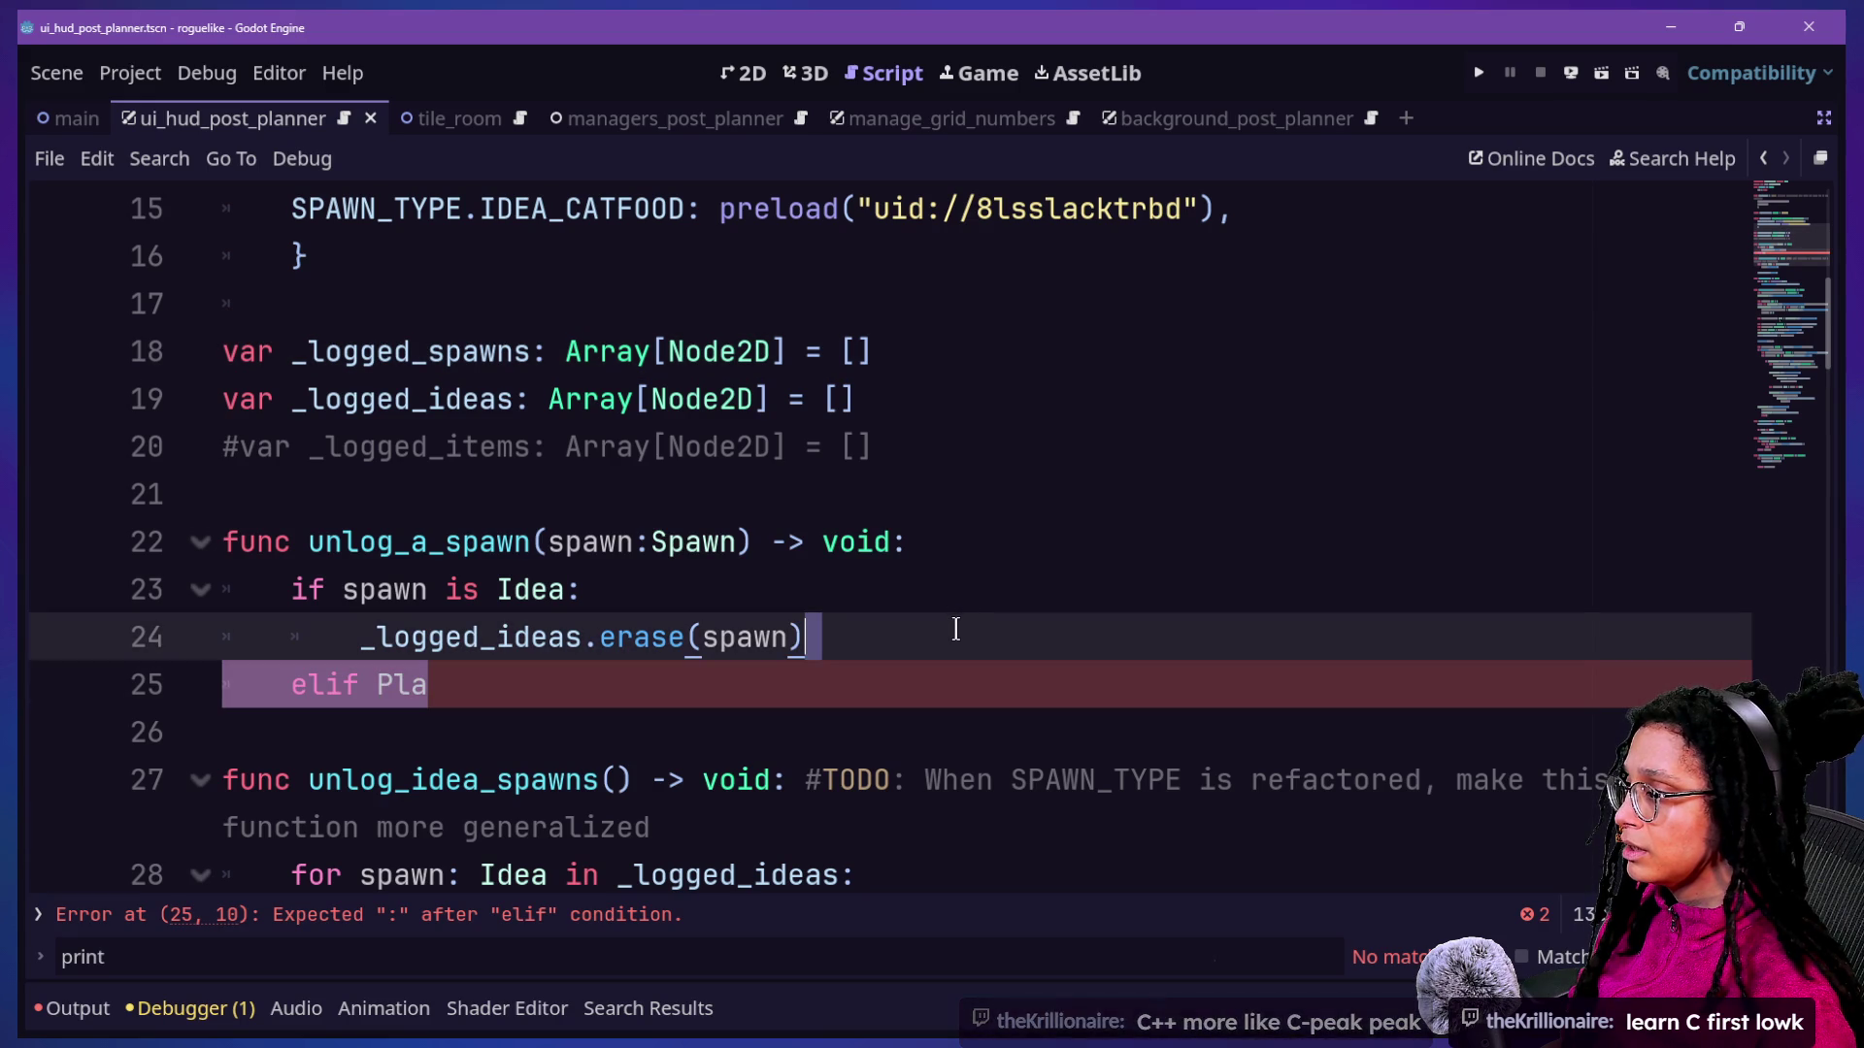
scroll(954, 625, "up", 2)
scroll(954, 626, "down", 3)
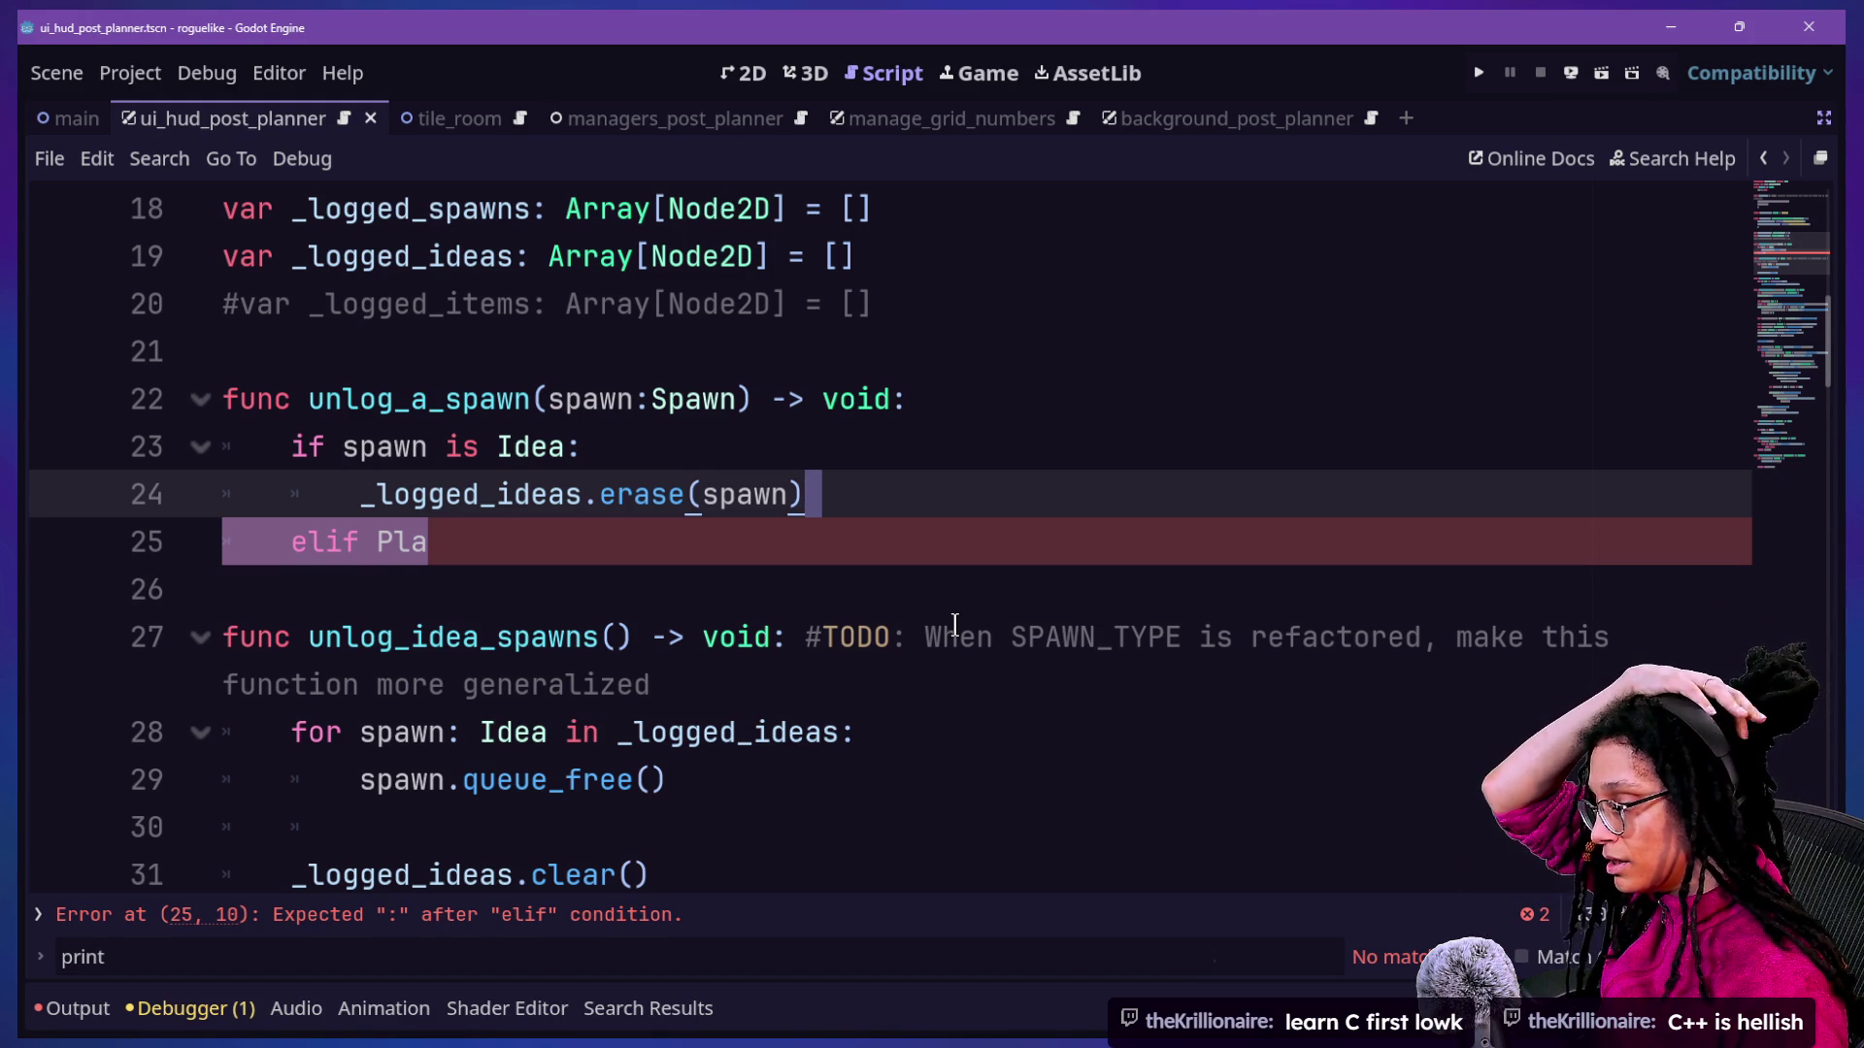
key("Return")
key("BackSpace")
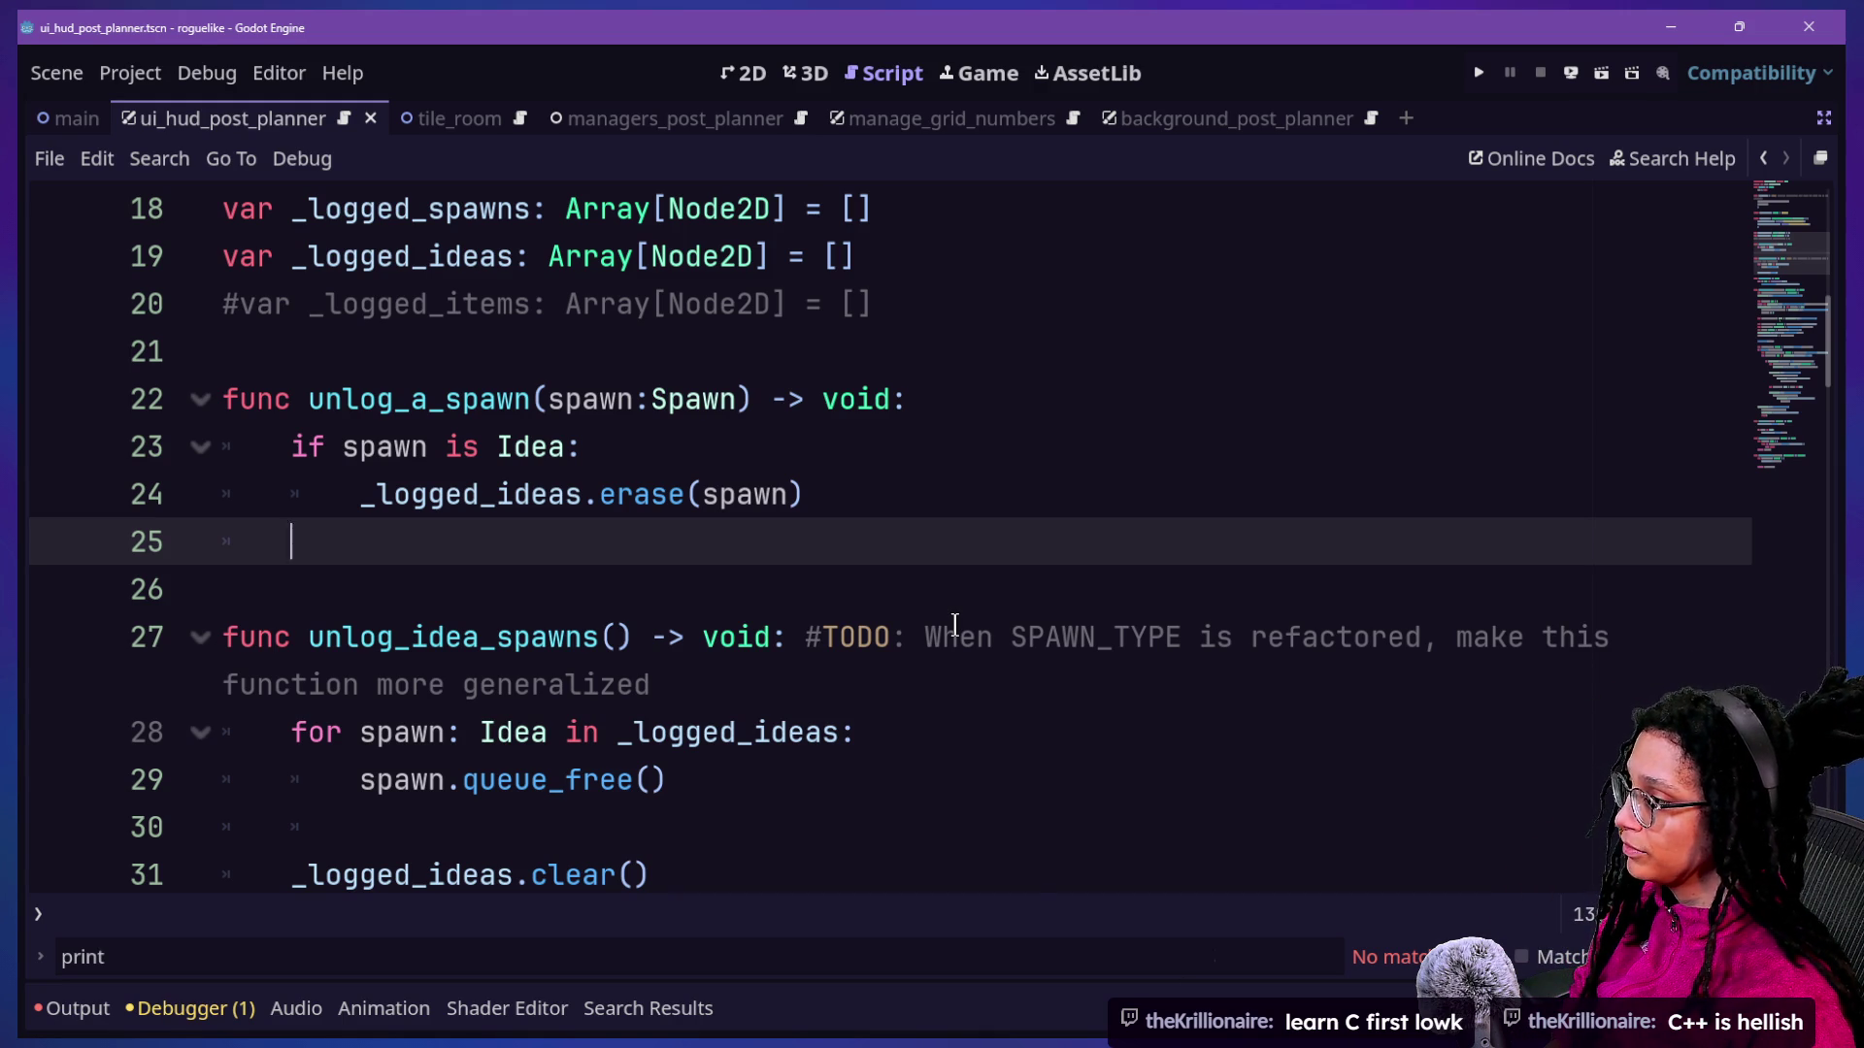
Add _logged_spawns.erase(spawn) on line 25 so every spawn is erased.
type("f")
key("BackSpace")
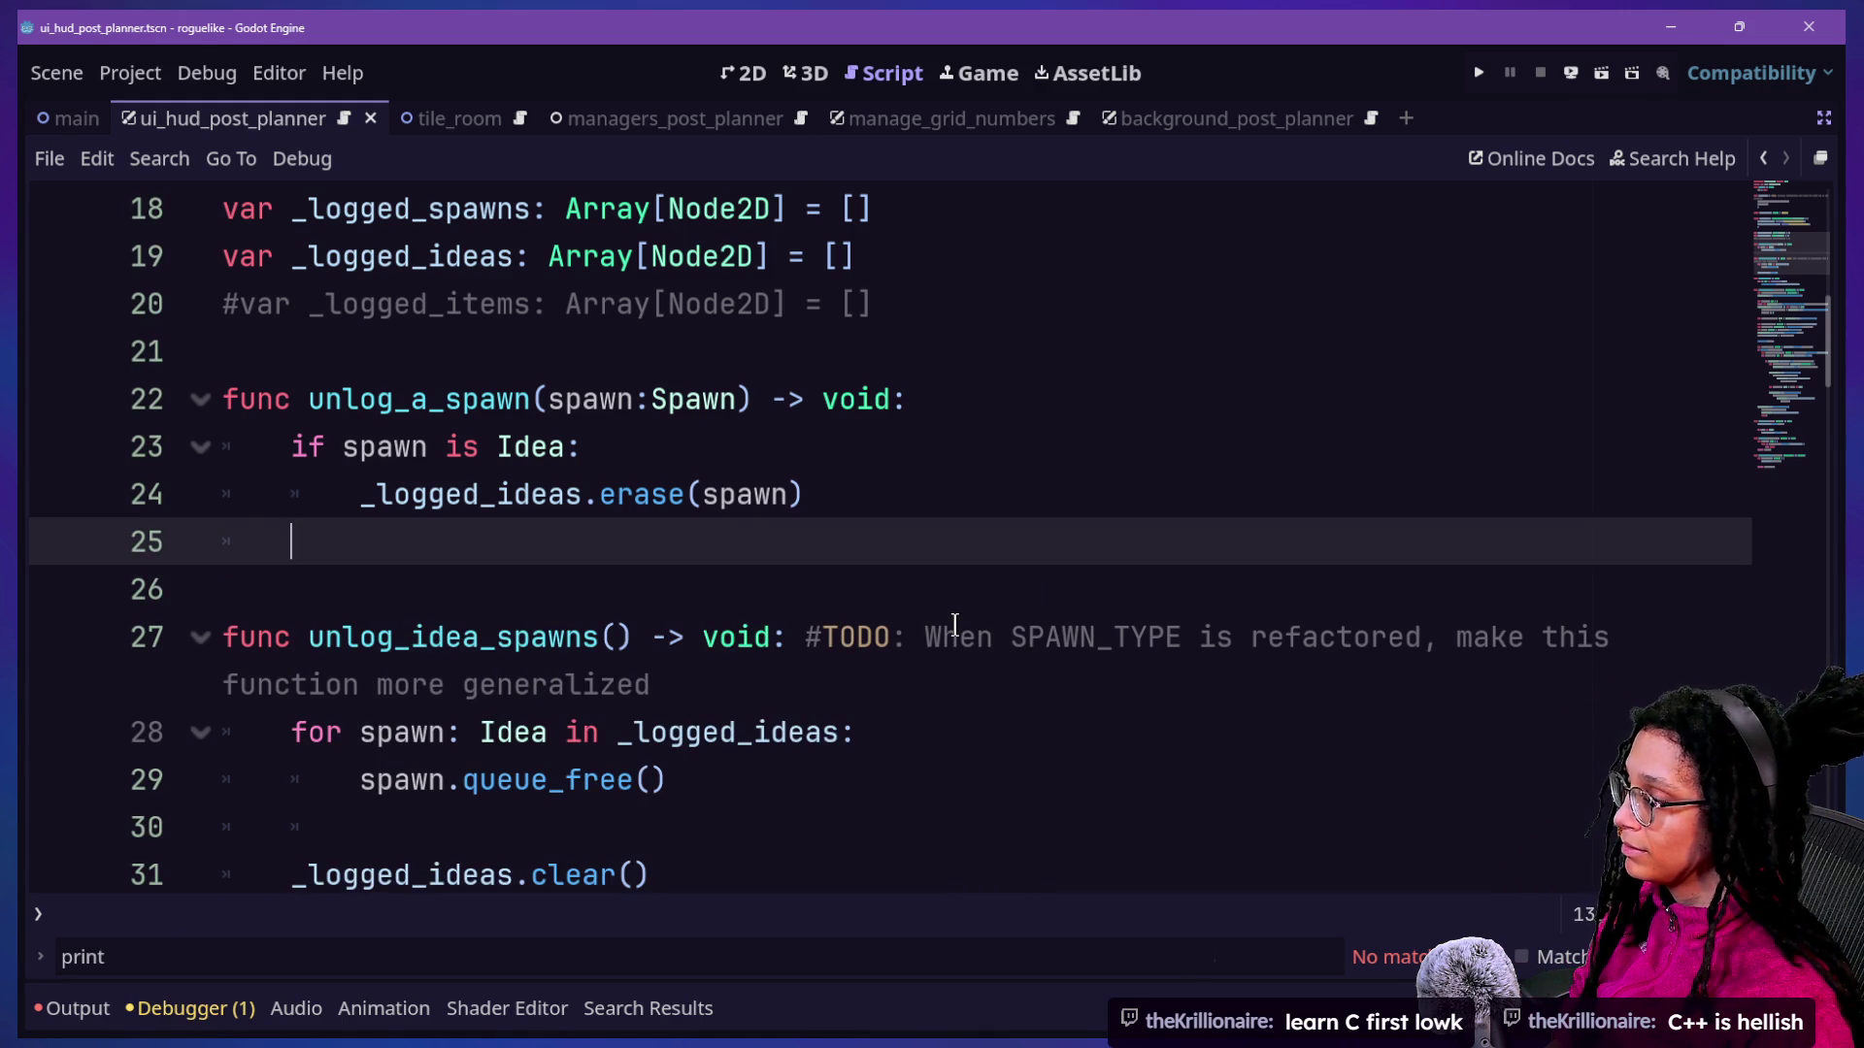
type("_")
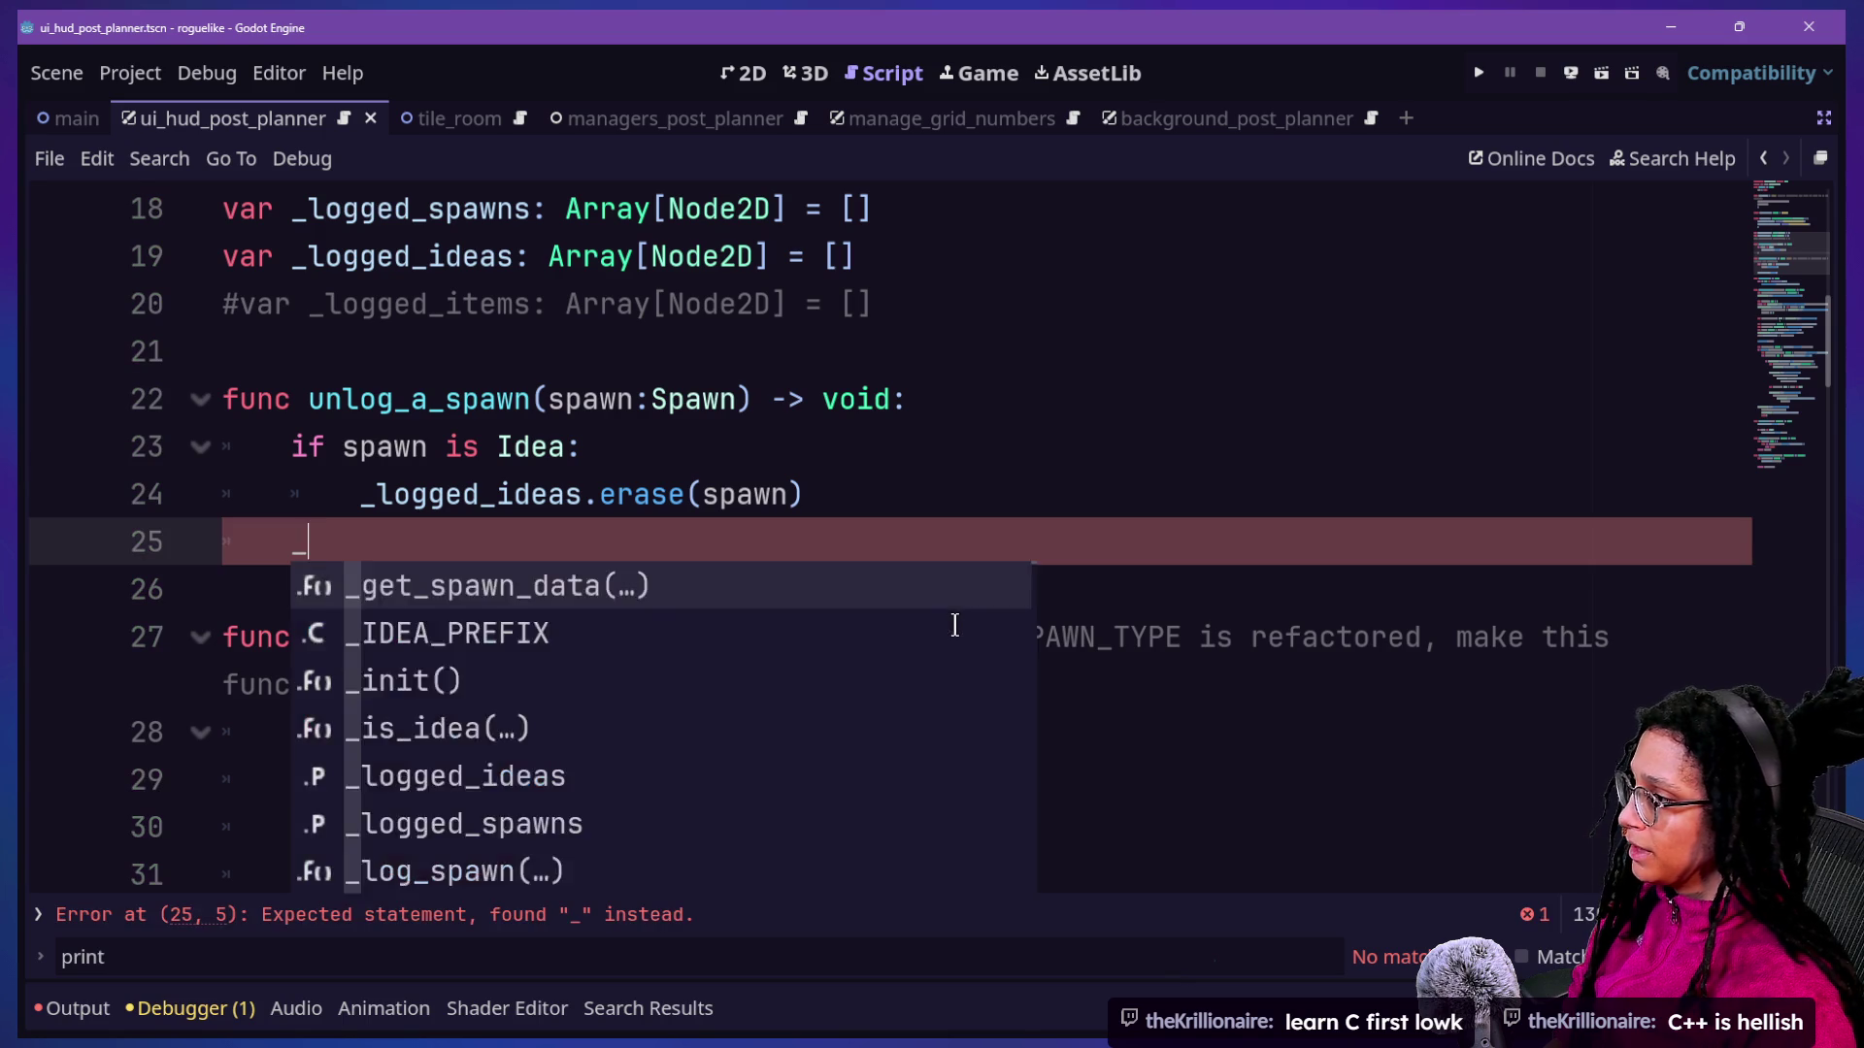
type("logged_spawns(")
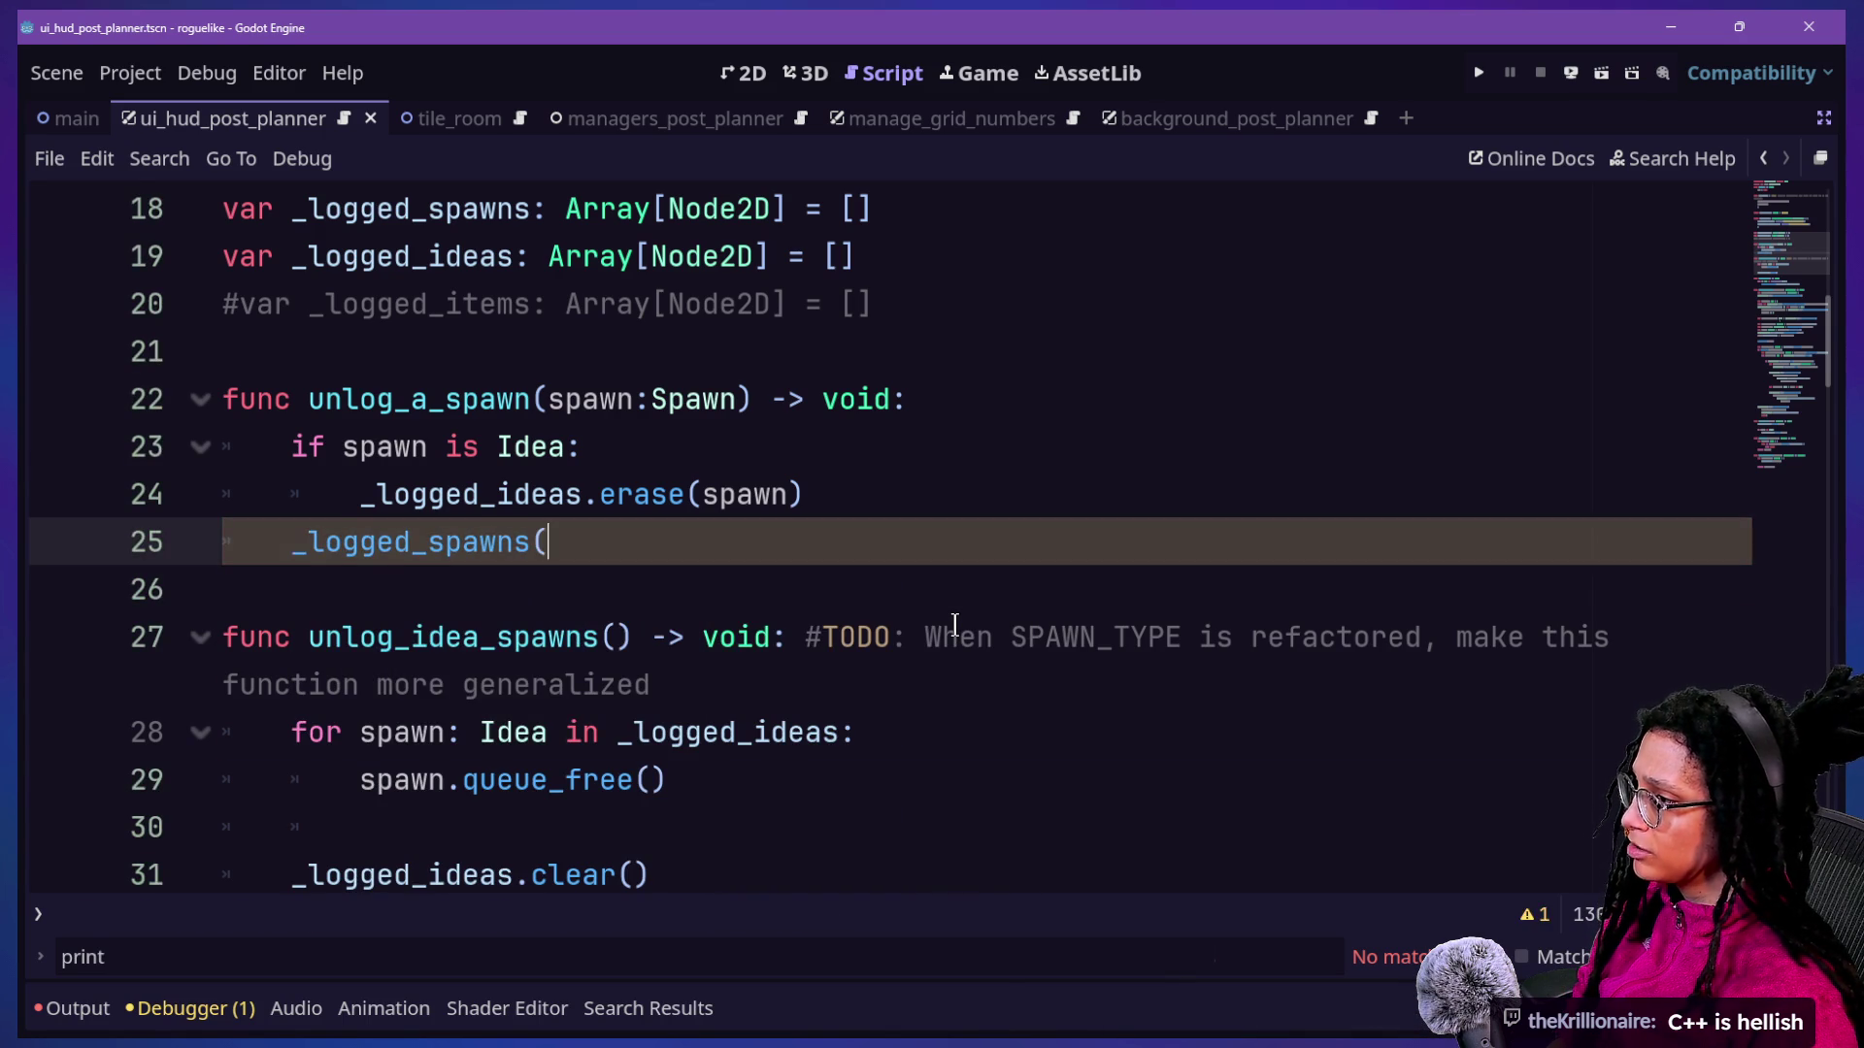
key("BackSpace")
type(".erase(spawn")
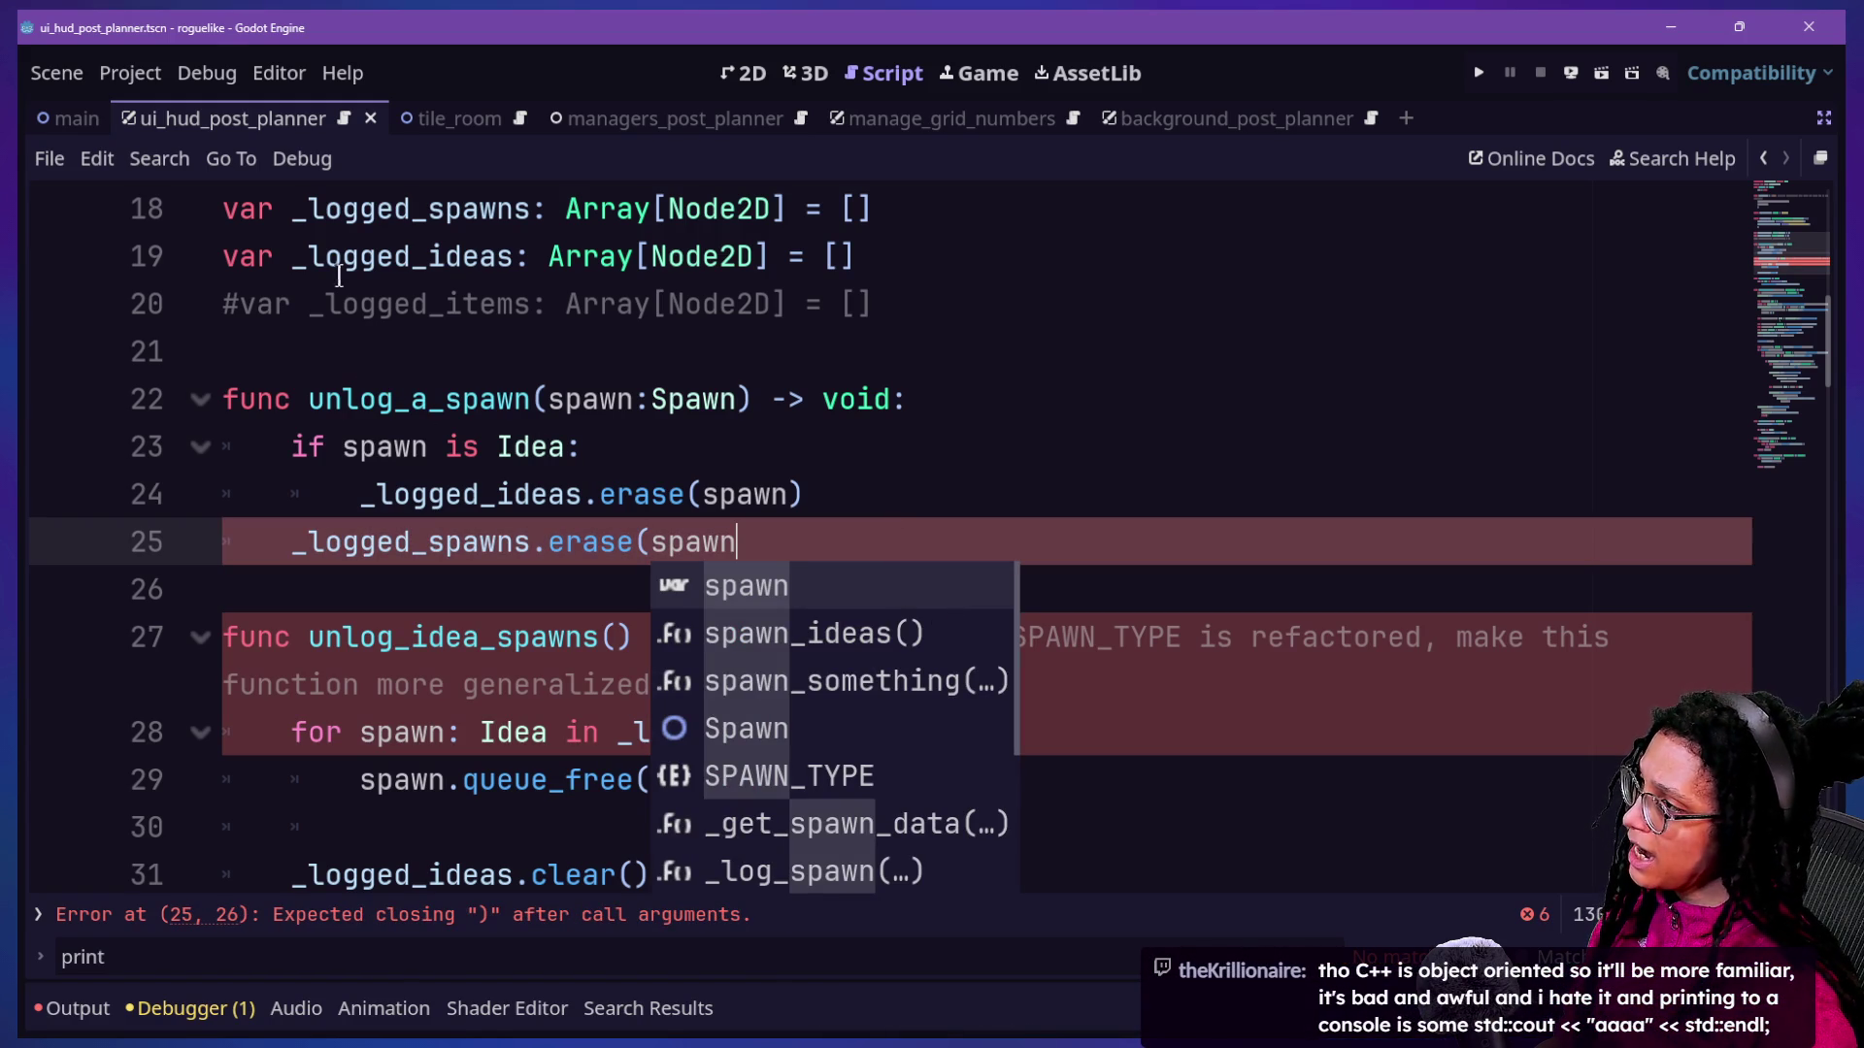
mouse_move(325, 208)
left_mouse_down()
mouse_move(693, 209)
mouse_move(702, 255)
left_mouse_up()
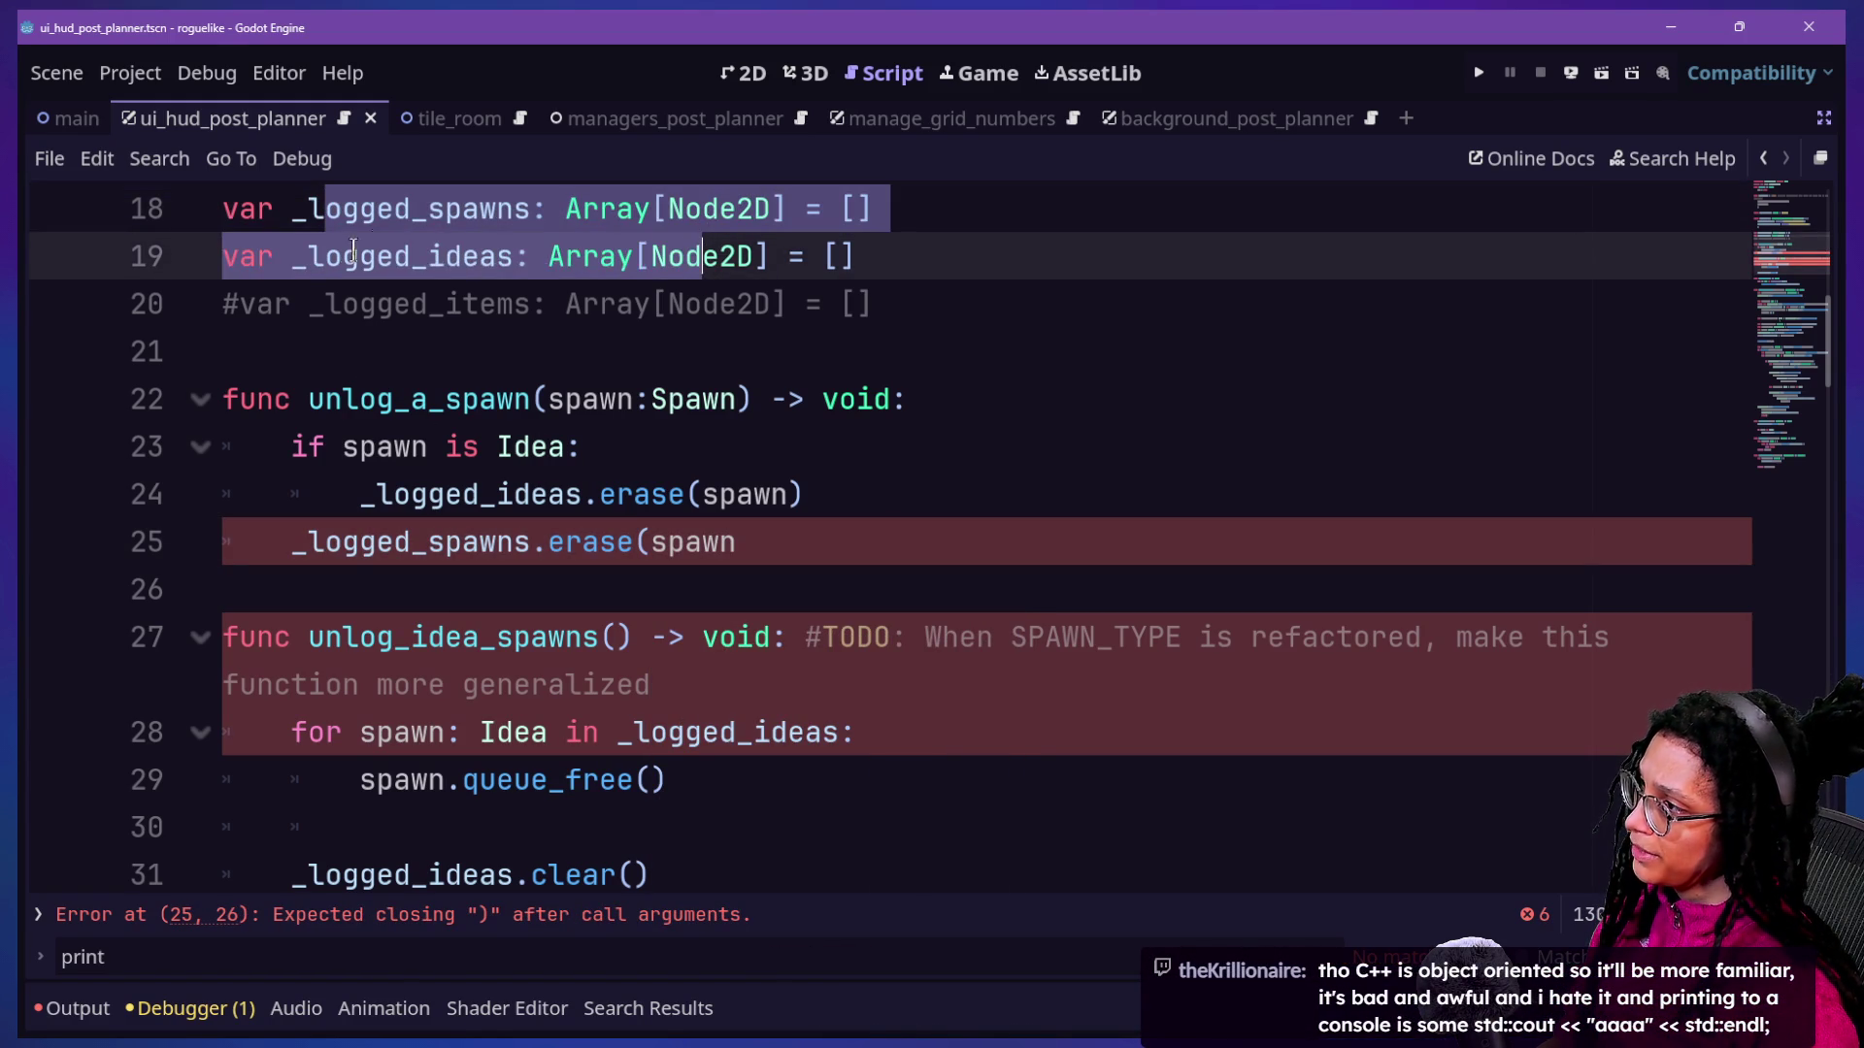
left_click_drag(308, 255, 571, 255)
type("r")
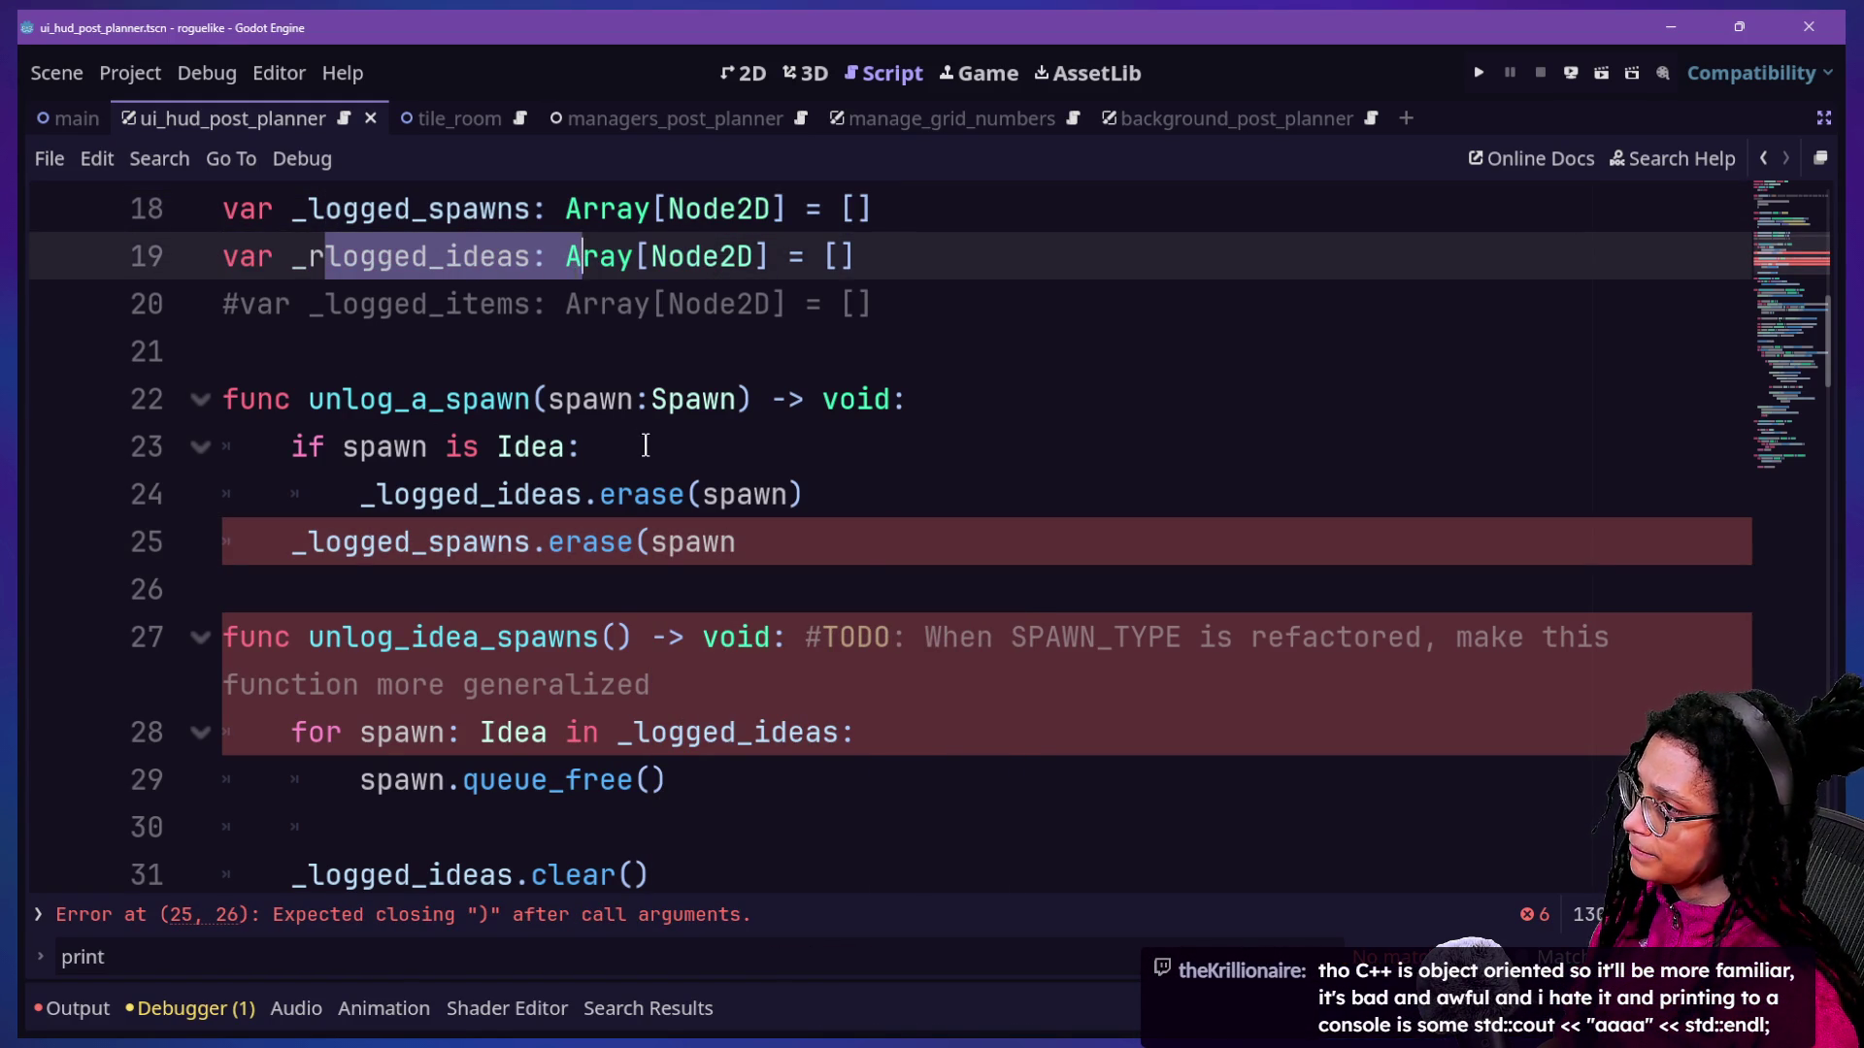
key("ctrl+z")
left_click(861, 582)
left_click(818, 543)
type(")")
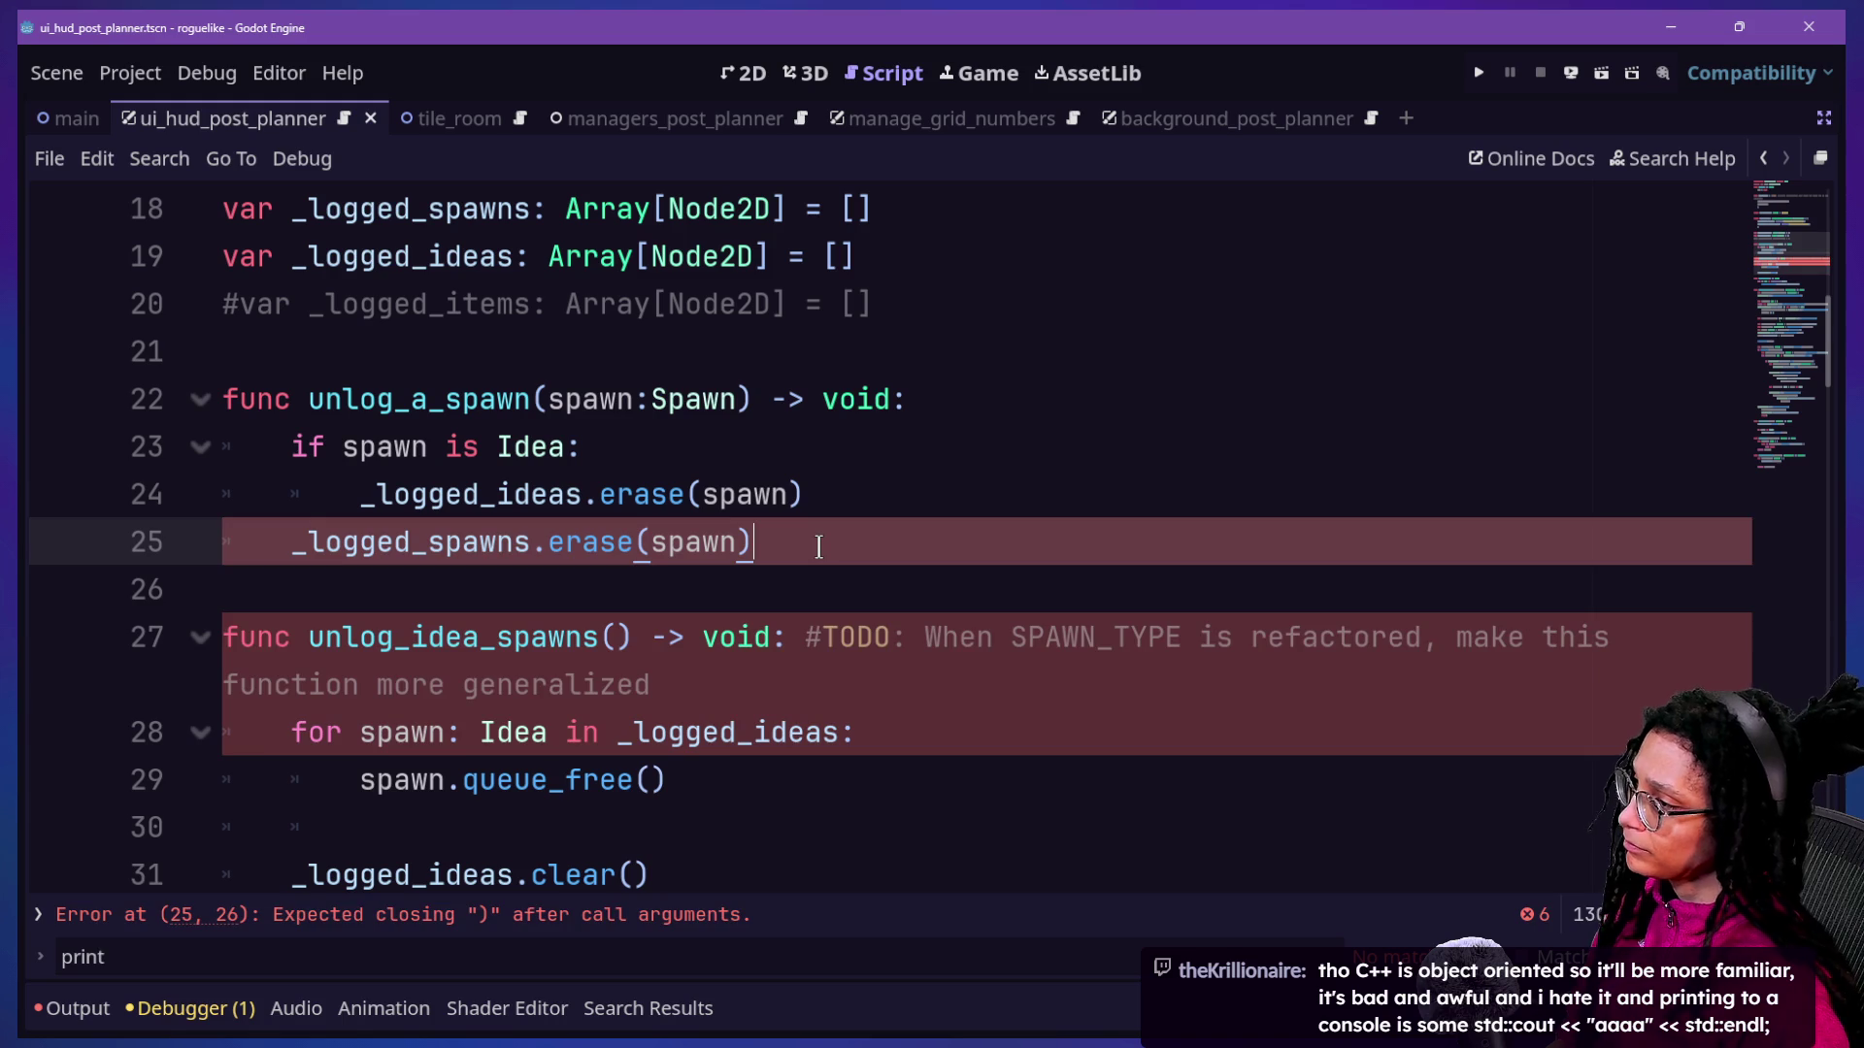
Look over the finished unlog_a_spawn function and bring up Quick Open for project scripts.
left_click(484, 544)
left_click(384, 446)
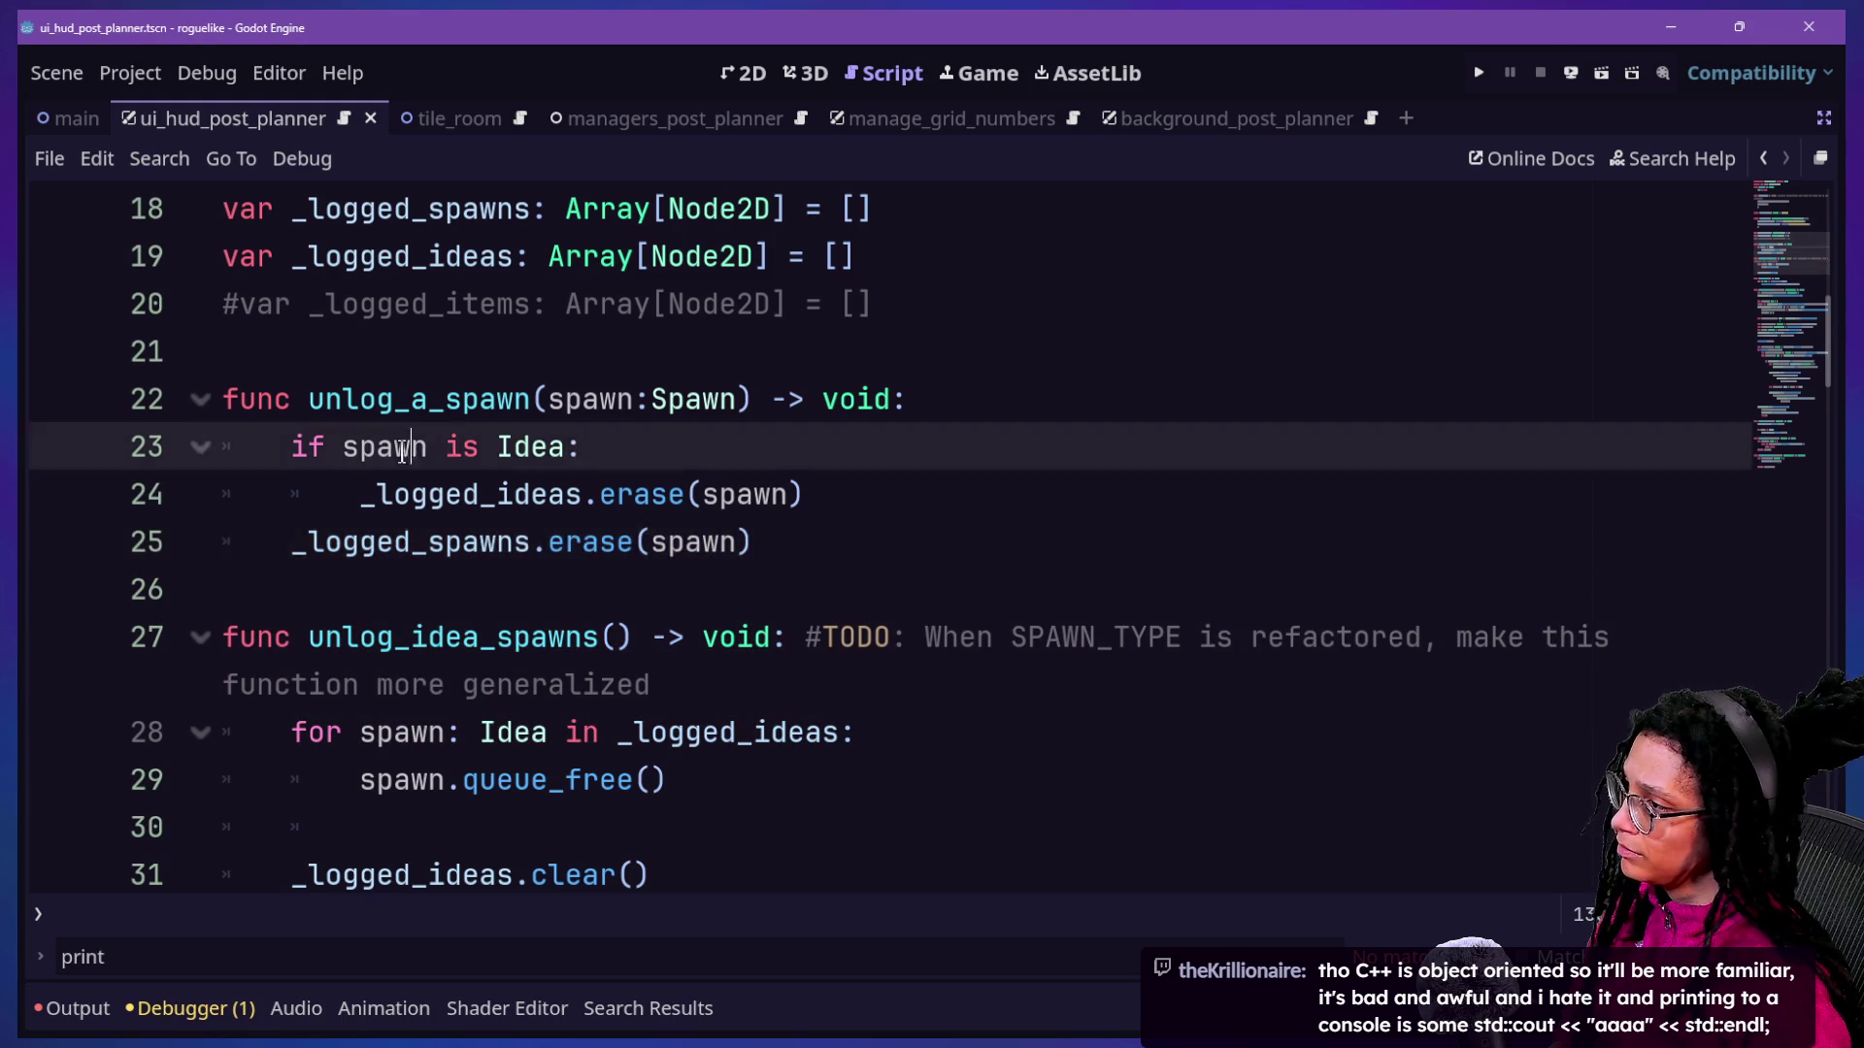
left_click(953, 641)
mouse_move(641, 508)
key("ctrl+alt+o")
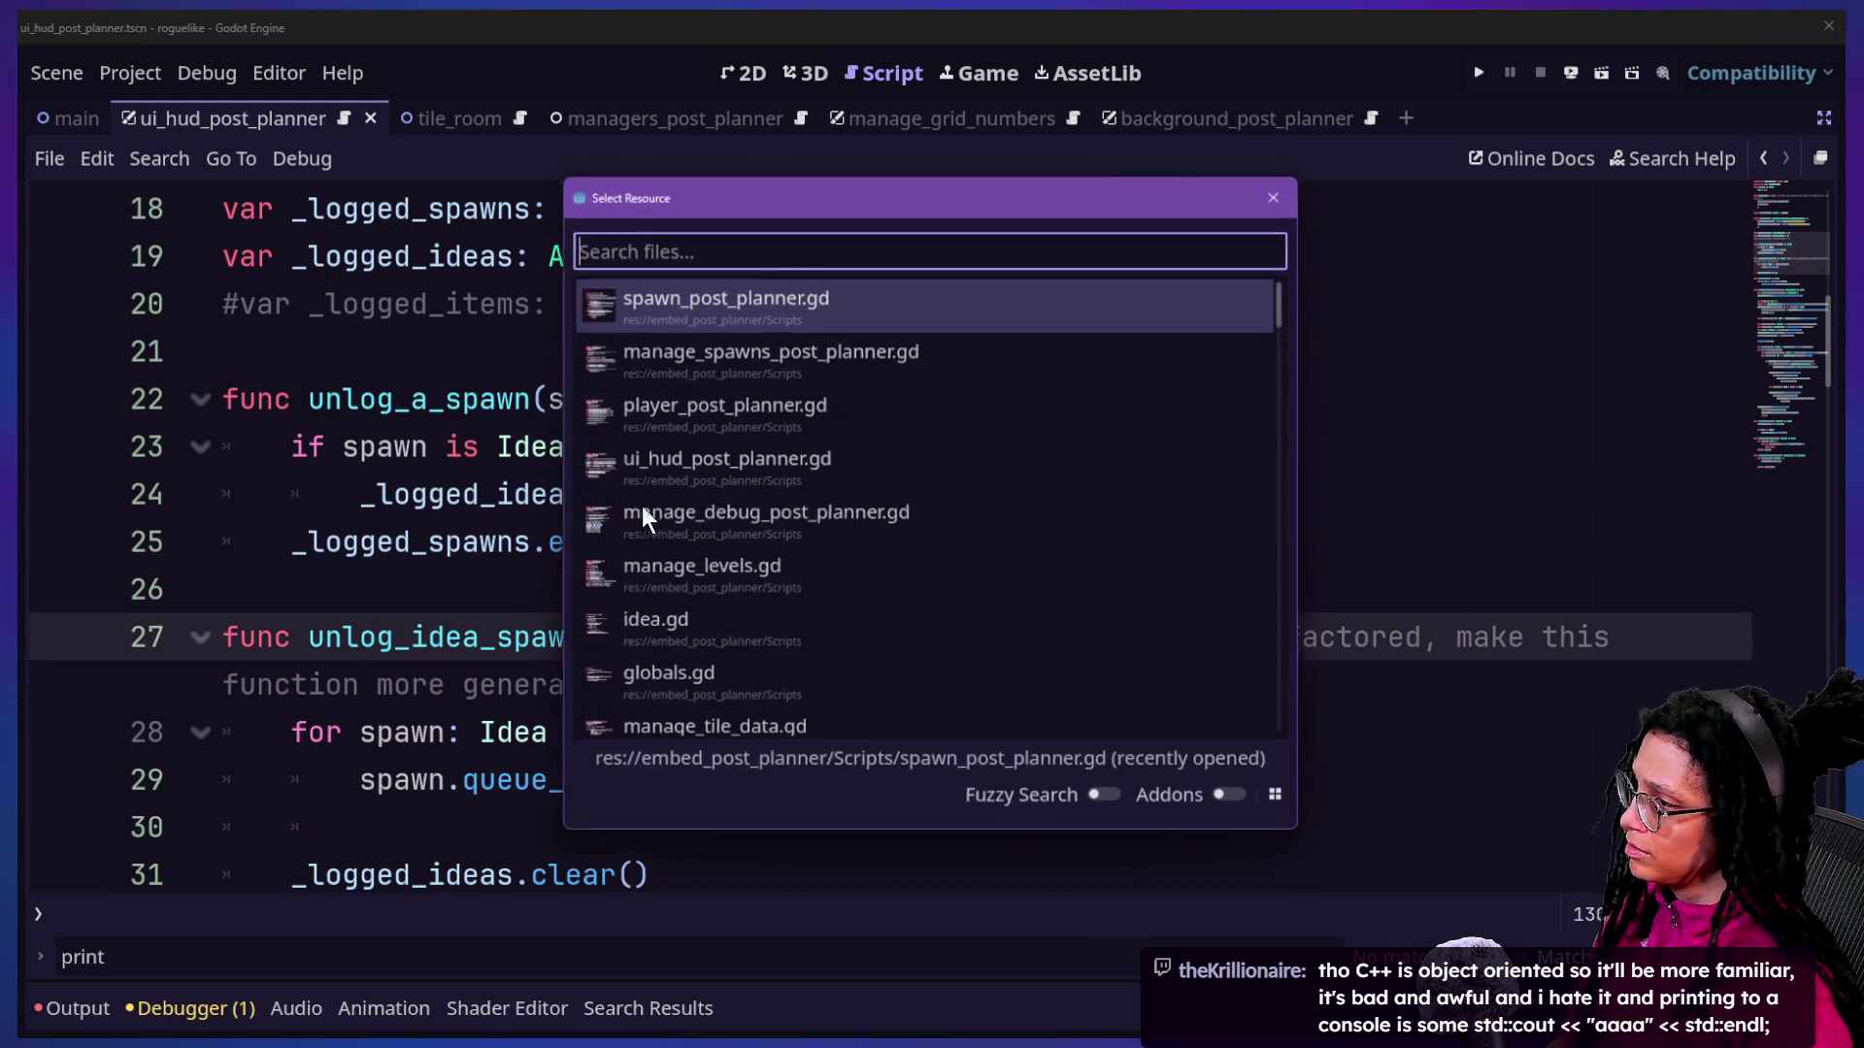
Open spawn_post_planner.gd and delete the _logged_spawns erase line from _clear_and_destroy.
type("spawn")
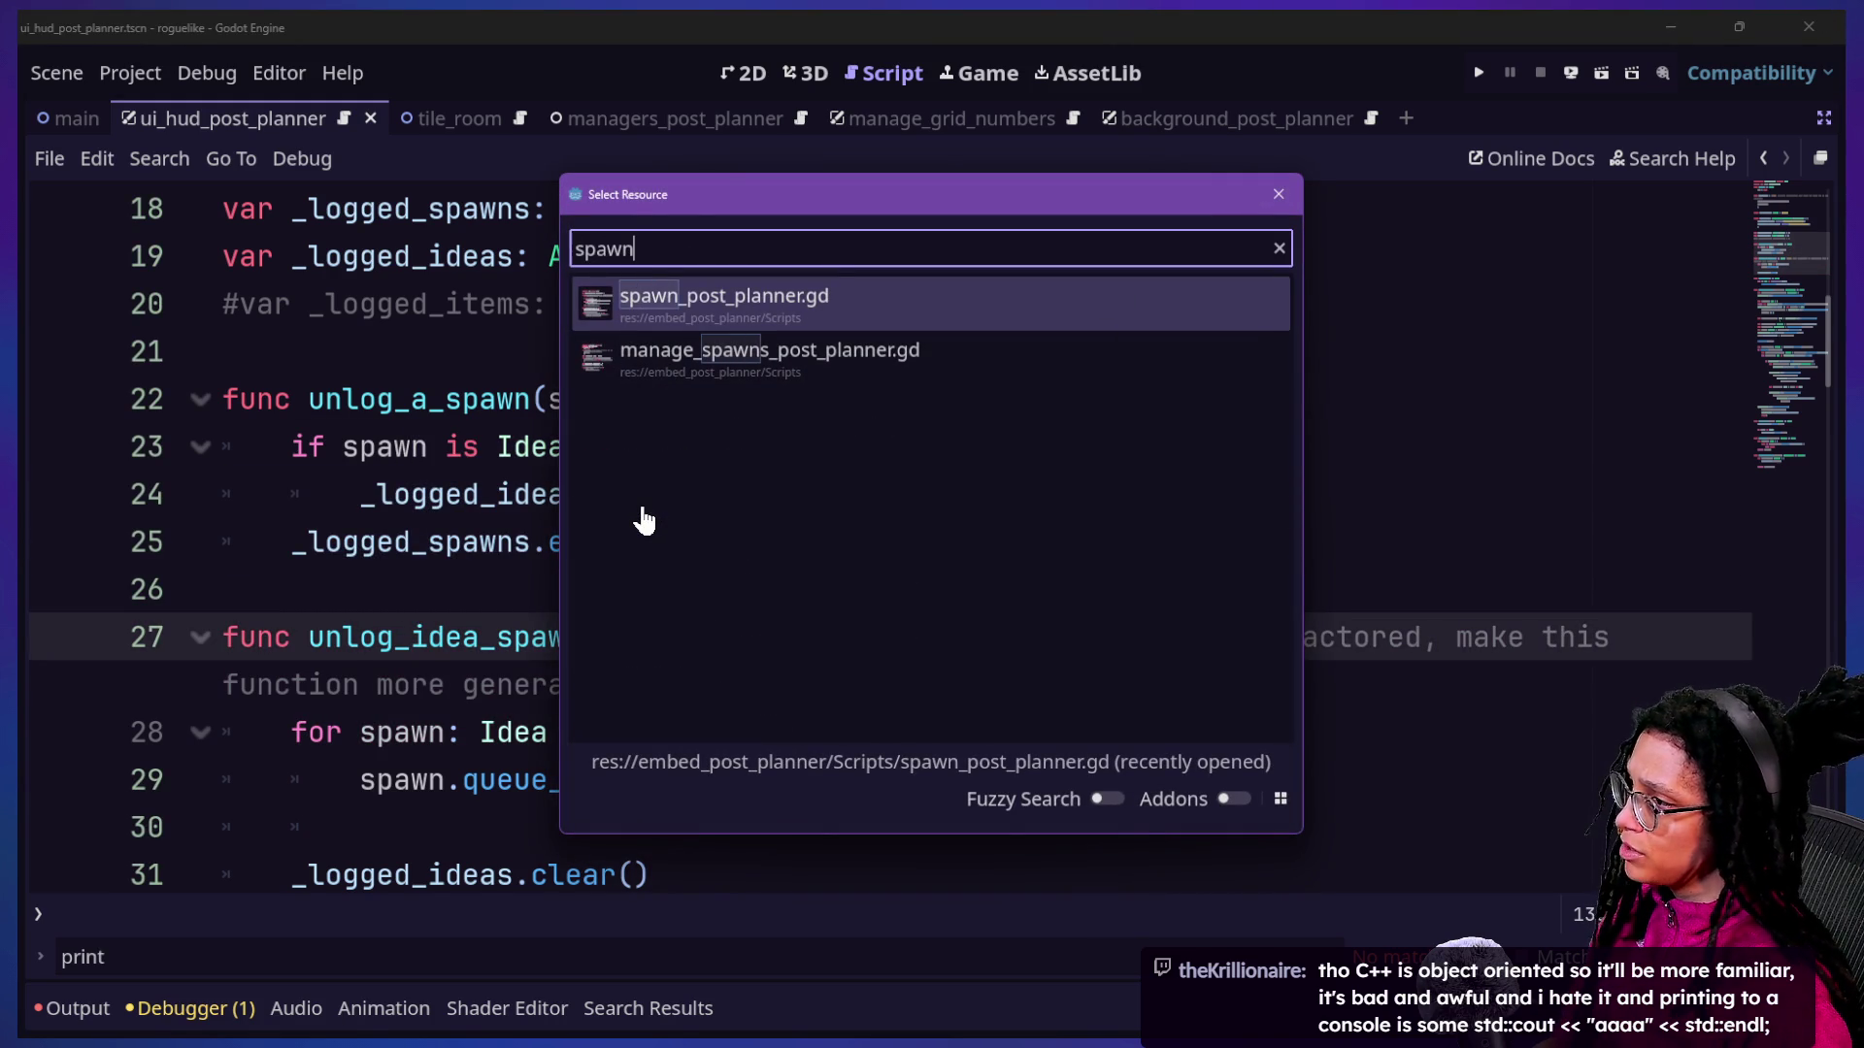
key("Return")
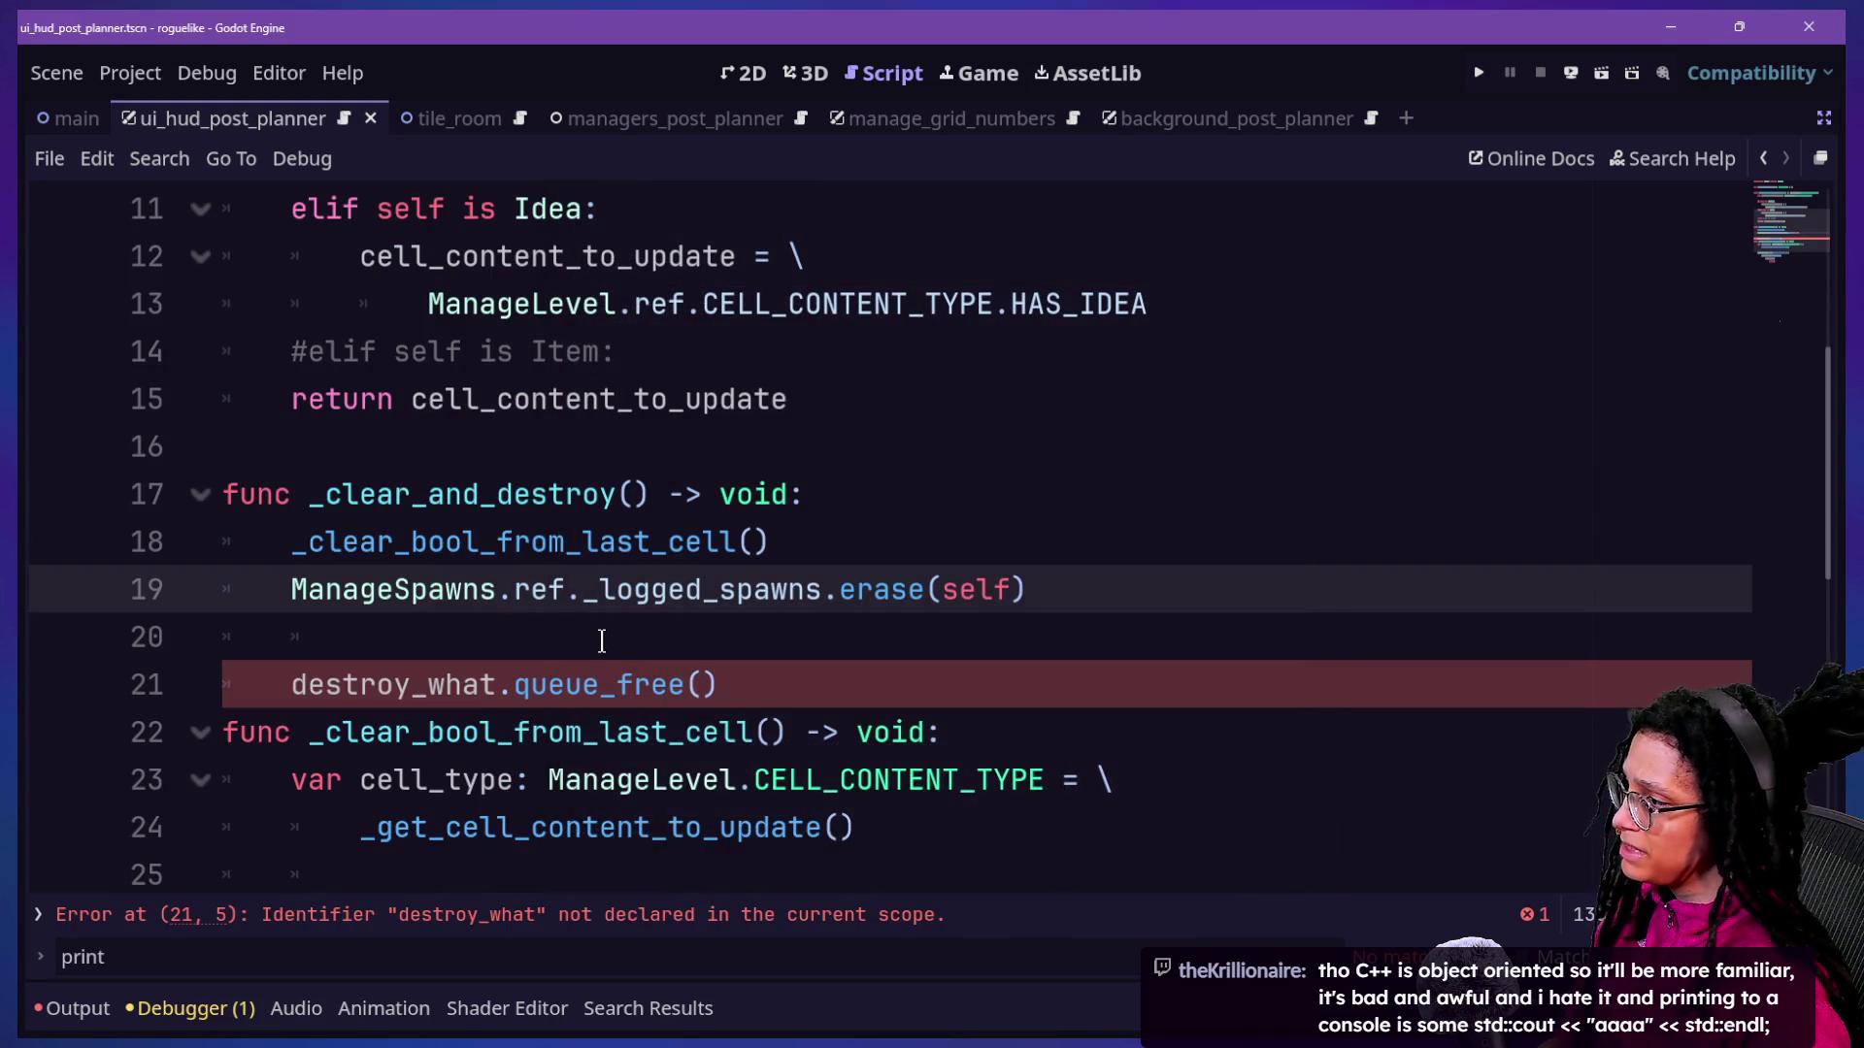
left_click(576, 644)
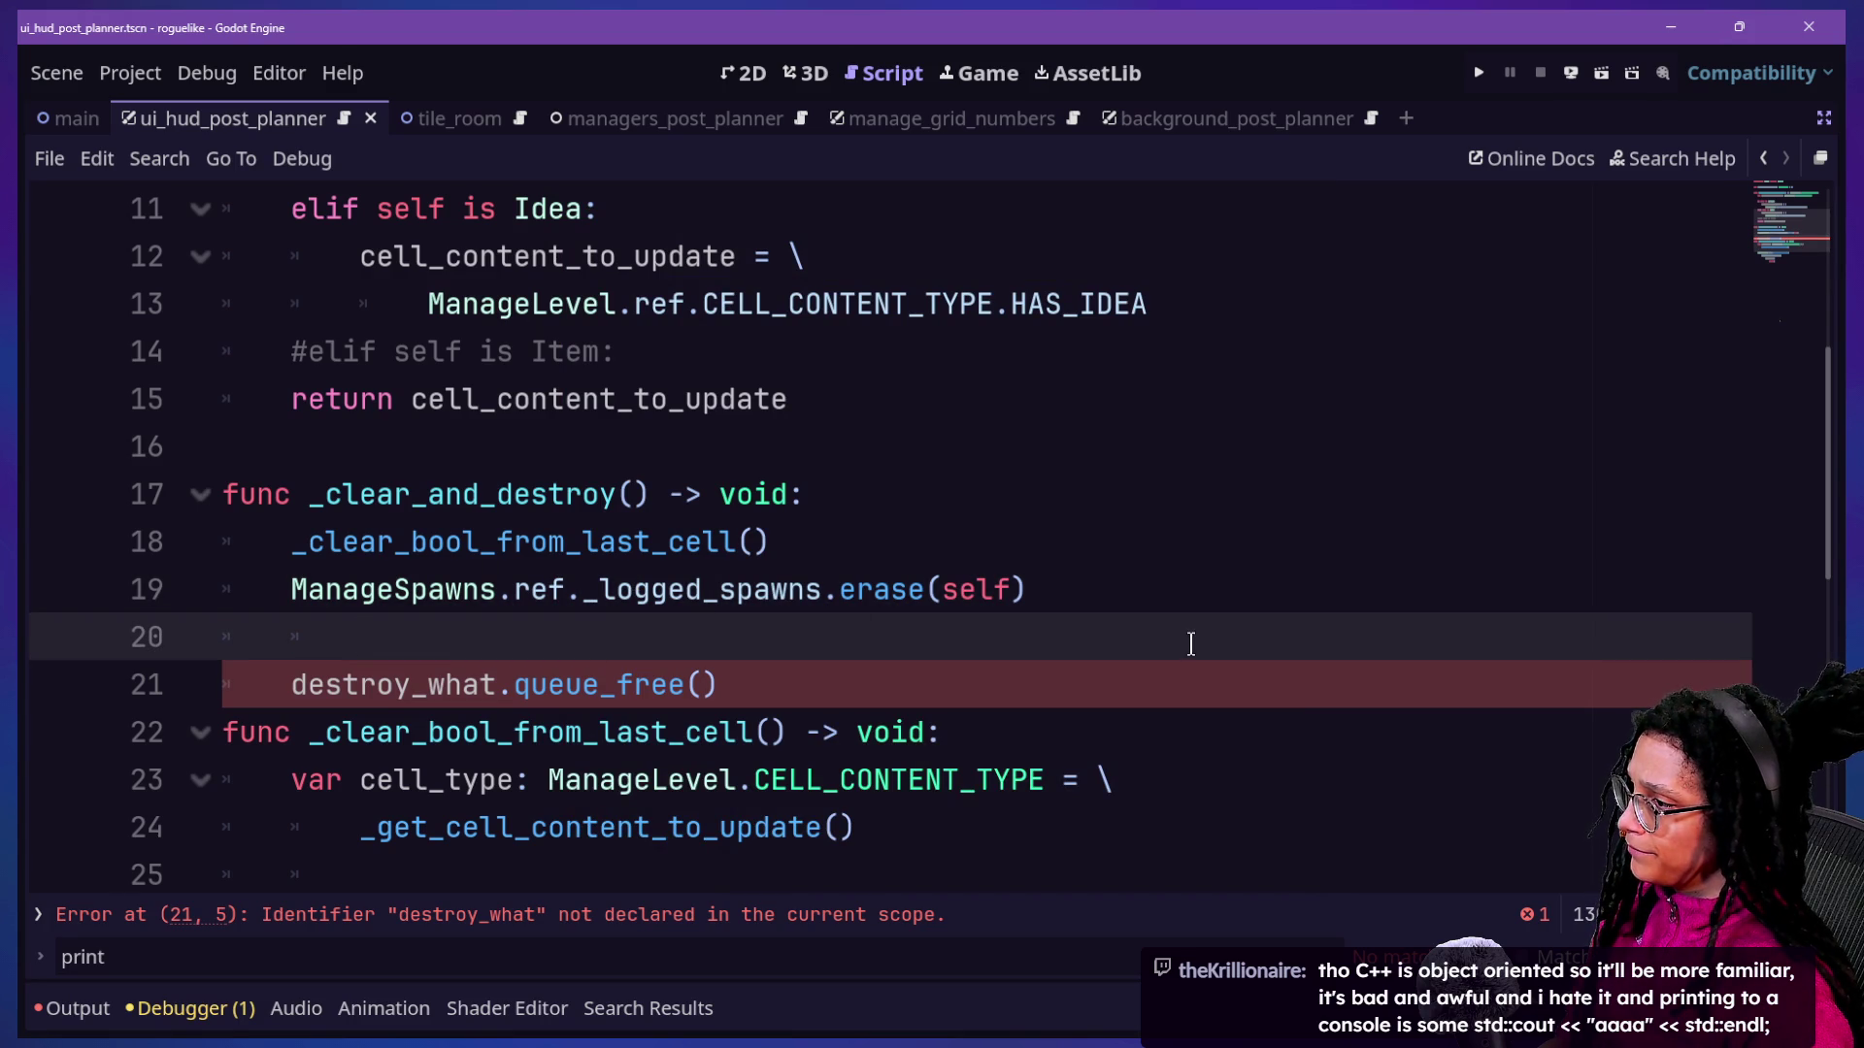
left_click_drag(1191, 643, 1109, 558)
left_click(1097, 547)
triple_click(1120, 585)
key("BackSpace")
Write ManageSpawns.ref.unlog_a_spawn(self) on line 19.
type("N")
key("BackSpace")
type("M")
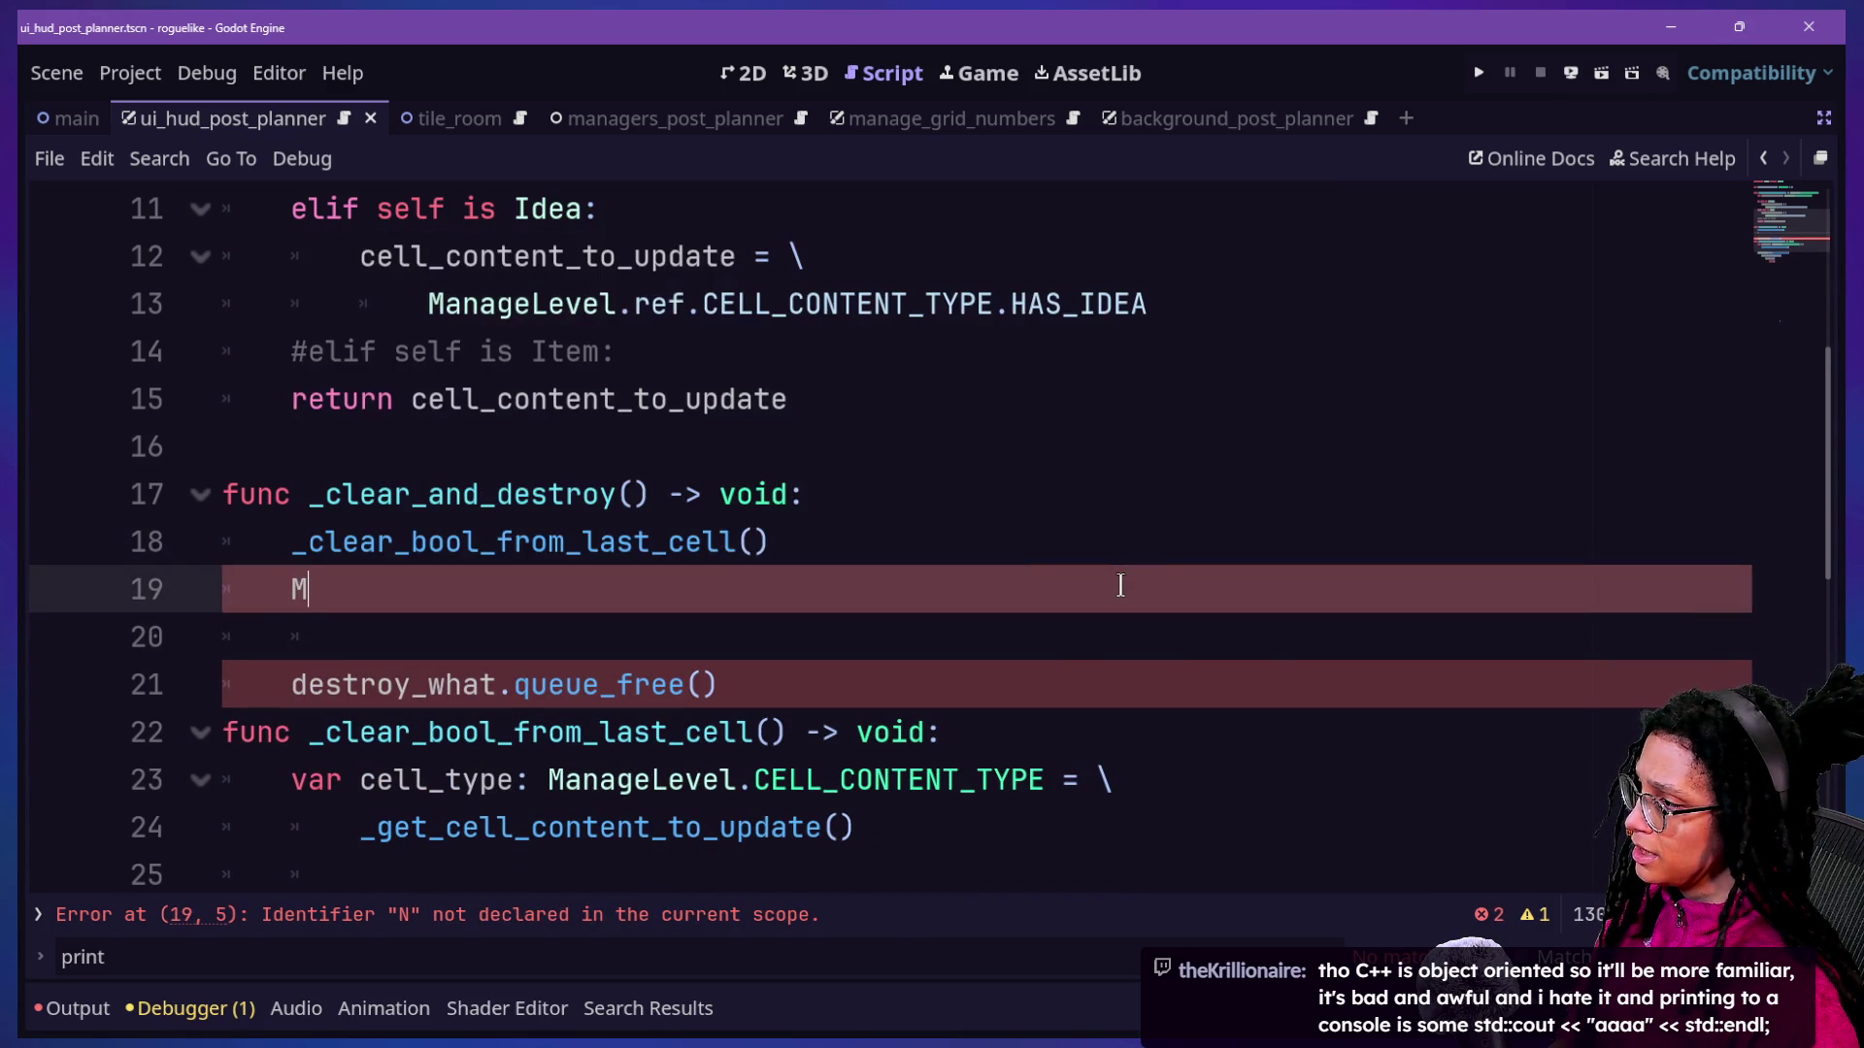
type("anageSp")
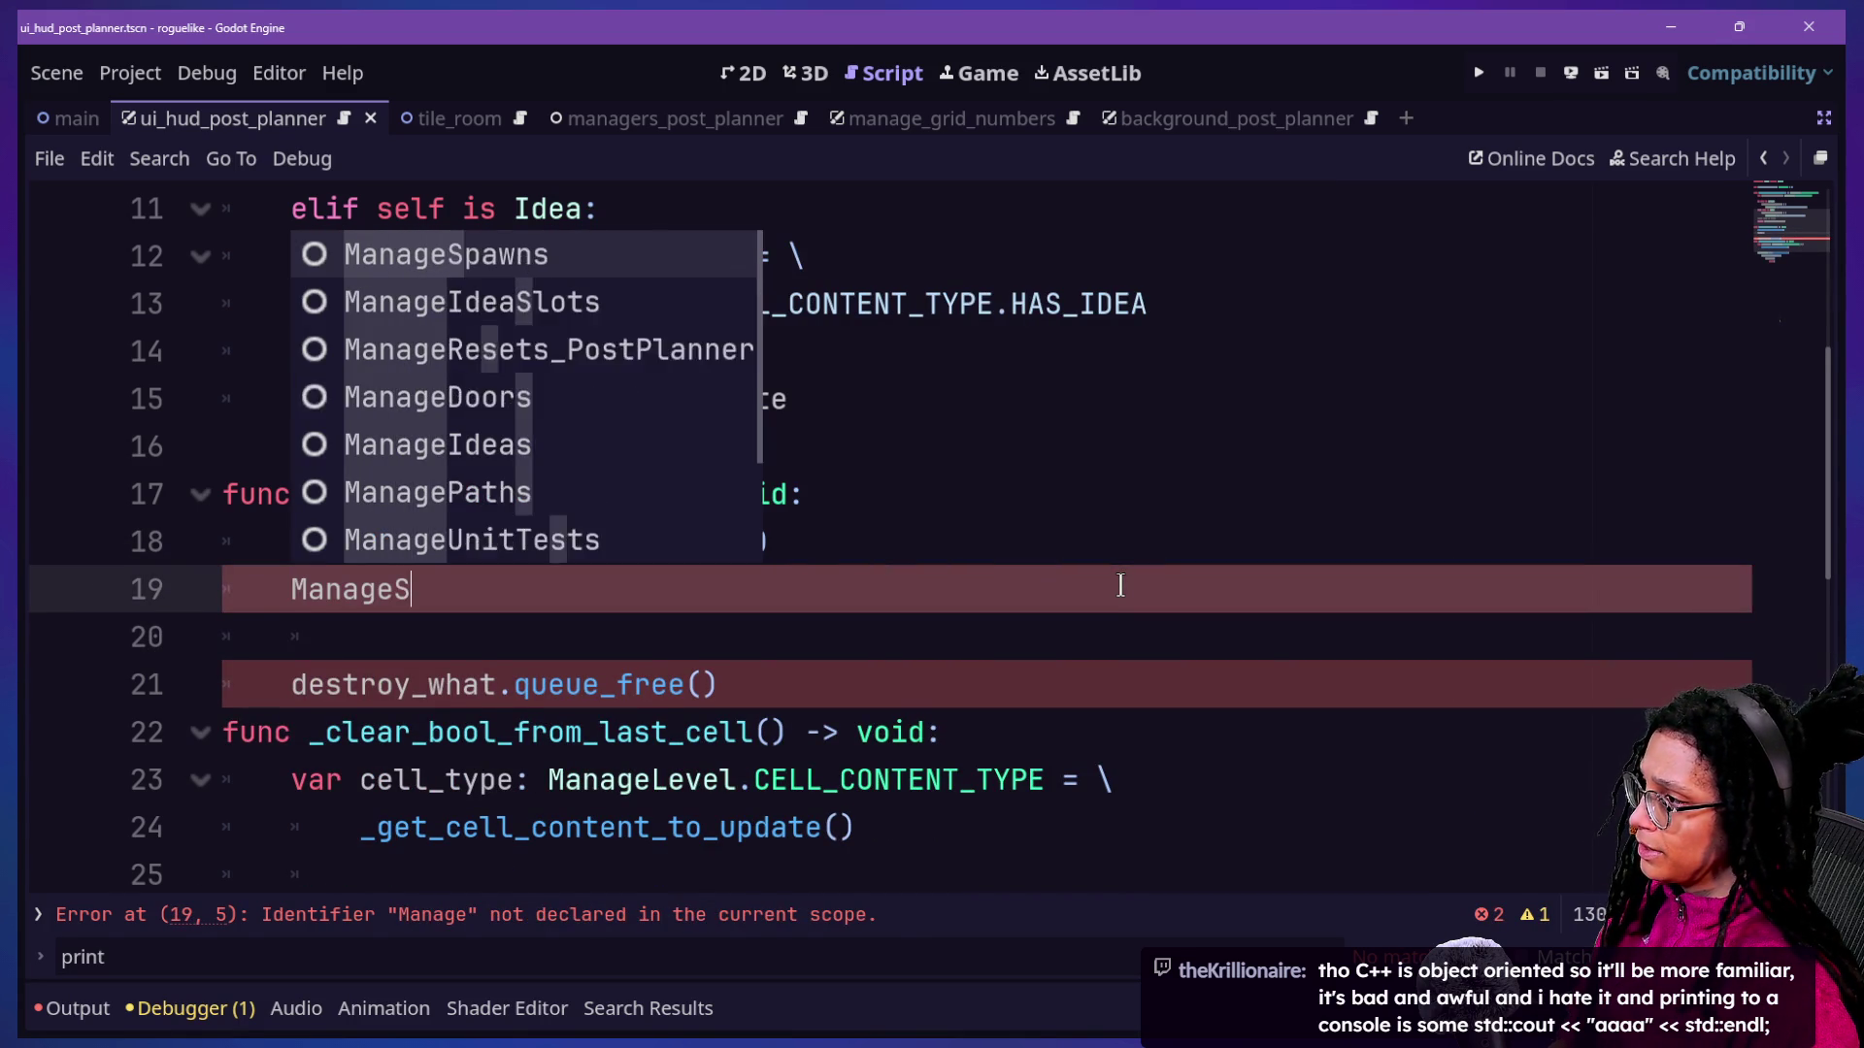
key("Return")
type(".ref.")
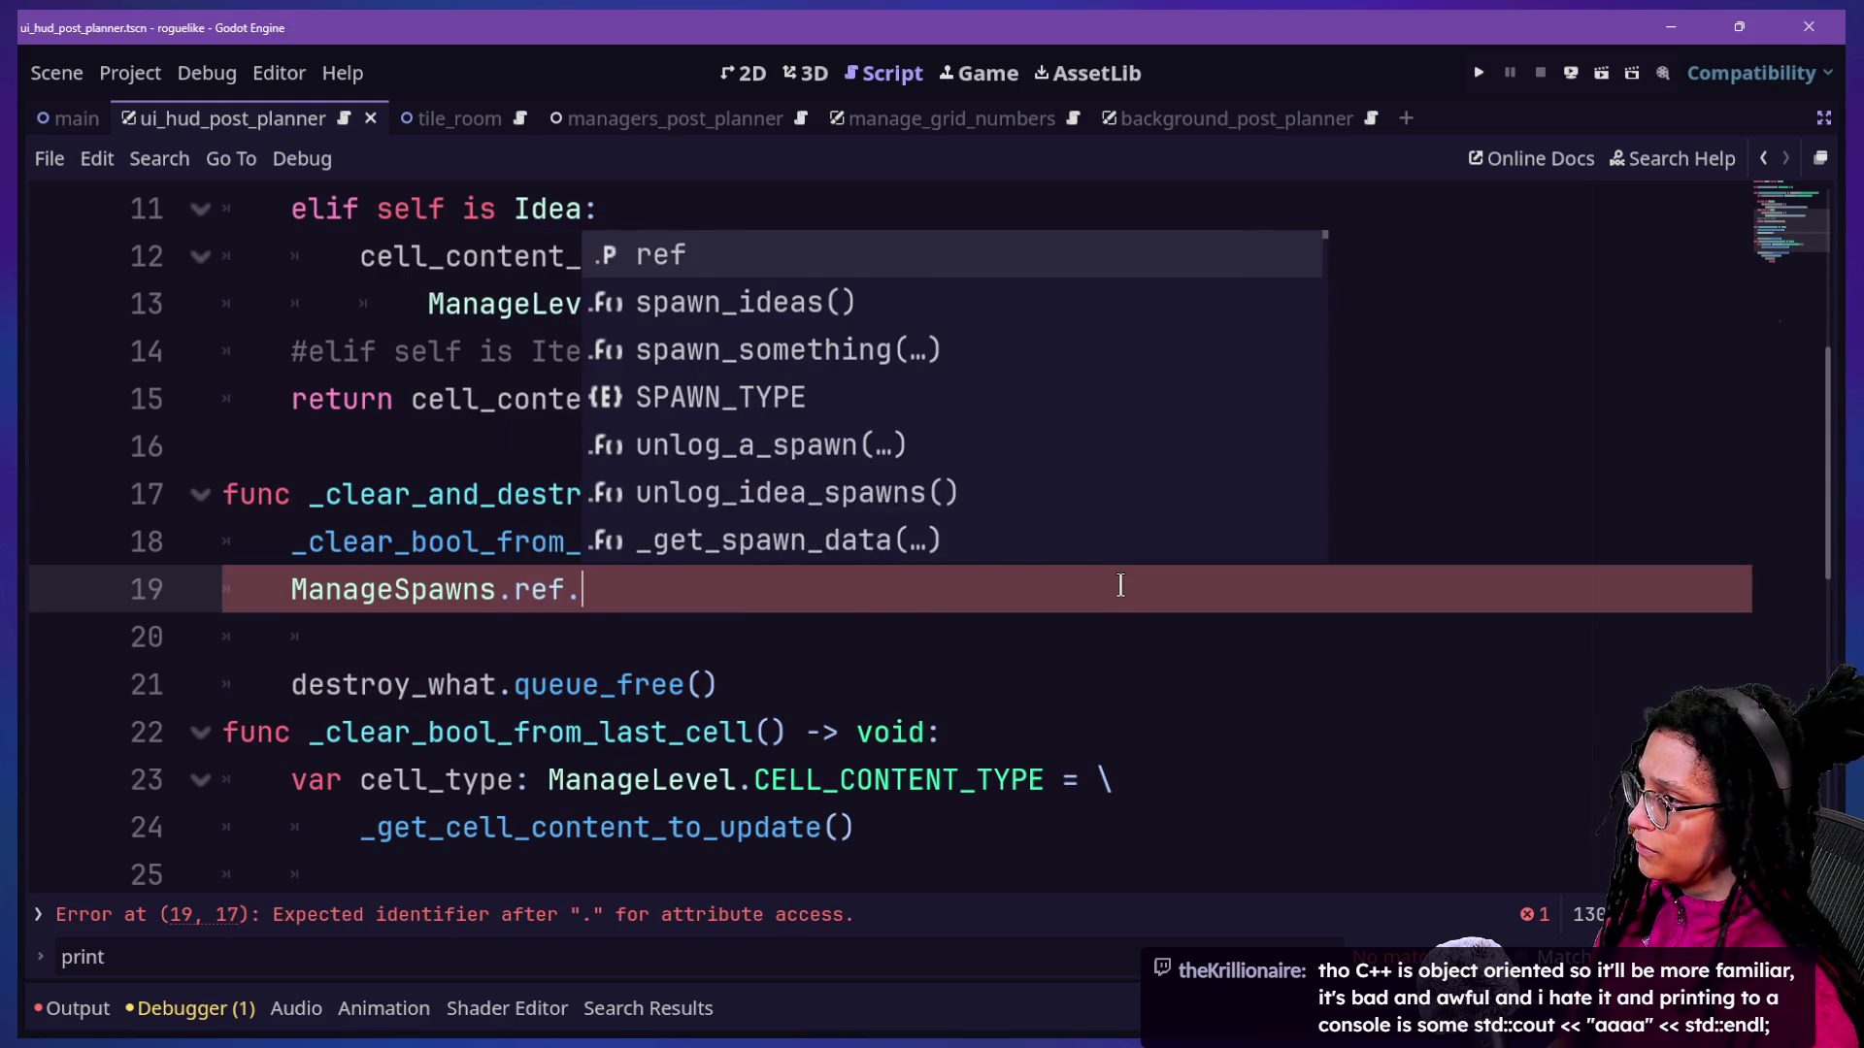
key("Down")
key("Down")
key("Down")
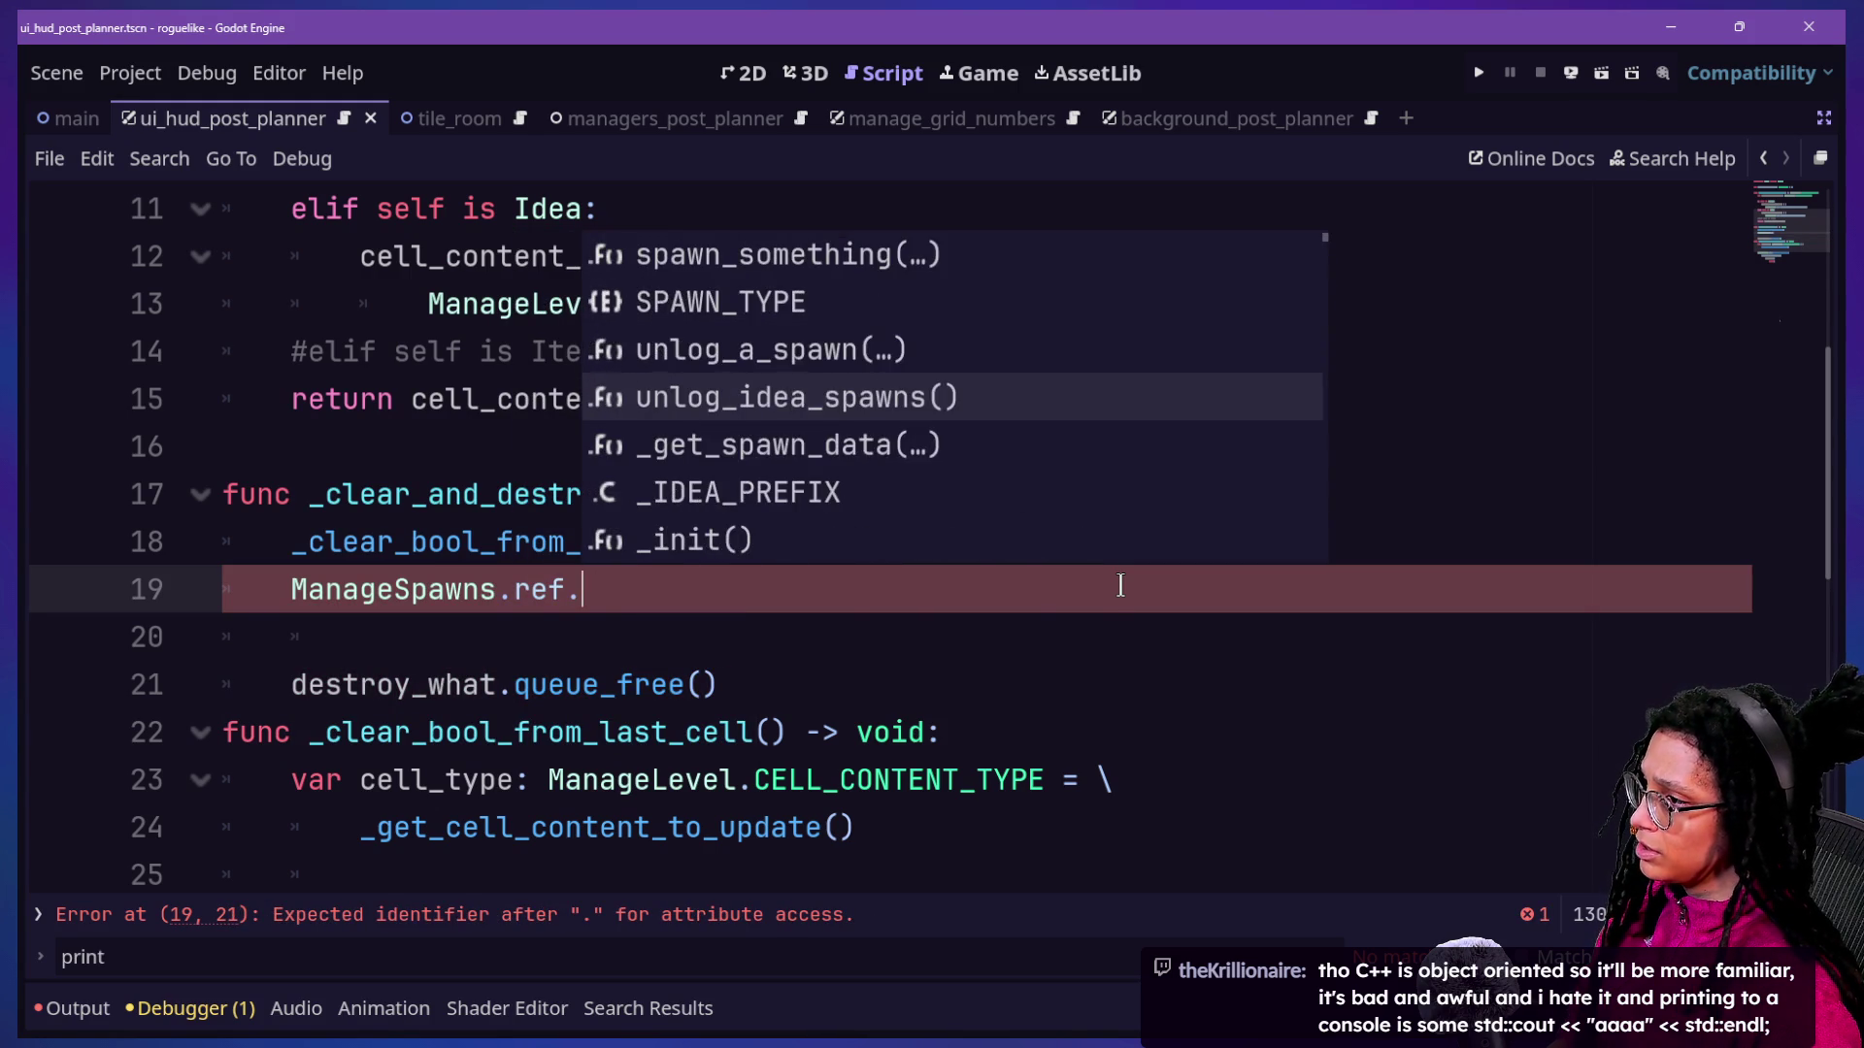
key("Up")
key("Return")
type("self")
key("Up")
key("Home")
key("Home")
key("Right")
key("Right")
key("Right")
left_click(989, 579)
type(")")
Delete 'destroy_what.' so queue_free() is called directly, then switch to the stream chat.
left_click(570, 512)
left_click_drag(237, 541, 824, 587)
left_click(884, 573)
triple_click(317, 594)
left_click(751, 637)
left_click_drag(288, 688, 515, 687)
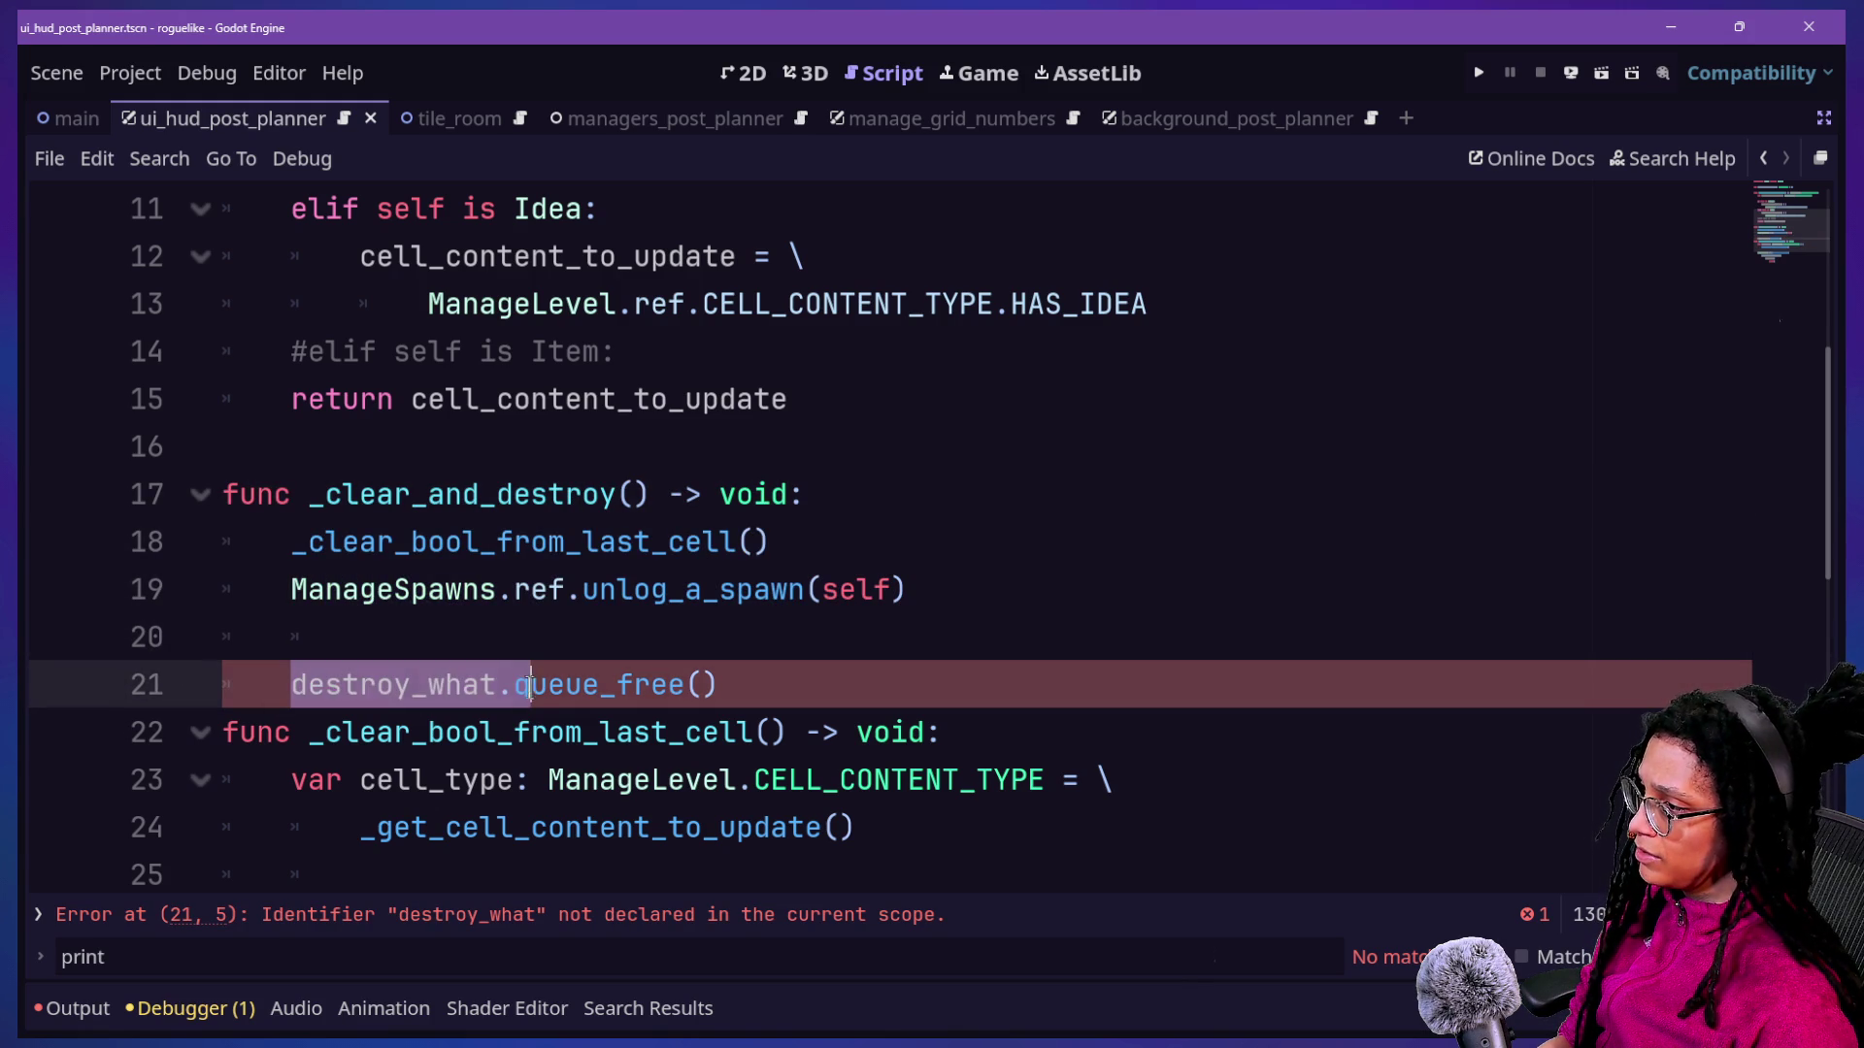
key("BackSpace")
key("BackSpace")
key("BackSpace")
key("BackSpace")
left_click(483, 254)
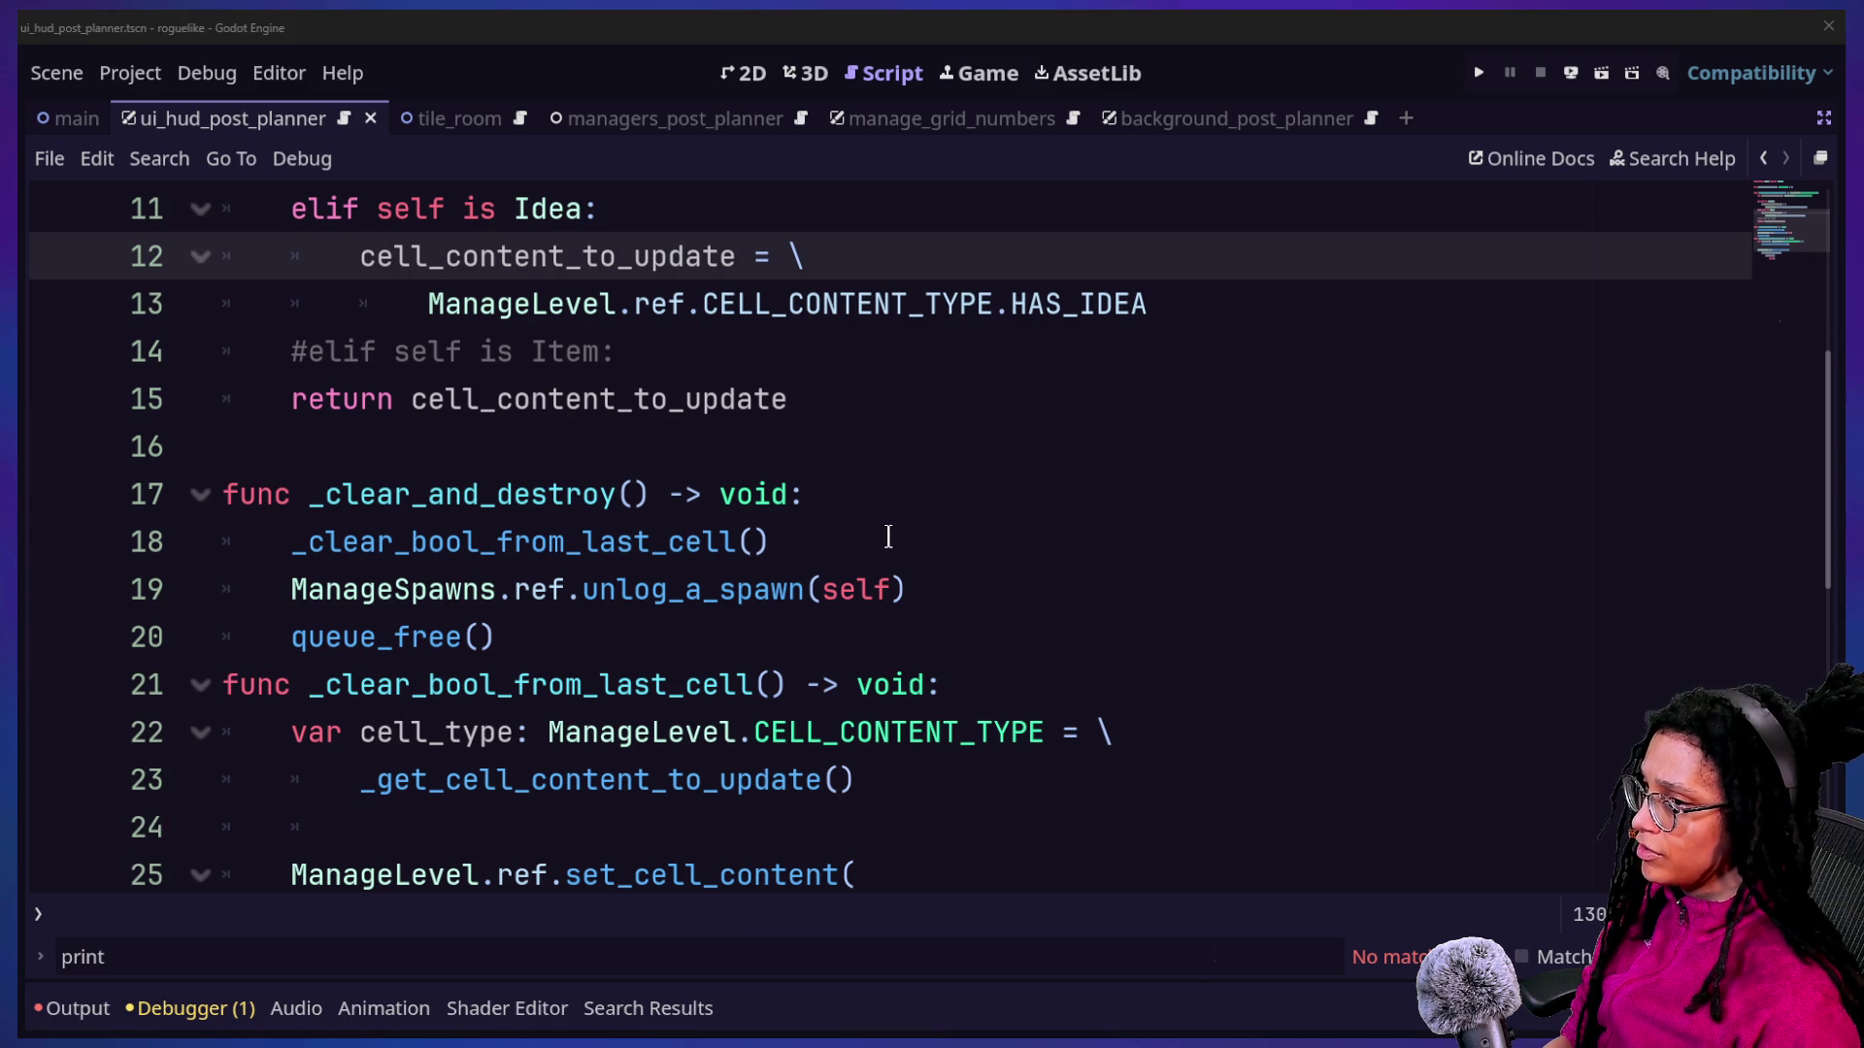
key("alt+Tab")
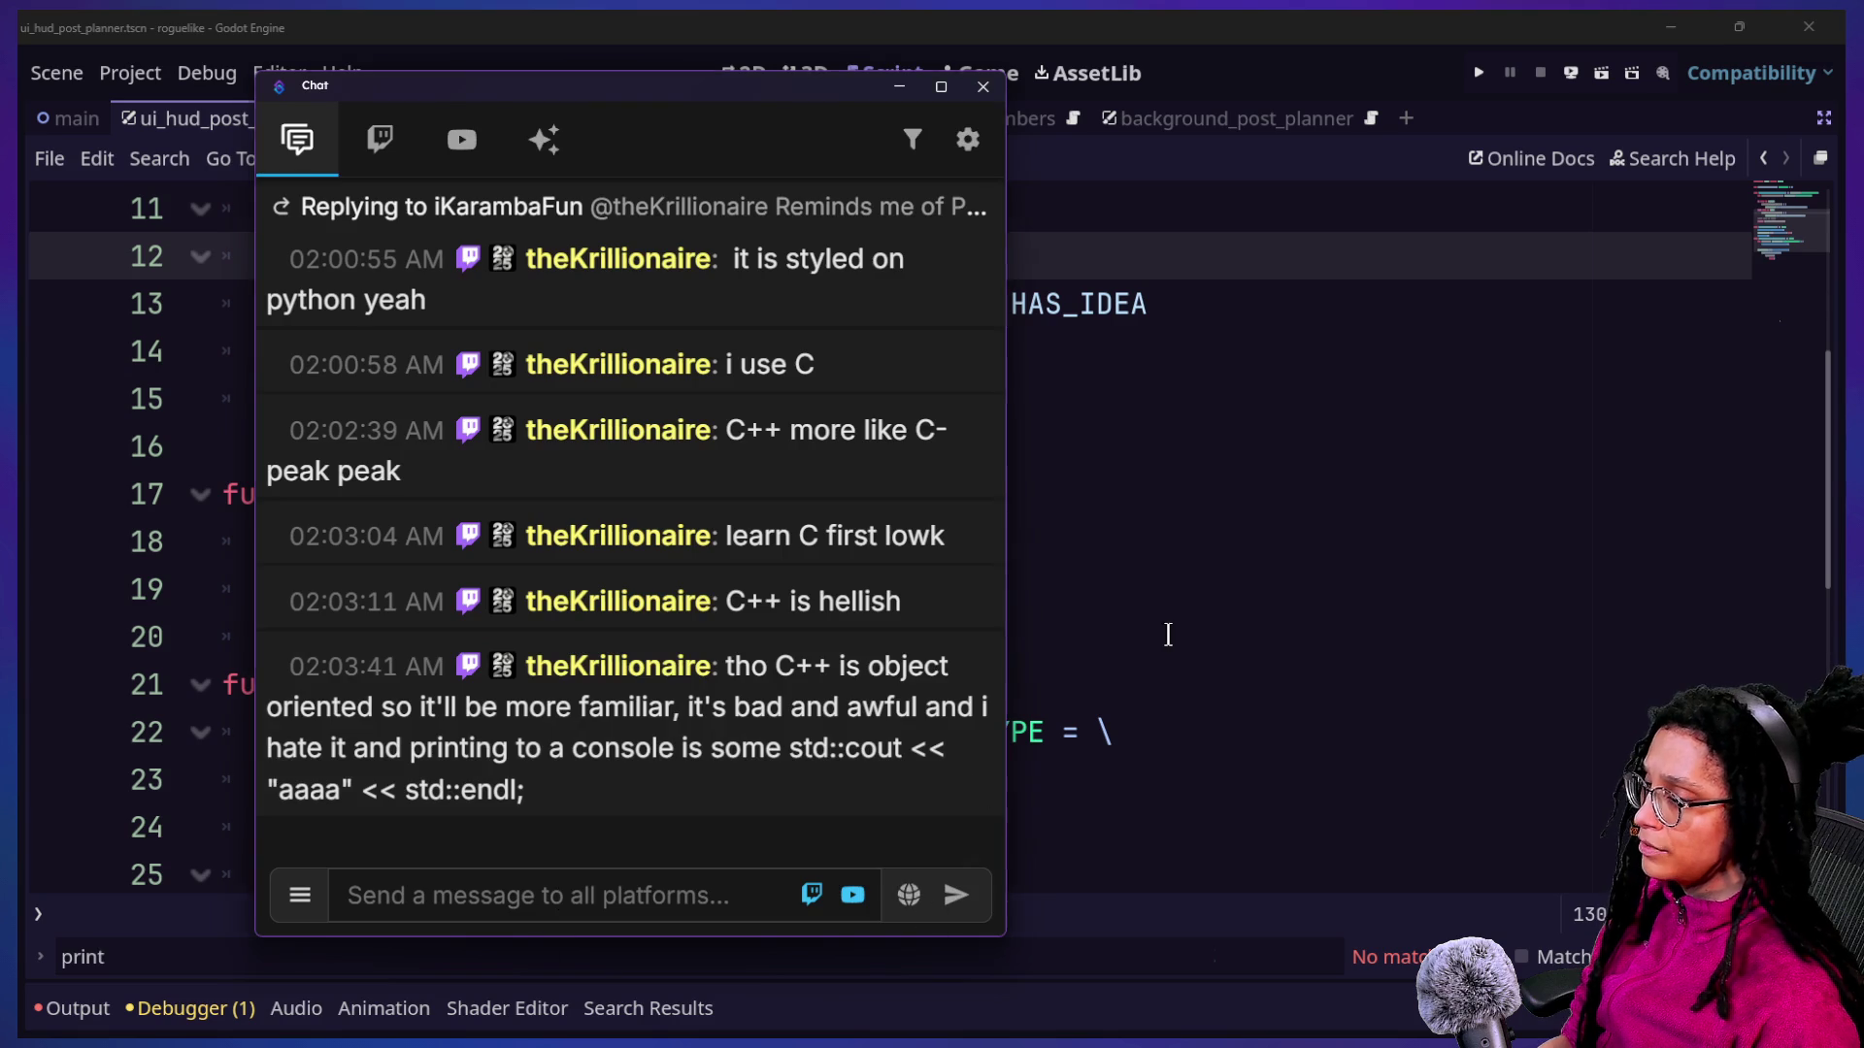
Delete both finished checklist items and the heading from the Obsidian note, then return to Godot's line 19.
key("super+Tab")
left_click(1644, 529)
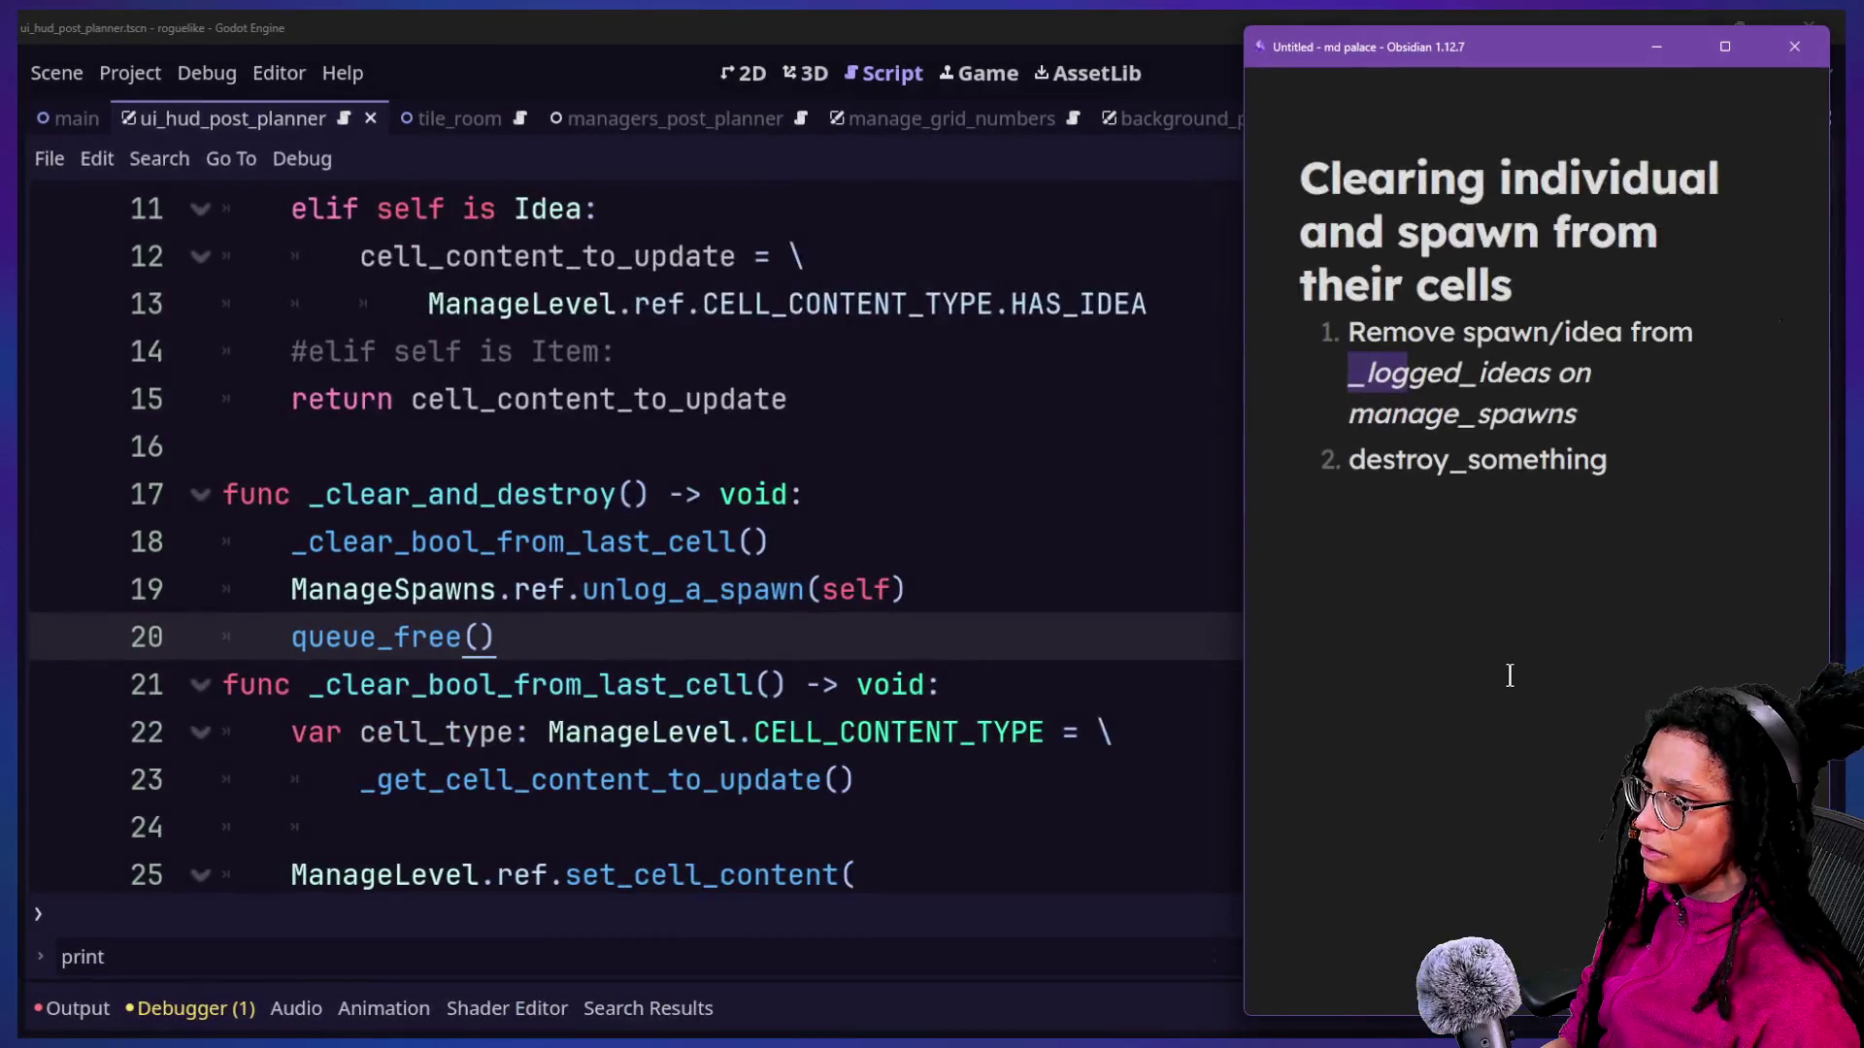
triple_click(1423, 458)
mouse_move(1595, 401)
left_mouse_down()
mouse_move(1544, 373)
mouse_move(1344, 376)
mouse_move(1316, 339)
mouse_move(1314, 459)
mouse_move(1326, 338)
left_mouse_up()
key("BackSpace")
key("BackSpace")
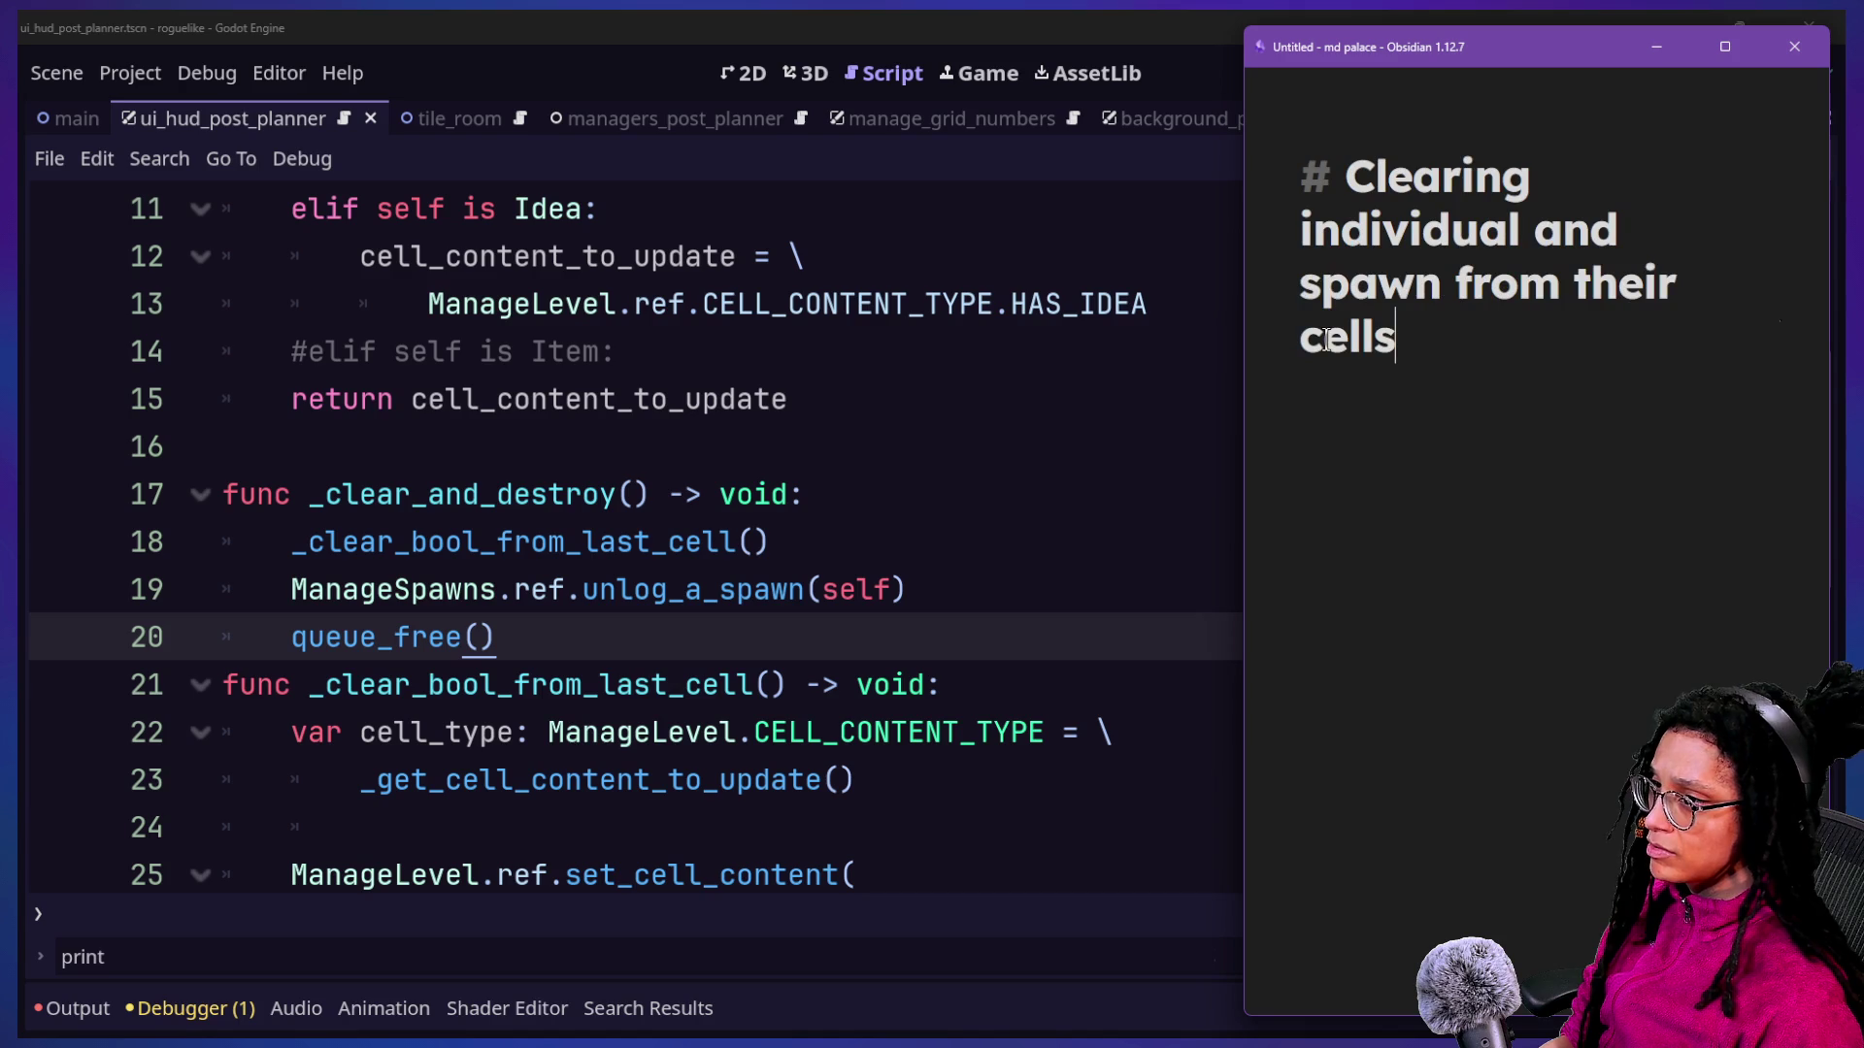
key("ctrl+a")
key("BackSpace")
left_click(978, 24)
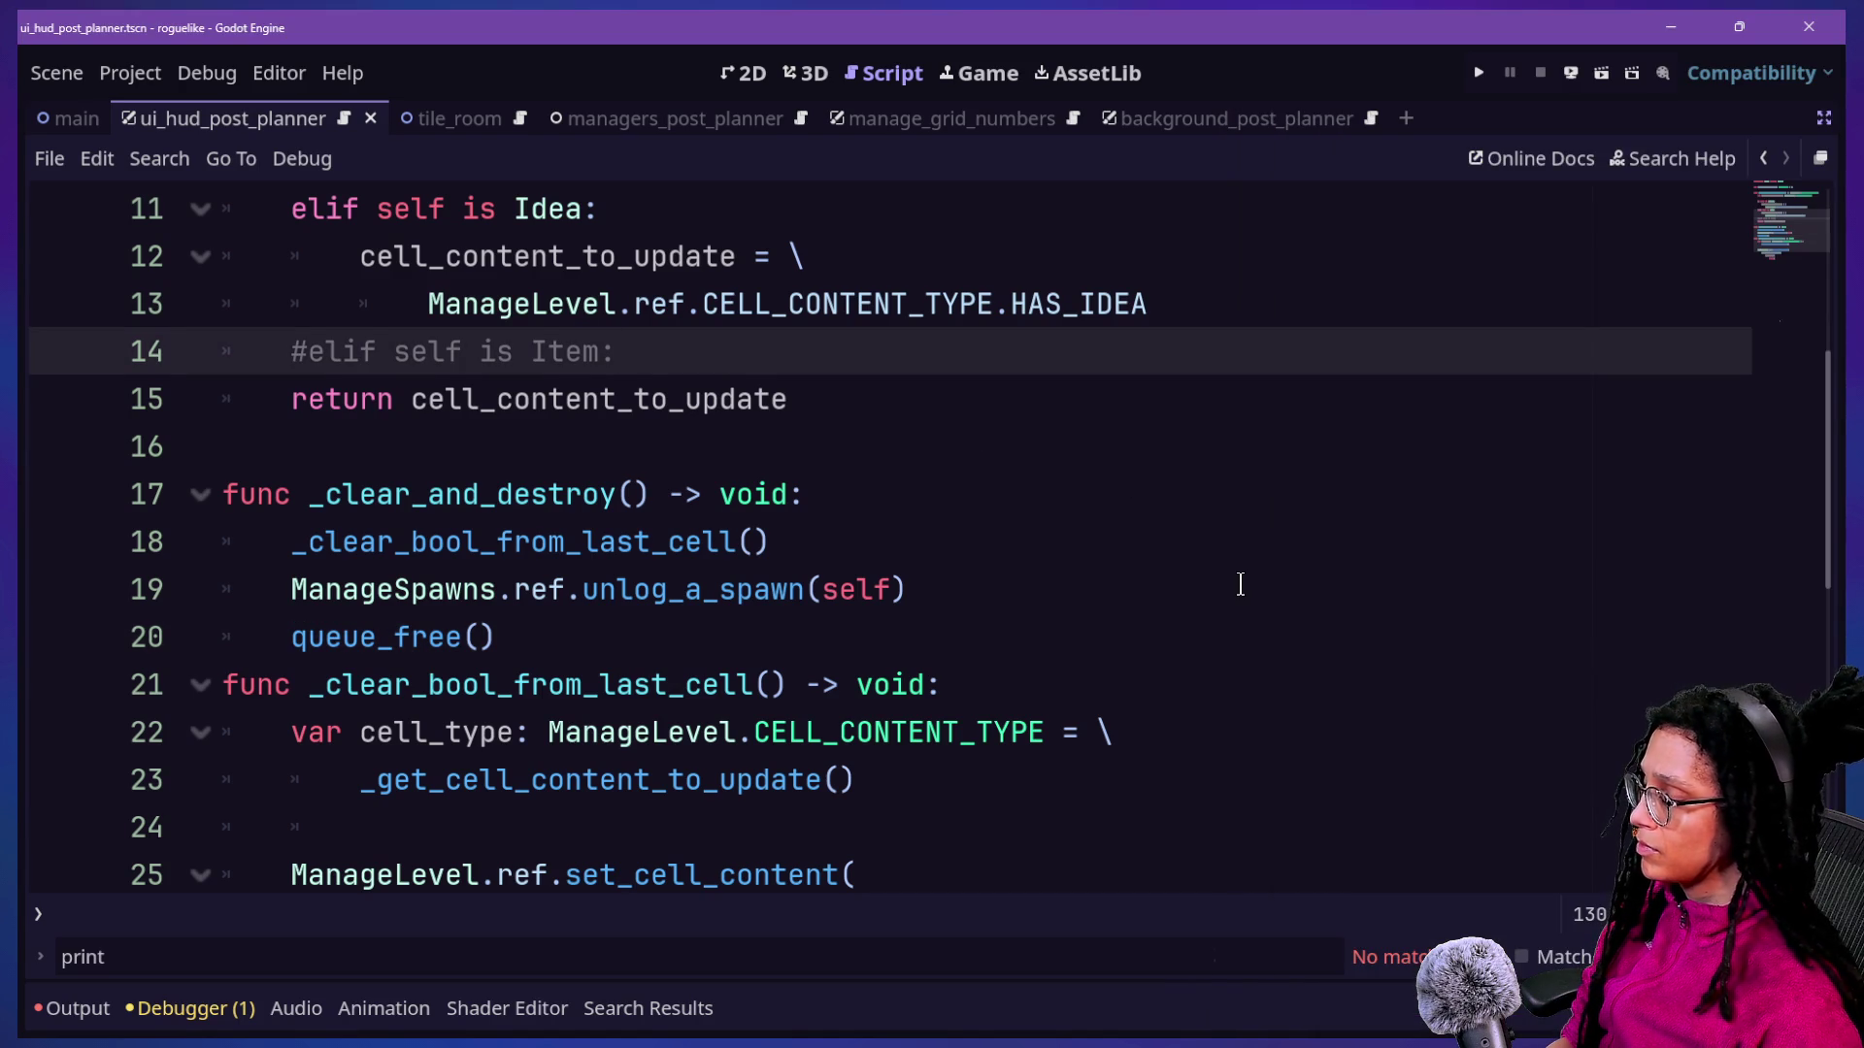
left_click(1101, 583)
Add a blank line after queue_free() in _clear_and_destroy.
left_click(1089, 625)
key("Return")
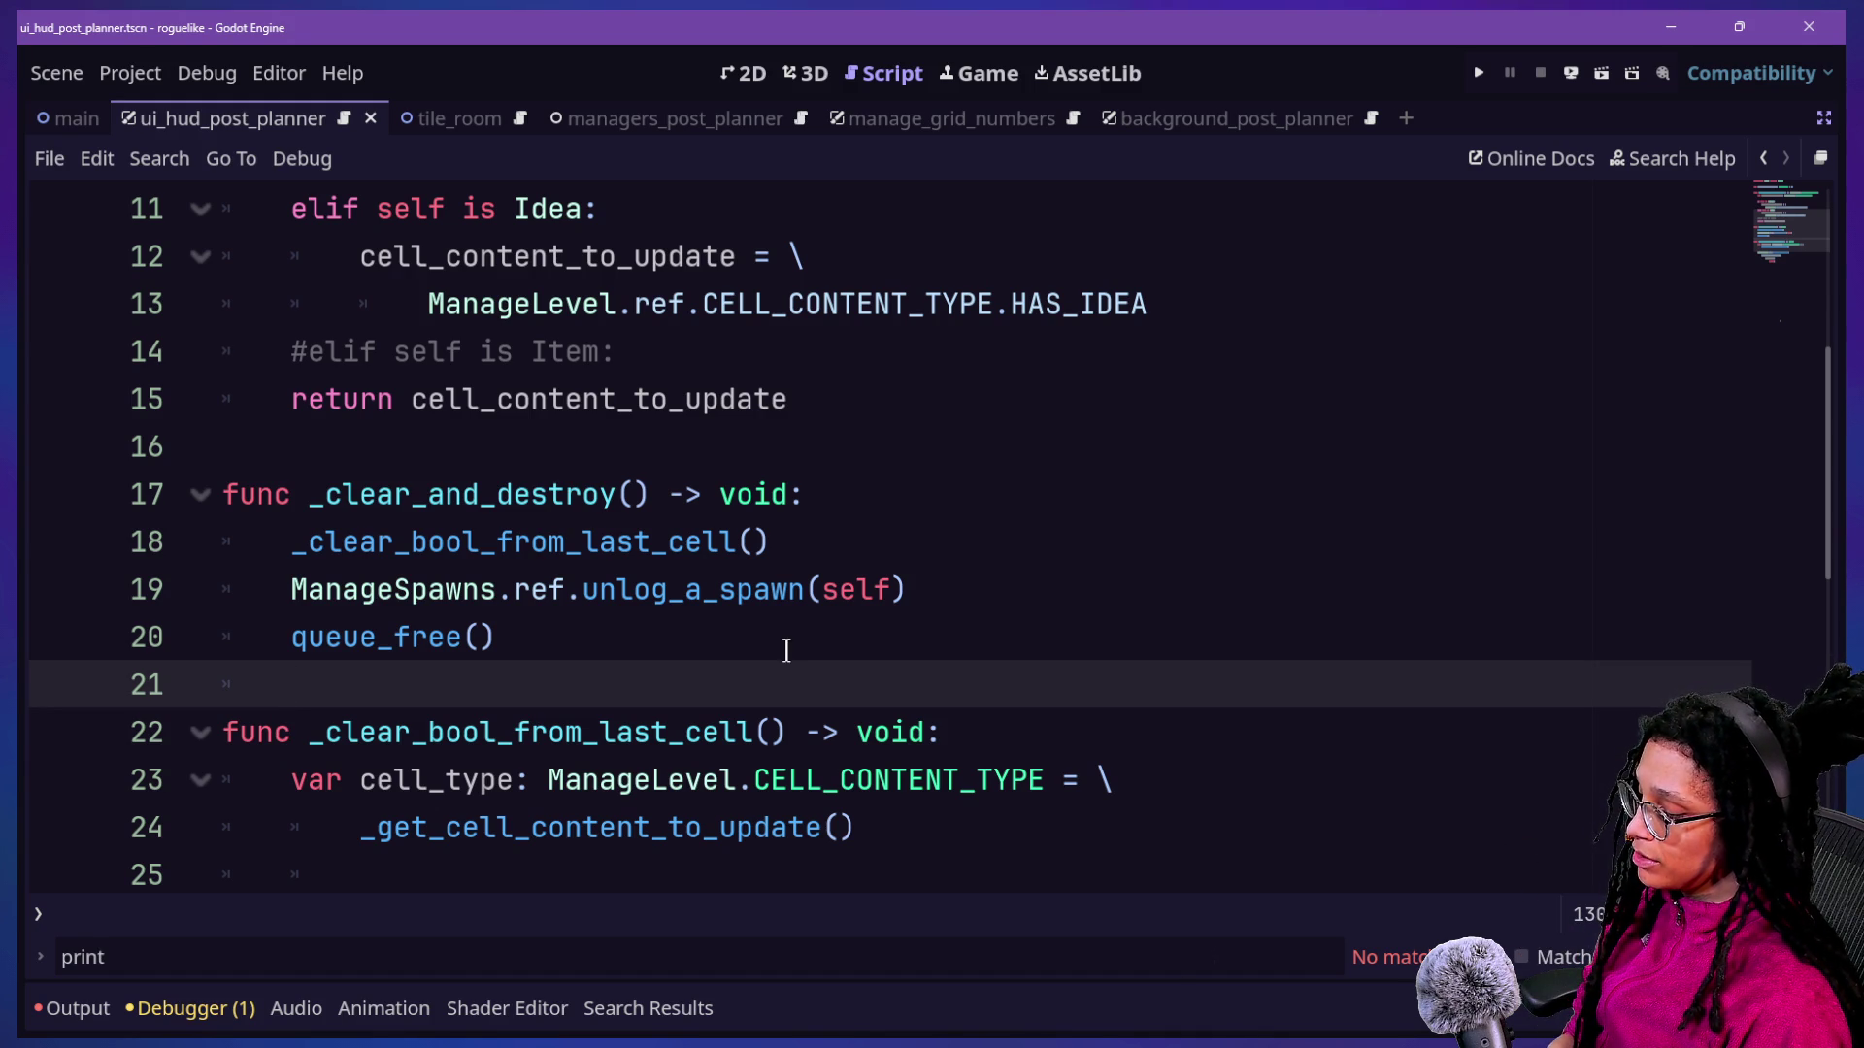
scroll(786, 650, "up", 4)
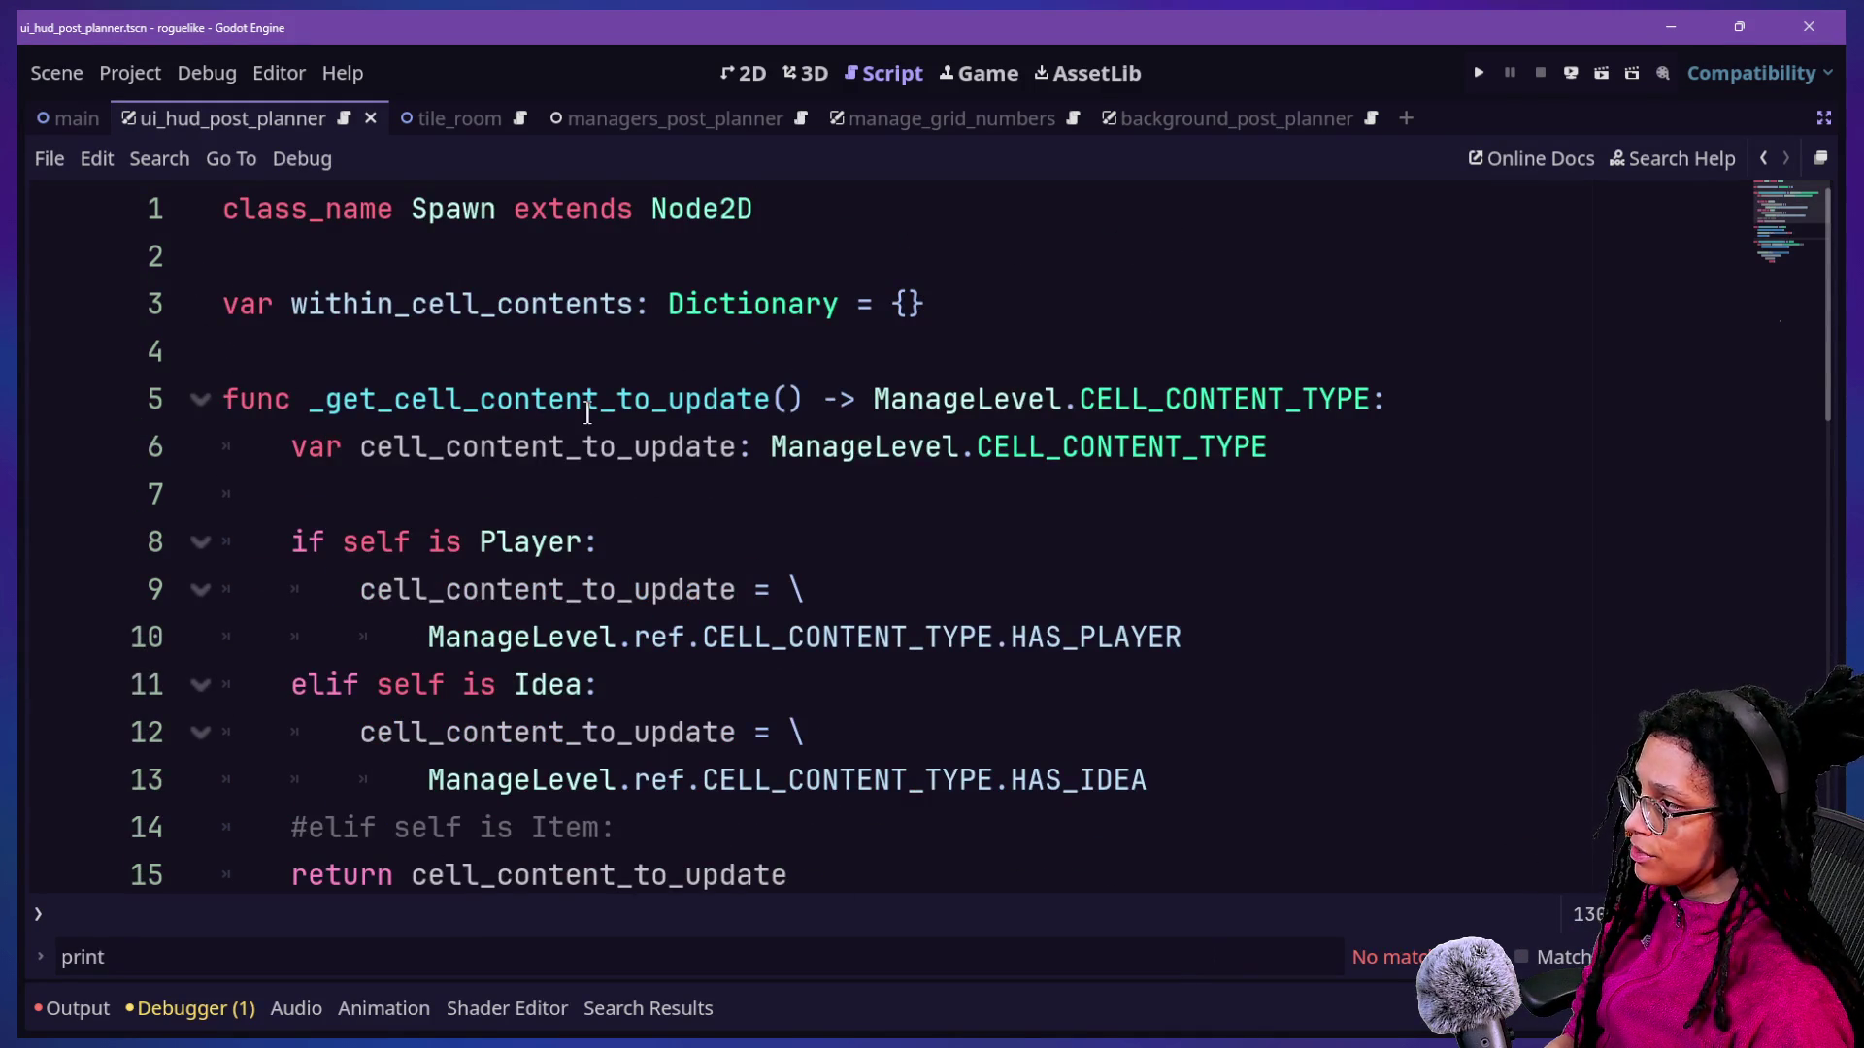
scroll(587, 413, "down", 7)
scroll(575, 400, "up", 4)
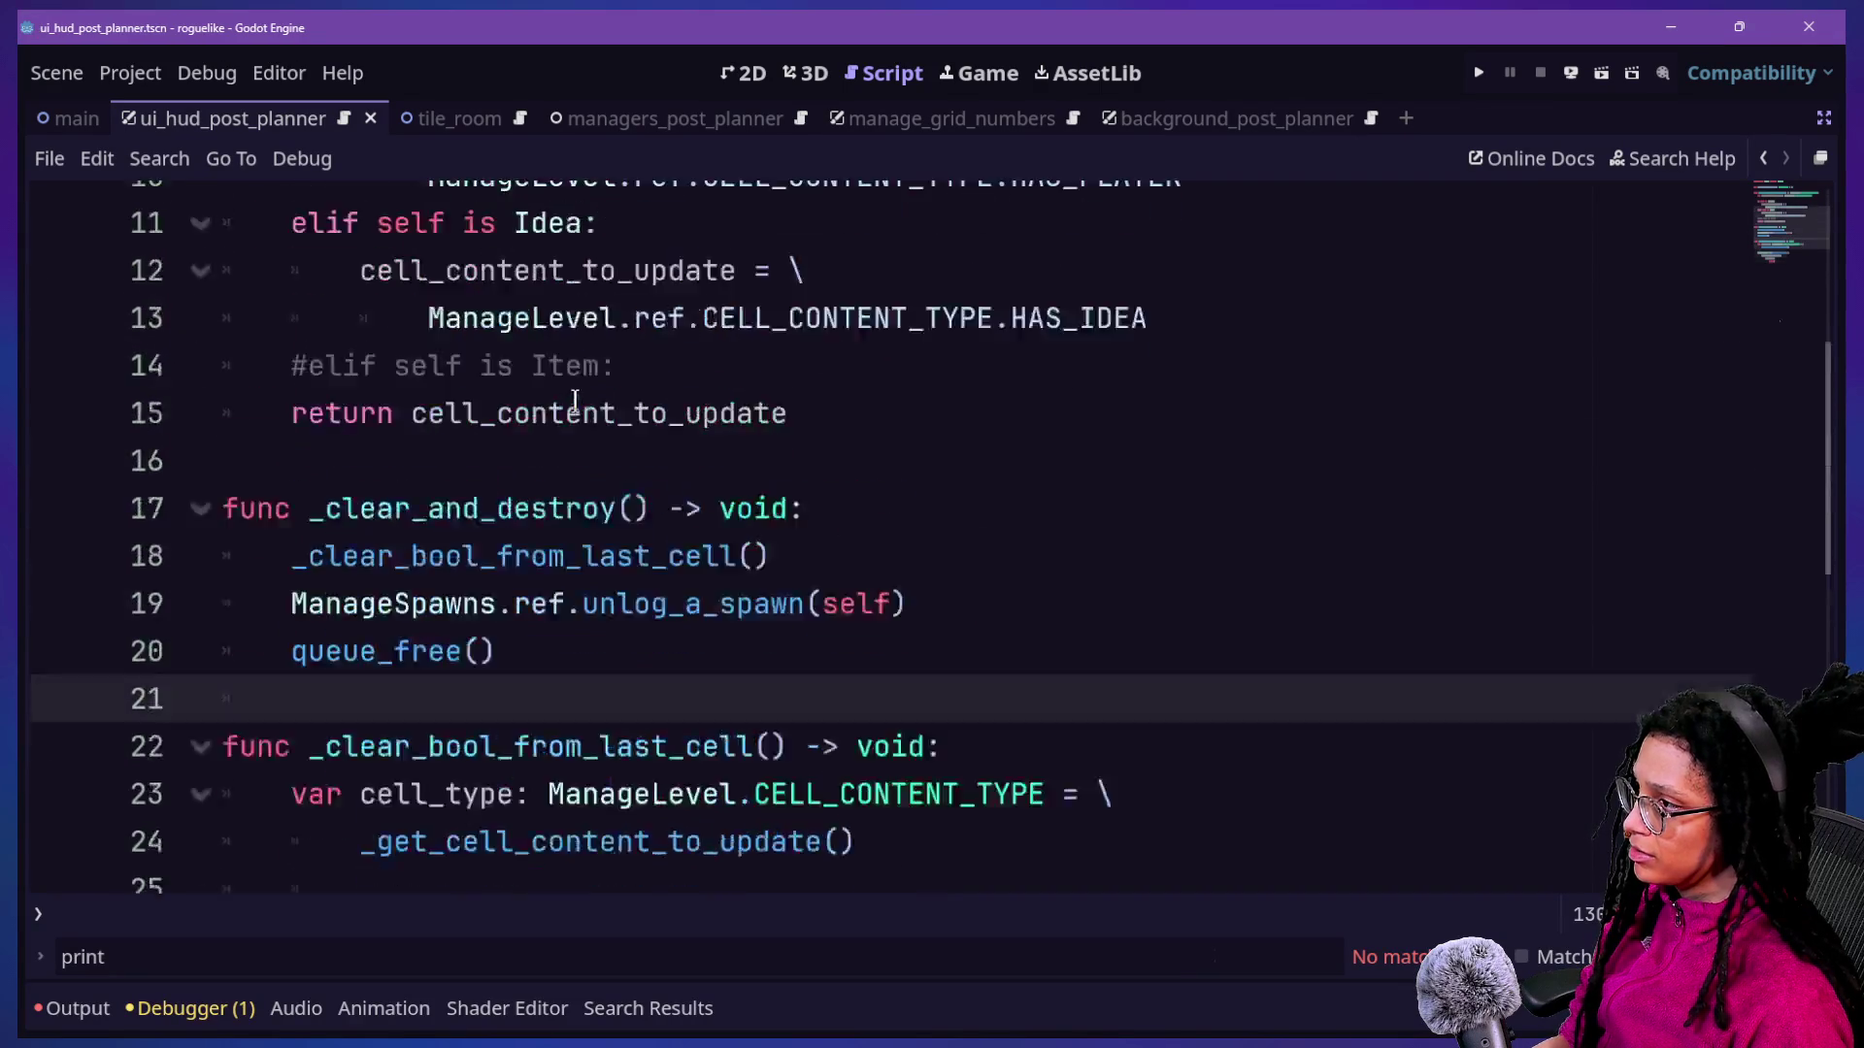
scroll(575, 400, "up", 3)
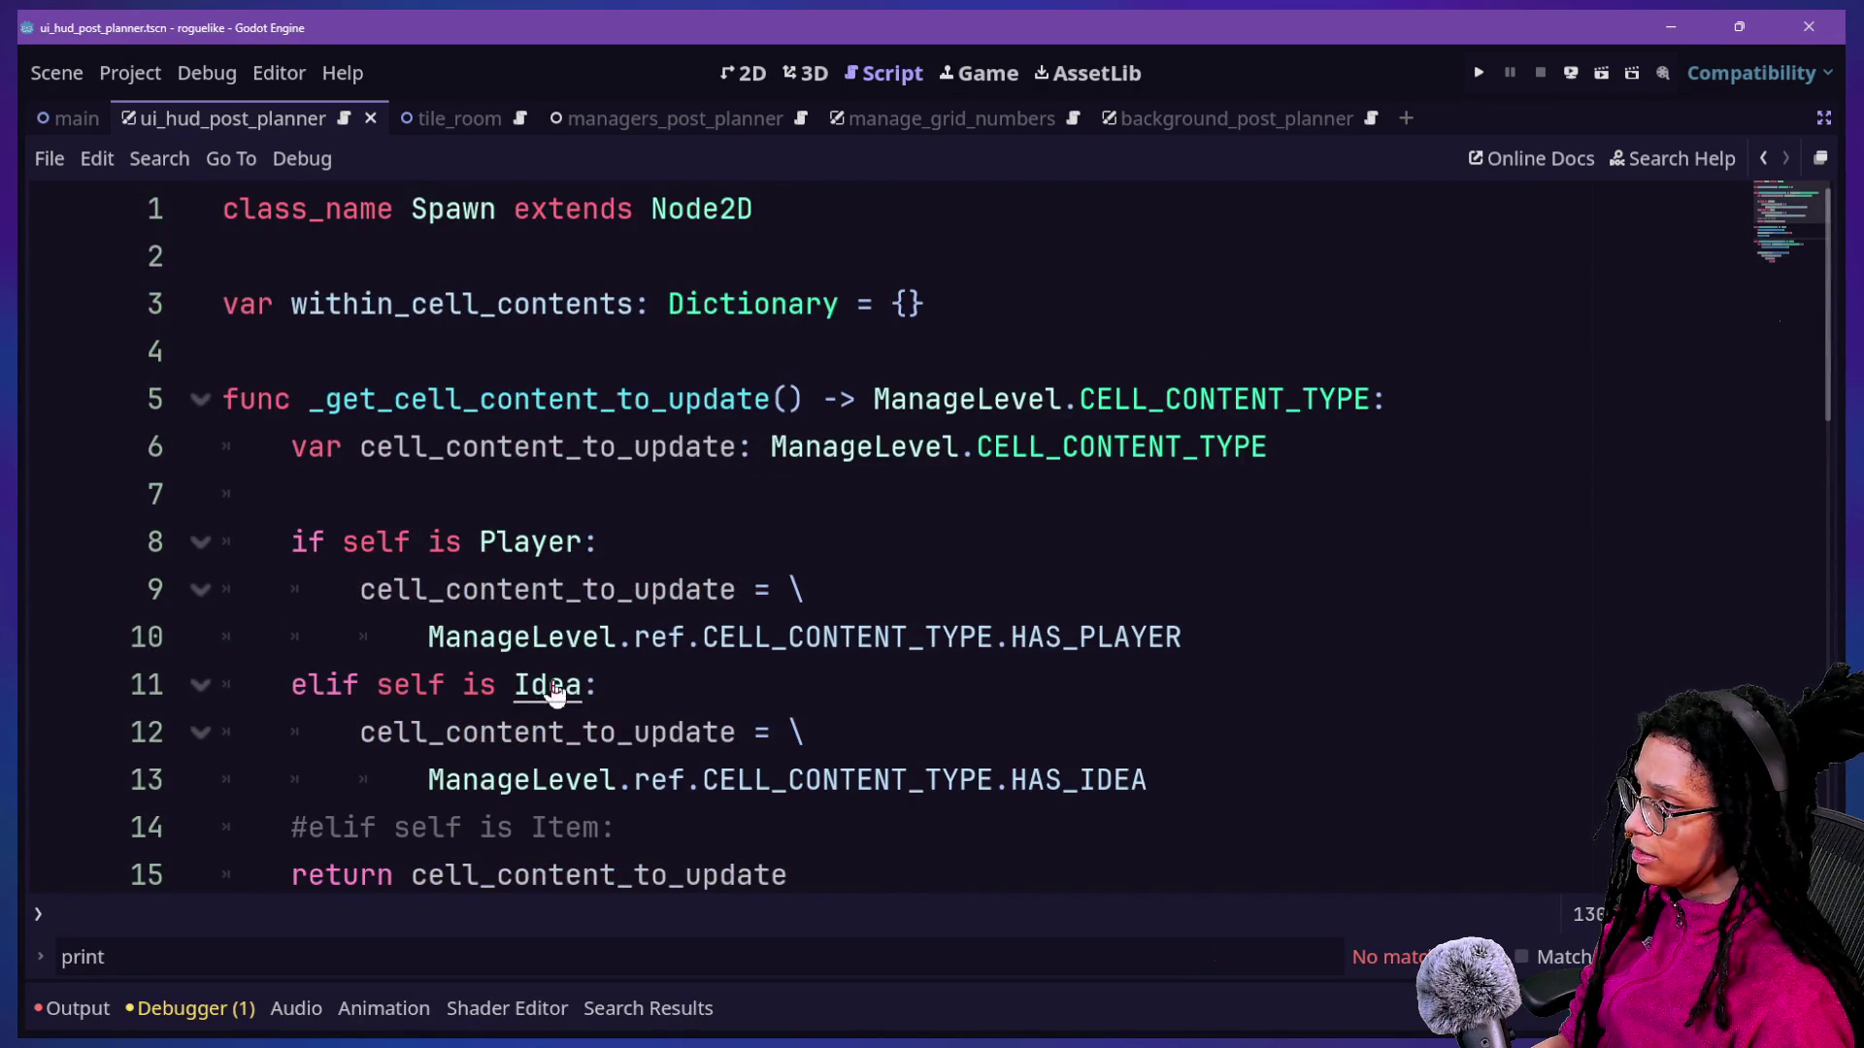
In the Idea health script, replace queue_free() on line 14 with _clear_and_destroy().
left_click(549, 684, "ctrl")
mouse_move(573, 650)
left_mouse_down()
mouse_move(333, 593)
mouse_move(346, 624)
left_mouse_up()
key("BackSpace")
type("_clear")
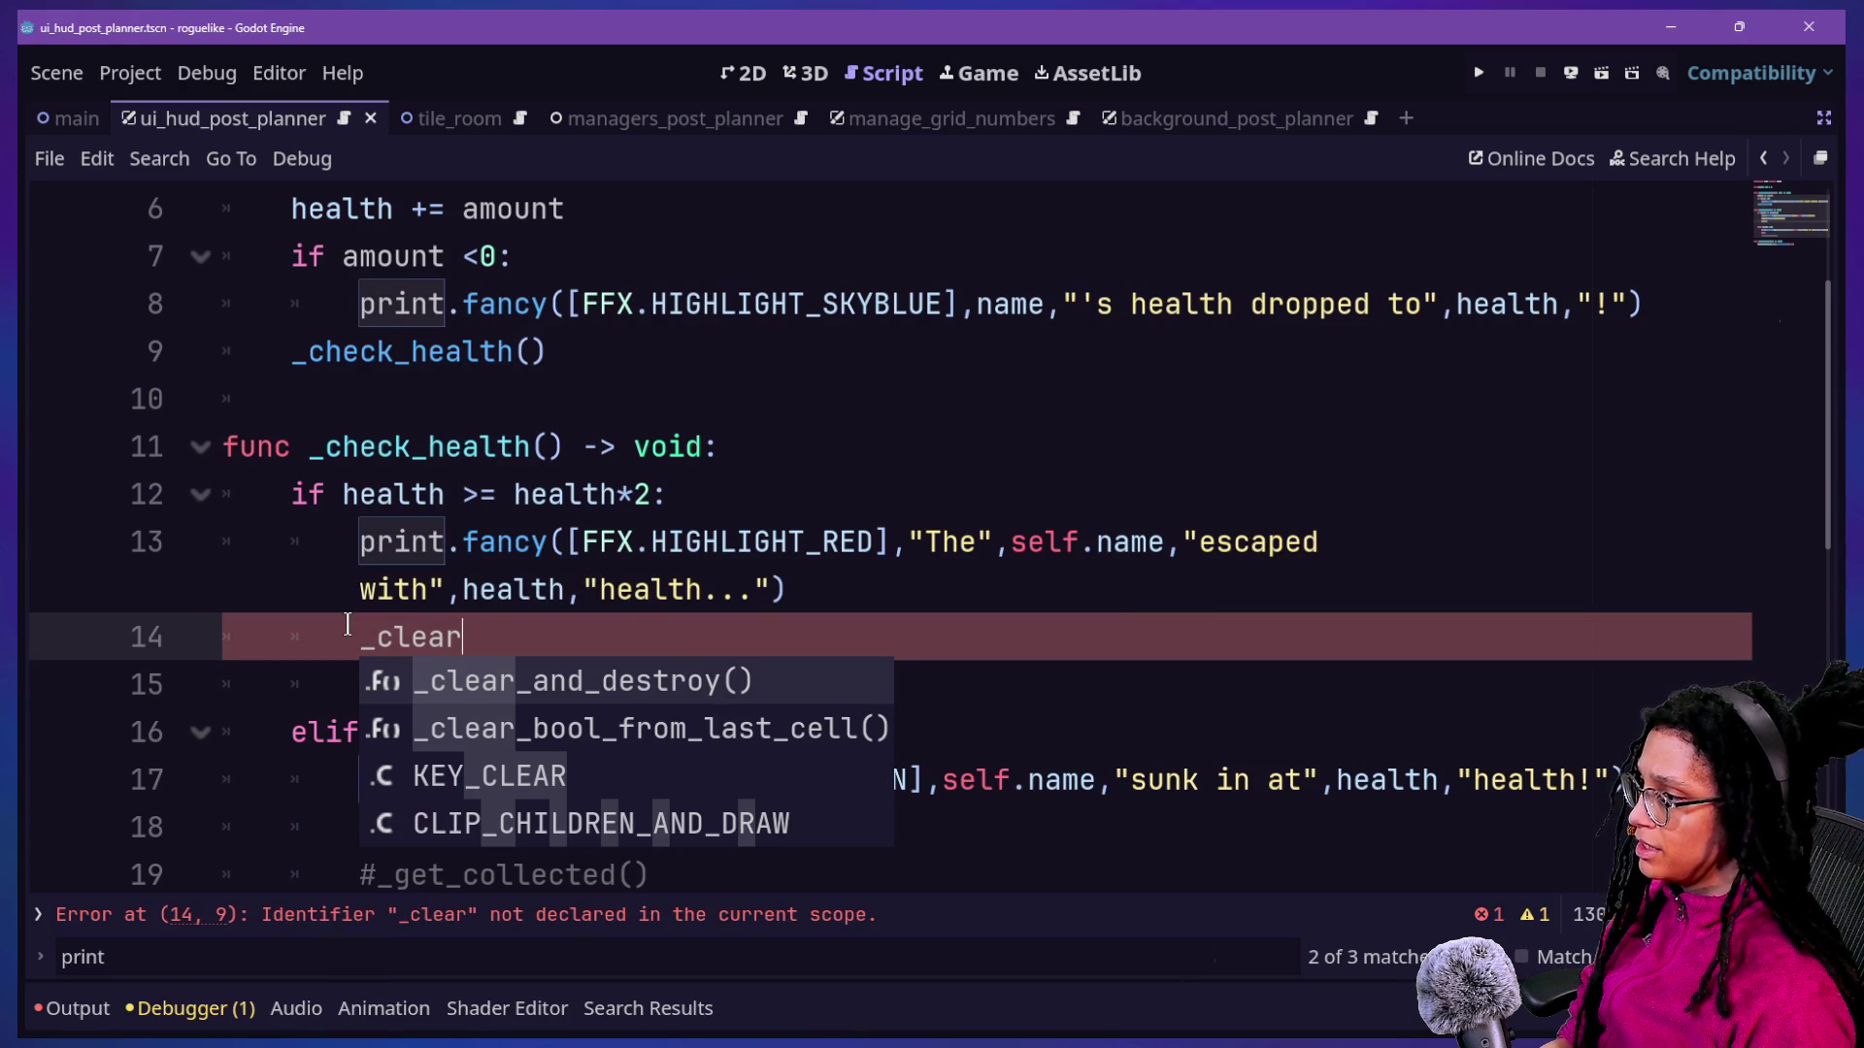
key("Return")
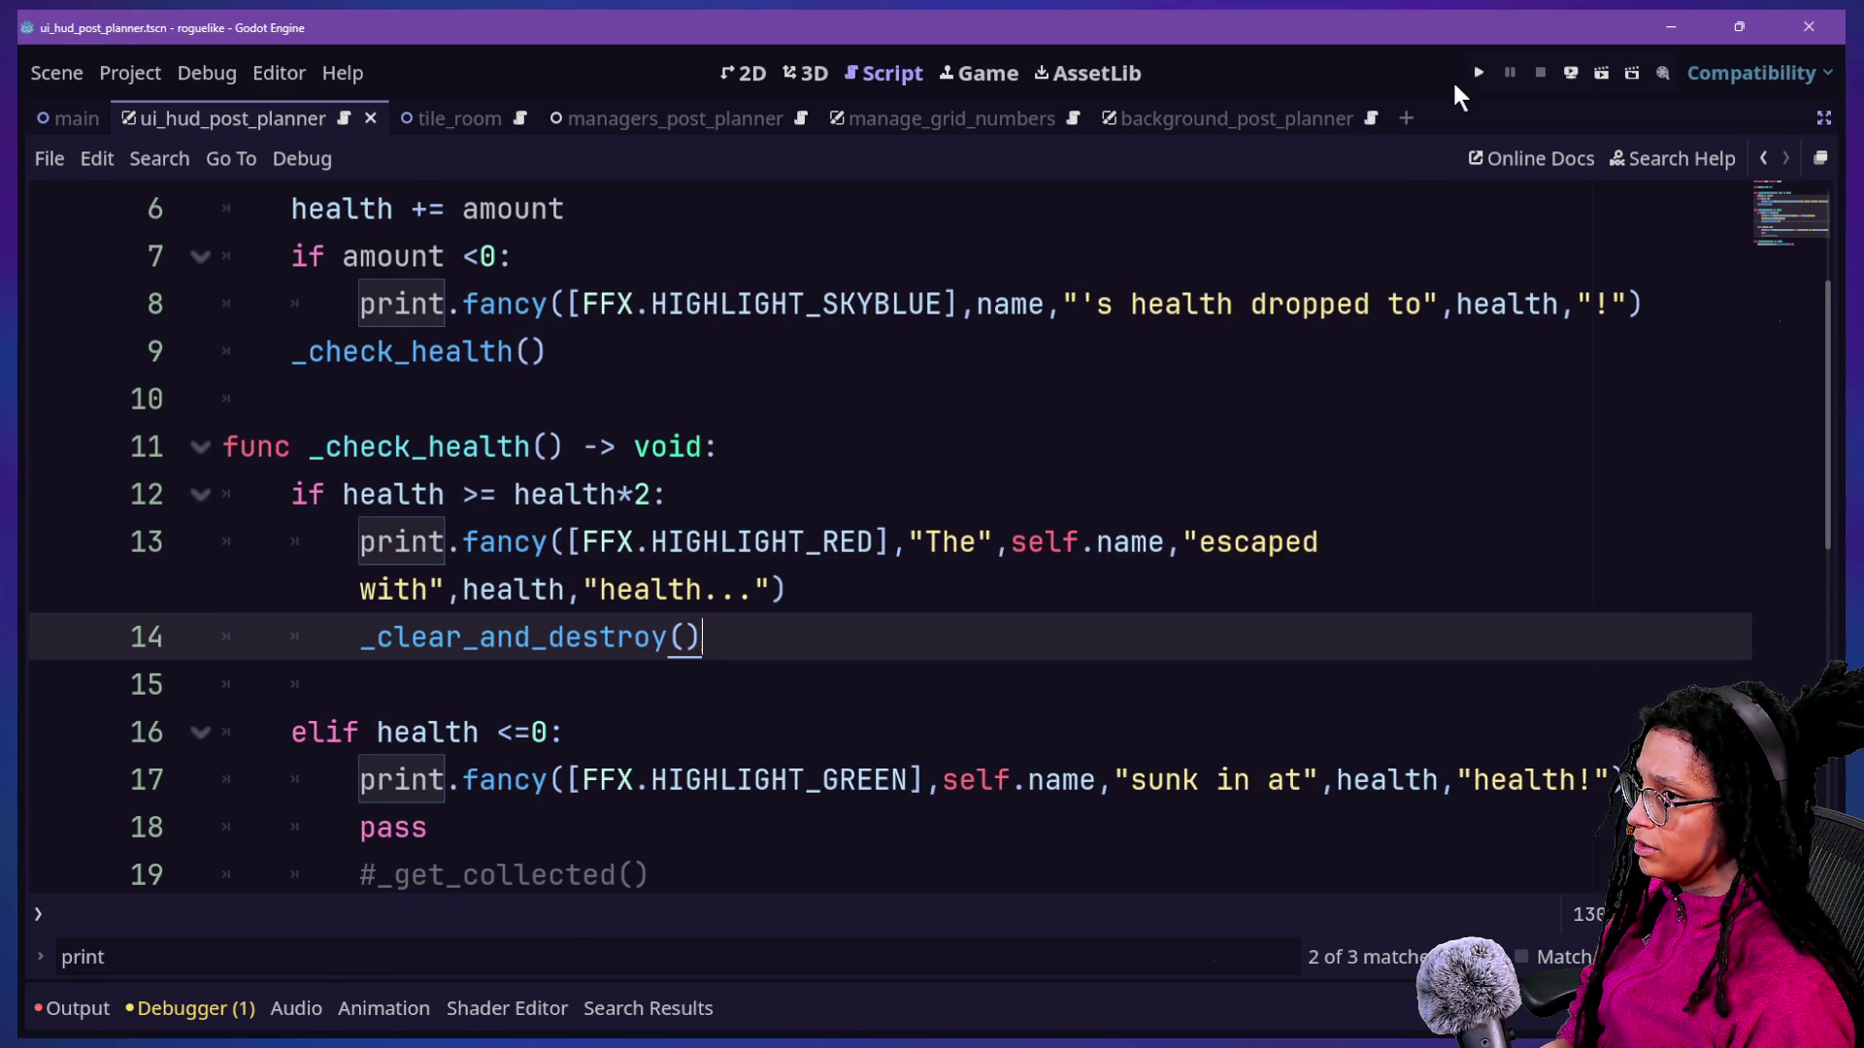
left_click(1479, 76)
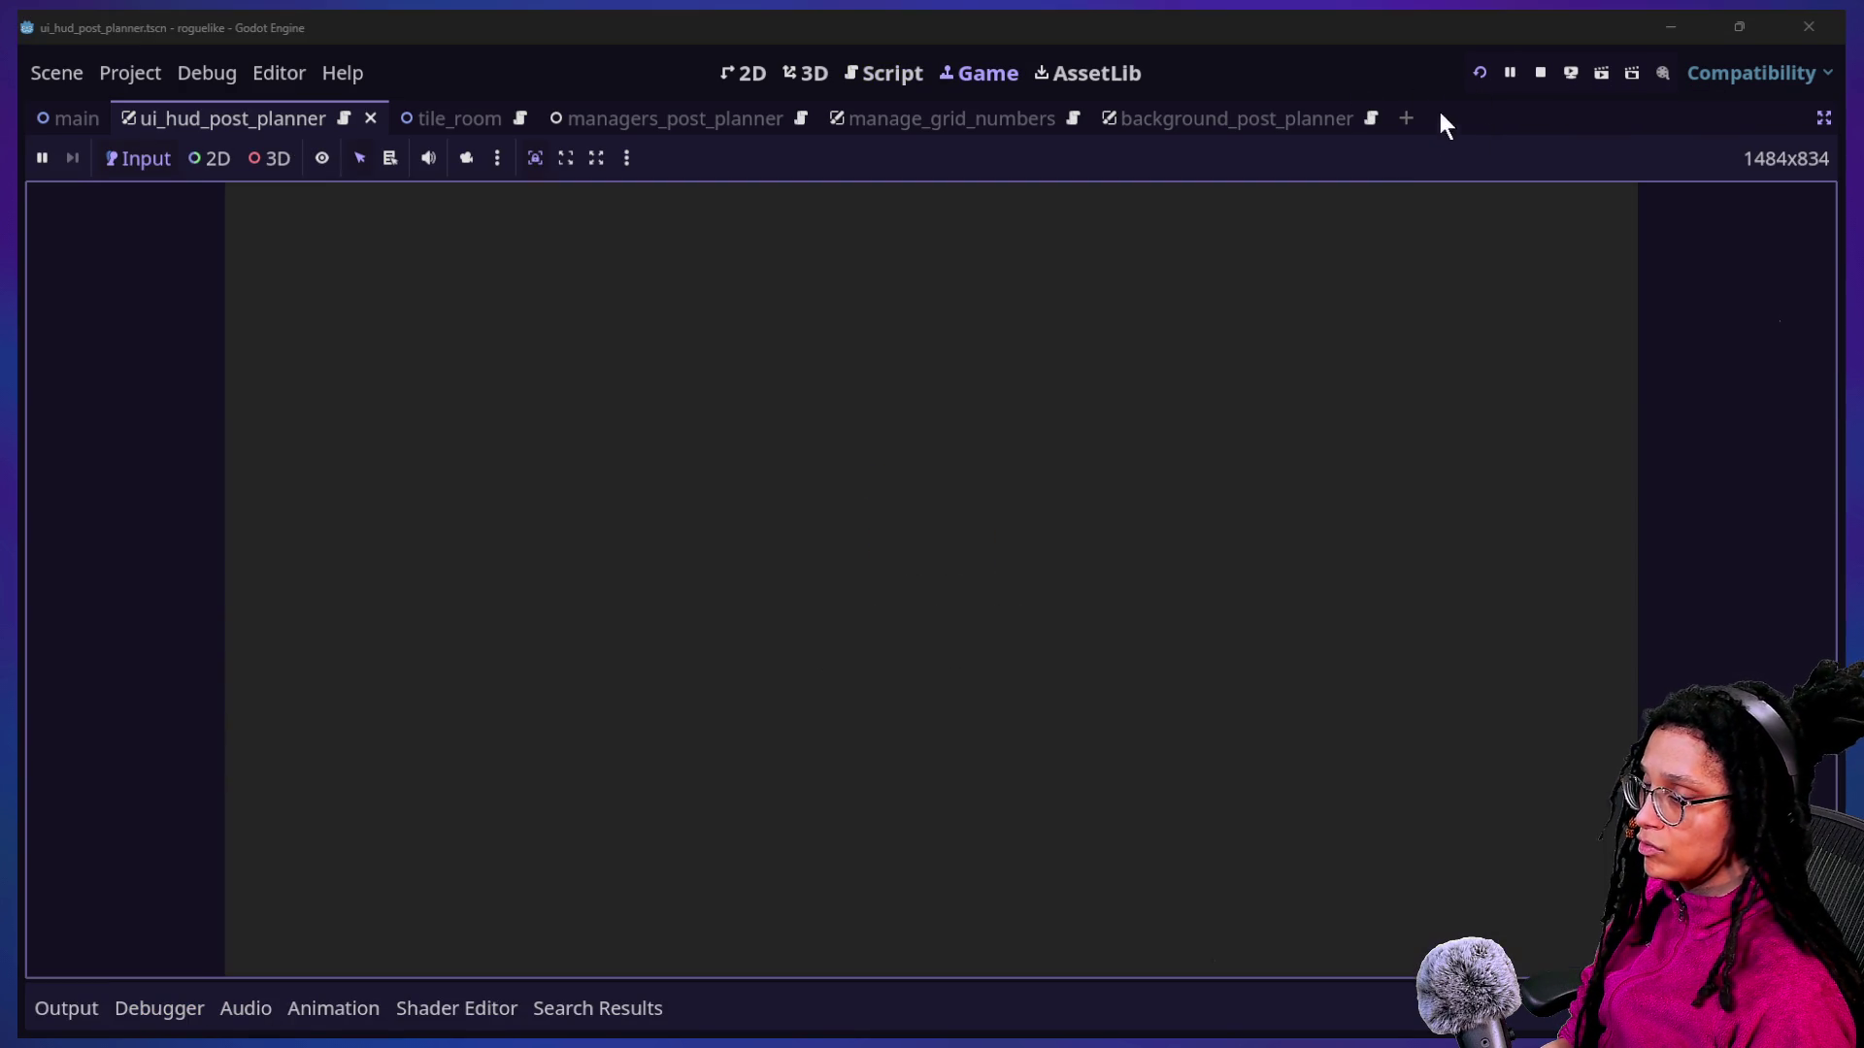
Start planning on cubstack, collect the CATFOOD idea, and confirm the cell reads HAS_IDEA false.
left_click(841, 611)
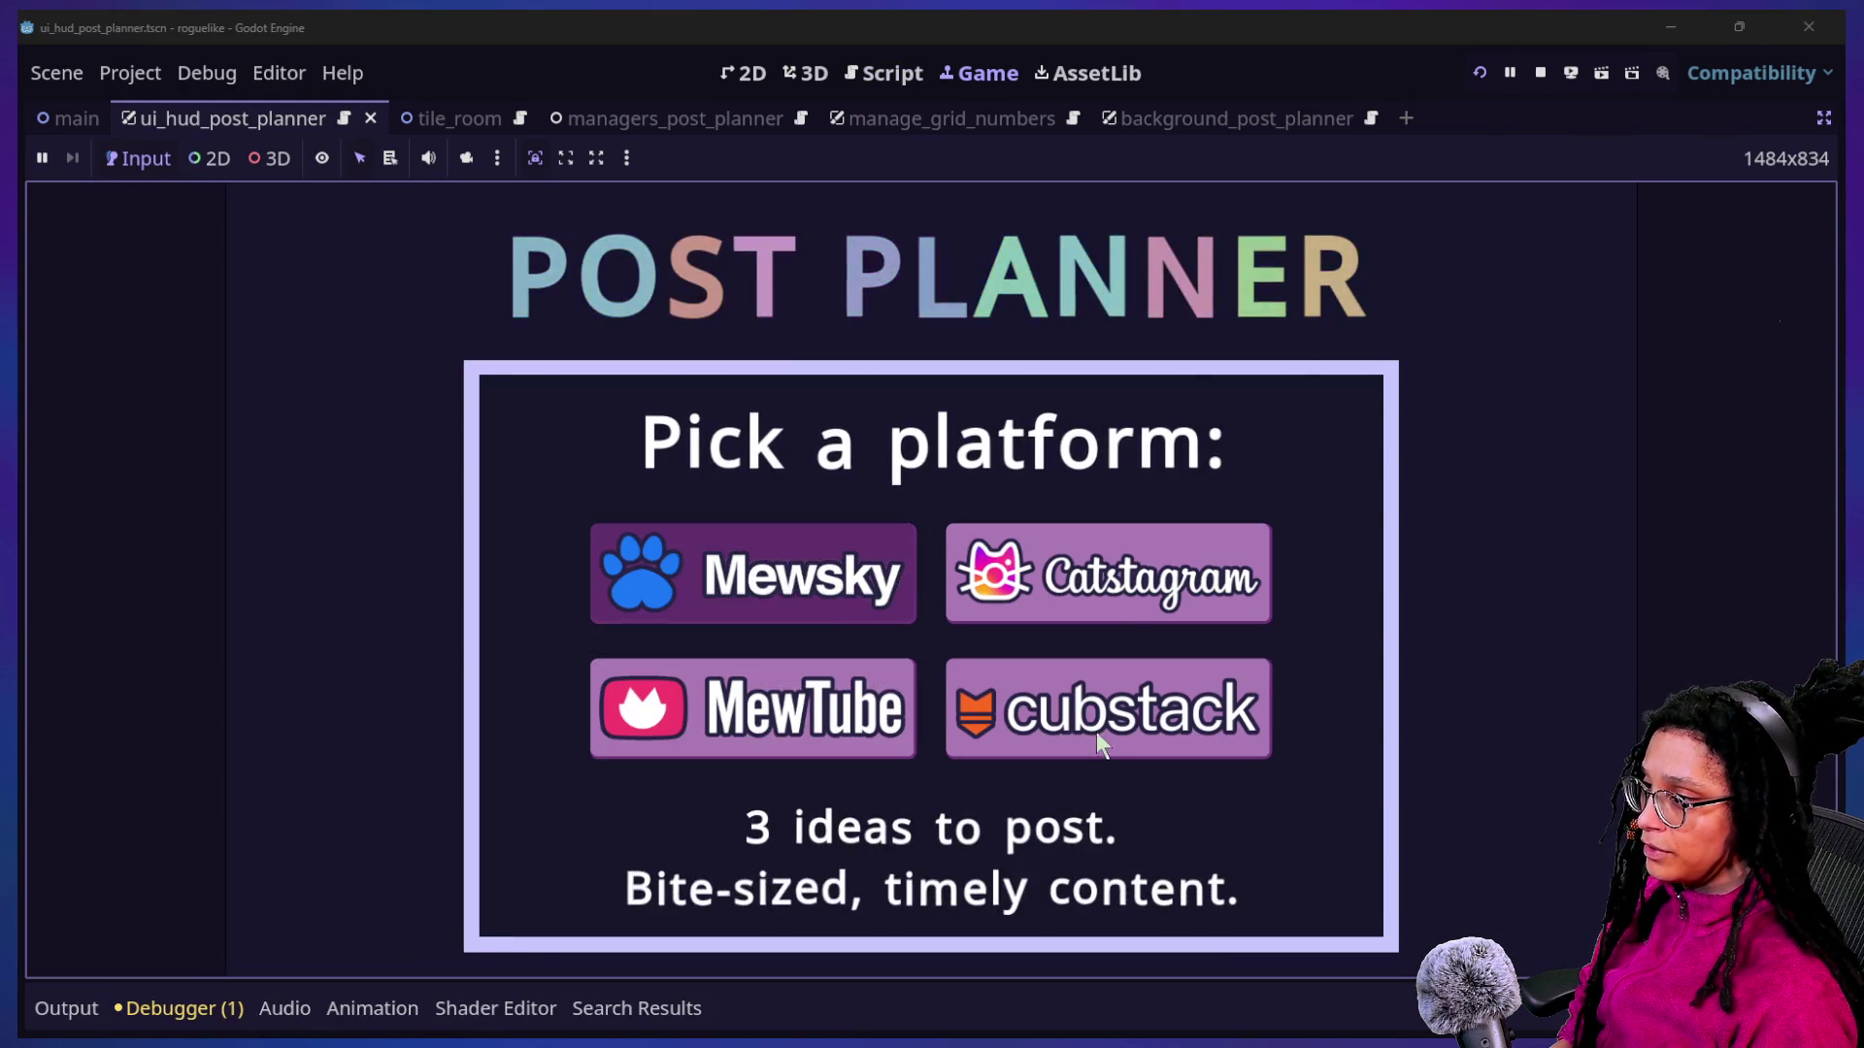
left_click(1096, 731)
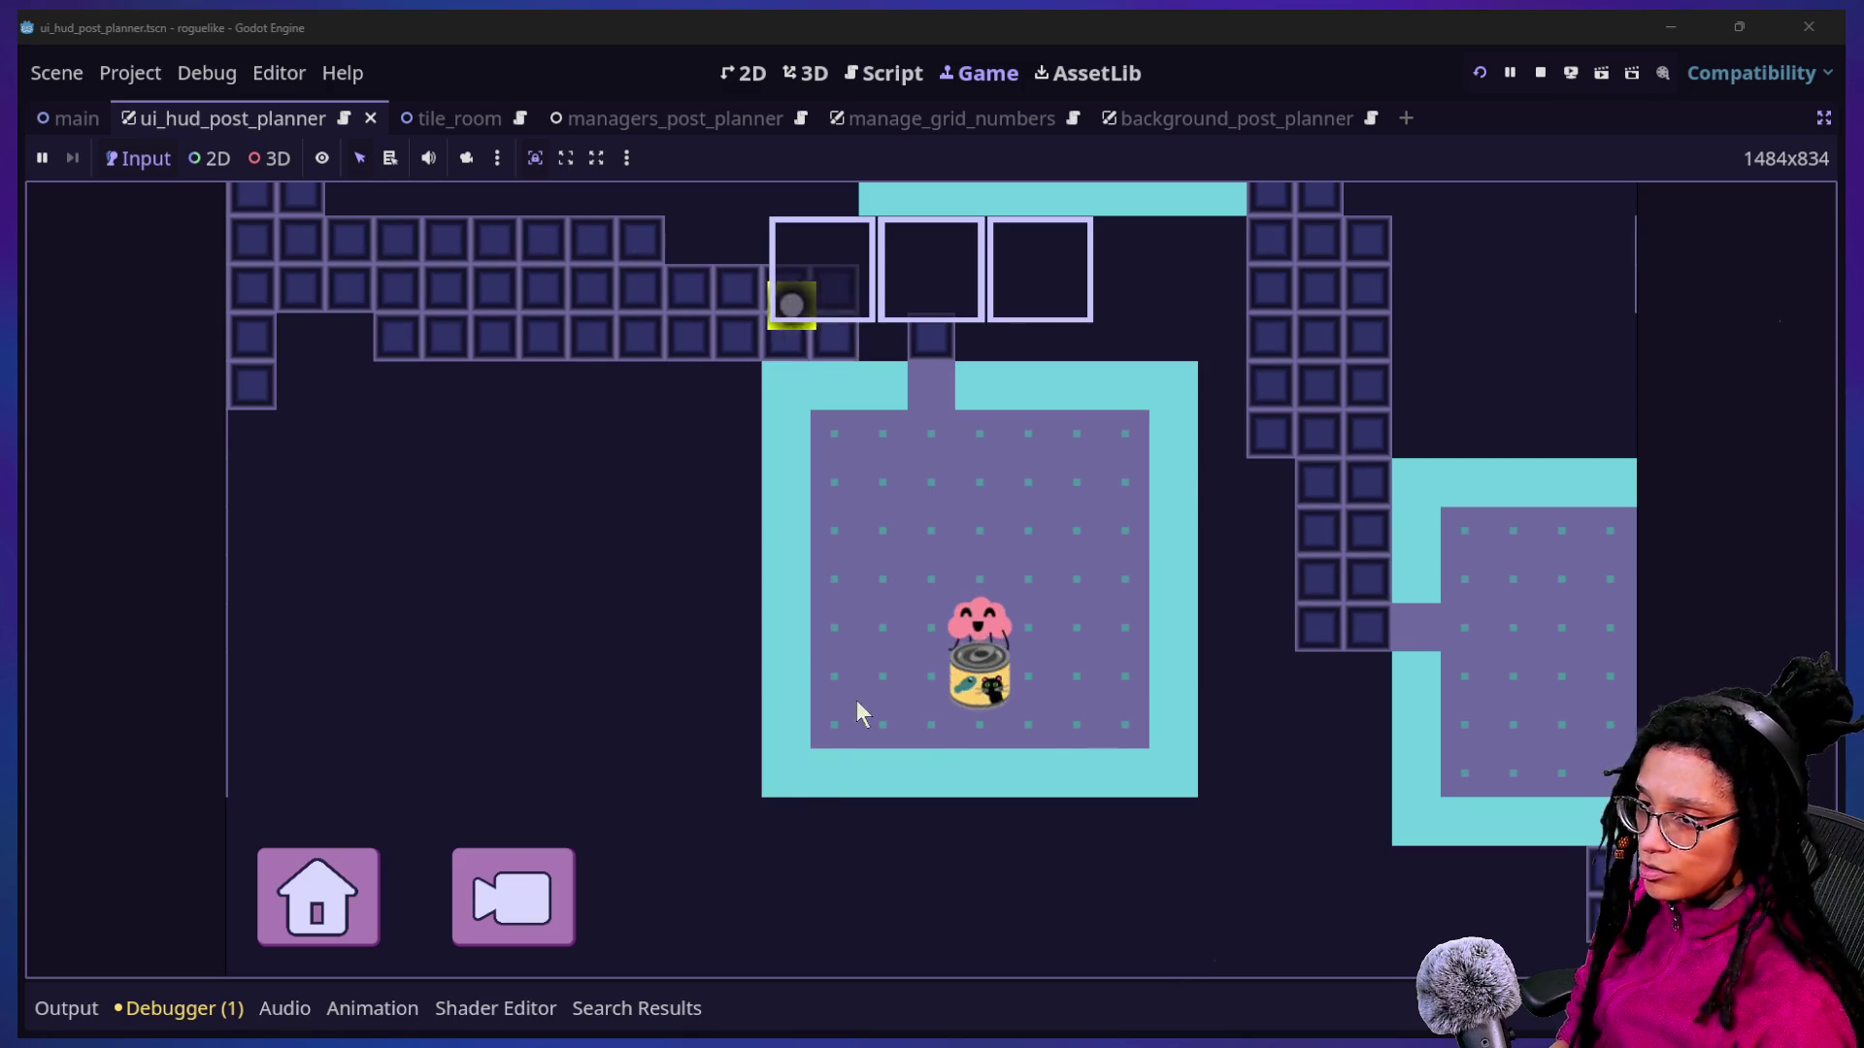
left_click(970, 703)
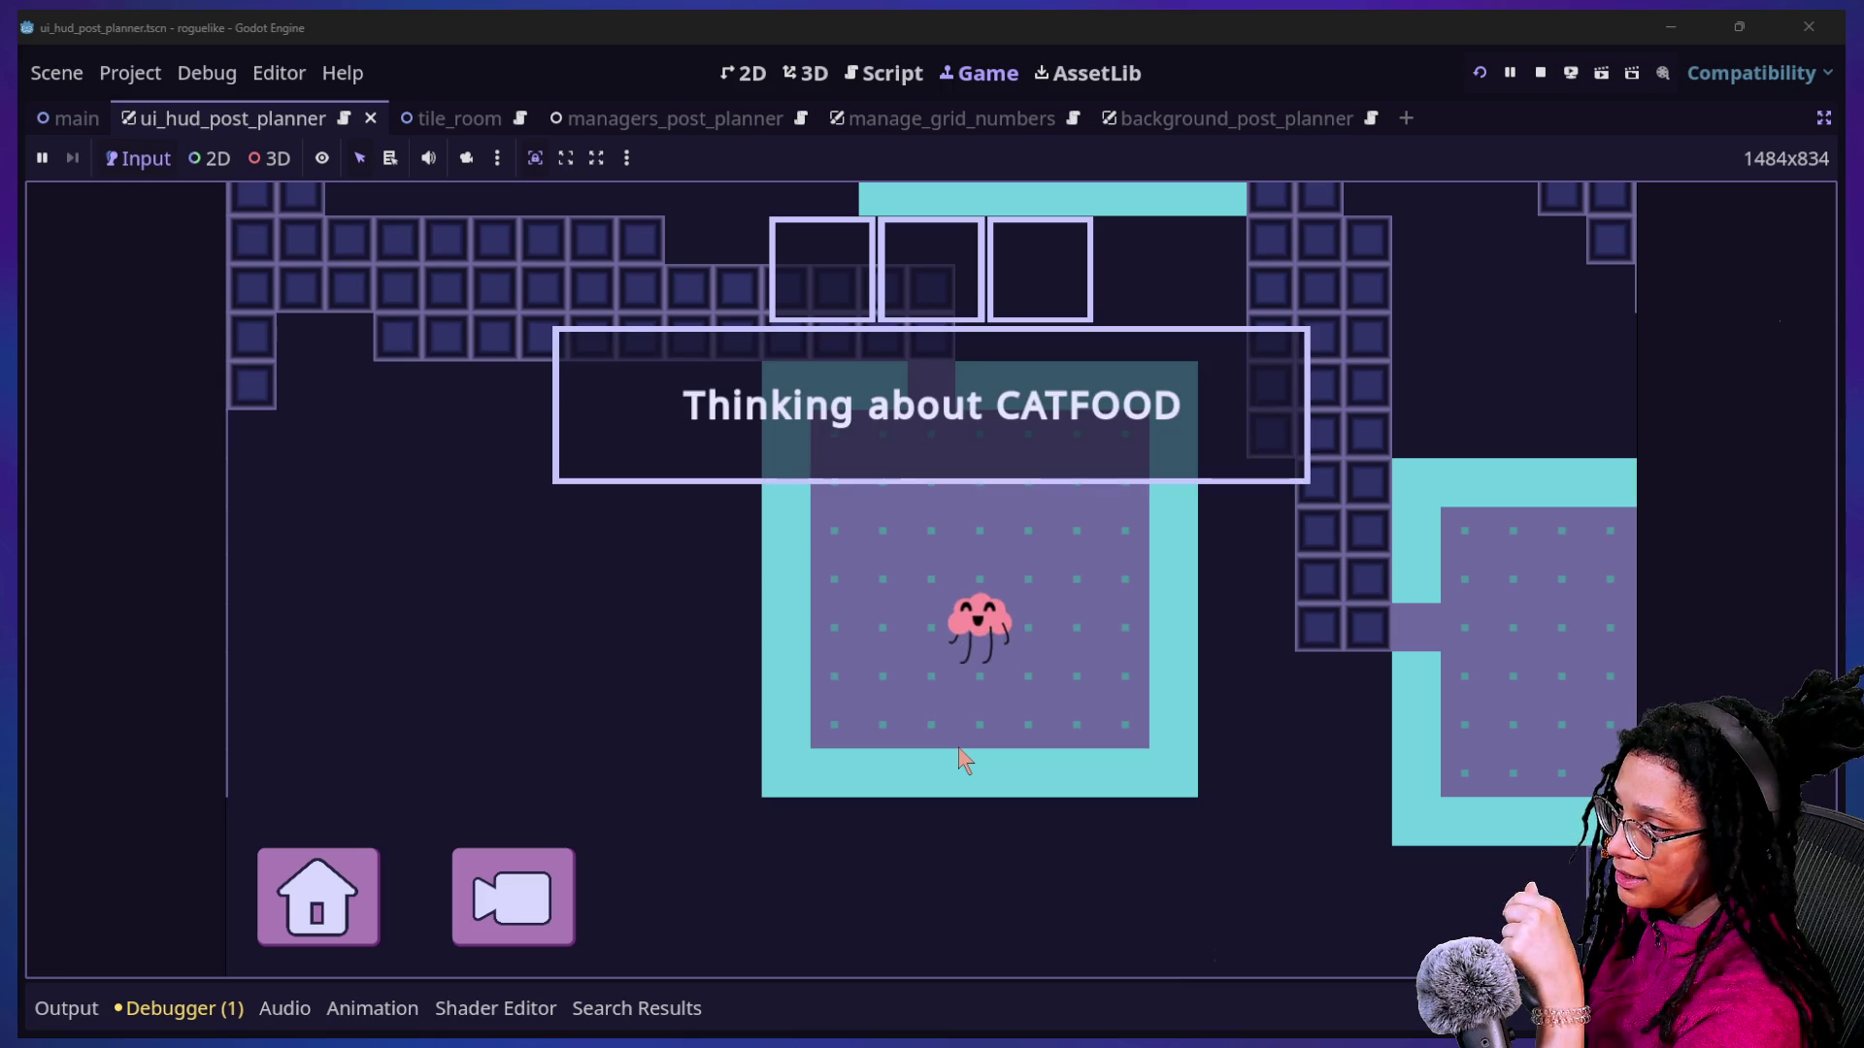
left_click(1097, 649)
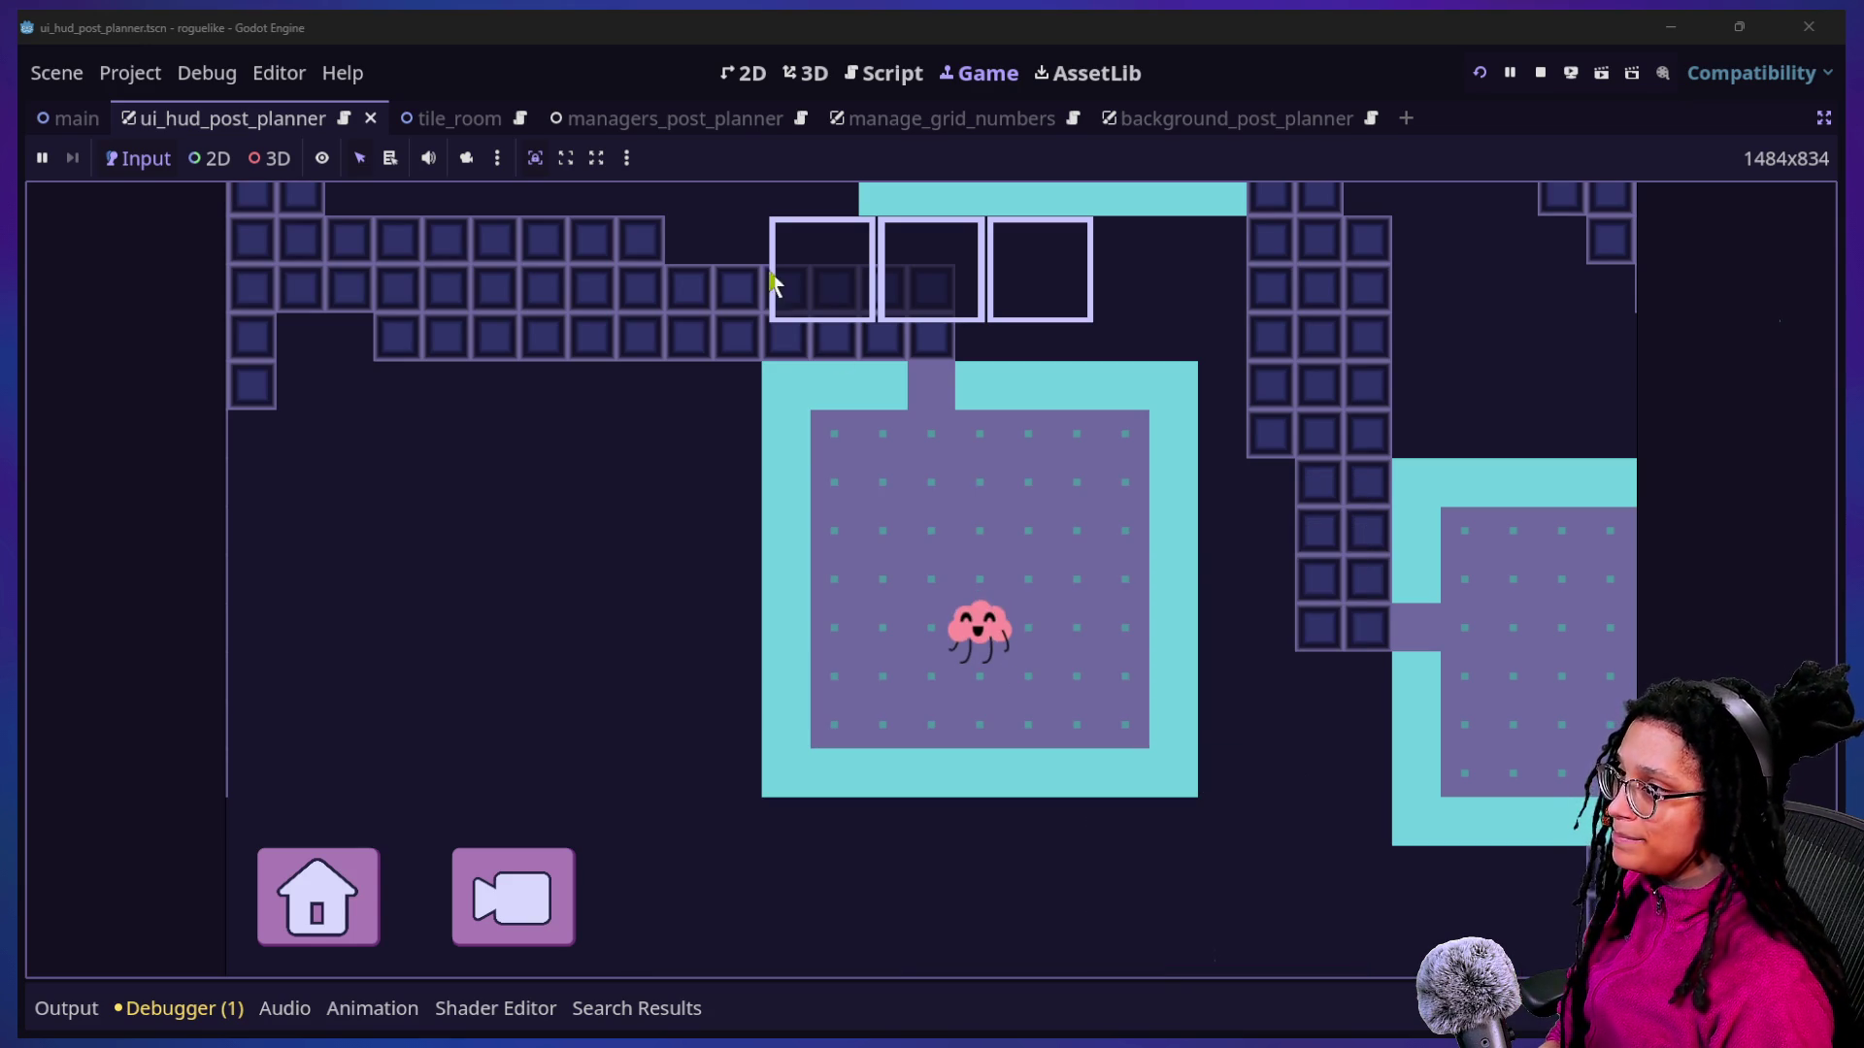
left_click(913, 75)
left_click(903, 544)
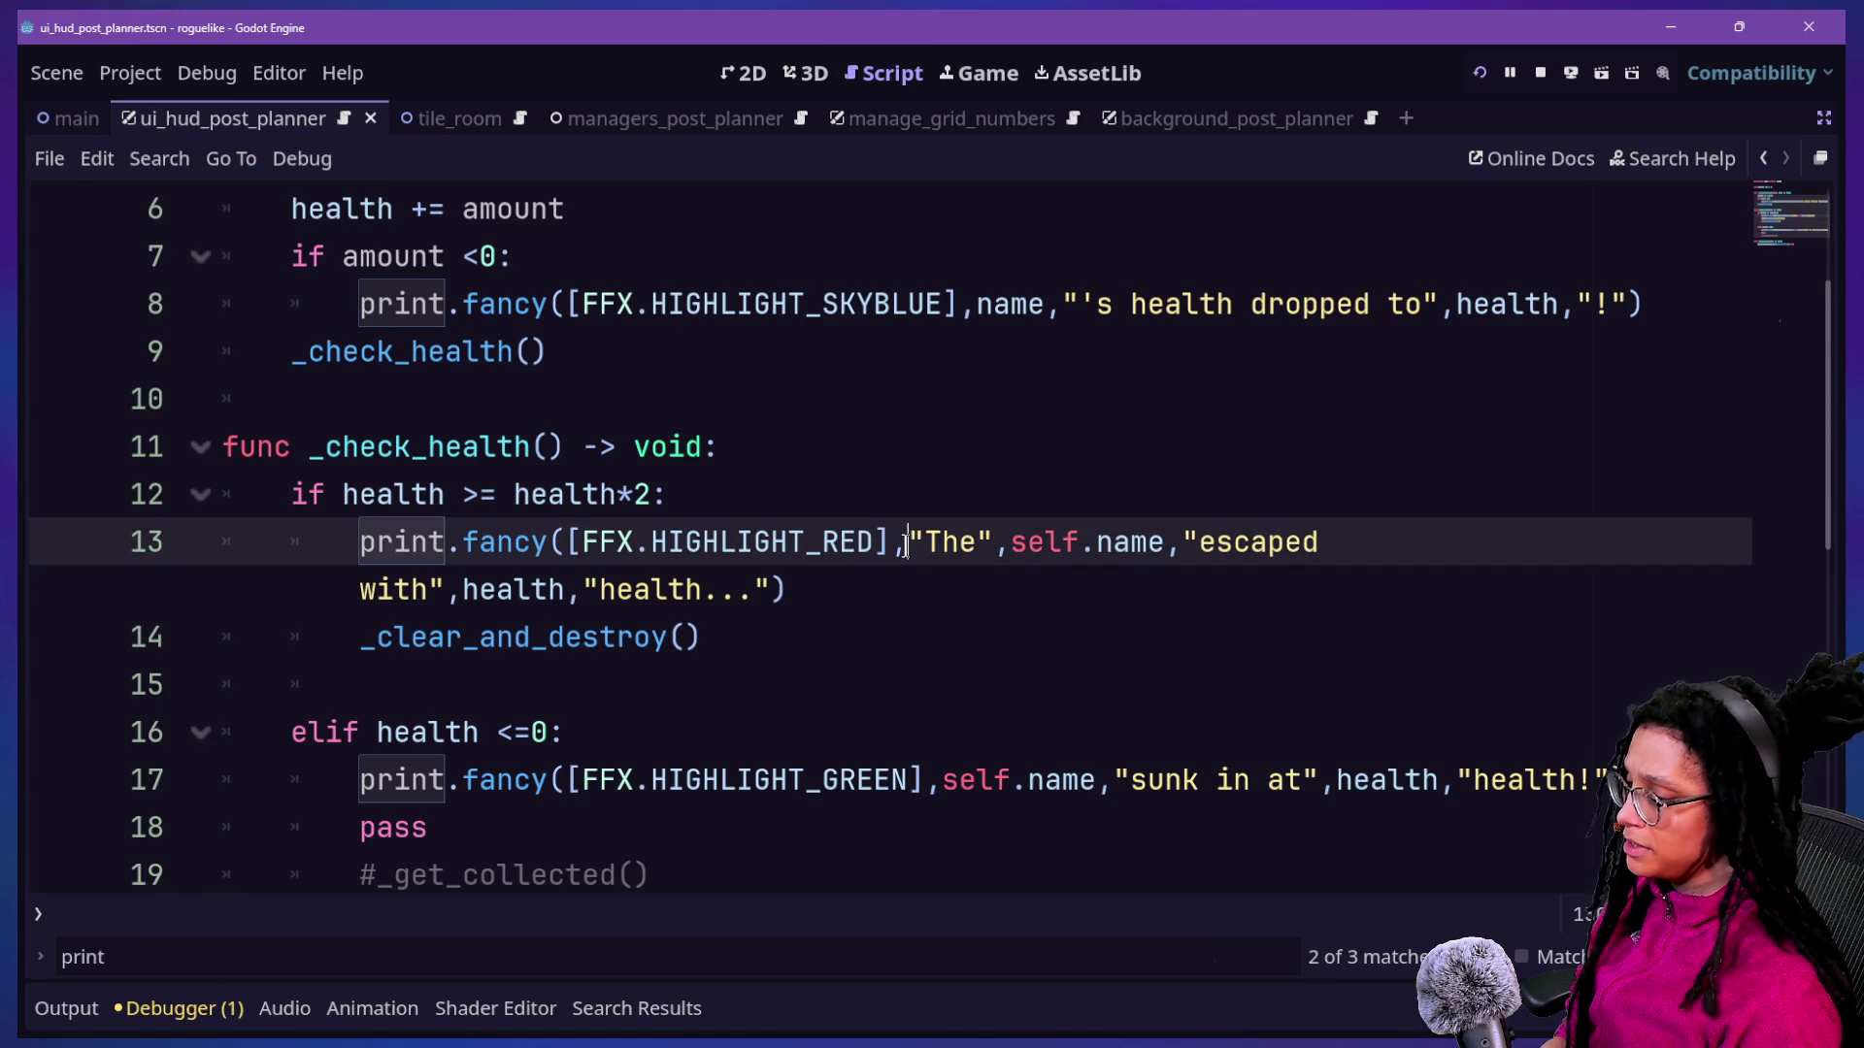
Search the whole project for is_empty, finding 6 matches in 4 files.
key("ctrl+f")
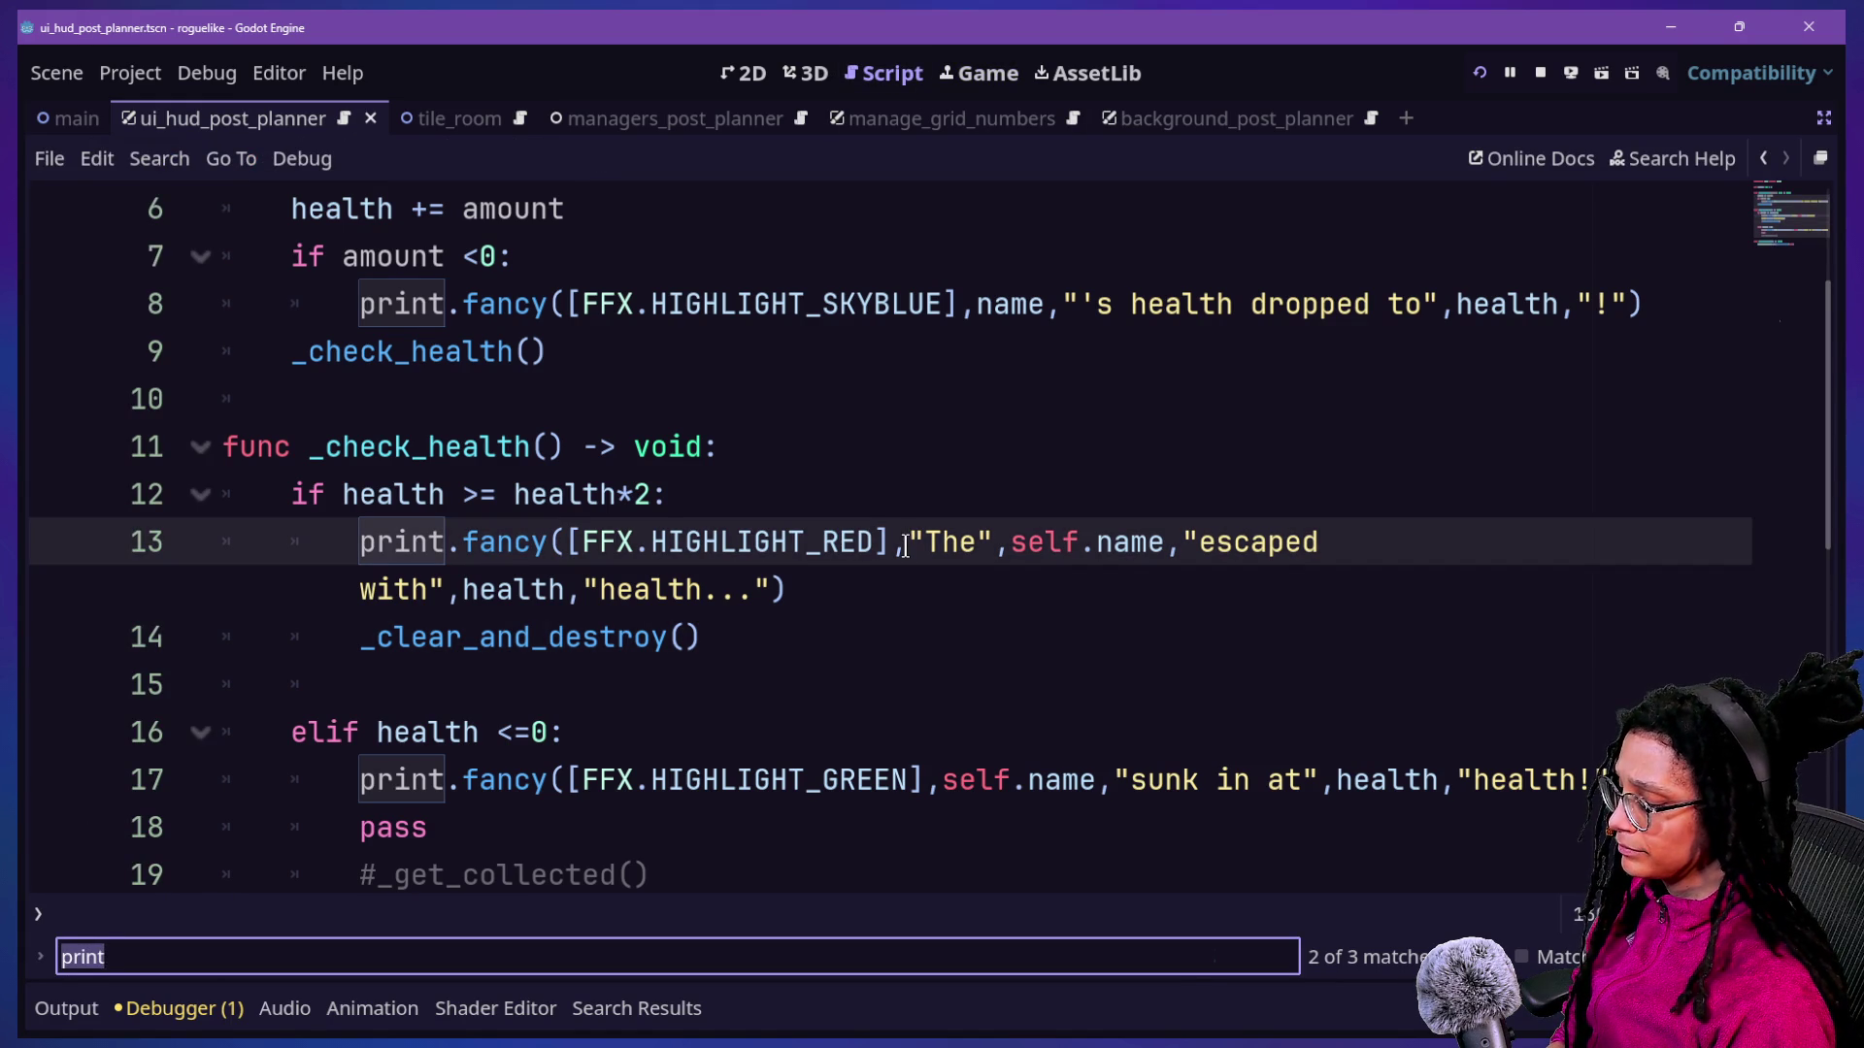
type("is")
key("ctrl+shift+f")
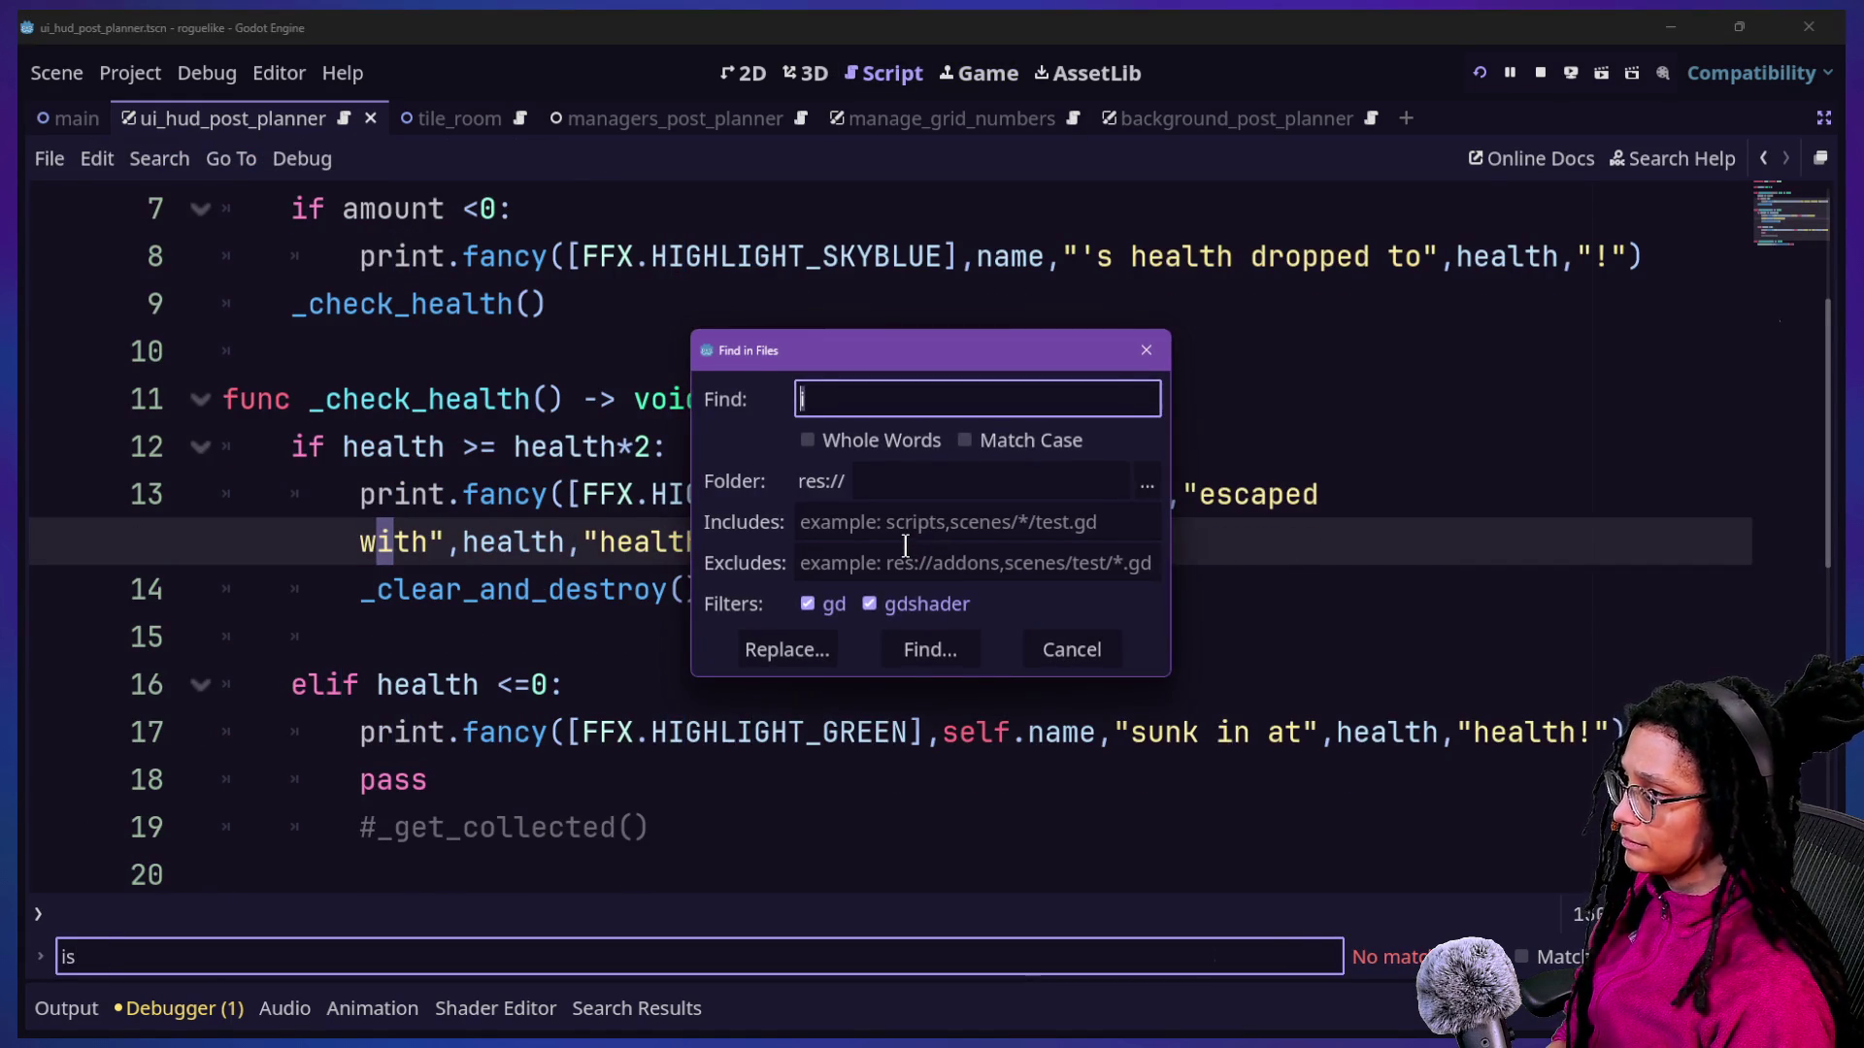
type("is_empty")
key("Return")
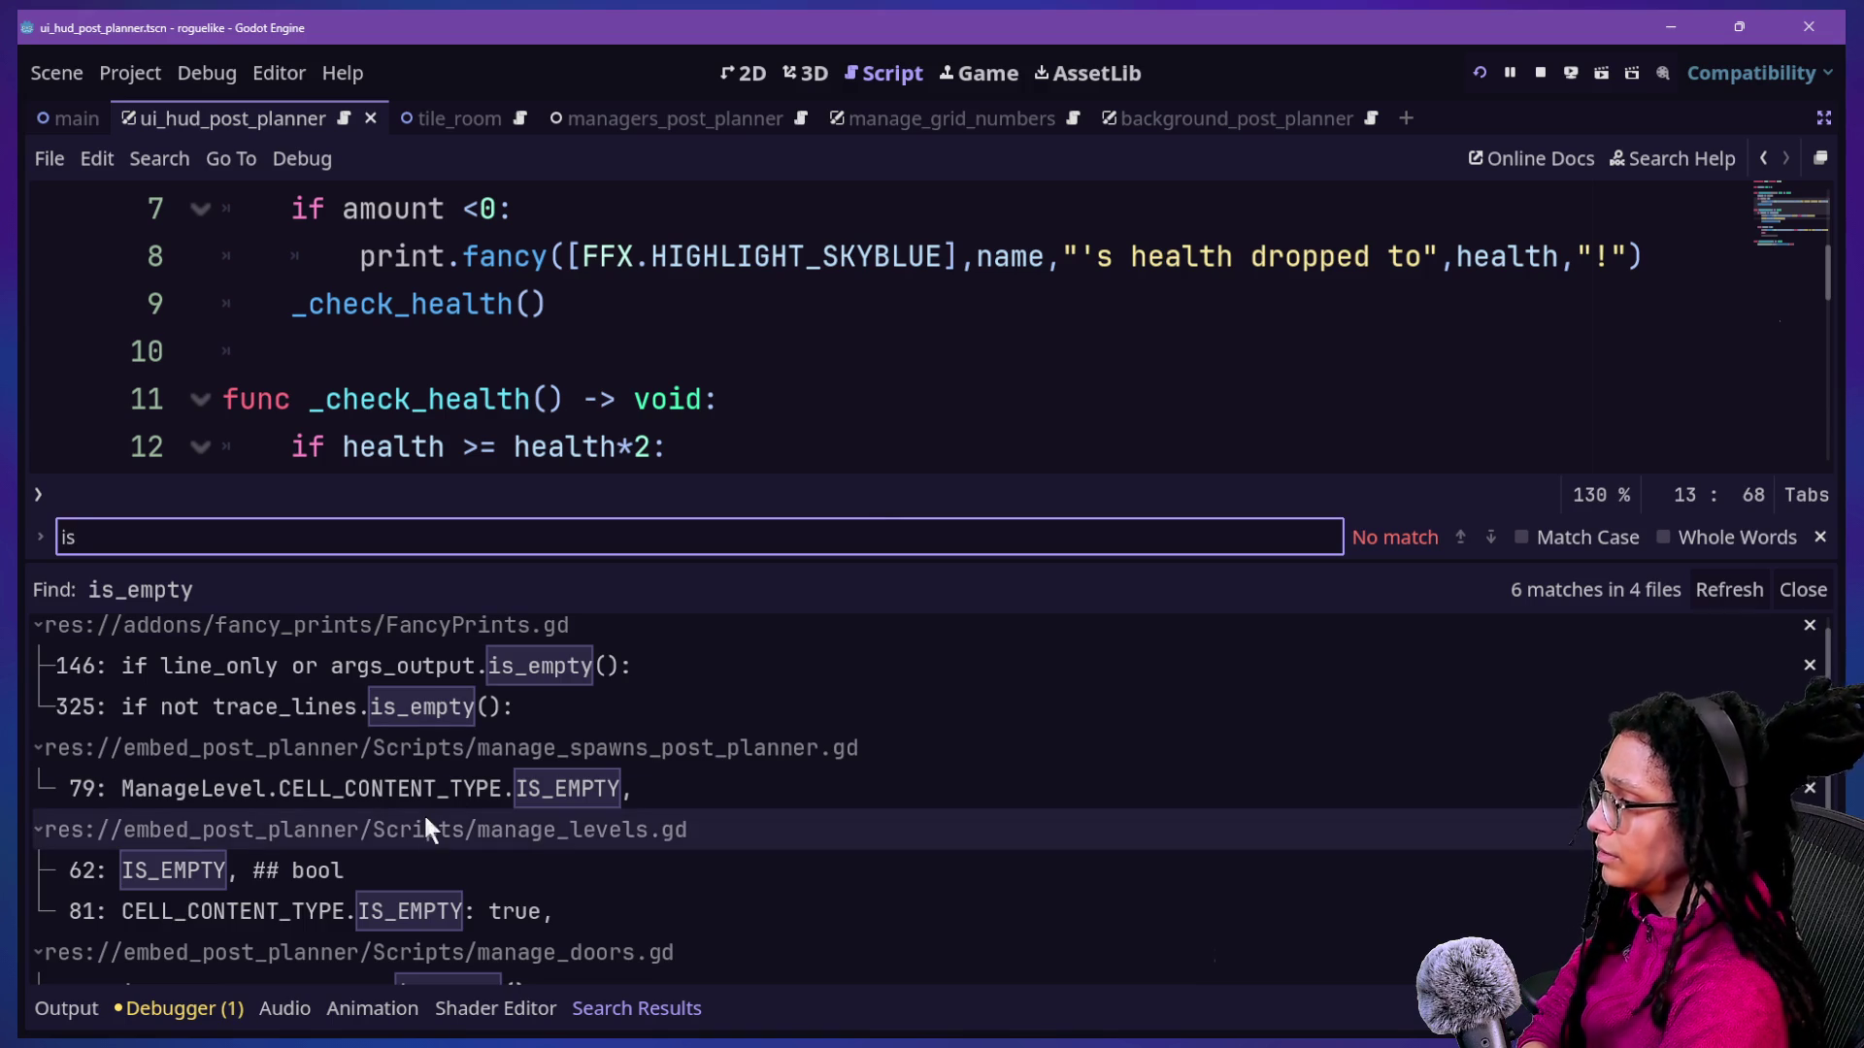
scroll(473, 955, "down", 1)
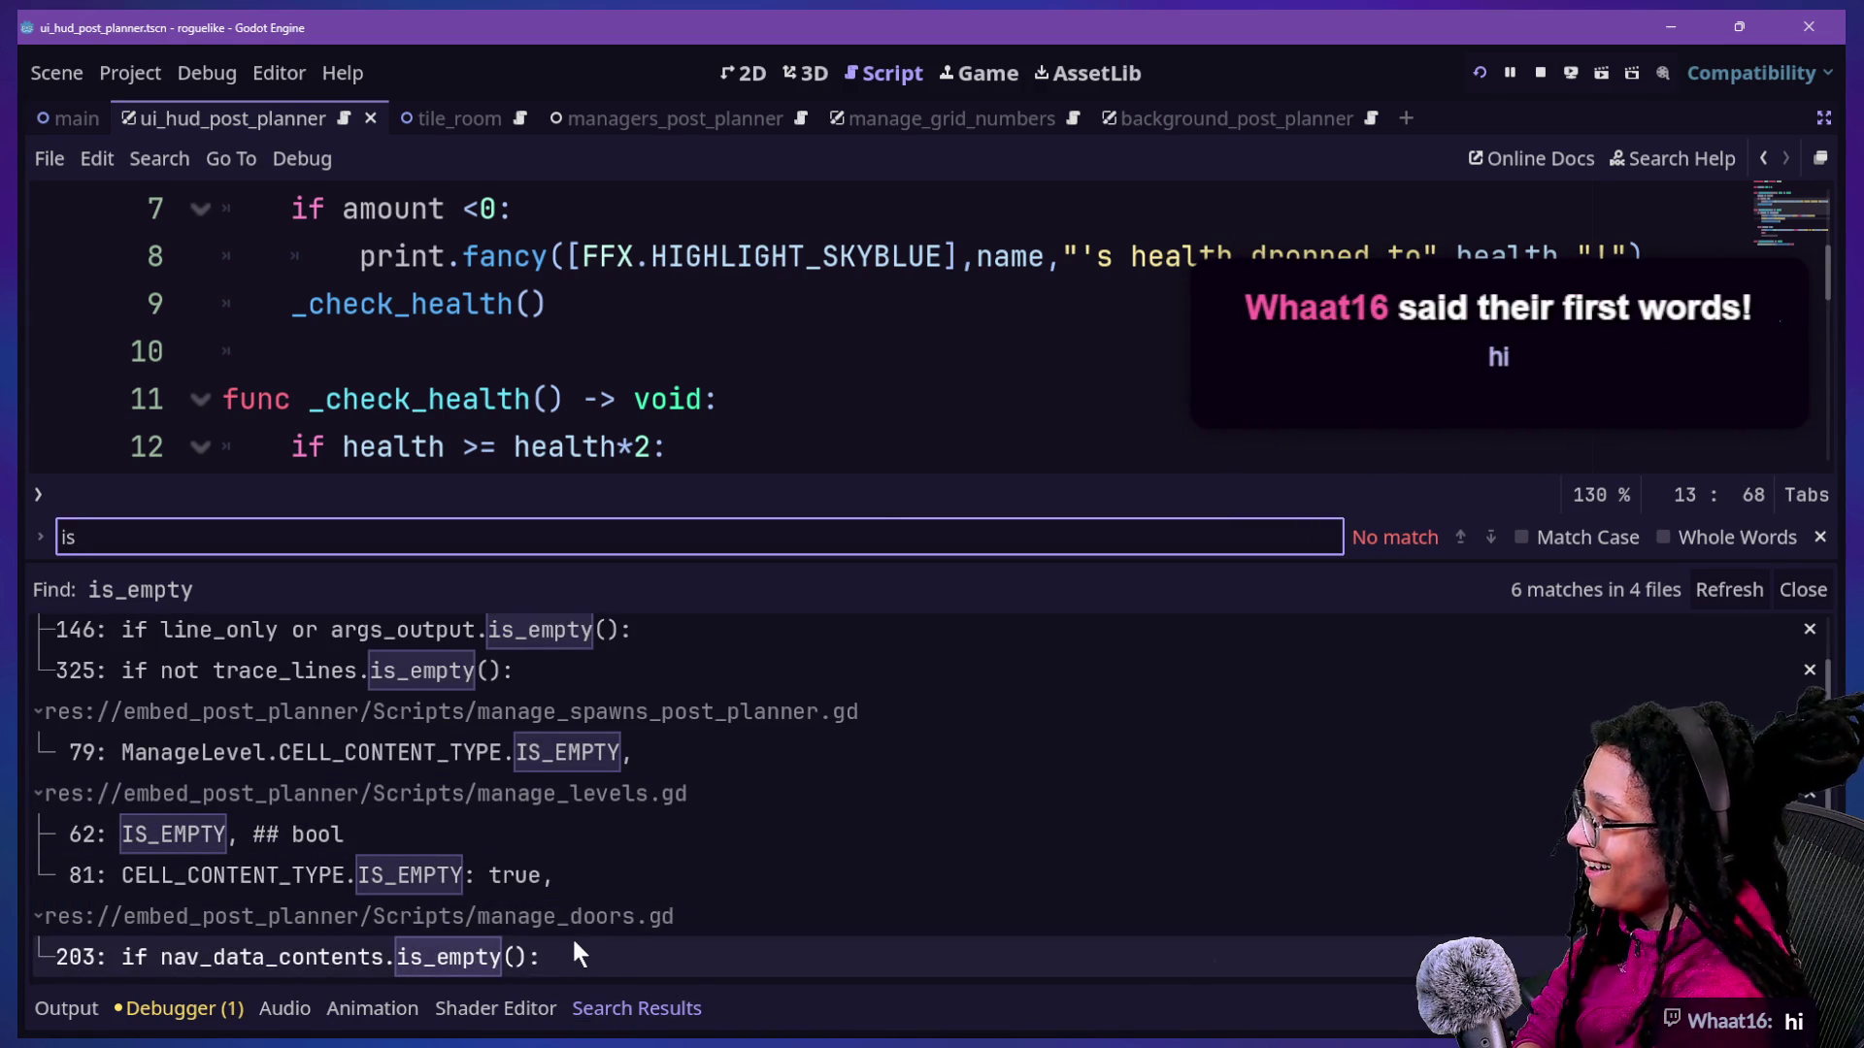
Go to IS_EMPTY at manage_levels.gd line 81, then manage_spawns_post_planner.gd line 79, hiding the bottom panel.
left_click(611, 870)
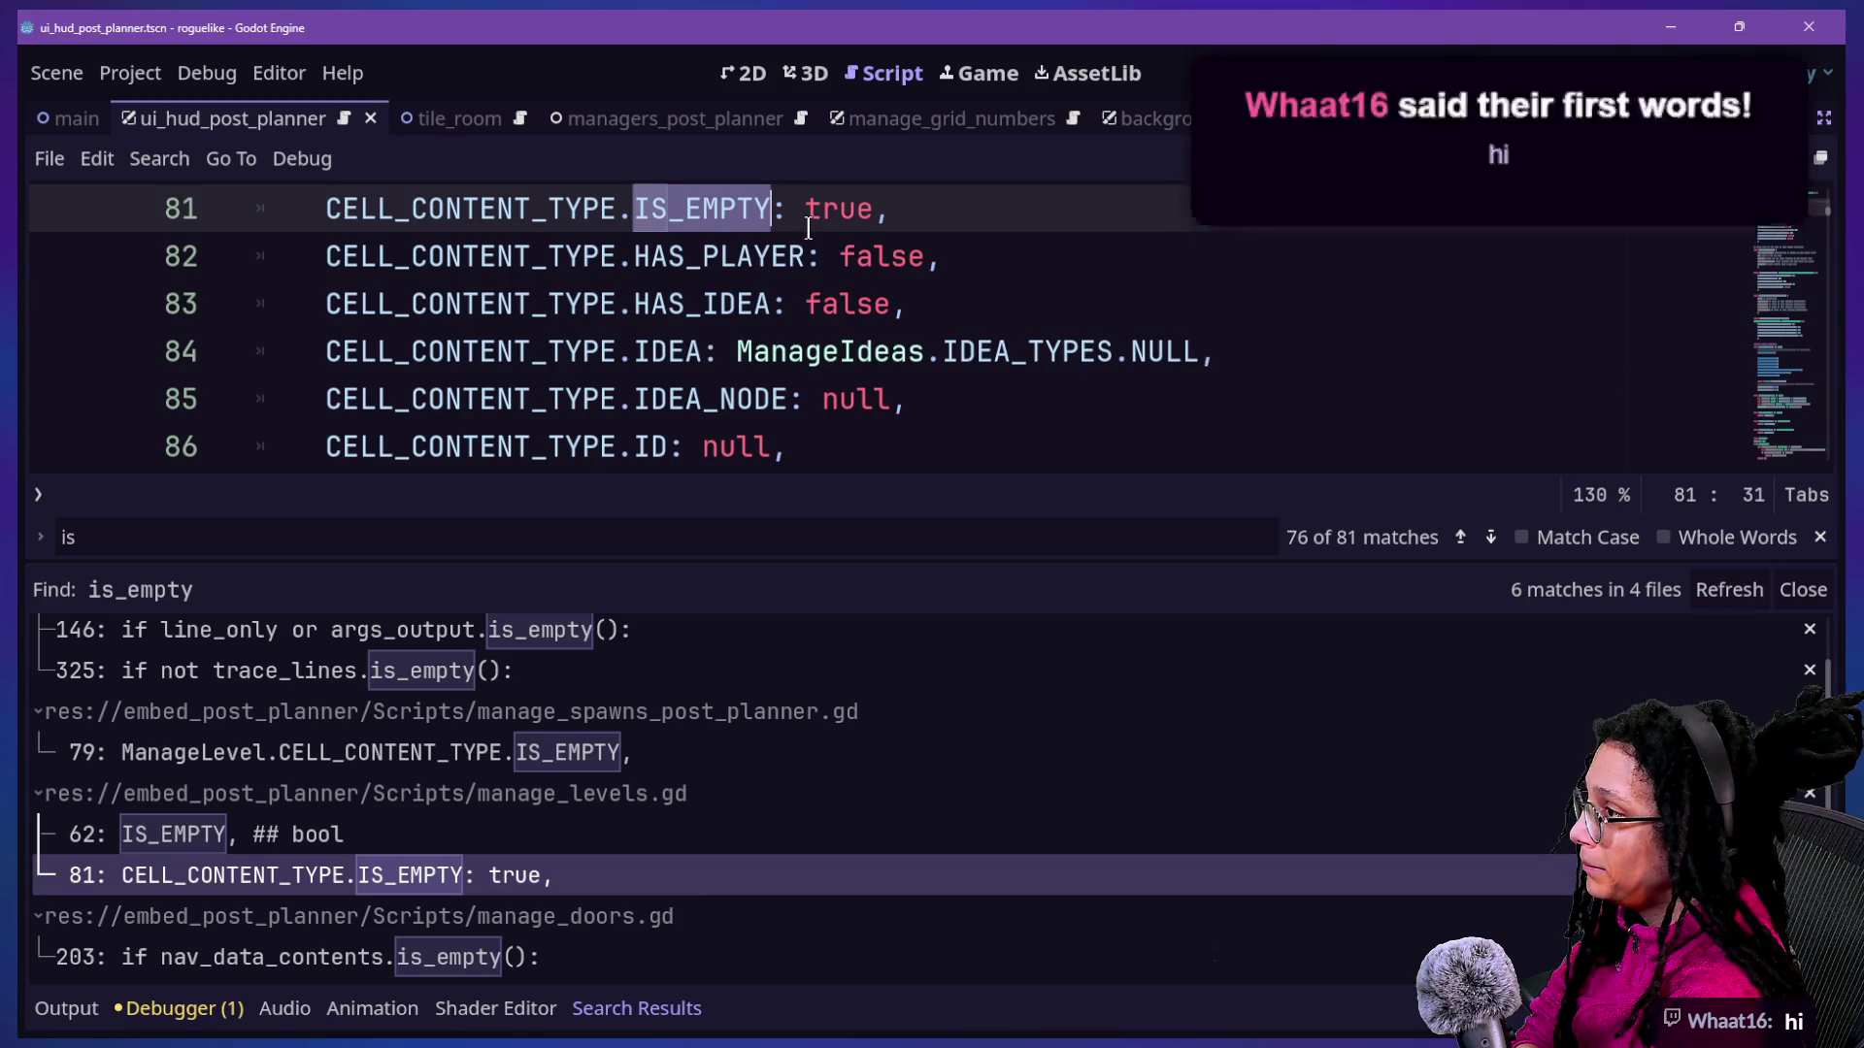
scroll(805, 230, "up", 1)
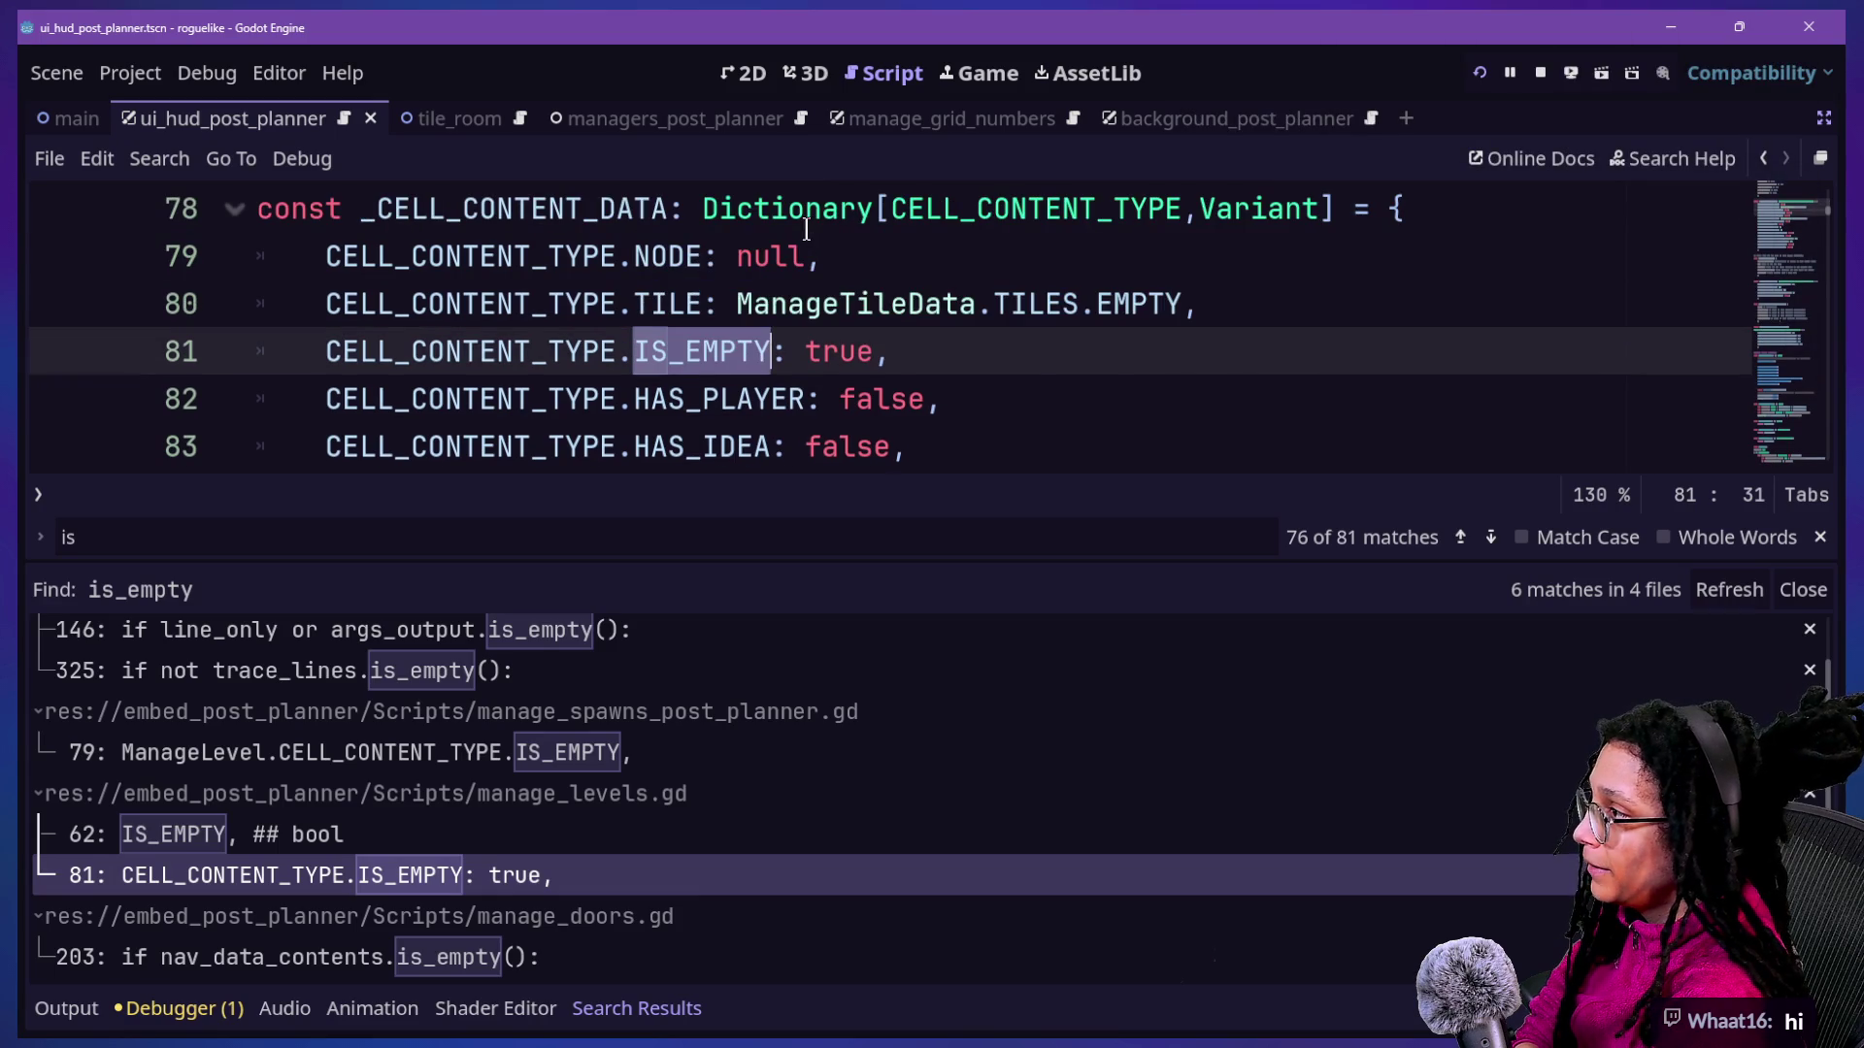
left_click(575, 345)
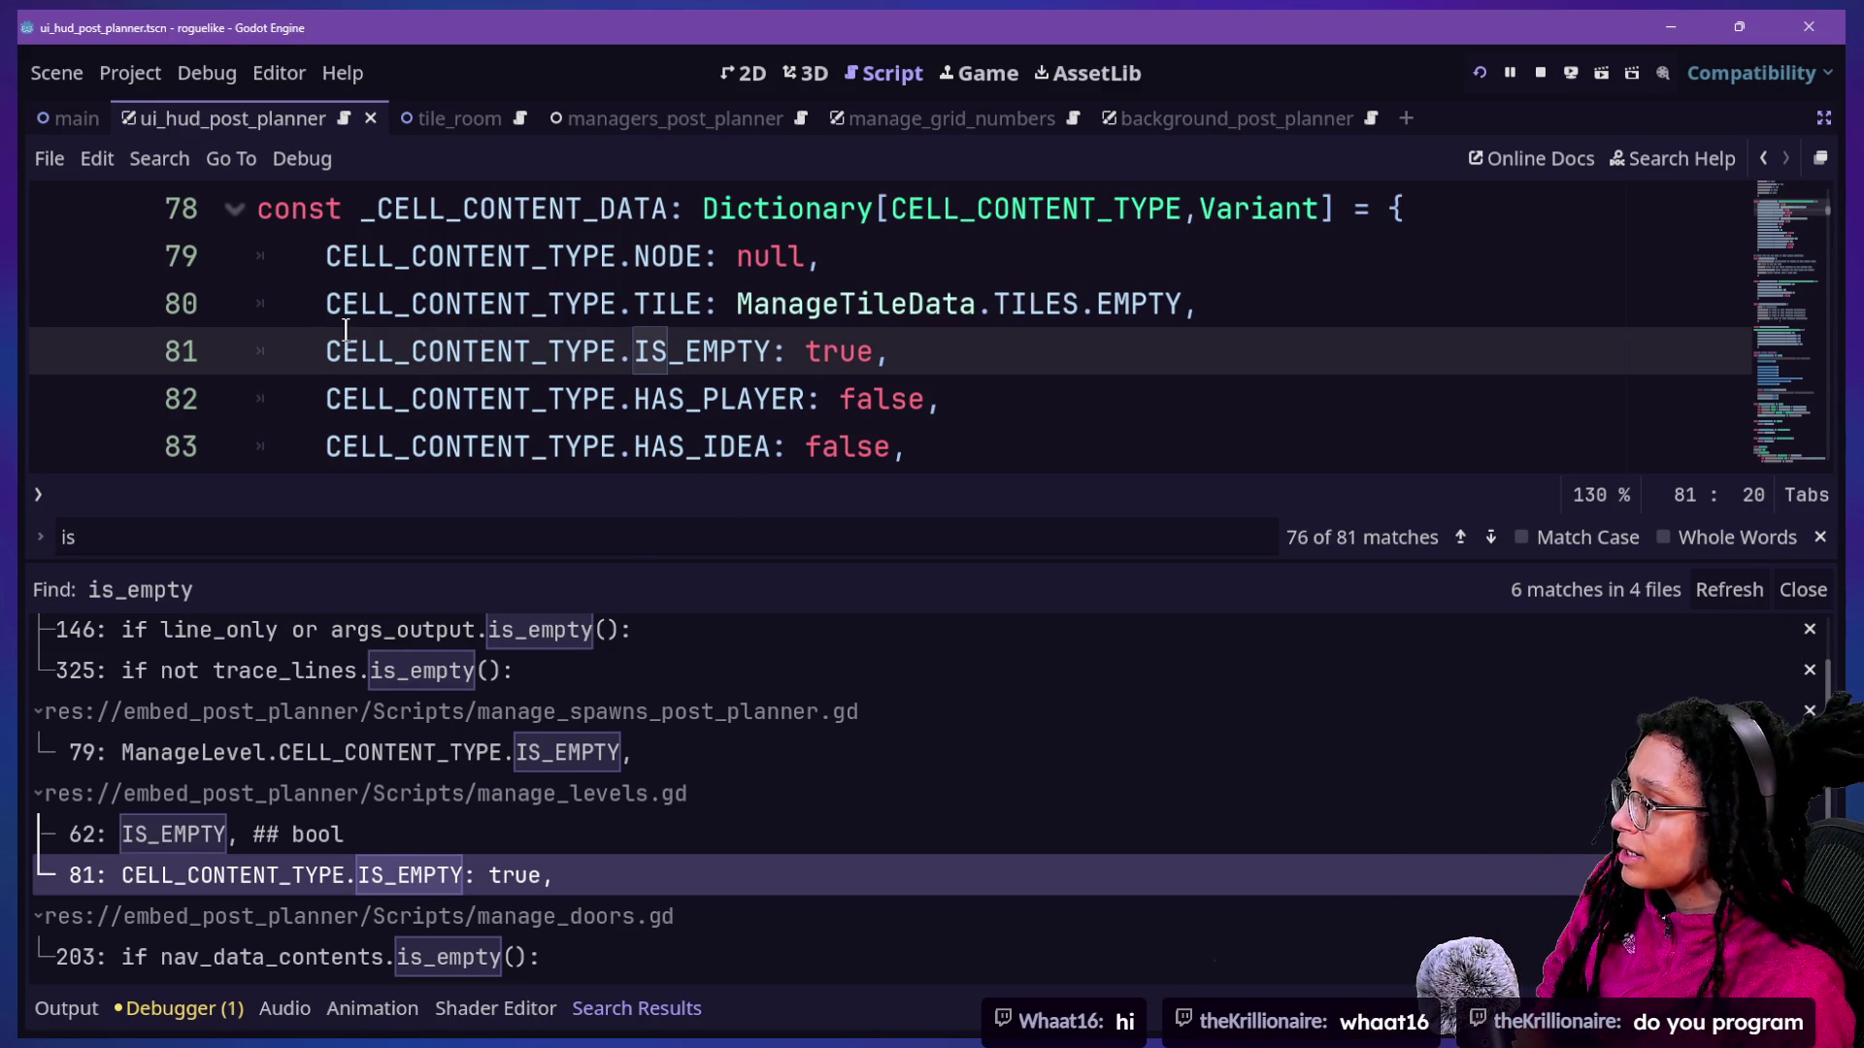
left_click(367, 755)
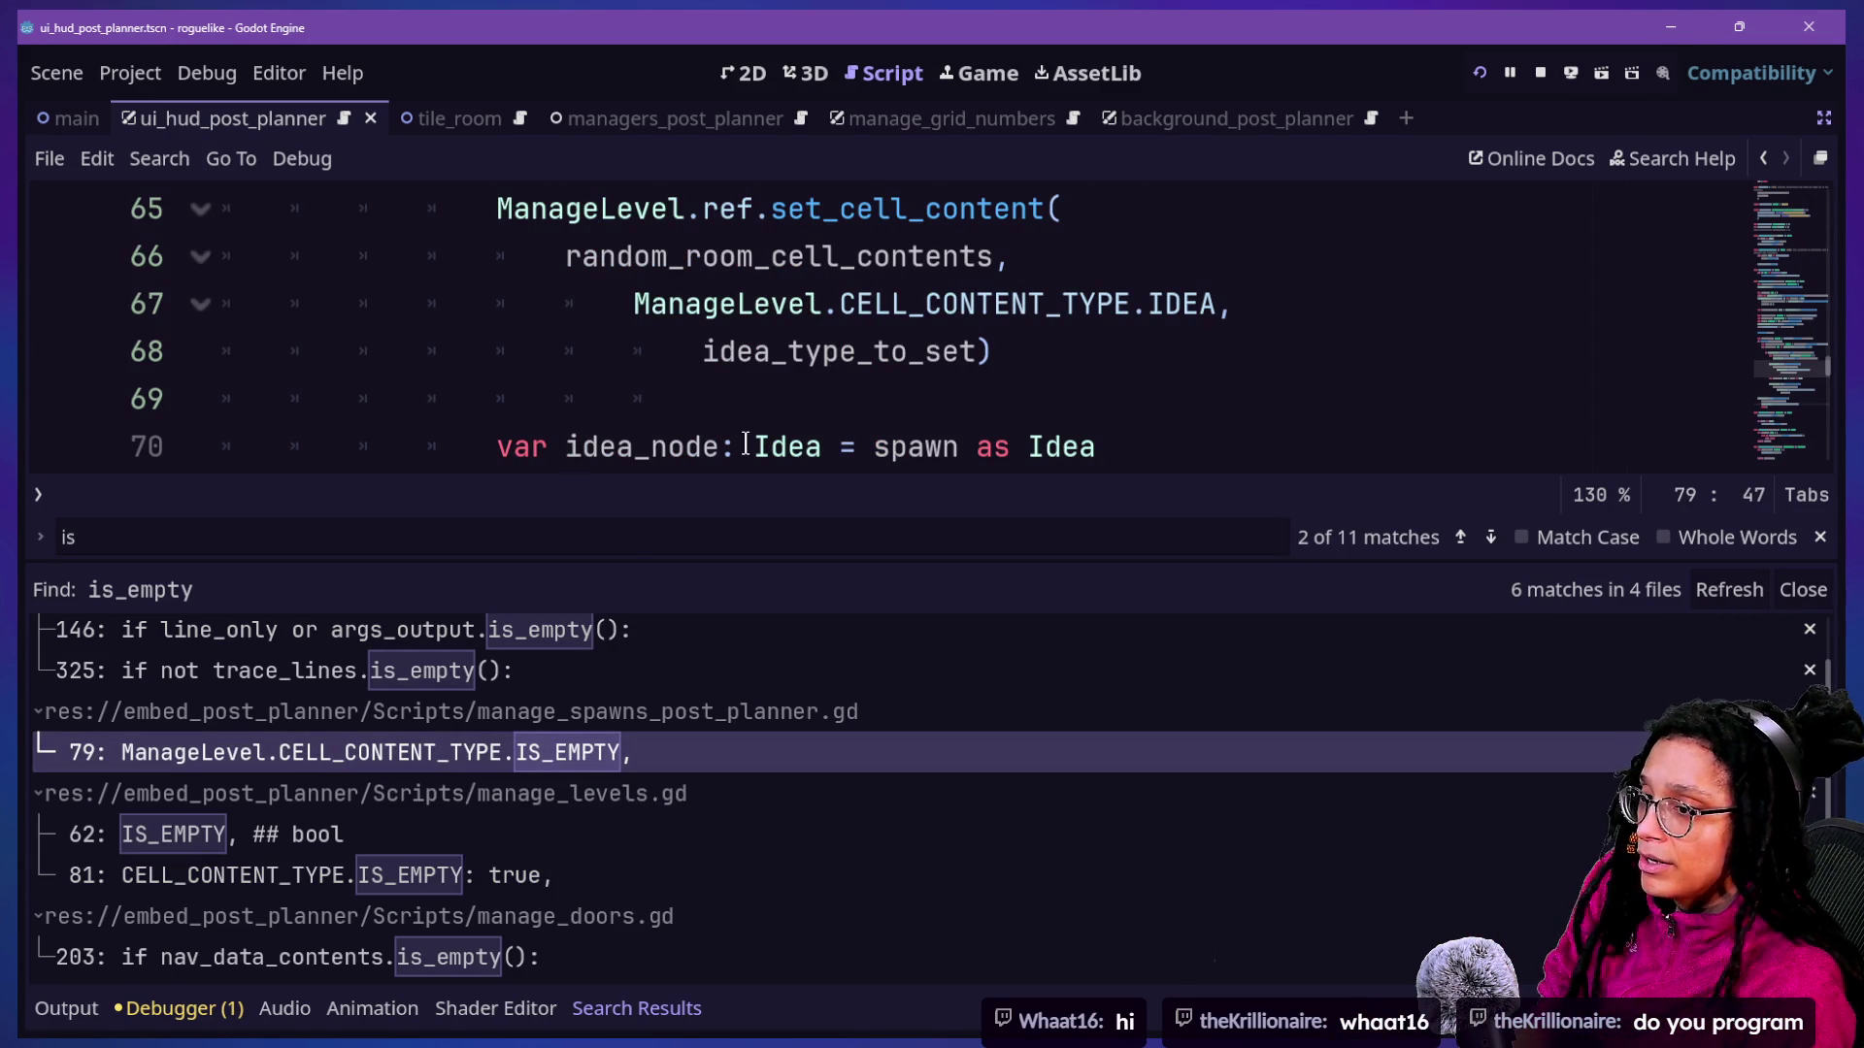
key("alt+o")
key("alt+o")
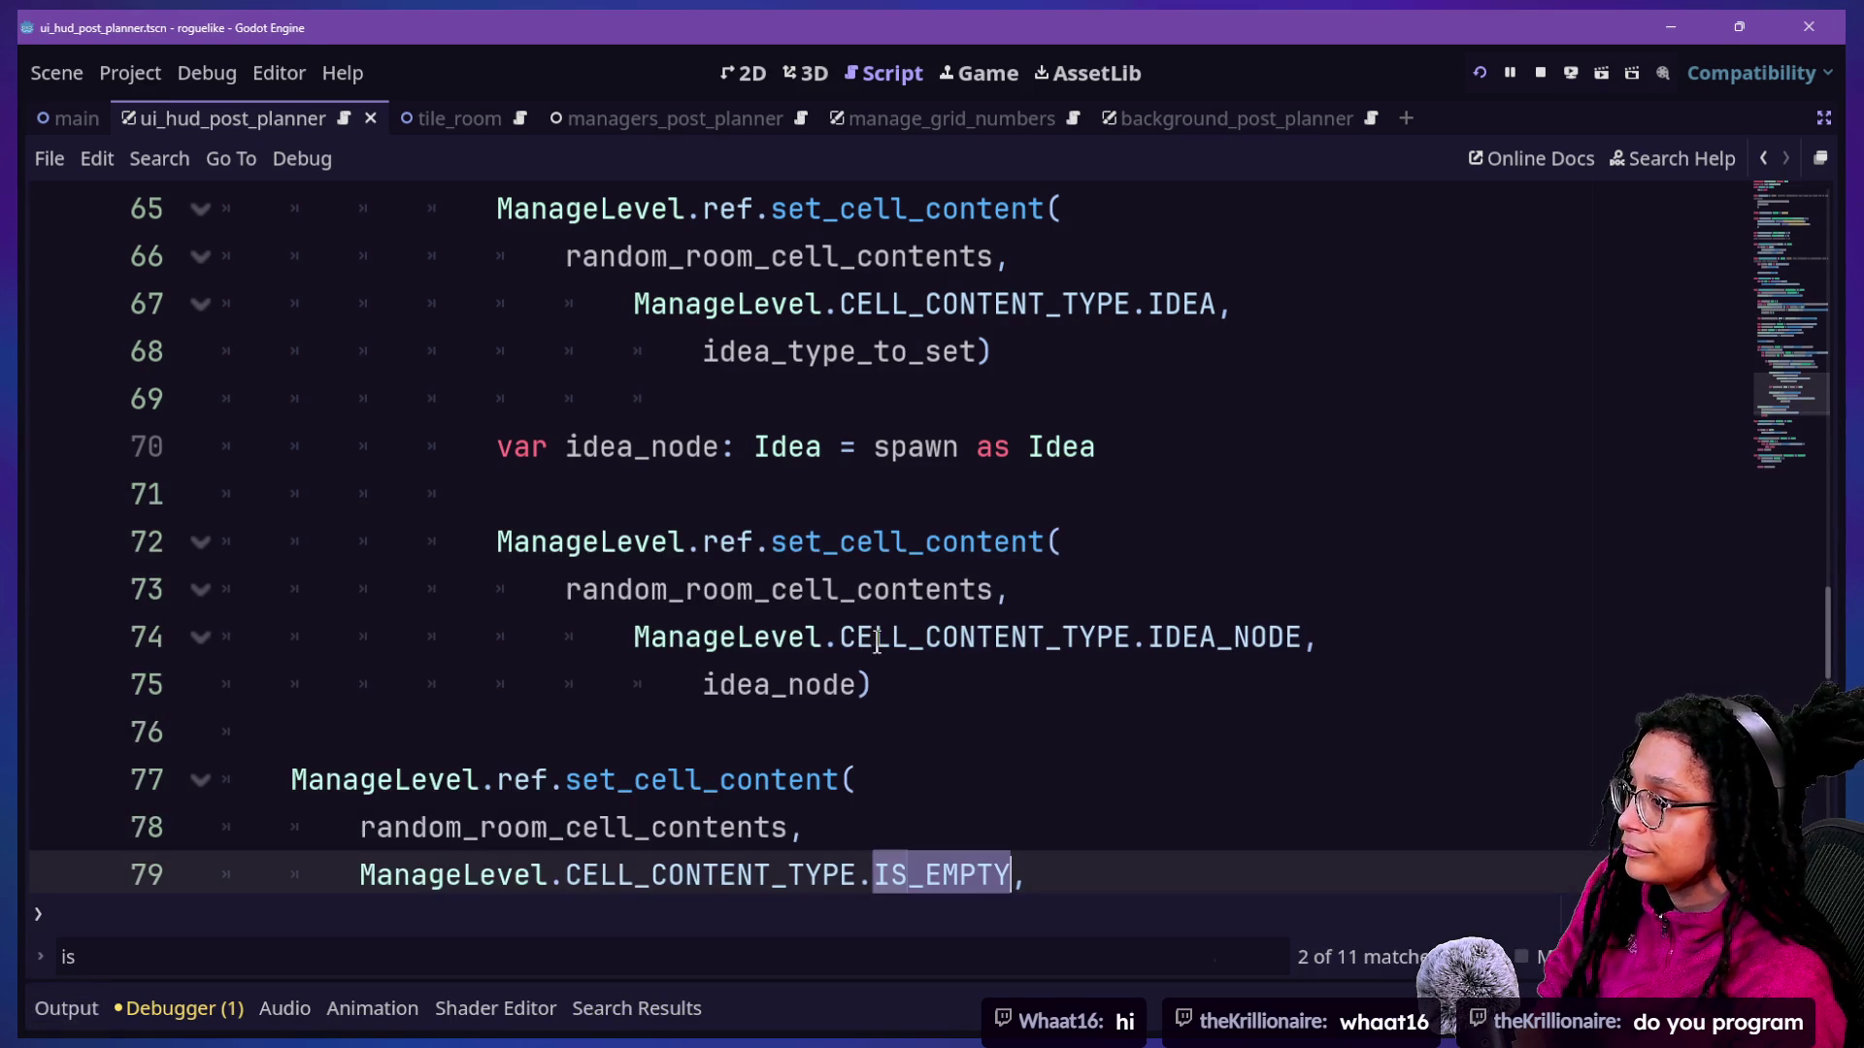
scroll(985, 804, "down", 2)
Select and inspect the IS_EMPTY set_cell_content call on lines 79–80.
left_click_drag(461, 498, 1027, 590)
left_click(1027, 591)
left_click(273, 599)
mouse_move(359, 590)
left_mouse_down()
mouse_move(450, 637)
mouse_move(386, 473)
left_mouse_up()
left_click(416, 591)
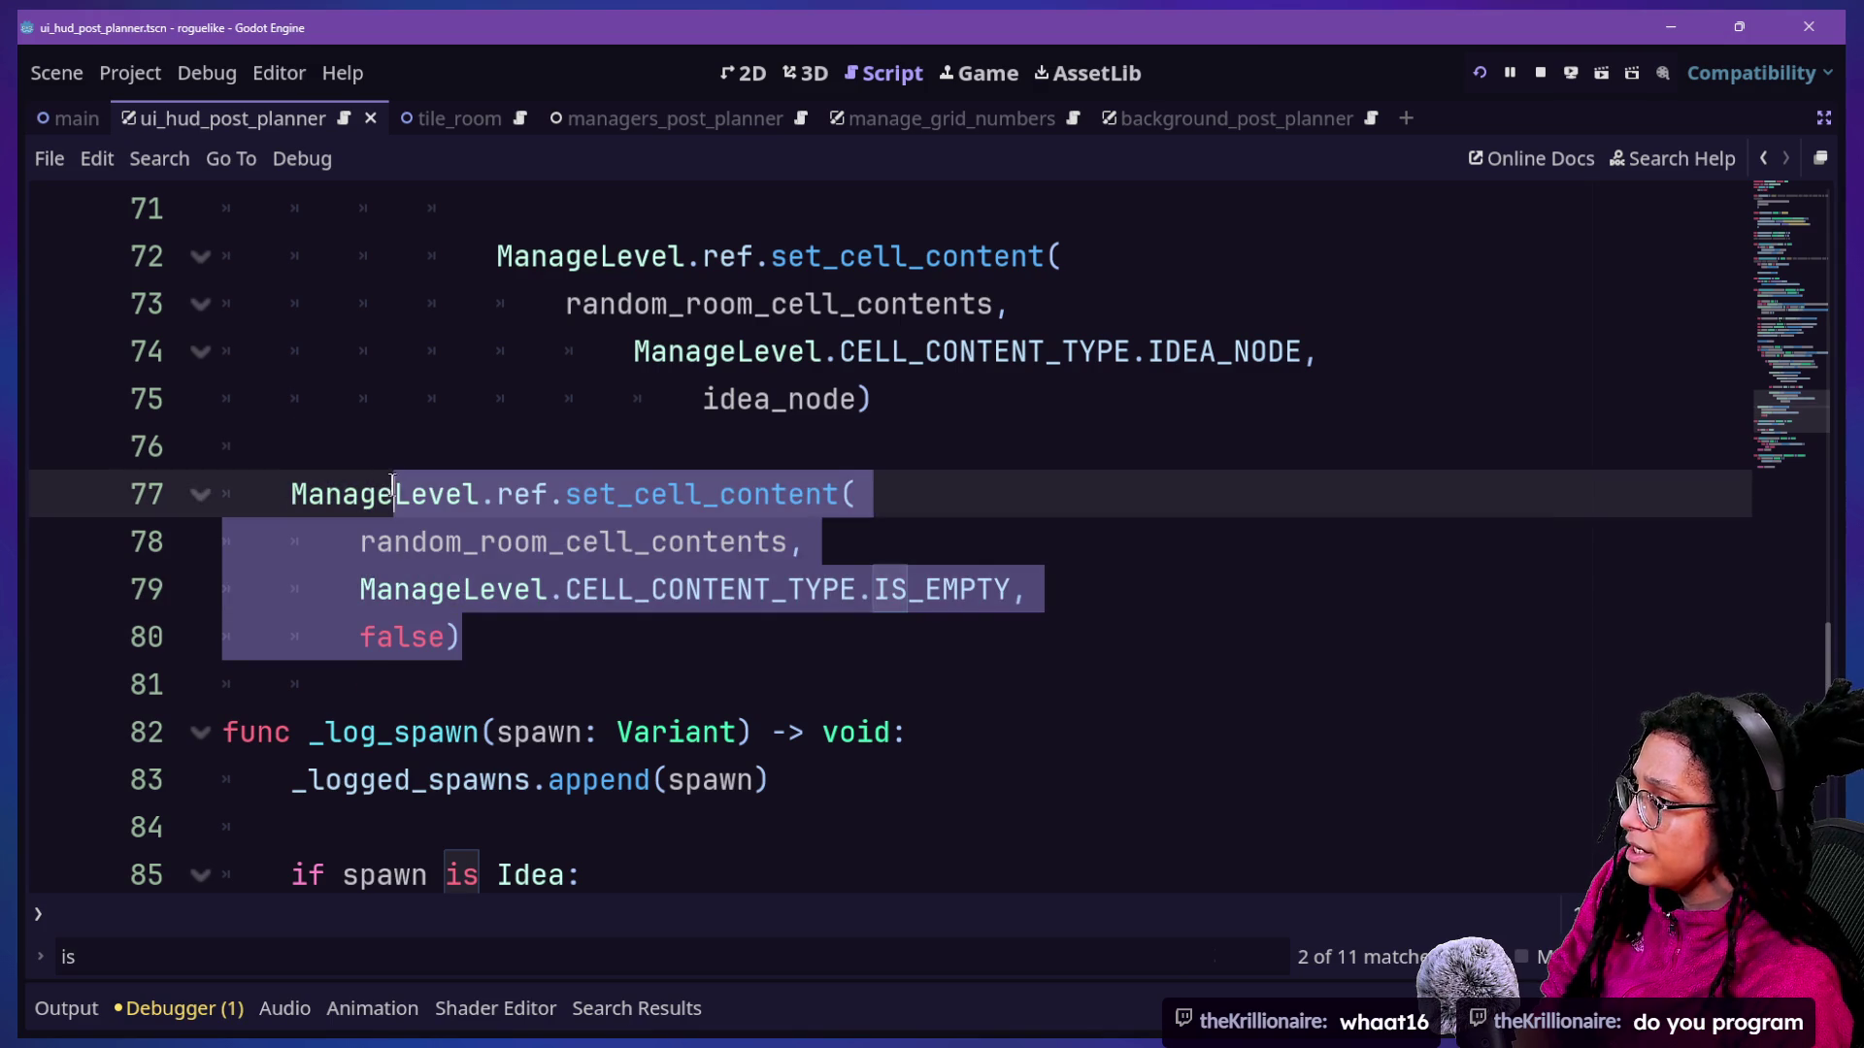
left_click(397, 496)
scroll(400, 515, "up", 7)
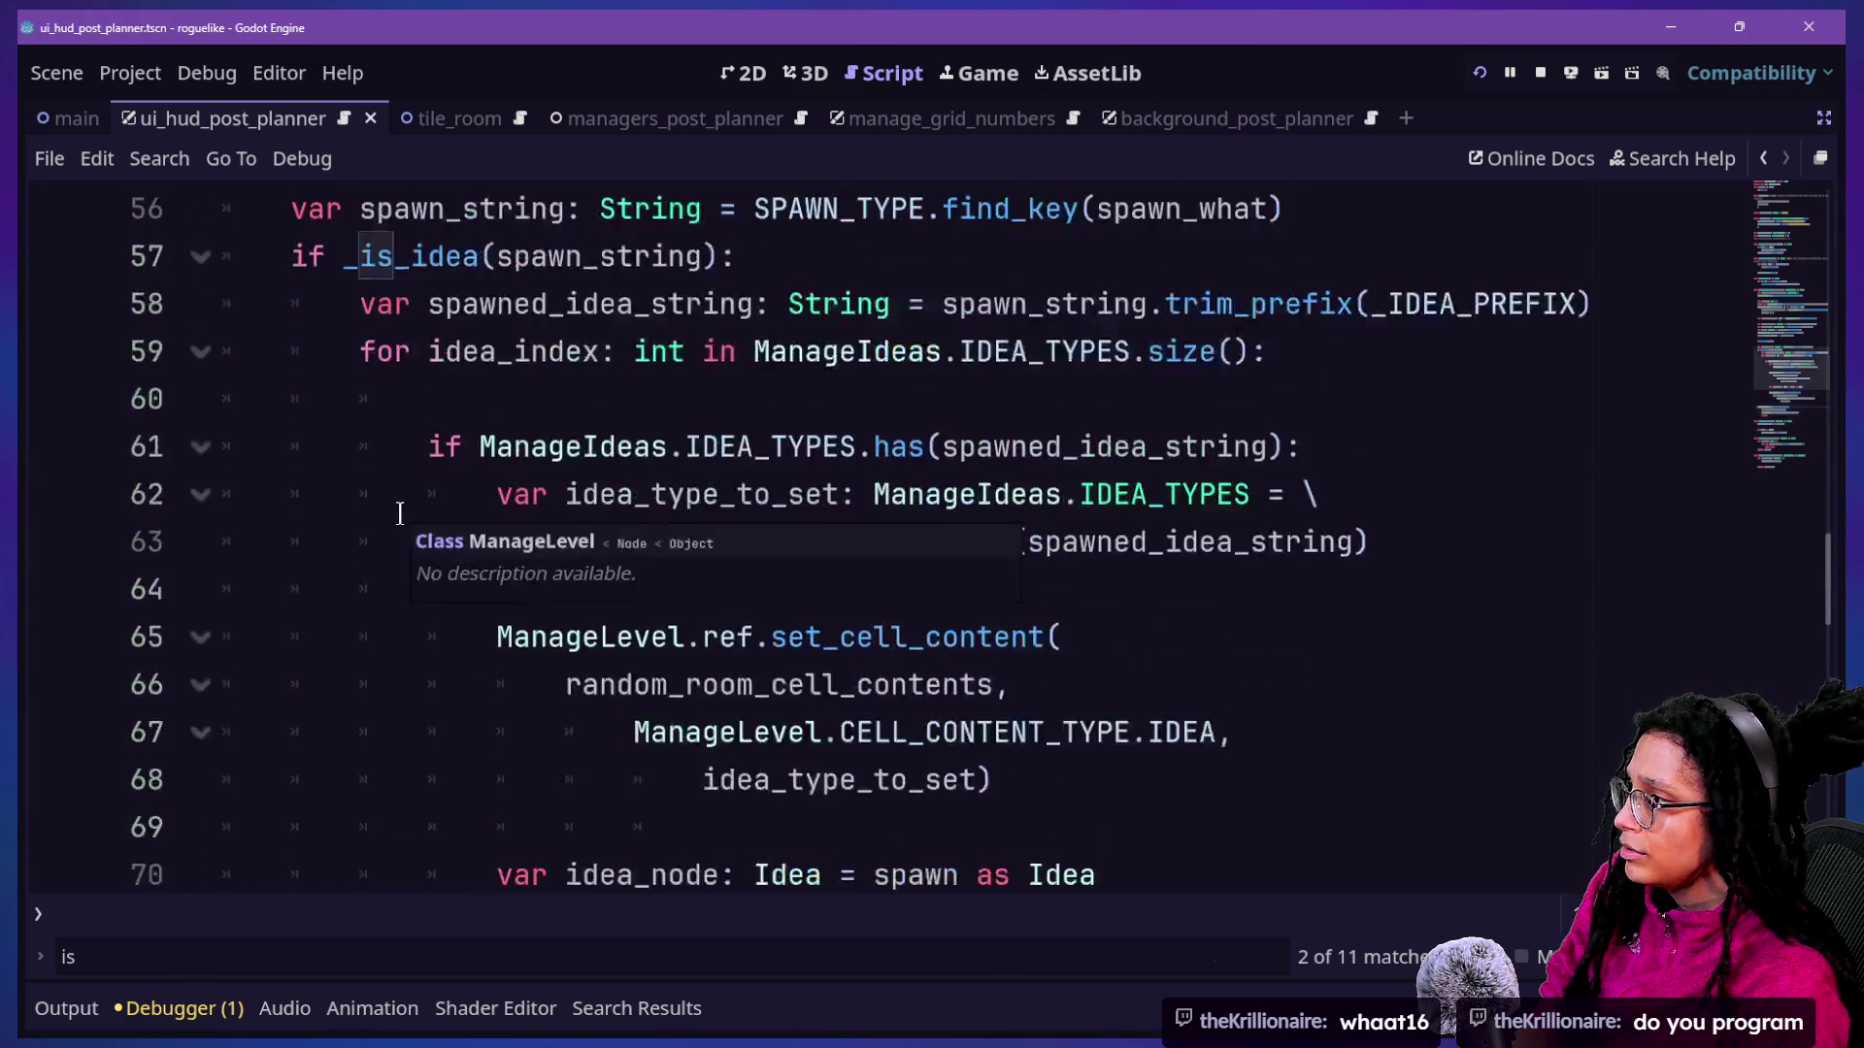
scroll(400, 514, "up", 6)
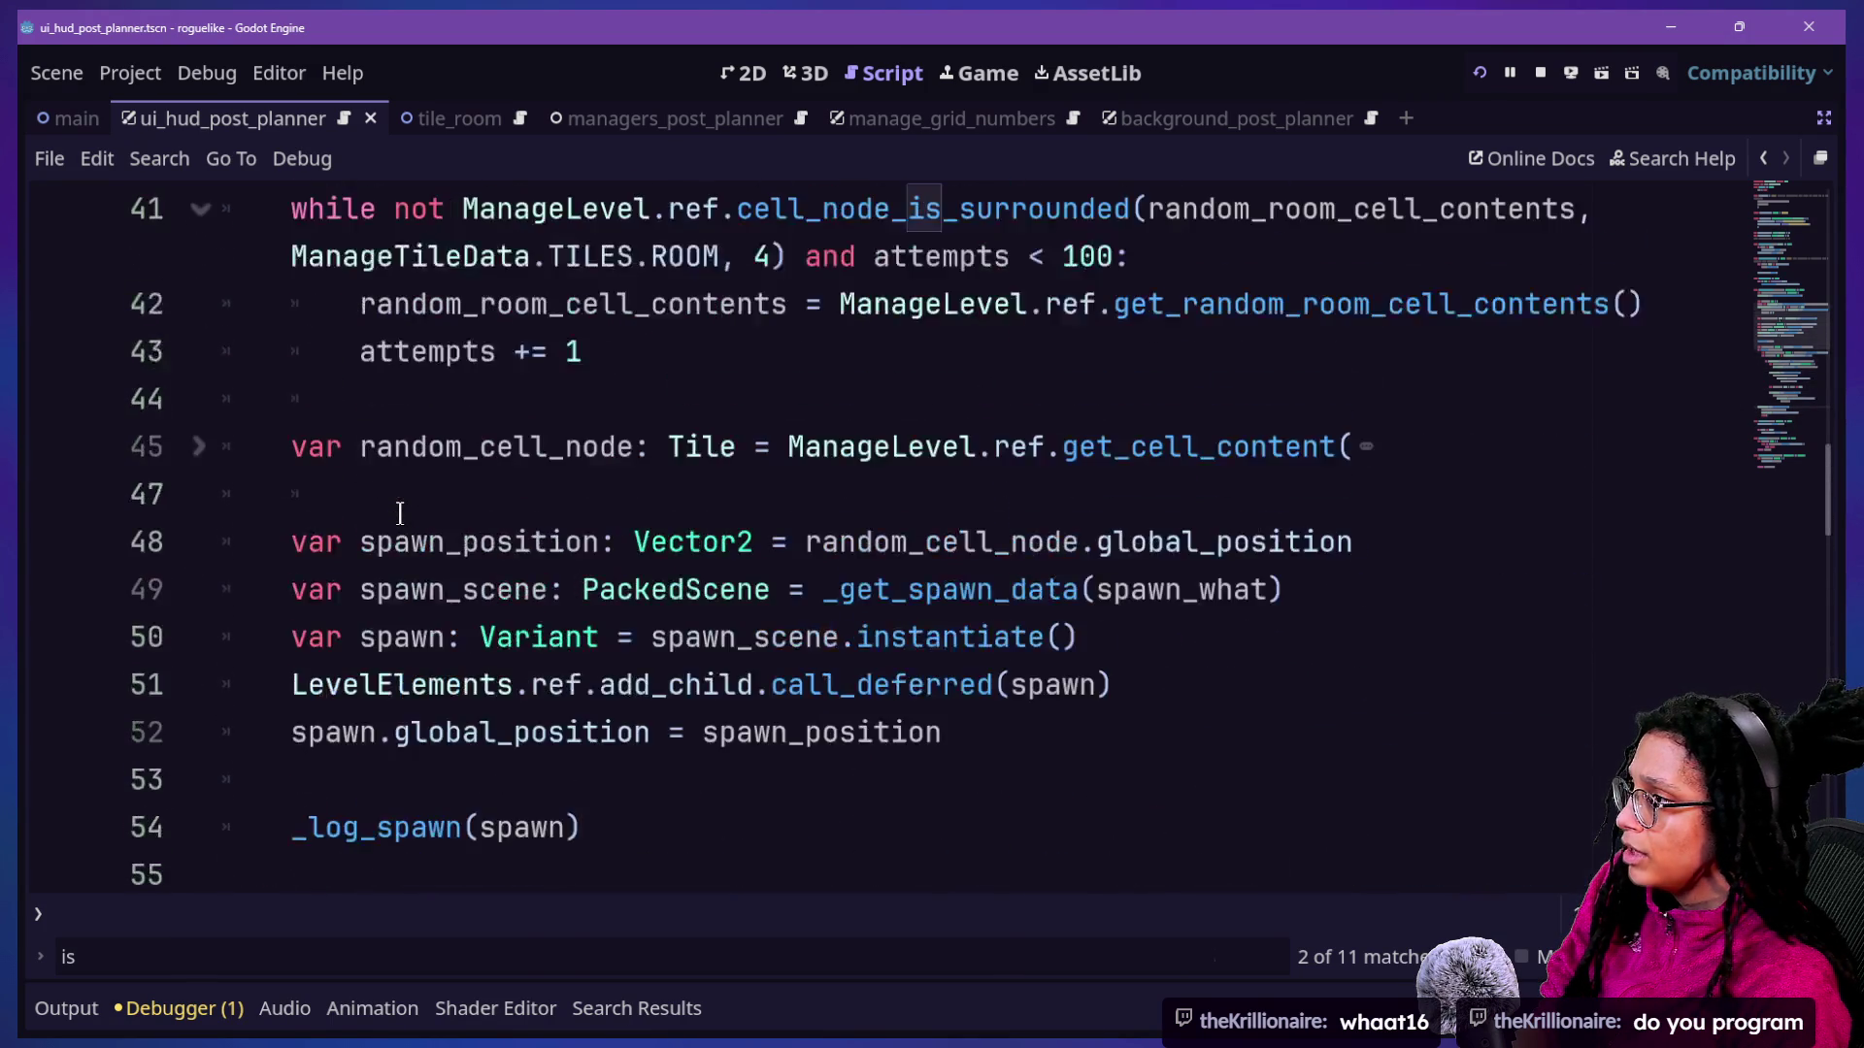
In _log_spawn, add 'if spawn is Idea:' with an indented '_logged_ideas.append(spawn)' below the append line.
left_click_drag(376, 447, 571, 630)
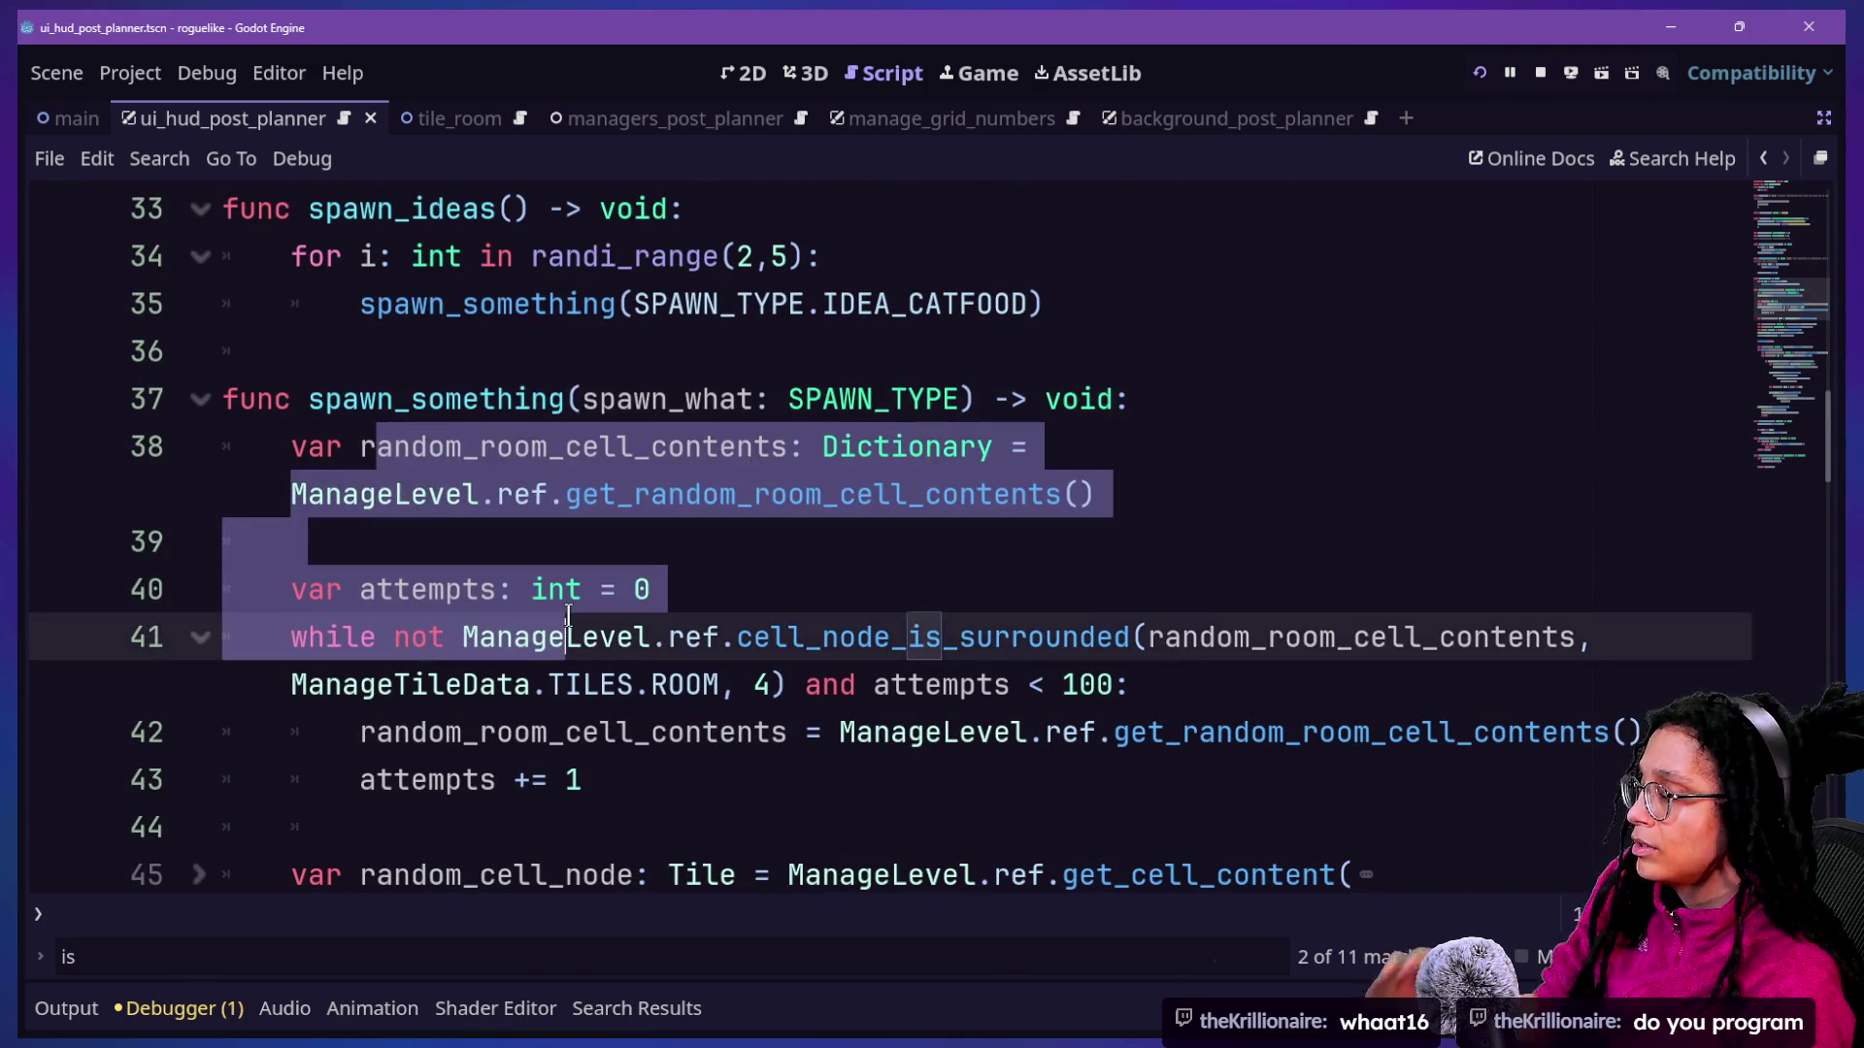
left_click(569, 588)
key("Down")
key("Down")
key("Down")
key("Down")
key("Down")
key("Down")
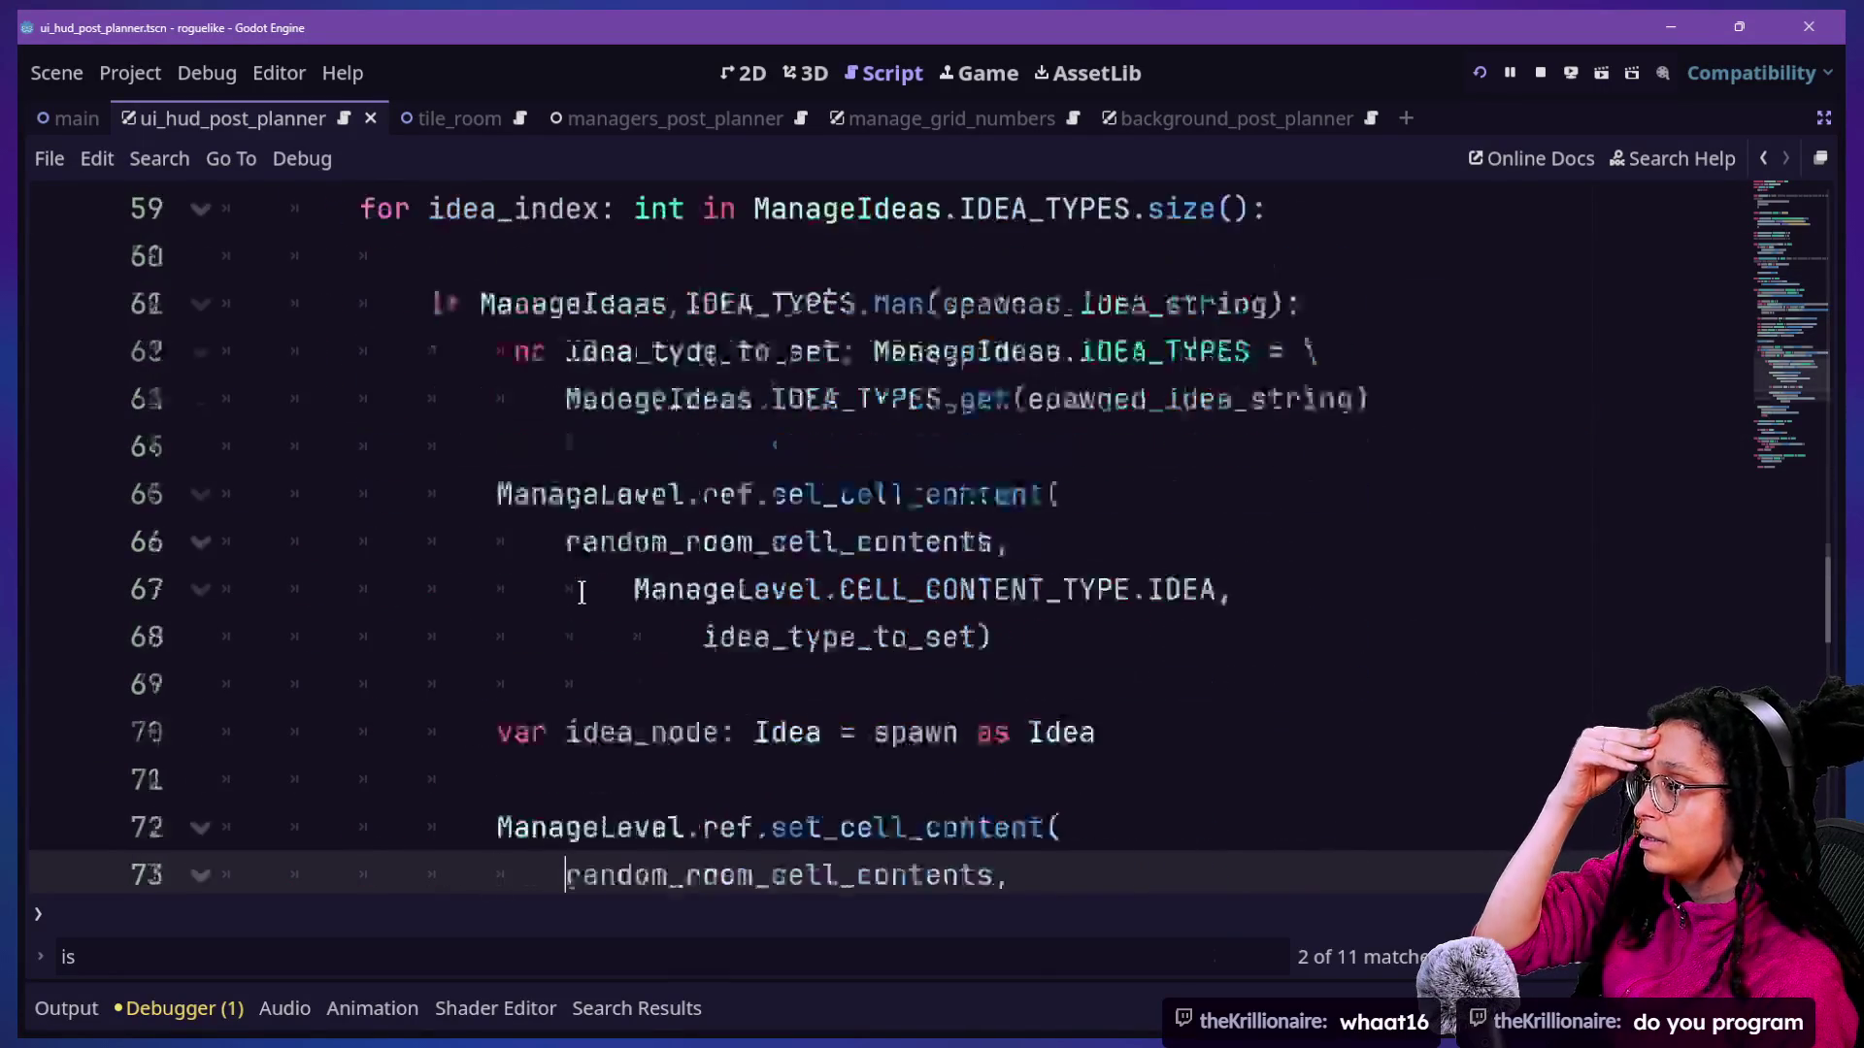
key("Return")
type("if spawn is Idea:")
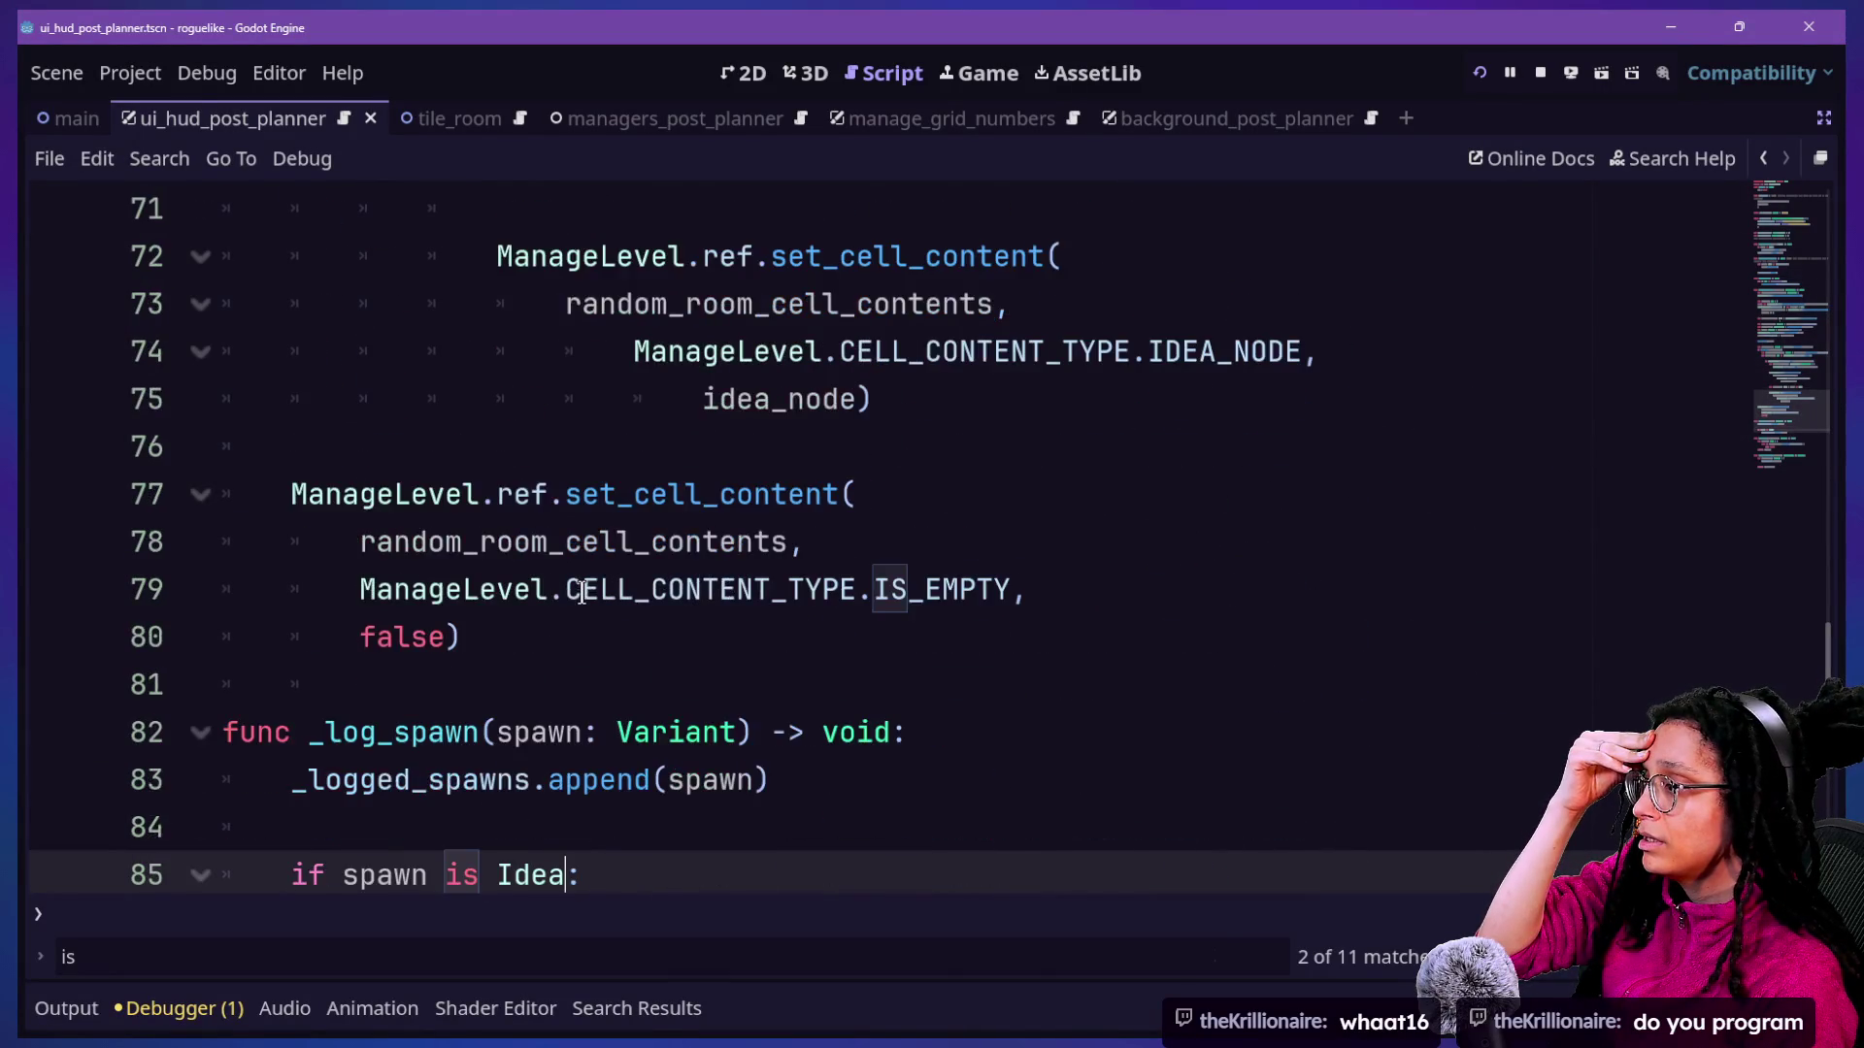
key("Return")
type("_logged_ideas.append(spawn)")
key("Return")
key("BackSpace")
key("BackSpace")
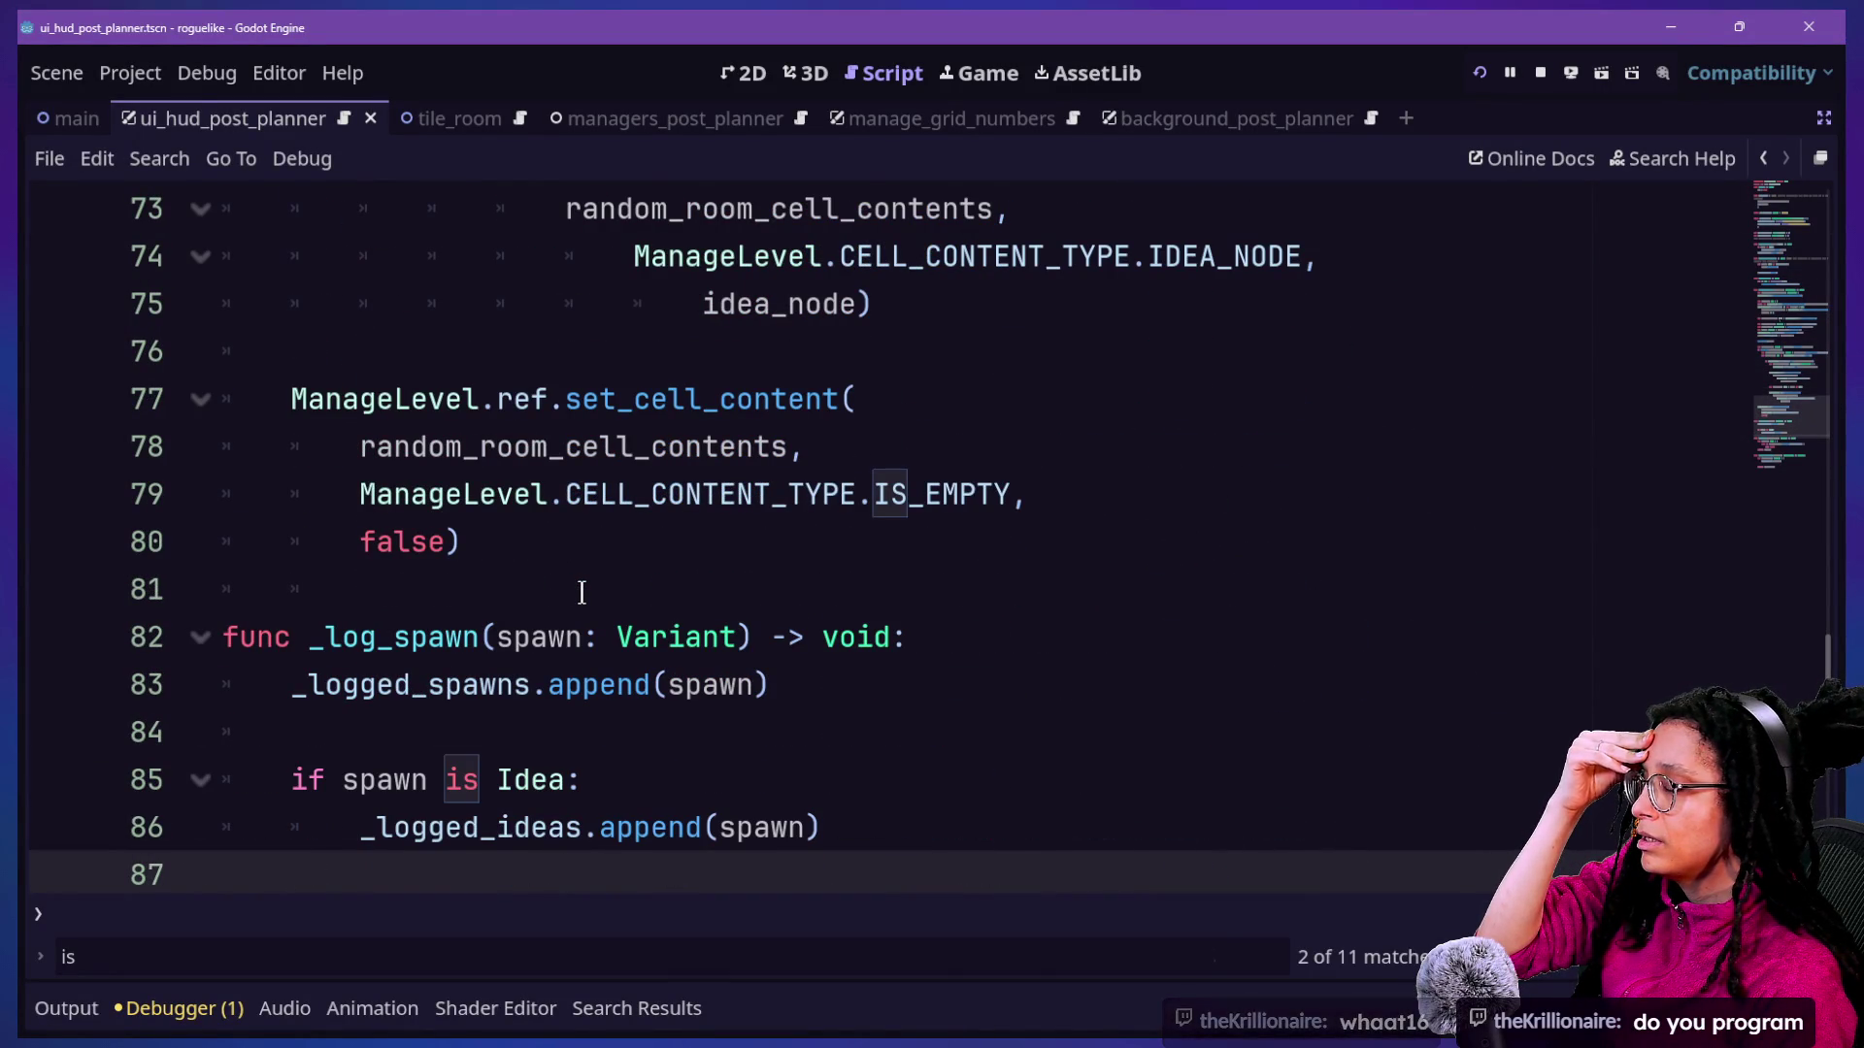
Review the new Idea check and the IS_EMPTY cell update in spawn_something.
key("Up")
key("Up")
key("Up")
key("Up")
key("Up")
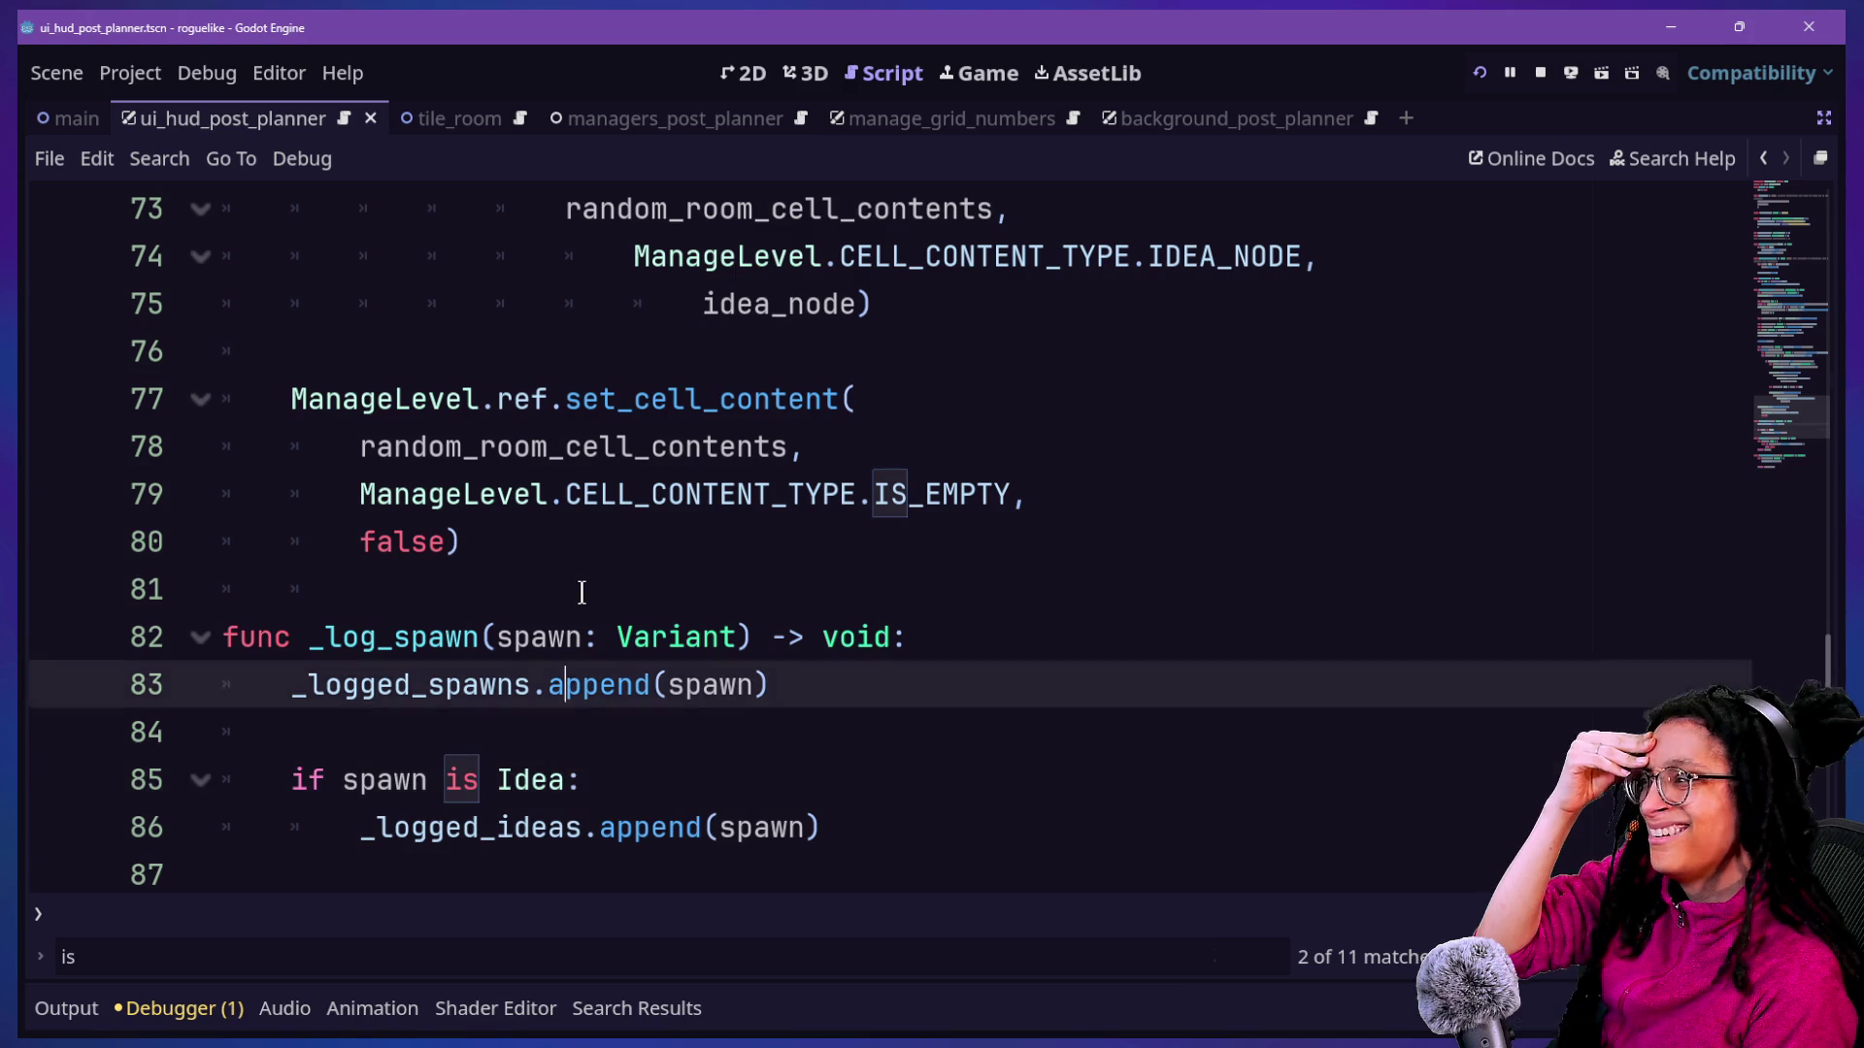
left_click(473, 541)
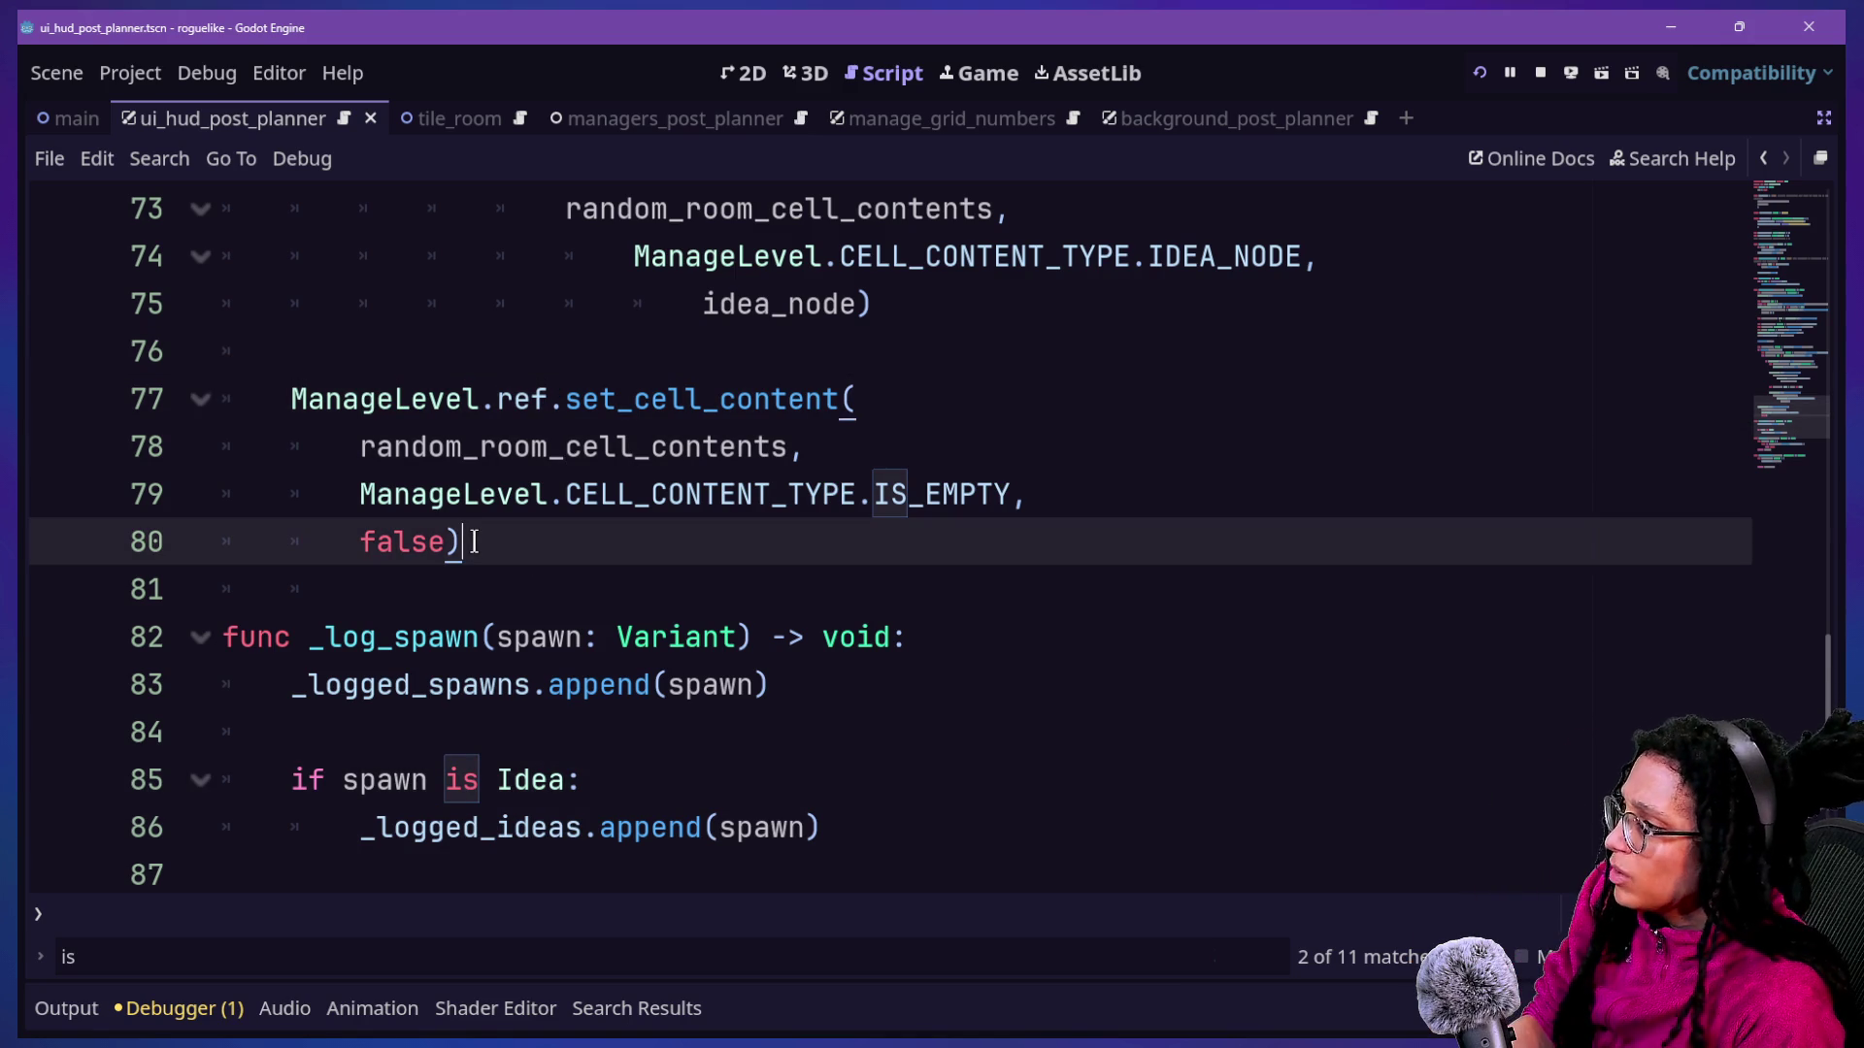
key("Up")
key("Up")
key("Up")
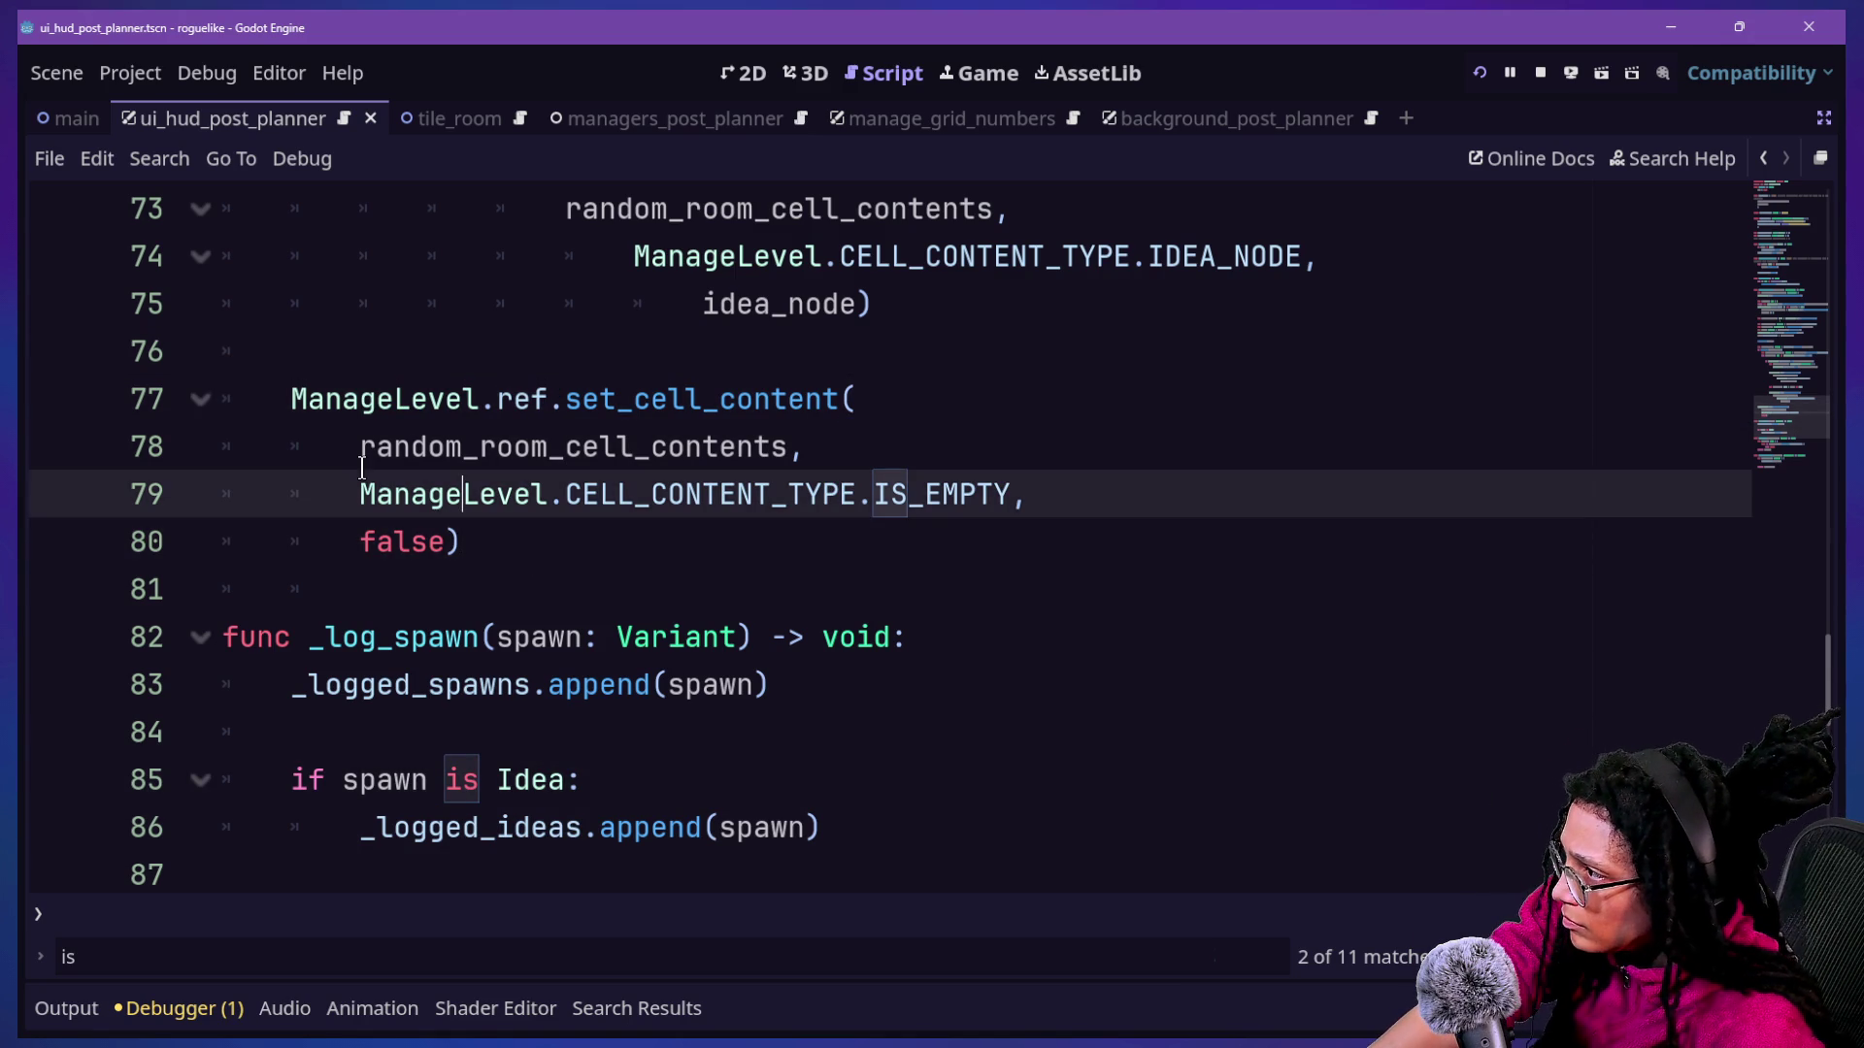
left_click(278, 529)
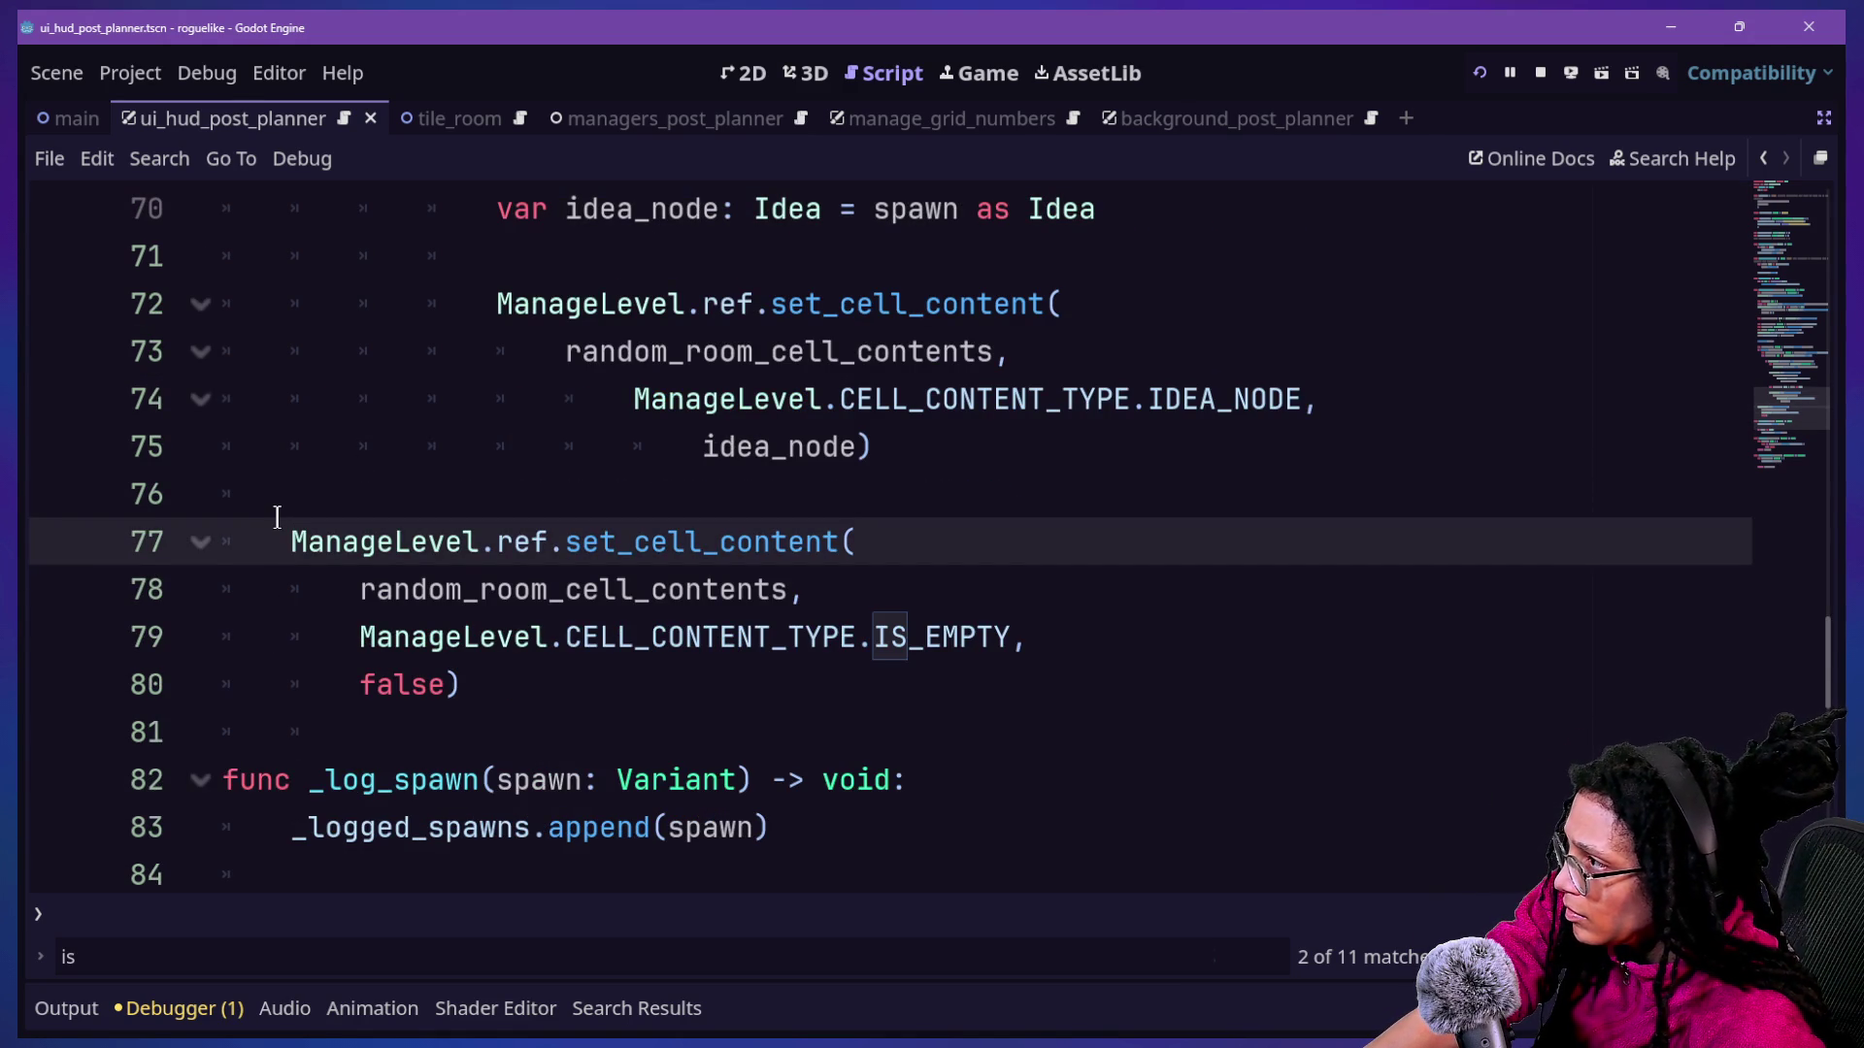
key("Up")
key("Up")
key("Up")
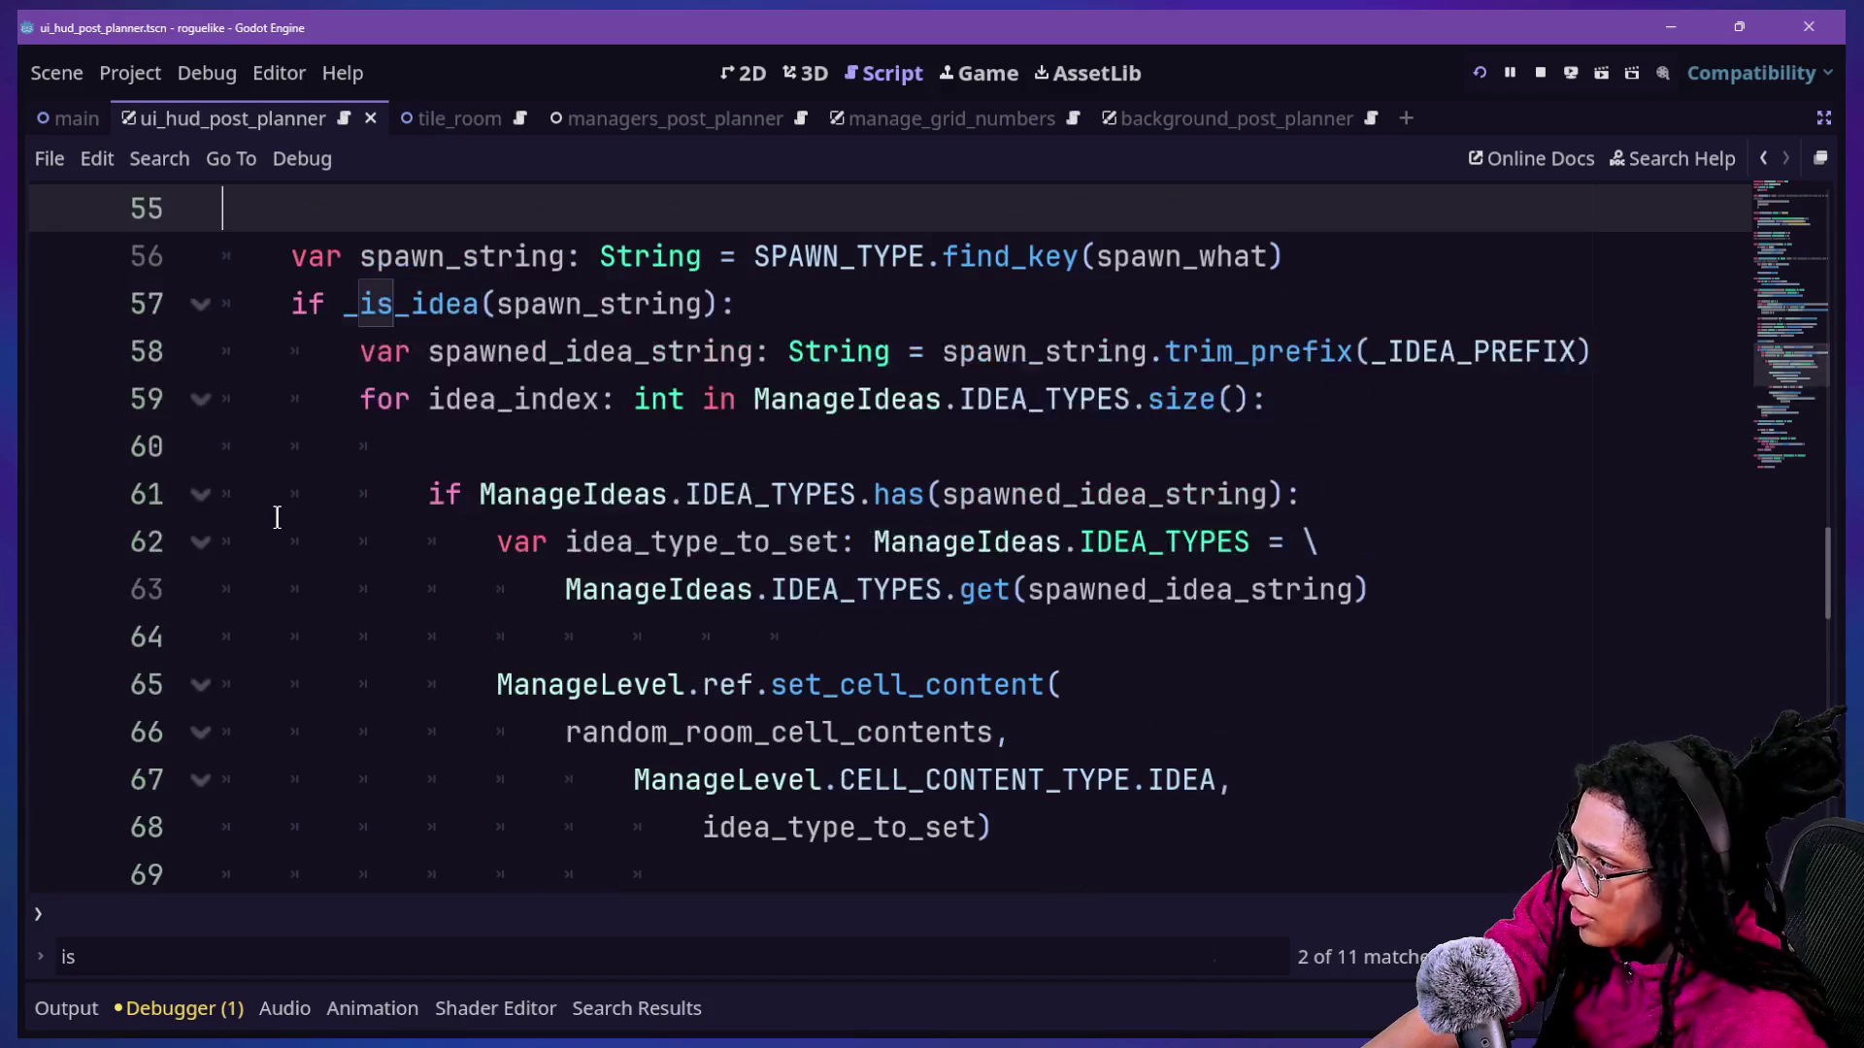
key("Down")
key("Up")
key("Up")
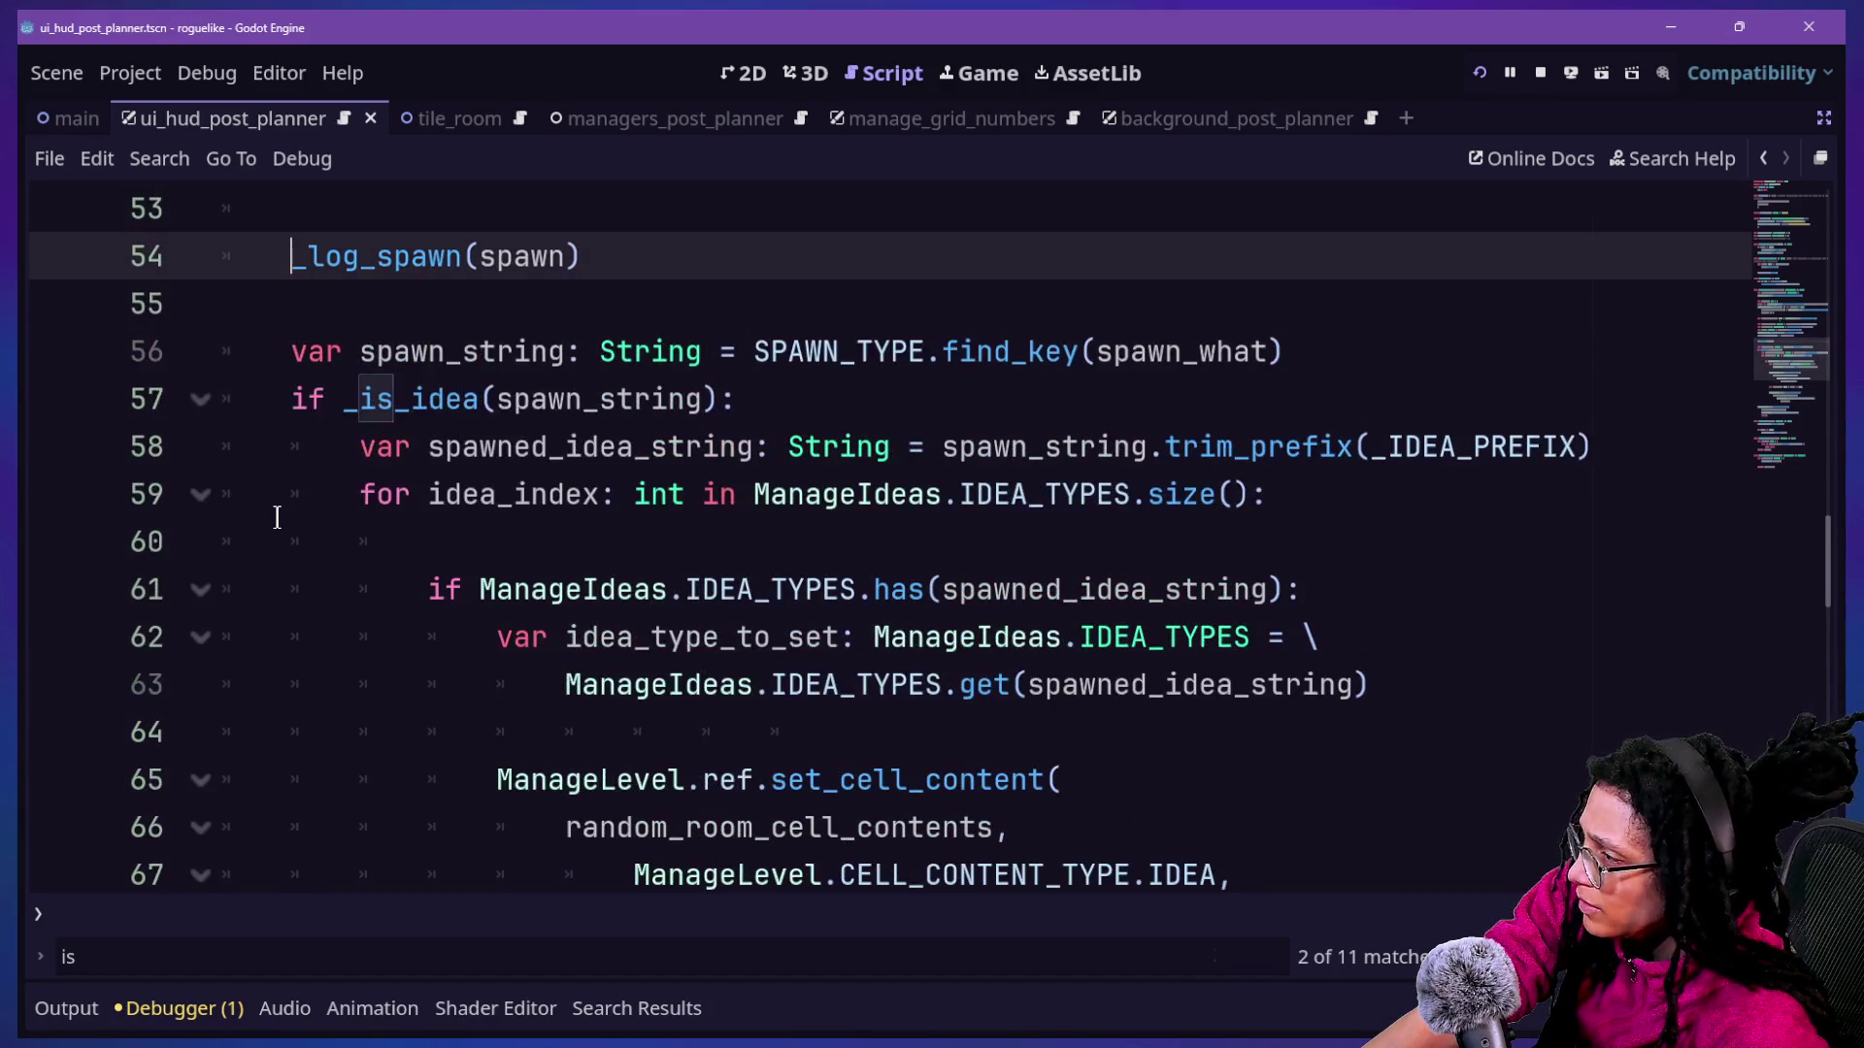
key("Down")
key("Up")
key("Down")
key("Down")
key("Down")
key("Up")
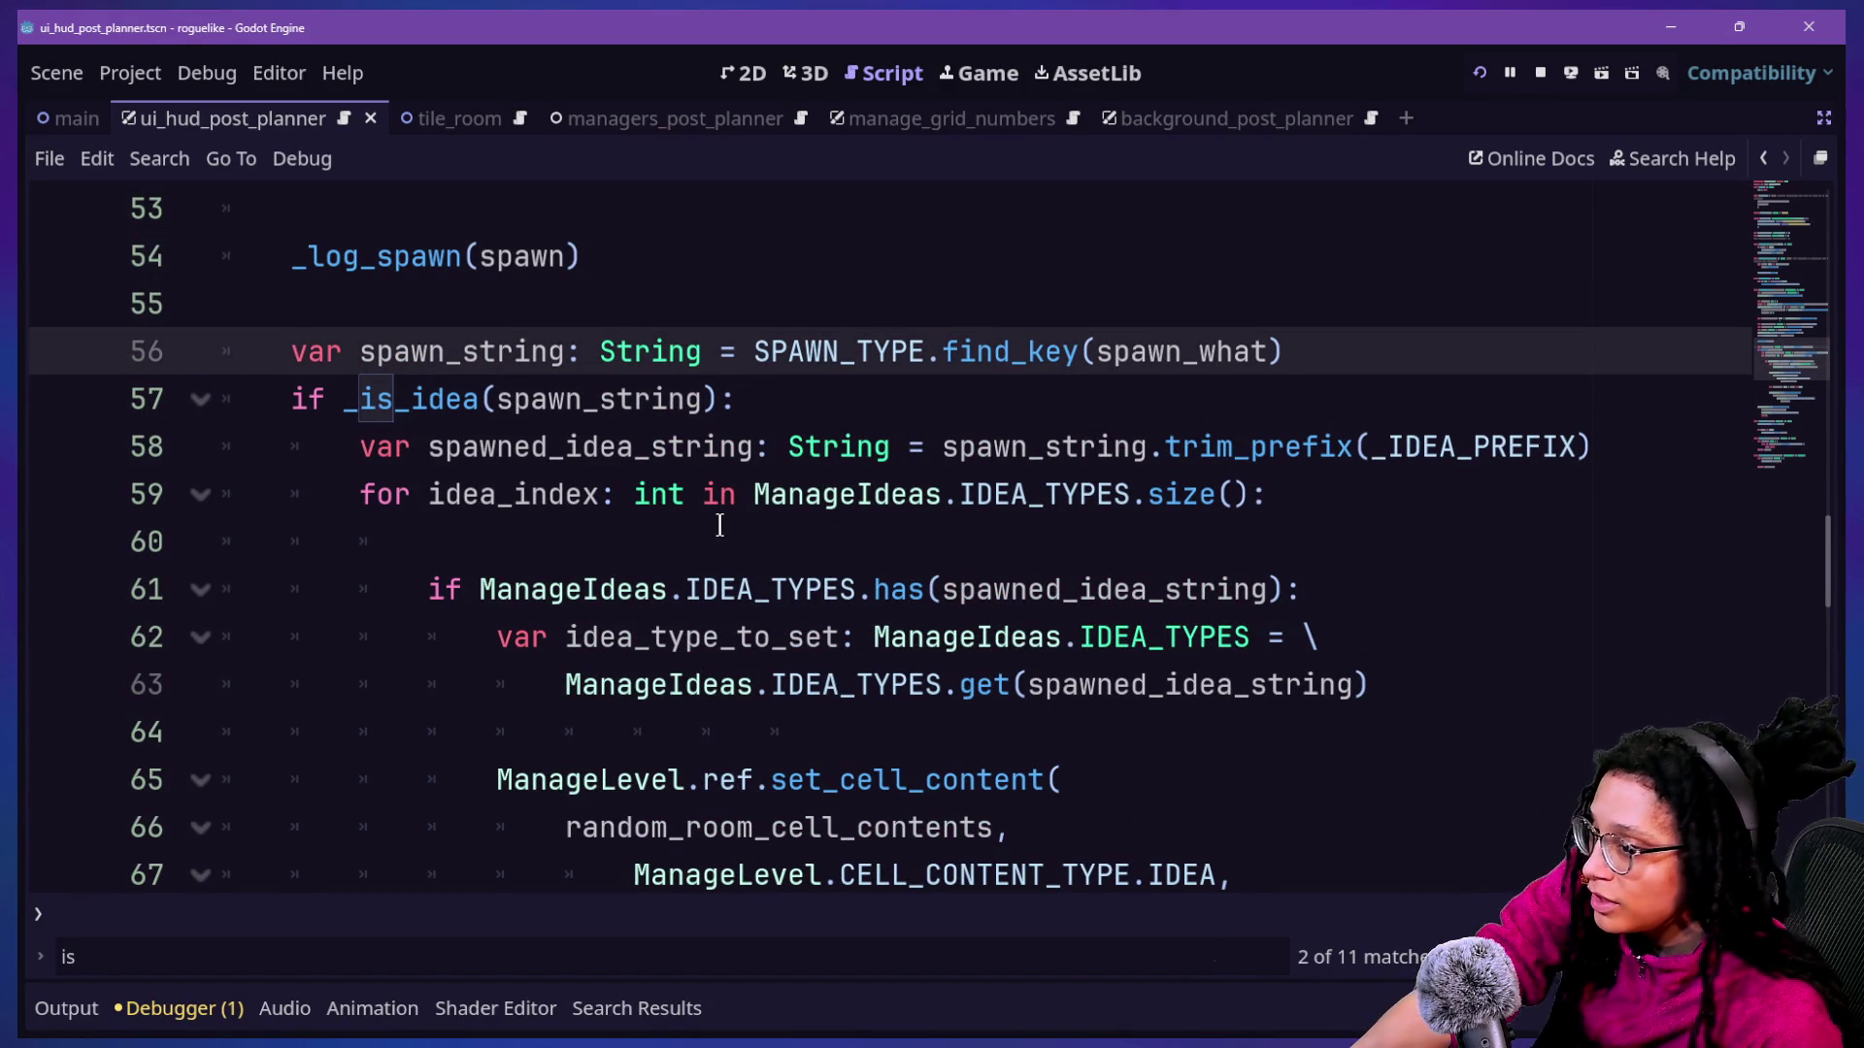
key("Up")
key("Up")
key("Up")
key("Down")
key("Down")
key("Down")
key("Up")
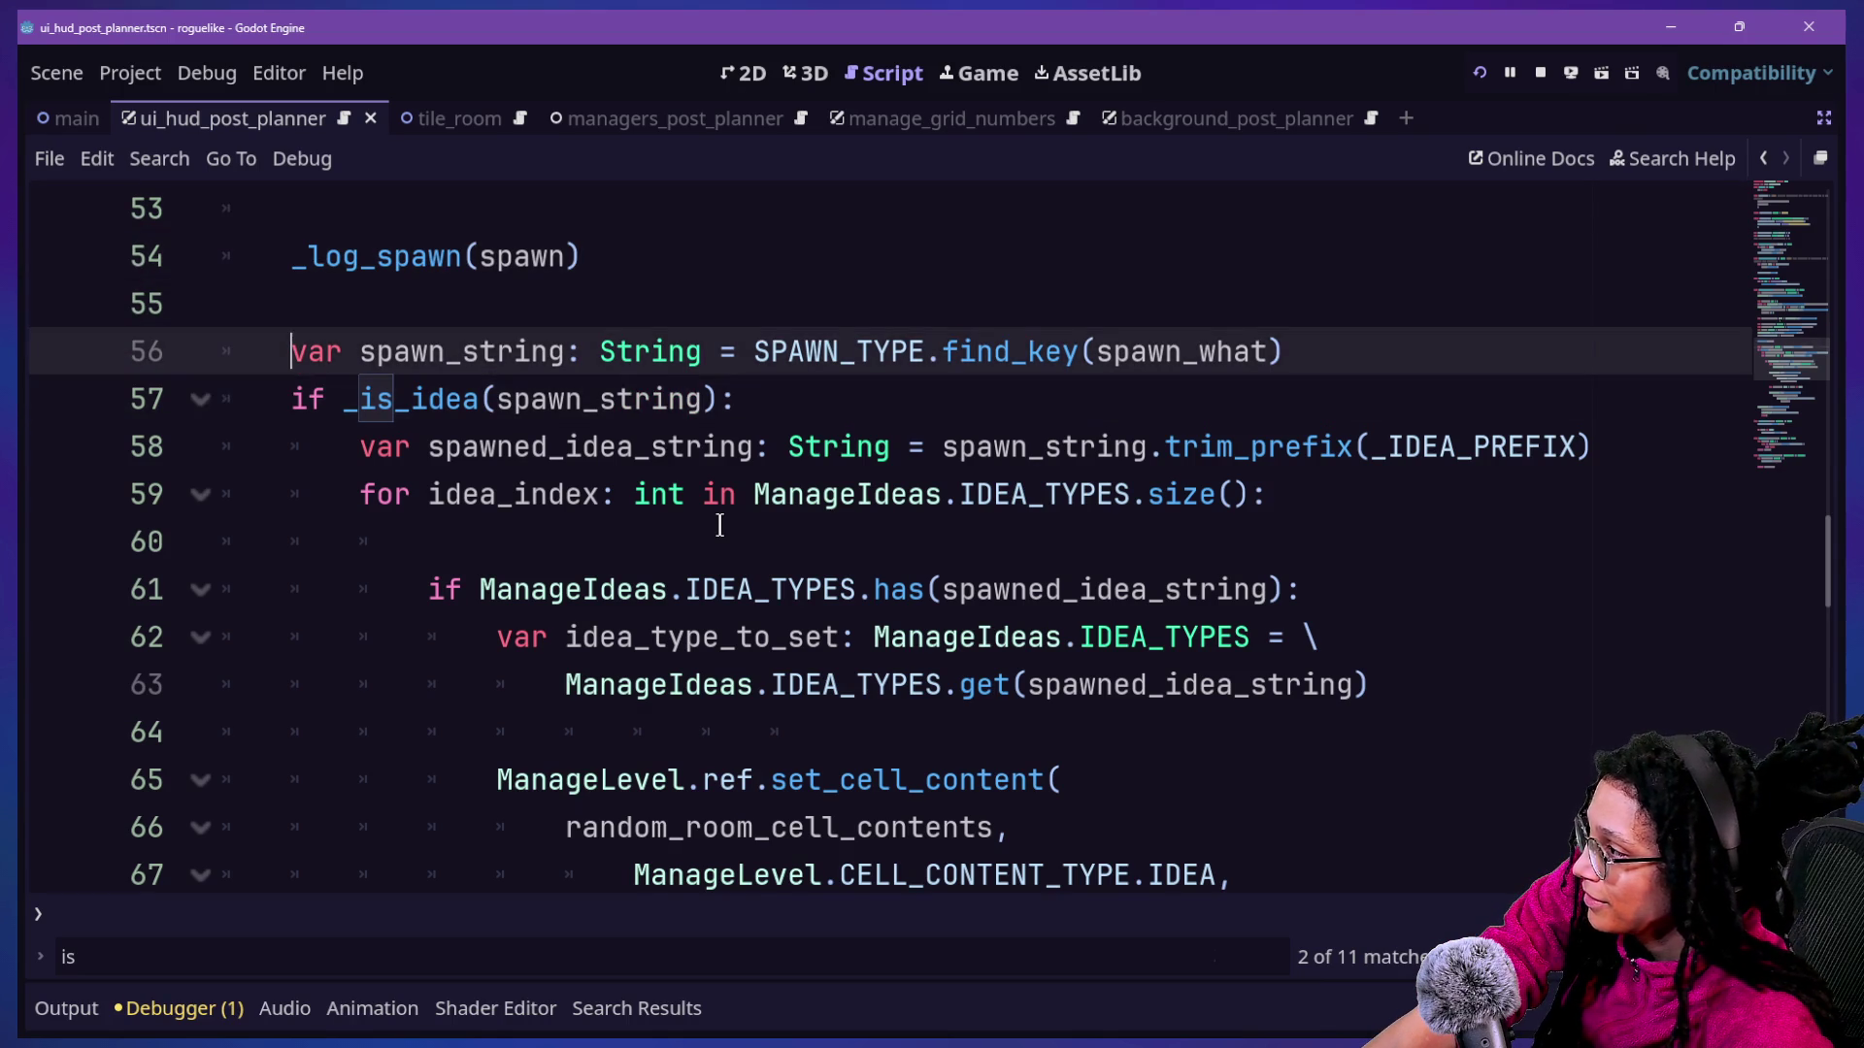
key("Down")
key("Down")
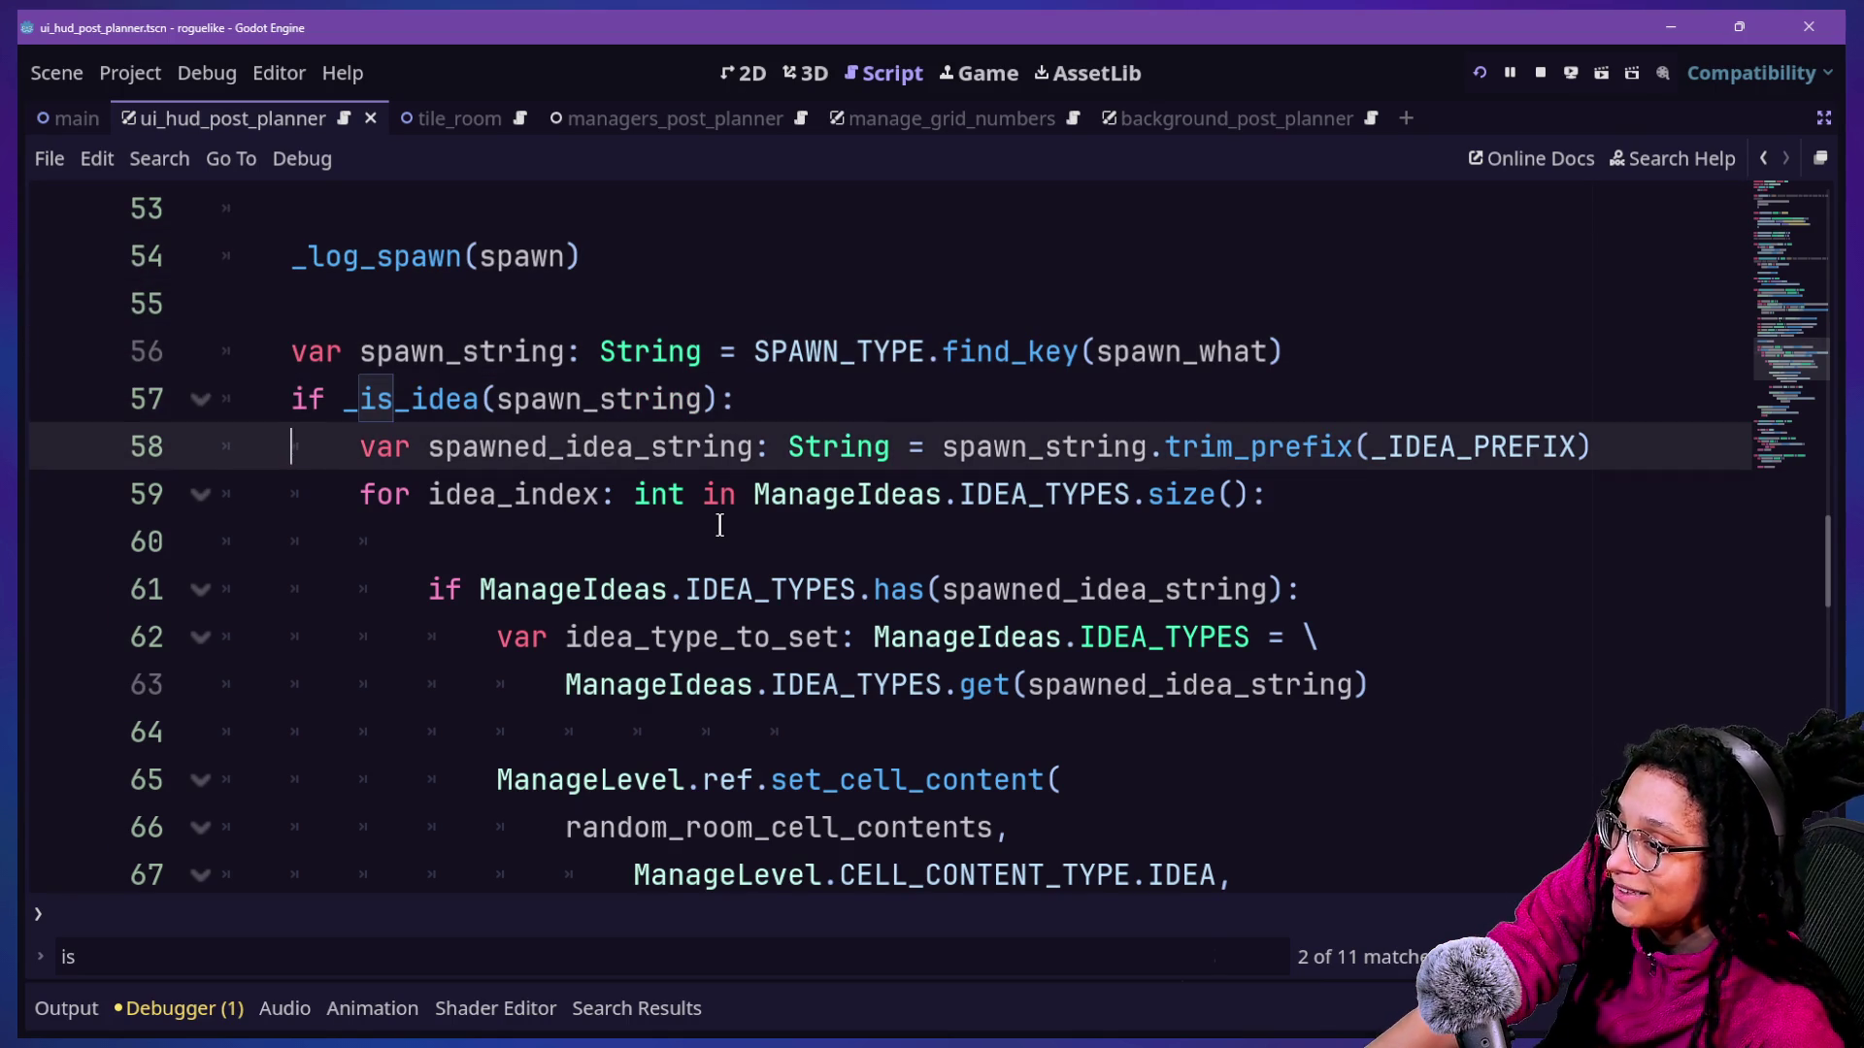
key("Up")
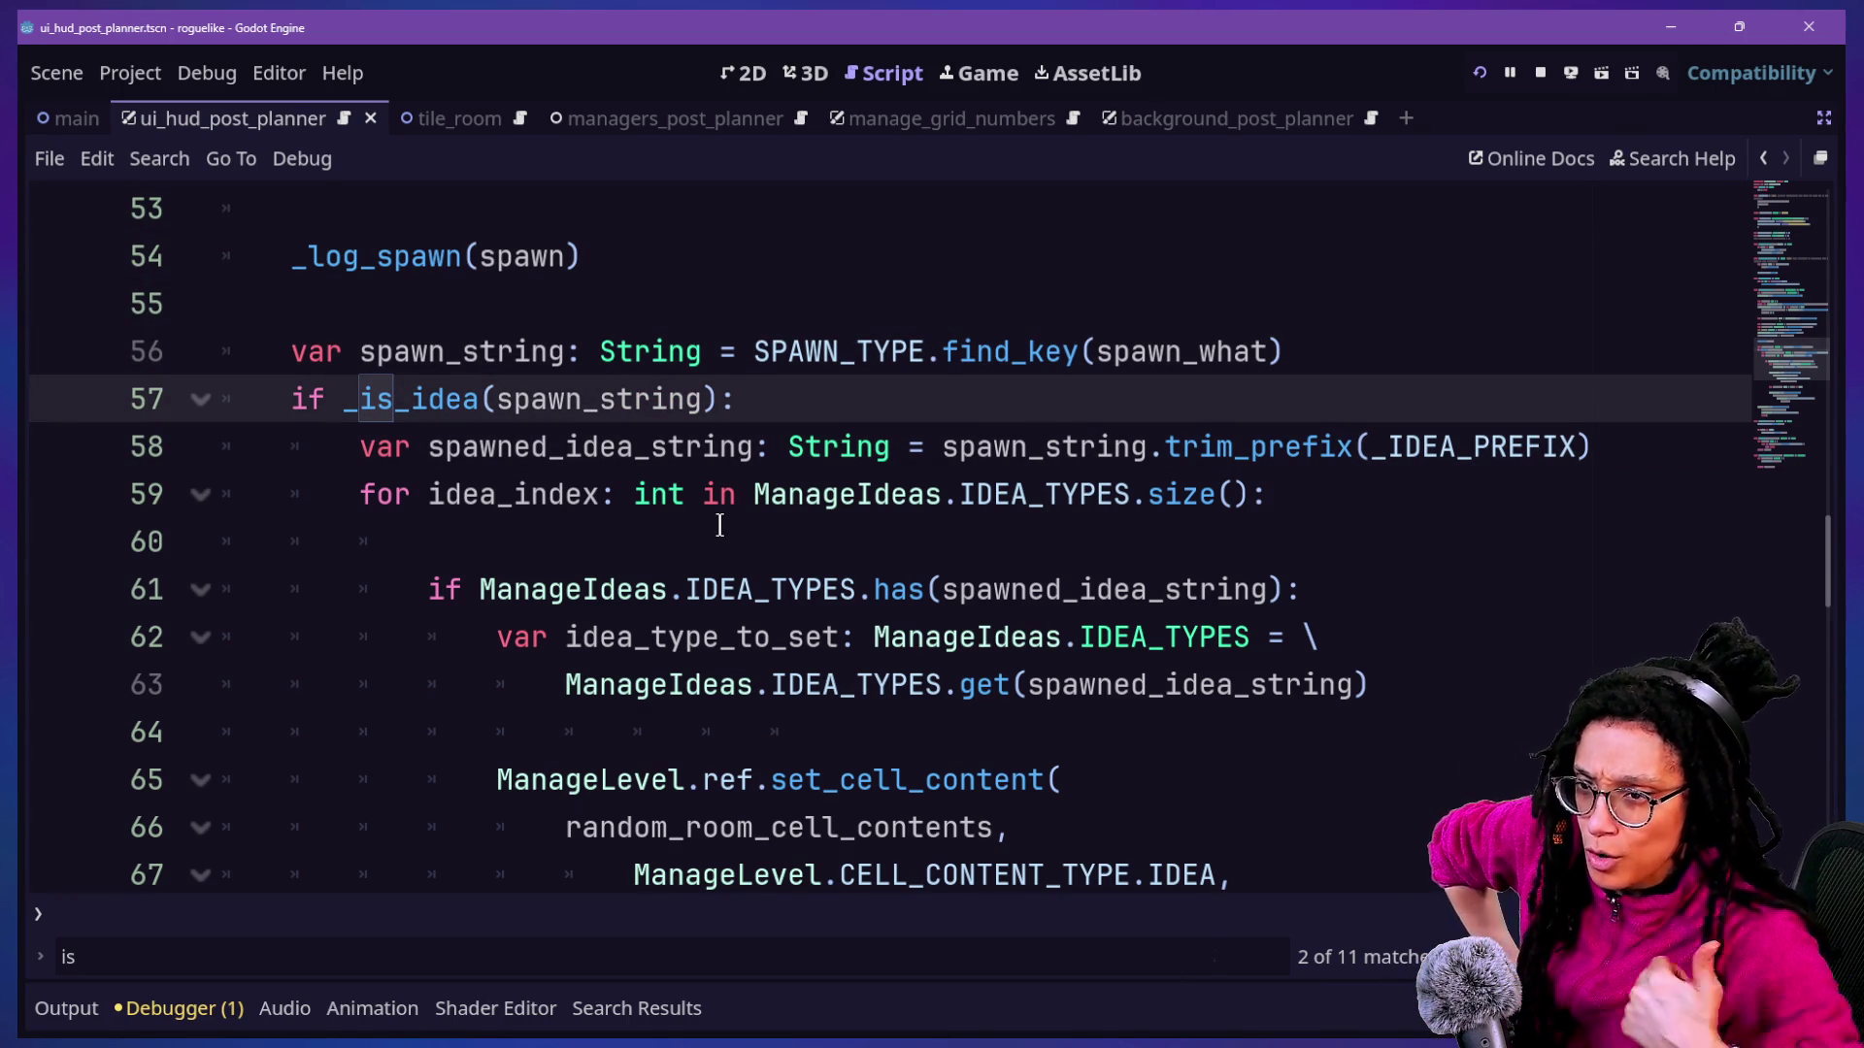
key("Up")
key("Up")
key("Up")
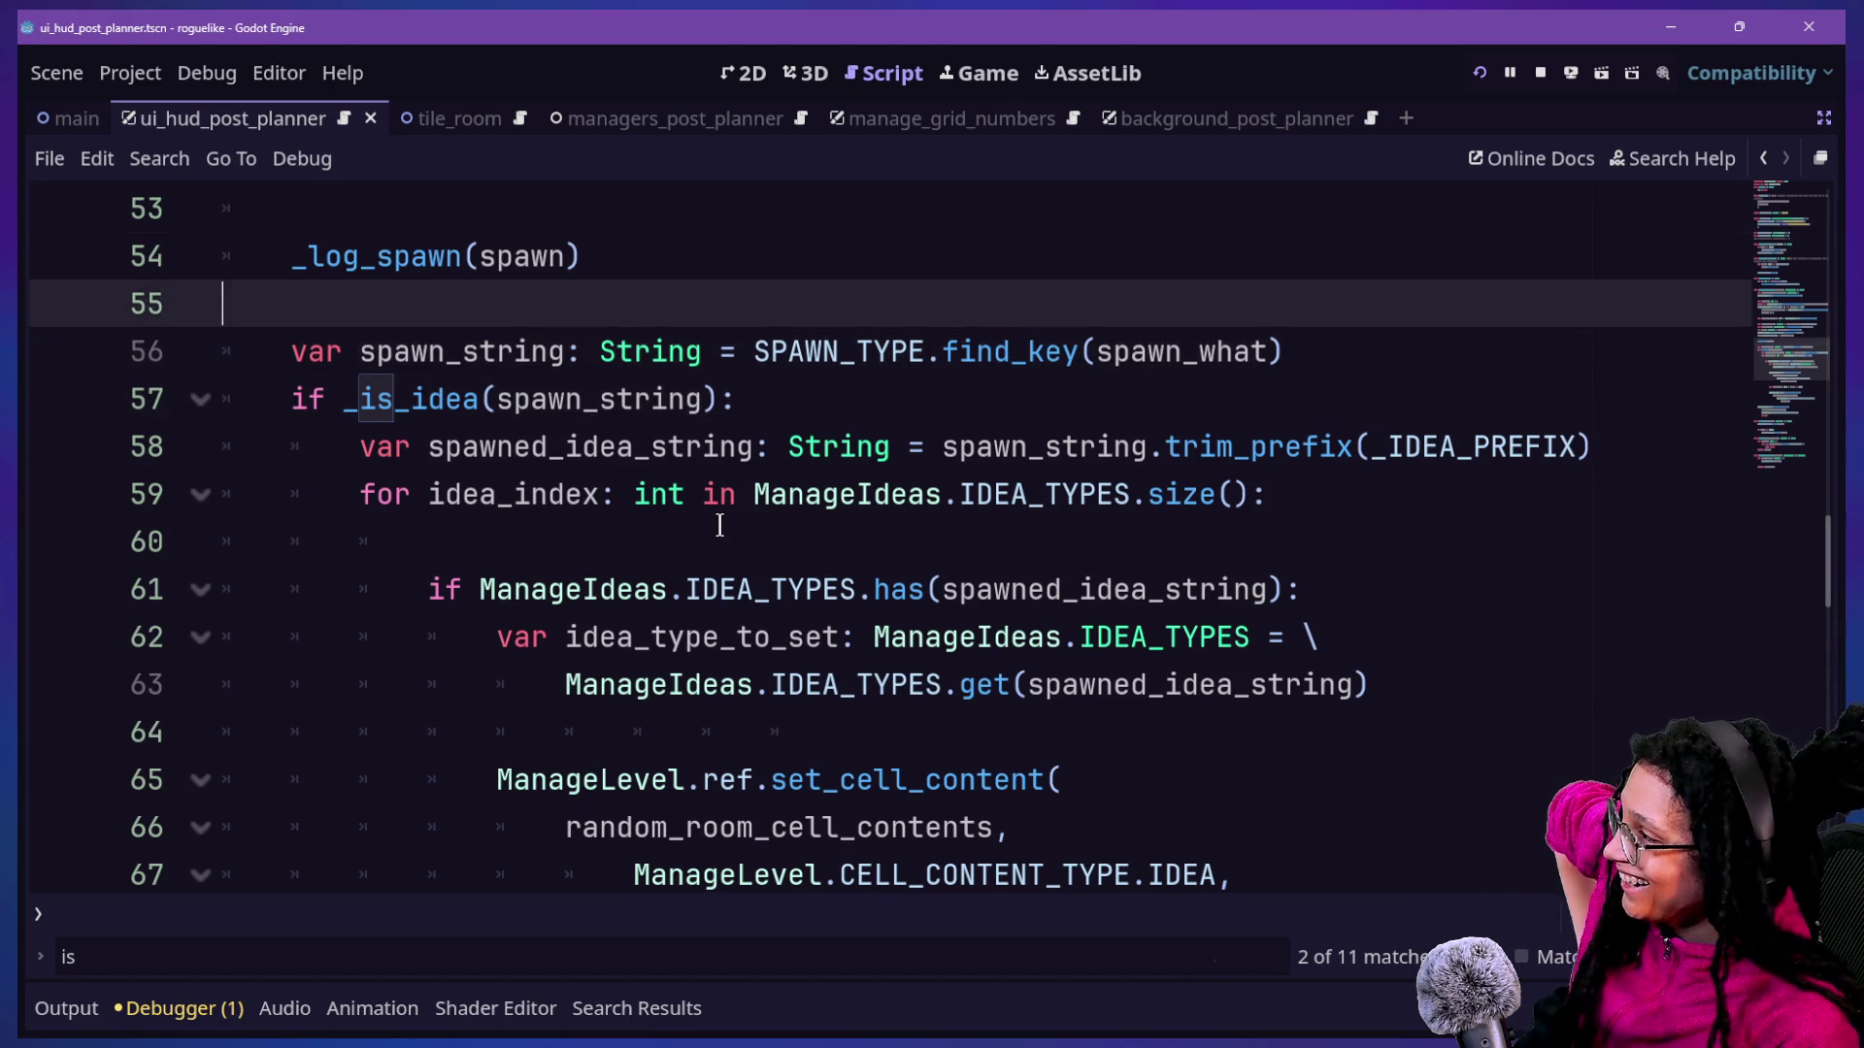
key("Up")
key("Up")
key("Up")
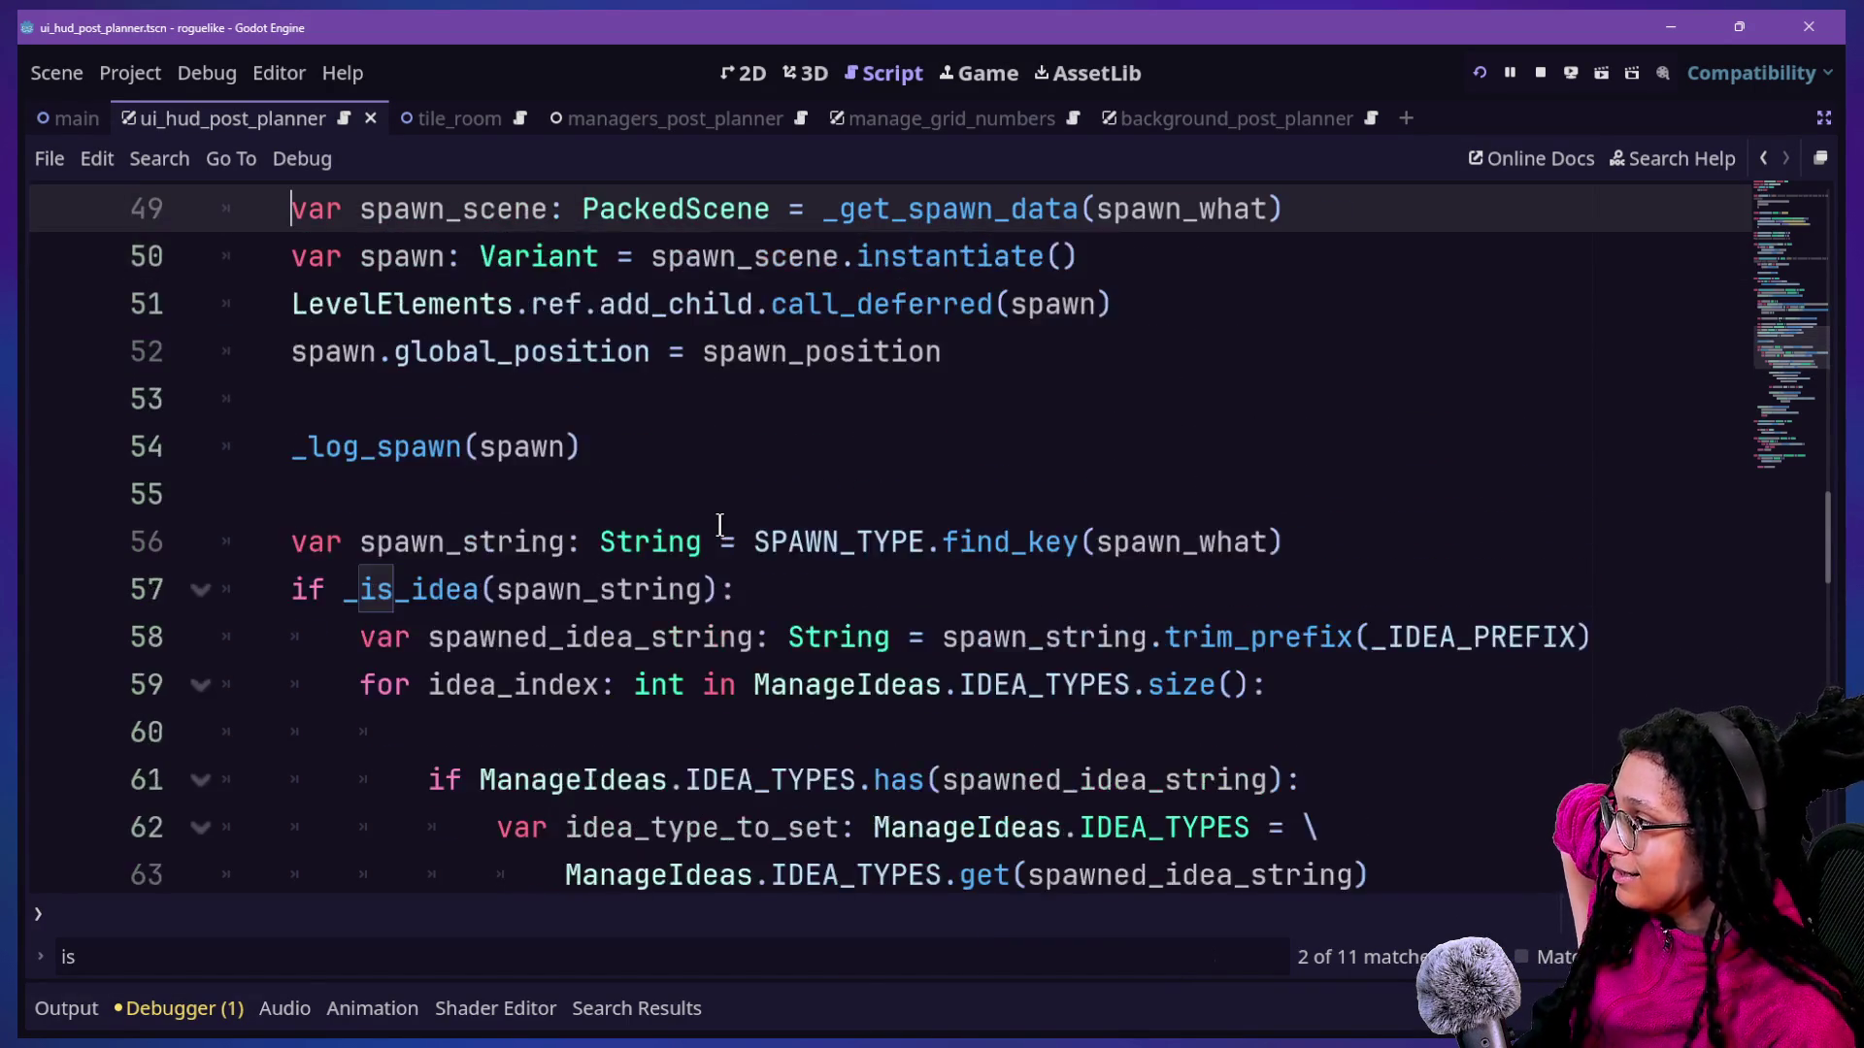
key("Down")
key("Down")
key("Down")
key("Up")
key("Up")
key("Up")
key("Down")
key("Down")
key("Down")
key("Up")
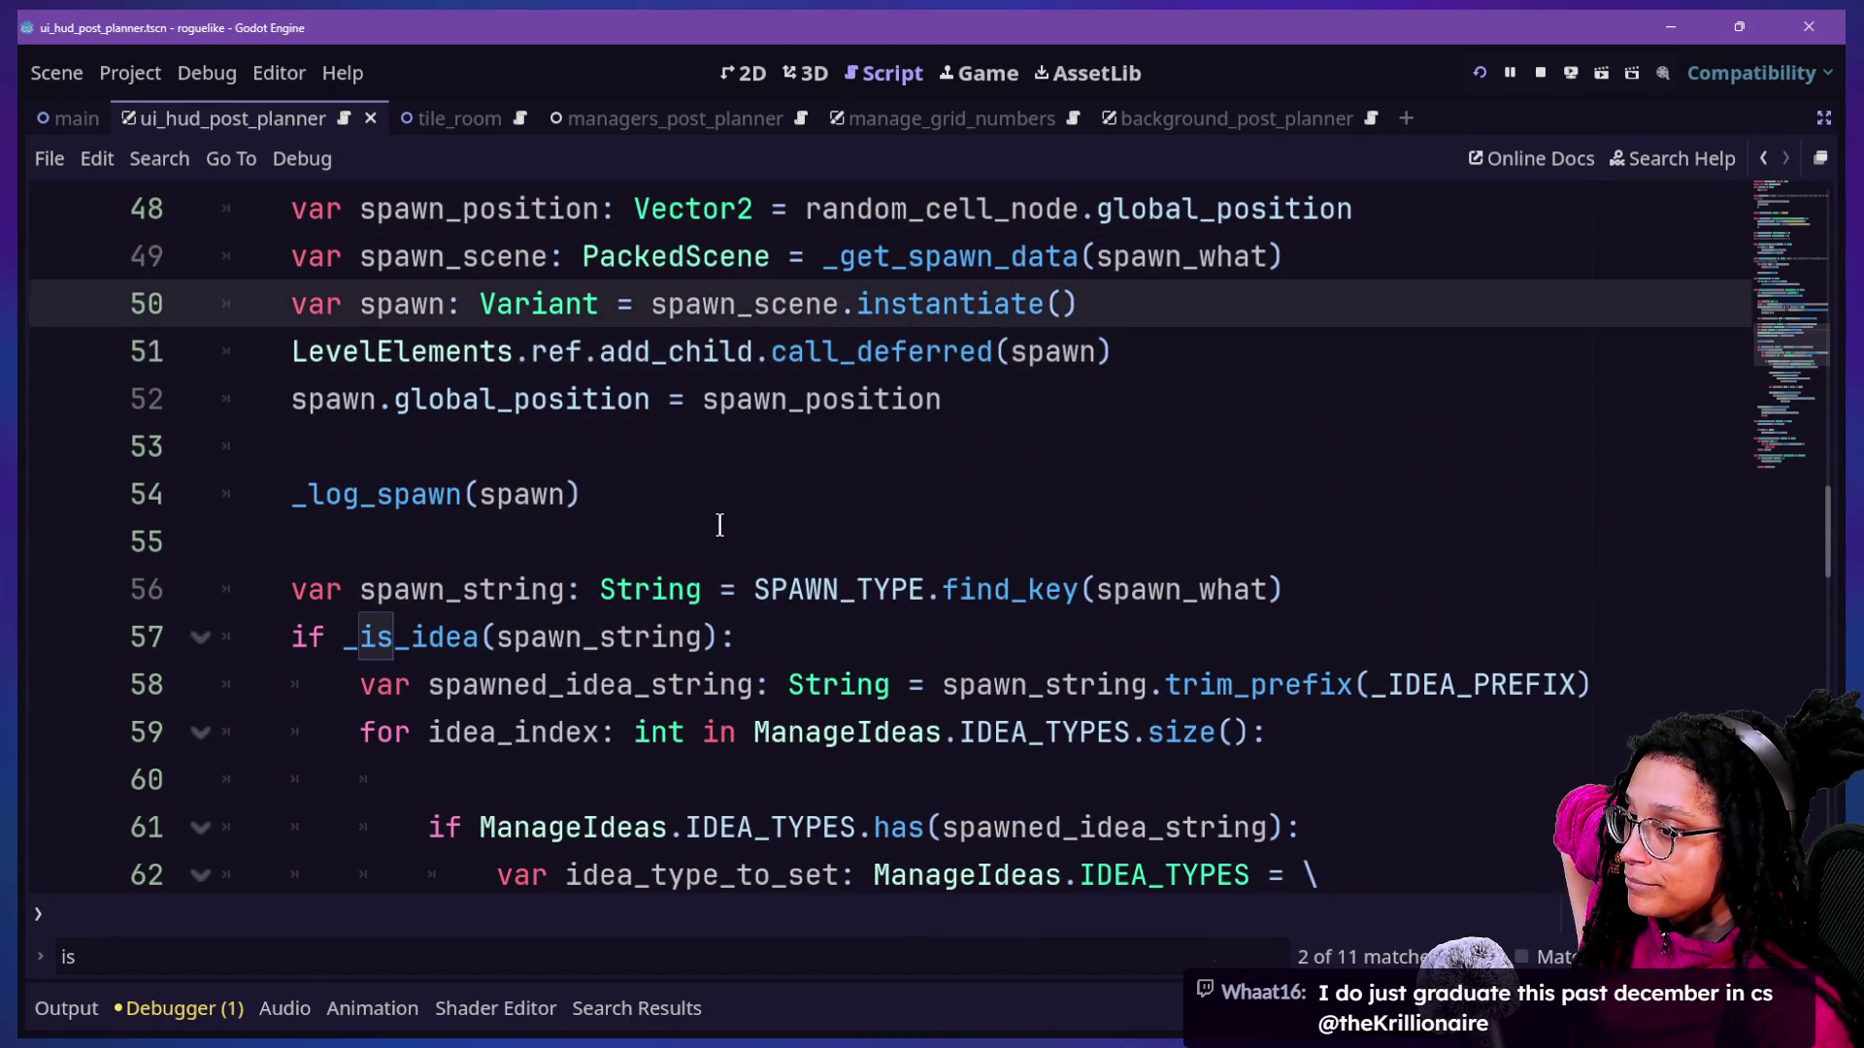
key("Down")
key("Down")
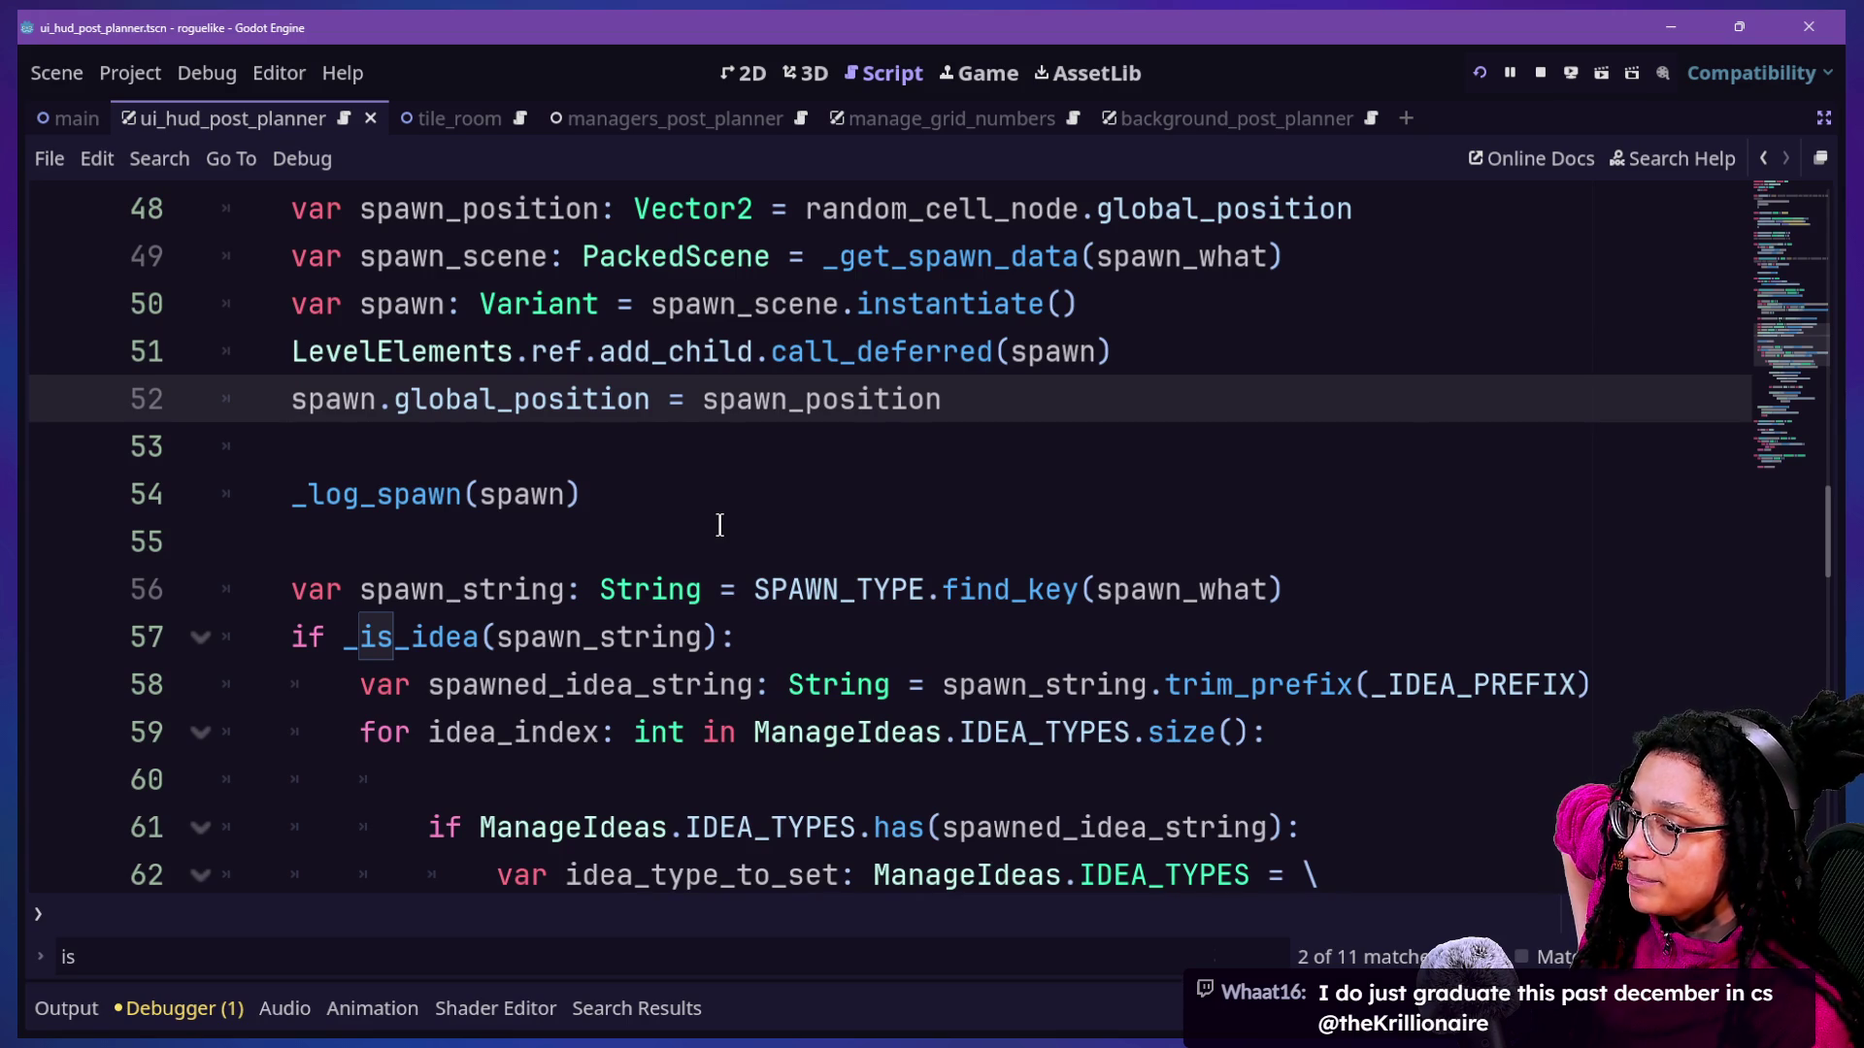
key("Up")
key("Down")
key("Up")
key("Up")
key("Up")
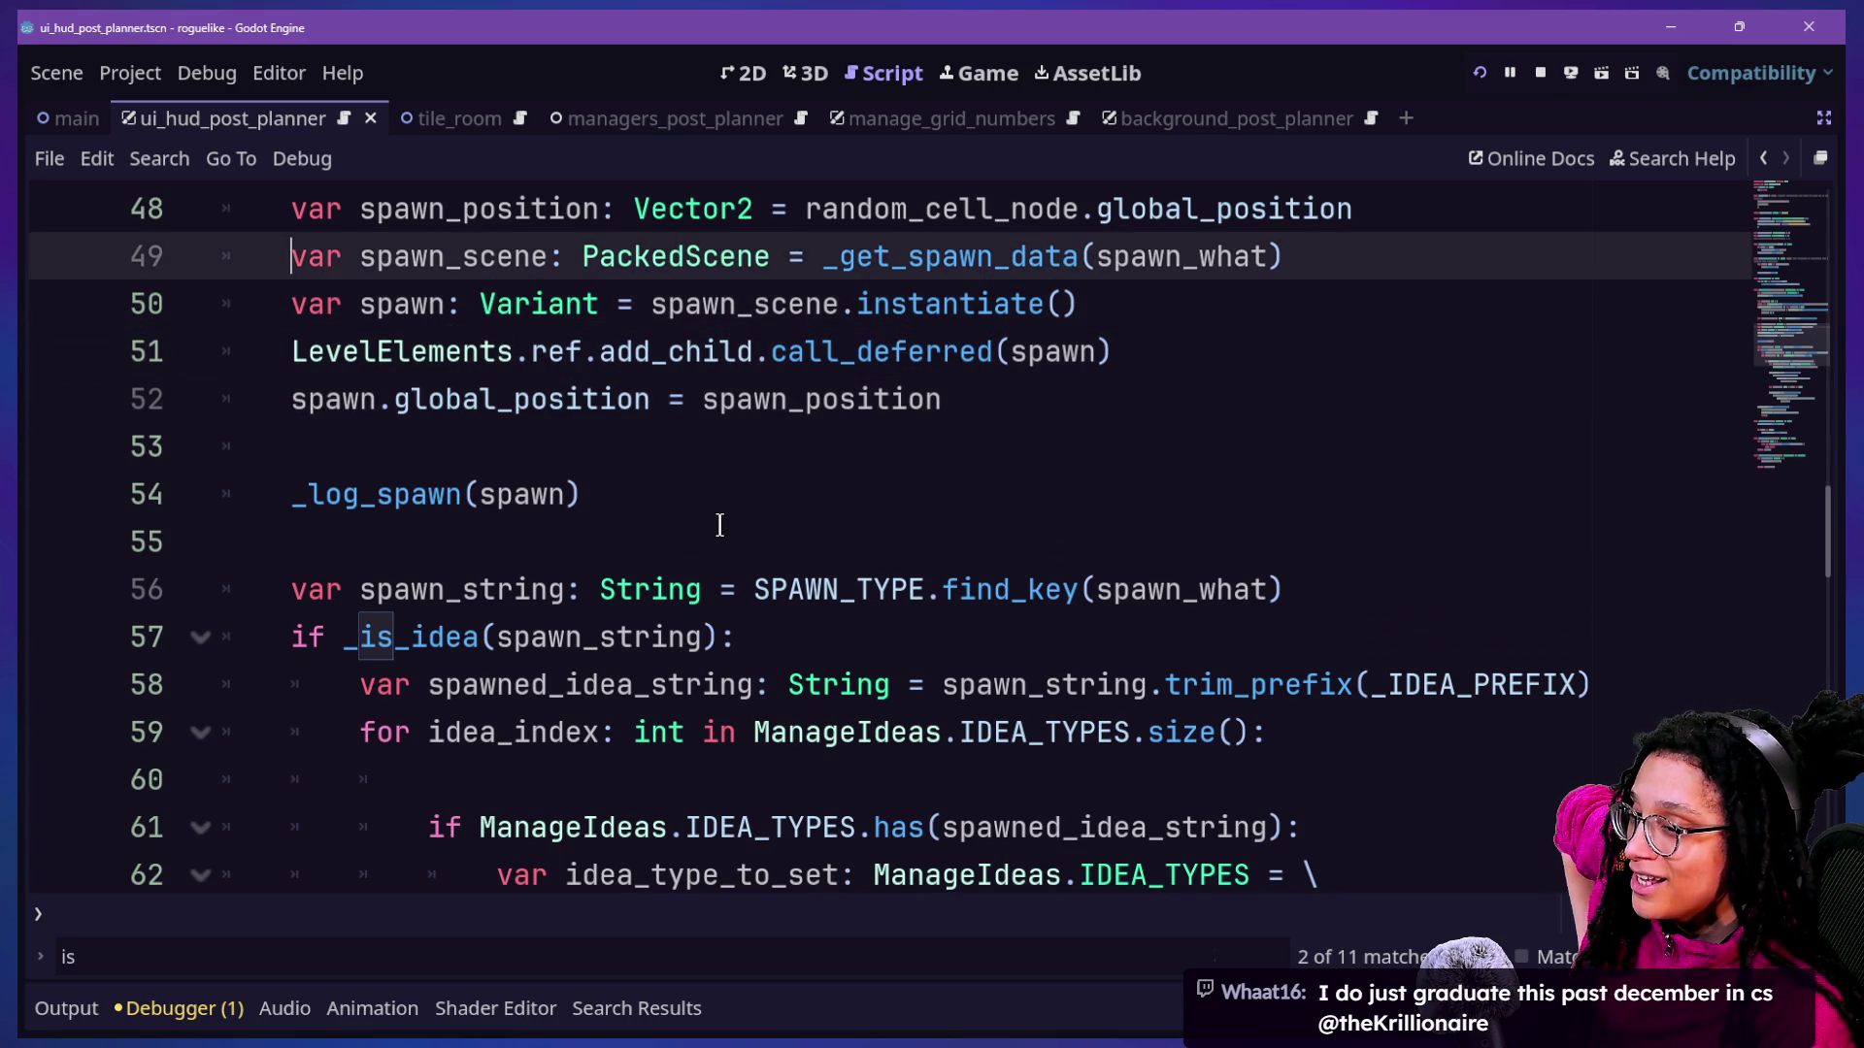
key("Down")
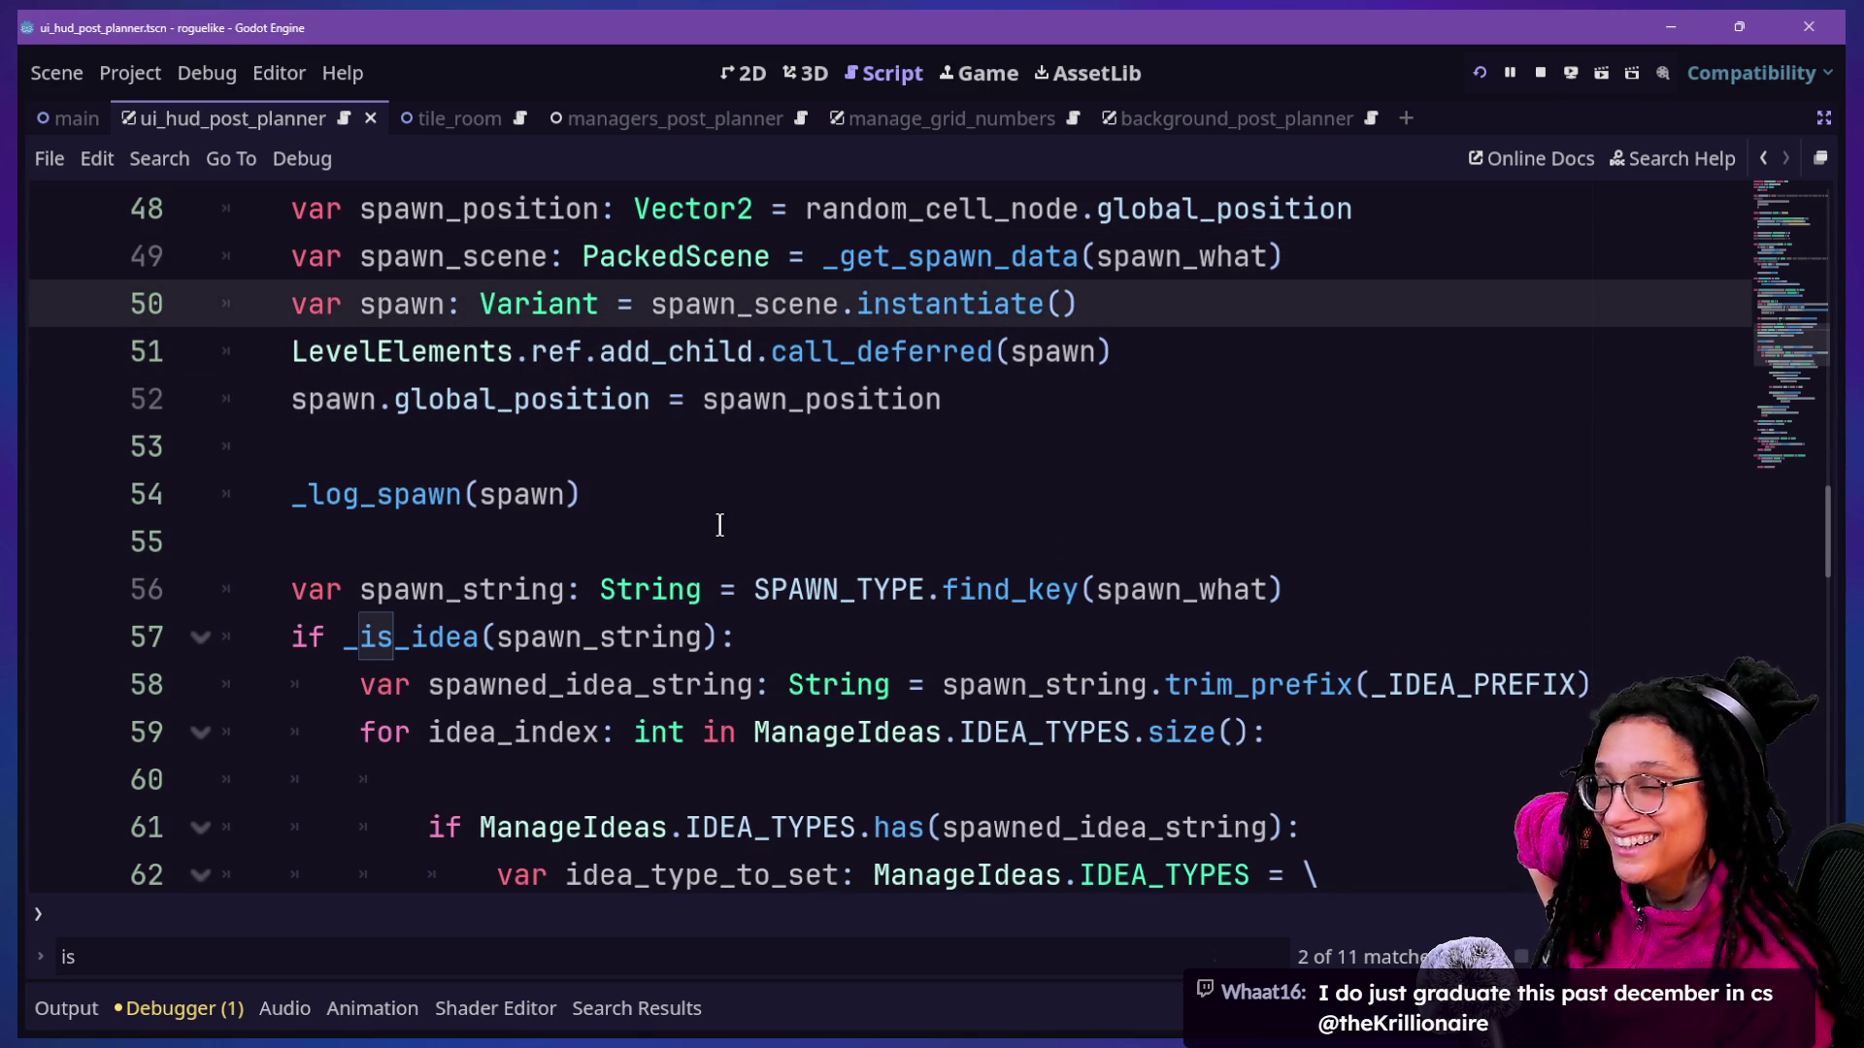
key("Down")
key("Down")
key("Down")
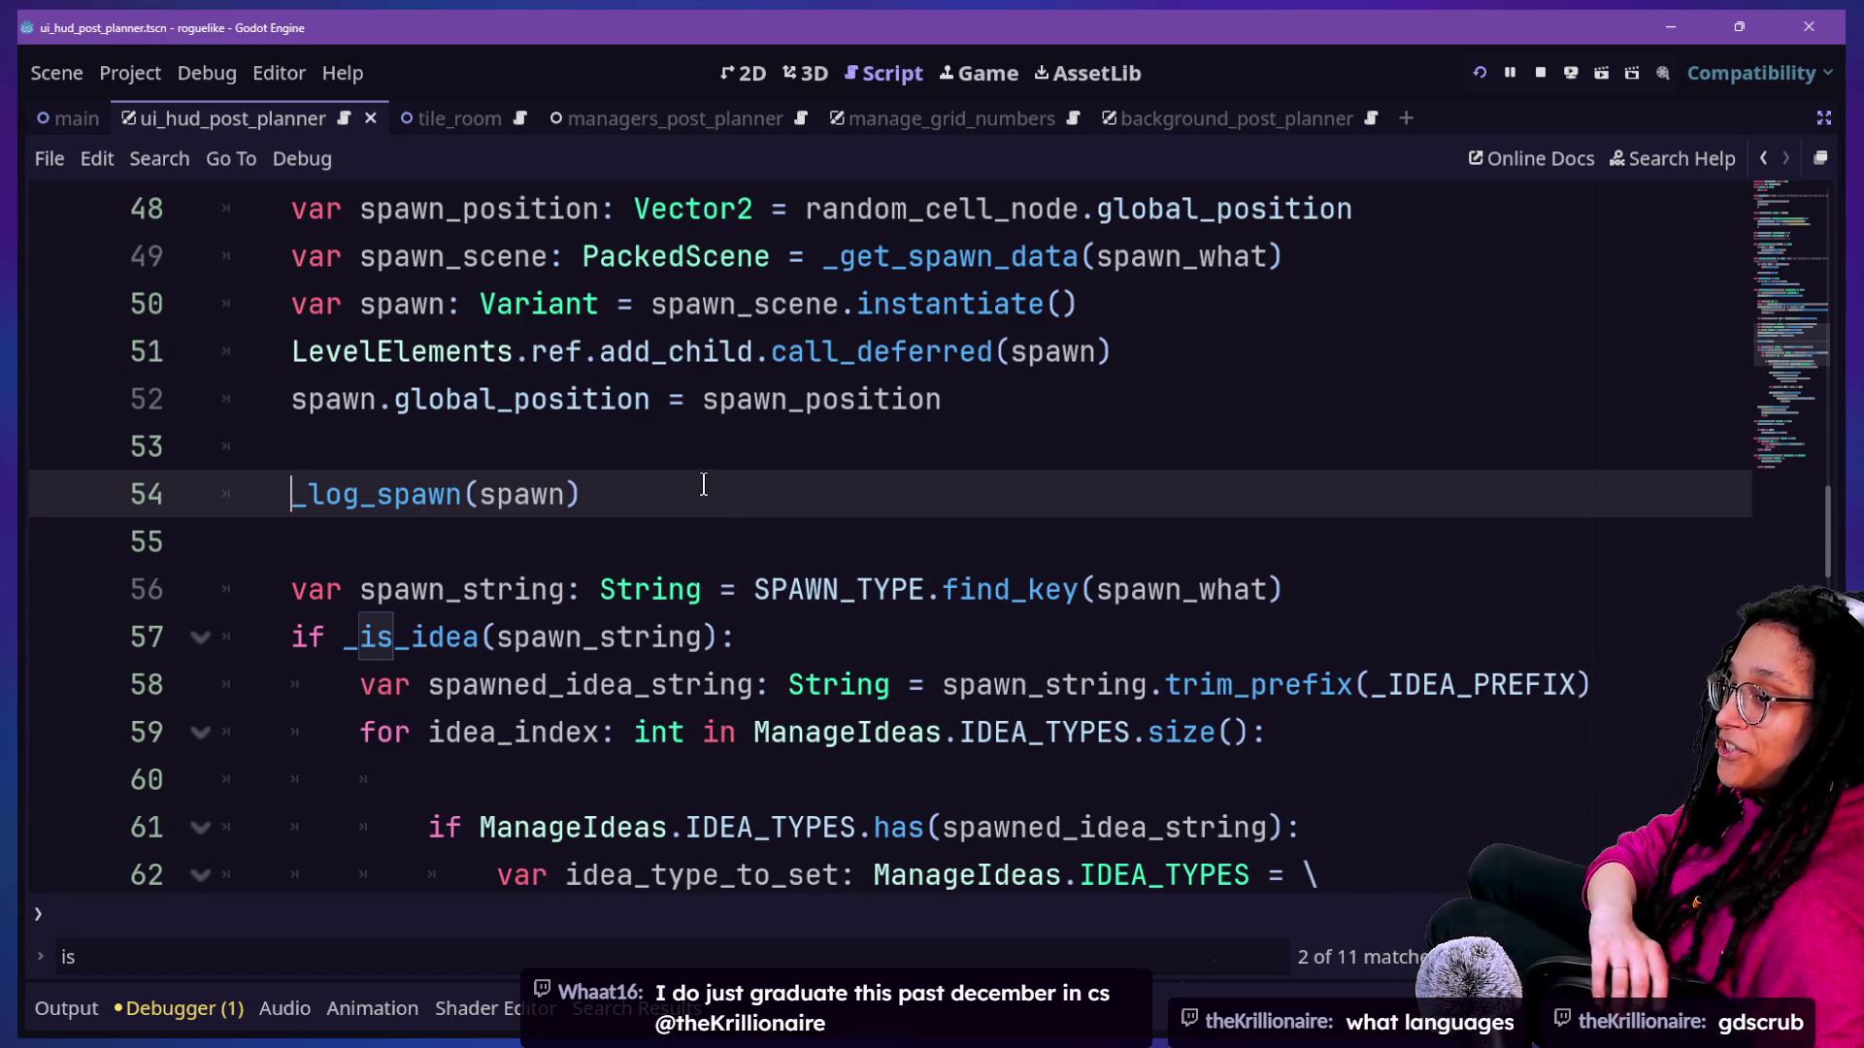
key("Down")
key("Down")
key("Down")
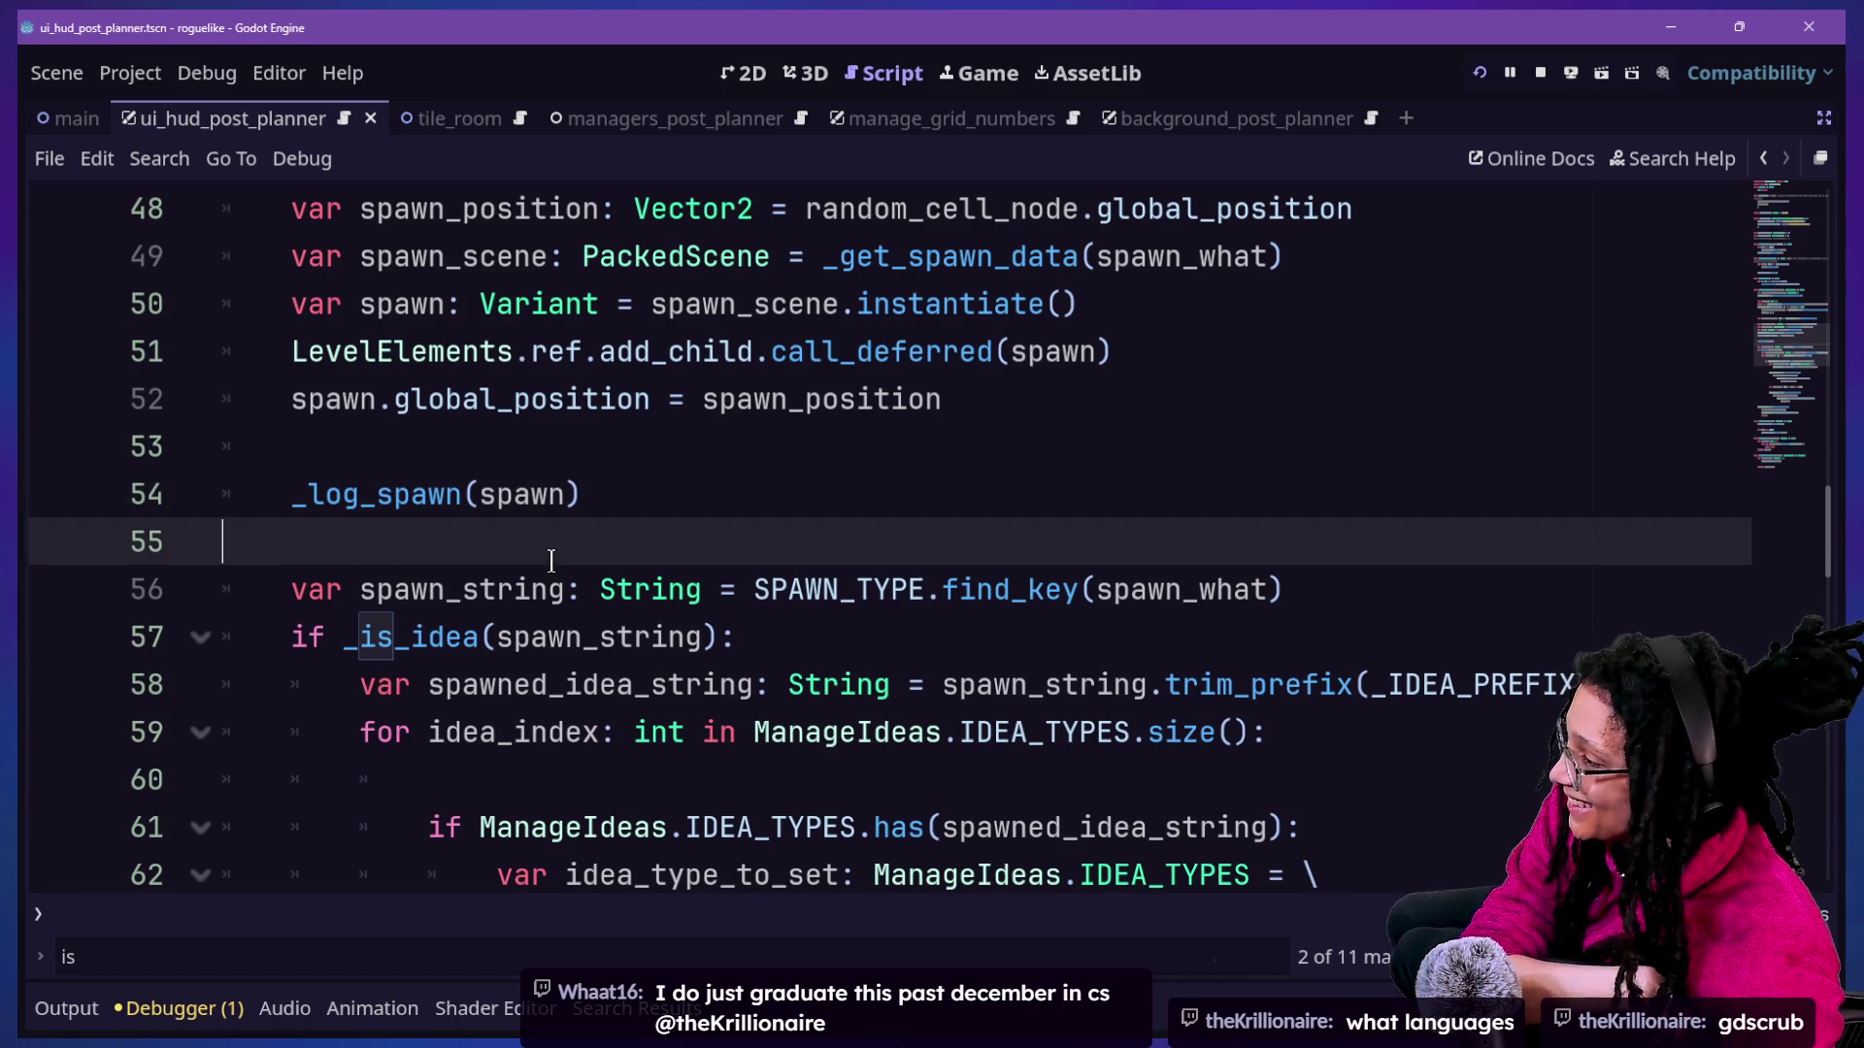
key("Up")
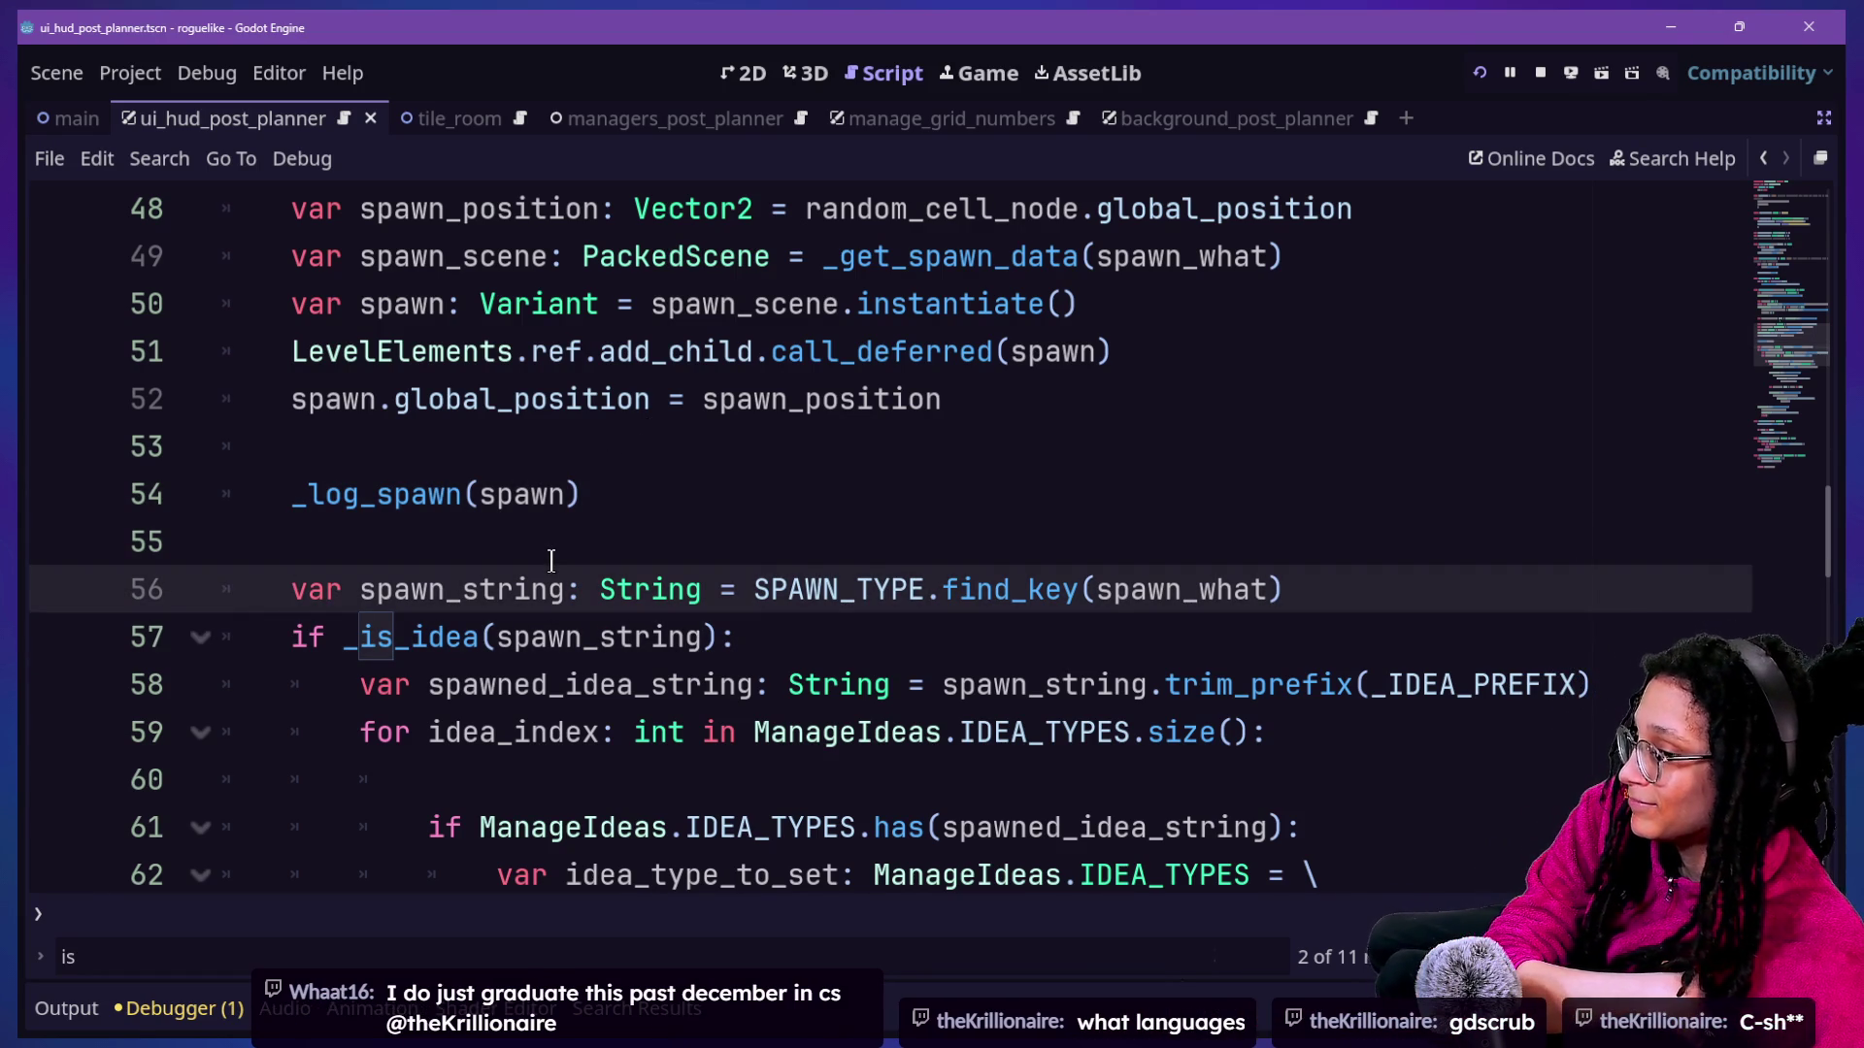
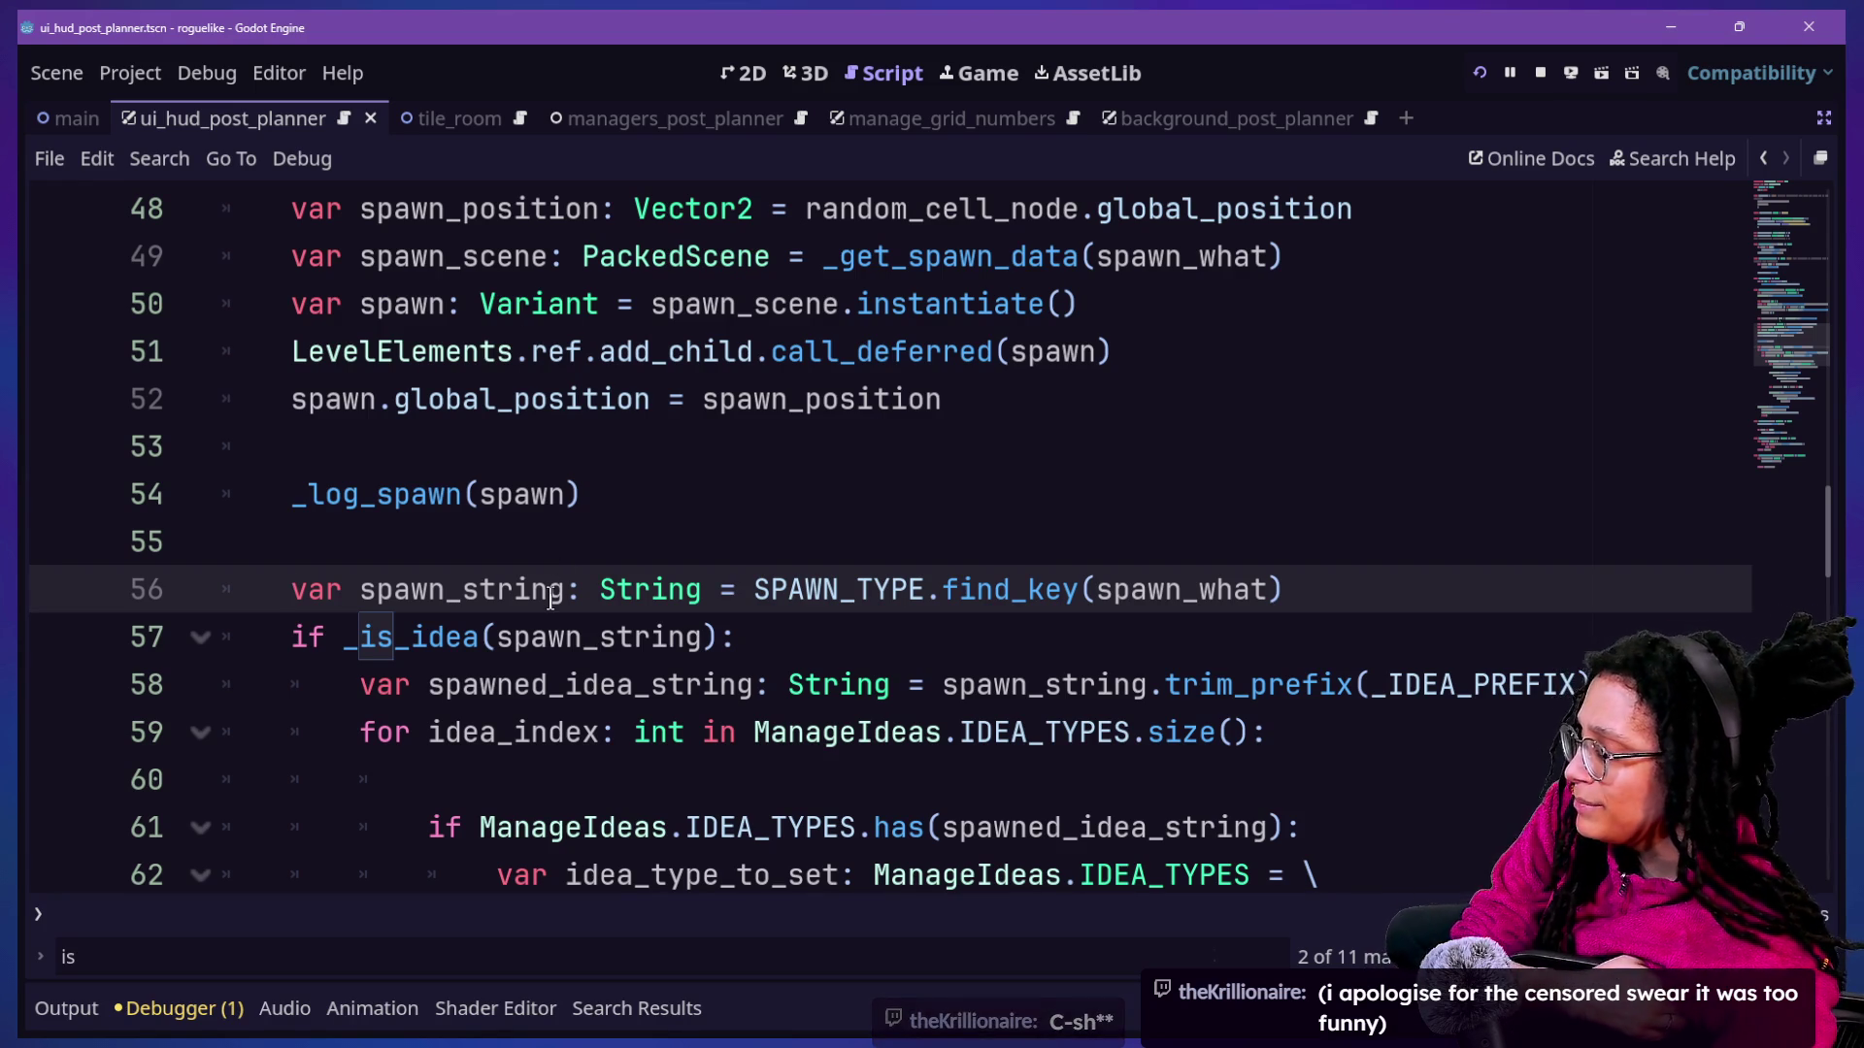
Select and copy the ManageLevel.ref.set_cell_content(...) block on lines 77–80 that sets IS_EMPTY false.
key("Up")
key("Up")
key("Up")
key("Up")
key("Up")
key("Up")
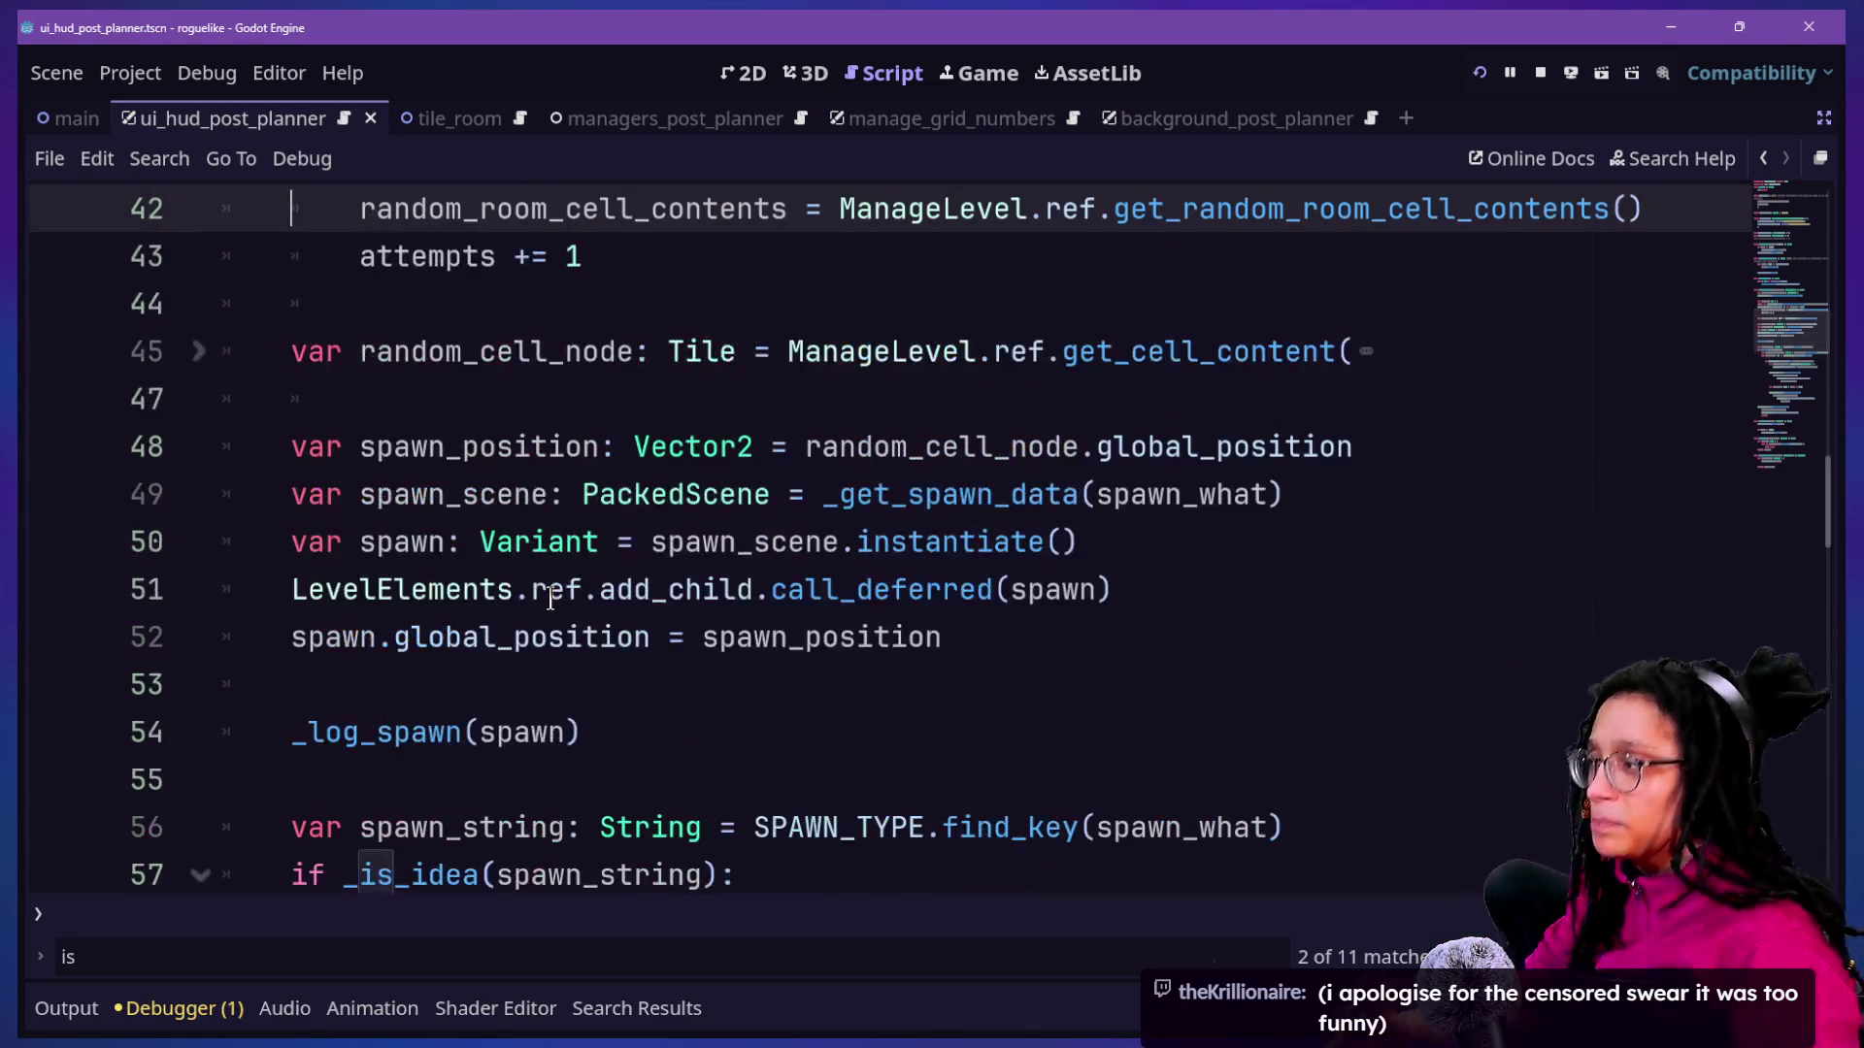
key("Up")
key("Up")
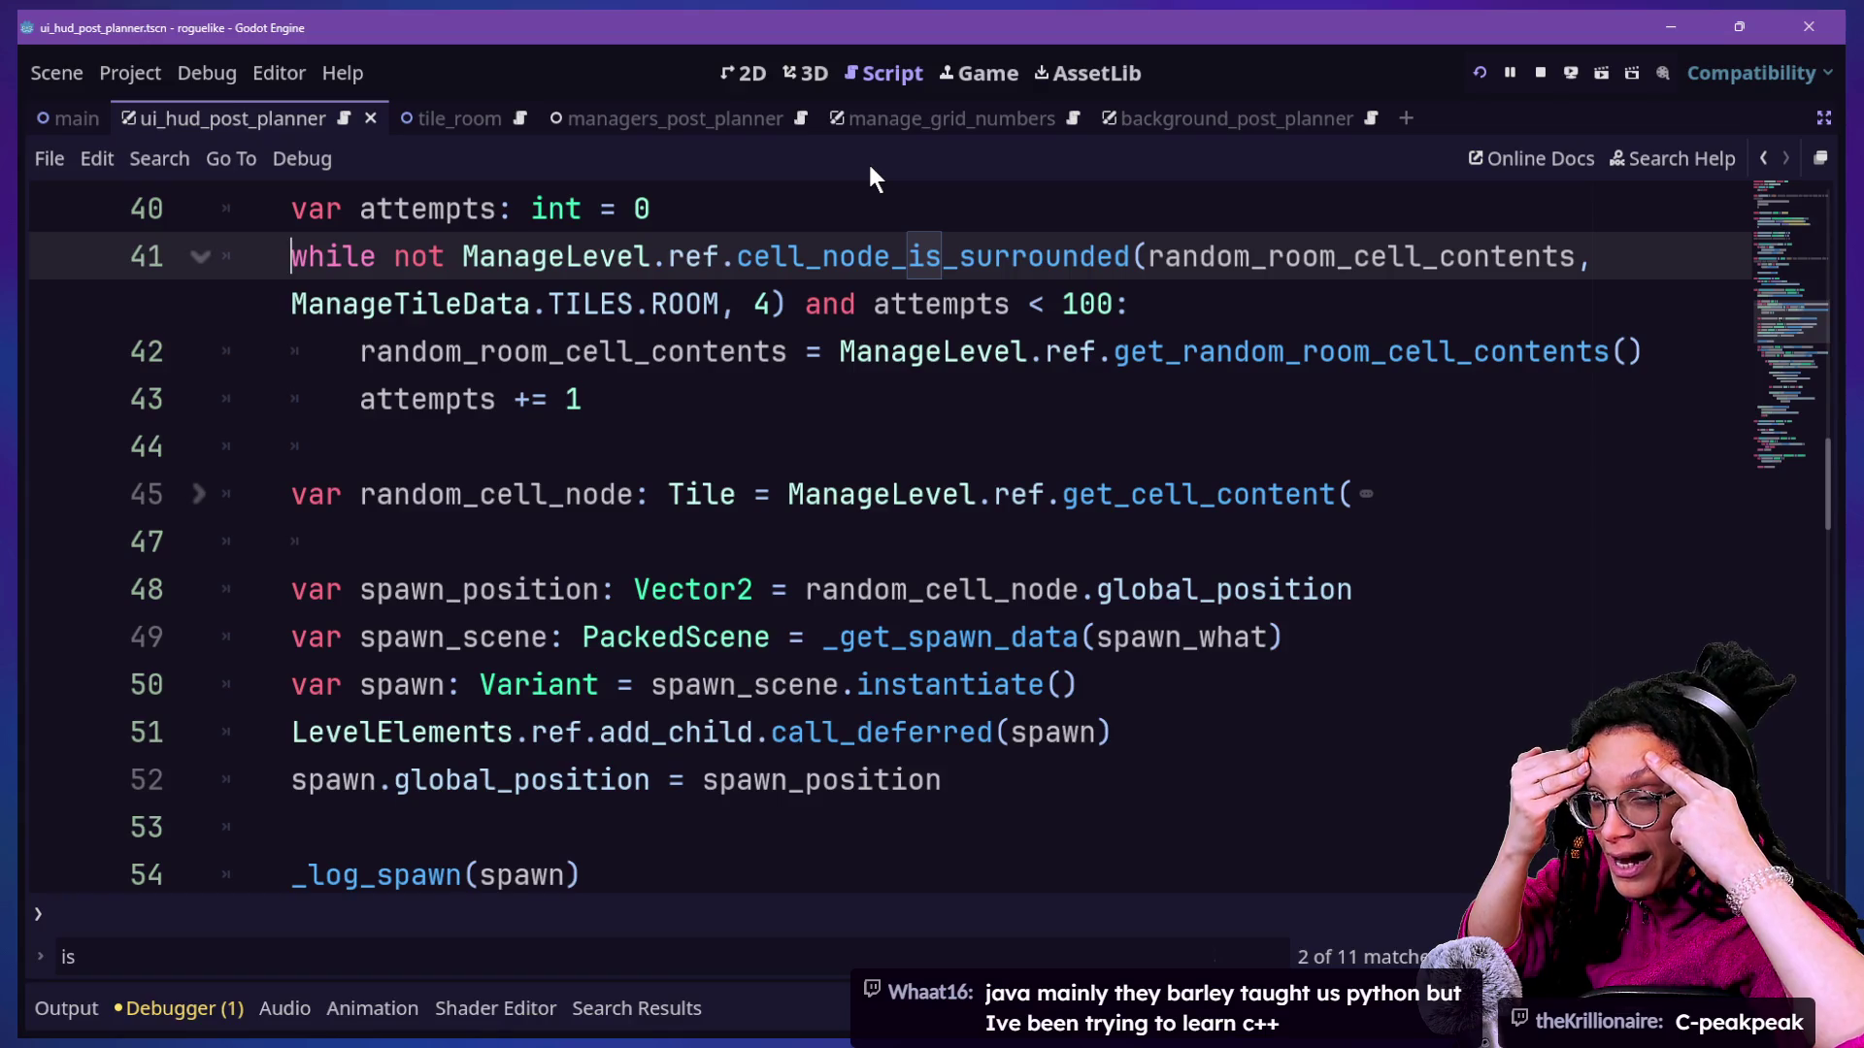
scroll(392, 651, "down", 10)
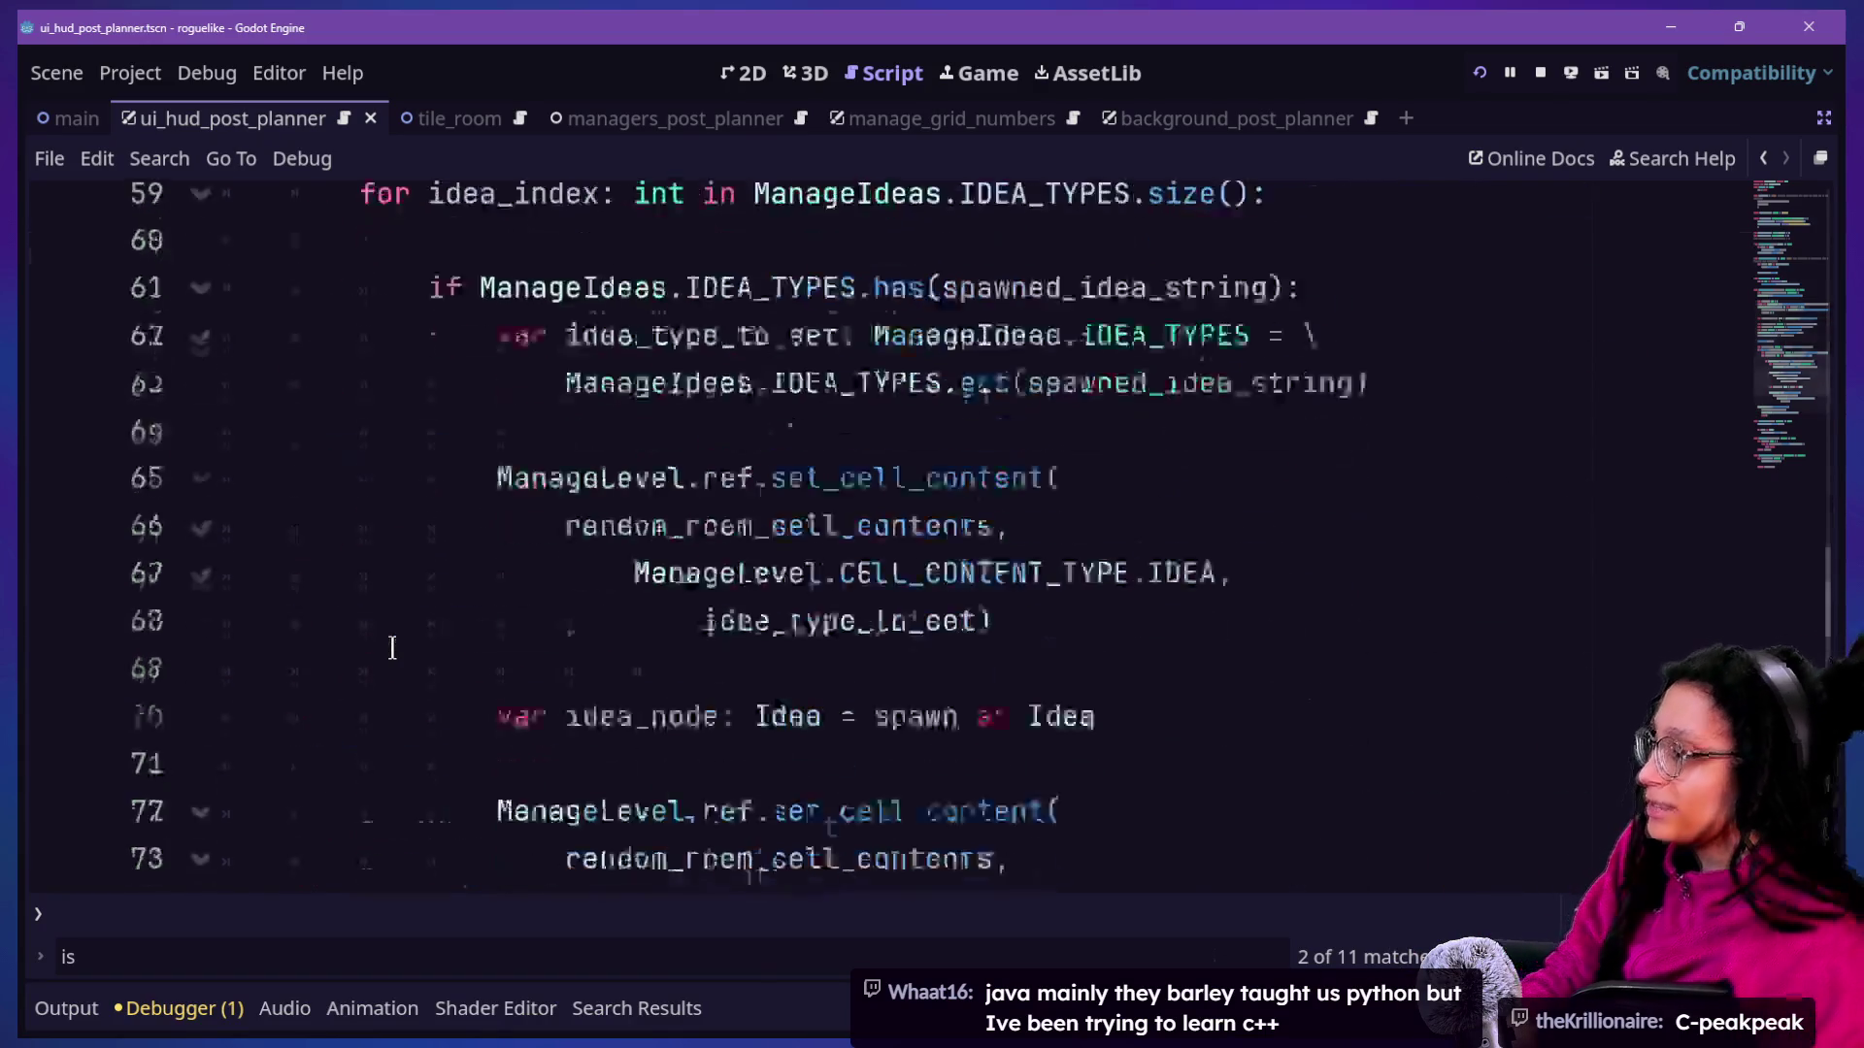
left_click_drag(375, 187, 562, 404)
left_click(562, 404)
key("Up")
key("Up")
key("Up")
key("Up")
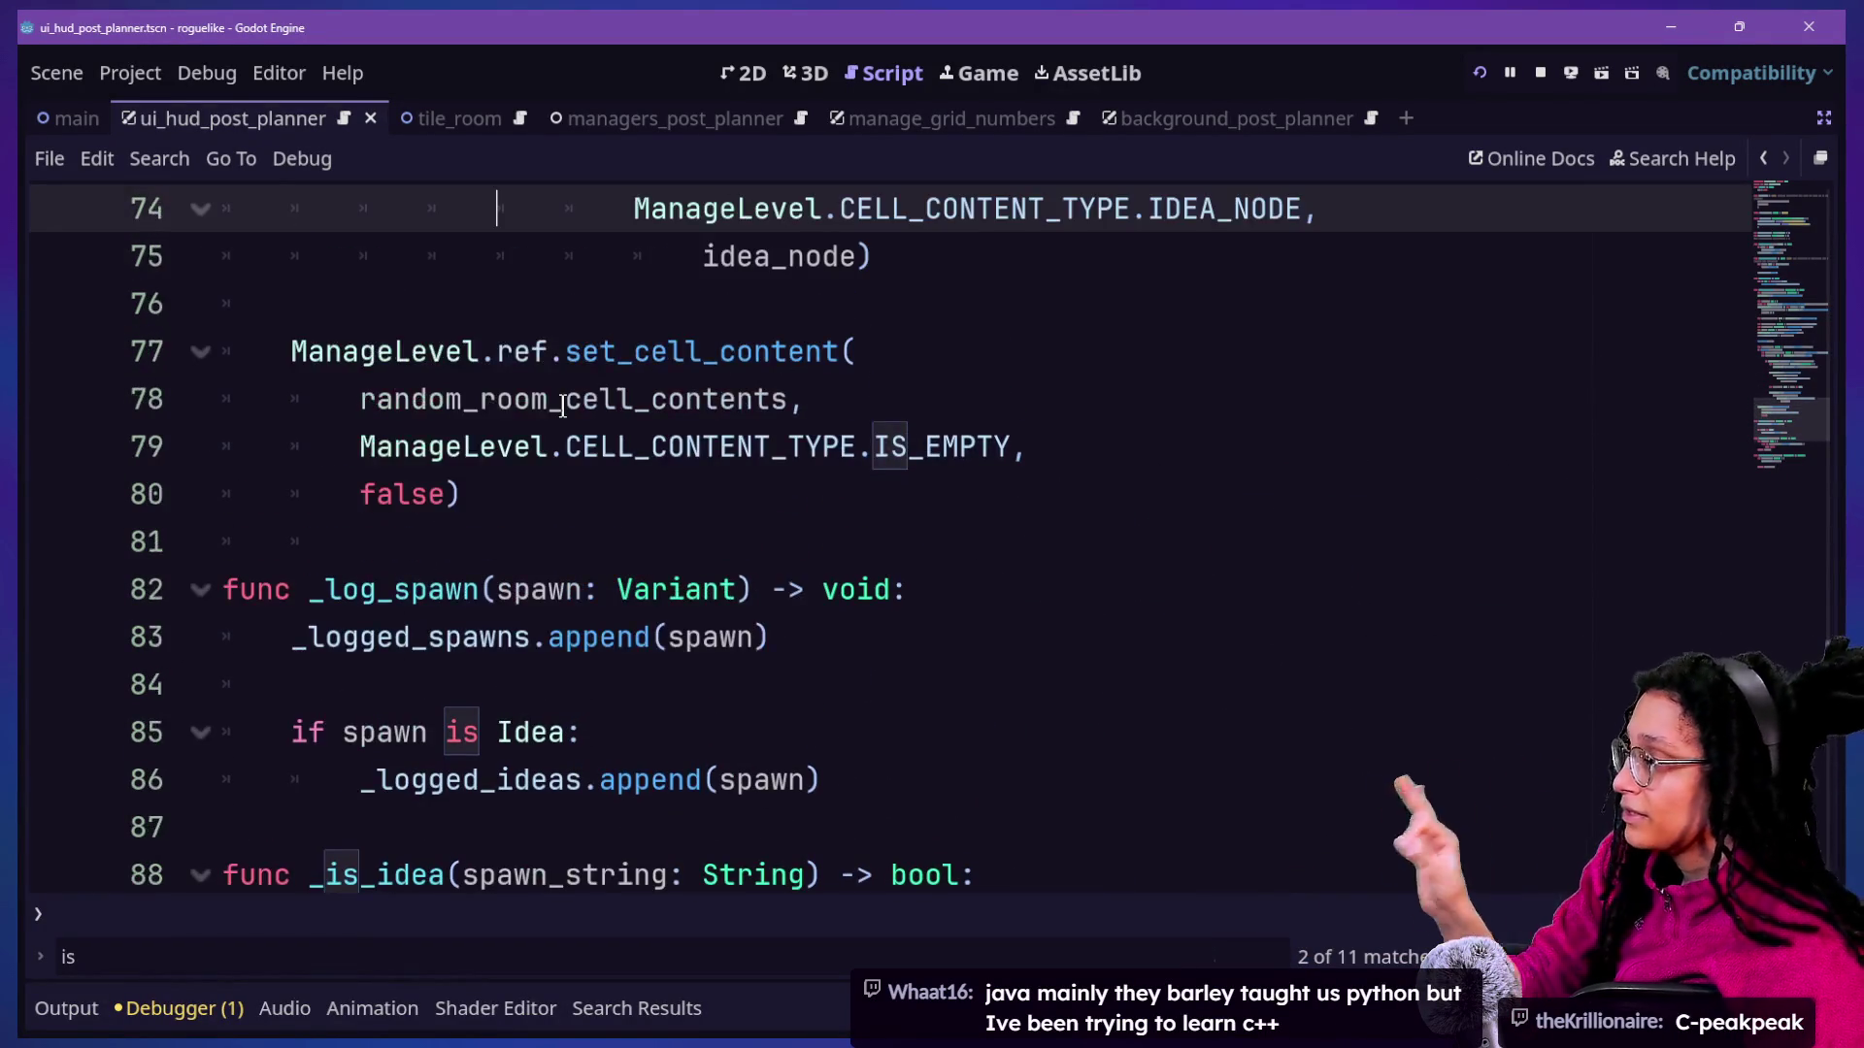
key("Down")
key("Down")
key("Down")
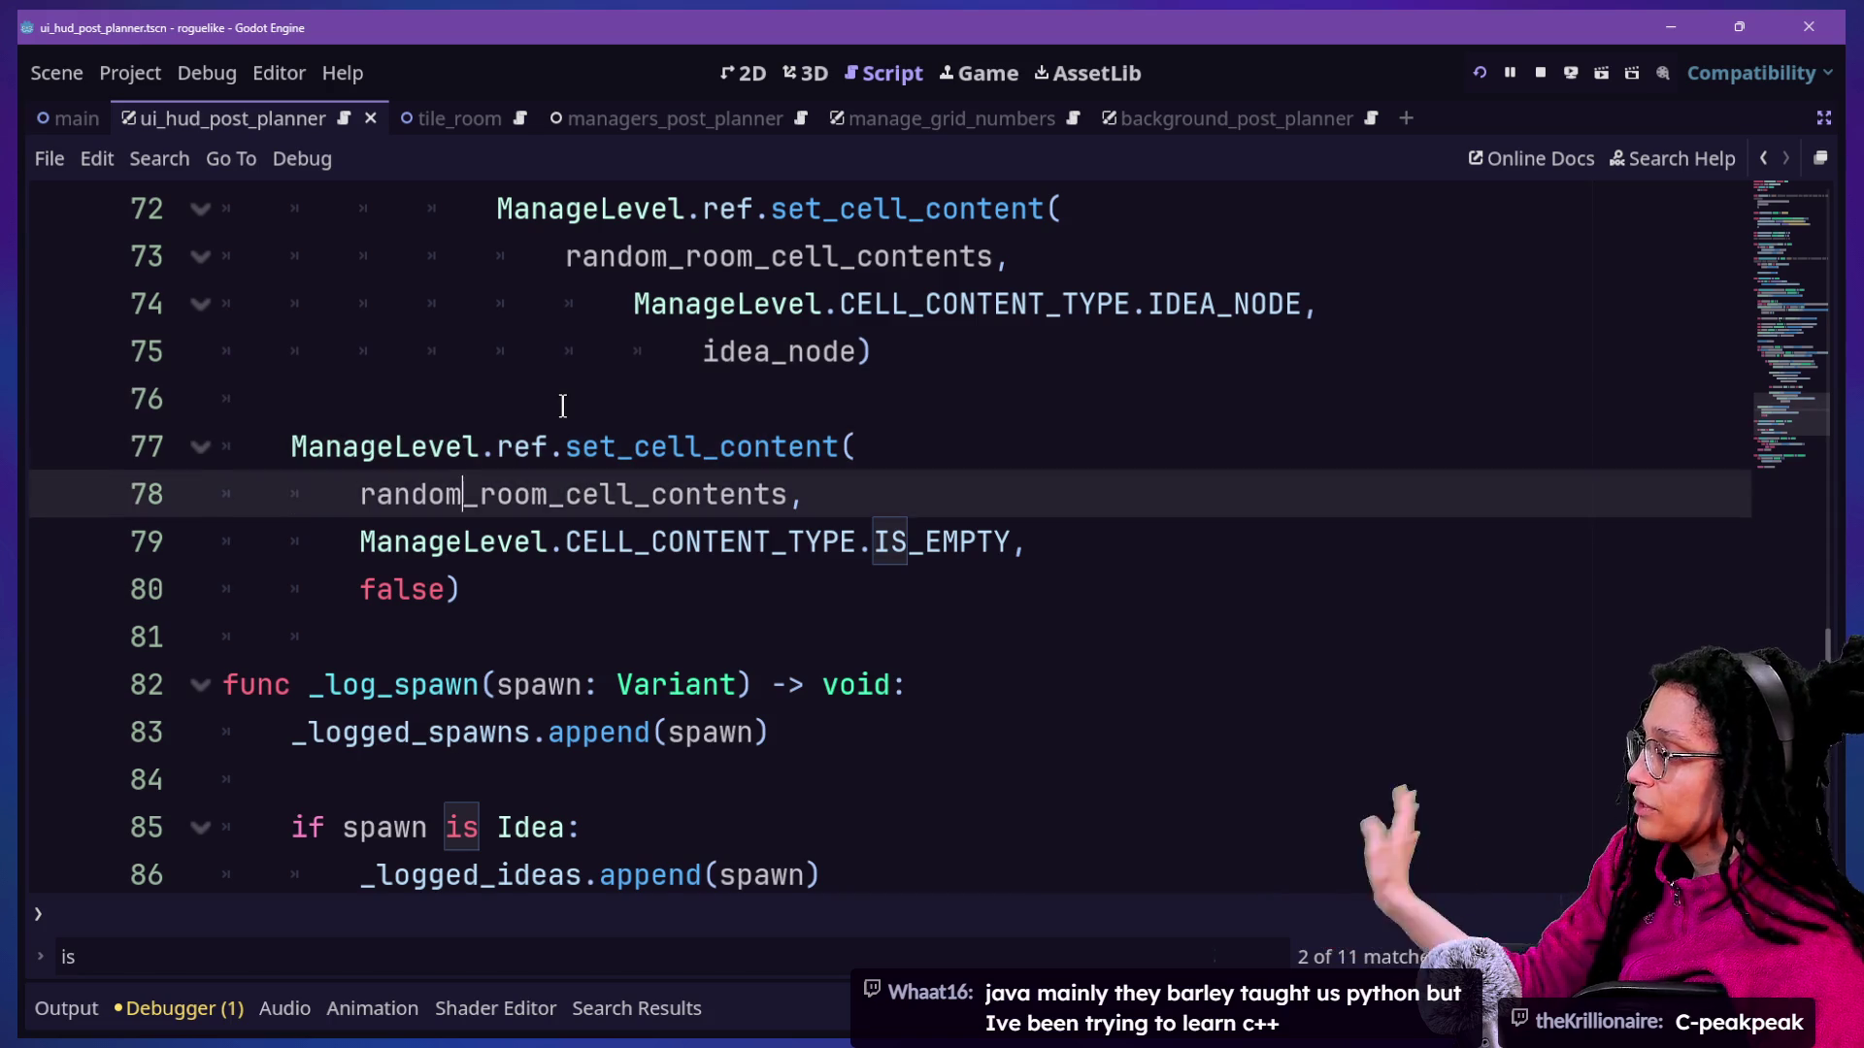
left_click_drag(450, 404, 624, 561)
left_click(627, 584)
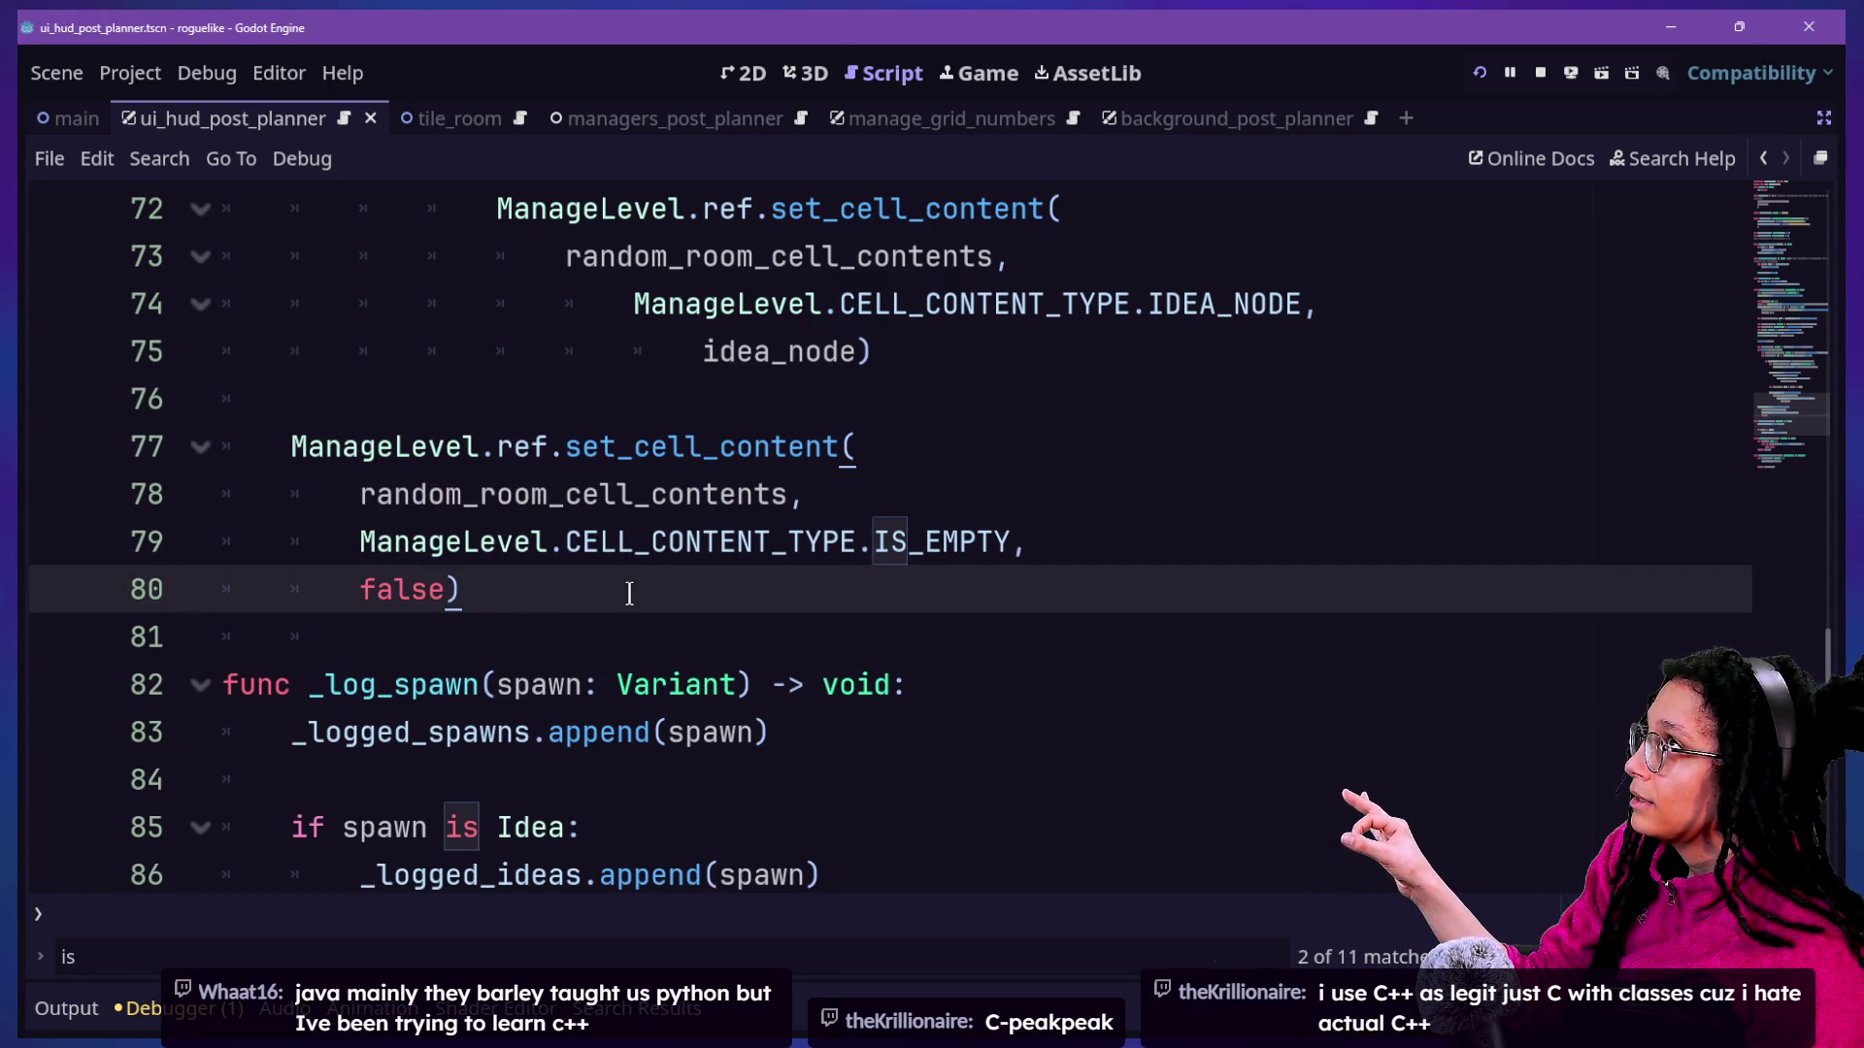
mouse_move(629, 593)
left_mouse_down()
mouse_move(595, 448)
mouse_move(540, 404)
left_mouse_up()
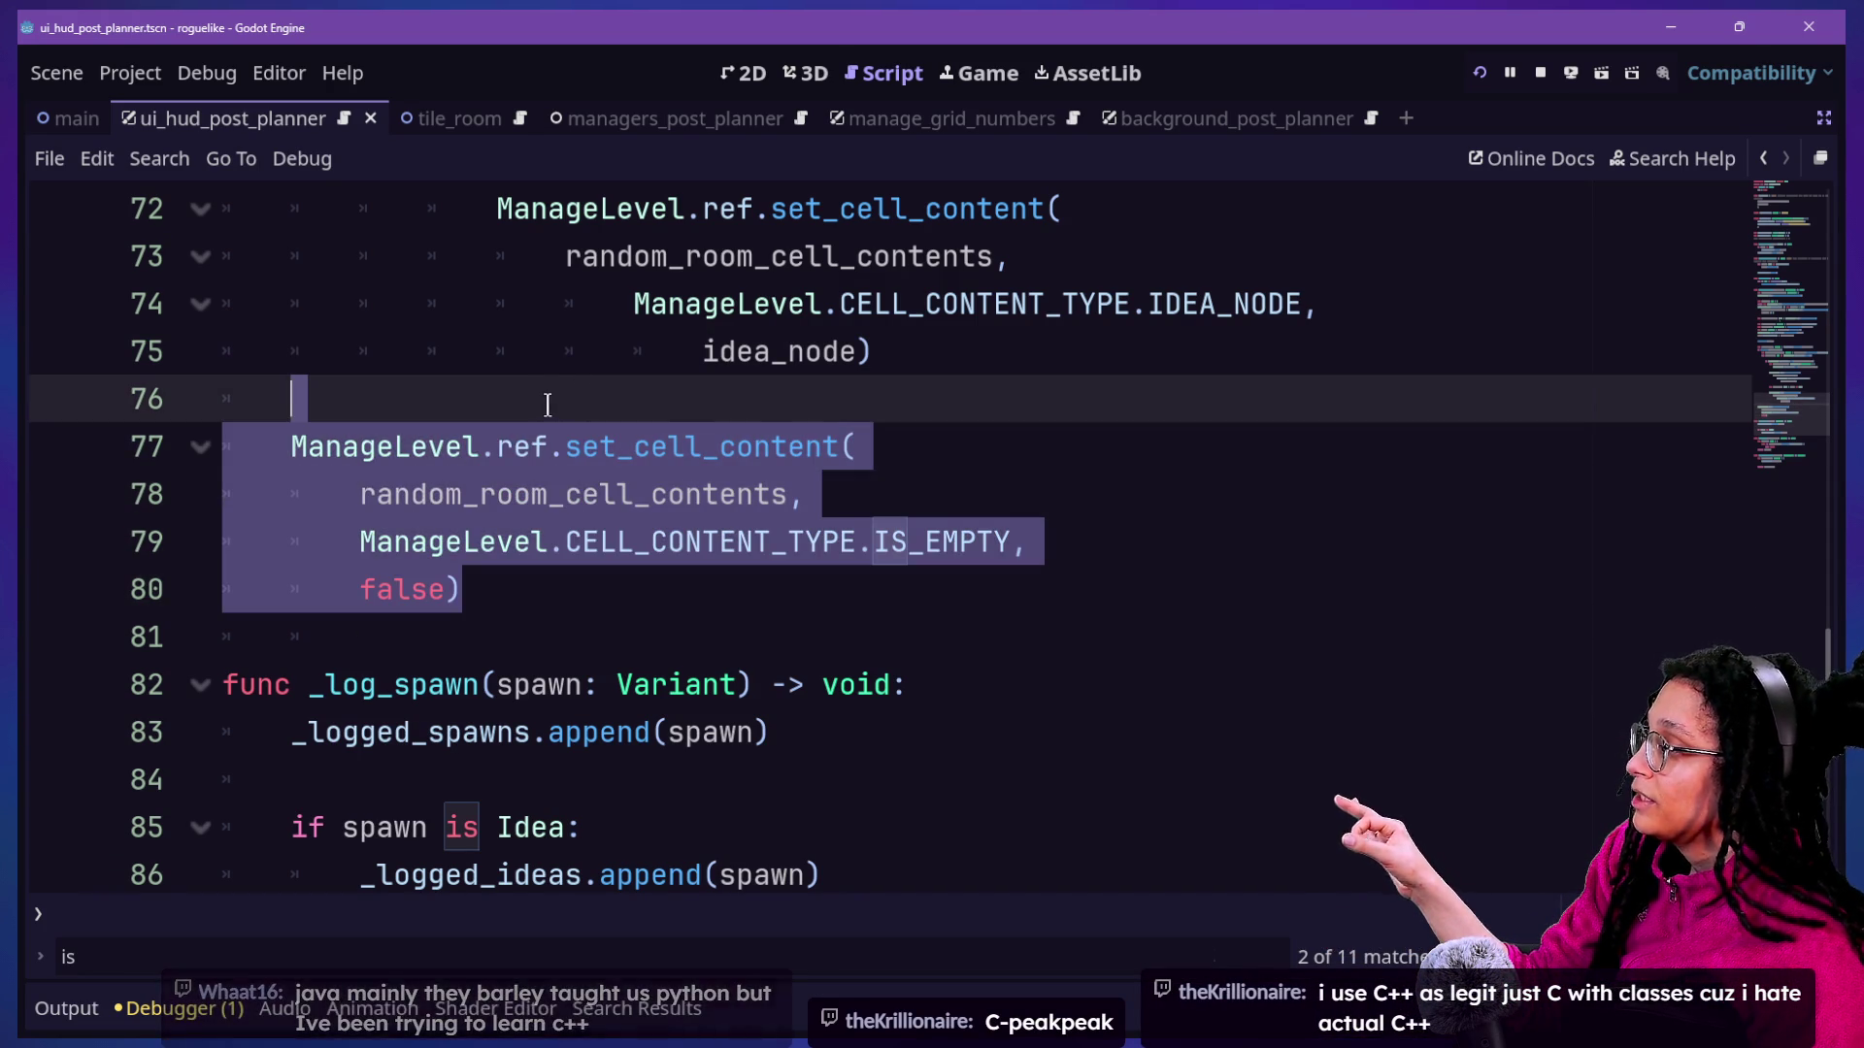
left_click_drag(295, 463, 292, 448)
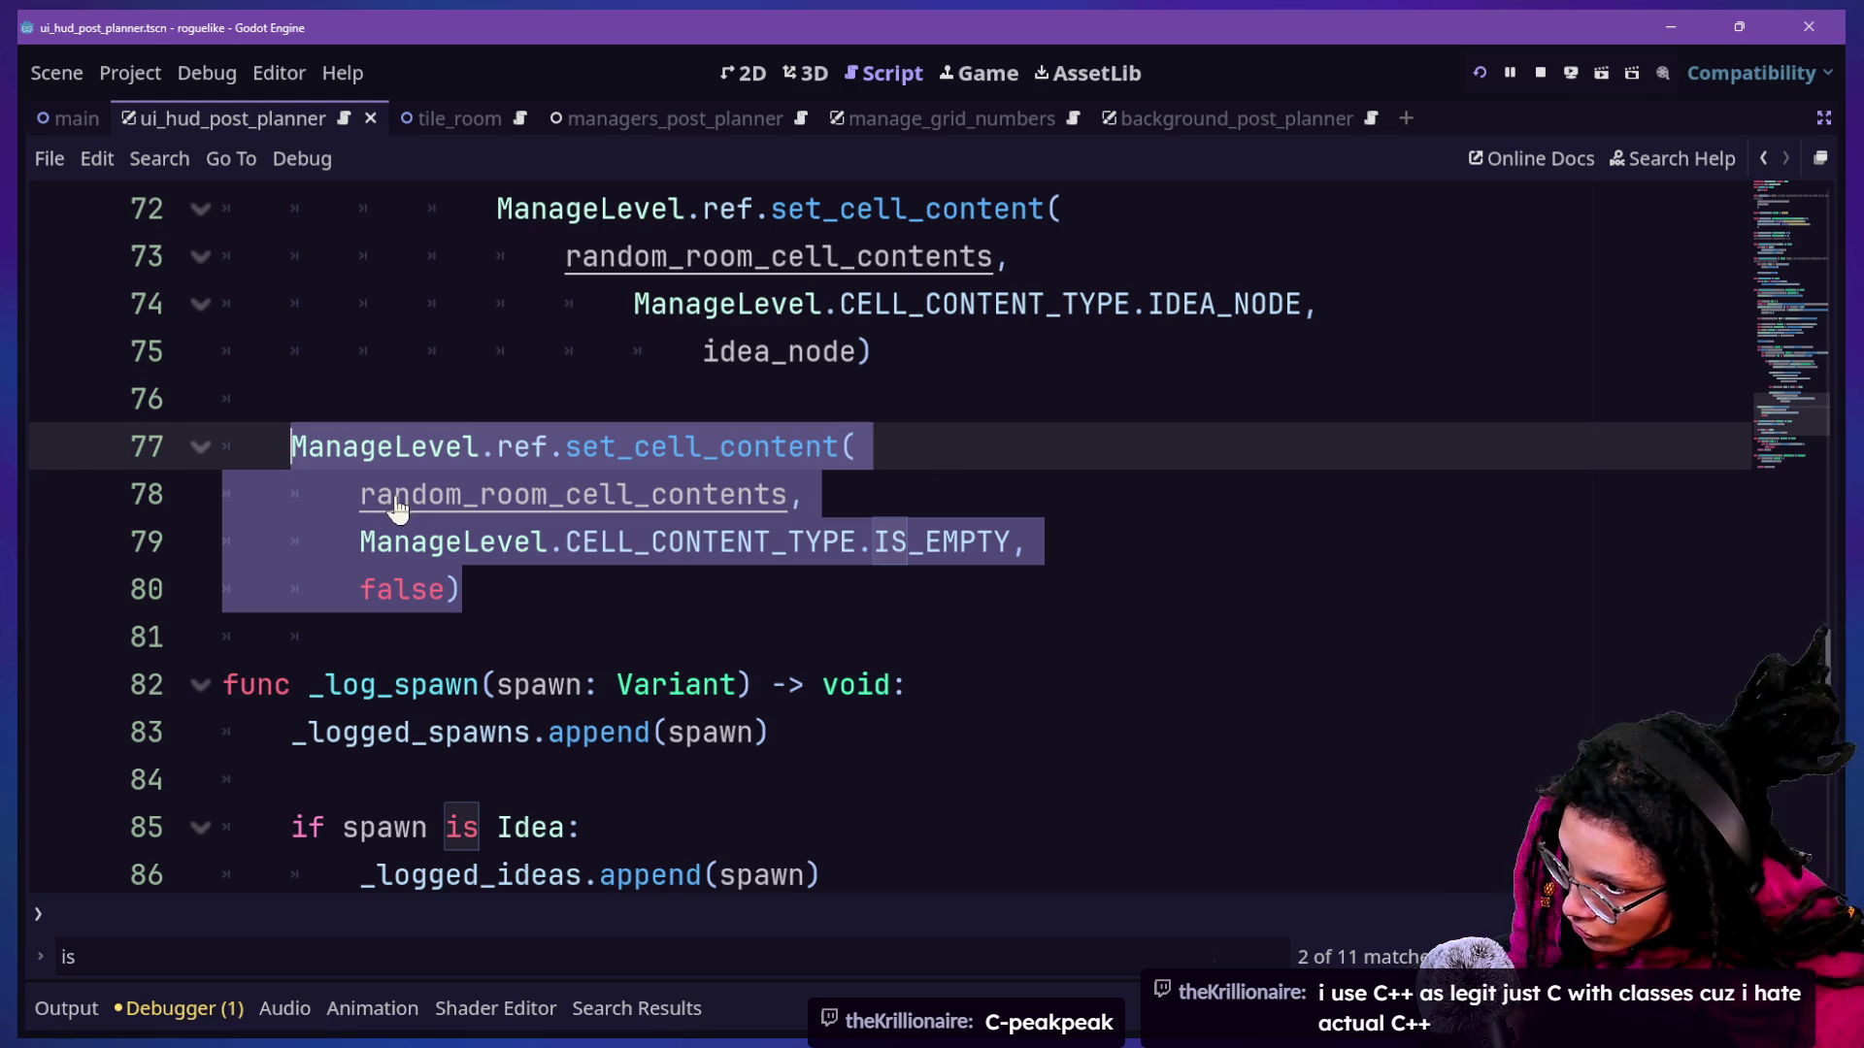
Open spawn_post_planner.gd through the quick file search.
key("ctrl+alt+o")
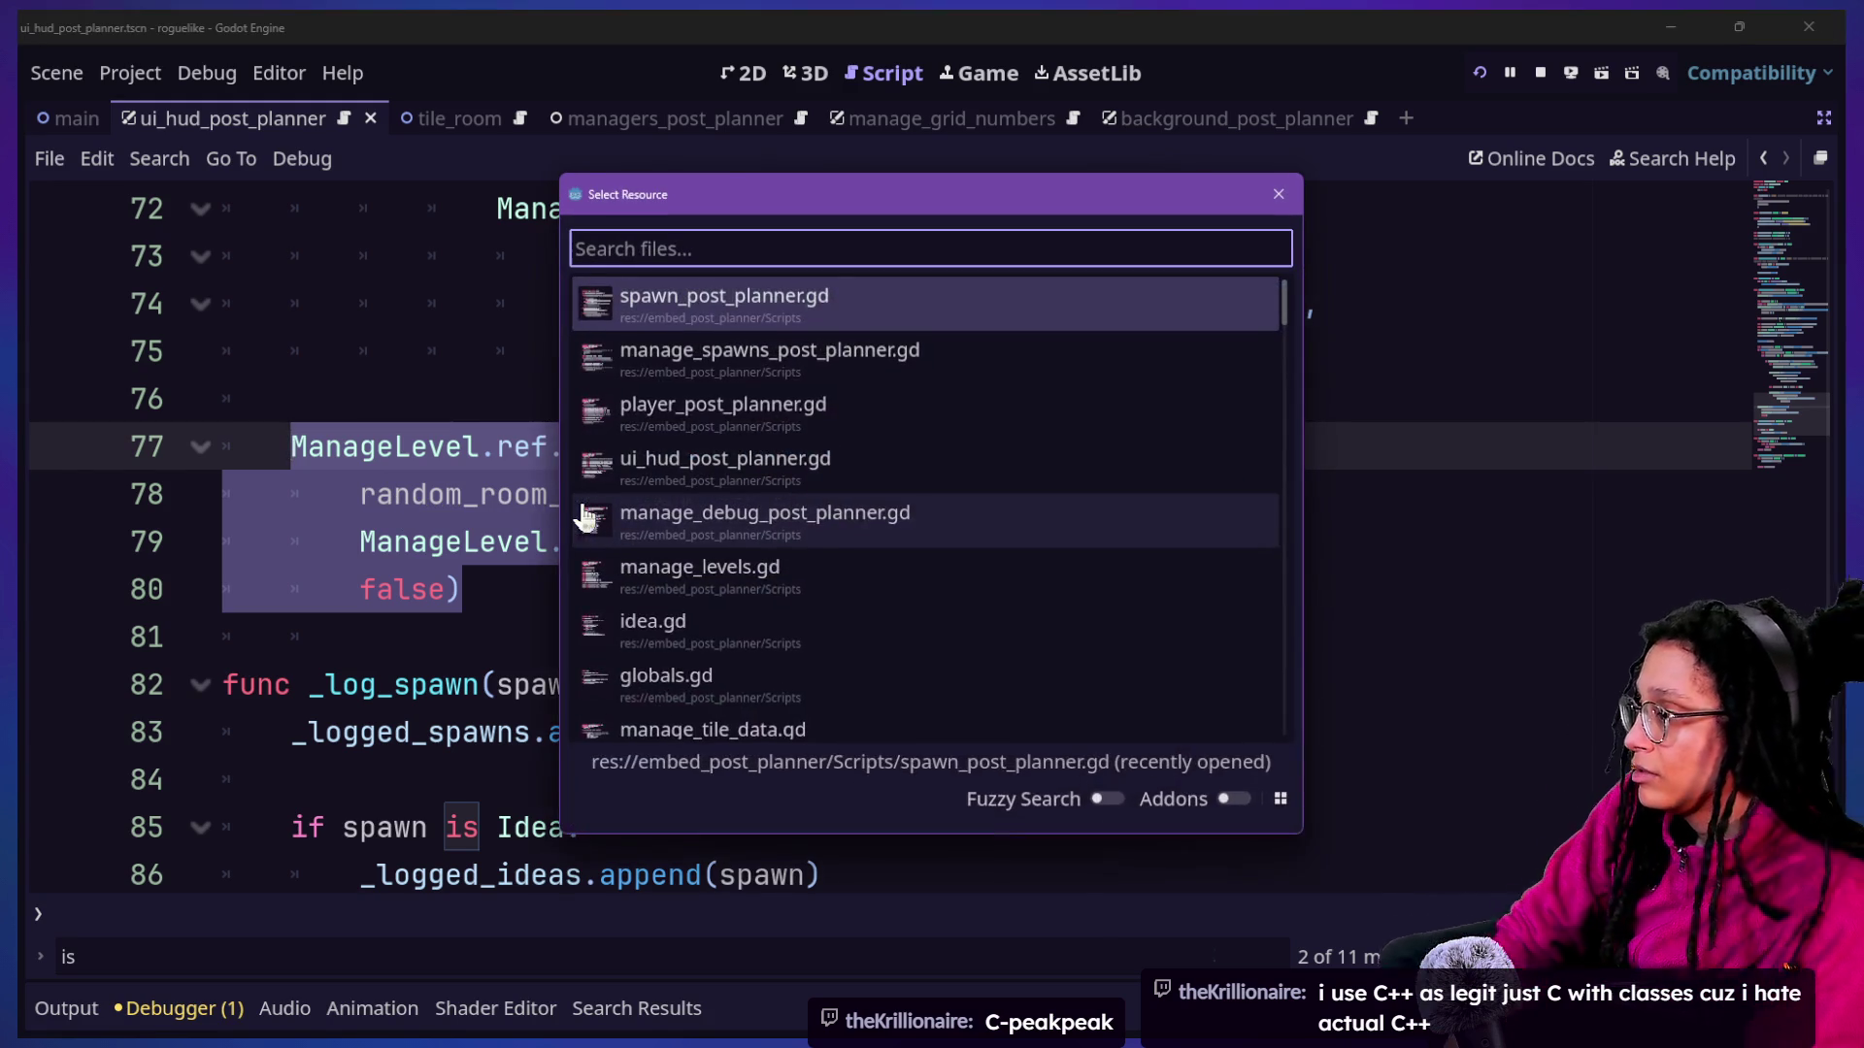
type("_cle")
key("BackSpace")
key("BackSpace")
key("BackSpace")
key("Escape")
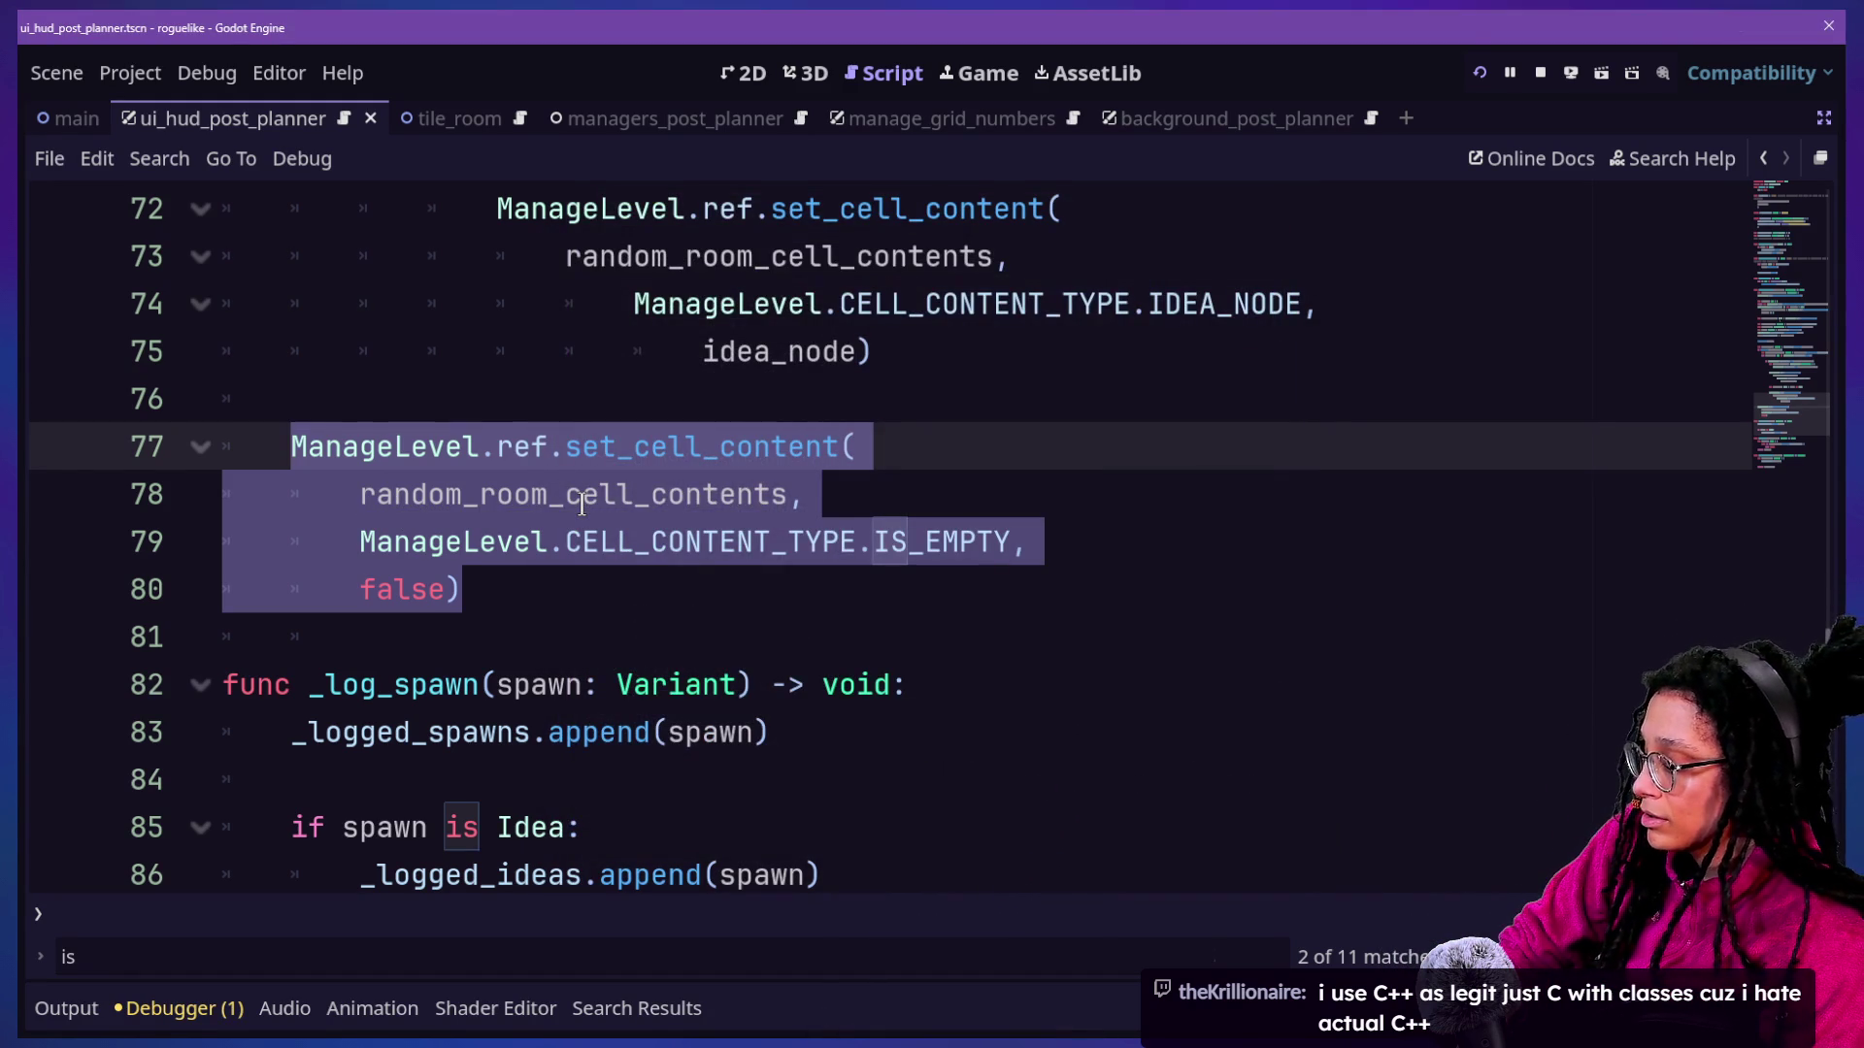
key("ctrl+alt+o")
type("spawn")
key("Return")
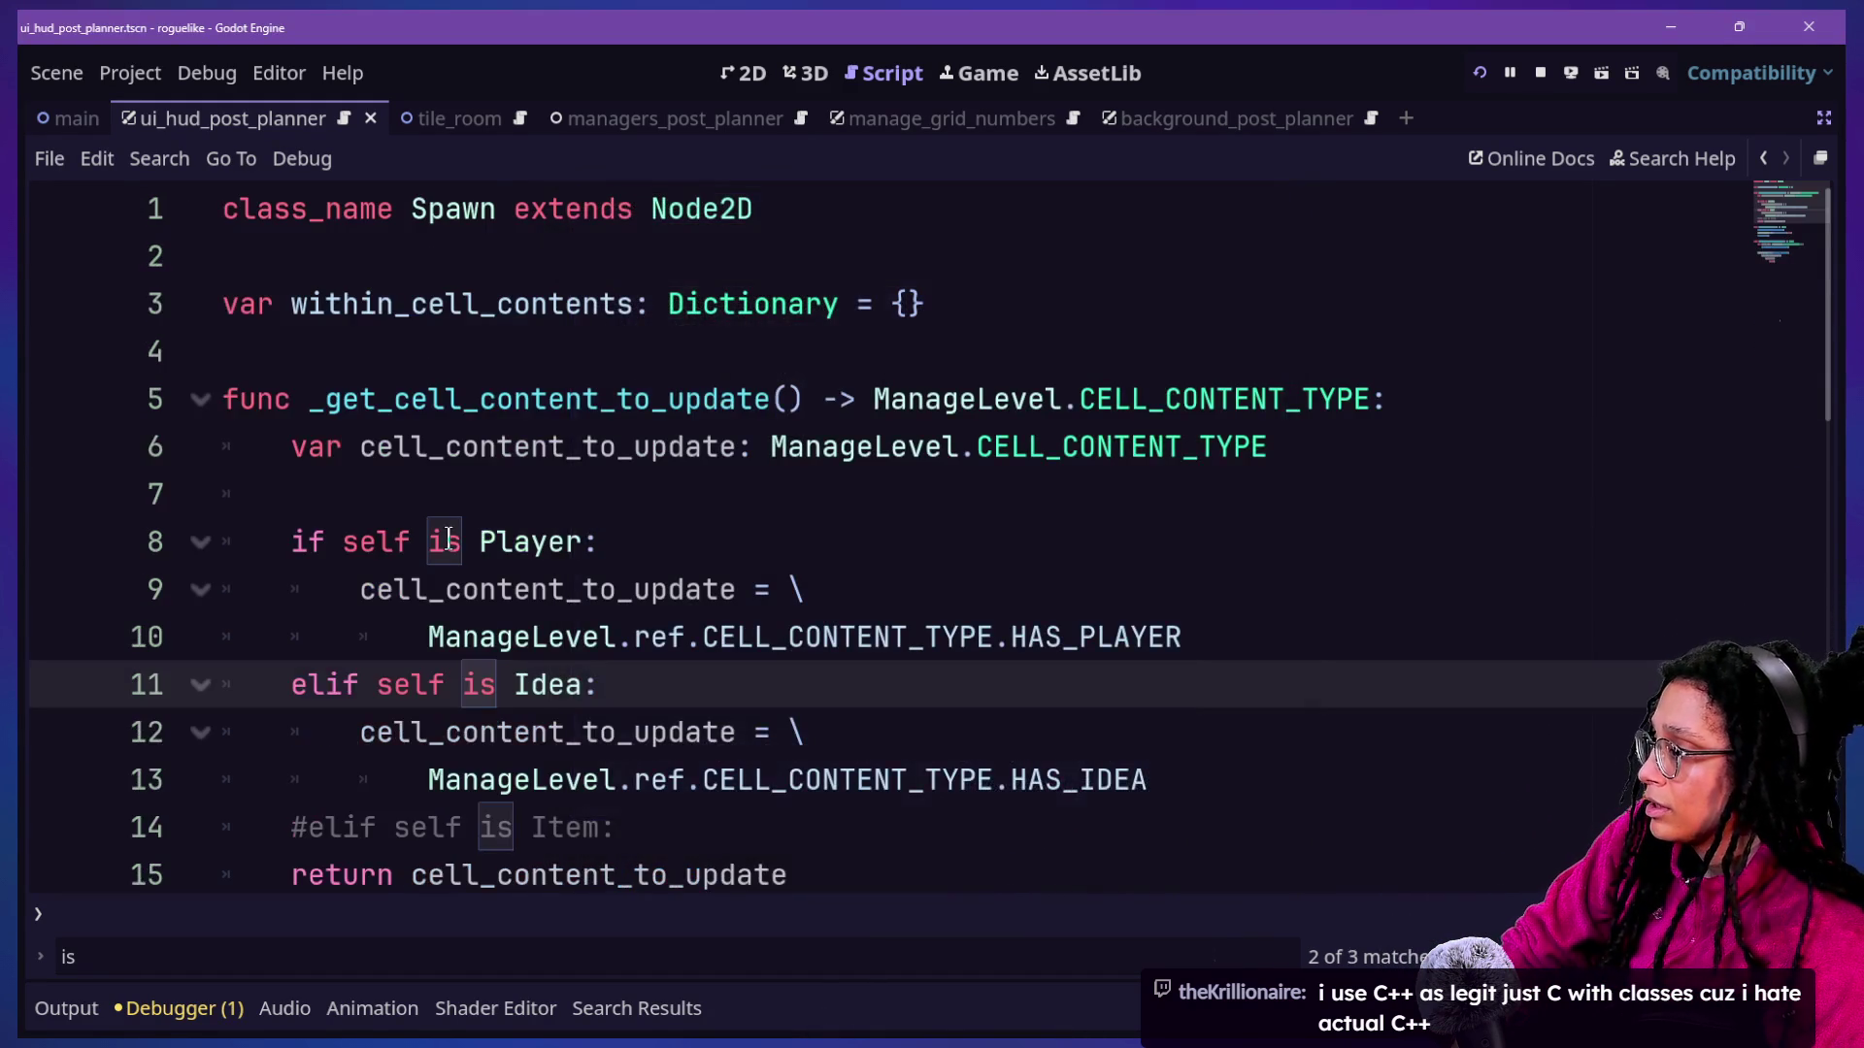
Paste the set_cell_content block after queue_free() in _clear_and_destroy and change false to true.
scroll(447, 539, "down", 6)
scroll(486, 451, "up", 1)
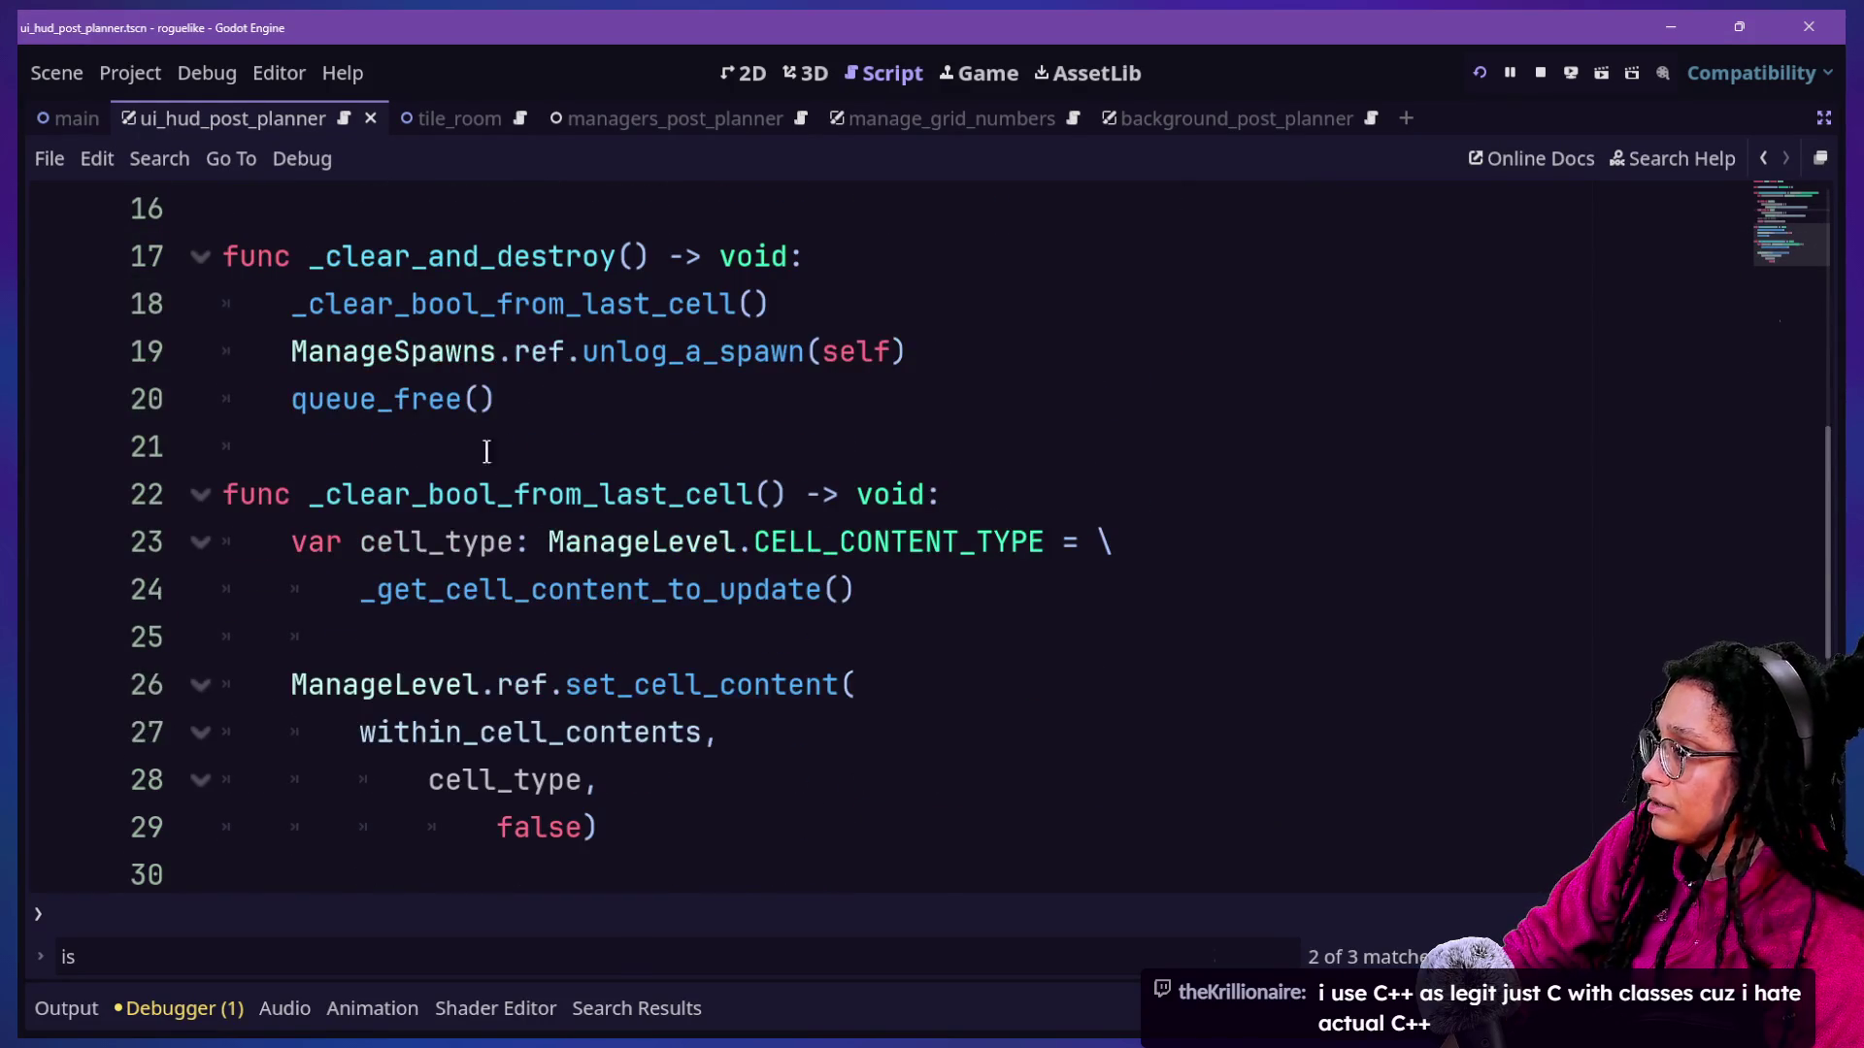
left_click(838, 351)
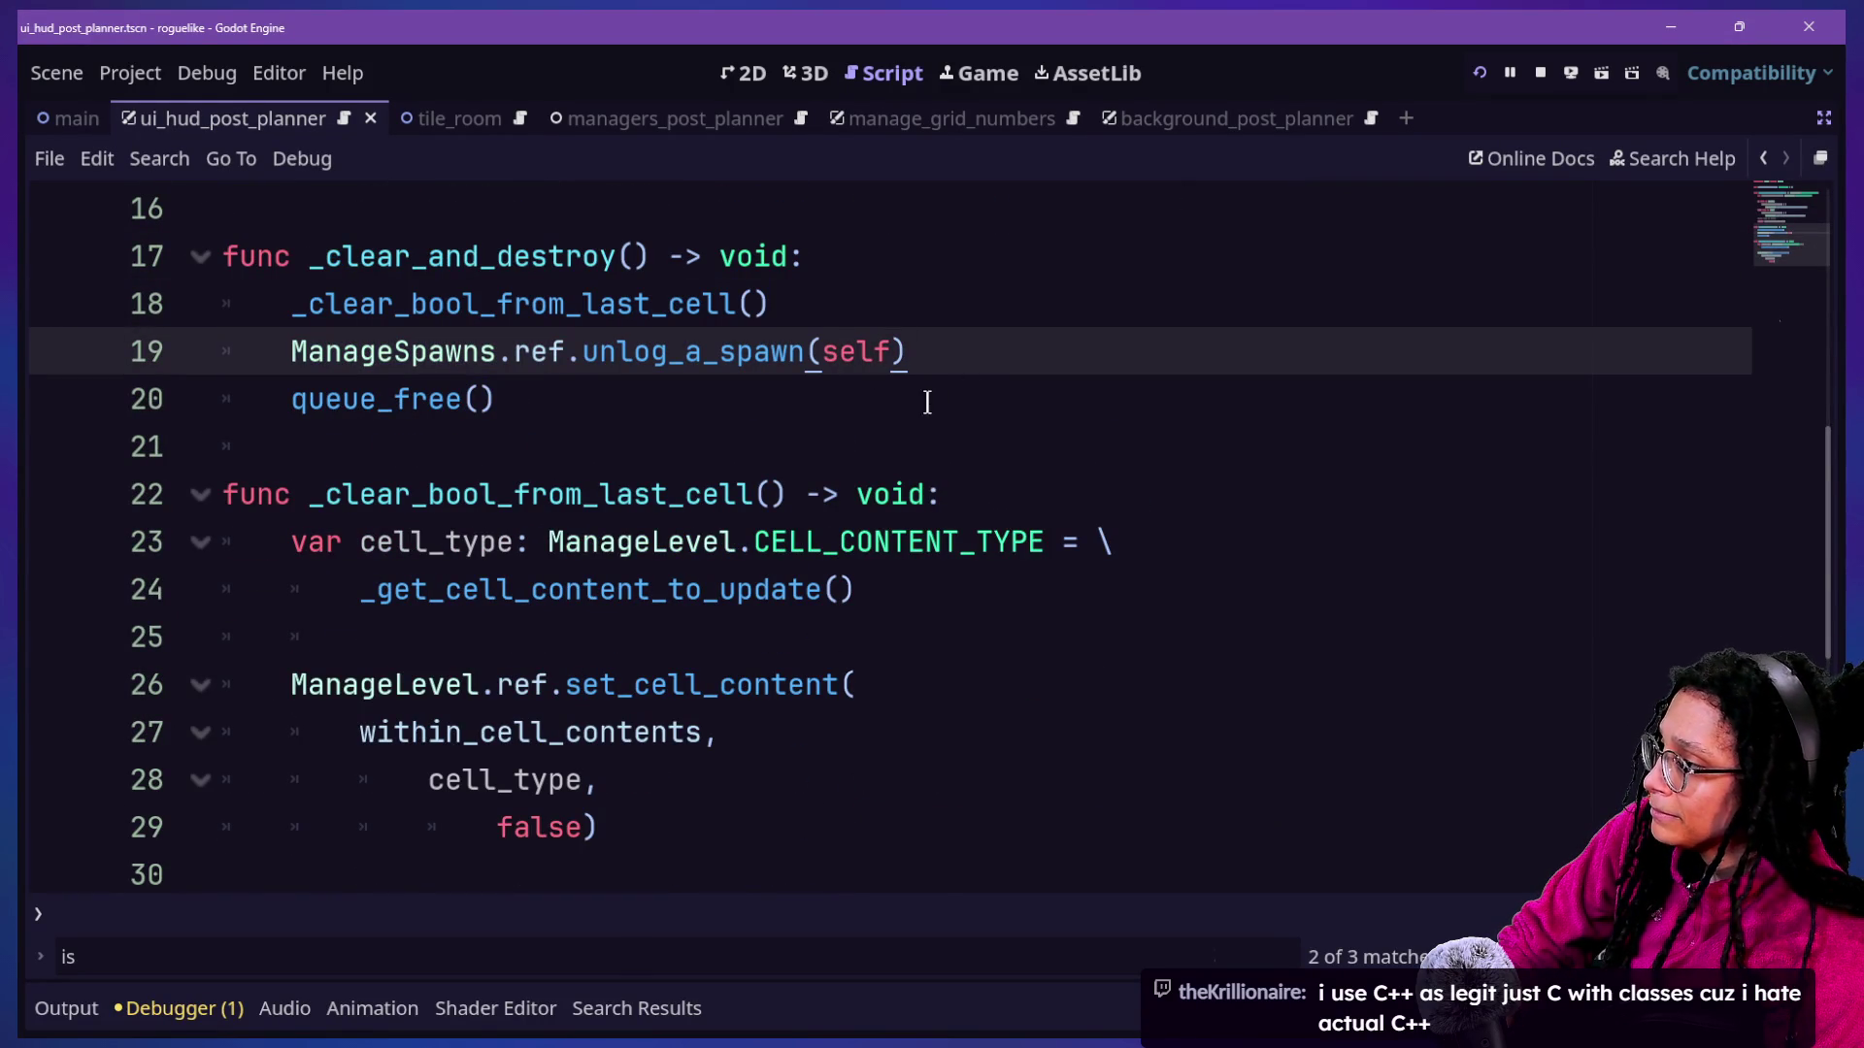
left_click(933, 388)
key("Return")
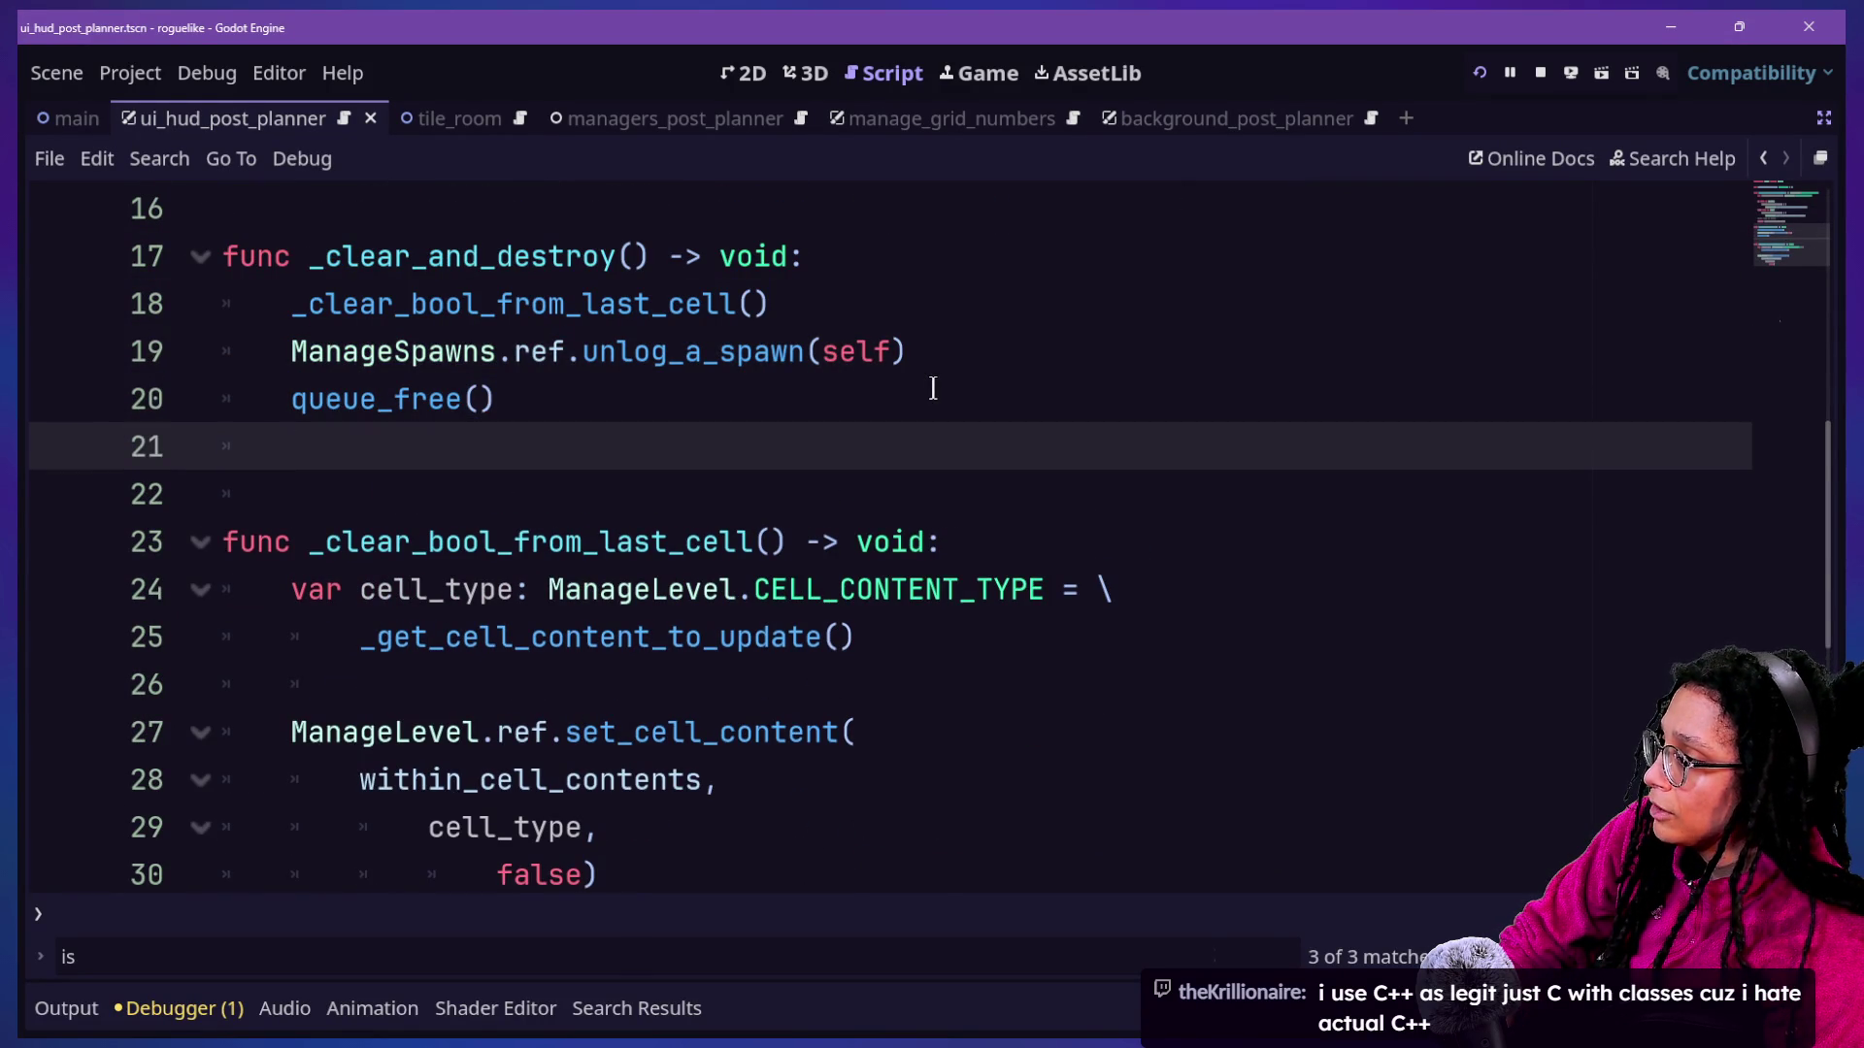
type("ManageLevel.ref.set_cell_content( \t\trandom_room_cell_contents, \t\tManageLevel.CELL_CONTENT_TYPE.IS_EMPTY, \t\tfalse)")
left_click(618, 402)
key("Return")
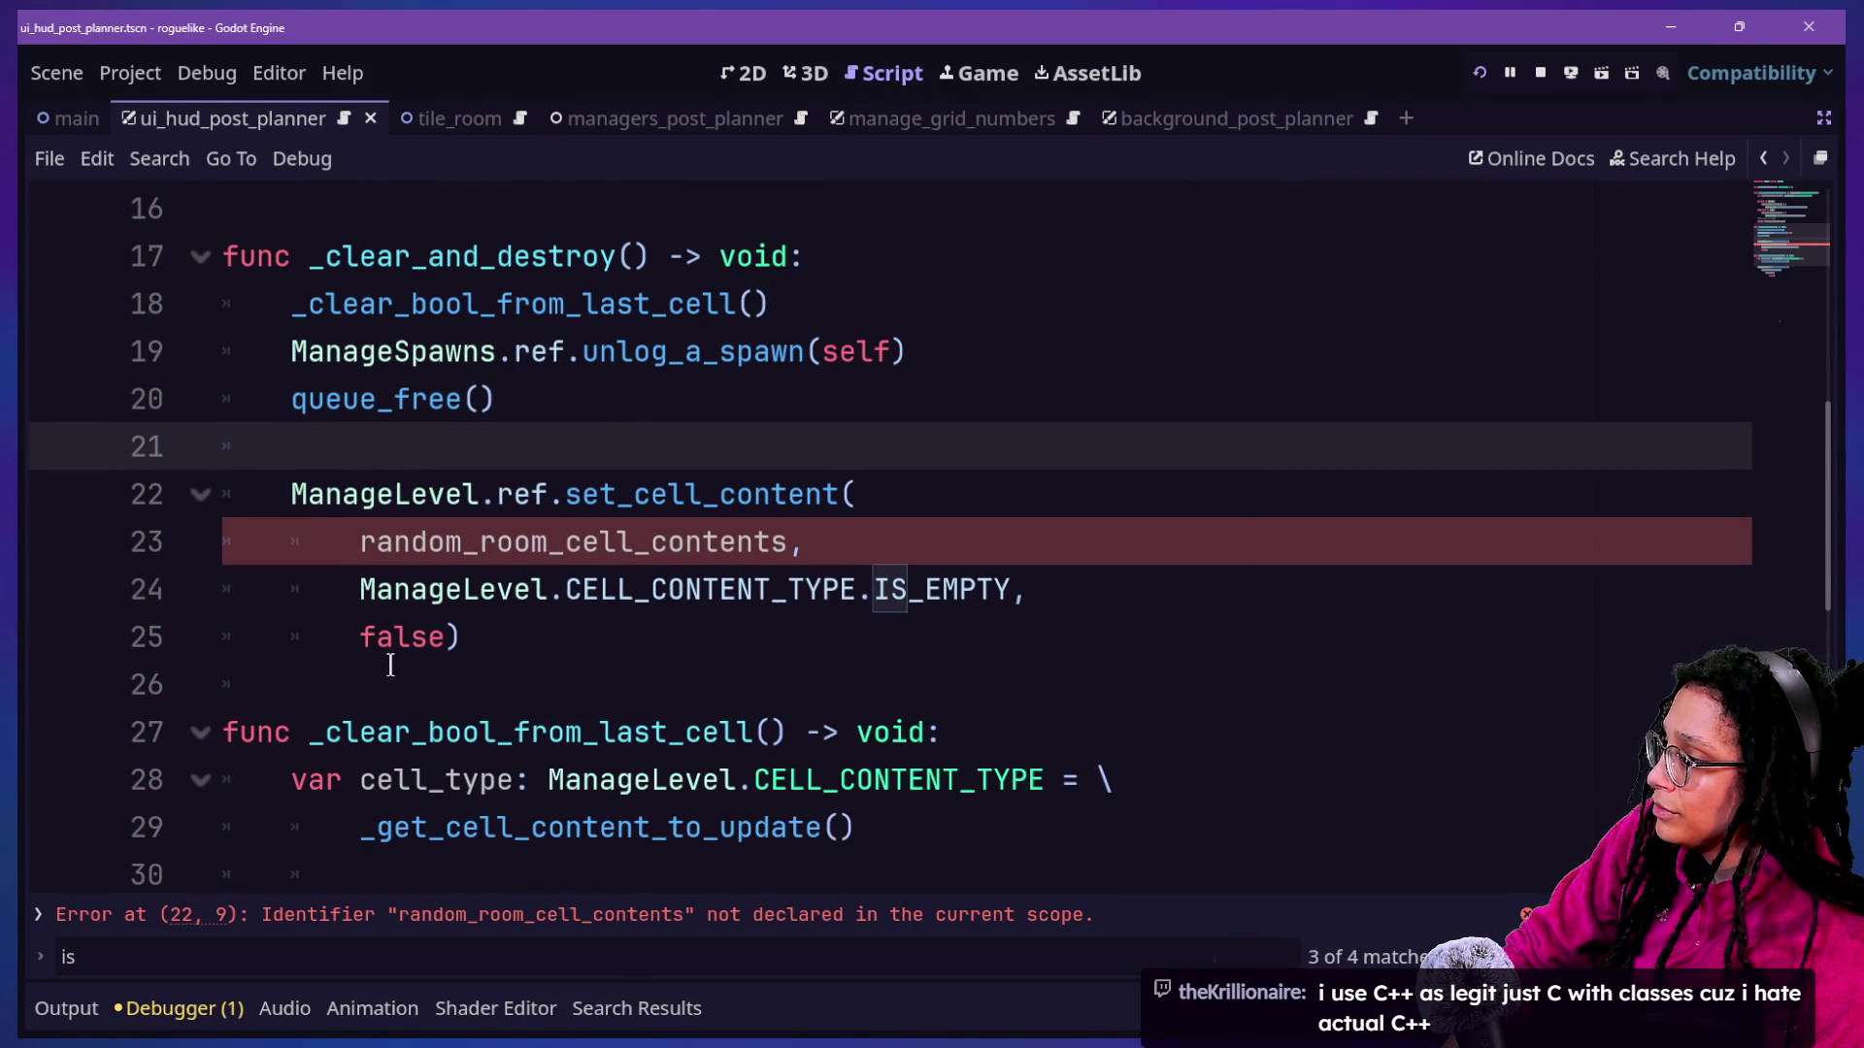
double_click(387, 633)
type("true")
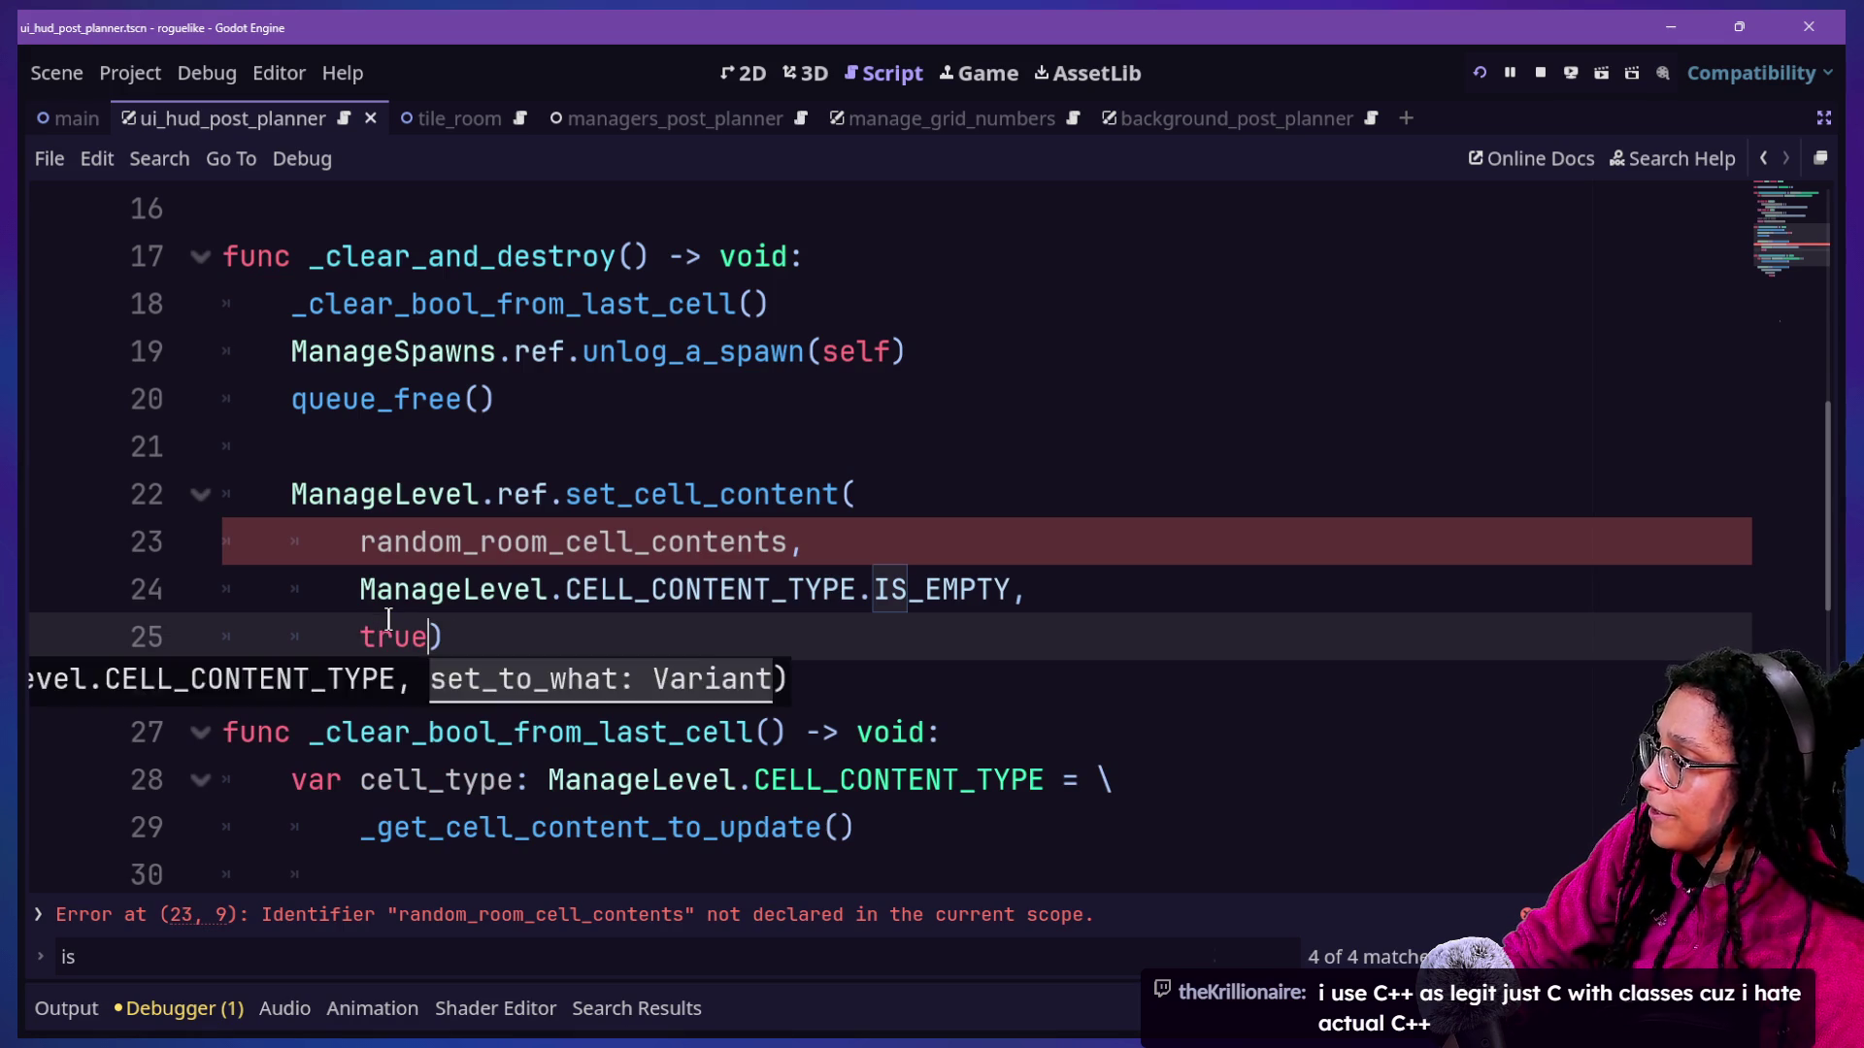
left_click(393, 590)
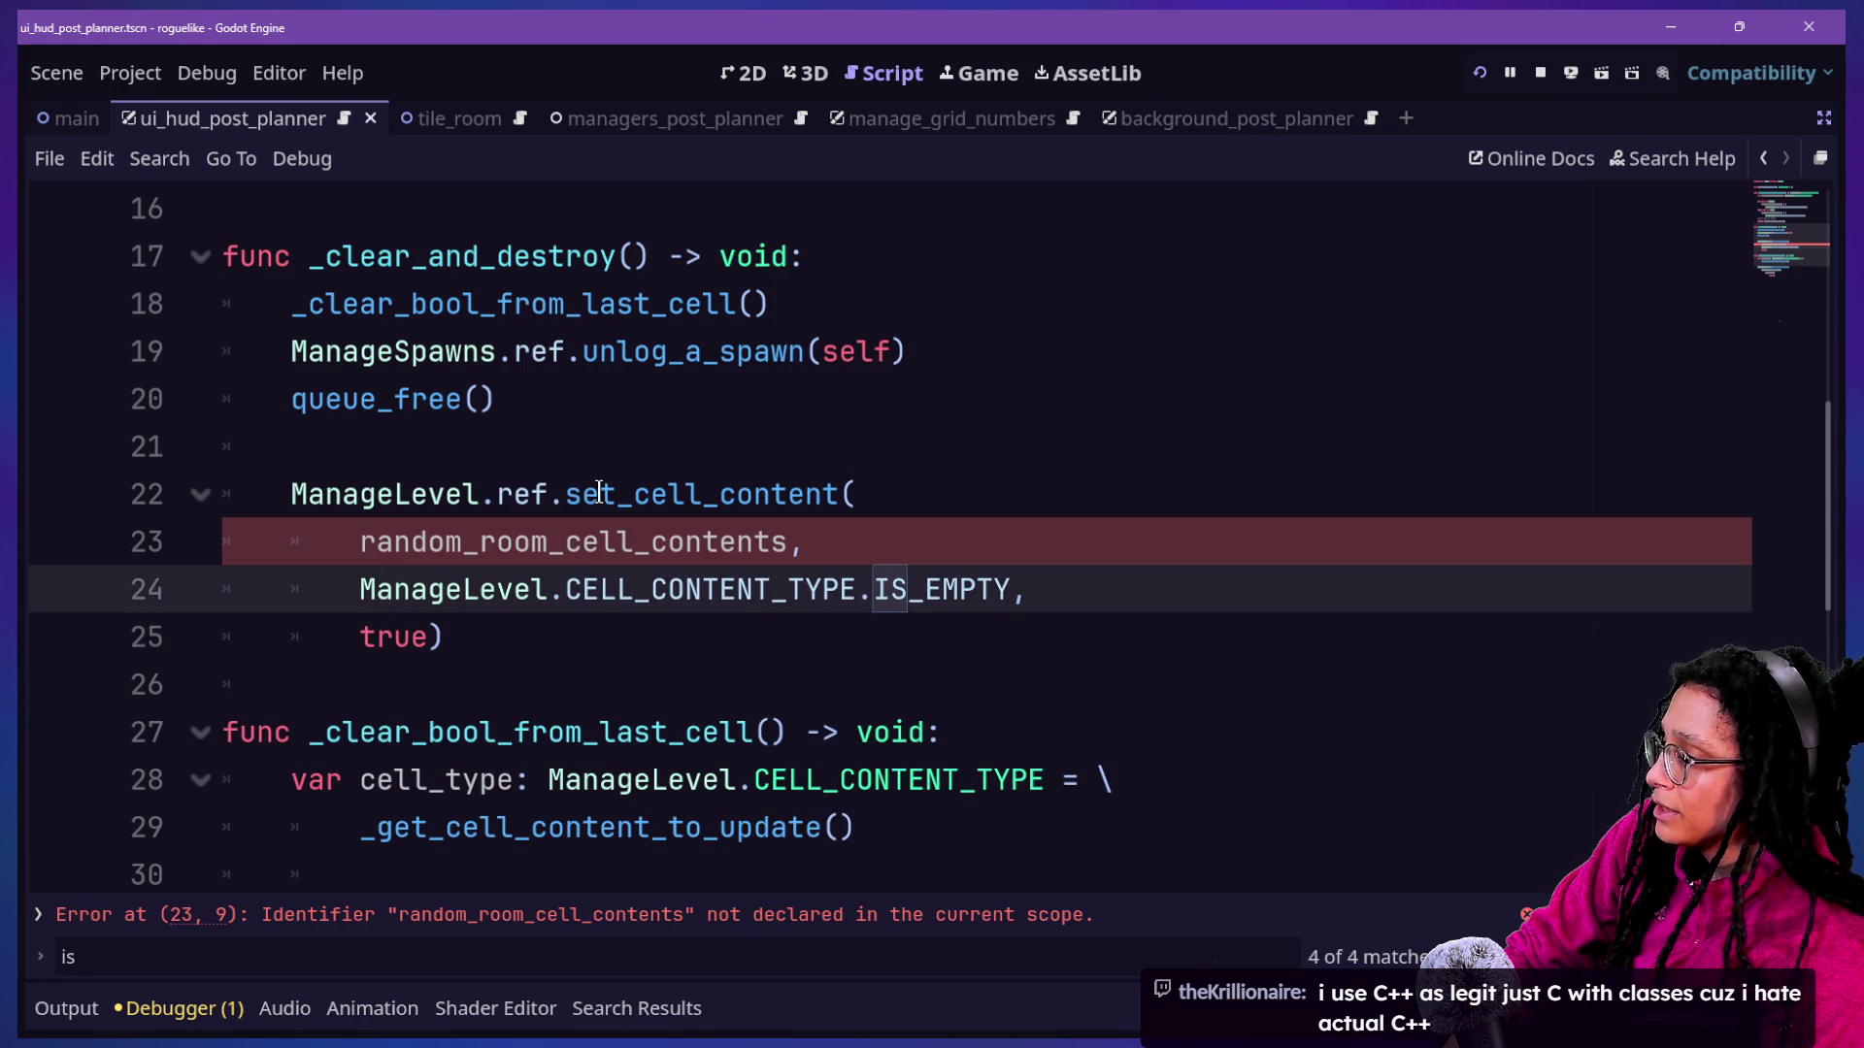
Review the pasted call and the top of the spawn script for the cell variable in scope.
mouse_move(599, 491)
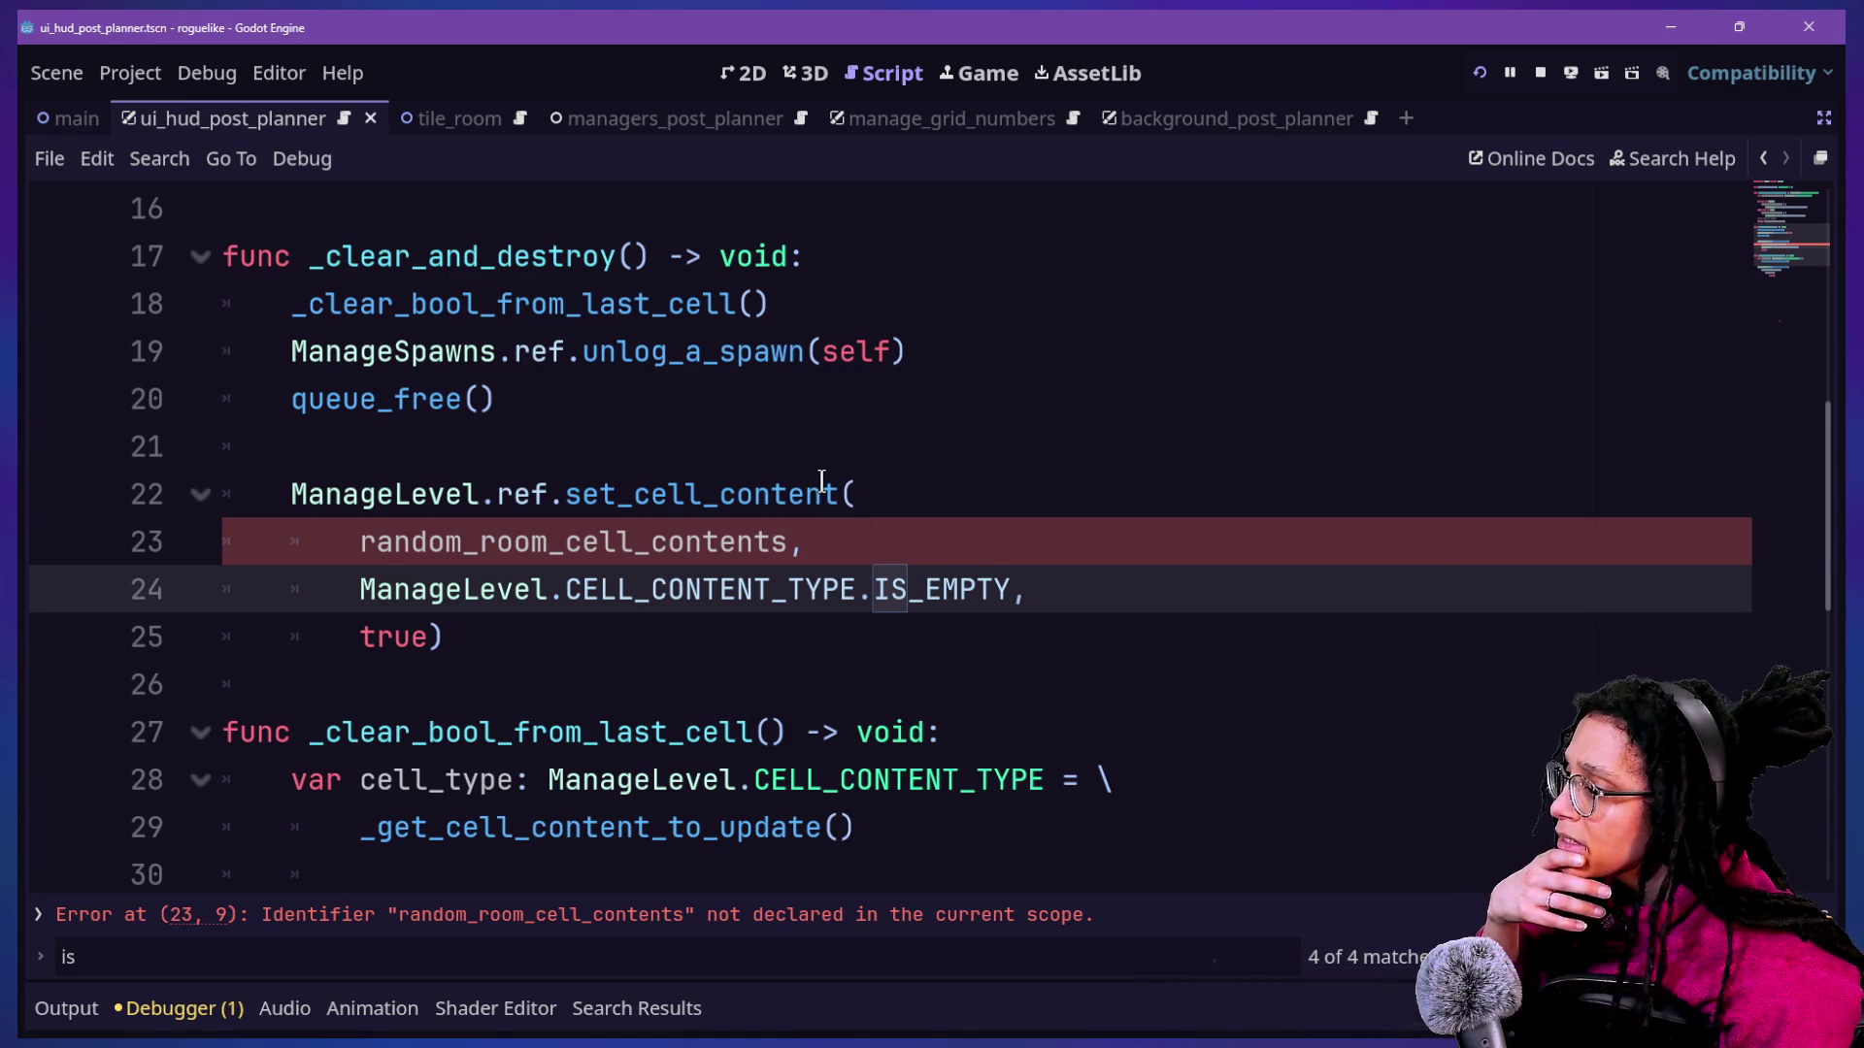
mouse_move(821, 480)
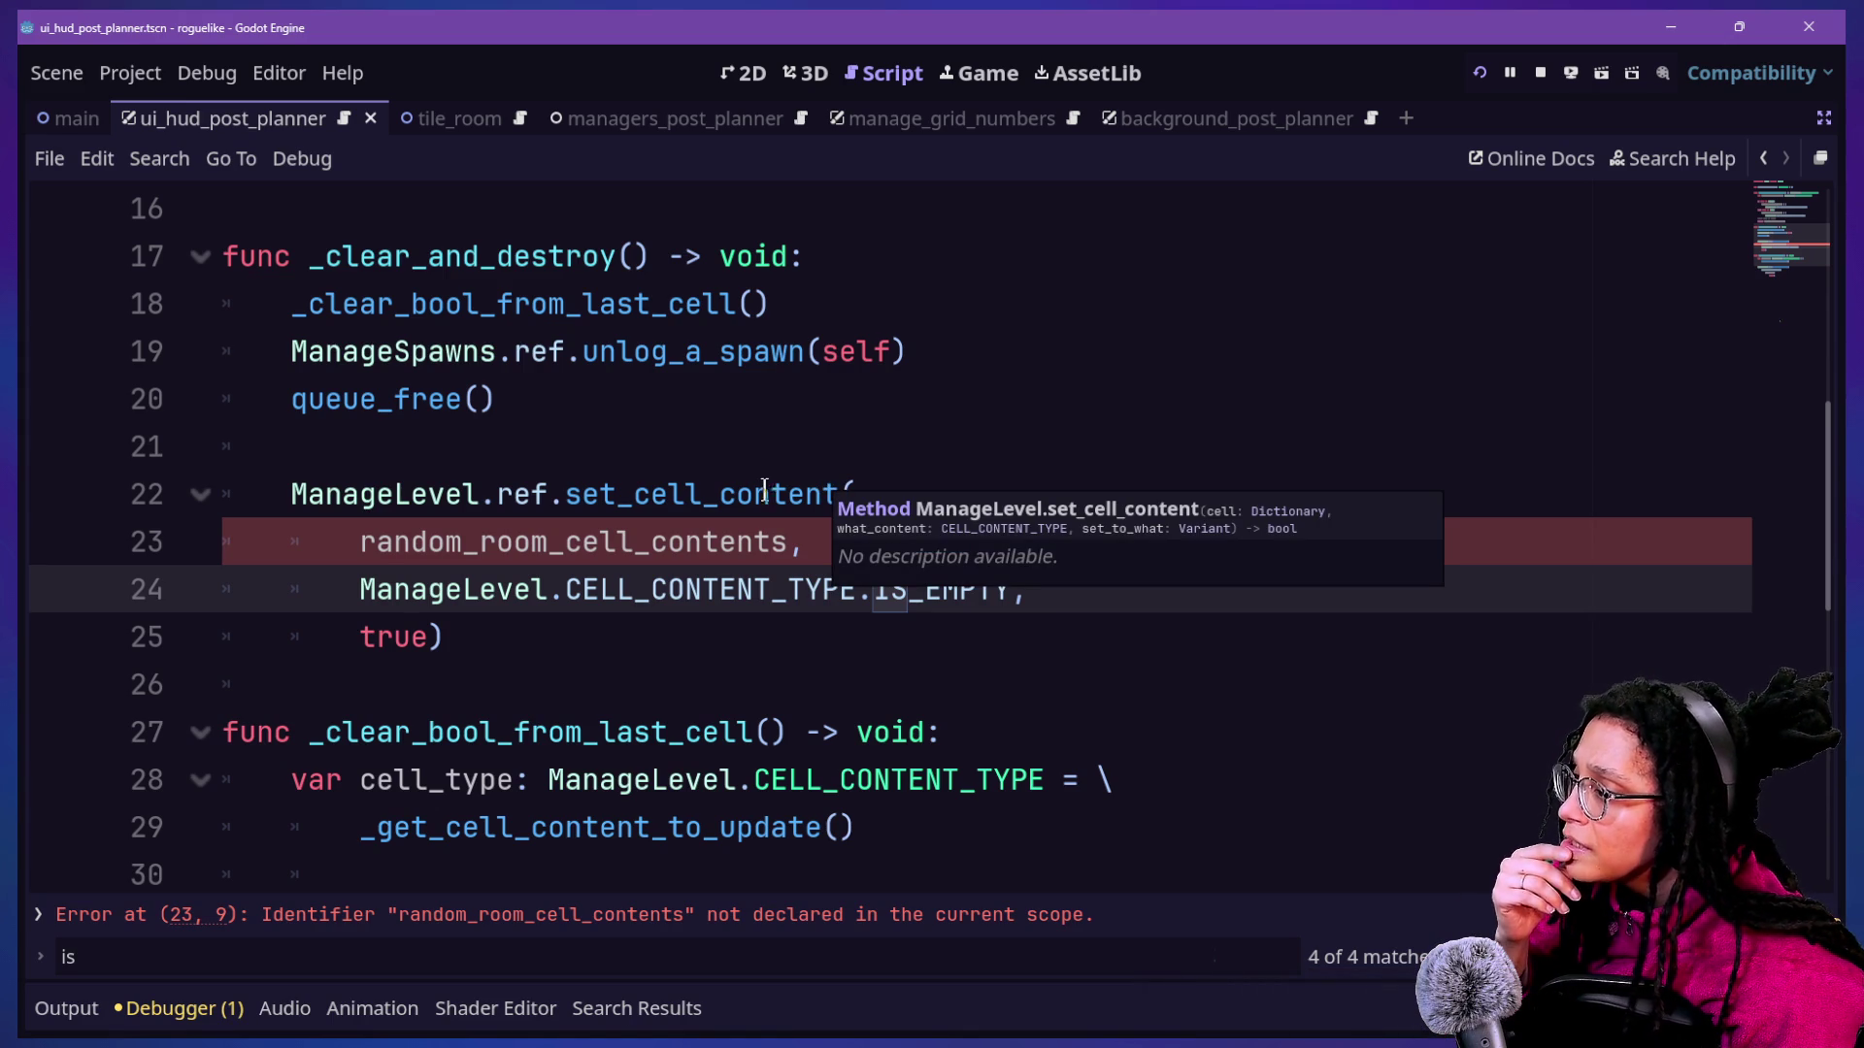
left_click_drag(359, 536, 681, 539)
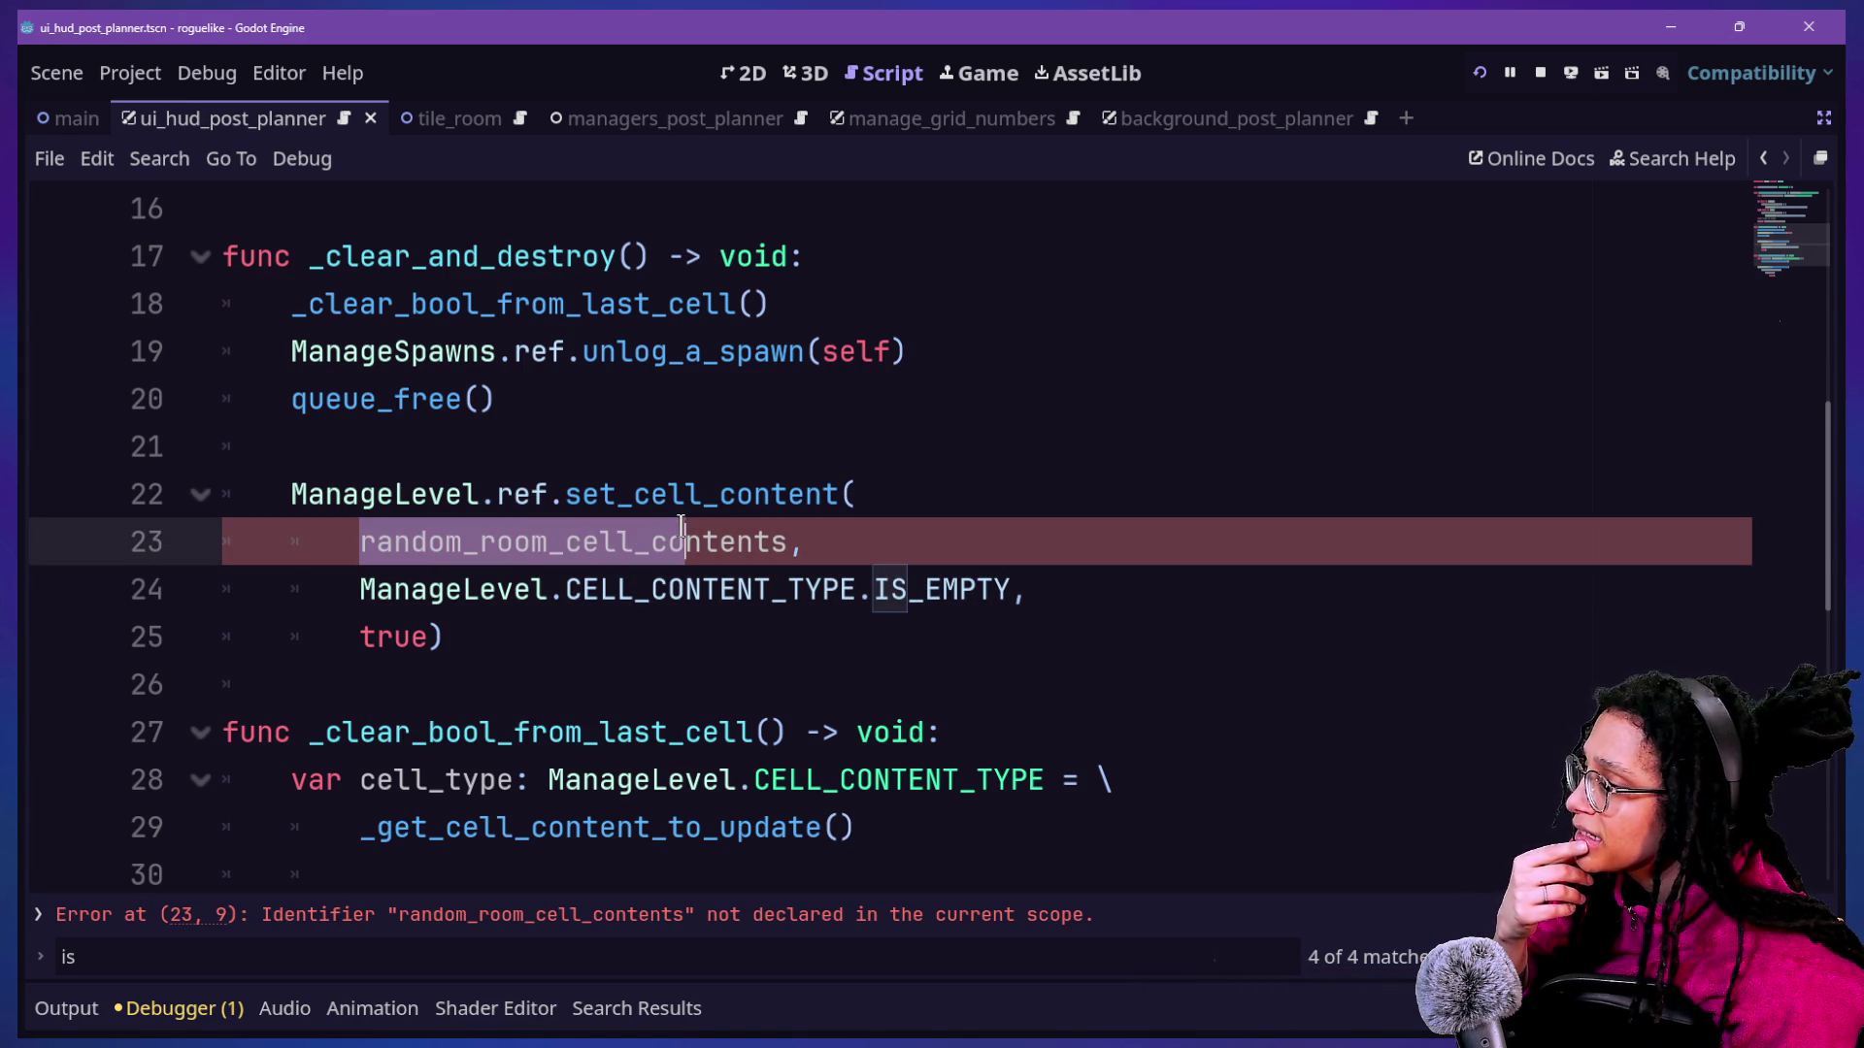
scroll(715, 515, "up", 5)
left_click(770, 249)
scroll(774, 249, "down", 3)
scroll(774, 249, "down", 6)
scroll(773, 249, "up", 3)
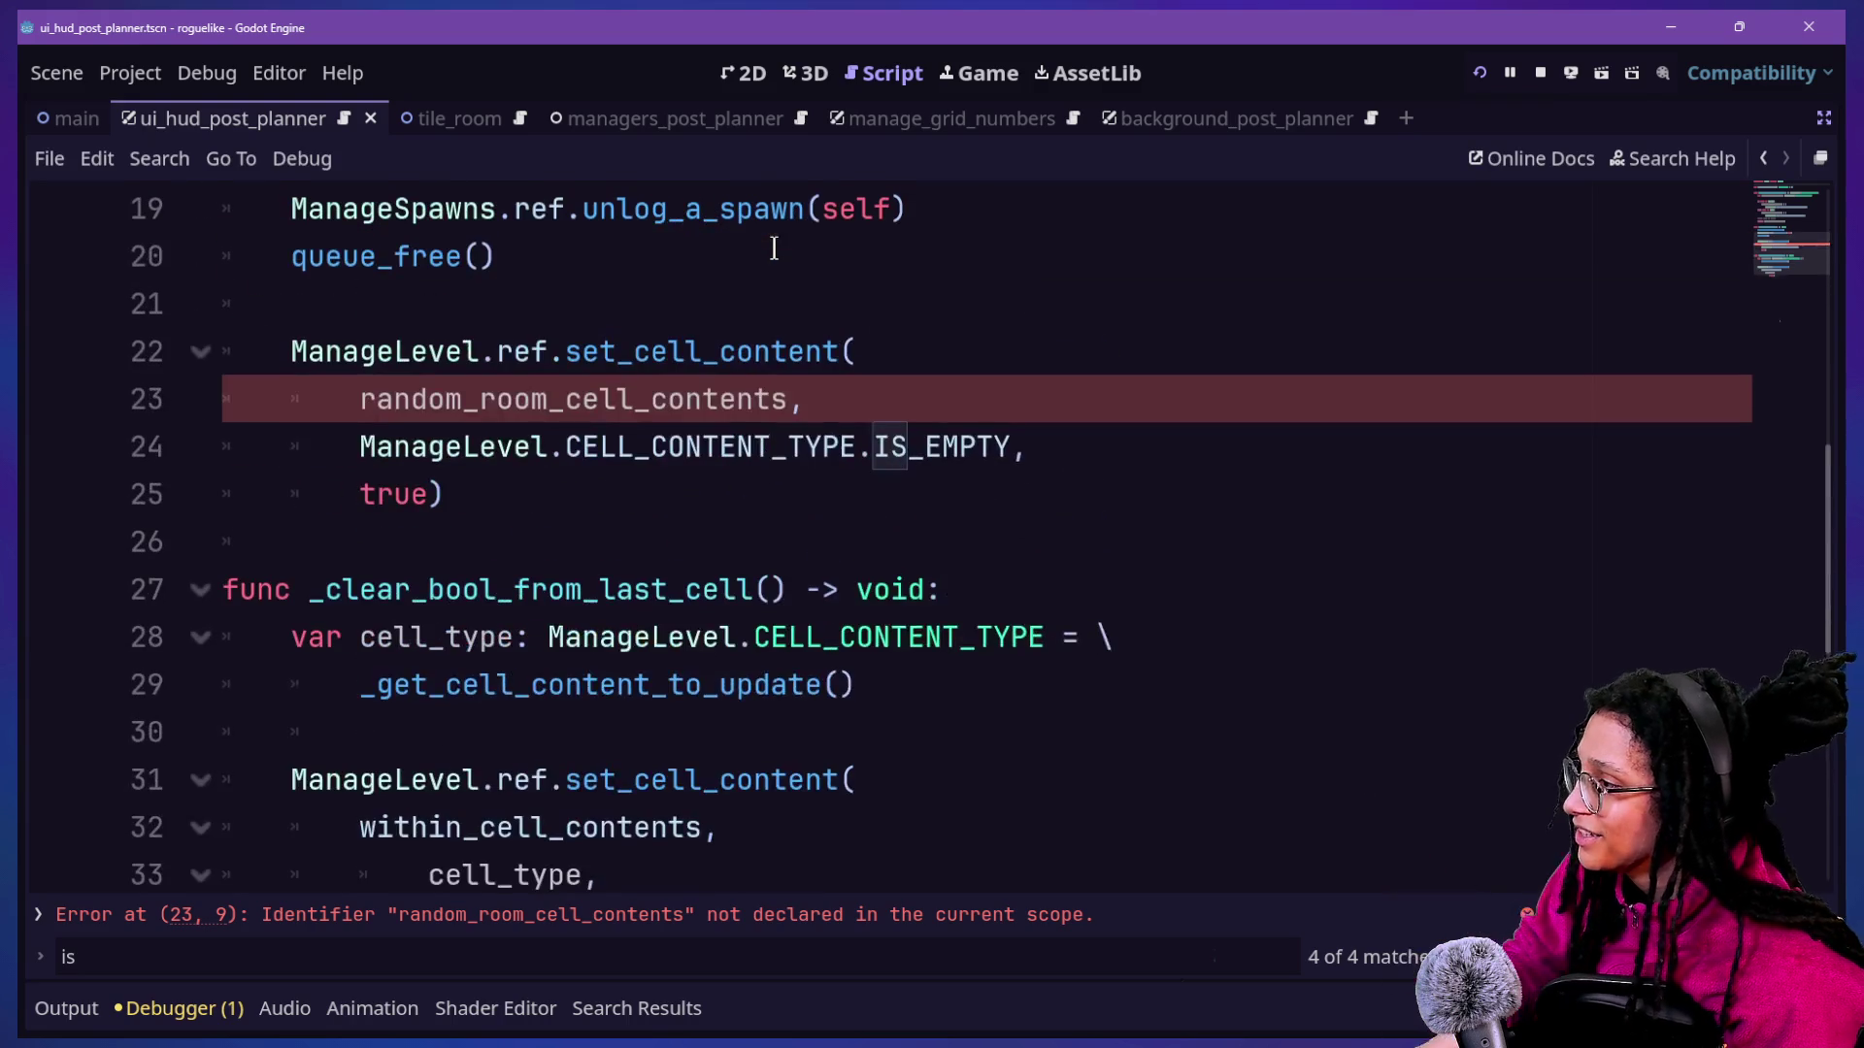
Replace random_room_cell_contents with within_cell_contents in the pasted call and restart the game.
left_click(459, 345)
left_click_drag(361, 399, 788, 386)
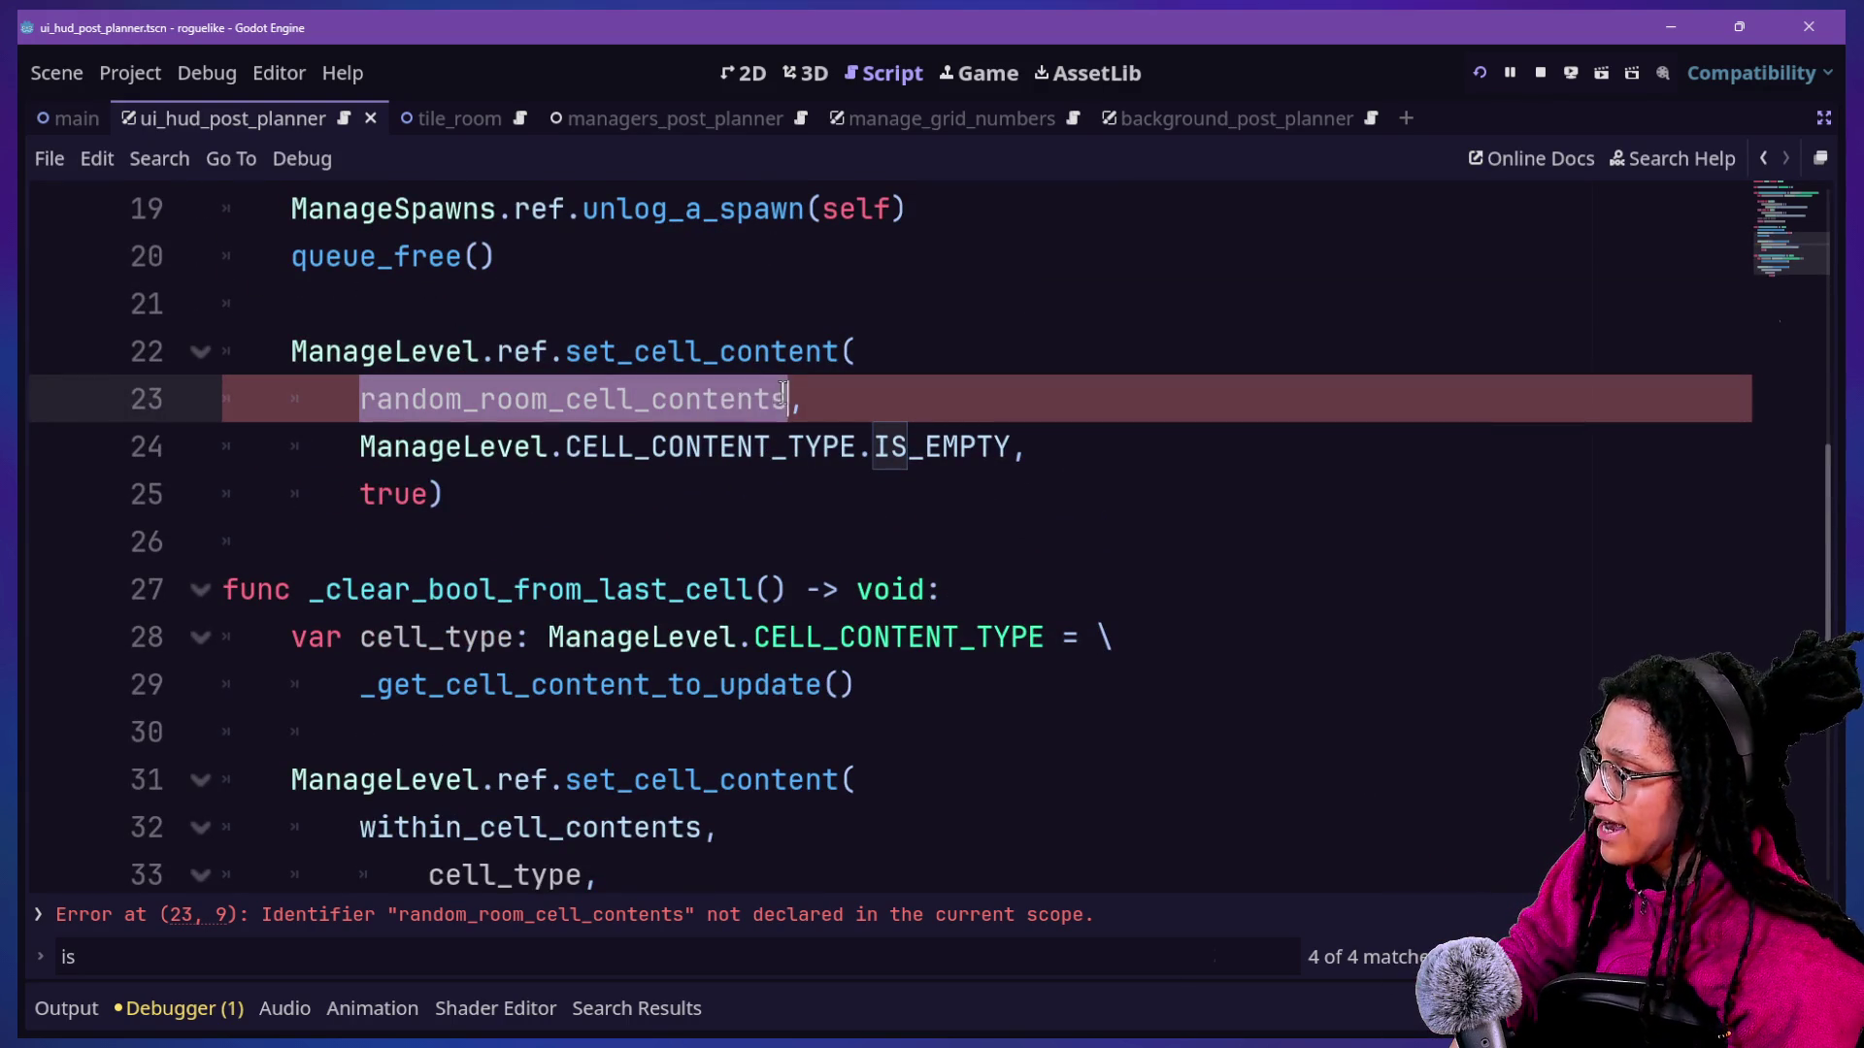
type("within_ce,")
key("Return")
left_click(361, 209)
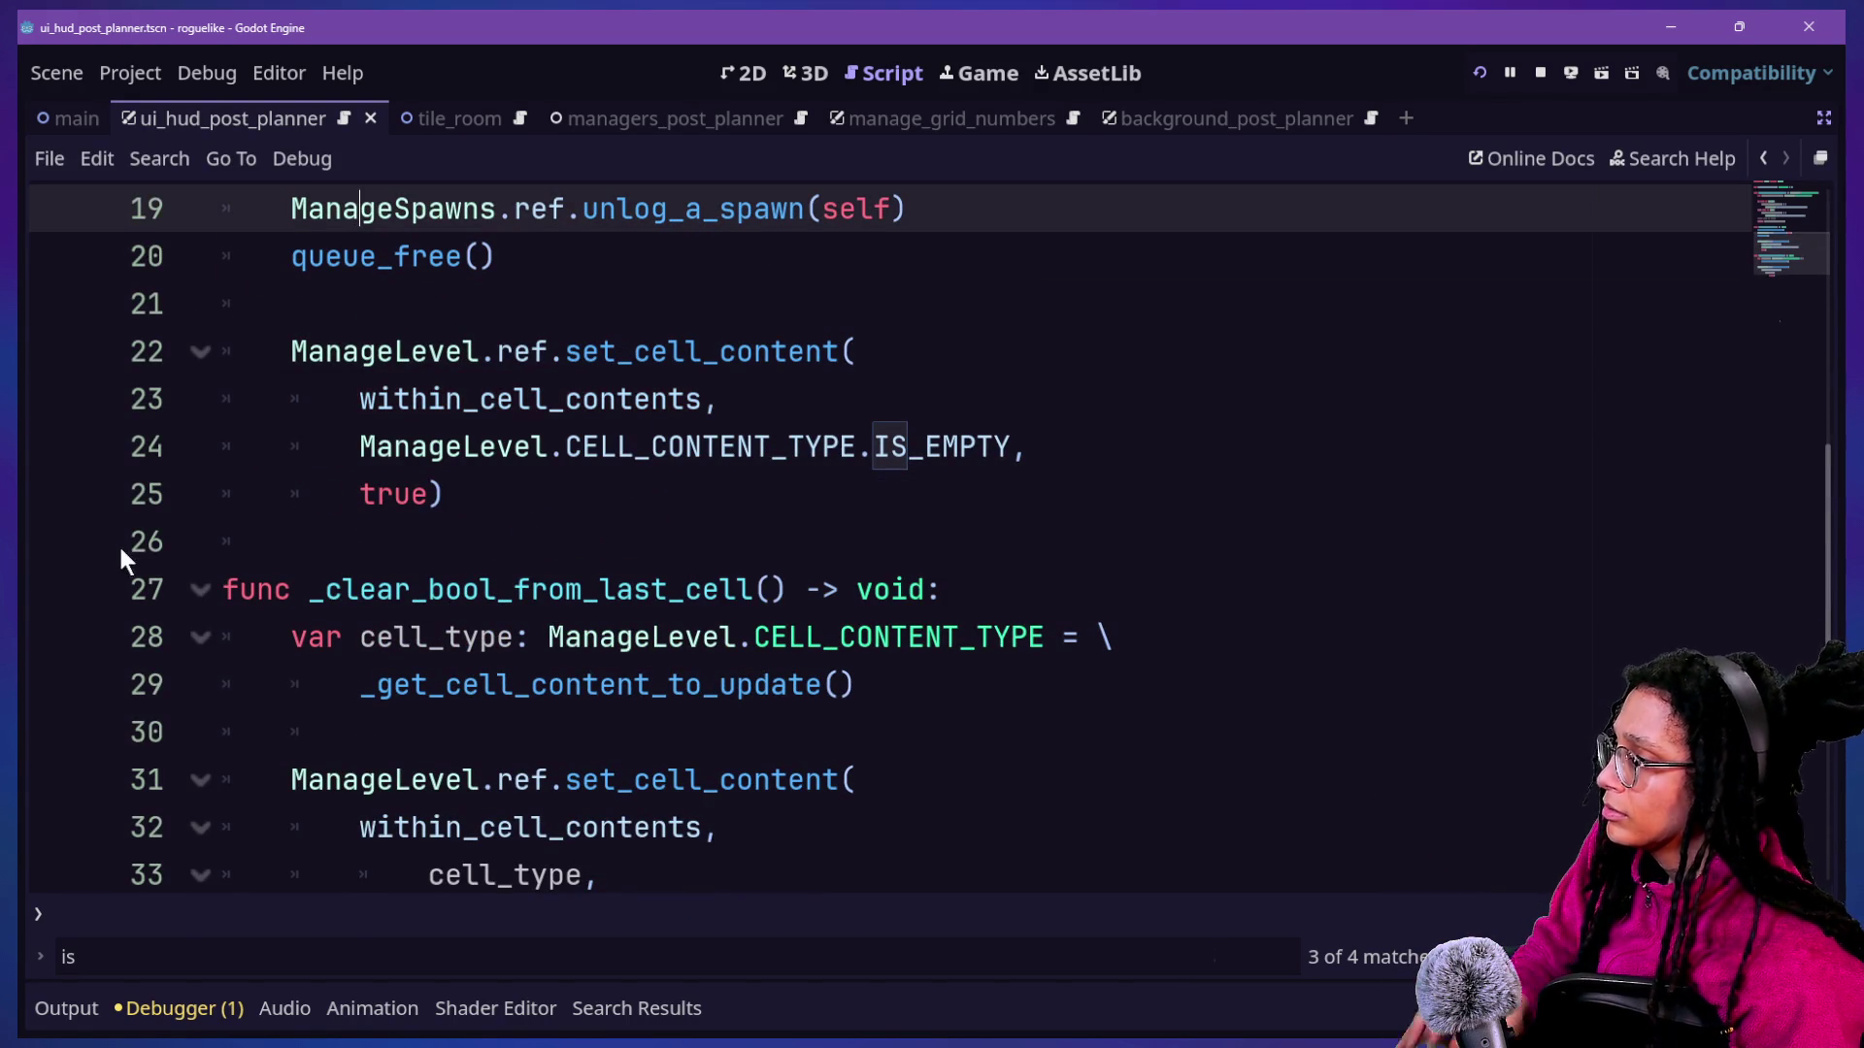
left_click_drag(411, 451, 666, 491)
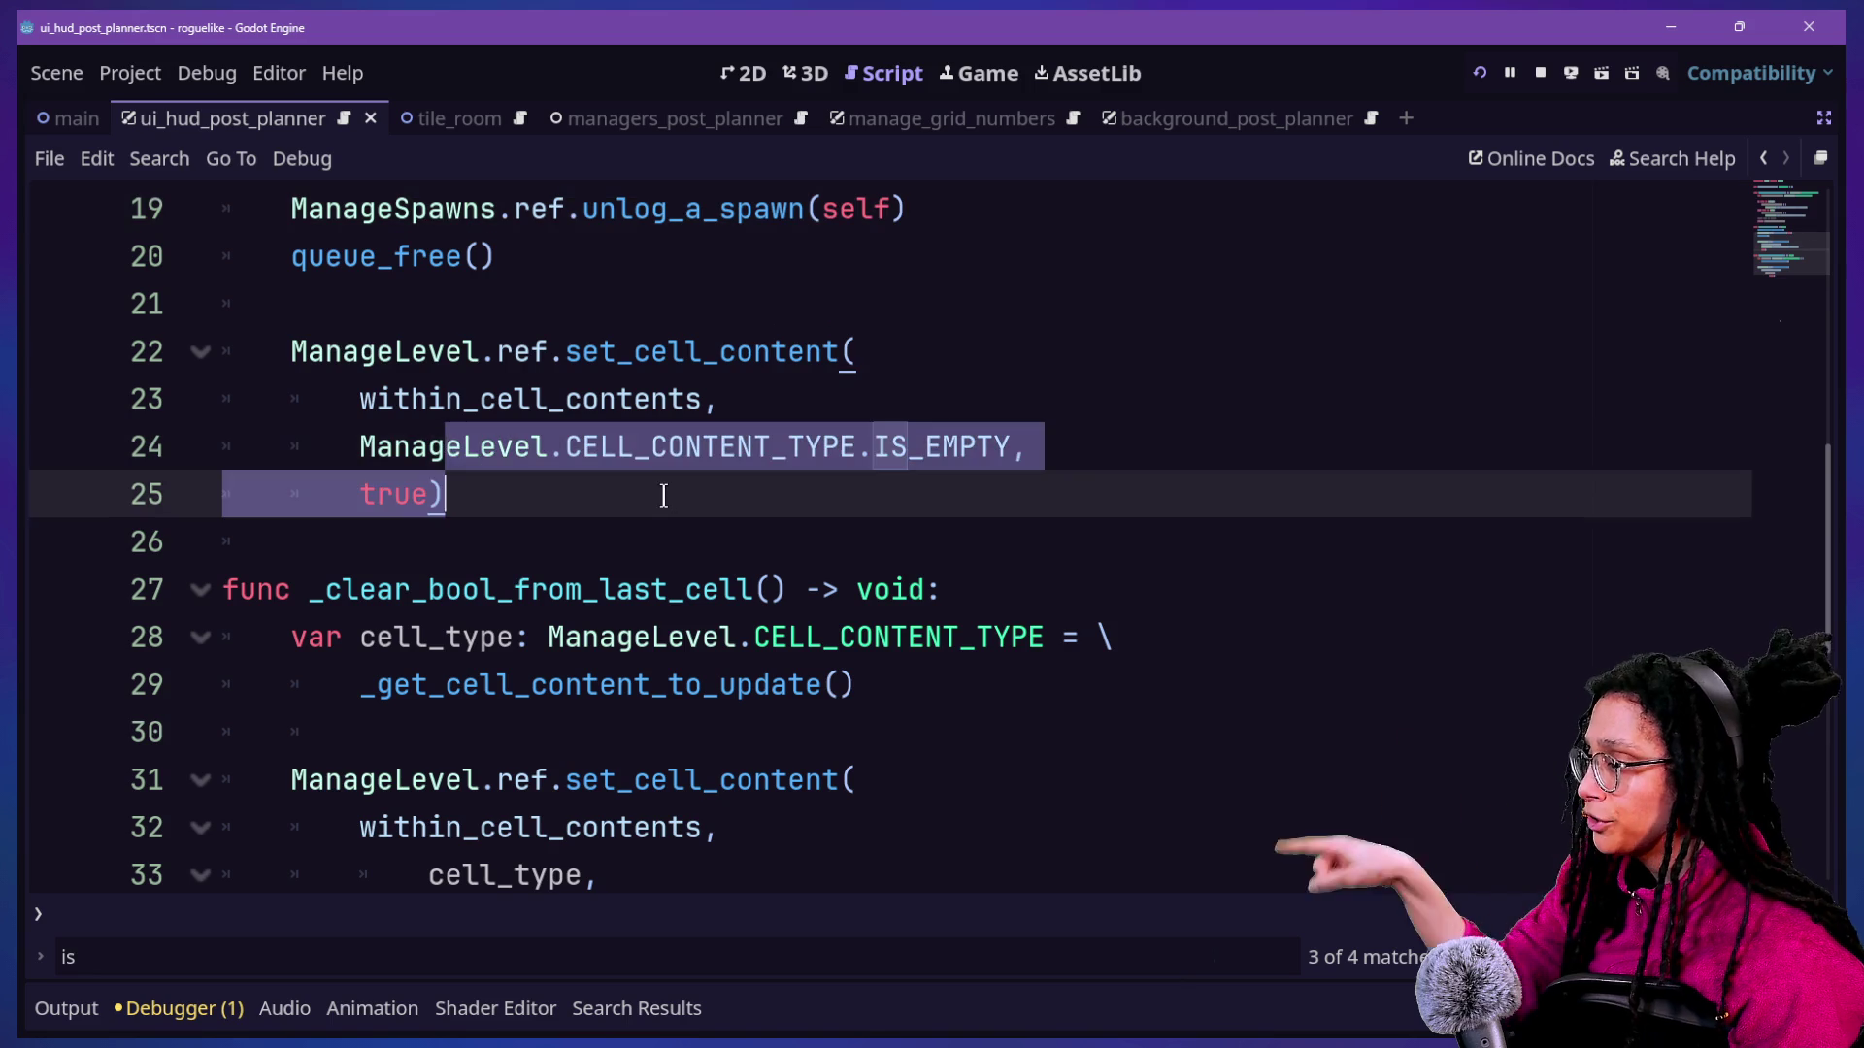
left_click(1485, 75)
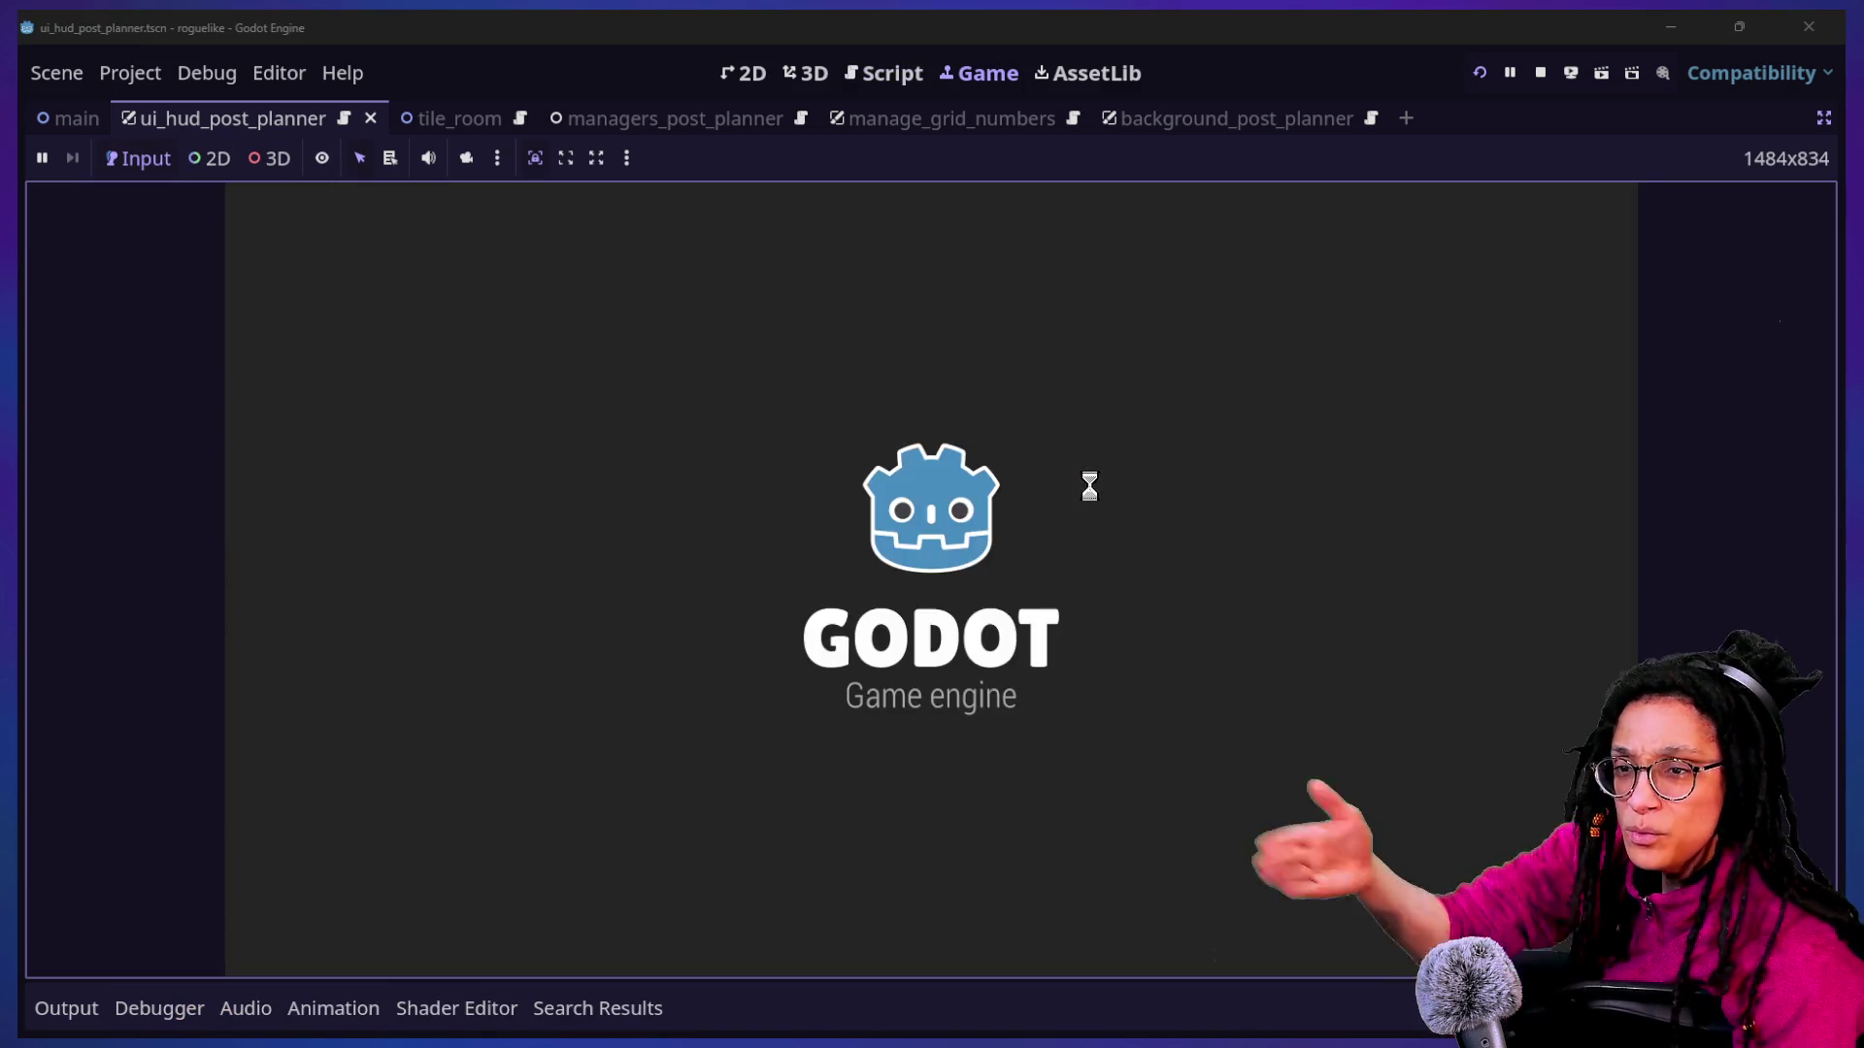
Start planning, enter the Catstagram level after a reload, check the Output log, then return to the script.
left_click(1077, 524)
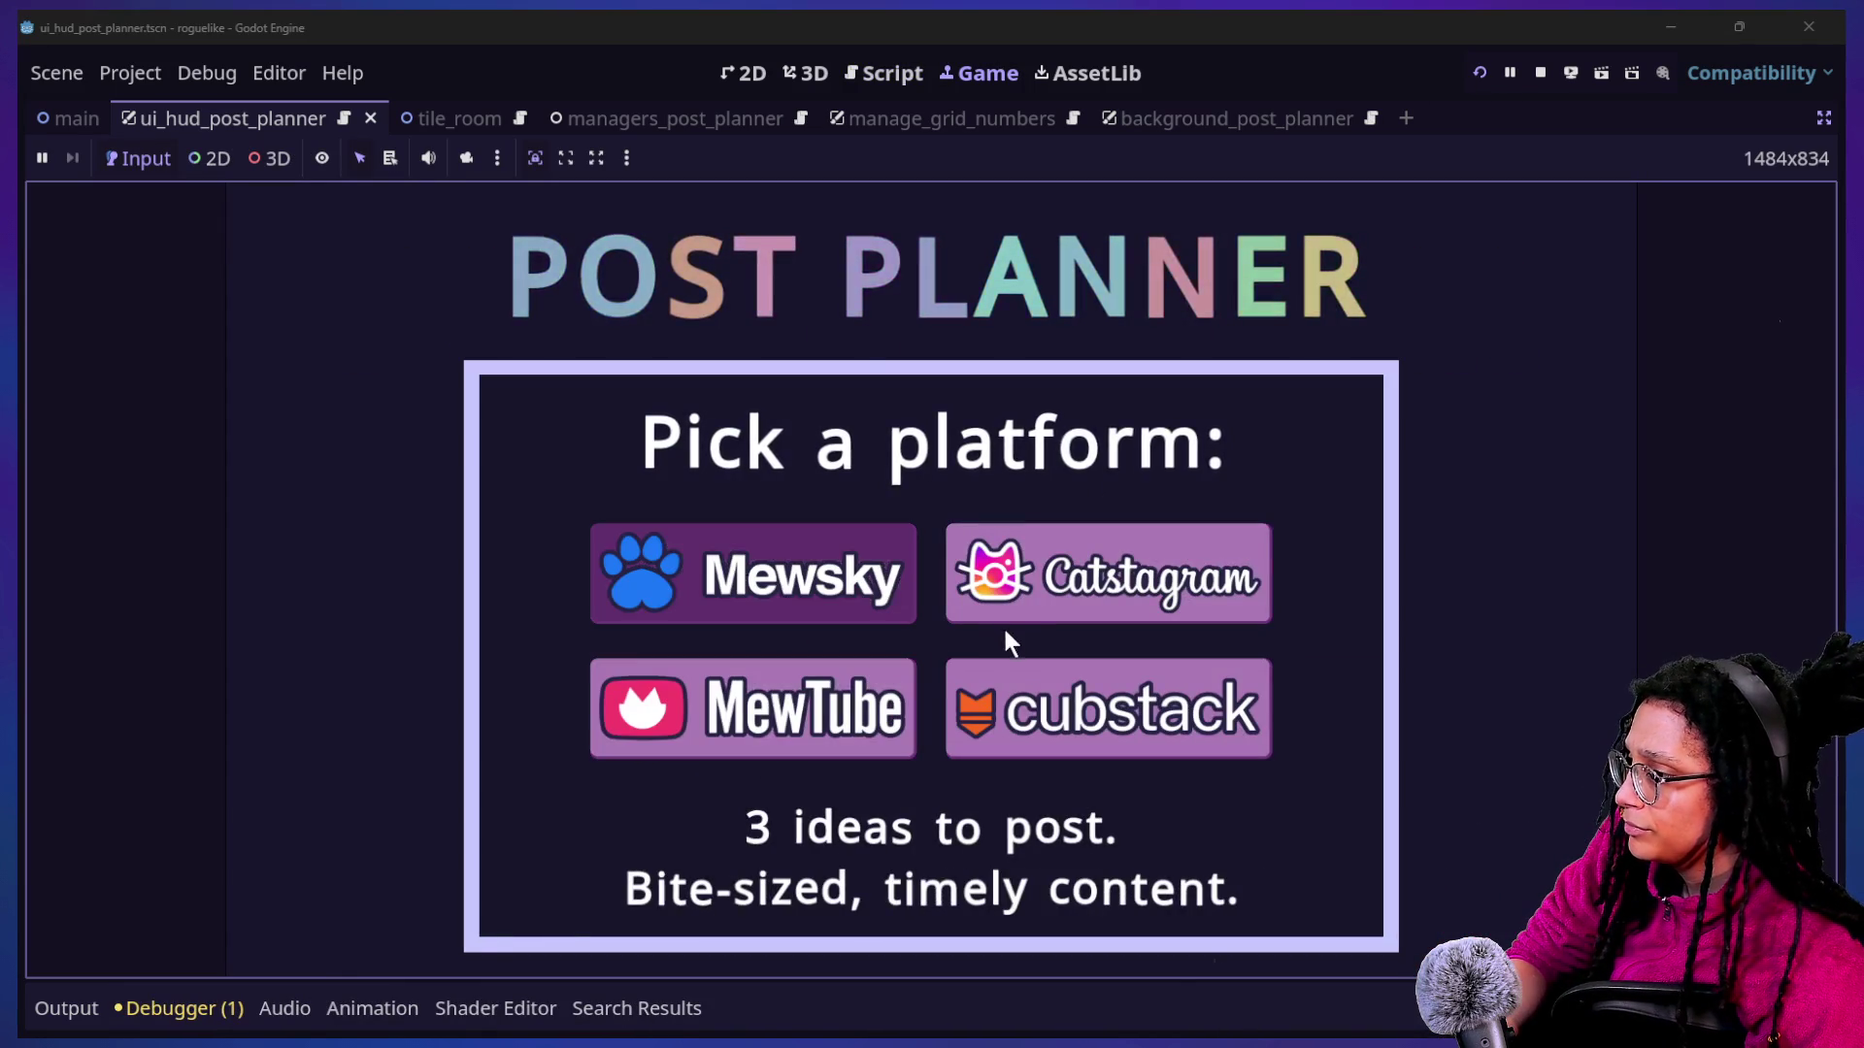
left_click(1005, 632)
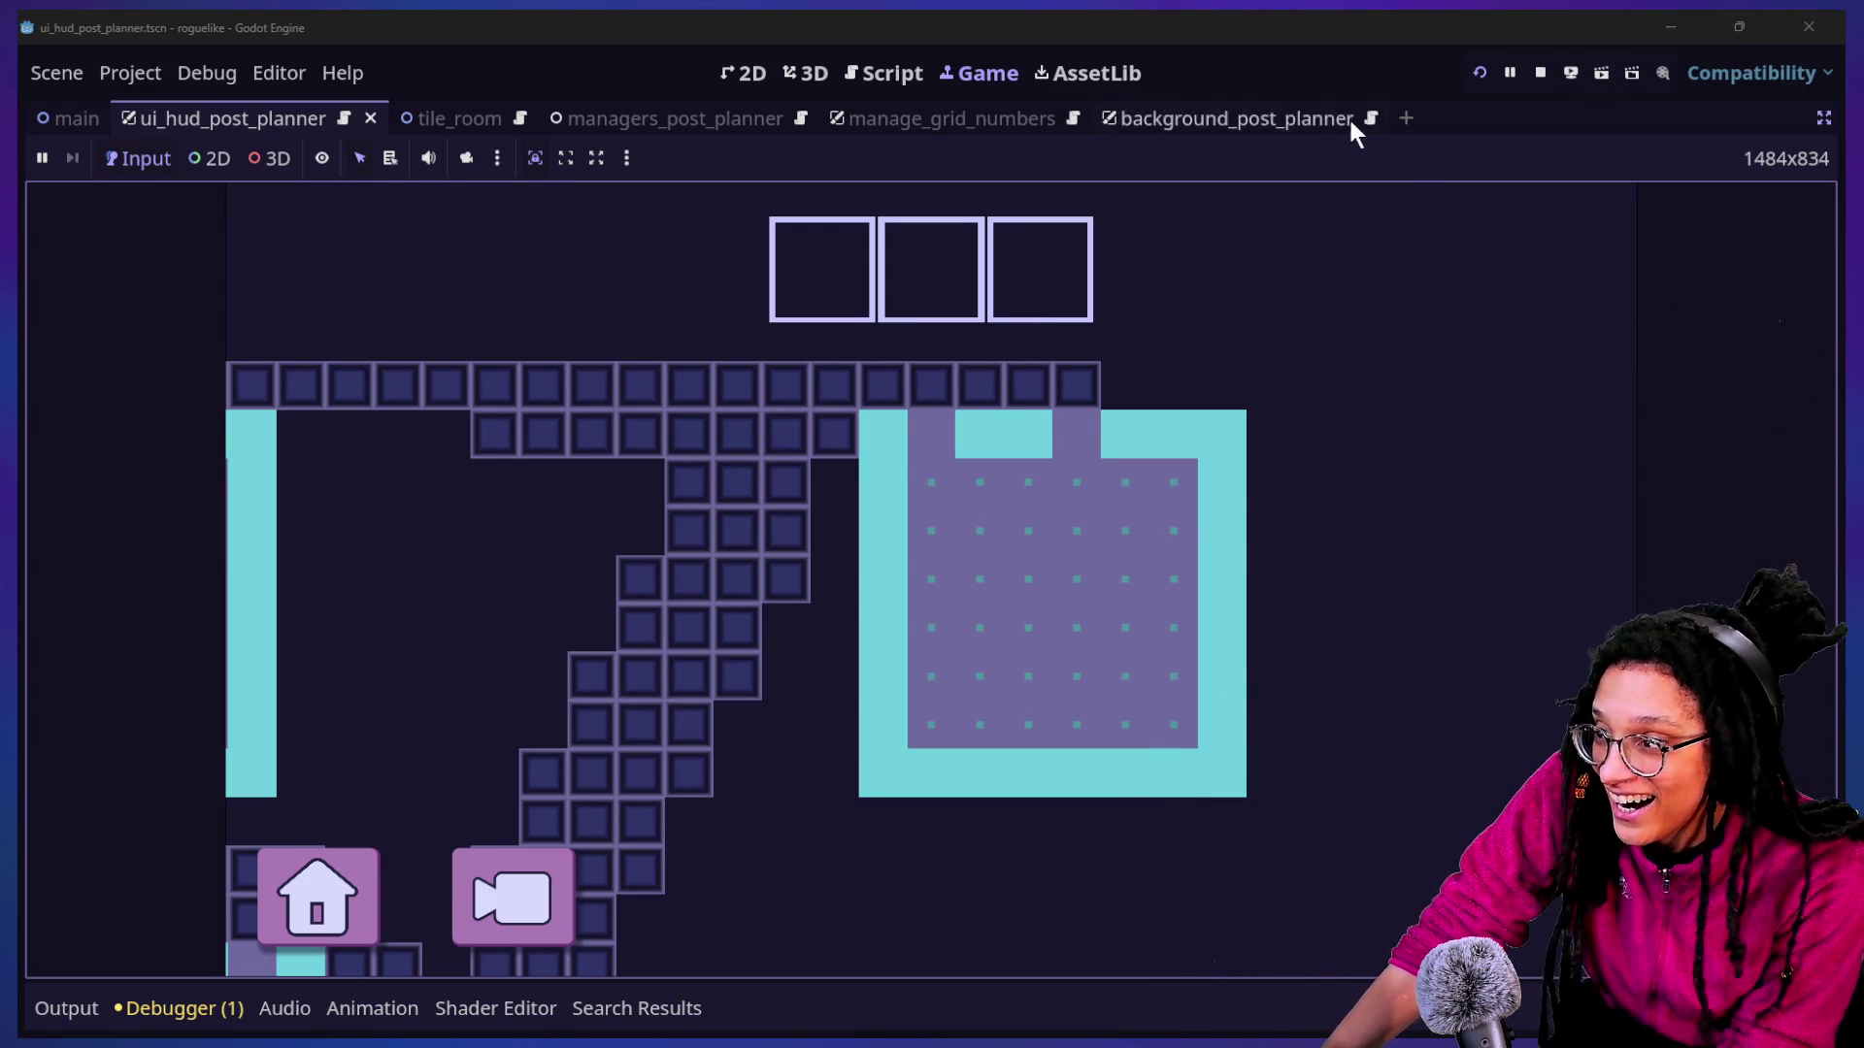
left_click(1480, 72)
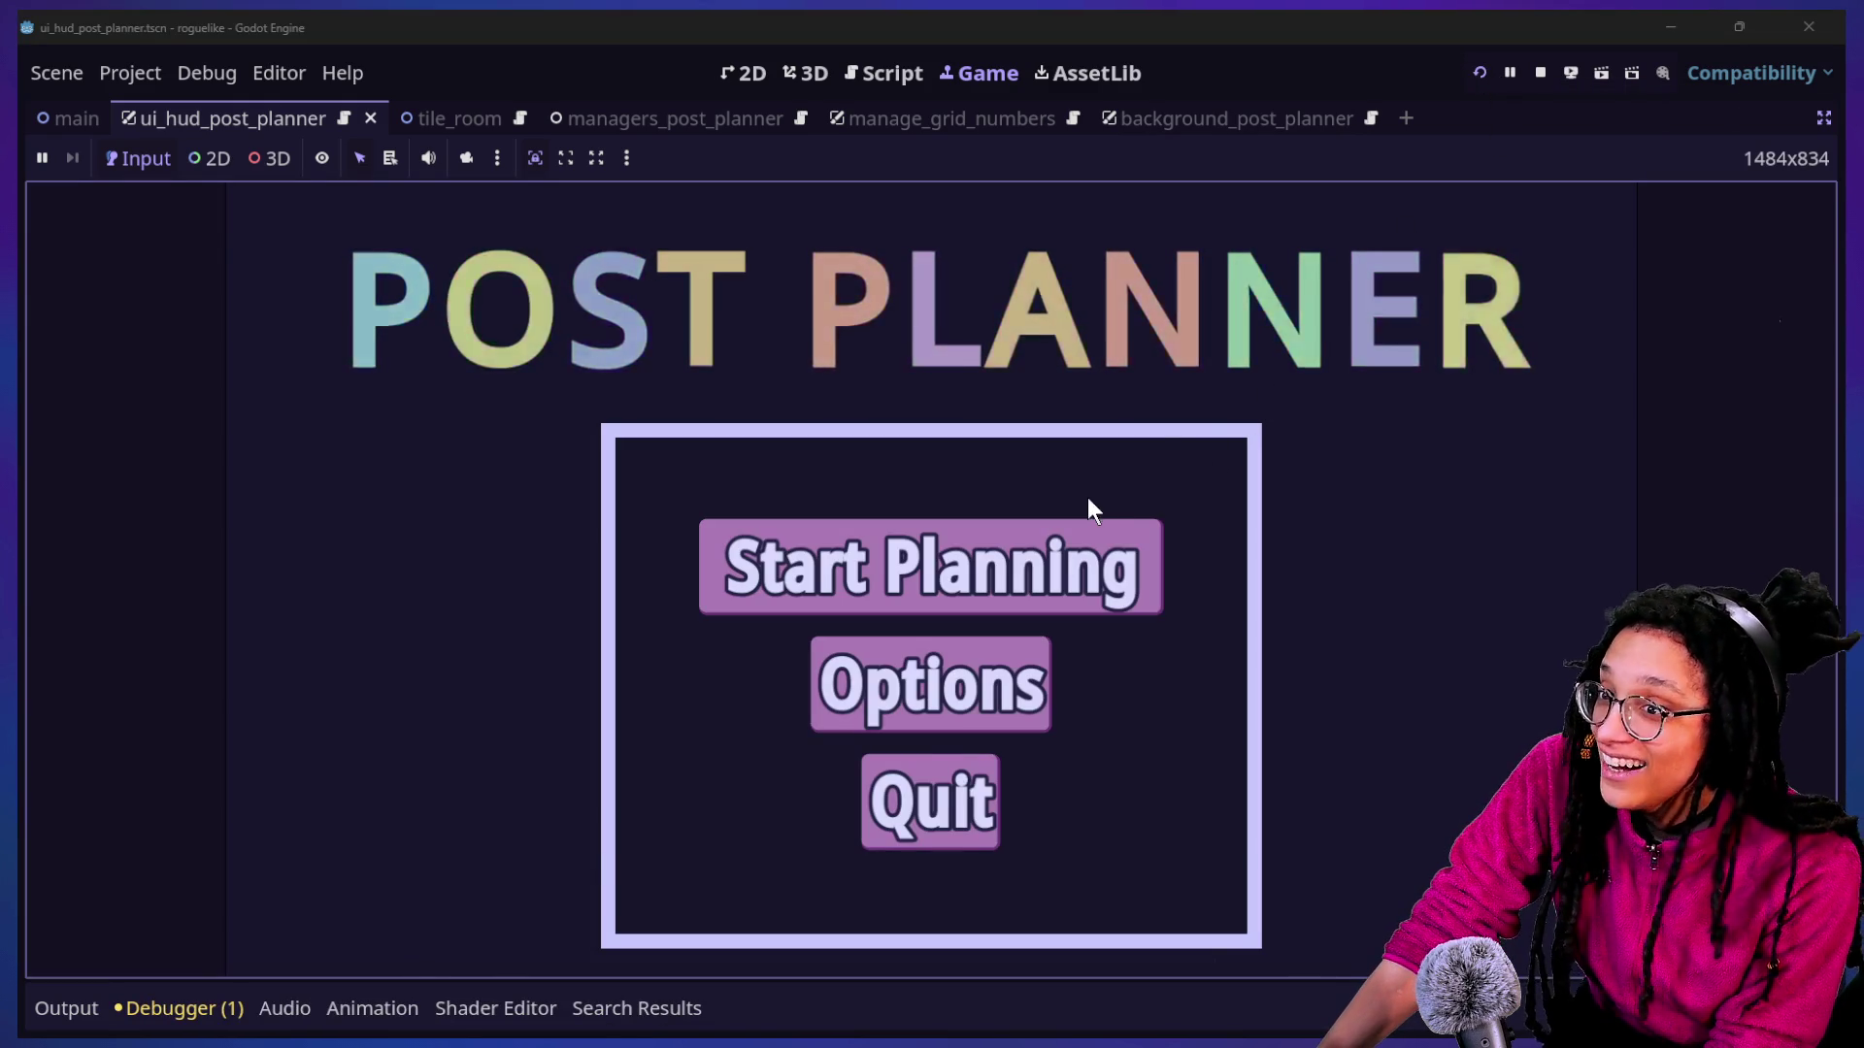
left_click(1048, 568)
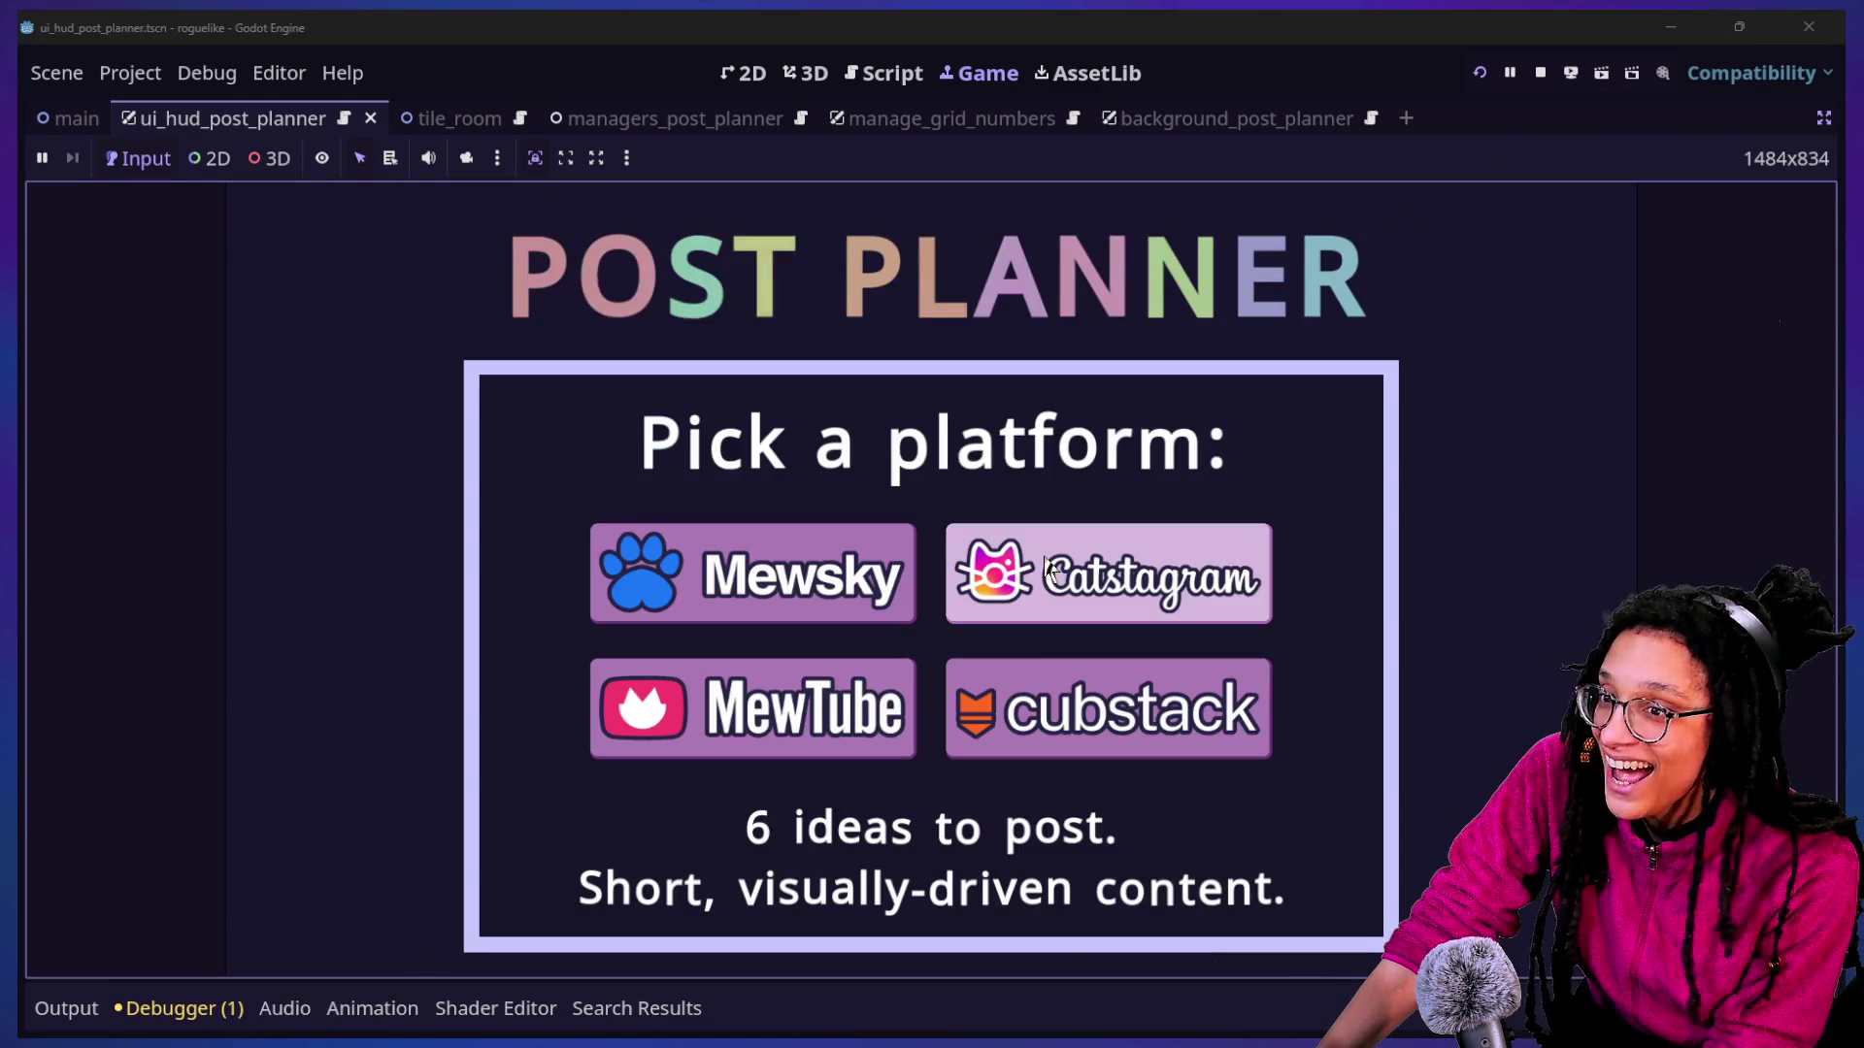
left_click(1206, 614)
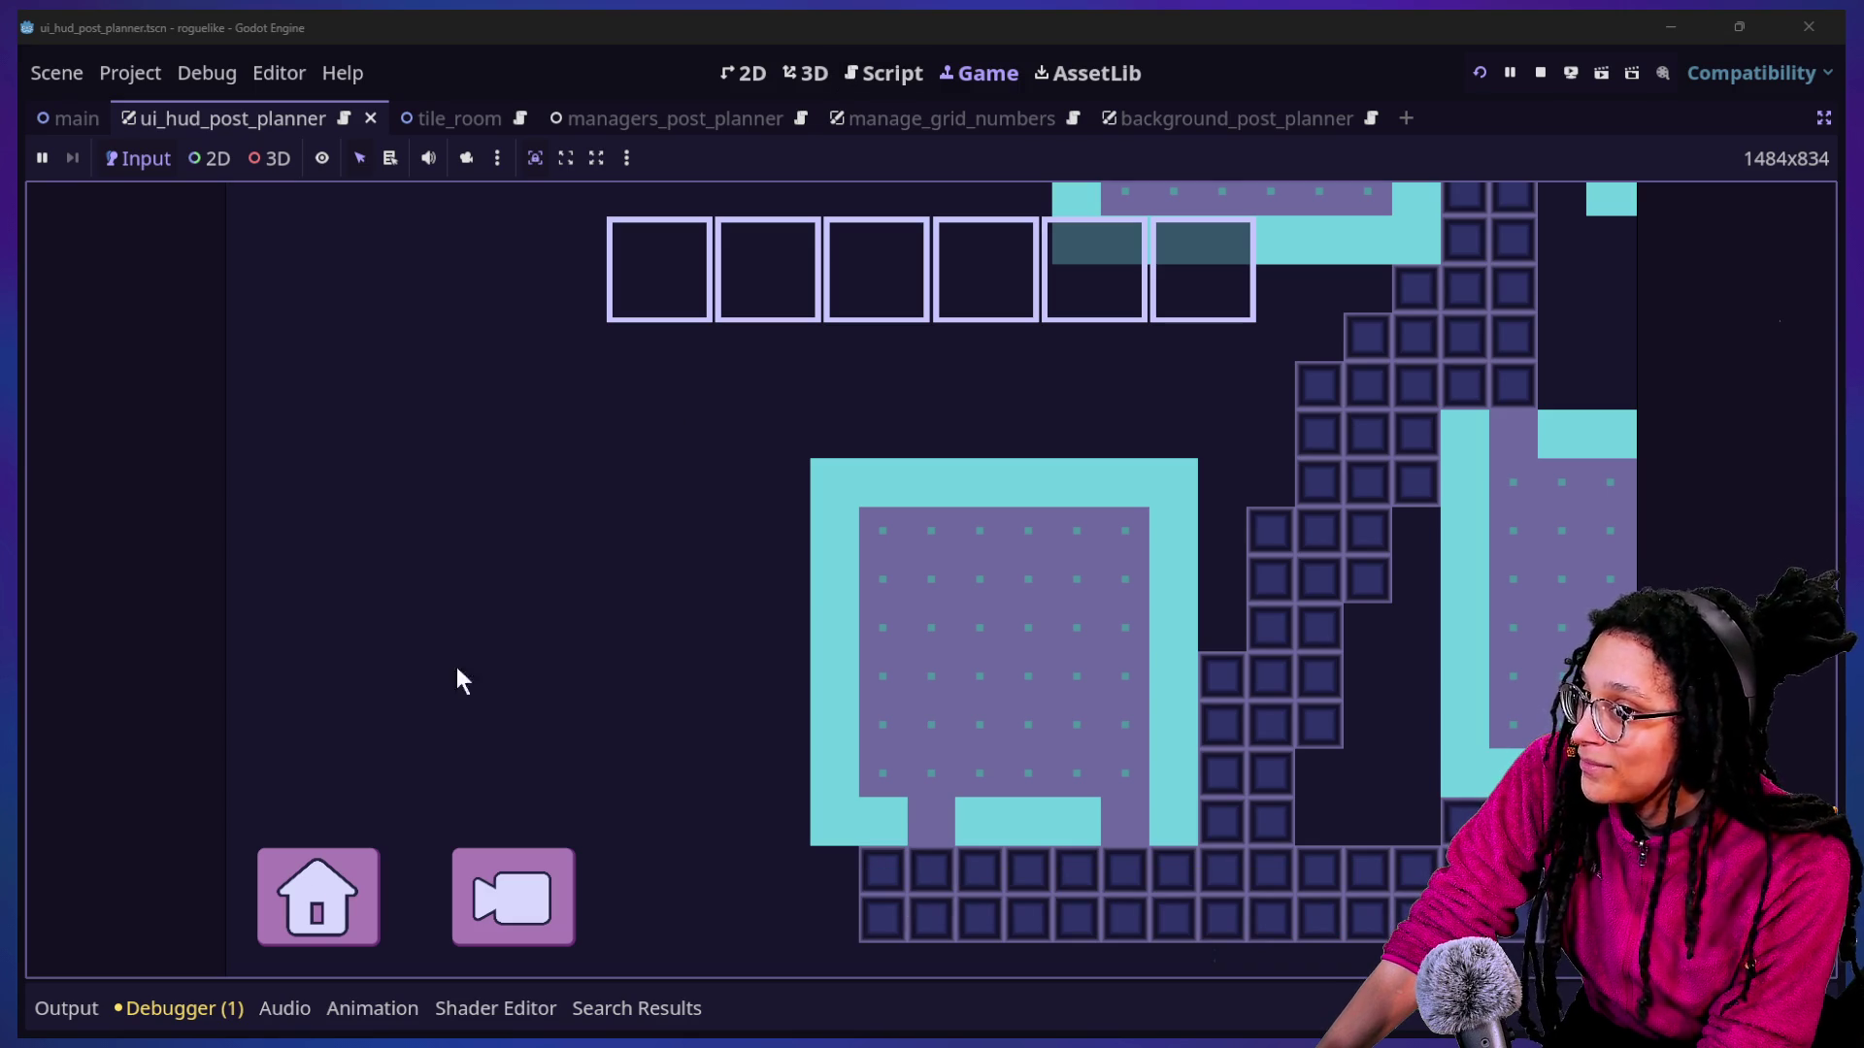
left_click(54, 1021)
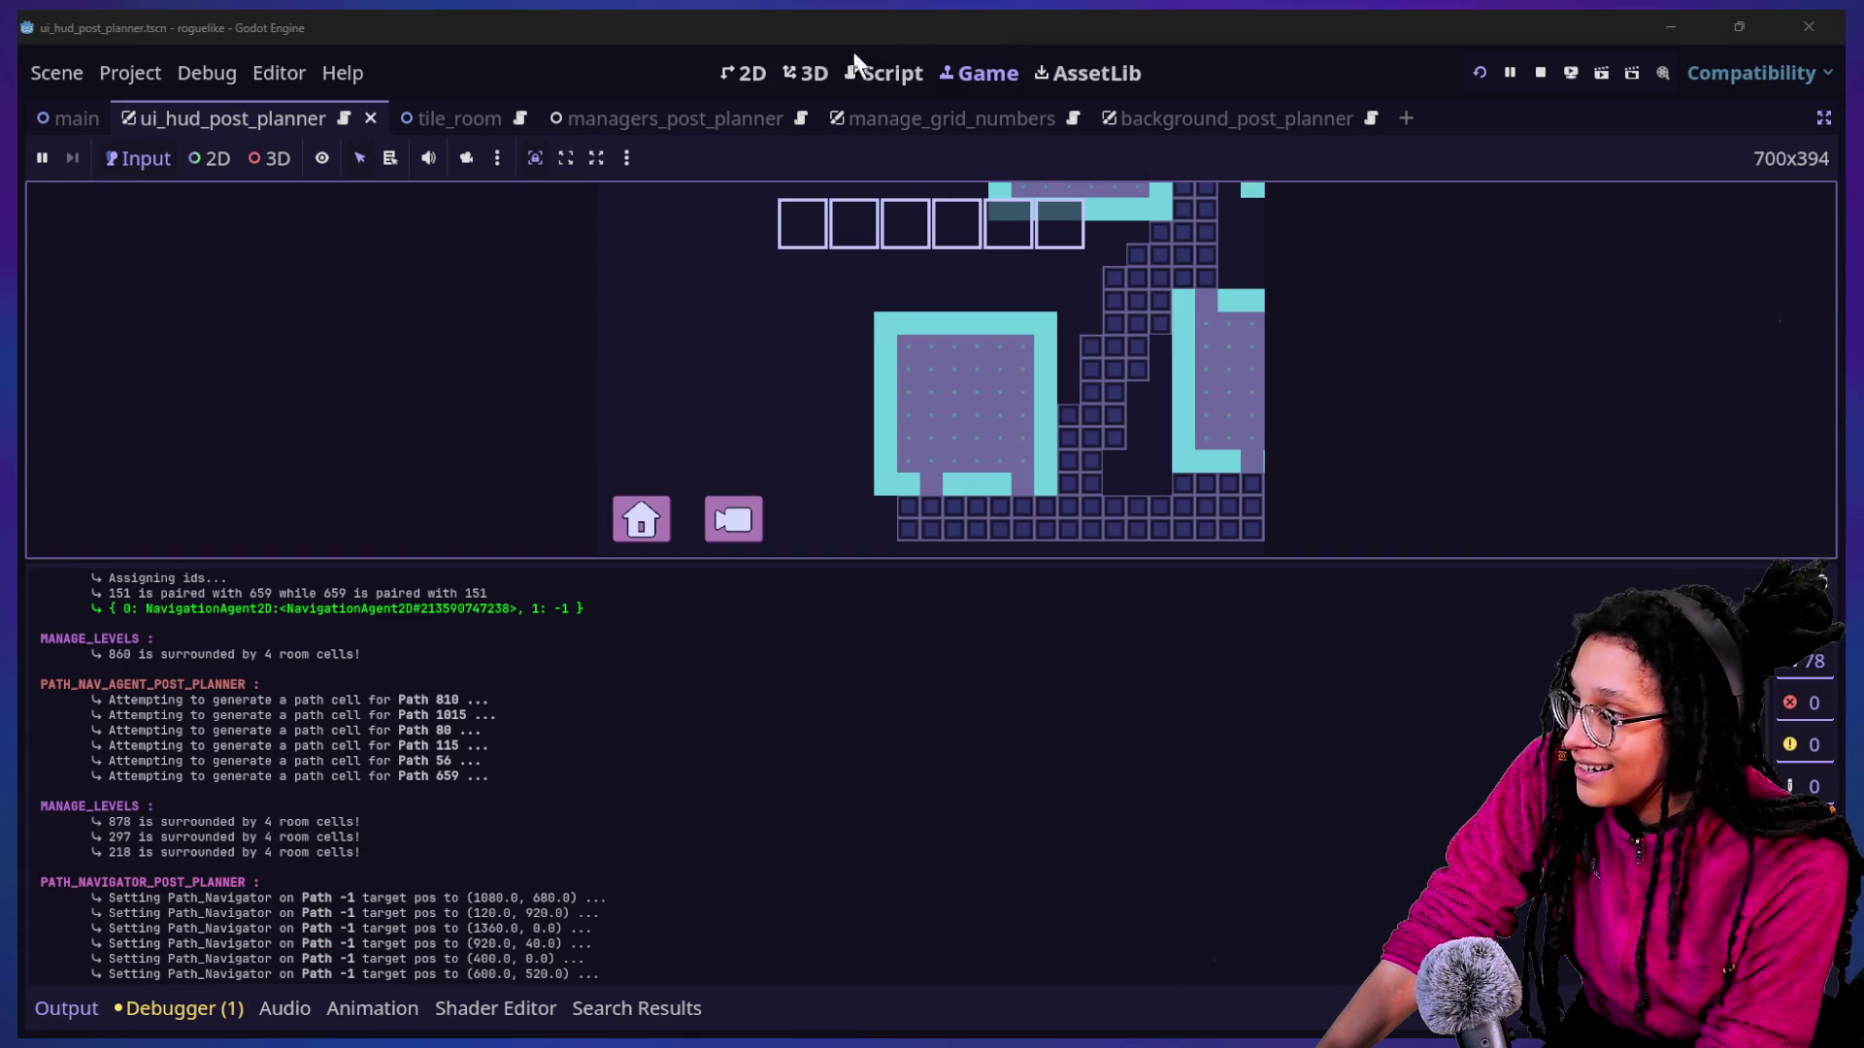
left_click(872, 78)
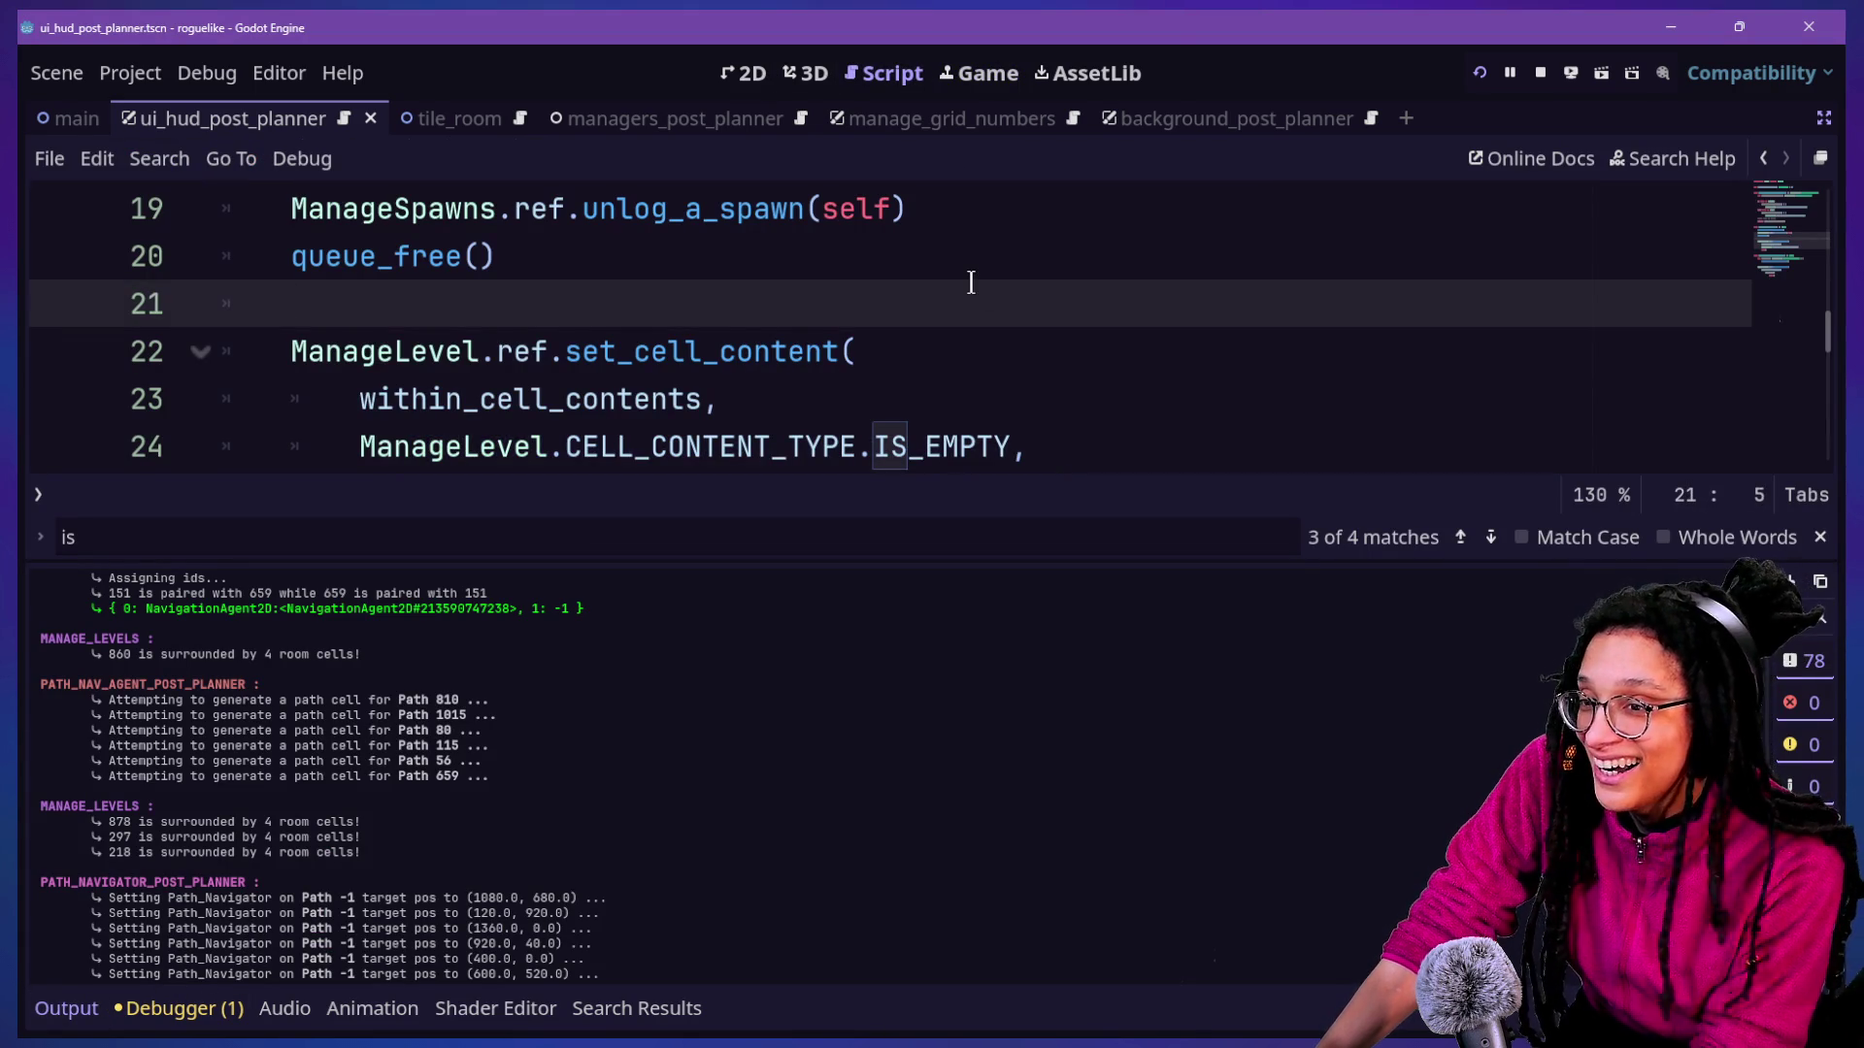
Add print.fancy(name, "is getting destroyed!") as the first line of _clear_and_destroy and rerun the game.
key("ctrl+j")
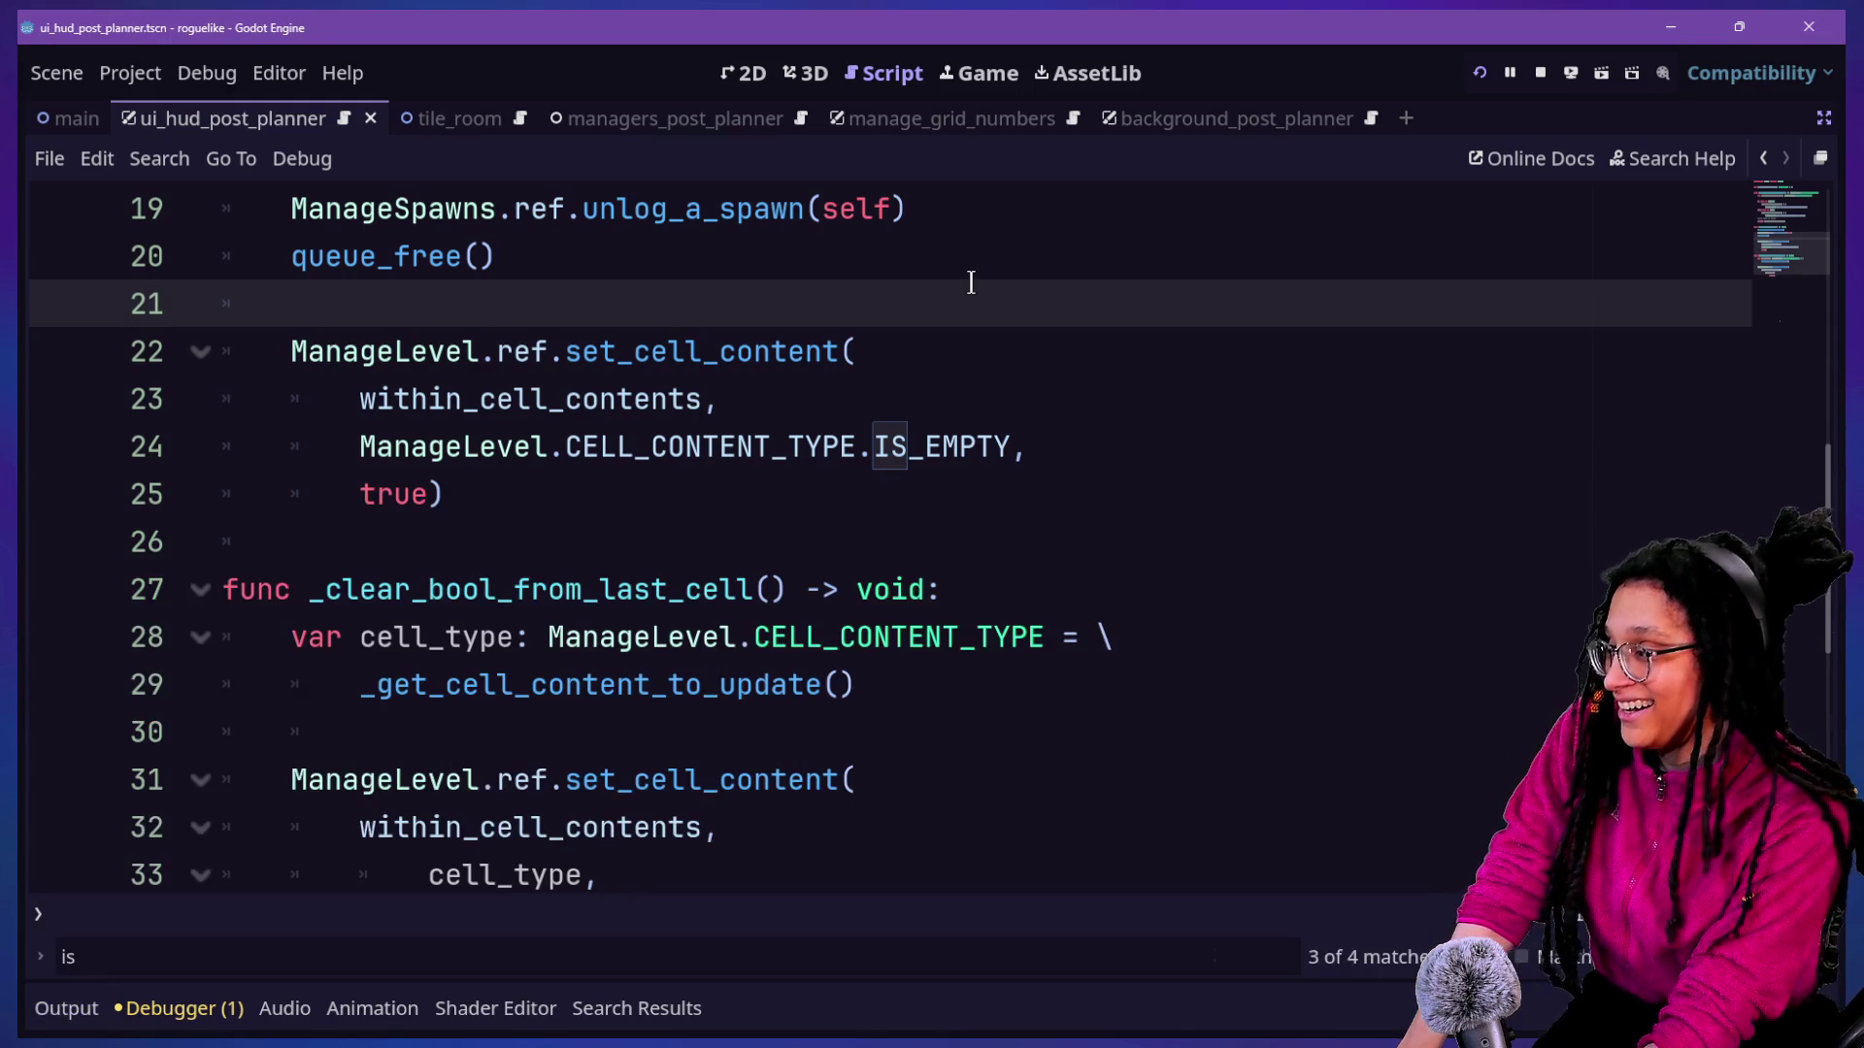
scroll(615, 541, "up", 2)
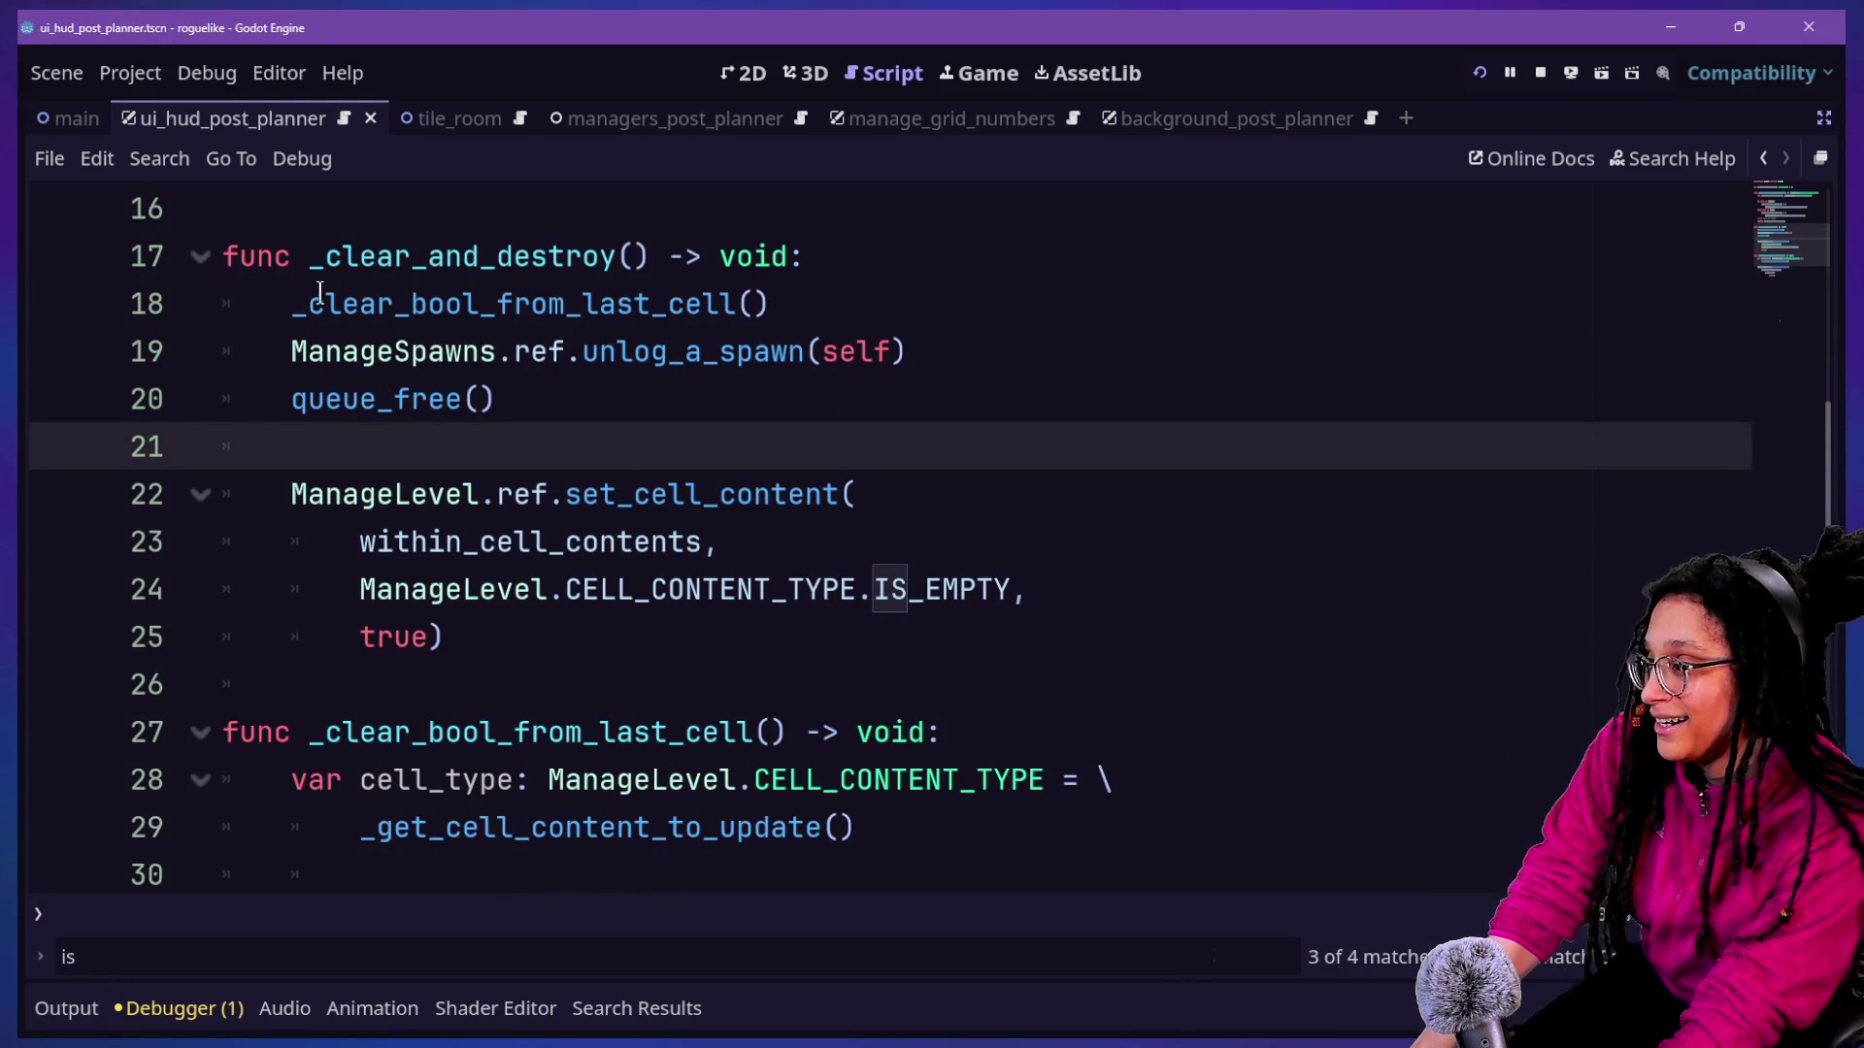
left_click(966, 261)
key("Return")
type("print.")
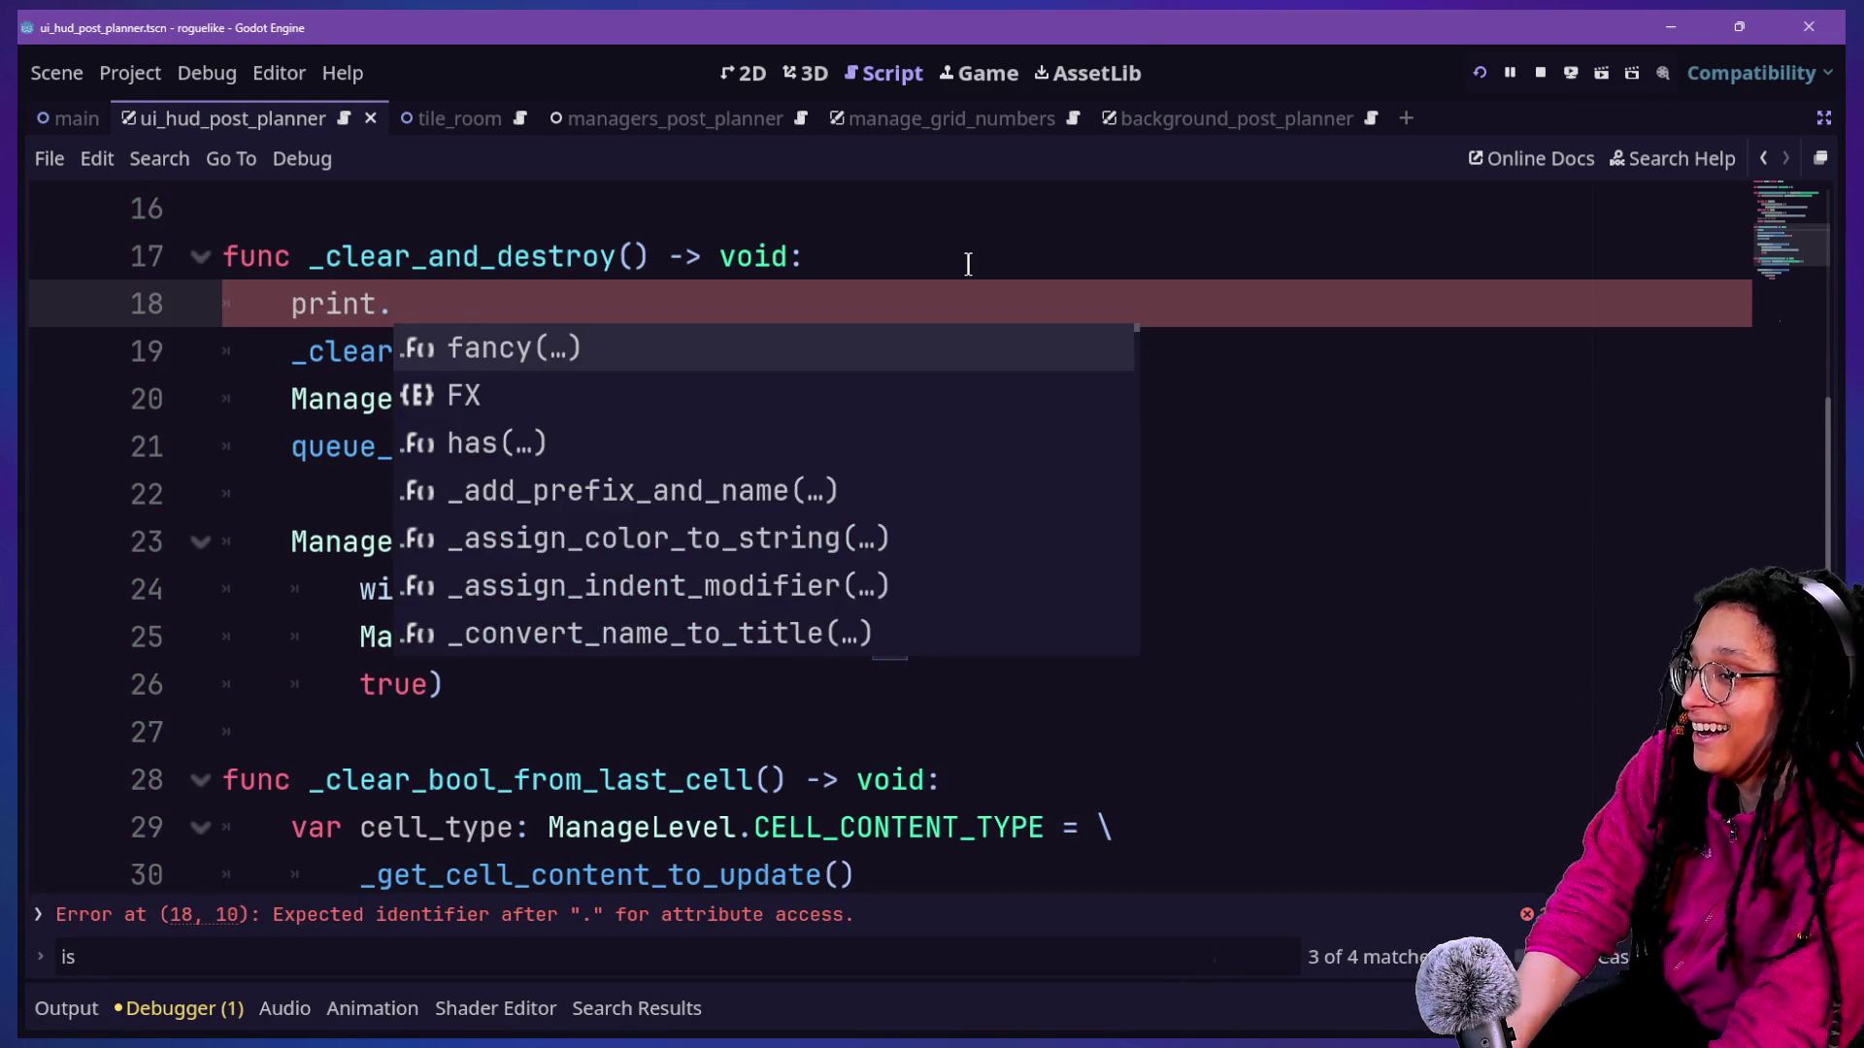
type("fancy(")
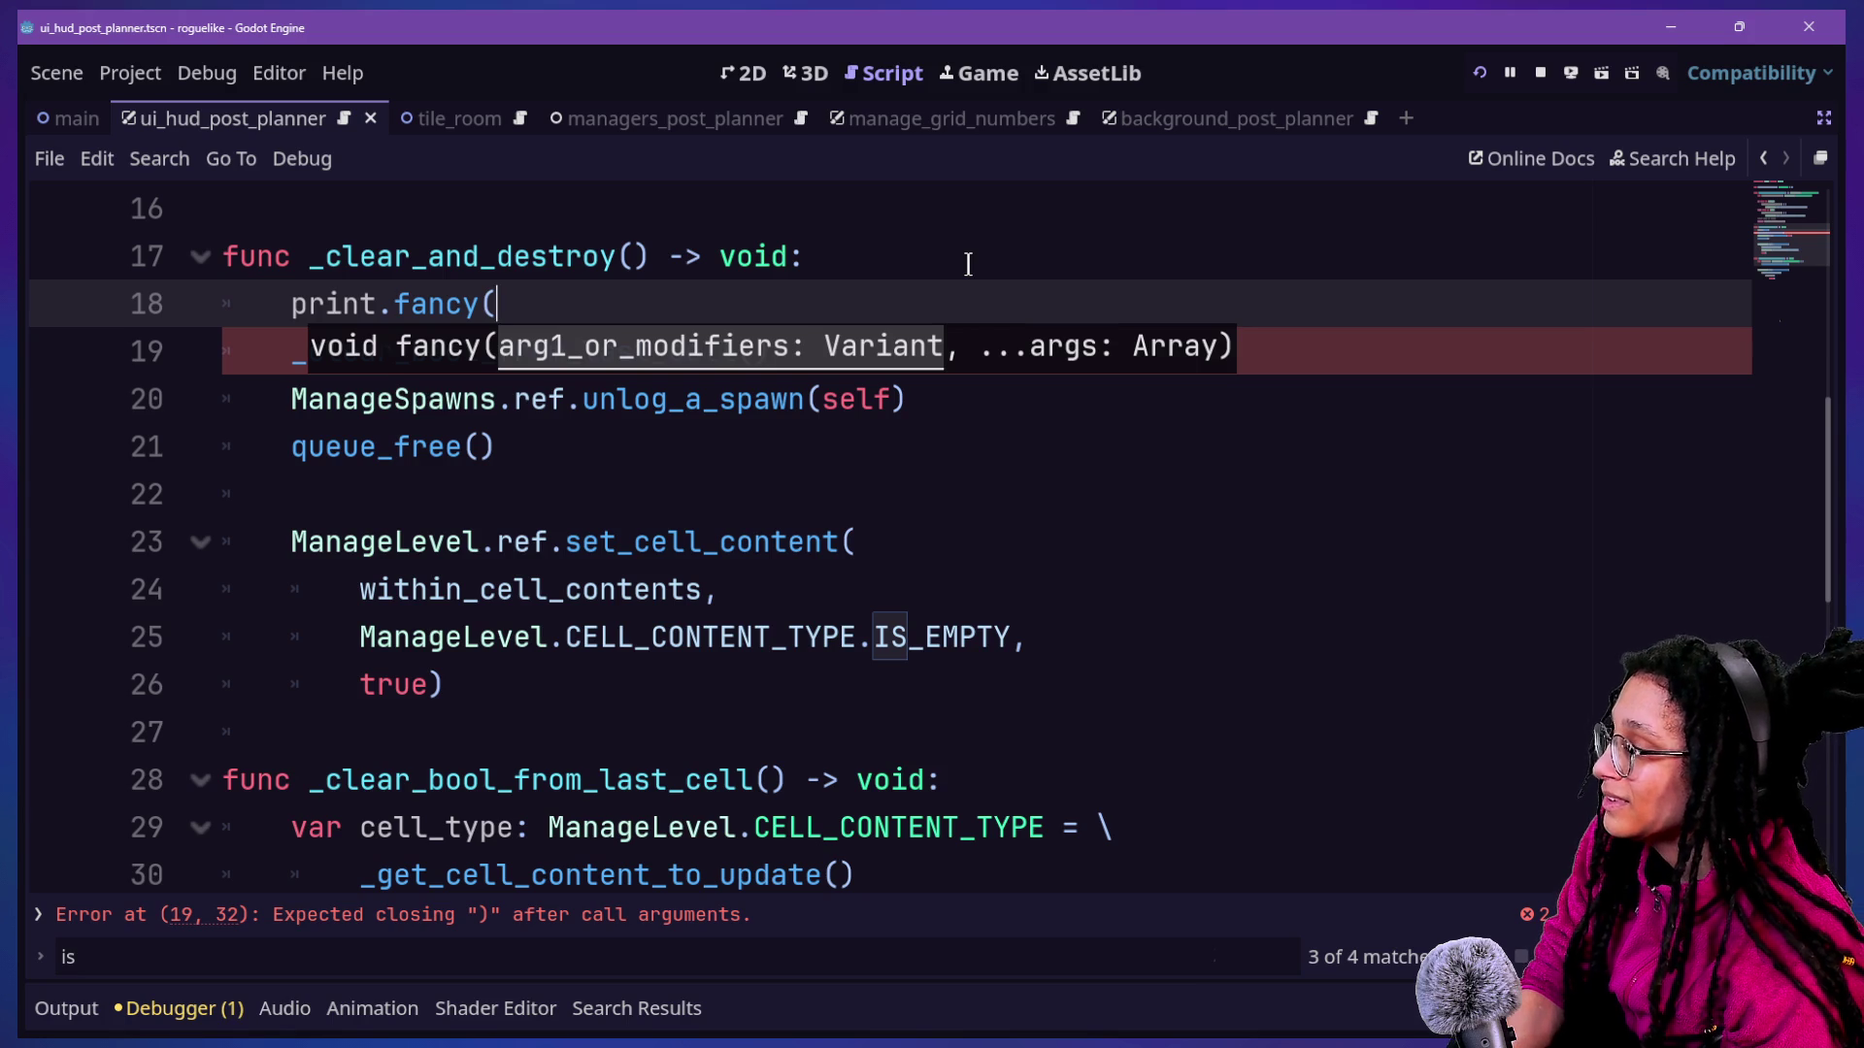
key("Escape")
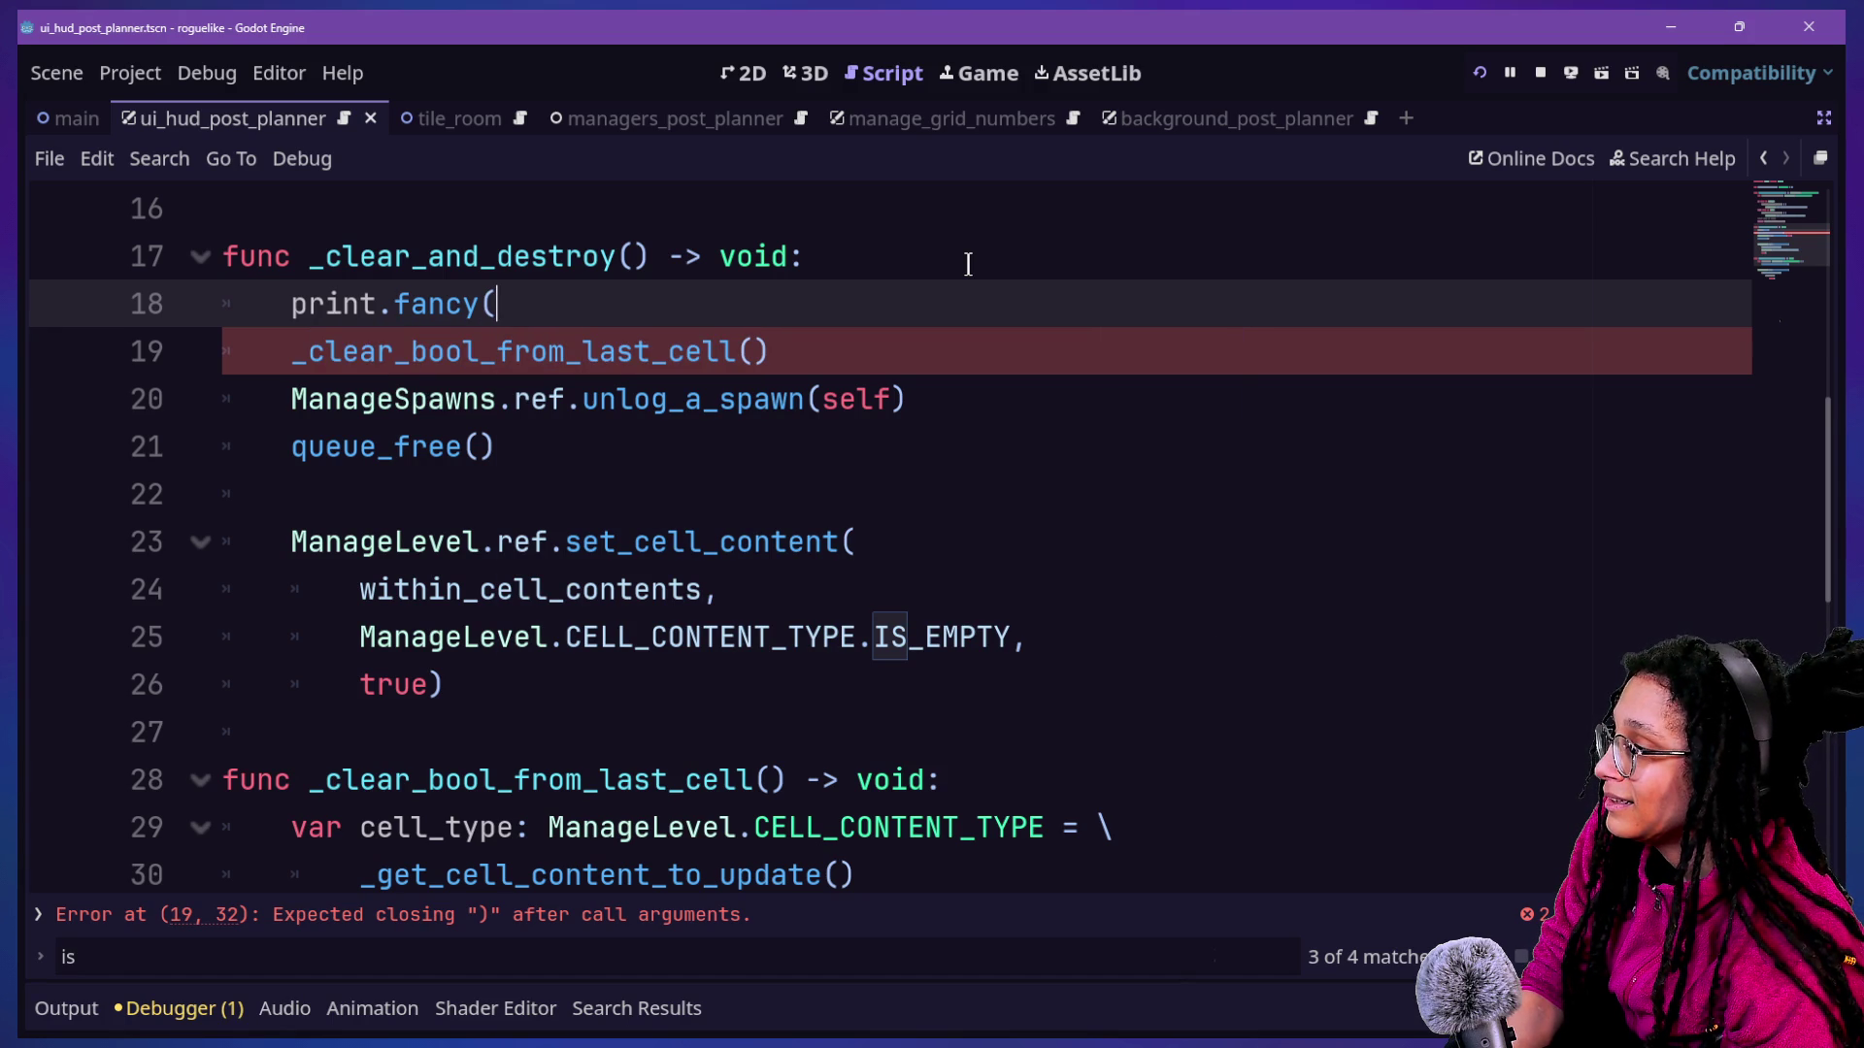
type("\"")
key("BackSpace")
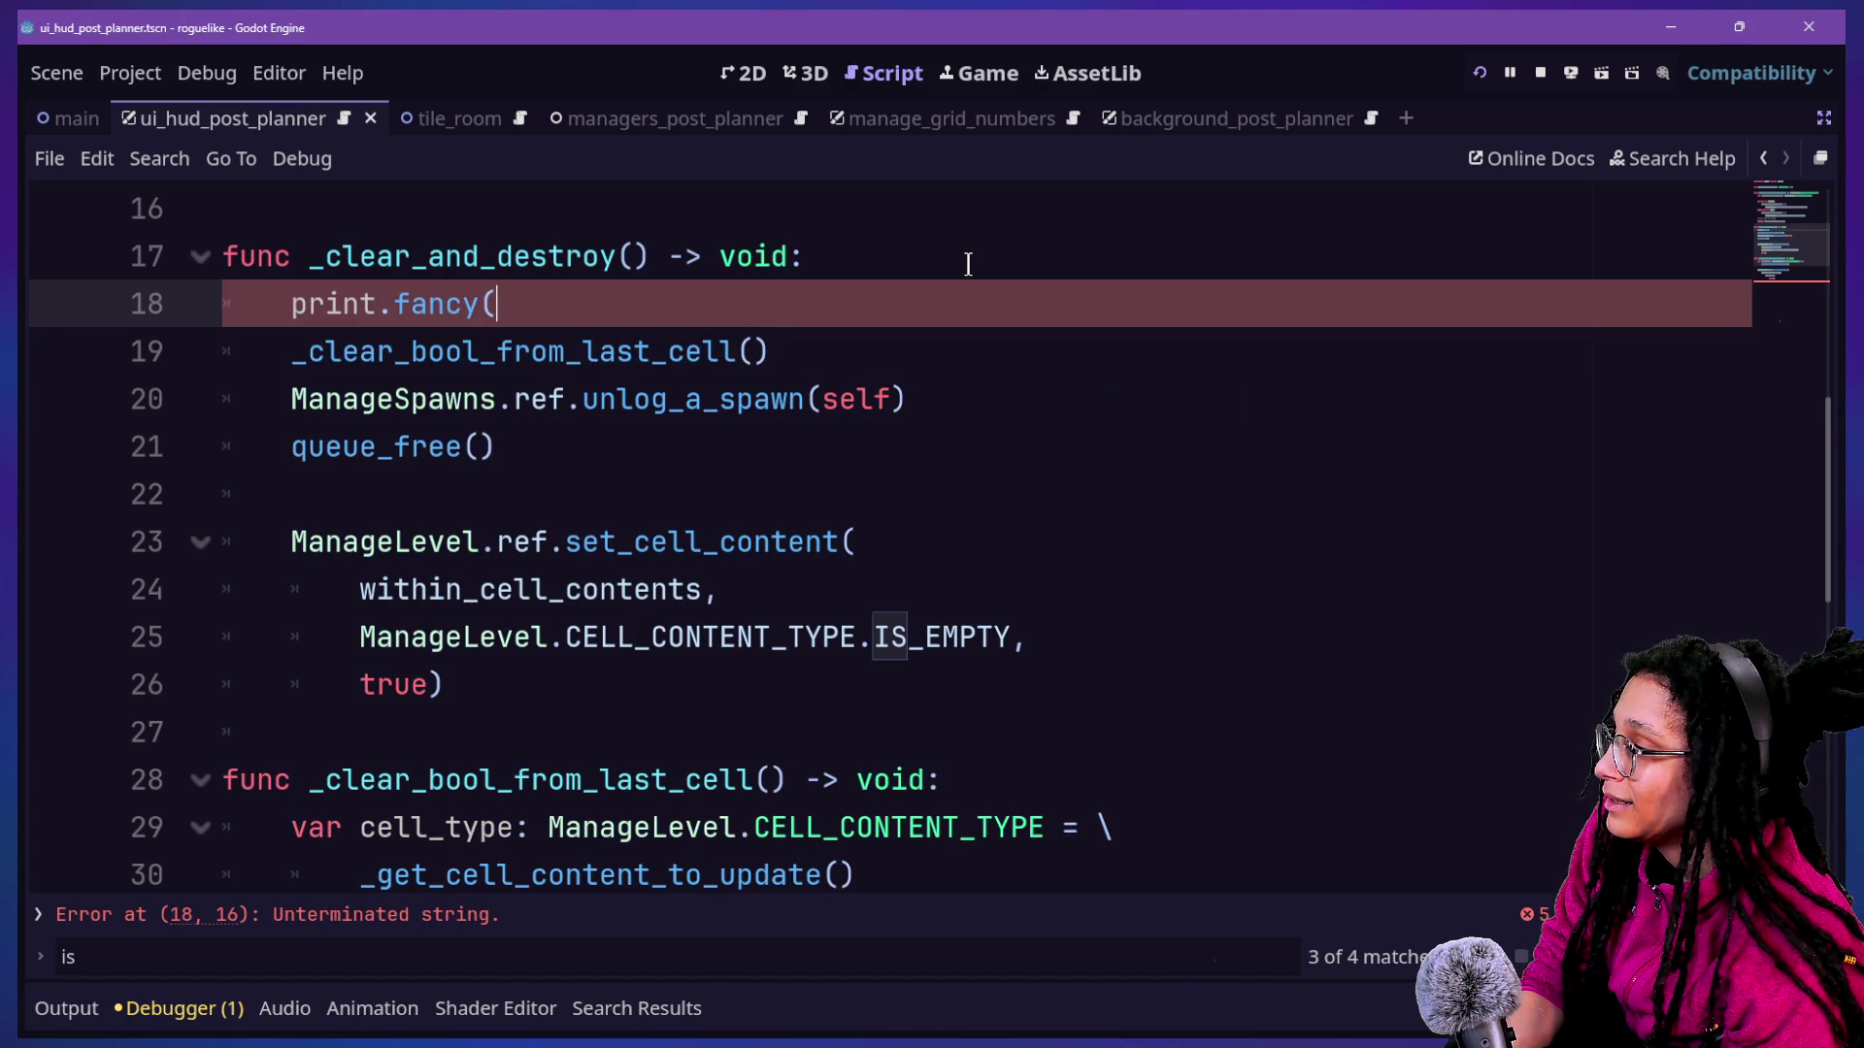
type(",\"is")
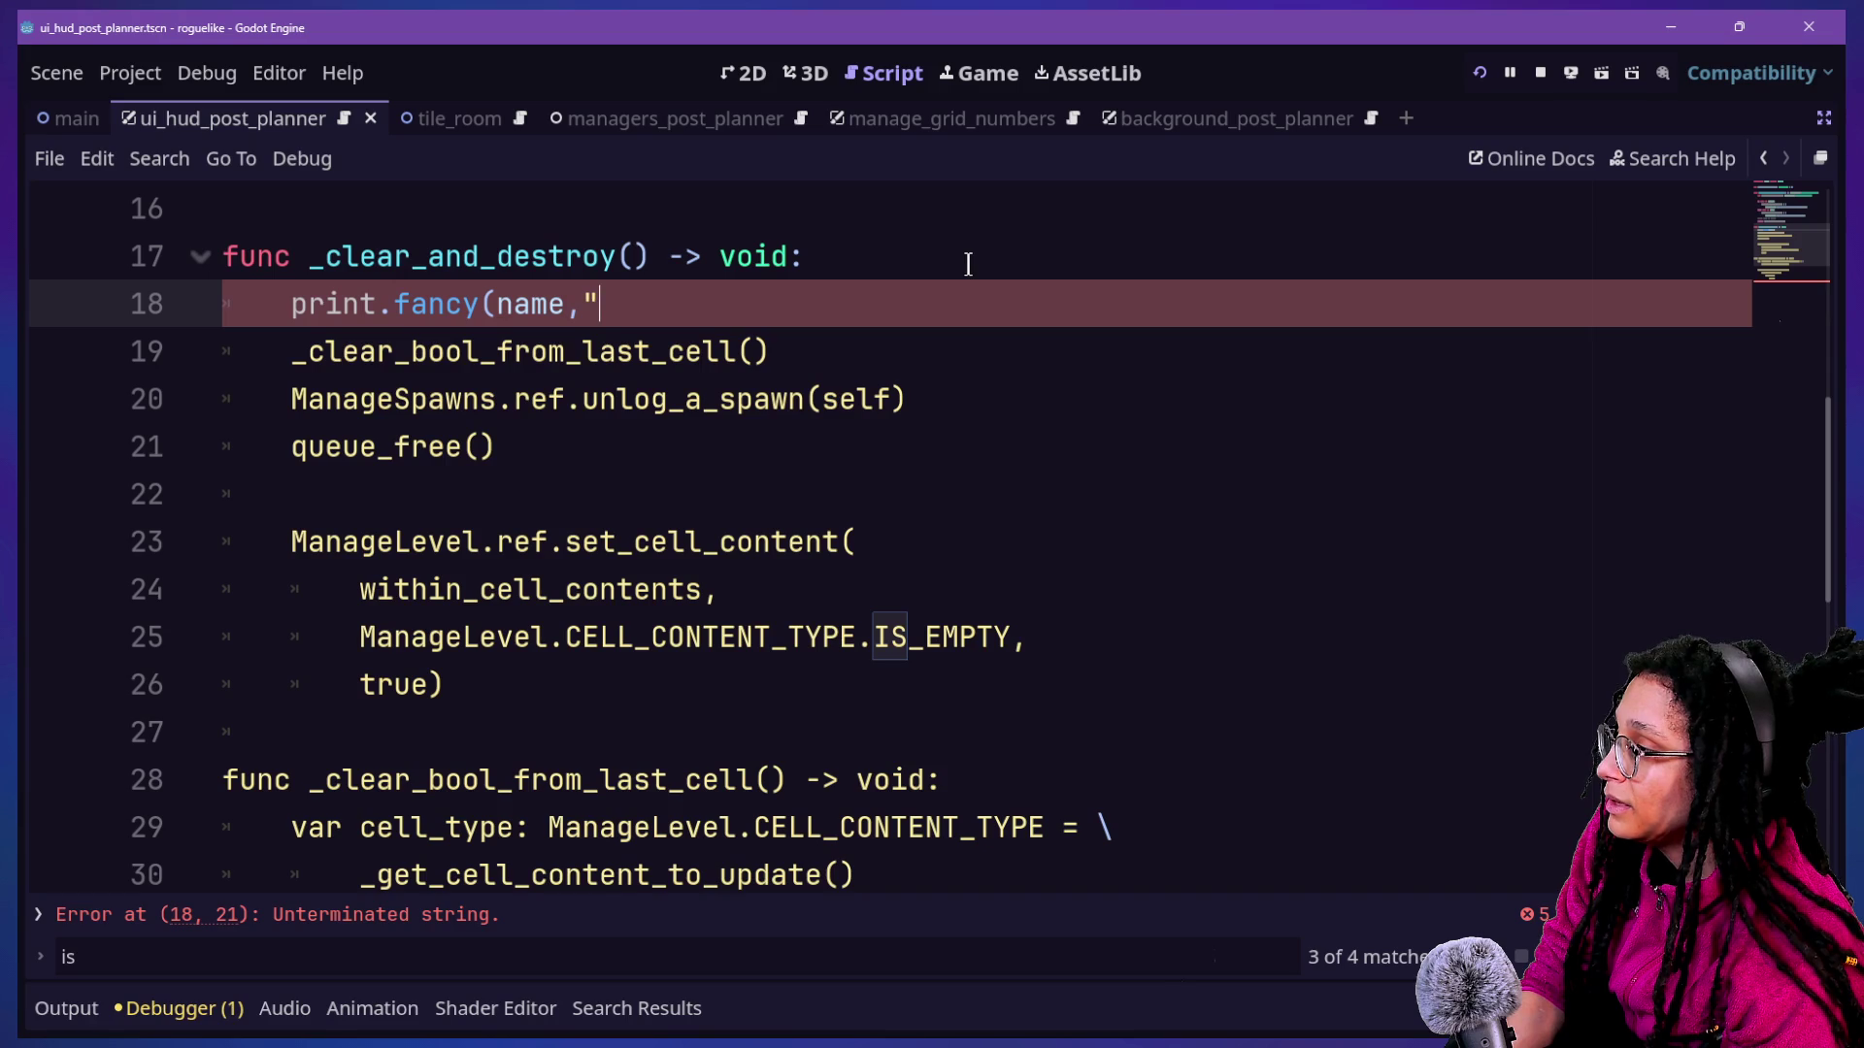
type(" getting destroye")
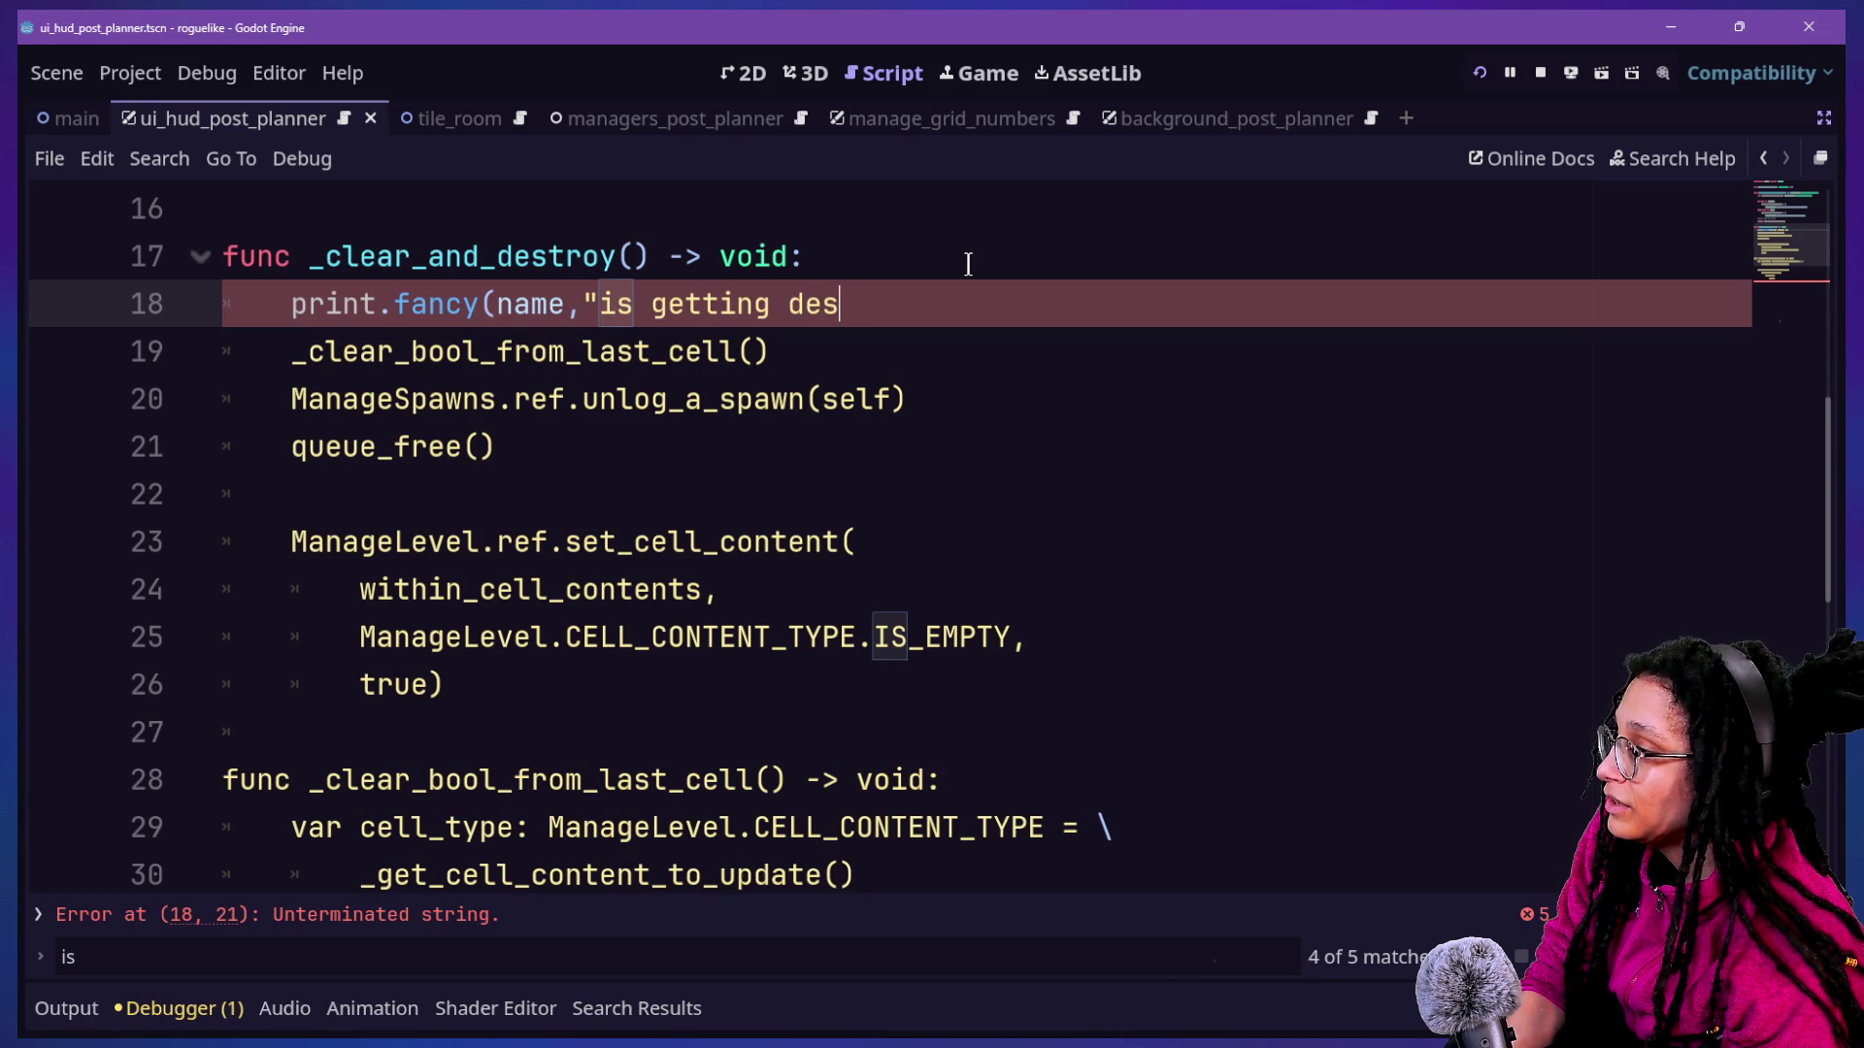
type("d!\")")
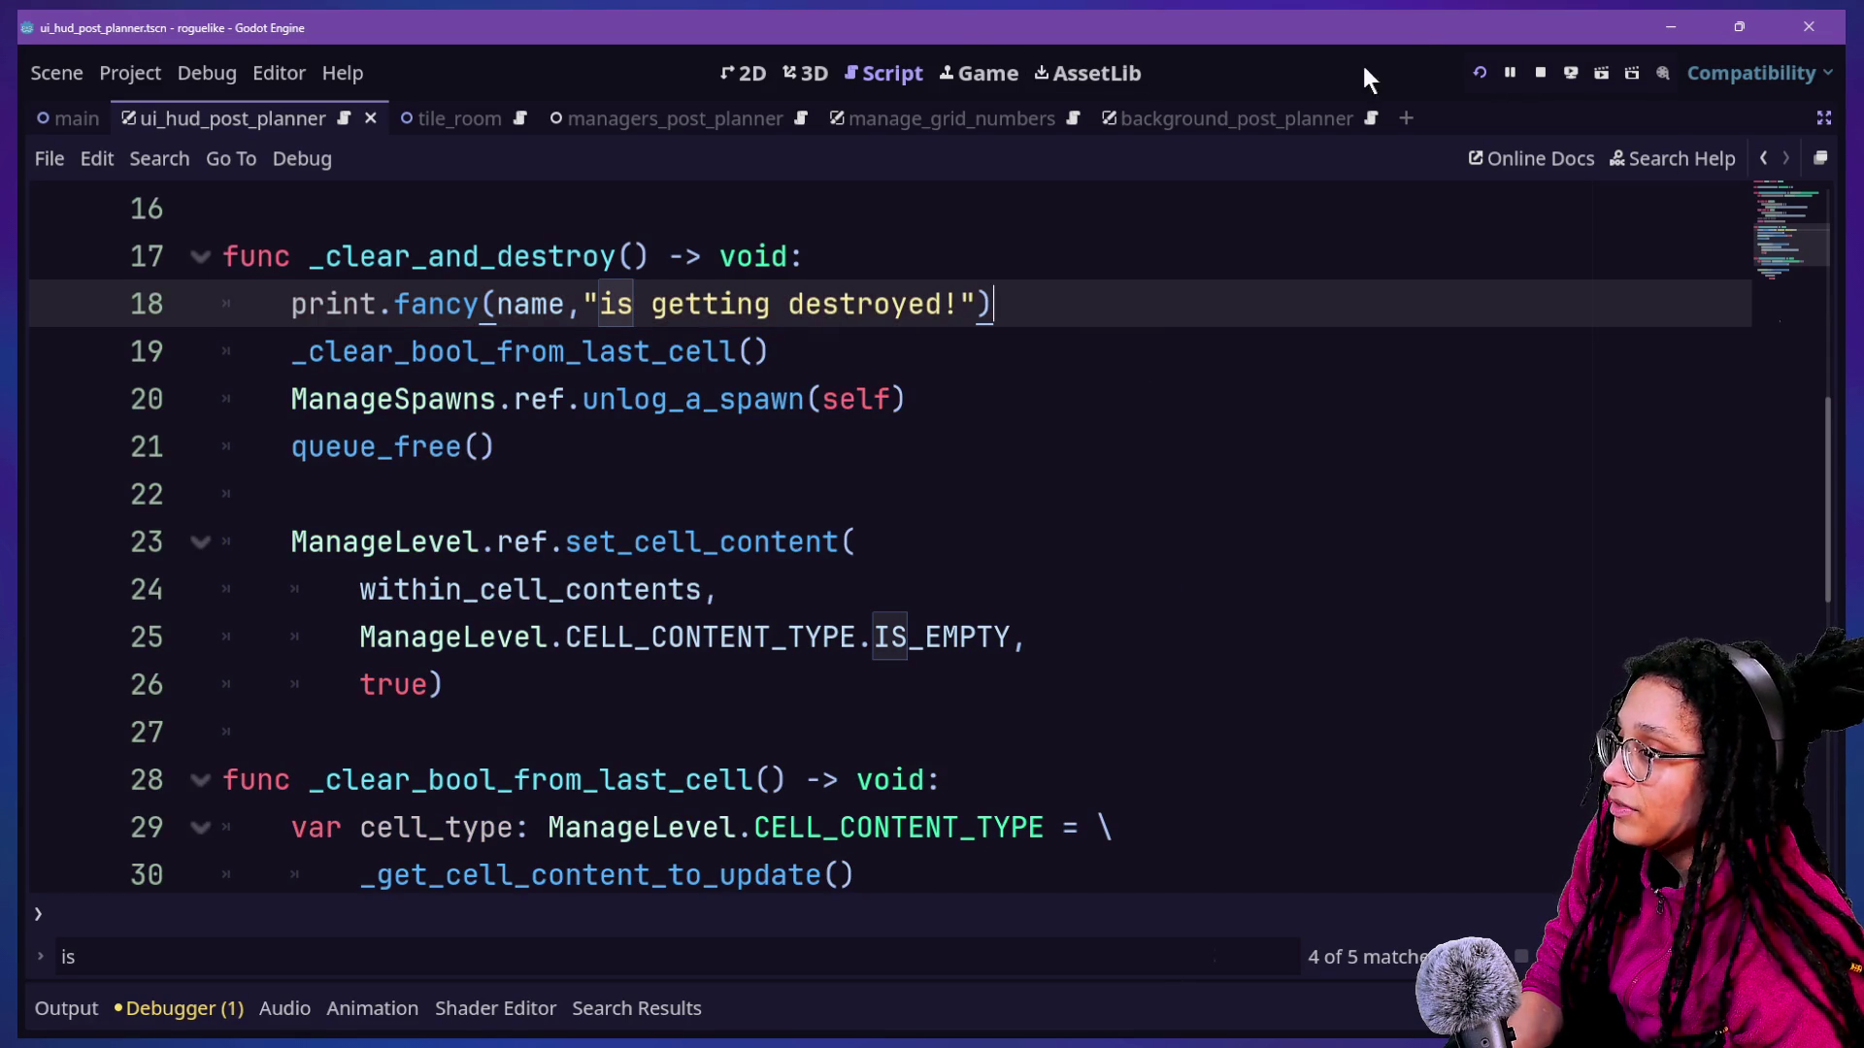
left_click(1479, 73)
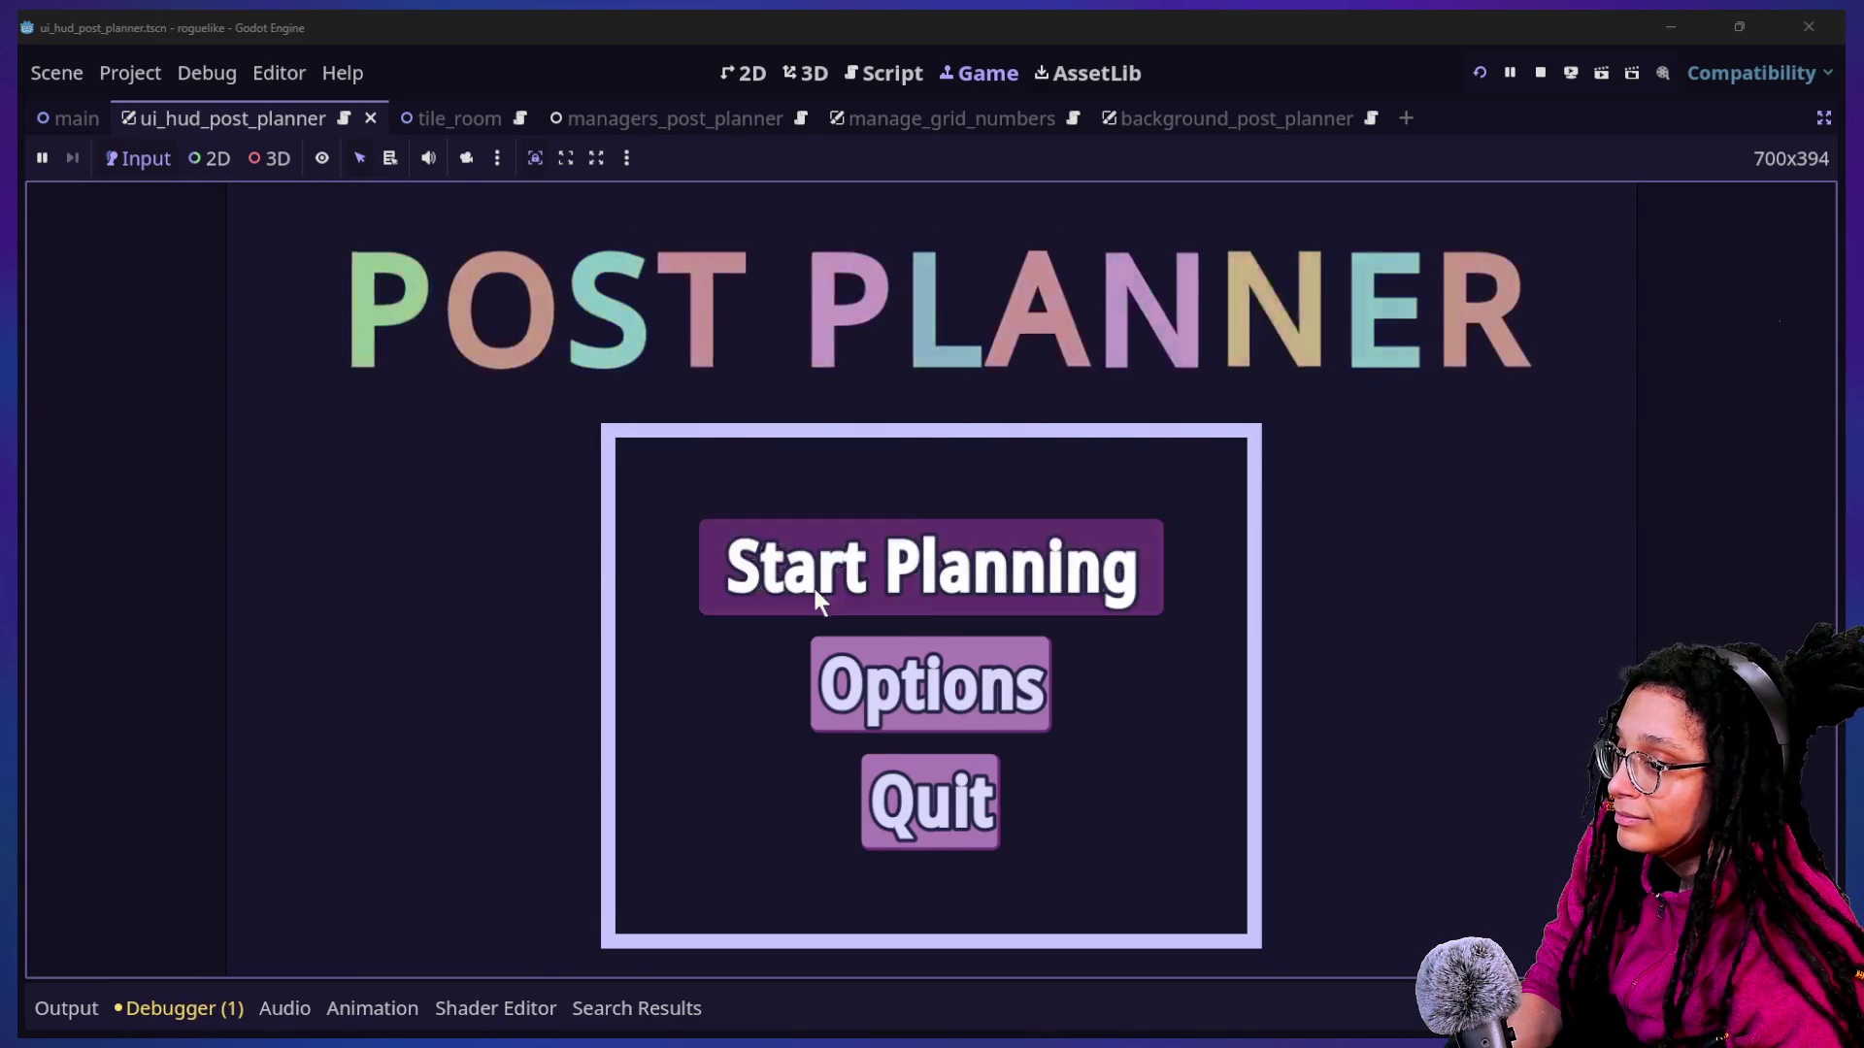
Play into the Mewsky level and find "Player is getting destroyed!" in the Output log.
left_click(817, 592)
left_click(903, 607)
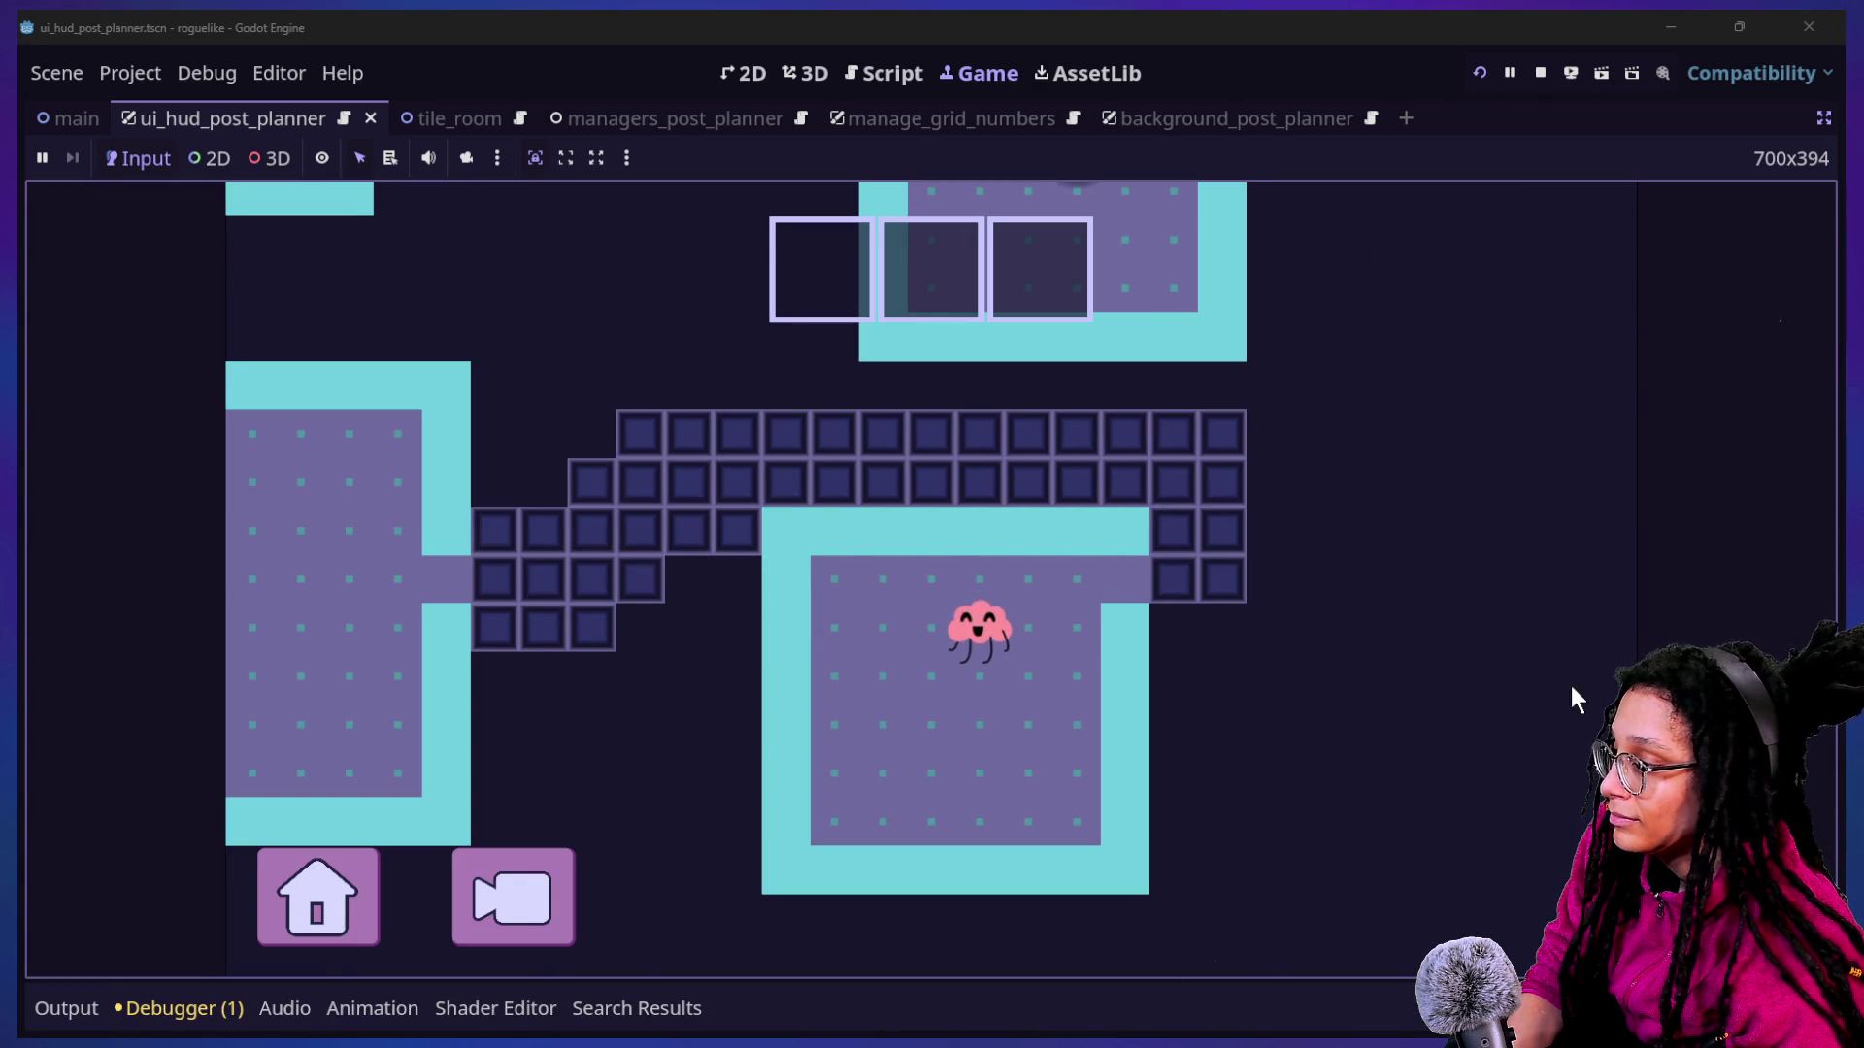
left_click(97, 1007)
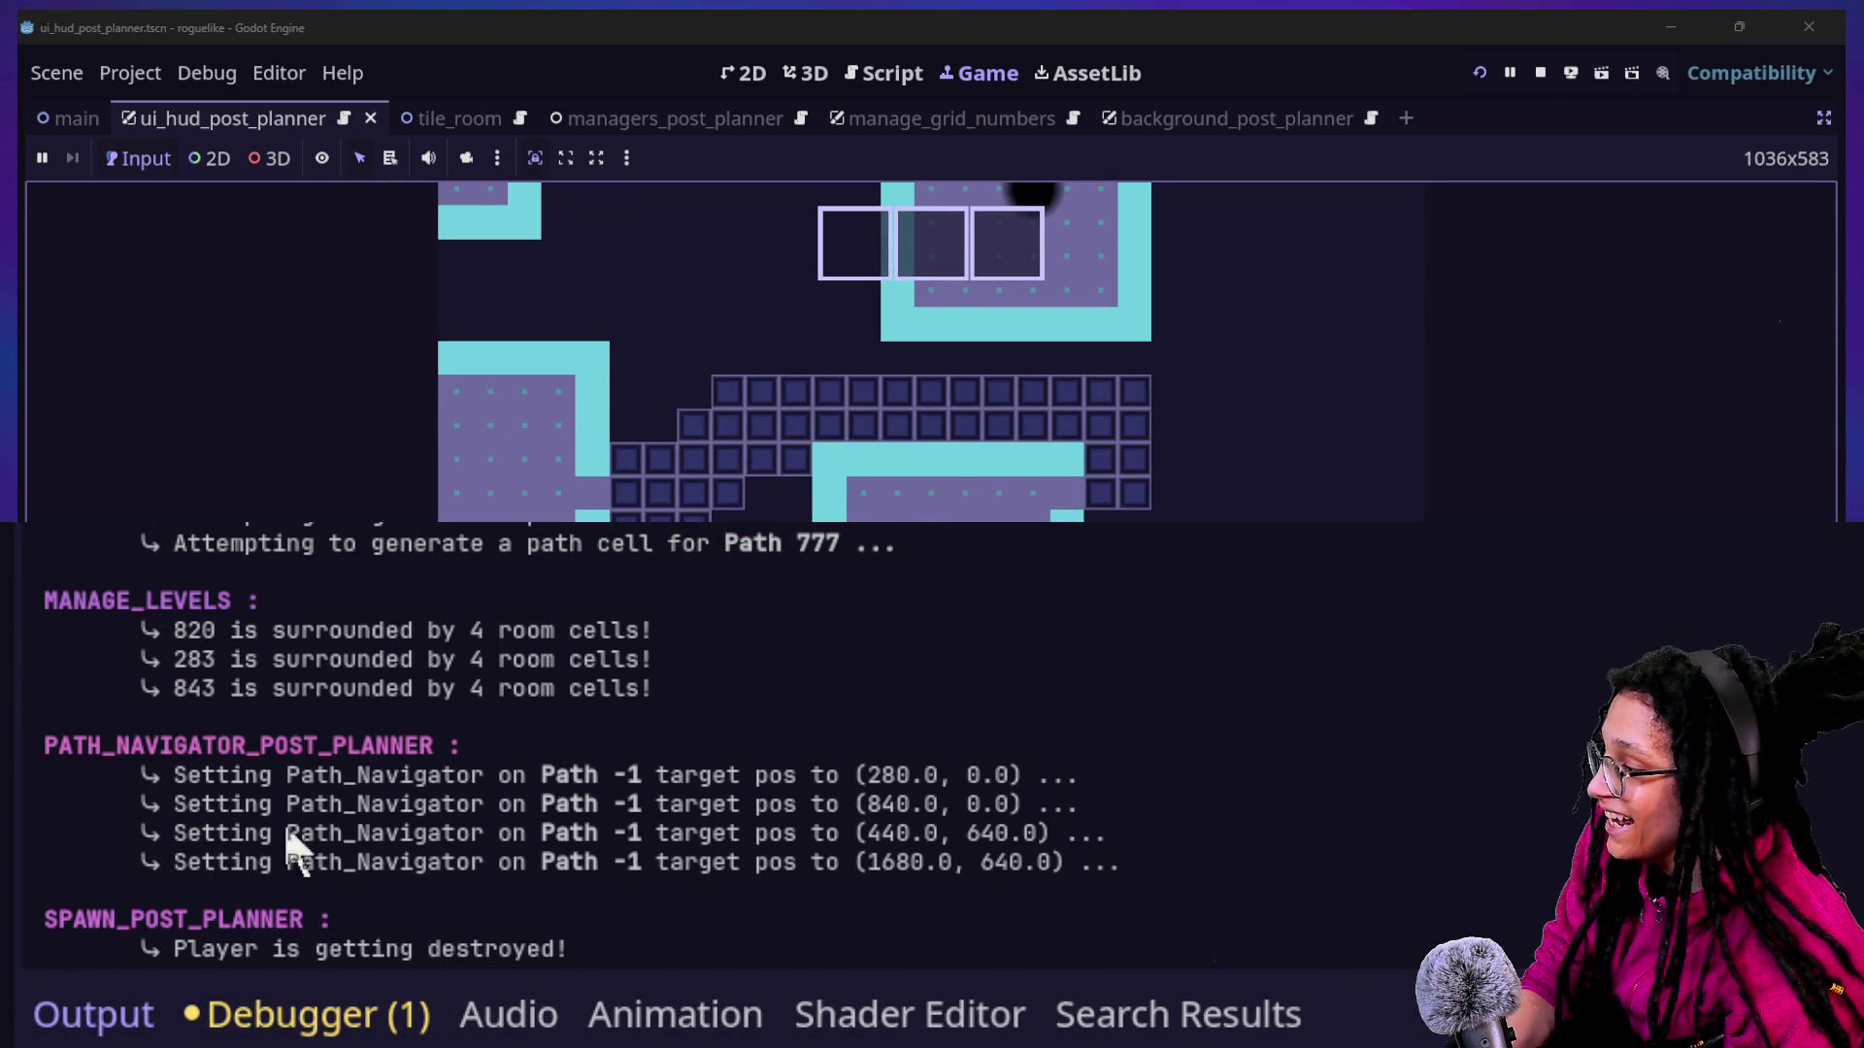
left_click_drag(160, 949, 570, 950)
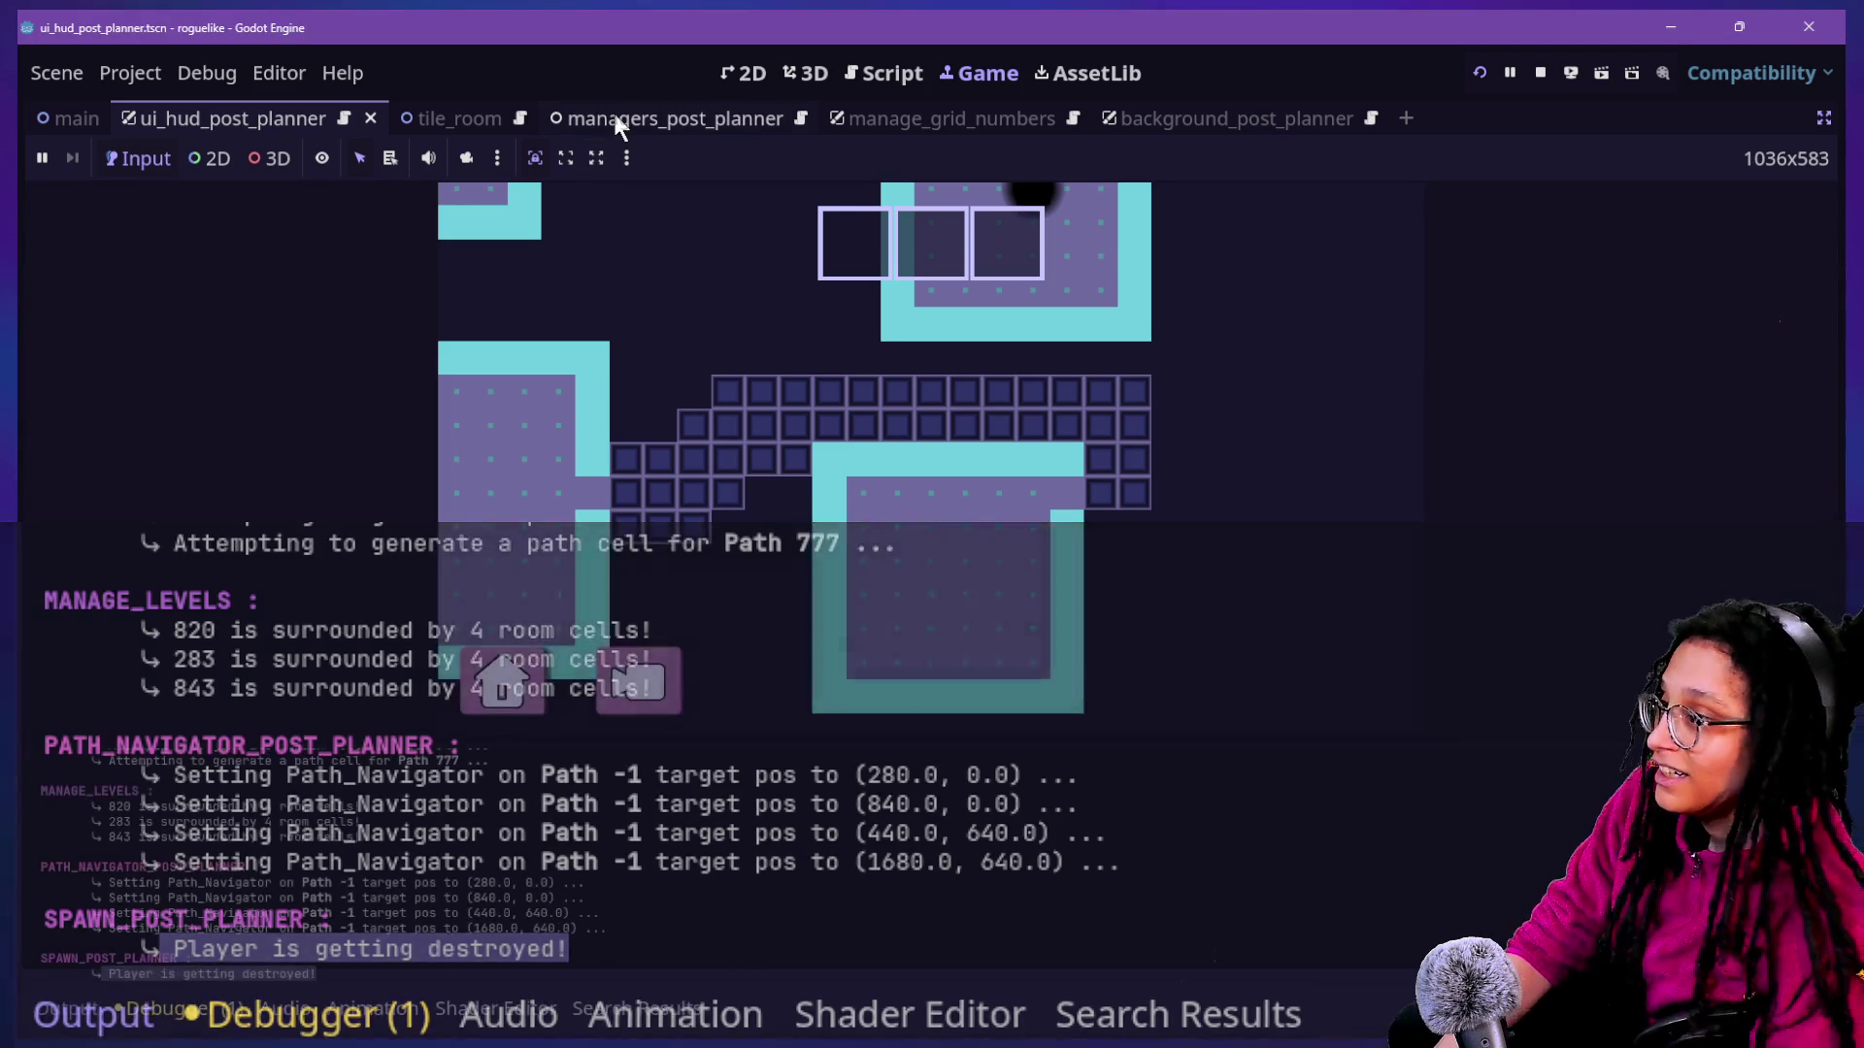
Return to the spawn script and place the caret just before name on line 18.
left_click(876, 72)
left_click(925, 592)
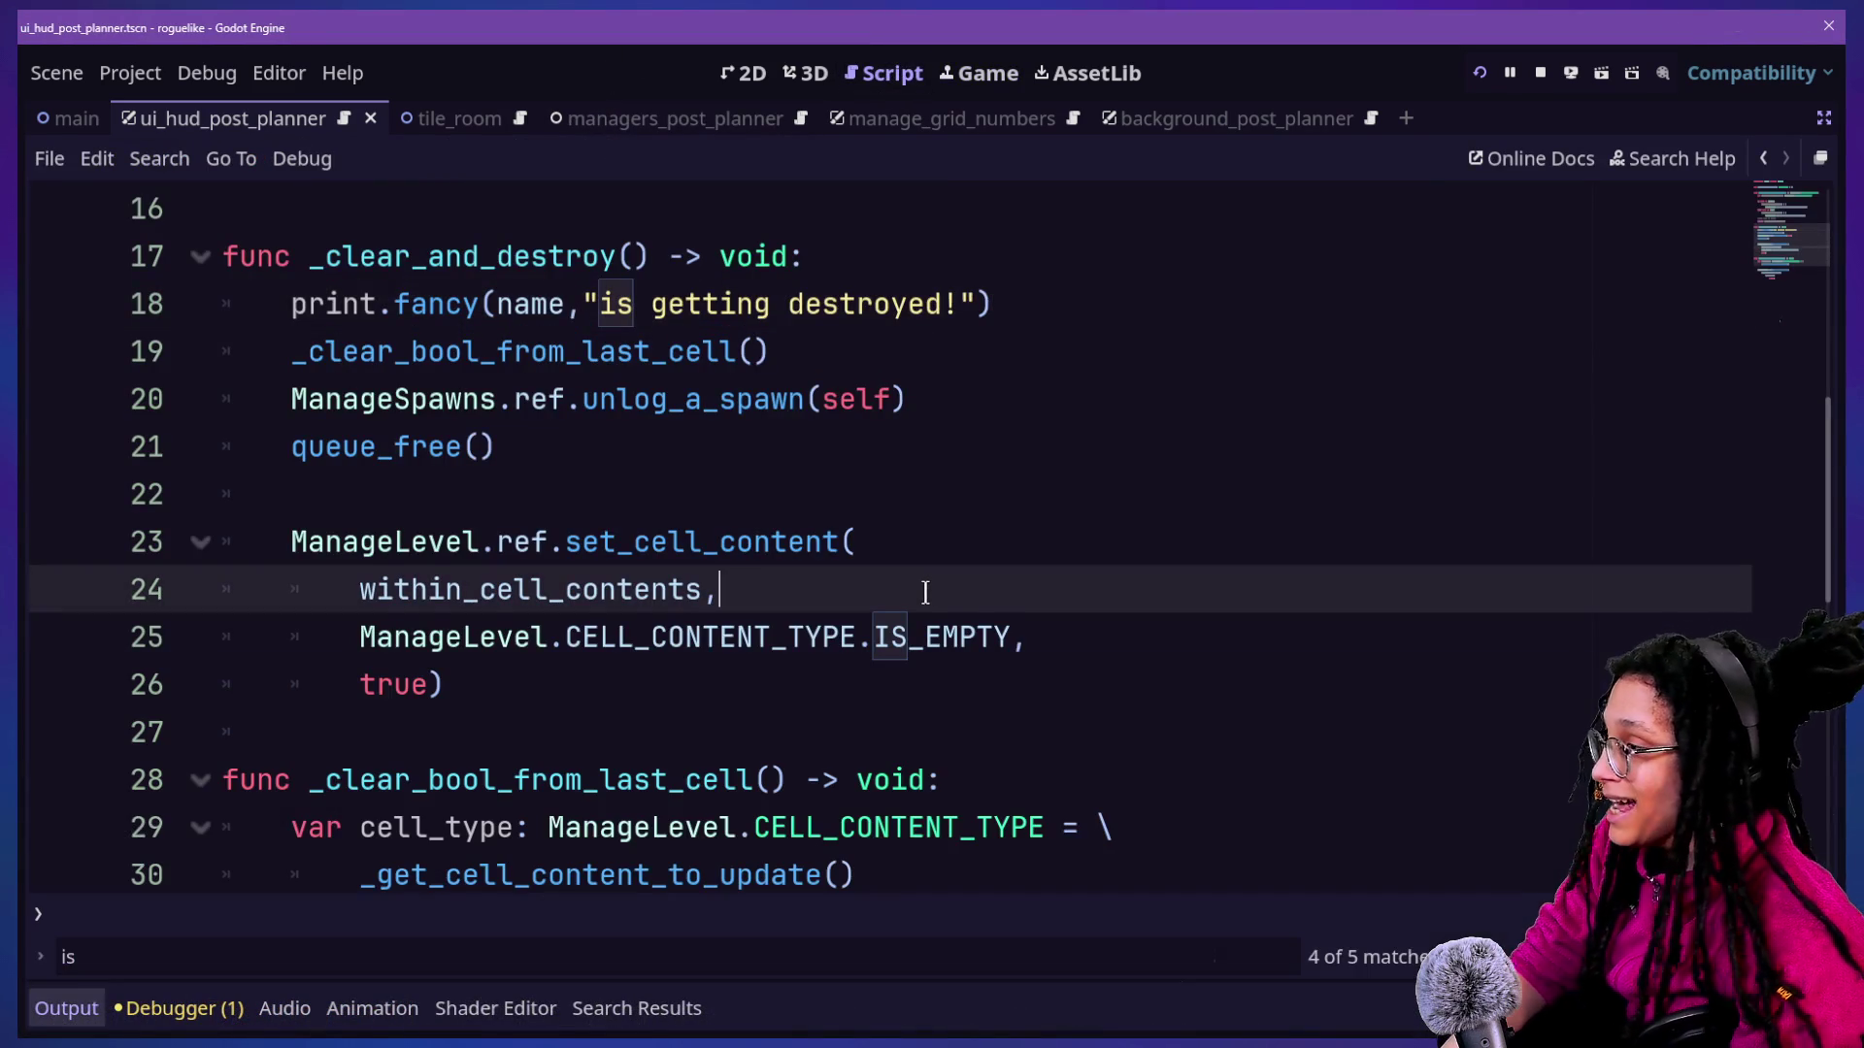
scroll(669, 498, "up", 1)
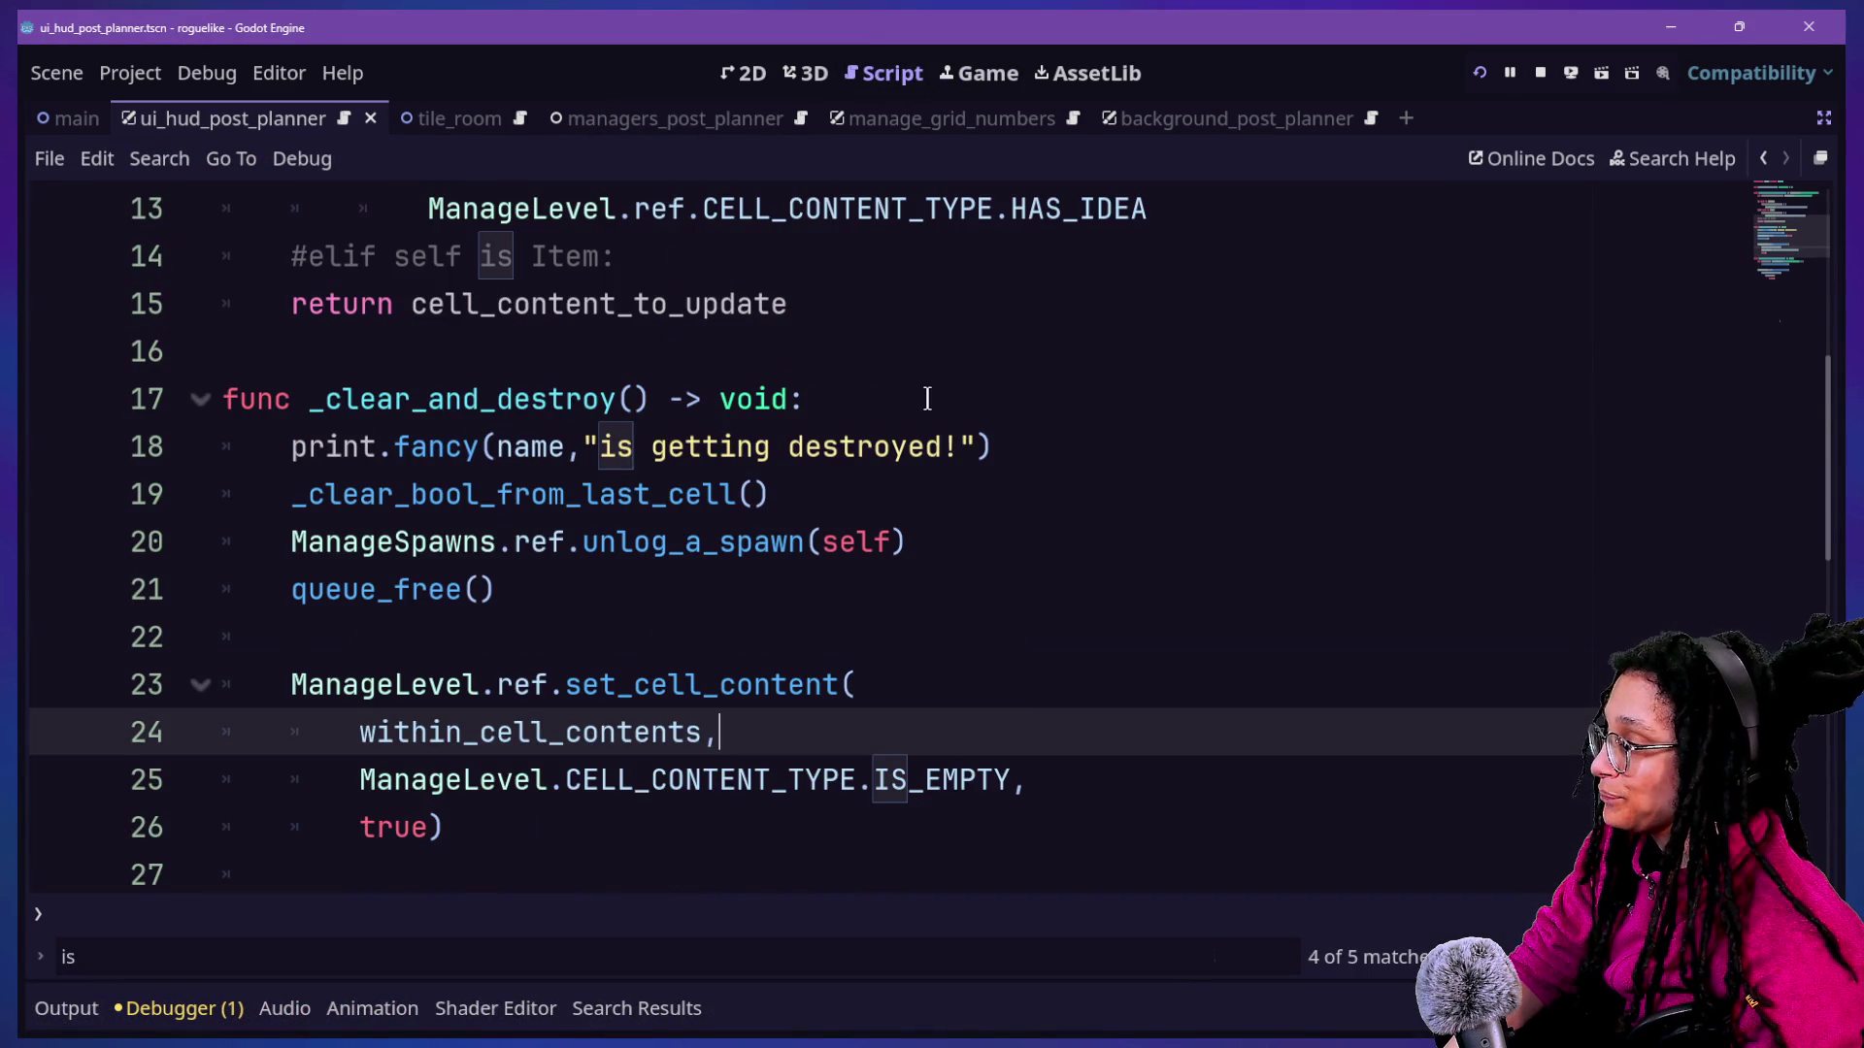
left_click(497, 446)
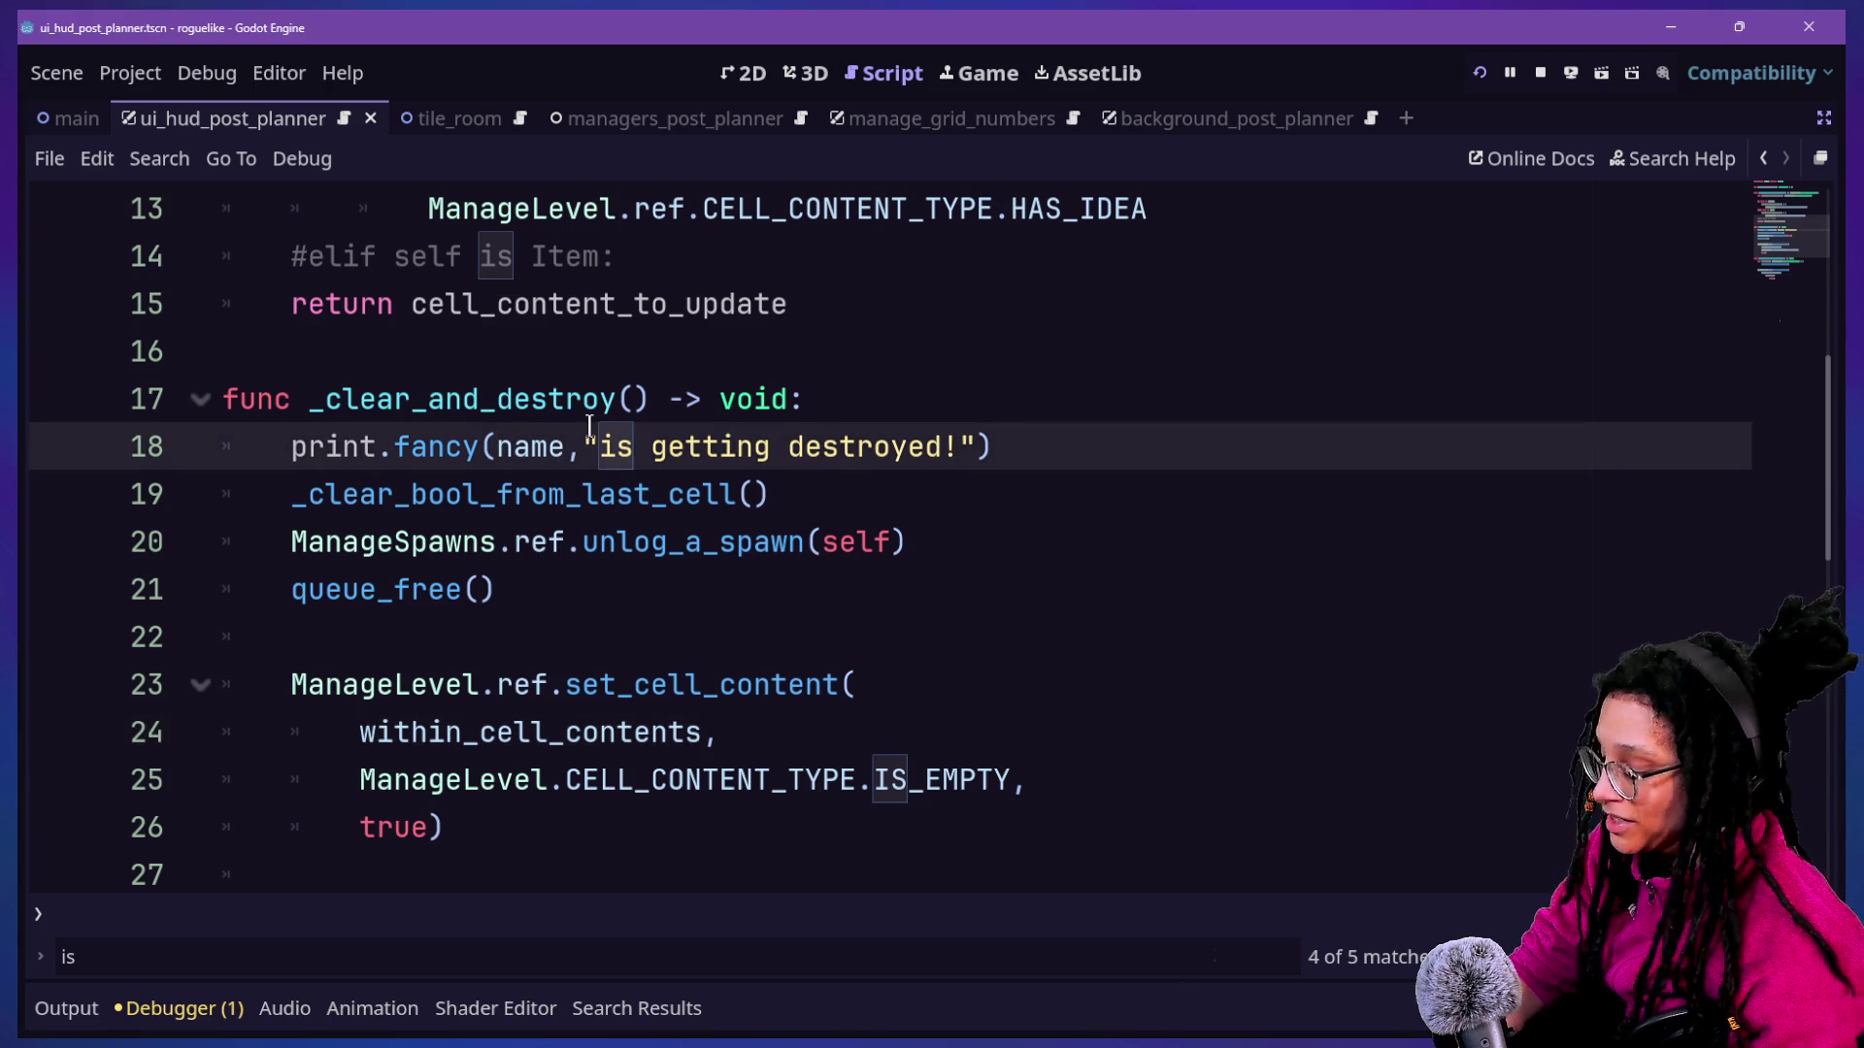
Insert [FFX.BACKTRACES] before name in the print.fancy call and run the game again.
type("[b")
key("BackSpace")
type("FFX.")
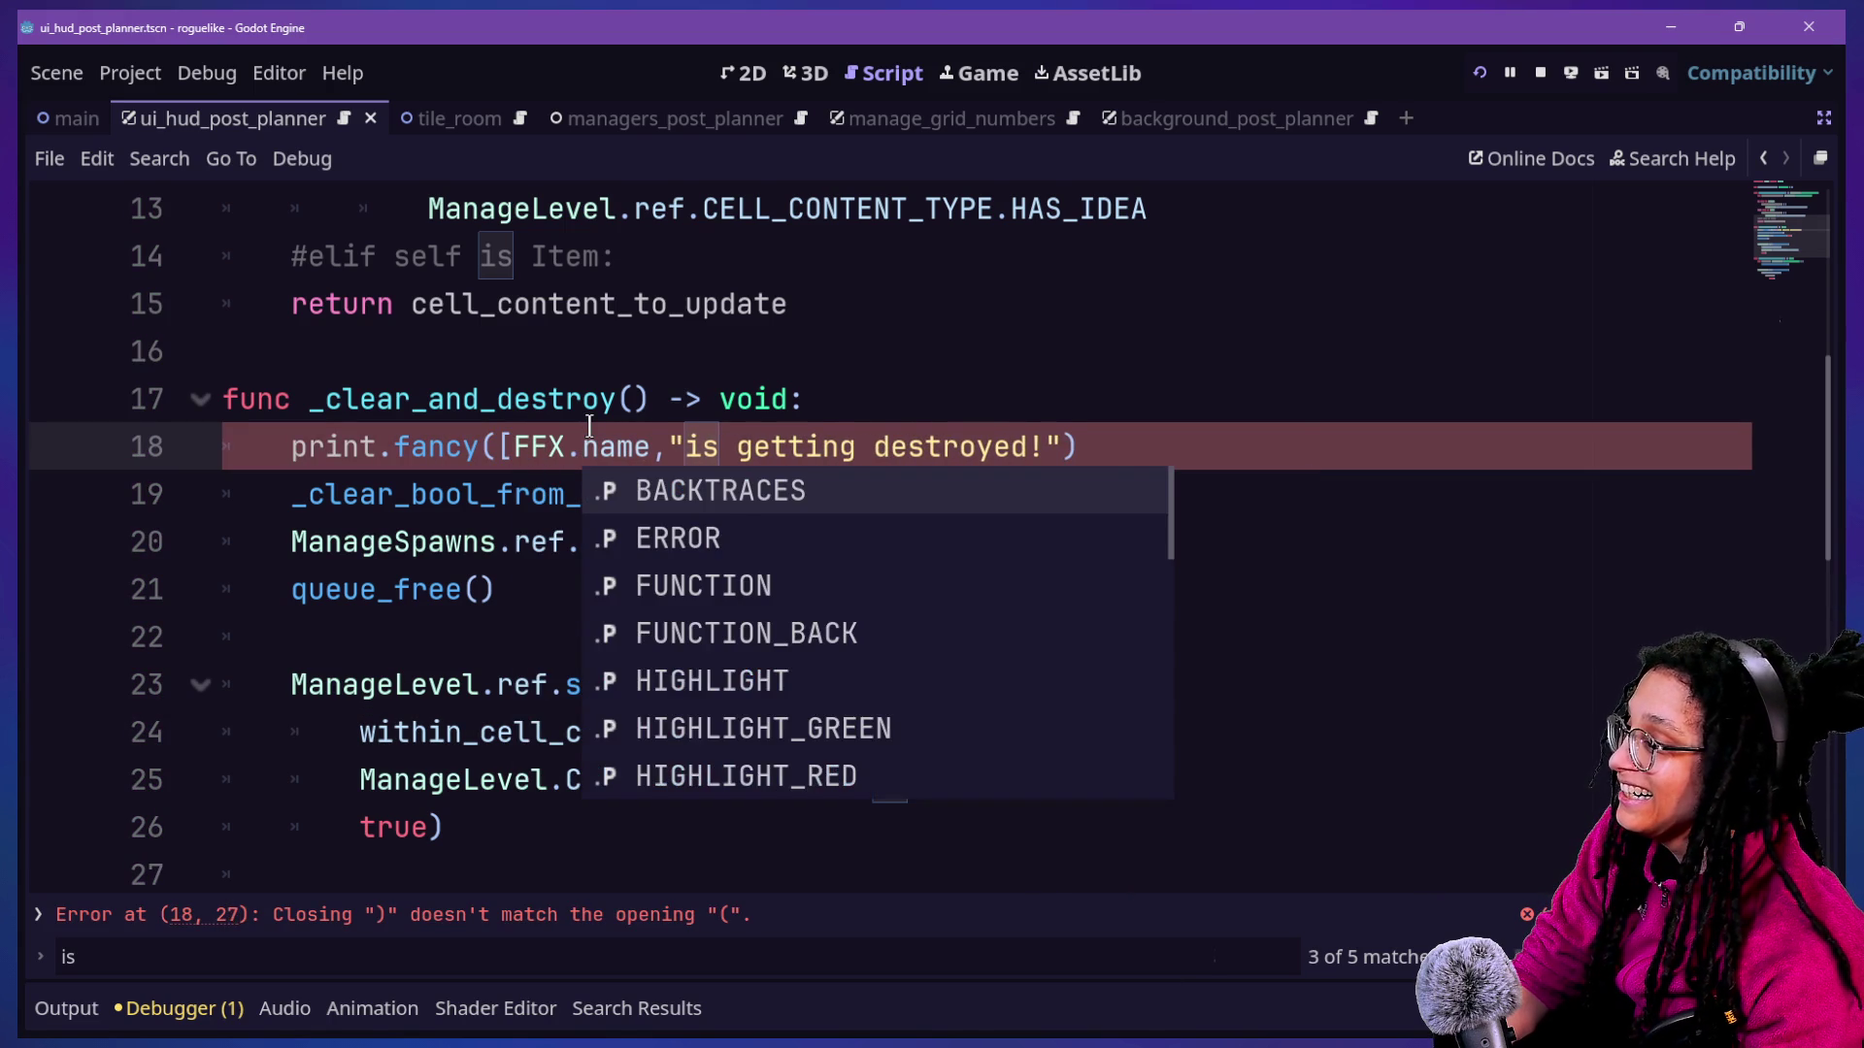
key("Tab")
type("],n")
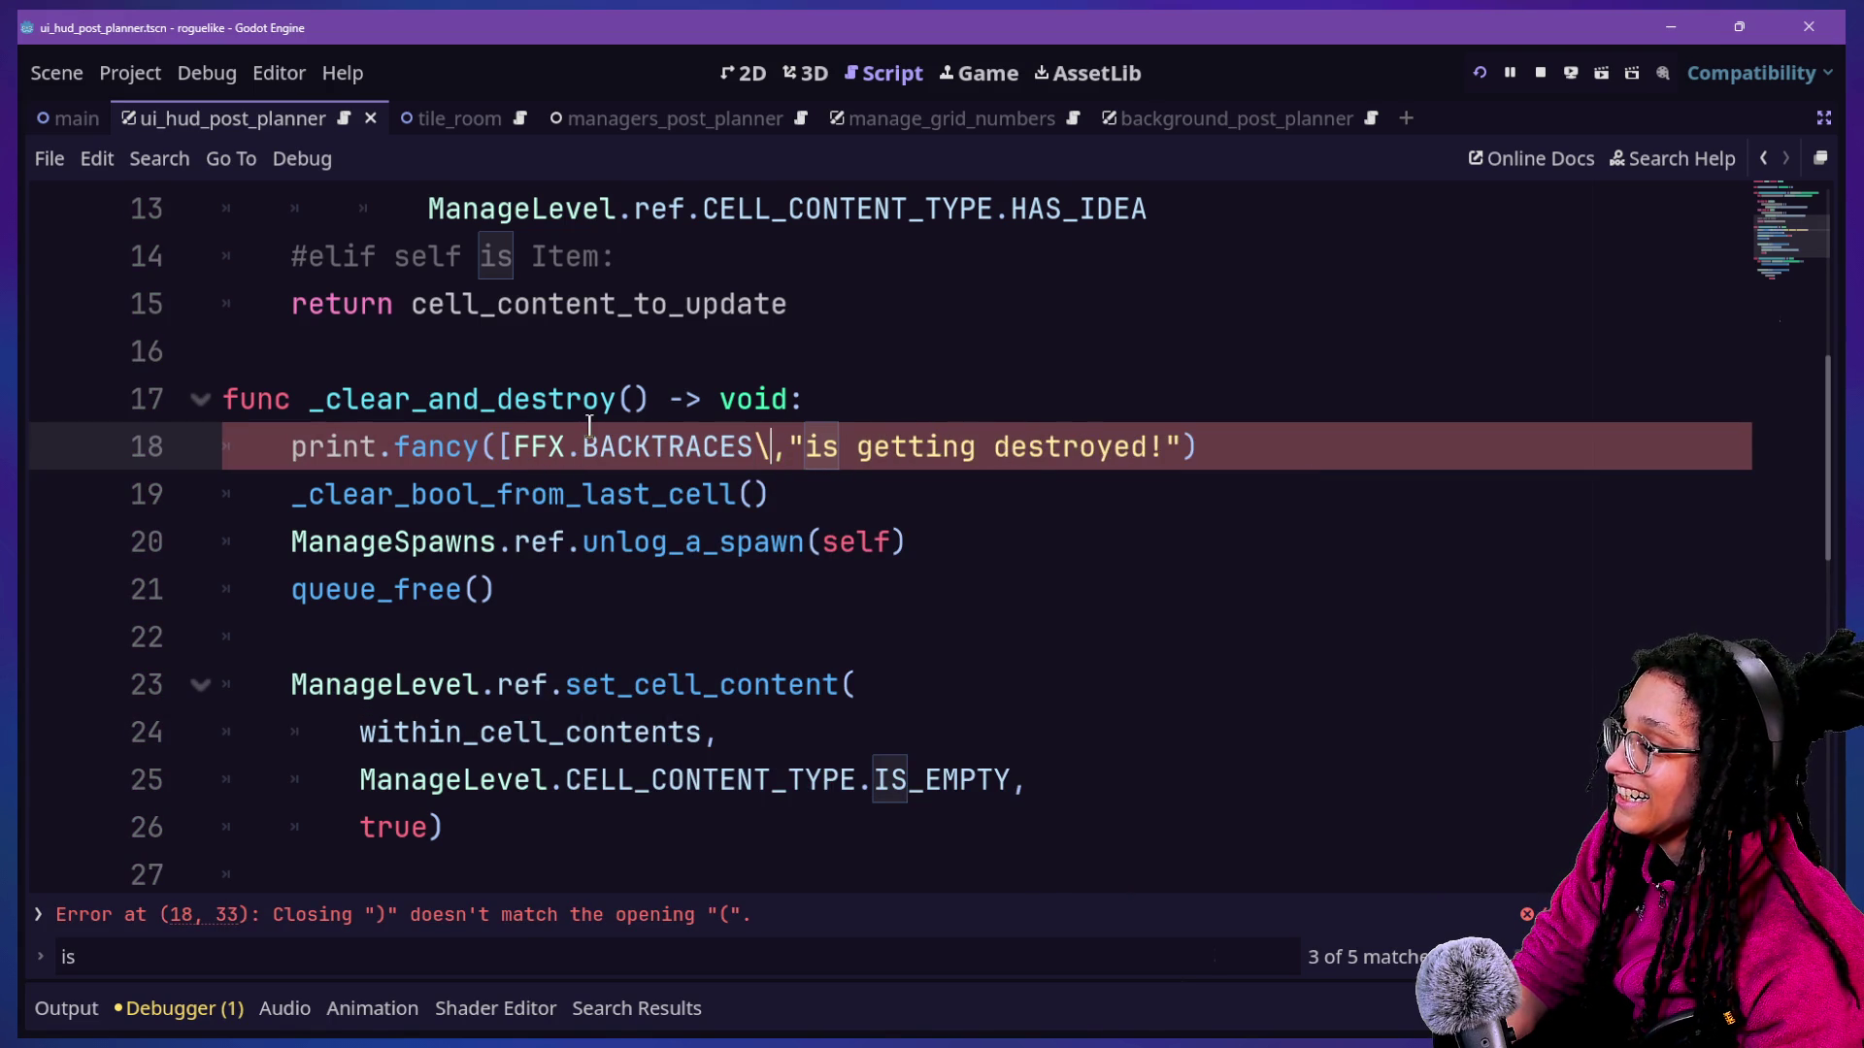
type("ame")
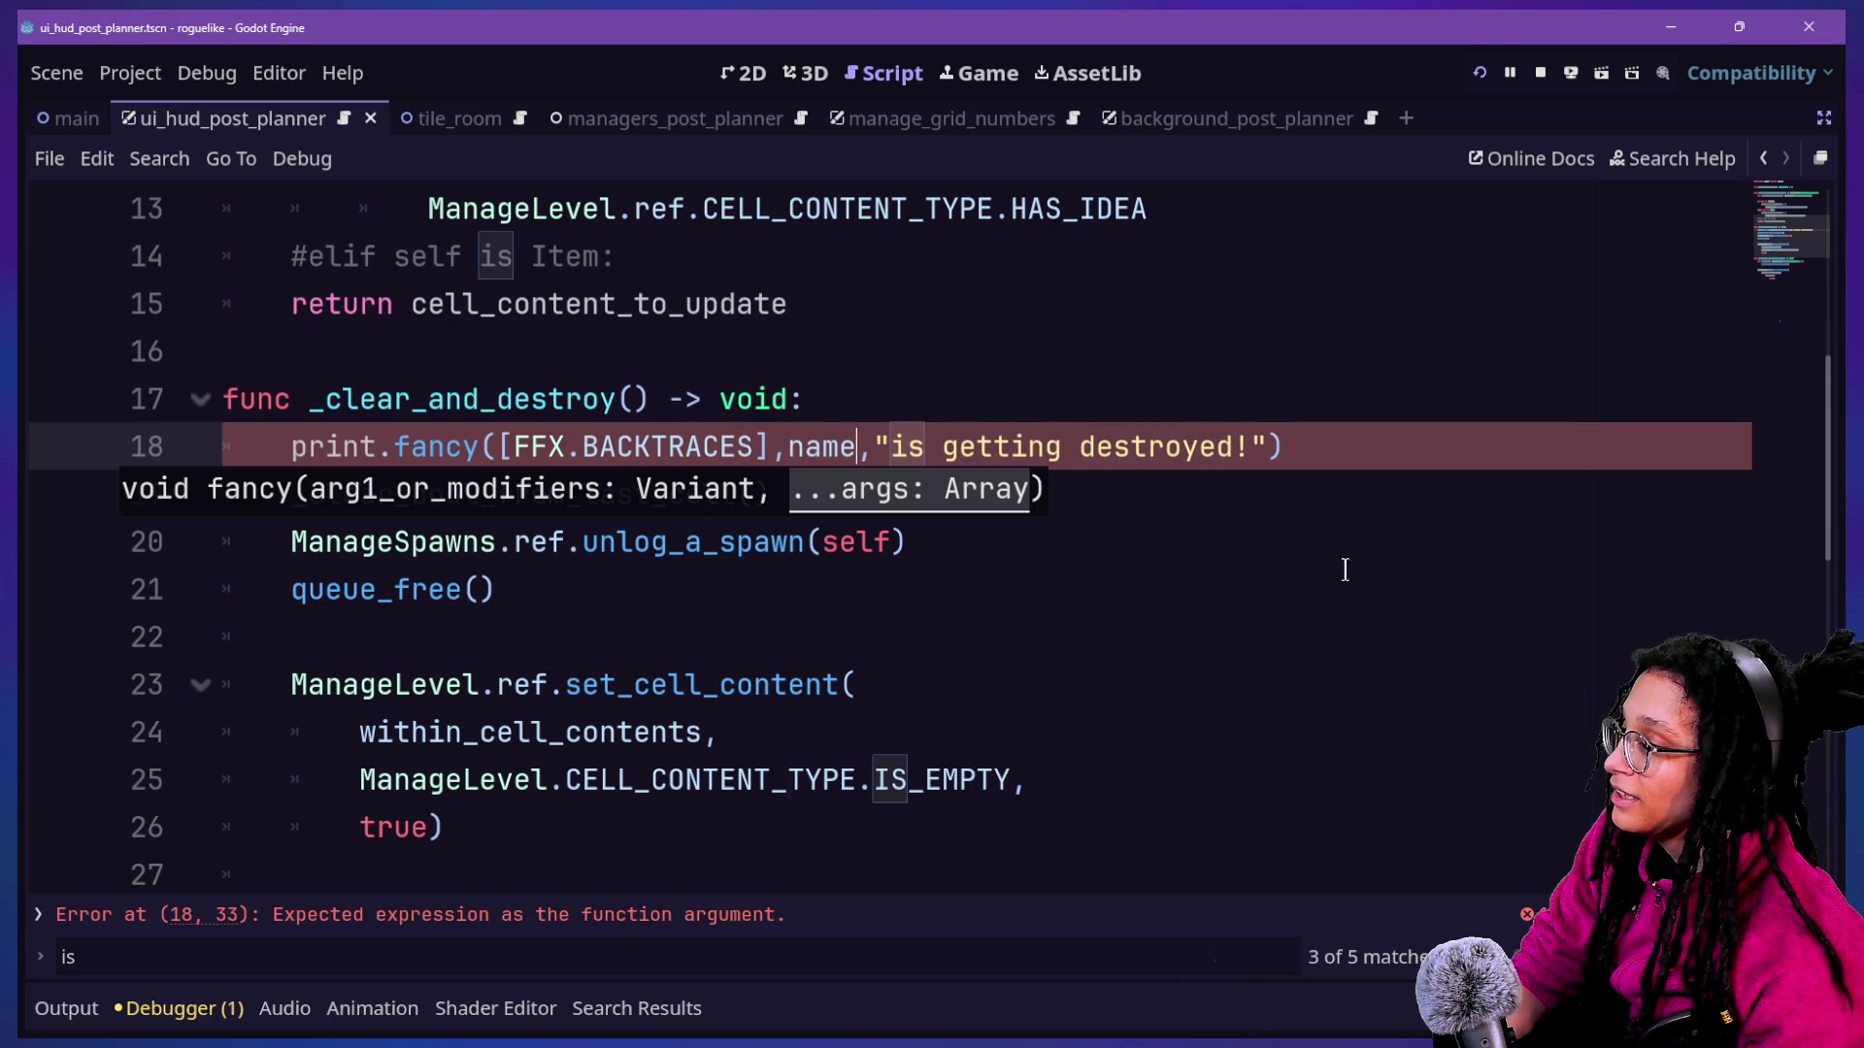
left_click(1476, 76)
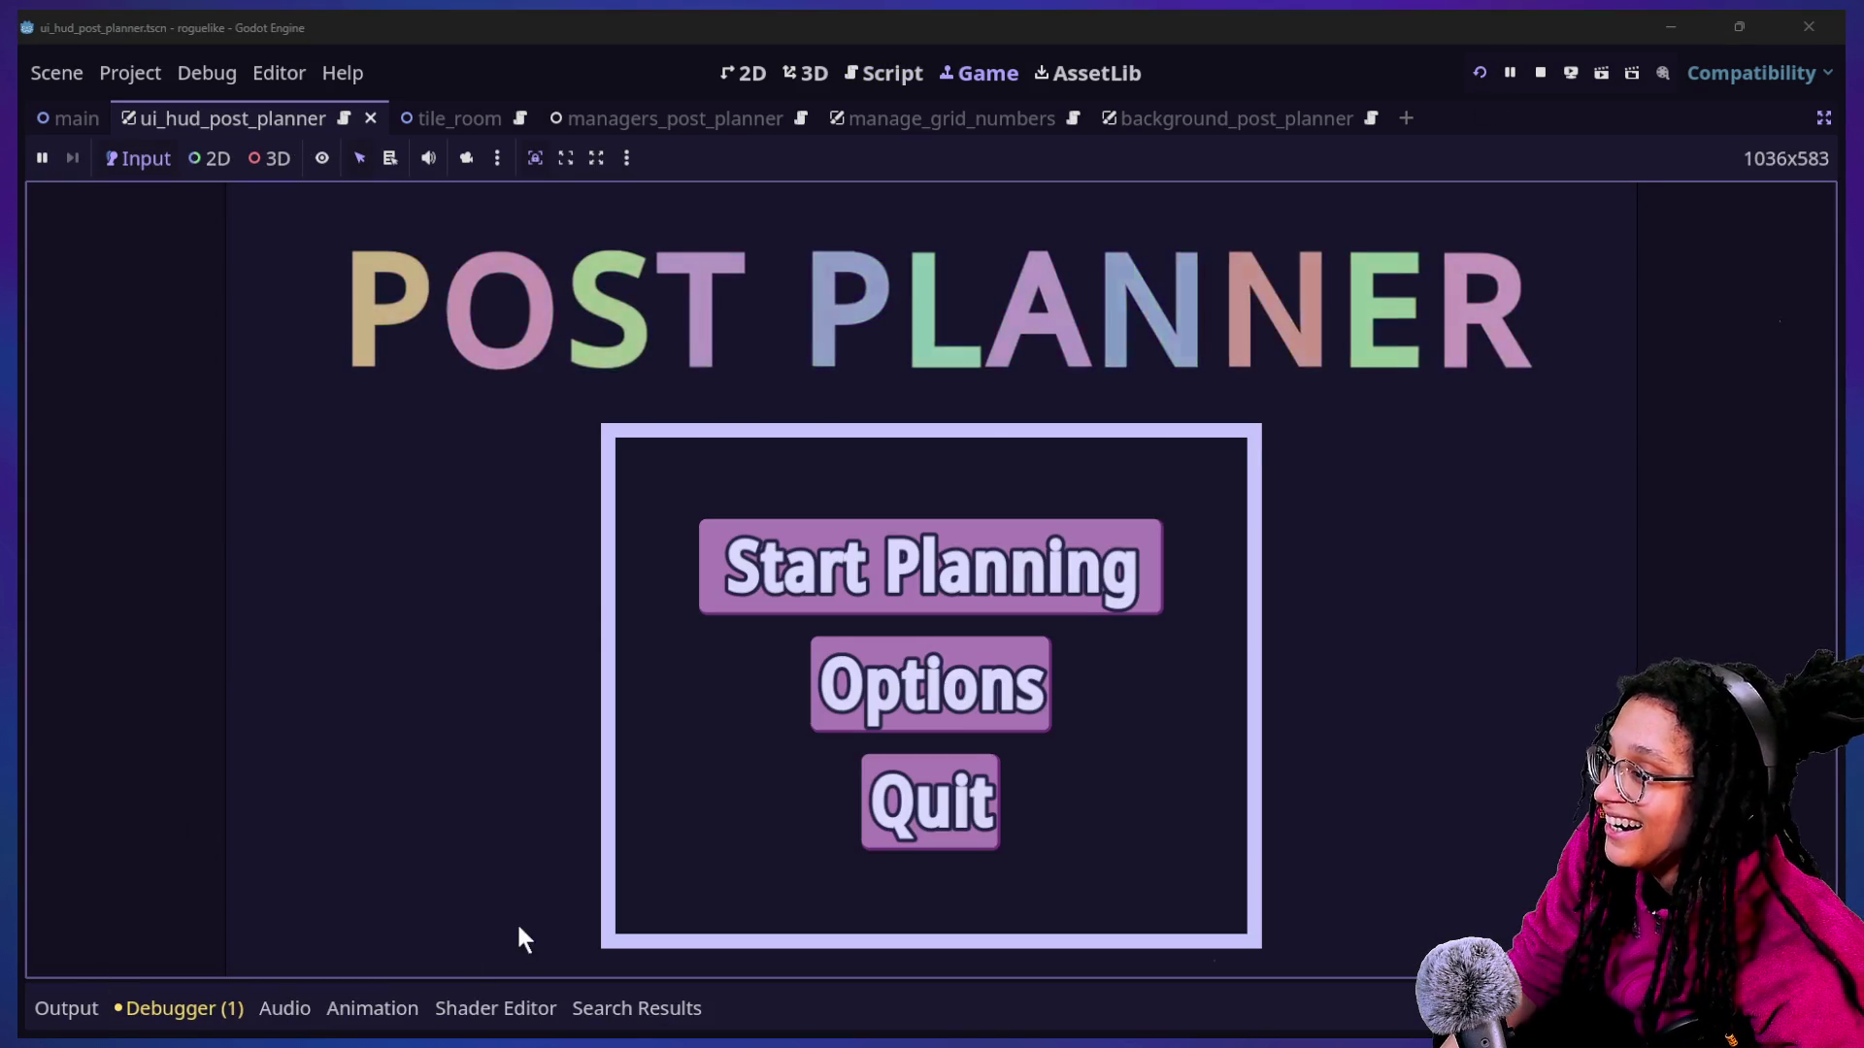
Load the Mewsky level, move the player, and trace the destroy backtrace to _do_movement.
left_click(912, 608)
left_click(39, 1009)
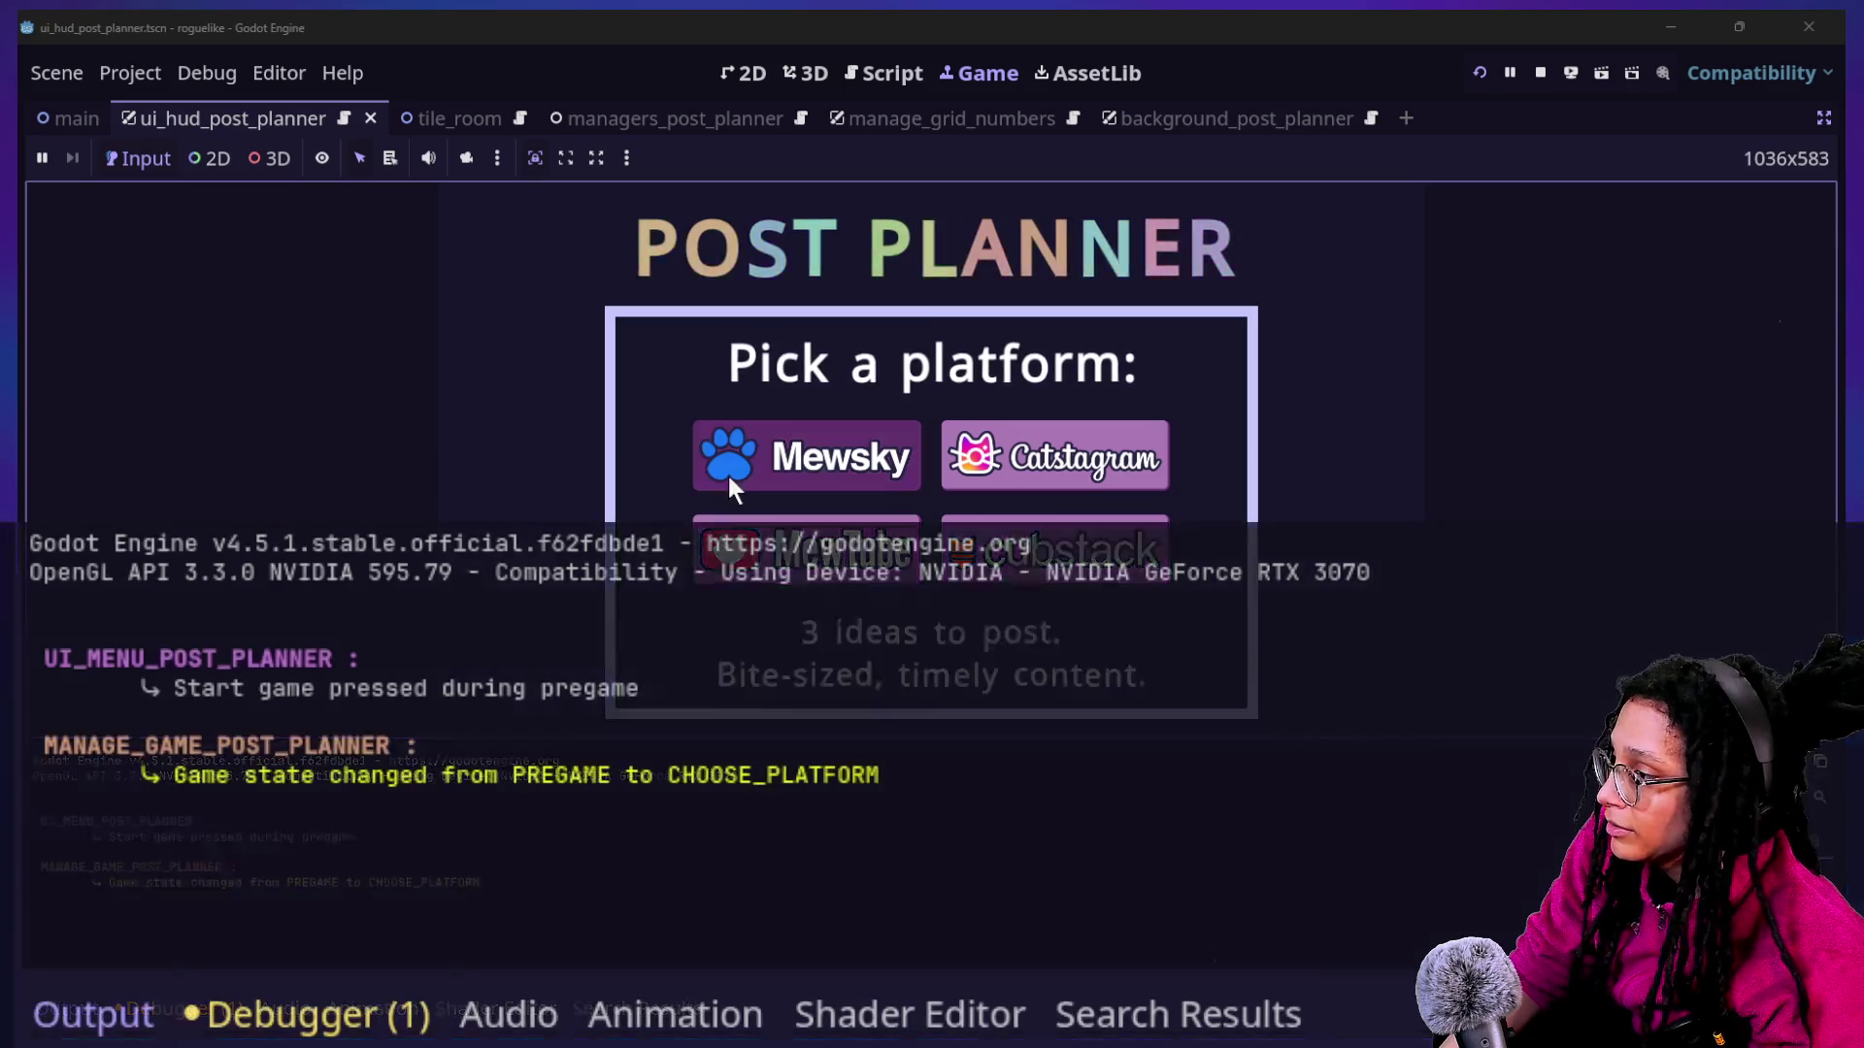
left_click(728, 473)
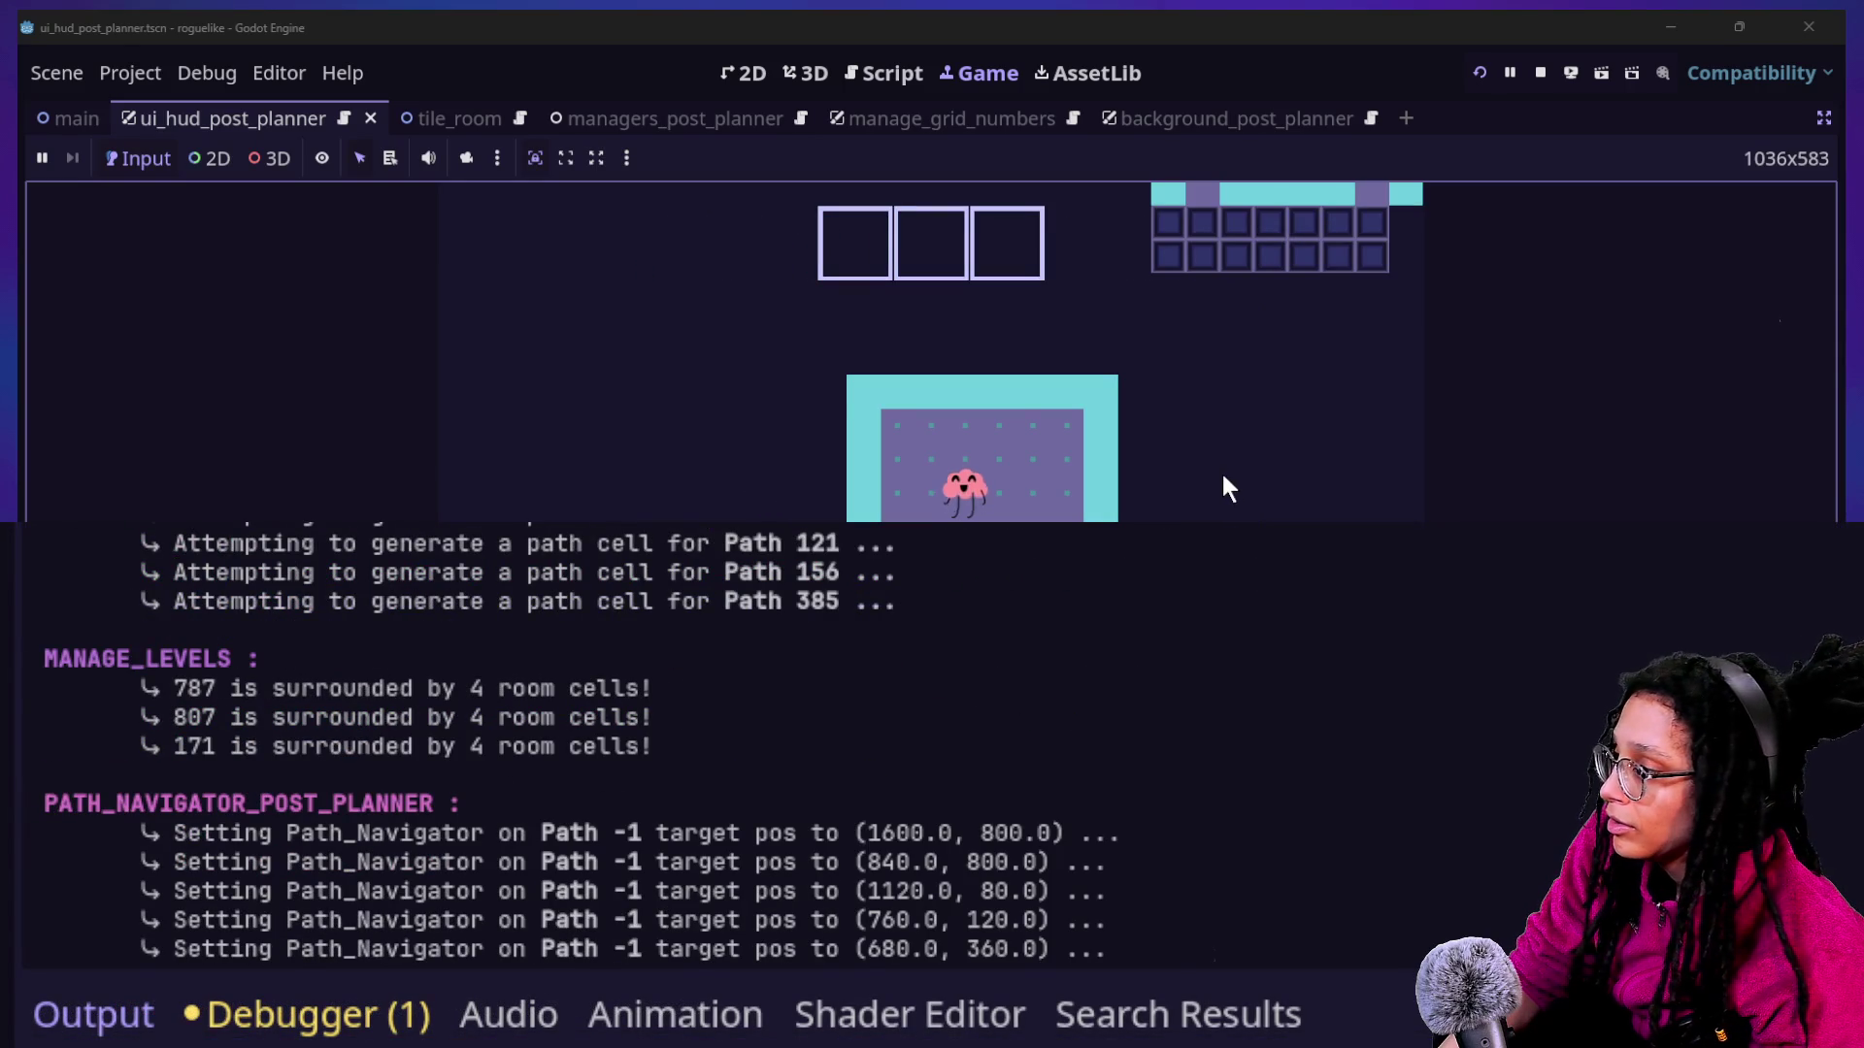
key("Up")
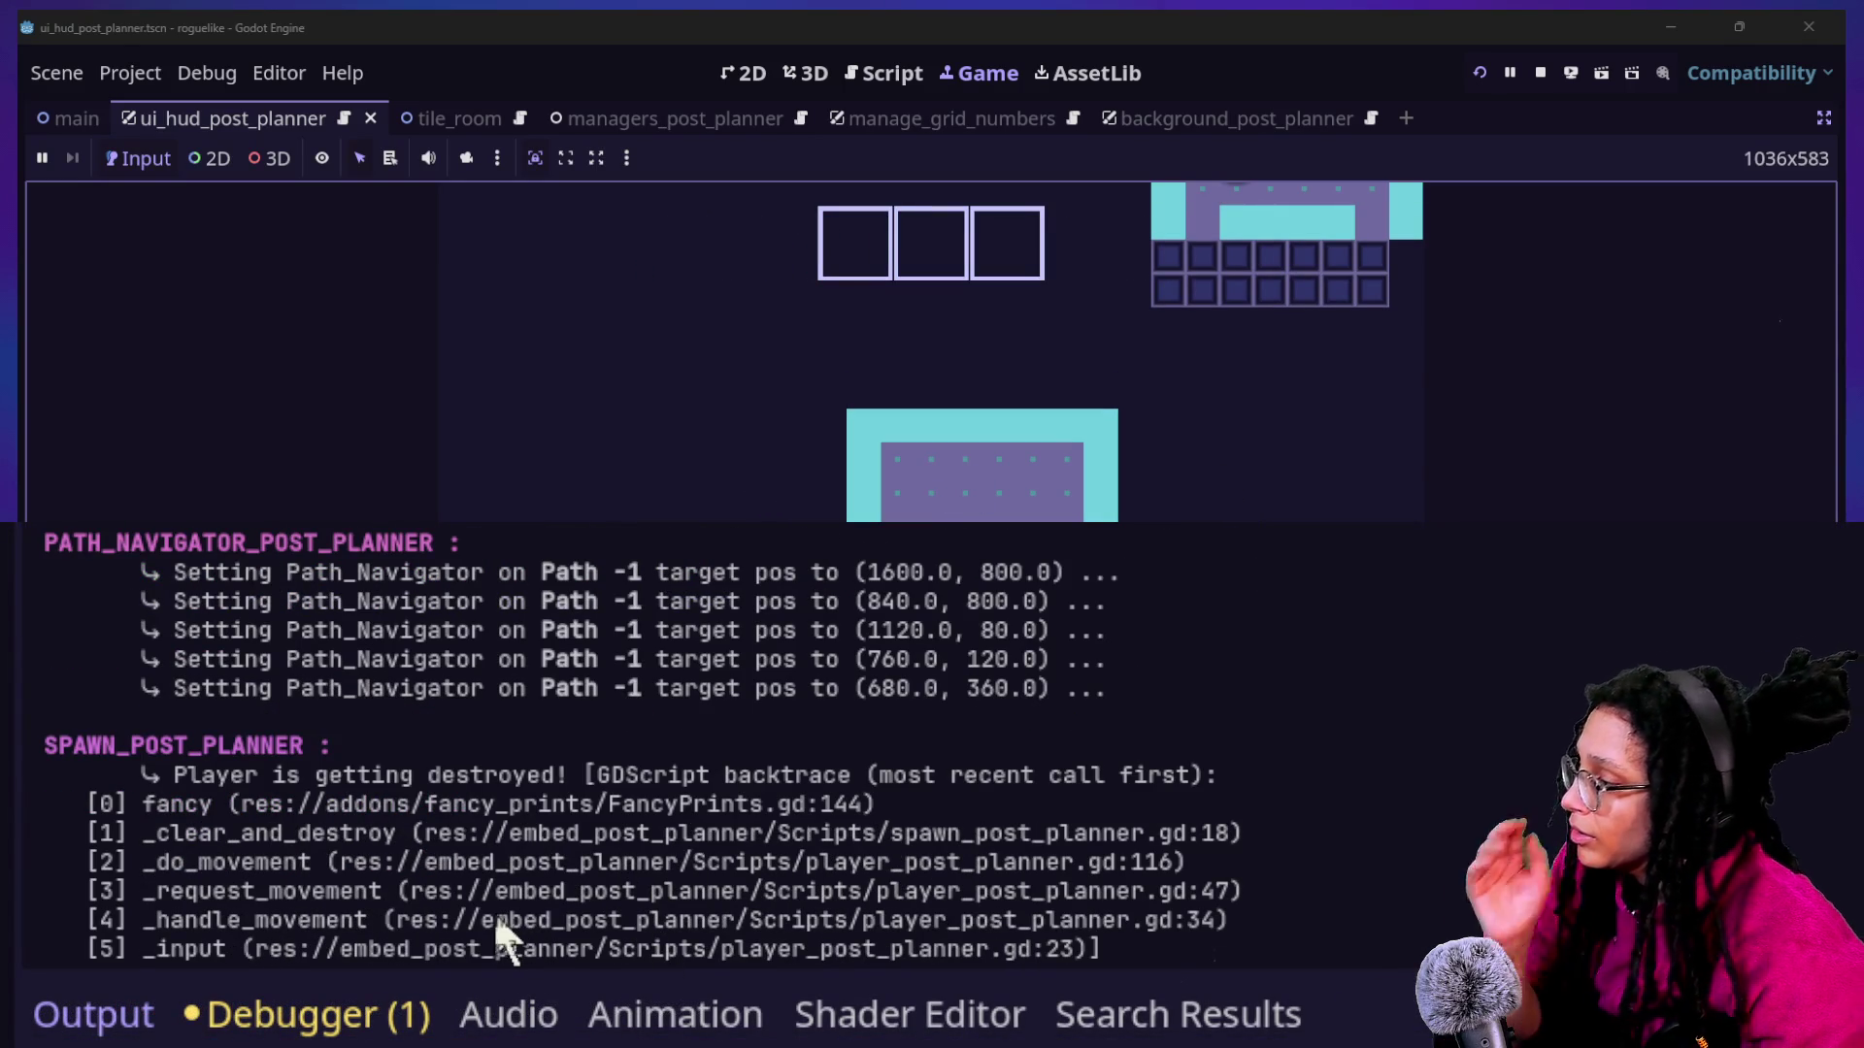
double_click(177, 836)
left_click_drag(177, 836, 335, 898)
left_click(233, 886)
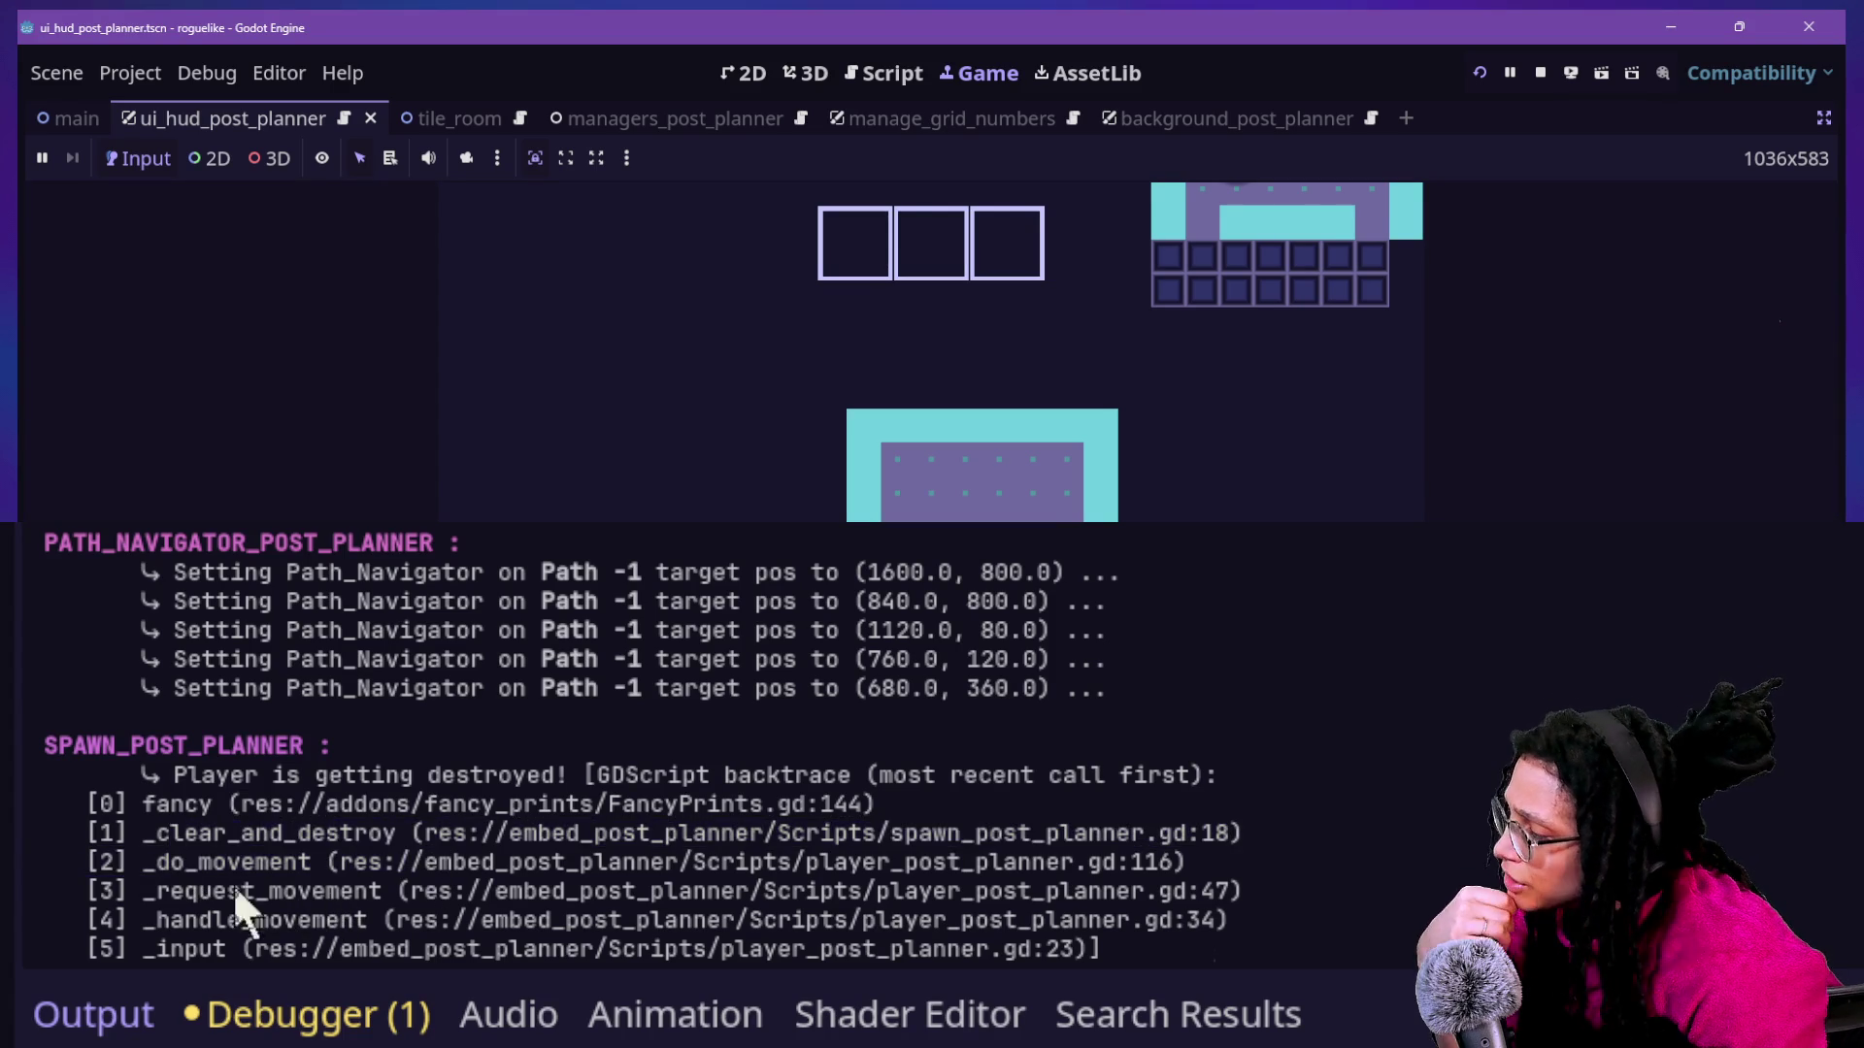
left_click_drag(236, 862, 306, 862)
left_click(331, 862)
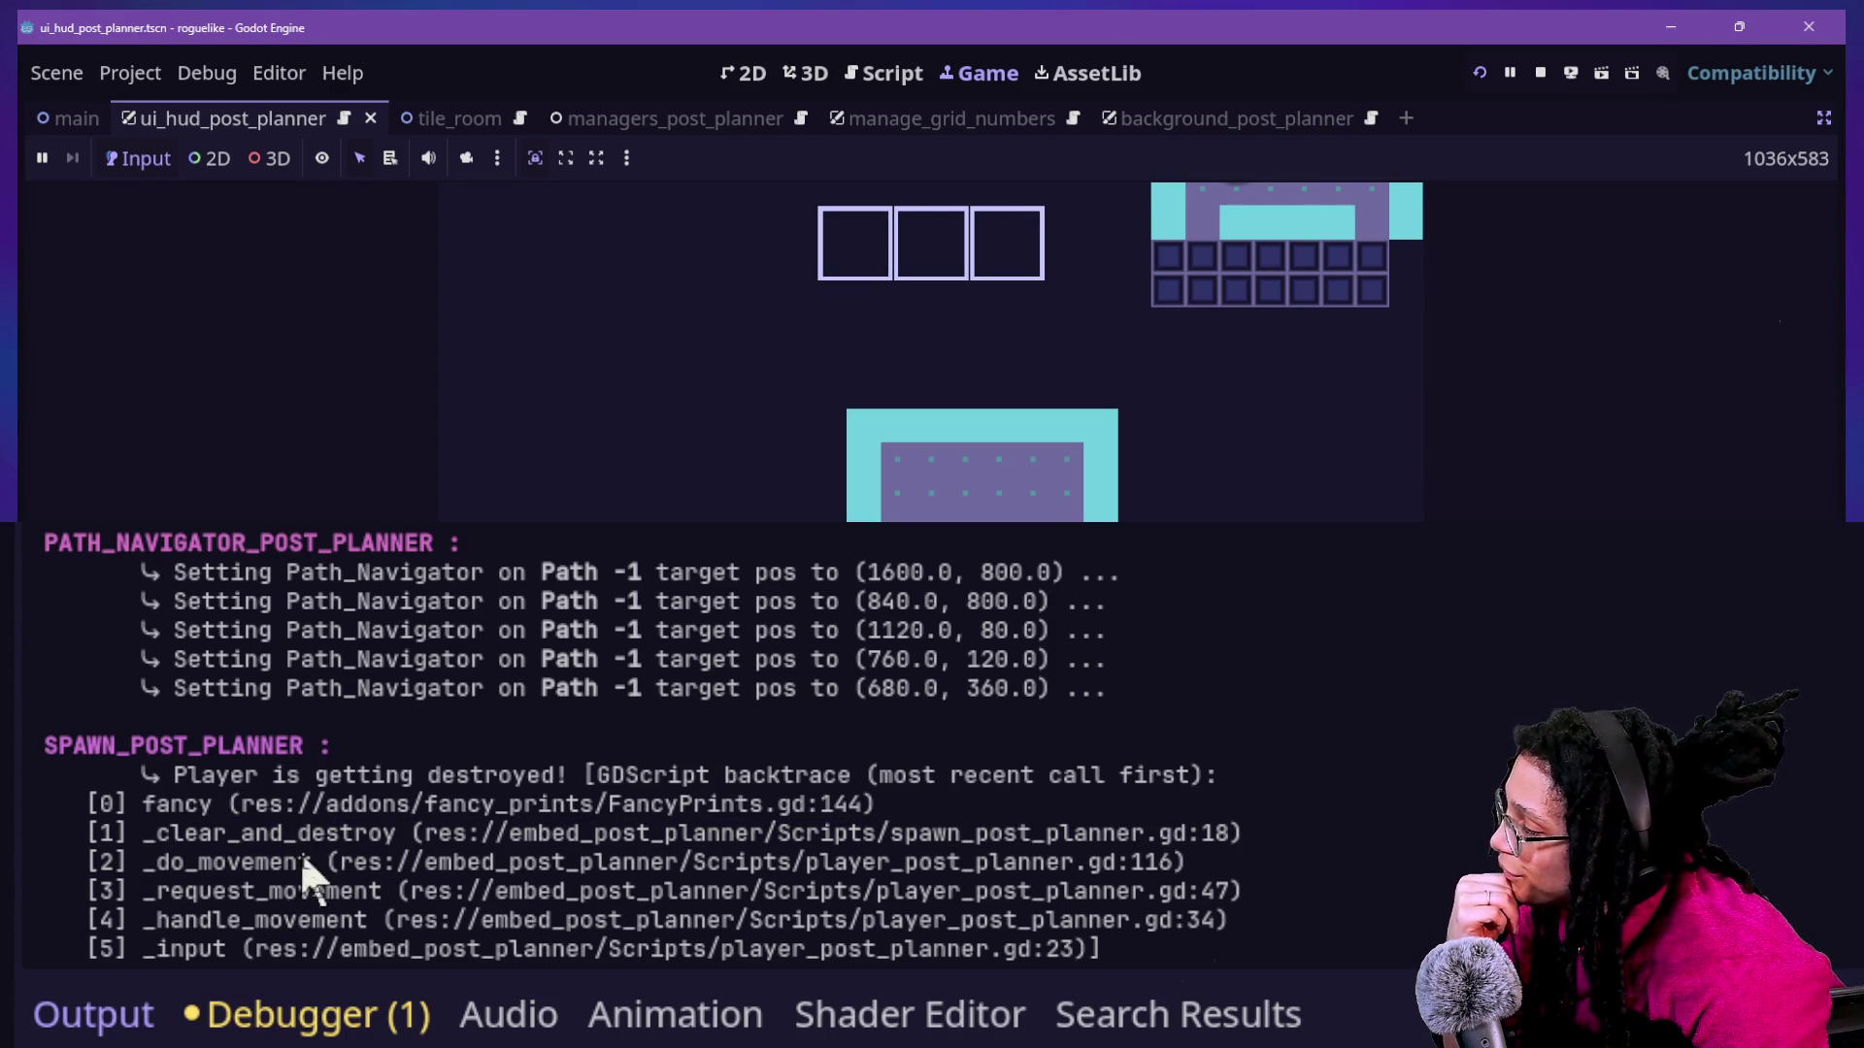
Return to the spawn script and select the _clear_and_destroy header line.
left_click(899, 84)
left_click(884, 375)
left_click(884, 378, "shift")
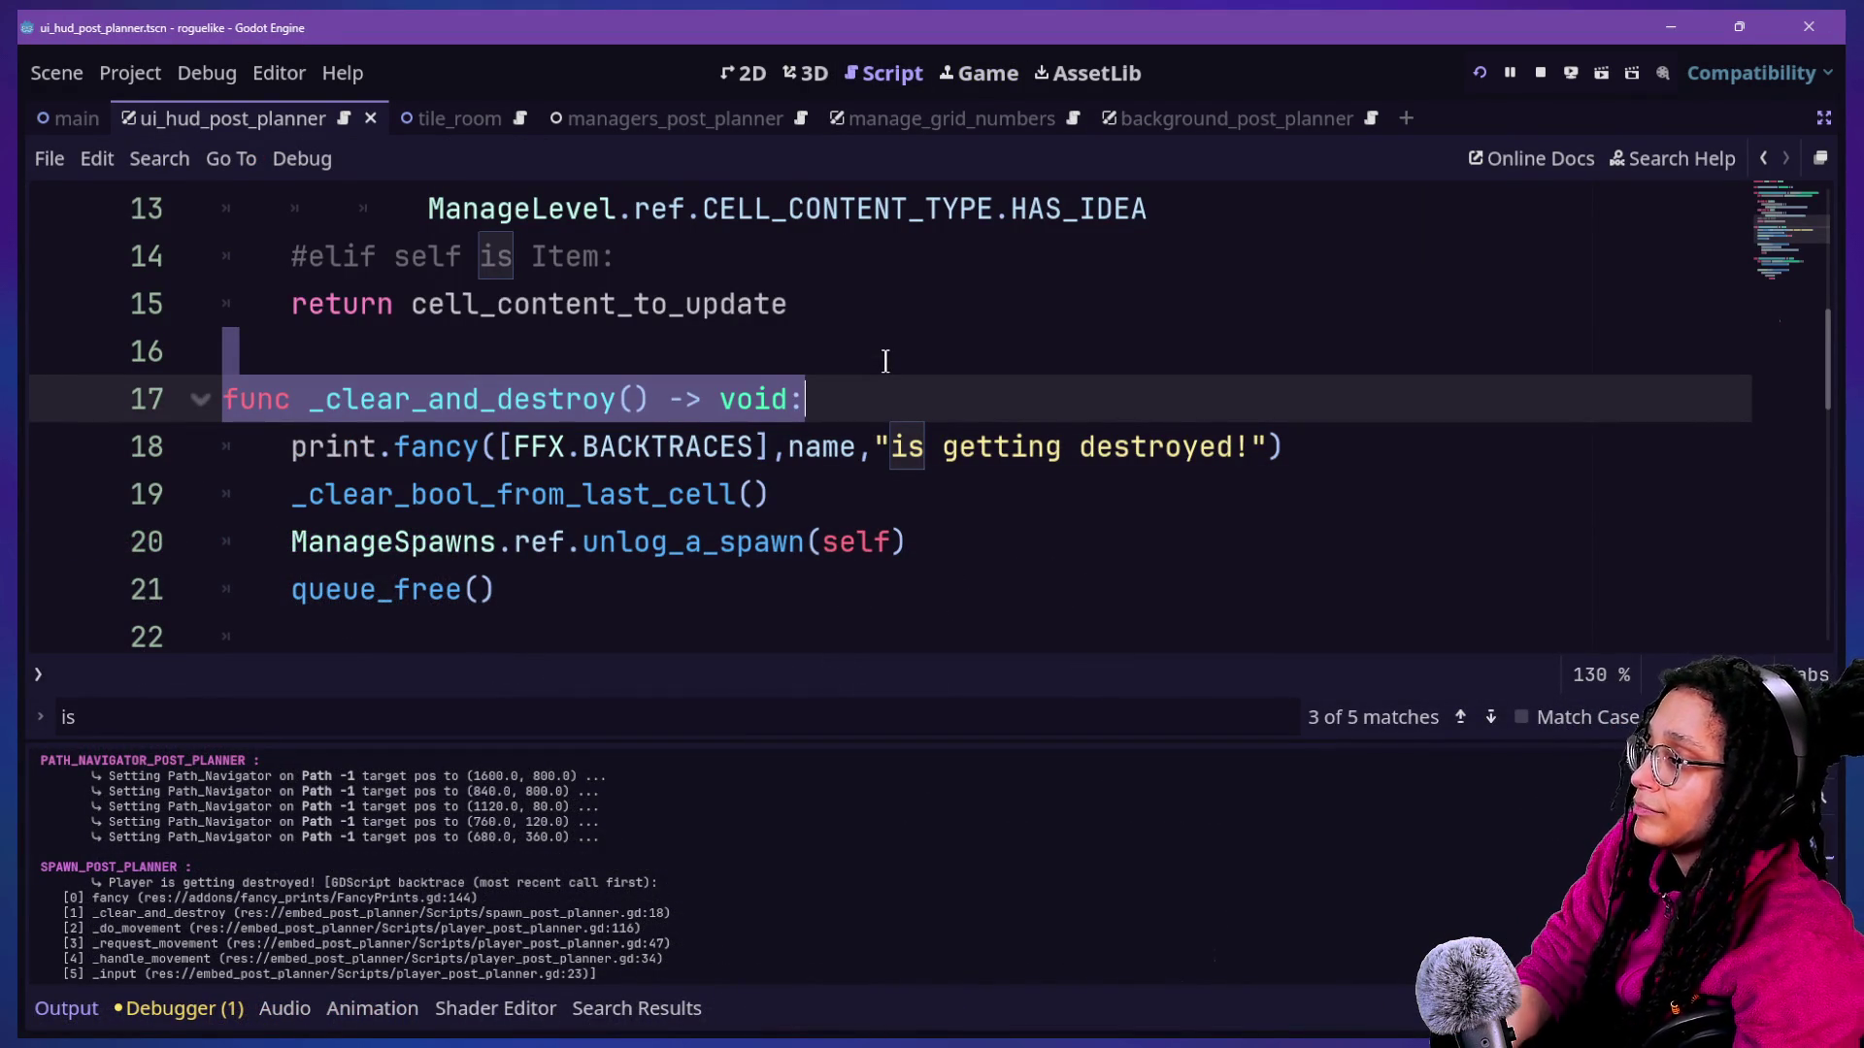
Search all files for _clear_and_destroy and open the call in player_post_planner.gd.
left_click(308, 399)
left_click_drag(308, 399, 618, 384)
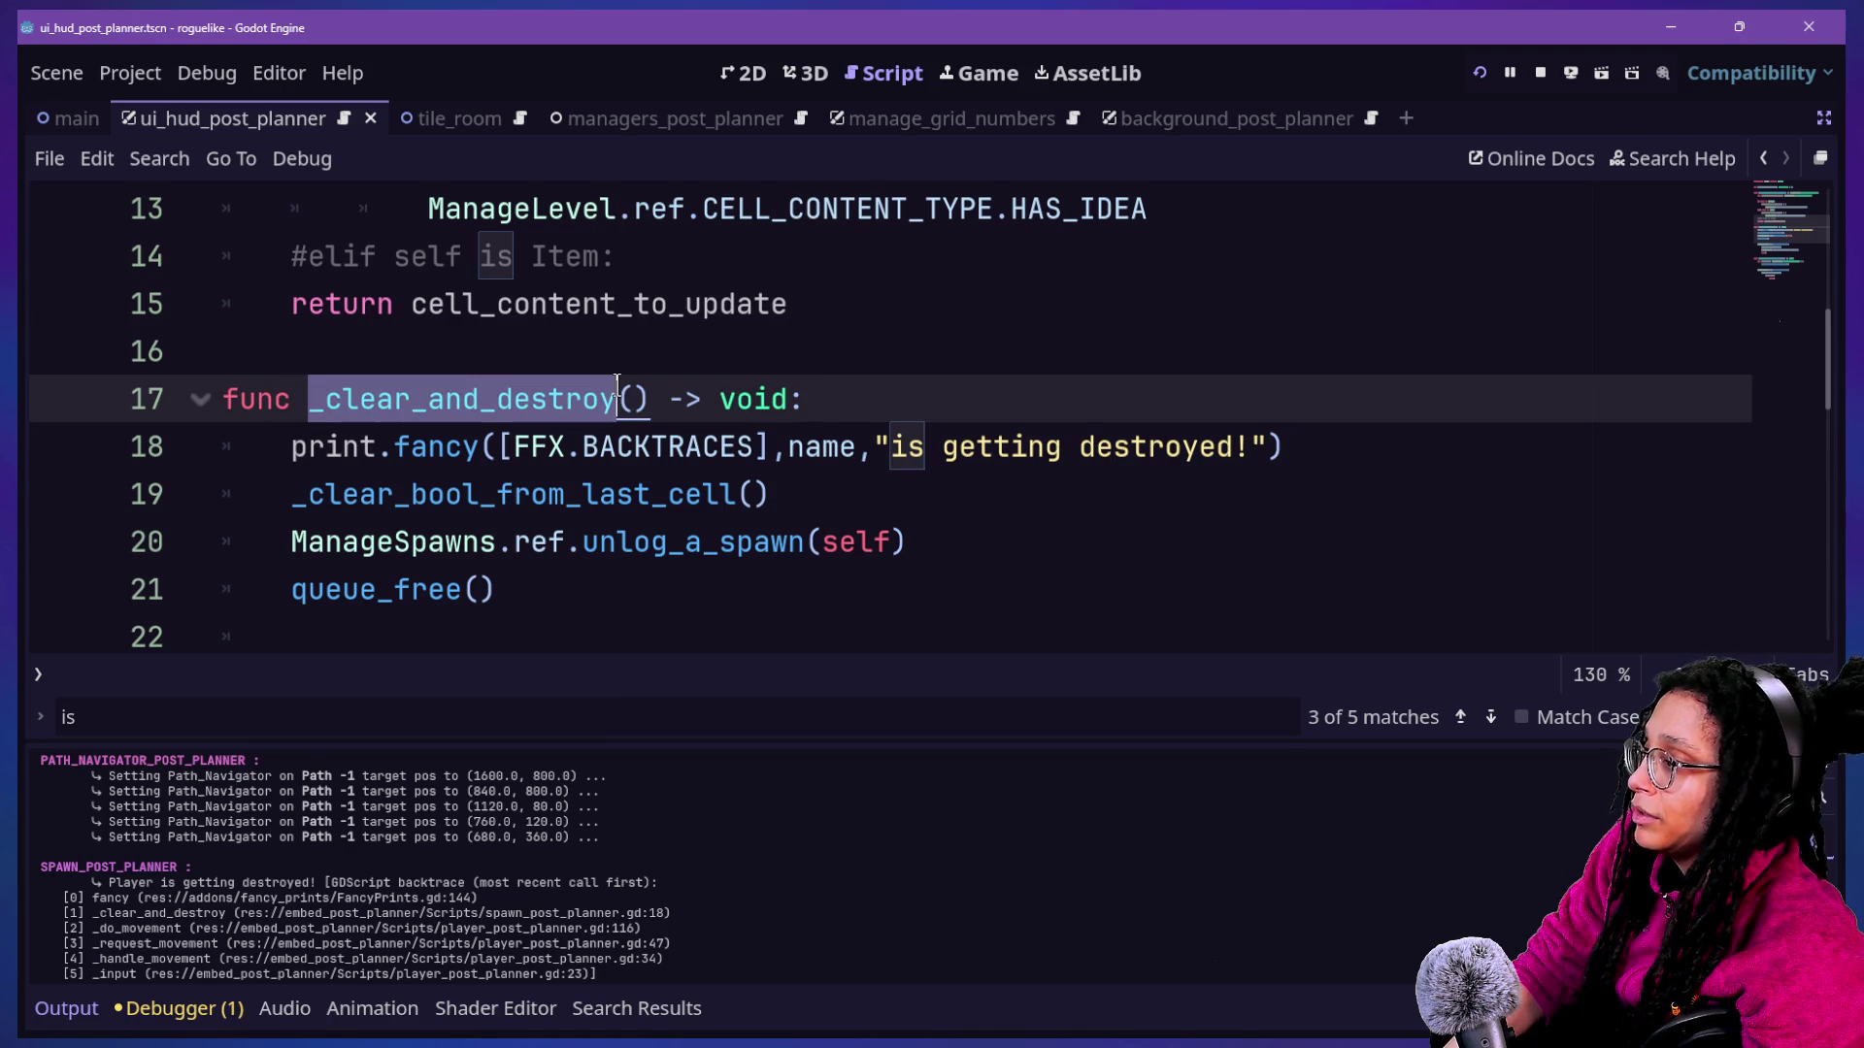
key("ctrl+shift+f")
key("Return")
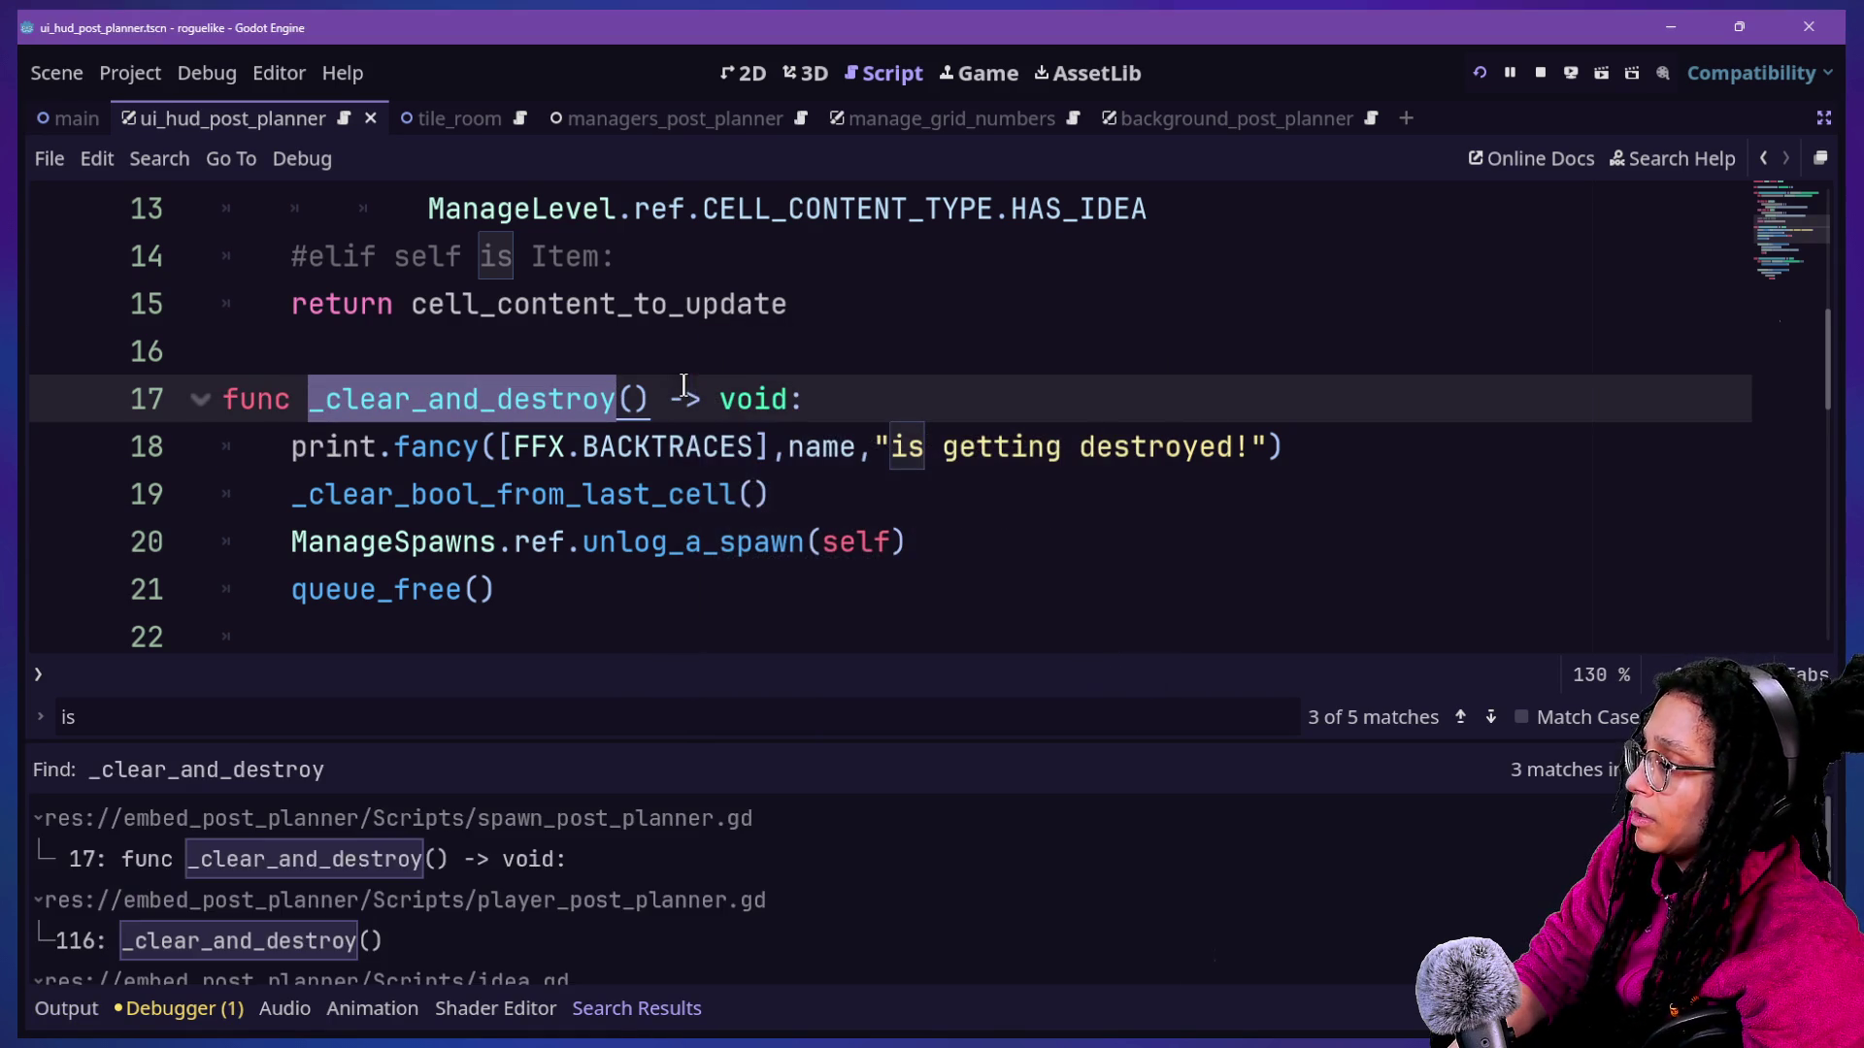
left_click_drag(390, 744, 366, 583)
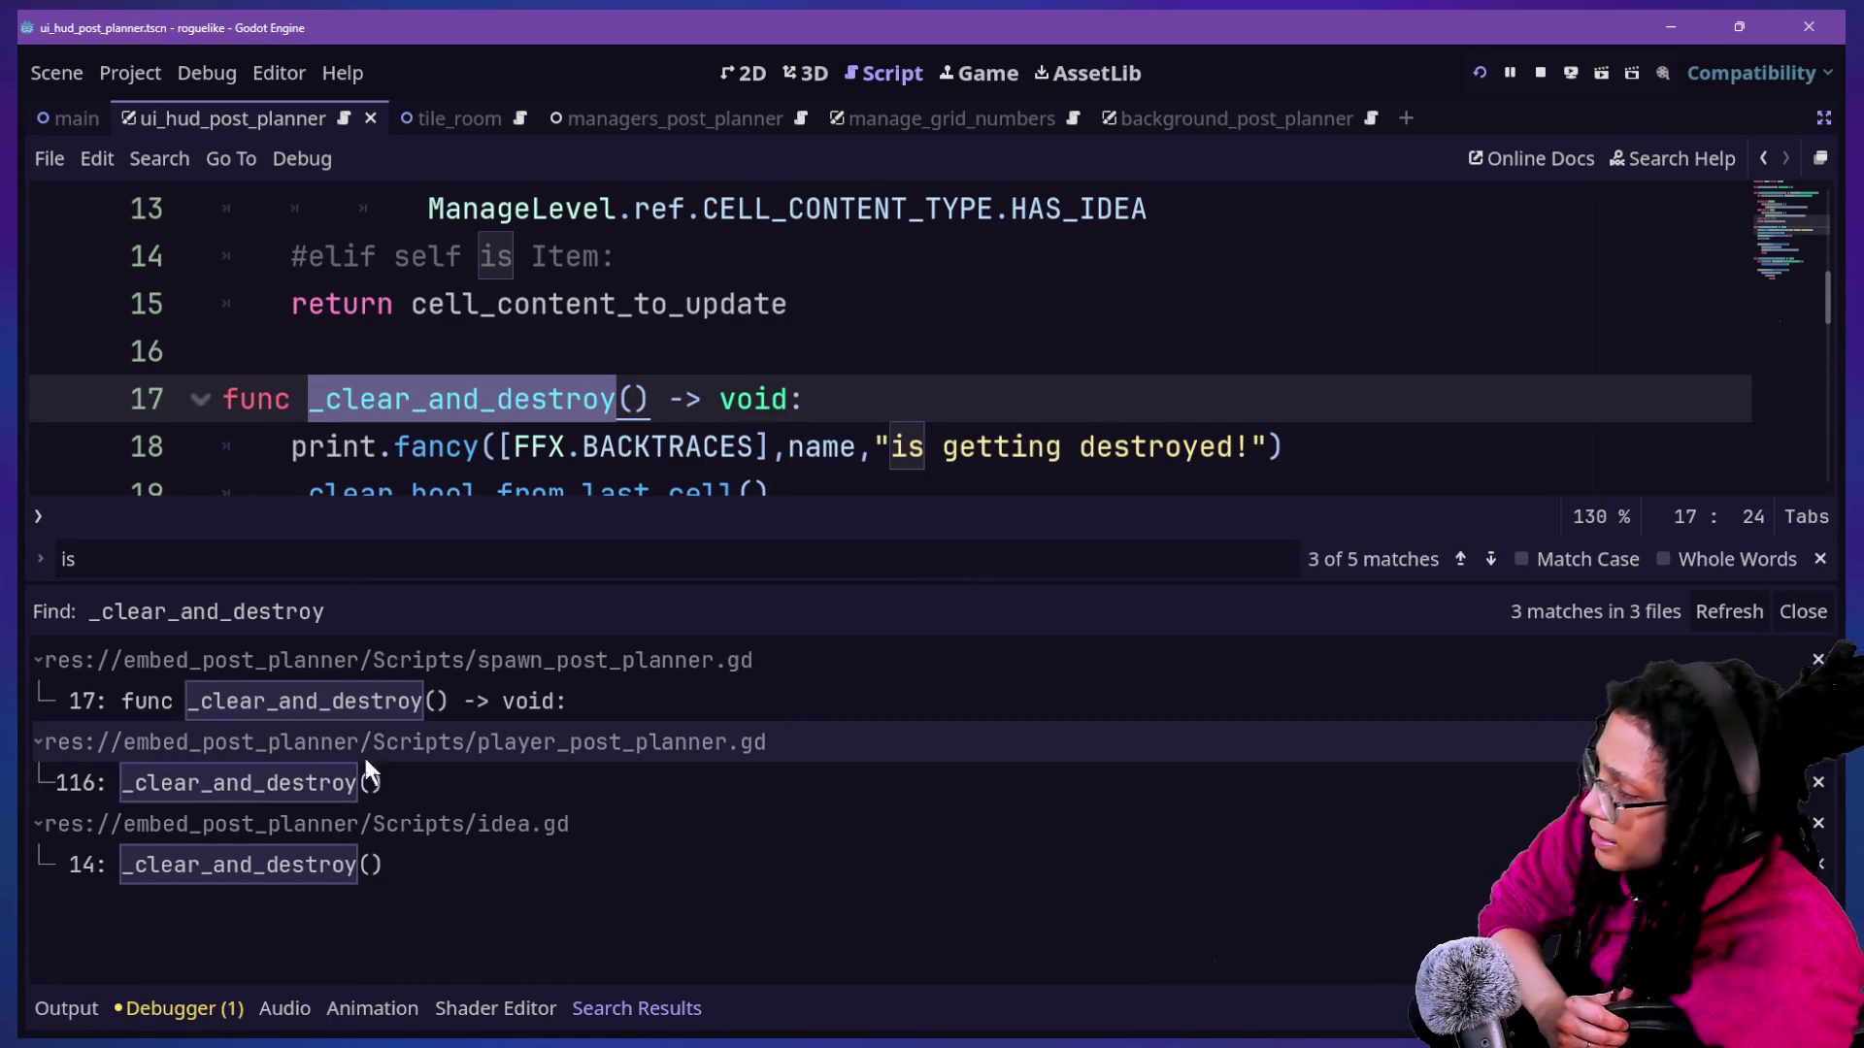
left_click(370, 786)
Replace the _clear_and_destroy() call on line 116 with _clear_bool_from_last_cell() and run the project.
scroll(781, 382, "down", 3)
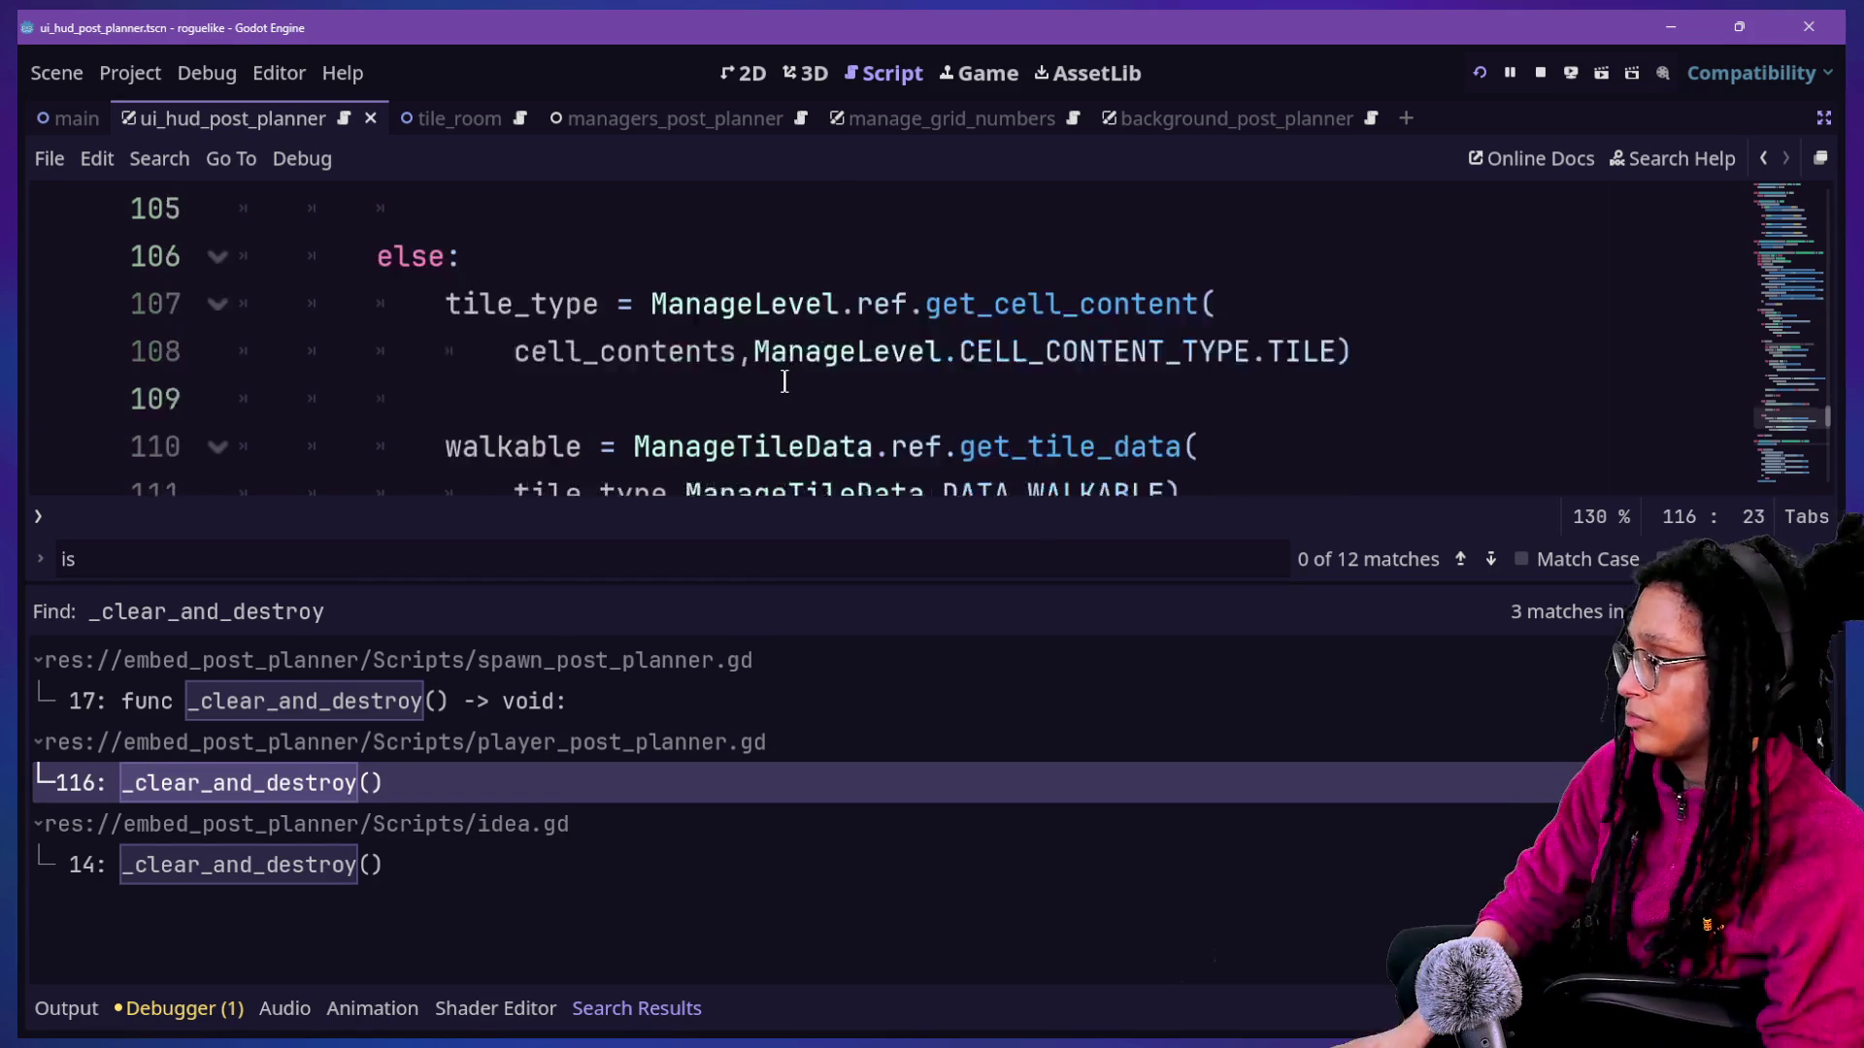
scroll(785, 380, "down", 1)
left_click_drag(649, 307, 311, 320)
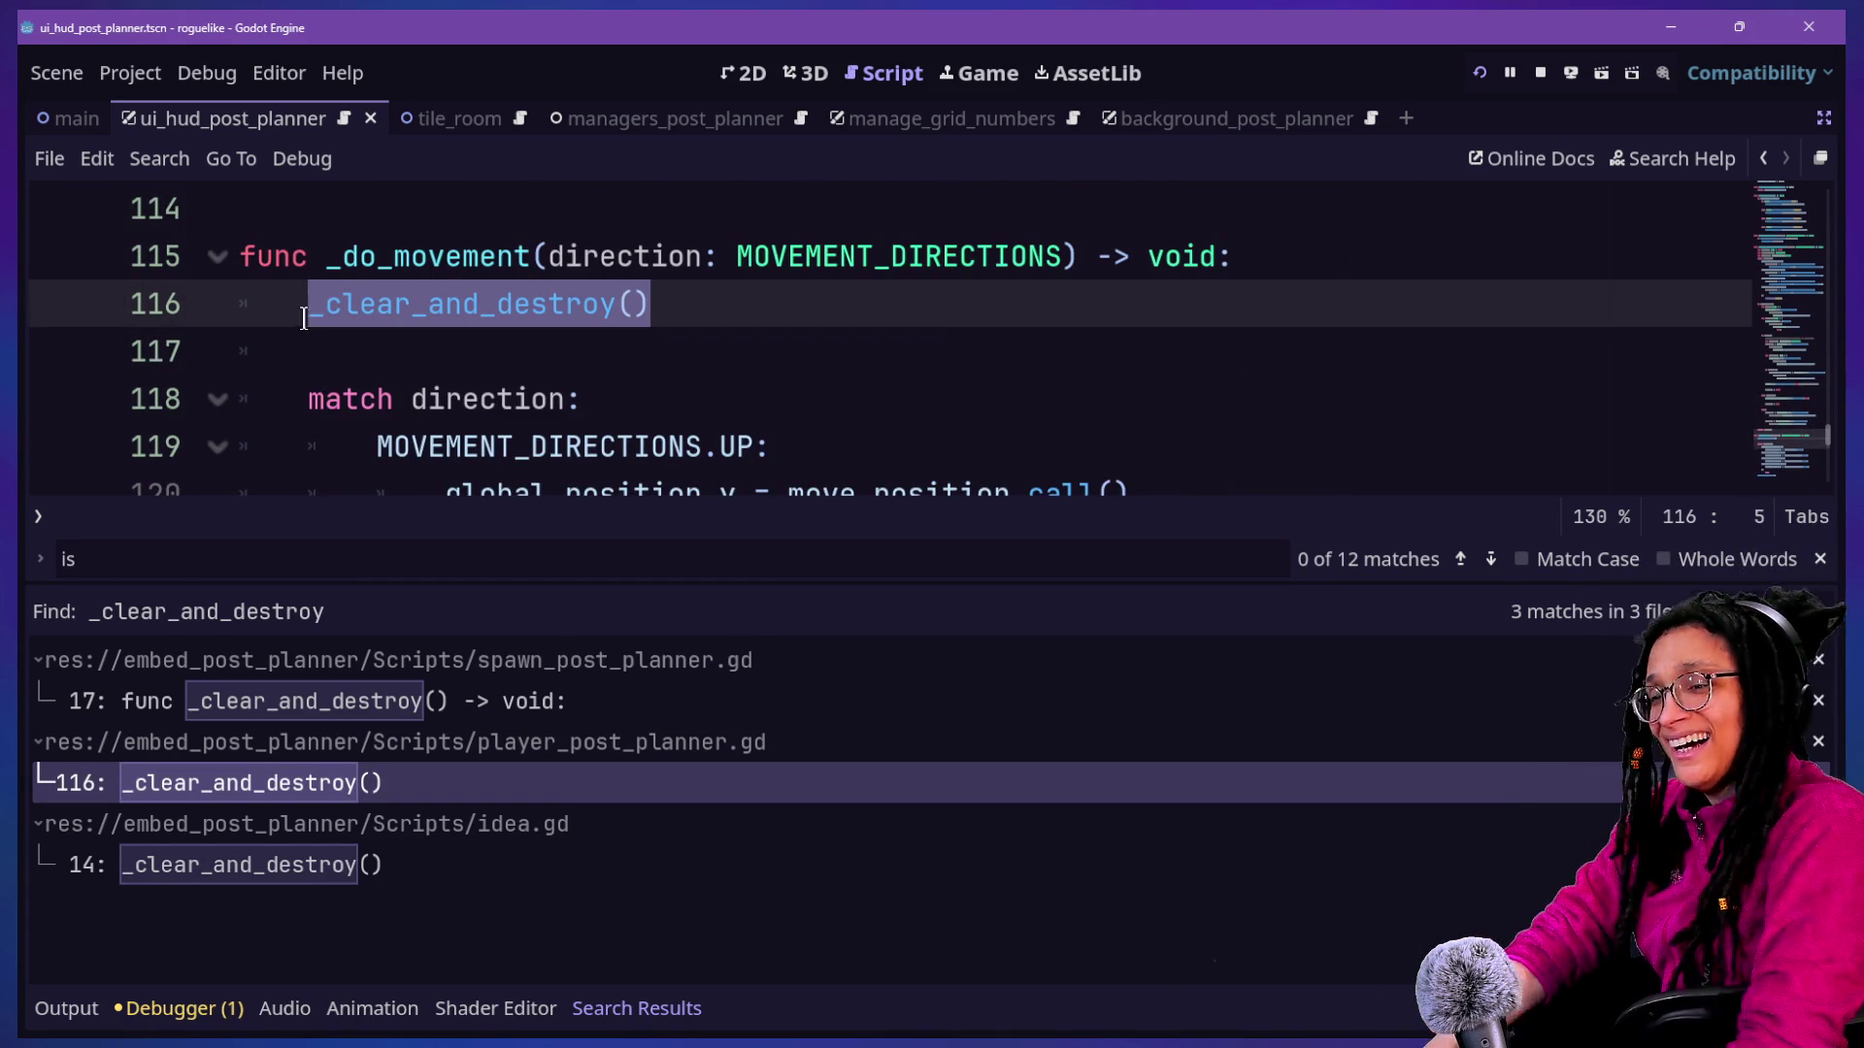
left_click(632, 257)
left_click(333, 303)
left_click(551, 271)
left_click_drag(428, 303, 653, 304)
key("BackSpace")
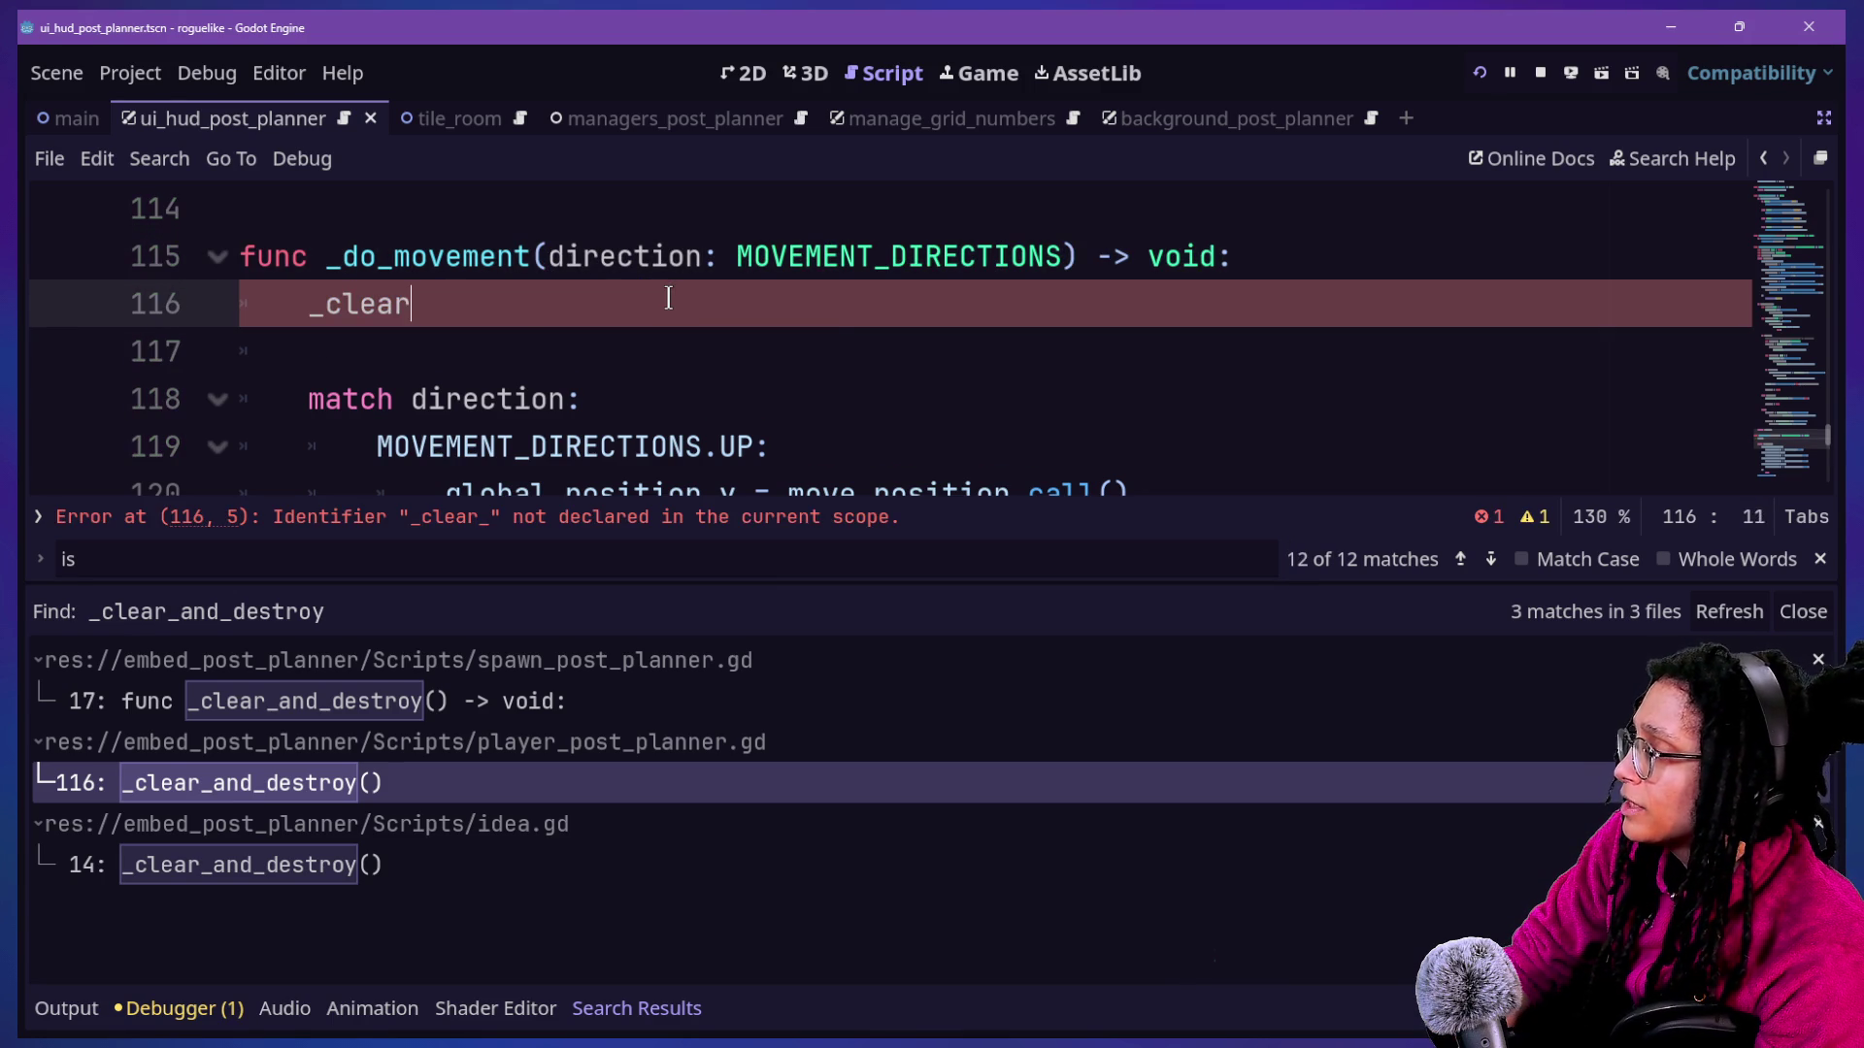
key("ctrl+space")
key("Down")
key("Return")
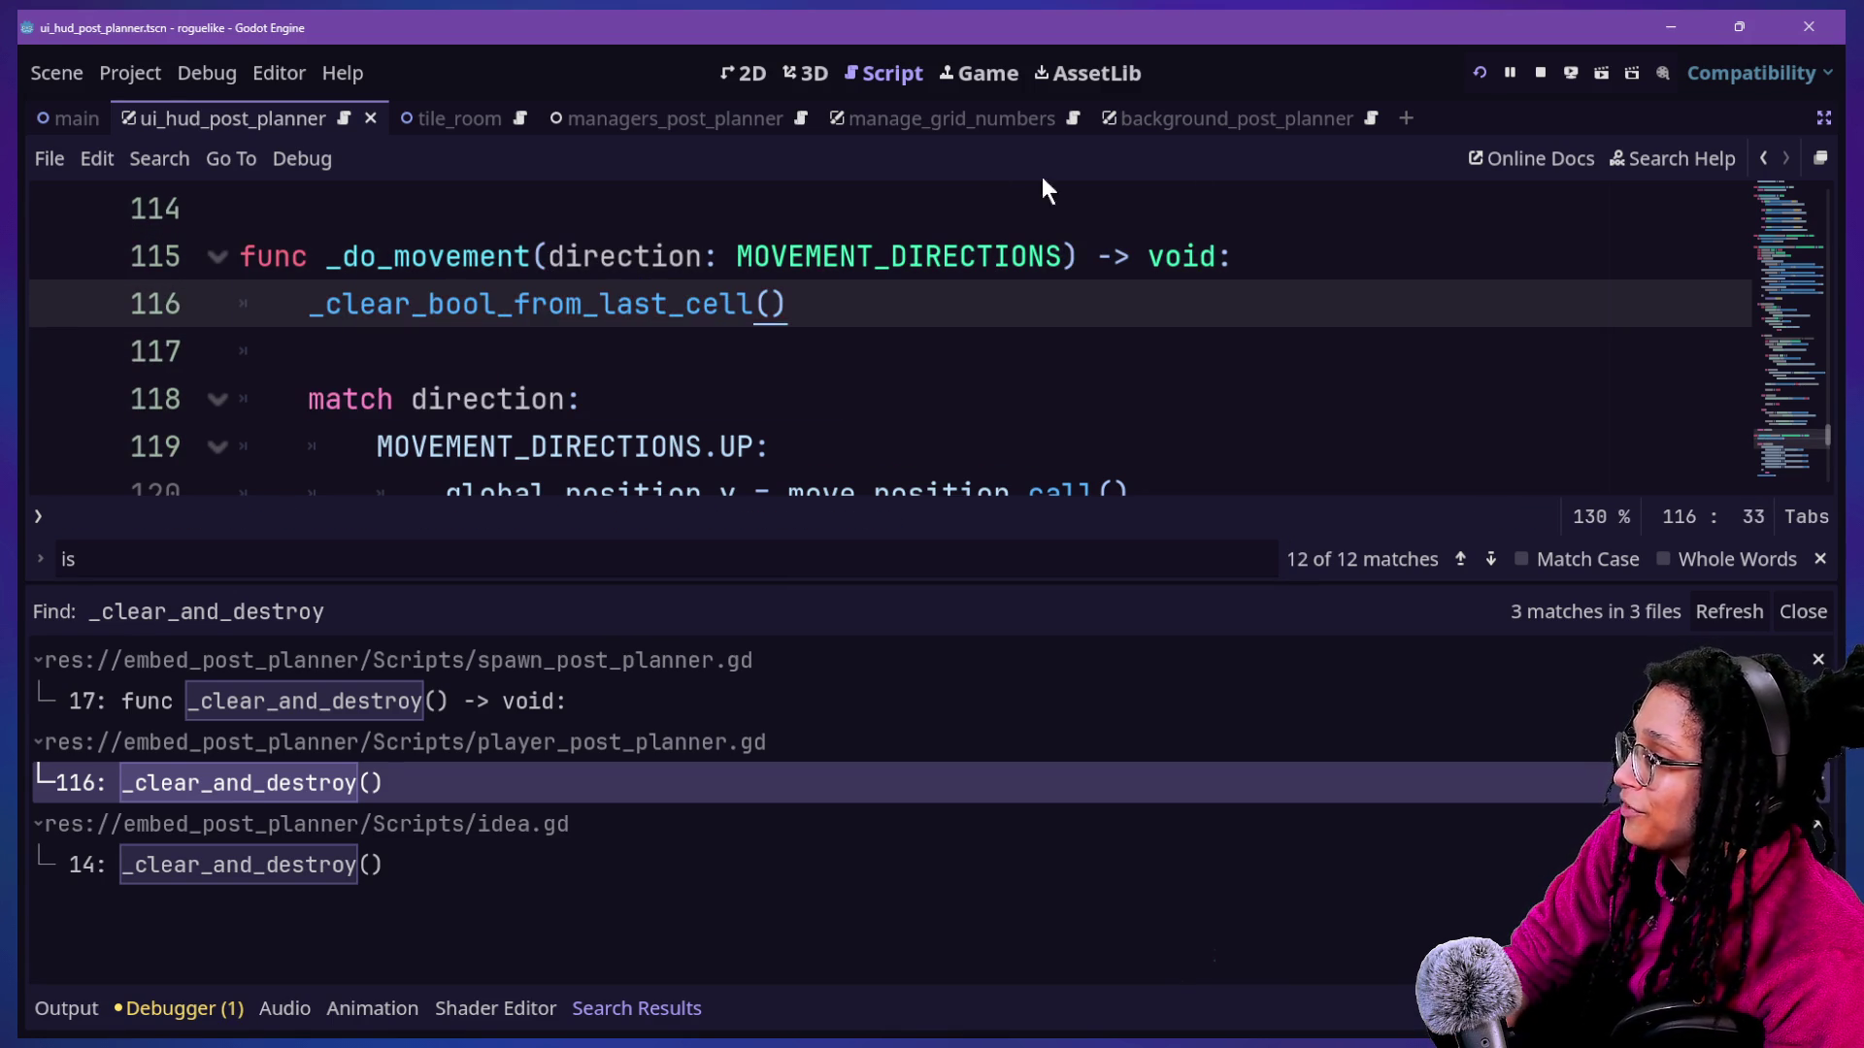
left_click(1481, 71)
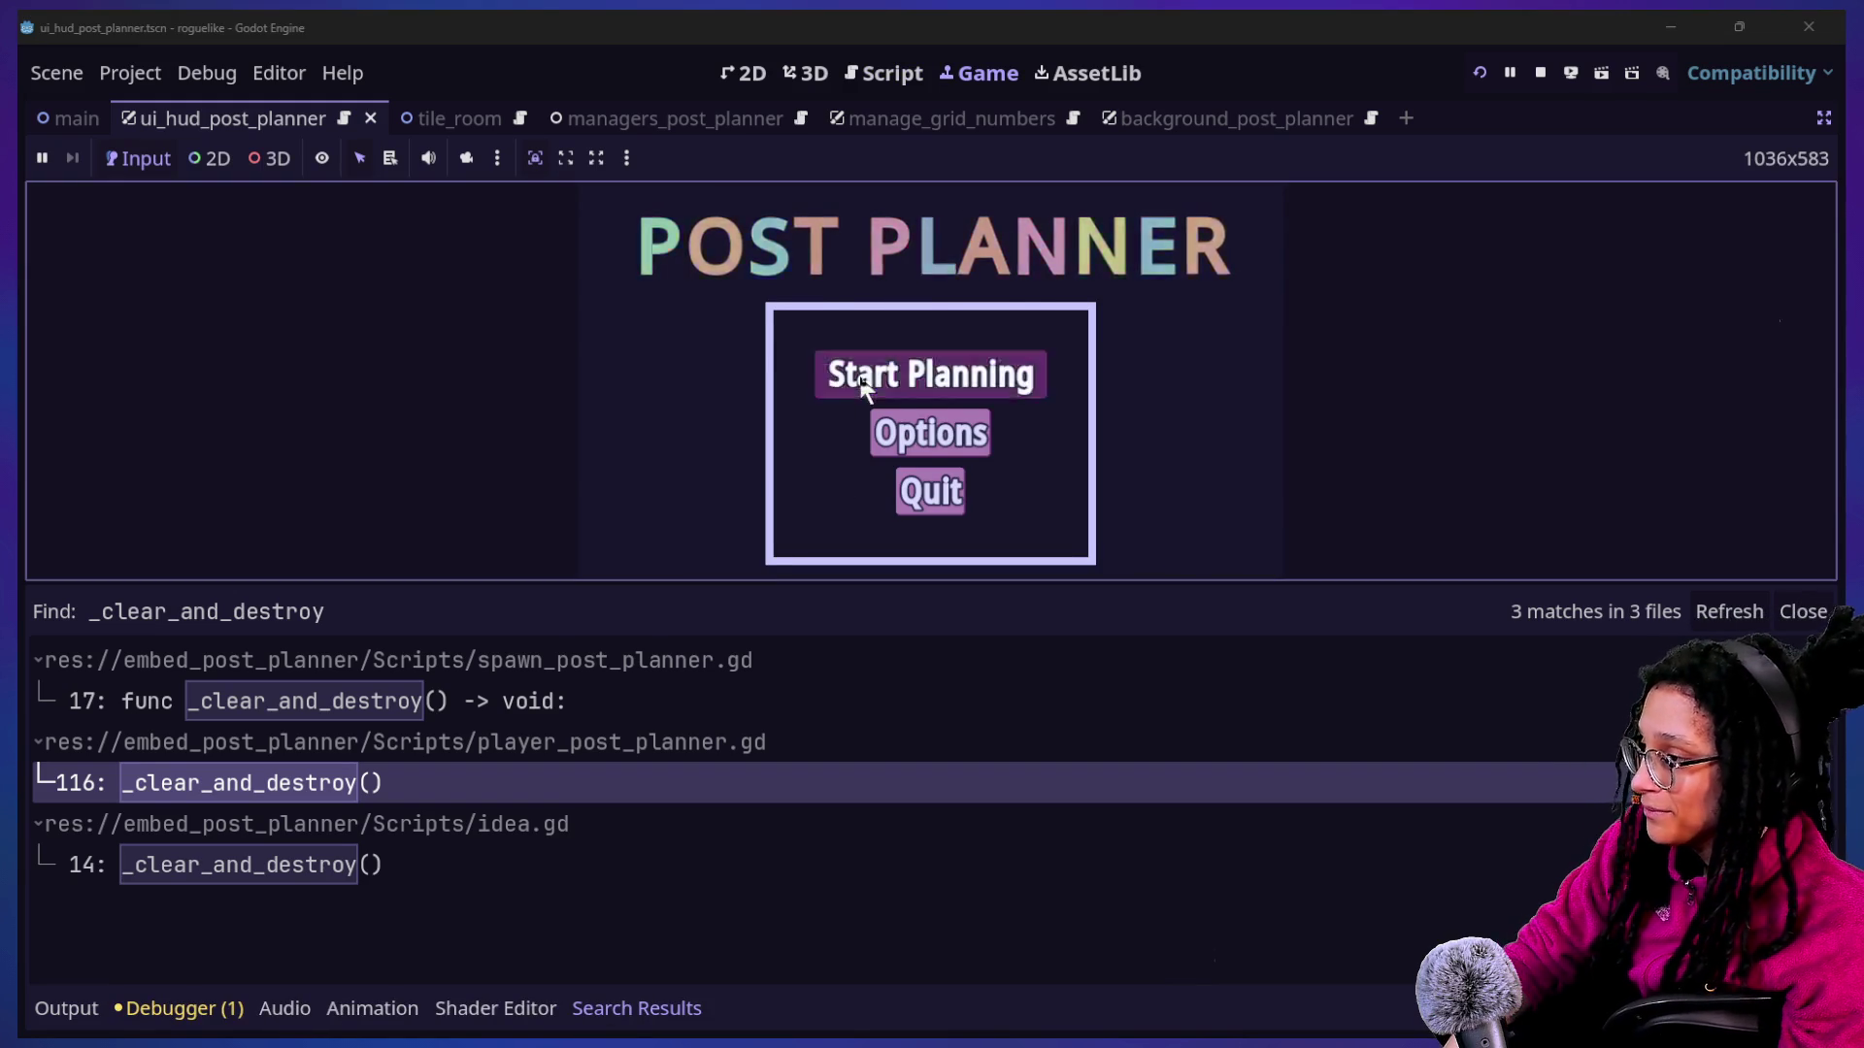
Start planning, hide the bottom panel, load the Mewsky level and inspect a tile's debug info.
left_click(870, 373)
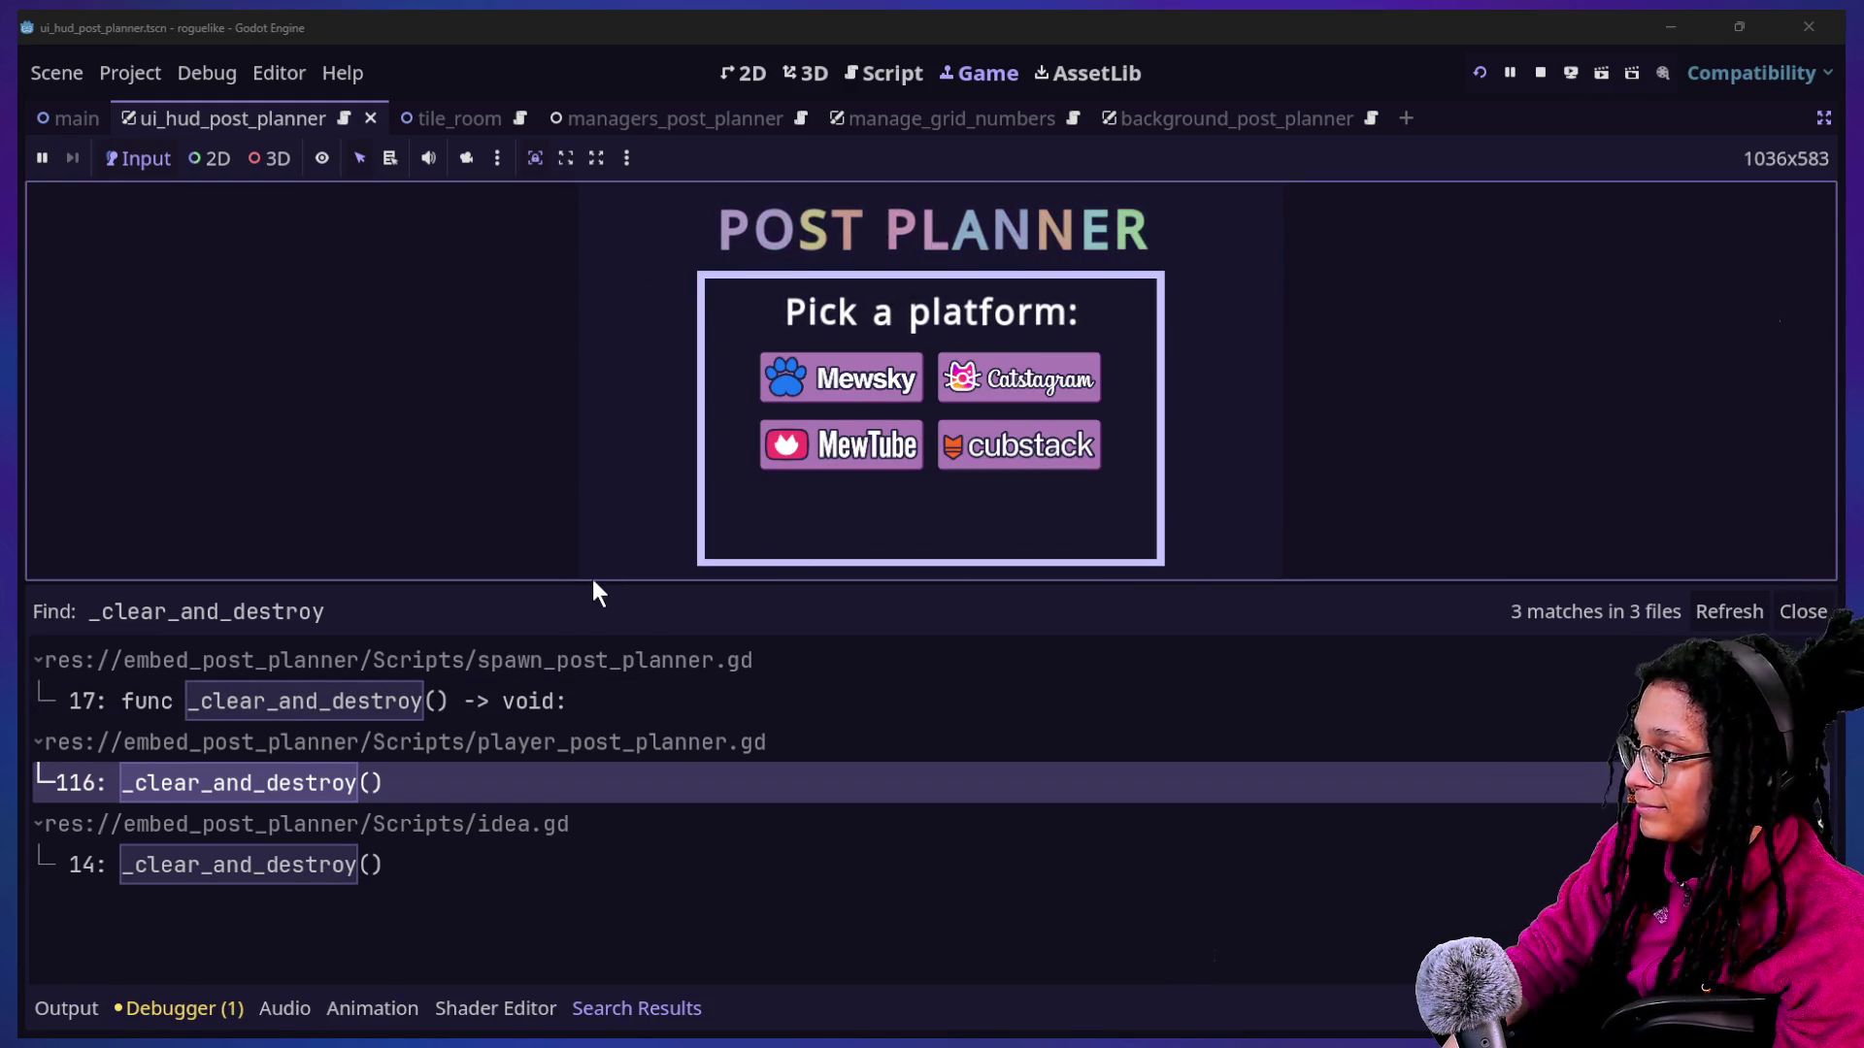
key("ctrl+j")
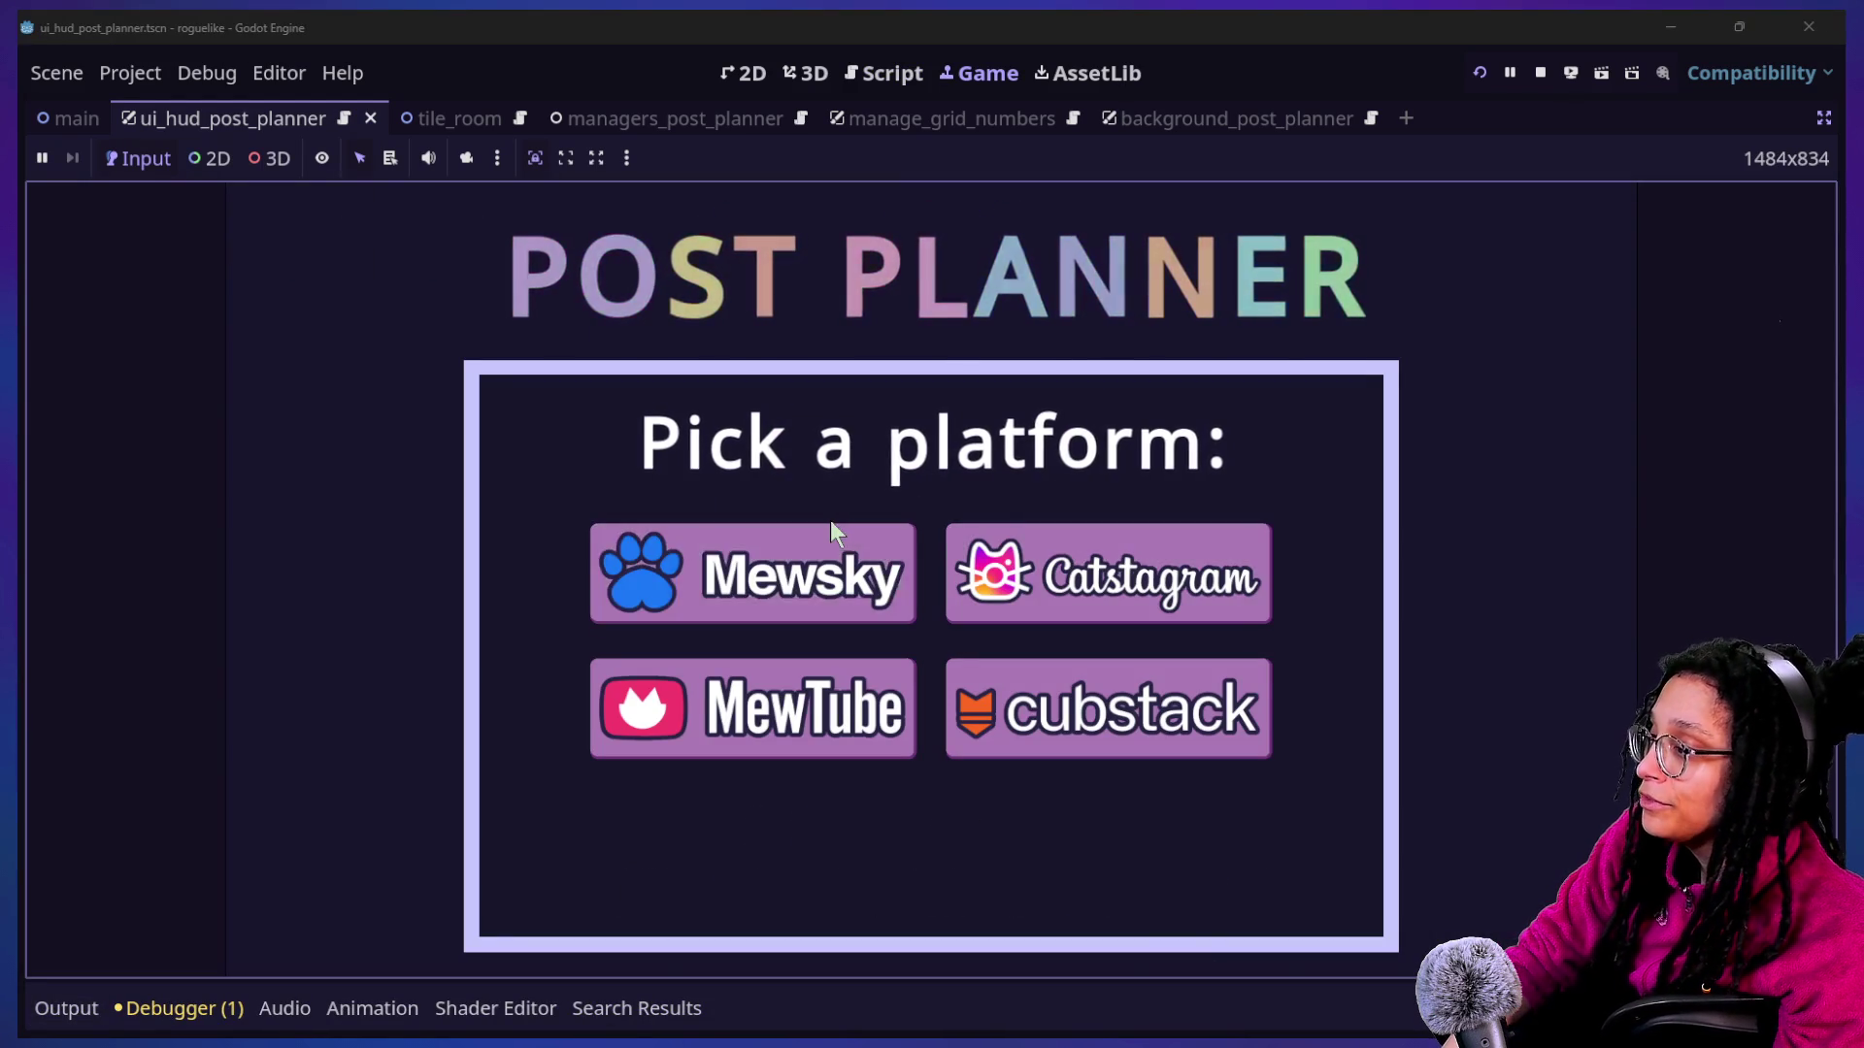
left_click(854, 561)
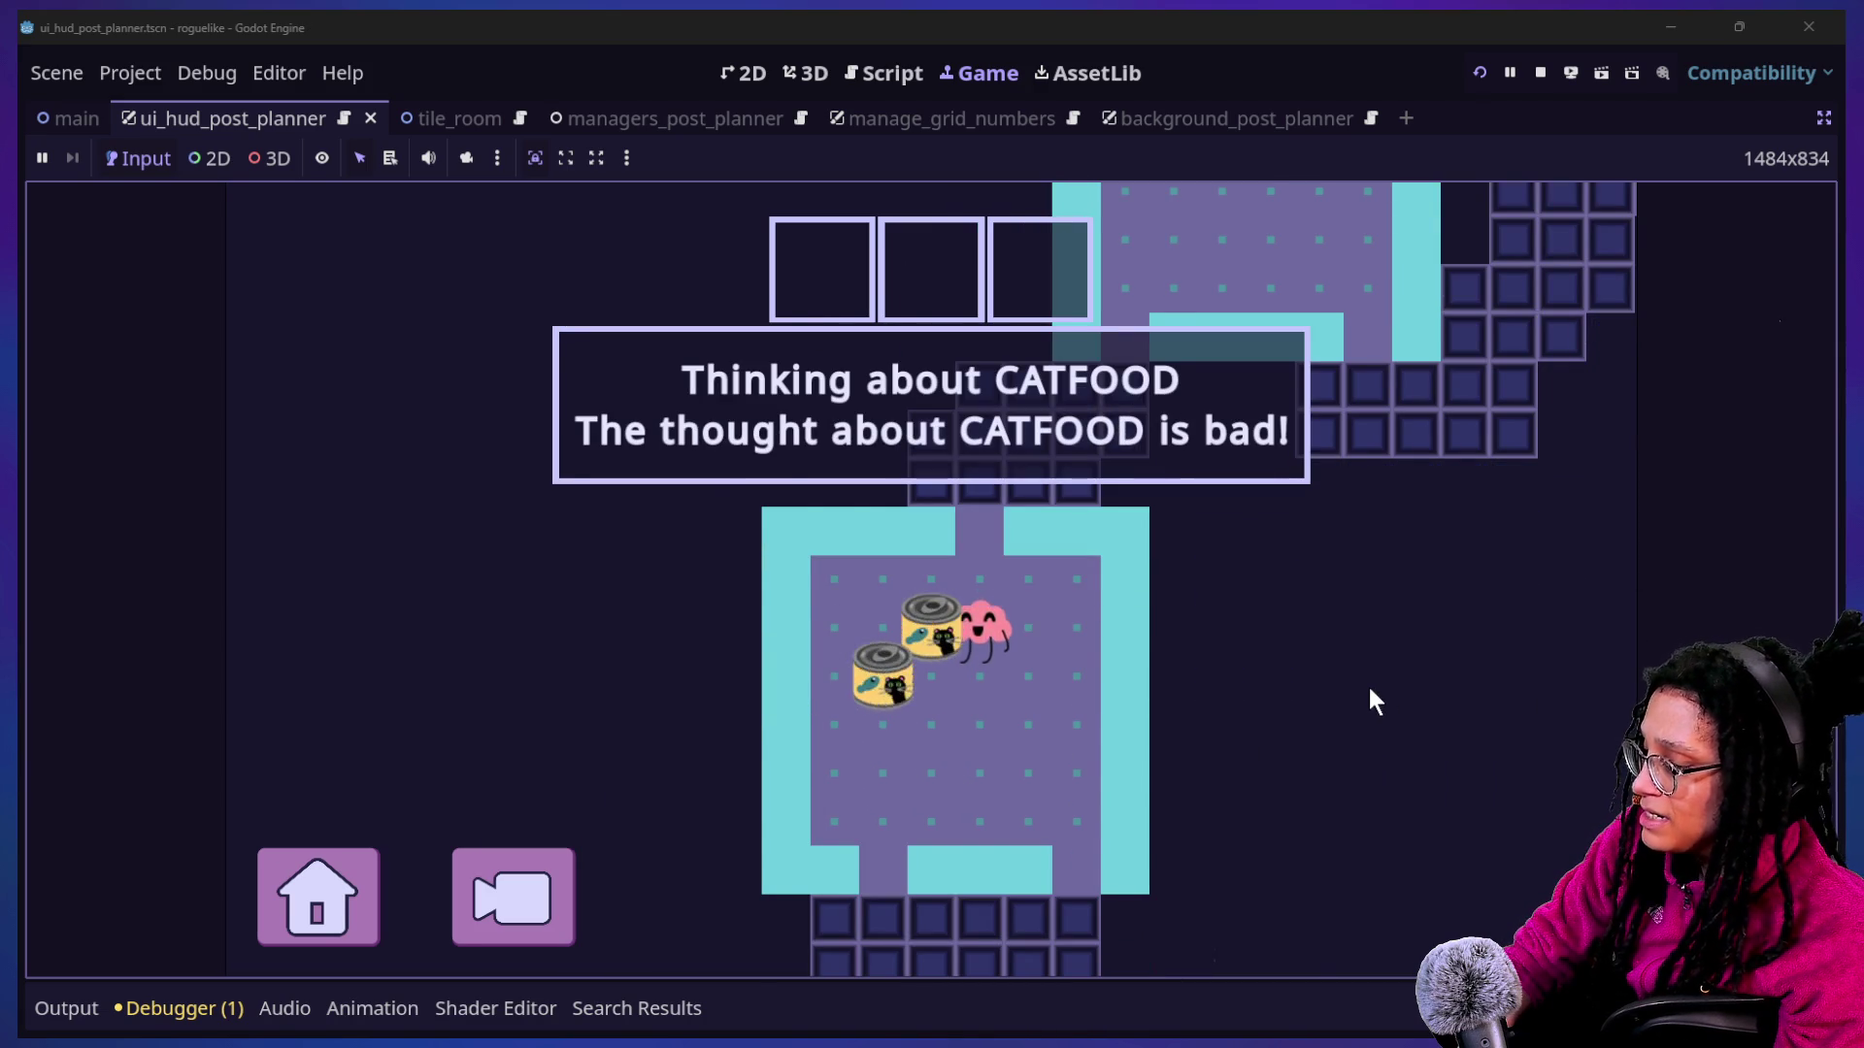
left_click(1027, 673)
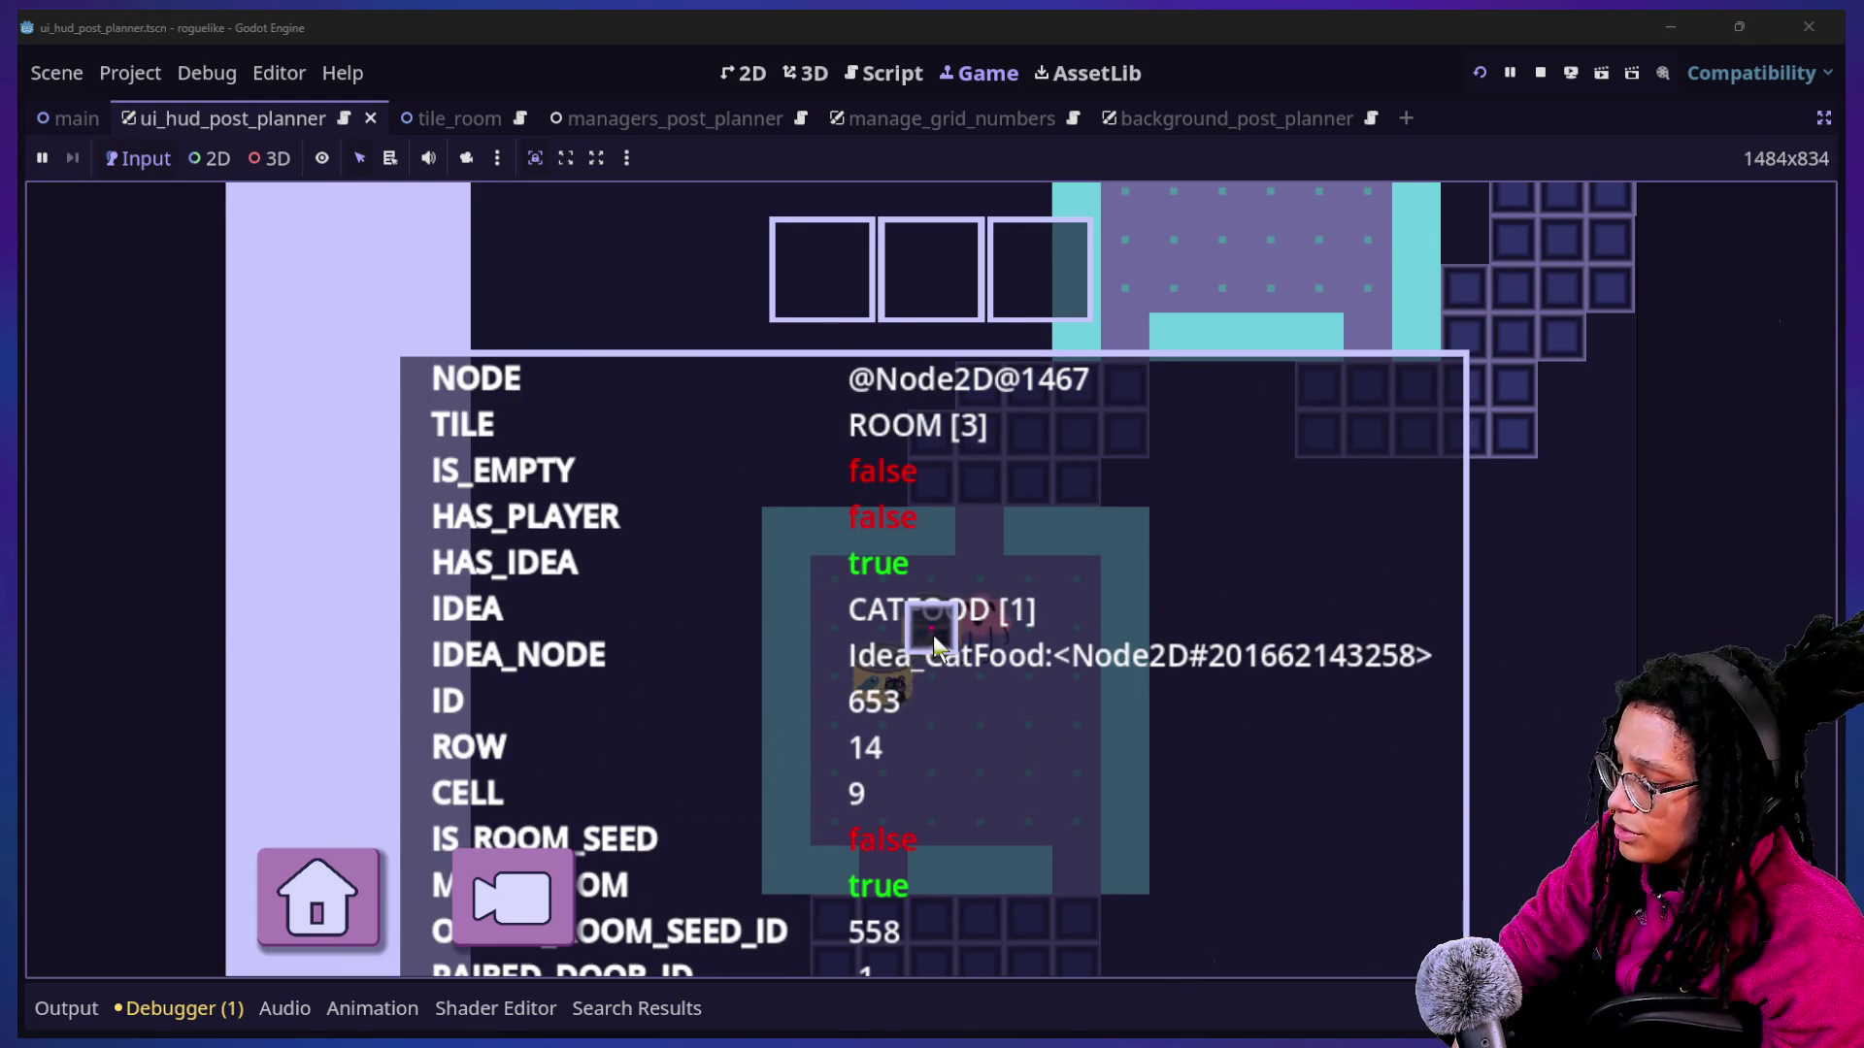
Move the player onto a catfood can, confirm its tile reads empty, and return to the scripts.
left_click(933, 642)
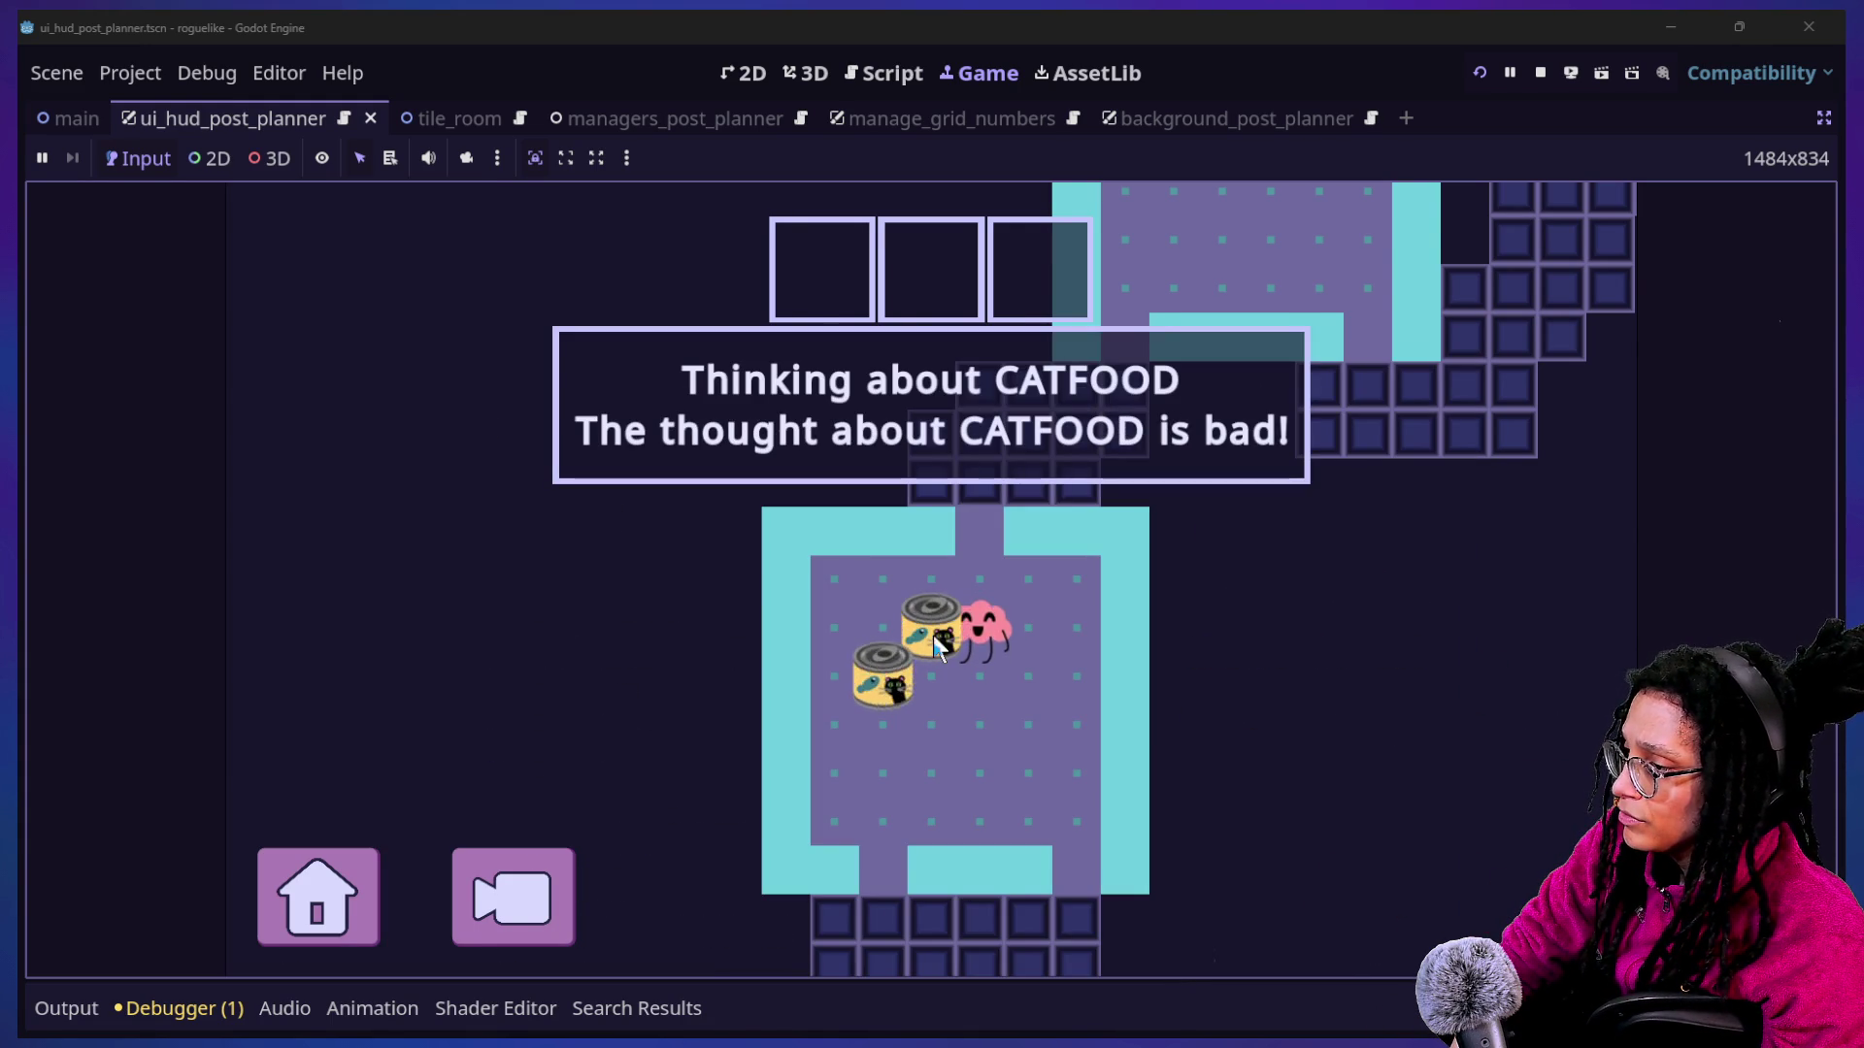
left_click(934, 642)
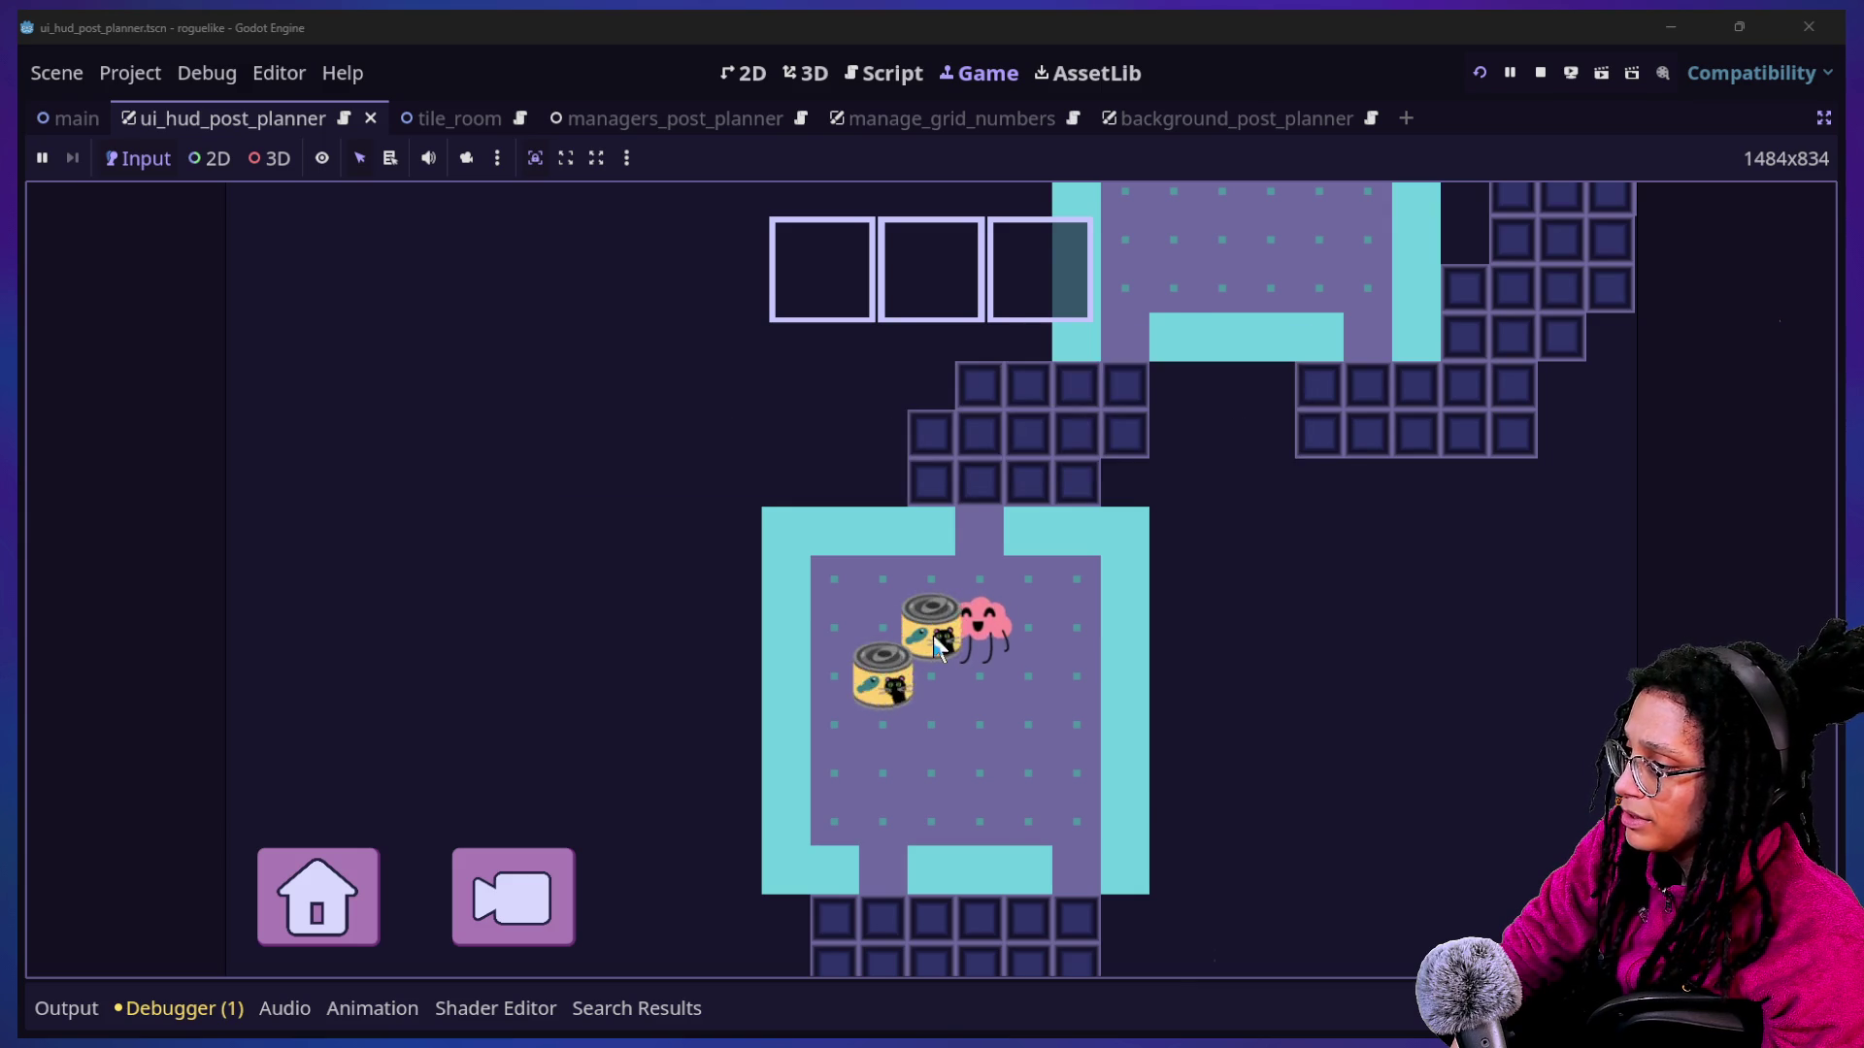
left_click(934, 638)
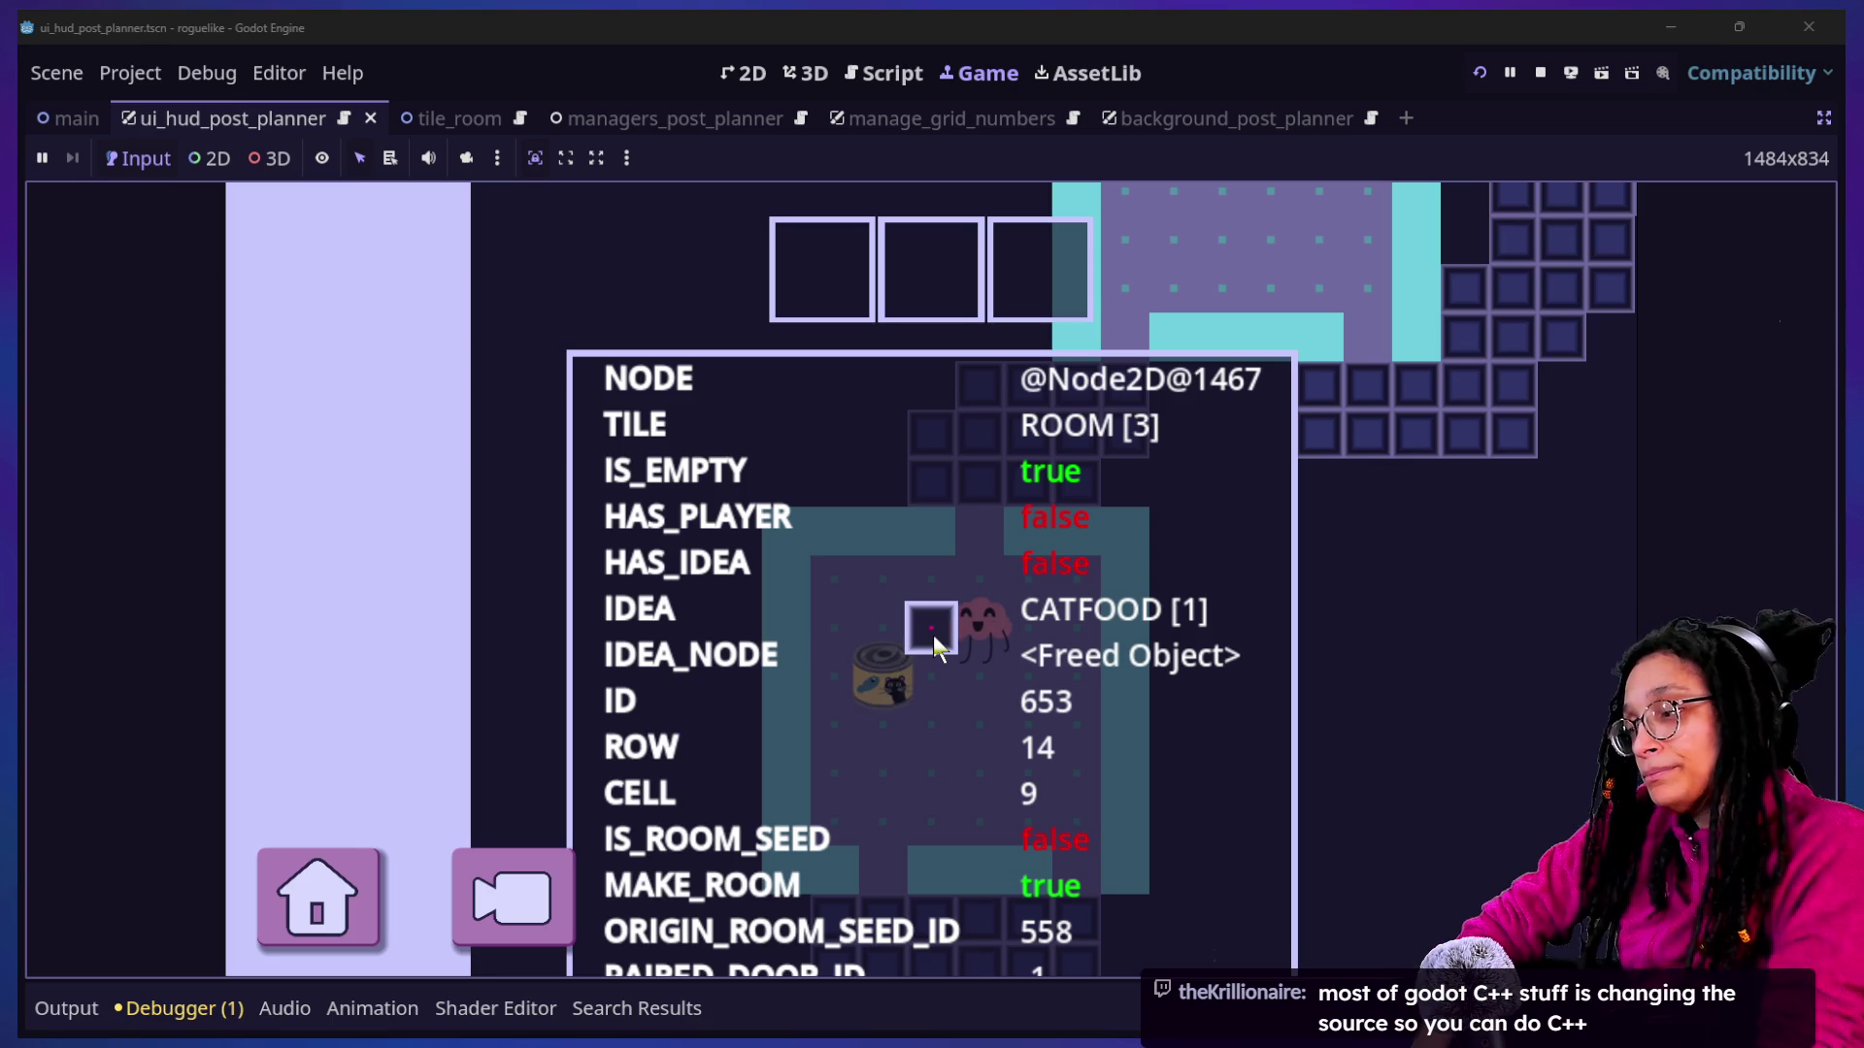
key("Escape")
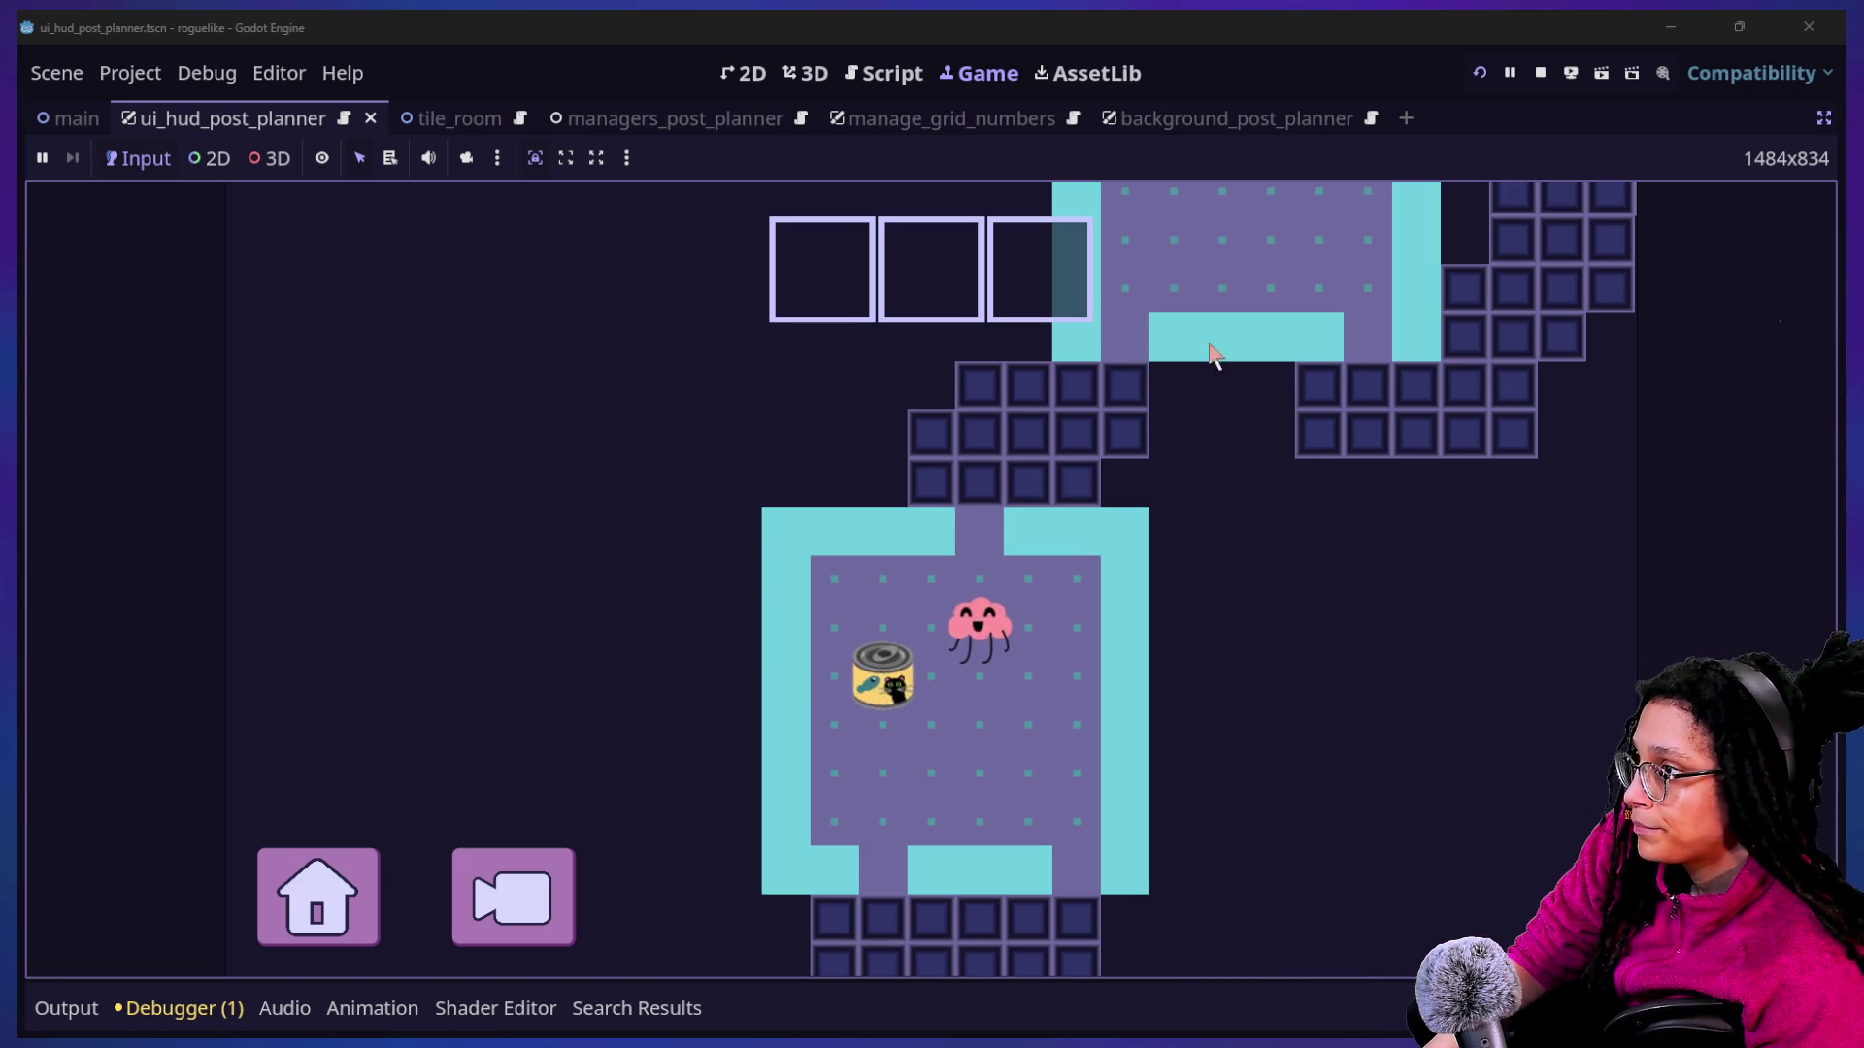
left_click(904, 72)
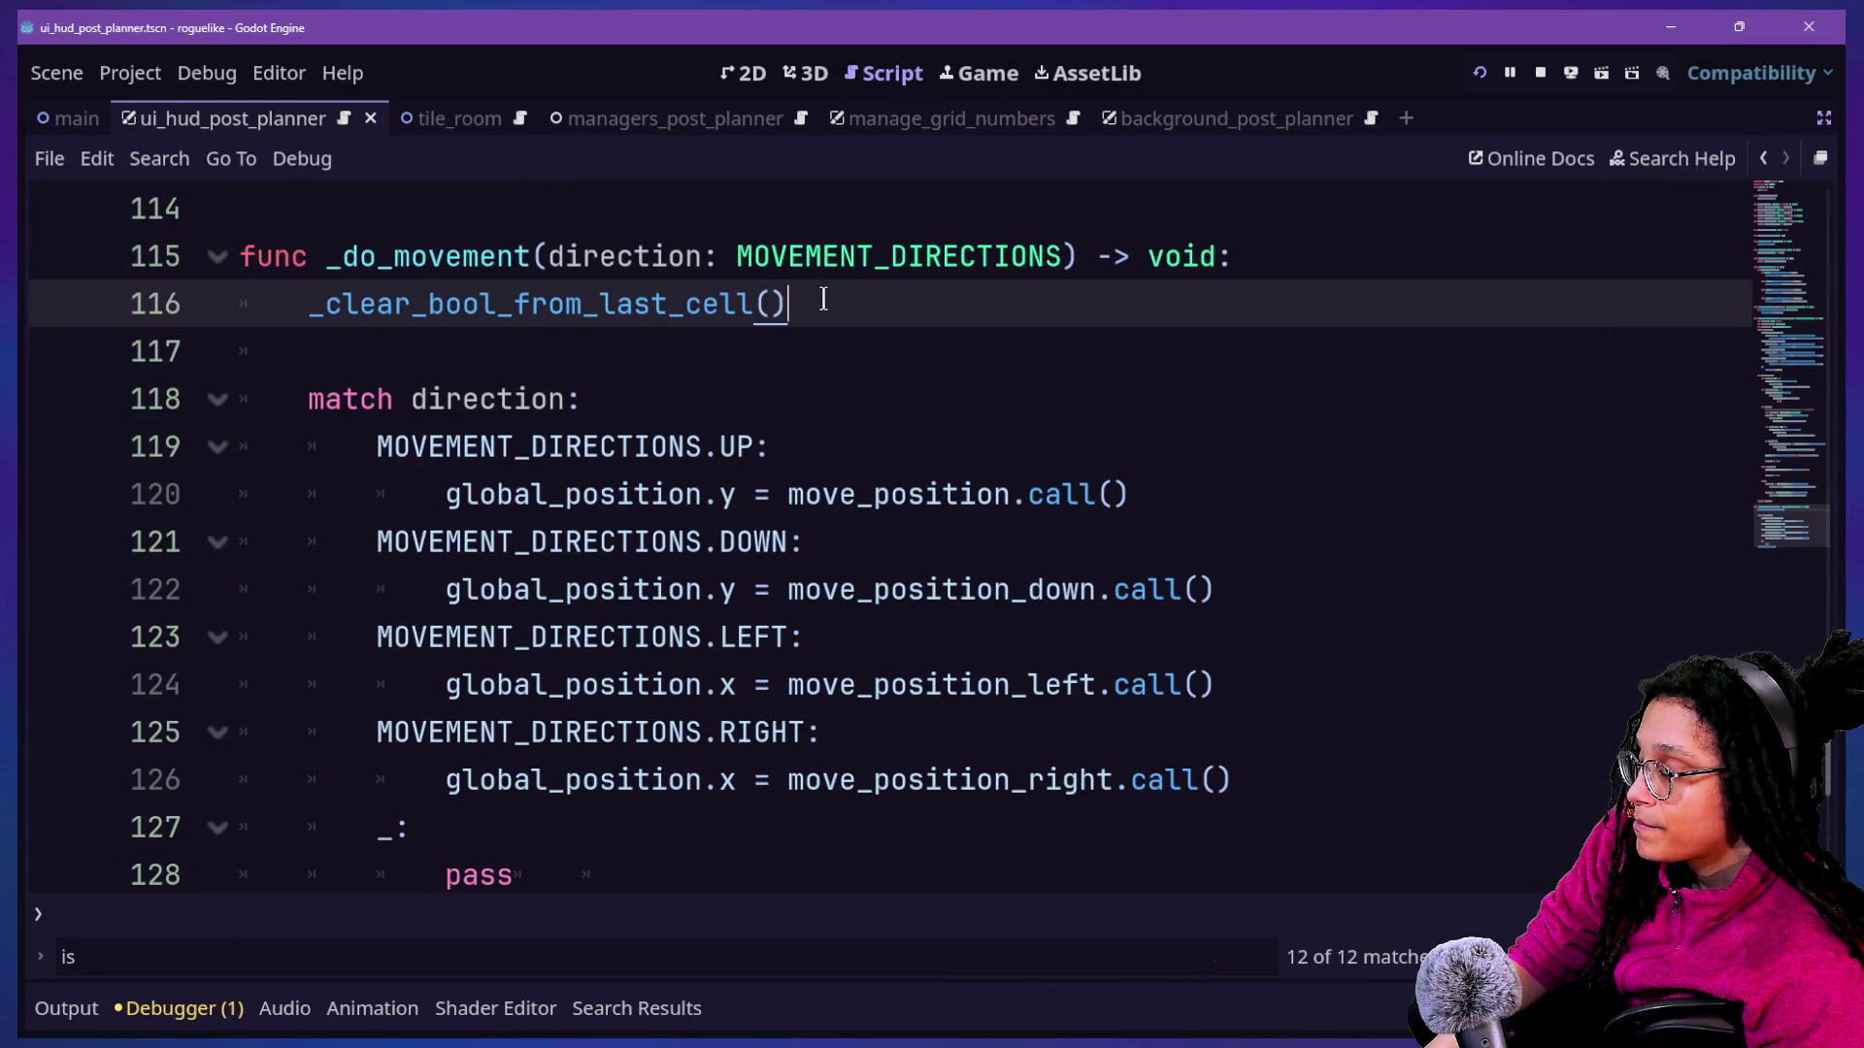
Quick-open spawn_post_planner.gd and scroll to its _clear_and_destroy function.
key("ctrl+alt+o")
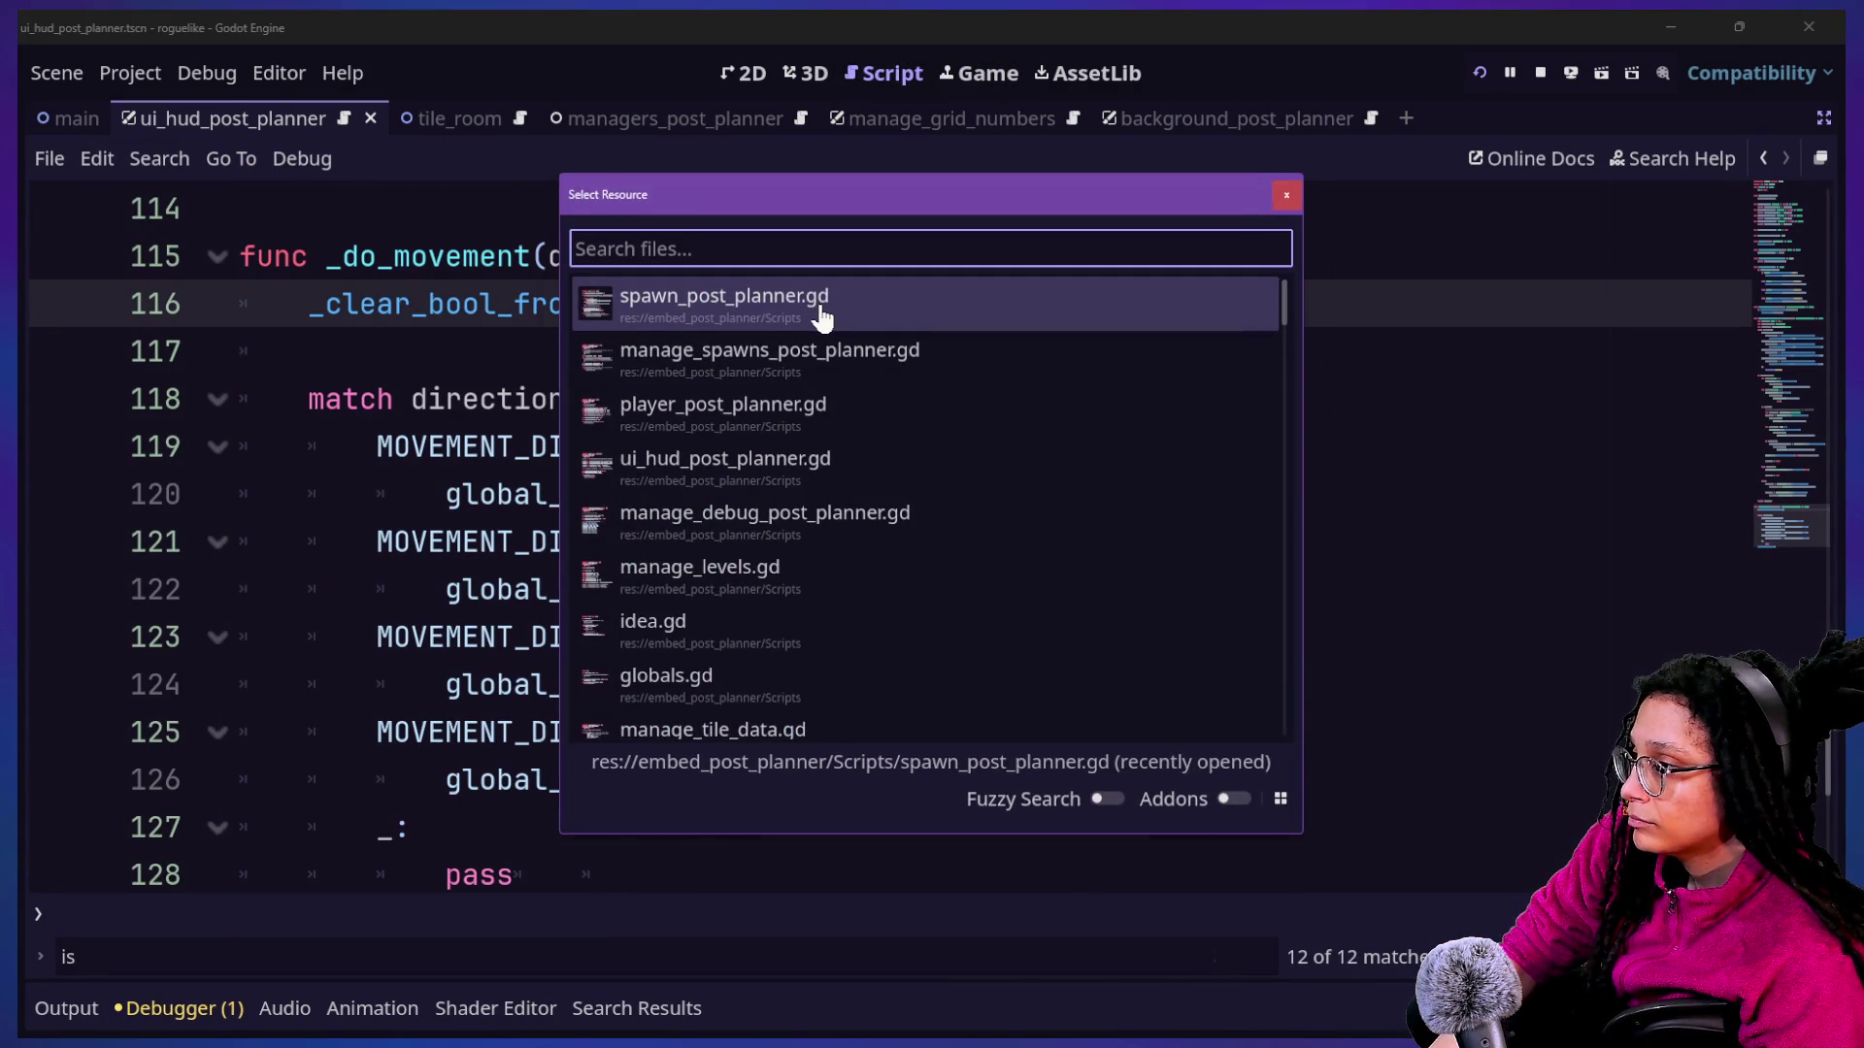
type("spaw")
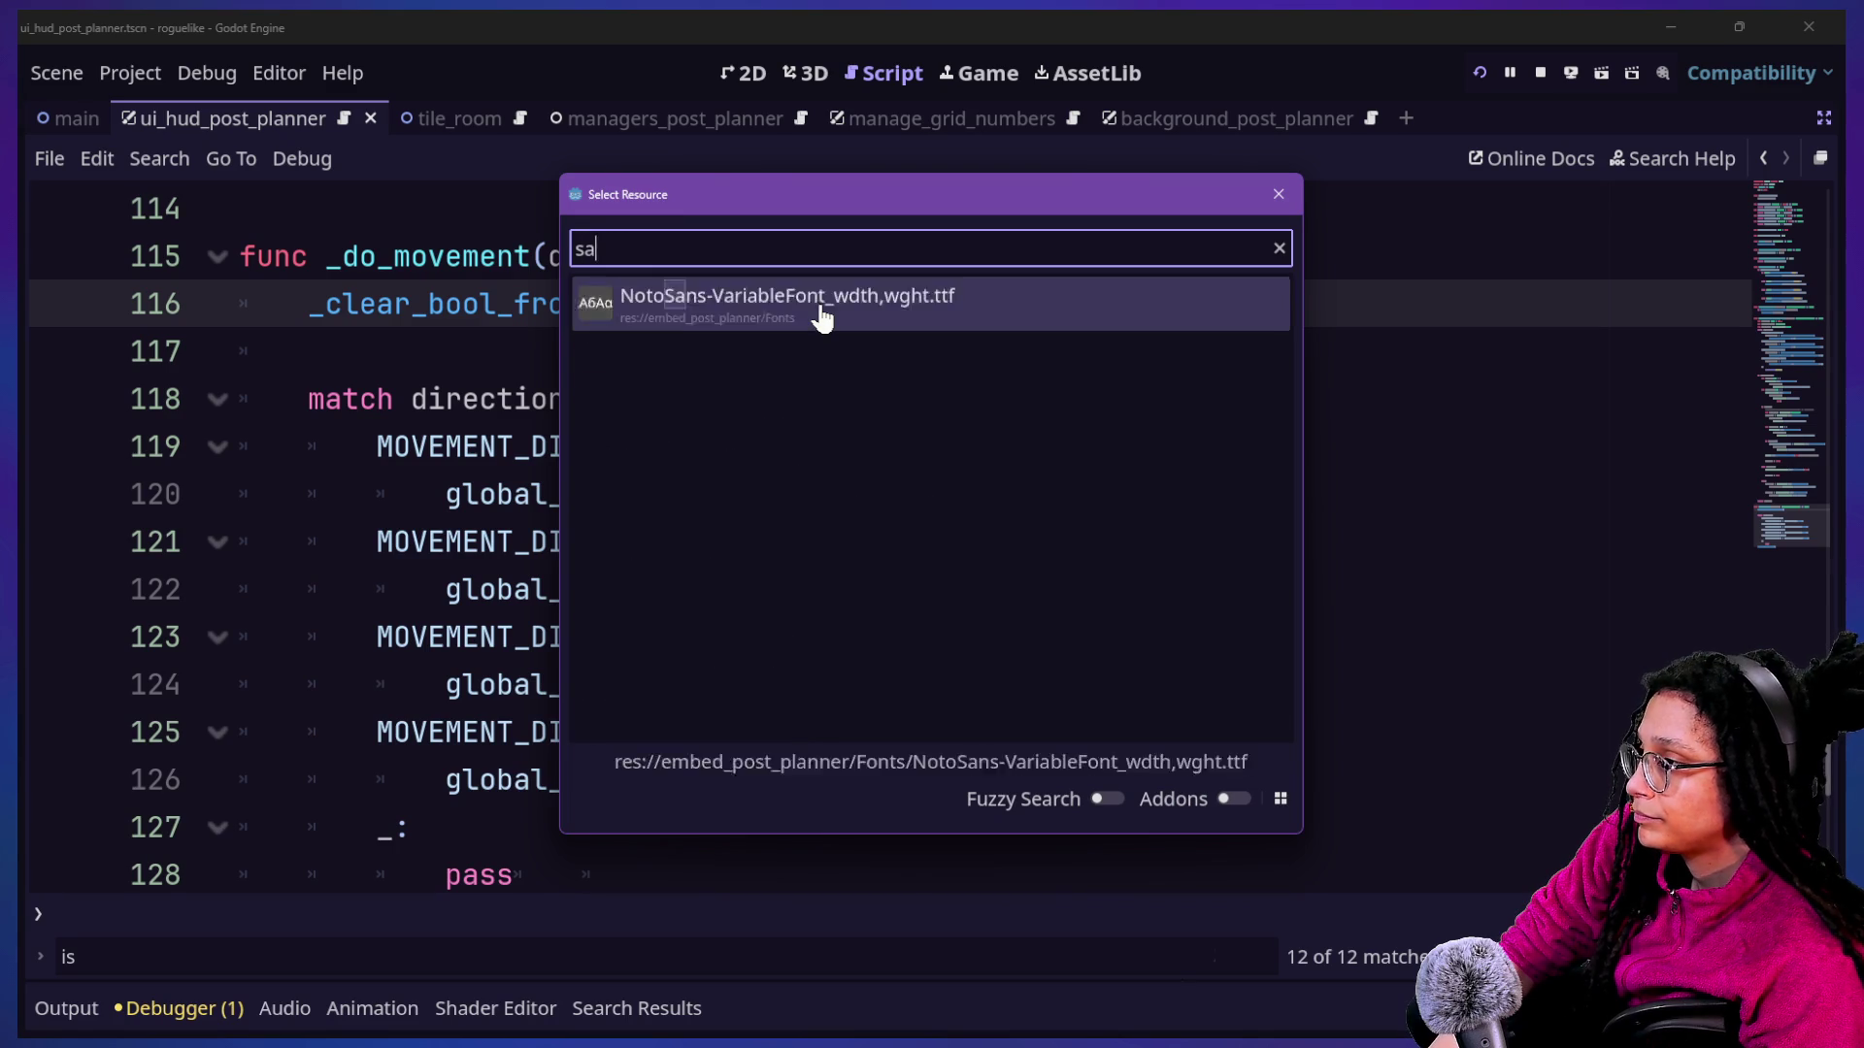
left_click(820, 316)
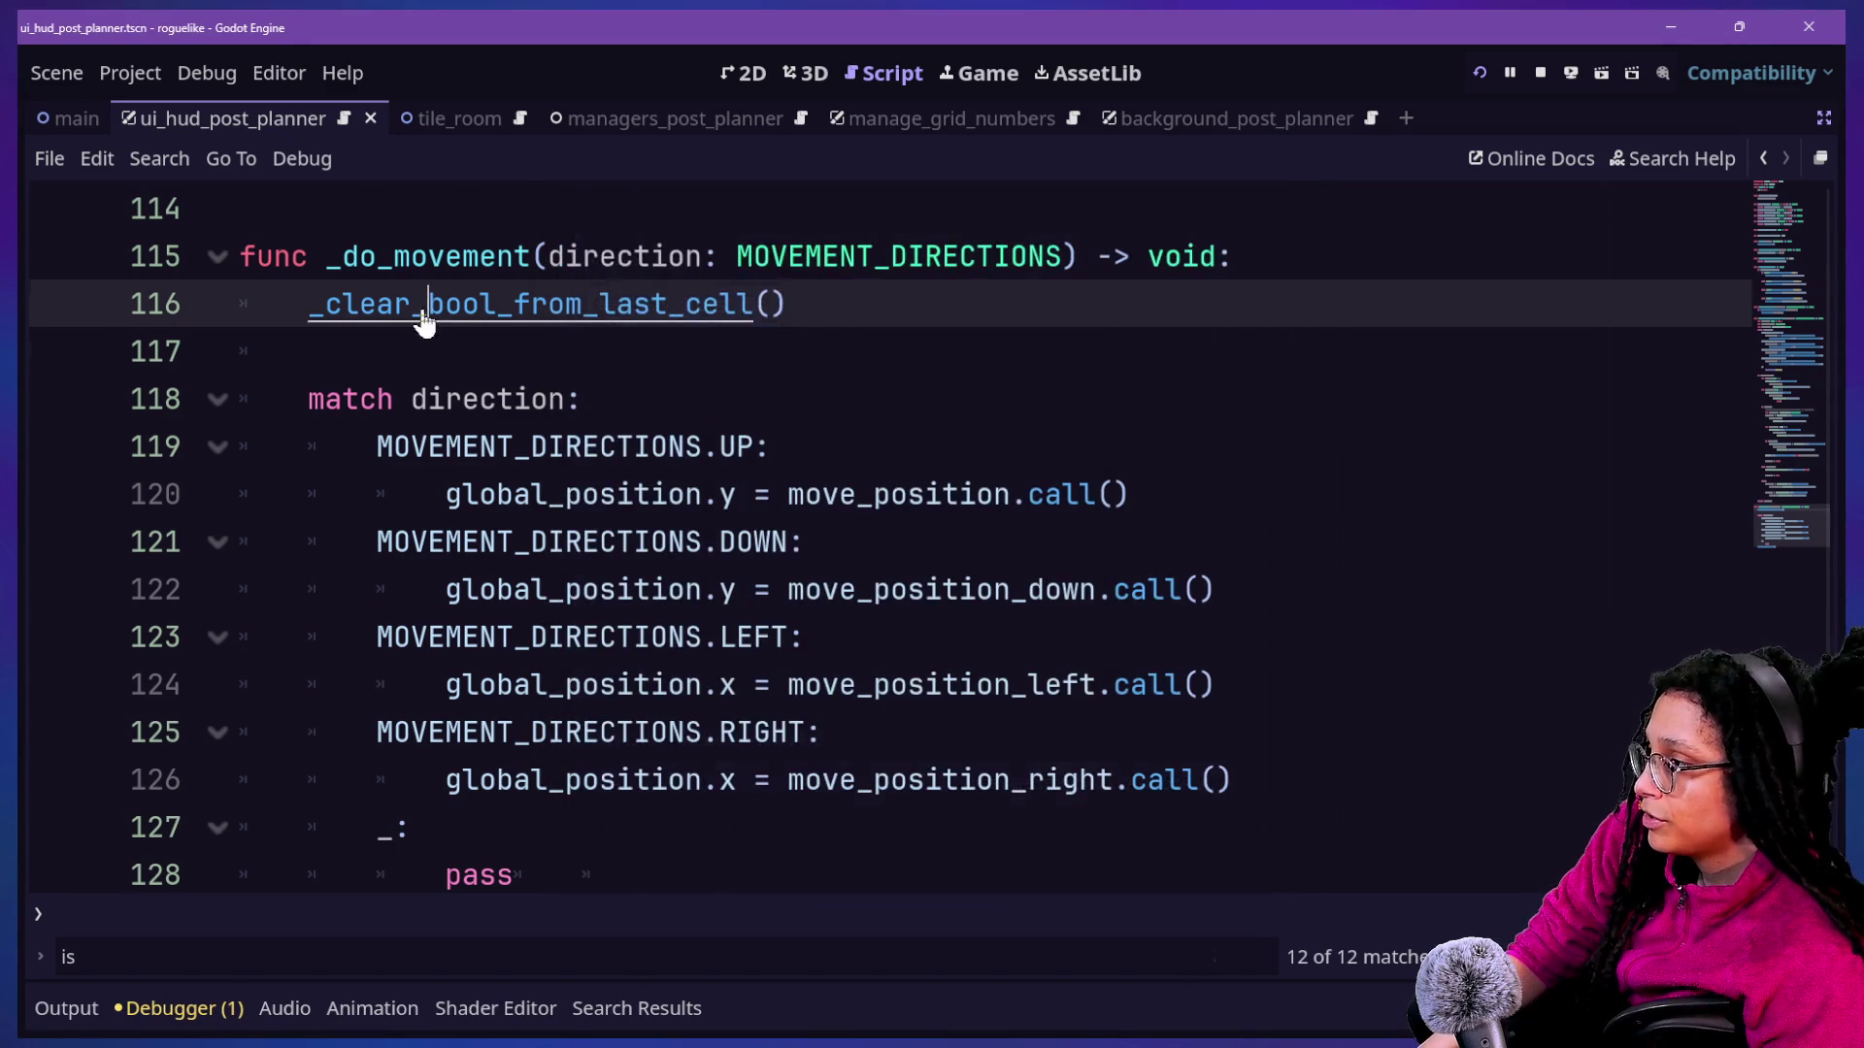
left_click(424, 311, "ctrl")
scroll(576, 555, "up", 2)
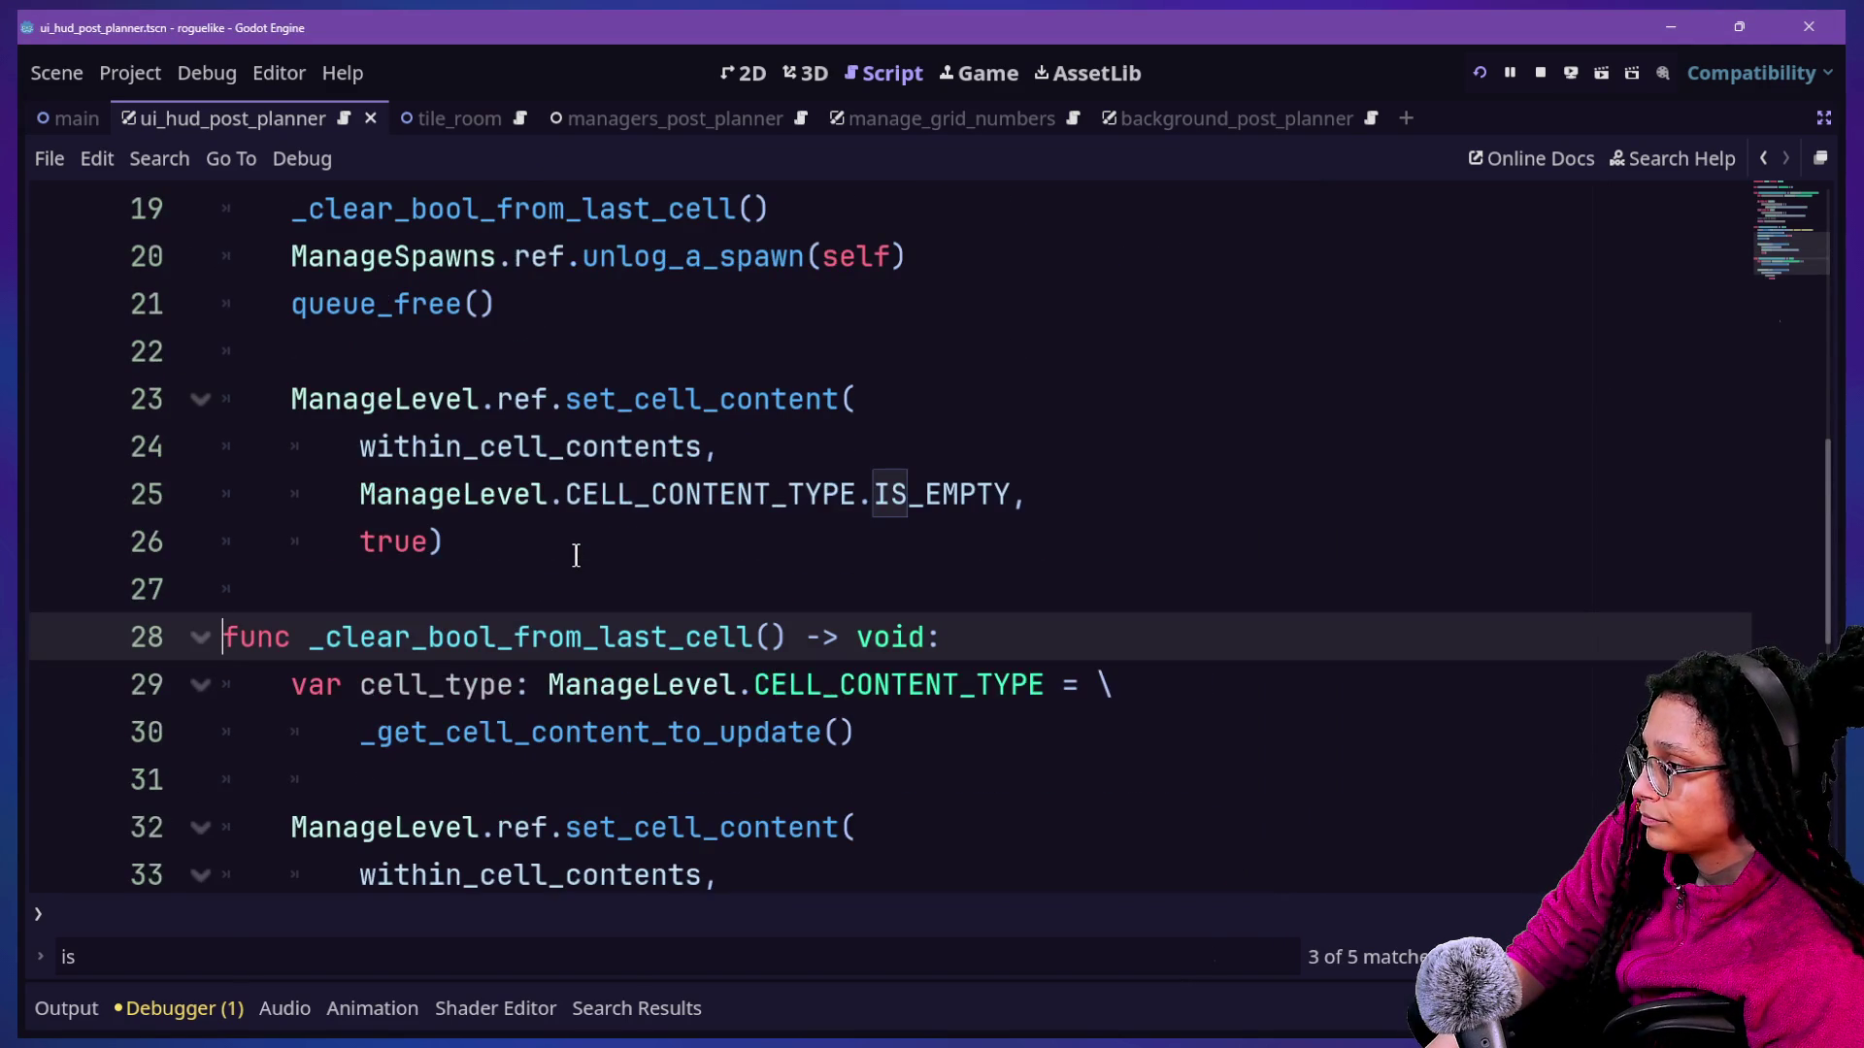
scroll(426, 593, "up", 3)
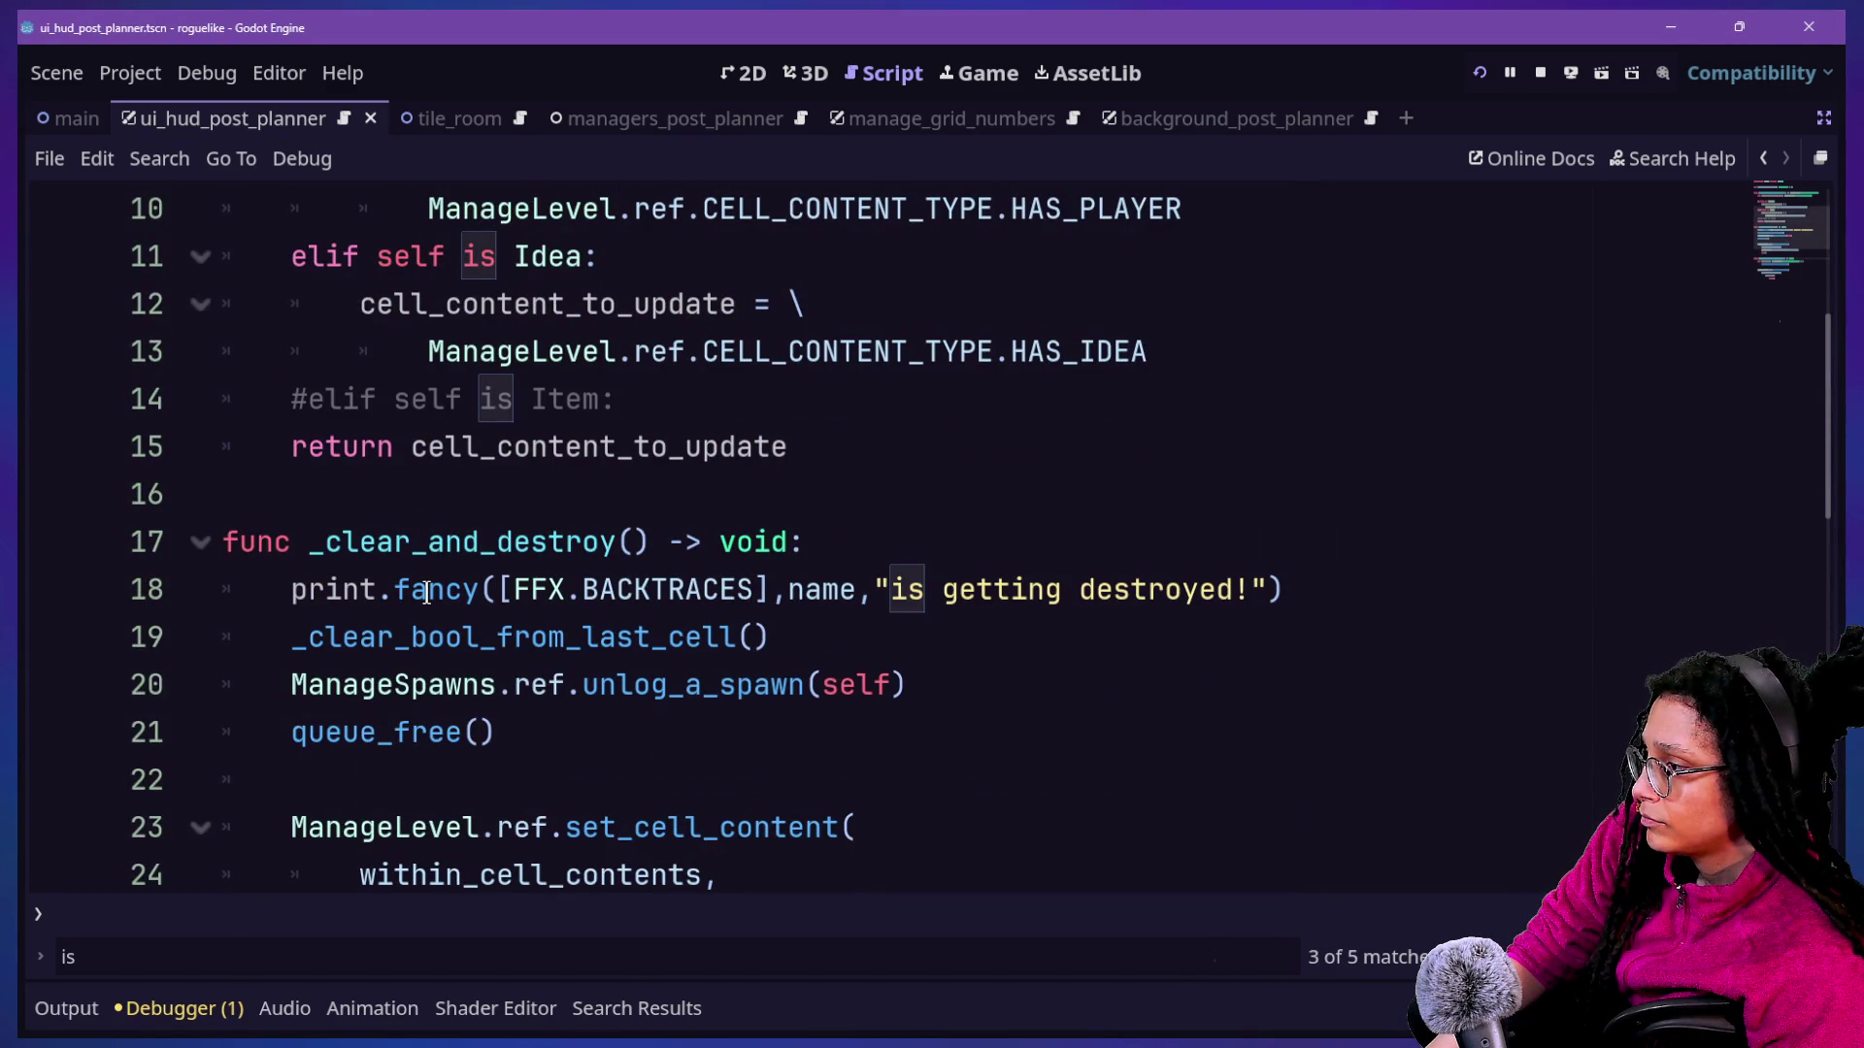
scroll(447, 664, "down", 1)
Inspect the _clear_and_destroy body, then begin a Find in Files search for 'destroy_plaer' across res://.
left_click(478, 404)
left_click(848, 806)
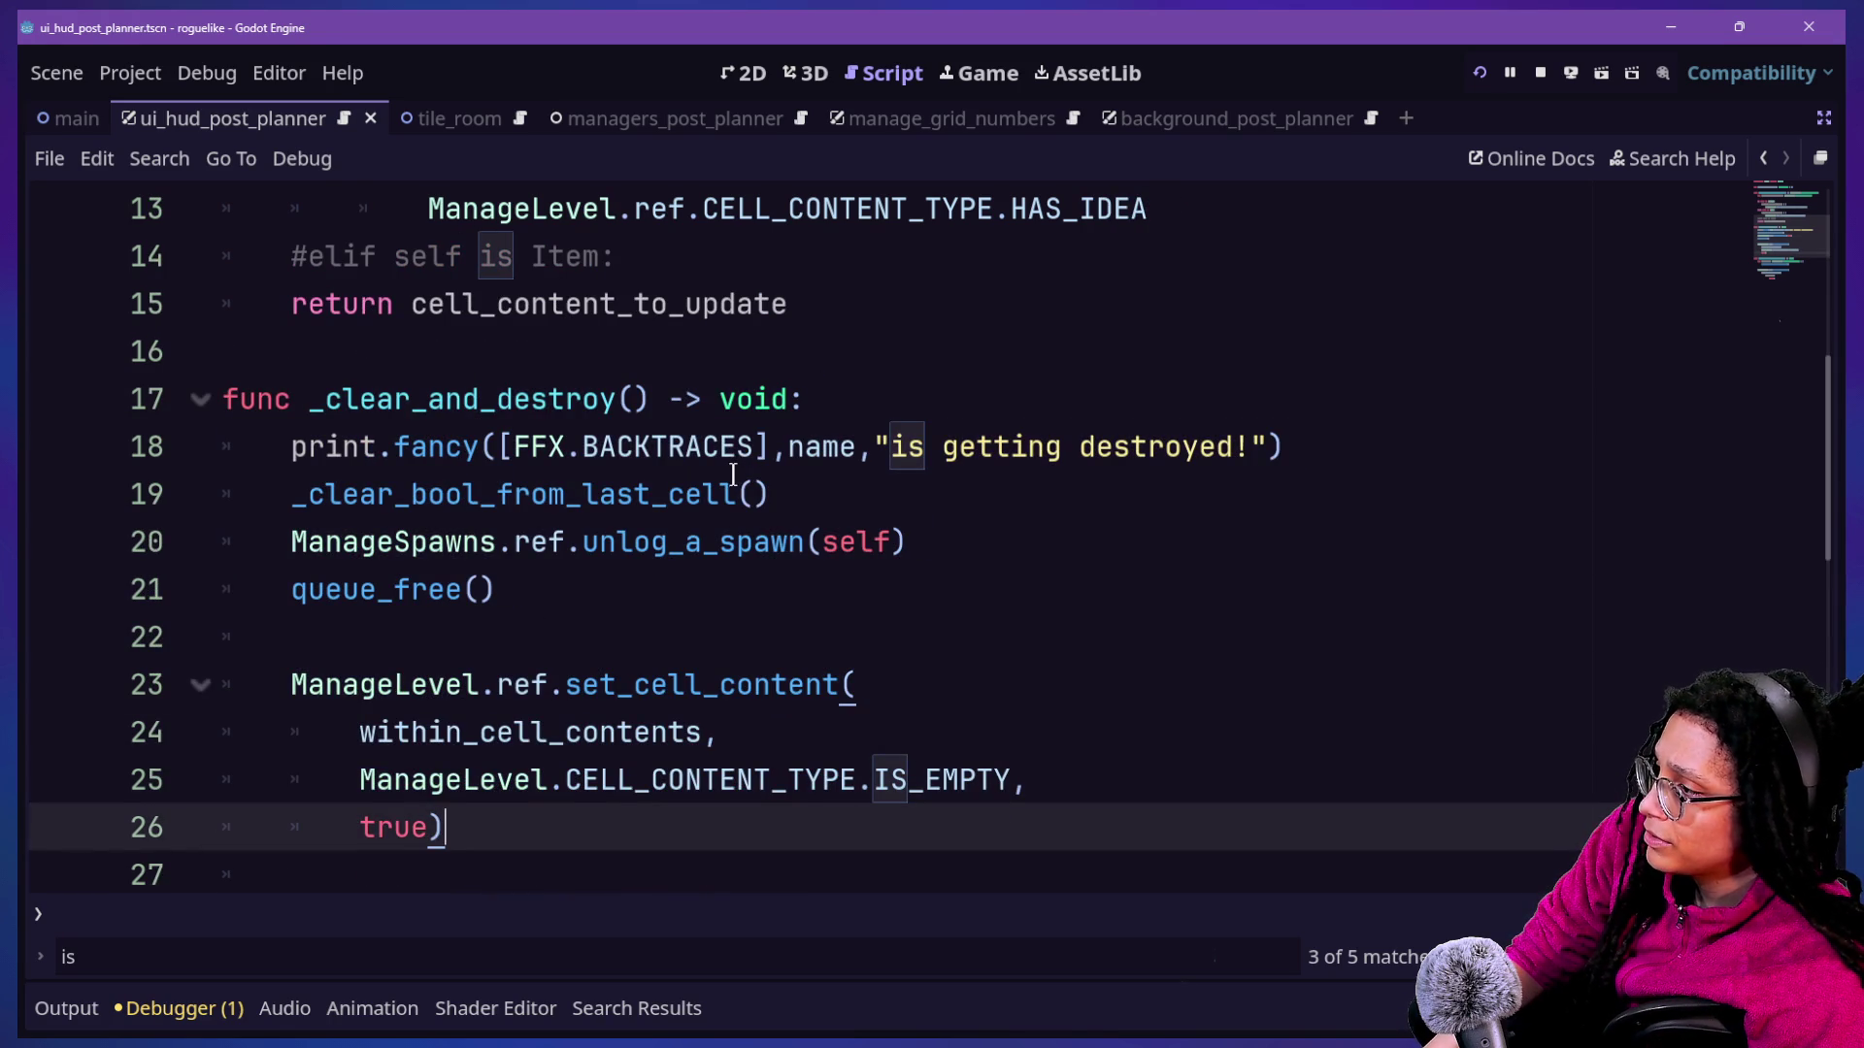
mouse_move(510, 590)
left_mouse_down()
mouse_move(389, 446)
mouse_move(624, 674)
left_mouse_up()
left_click(388, 447)
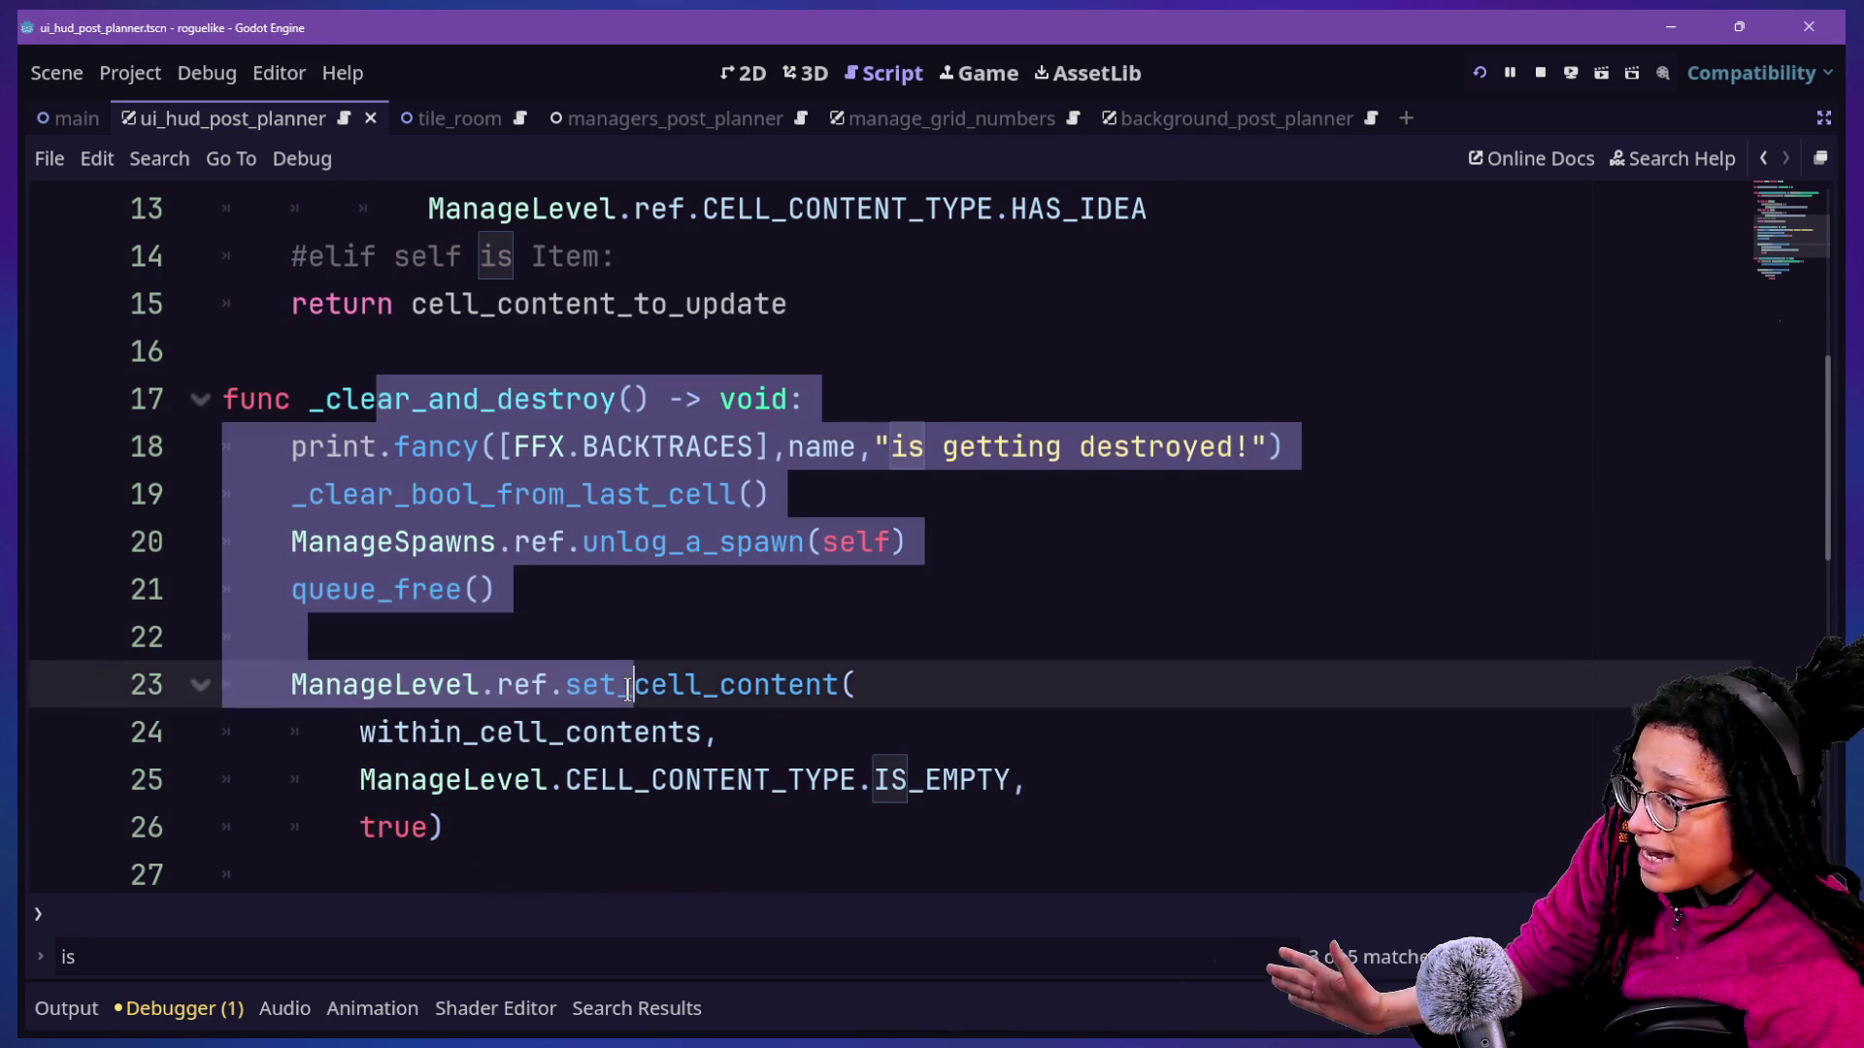
left_click(613, 626)
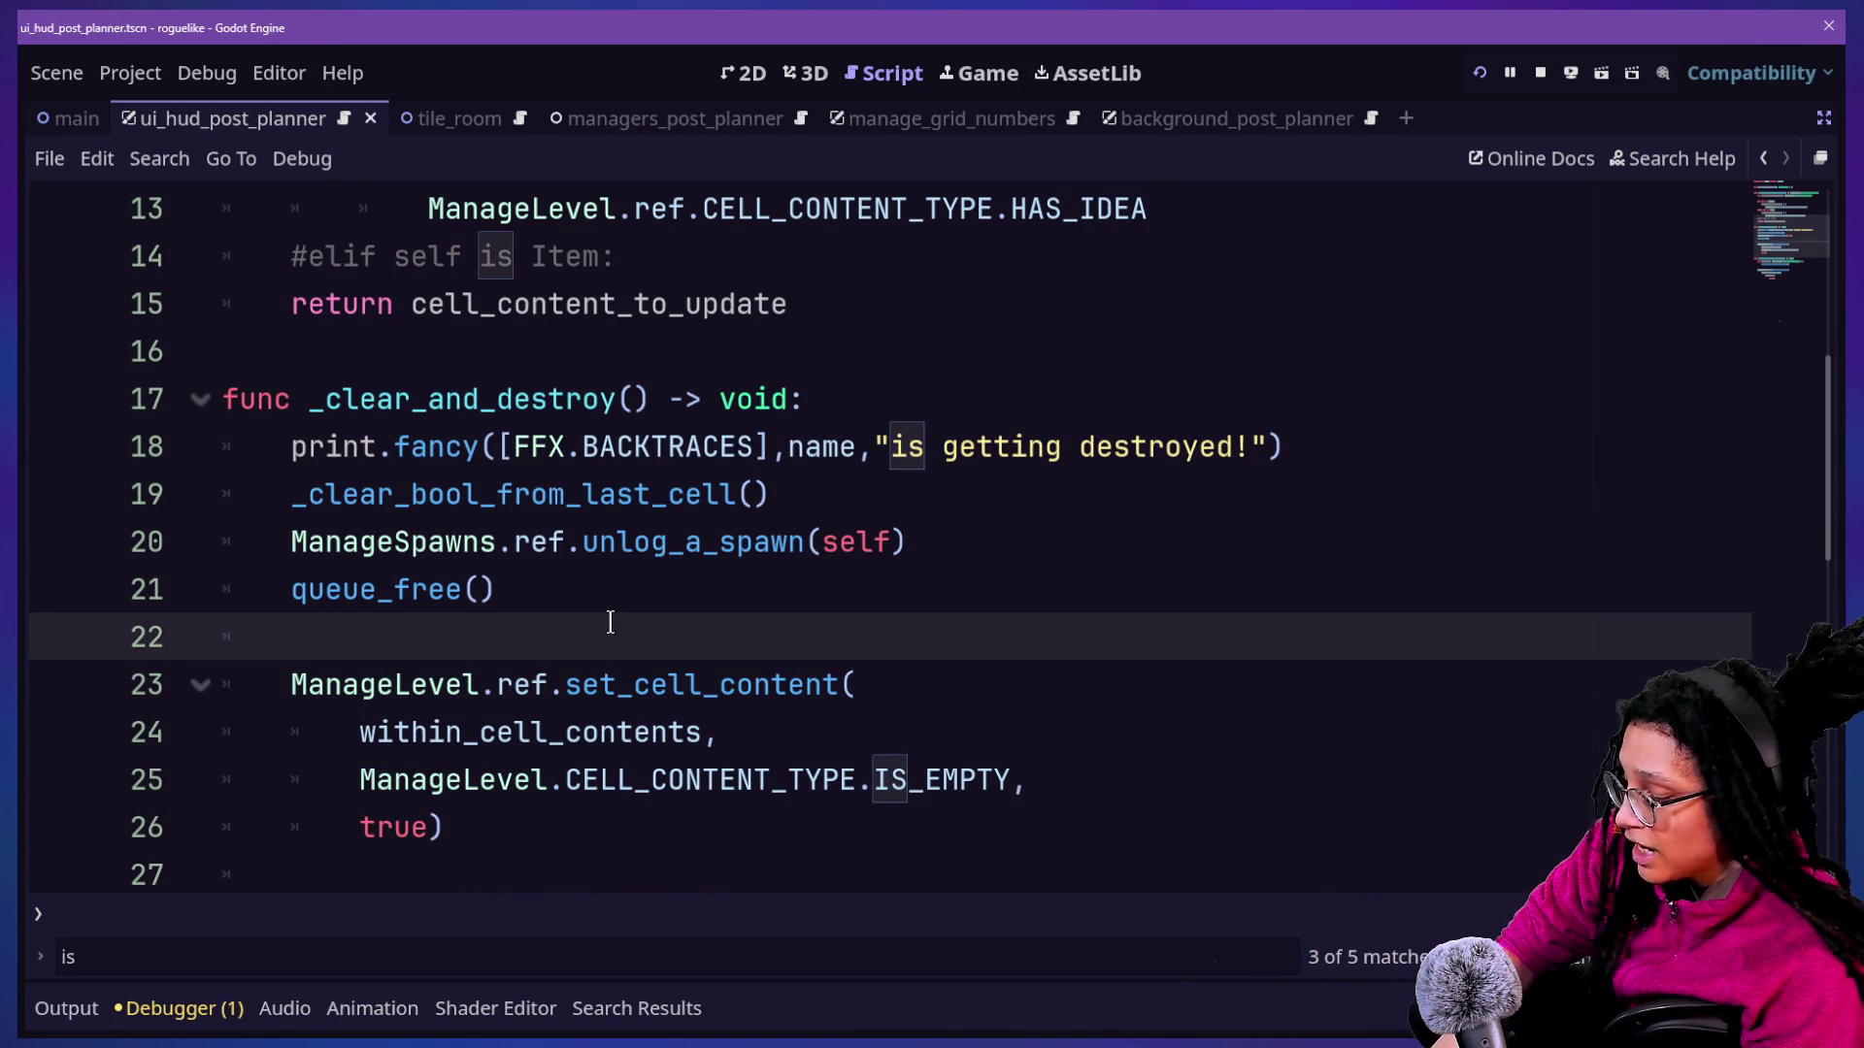
key("ctrl+shift+f")
type("destroy_player")
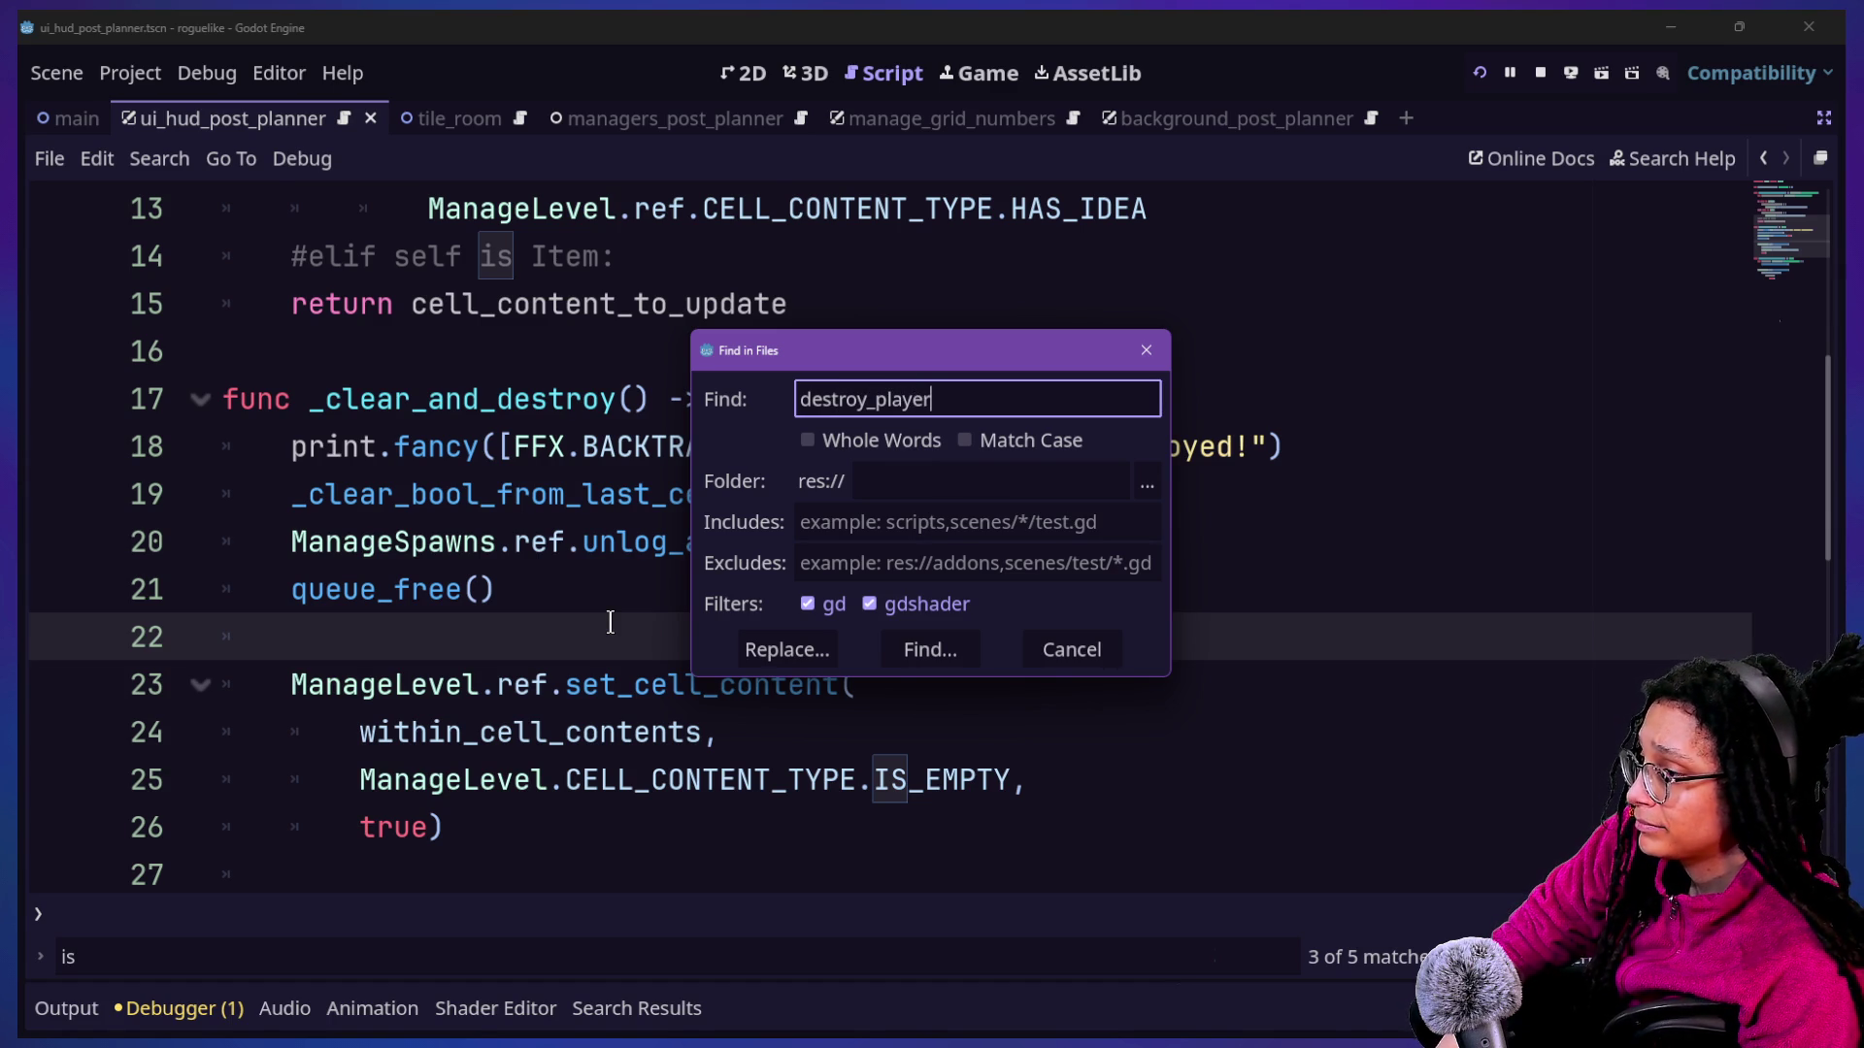
Run the destroy_player search and jump to the _destroy_player definition on line 104.
key("Return")
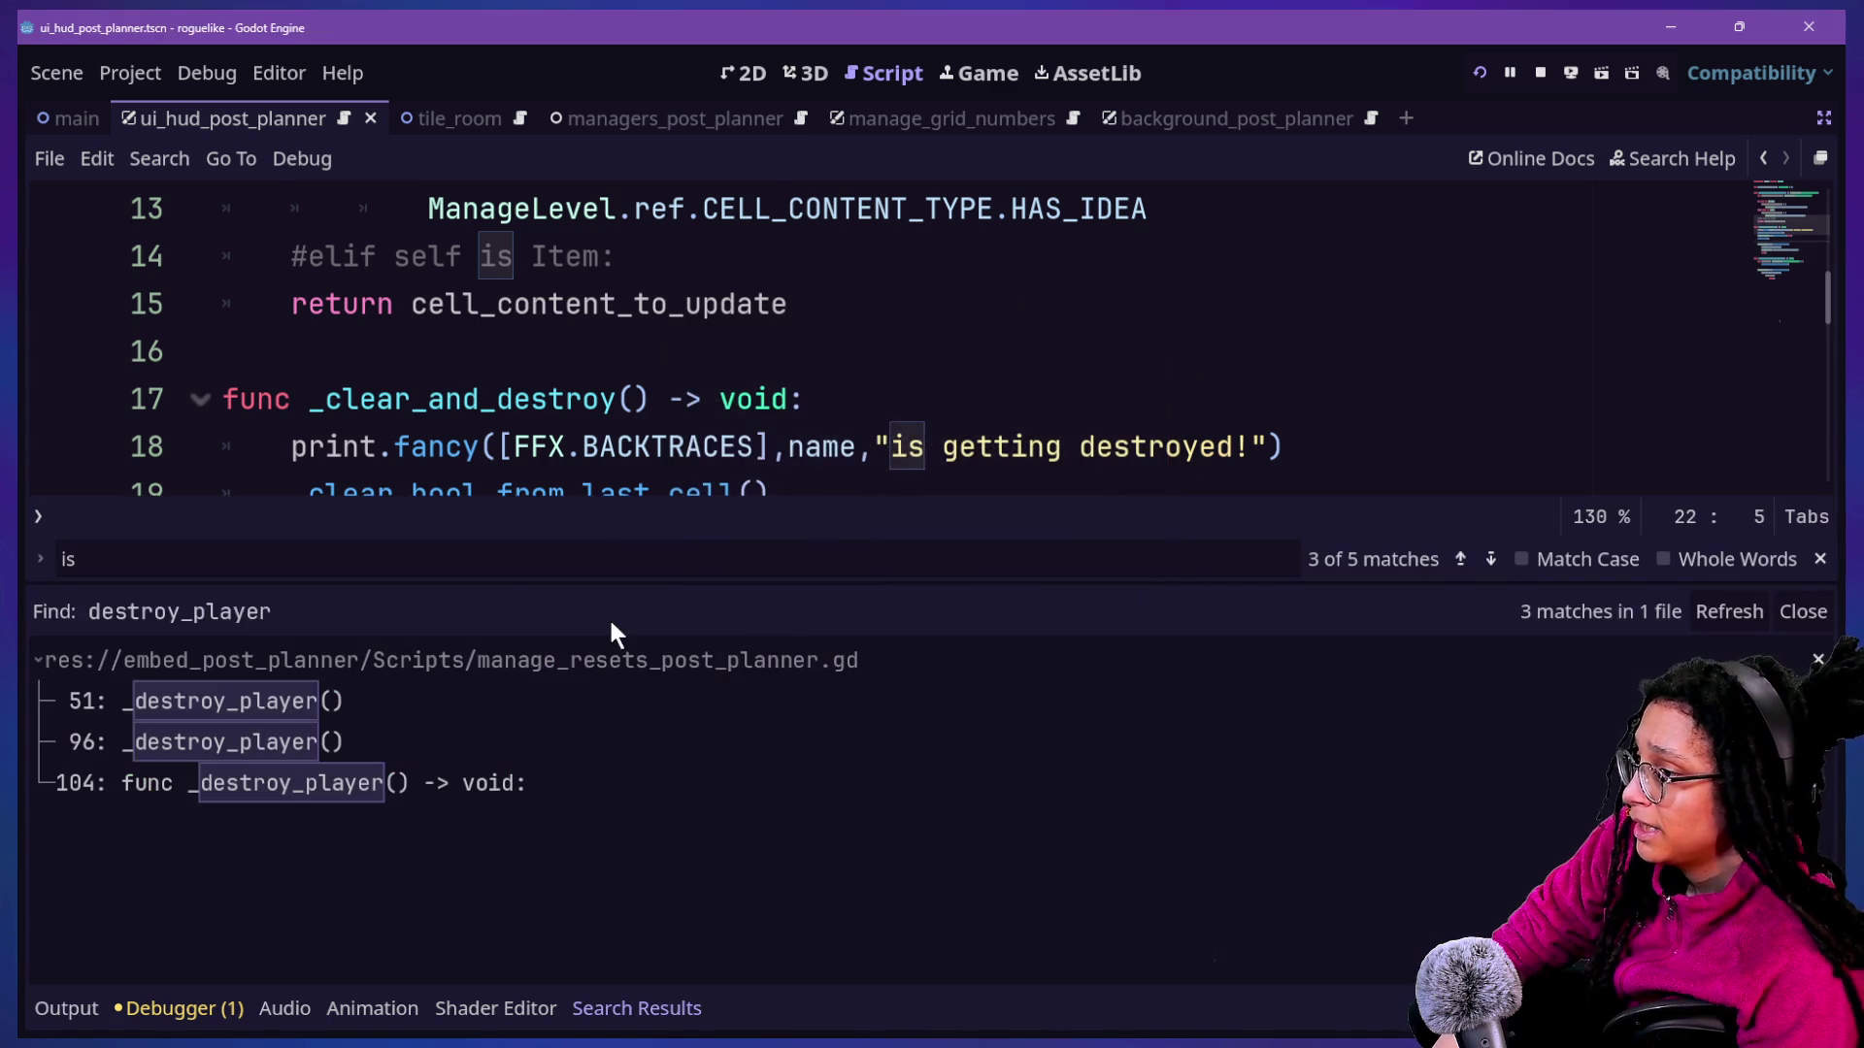
left_click(432, 784)
left_click(579, 449)
key("ctrl+j")
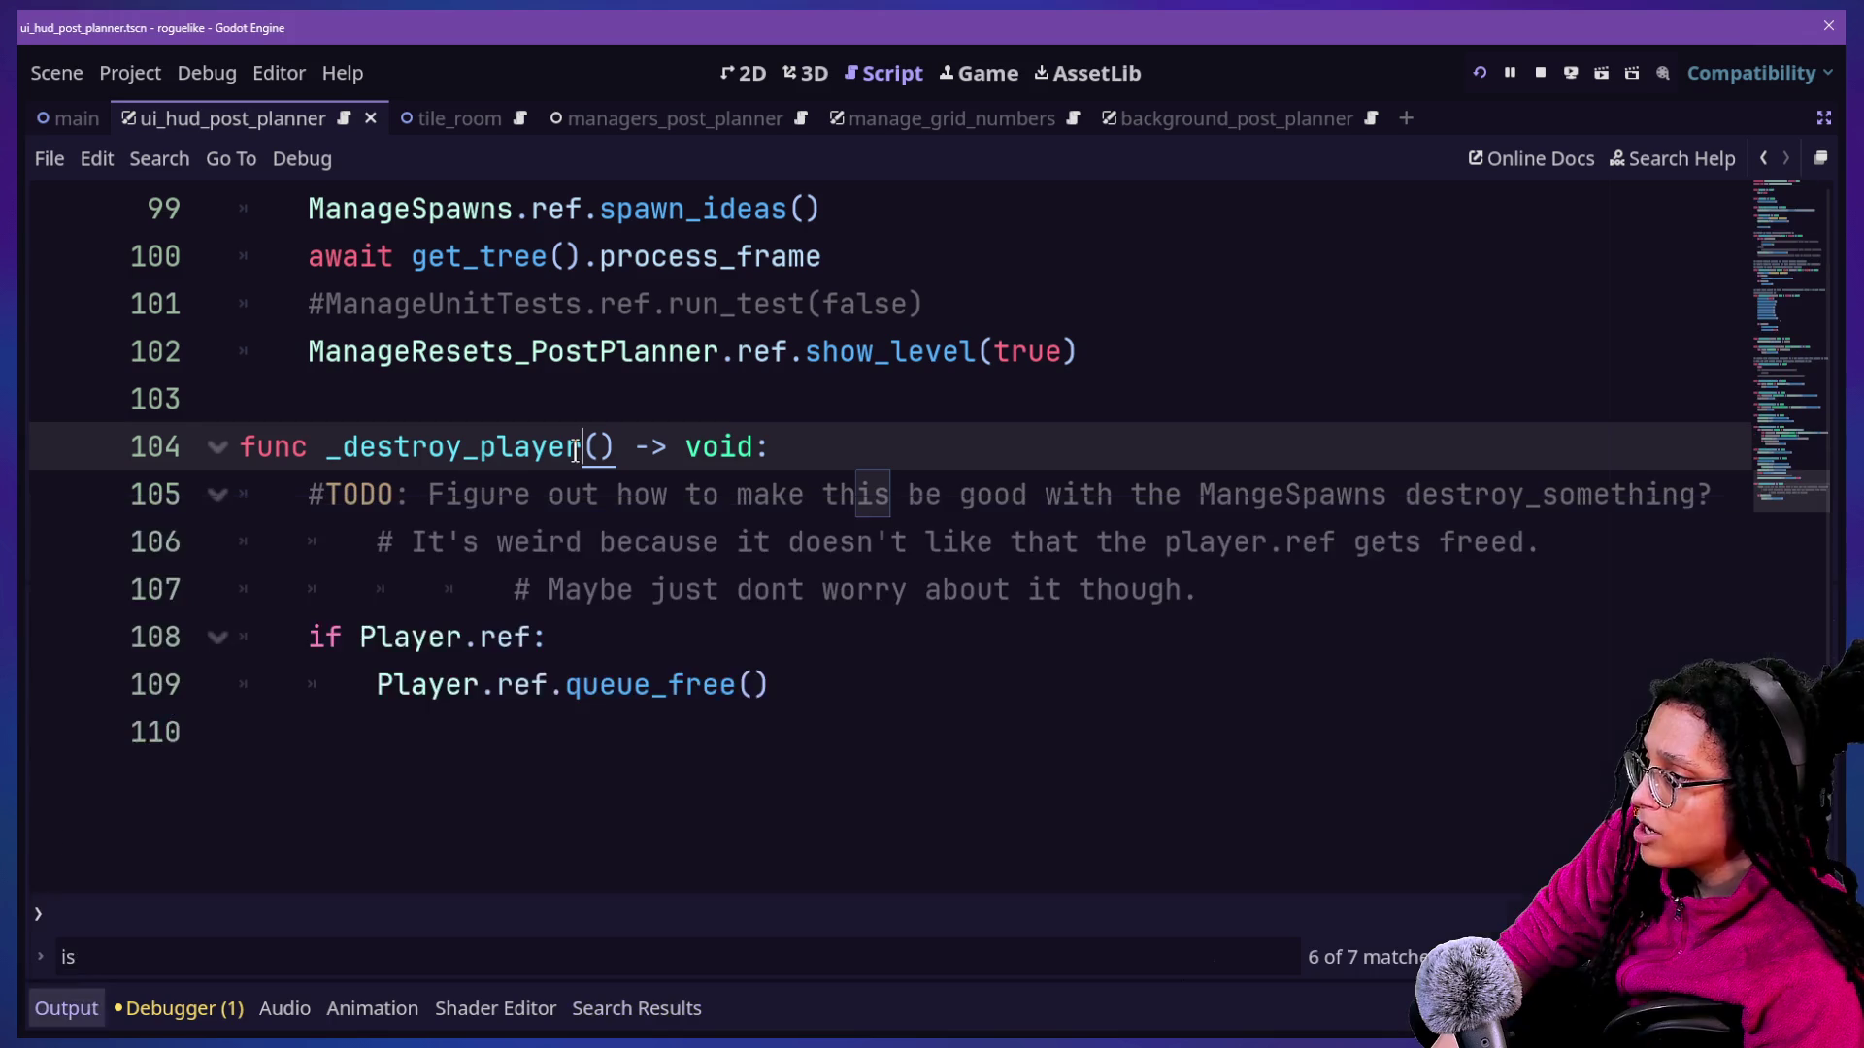
key("Down")
key("Down")
key("Down")
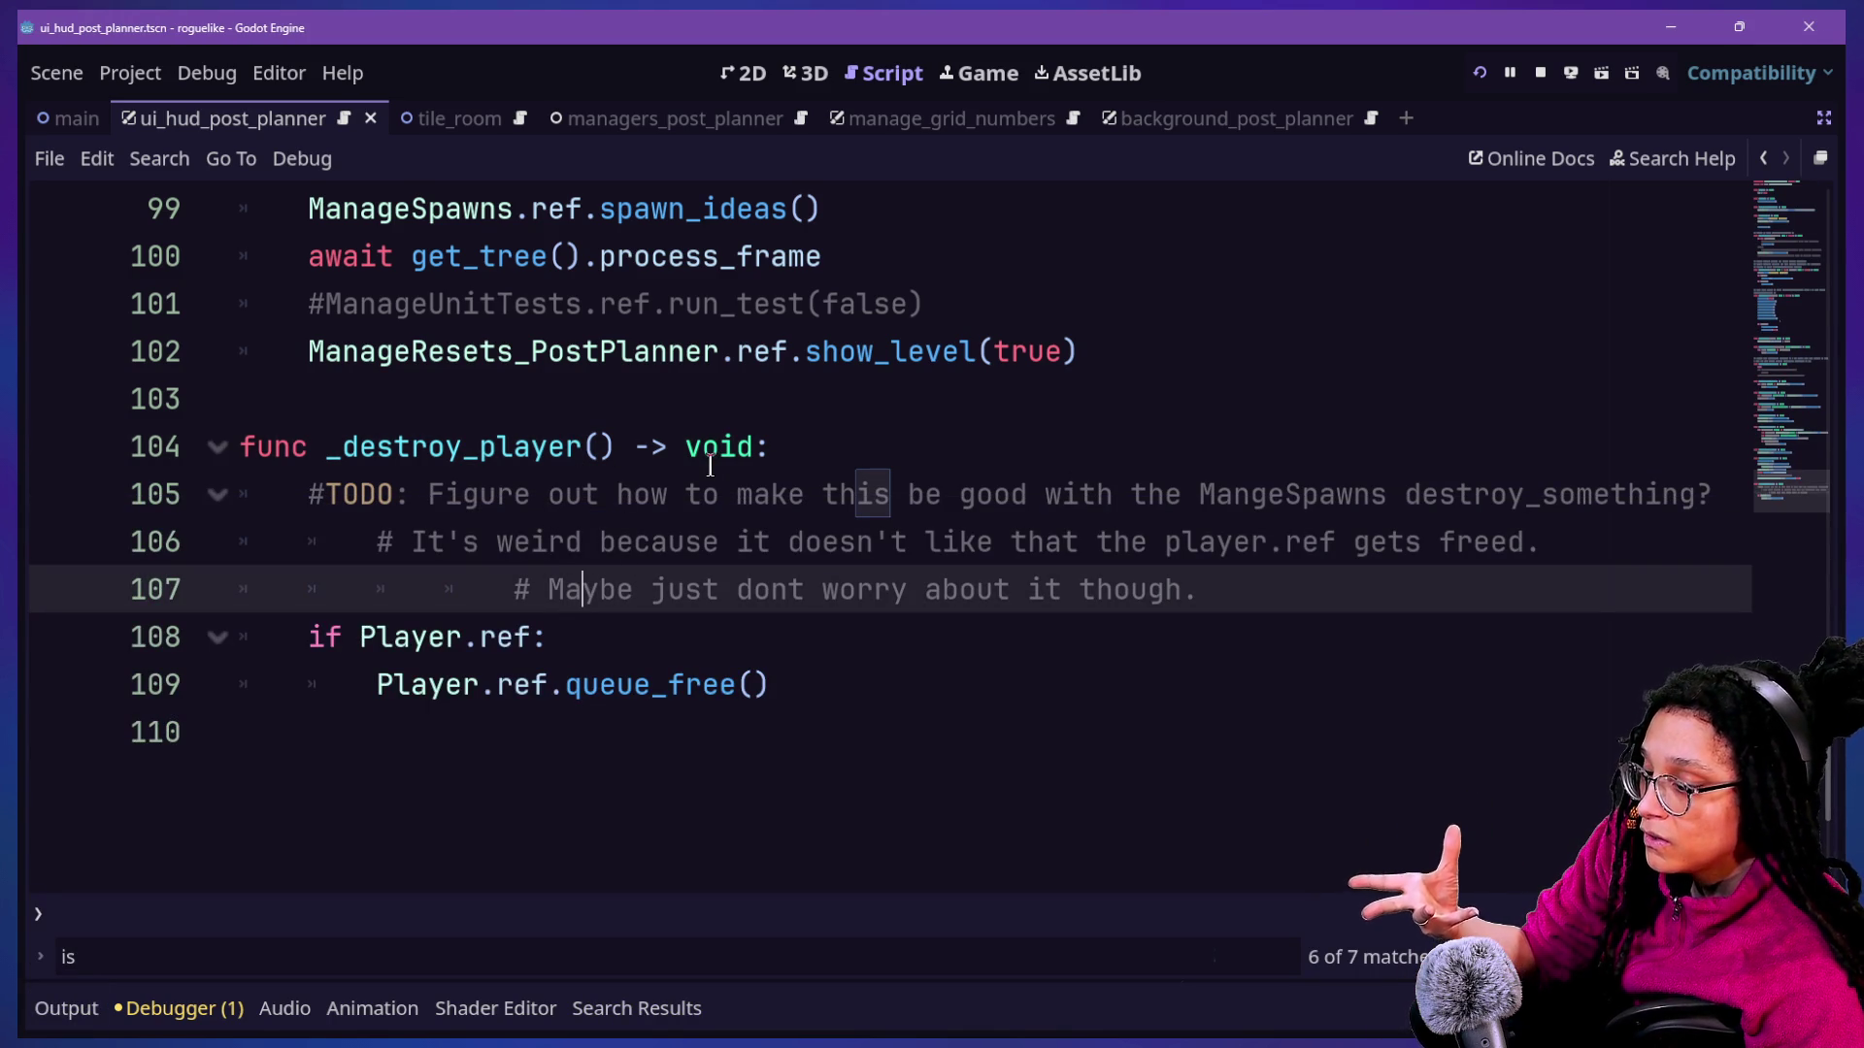
Delete the whole _destroy_player function (lines 104–110) and save the script.
left_click(691, 622)
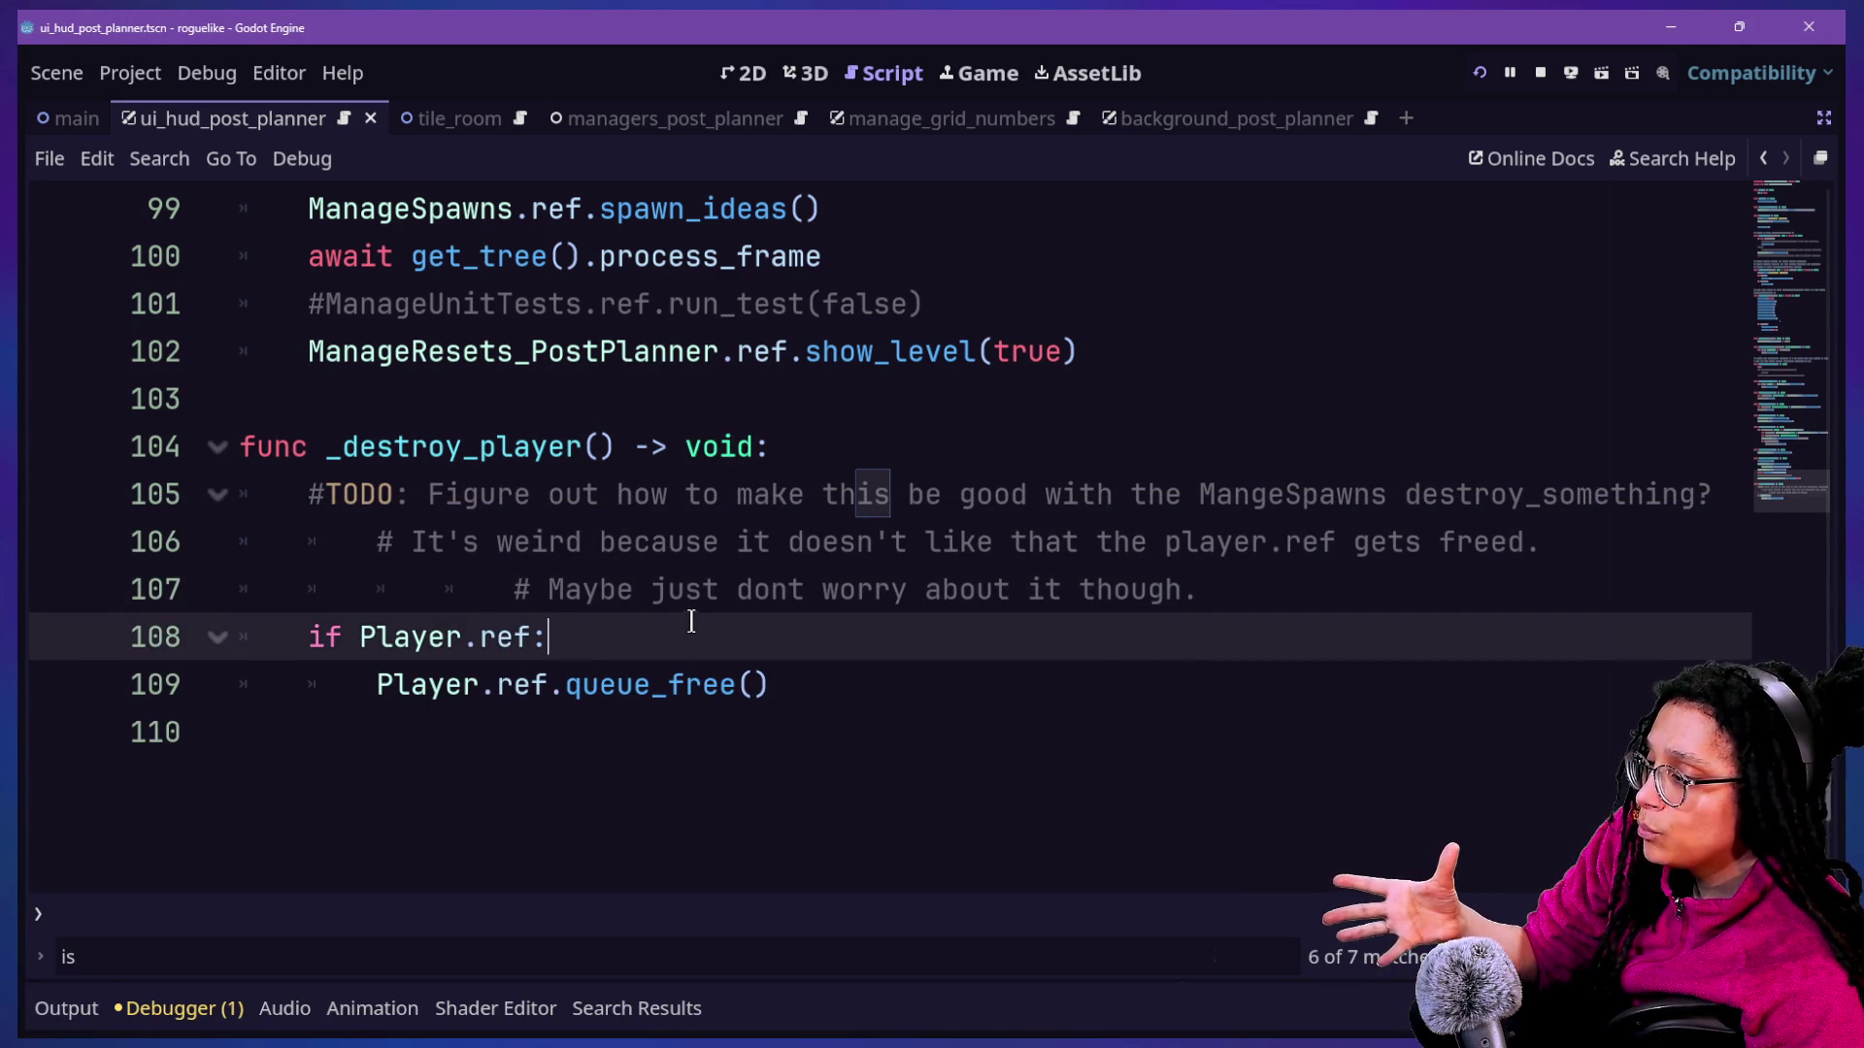
left_click_drag(796, 691, 767, 473)
left_click(767, 473)
left_click_drag(1297, 602, 1075, 493)
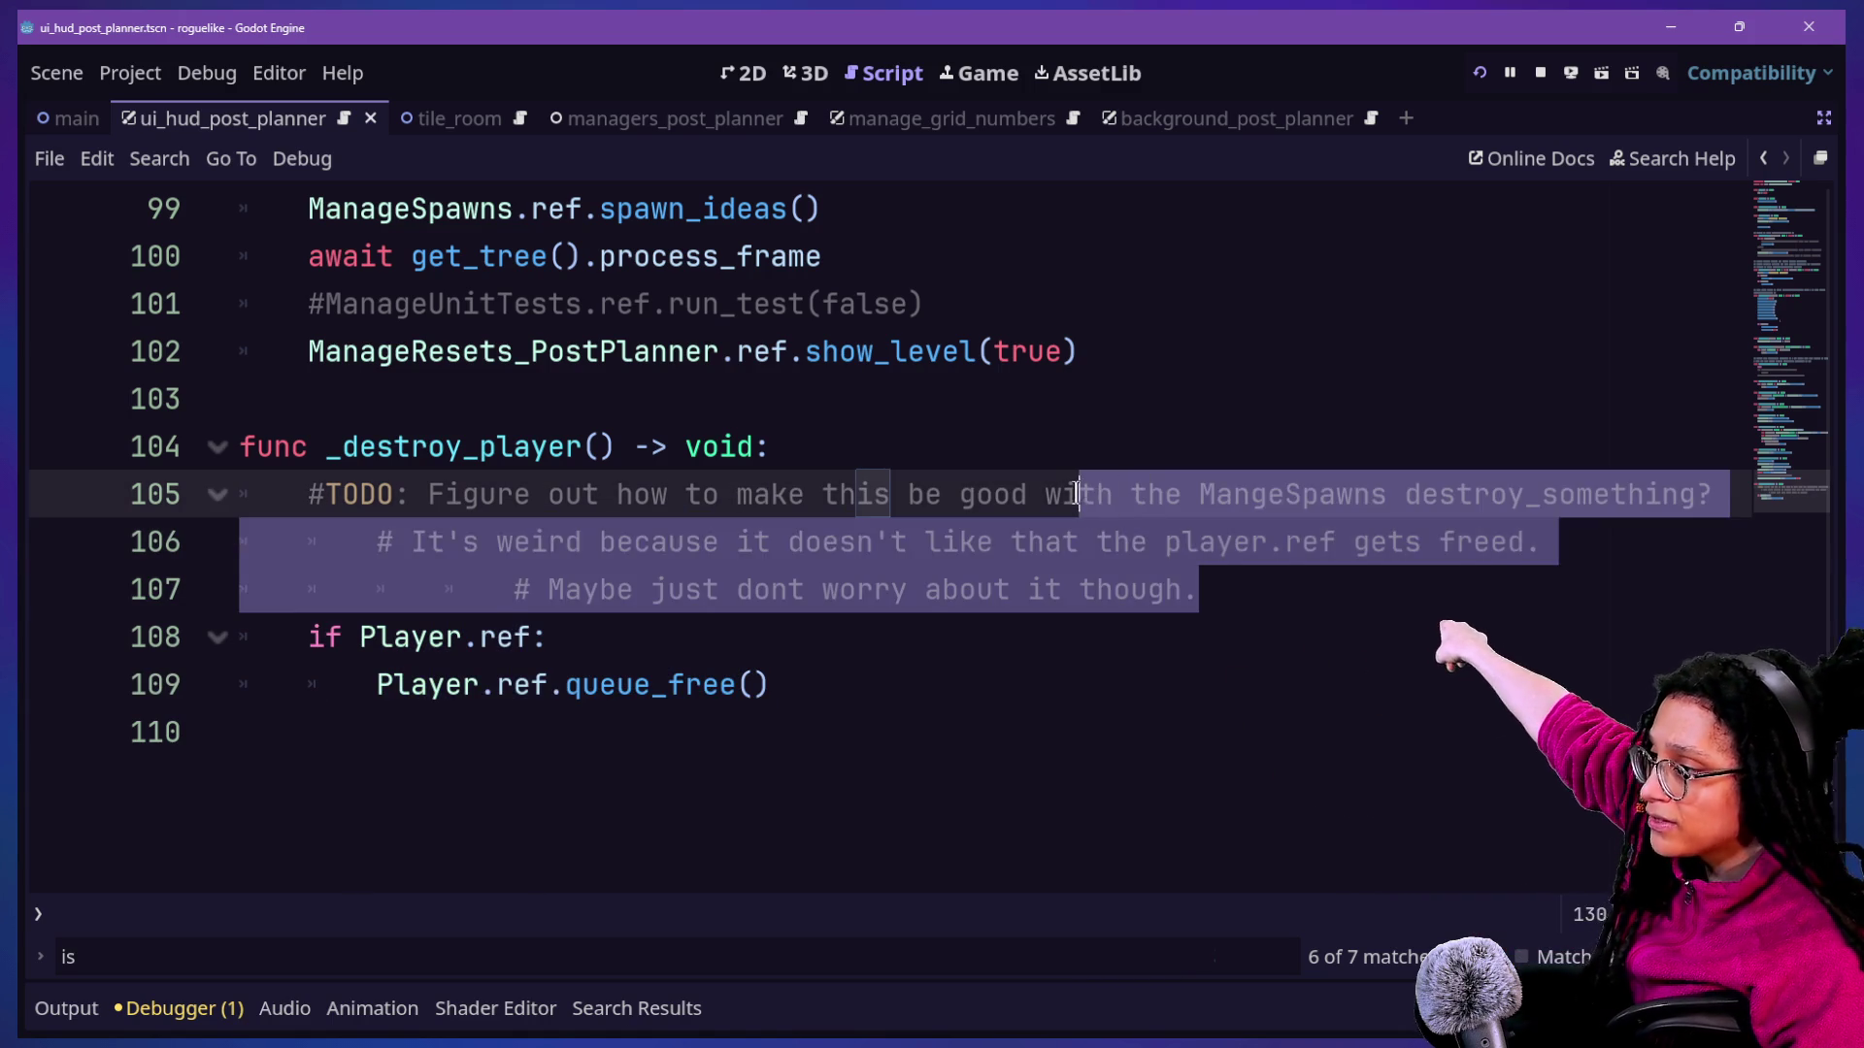
left_click(1076, 492)
mouse_move(236, 444)
left_mouse_down()
mouse_move(882, 582)
mouse_move(999, 690)
left_mouse_up()
key("BackSpace")
key("ctrl+s")
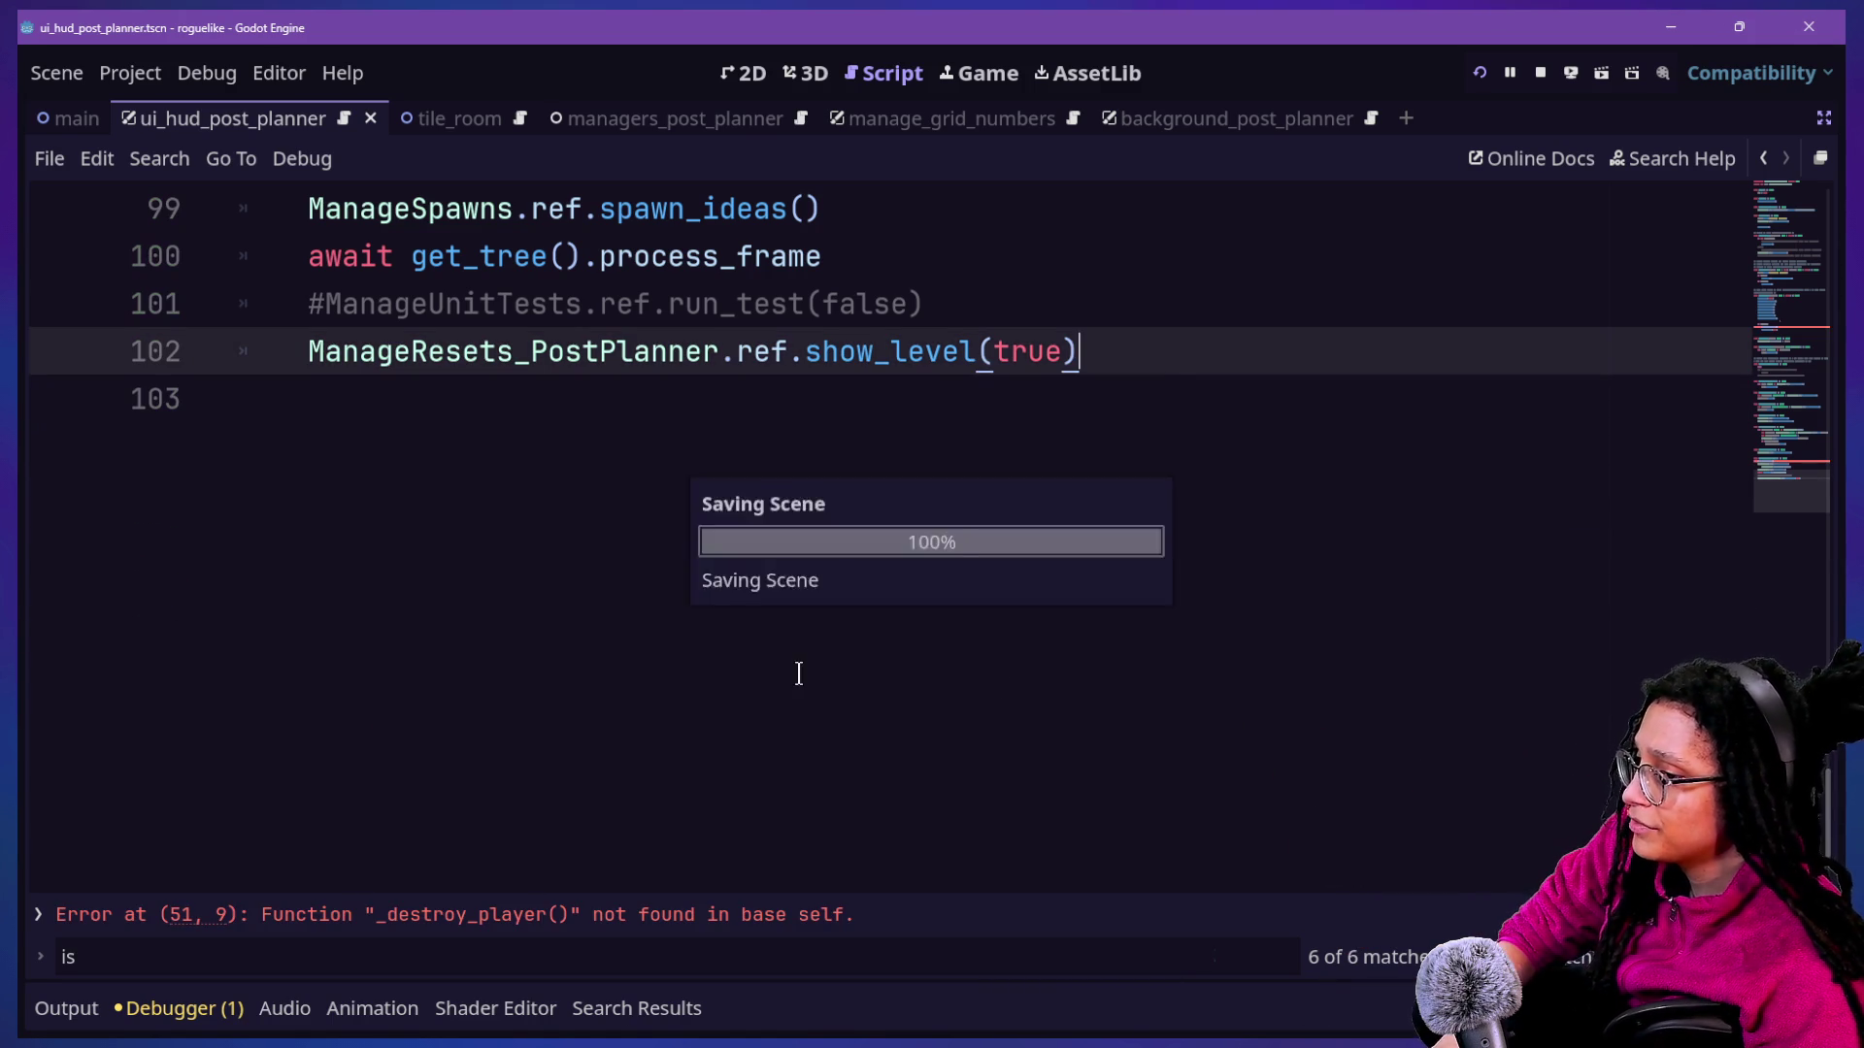
Check remaining destroy_player references and select the _destroy_player() call on line 96.
scroll(1800, 478, "up", 3)
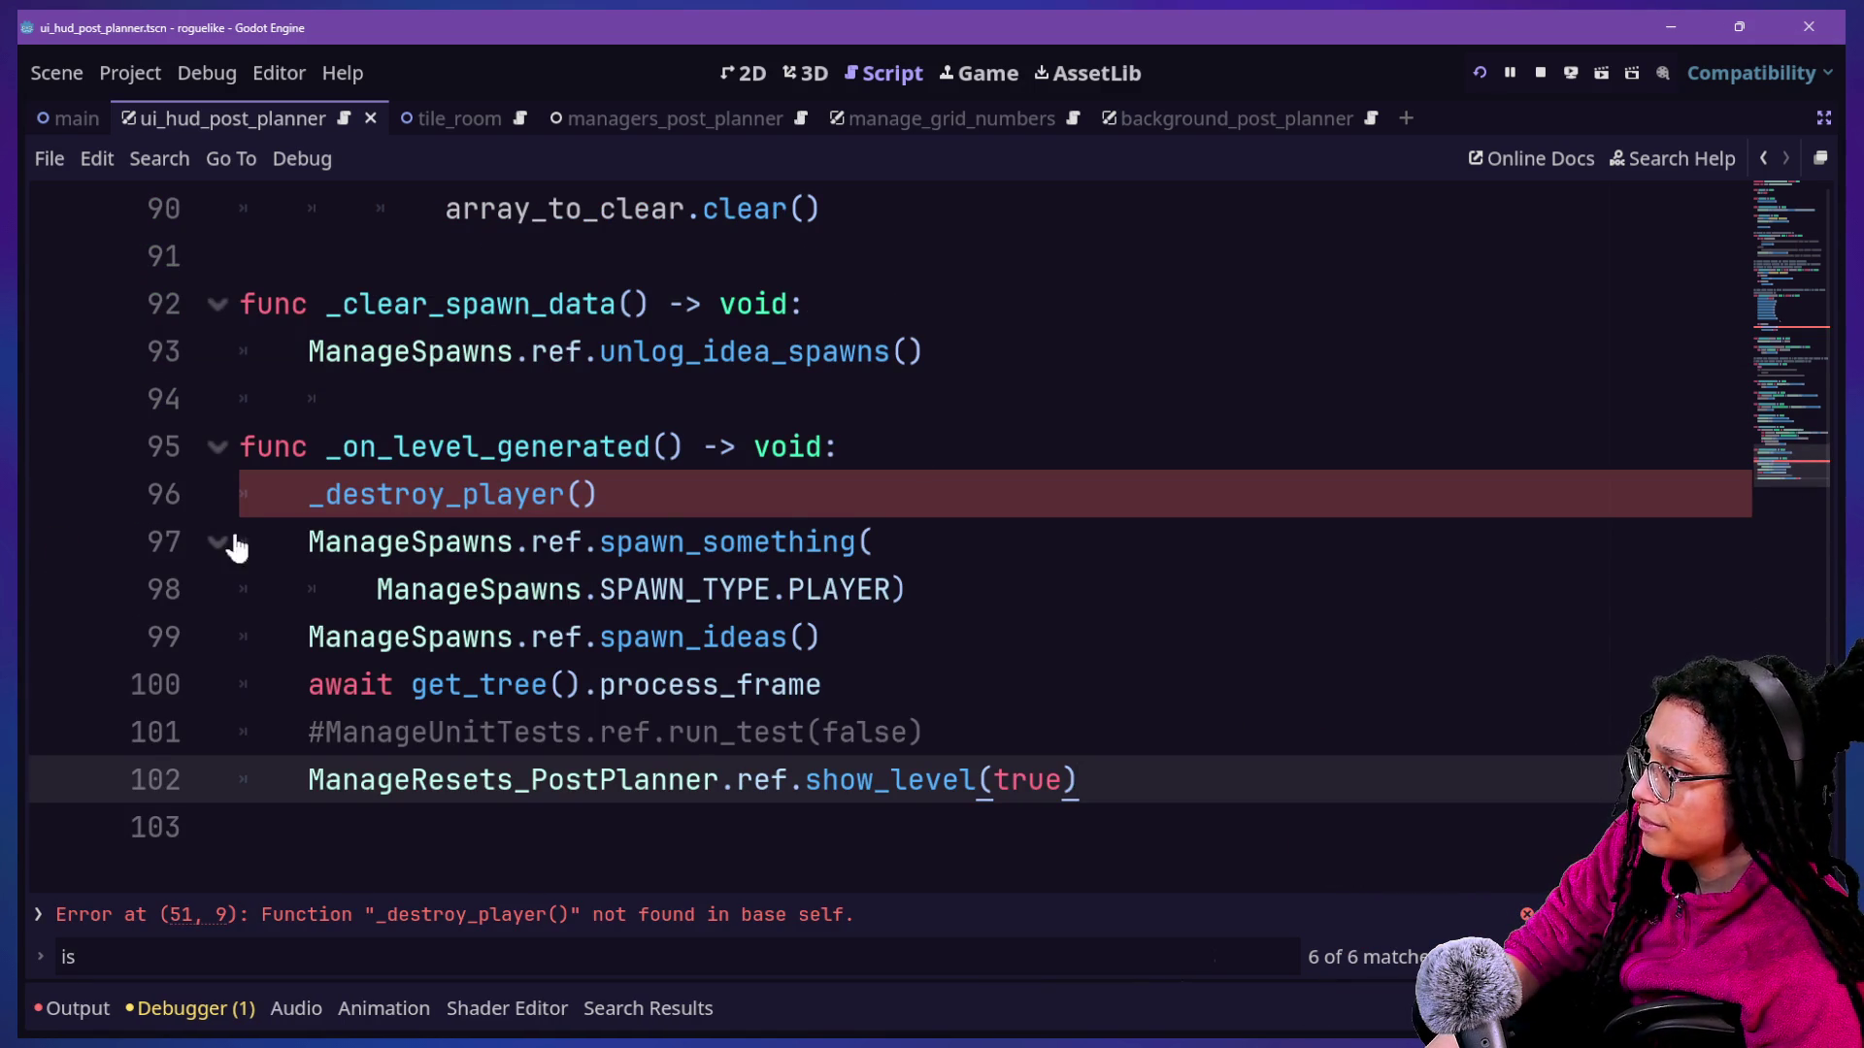
left_click_drag(286, 499, 644, 479)
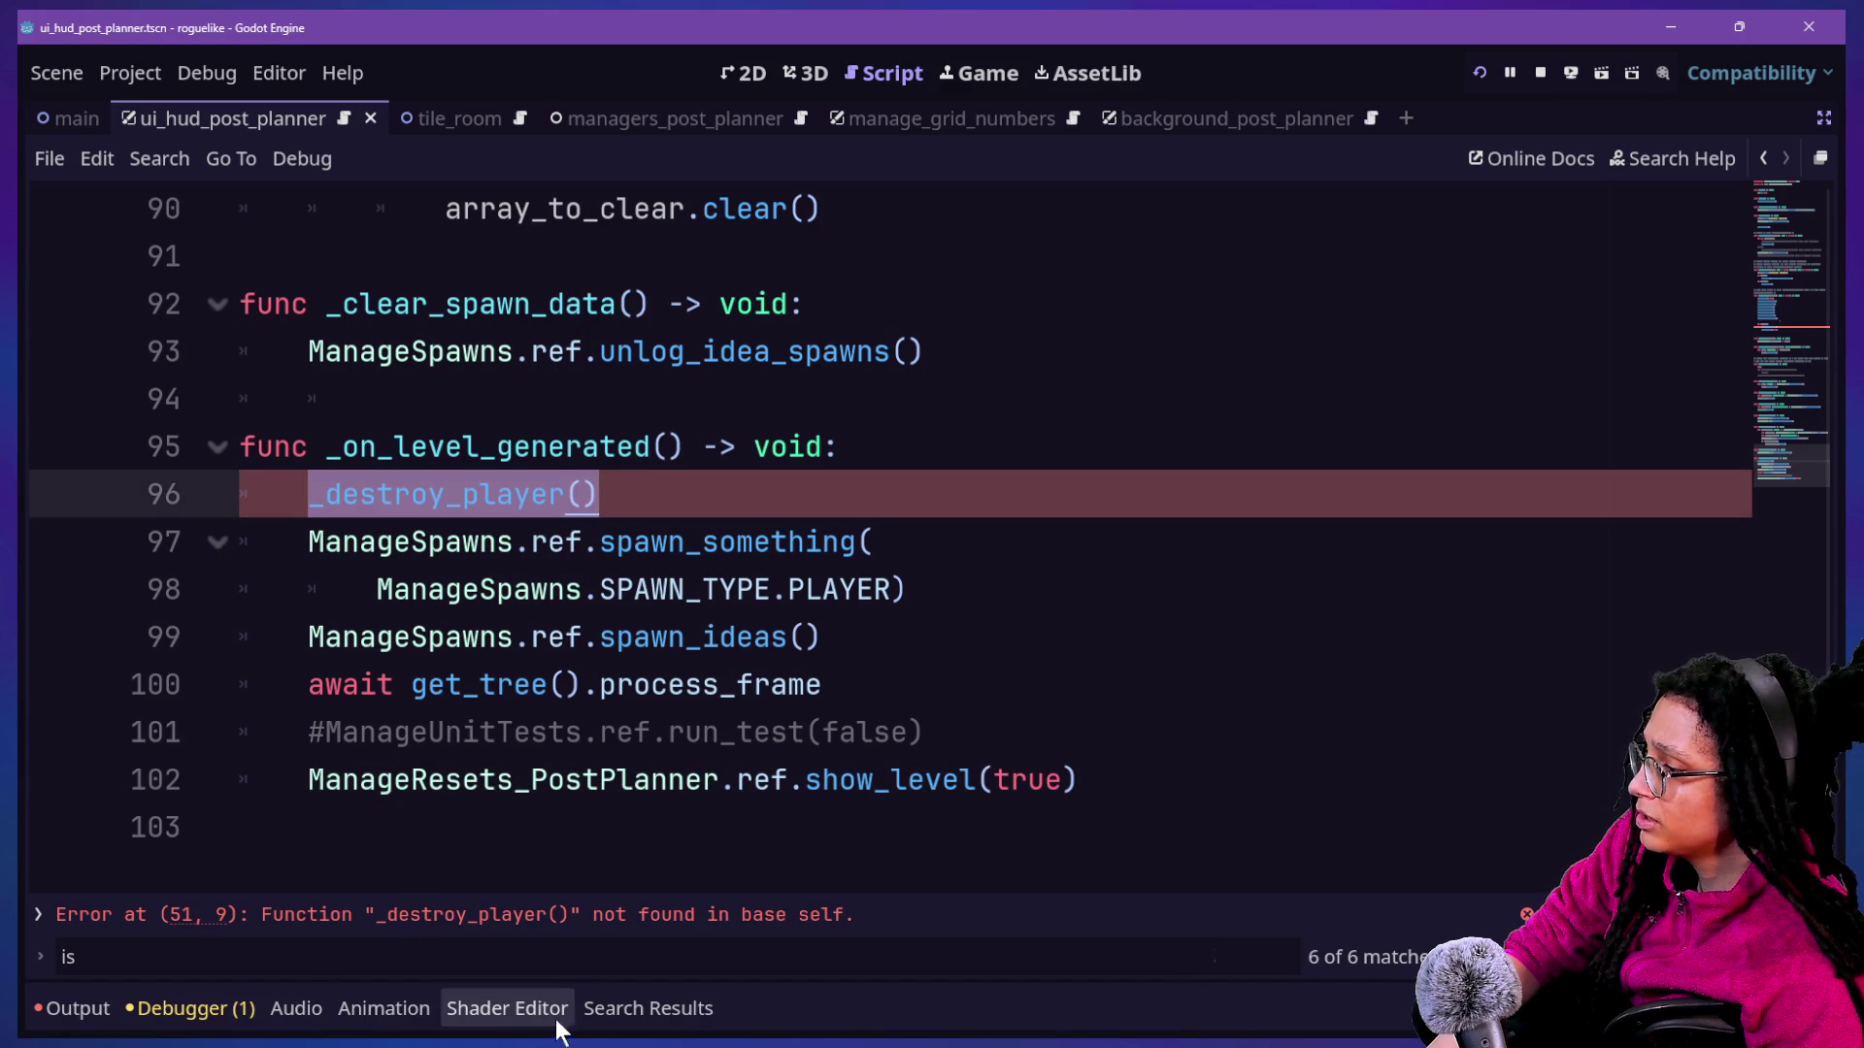
left_click(602, 1012)
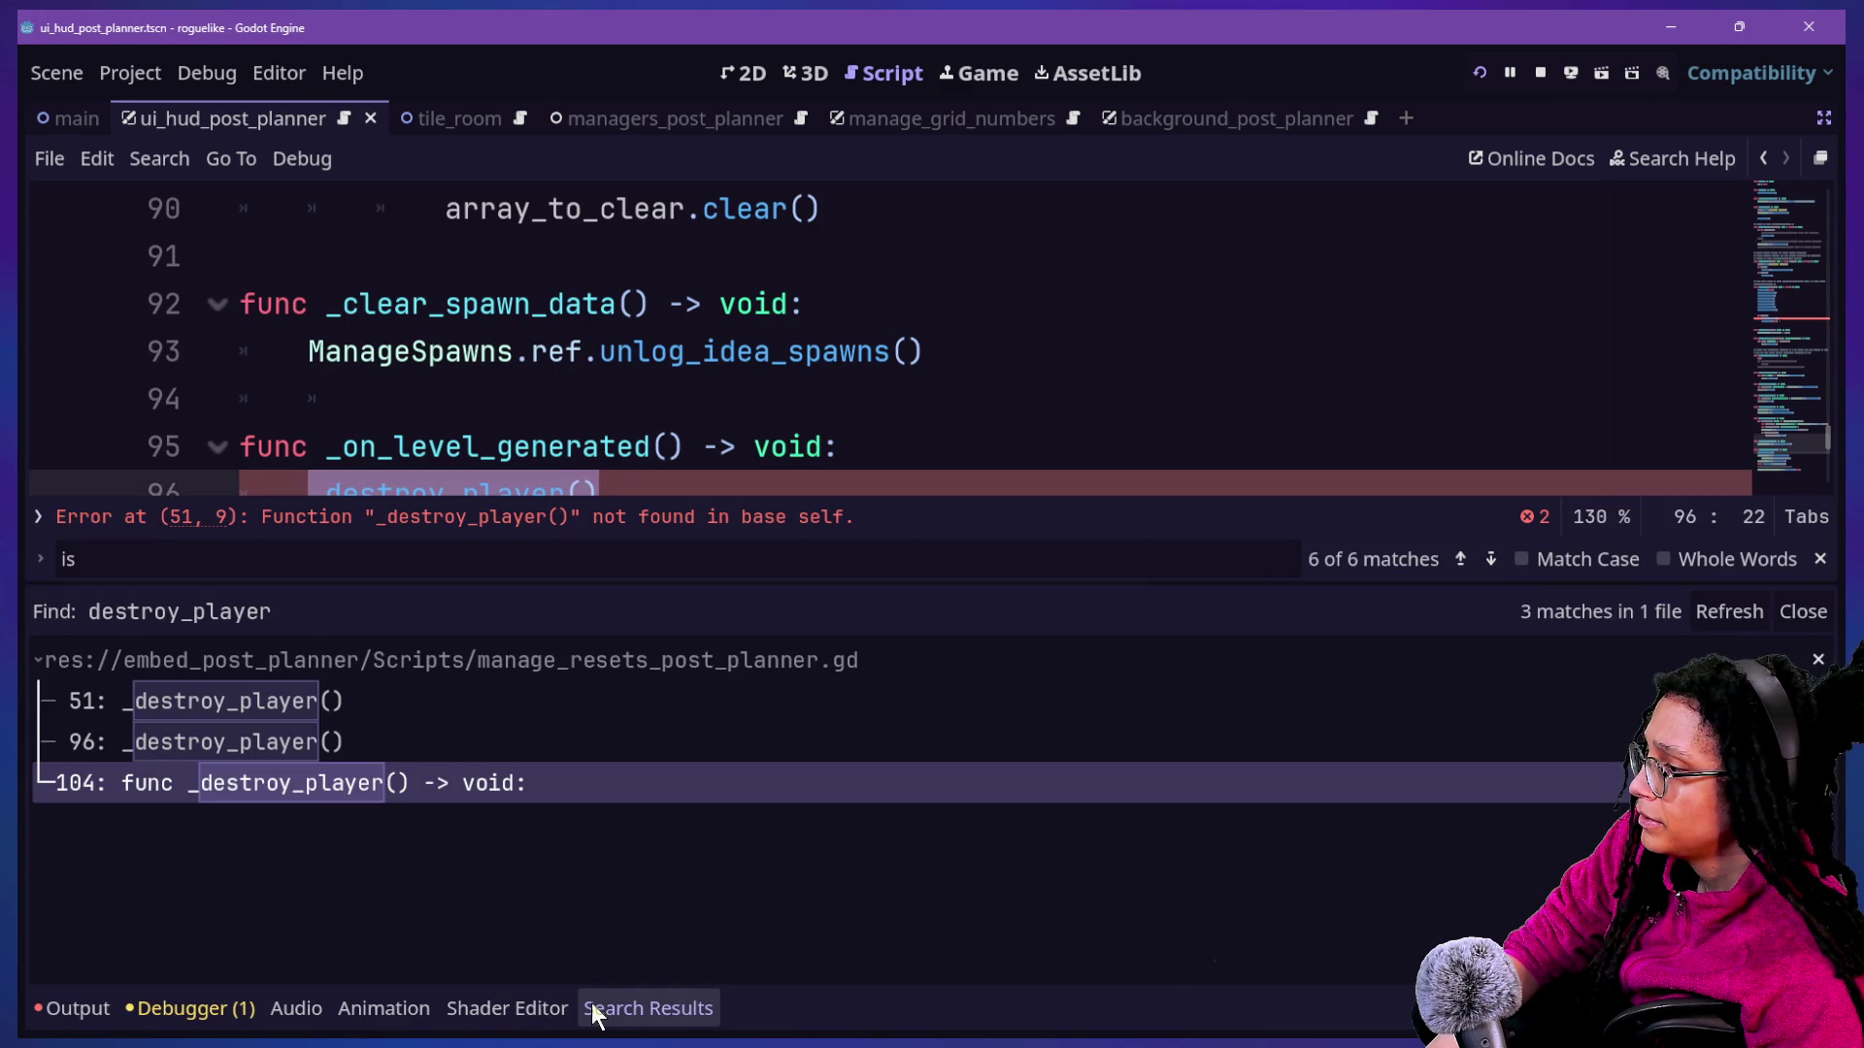
left_click(594, 1011)
left_click(307, 540)
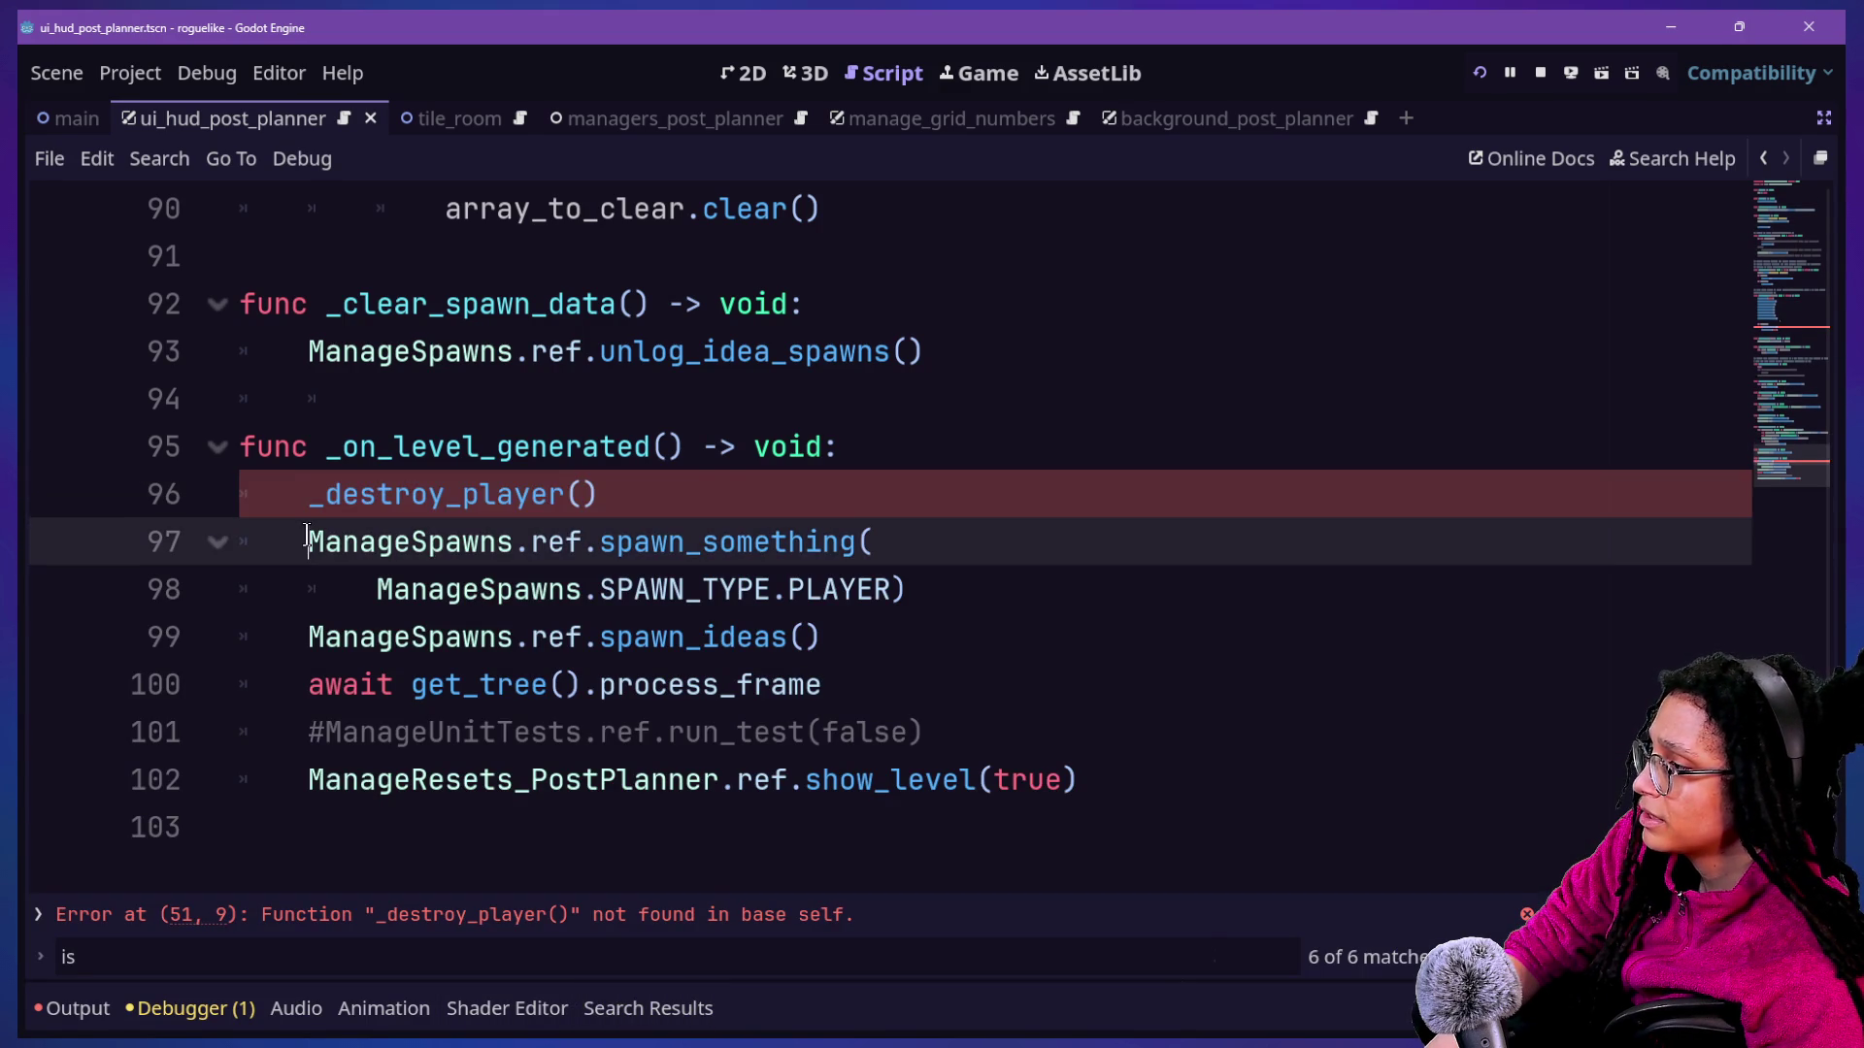
left_click_drag(303, 495, 682, 488)
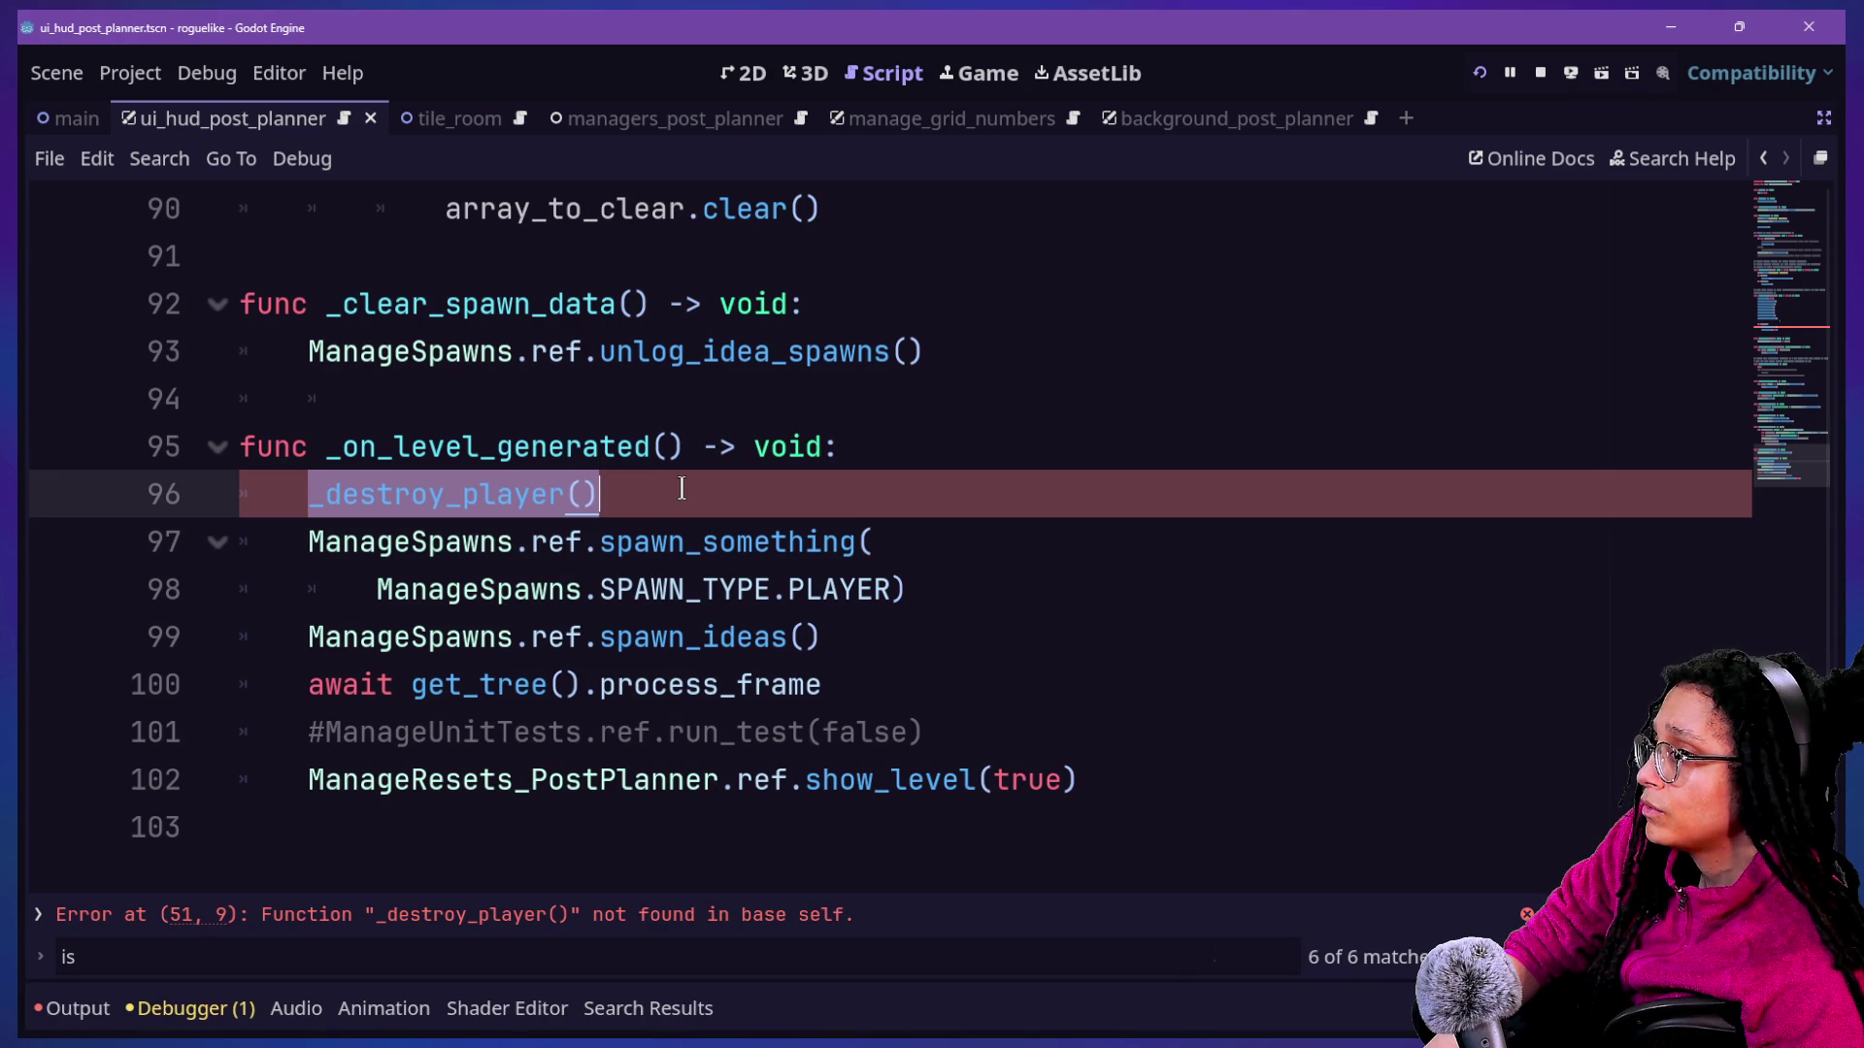
Overwrite the _destroy_player() call on line 96 with 'Player.ref.', fixing typos and dismissing autocomplete.
type("P")
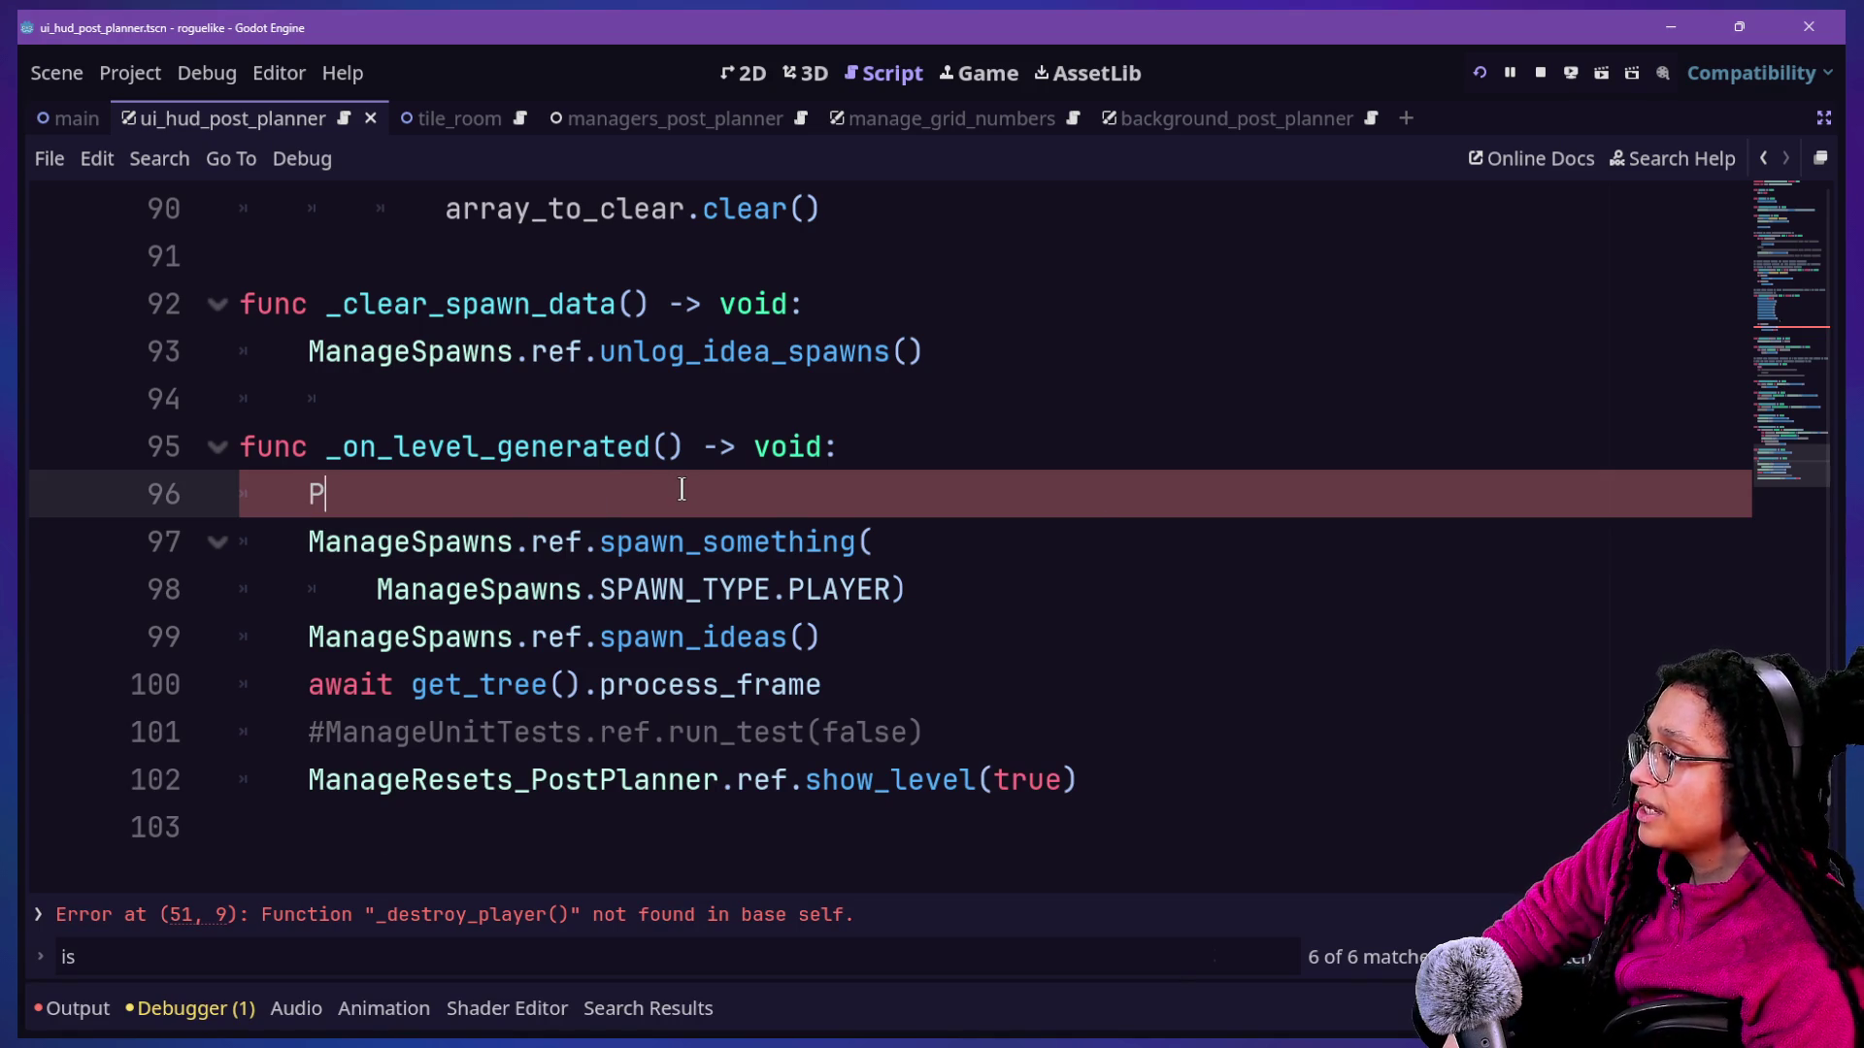
type("layyer")
key("BackSpace")
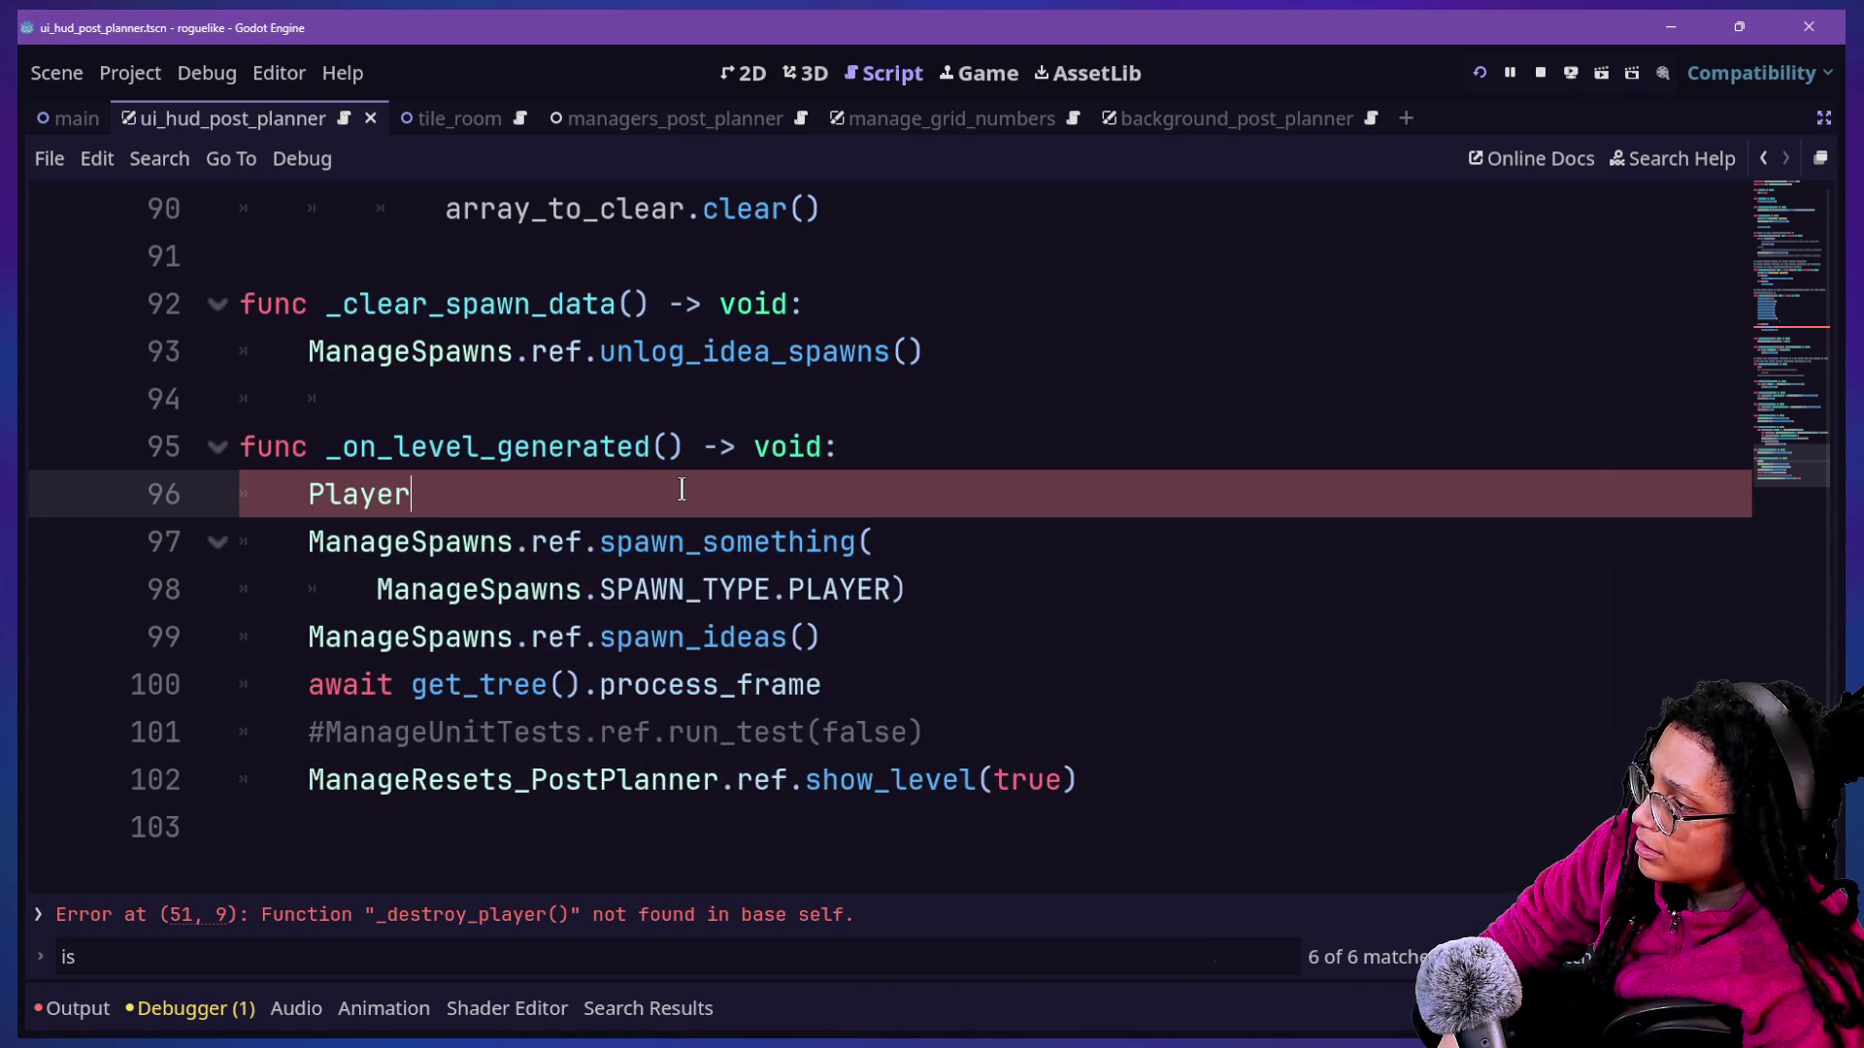
type(".ref.")
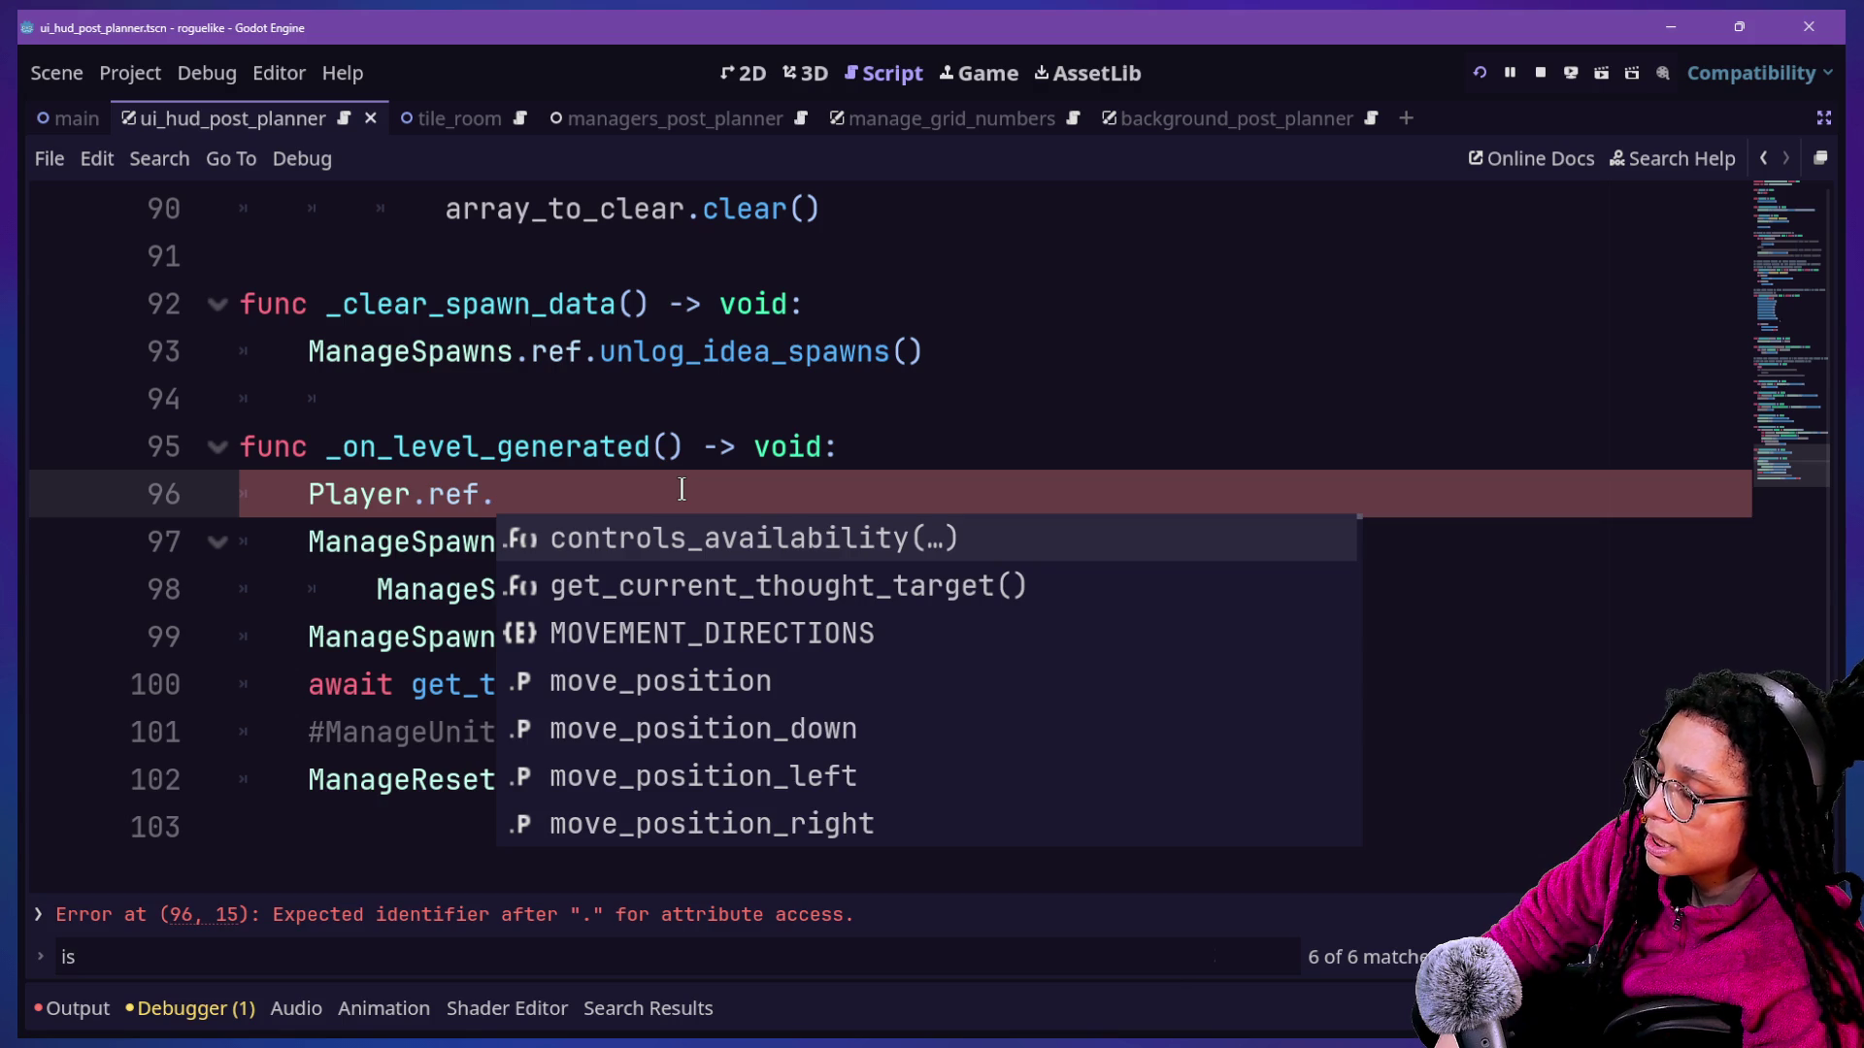
type("_")
key("BackSpace")
type("d")
key("BackSpace")
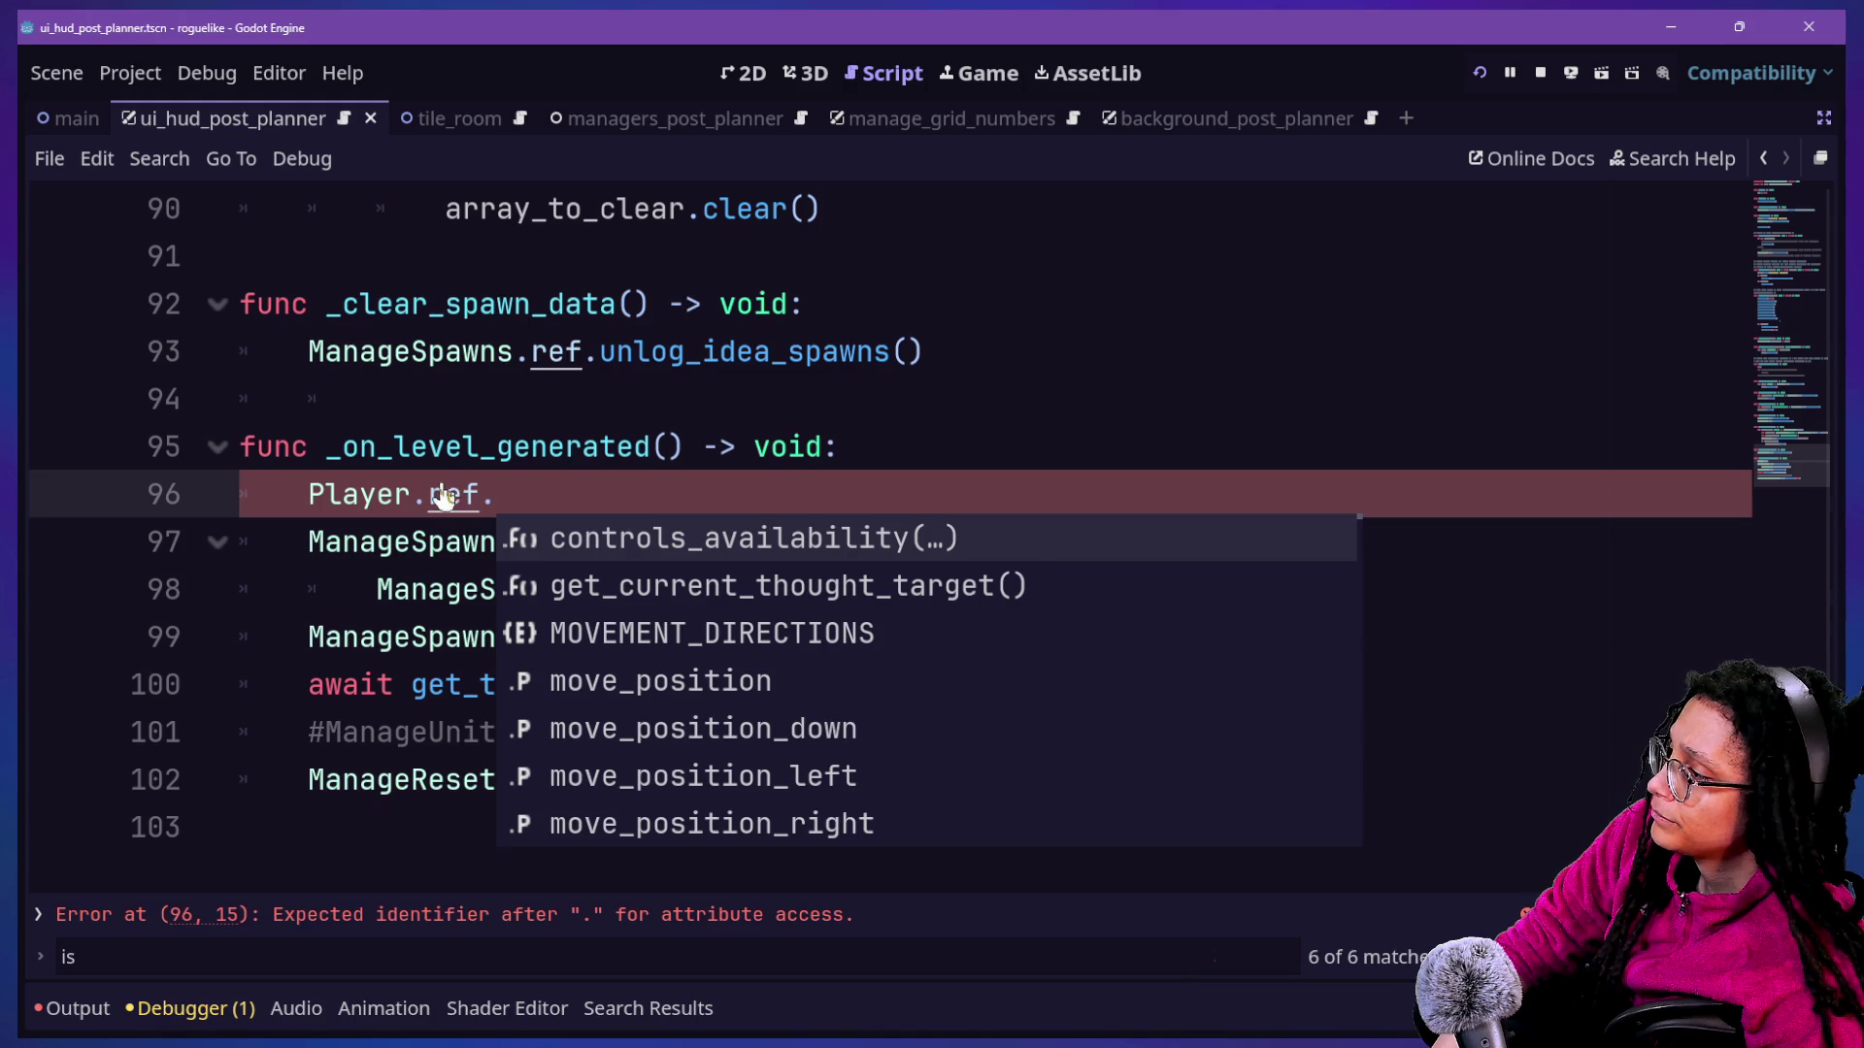
key("Escape")
scroll(378, 857, "down", 1)
left_click_drag(548, 209, 857, 504)
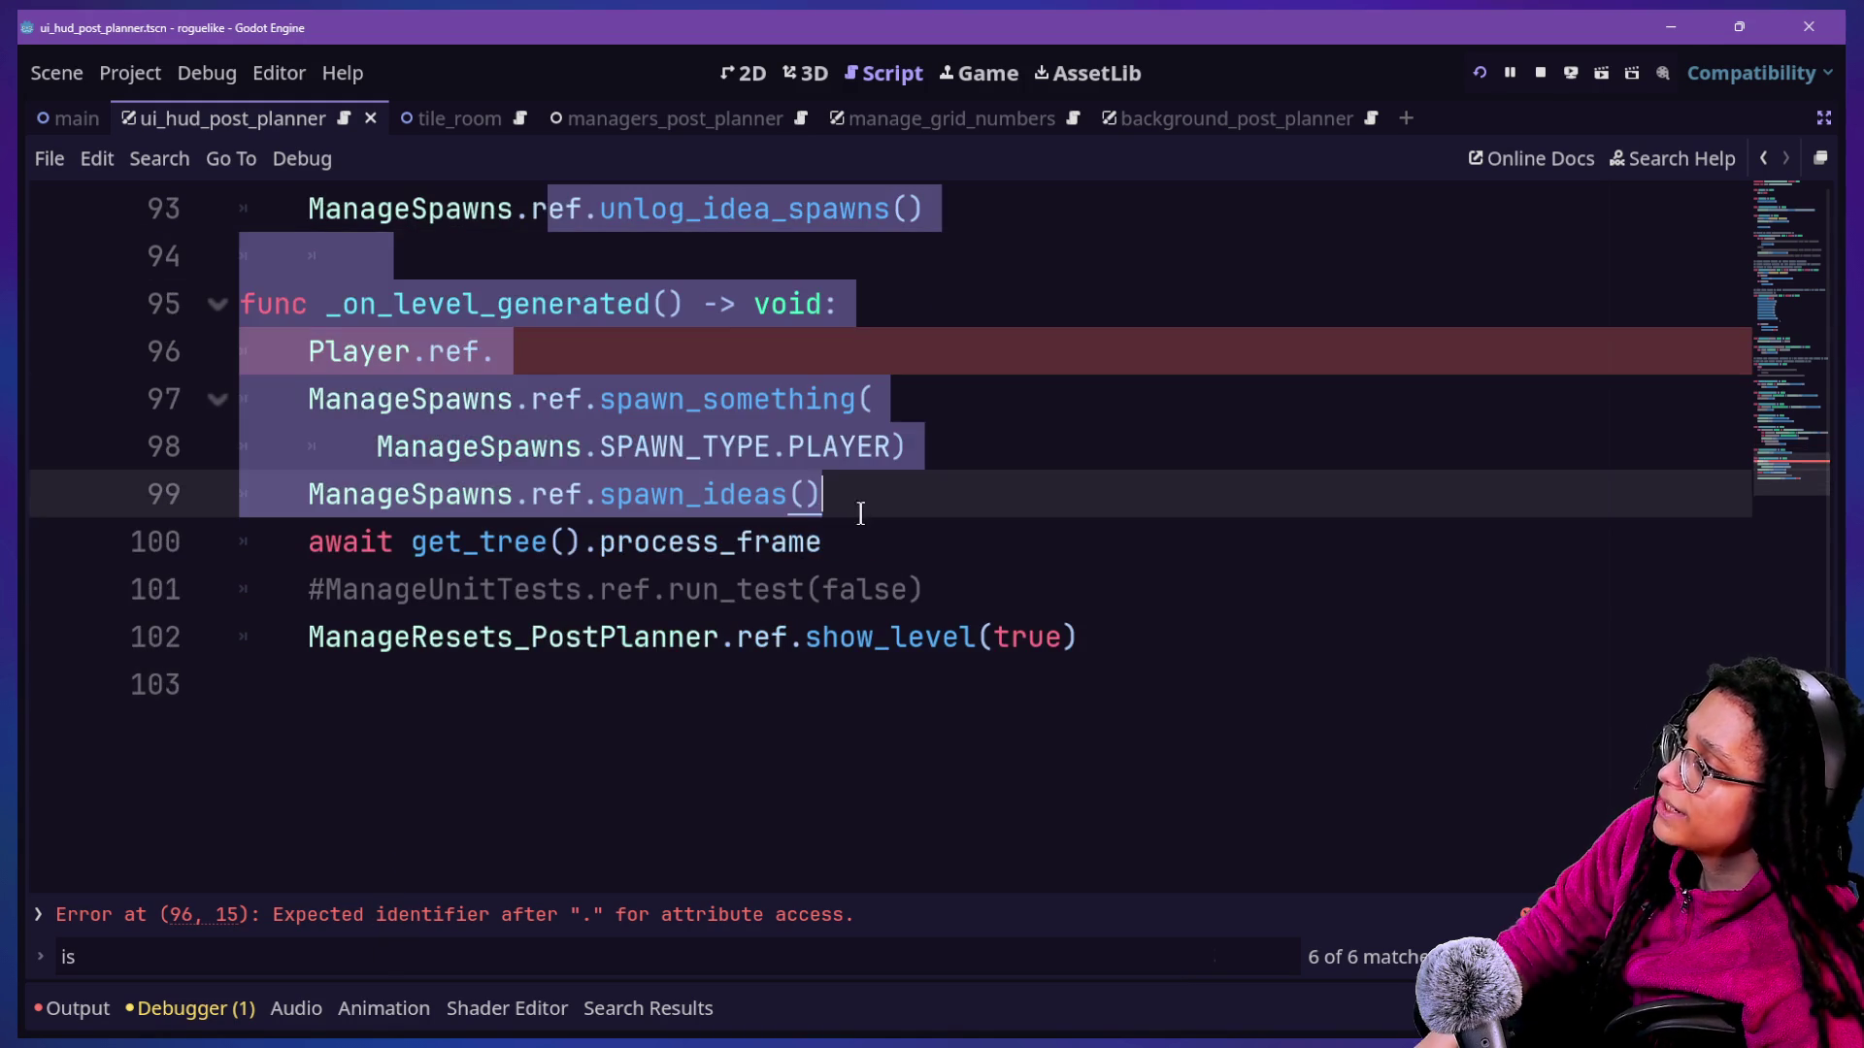
scroll(857, 525, "up", 2)
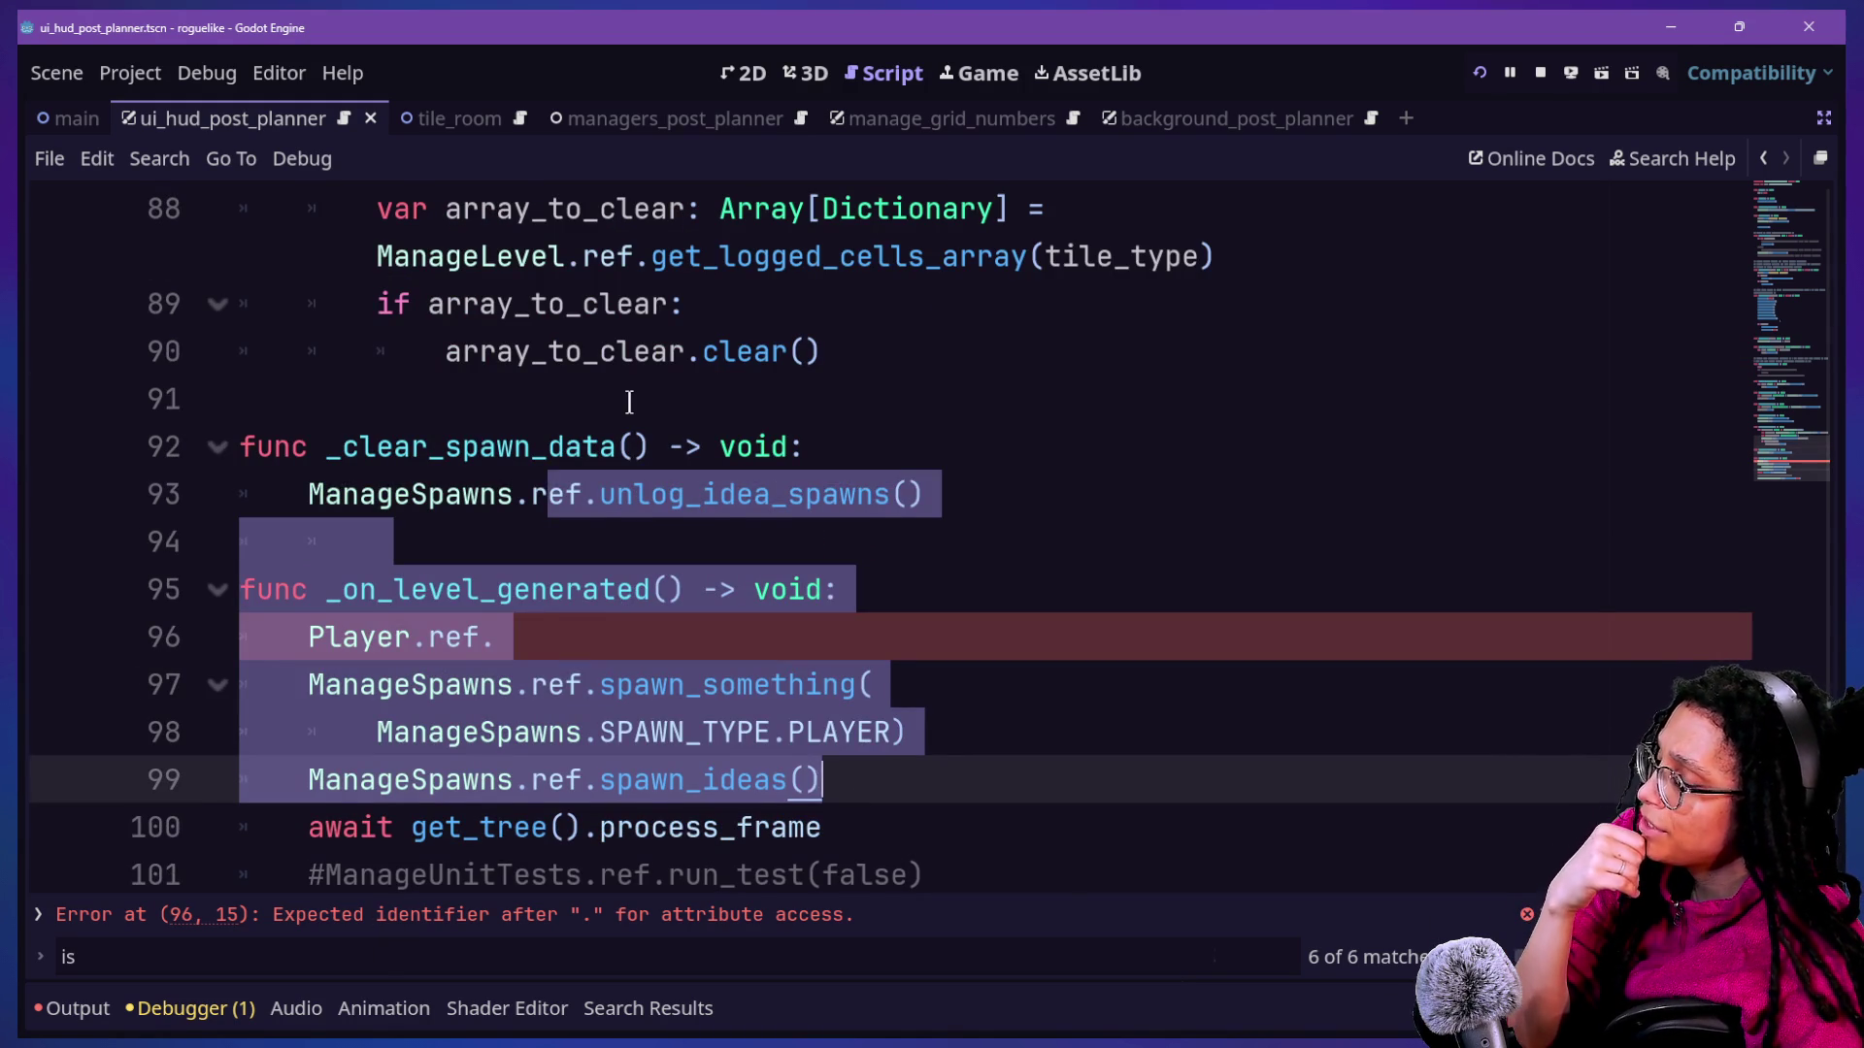
left_click(629, 402)
scroll(616, 379, "up", 5)
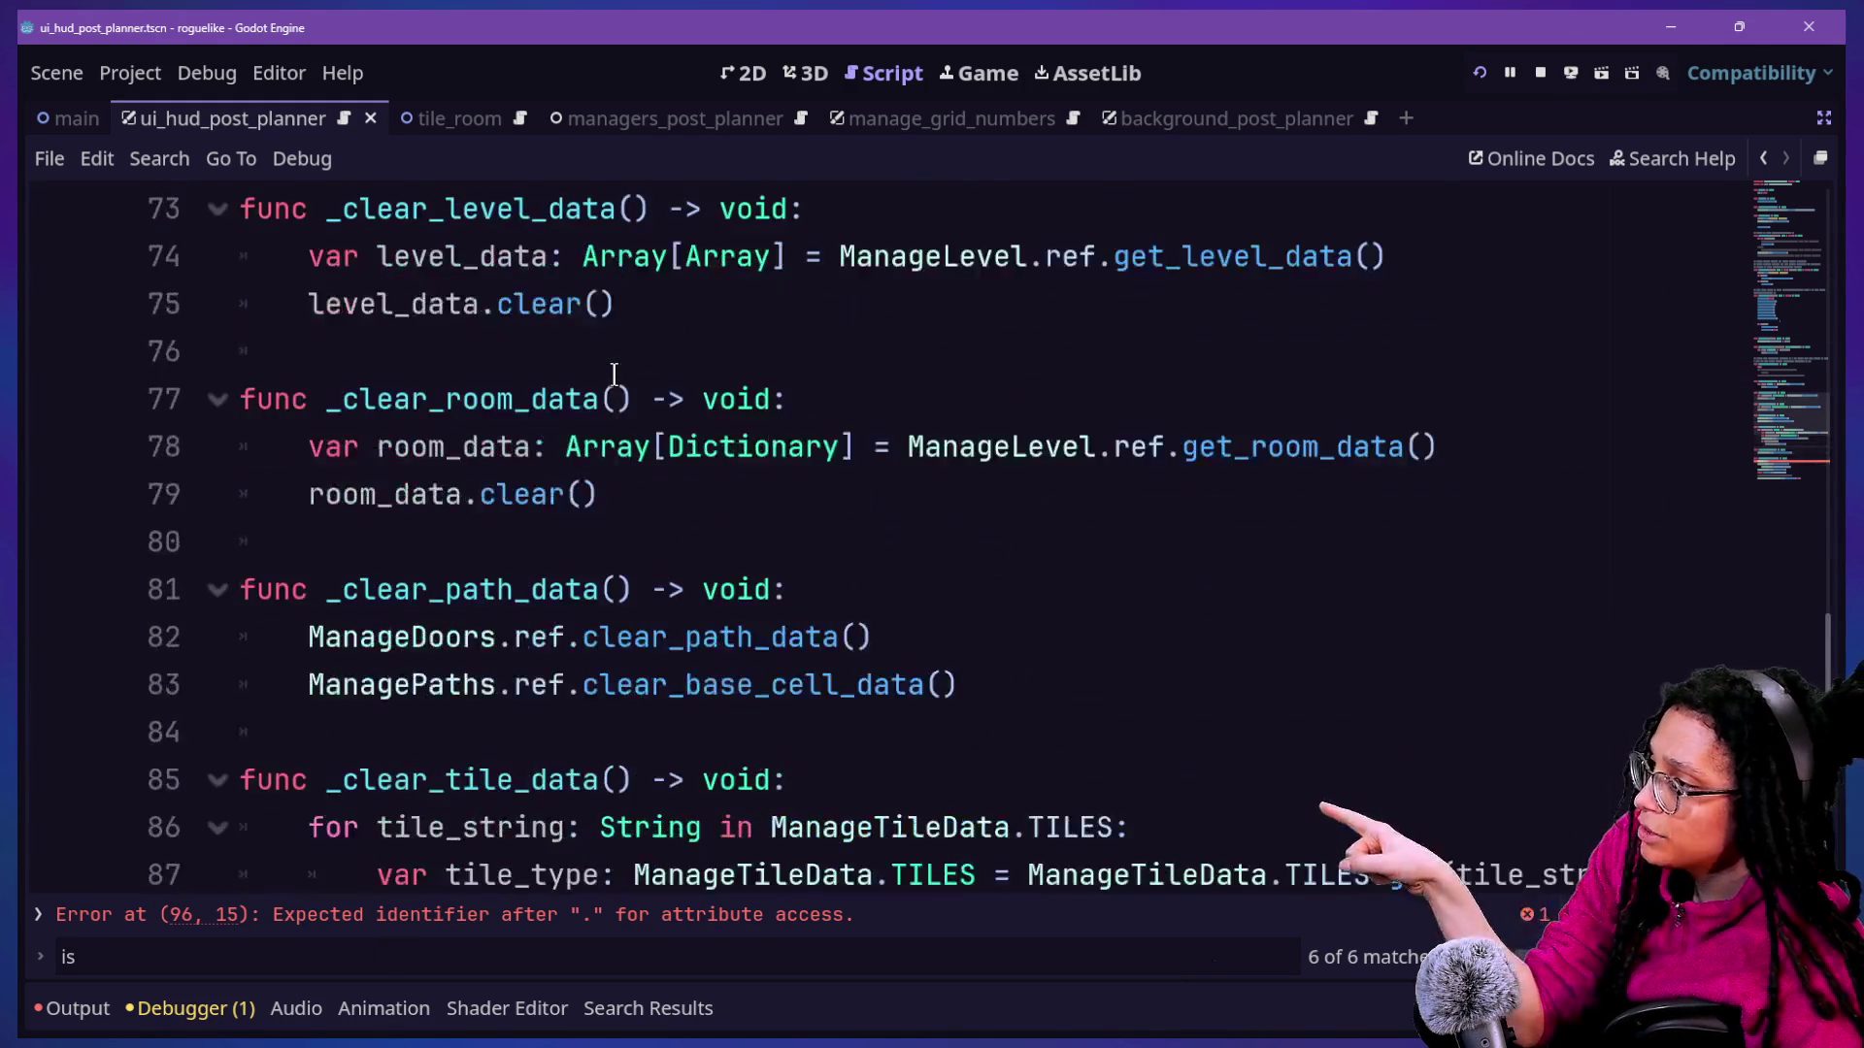
scroll(613, 373, "down", 4)
scroll(614, 582, "down", 2)
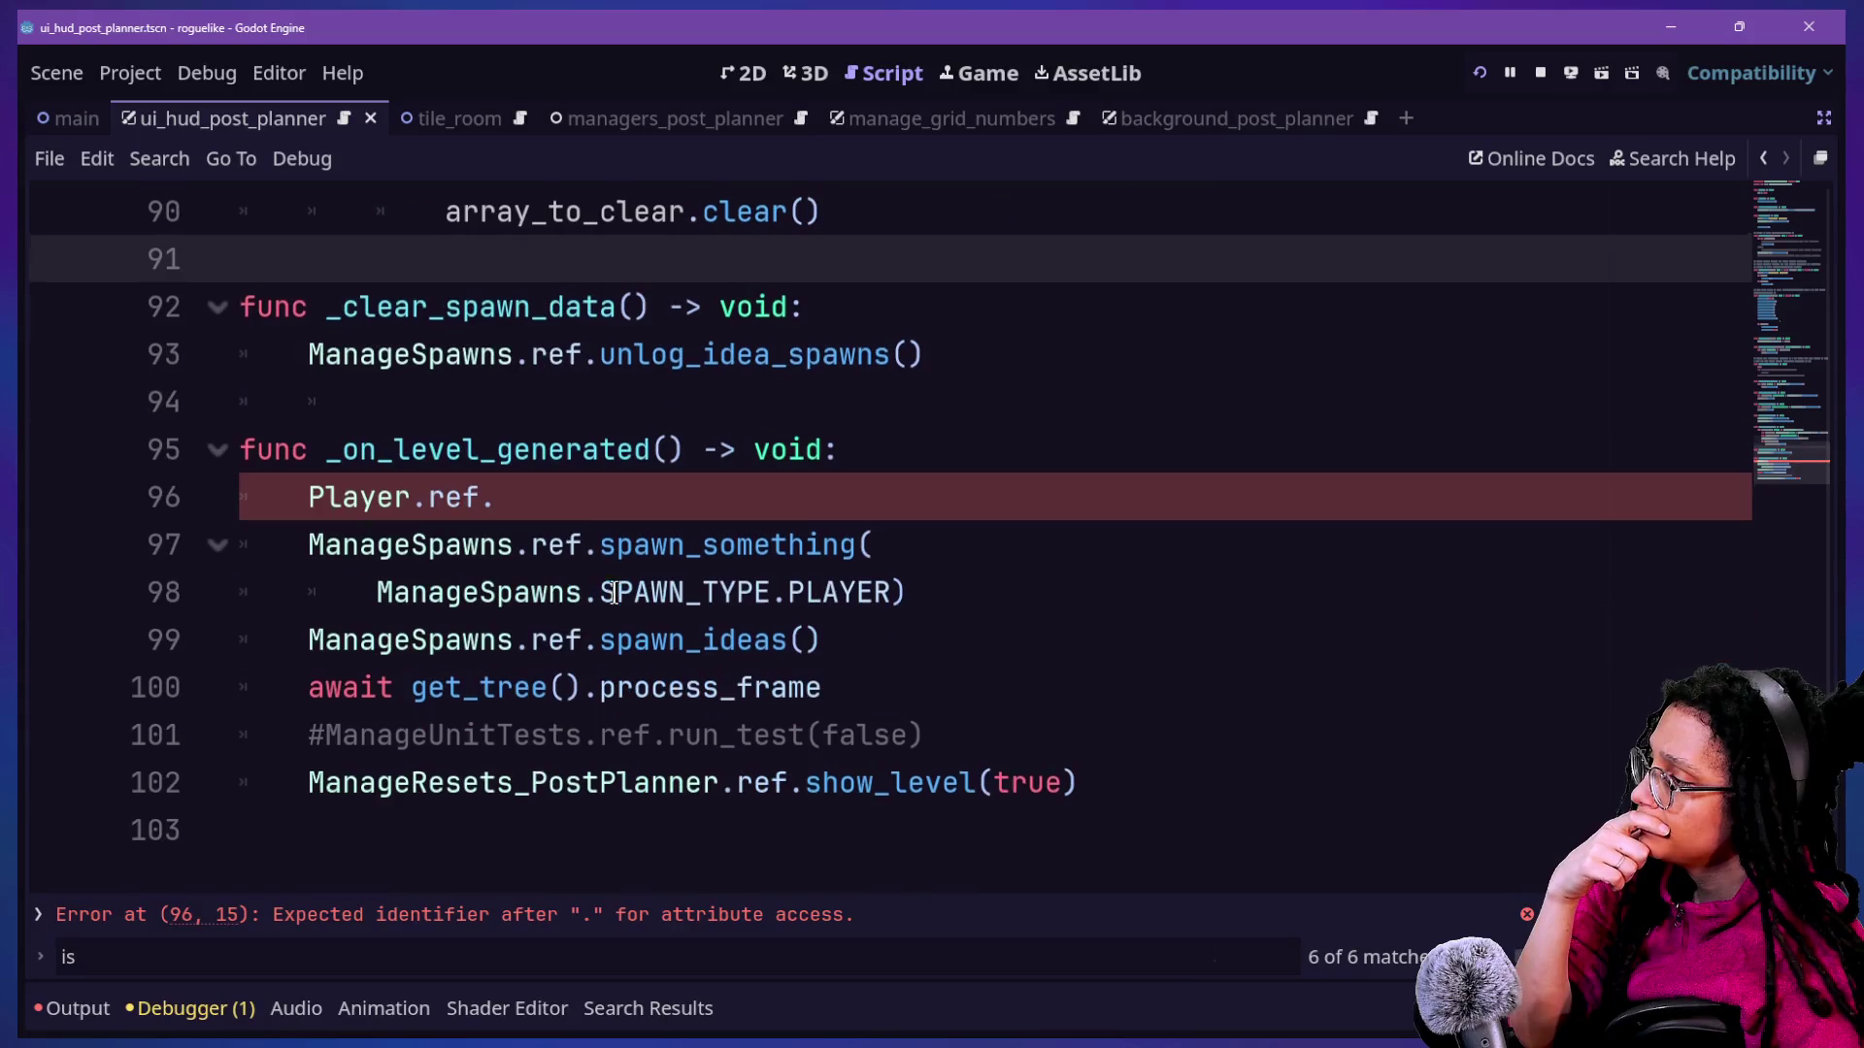
left_click(573, 497)
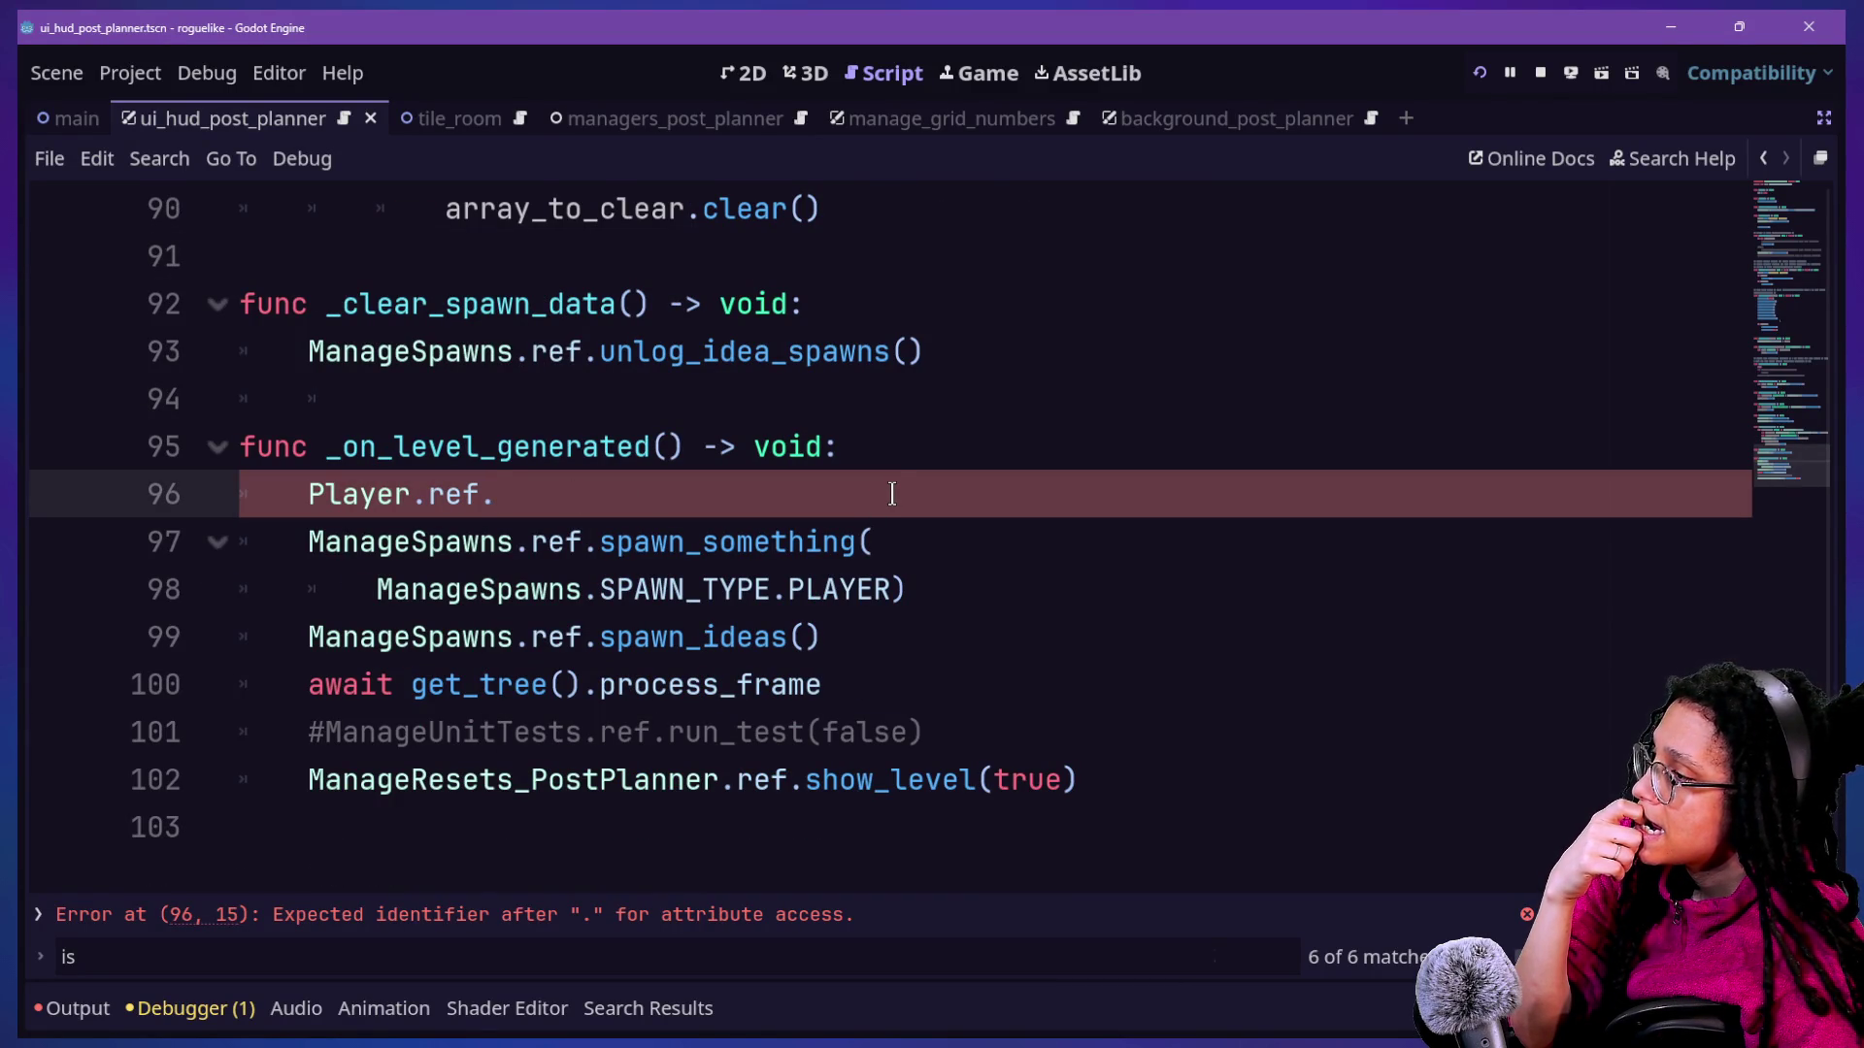
scroll(889, 494, "up", 12)
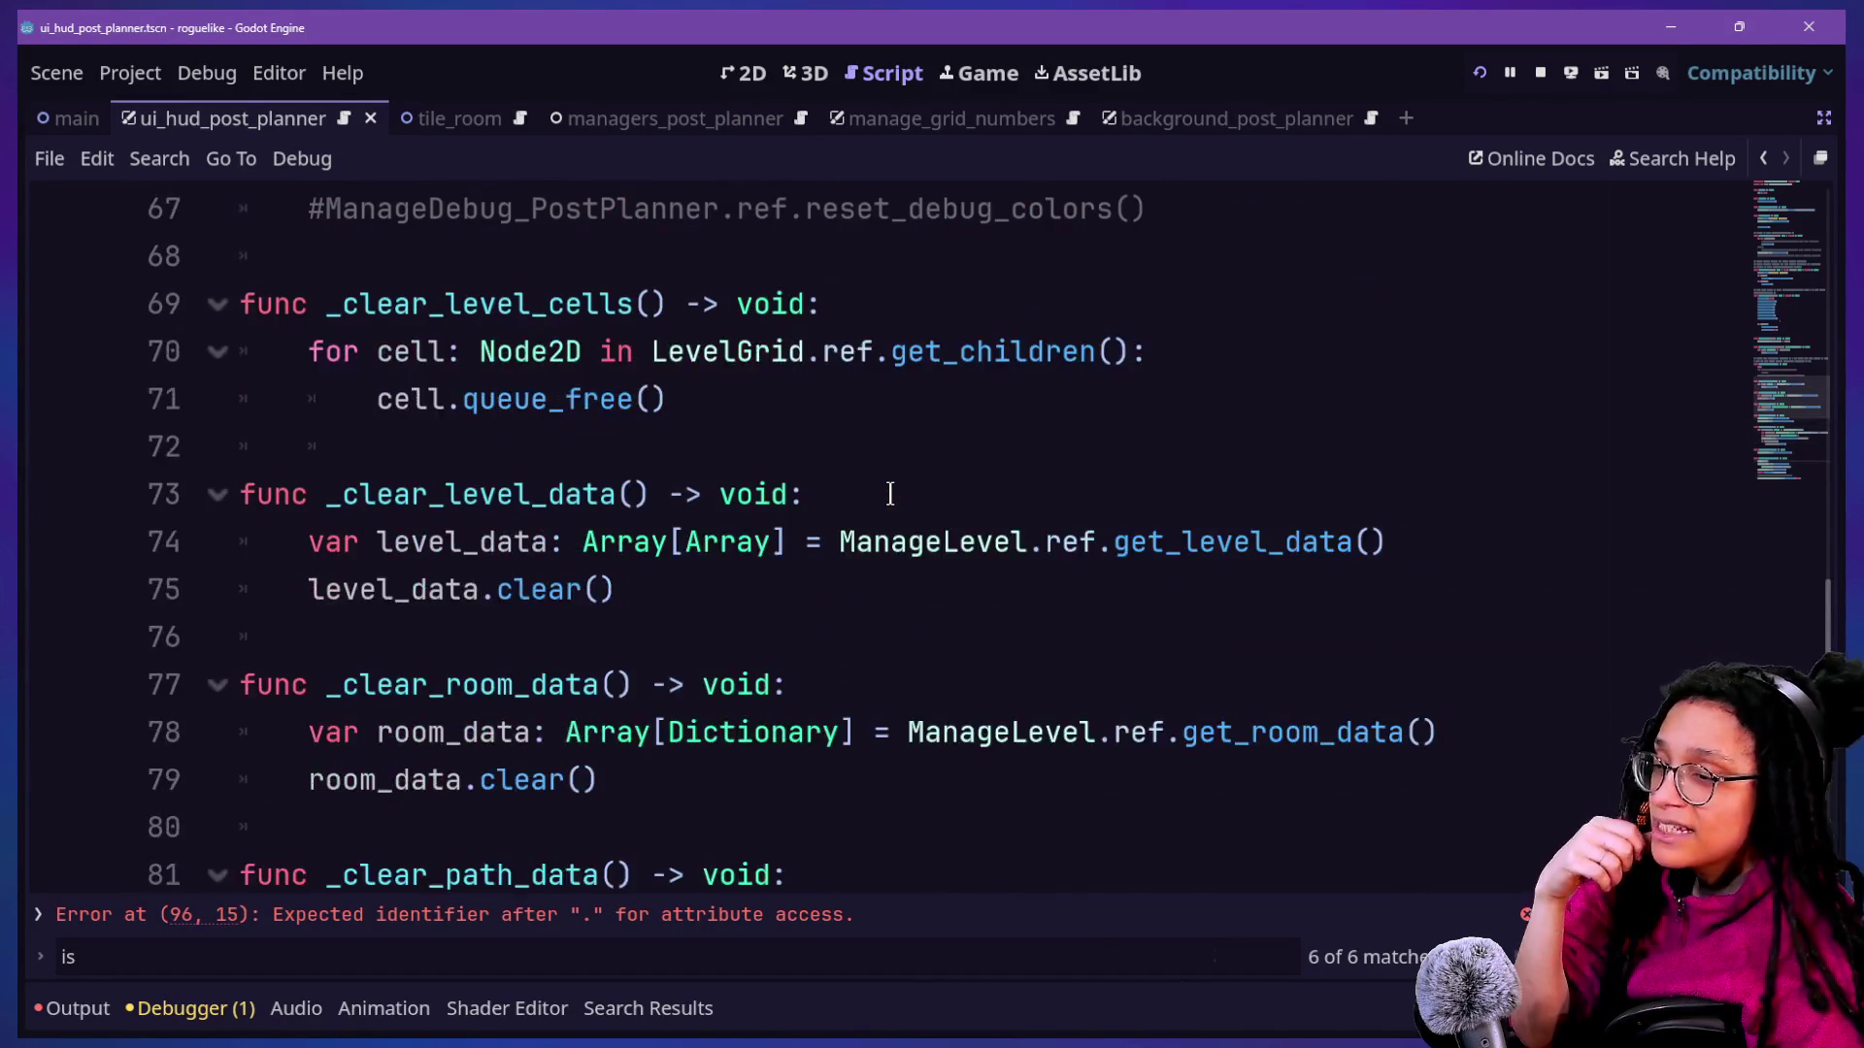
scroll(890, 494, "up", 9)
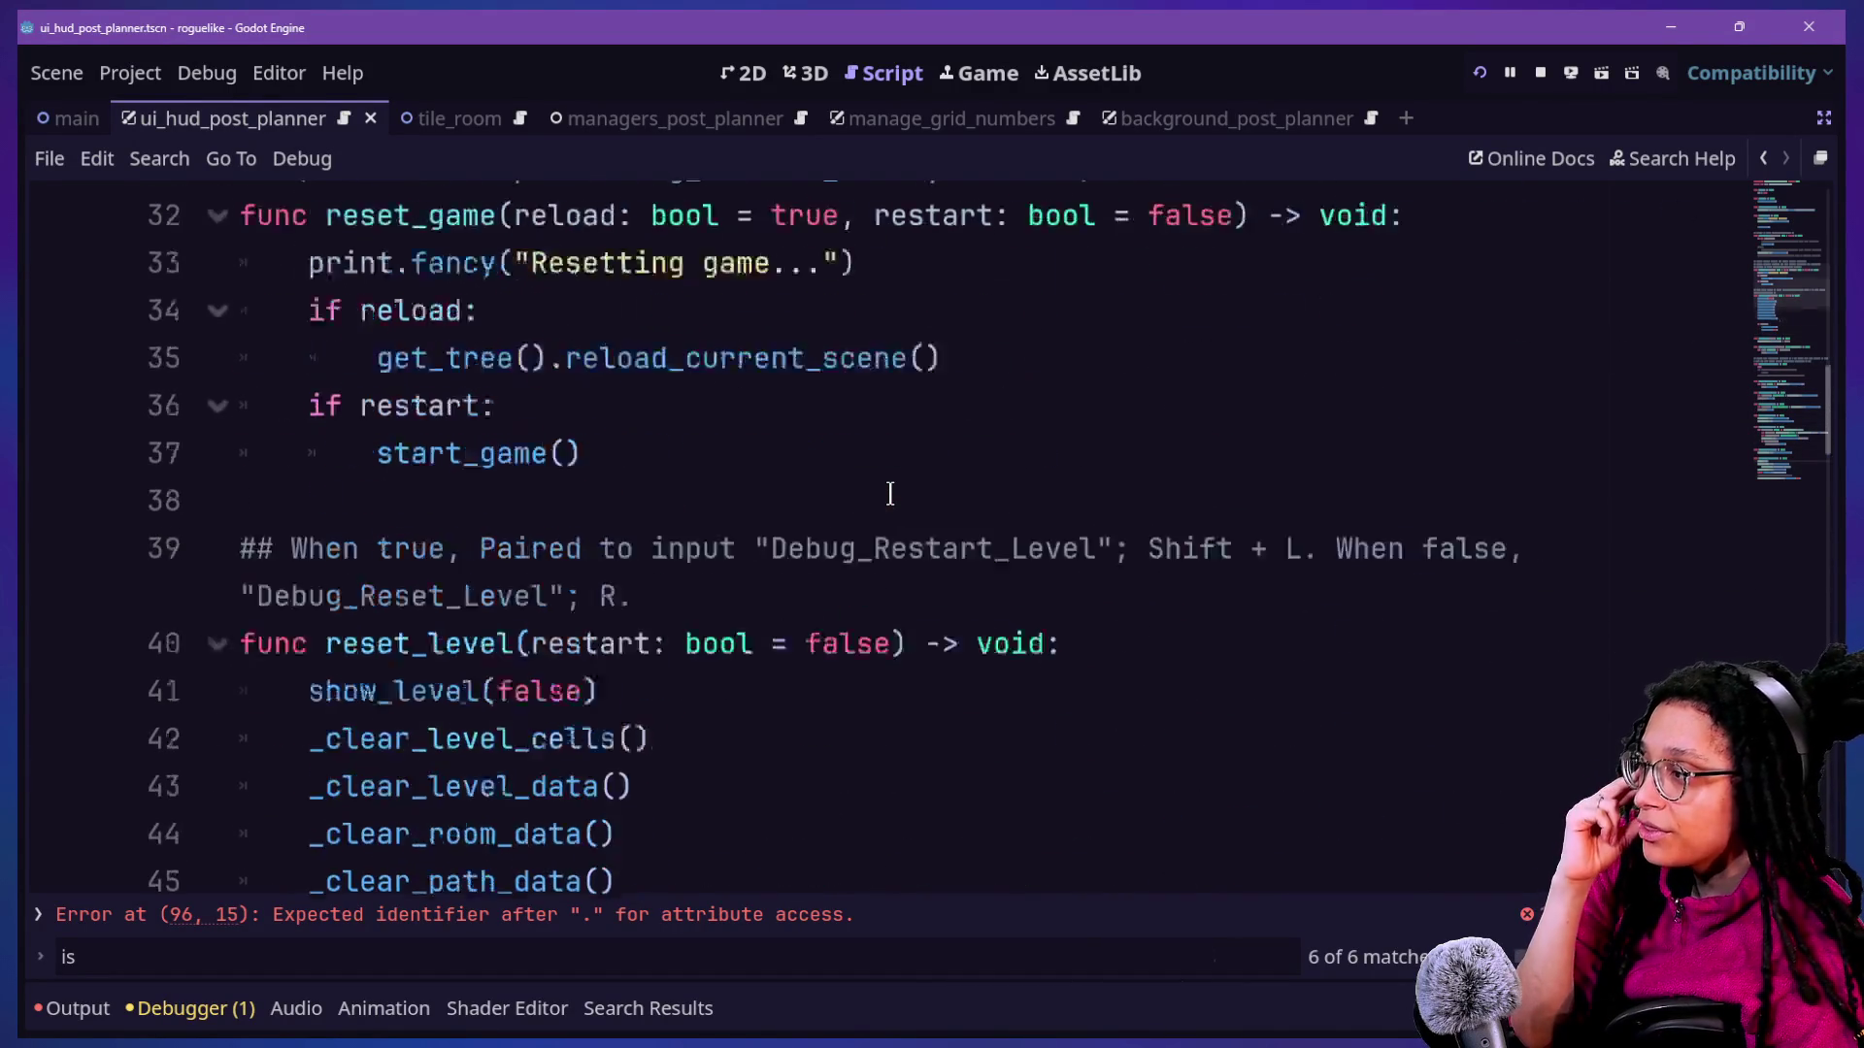
scroll(889, 494, "down", 3)
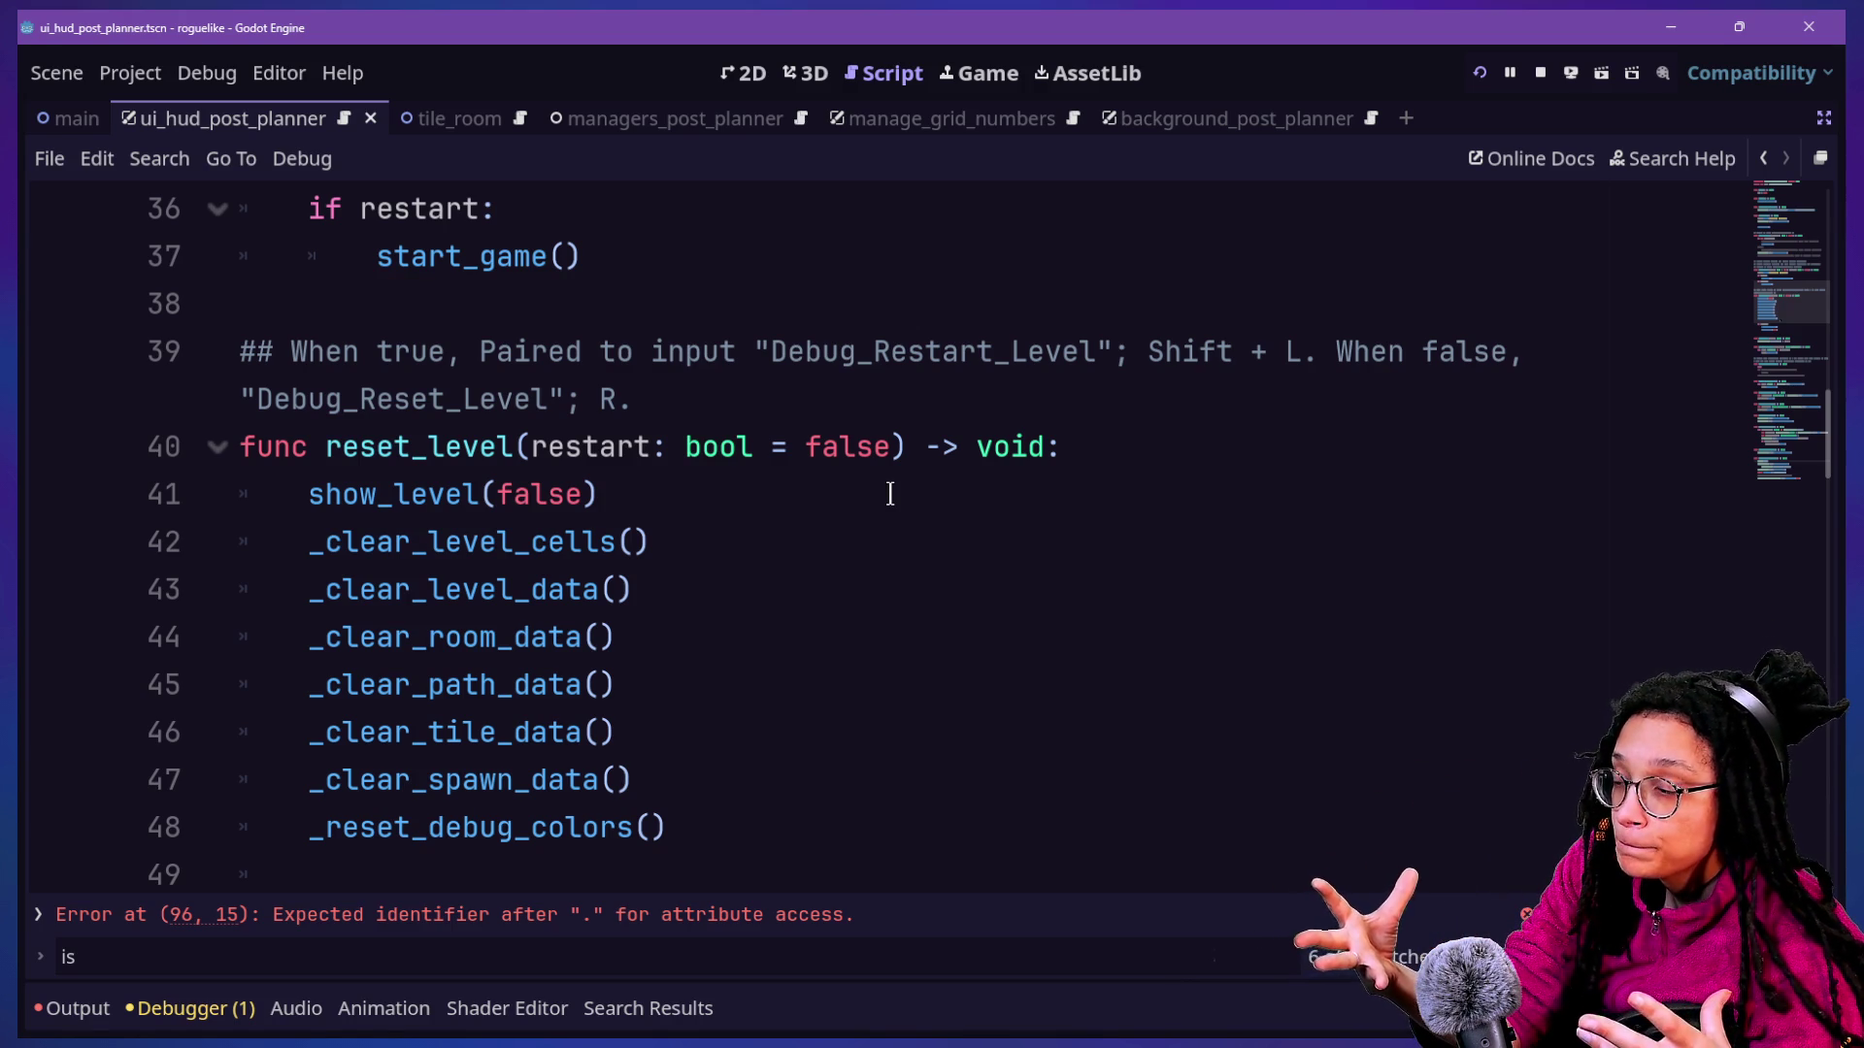
scroll(163, 514, "up", 4)
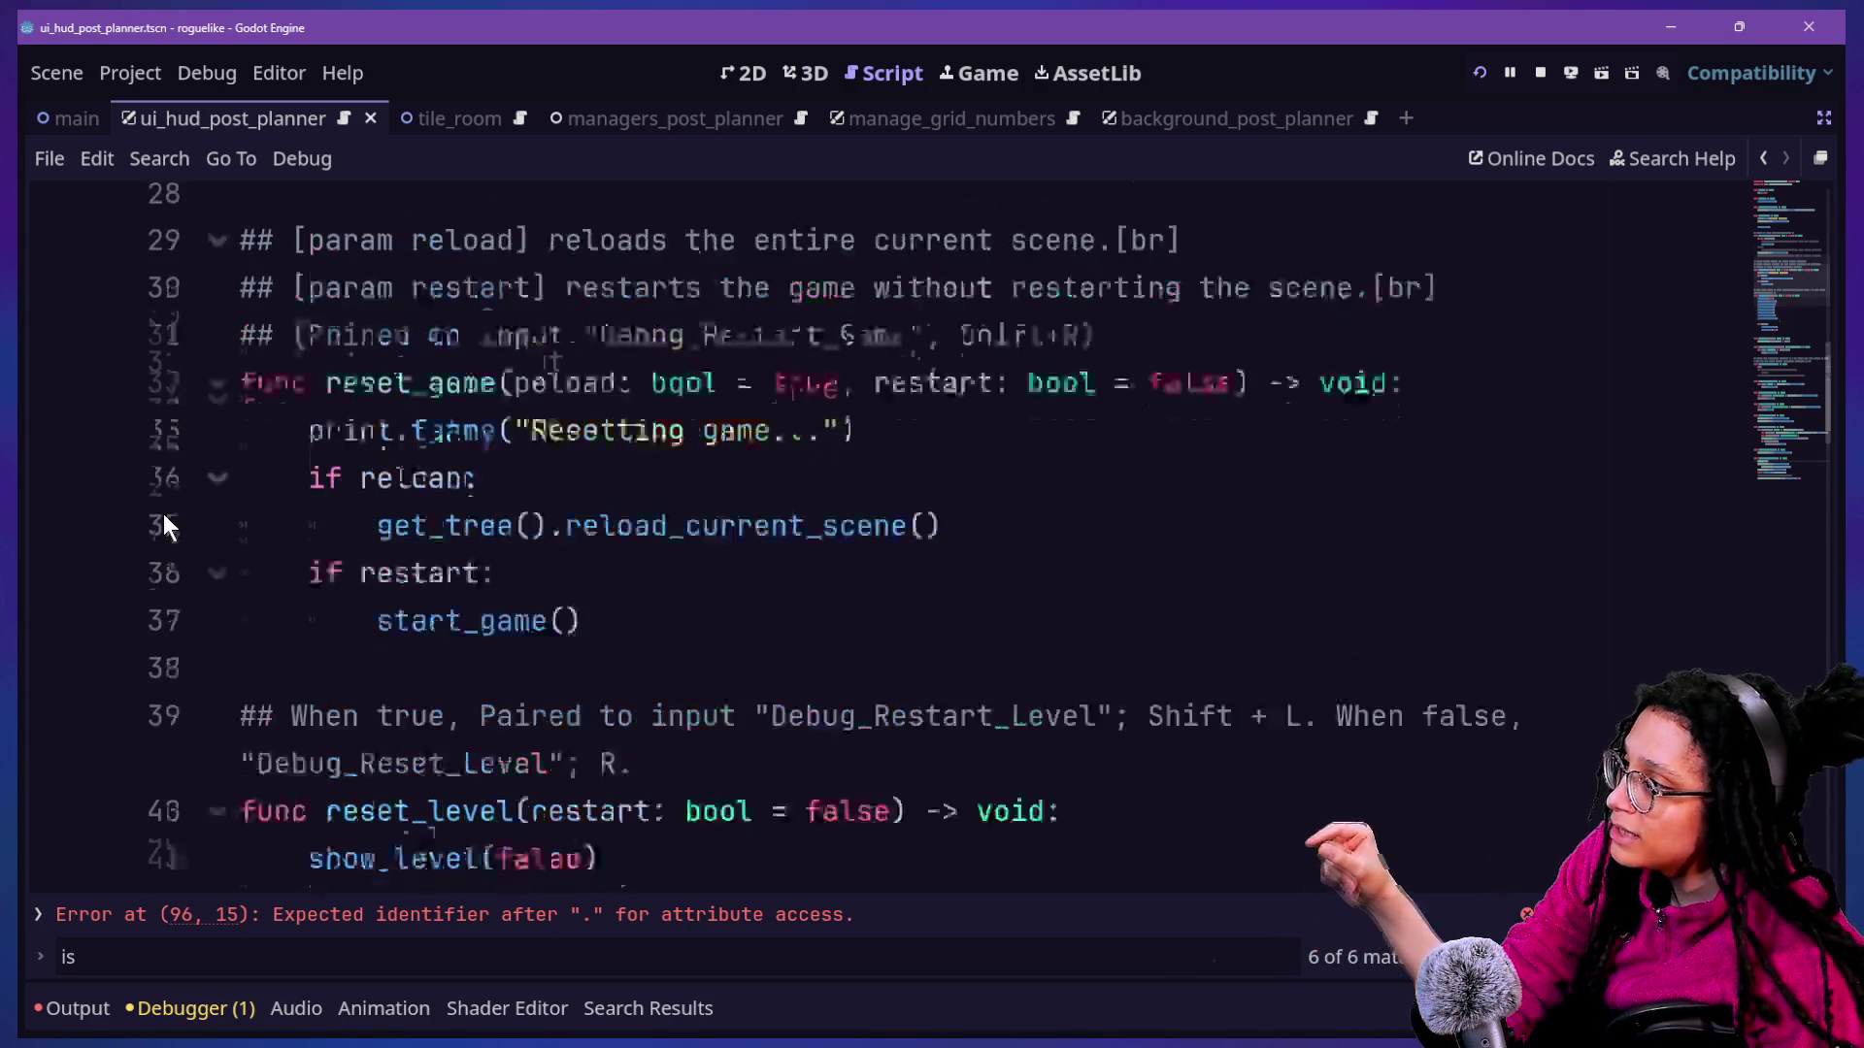
scroll(420, 342, "up", 4)
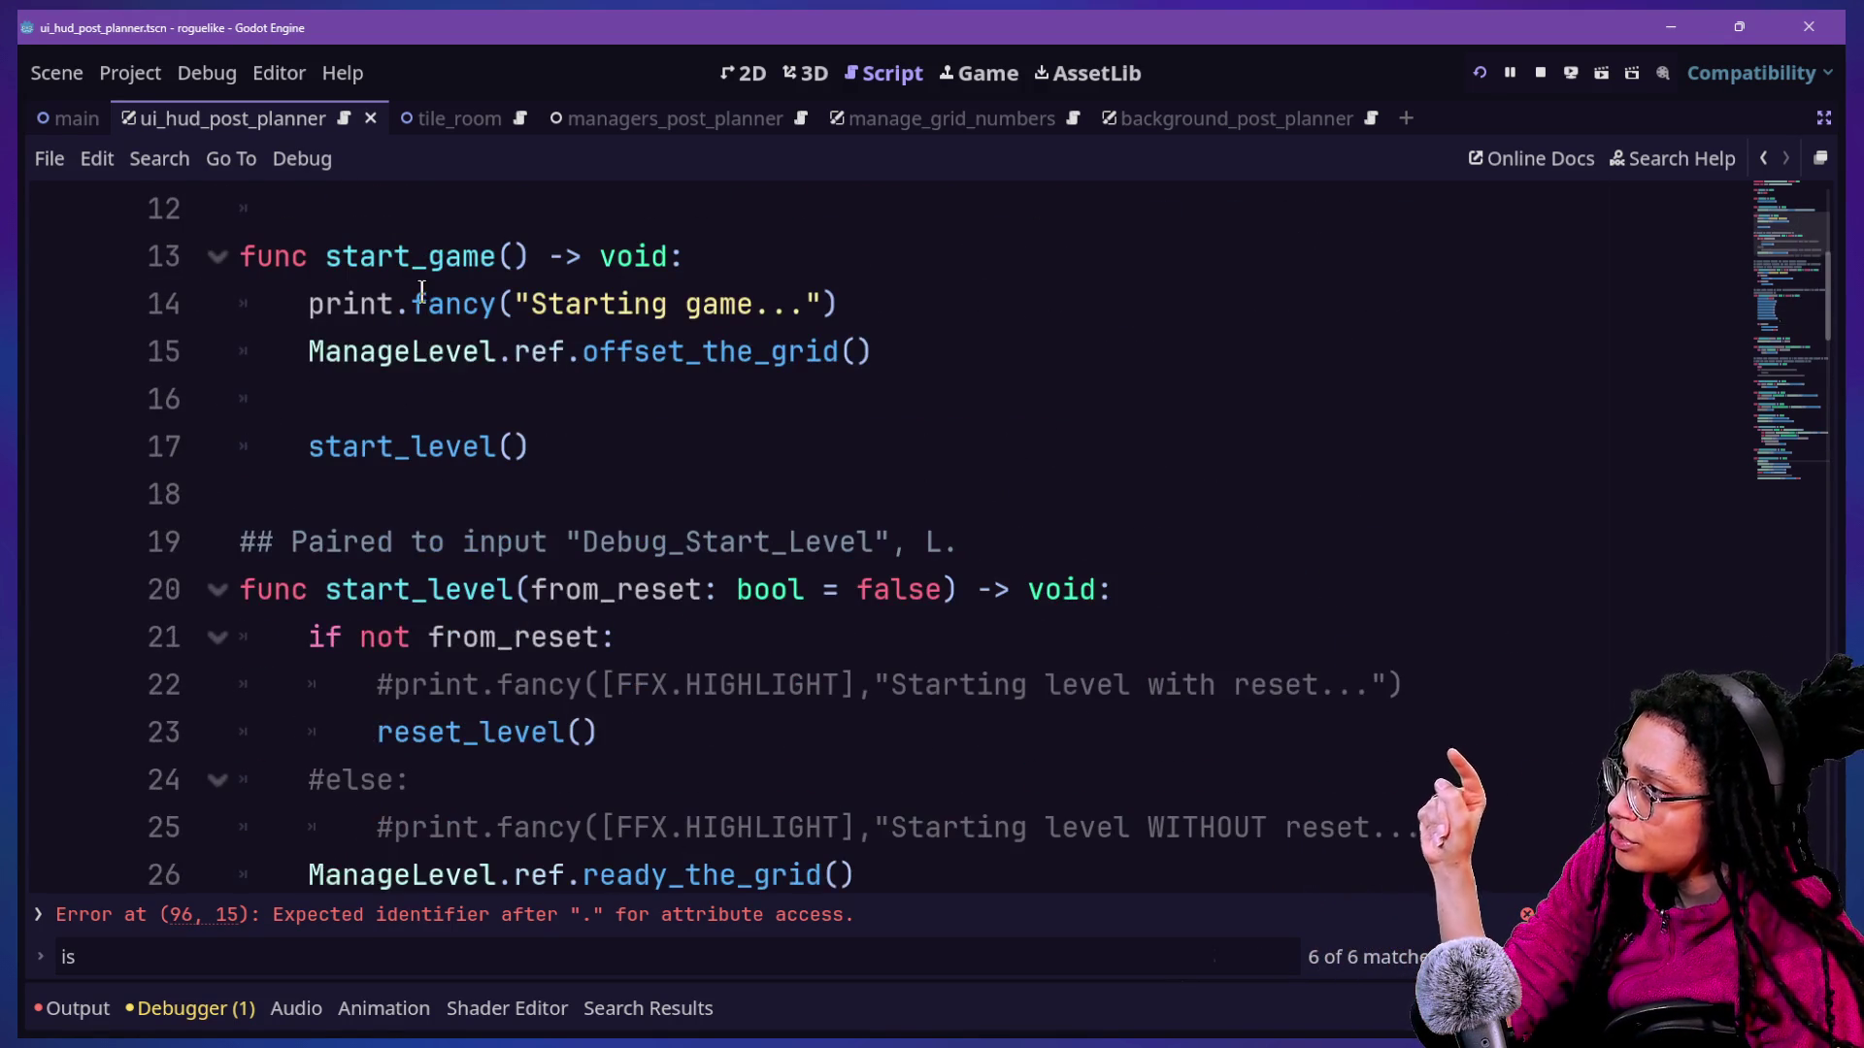
scroll(422, 320, "up", 2)
scroll(429, 299, "down", 3)
scroll(428, 292, "down", 3)
scroll(428, 292, "up", 7)
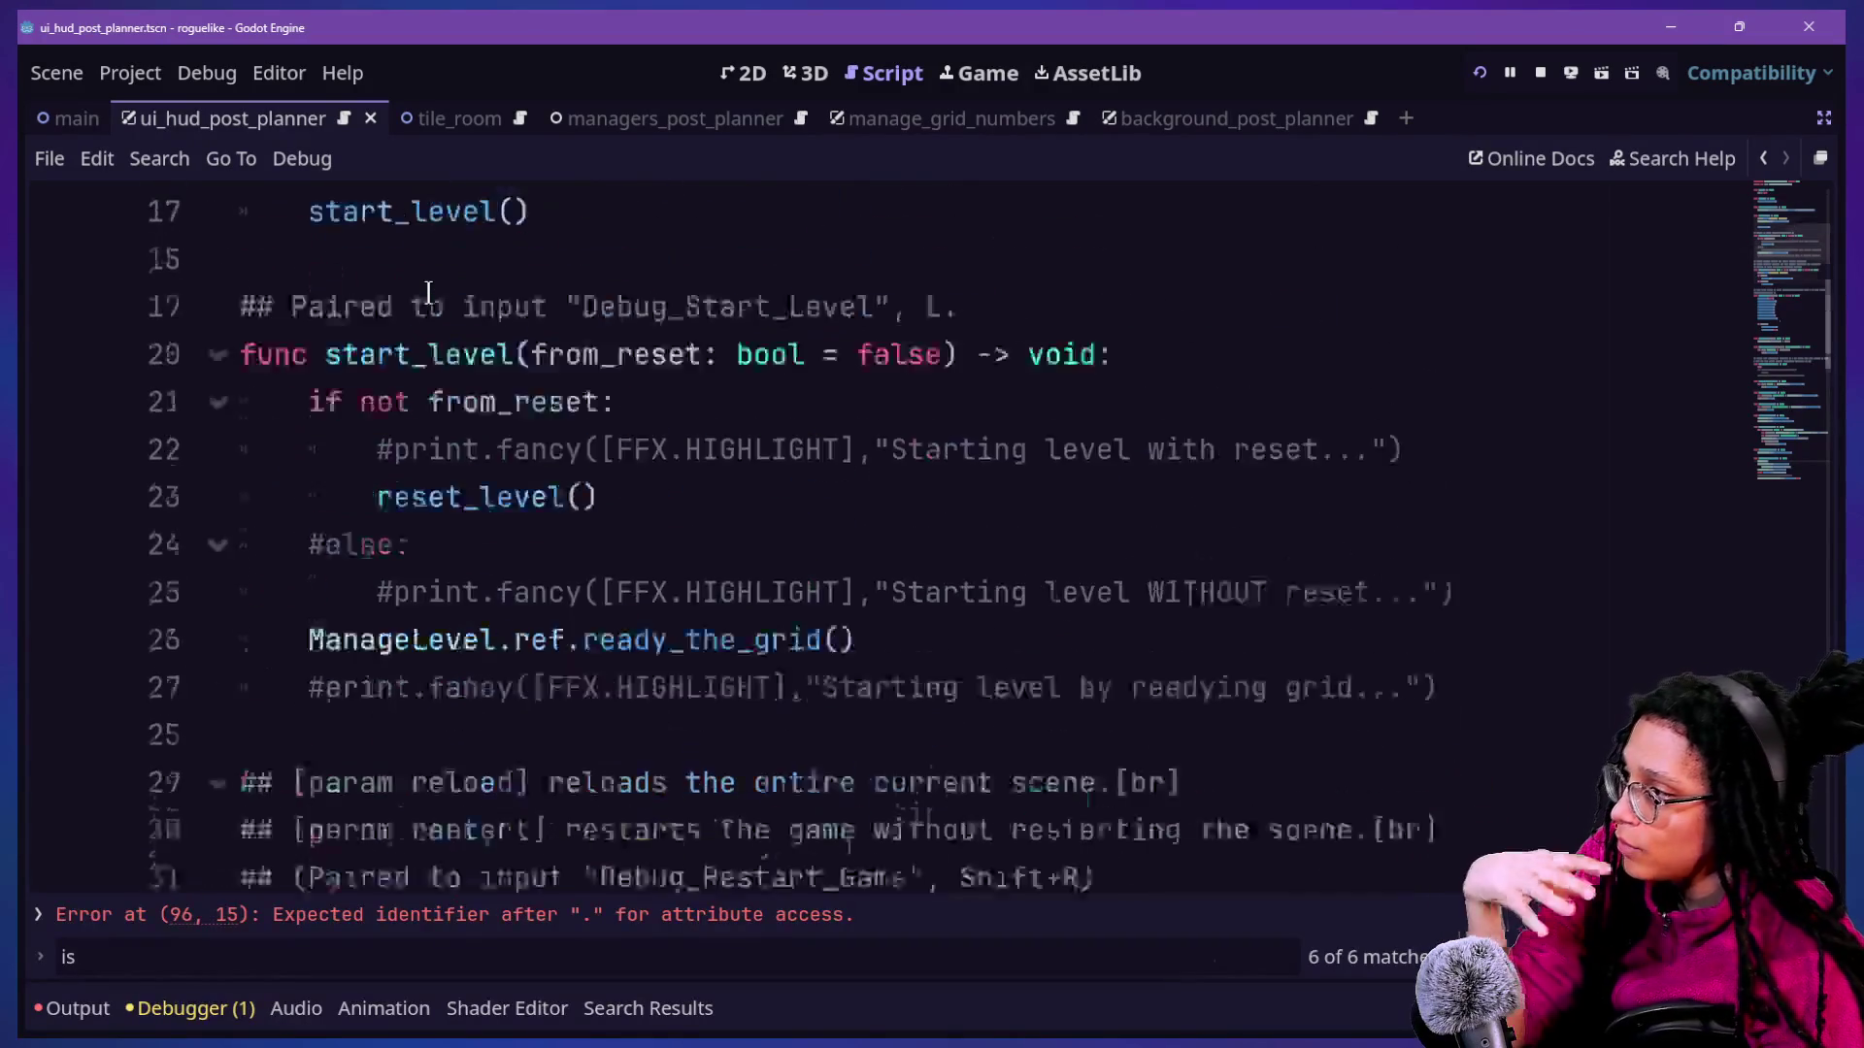
left_click_drag(427, 206, 666, 209)
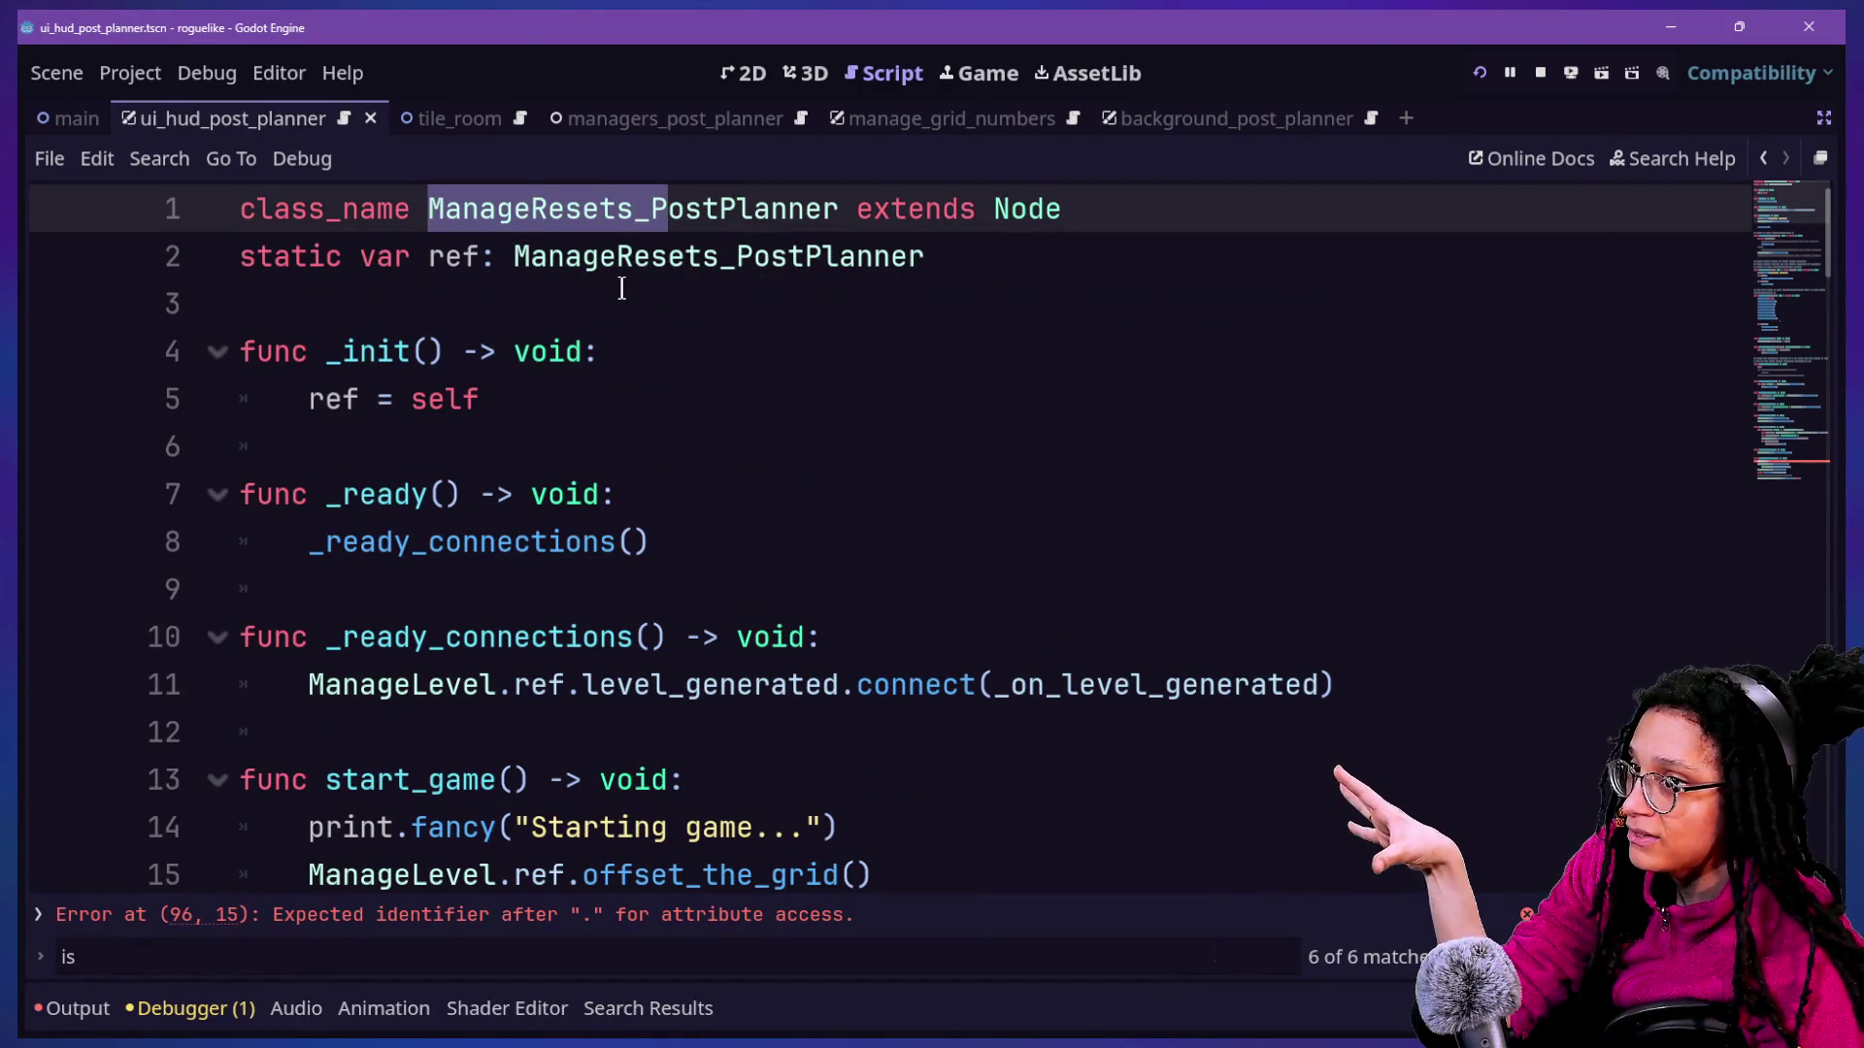
left_click(622, 289)
scroll(619, 290, "down", 8)
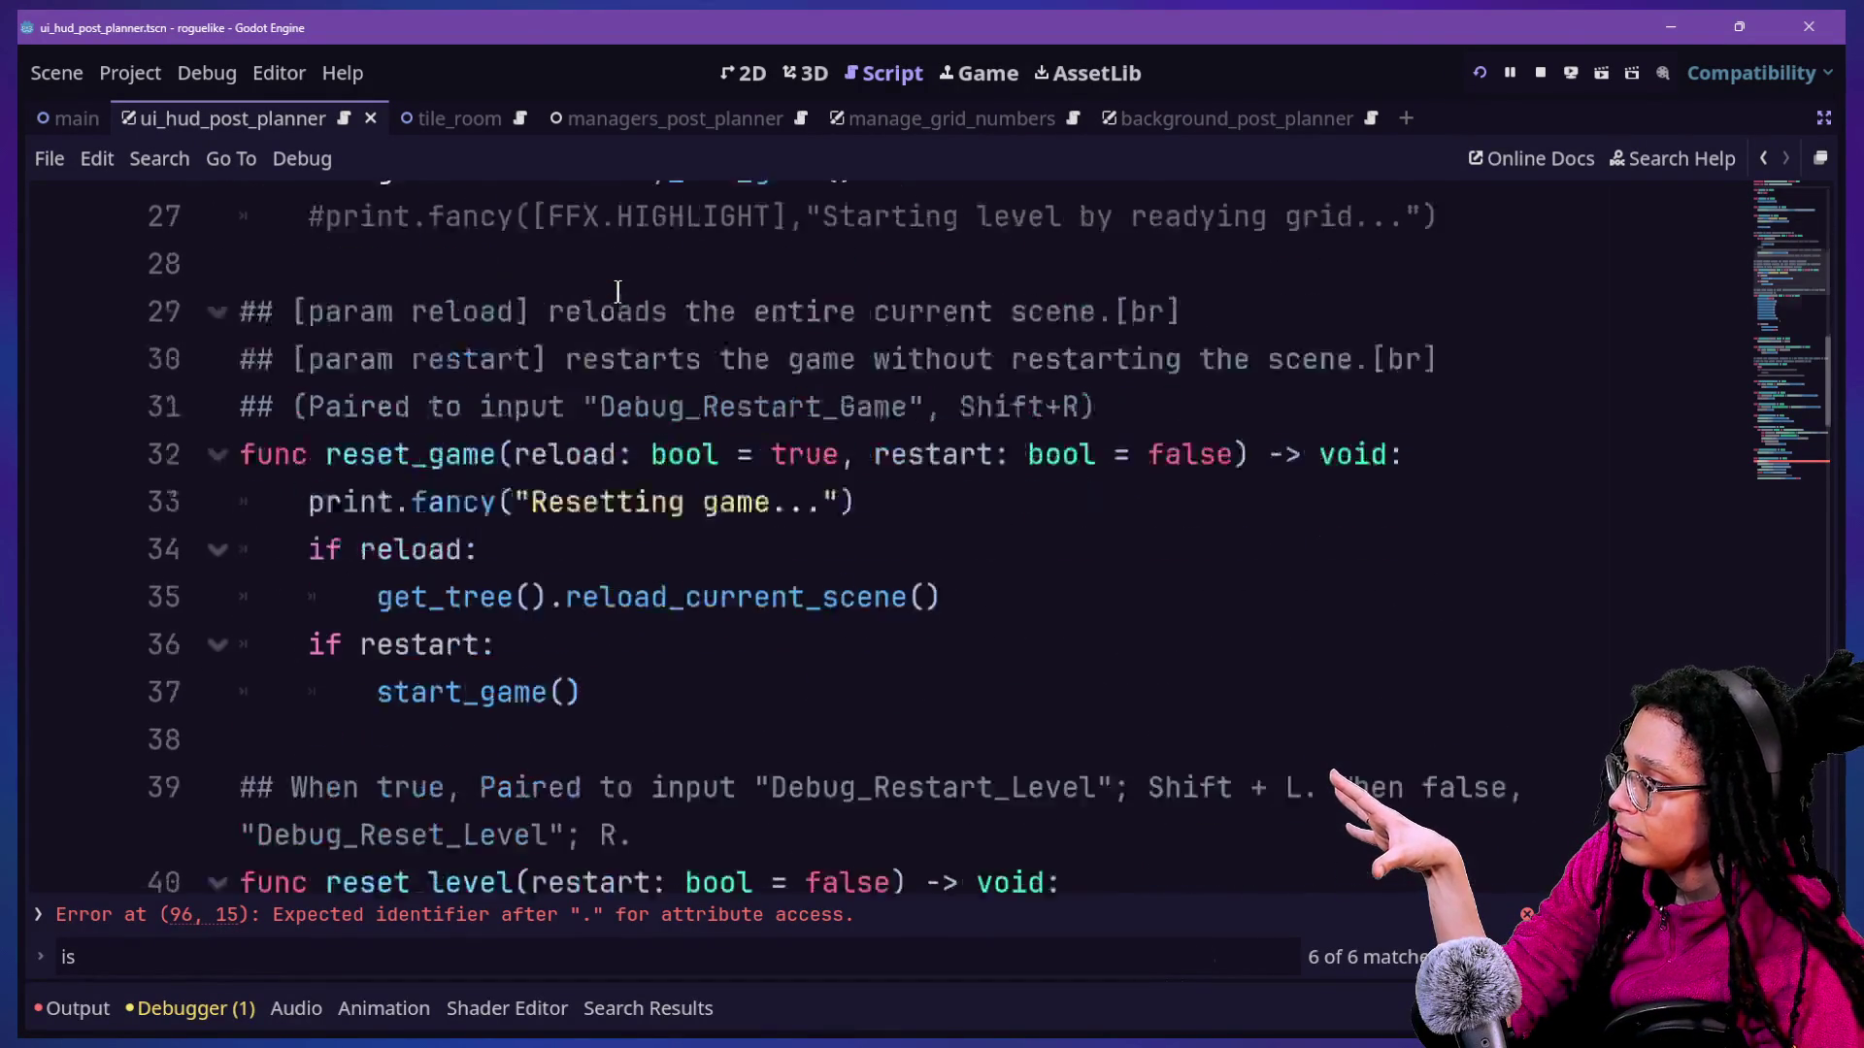
scroll(617, 291, "down", 6)
scroll(617, 291, "up", 2)
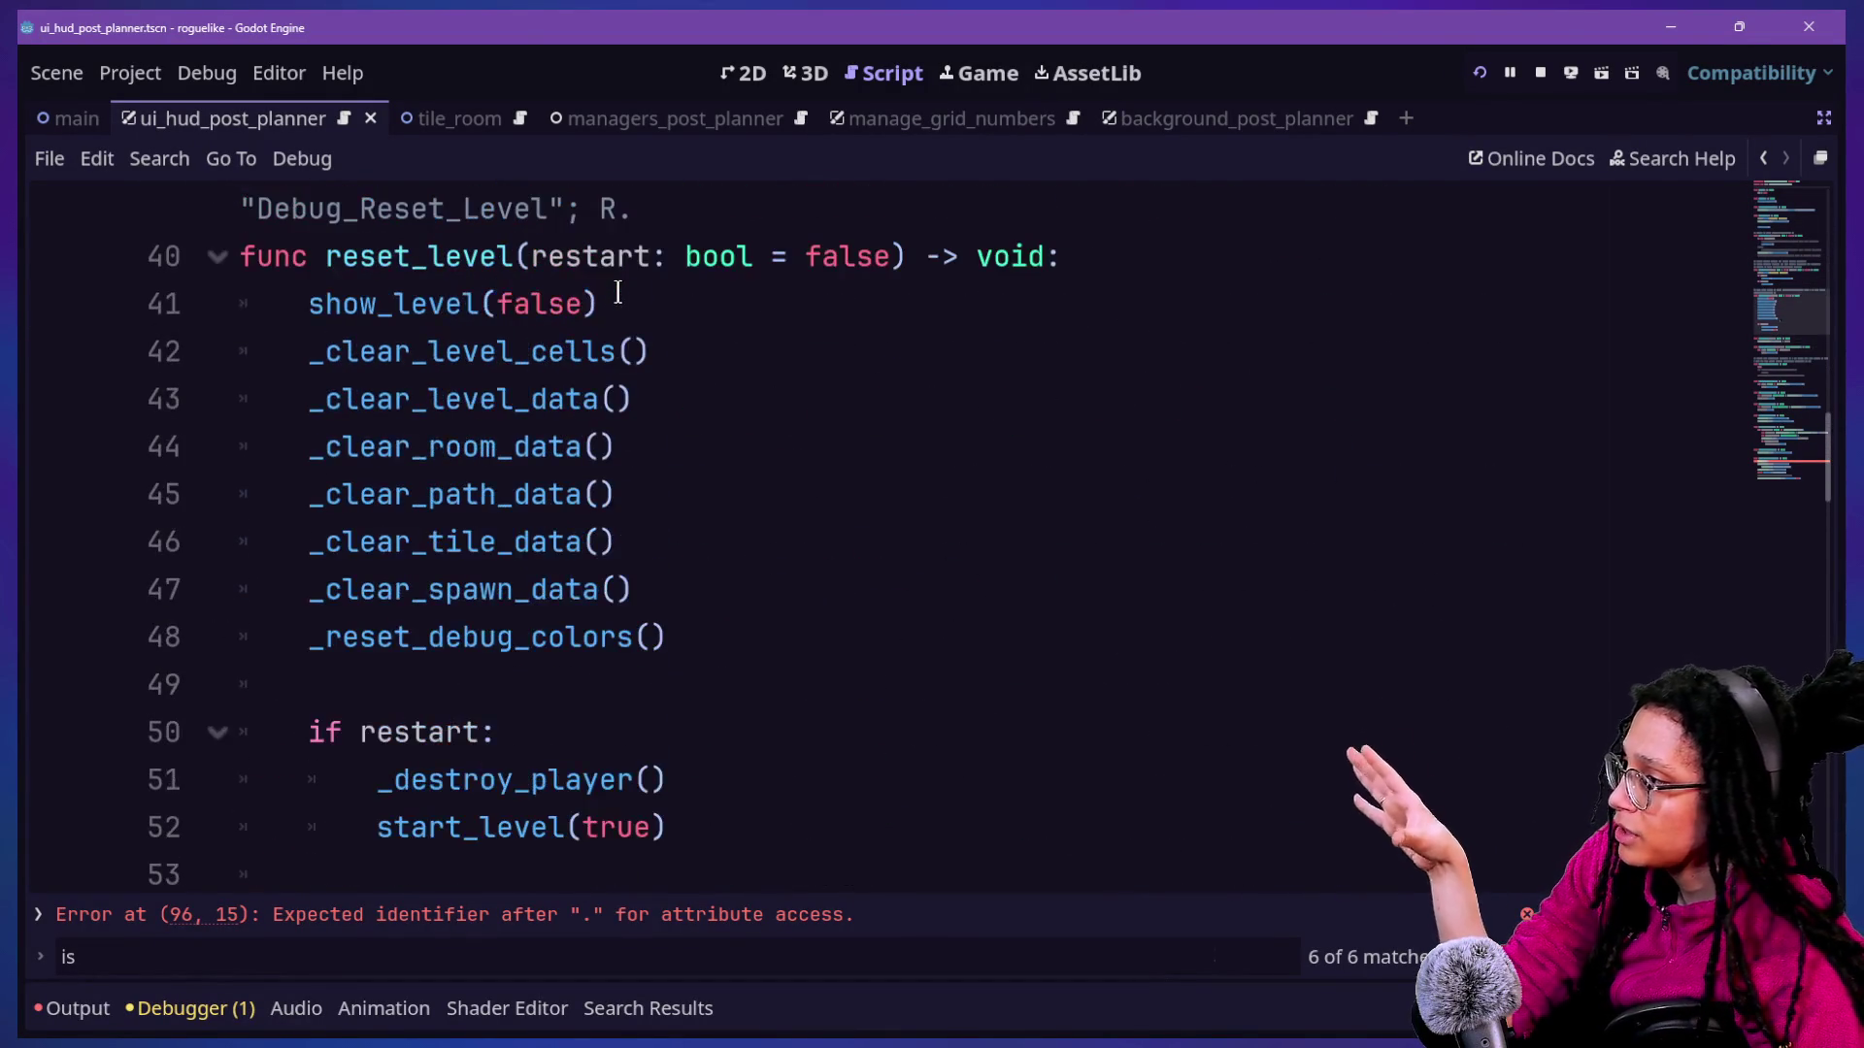
left_click_drag(497, 352, 562, 494)
left_click(423, 442)
mouse_move(359, 494)
left_mouse_down()
mouse_move(556, 664)
mouse_move(517, 689)
left_mouse_up()
left_click(556, 664)
scroll(543, 651, "down", 1)
left_click(526, 707)
scroll(524, 703, "down", 7)
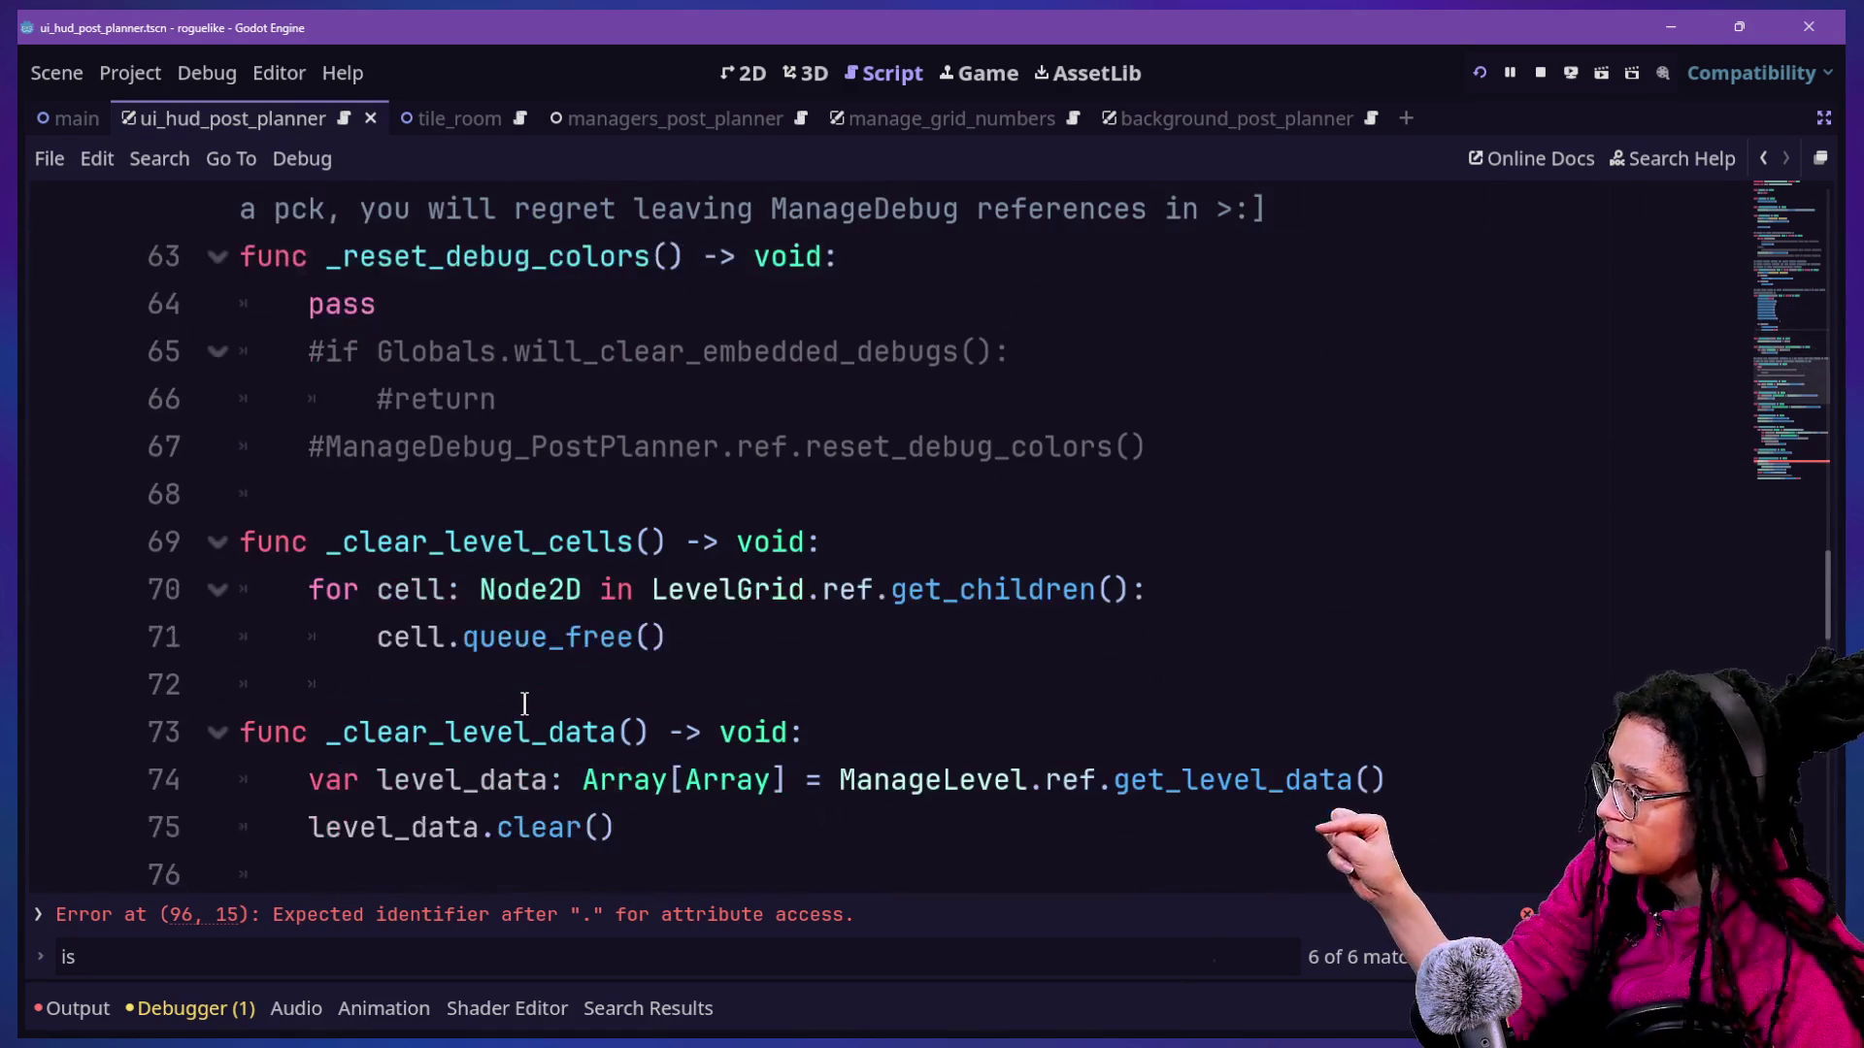
scroll(524, 699, "down", 3)
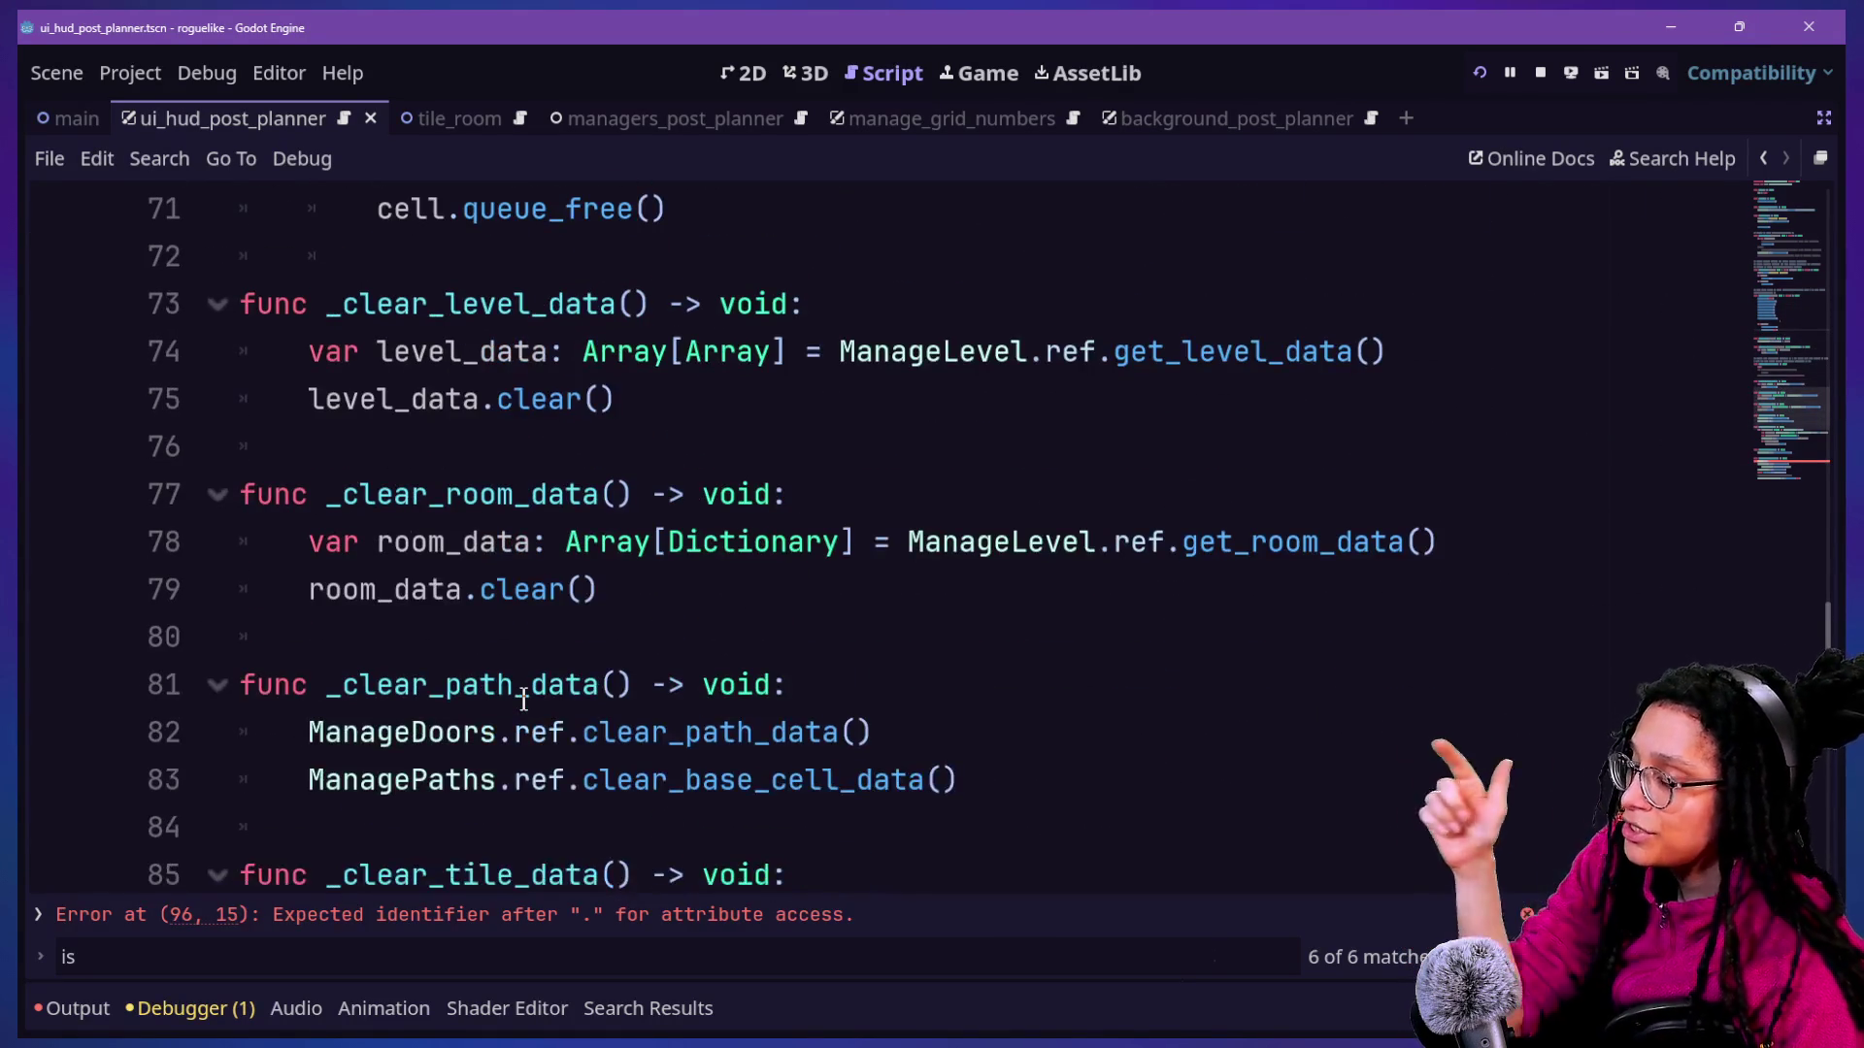
scroll(523, 699, "down", 6)
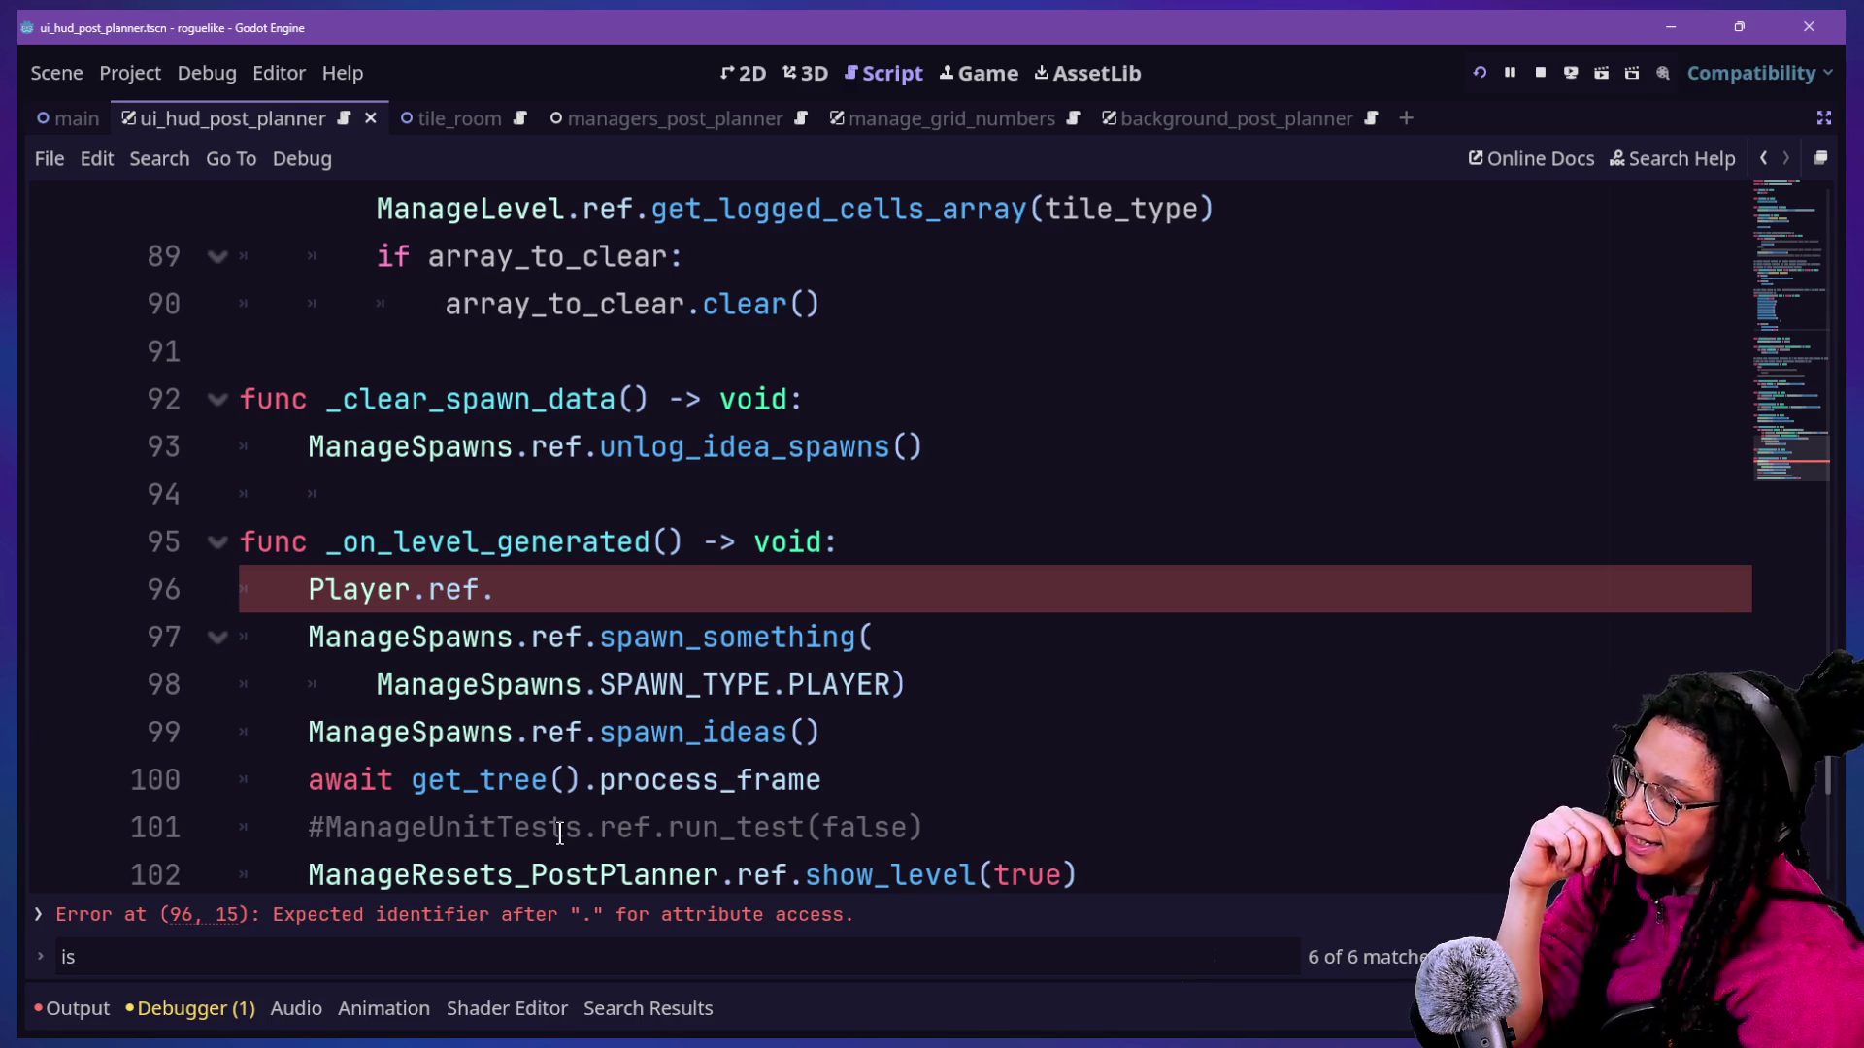
Select the ManageResets part of the ManageResets_PostPlanner class name.
scroll(462, 650, "up", 20)
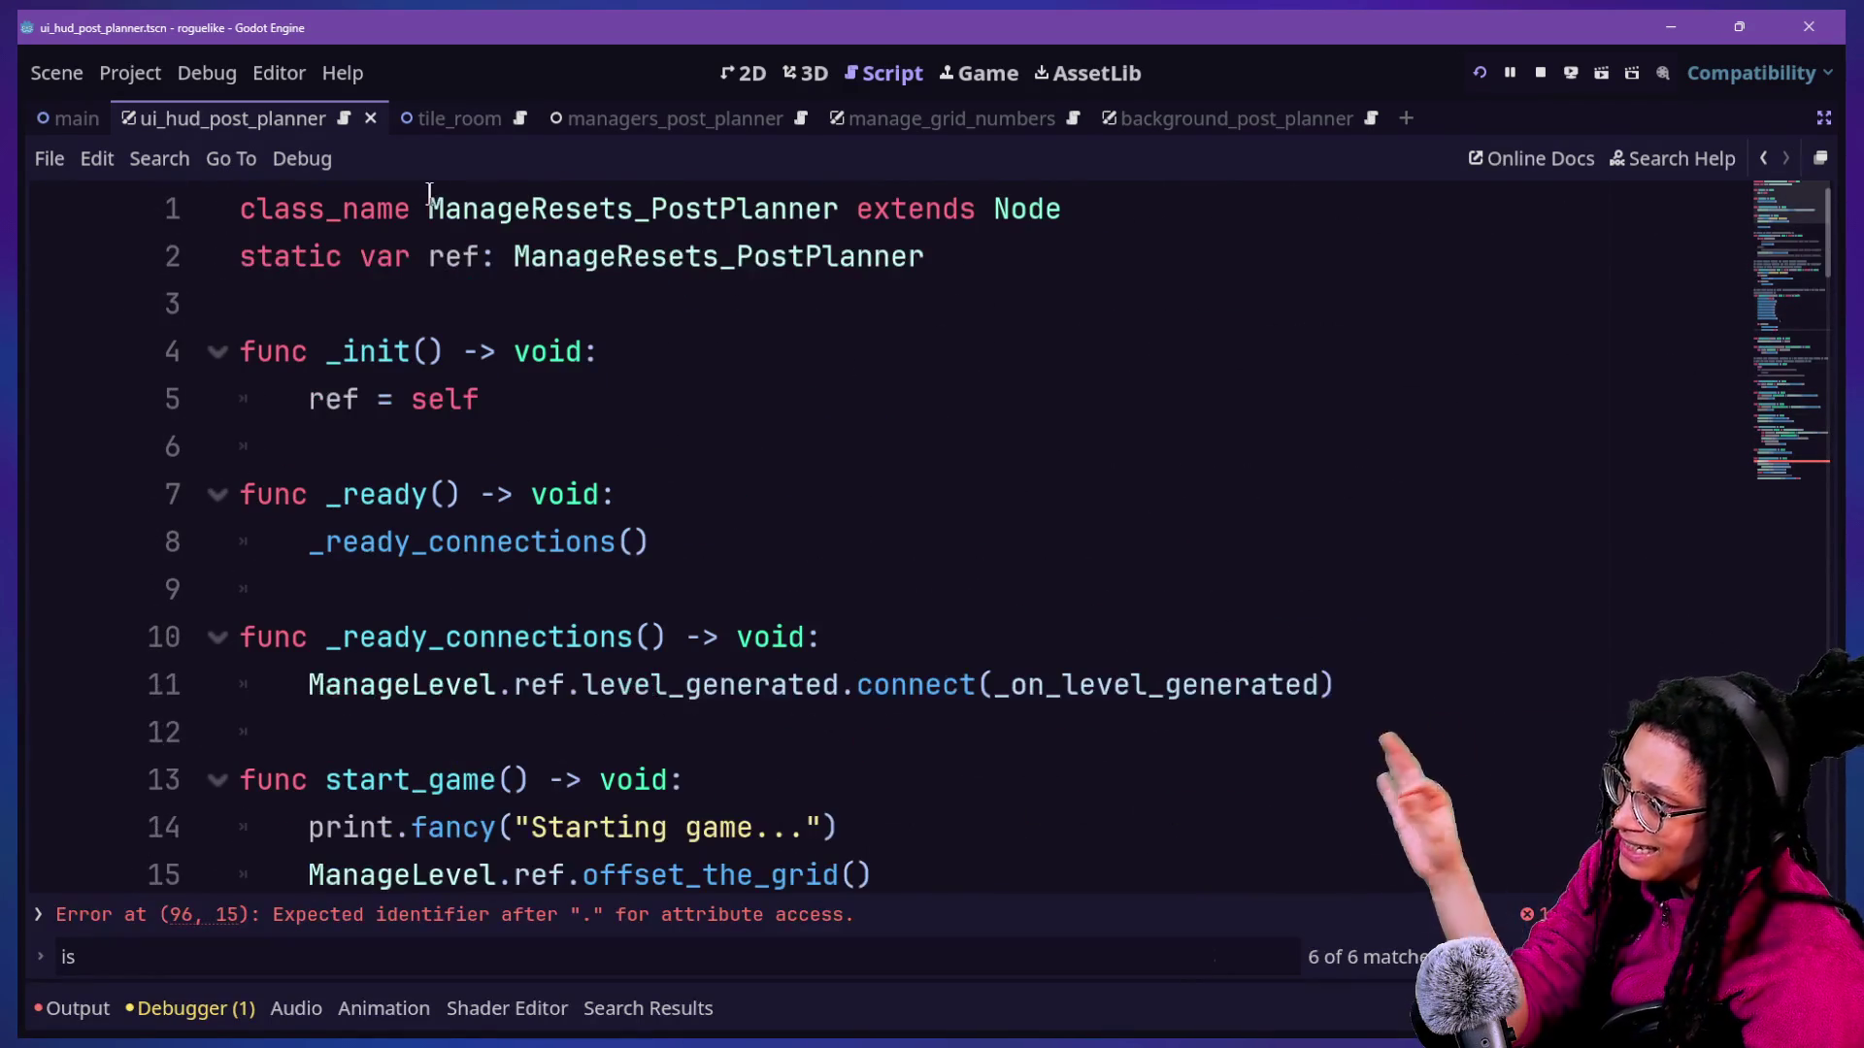
left_click_drag(428, 211, 838, 212)
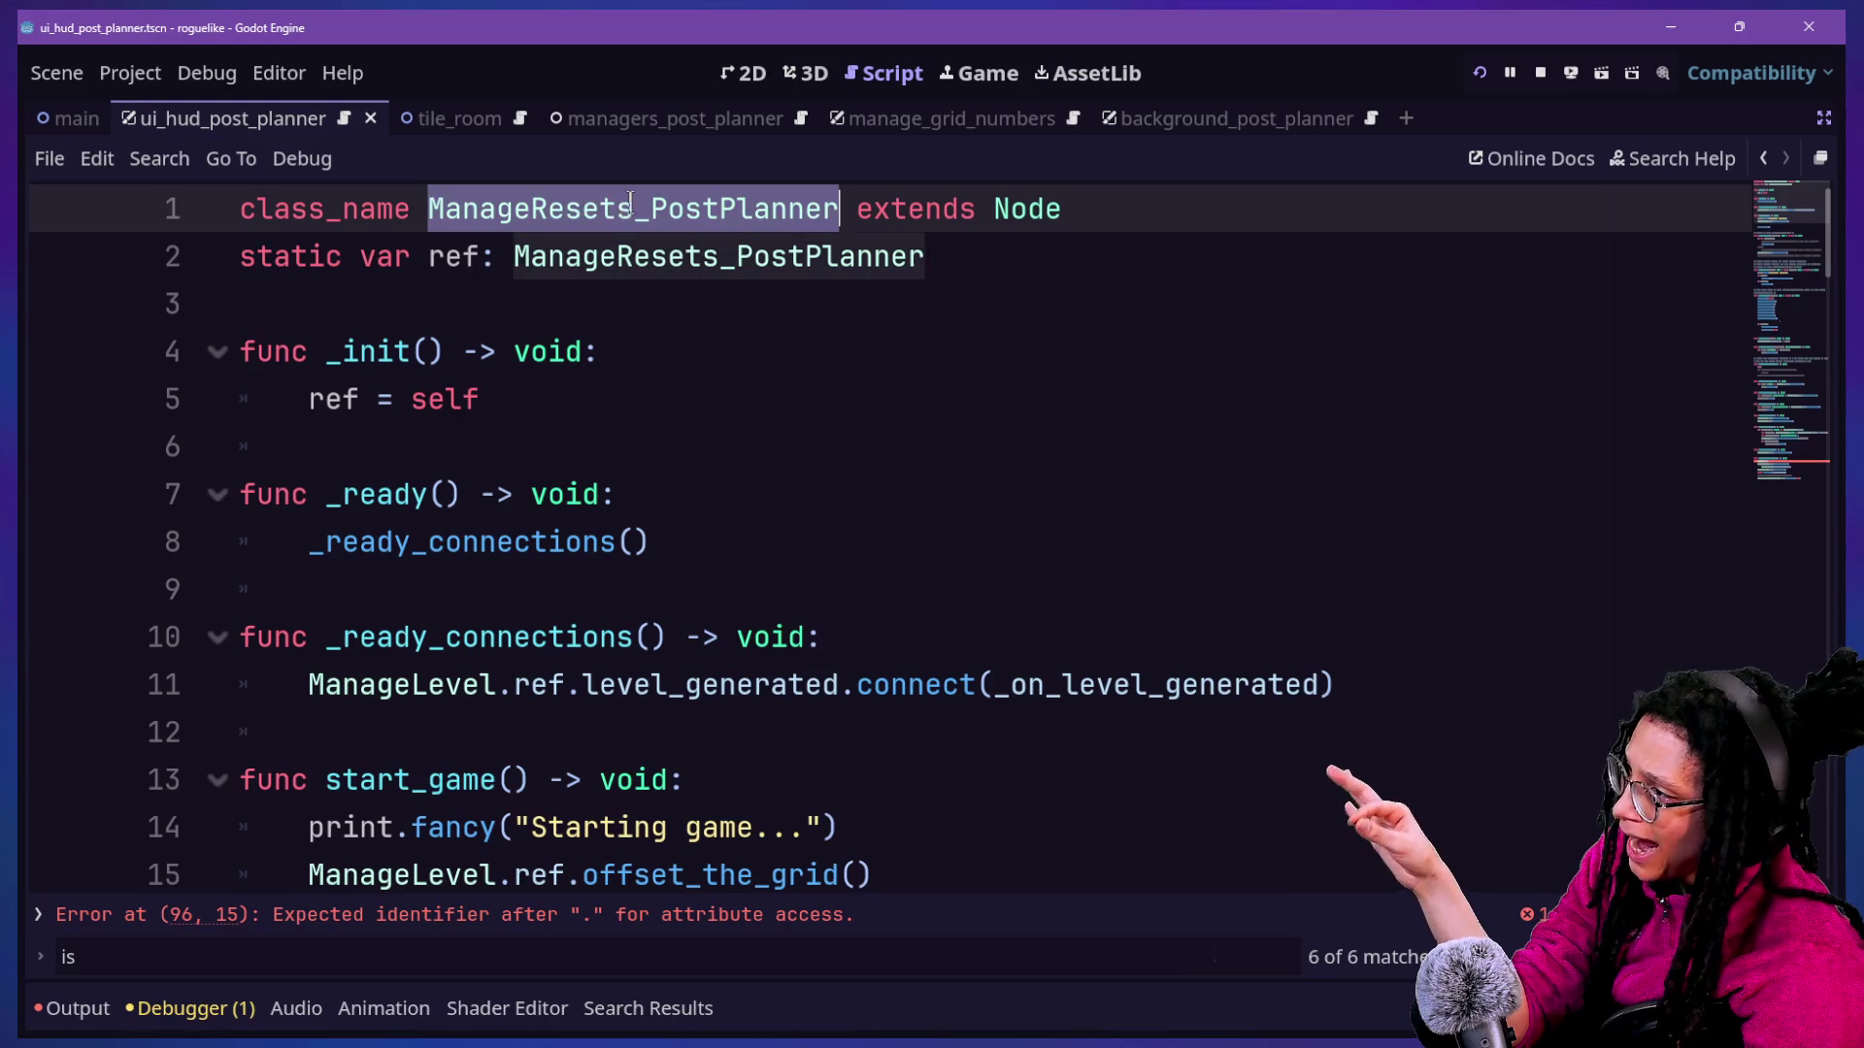
left_click_drag(428, 212, 633, 212)
Return to the unfinished Player.ref. line 96 and jump into the Player script.
scroll(529, 482, "down", 9)
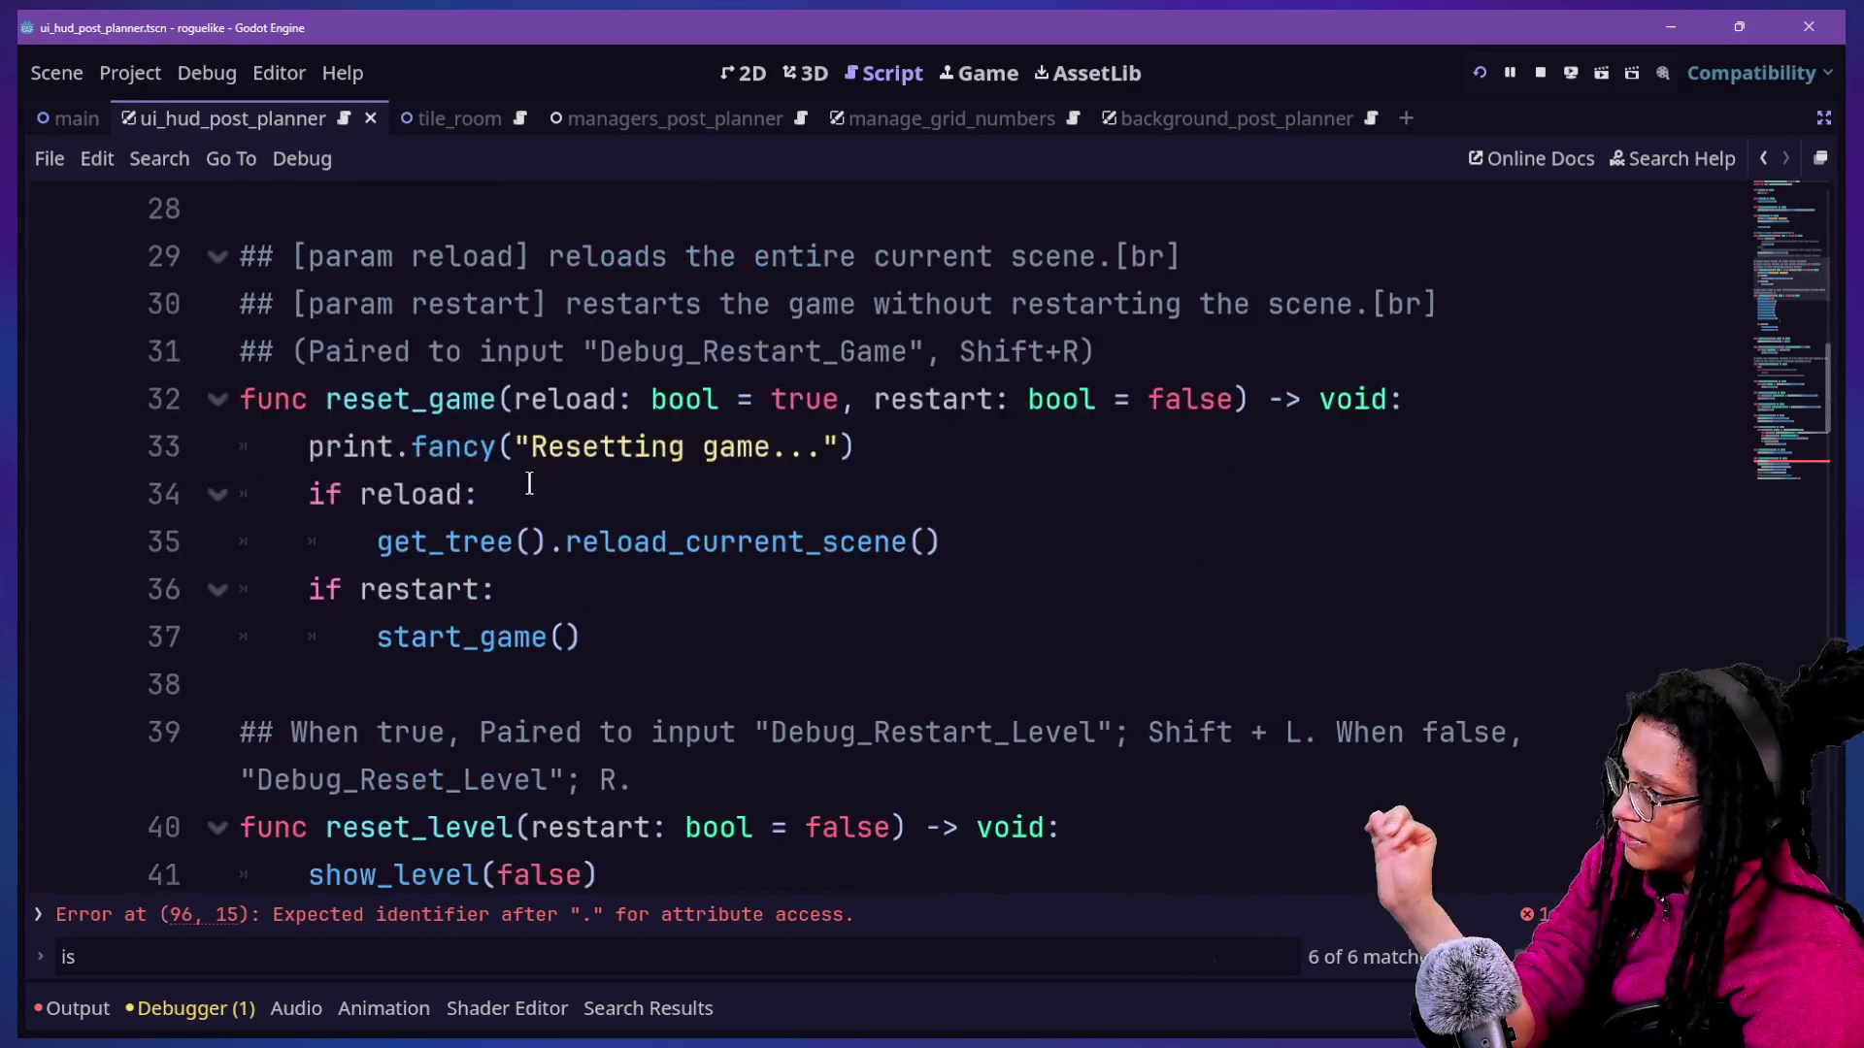
scroll(529, 483, "down", 3)
scroll(528, 482, "down", 3)
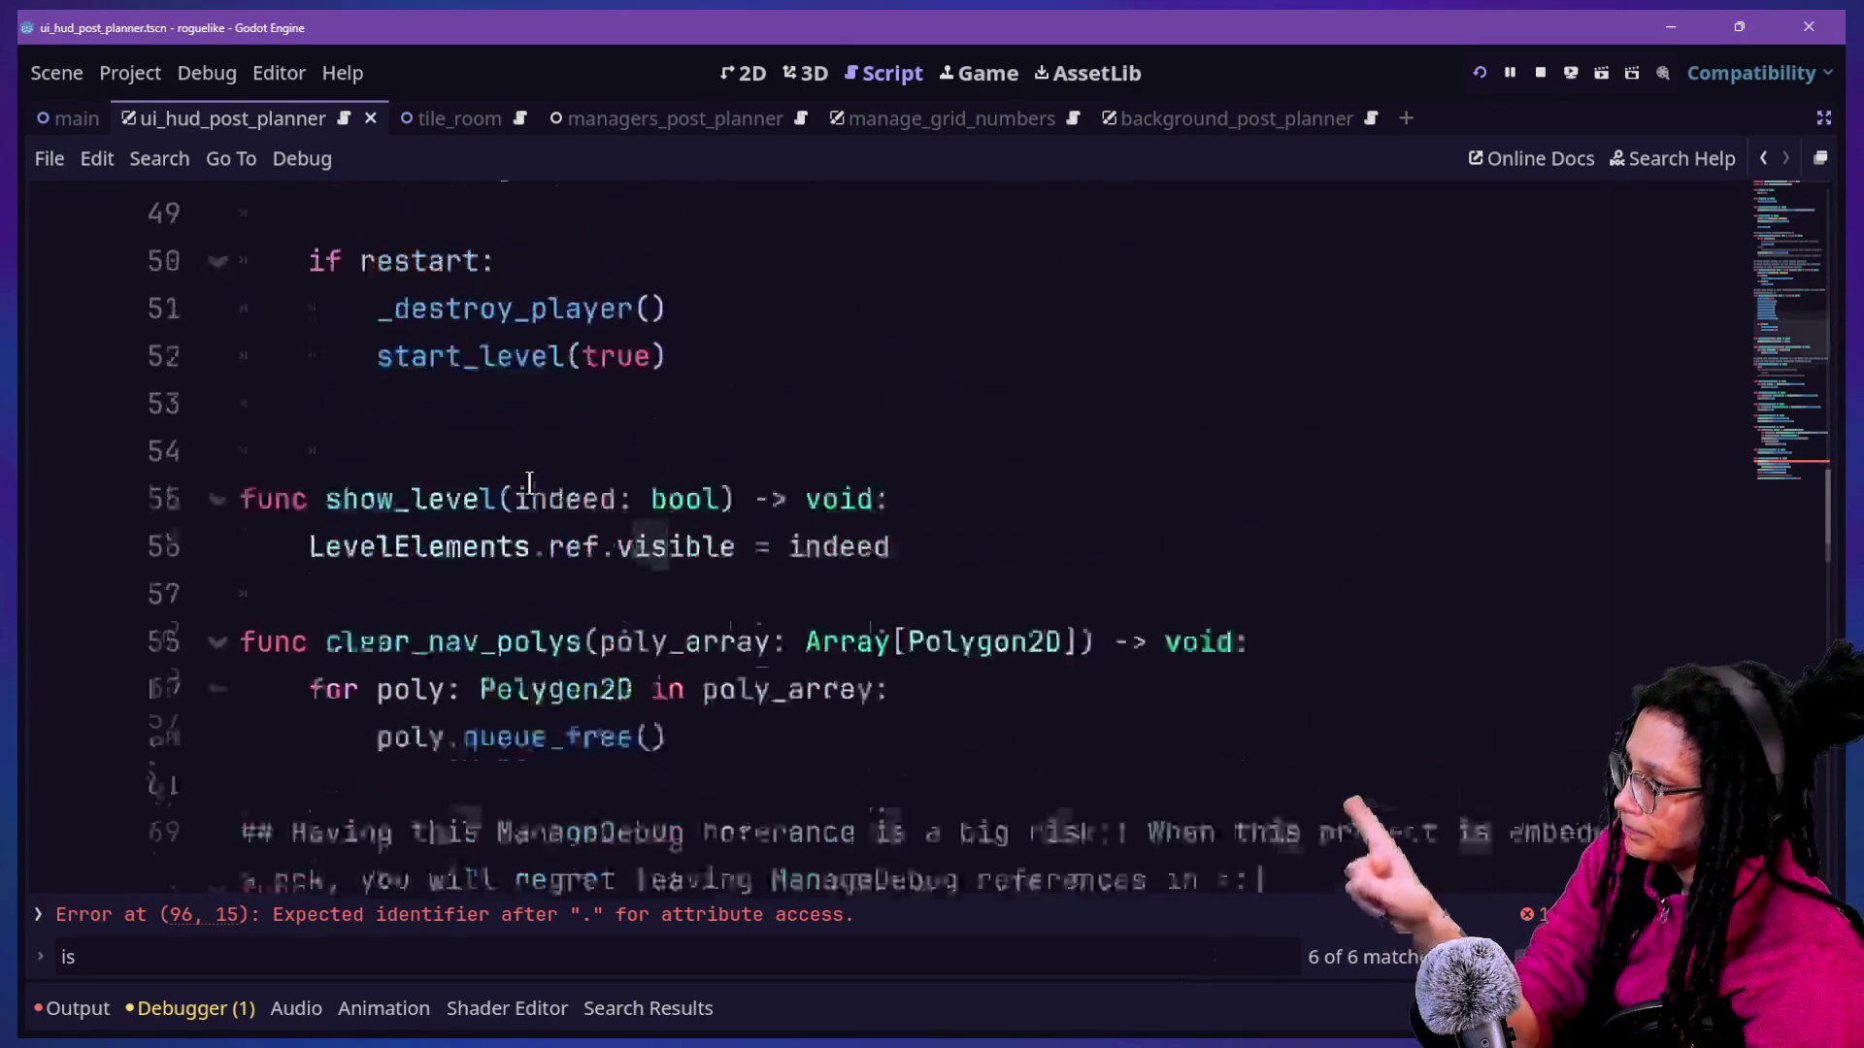
scroll(529, 482, "up", 13)
scroll(528, 483, "down", 20)
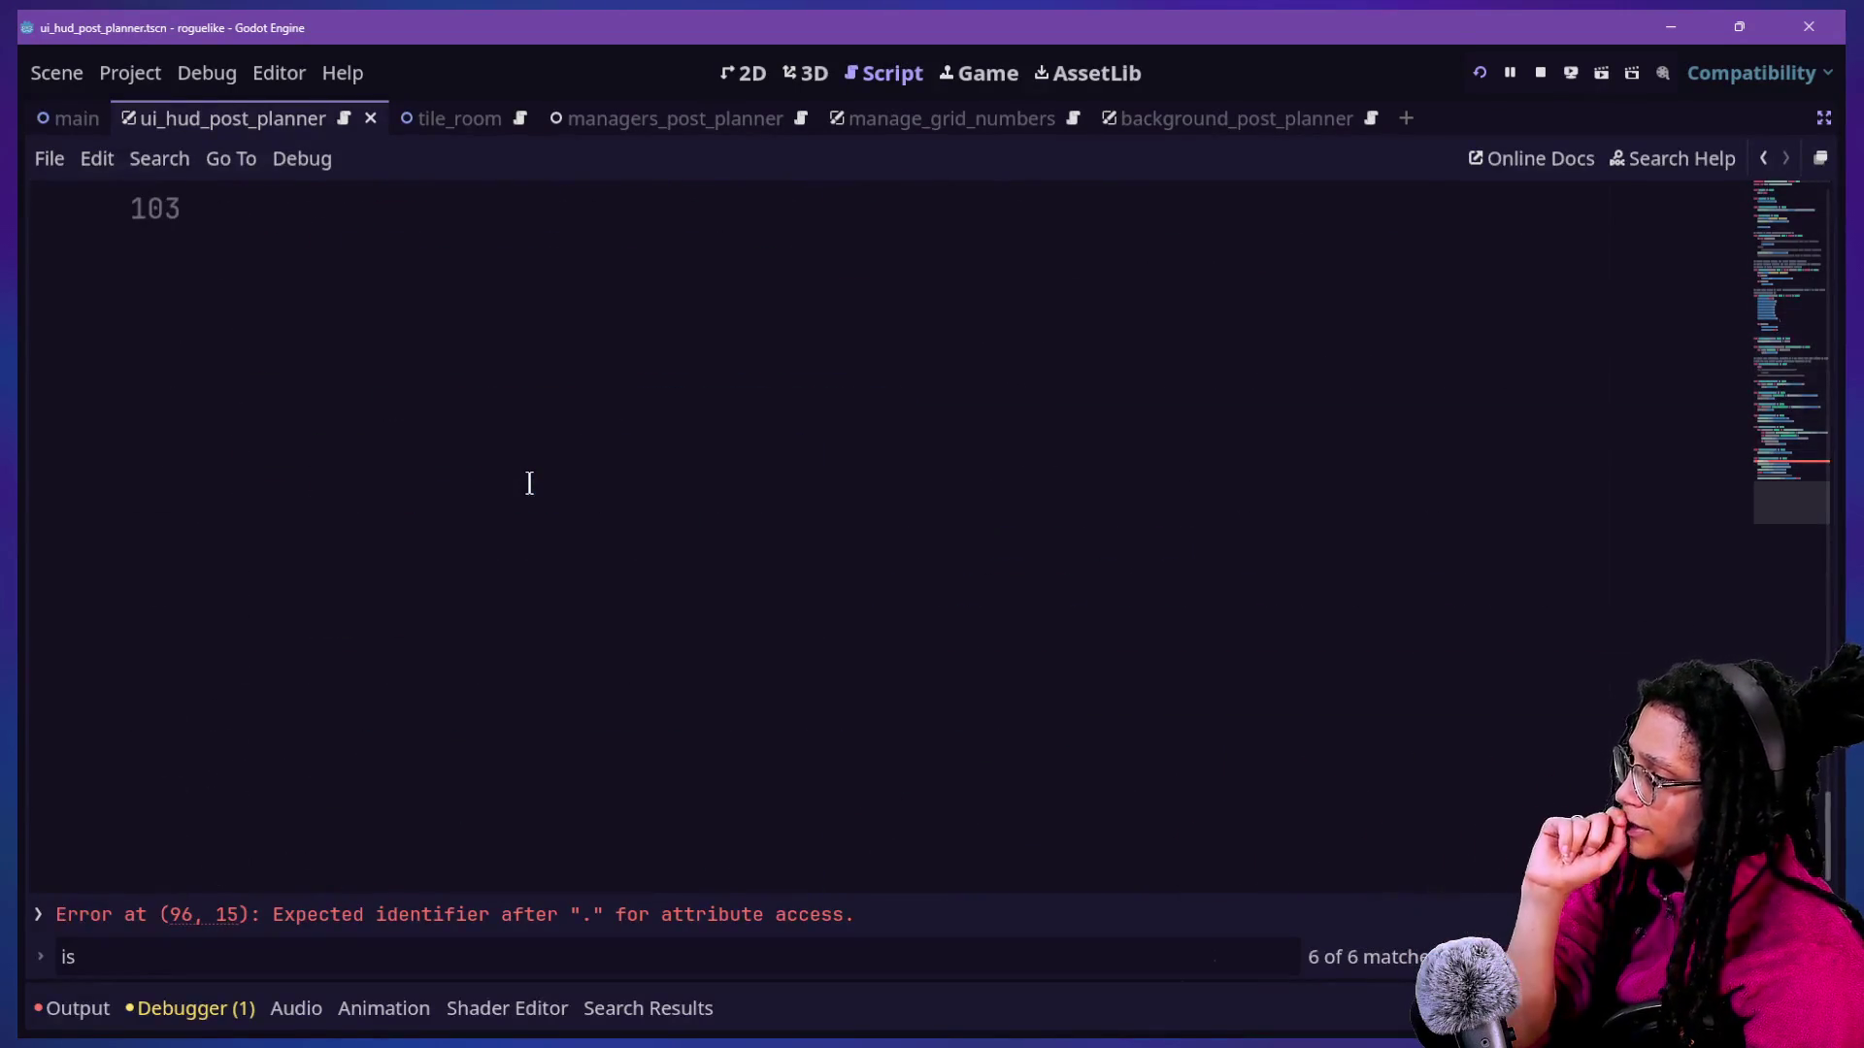
scroll(529, 482, "up", 3)
left_click(625, 588)
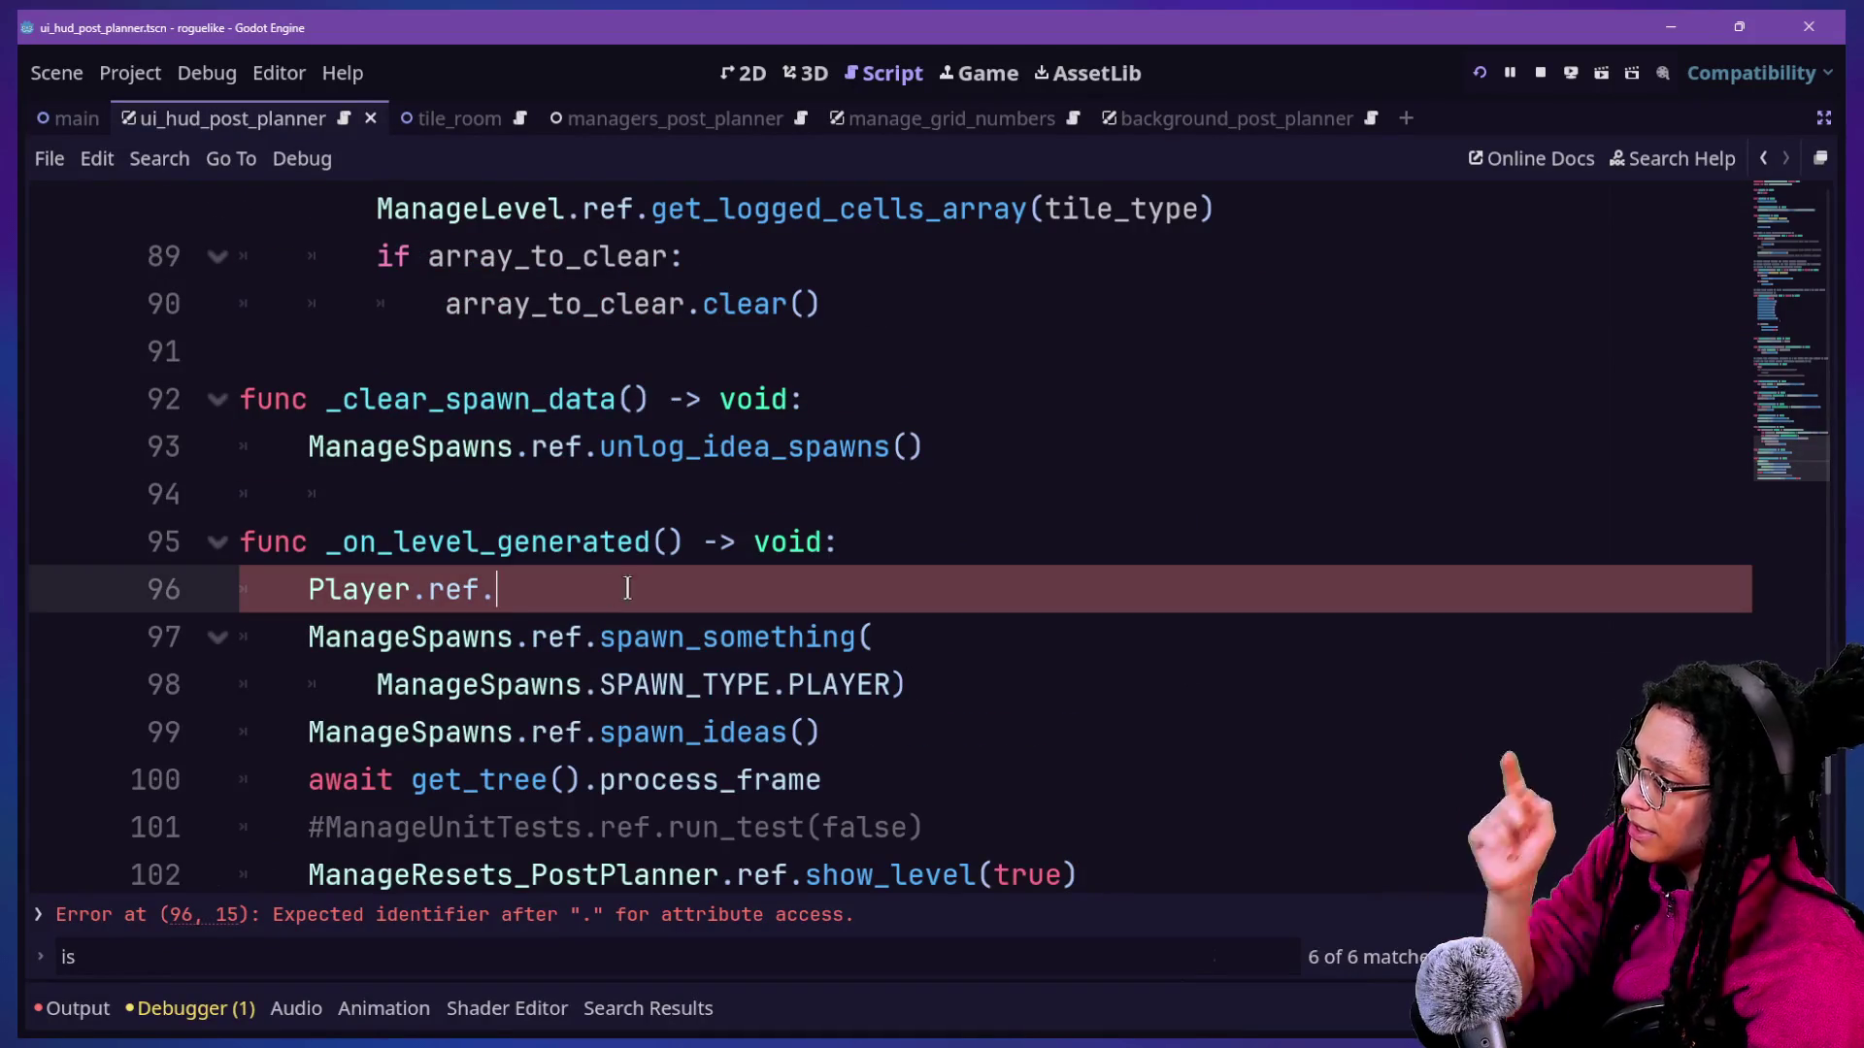
left_click(367, 602, "ctrl")
Scroll through the player's _do_movement code around the _capture_position() call.
scroll(727, 641, "down", 1)
scroll(727, 641, "up", 3)
scroll(727, 645, "up", 3)
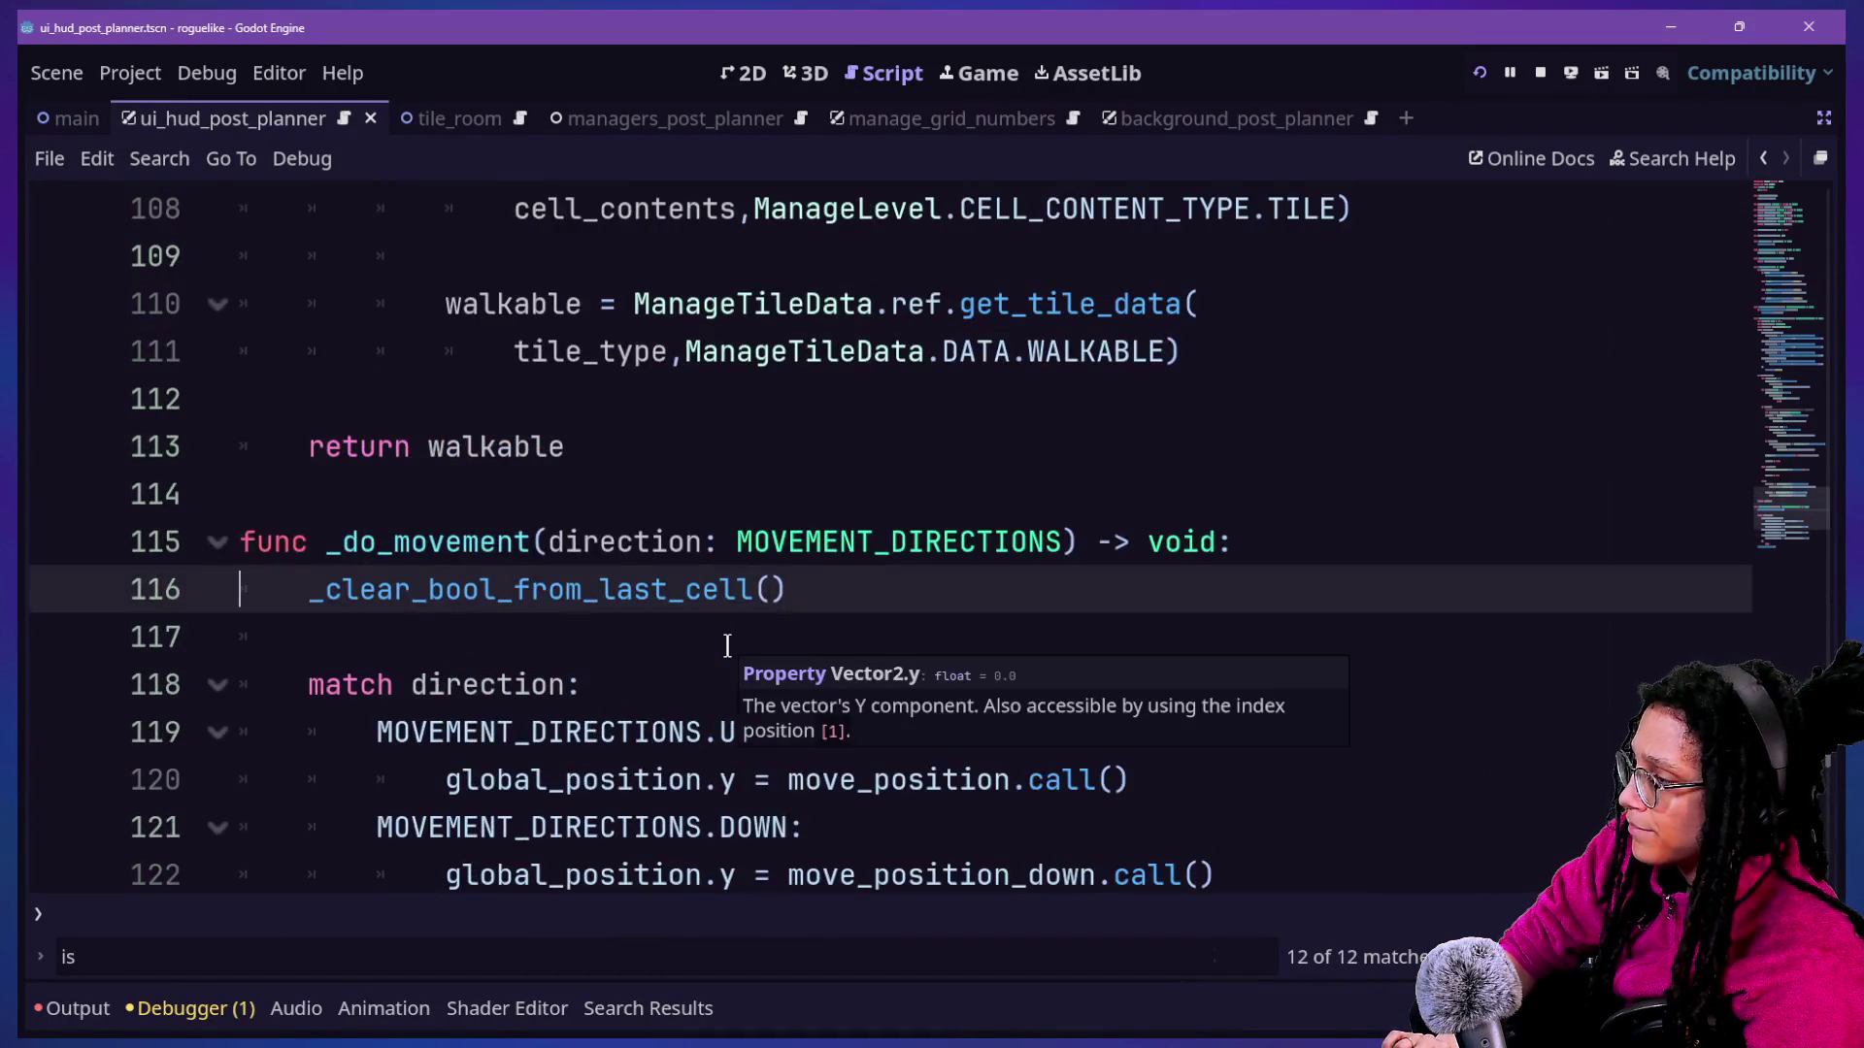
scroll(727, 645, "down", 2)
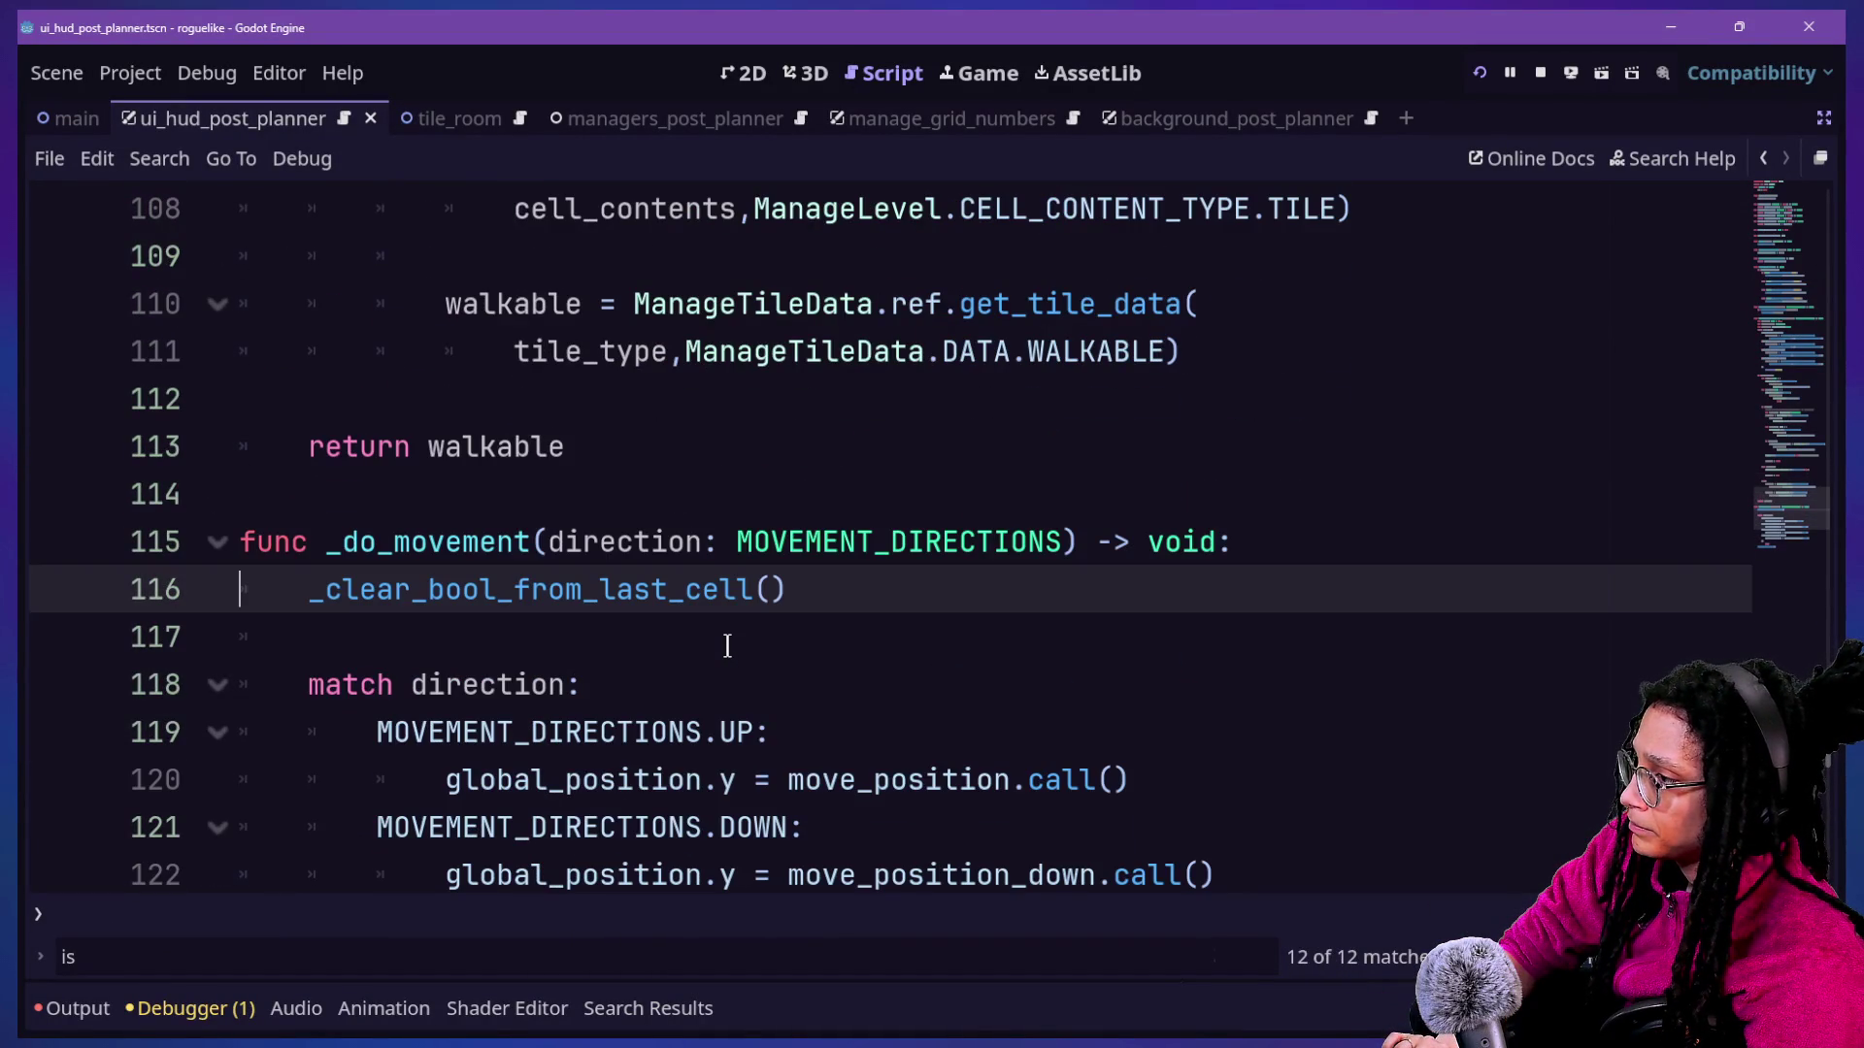
scroll(727, 646, "down", 4)
scroll(727, 645, "up", 10)
scroll(727, 645, "down", 6)
scroll(727, 645, "down", 5)
left_click(765, 710)
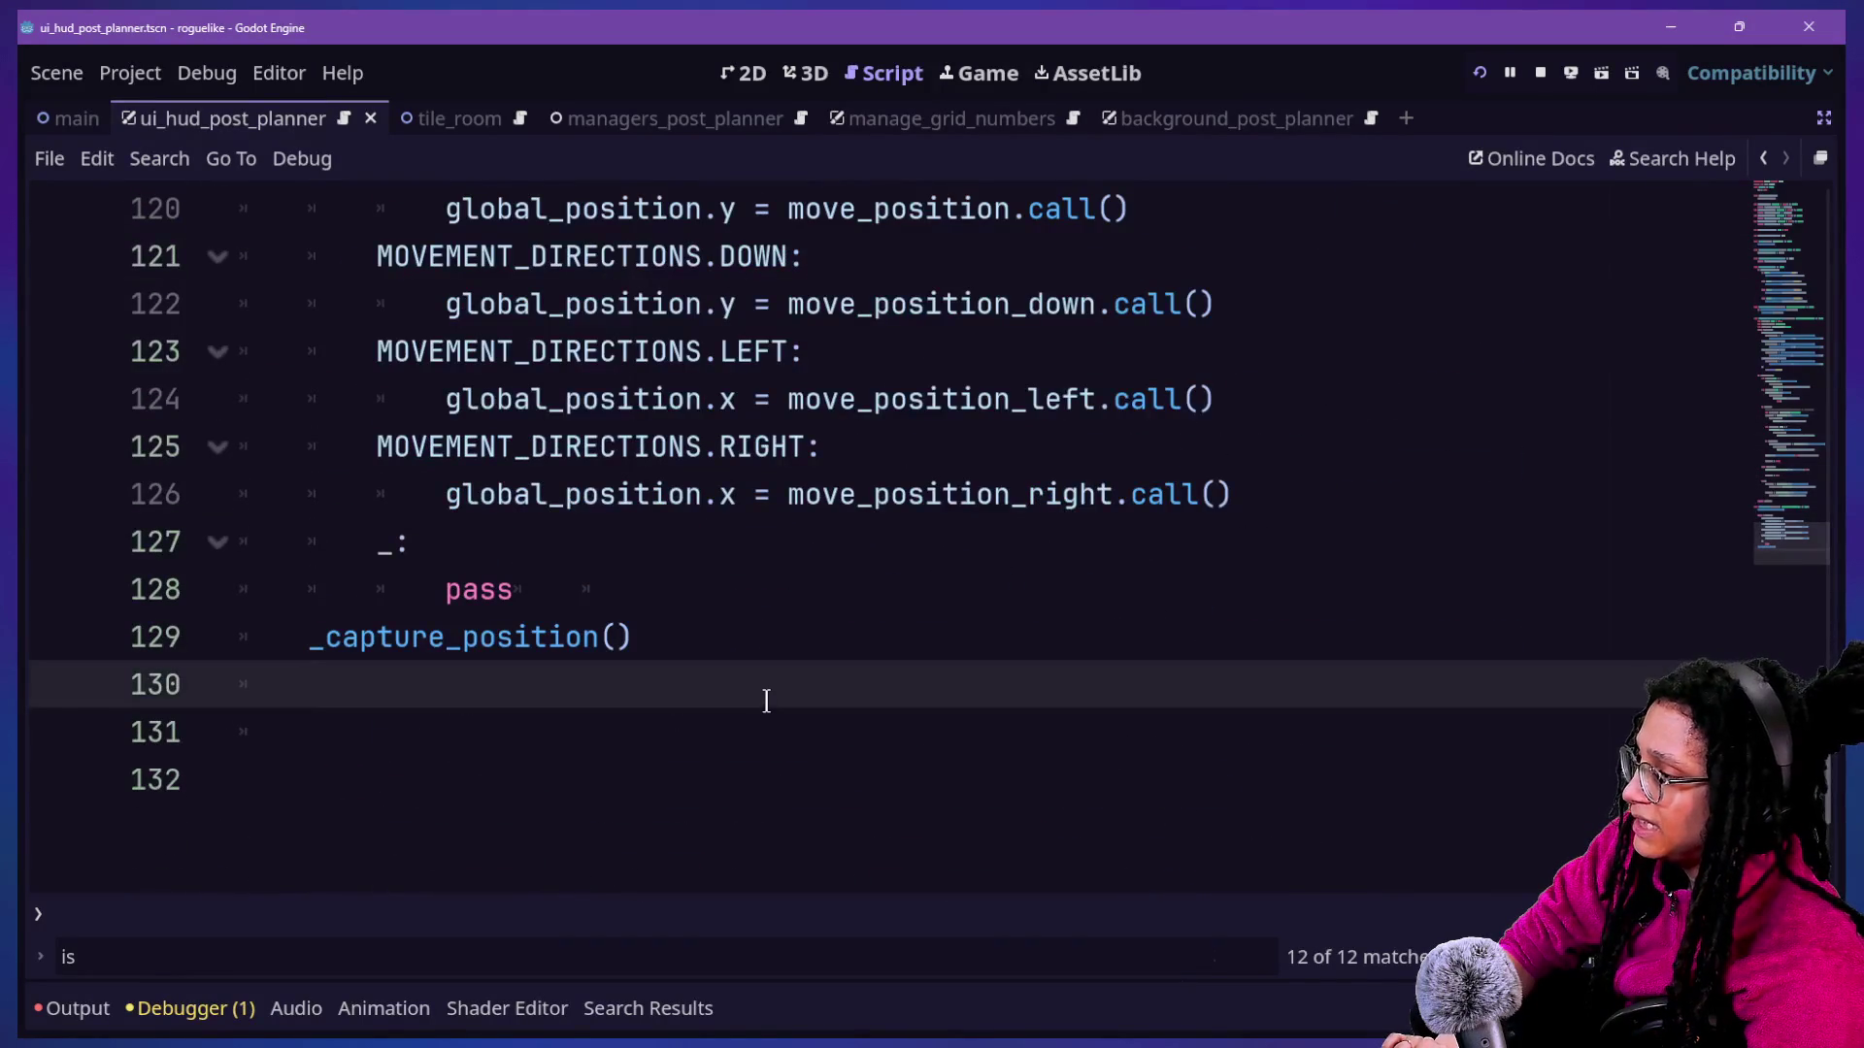
scroll(765, 701, "up", 4)
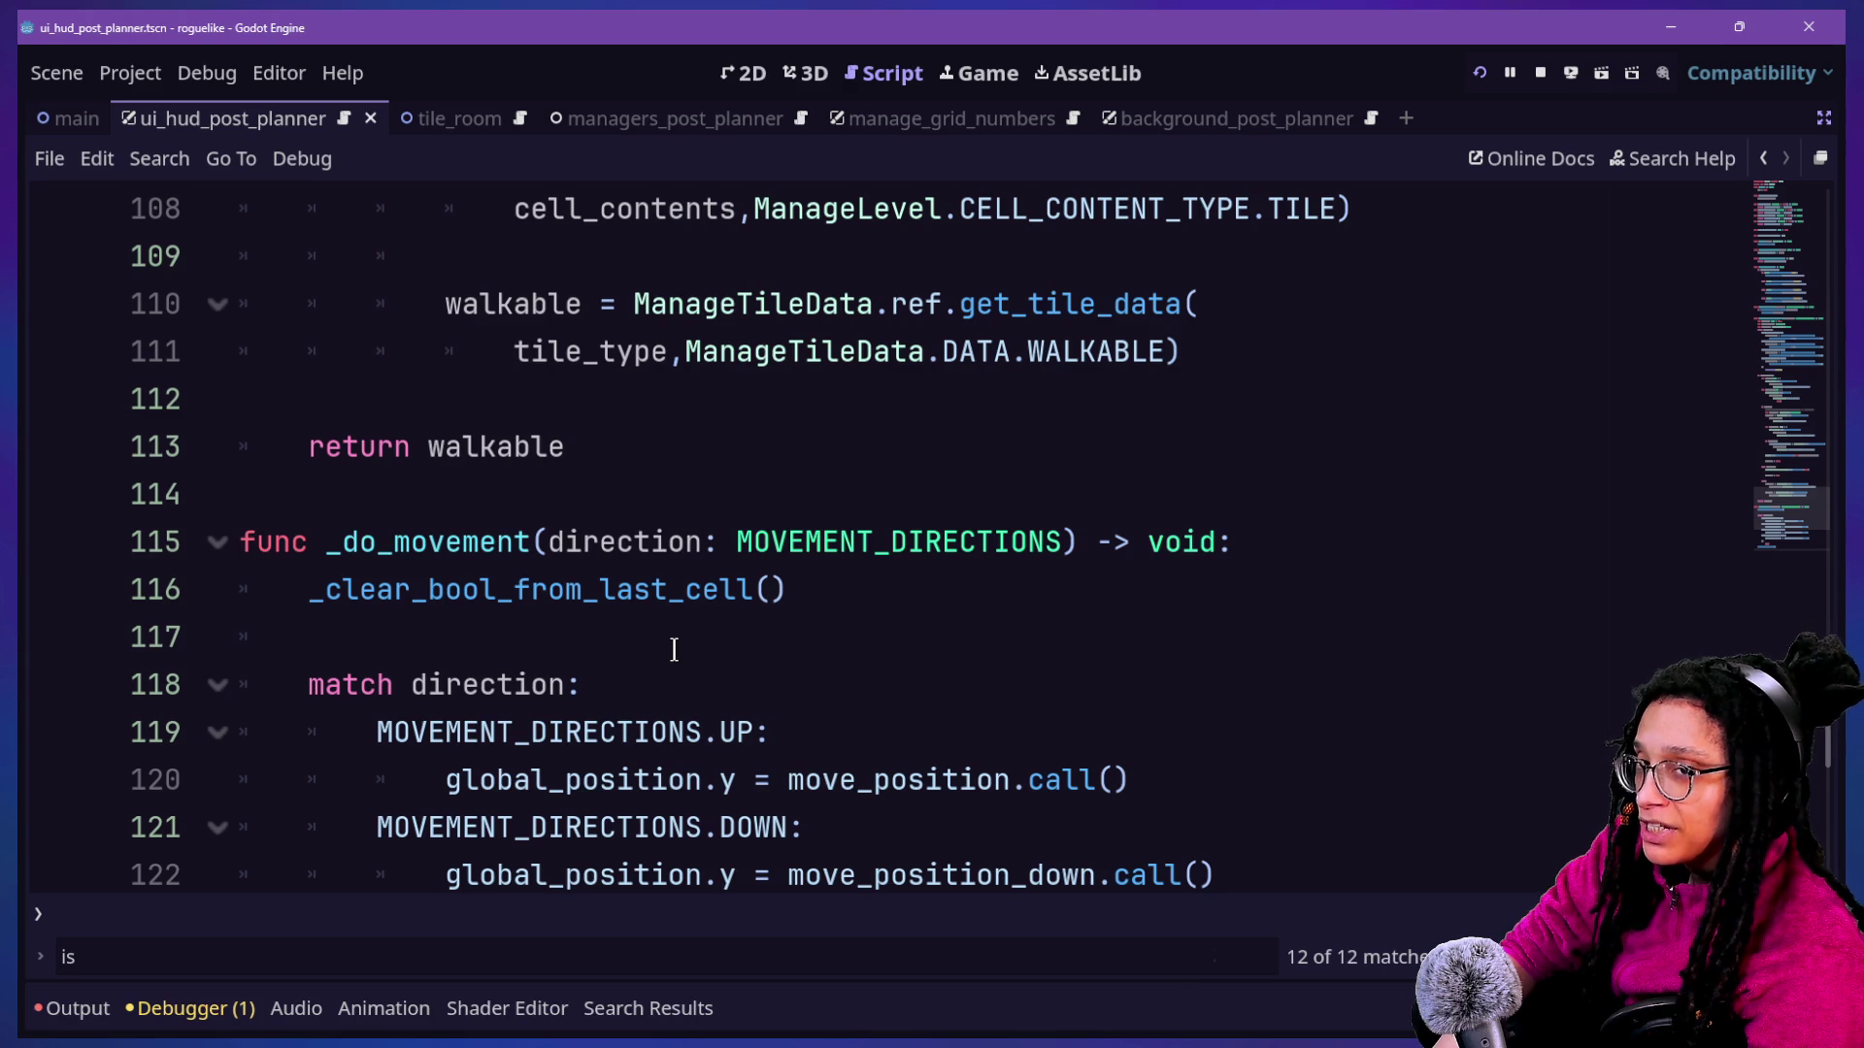
Scroll up to _input and place the caret before handle in its _handle_movement() call.
scroll(674, 649, "down", 3)
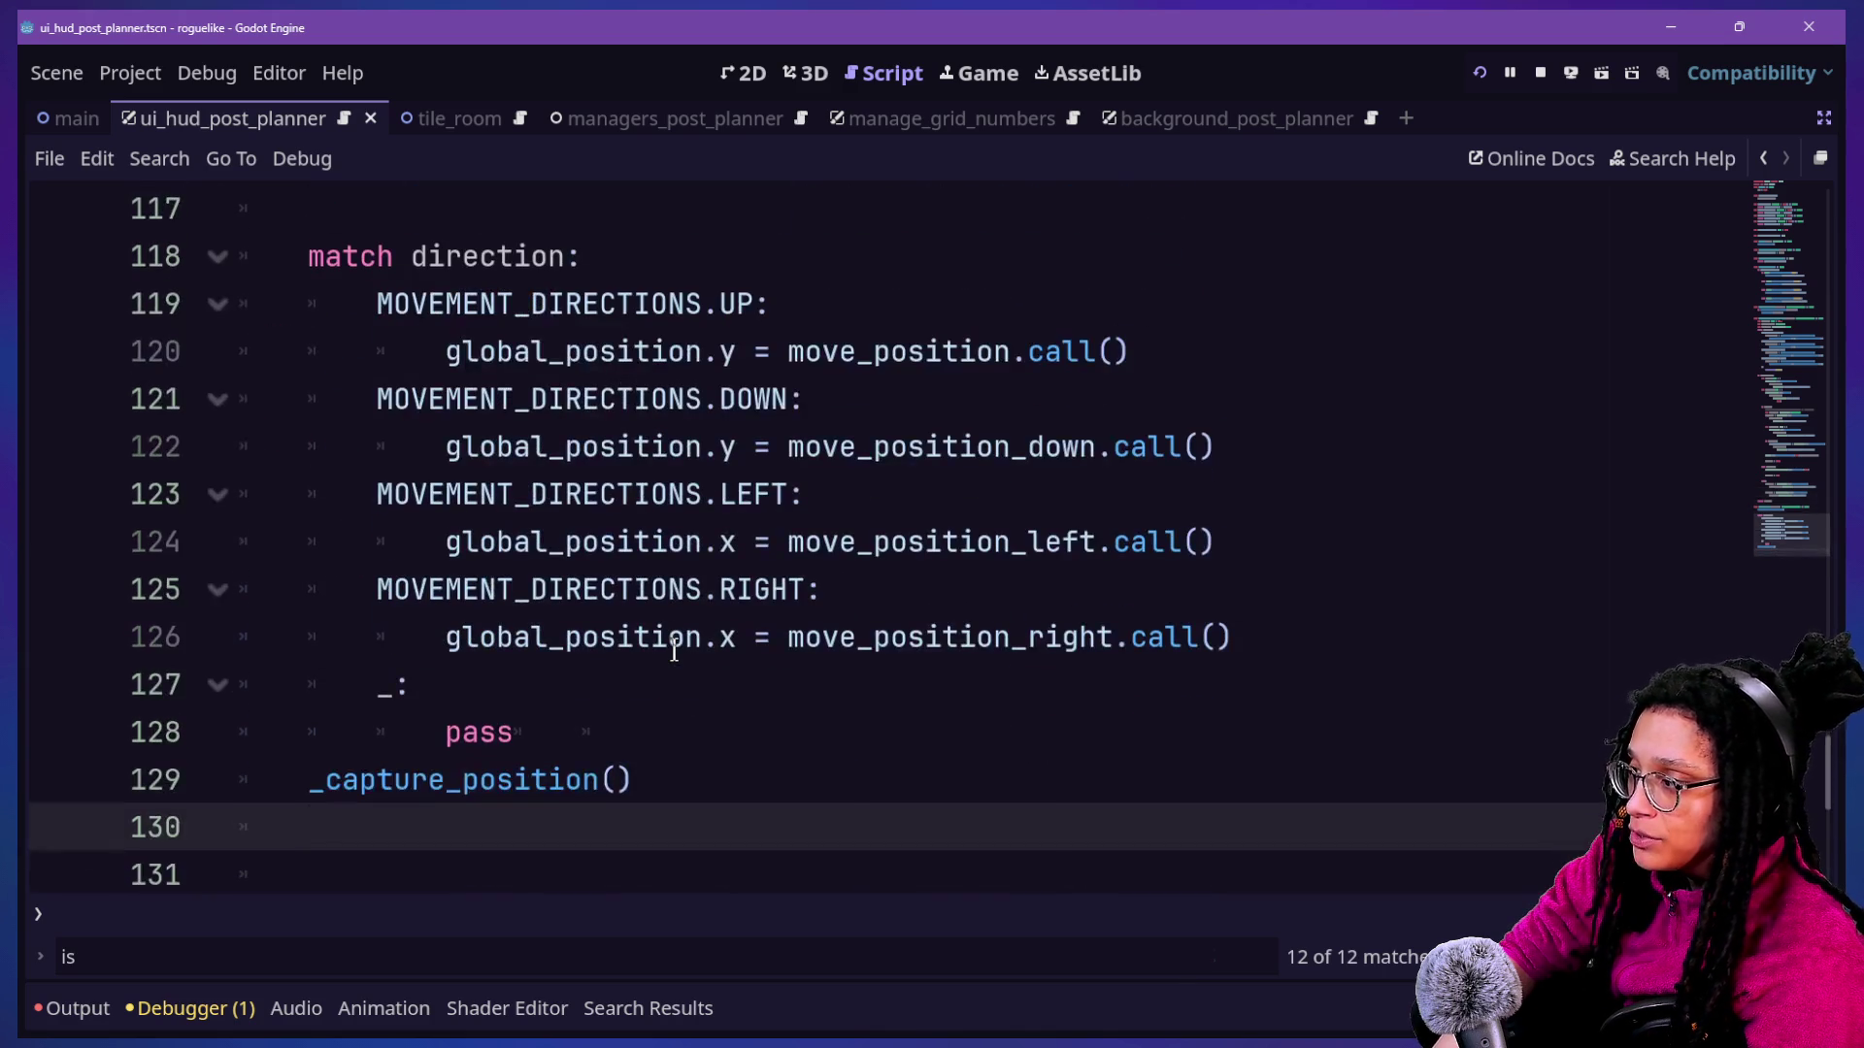
scroll(674, 649, "down", 1)
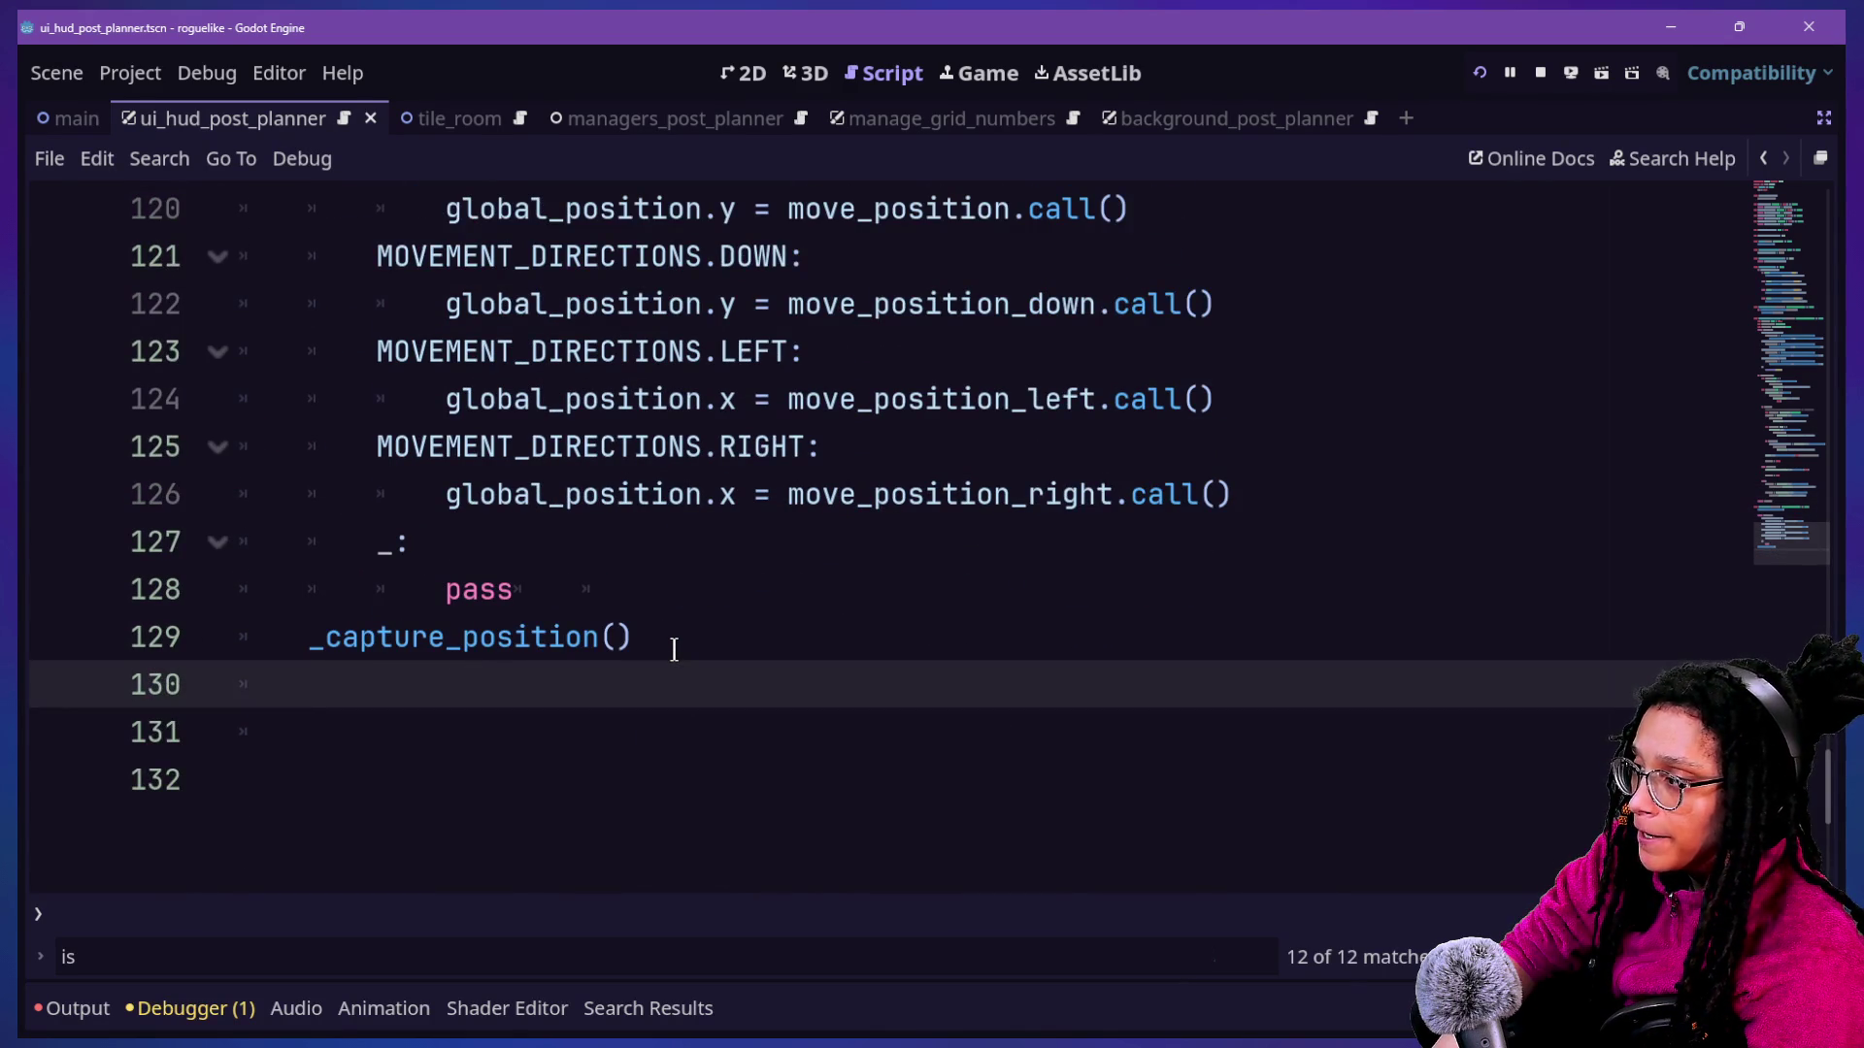
scroll(673, 649, "up", 1)
scroll(674, 650, "up", 15)
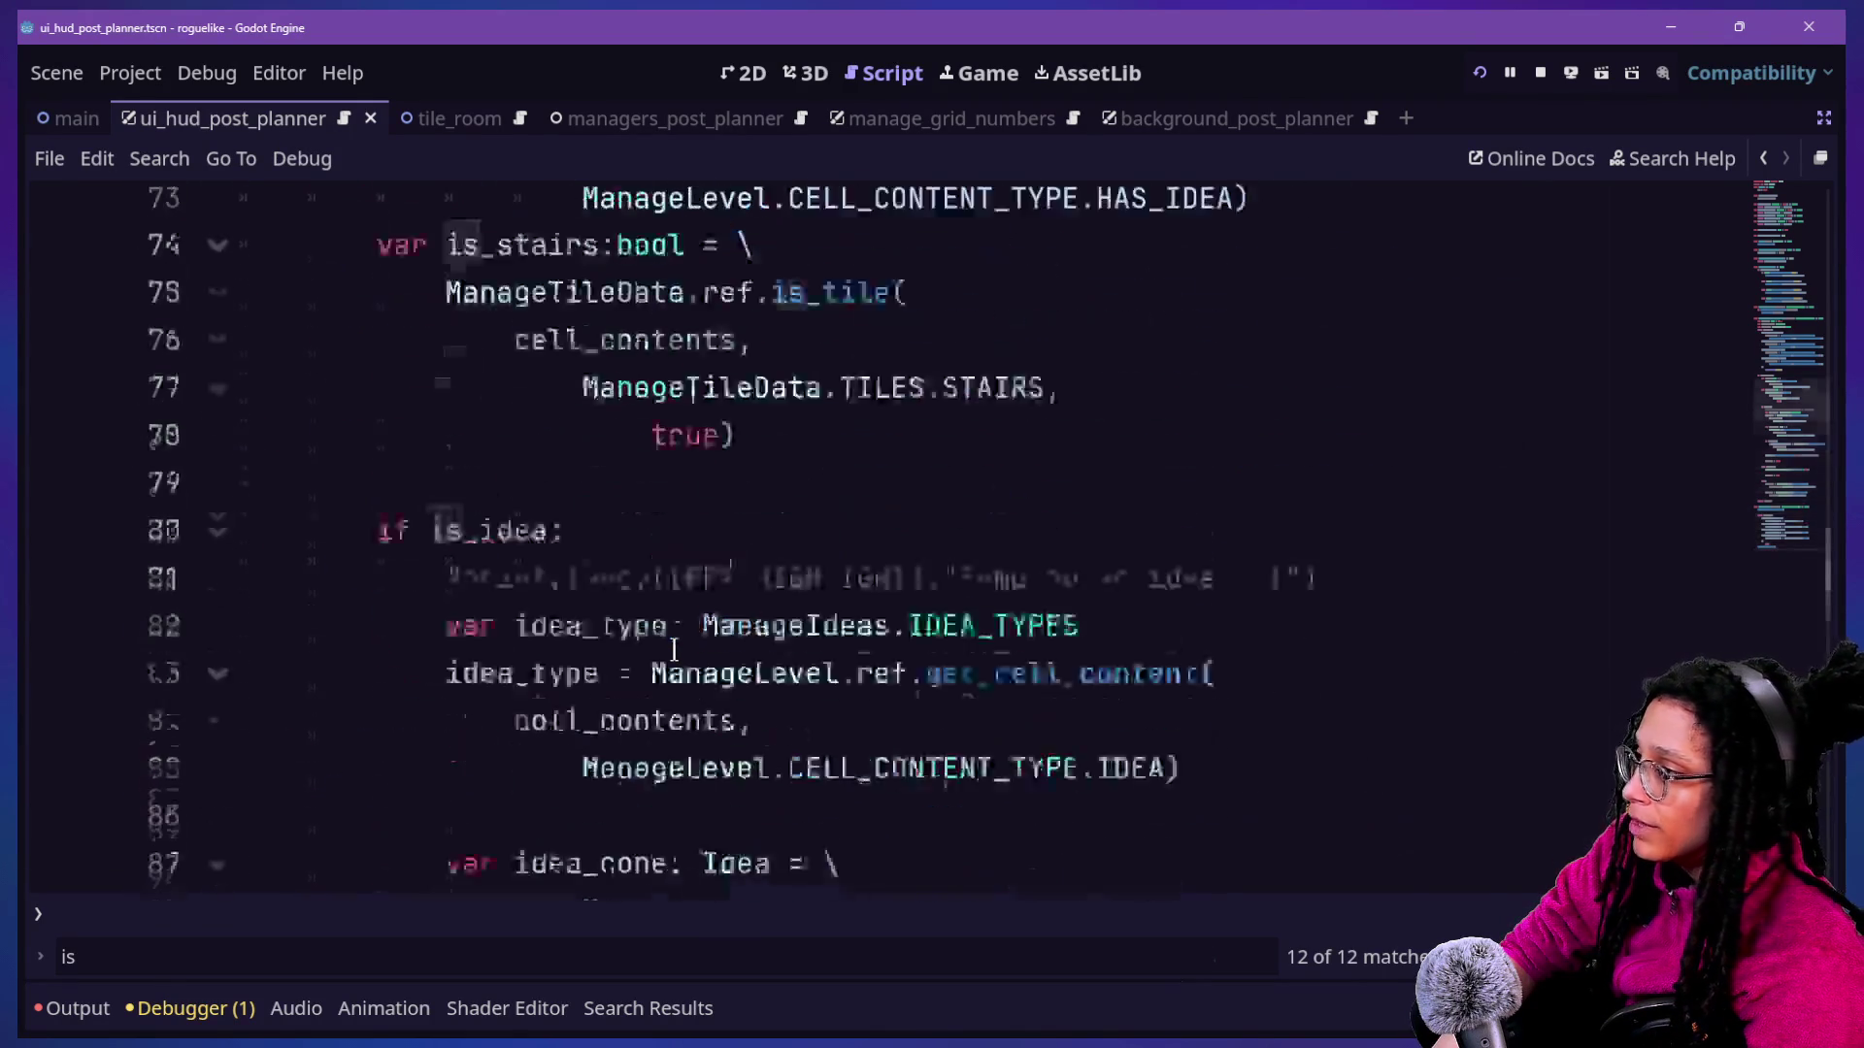
scroll(674, 649, "up", 10)
scroll(673, 650, "up", 5)
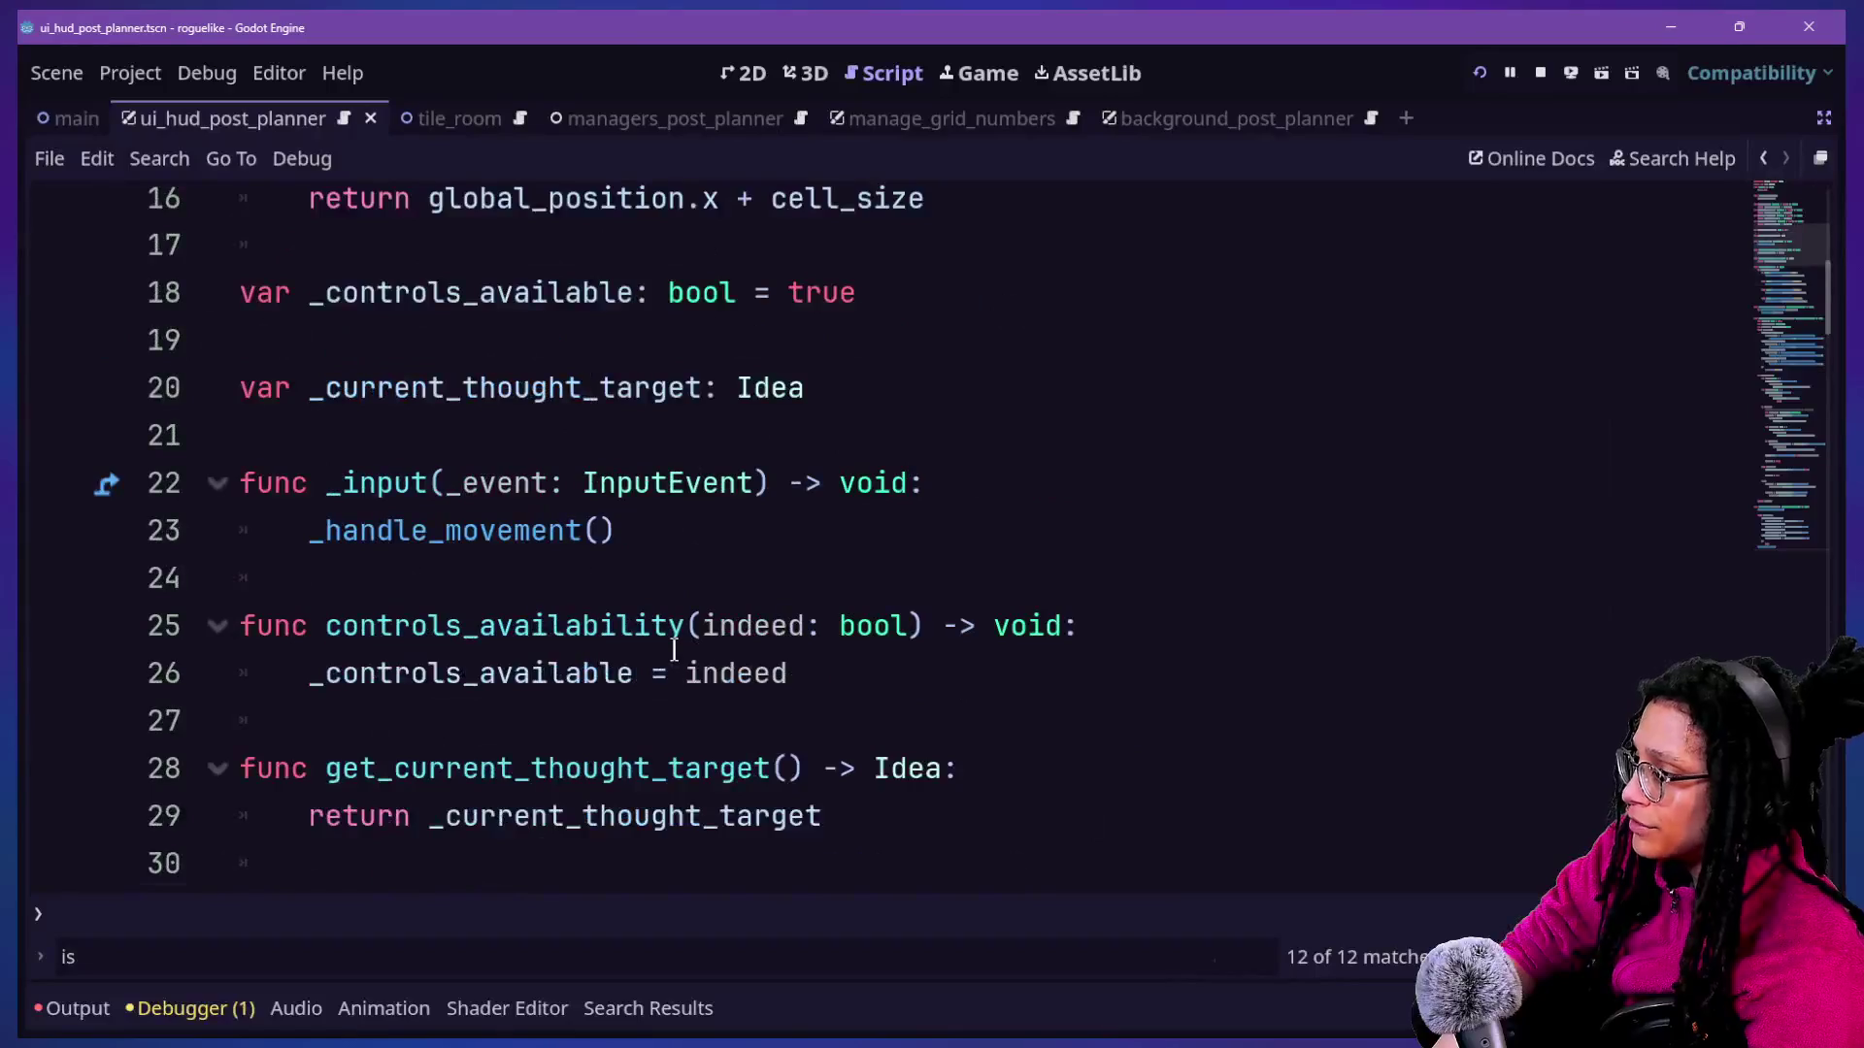
scroll(674, 649, "down", 9)
scroll(674, 650, "up", 3)
scroll(673, 650, "up", 4)
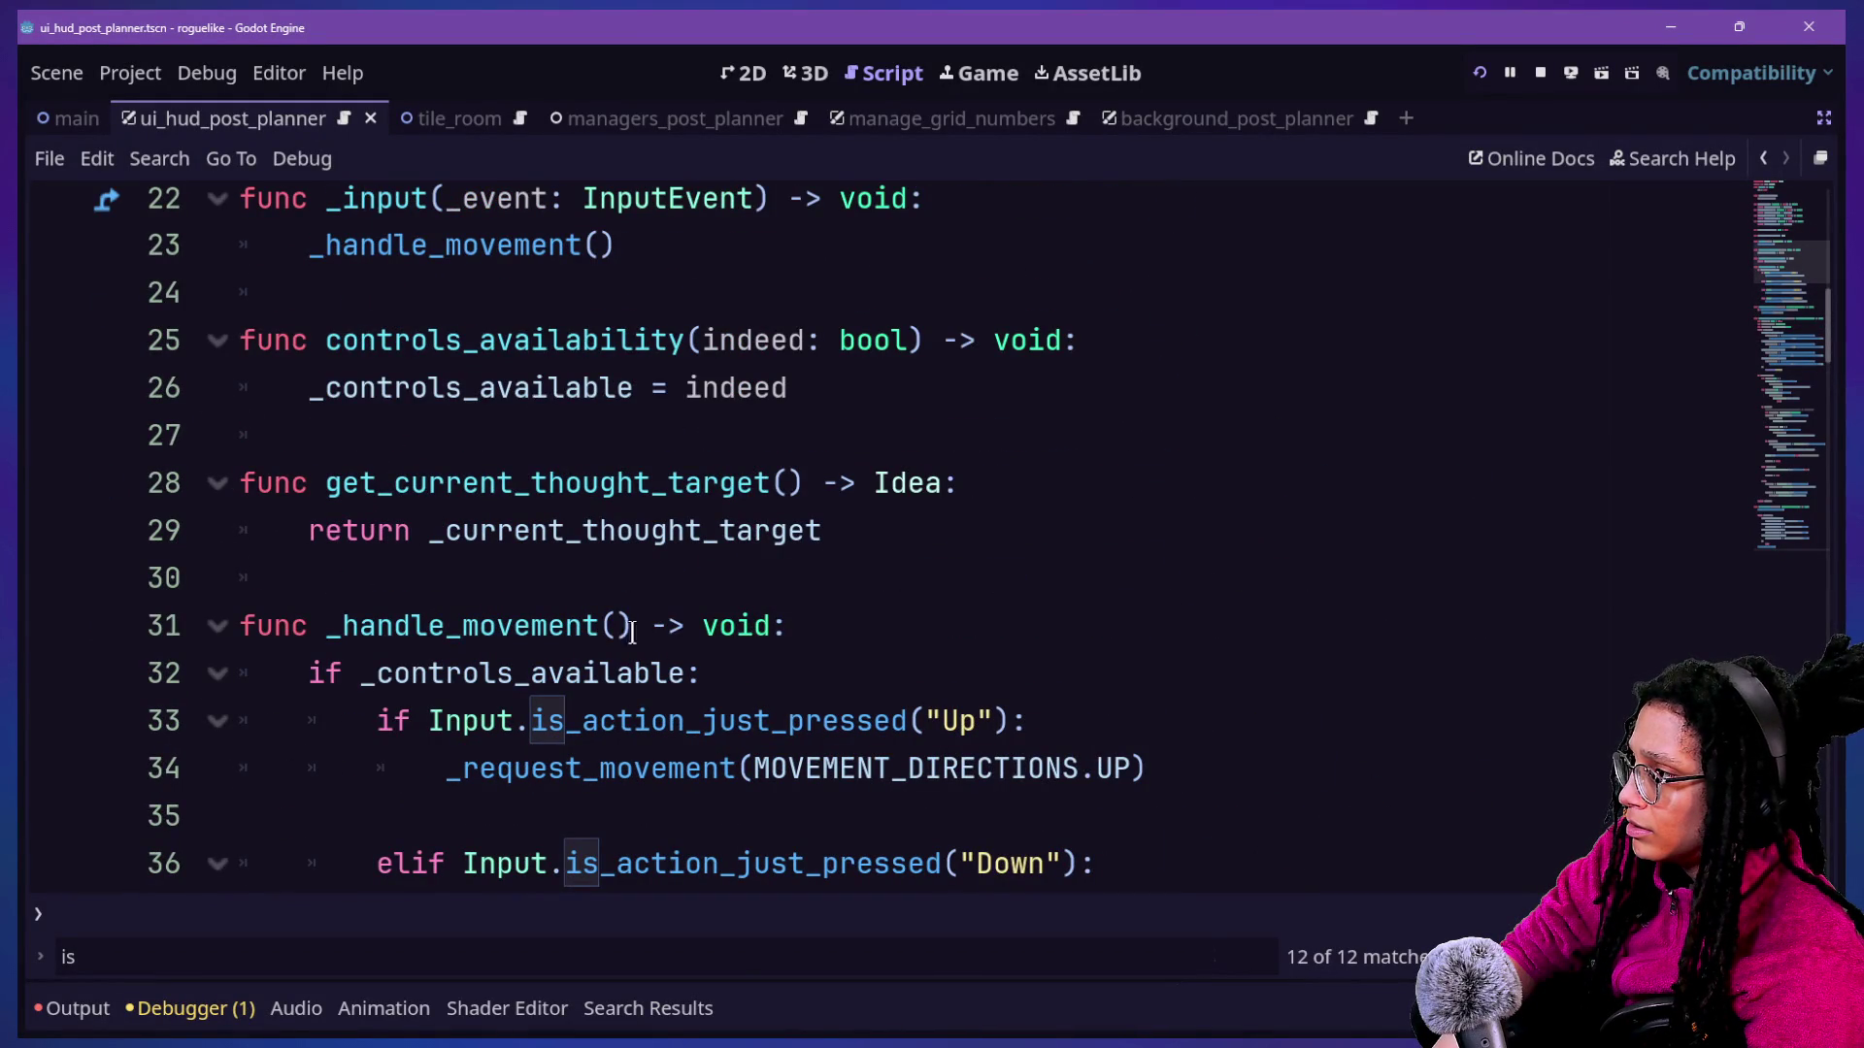
scroll(612, 625, "up", 2)
scroll(613, 624, "down", 1)
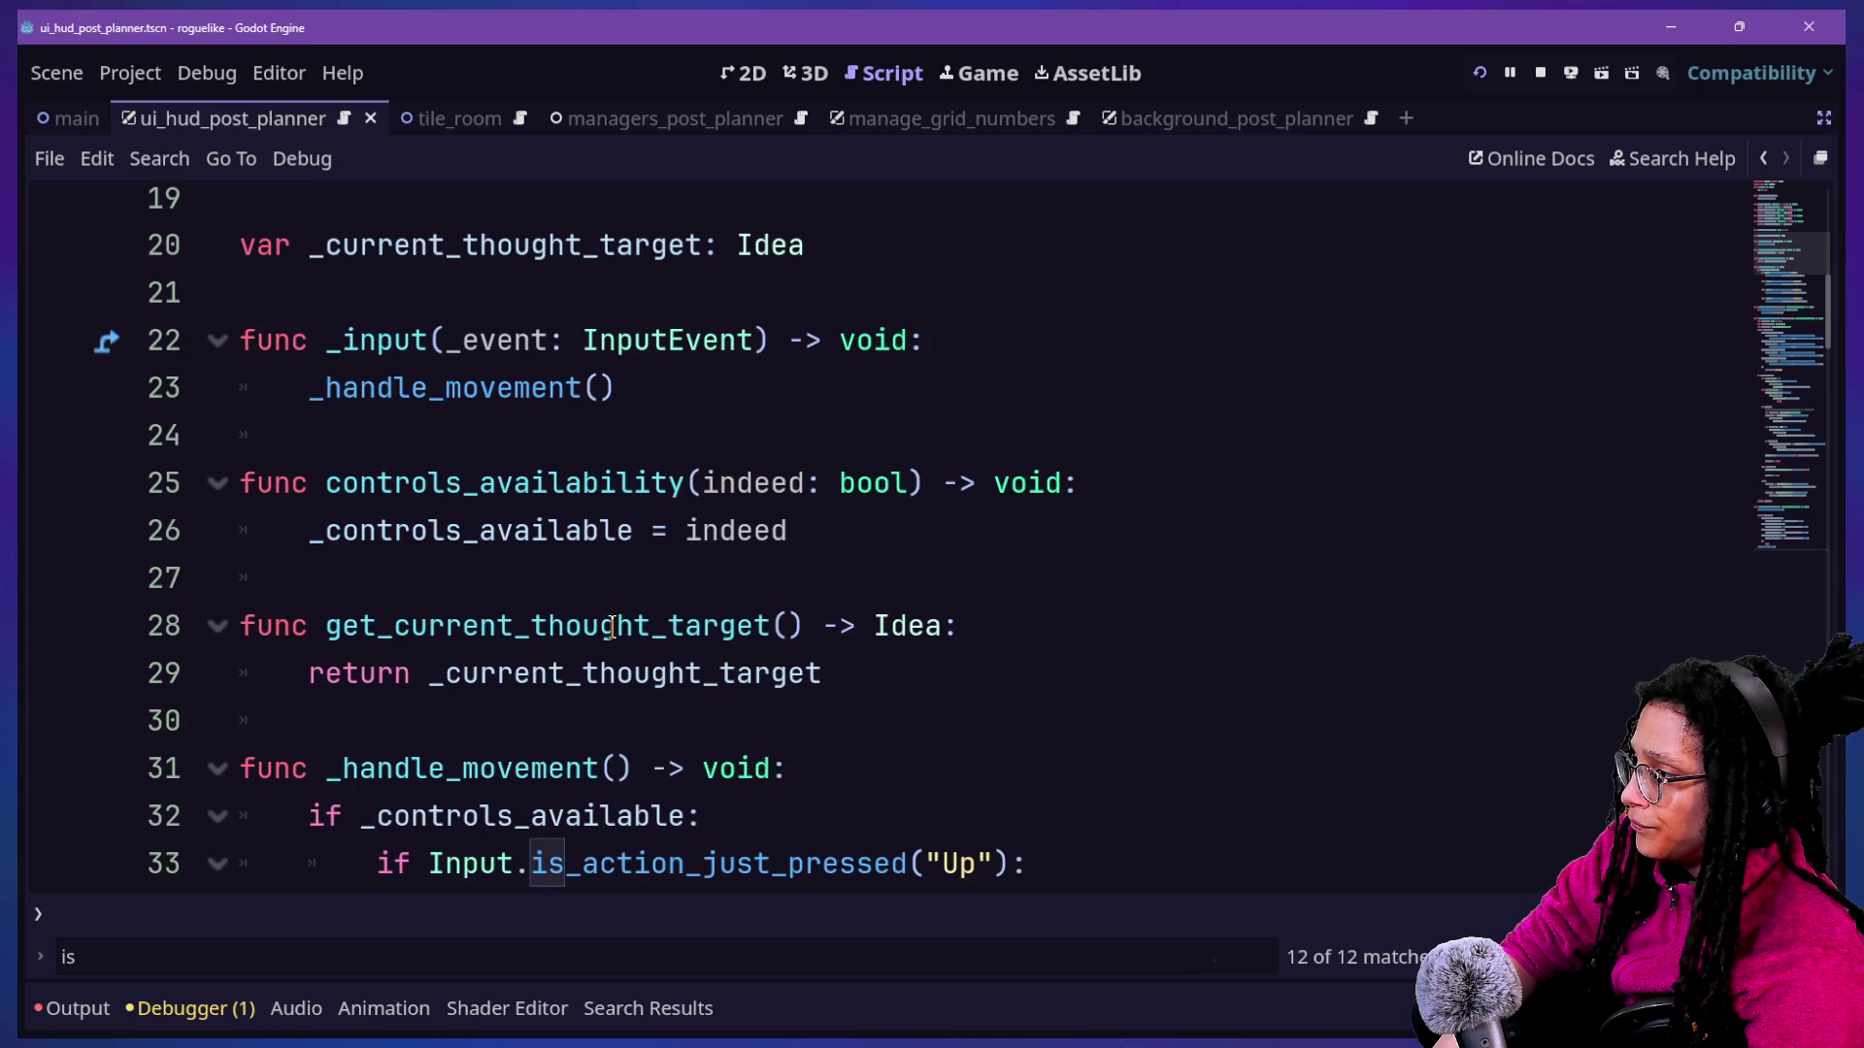
left_click(342, 374)
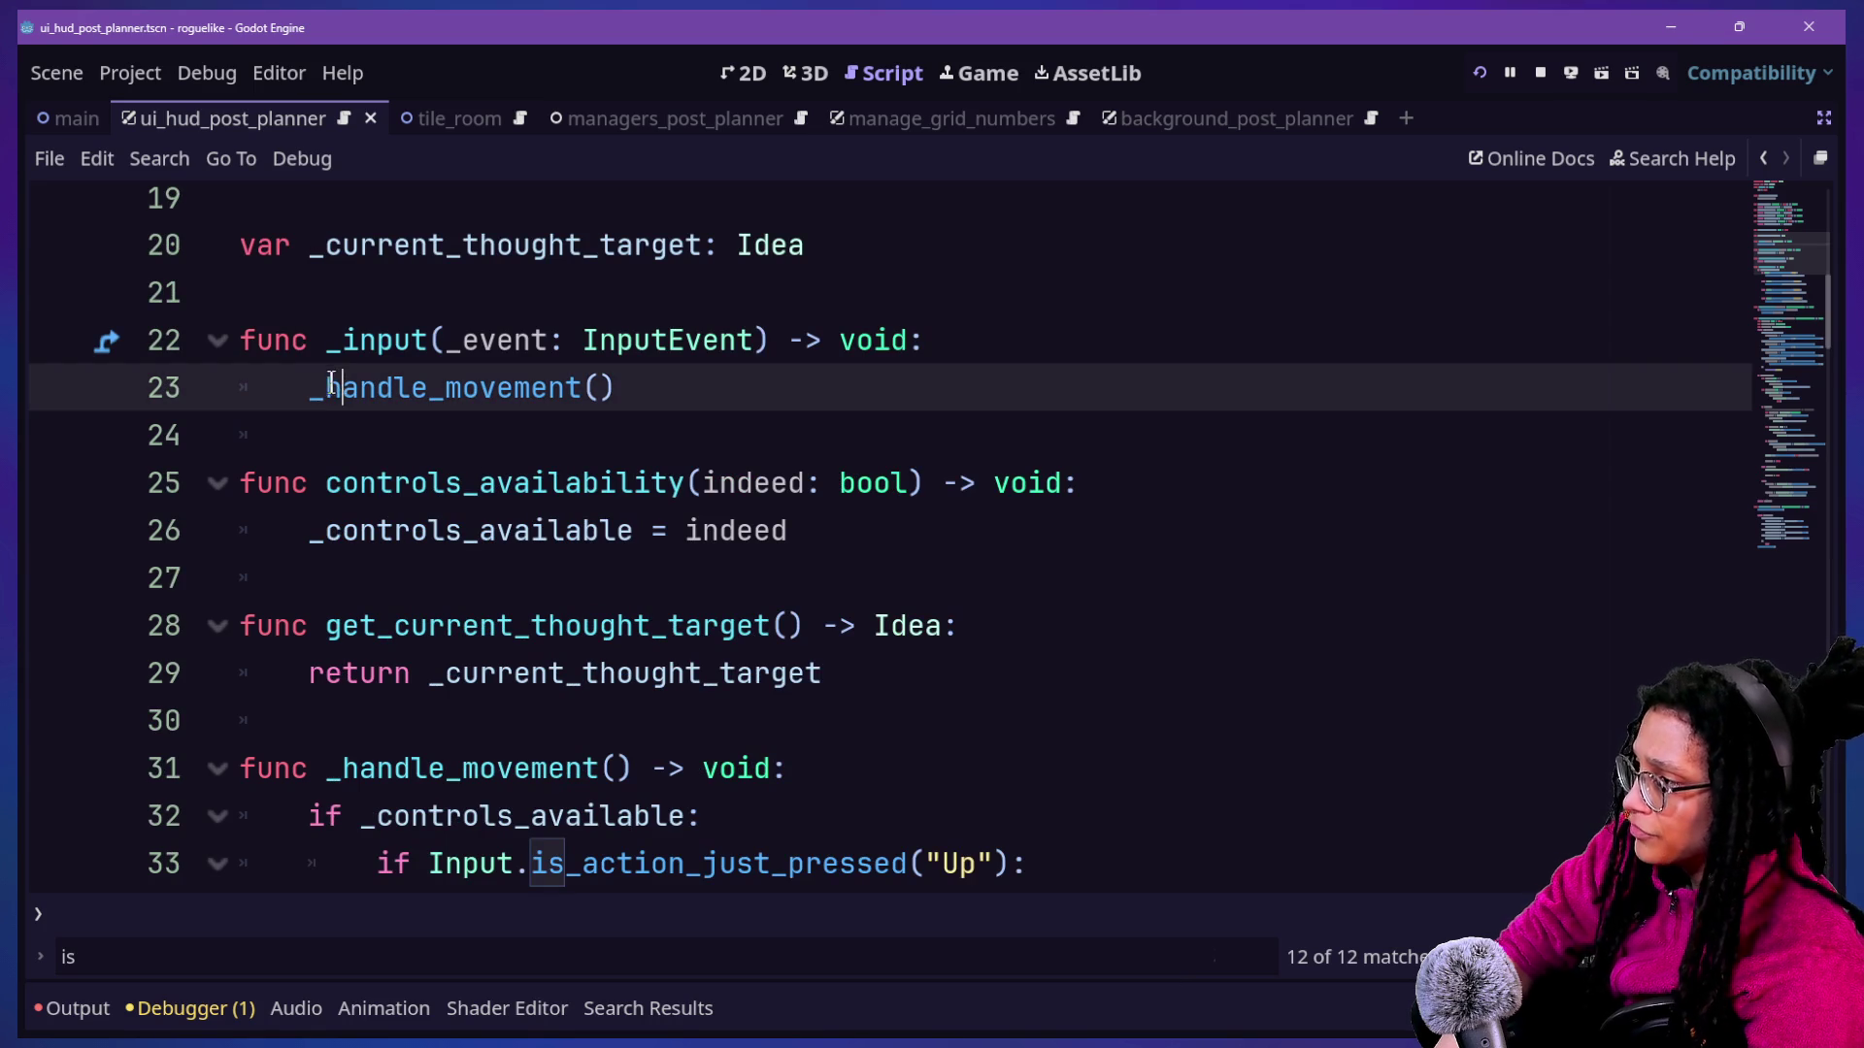
Rename _handle_movement to _input_handle_movement at both its call and its definition.
type("input_")
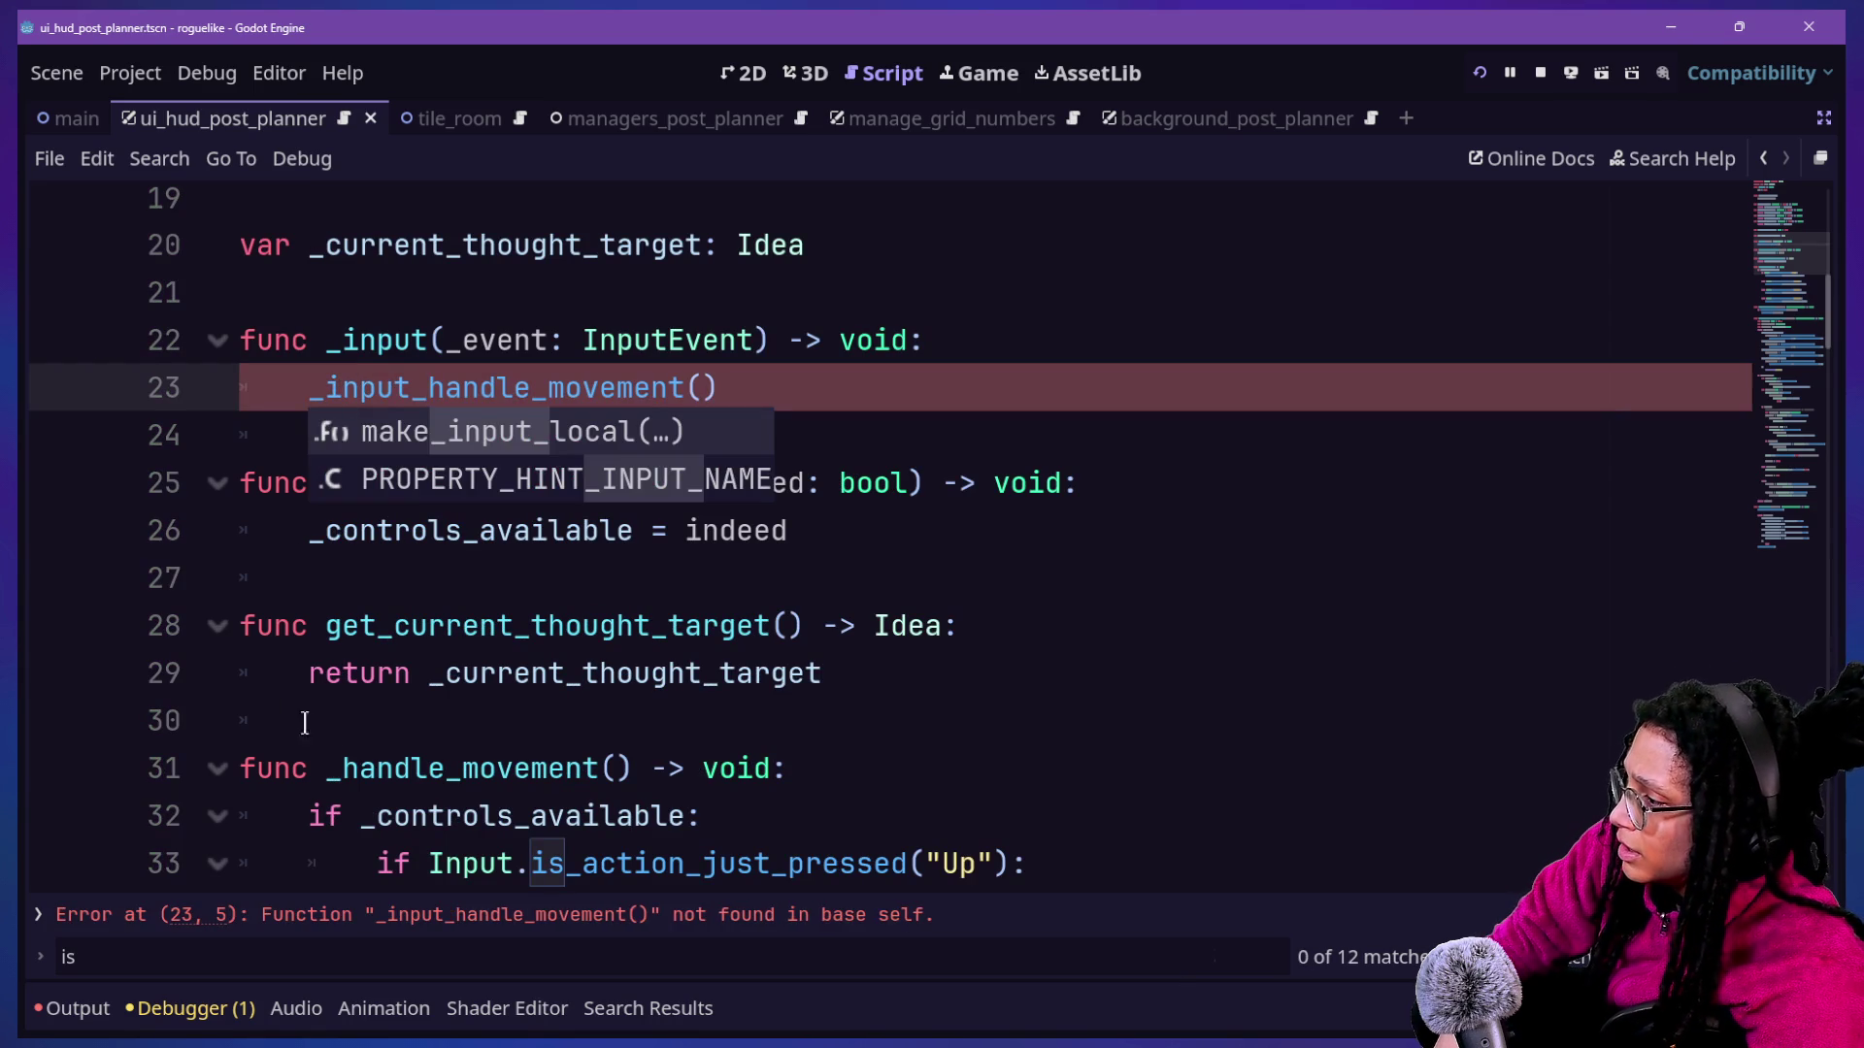
left_click(343, 768)
key("ctrl+space")
type("input_")
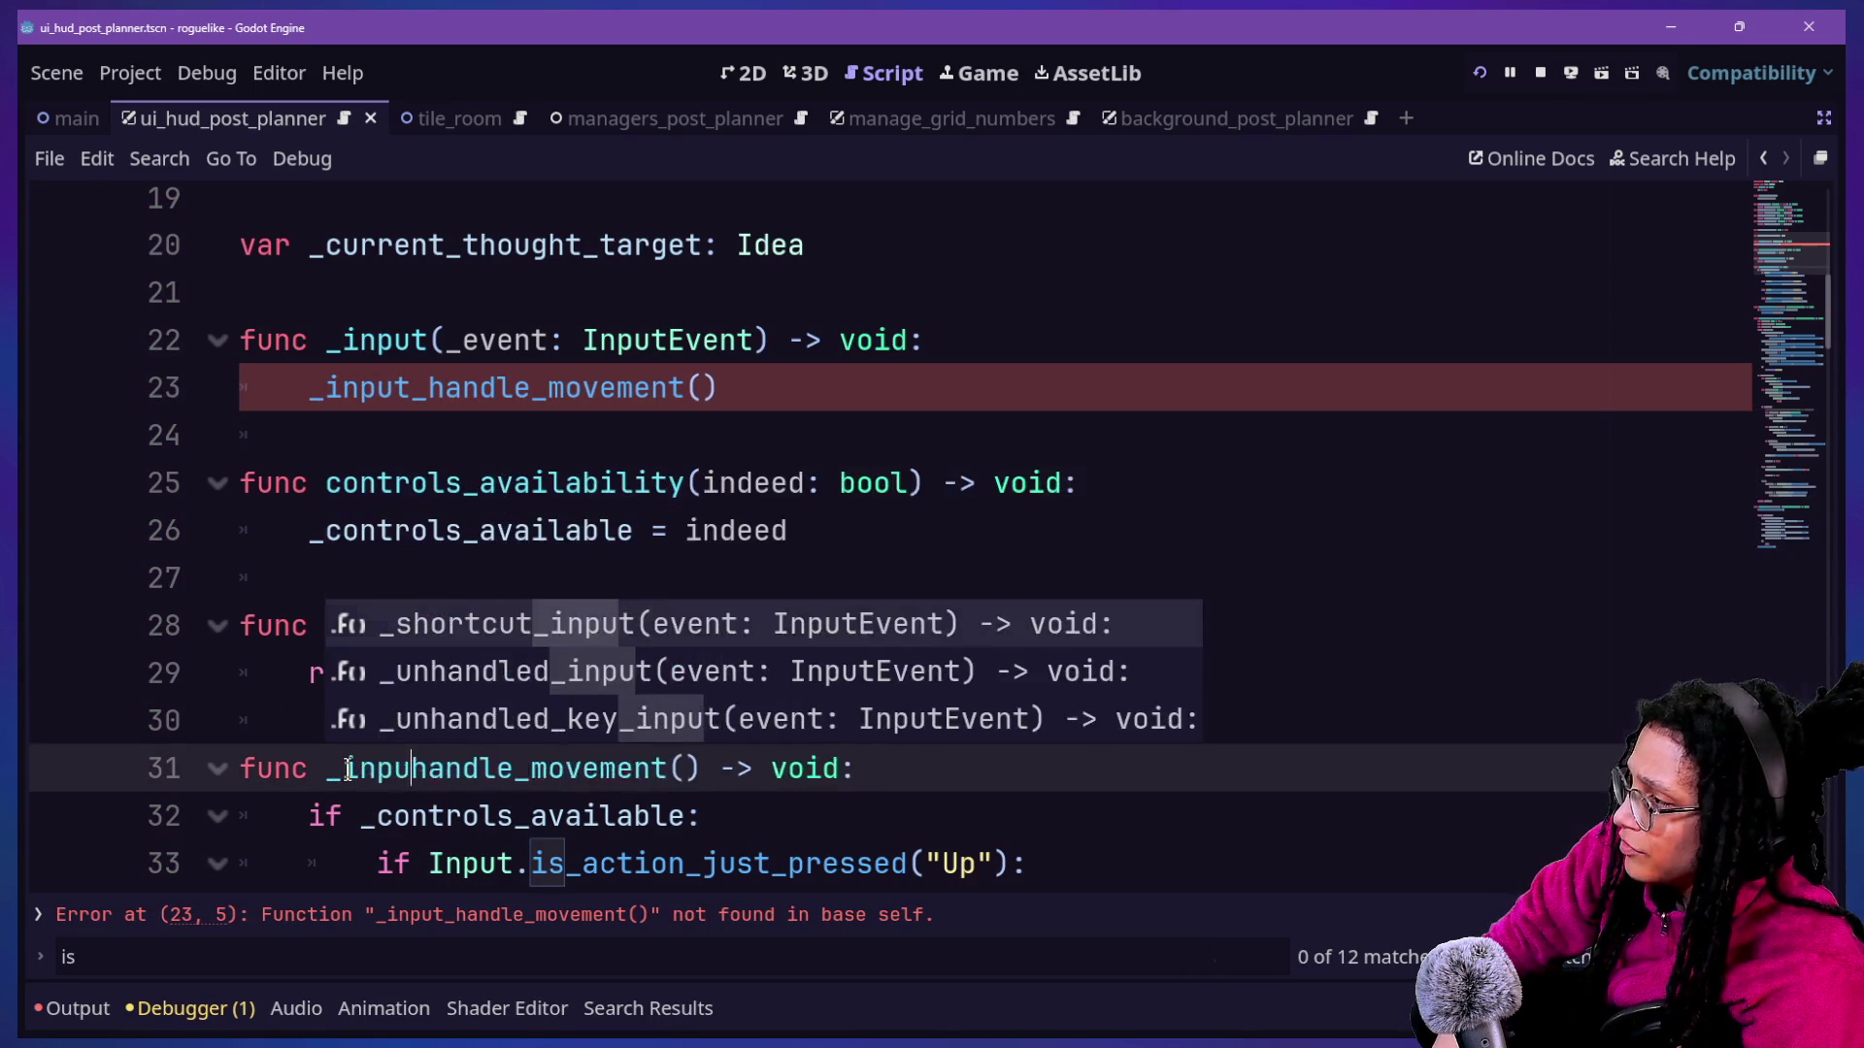
left_click(361, 672)
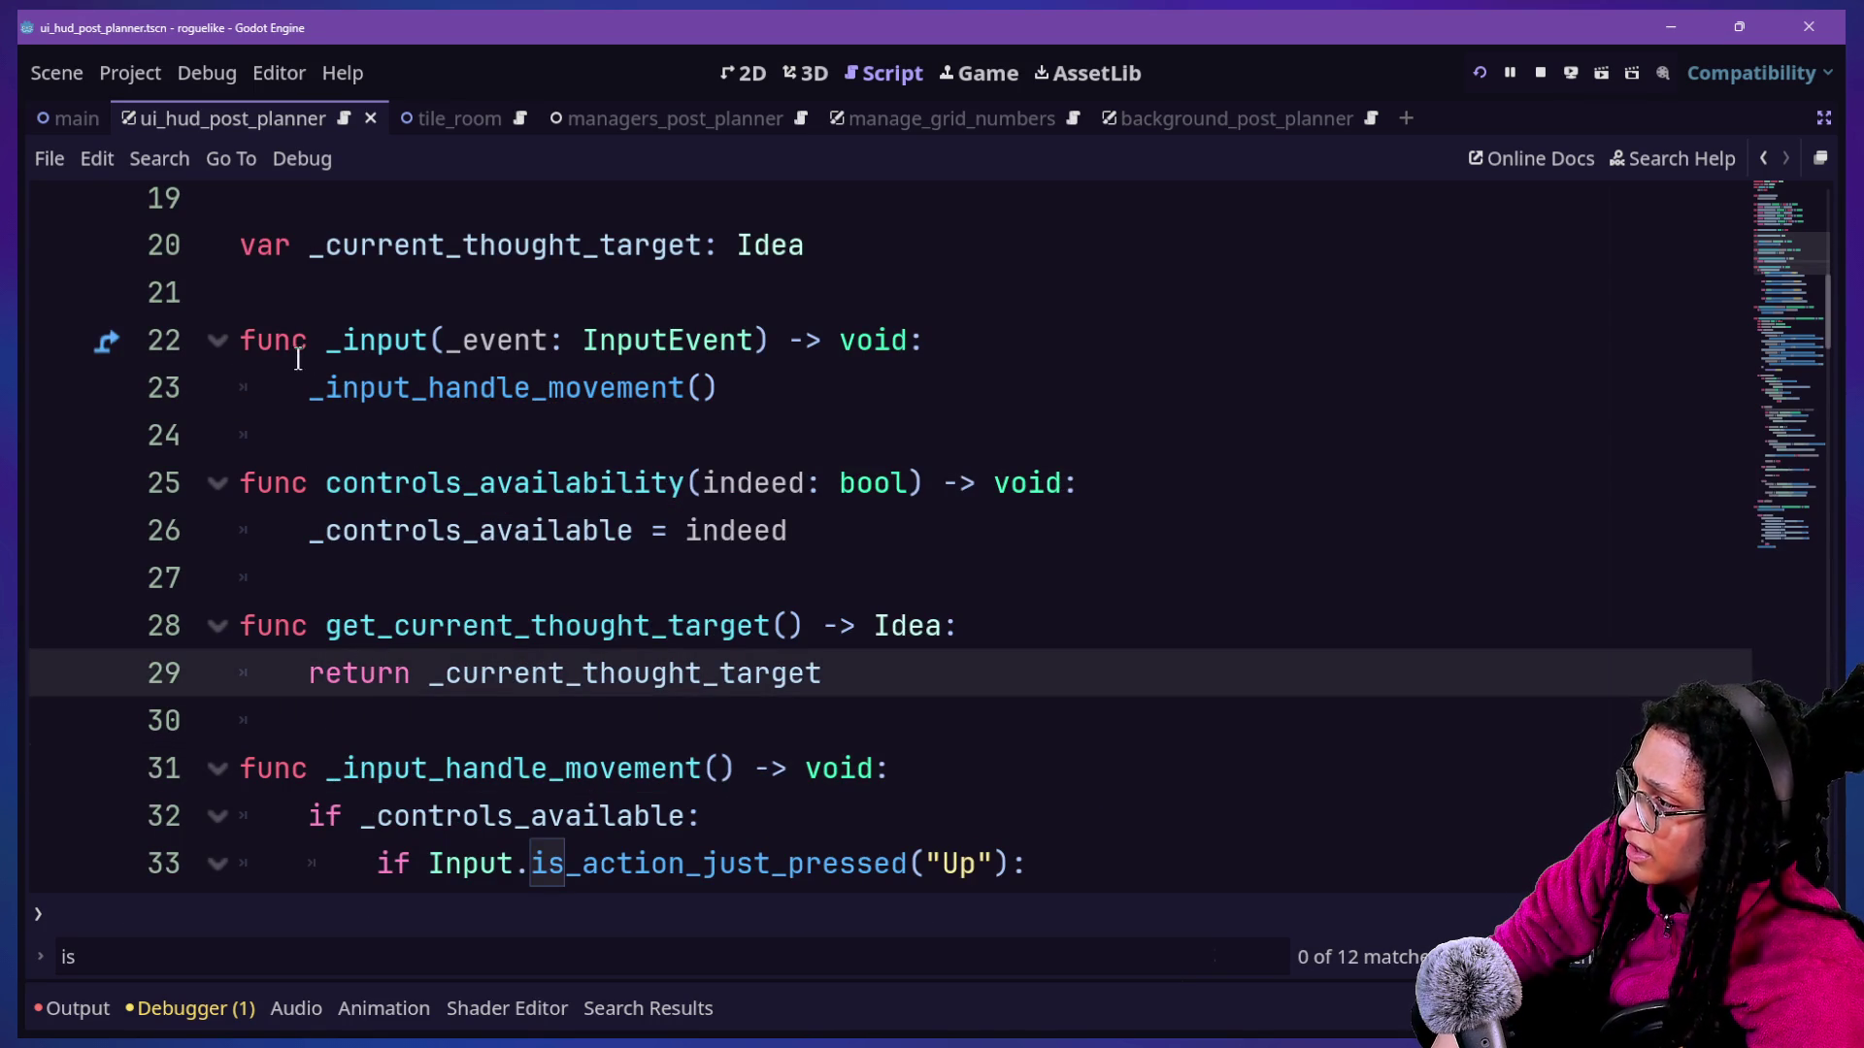
left_click_drag(309, 342, 403, 359)
left_click(326, 768)
left_click(427, 768)
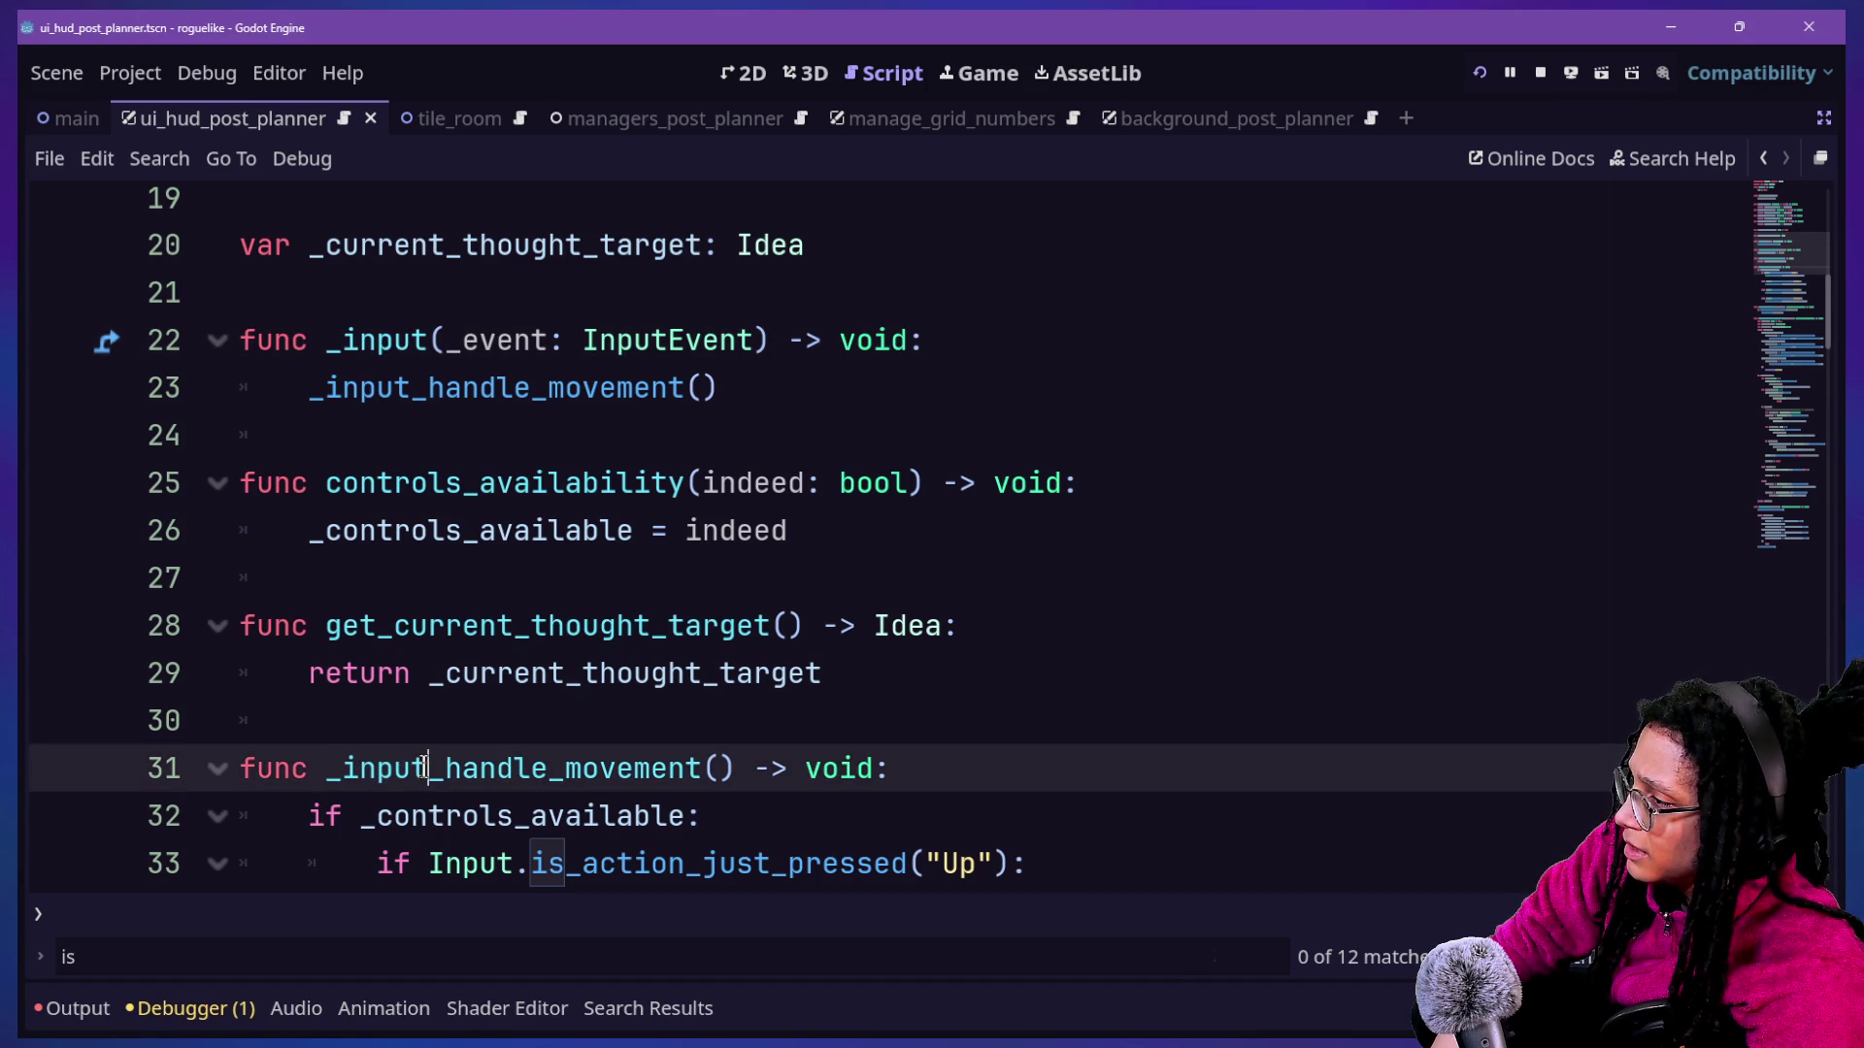
Declare a new 'func destroy_player() -> void:' below the return line.
left_click_drag(330, 579, 961, 648)
left_click(961, 651)
left_click(971, 670)
key("Return")
key("BackSpace")
key("Return")
type("func ")
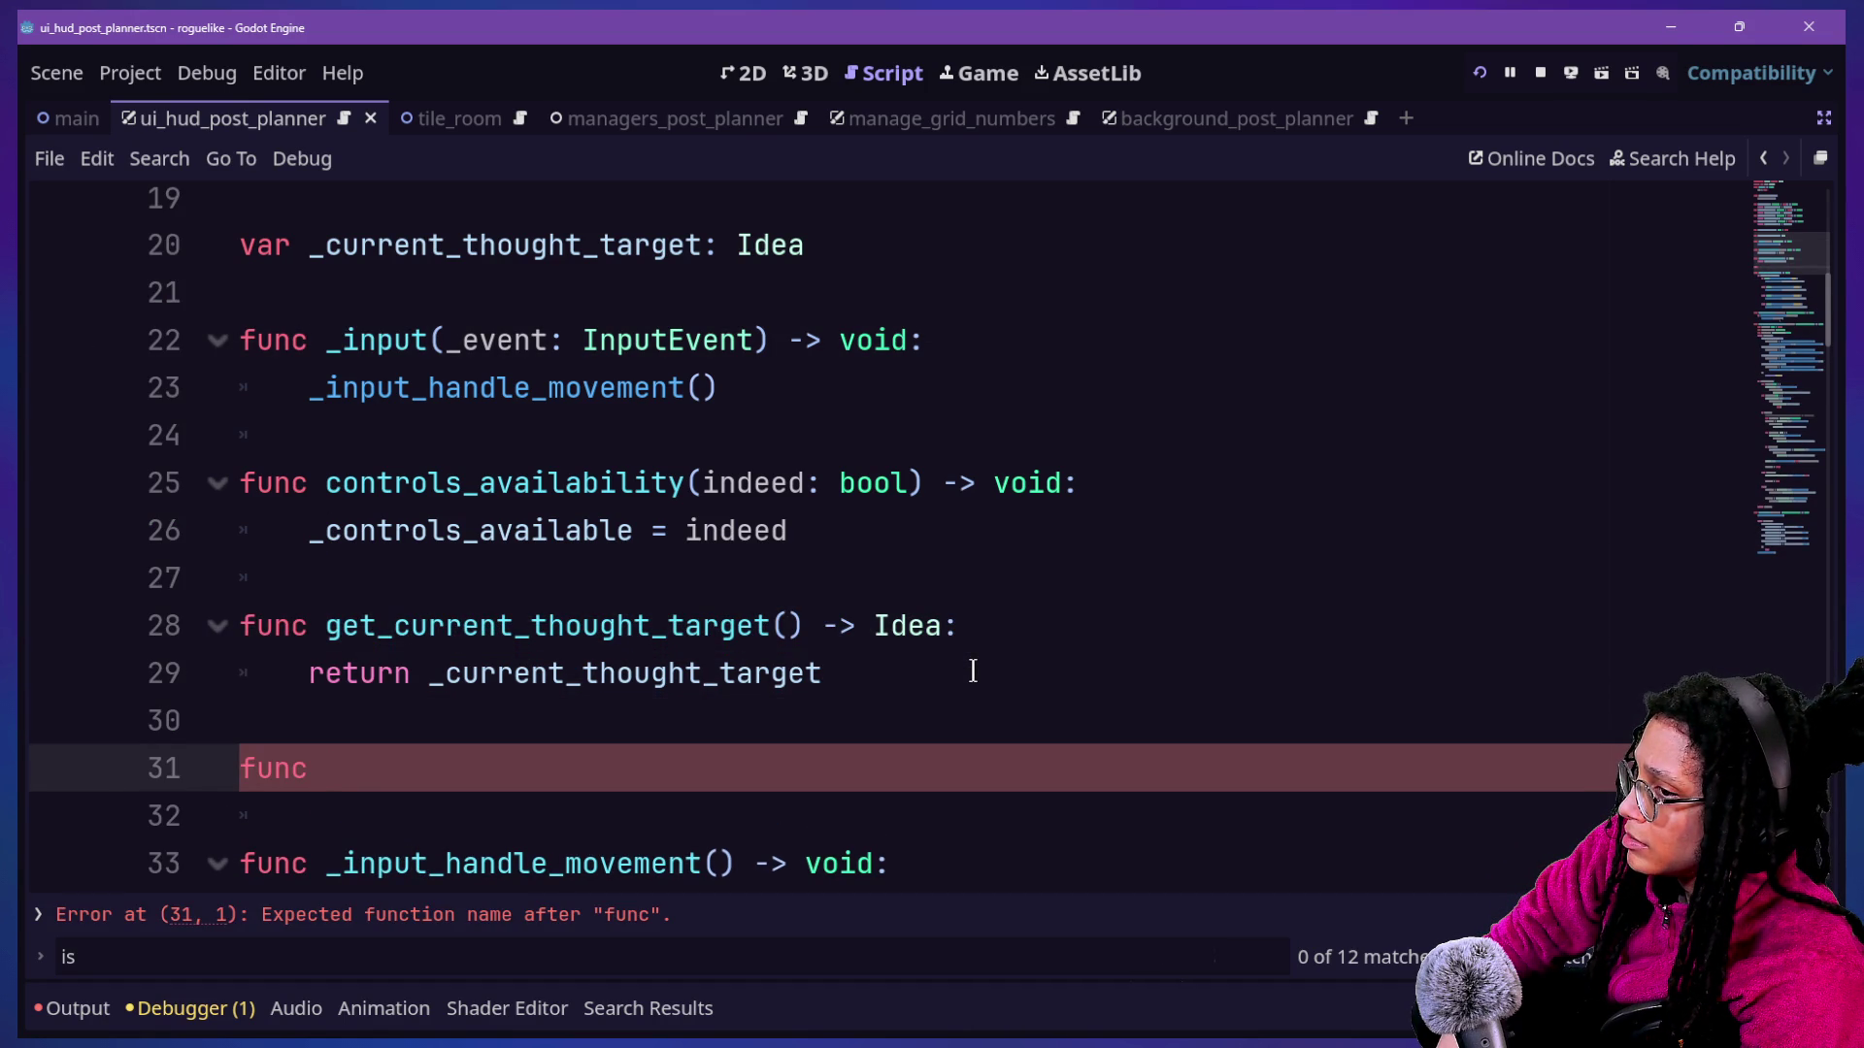
type("destroy)")
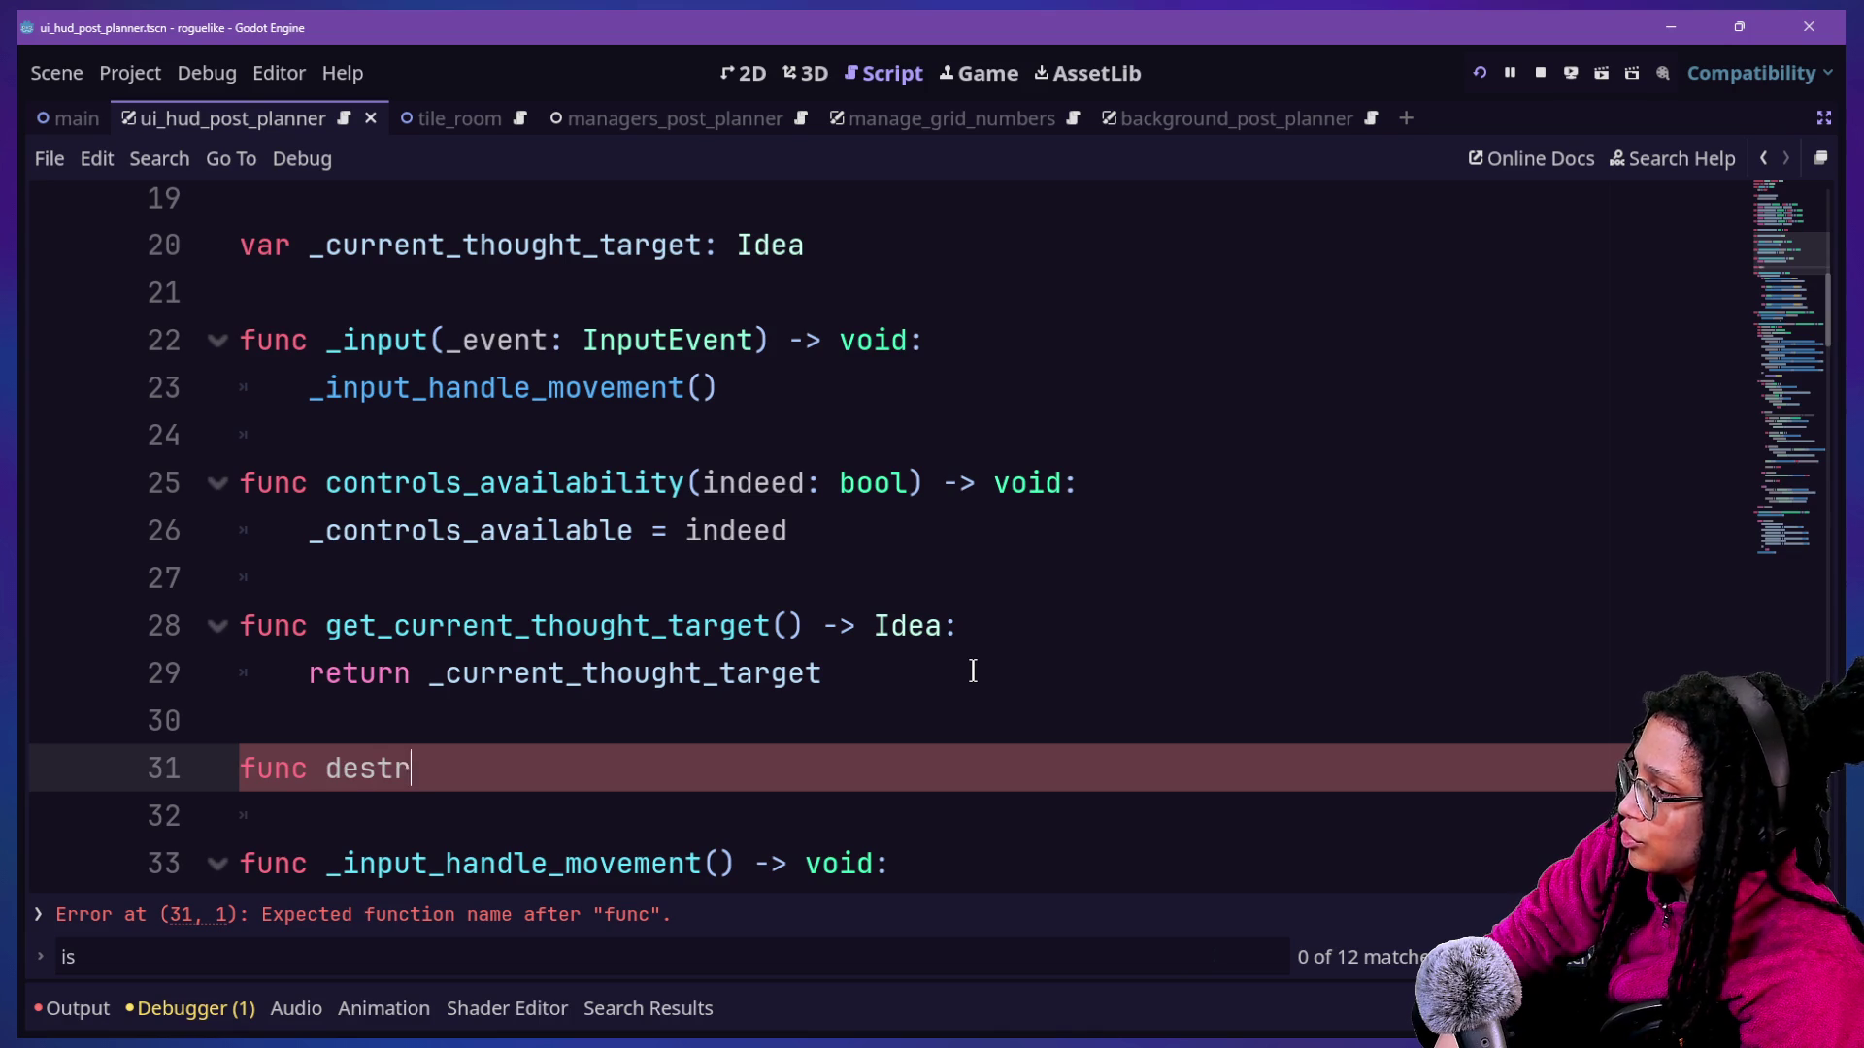
key("BackSpace")
type("_play")
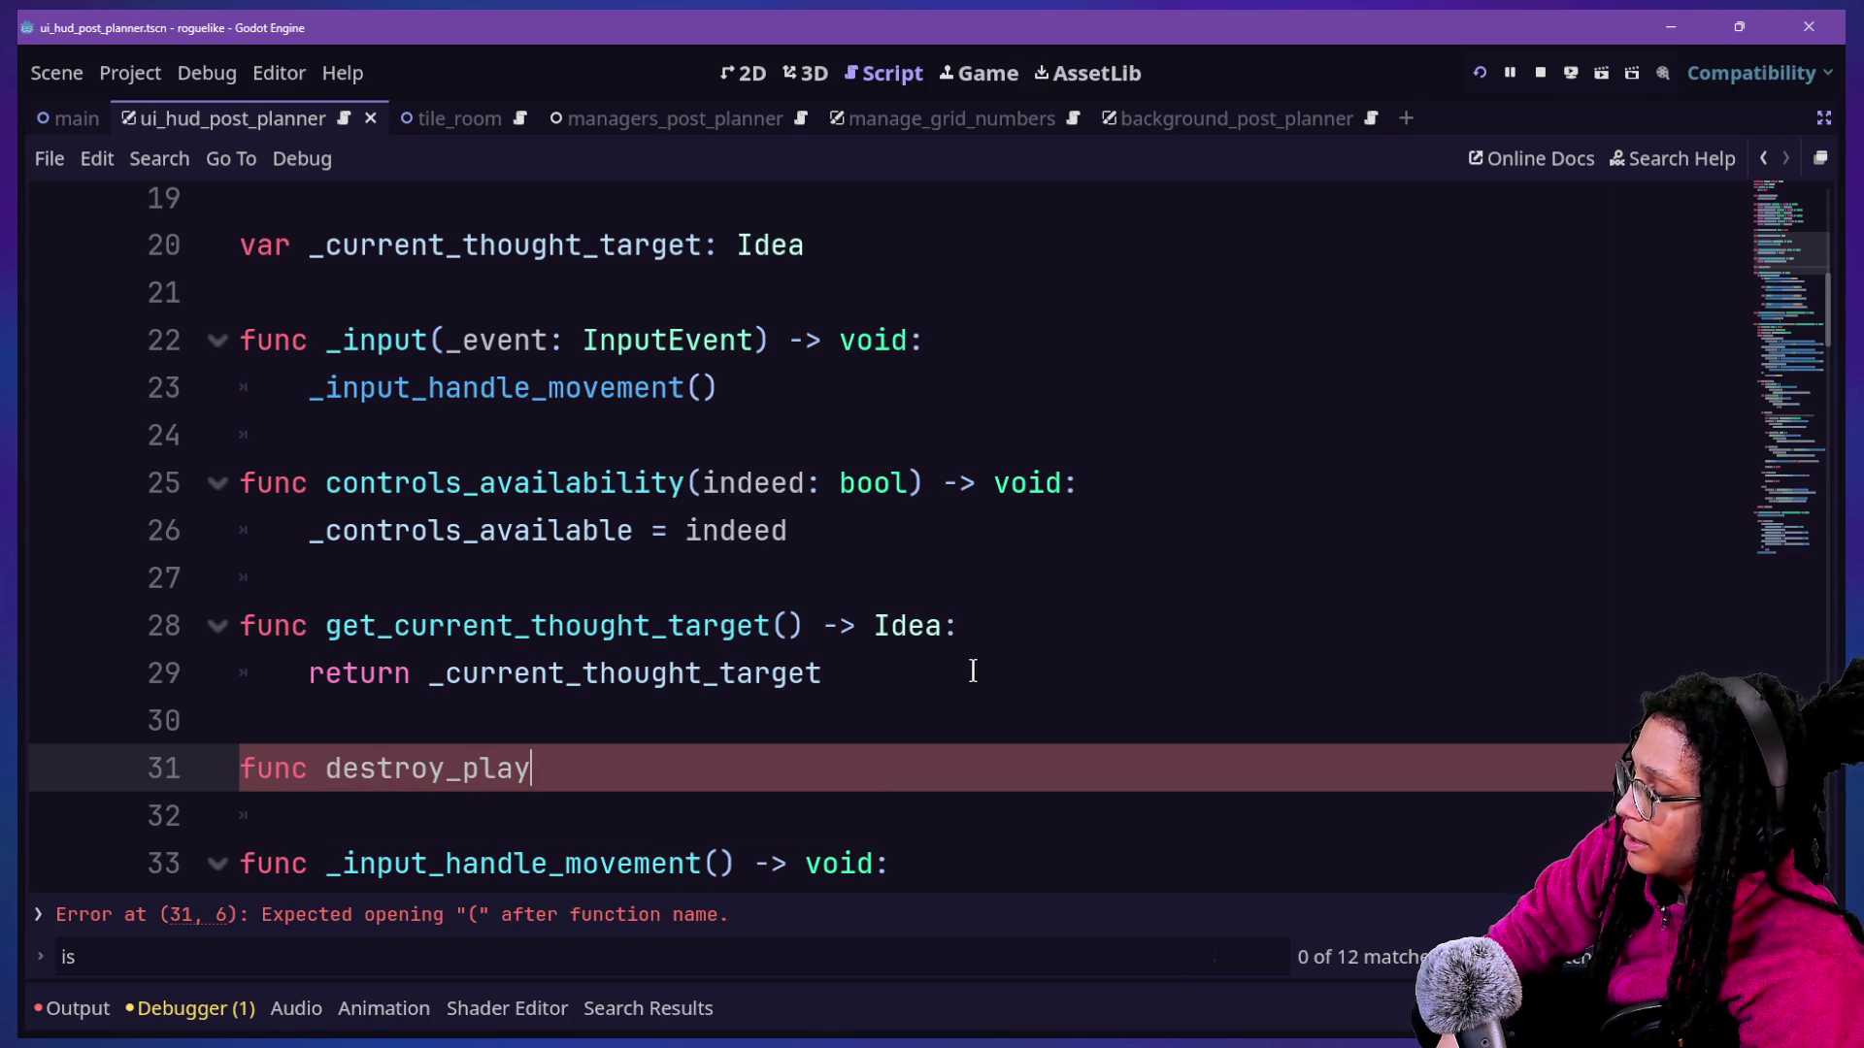
type("er() -> void")
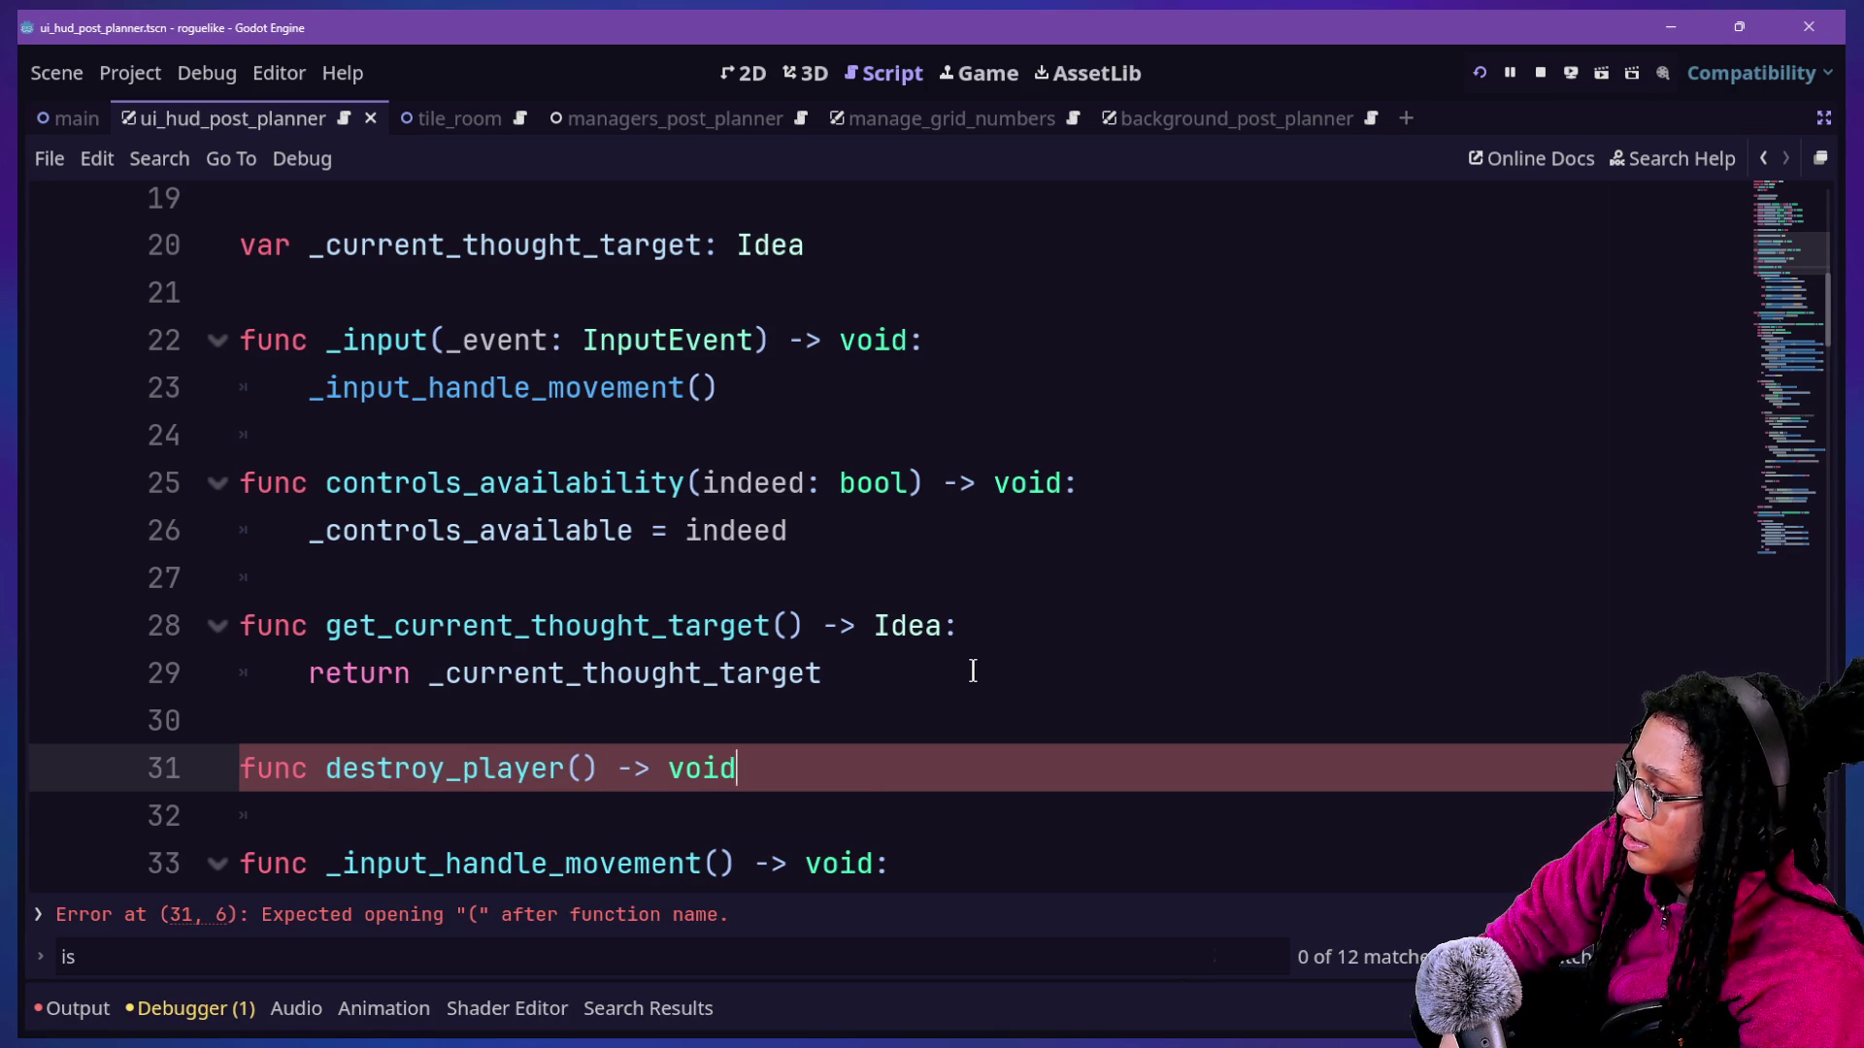
type(":")
Make destroy_player's body call _clear_bool_from_last_cell().
key("Return")
scroll(972, 671, "down", 2)
type("_clear")
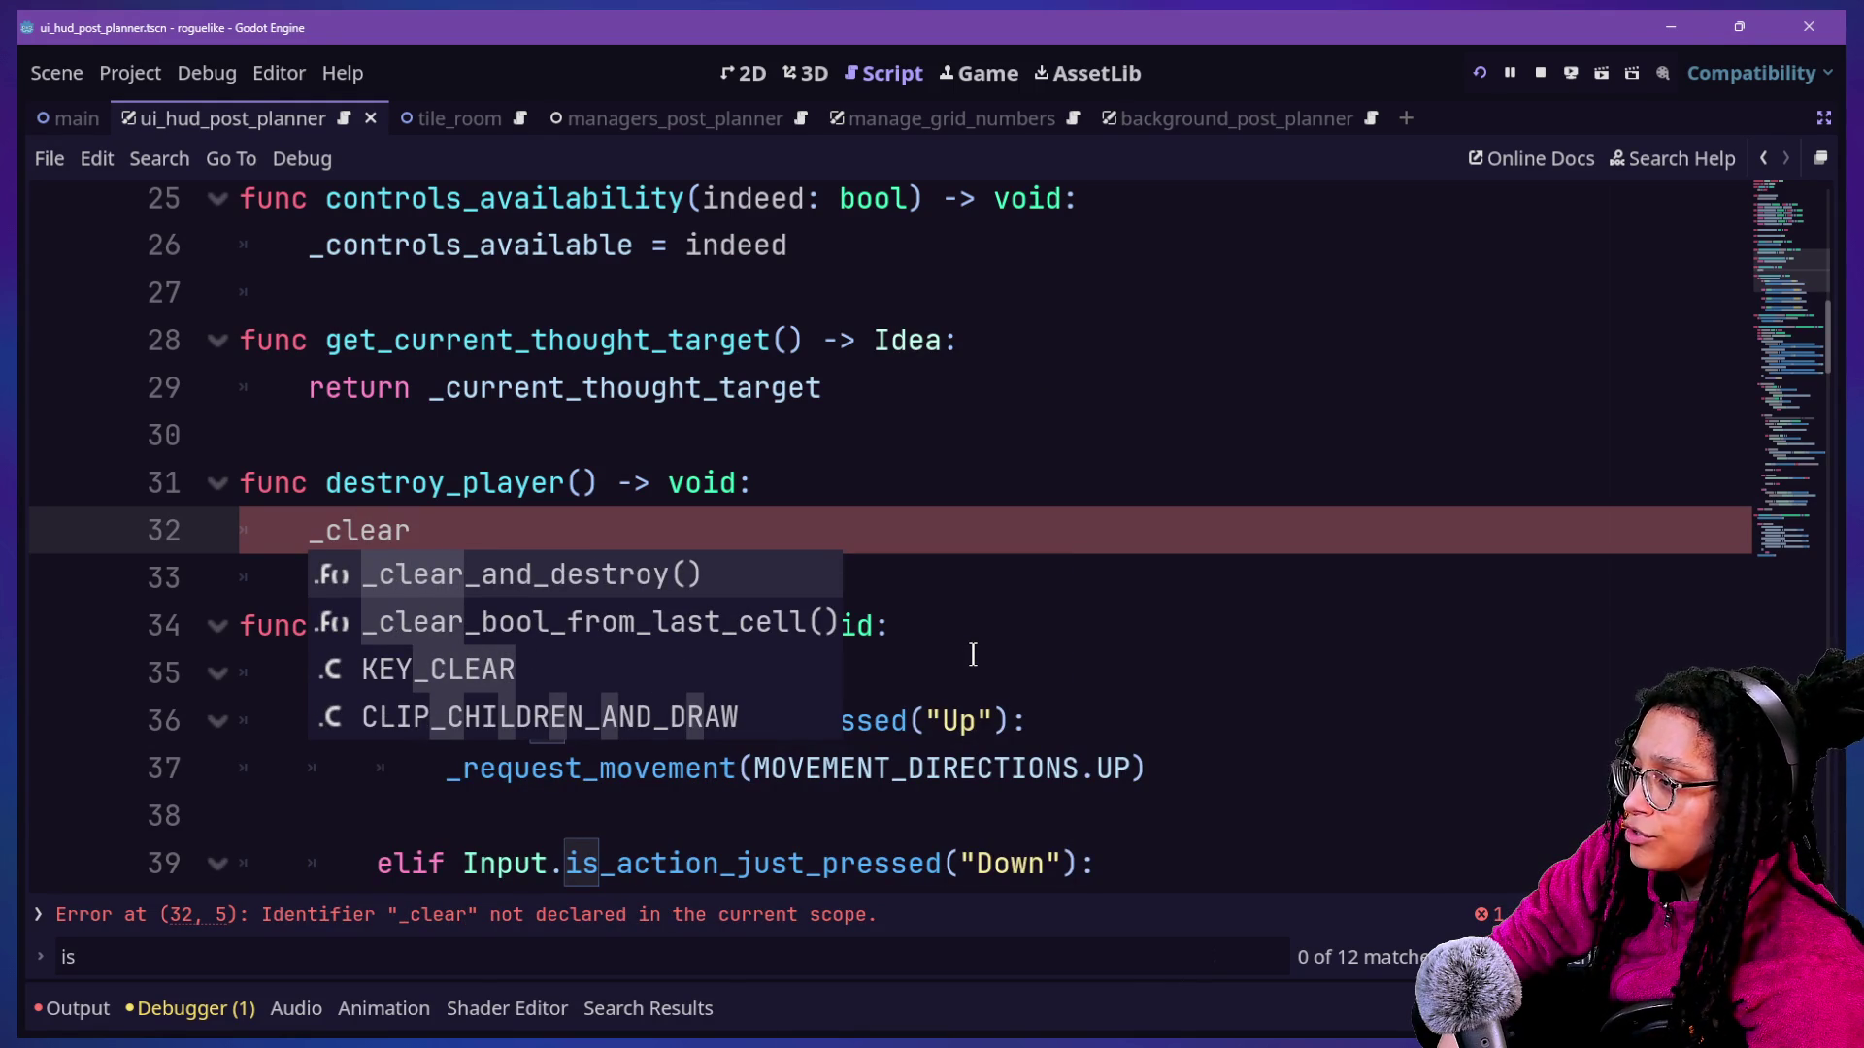
key("Down")
key("Return")
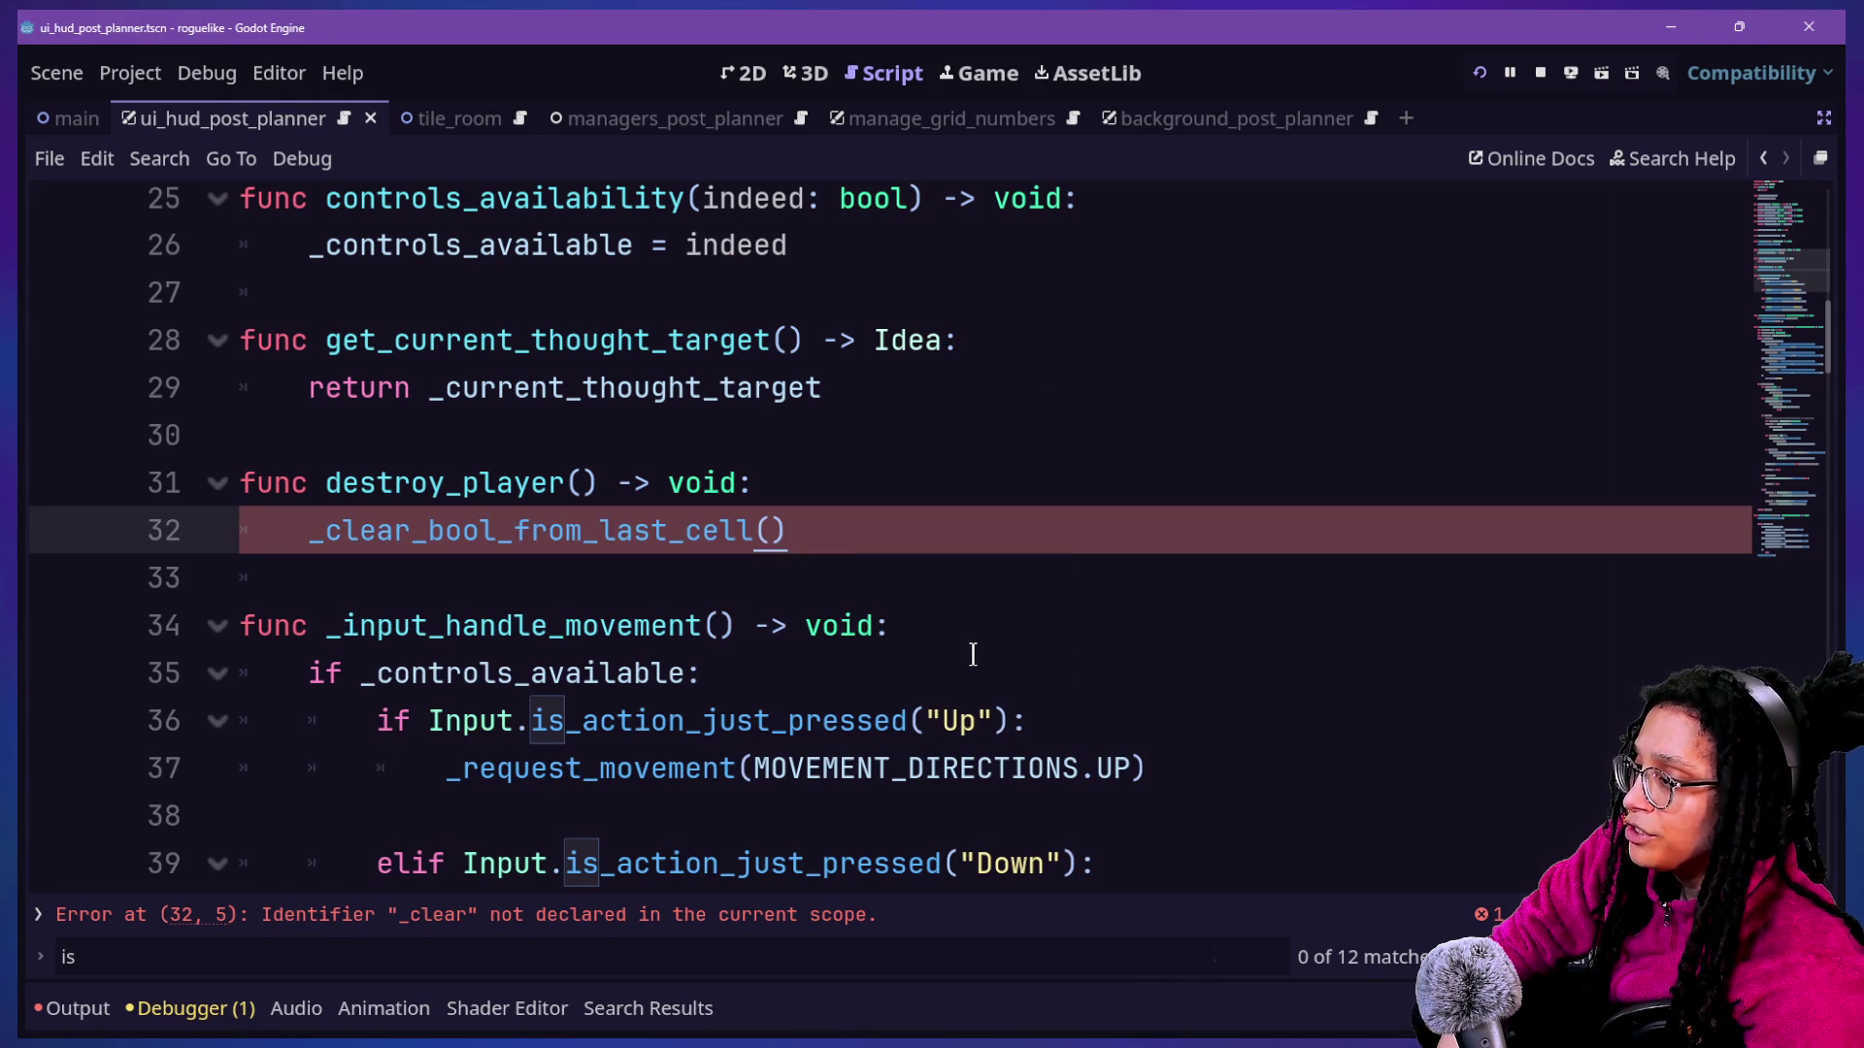
left_click(785, 492)
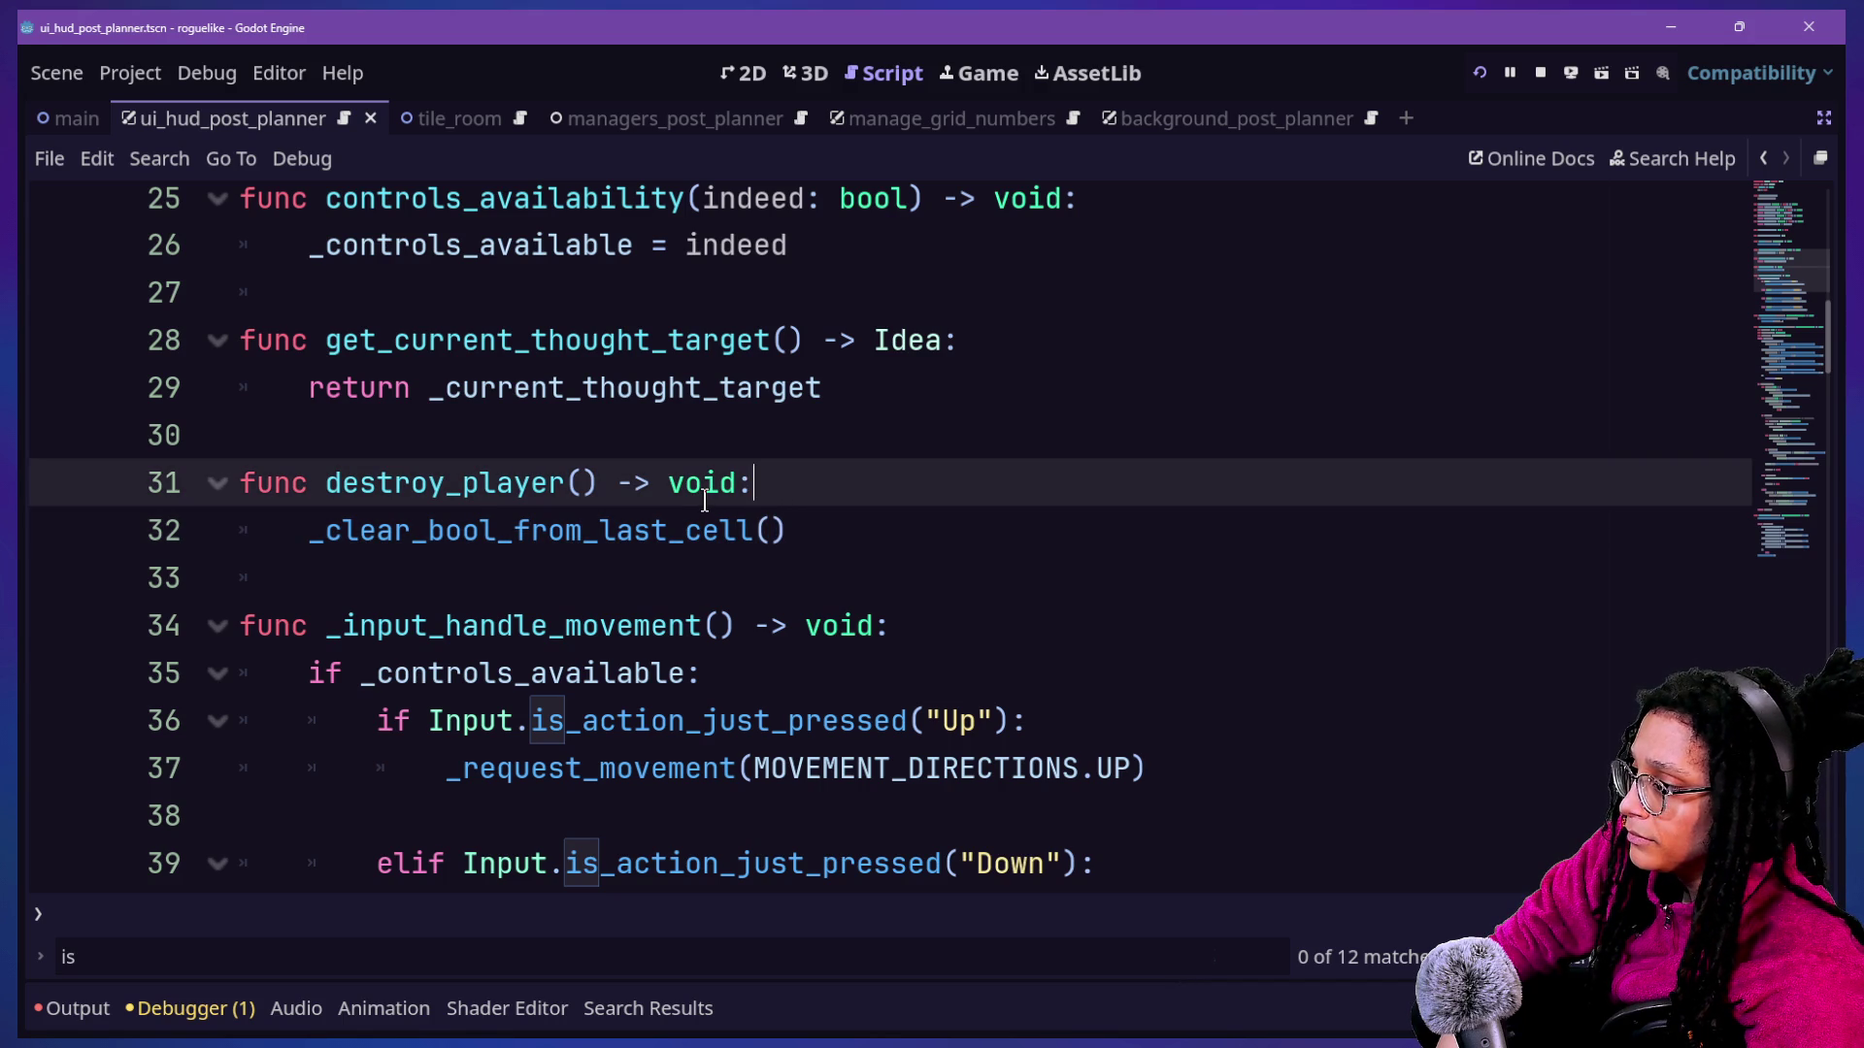
left_click(703, 524, "ctrl")
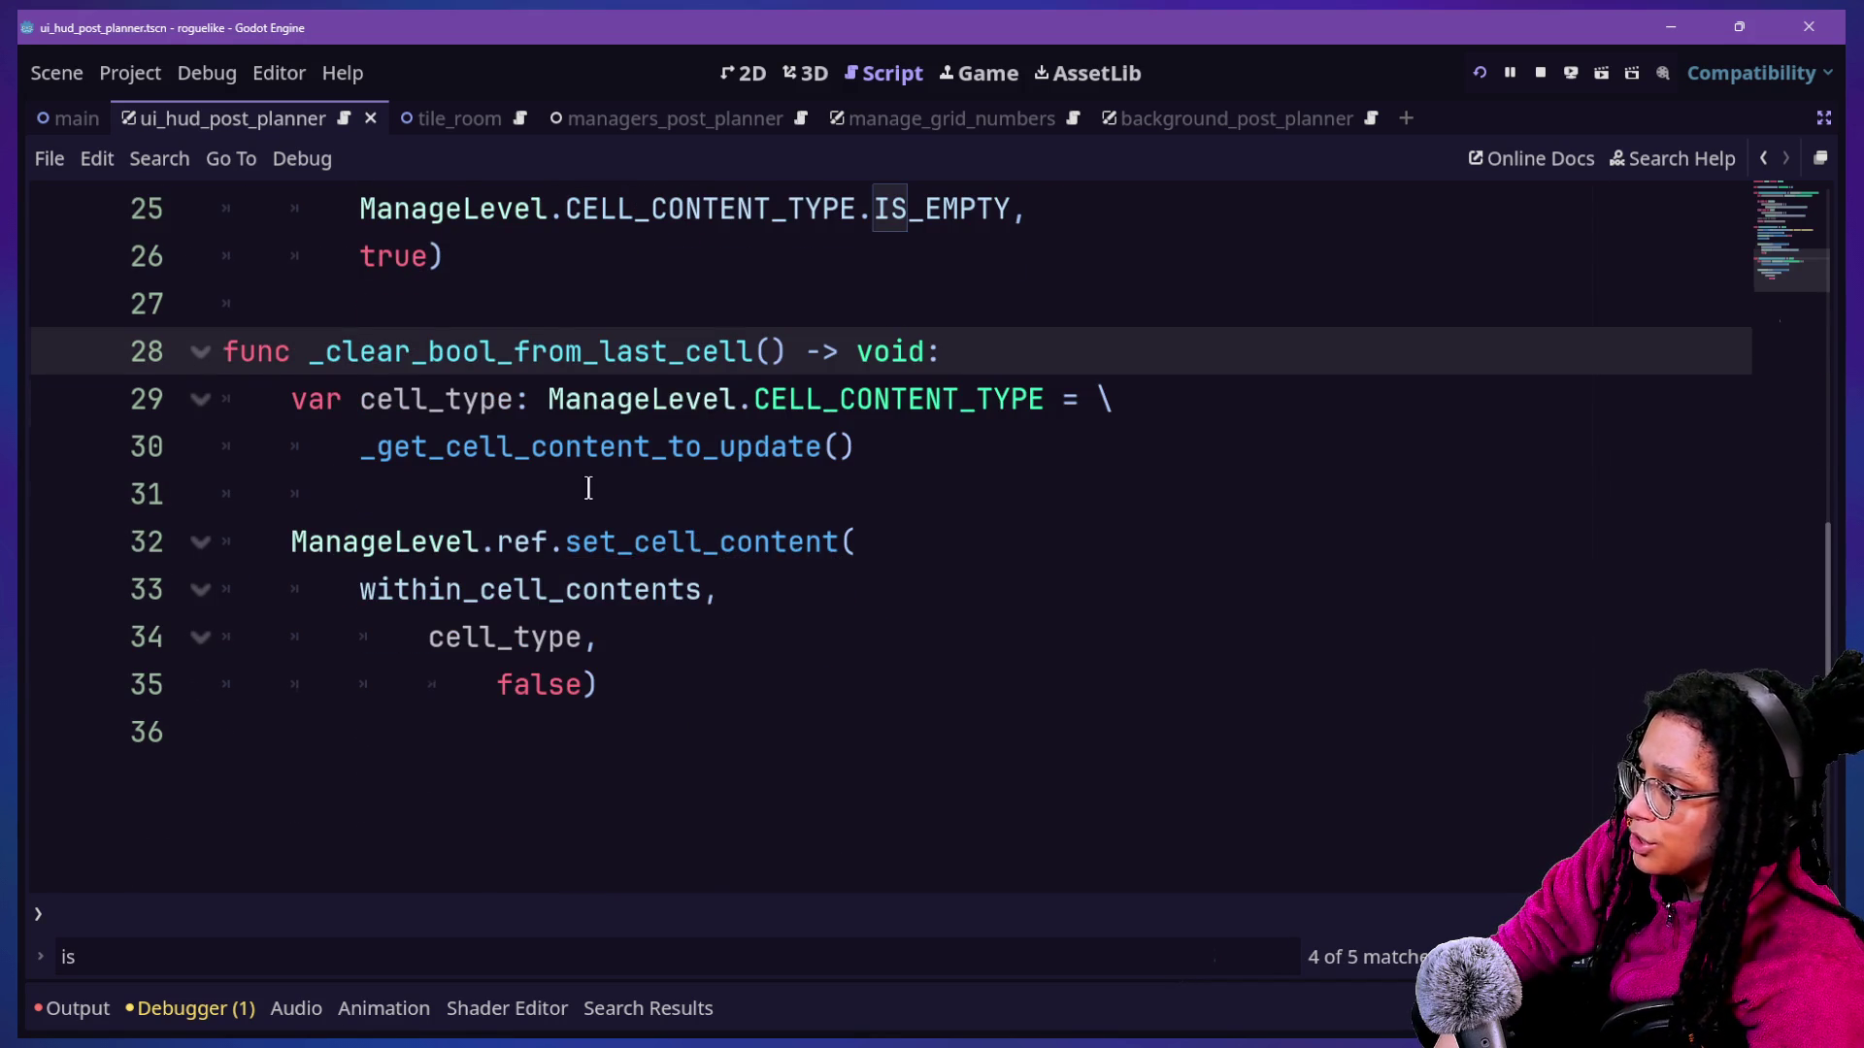
scroll(588, 488, "up", 3)
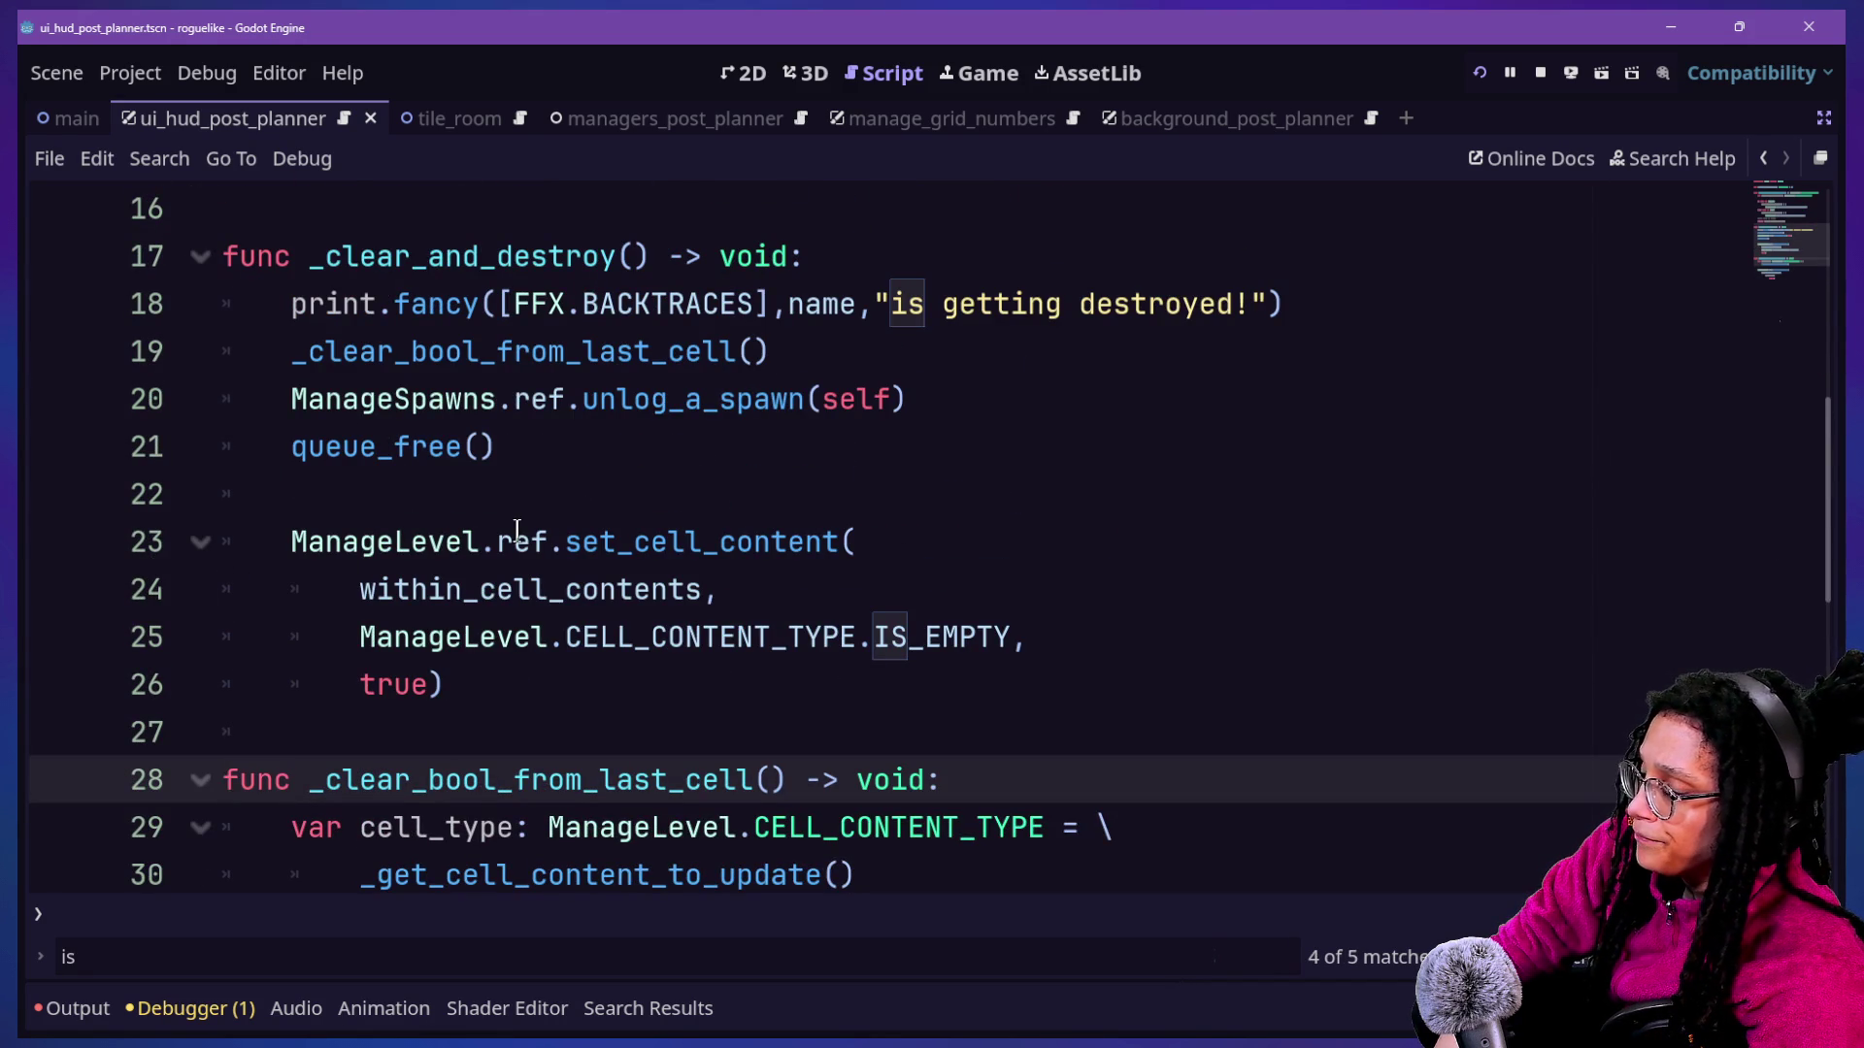
left_click_drag(427, 402, 958, 404)
left_click(957, 412)
key("ctrl+shift+Left")
key("ctrl+shift+Left")
key("ctrl+shift+Left")
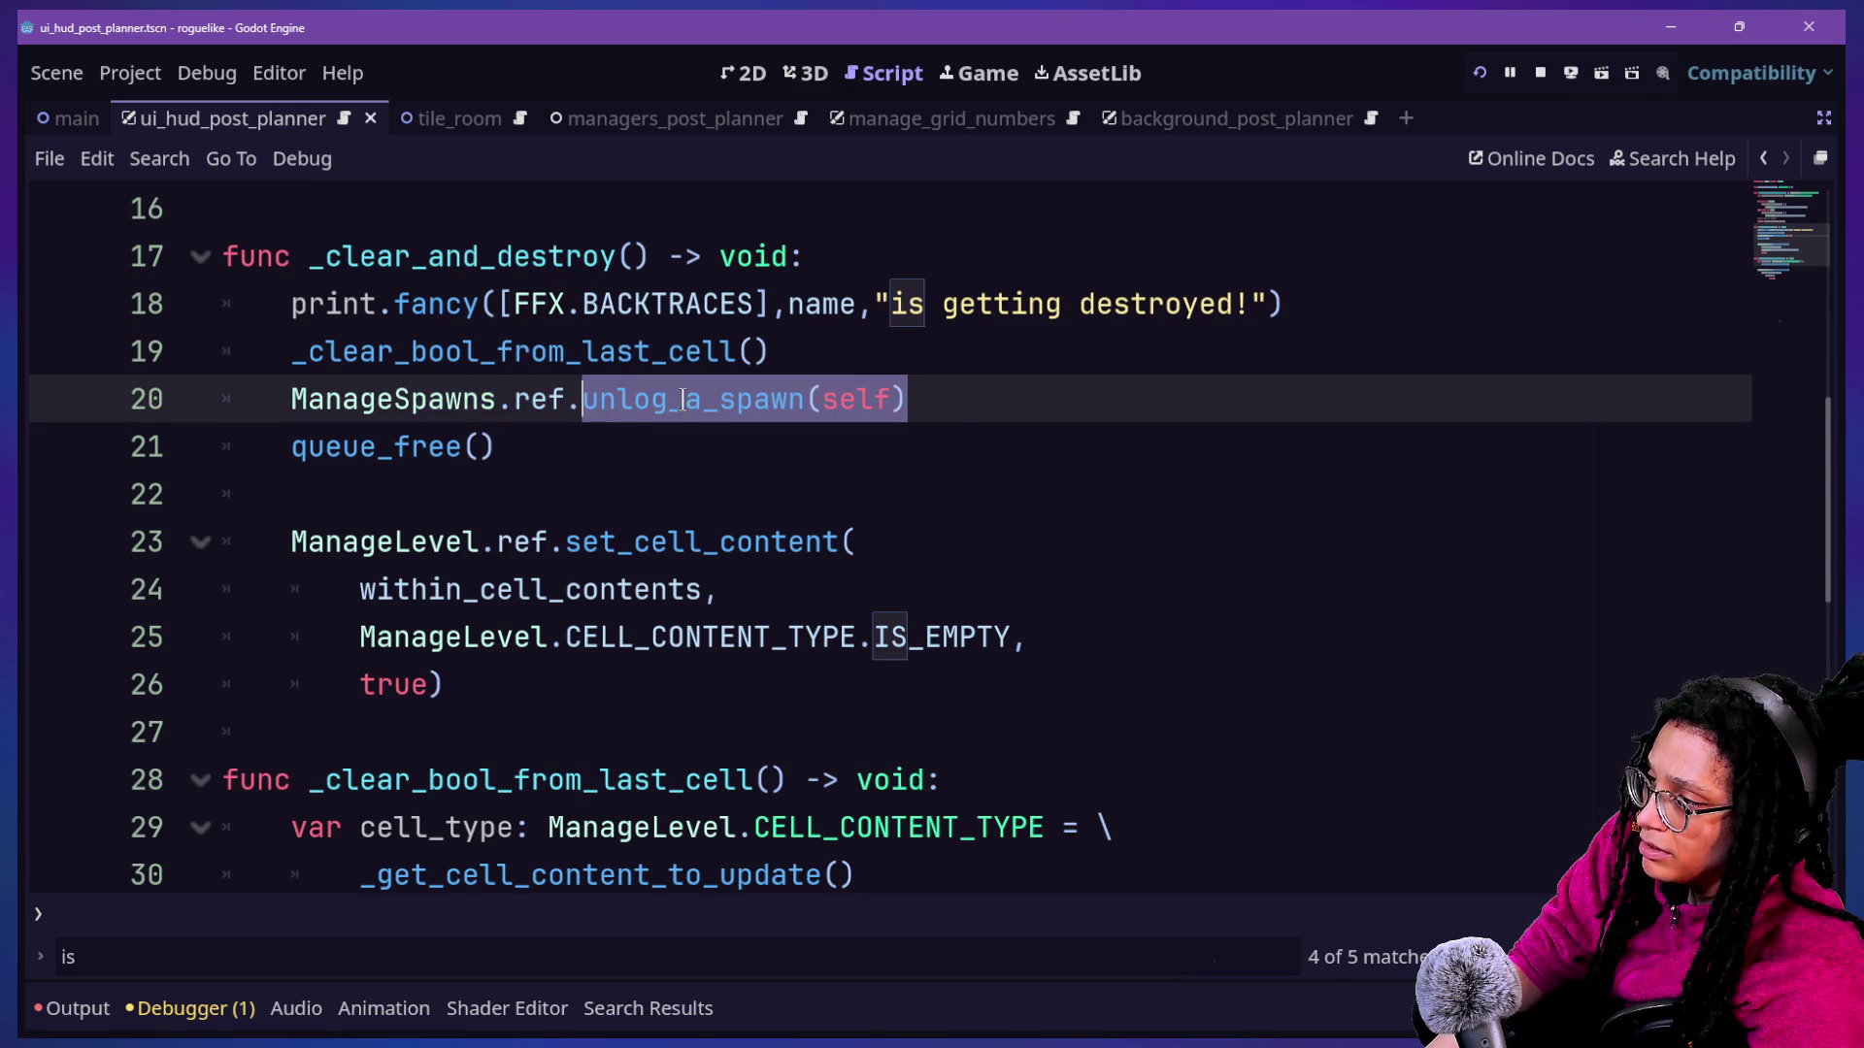
left_click_drag(337, 398, 970, 398)
left_click(976, 399)
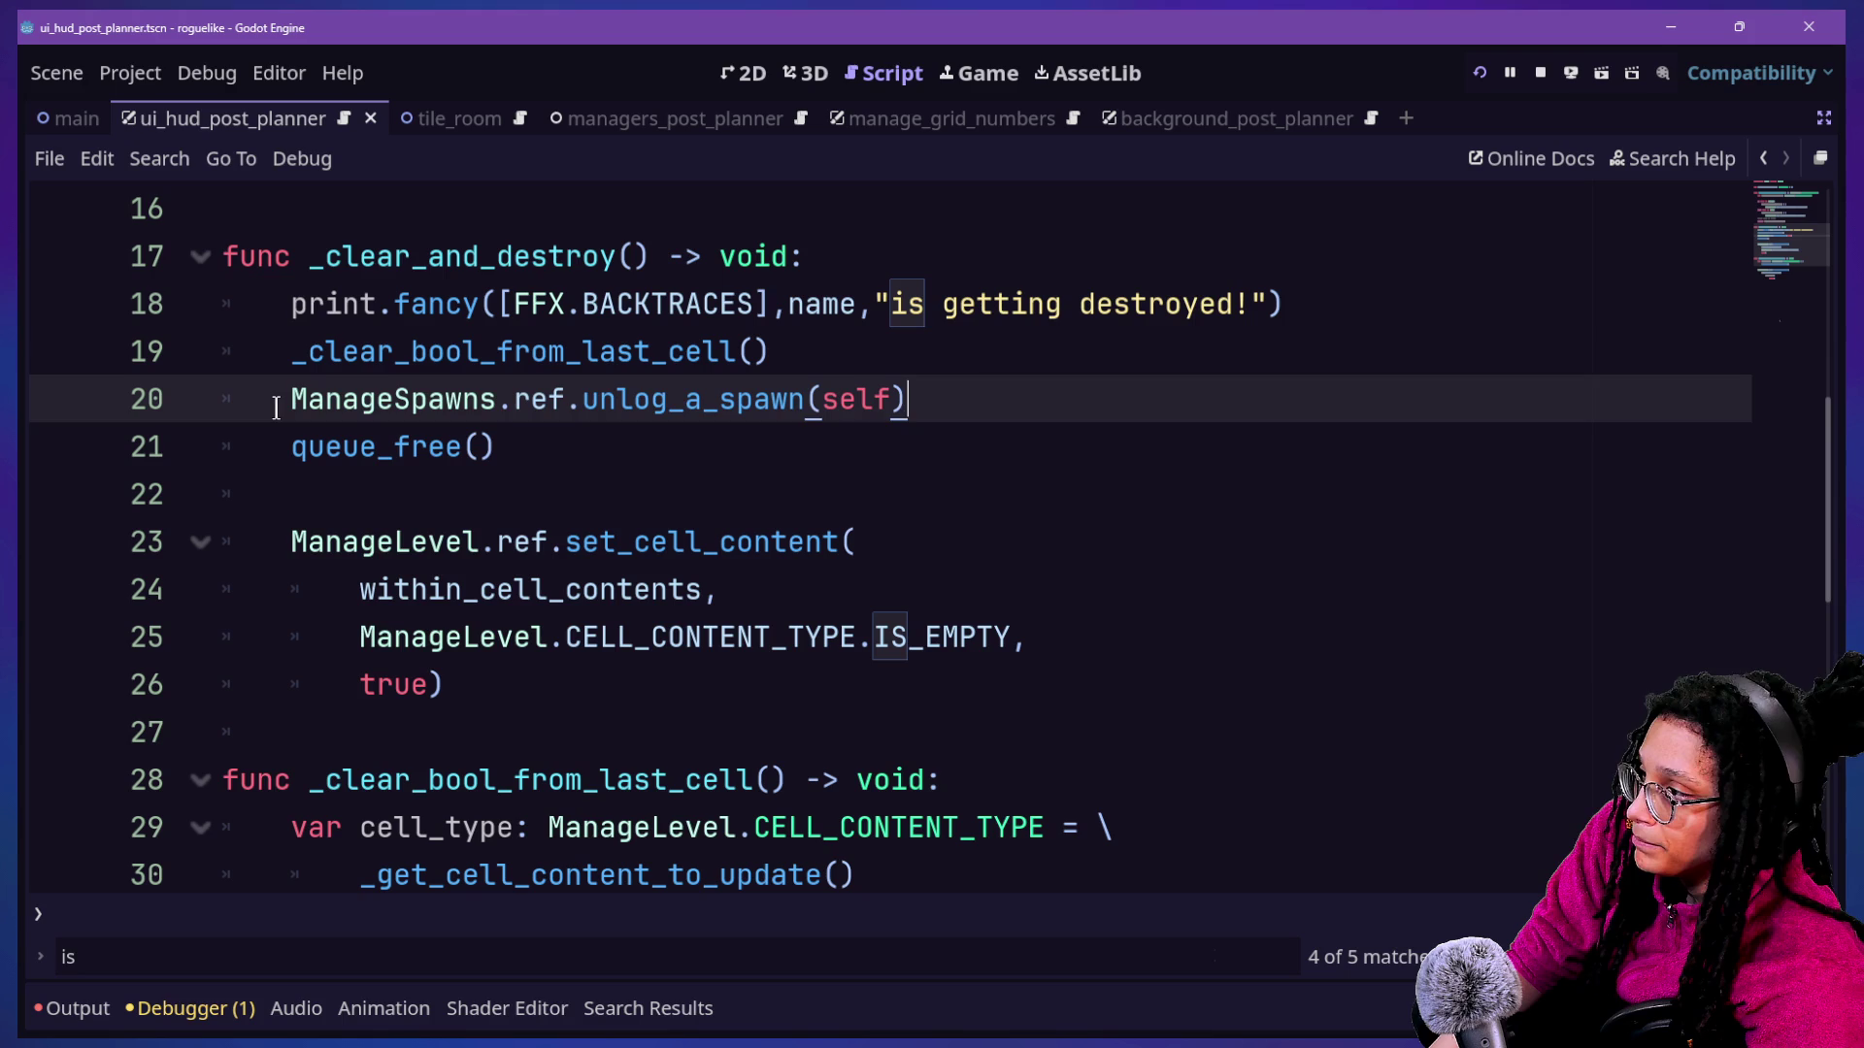
mouse_move(289, 407)
left_mouse_down()
mouse_move(939, 403)
mouse_move(279, 404)
left_mouse_up()
left_click(921, 415)
left_click_drag(917, 408, 270, 399)
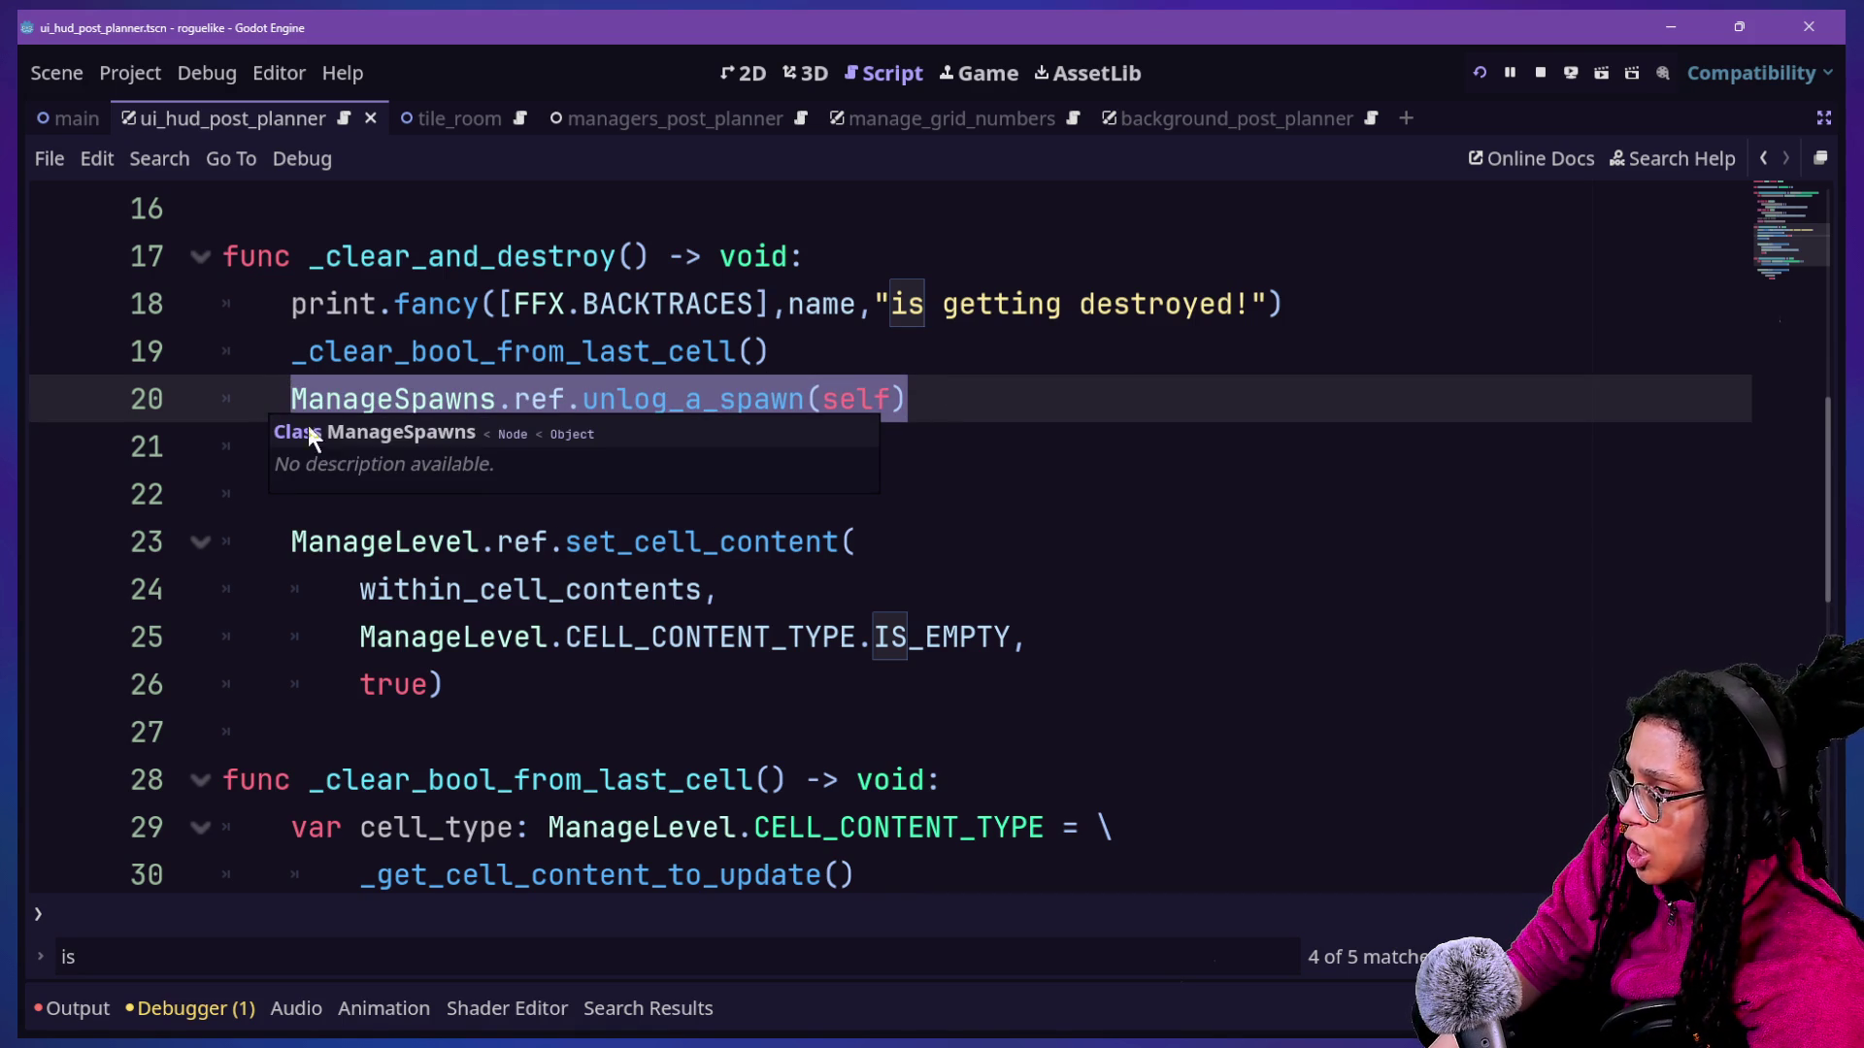
mouse_move(340, 532)
left_mouse_down()
mouse_move(595, 728)
mouse_move(499, 541)
left_mouse_up()
left_click(582, 728)
left_click(499, 540)
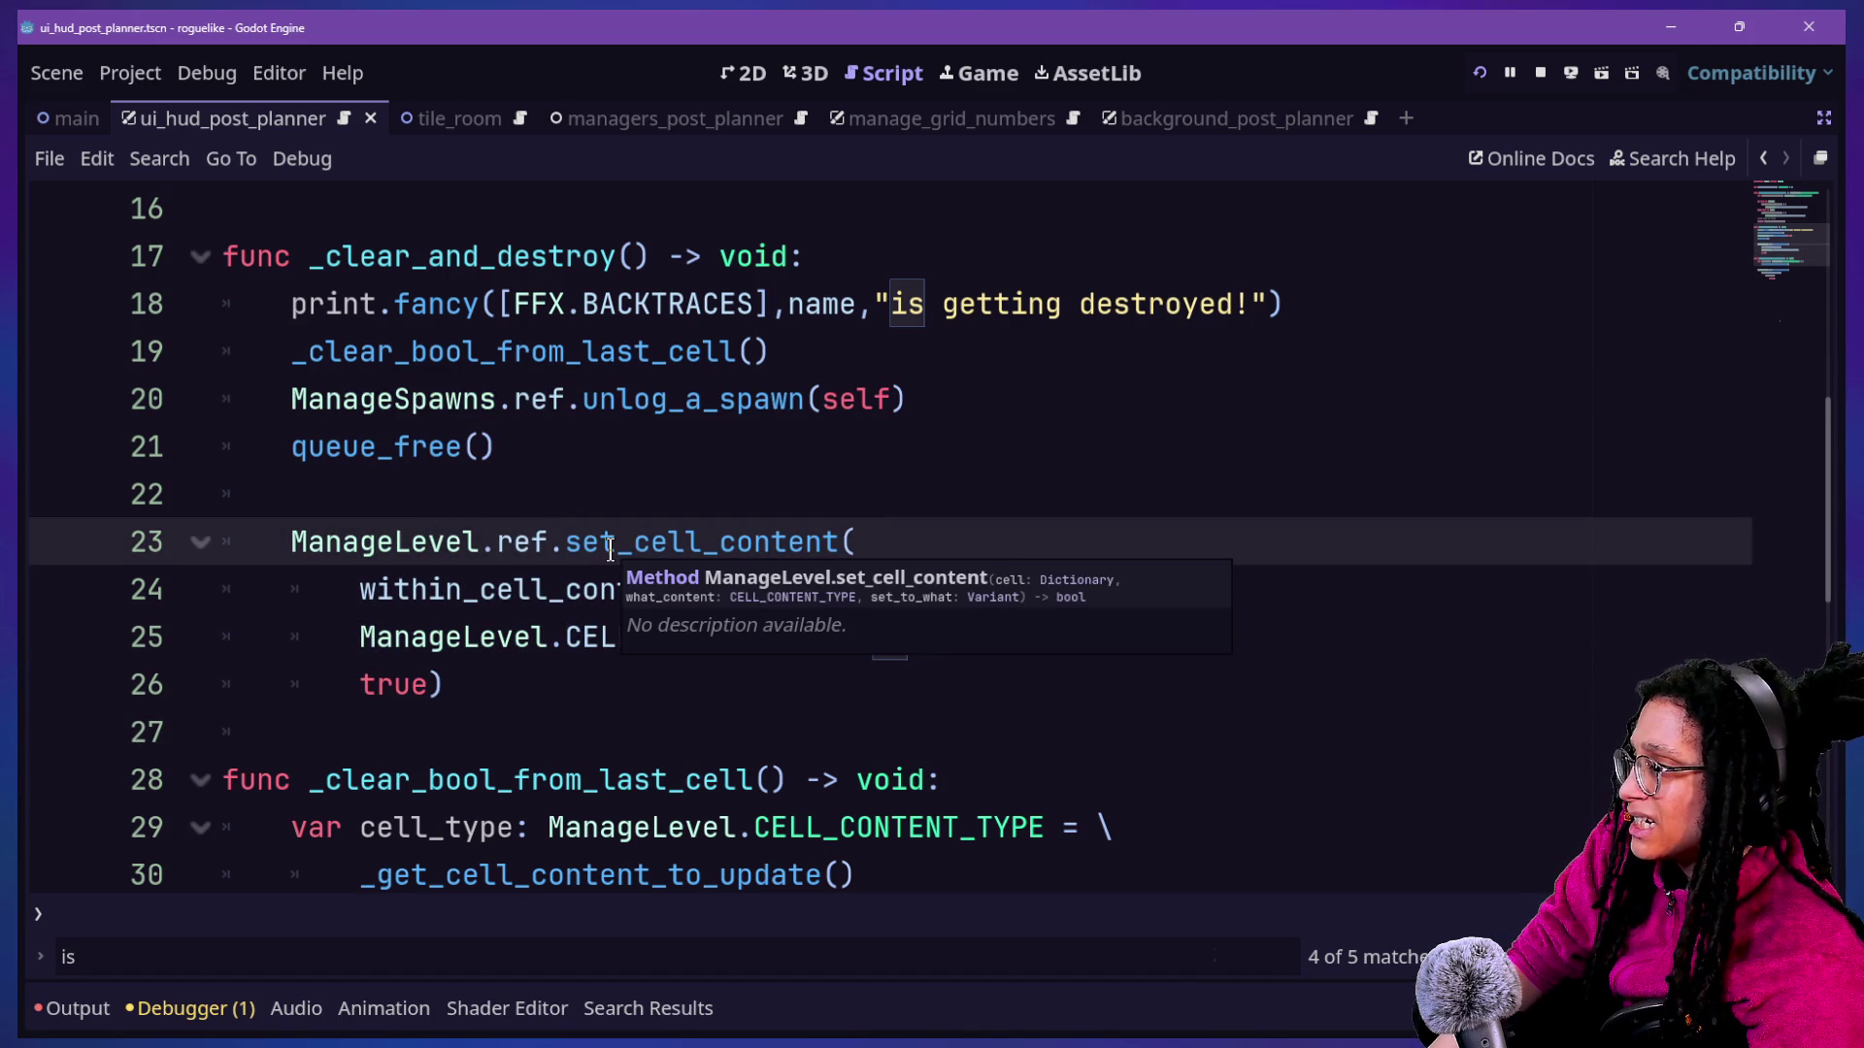
left_click_drag(423, 279, 582, 351)
left_click(582, 354)
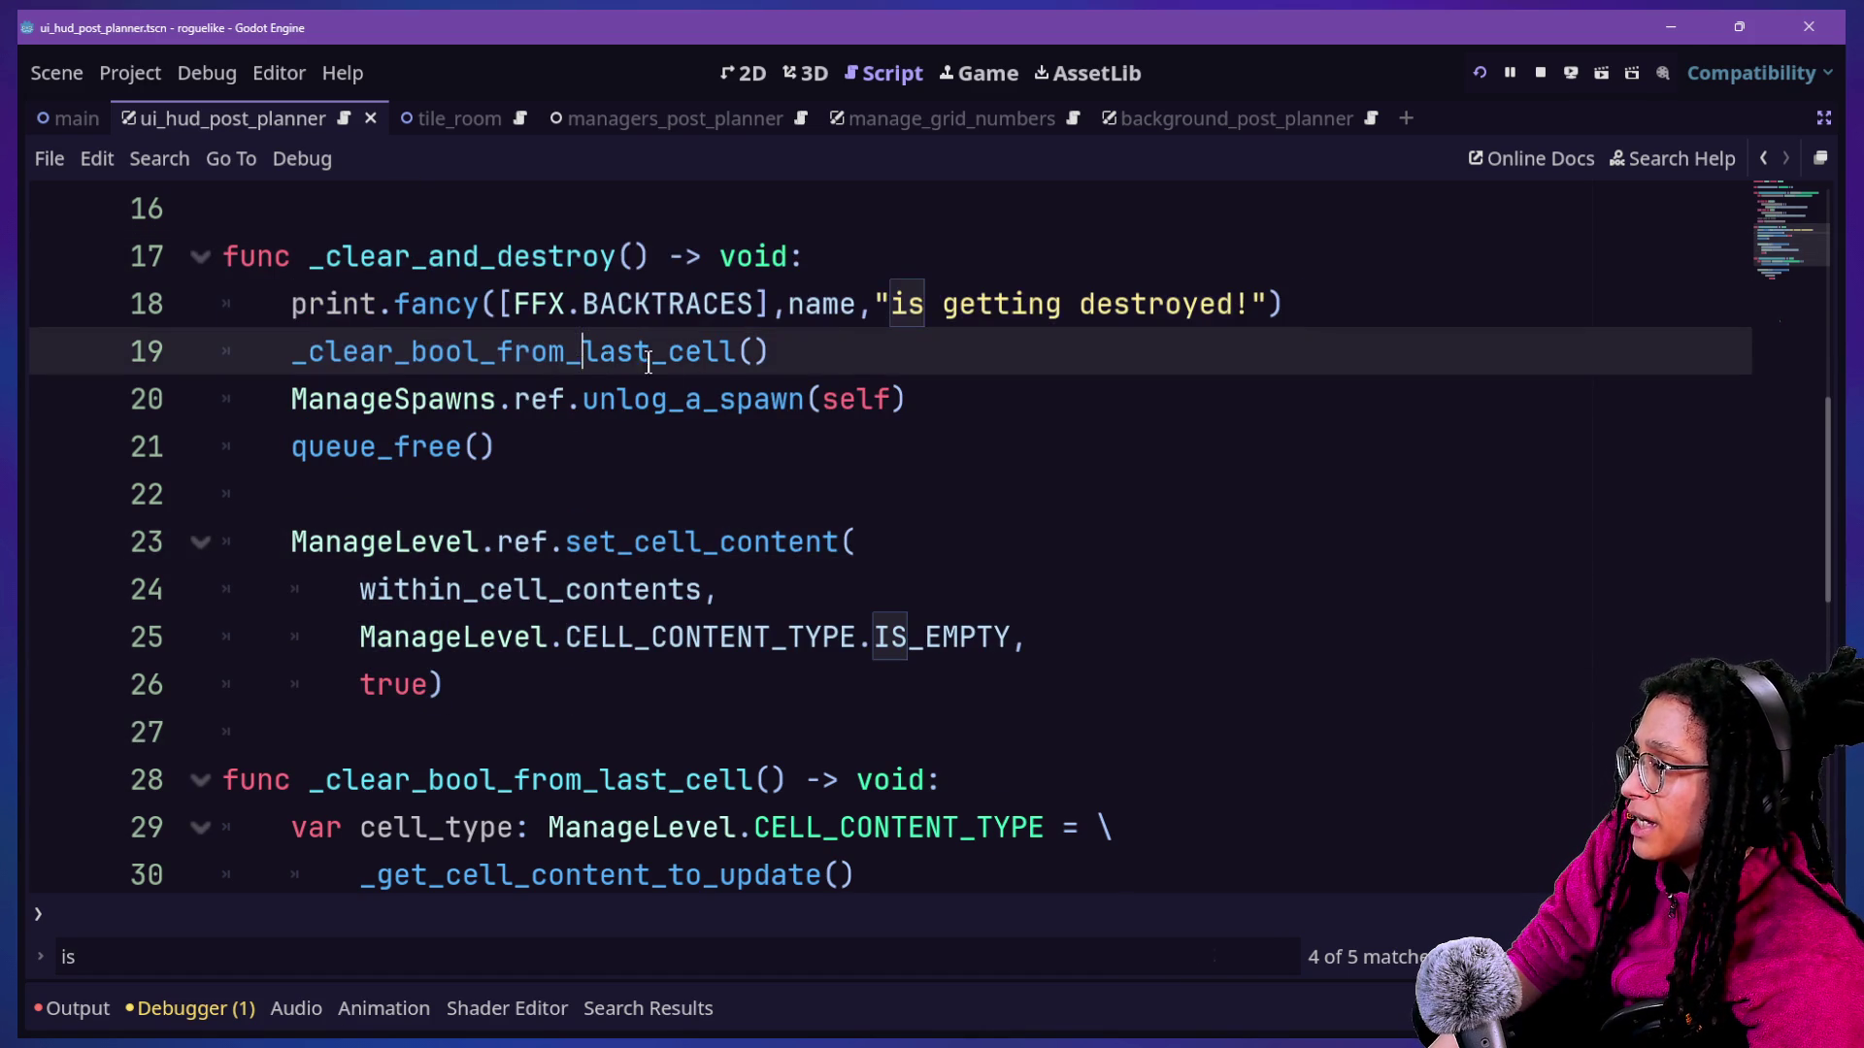
left_click(826, 361)
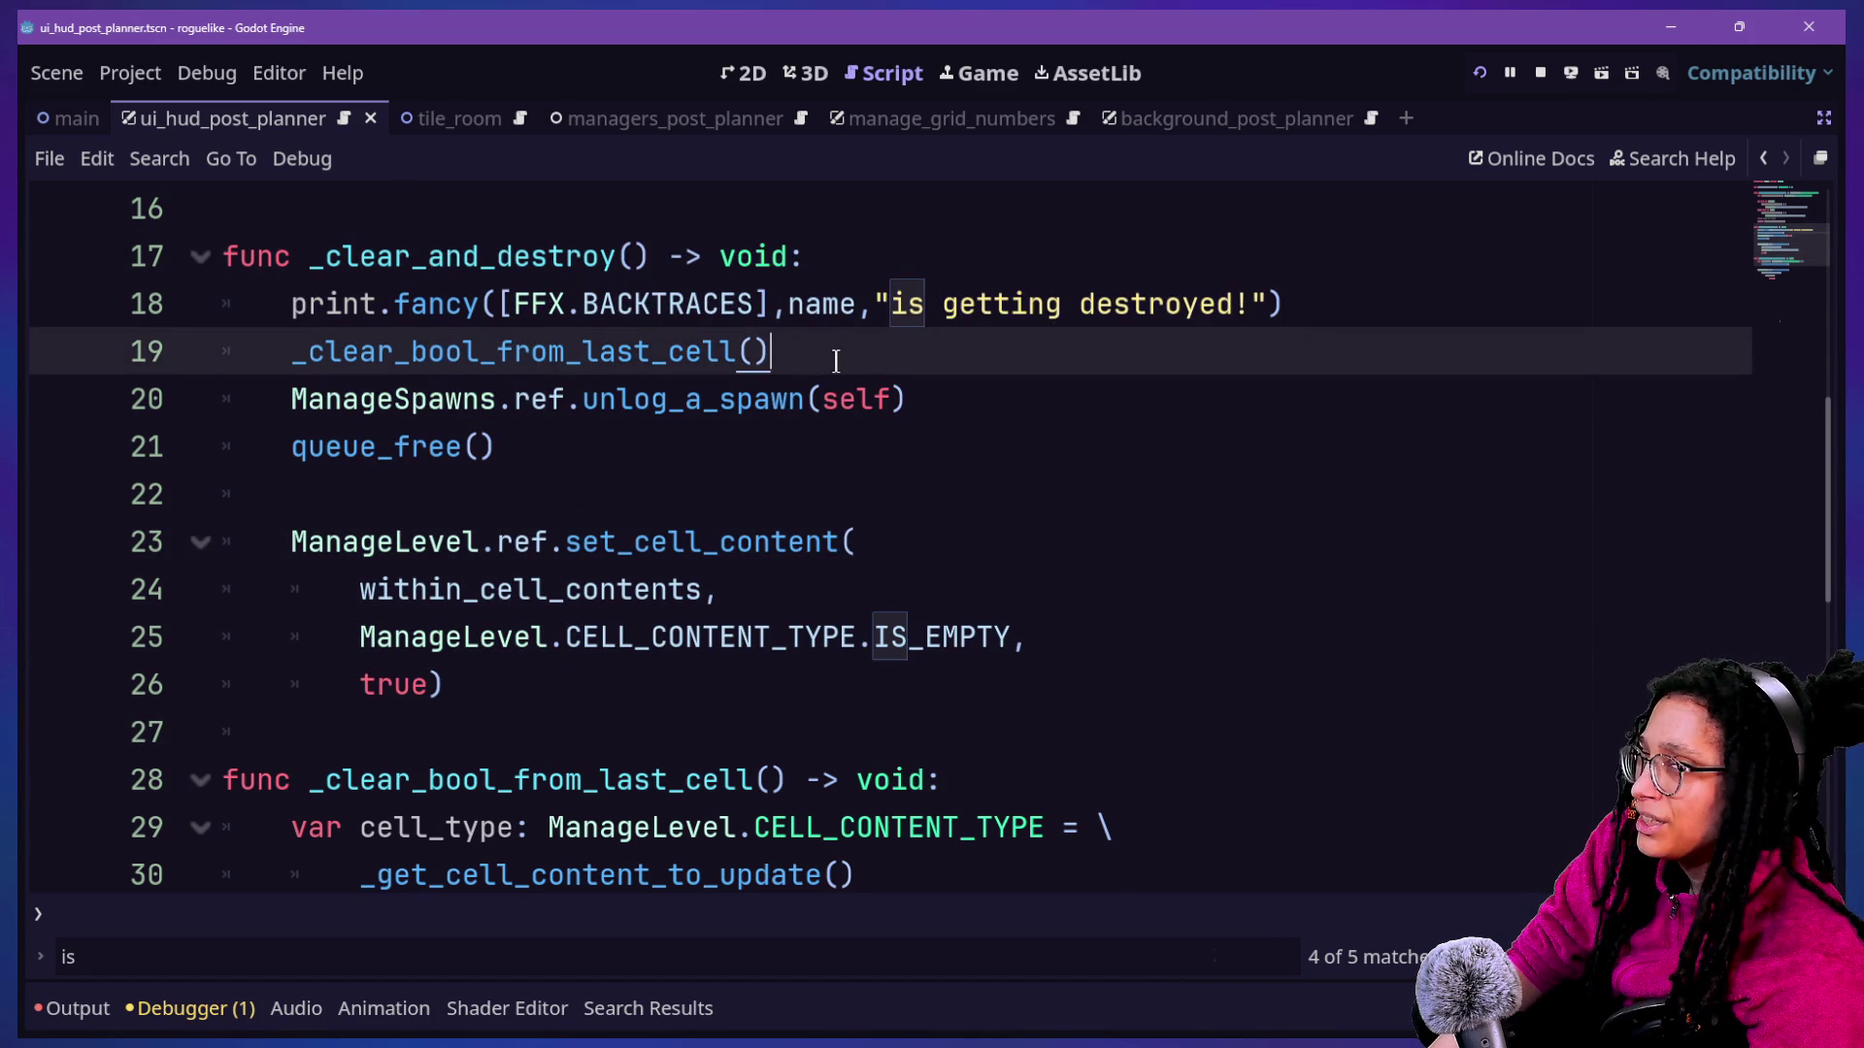
left_click(966, 386, "shift")
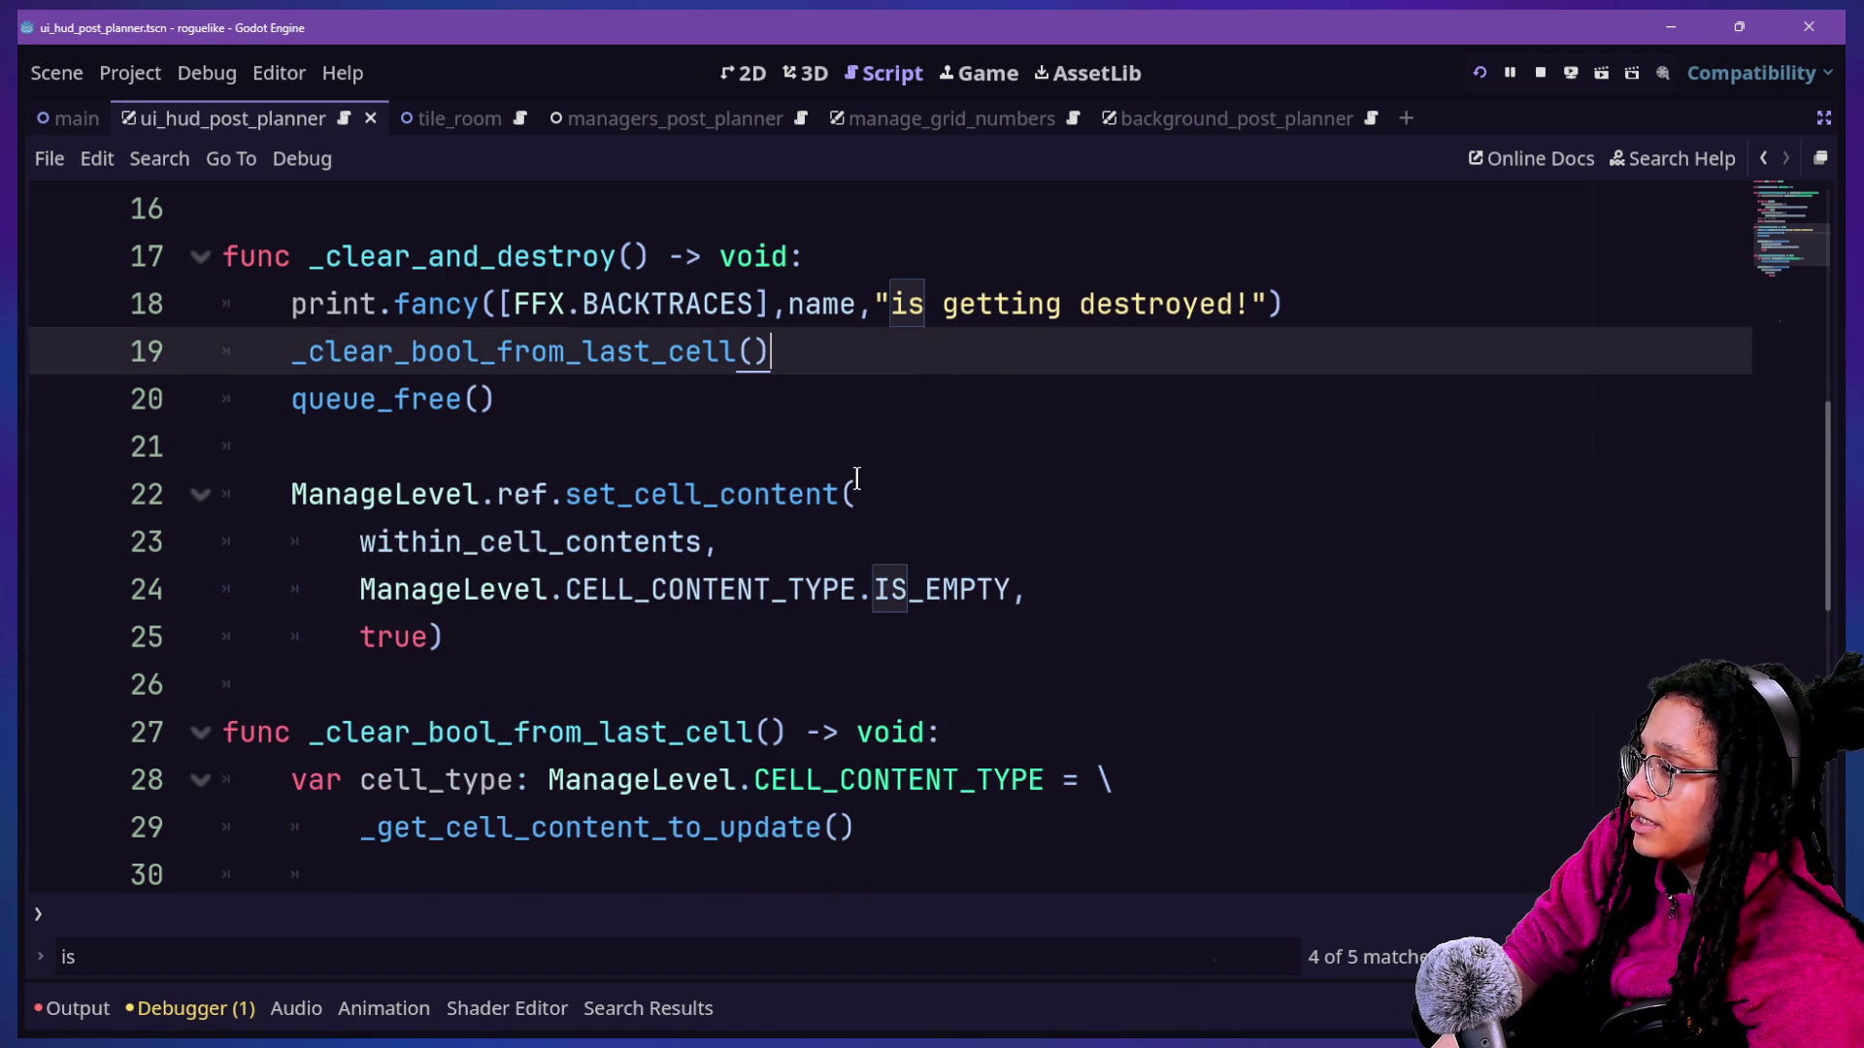
left_click(865, 362)
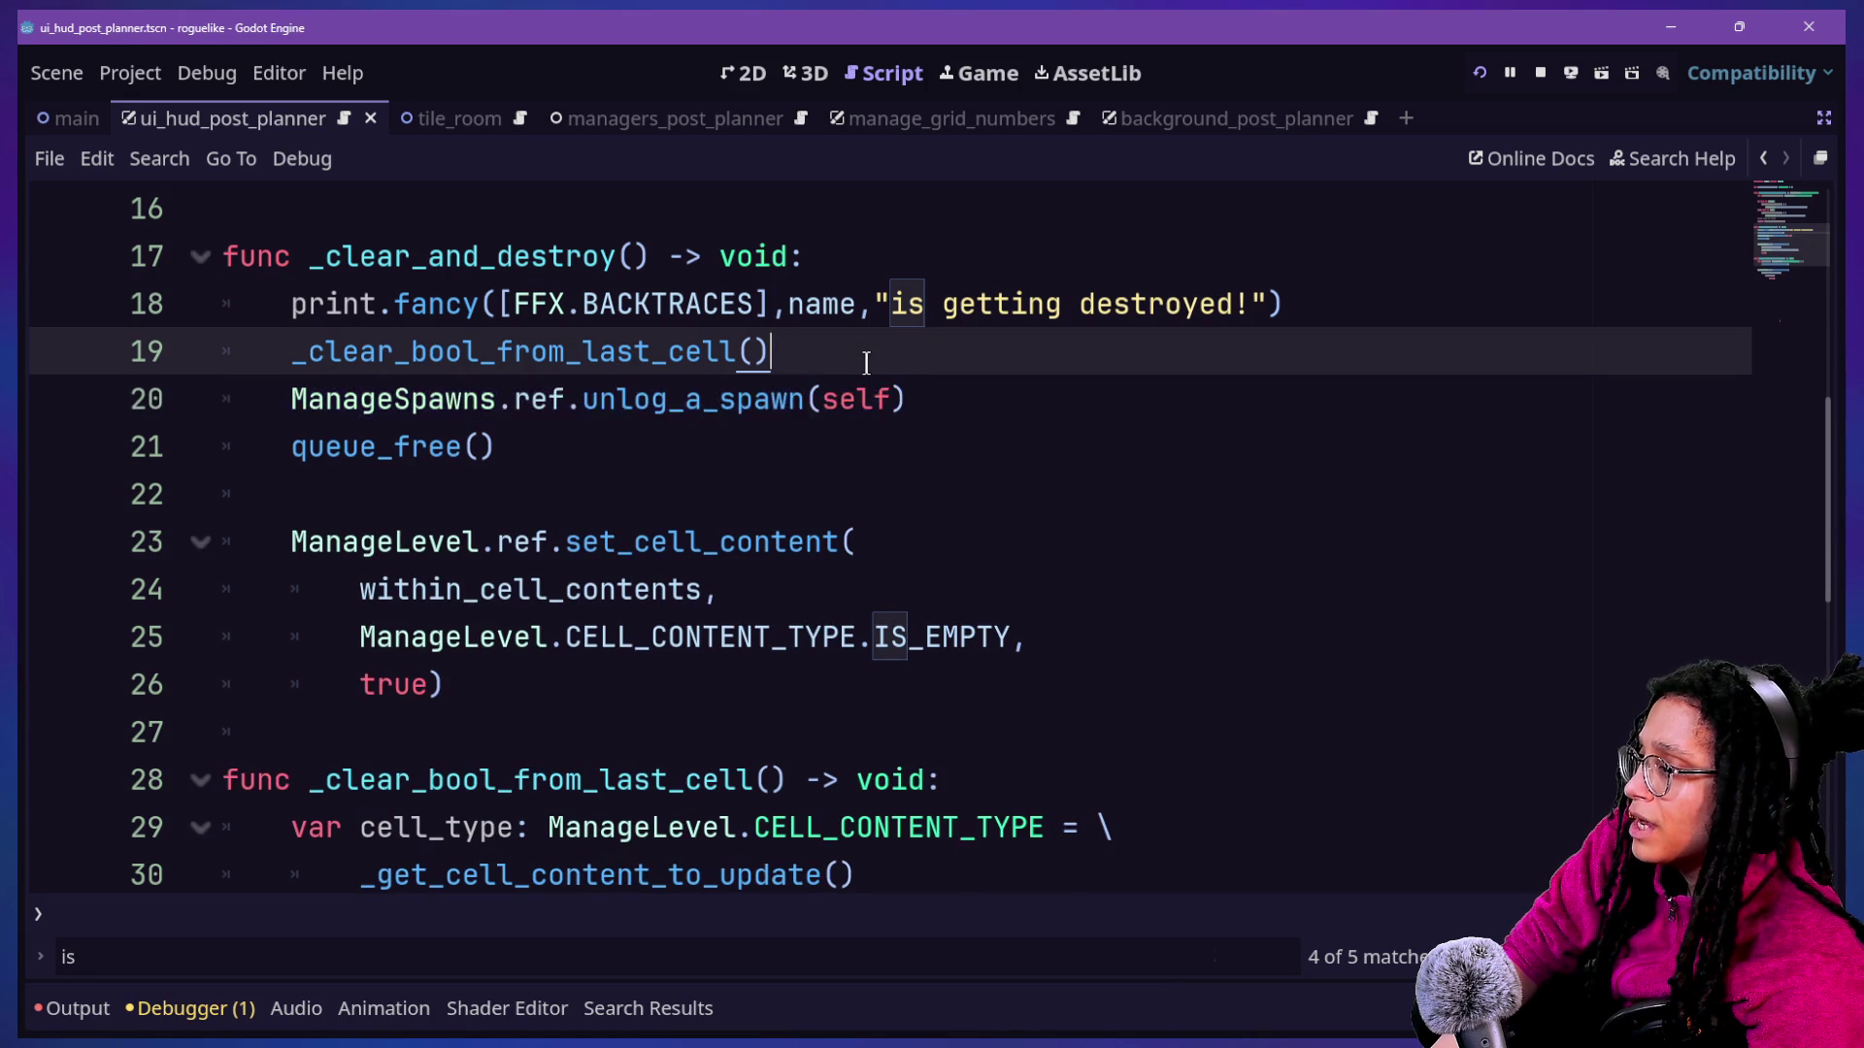
Add 'if self is Idea: #or self is Item' above the unlog_a_spawn call.
key("Return")
type("if")
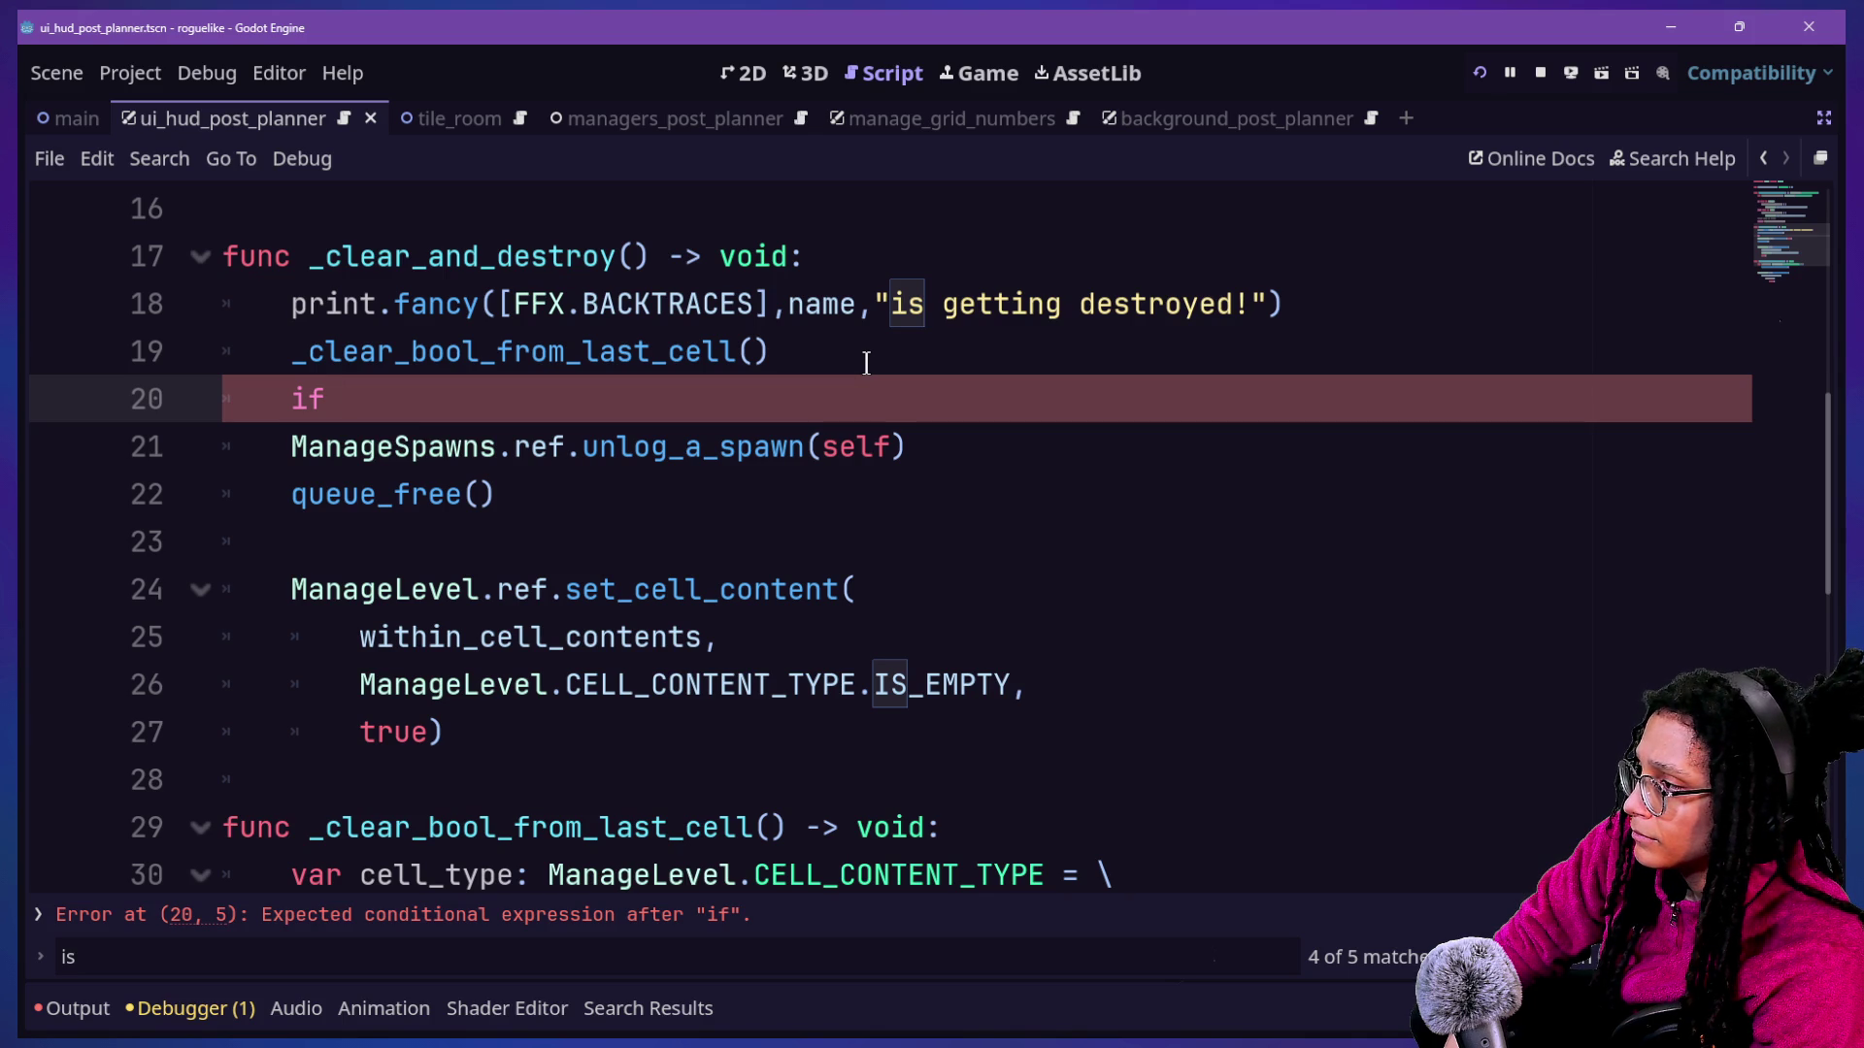
type("elf ")
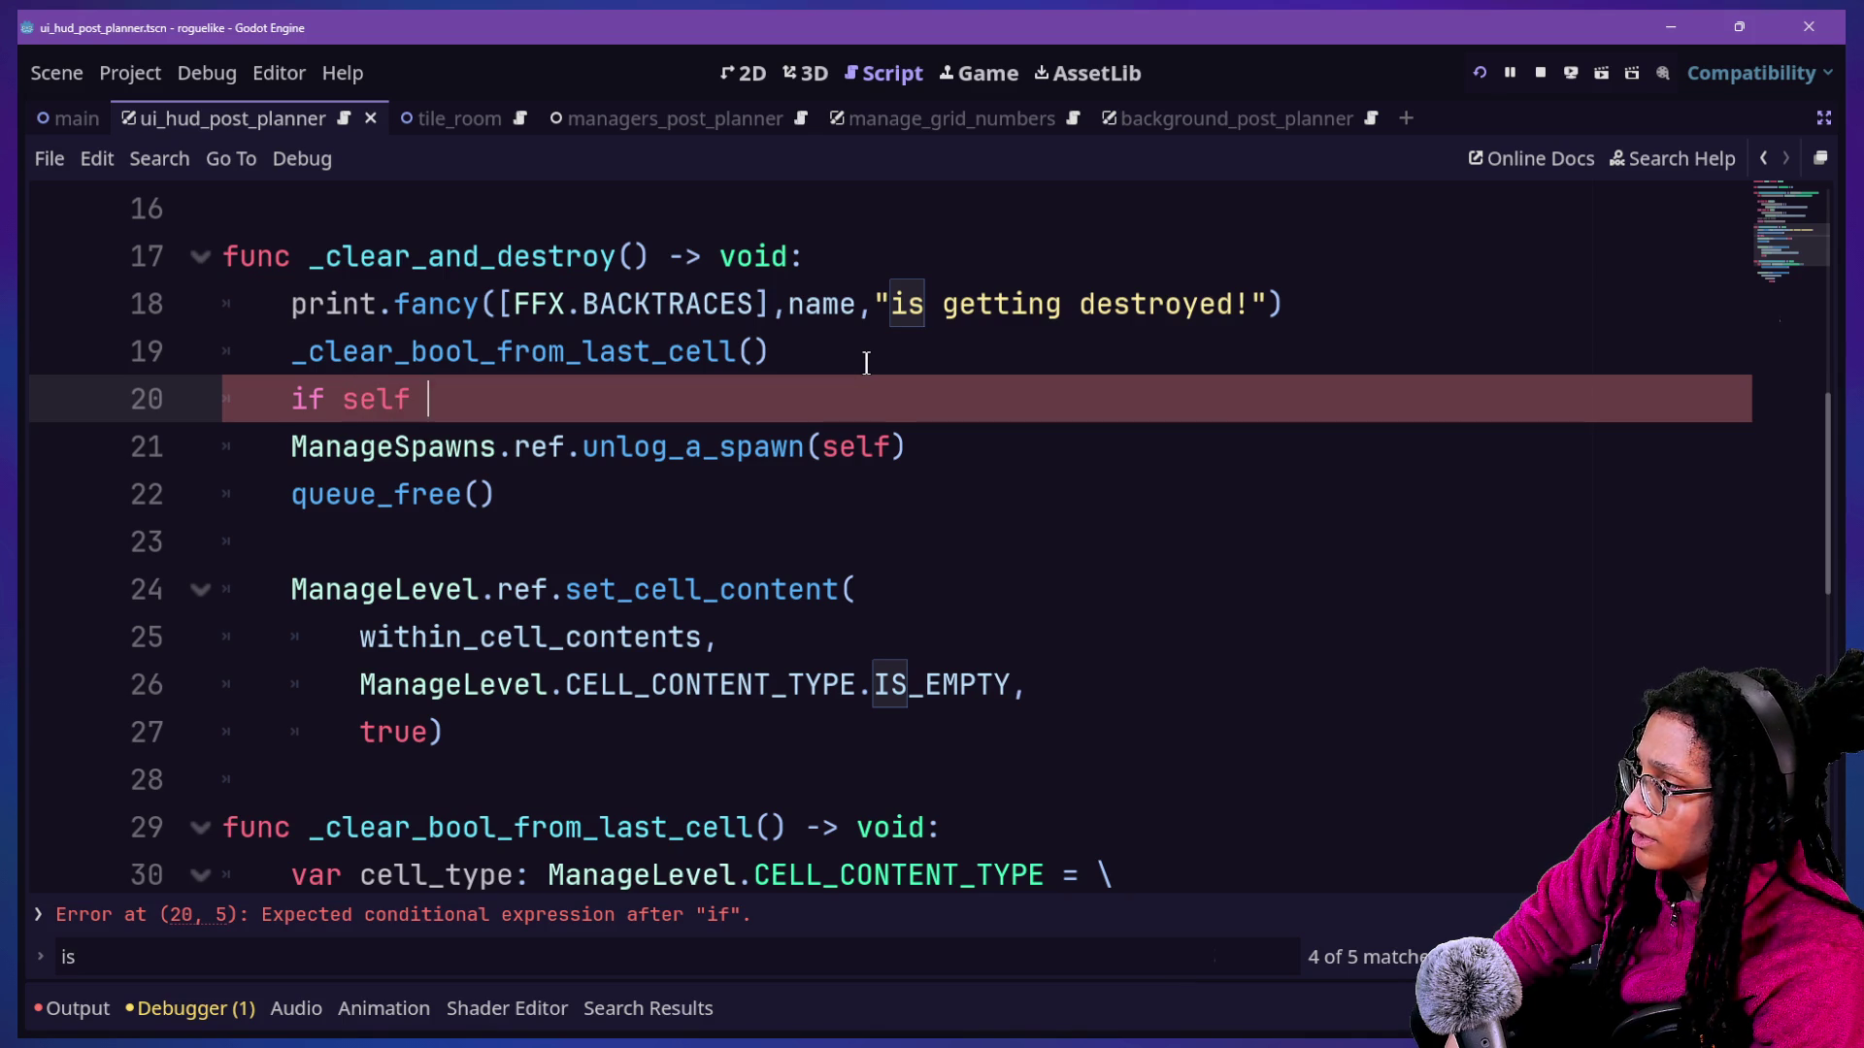
type("is Idea or se")
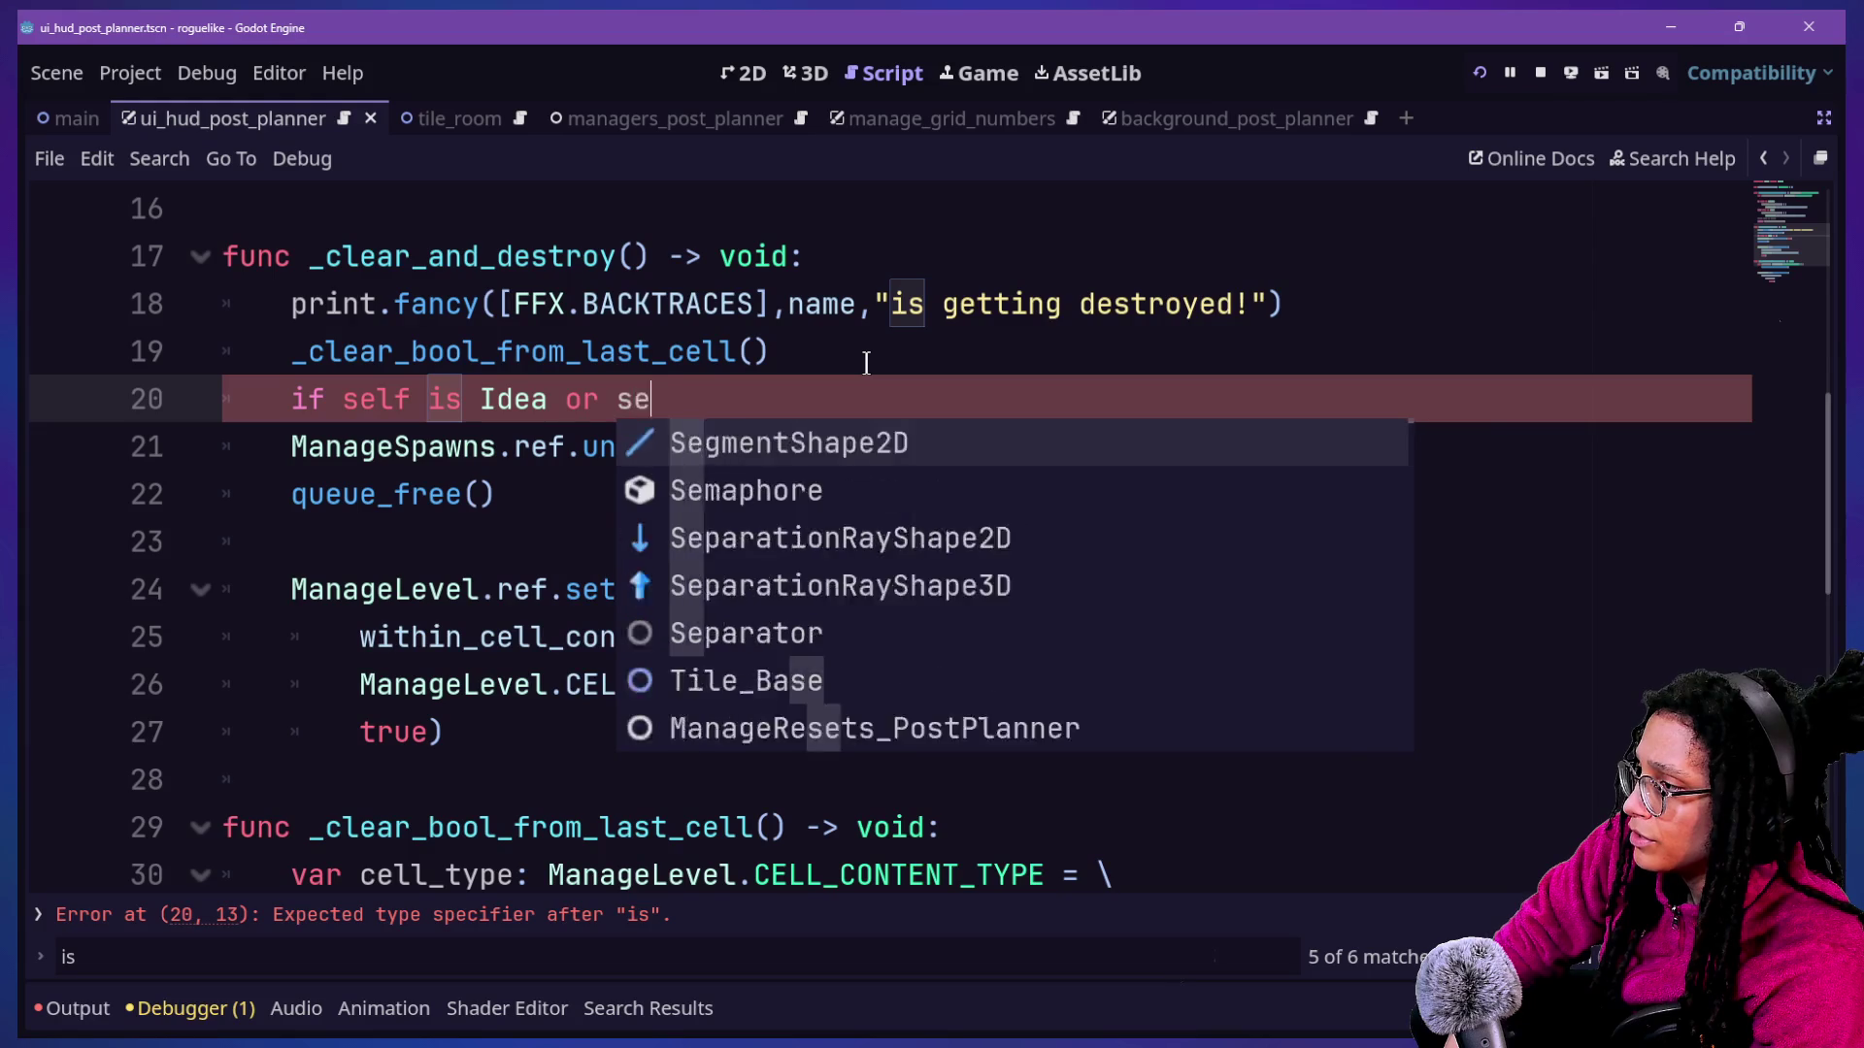
type("lf is ")
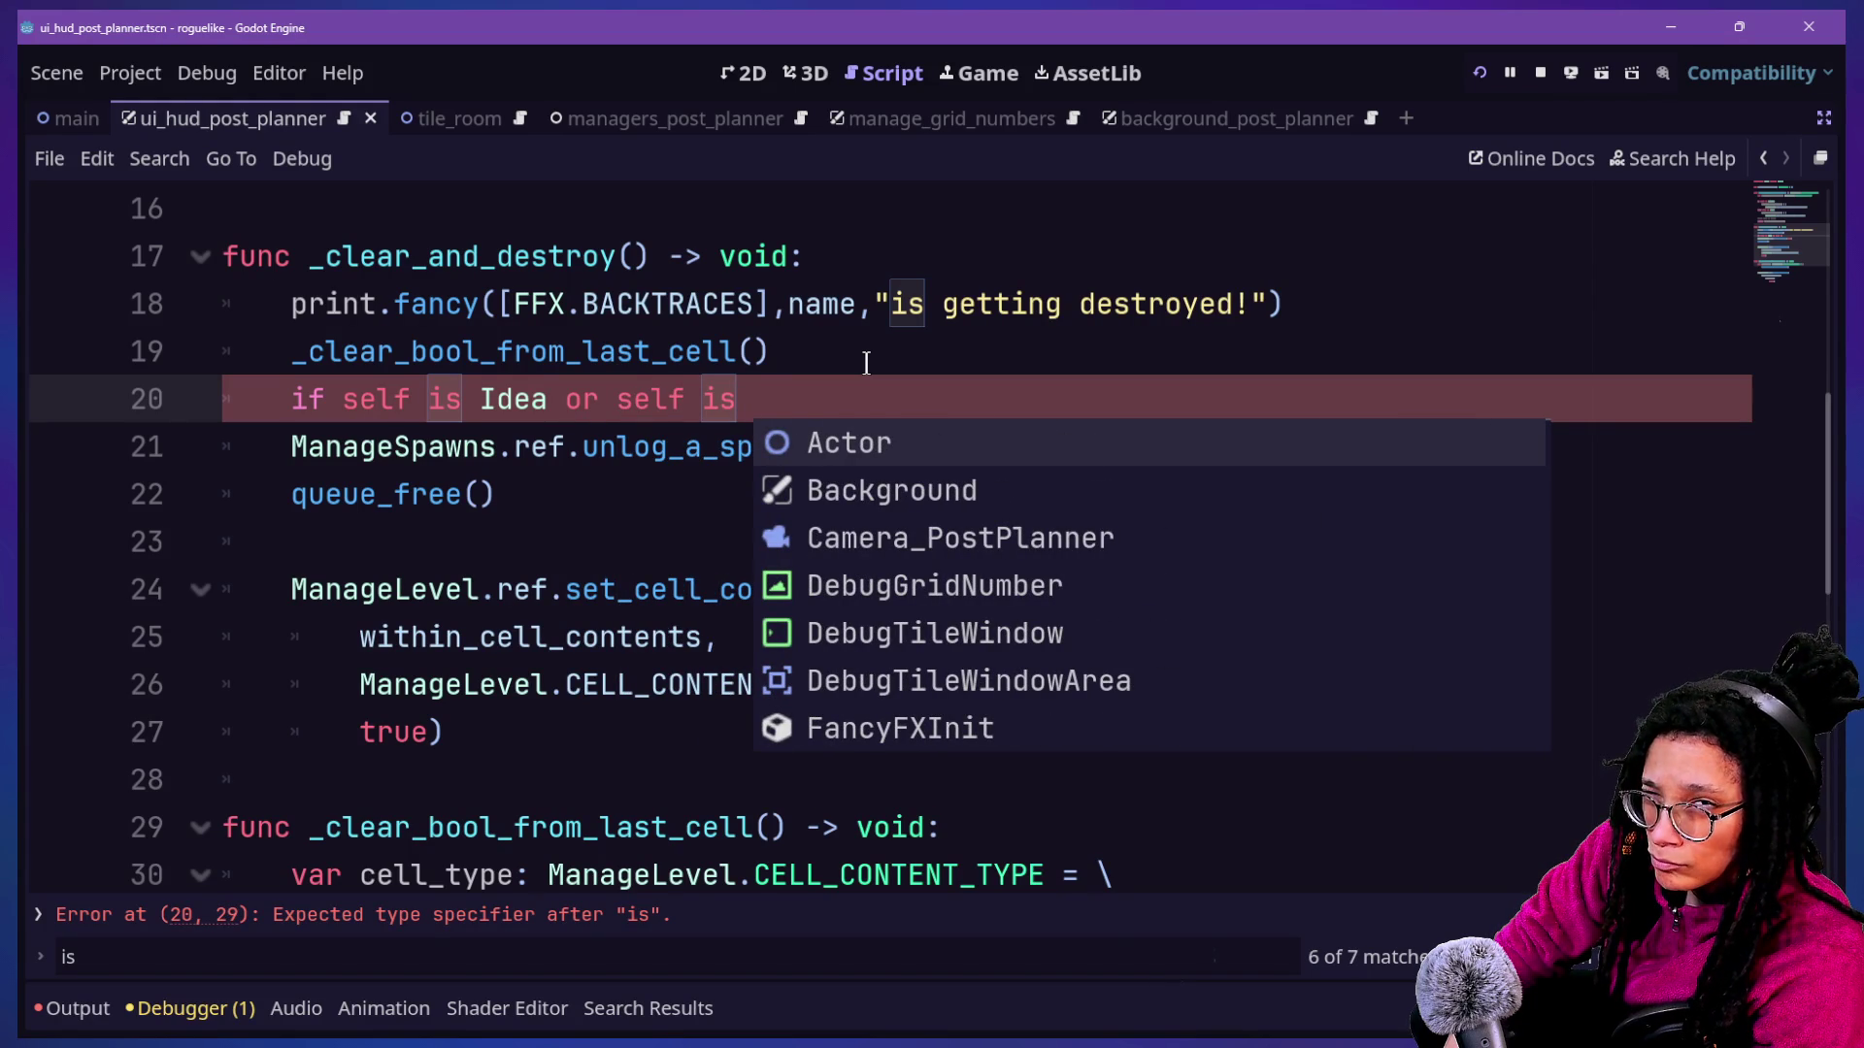
type("Item")
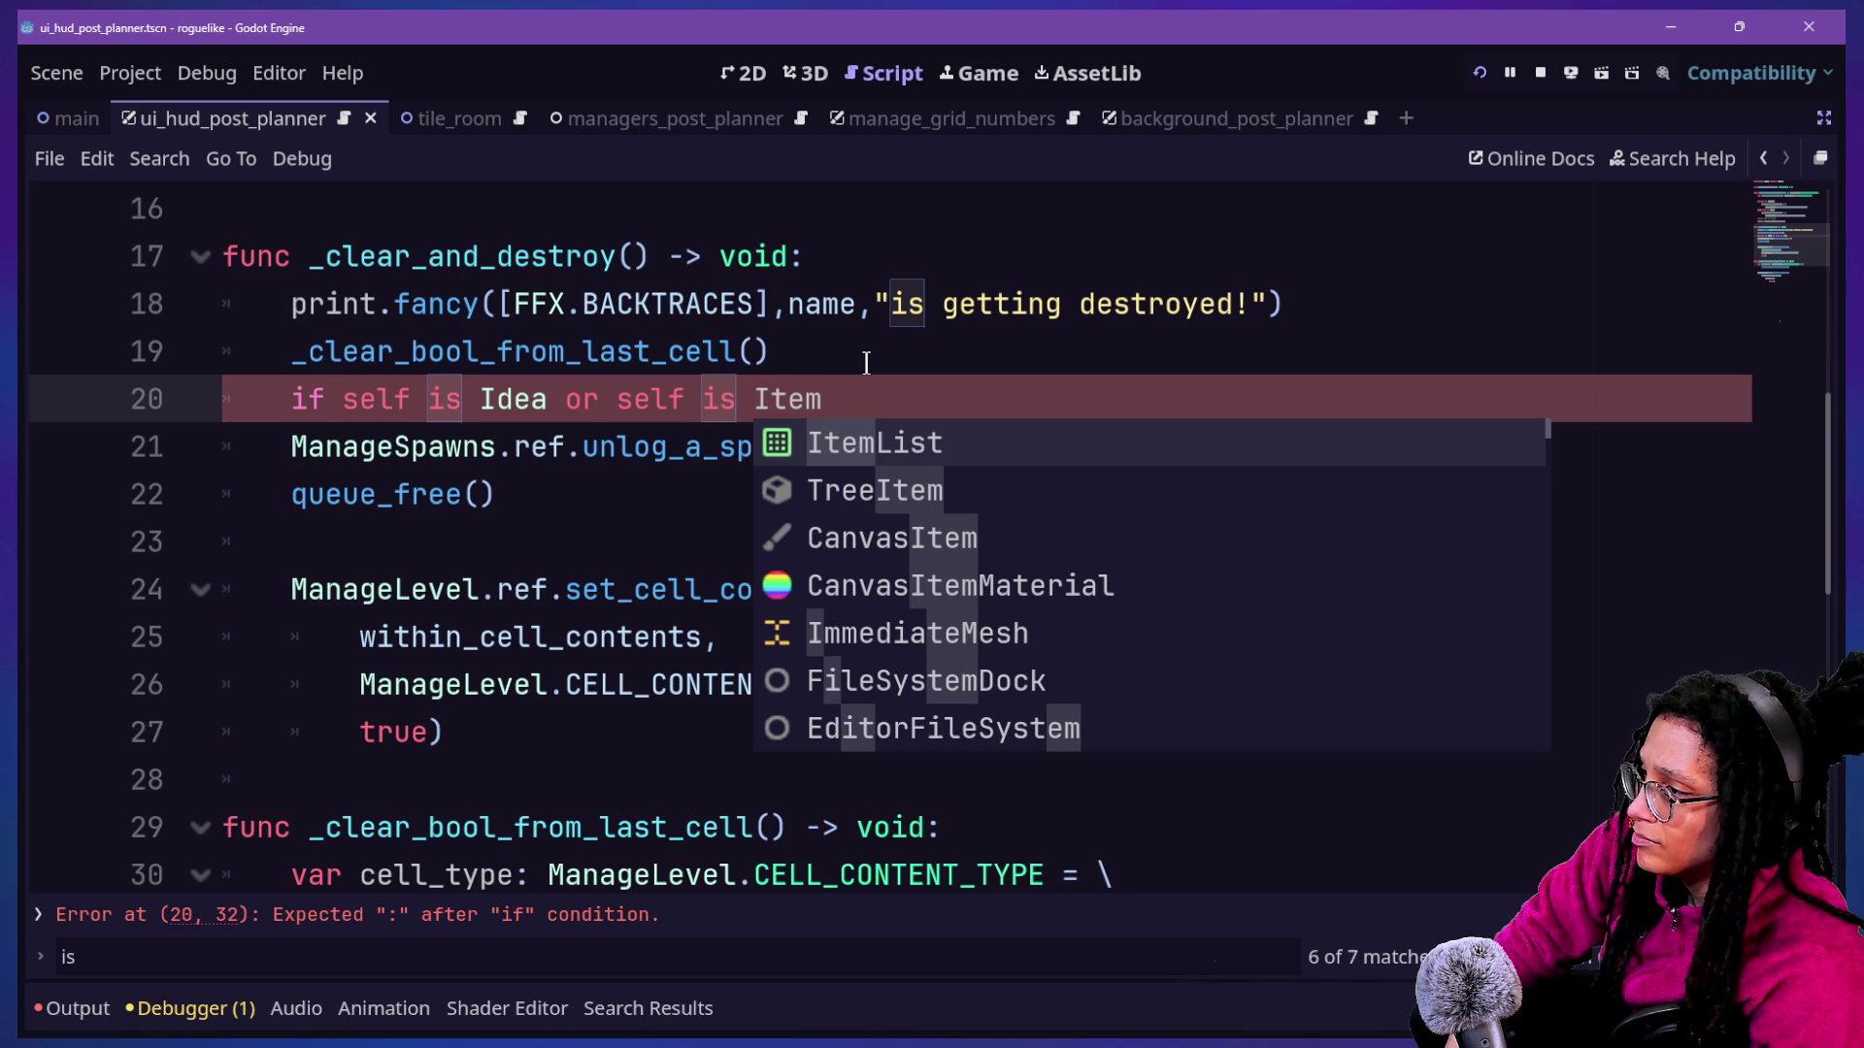
left_click(548, 399)
type(":")
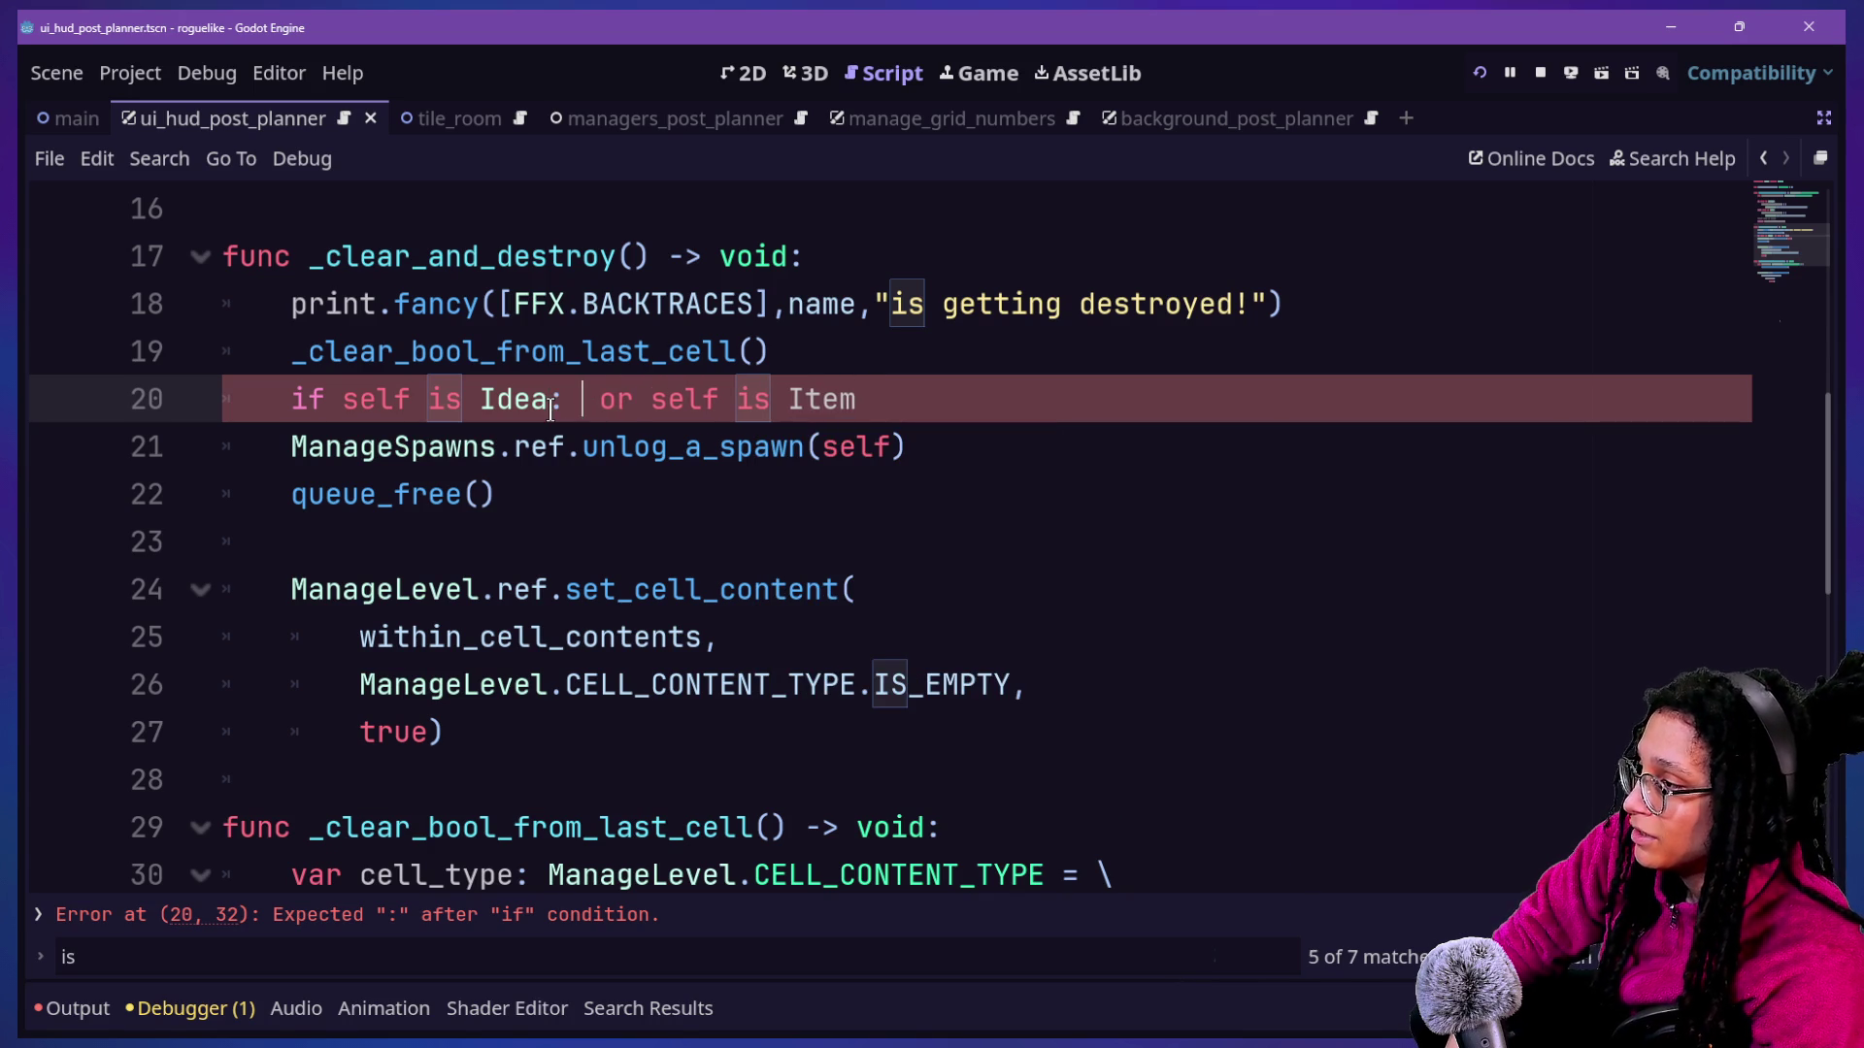
key("Delete")
type("#")
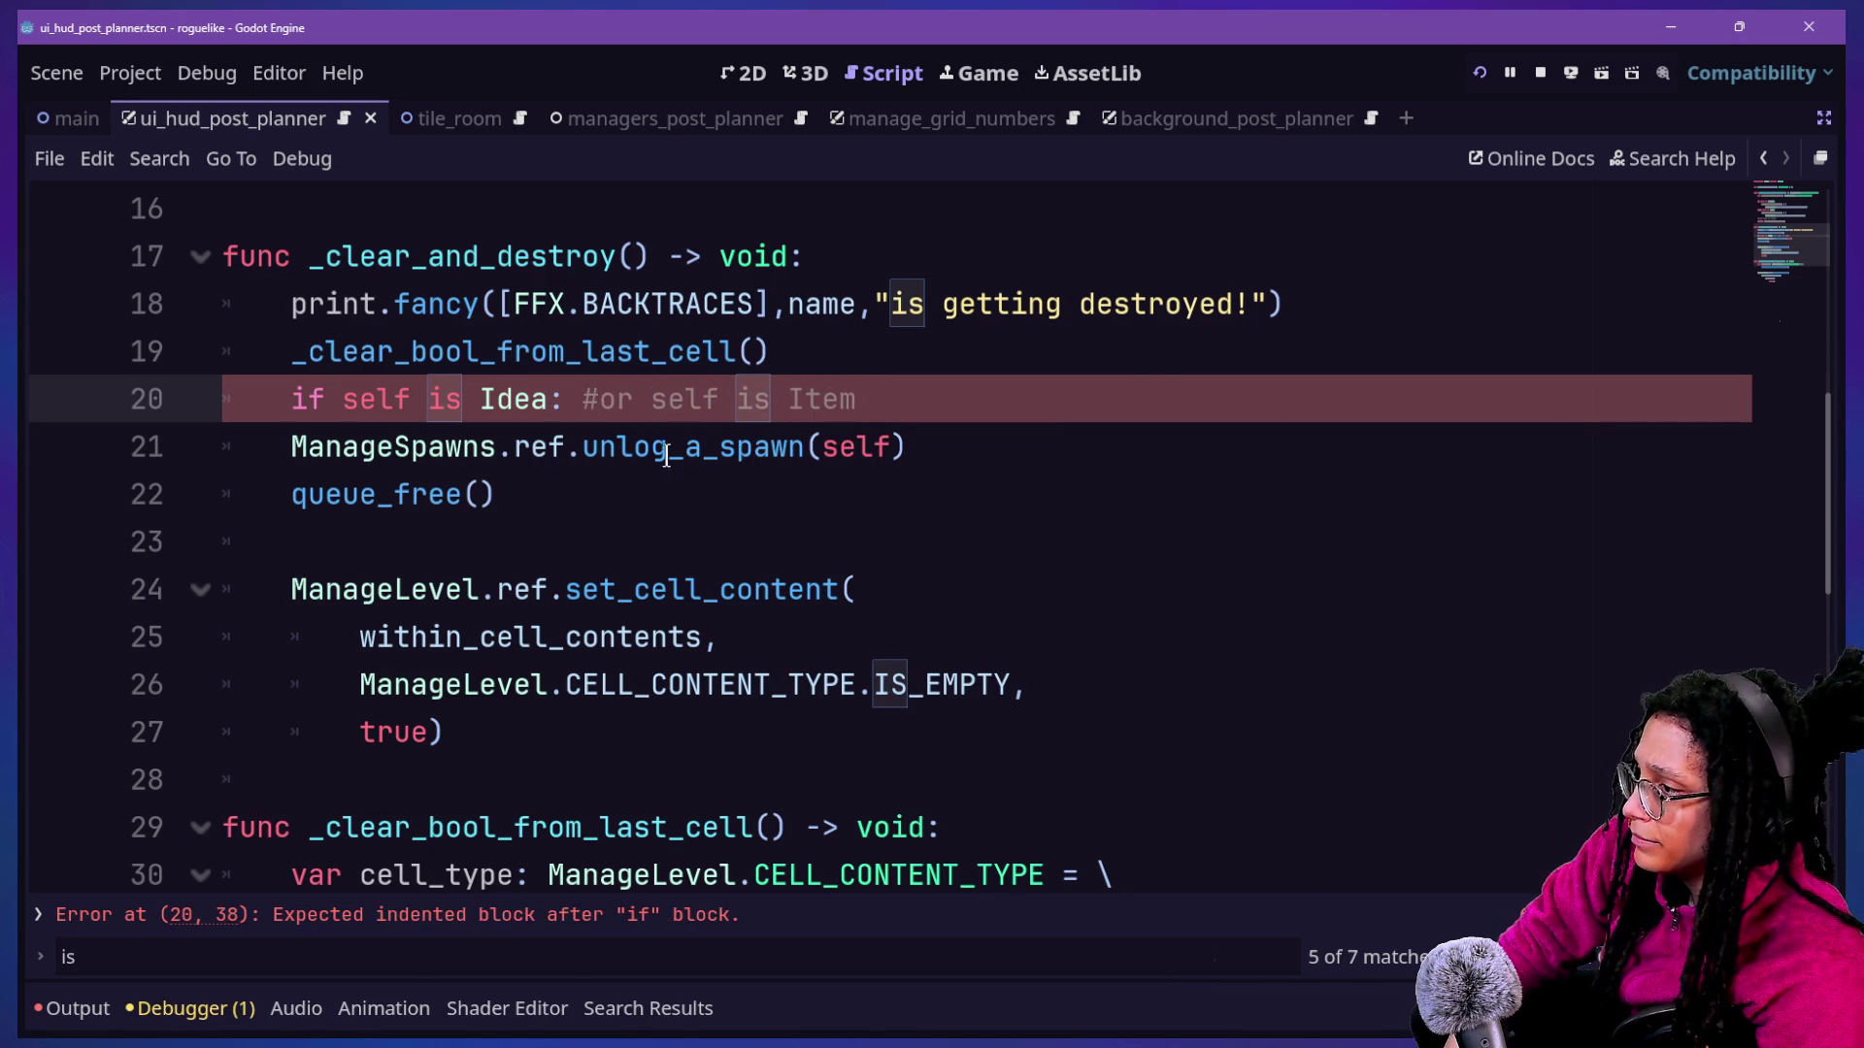
key("End")
Indent the unlog_a_spawn call under the new Idea condition.
mouse_move(328, 447)
left_mouse_down()
mouse_move(356, 495)
mouse_move(365, 430)
mouse_move(842, 430)
left_mouse_up()
left_click(291, 446)
key("Tab")
left_click(1123, 427)
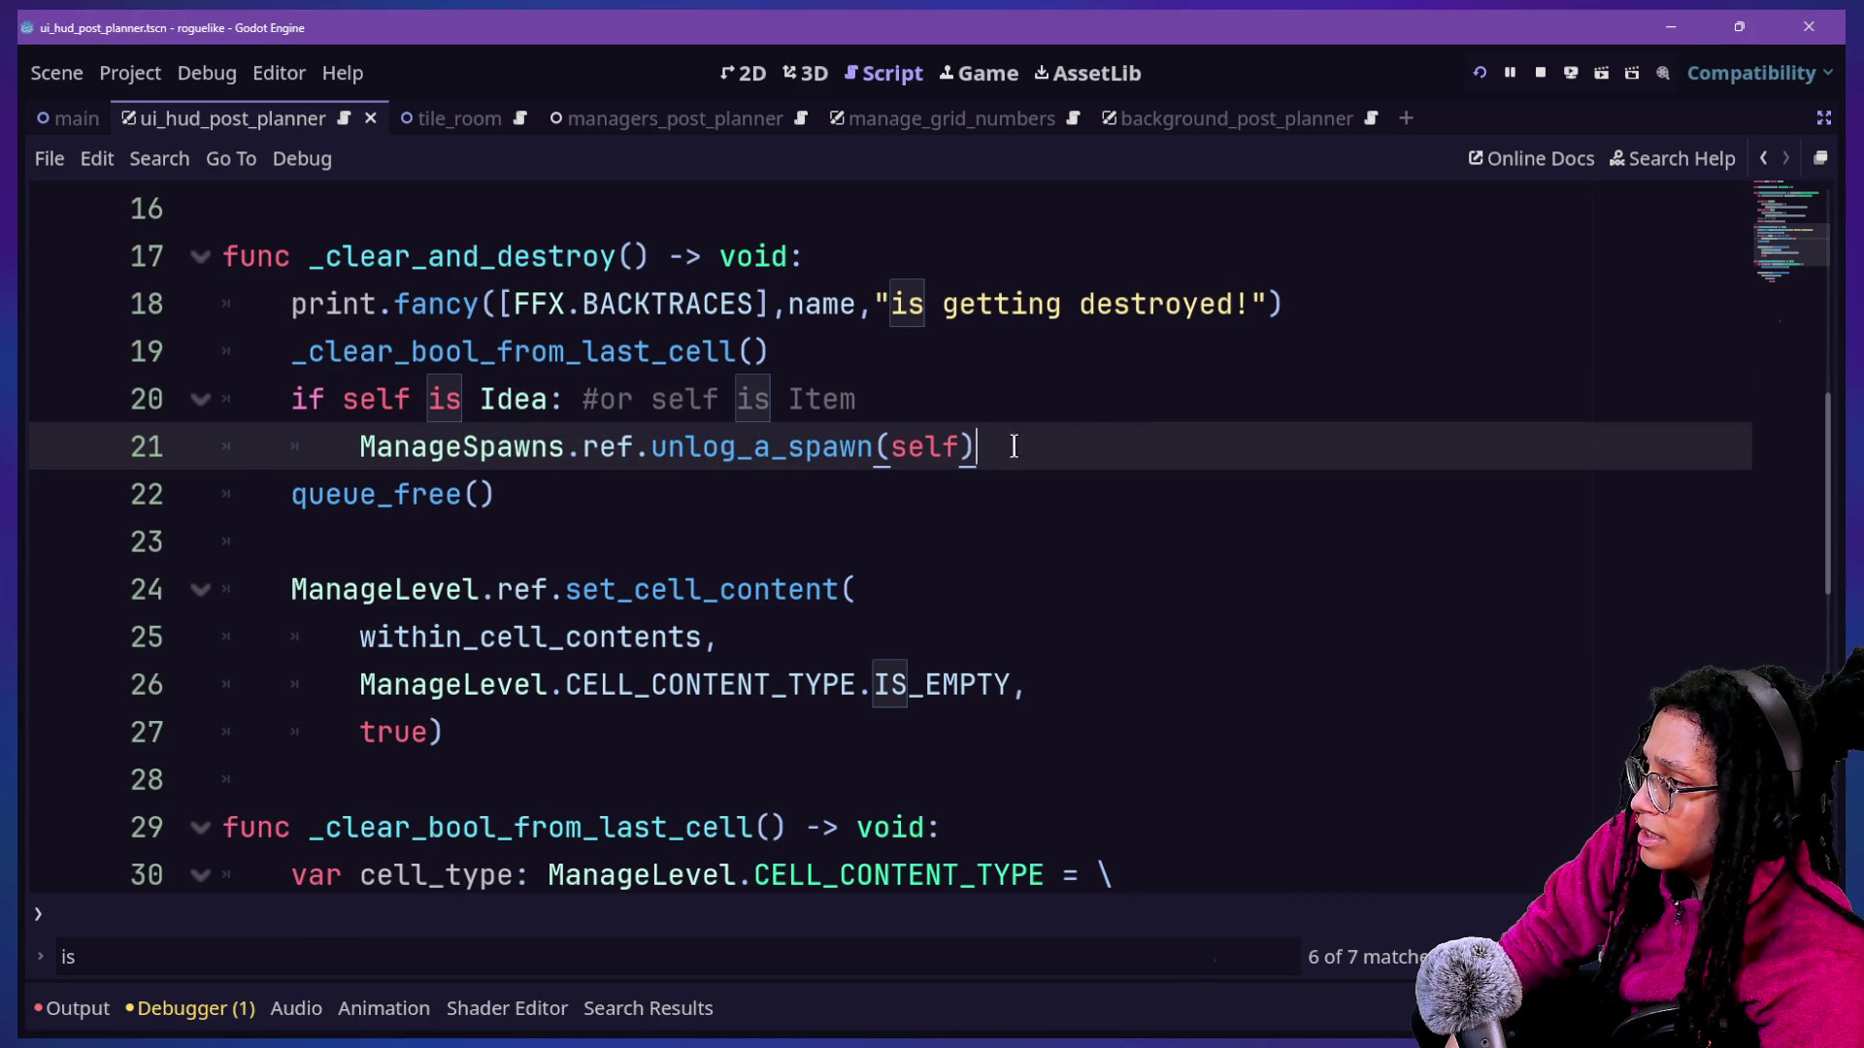
key("Down")
key("Down")
key("Down")
left_click(524, 490)
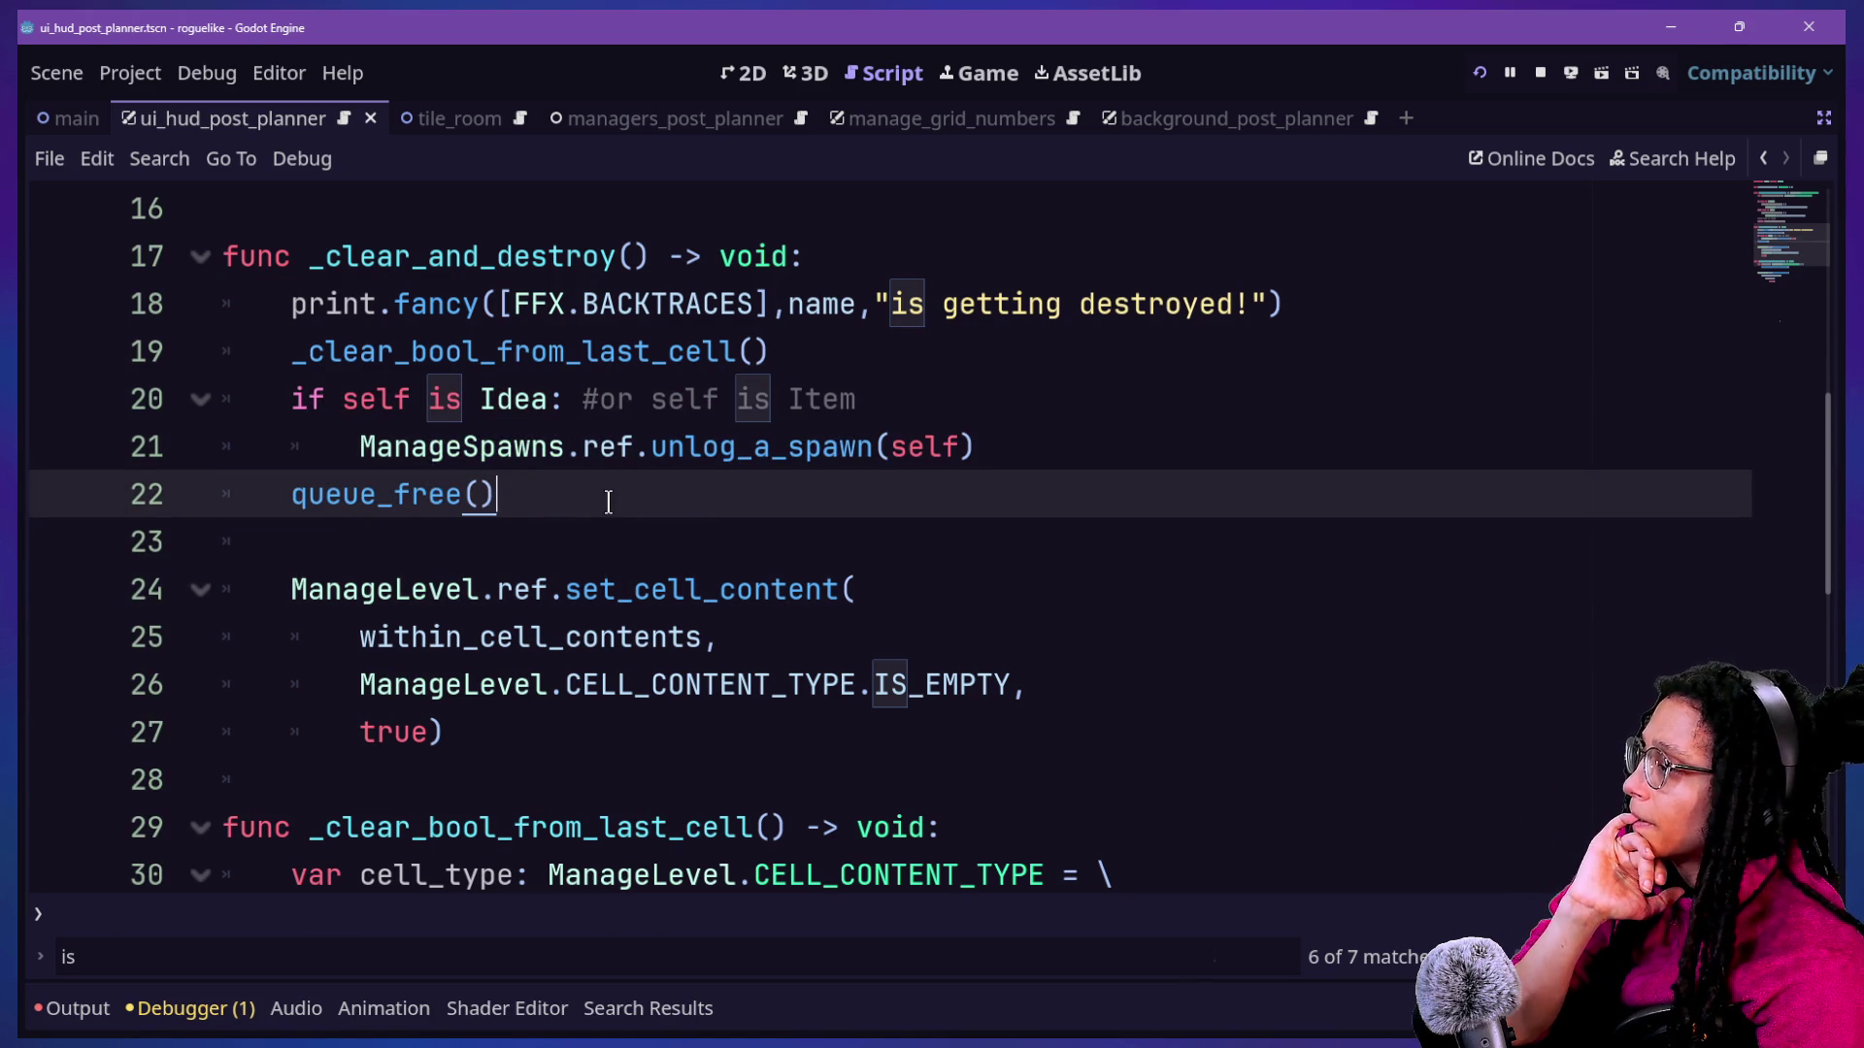
Add blank lines before the if check, after the if block, and above _clear_bool_from_last_cell().
left_click(825, 367)
key("Return")
left_click(1026, 495)
key("Return")
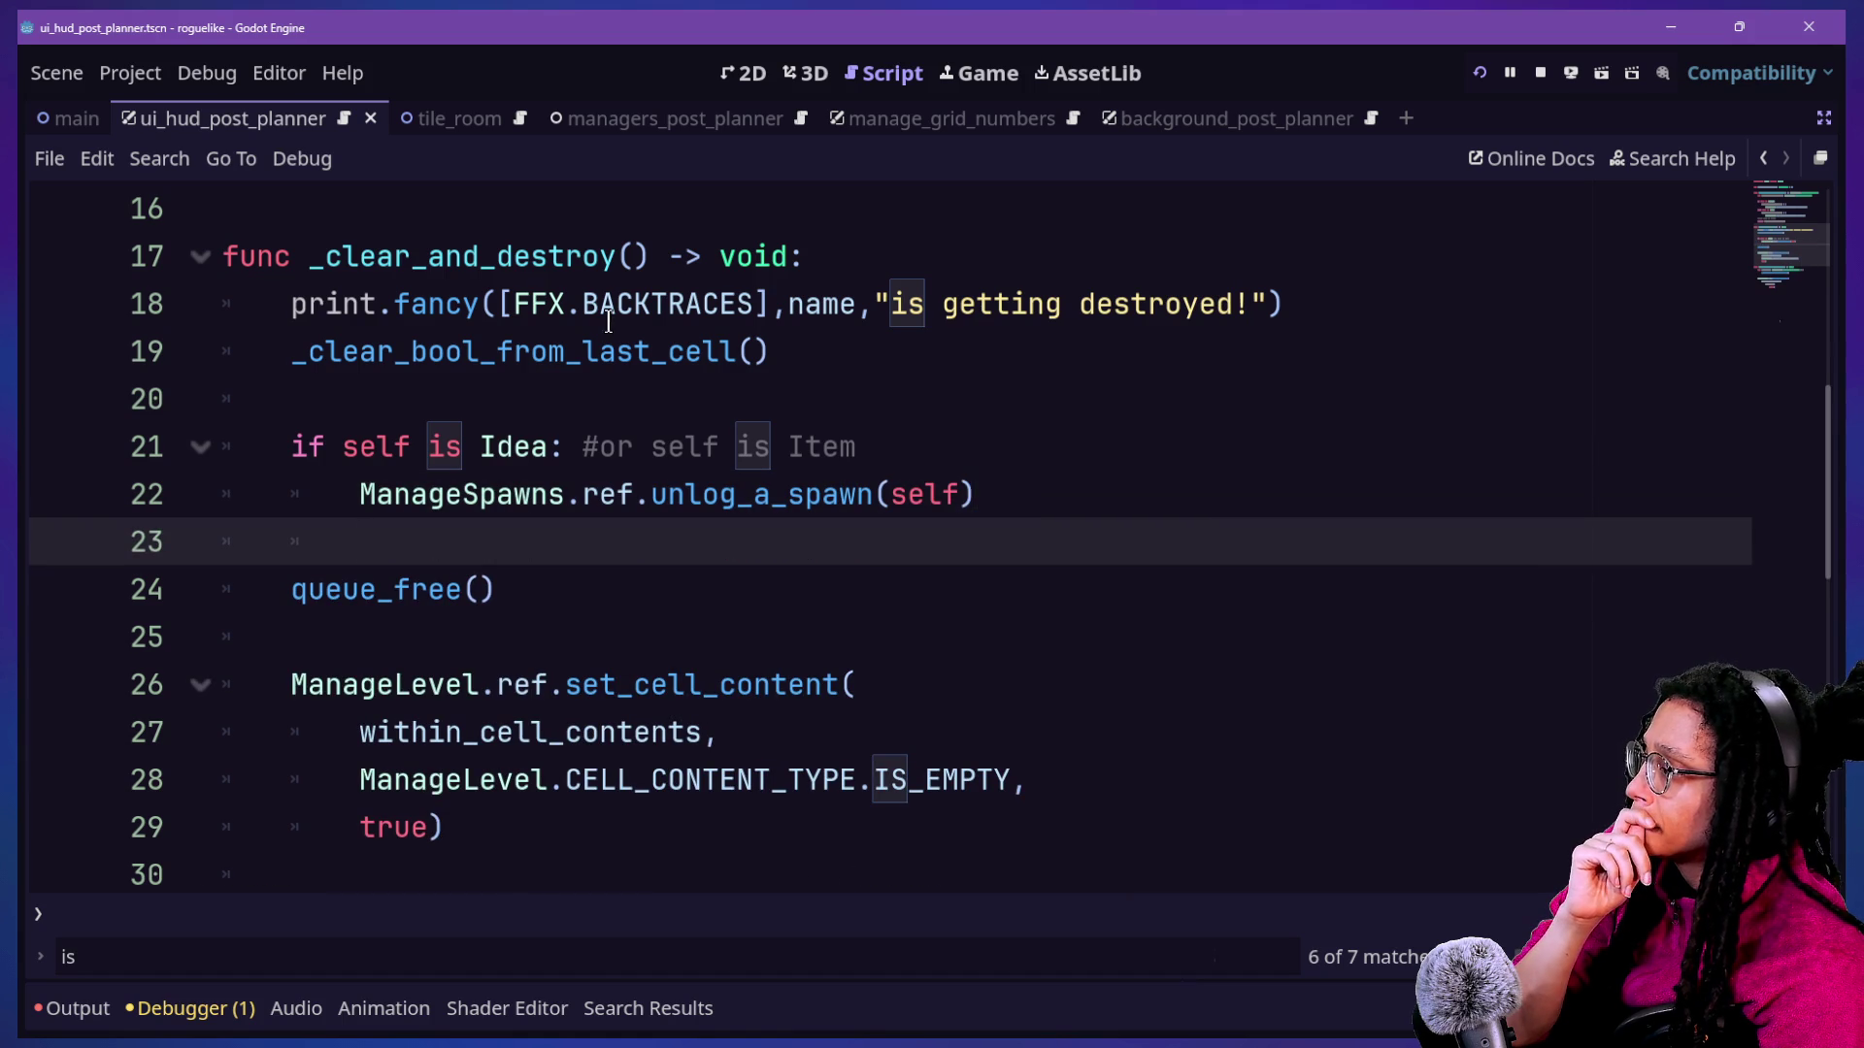
left_click_drag(1048, 366, 252, 361)
key("Home")
key("Return")
Look over the commented Item condition and the lines after queue_free().
left_click_drag(1372, 354, 803, 408)
left_click(803, 407)
left_click(788, 494)
scroll(406, 541, "down", 1)
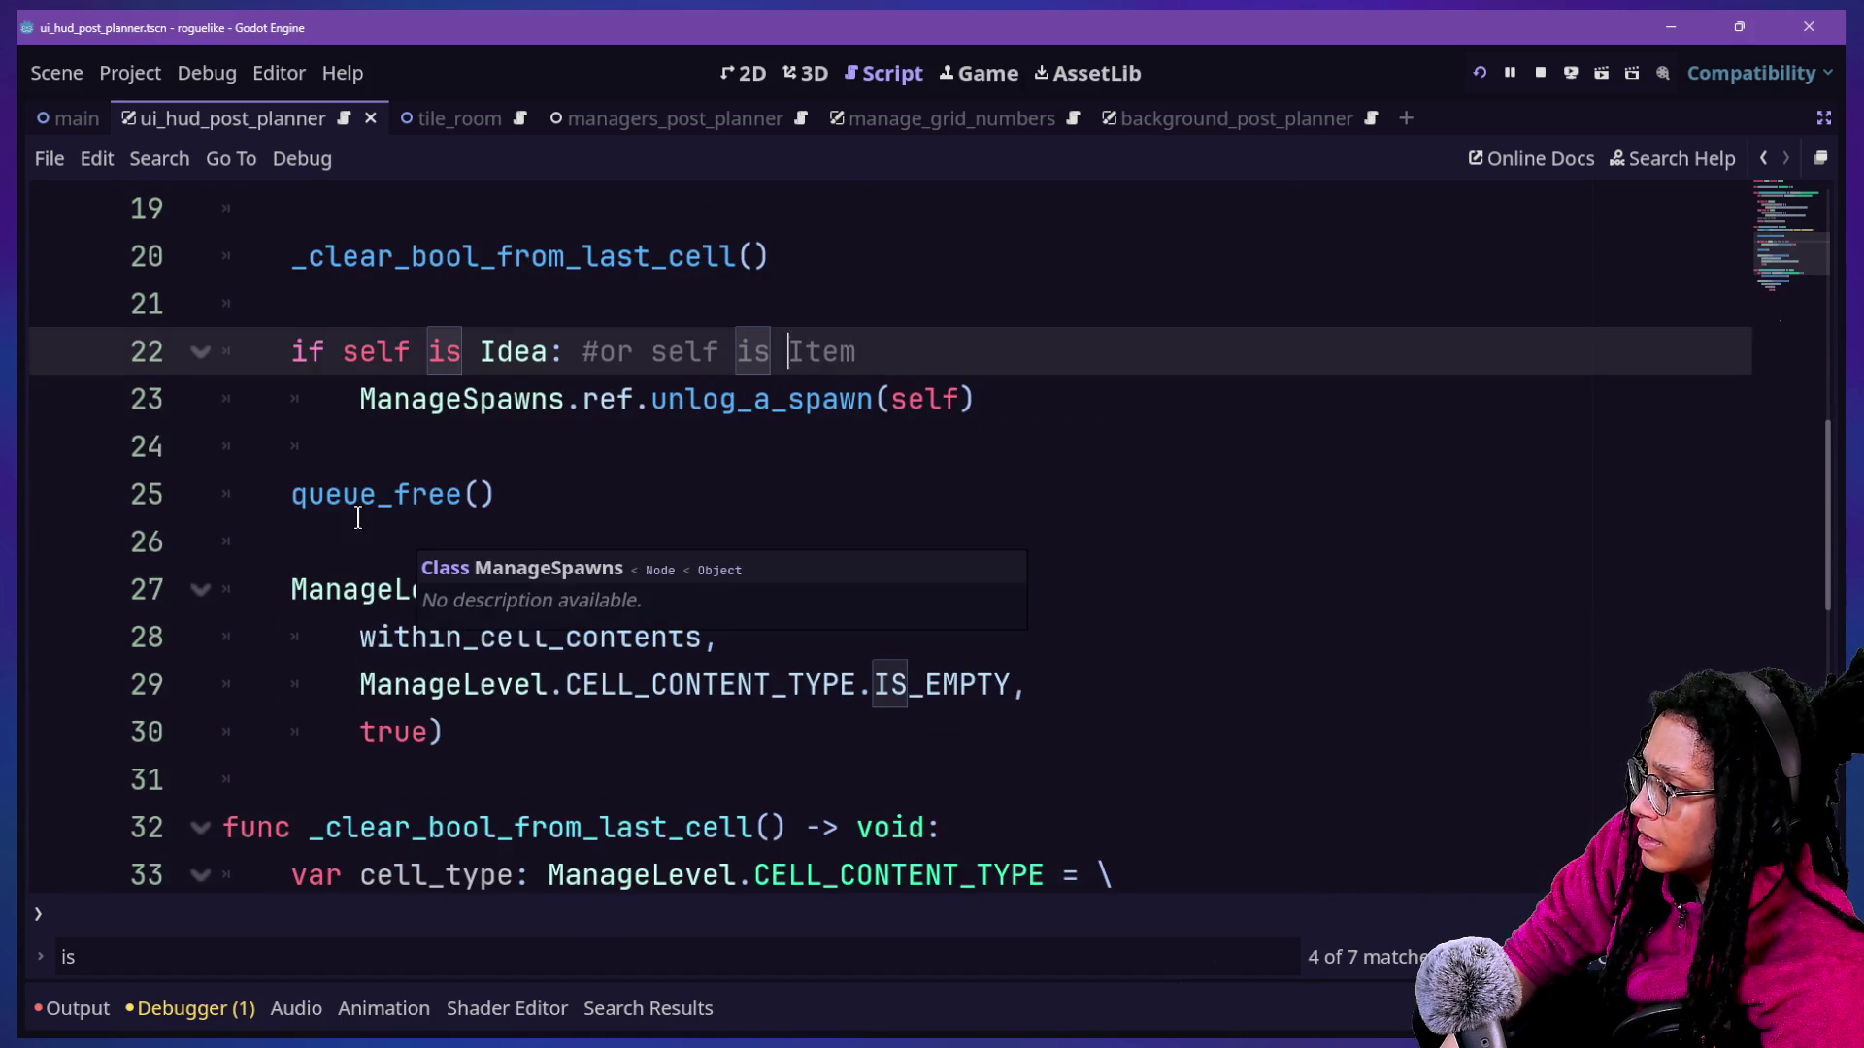
left_click(545, 456)
left_click(514, 494)
left_click(661, 751)
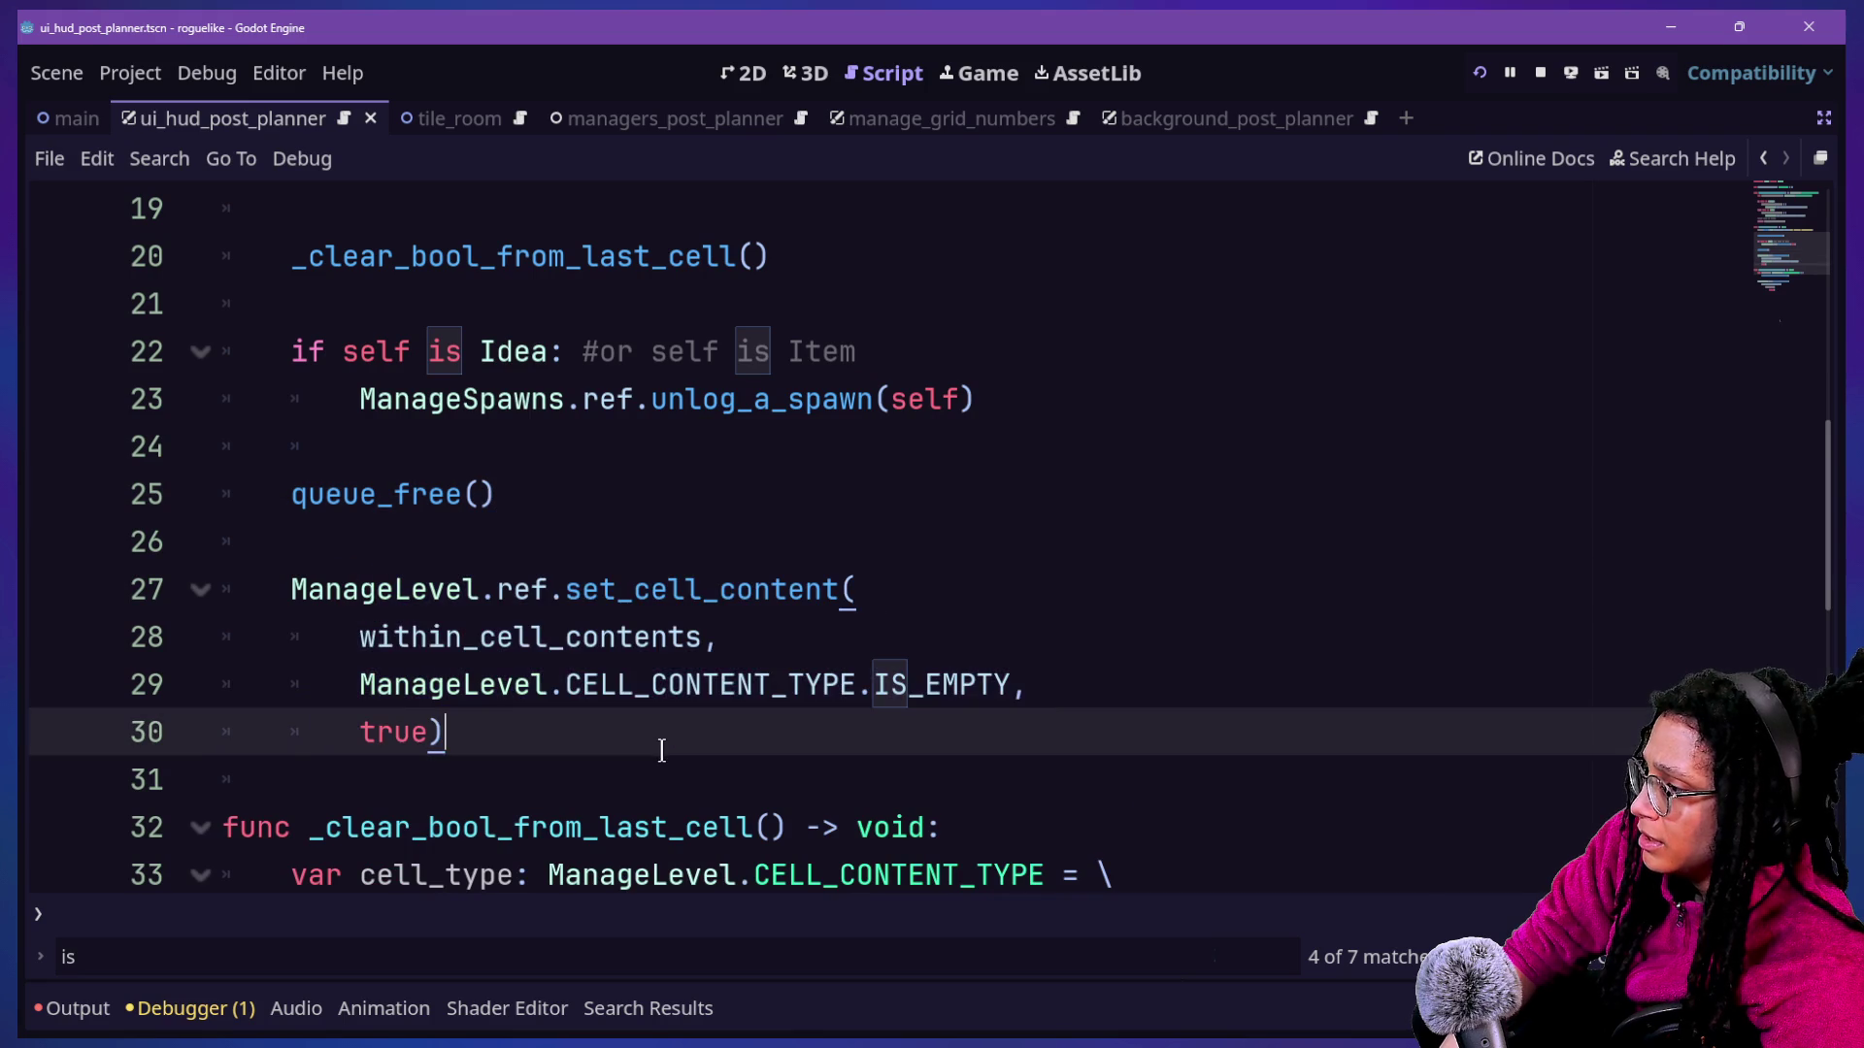
Start a Quick Open search, then cancel it with Escape without opening a file.
key("shift+alt+o")
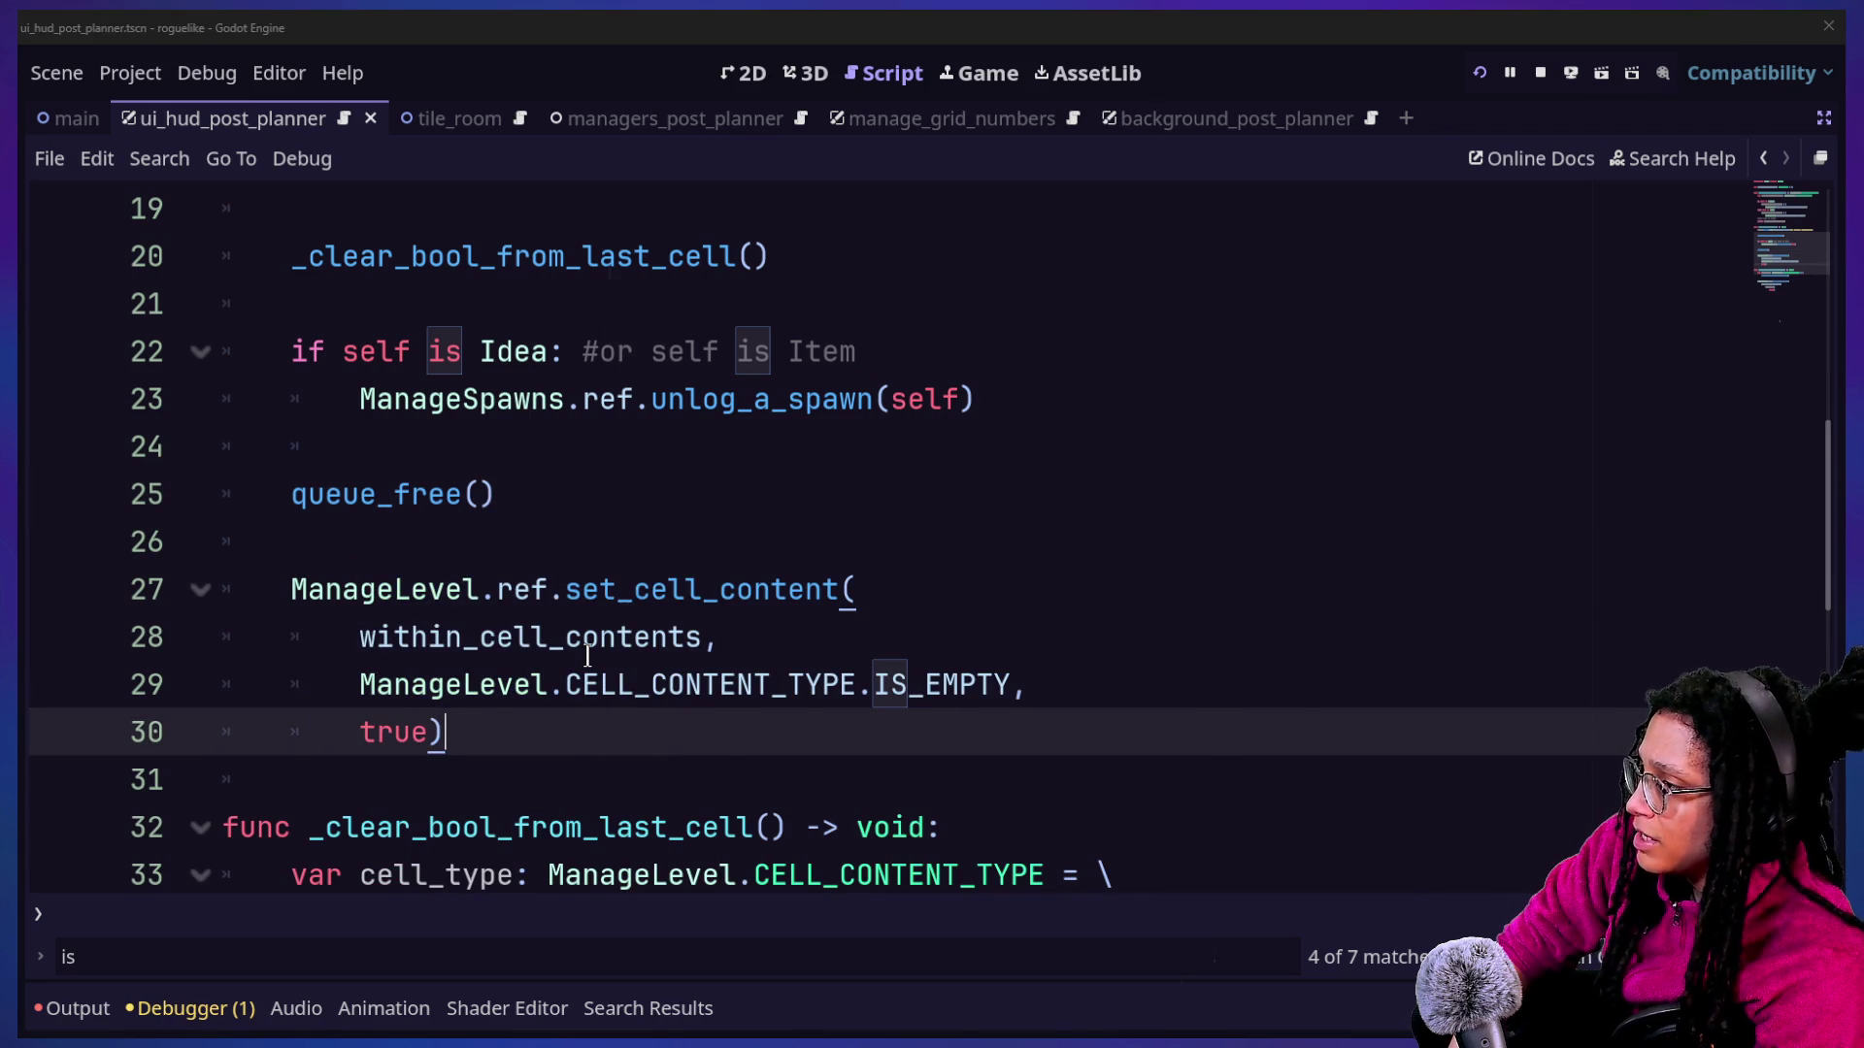
type("f")
key("BackSpace")
type("desktp")
key("BackSpace")
key("BackSpace")
key("BackSpace")
key("BackSpace")
key("BackSpace")
key("Escape")
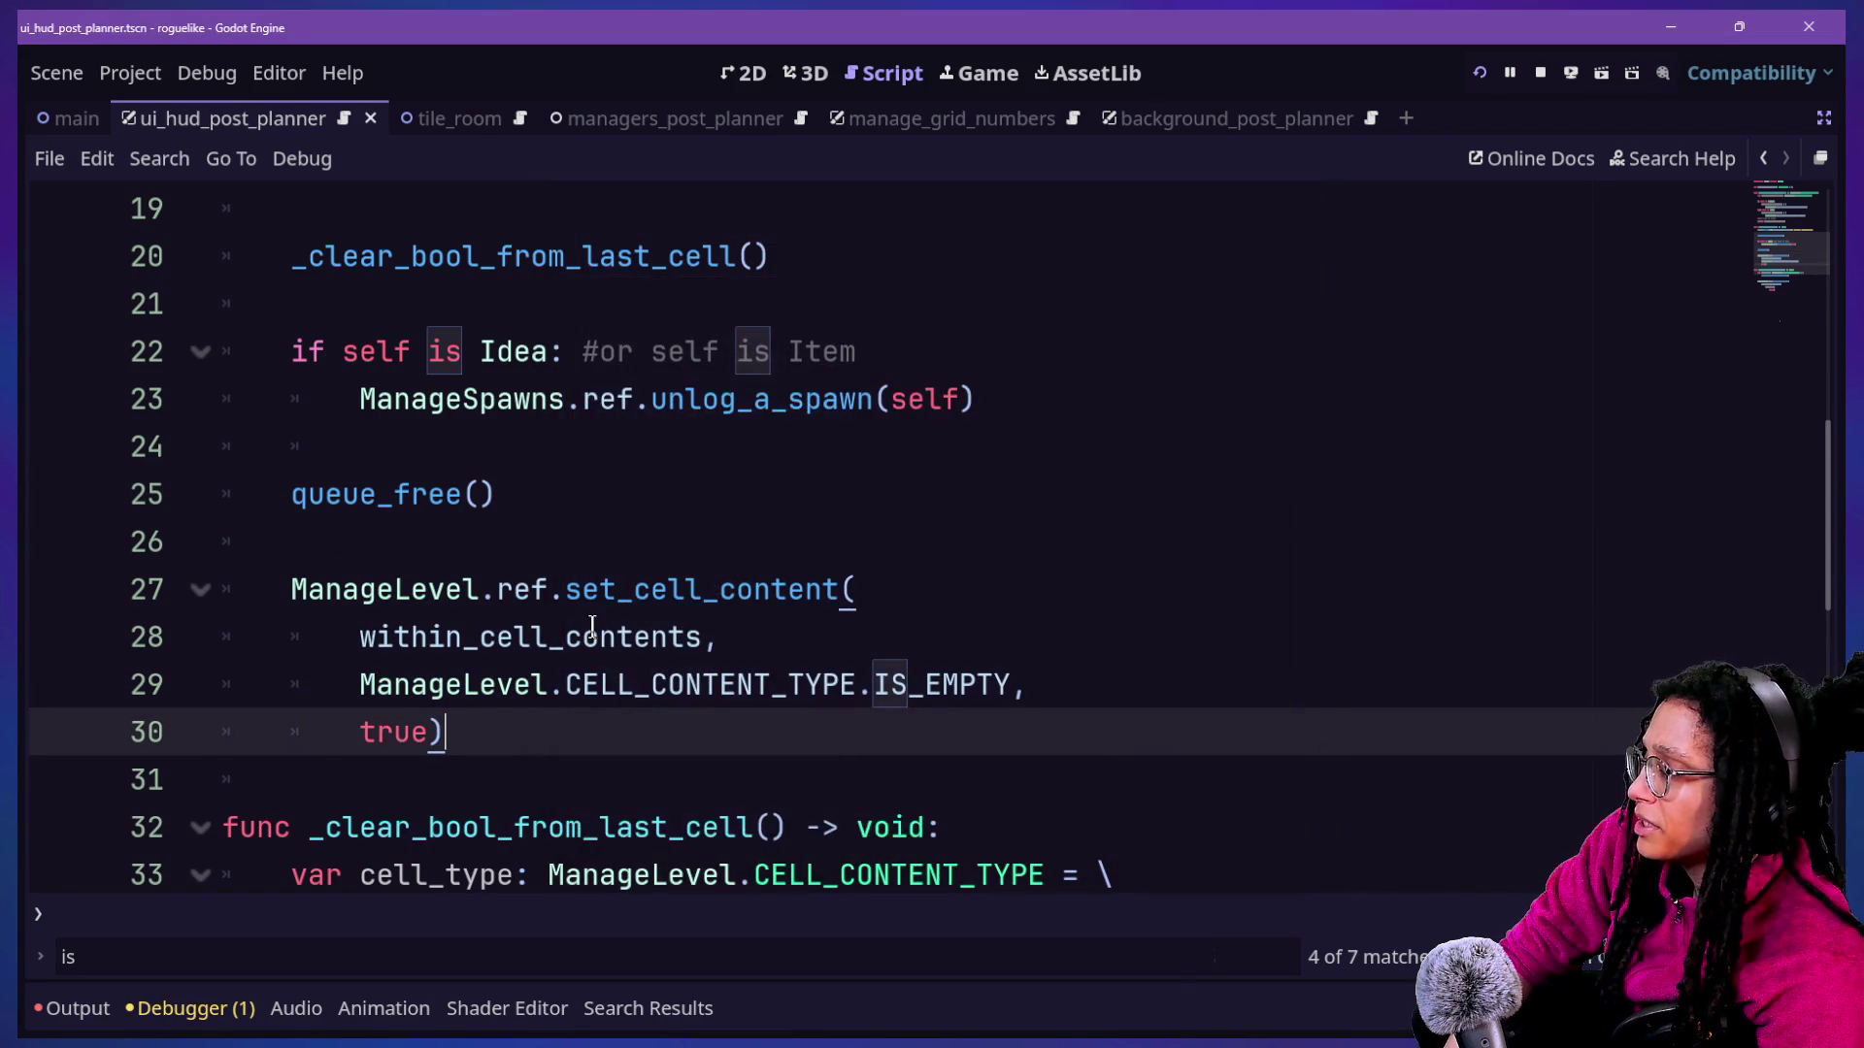
scroll(631, 582, "up", 3)
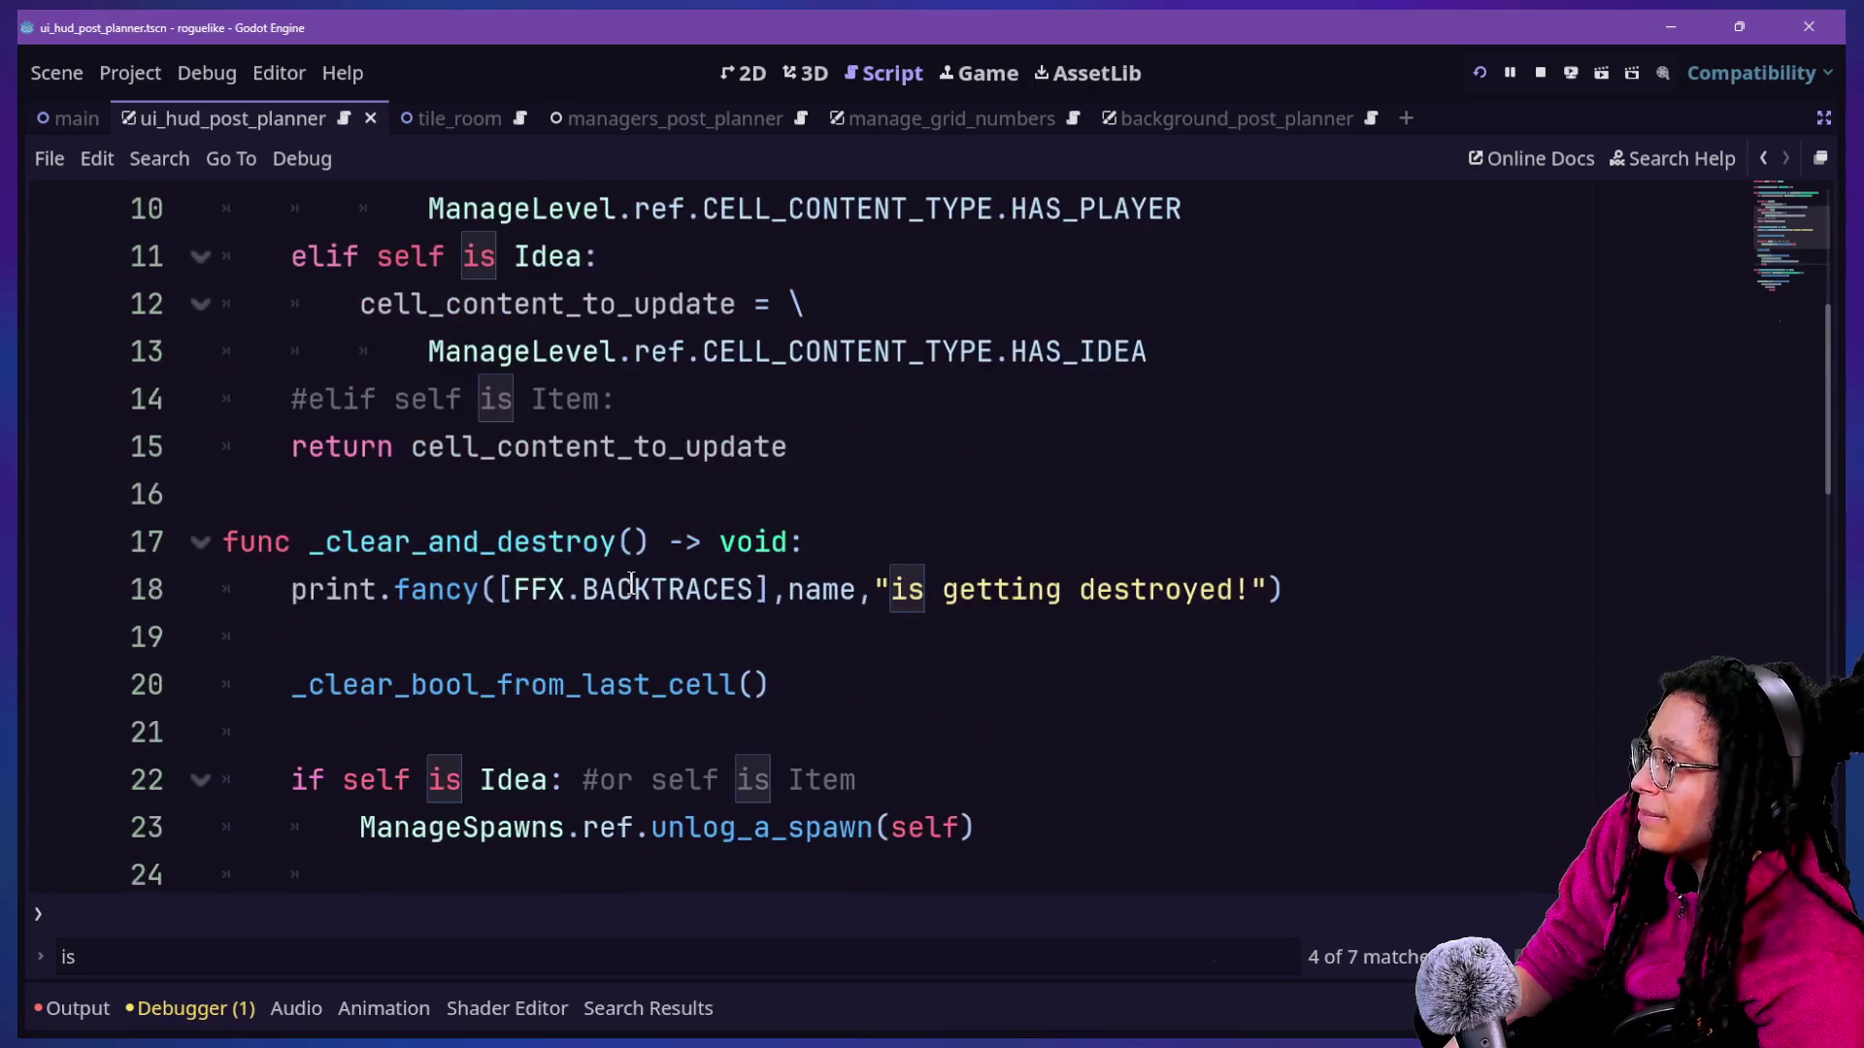
Add a 'func destroy_spawn()' stub below the within_cell_contents variable.
scroll(631, 582, "down", 1)
scroll(666, 563, "up", 4)
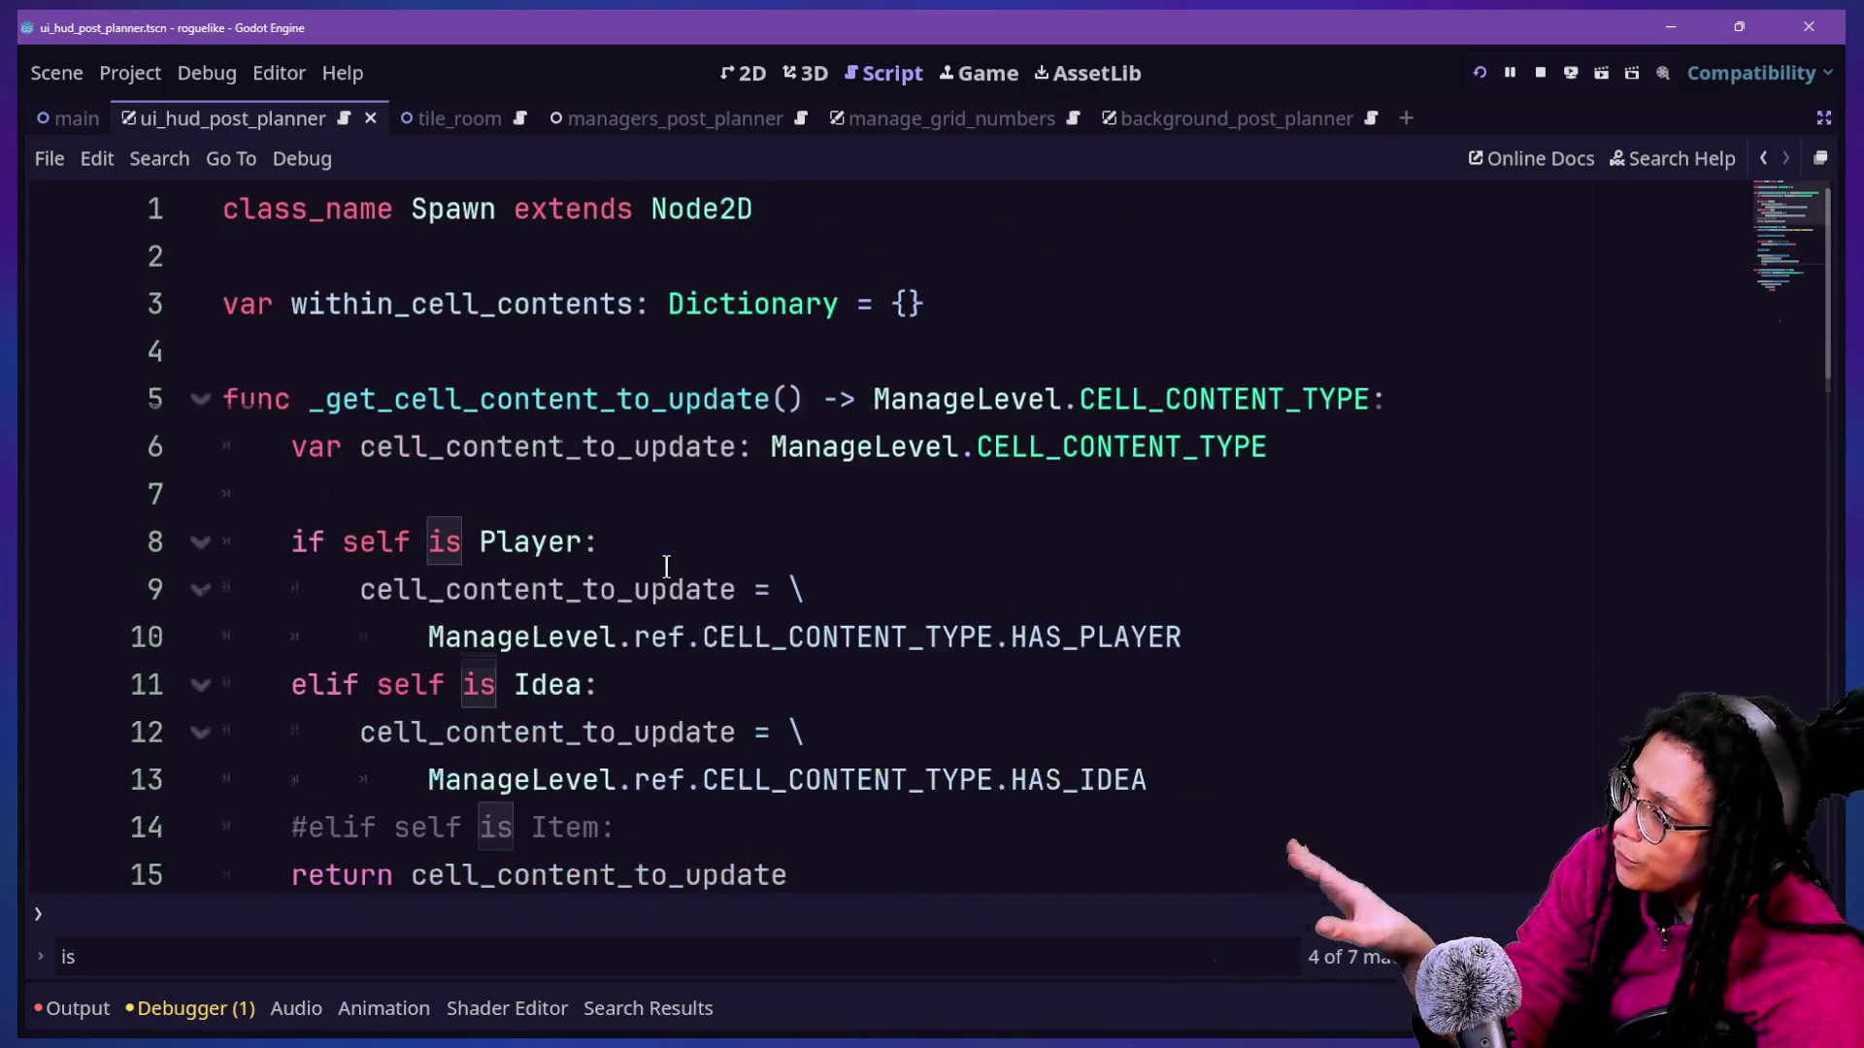
left_click(1046, 305)
key("Return")
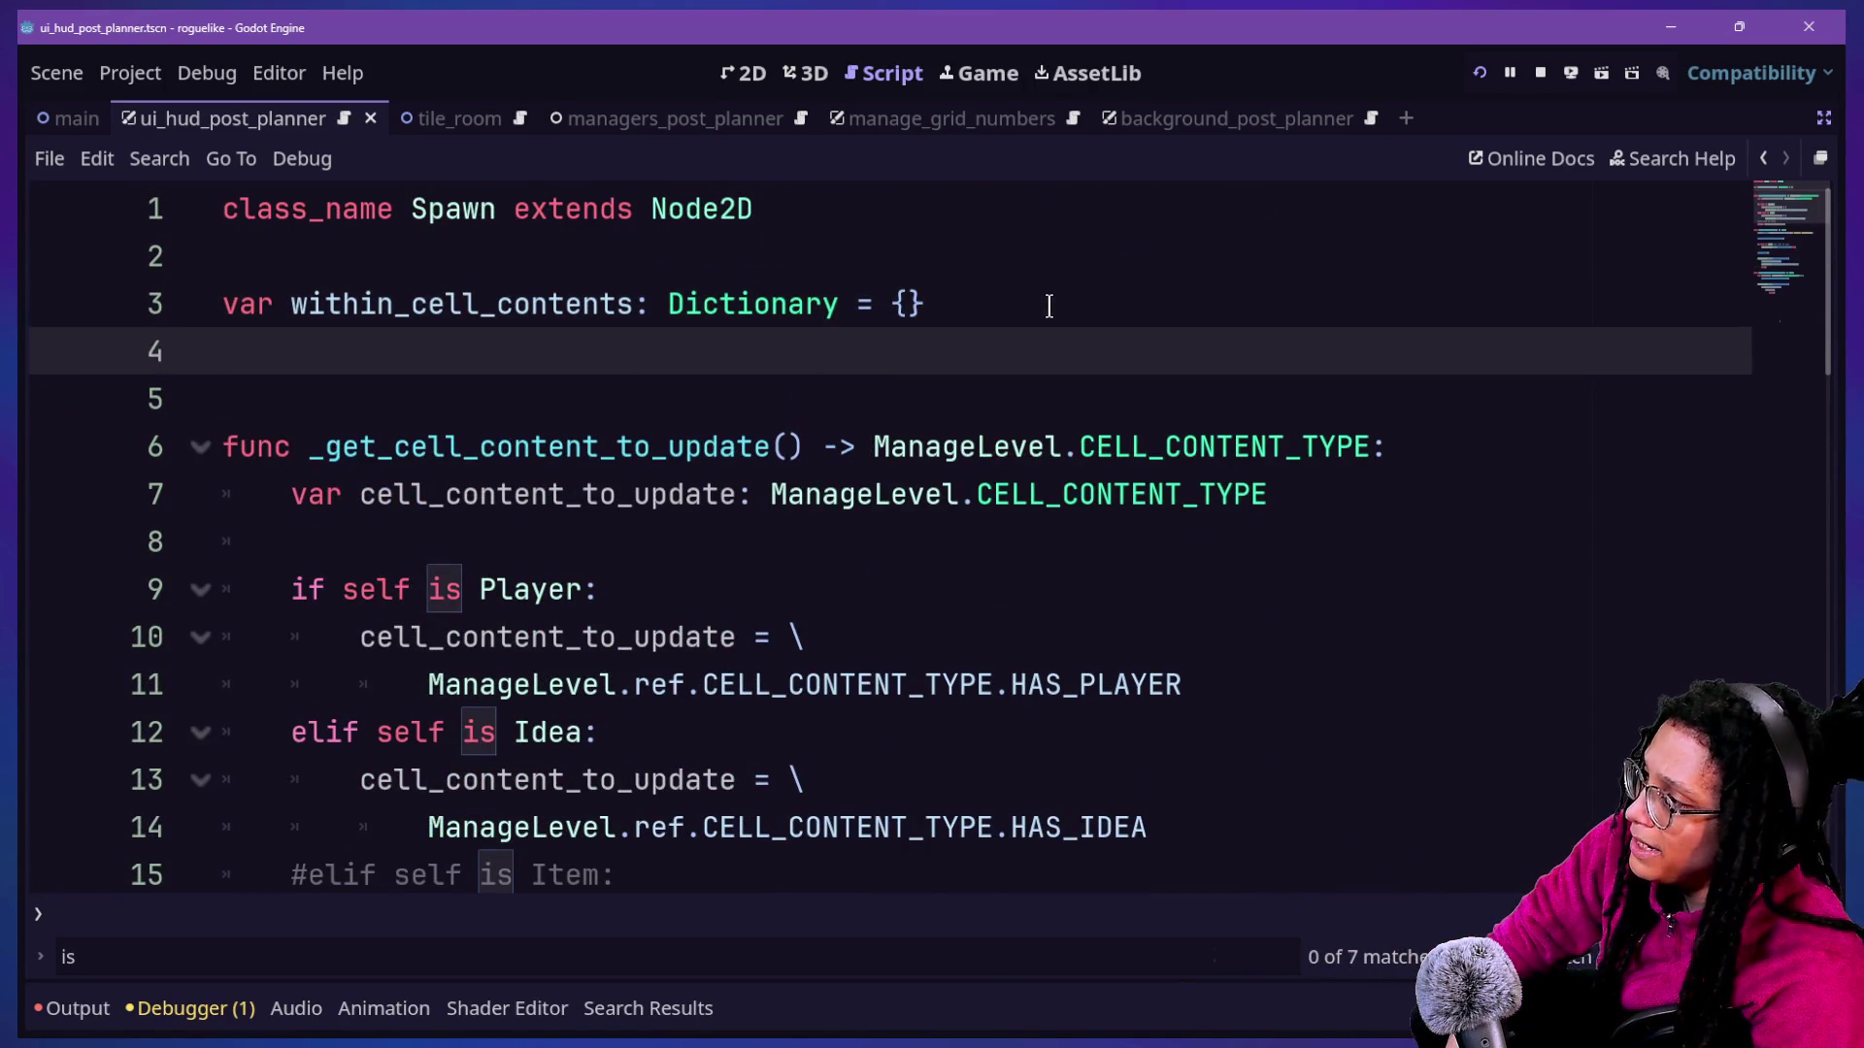
key("Return")
type("destroy_spa")
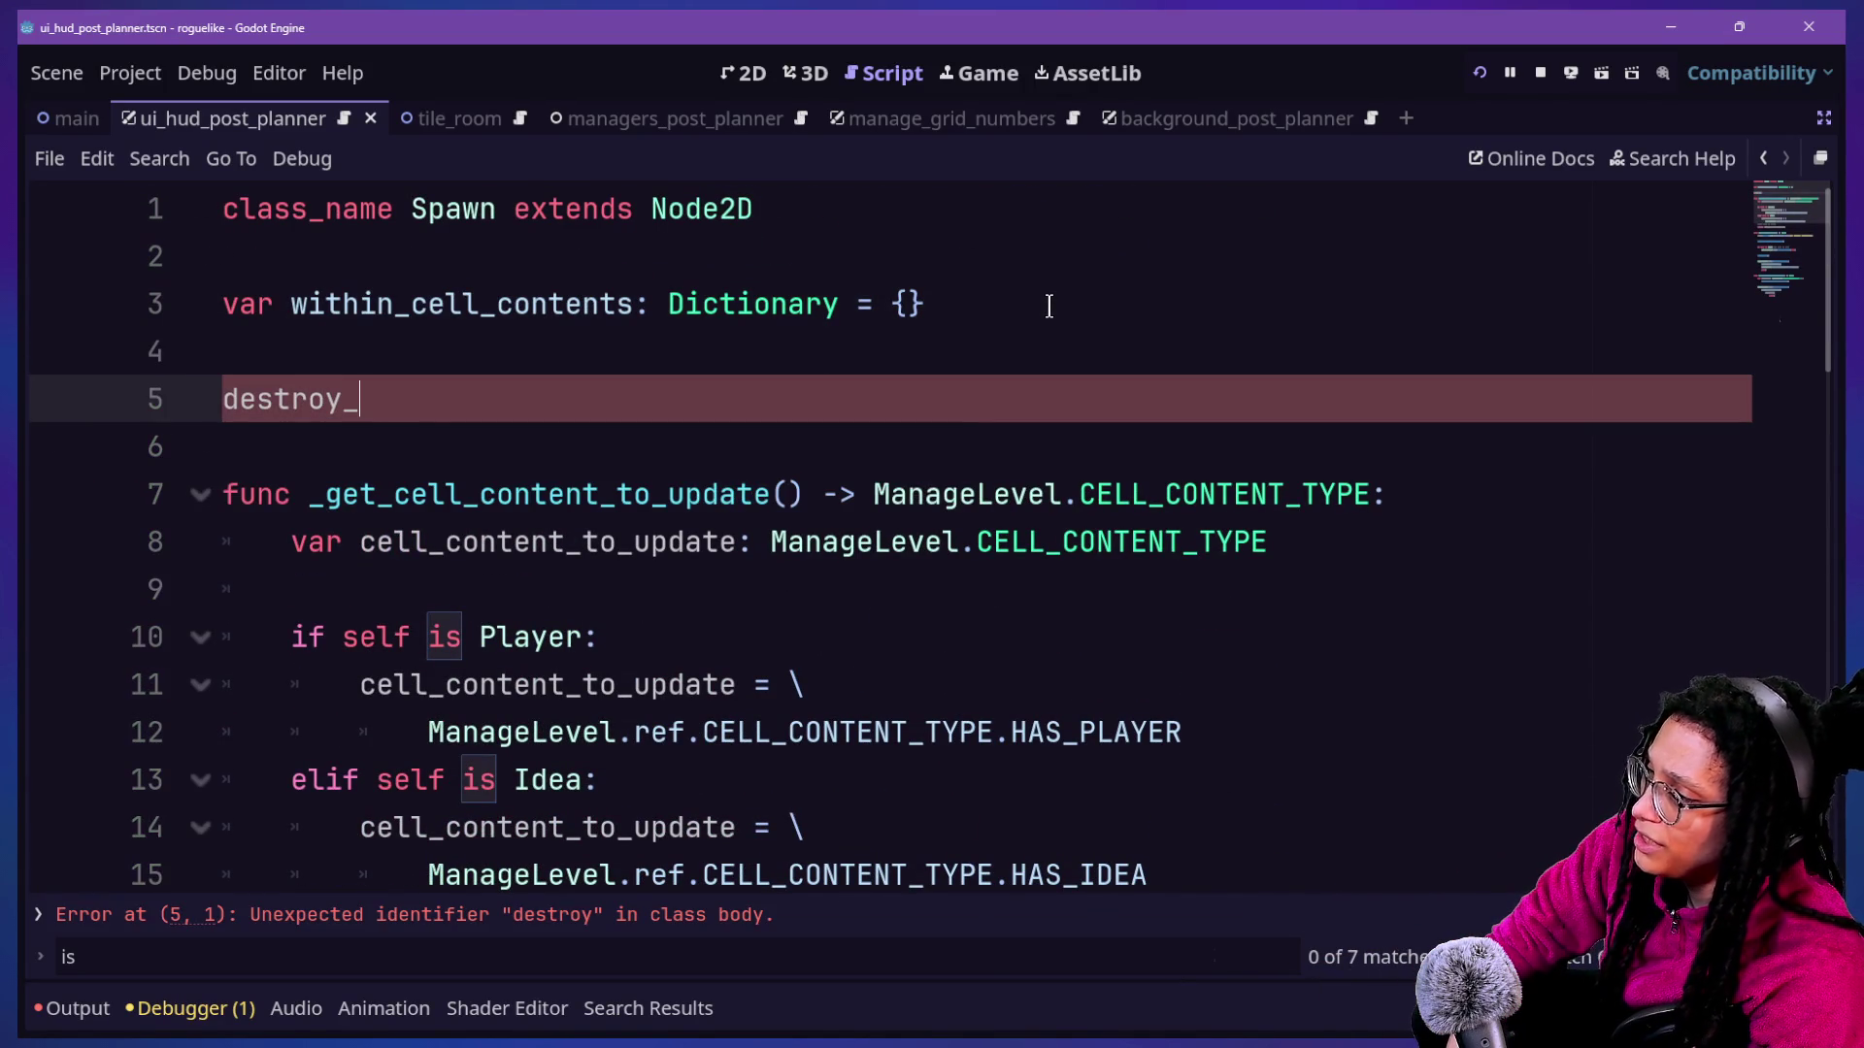
type("wn(")
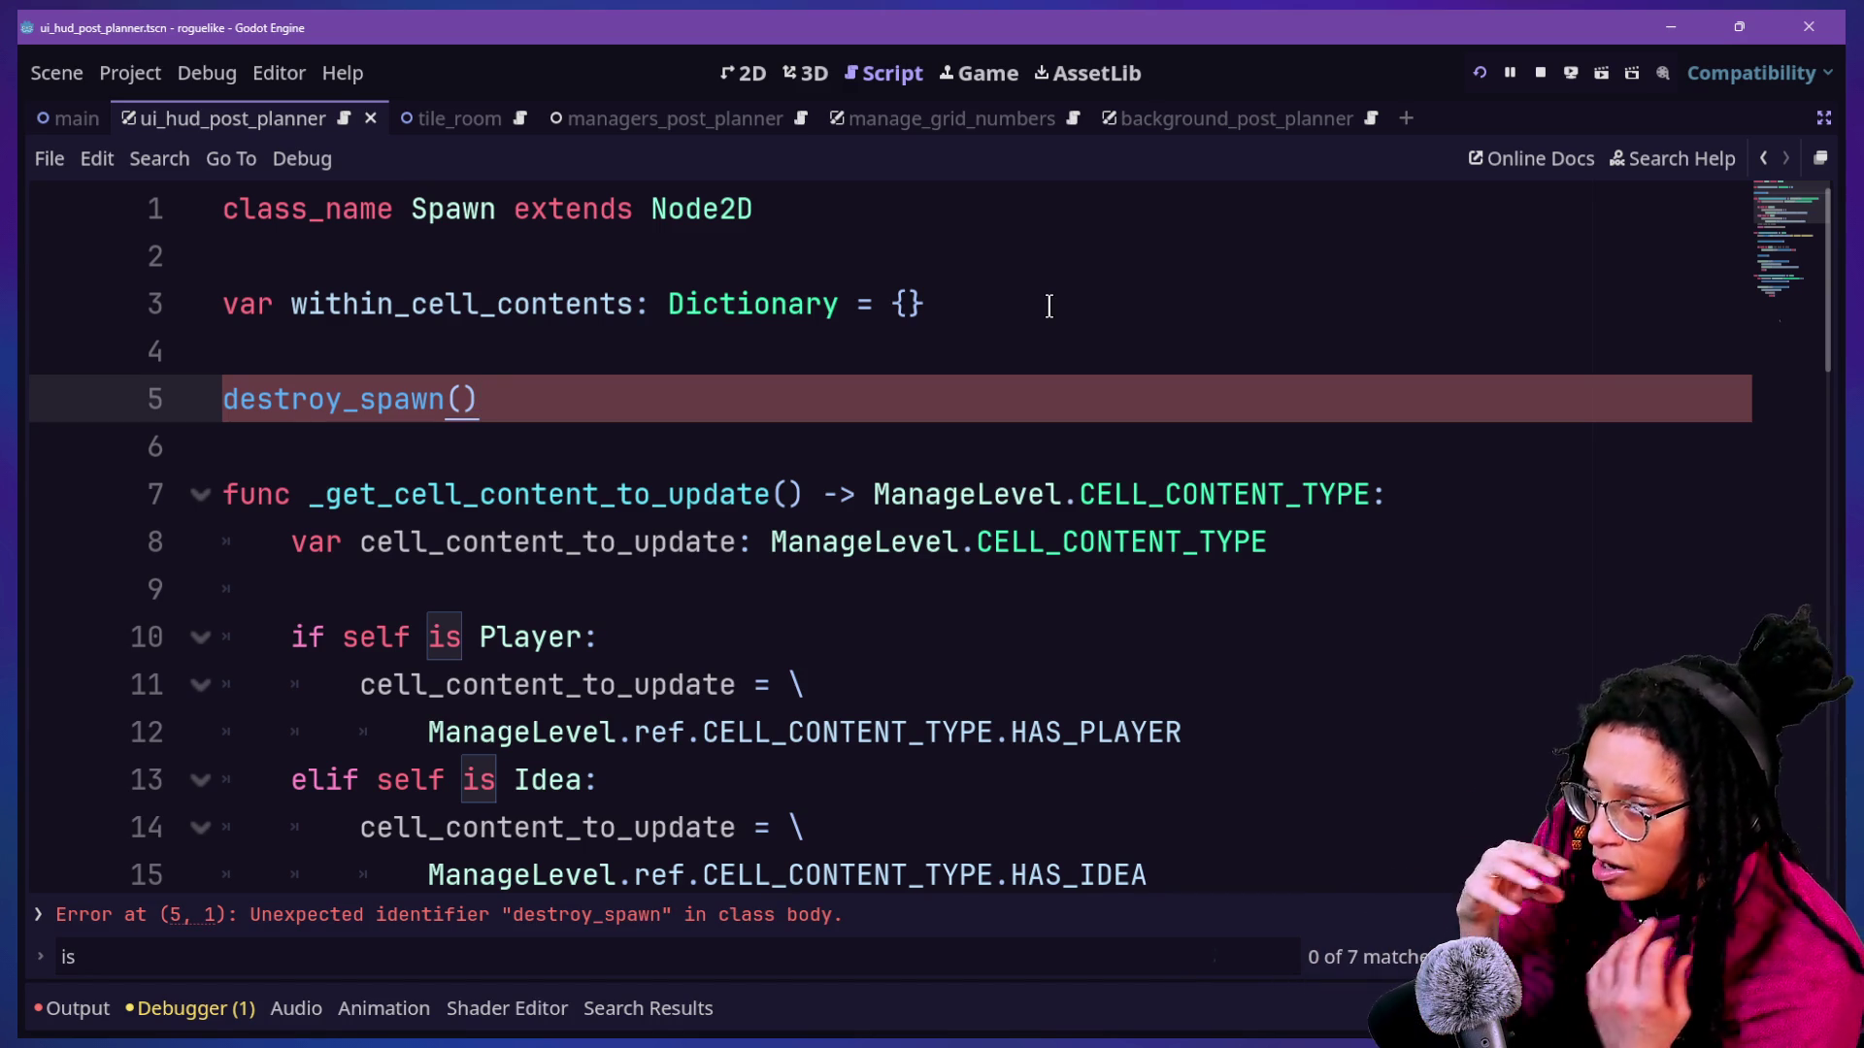
key("Home")
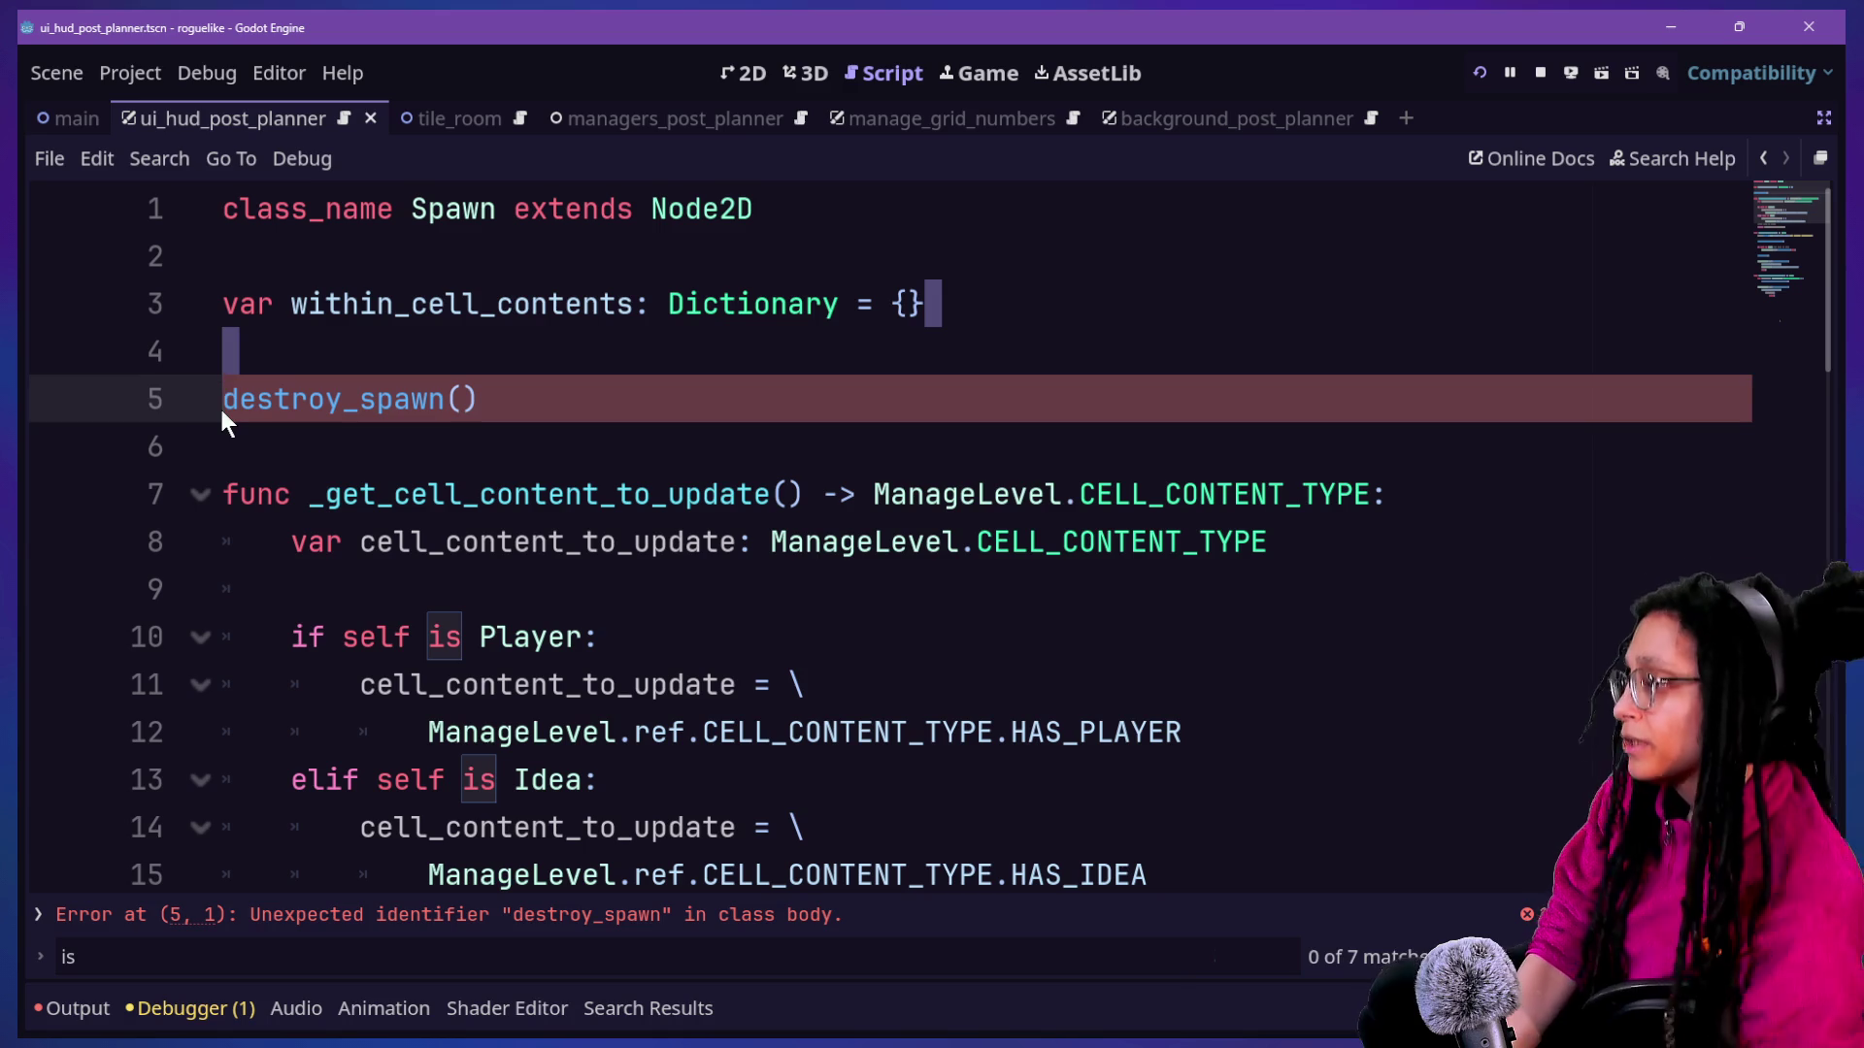
key("Up")
key("Down")
type("func")
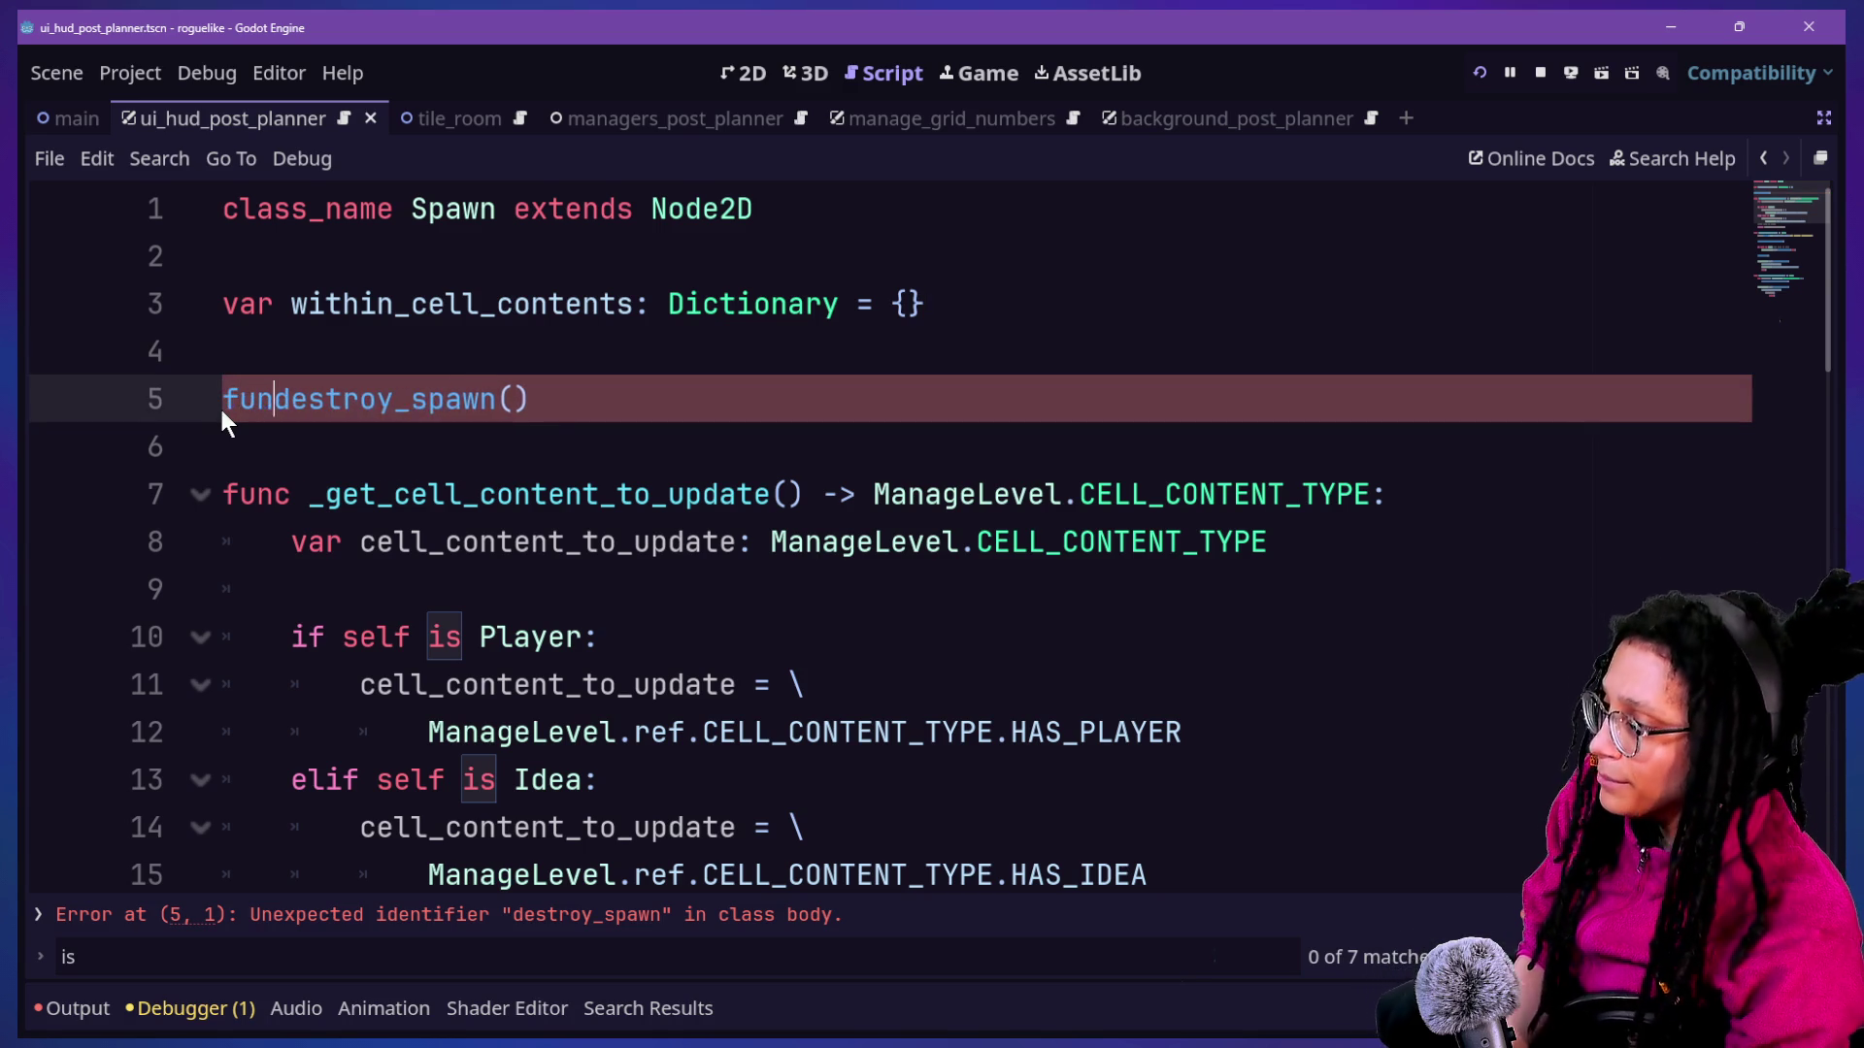
Delete the destroy_spawn stub and run the game to show the line 105 parser error.
left_click(698, 403)
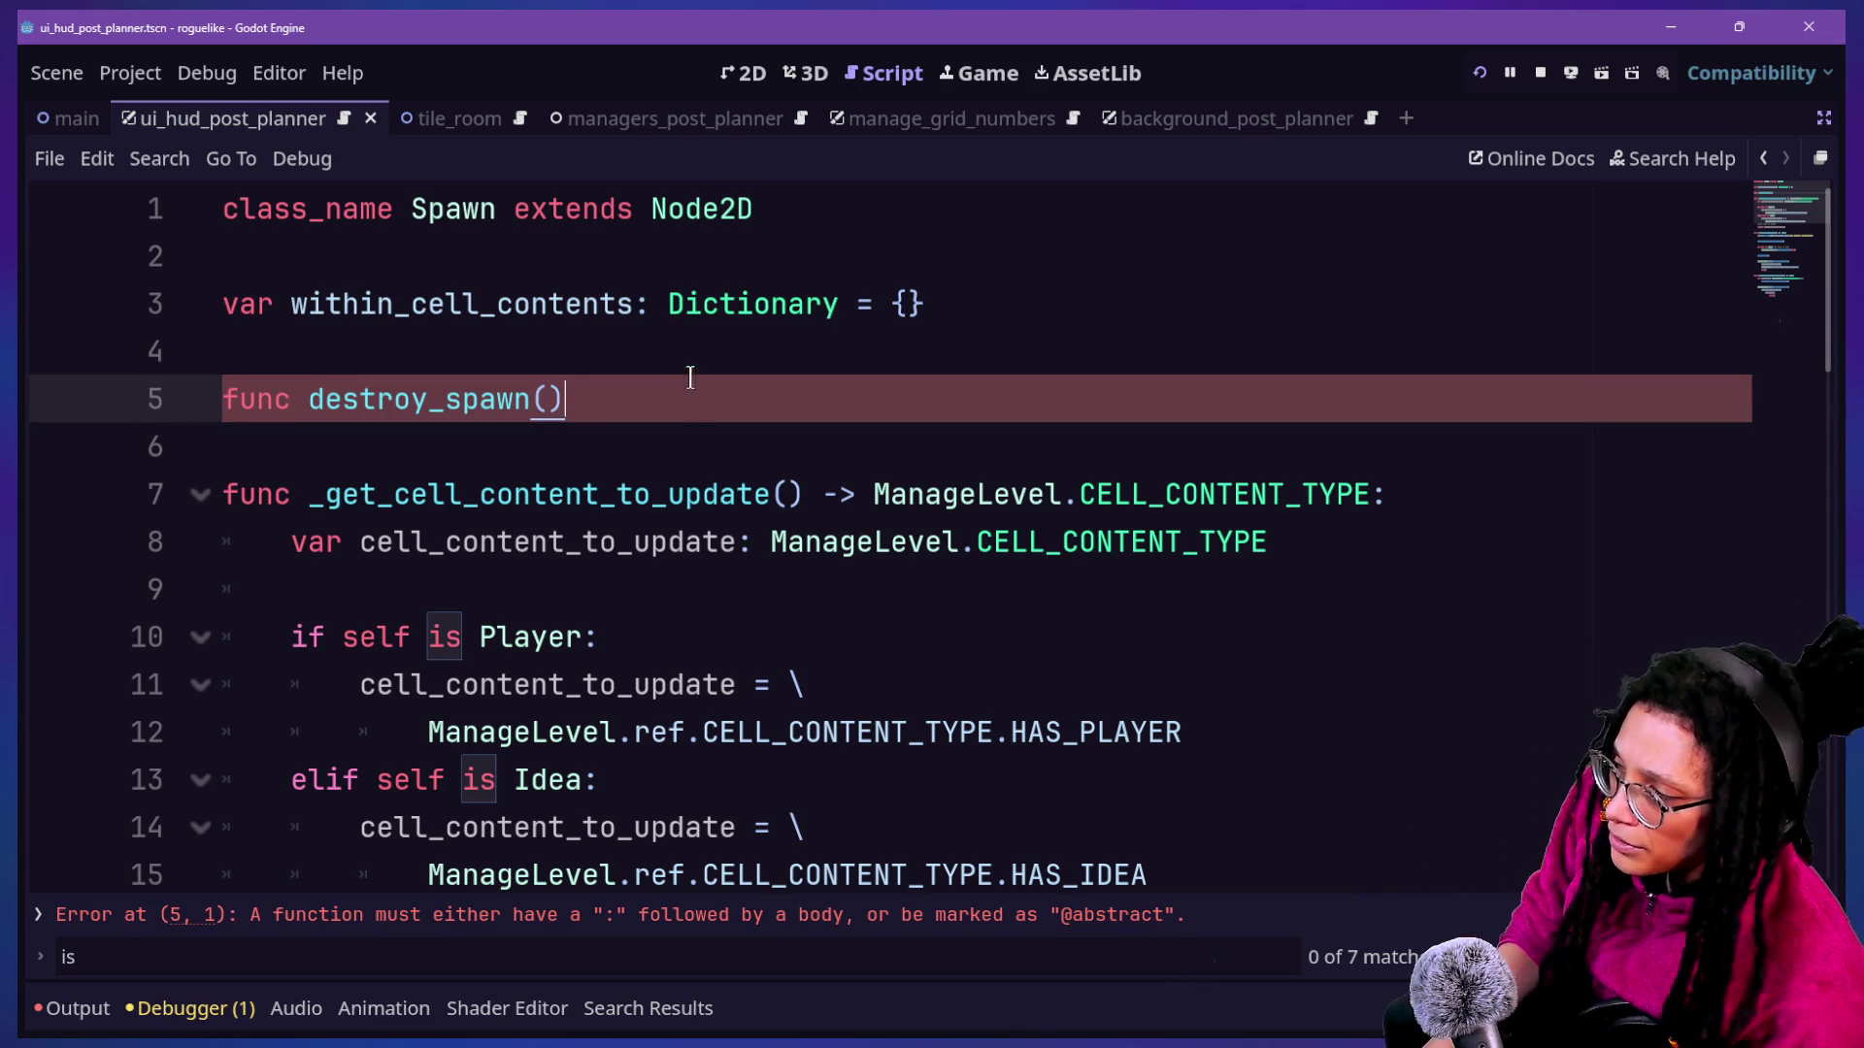
left_click_drag(690, 377, 677, 341)
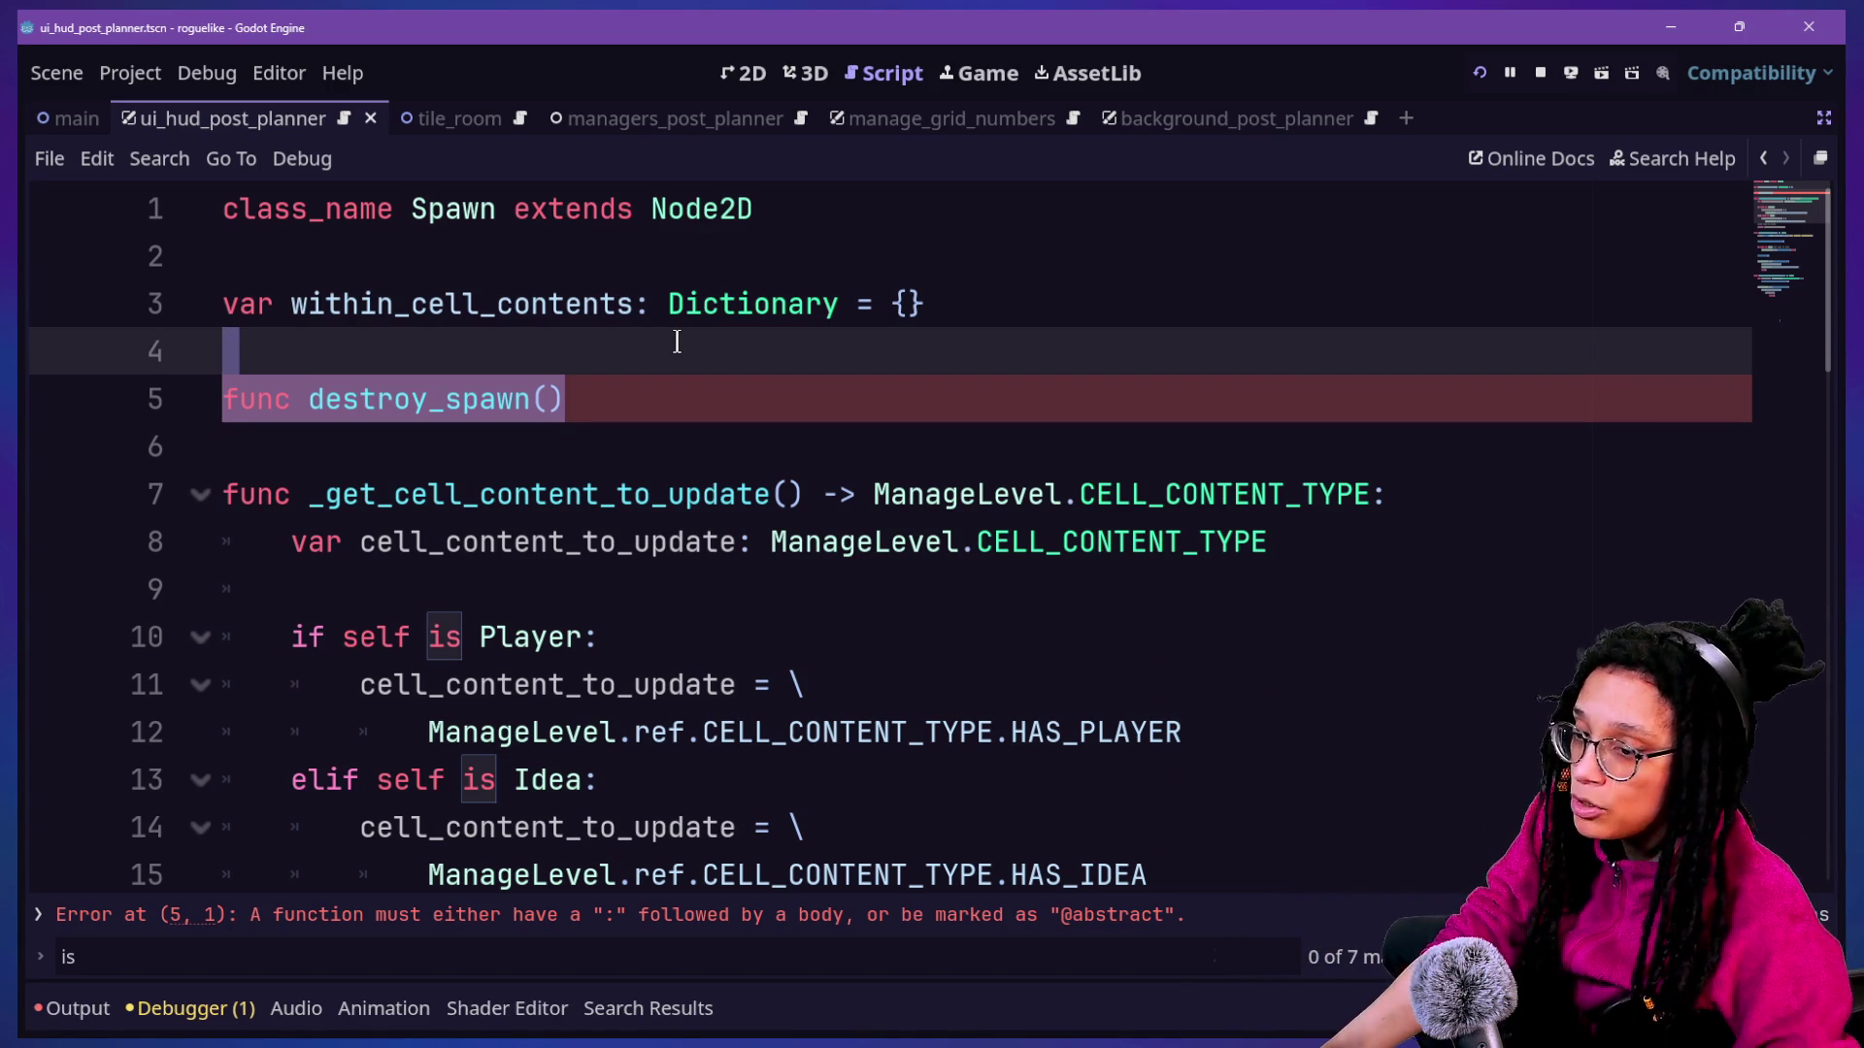
key("BackSpace")
key("BackSpace")
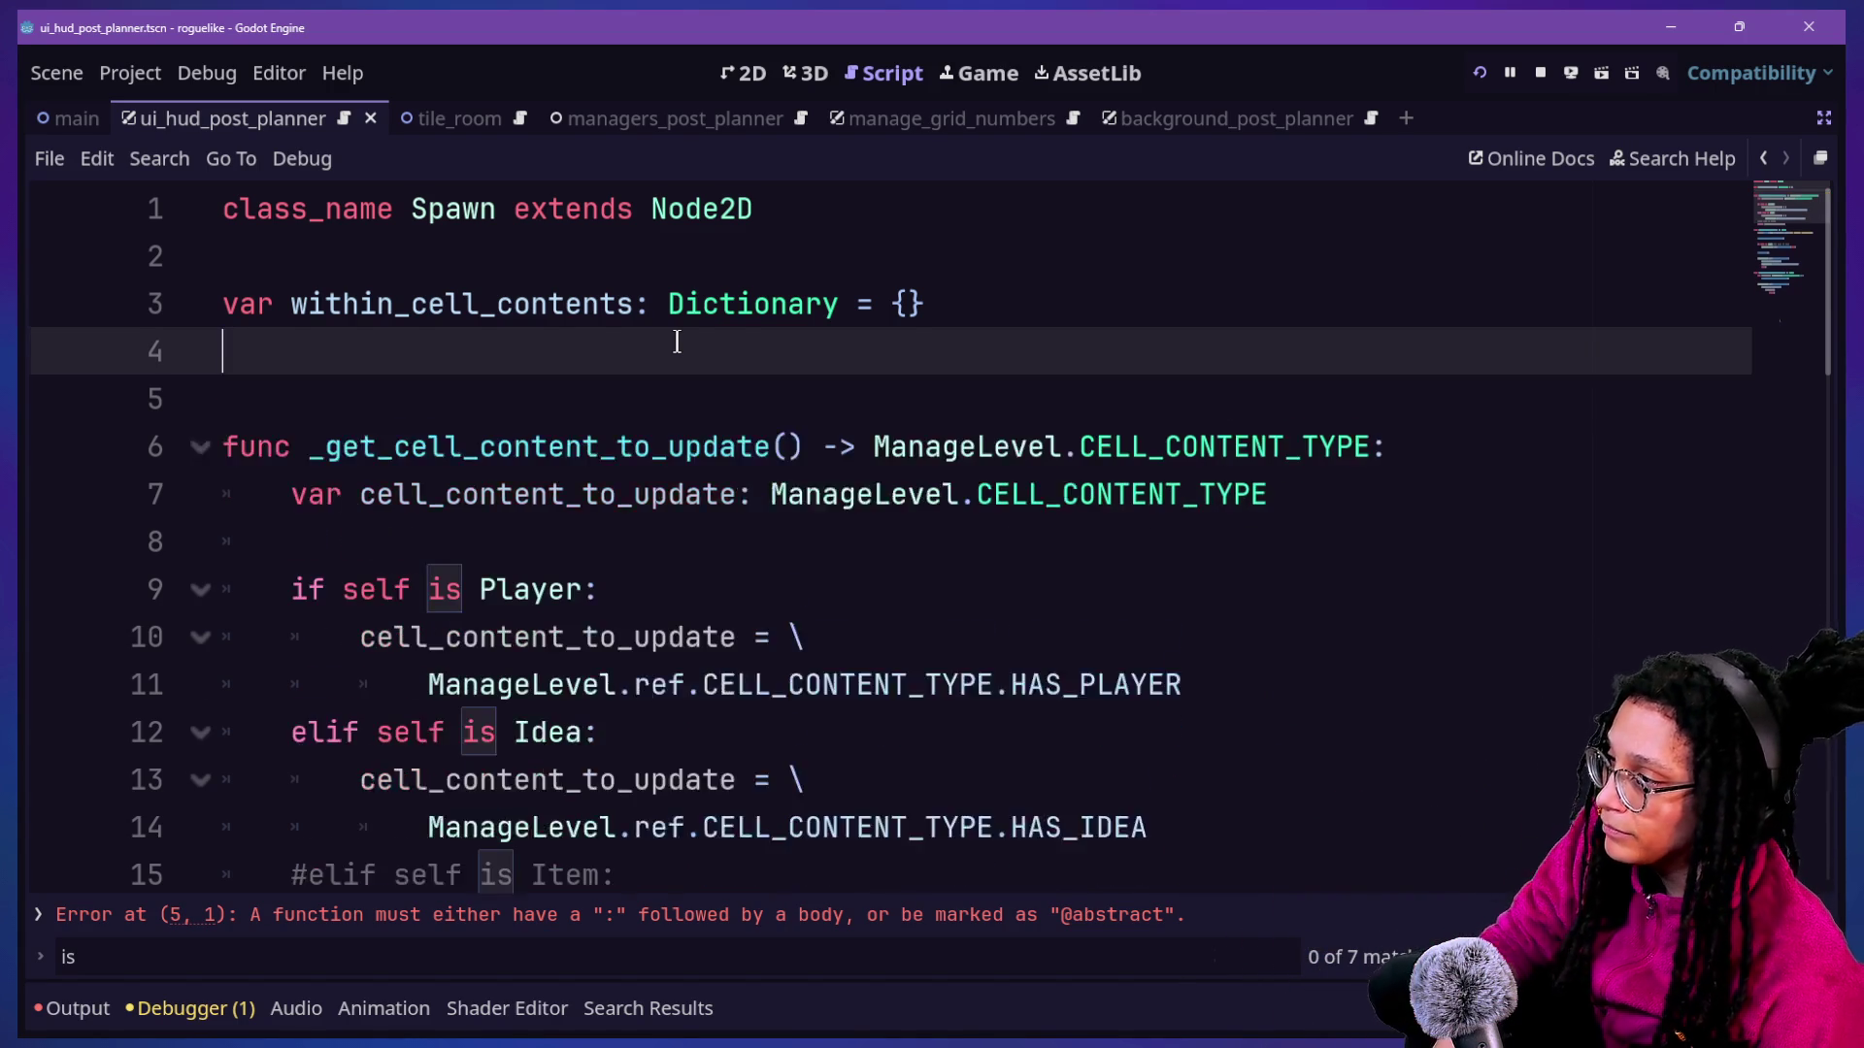
key("F5")
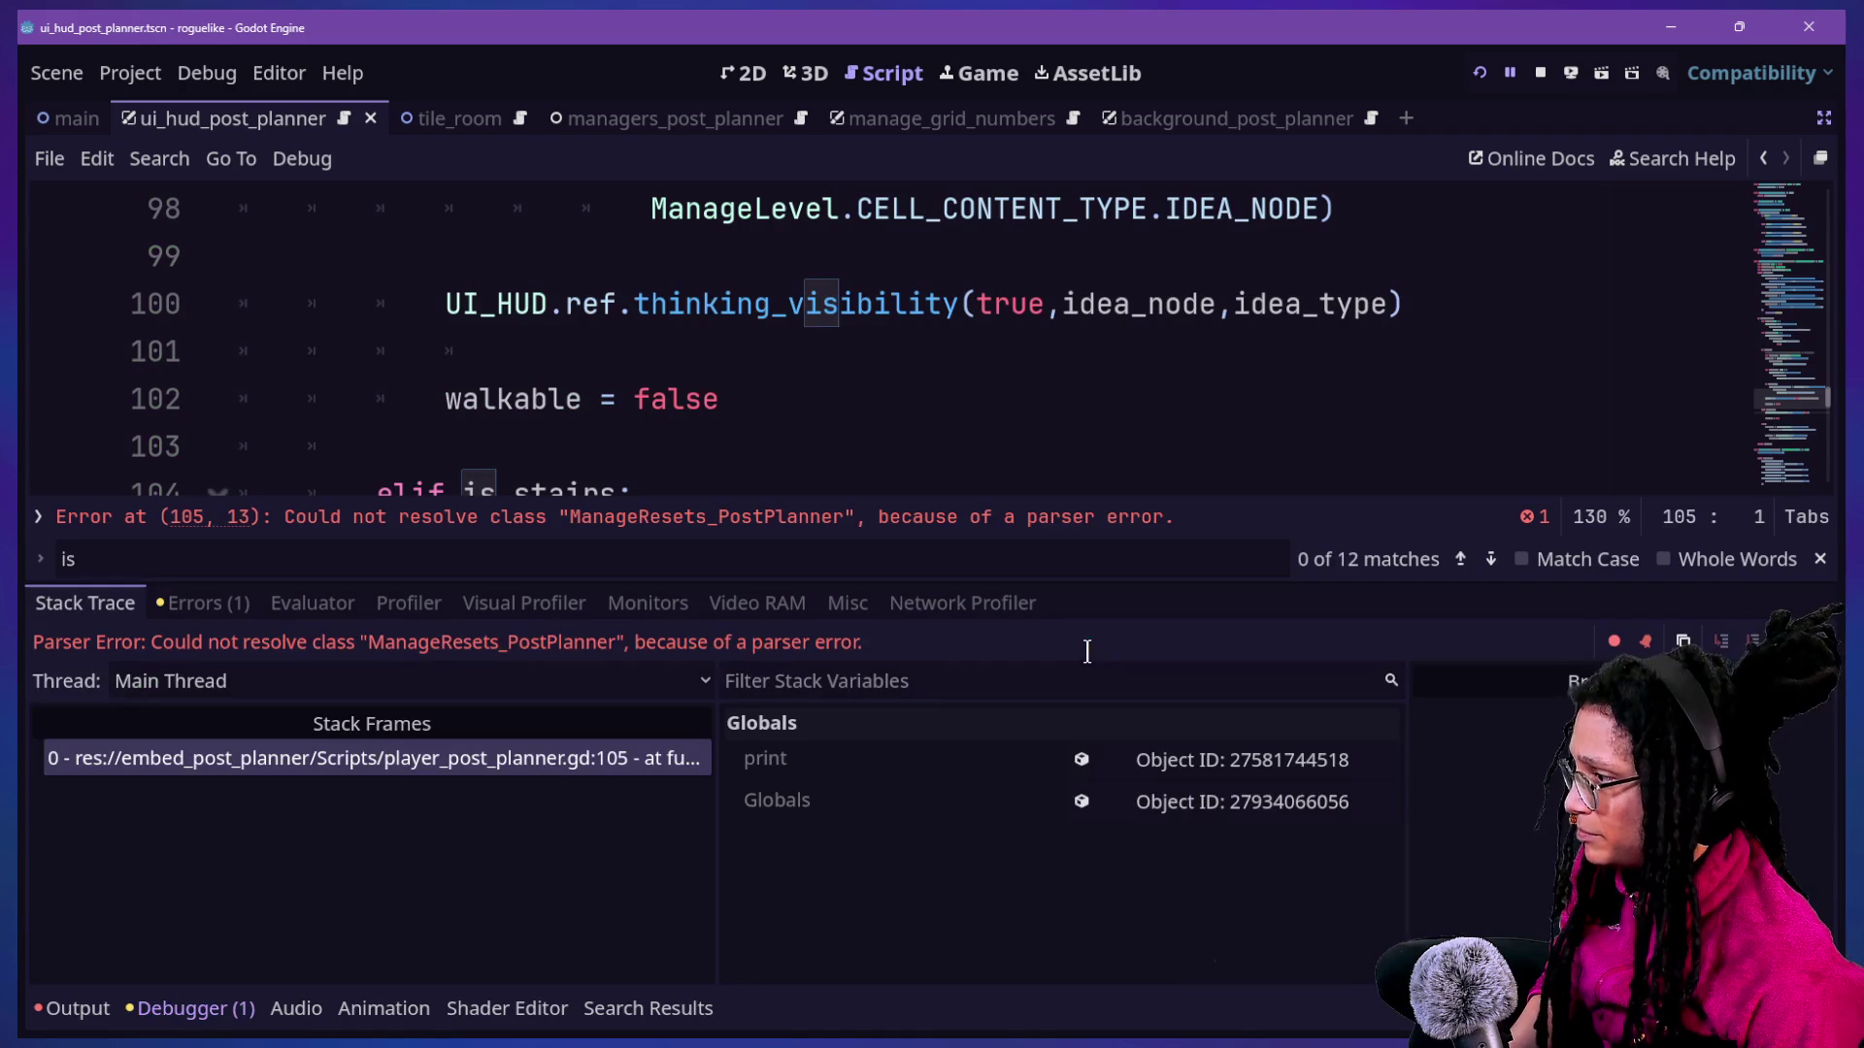
Stop the debug session, try a file search for 'player', and collapse the bottom panel.
left_click(1540, 73)
left_click(1044, 304)
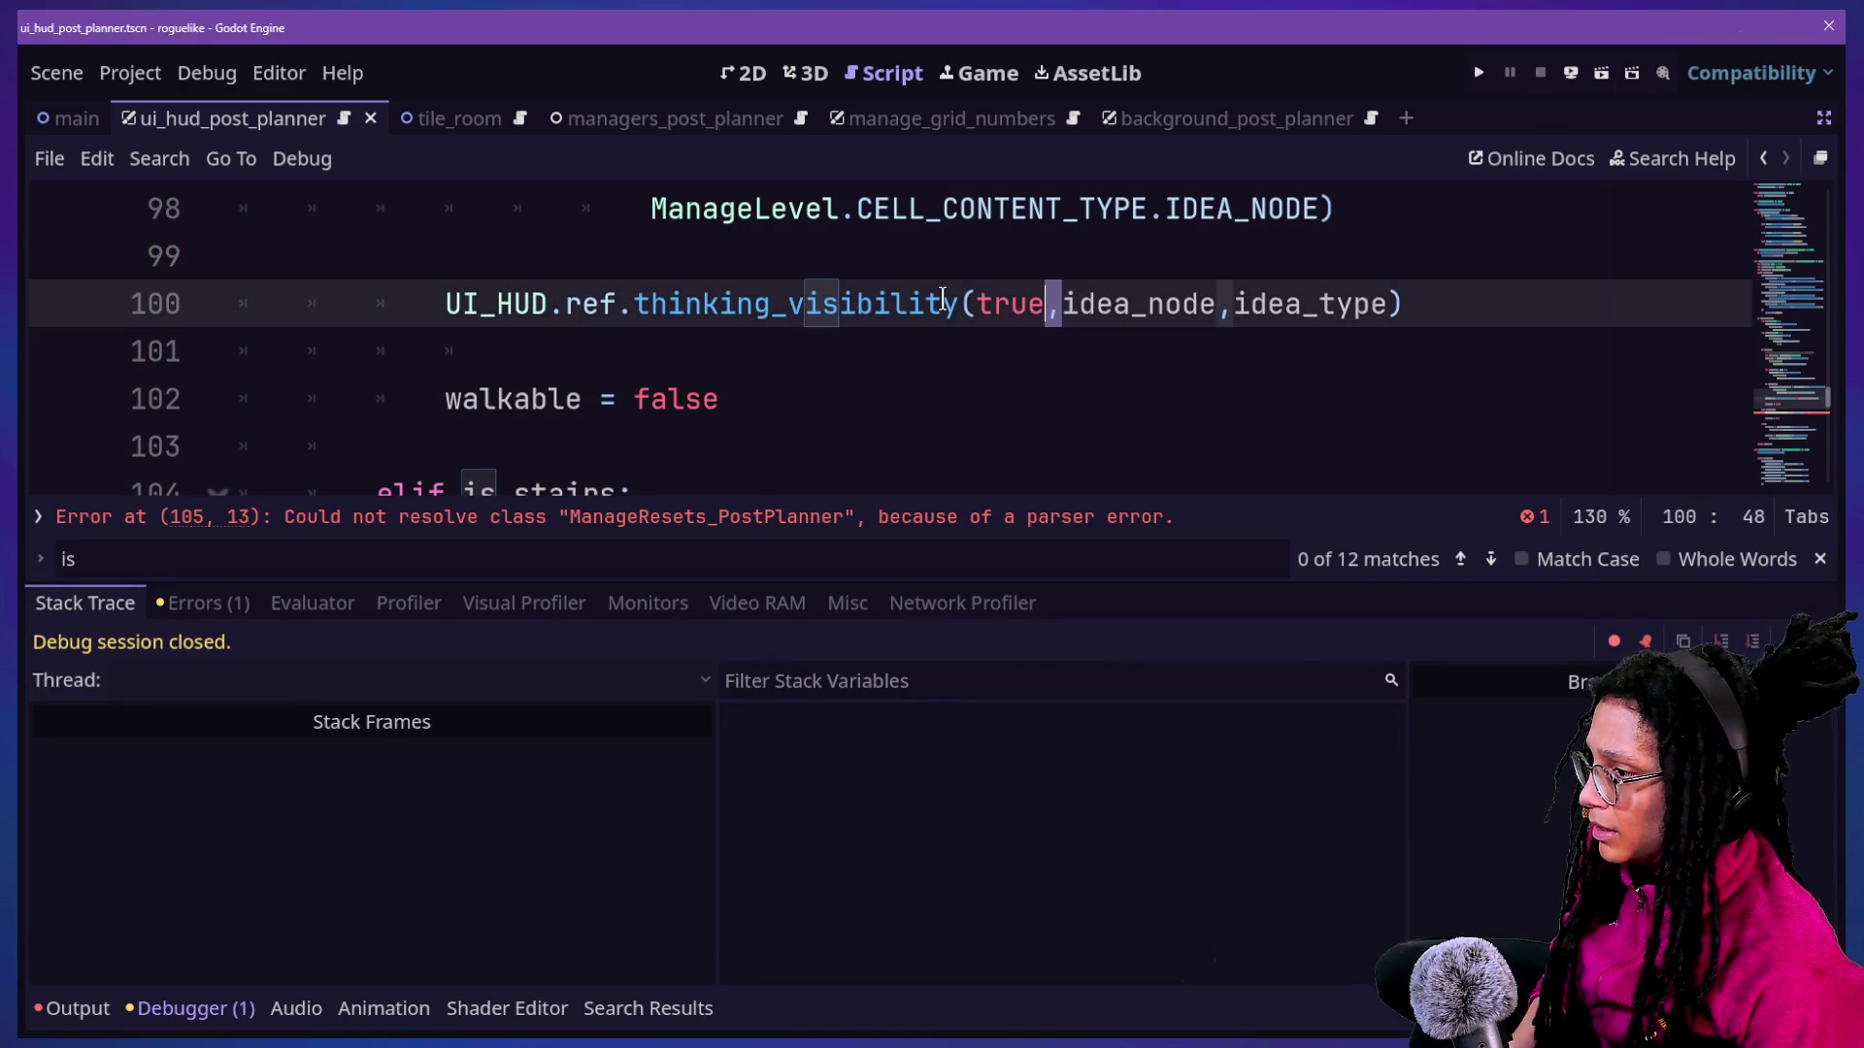
key("shift+alt+o")
type("player")
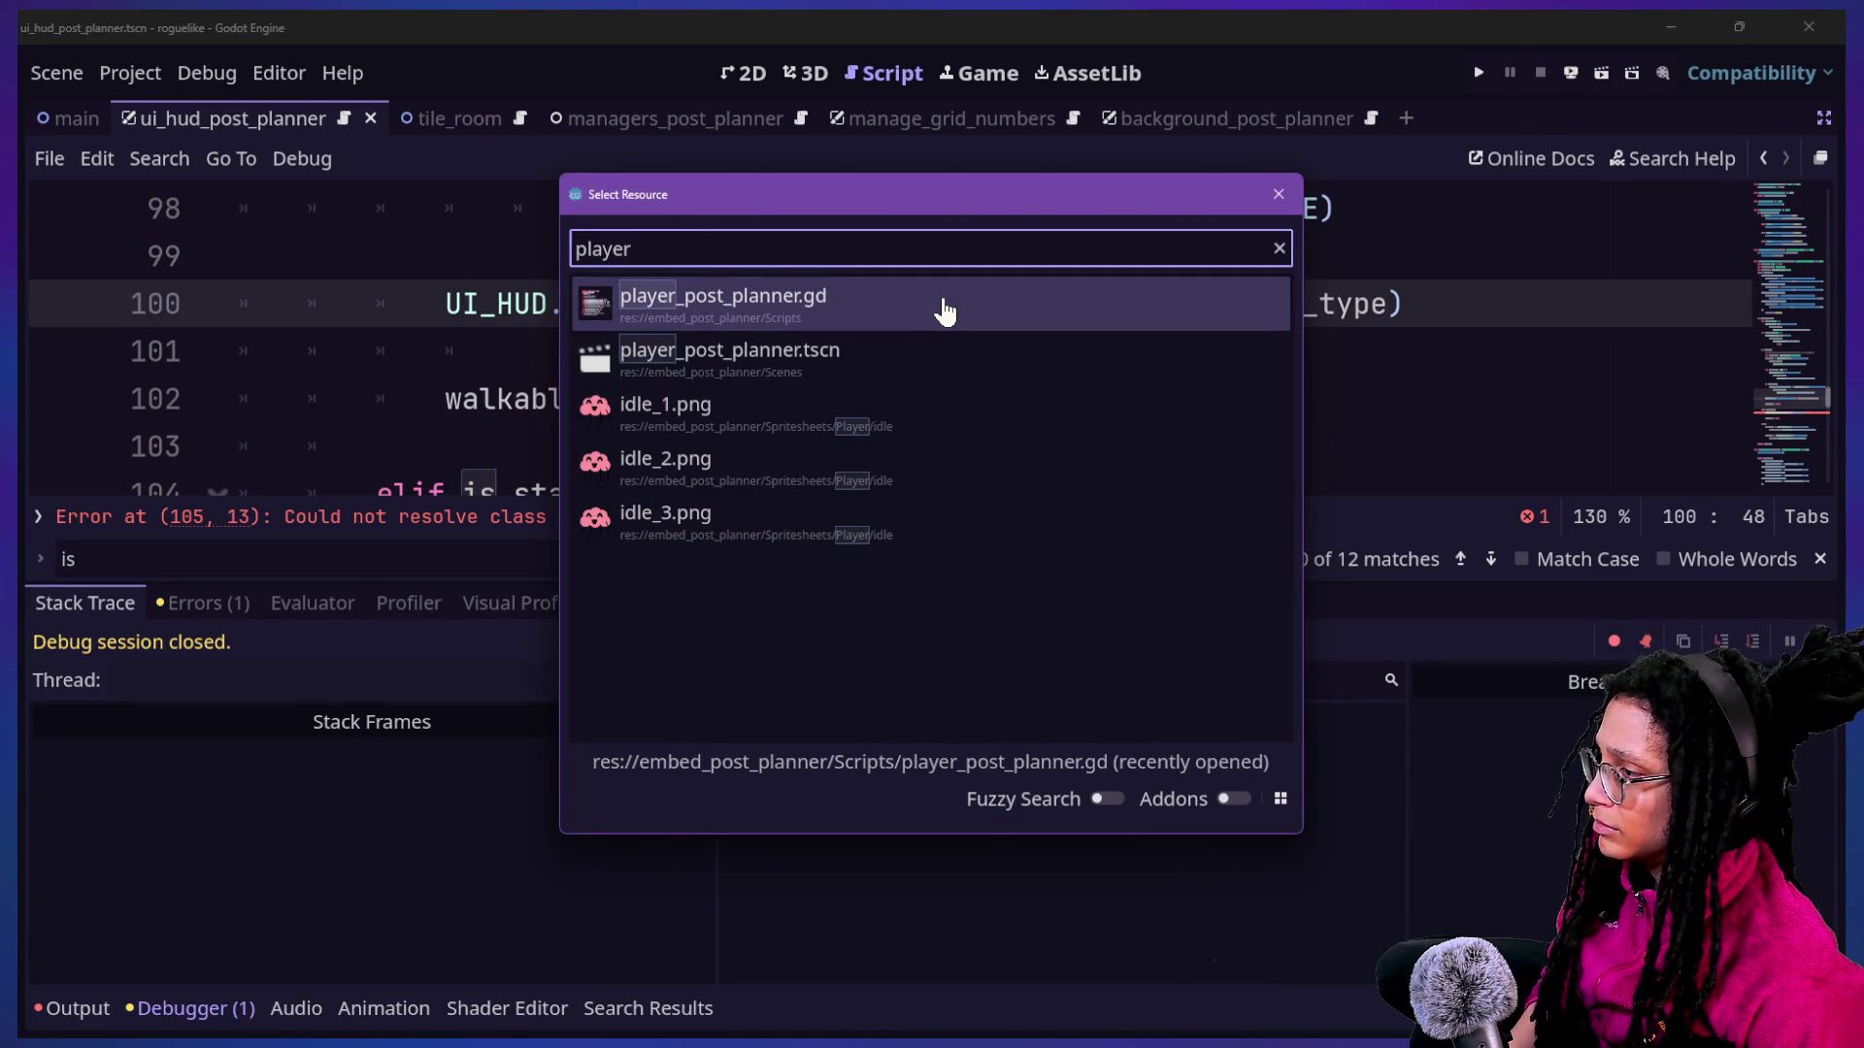
key("Escape")
key("shift+alt+o")
type("play")
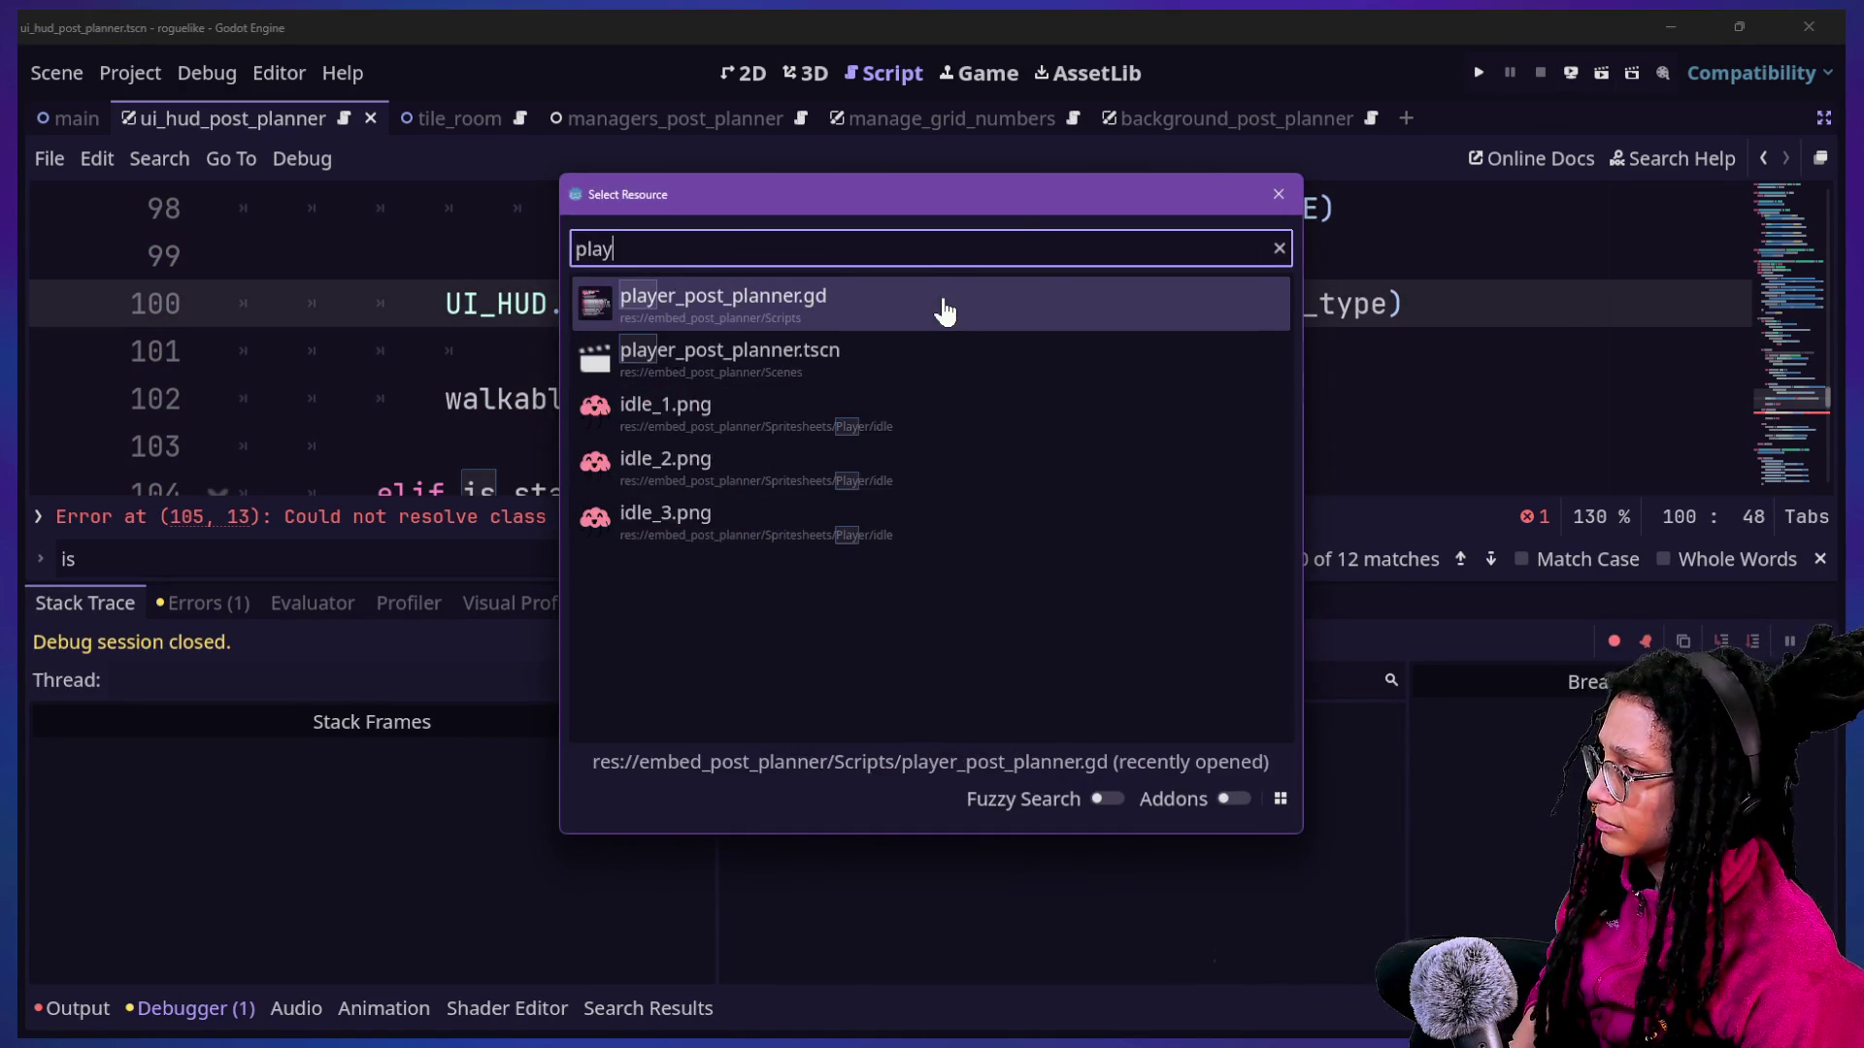
key("Escape")
left_click(852, 343)
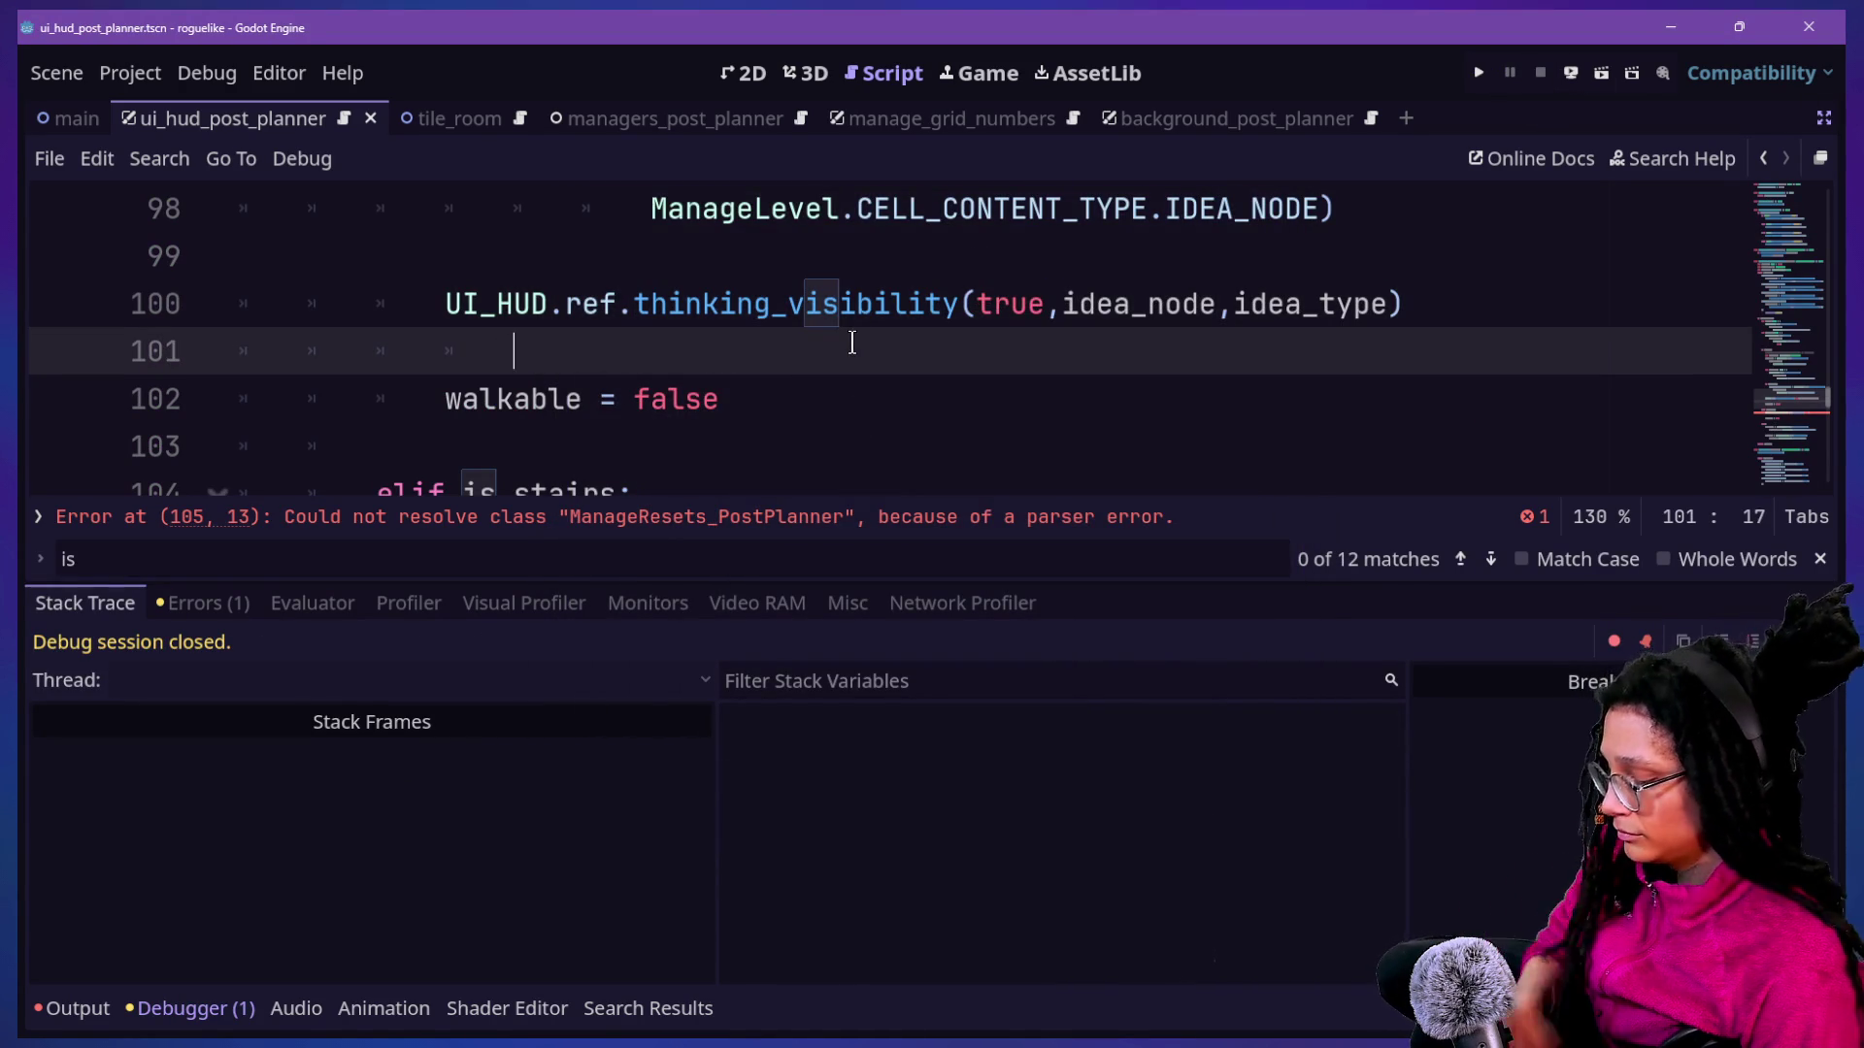
key("alt+o")
key("alt+o")
left_click(1096, 685)
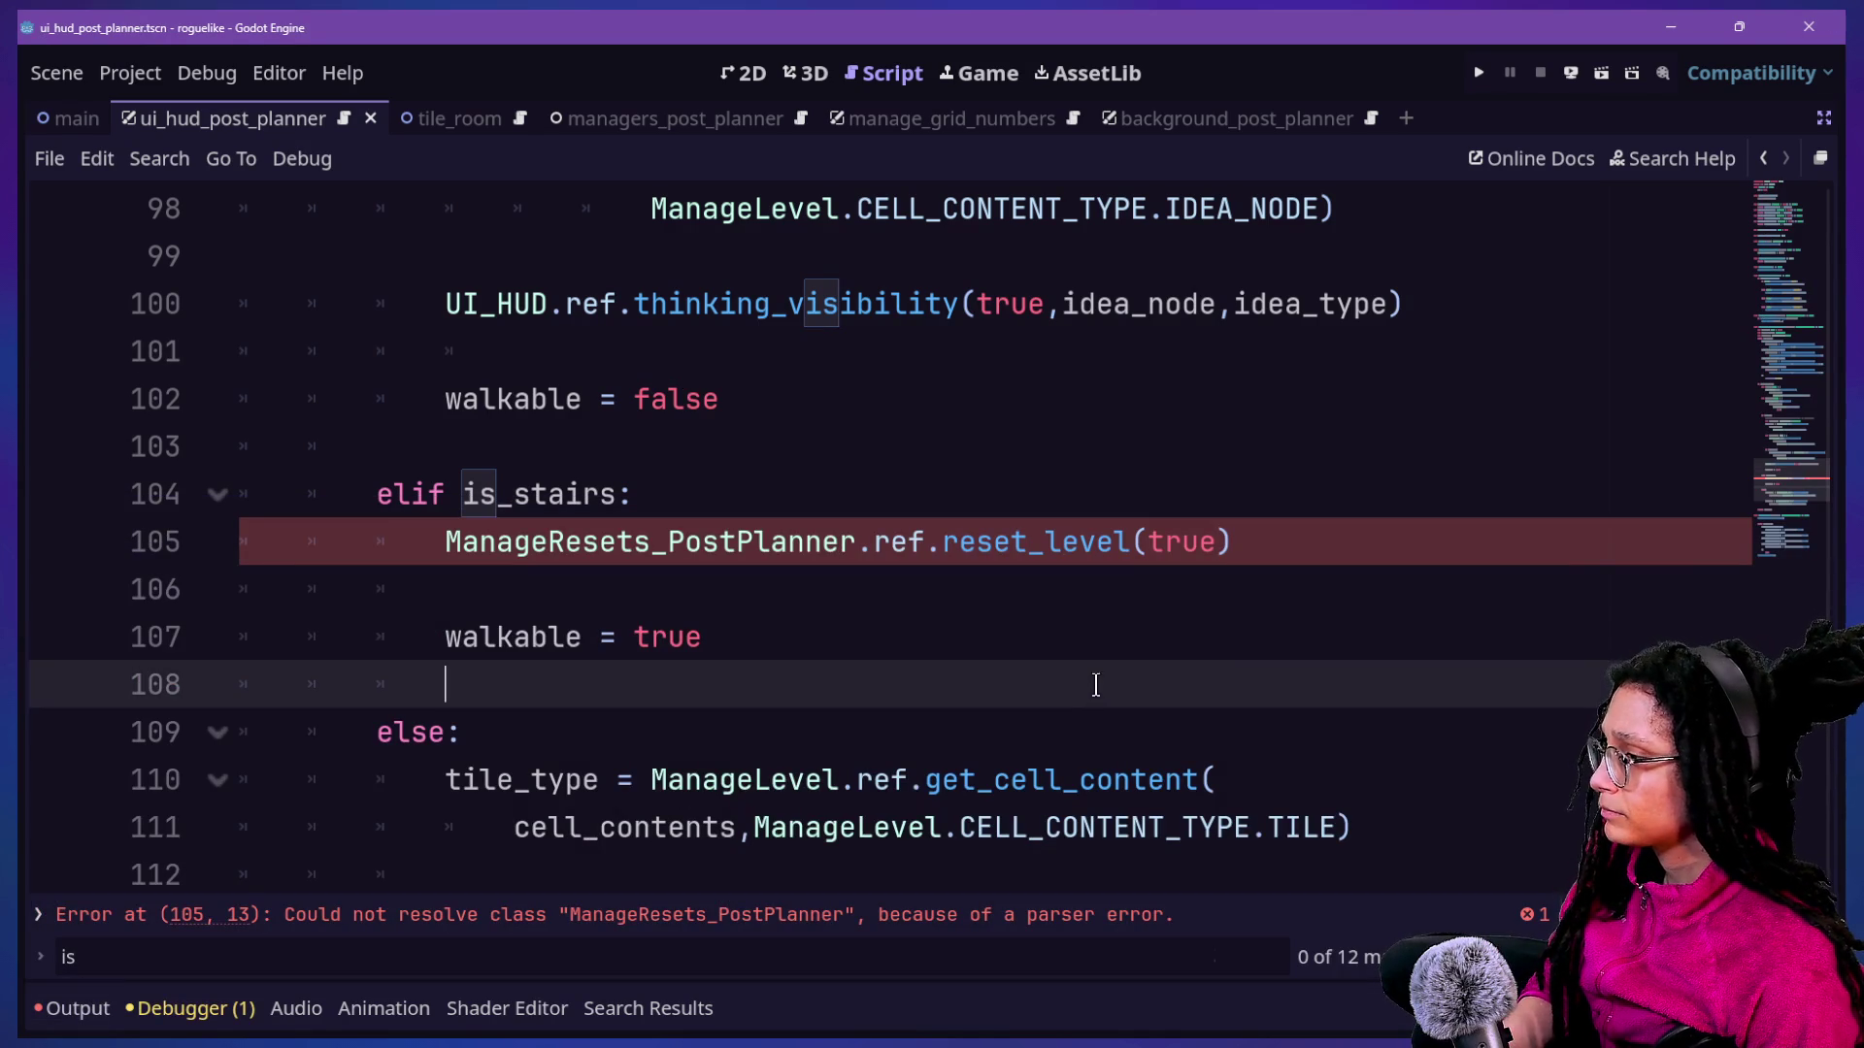
Scroll the player script to the destroy_player function's code.
scroll(1045, 655, "up", 10)
key("shift+alt+o")
type("play")
key("Escape")
scroll(793, 552, "up", 15)
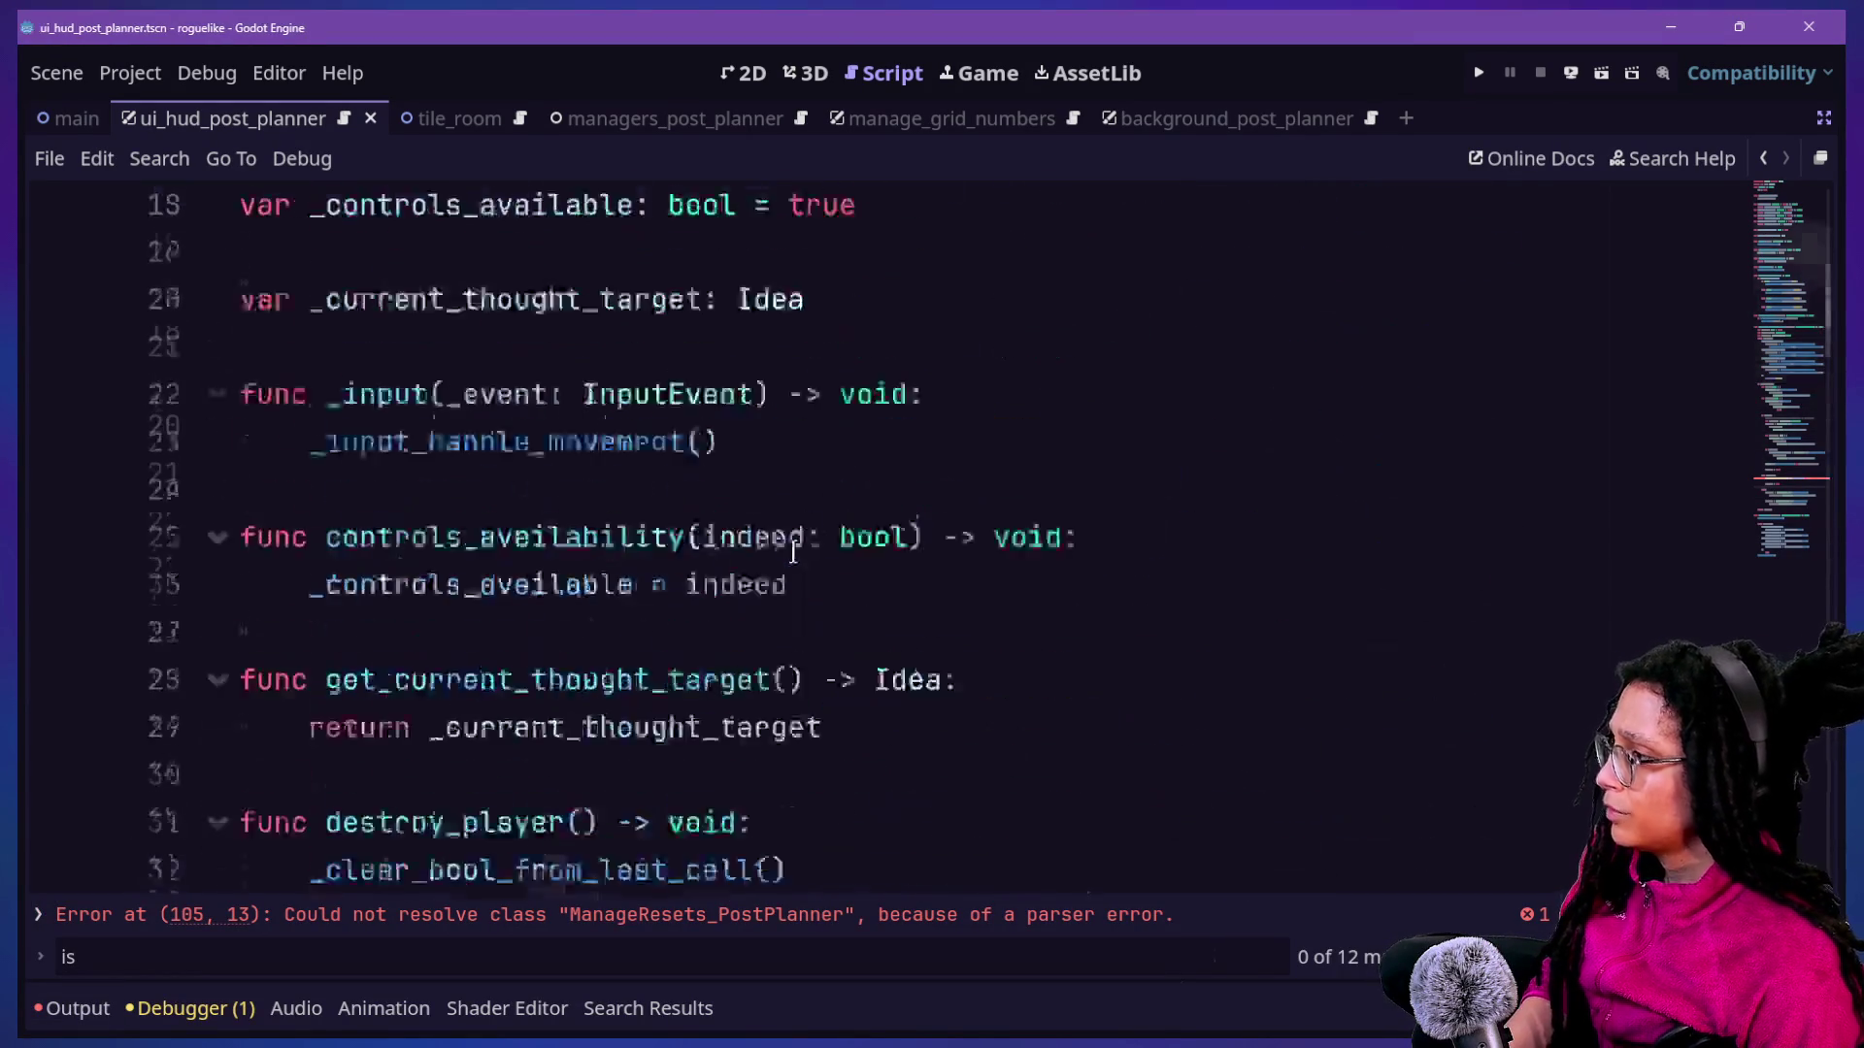
scroll(793, 551, "down", 2)
scroll(793, 551, "up", 1)
scroll(793, 551, "down", 4)
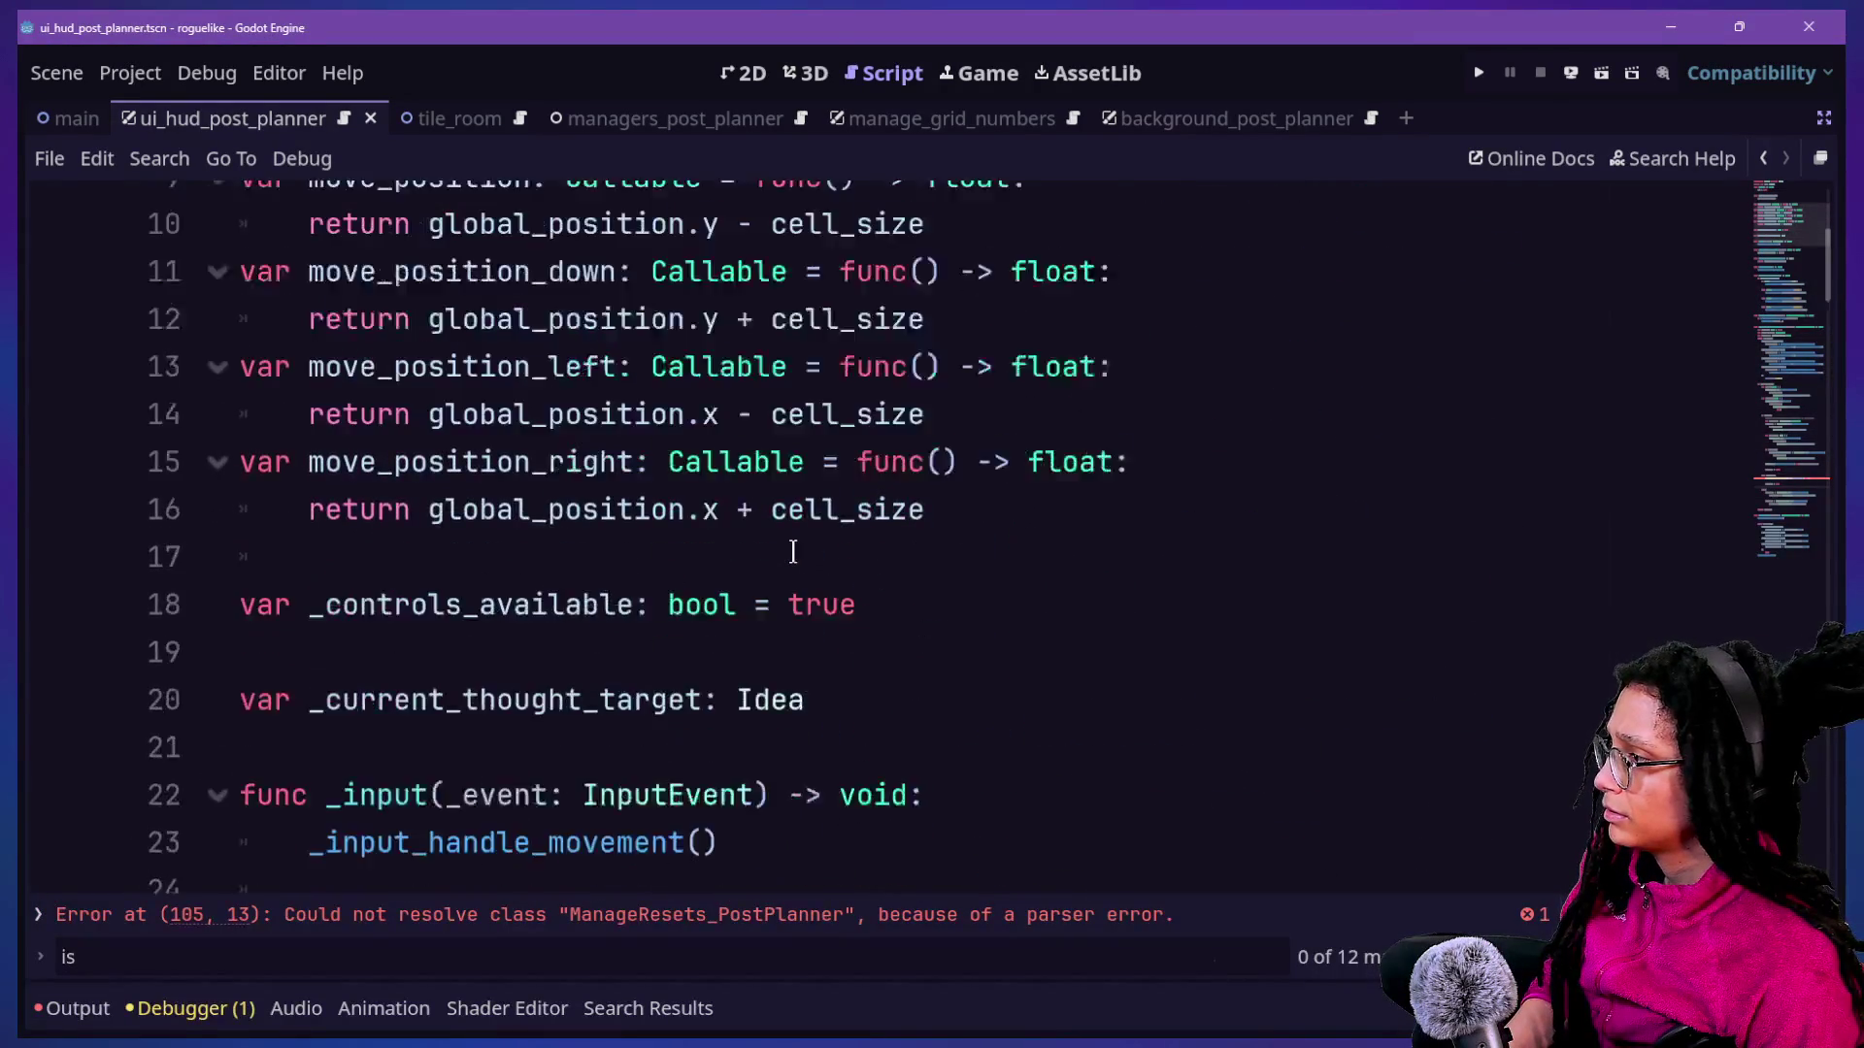
key("Down")
key("Down")
key("Down")
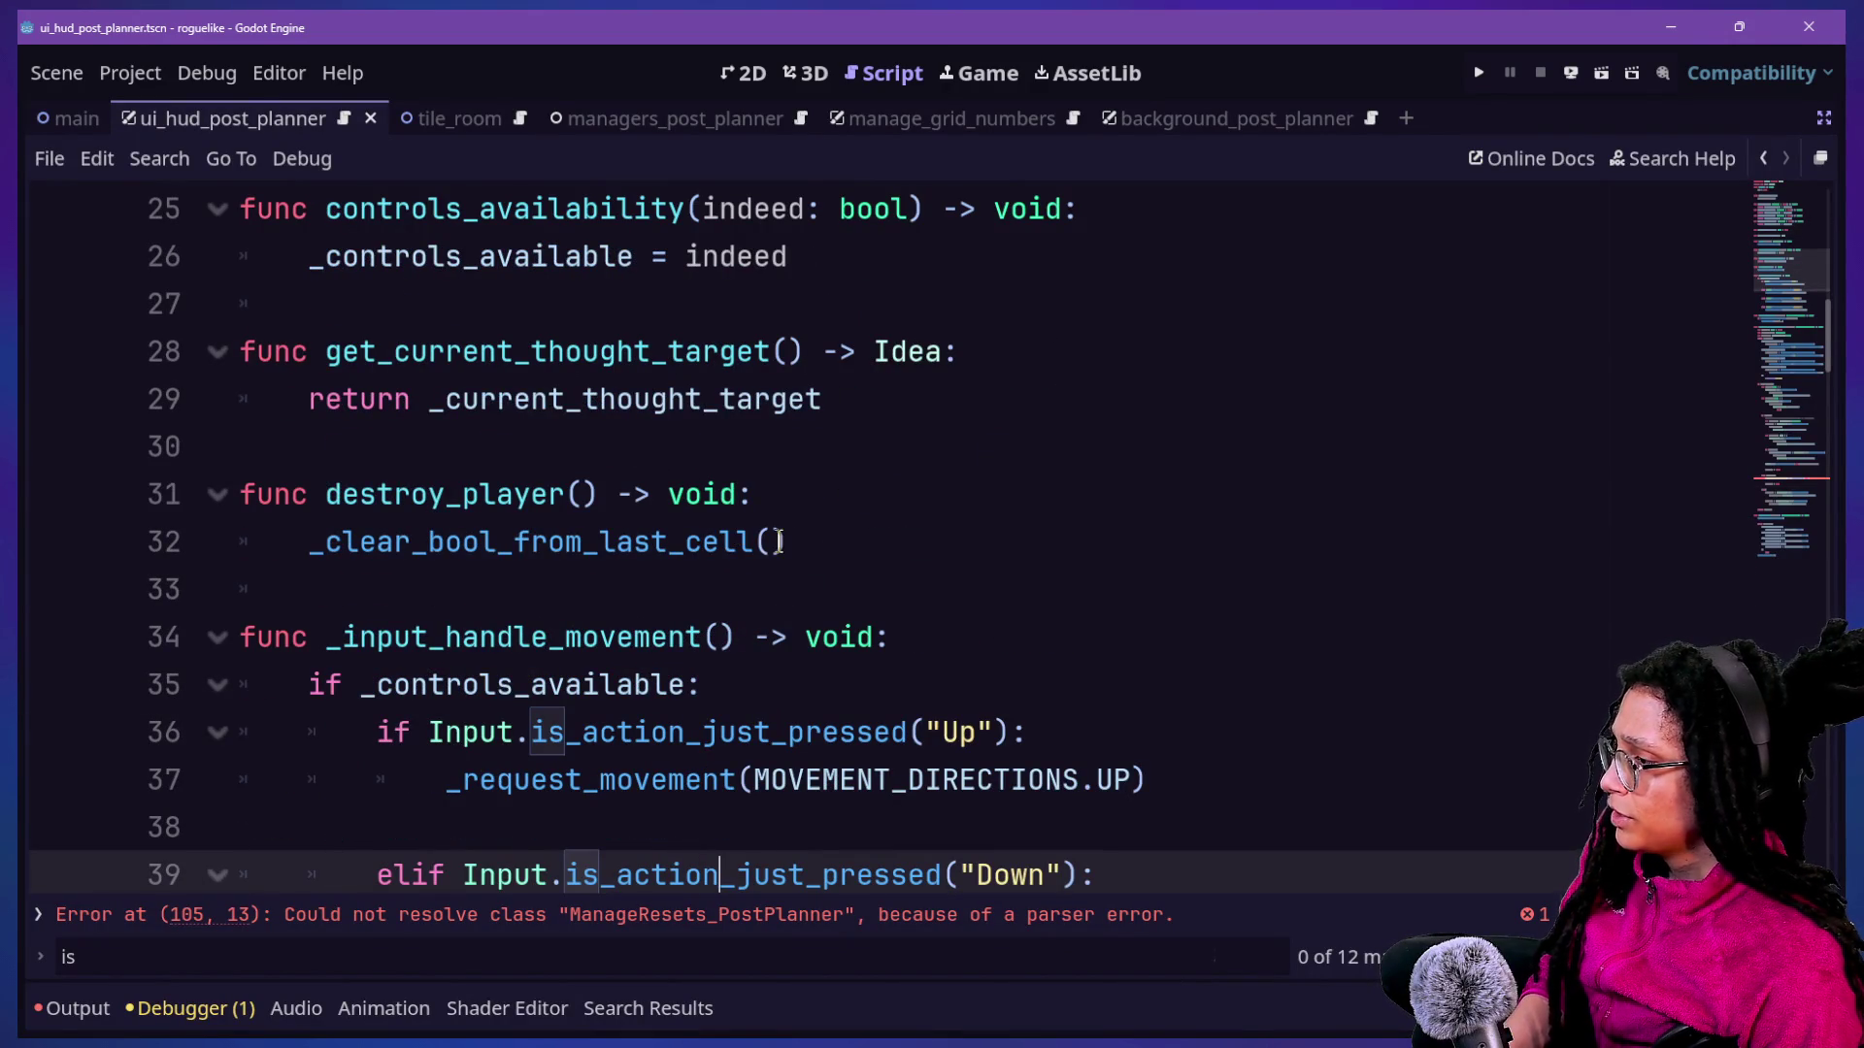
Replace the line 32 call with _clear_and_destroy() and save the script.
left_click(777, 542)
mouse_move(777, 541)
left_mouse_down()
mouse_move(544, 495)
mouse_move(127, 561)
mouse_move(211, 408)
left_mouse_up()
mouse_move(325, 541)
left_mouse_down()
mouse_move(777, 541)
mouse_move(803, 511)
mouse_move(374, 542)
left_mouse_up()
left_click(810, 522)
key("BackSpace")
type("ar_")
key("Return")
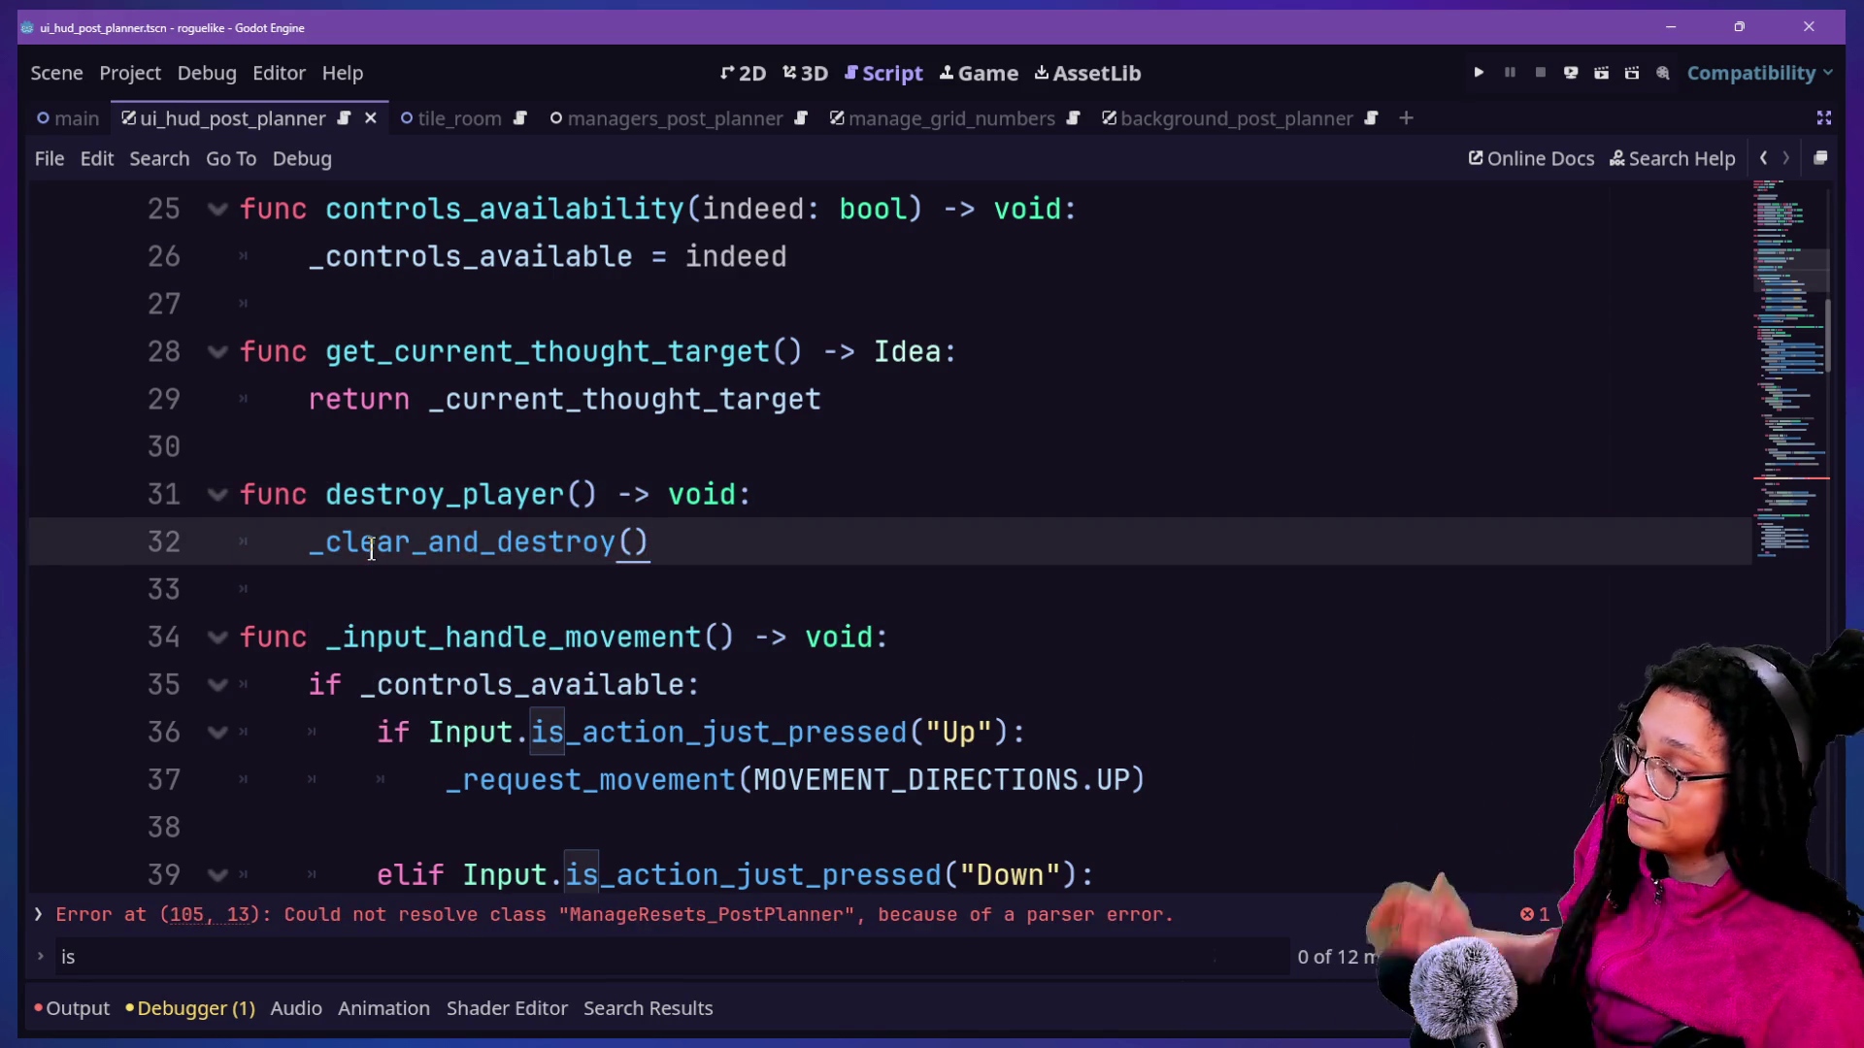
key("ctrl+s")
Jump to the reported error on line 105.
left_click(492, 437)
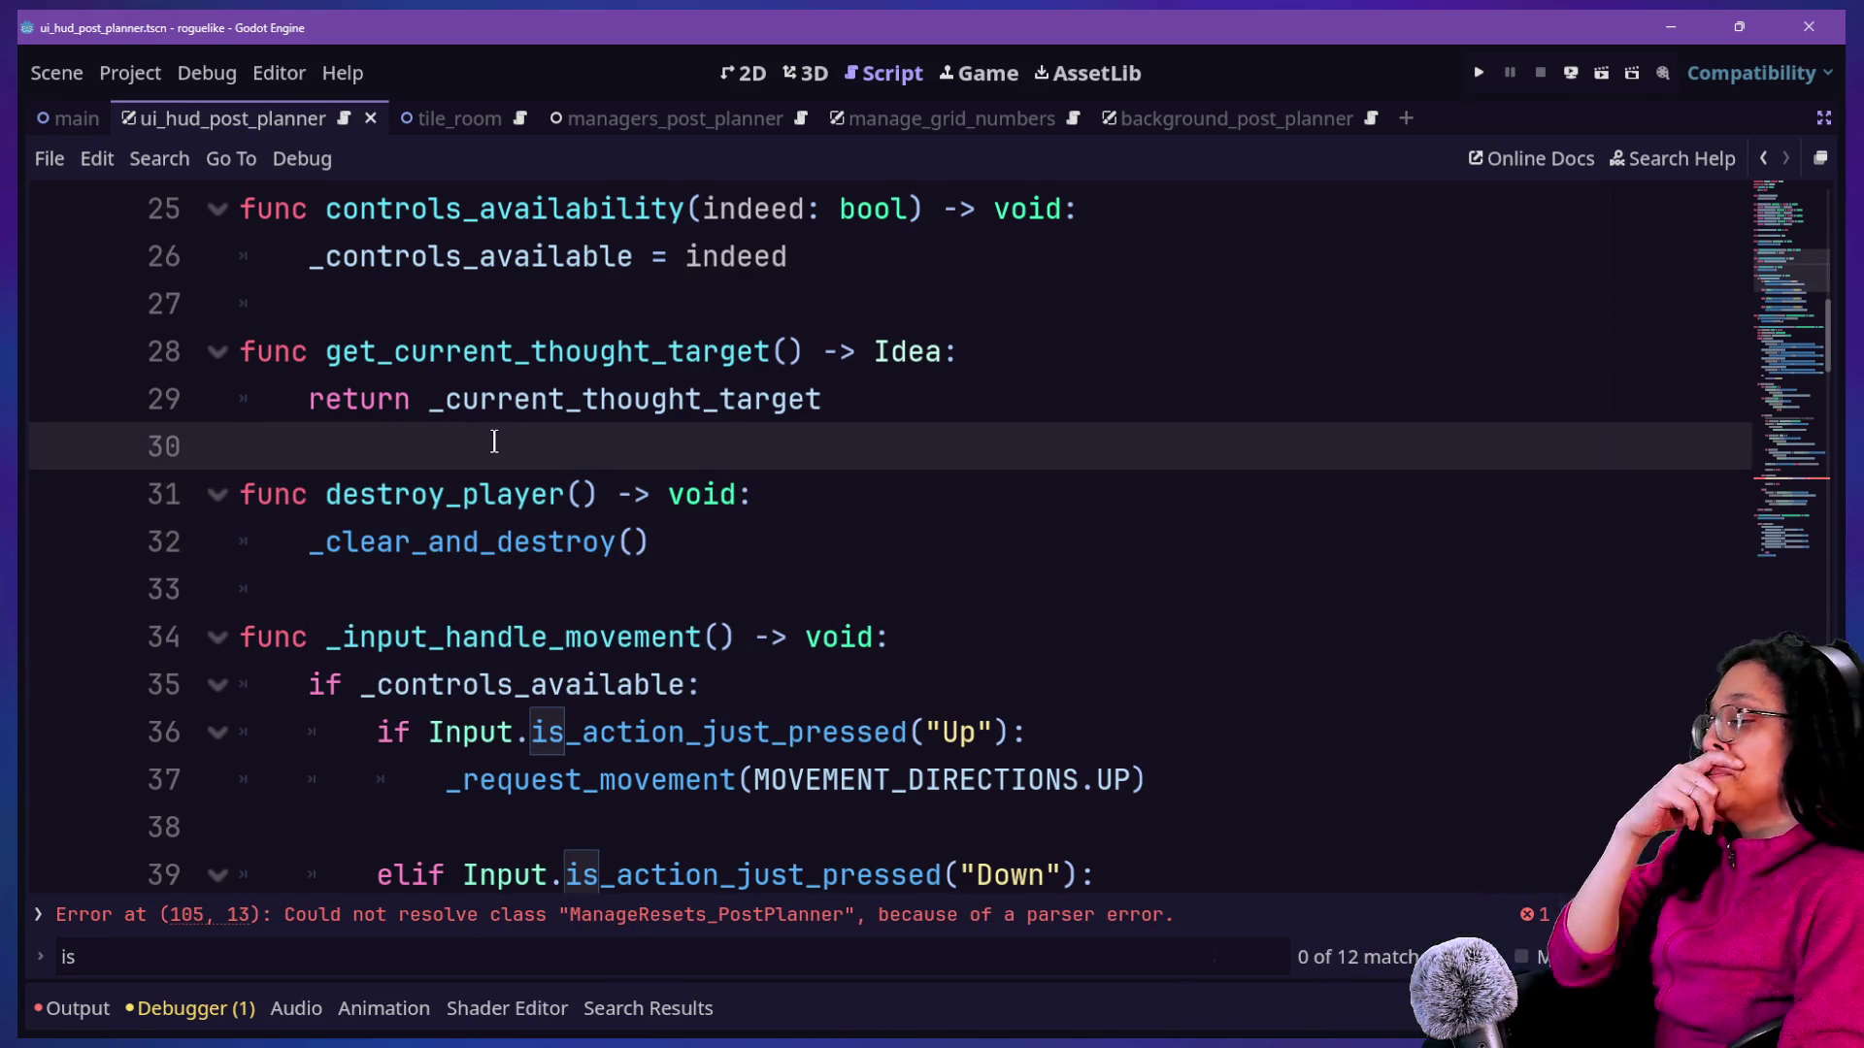
left_click(445, 541)
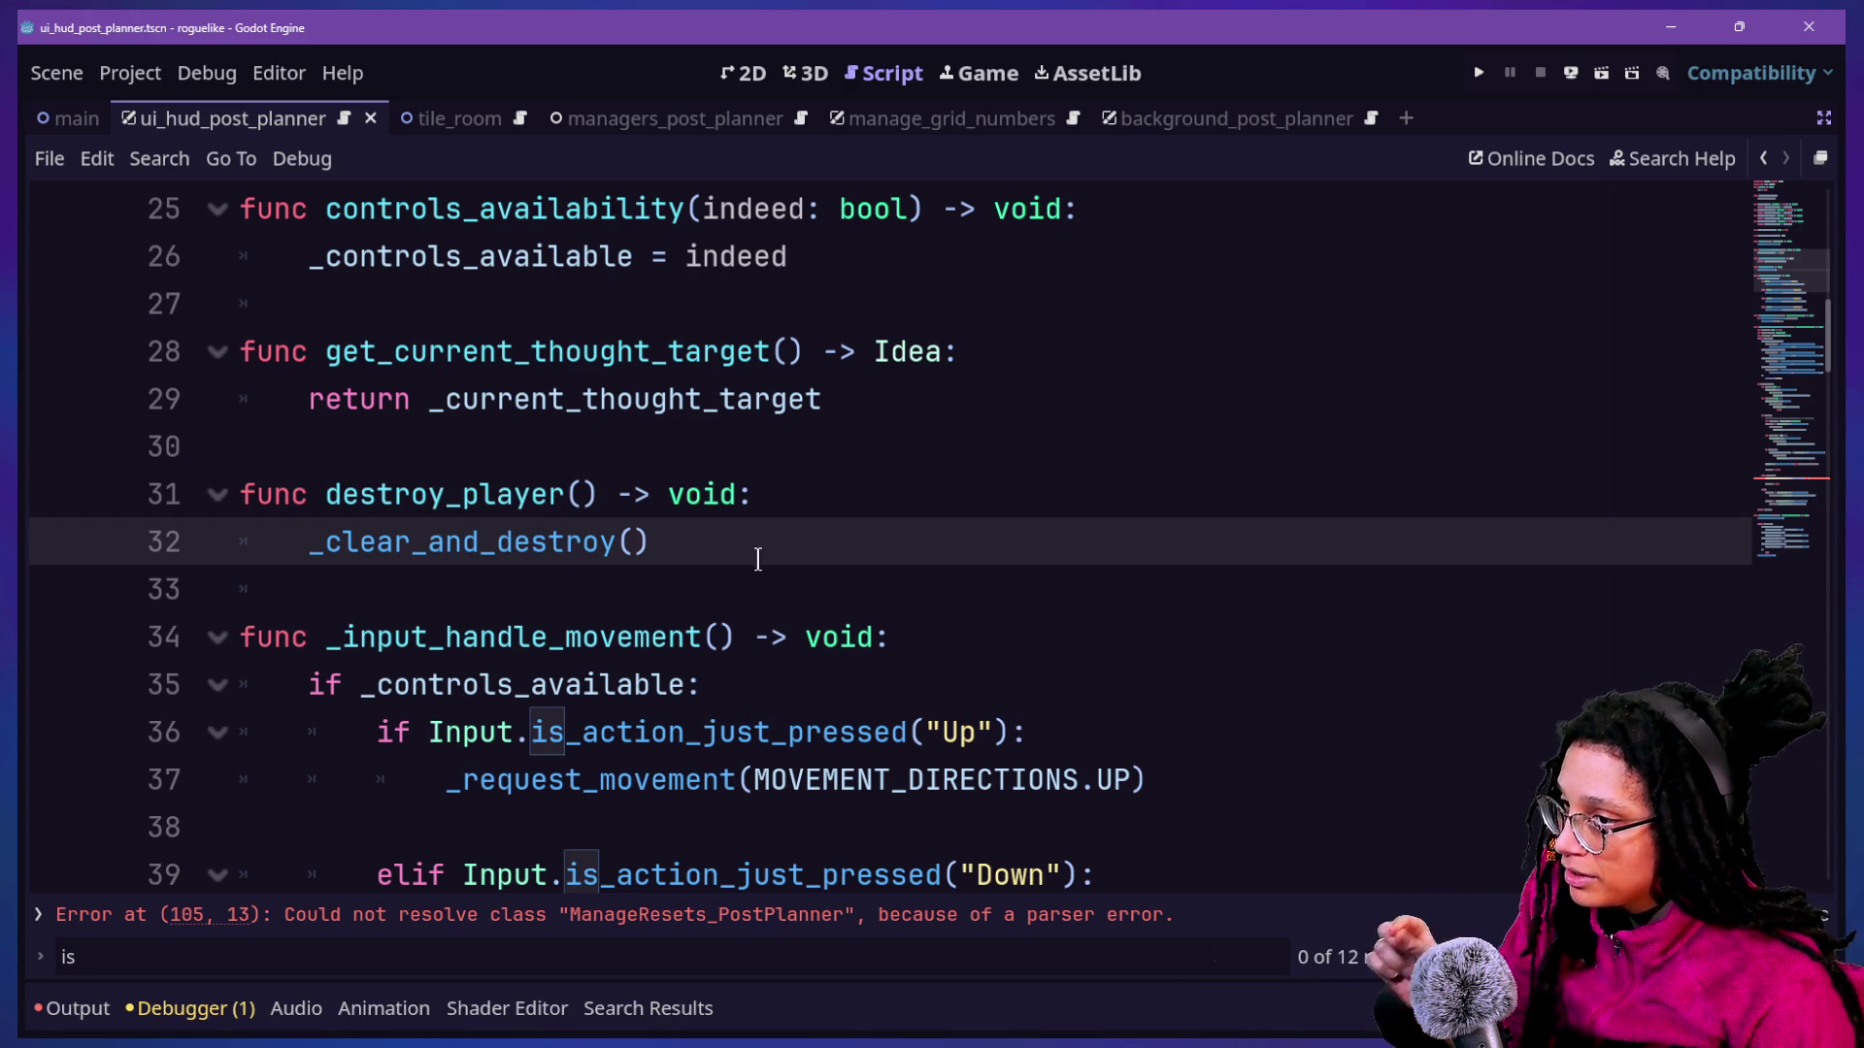
left_click(1808, 486)
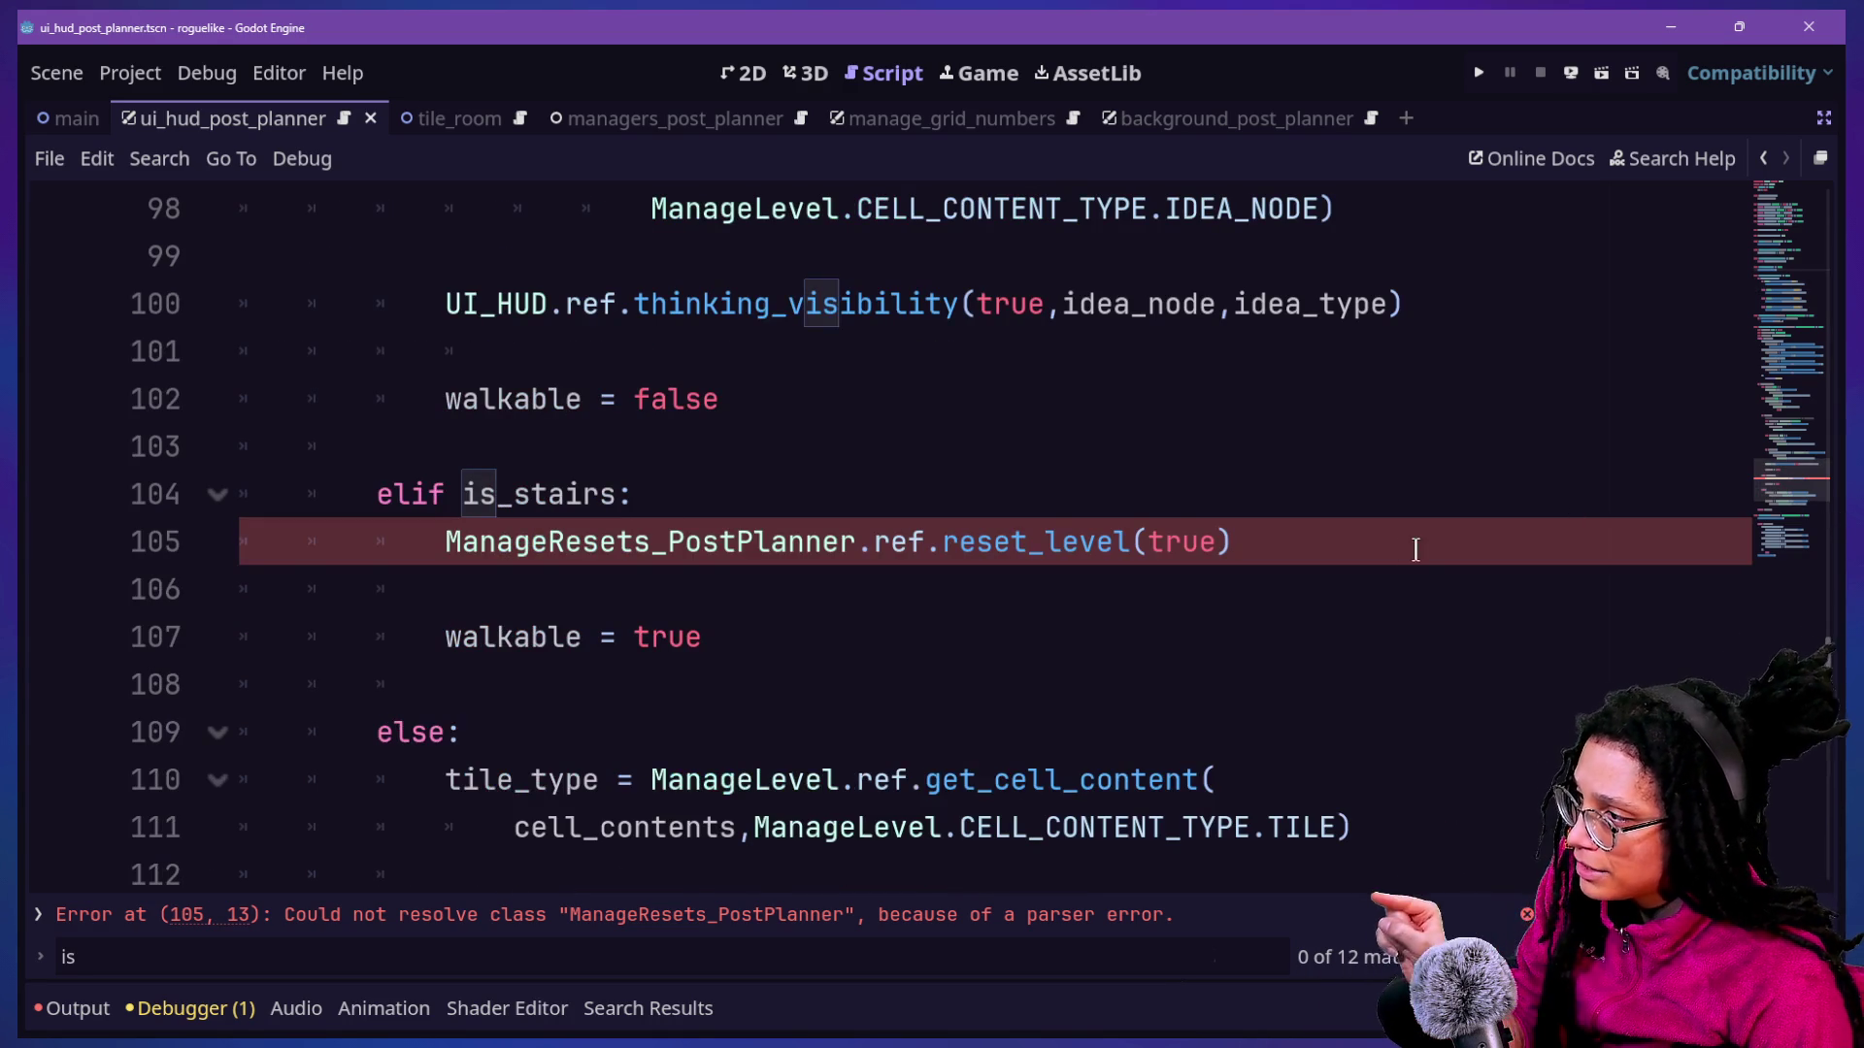
left_click(1162, 570)
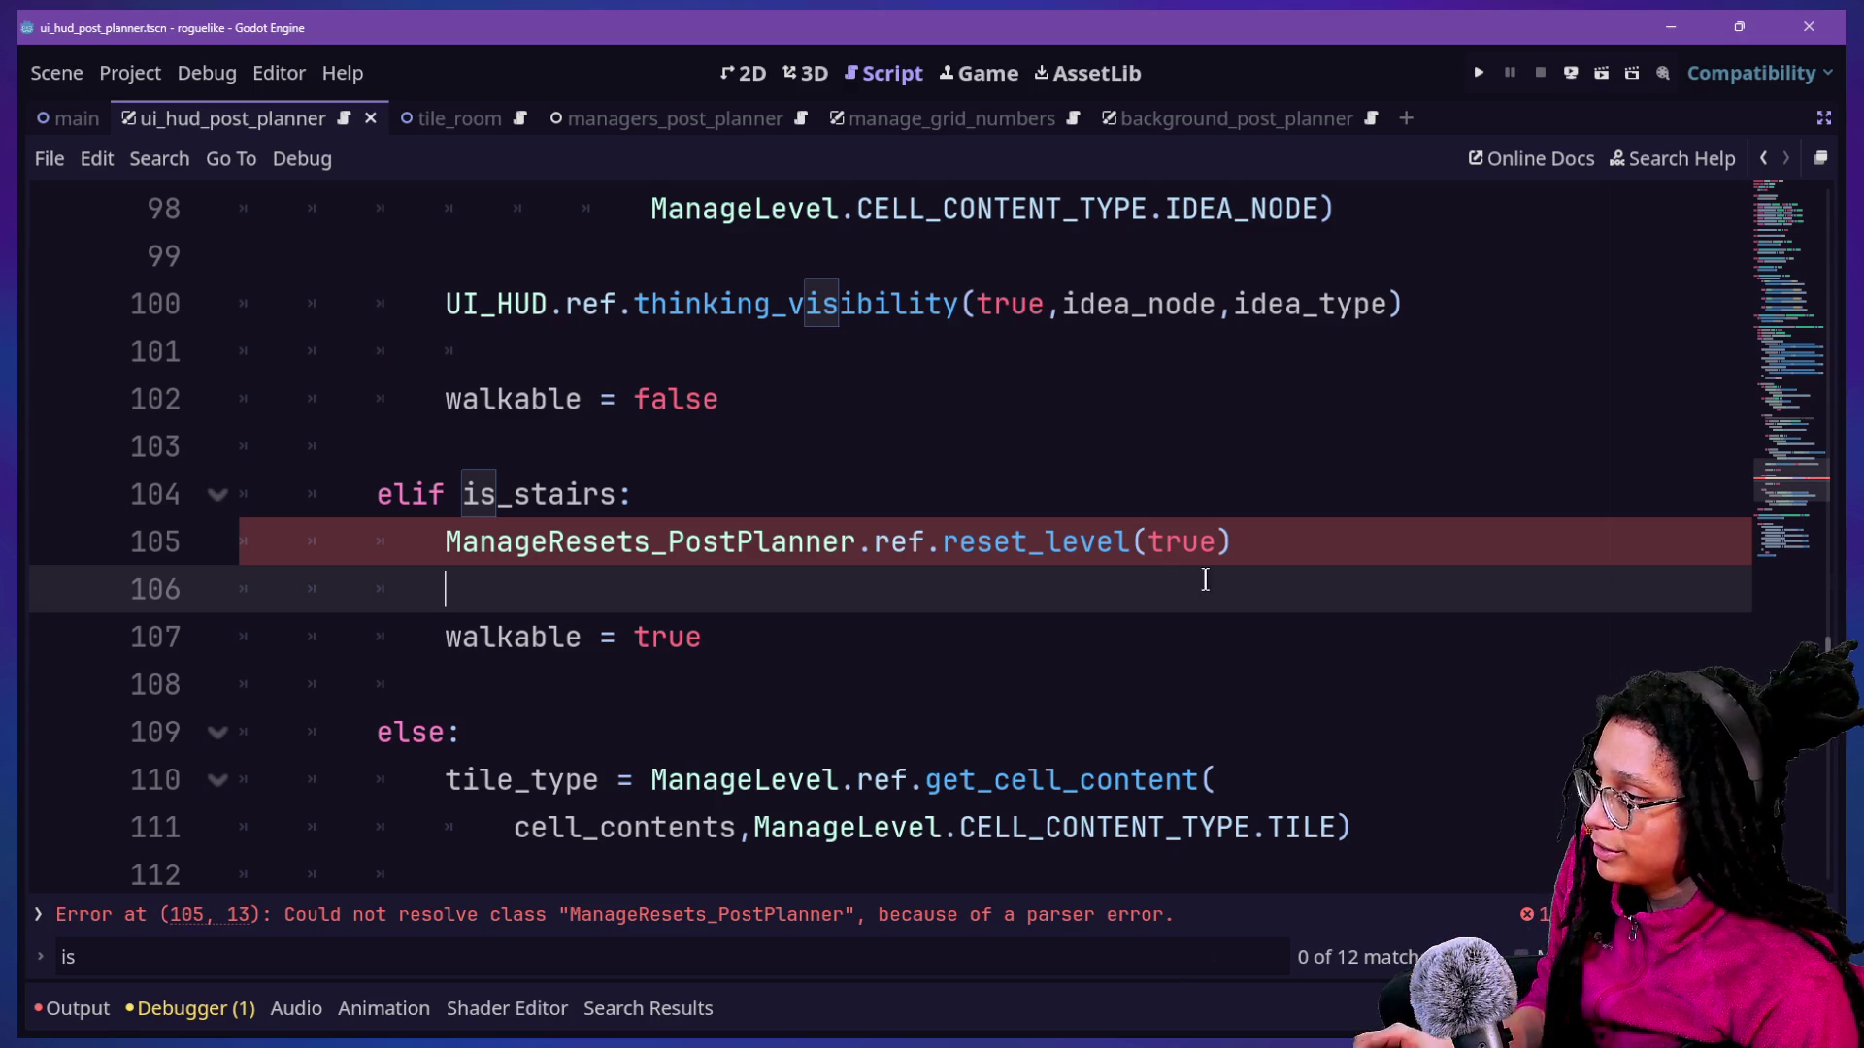
Complete line 96 as Player.ref.destroy_player() and check the Player definition.
key("ctrl+z")
key("ctrl+z")
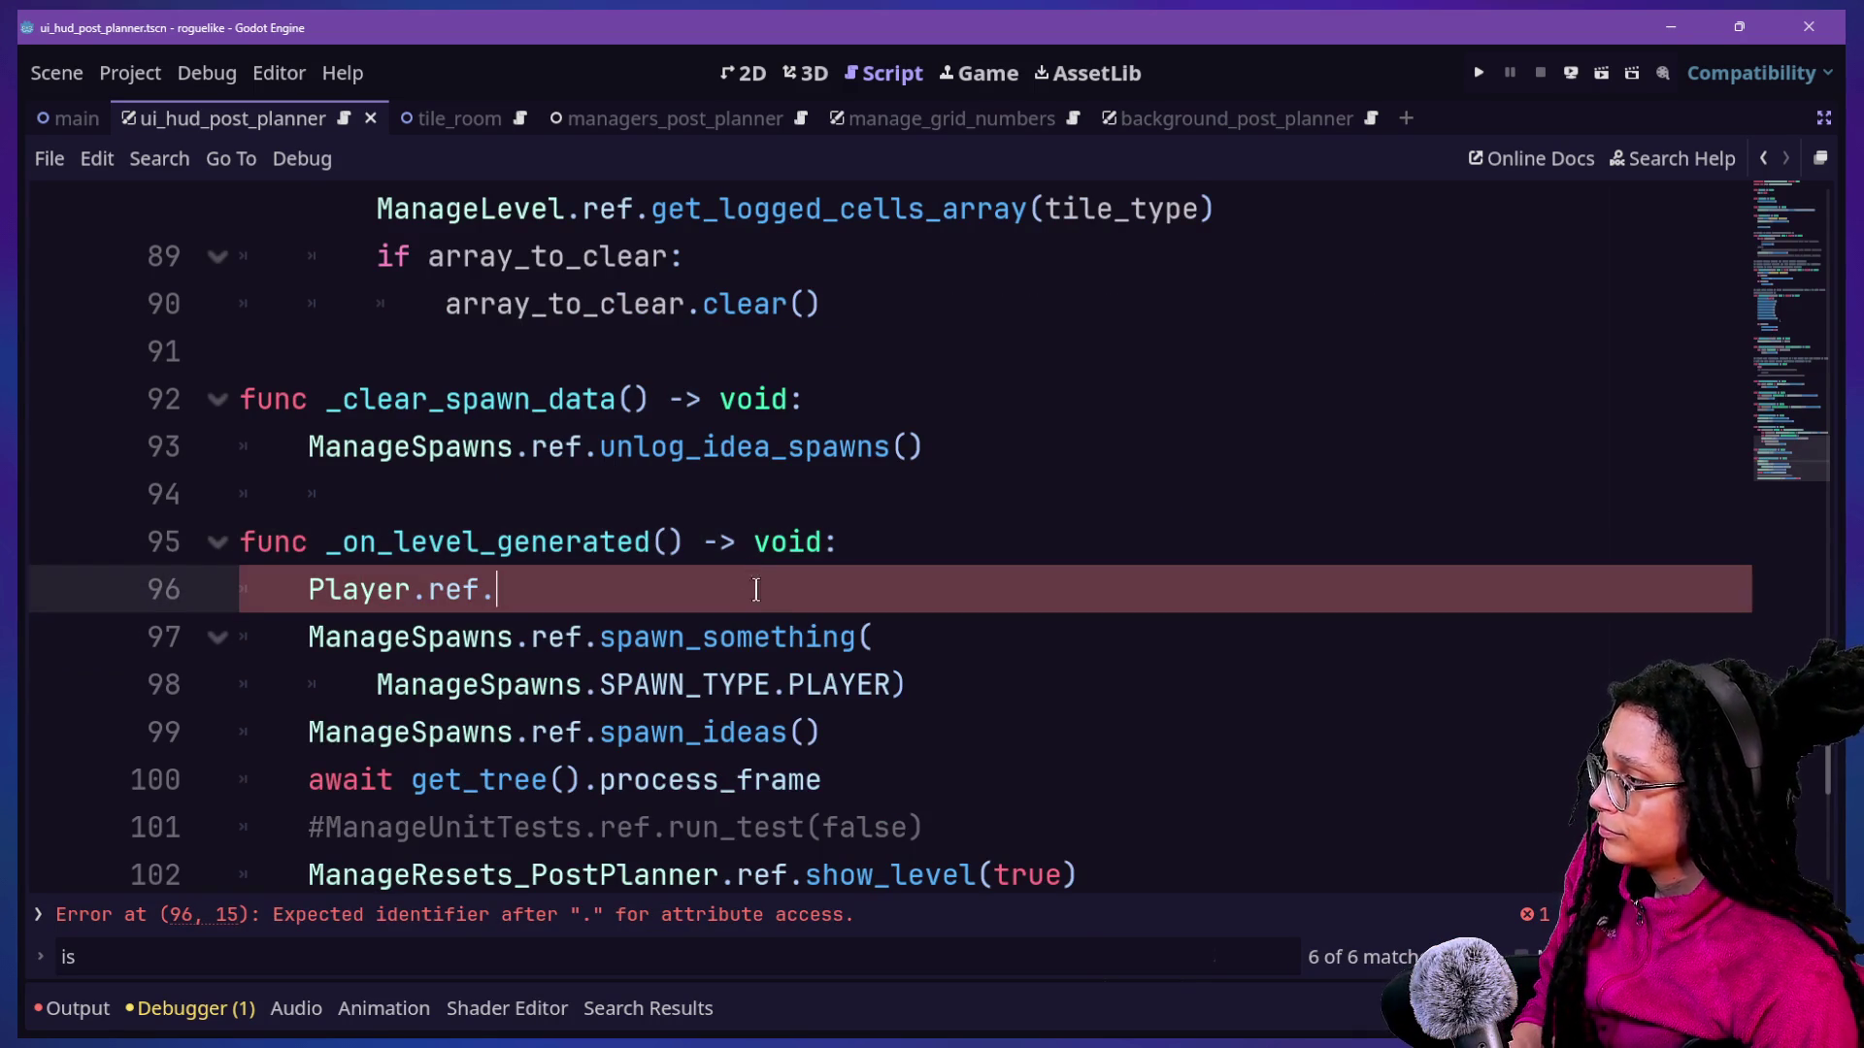
type("destro")
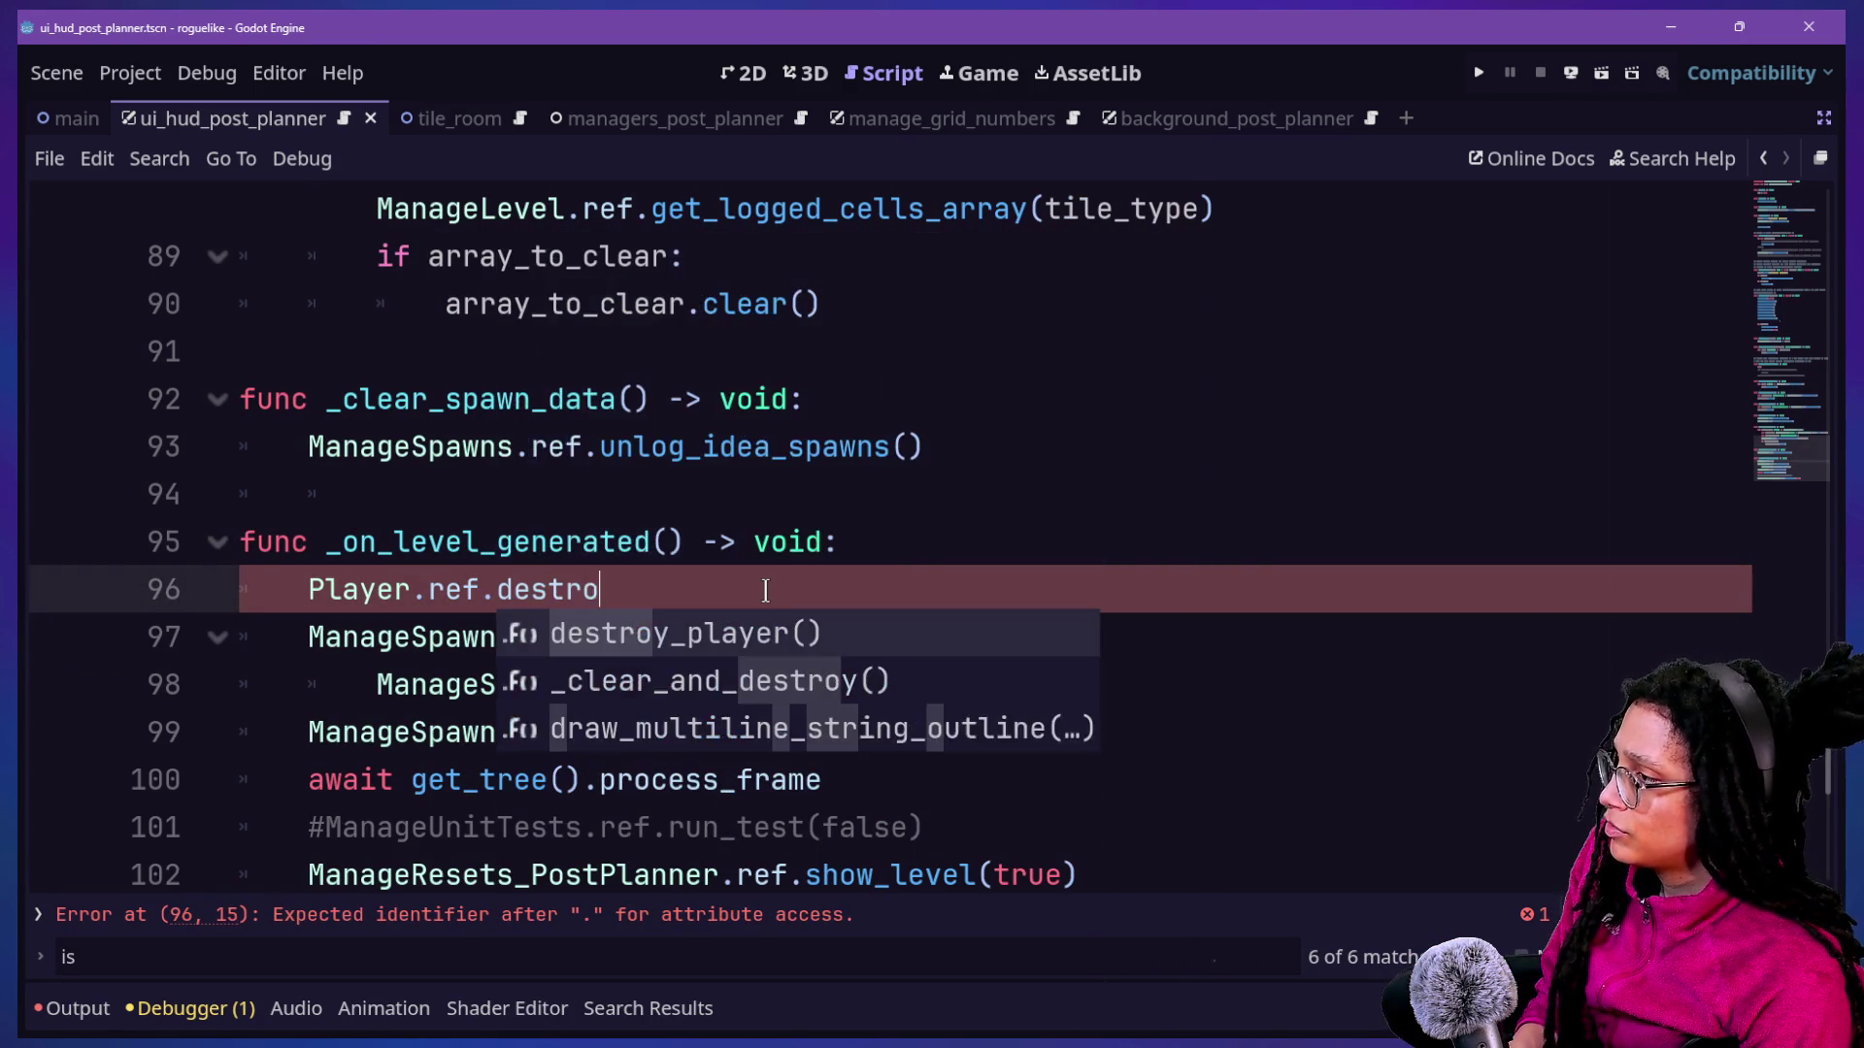
key("Return")
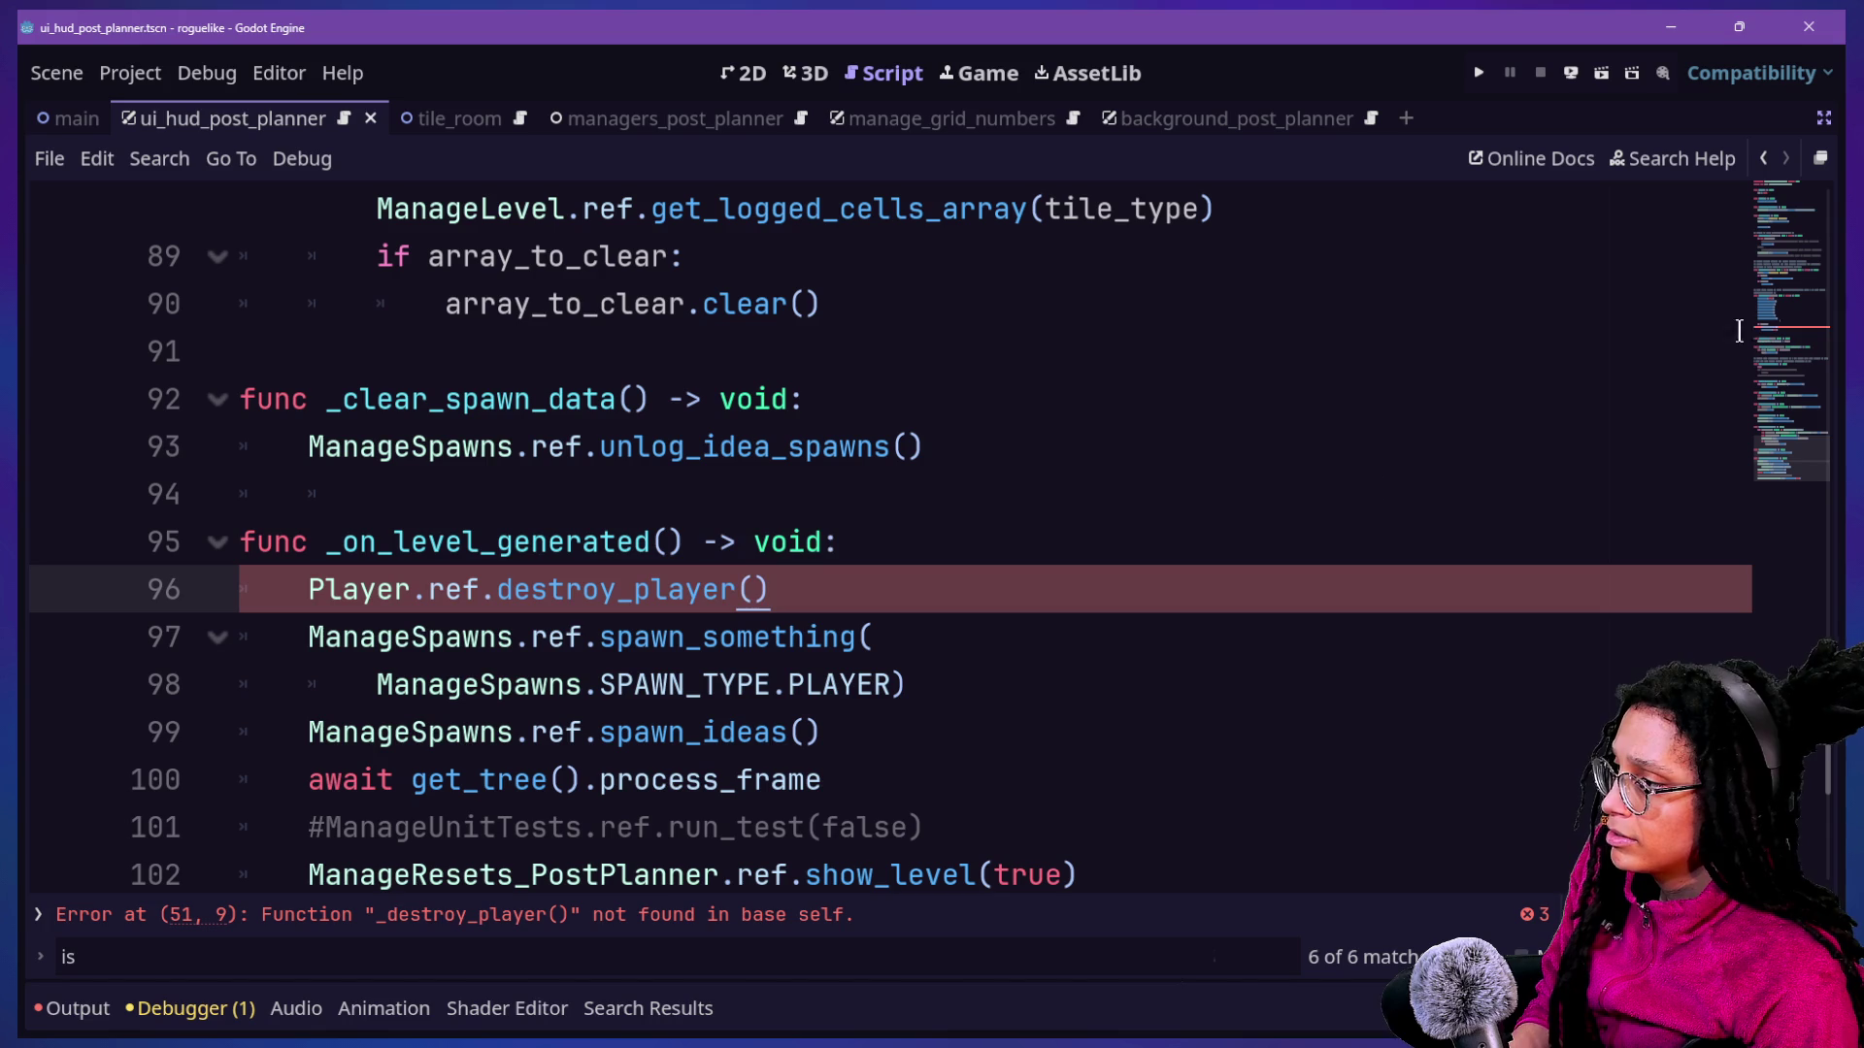
left_click(403, 591, "ctrl")
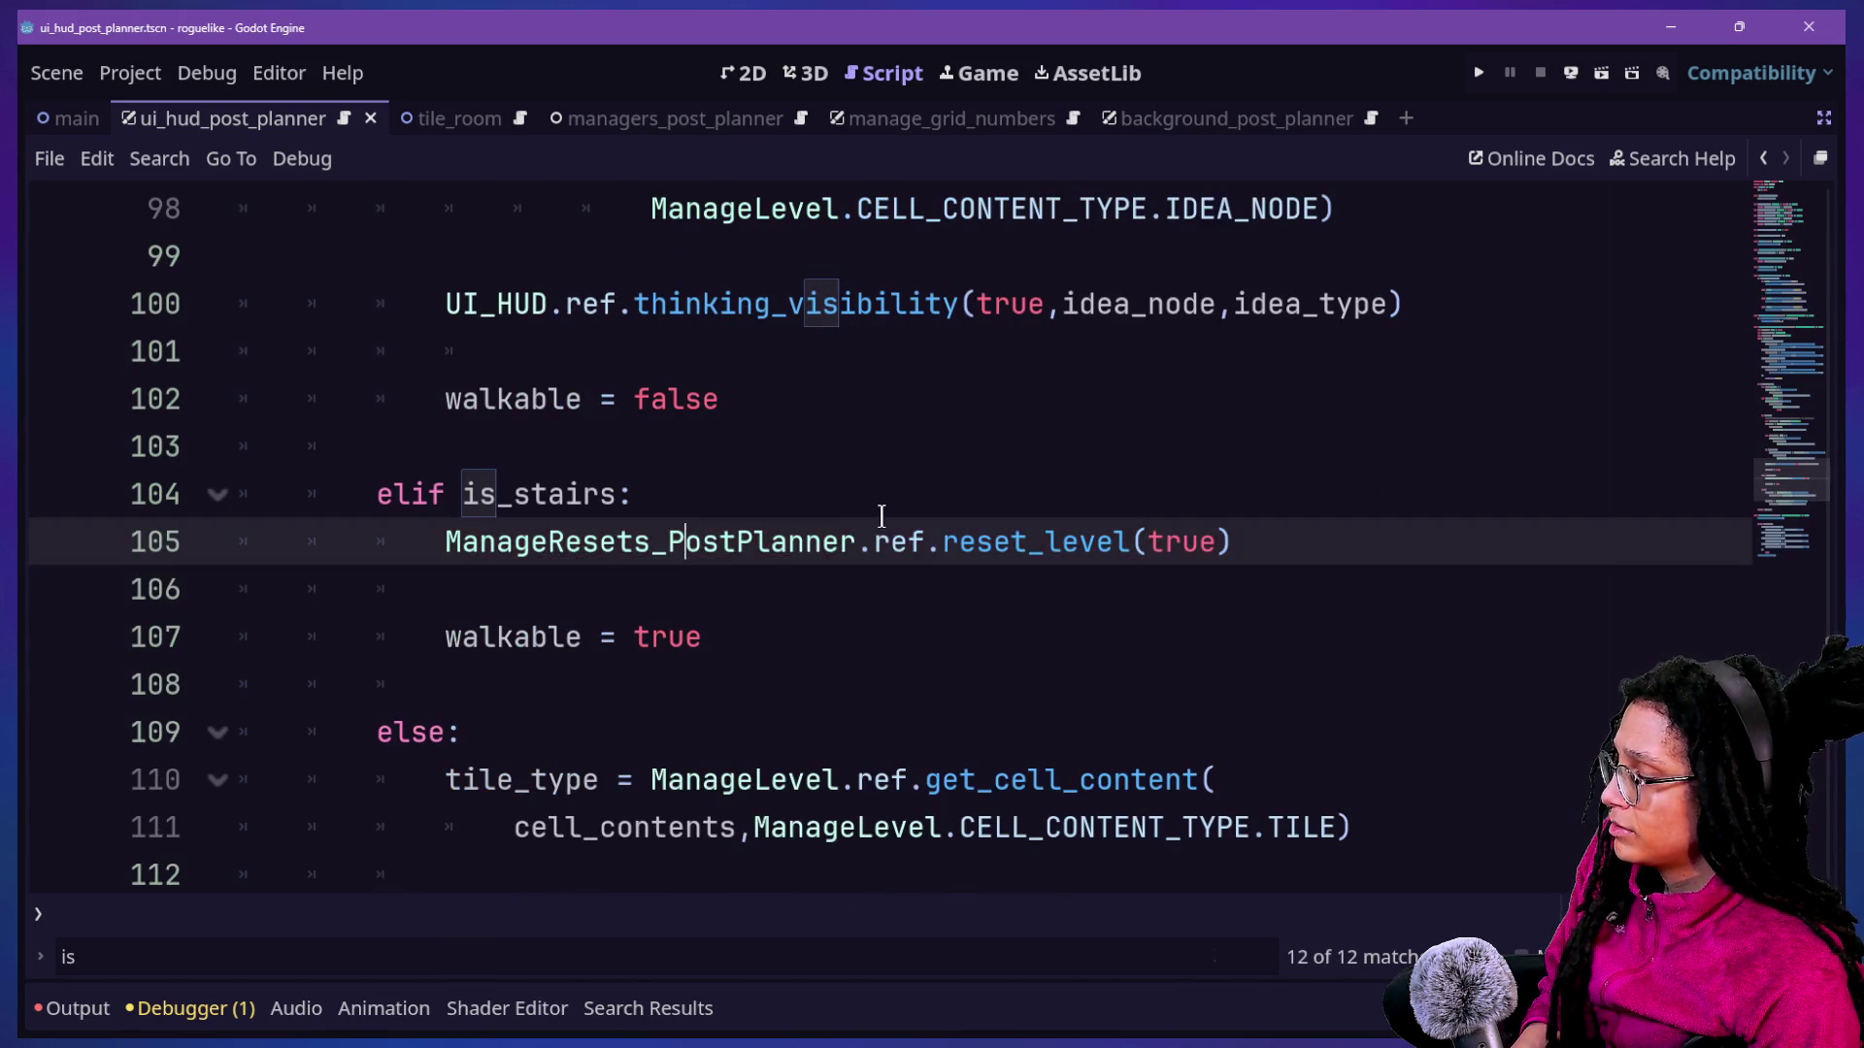
key("alt+Left")
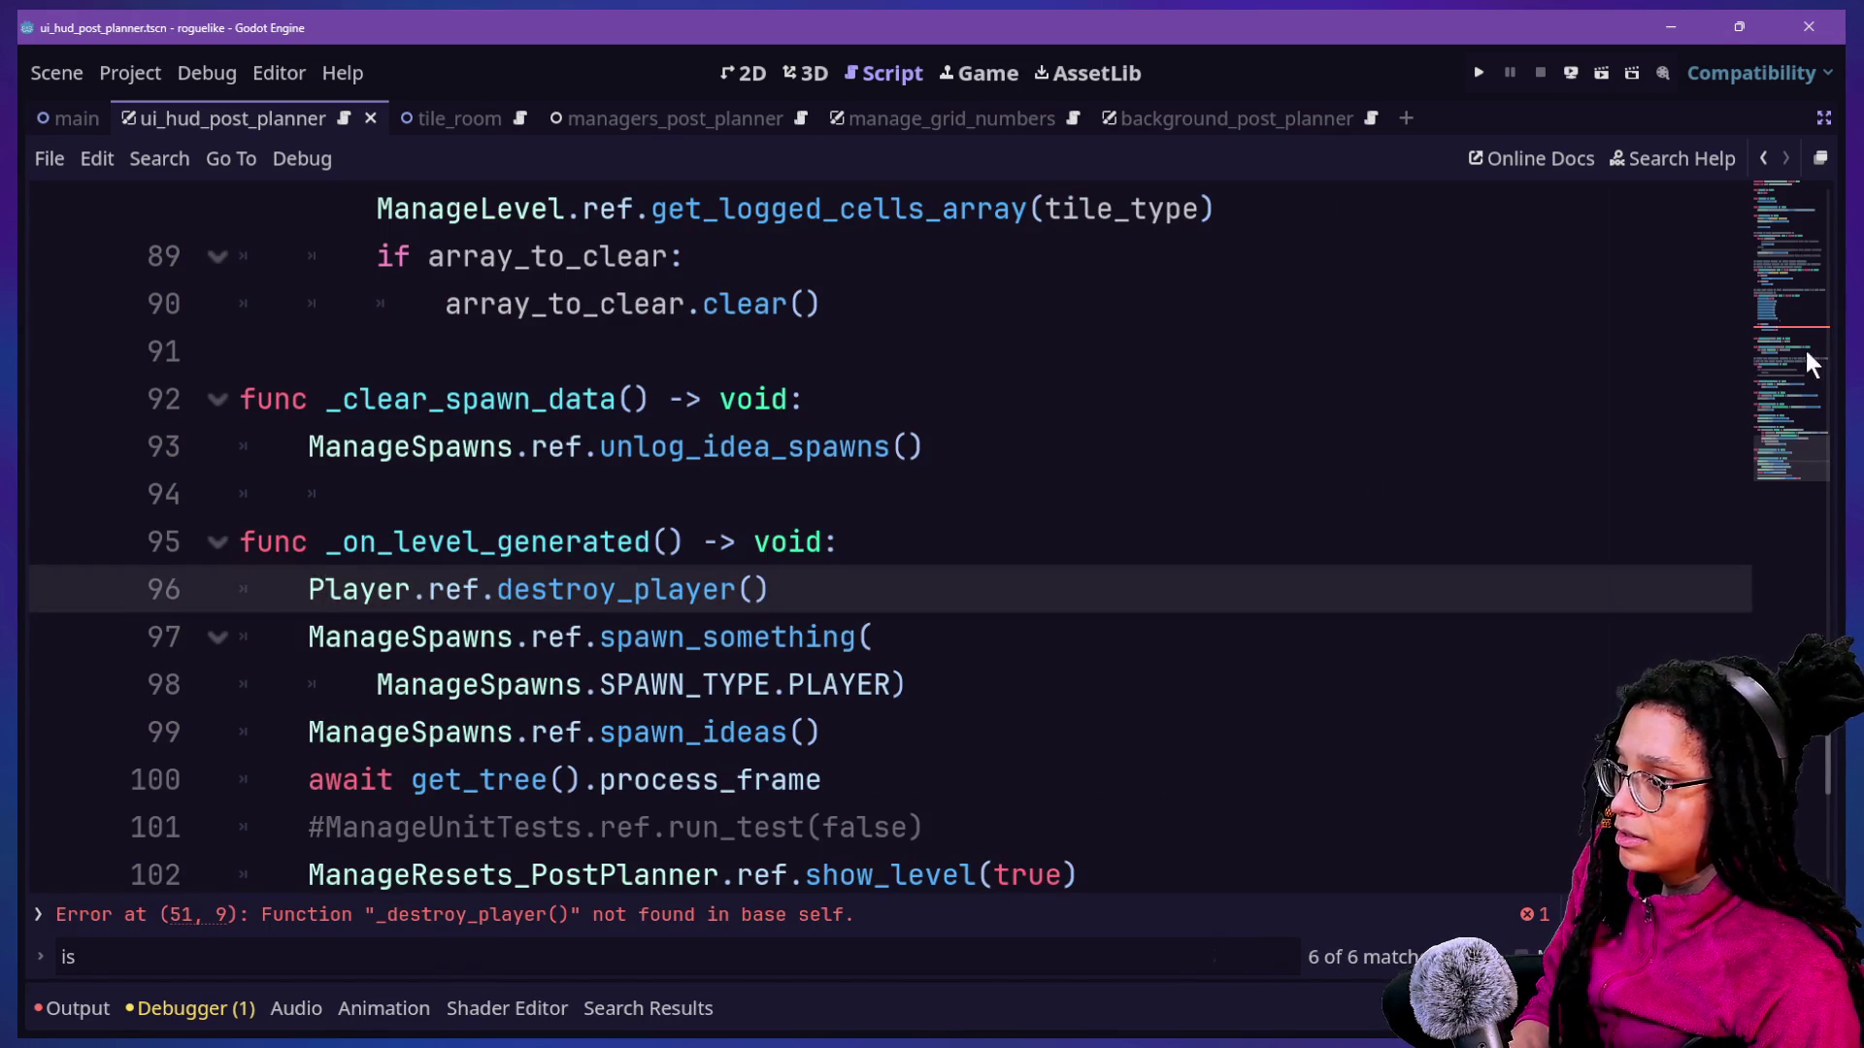
Replace _destroy_player() on line 51 with Player.ref.destroy_player() and save.
left_click(1797, 333)
left_click(374, 499)
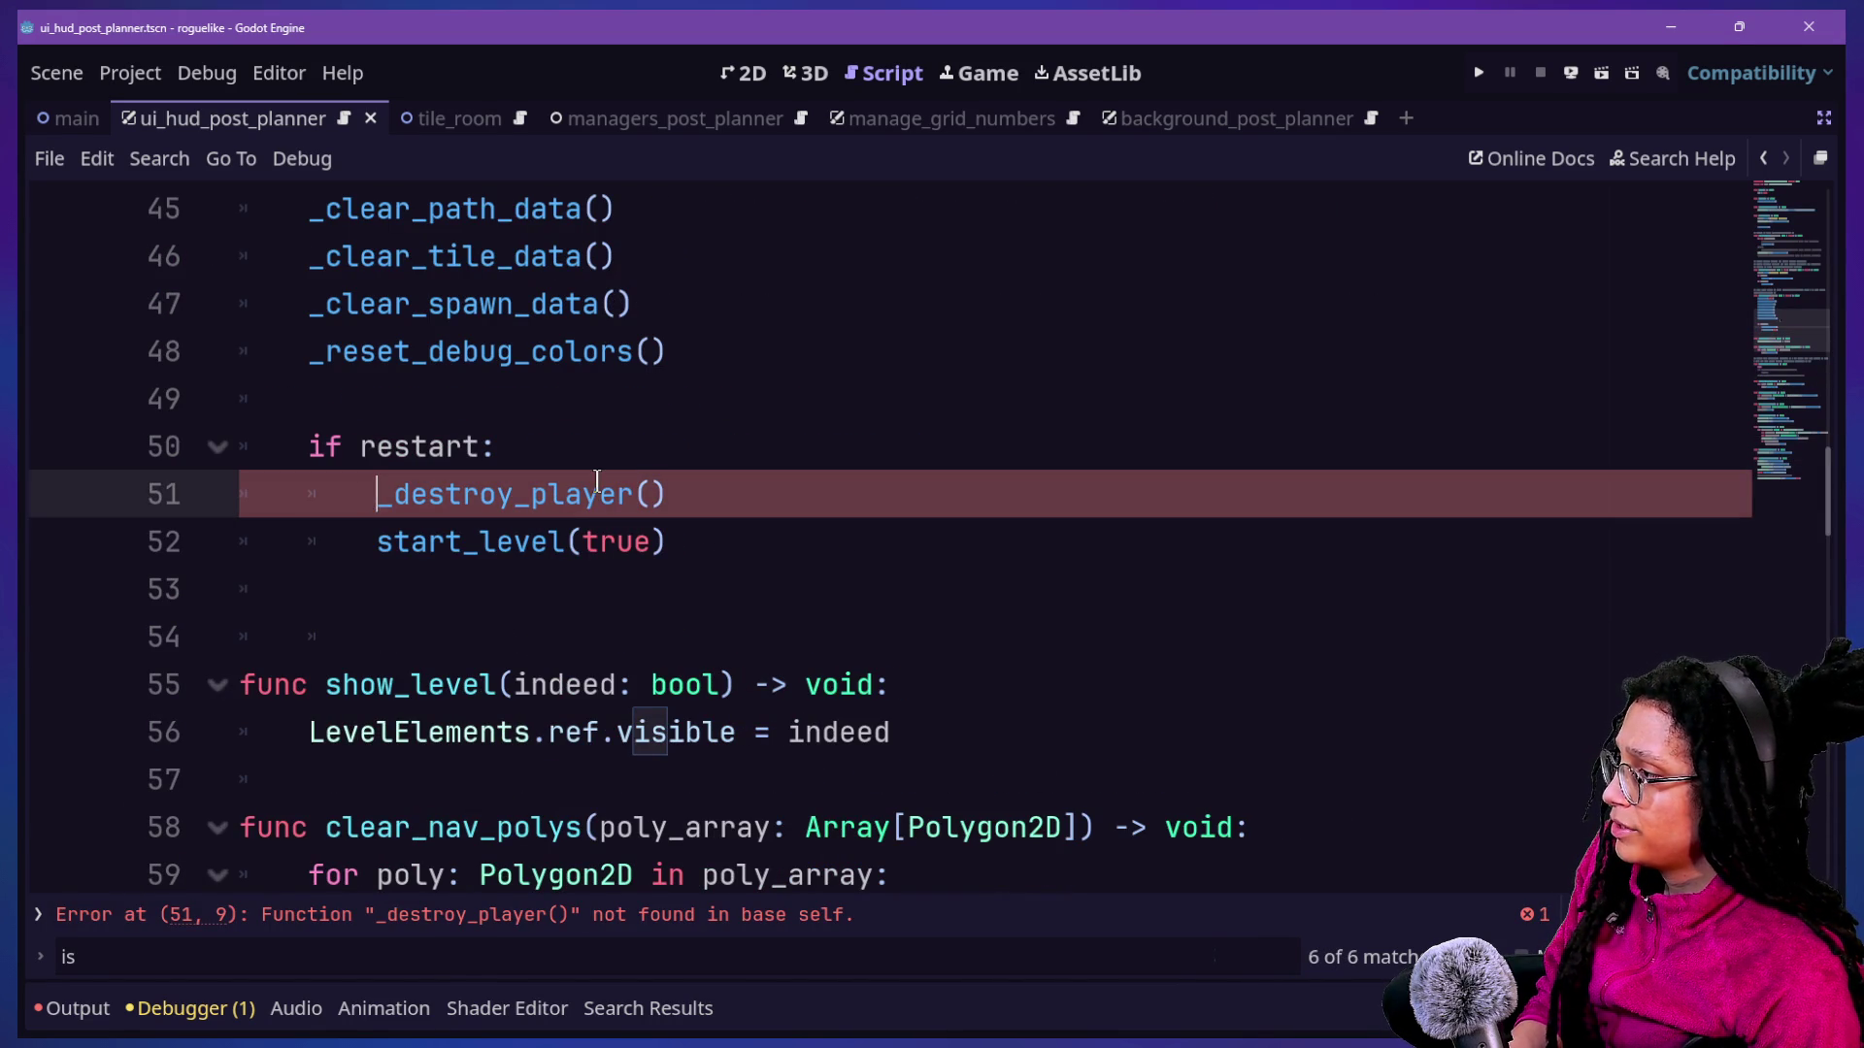
key("Delete")
type("Player.ref")
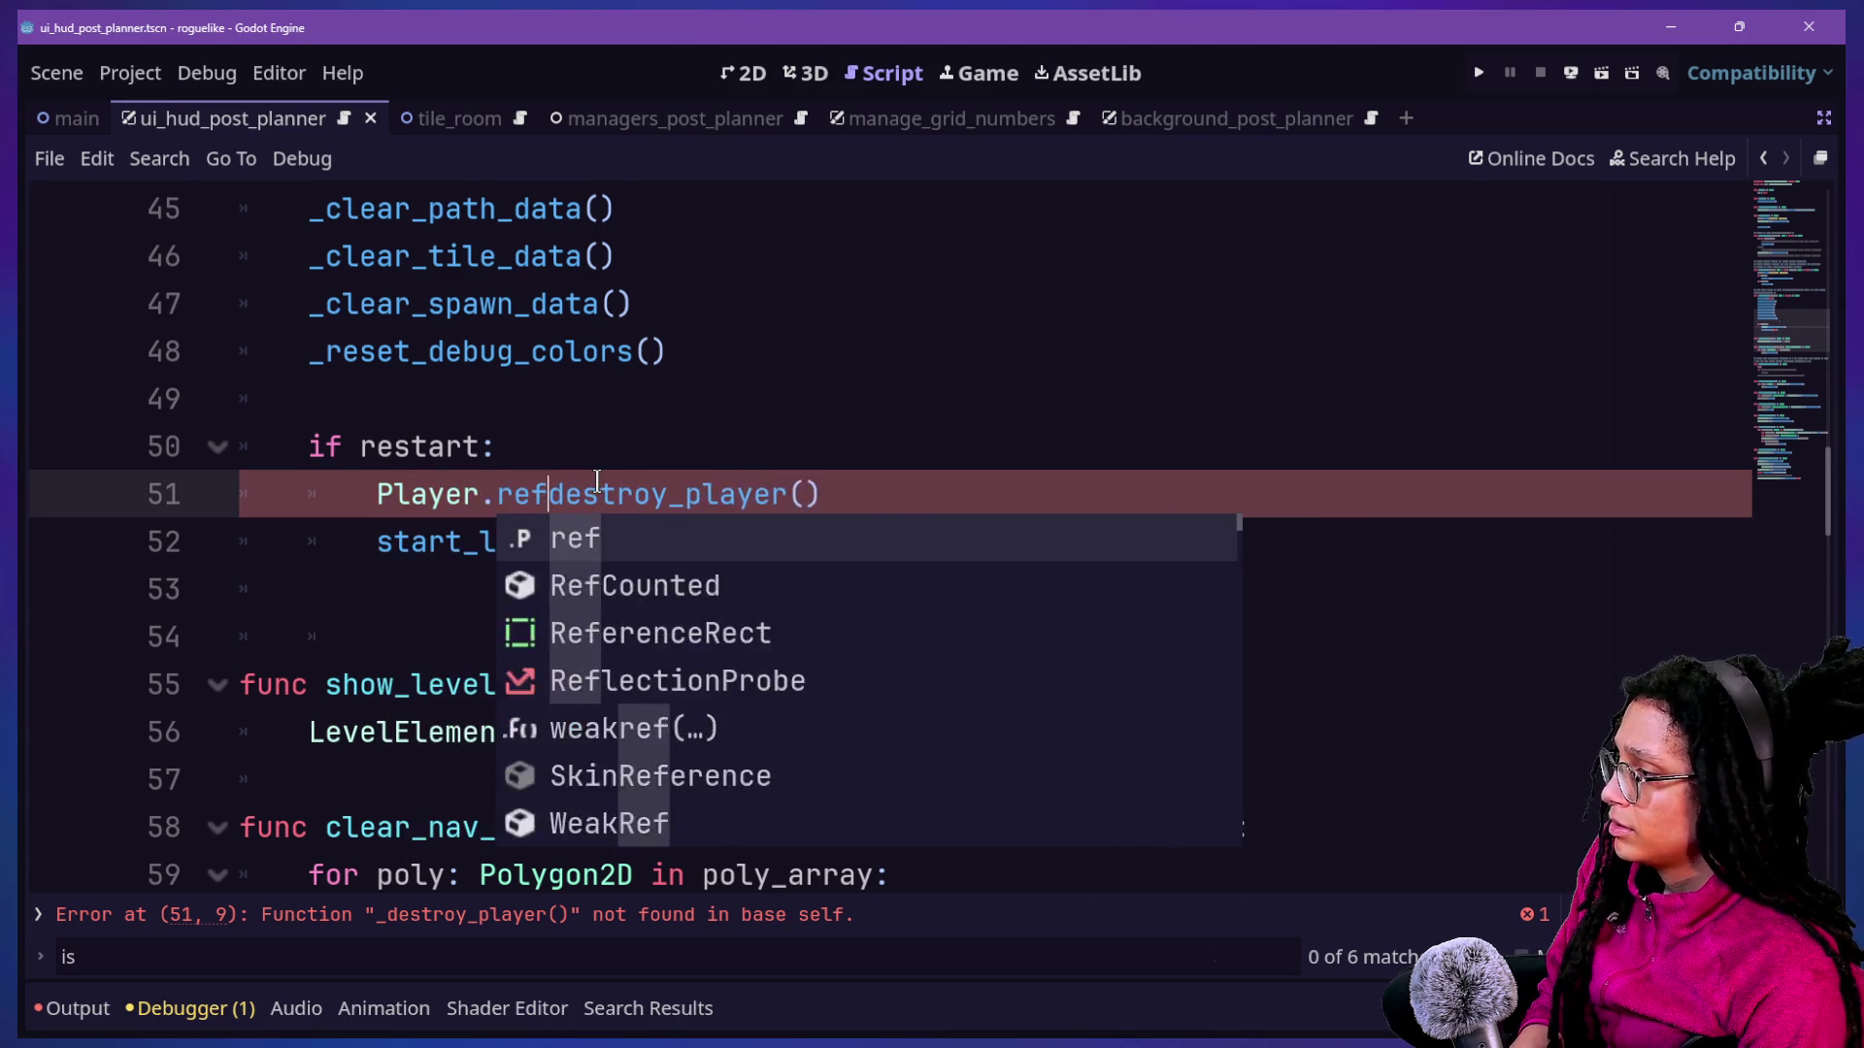
type(".")
left_click(399, 391)
key("ctrl+s")
Review the if restart branch and run the game.
left_click(940, 450)
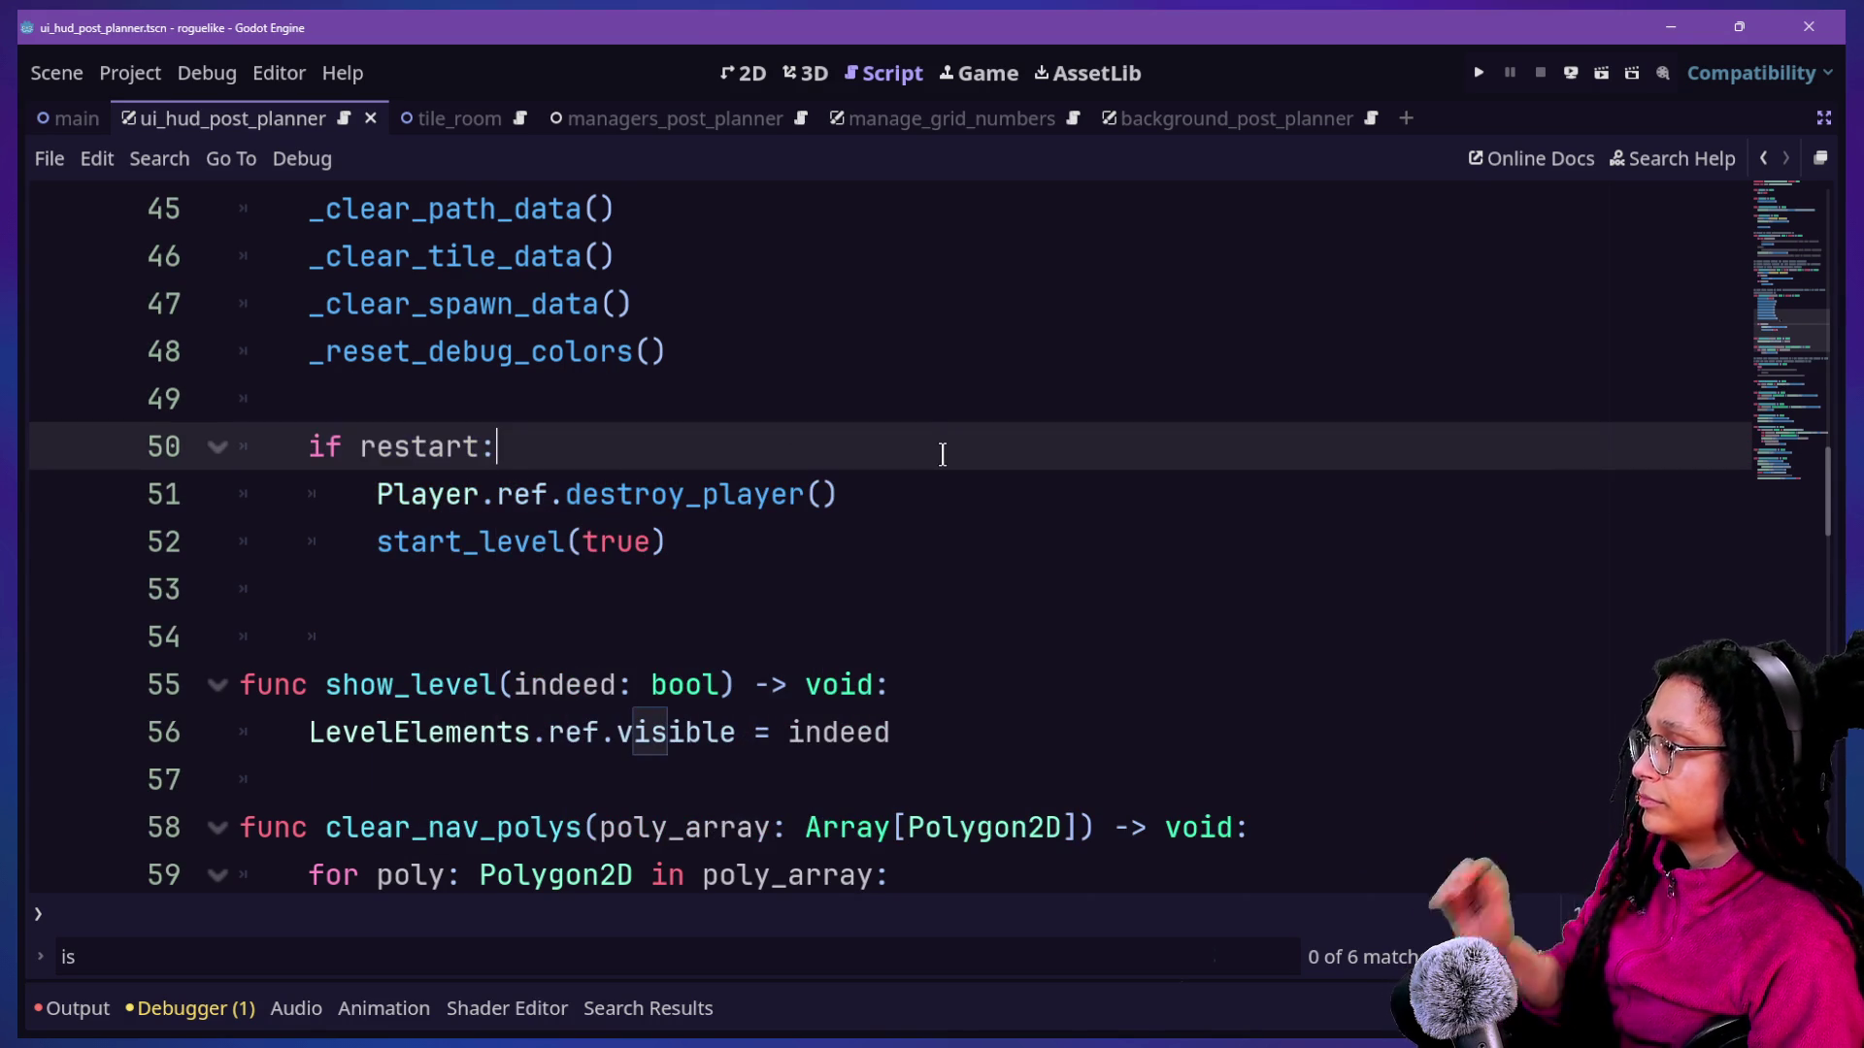
scroll(934, 432, "down", 4)
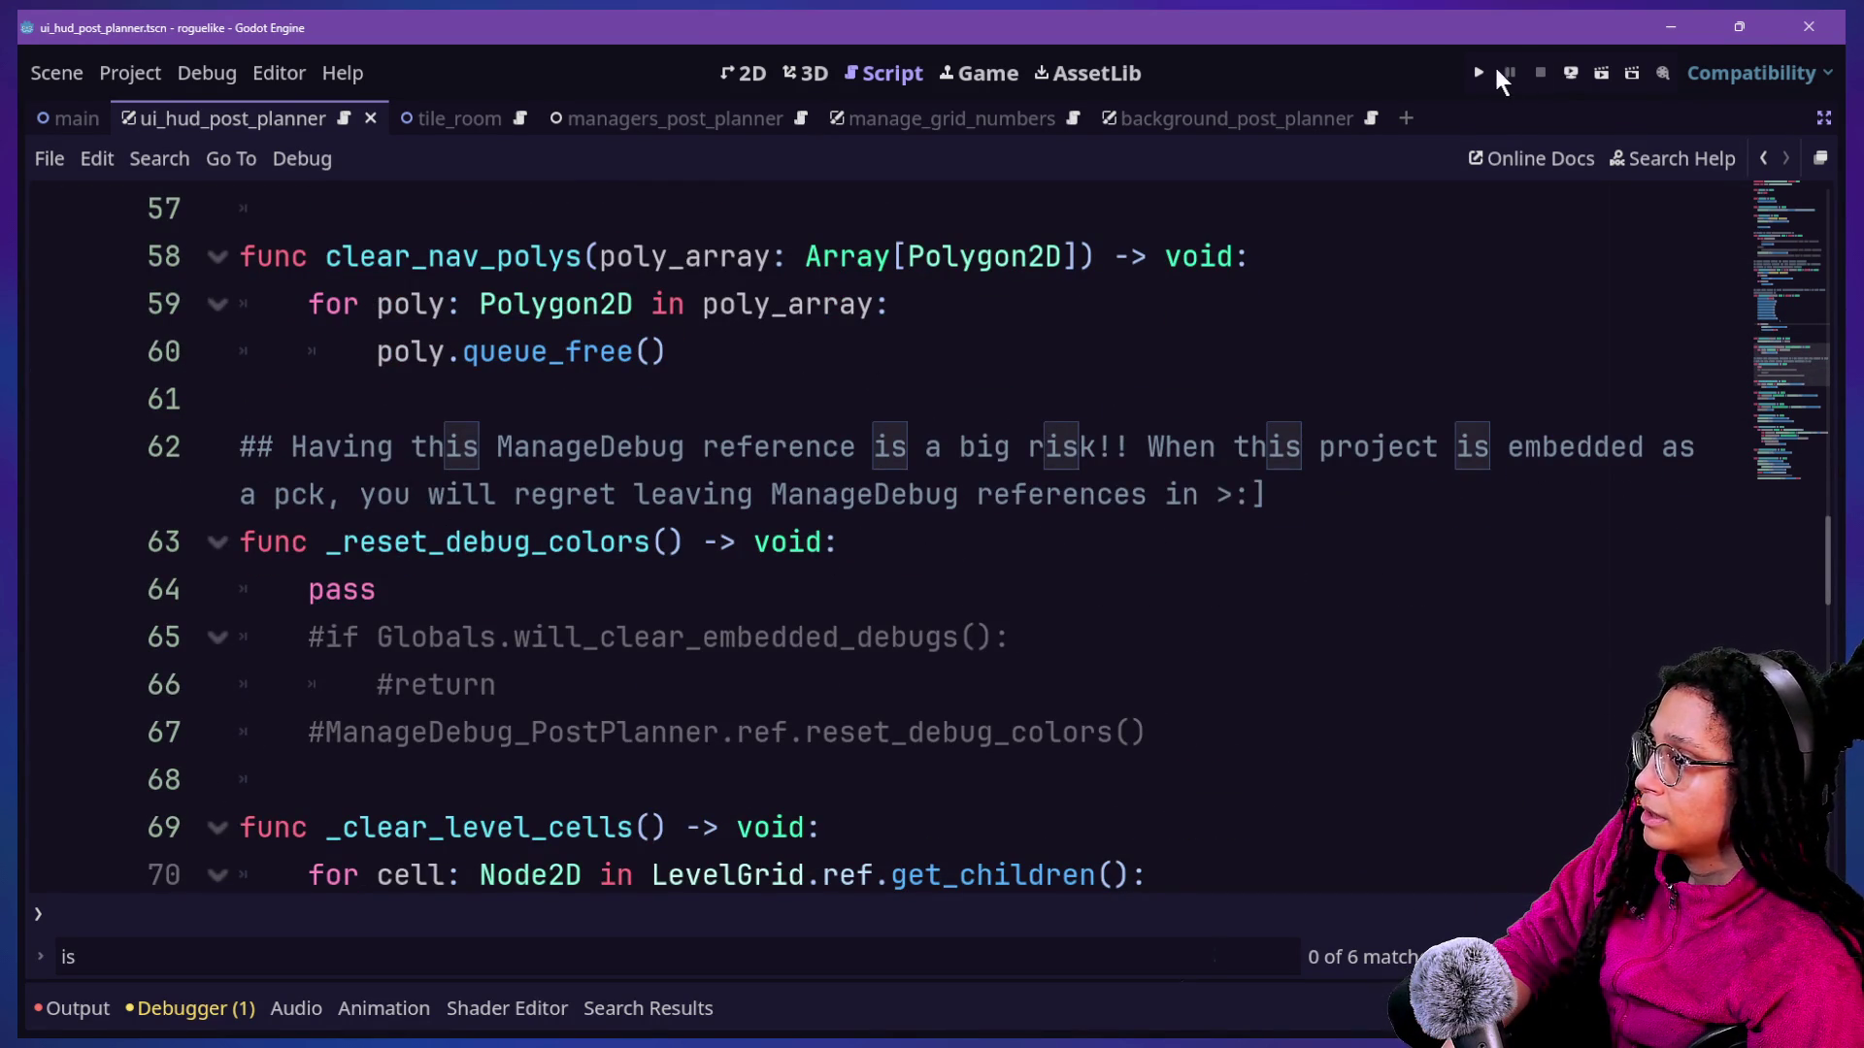
left_click(1477, 72)
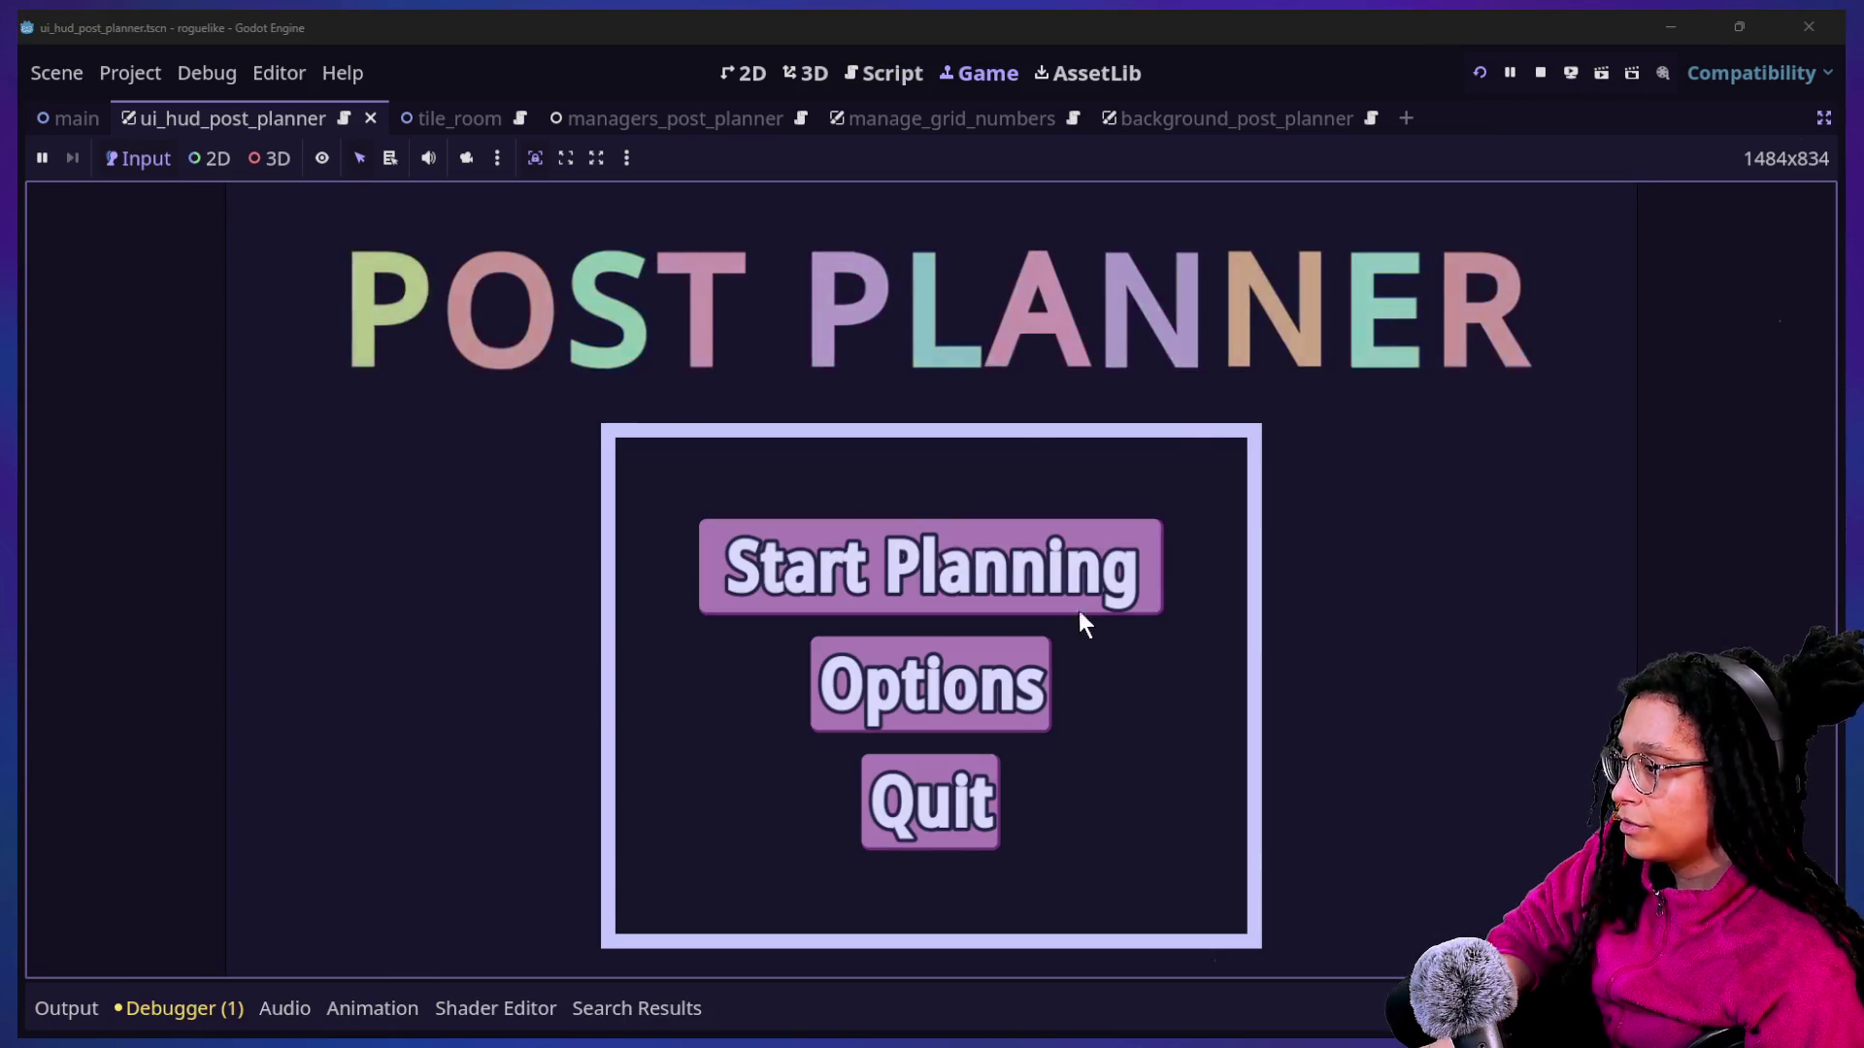
Start planning with the Mewsky platform, then jump to the destroy_player definition.
left_click(1082, 614)
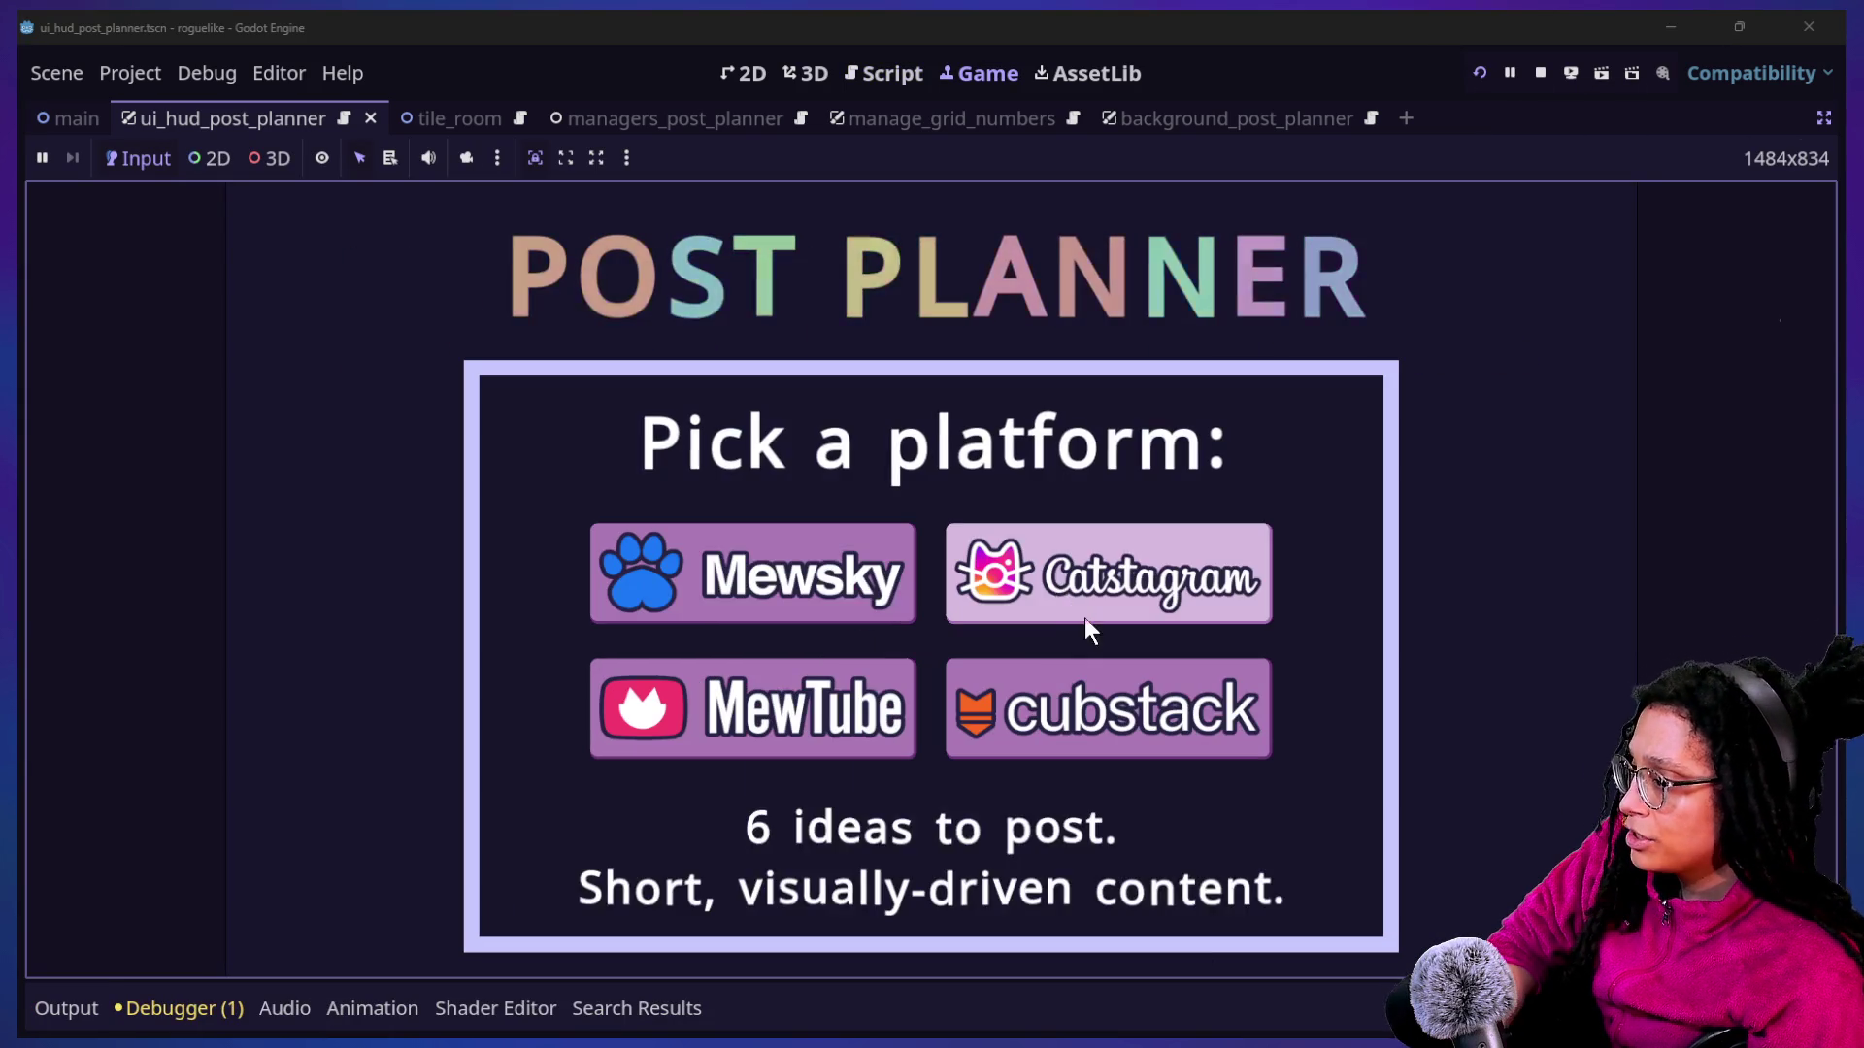
left_click(844, 598)
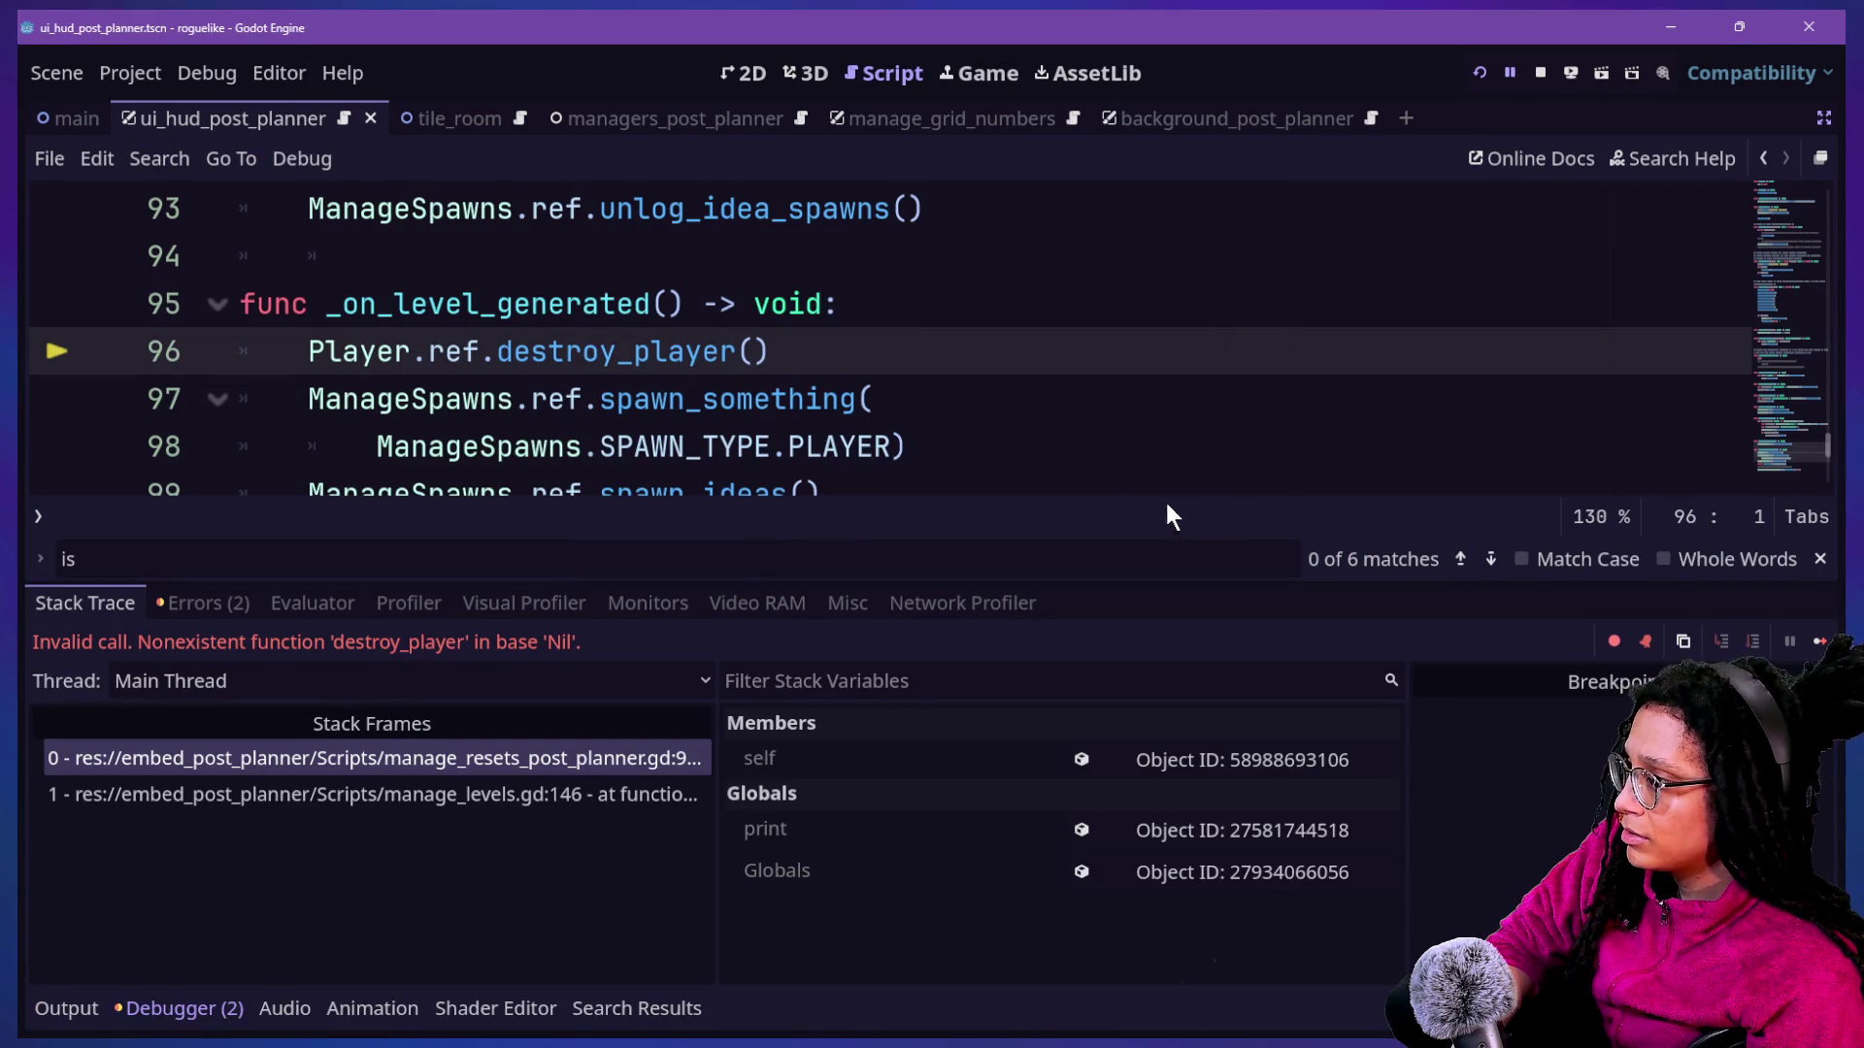
left_click(588, 417)
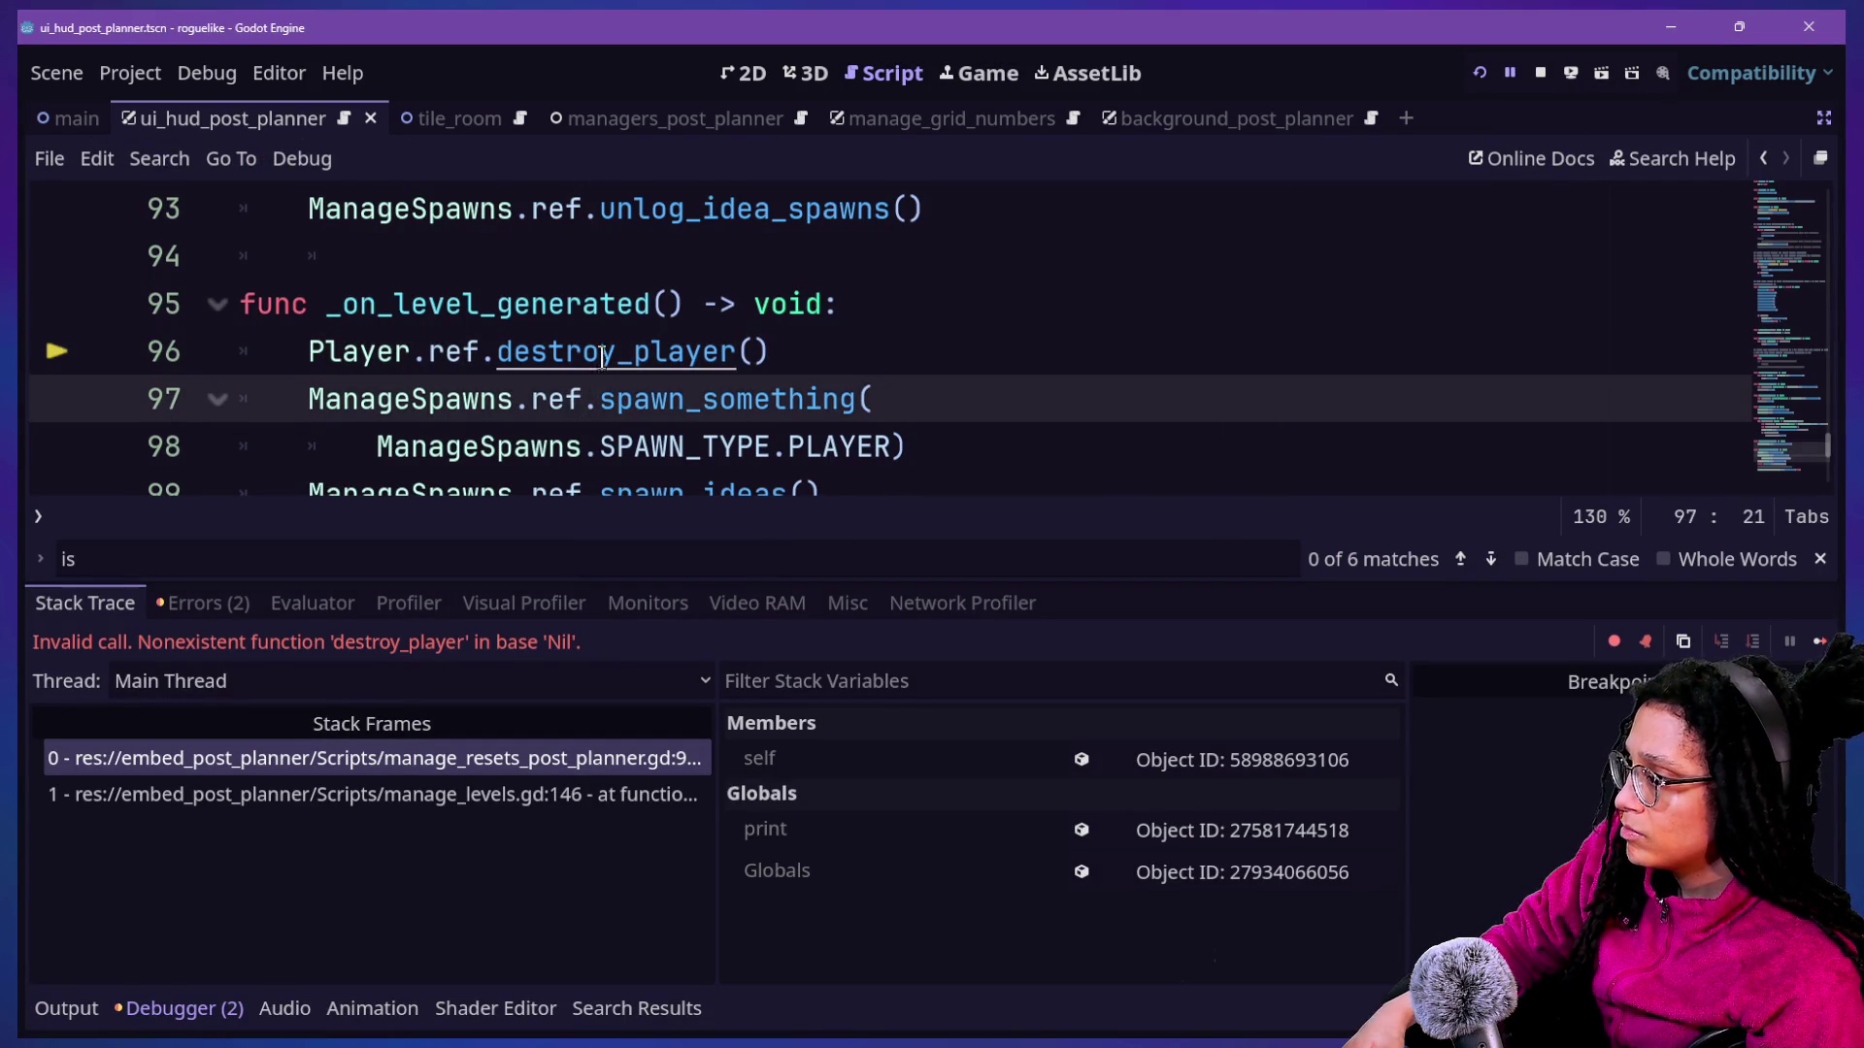
left_click(600, 366, "ctrl")
Inspect destroy_player around line 31 alongside the debugger's invalid-call error.
left_click(721, 406)
key("ctrl+j")
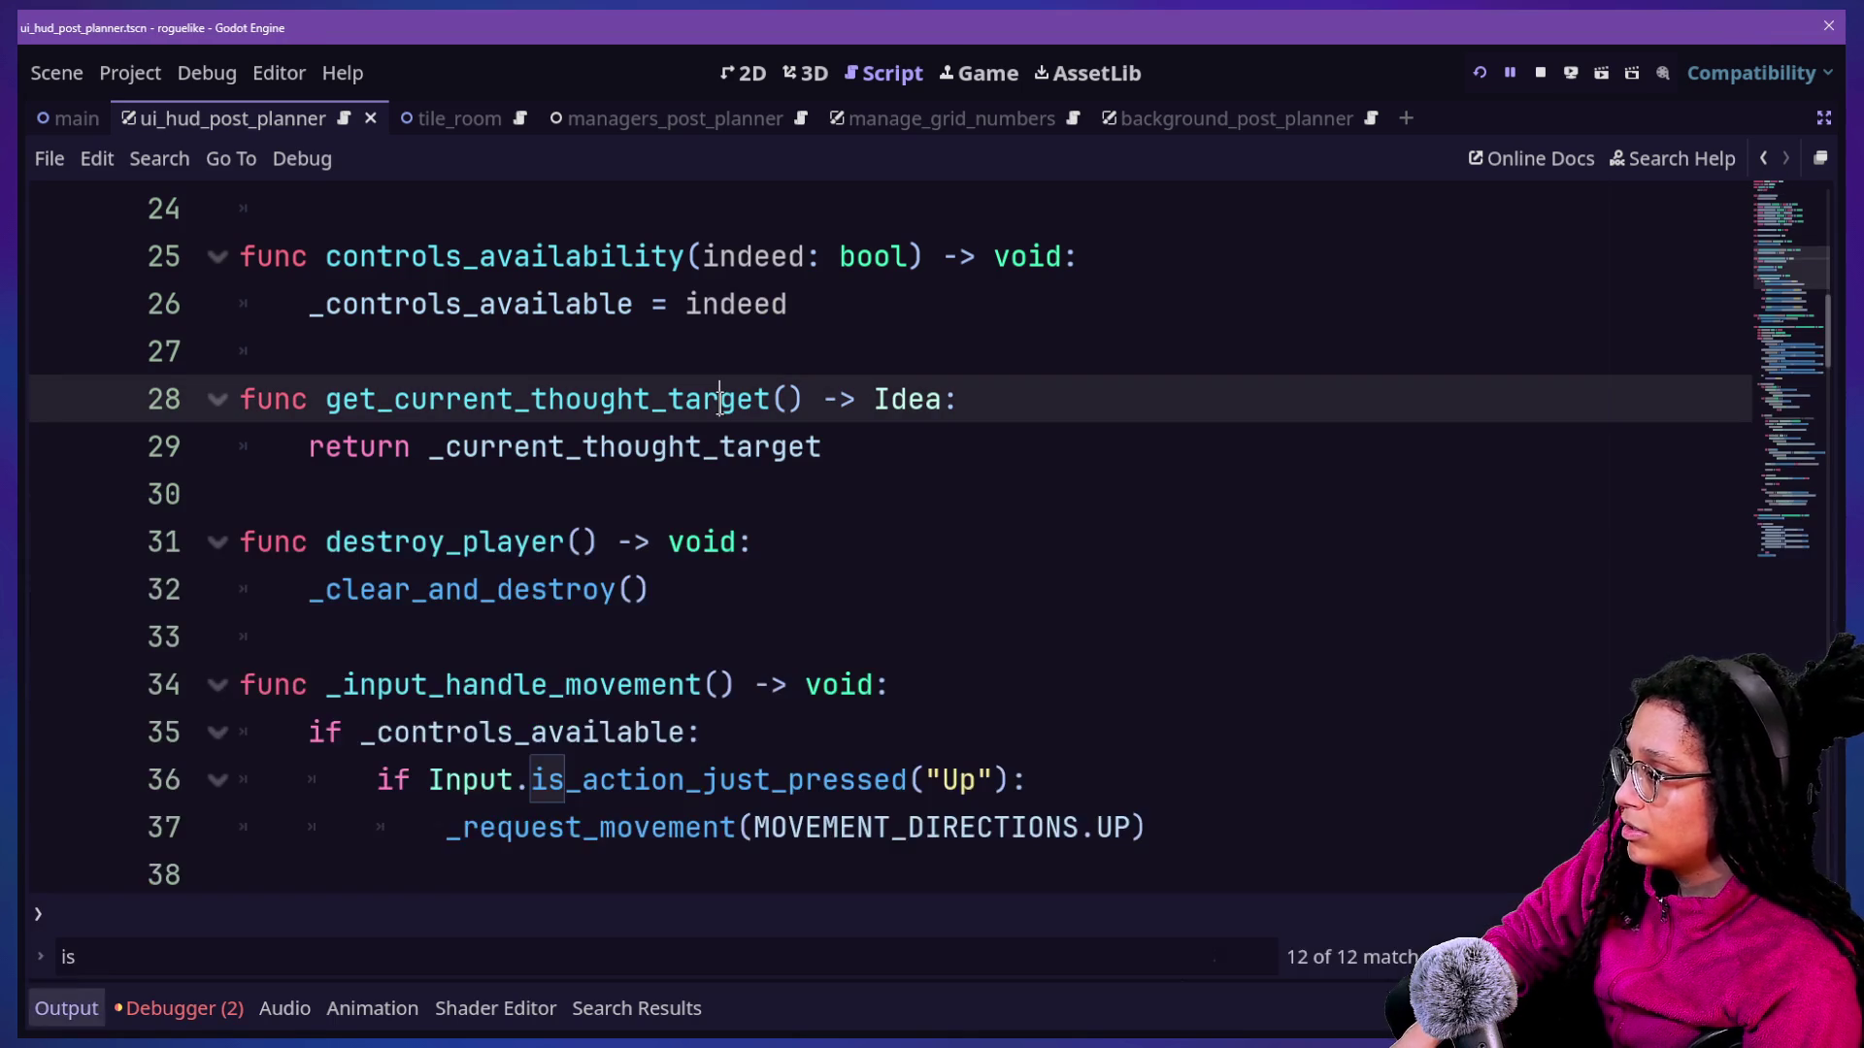
left_click(553, 495)
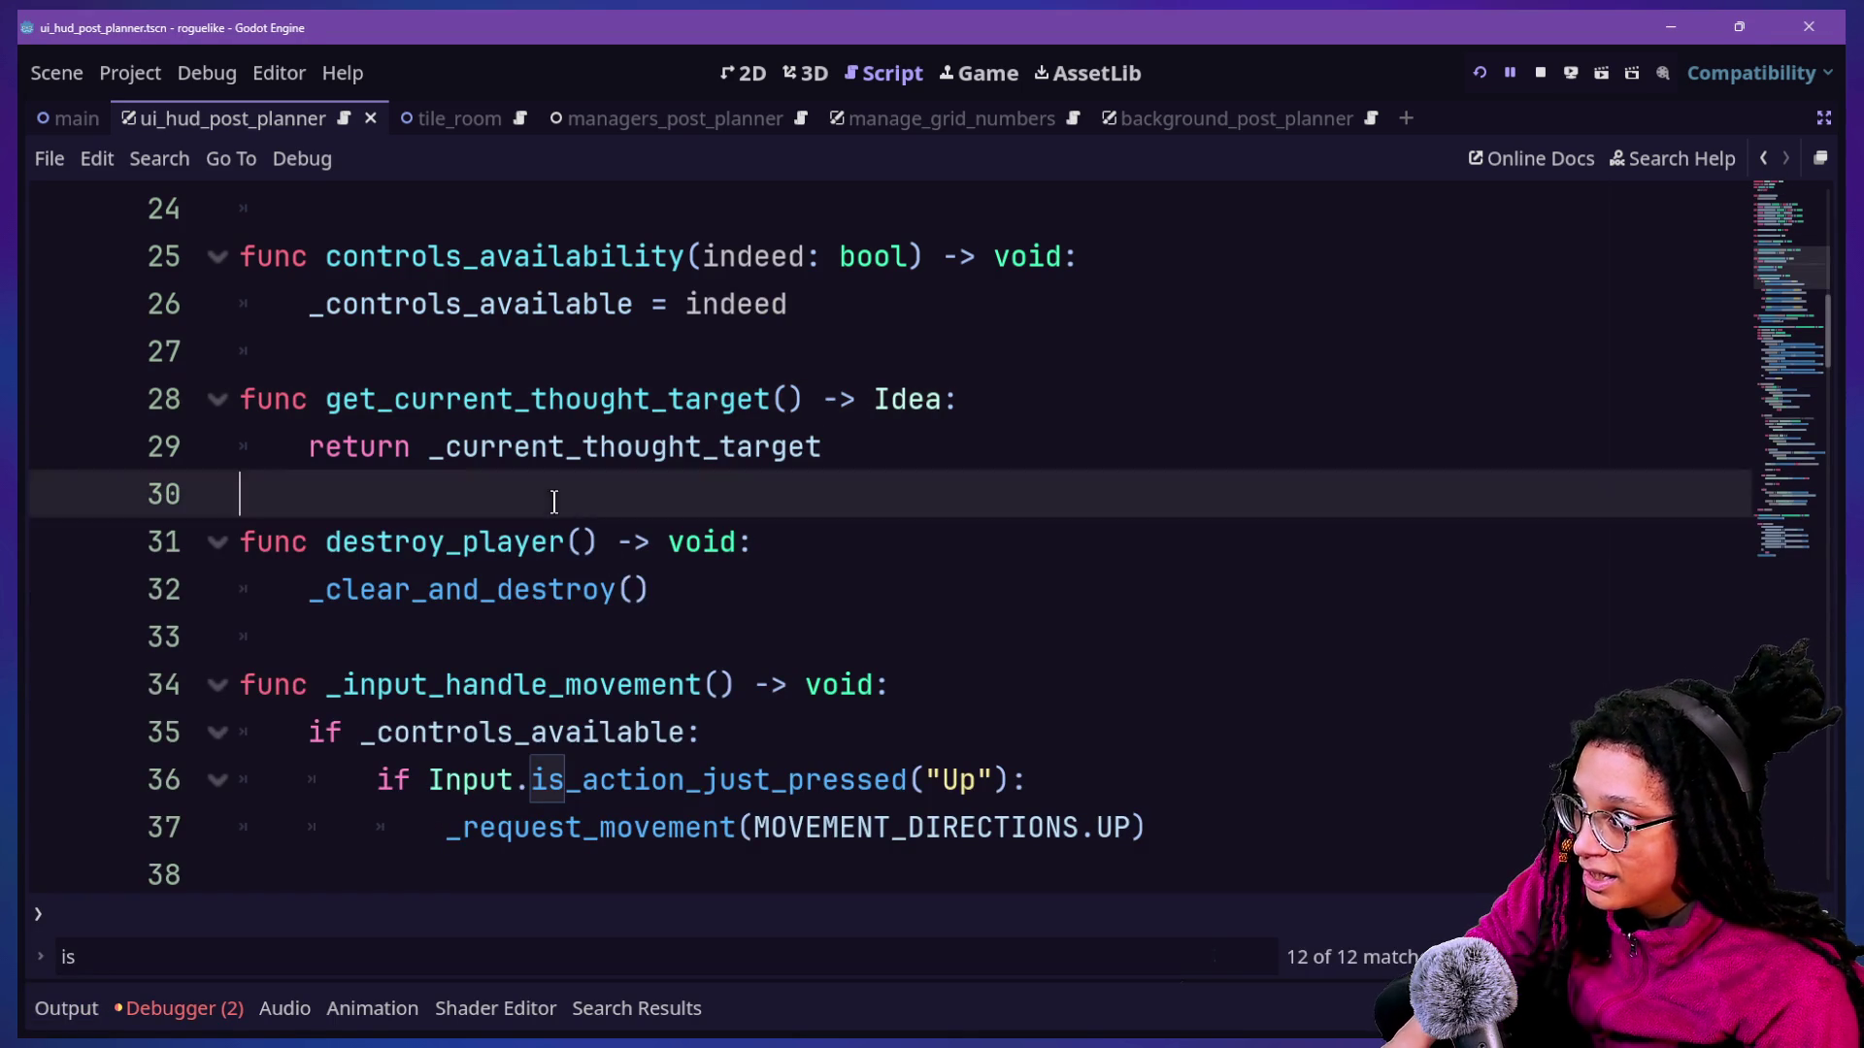
left_click(901, 596)
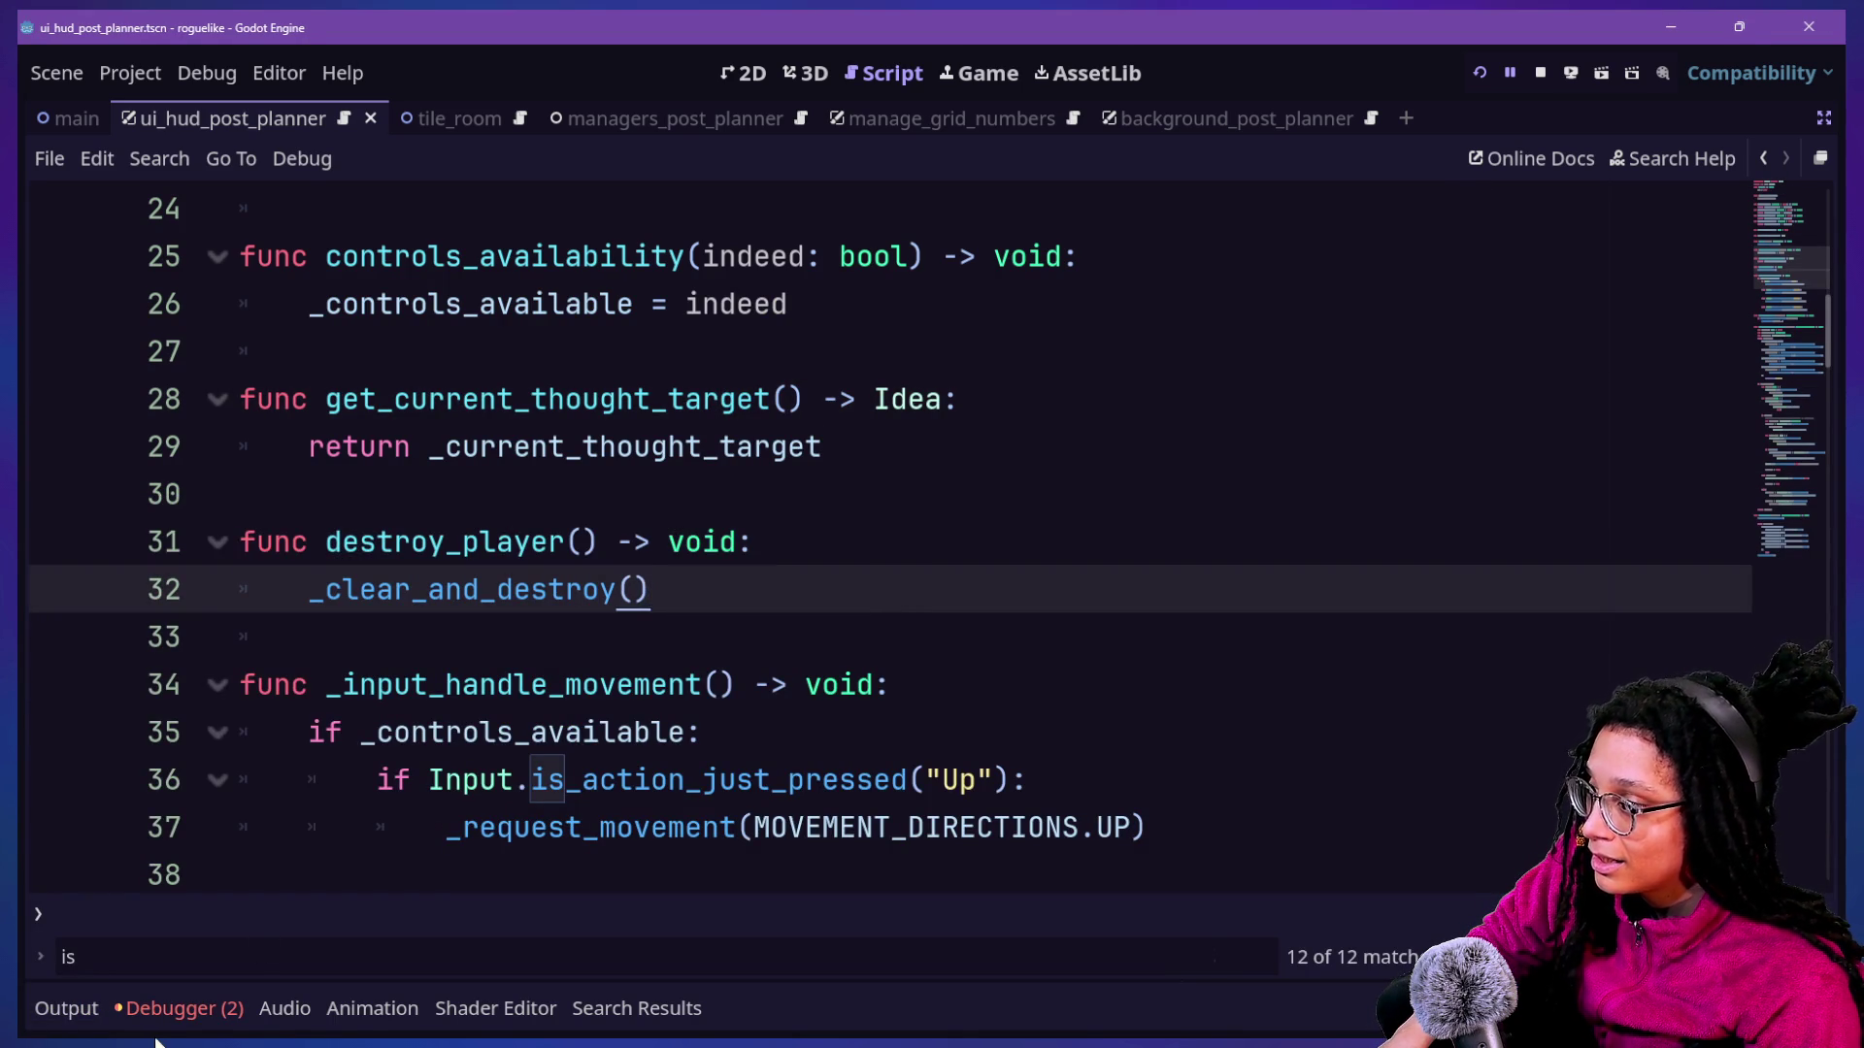
left_click(160, 1008)
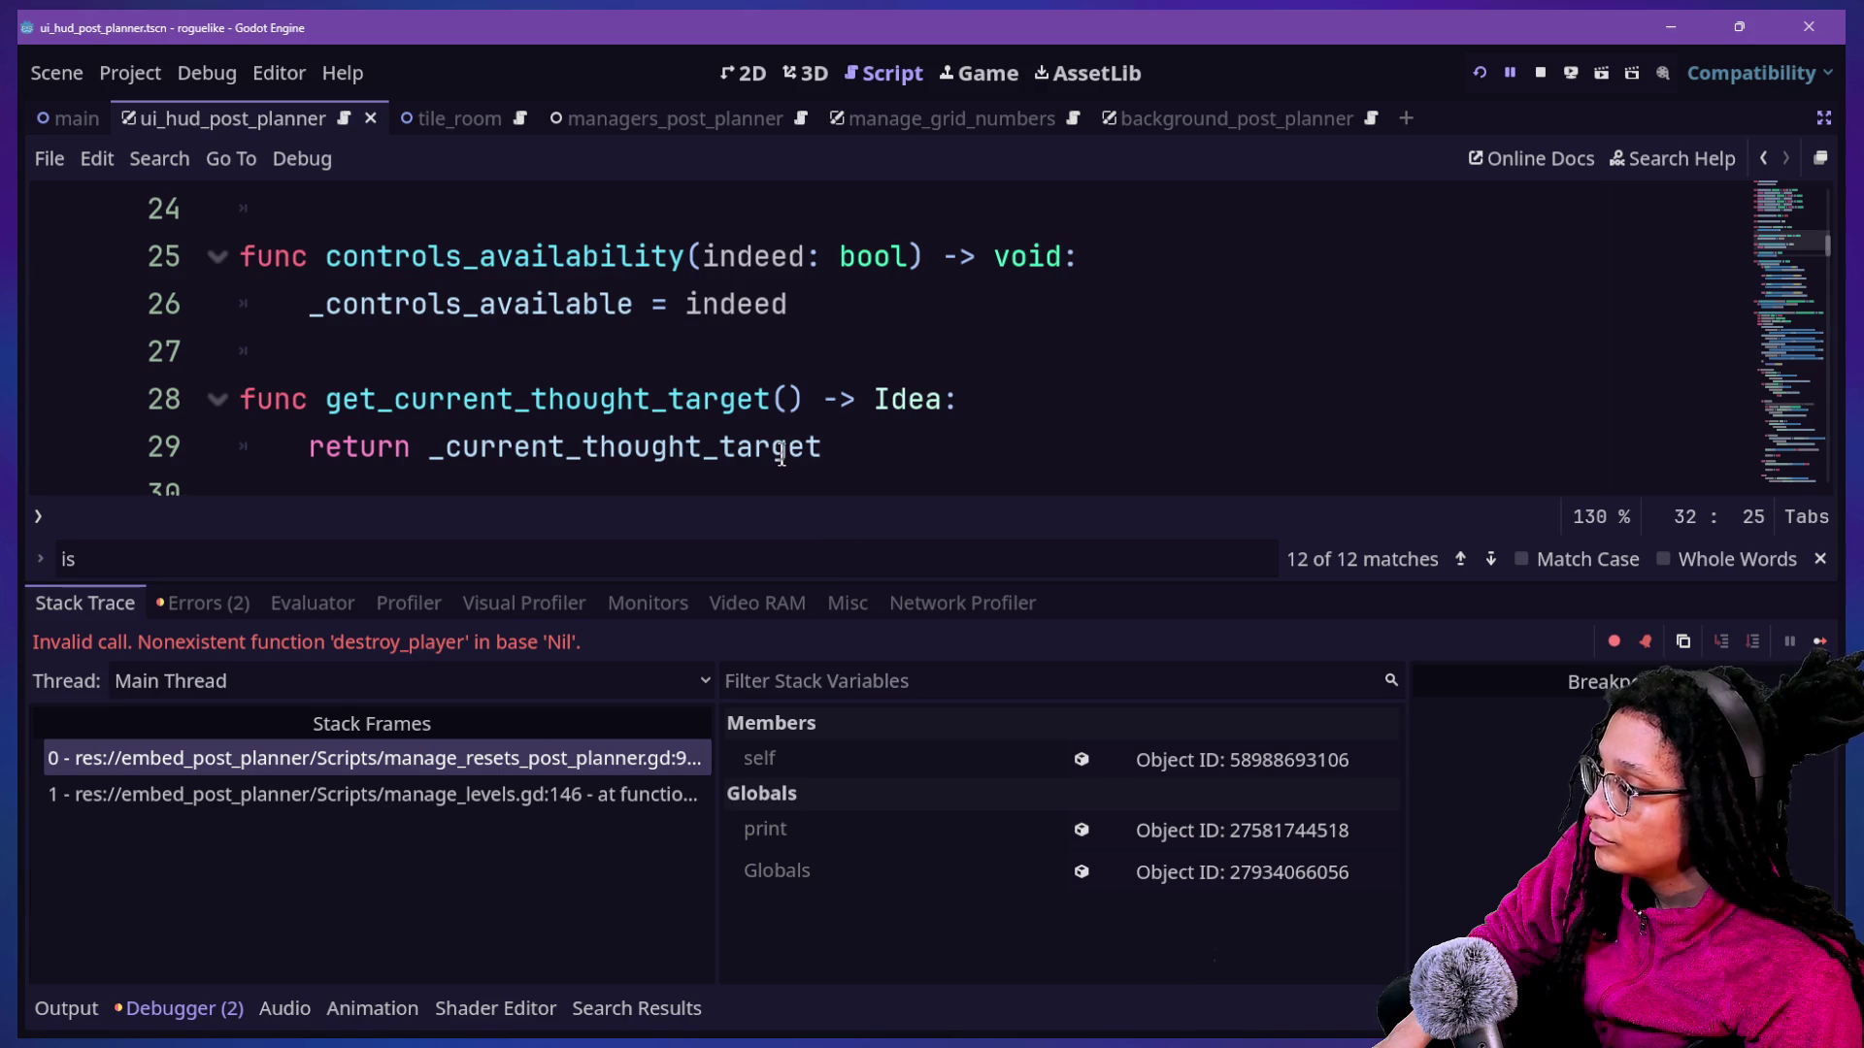
left_click(749, 399)
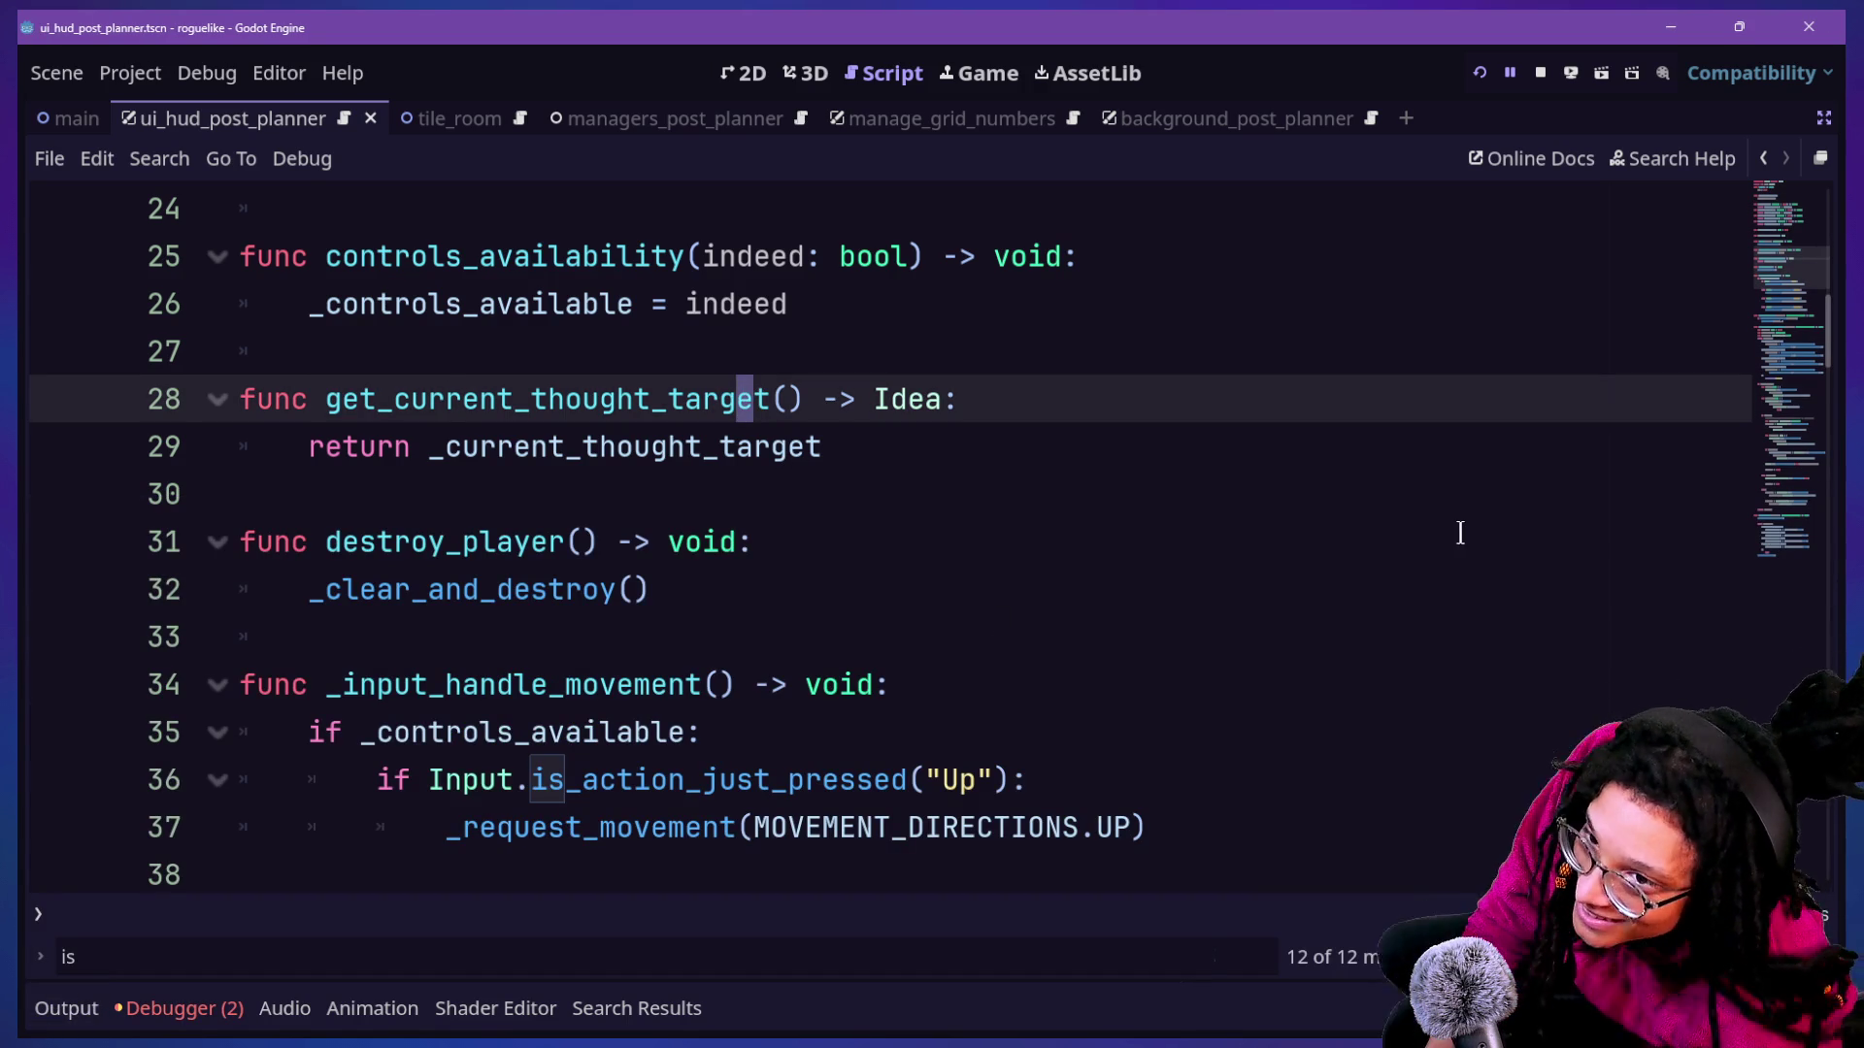
left_click(1288, 674)
Quick-open manage_resets_post_planner.gd by searching 'manage_reset'.
key("ctrl+alt+o")
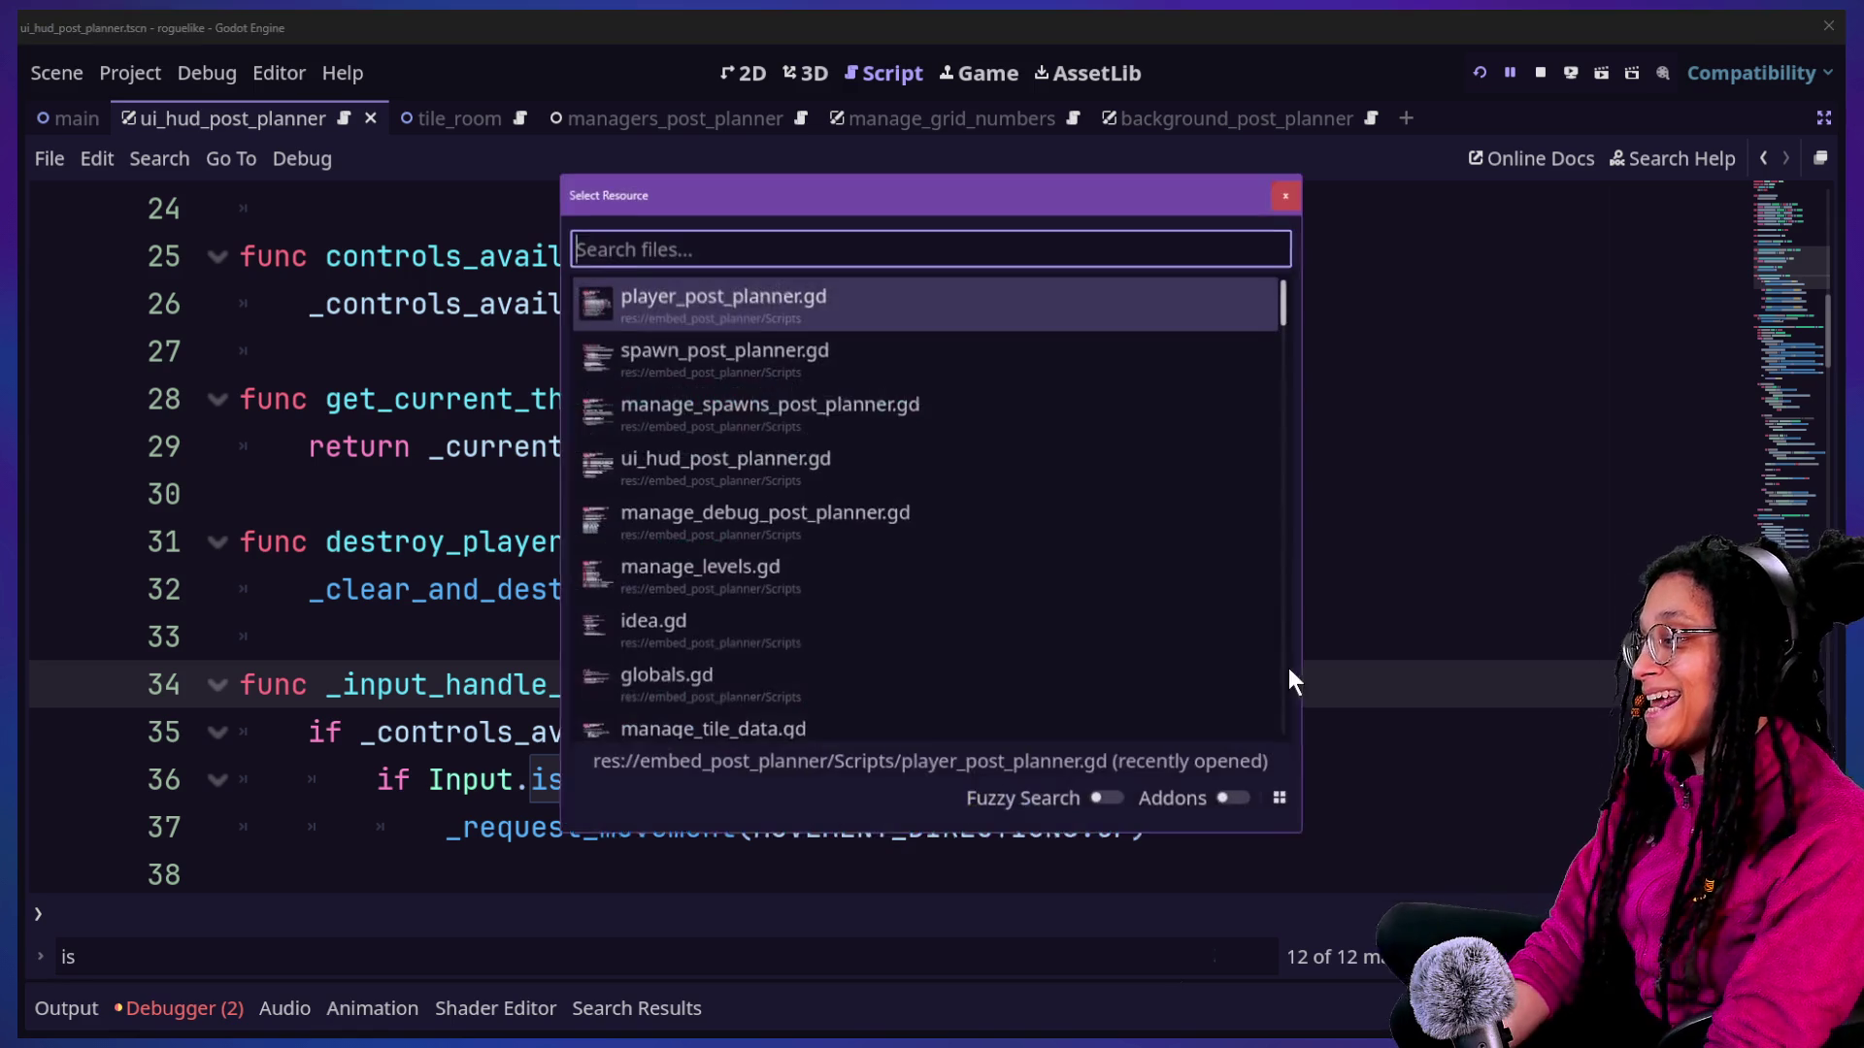
key("Escape")
key("ctrl+alt+o")
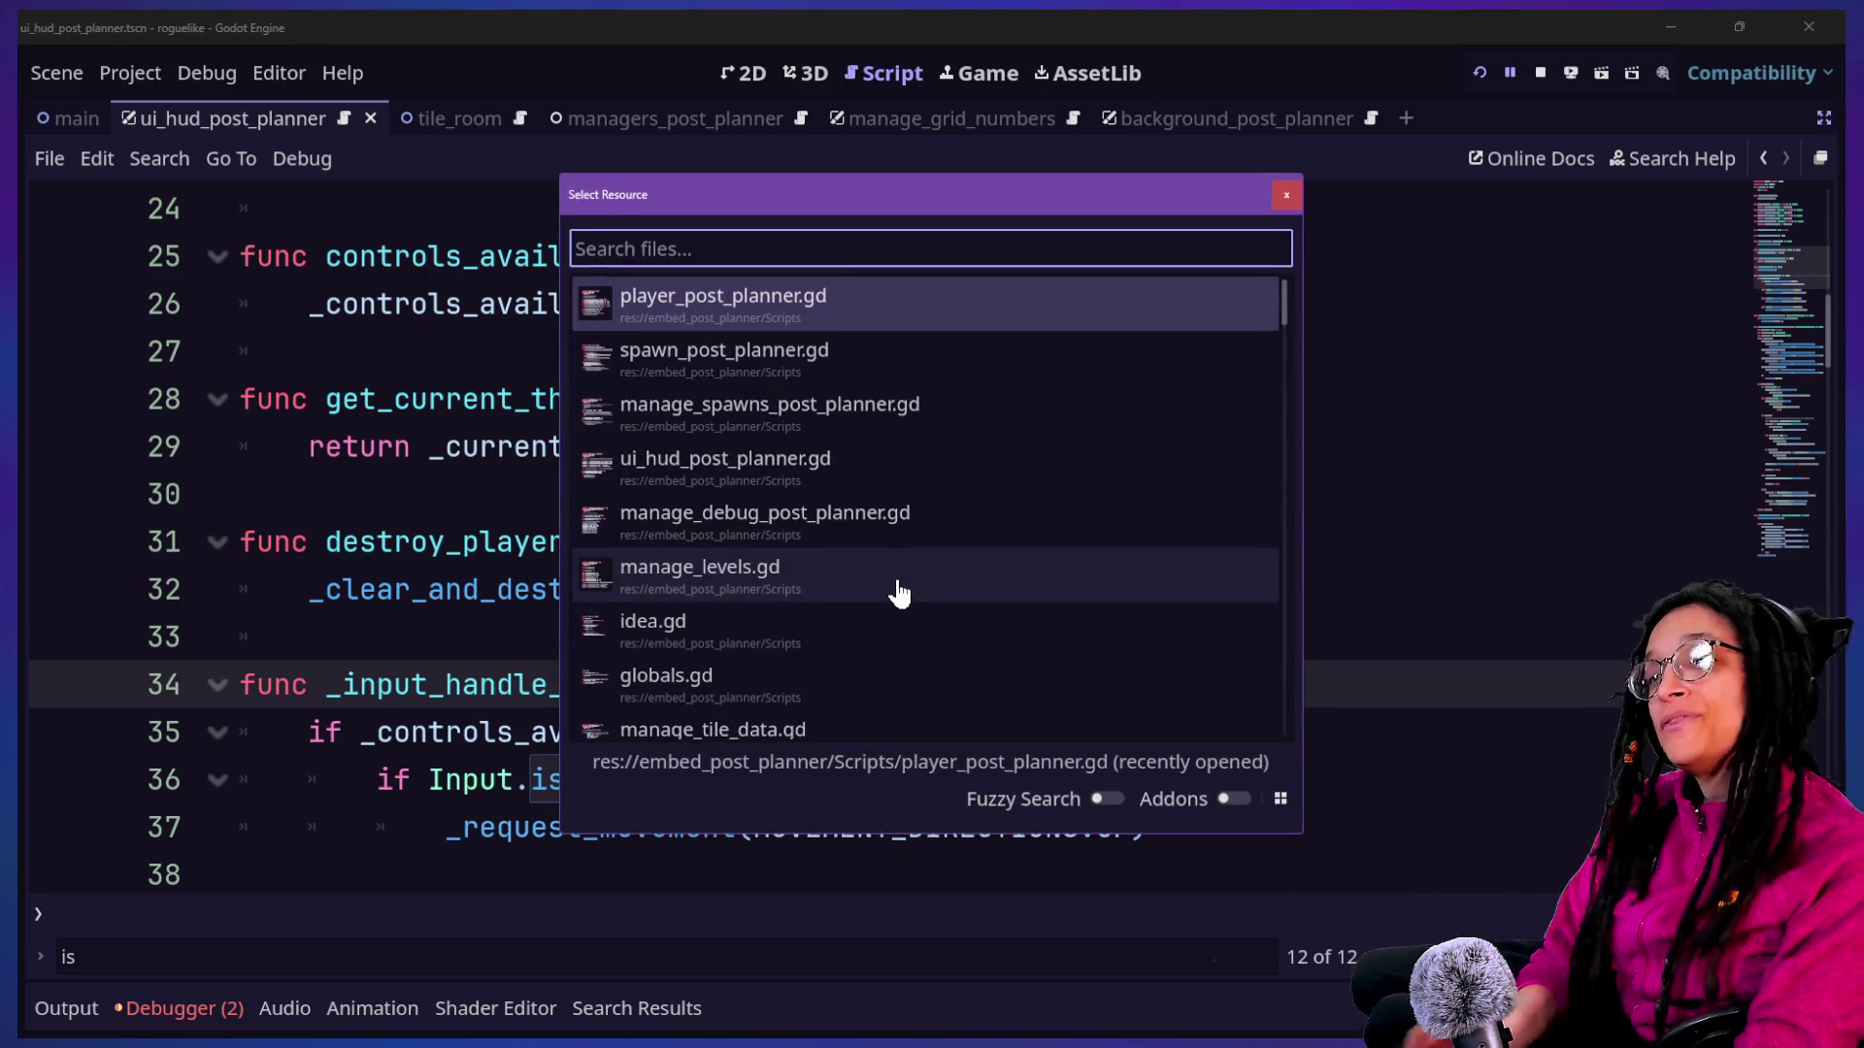
type("player")
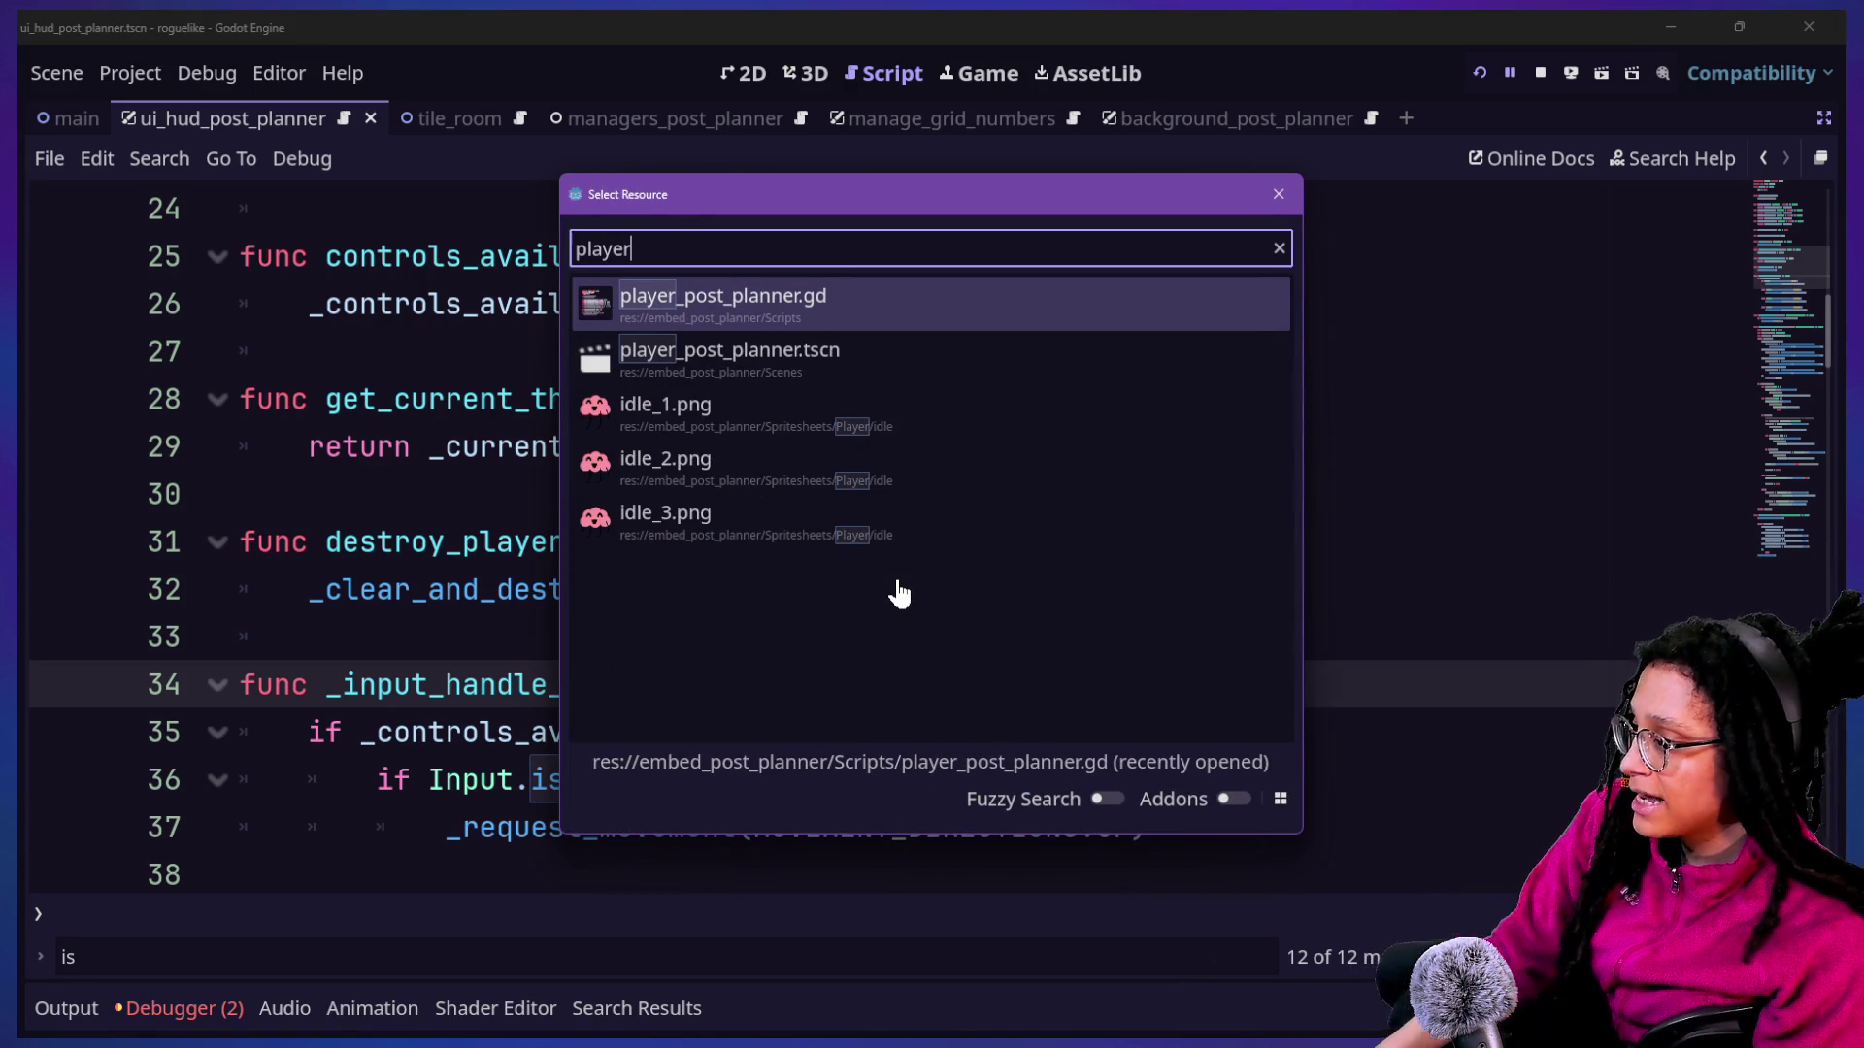
key("Escape")
key("alt+shift+o")
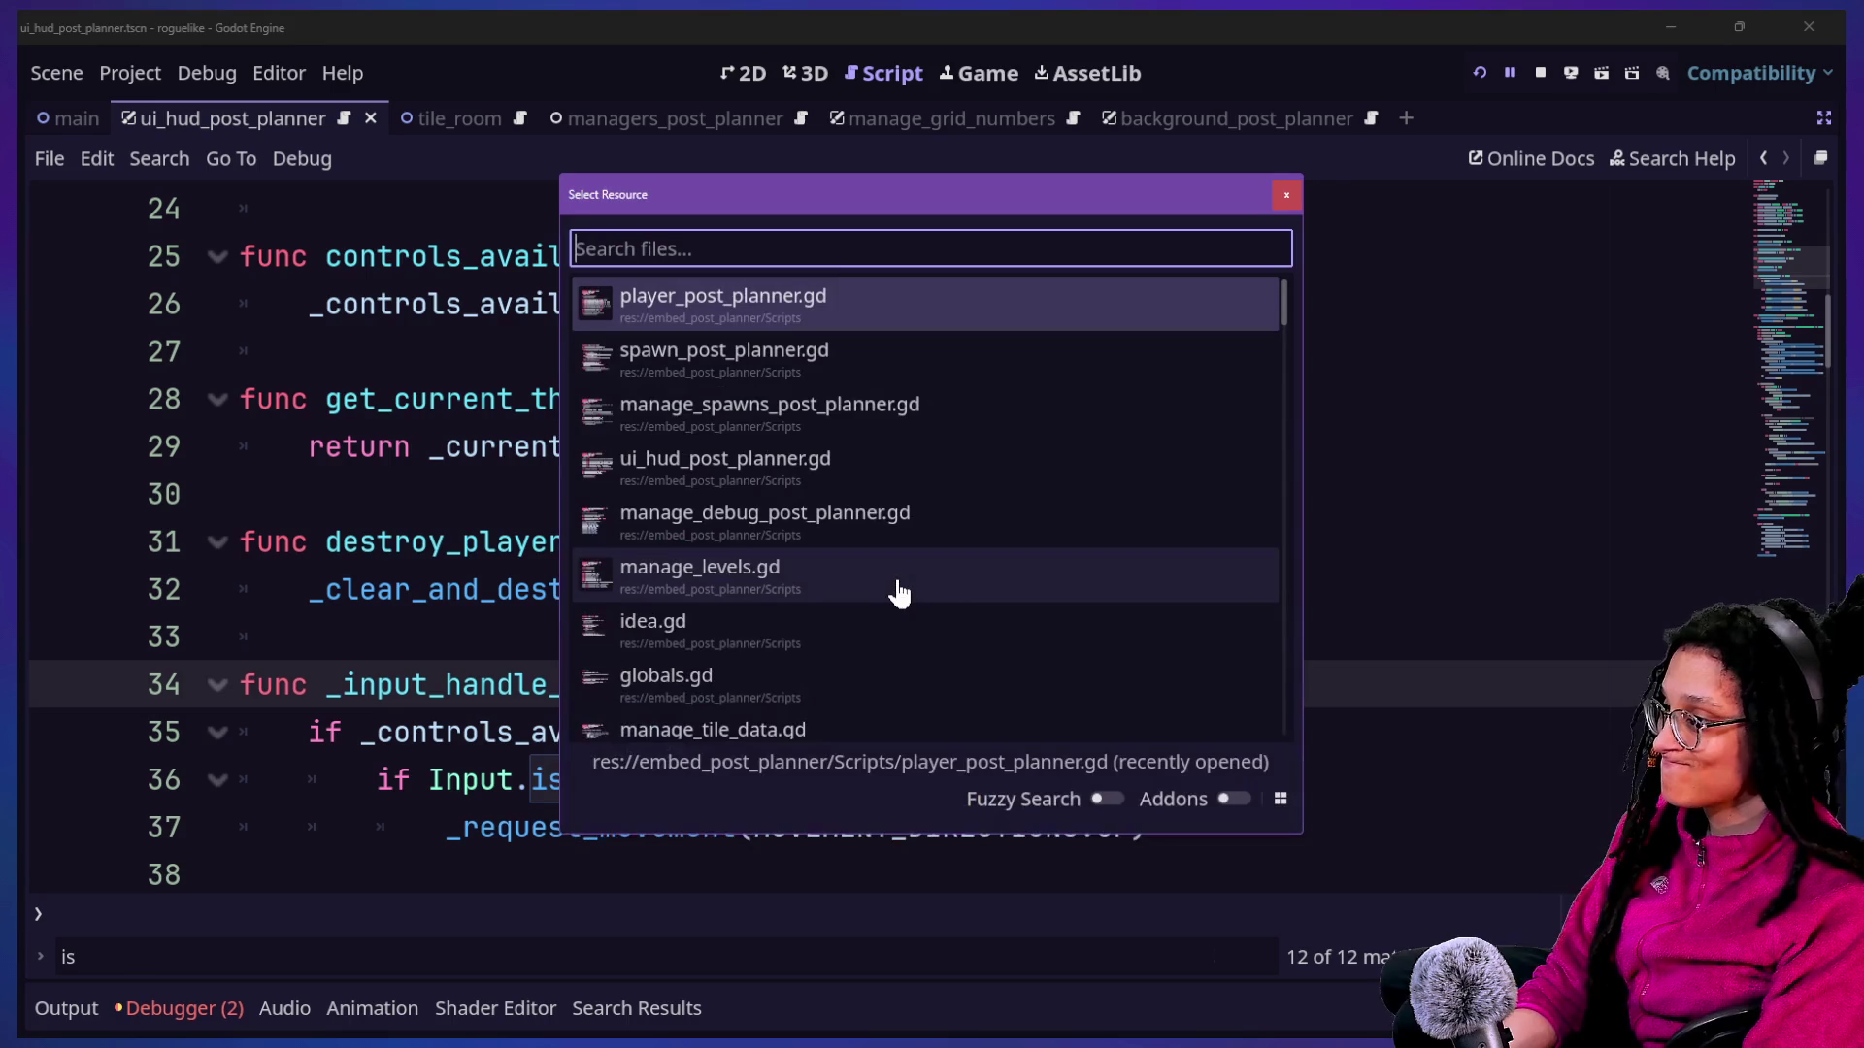
type("manage_reset")
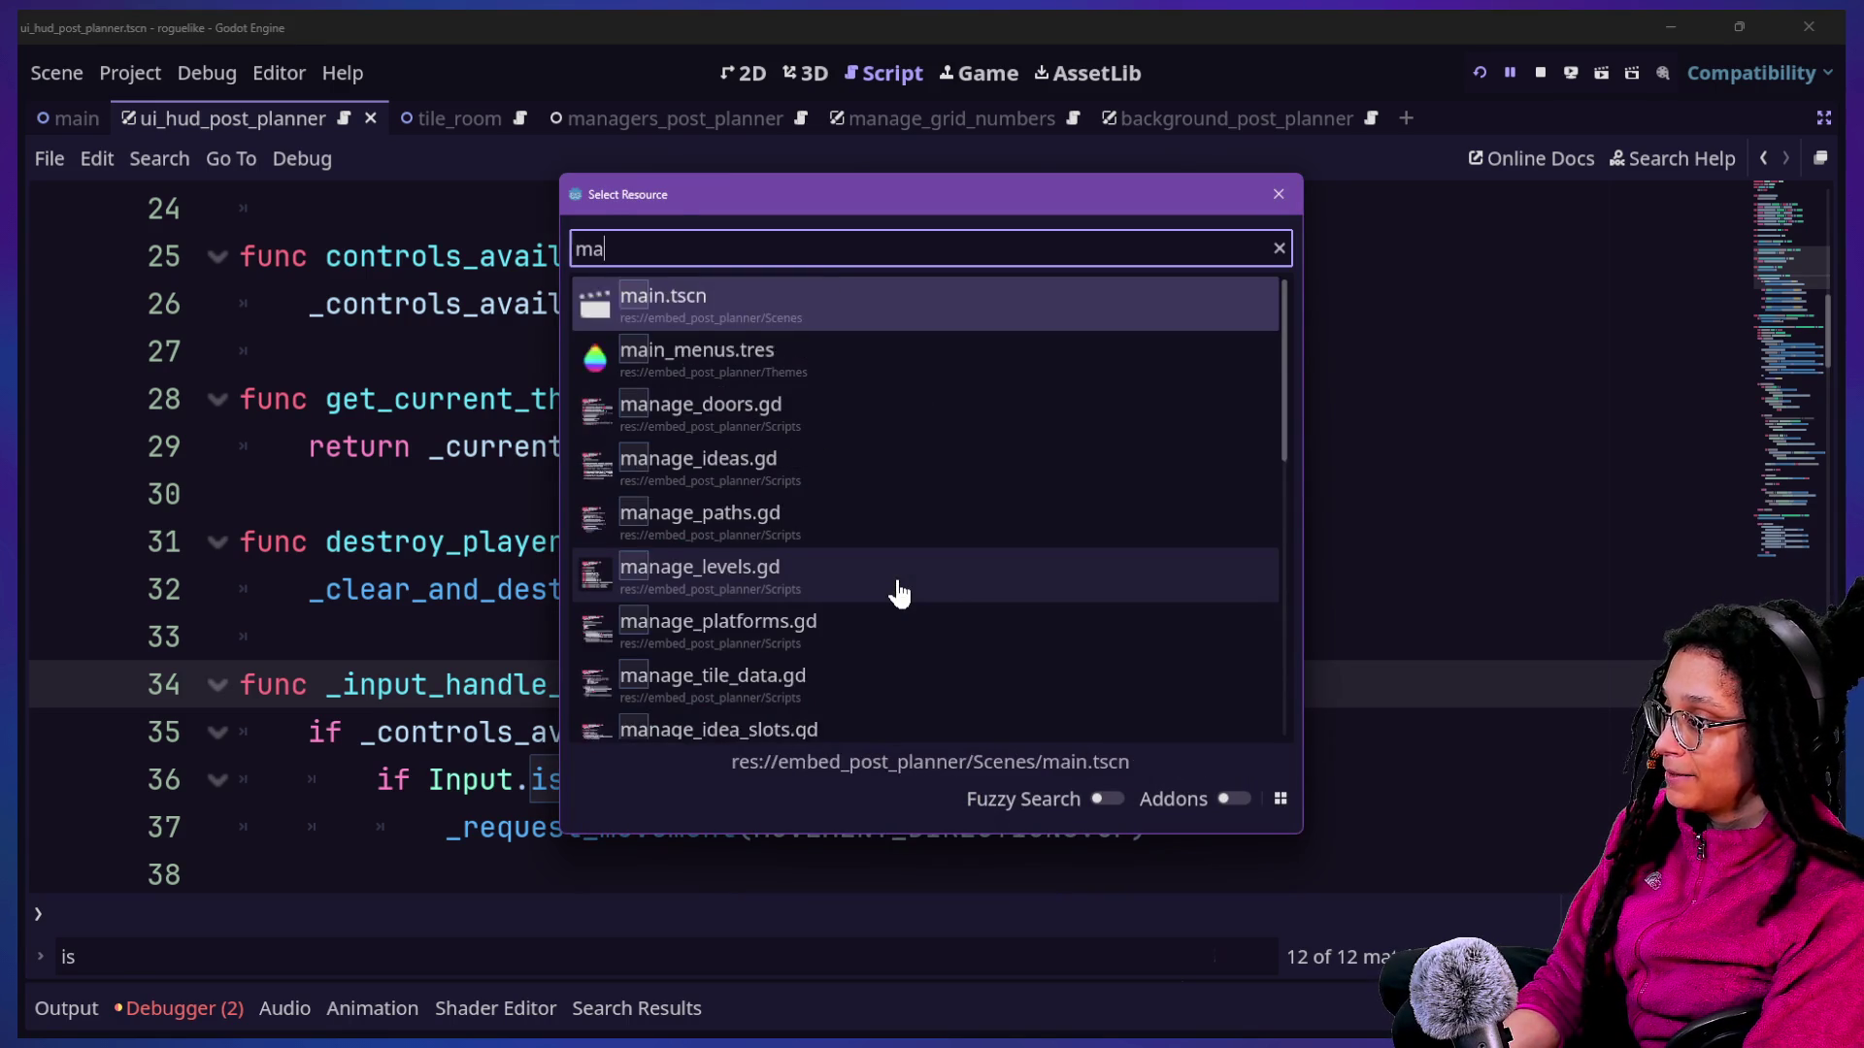
key("Return")
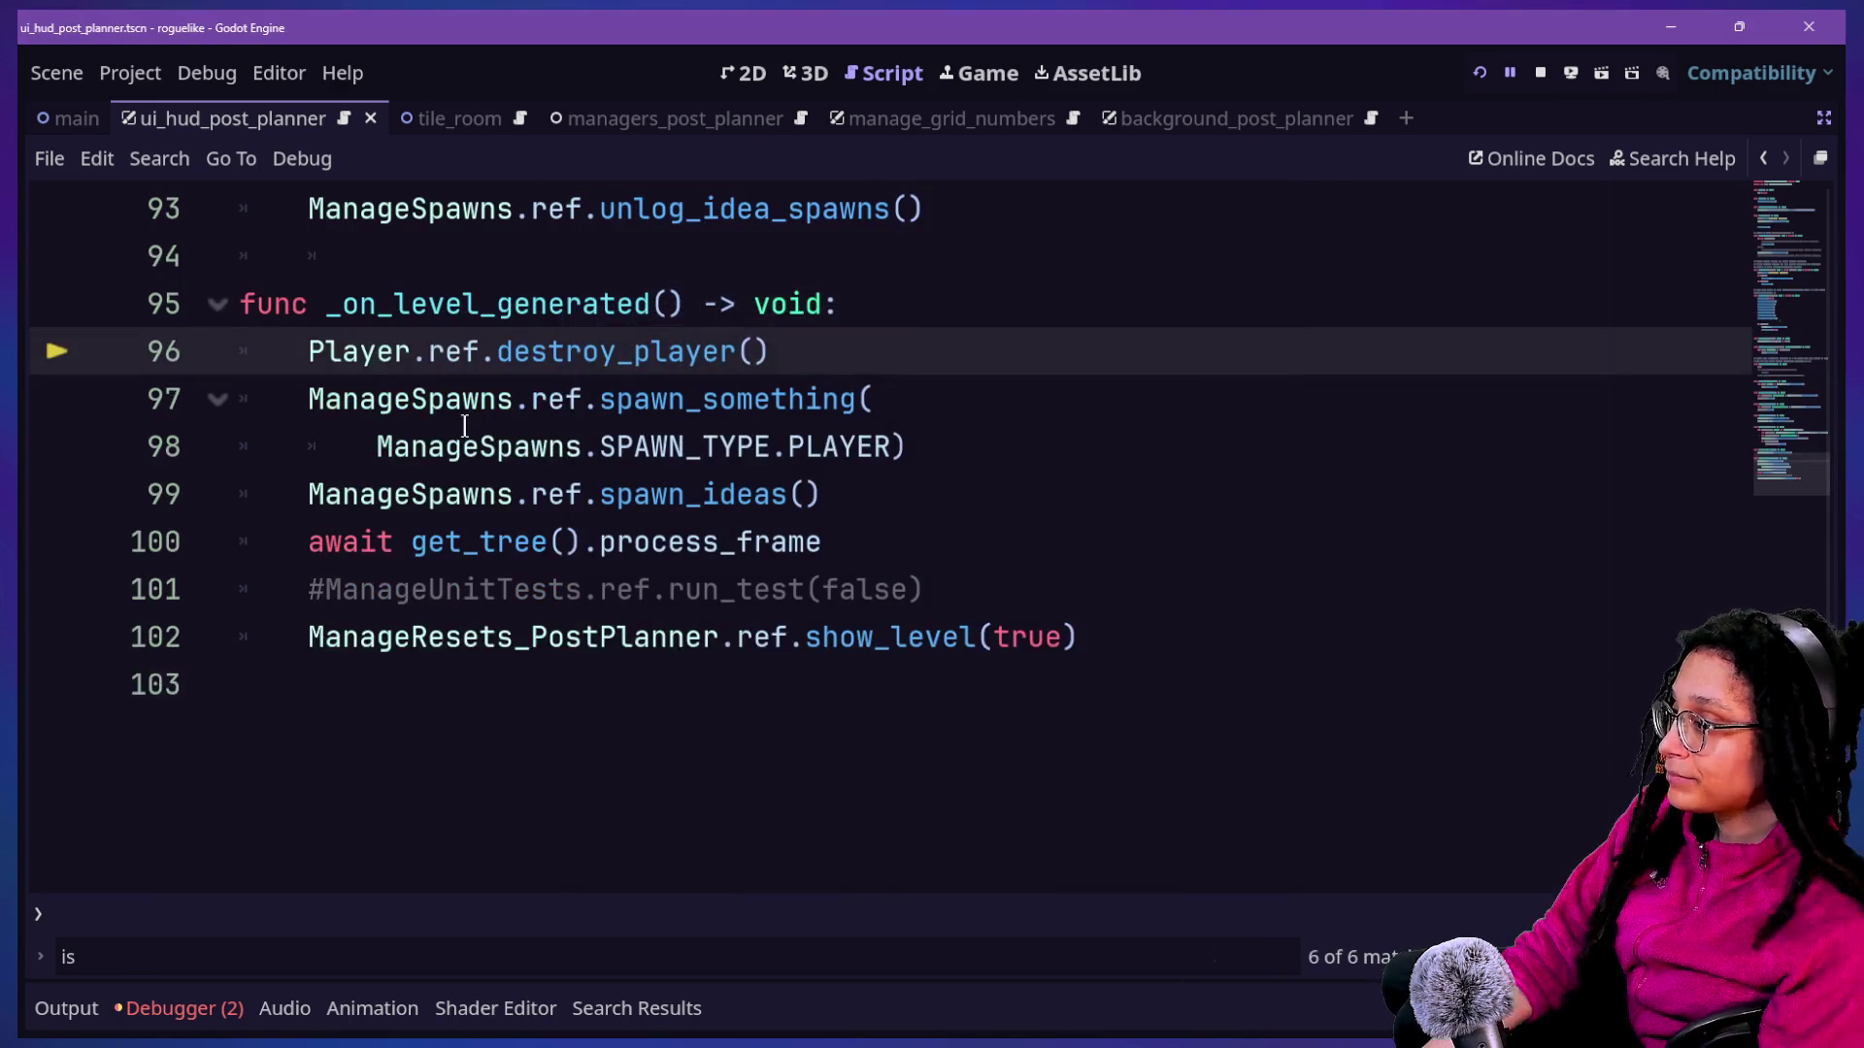
Wrap Player.ref.destroy_player() in an 'if Player.ref:' guard and run the game.
left_click_drag(308, 356, 496, 361)
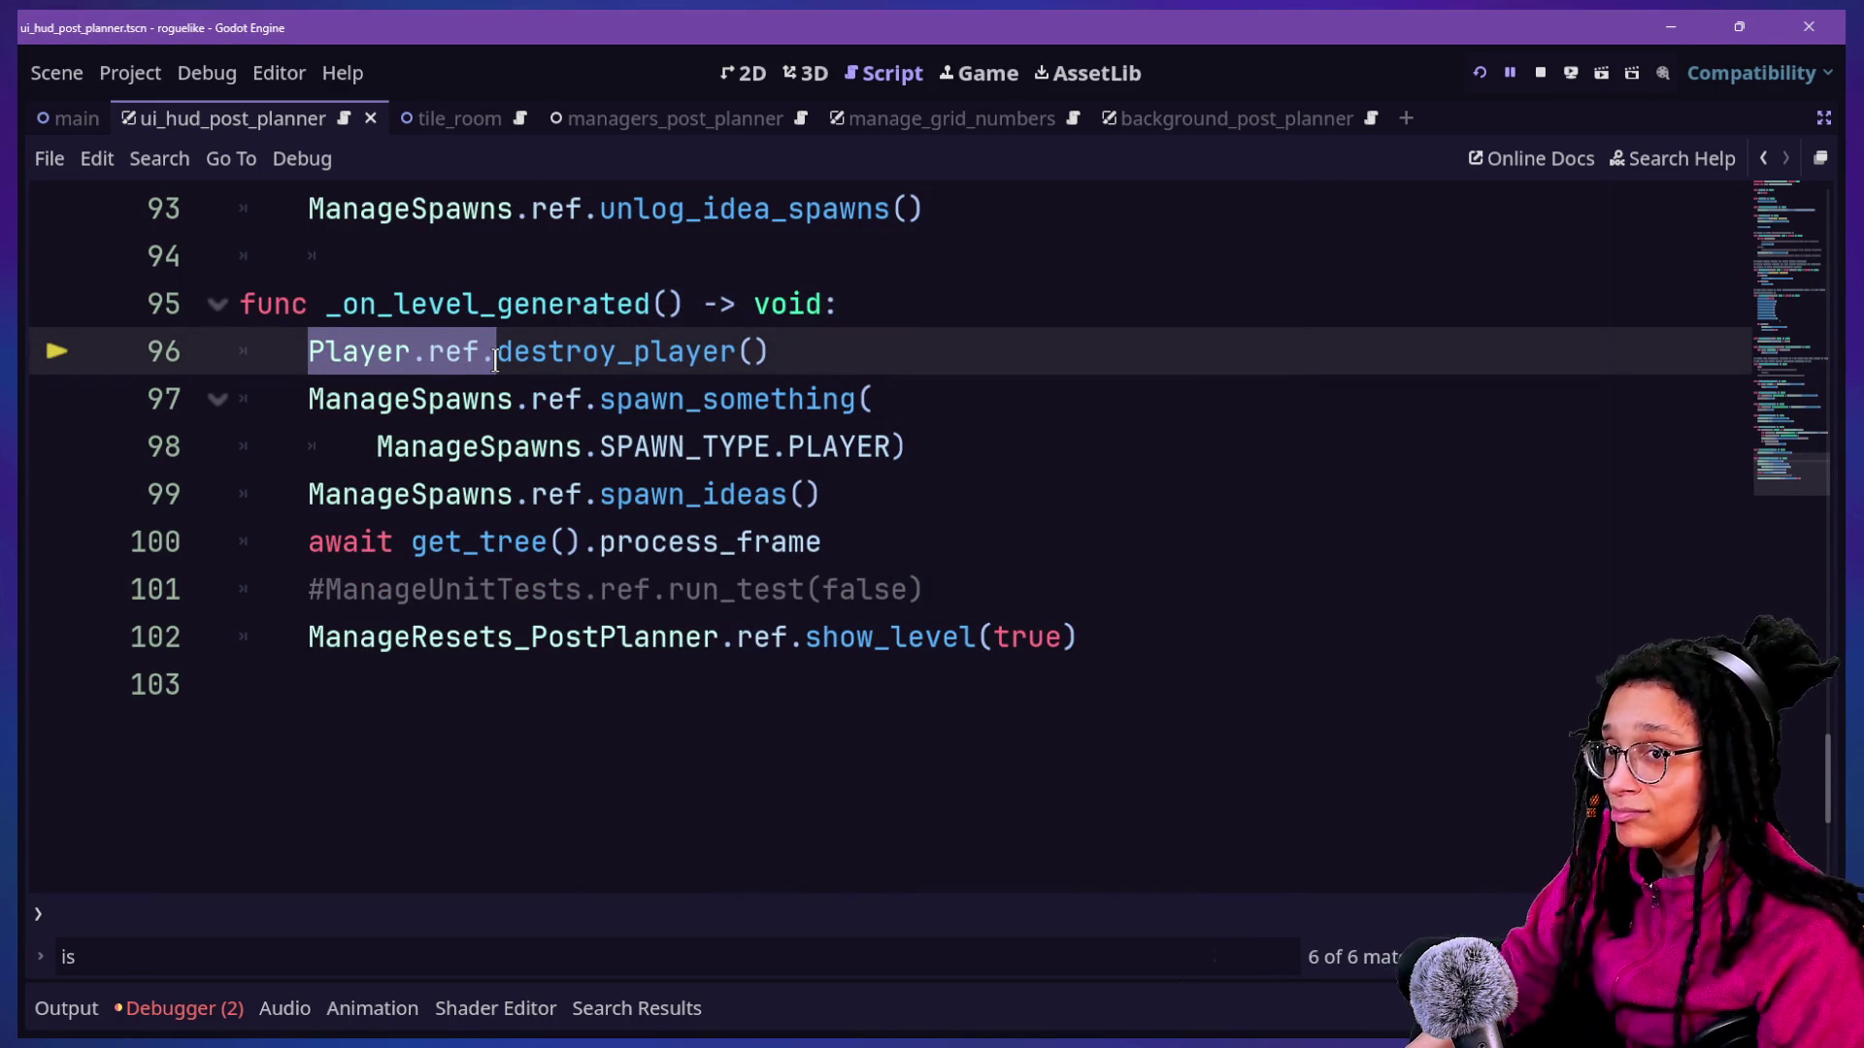
left_click(495, 361)
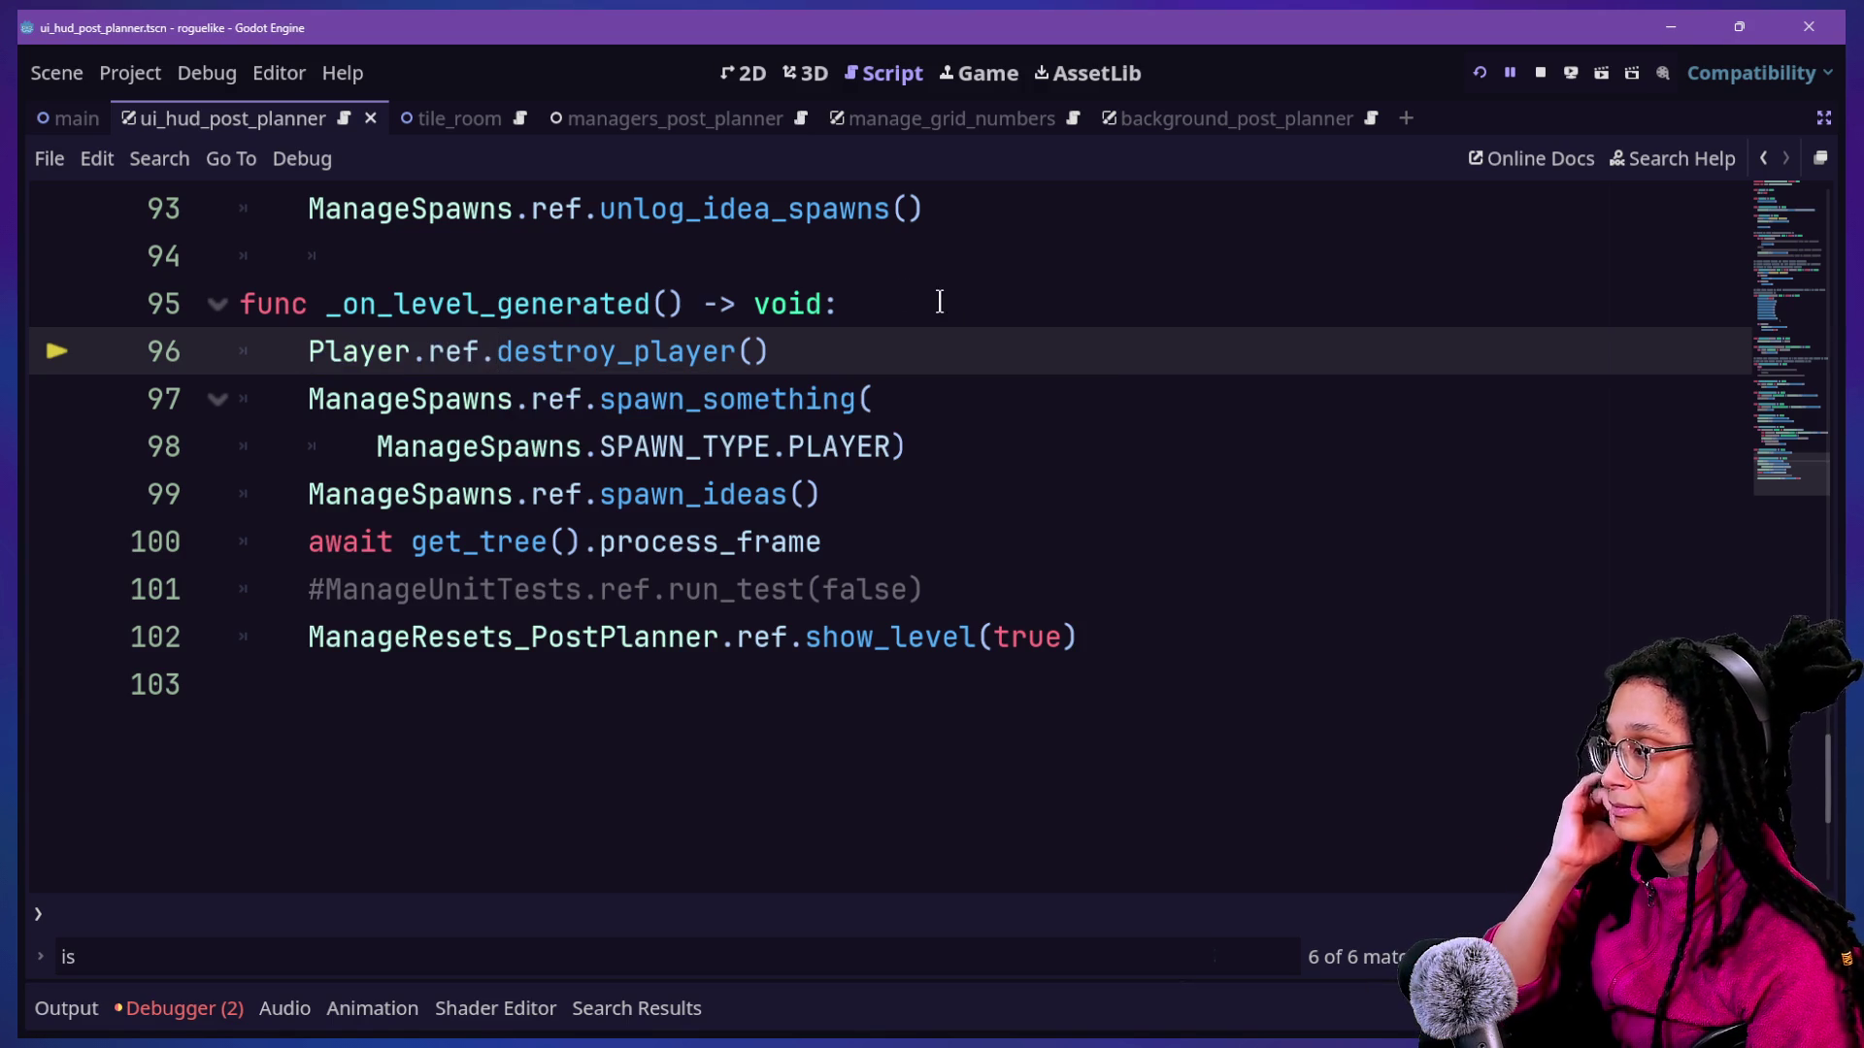
left_click(891, 302)
key("Return")
key("BackSpace")
type("f")
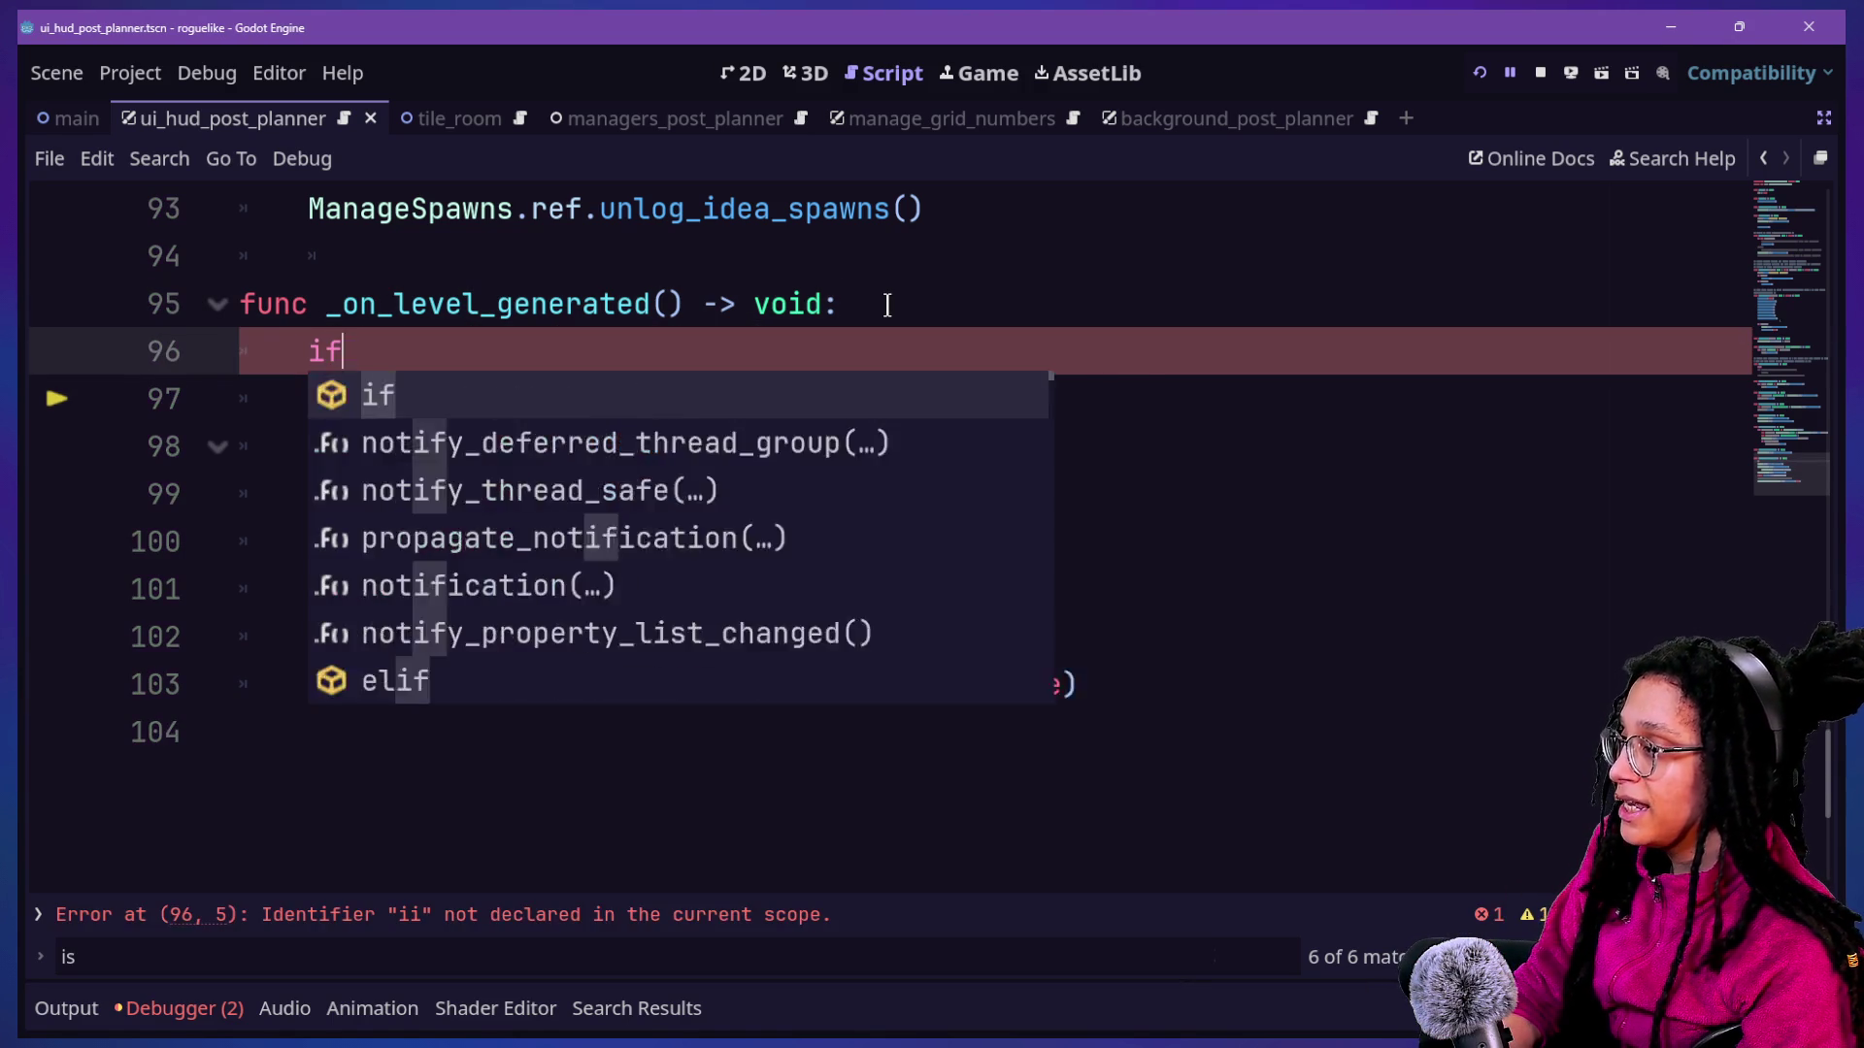
type(" Player.ref:")
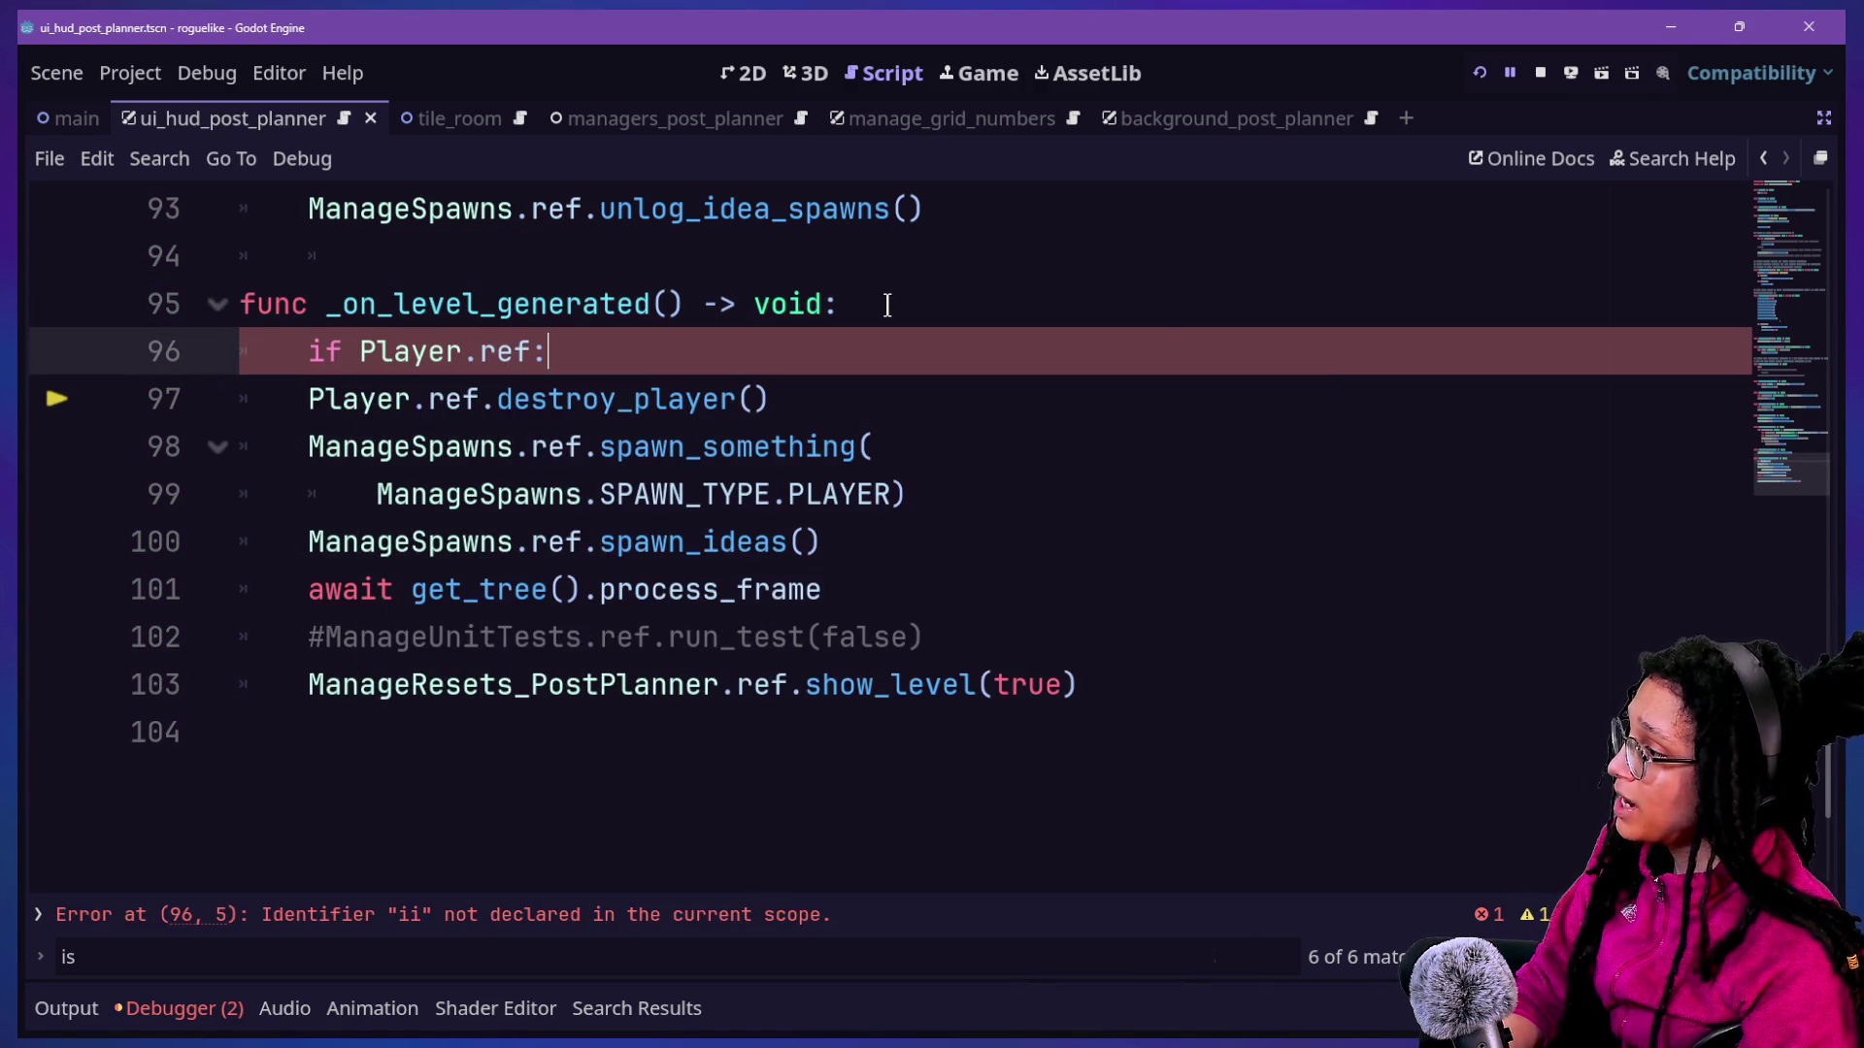
left_click(309, 399)
key("Tab")
left_click_drag(726, 389, 1048, 335)
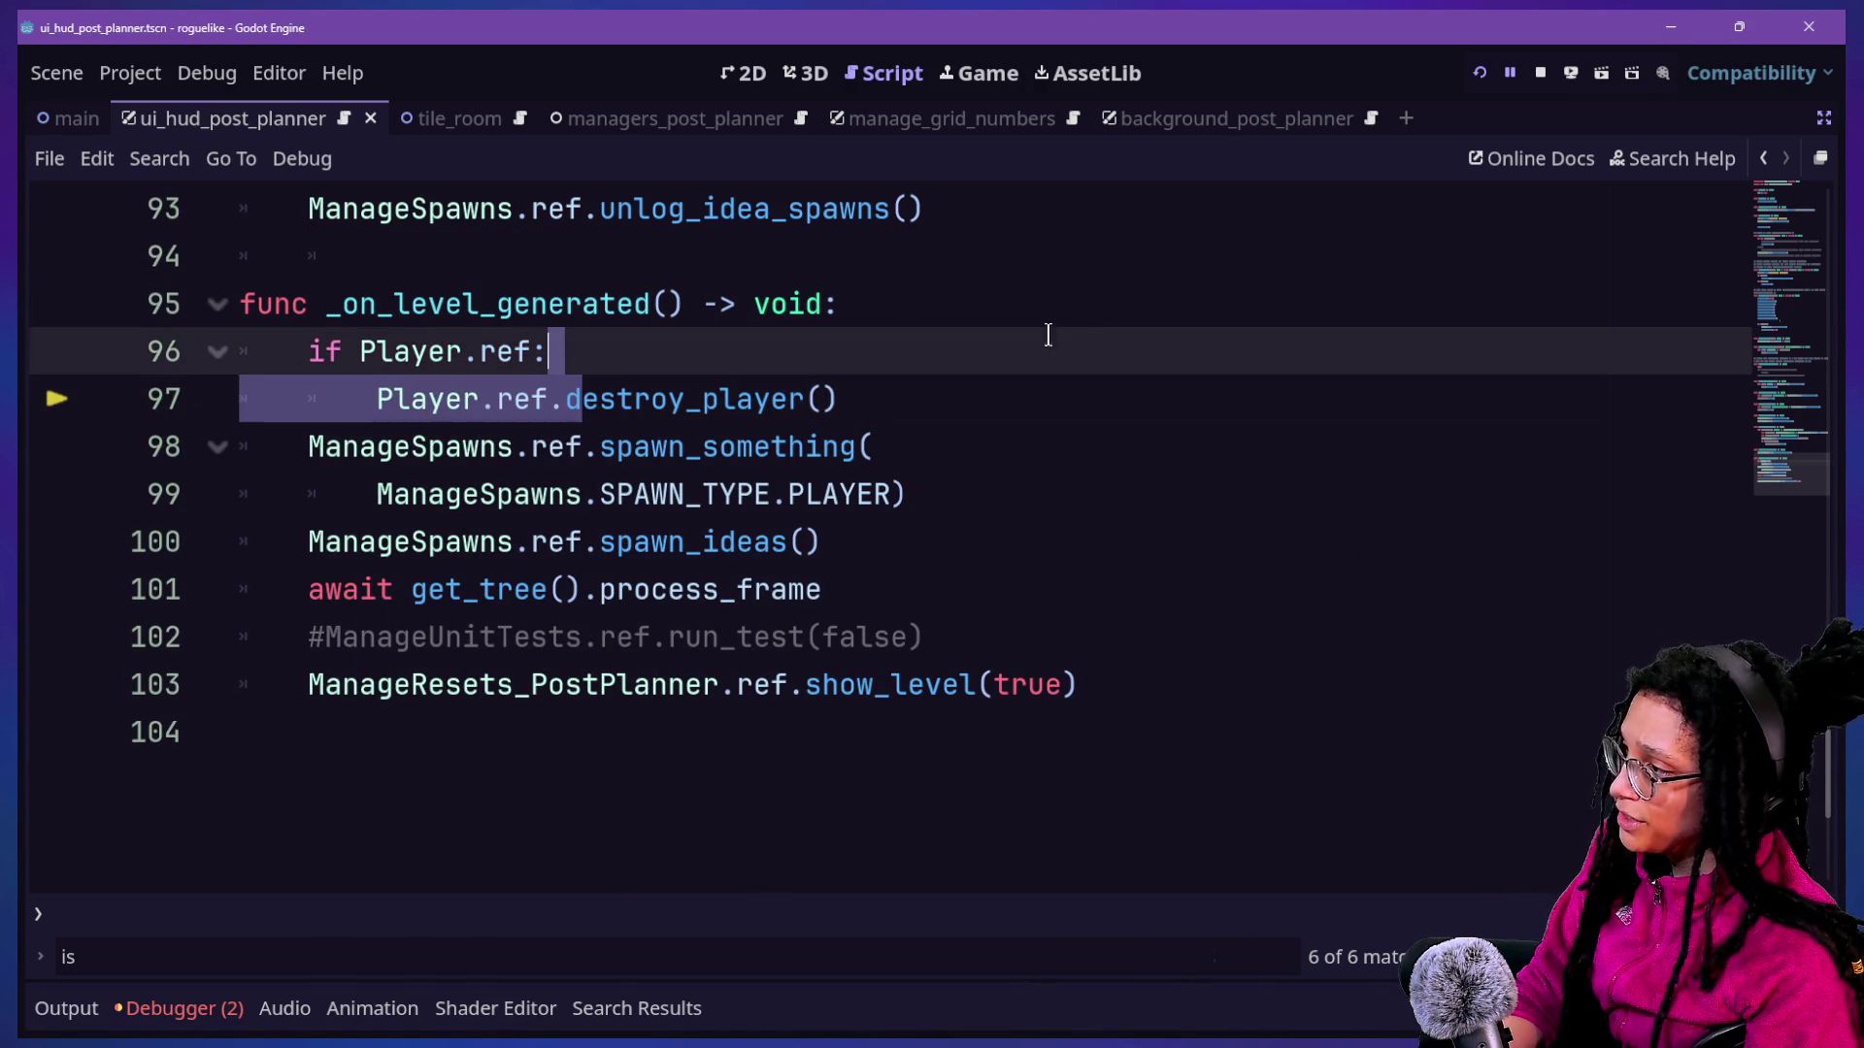
left_click(1479, 72)
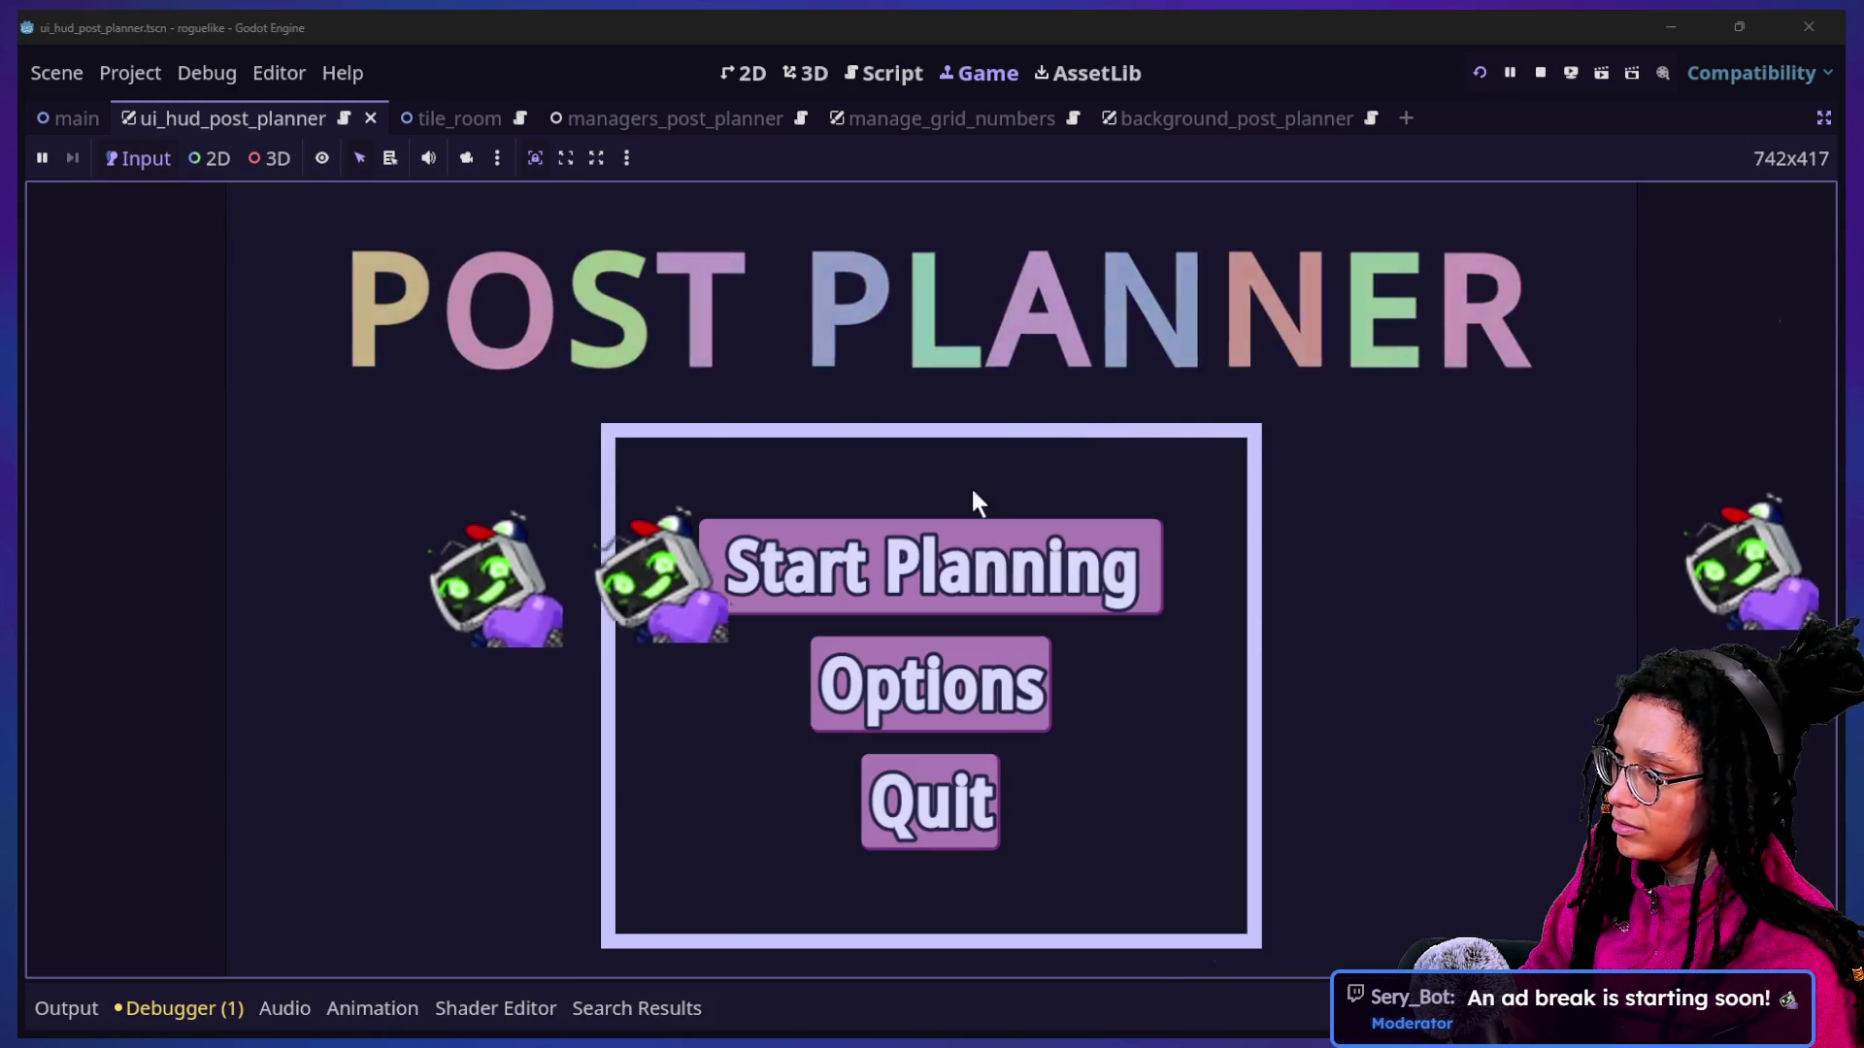
Start planning, choose a platform, and move the character down into a room.
left_click(975, 553)
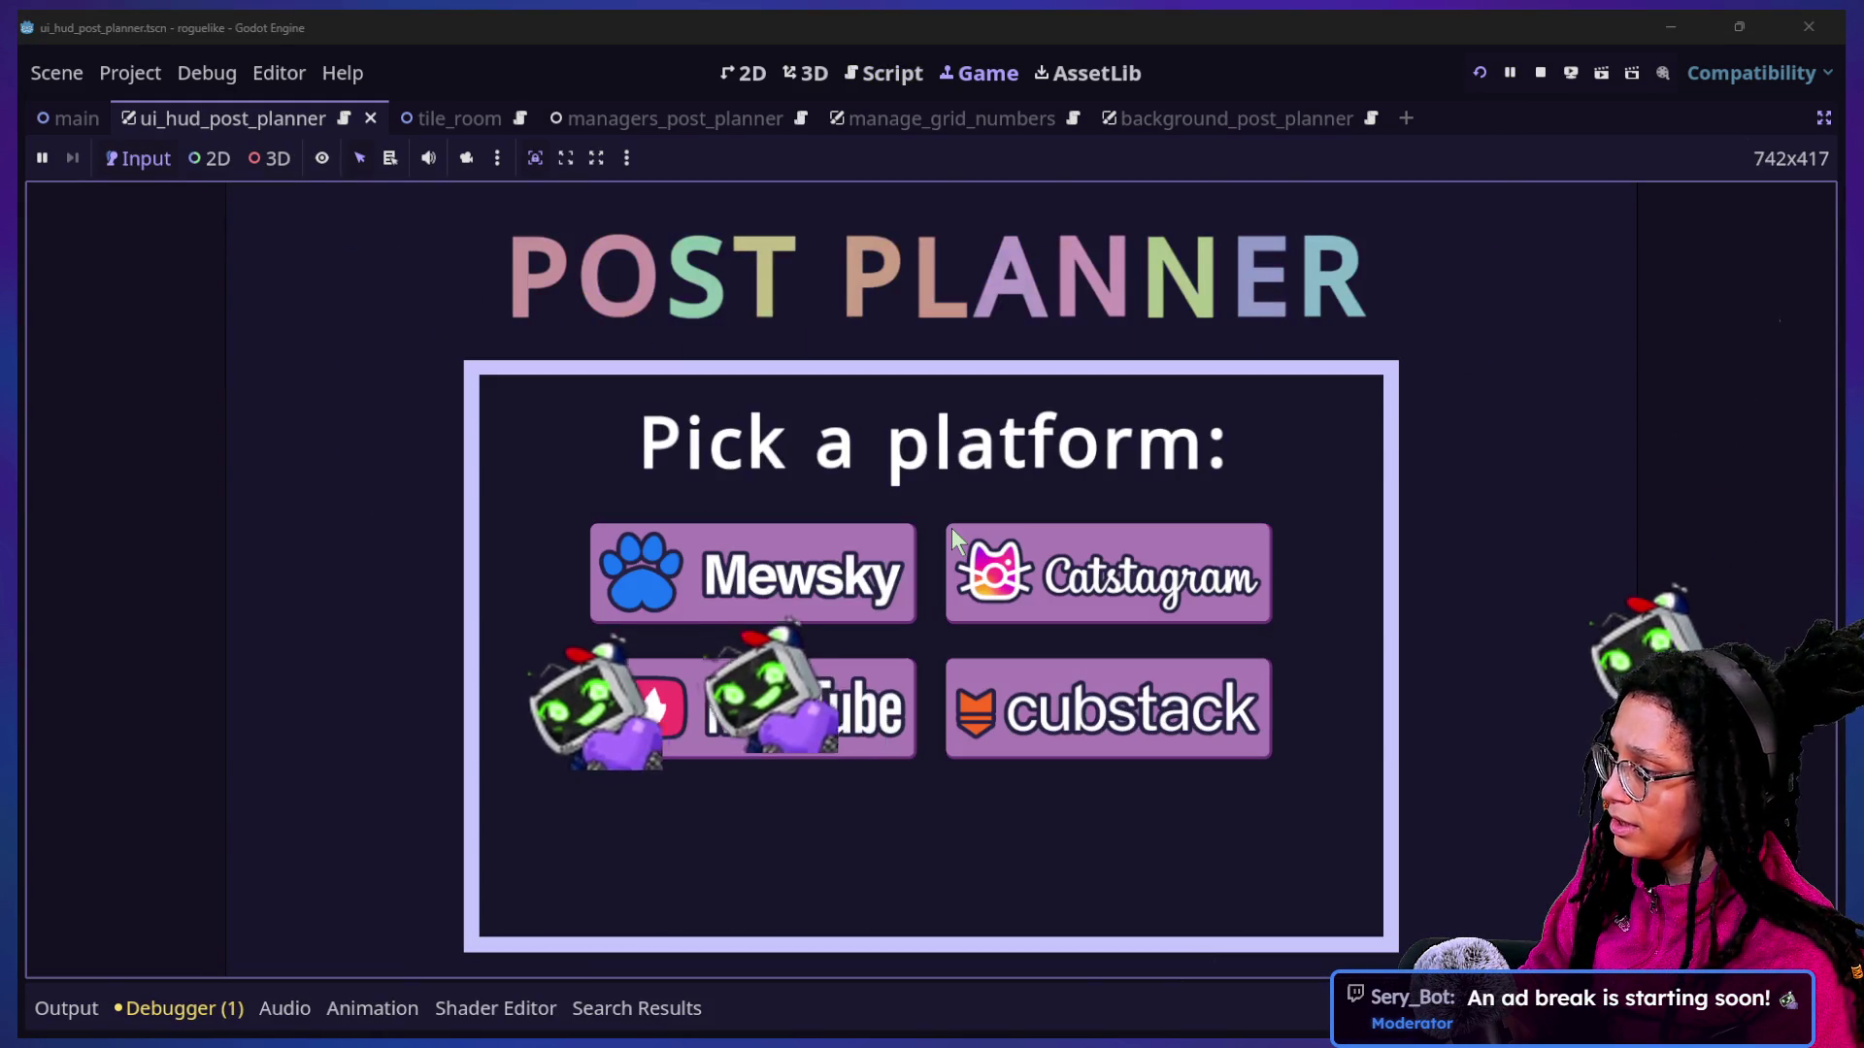
left_click(1252, 575)
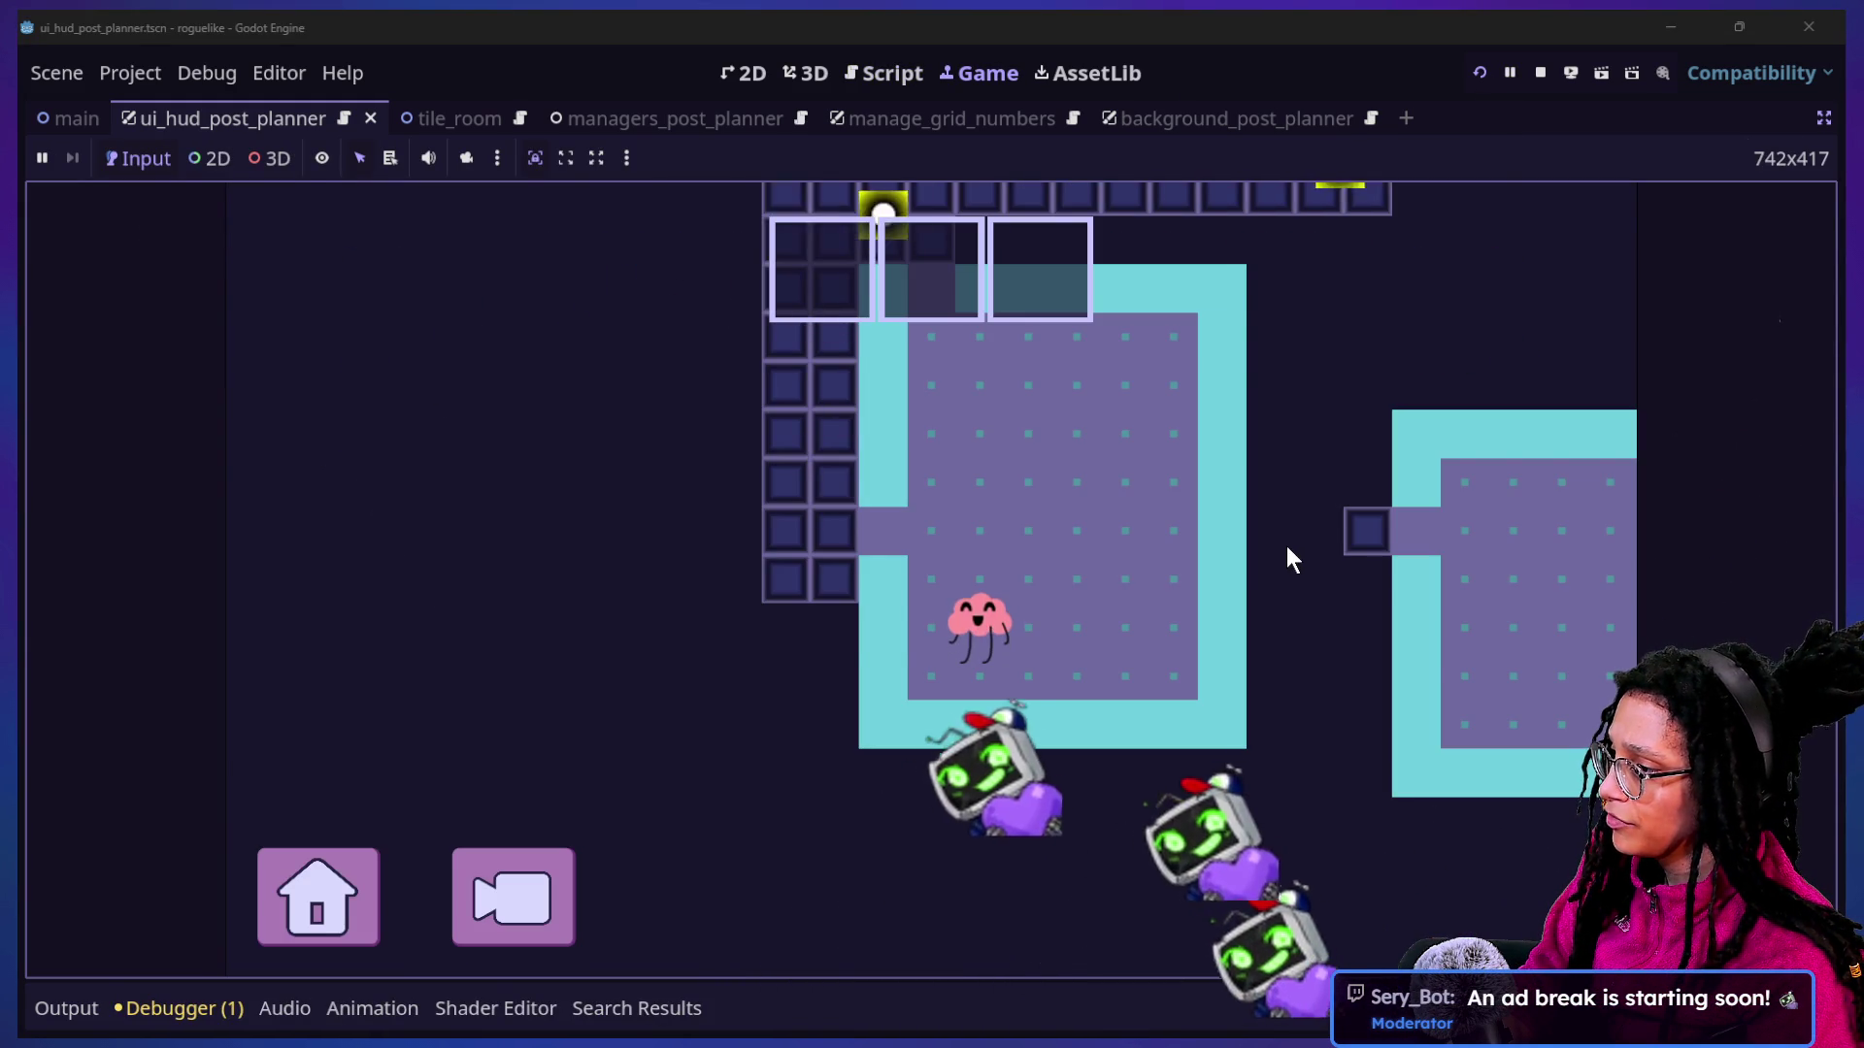
key("Up")
key("Up")
key("Right")
key("Down")
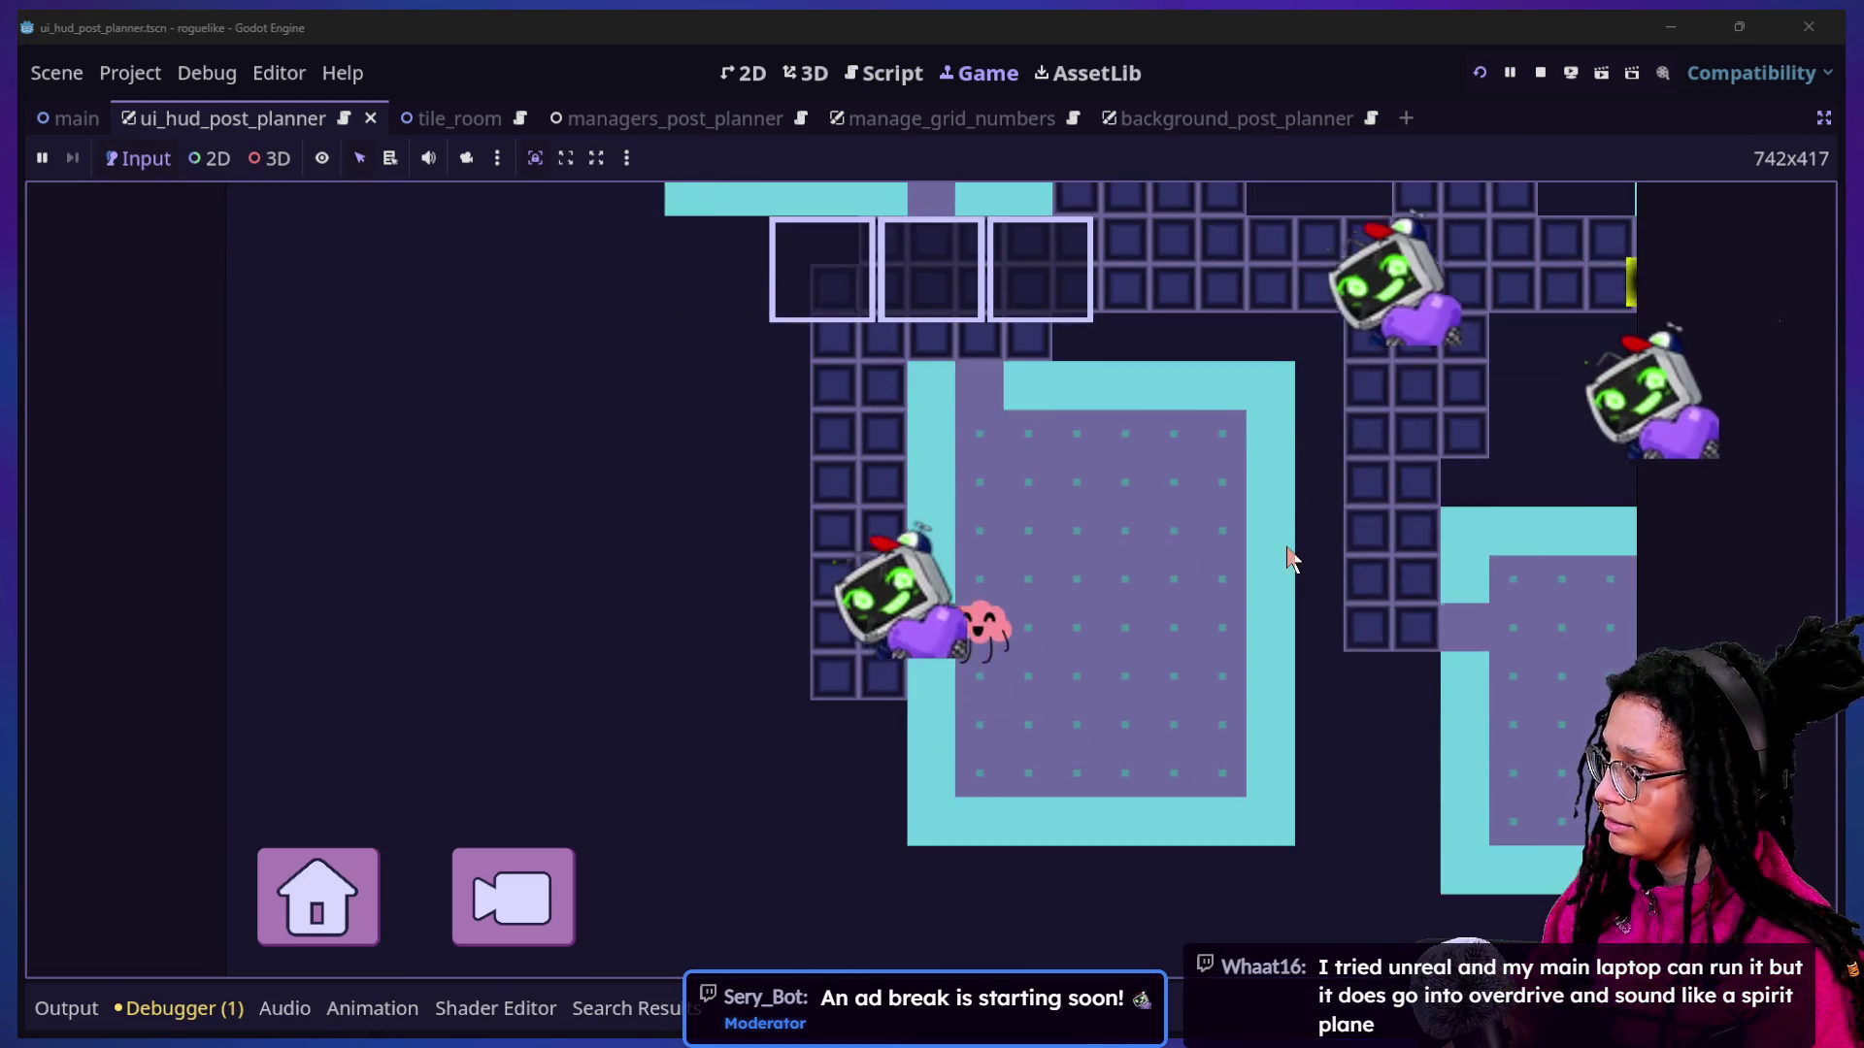
key("Down")
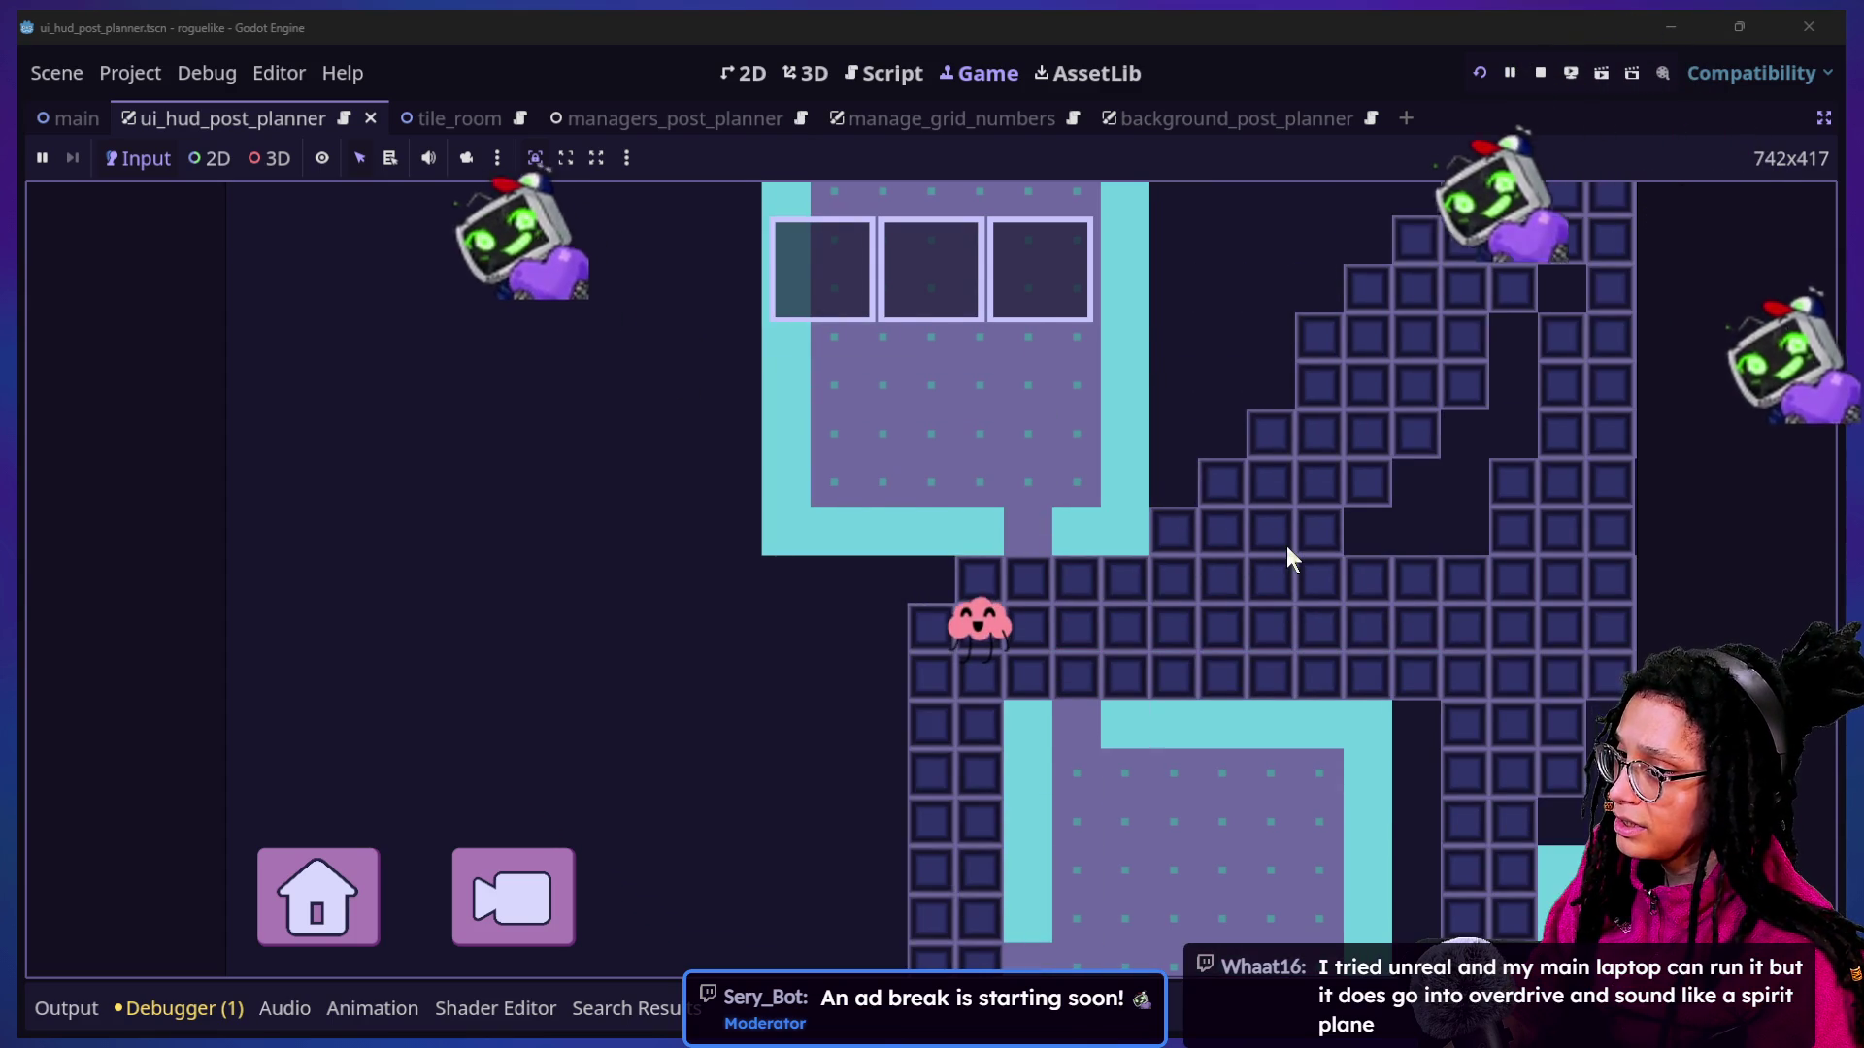
Walk the character out the top door, right along the corridor, then back left and up.
key("Up")
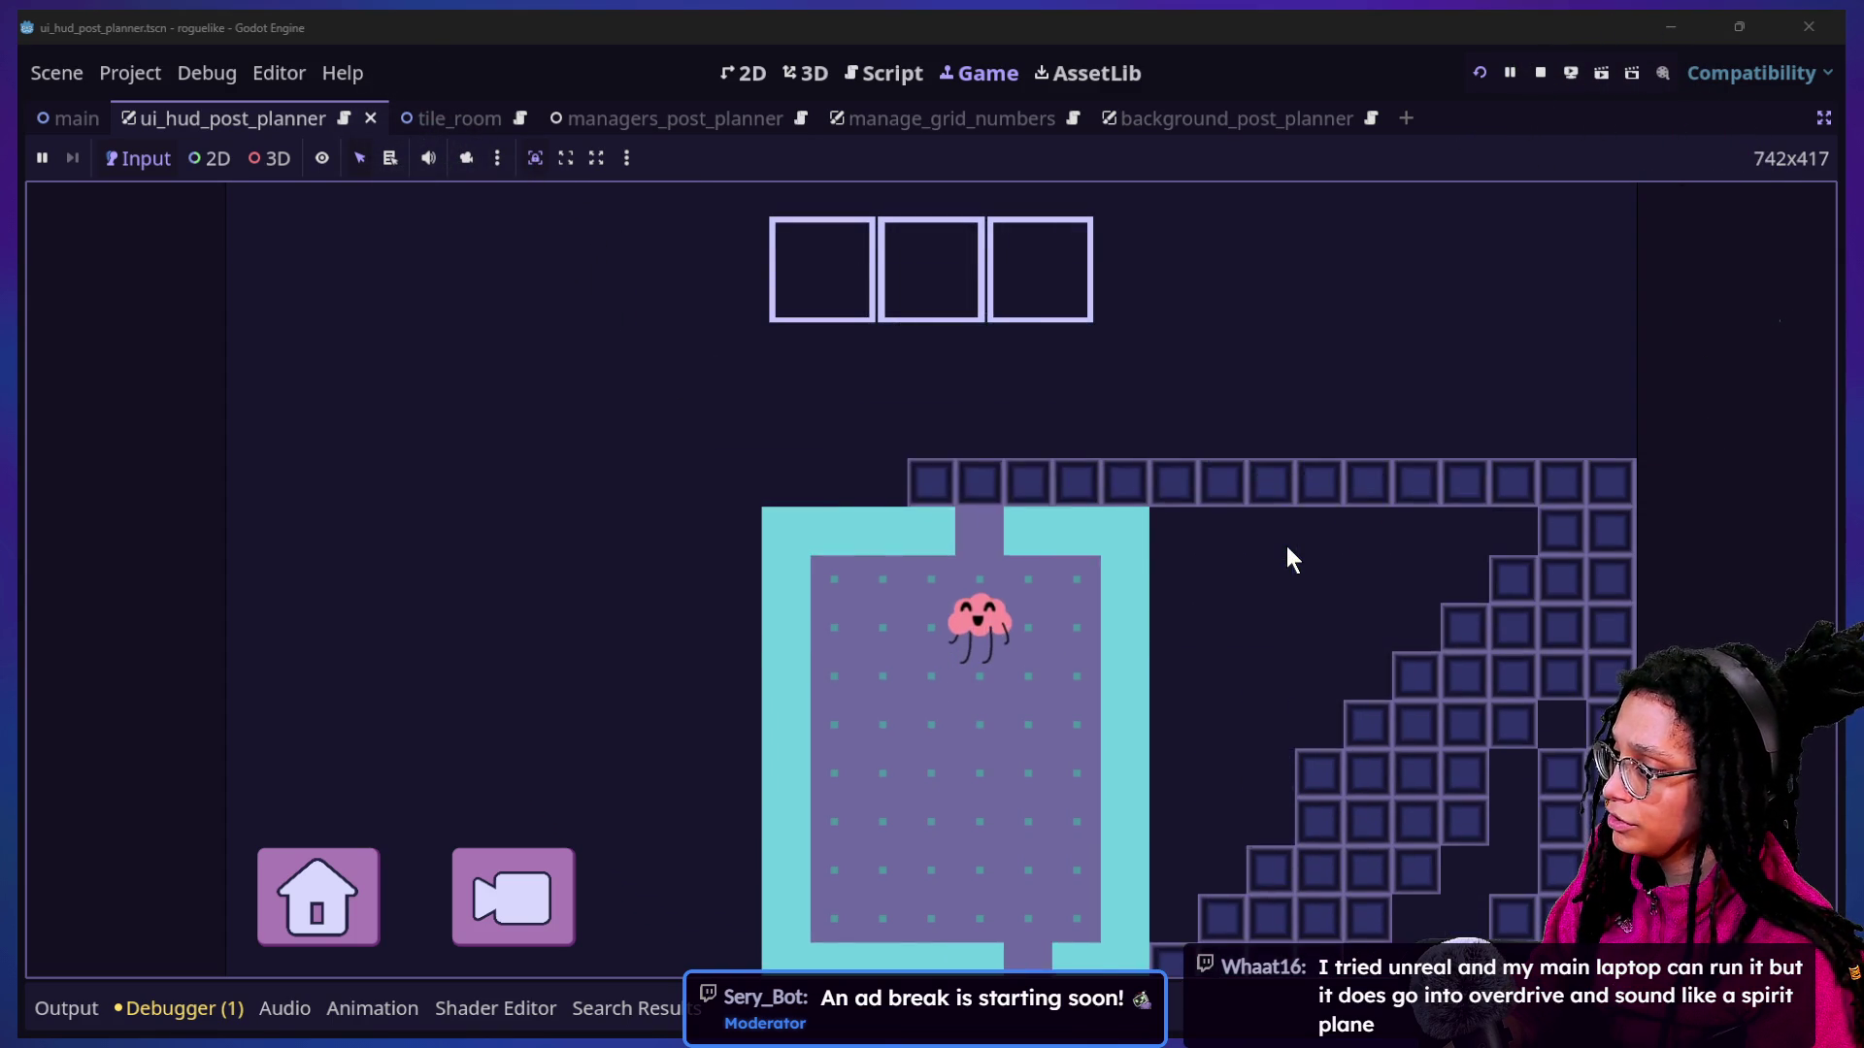
key("Right")
key("Right")
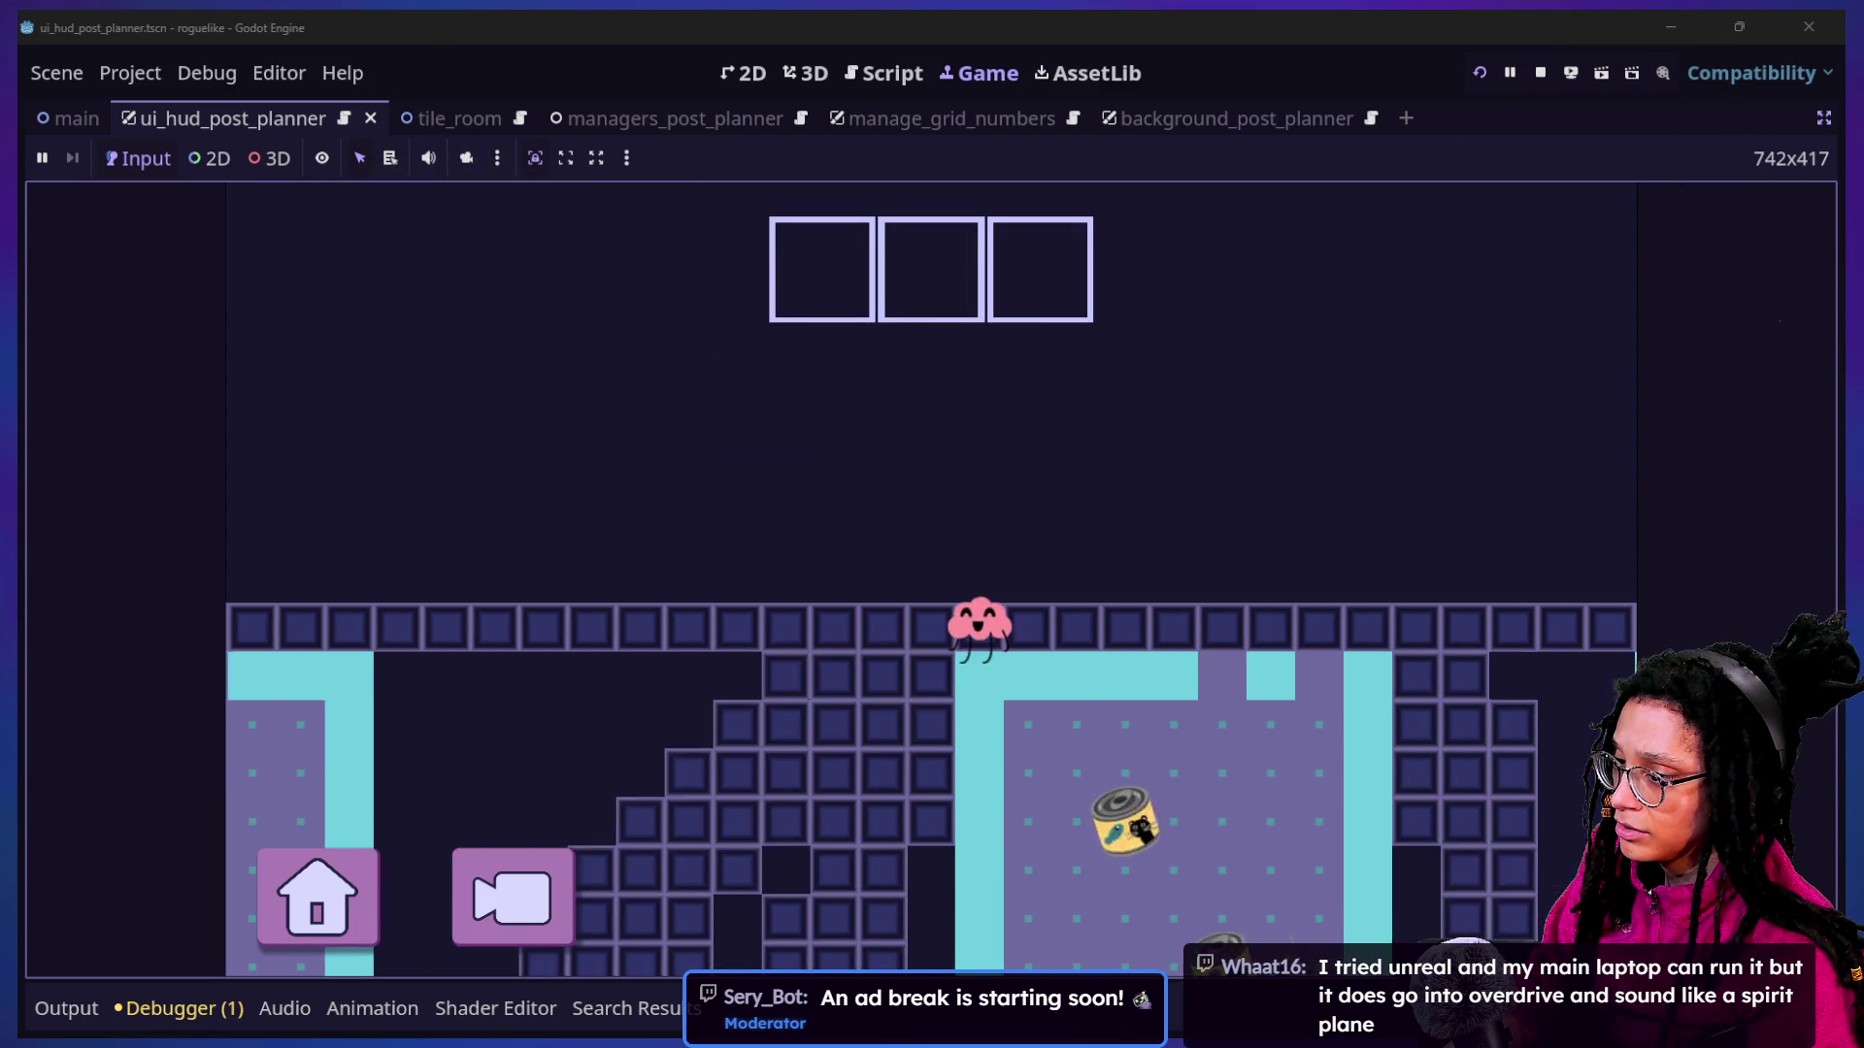
key("Right")
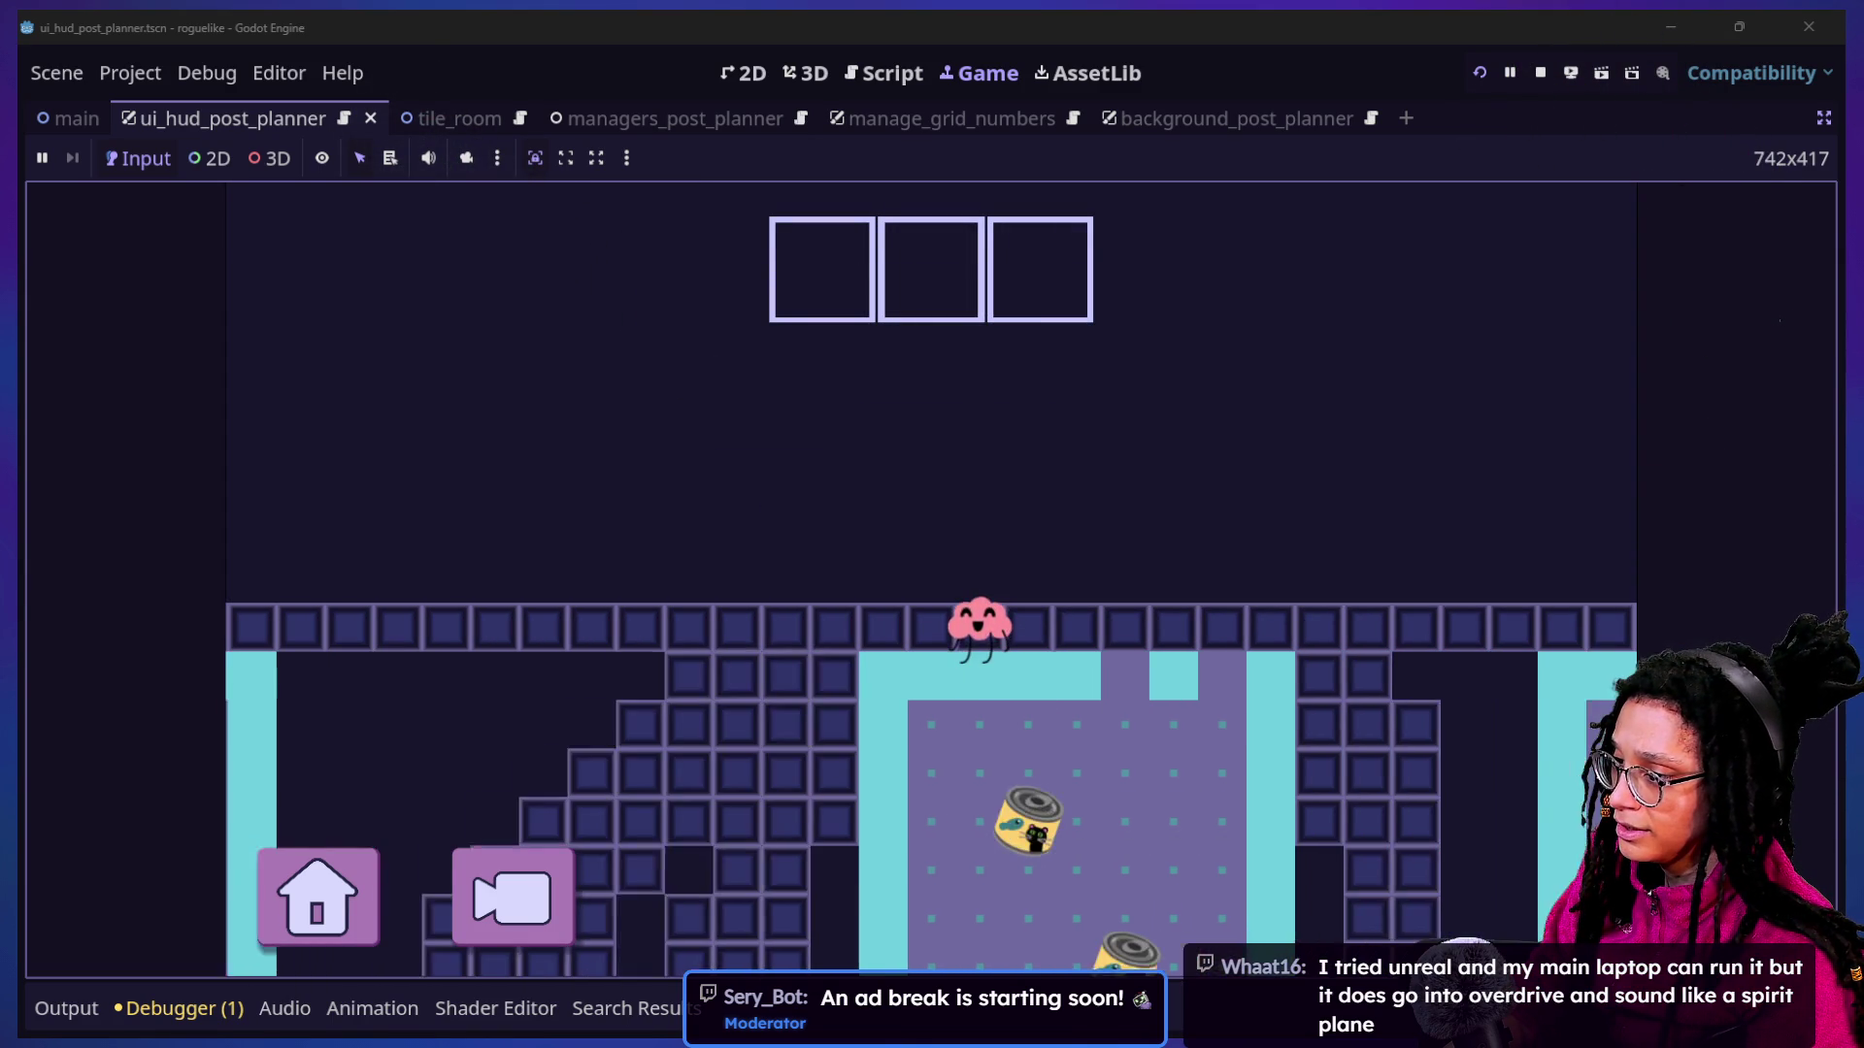
key("Right")
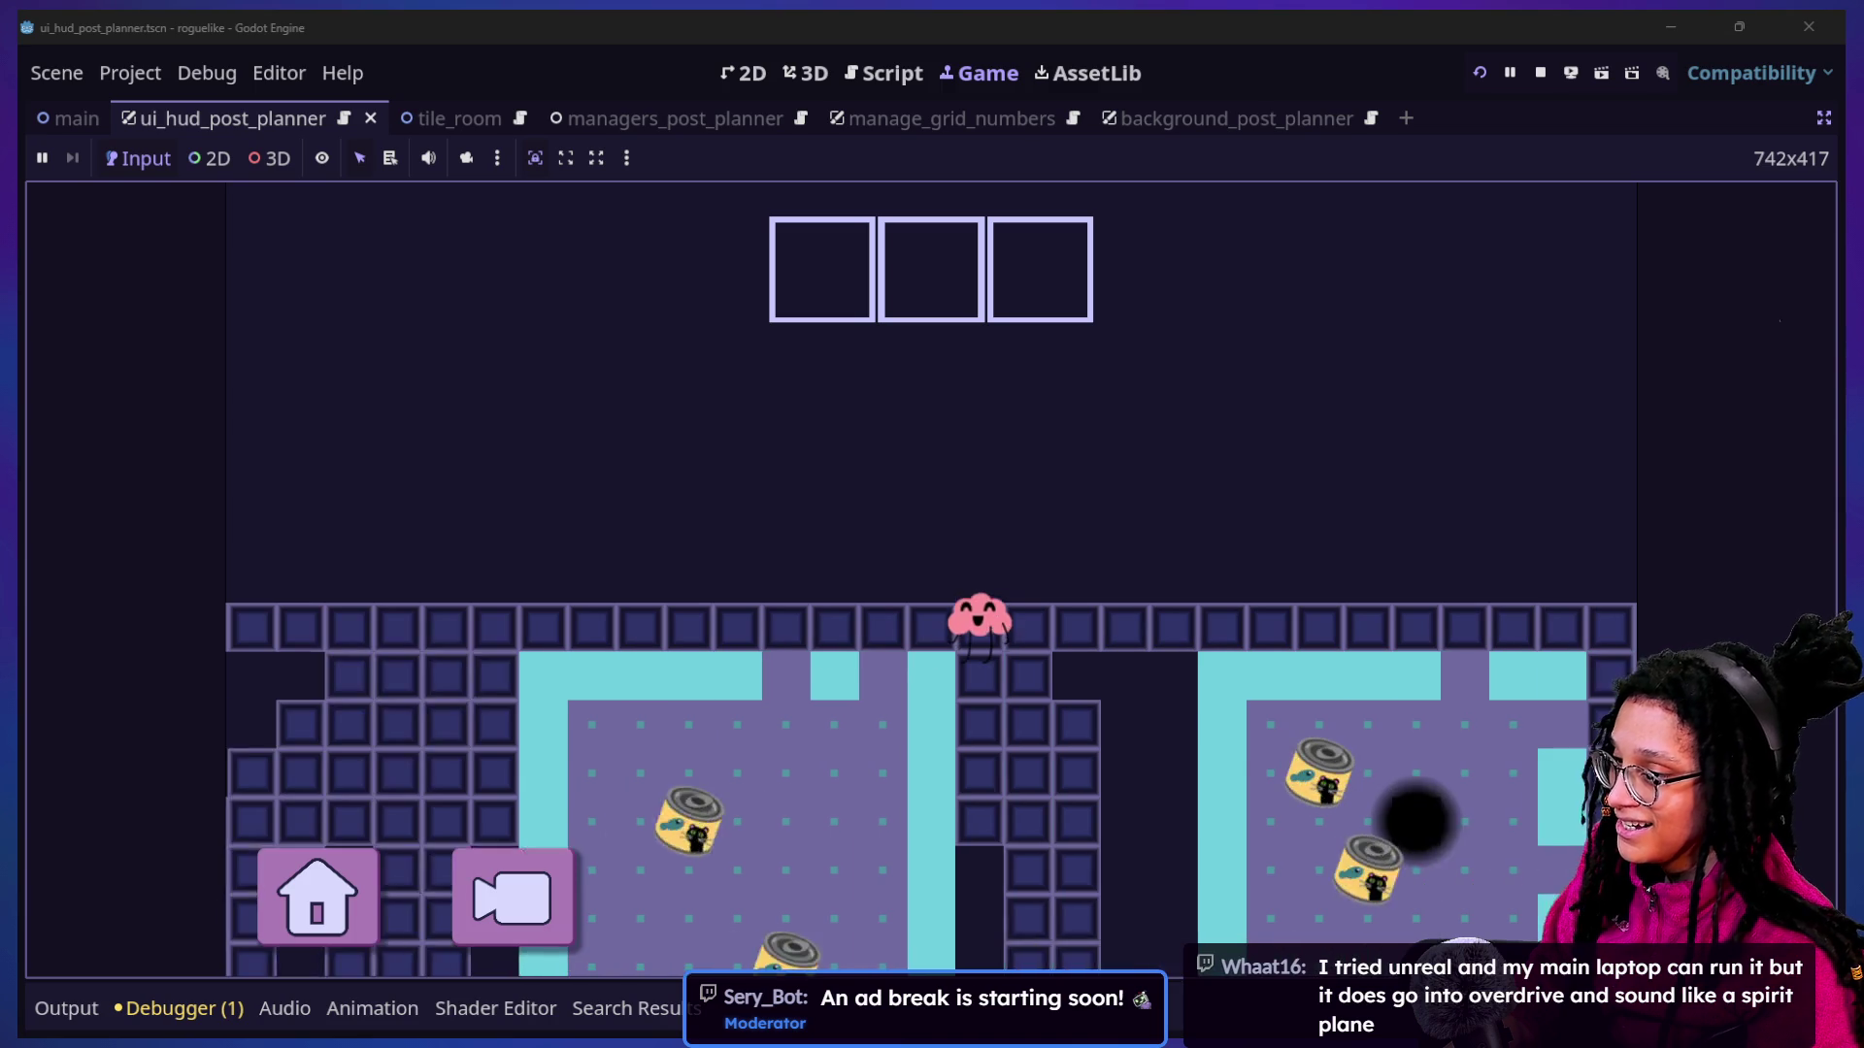
key("Down")
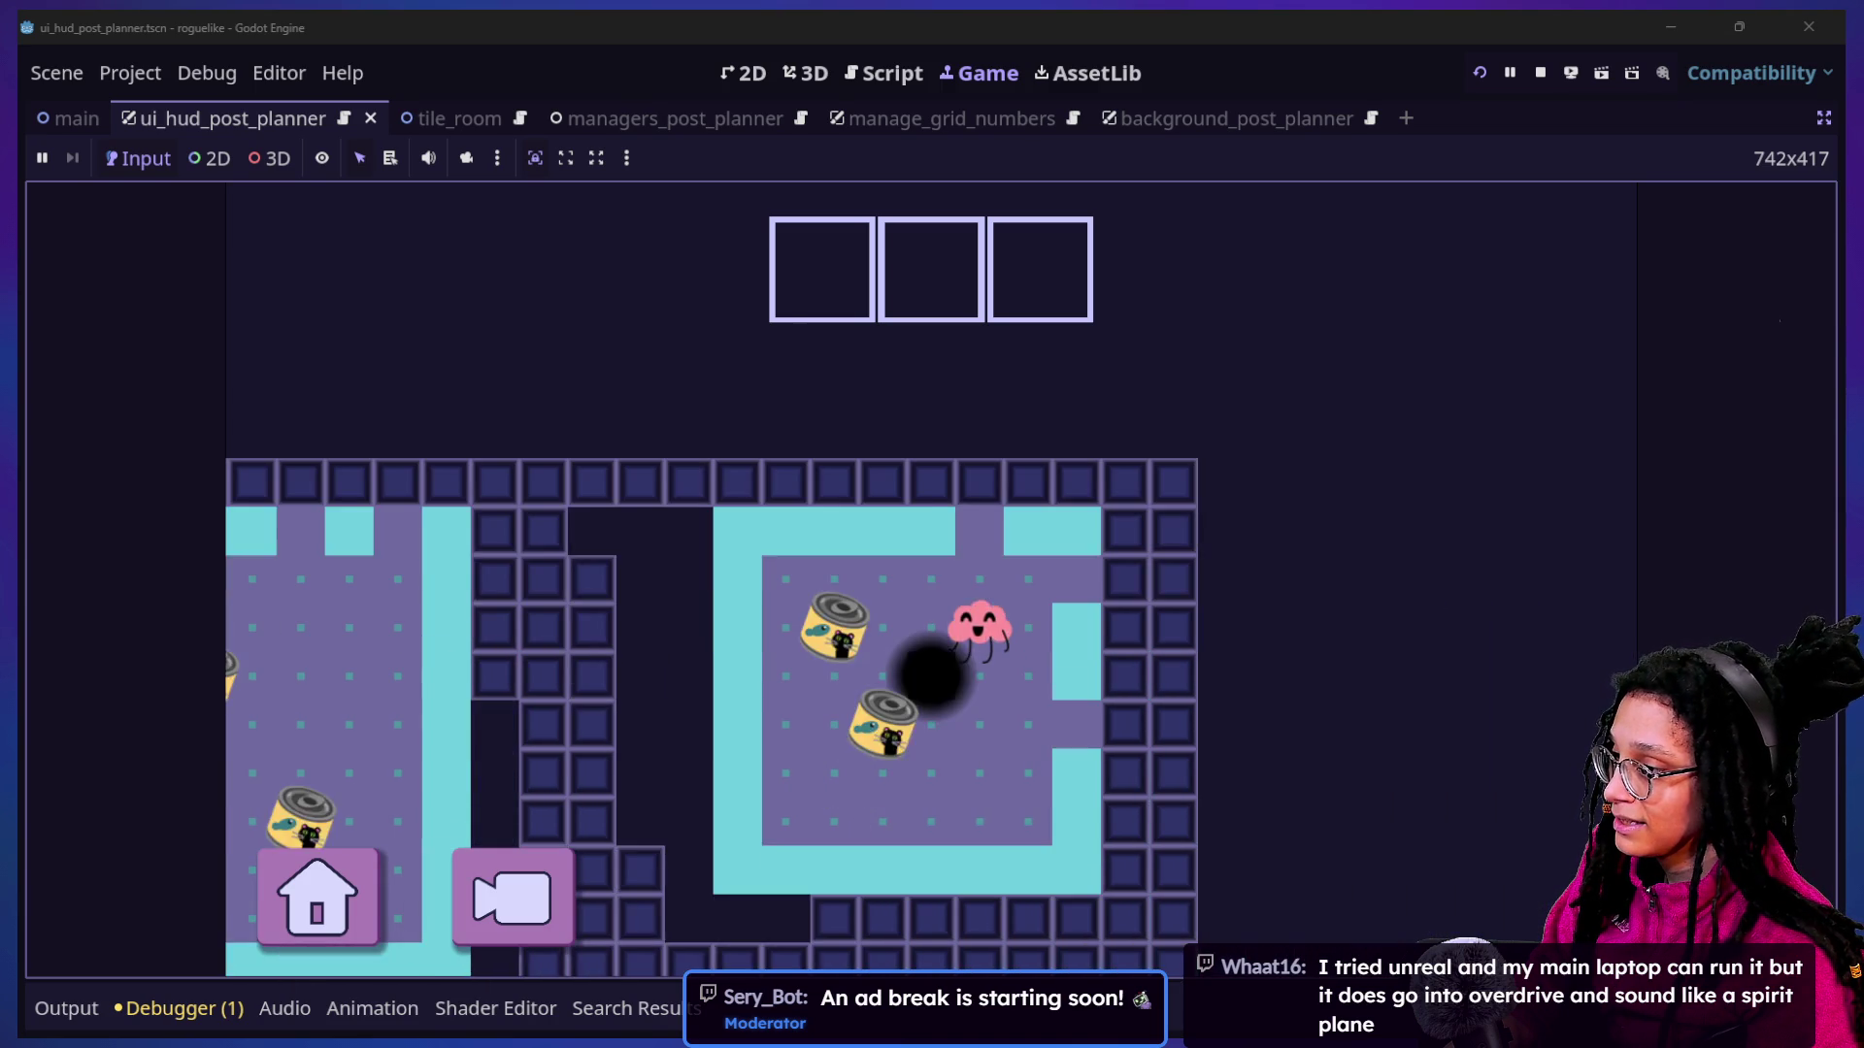
key("Down")
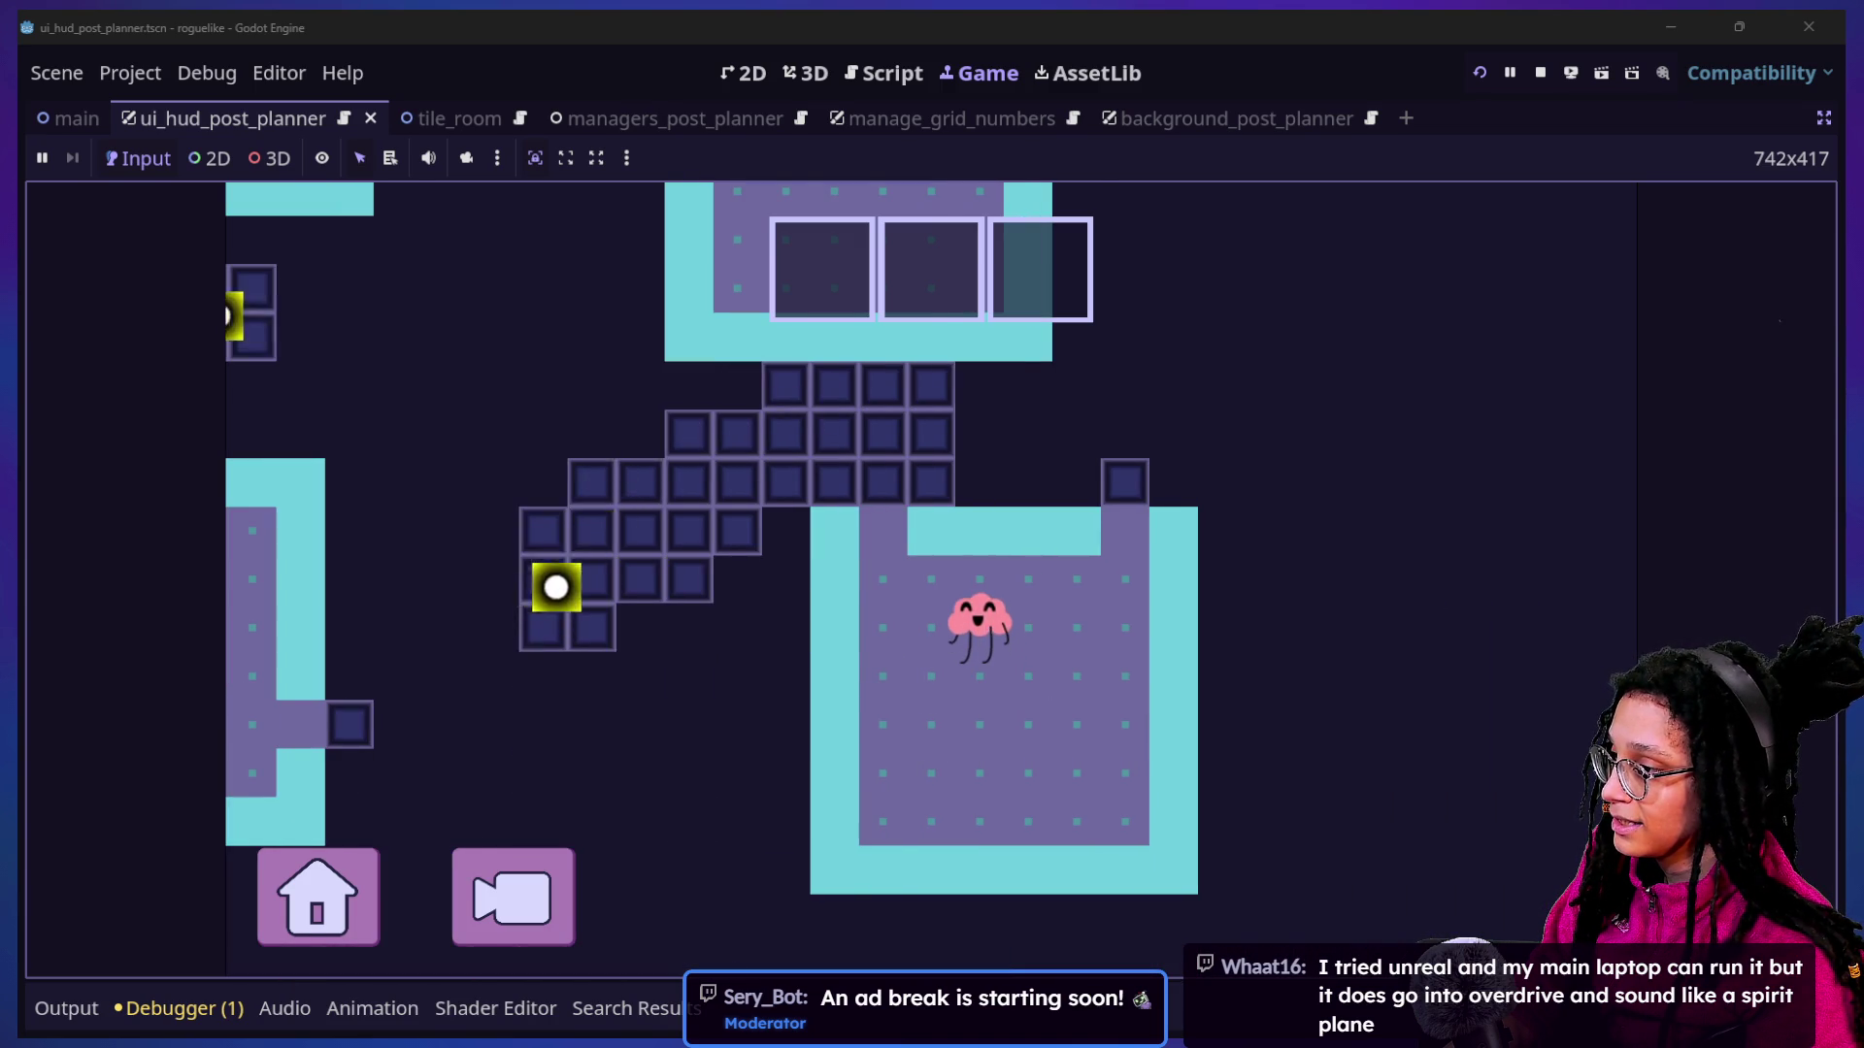
key("Up")
key("Left")
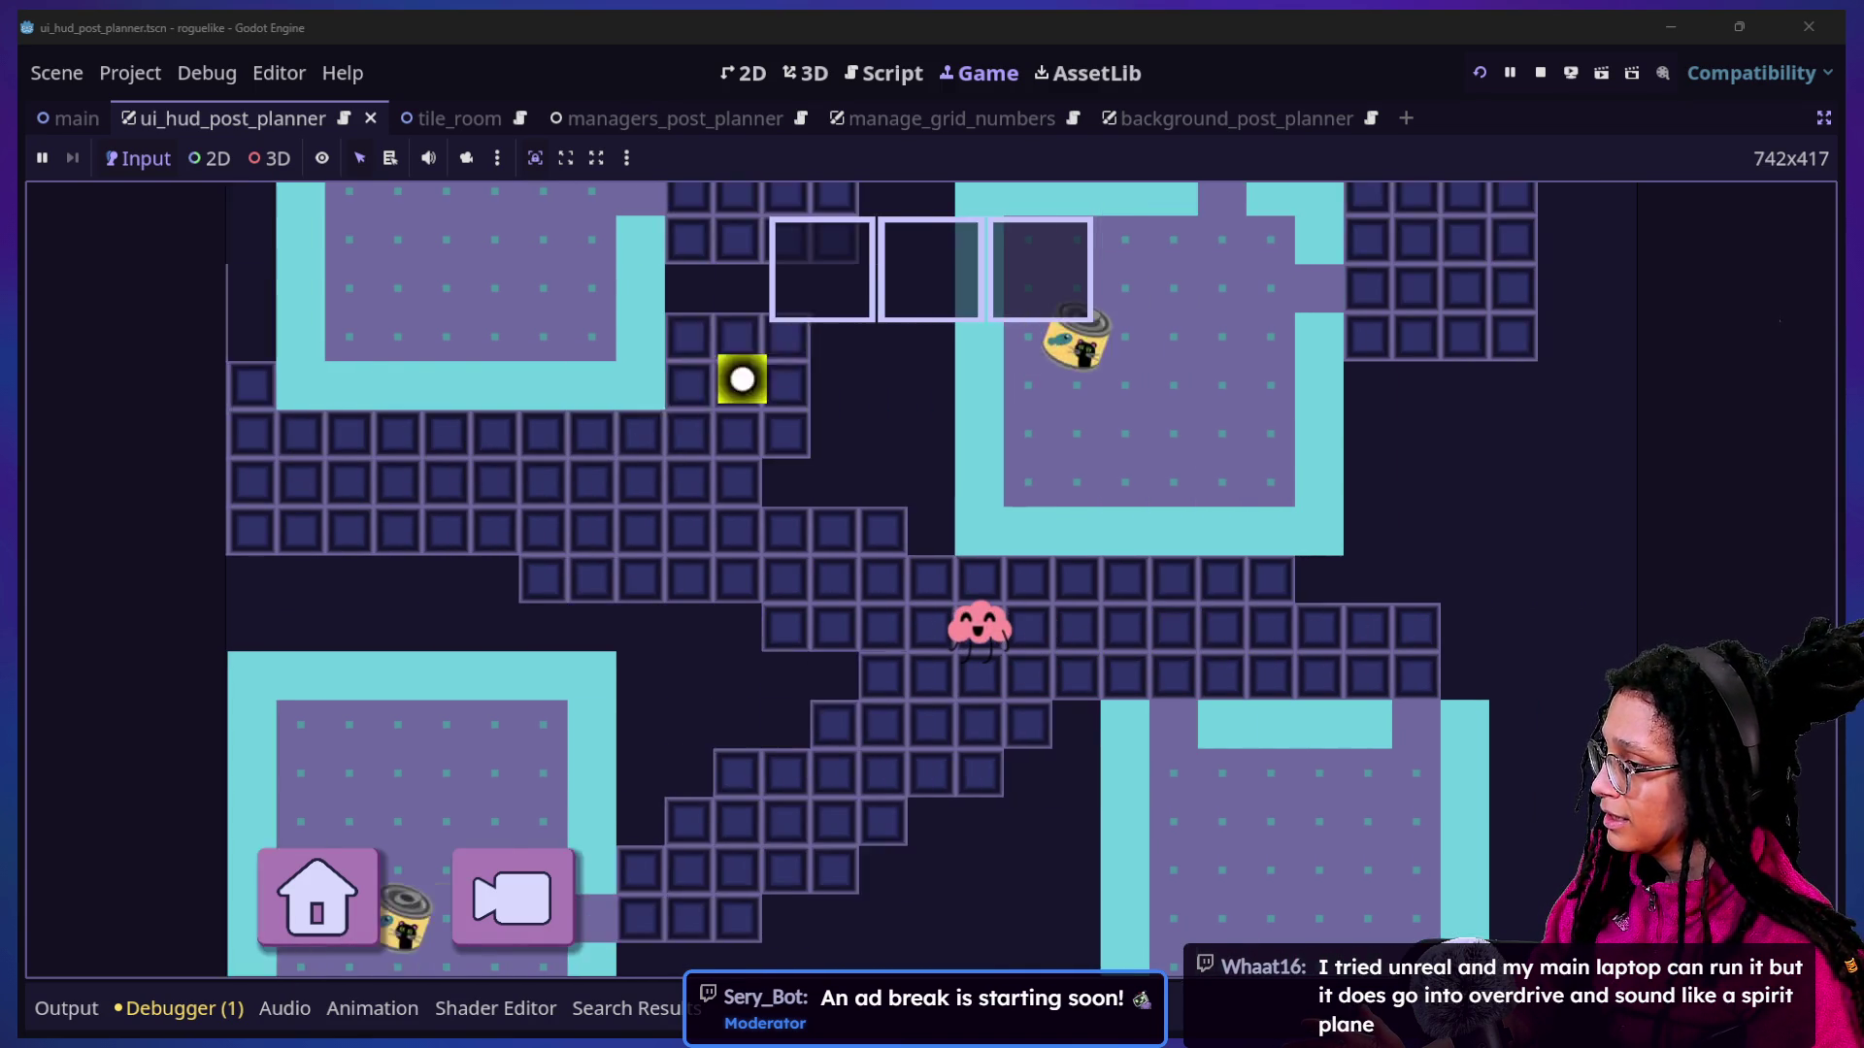
key("Left")
key("Up")
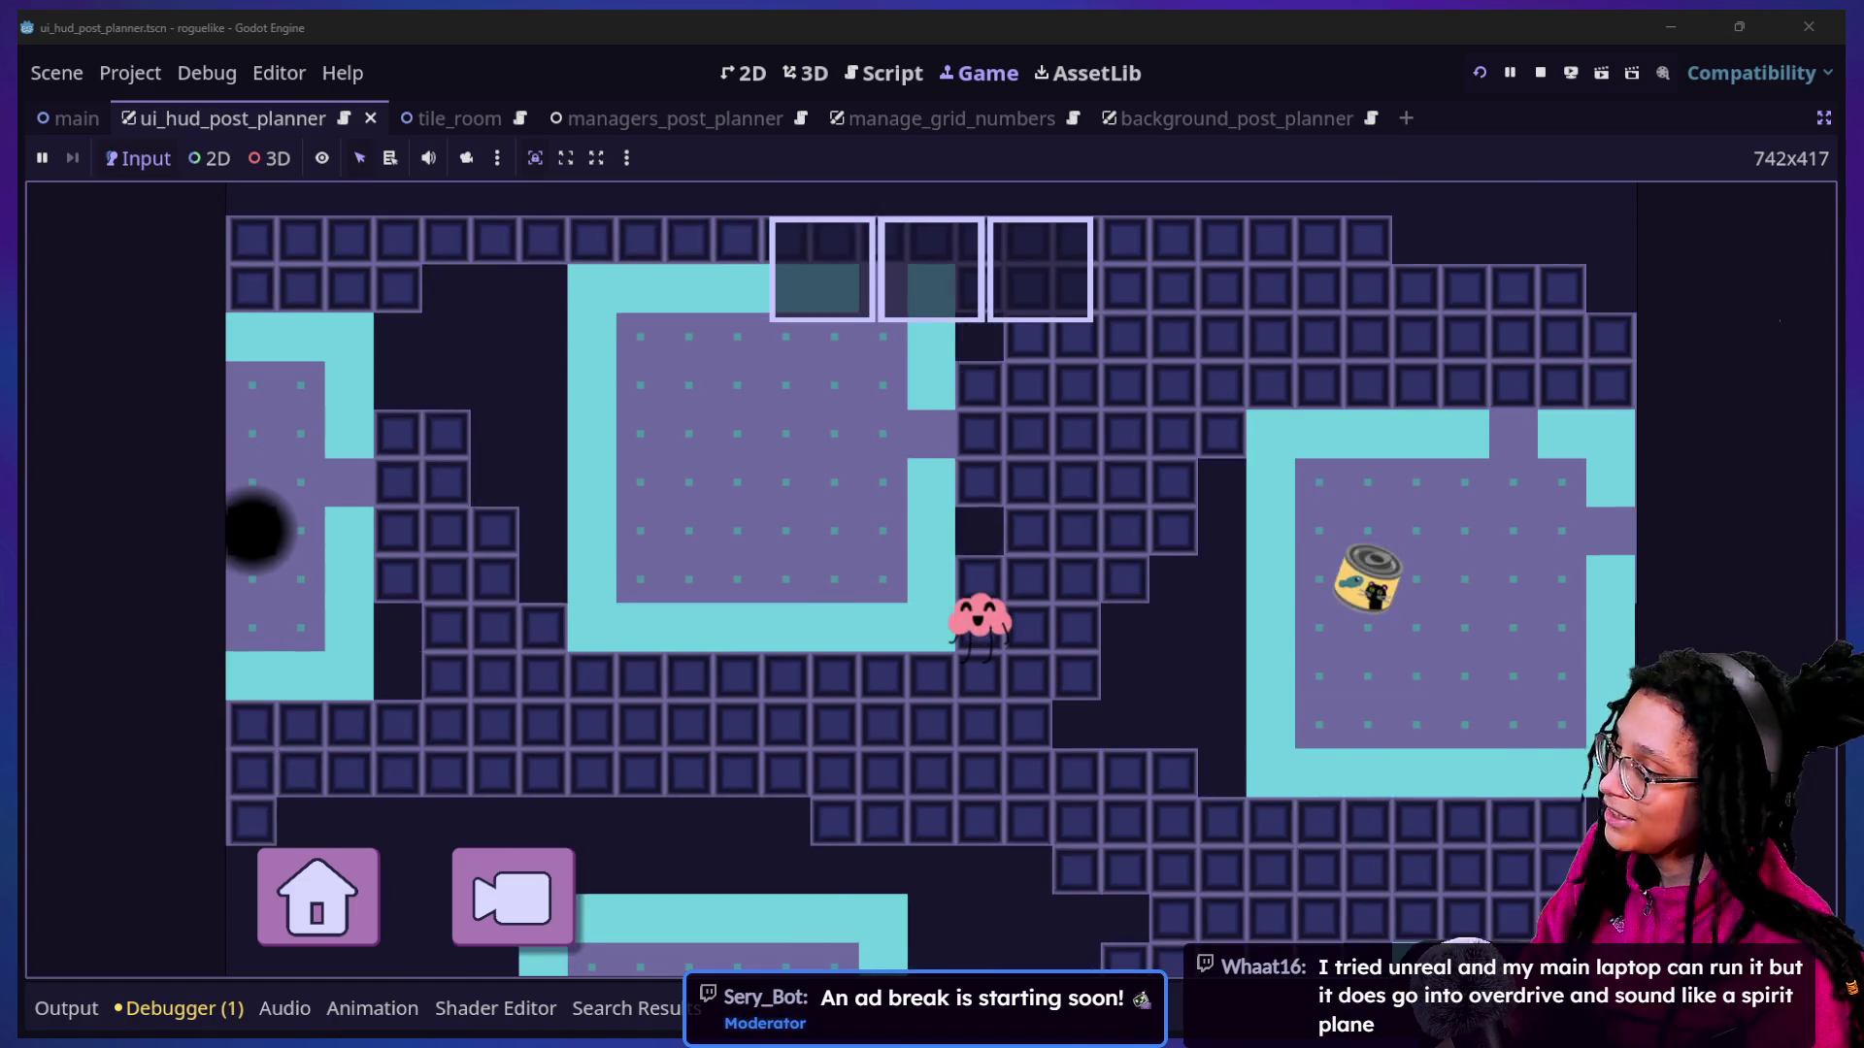
key("Left")
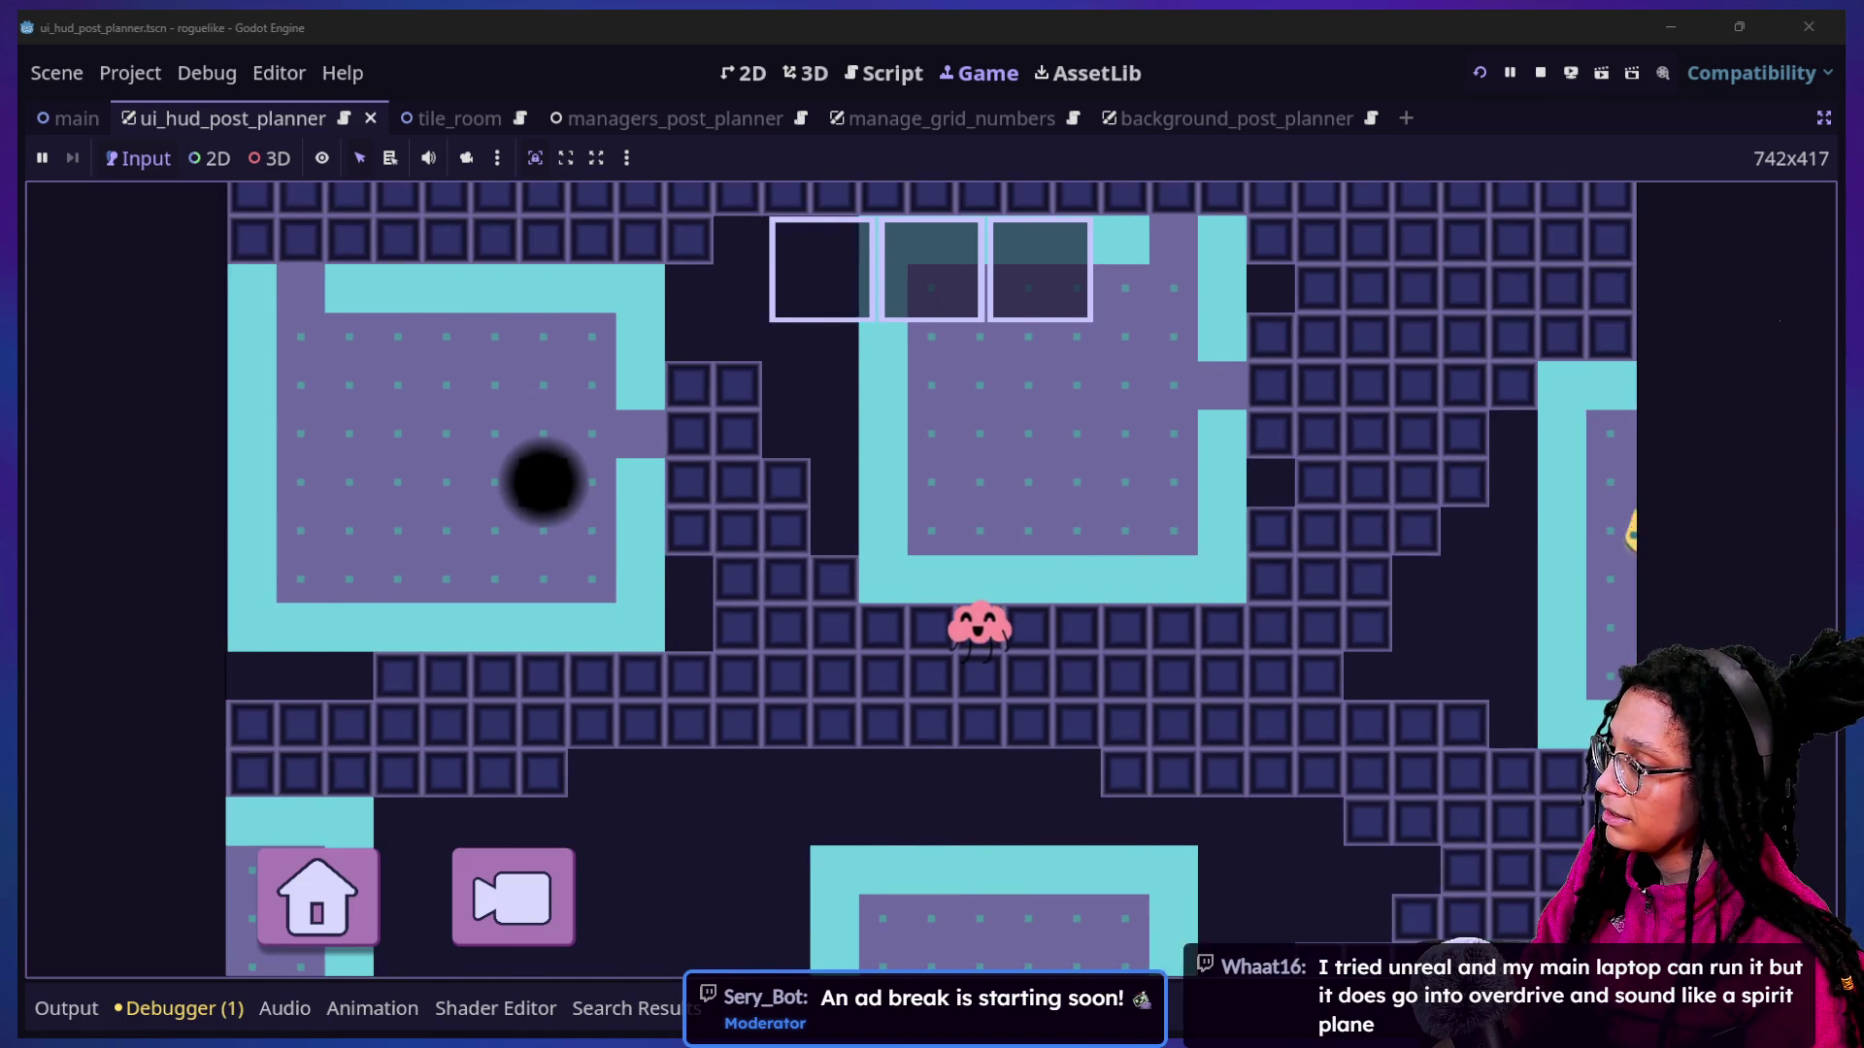
key("Up")
key("Left")
key("Up")
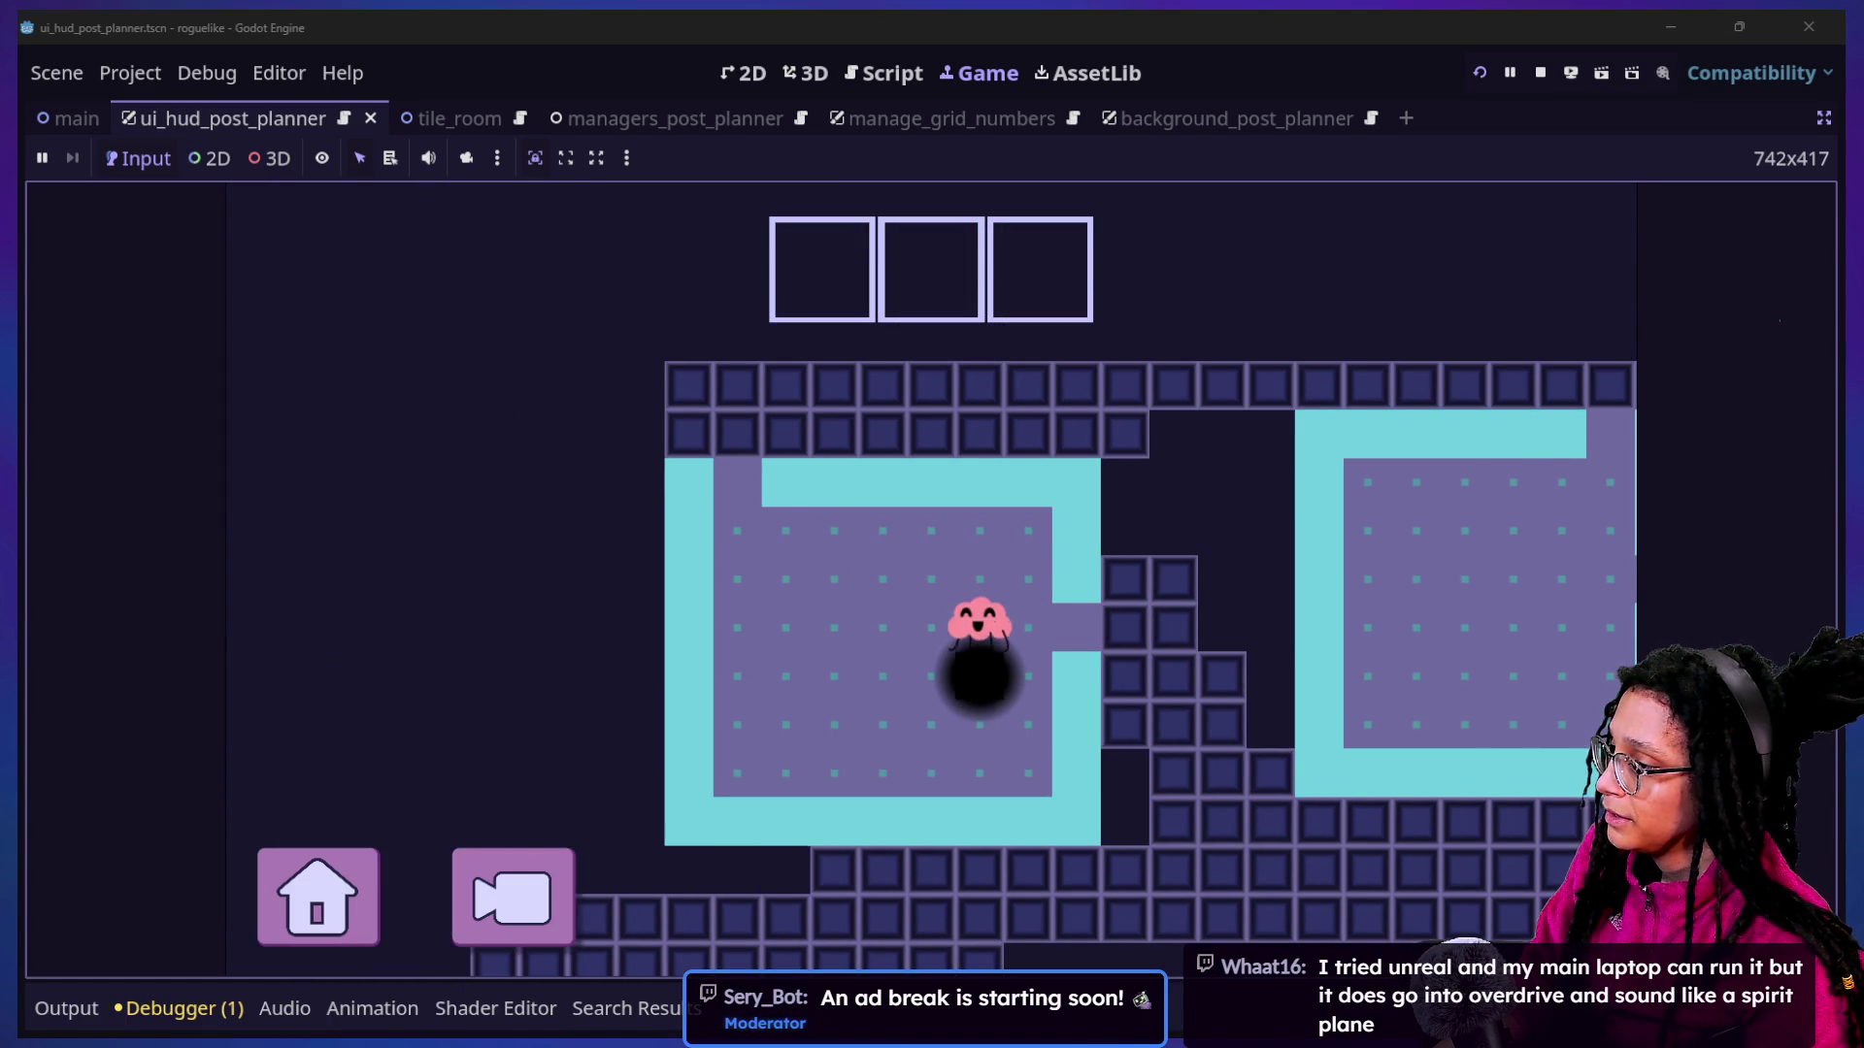
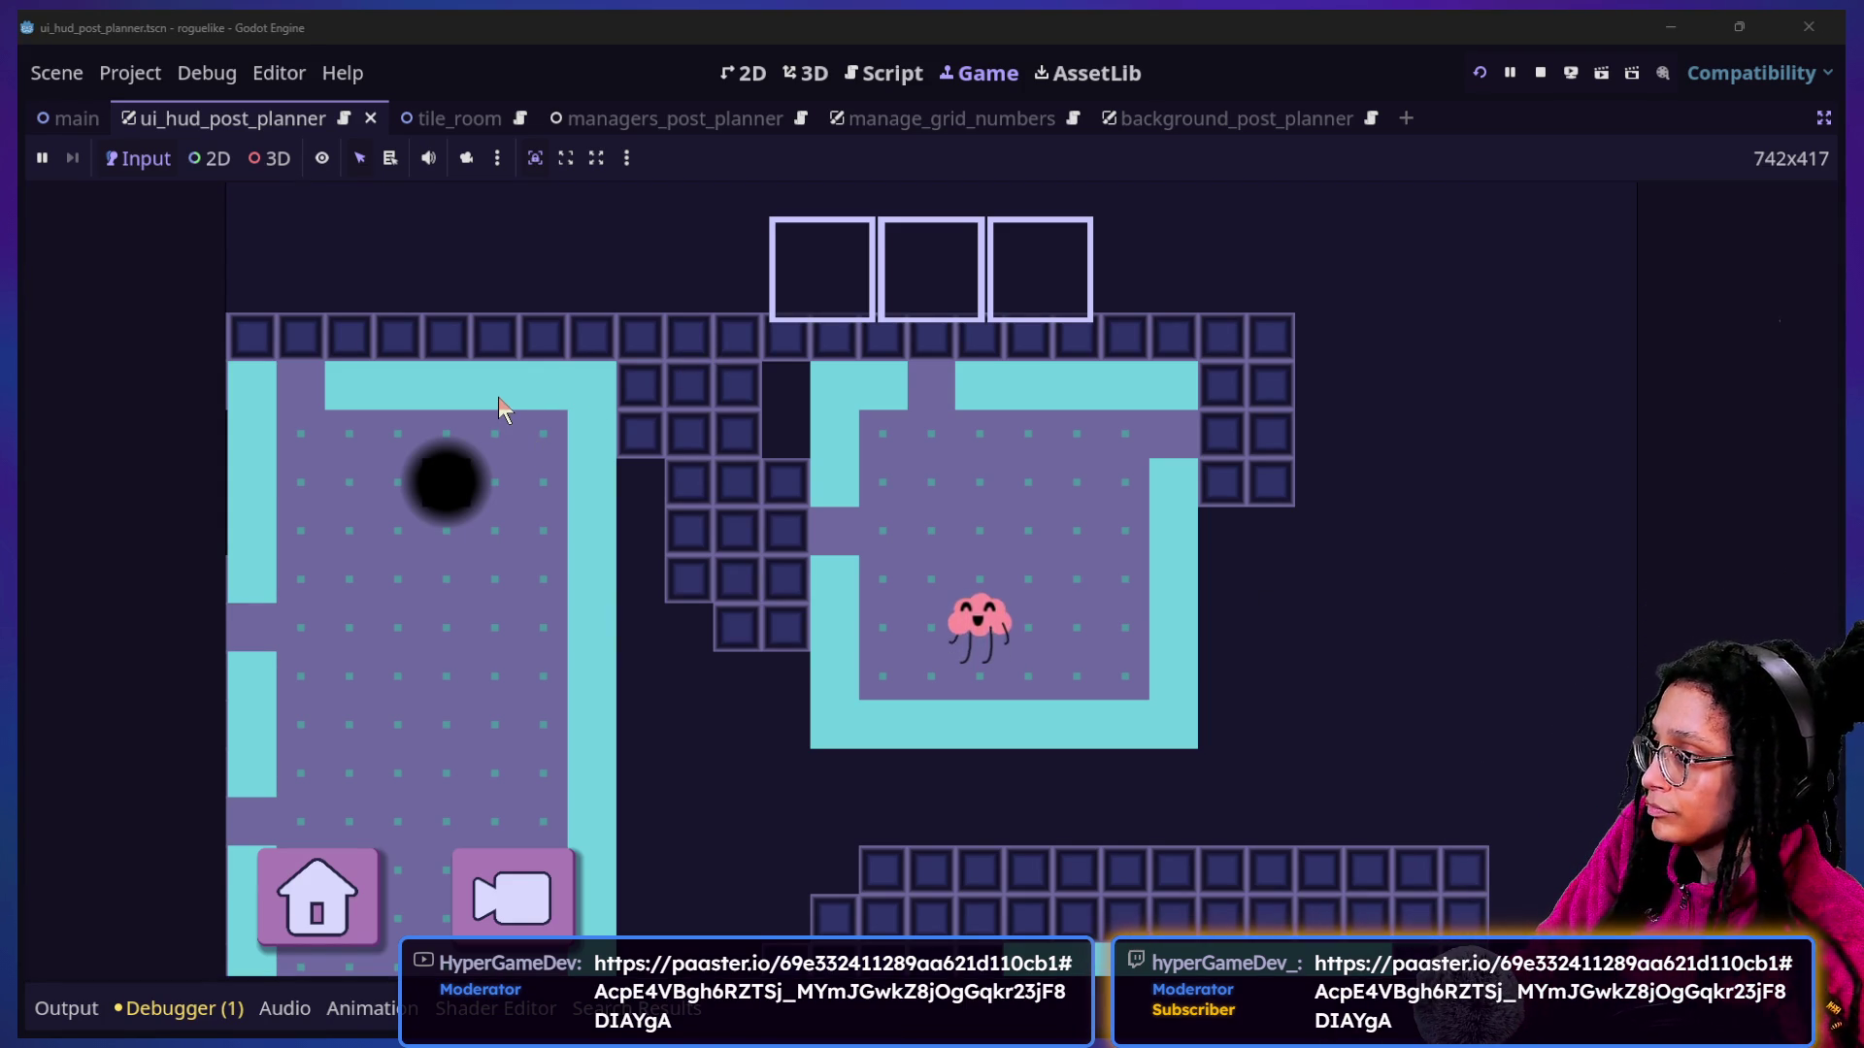
Switch to the Pujo Land browser window and load the shared paaster.io link.
key("super+Tab")
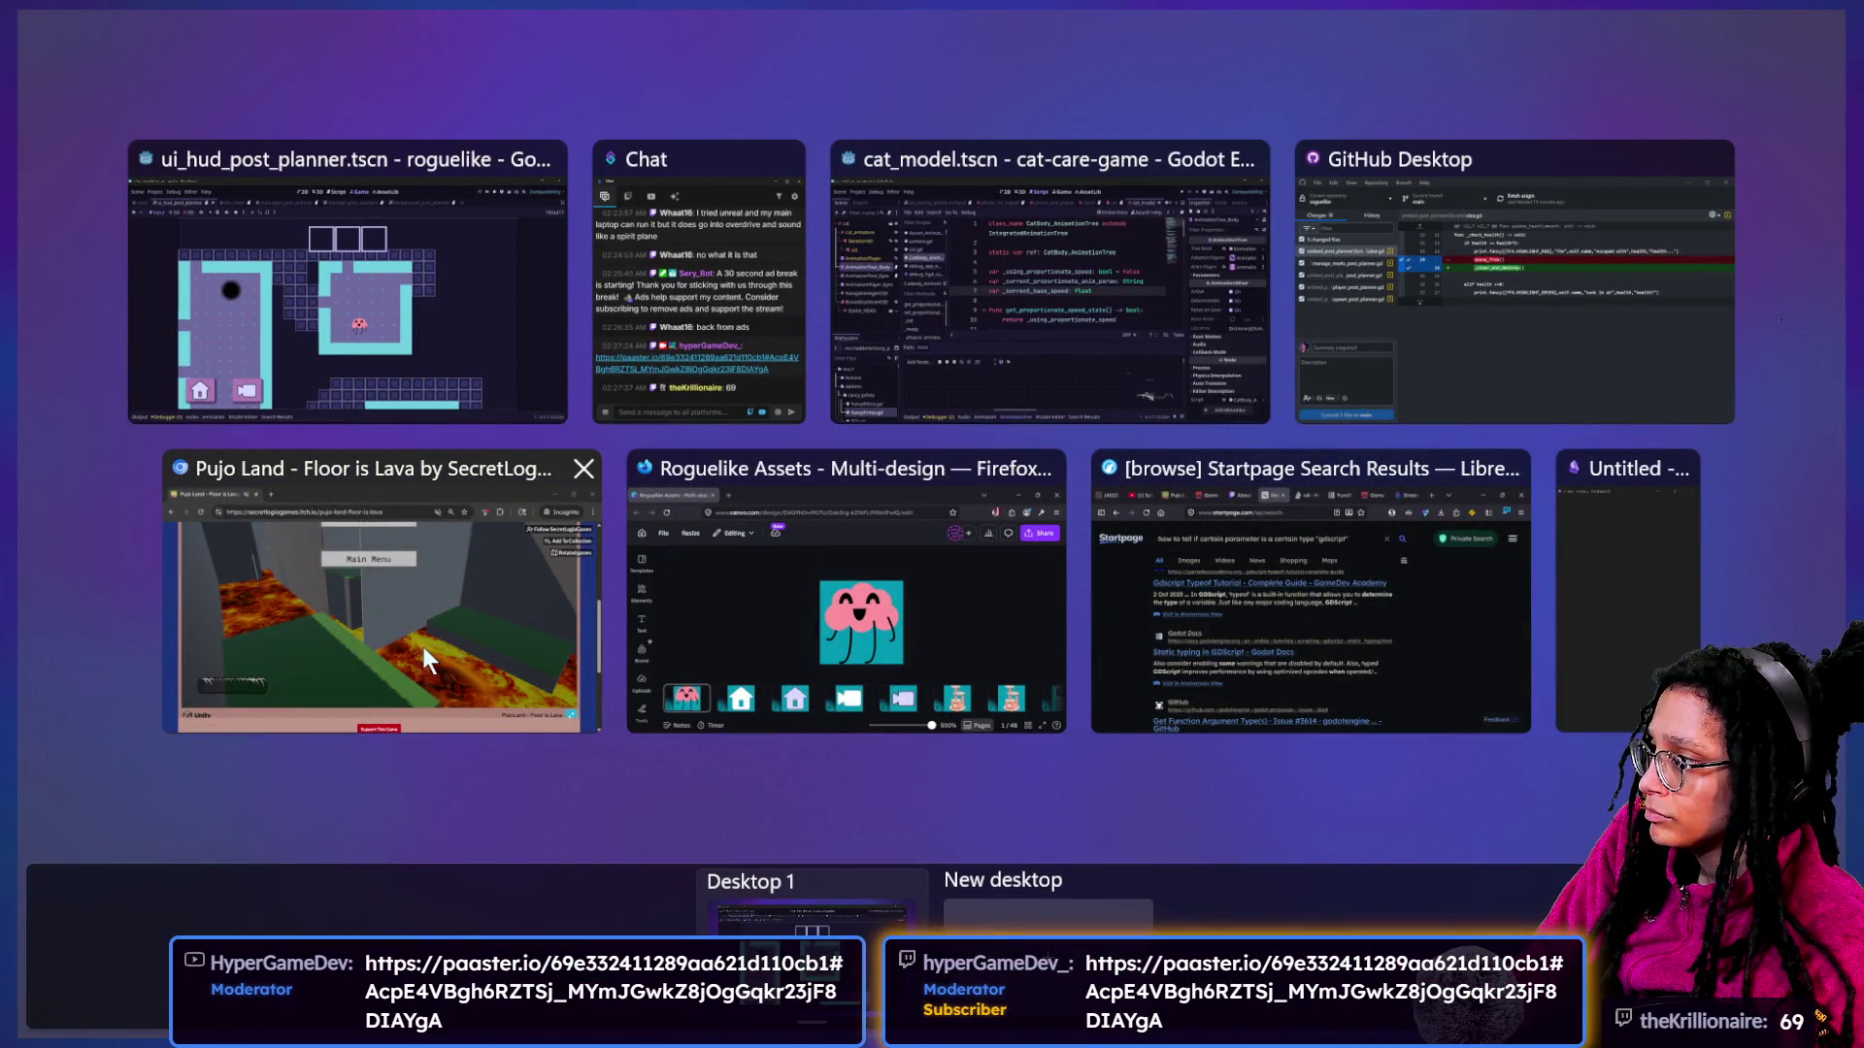
left_click(575, 594)
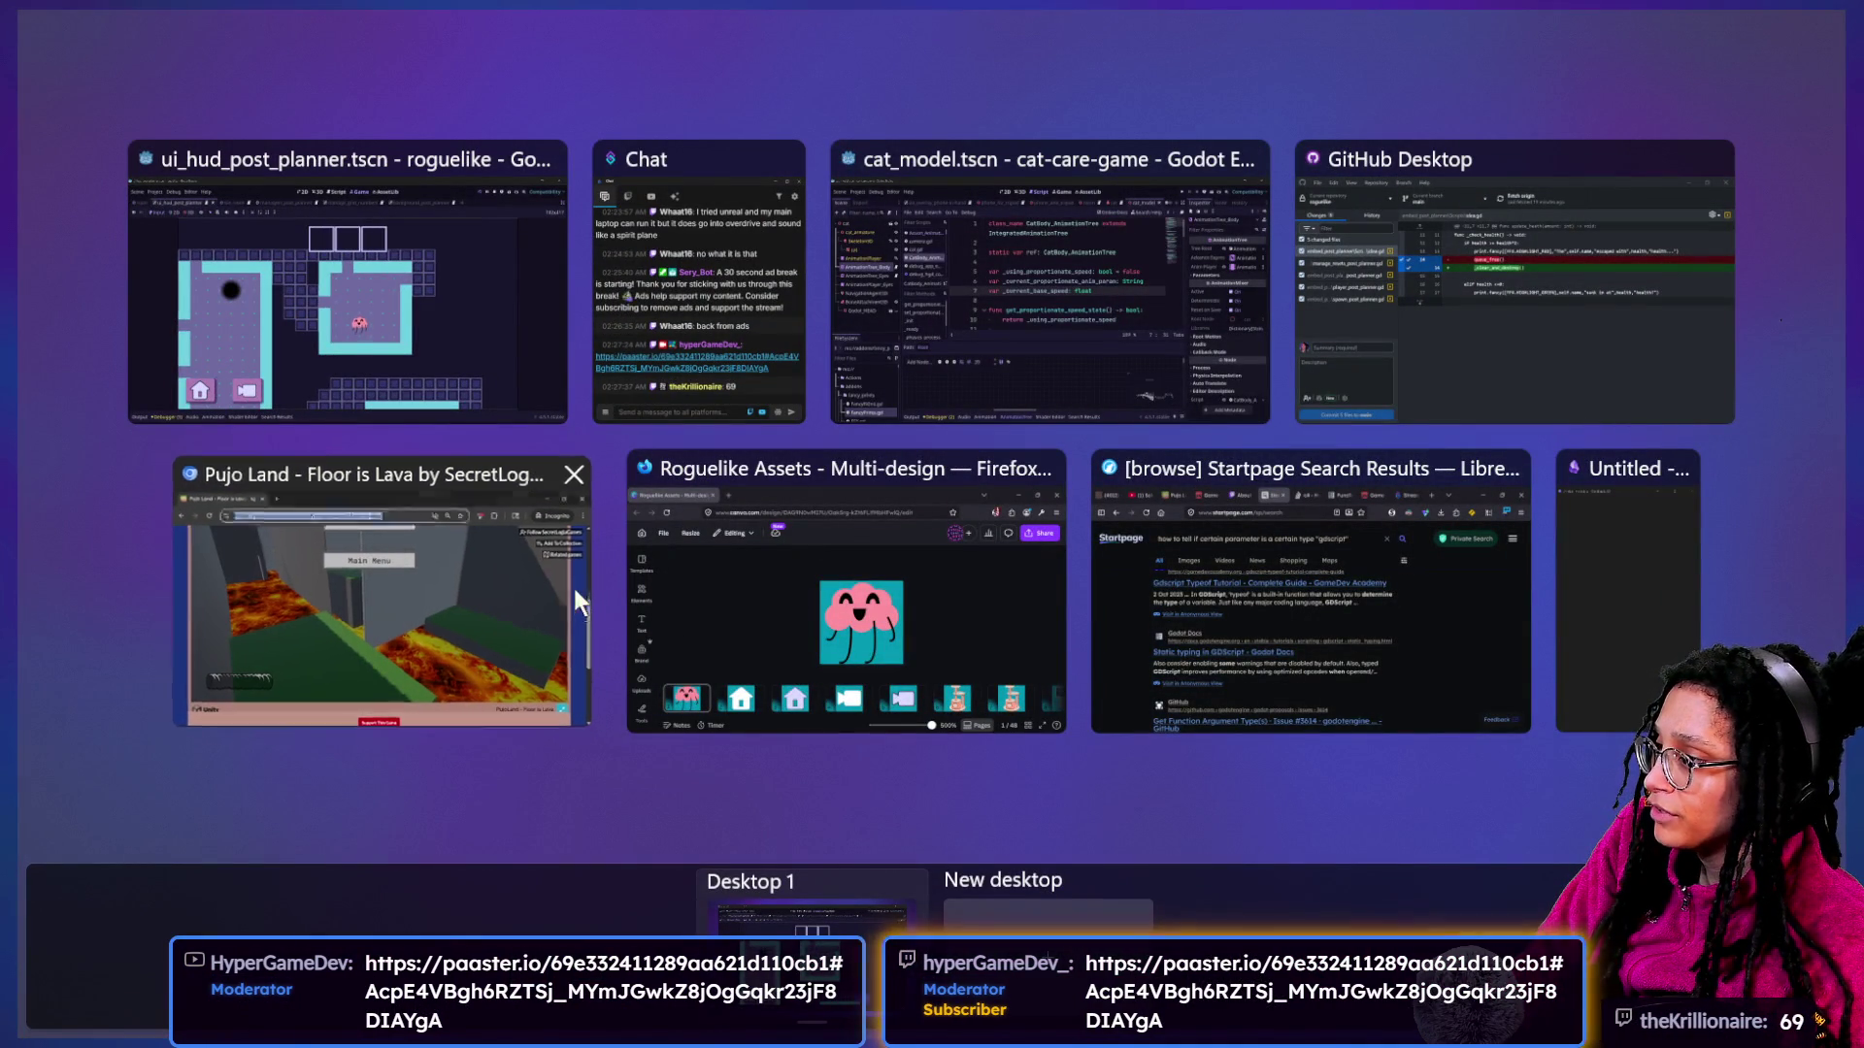
left_click(722, 117)
key("ctrl+v")
key("Return")
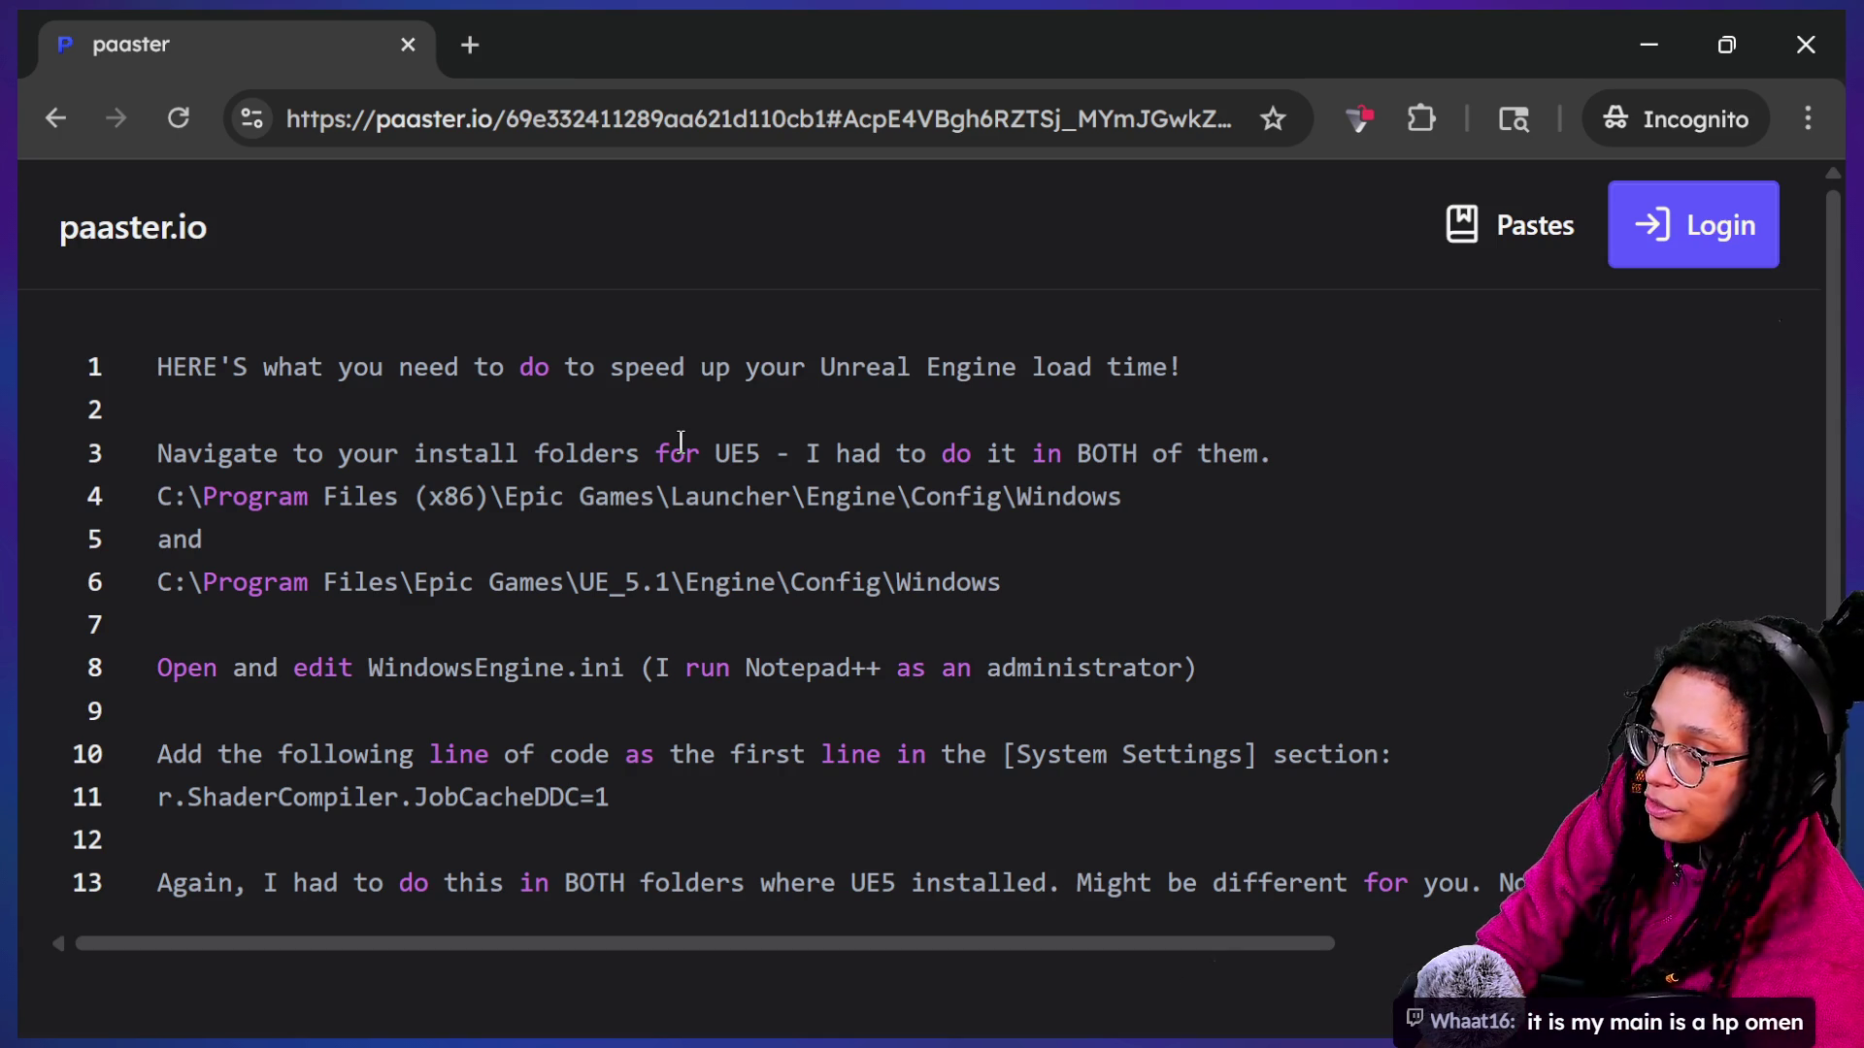
After reading the Unreal load-time paste, bring Chat forward, then return to the window overview.
key("super+Tab")
left_click(1127, 227)
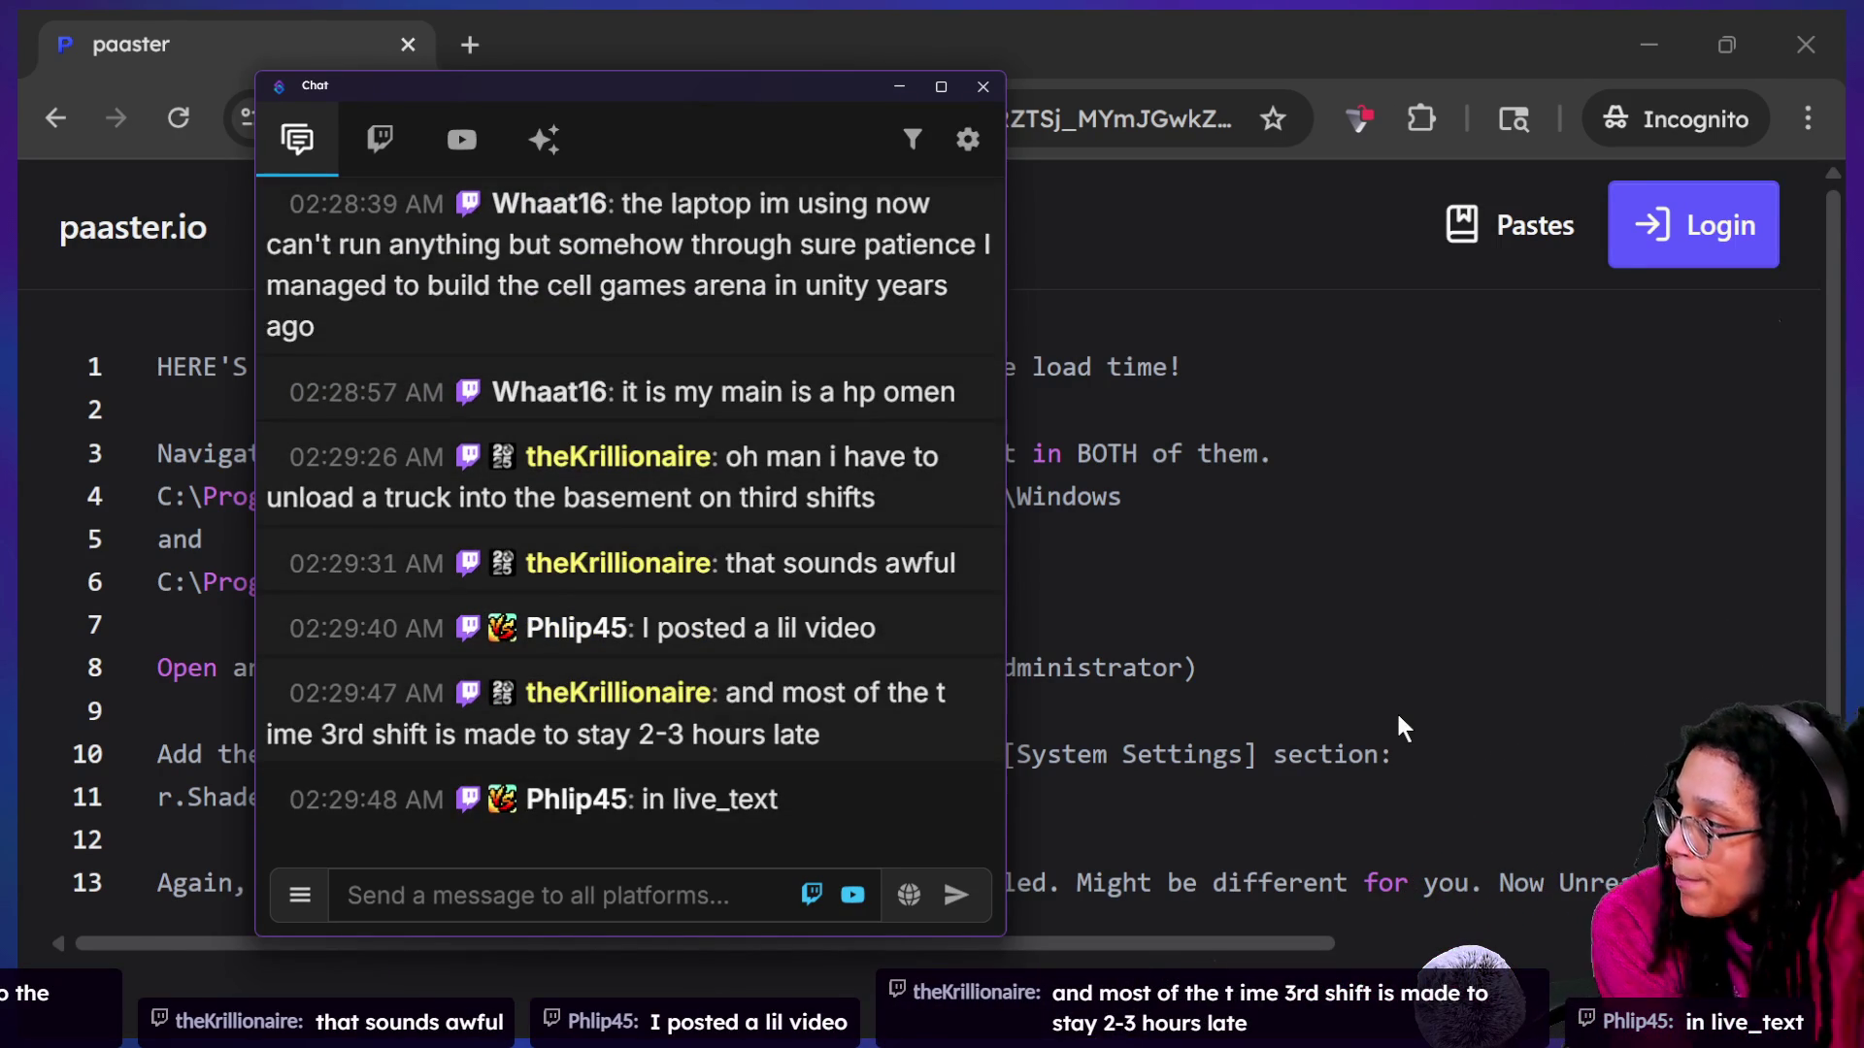
key("super+Tab")
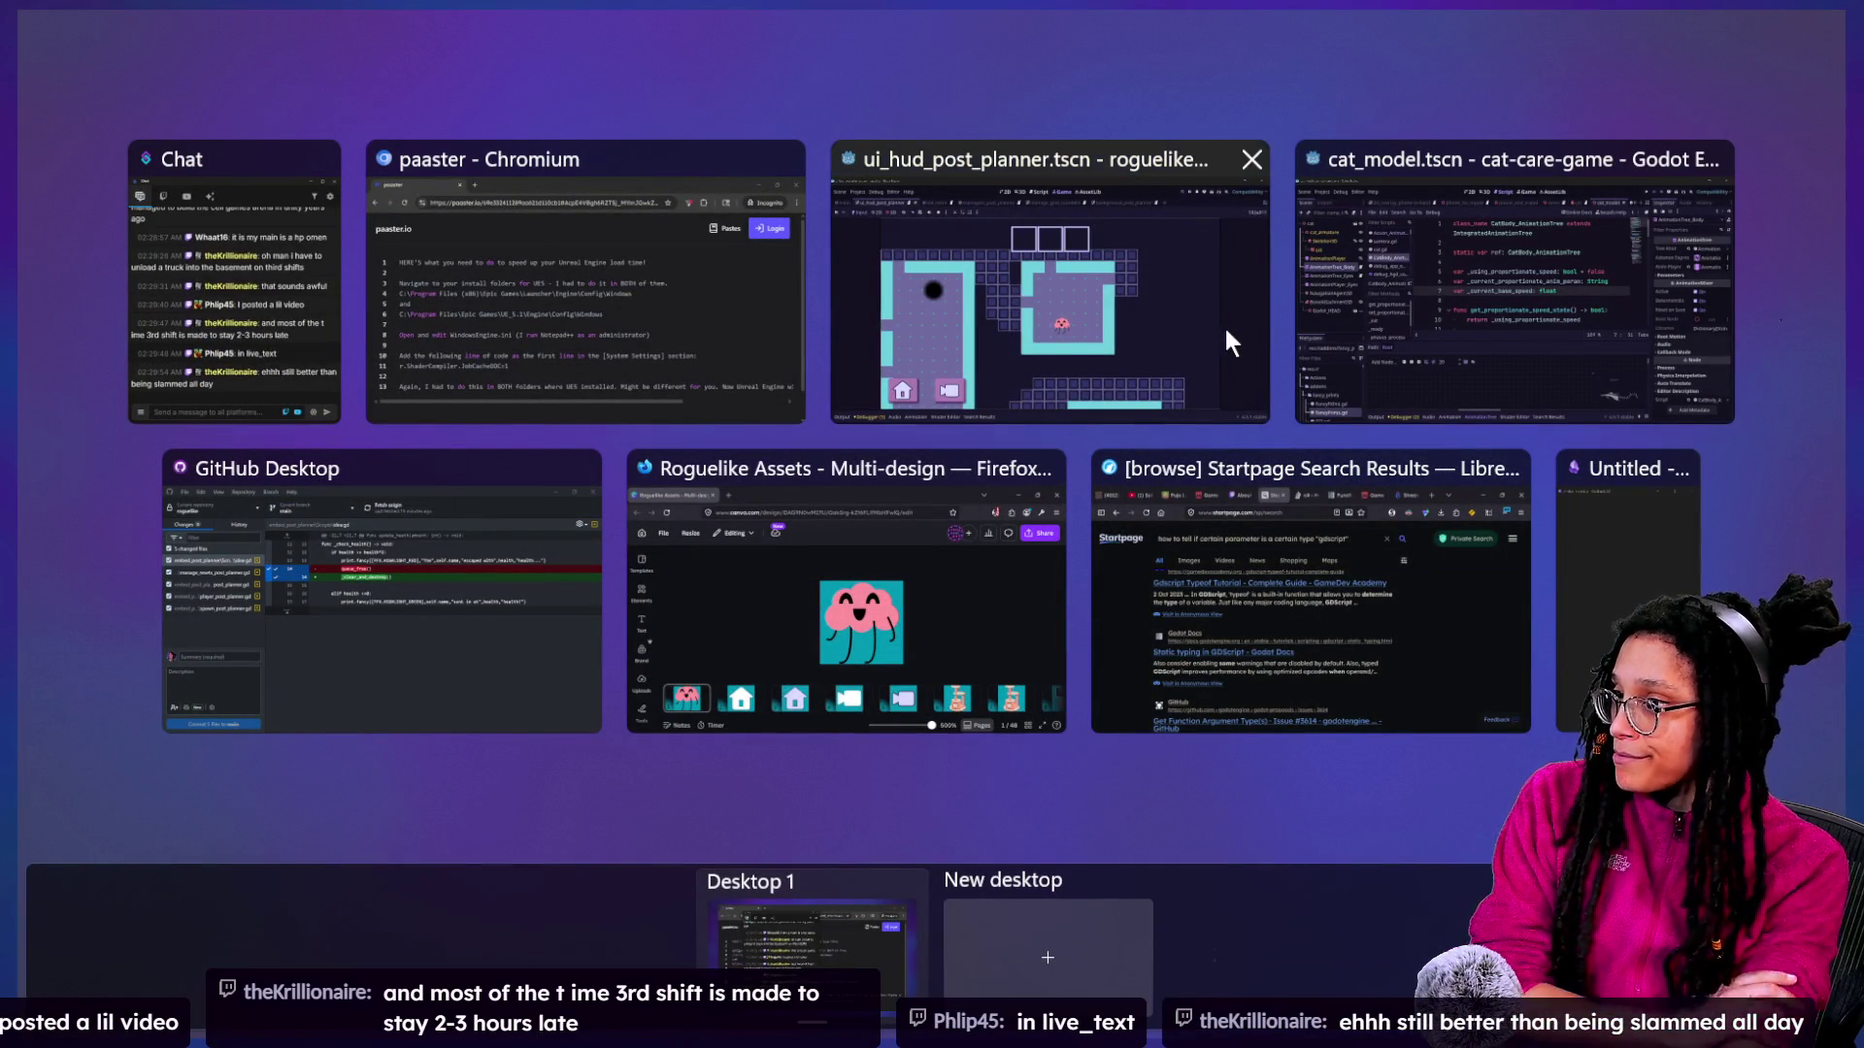
Switch to the browser showing Startpage results for 'how to tell if certain parameter is a certain type gdscript'.
left_click(1086, 563)
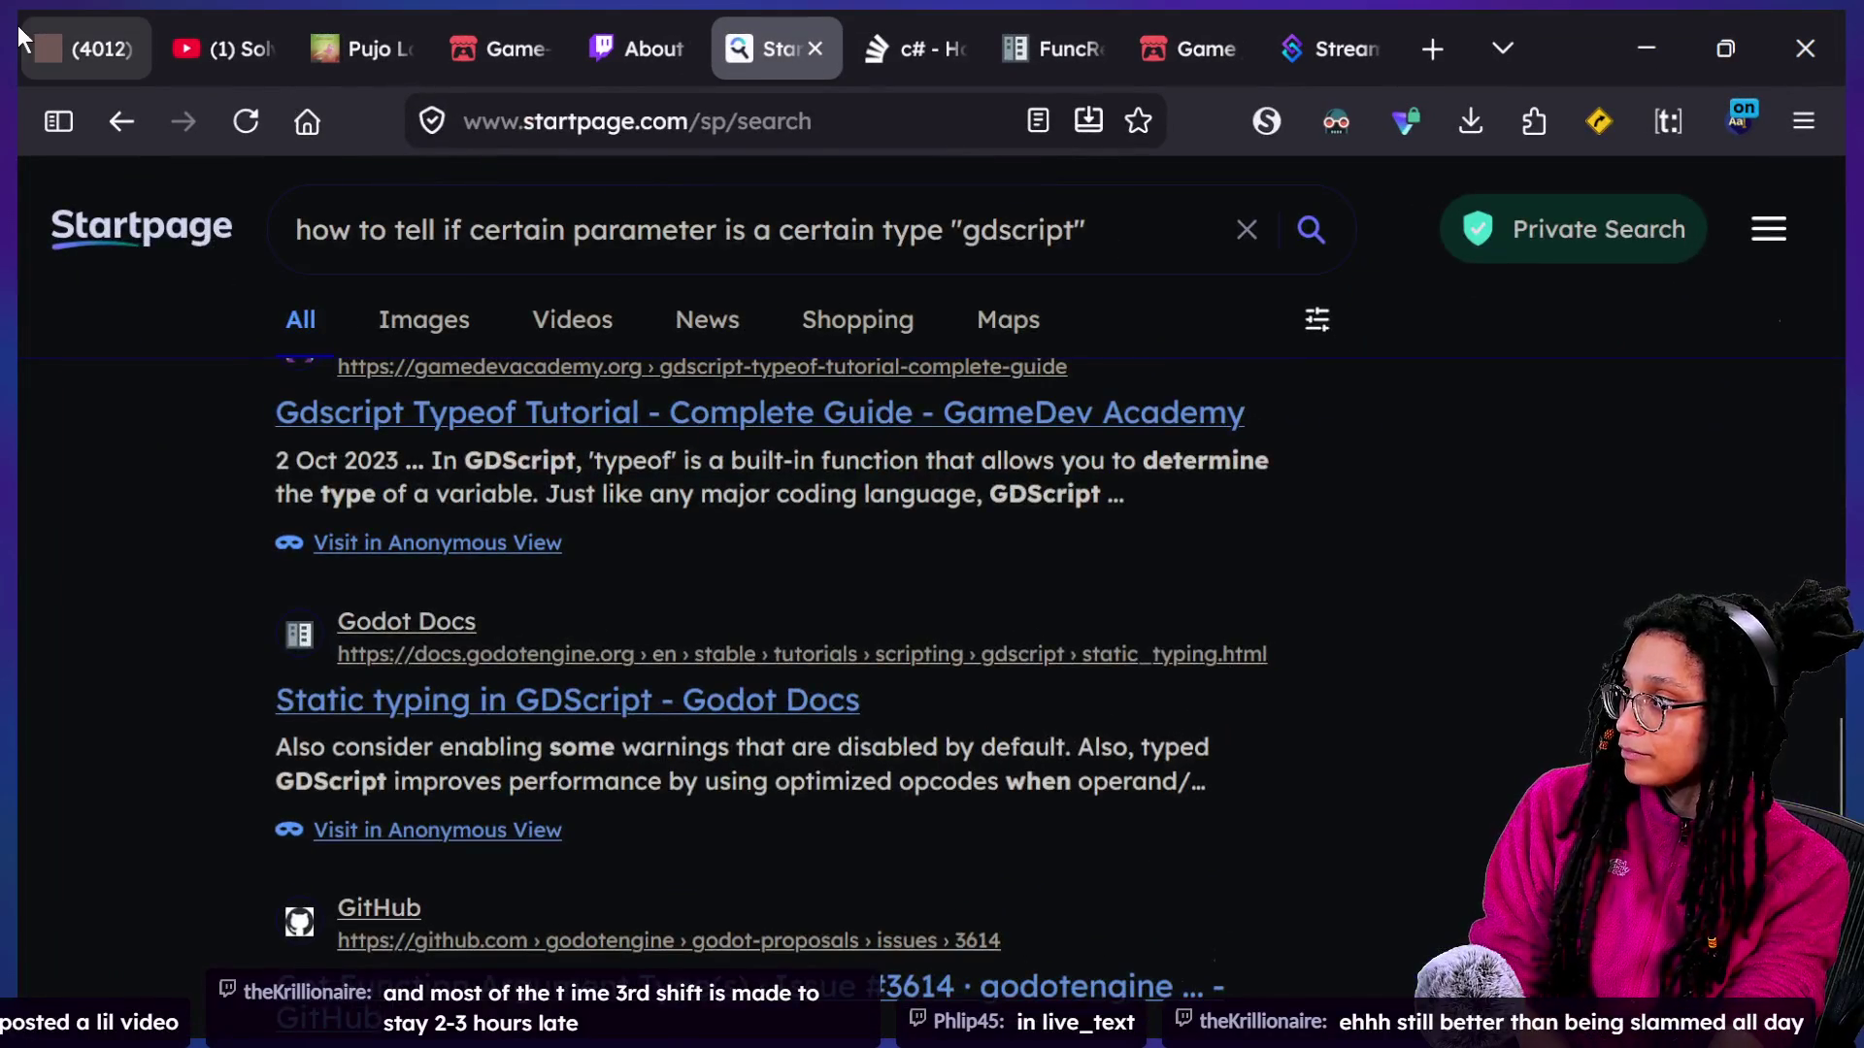
In the Discord tab, open the Hyper Game Dev! server's live_text channel.
left_click(29, 27)
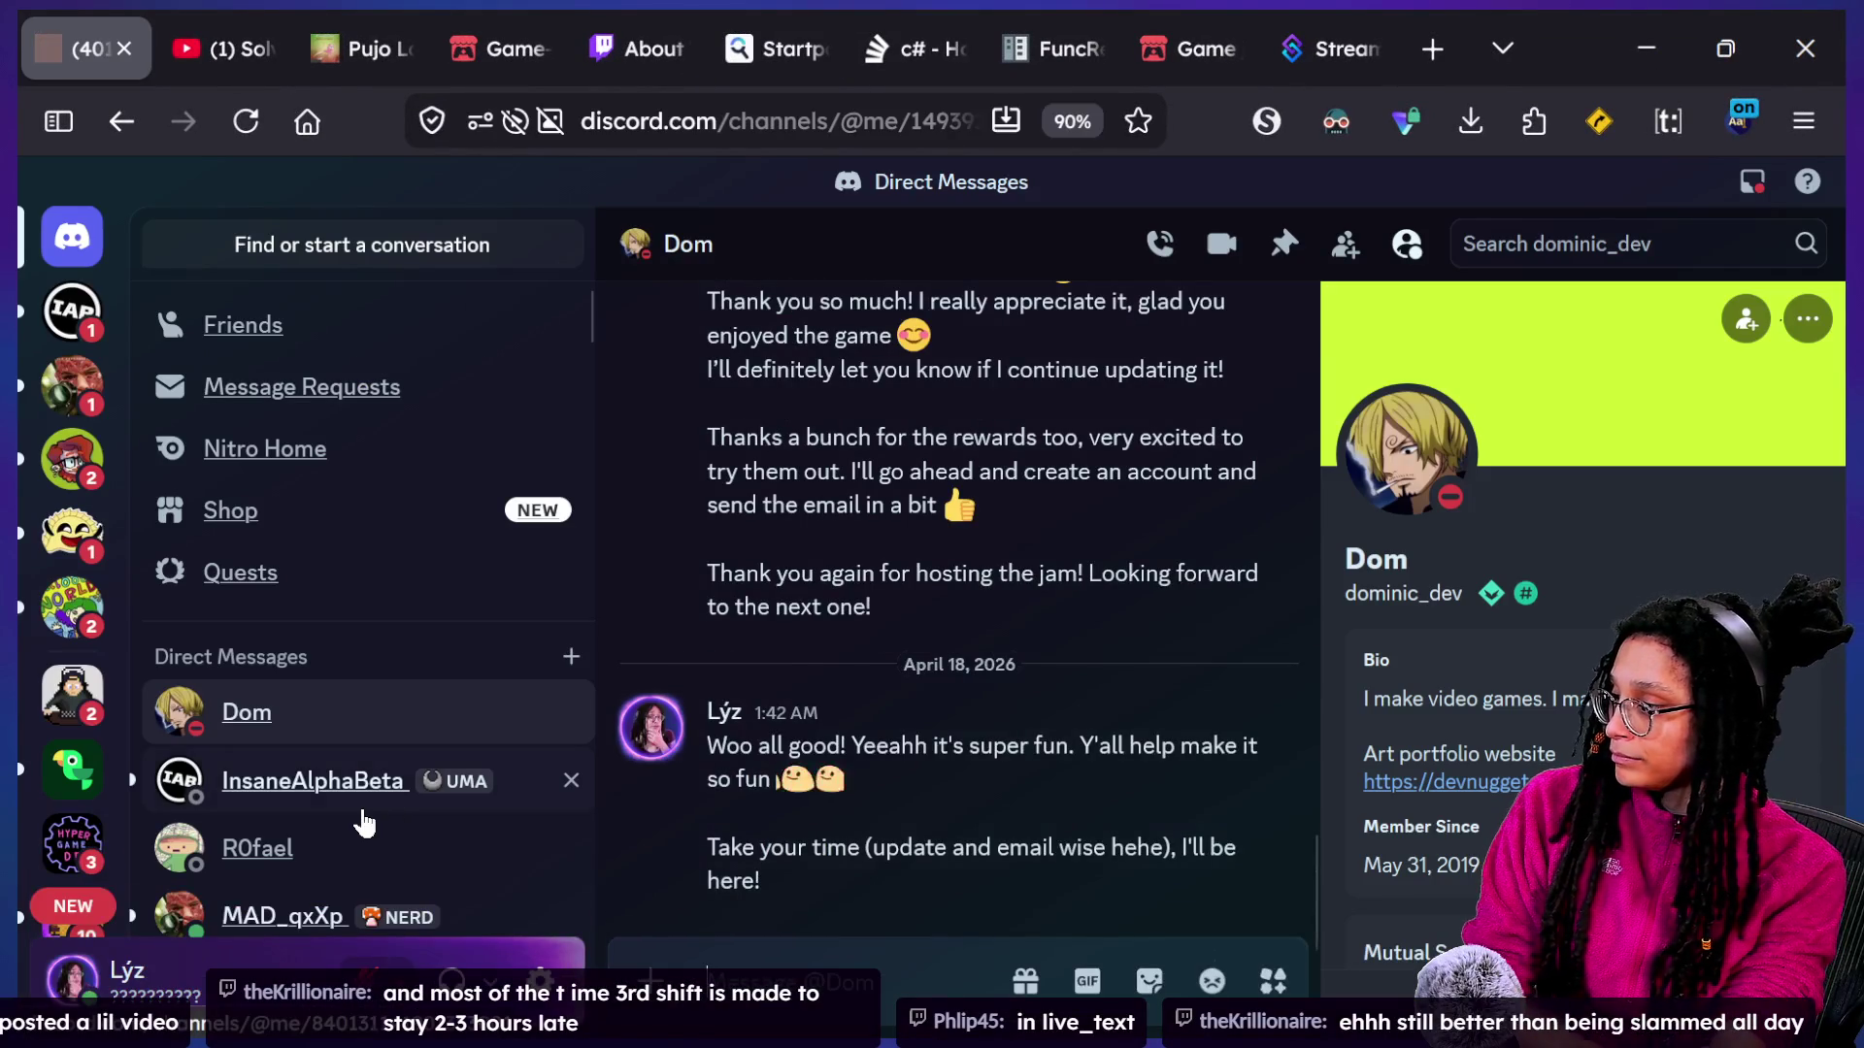
scroll(364, 818, "down", 8)
scroll(366, 820, "down", 5)
scroll(175, 648, "up", 15)
scroll(175, 648, "up", 2)
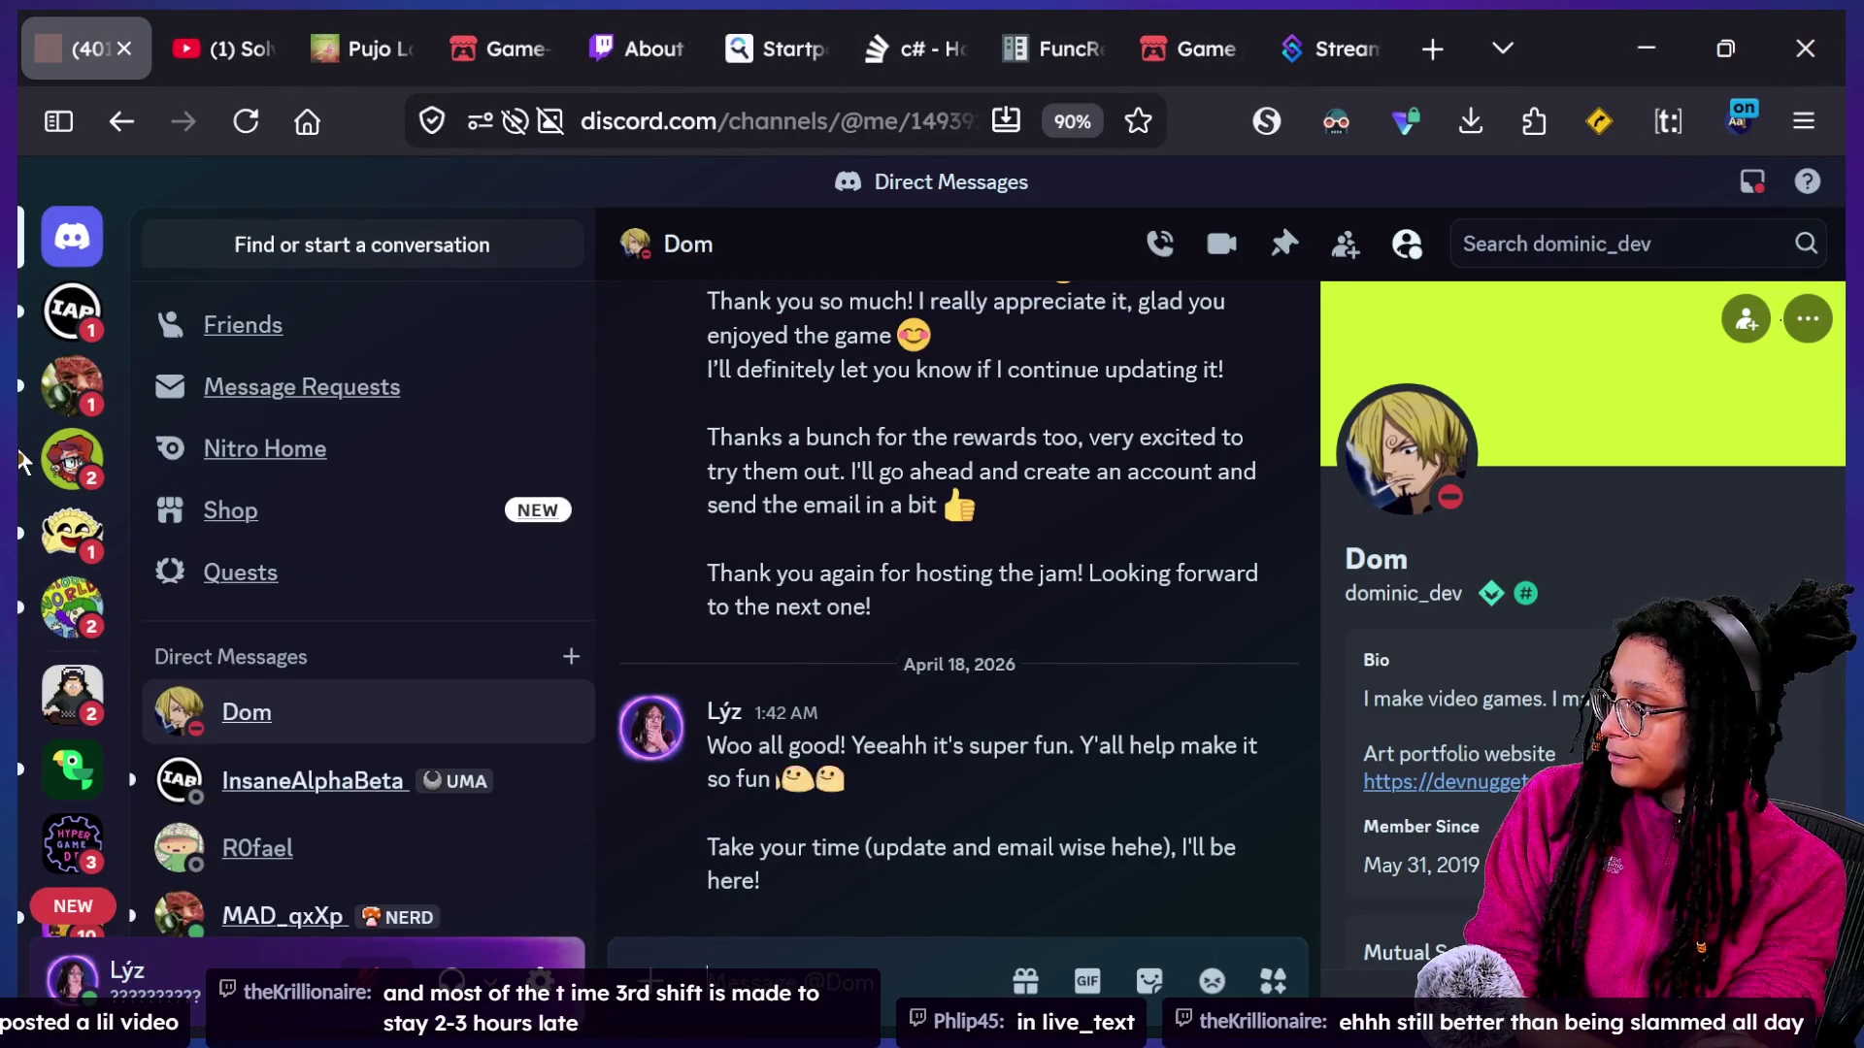
left_click(83, 872)
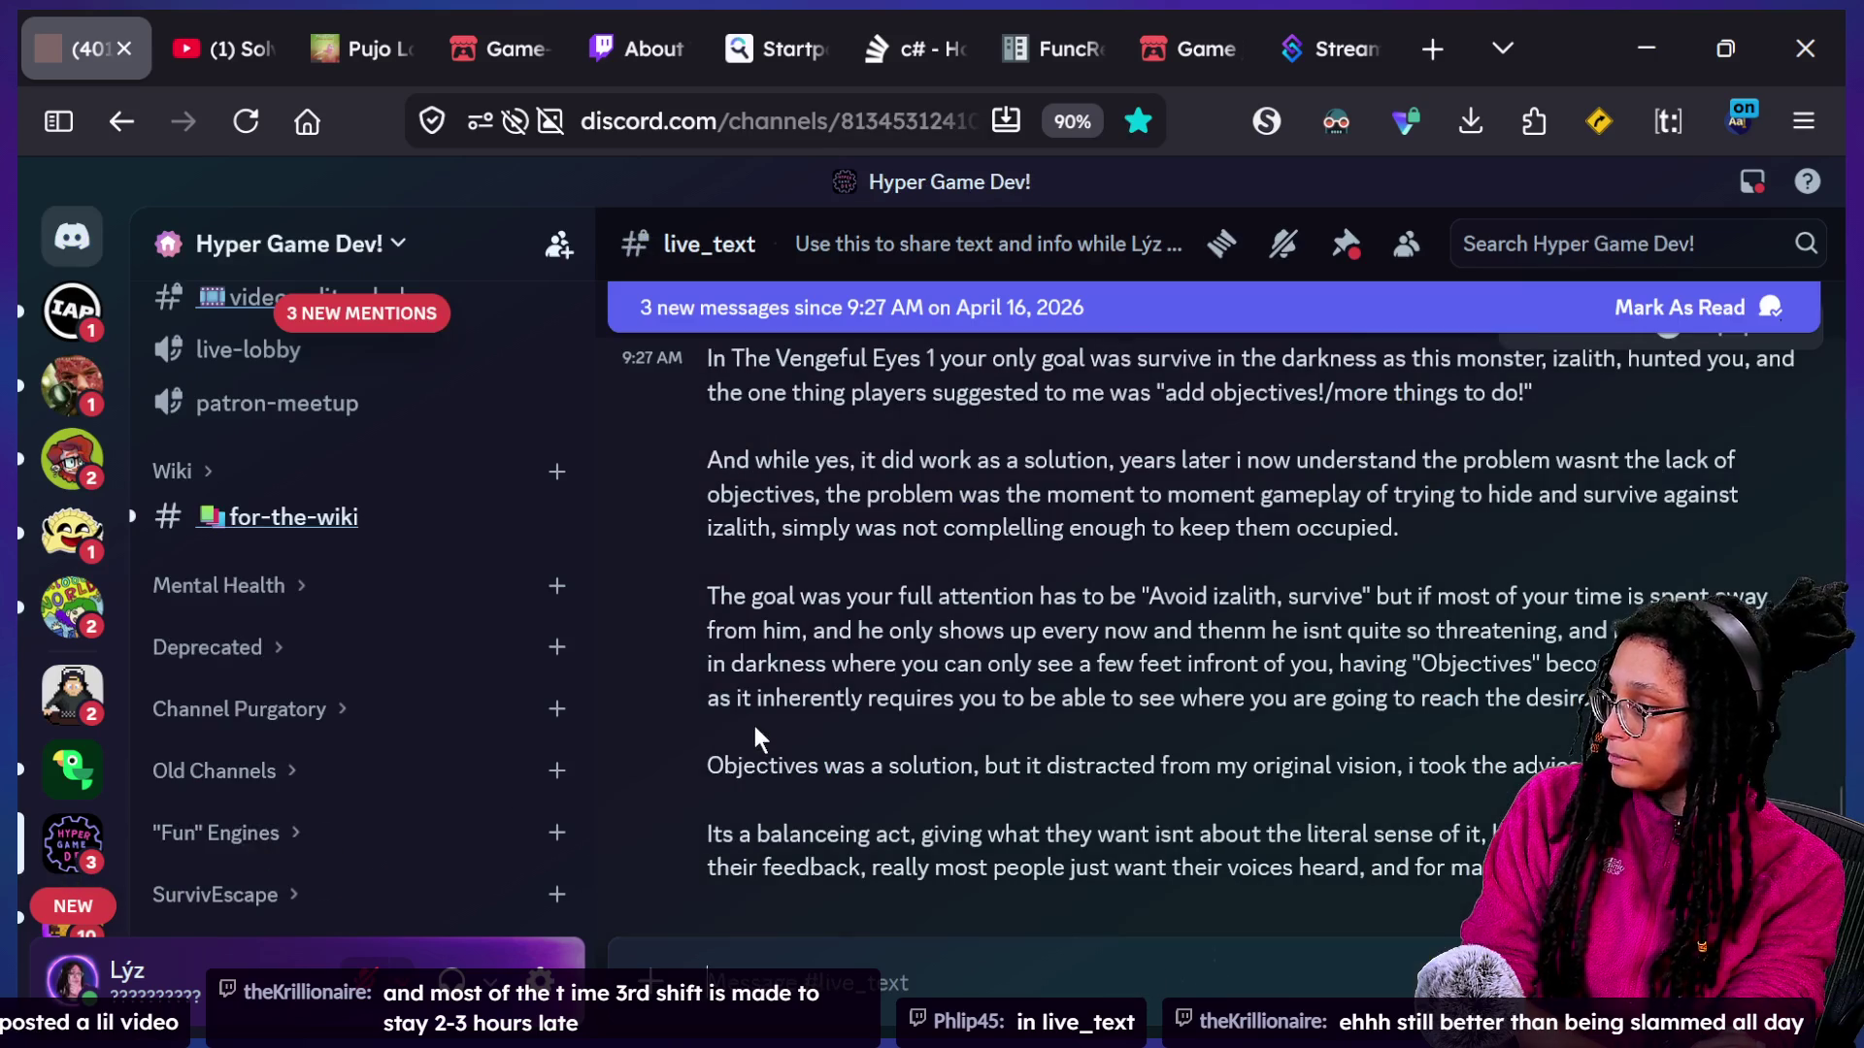
Play the member's shared 14-second Godot train game clip full screen.
scroll(813, 553, "down", 5)
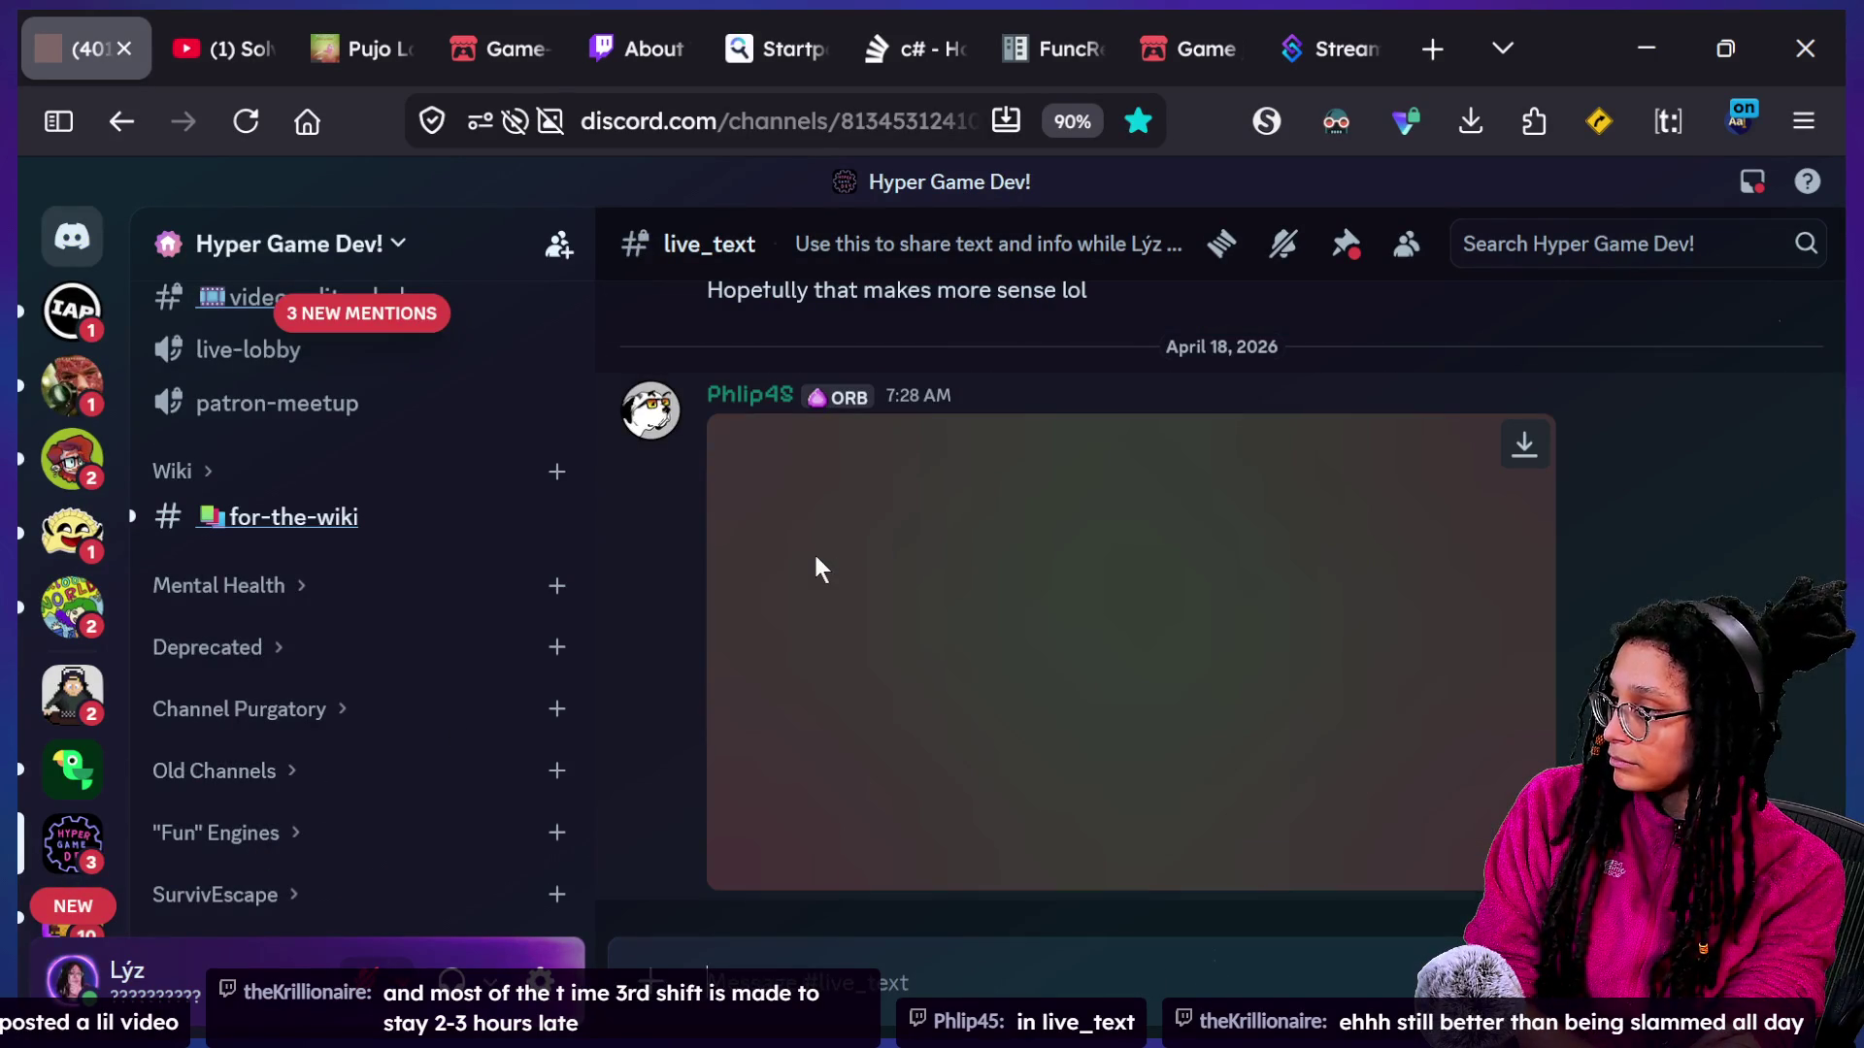
left_click(1128, 645)
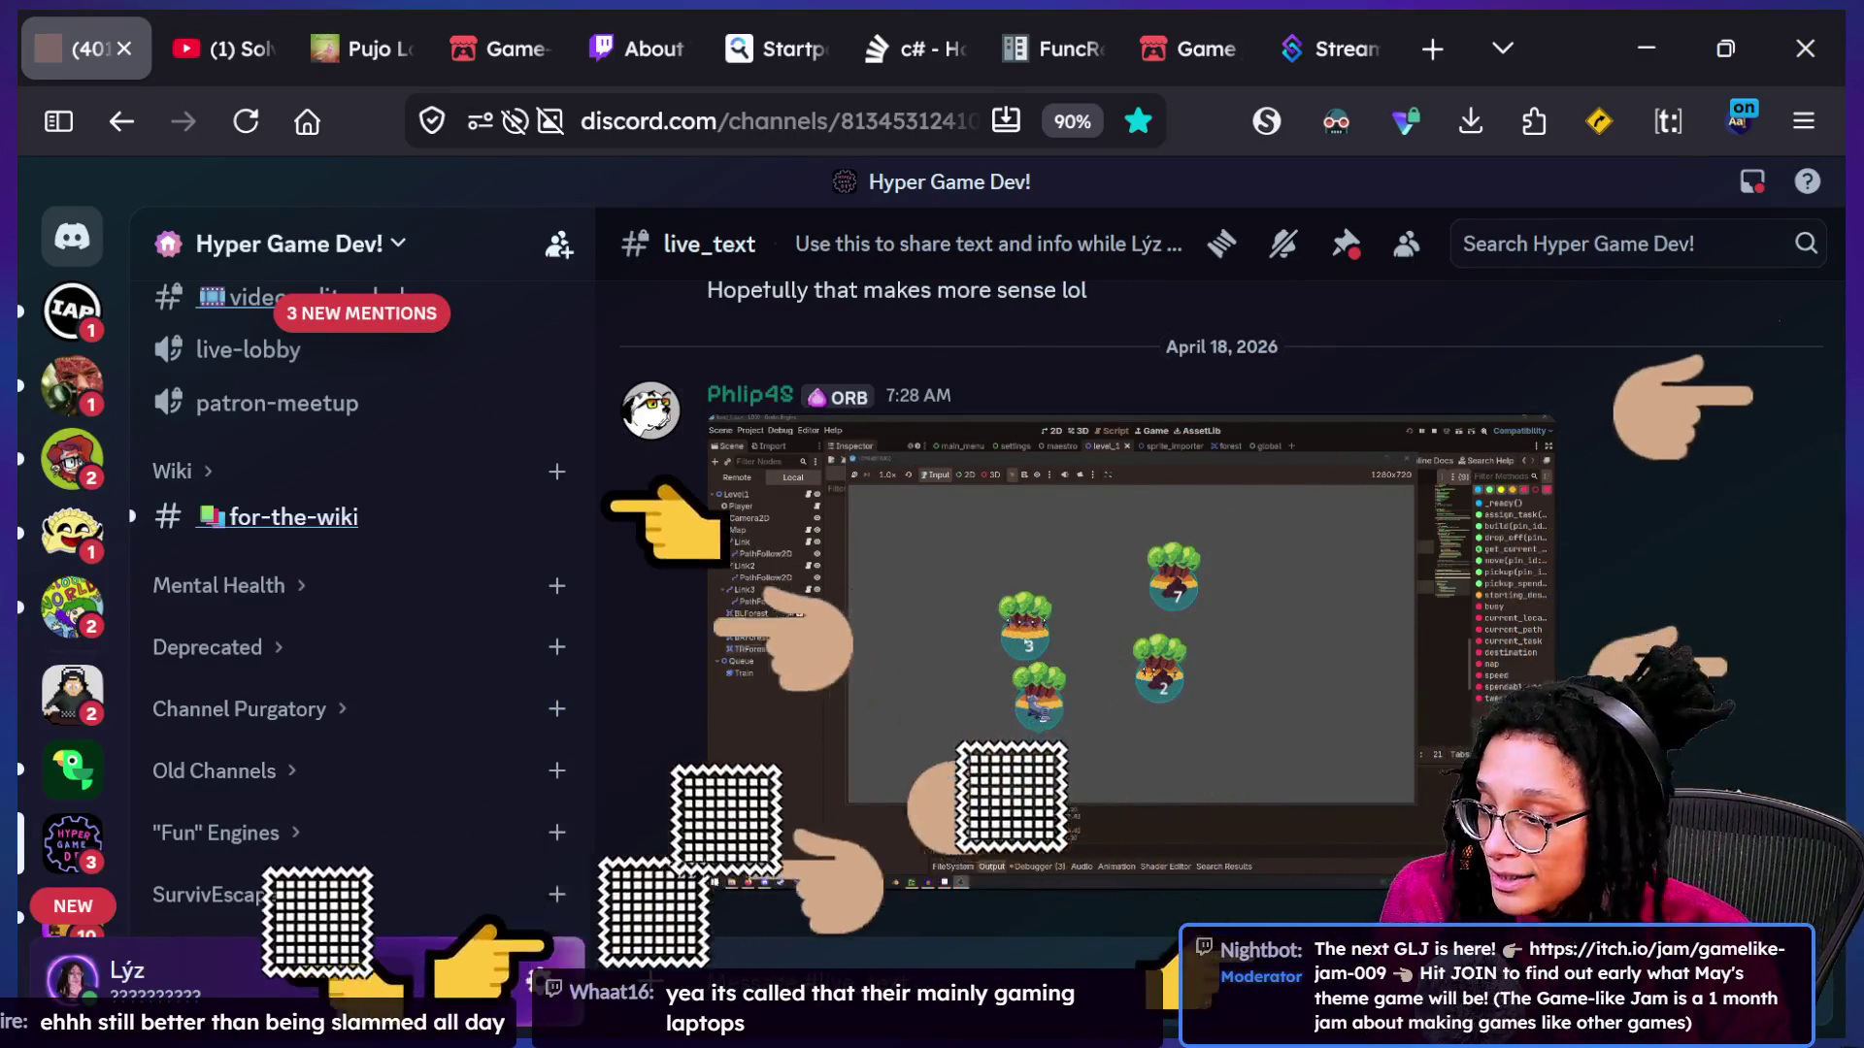
key("f")
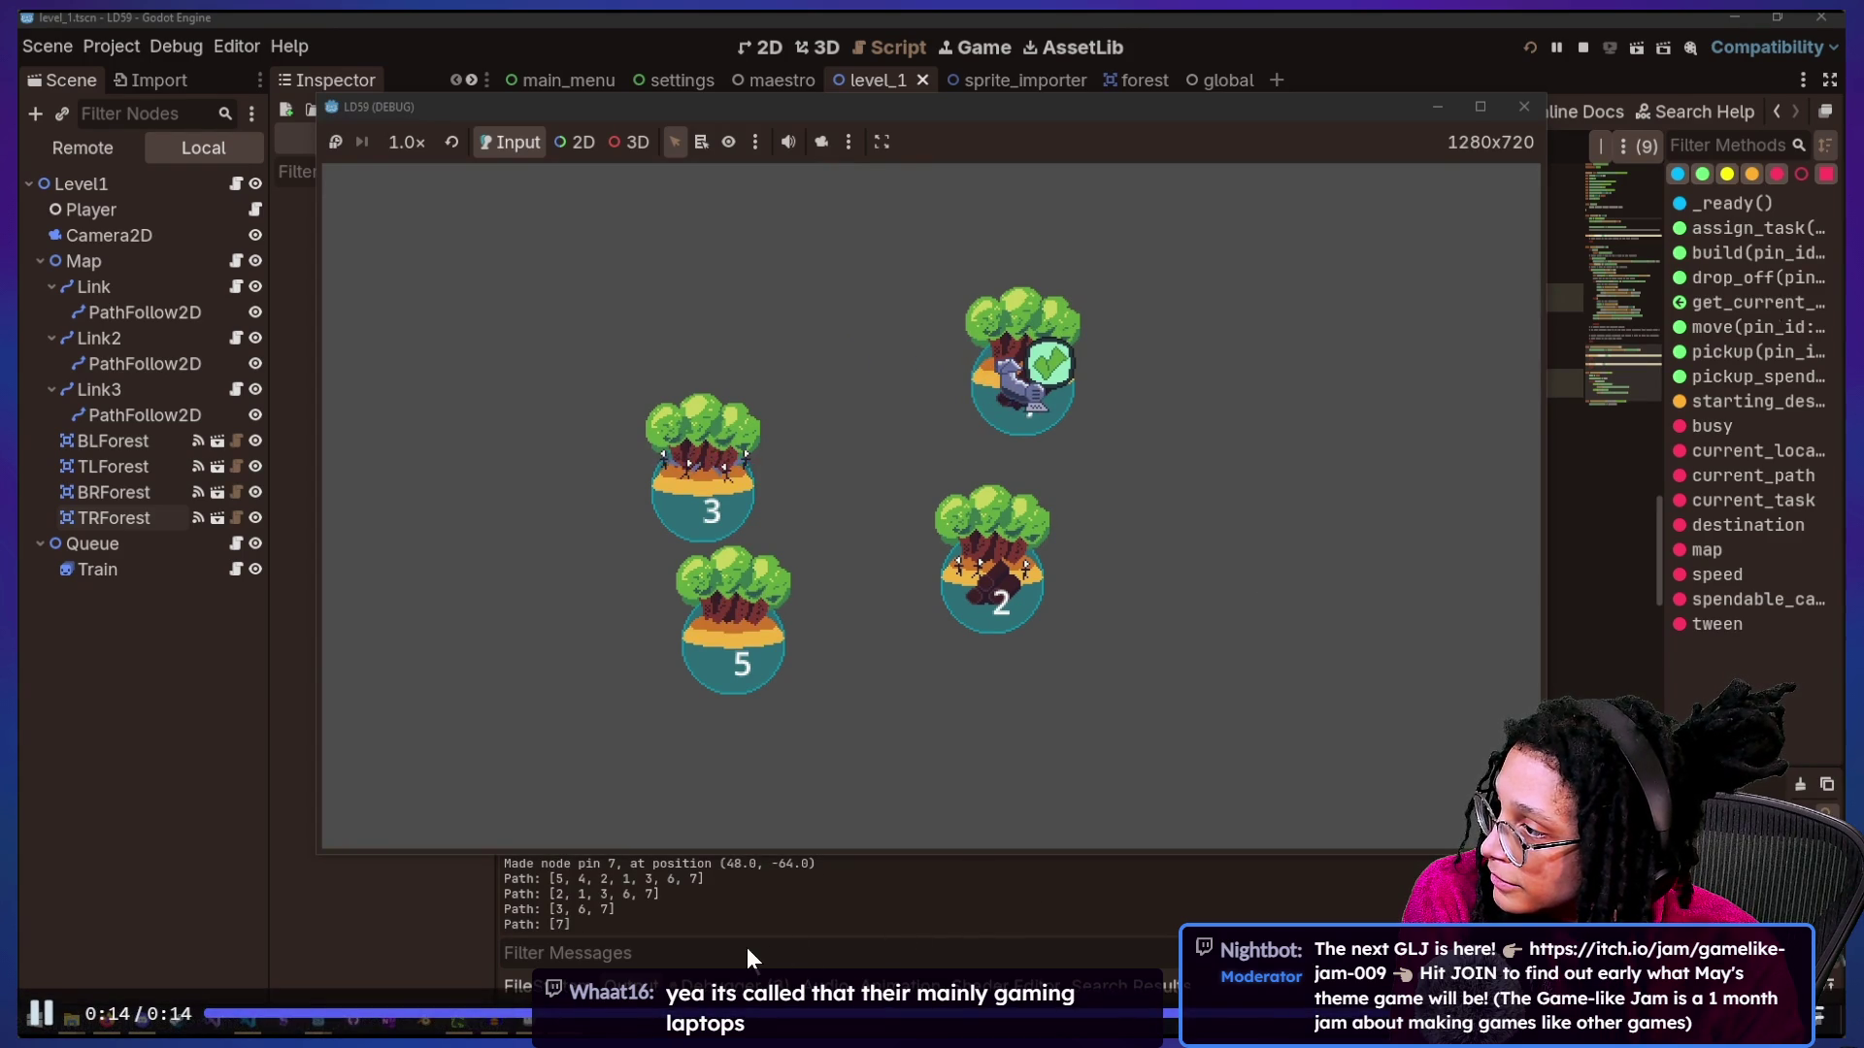
Replay the full-screen train game clip from the start several times, then exit full screen.
left_click(977, 937)
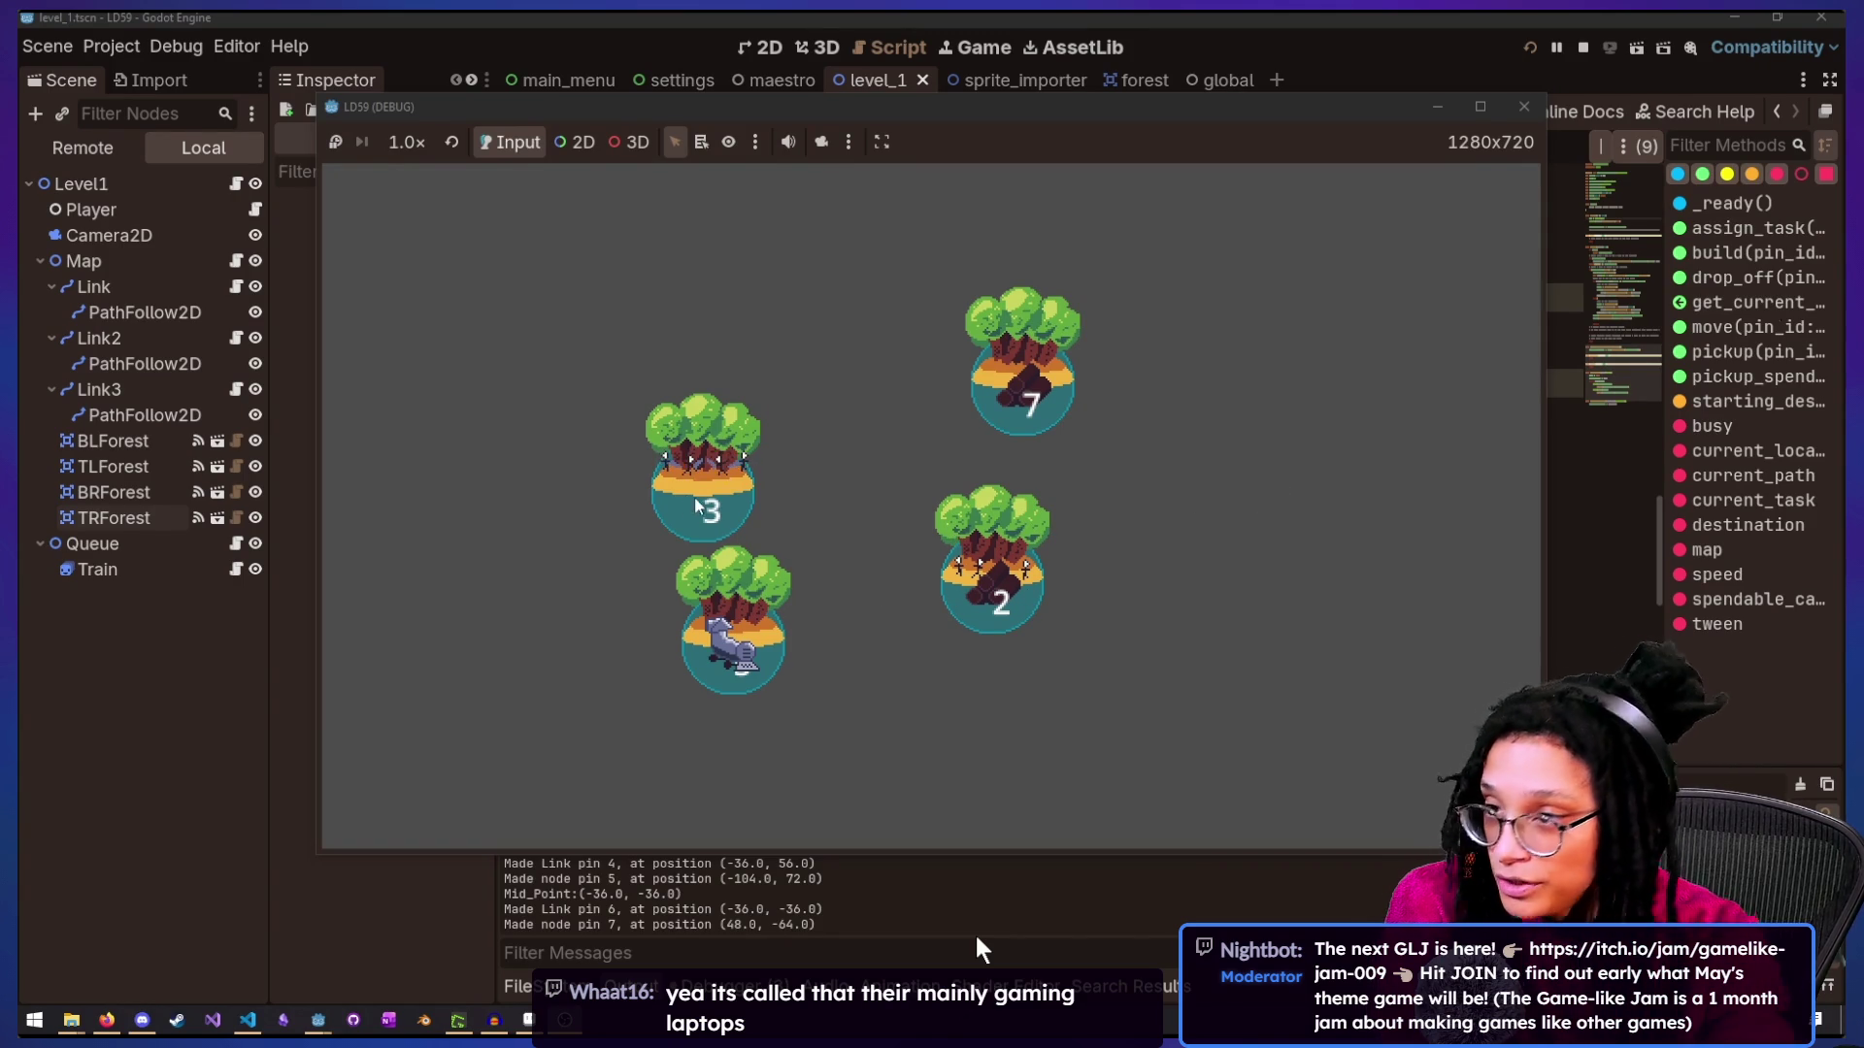
left_click(1024, 393)
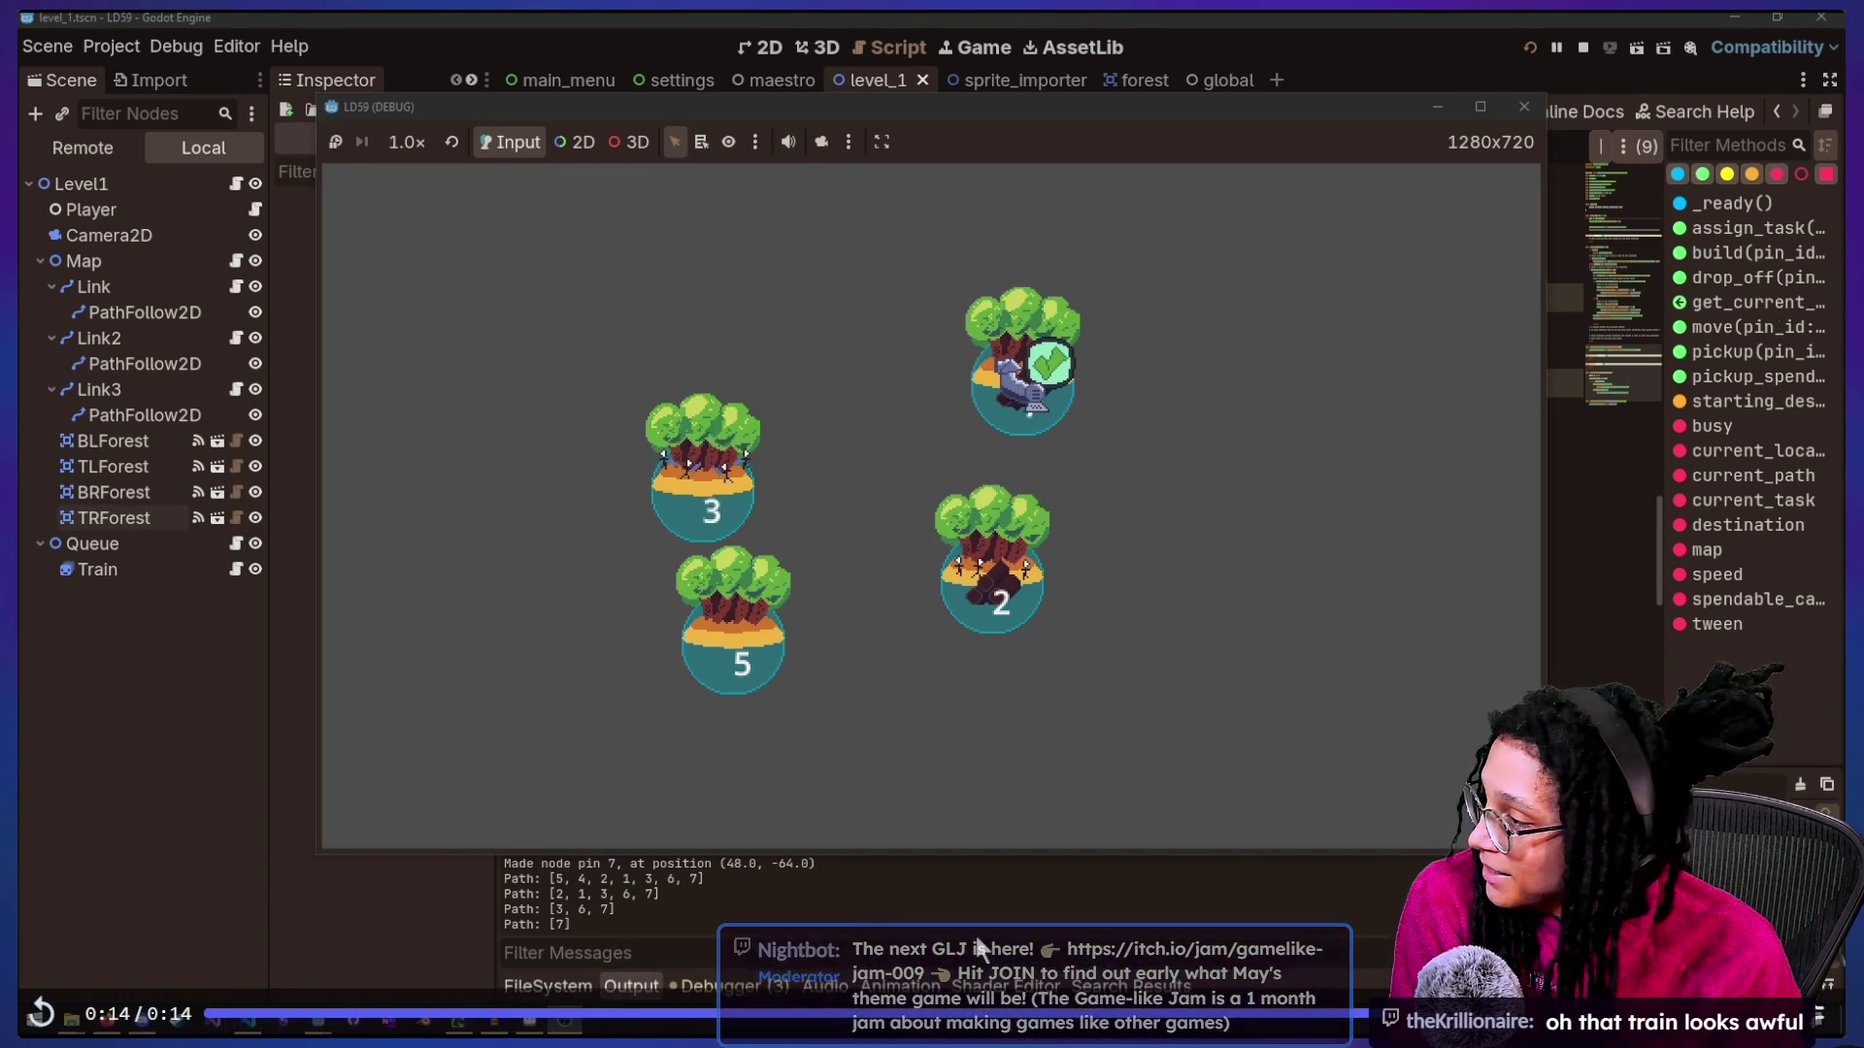
left_click(44, 1011)
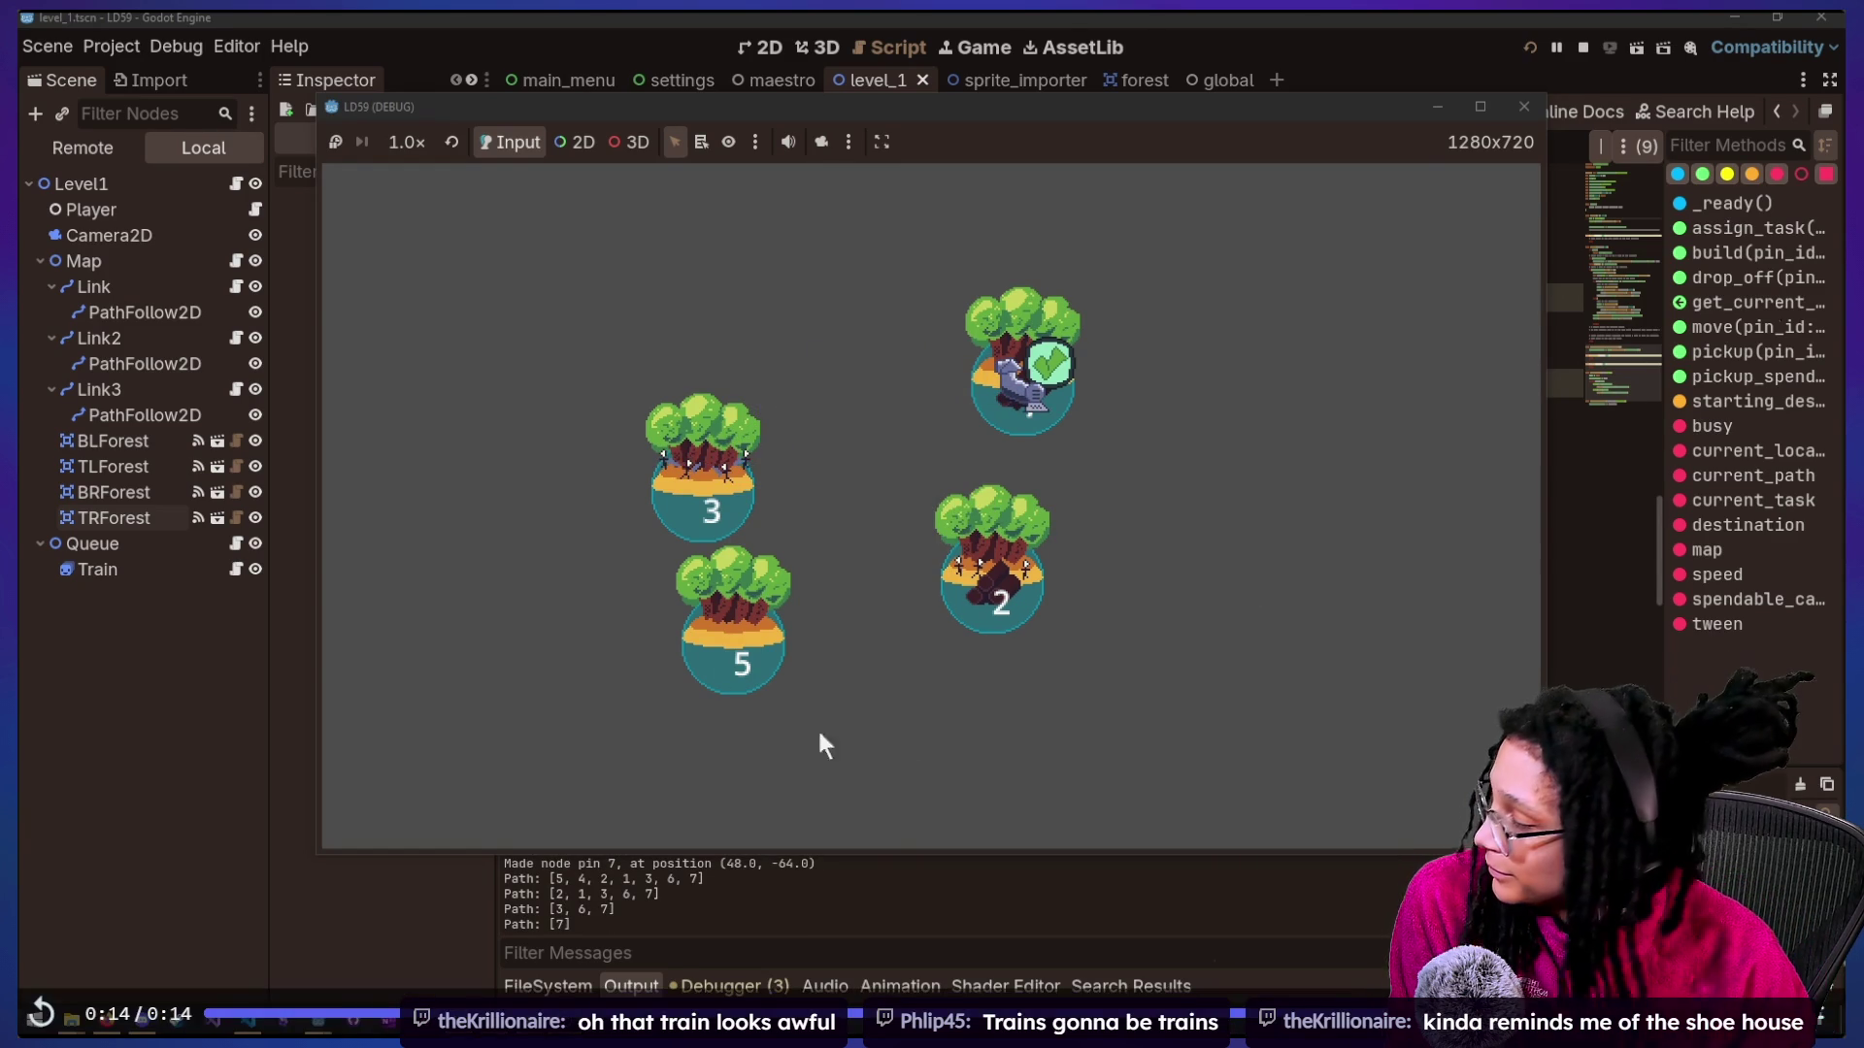
left_click(21, 1014)
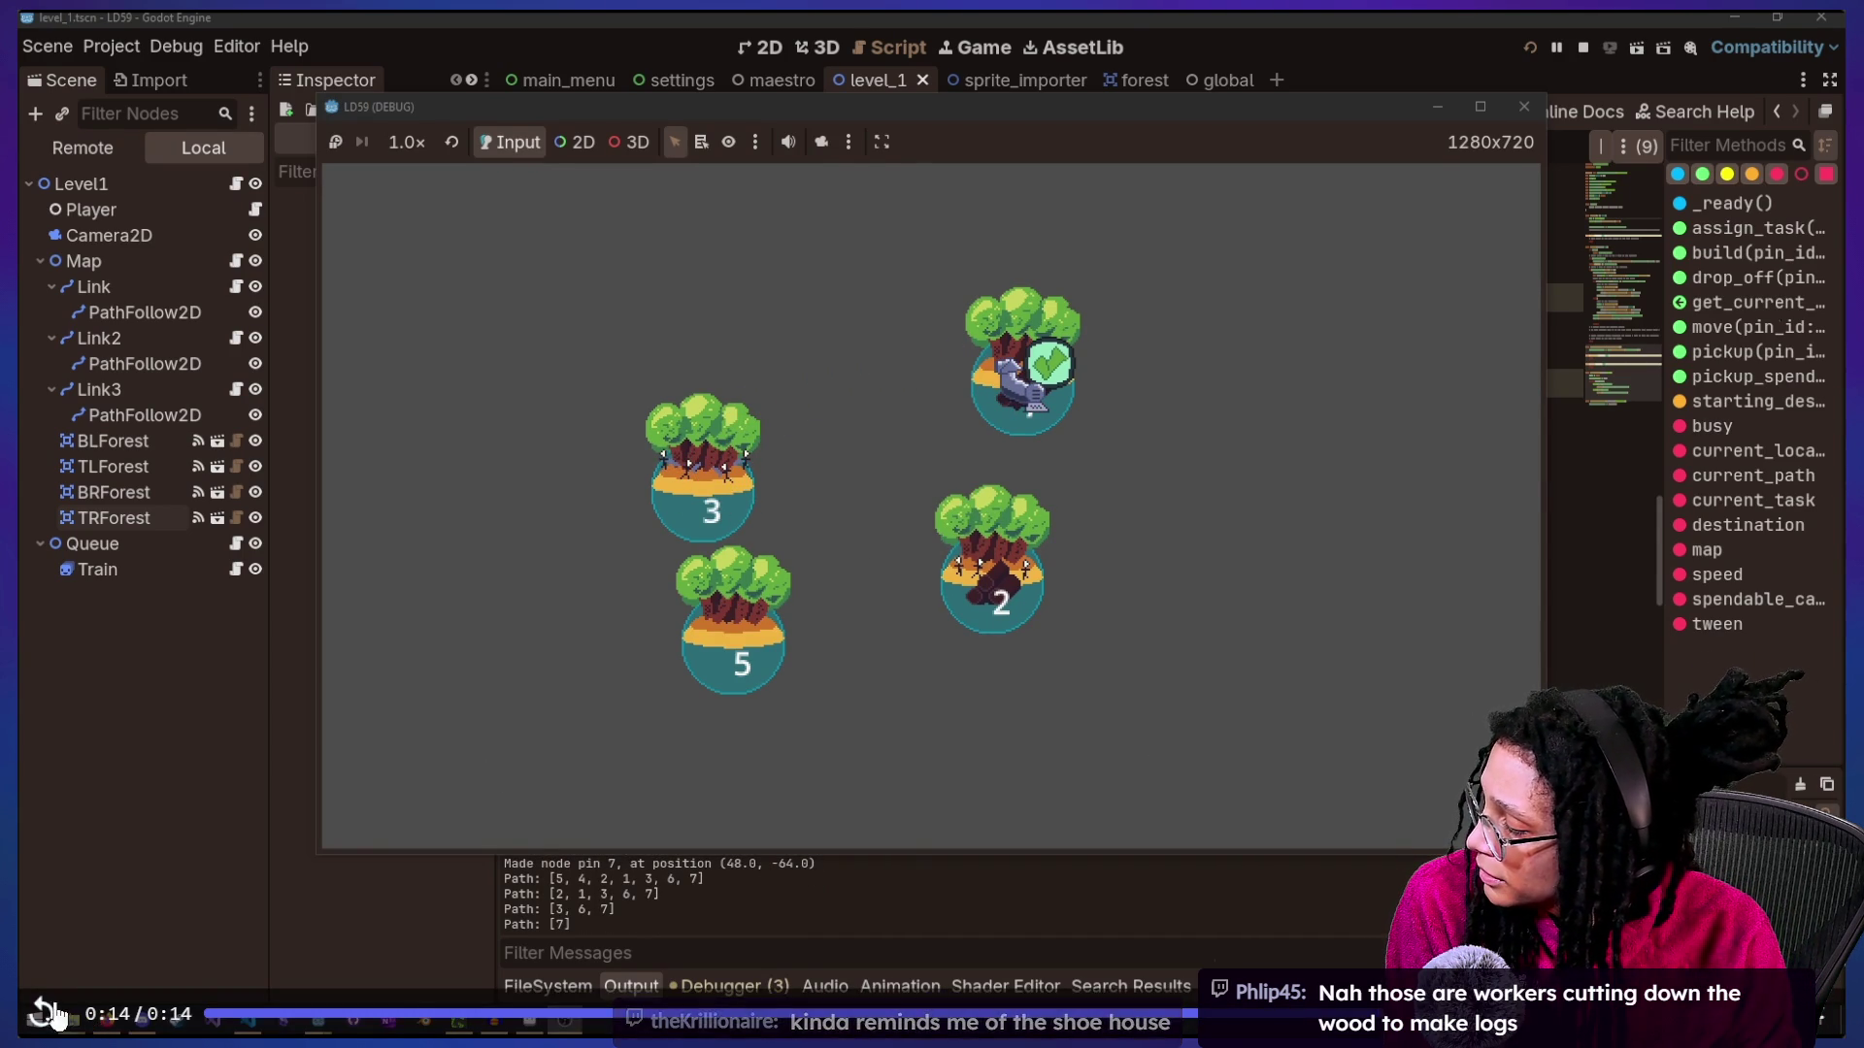
left_click(39, 1012)
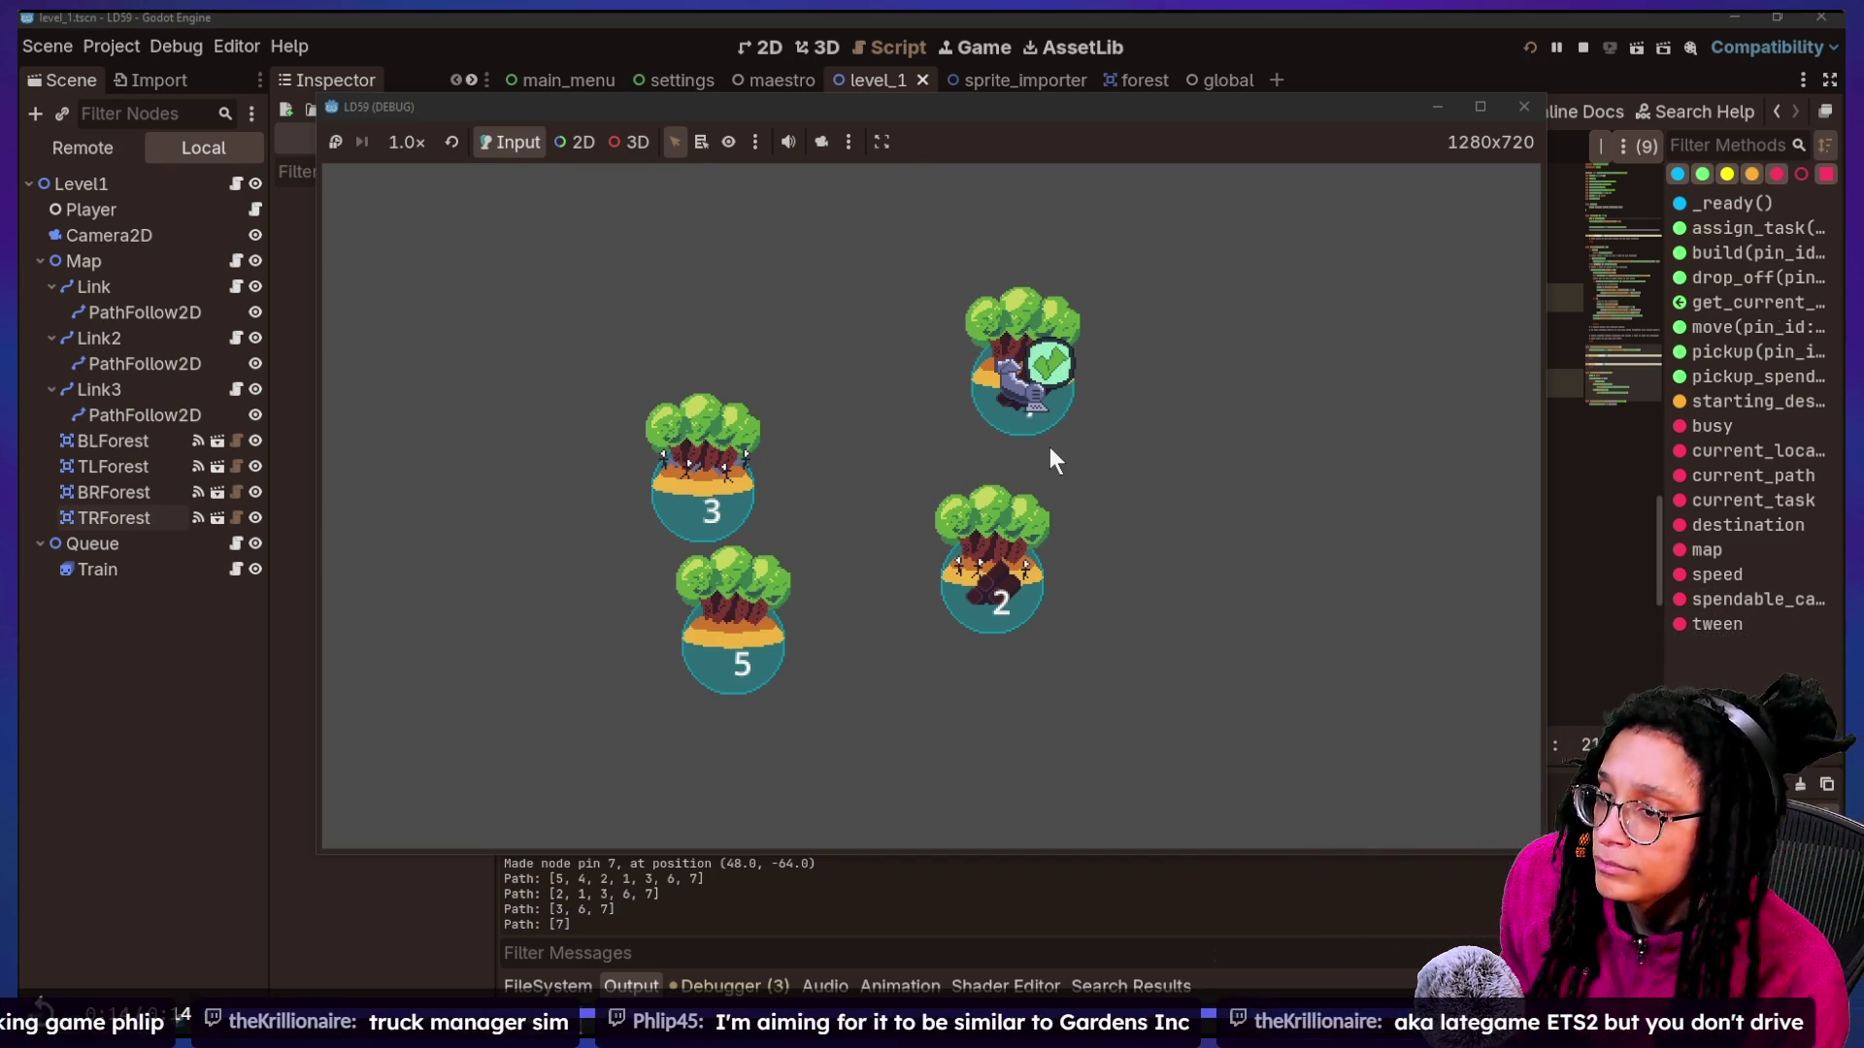
key("Escape")
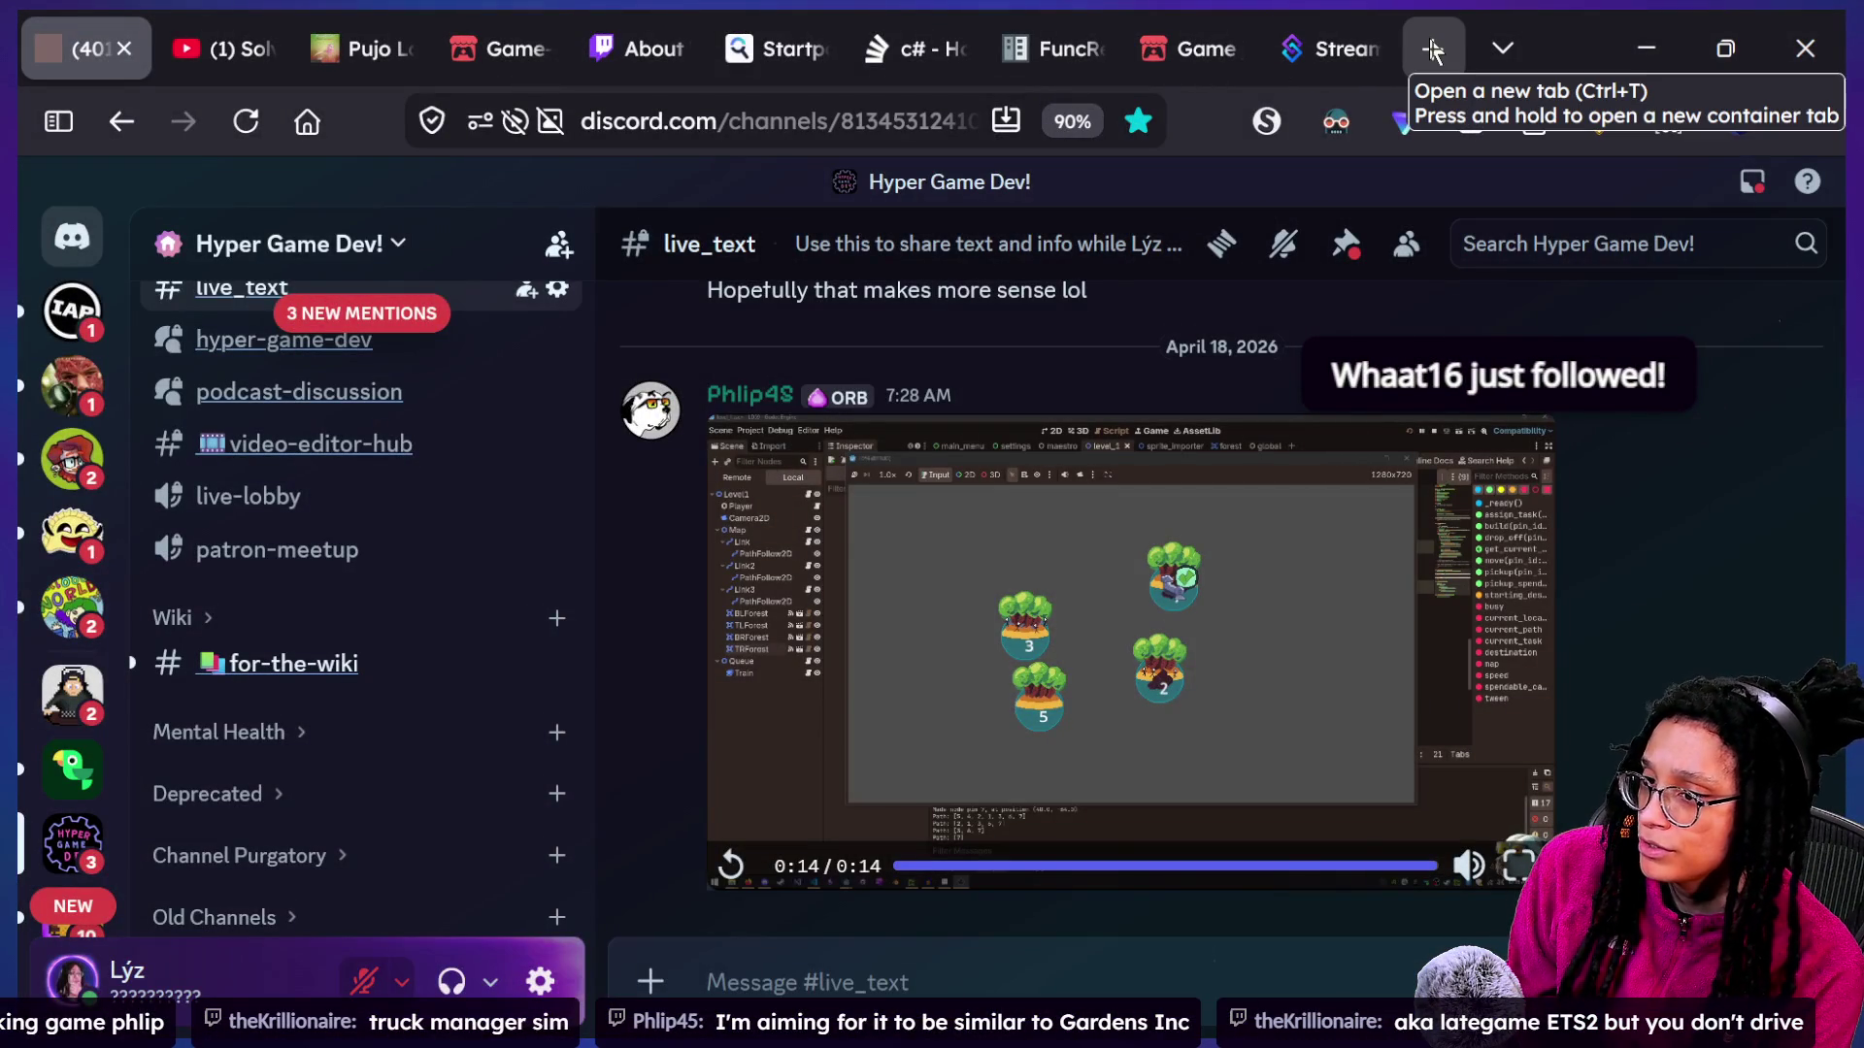
Search 'gardens inc' in a new tab and open the Gardens Inc. Steam store page.
left_click(1433, 50)
type("g")
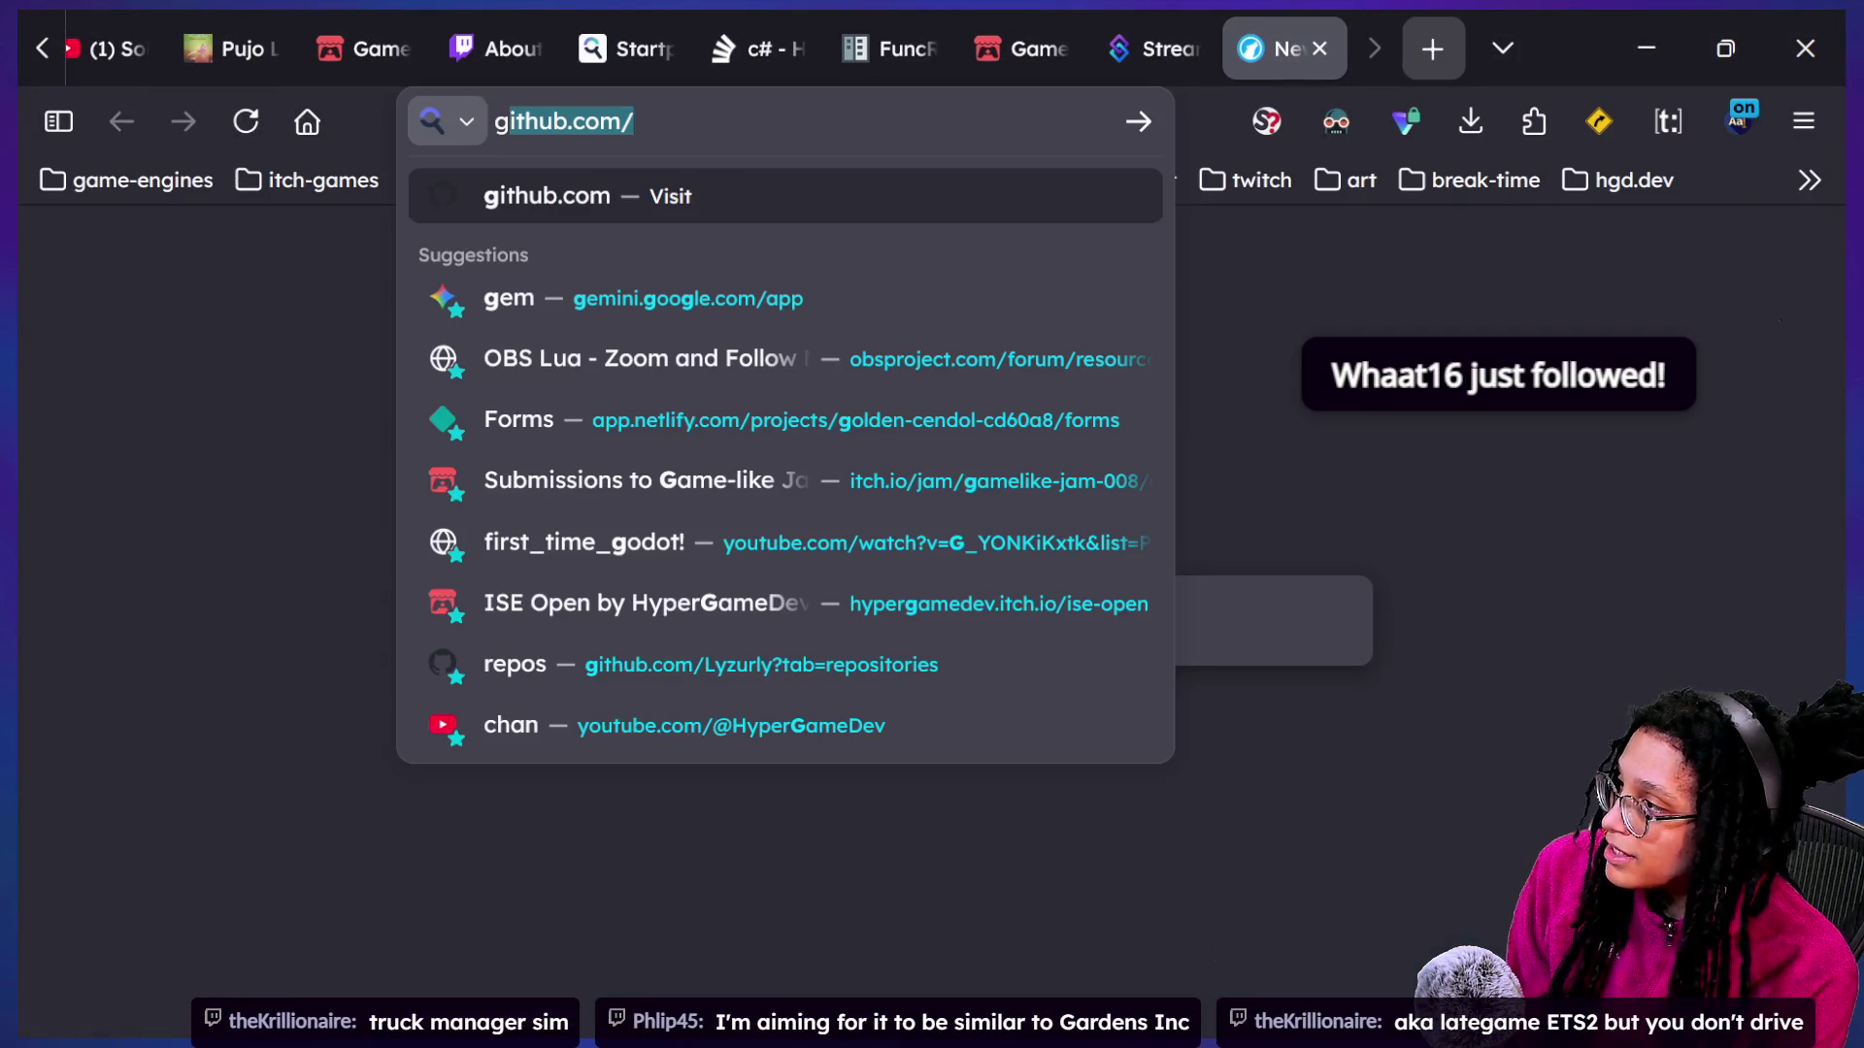
type("arden")
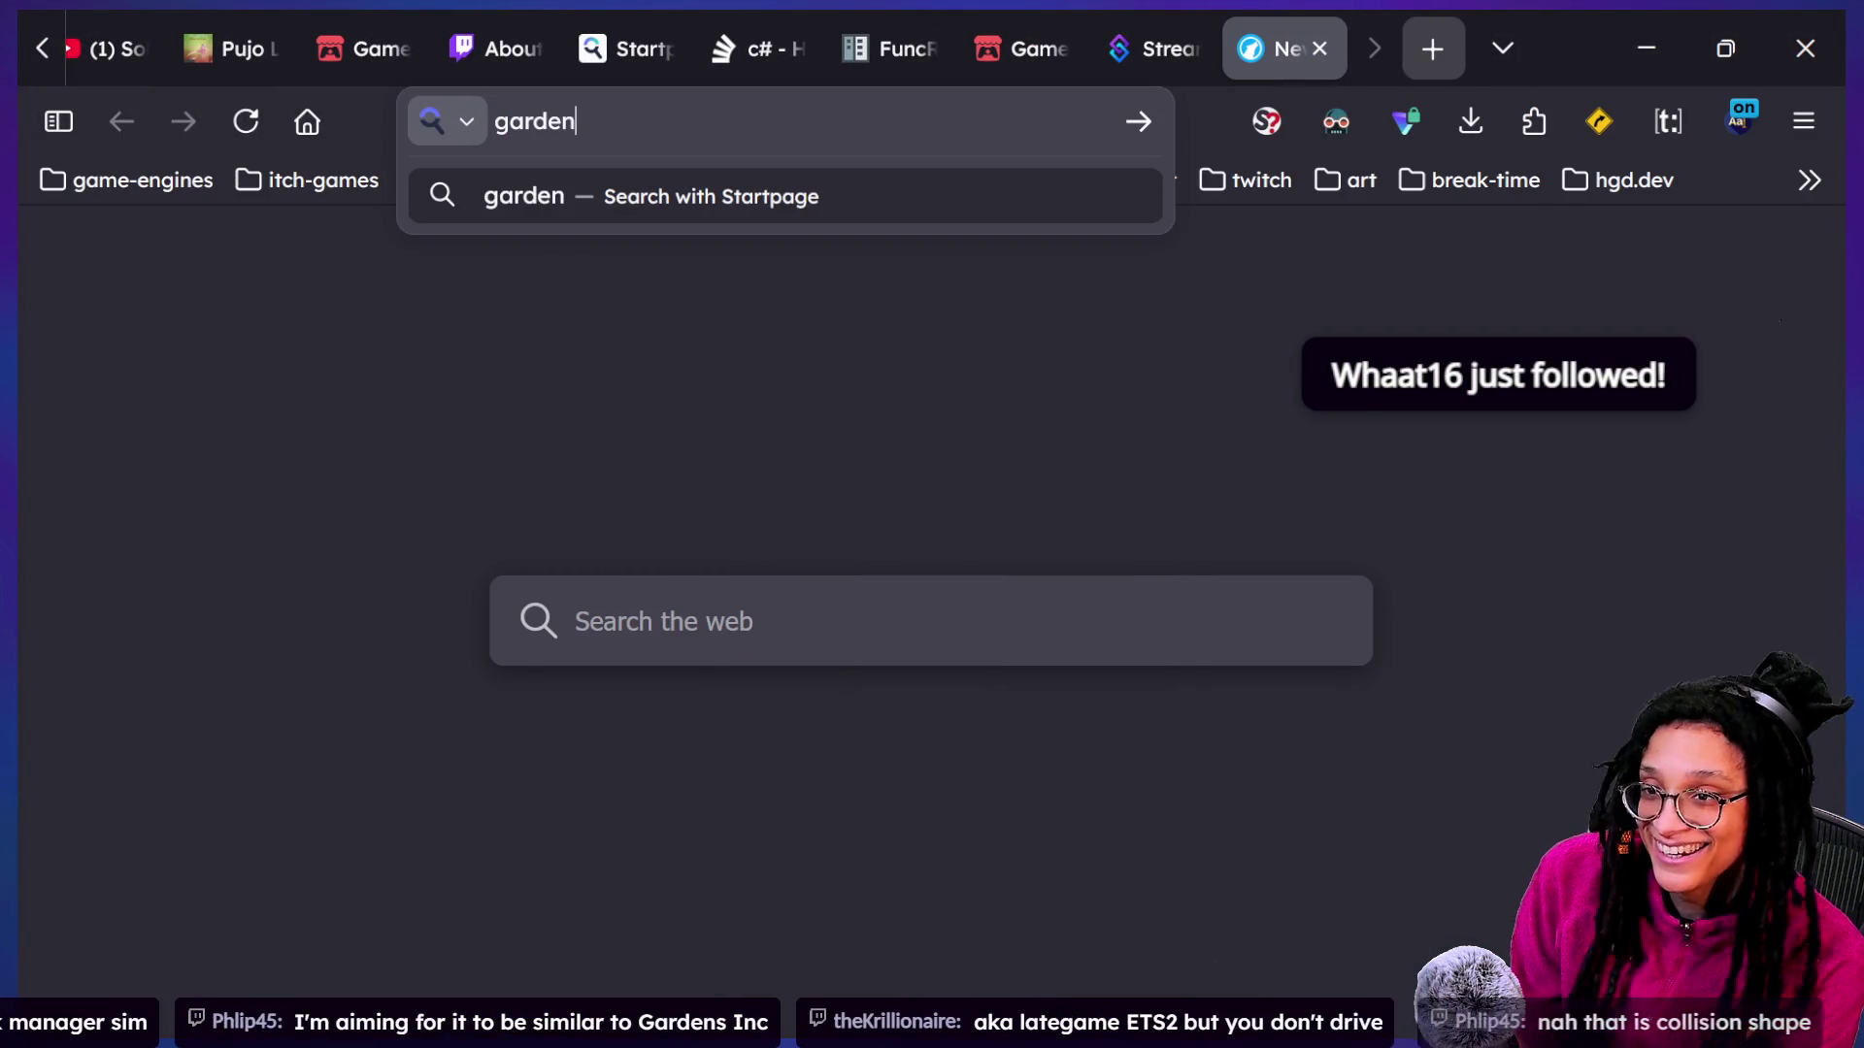
type("s inc")
key("Return")
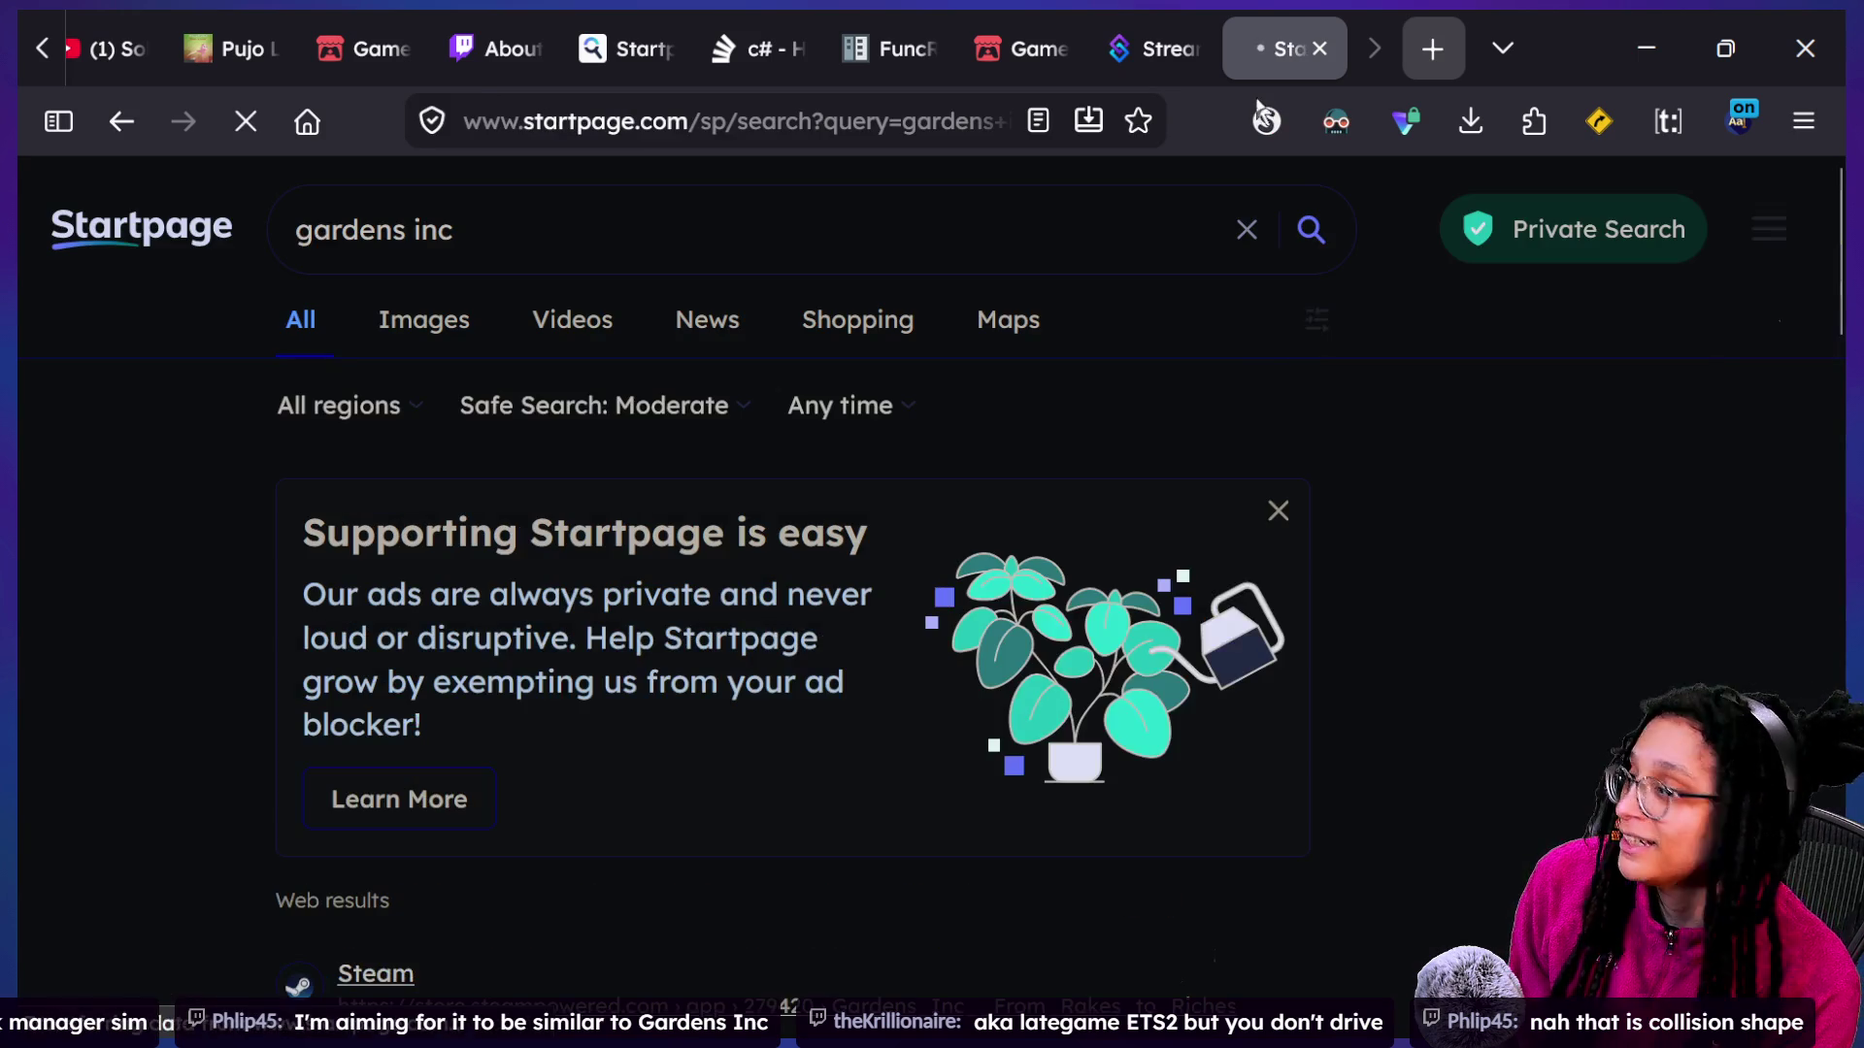
scroll(895, 506, "down", 1)
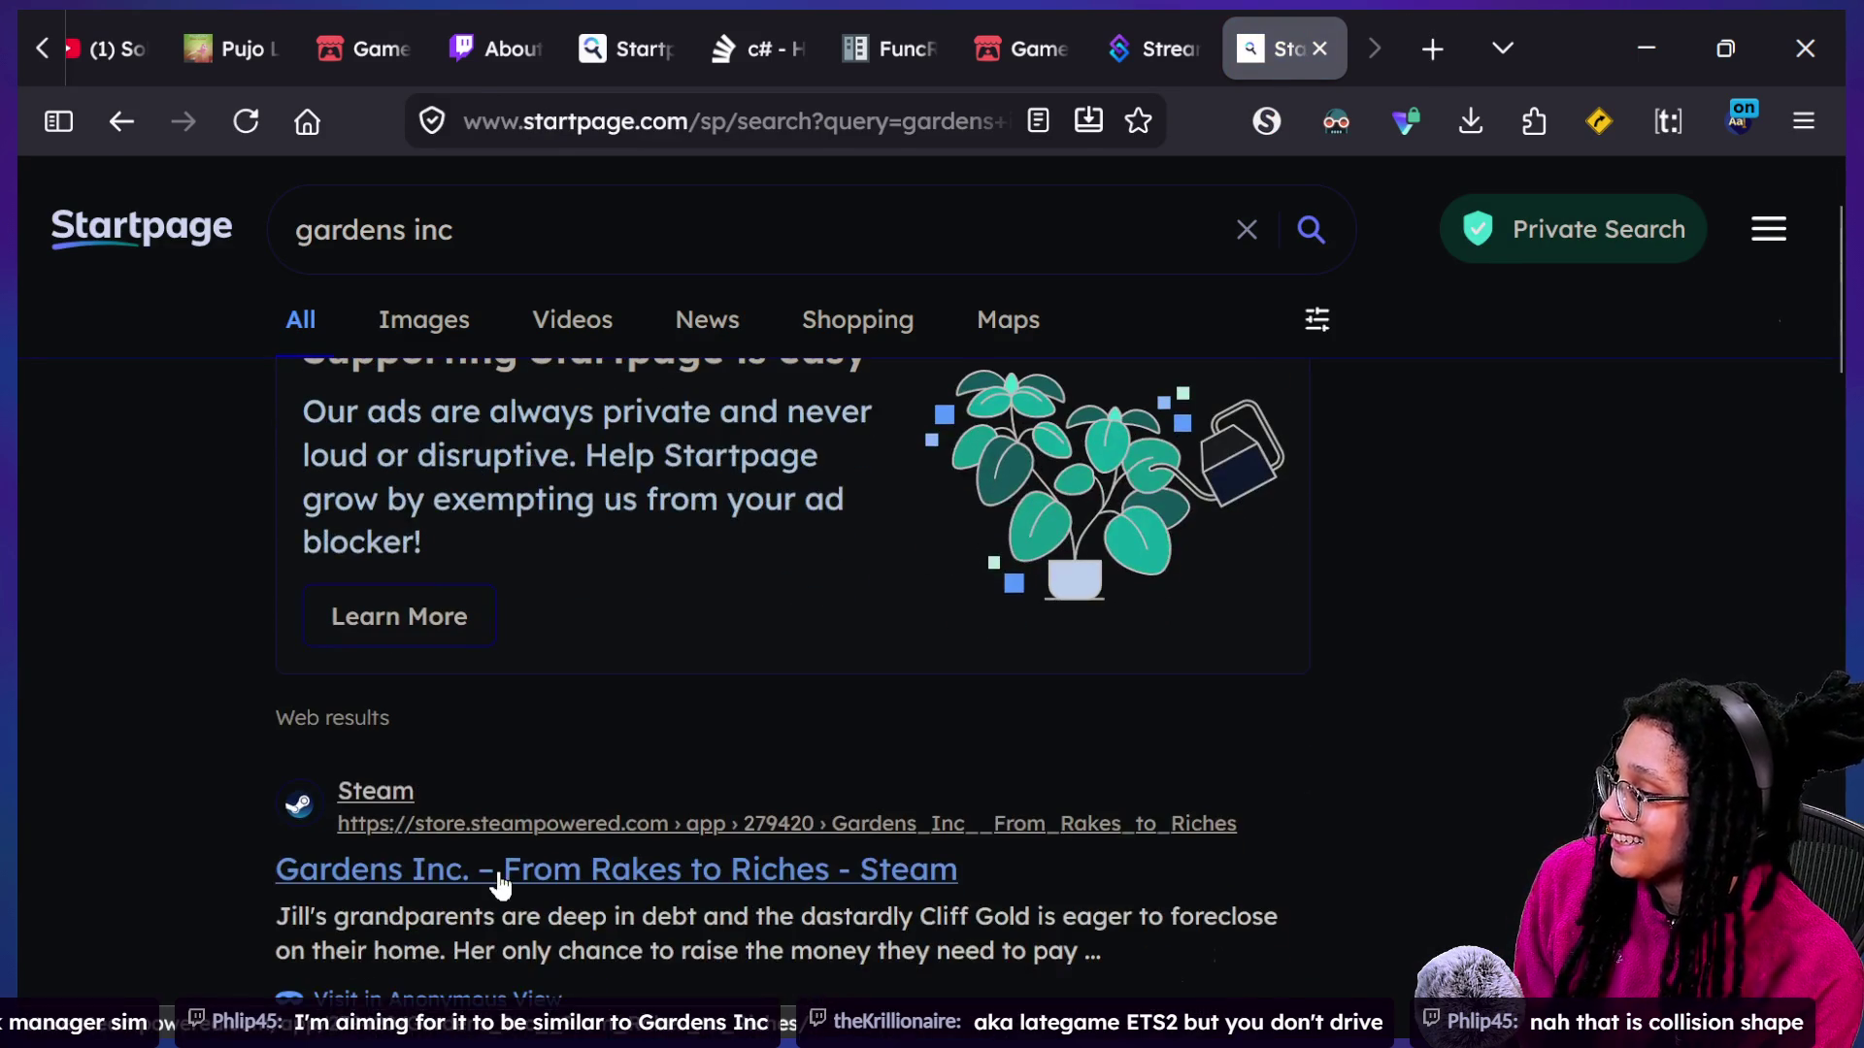
left_click(500, 878)
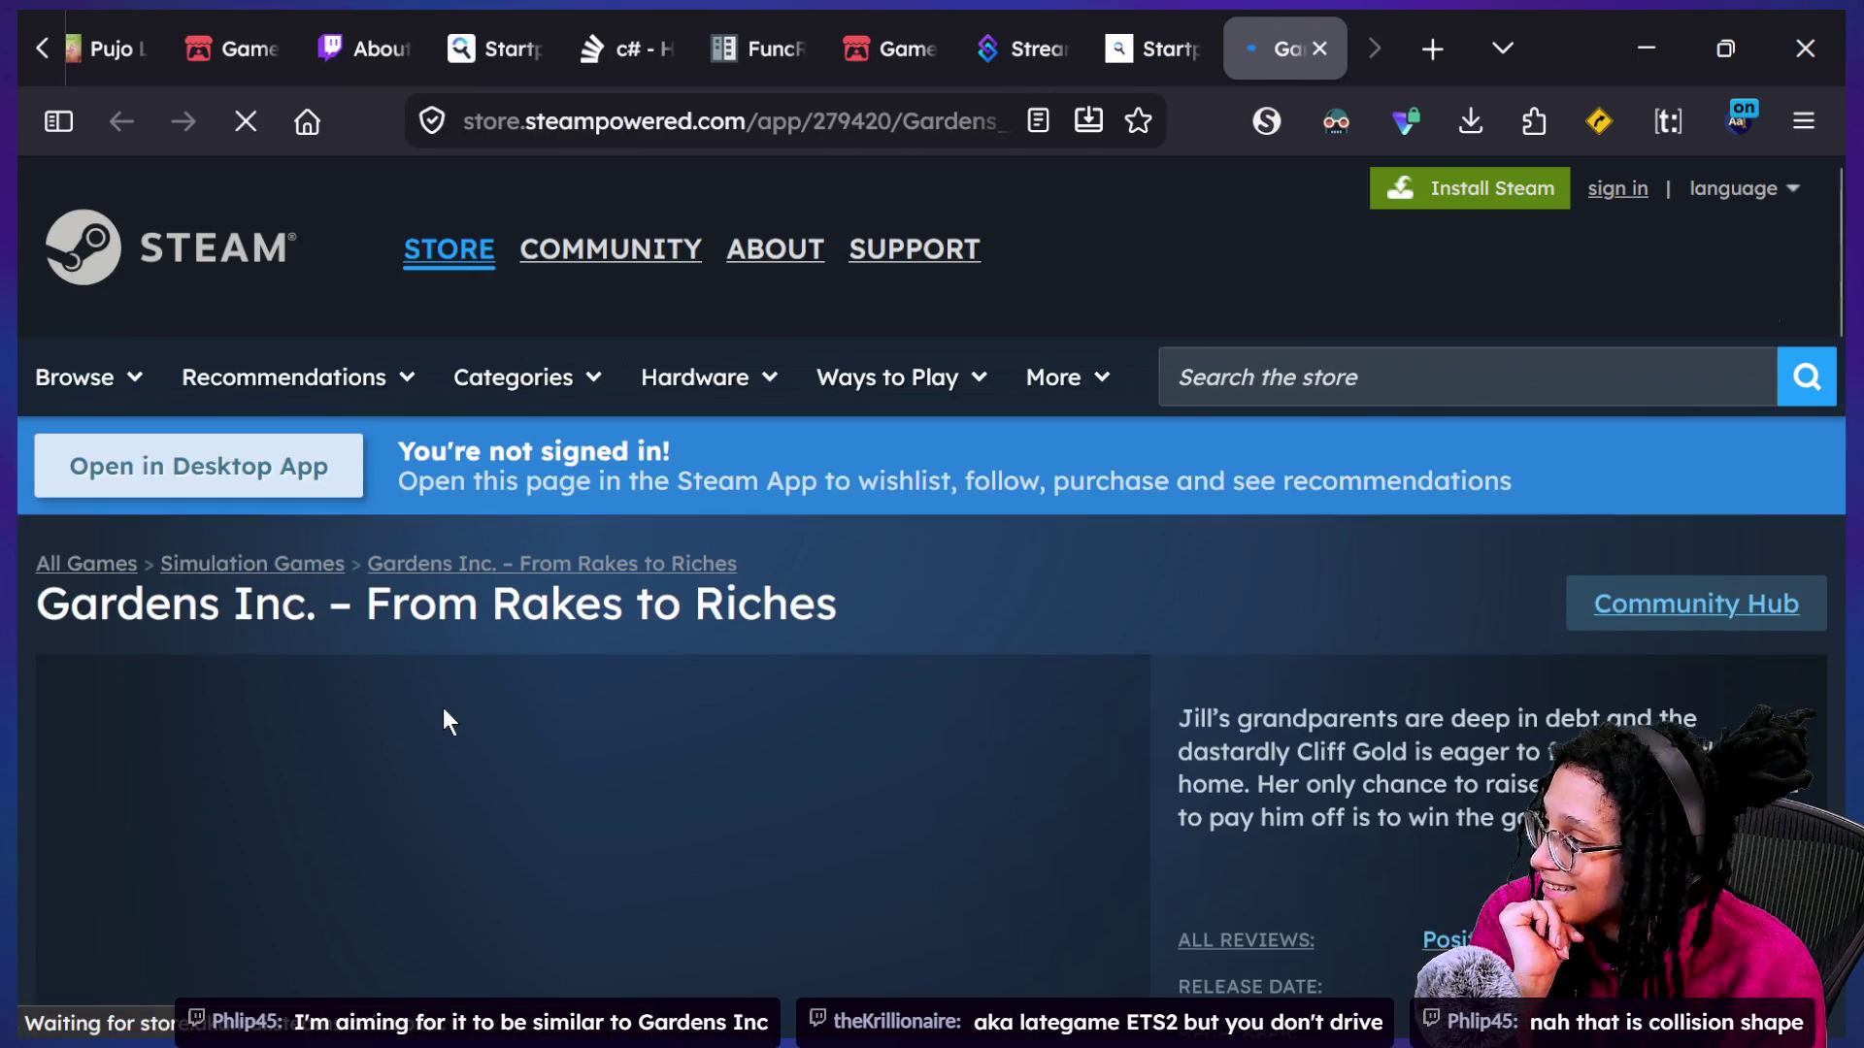
Dismiss the cookie consent notice on the Gardens Inc. Steam page.
scroll(442, 708, "down", 5)
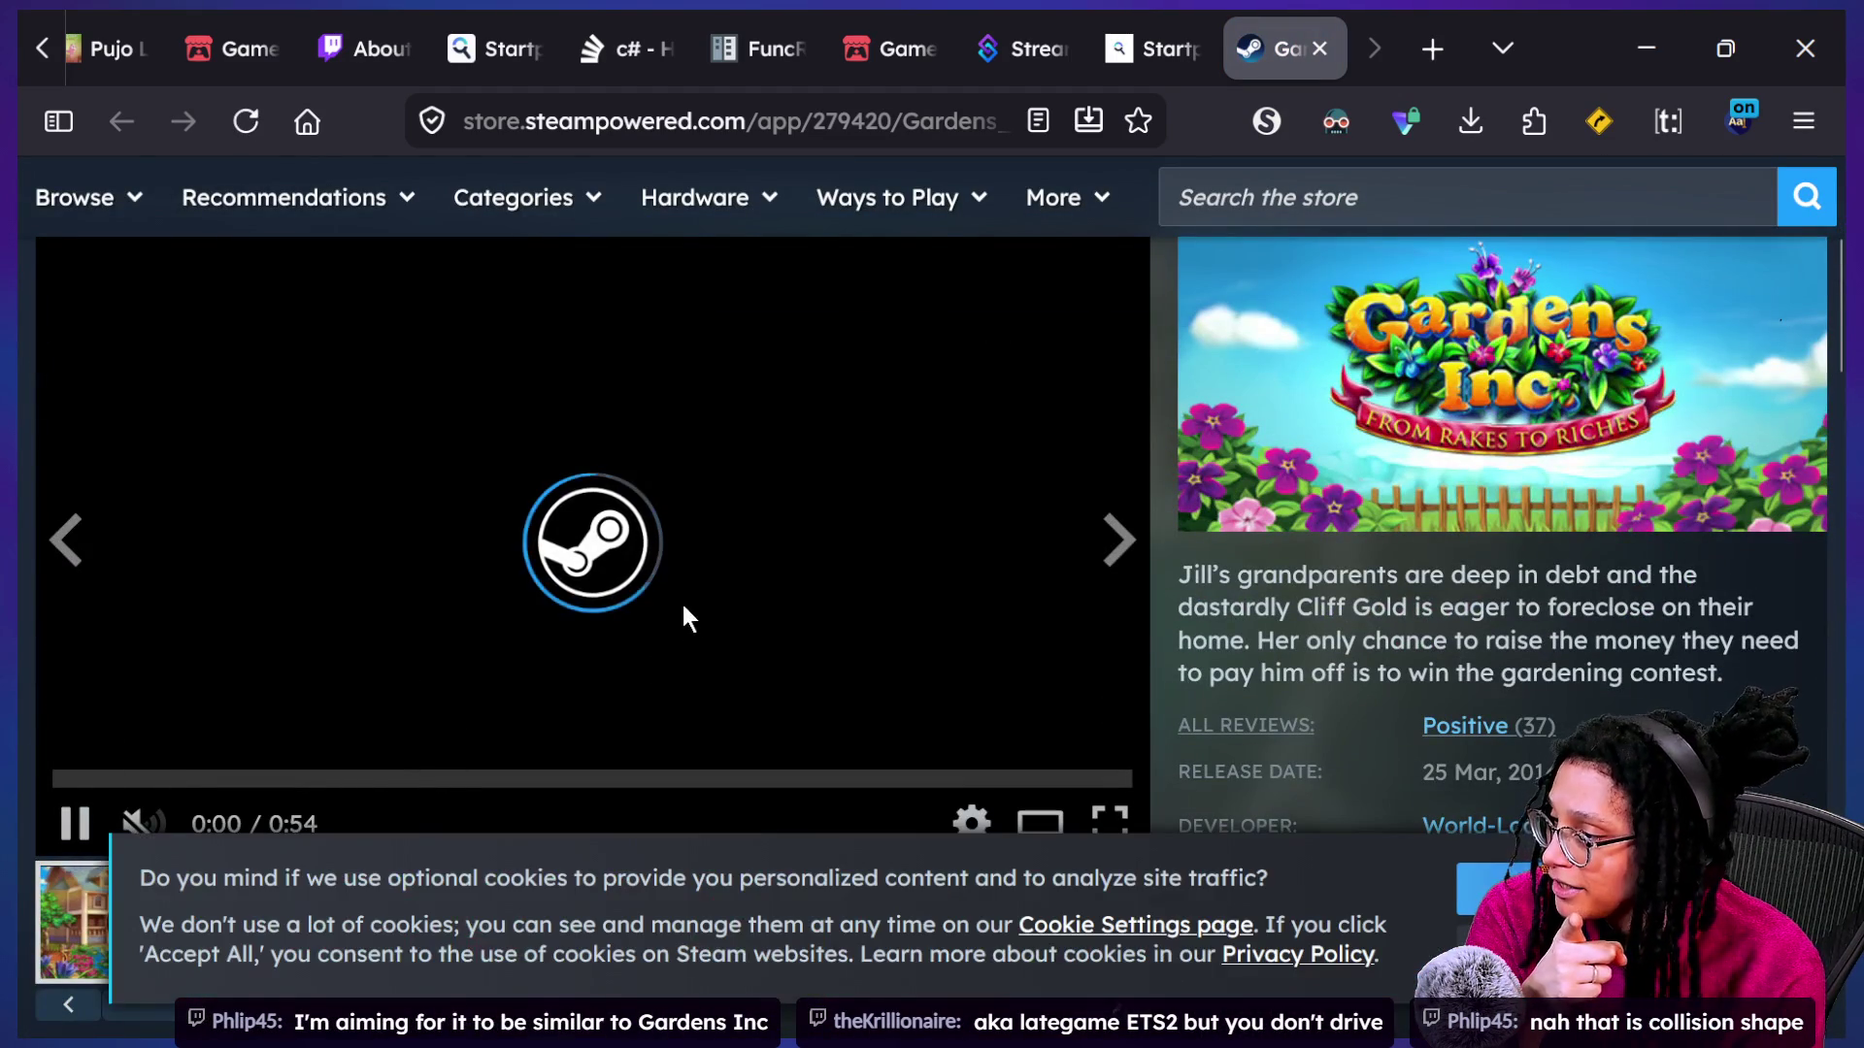
left_click(1495, 888)
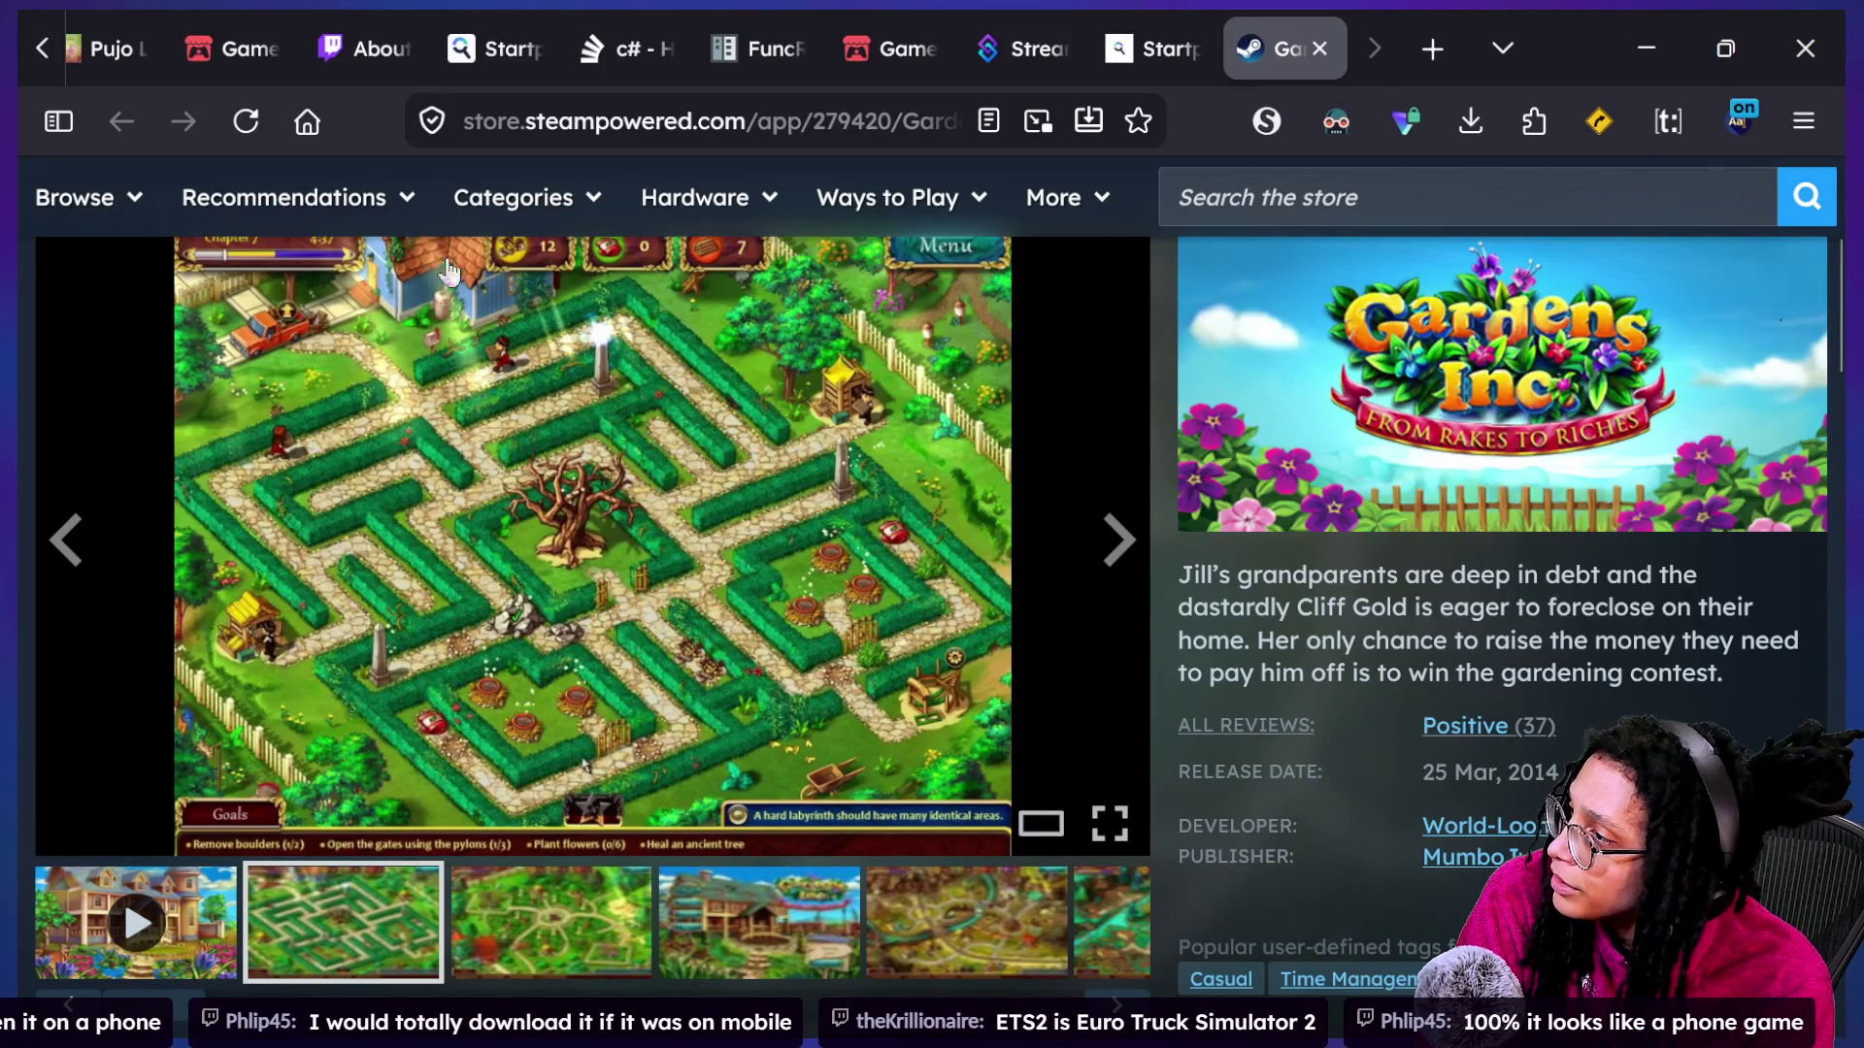
left_click_drag(1148, 769, 1156, 632)
left_click(1243, 276)
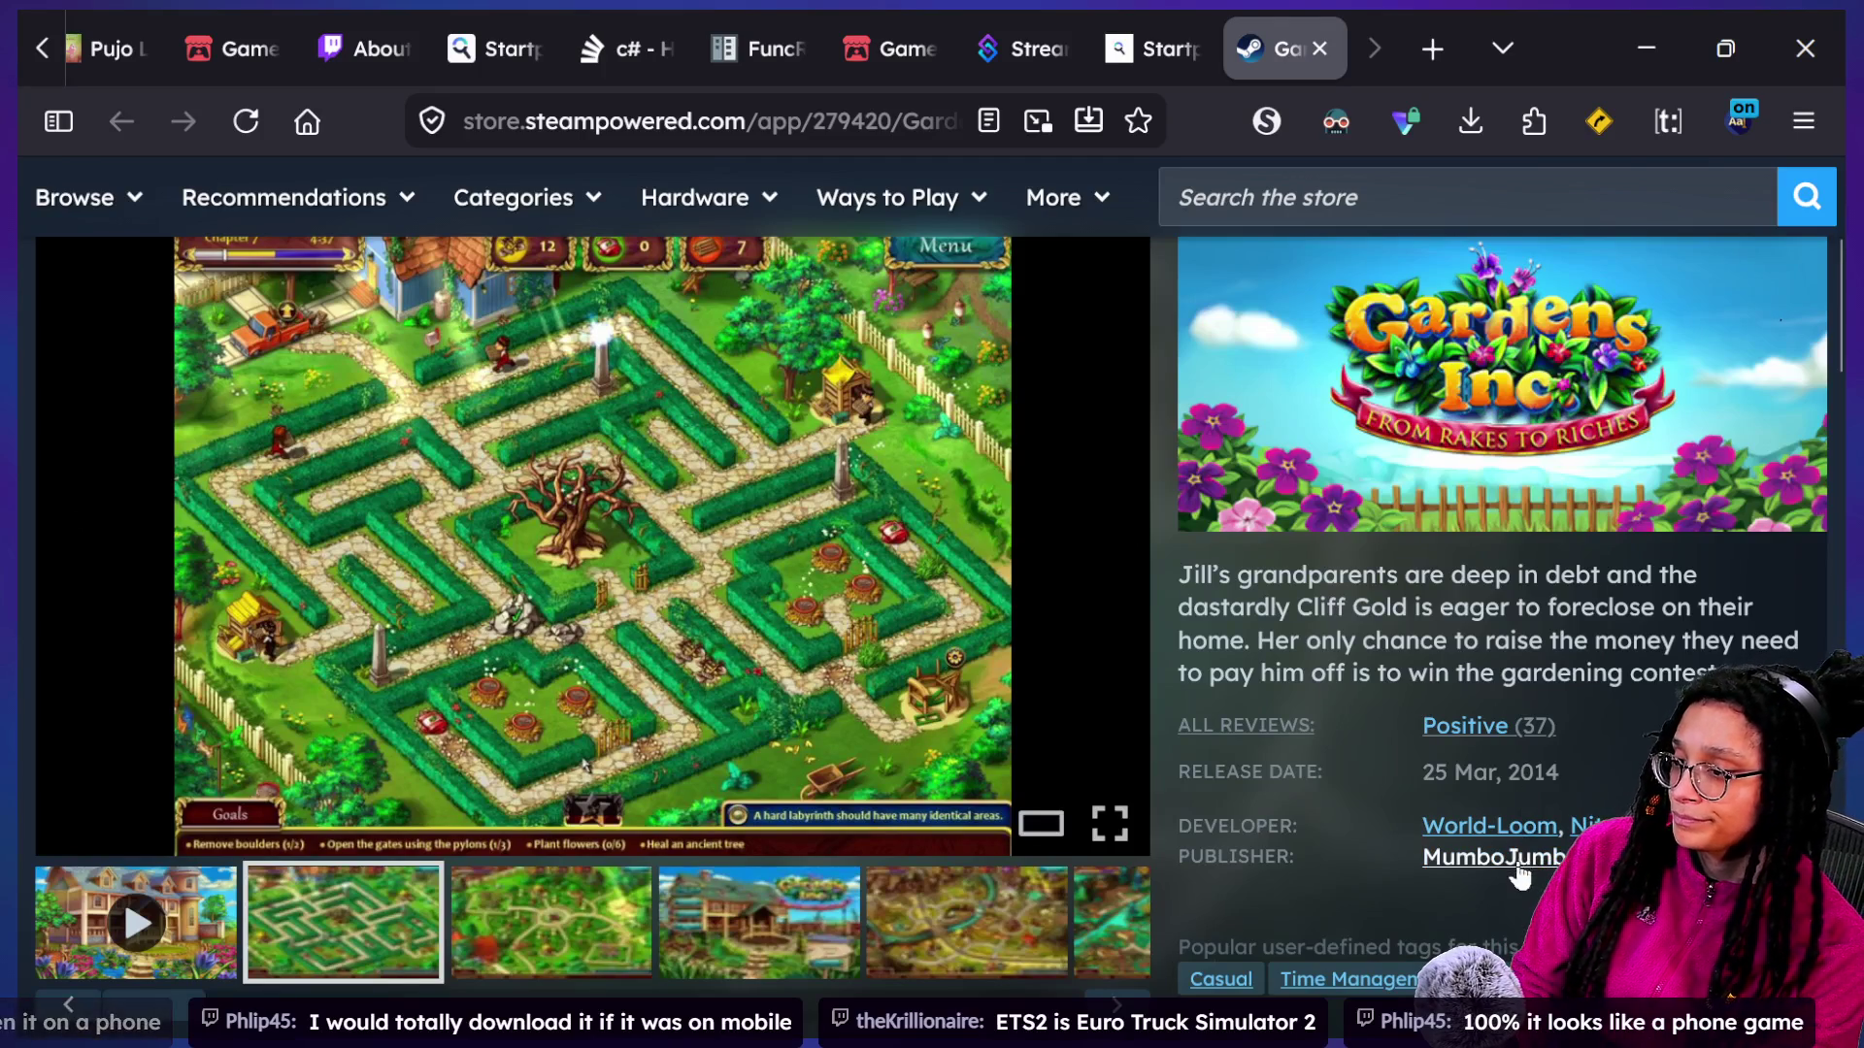
Browse all games from publisher MumboJumbo, then return to the roguelike project's Godot window.
left_click(1495, 858)
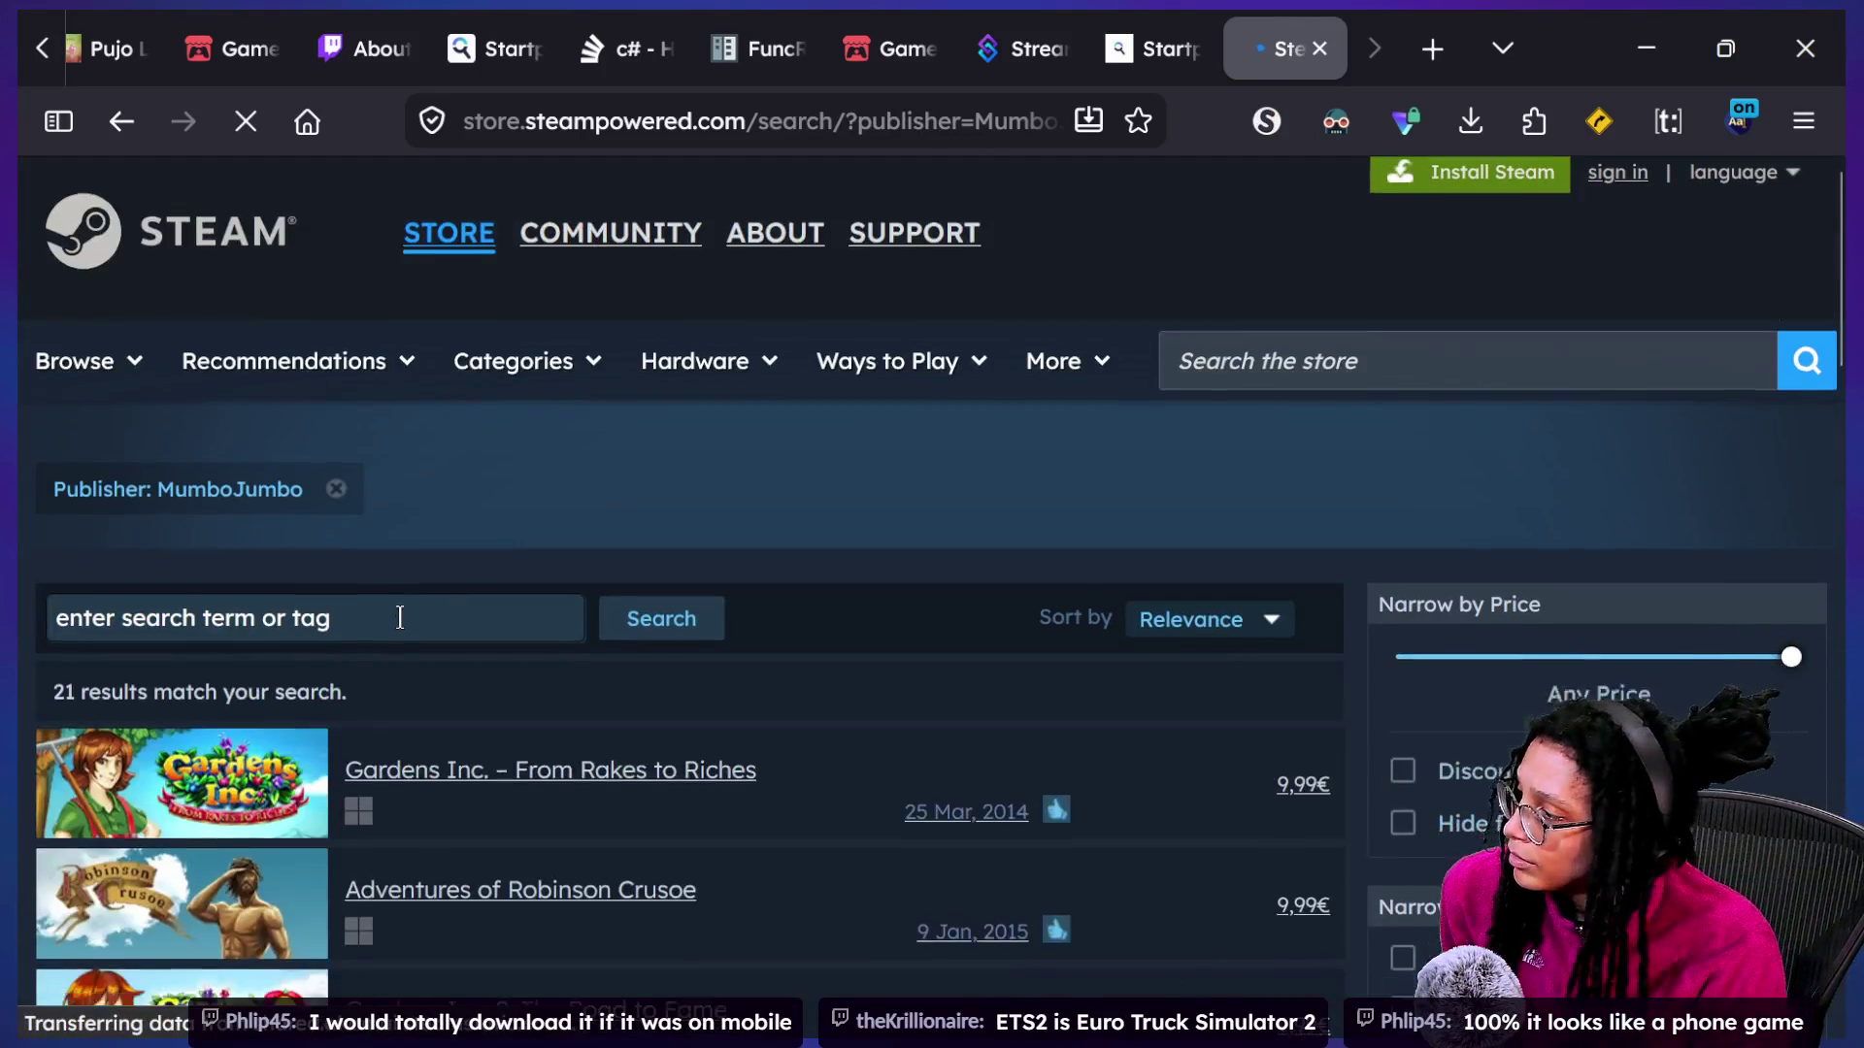
scroll(400, 621, "down", 3)
scroll(400, 628, "down", 10)
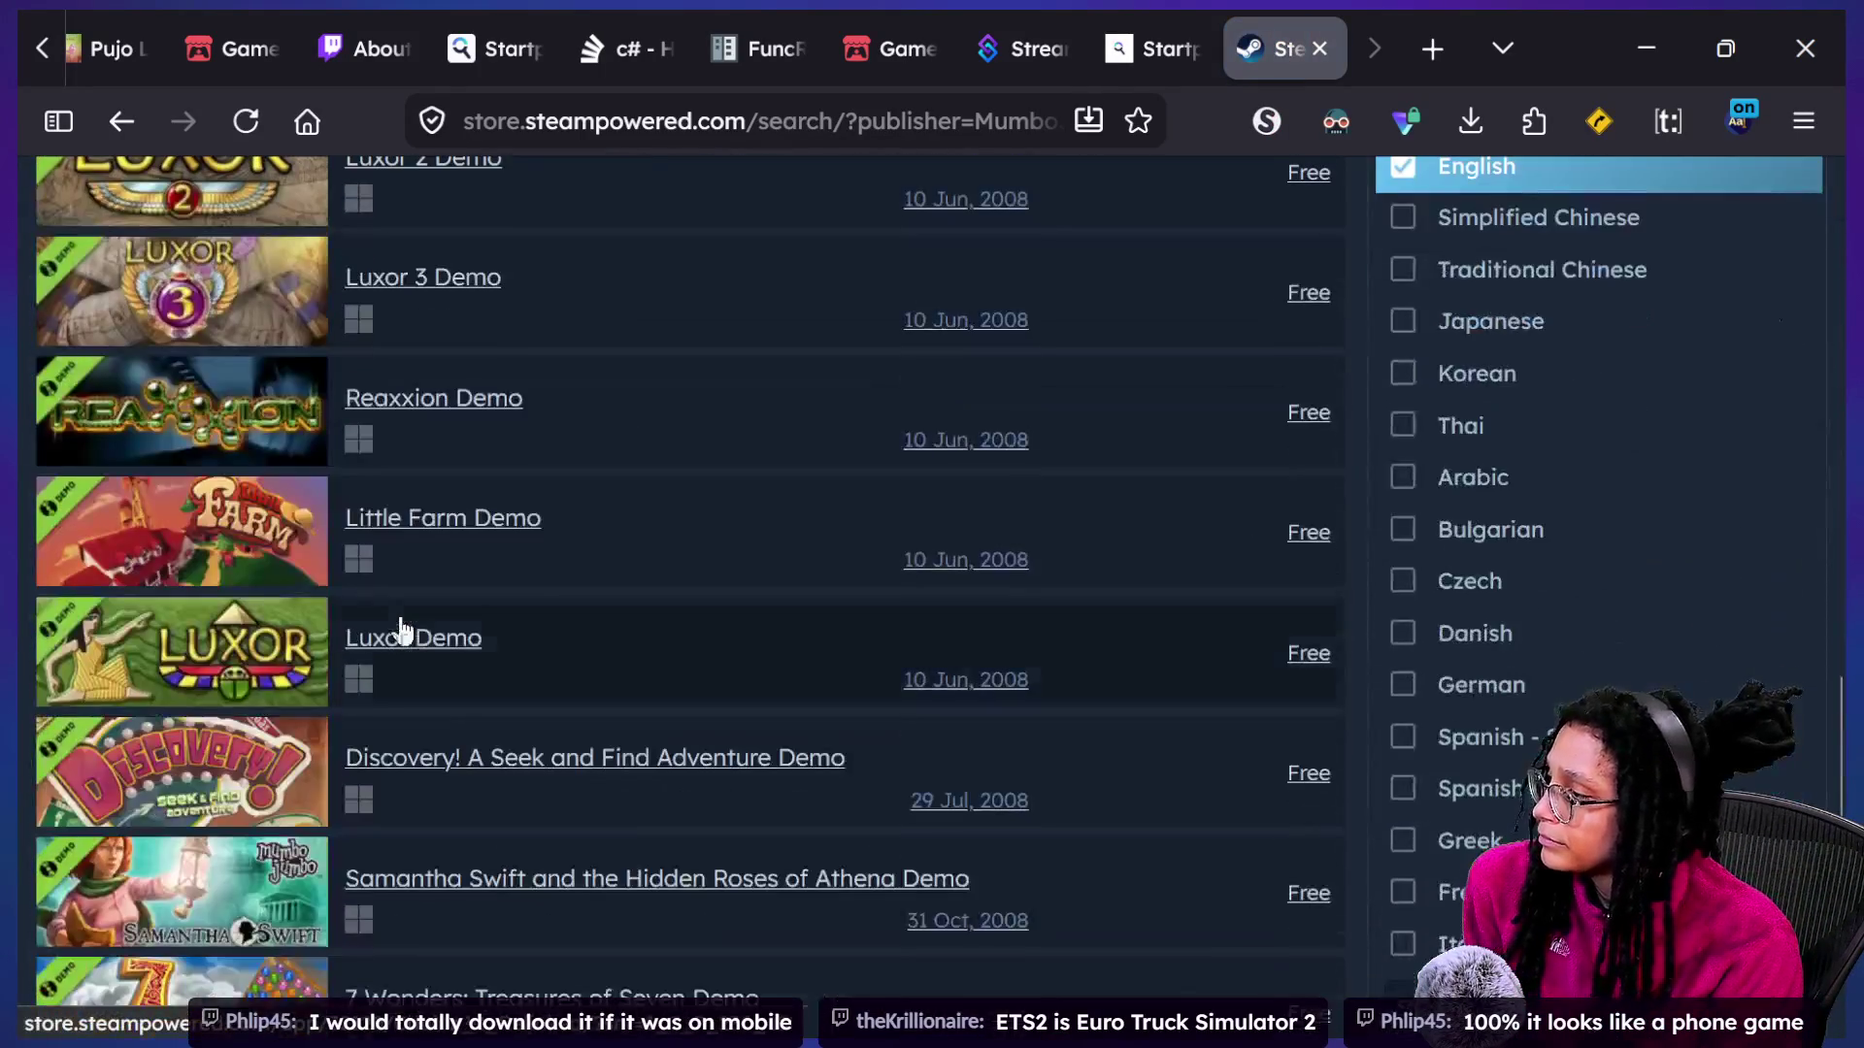
scroll(400, 629, "down", 6)
scroll(404, 626, "up", 14)
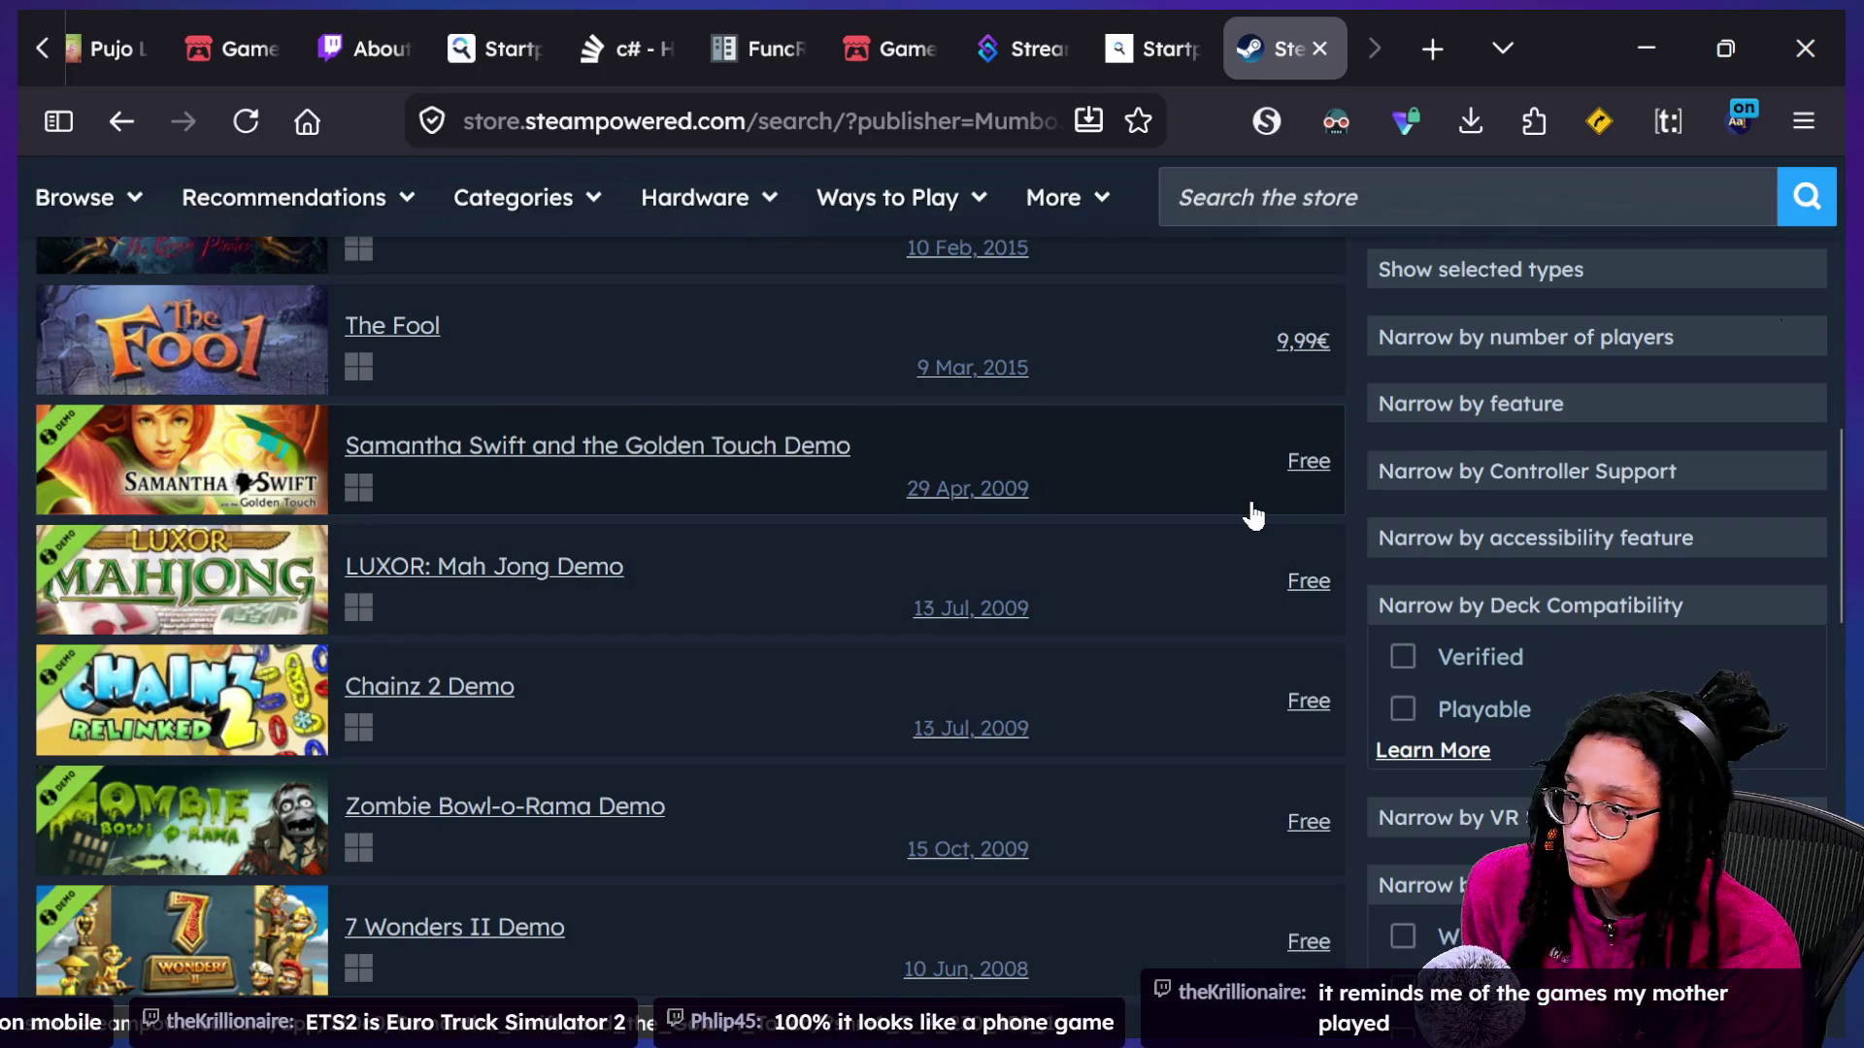
key("super+Tab")
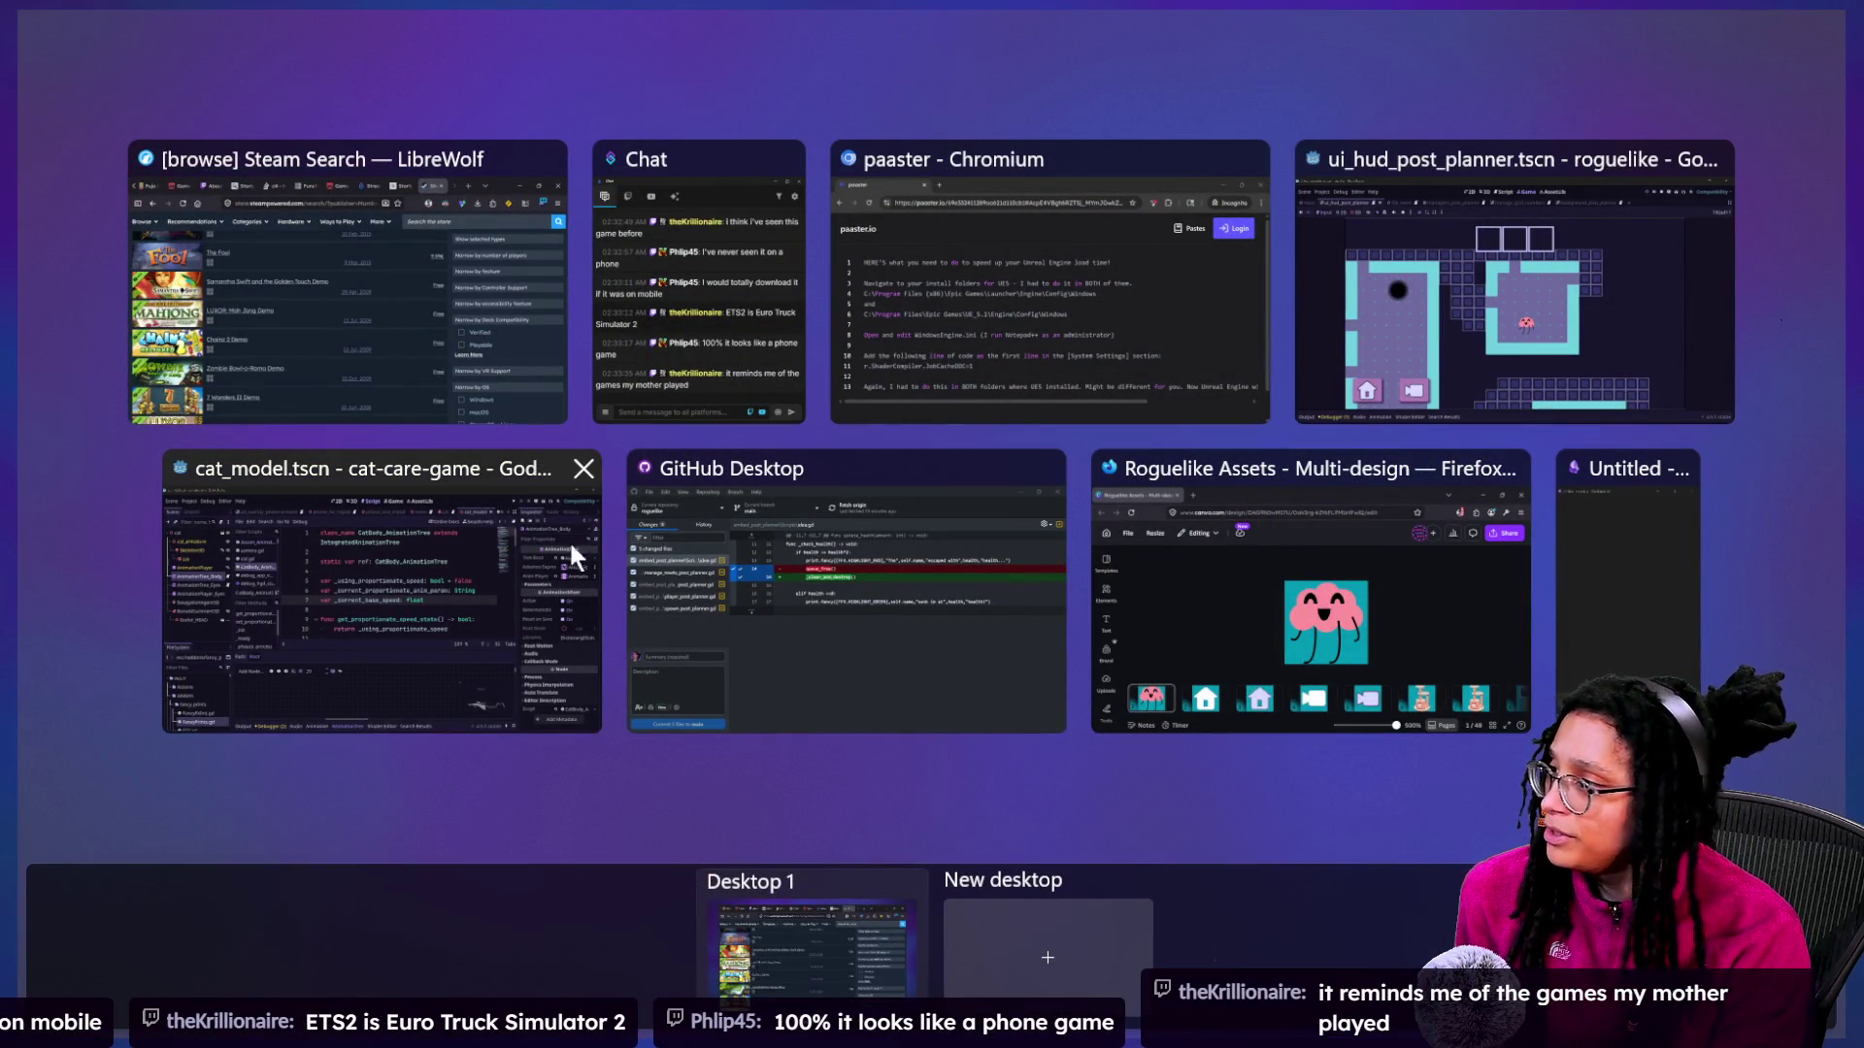
left_click(1413, 317)
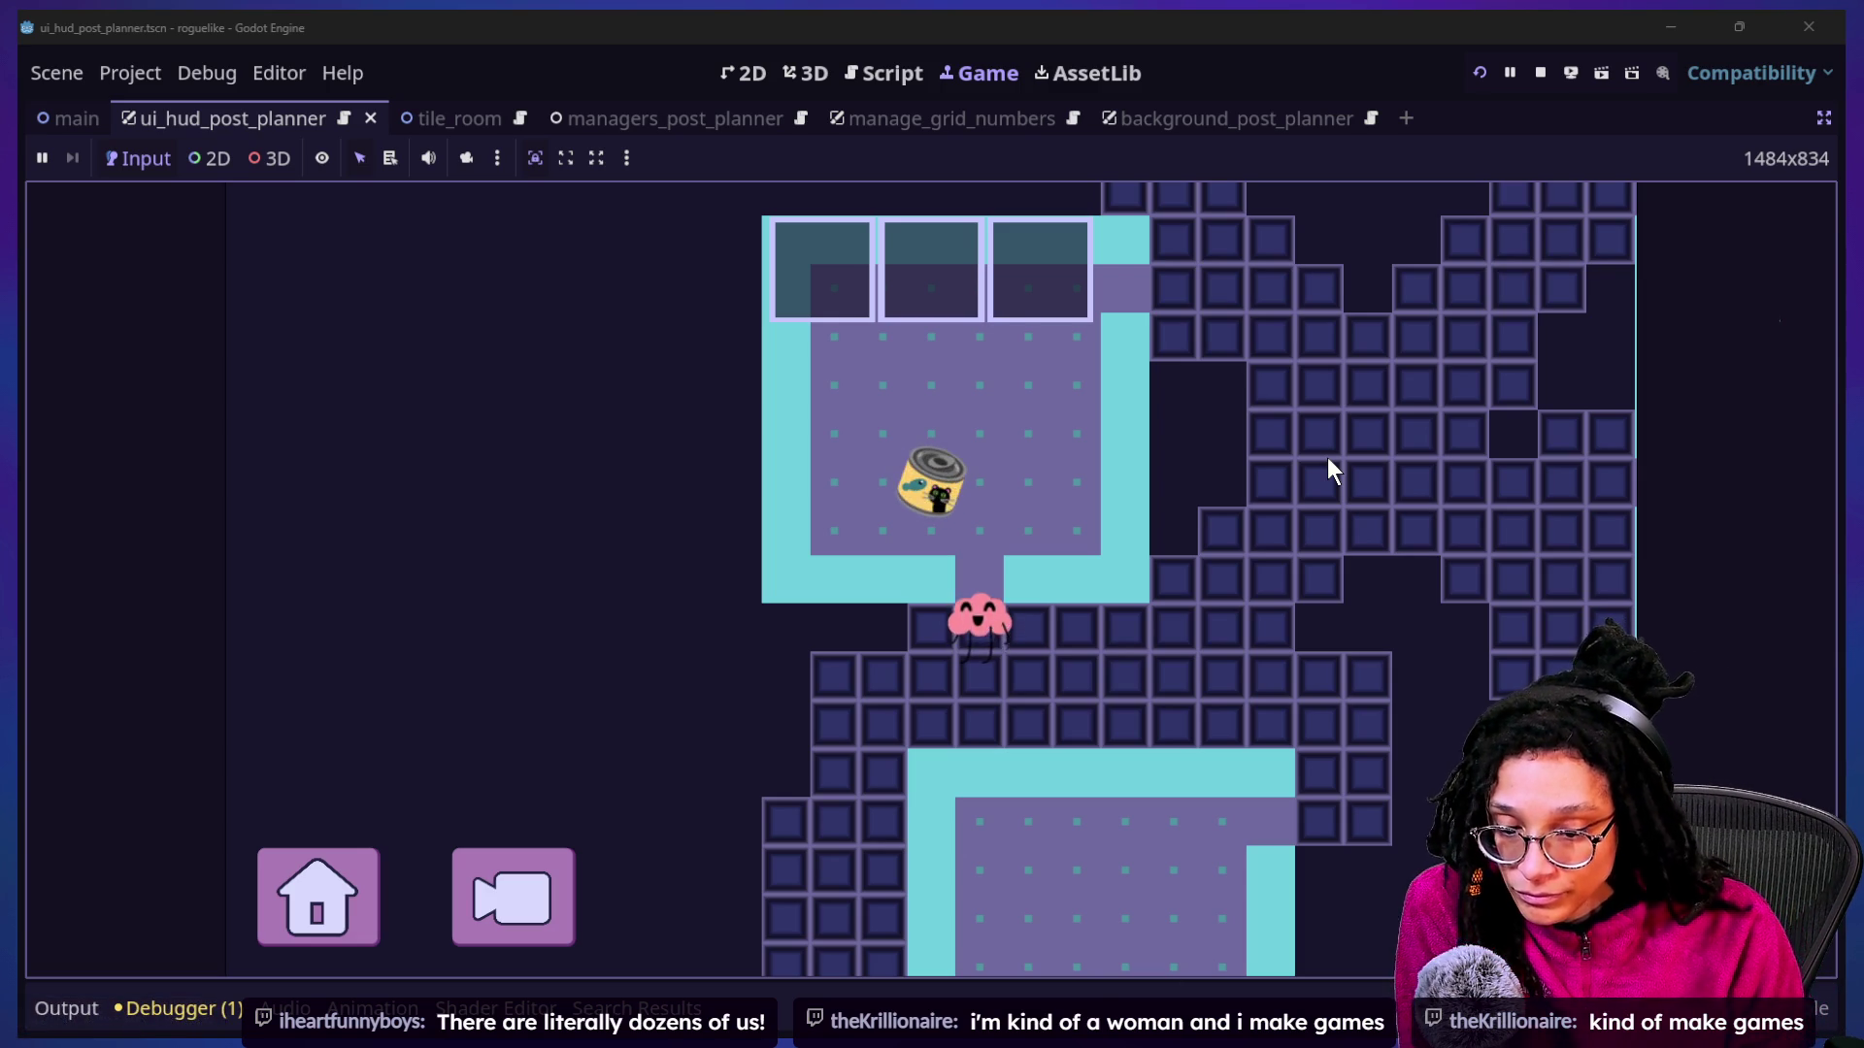
Walk the pink character up one tile into the room toward the can.
key("Up")
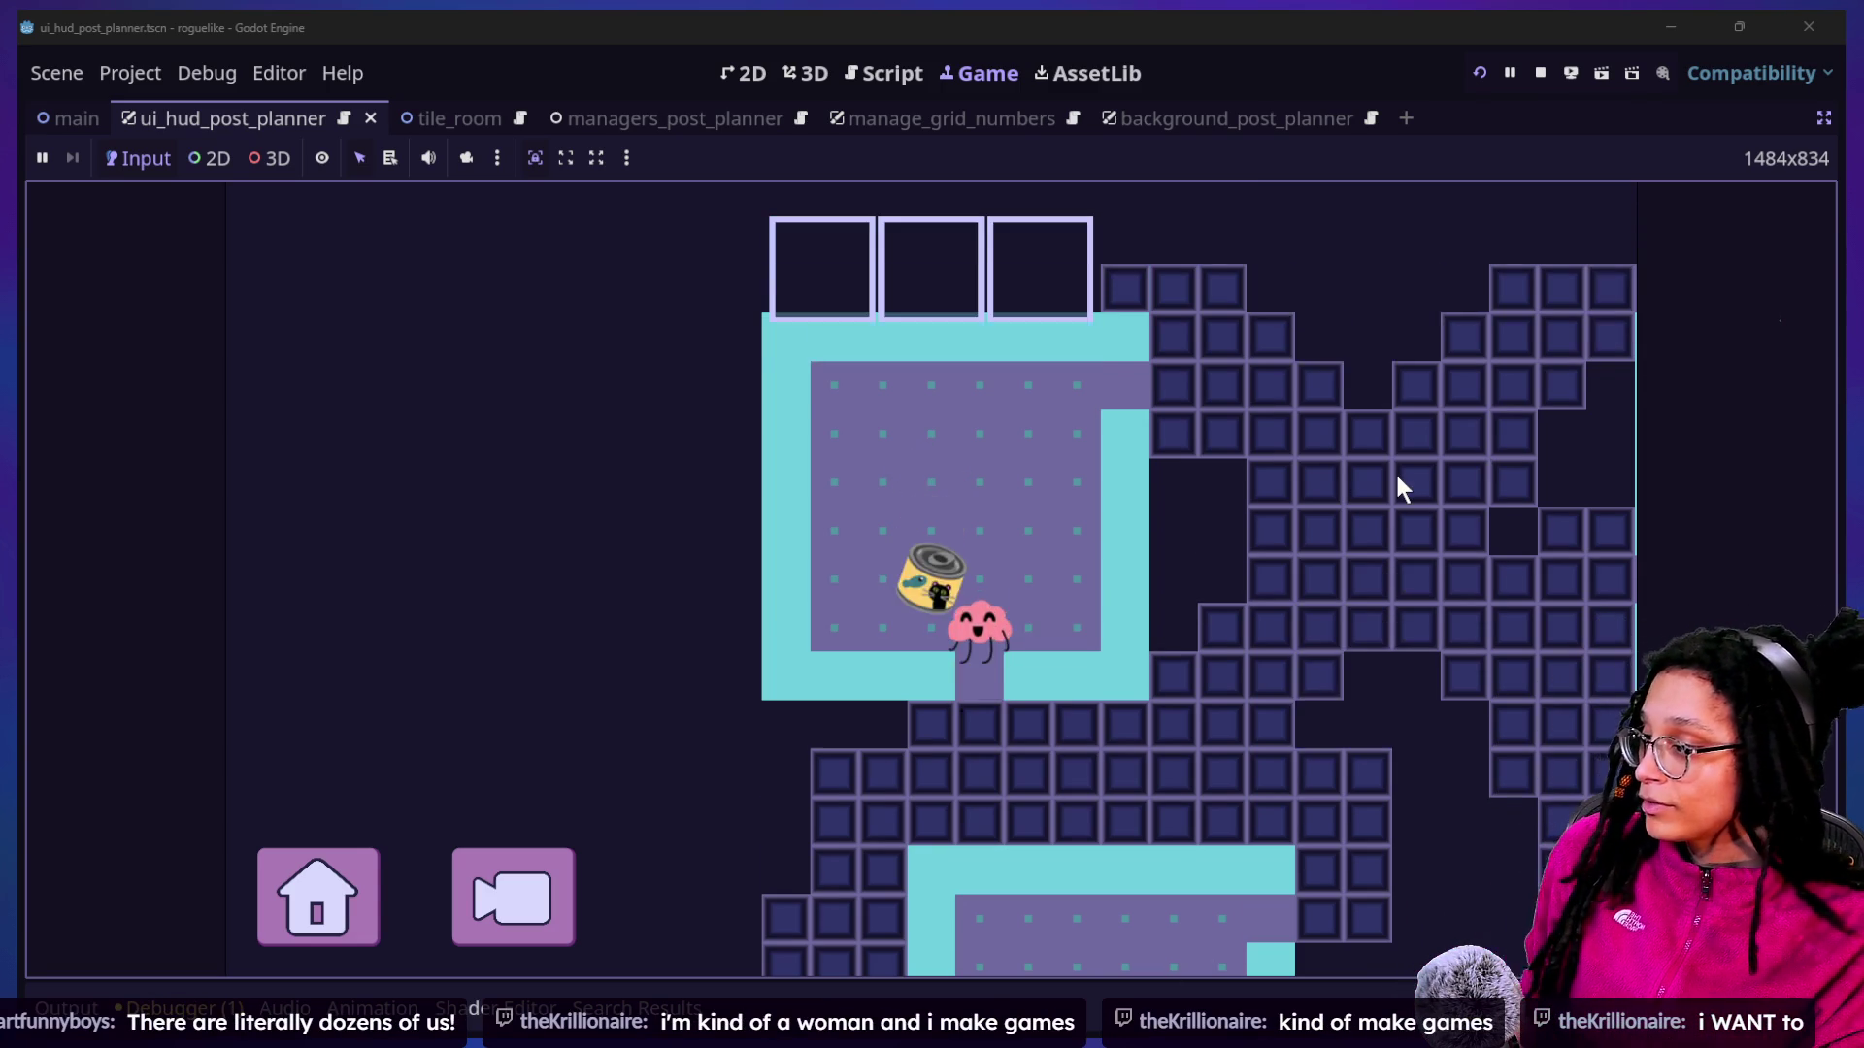
Walk the player around the CATFOOD can and step onto it until the can disappears.
key("Up")
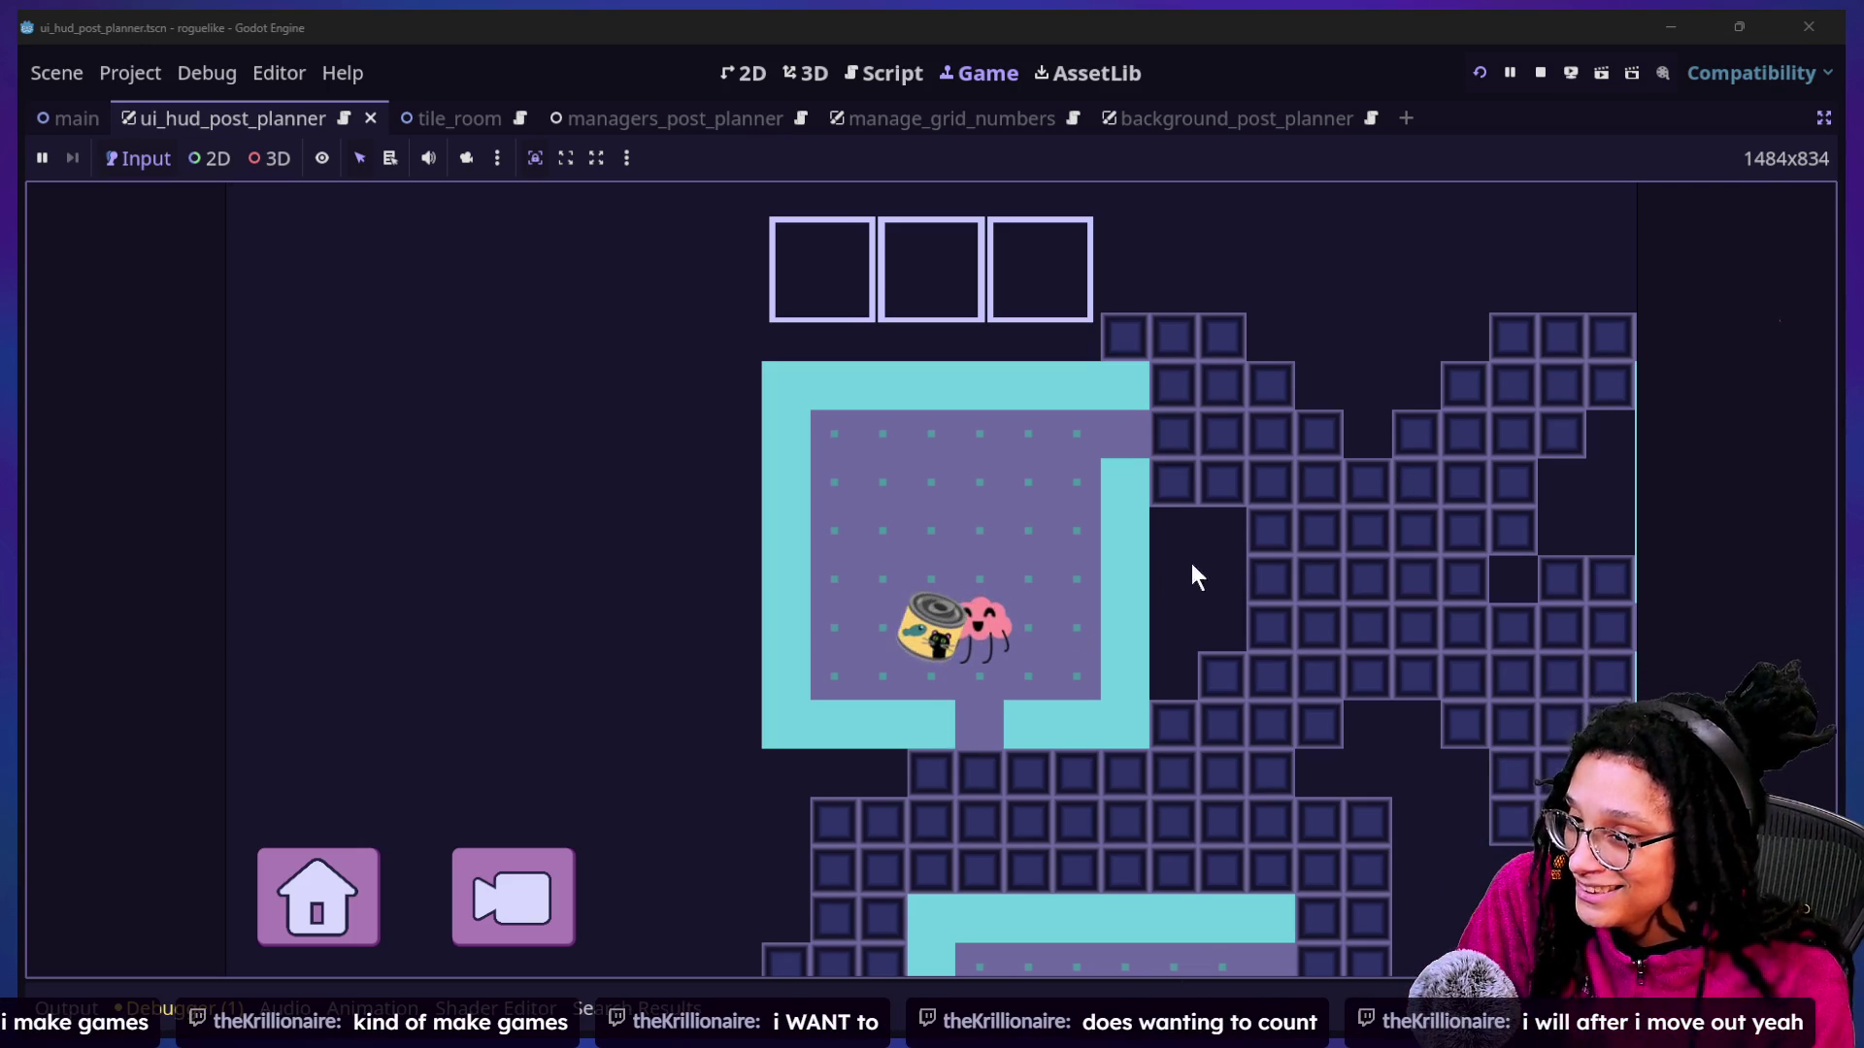
key("Up")
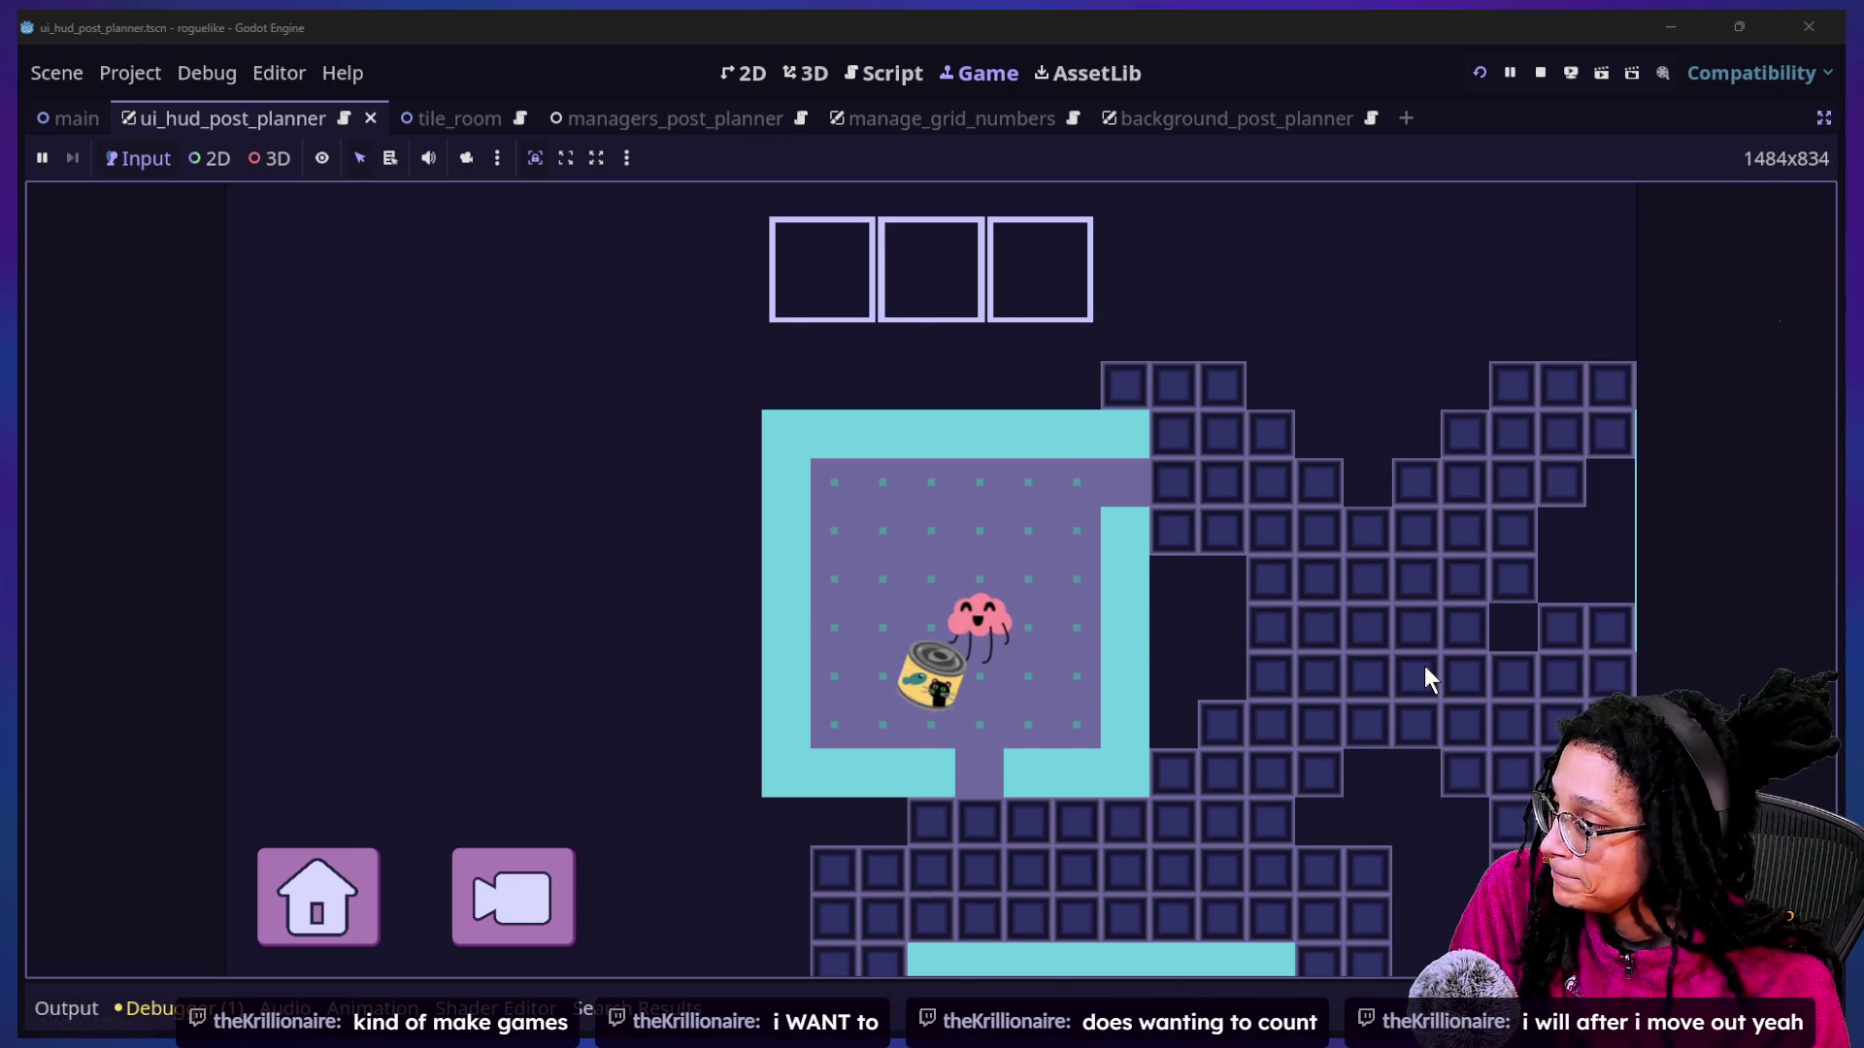
key("Left")
key("Left")
key("Down")
key("Down")
key("Right")
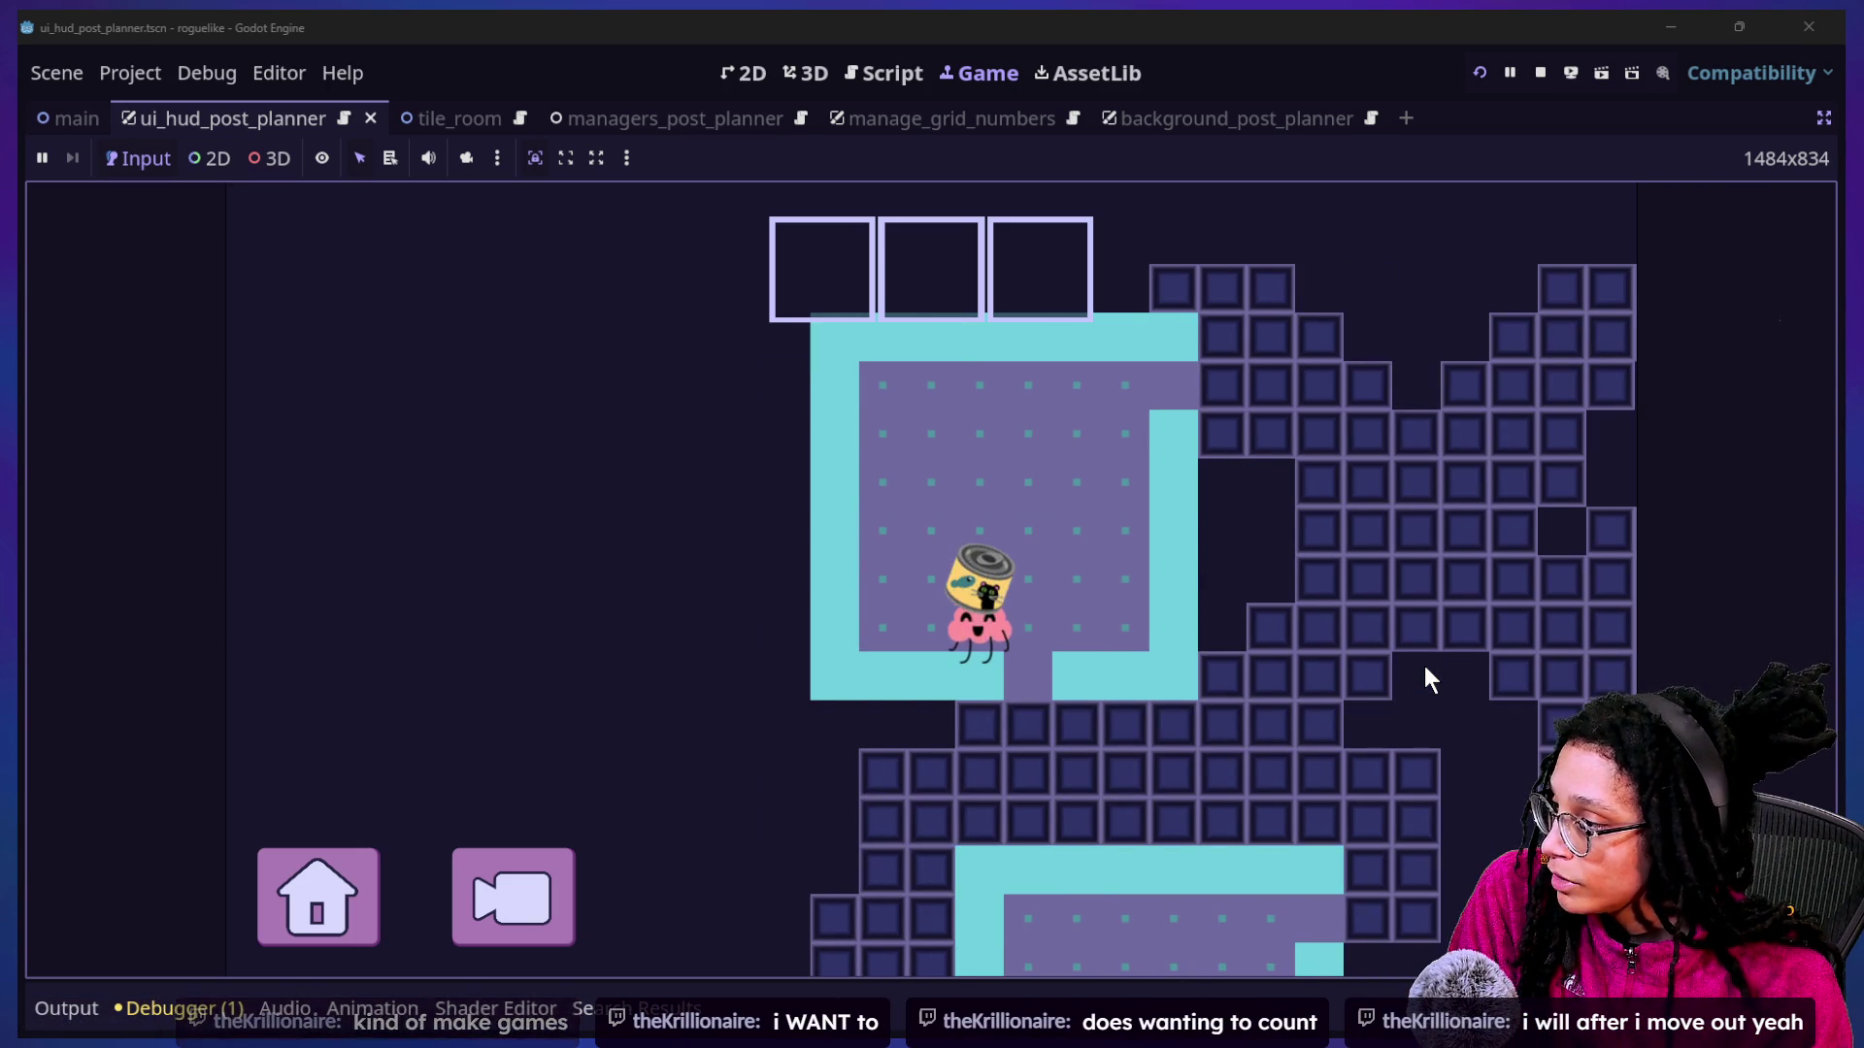
key("Up")
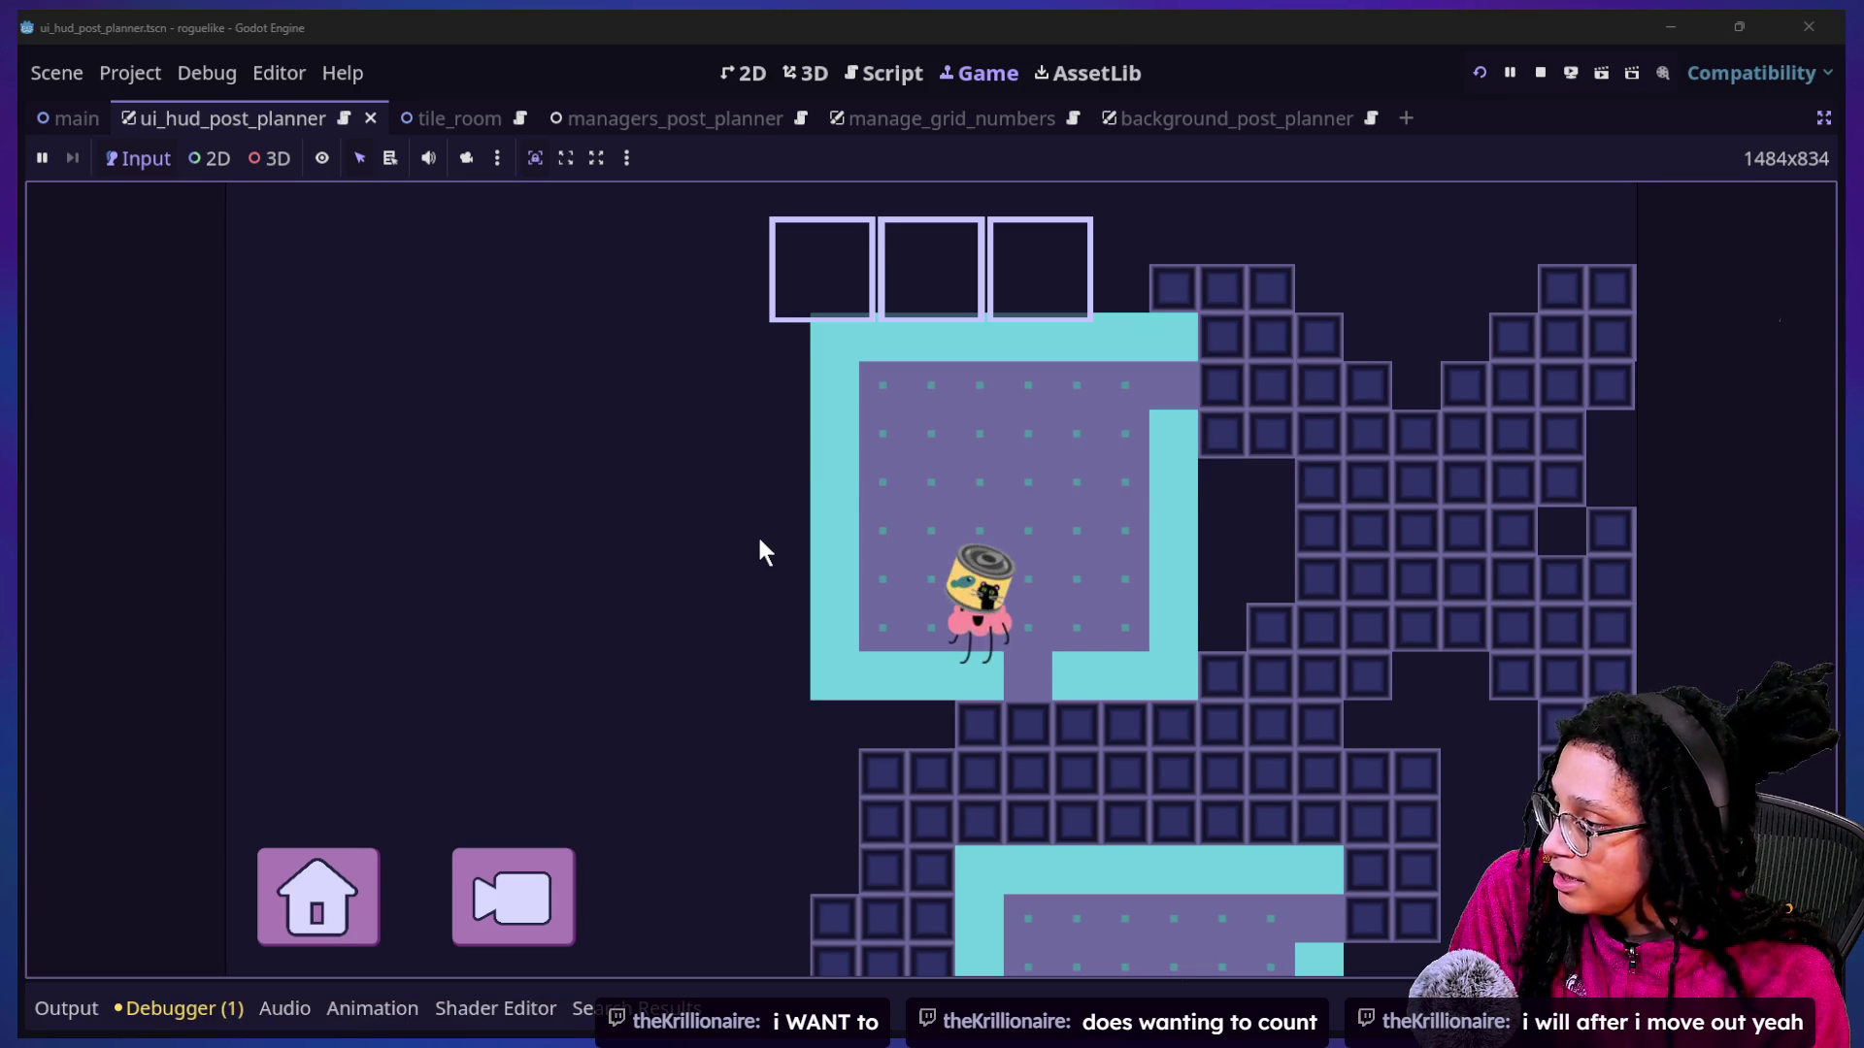
key("Up")
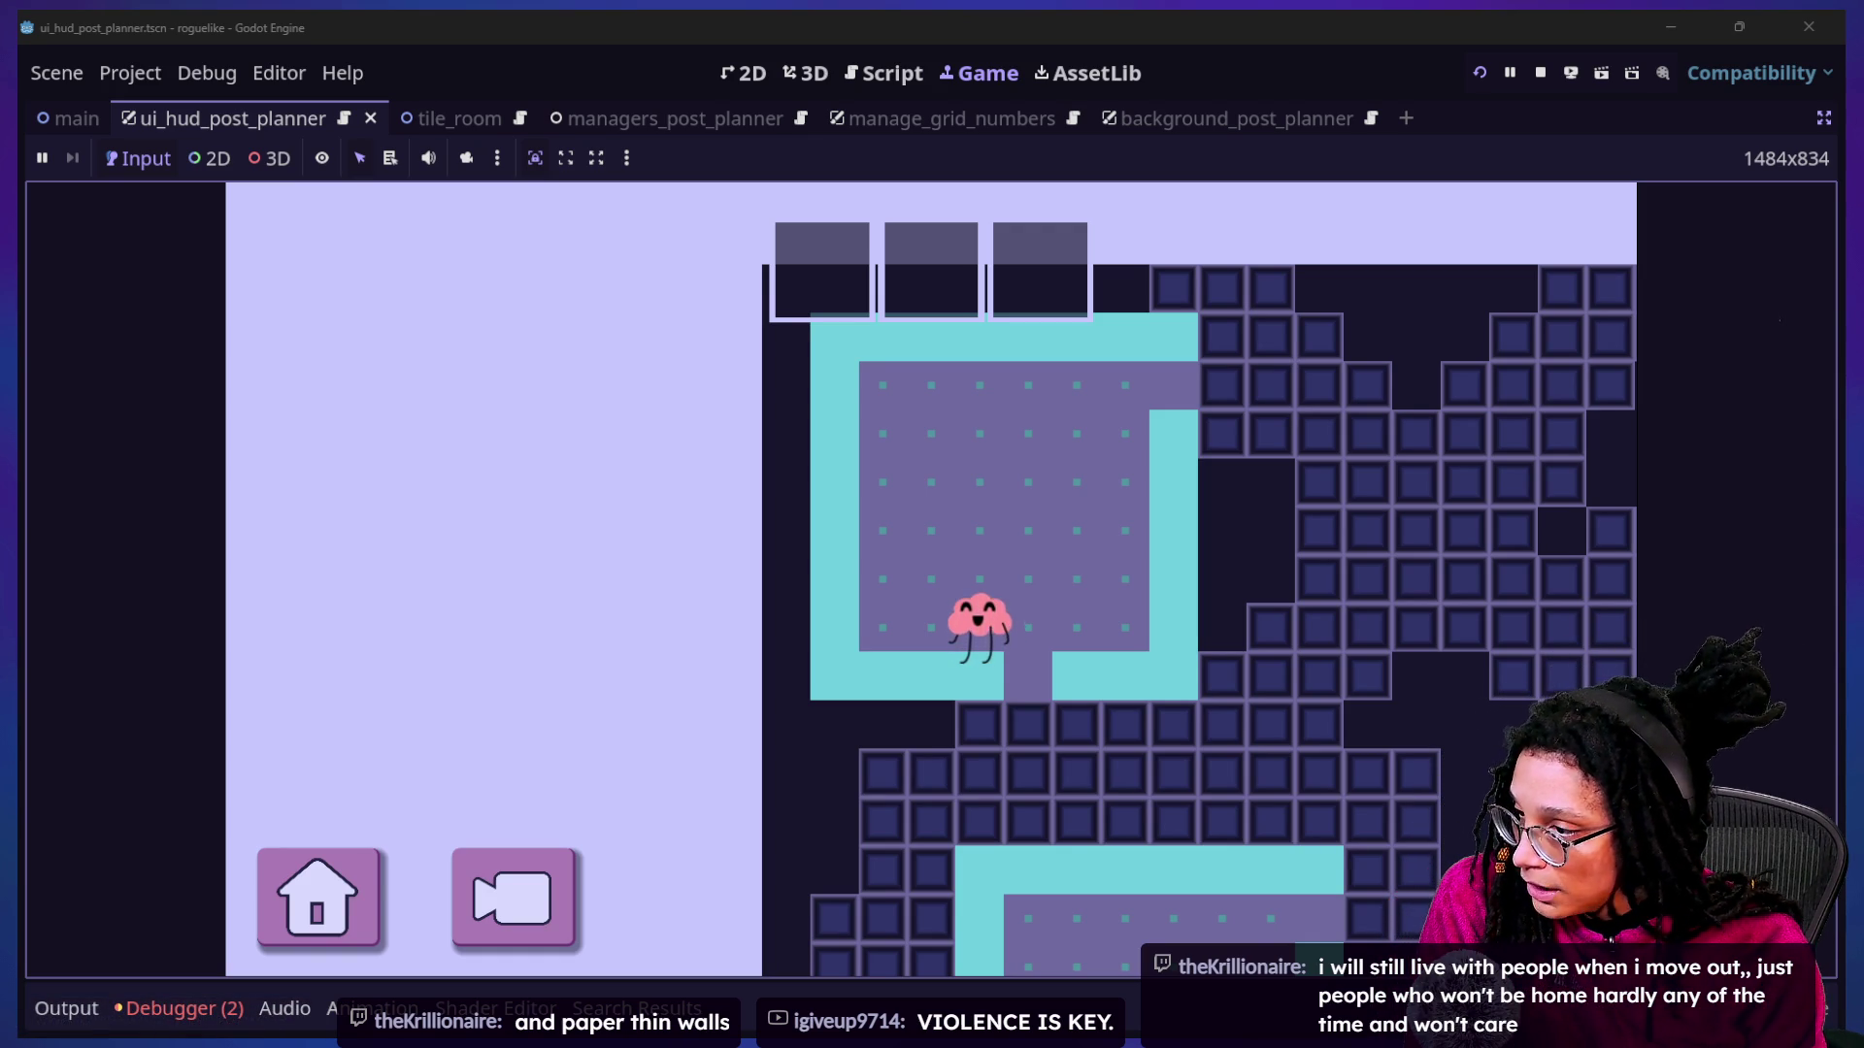
mouse_move(1539, 644)
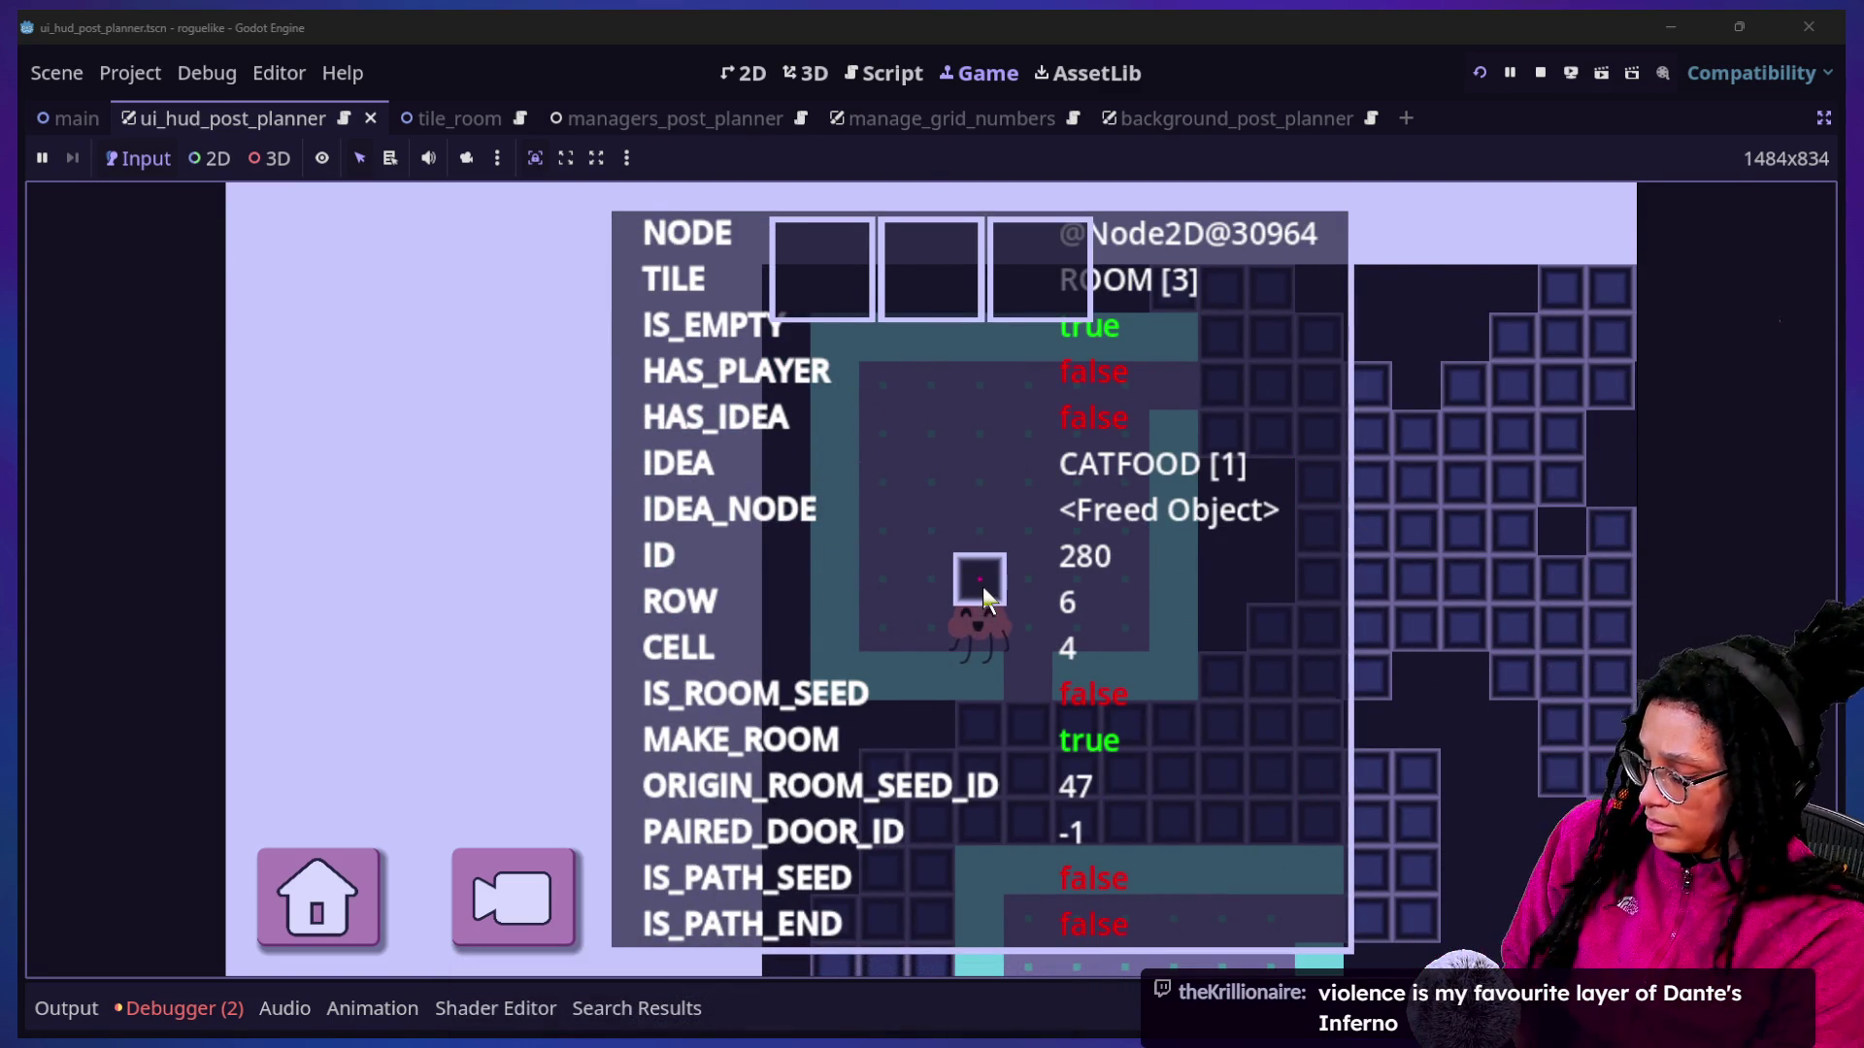
Stop the running game after seeing the cell still lists CATFOOD [1] and a freed idea node.
left_click(1541, 73)
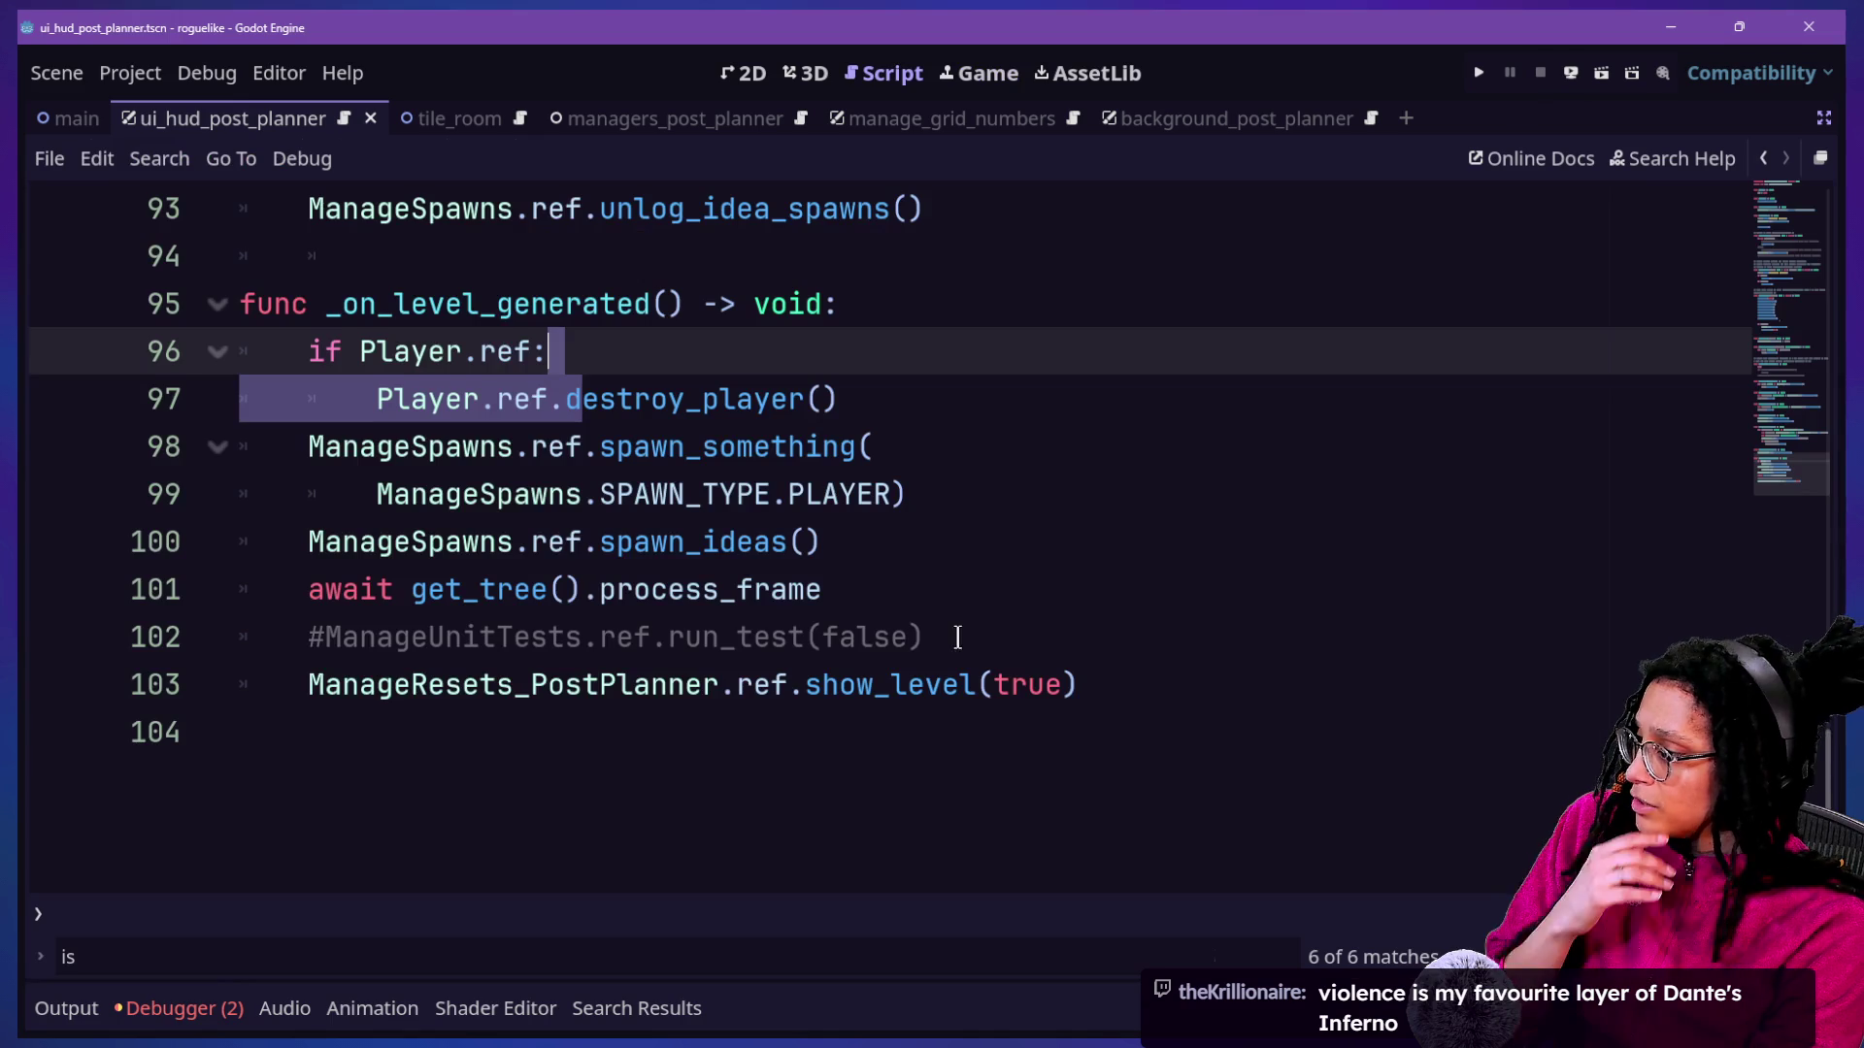
Review the run's two debugger errors, including the Object-to-Object conversion, then show all open windows.
left_click(165, 1011)
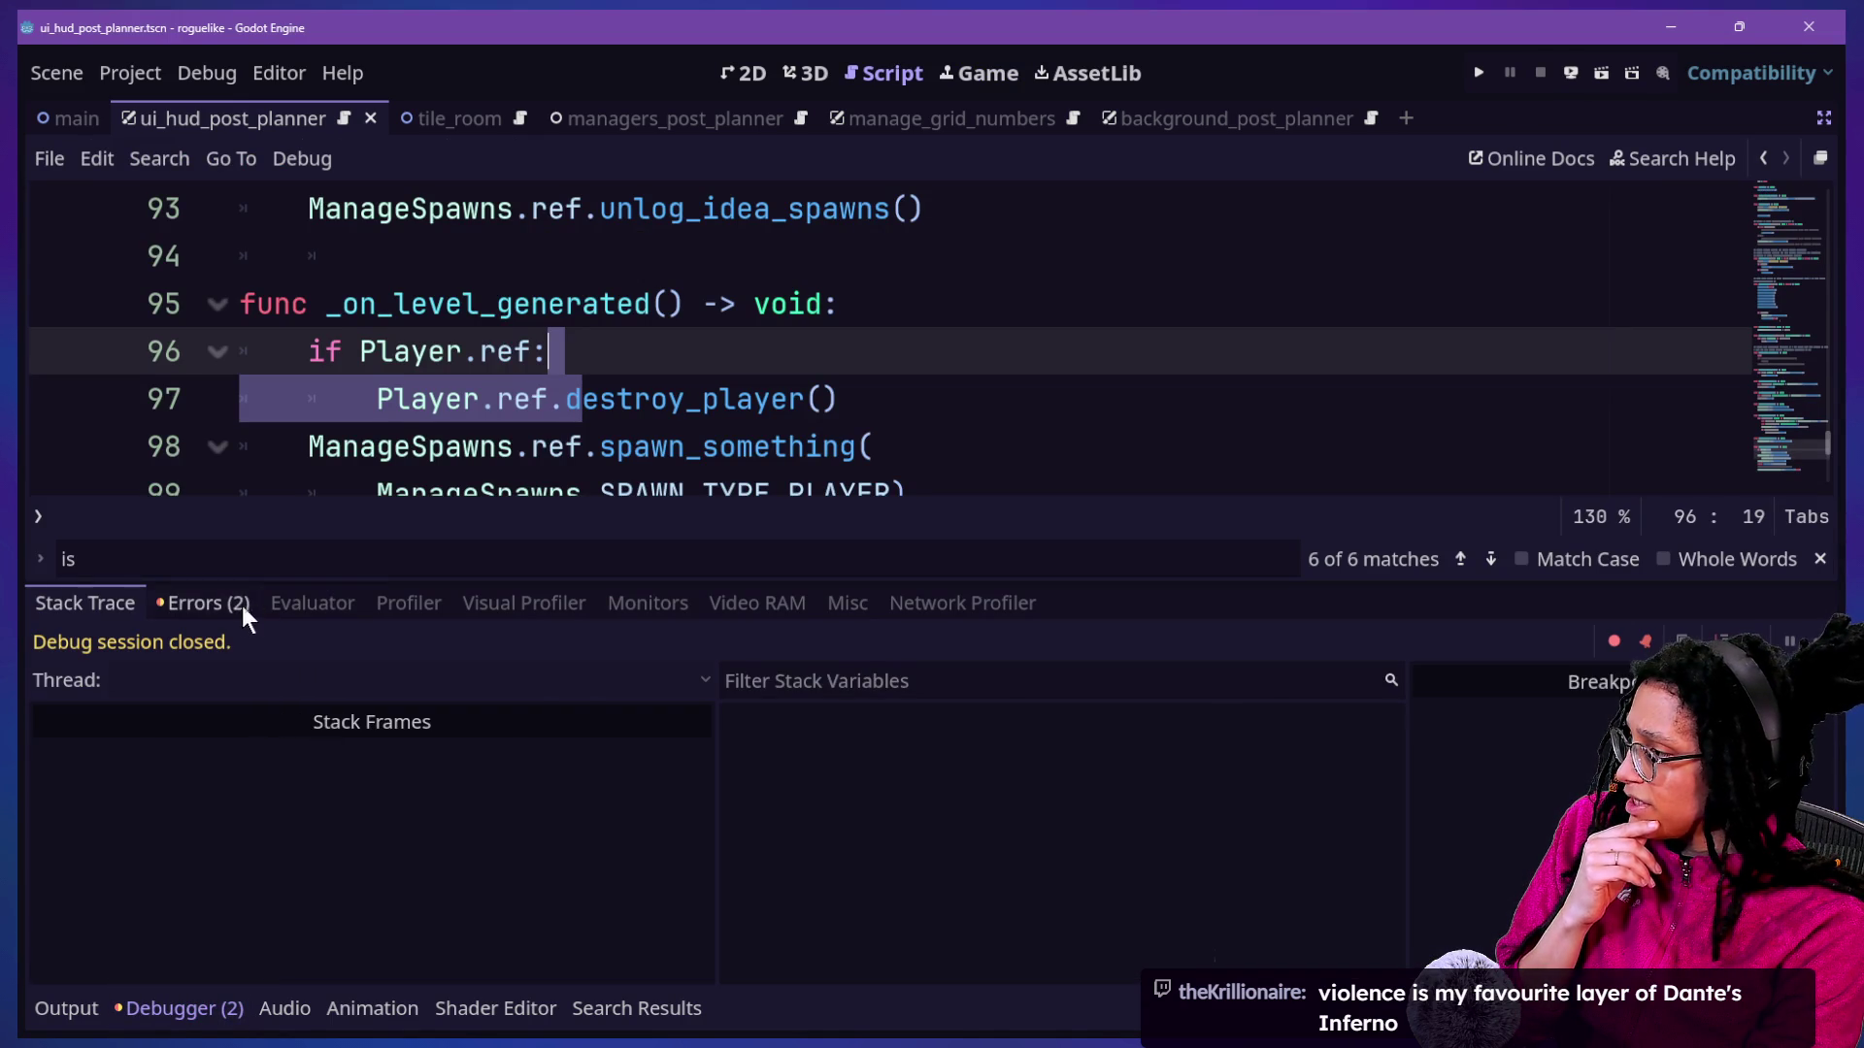
left_click(214, 603)
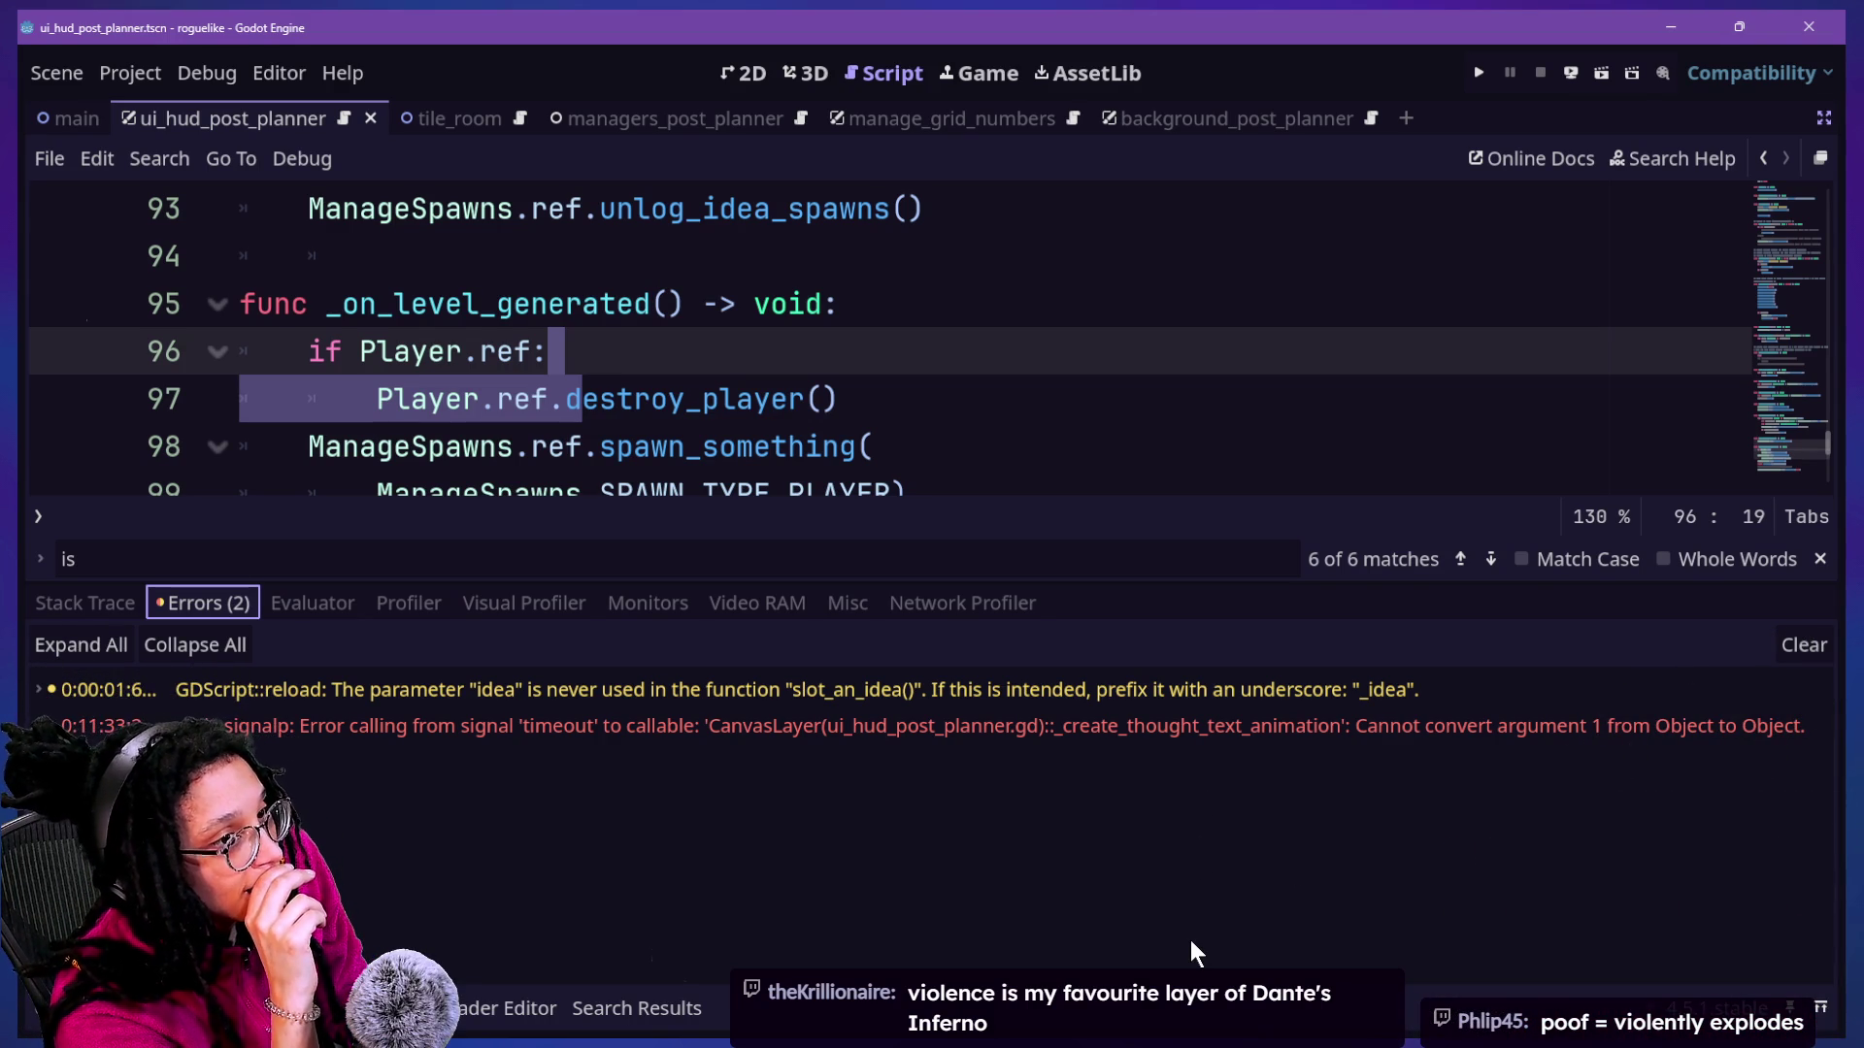
key("super+Tab")
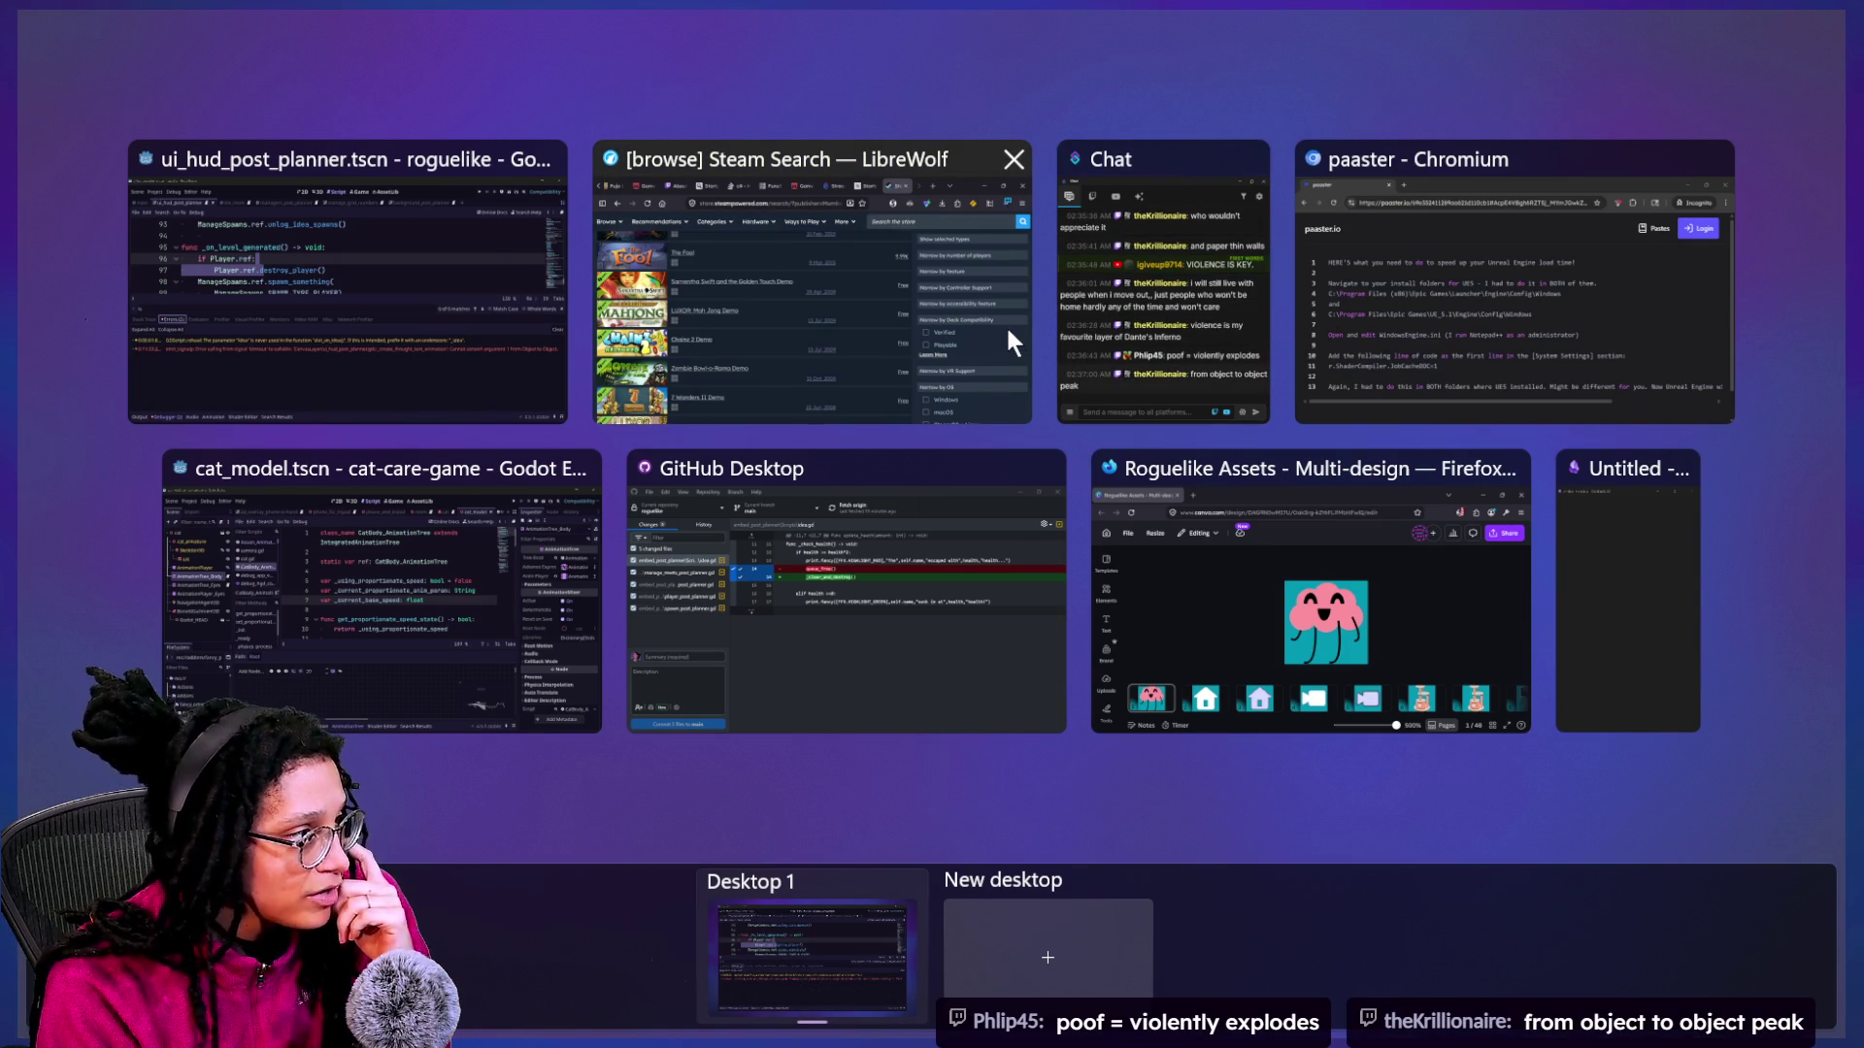
Switch from Godot to the LibreWolf browser and bring up the Discord tab.
key("Escape")
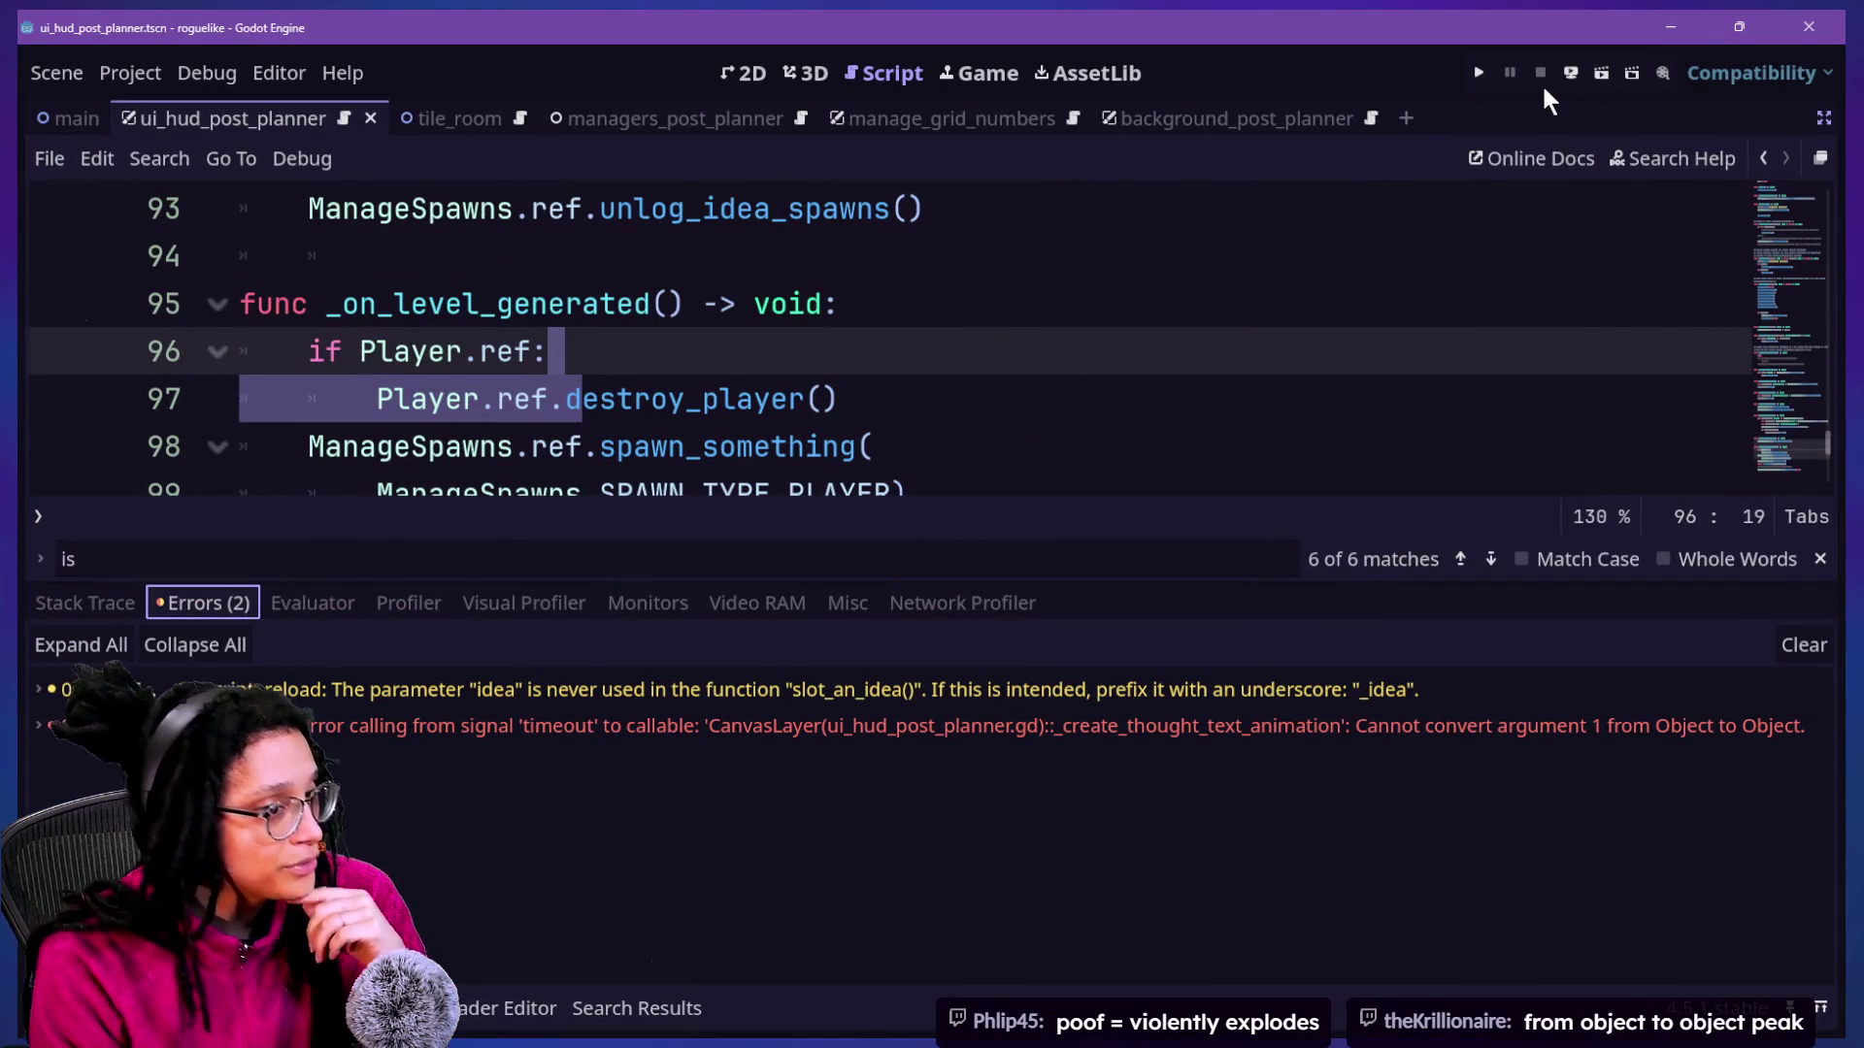
key("super+Tab")
left_click(753, 221)
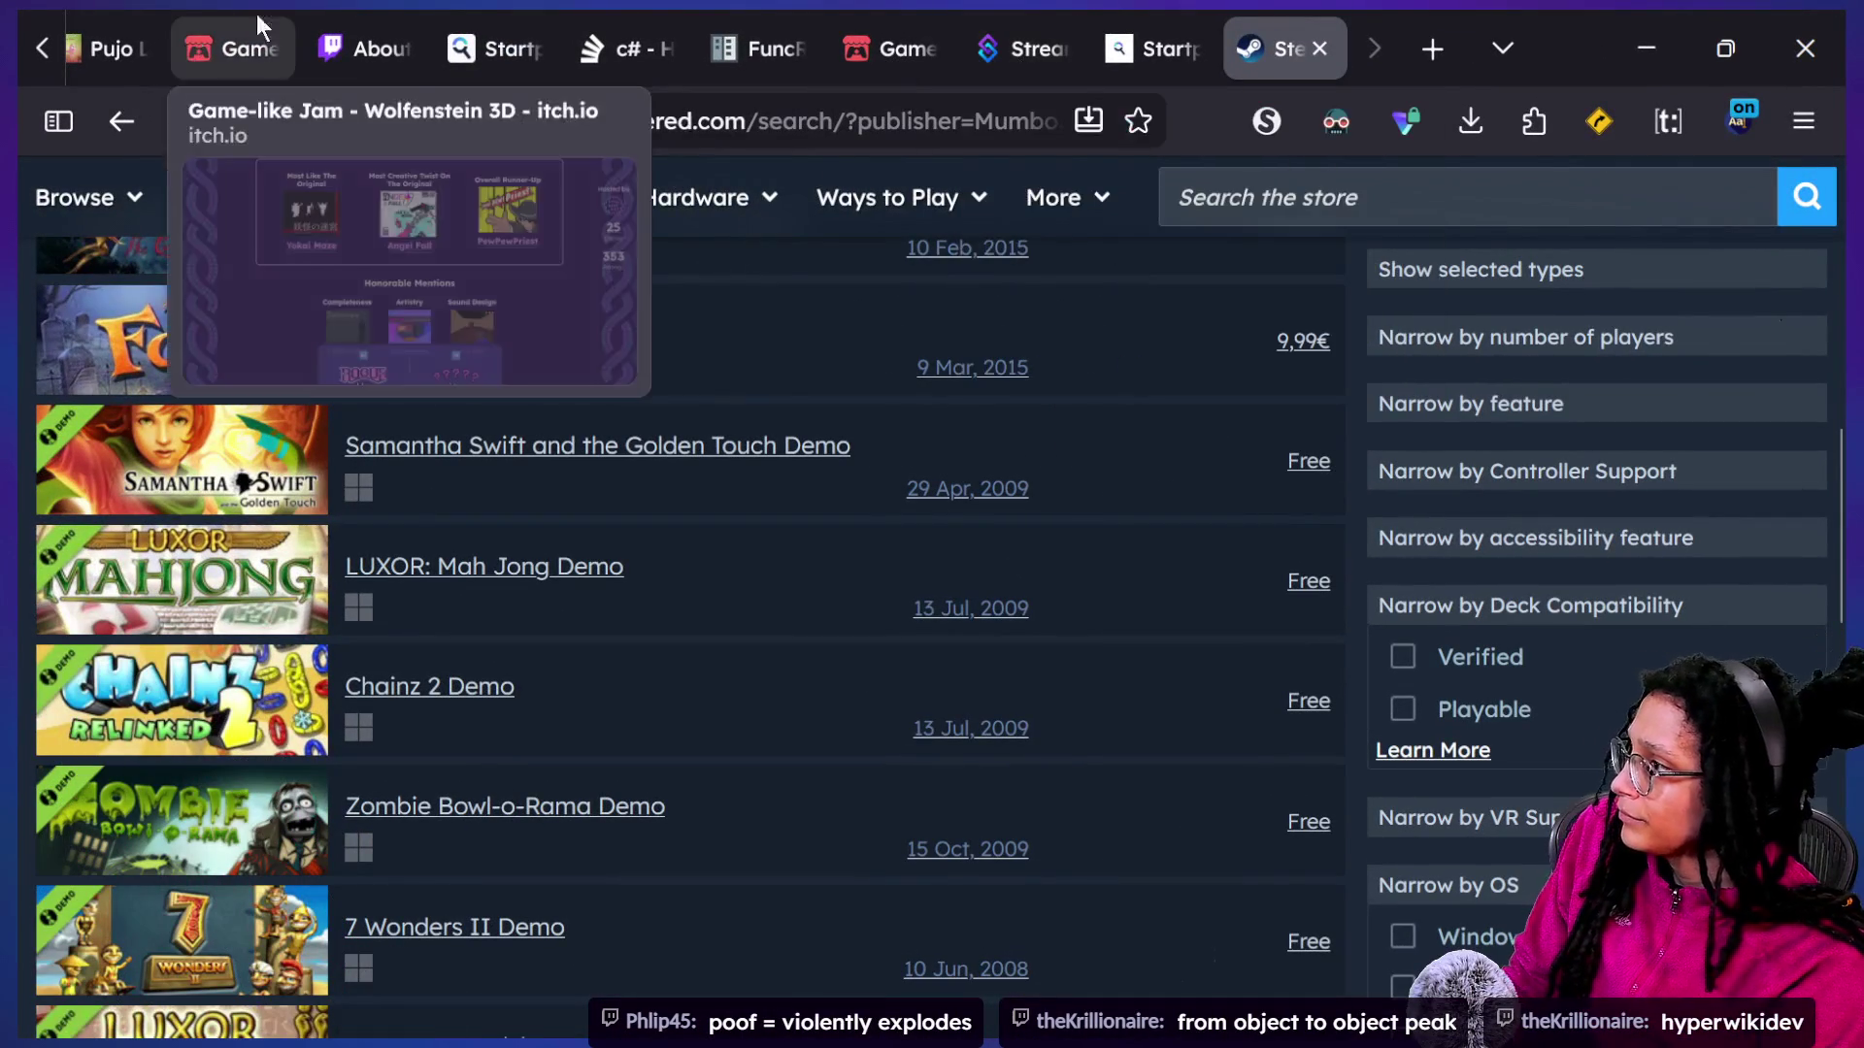
scroll(427, 17, "up", 3)
left_click(180, 48)
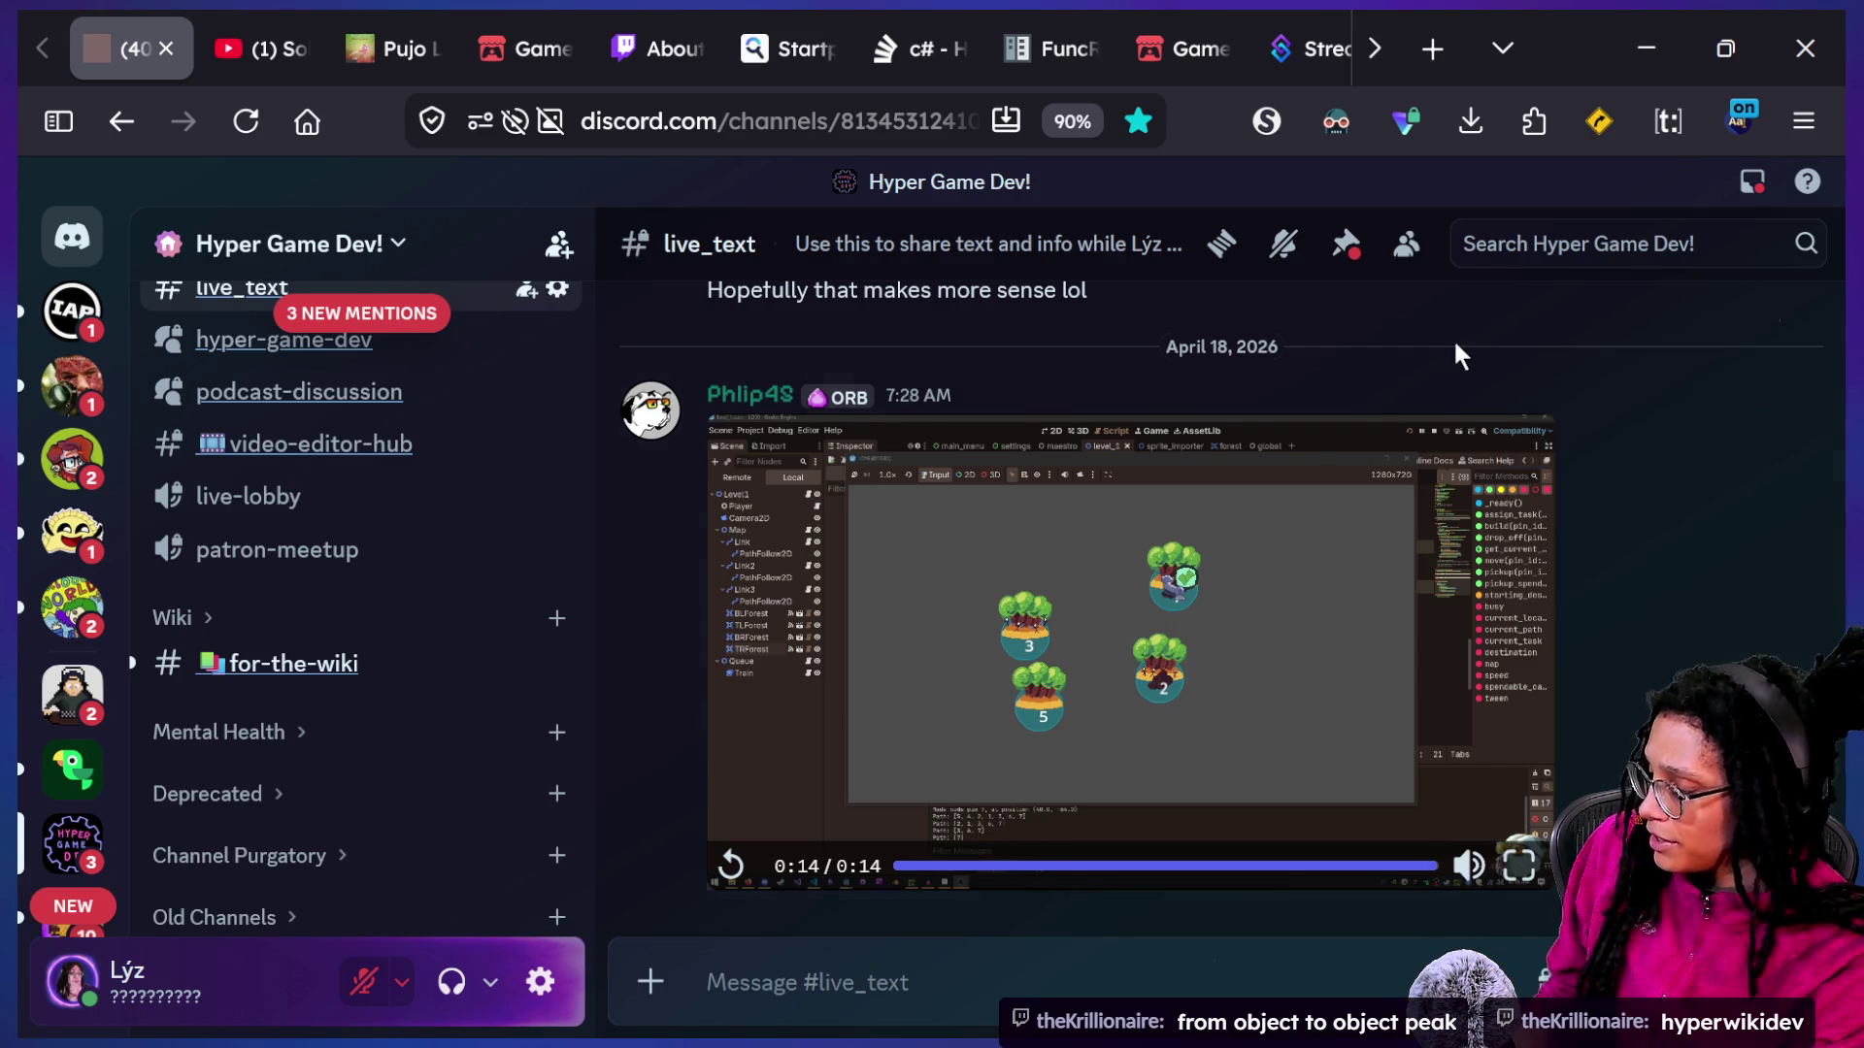
Search the server for the 'object from object' error and open the matching Godot errors thread.
left_click(1530, 244)
type("objec")
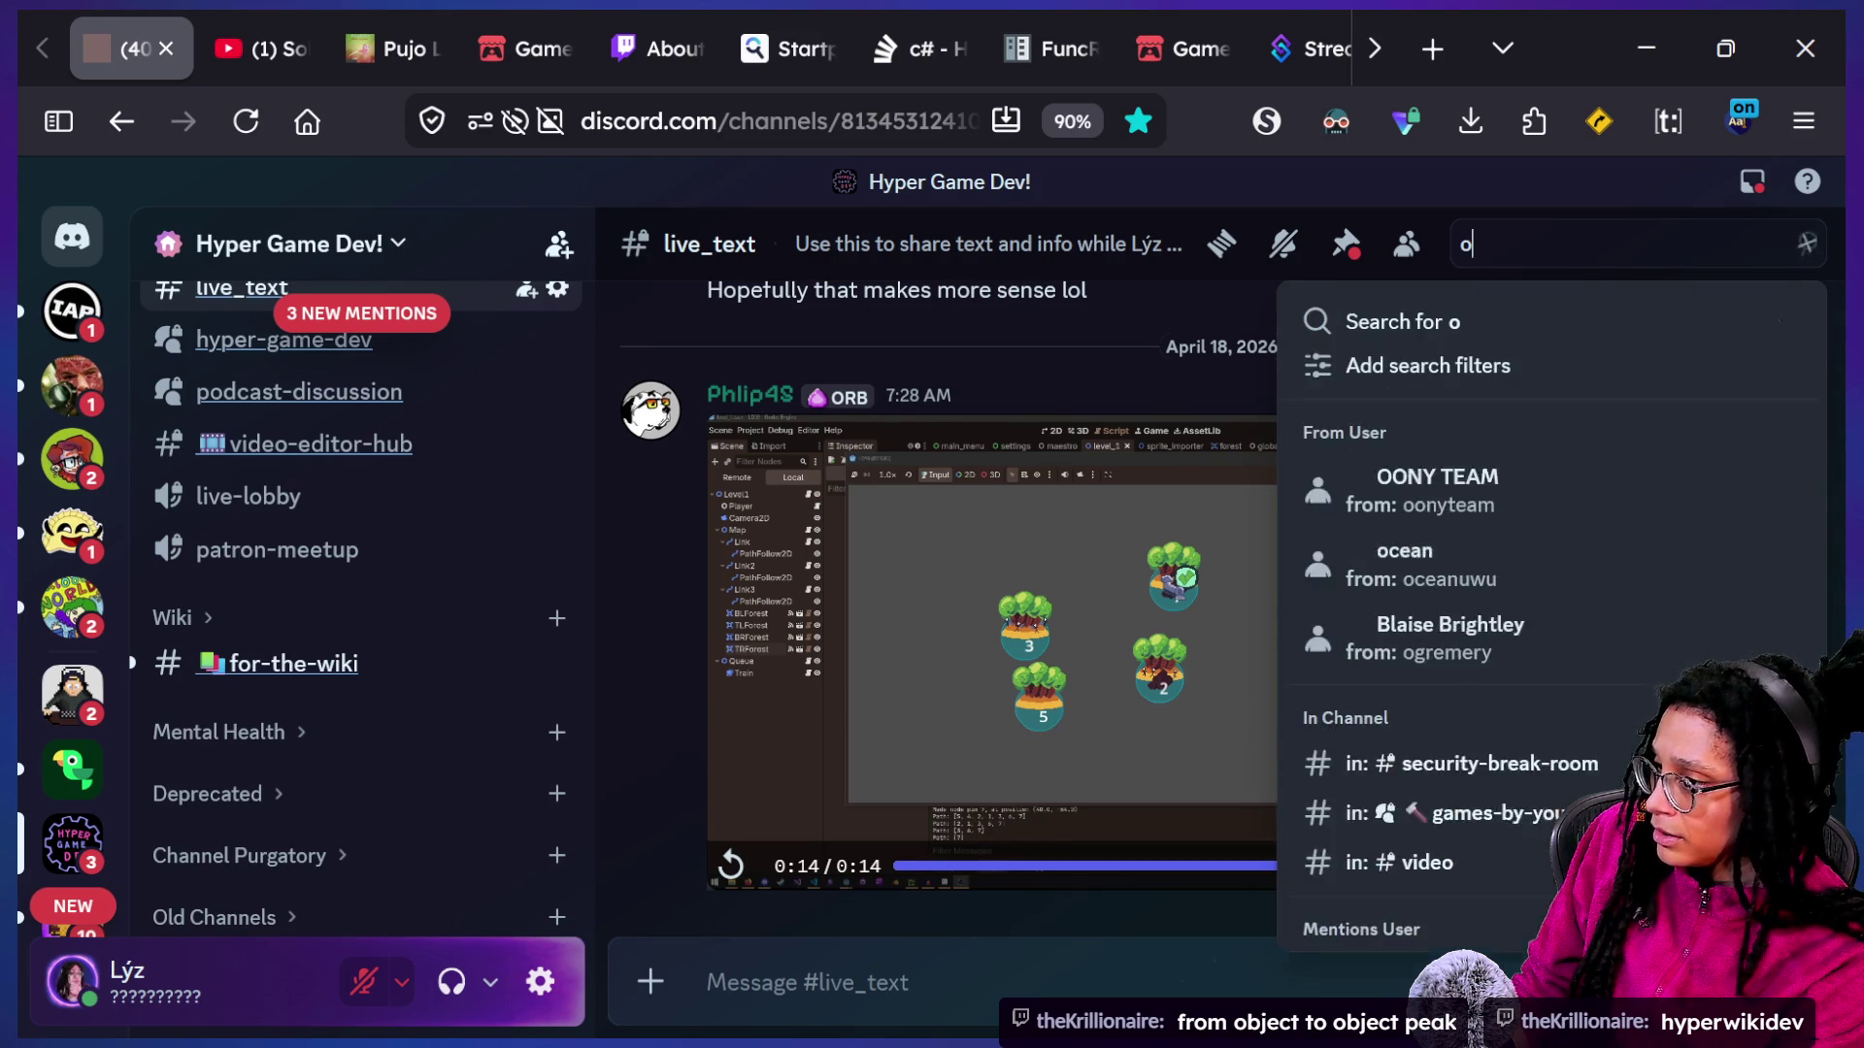
type("ect from object")
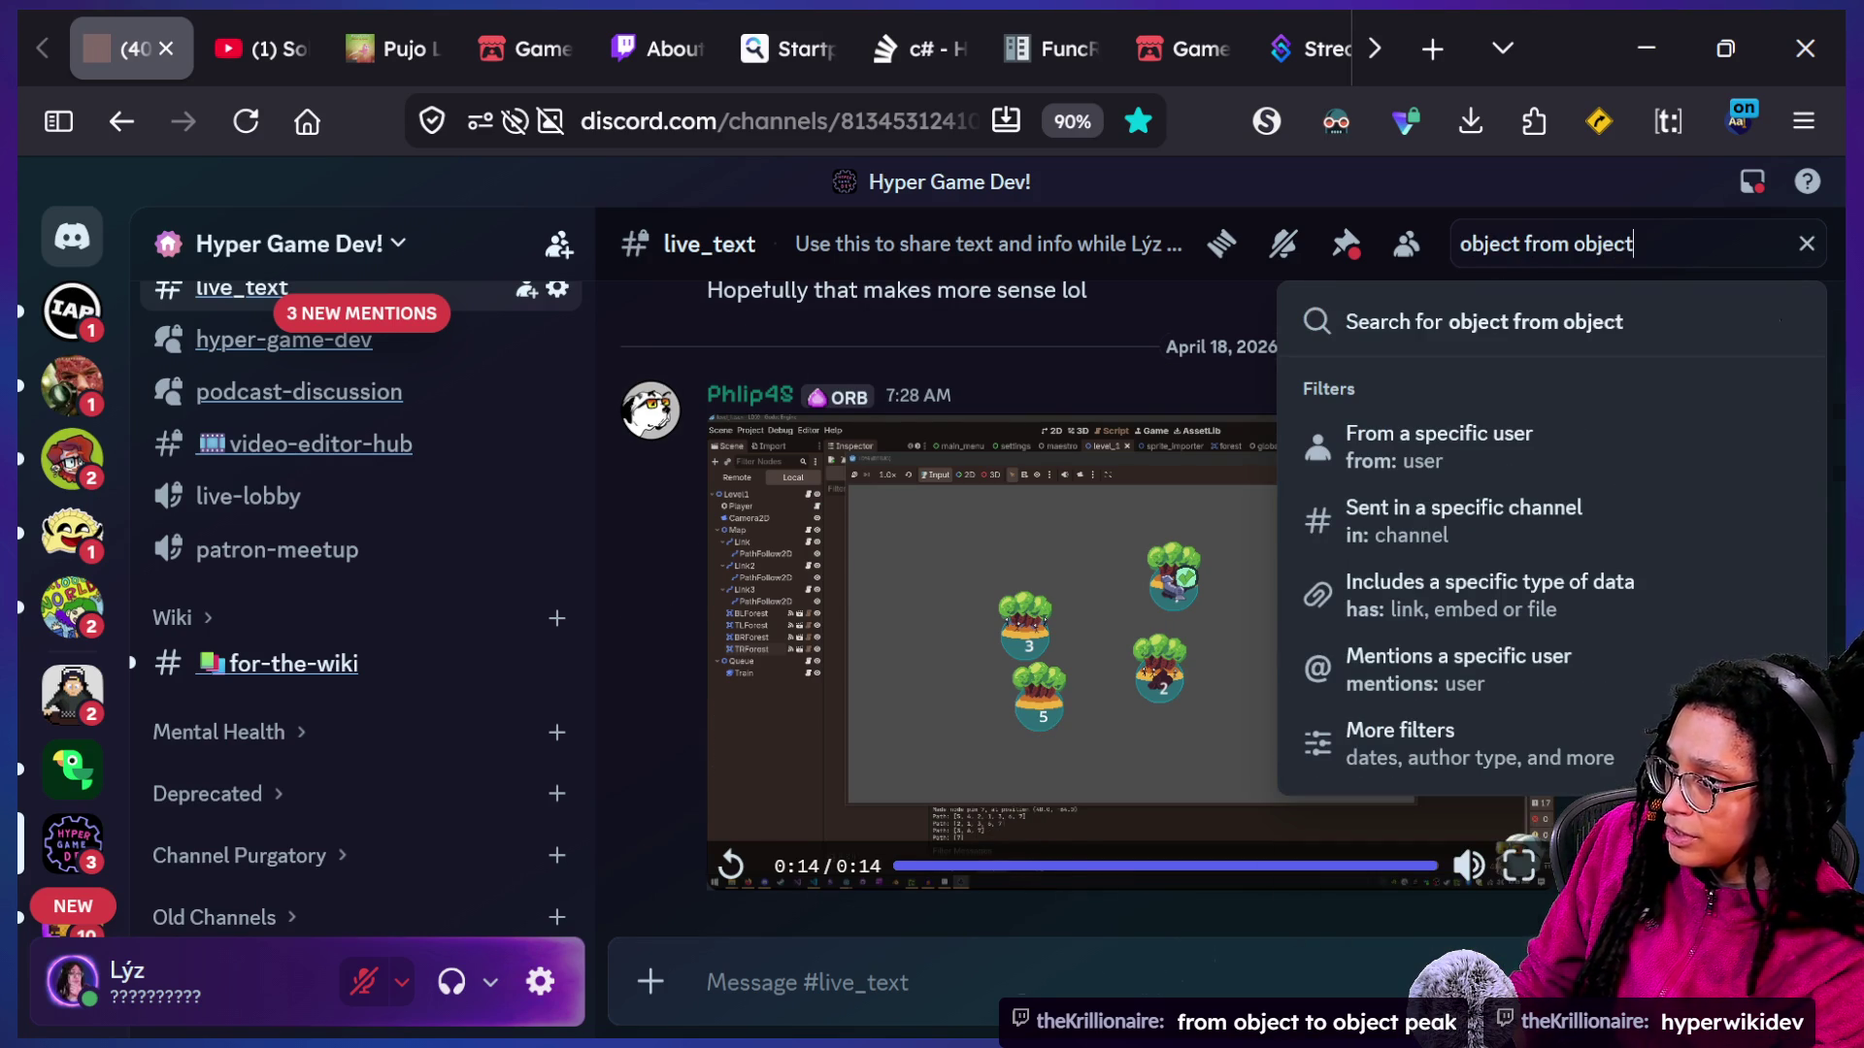
key("Return")
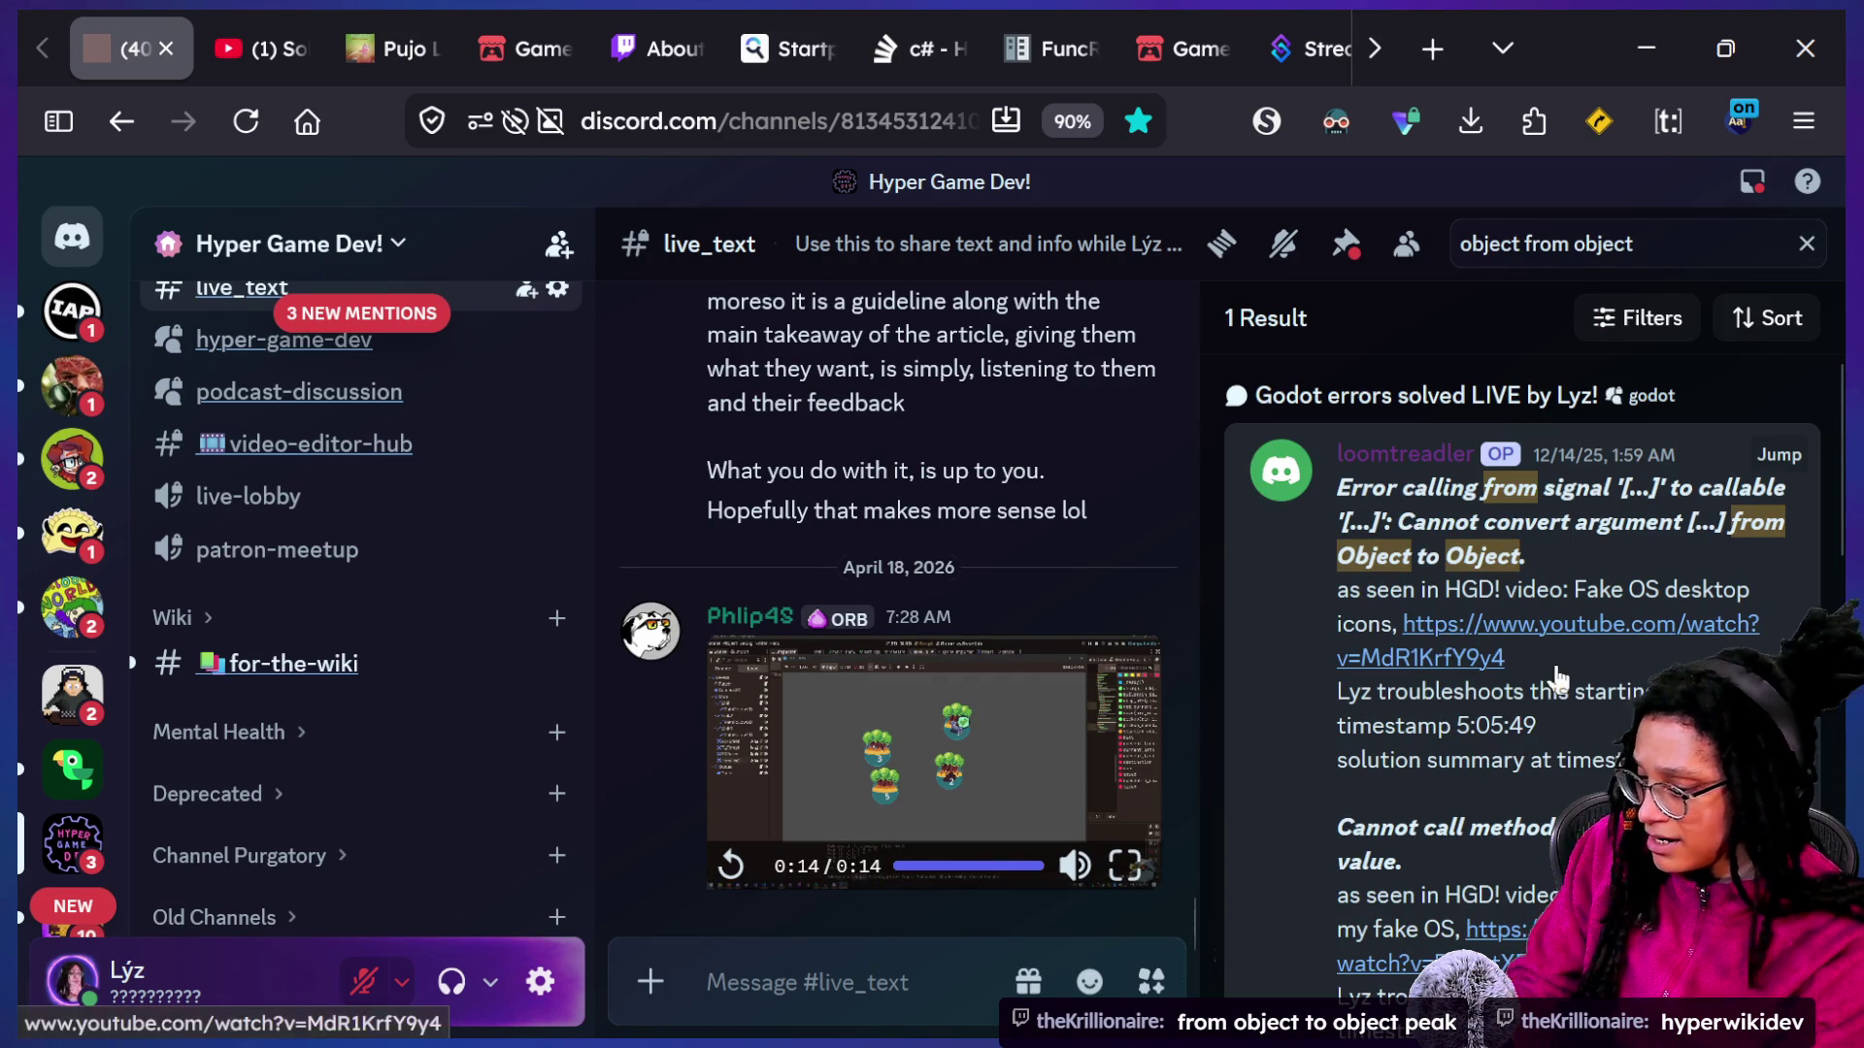
left_click(1574, 738)
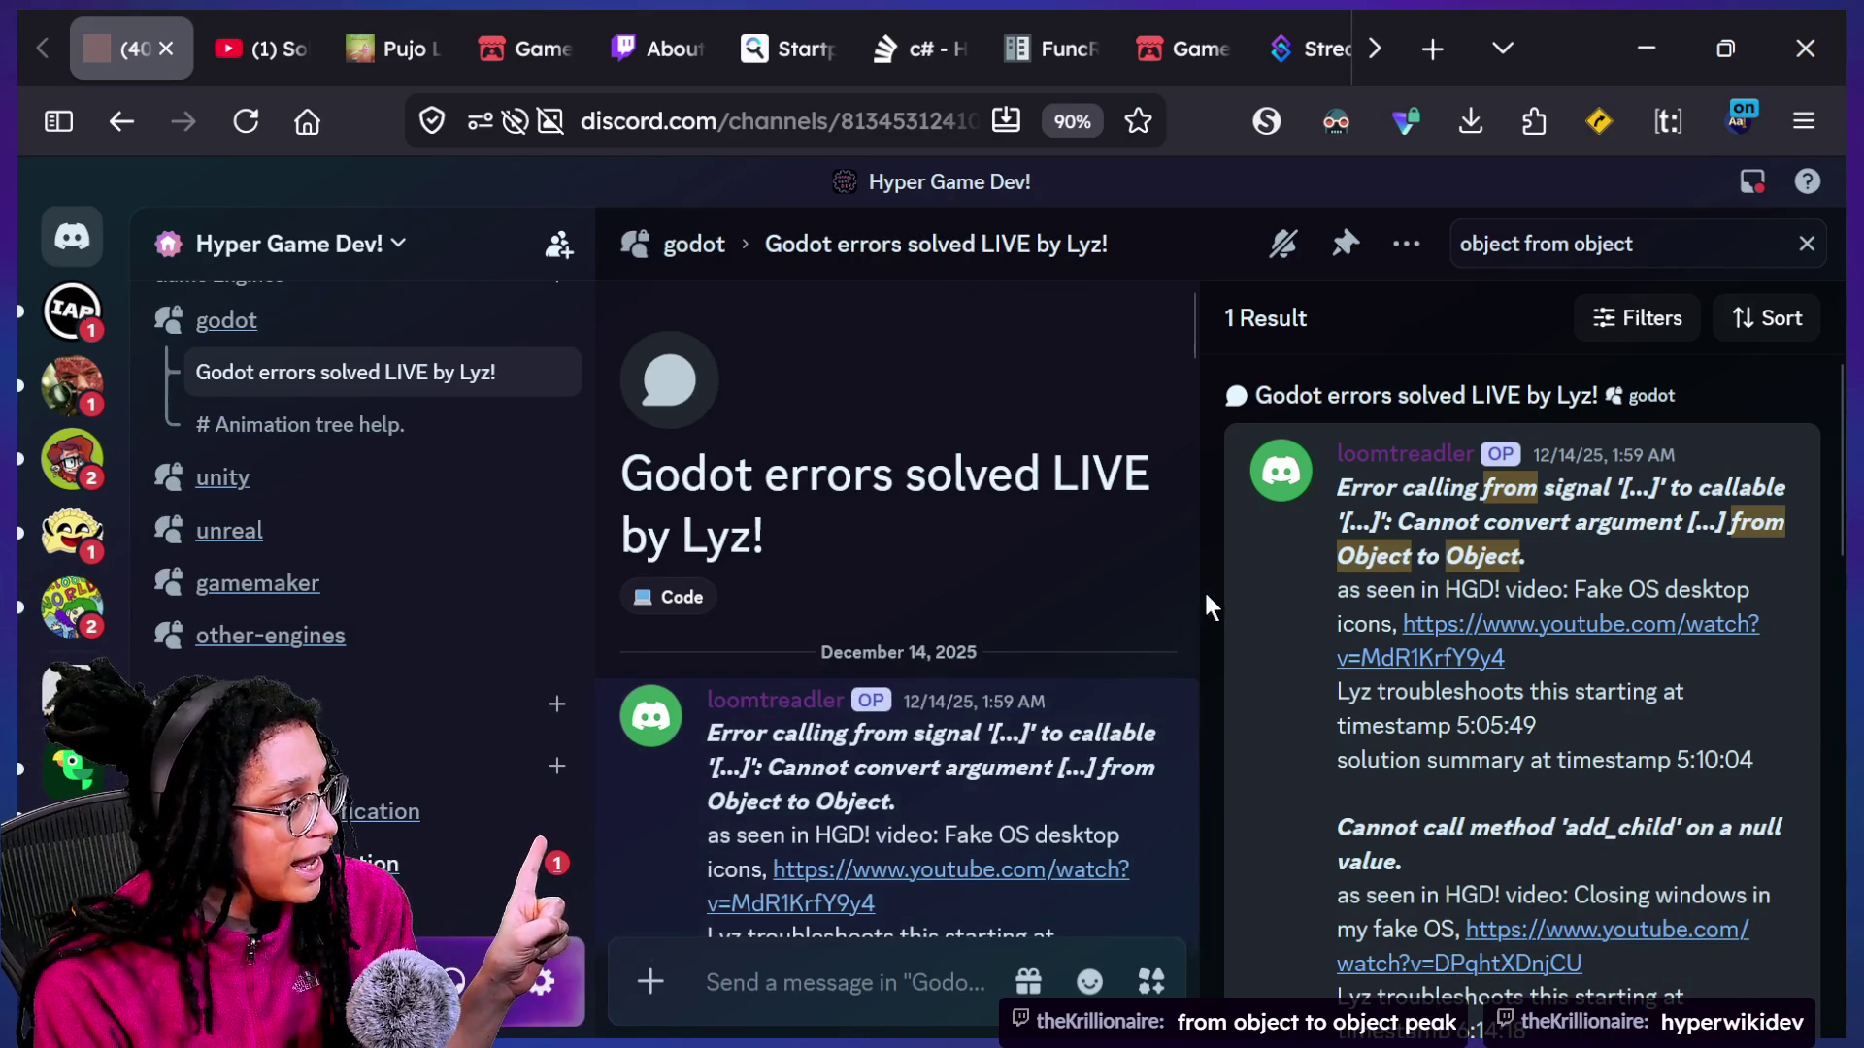
left_click_drag(776, 421, 1046, 561)
left_click(1092, 559)
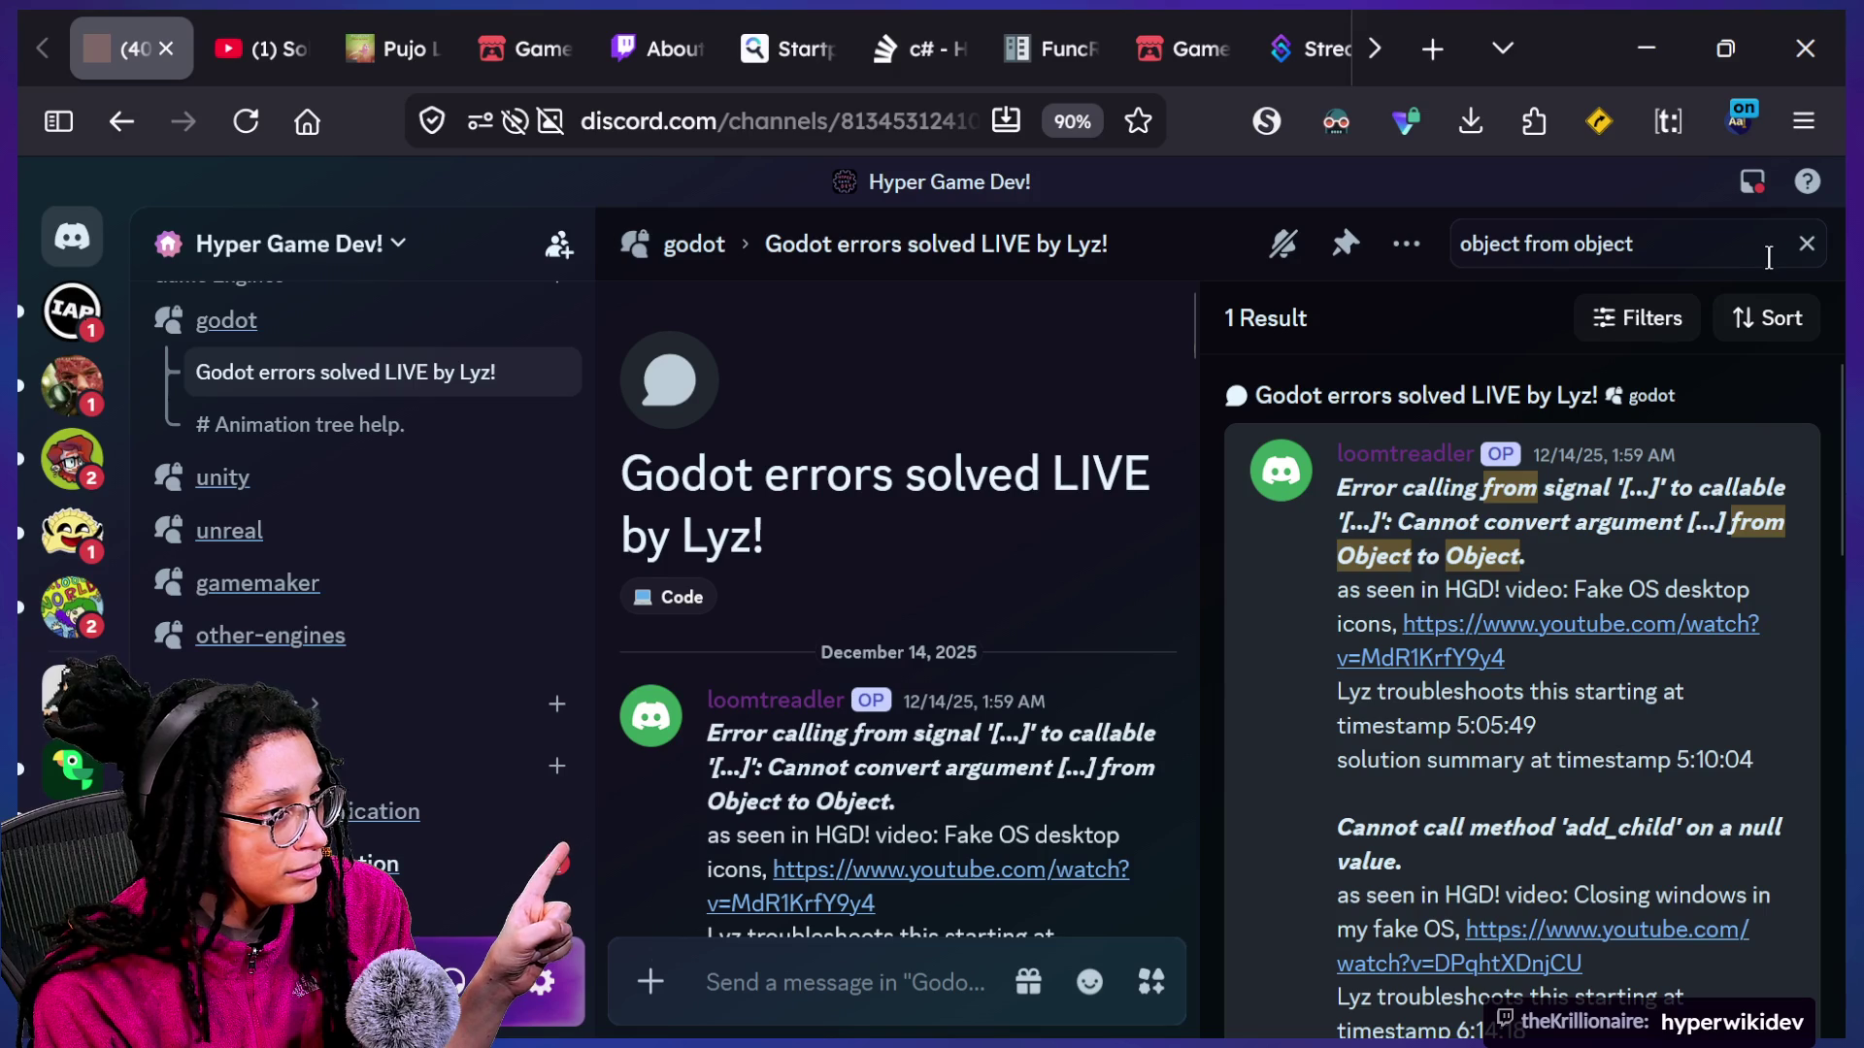
left_click(1805, 245)
Read the thread's troubleshooting timestamps and open the linked Fake OS desktop icons video.
scroll(1188, 650, "down", 3)
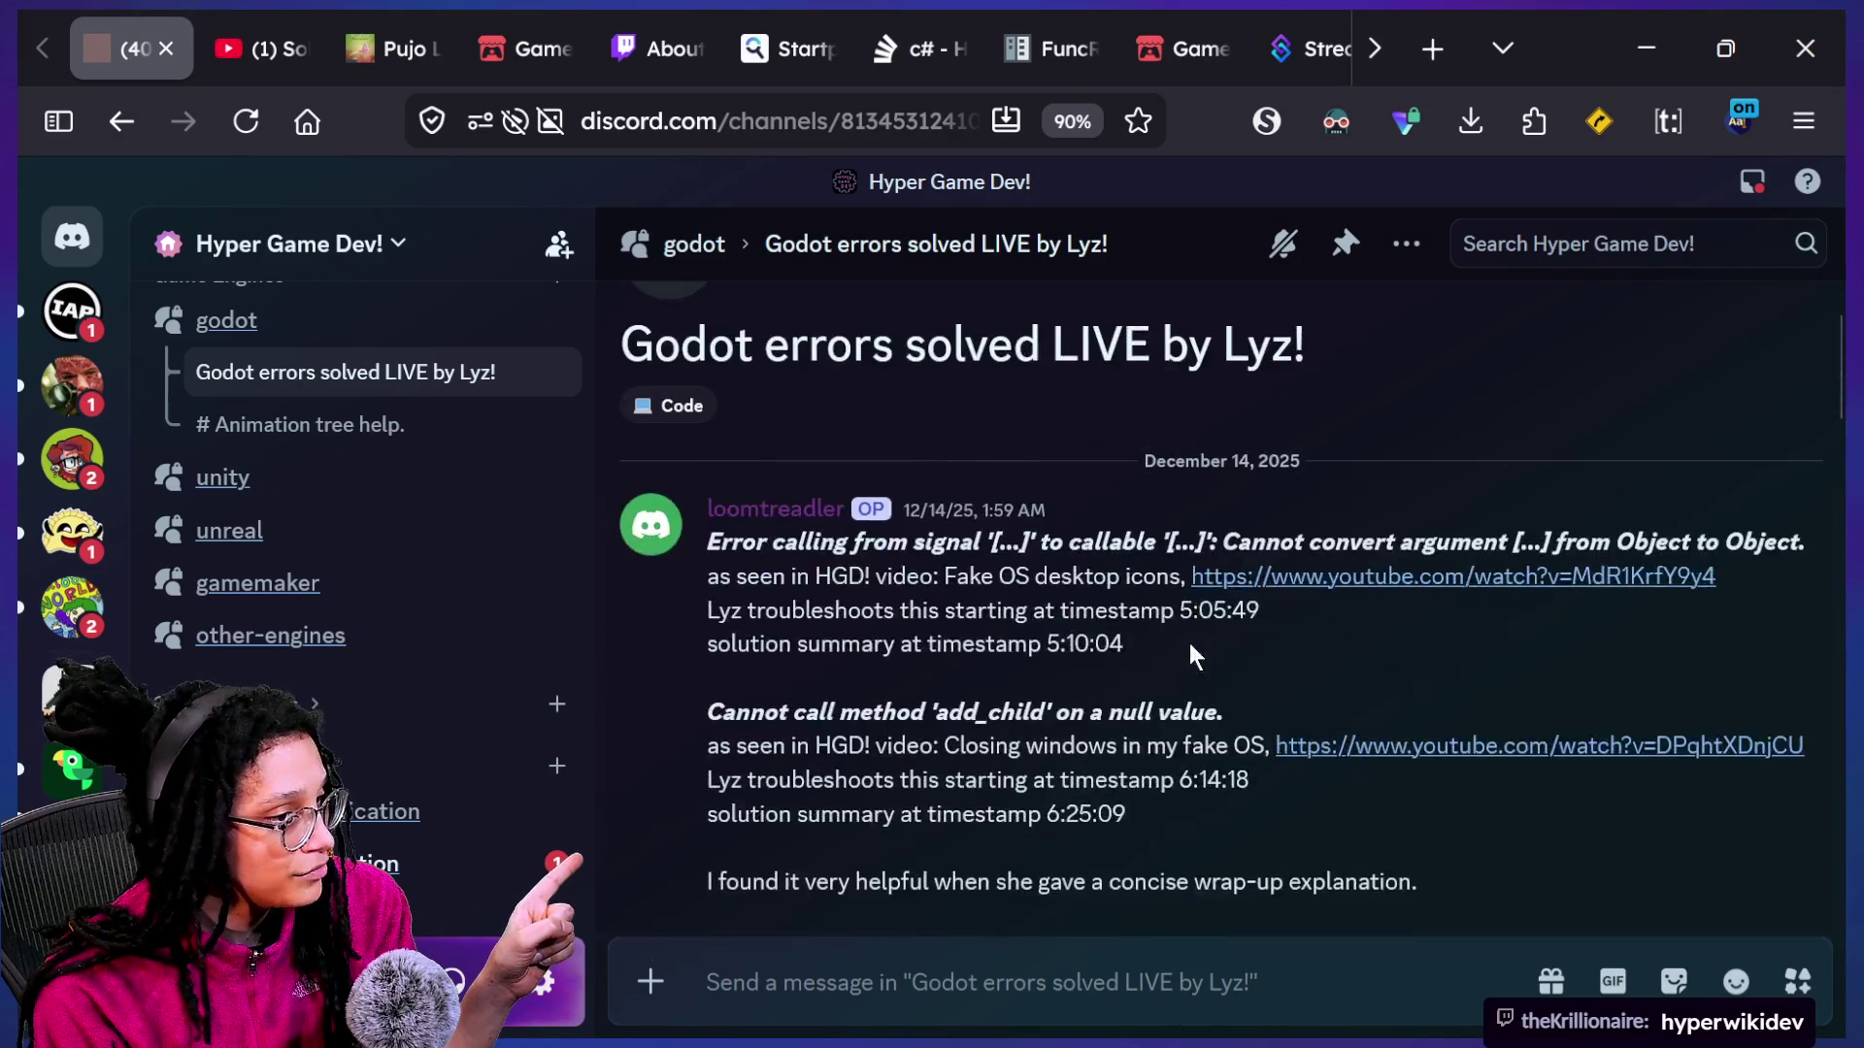
scroll(1190, 643, "down", 2)
left_click_drag(924, 481, 1266, 513)
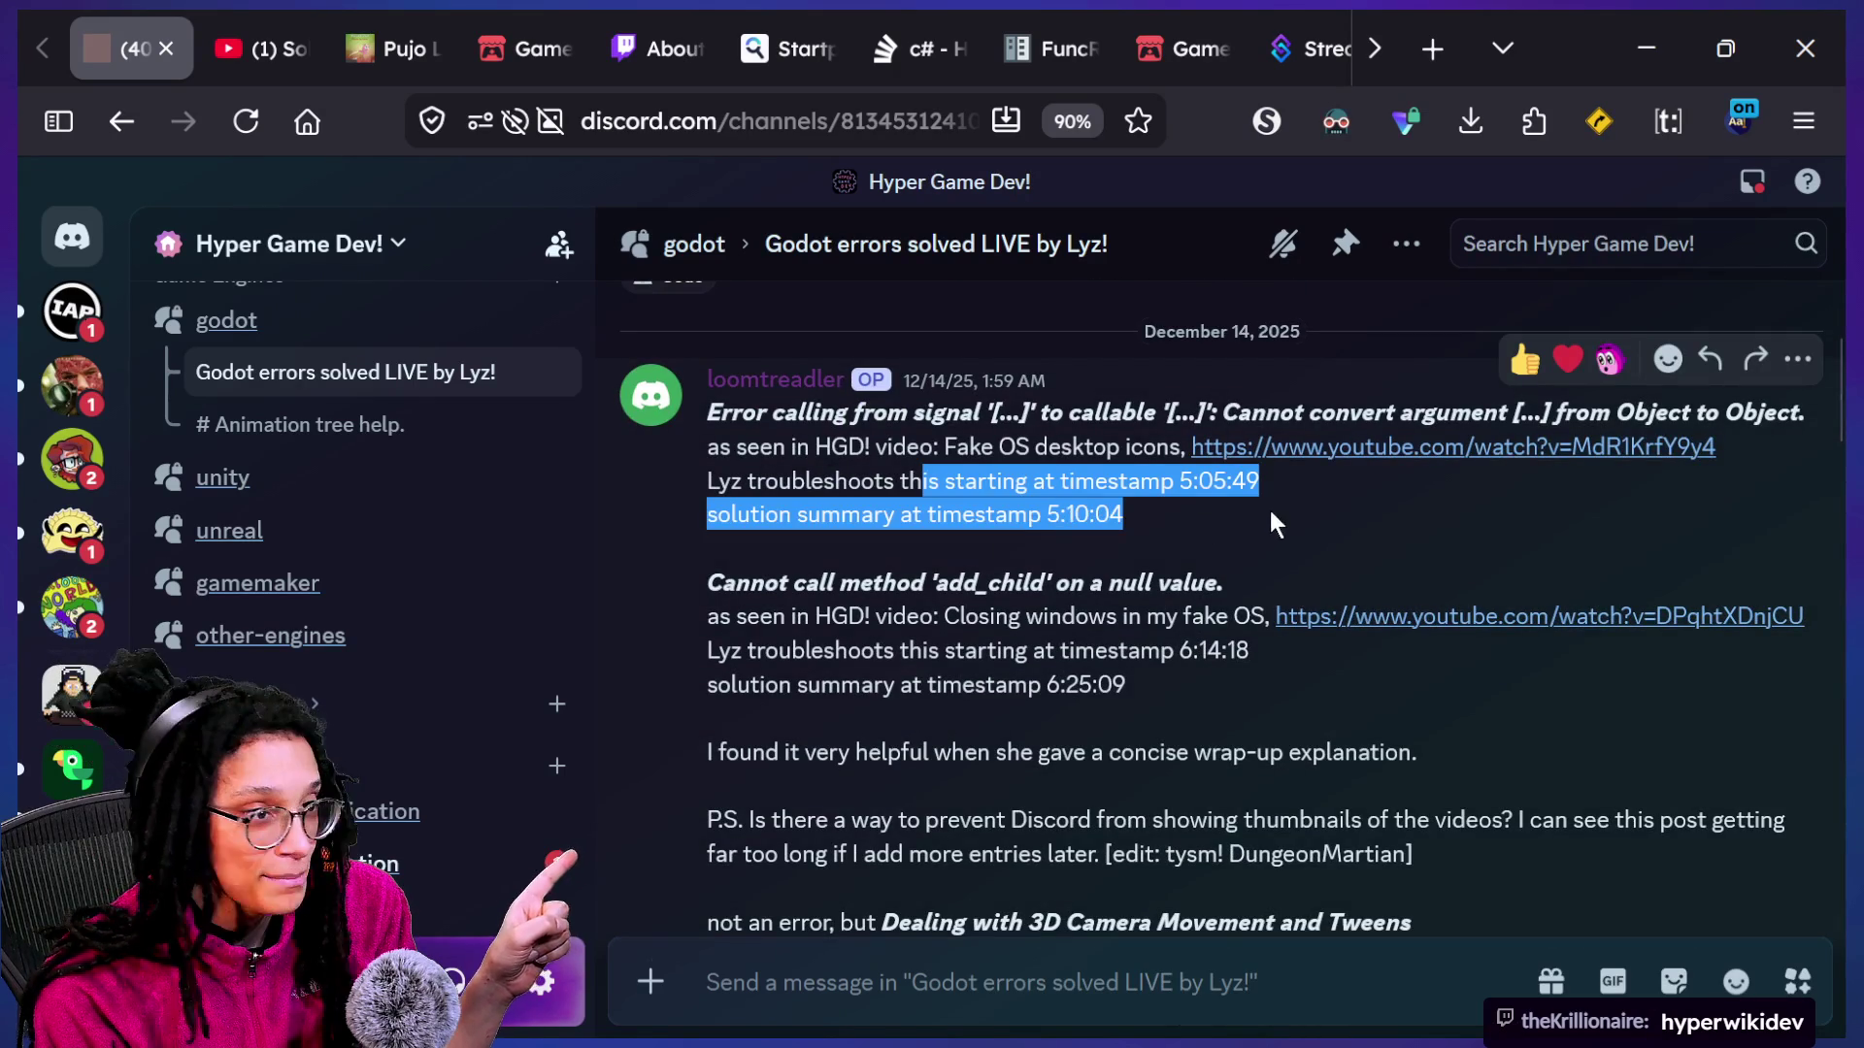
left_click(1194, 501)
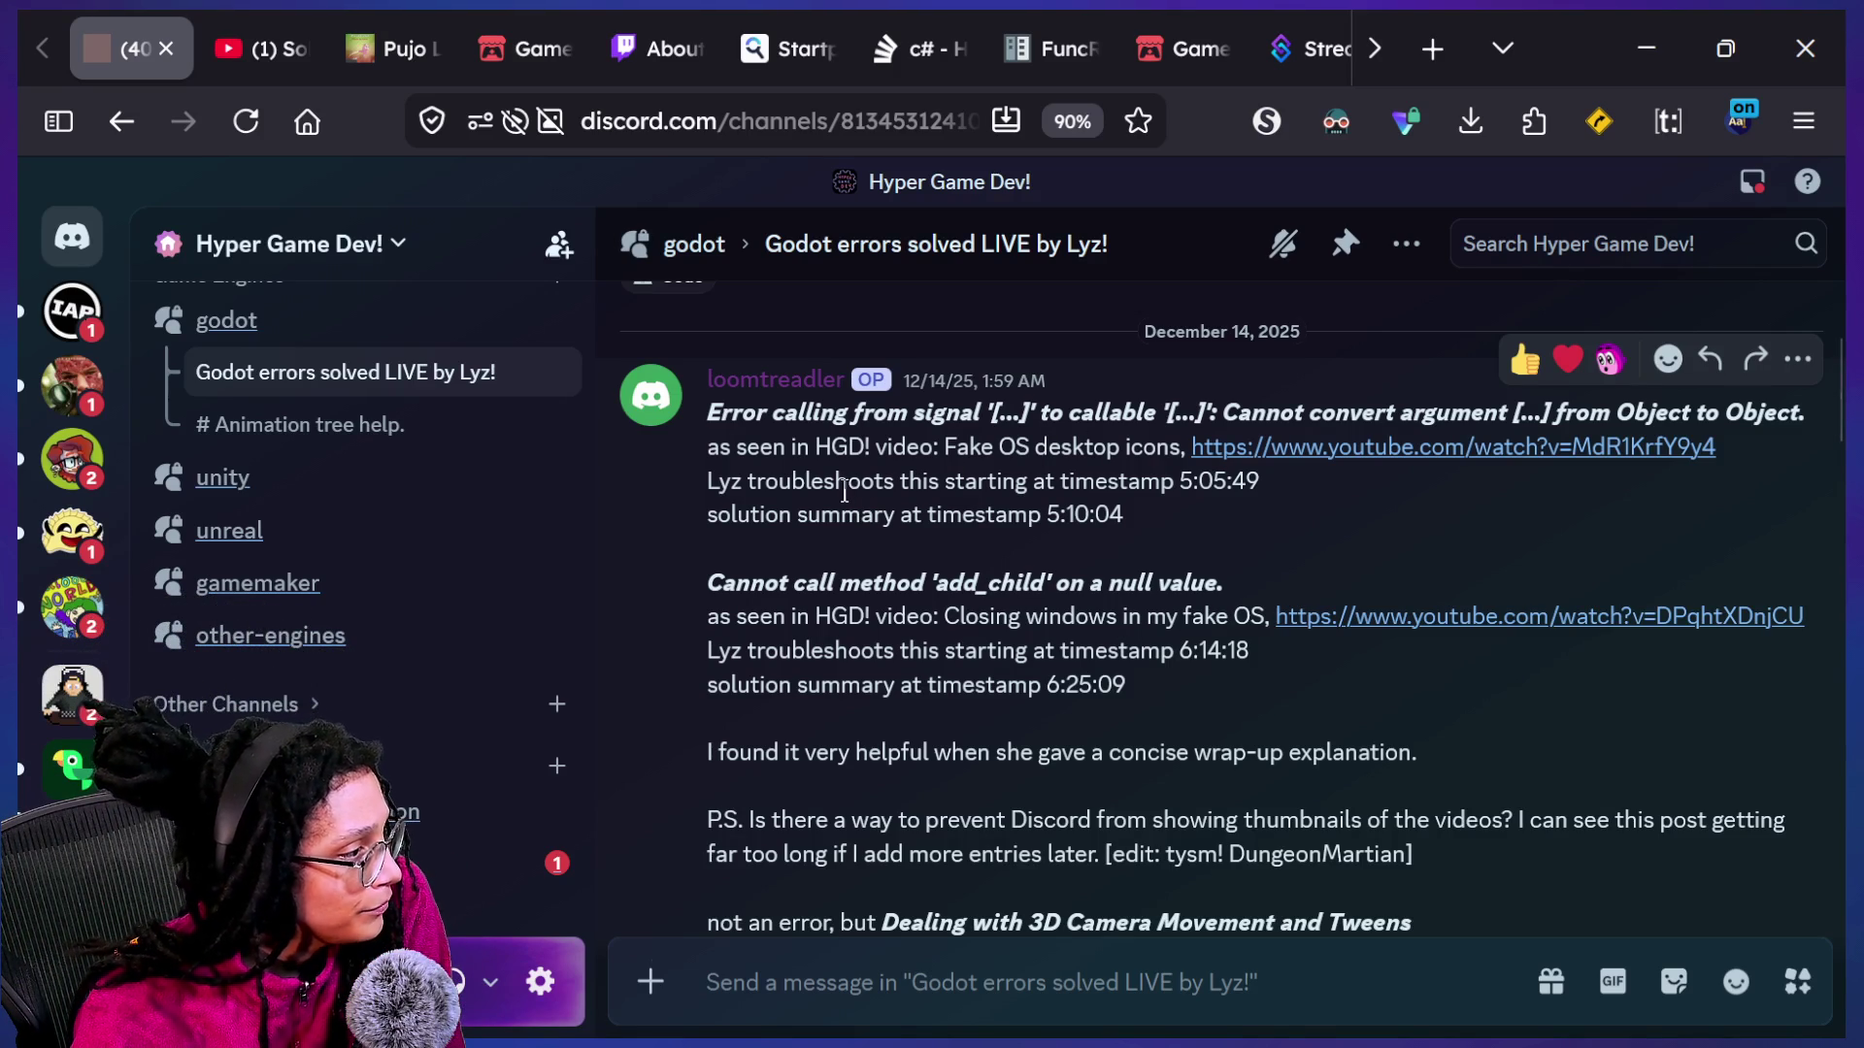
left_click_drag(762, 470, 983, 482)
left_click_drag(1218, 482, 1199, 503)
left_click(897, 501)
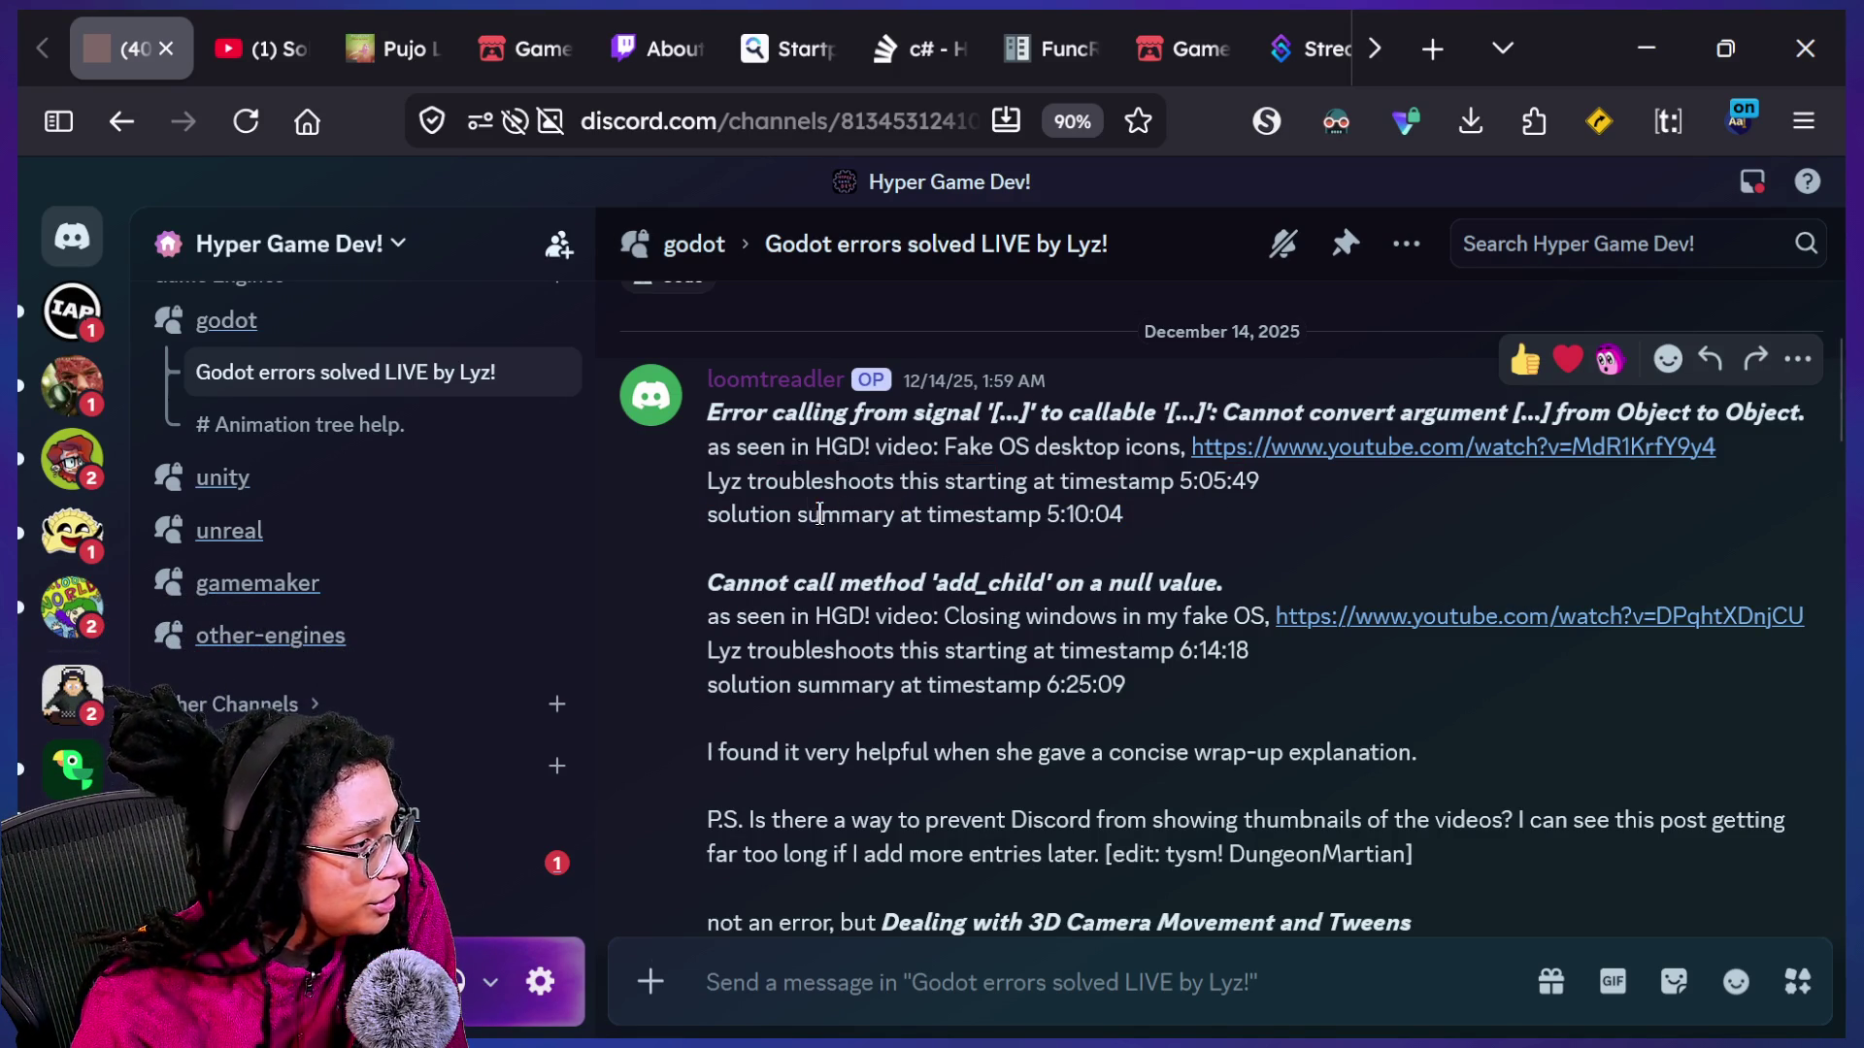
left_click(1240, 456)
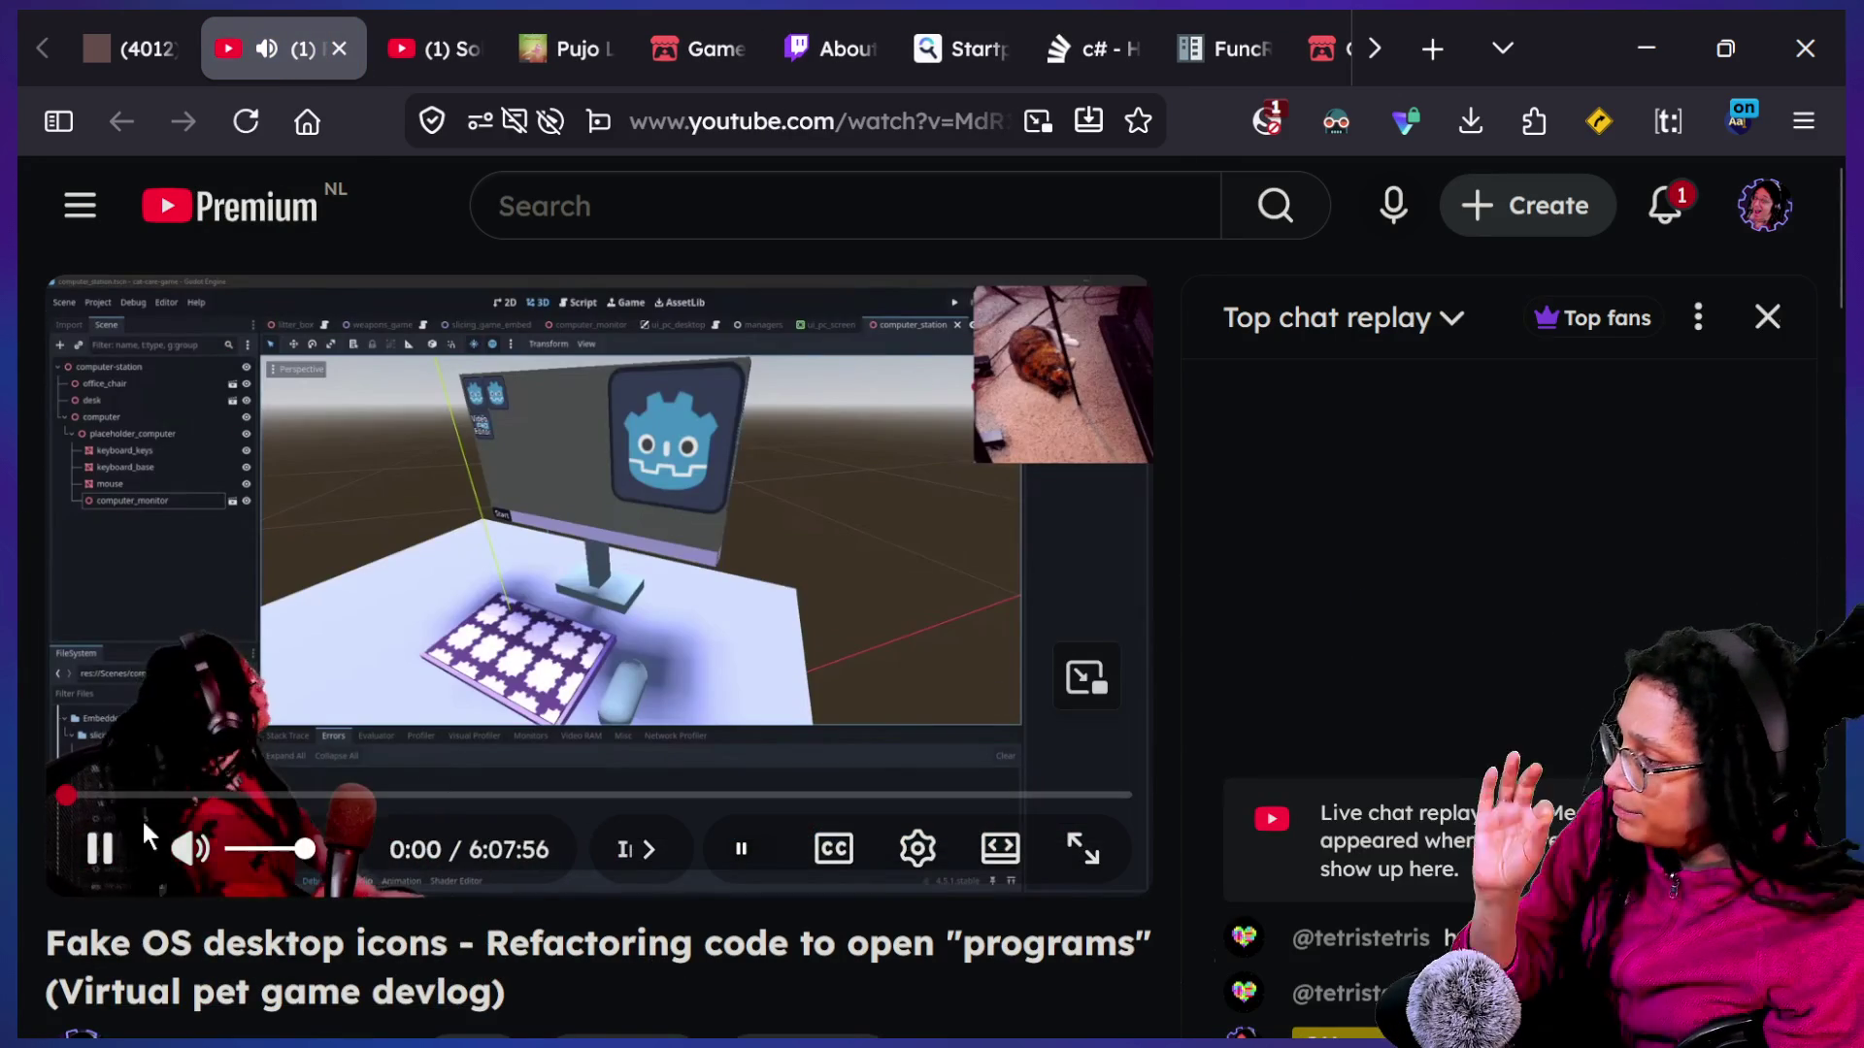
Mute the devlog video and skip playback forward five seconds.
left_click(189, 849)
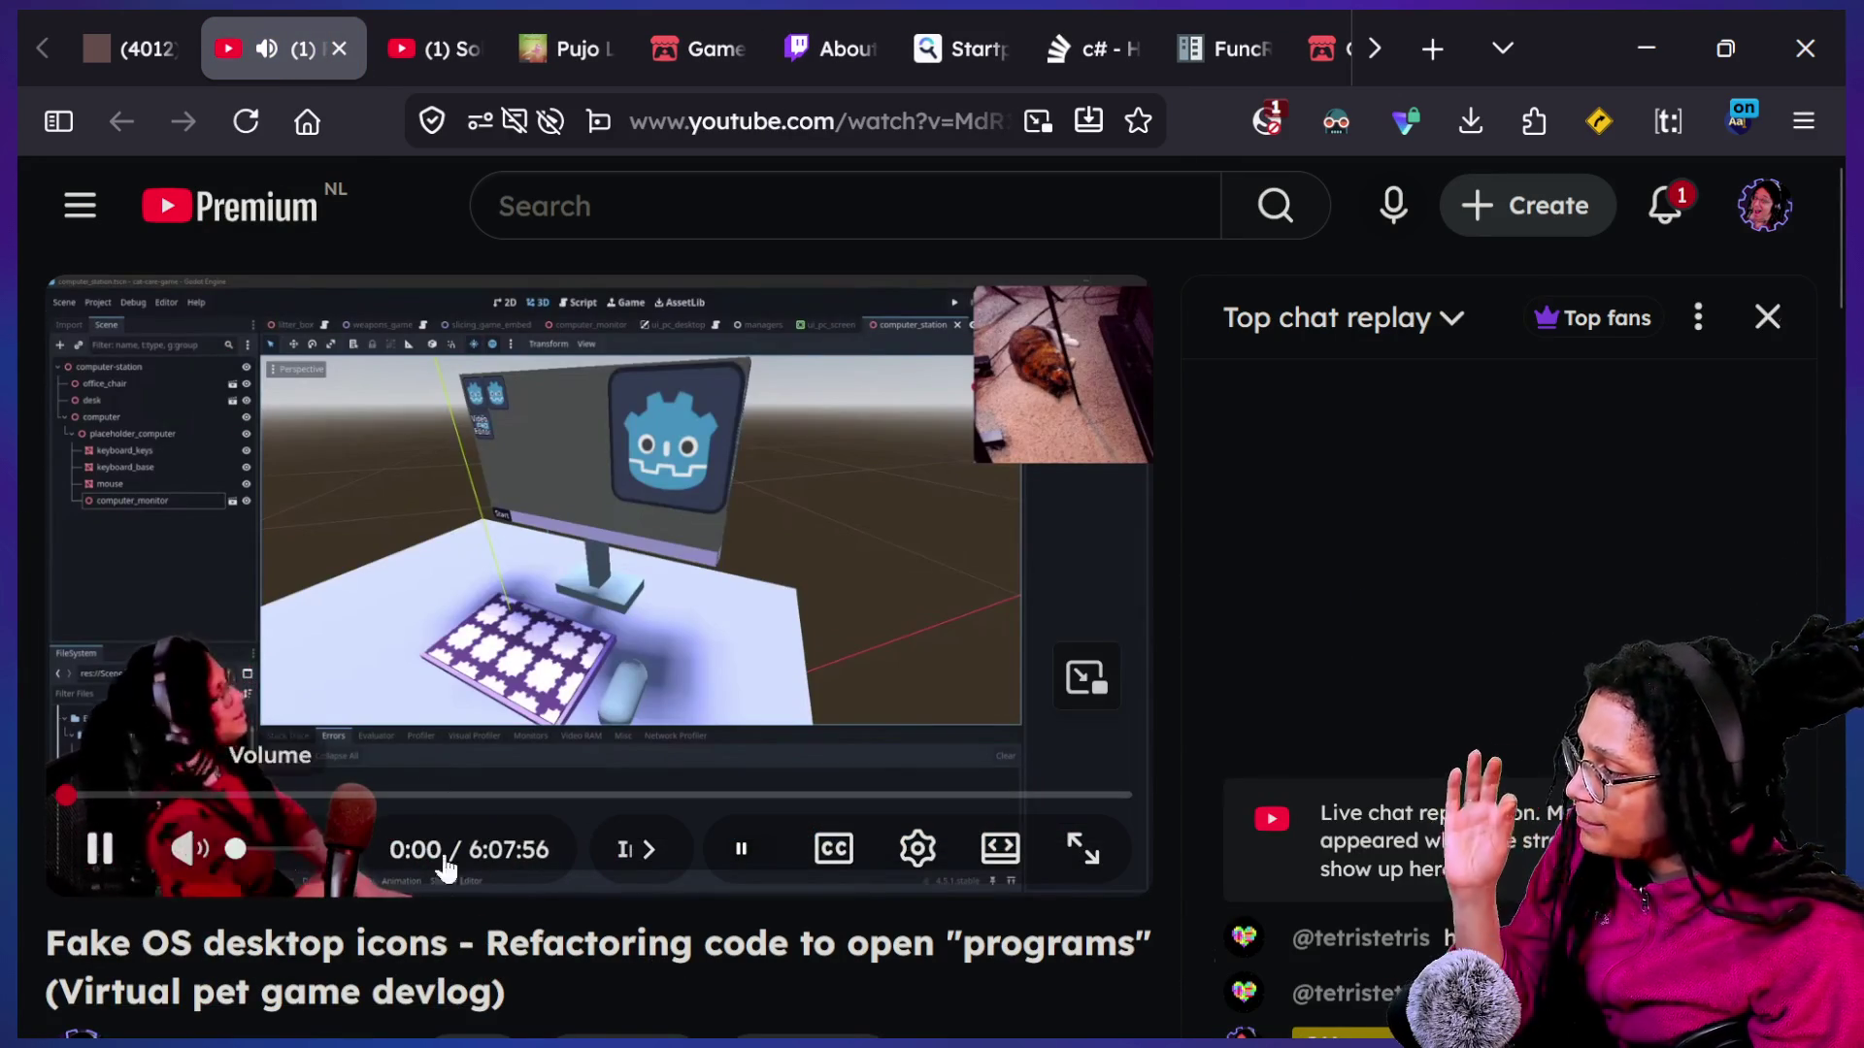
left_click(100, 850)
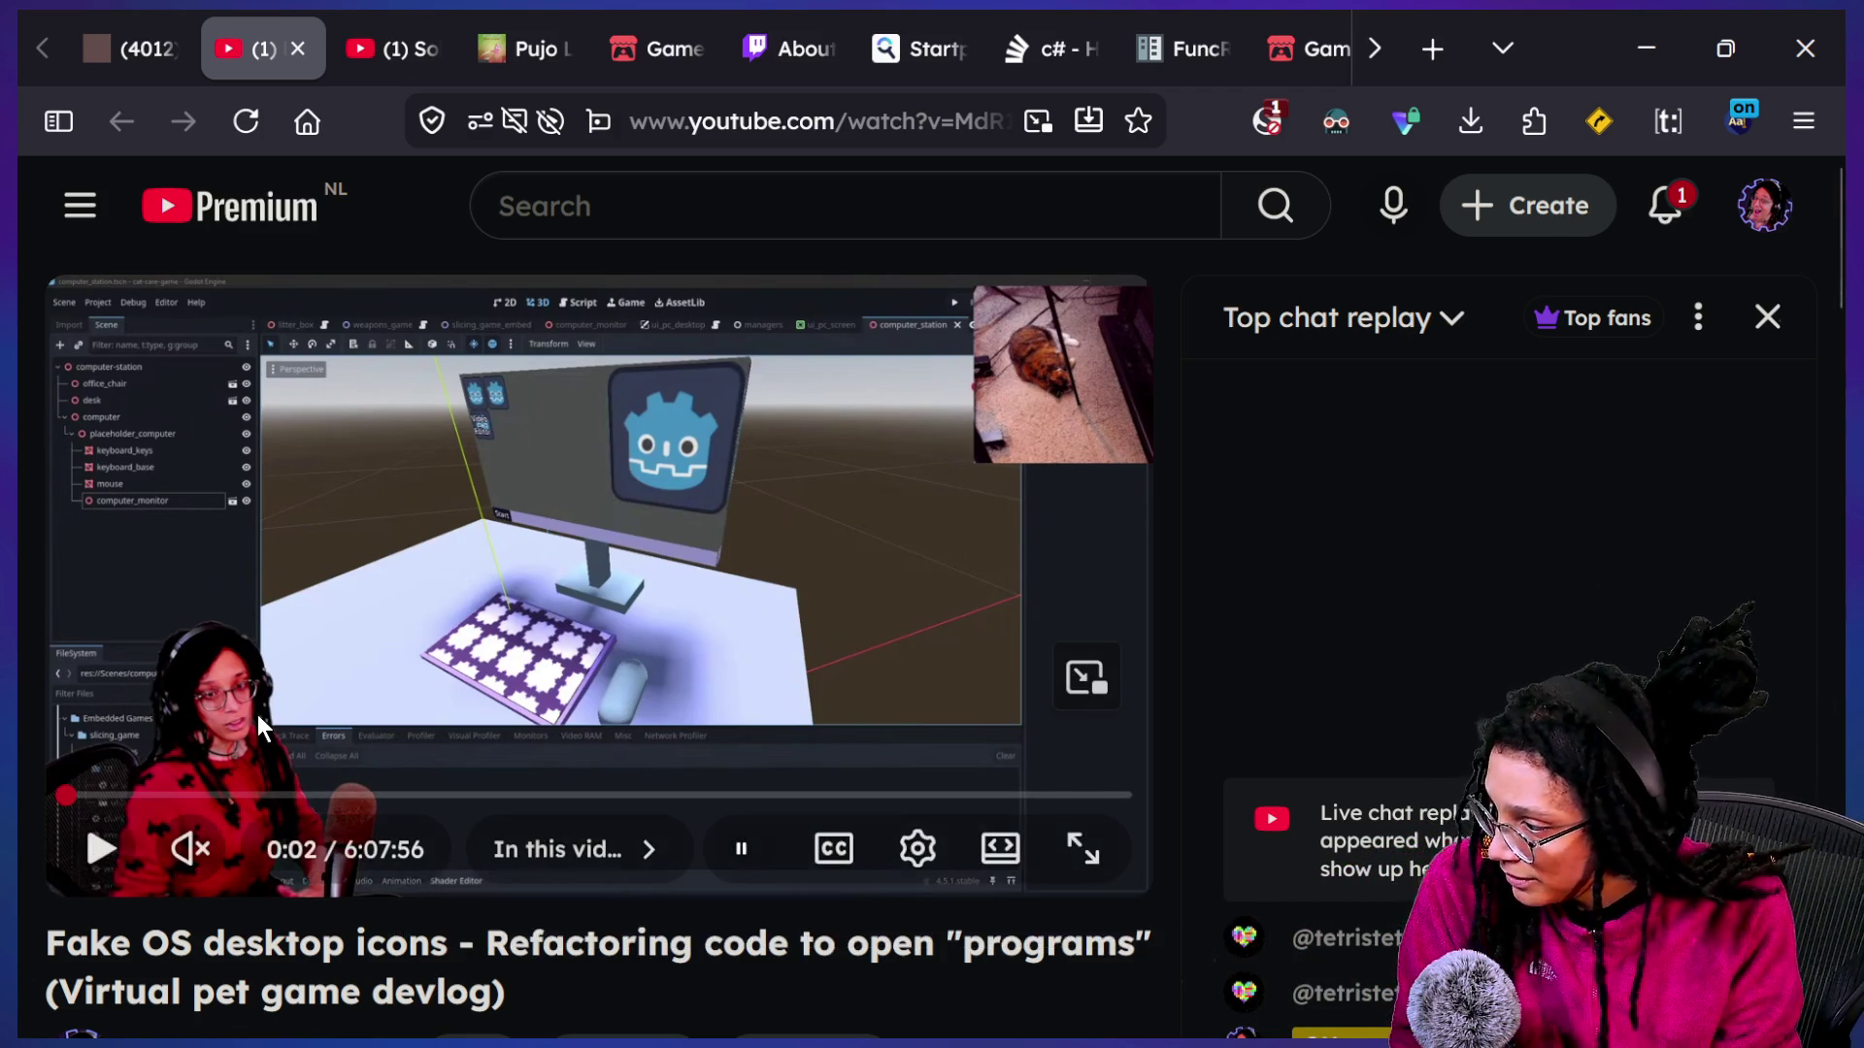
left_click(291, 670)
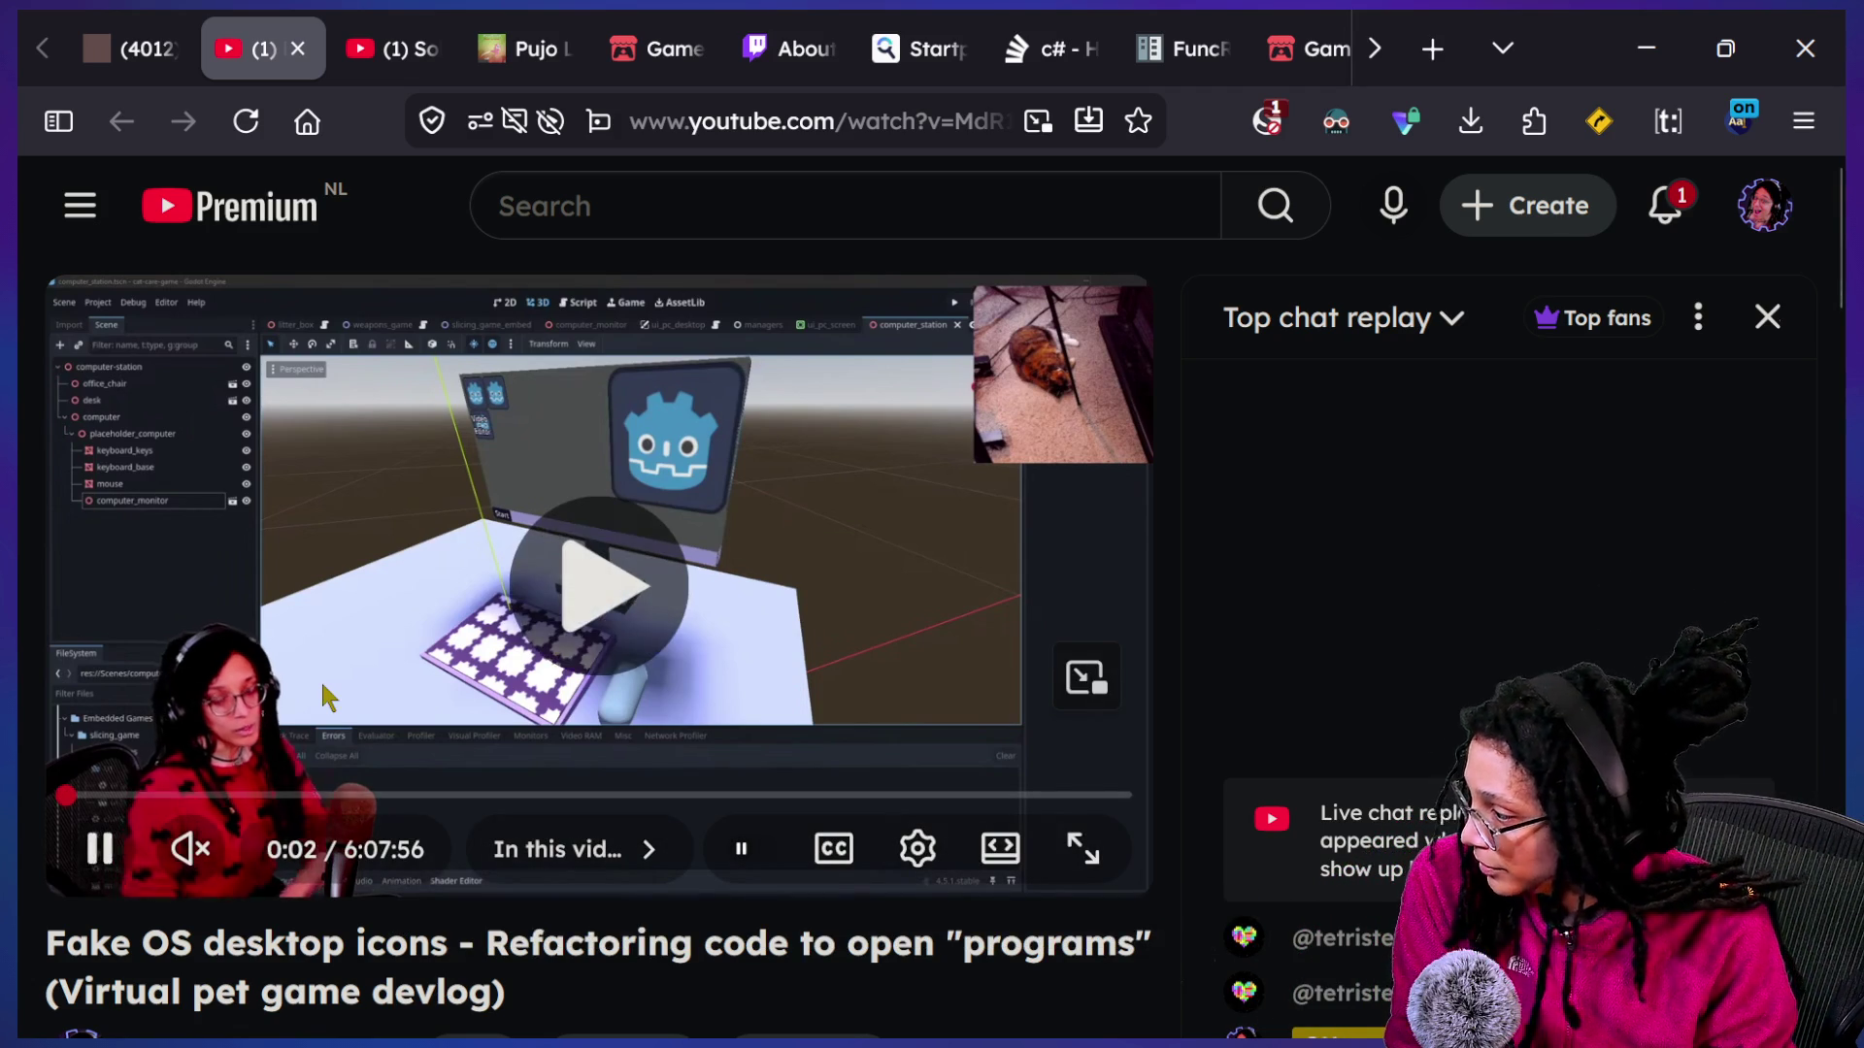
key("Right")
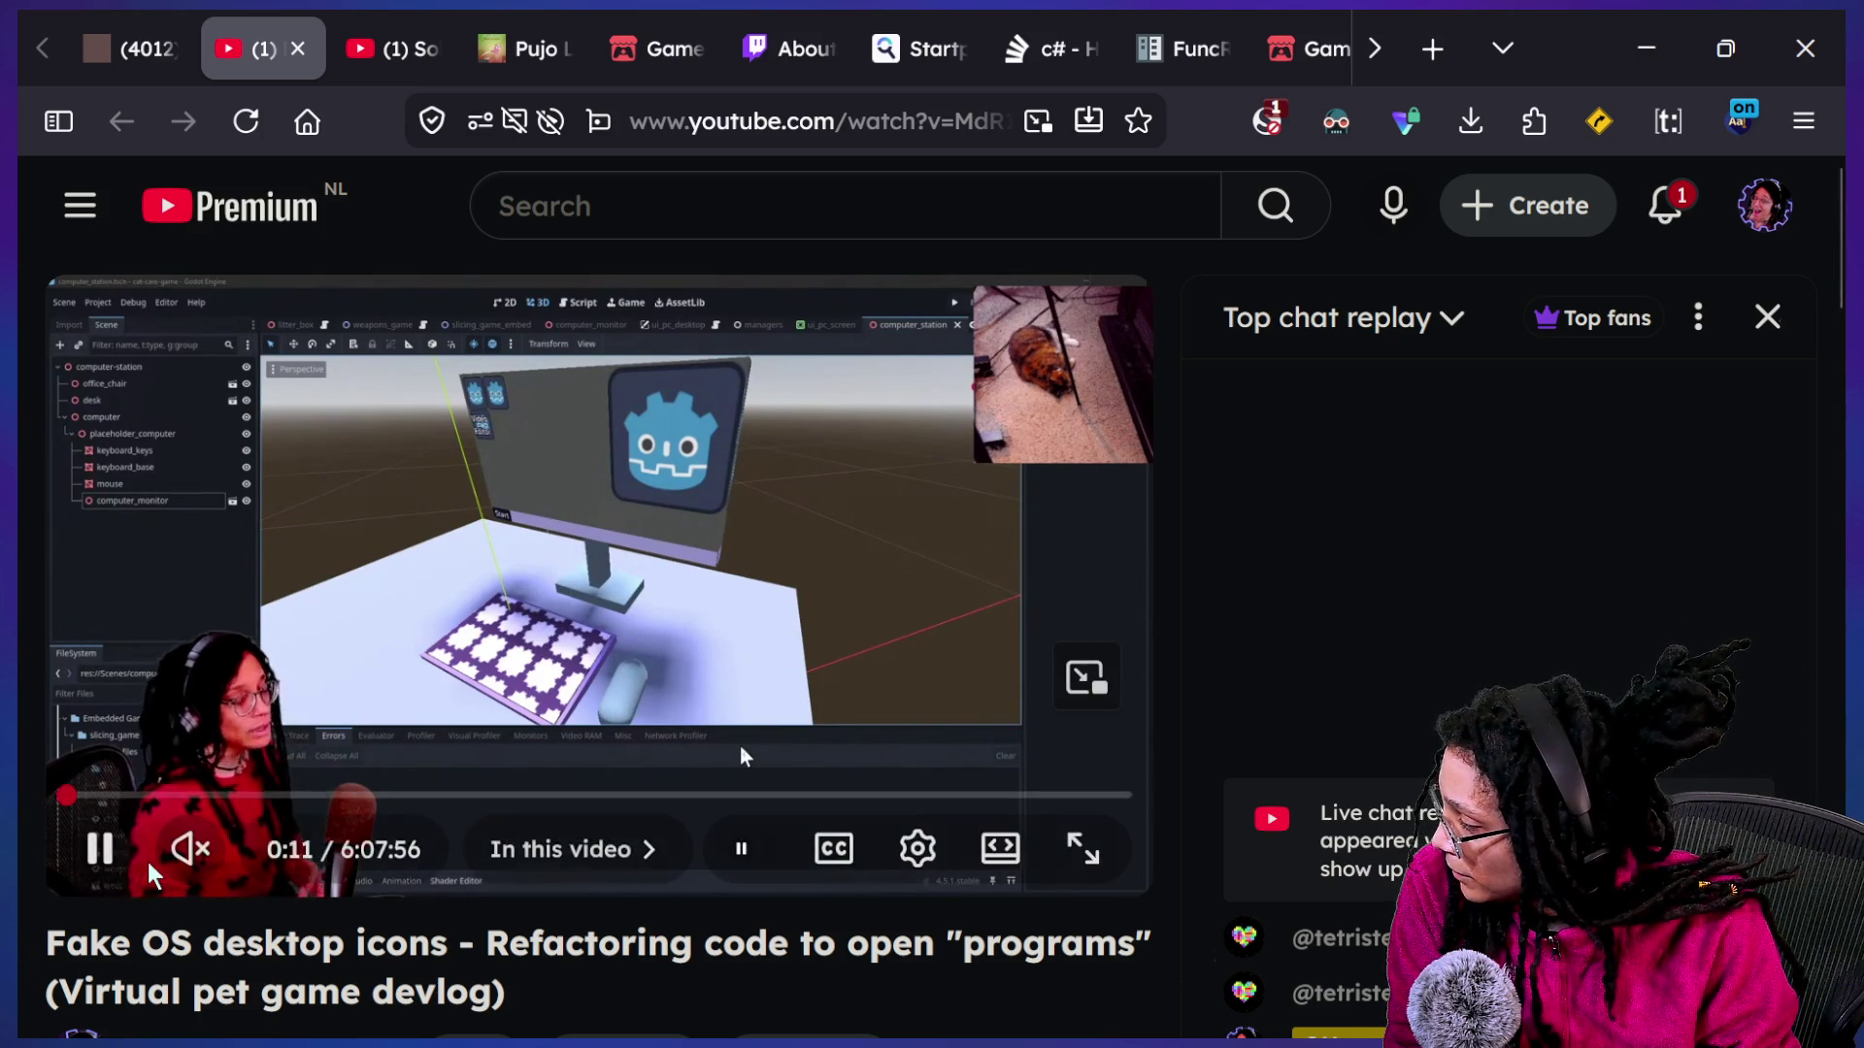
Check the Discord timestamp post and move playback to about 5:10:35.
left_click(117, 29)
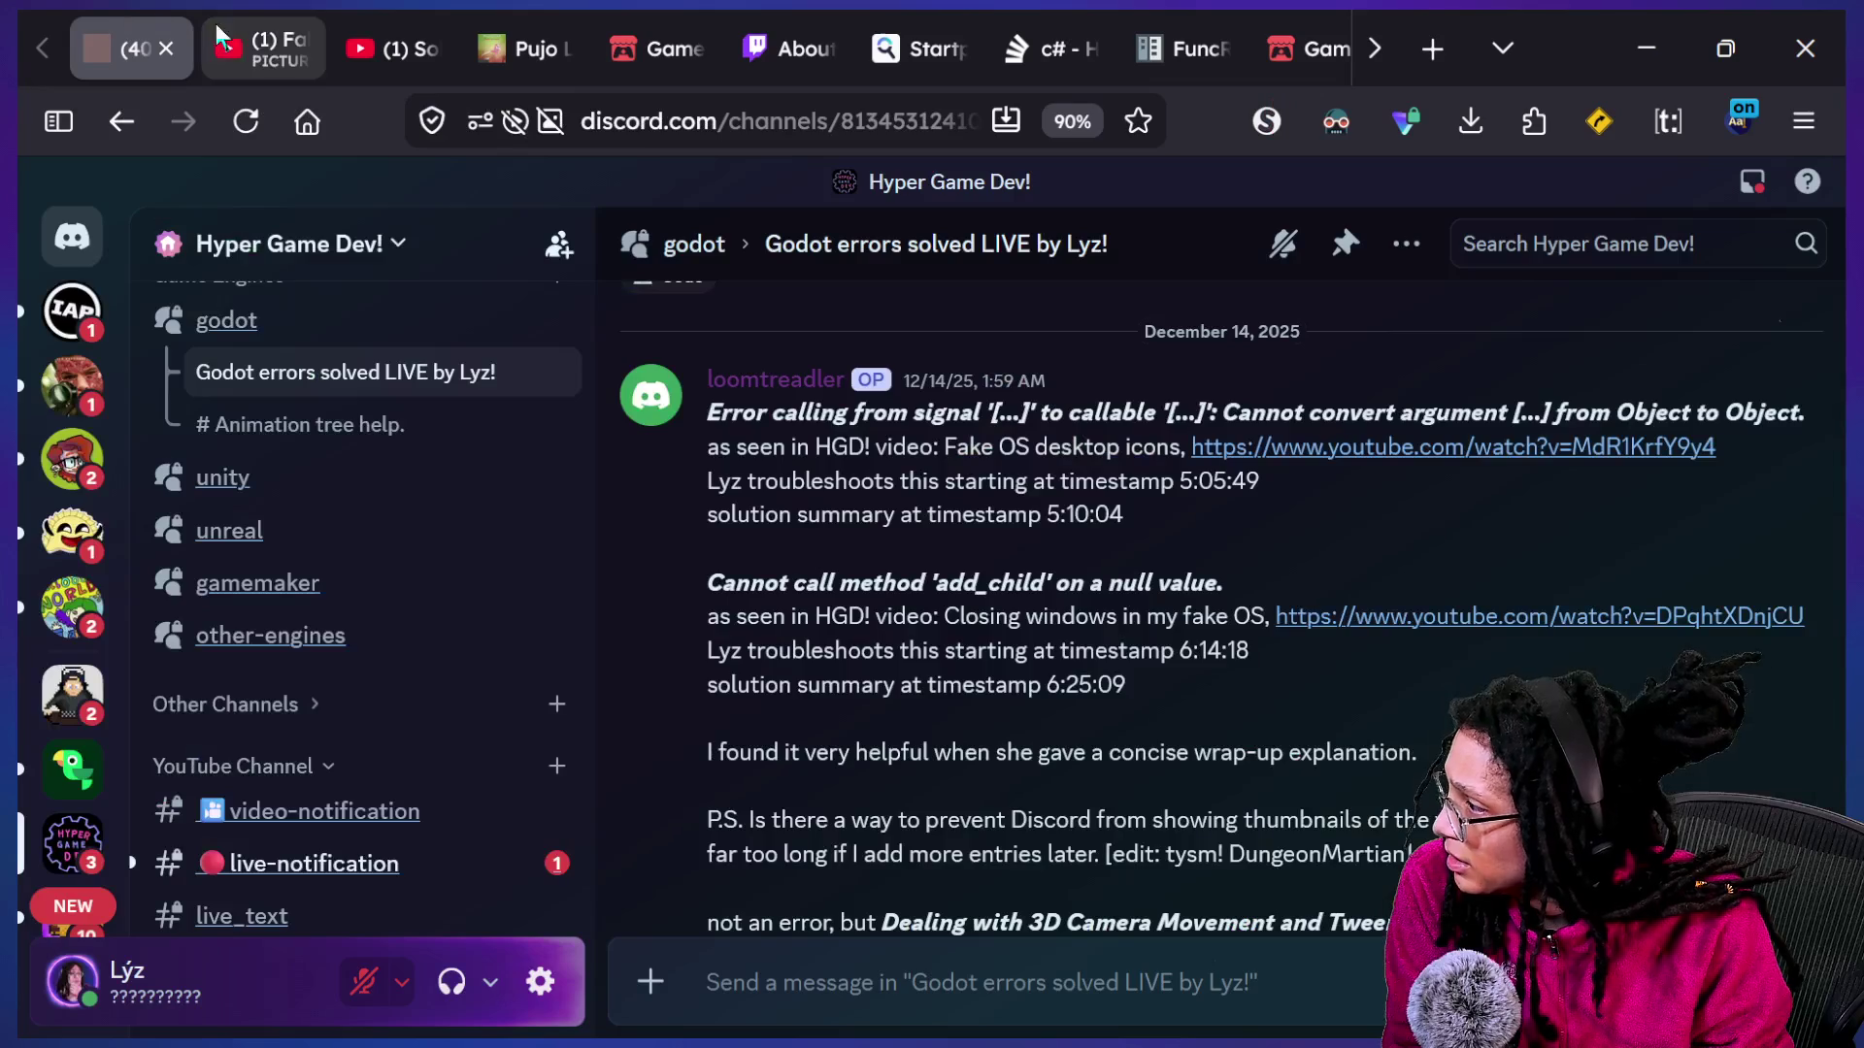
left_click(270, 38)
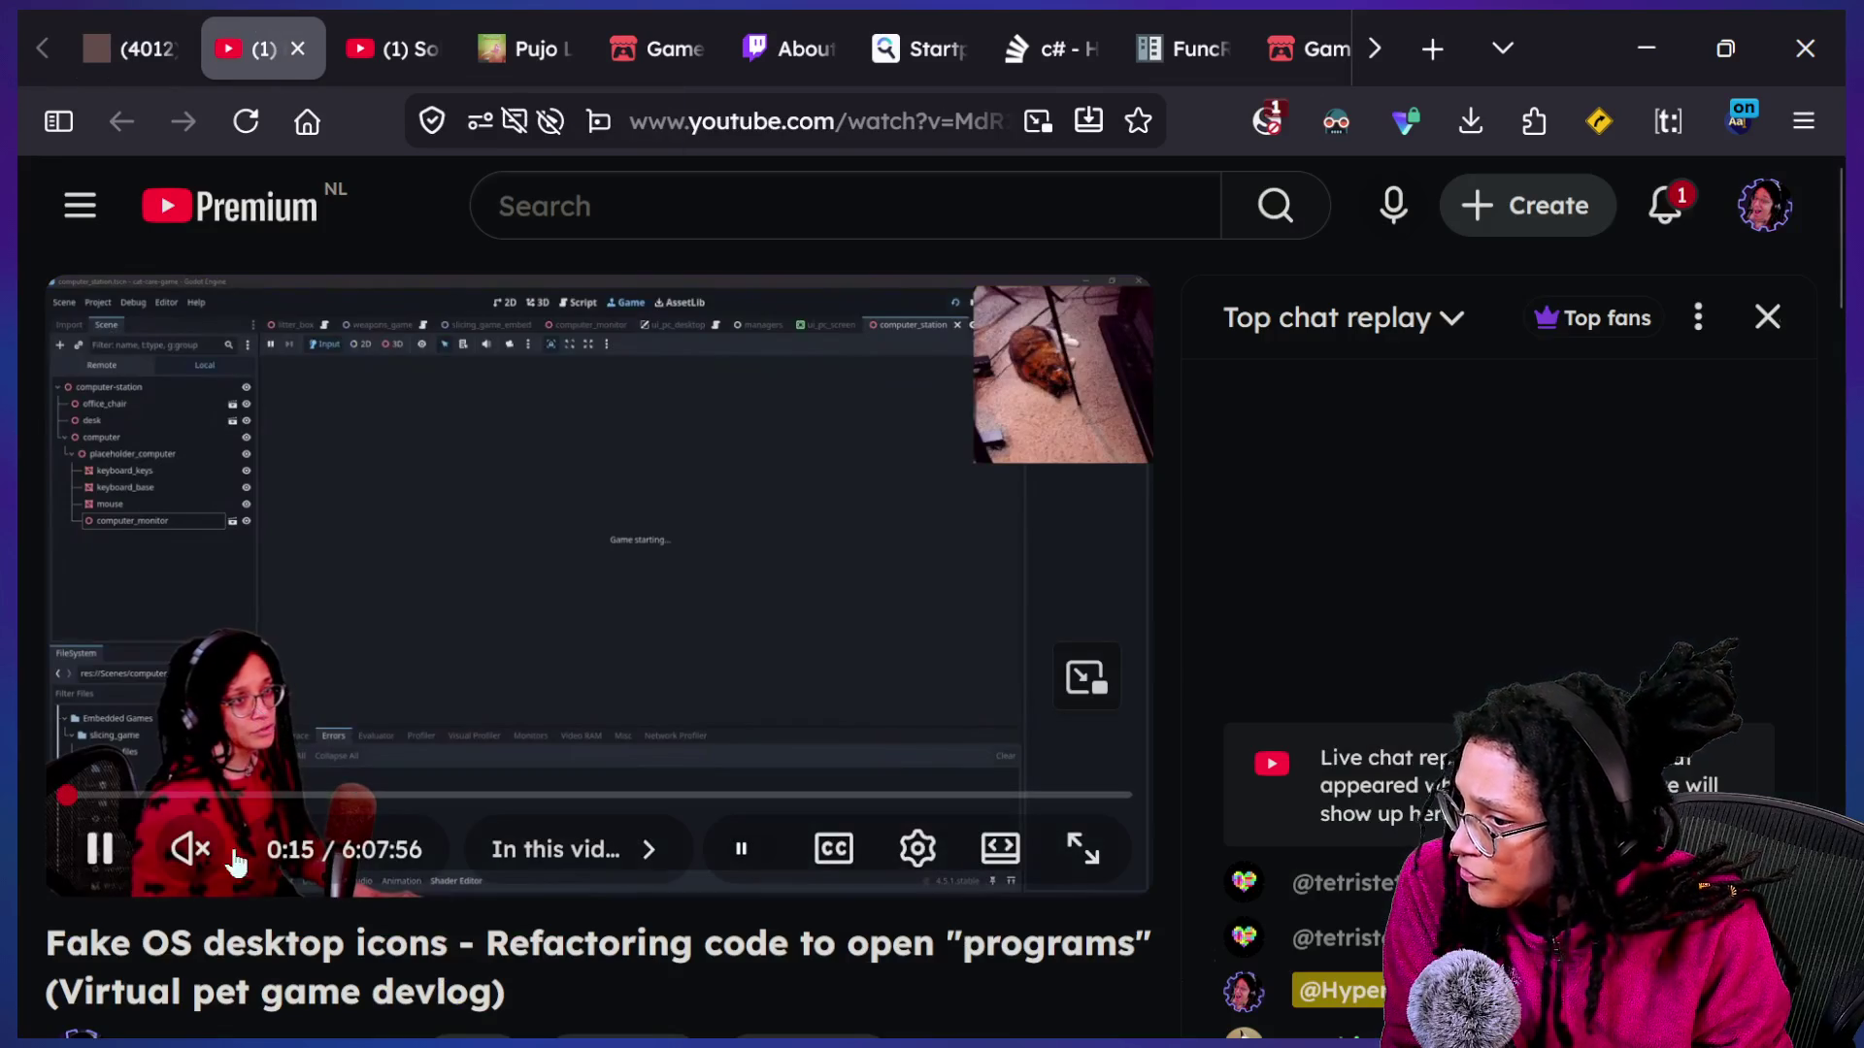
left_click_drag(233, 794, 961, 802)
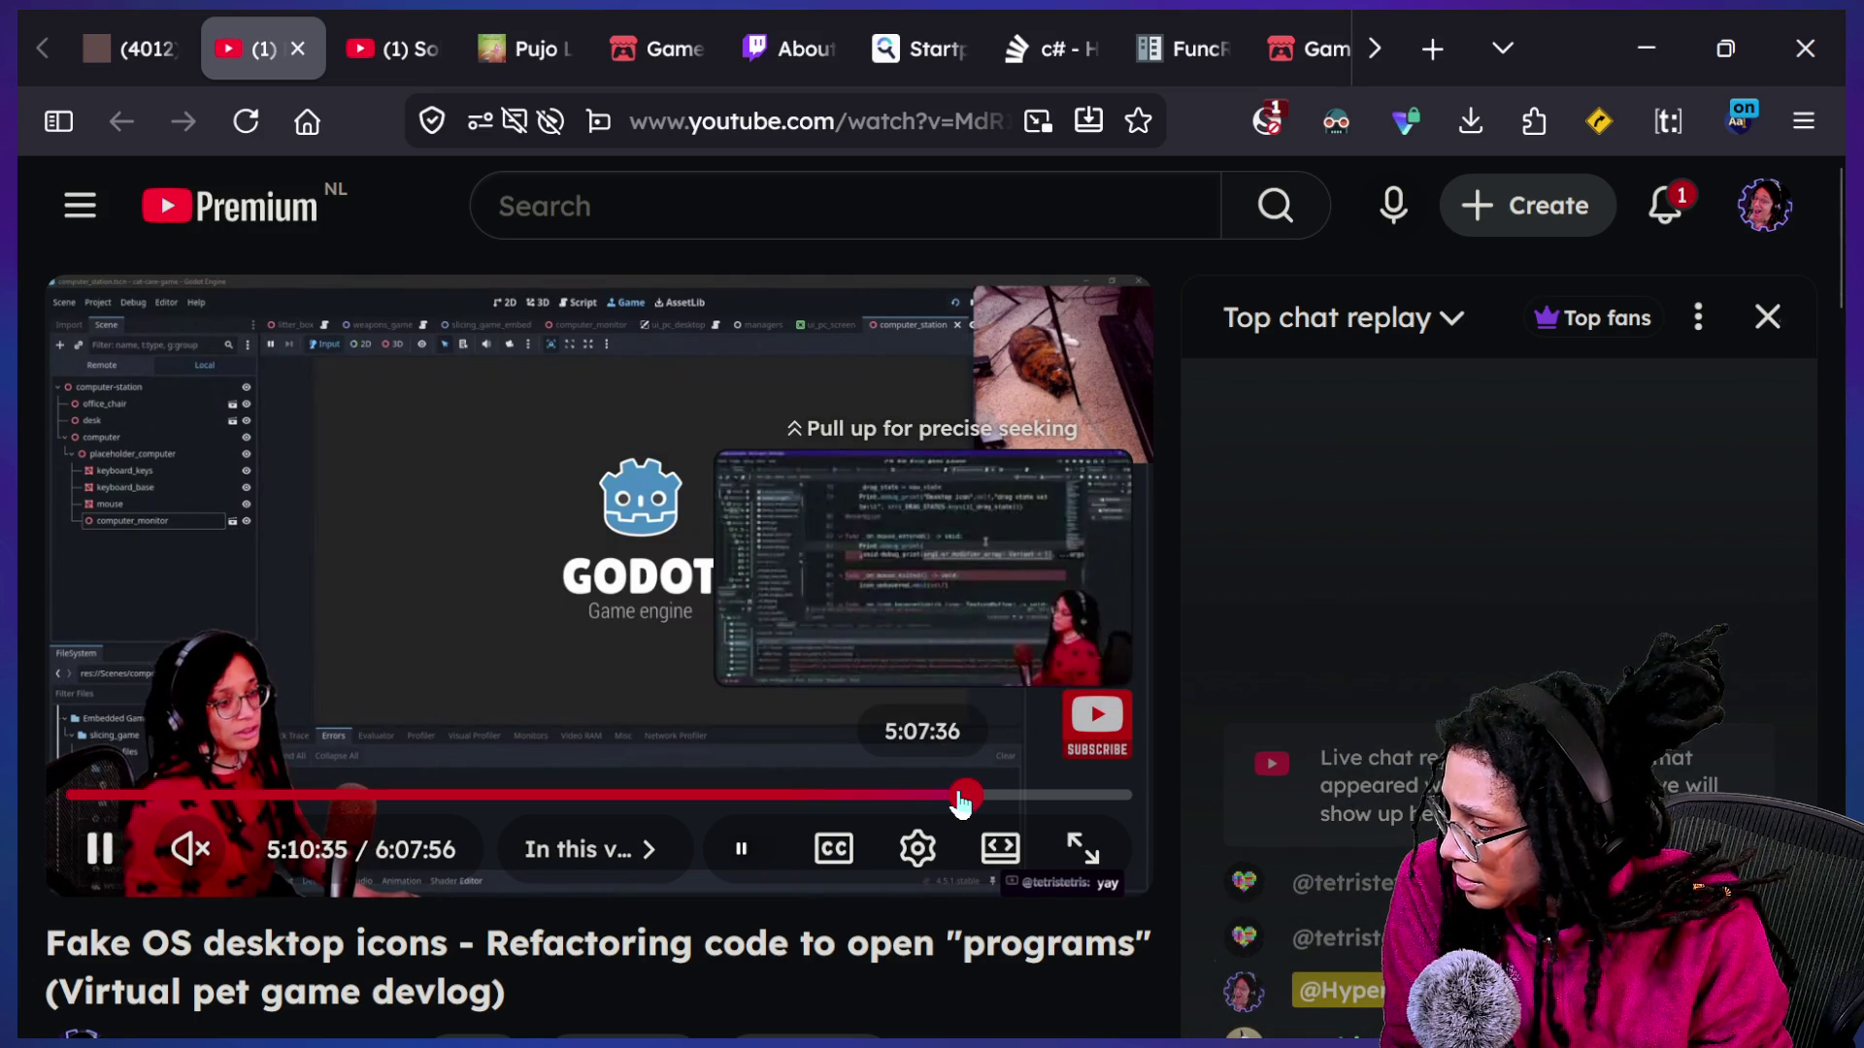
Rewind the devlog to around 5:03:25 and unmute it.
key("j")
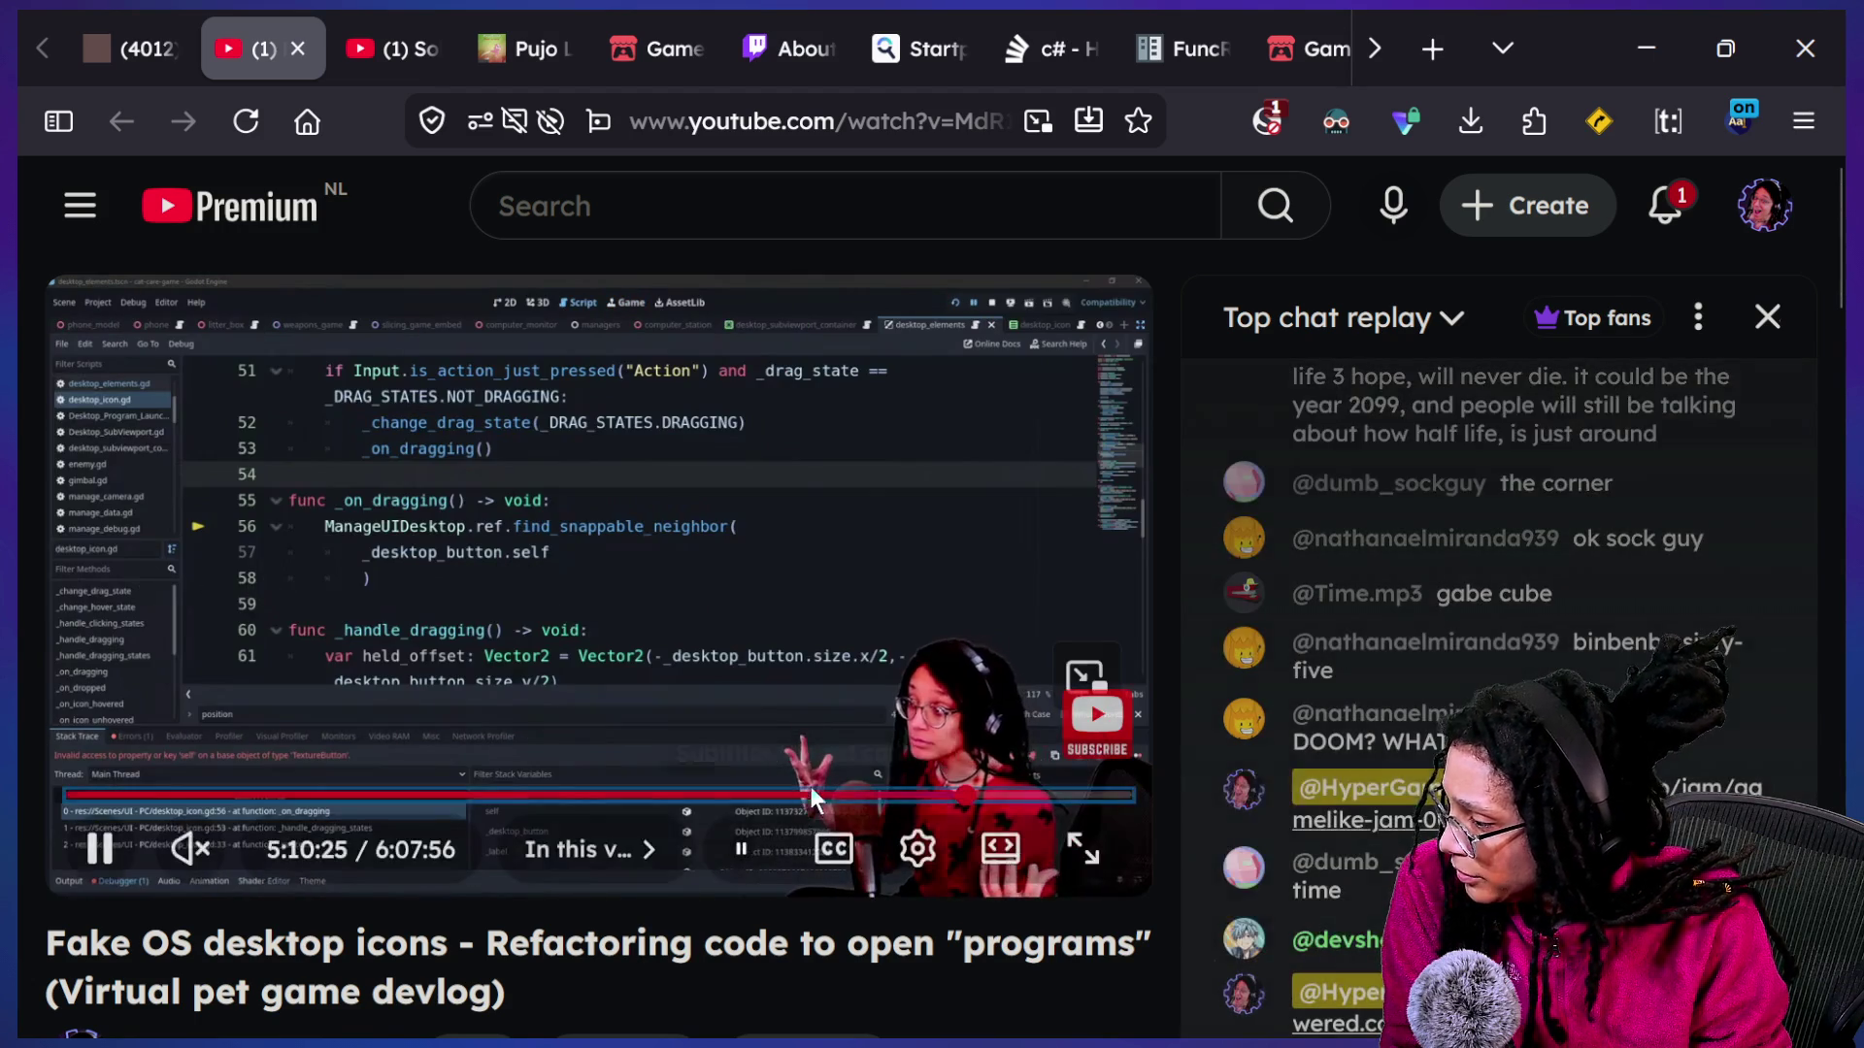
left_click_drag(967, 804, 968, 811)
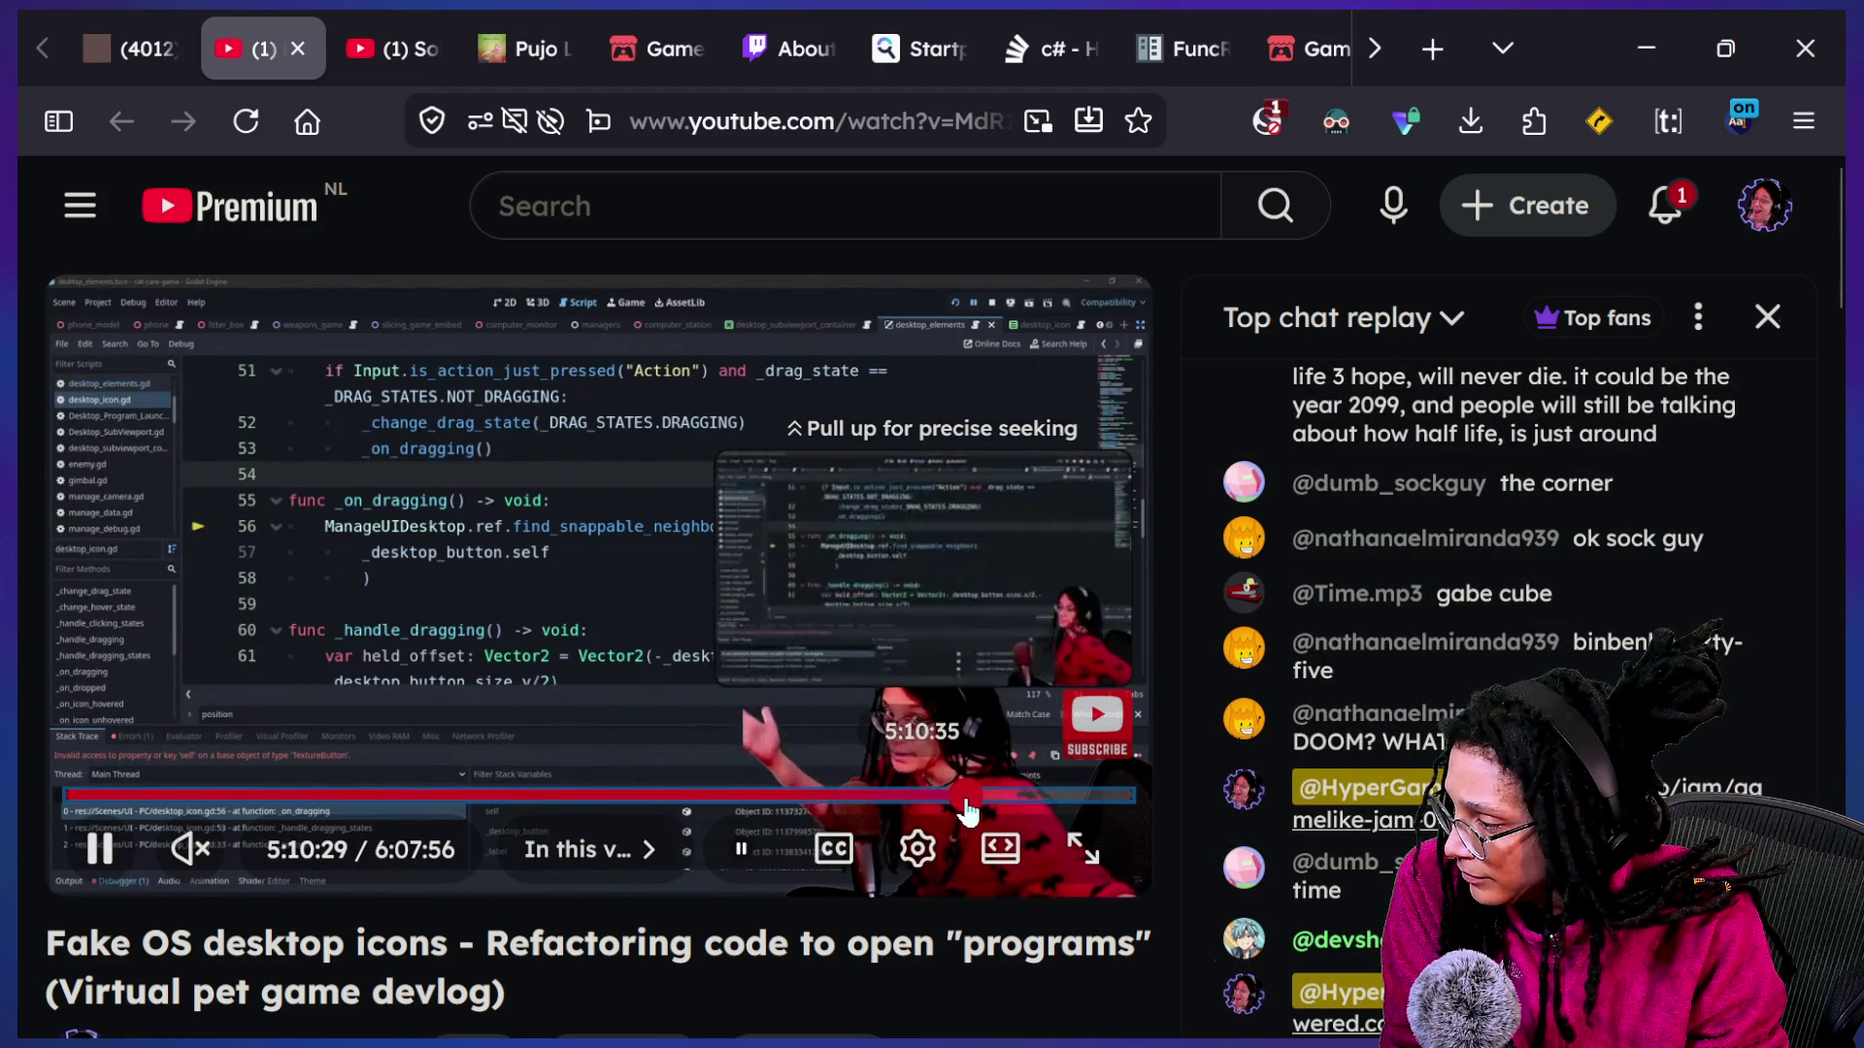
key("Left")
key("Left")
key("Left")
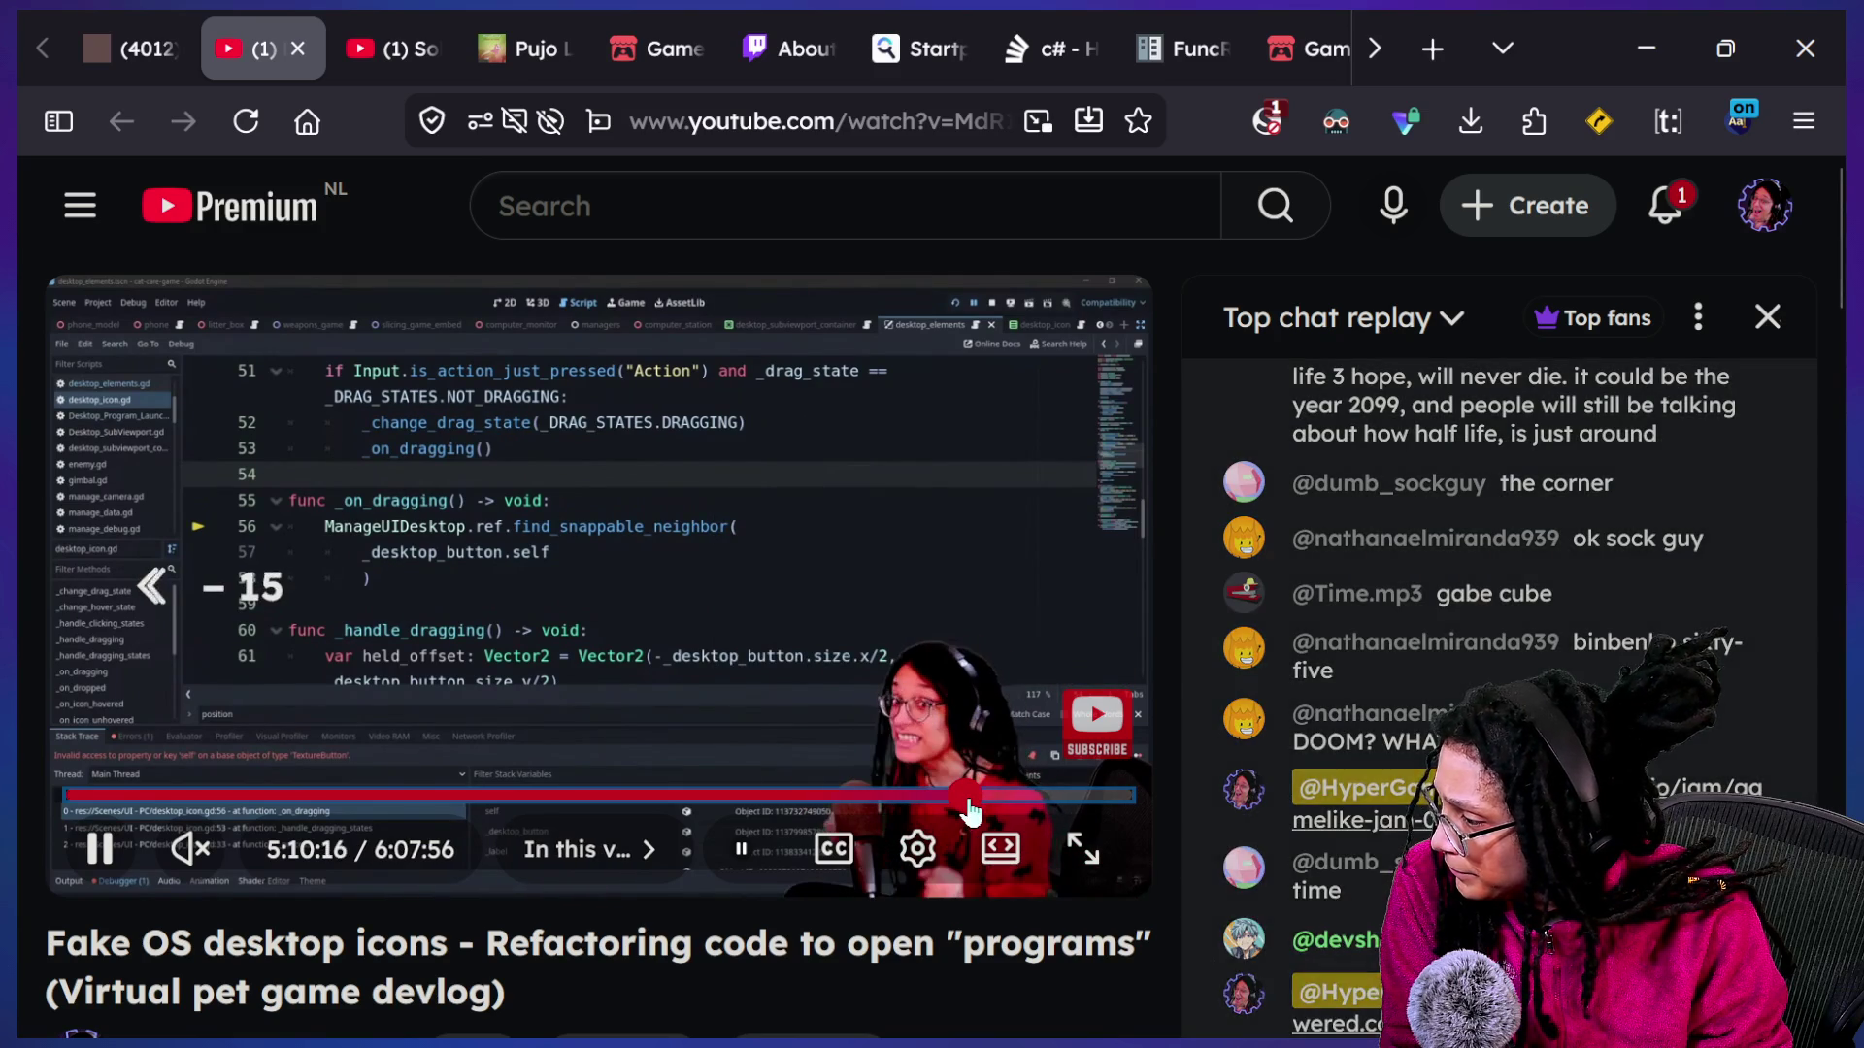
left_click_drag(966, 811, 948, 814)
left_click(195, 854)
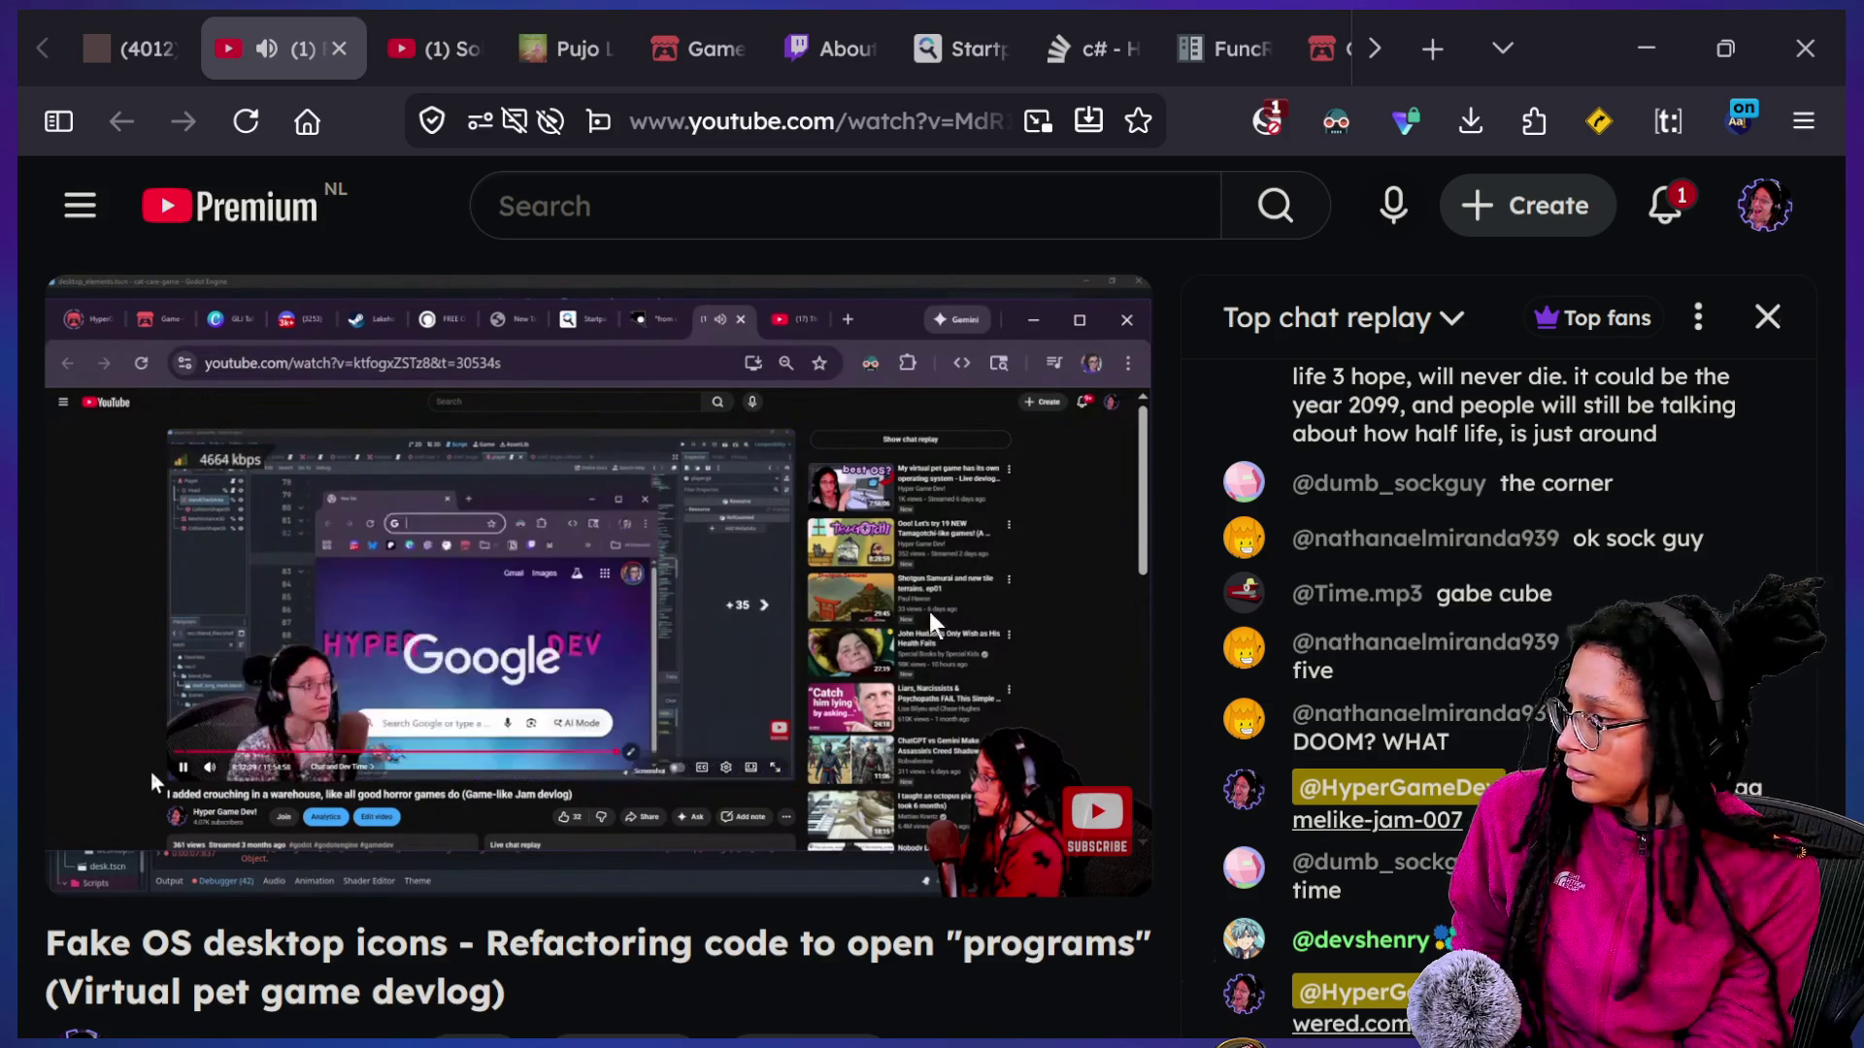
mouse_move(335, 859)
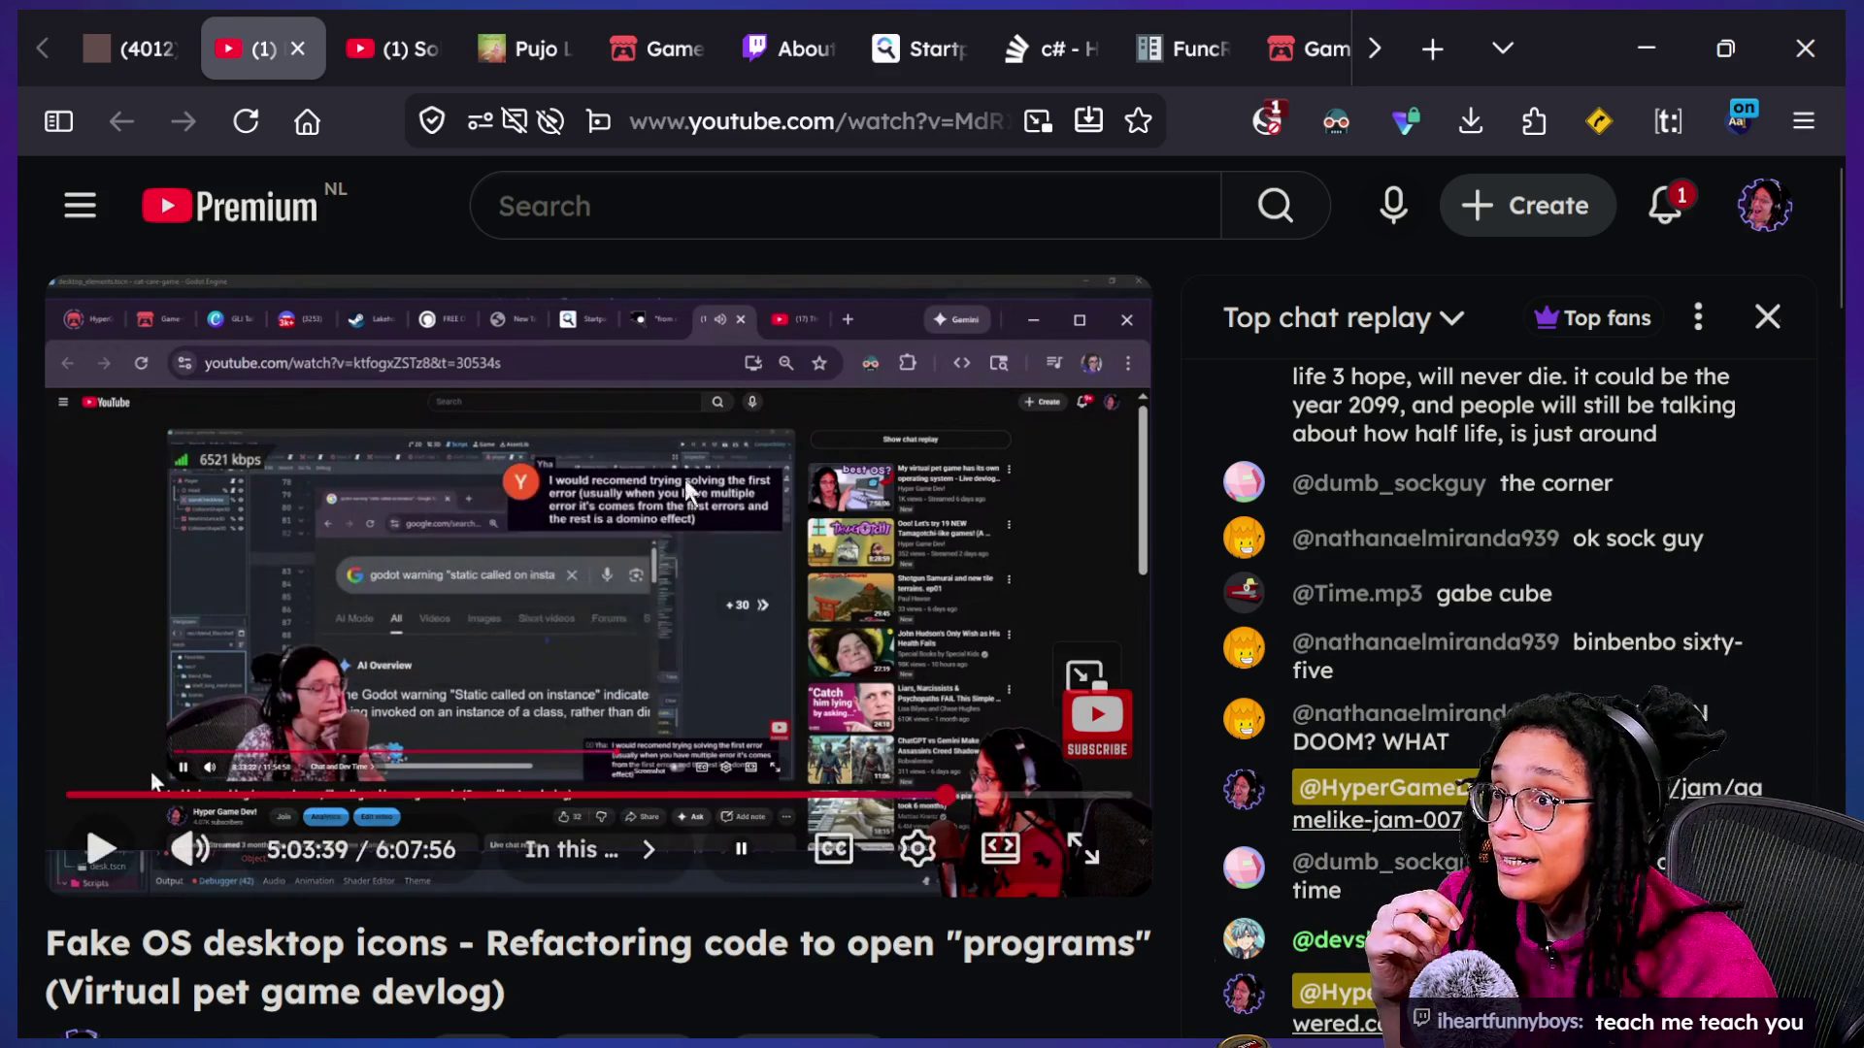
Resume the devlog with captions on and skip ahead to around 5:08:55.
left_click(149, 770)
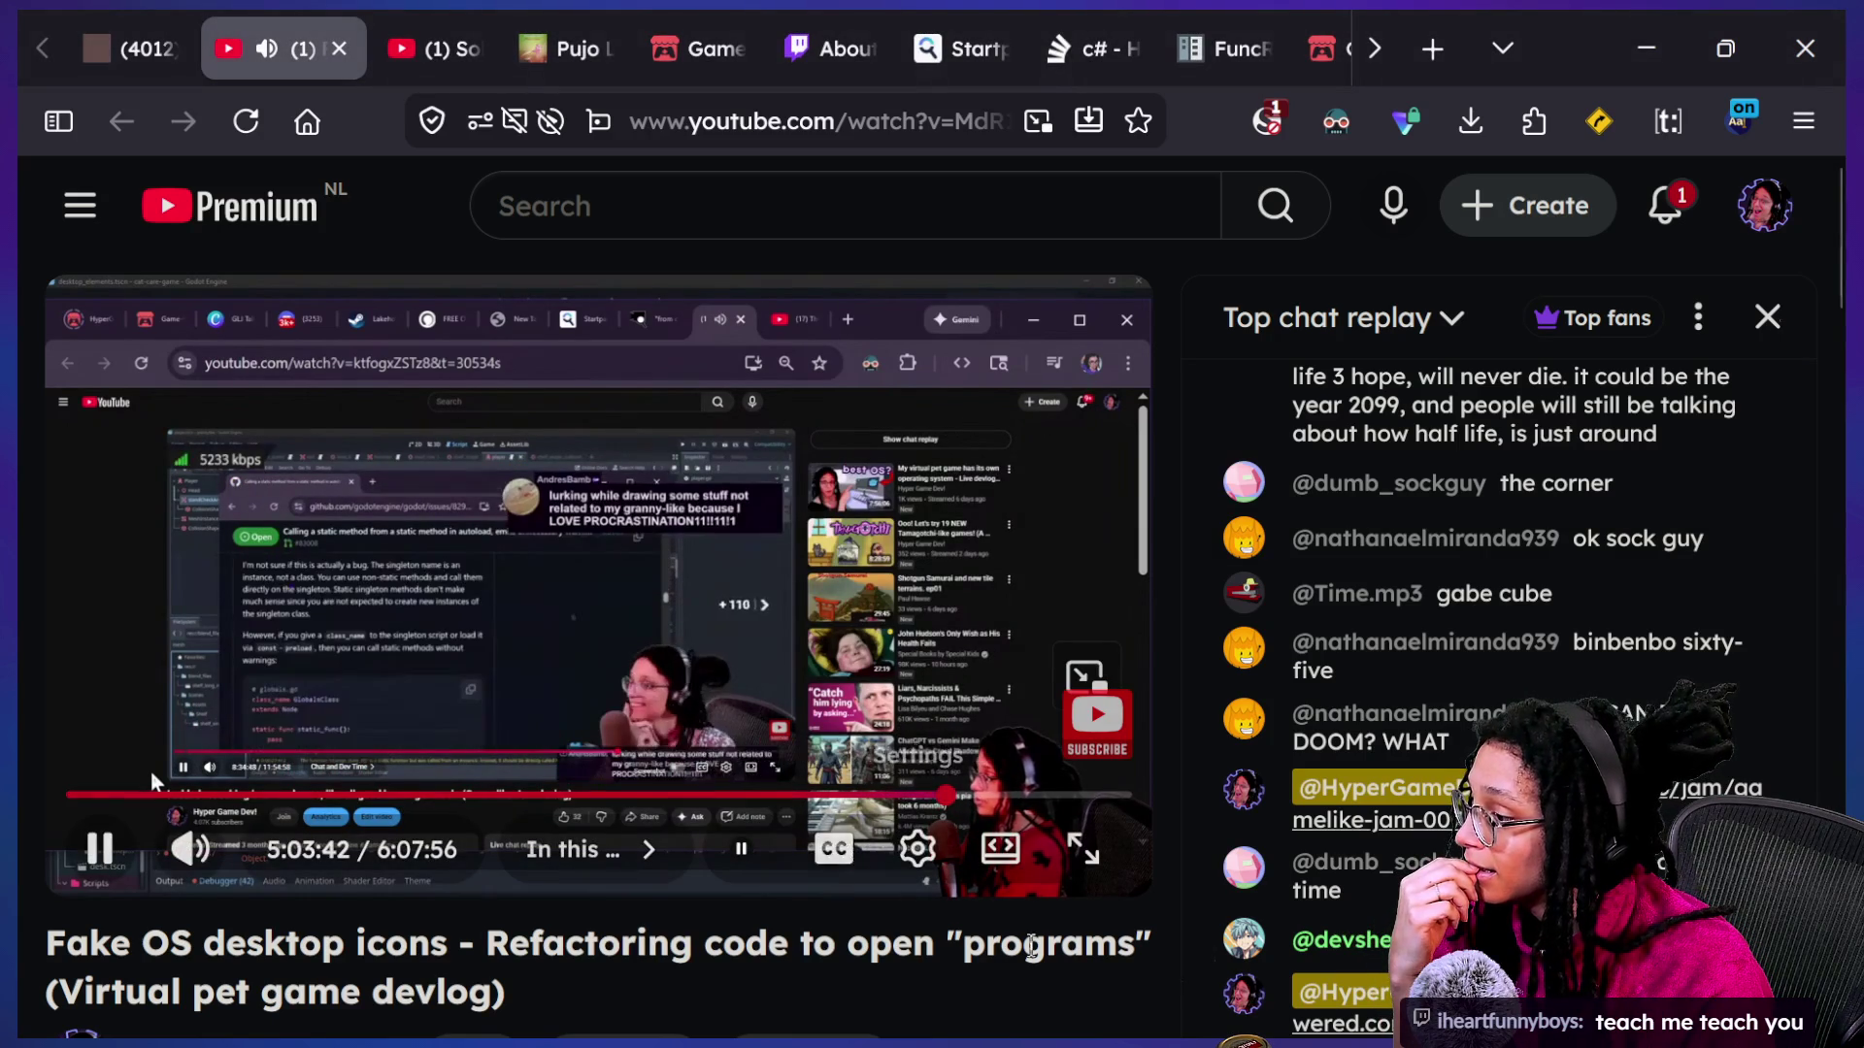
key("c")
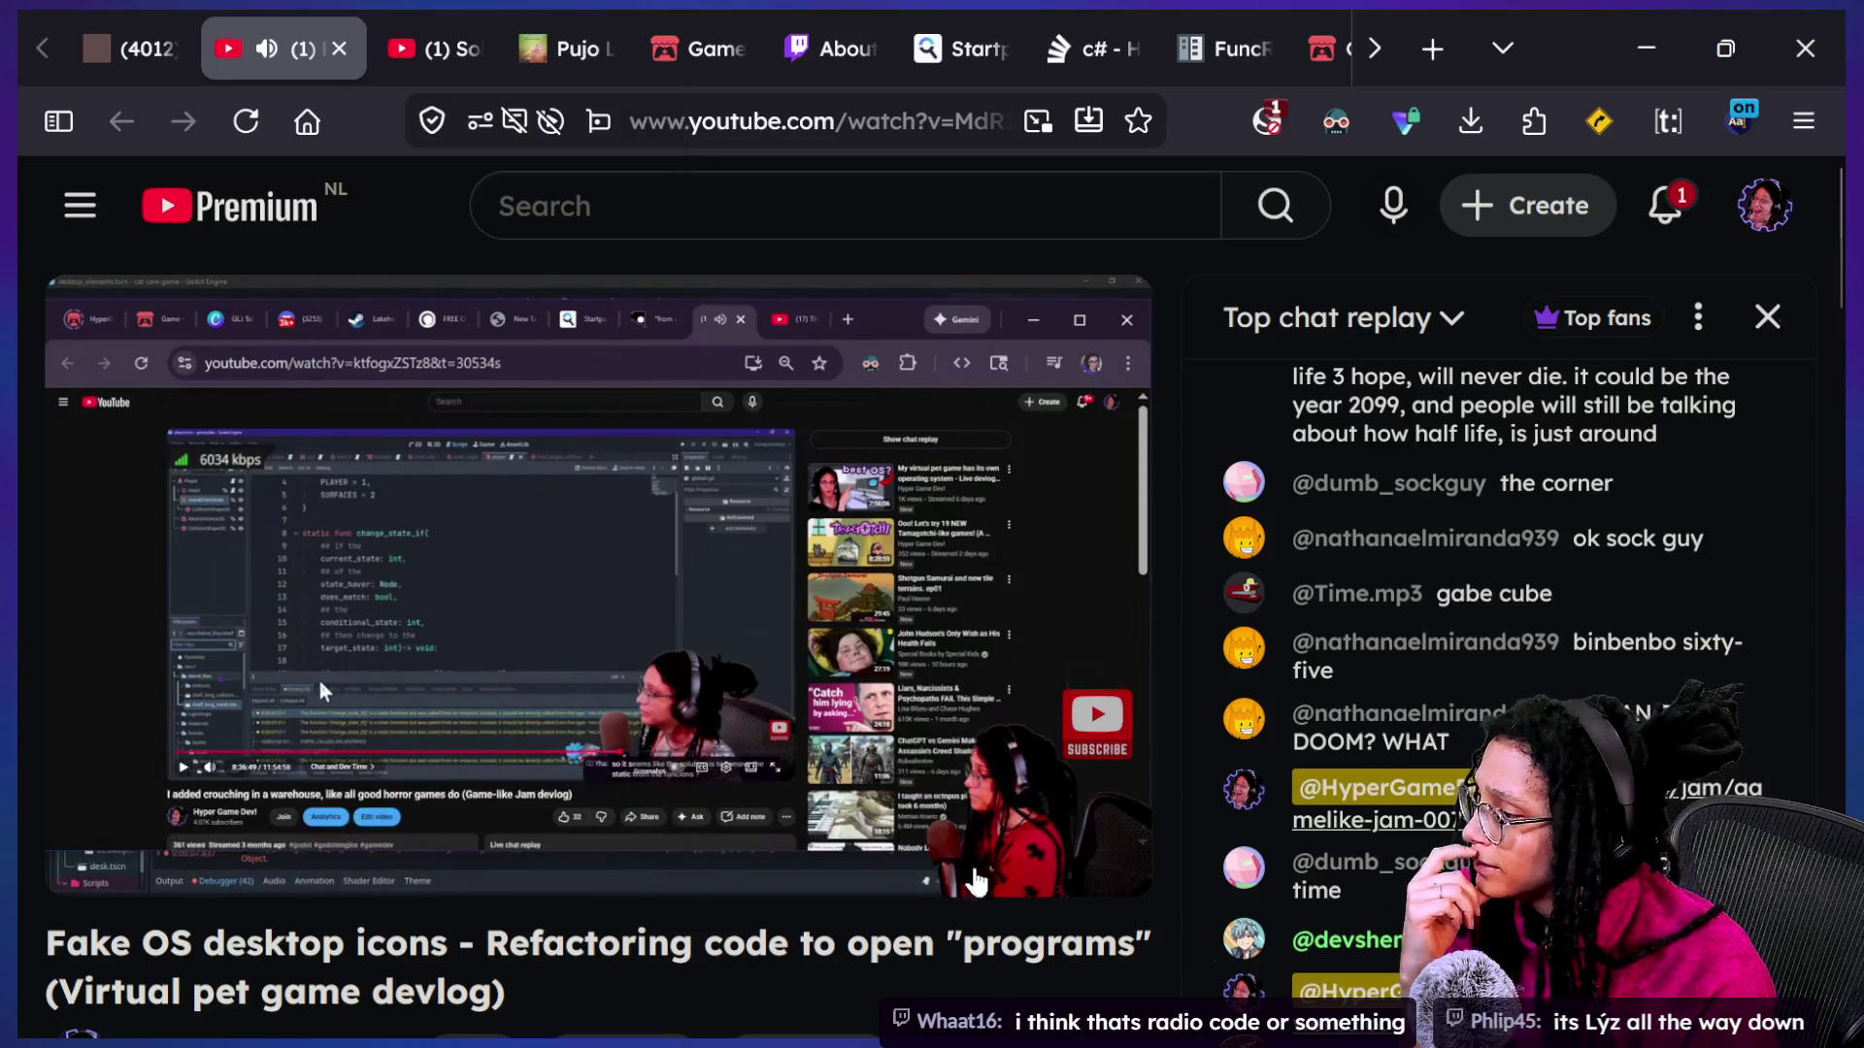
left_click_drag(944, 796, 942, 804)
key("Right")
key("Right")
key("Right")
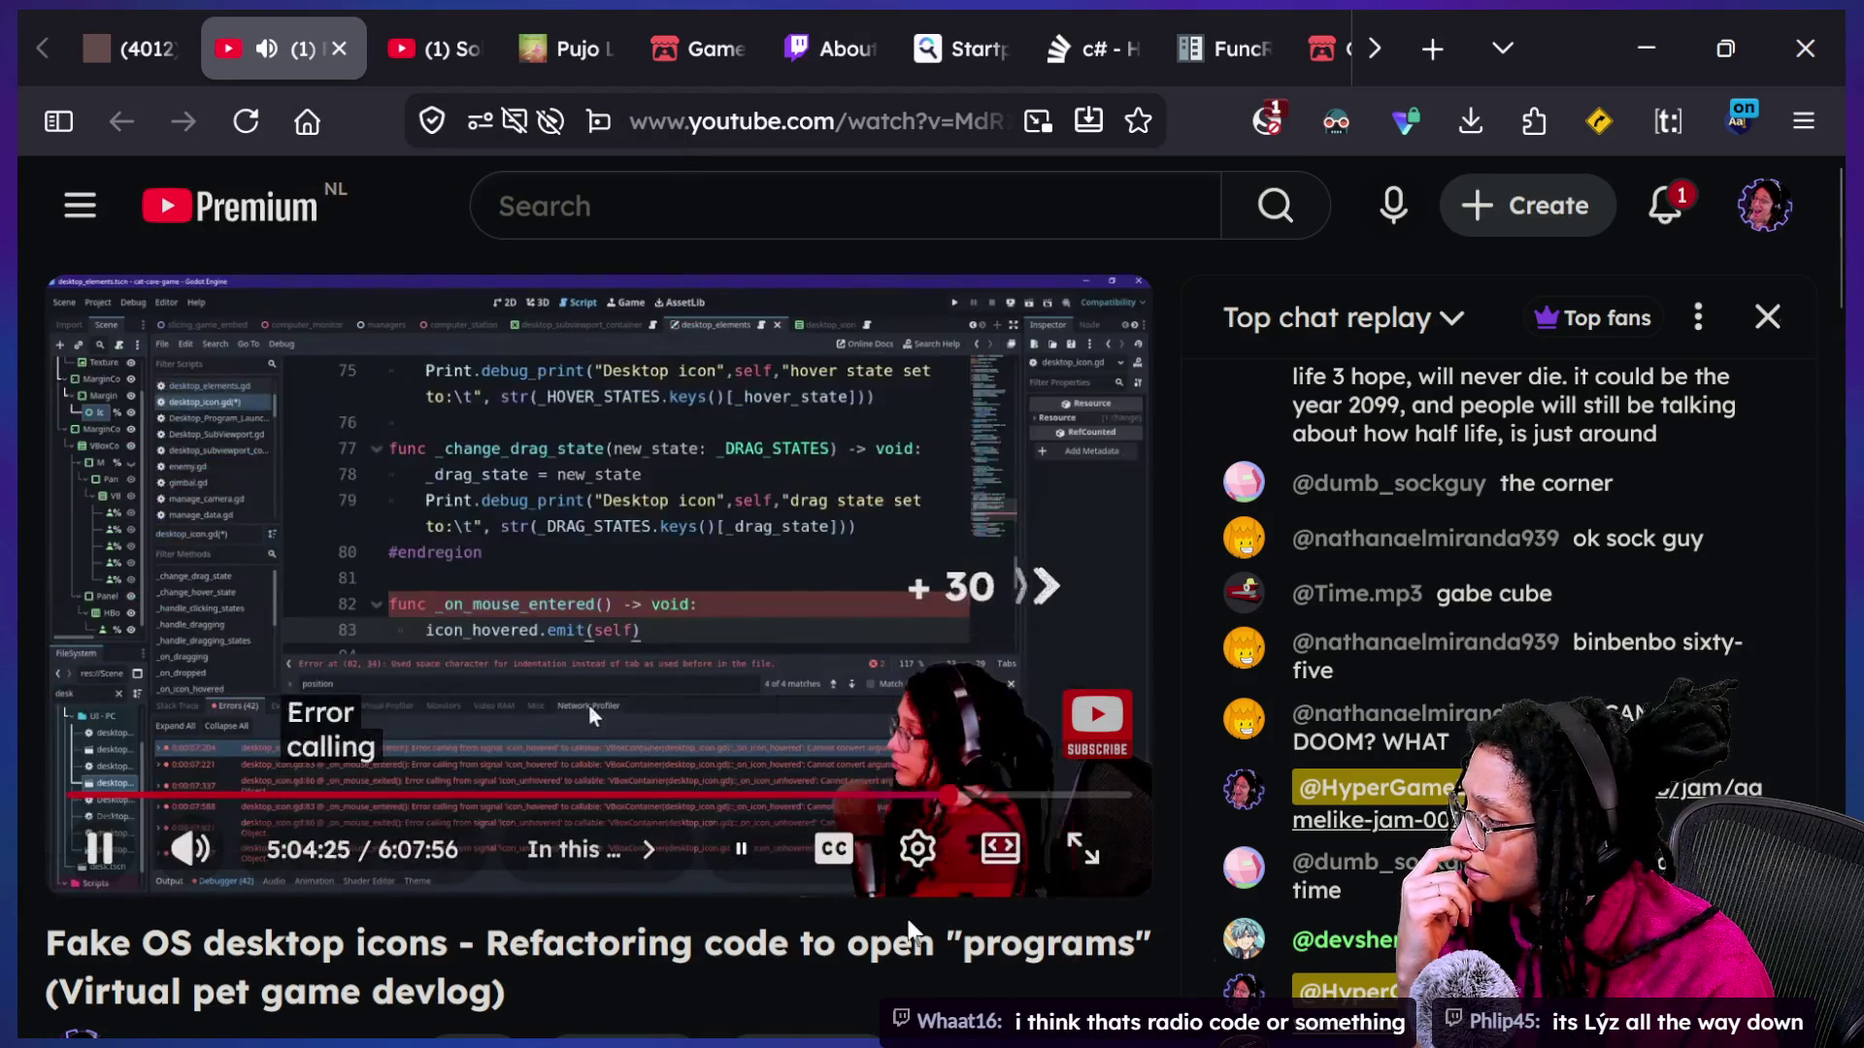
key("Right")
key("Right")
key("Right")
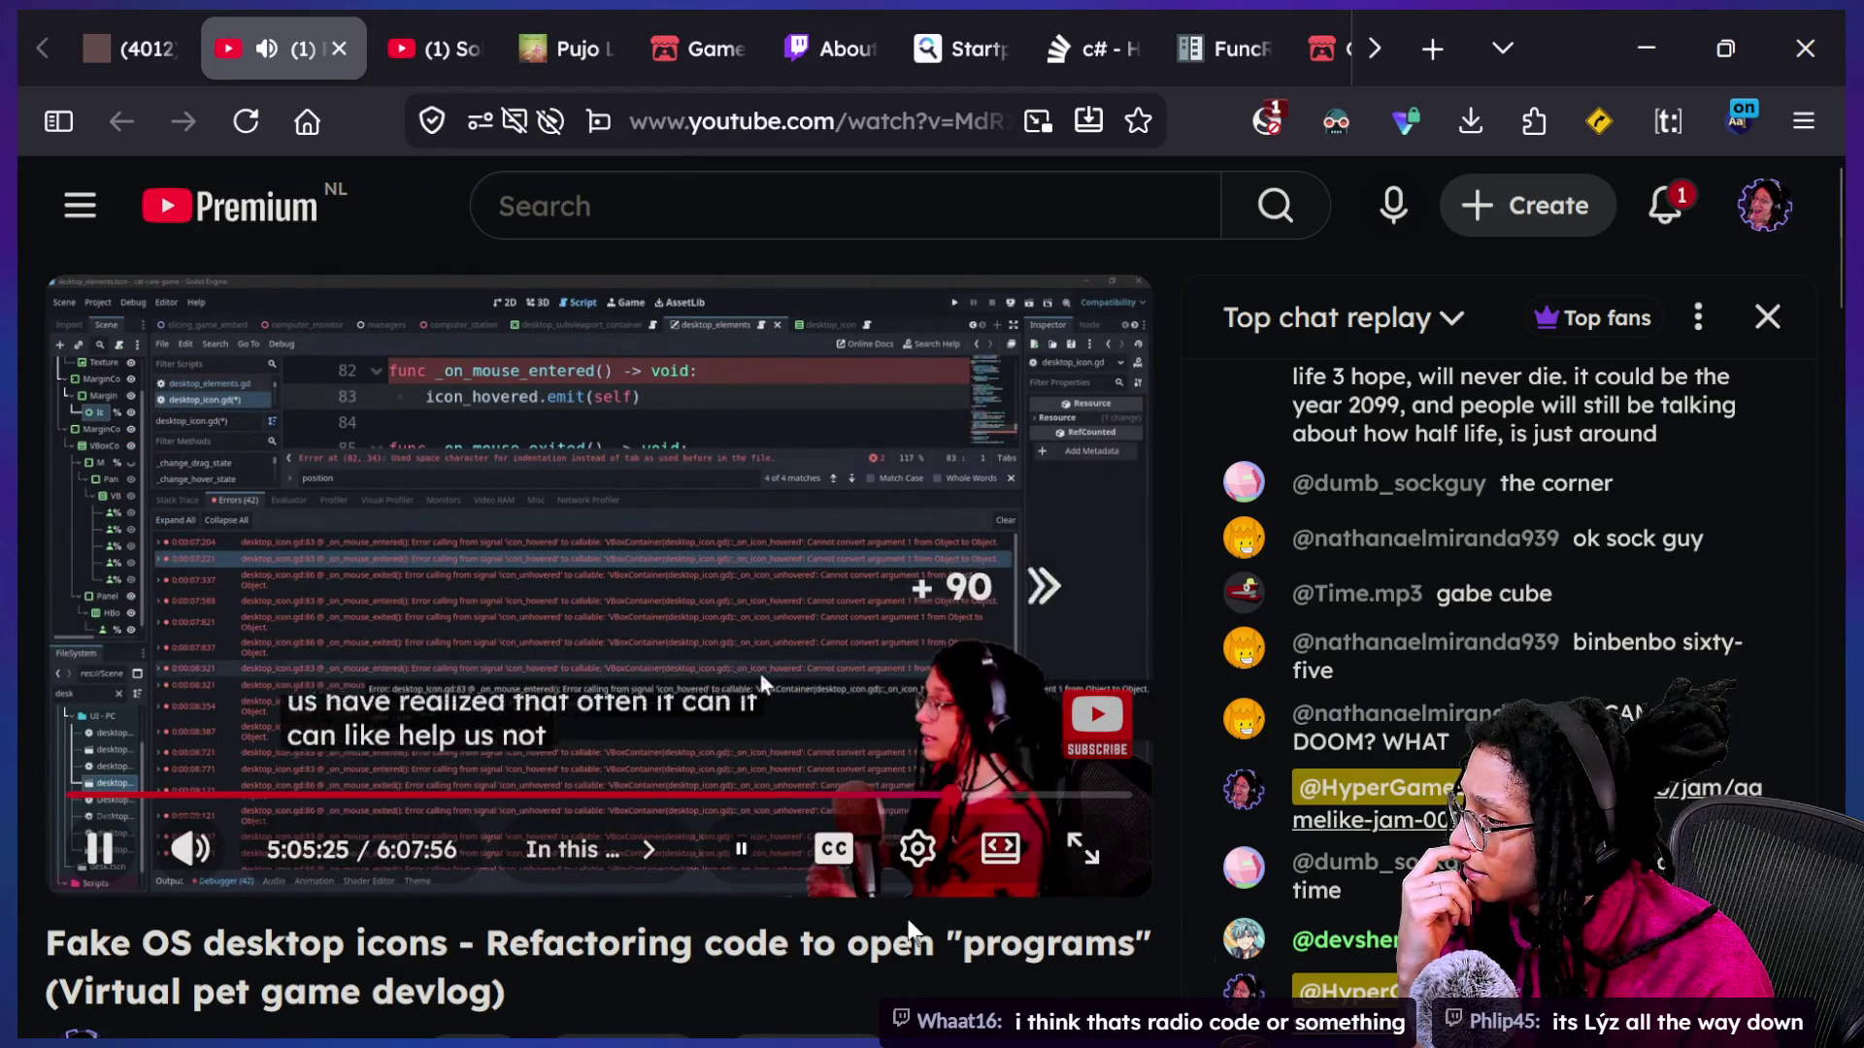
key("Right")
key("Right")
key("Right")
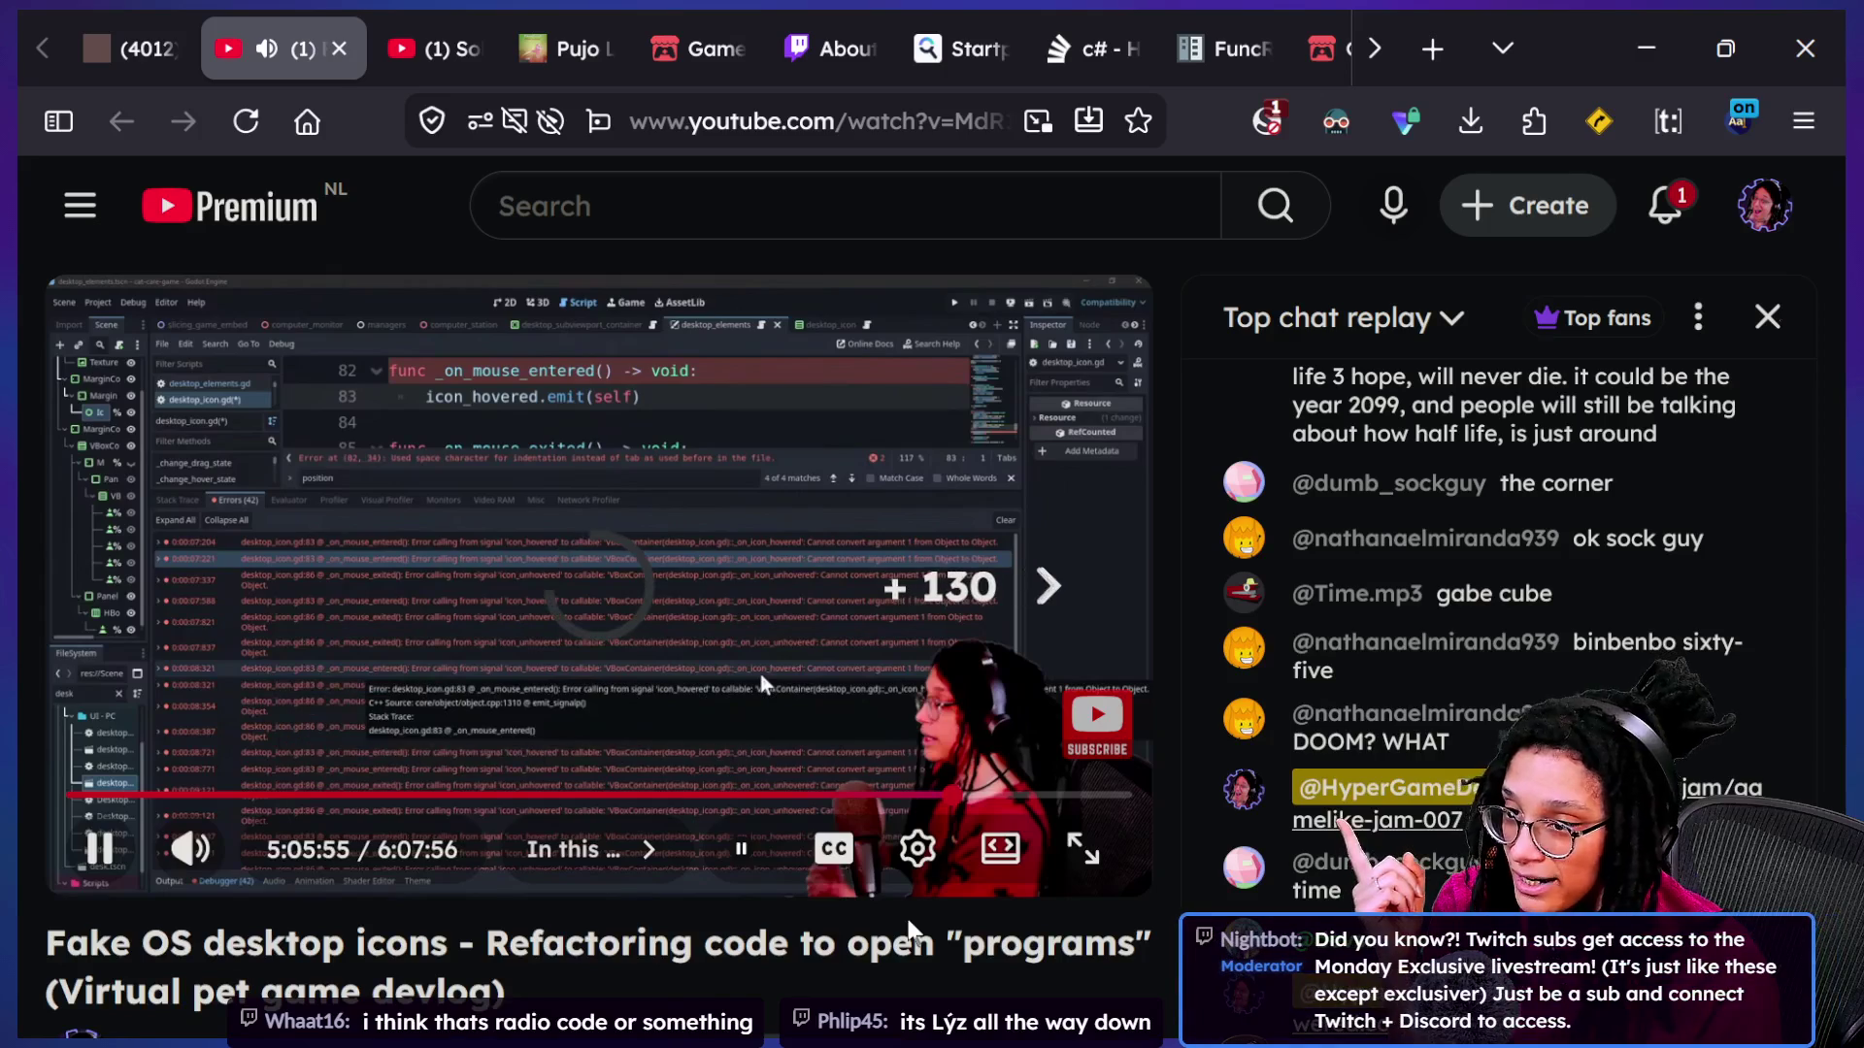
key("Right")
key("Right")
key("Right")
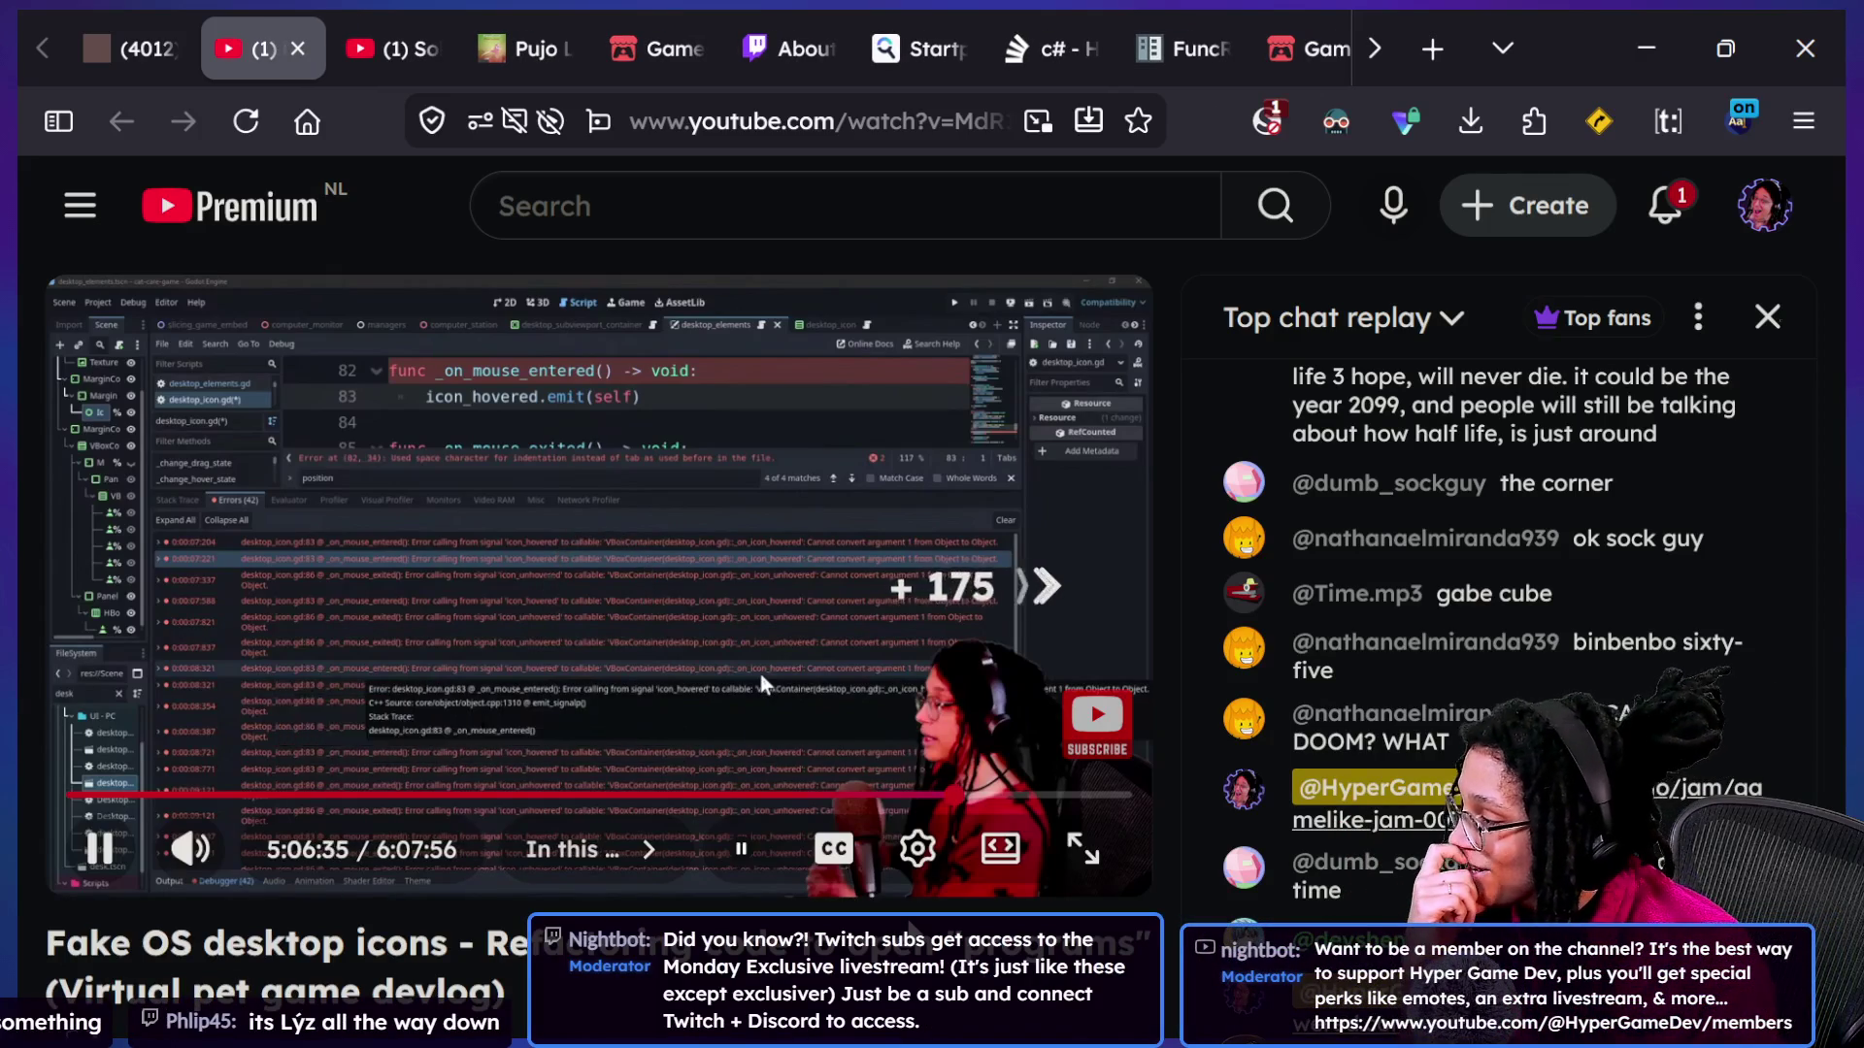
key("Right")
key("Right")
key("Right")
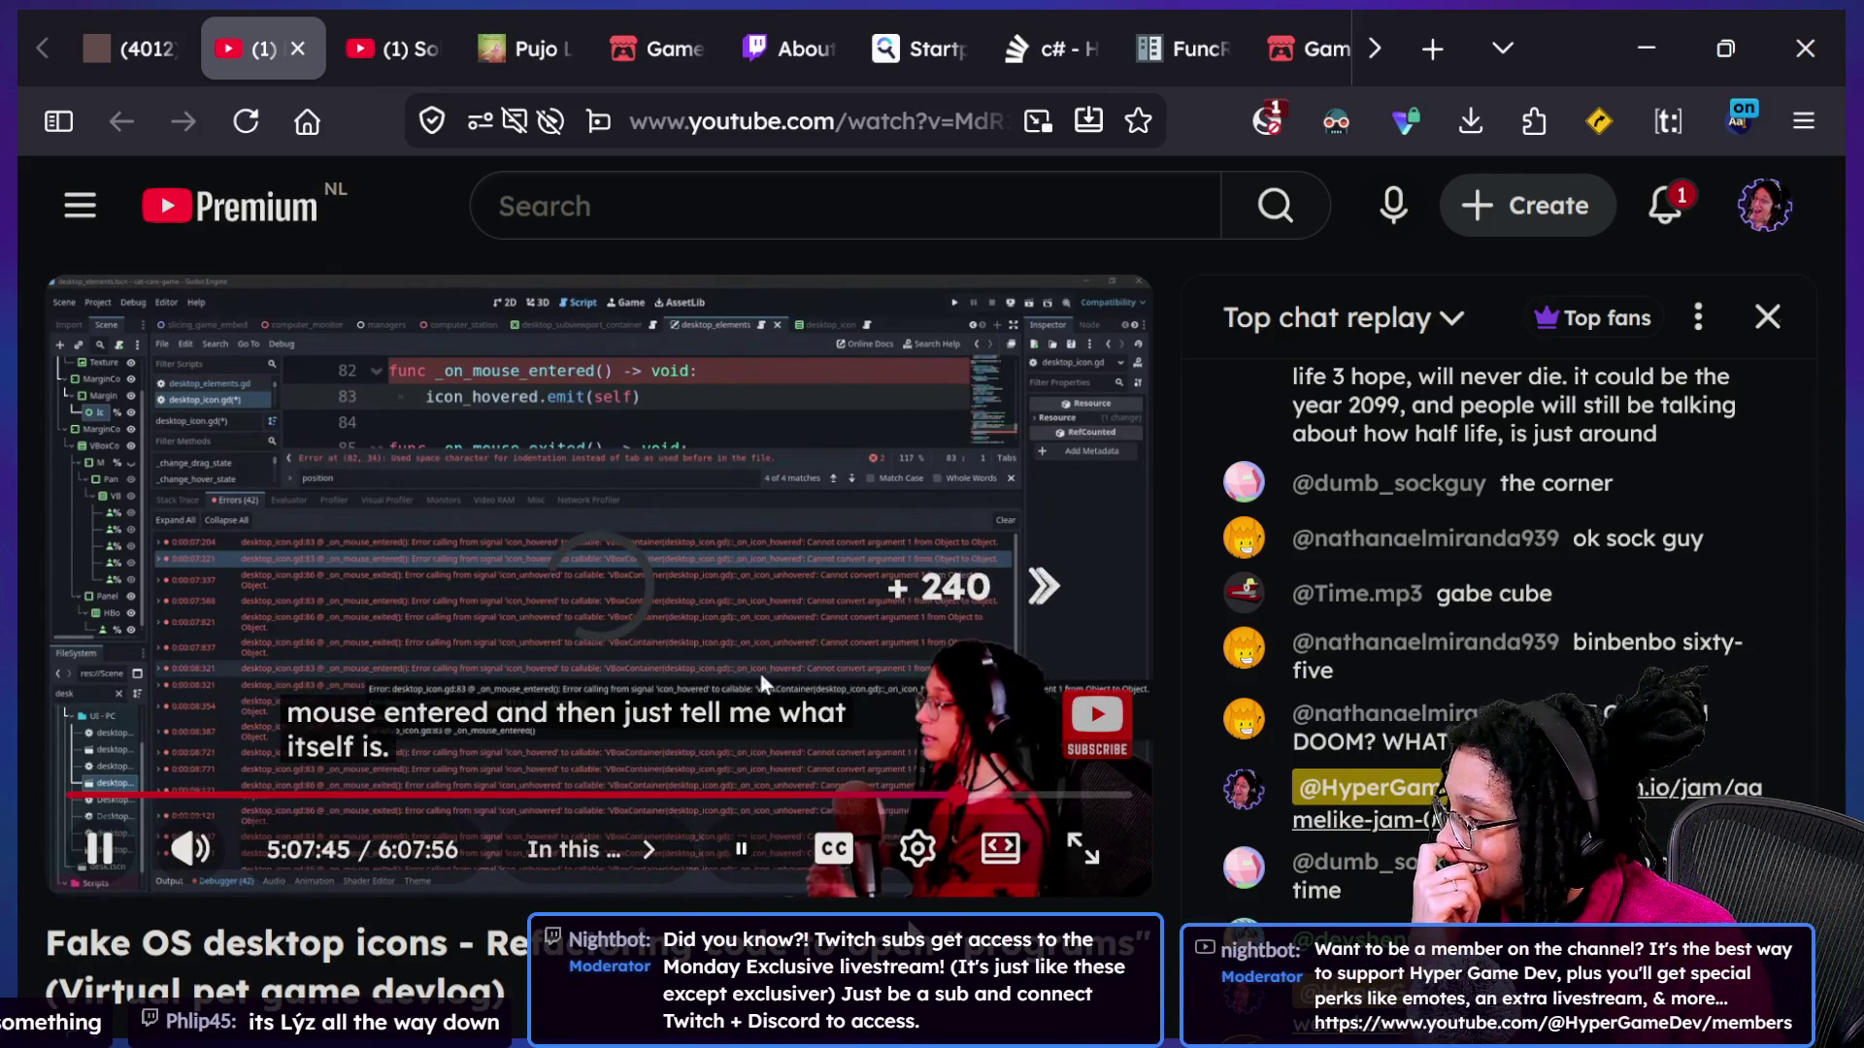
key("Right")
key("Right")
key("Right")
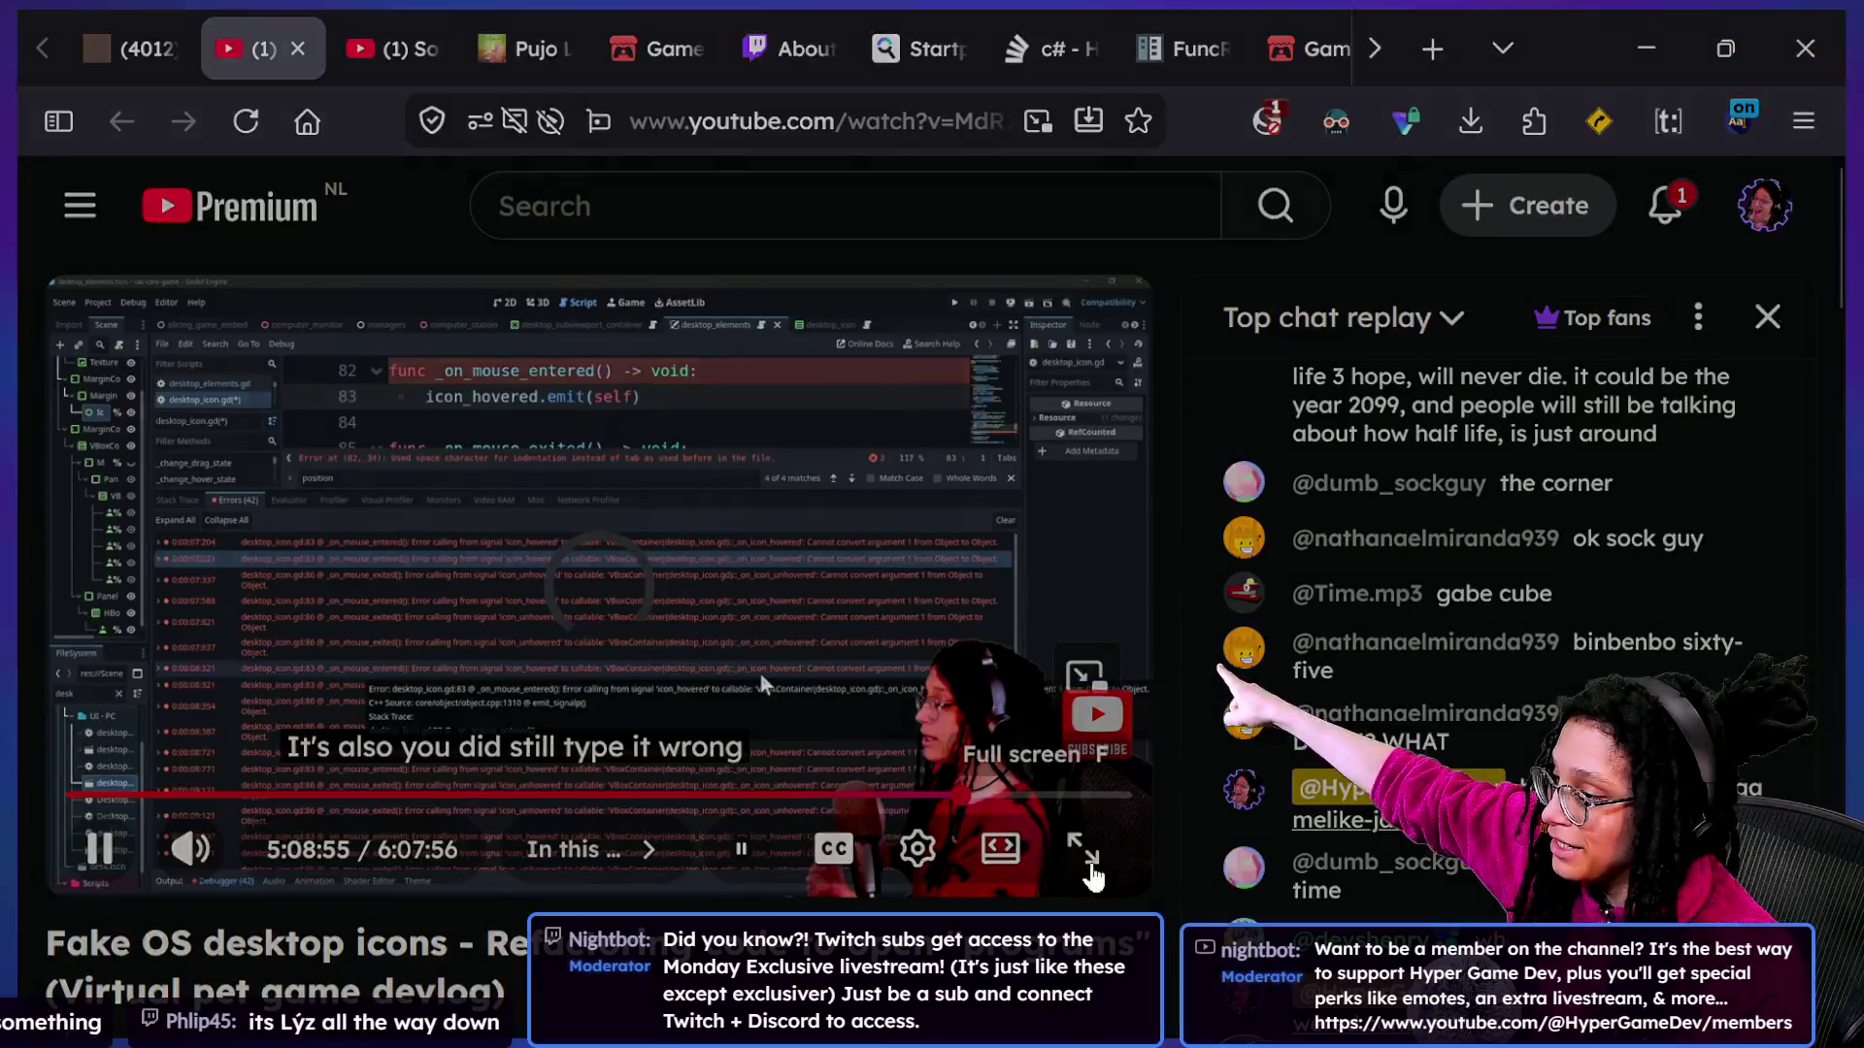
Watch full screen with live chat hidden, rewinding slightly near 5:10 to rewatch the fix.
left_click(1083, 850)
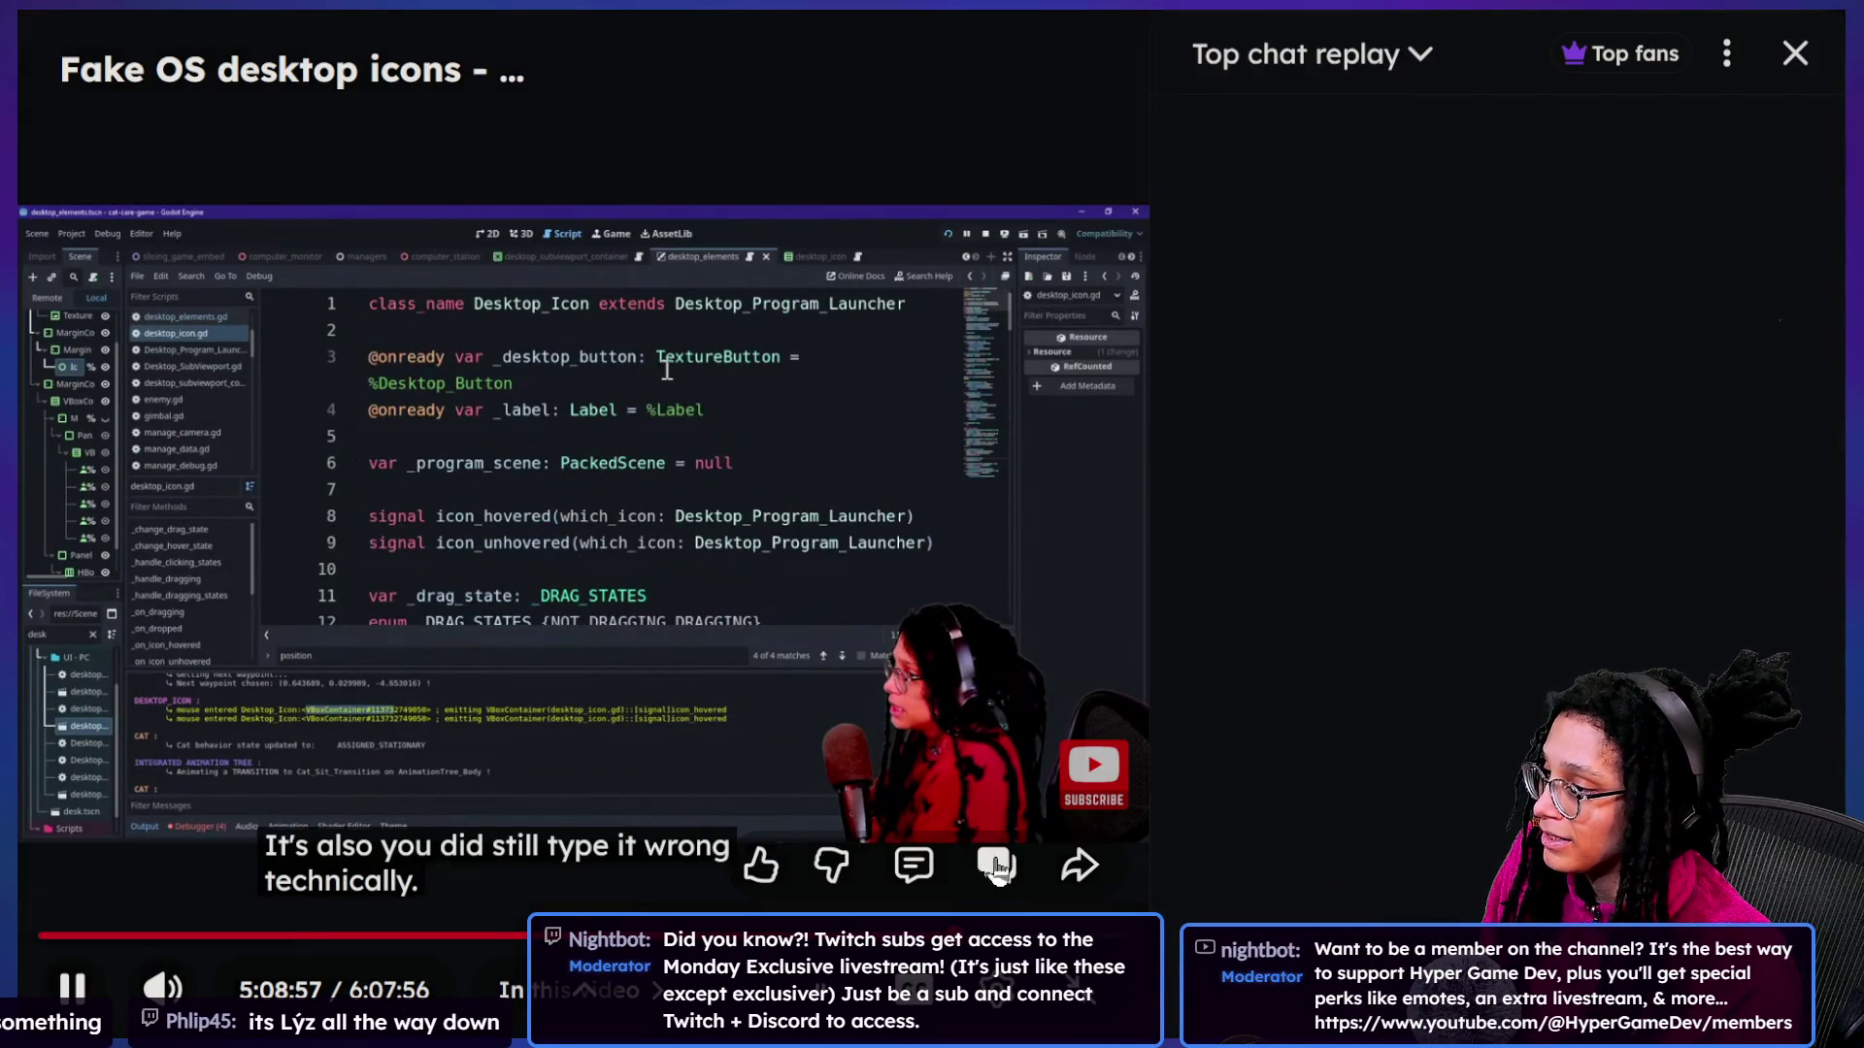
left_click(995, 867)
key("Right")
key("Right")
key("Right")
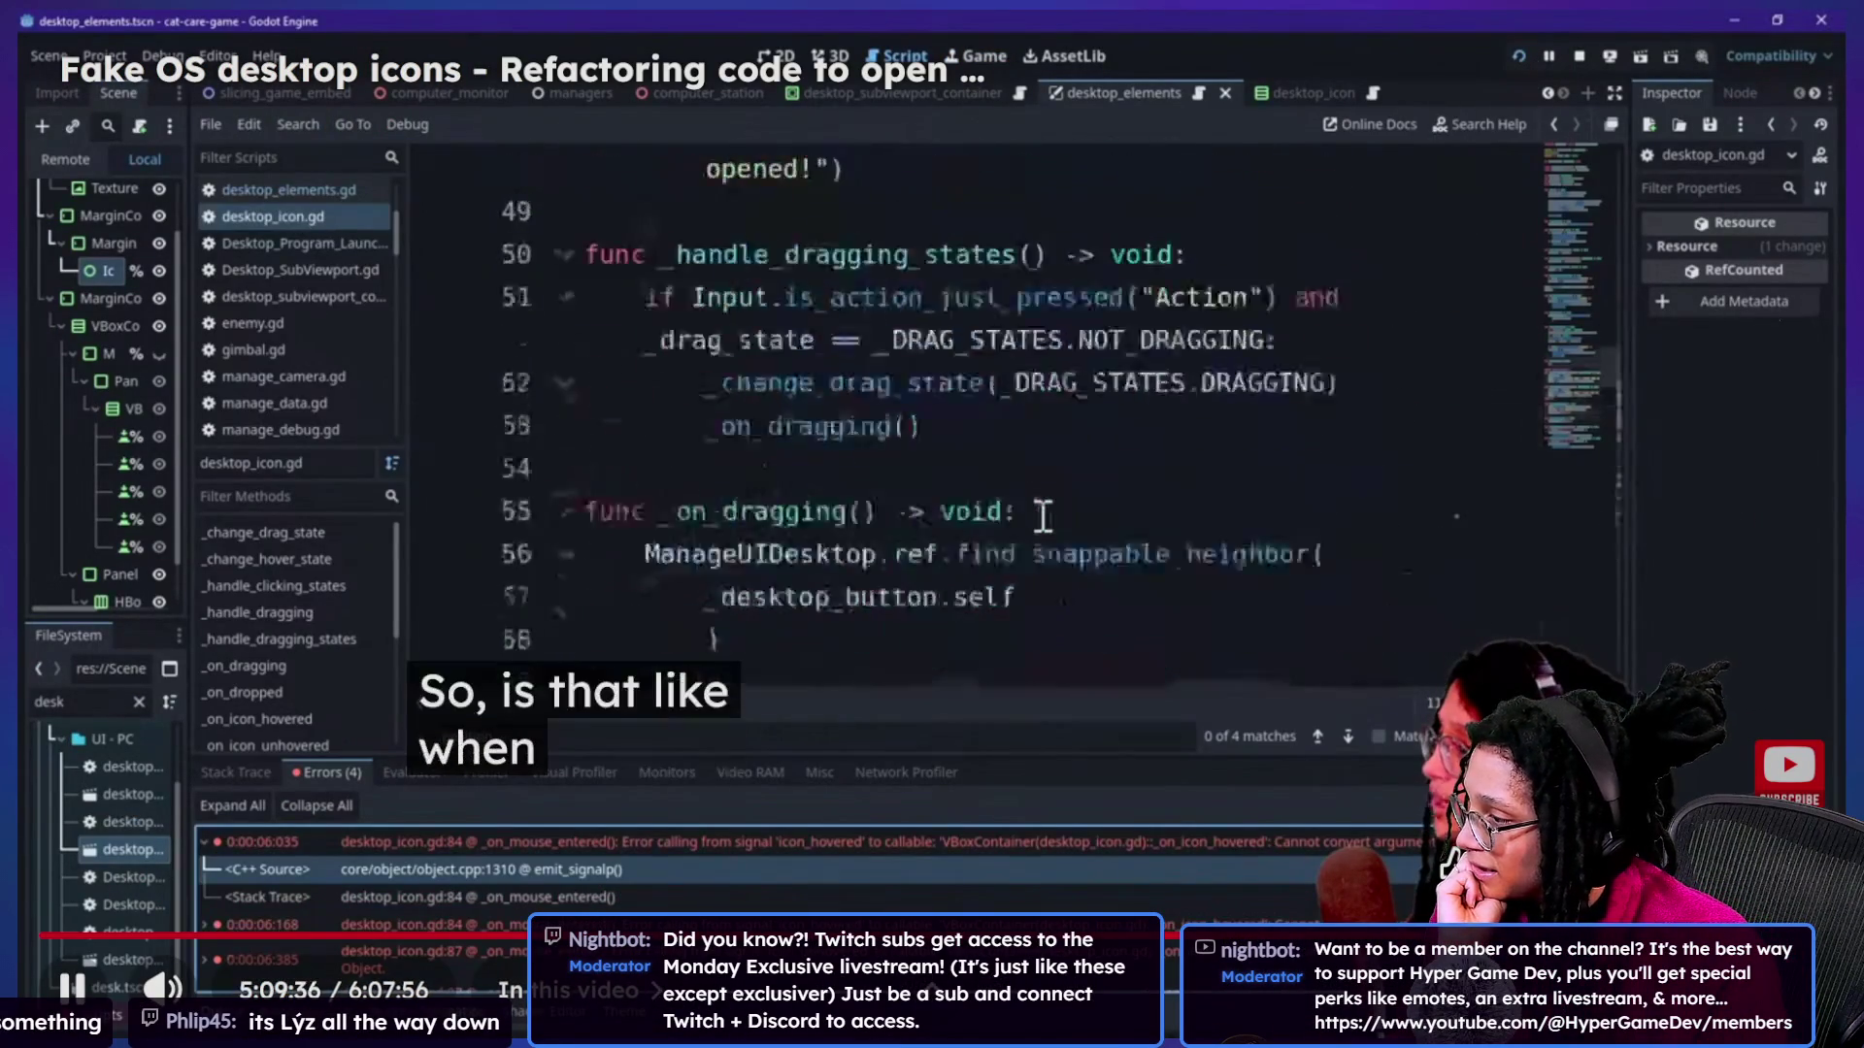
key("Right")
key("Right")
key("Right")
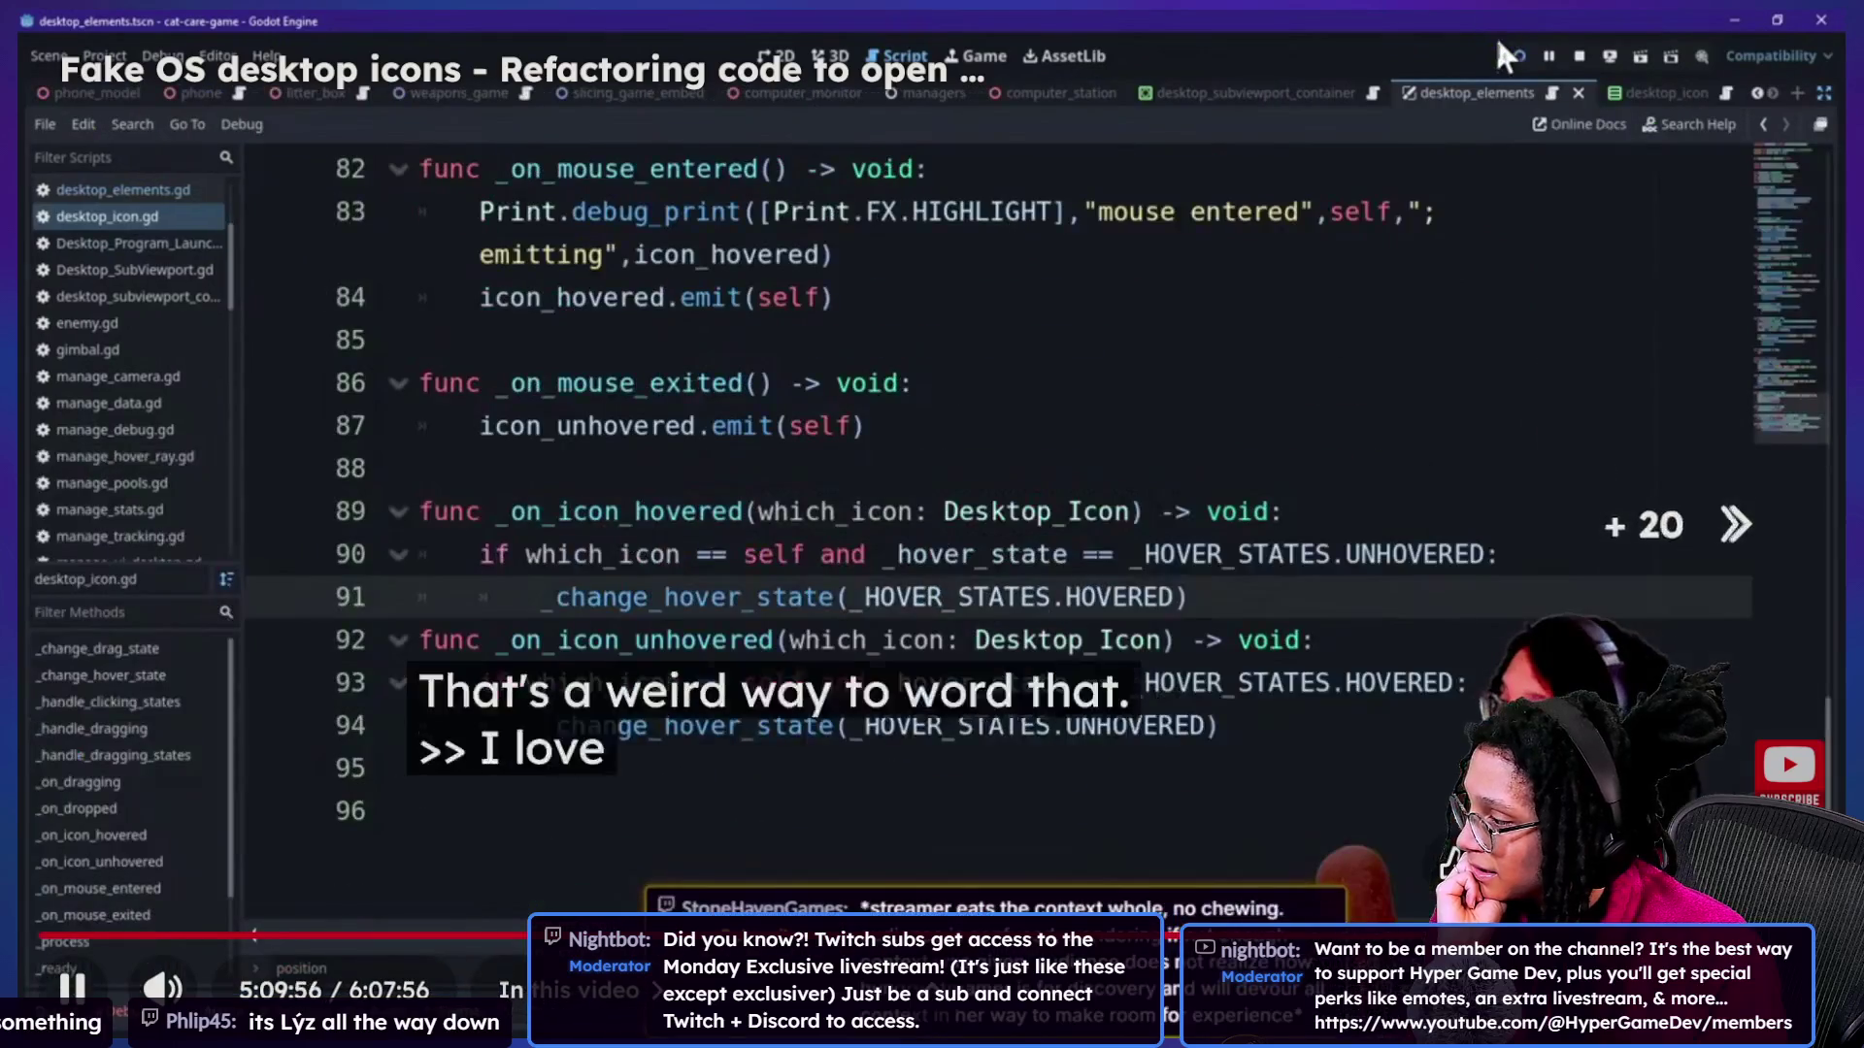
key("Right")
key("Right")
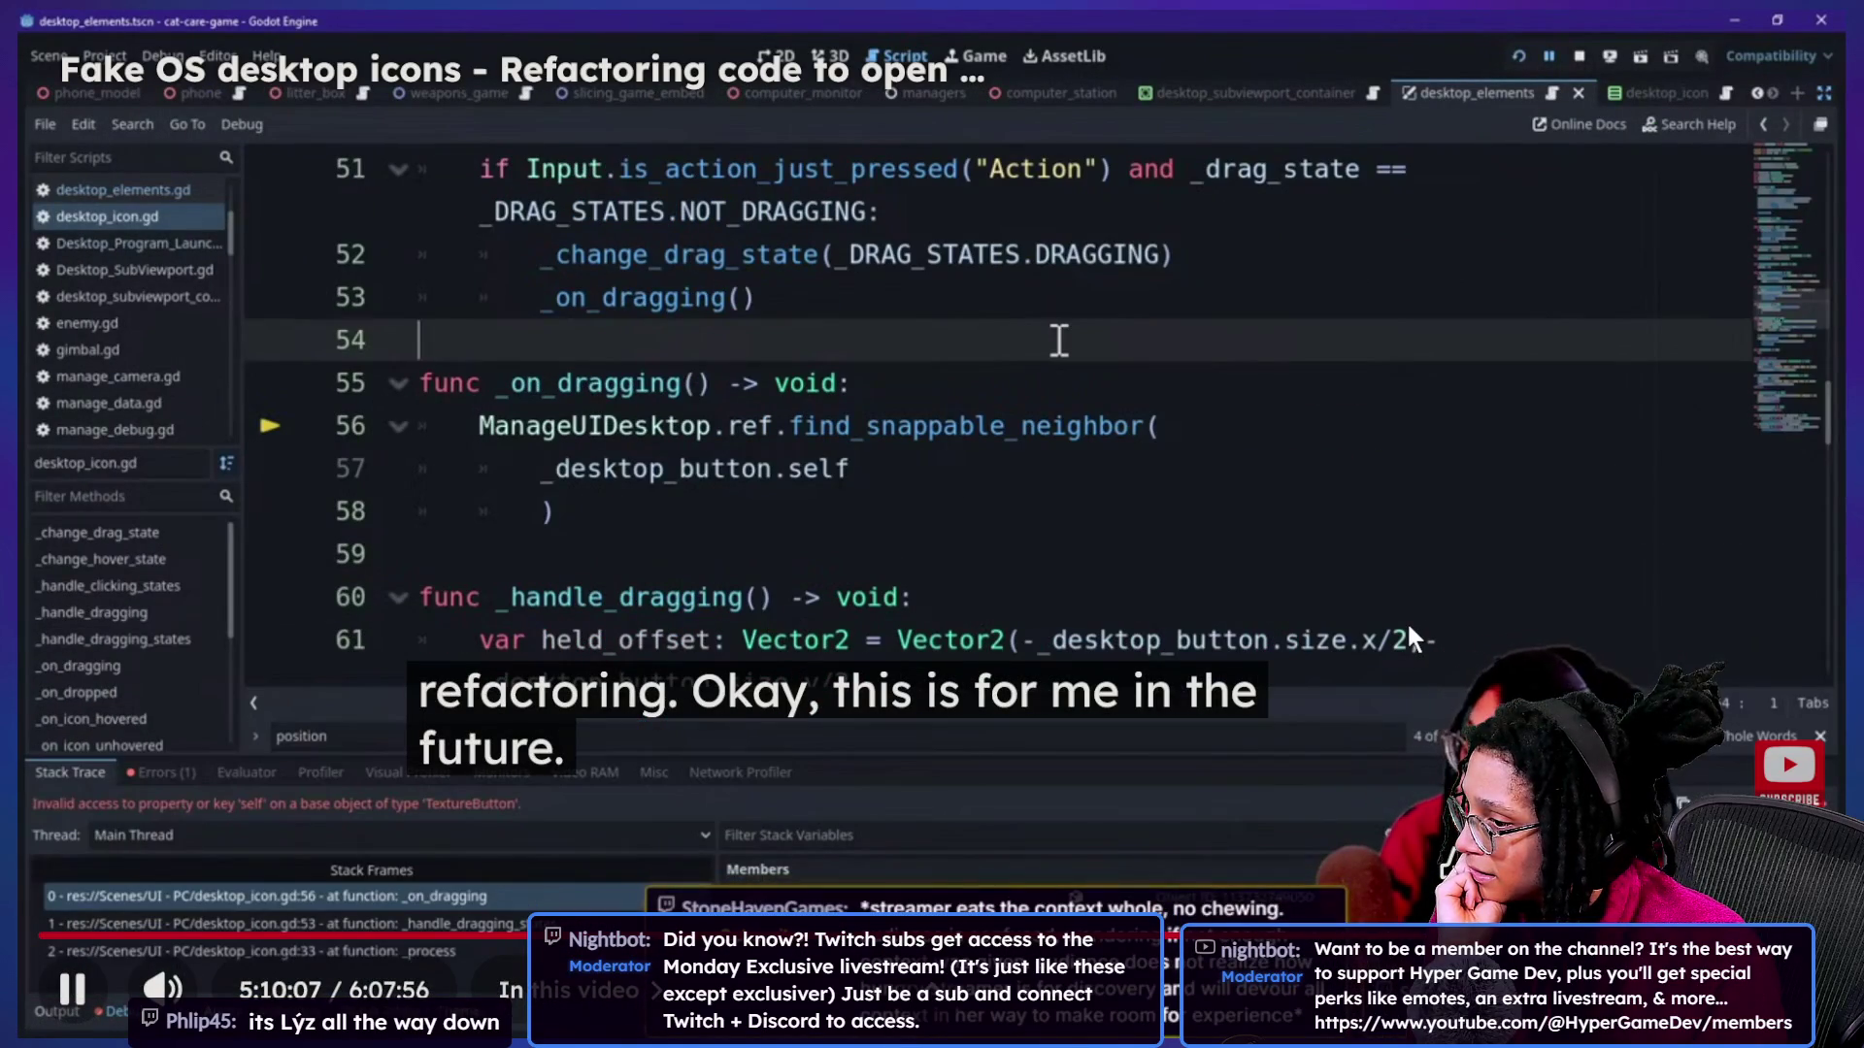
key("Left")
key("Left")
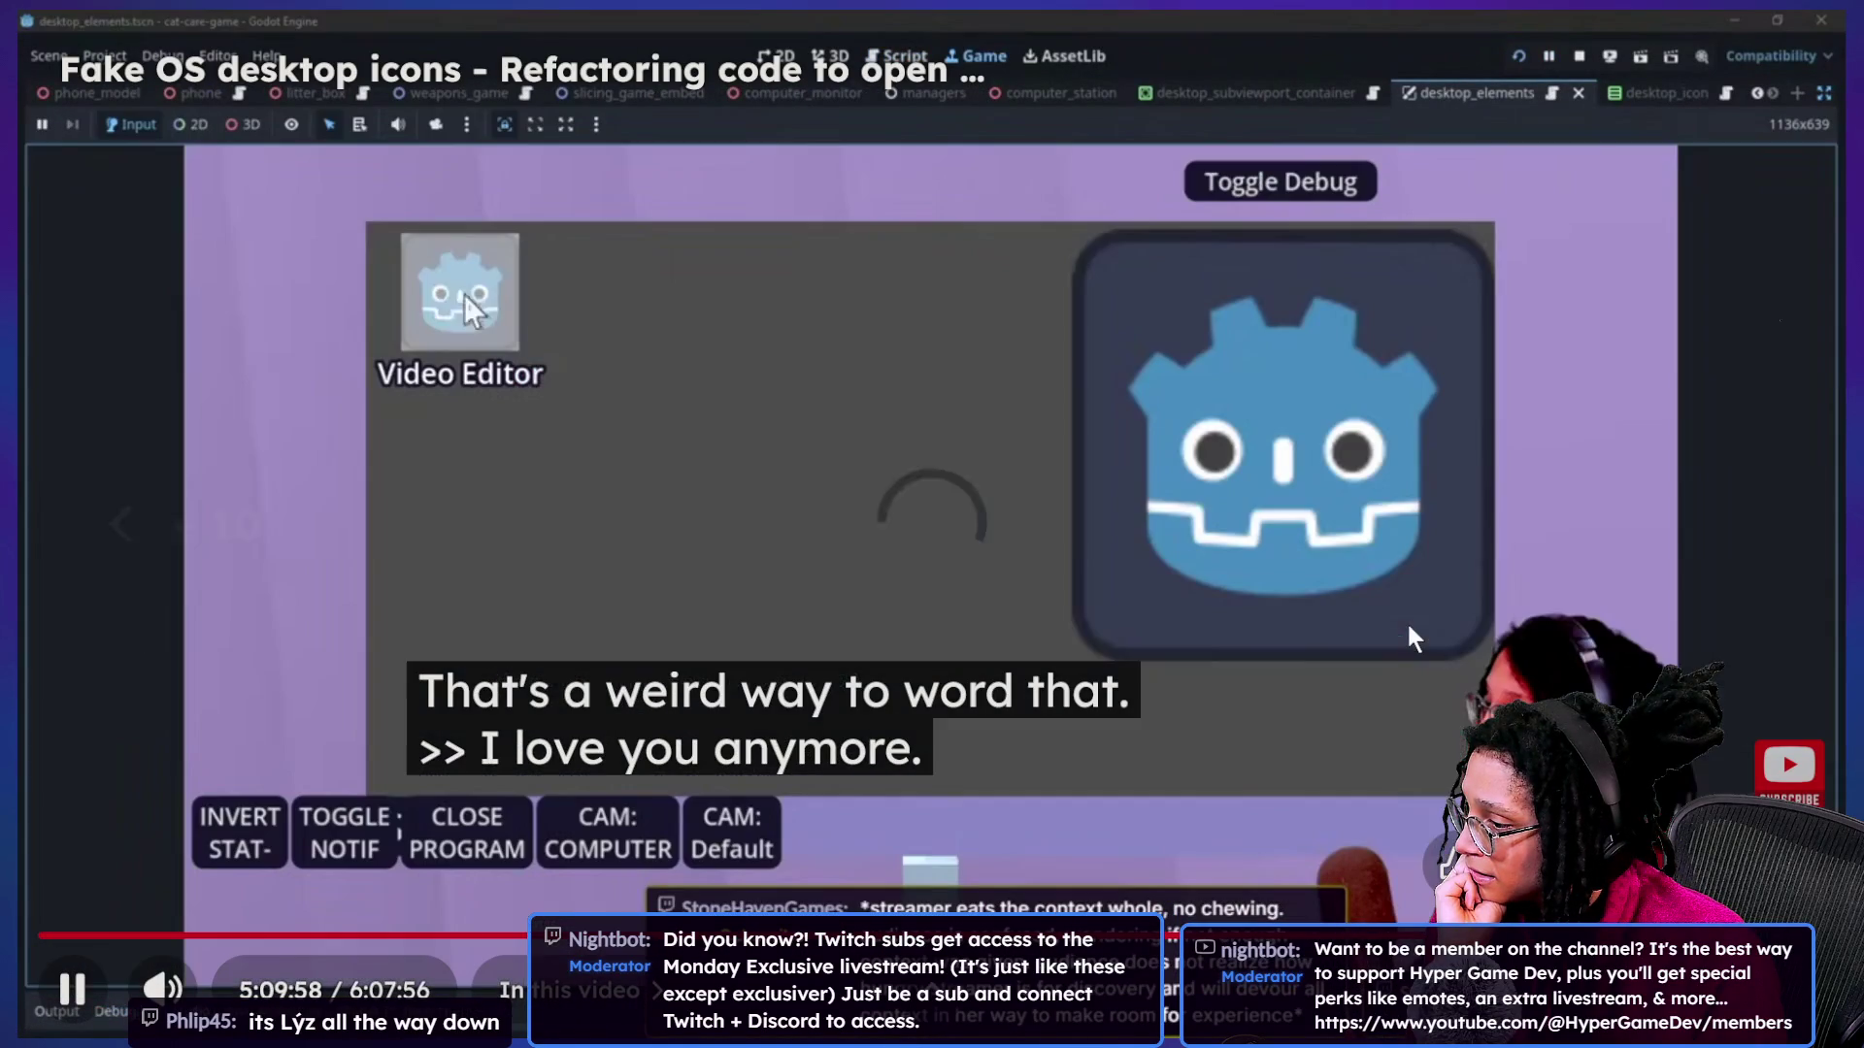
key("Left")
key("Left")
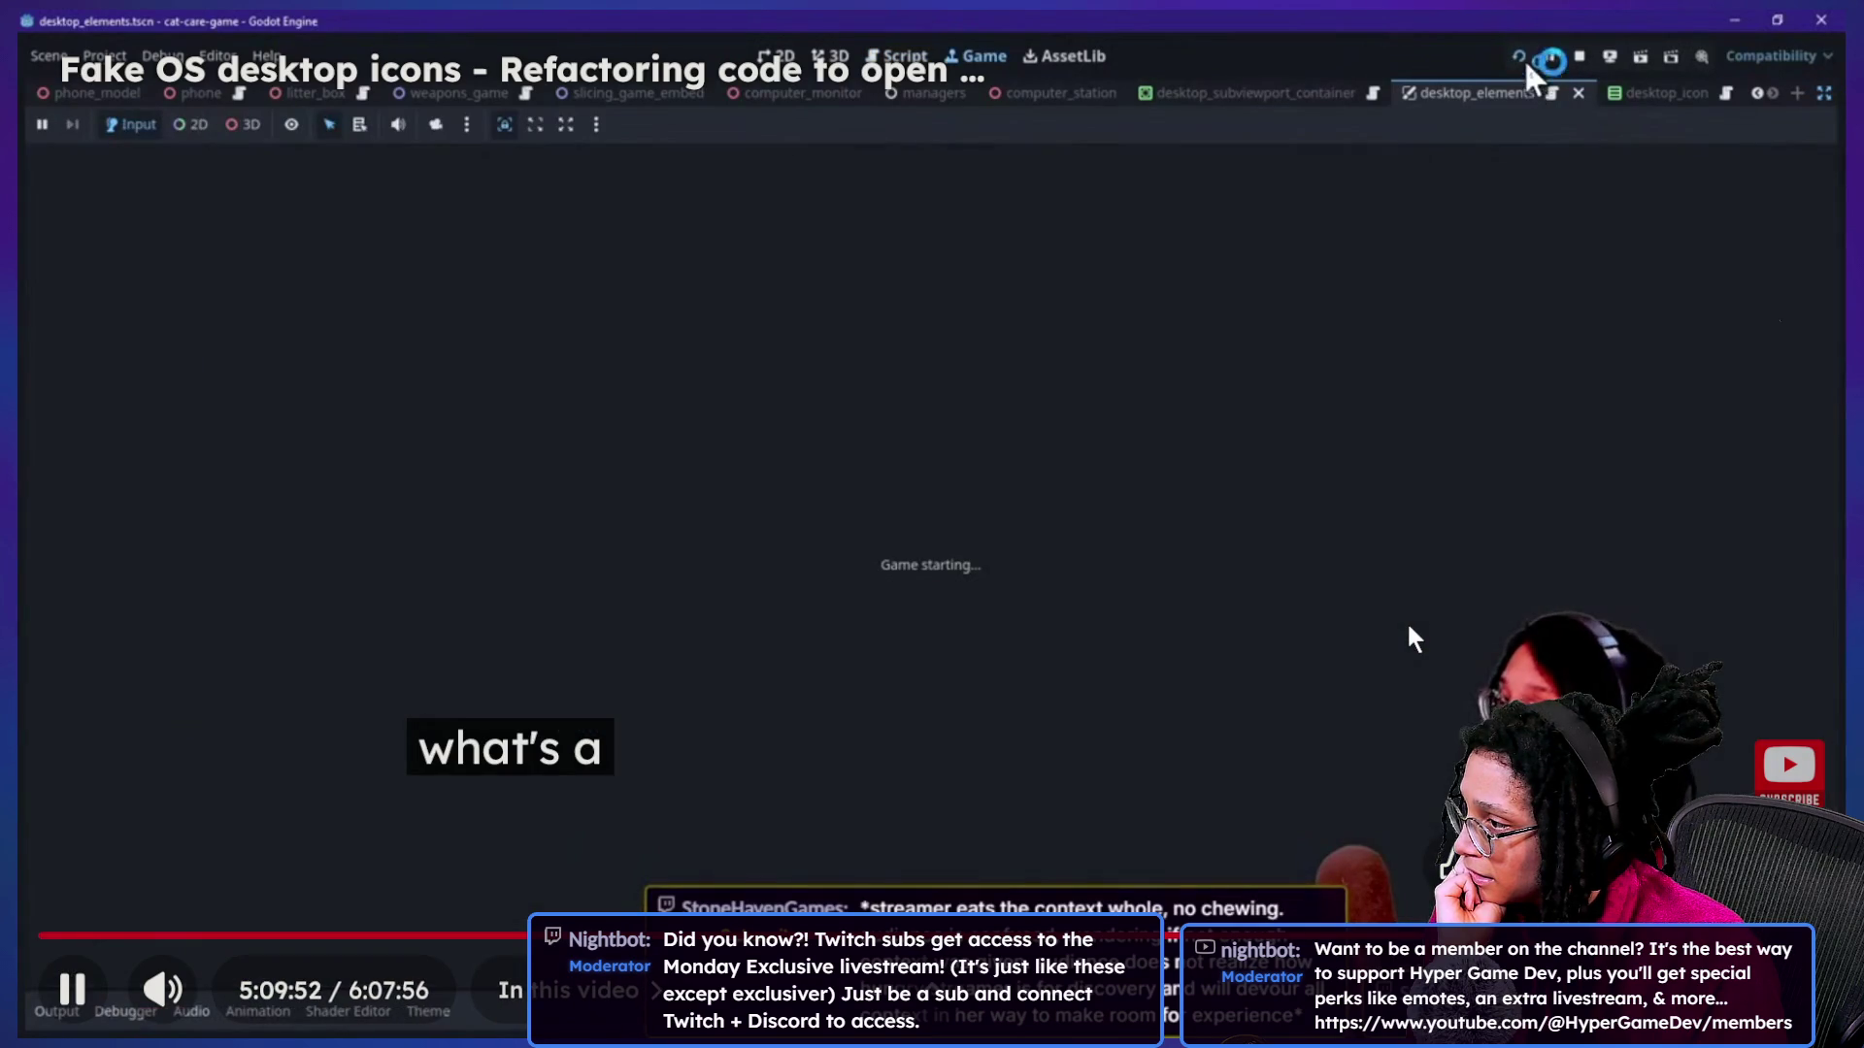
key("Left")
key("Left")
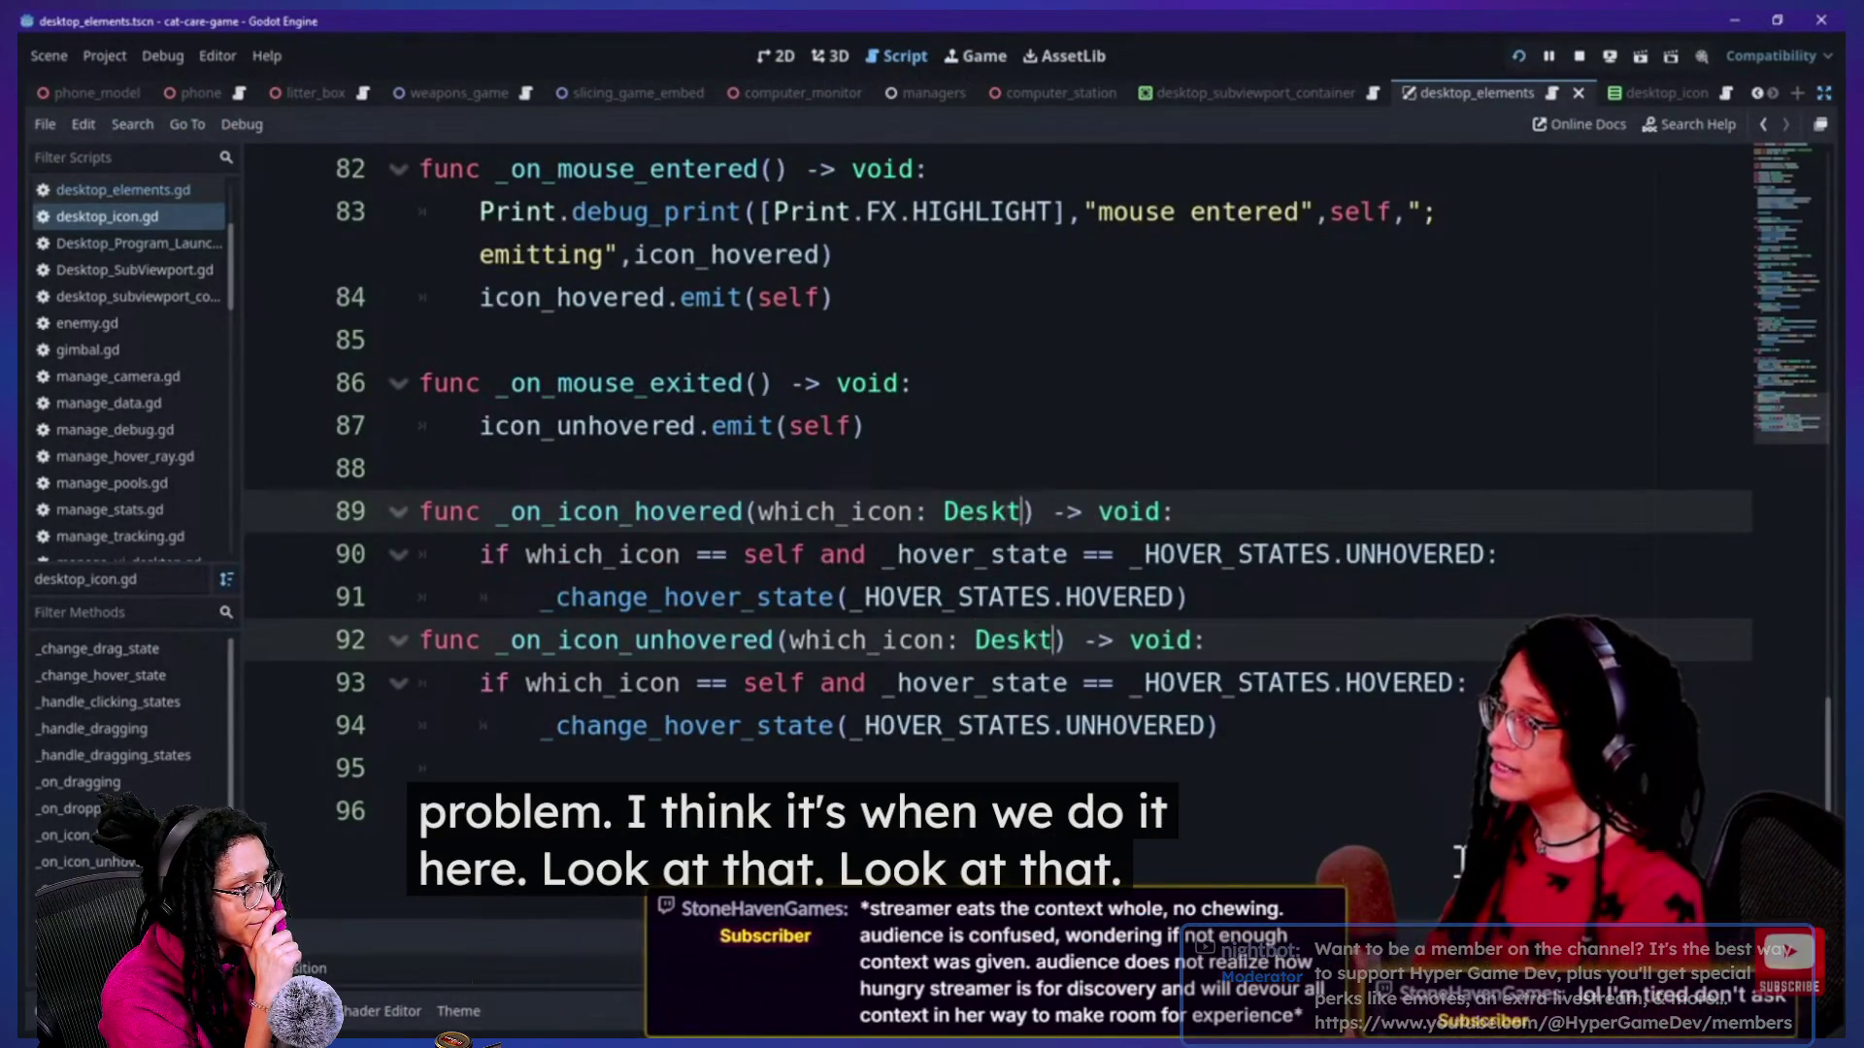
Operate further controls on the YouTube player and page.
type("op_I")
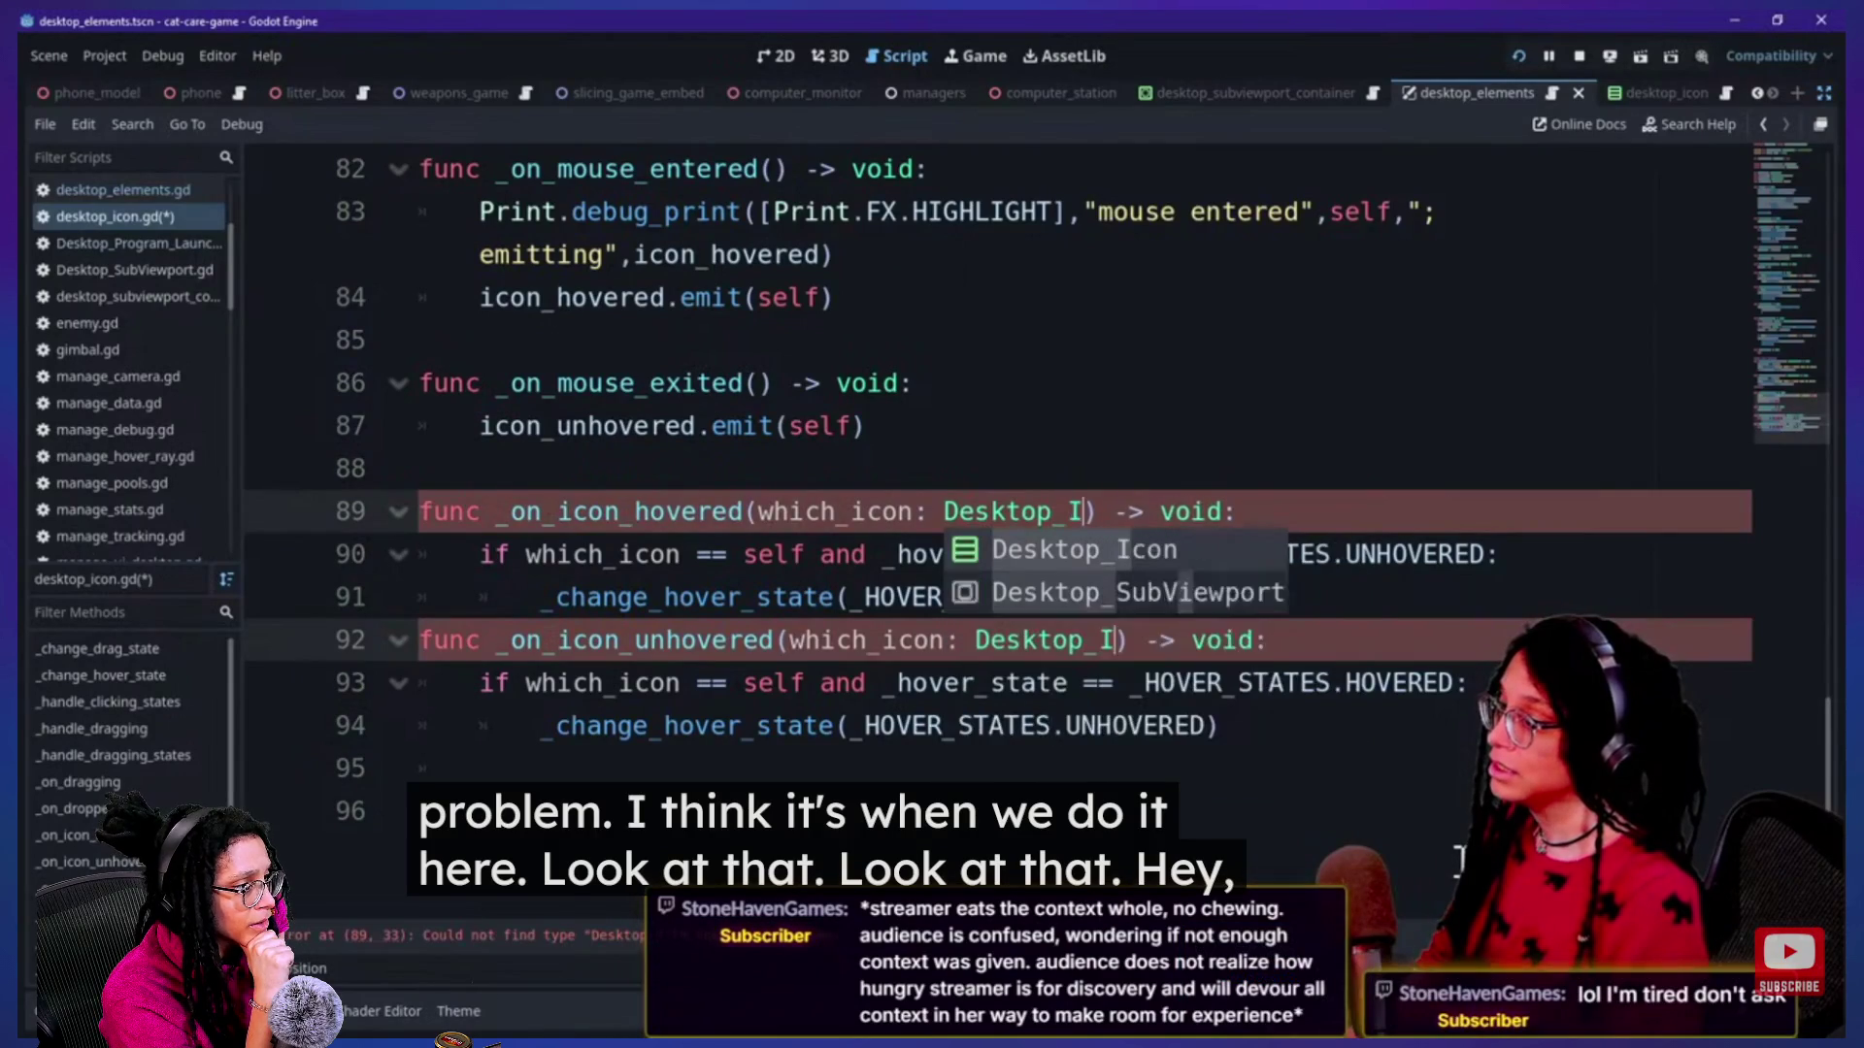
key("Return")
left_click(820, 597)
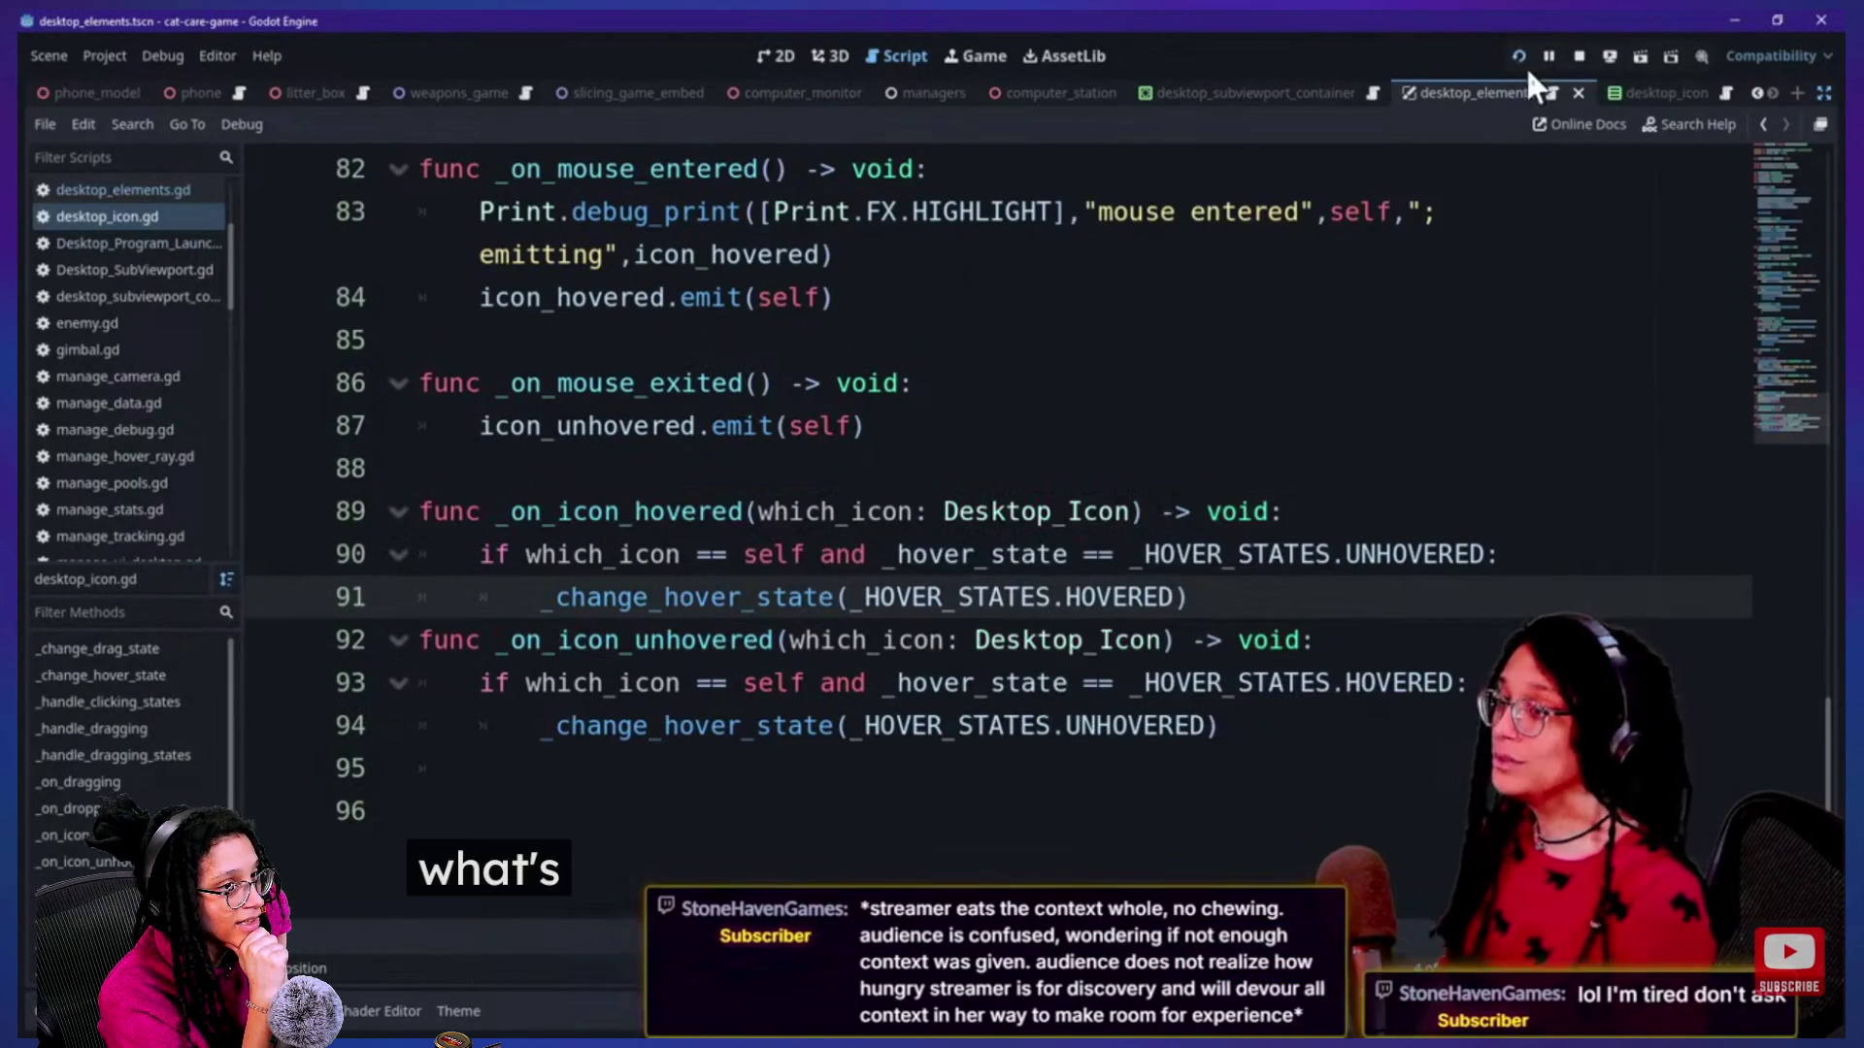
left_click(1519, 56)
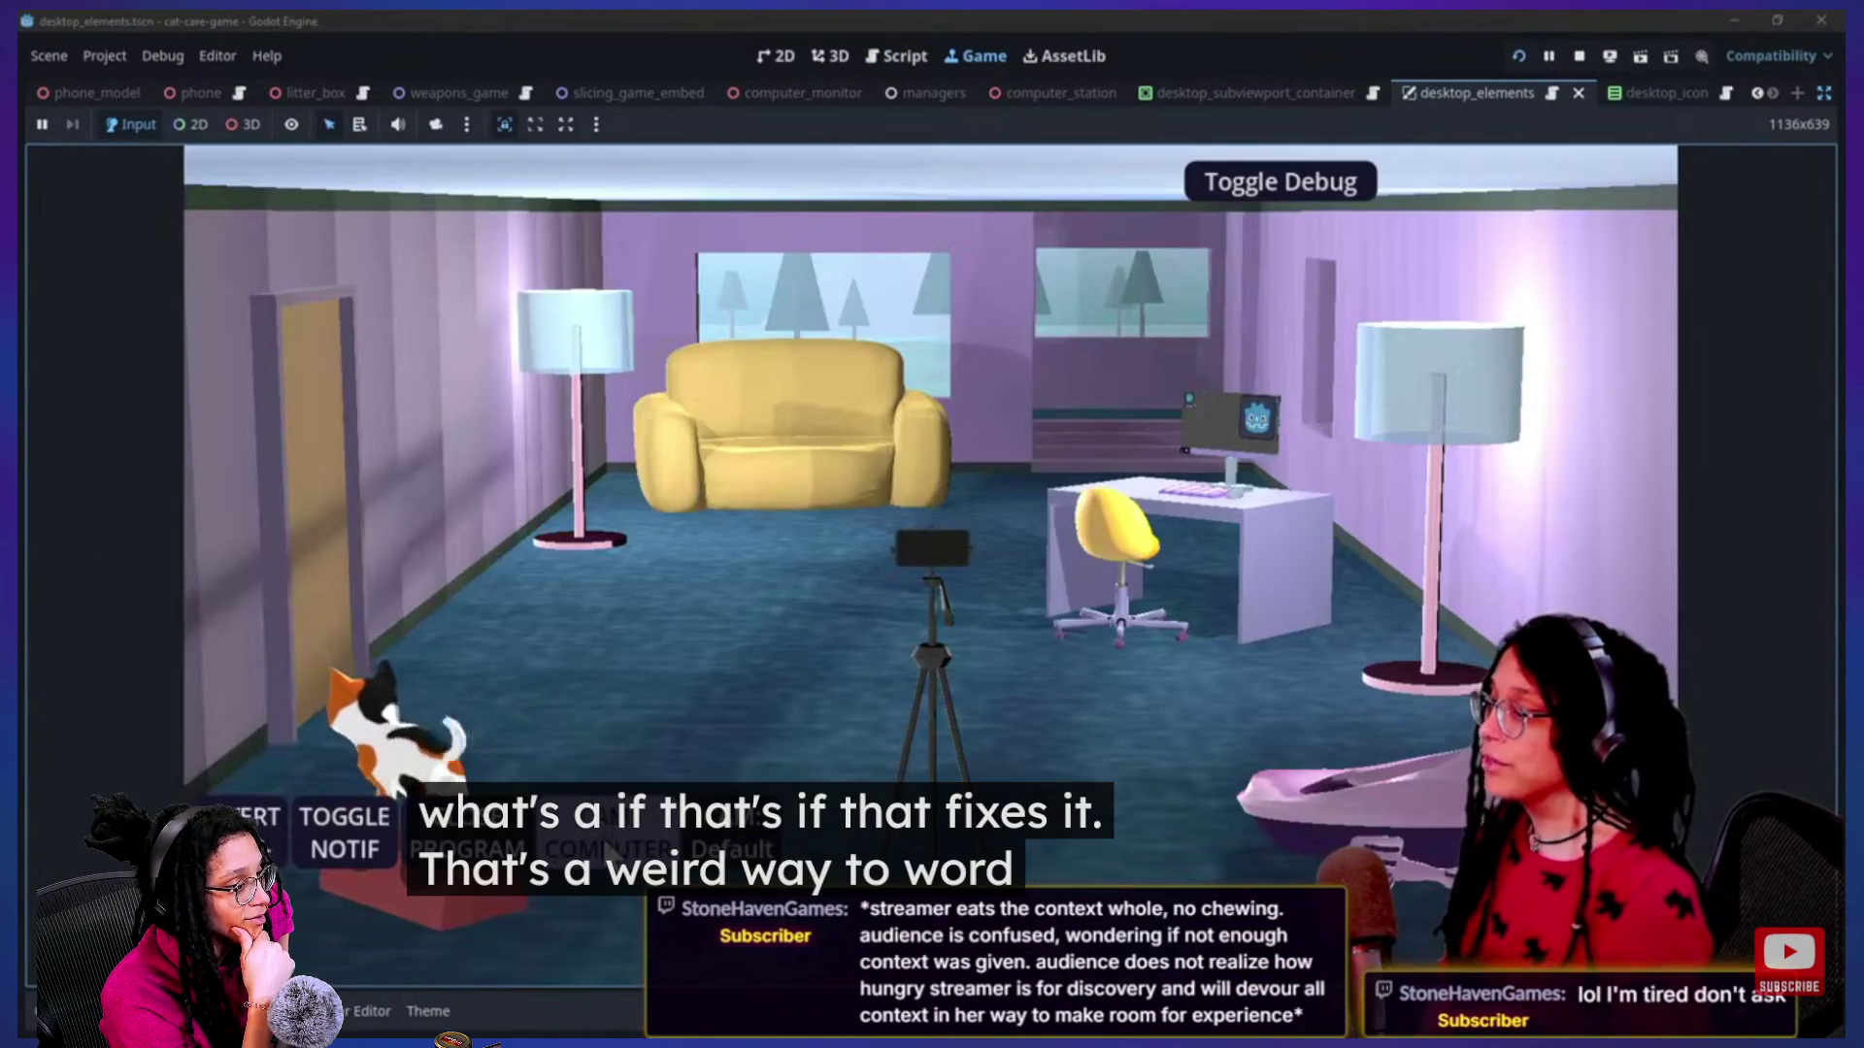
left_click(656, 854)
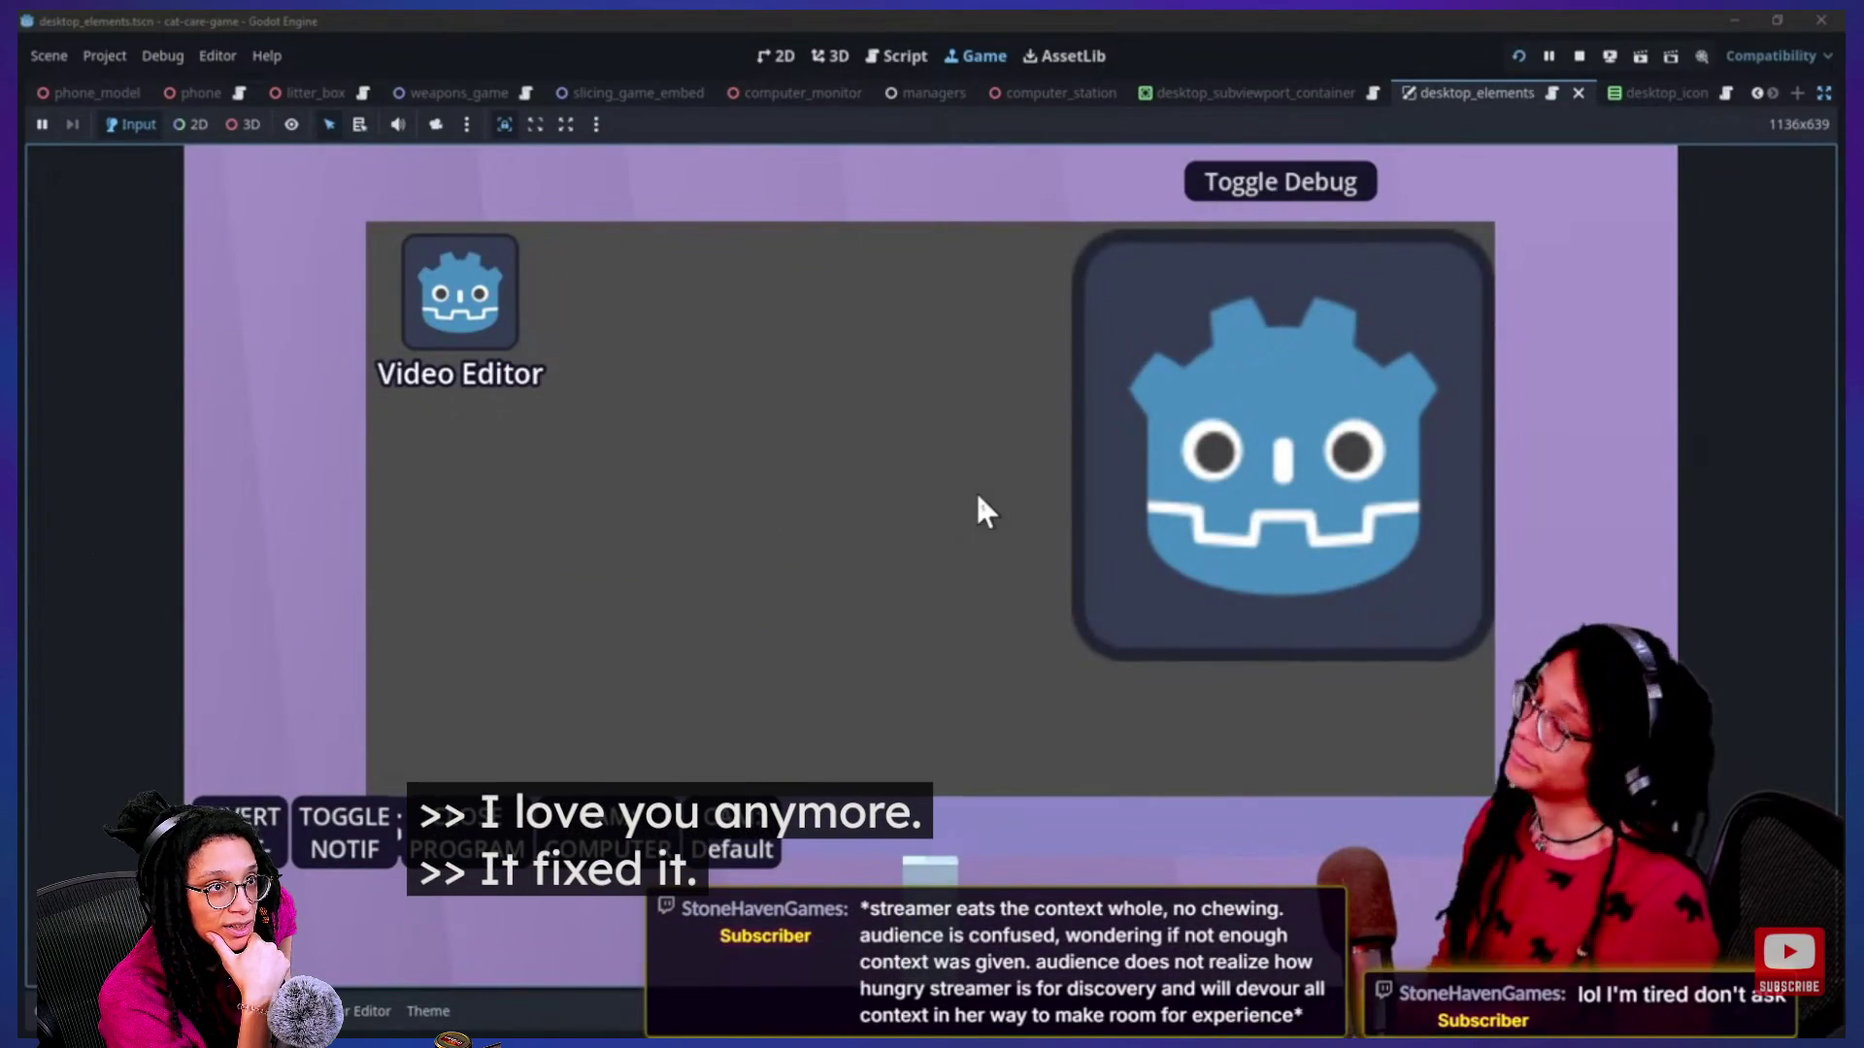
left_click(468, 269)
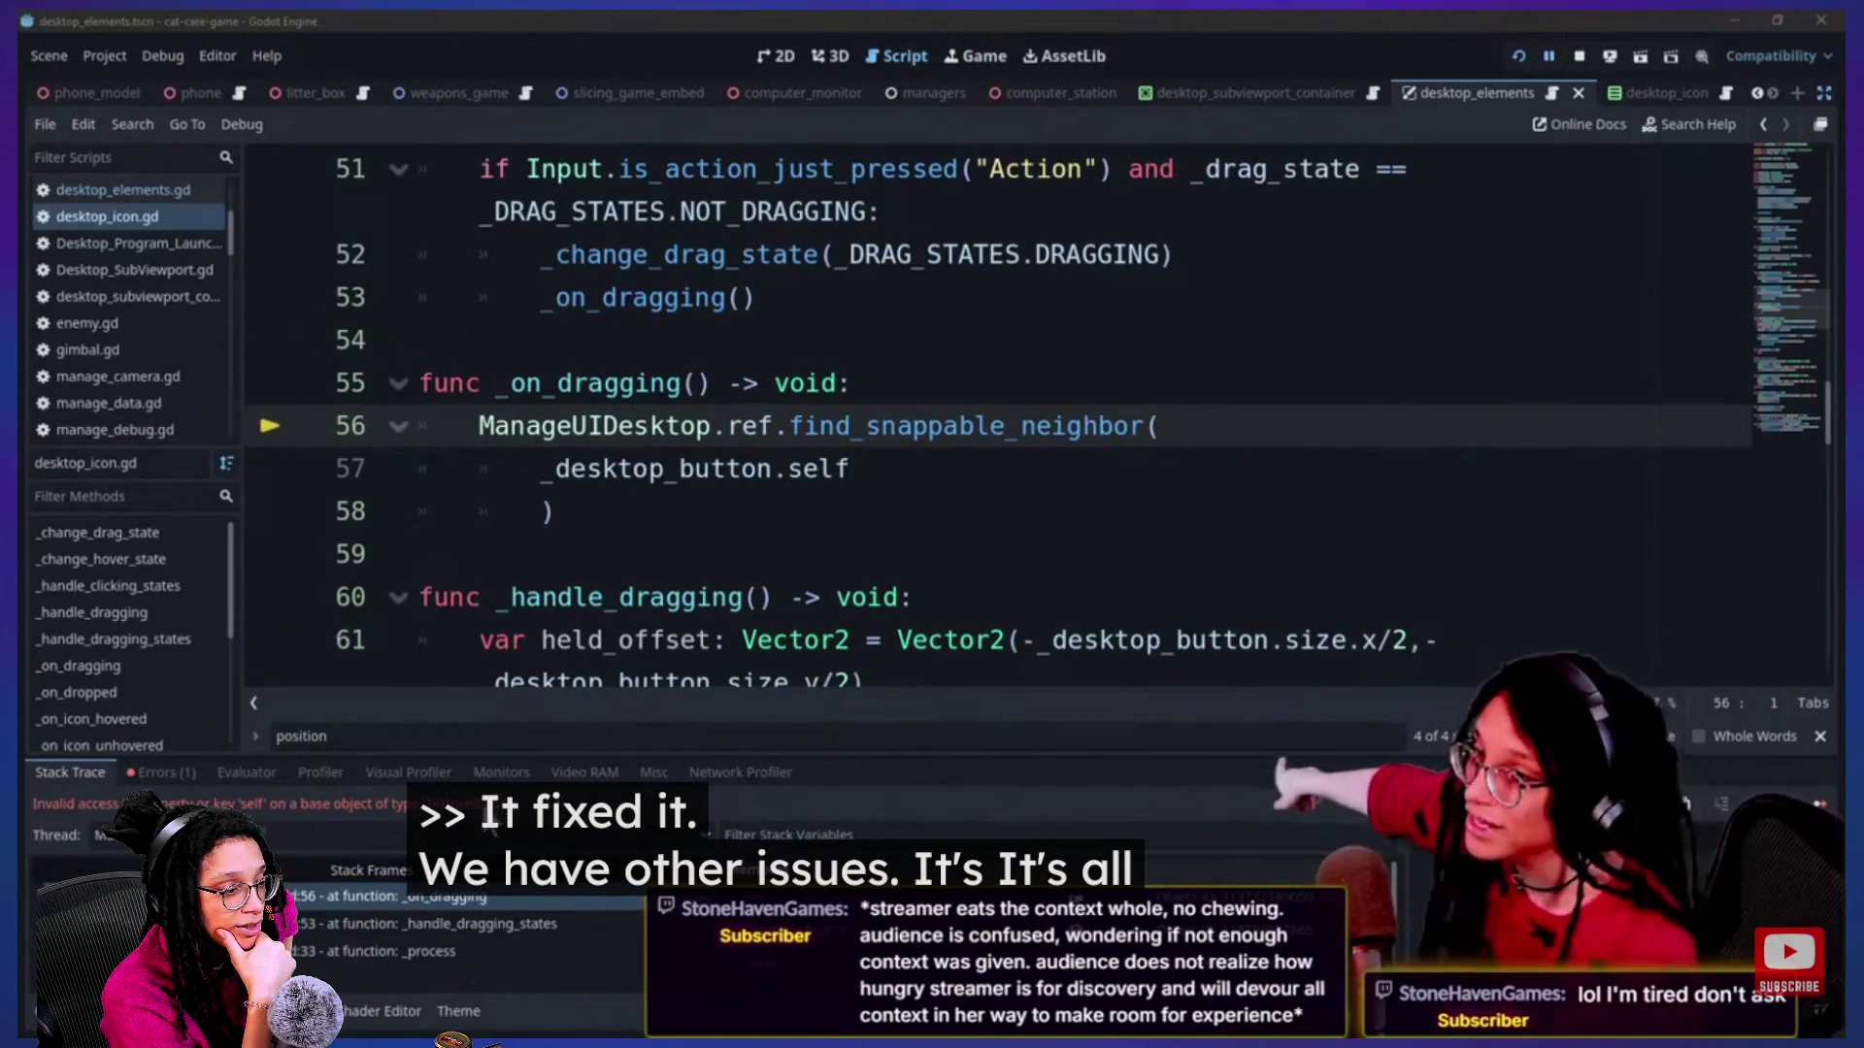
left_click(1058, 340)
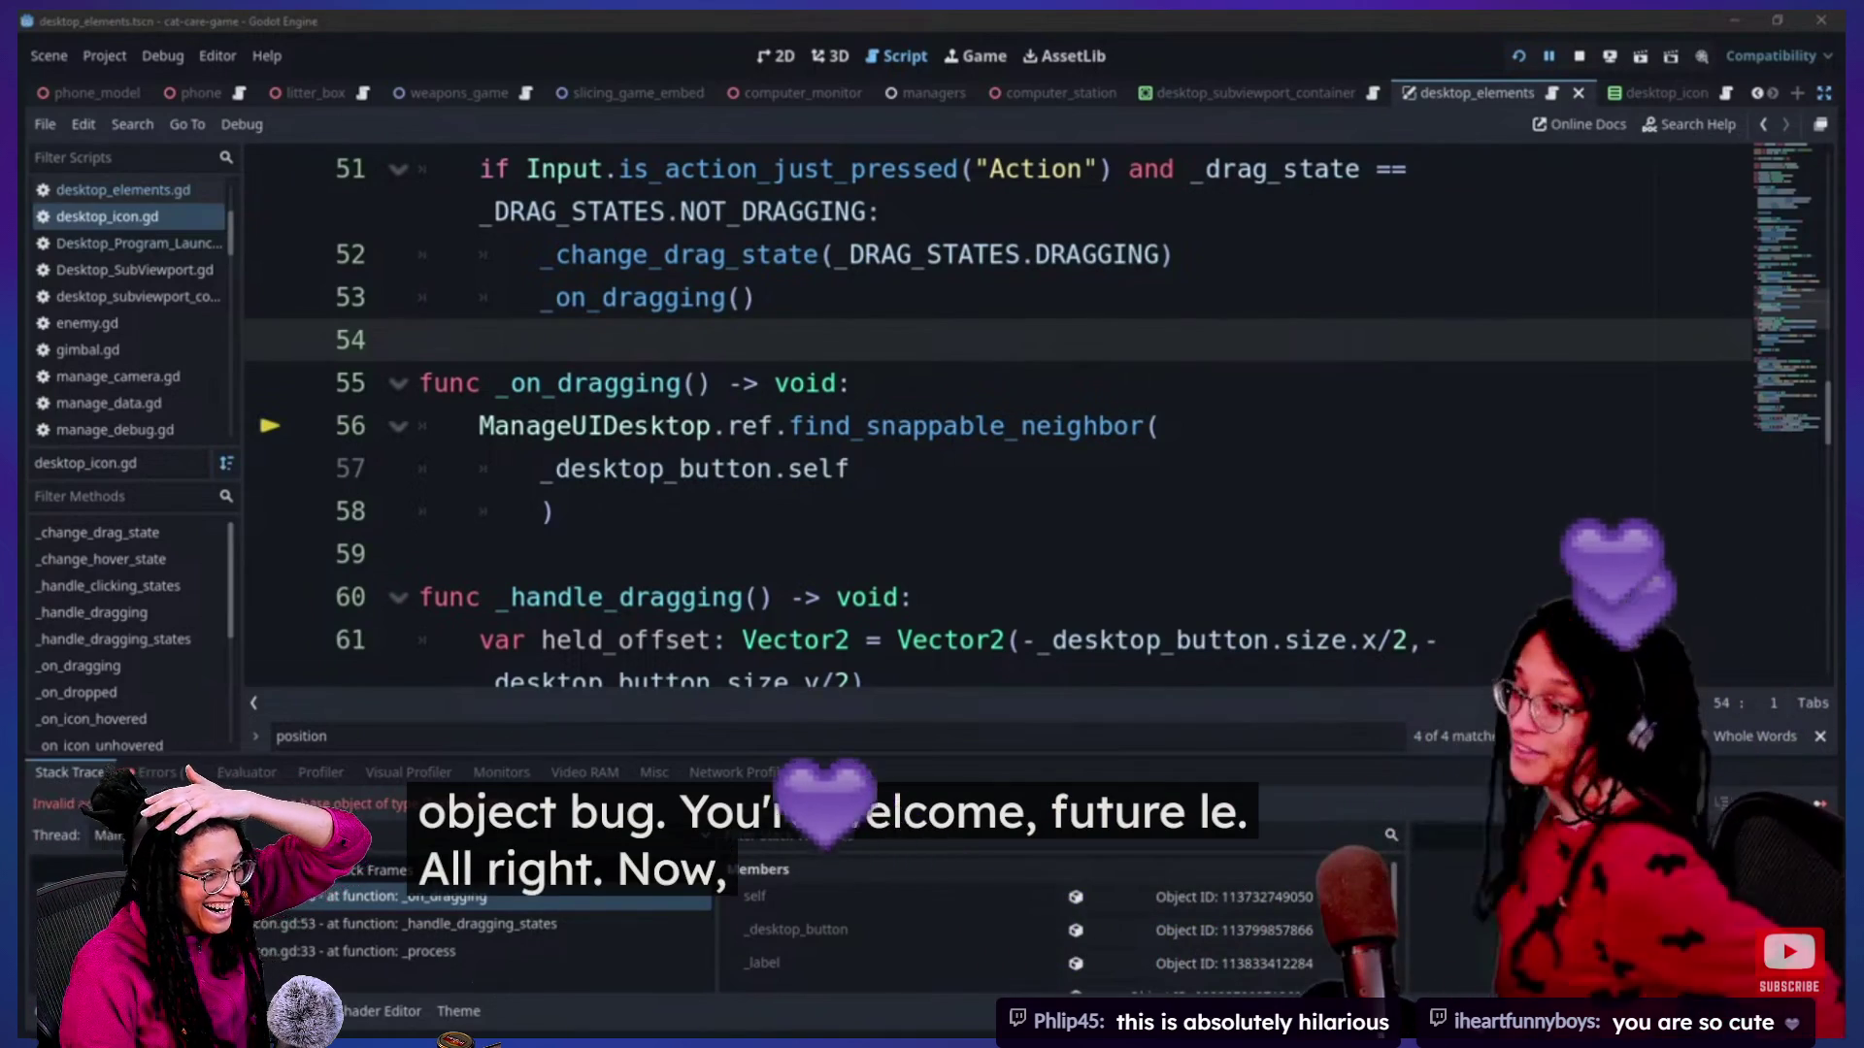
Pause the devlog at 5:10:41, right after the bug explanation.
mouse_move(1637, 469)
left_click(1587, 771)
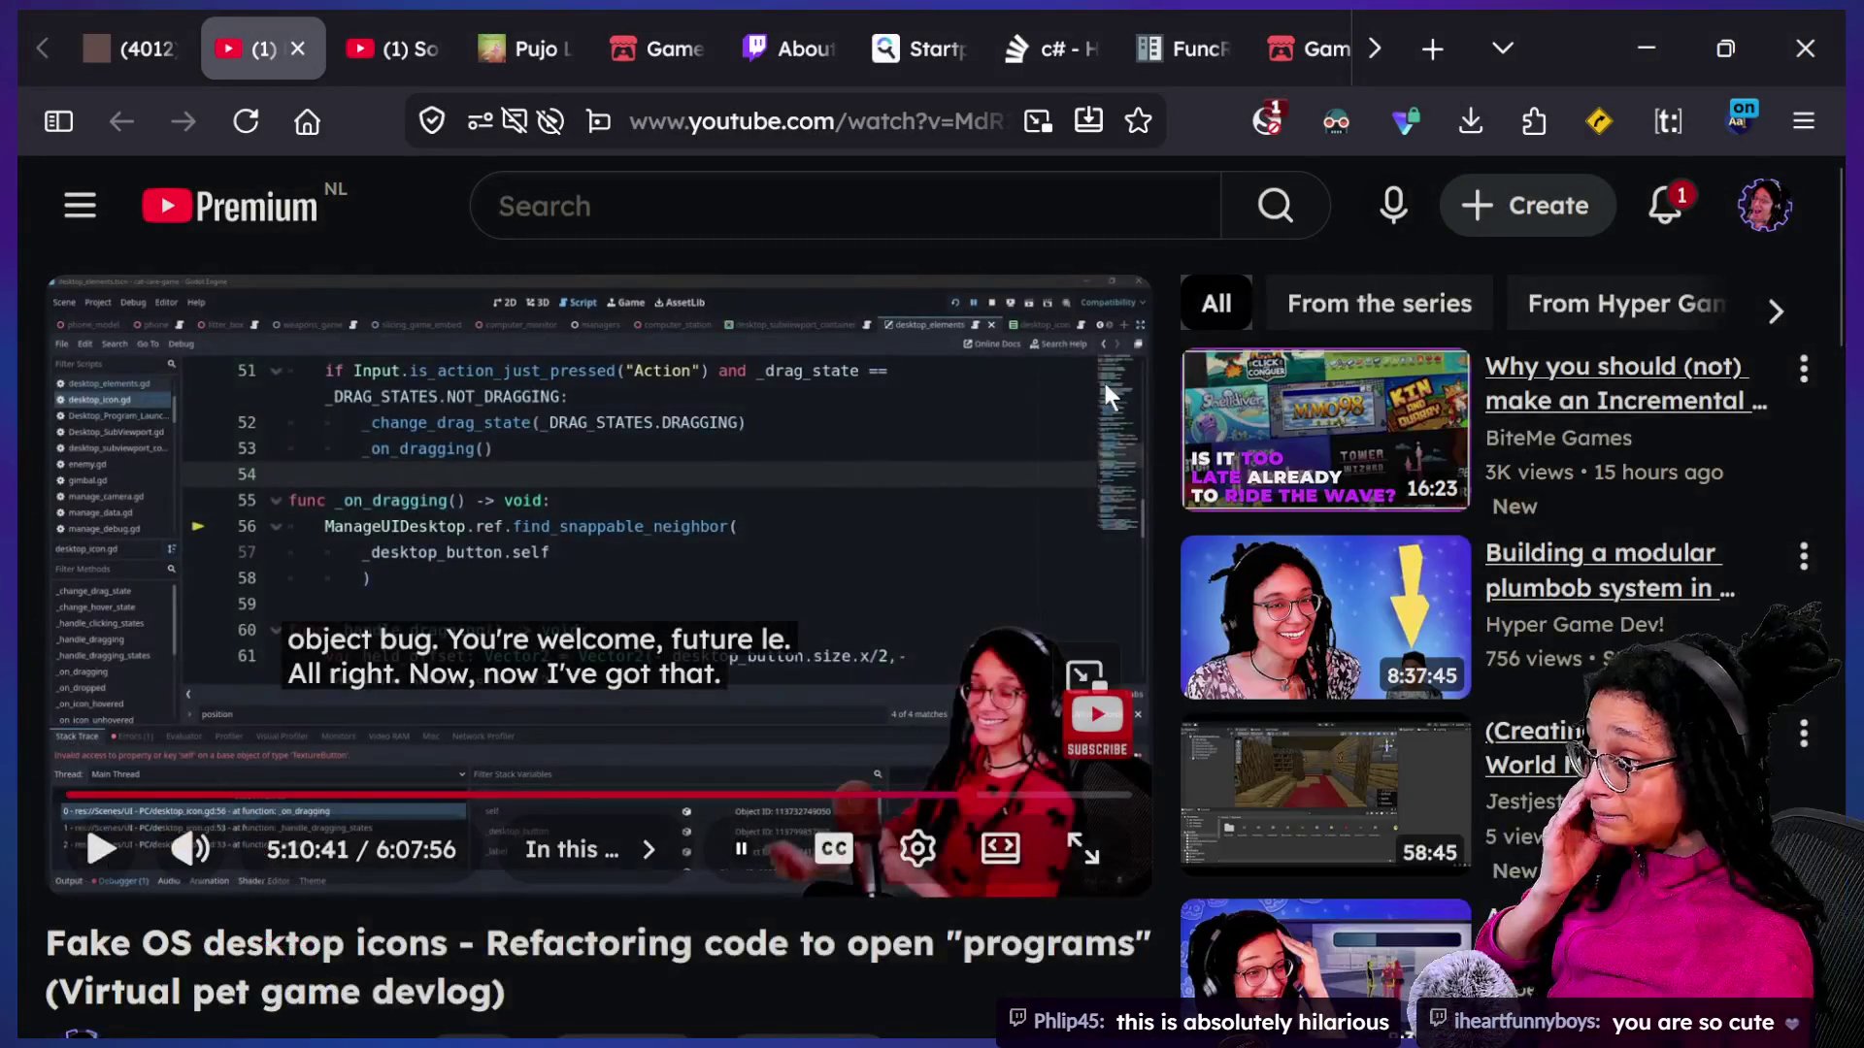
Return to the Godot editor and collapse the bottom panel to see more code.
key("super+Tab")
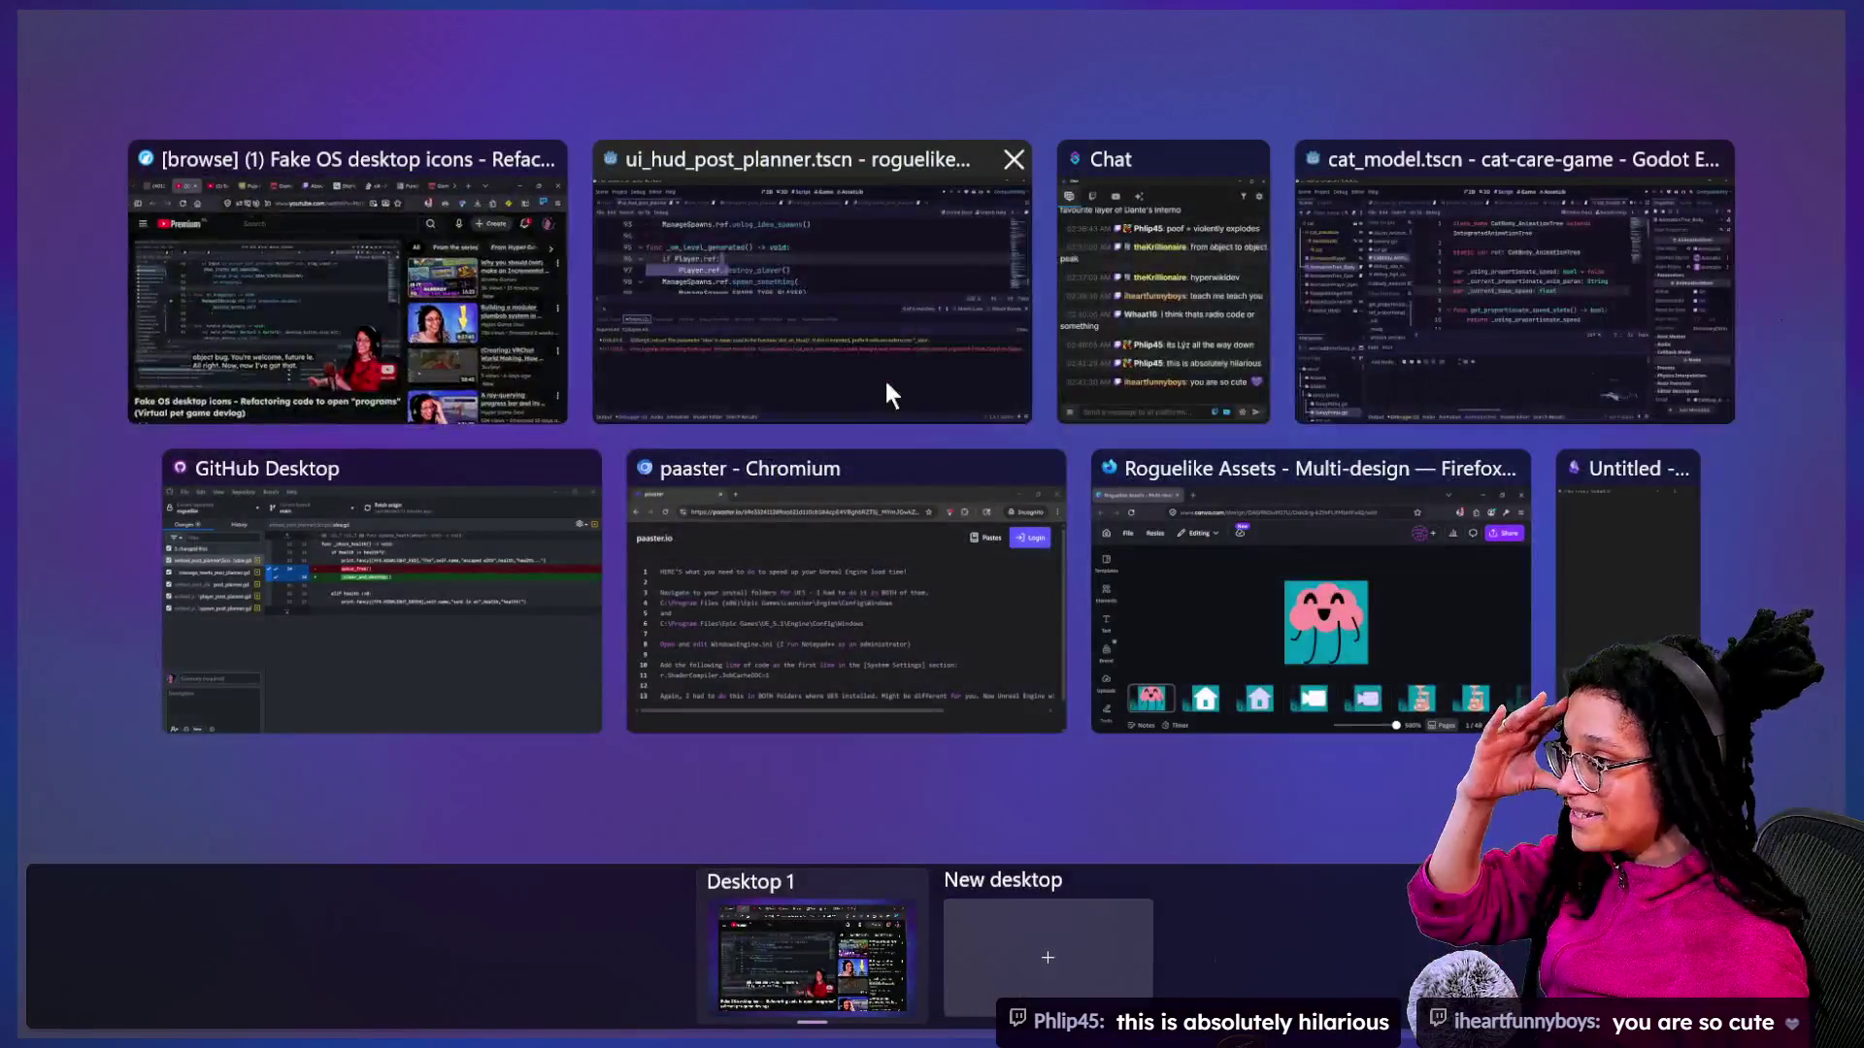
left_click(901, 325)
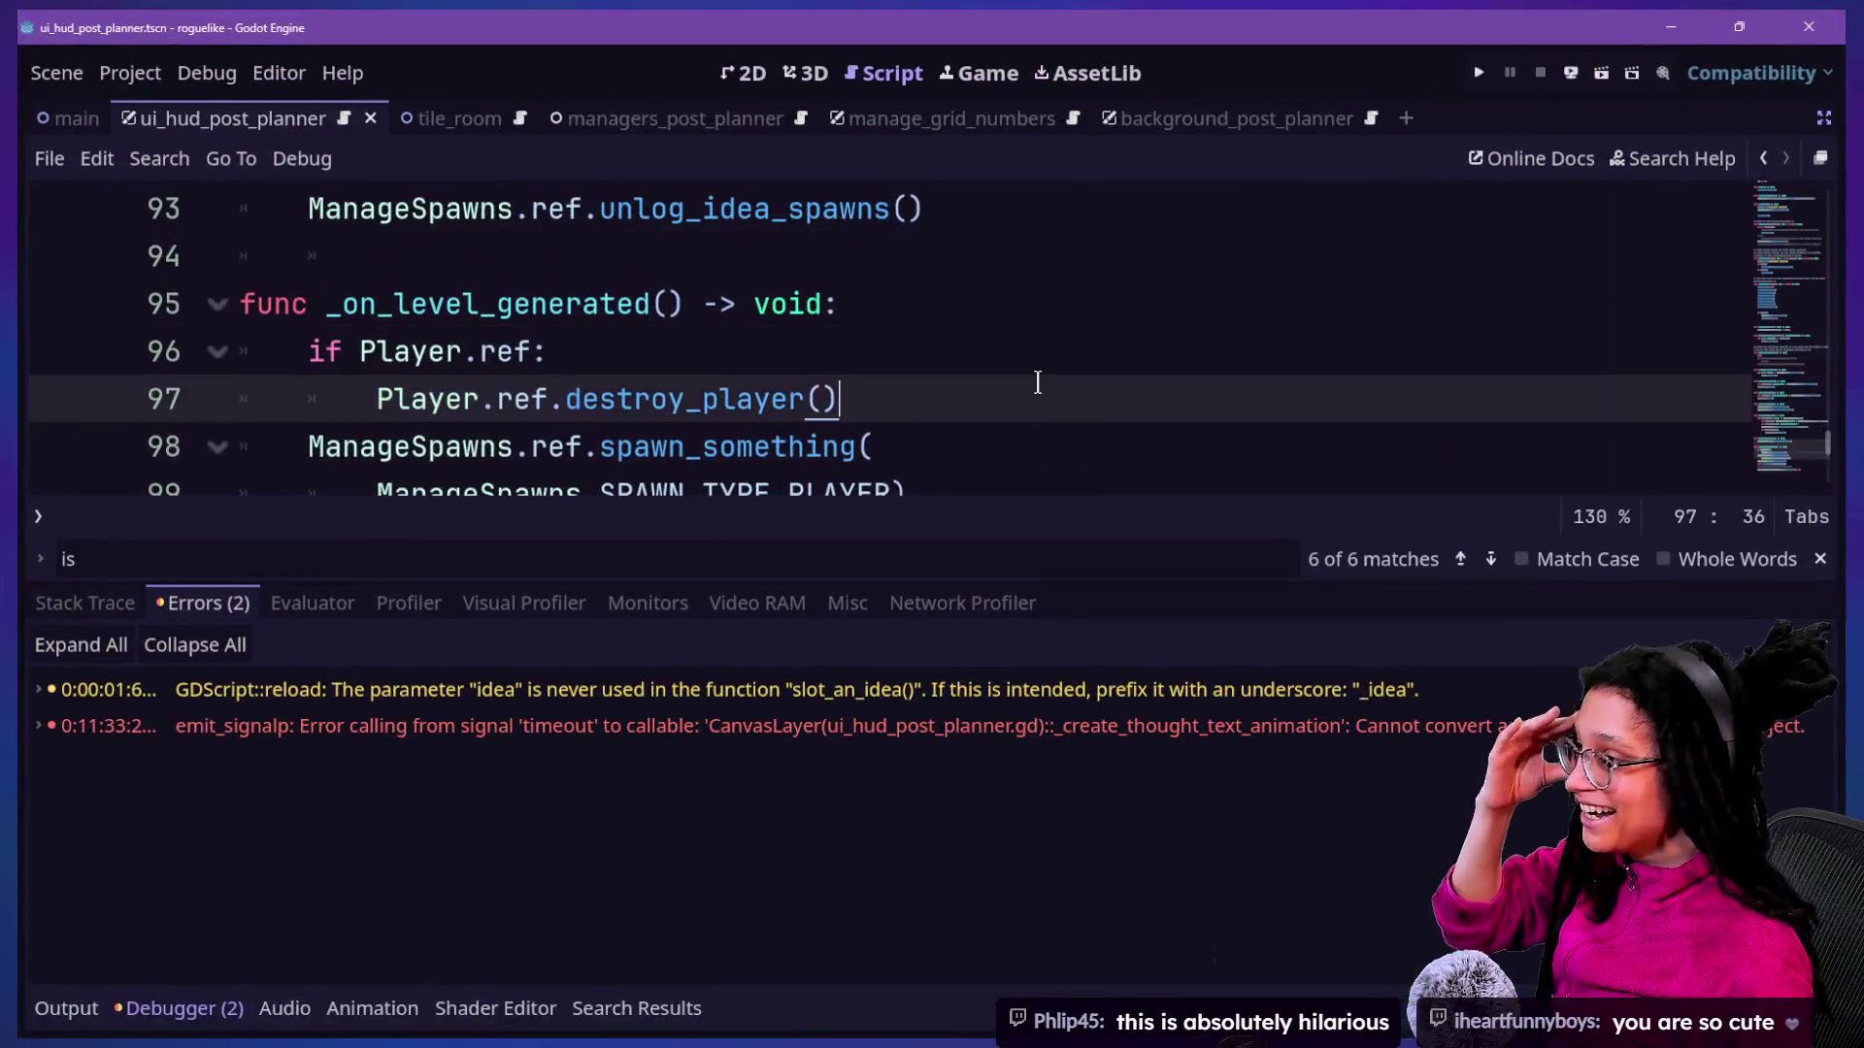
key("alt+o")
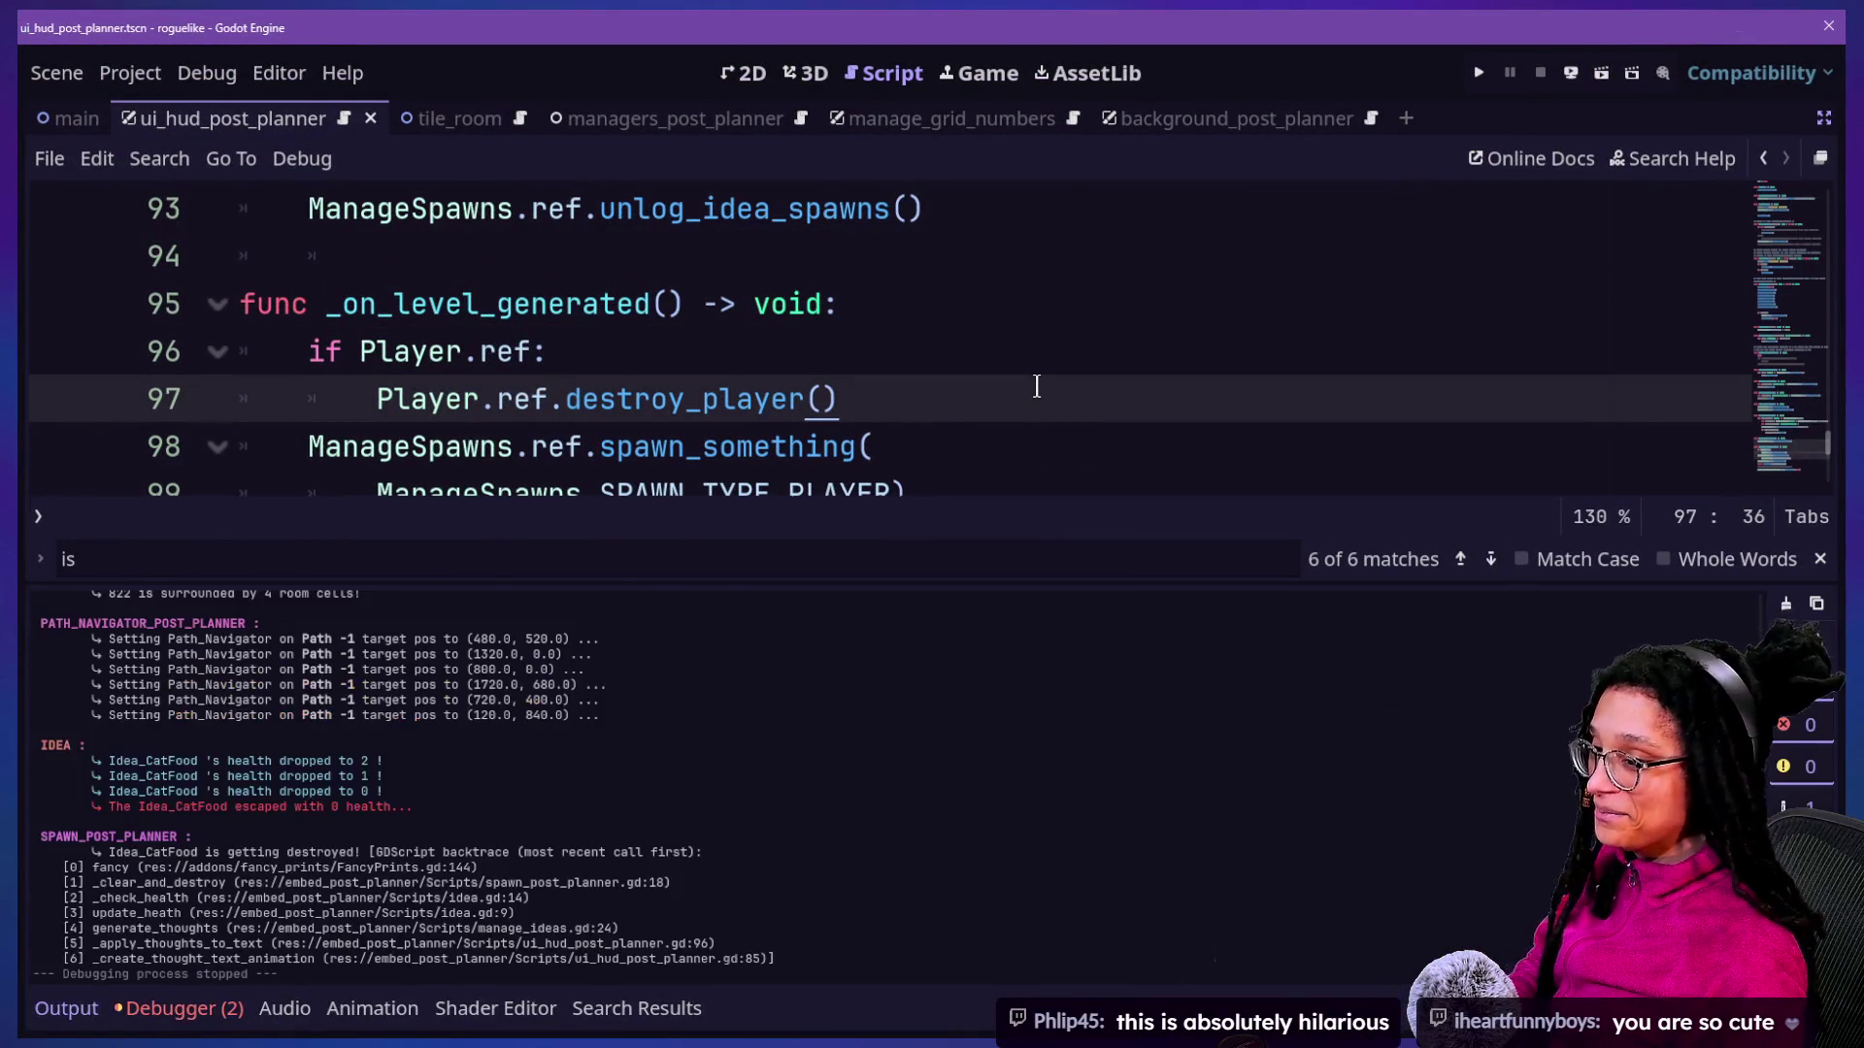
key("alt+o")
key("Down")
key("Down")
key("Down")
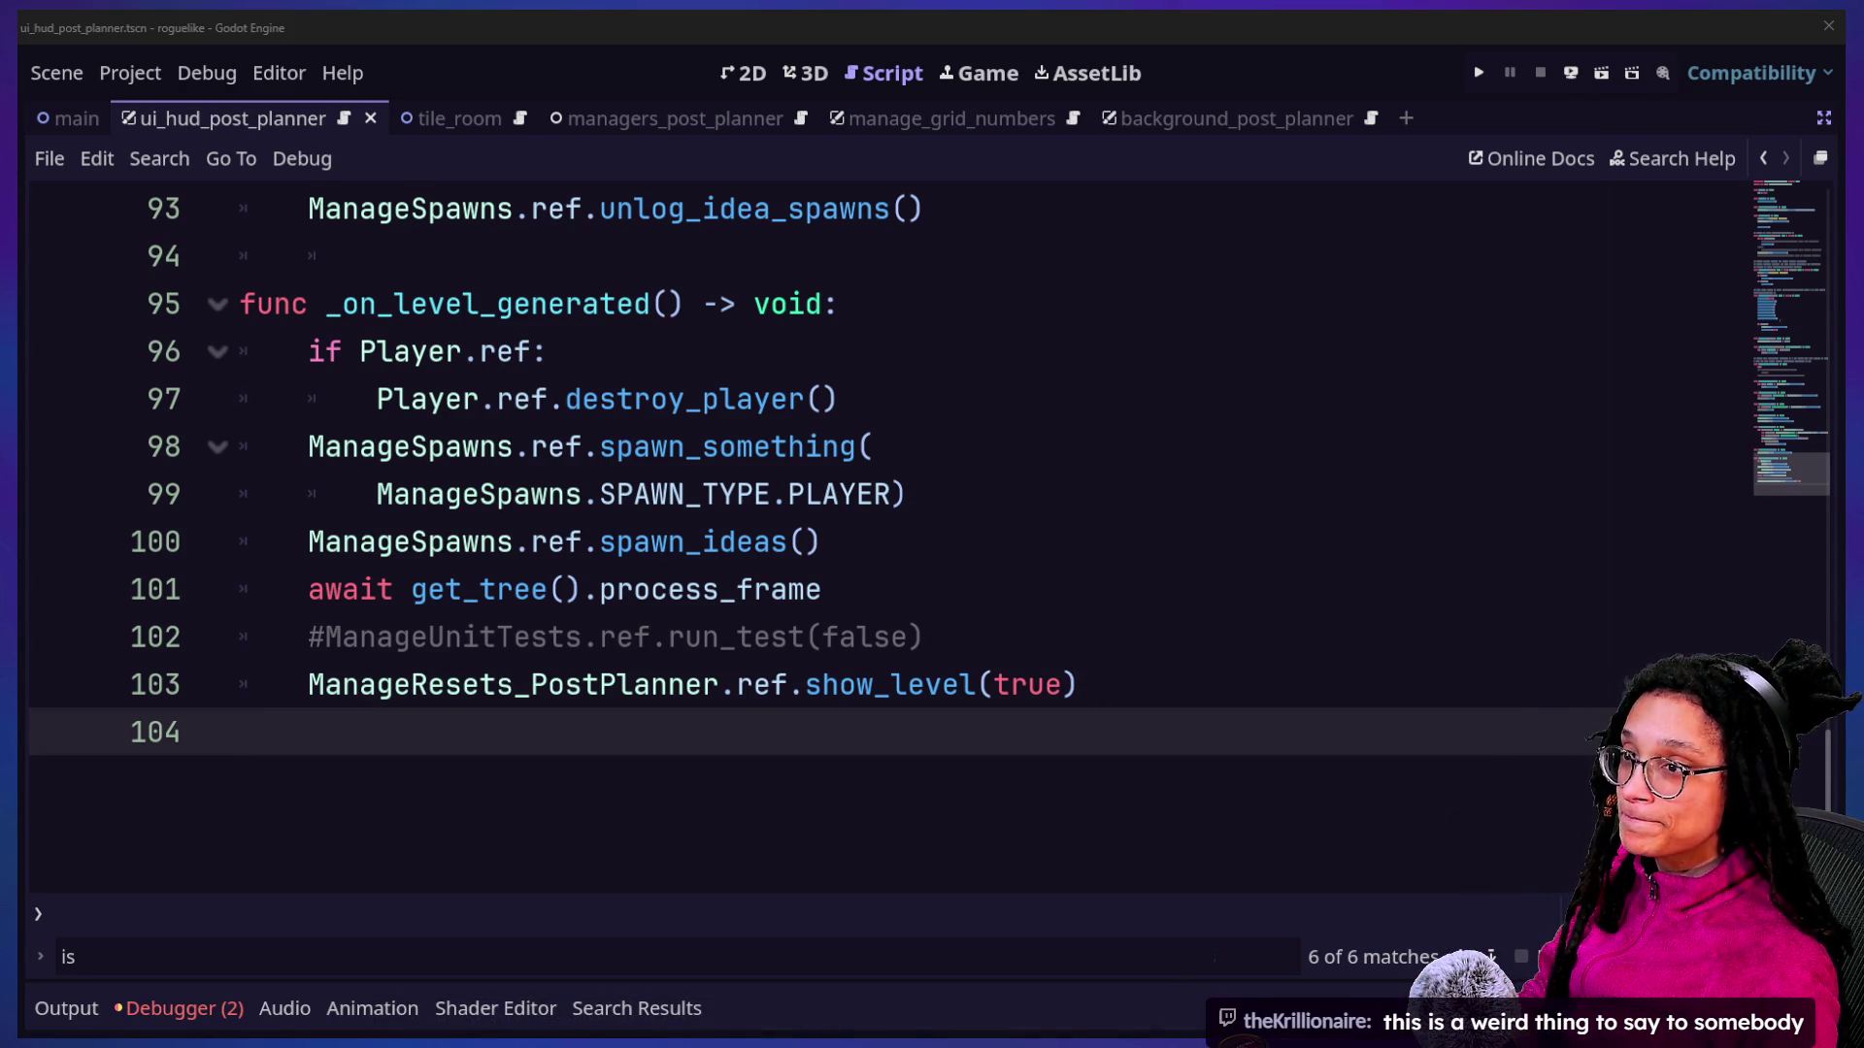
key("alt+Tab")
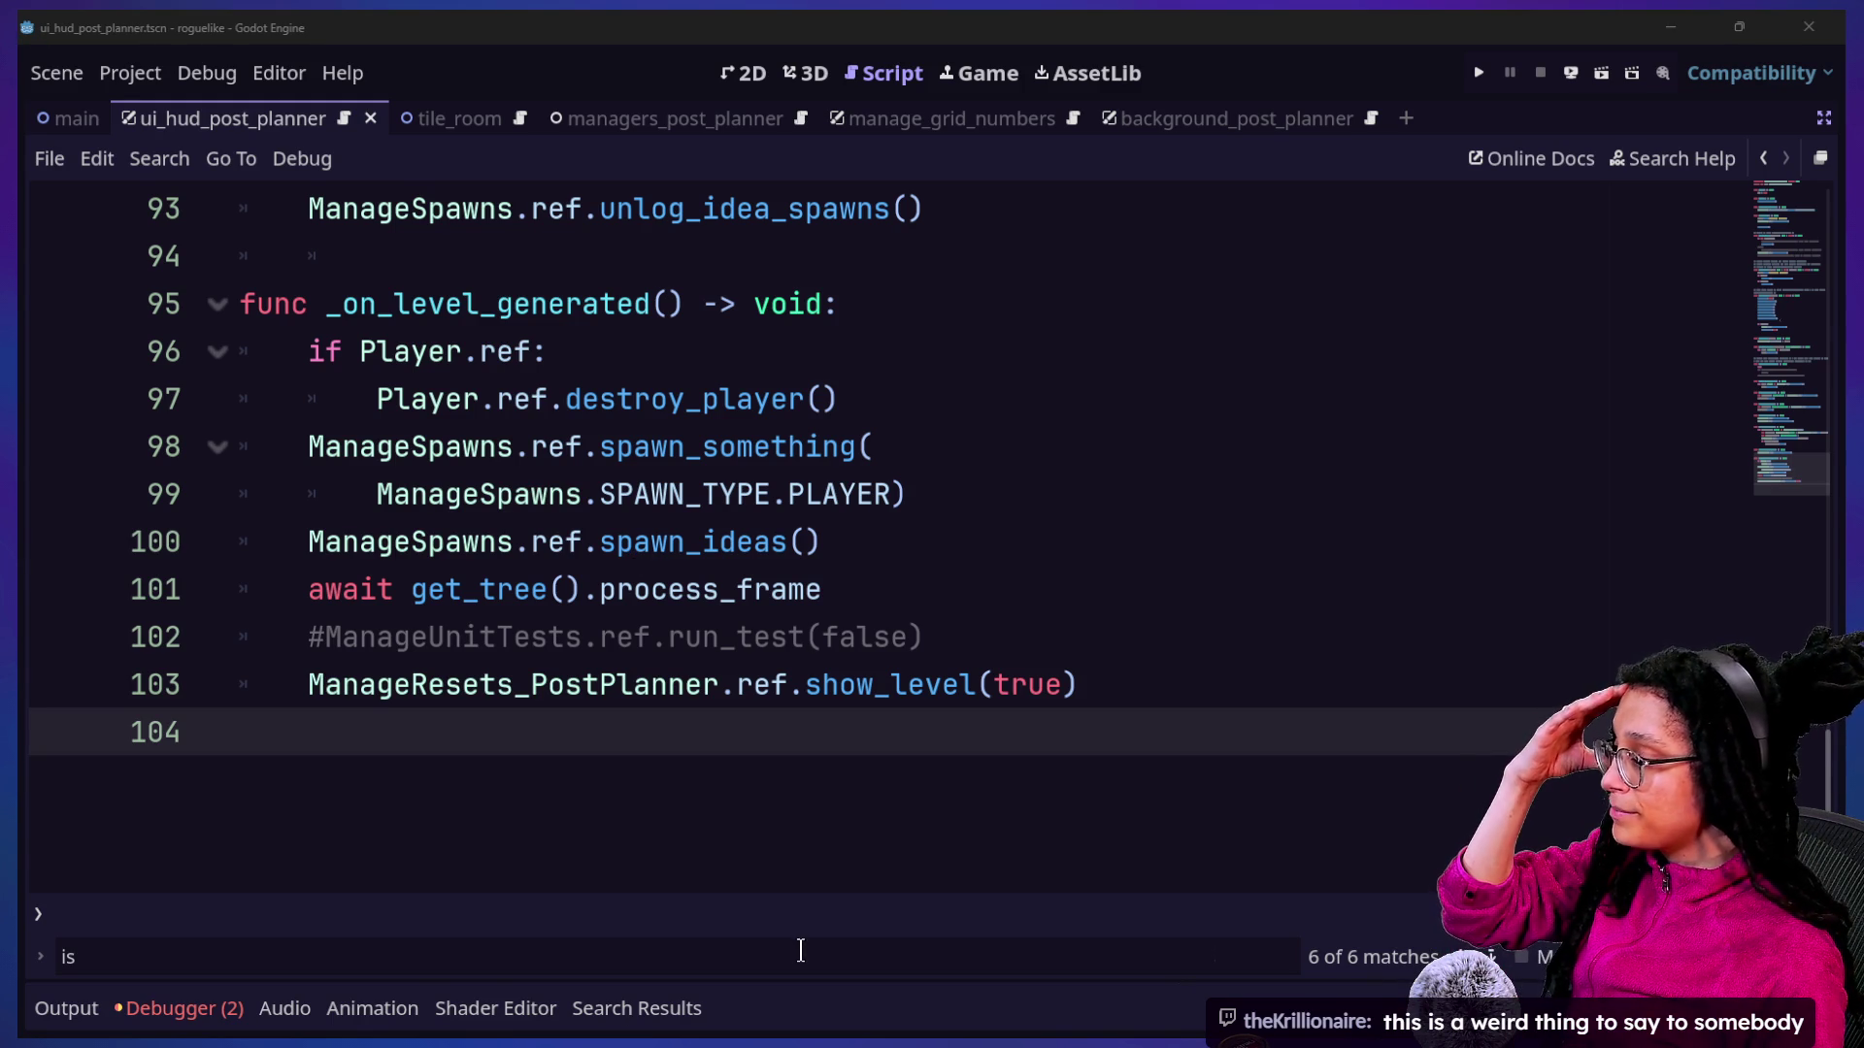
Show the debugger errors, including the timeout signal error in ui_hud_post_planner.gd.
left_click(128, 1003)
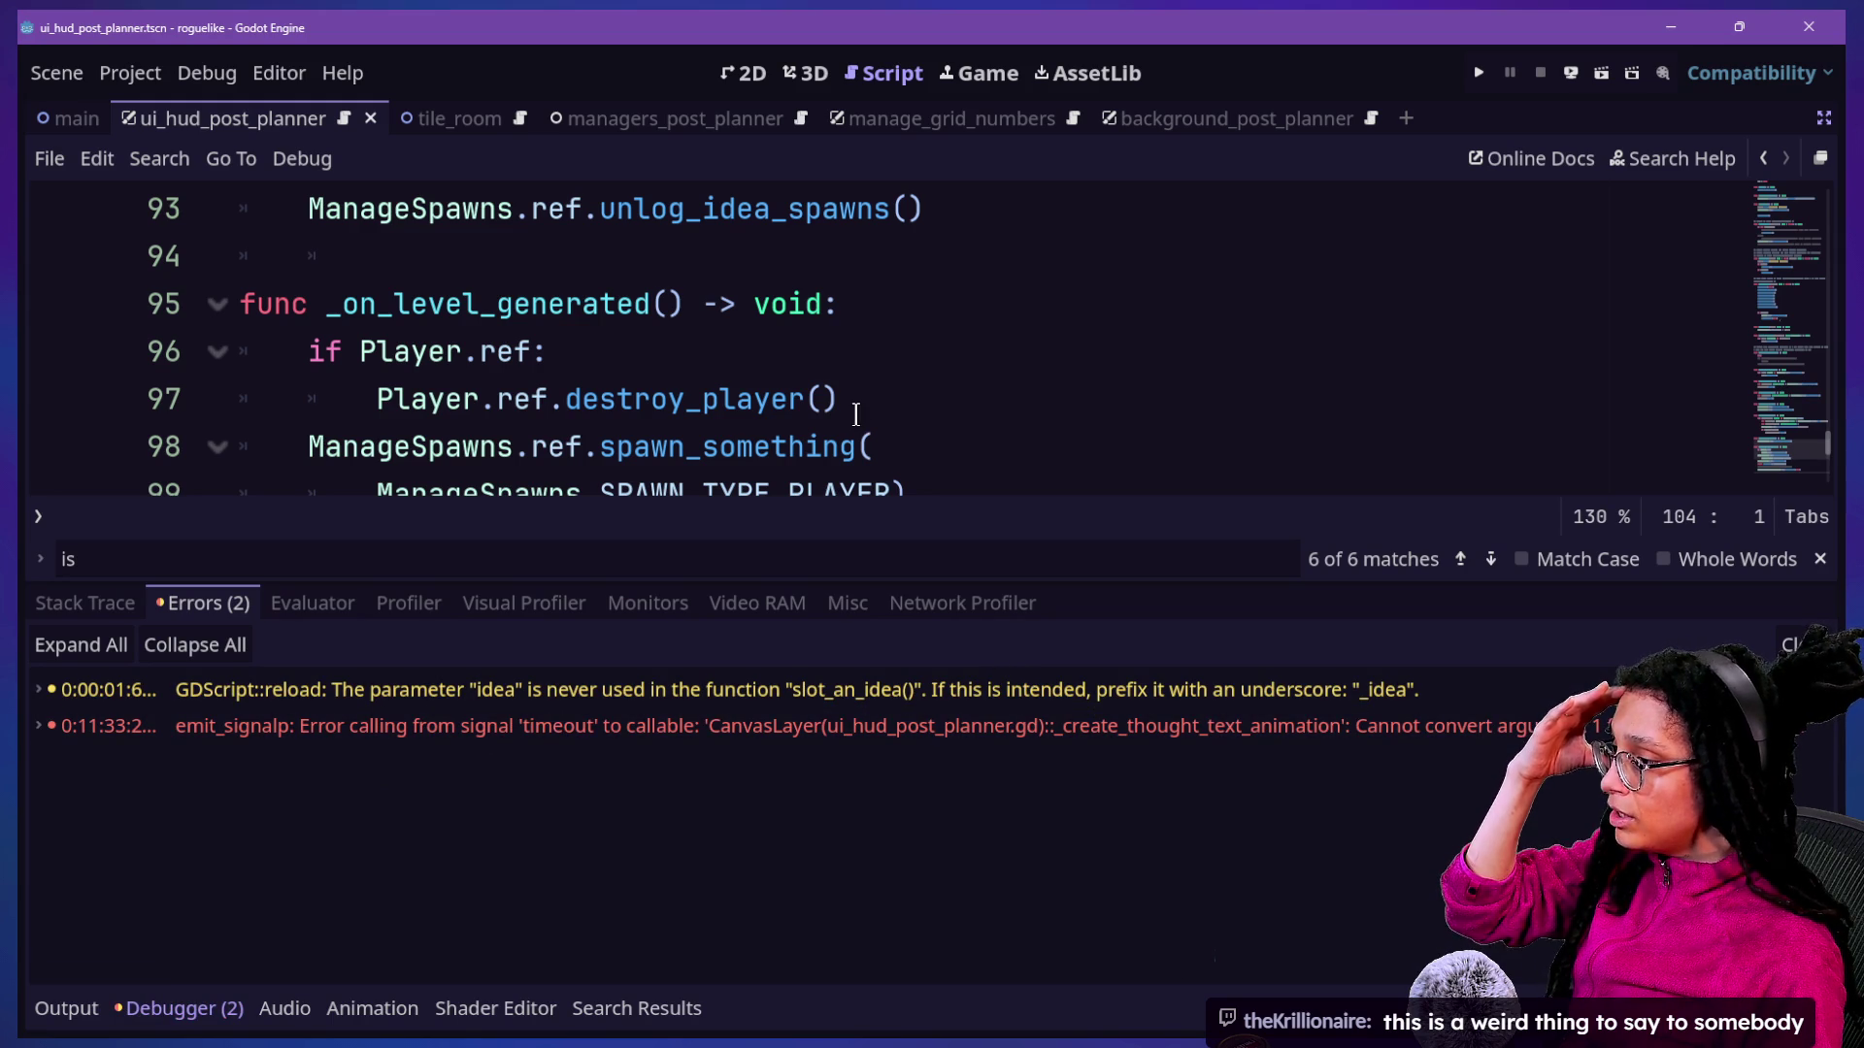
left_click(865, 361)
scroll(866, 372, "up", 3)
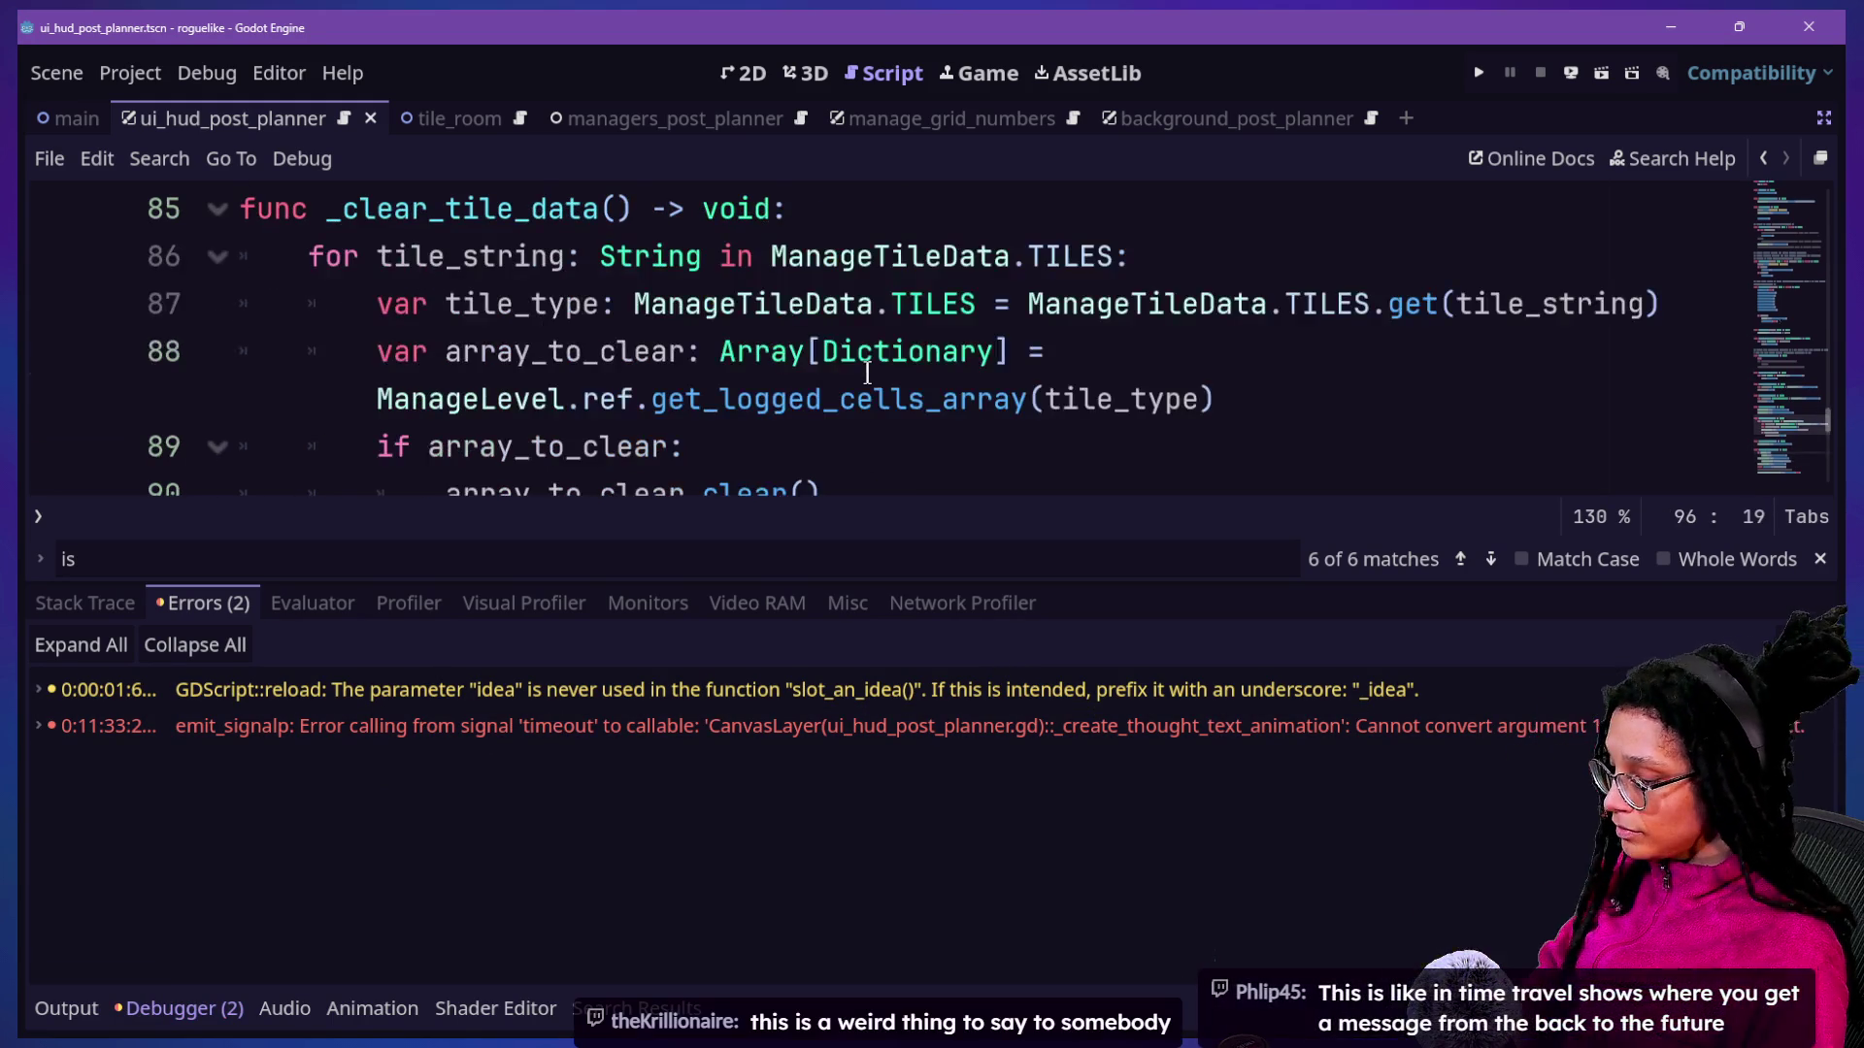
Scroll up and down through the current script.
key("ctrl+j")
scroll(866, 371, "up", 4)
scroll(867, 373, "up", 15)
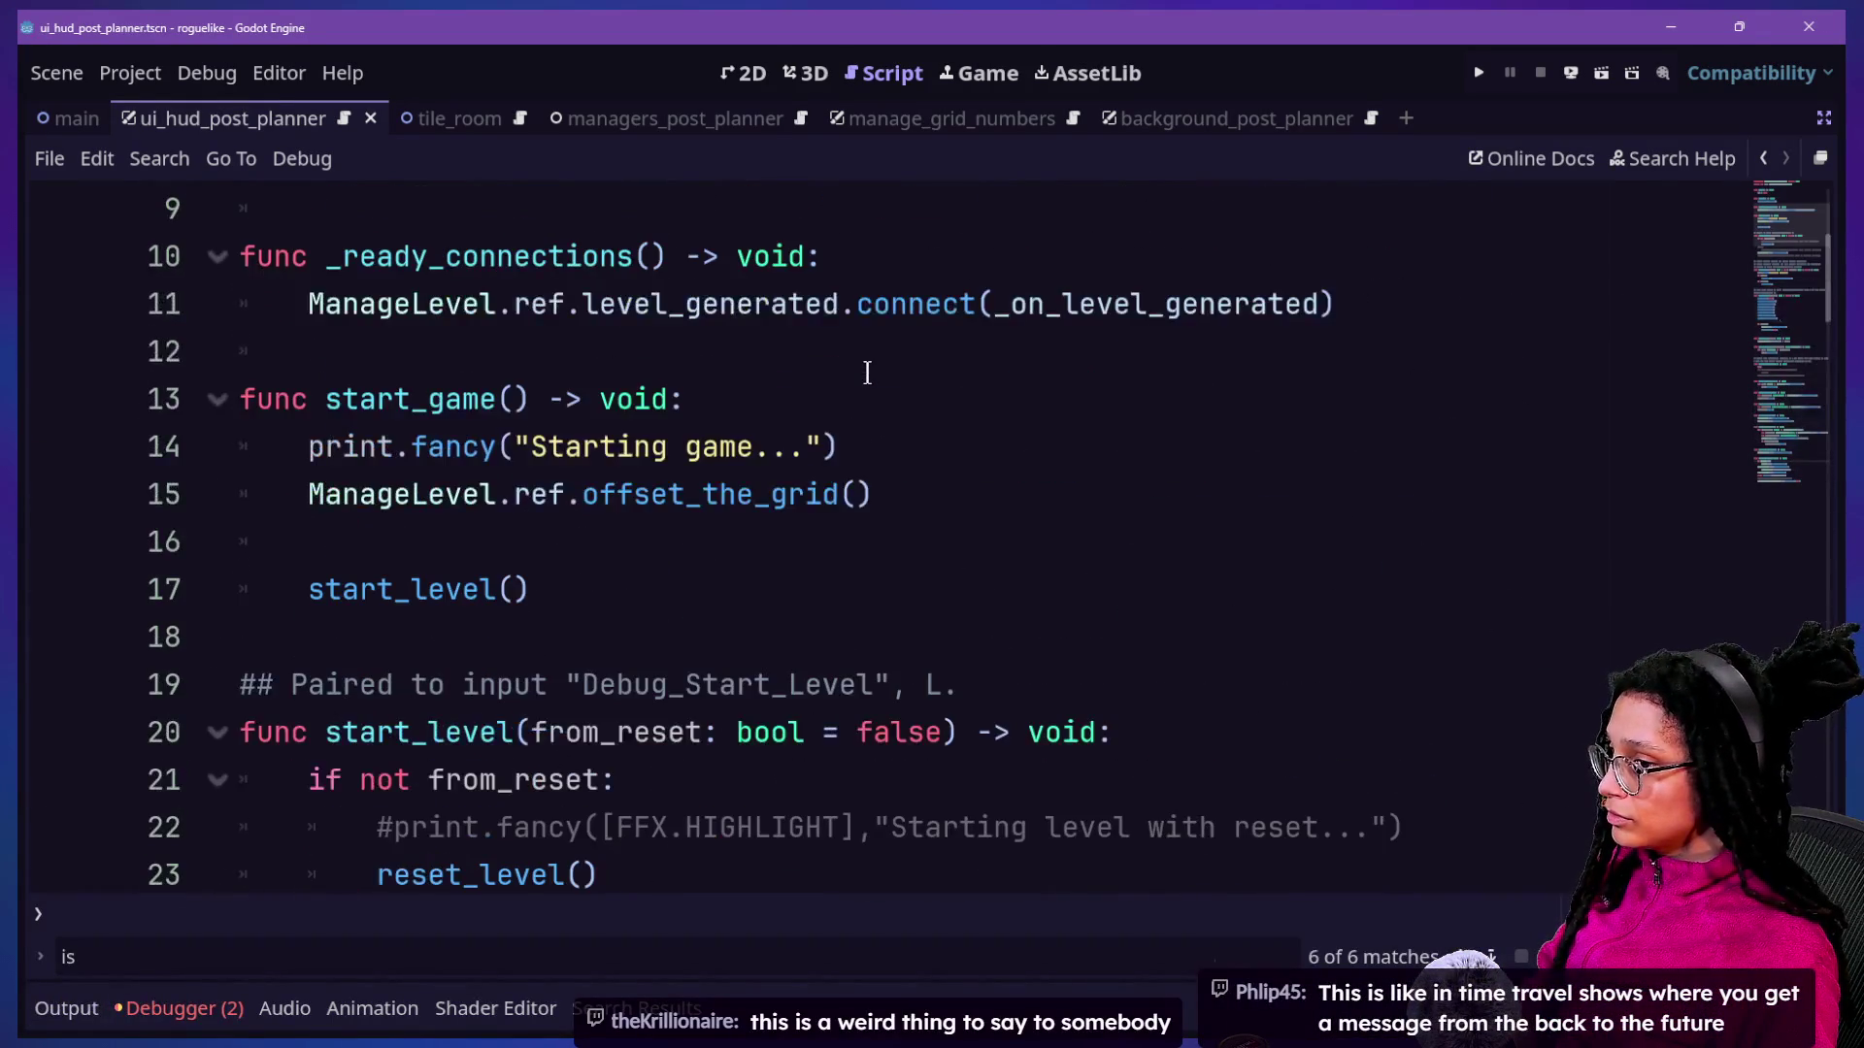
scroll(867, 373, "up", 4)
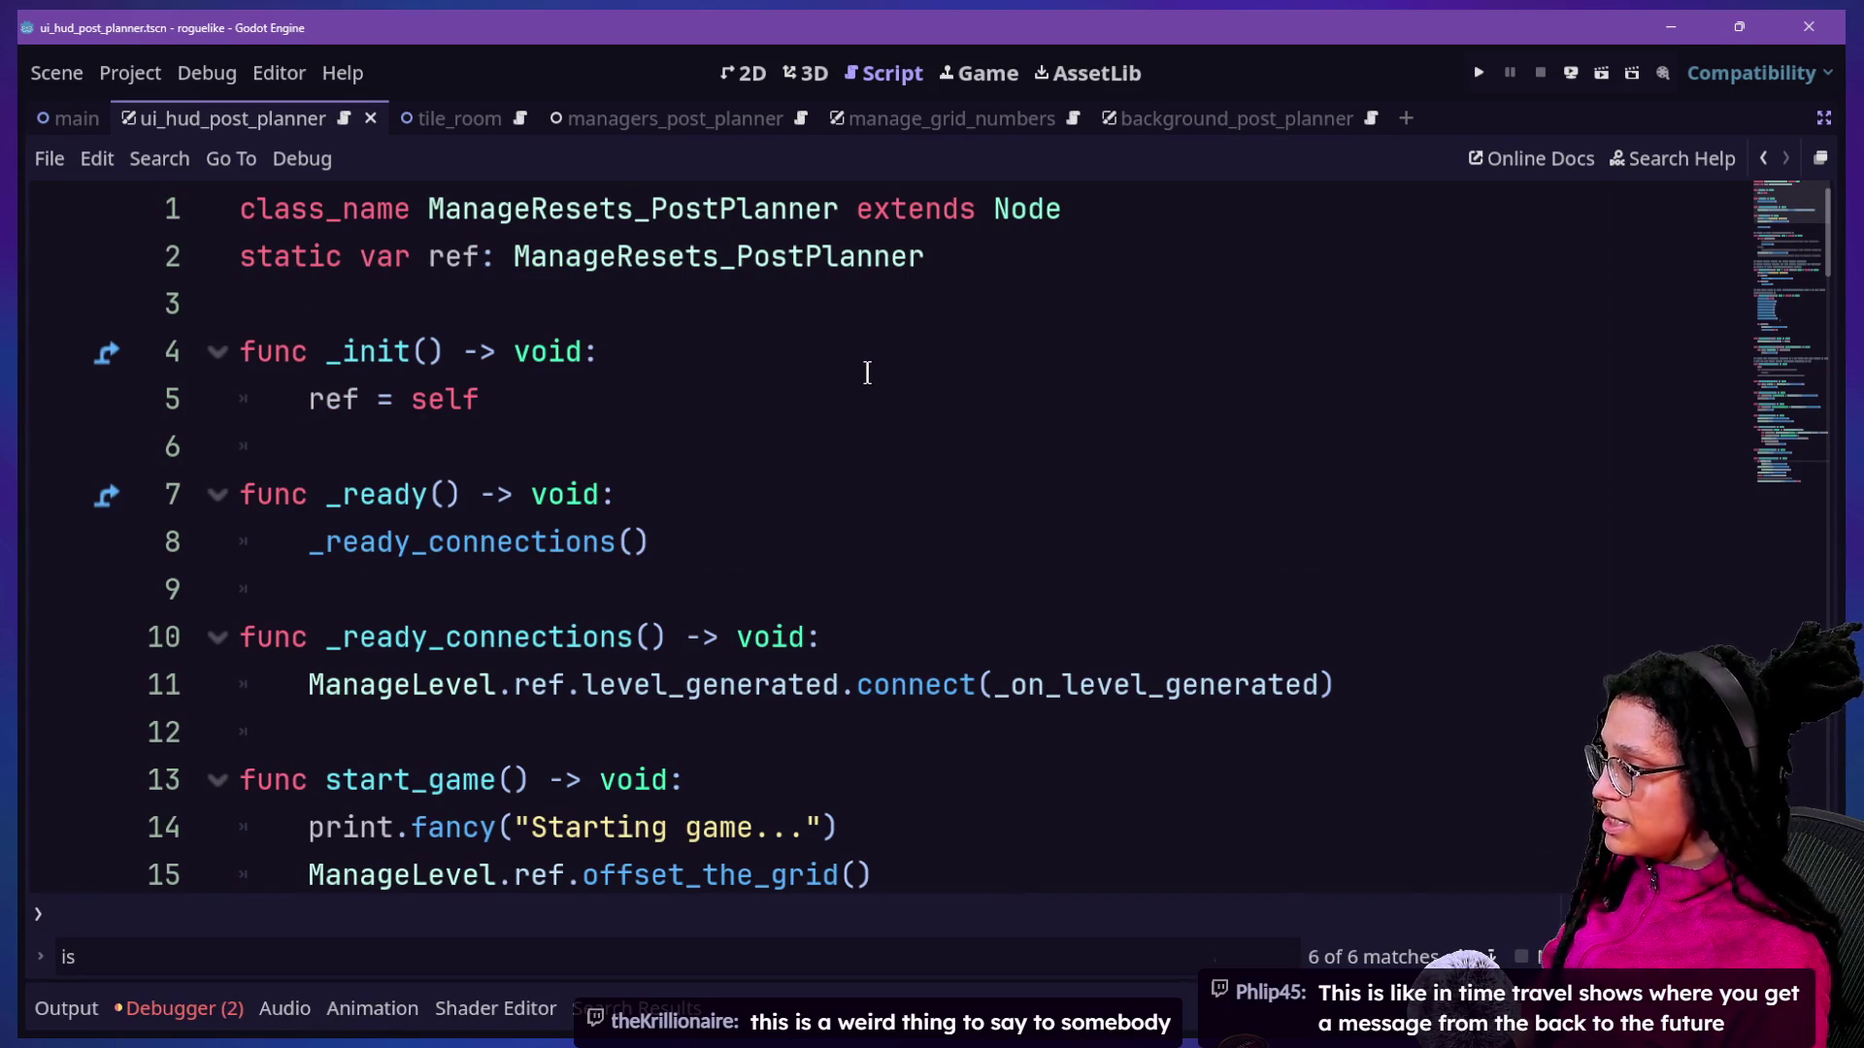
scroll(867, 373, "down", 3)
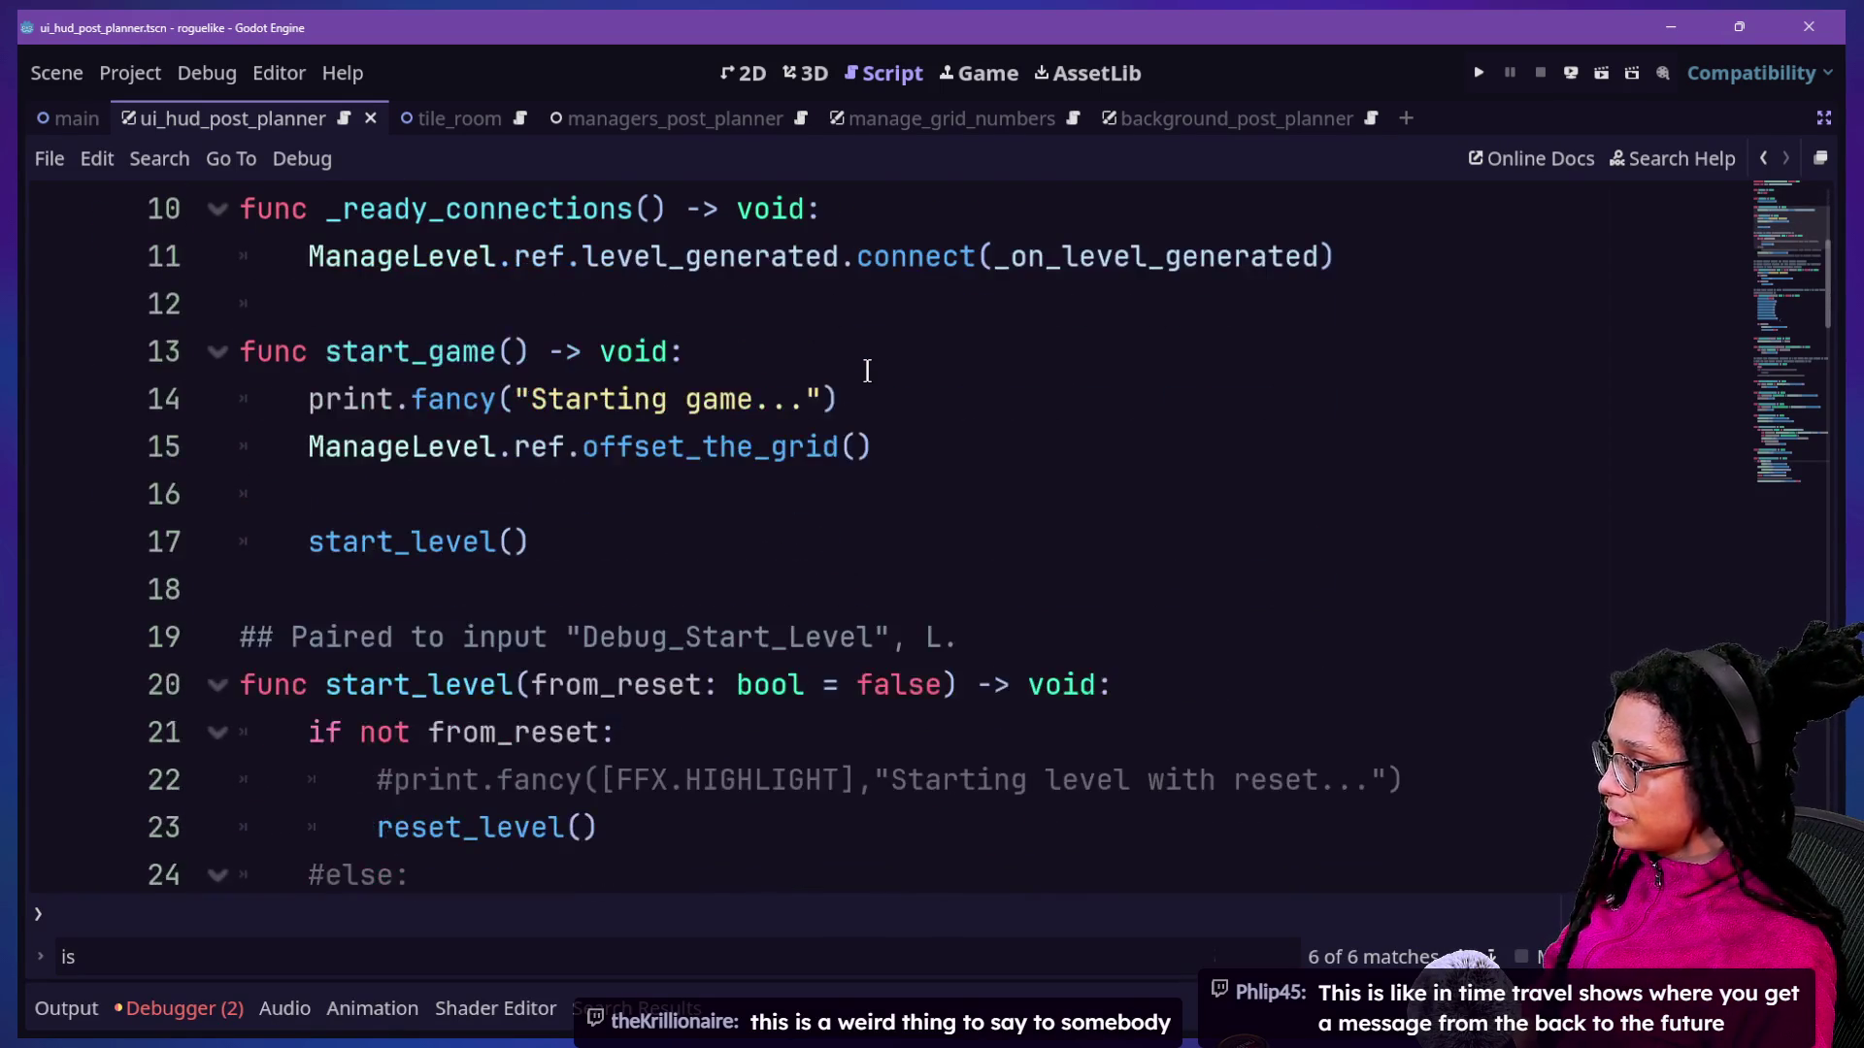
scroll(867, 372, "down", 2)
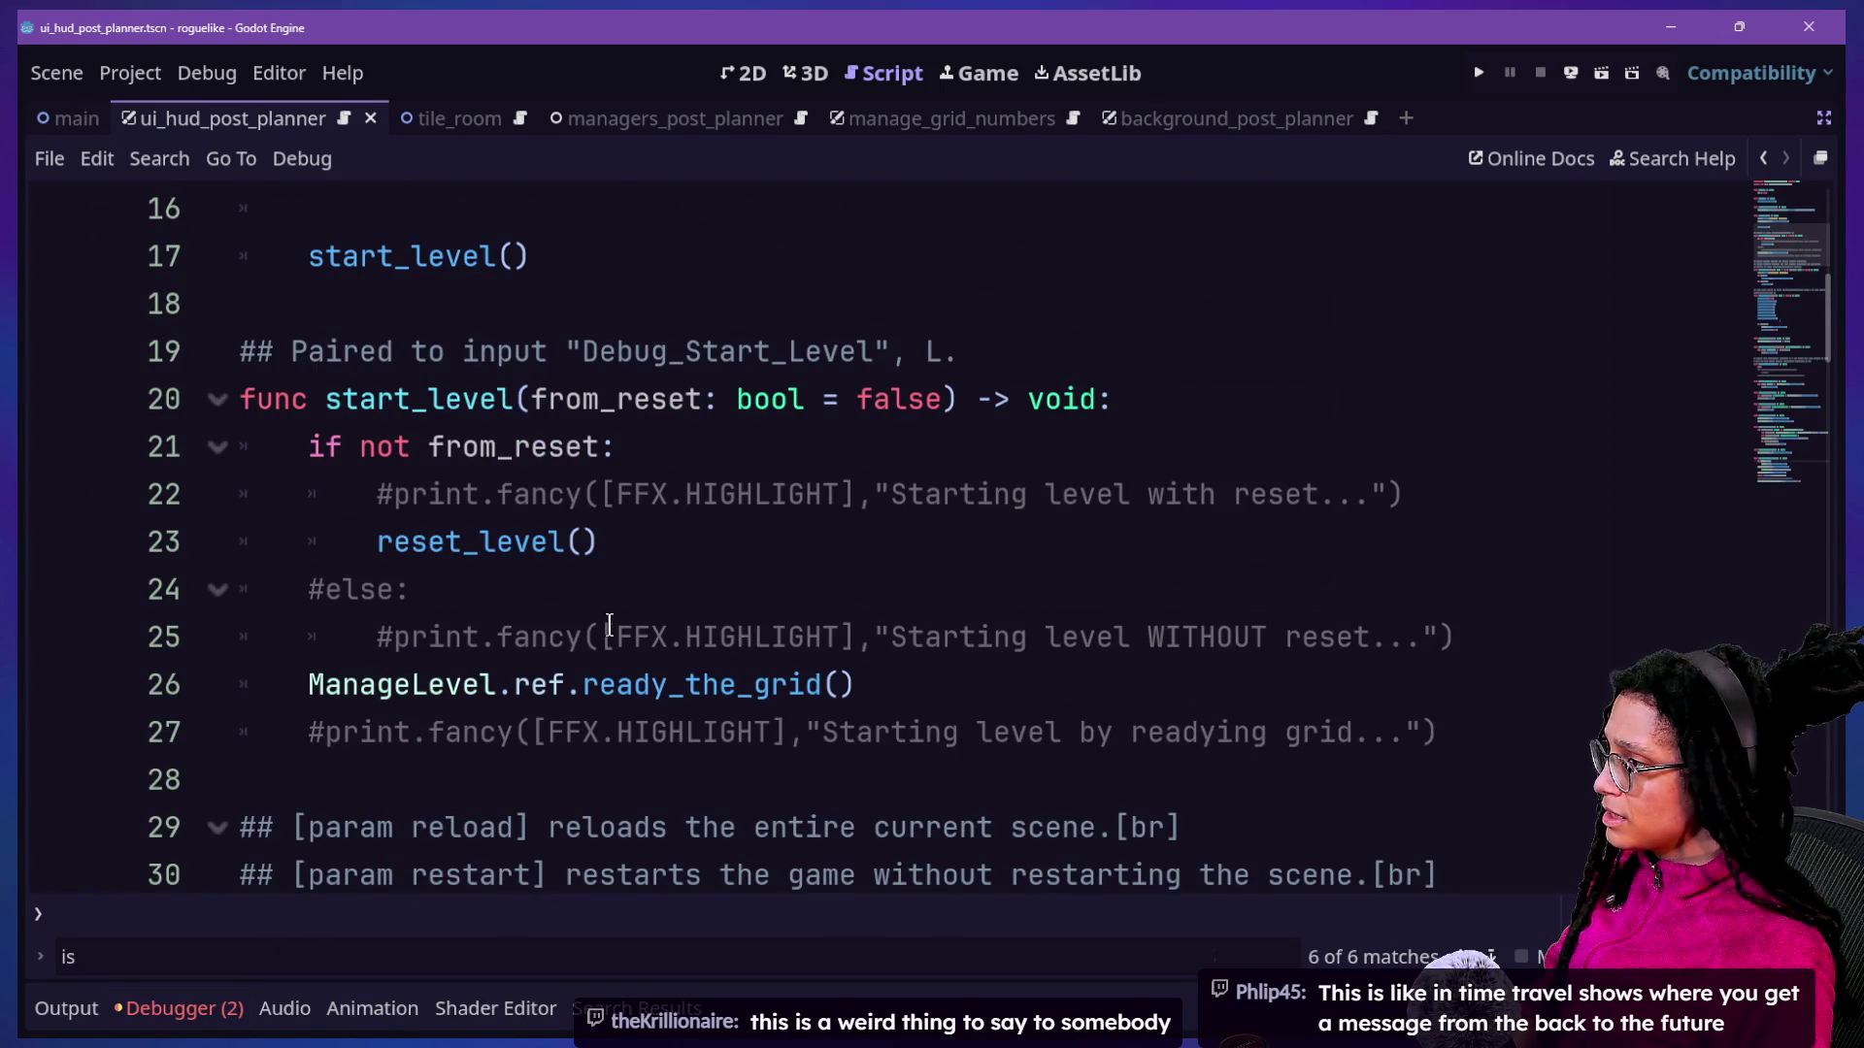
scroll(609, 624, "down", 15)
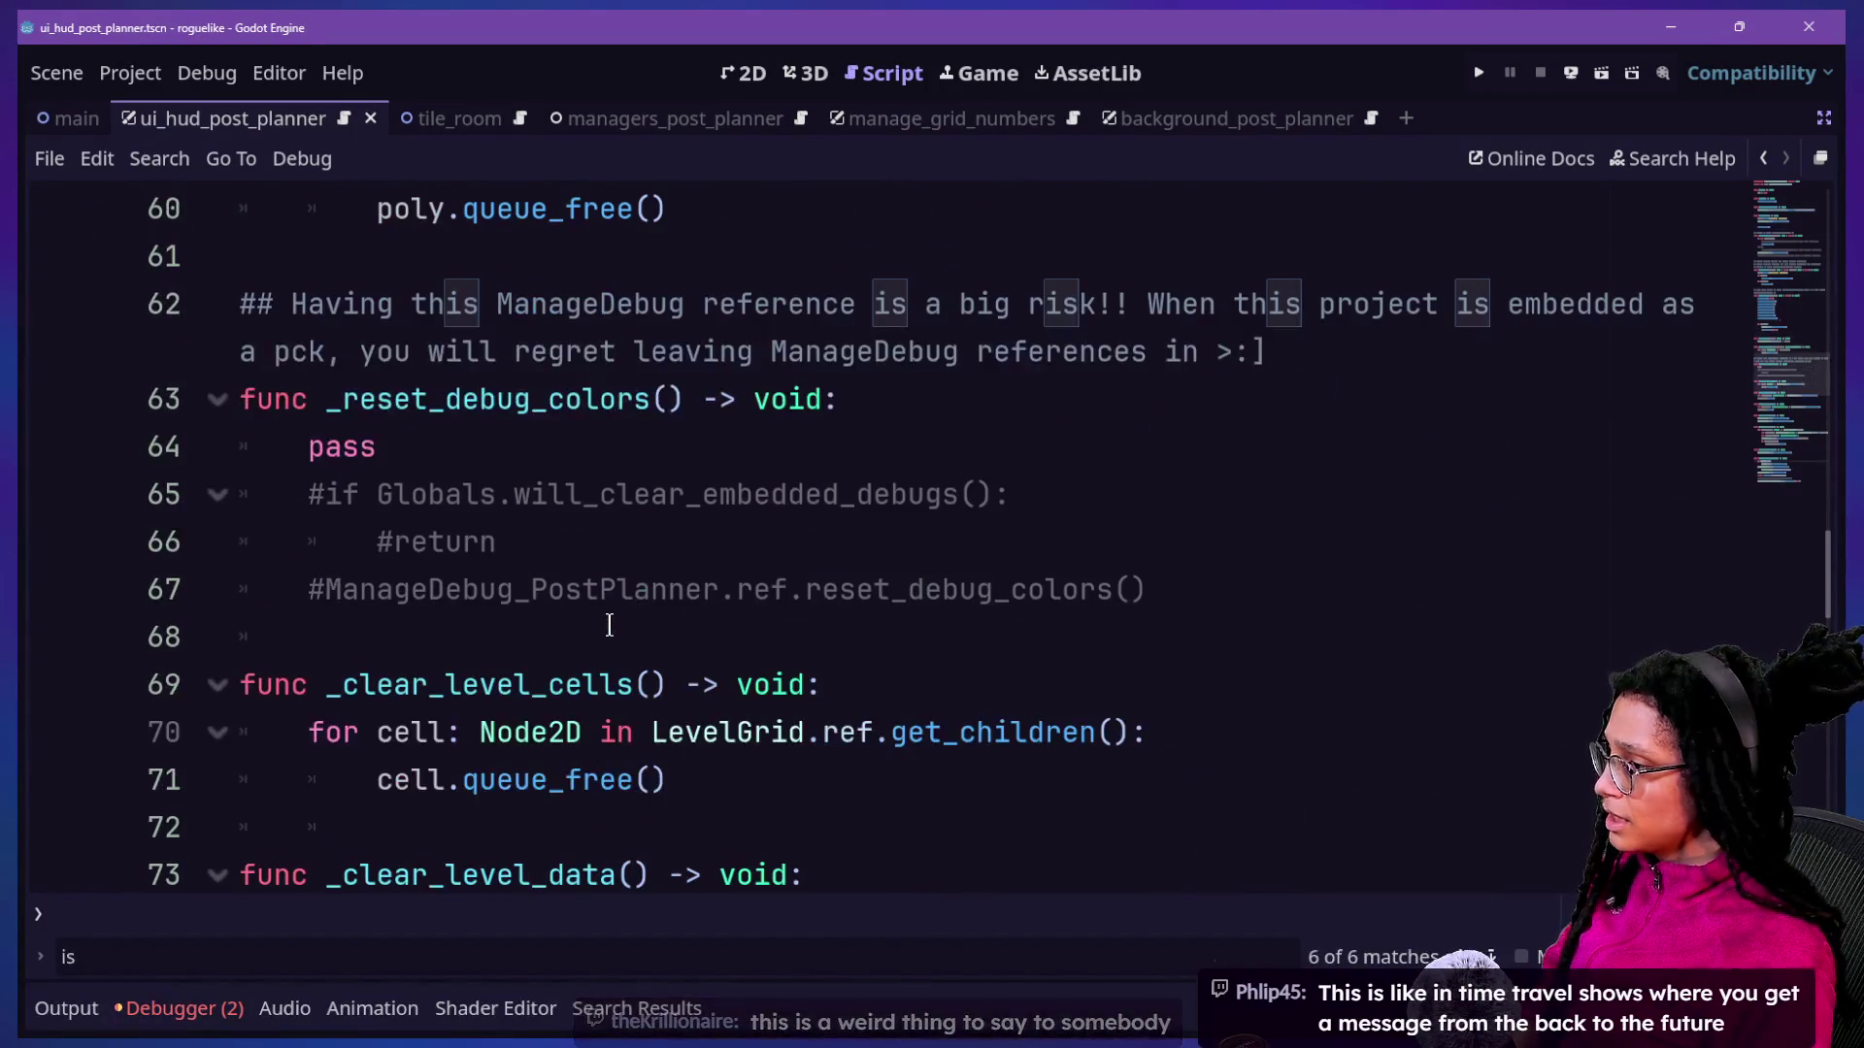
Quick-open ui_hud_post_planner.gd by searching 'hu'.
key("shift+alt+o")
type("v")
key("BackSpace")
type("hud")
key("Return")
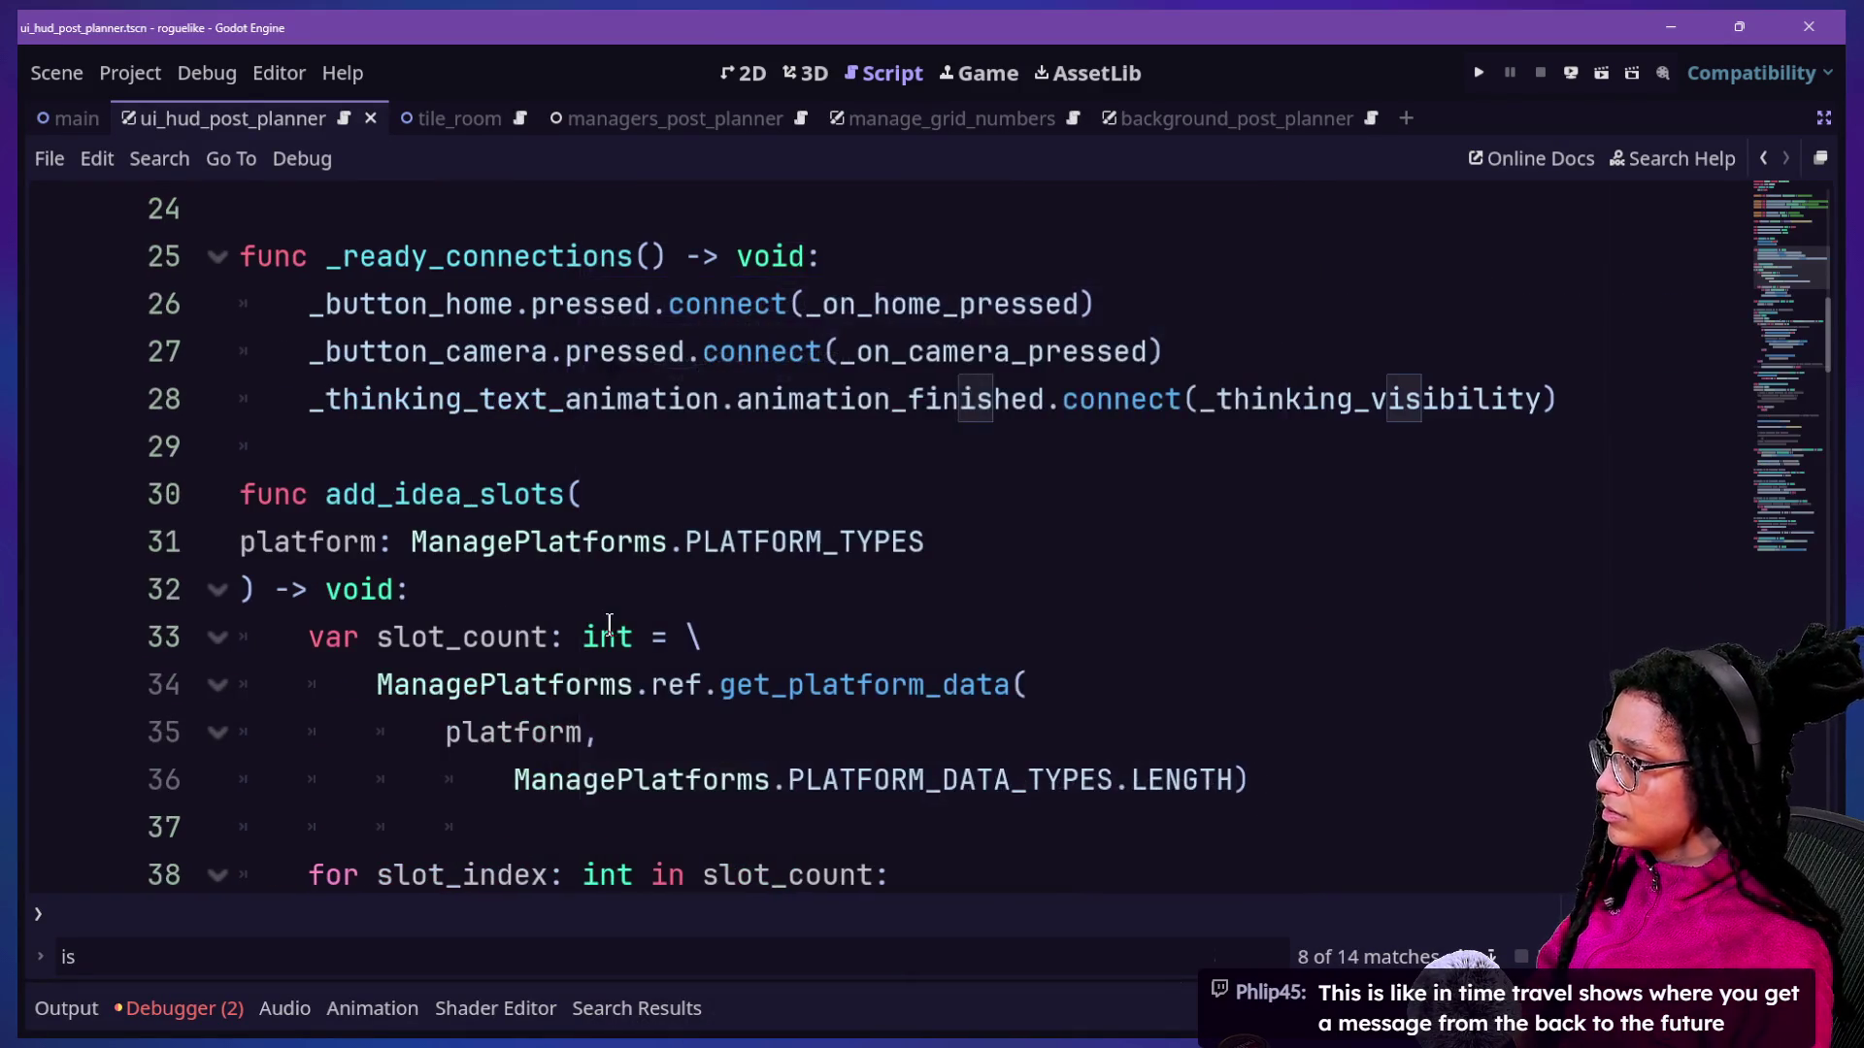
Jump to the _thinking_visibility definition and select its _anim_name parameter.
mouse_move(1048, 362)
left_mouse_down()
mouse_move(1672, 353)
mouse_move(1204, 407)
mouse_move(1112, 451)
mouse_move(973, 417)
left_mouse_up()
left_click(683, 432)
mouse_move(1563, 399)
left_mouse_down()
mouse_move(1061, 399)
mouse_move(1276, 385)
left_mouse_up()
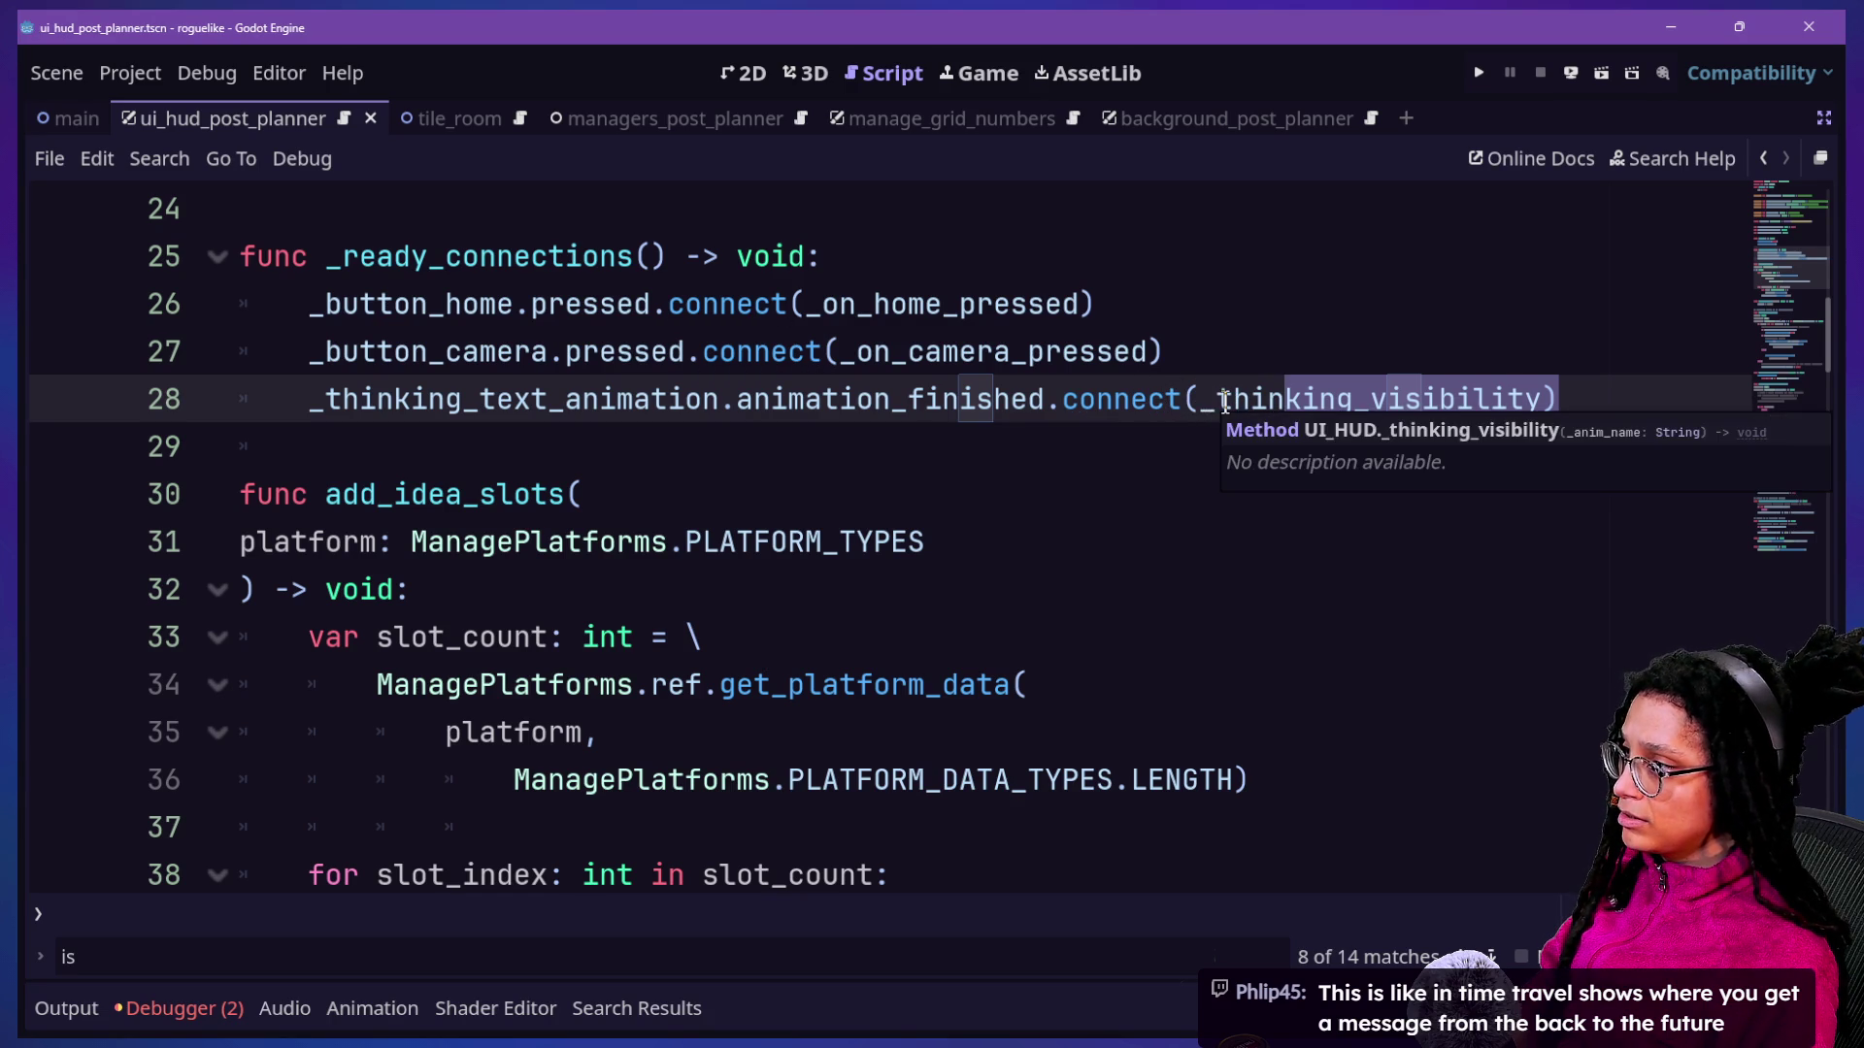
left_click(1242, 412, "ctrl")
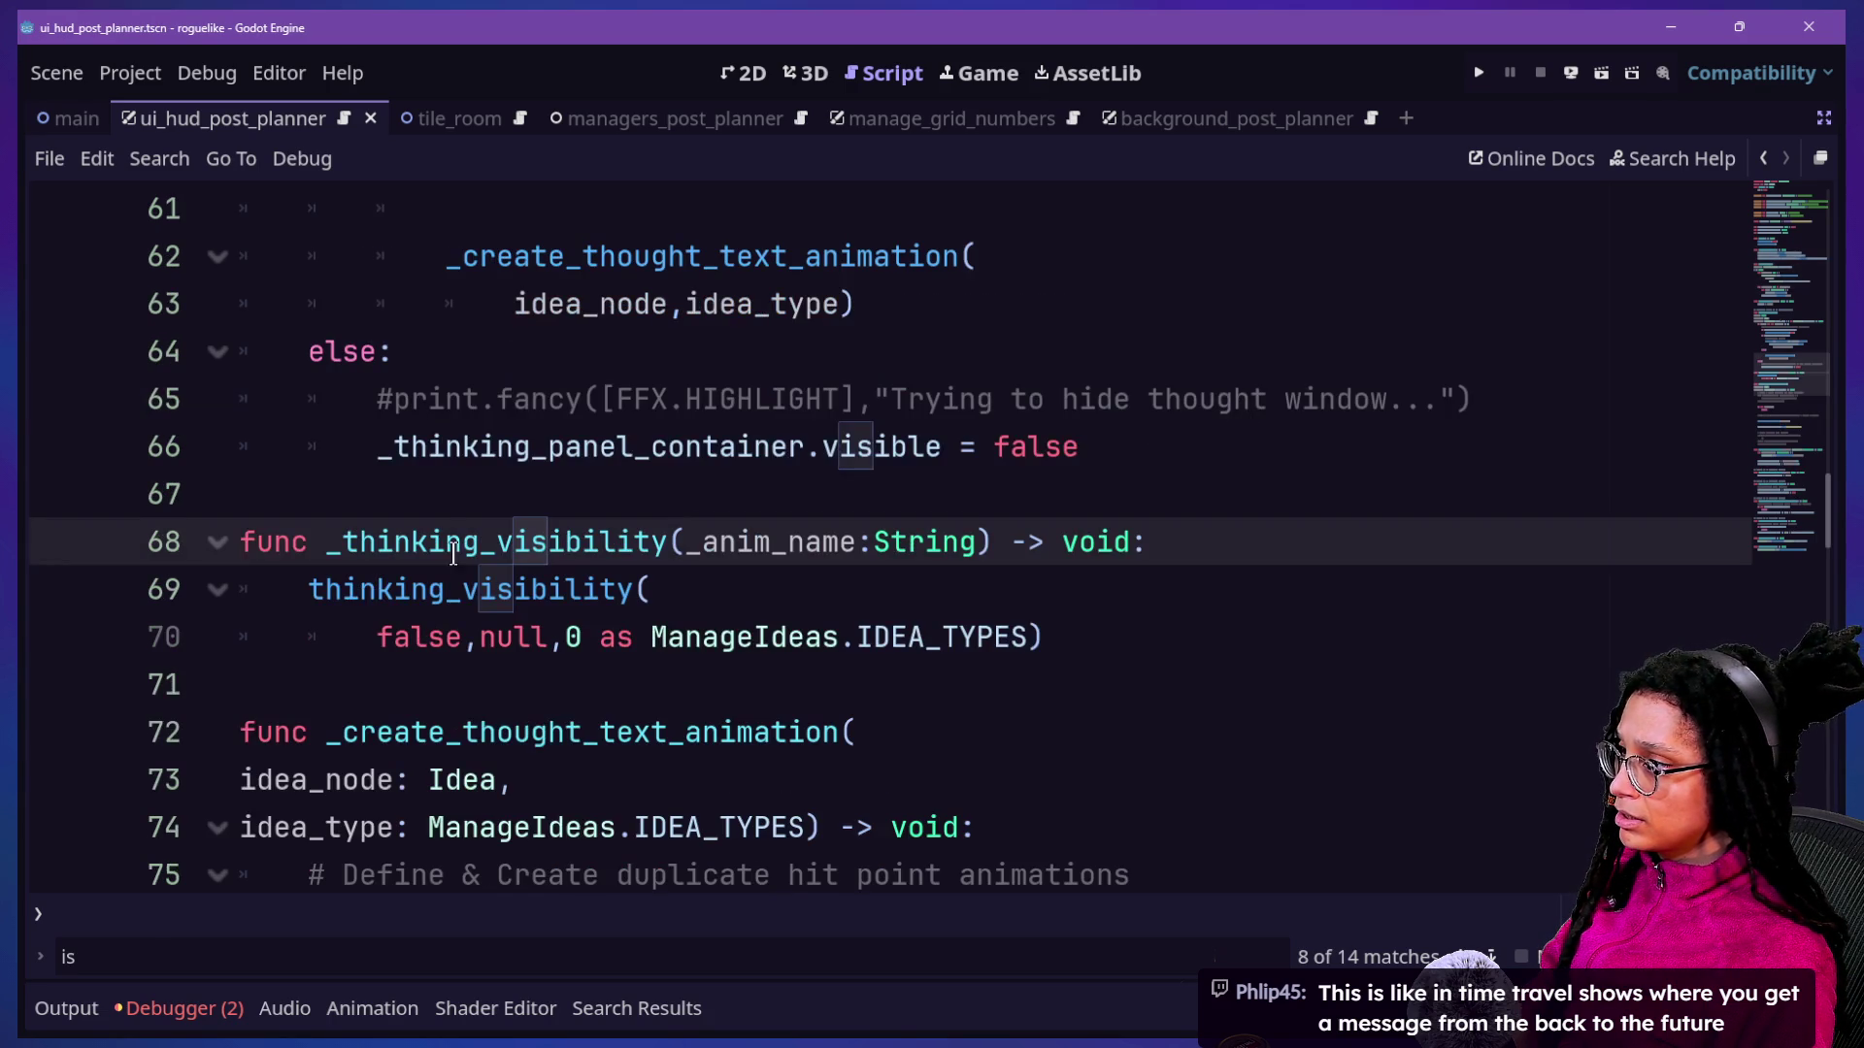
left_click_drag(670, 544, 1011, 536)
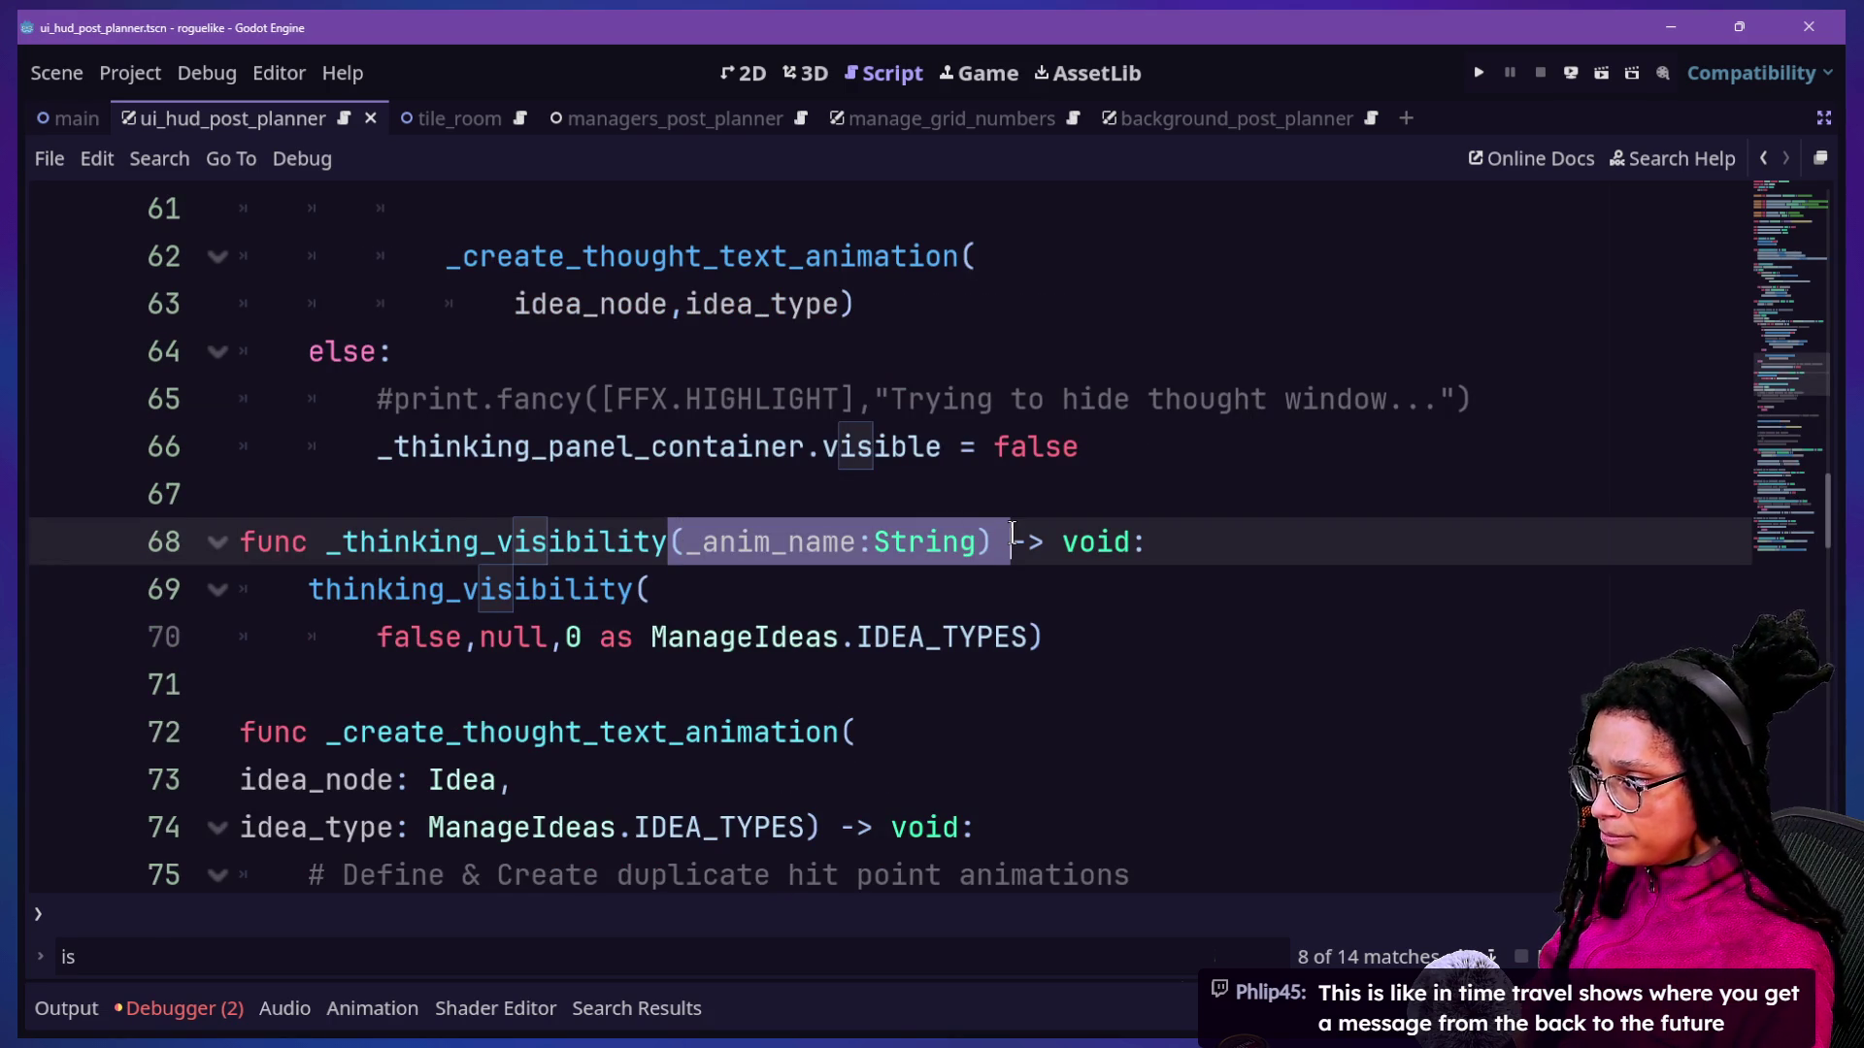
Compare the handler with the debugger errors, then switch the bottom panel to the output log.
left_click(229, 1015)
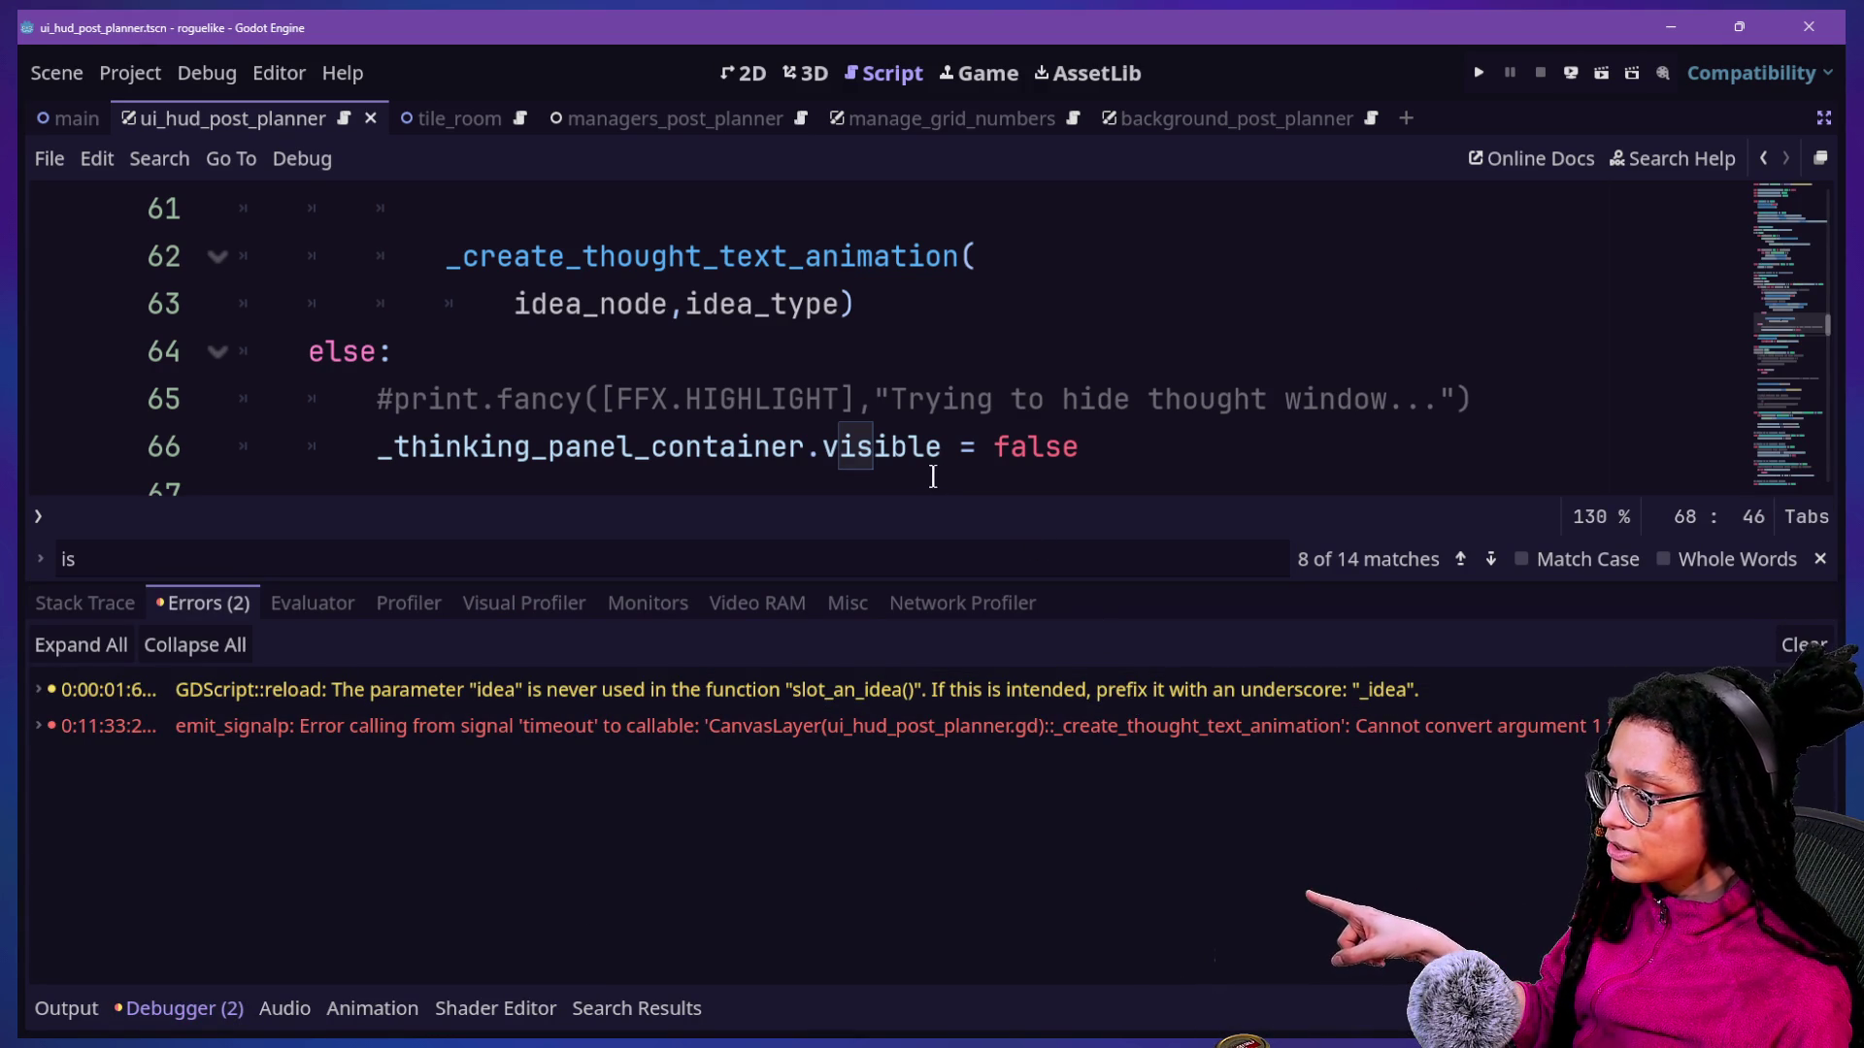
left_click(909, 448)
scroll(874, 487, "up", 5)
key("alt+o")
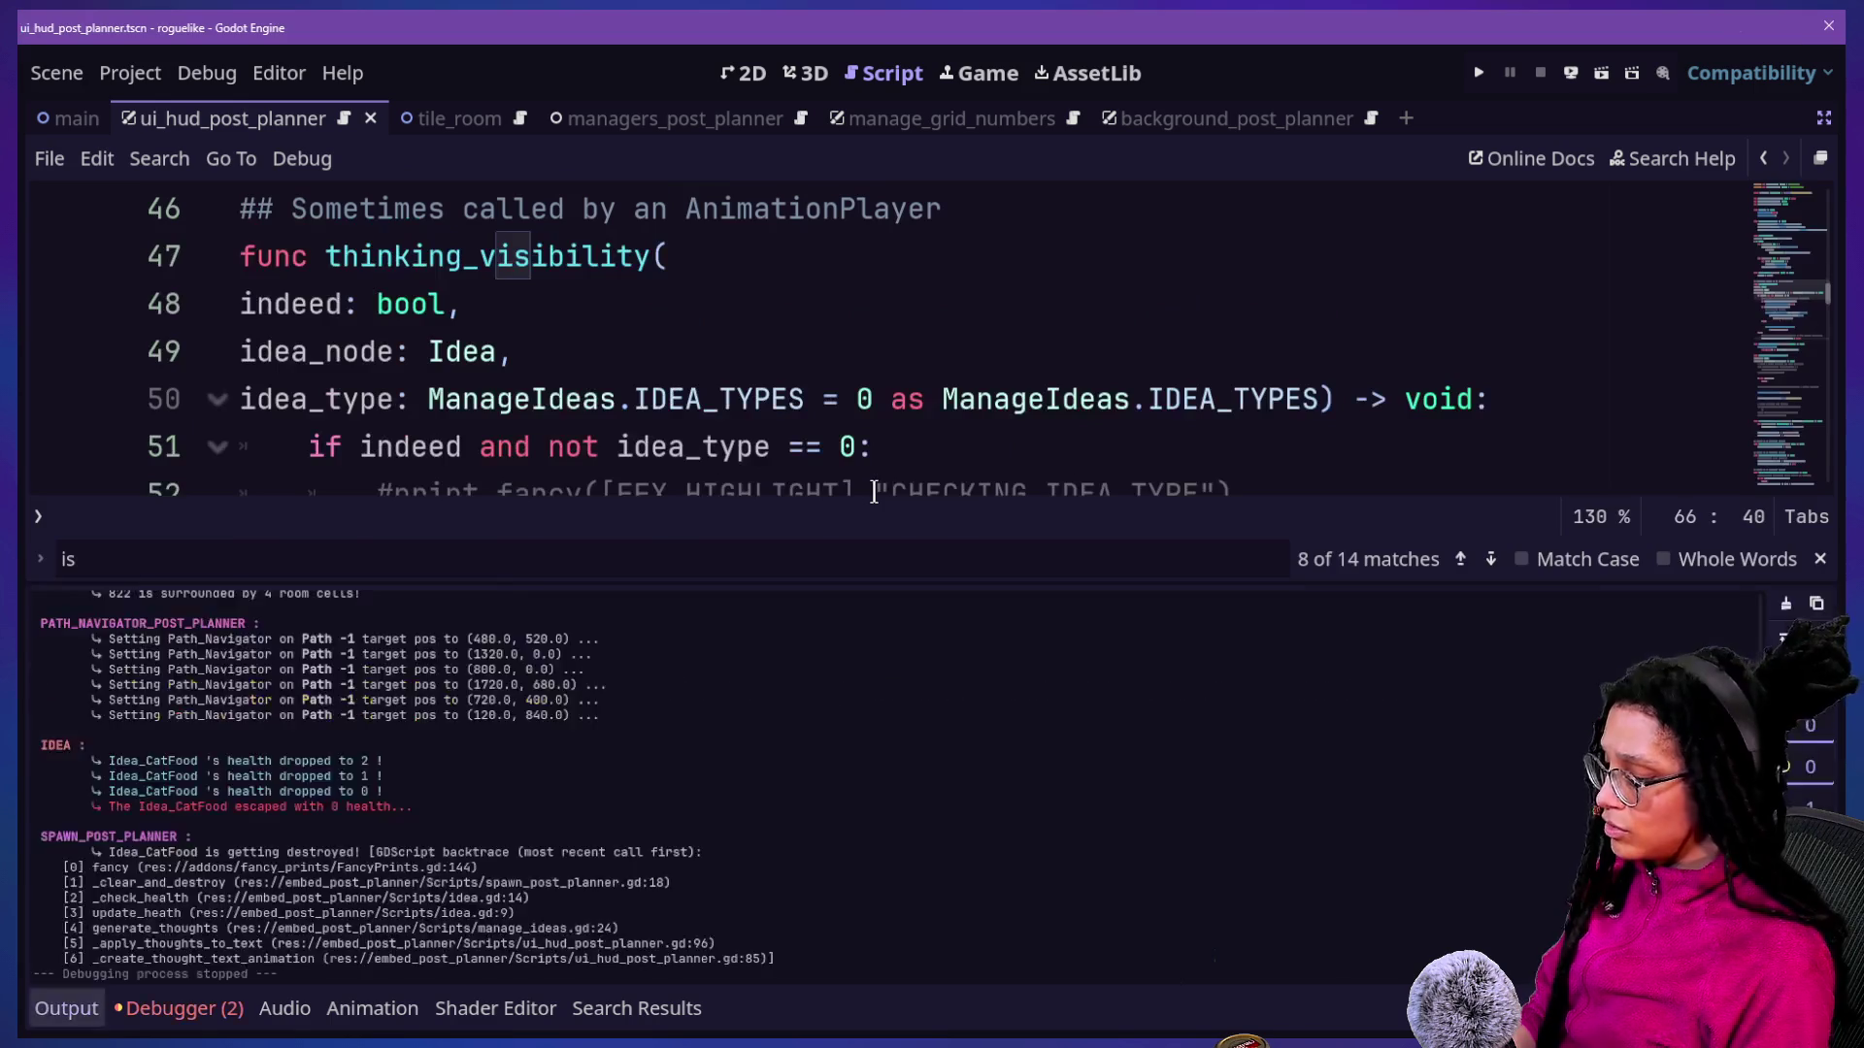
key("alt+o")
scroll(873, 492, "down", 2)
scroll(873, 492, "down", 2)
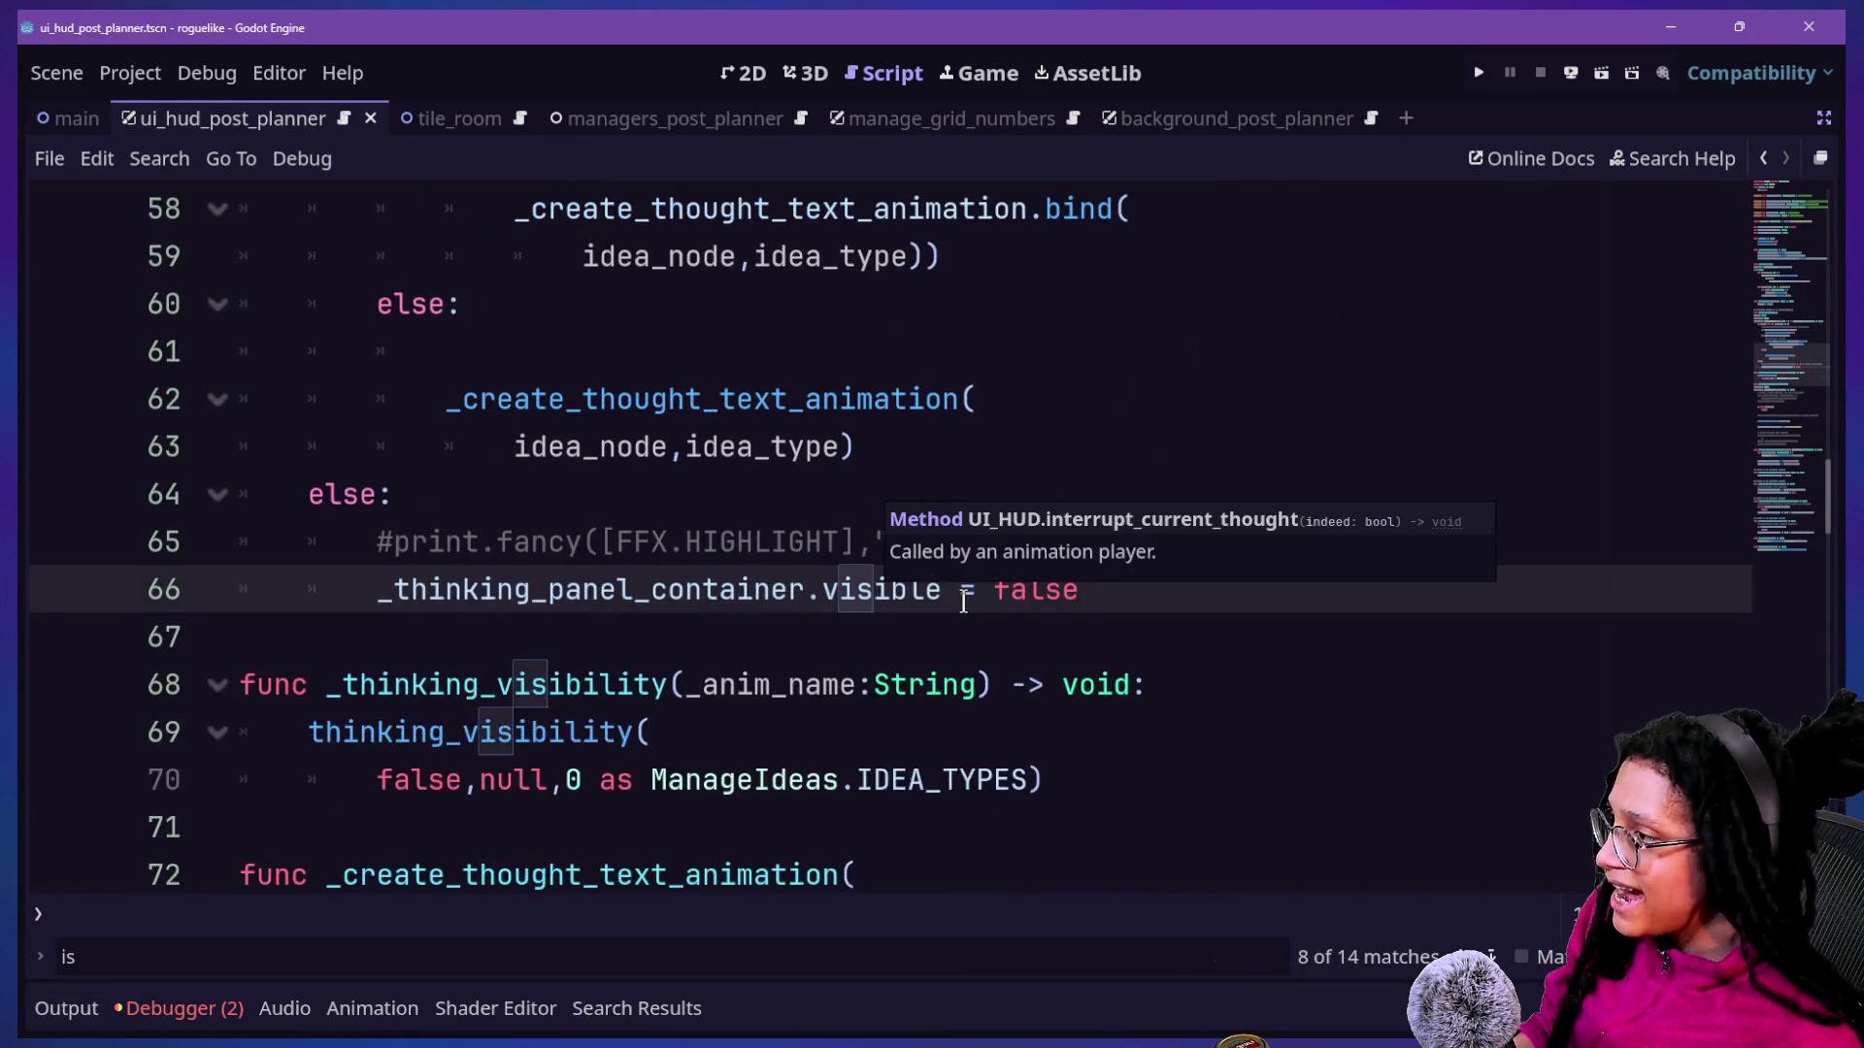
scroll(964, 602, "down", 4)
key("ctrl+f")
type("as")
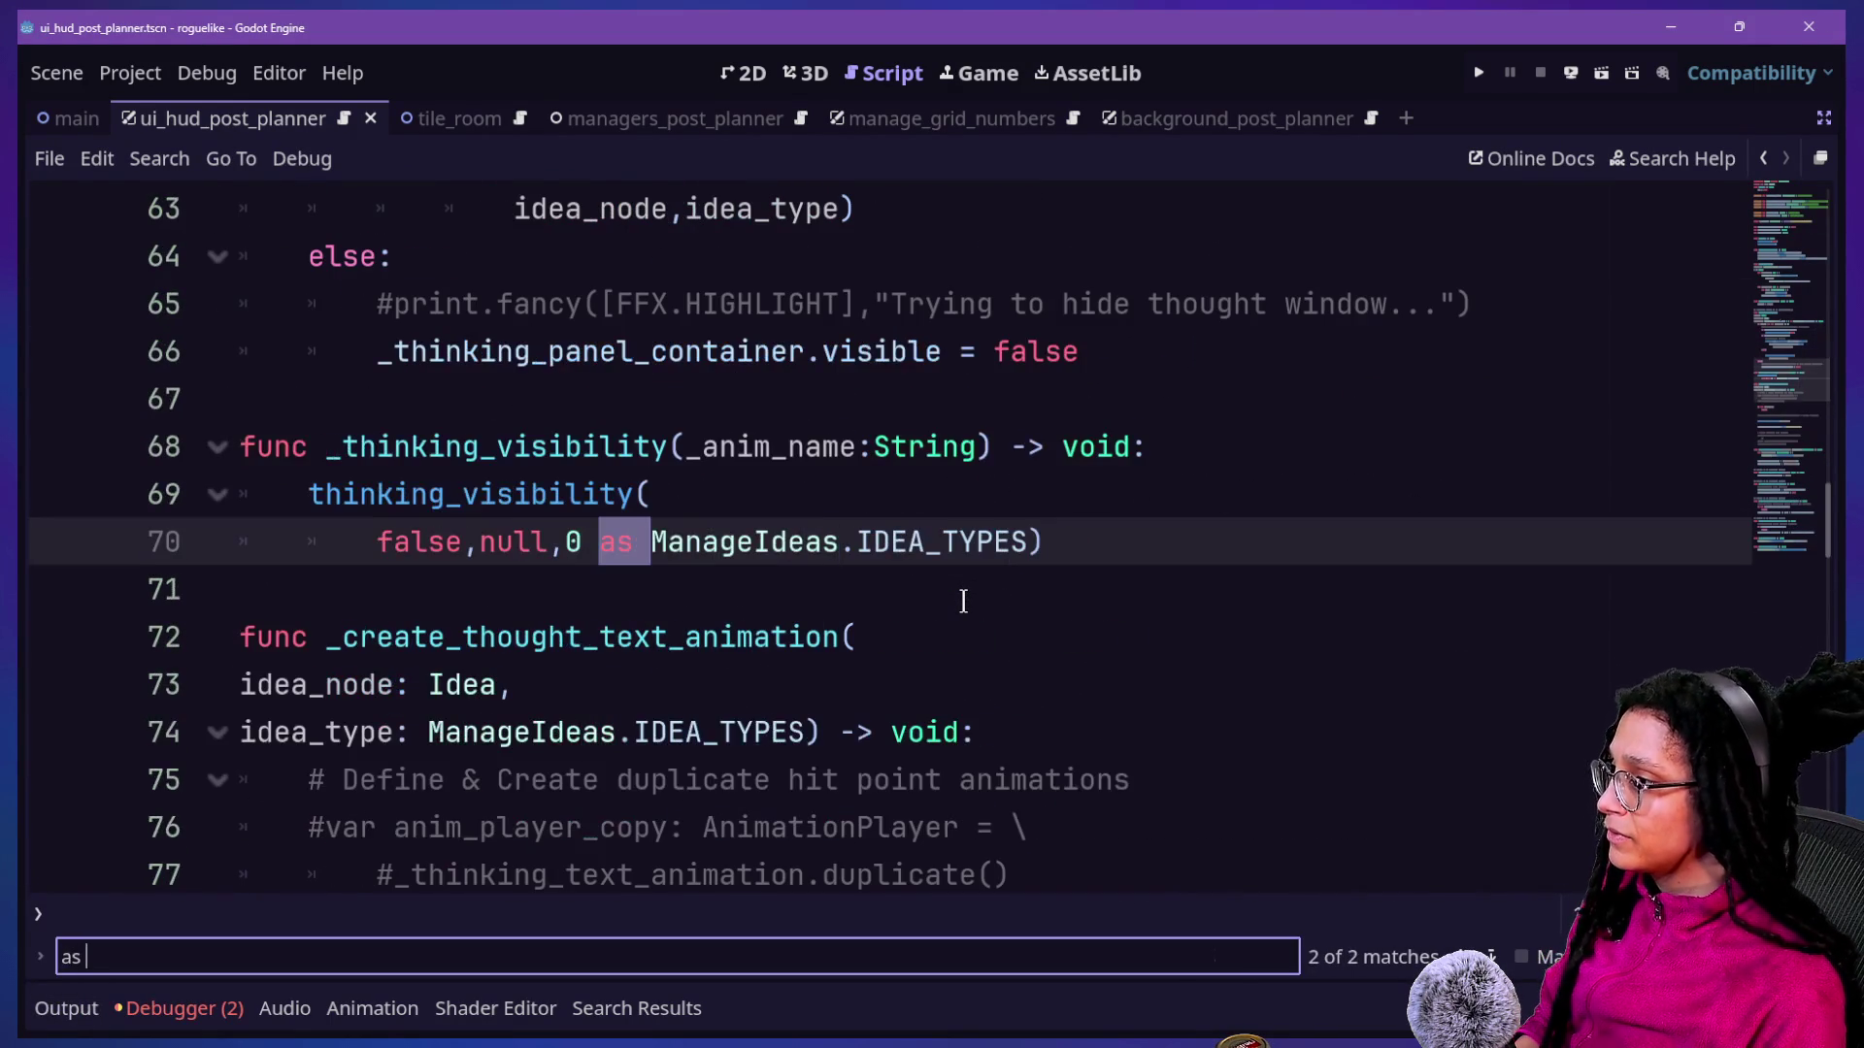
mouse_move(497, 536)
left_mouse_down()
mouse_move(1085, 532)
mouse_move(585, 542)
mouse_move(1161, 507)
mouse_move(1031, 544)
left_mouse_up()
left_click(585, 541)
key("BackSpace")
left_click(497, 347)
left_click(1533, 915)
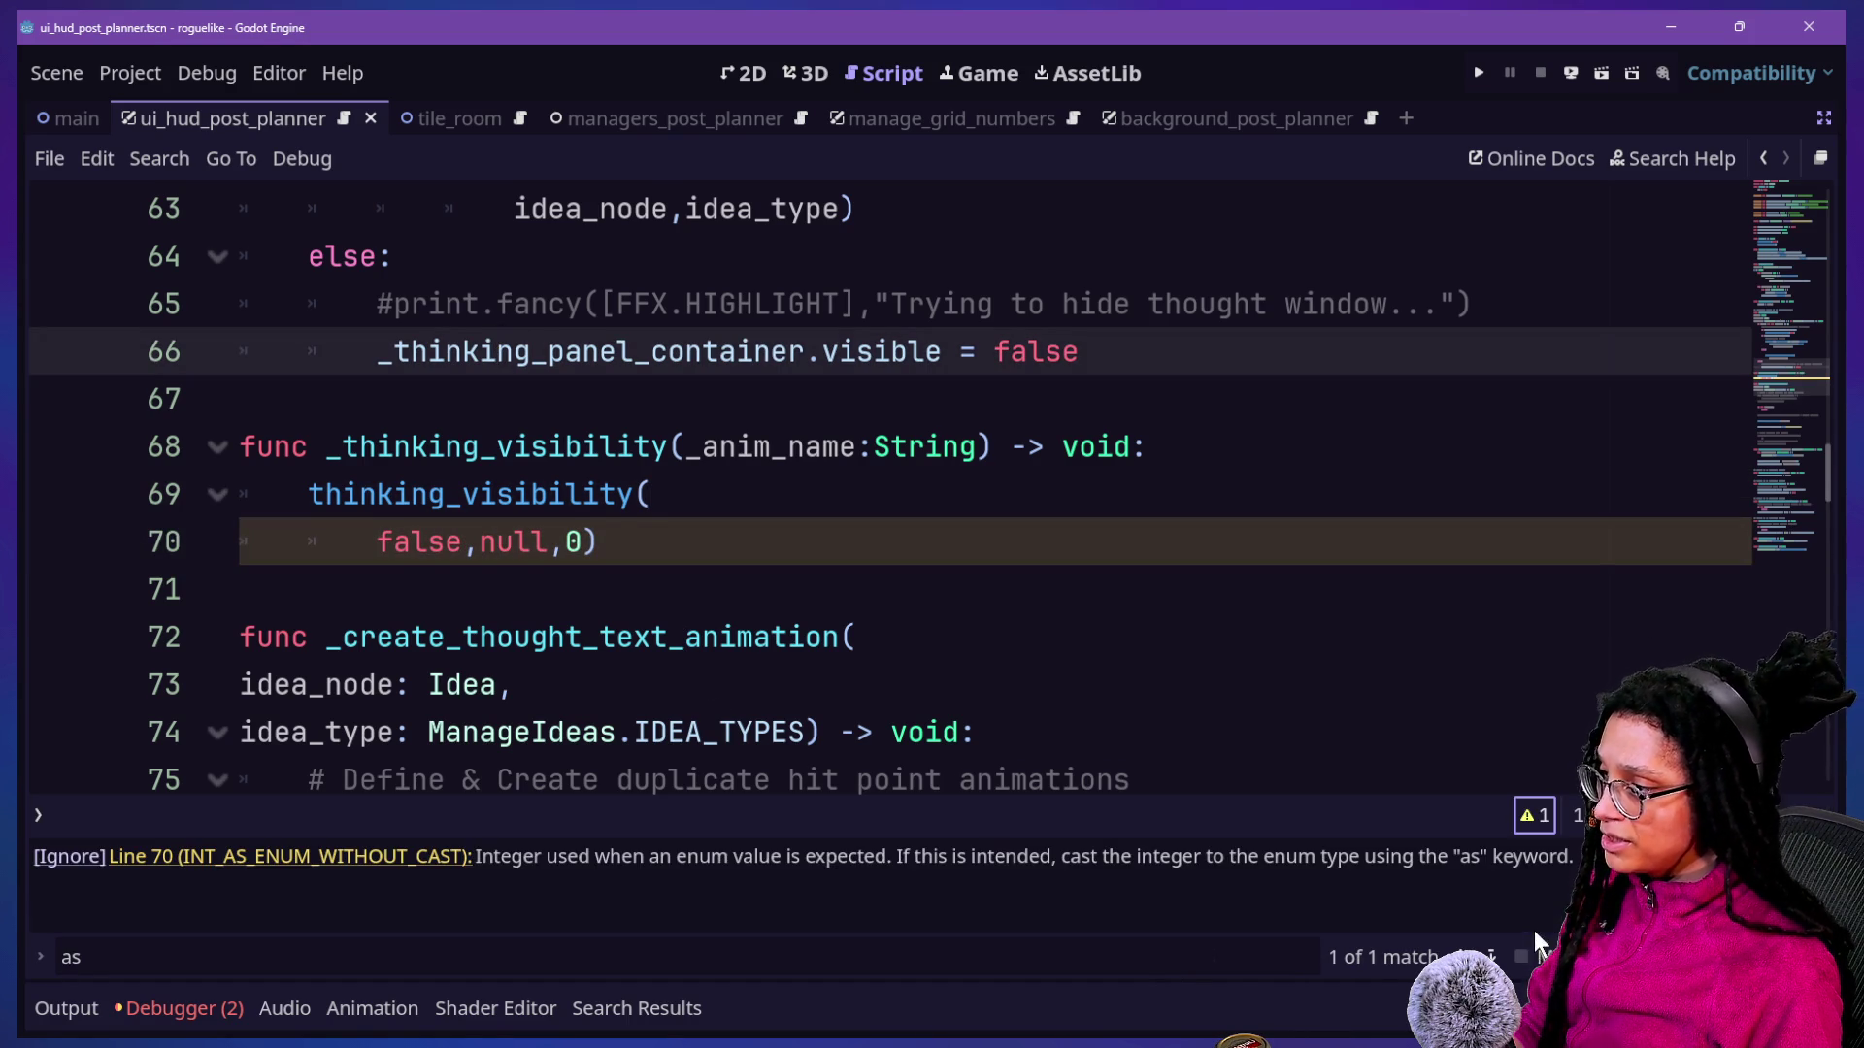
mouse_move(513, 872)
left_mouse_down()
mouse_move(740, 853)
mouse_move(1107, 890)
mouse_move(1331, 854)
mouse_move(1553, 859)
left_mouse_up()
left_click(1205, 869)
left_click_drag(1109, 864, 1267, 861)
left_click_drag(1523, 888, 1445, 867)
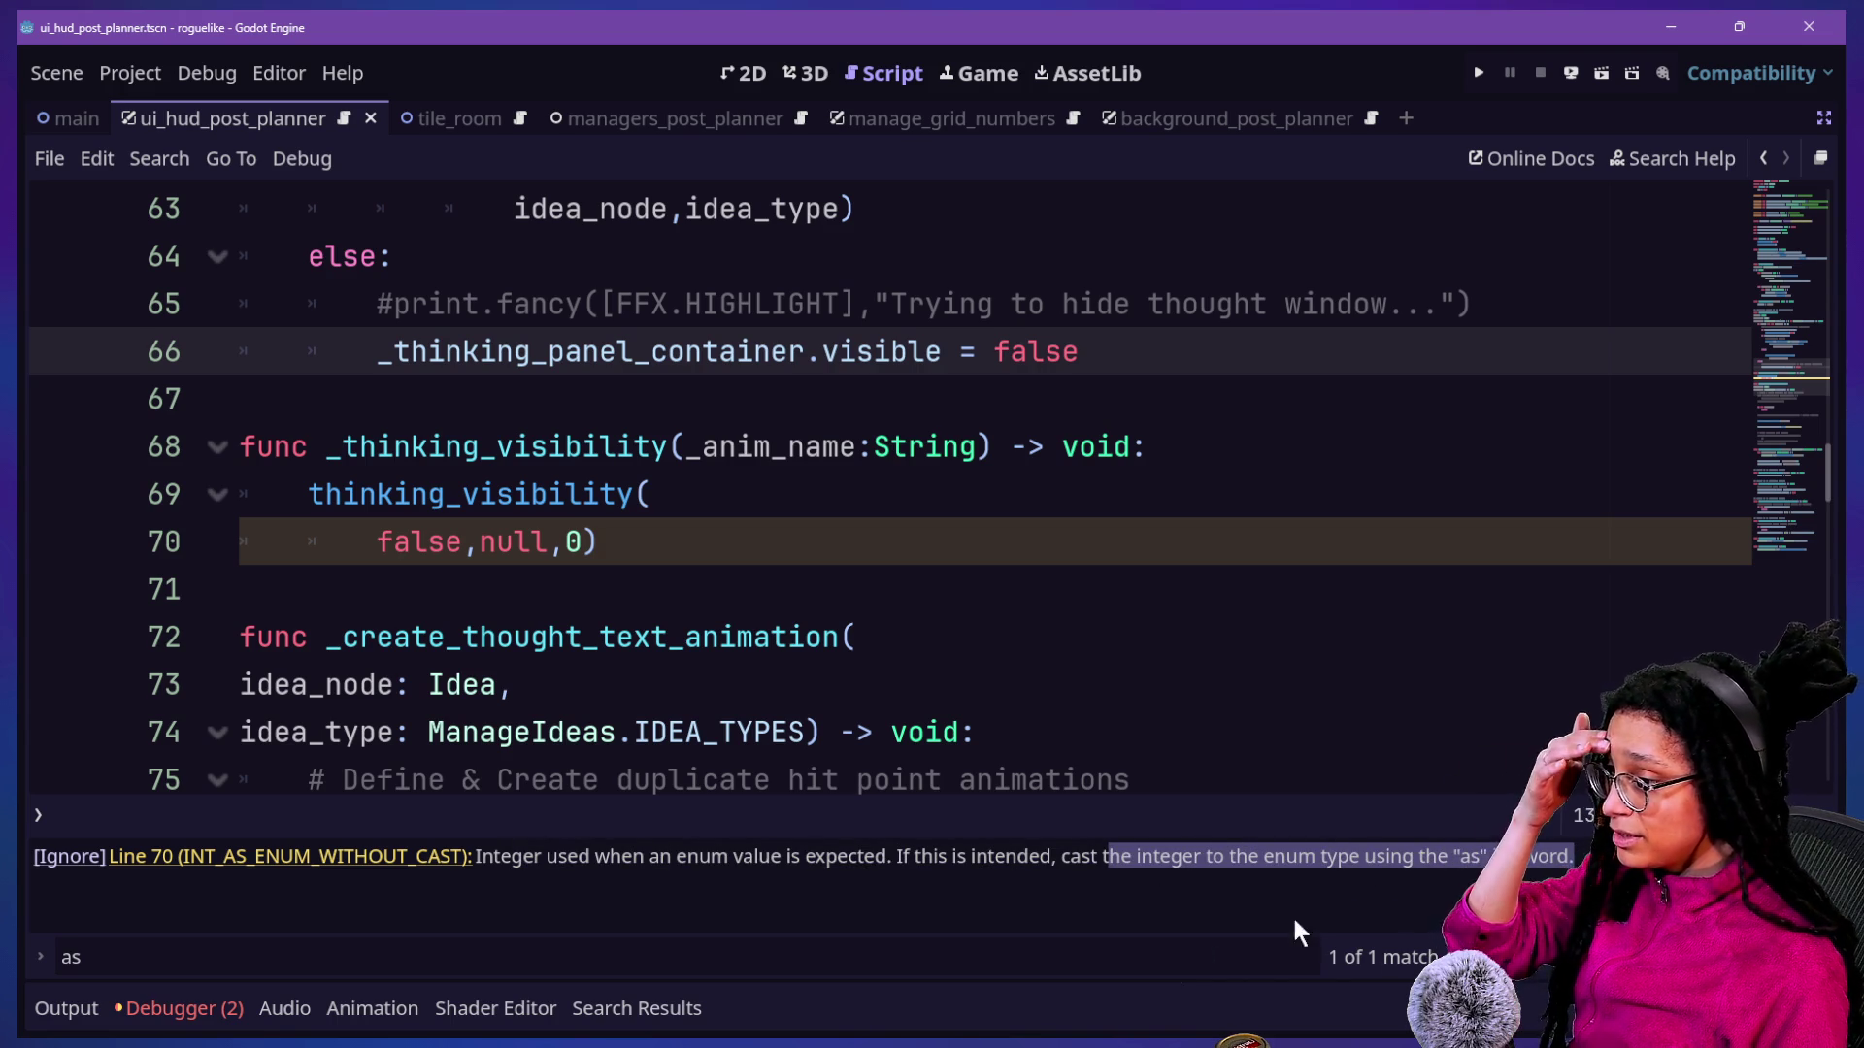
left_click(127, 1018)
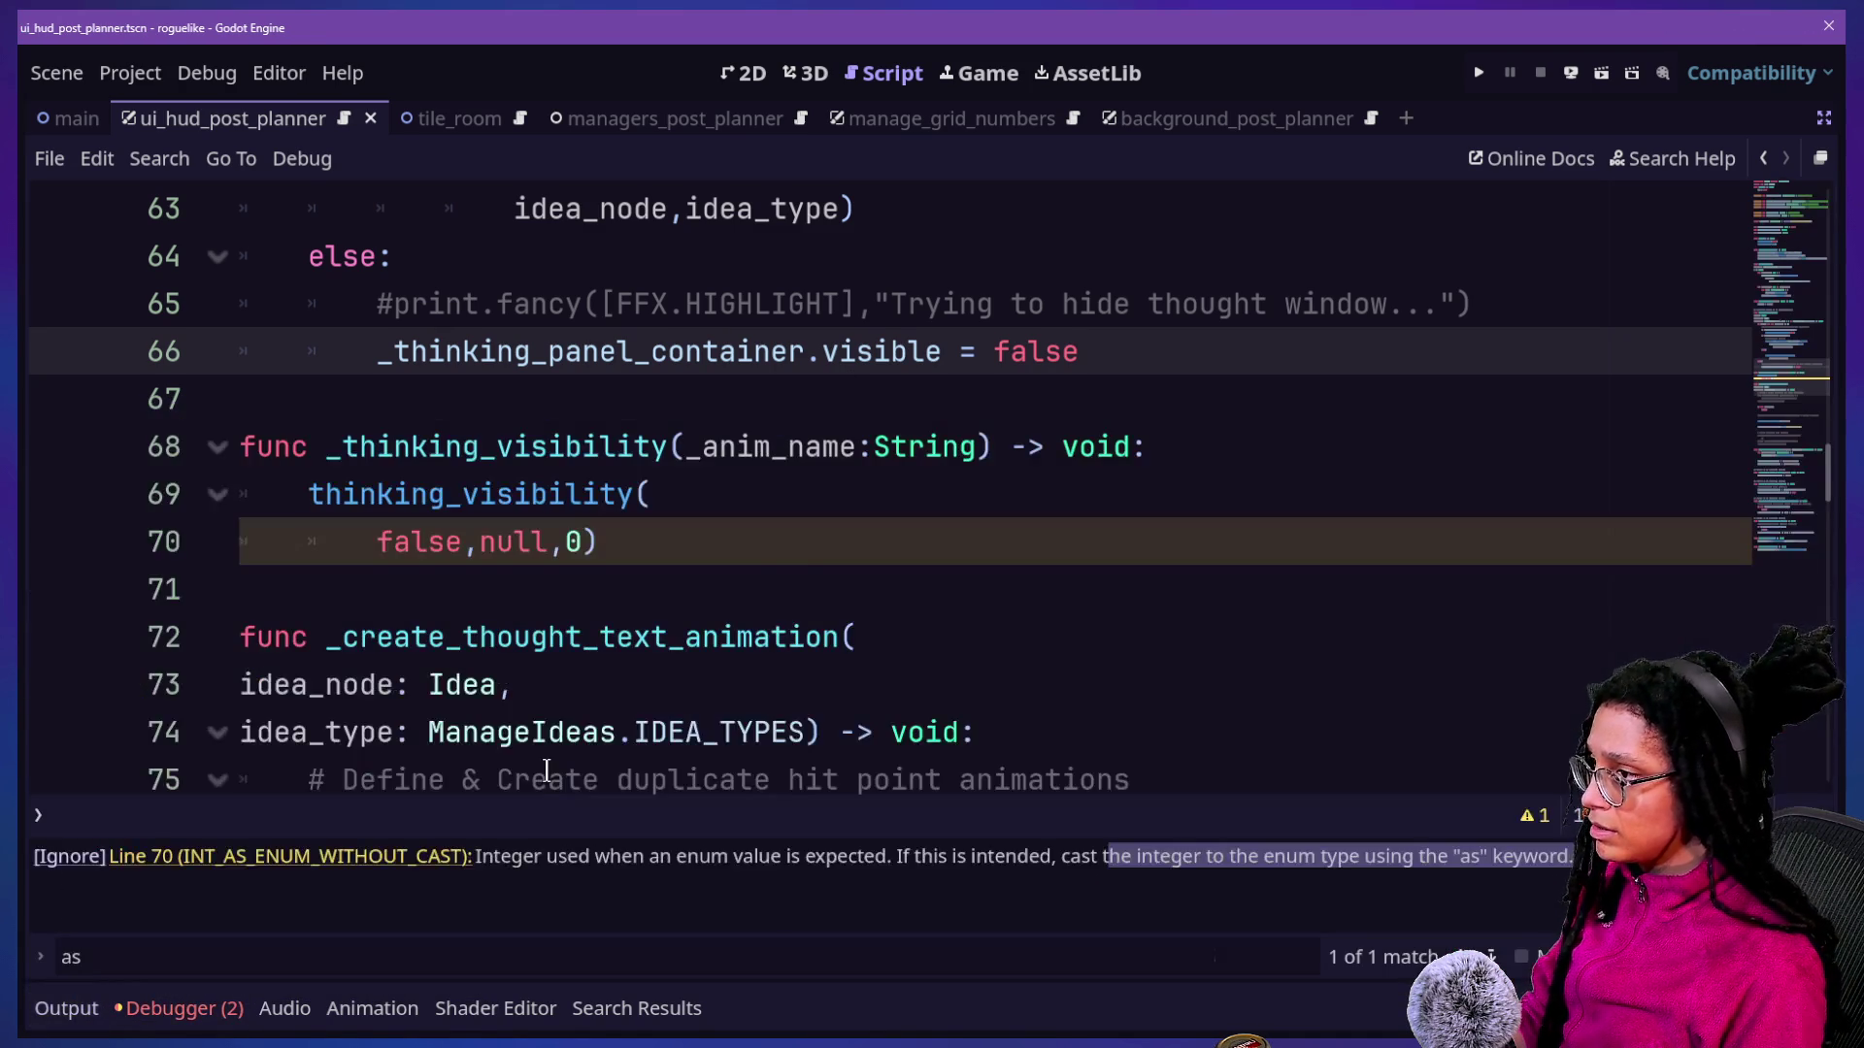
key("ctrl+y")
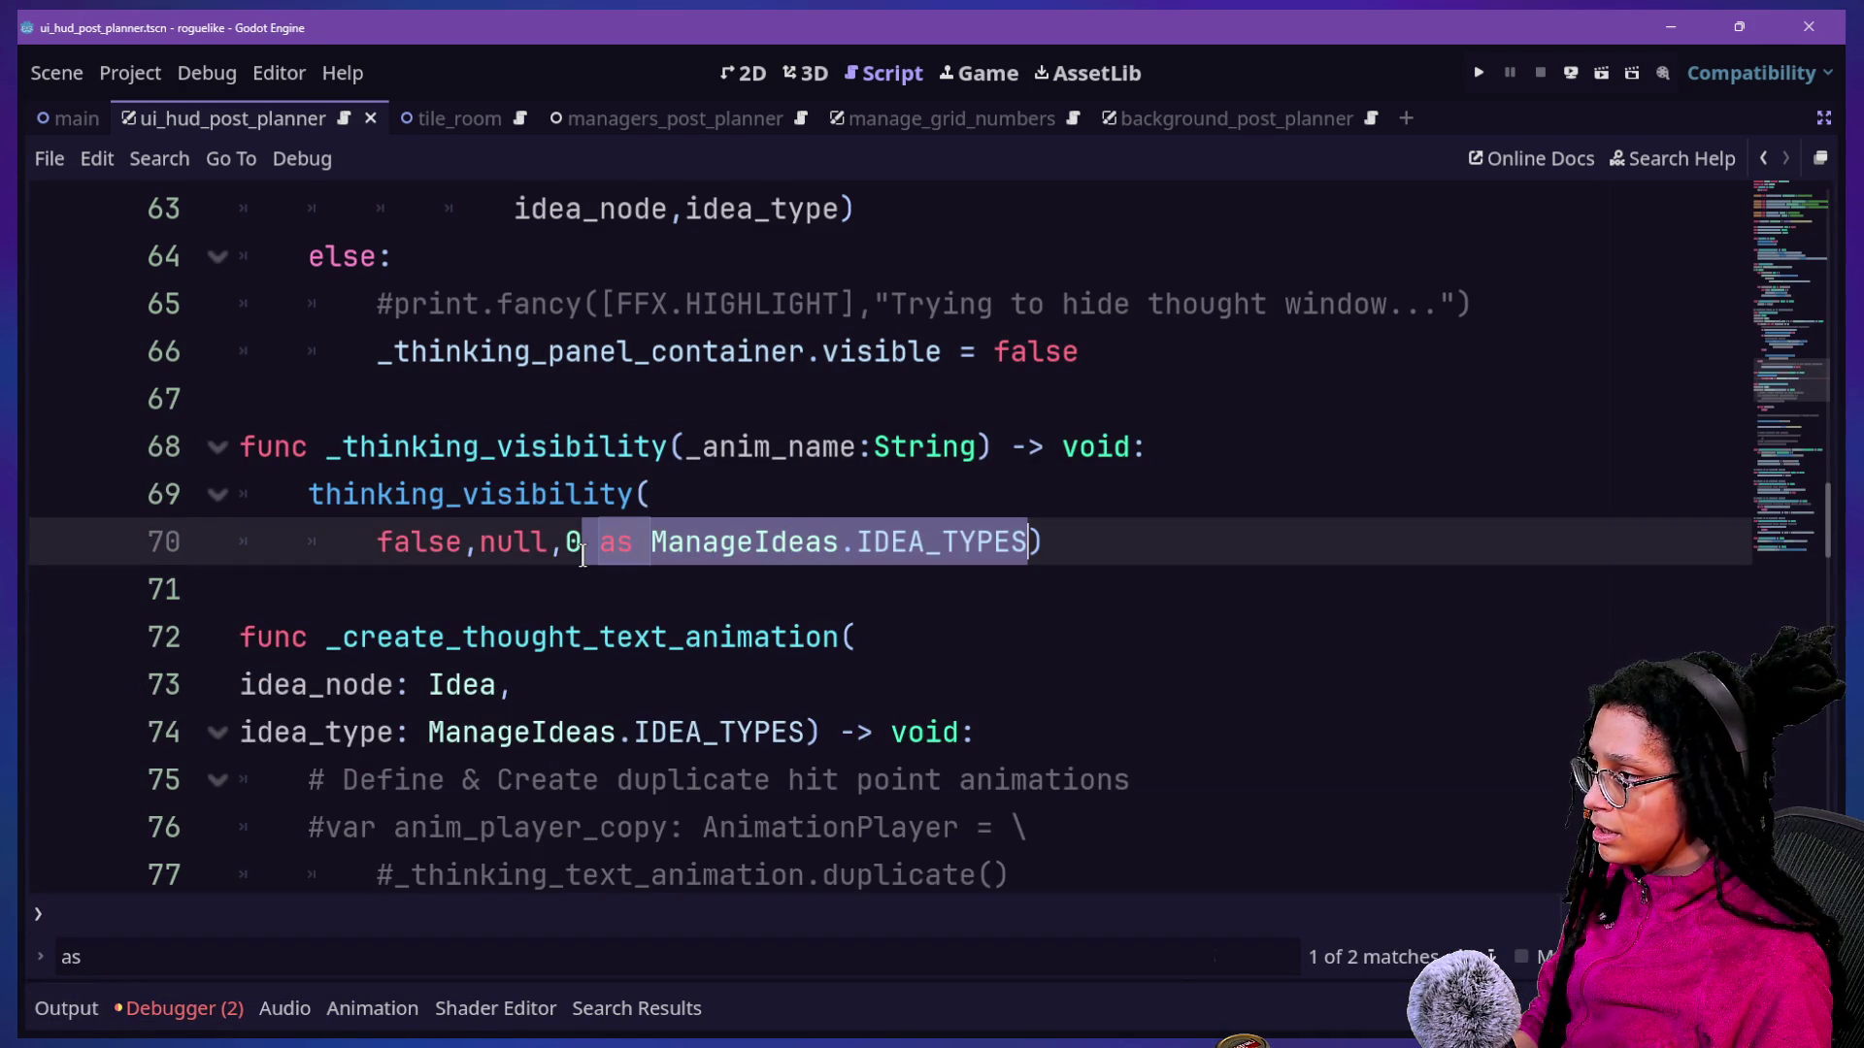
left_click(206, 1021)
left_click(205, 1027)
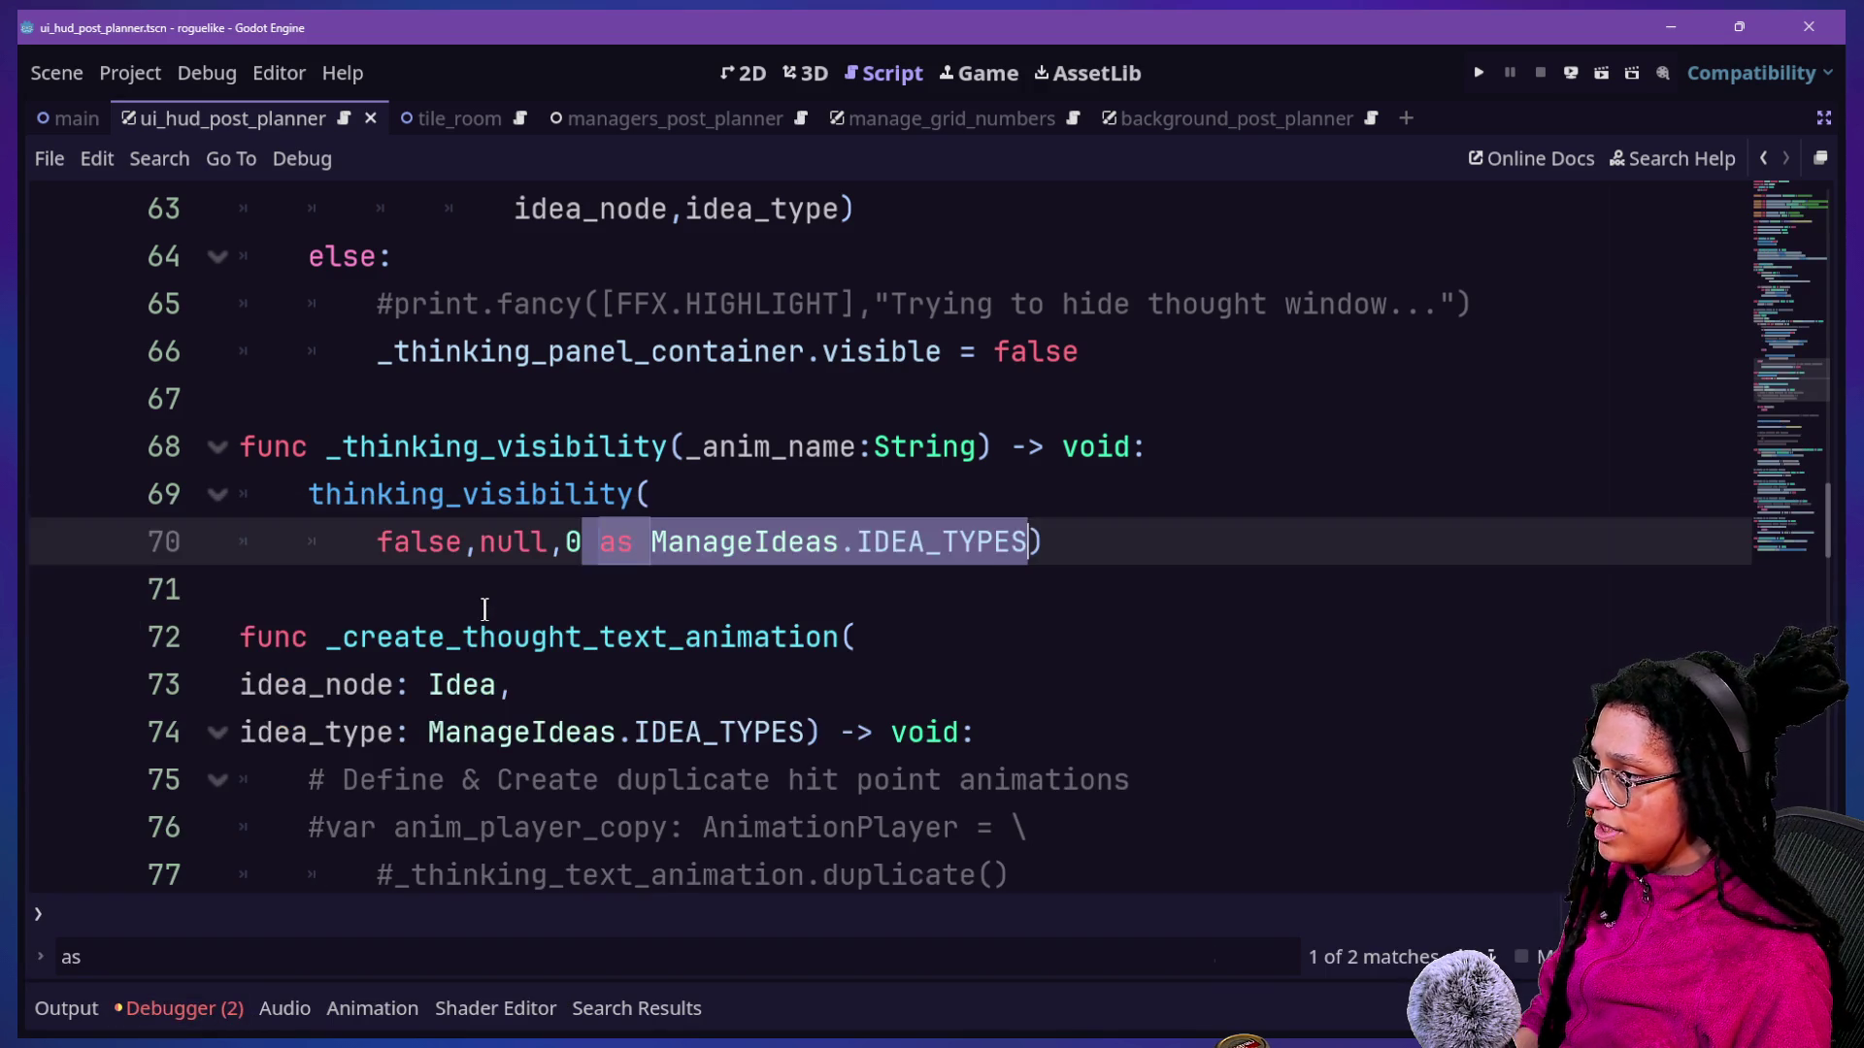
left_click(484, 605)
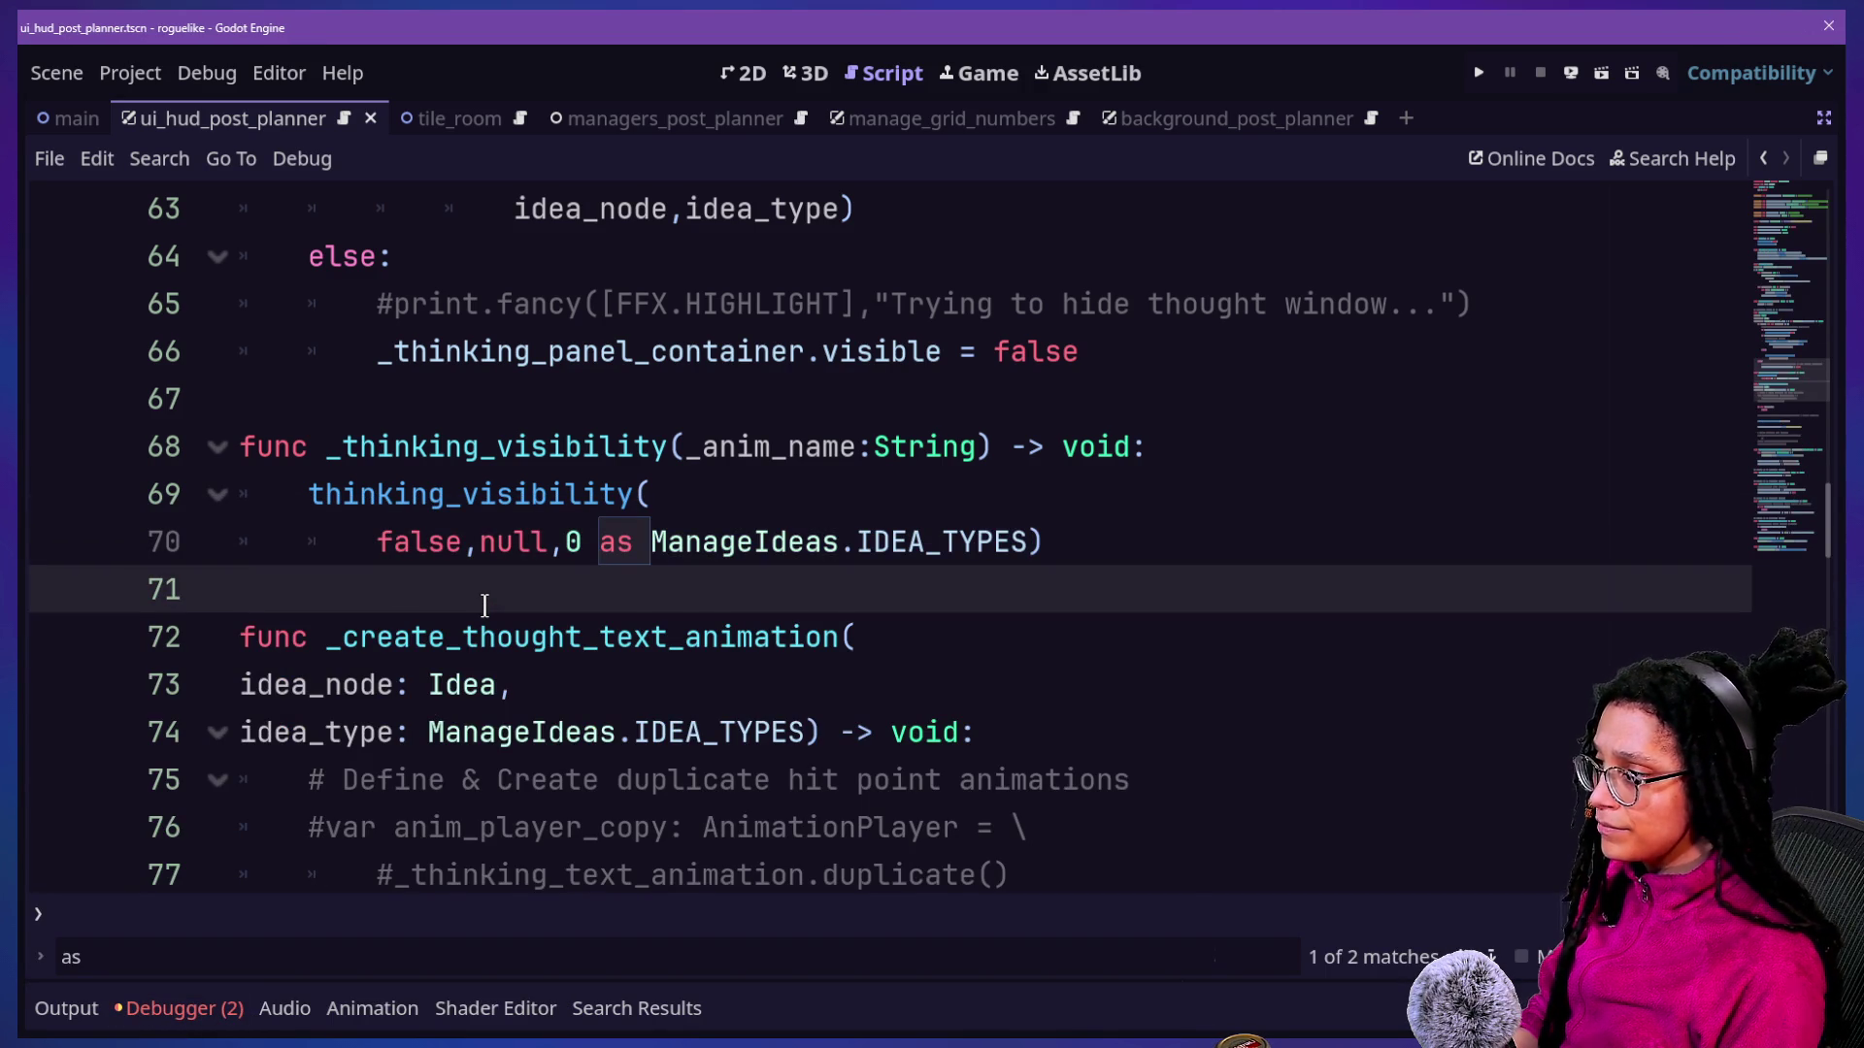
scroll(484, 602, "down", 2)
left_click_drag(241, 408, 522, 388)
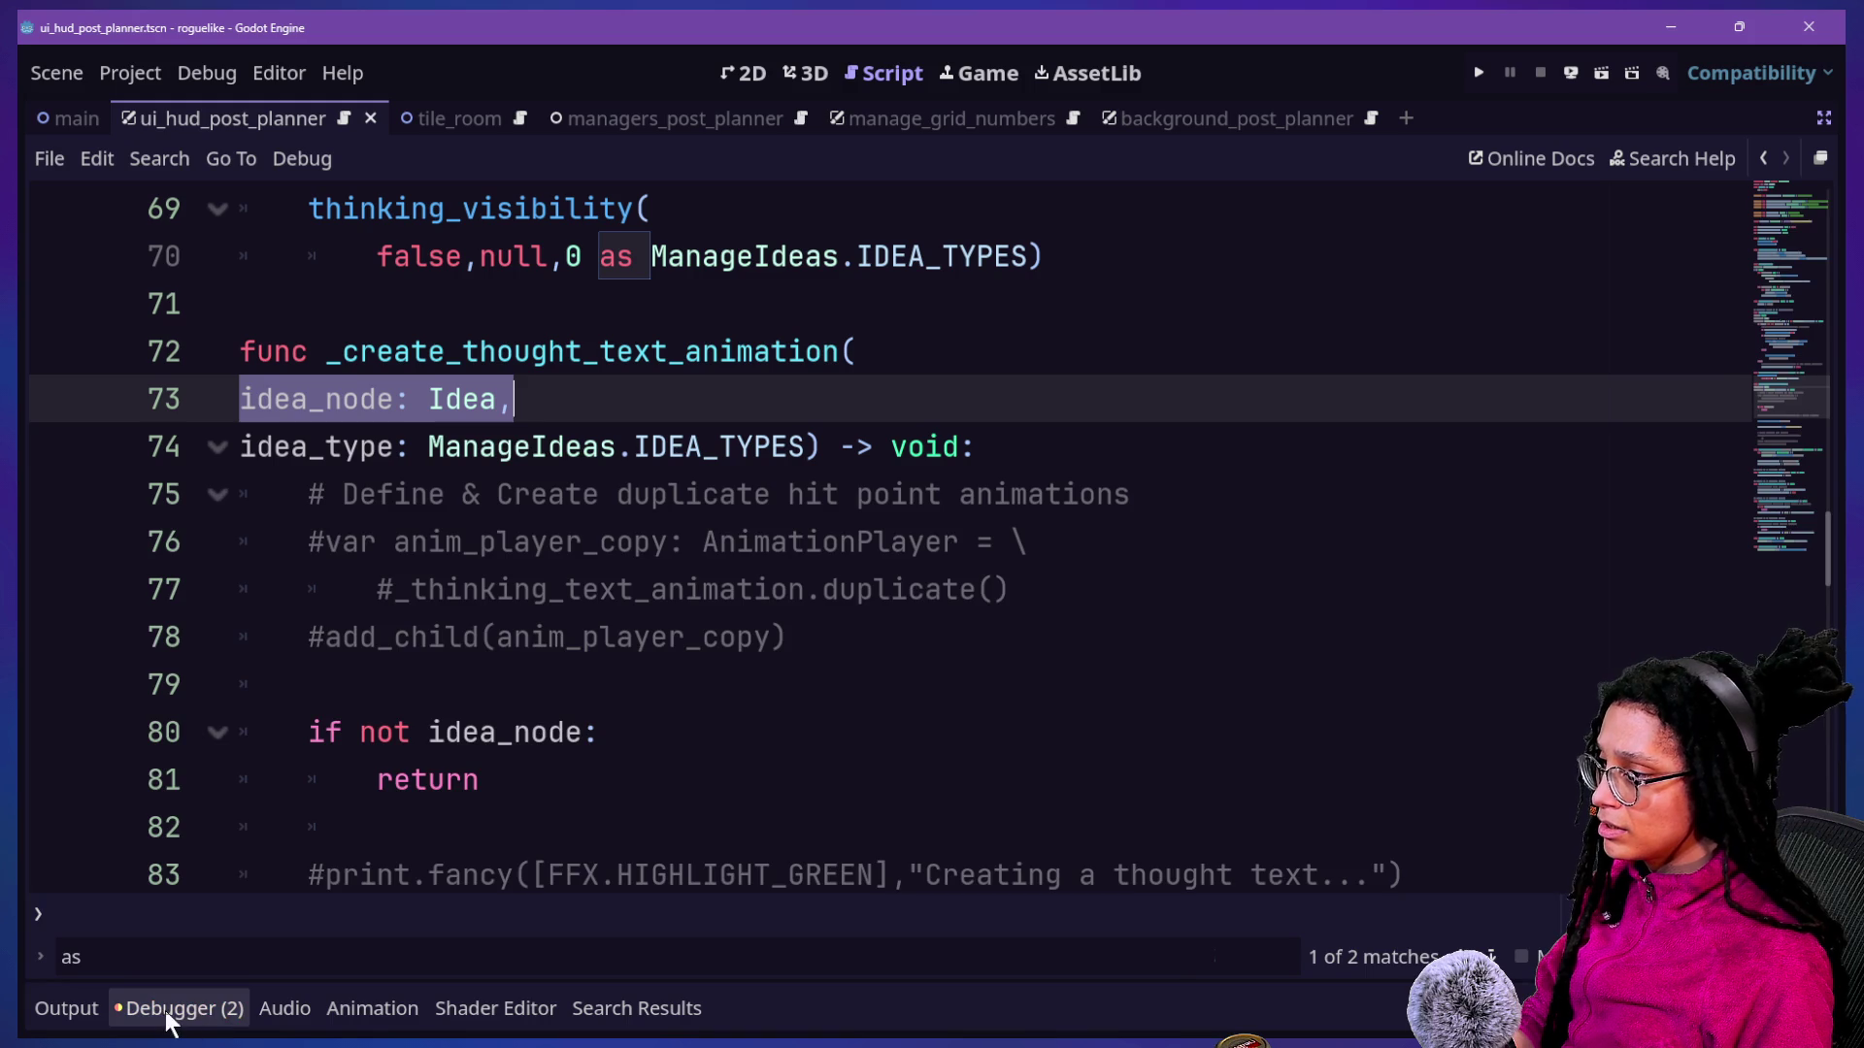
left_click(170, 1010)
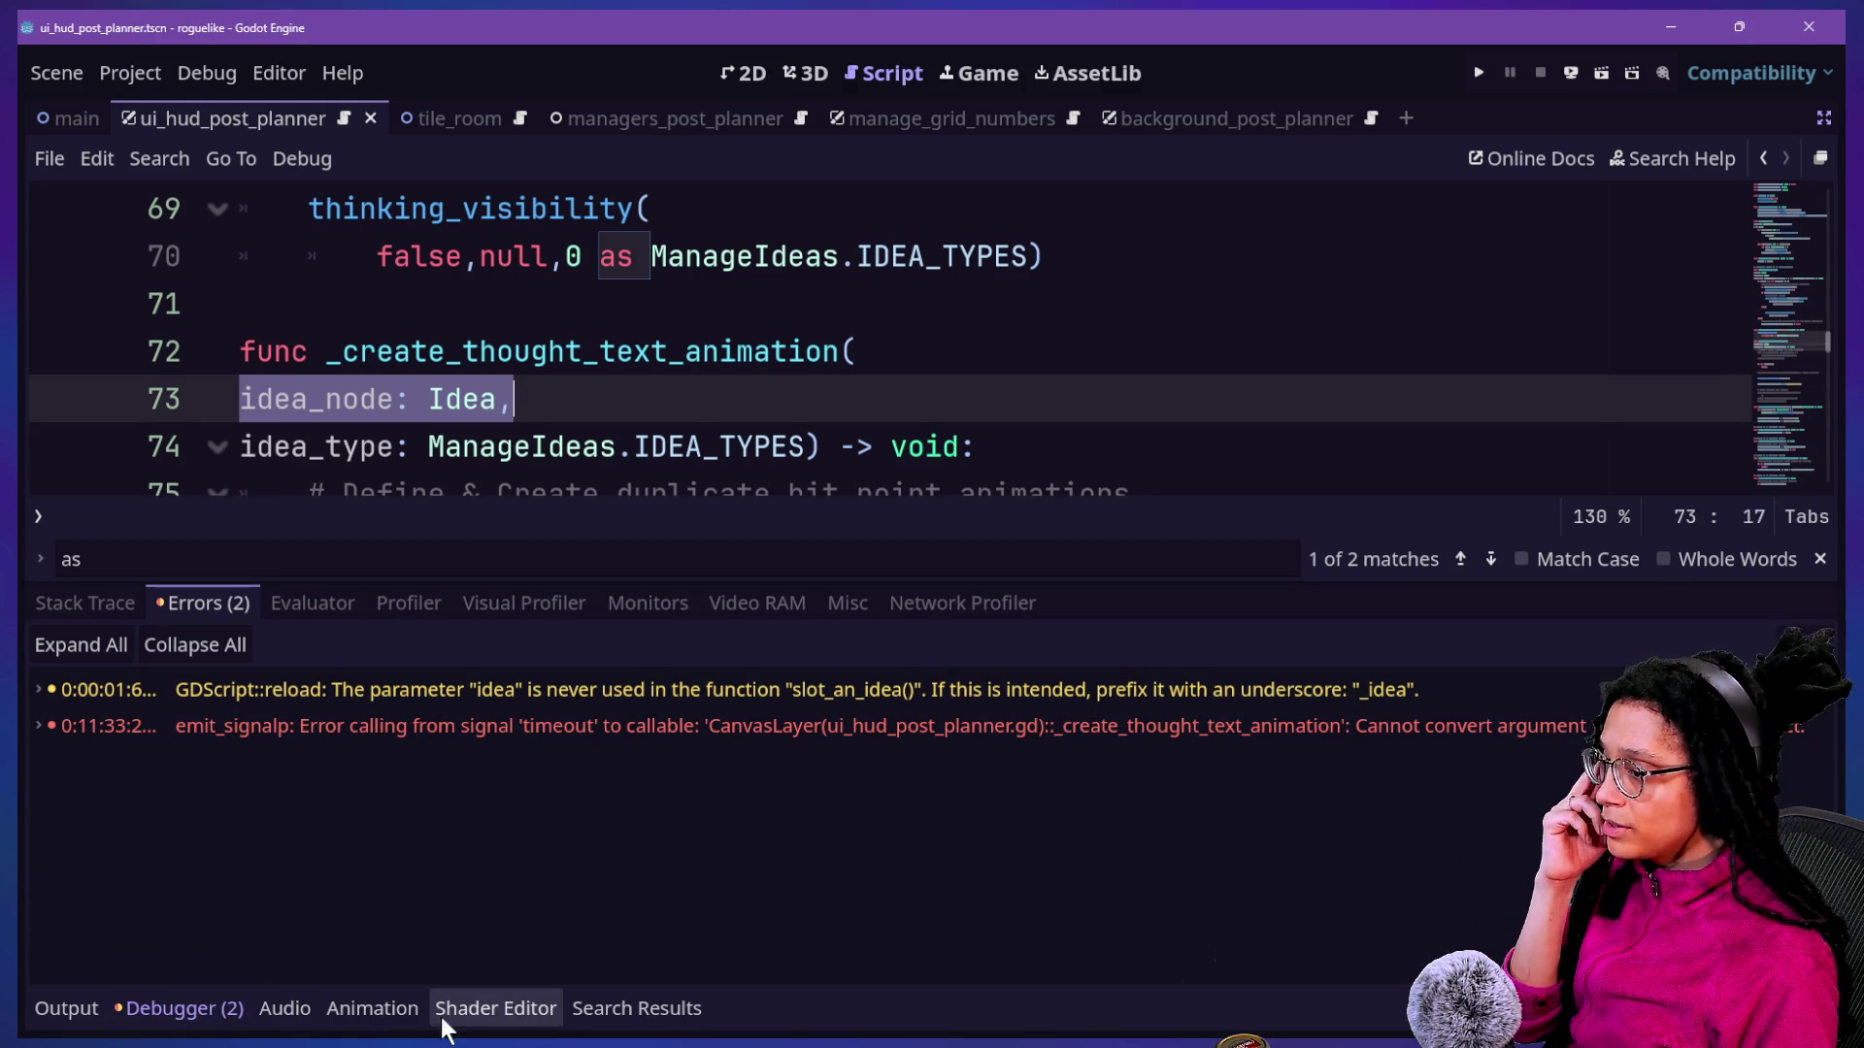
left_click(145, 1009)
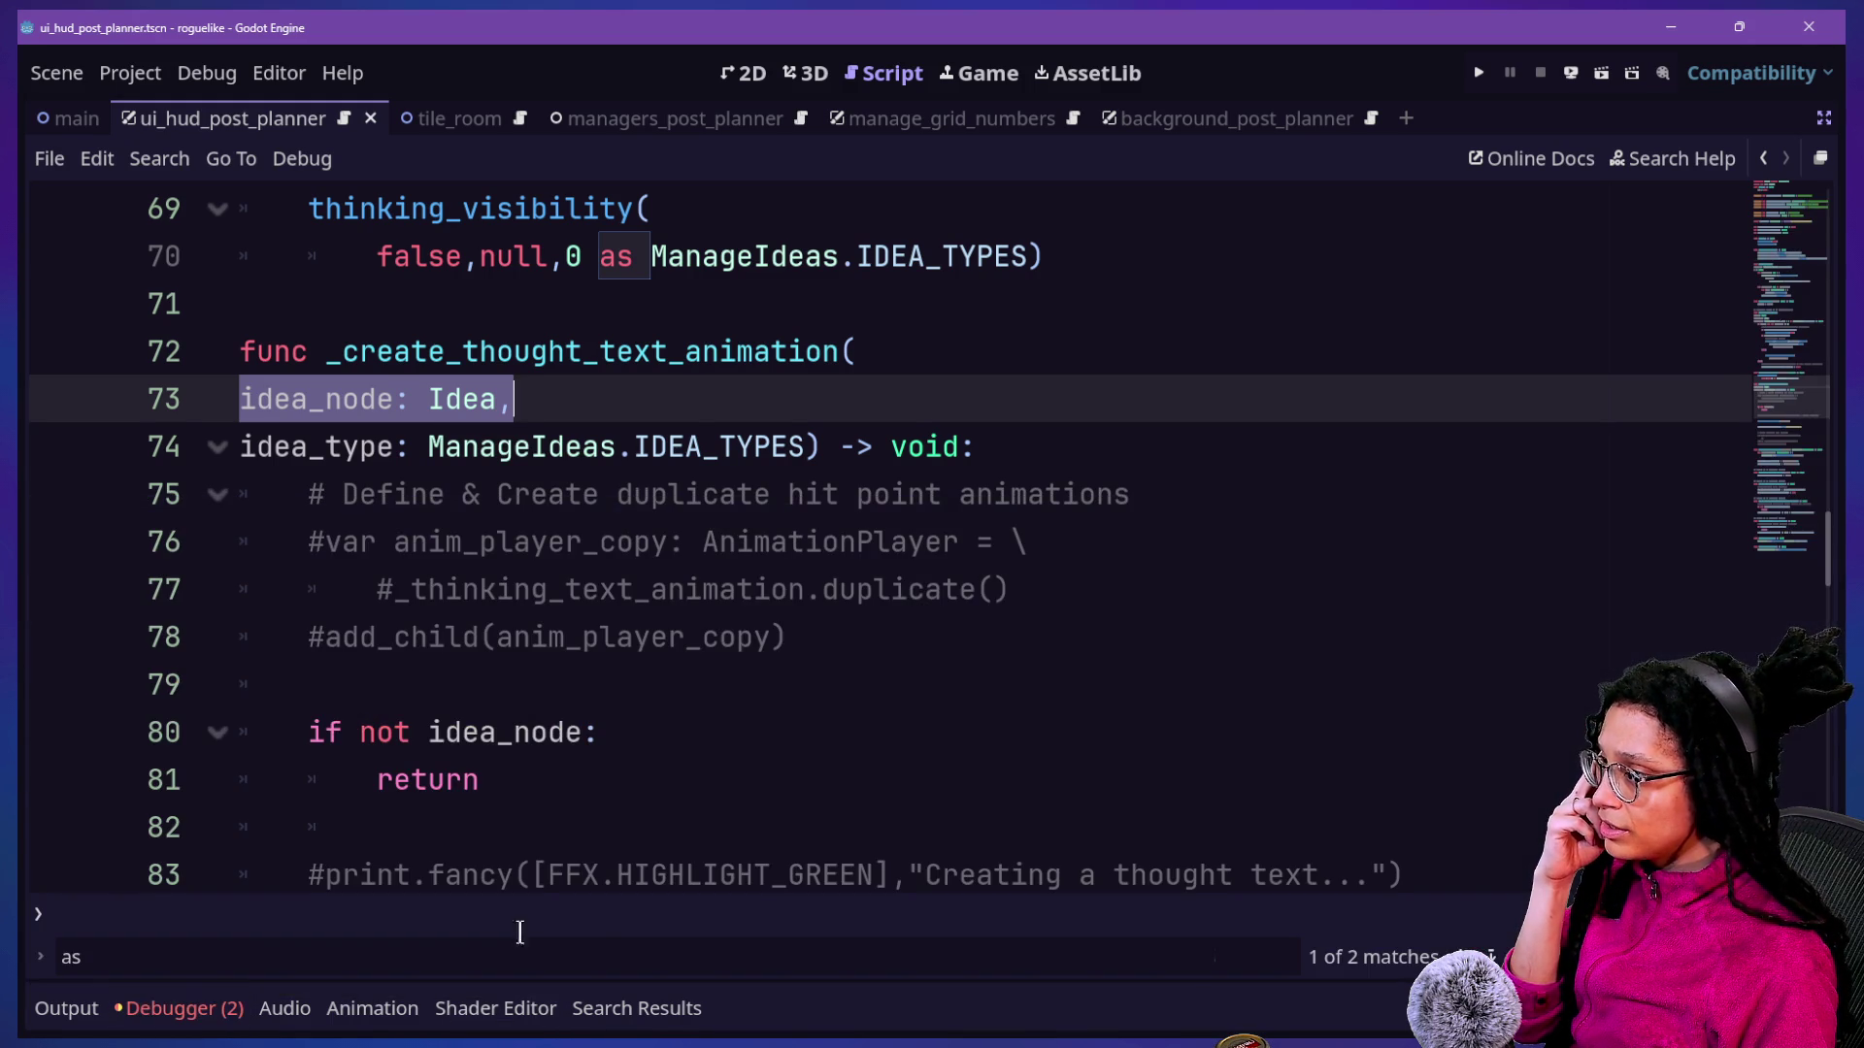
Change idea_node's type from Idea to Spawn on line 73 in _create_thought_text_animation.
mouse_move(520, 743)
scroll(520, 744, "down", 2)
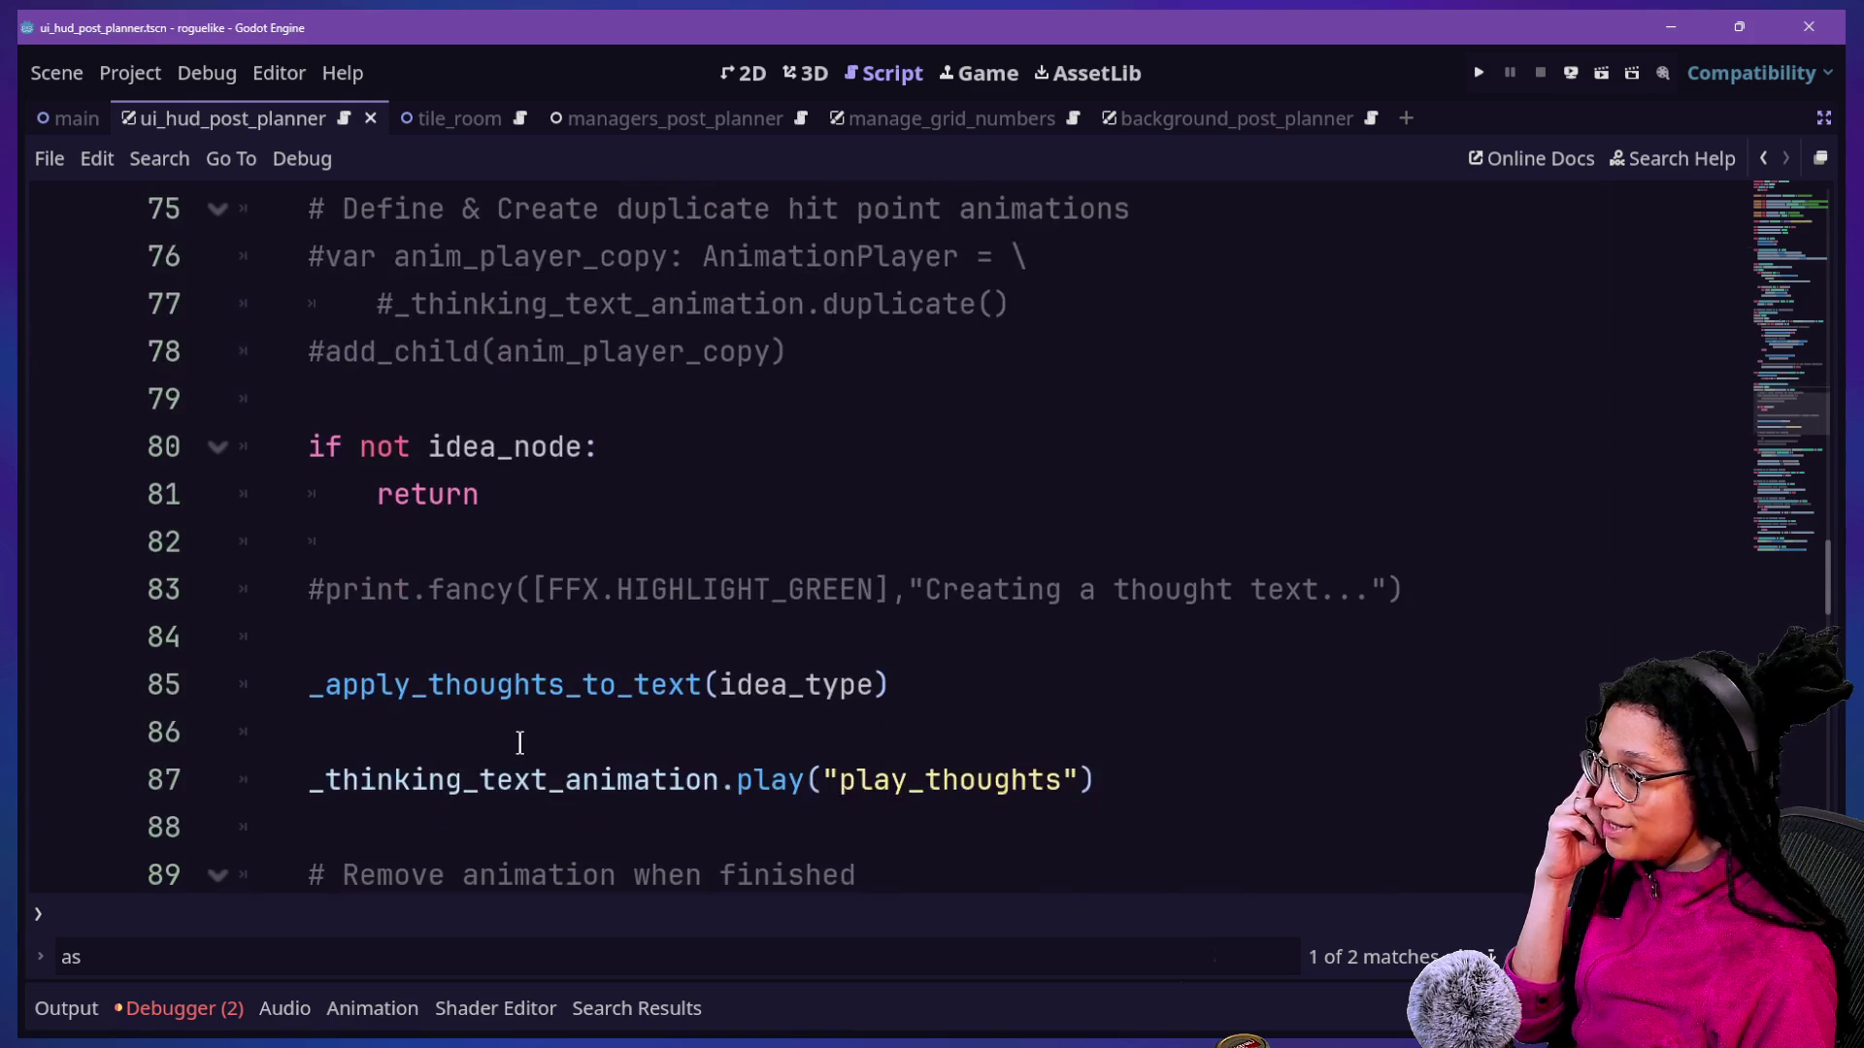
scroll(519, 743, "down", 1)
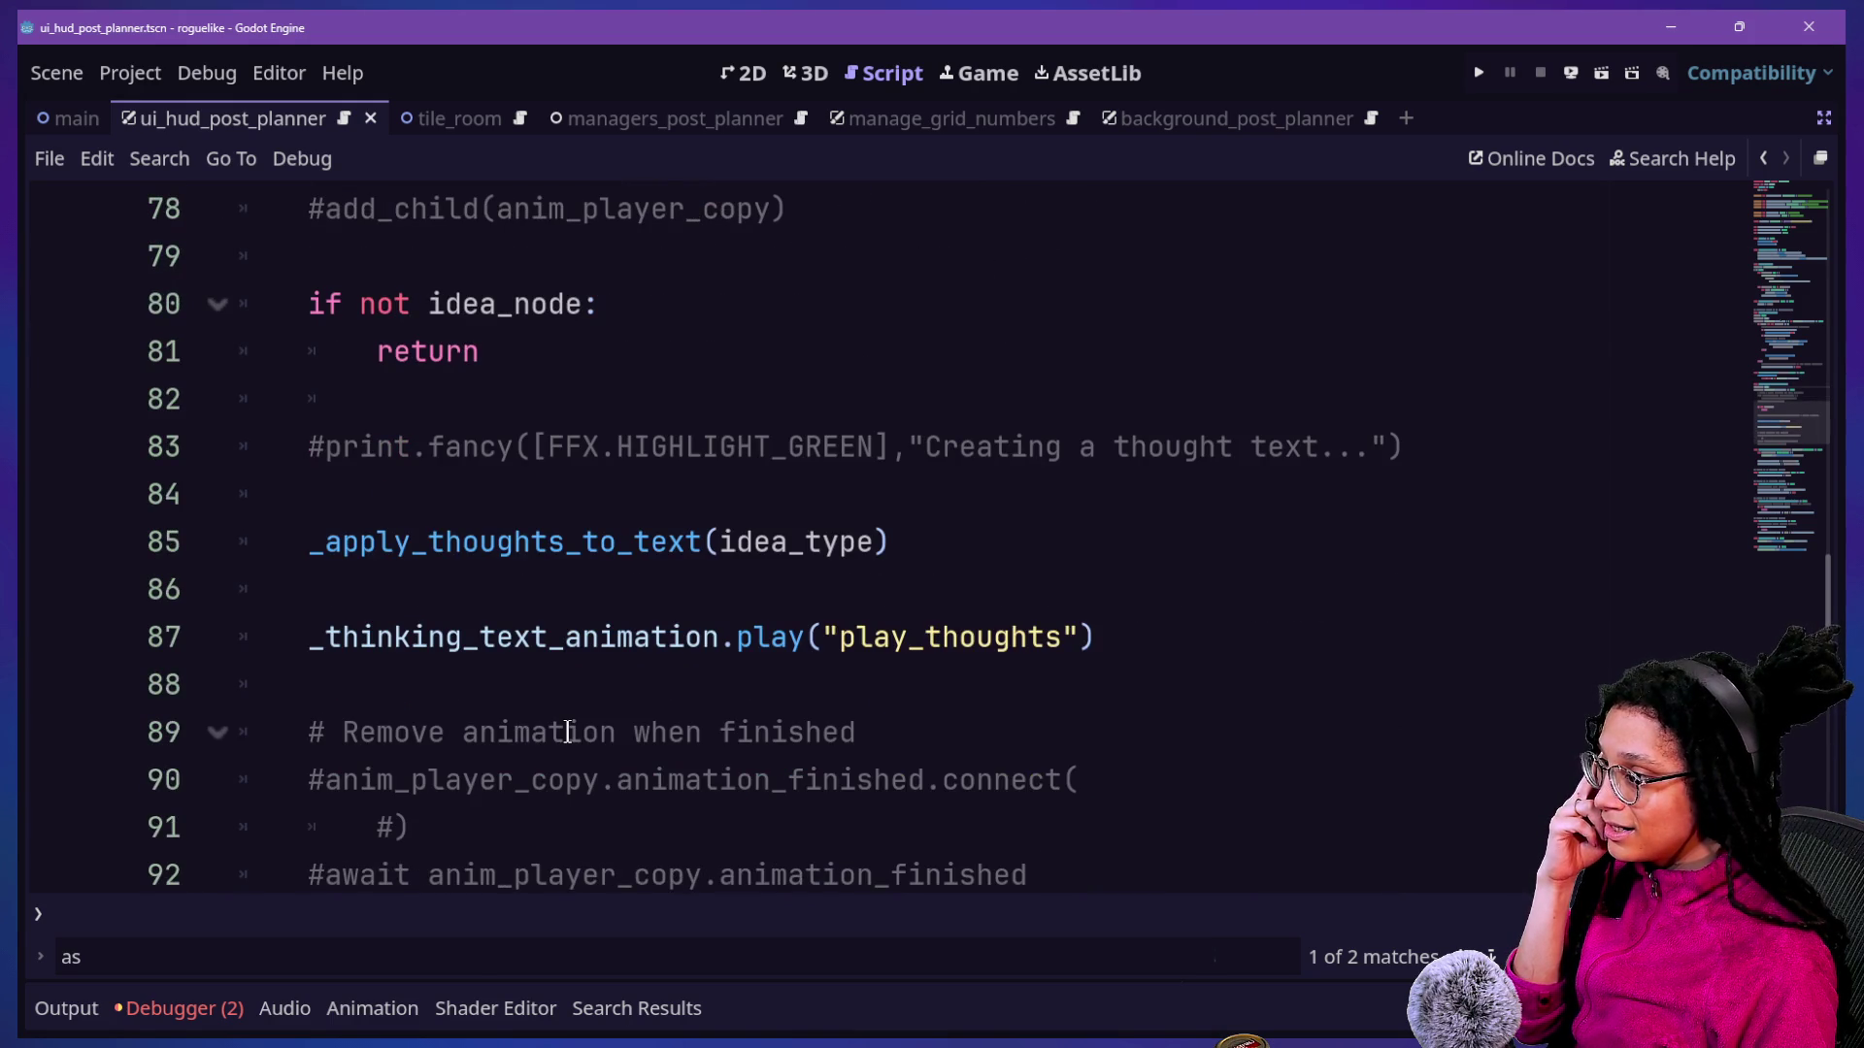
scroll(568, 732, "up", 2)
double_click(493, 258)
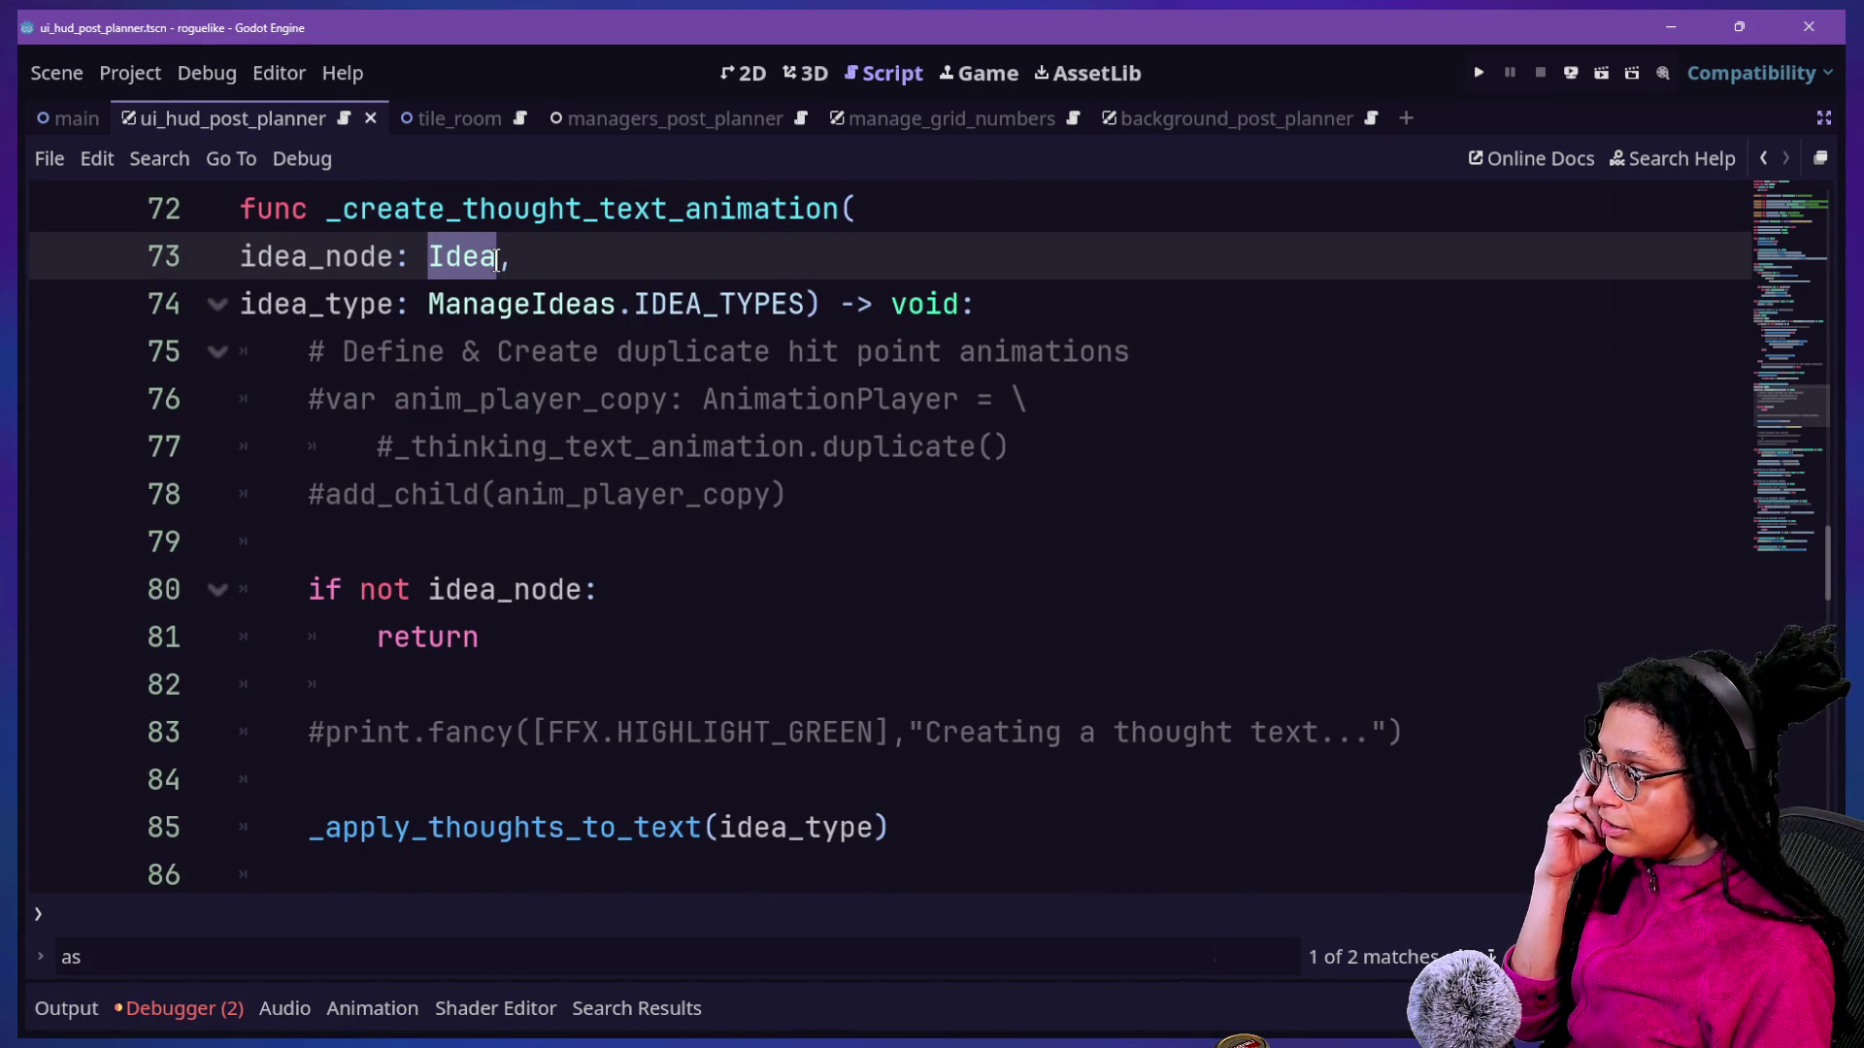
key("BackSpace")
type("SPawn")
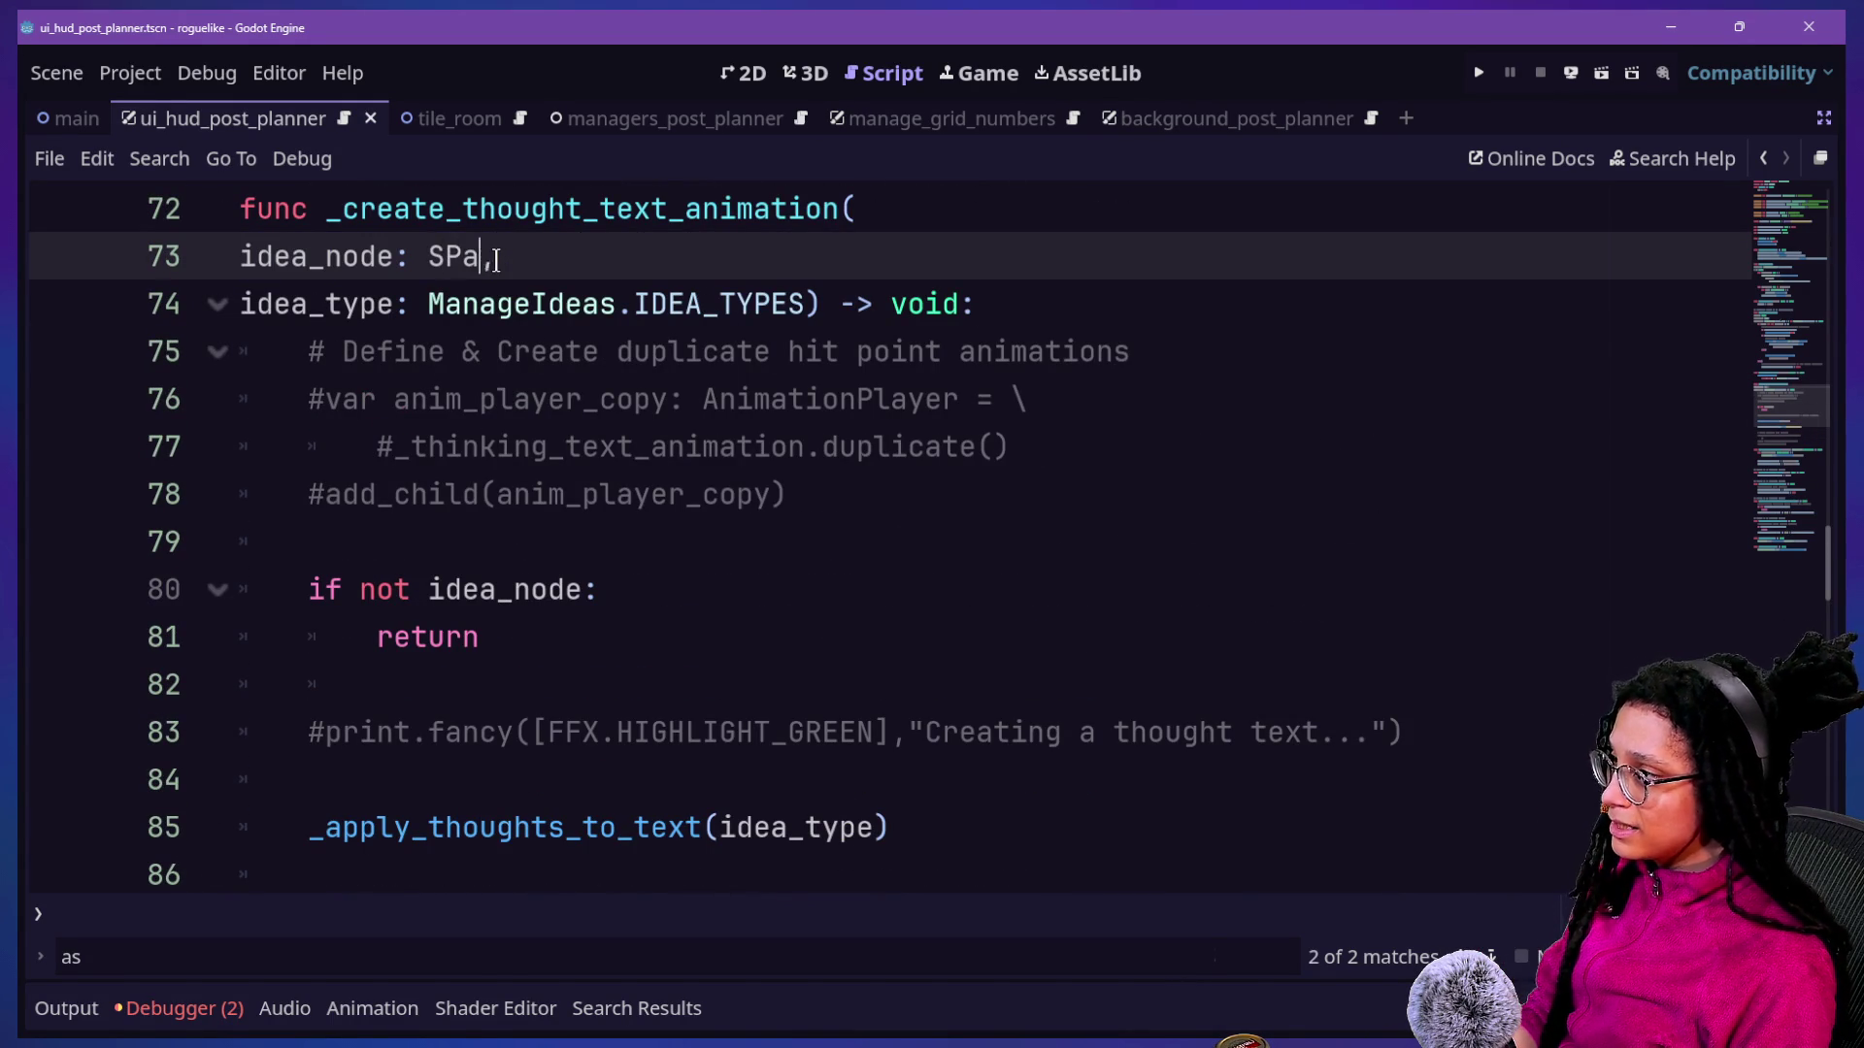
key("BackSpace")
key("BackSpace")
key("BackSpace")
type("pawn")
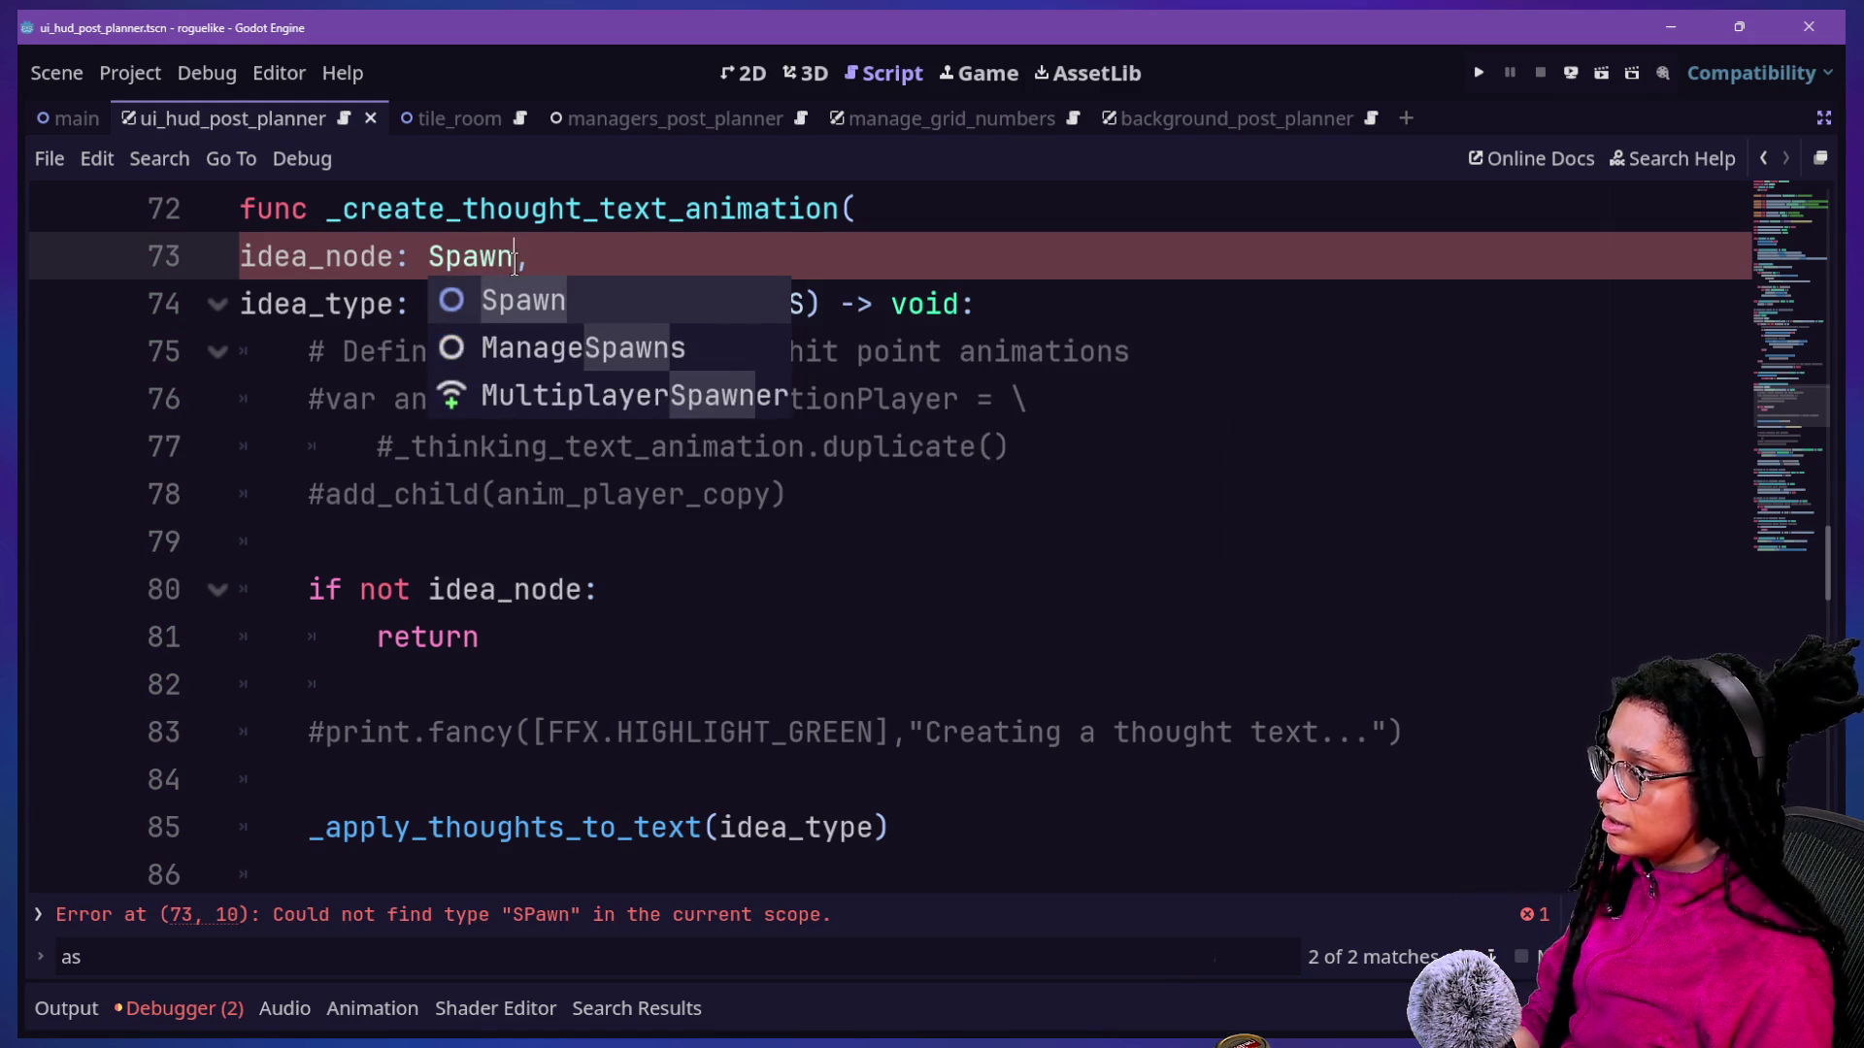
key("Escape")
Scroll up past _create_thought_text_animation to find idea_node's other uses, undoing an accidental deletion.
scroll(969, 425, "down", 4)
scroll(969, 424, "down", 1)
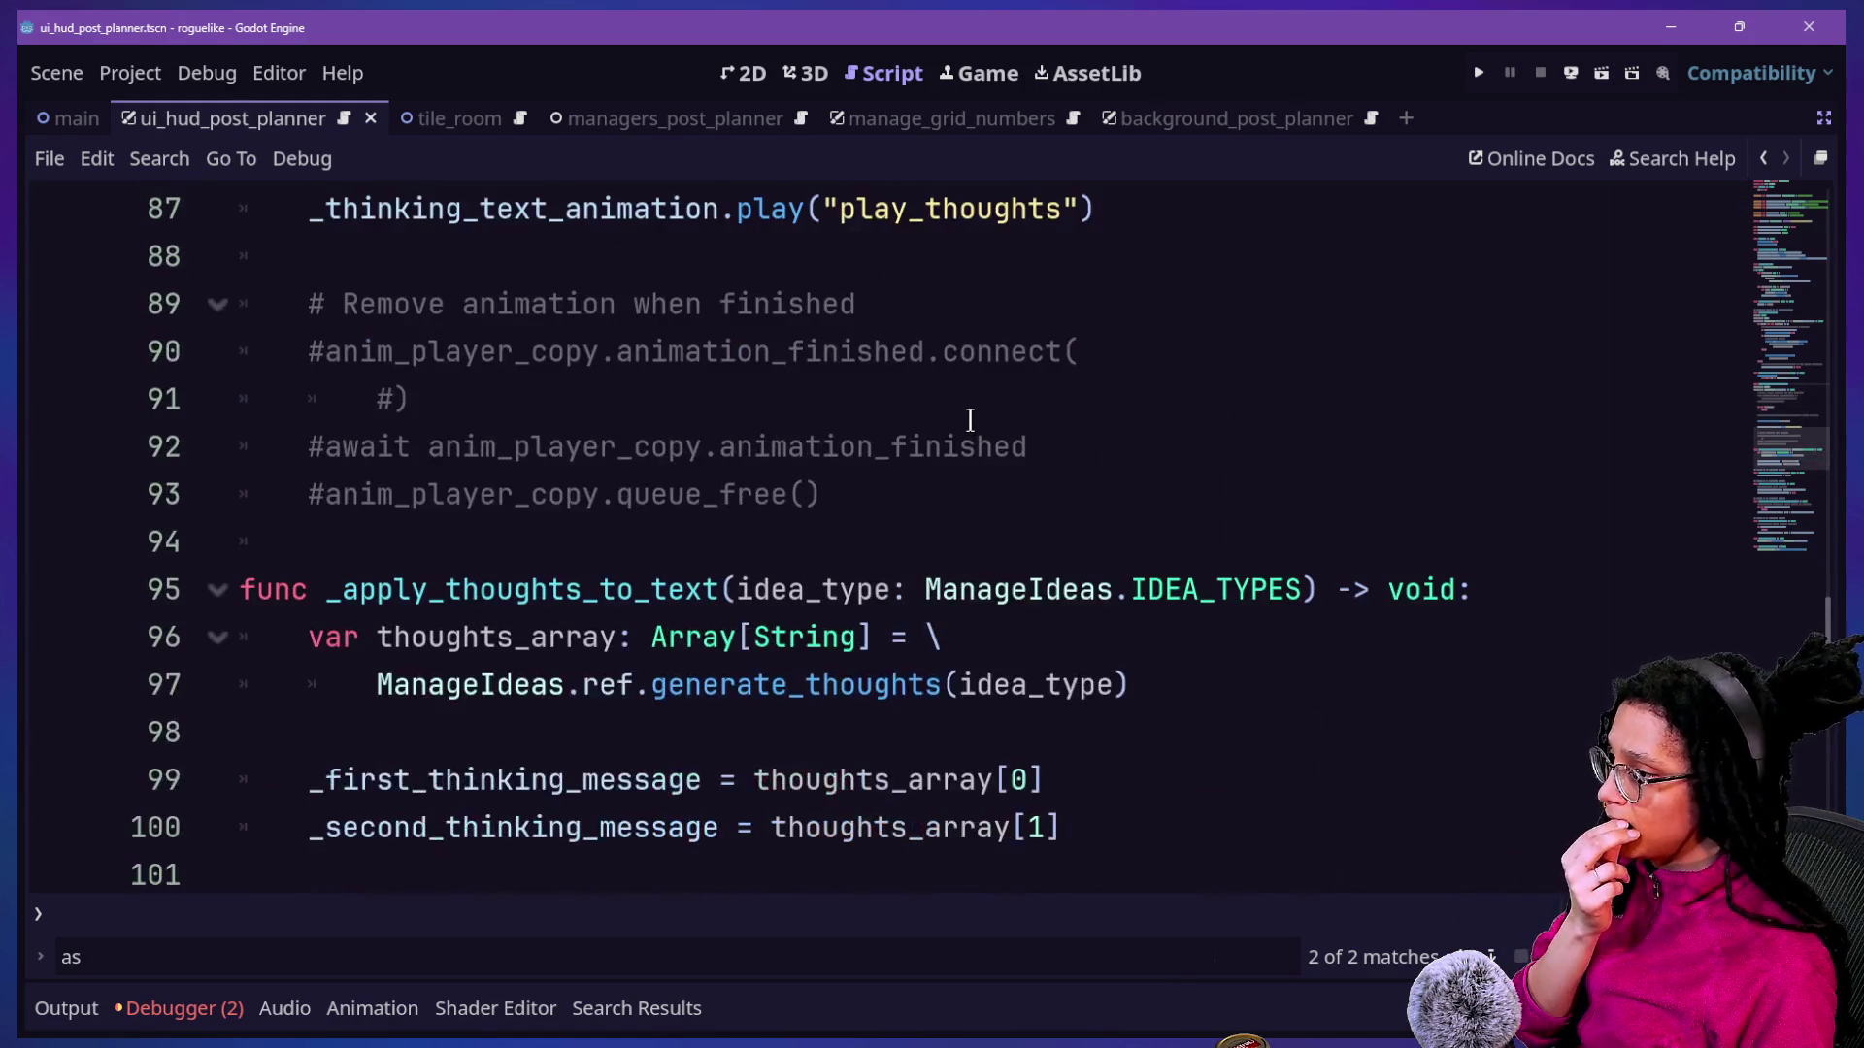
scroll(970, 419, "up", 2)
scroll(970, 420, "up", 3)
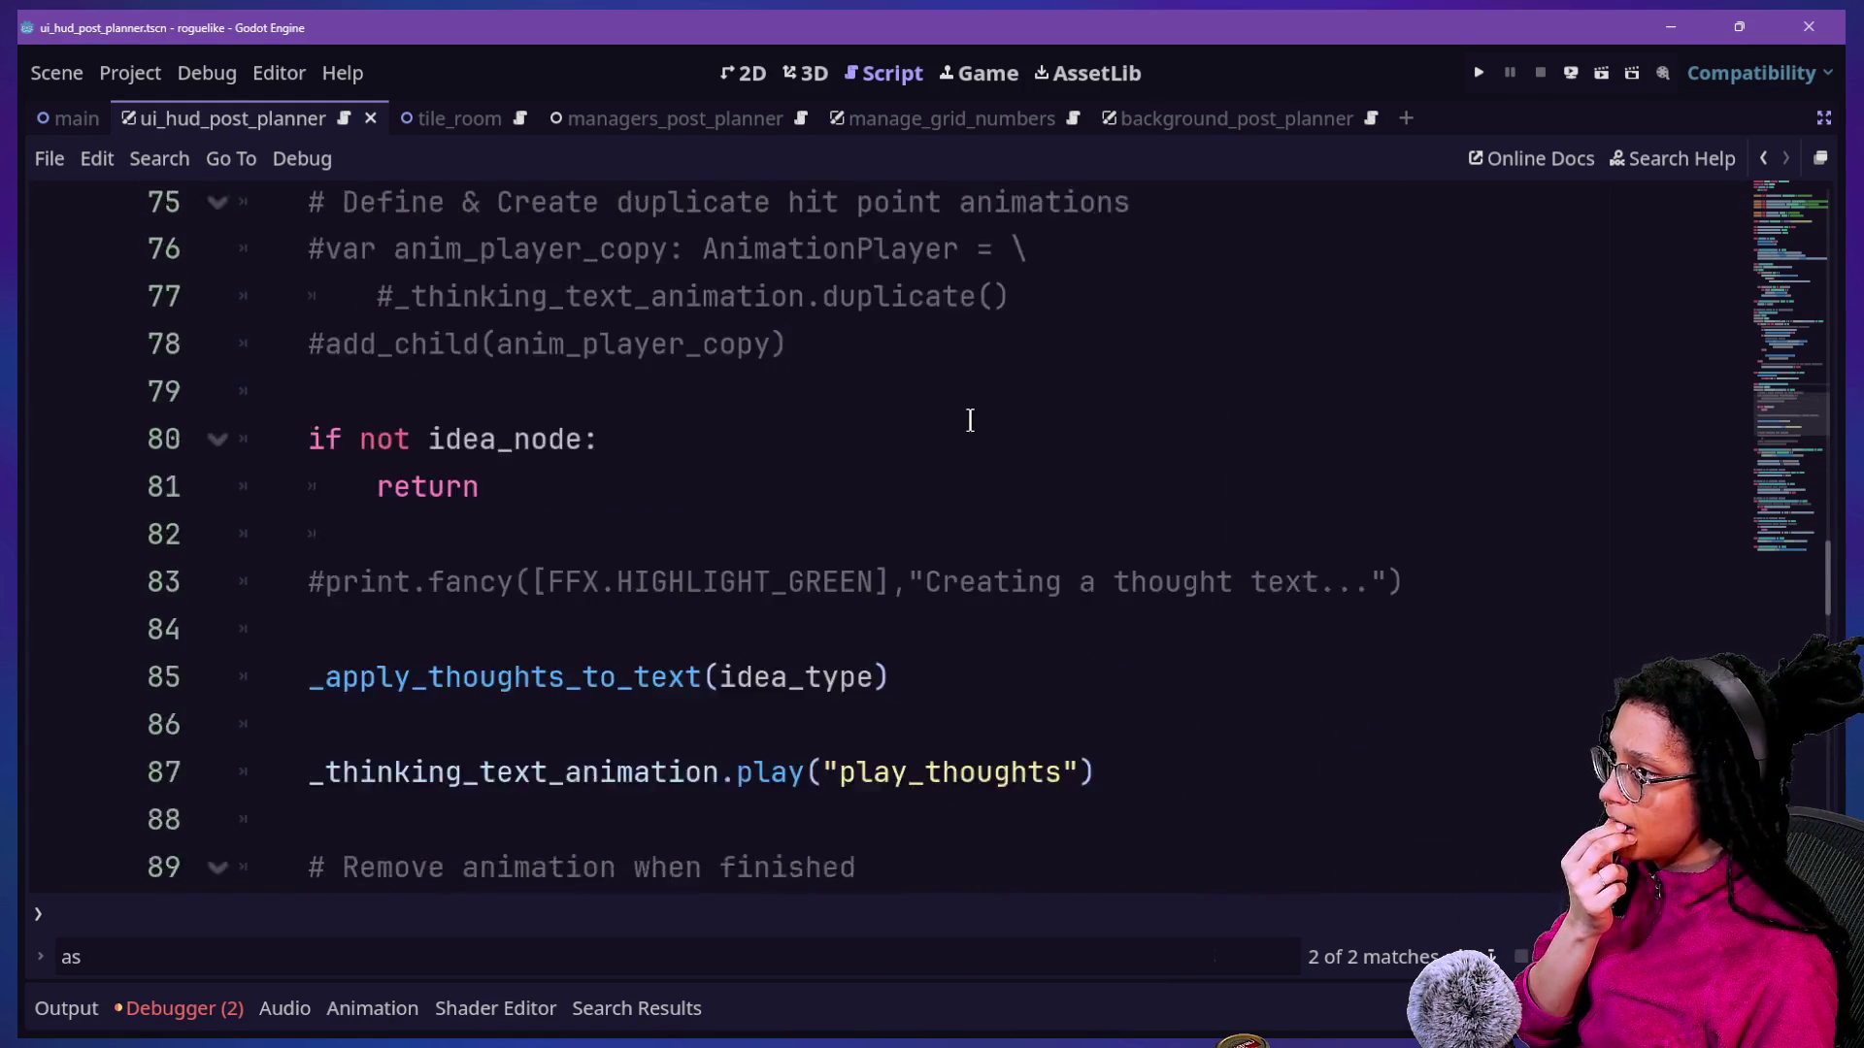
scroll(353, 470, "up", 2)
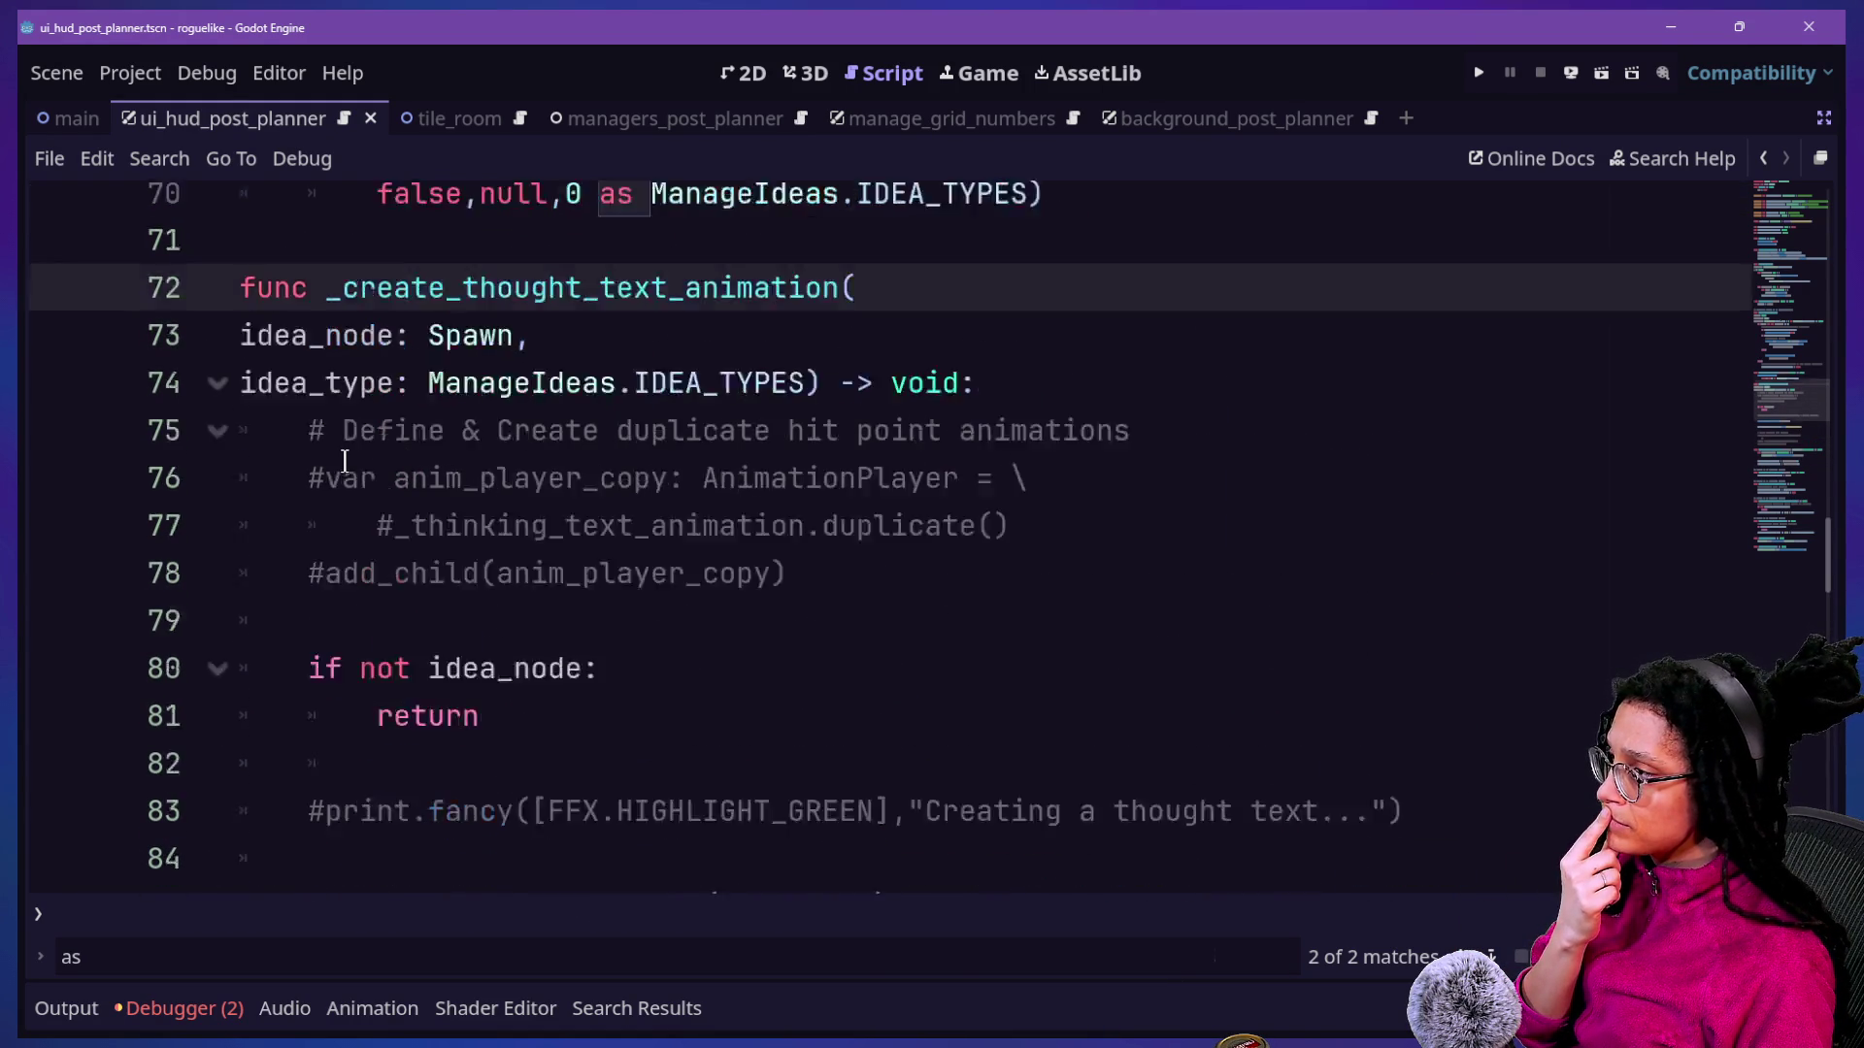
scroll(344, 460, "up", 1)
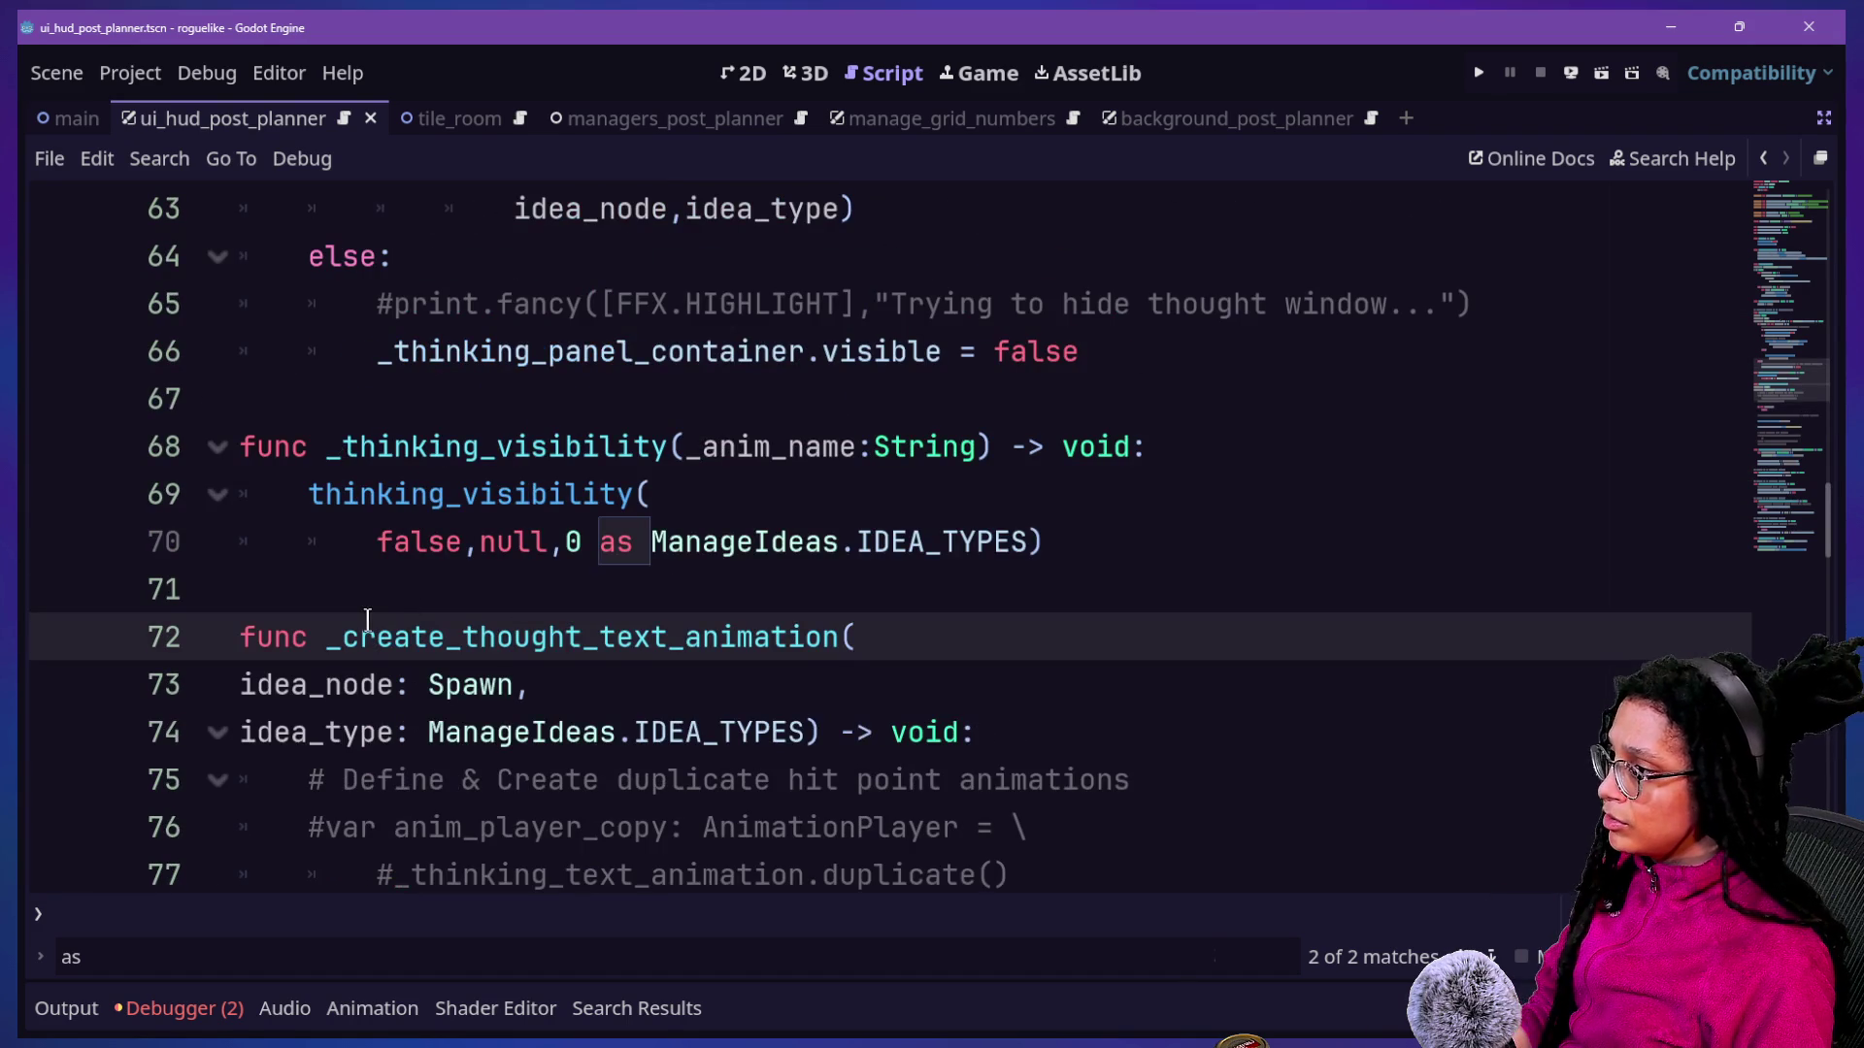
left_click_drag(334, 637, 881, 636)
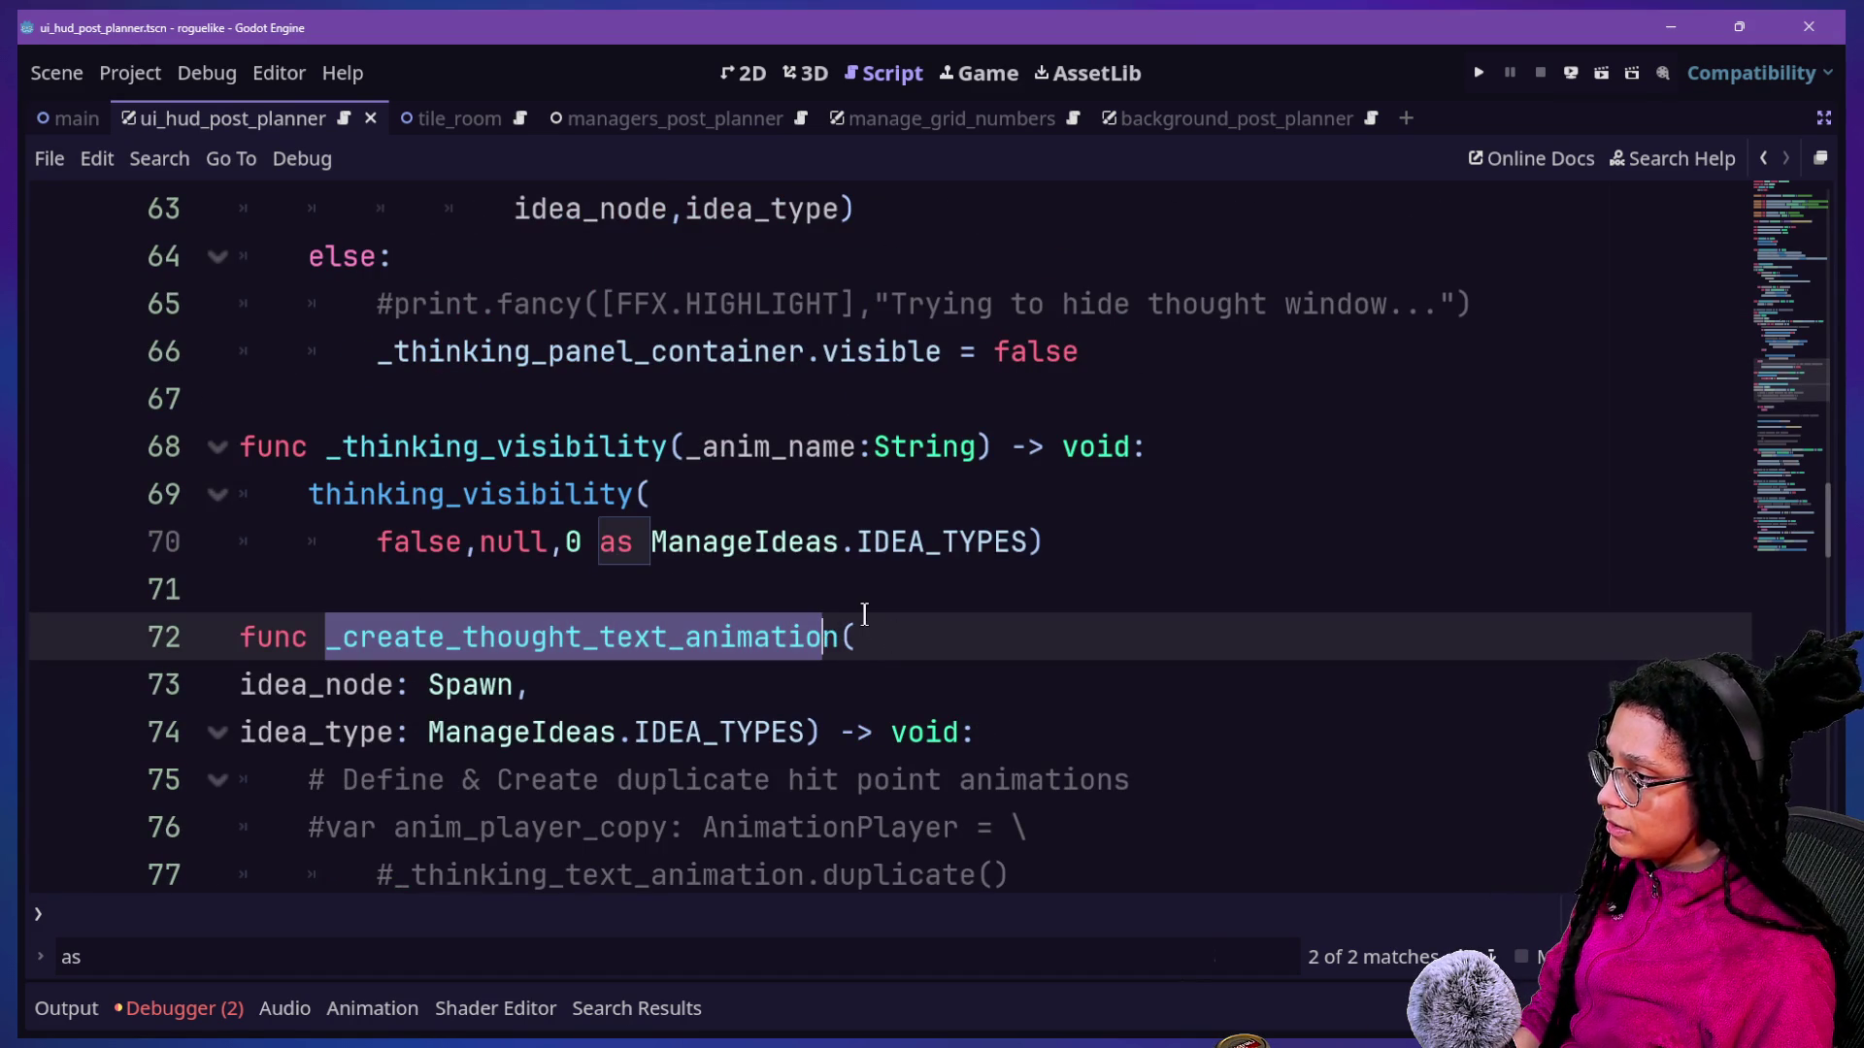
scroll(860, 614, "up", 3)
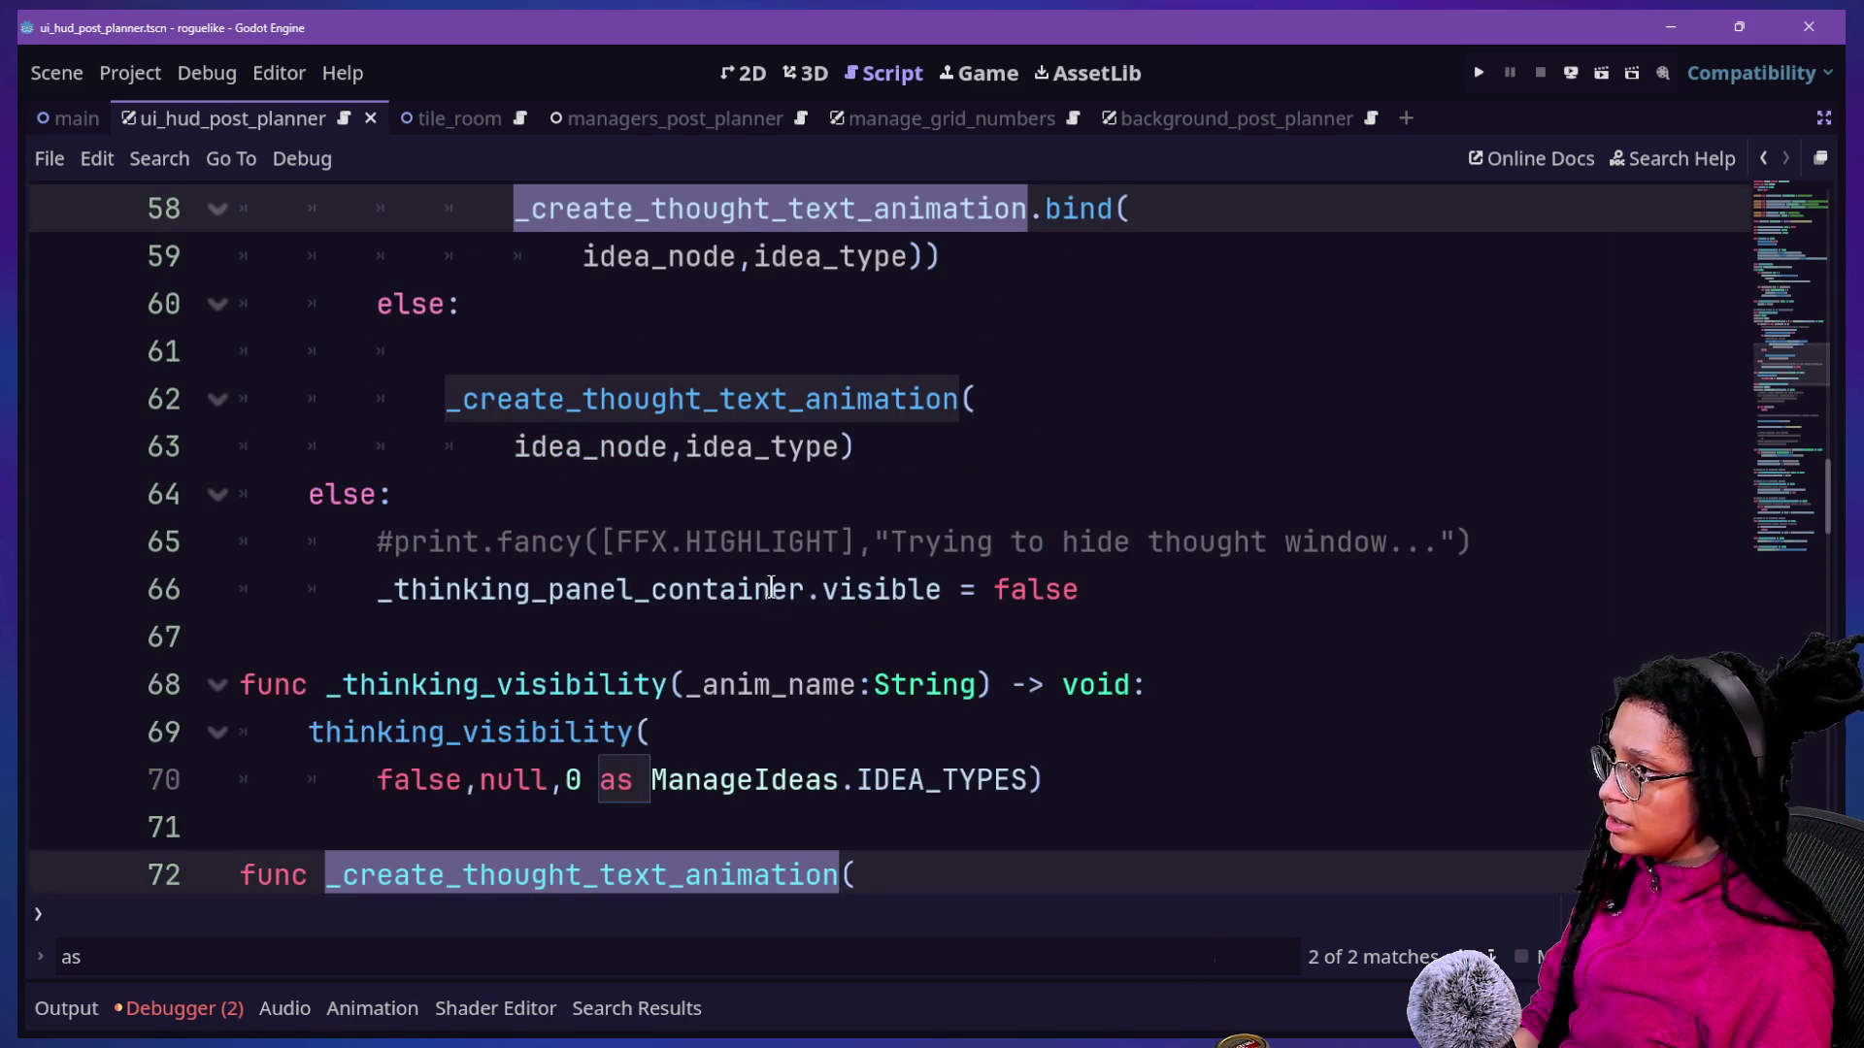
scroll(771, 585, "up", 3)
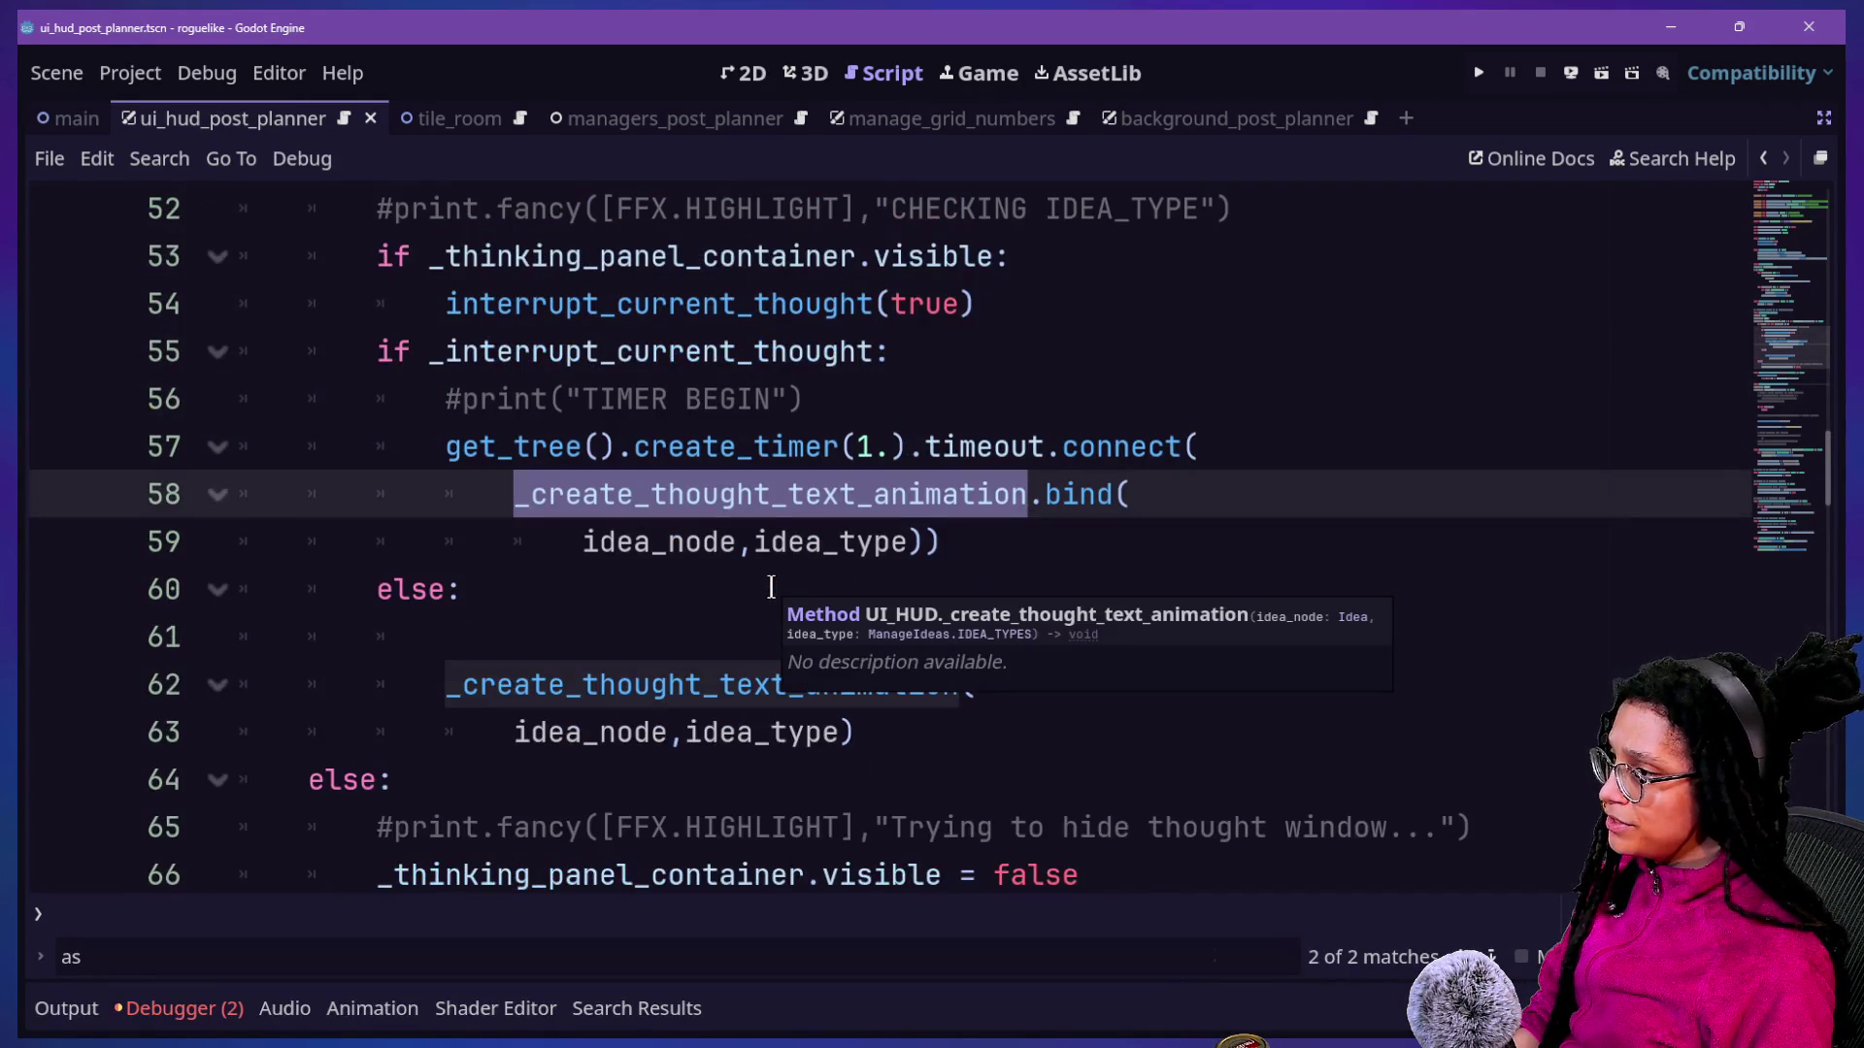
left_click(579, 543)
key("Delete")
key("ctrl+z")
scroll(695, 554, "up", 3)
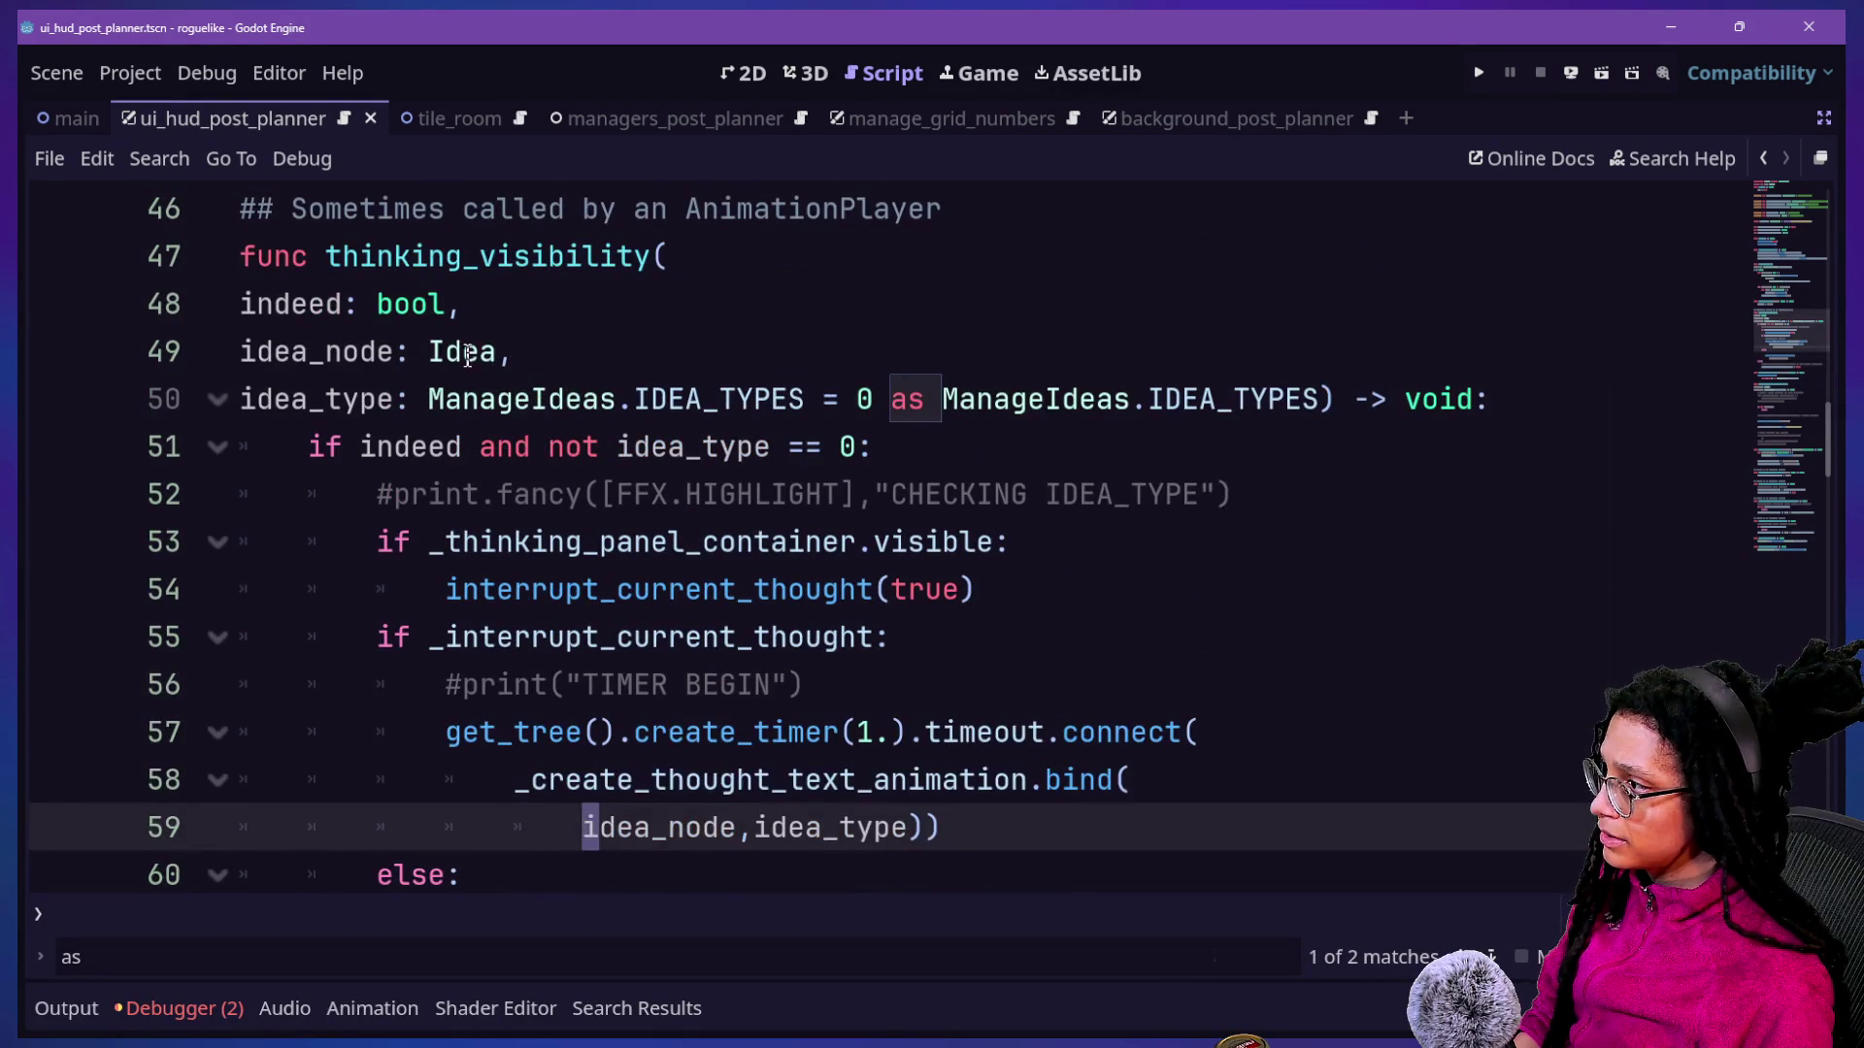
Change idea_node's type to Spawn on line 49 in thinking_visibility, then run the project.
double_click(467, 356)
type("Soawb")
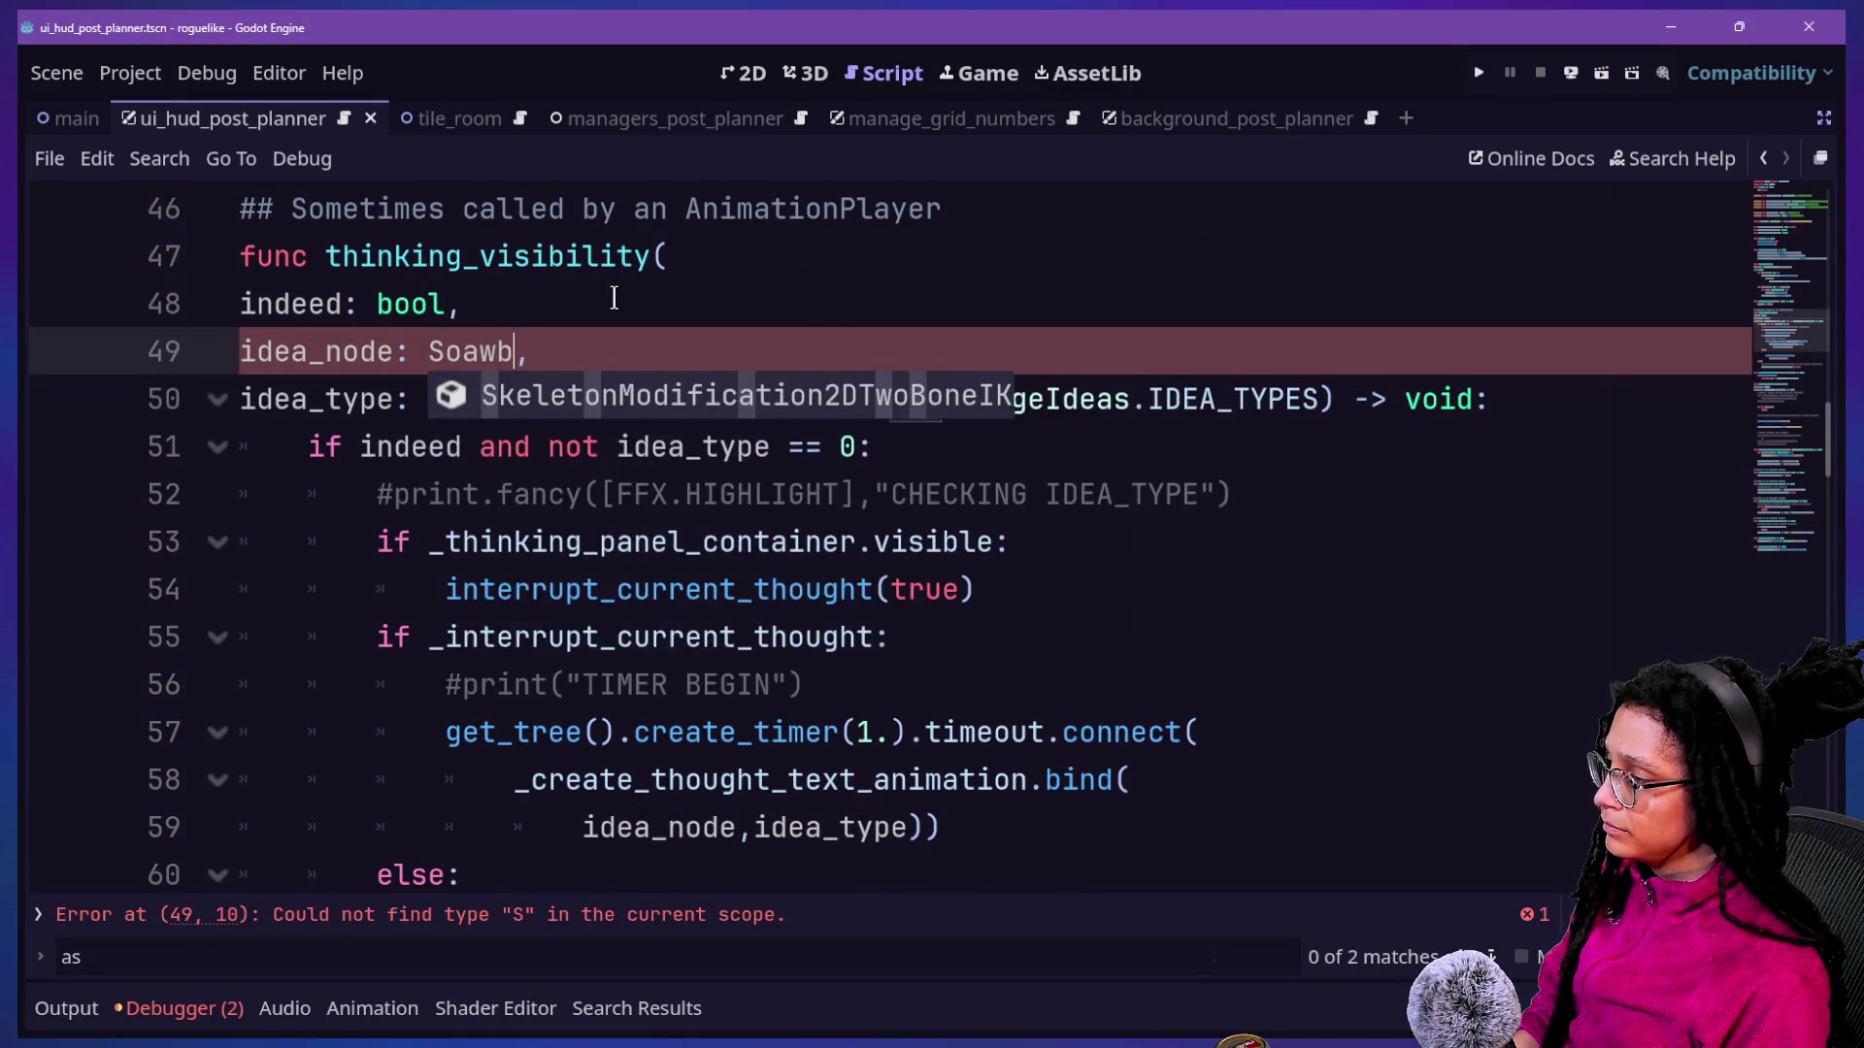
key("BackSpace")
key("BackSpace")
key("BackSpace")
type("pawn")
left_click(594, 272)
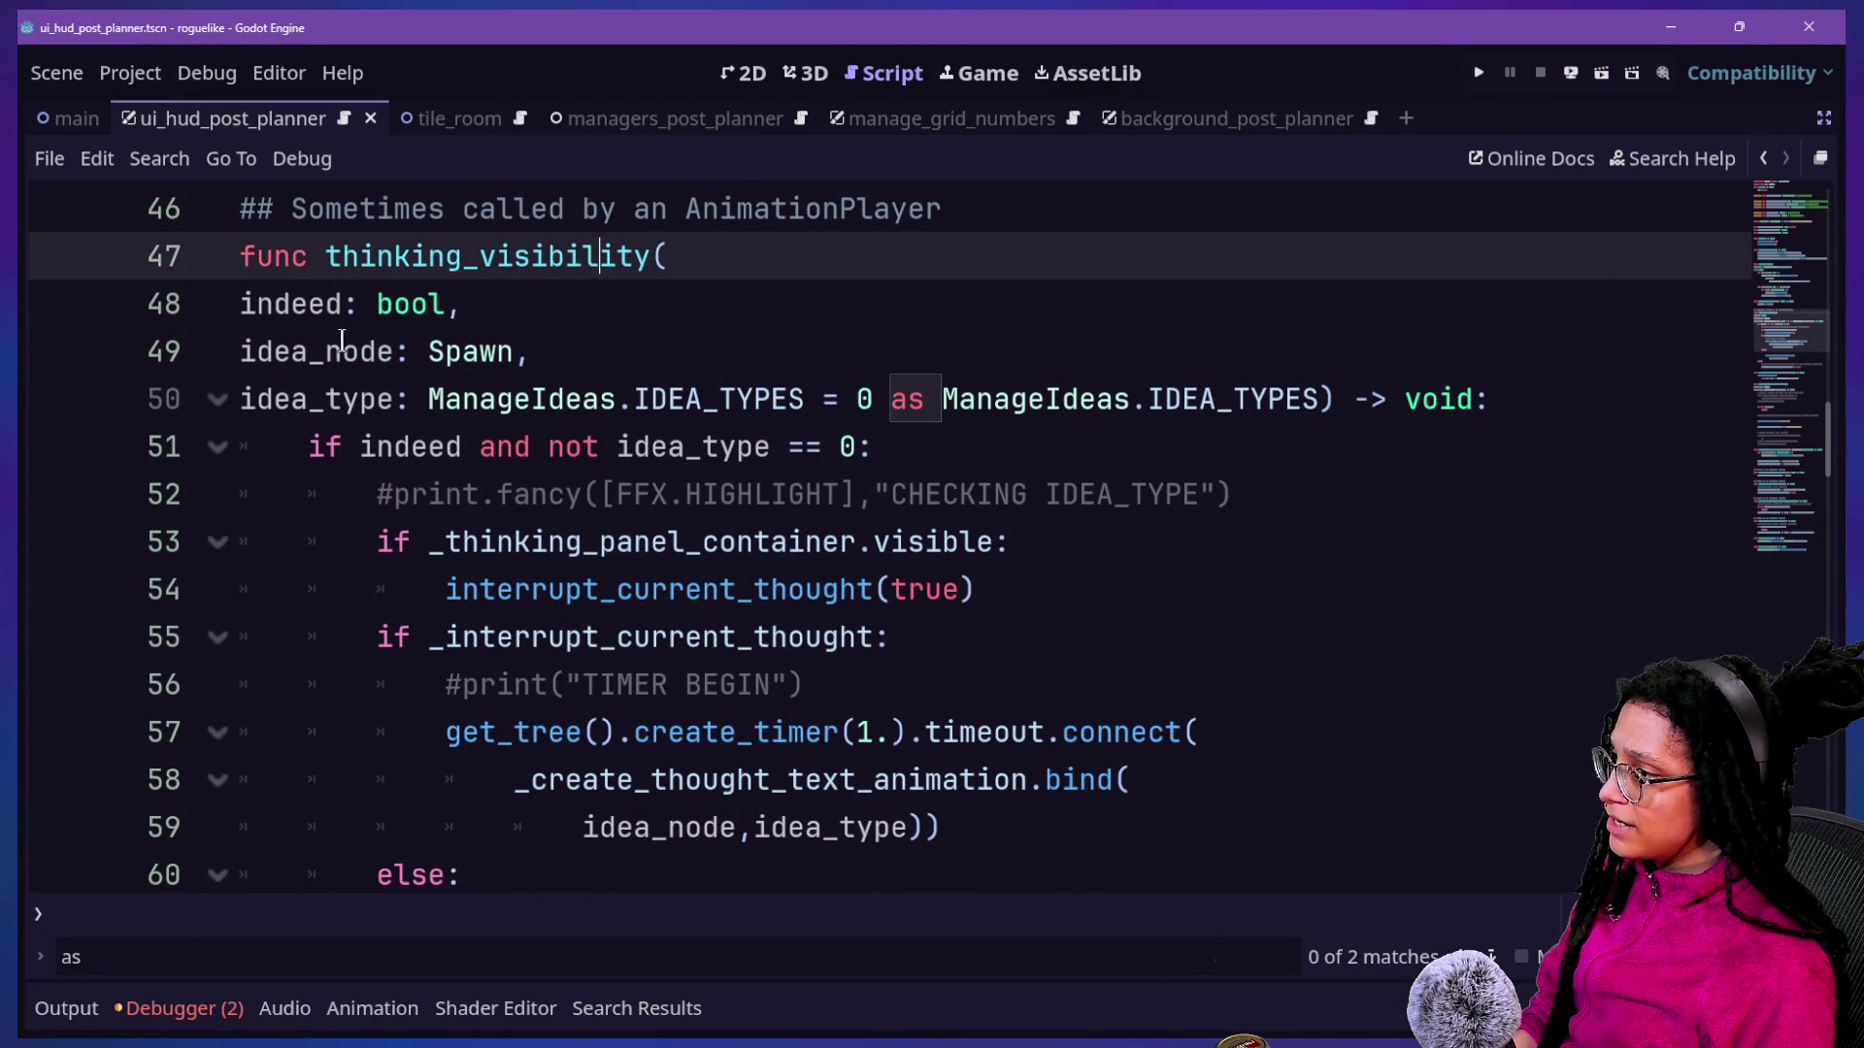
left_click(581, 296)
scroll(365, 420, "up", 4)
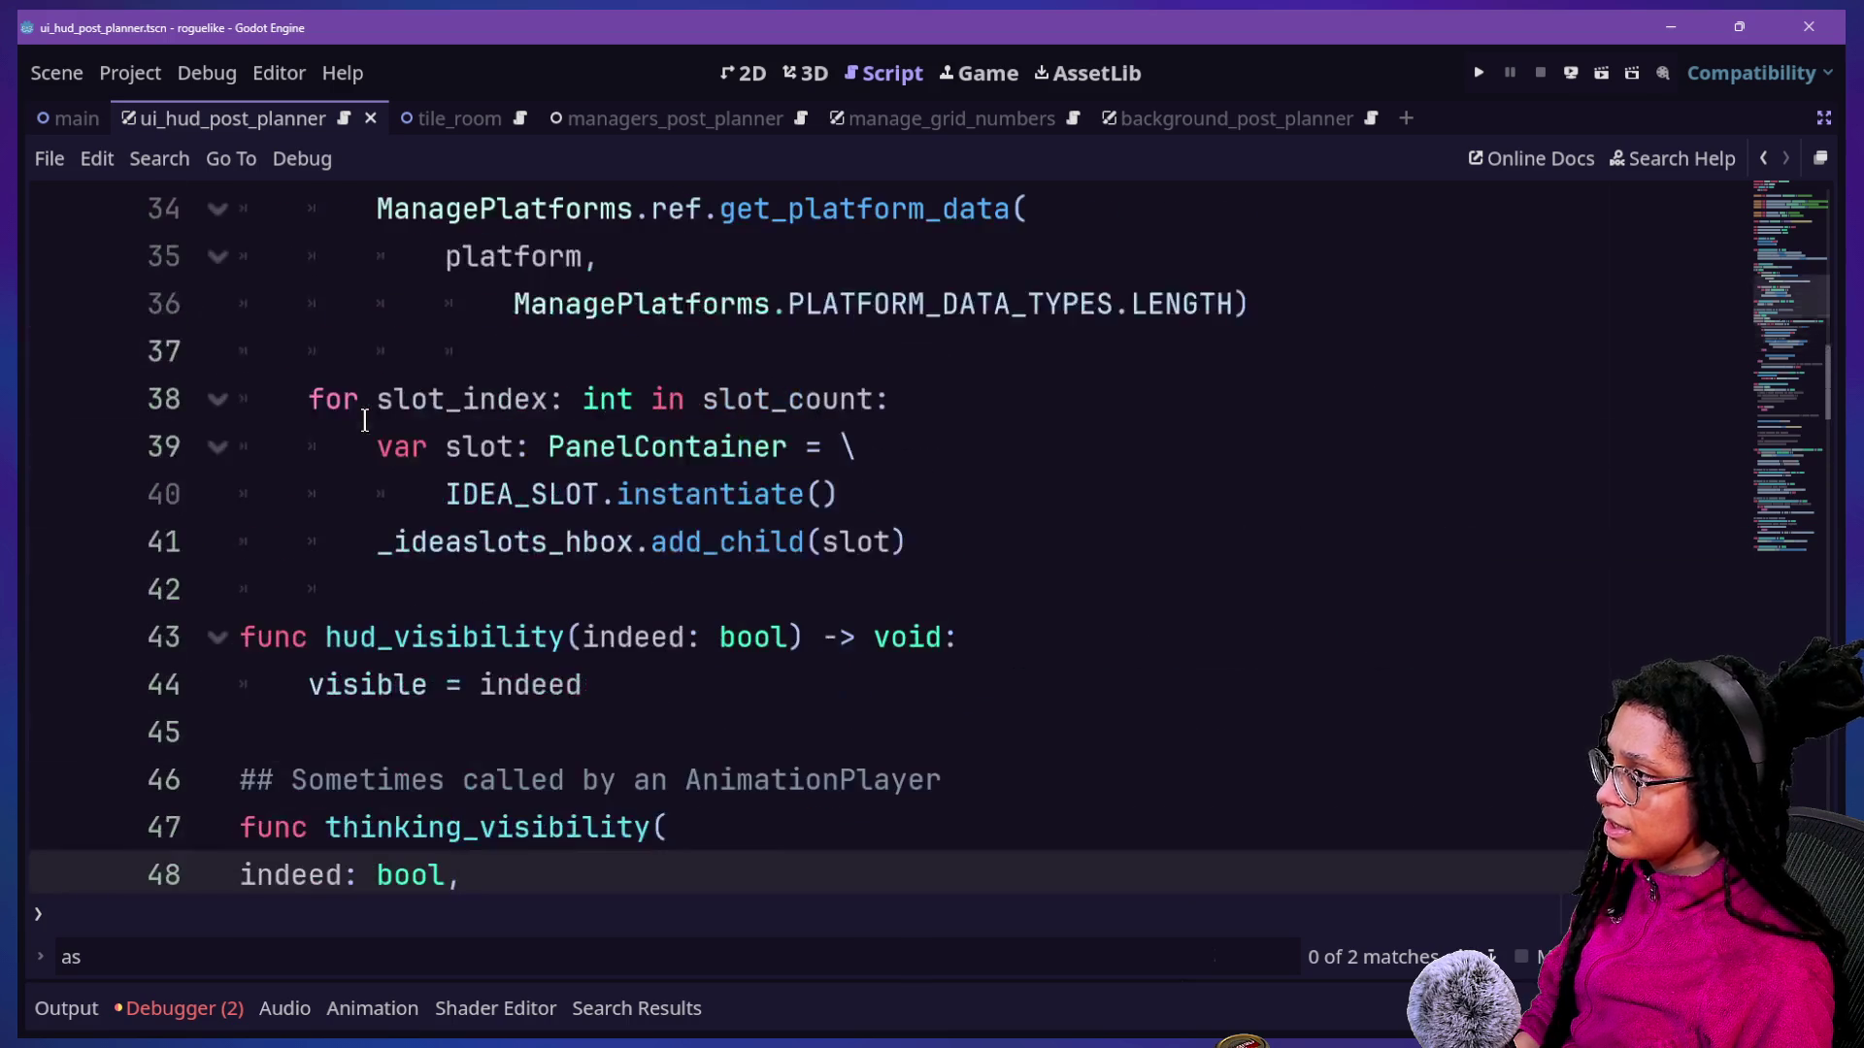
scroll(365, 420, "down", 1)
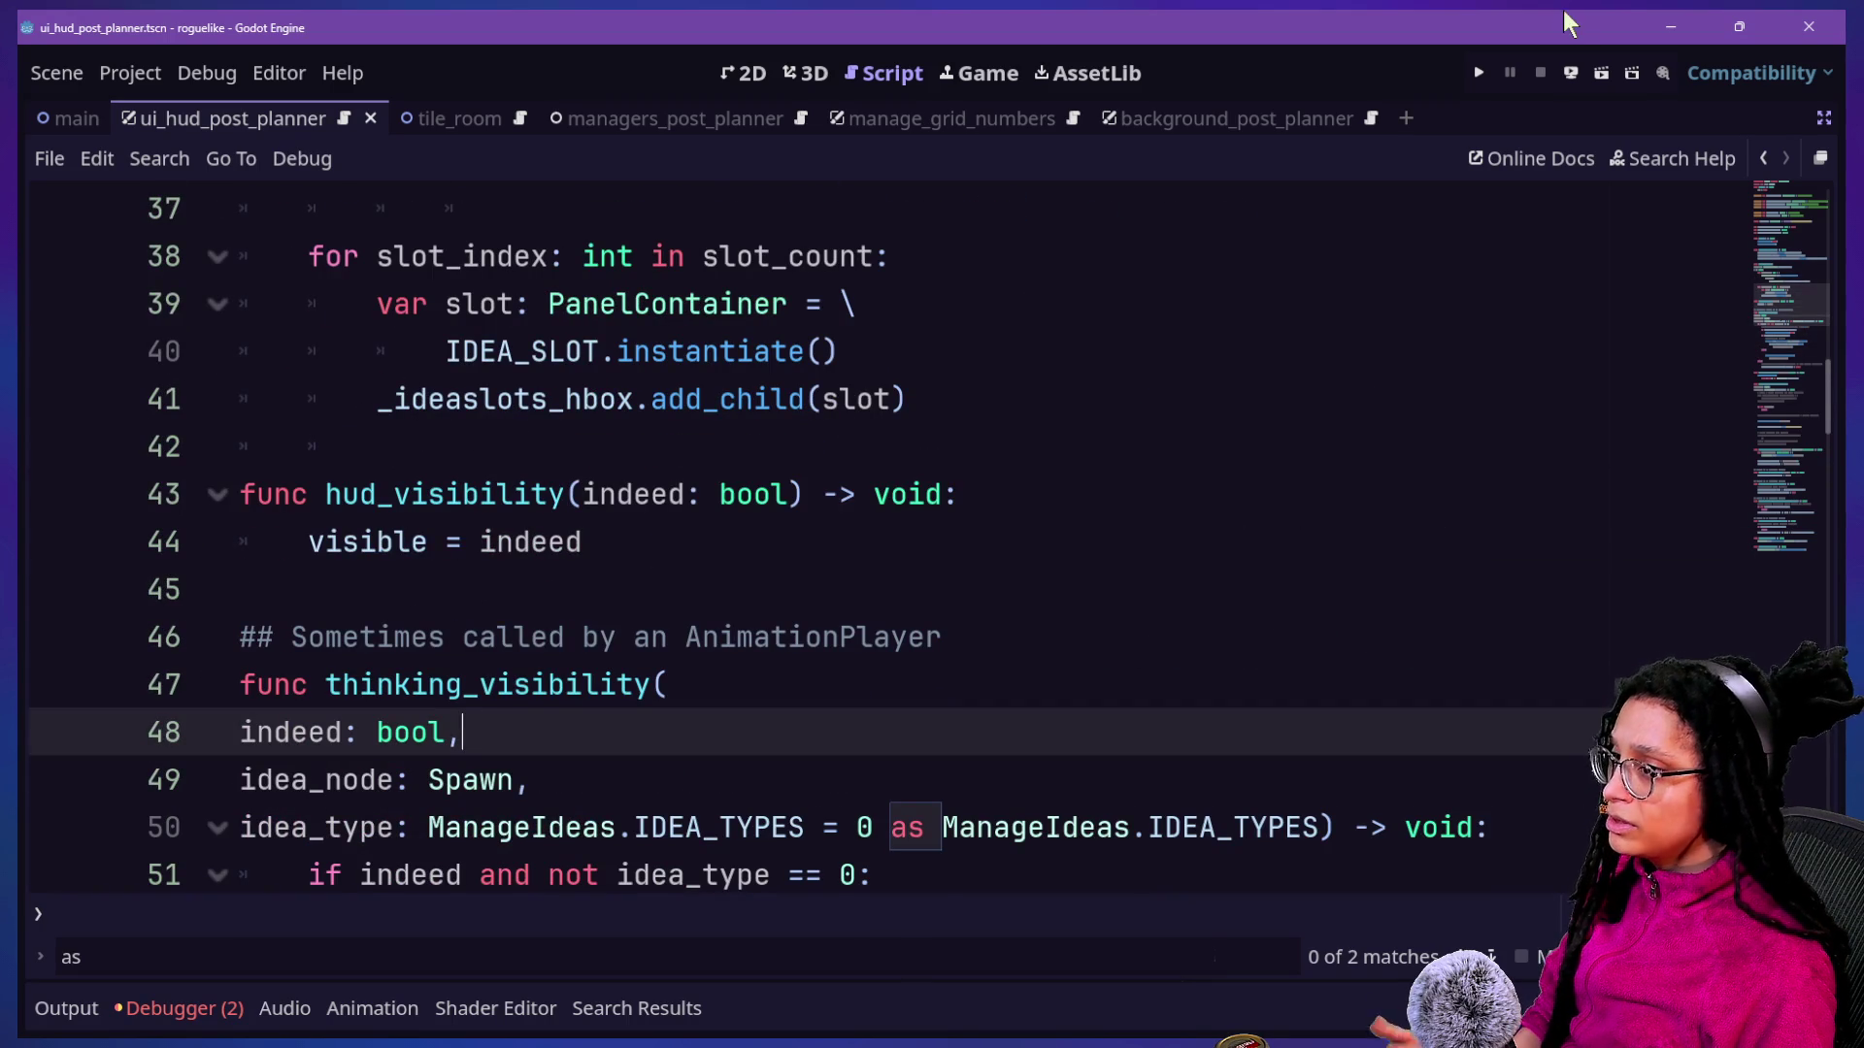
left_click(1479, 76)
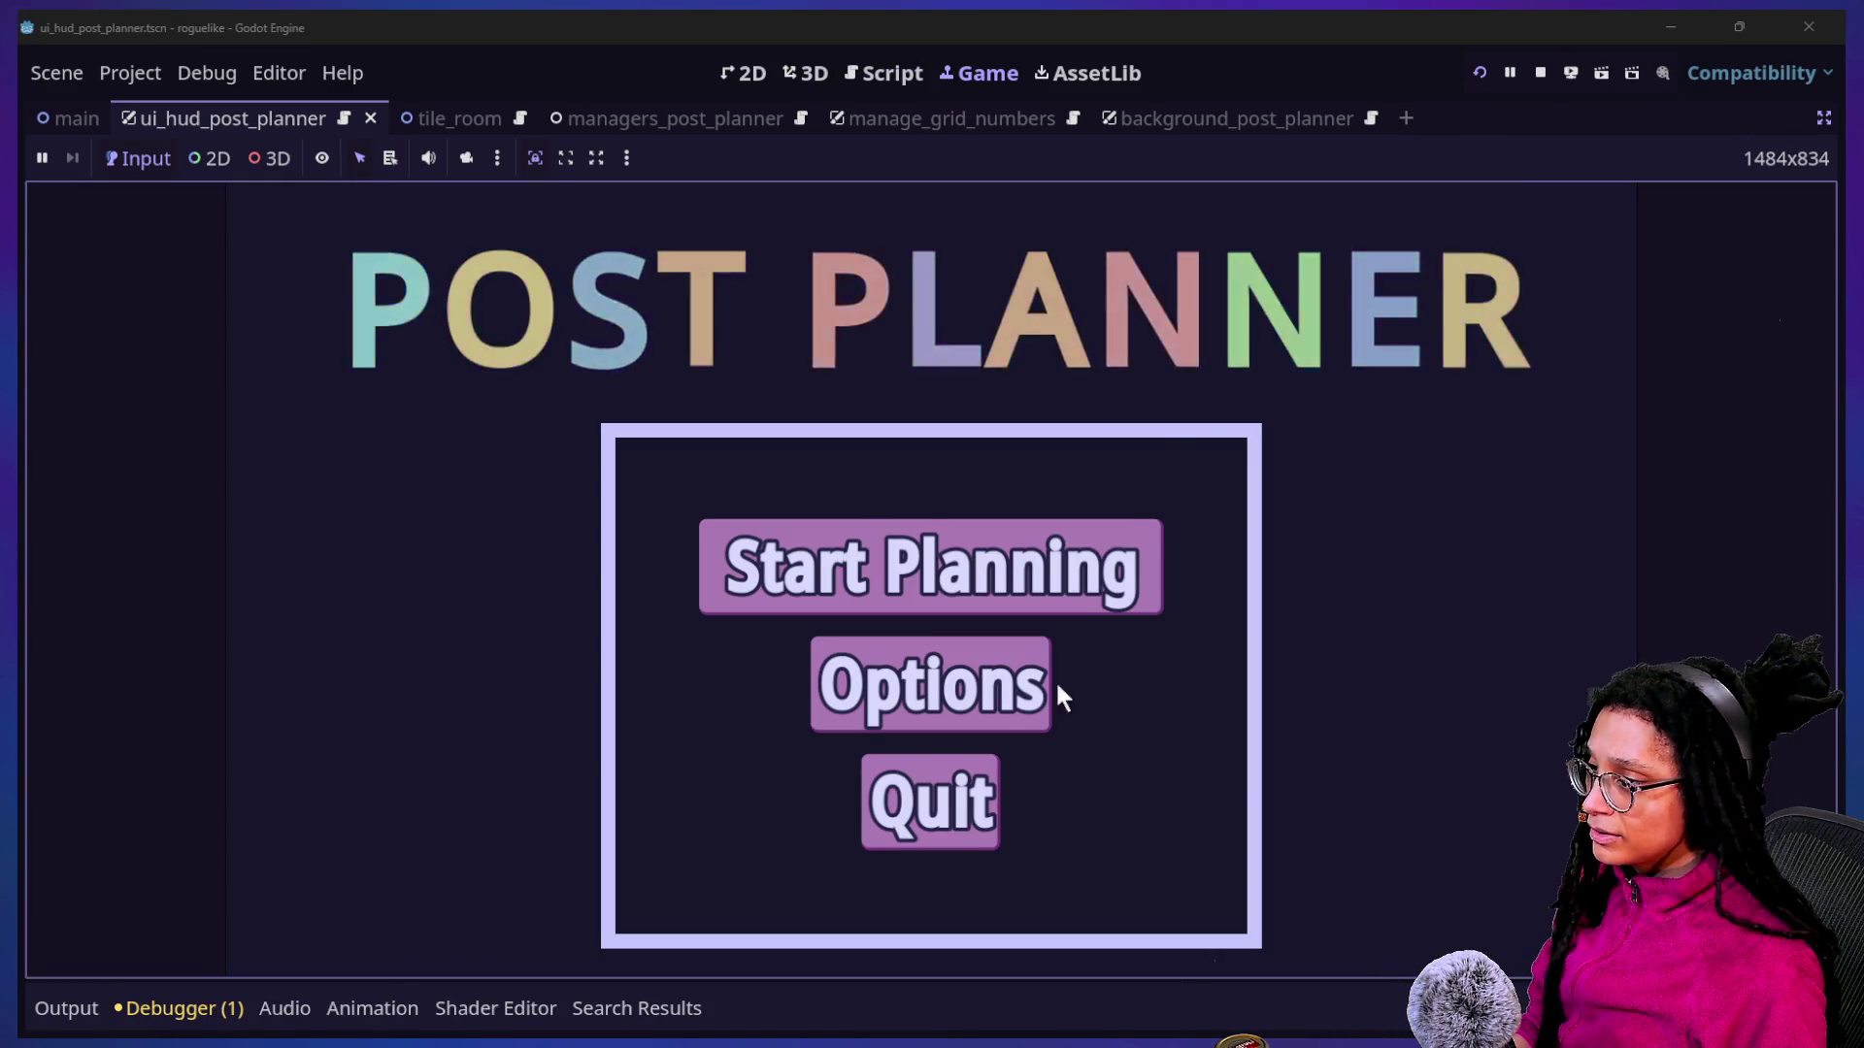
Choose Start Planning, pick the Mewsky platform, and walk the brain left toward the can.
left_click(917, 597)
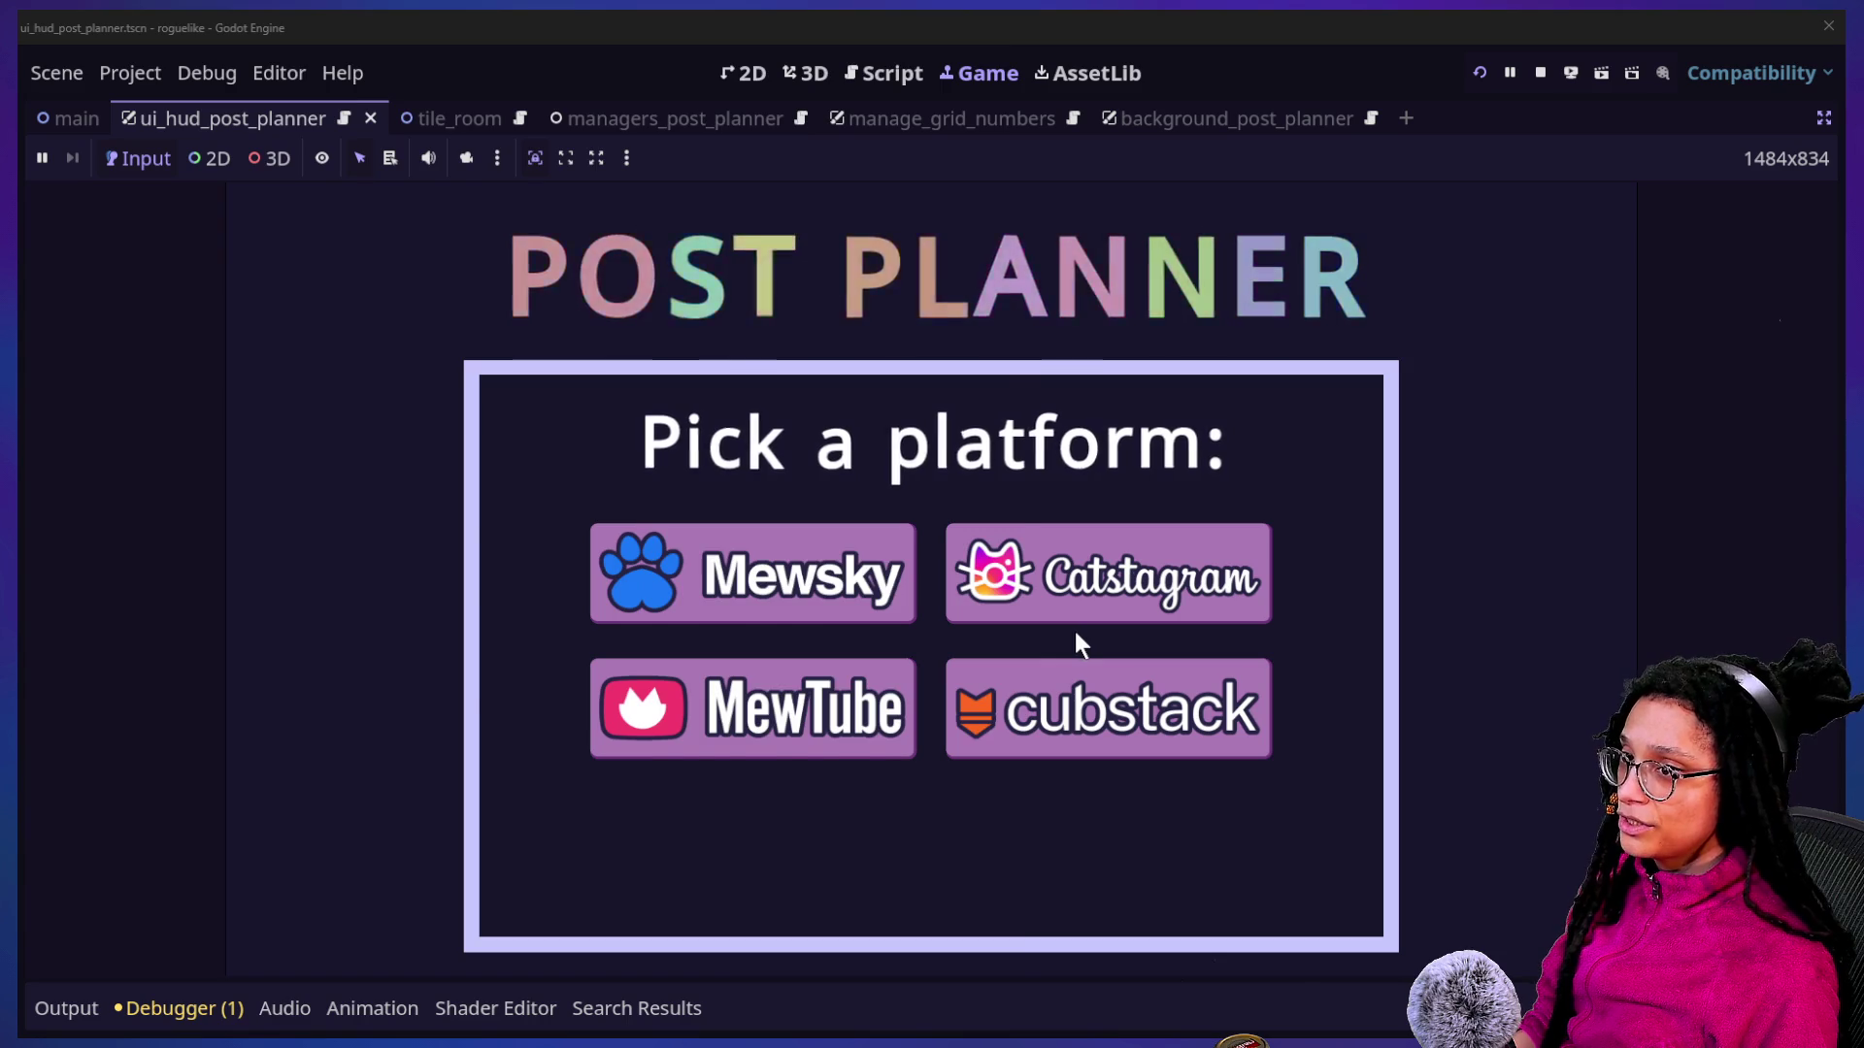
key("alt+Tab")
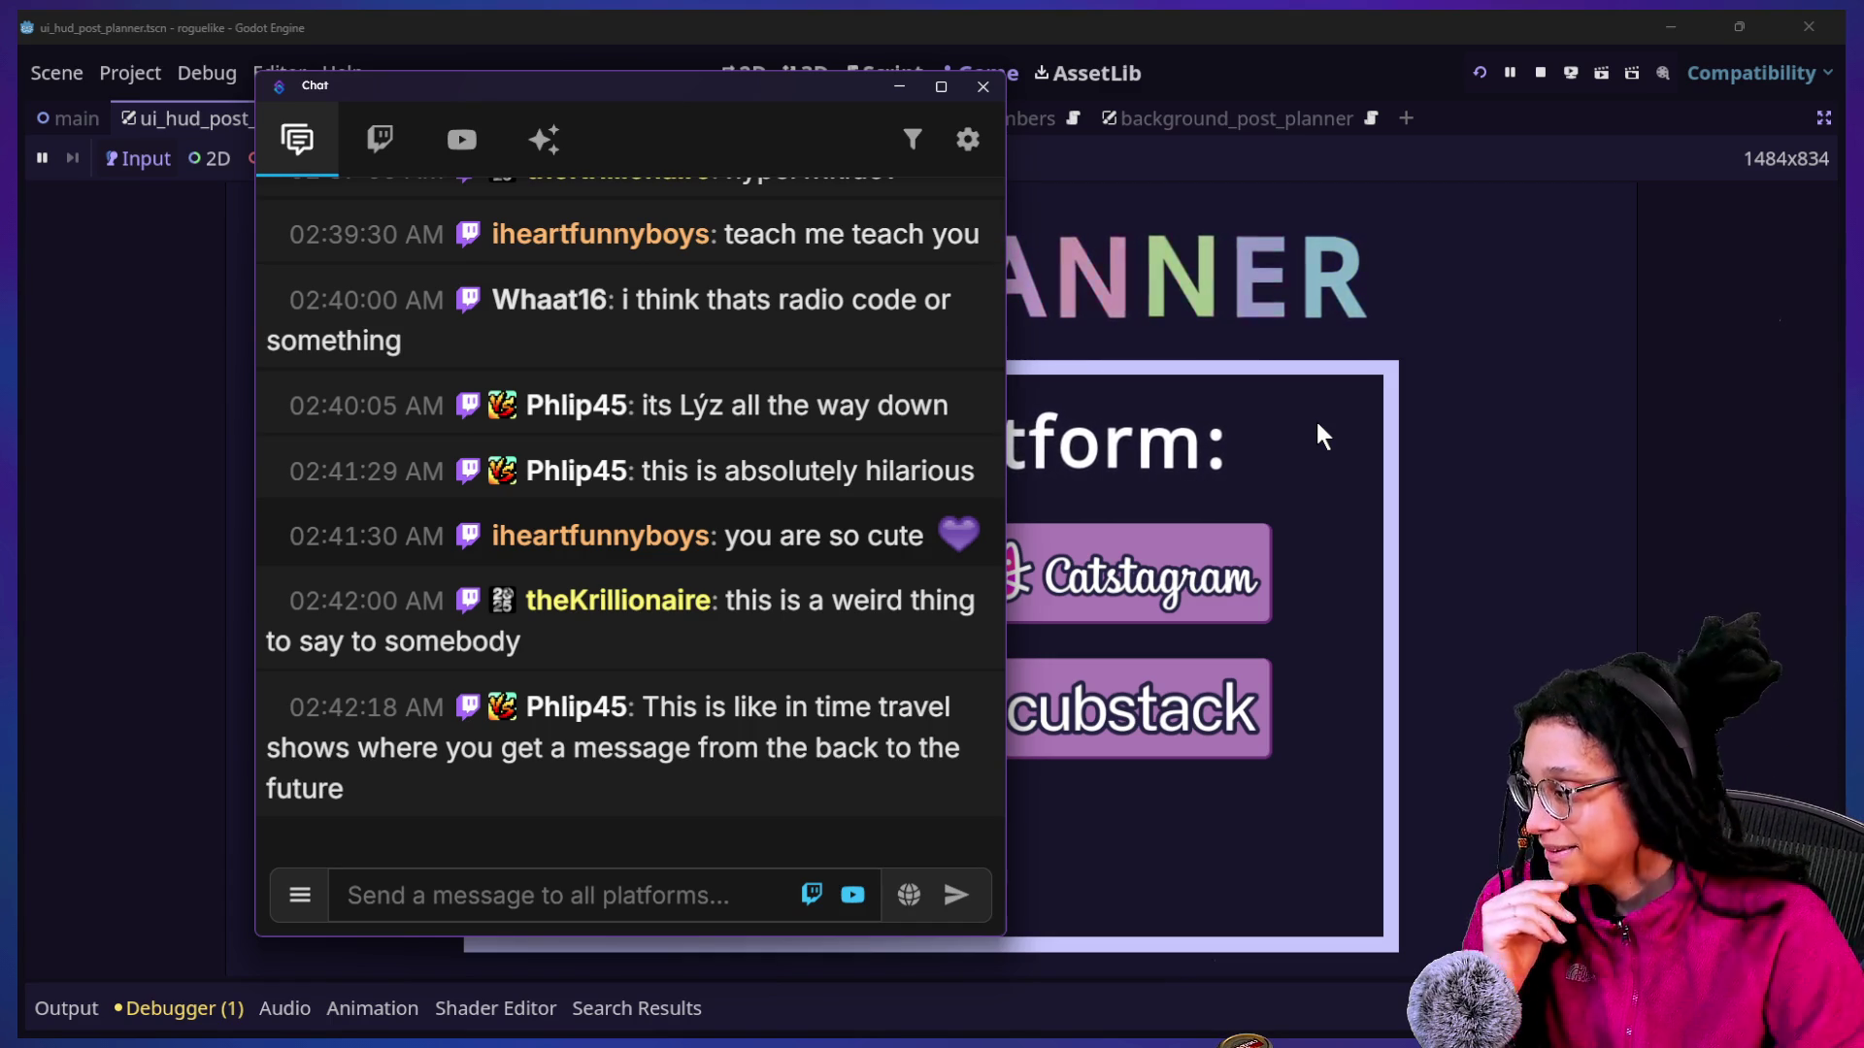
left_click(1201, 497)
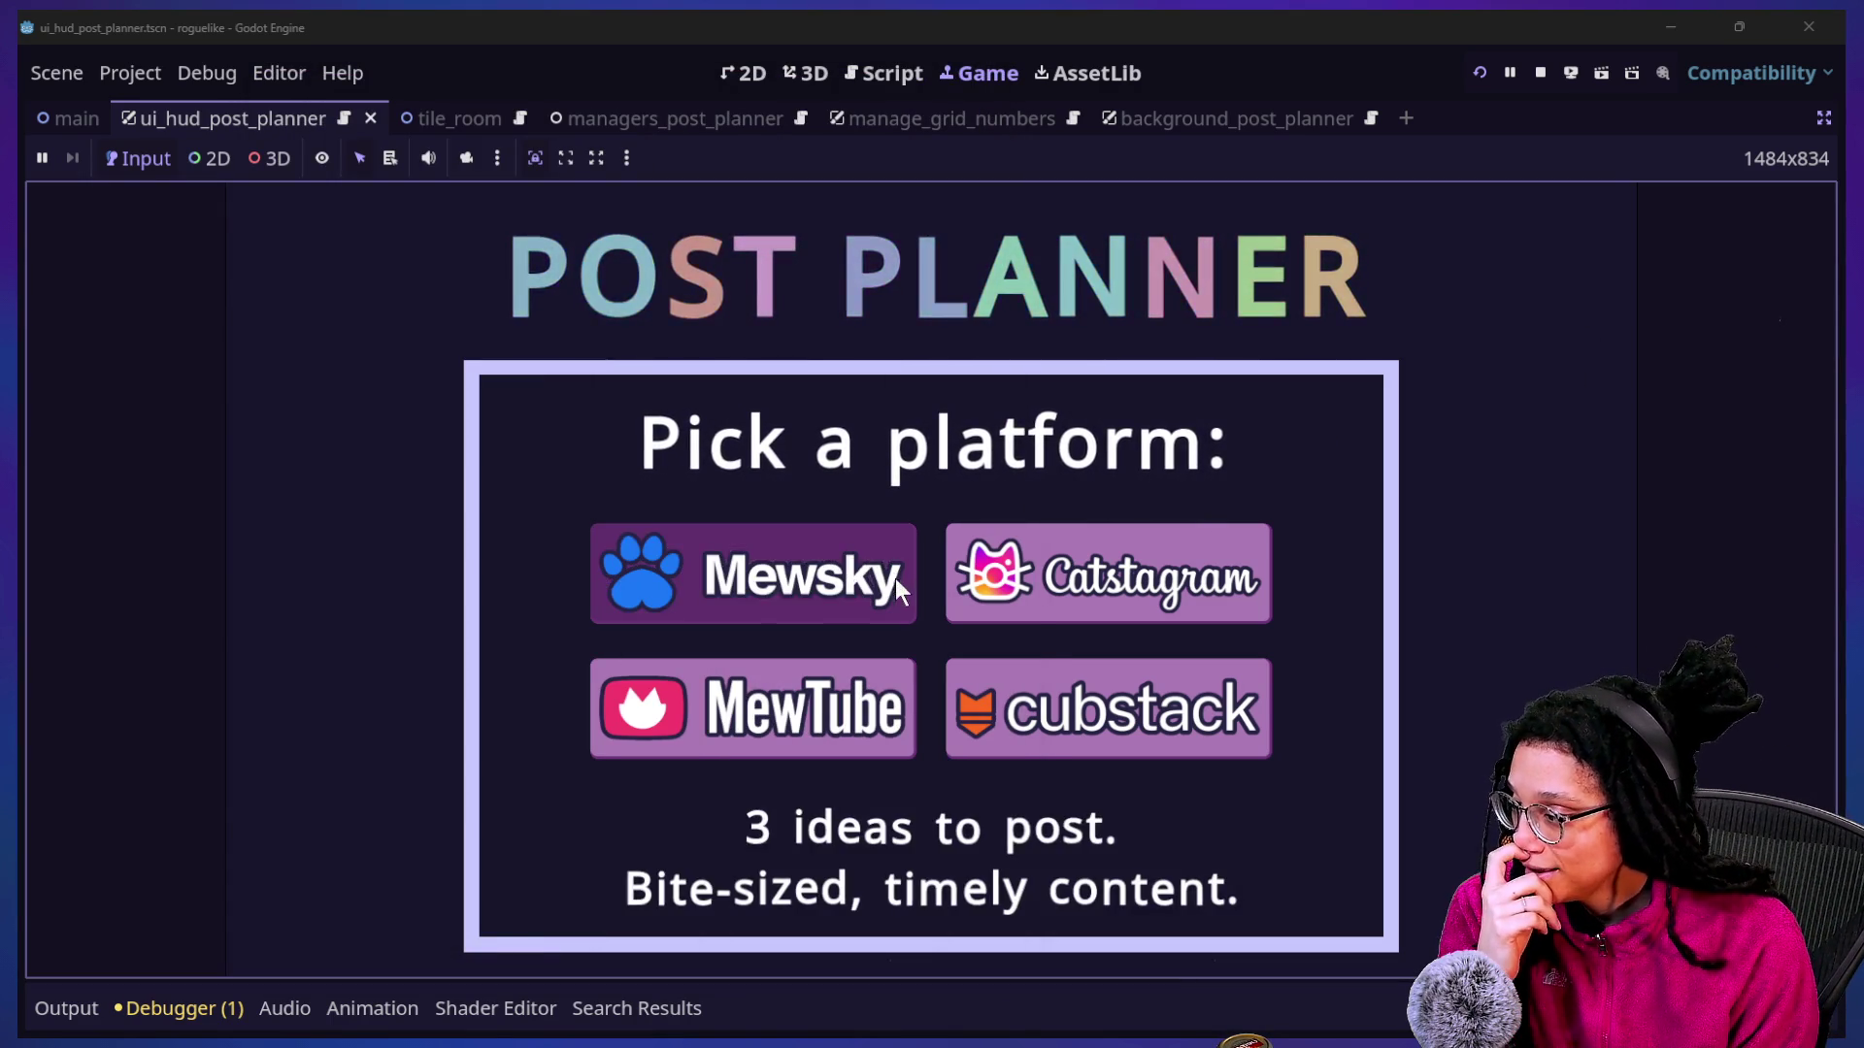
left_click(893, 581)
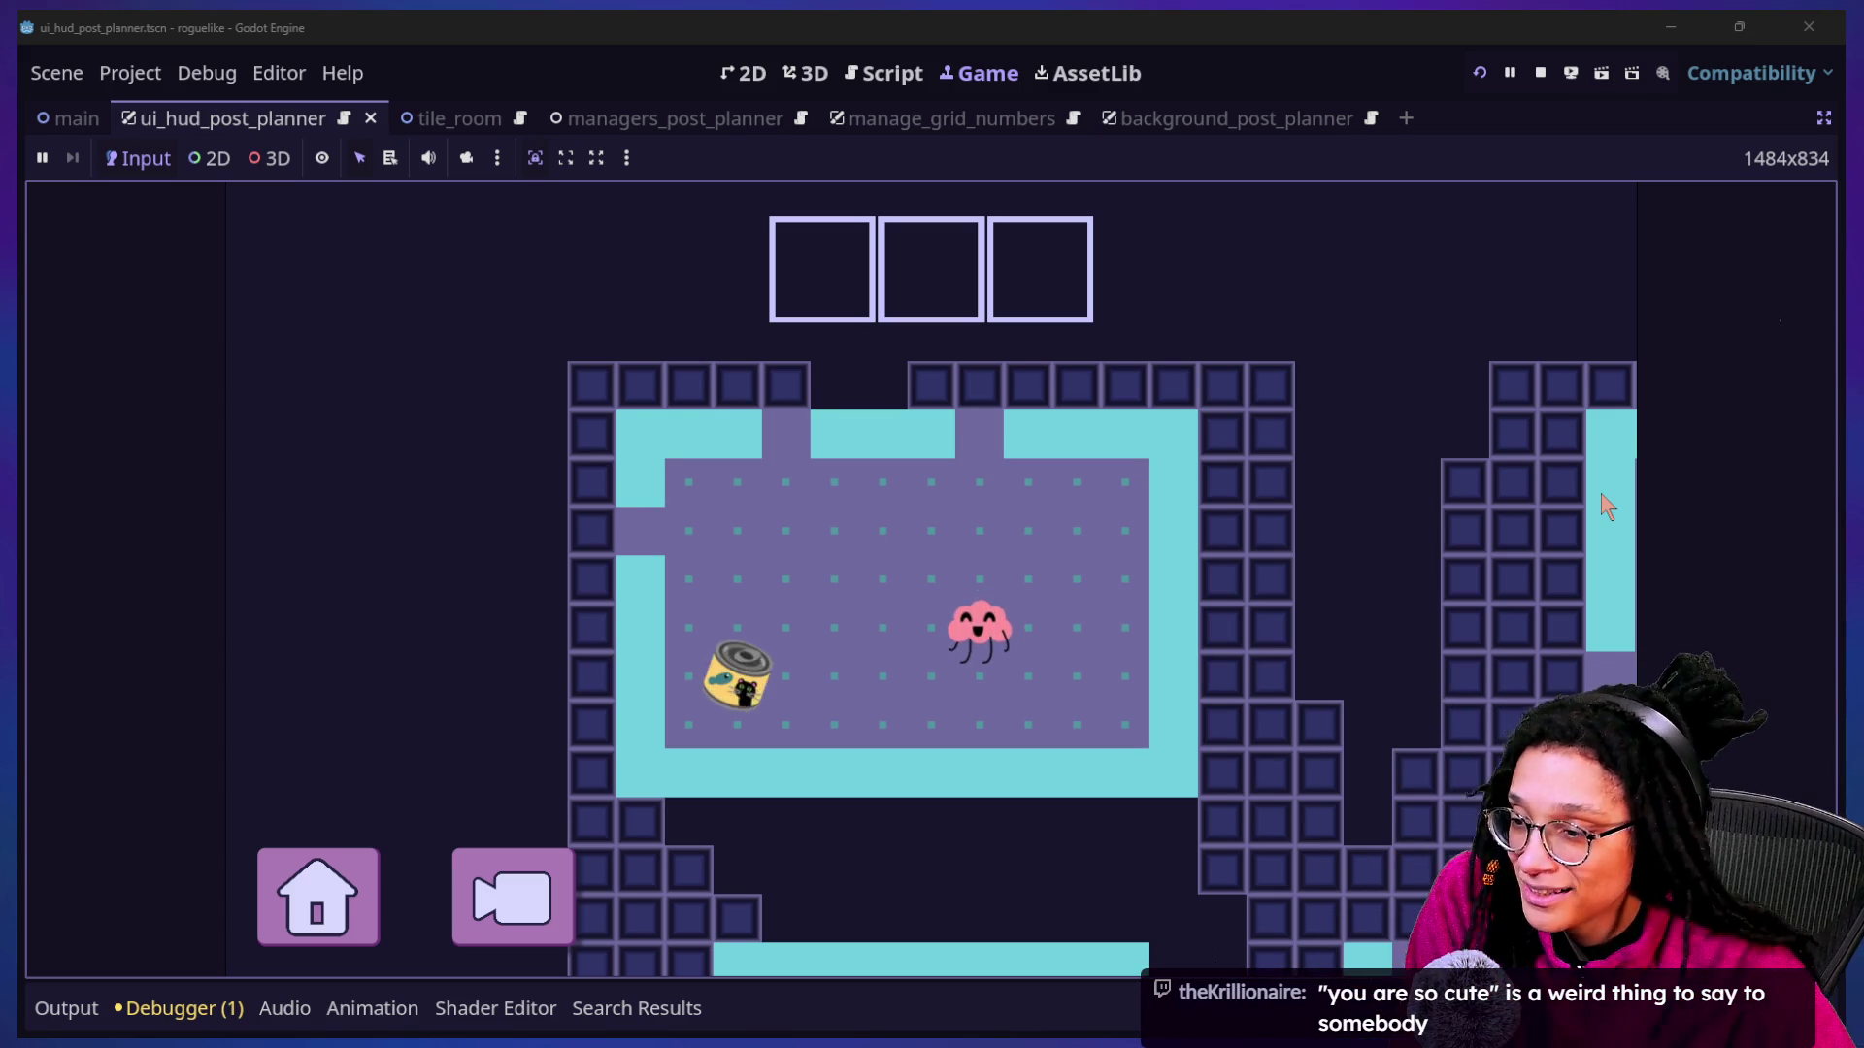
key("Left")
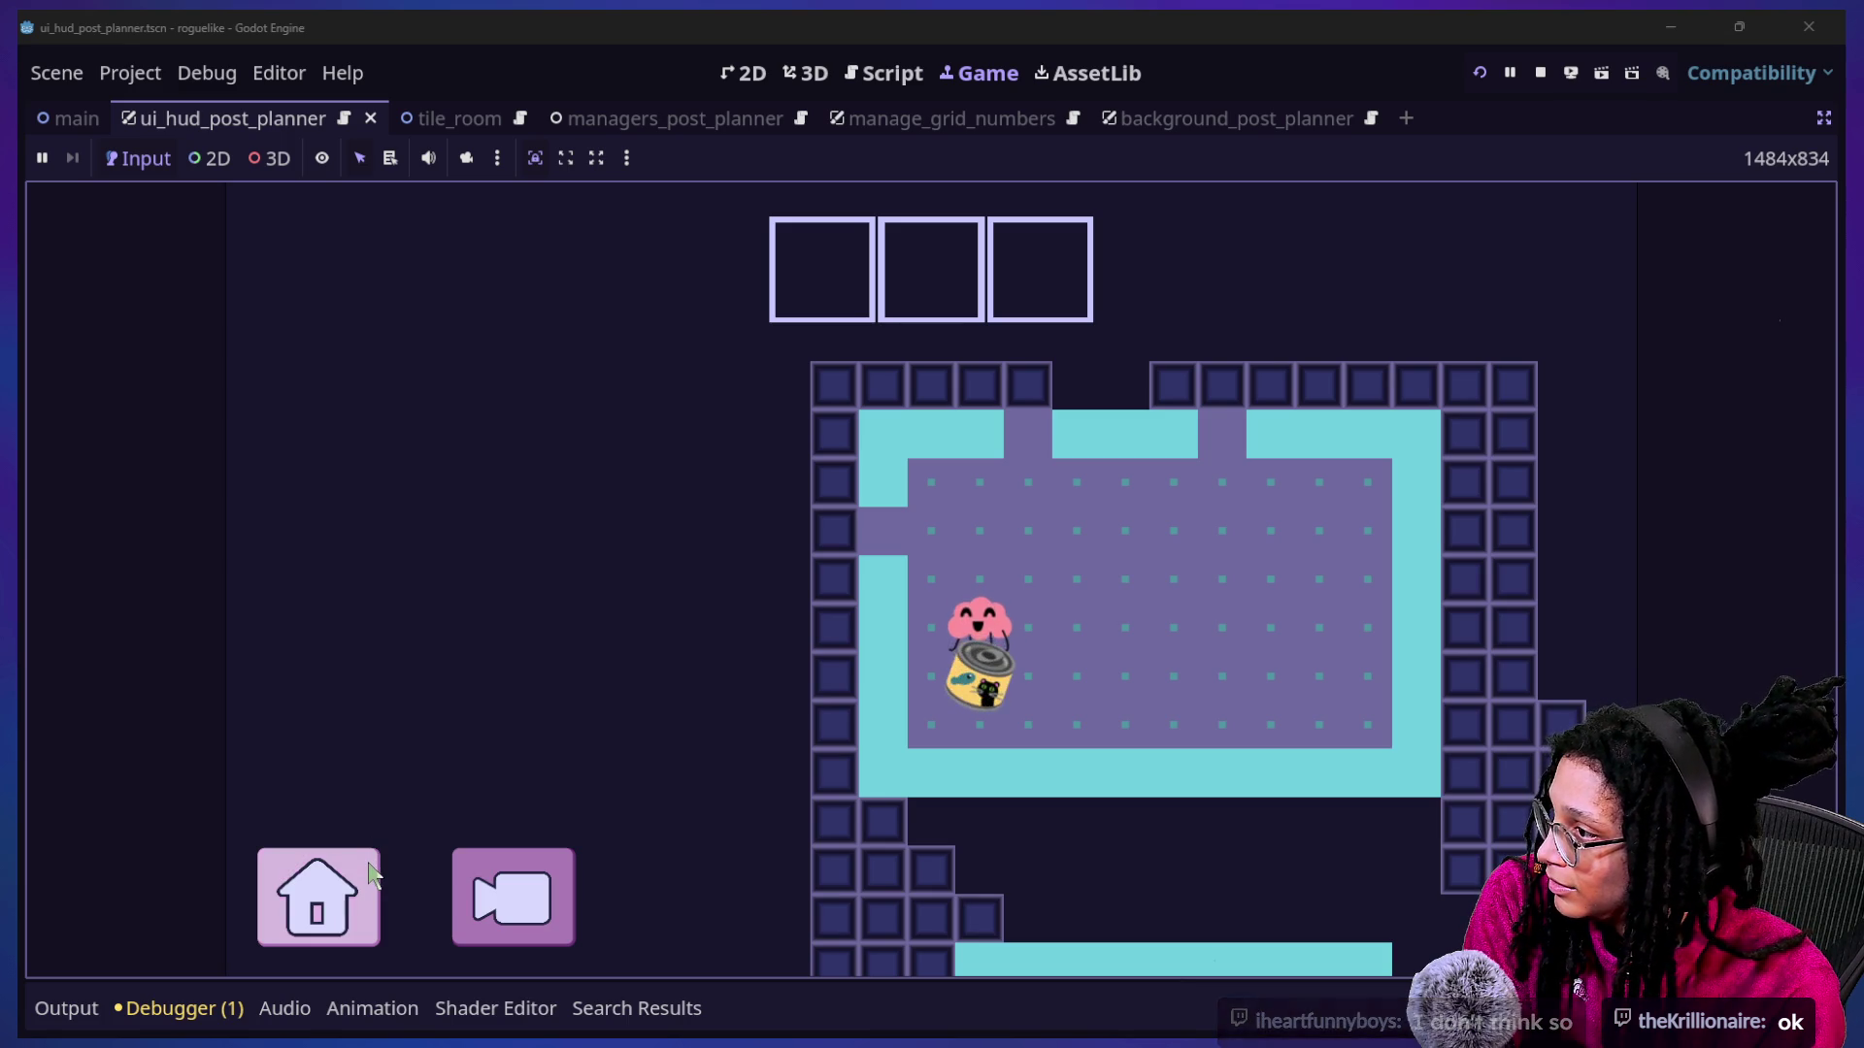
Step the brain one tile left, then back right onto the cat food can.
key("Left")
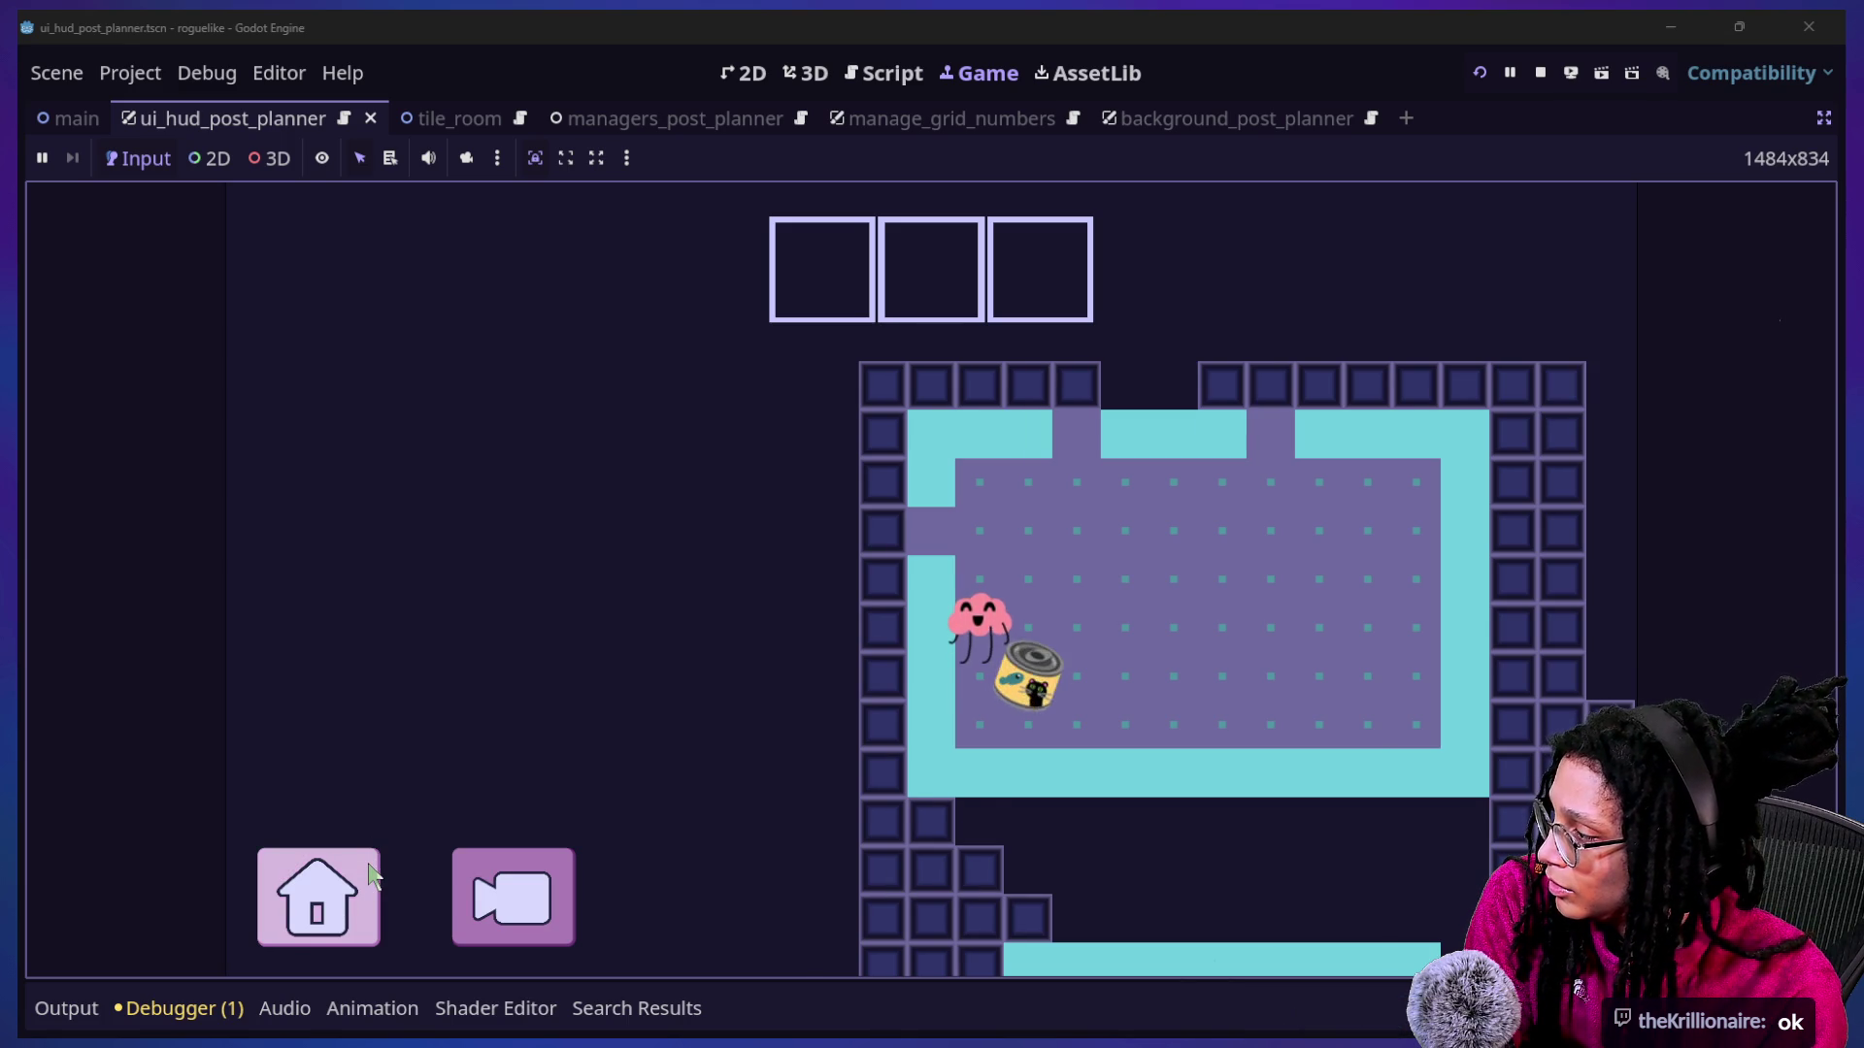
key("Right")
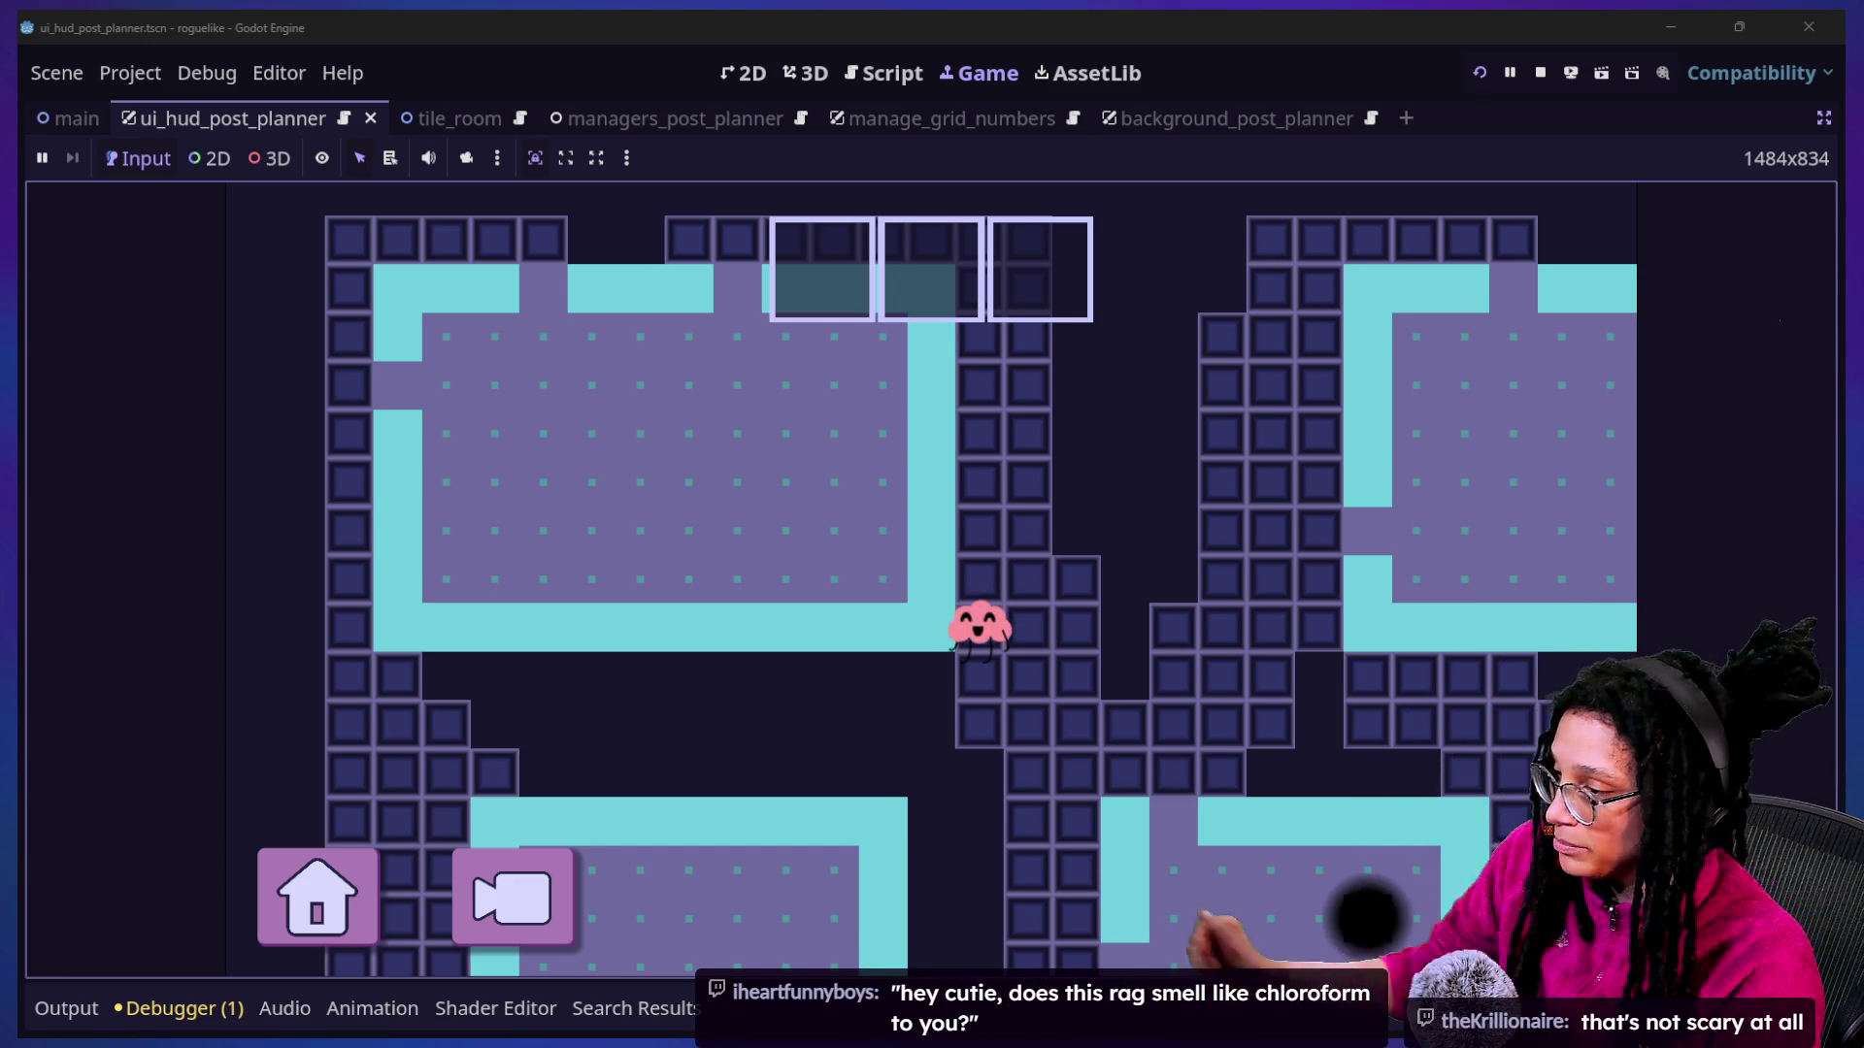
Stop the running game and return to the HUD script in the editor.
left_click(1540, 74)
left_click(509, 345)
Review lines 43–46 of the HUD script, then bring up the Win+Tab window overview.
left_click(763, 544)
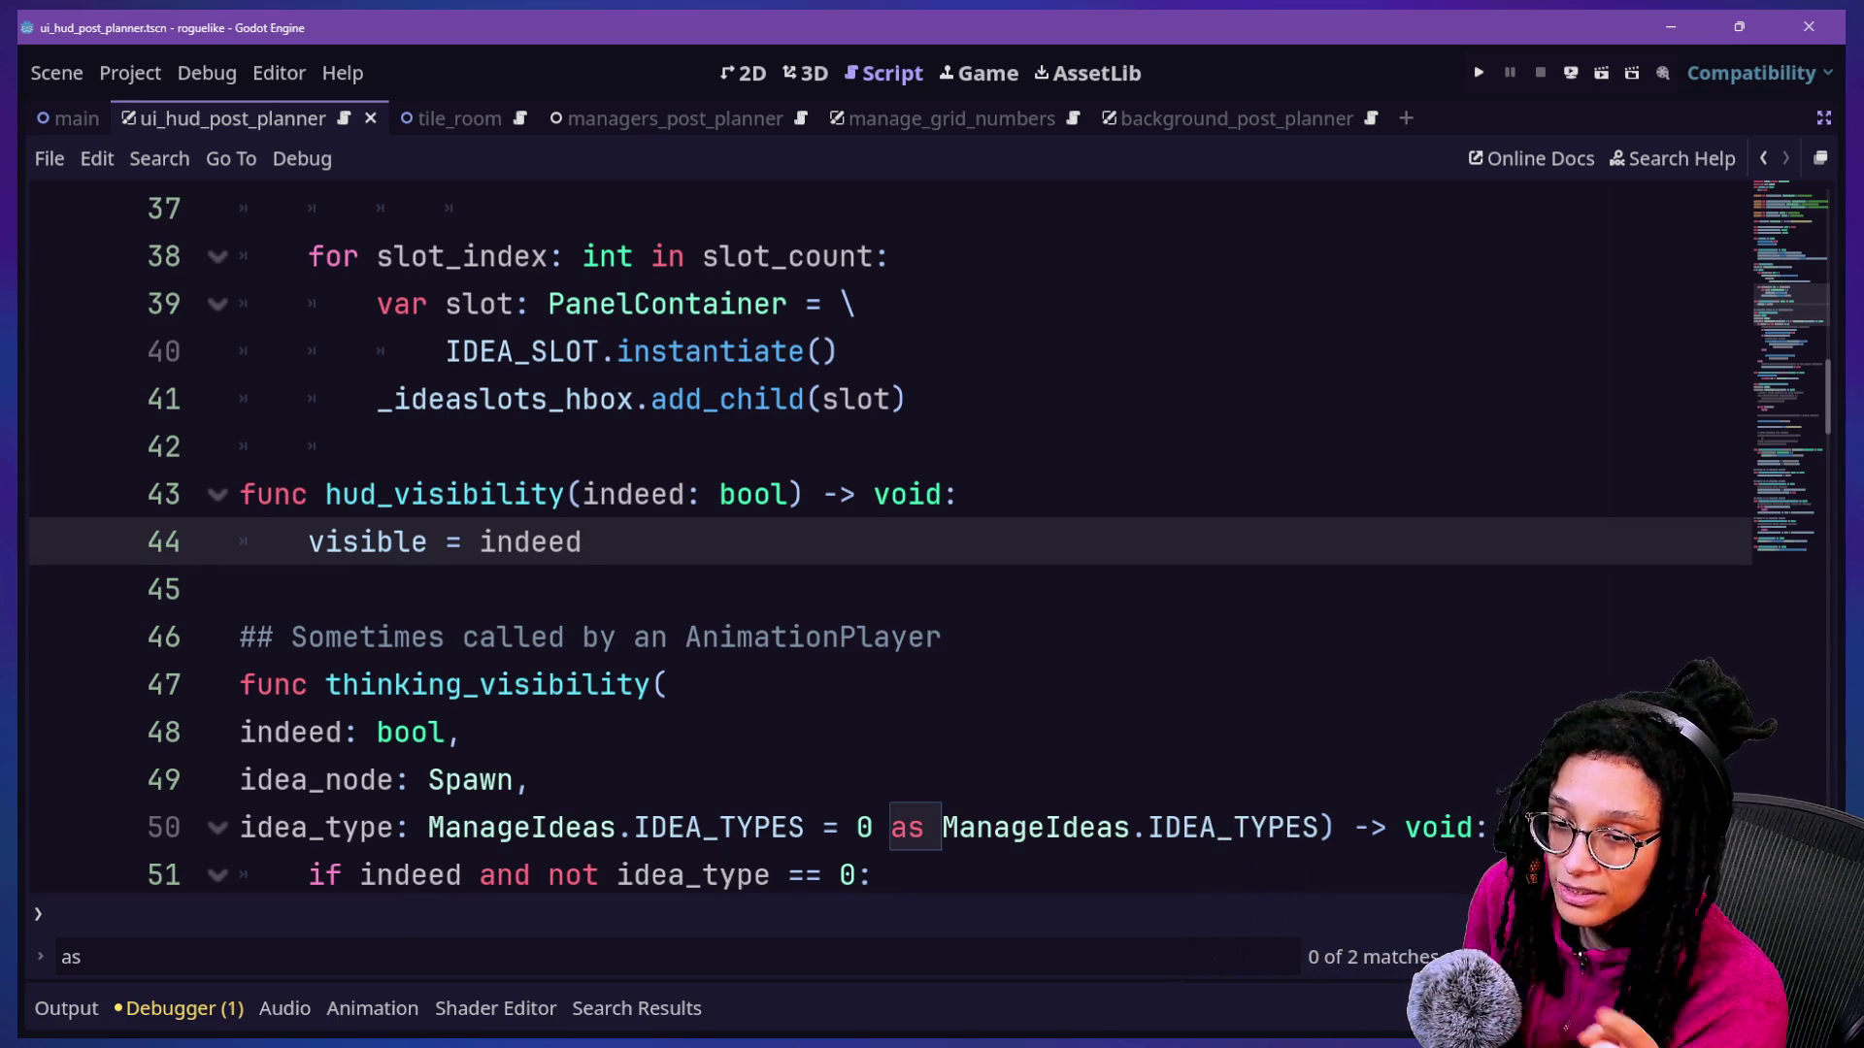
left_click(1086, 625)
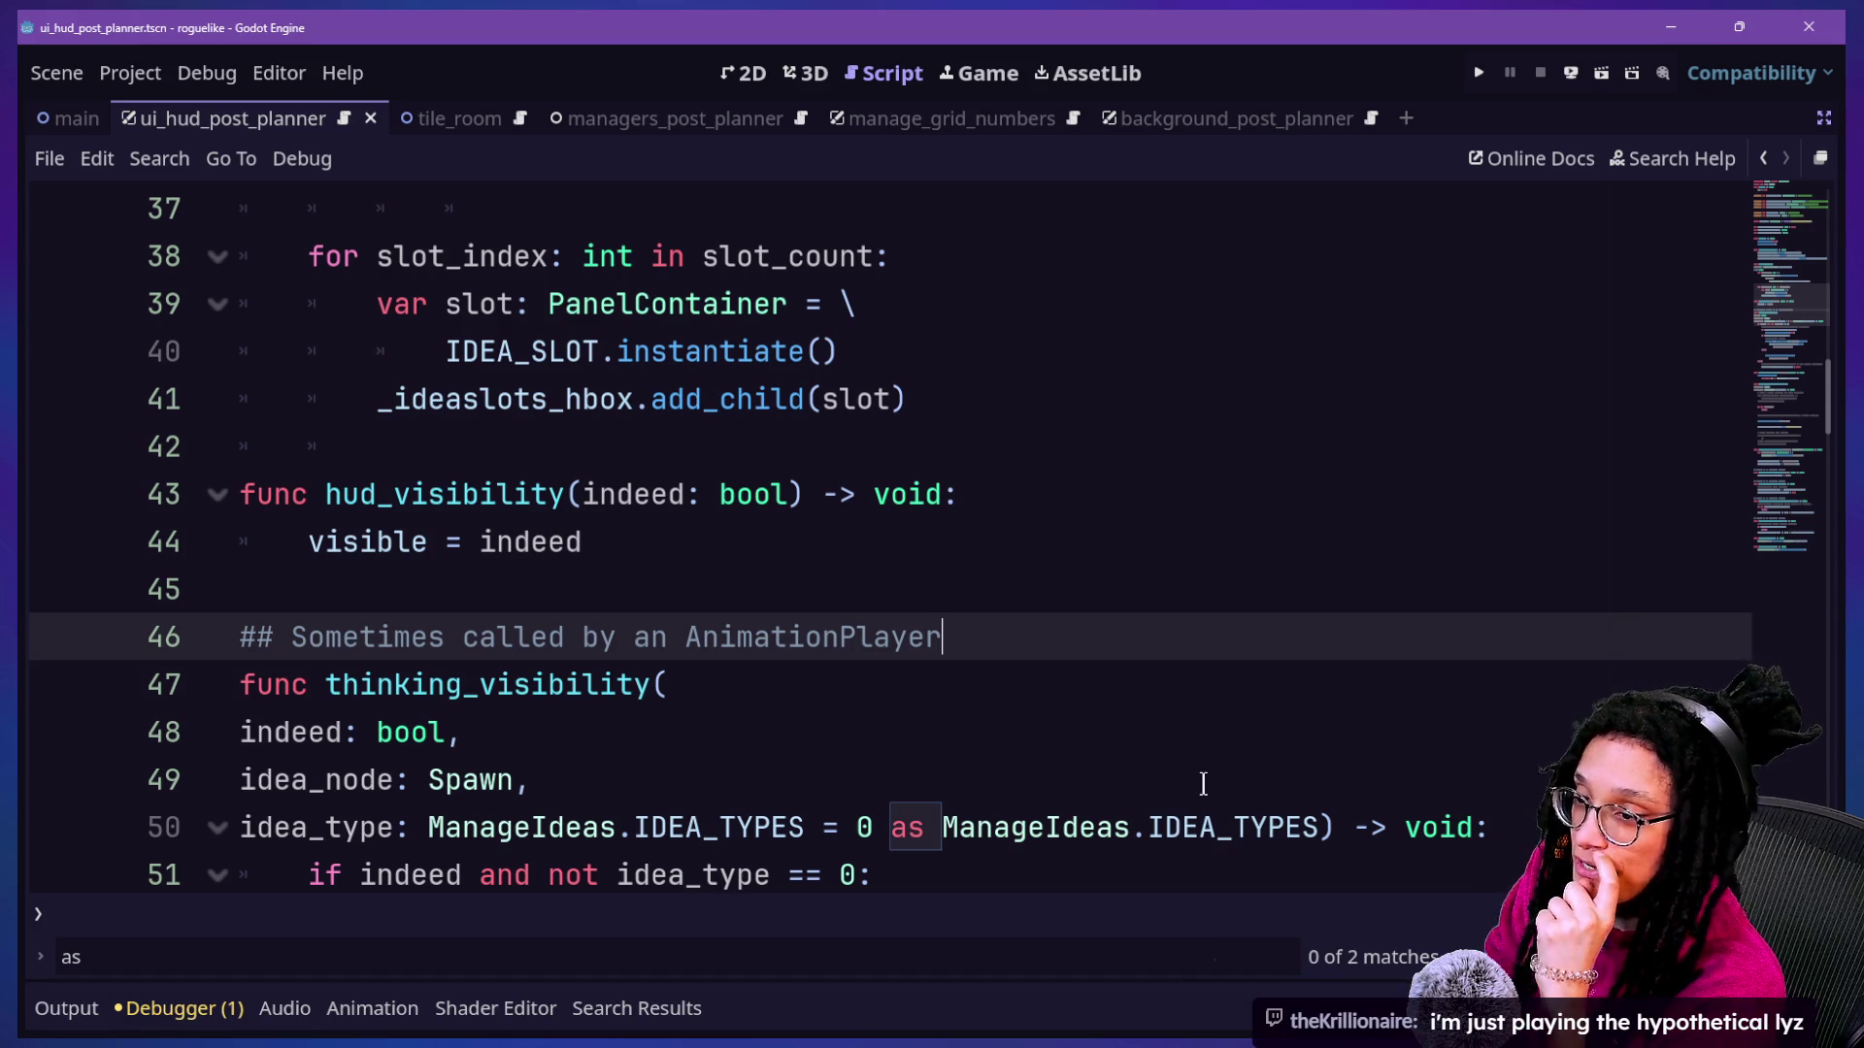
left_click(997, 564)
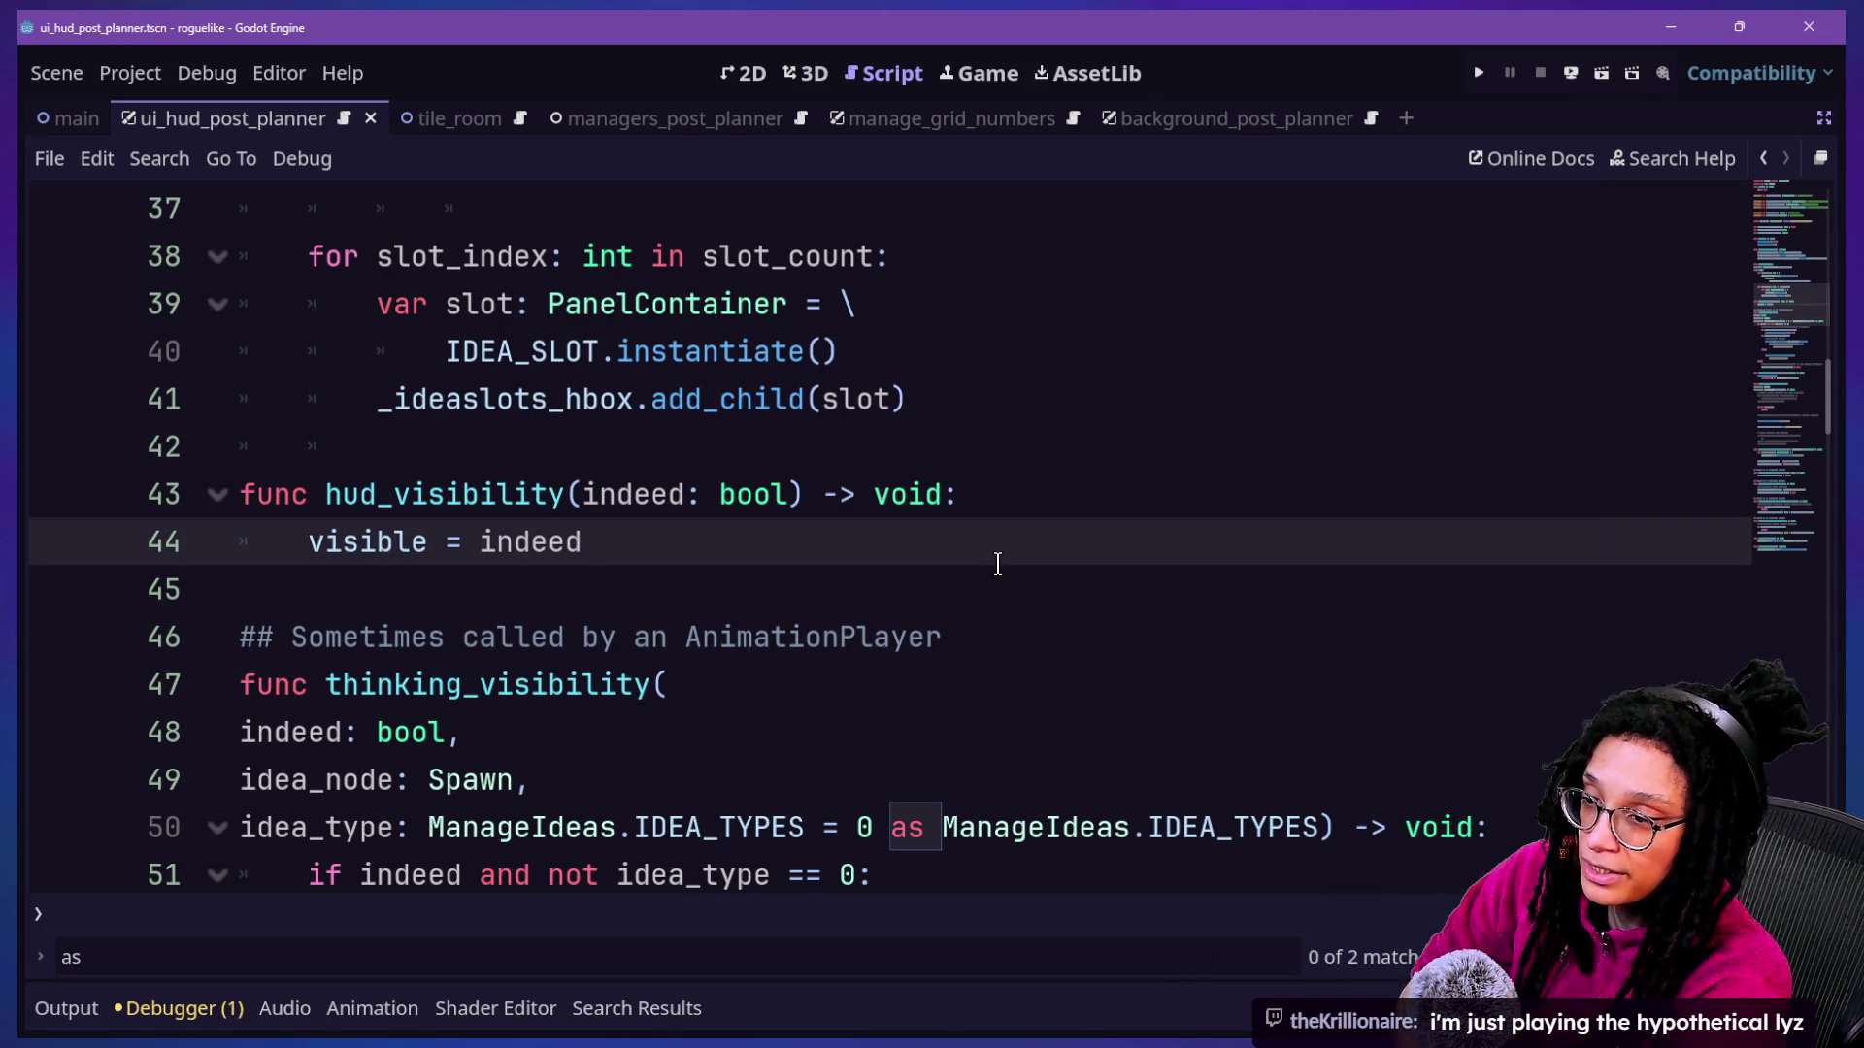
left_click(1072, 501)
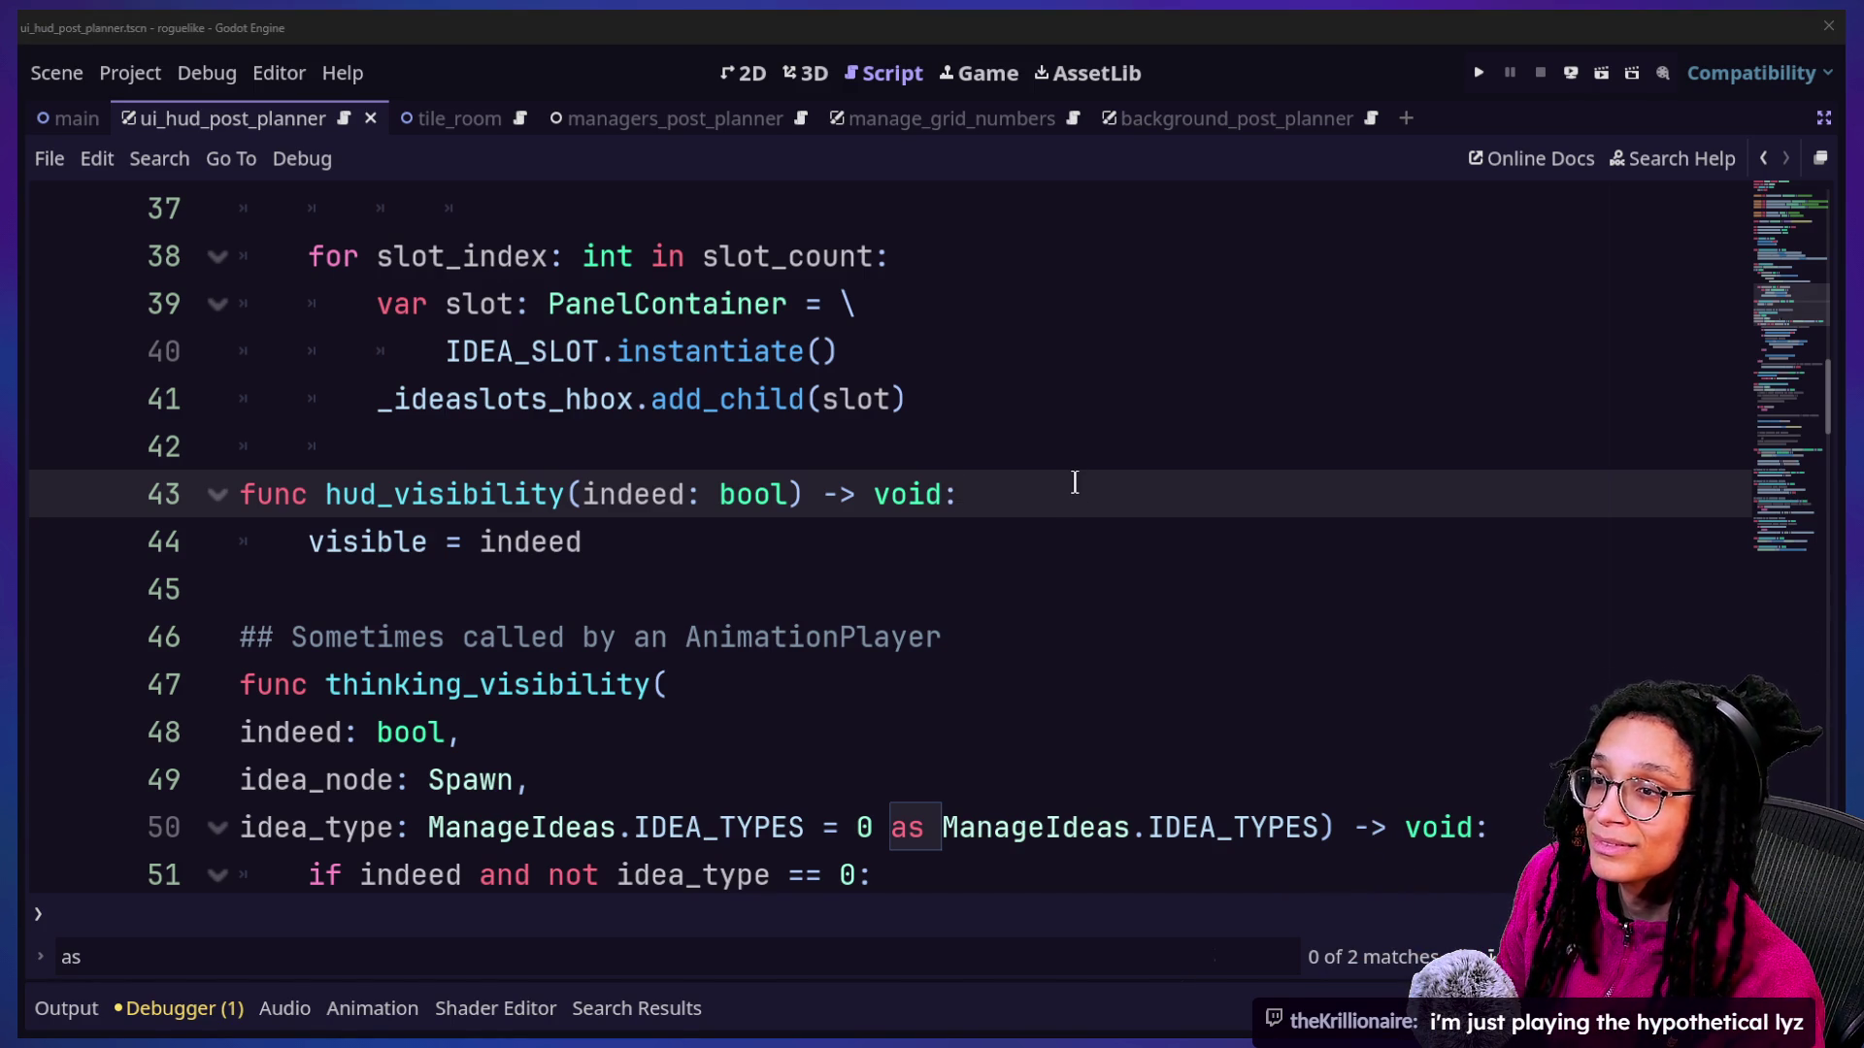
left_click(1075, 482)
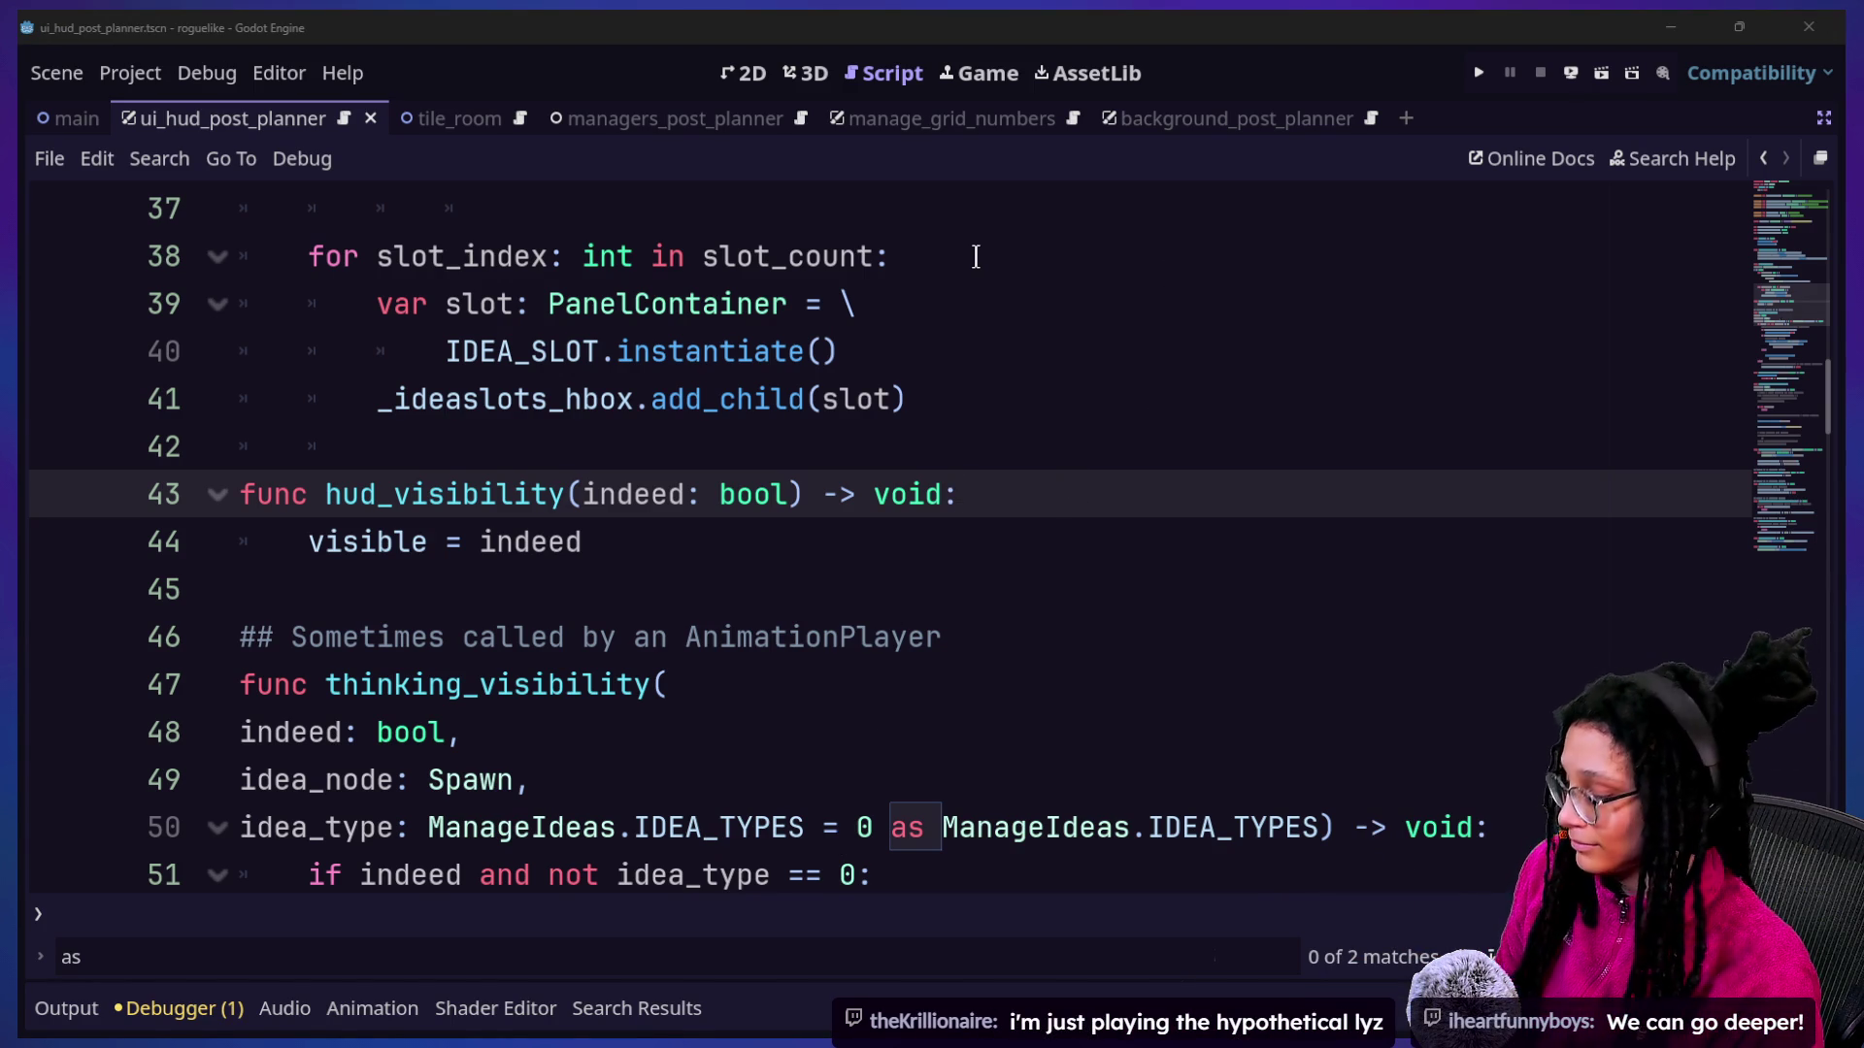
key("super+Tab")
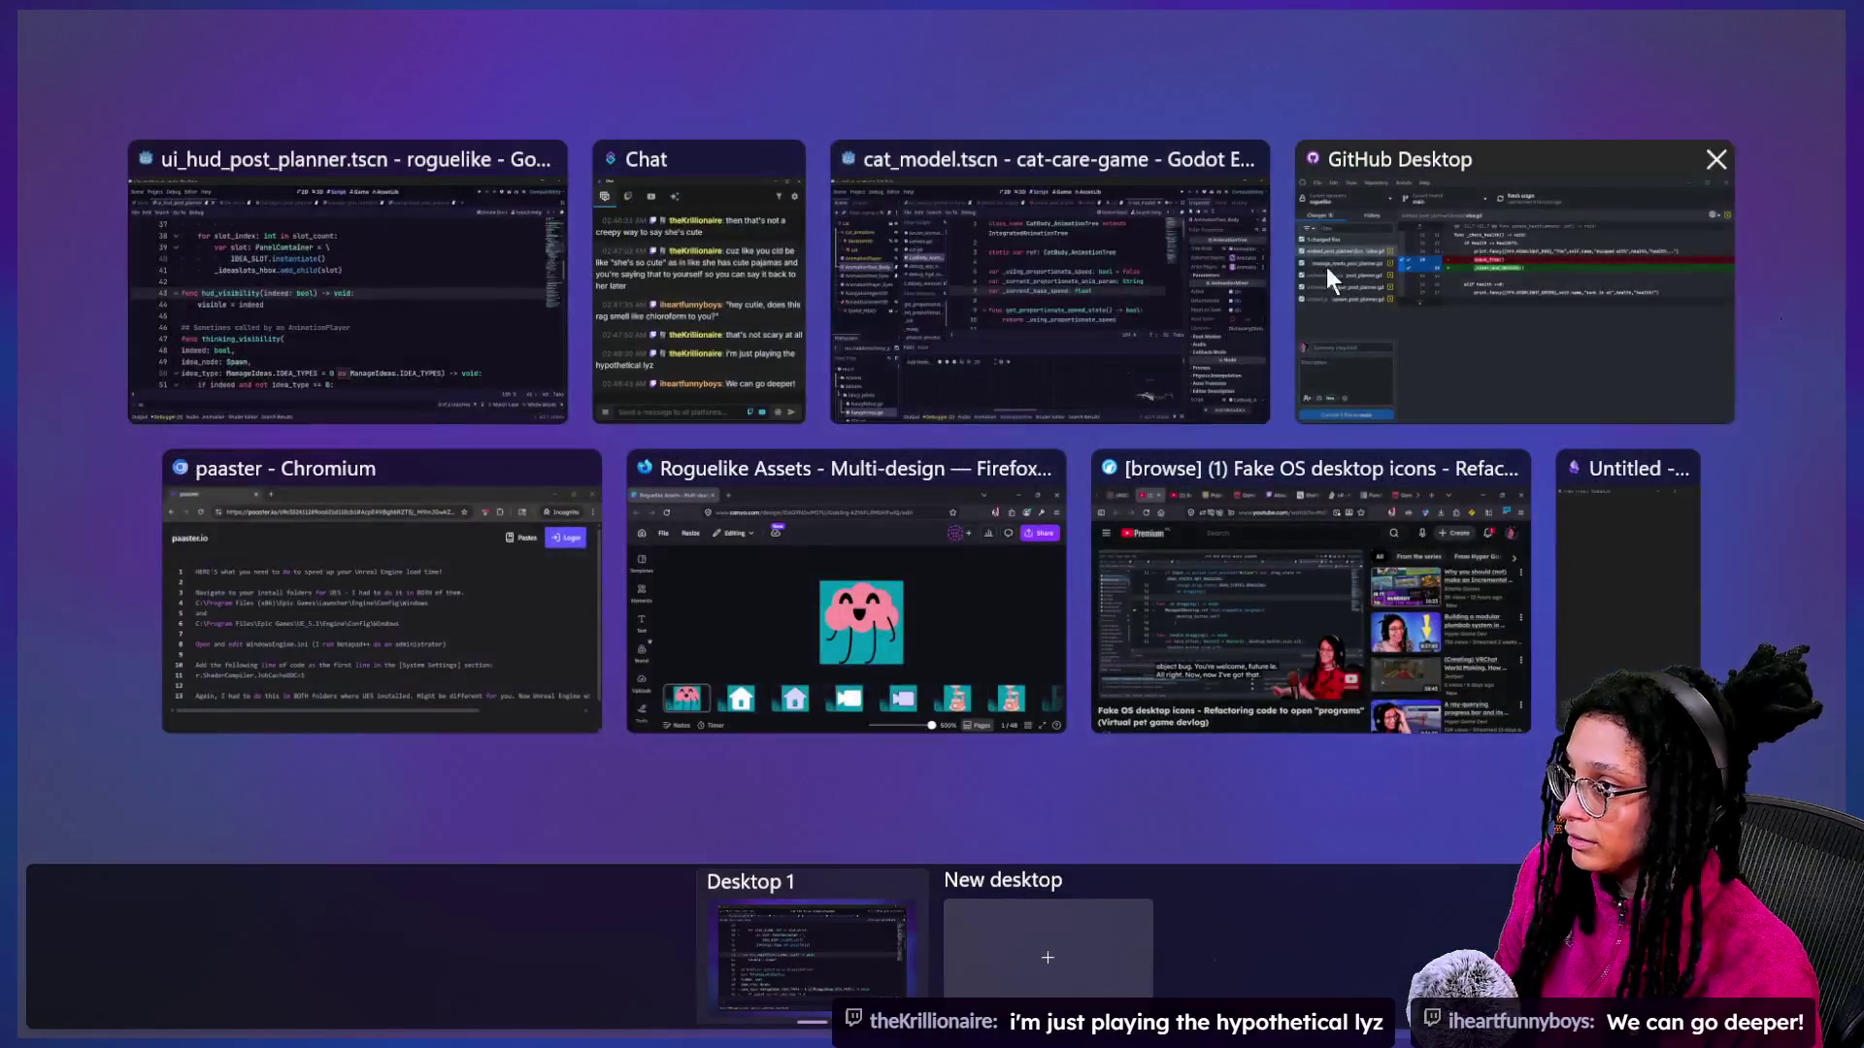
Switch to the Discord Godot errors thread and start a reply to its original post.
left_click(724, 569)
key("super+Tab")
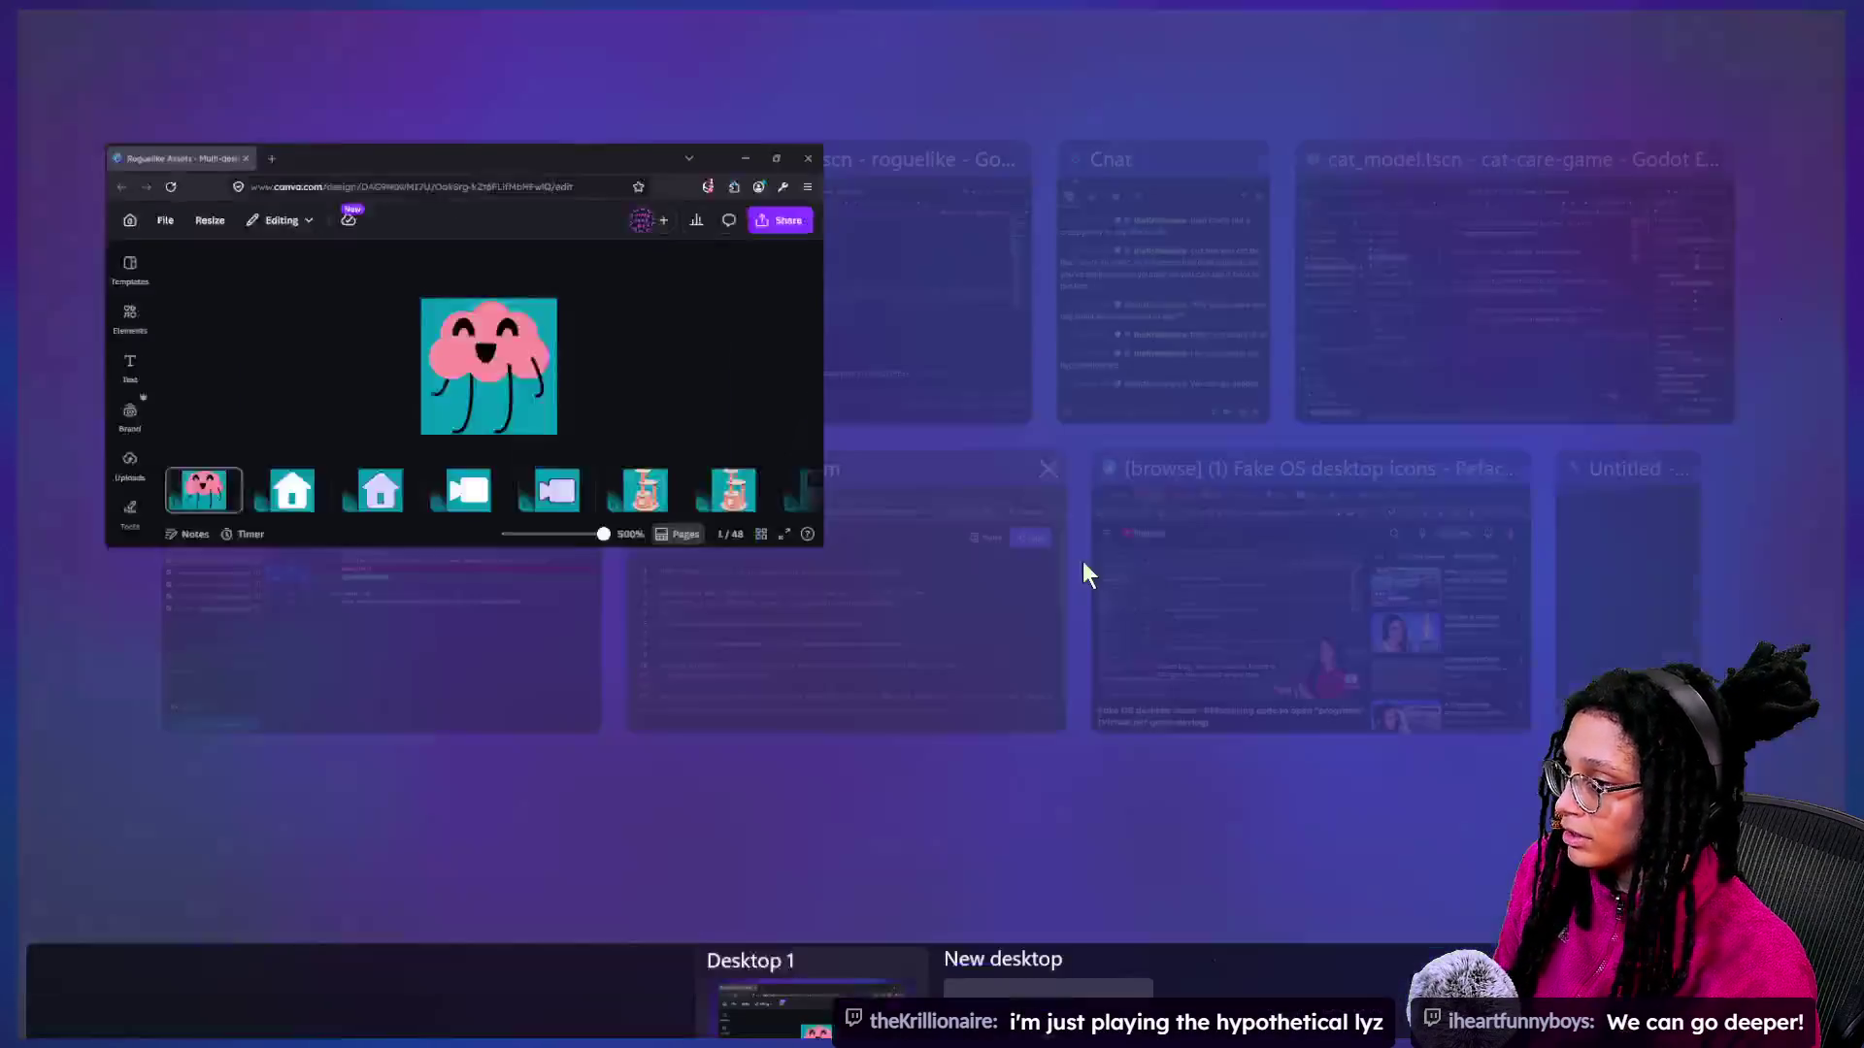
left_click(1161, 578)
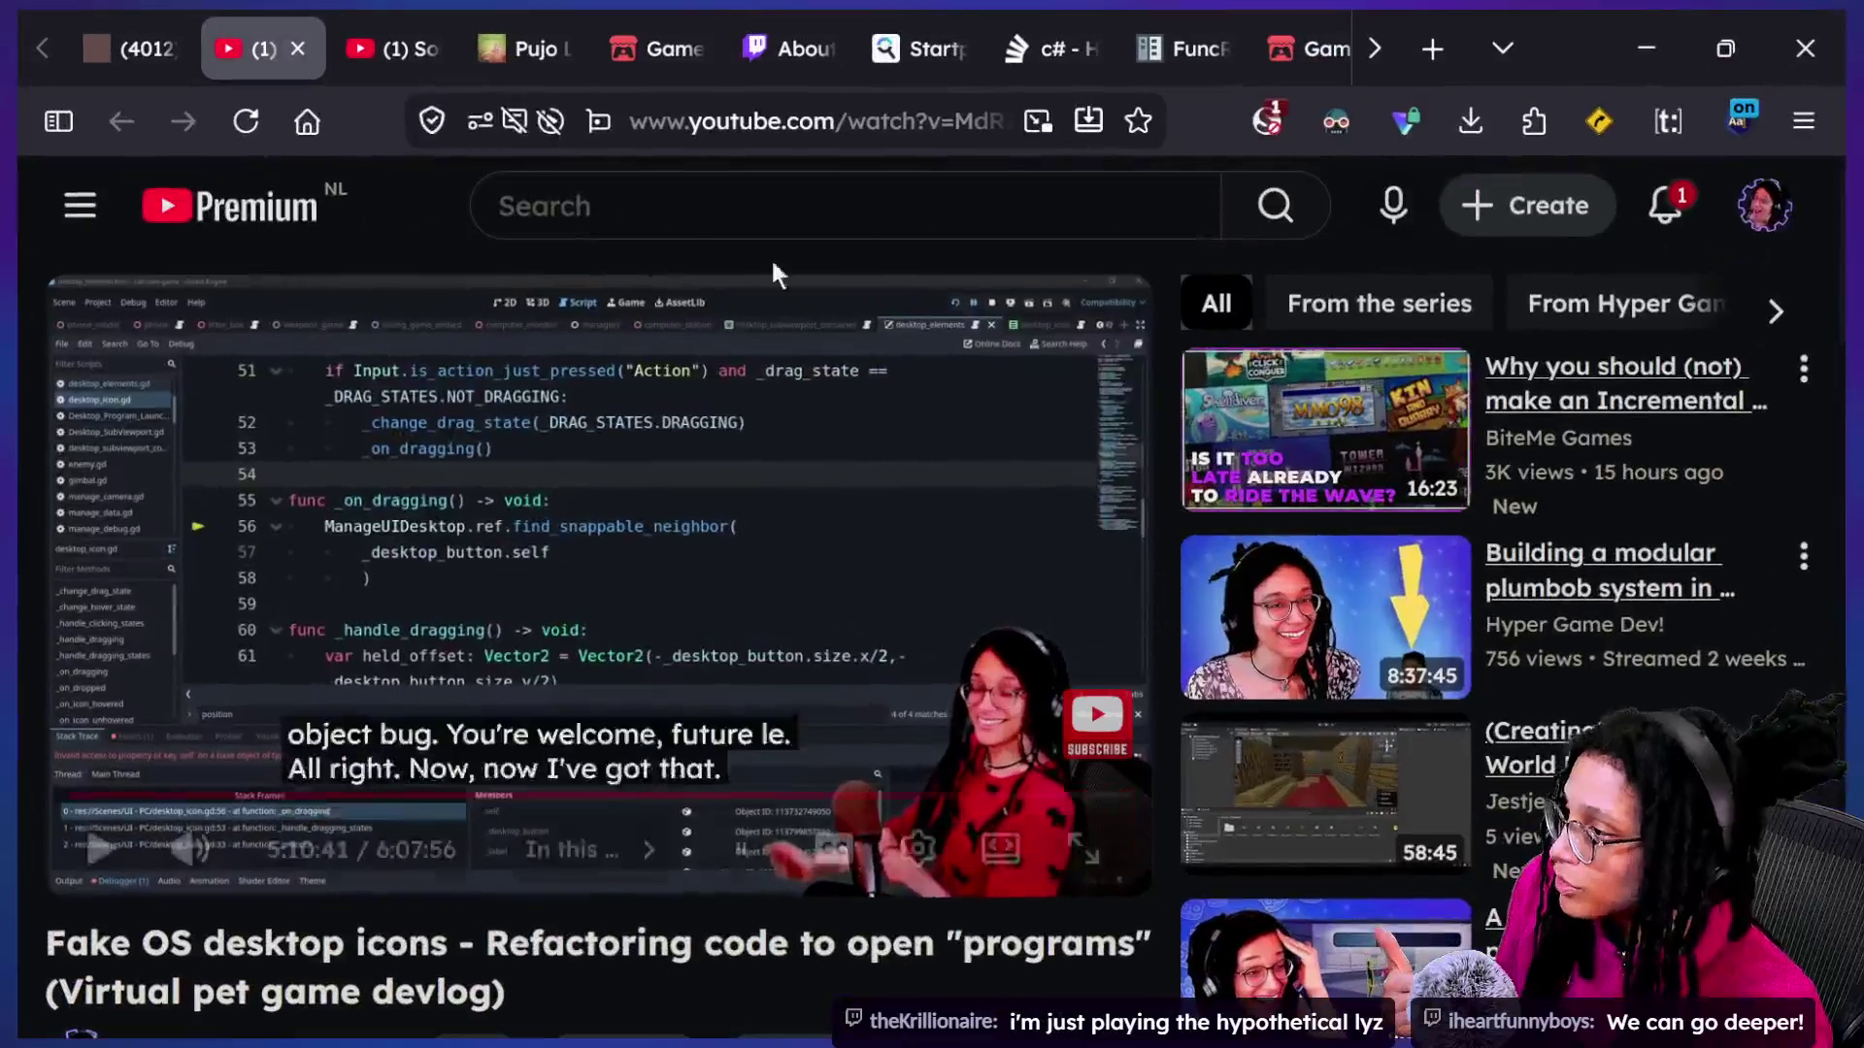
left_click(122, 49)
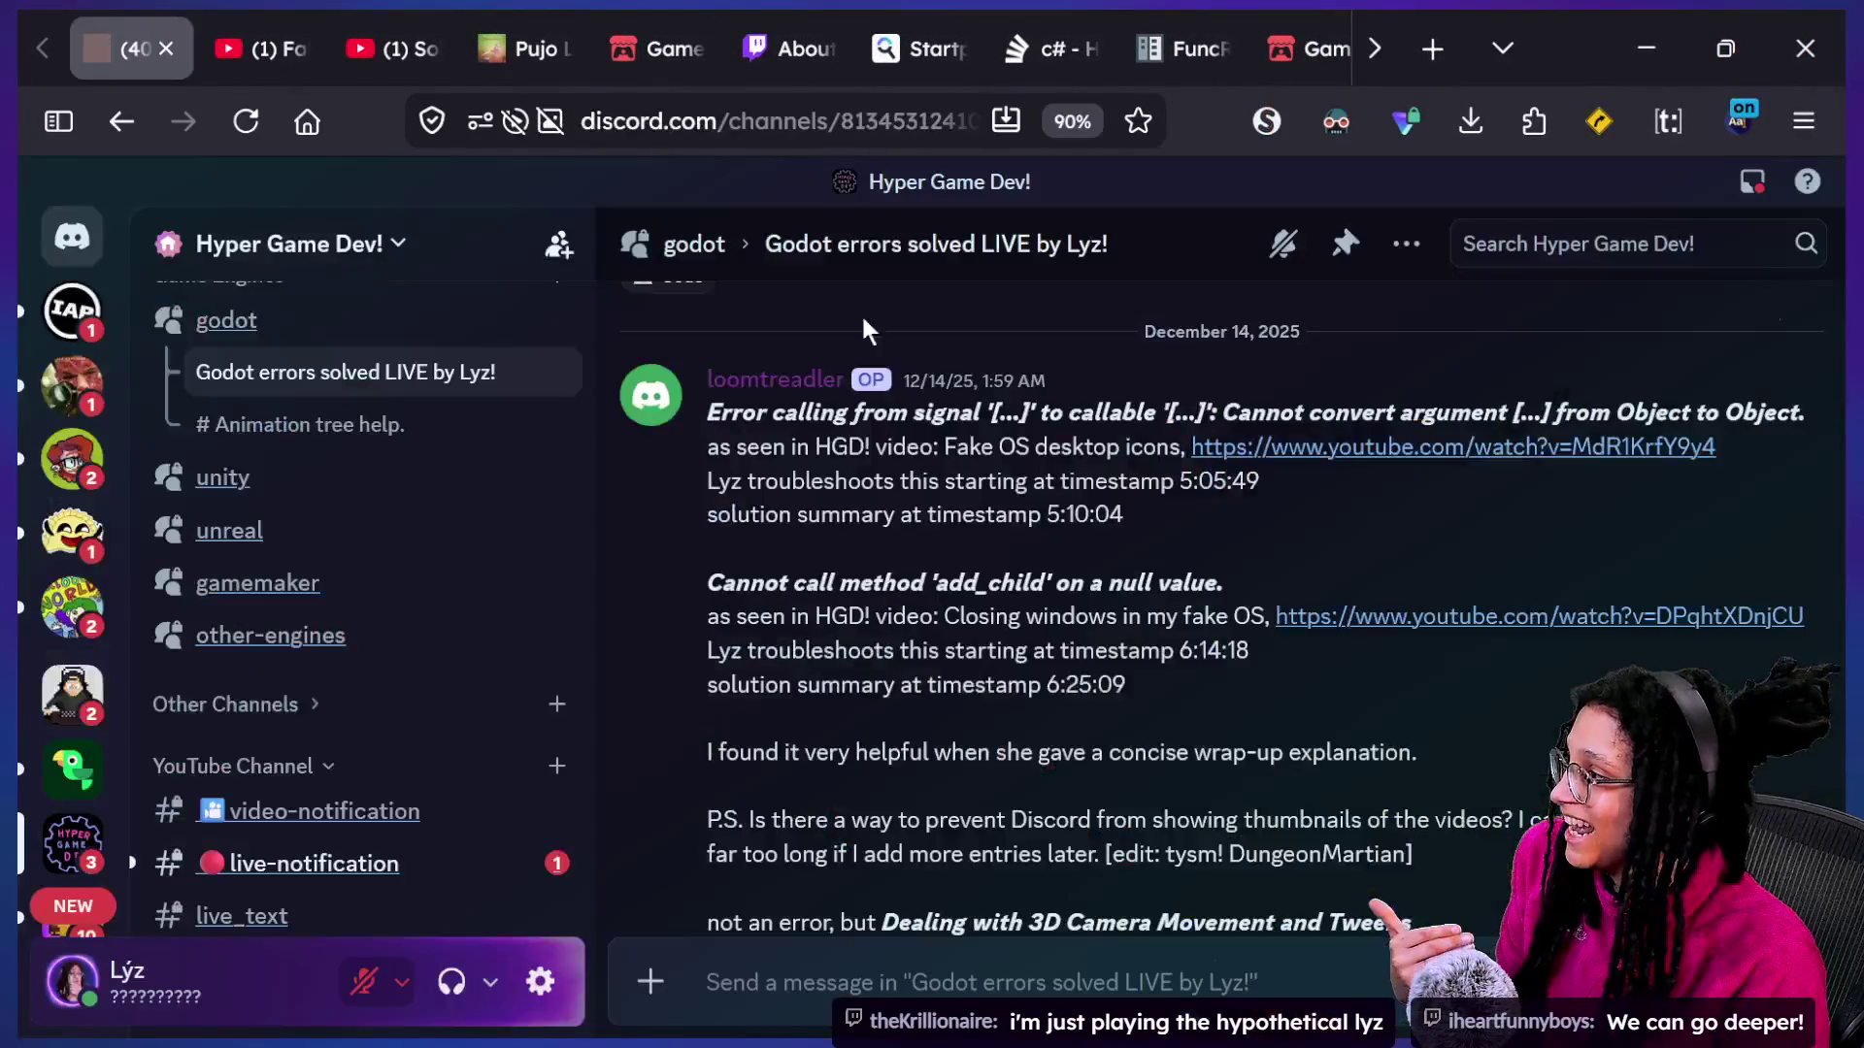
left_click(1718, 362)
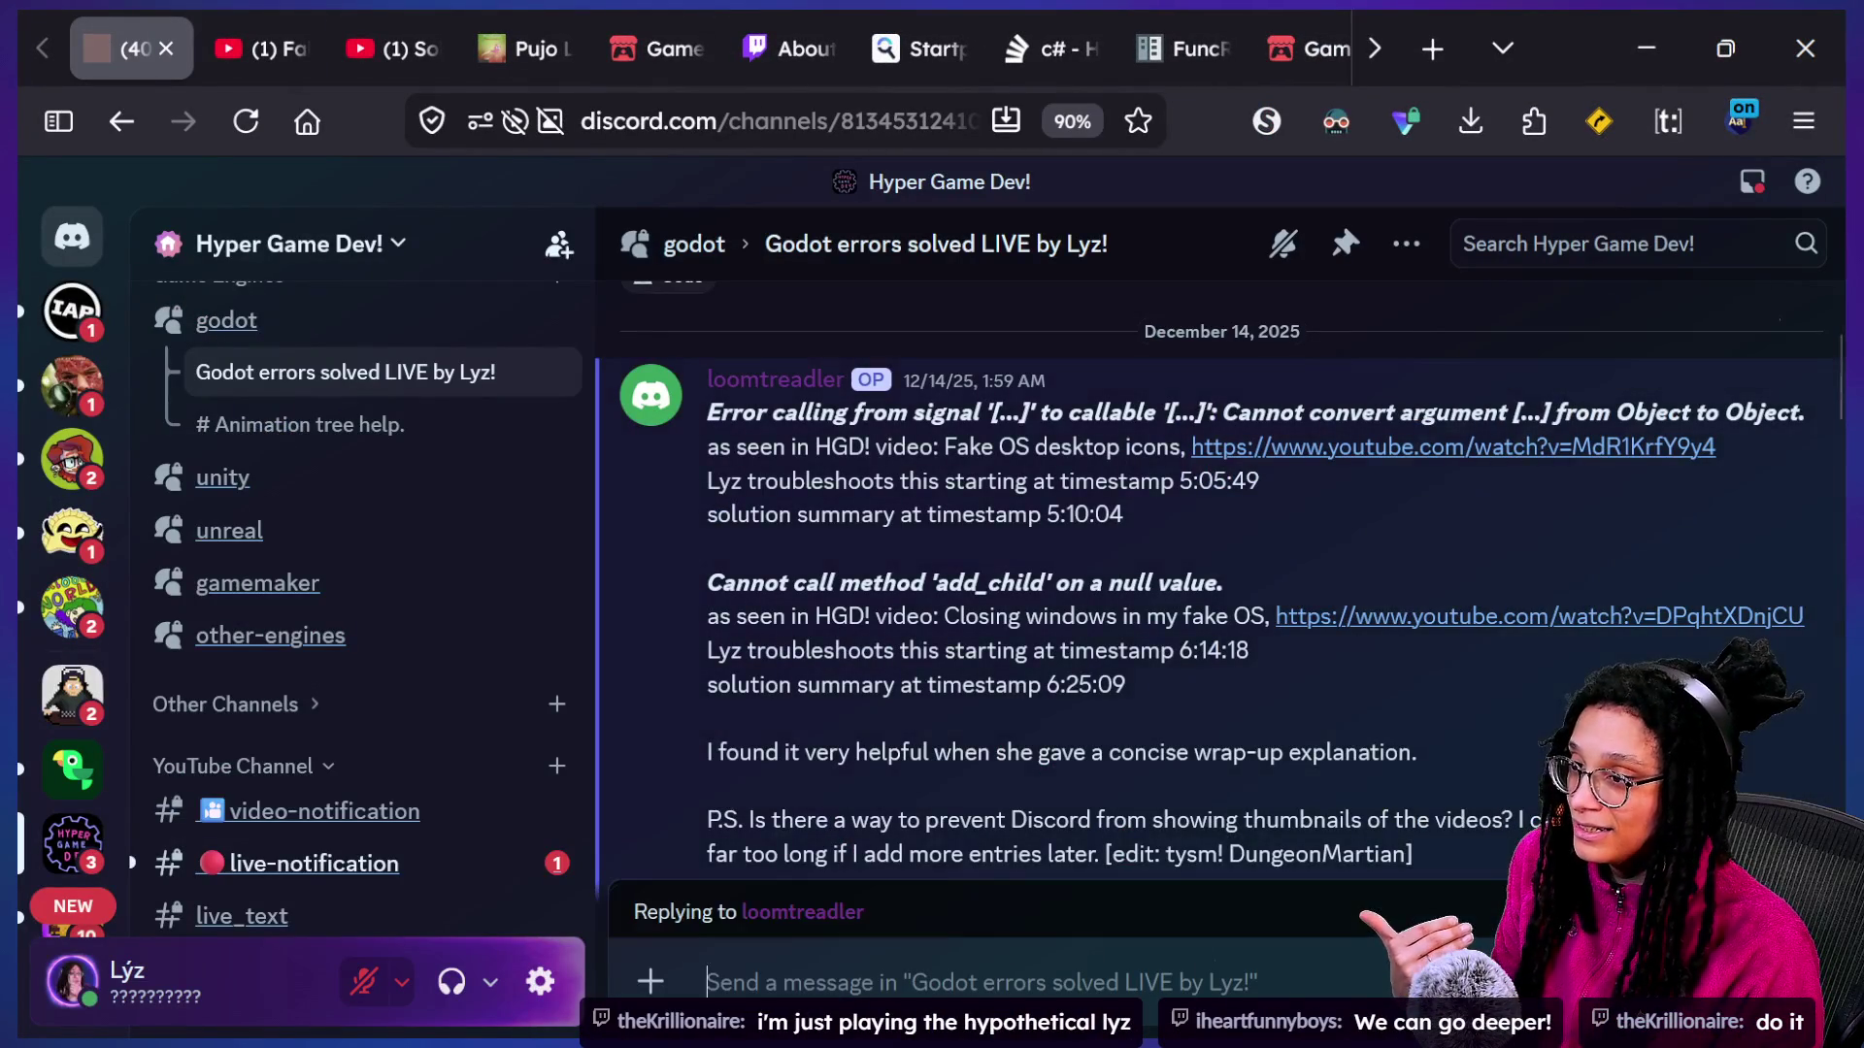
Write a thank-you about the Object error saving time, paste the stream link, and send it.
type("Uhh")
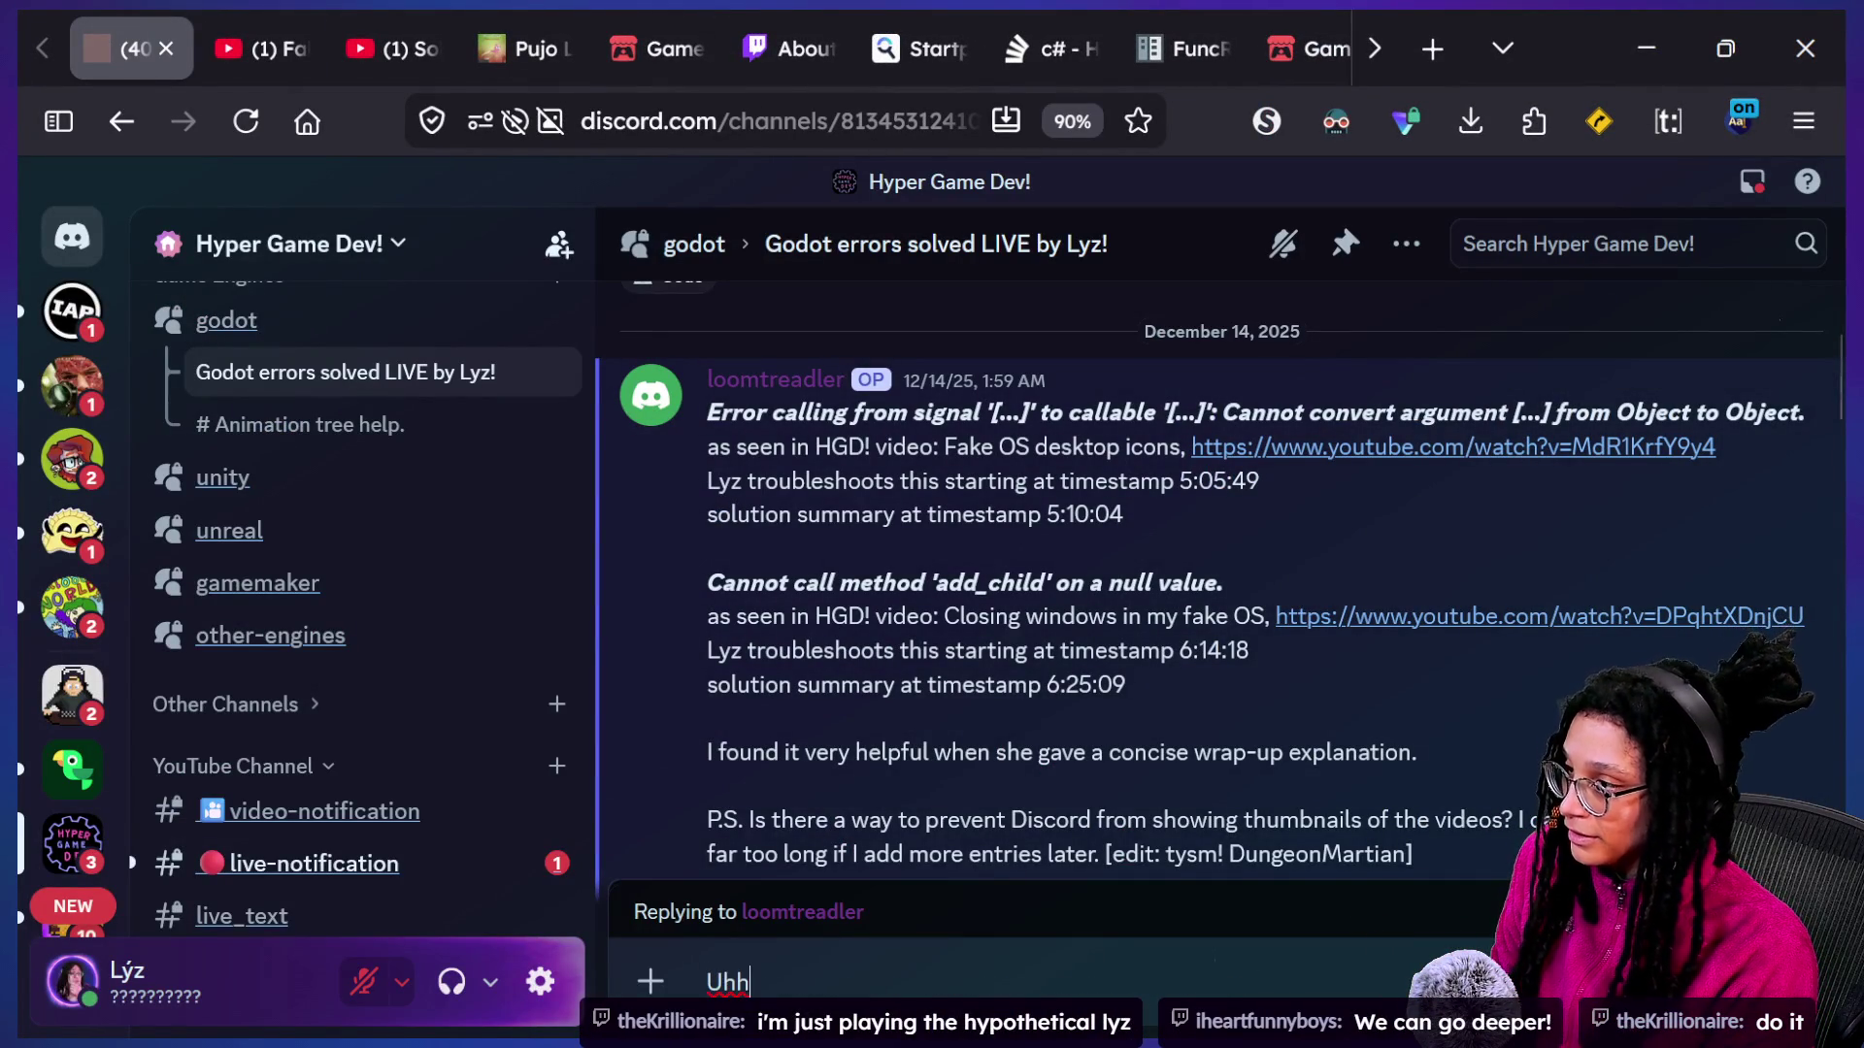
type("h thank you so mu")
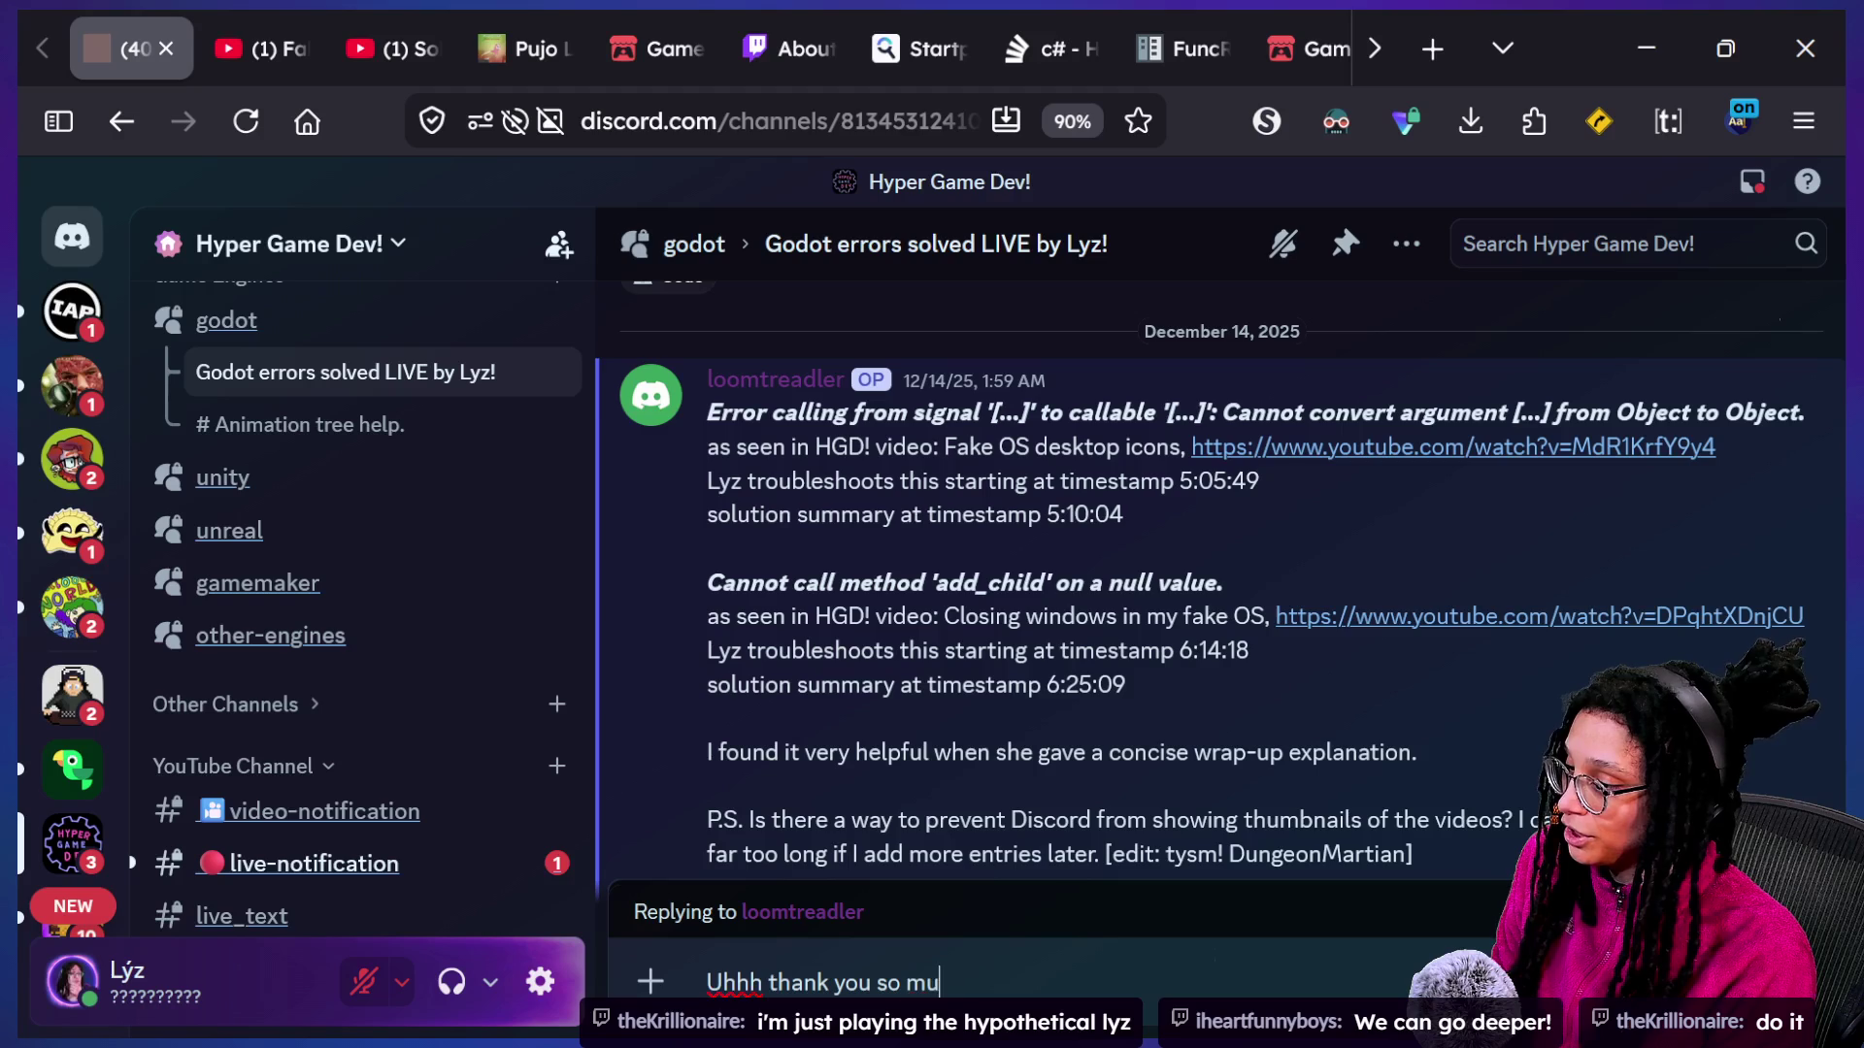
type("ch for posting this ")
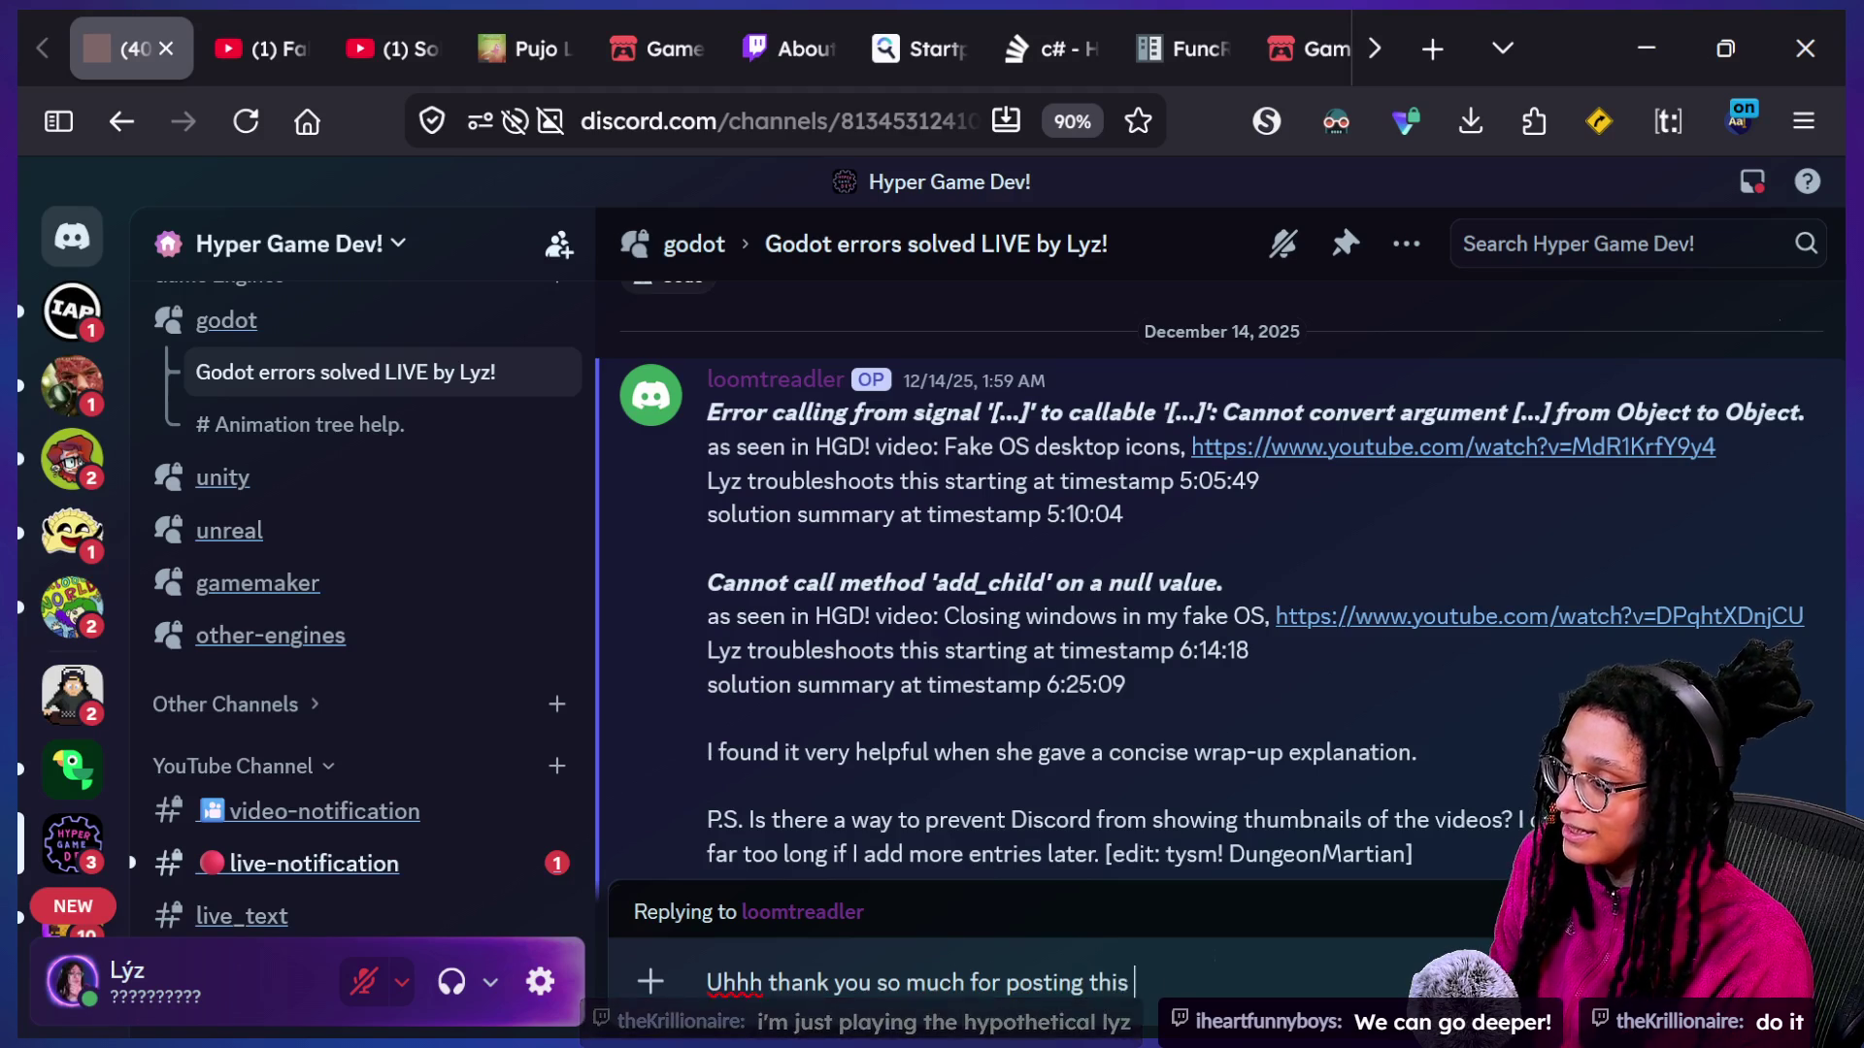
type("because today")
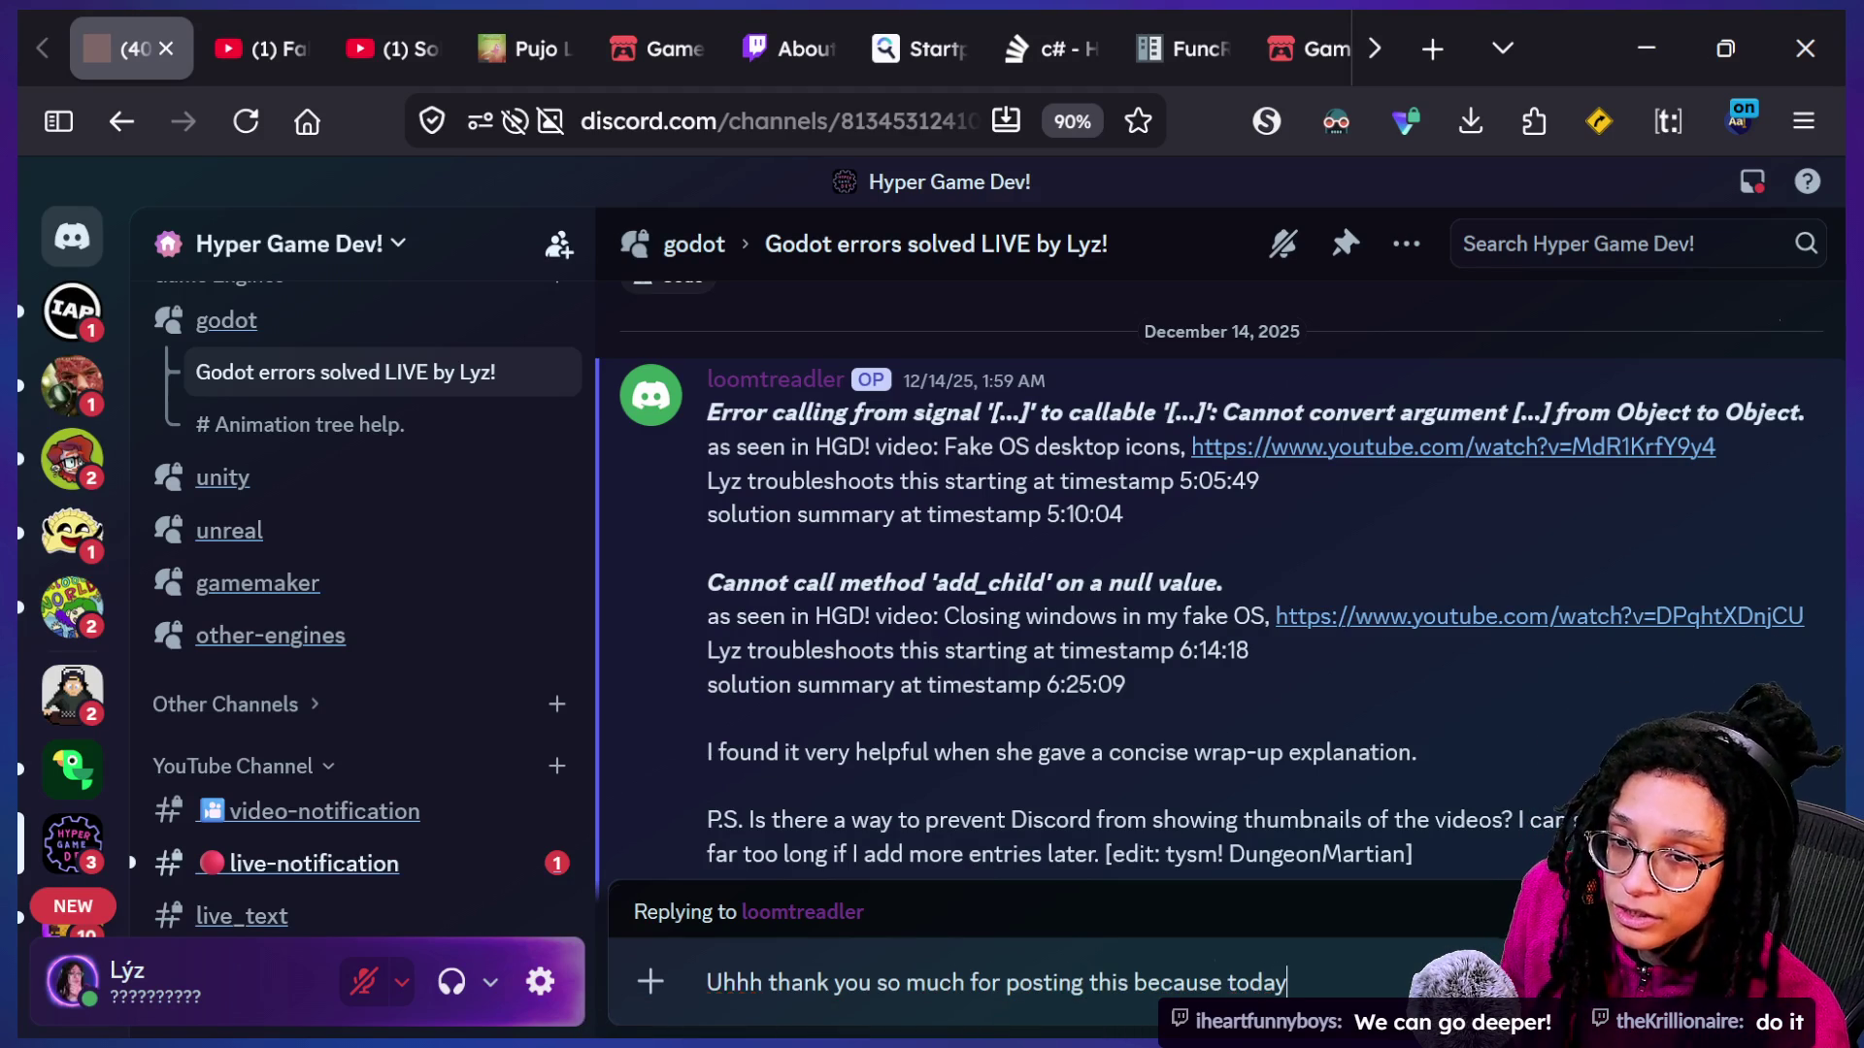
type(" around 5")
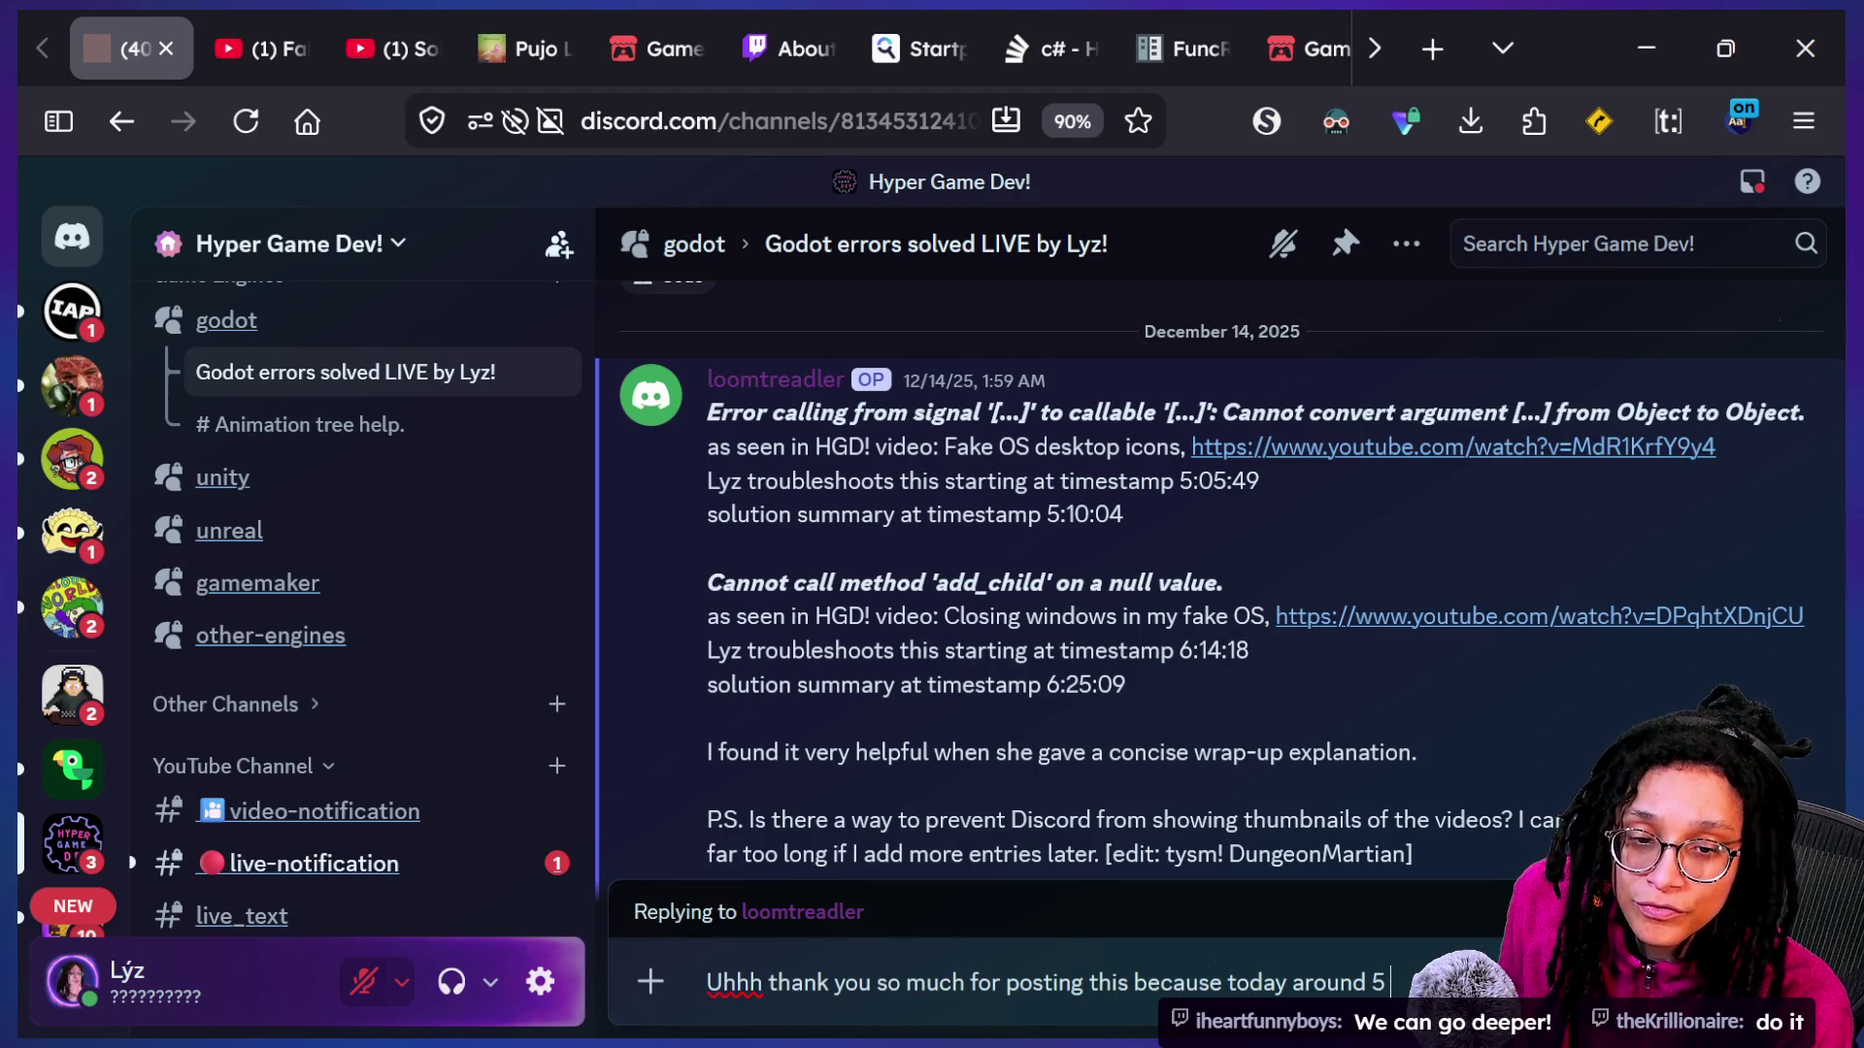
type(":4")
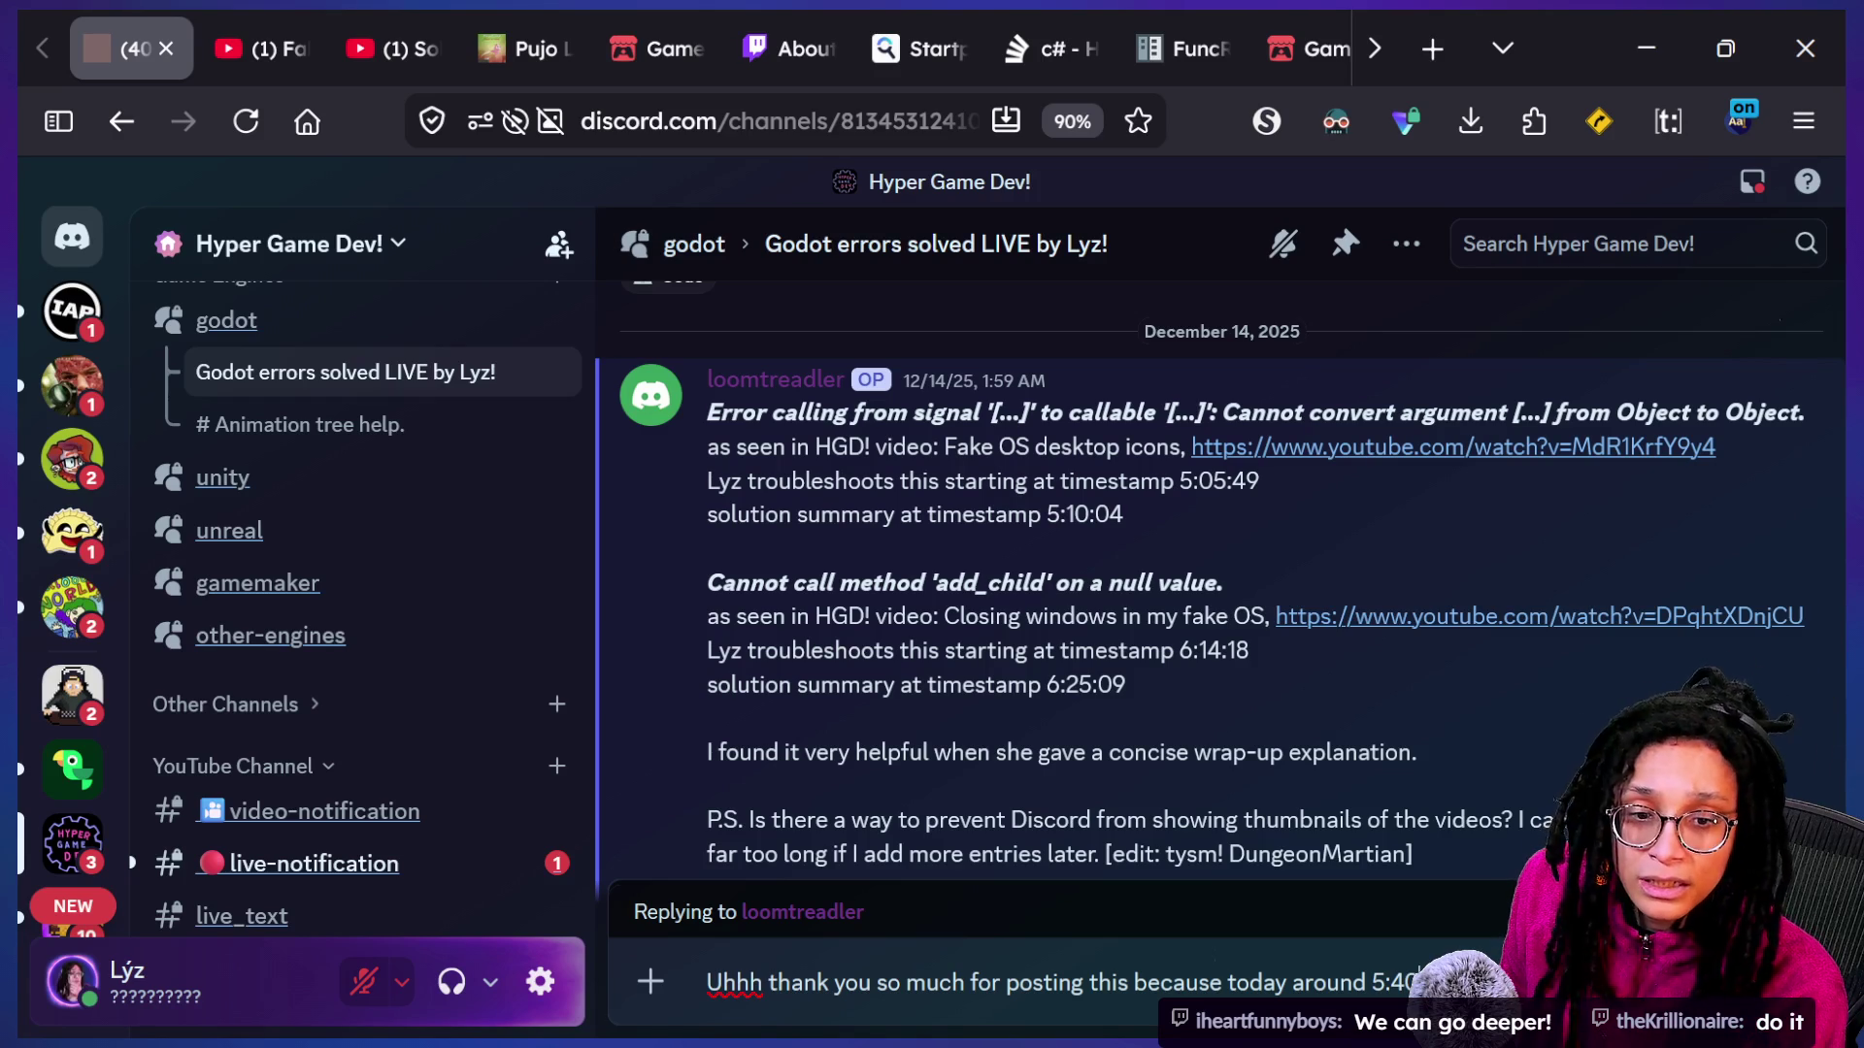
type("0")
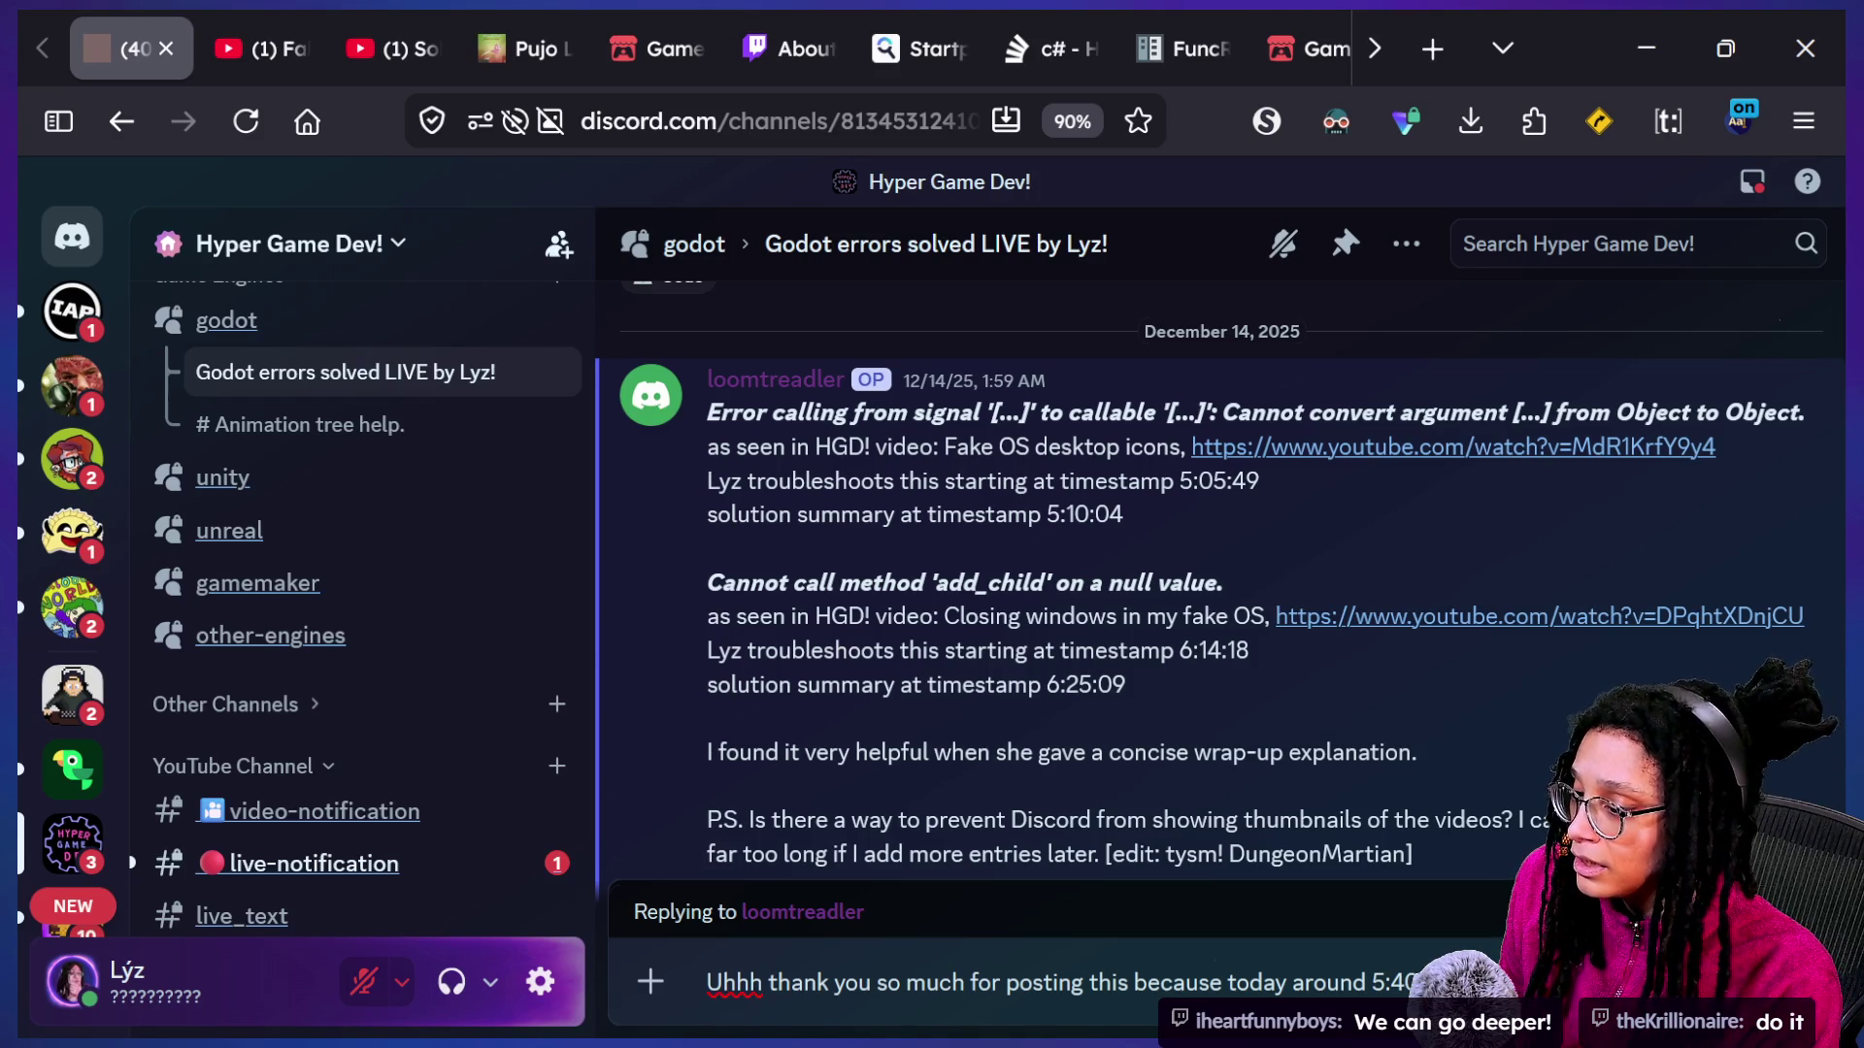
type(":00?? (ROUGH ")
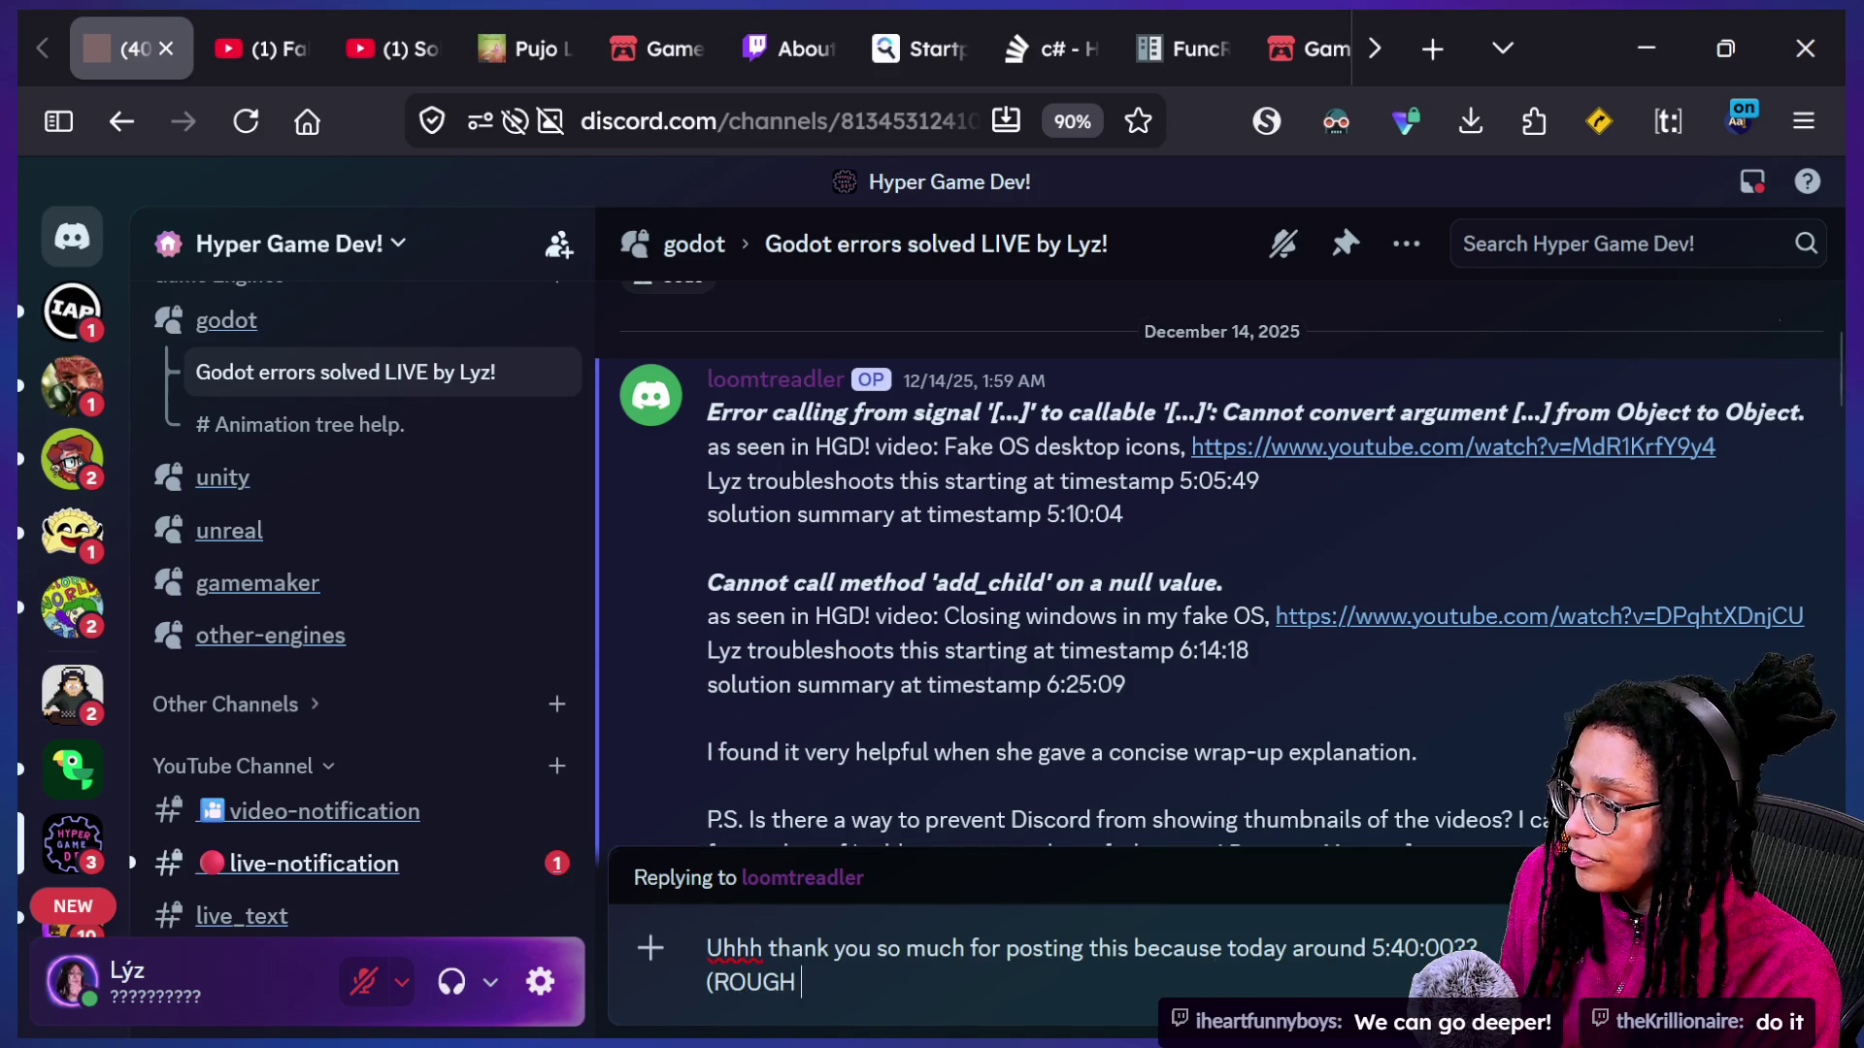
type("estimate) i re")
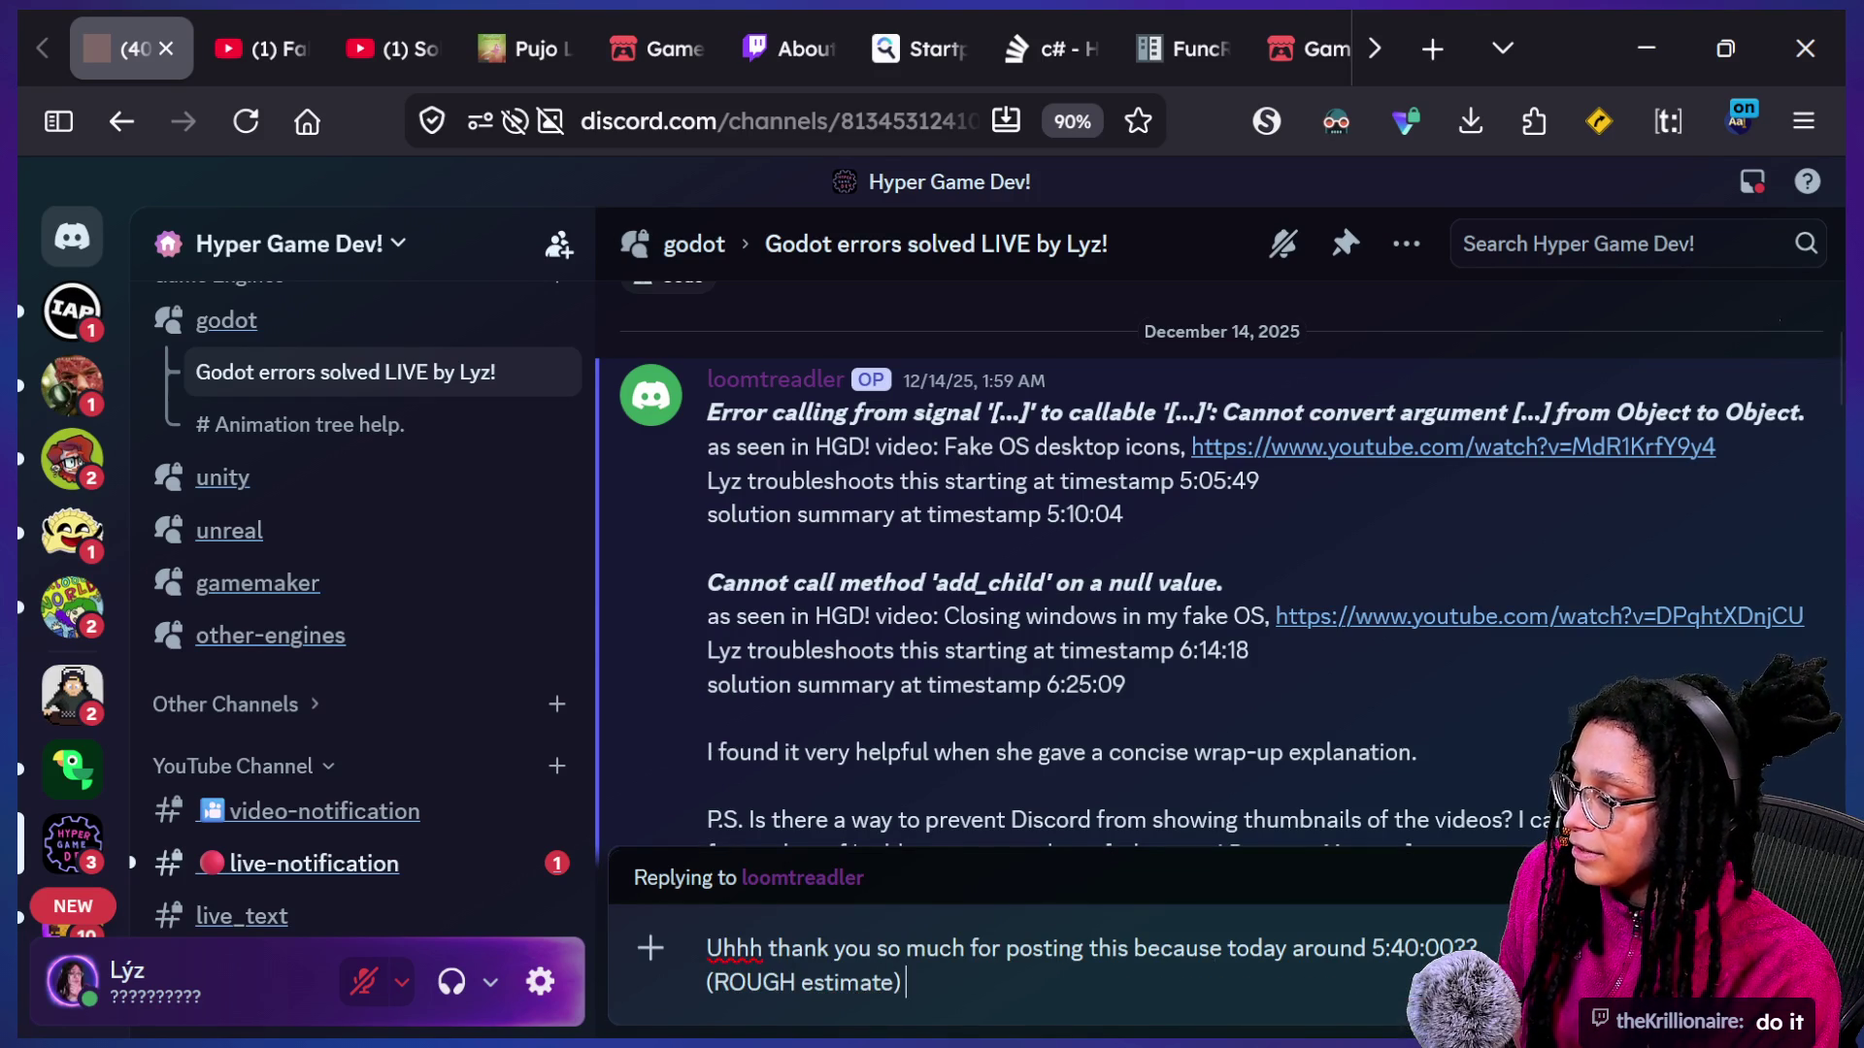
type("ferred ")
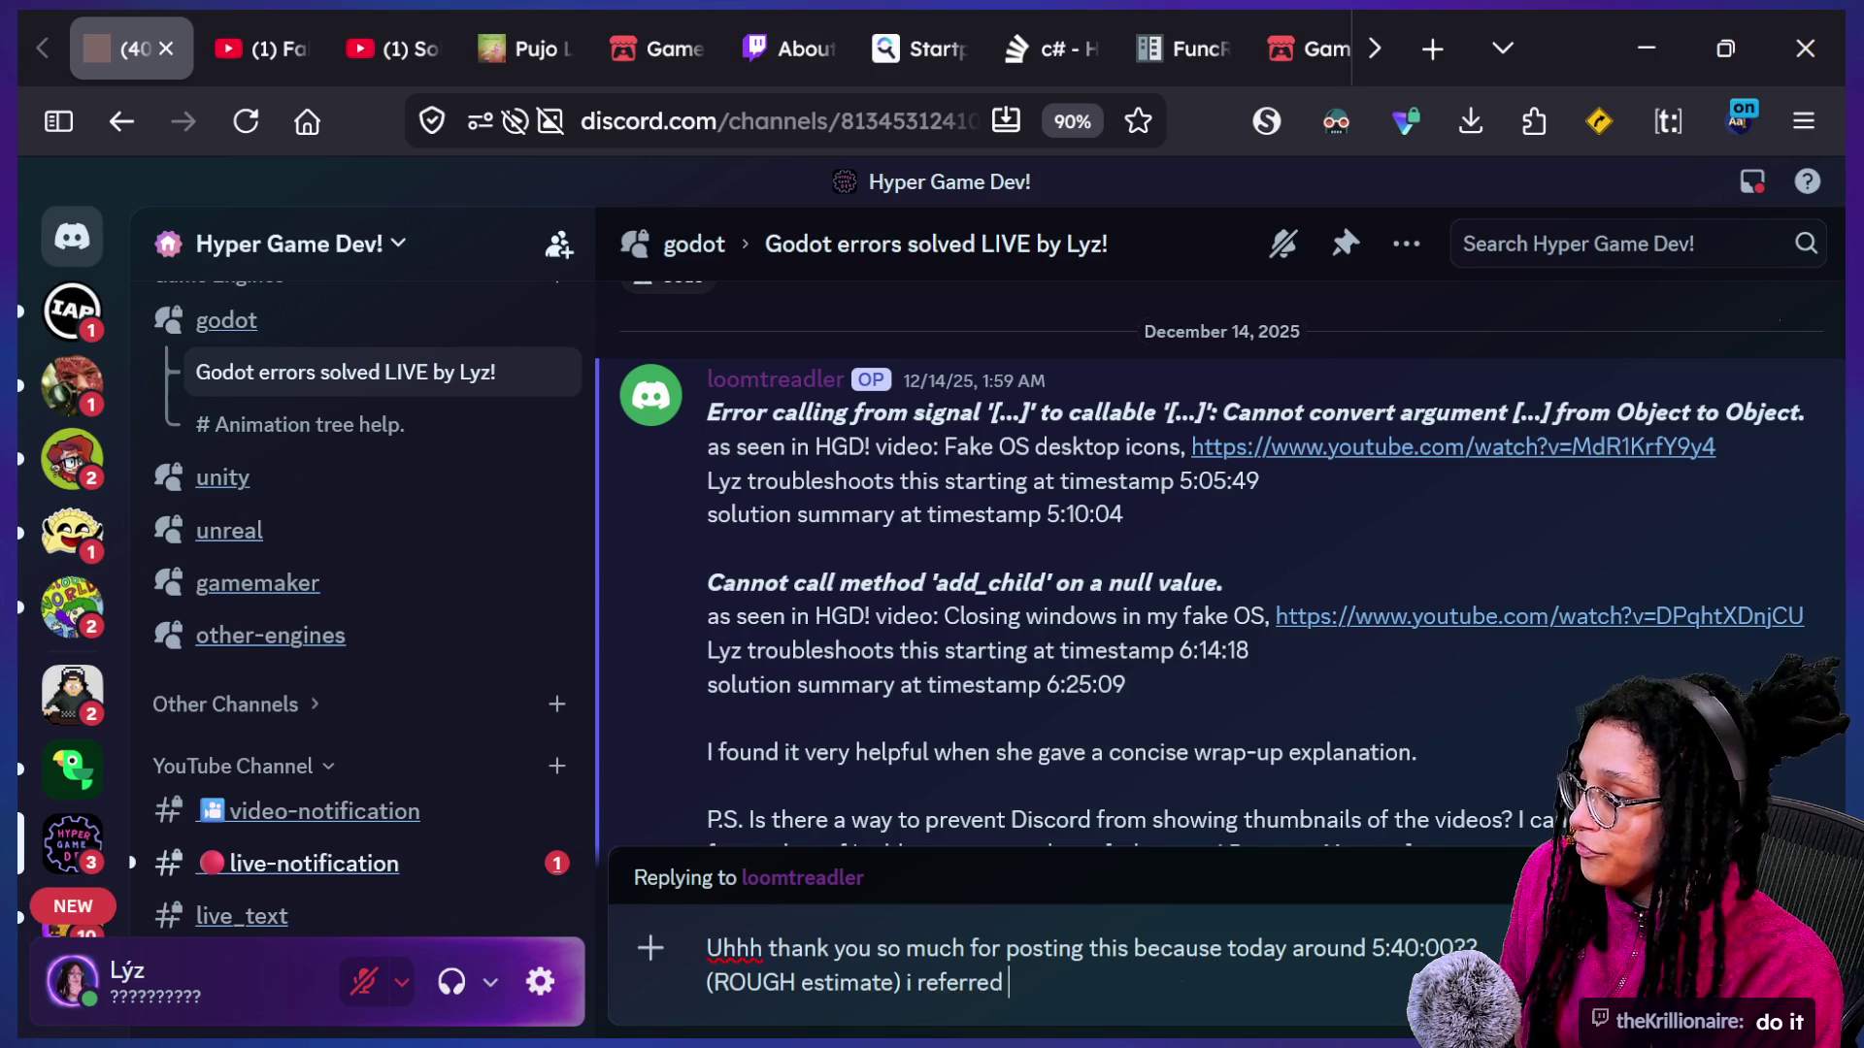
type("to the tirst OBject")
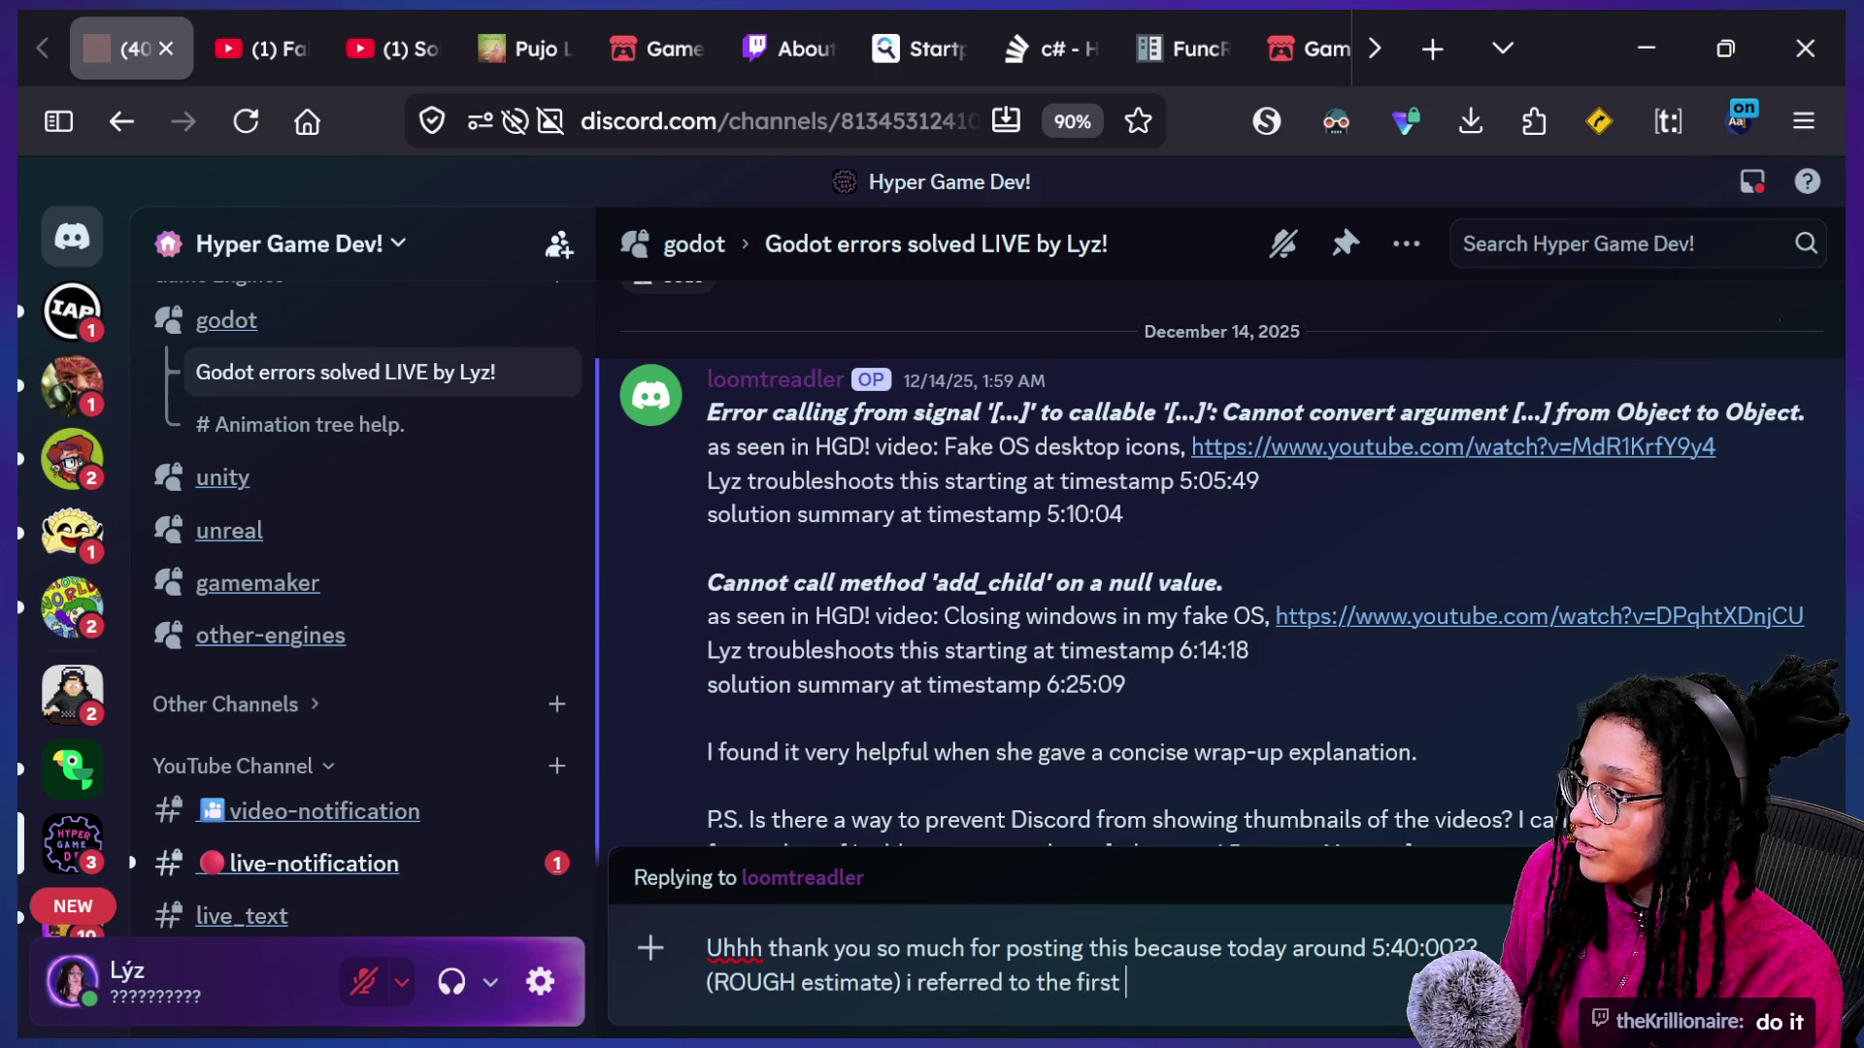
key("BackSpace")
key("BackSpace")
key("BackSpace")
key("BackSpace")
key("BackSpace")
type("bjec")
key("BackSpace")
key("BackSpace")
key("BackSpace")
type("Ov")
key("BackSpace")
type("bj")
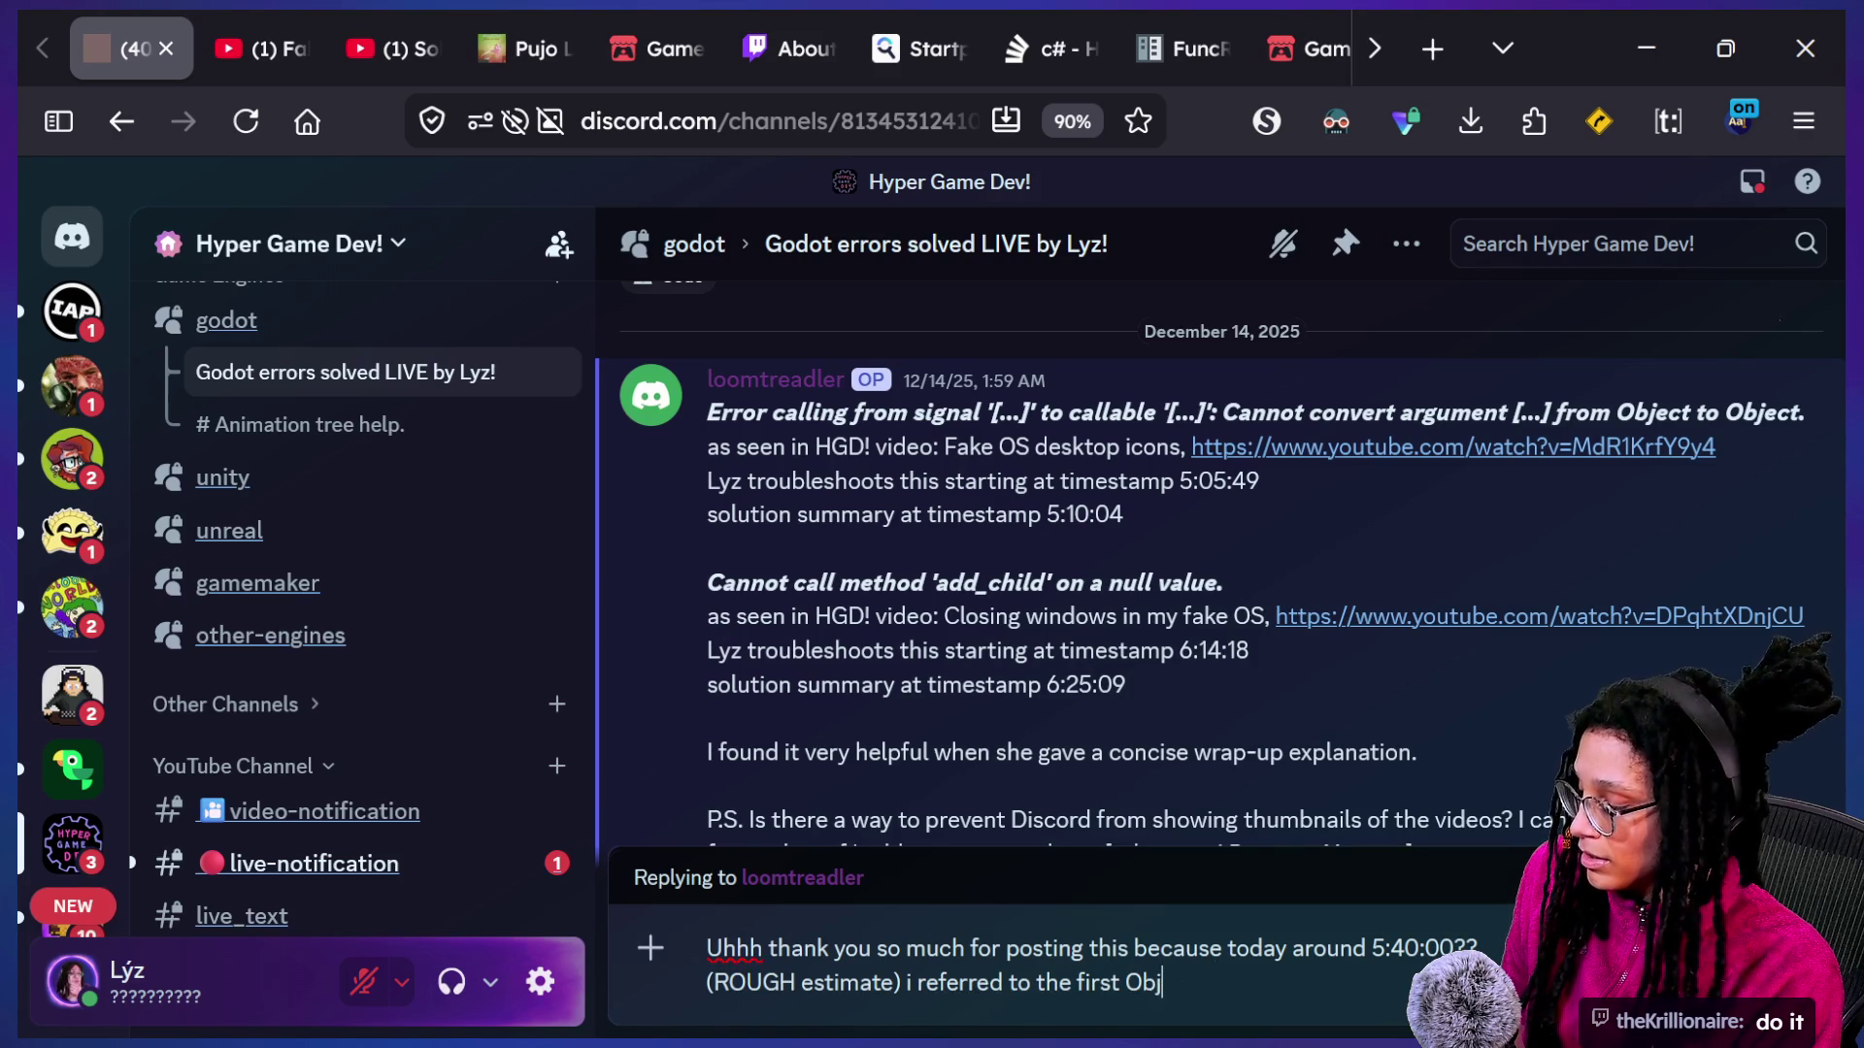
type("ect from Object er")
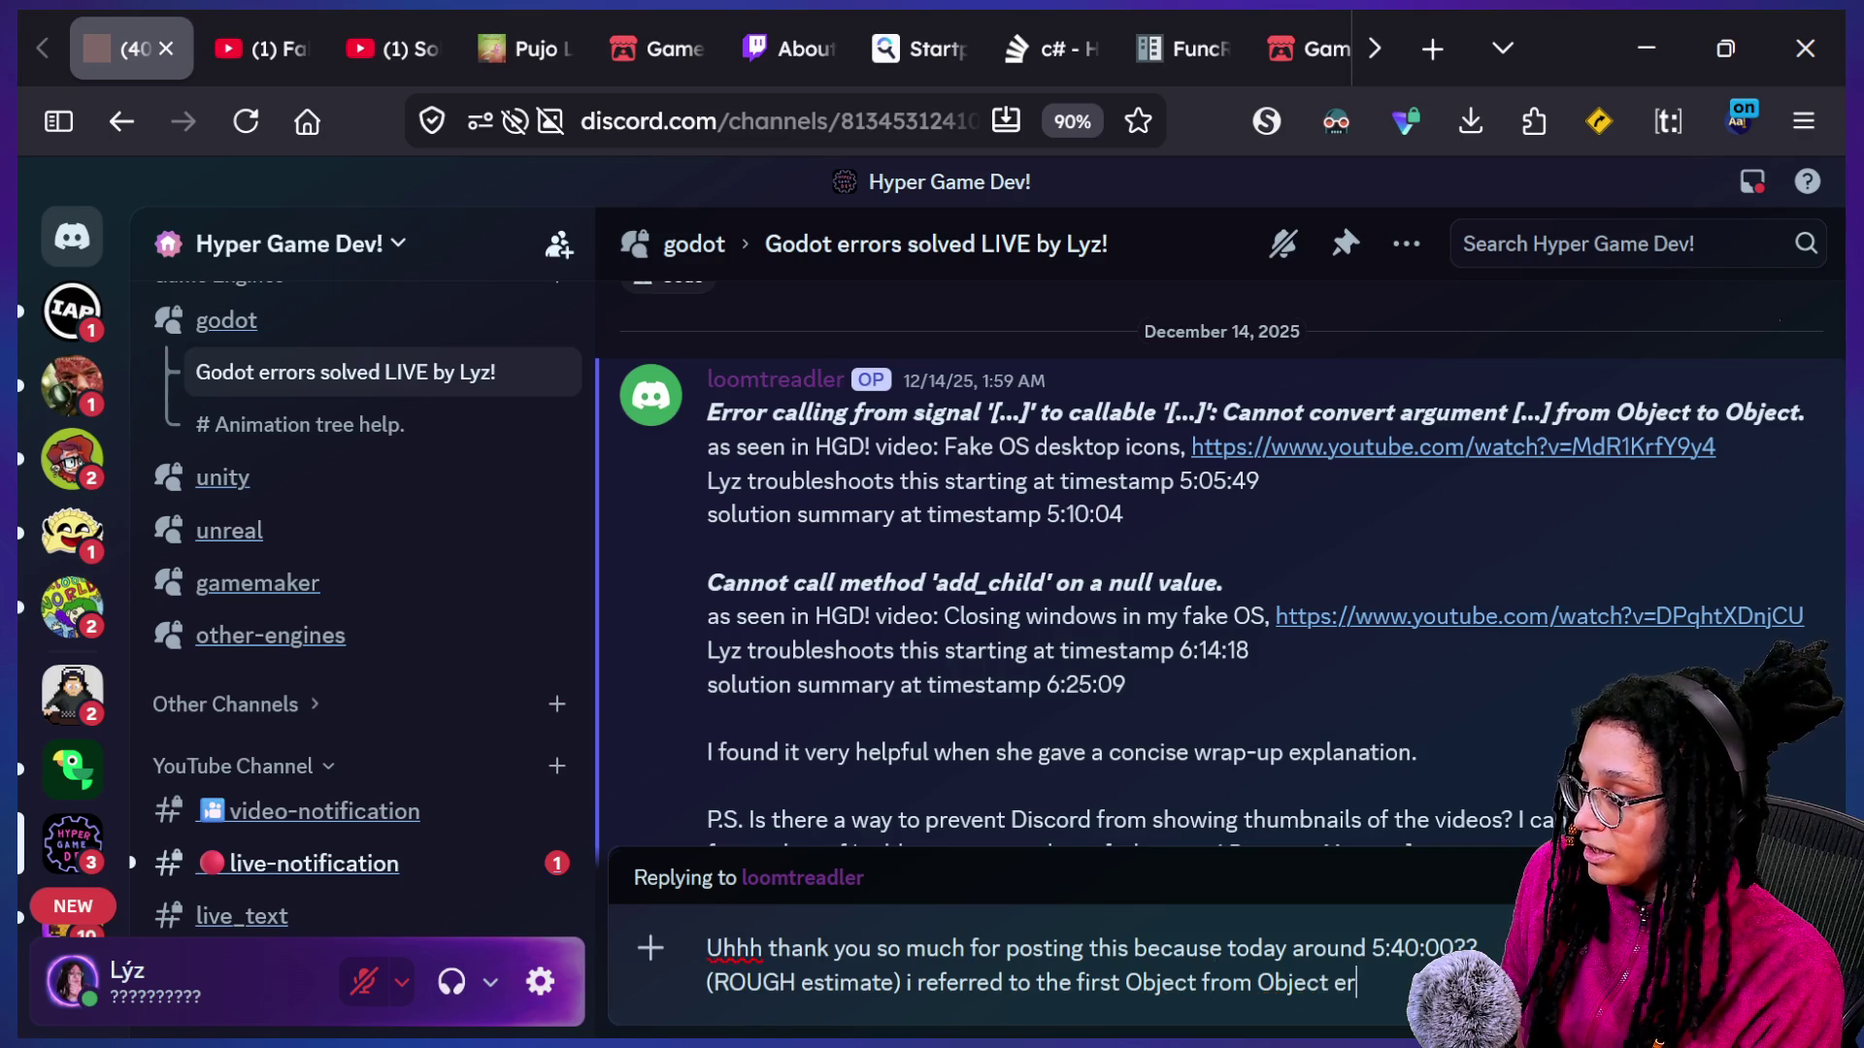
type("ror arSAVED ME")
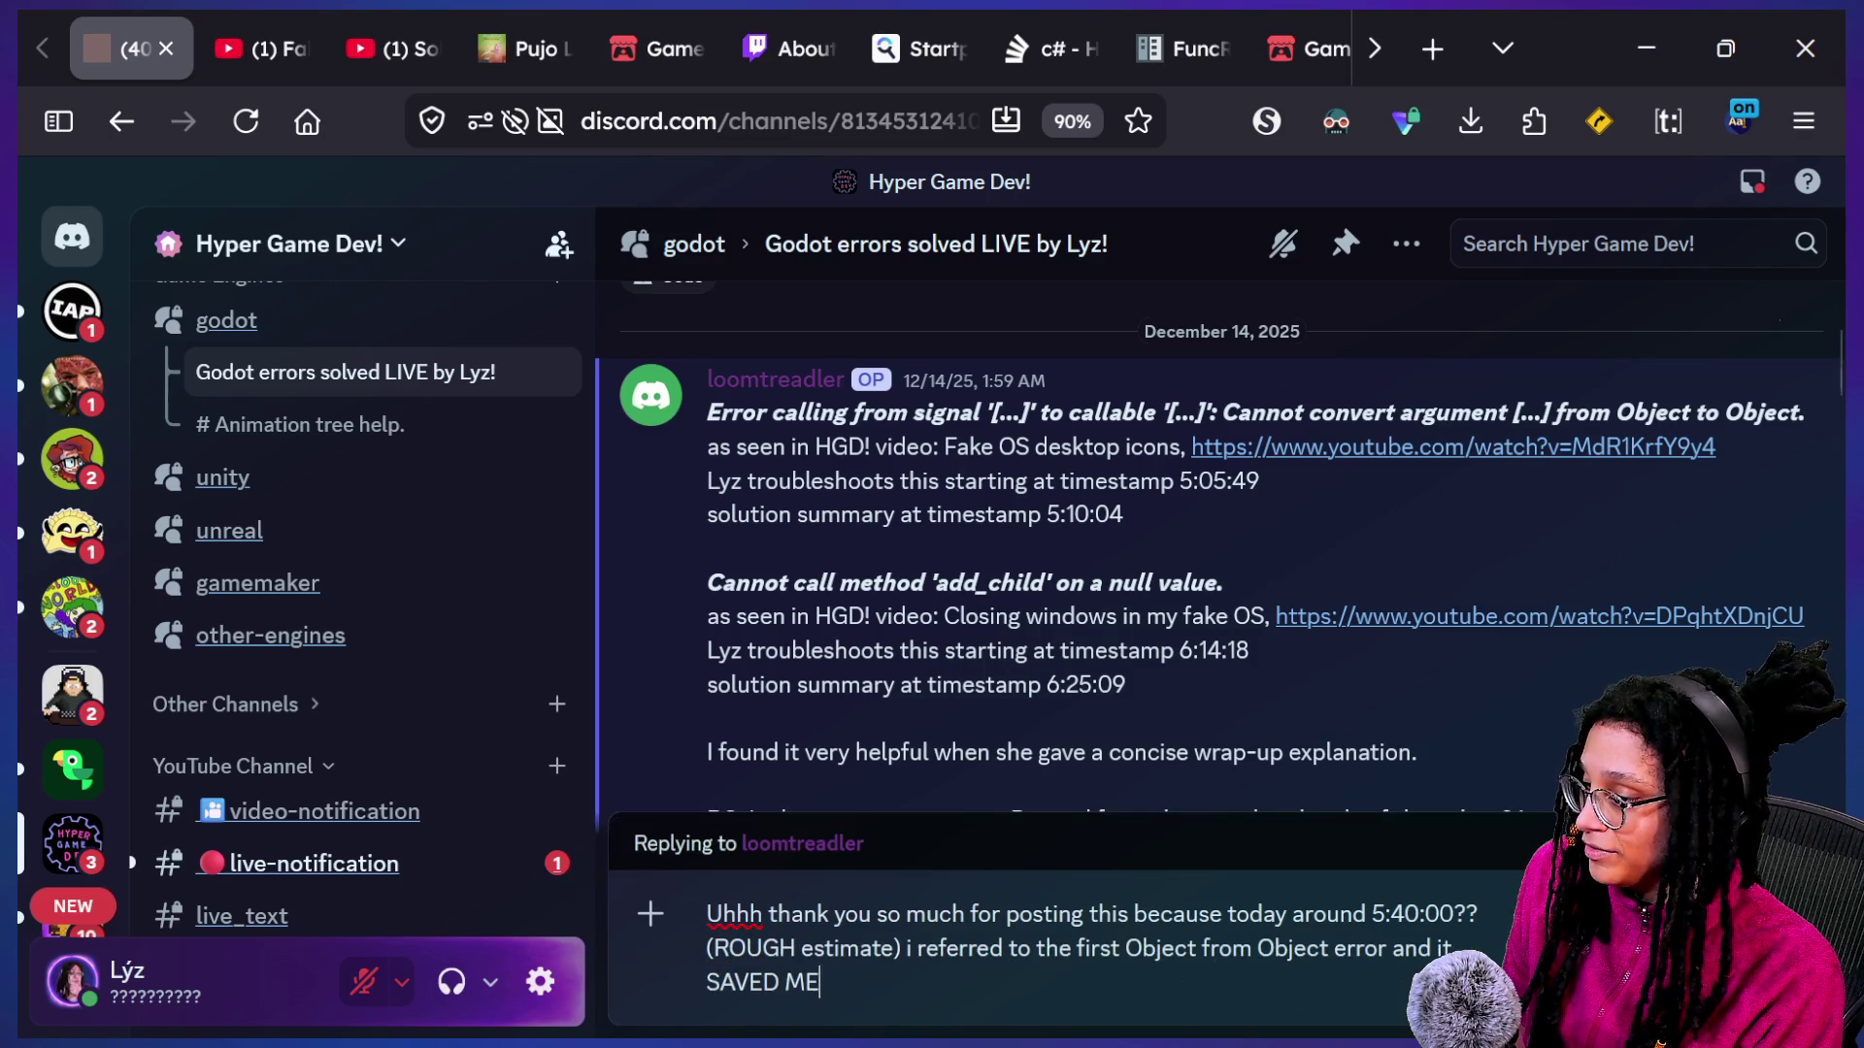
type(" SO MUCH TIME THANK OU")
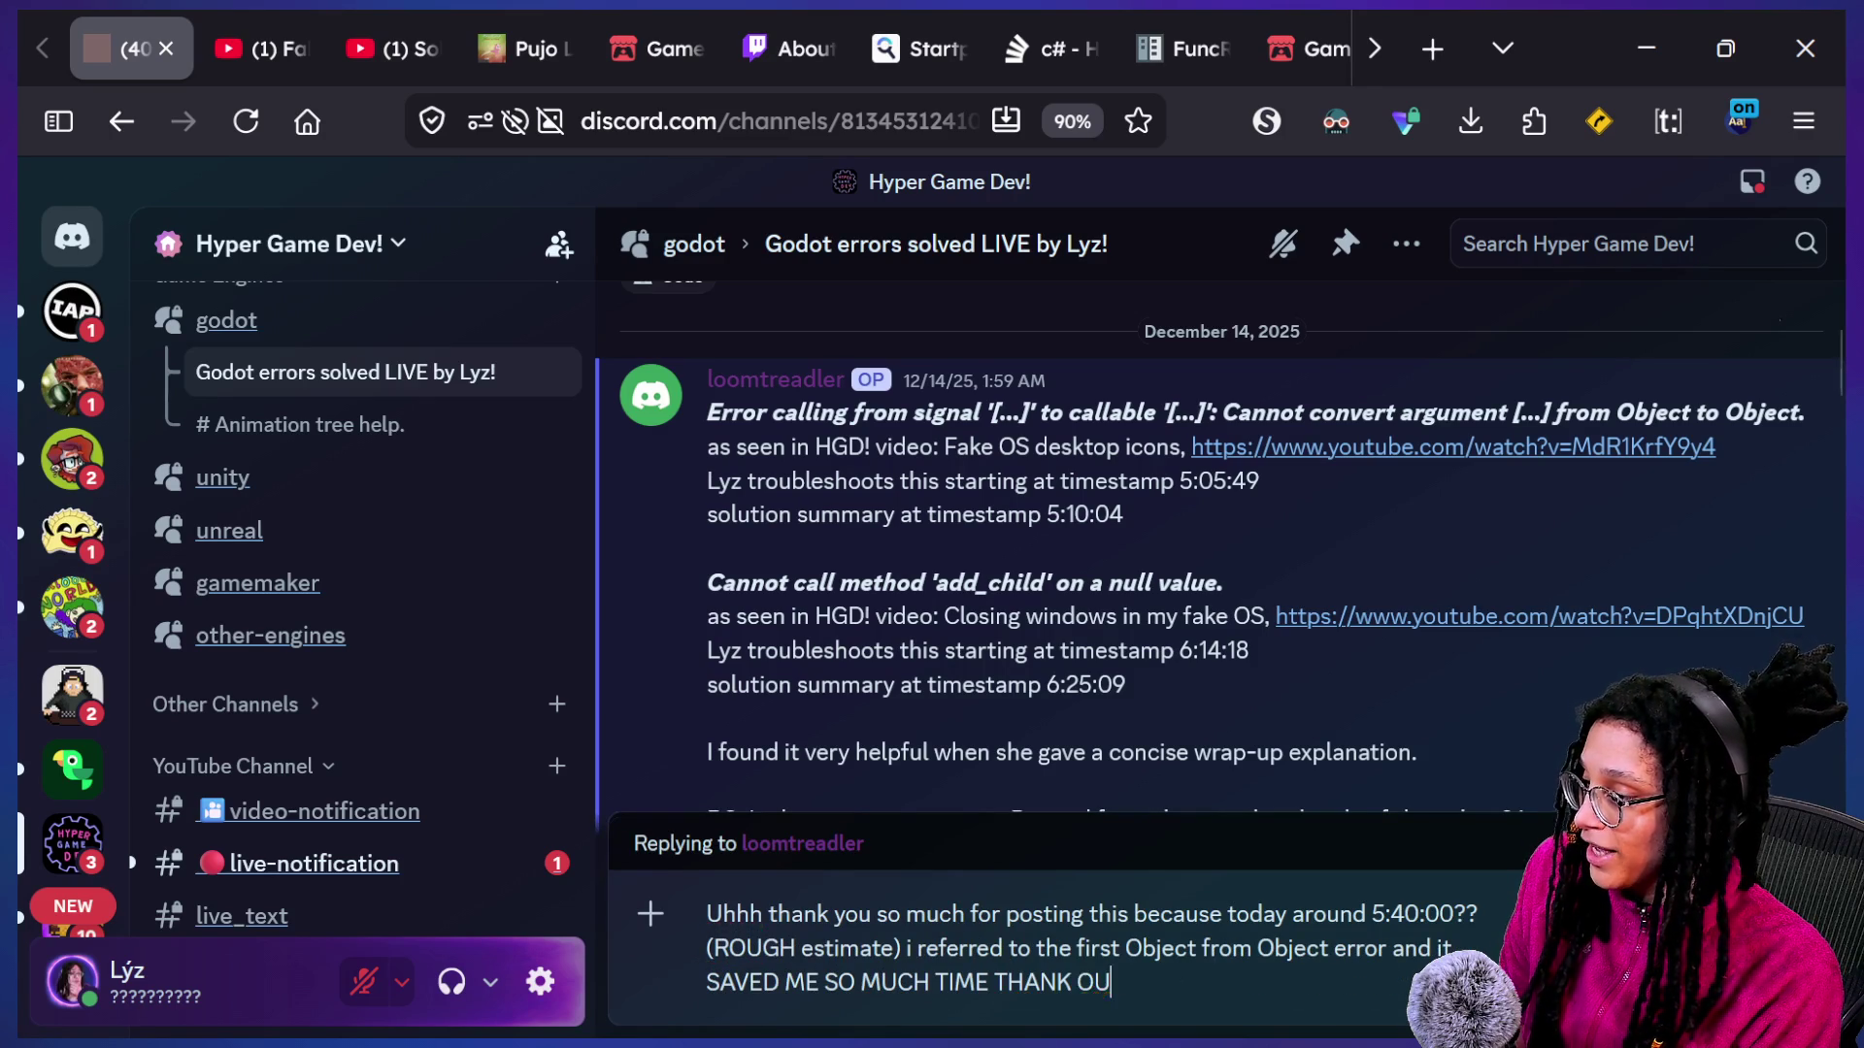
key("BackSpace")
key("BackSpace")
type("YOU")
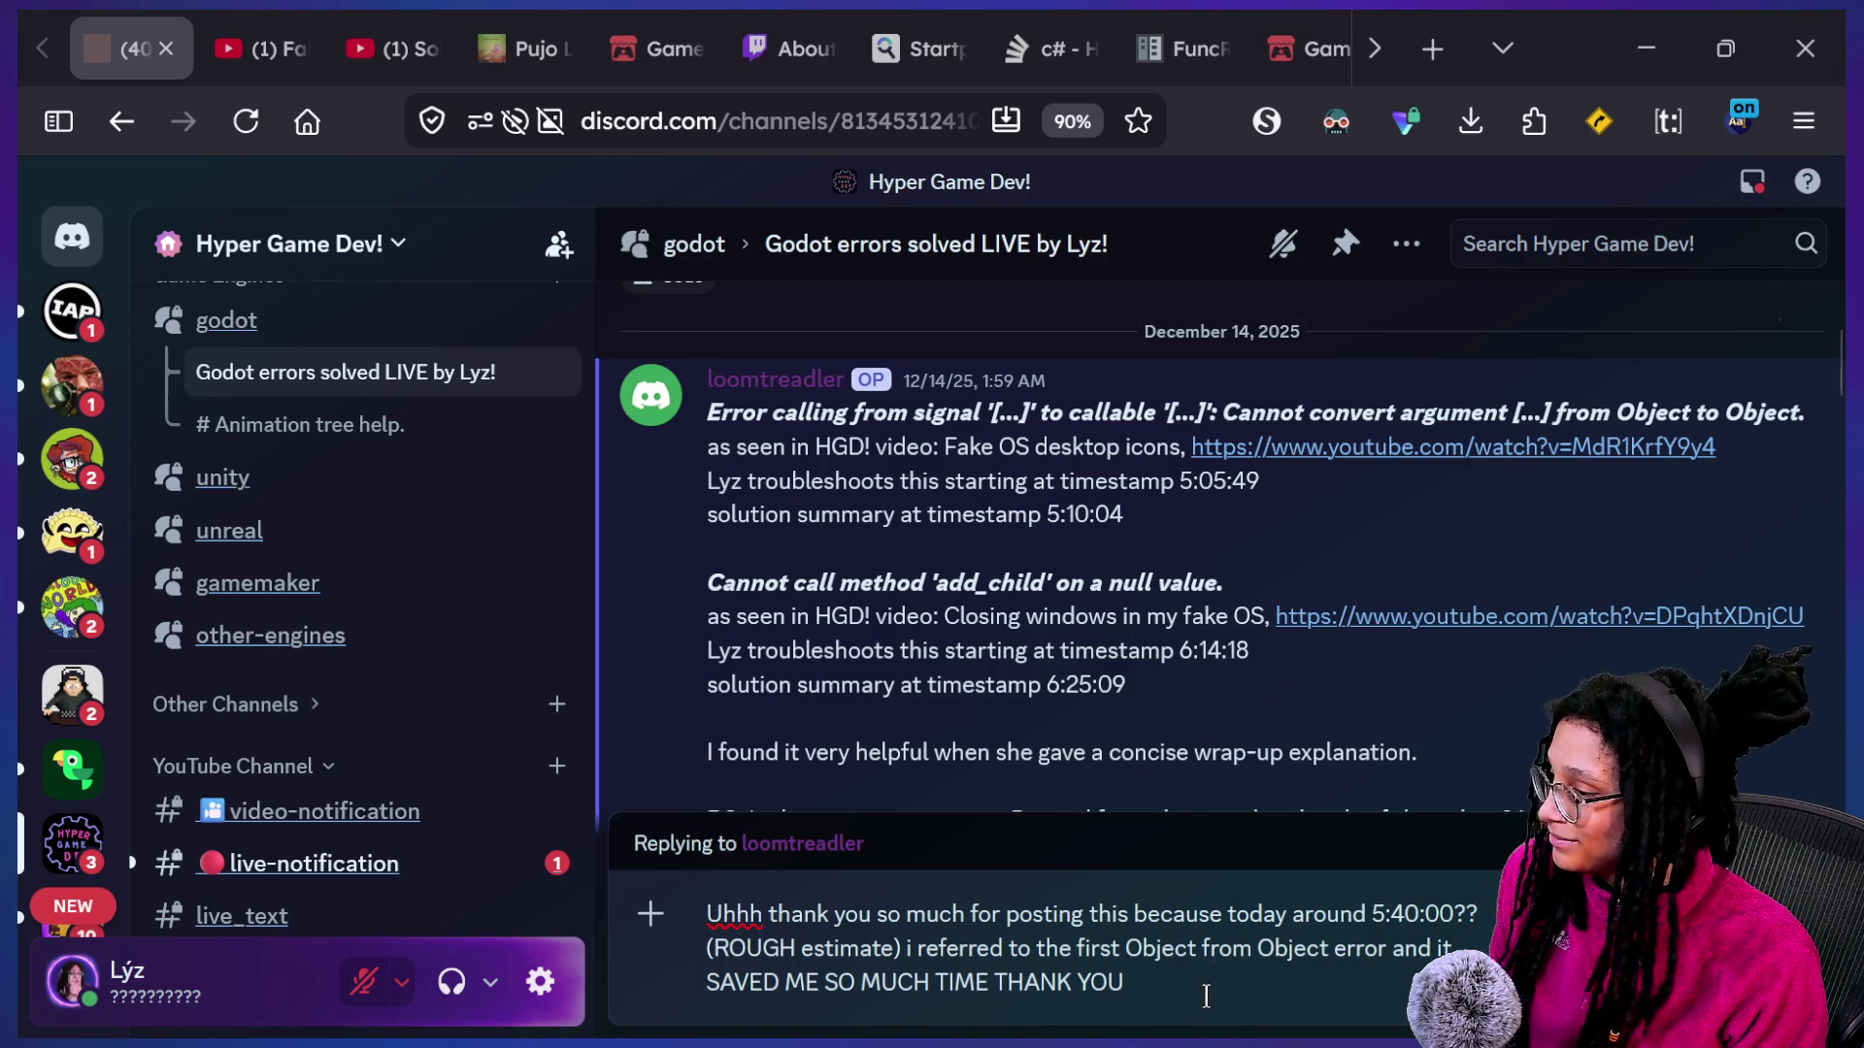
type("https://youtube.com/live/CXIHr9J6V2Q?feature=share")
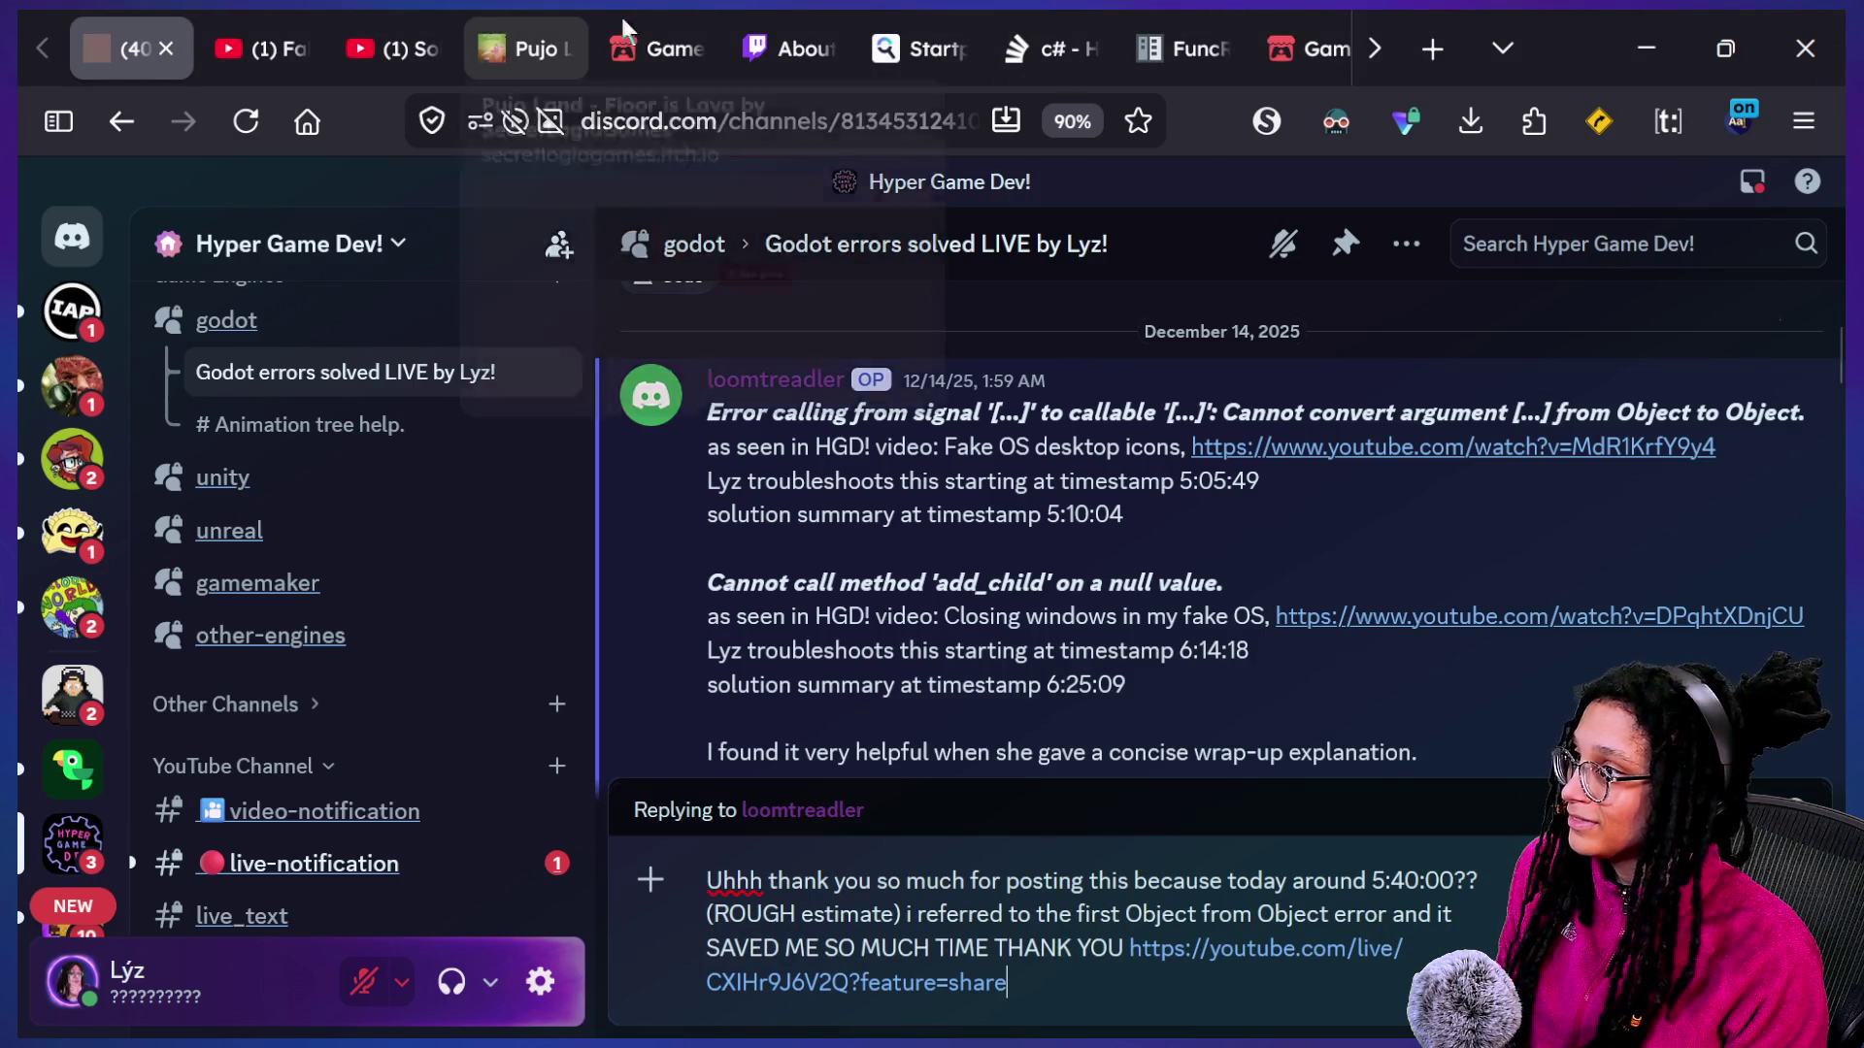
key("Return")
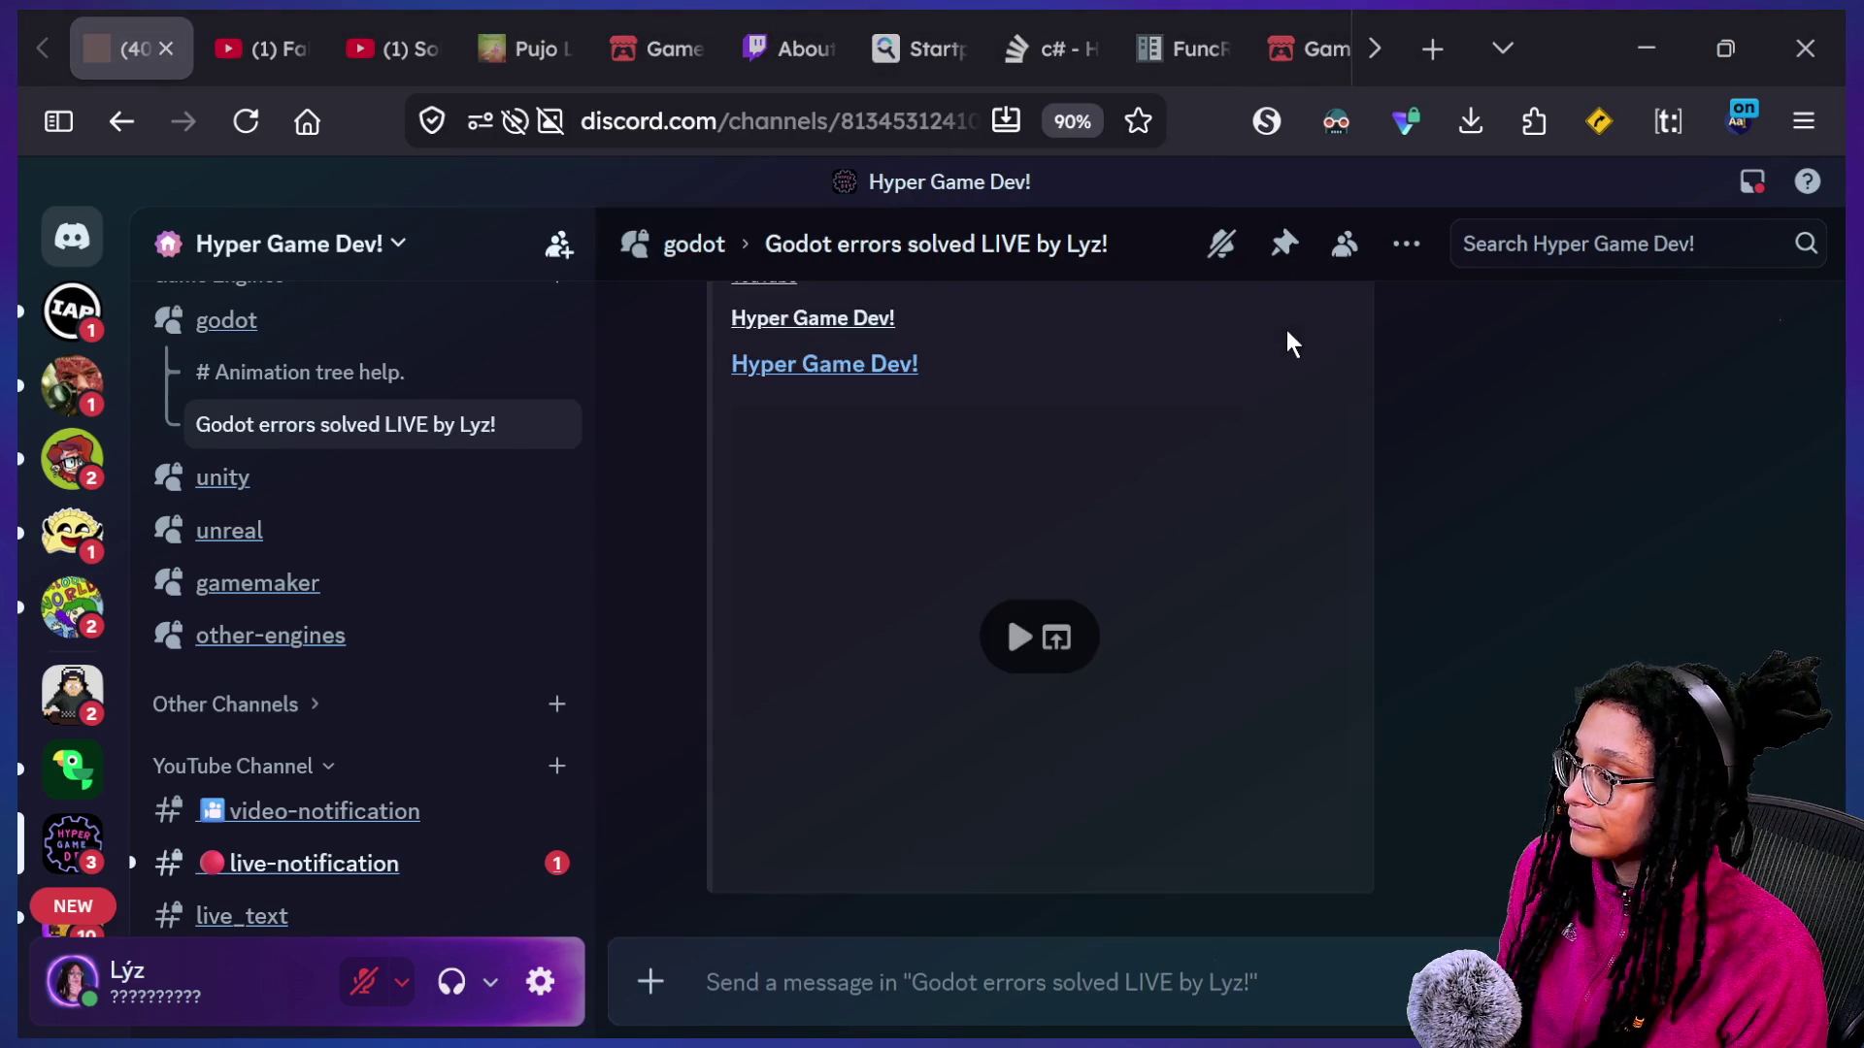
key("super+Tab")
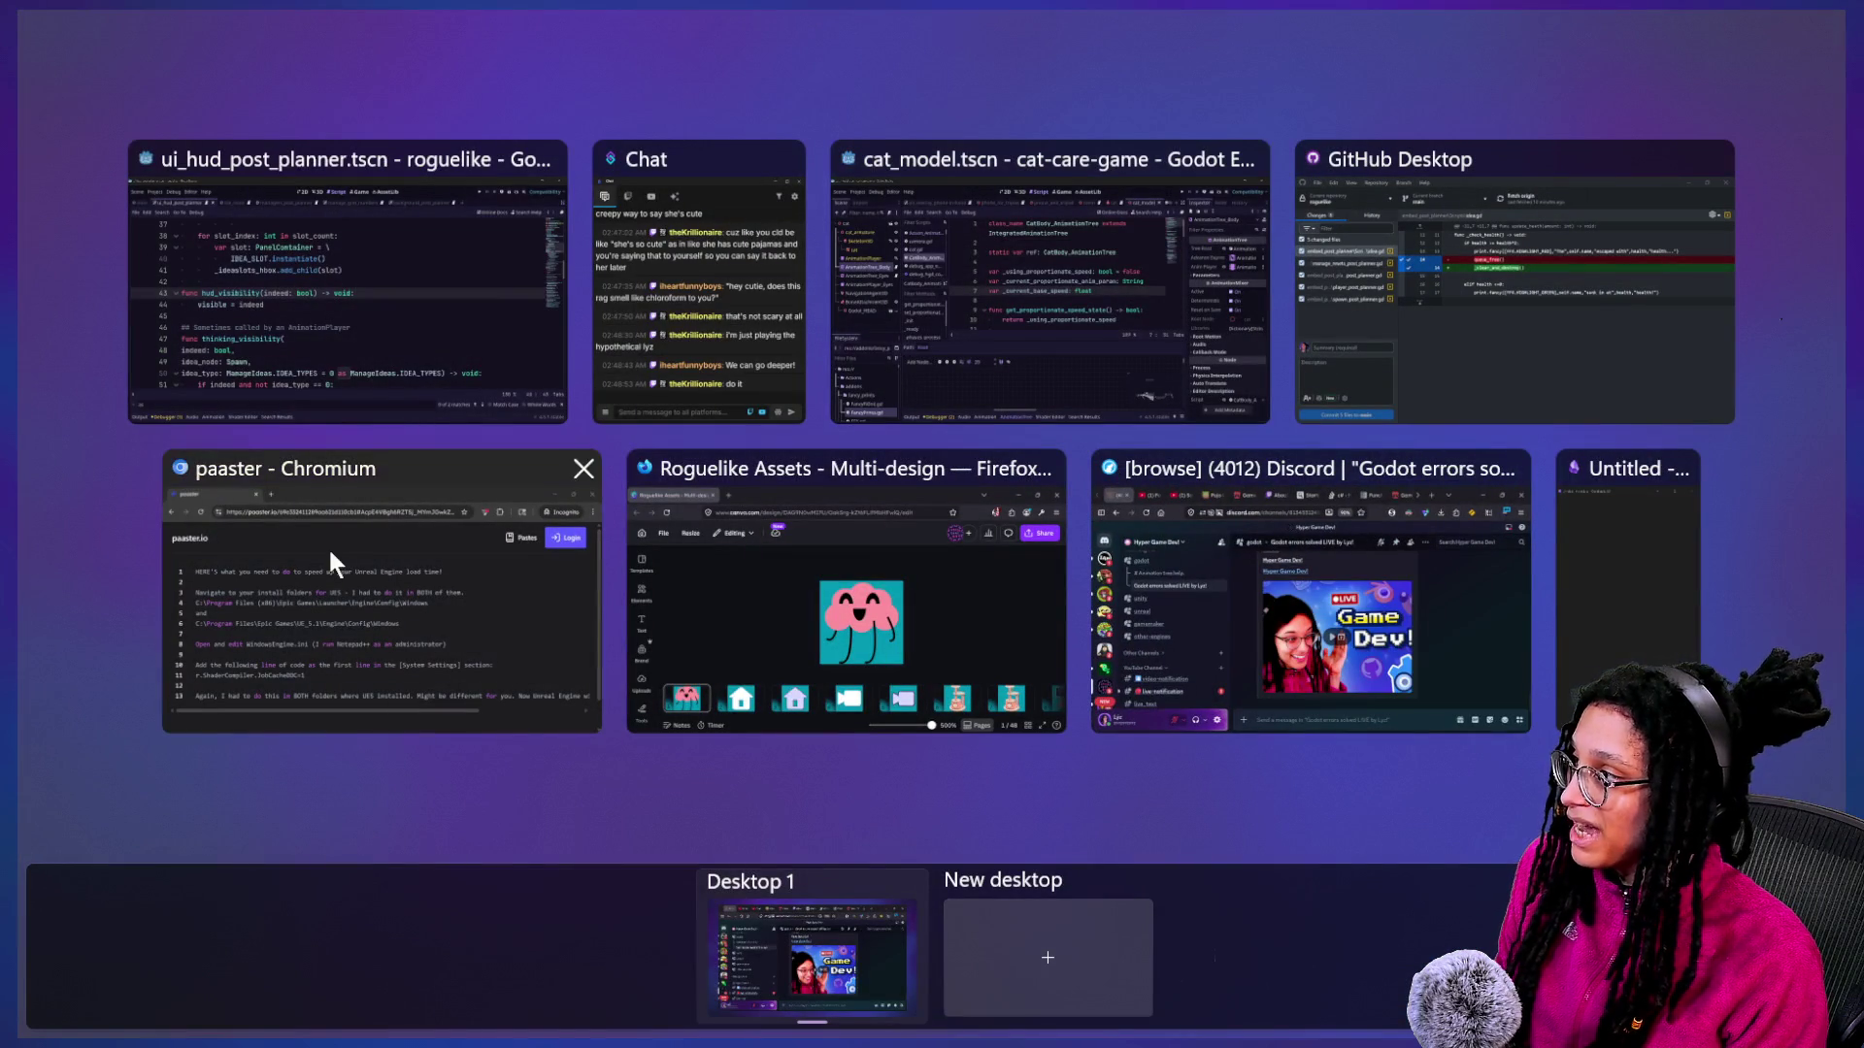
Return to the Godot editor and look over lines 44–45 of the HUD script.
left_click(375, 330)
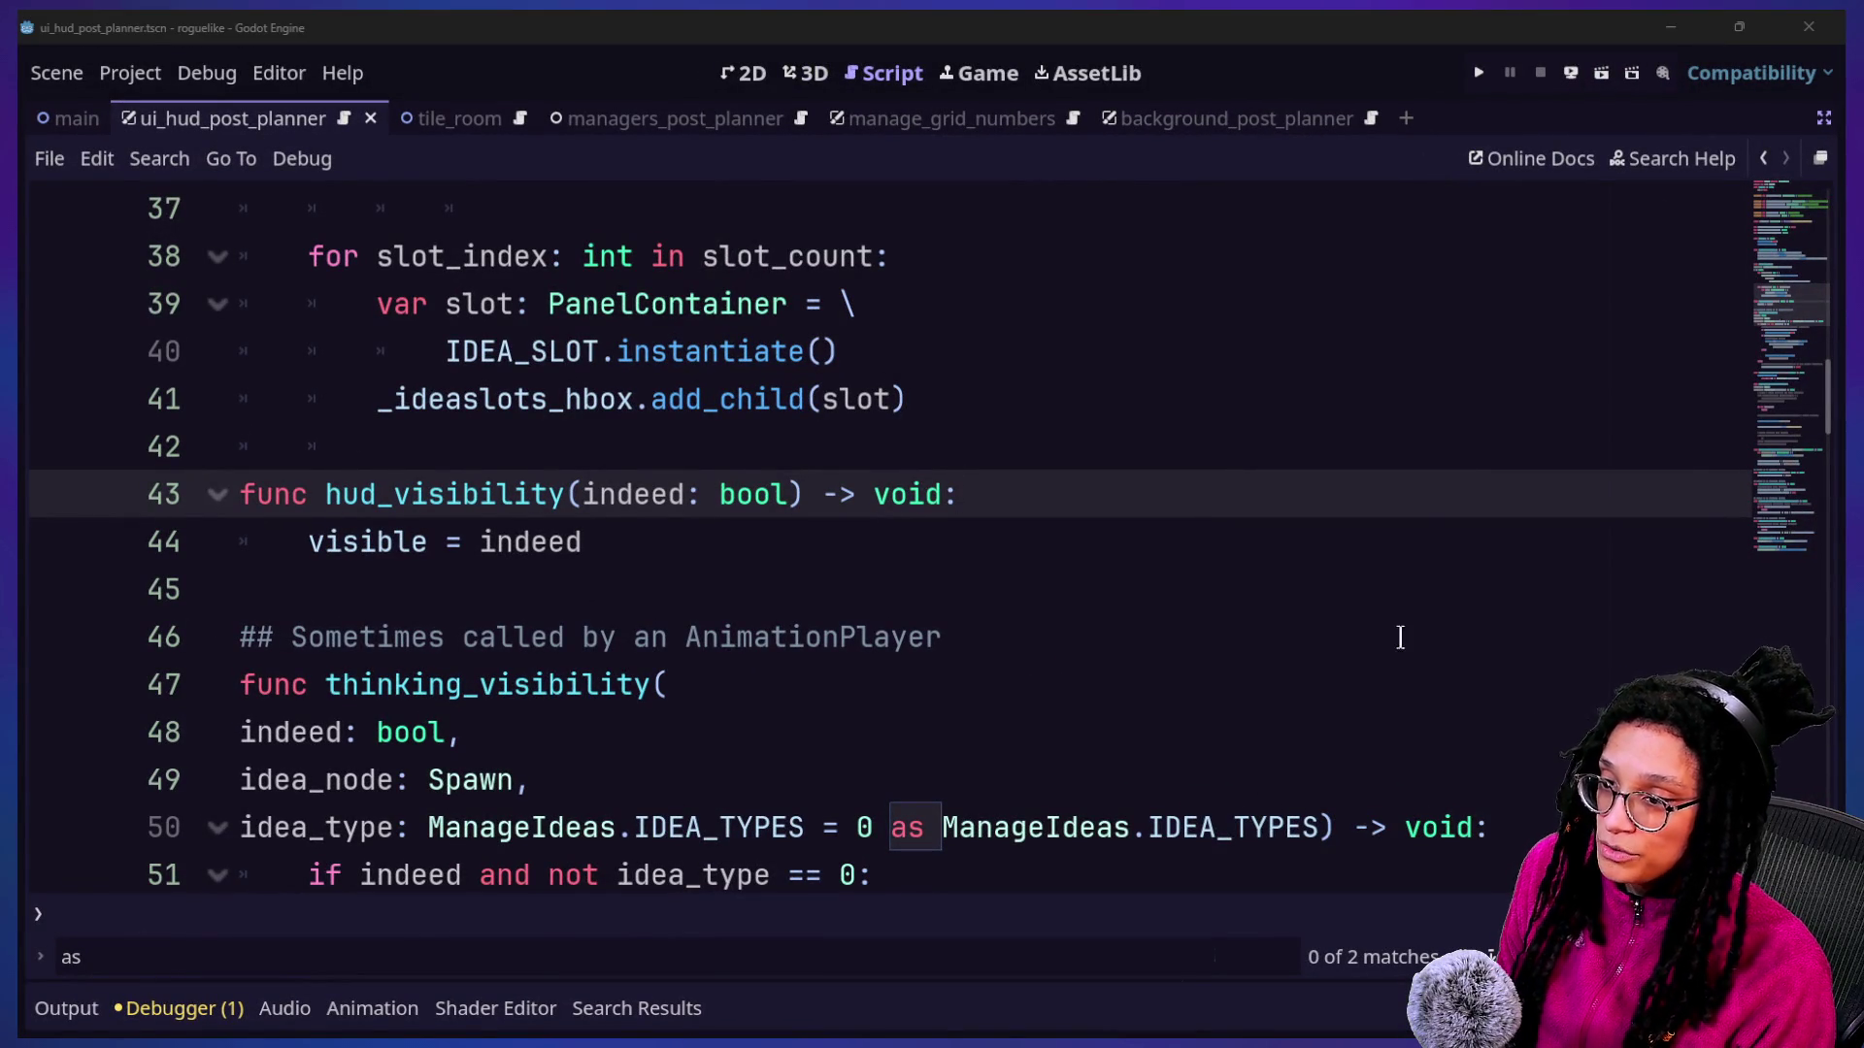
left_click(834, 447)
left_click(742, 571)
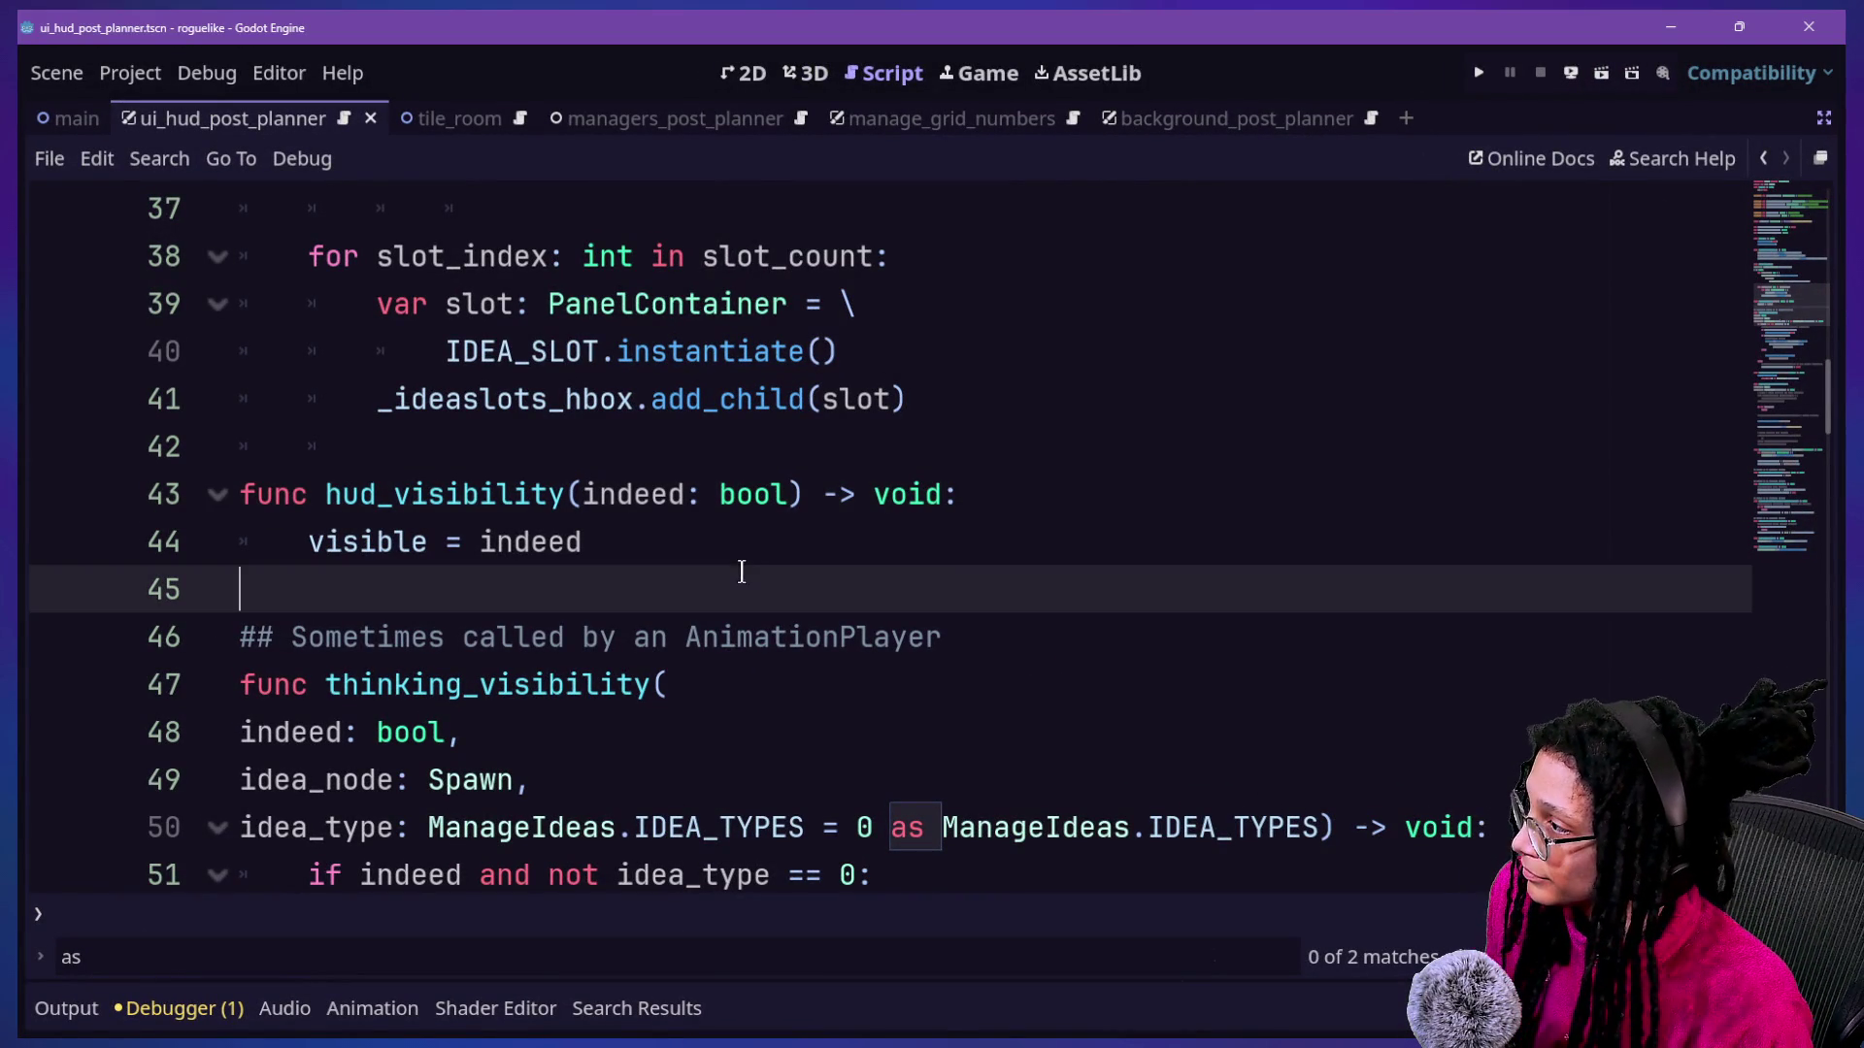
left_click(797, 456)
key("Down")
key("Down")
scroll(797, 459, "down", 2)
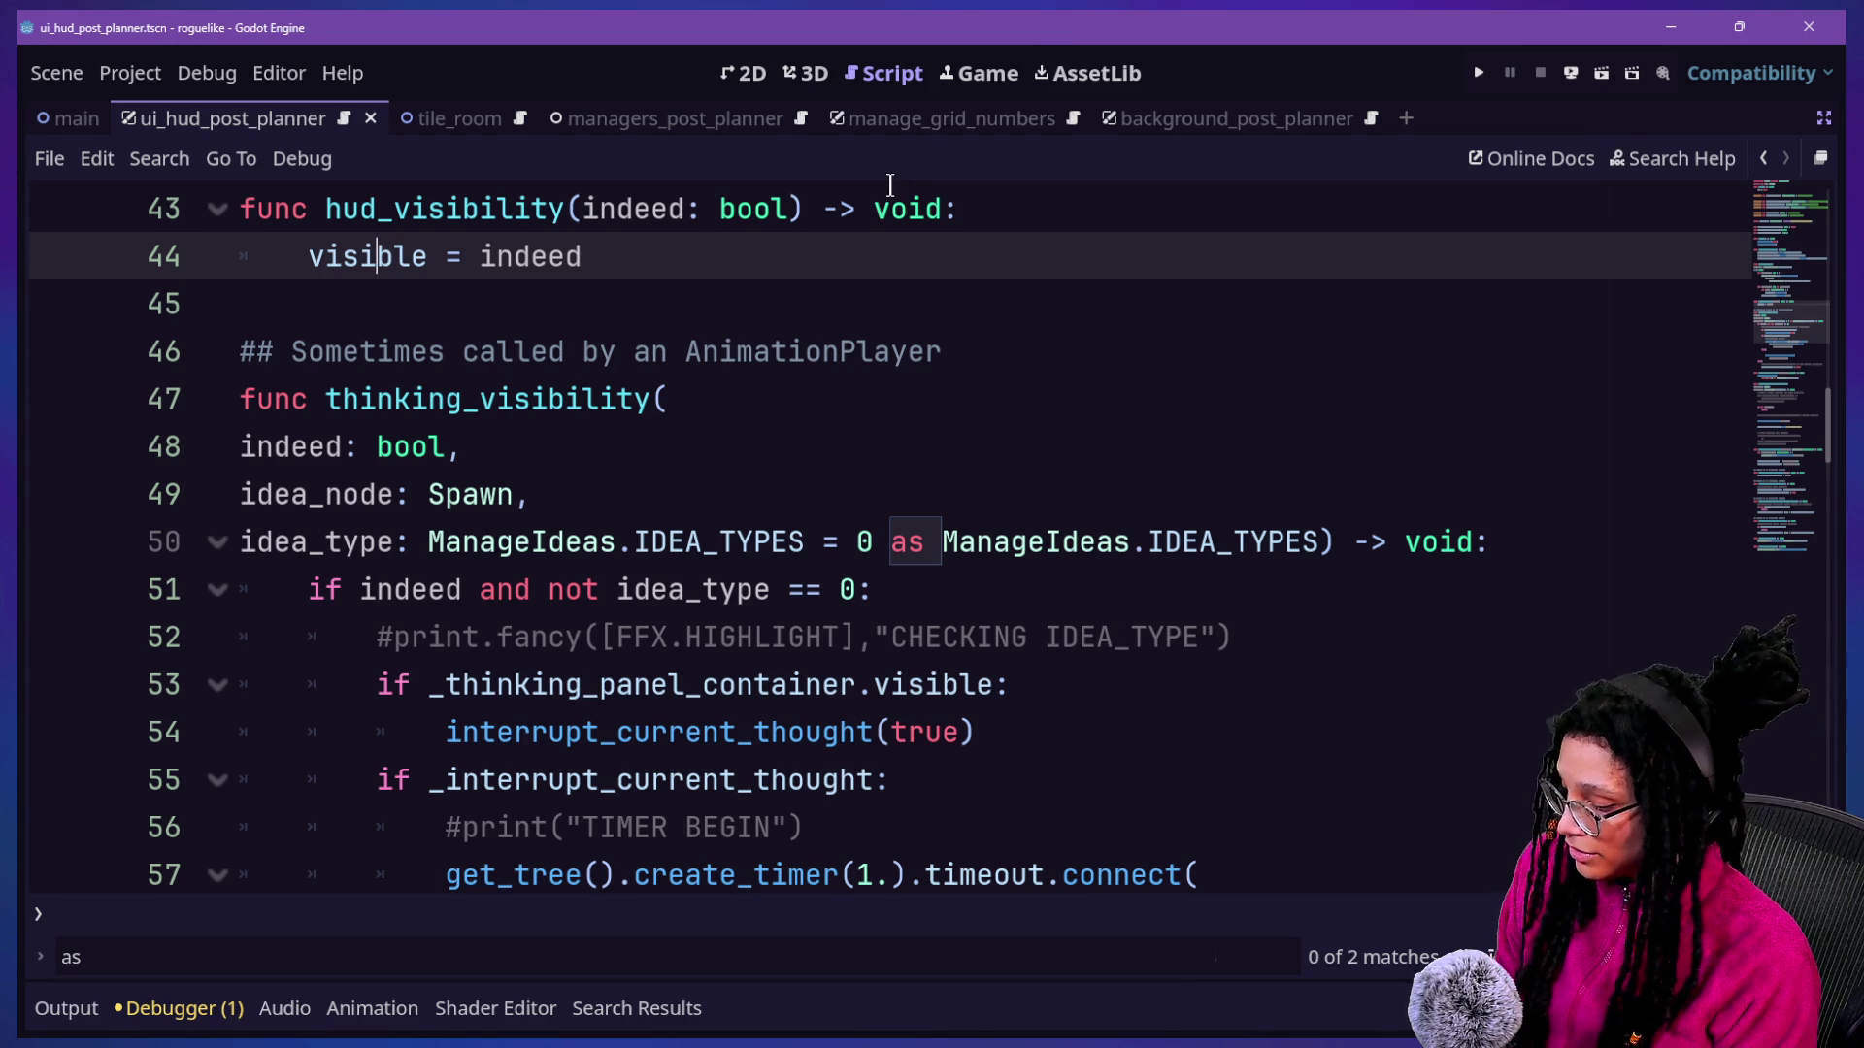
Open spawn_post_planner.gd and insert a blank line after the unlog_a_spawn call on line 23.
key("ctrl+alt+o")
type("spawn")
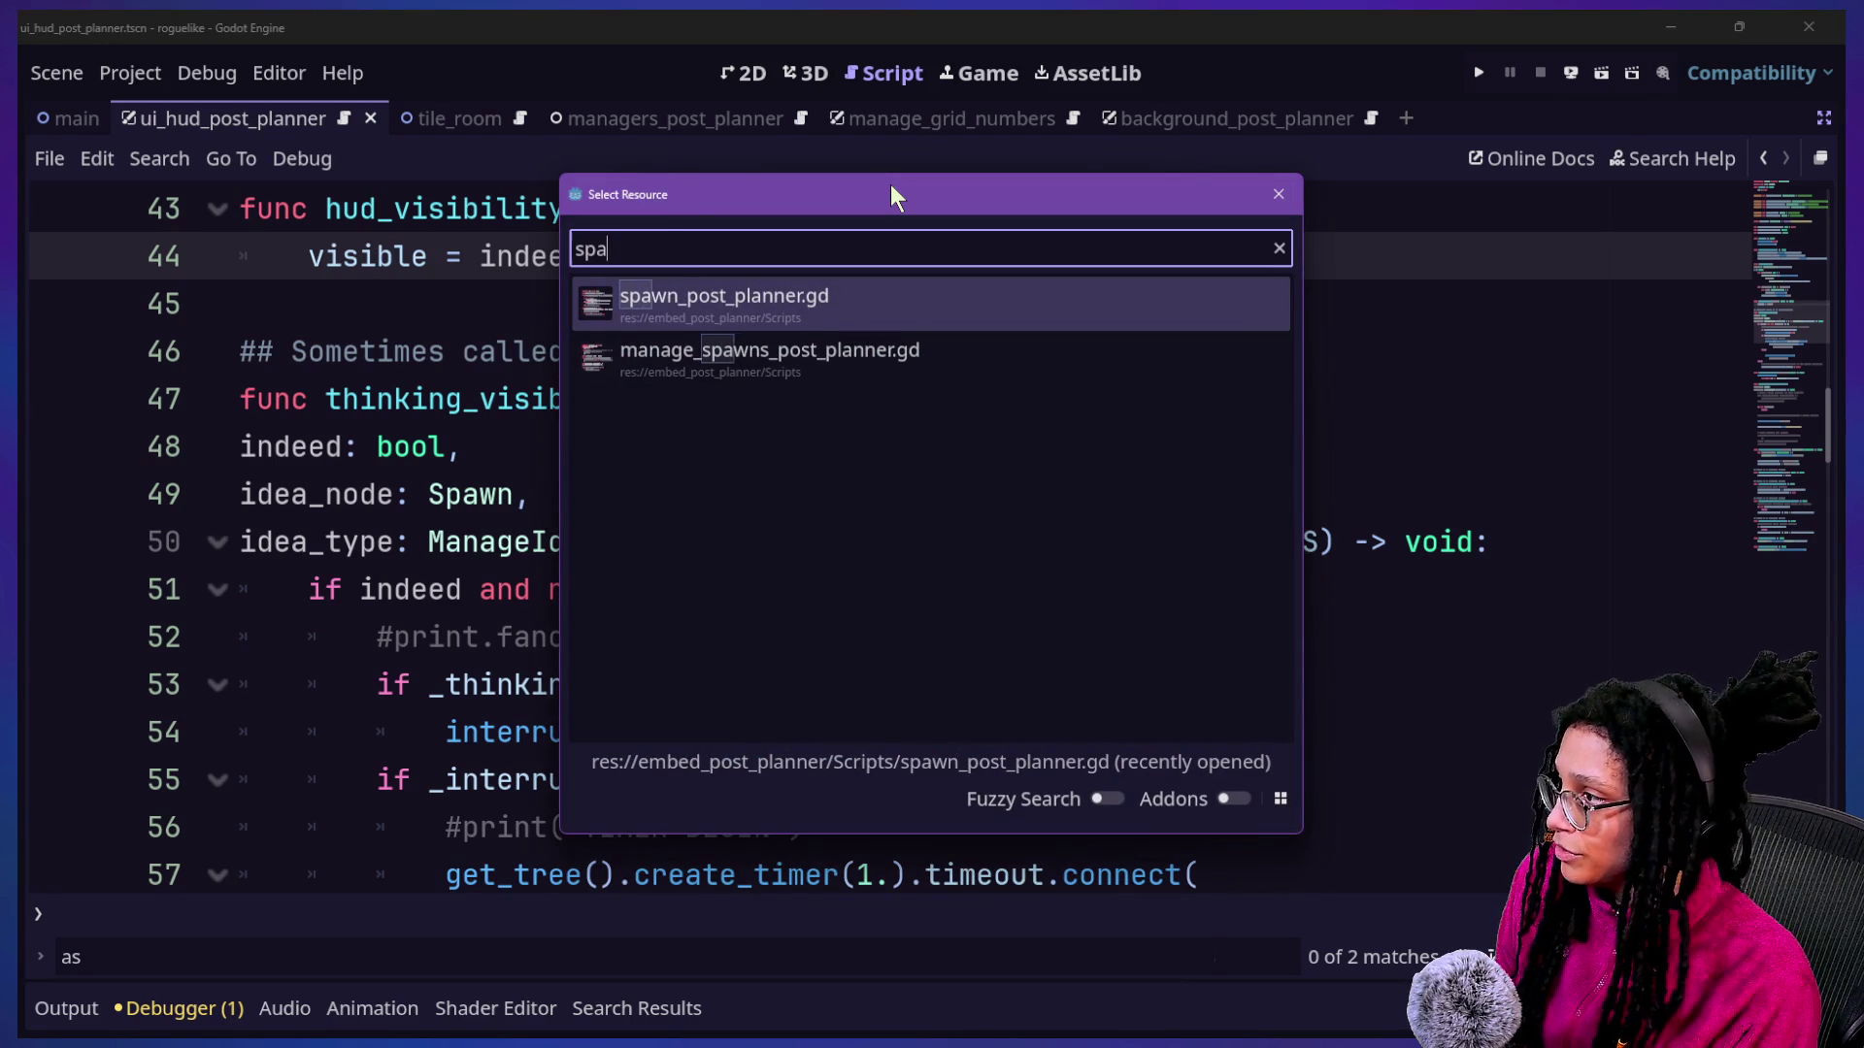
key("Return")
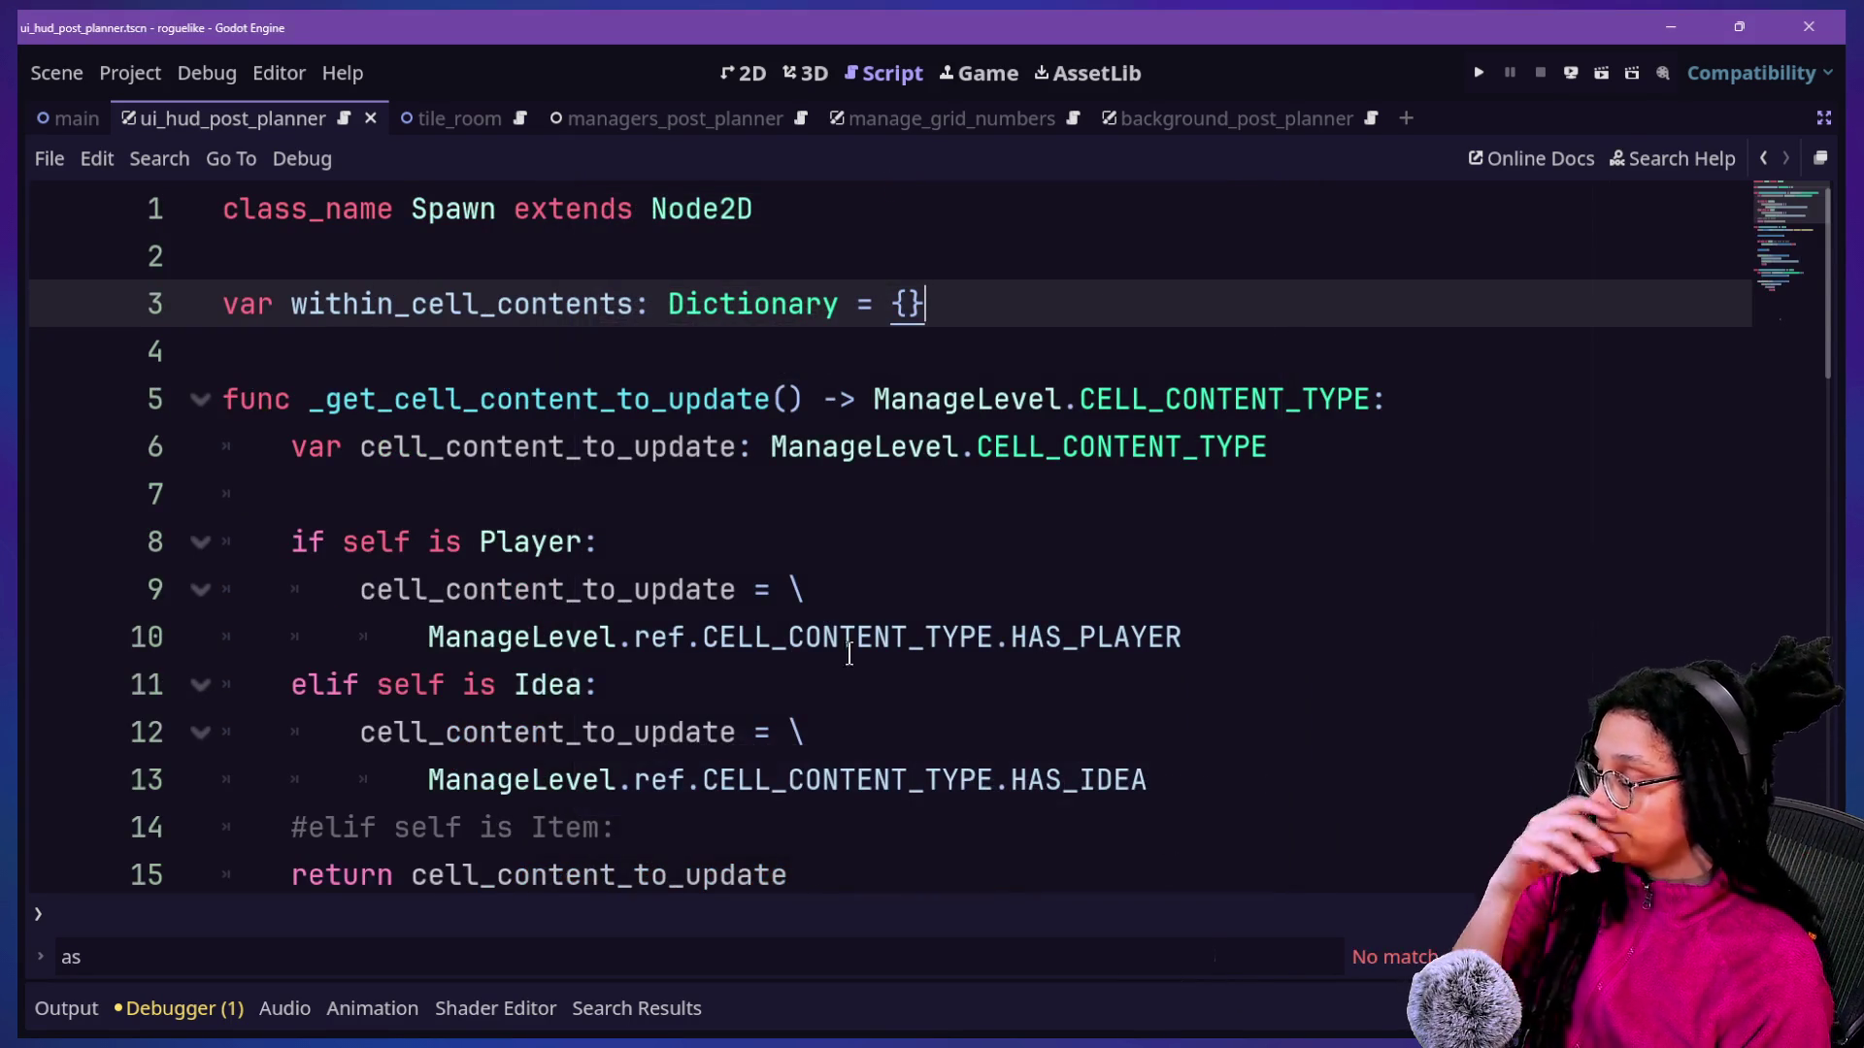
scroll(838, 643, "down", 4)
scroll(837, 643, "down", 7)
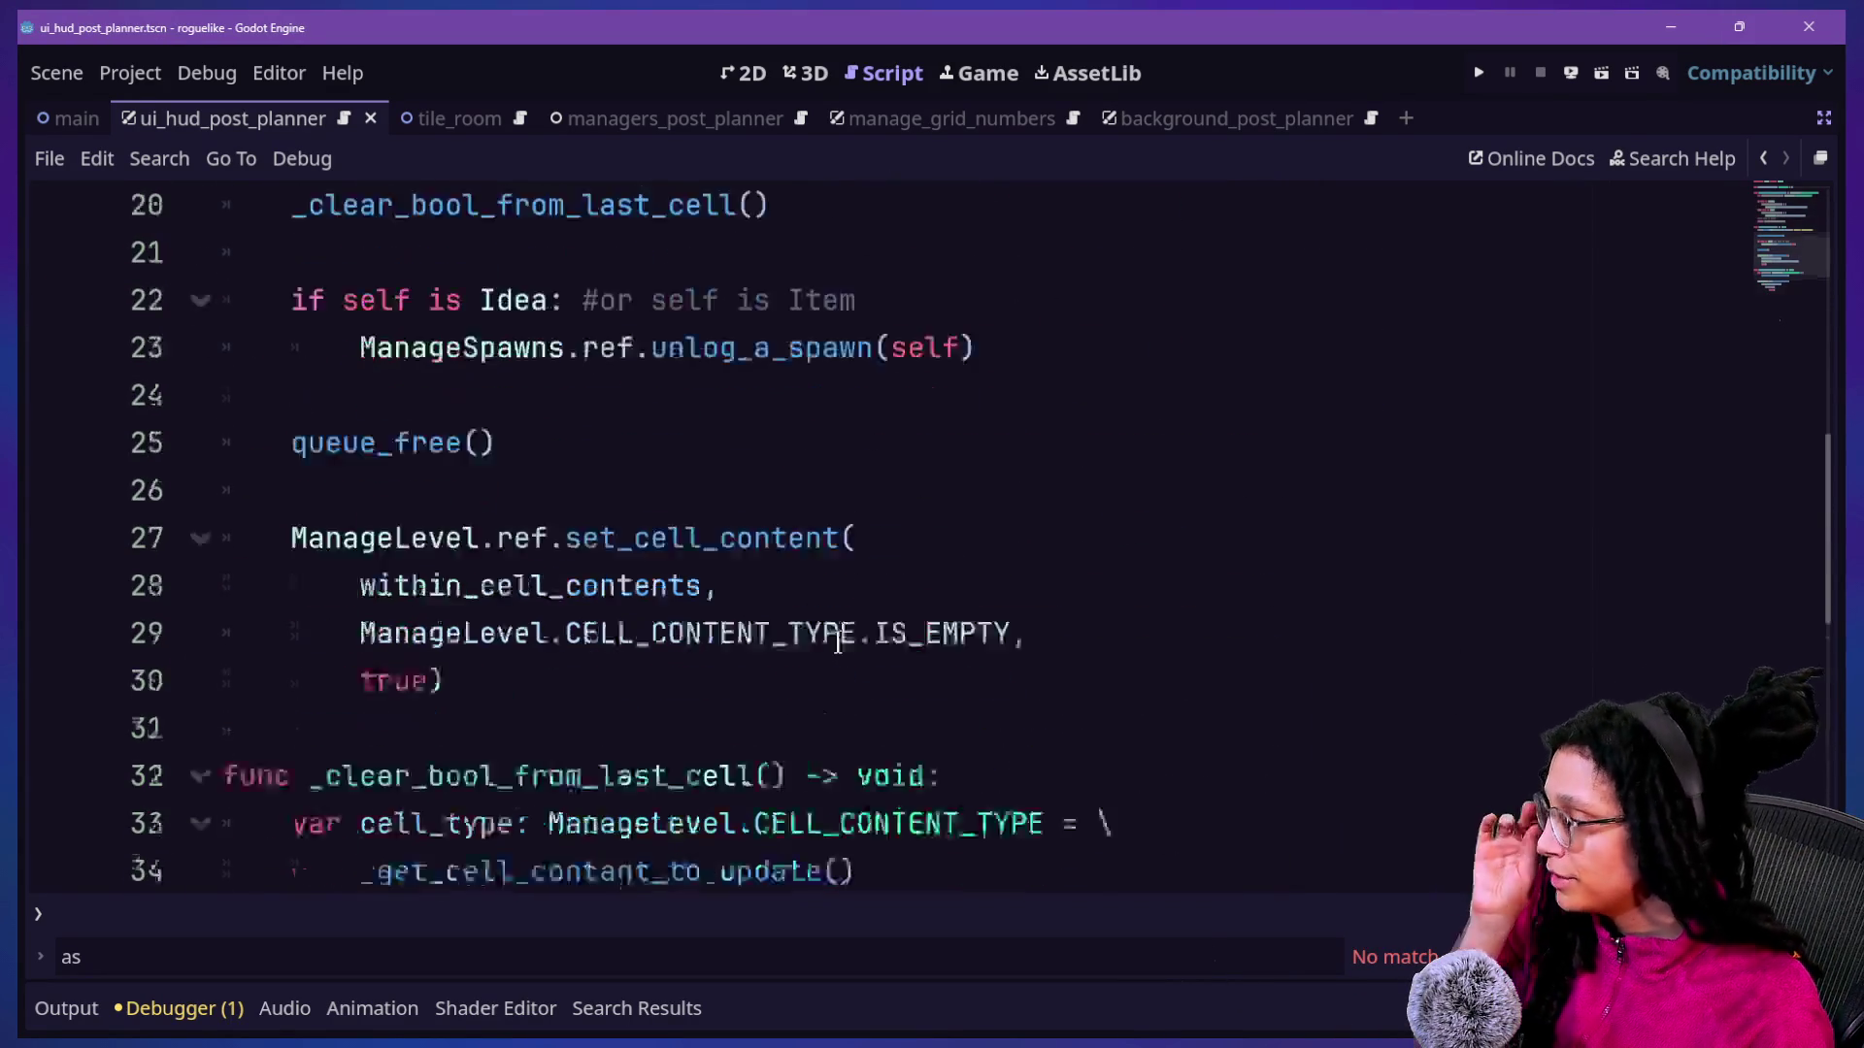
scroll(836, 637, "up", 2)
scroll(563, 478, "up", 3)
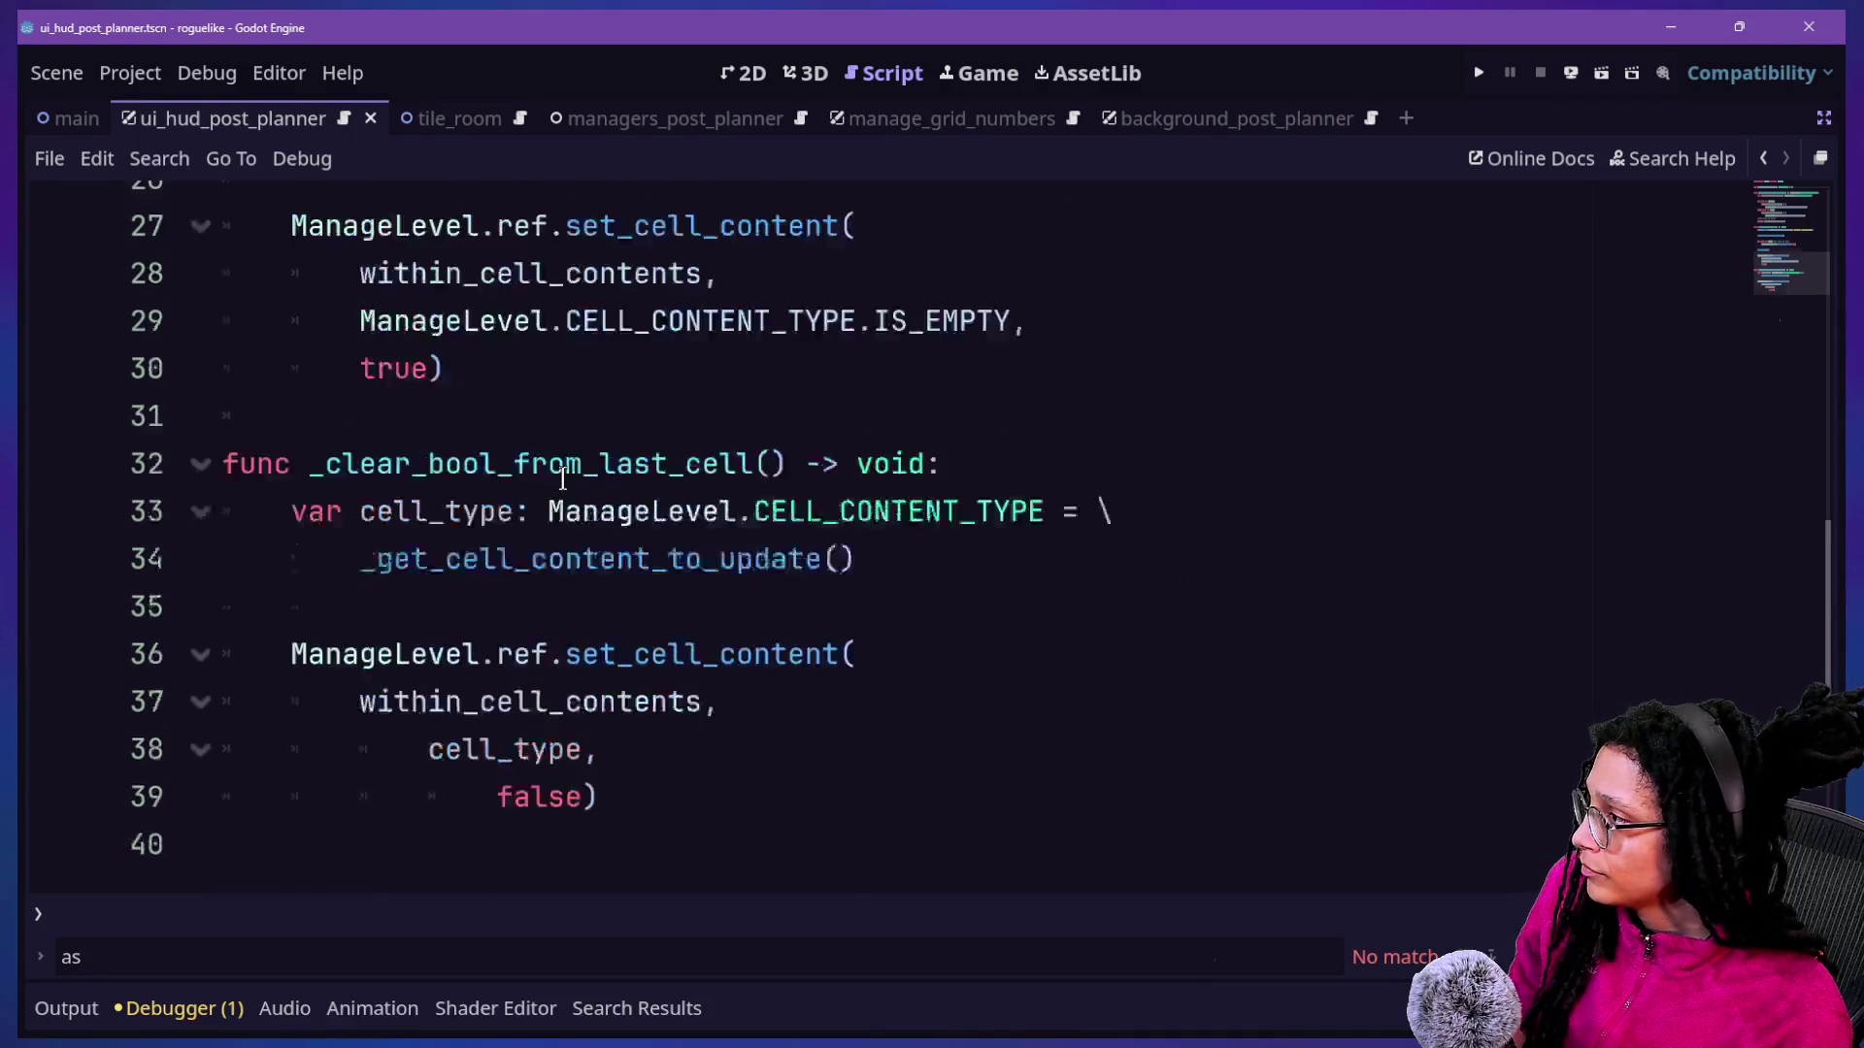
left_click(434, 352)
left_click(832, 398)
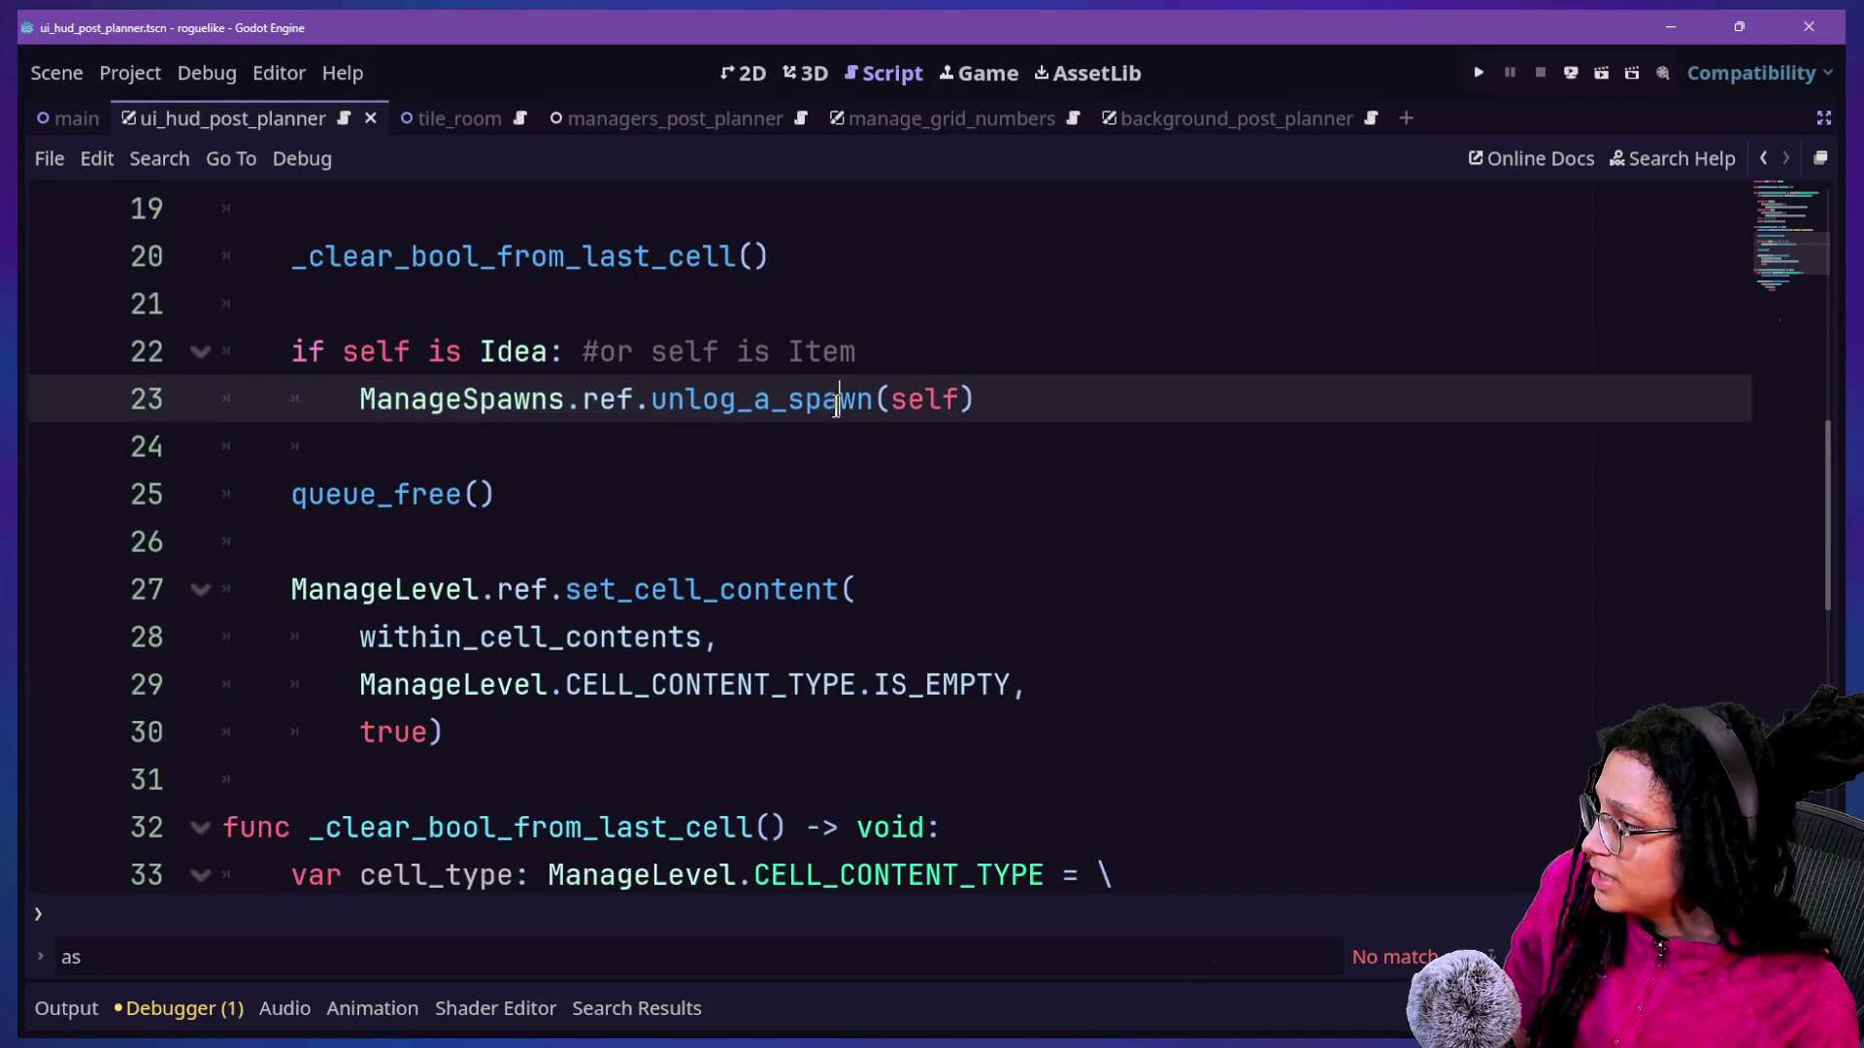
left_click_drag(555, 393, 1285, 420)
left_click(1283, 422)
key("Return")
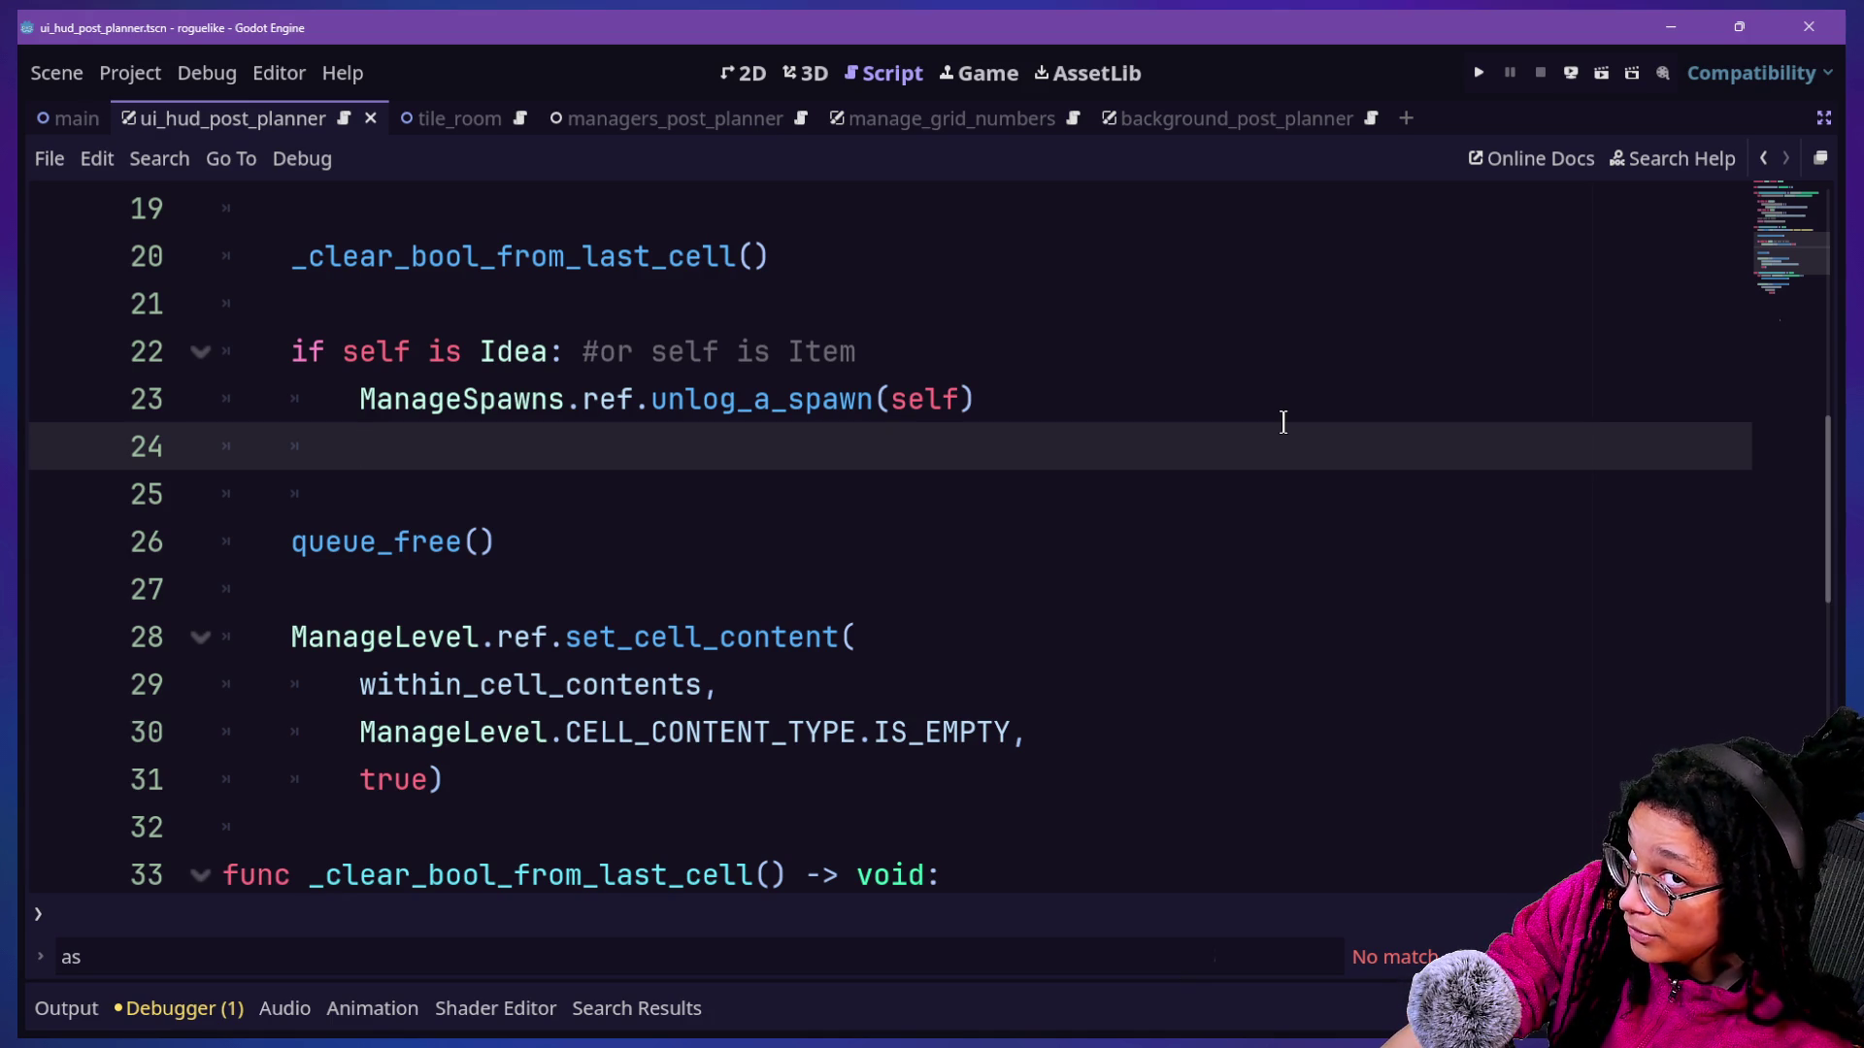
Start typing ManageSpawns.ref.set_con on line 24, then search the project for set_content.
type("Ma")
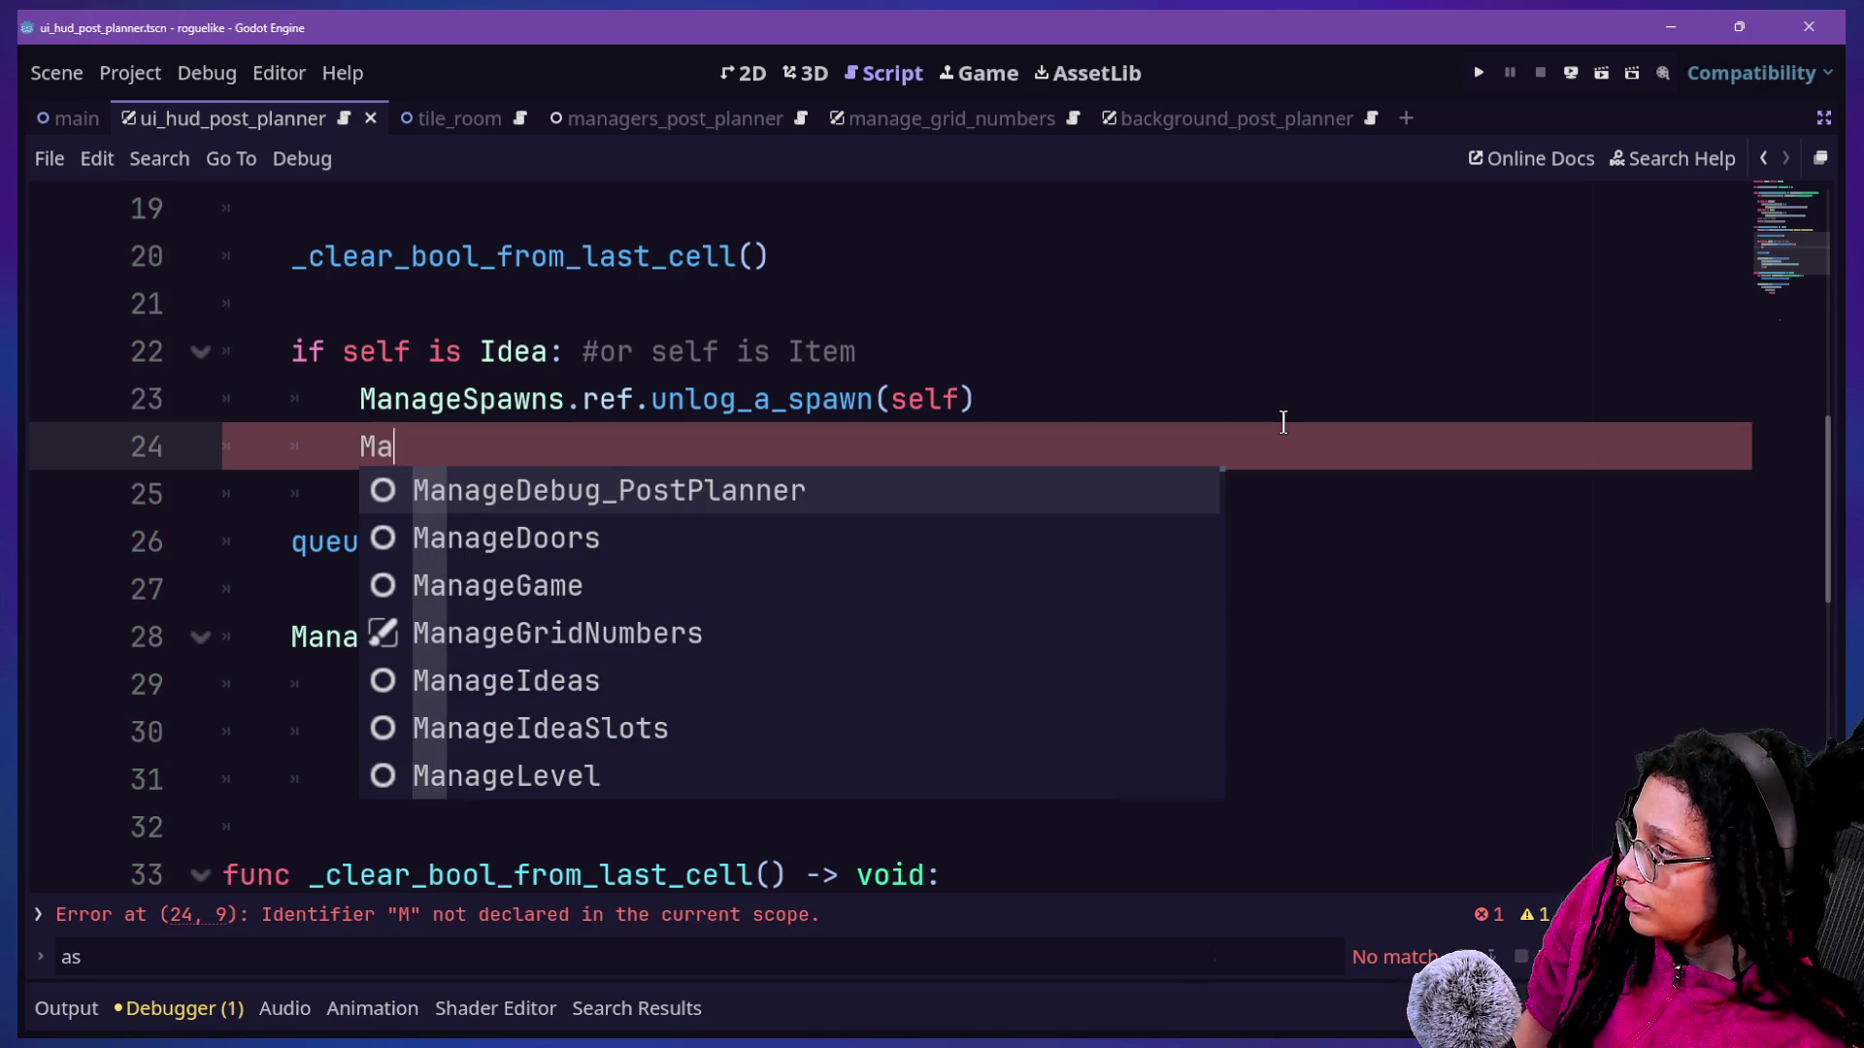
type("nageS")
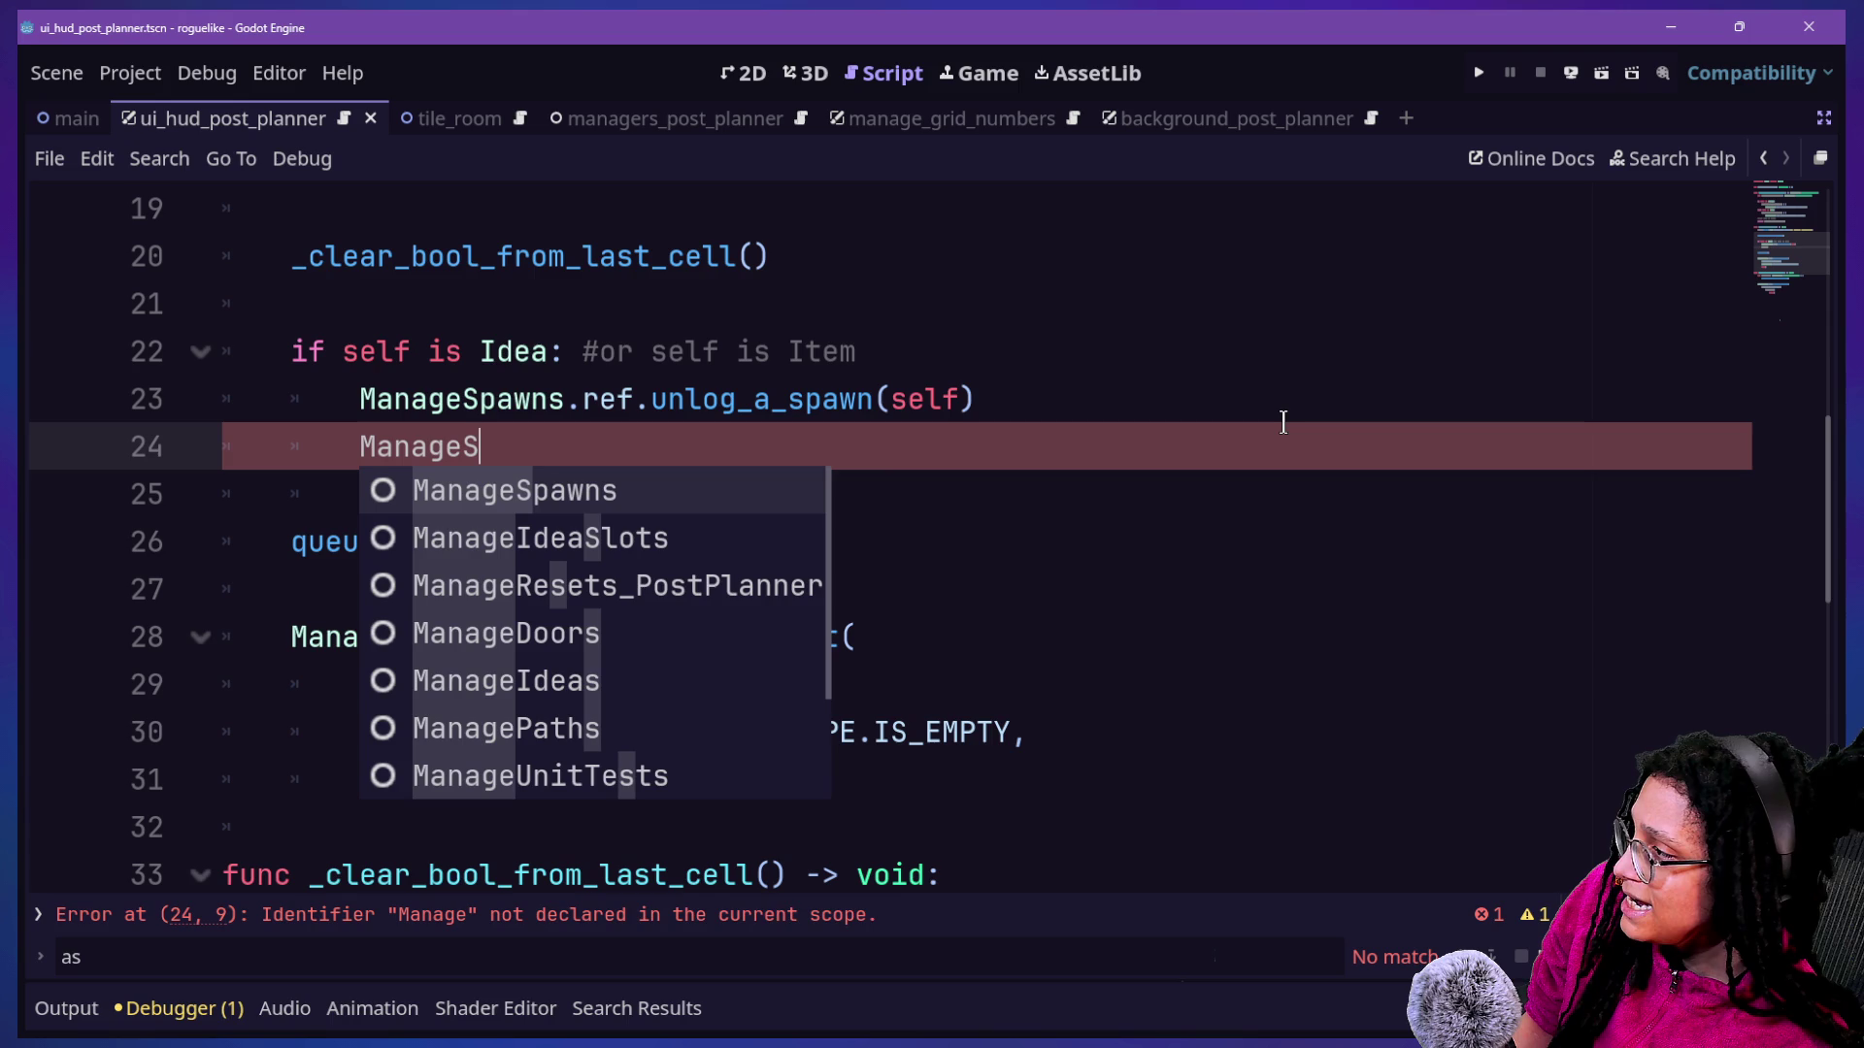
type("p")
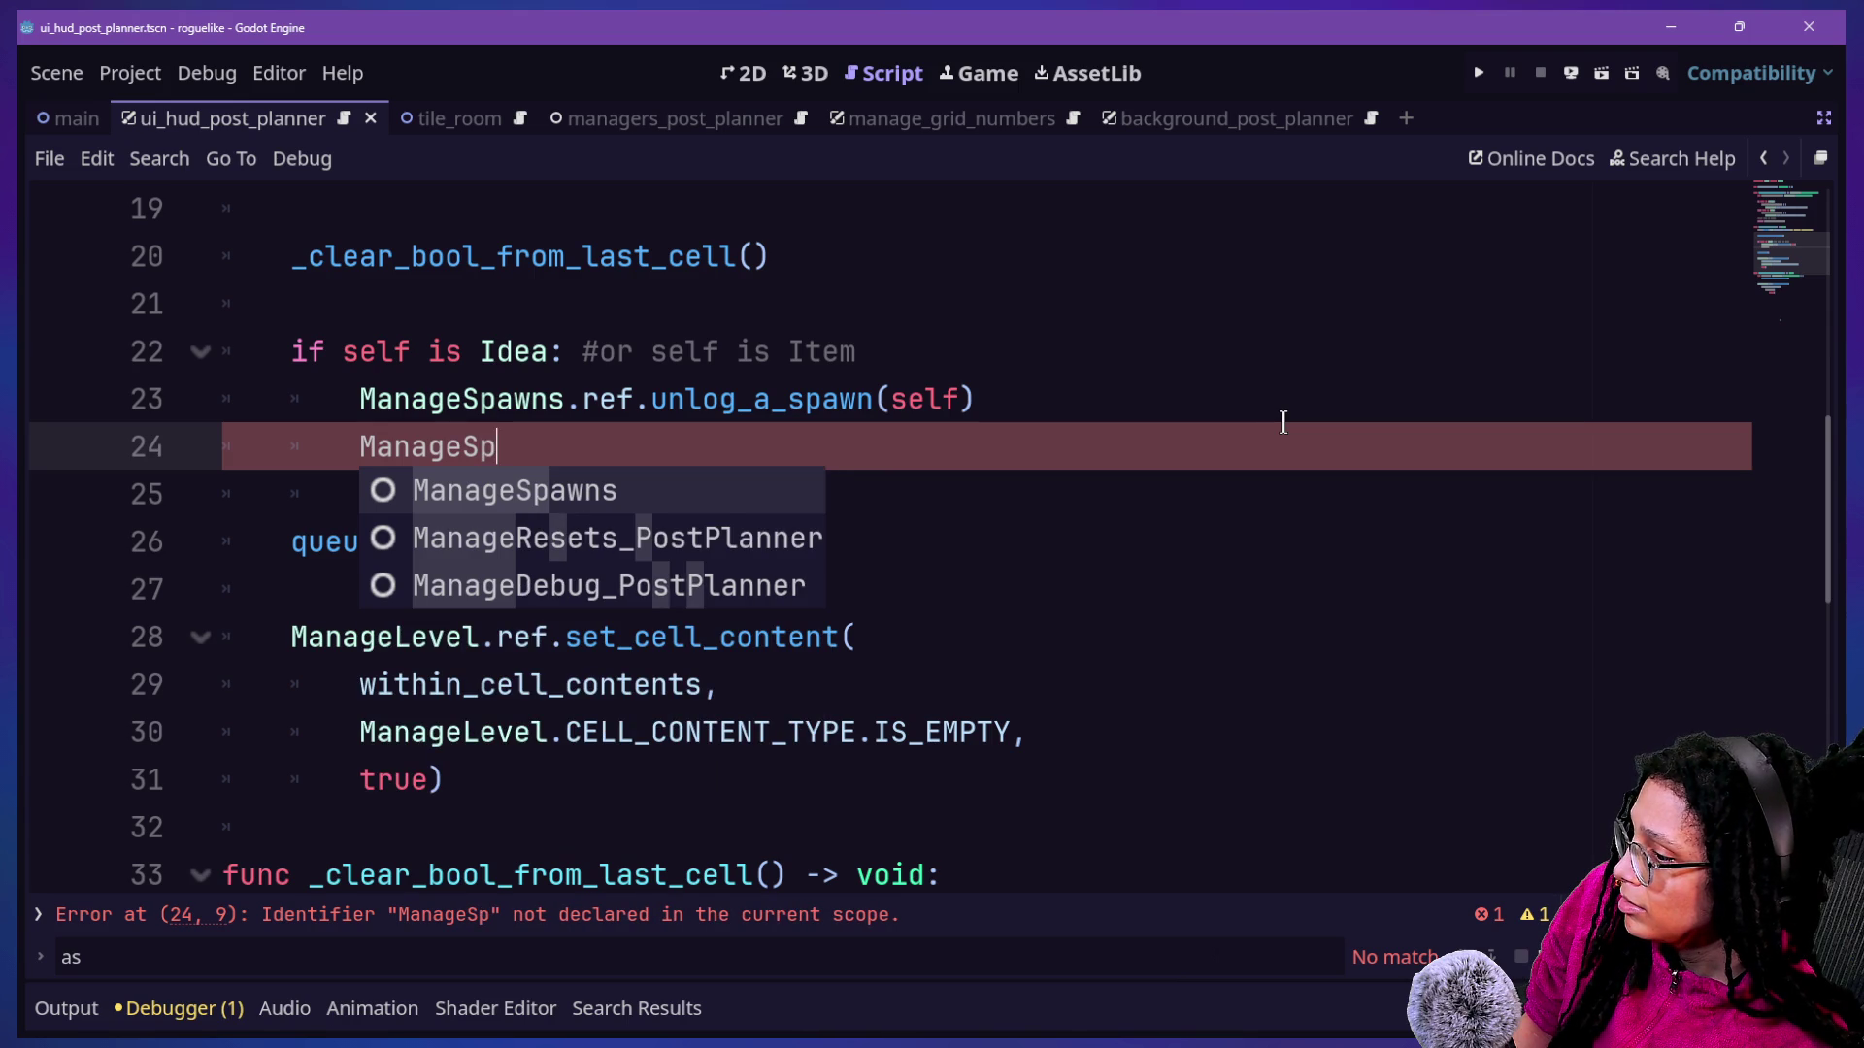
type("awns.")
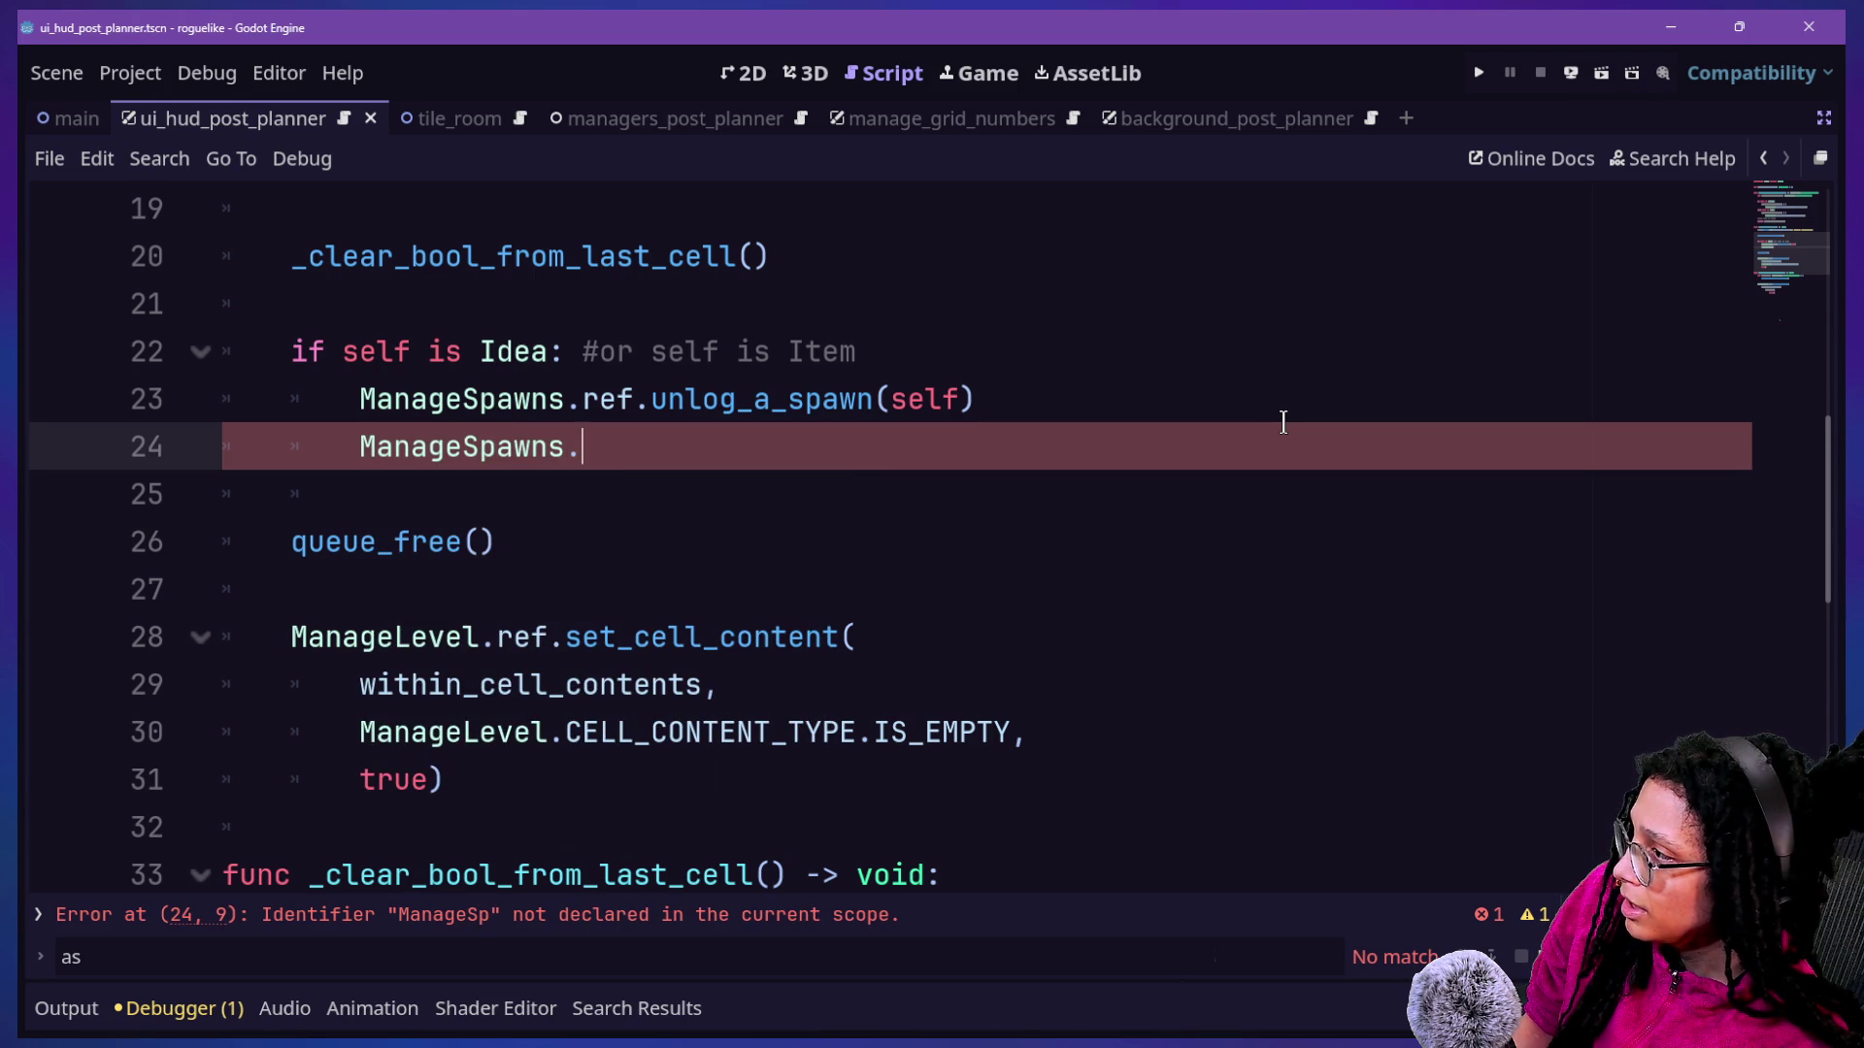
type("ref.")
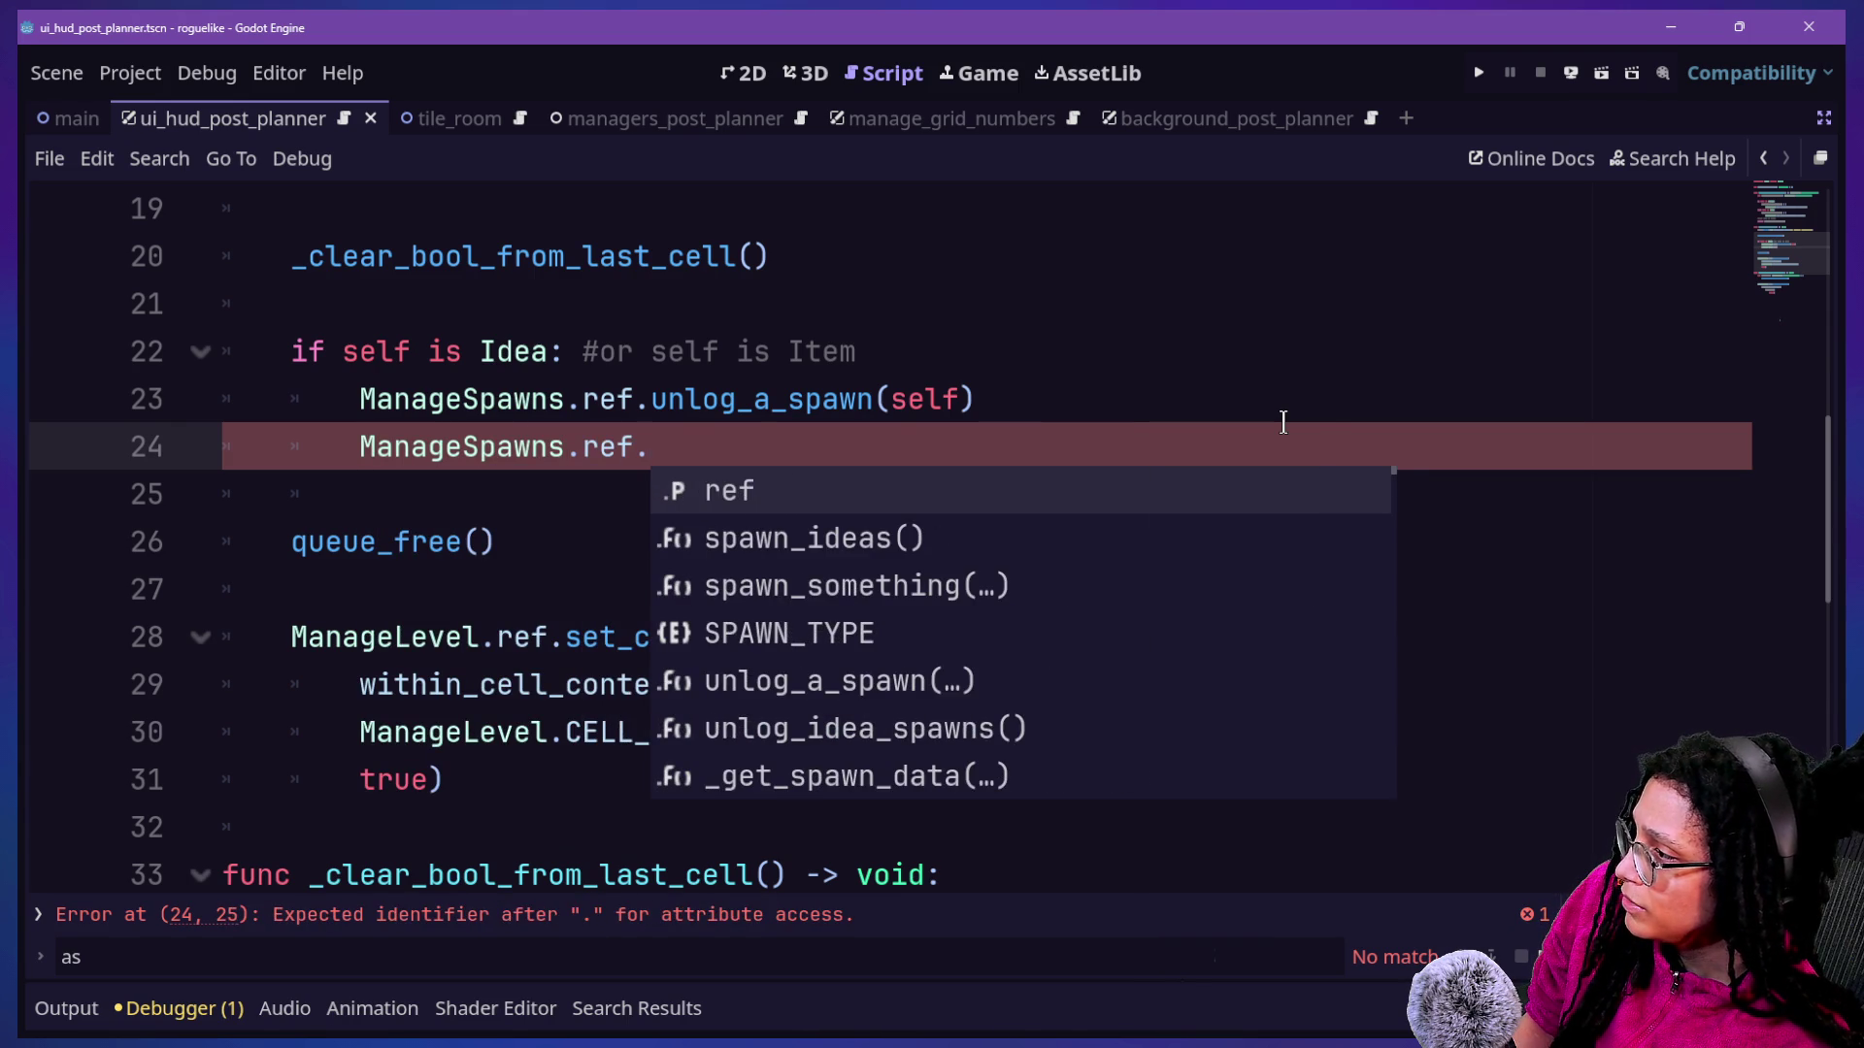
type("set")
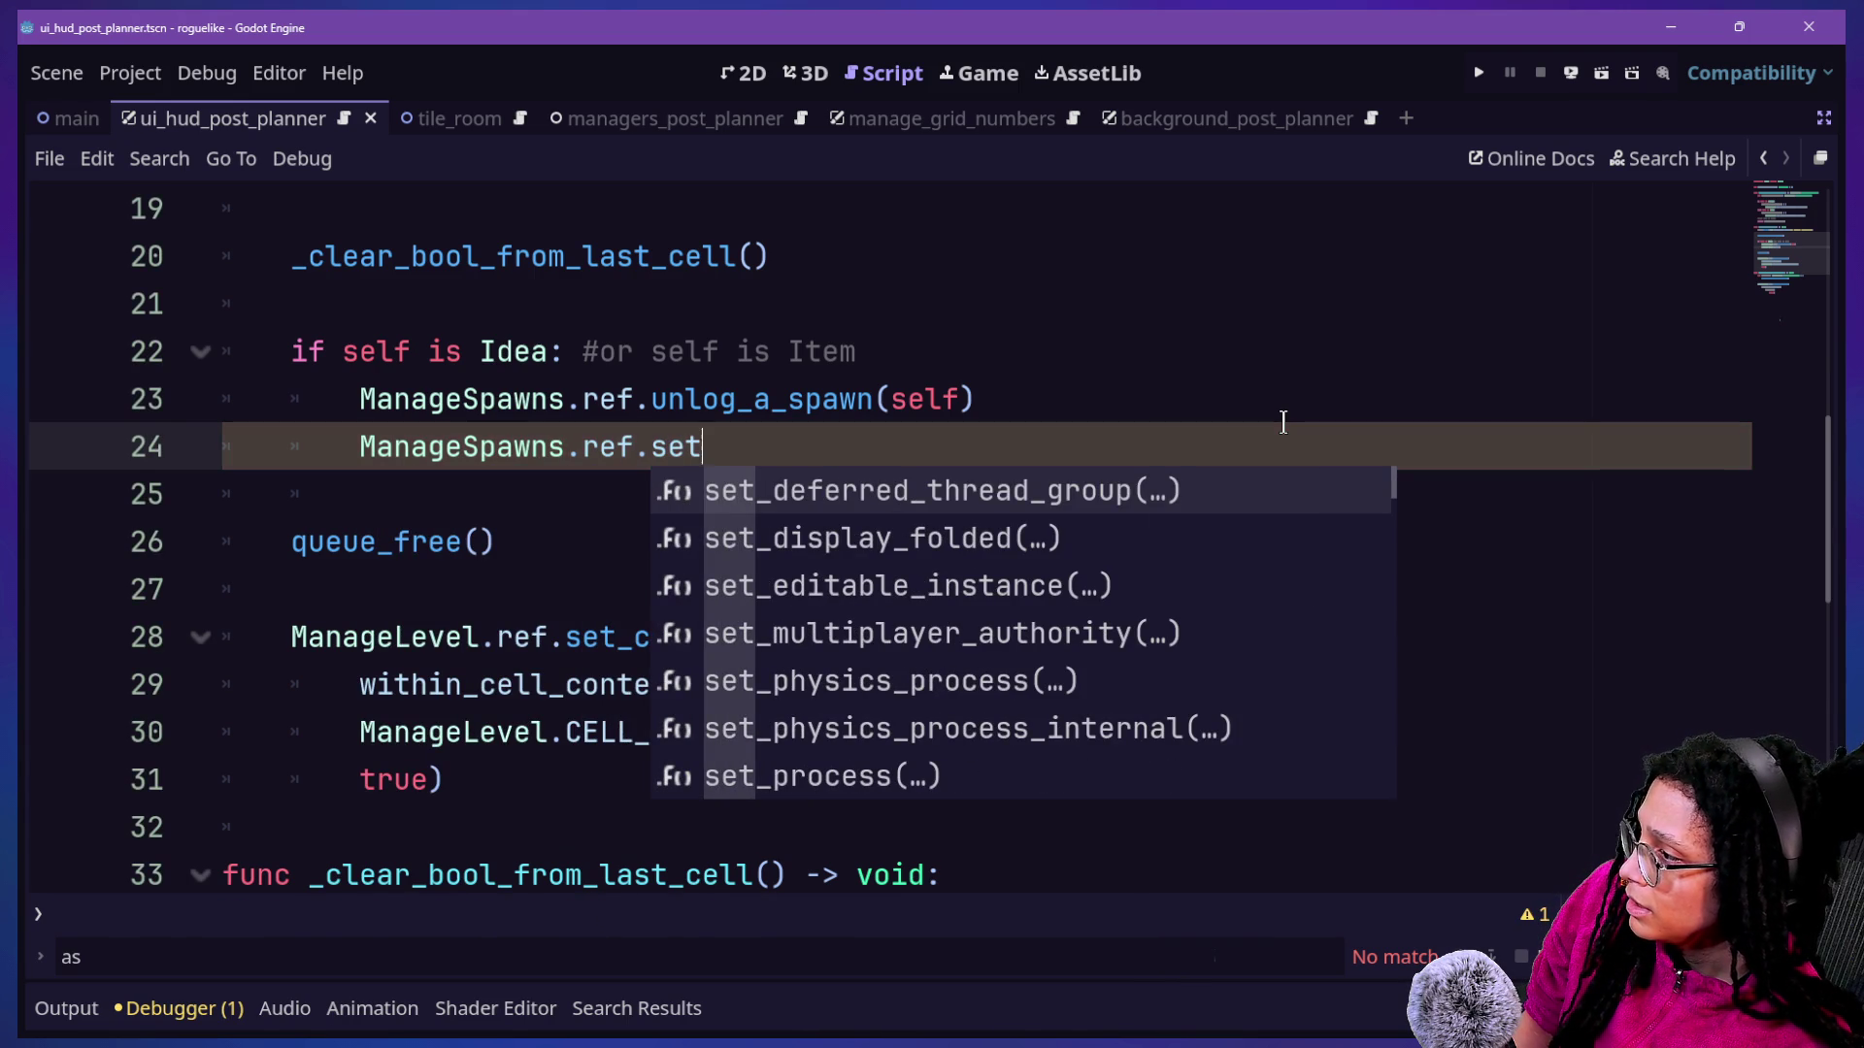
type("_con")
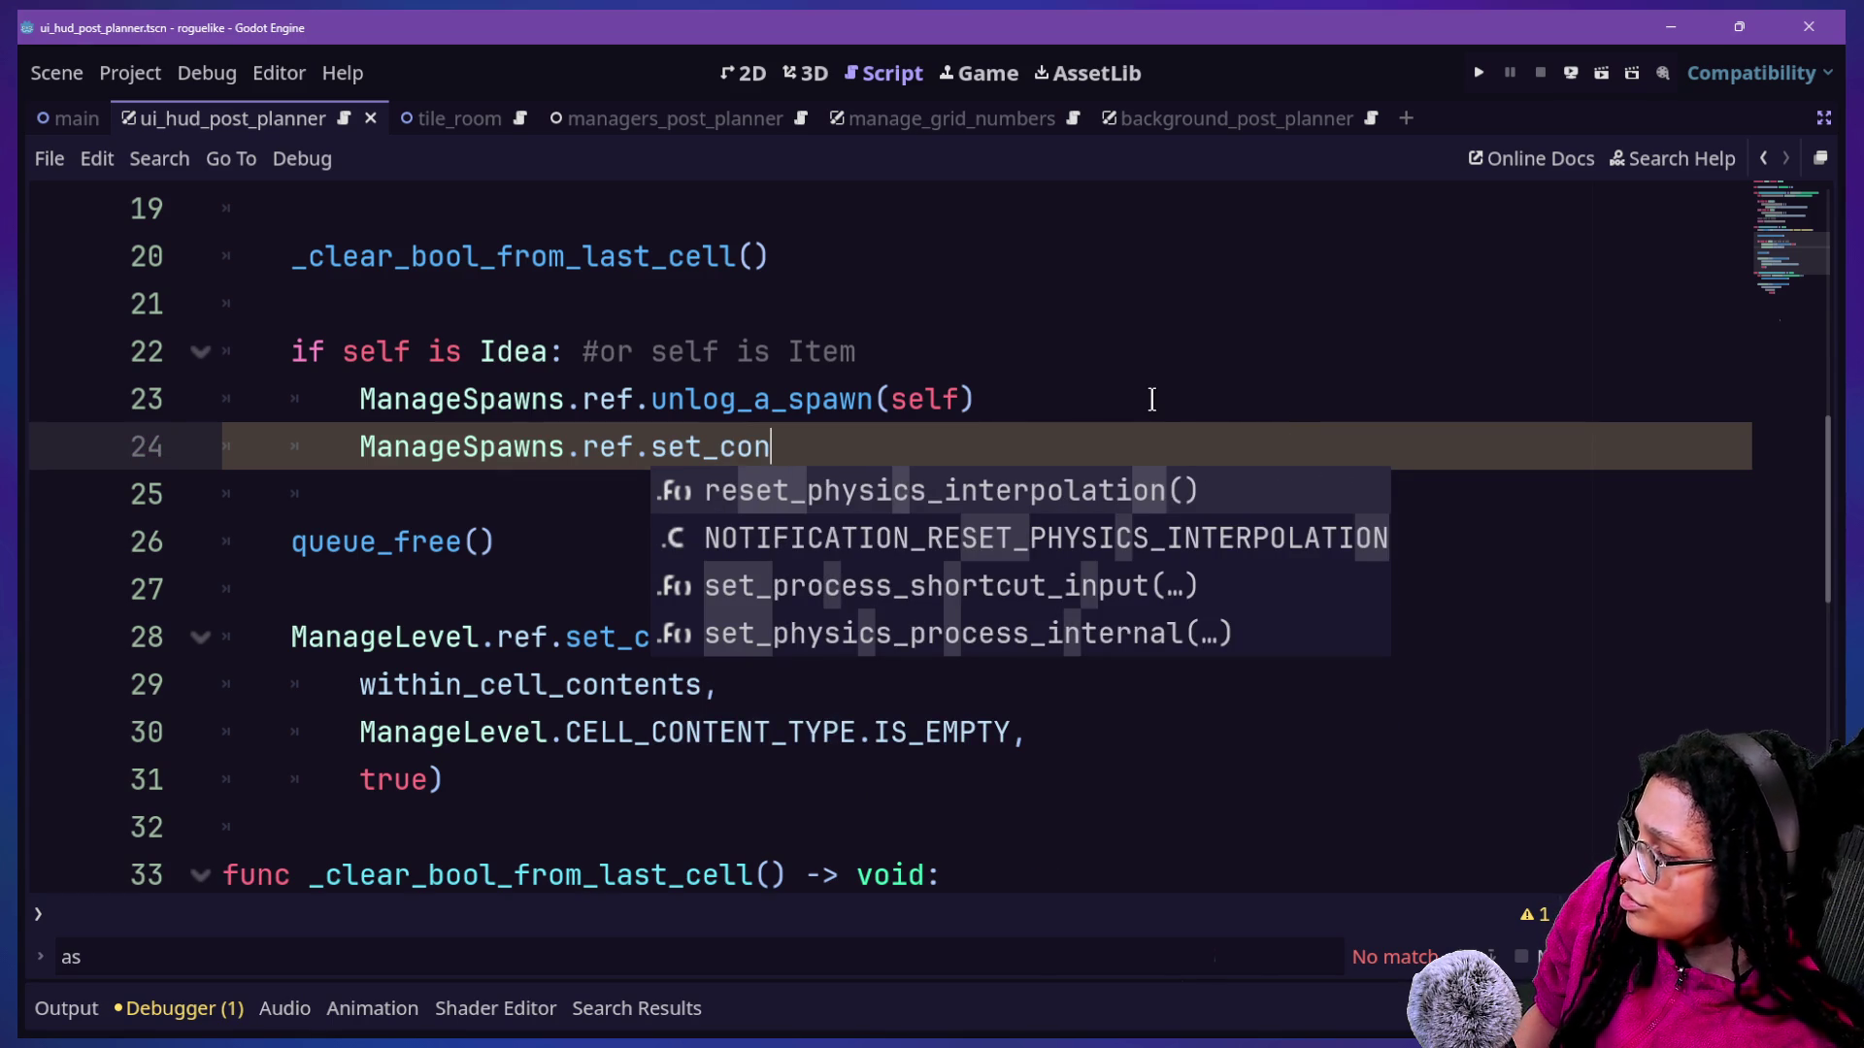
key("ctrl+shift+f")
type("set_conte")
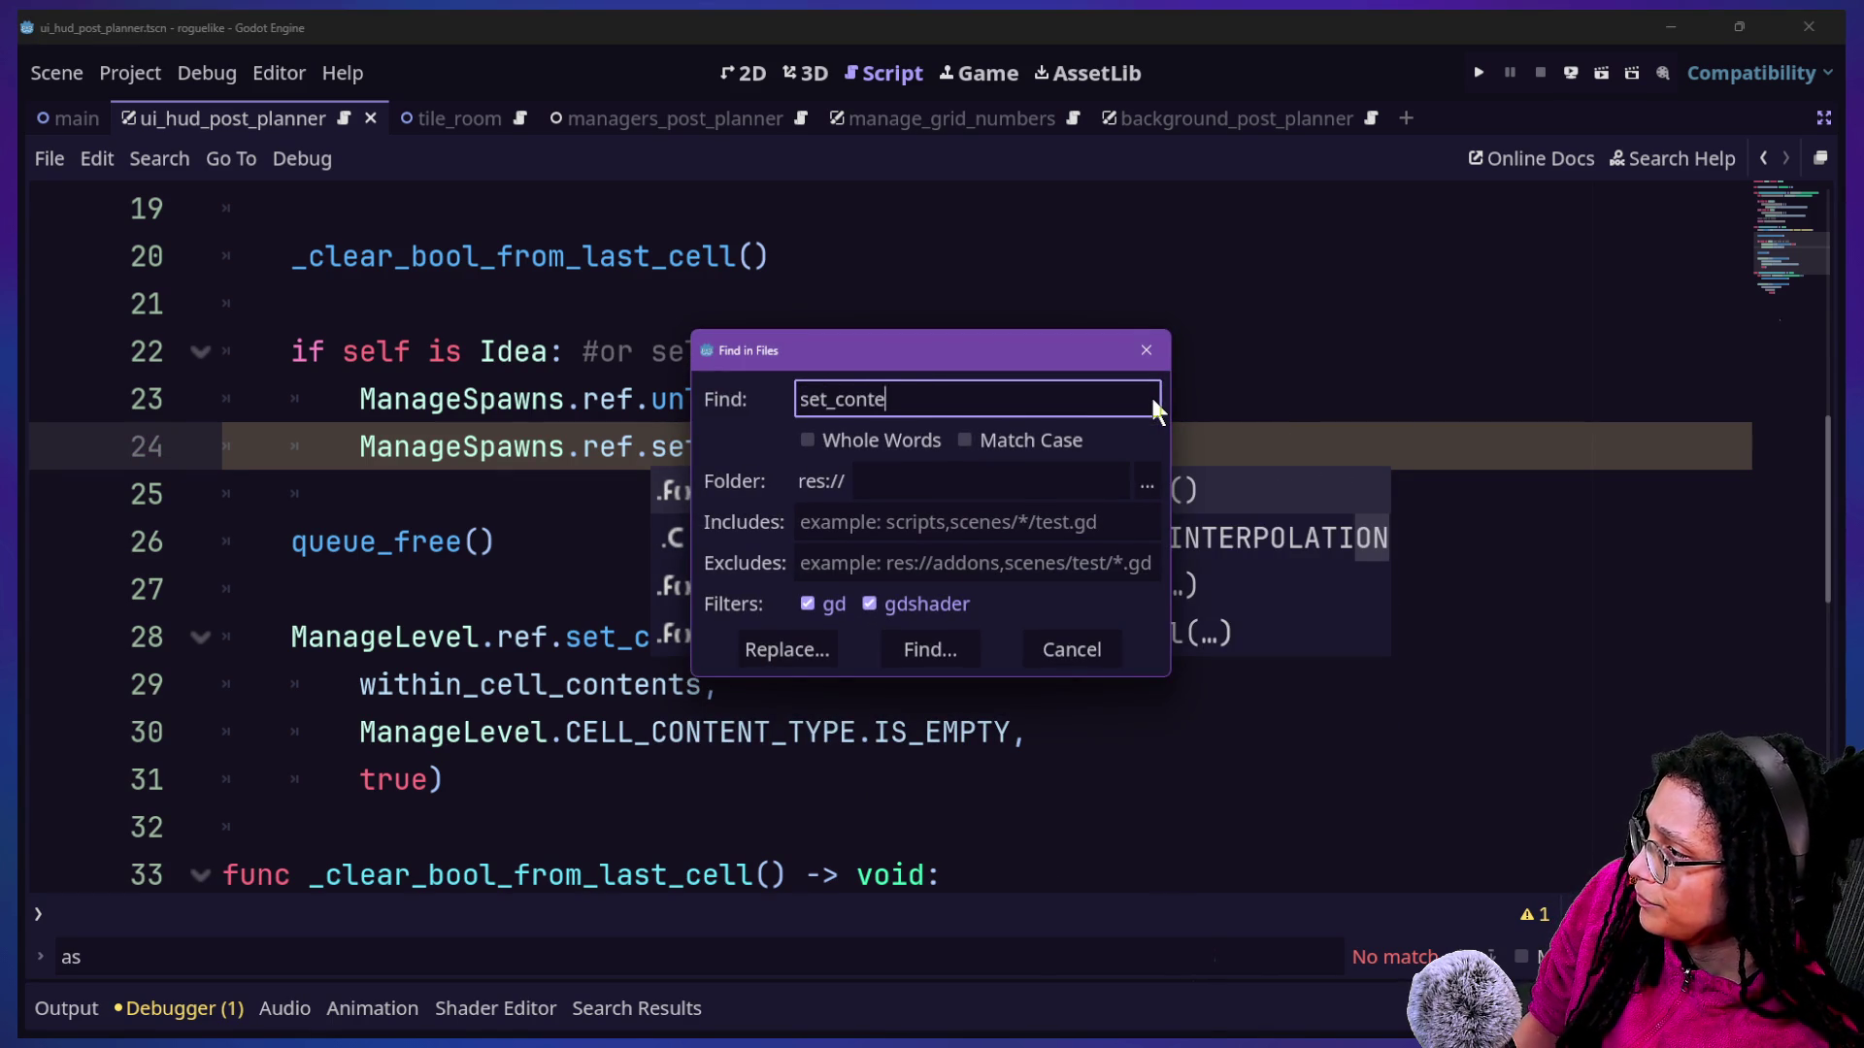
type("nt")
key("Return")
key("Escape")
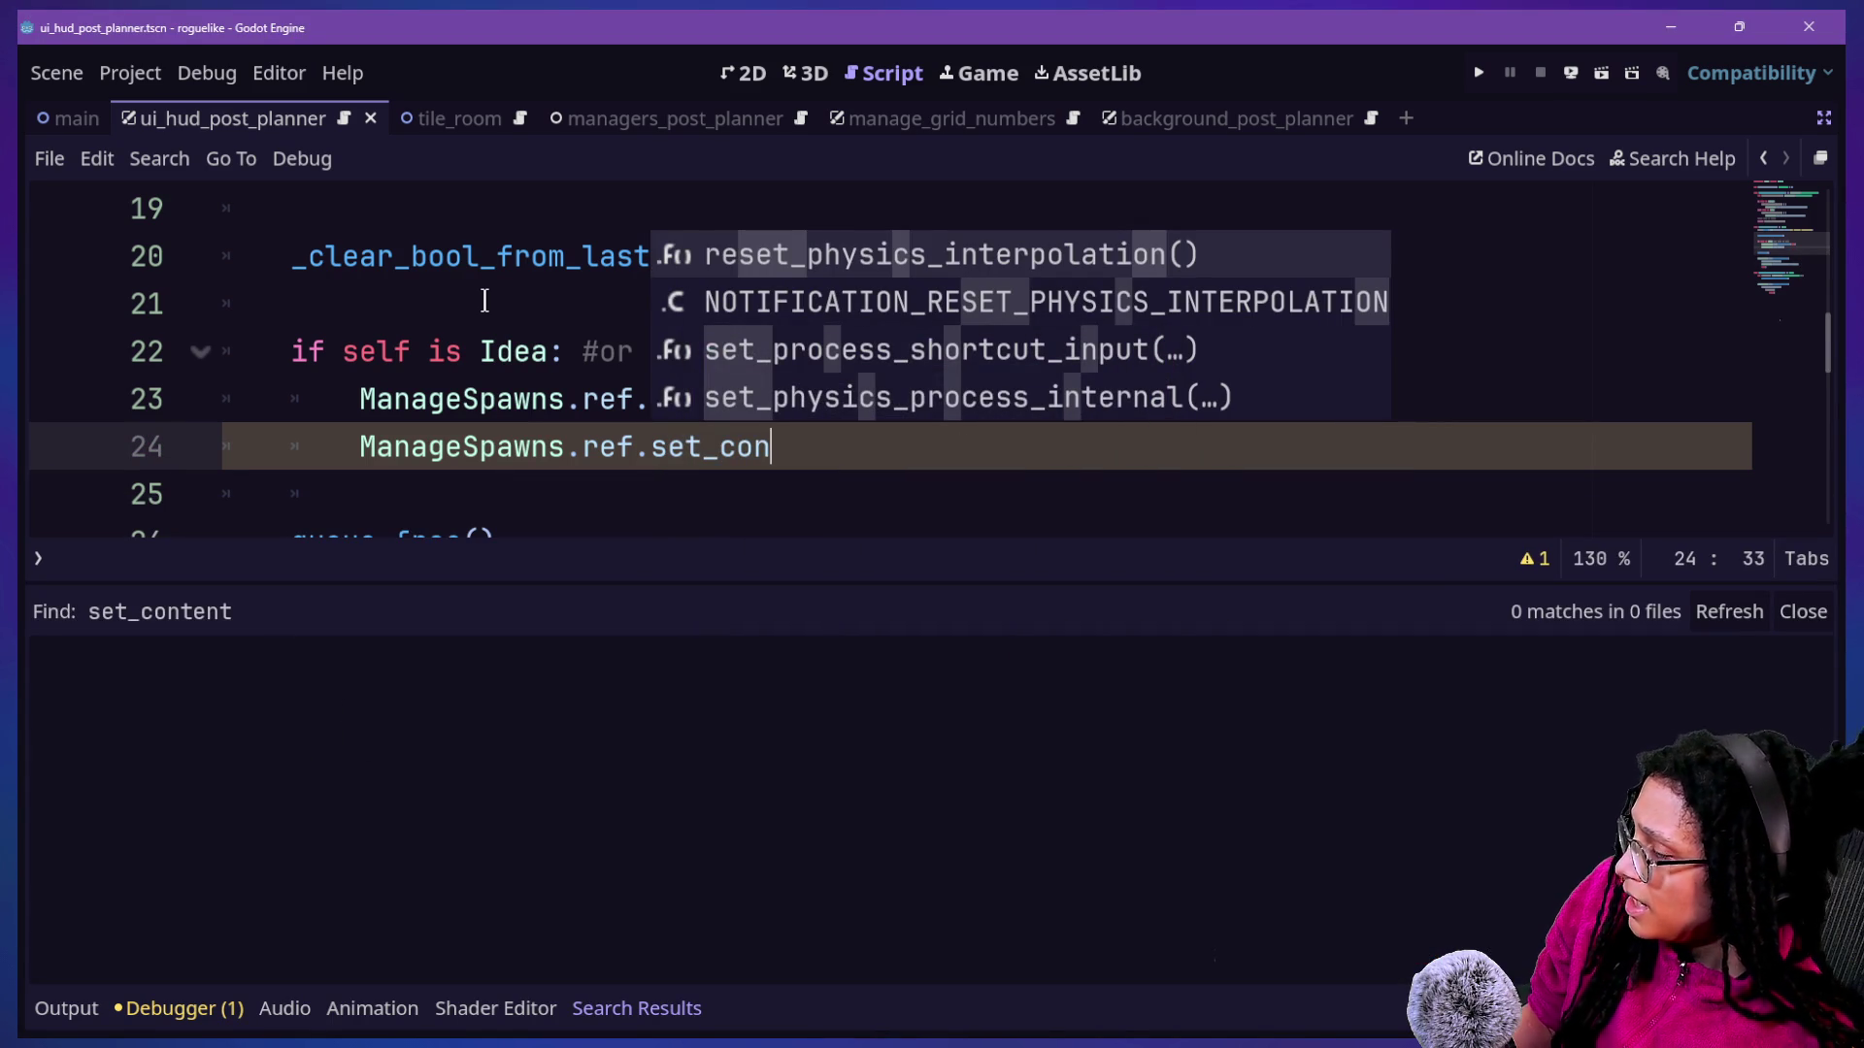
key("Escape")
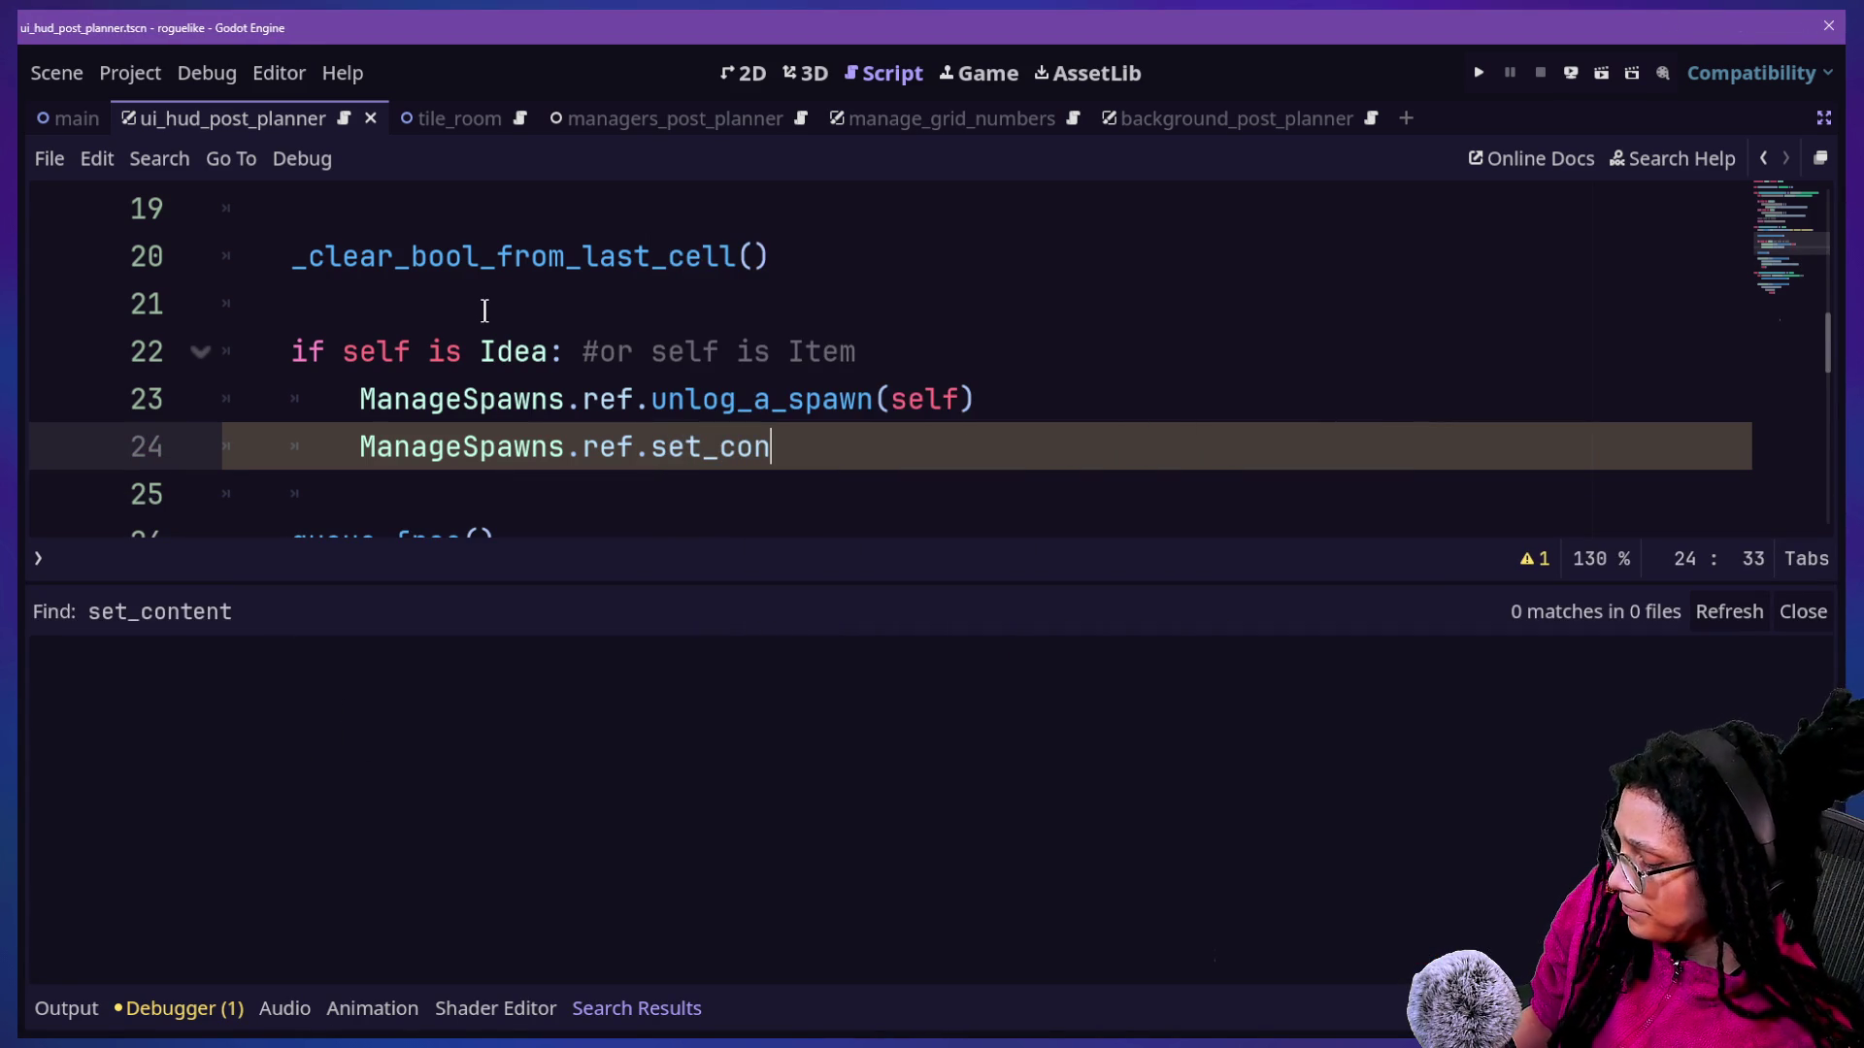
key("Escape")
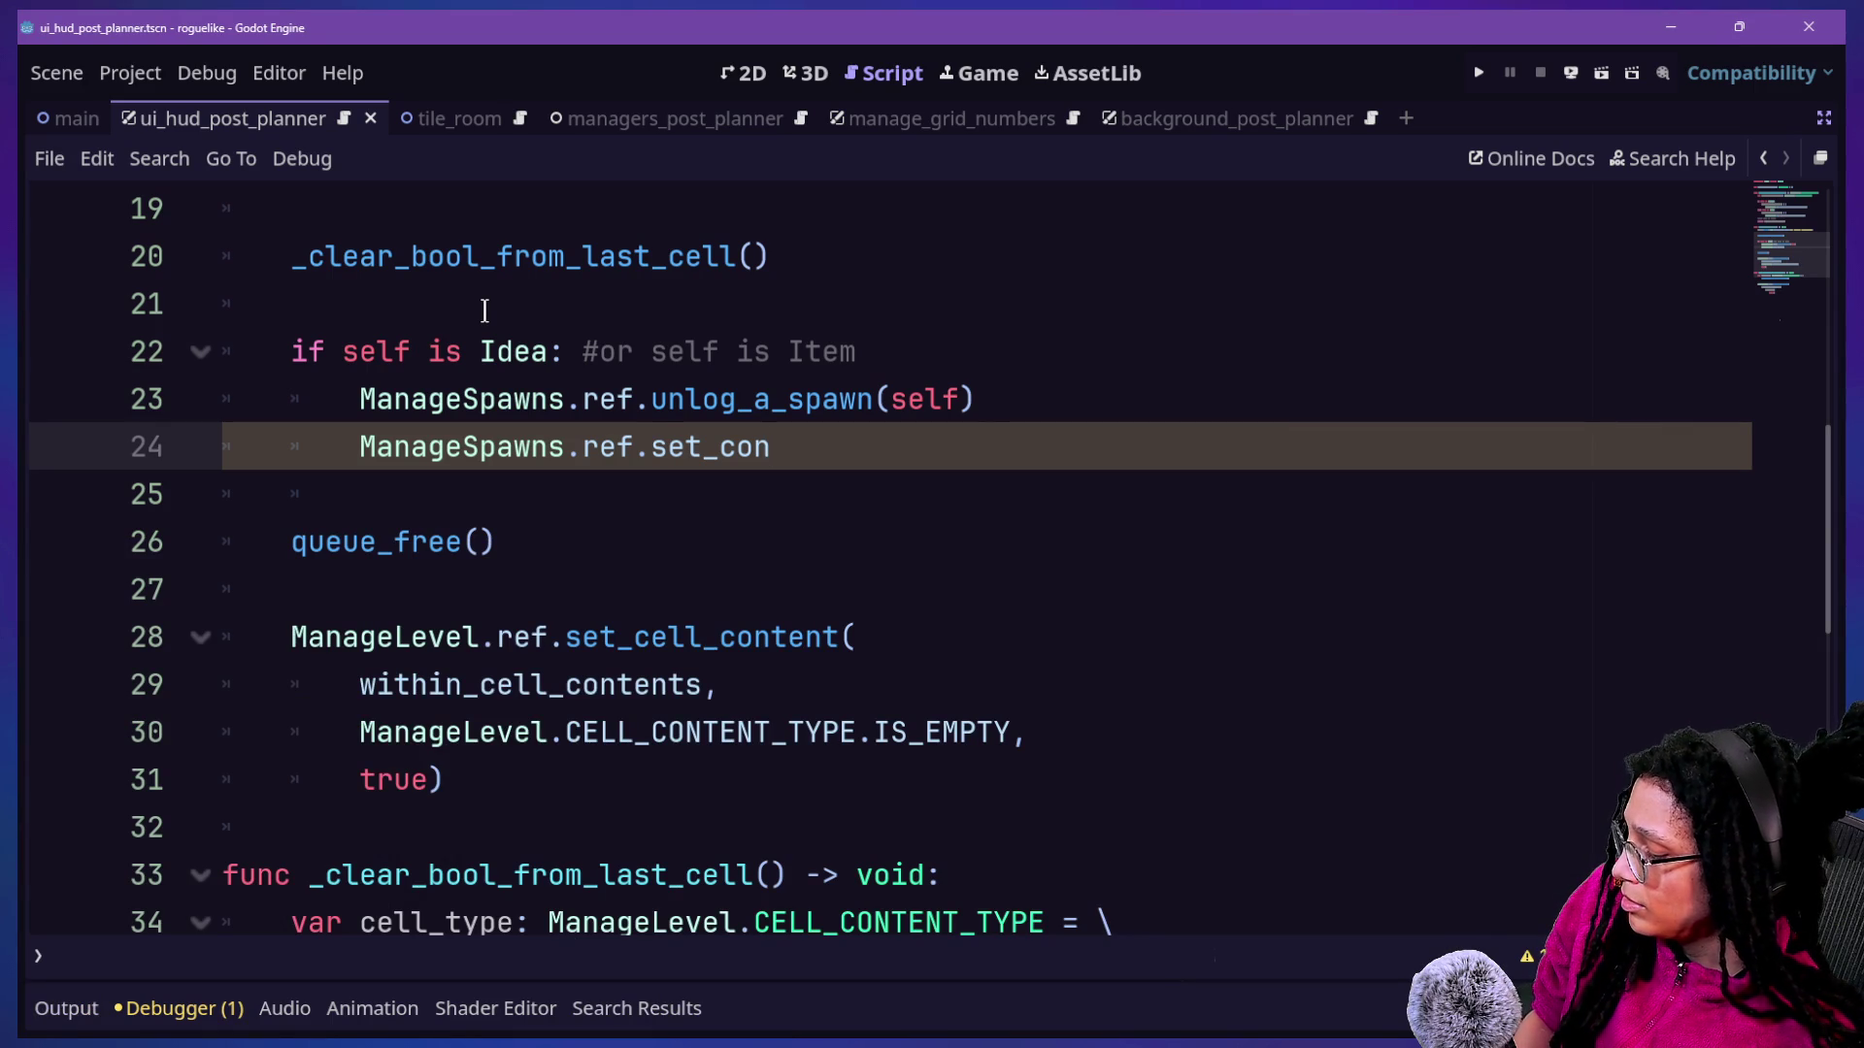
Search the project for spawn_something to inspect an existing set_cell_content call's arguments.
key("shift+alt+o")
type("spa")
key("Escape")
key("ctrl+shift+f")
type("sp")
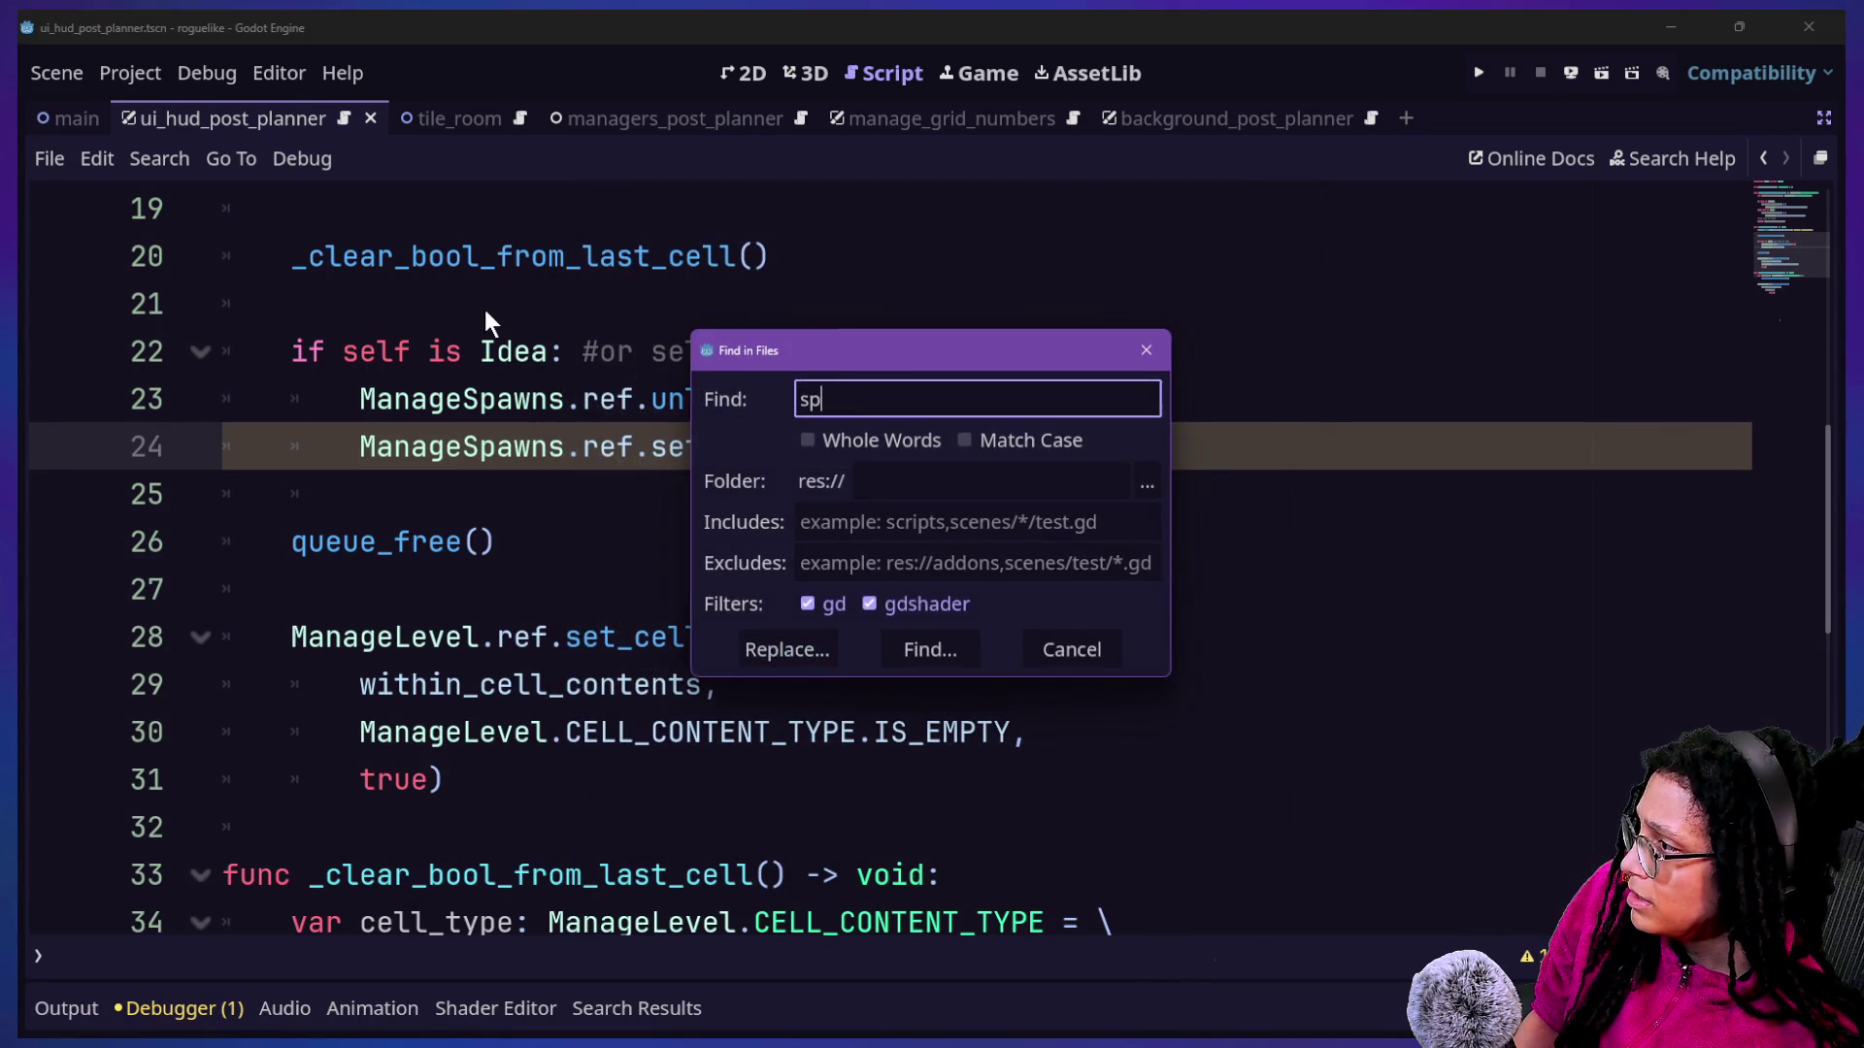
type("ng")
key("Return")
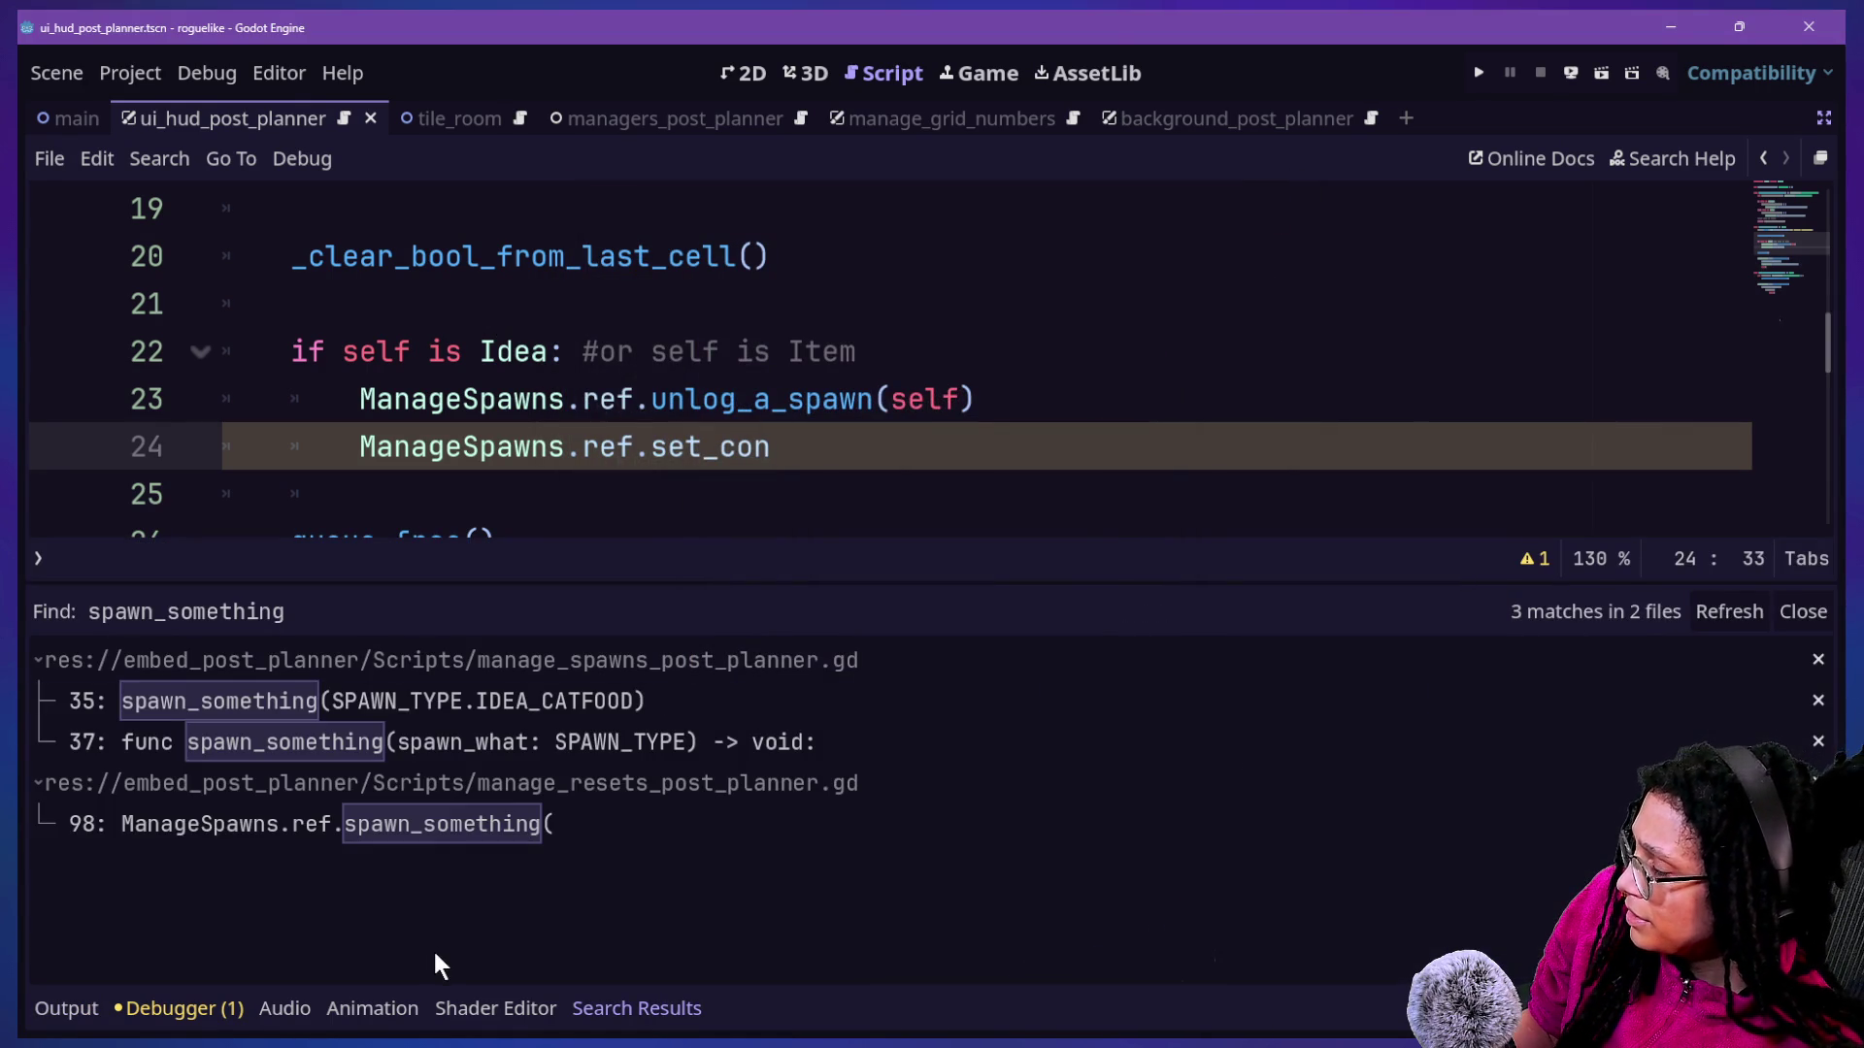
scroll(609, 470, "down", 2)
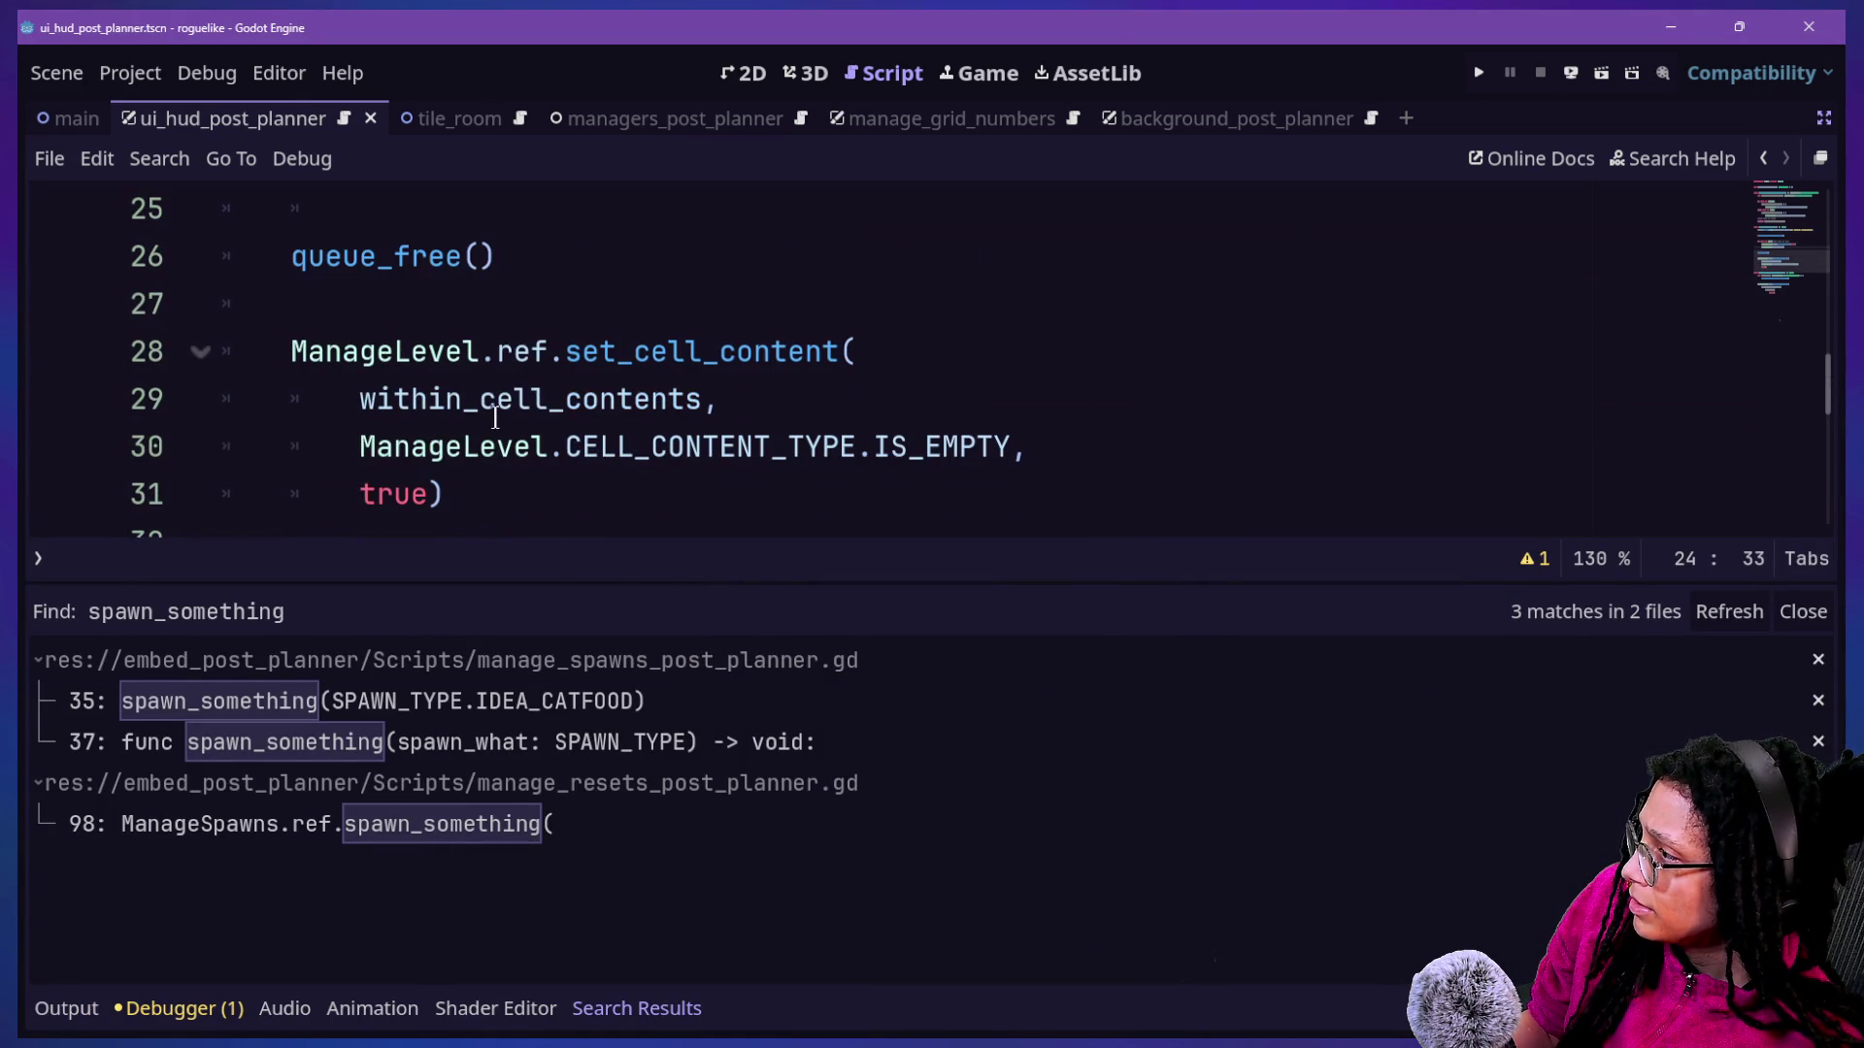
left_click_drag(593, 318, 790, 440)
left_click(797, 430)
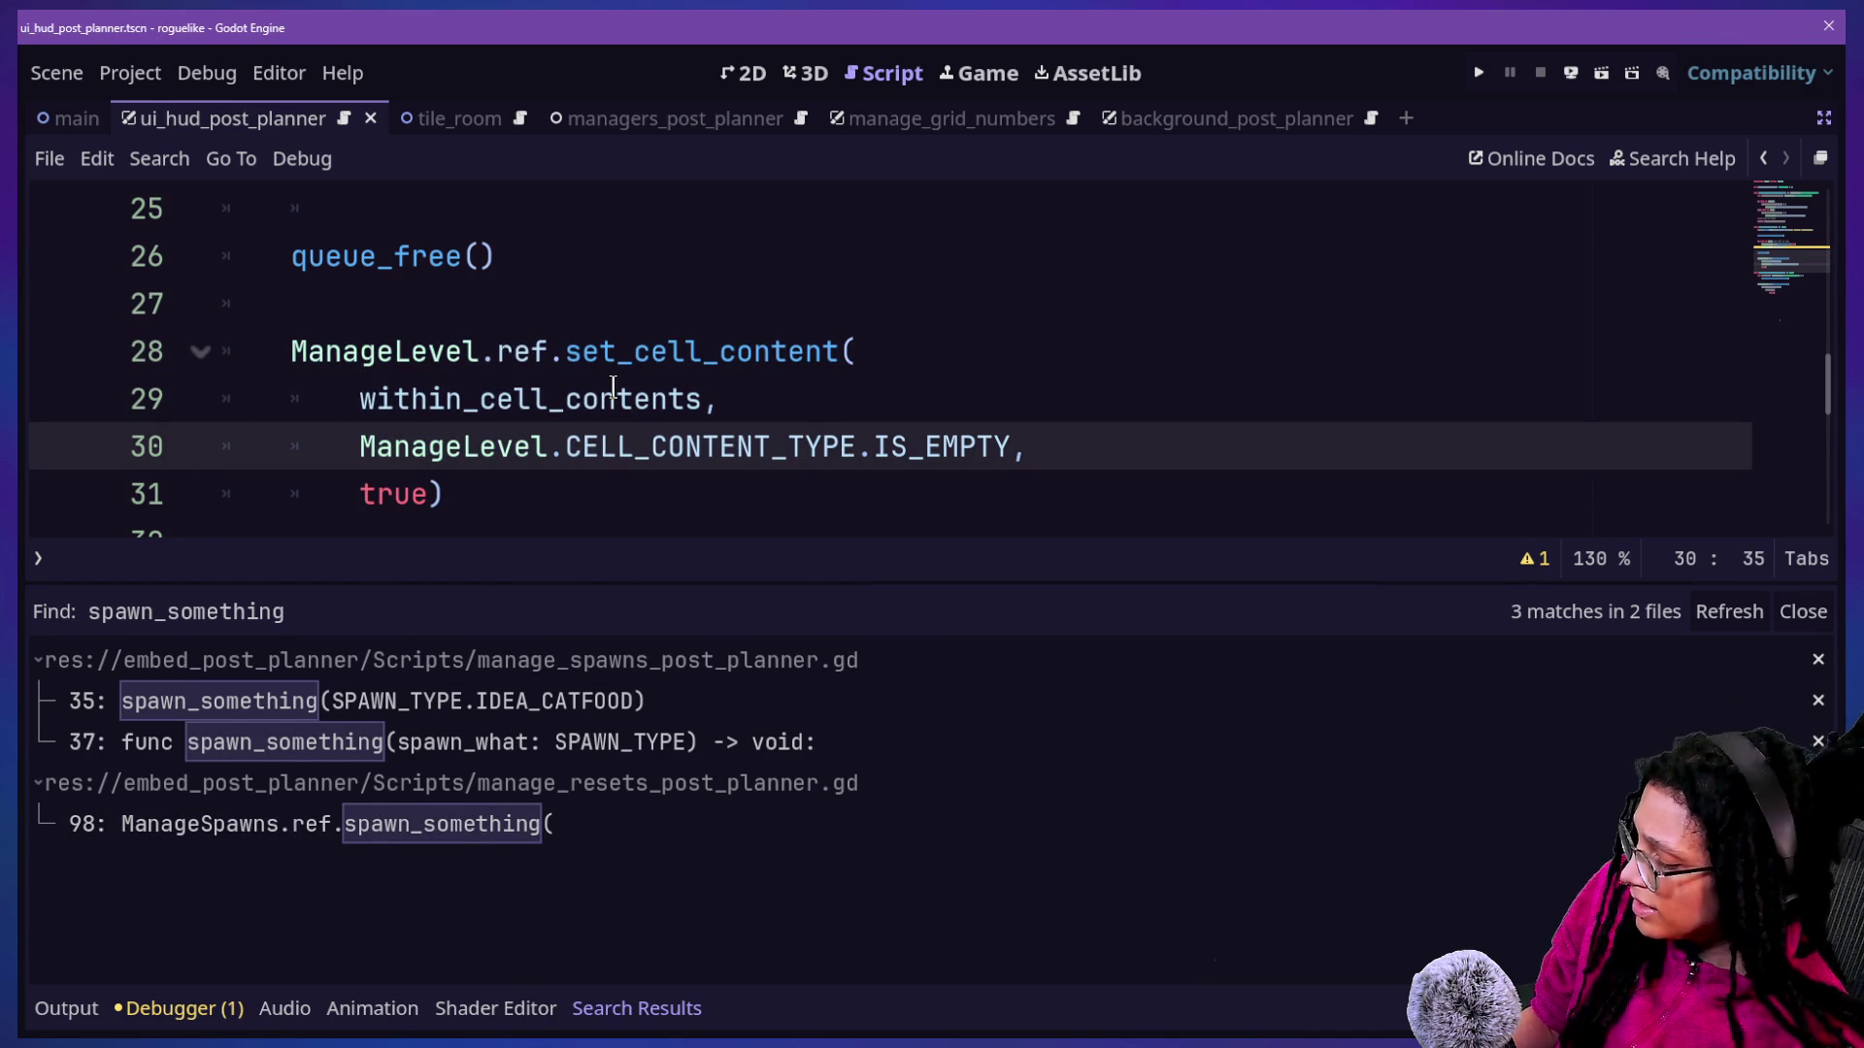
key("ctrl+j")
scroll(615, 386, "up", 2)
Rewrite line 24 as ManageLevel.ref.set_cell_content( with within_cell_contents as the first argument.
left_click(683, 255)
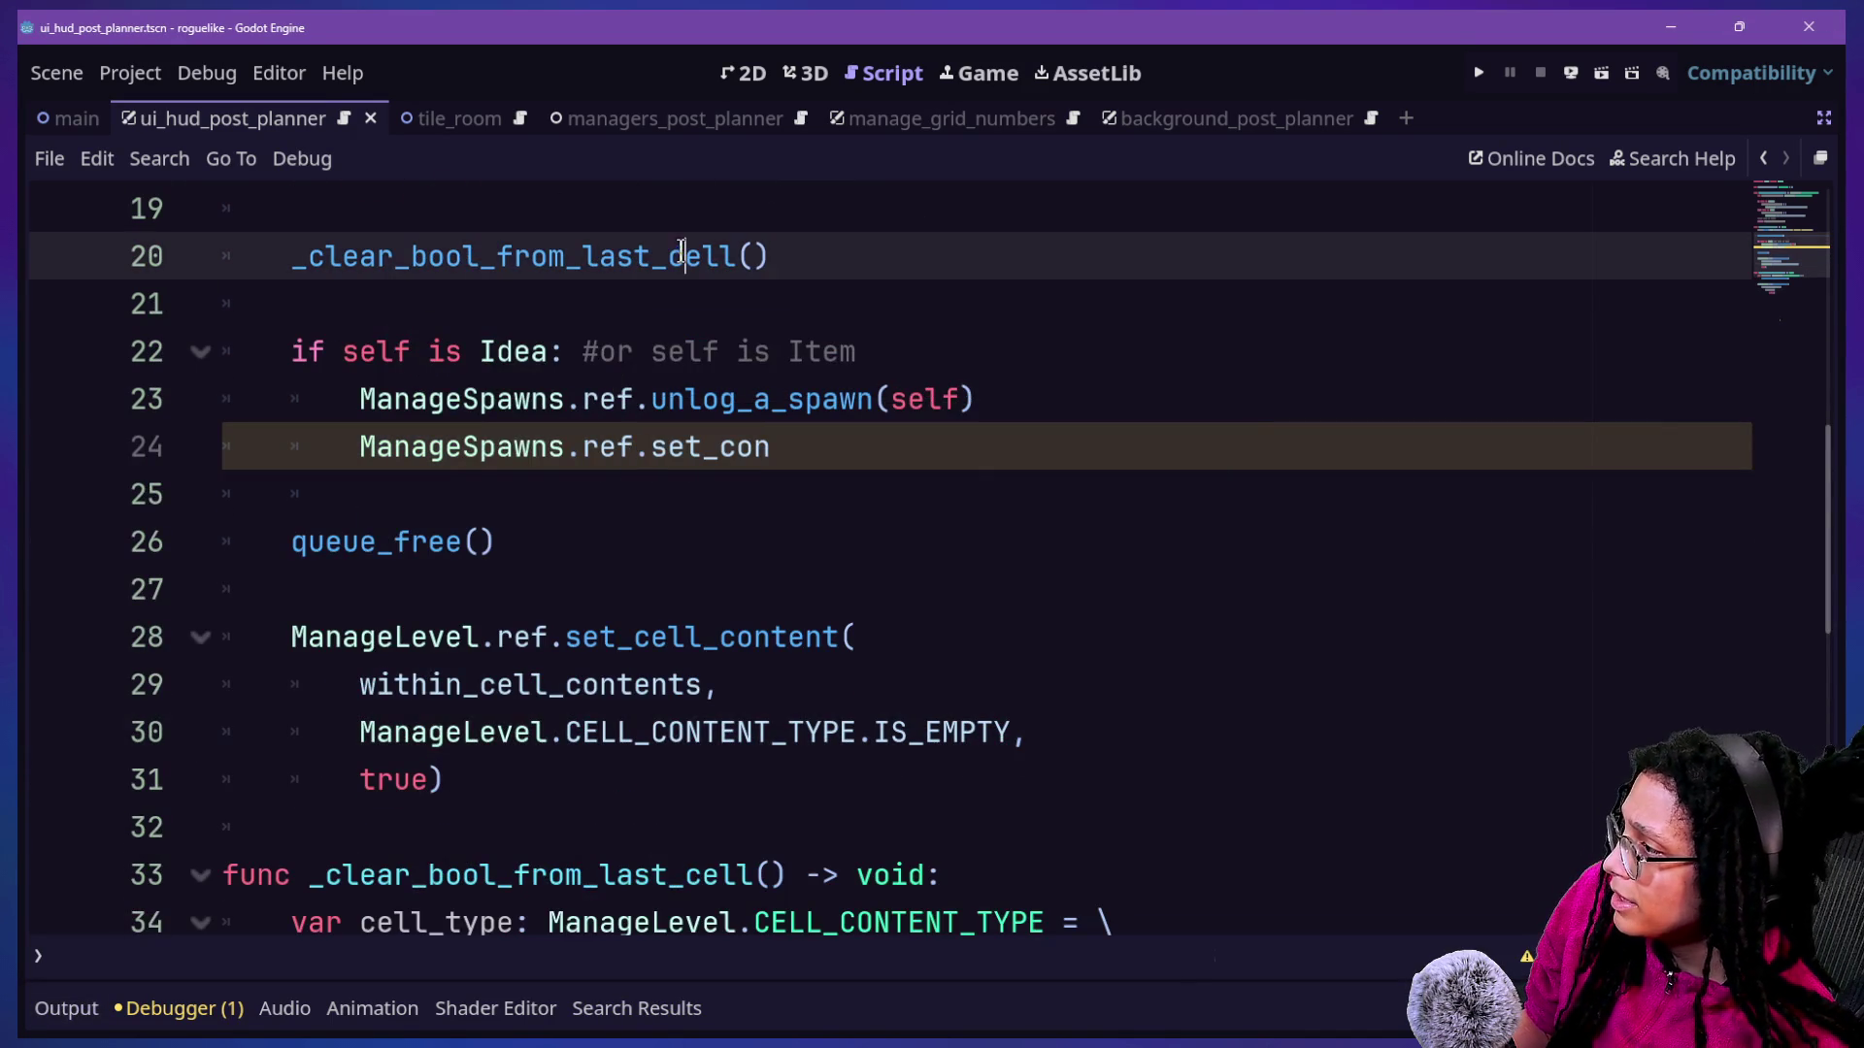
left_click(954, 476)
left_click(464, 446)
key("Delete")
key("Delete")
key("Delete")
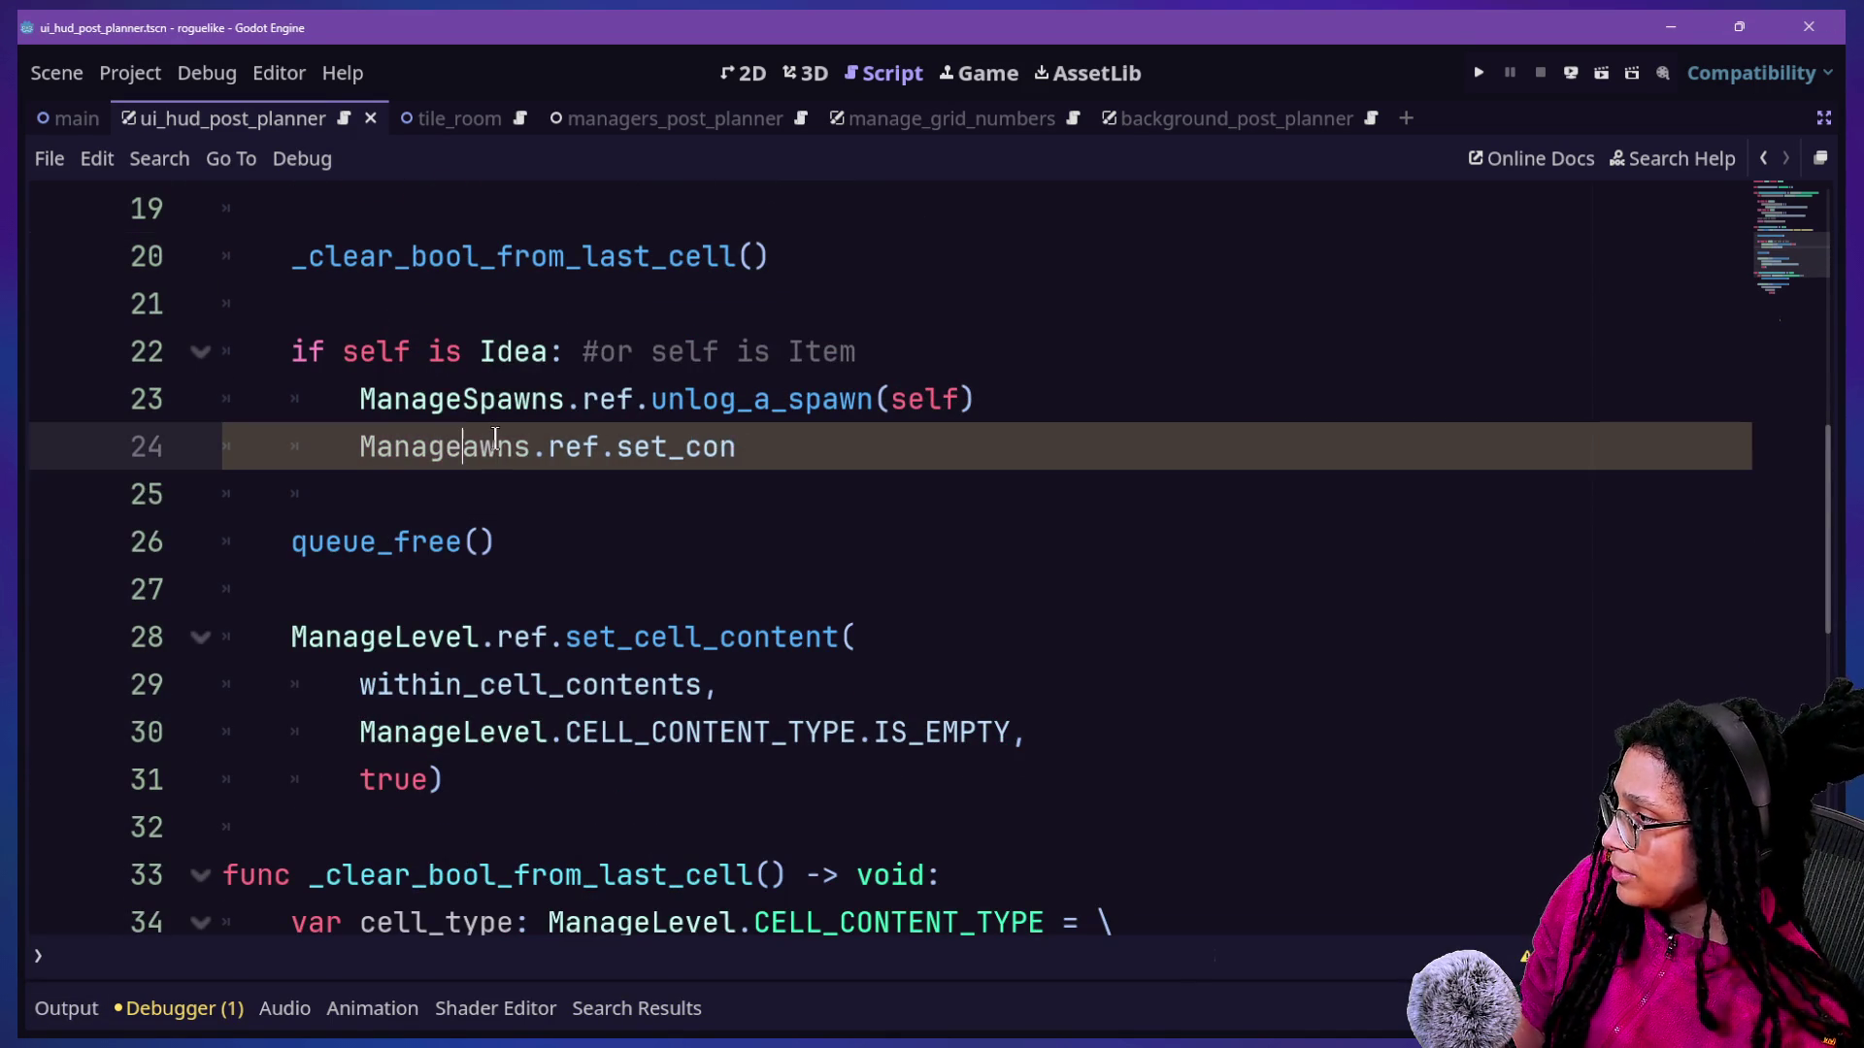
type("Lecel")
key("BackSpace")
key("BackSpace")
key("BackSpace")
type("vel")
left_click(823, 450)
key("BackSpace")
key("BackSpace")
type("e")
key("Return")
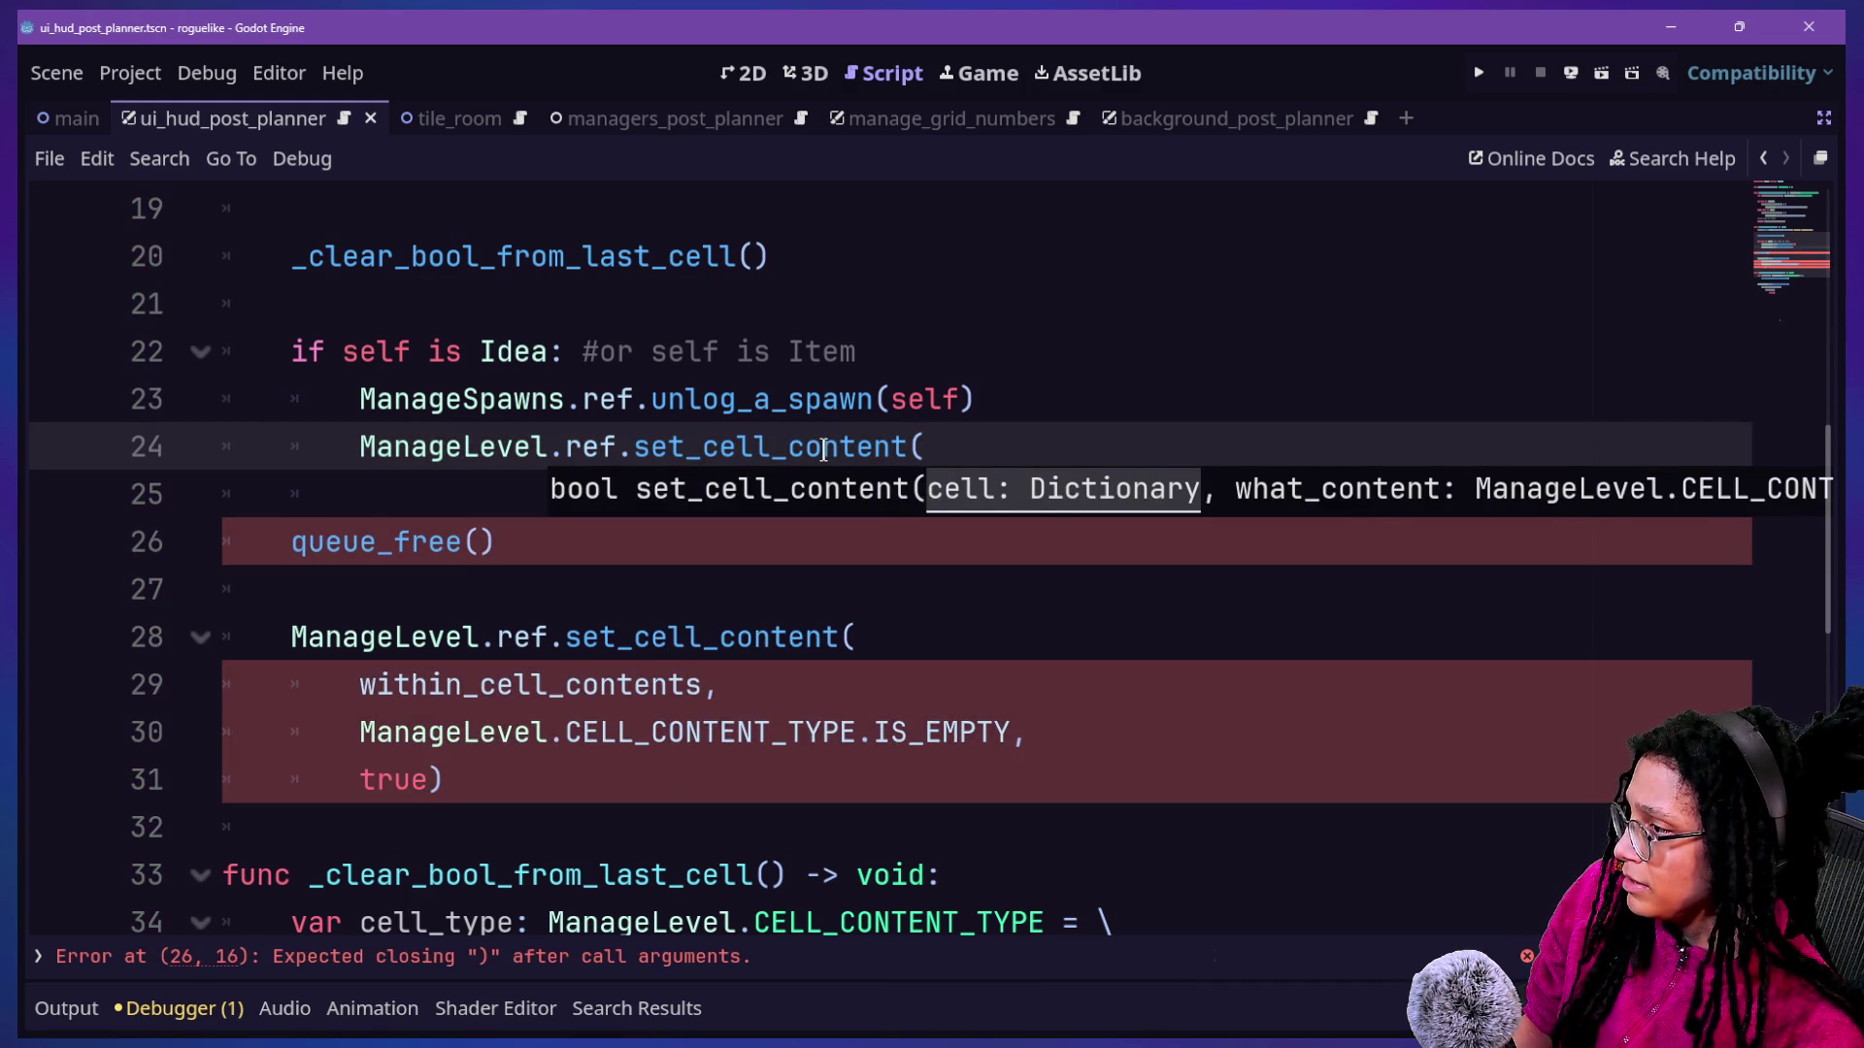
key("Return")
type("within")
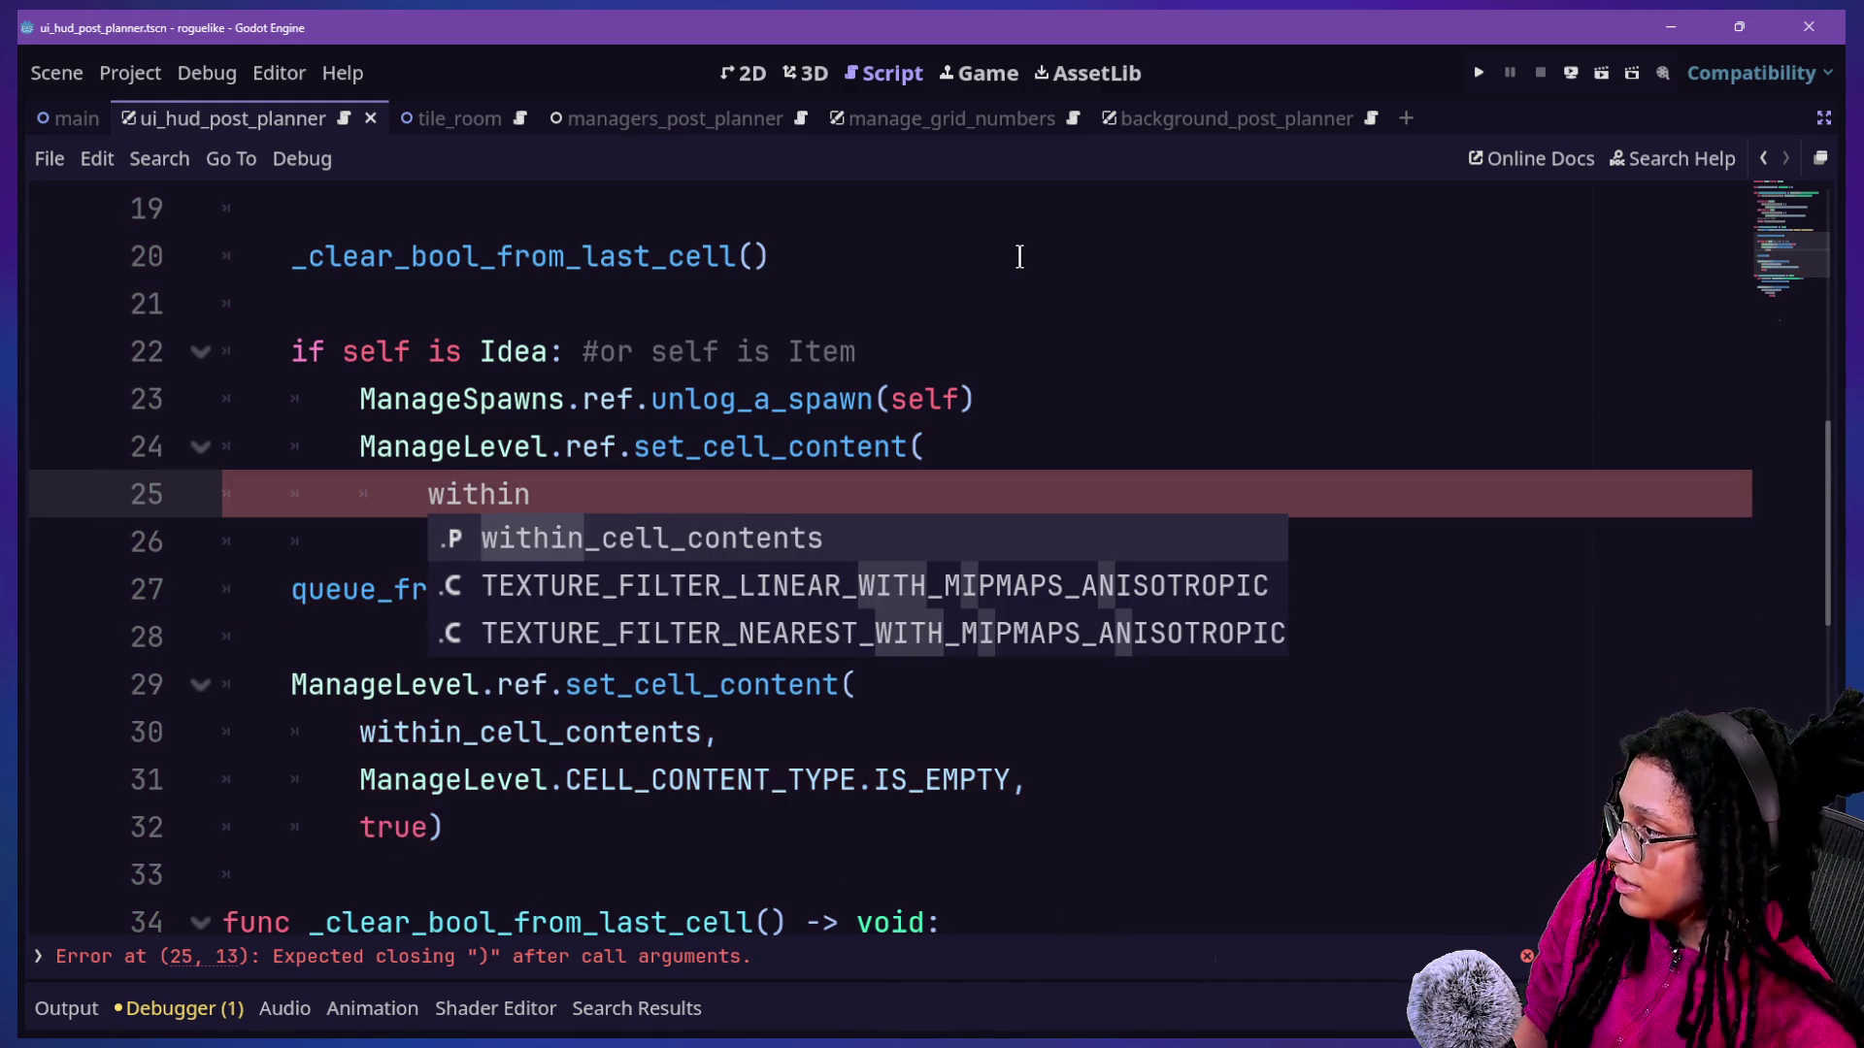
key("Return")
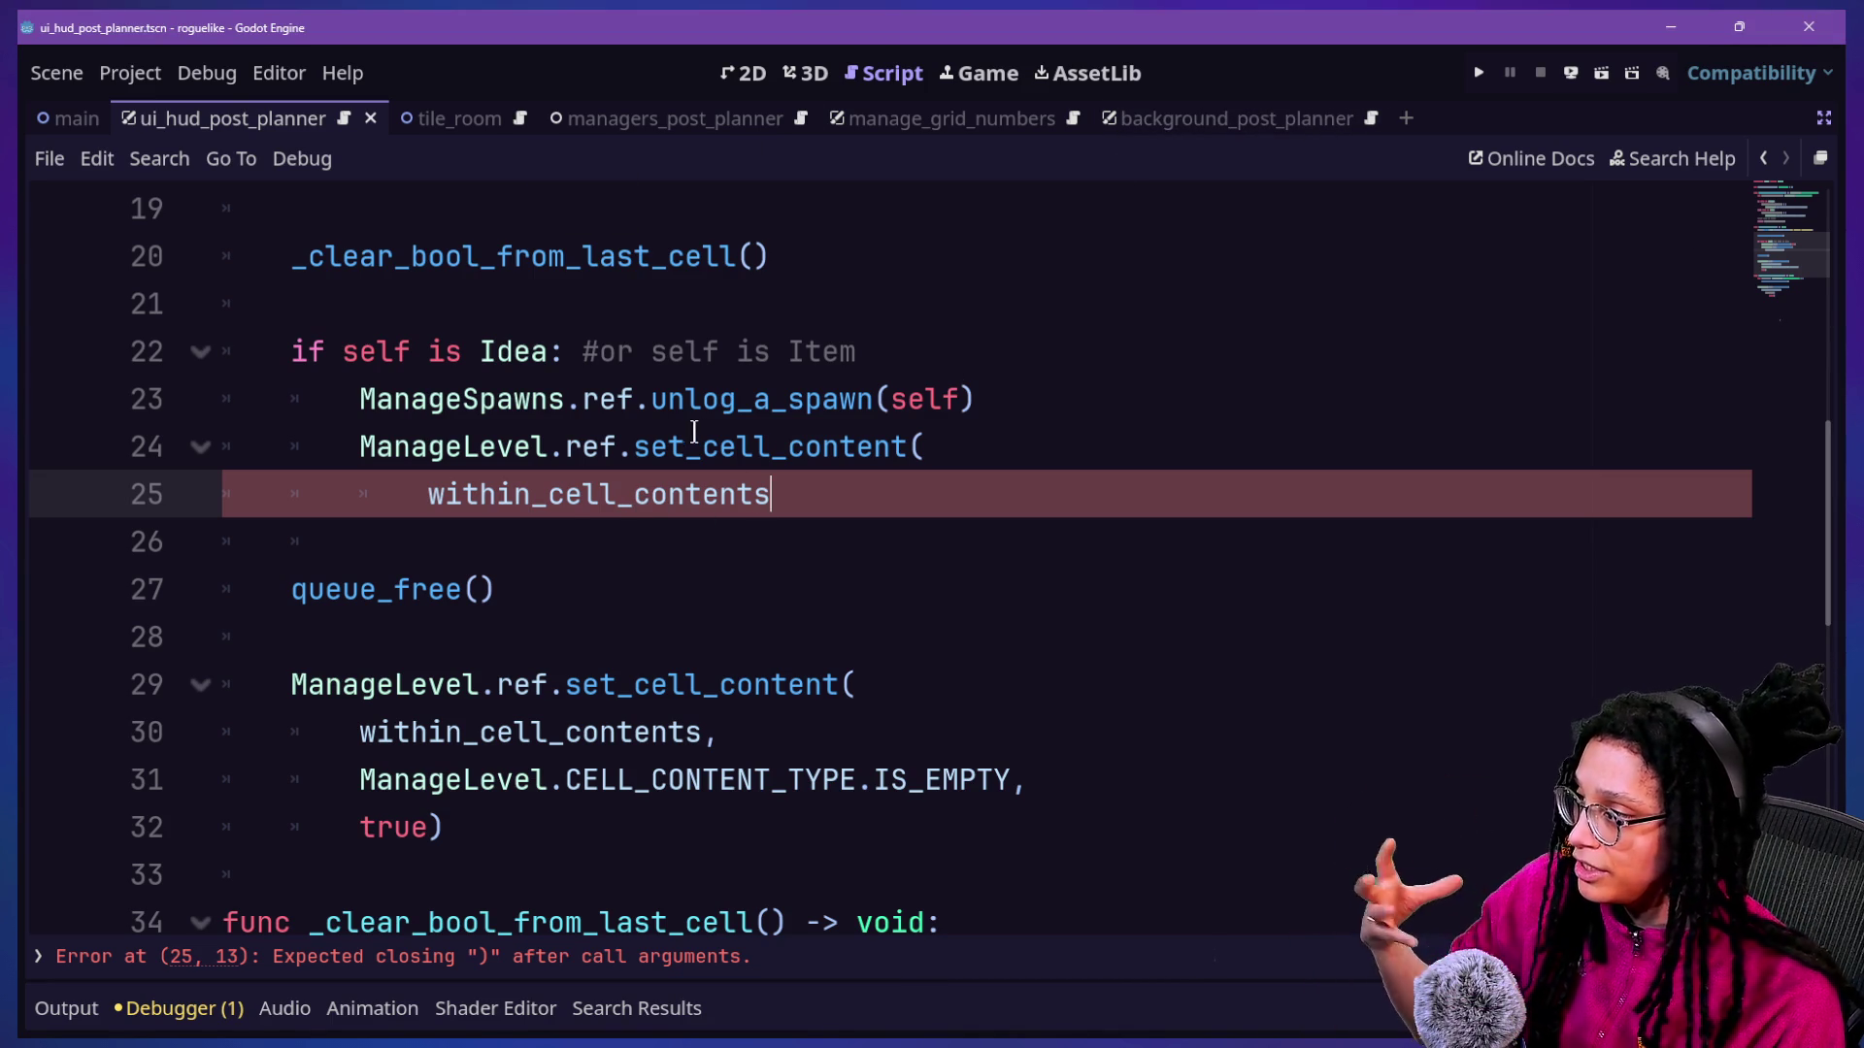
Follow within_cell_contents with a comma and a new line for the next argument.
mouse_move(572, 512)
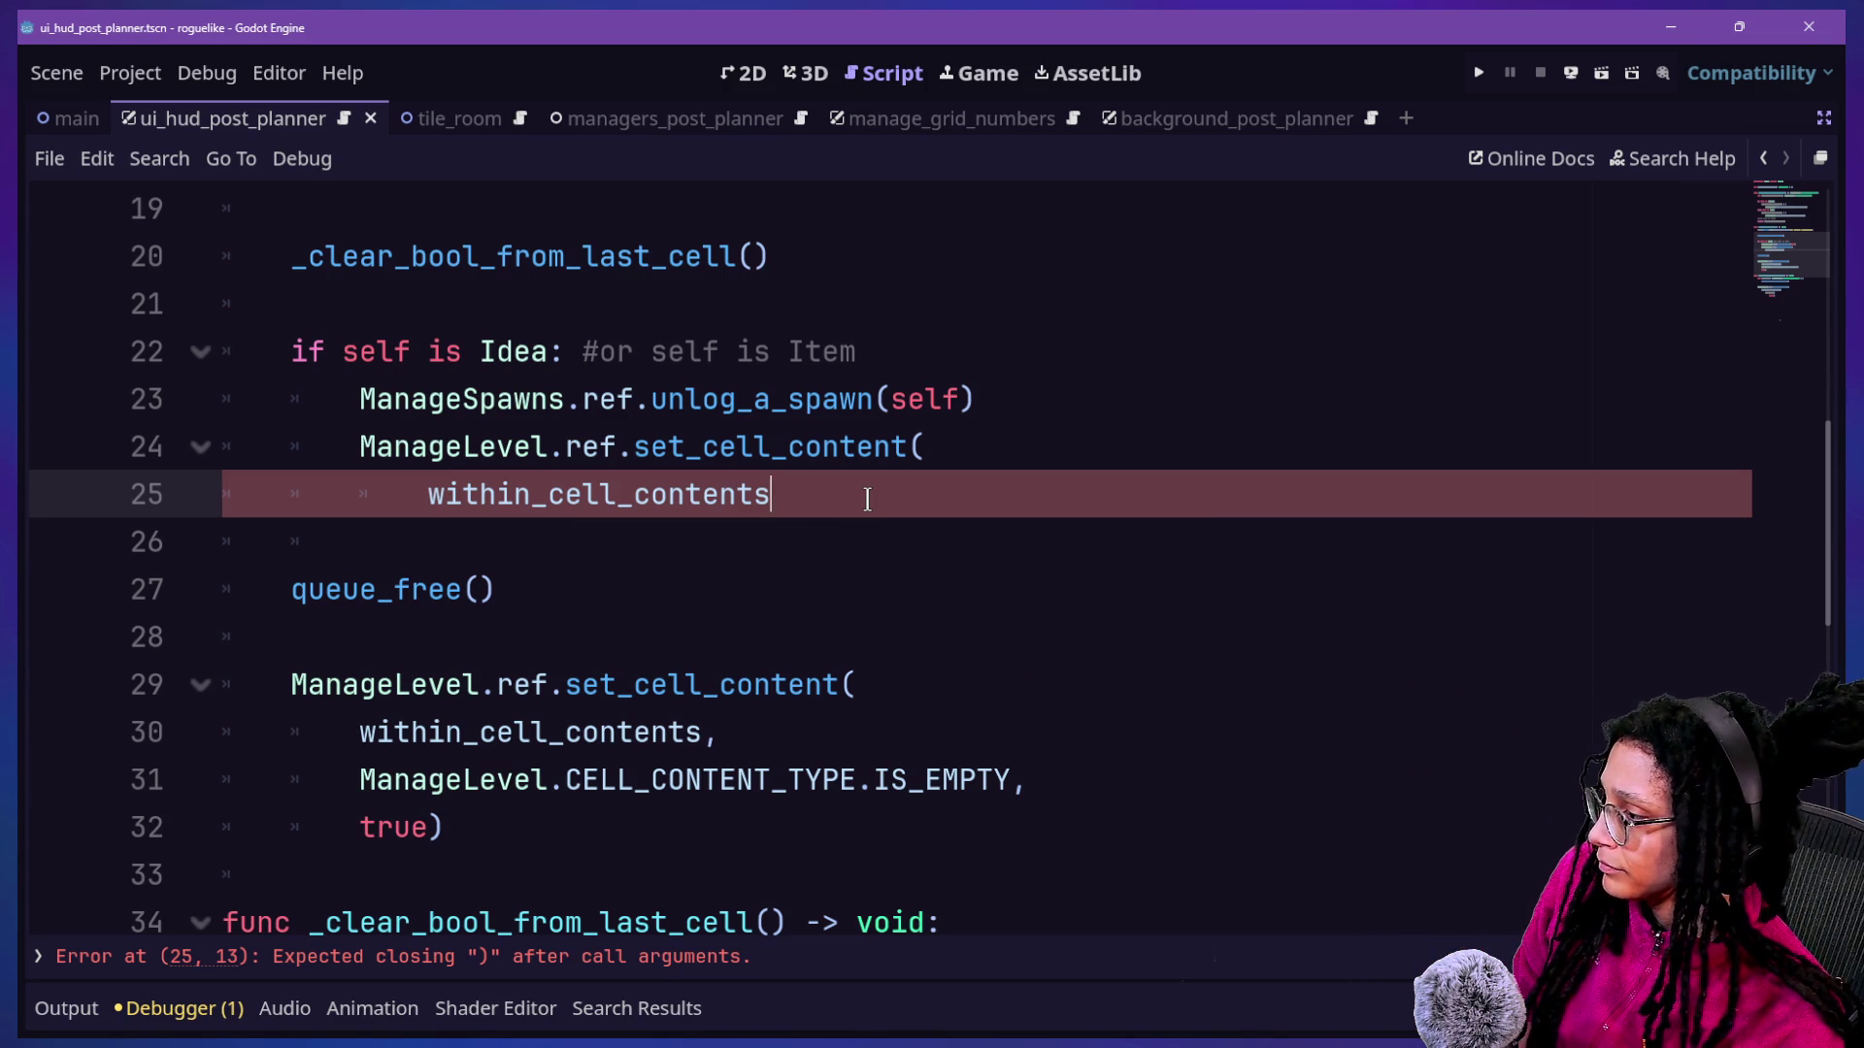
type(",")
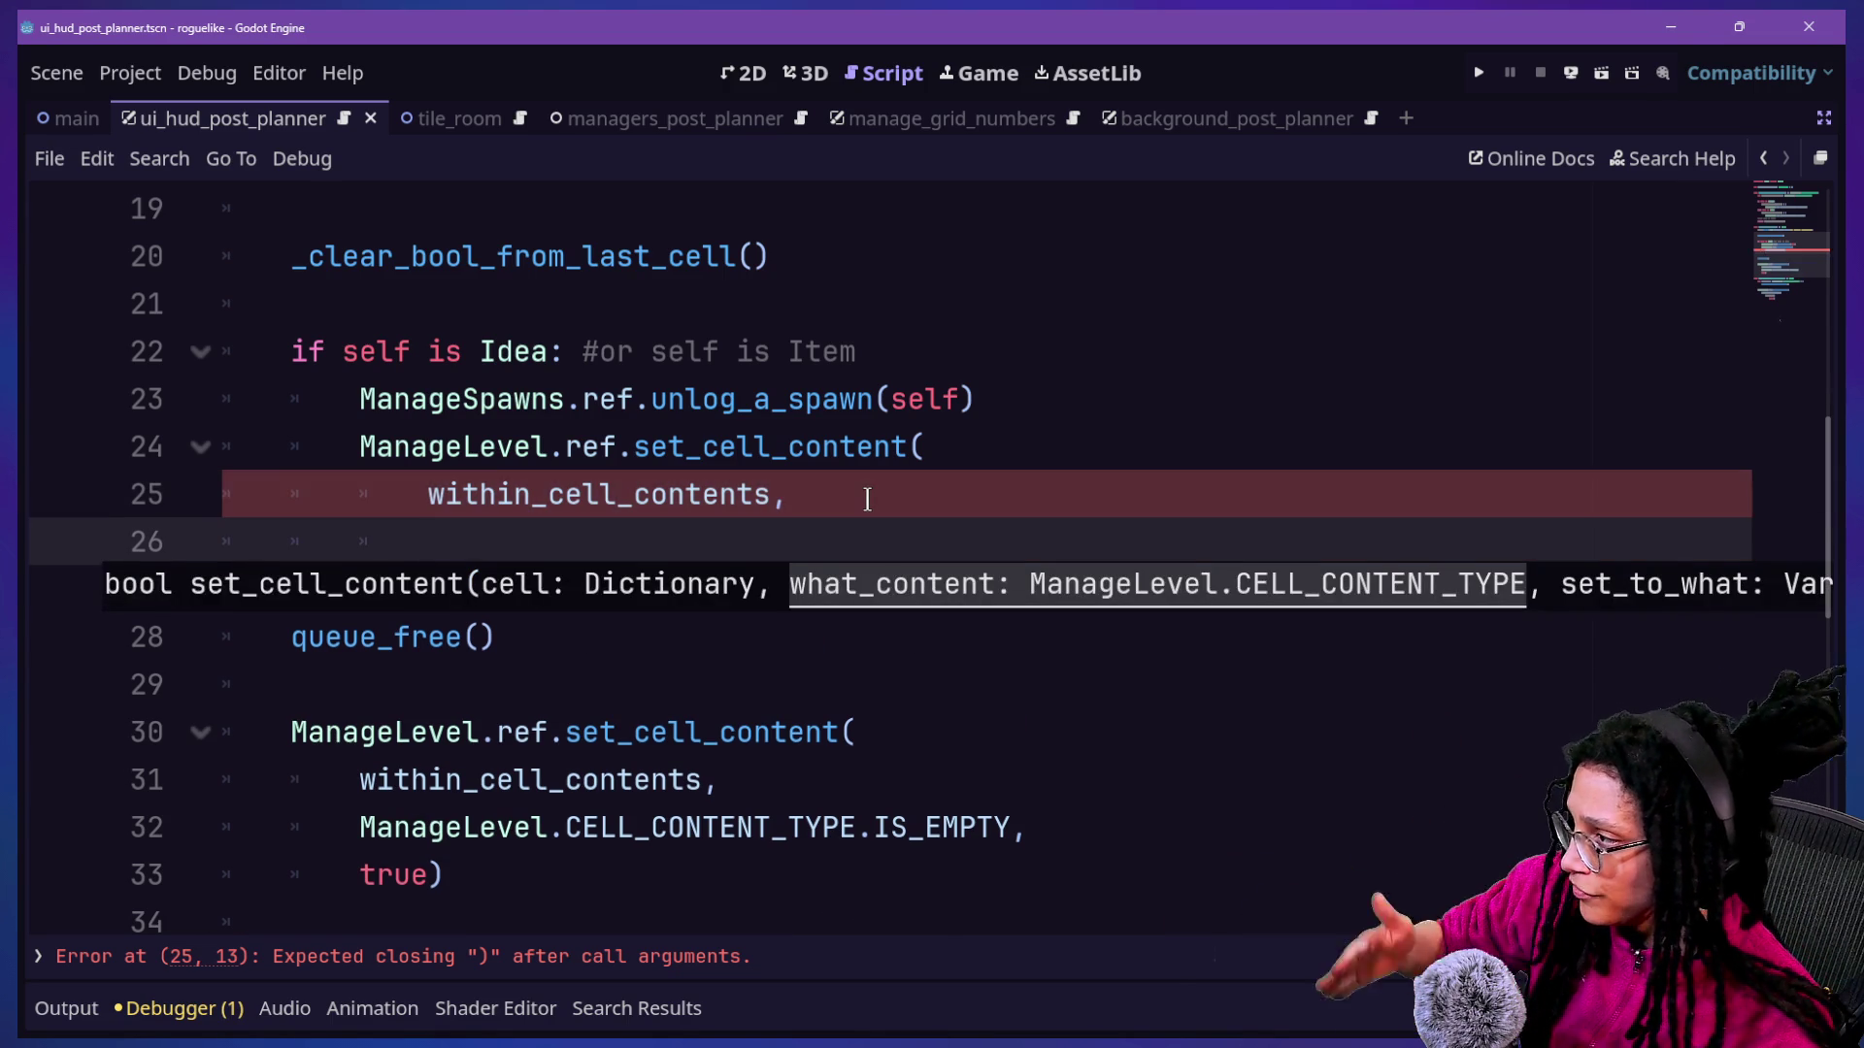
key("Return")
left_click(737, 458)
left_click(878, 520)
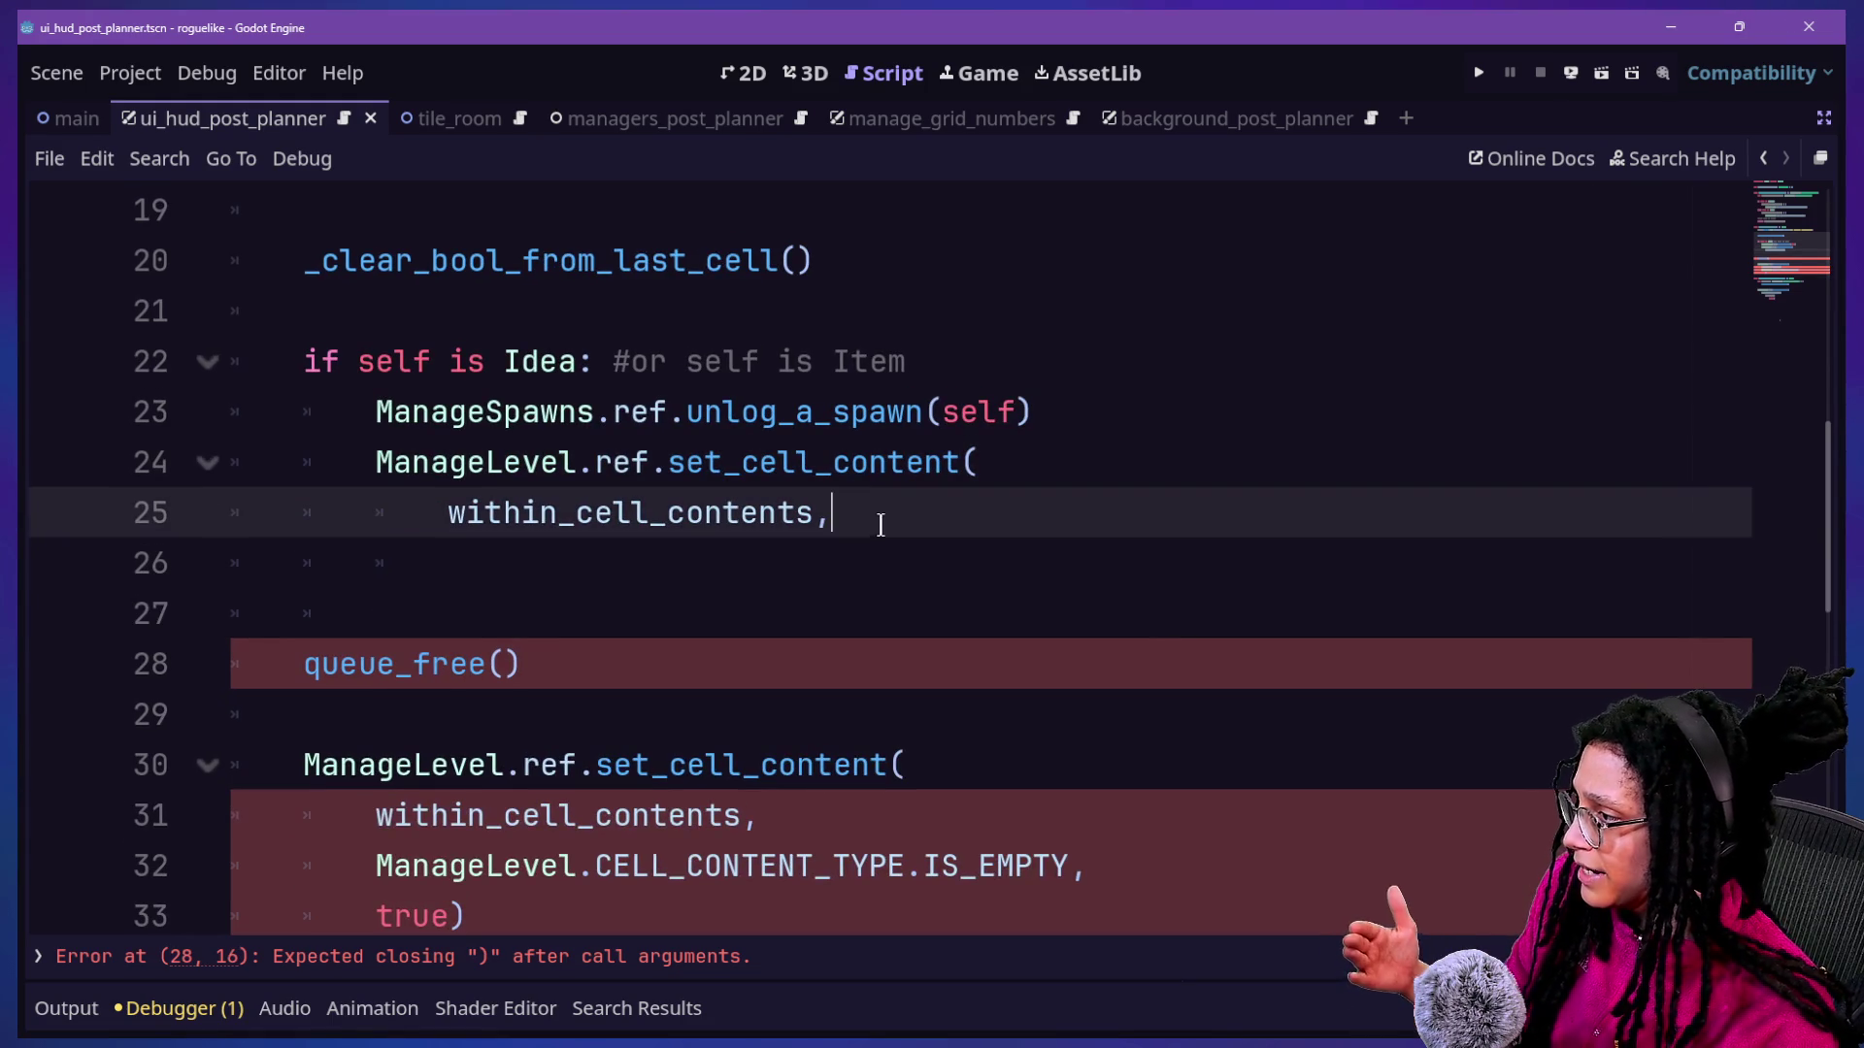
Fix line 26 to pass ManageLevel.CELL_CONTENT_TYPE.IDEA as the content type.
left_click(833, 553)
left_click_drag(437, 516, 1010, 524)
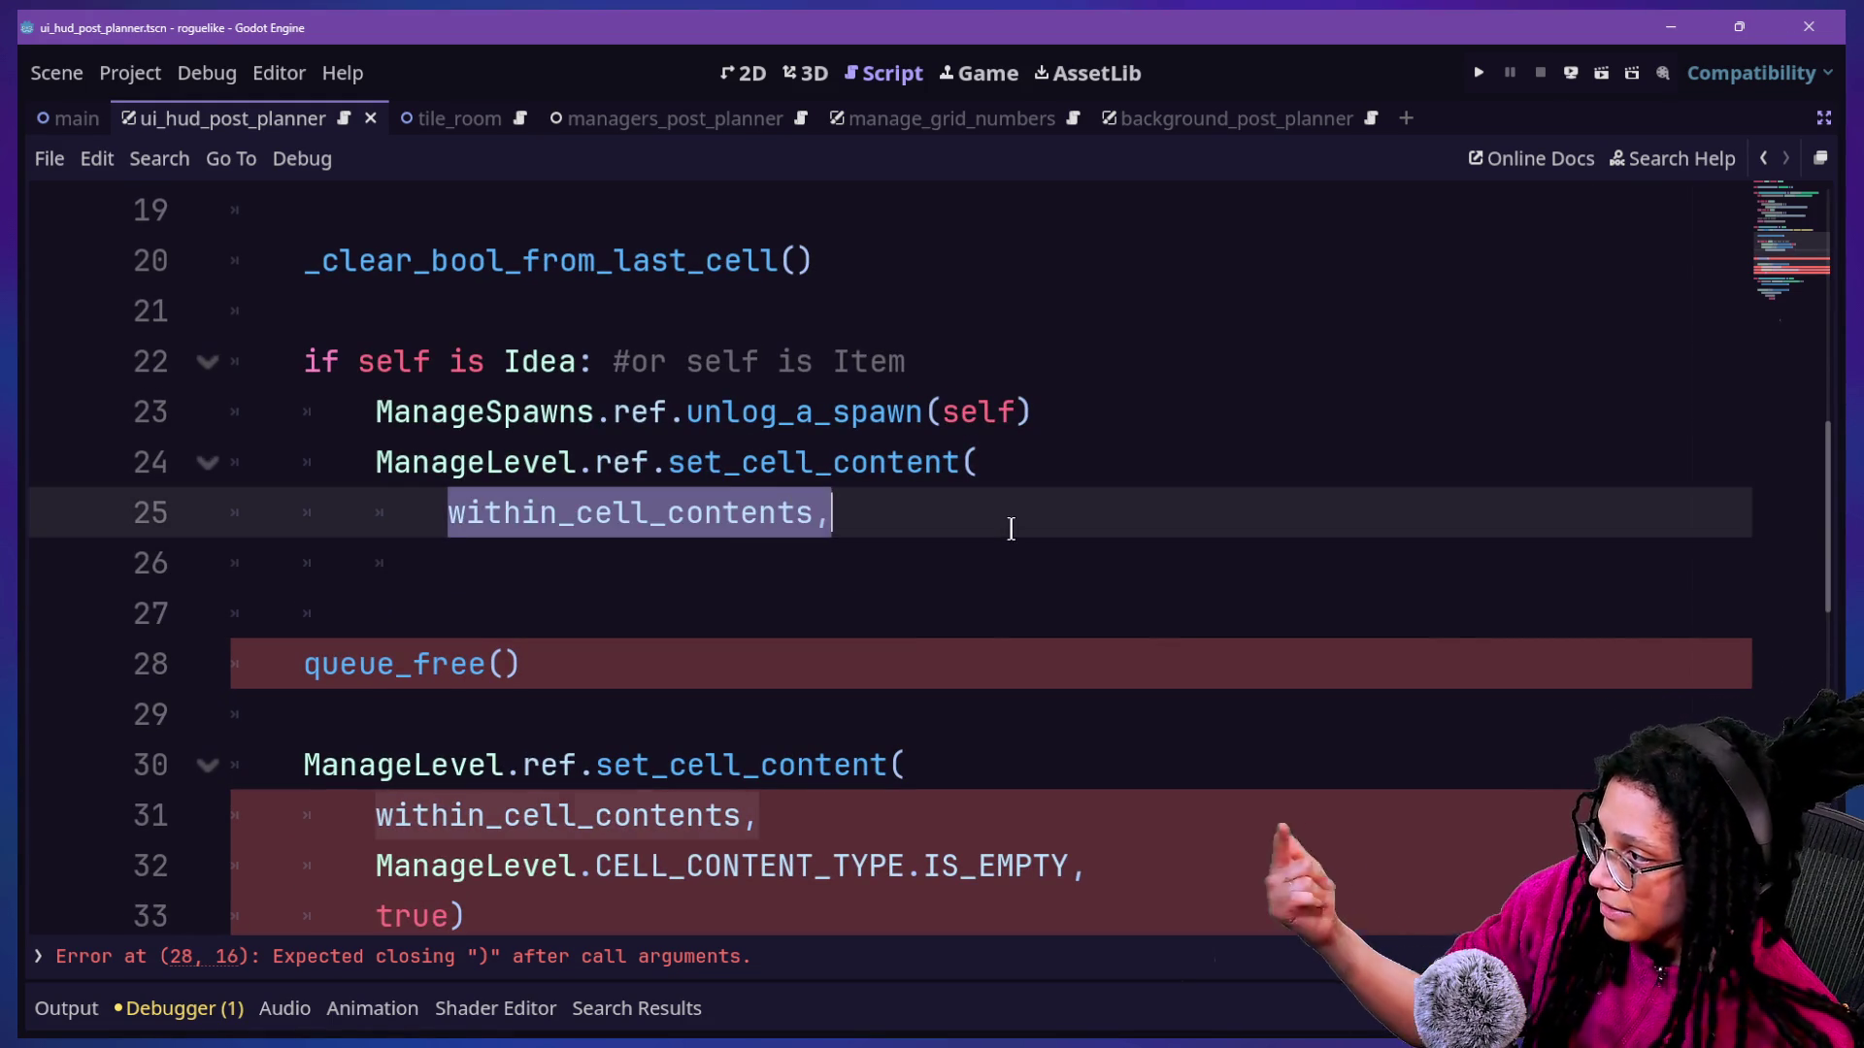
left_click(961, 551)
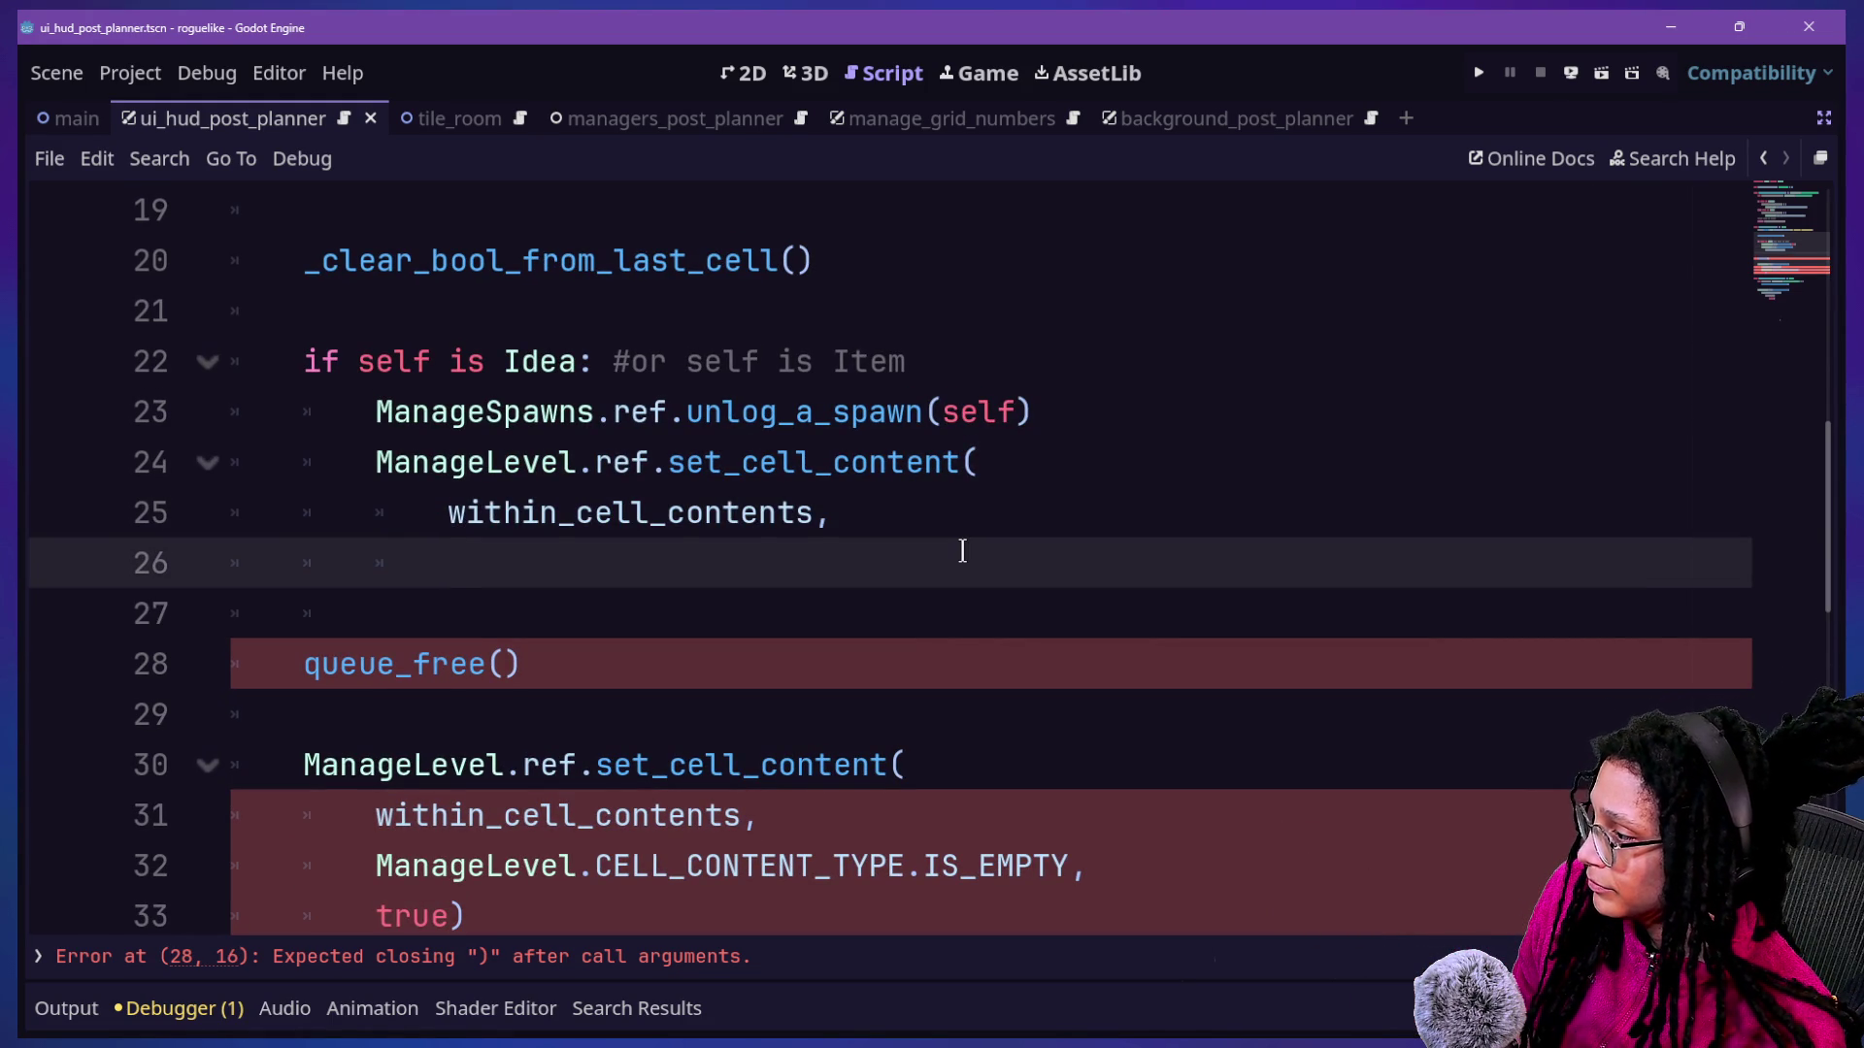
type("ManGE")
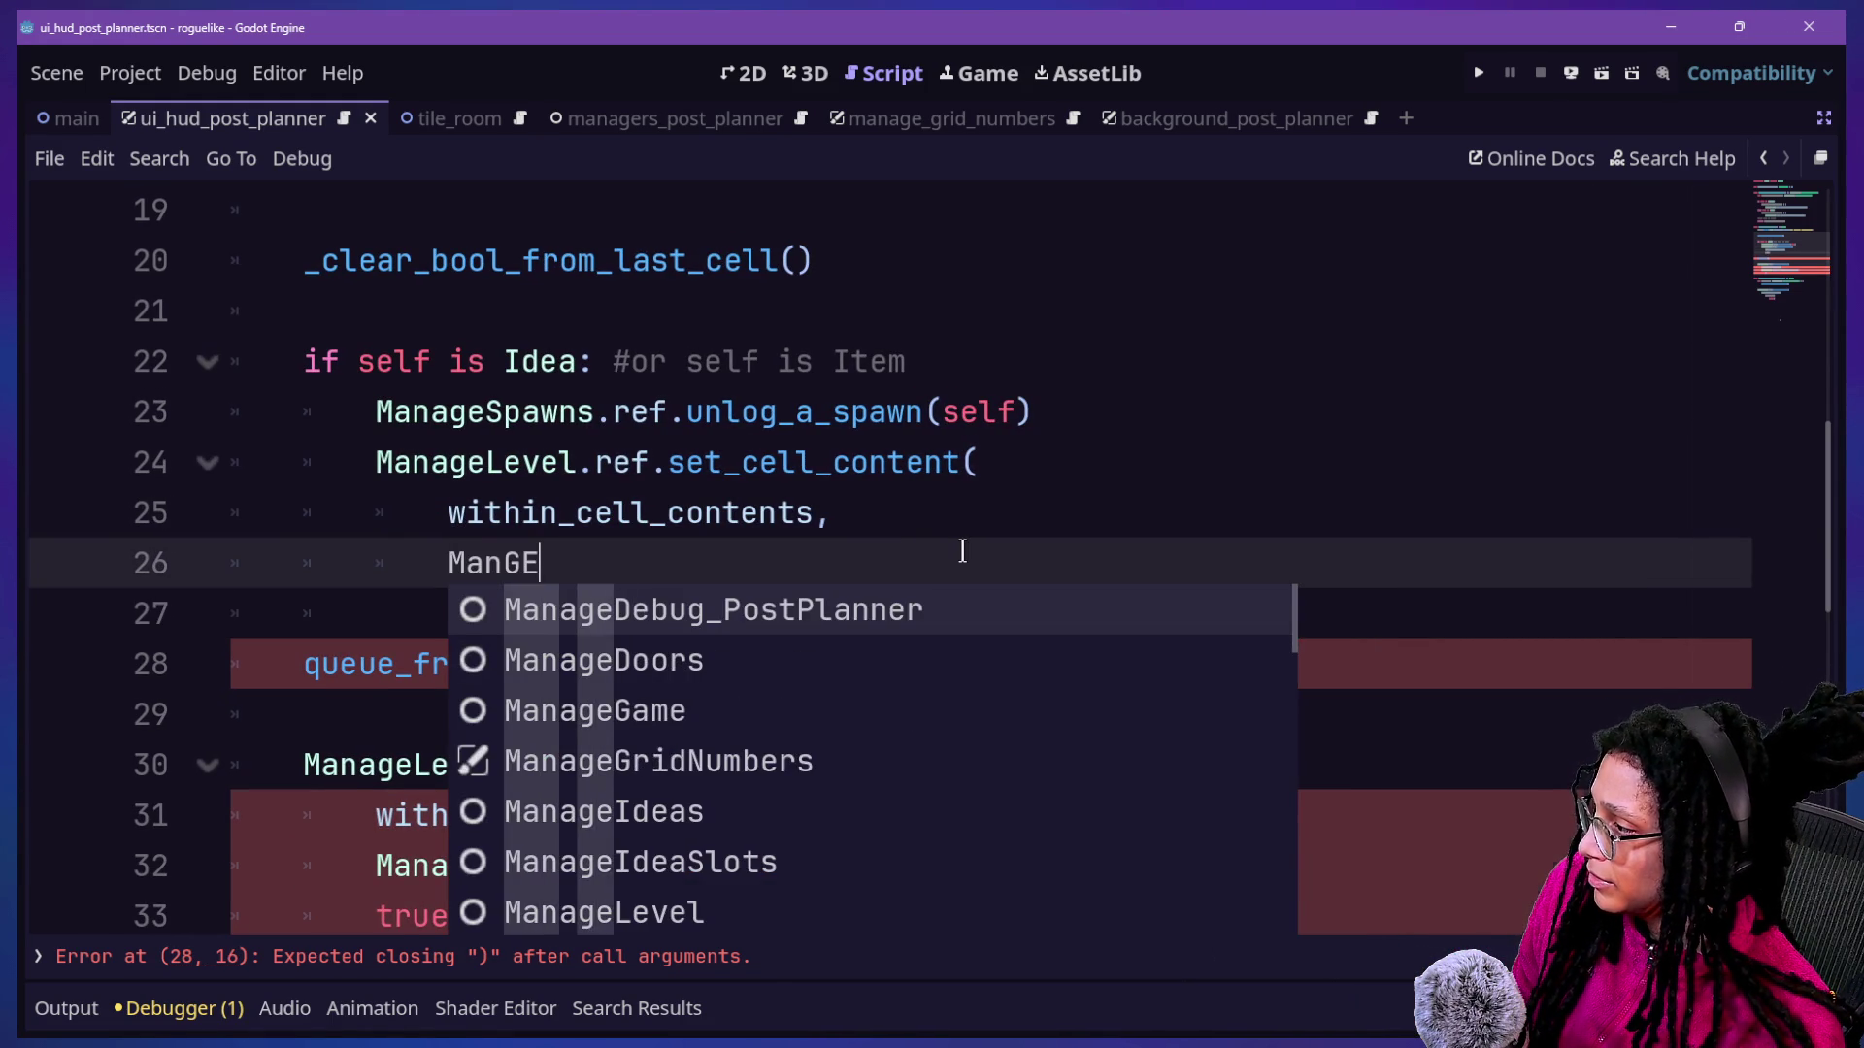
key("BackSpace")
key("BackSpace")
type("ana")
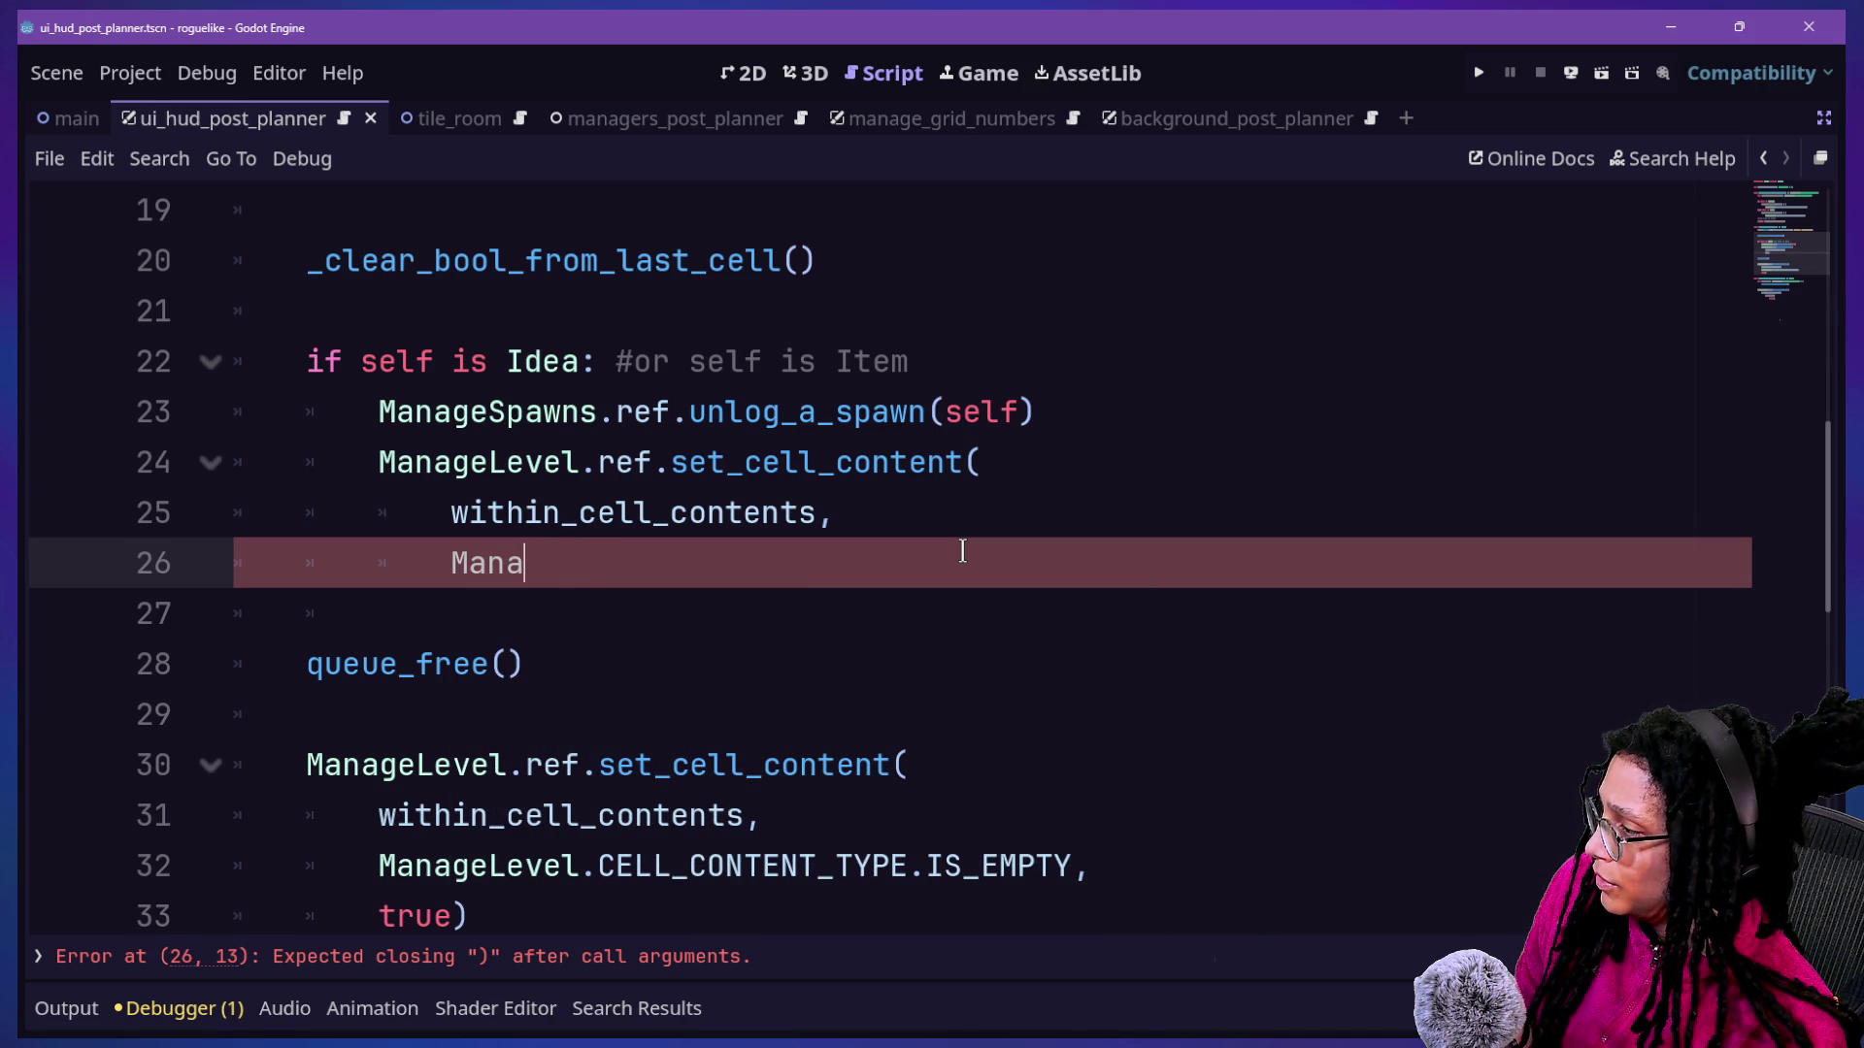
type("geLevel.")
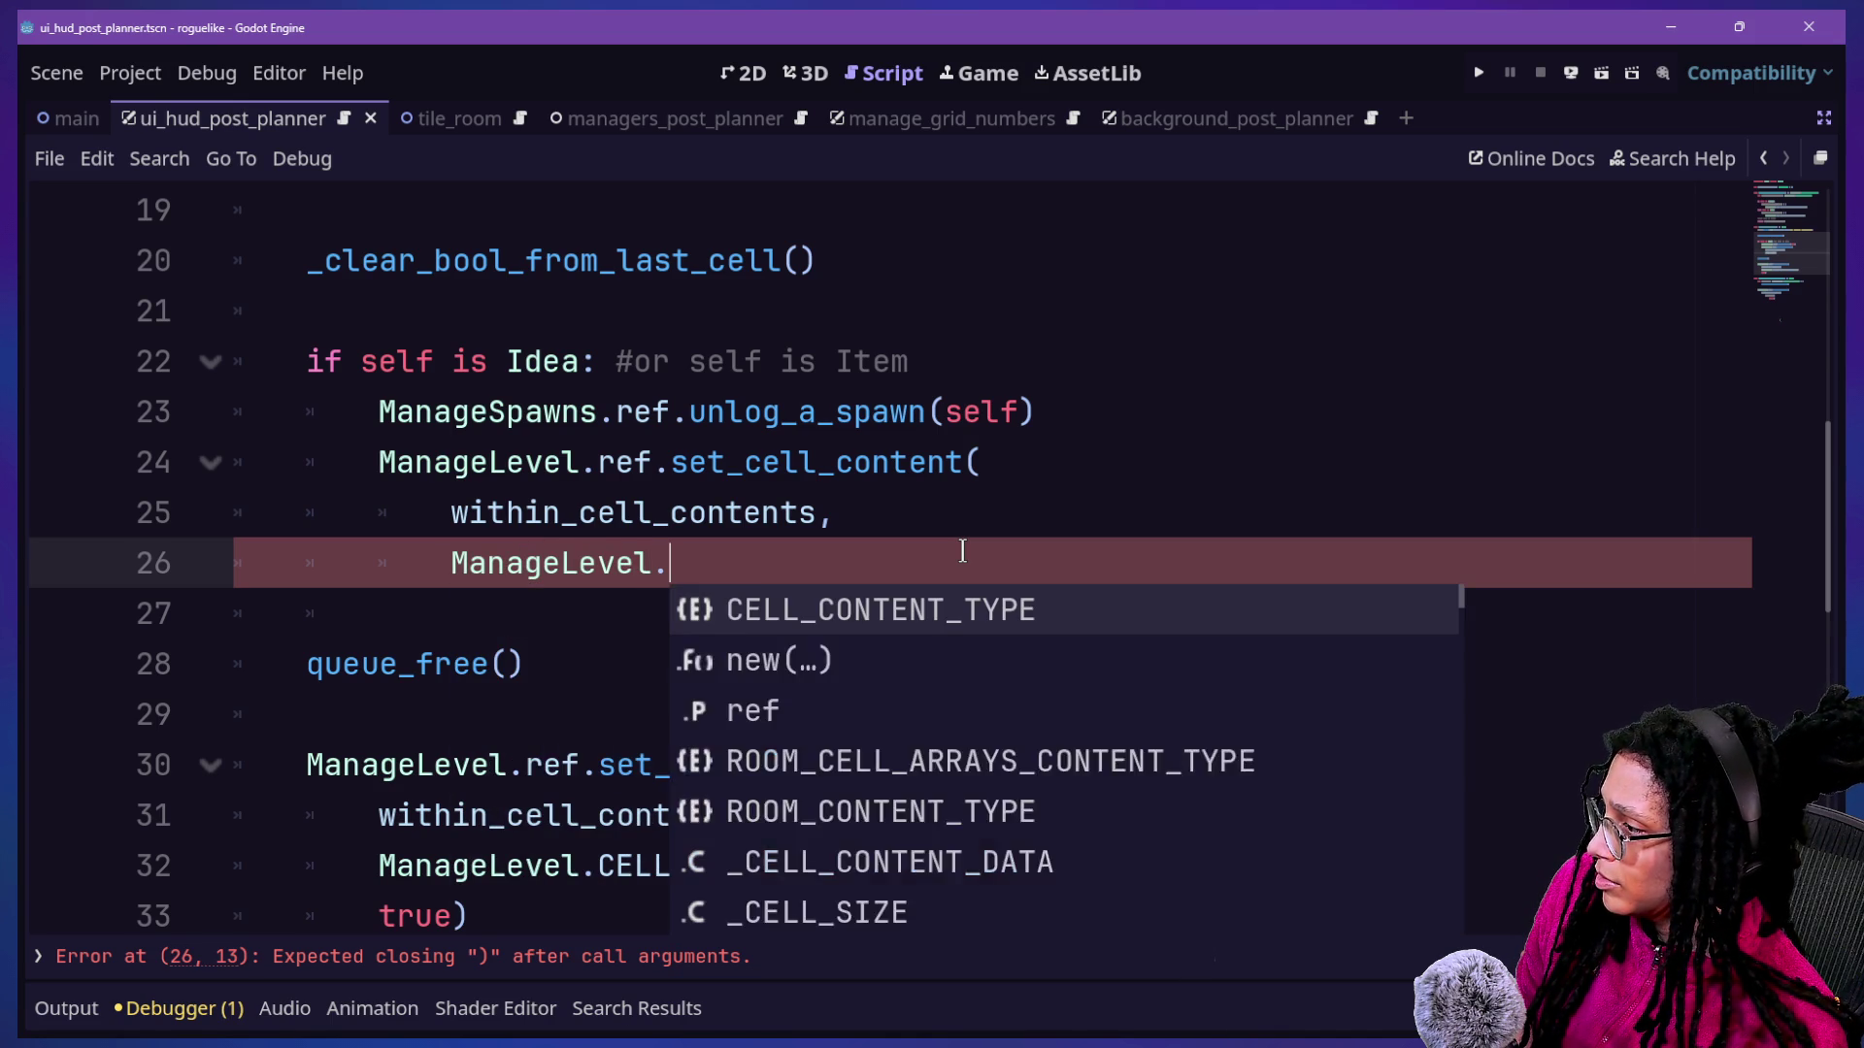
type("CELL")
key("Return")
type(".")
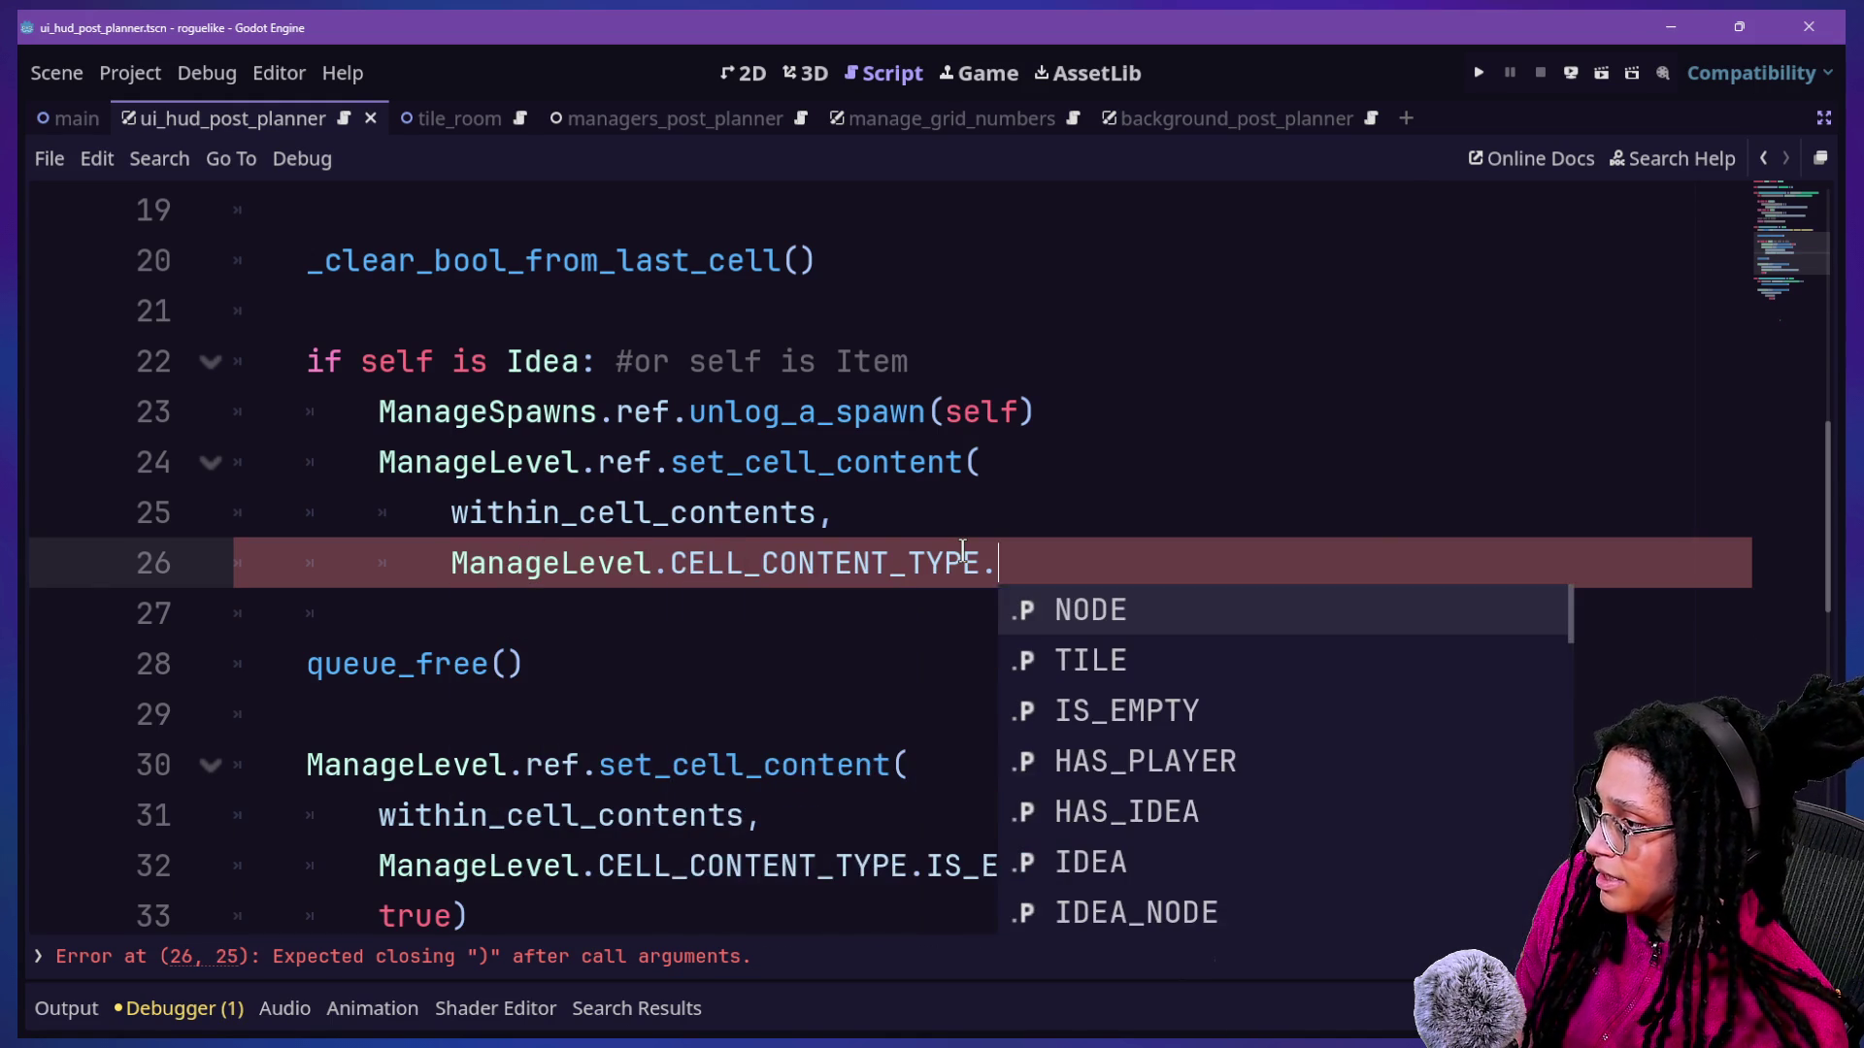
type("IS")
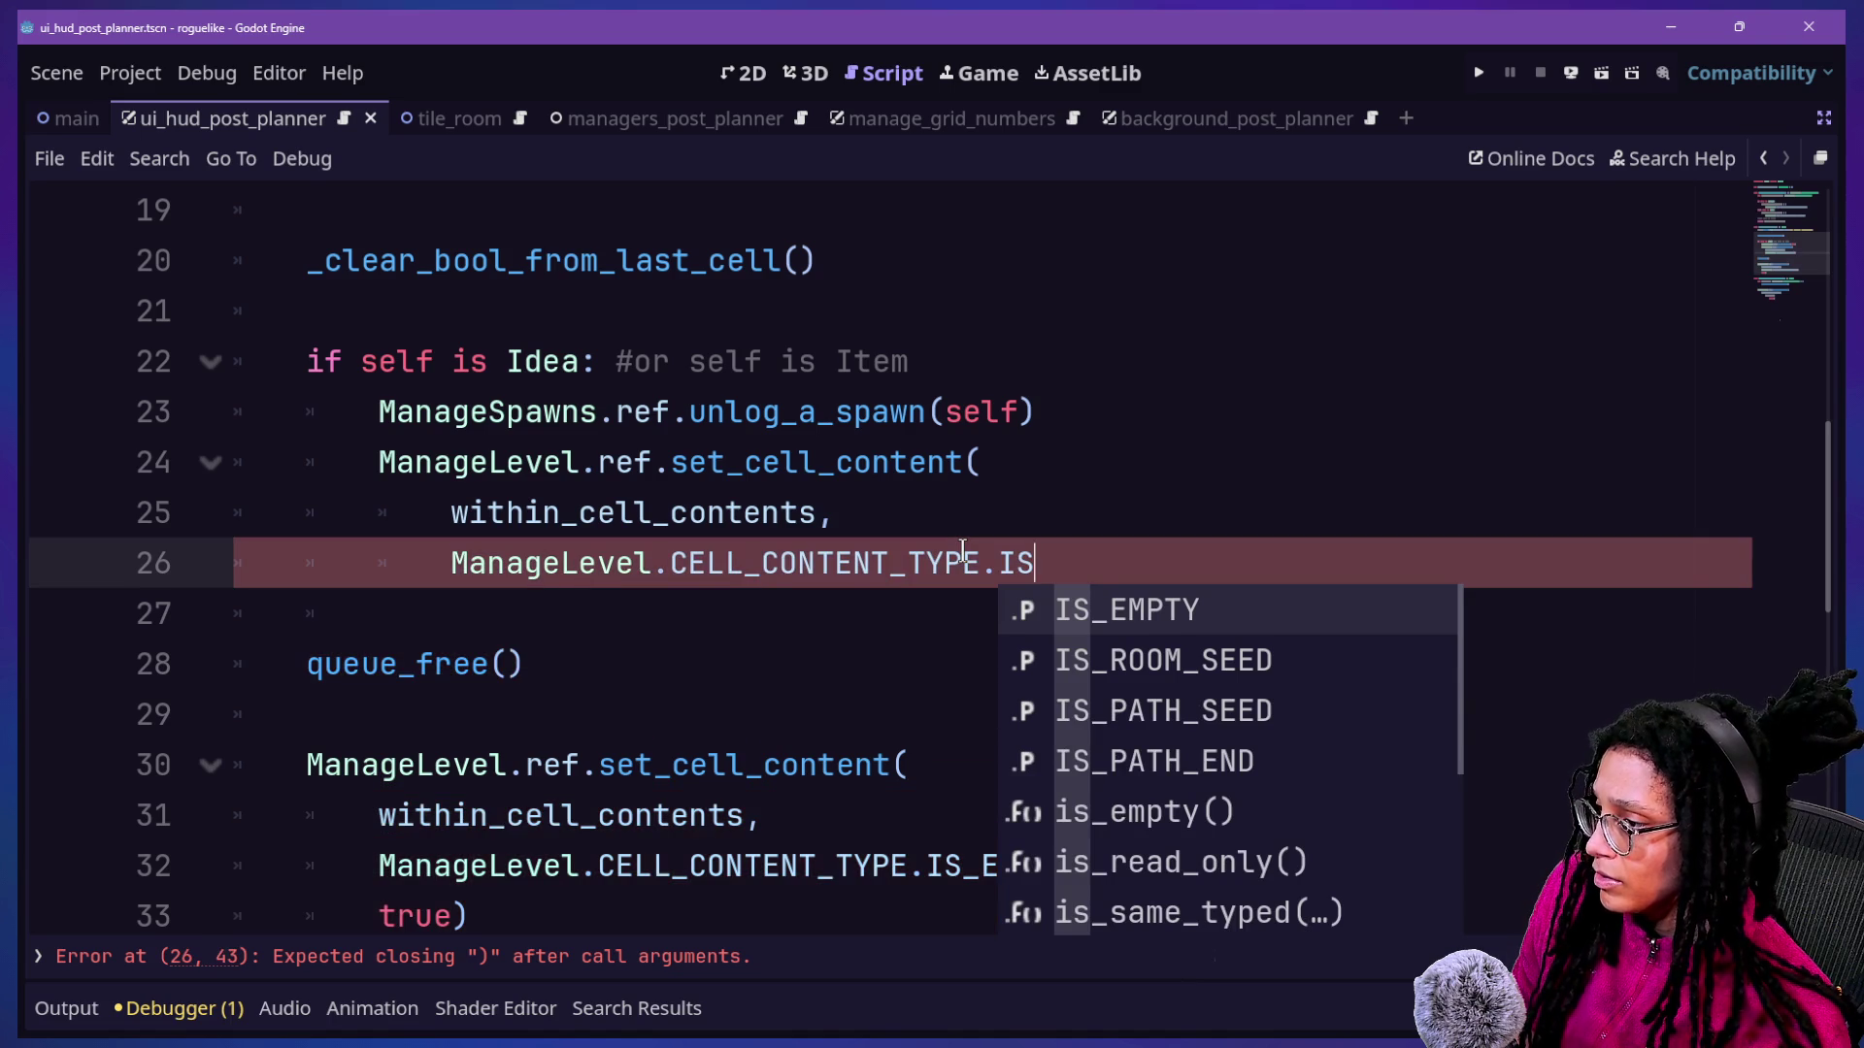
key("BackSpace")
key("BackSpace")
type("ID")
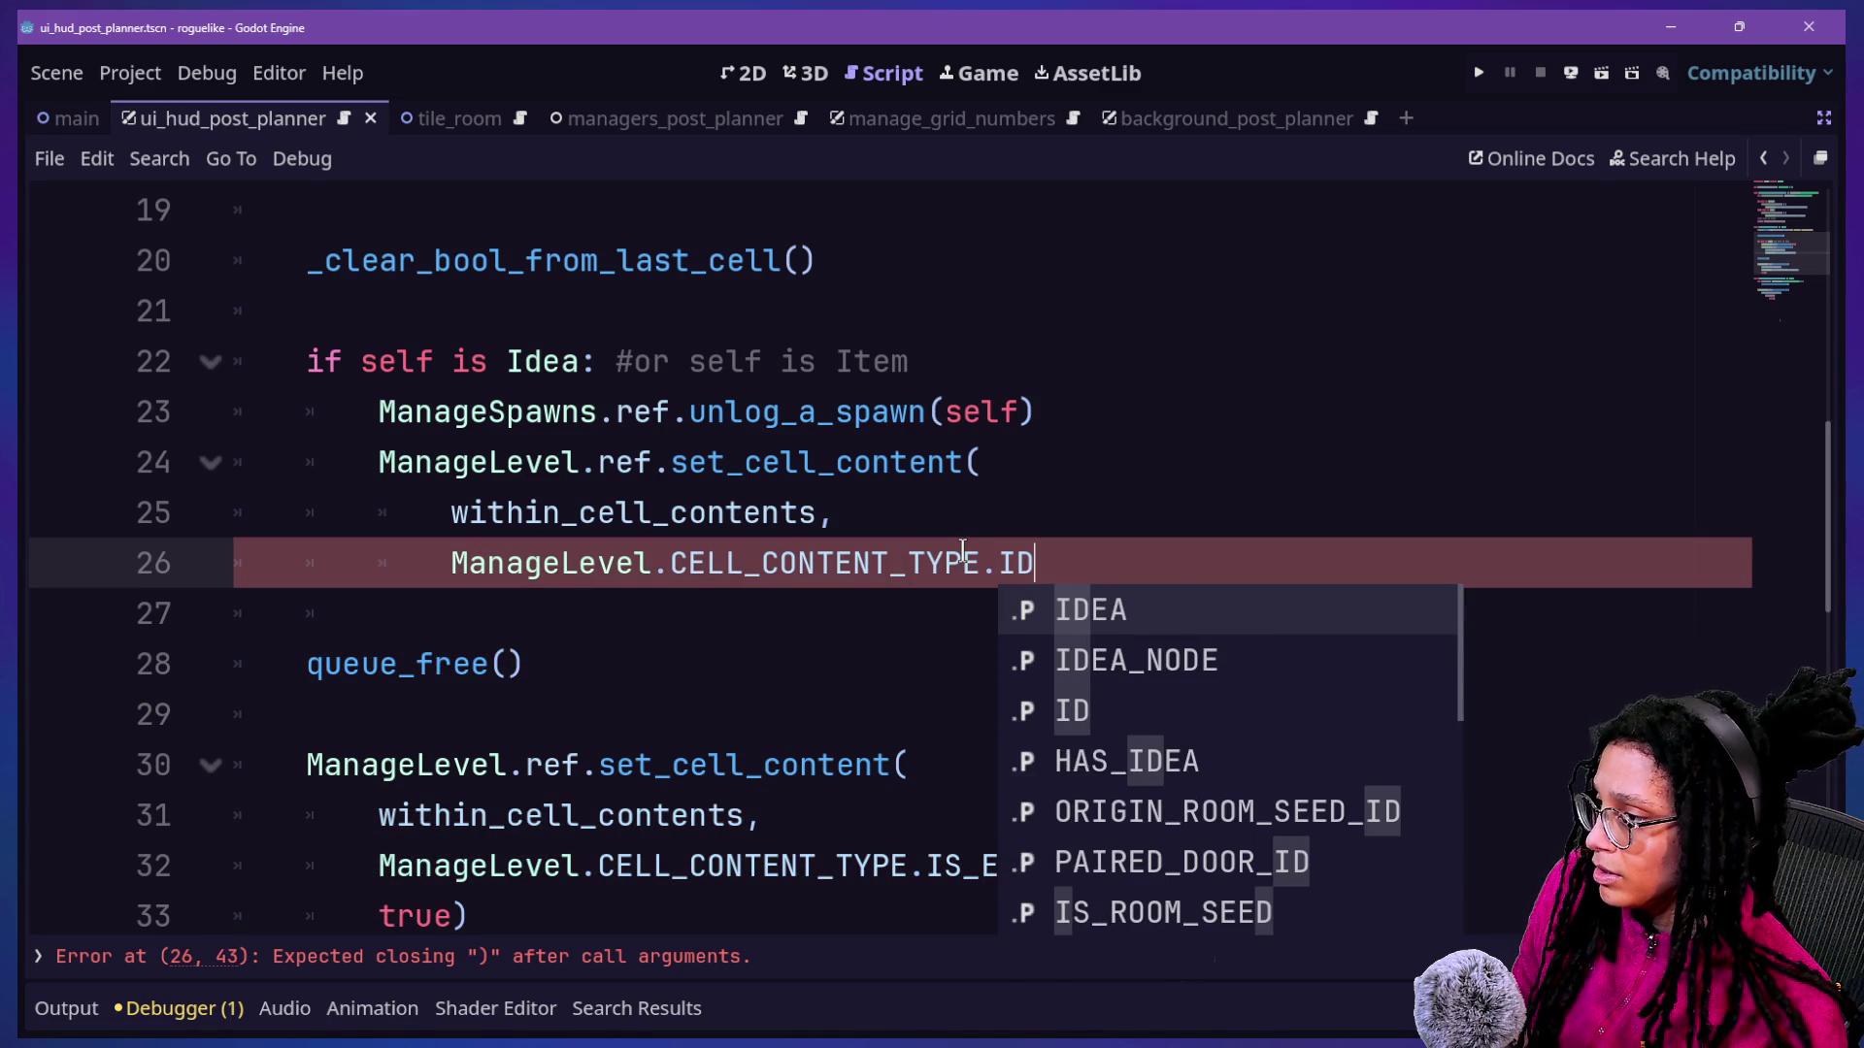
key("Down")
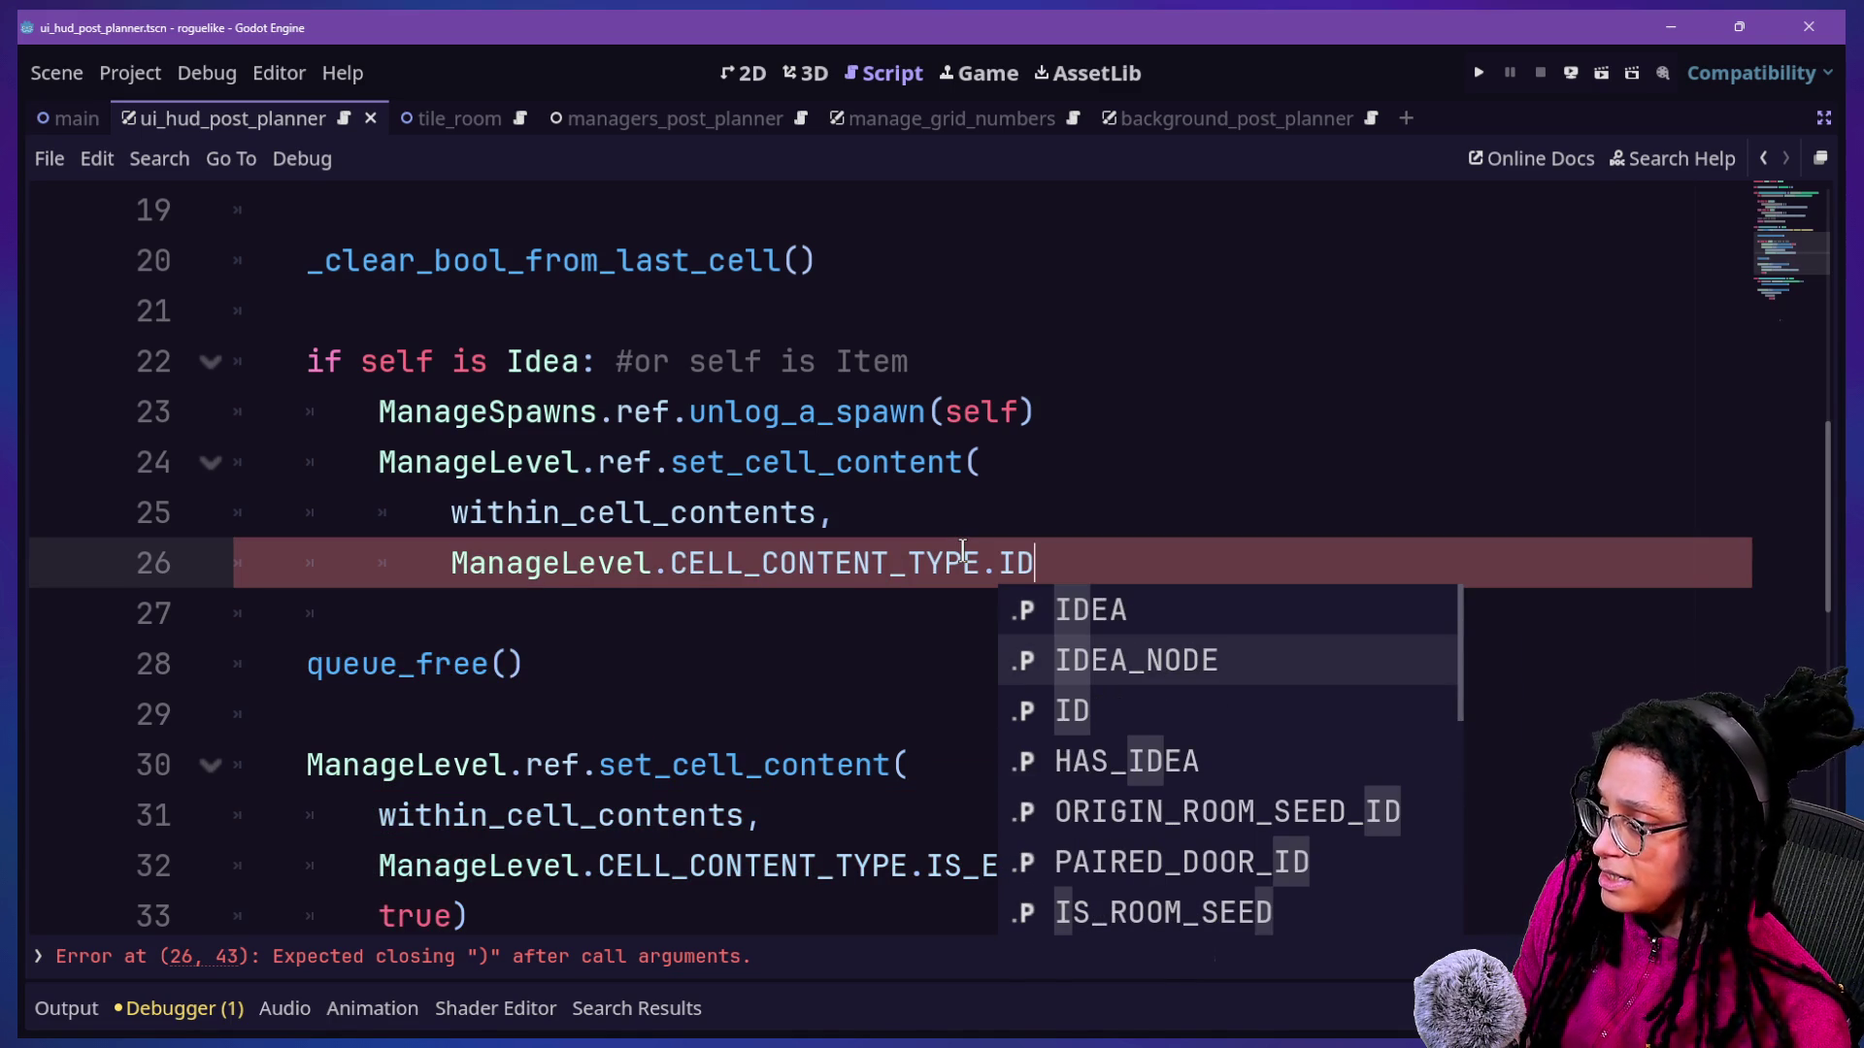
key("Up")
key("Return")
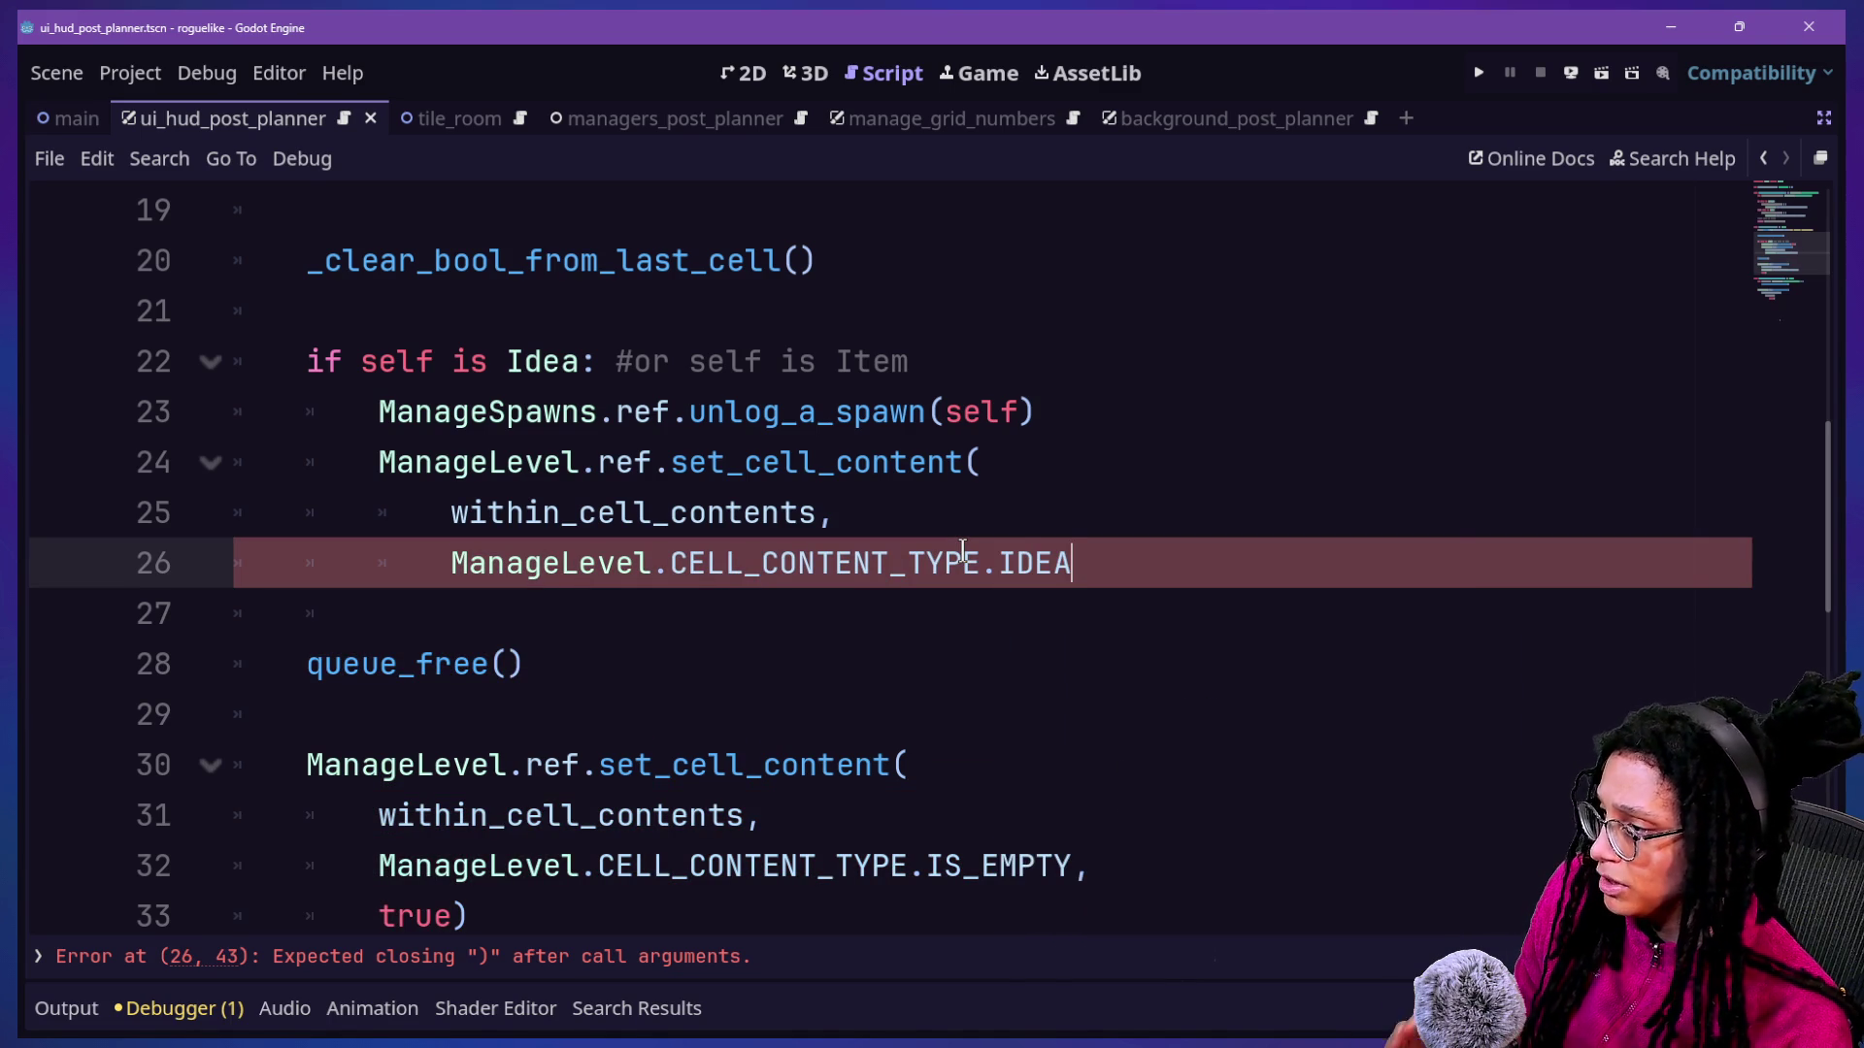
Add ManageIdeas.IDEA_TYPES.NULL as the call's third argument on a new line.
key("Return")
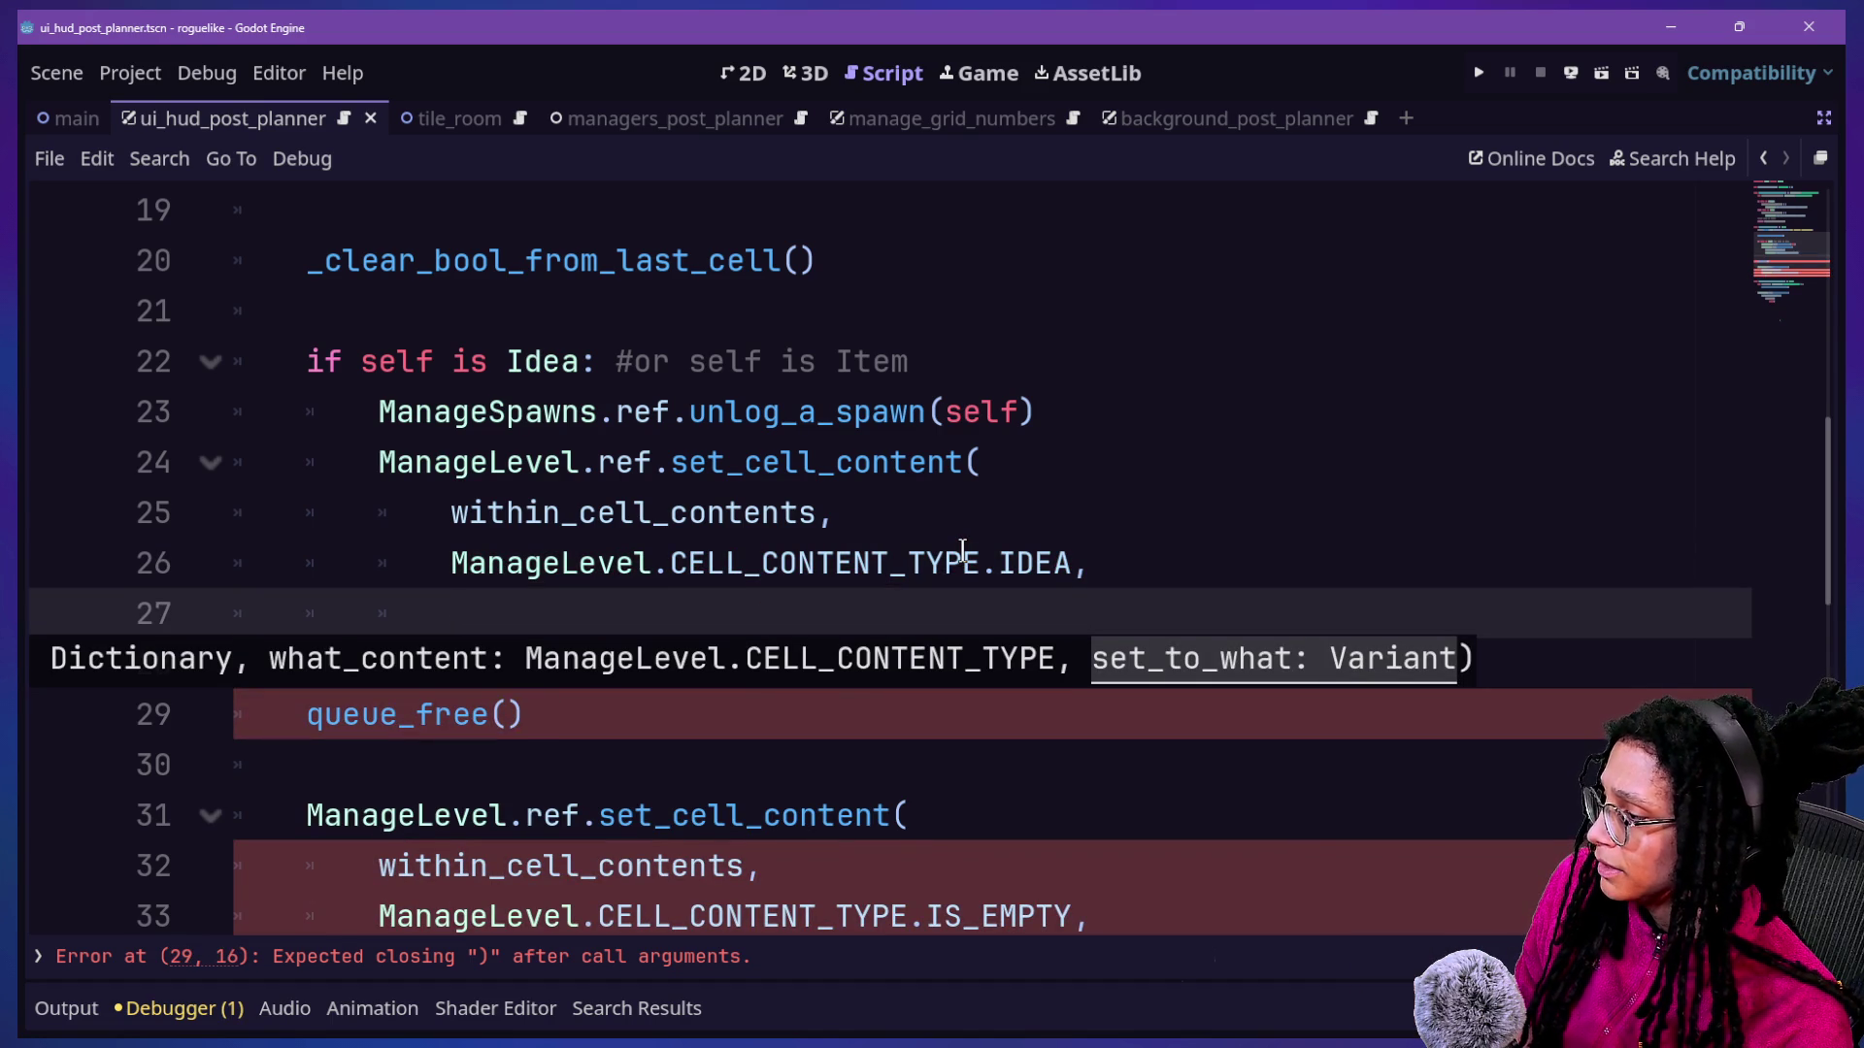
type("ManageI")
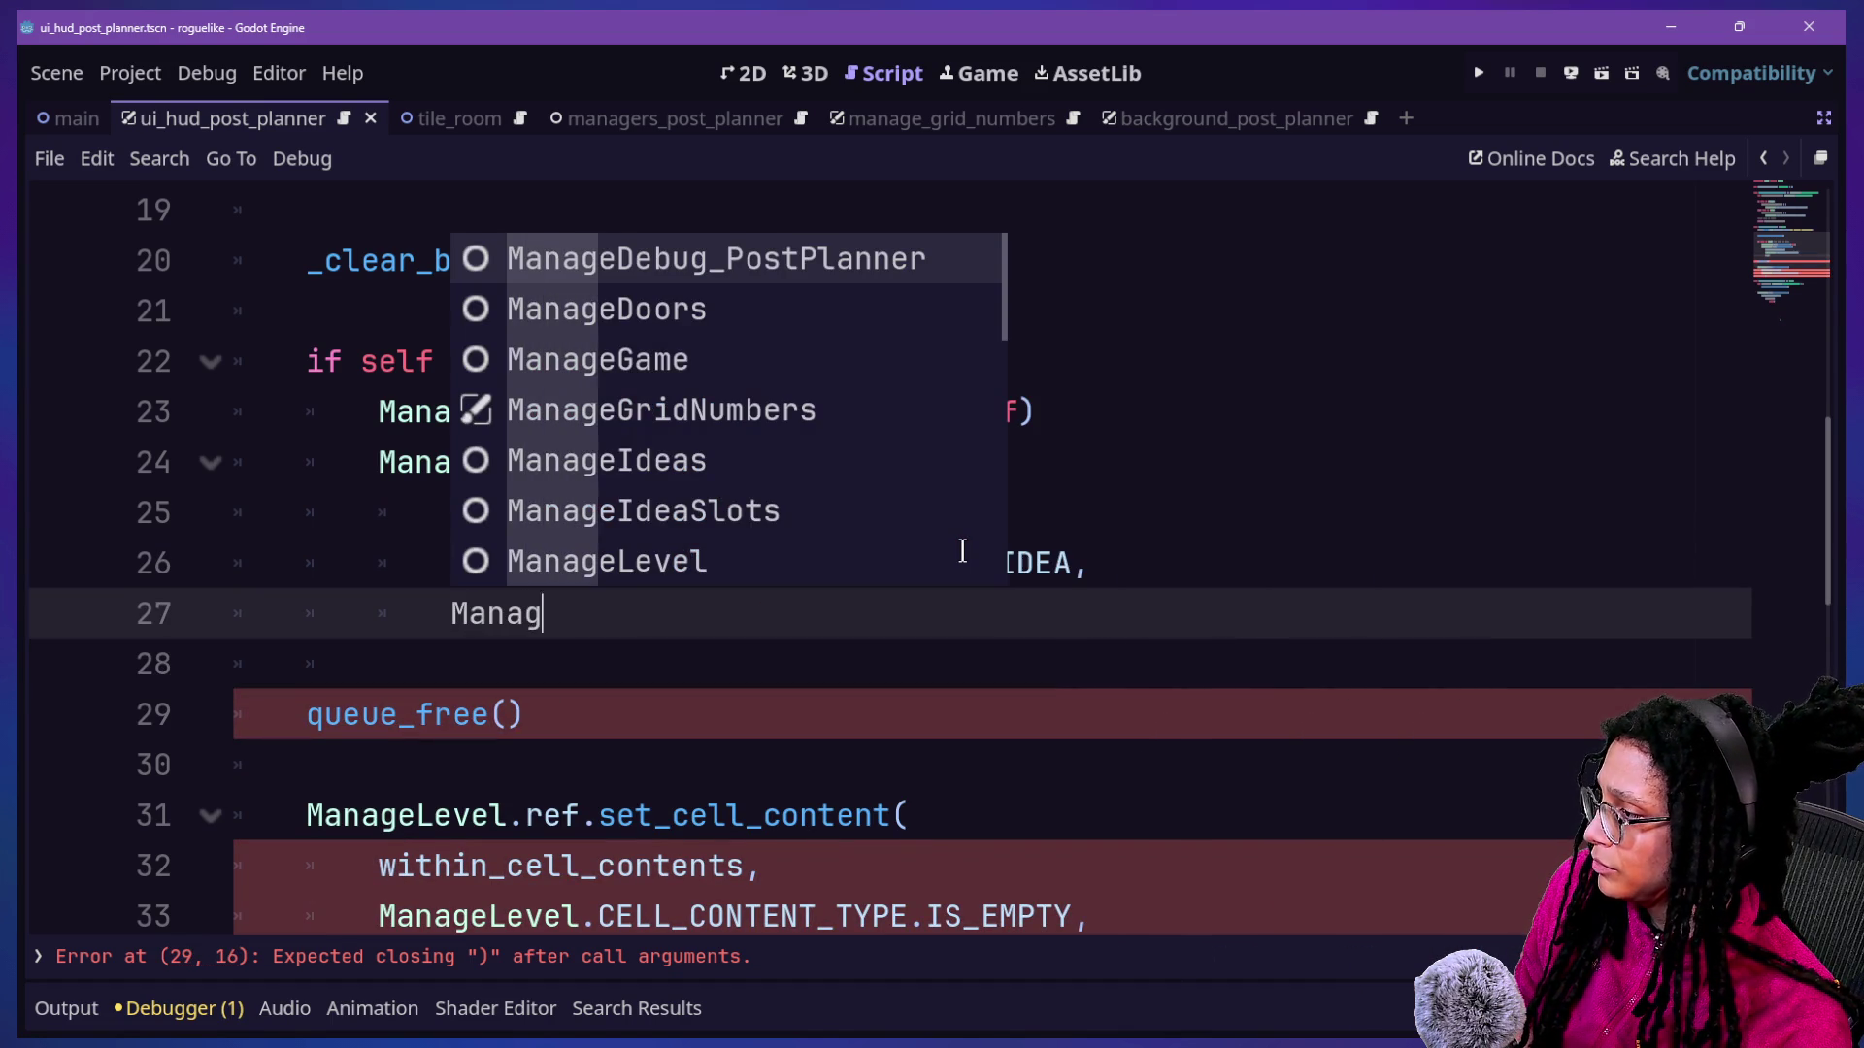
key("BackSpace")
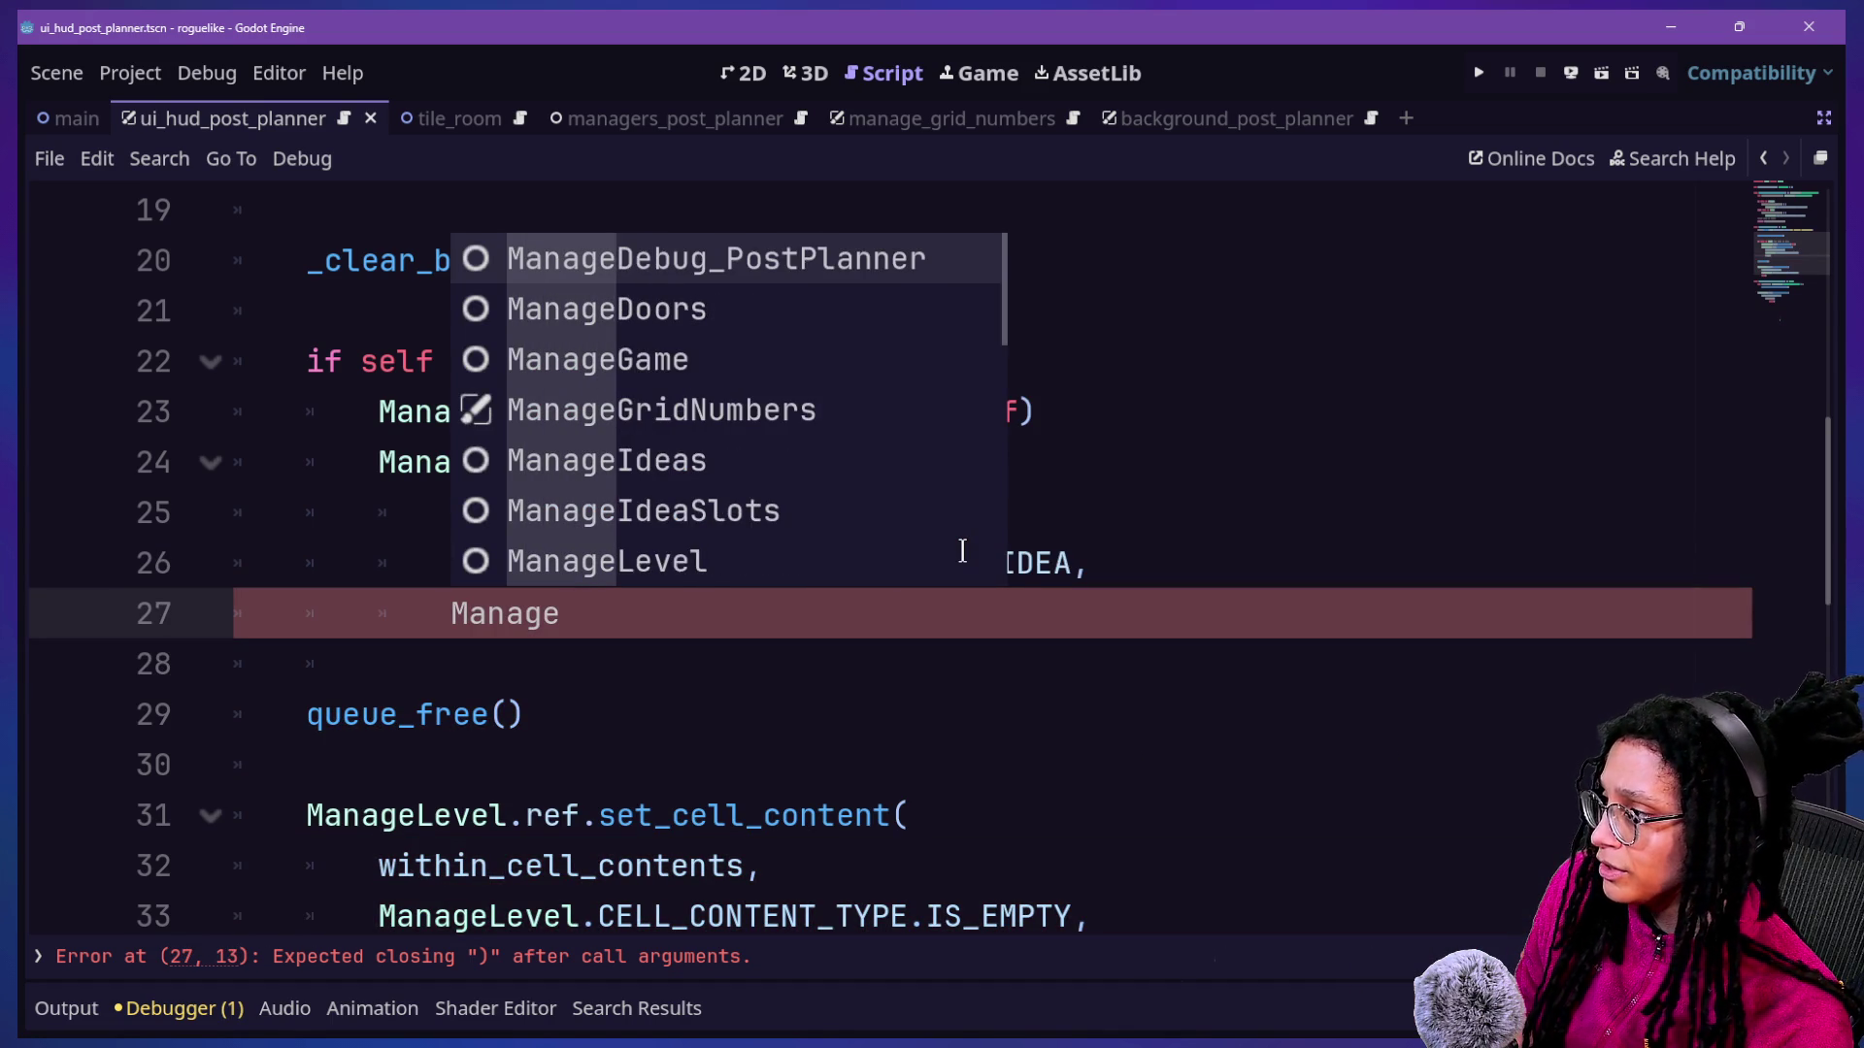
type("Ideas.")
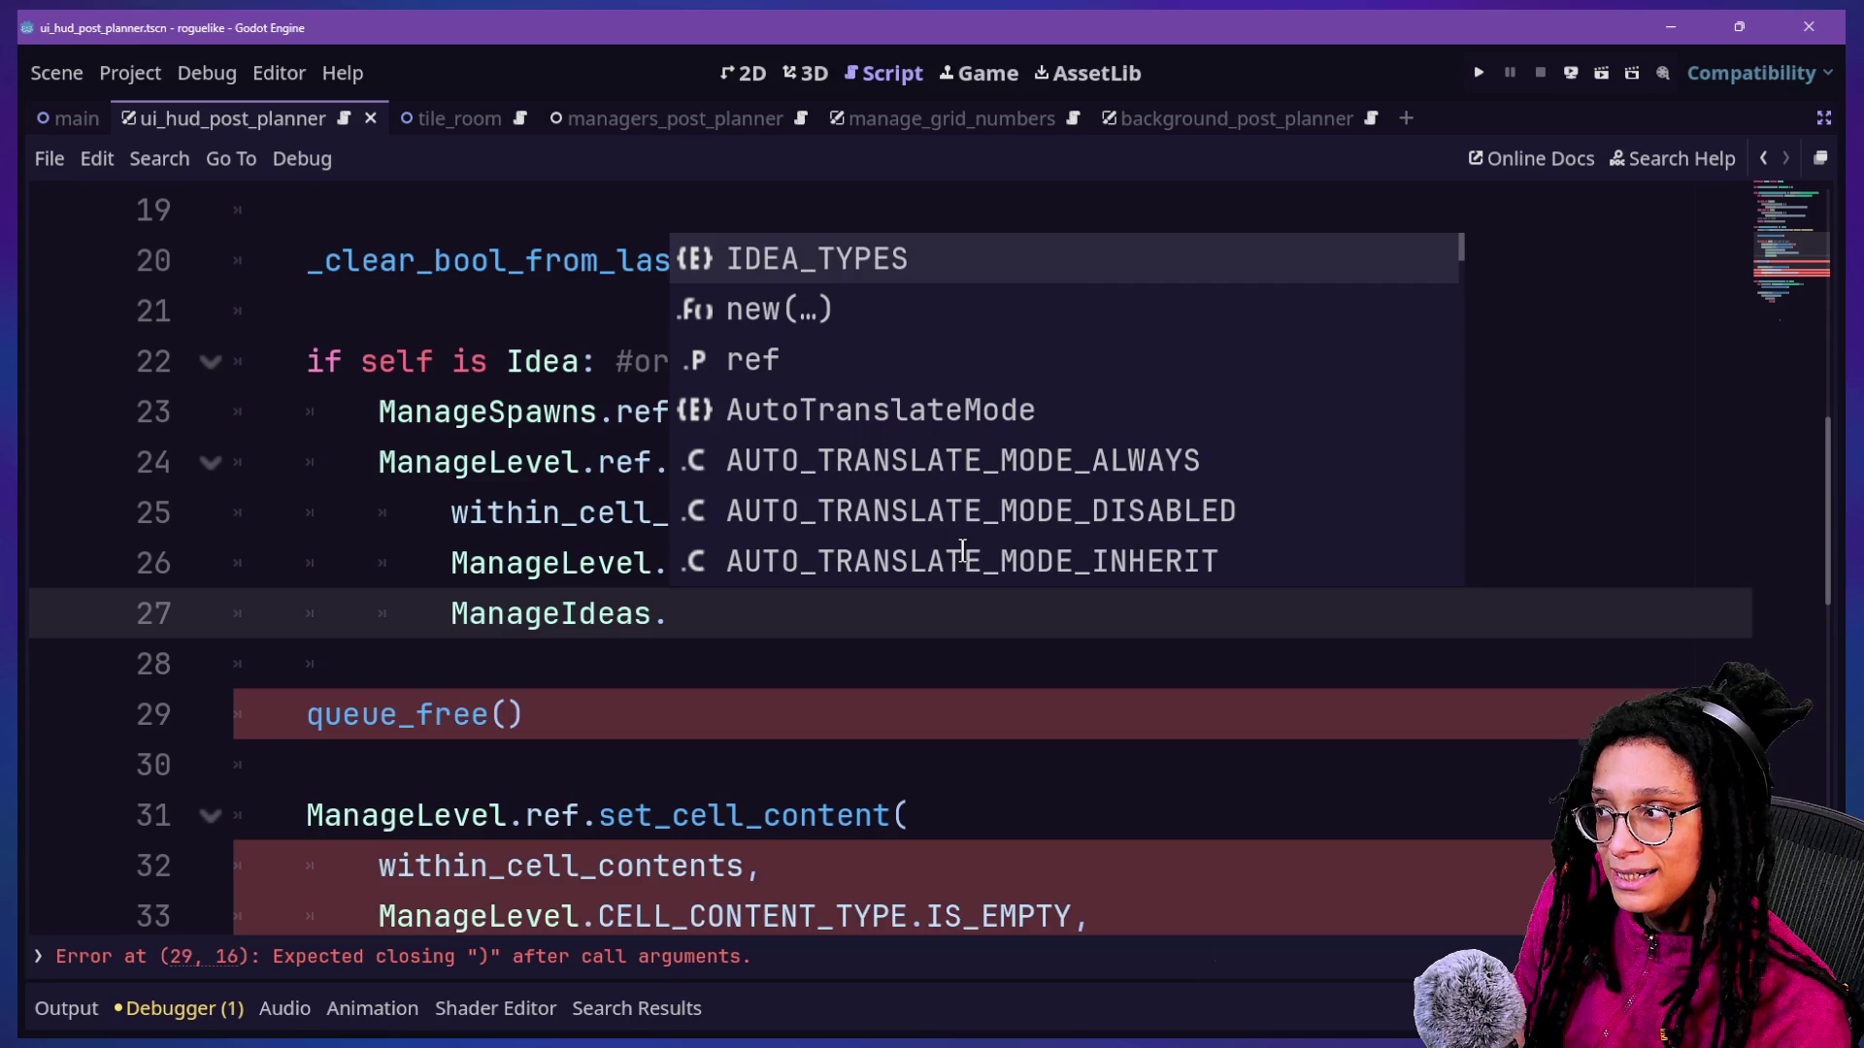
key("Return")
type(".")
key("Return")
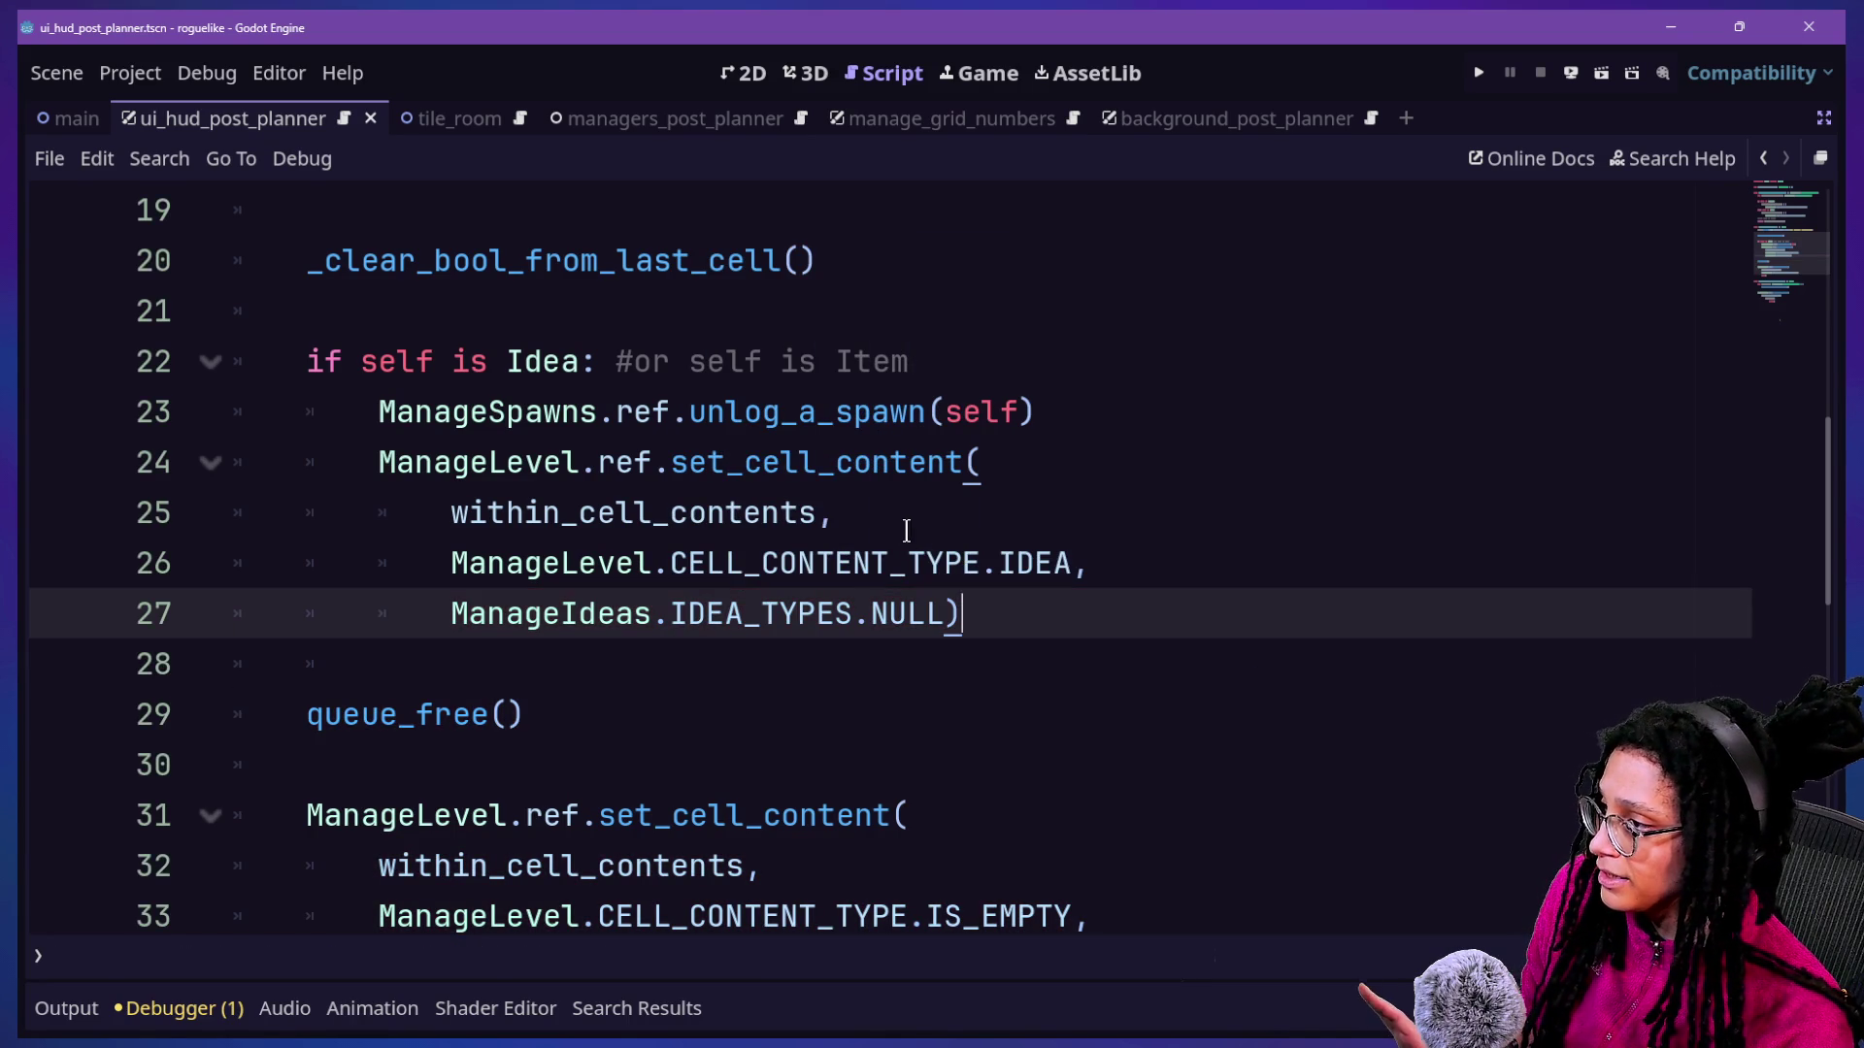
Copy the whole set_cell_content call and paste a duplicate below it.
key("Return")
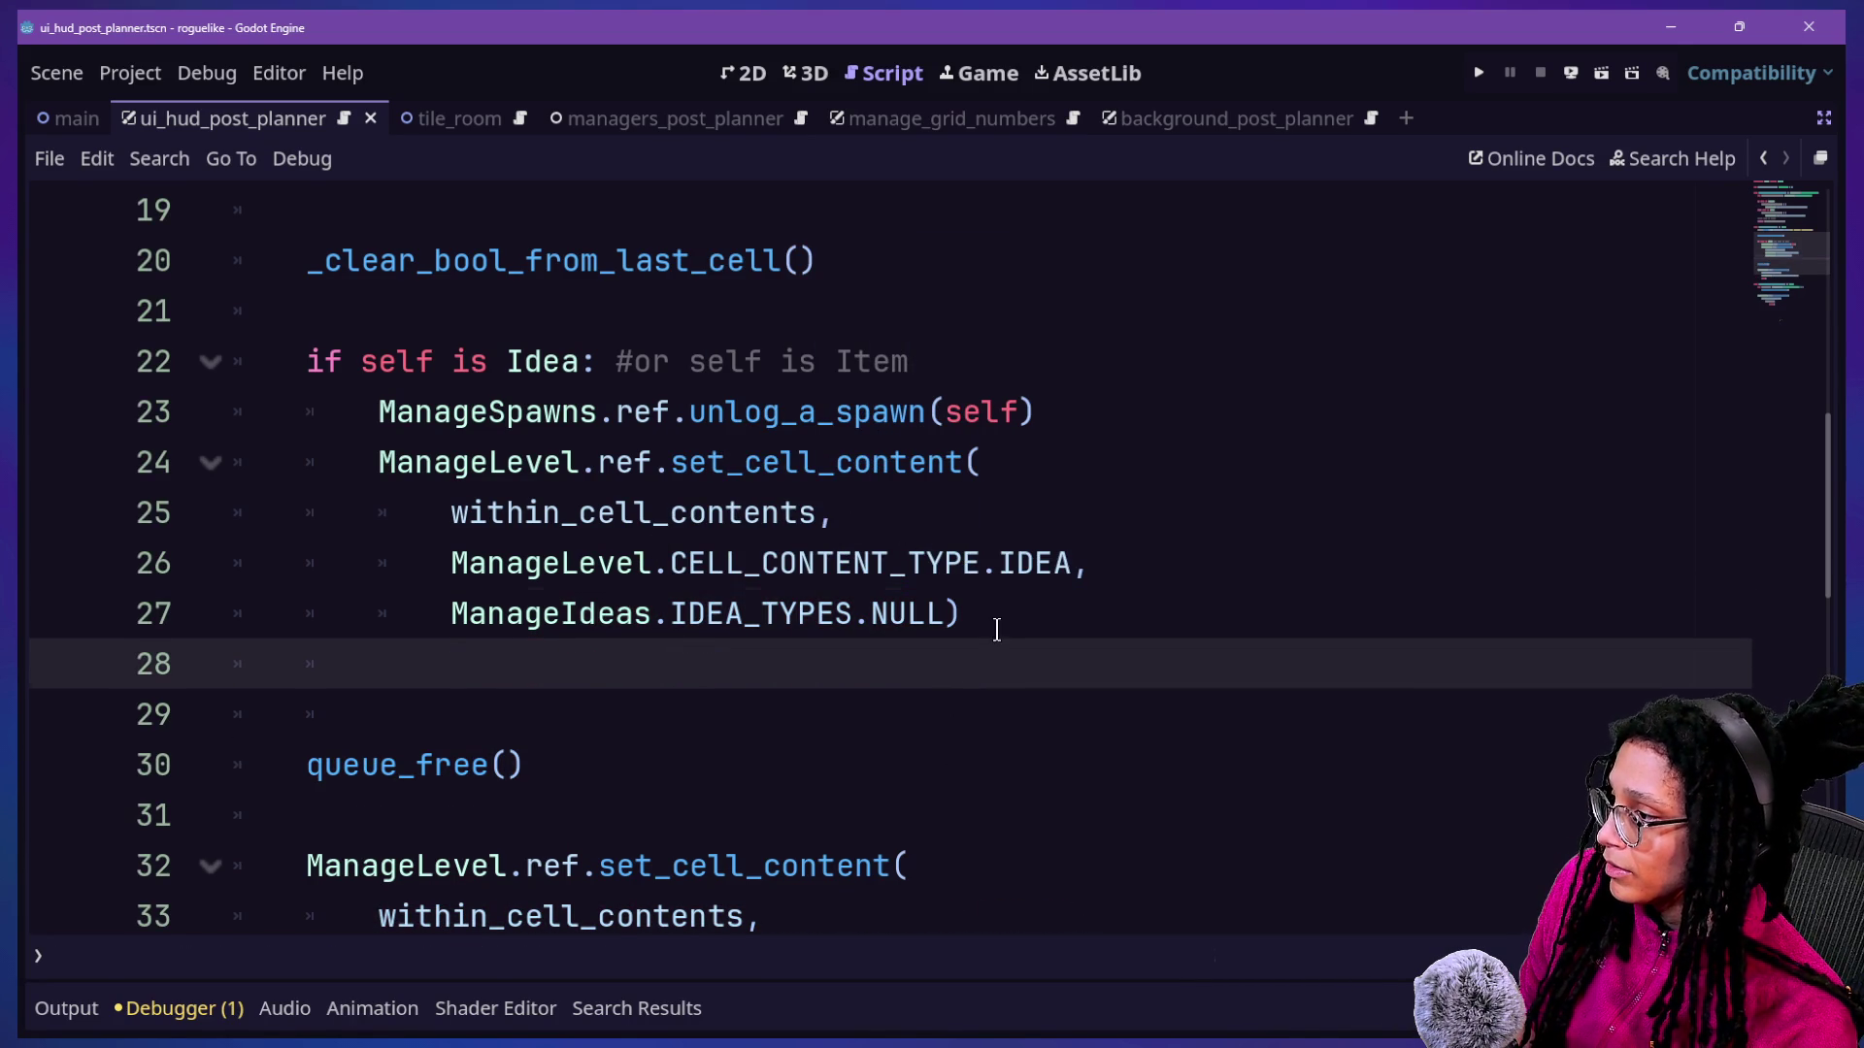
key("shift+Up")
key("shift+Up")
key("shift+Up")
key("shift+Up")
key("shift+Down")
key("ctrl+c")
key("Right")
key("ctrl+v")
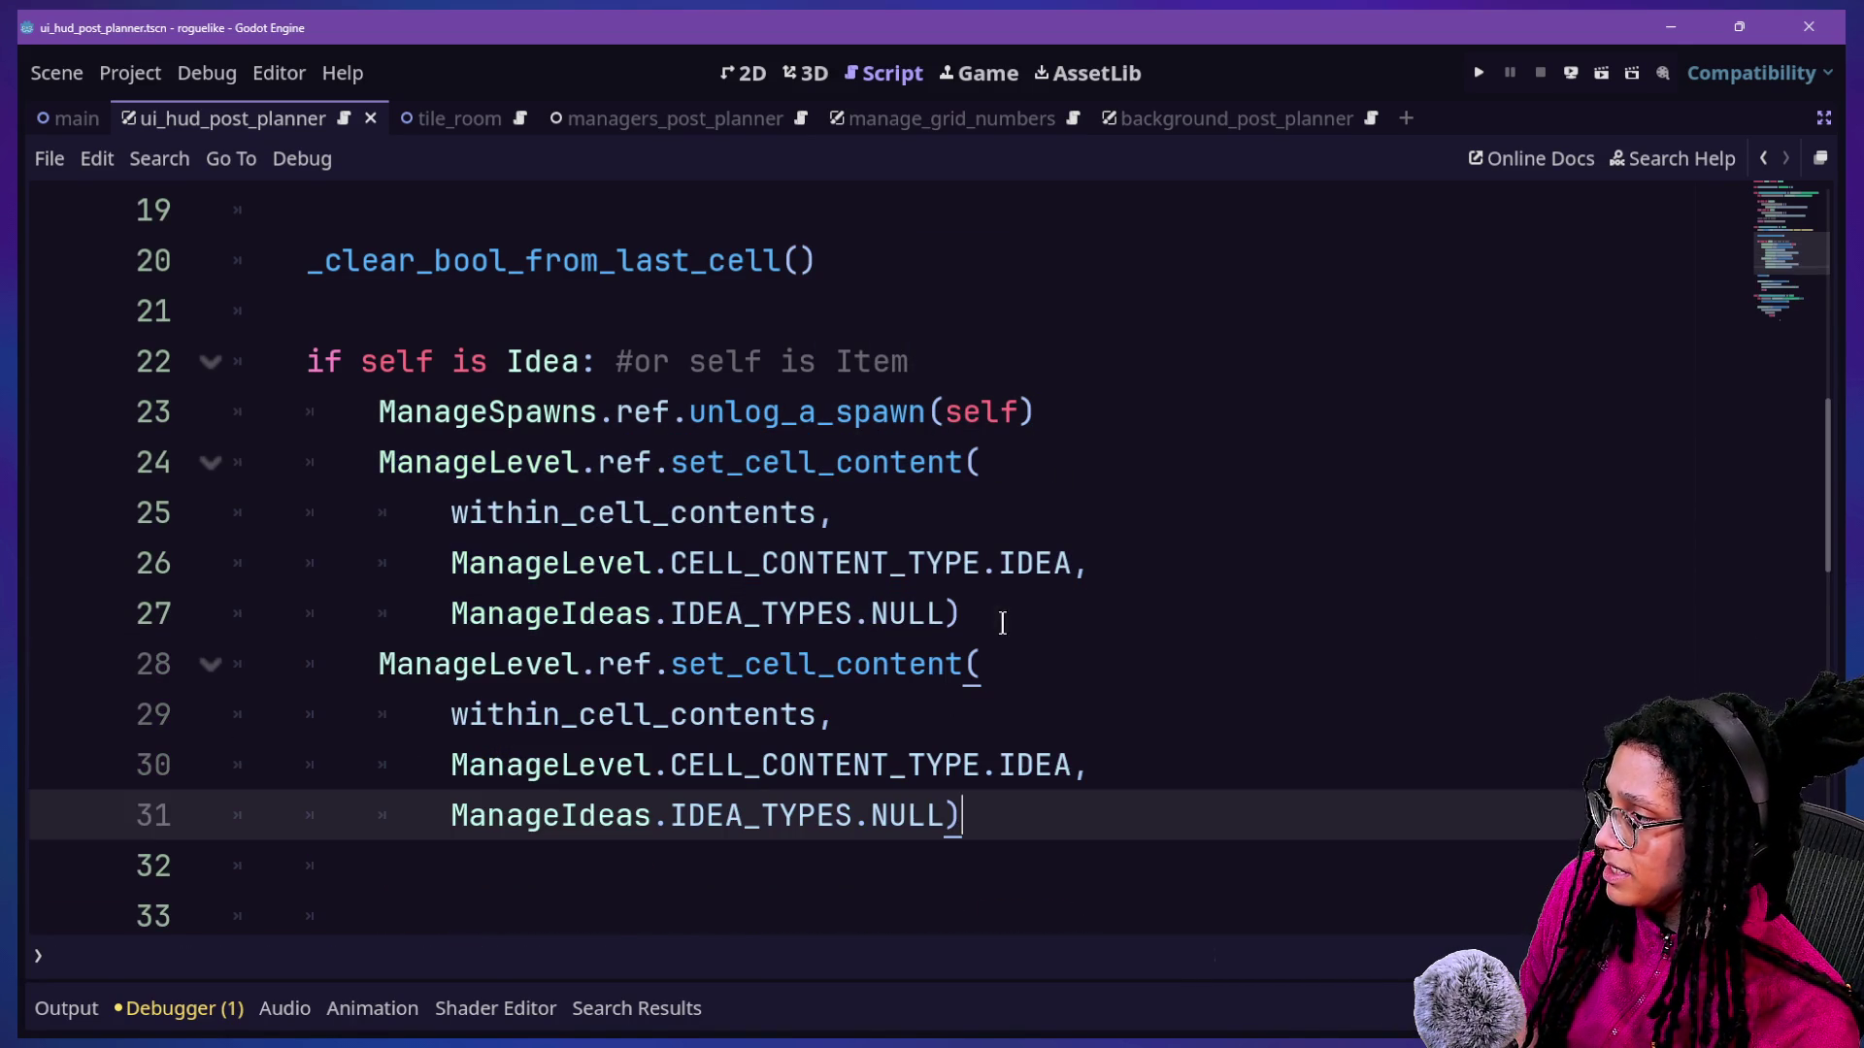
Change the copied call's content type from IDEA to IDEA_NODE.
left_click(792, 670)
scroll(1153, 670, "down", 1)
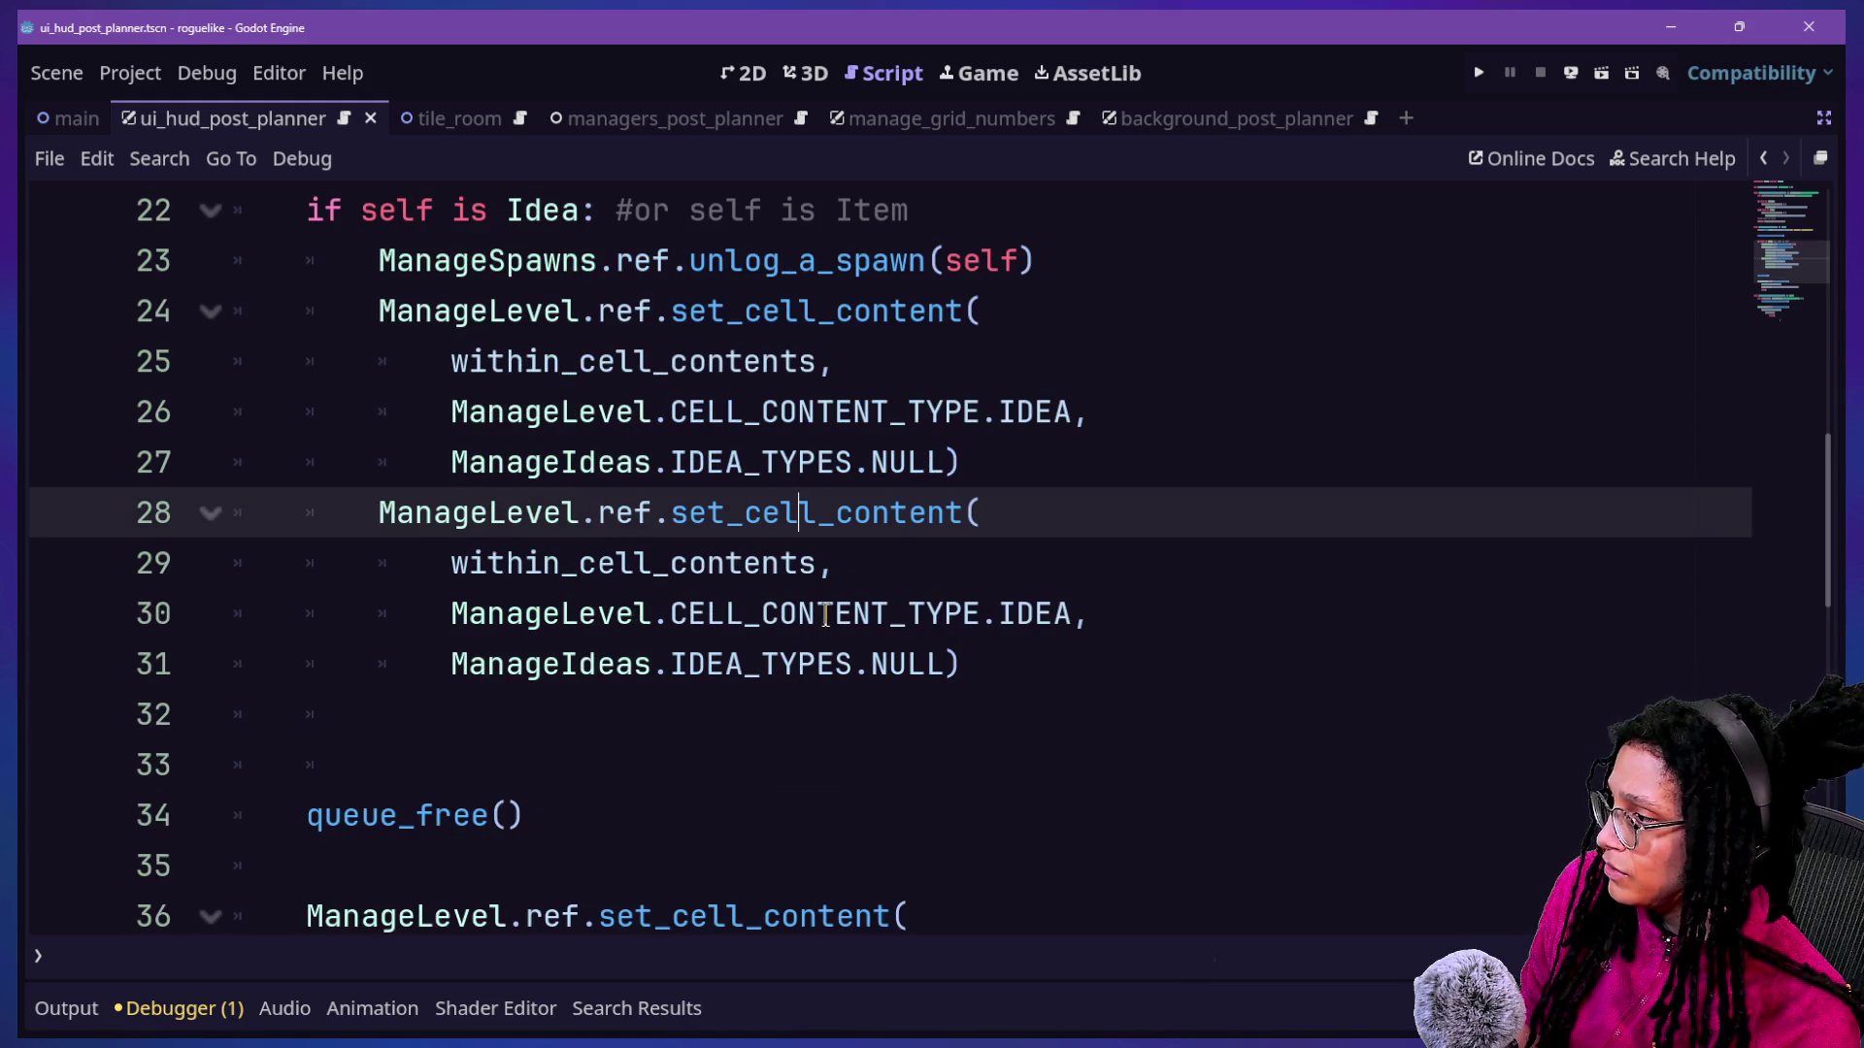
double_click(1002, 609)
left_click(1072, 612)
type("_NODE")
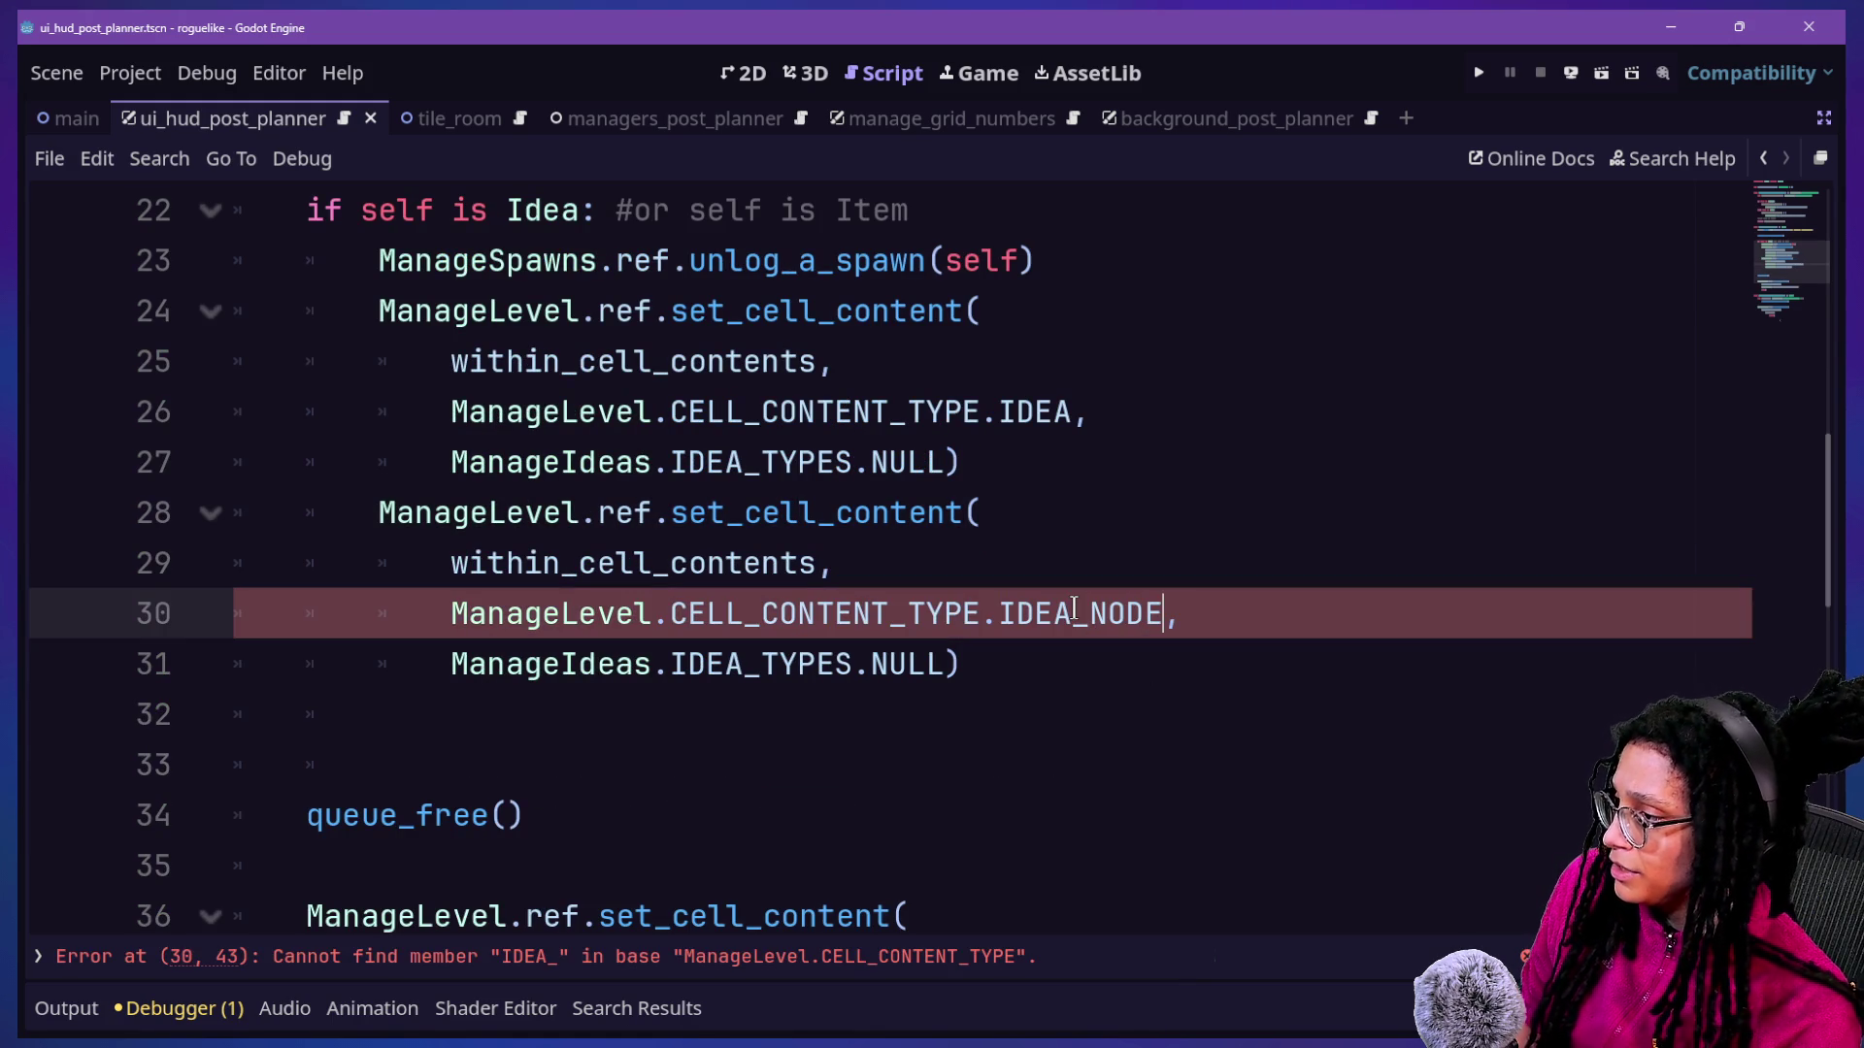
Replace ManageIdeas.IDEA_TYPES.NULL with null in the copied call, then run the game.
left_click(834, 614)
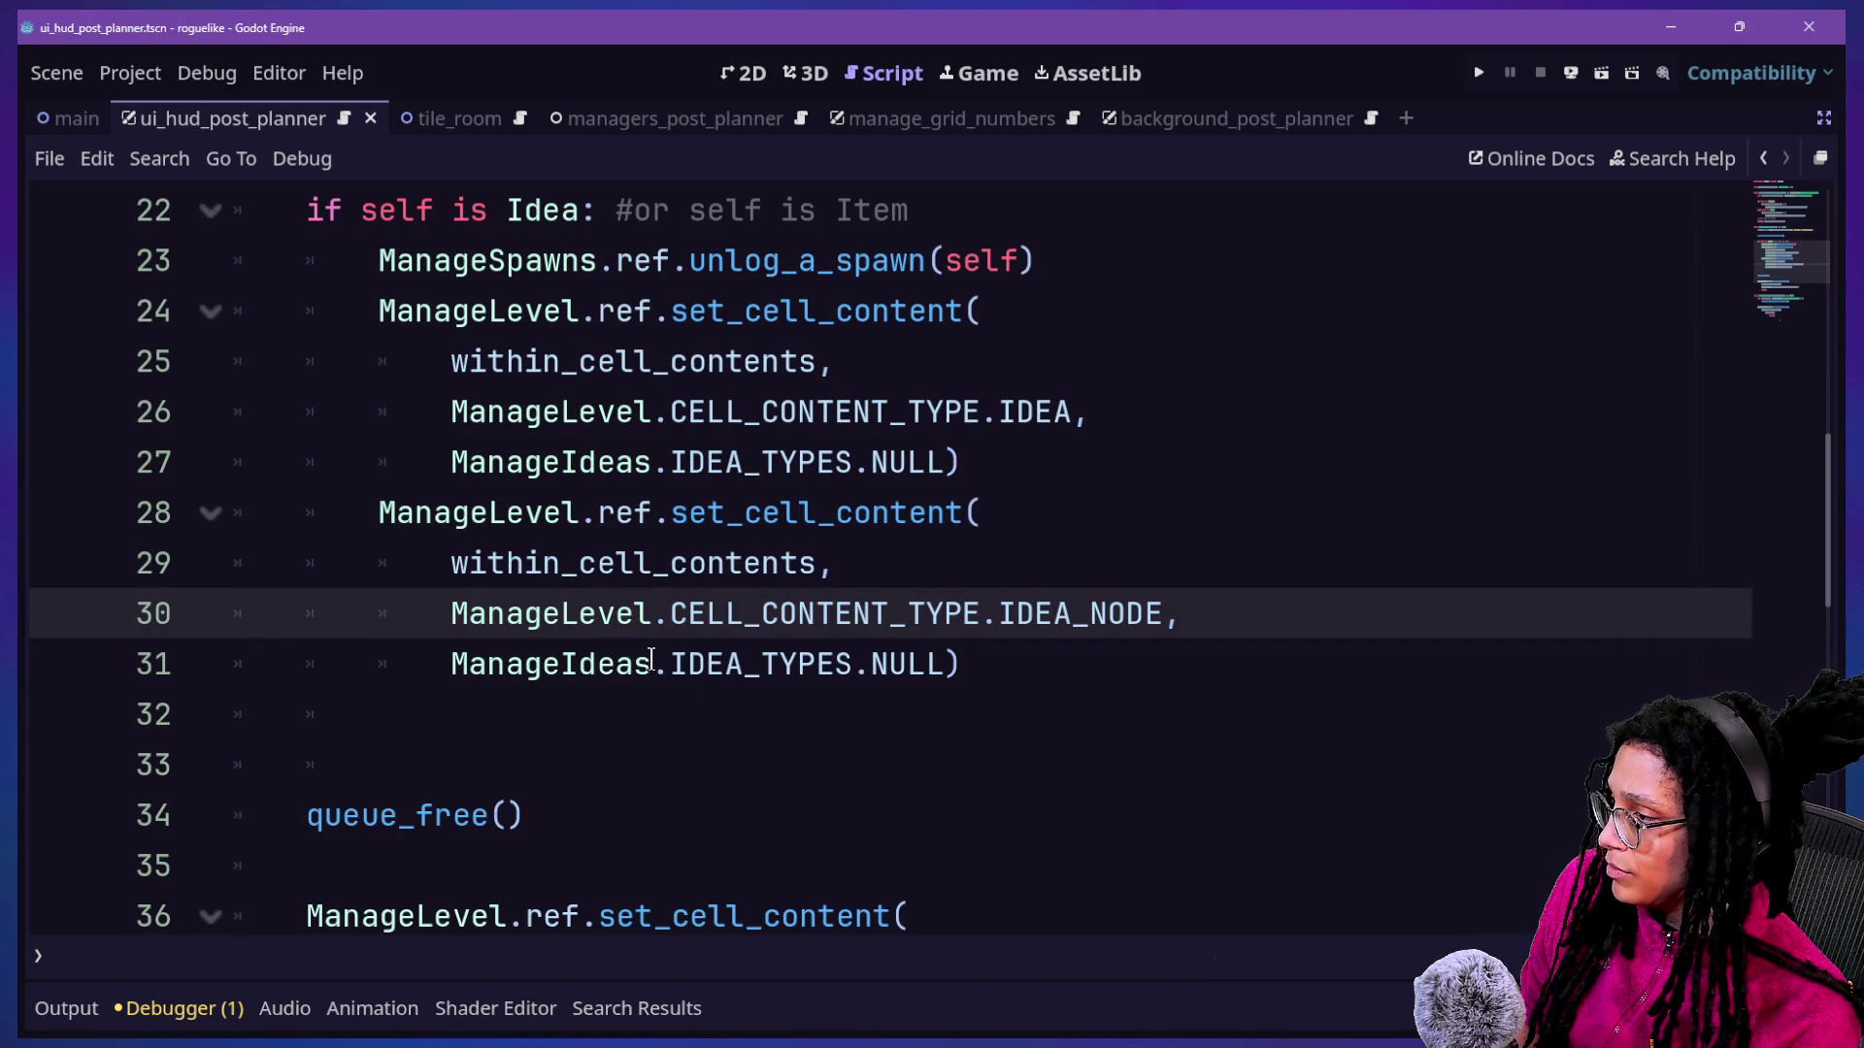
mouse_move(947, 663)
left_mouse_down()
mouse_move(291, 633)
mouse_move(416, 666)
left_mouse_up()
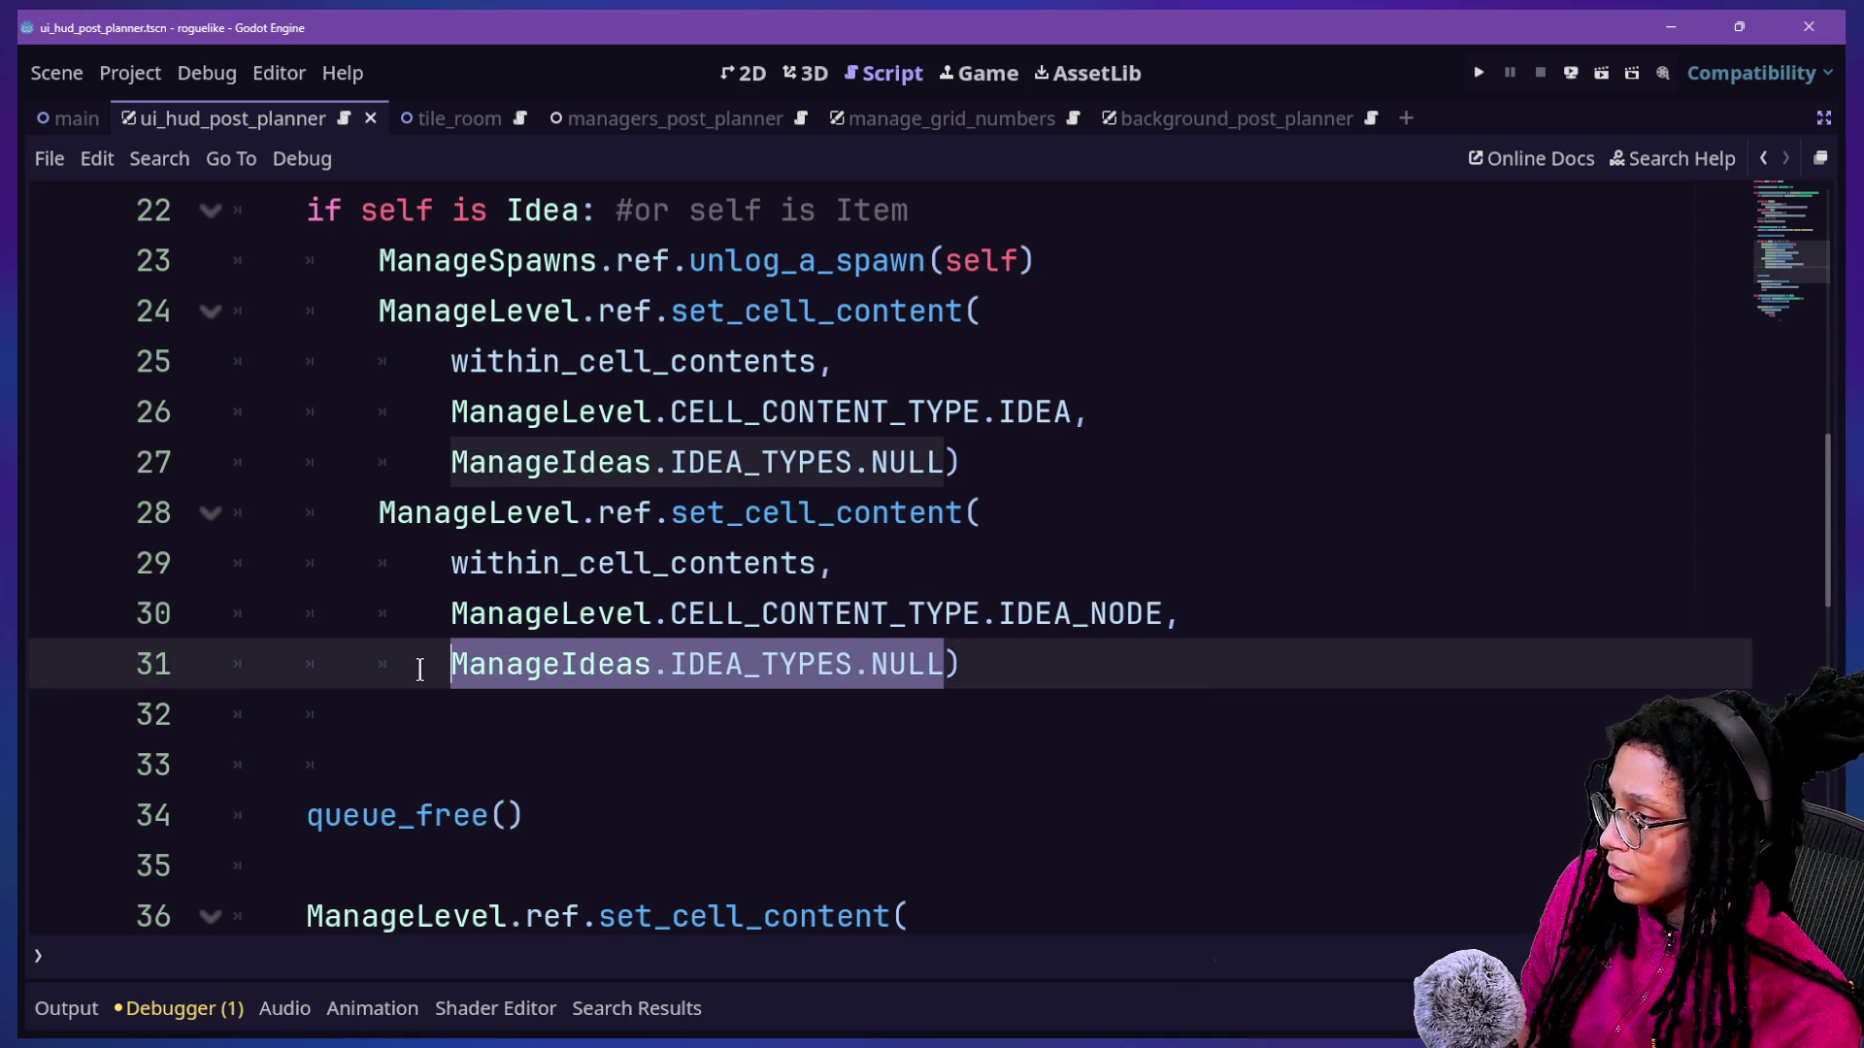
type("null")
left_click(654, 361)
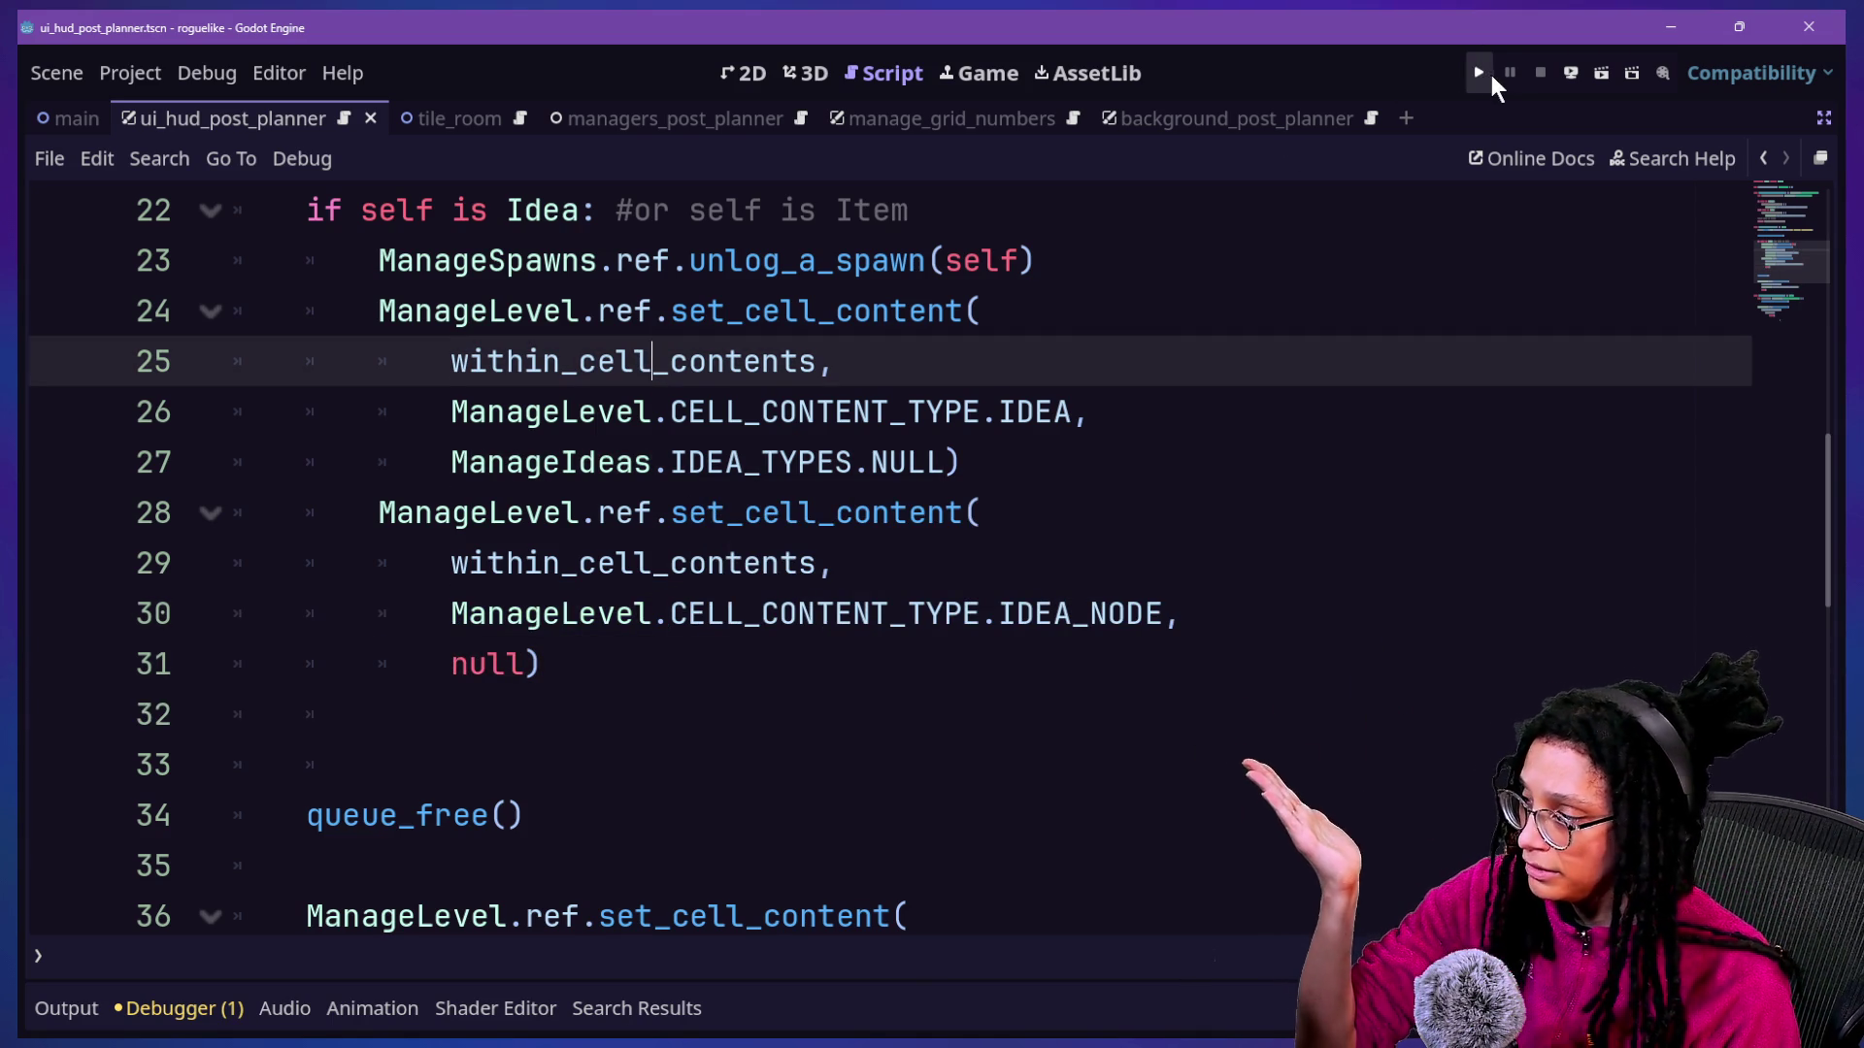
left_click(1479, 74)
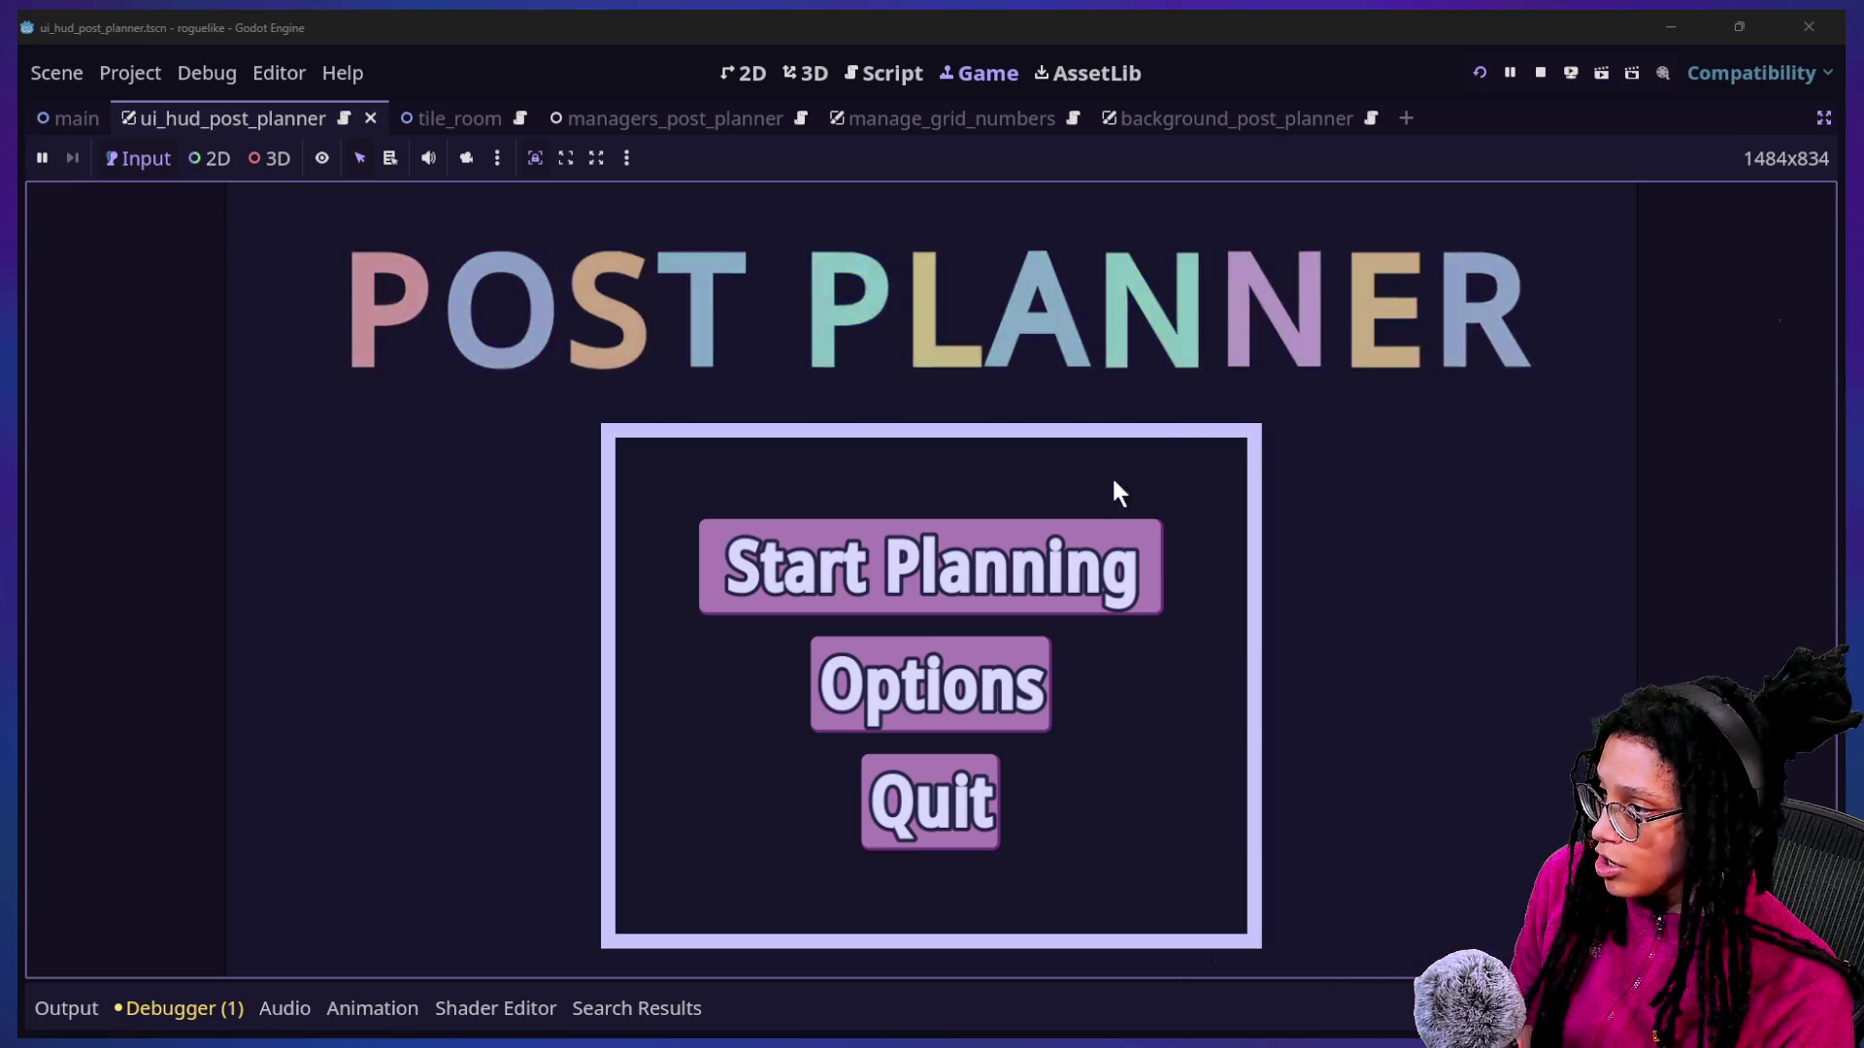
Start planning, choose the Mewsky platform, and walk the character onto the catfood idea.
left_click(1106, 540)
left_click(864, 590)
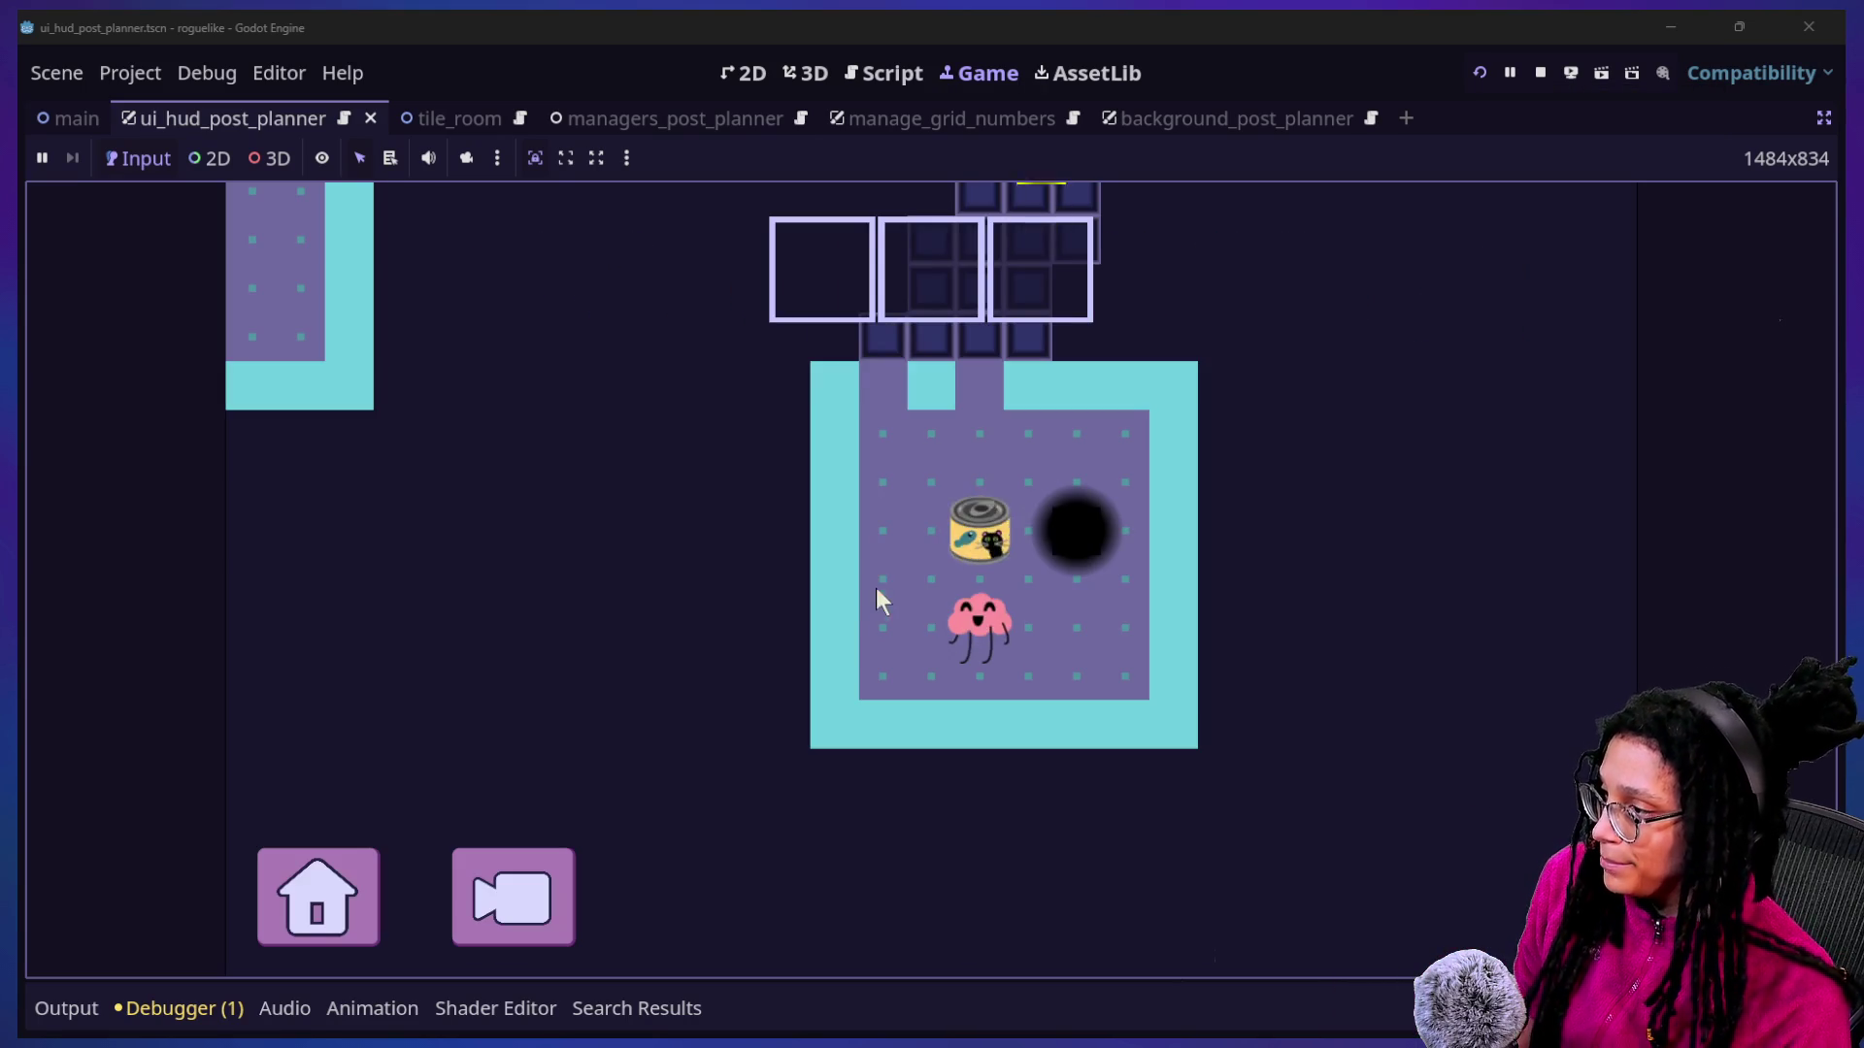
key("Up")
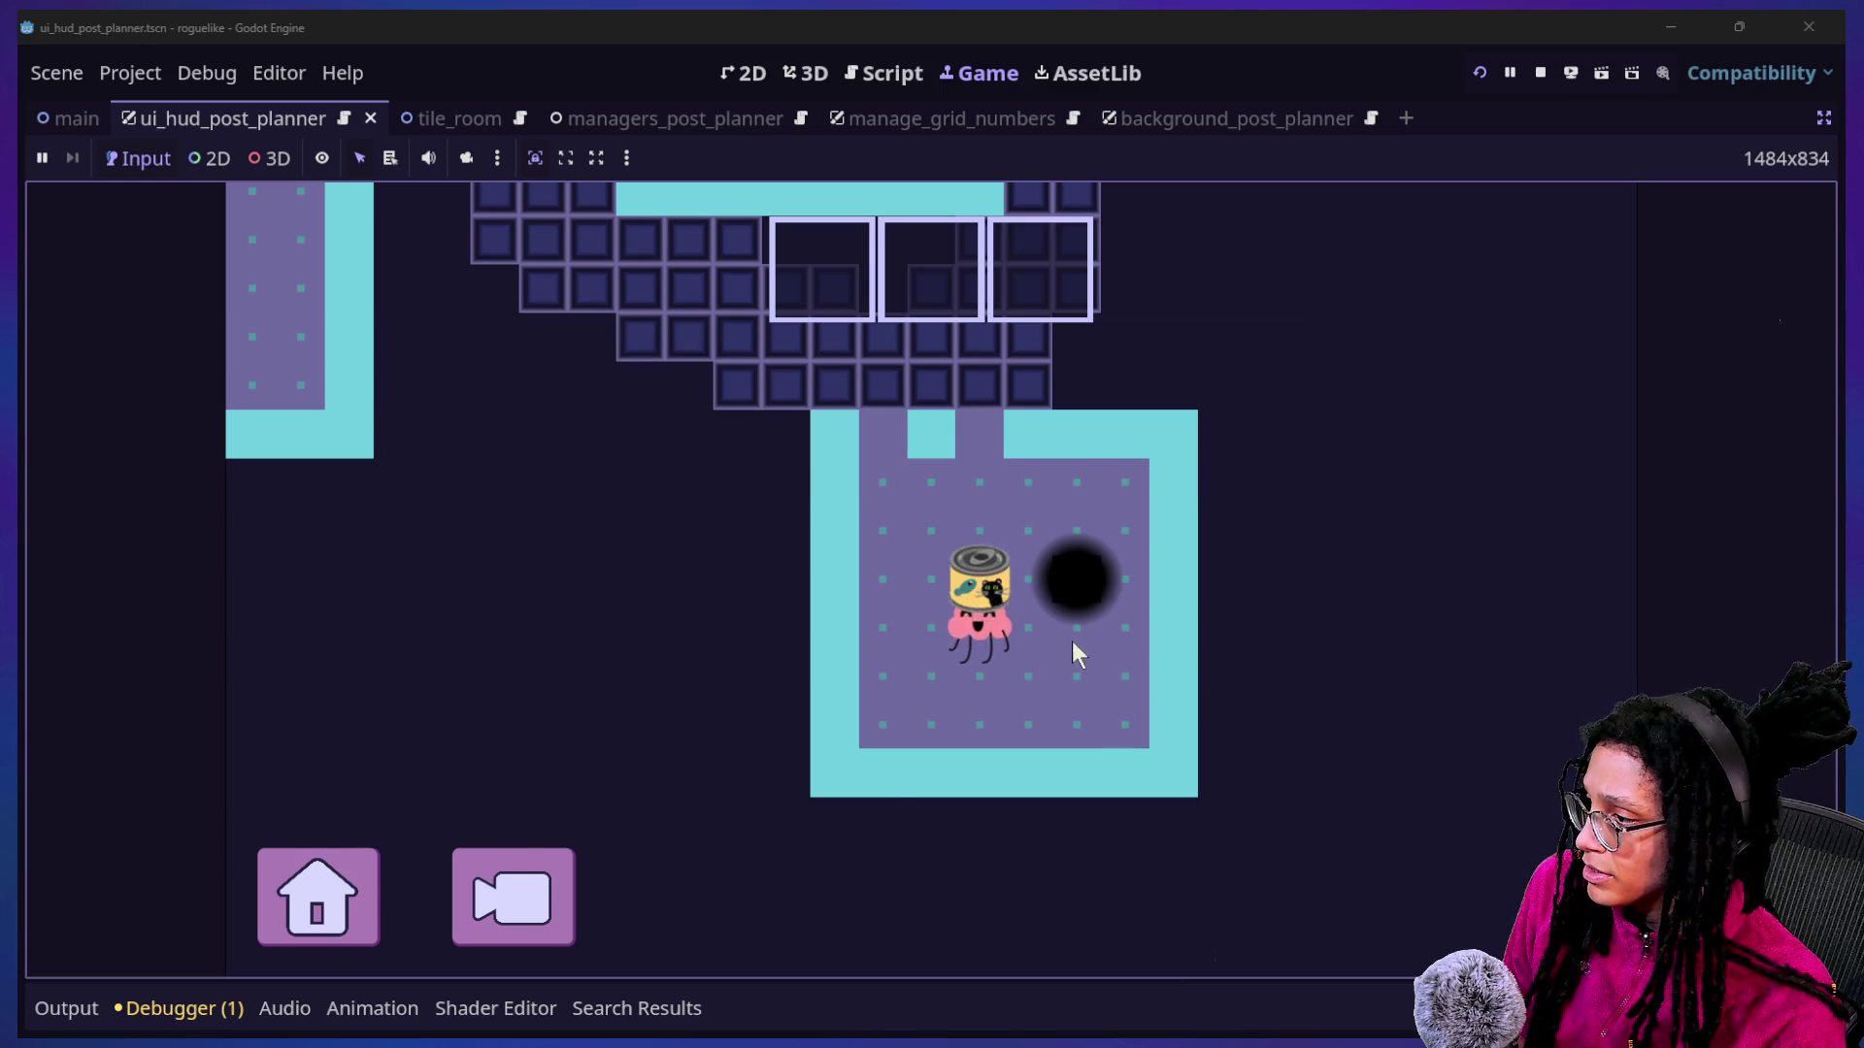
Inspect tile debug info panels and zoom the game camera across rooms.
left_click(1098, 606)
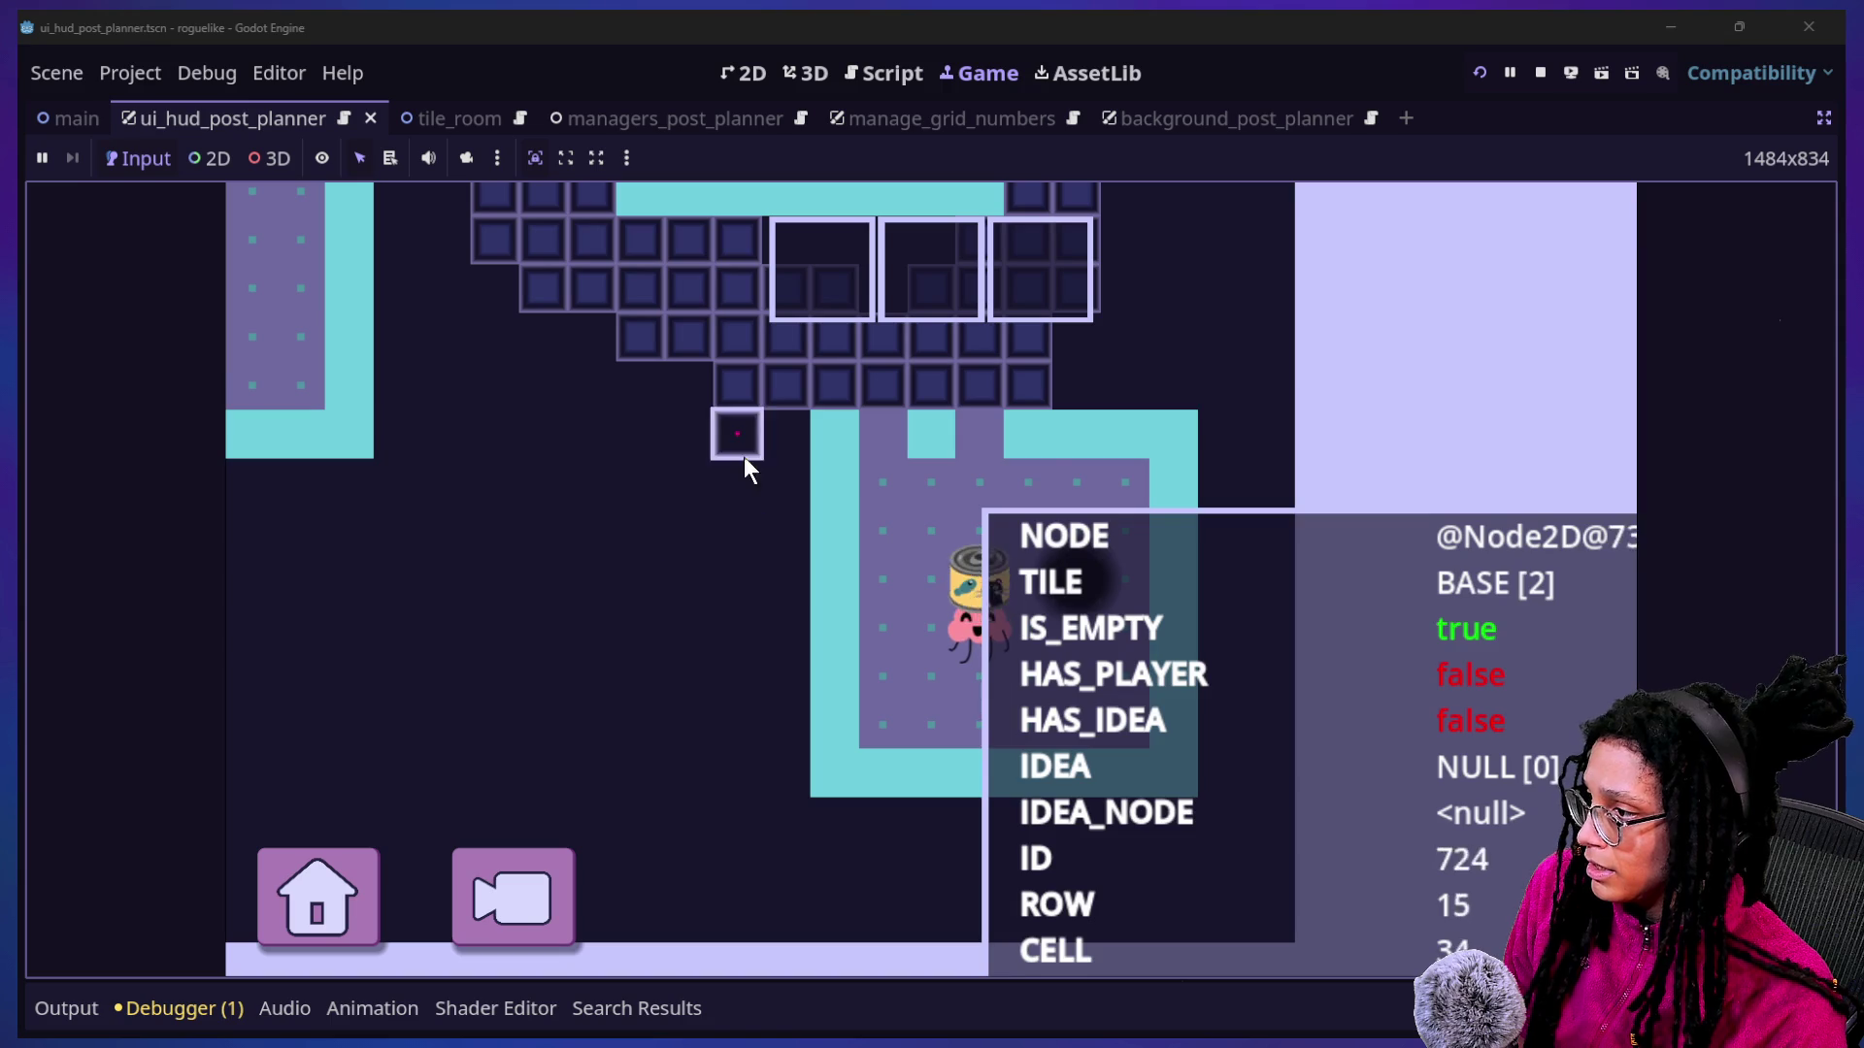
left_click(1221, 539)
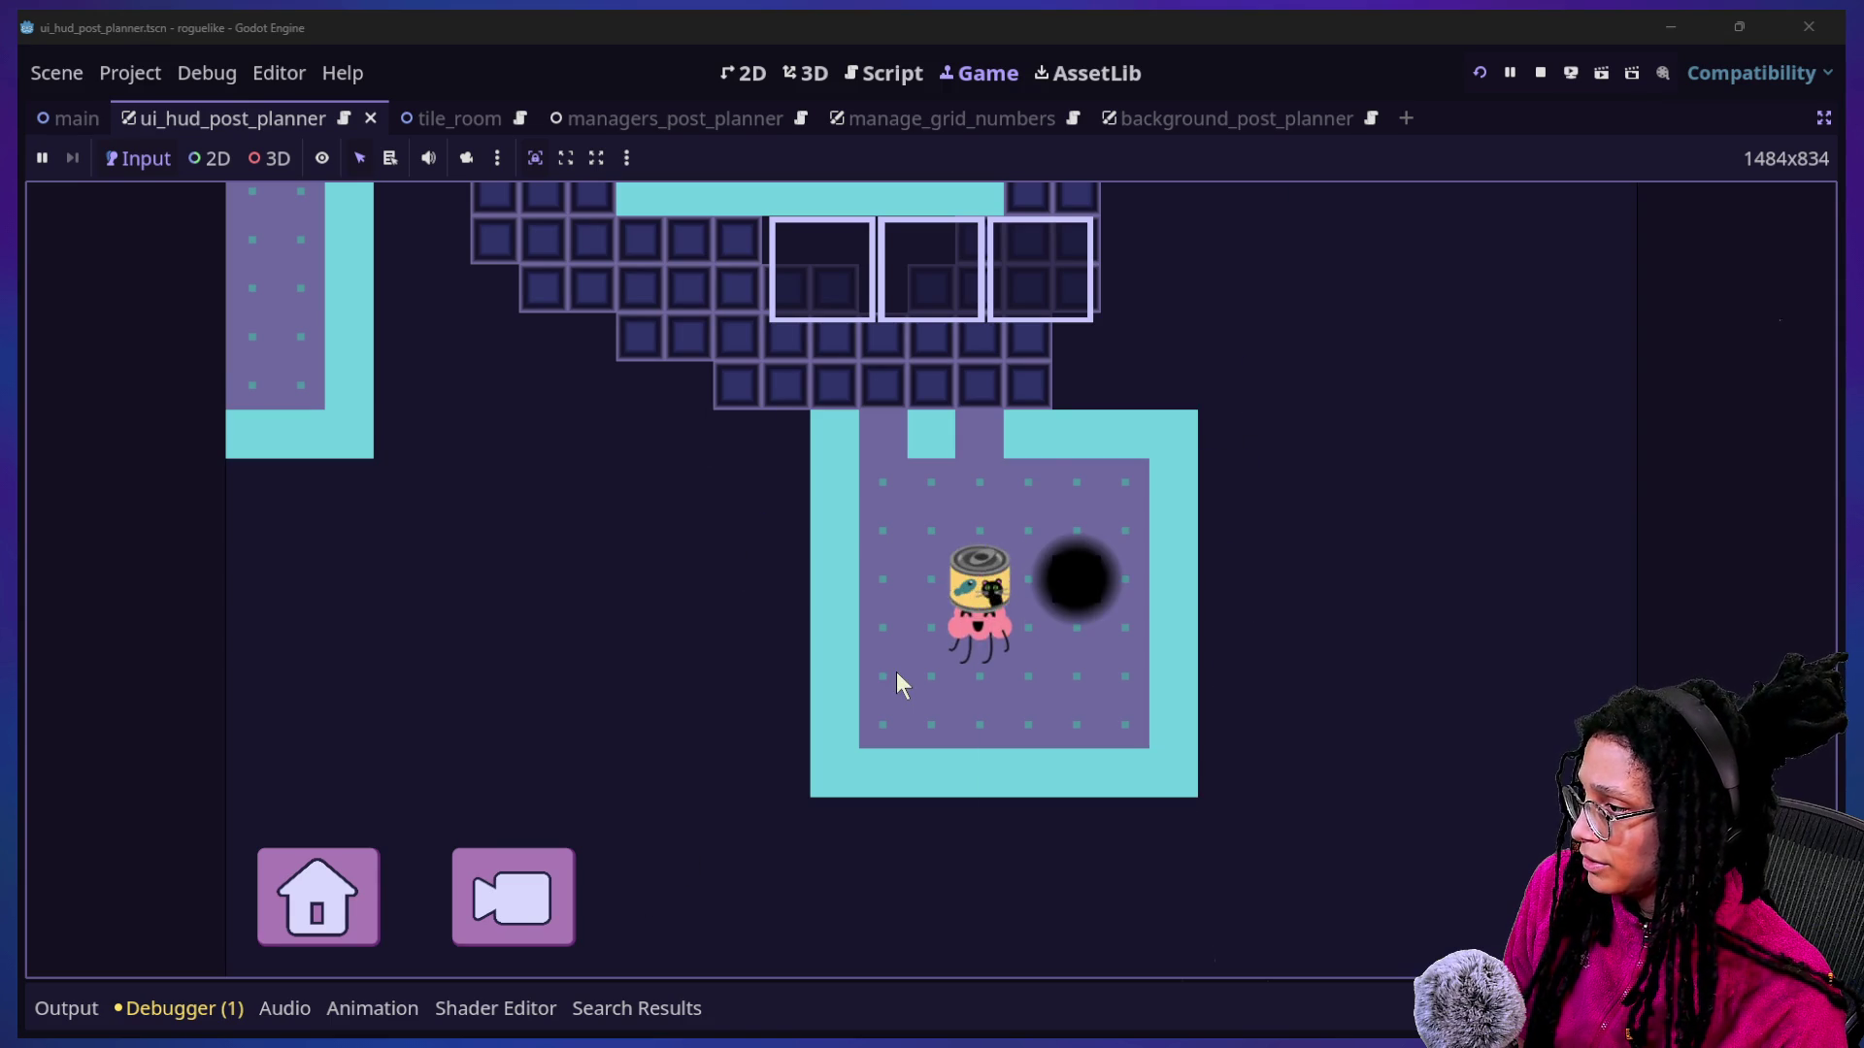
left_click(563, 895)
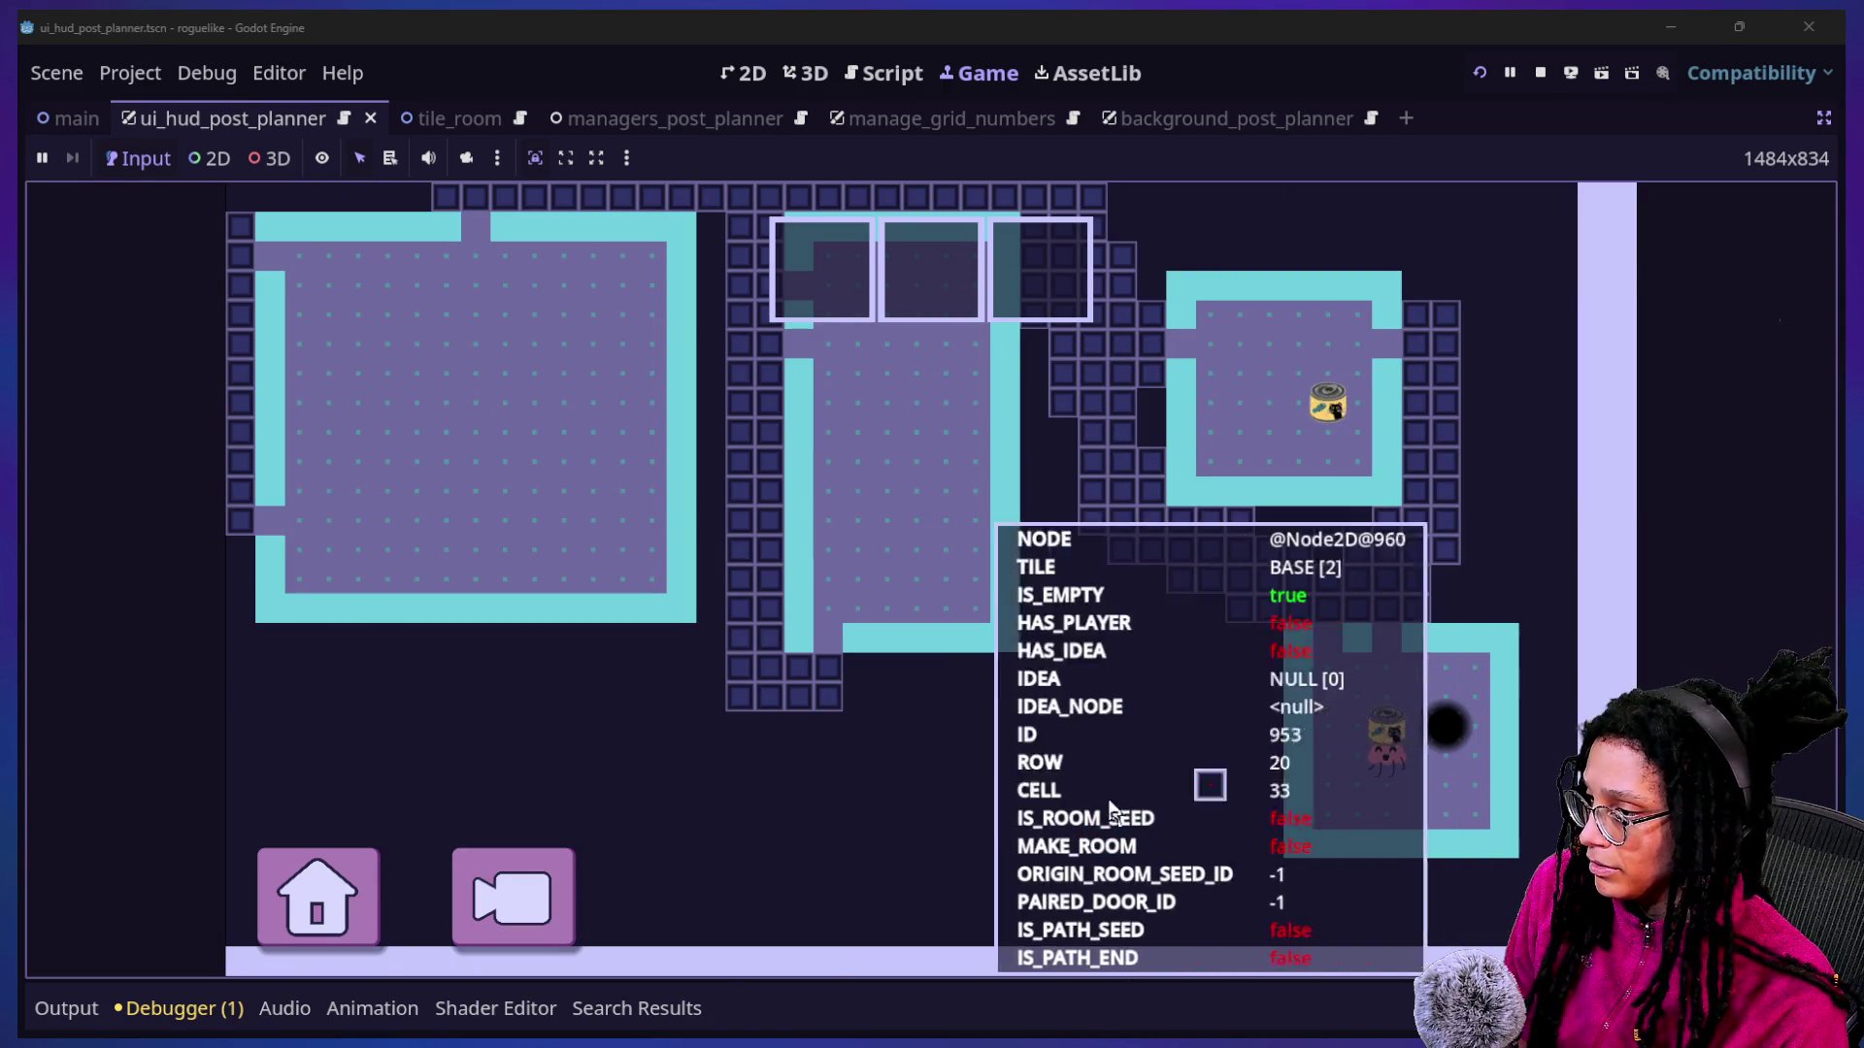
left_click(543, 932)
left_click(561, 956)
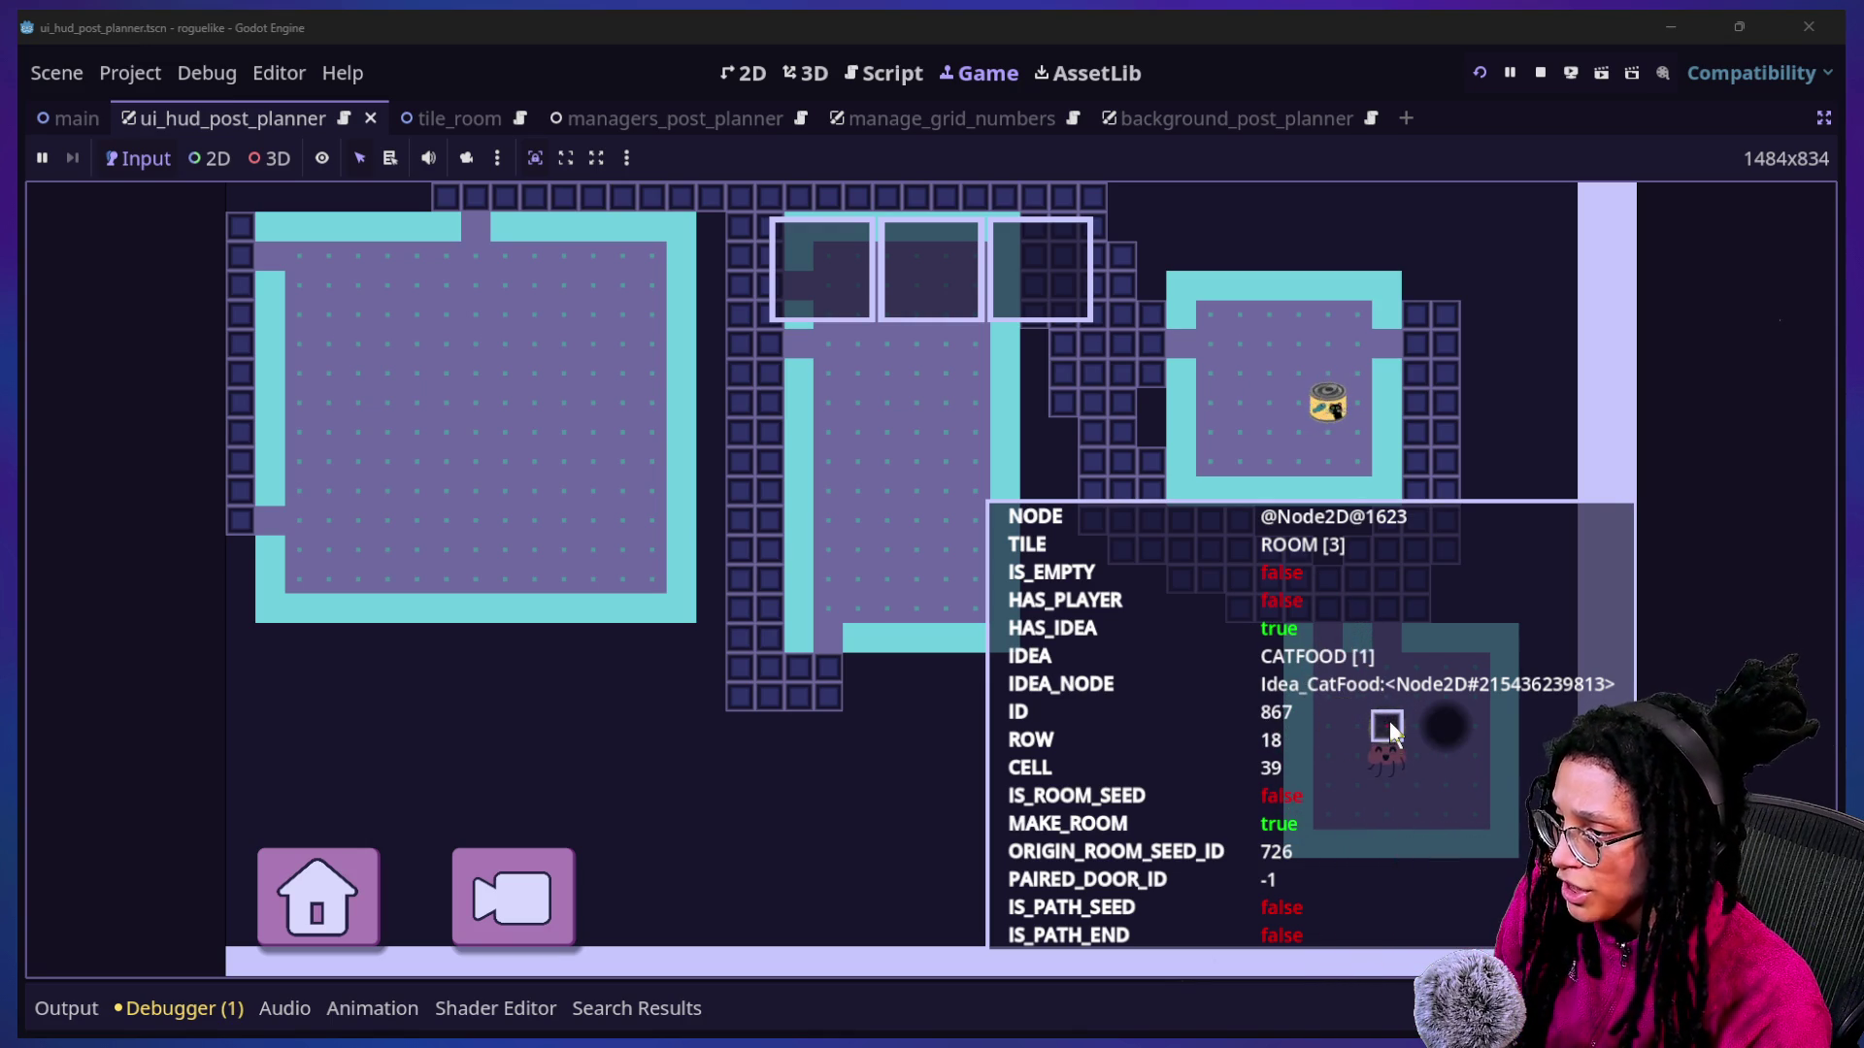
left_click(1389, 720)
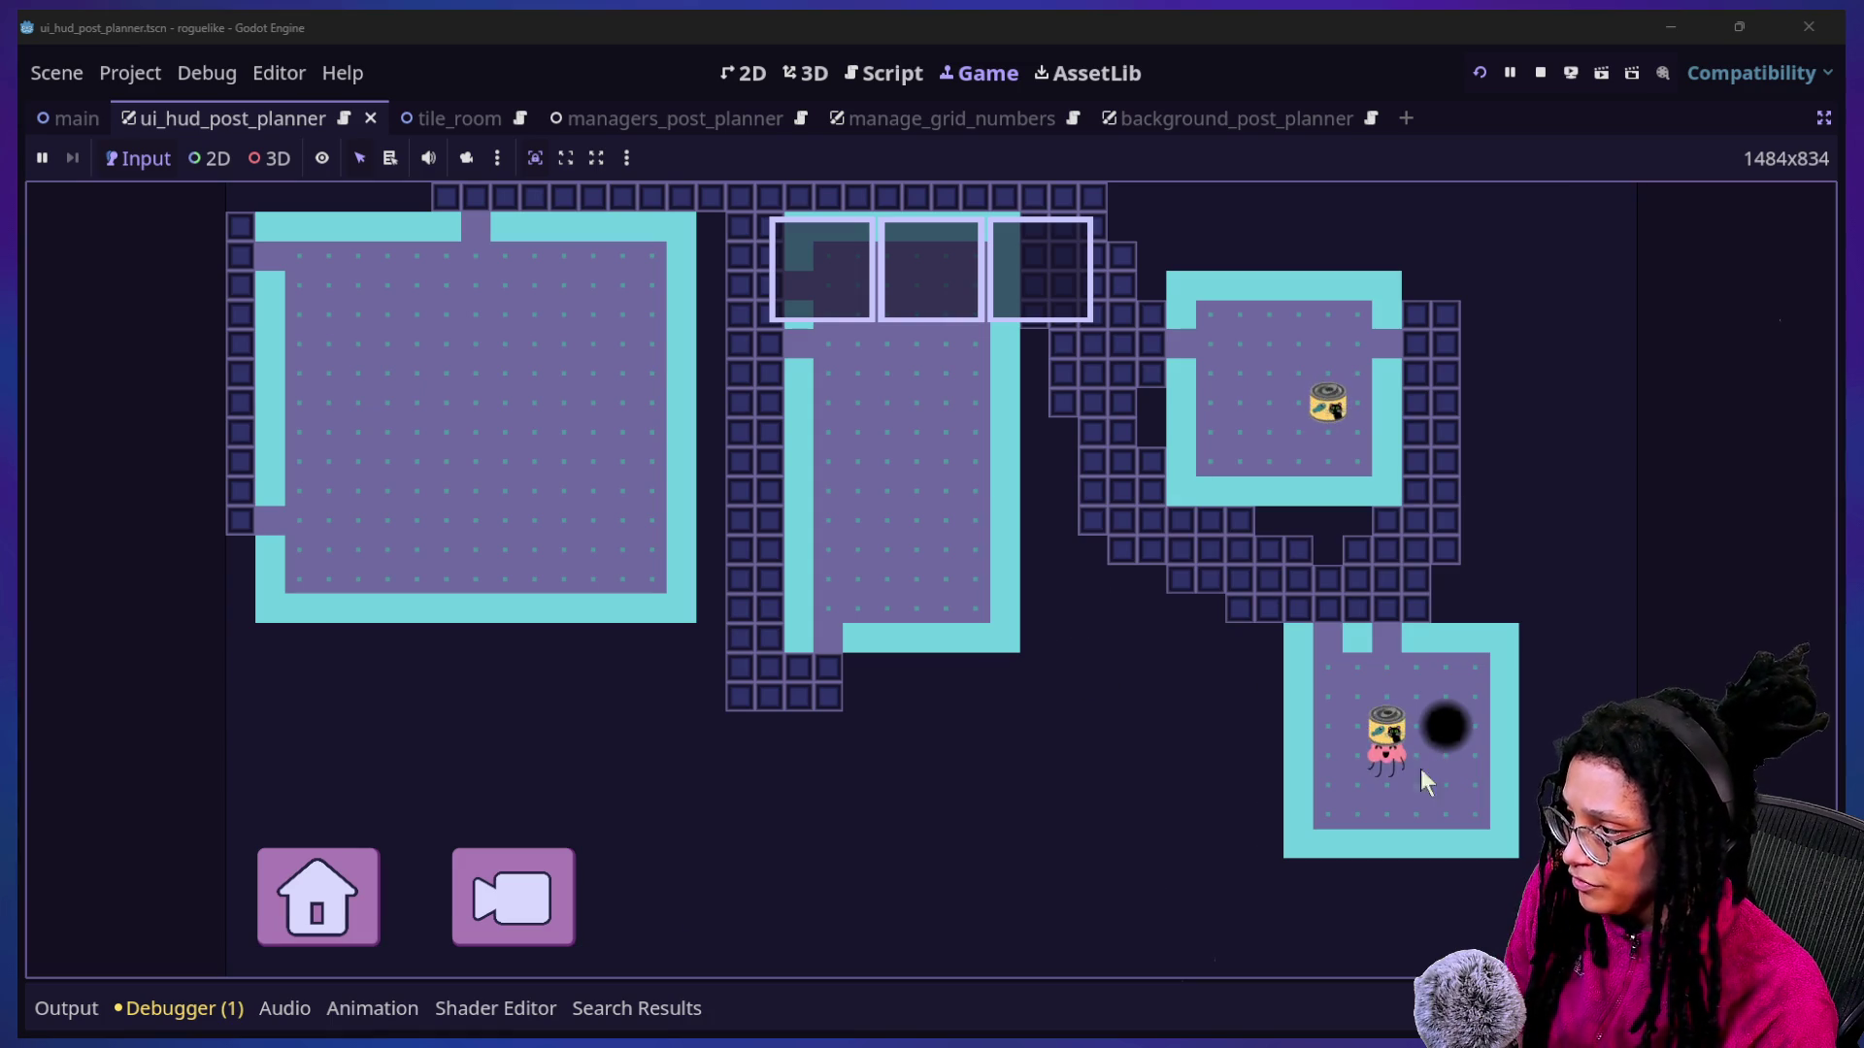